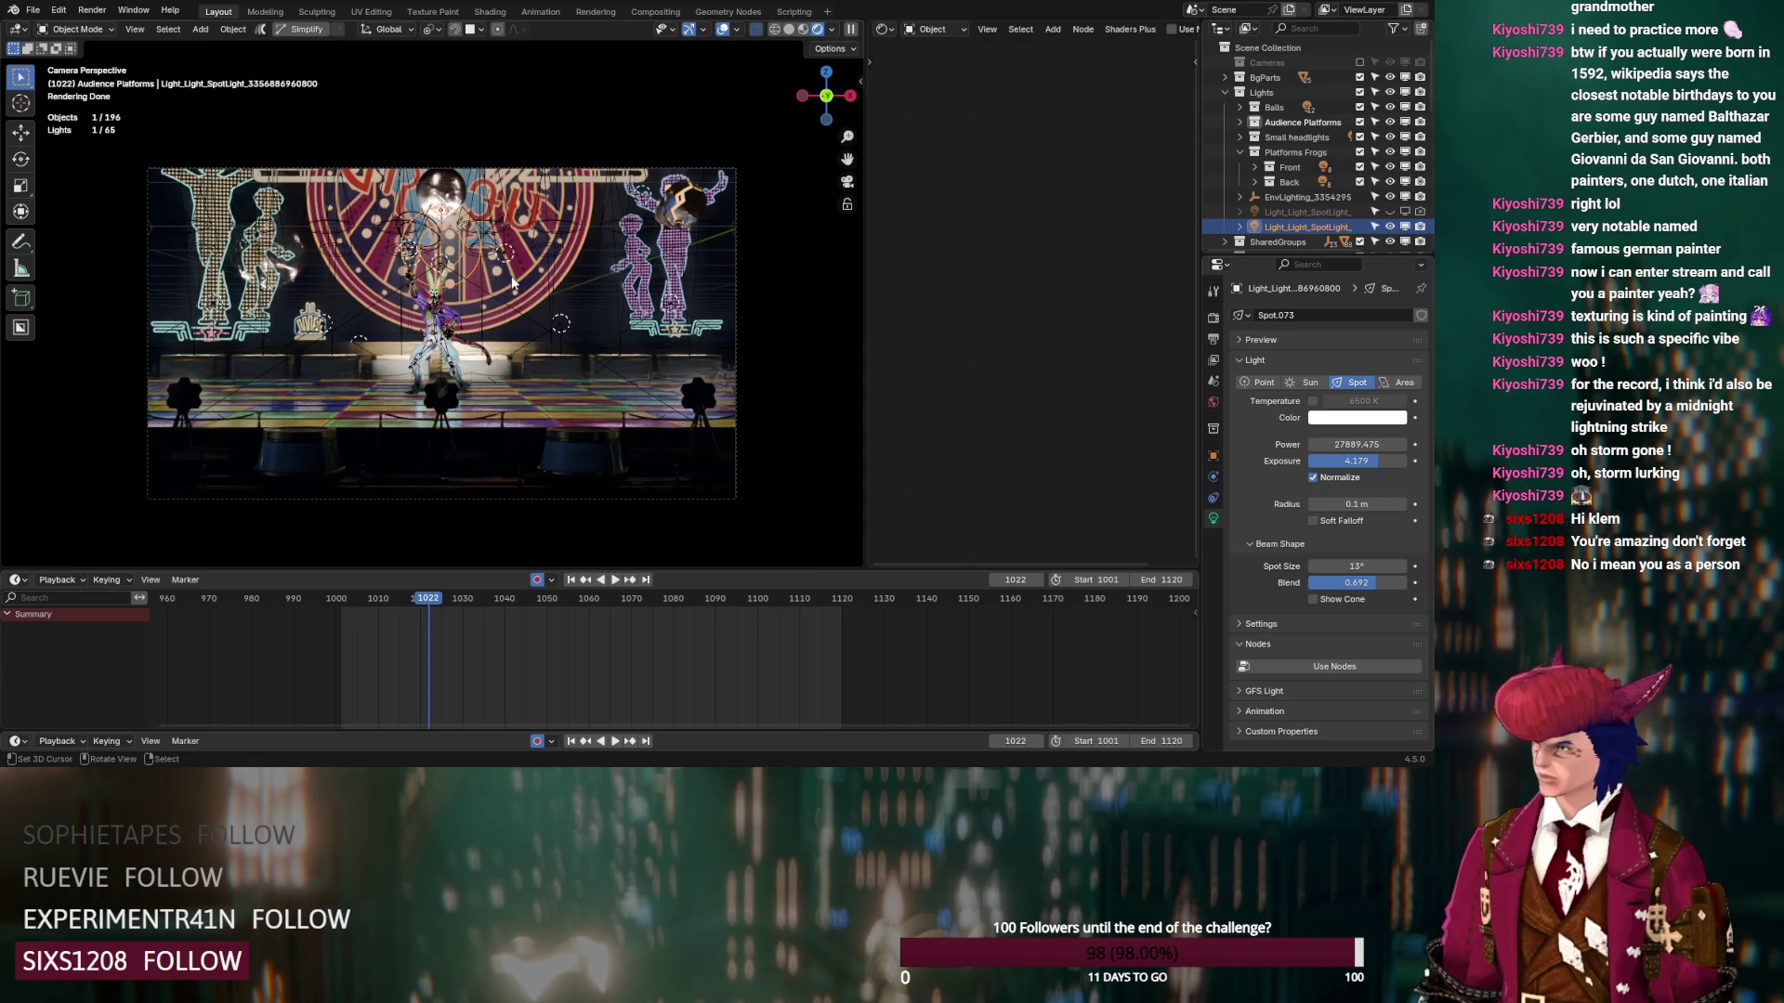
Orbit and zoom out of the camera view to survey the dance floor and its spotlights
middle_click_drag(503, 405, 526, 445)
scroll(525, 452, "up", 3)
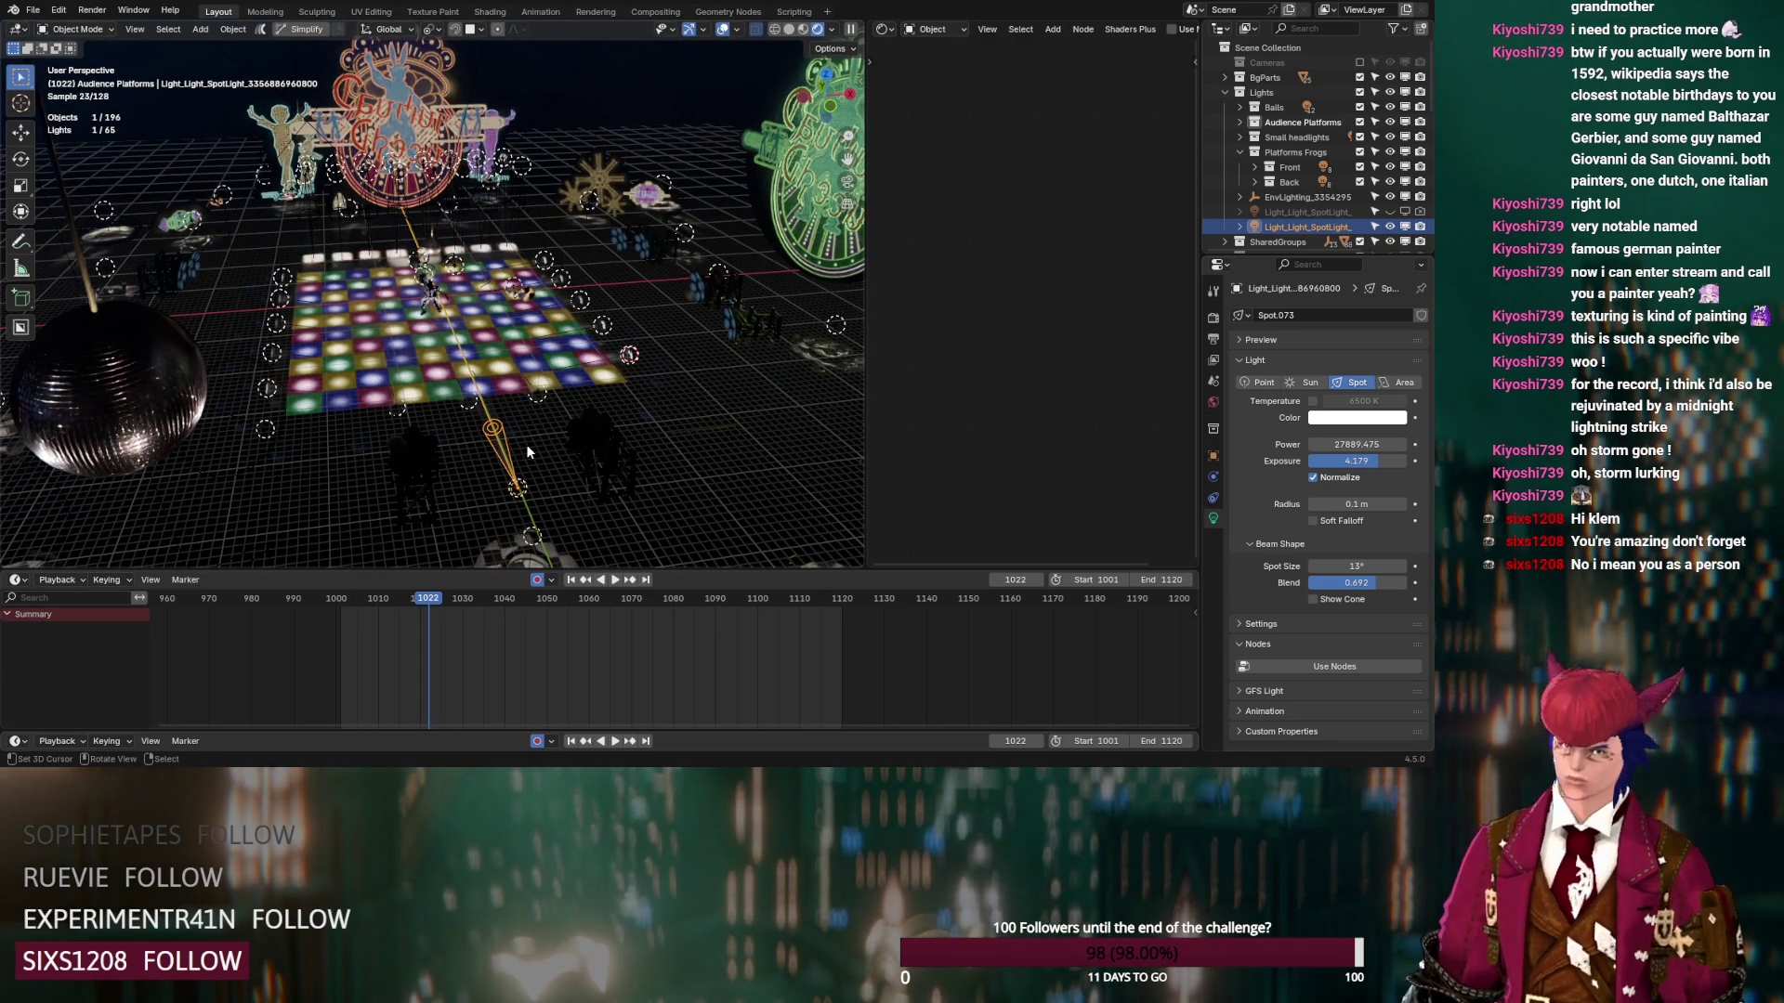
mouse_move(527, 451)
middle_mouse_down()
mouse_move(690, 476)
mouse_move(699, 452)
mouse_move(643, 346)
middle_mouse_up()
scroll(643, 347, "up", 10)
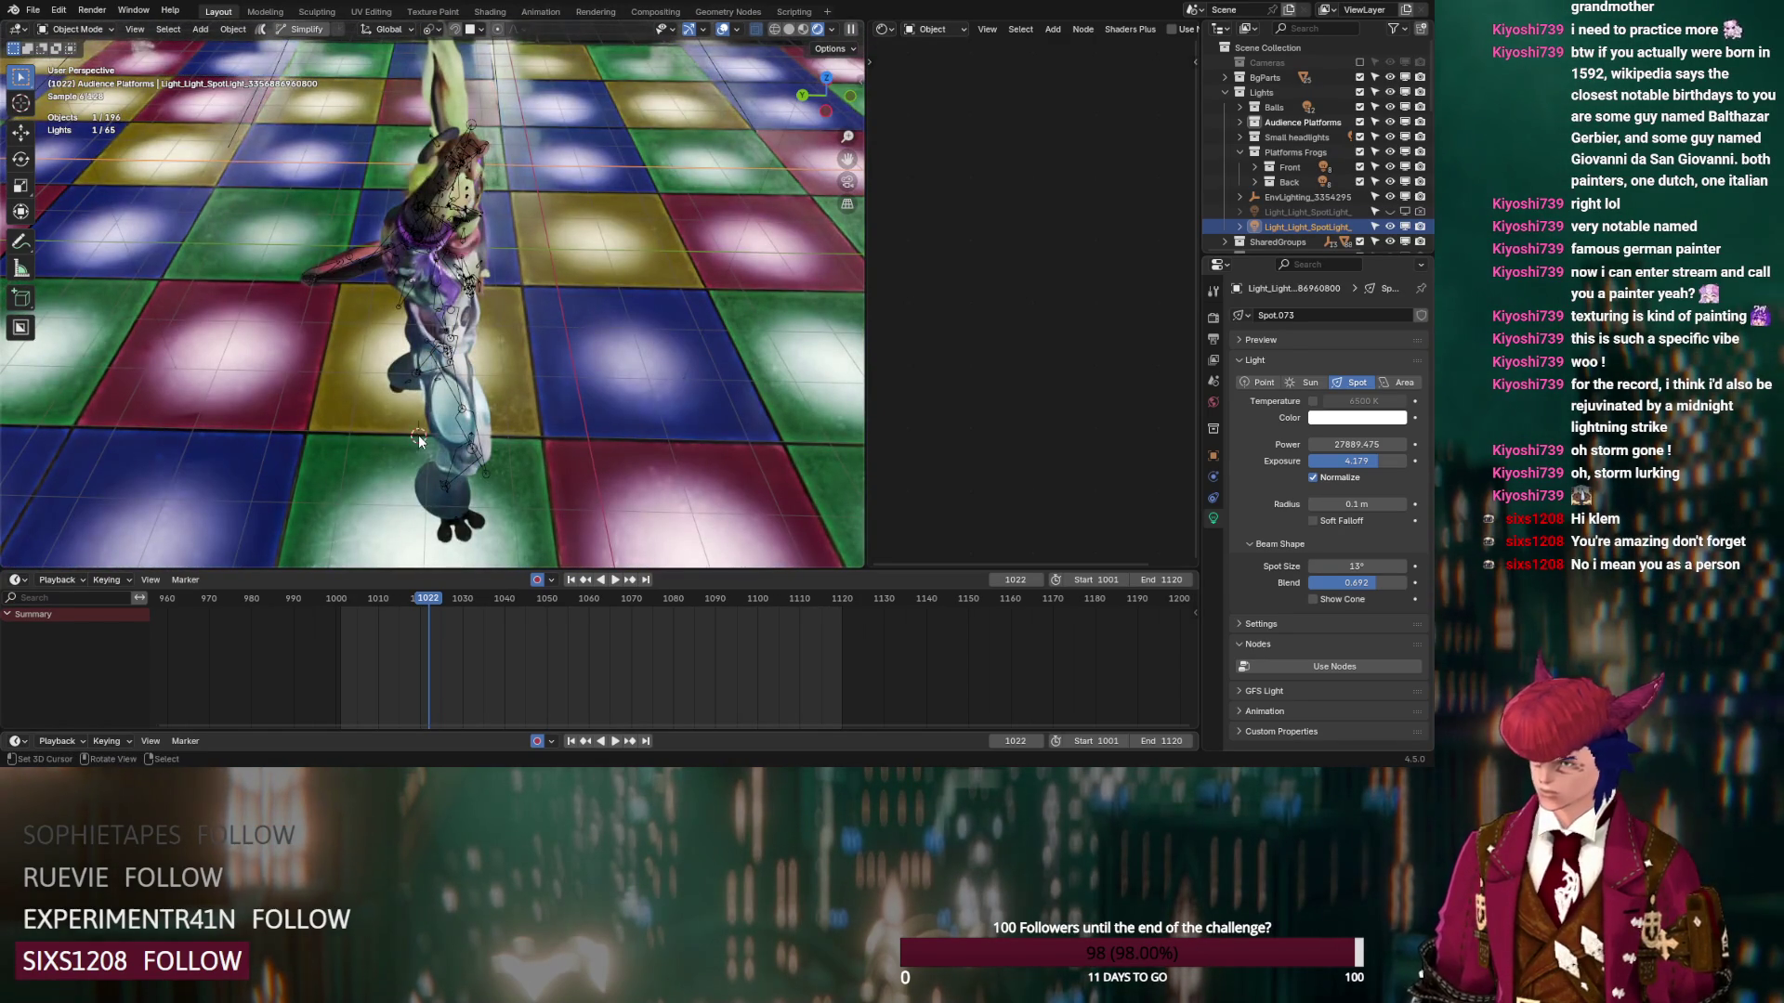
middle_click_drag(418, 435, 537, 420)
scroll(539, 417, "down", 10)
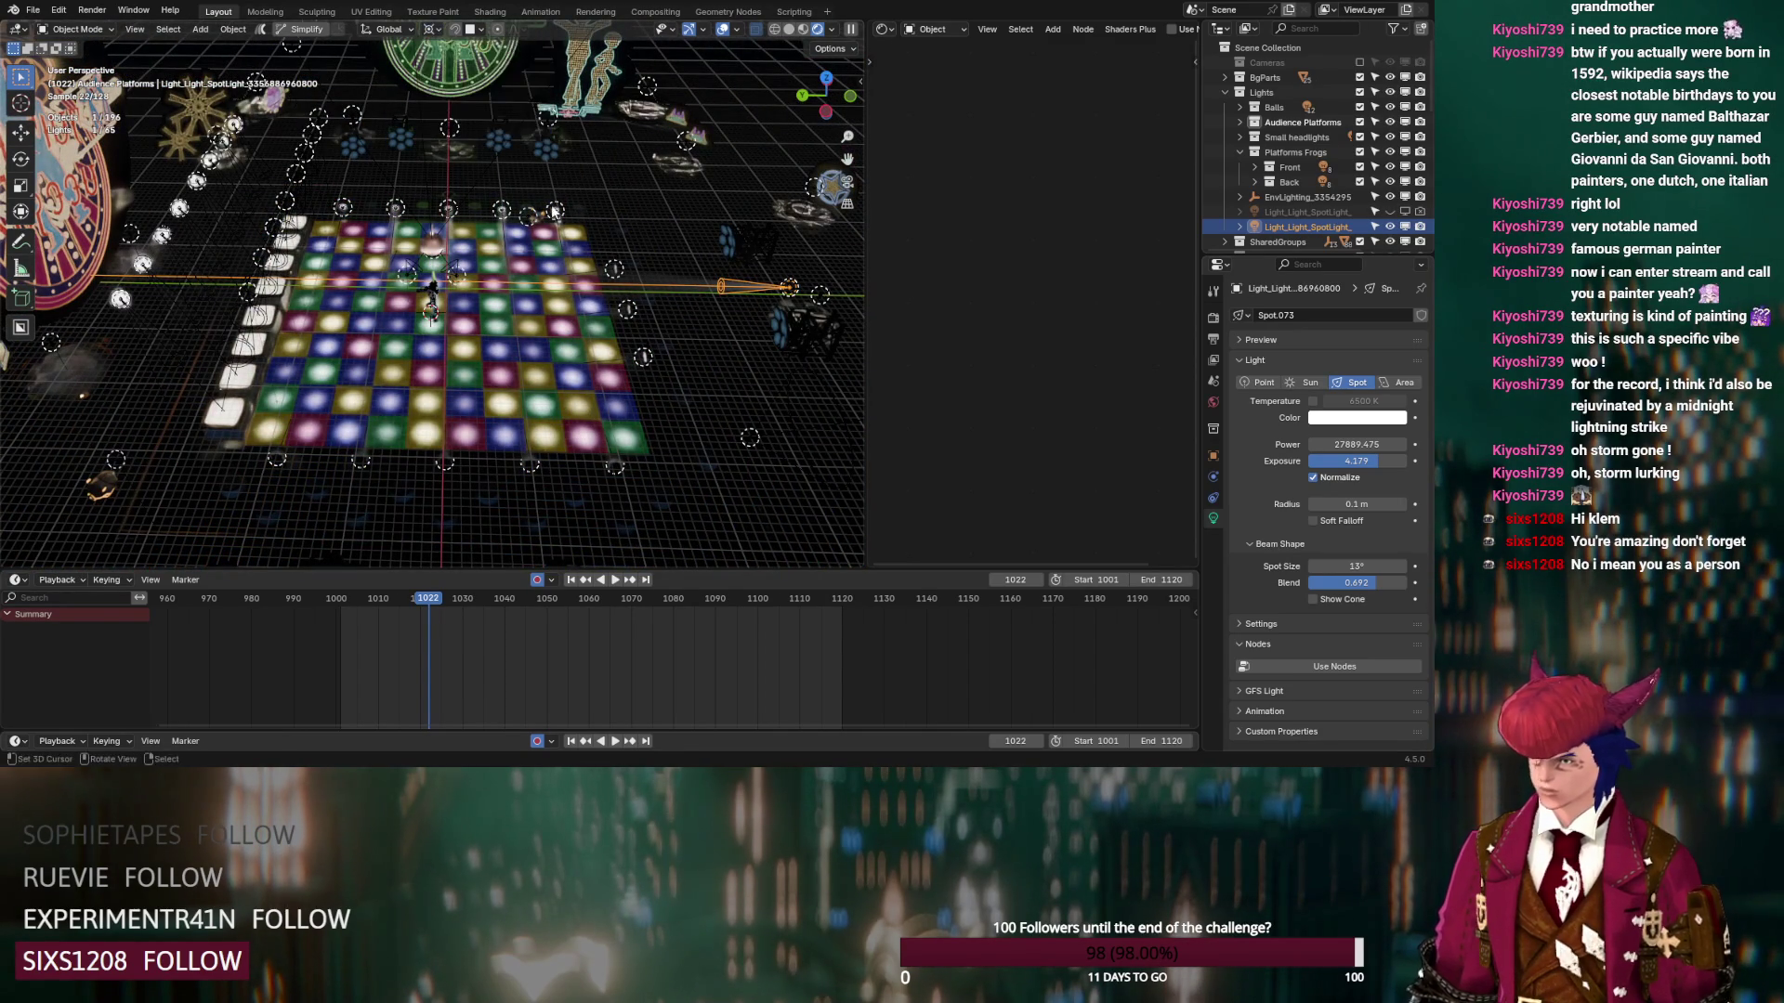
Rotate spotlight Spot.073 about -99° around the X axis
key("r")
key("x")
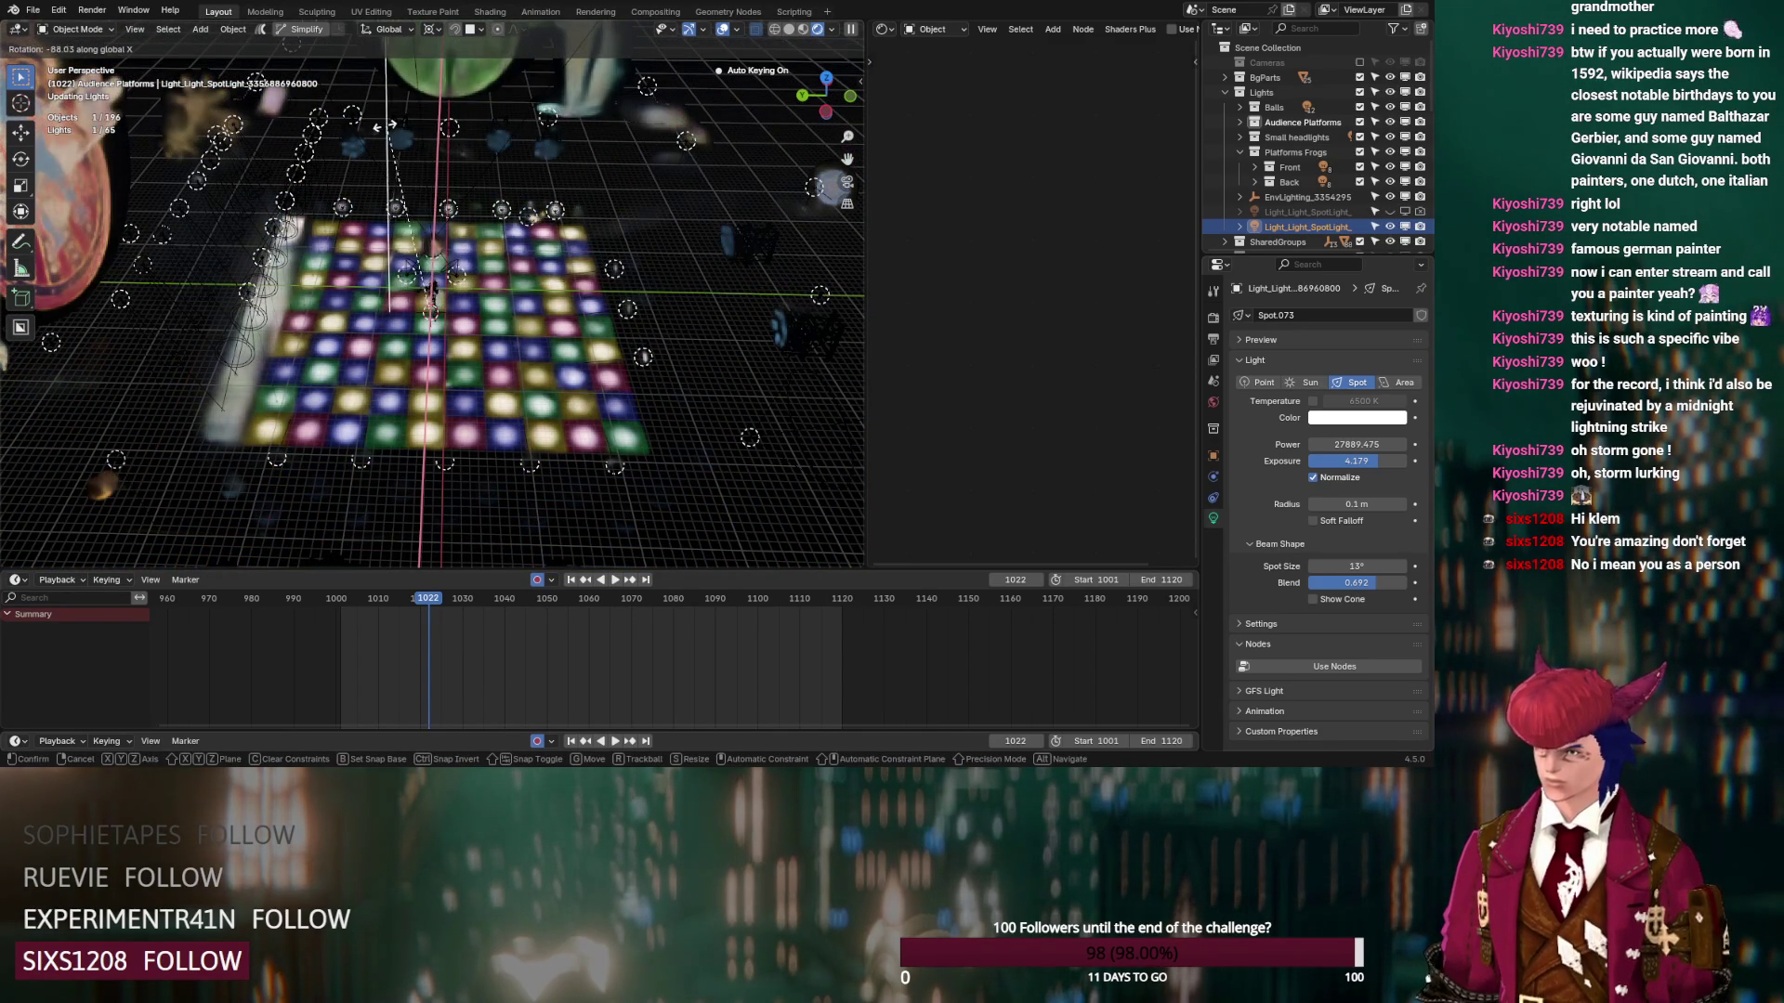
left_click(376, 147)
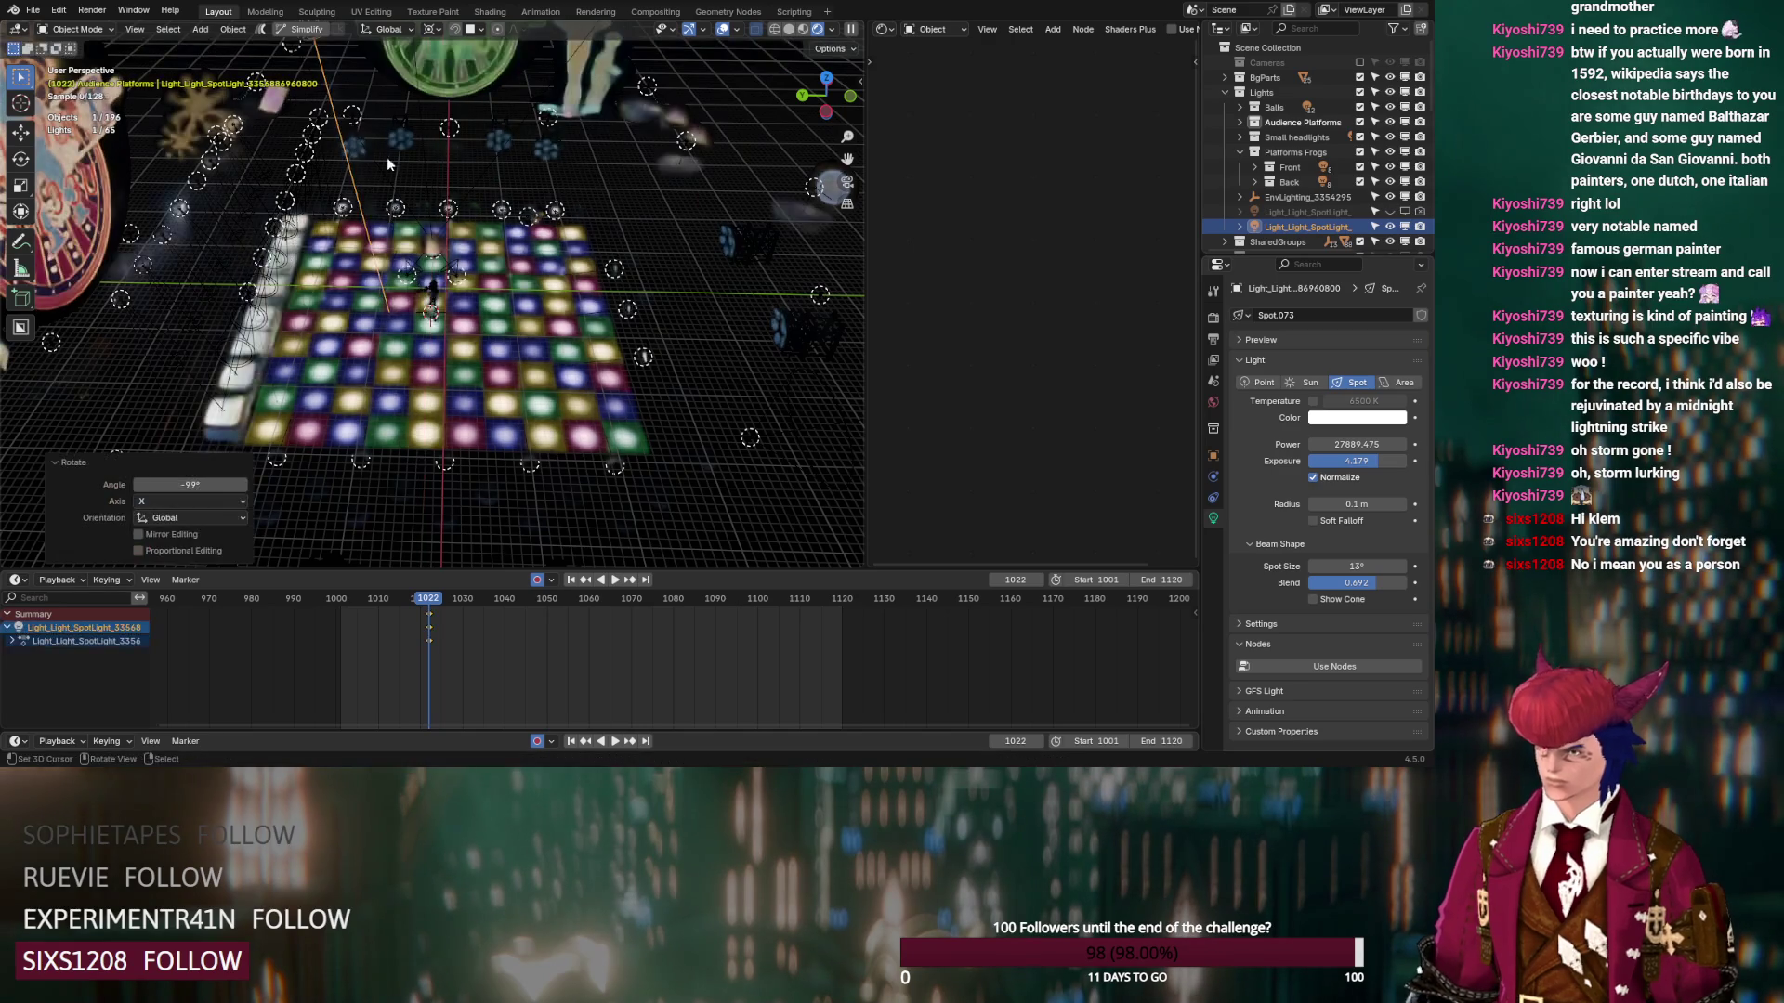
mouse_move(433, 275)
middle_mouse_down()
mouse_move(497, 410)
mouse_move(500, 346)
middle_mouse_up()
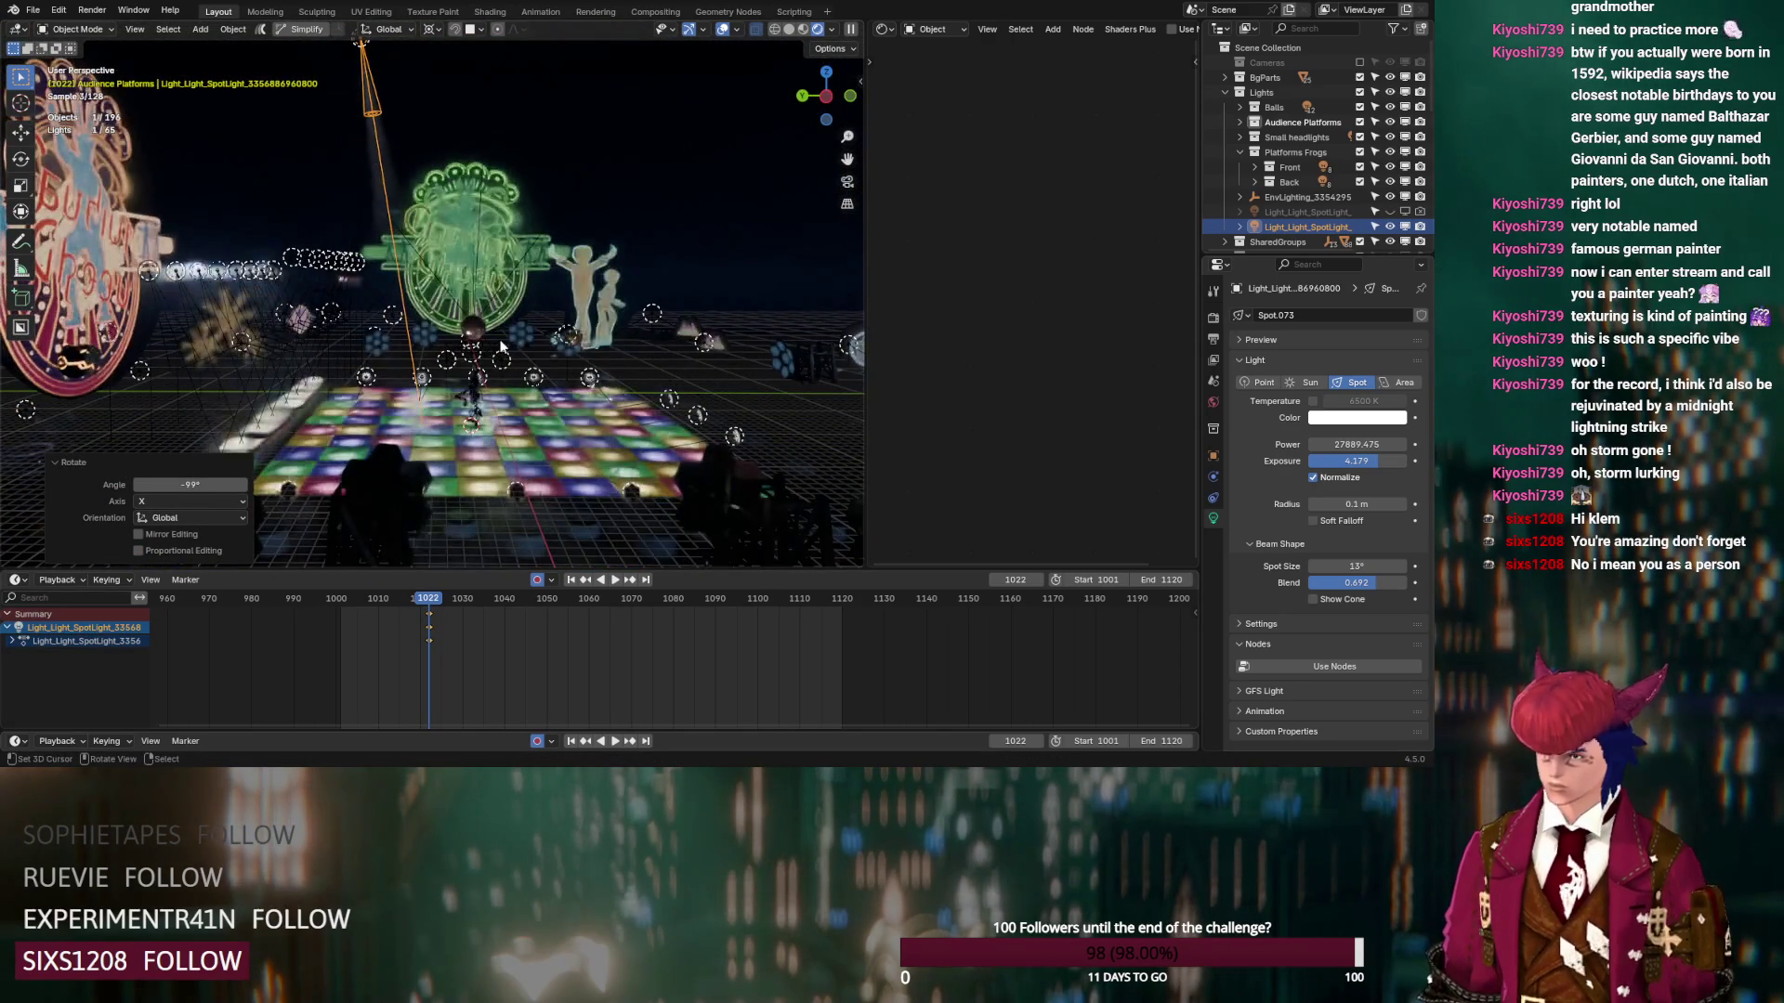
Lower the spotlight straight down along Z
key("g")
key("z")
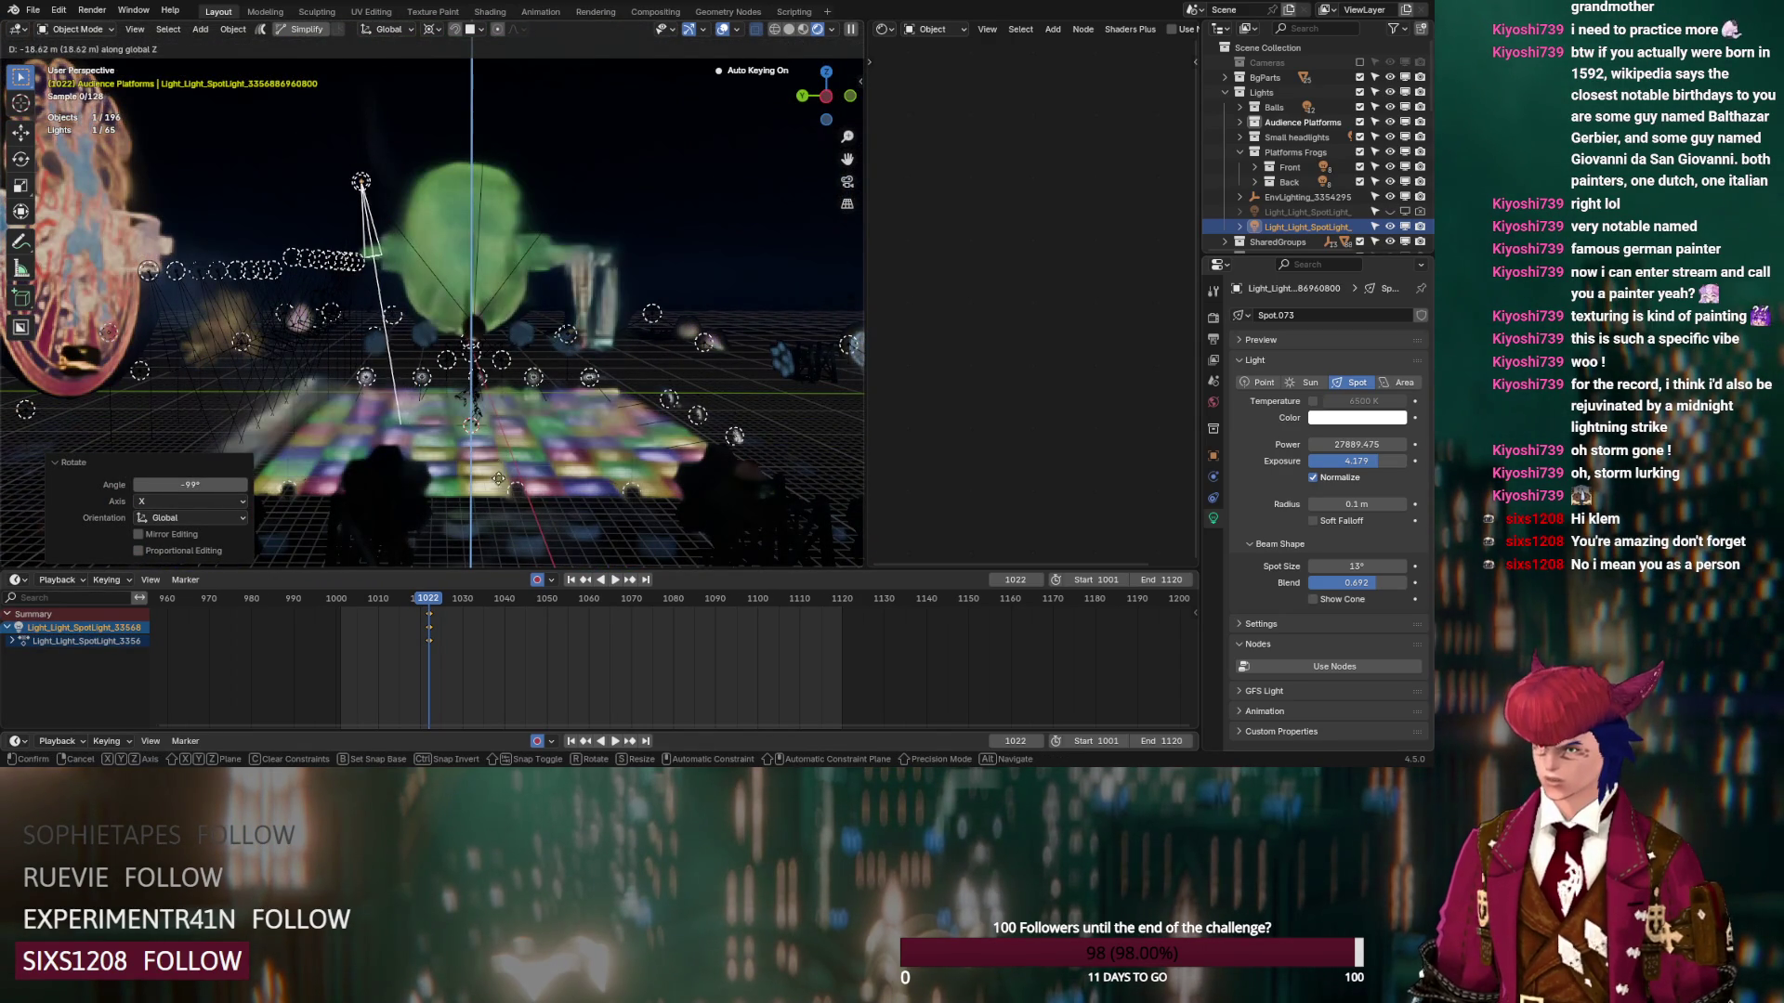
left_click(495, 528)
mouse_move(521, 438)
middle_mouse_down()
mouse_move(381, 538)
mouse_move(375, 510)
mouse_move(493, 463)
middle_mouse_up()
Slide the spotlight 13.439 m along X and 3.2545 m along Y, then view through the camera
key("g")
key("shift+z")
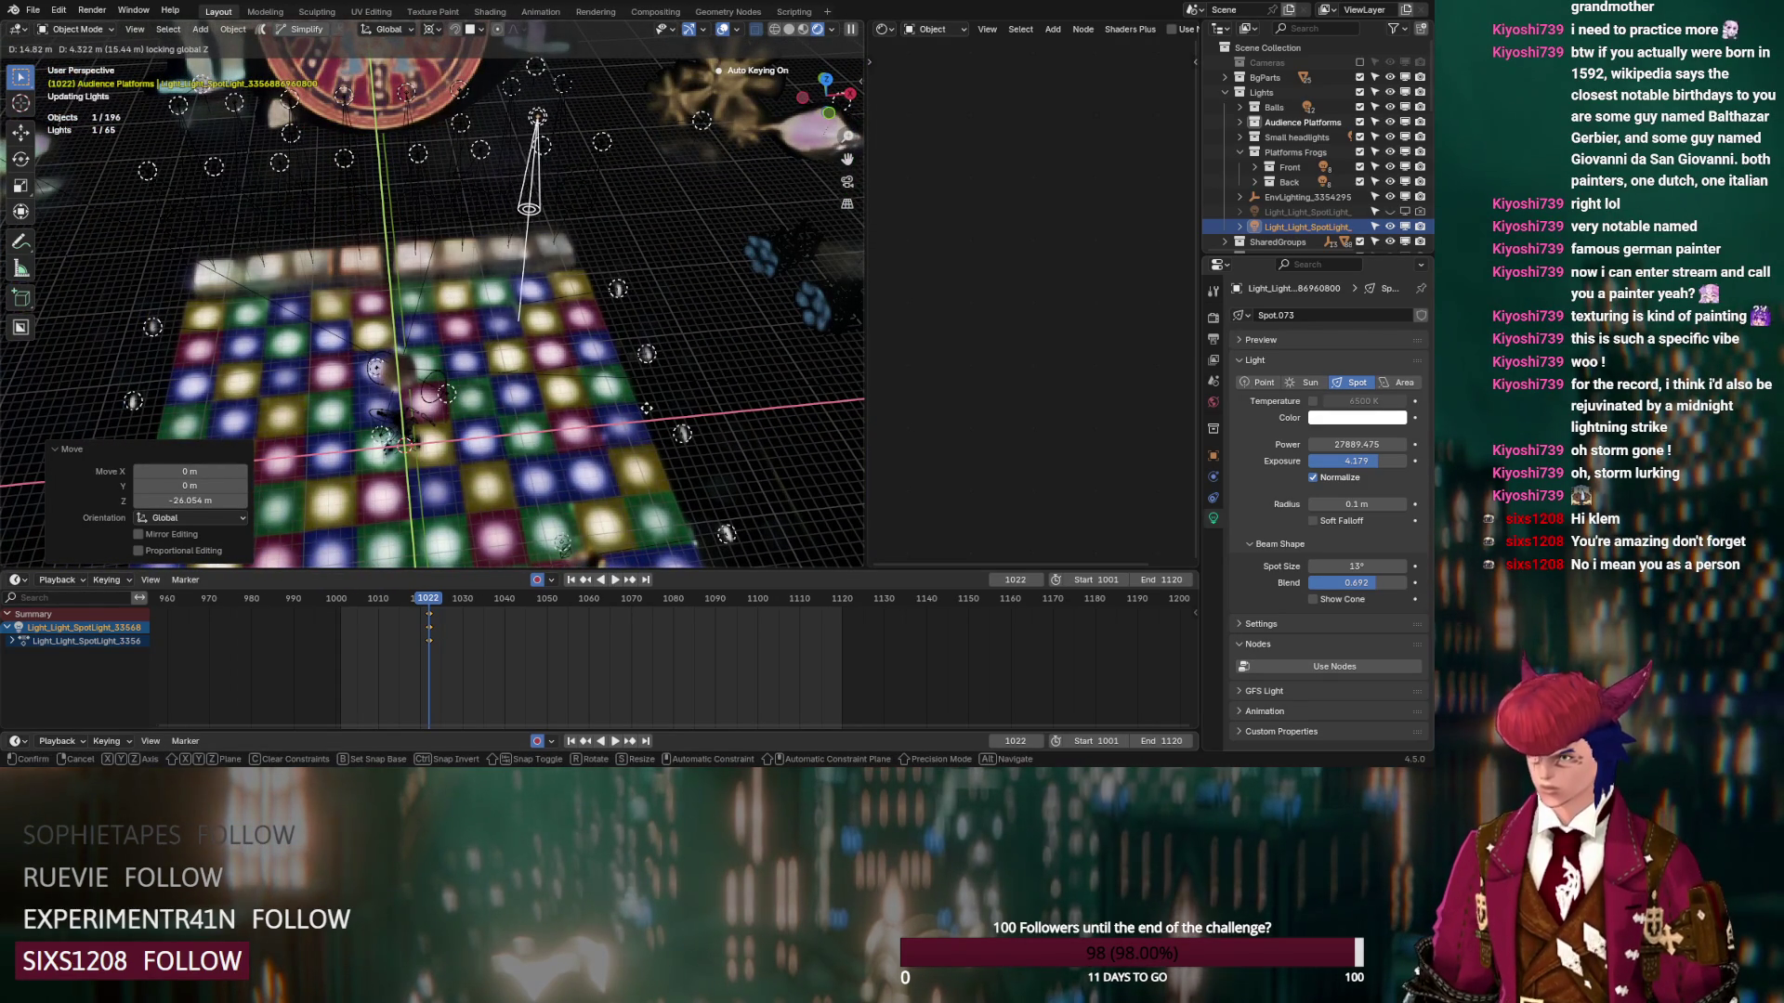
left_click(649, 413)
mouse_move(648, 413)
middle_mouse_down()
mouse_move(418, 457)
mouse_move(448, 370)
mouse_move(476, 353)
mouse_move(442, 388)
mouse_move(485, 422)
middle_mouse_up()
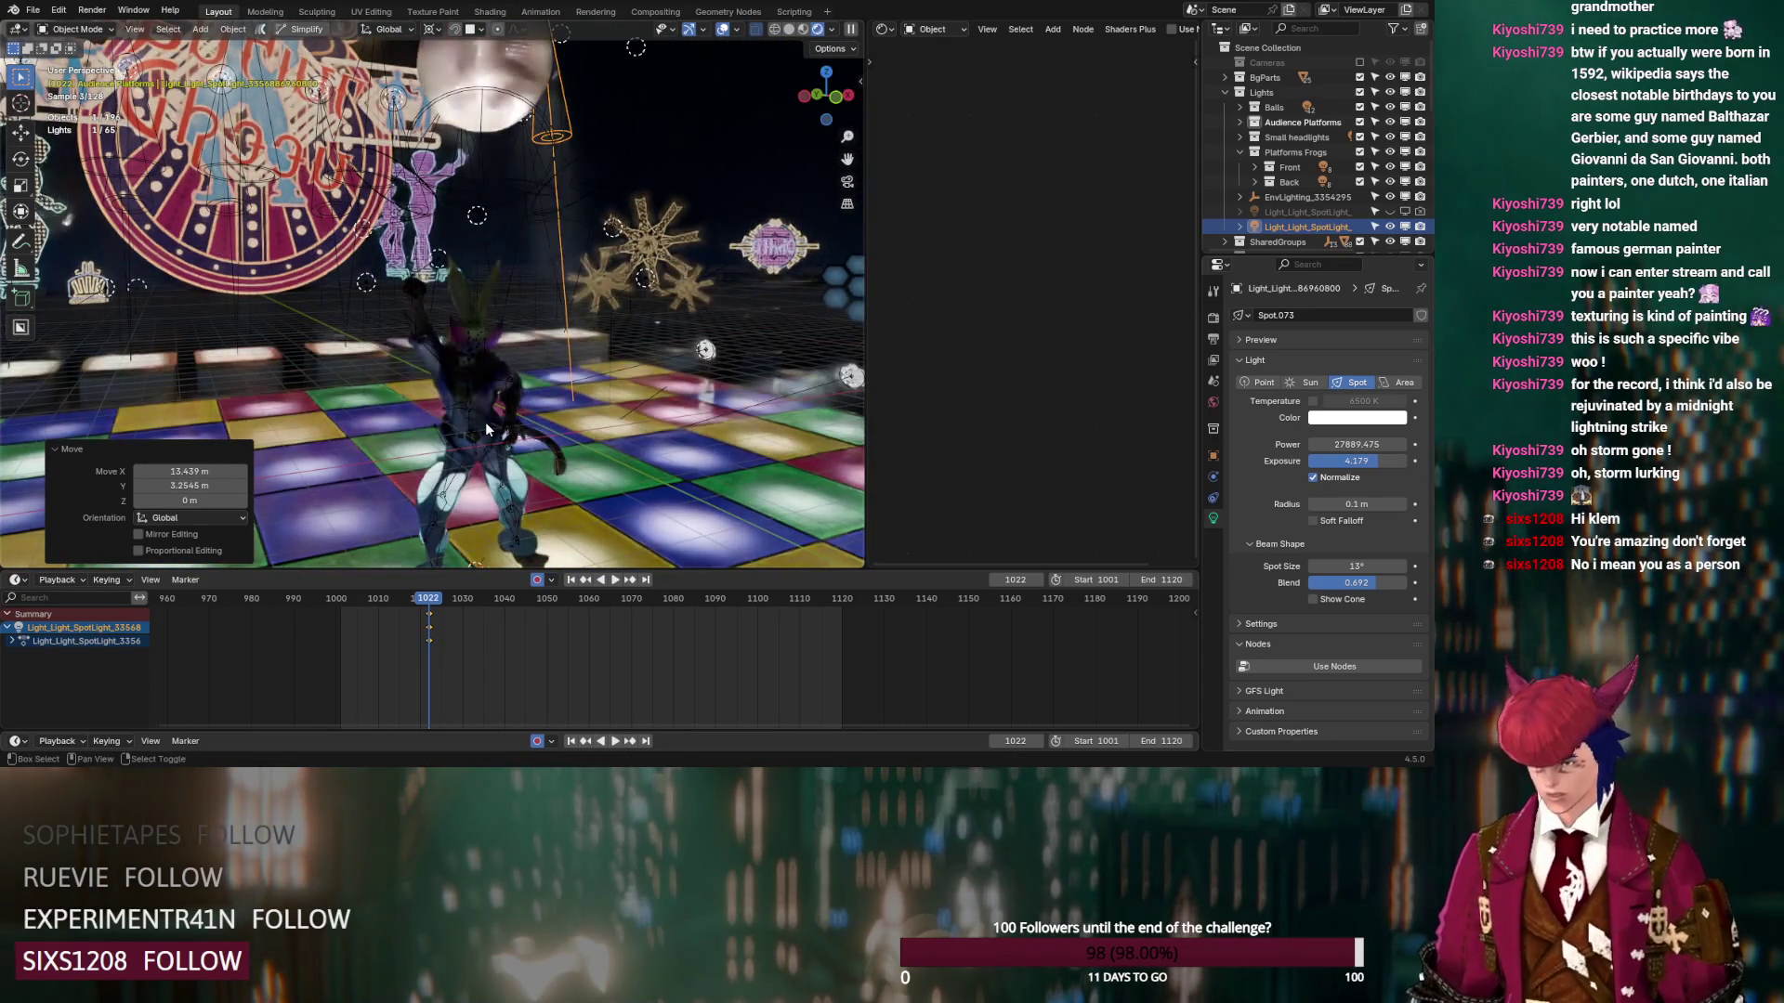
left_click(476, 372)
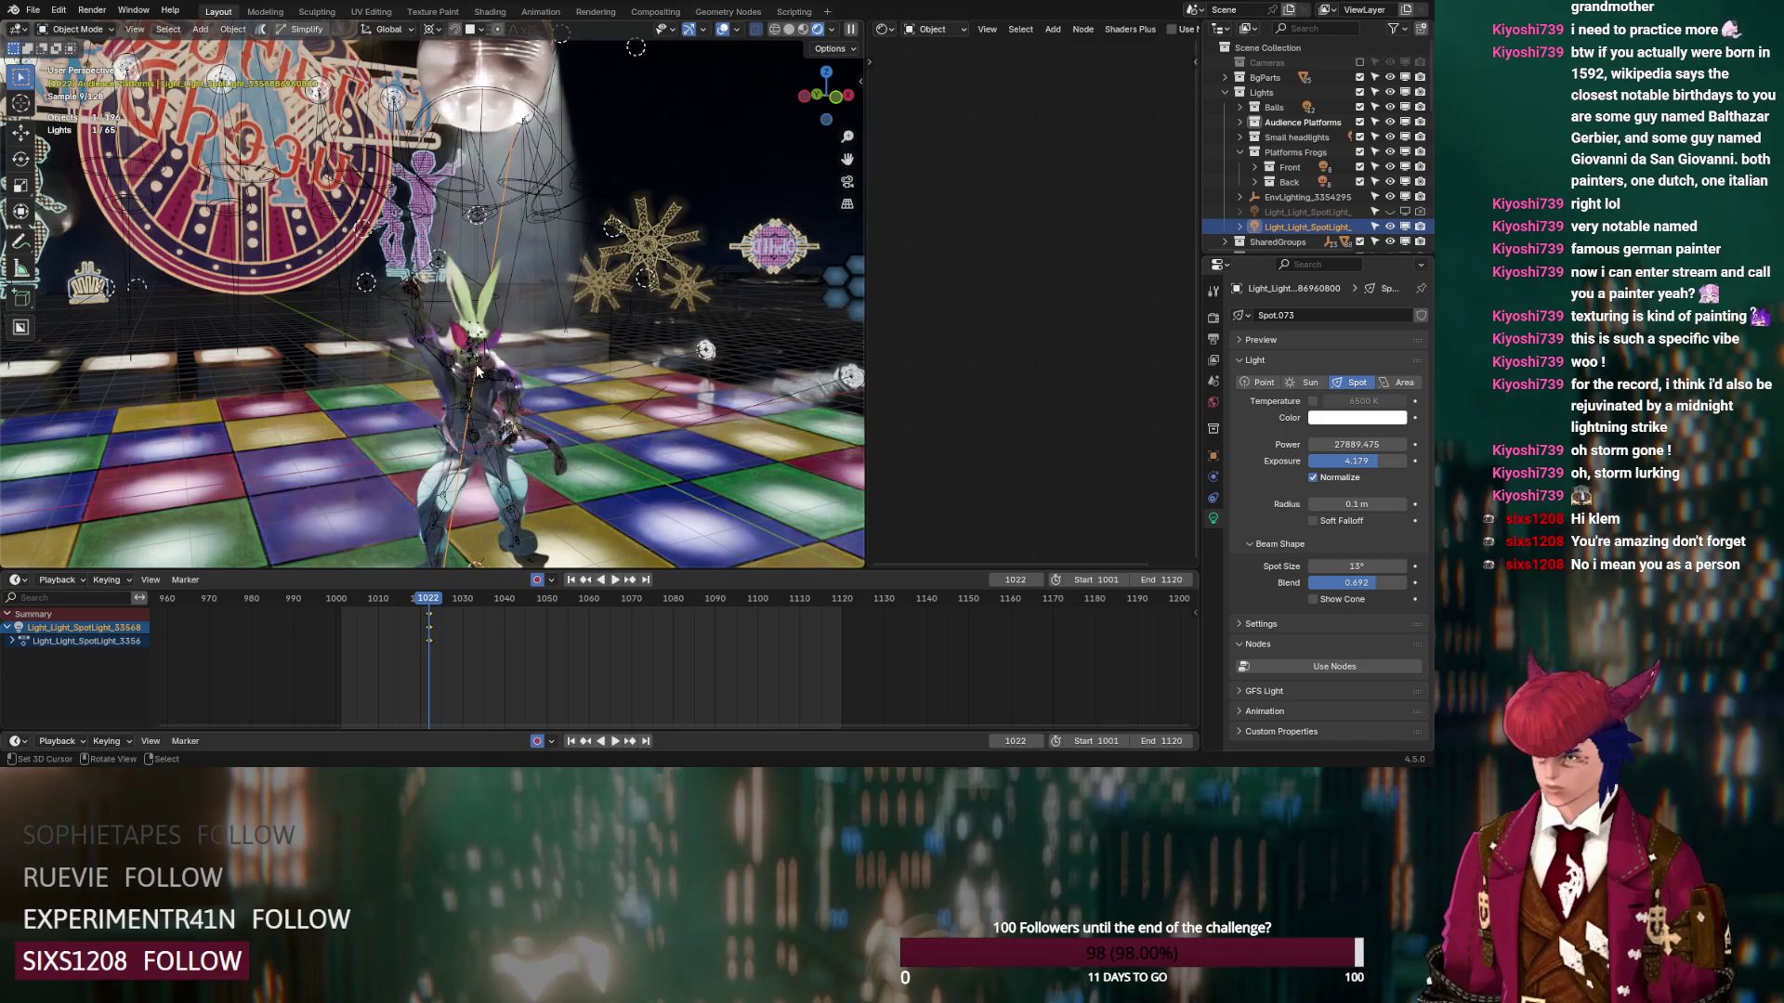
key("KP_0")
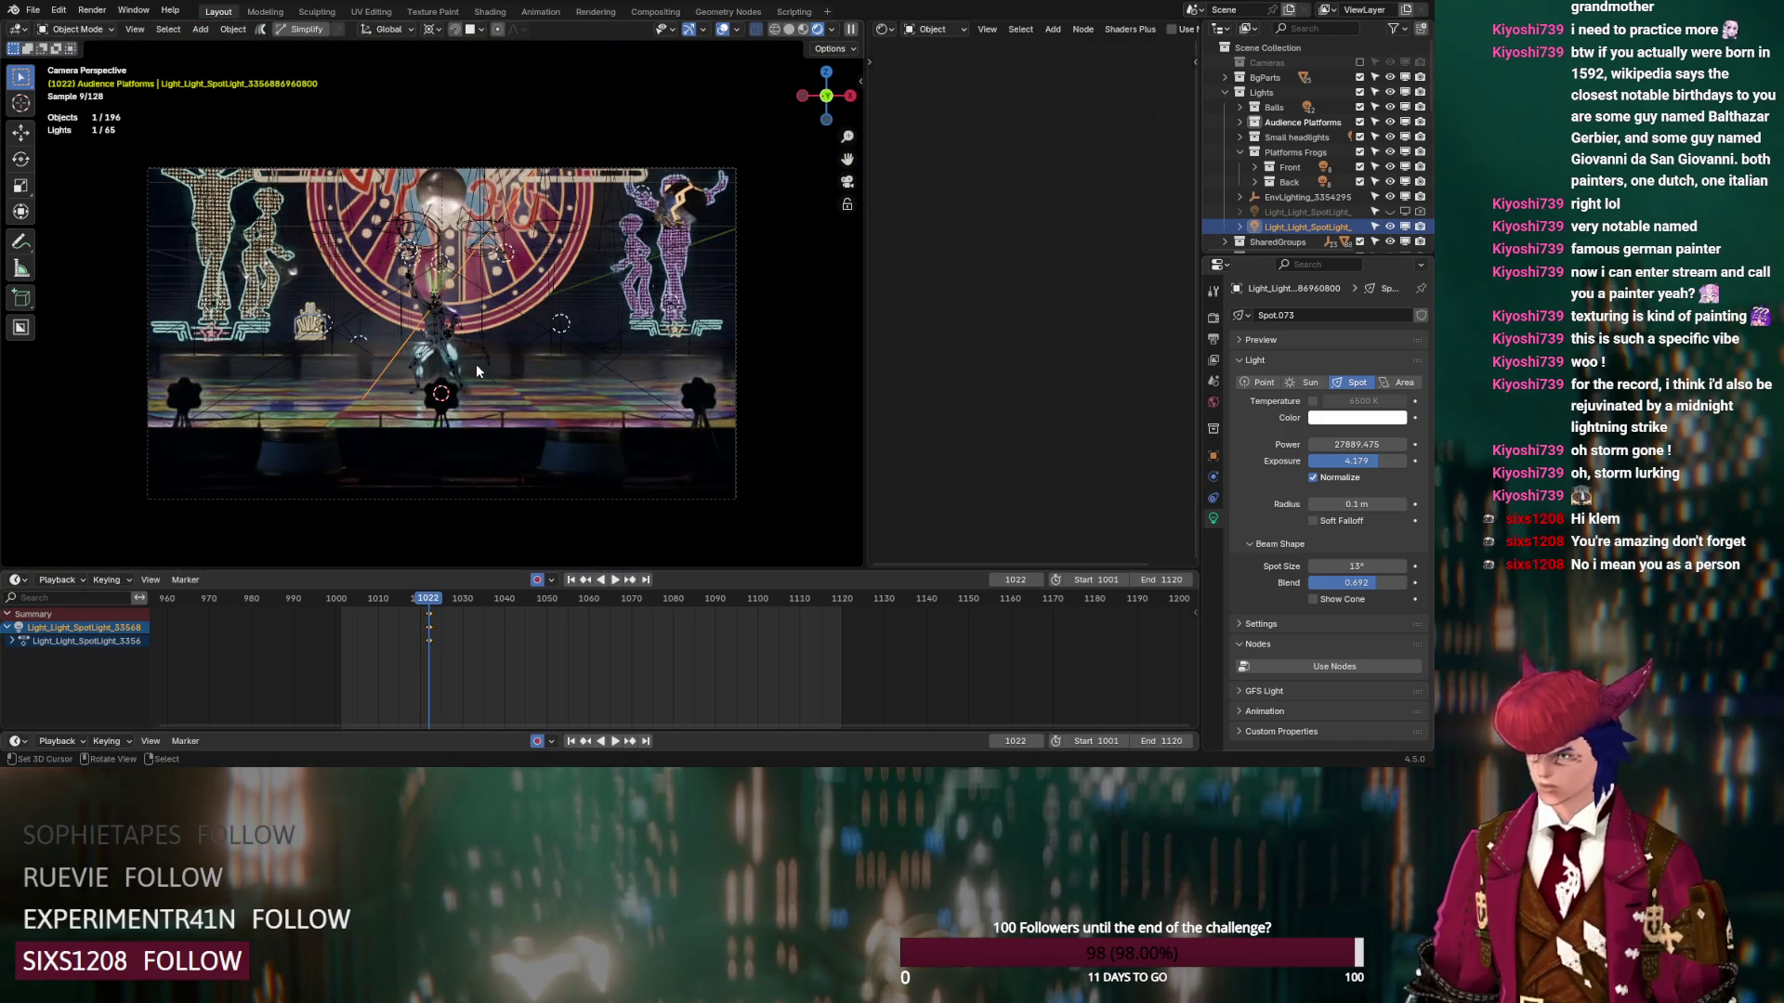
Jump to frame 1075 and save the project as DS_Lord_Klemmbaustein_v12.blend
scroll(475, 365, "up", 5)
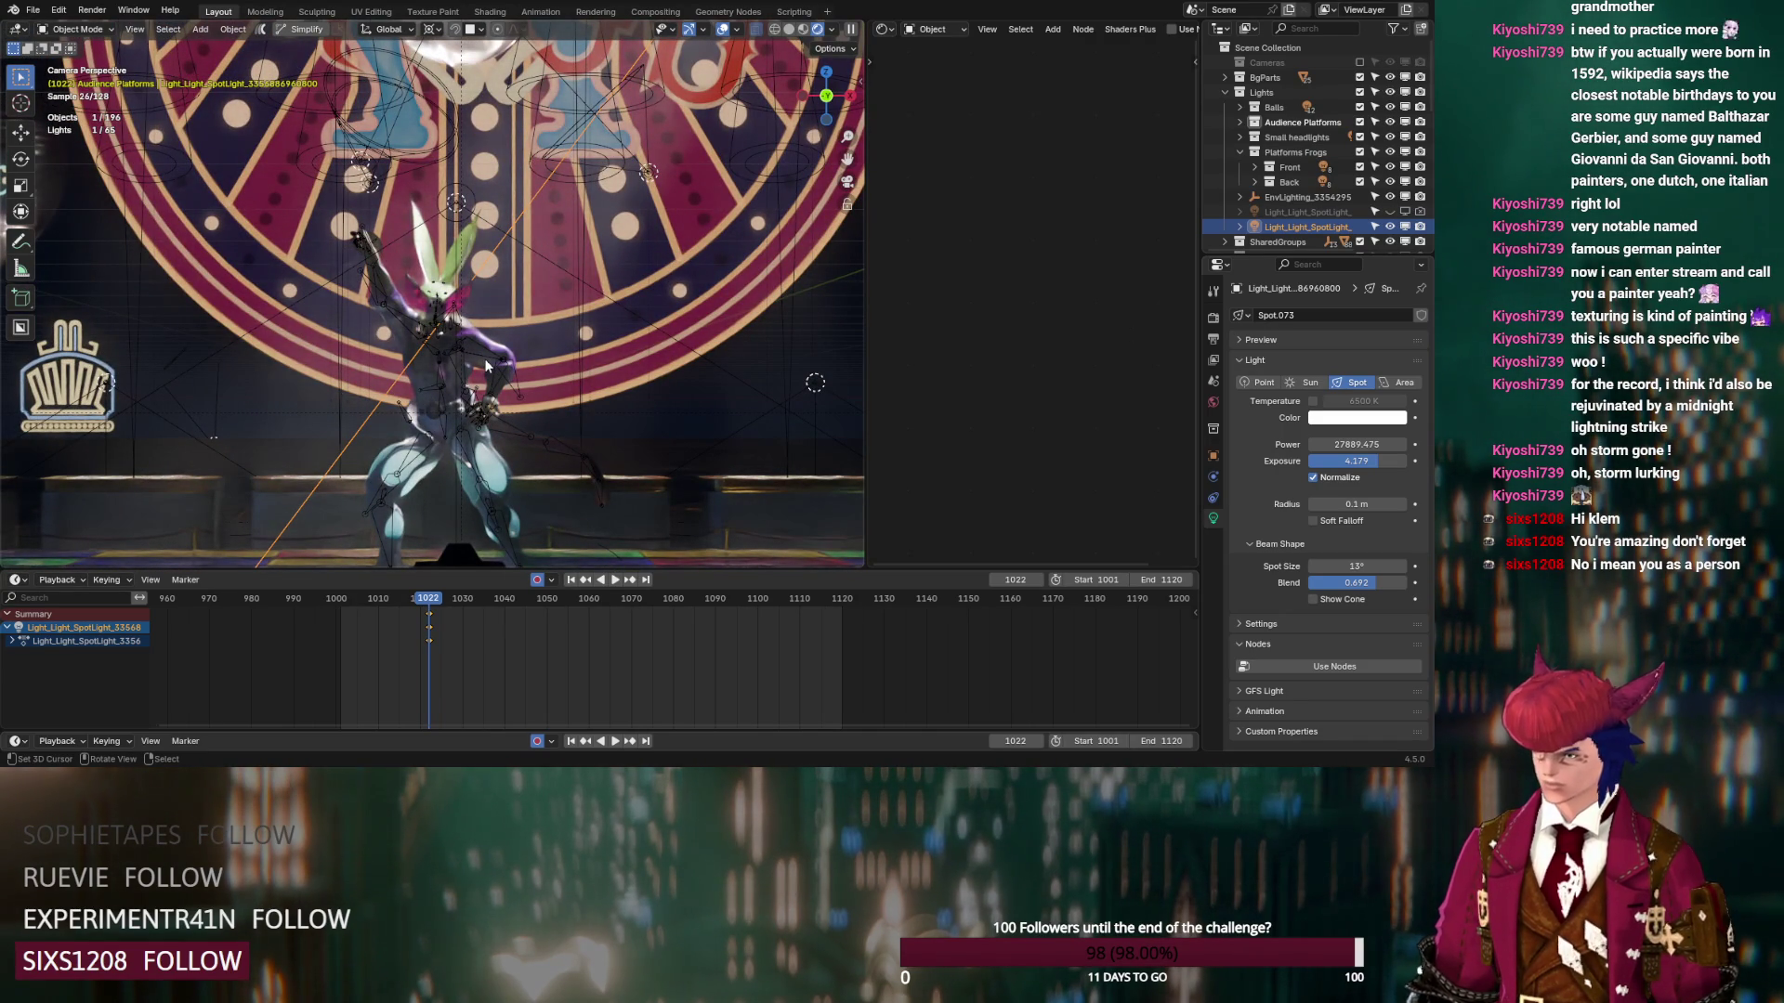
scroll(485, 365, "down", 5)
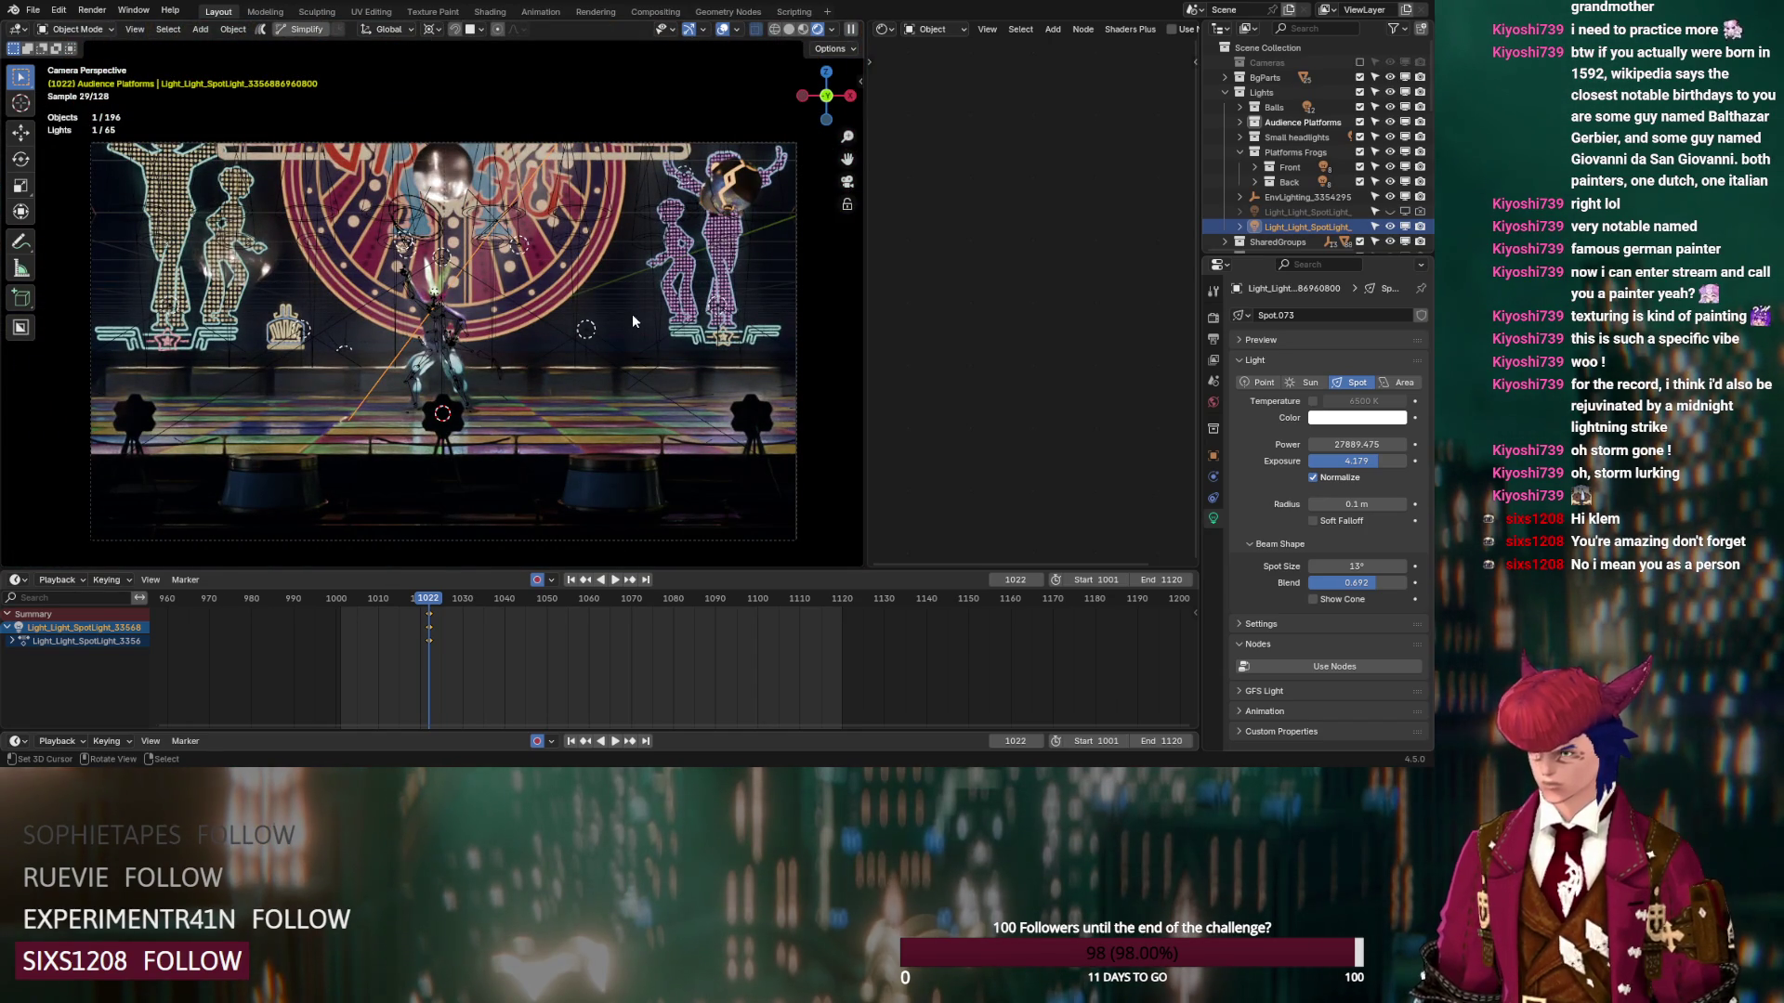
left_click(651, 599)
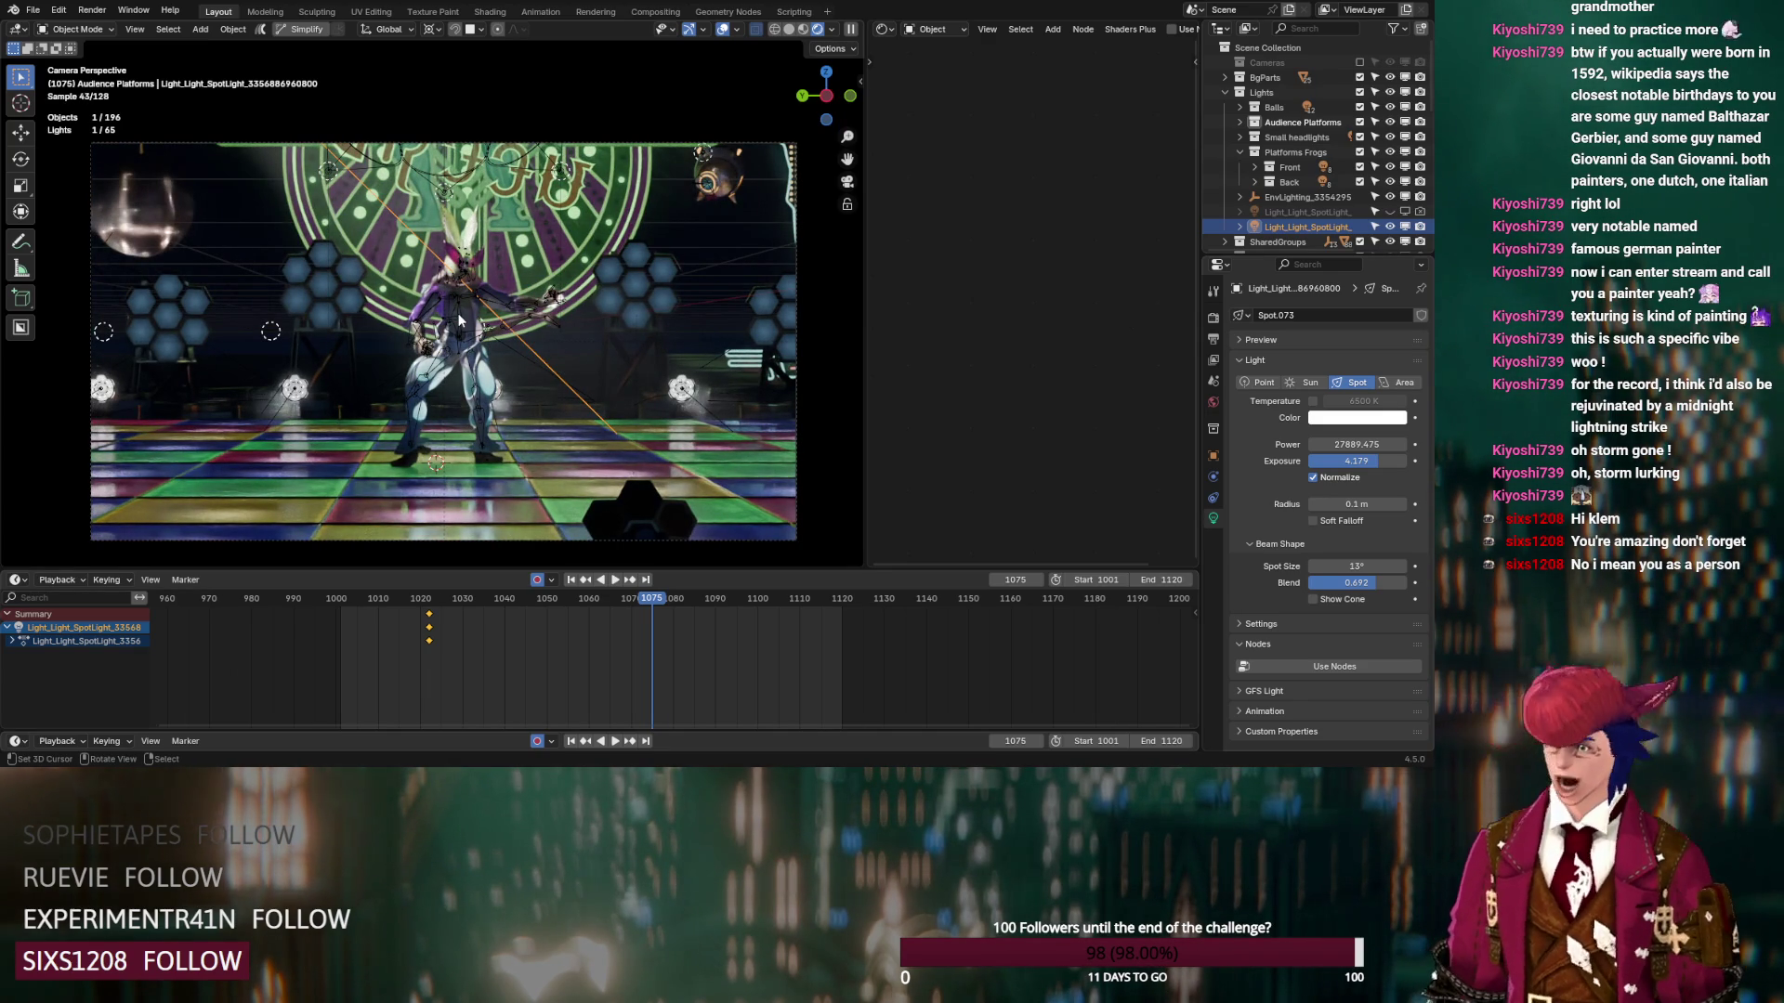
scroll(1300, 167, "down", 5)
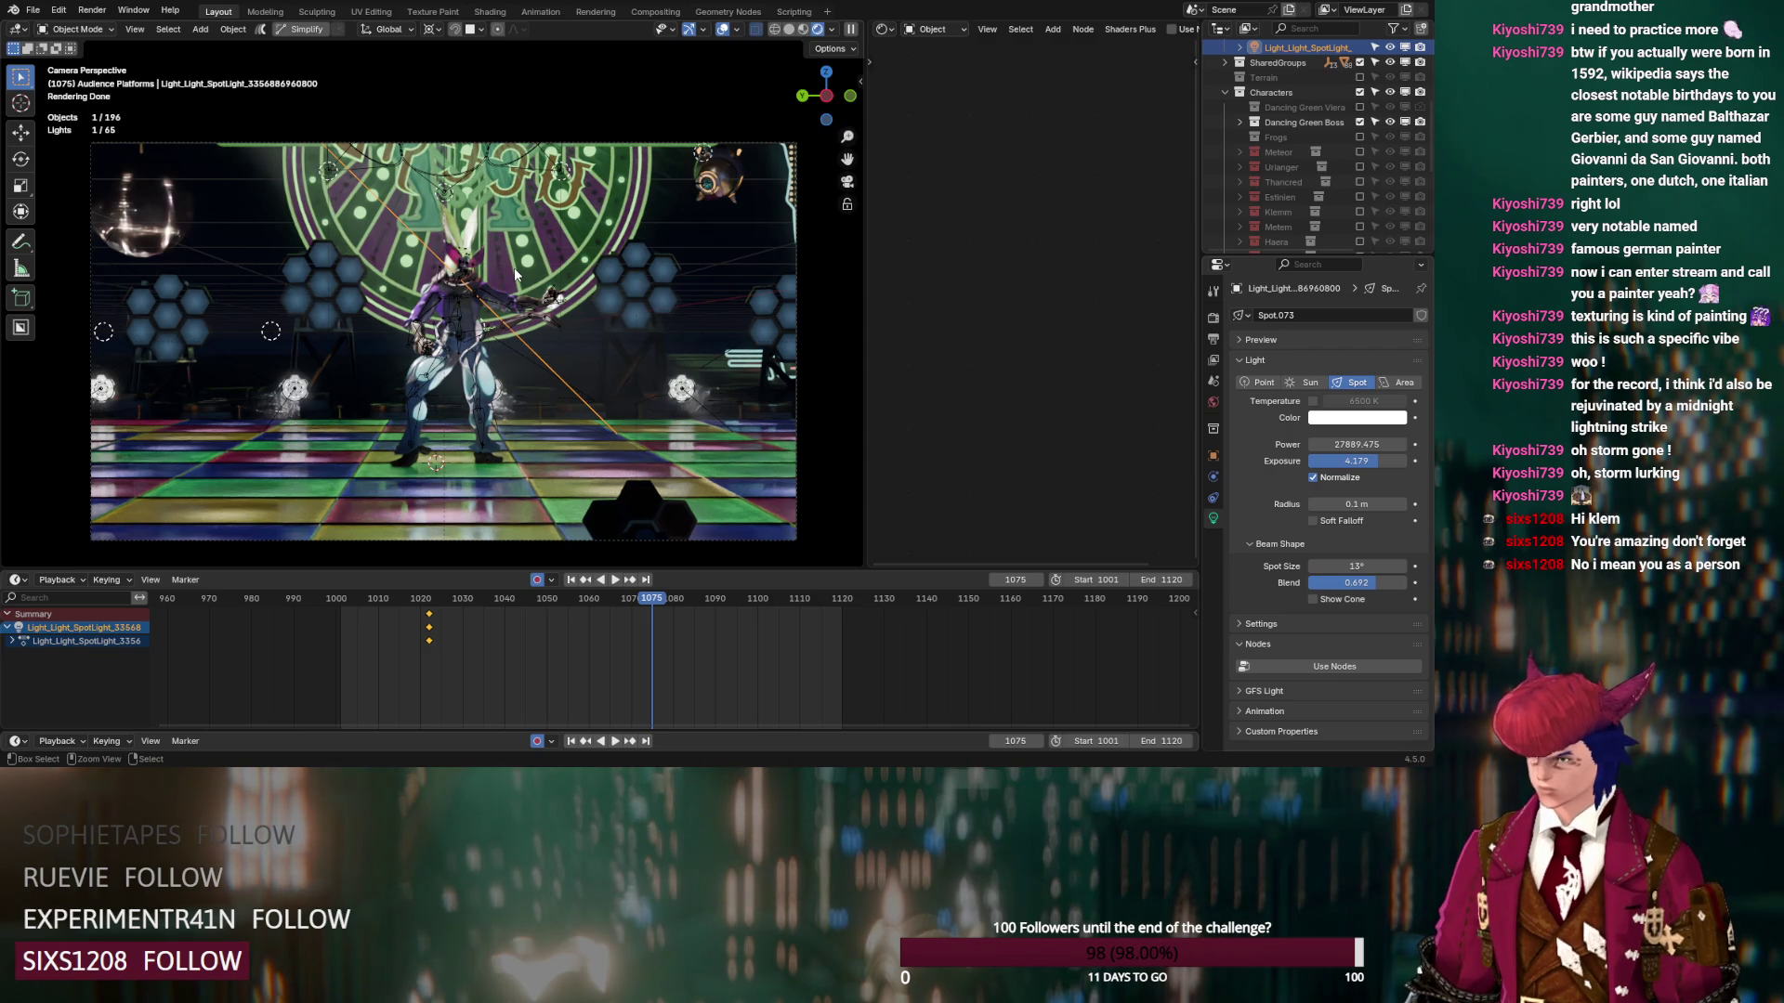
key("ctrl+s")
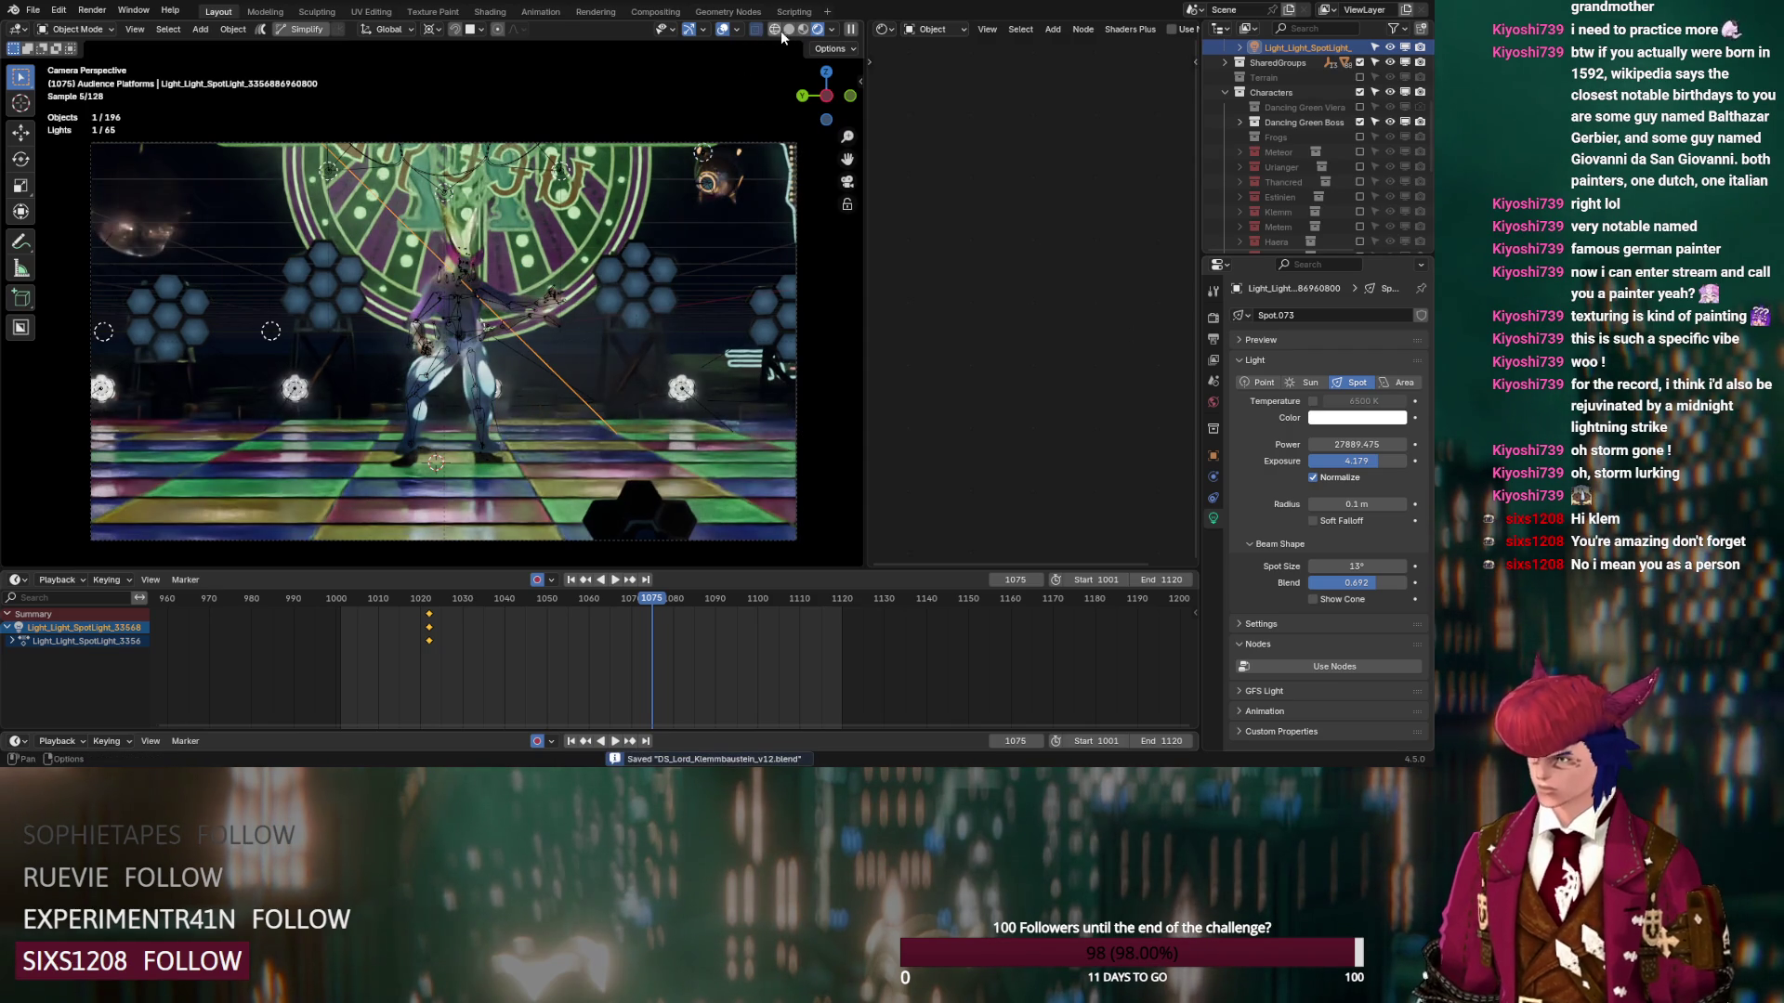
Switch the viewport to Solid shading with X-ray turned off
left_click(788, 31)
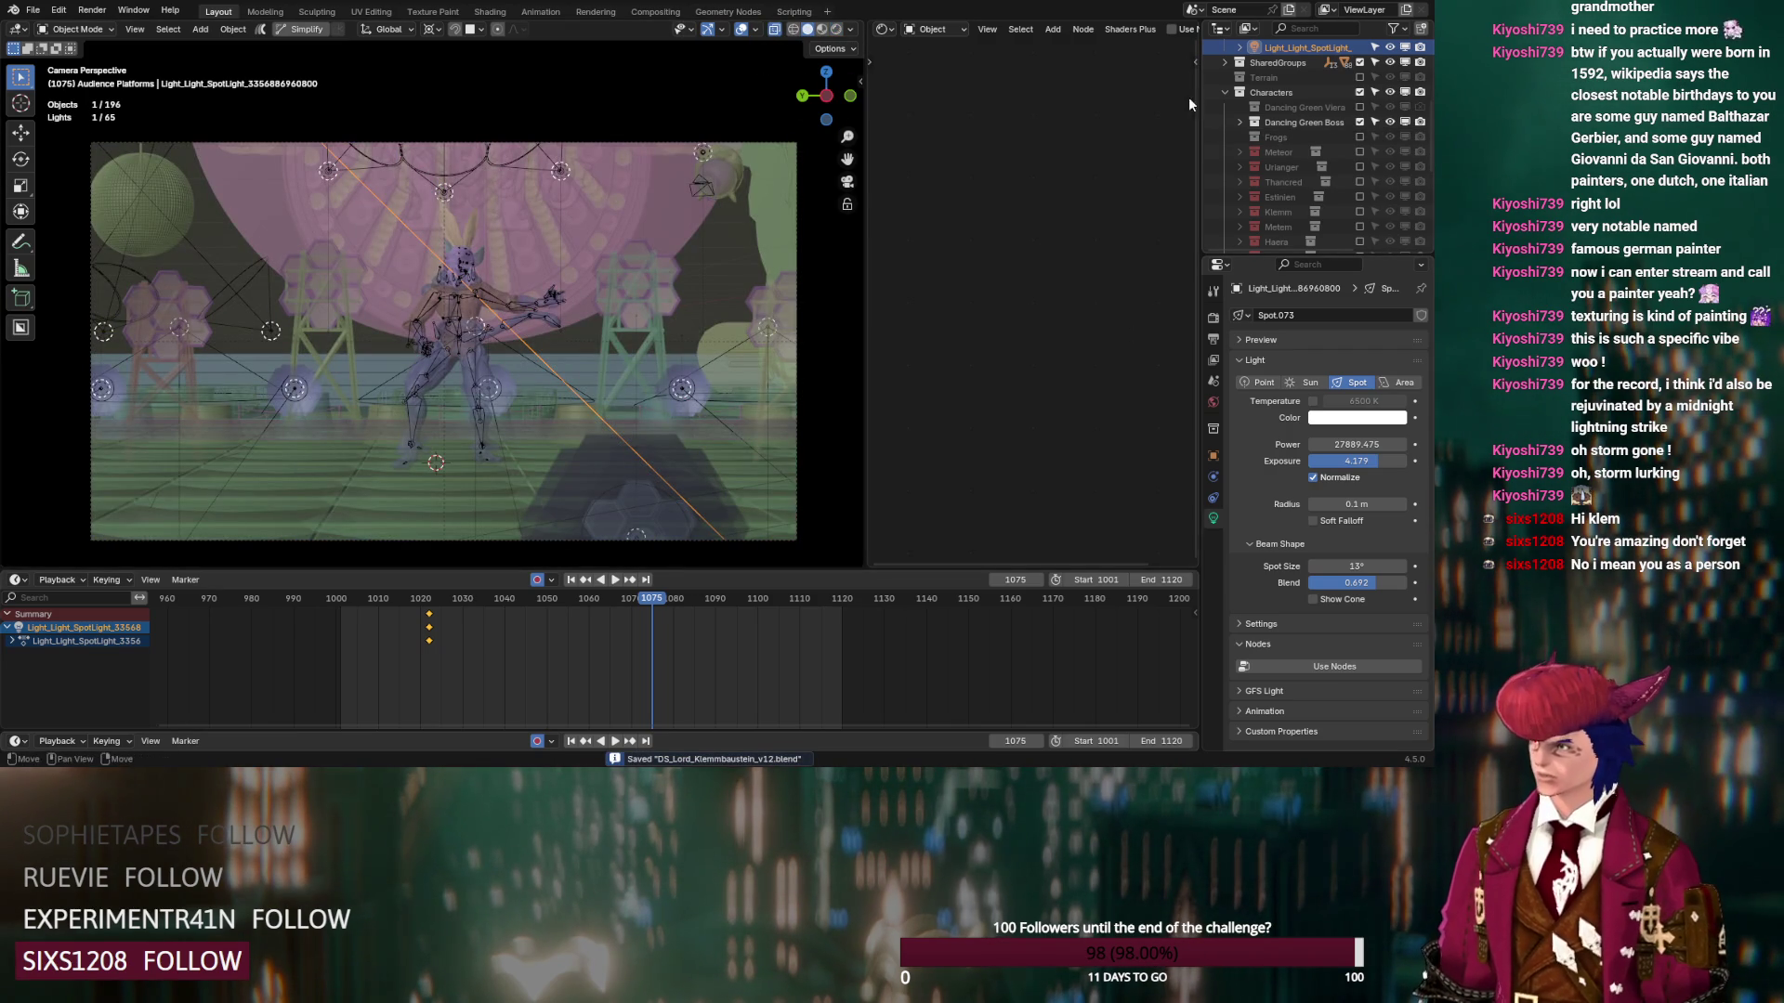
left_click(775, 28)
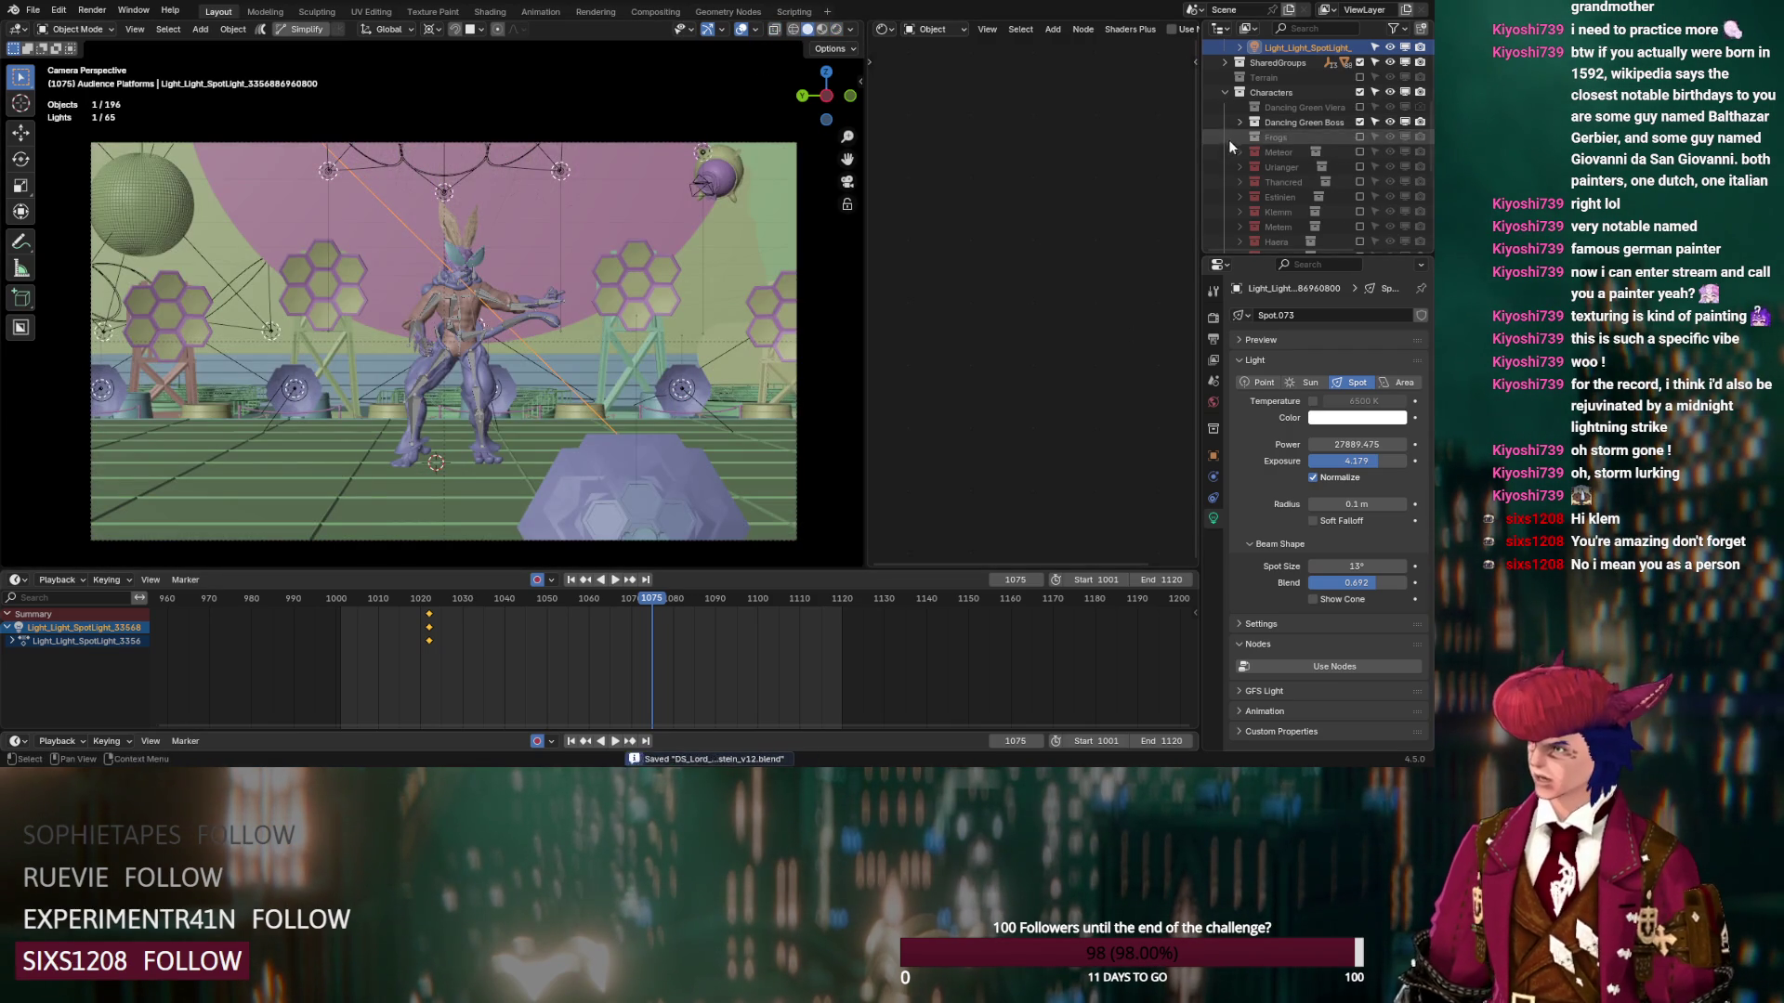
scroll(1236, 130, "down", 2)
Enable the Frogs collection and the remaining background character collections in the Outliner
left_click(1358, 77)
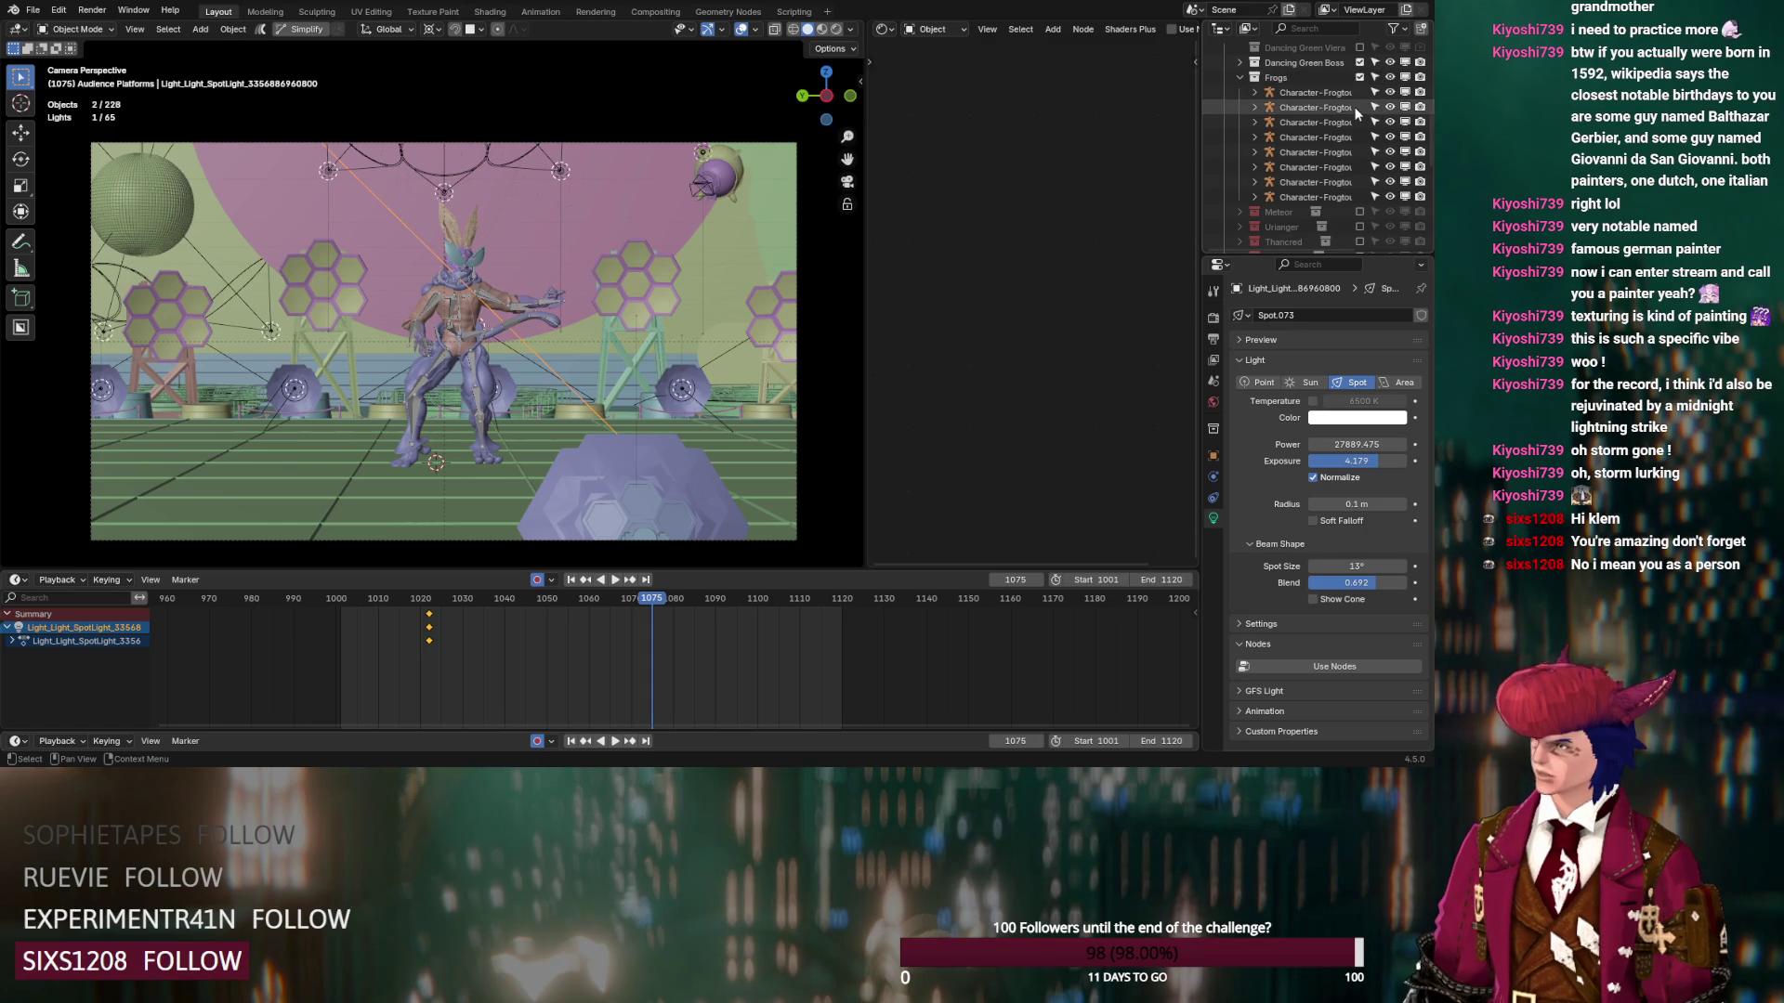
left_click(1239, 77)
left_click_drag(1360, 210, 1359, 122)
scroll(1264, 160, "up", 5)
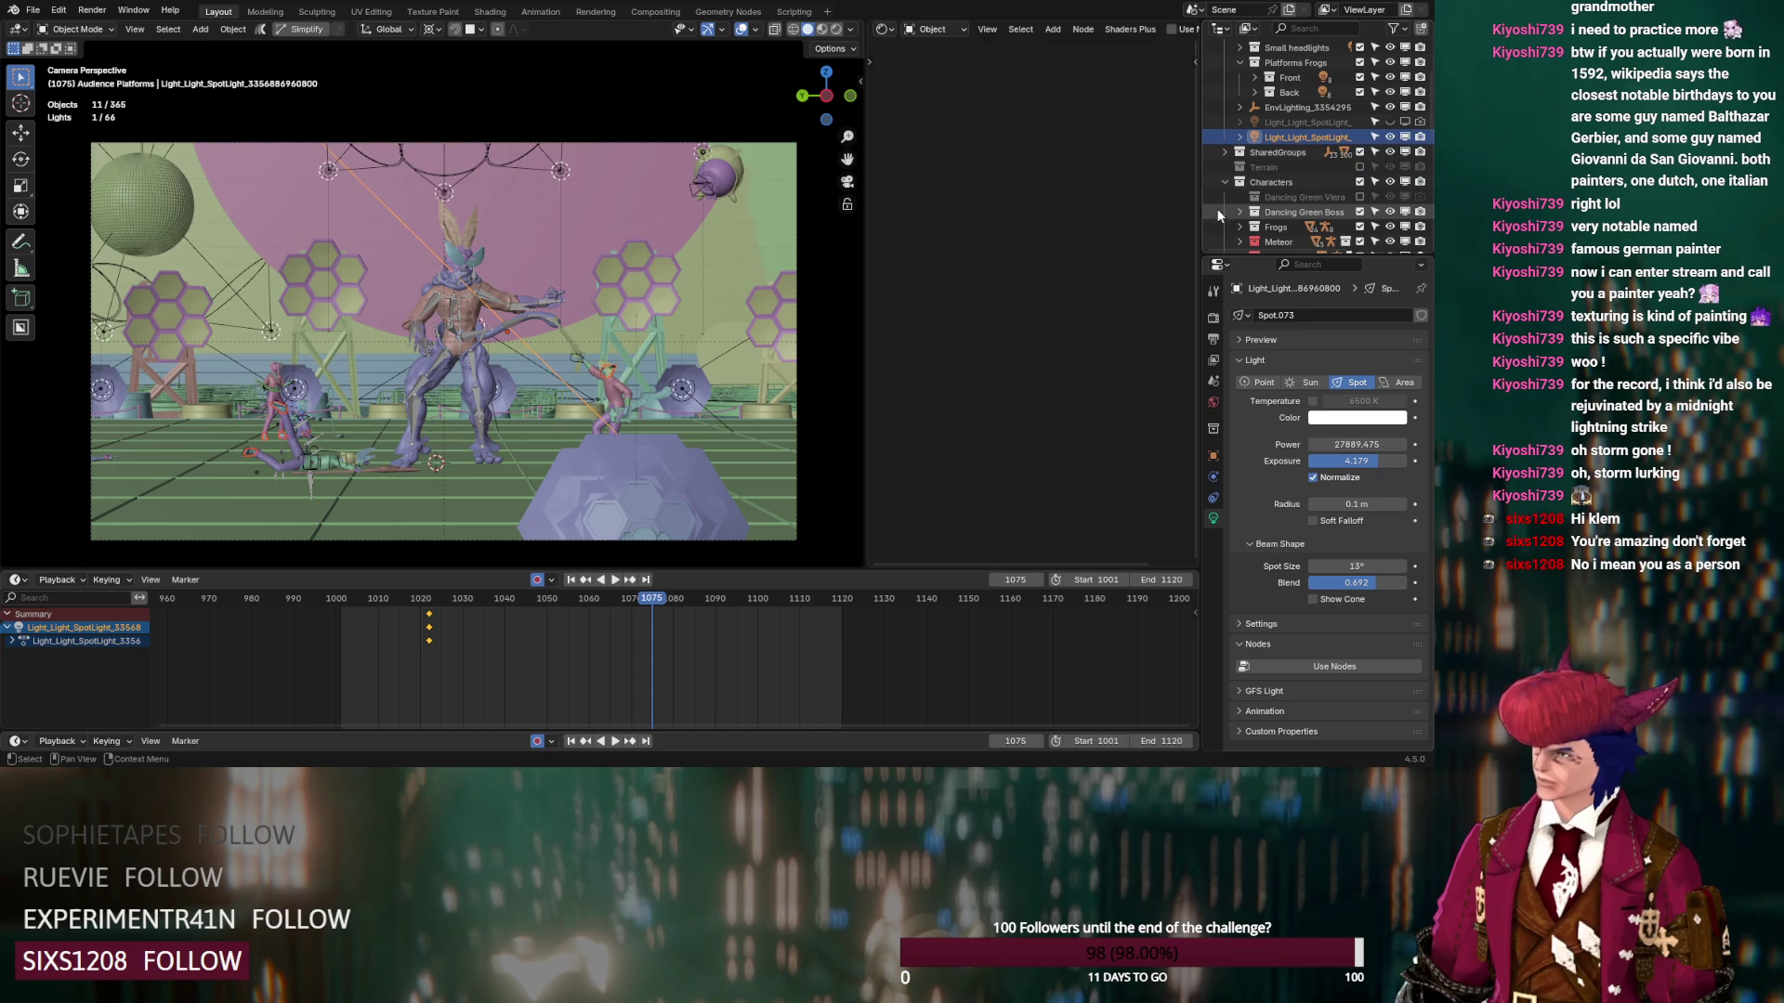
scroll(1224, 191, "up", 3)
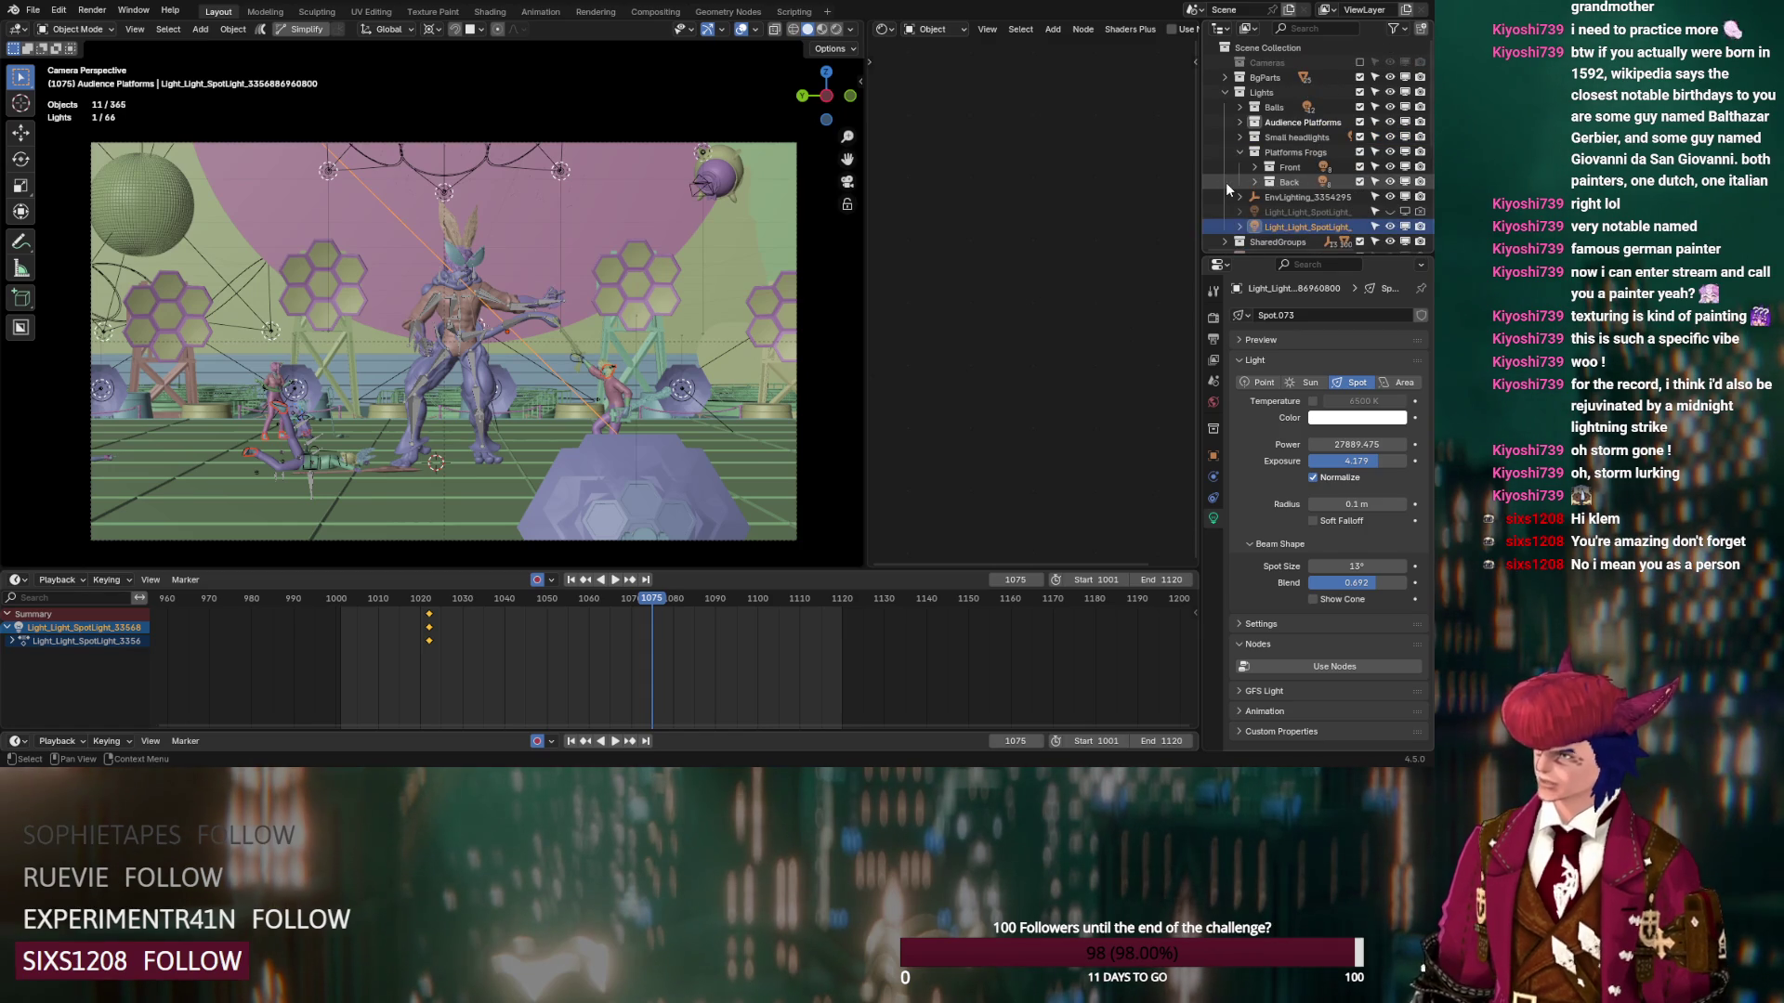
scroll(1225, 182, "down", 5)
Enable and show the Area.002 light, check Area.002 and Area.003, and switch to the Rendering workspace
left_click(1390, 182)
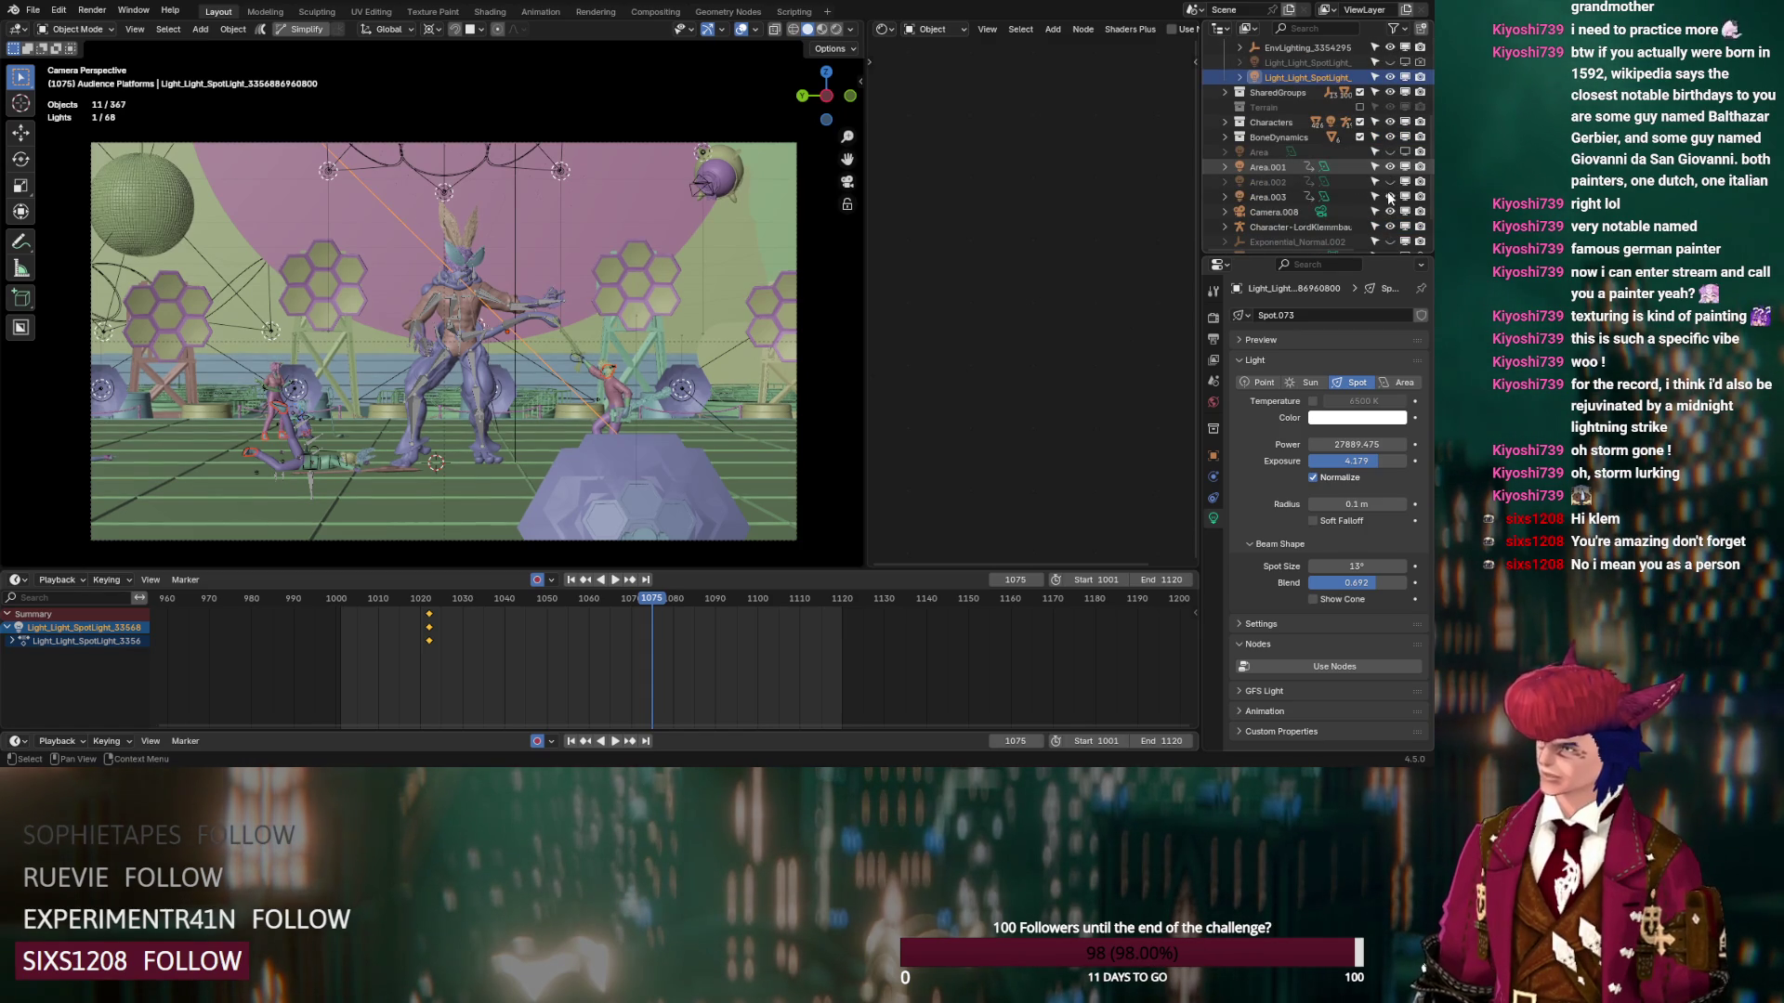
left_click(1389, 182)
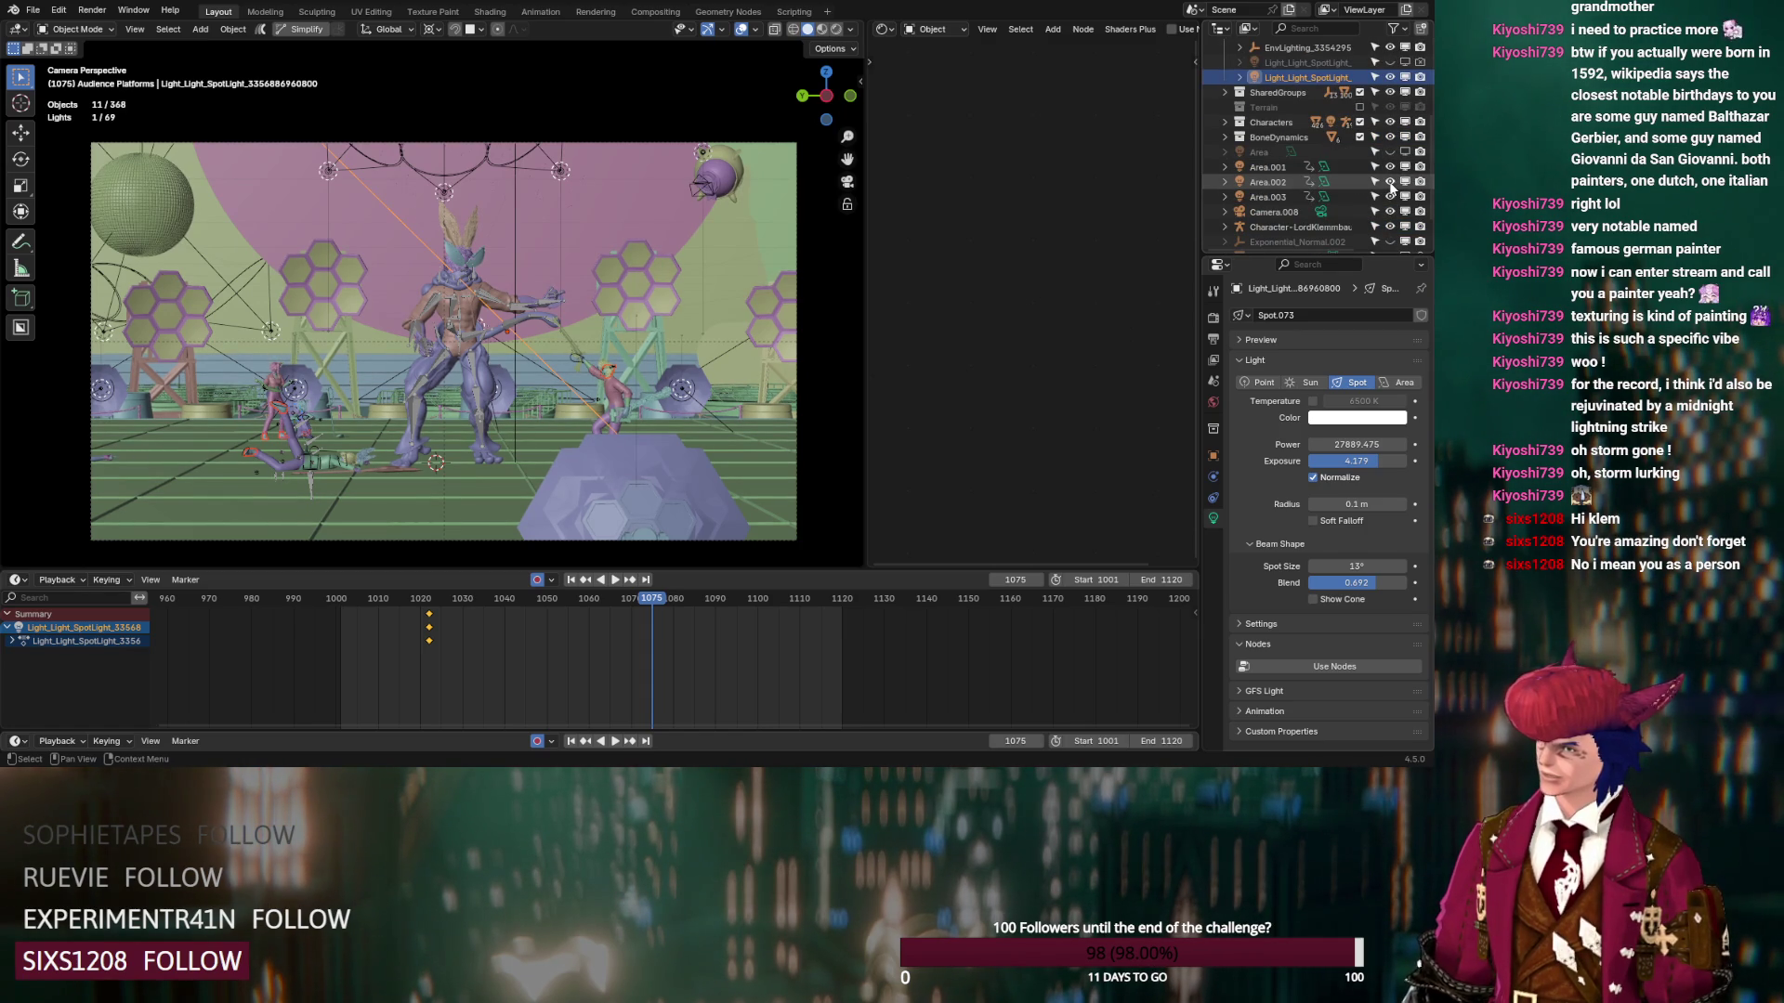
left_click(1285, 184)
mouse_move(621, 251)
middle_mouse_down()
mouse_move(578, 309)
mouse_move(504, 329)
mouse_move(401, 314)
mouse_move(584, 278)
middle_mouse_up()
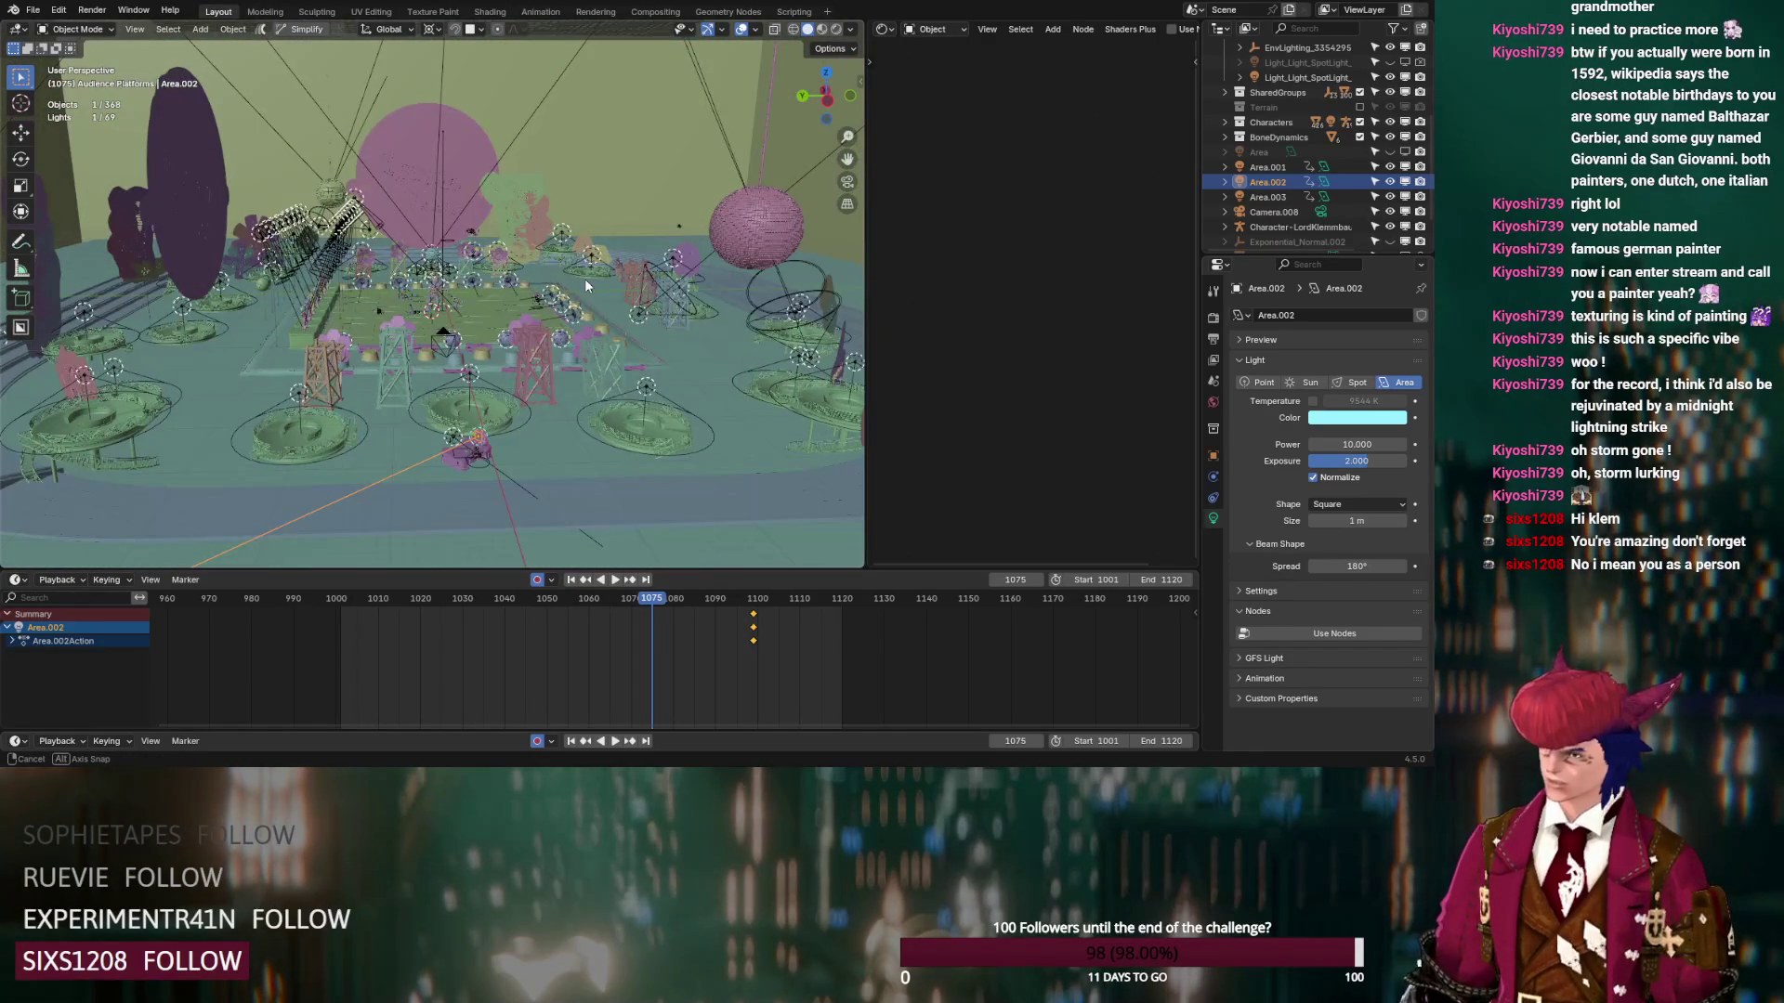
scroll(583, 279, "up", 5)
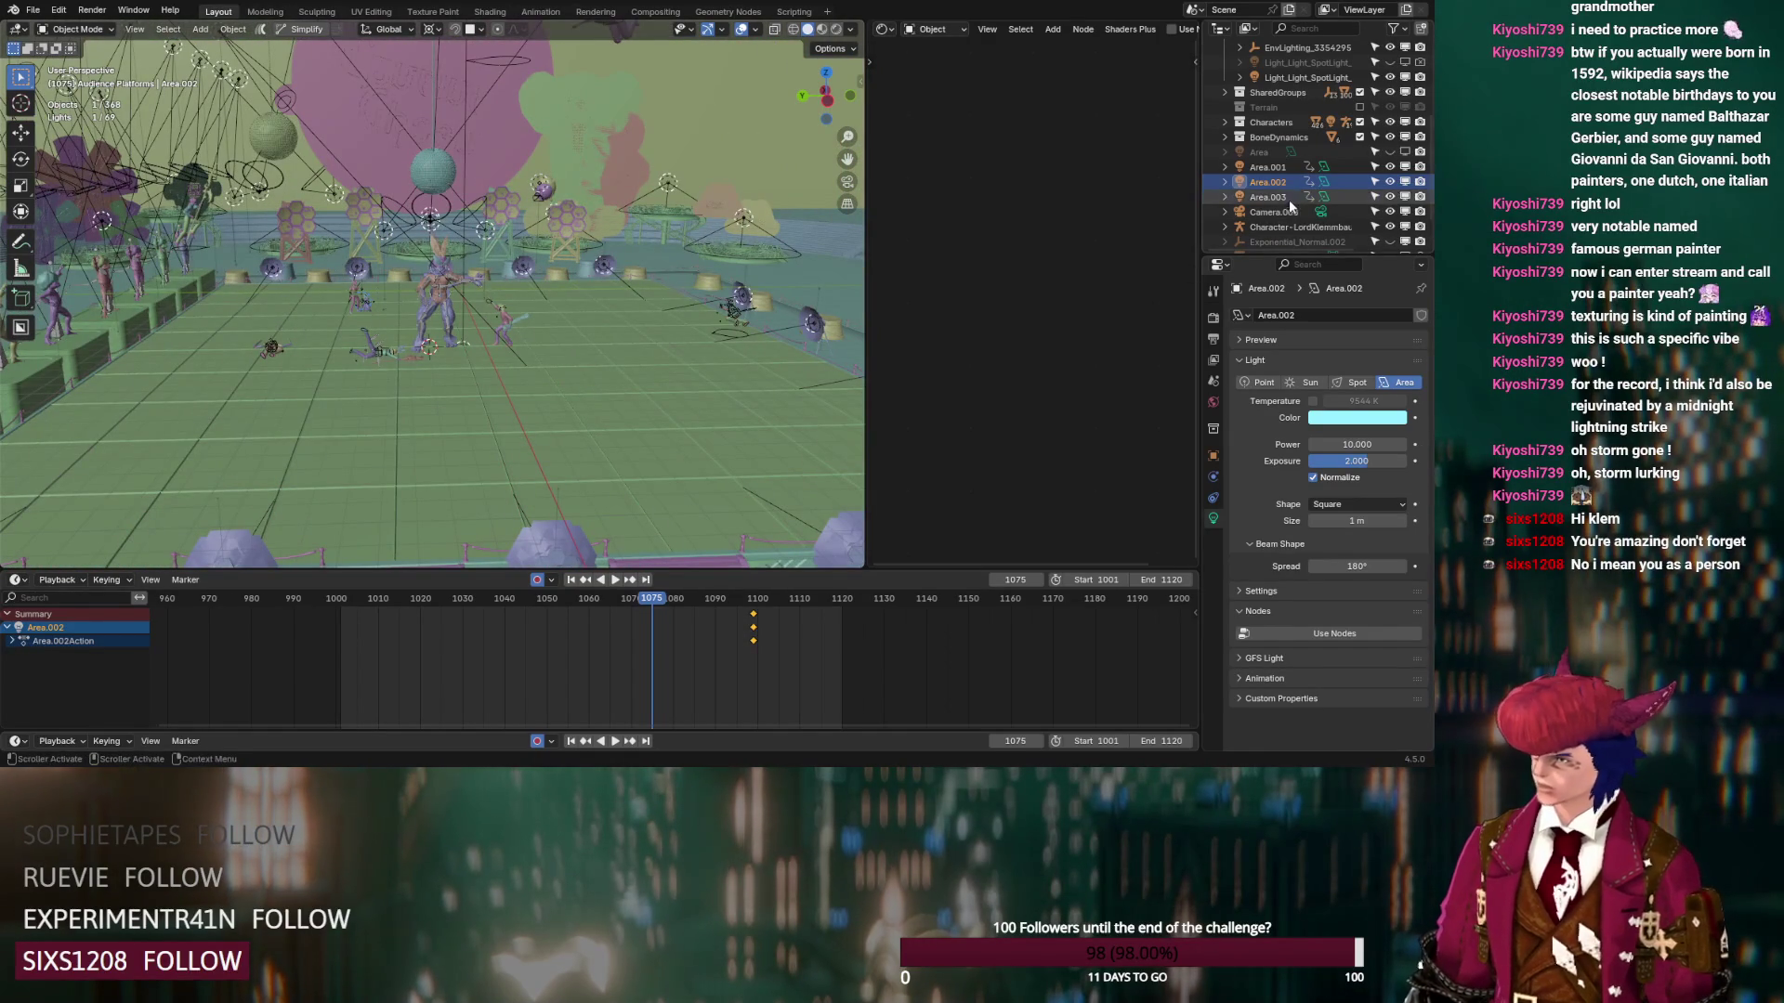
left_click(1278, 195)
scroll(658, 375, "up", 3)
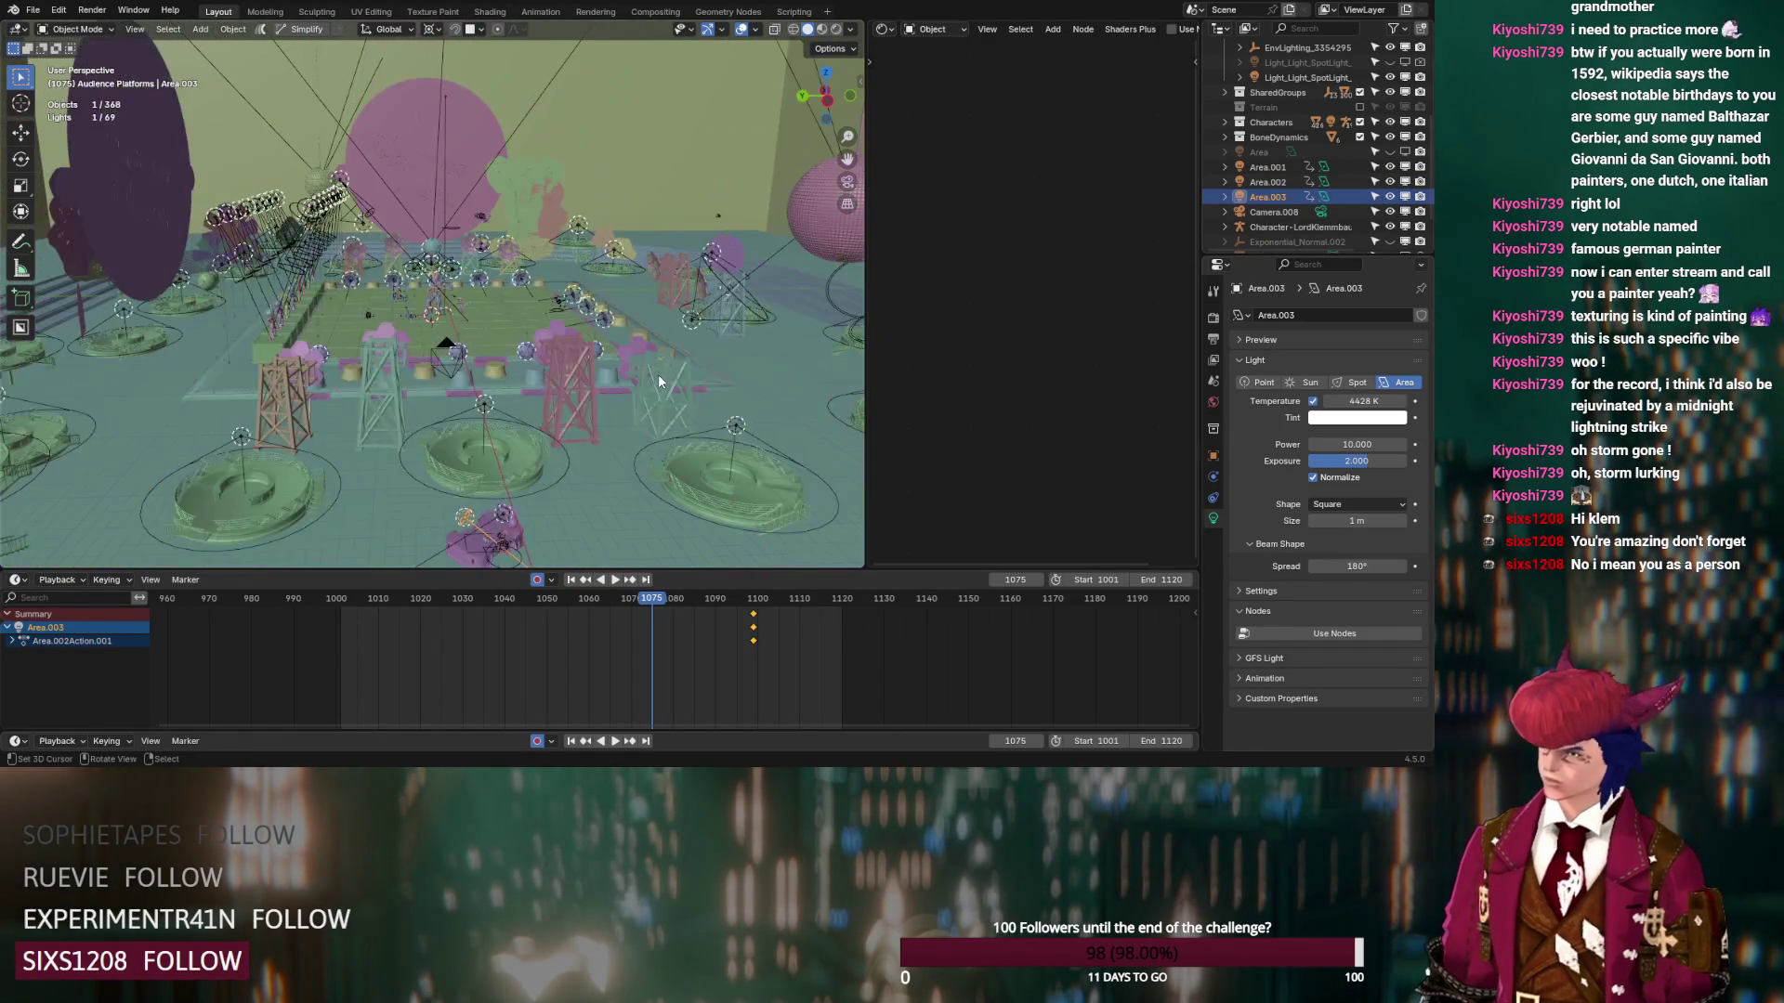
scroll(632, 367, "up", 3)
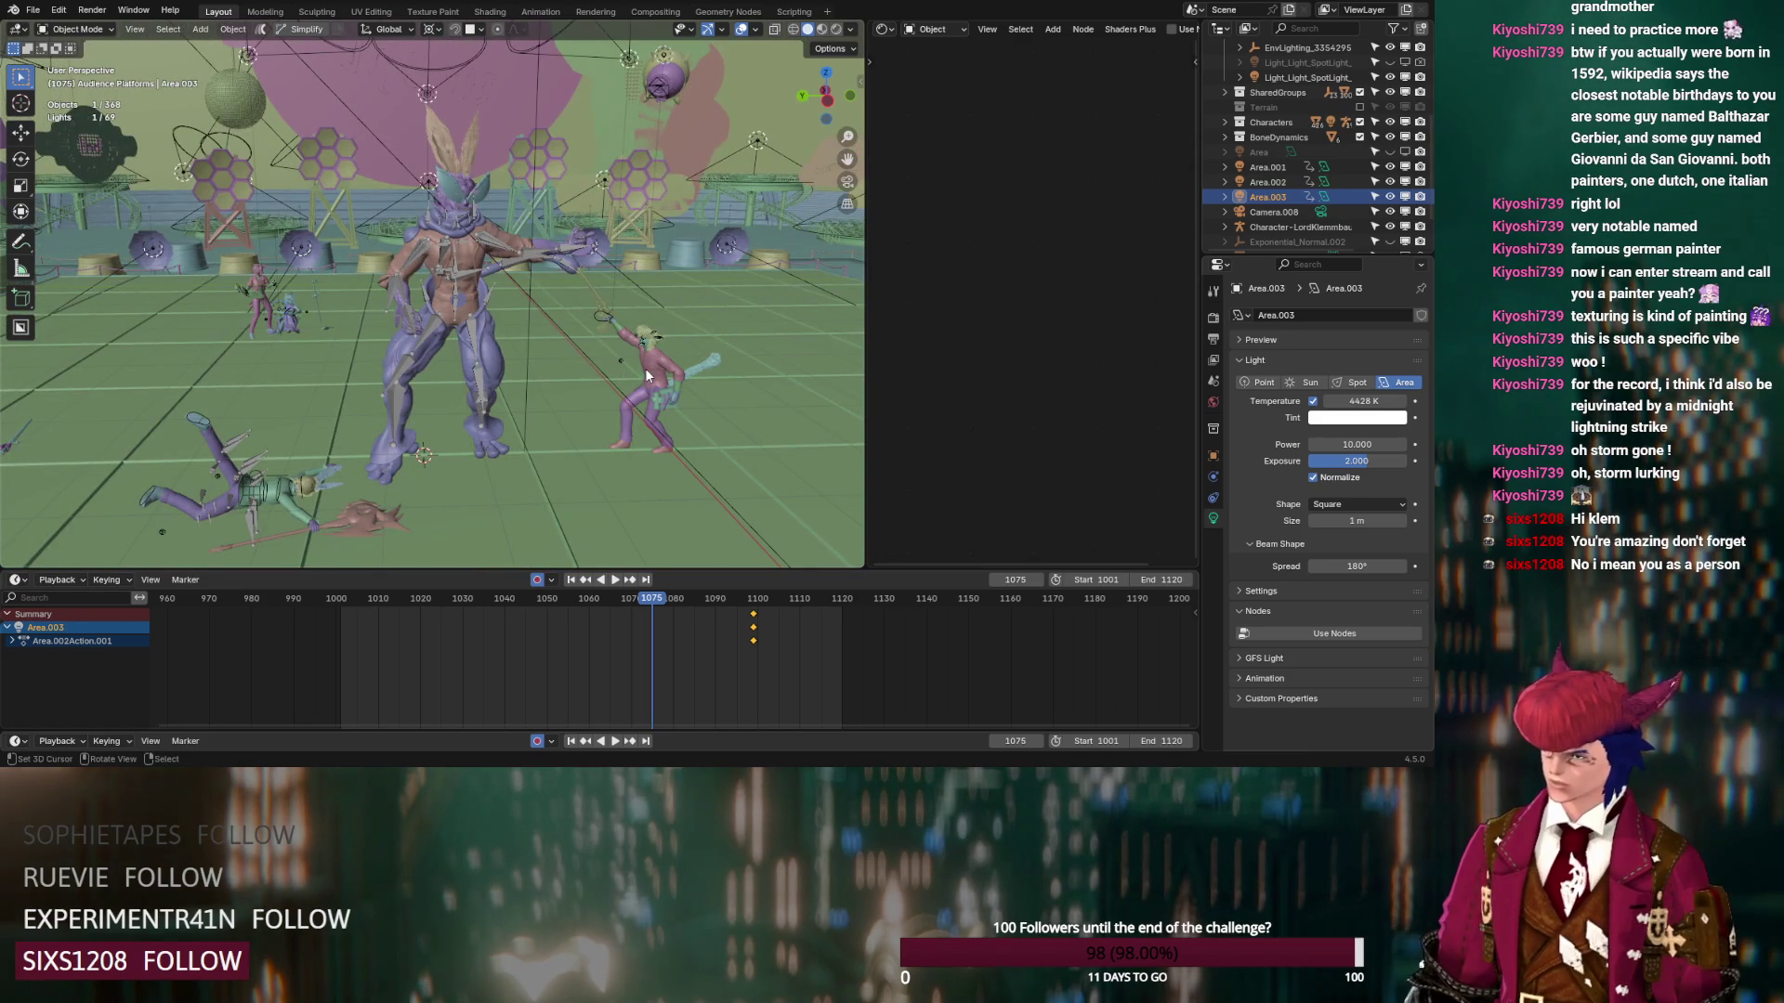
left_click(589, 14)
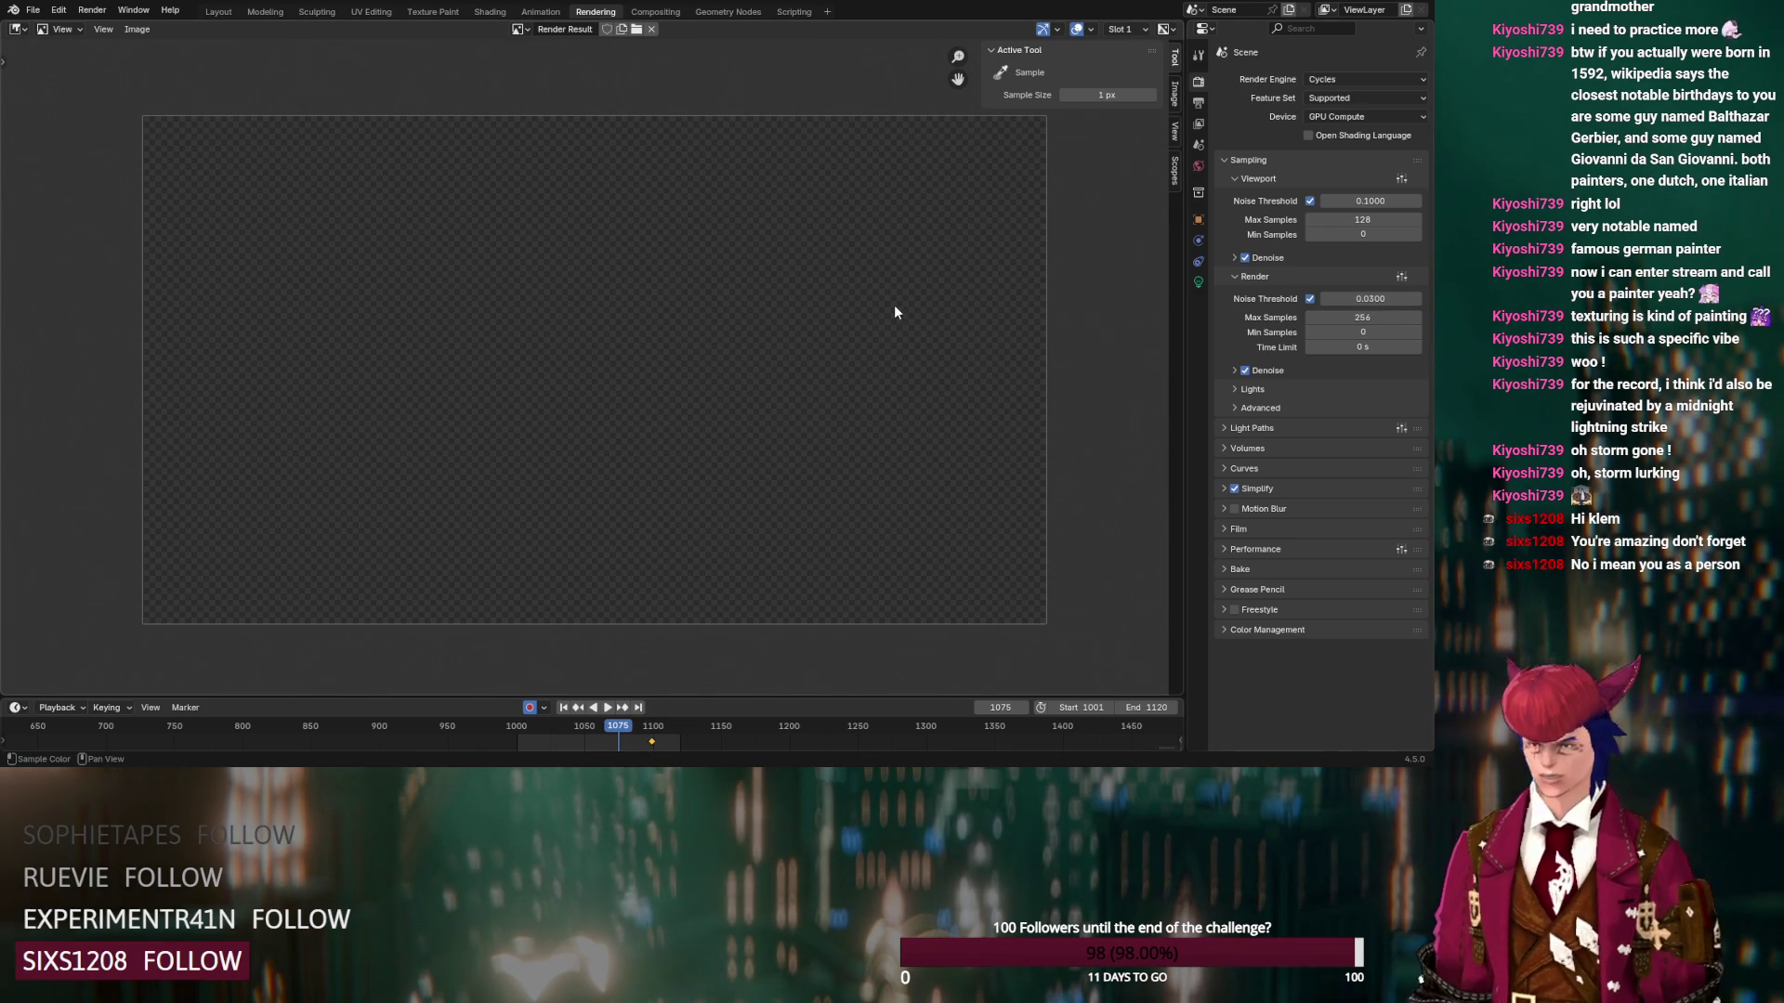
Render frame 1075 with Cycles using F12, then expand the Light Paths panel
key("F12")
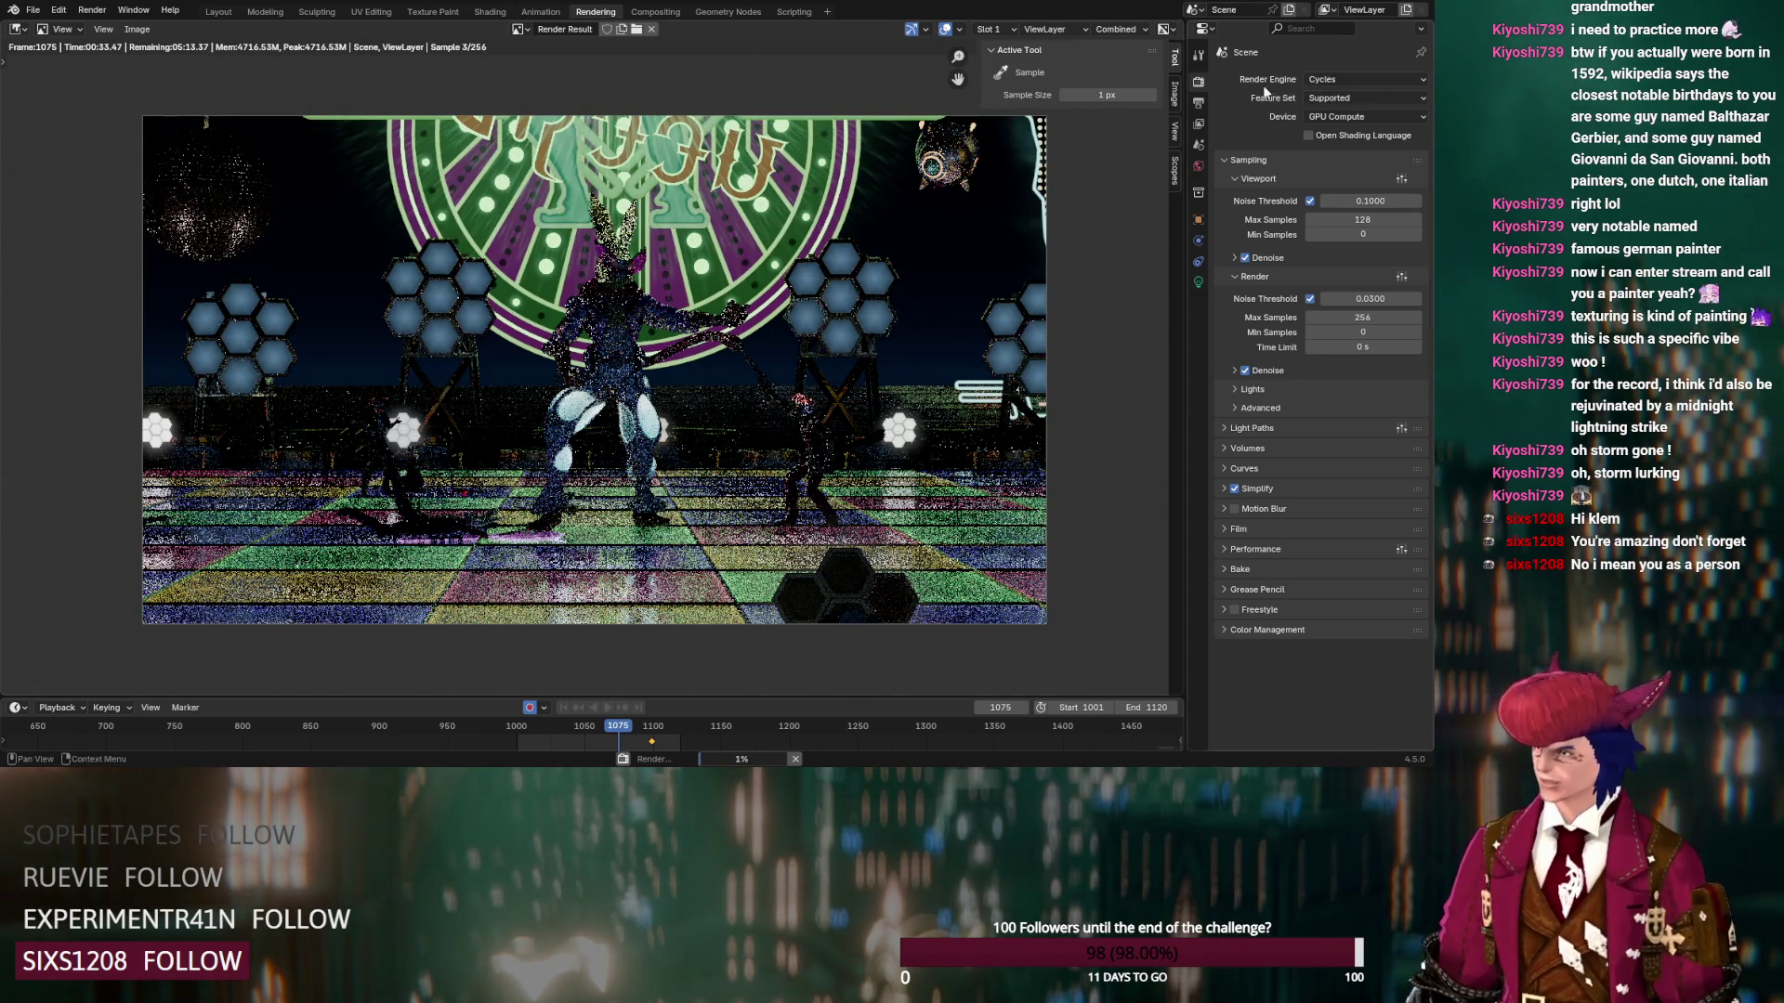
left_click(219, 12)
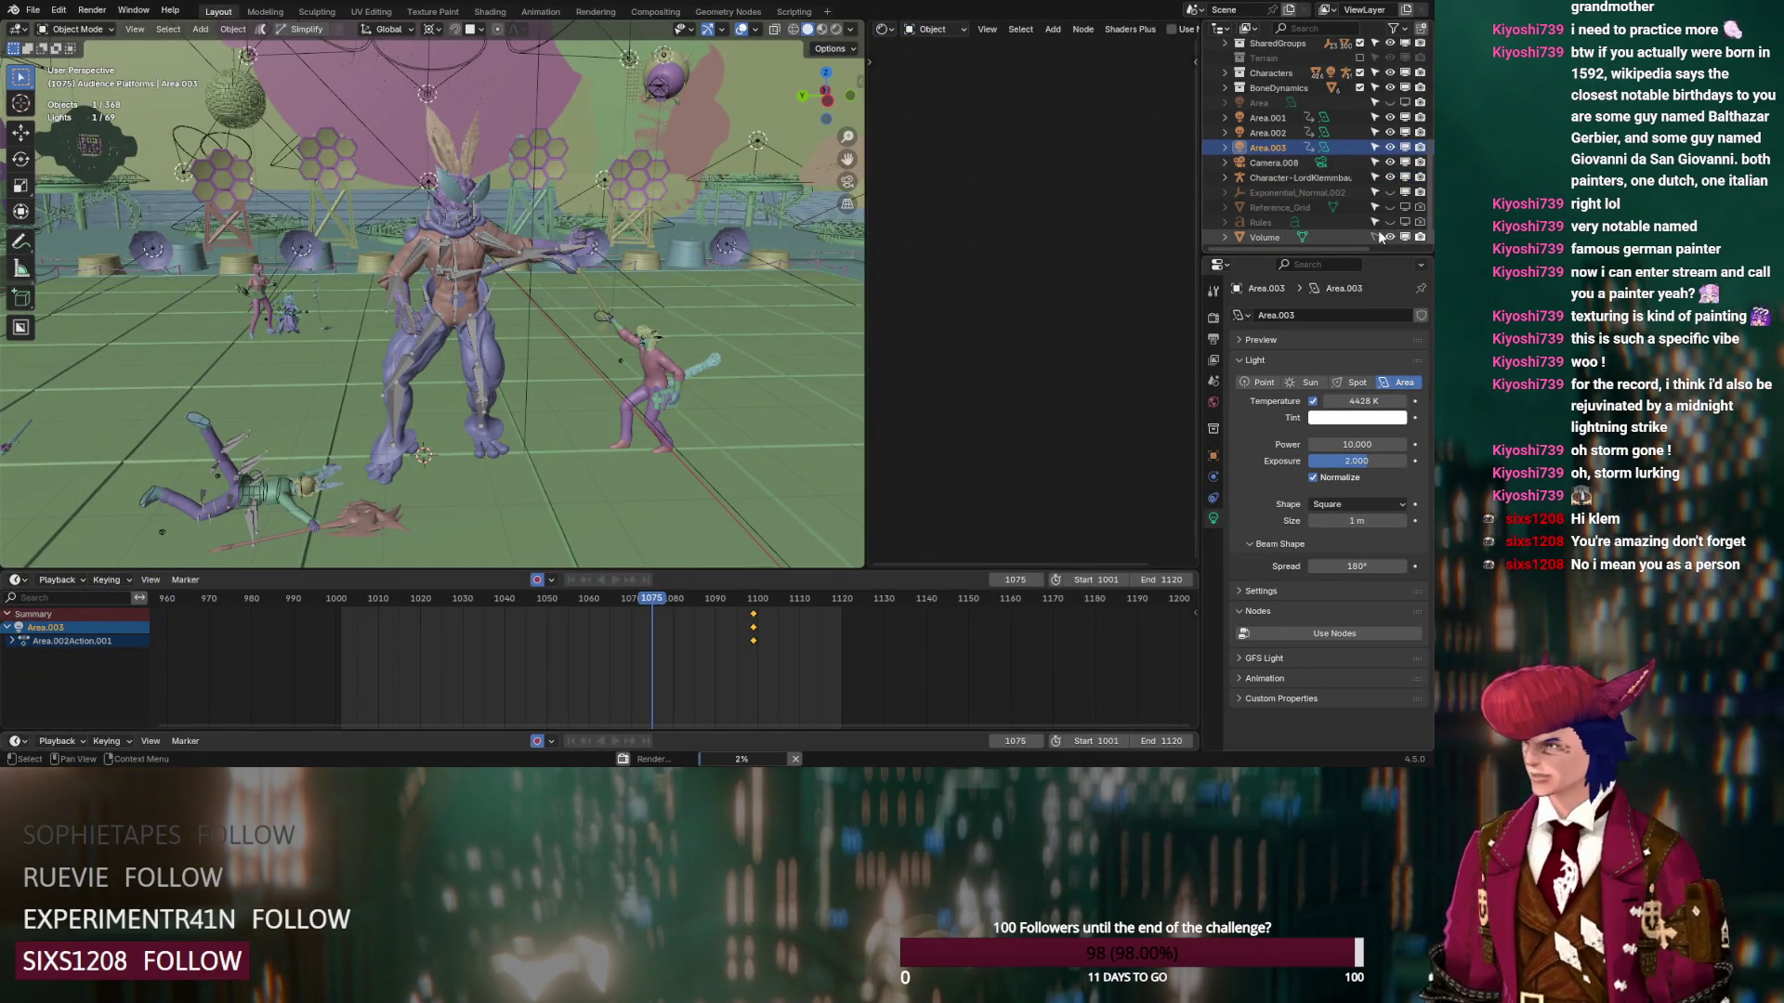
left_click(602, 12)
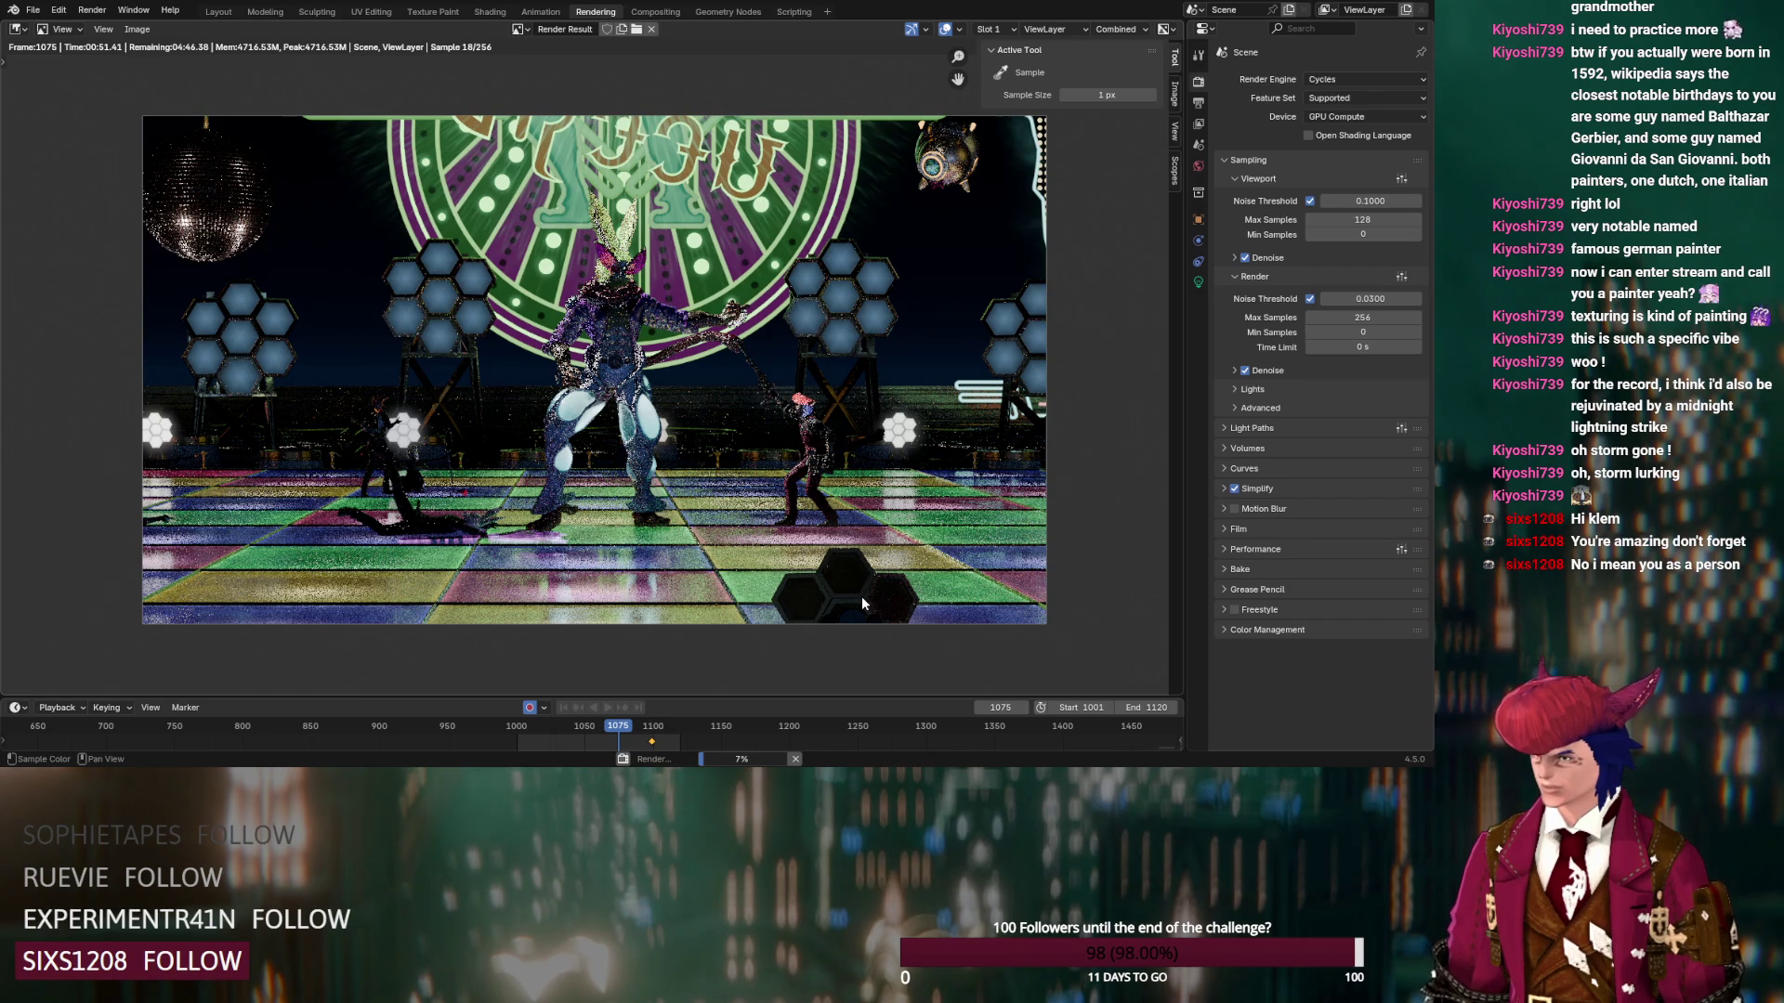
left_click(1224, 428)
Adjust the max volume bounces and enable Persistent Data under Performance > Final Render
left_click(1419, 533)
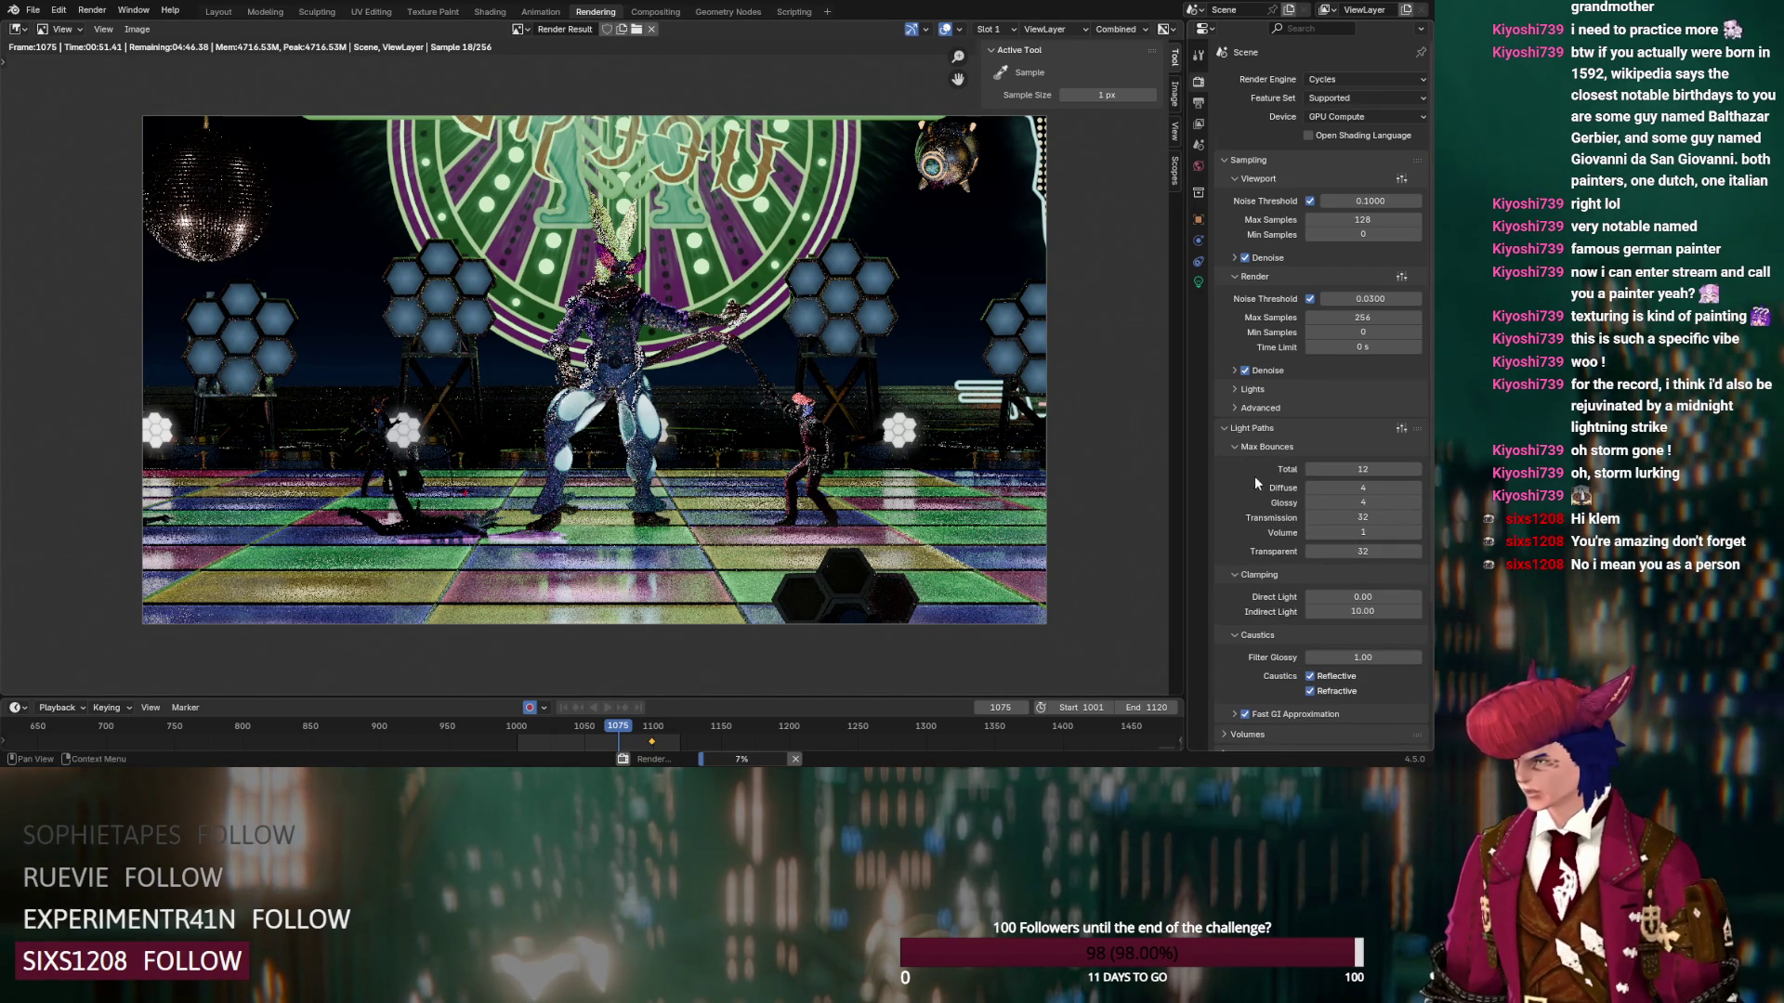
scroll(1259, 502, "down", 5)
left_click(1227, 655)
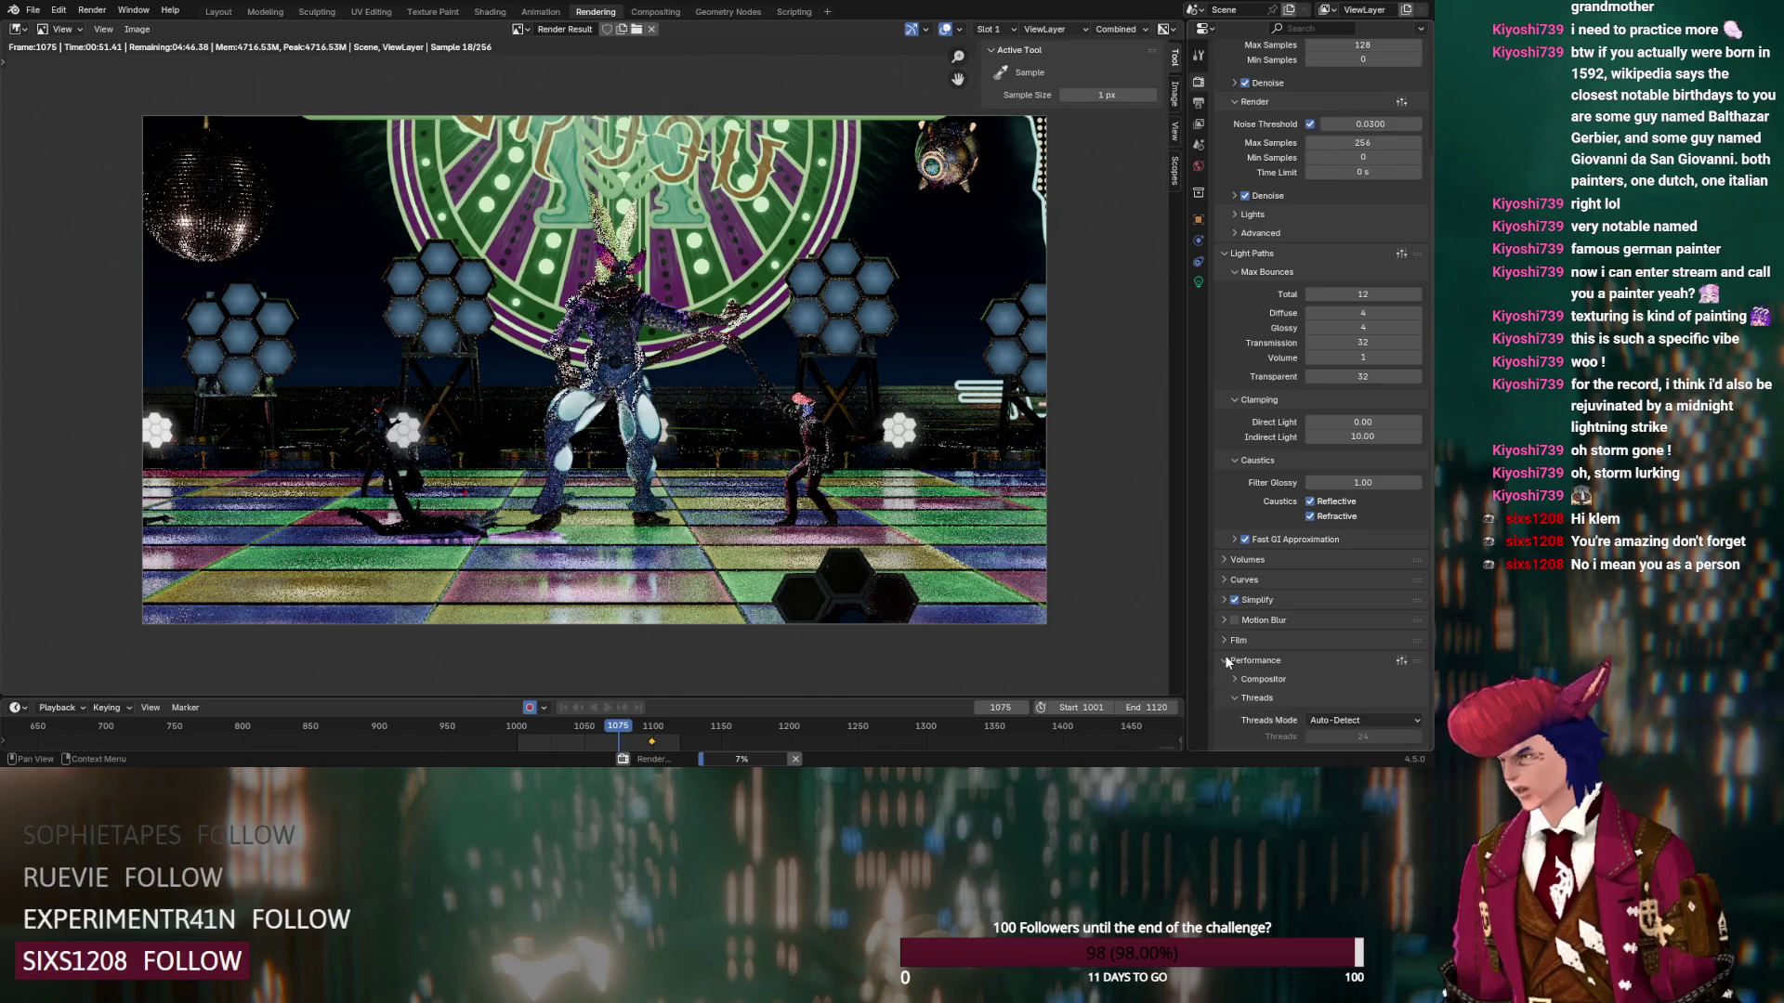
scroll(1224, 643, "down", 6)
left_click(1309, 611)
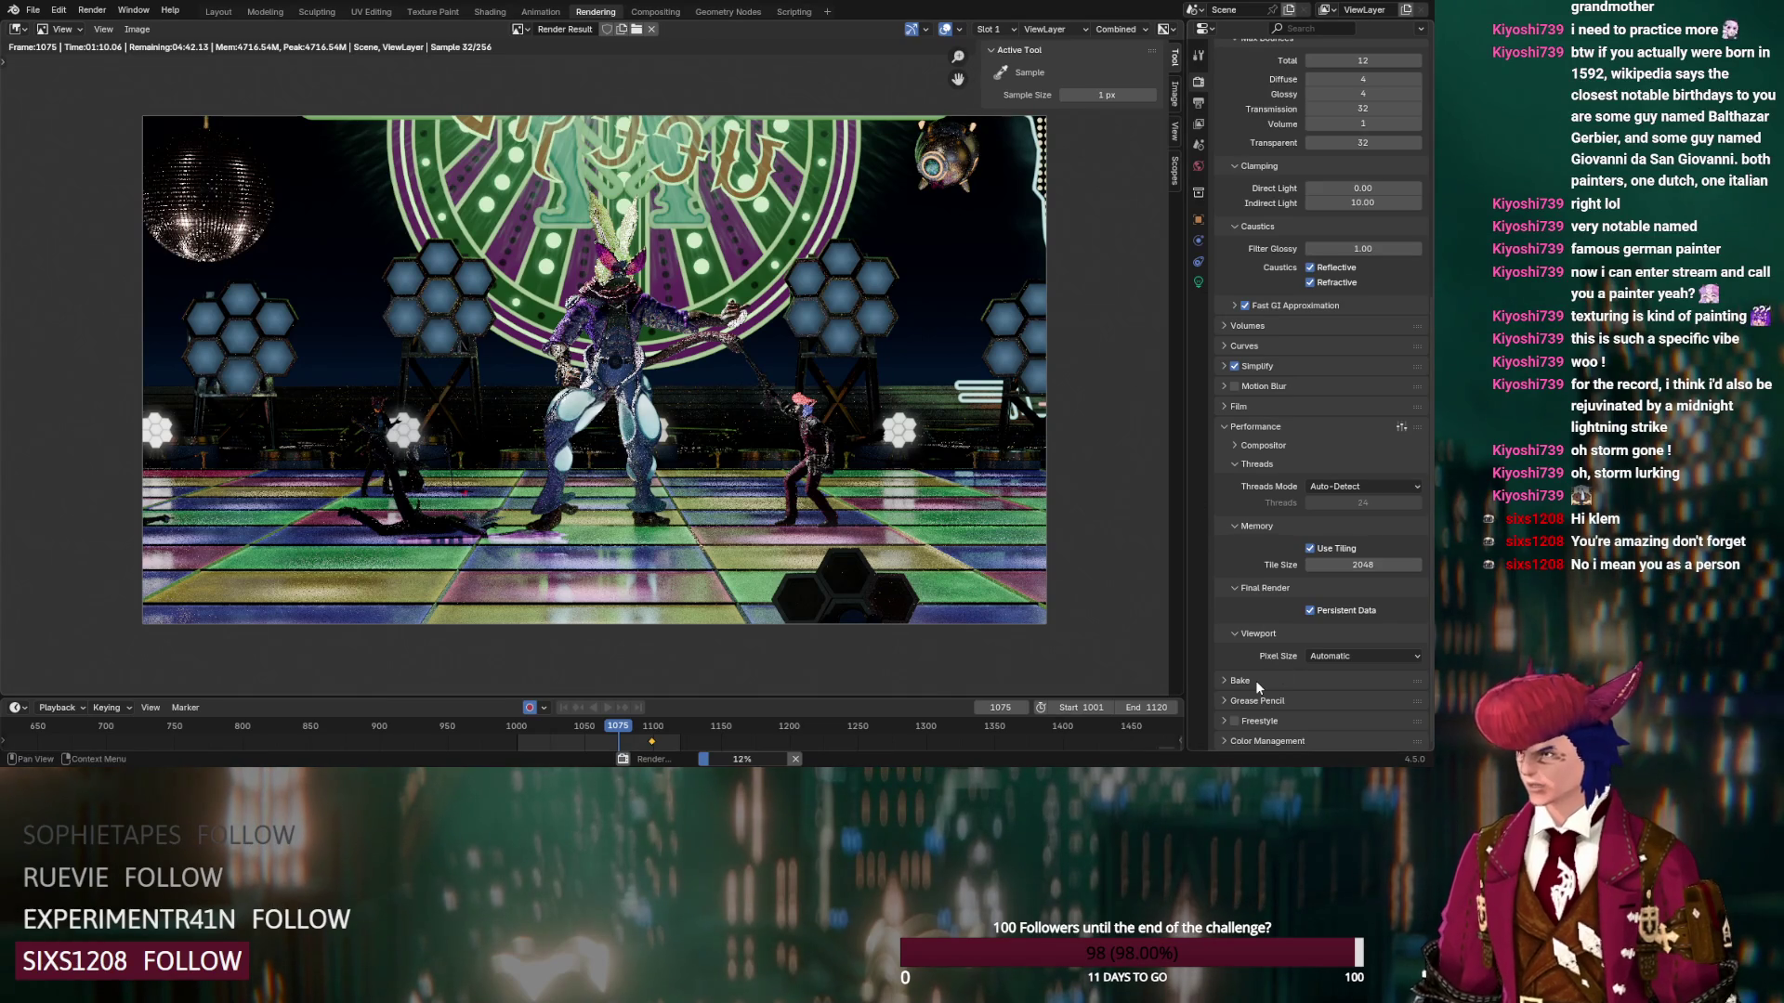
Expand Color Management, review the render settings, and return to the Layout workspace
left_click(1250, 741)
scroll(1251, 742, "down", 5)
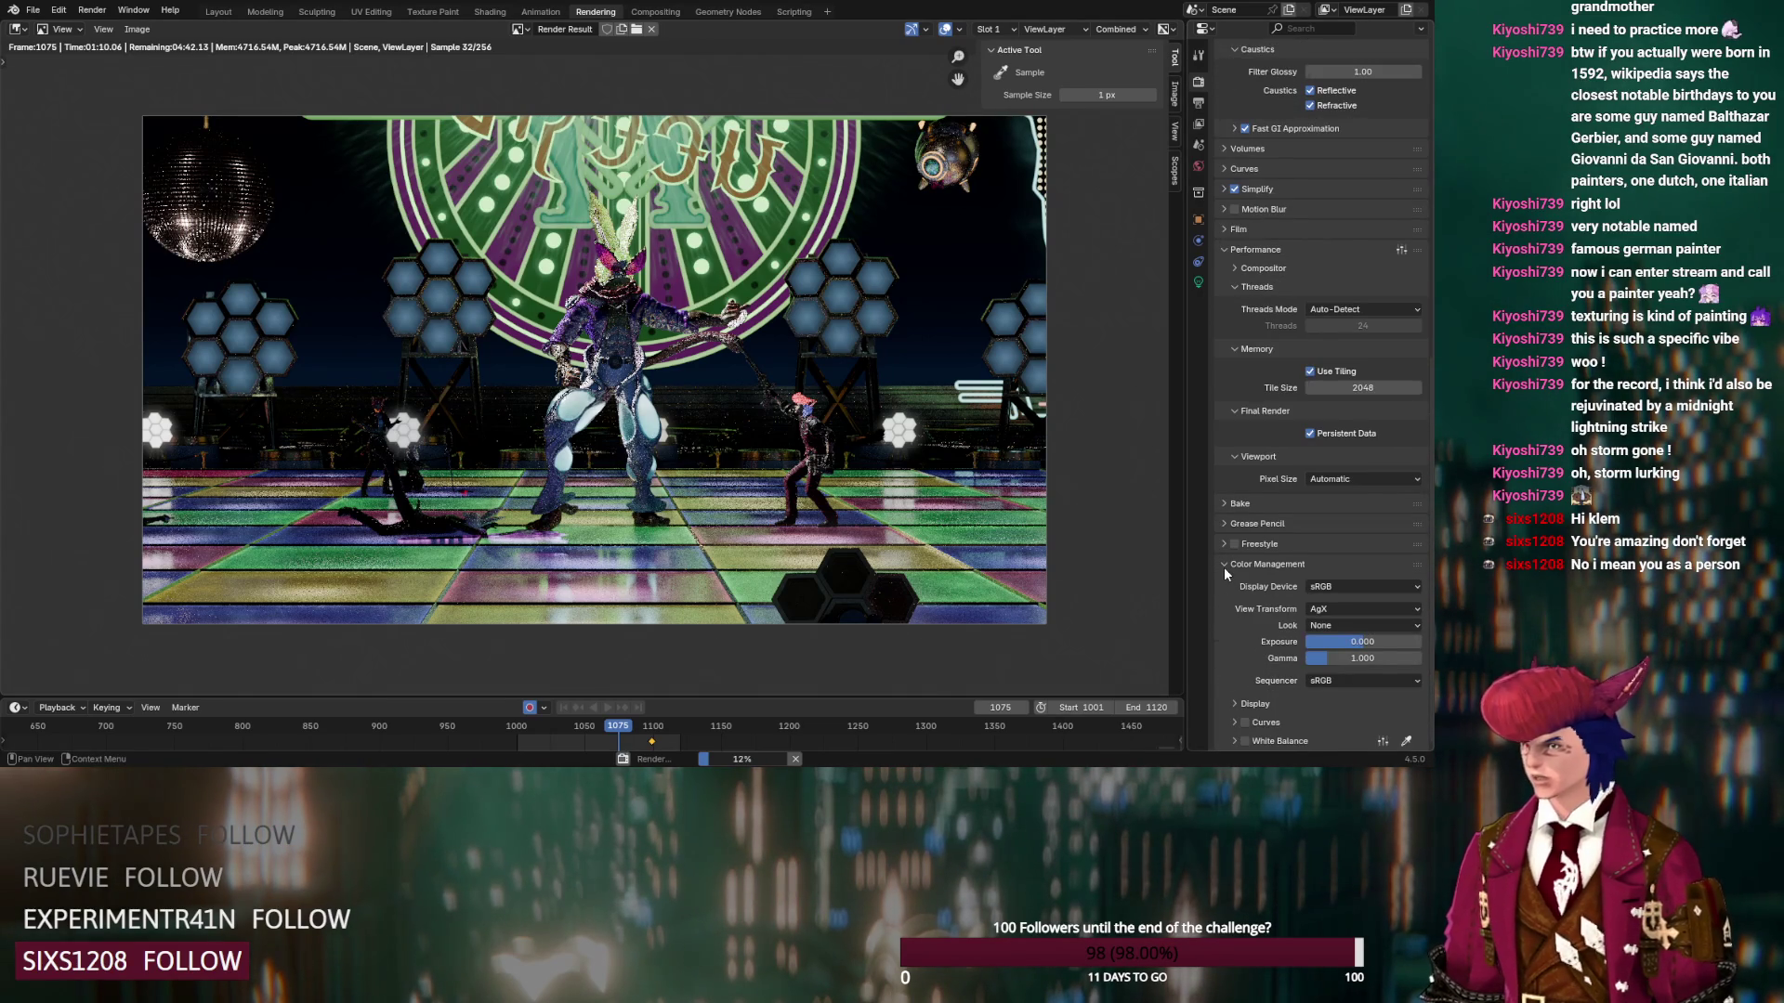
scroll(1224, 567, "up", 15)
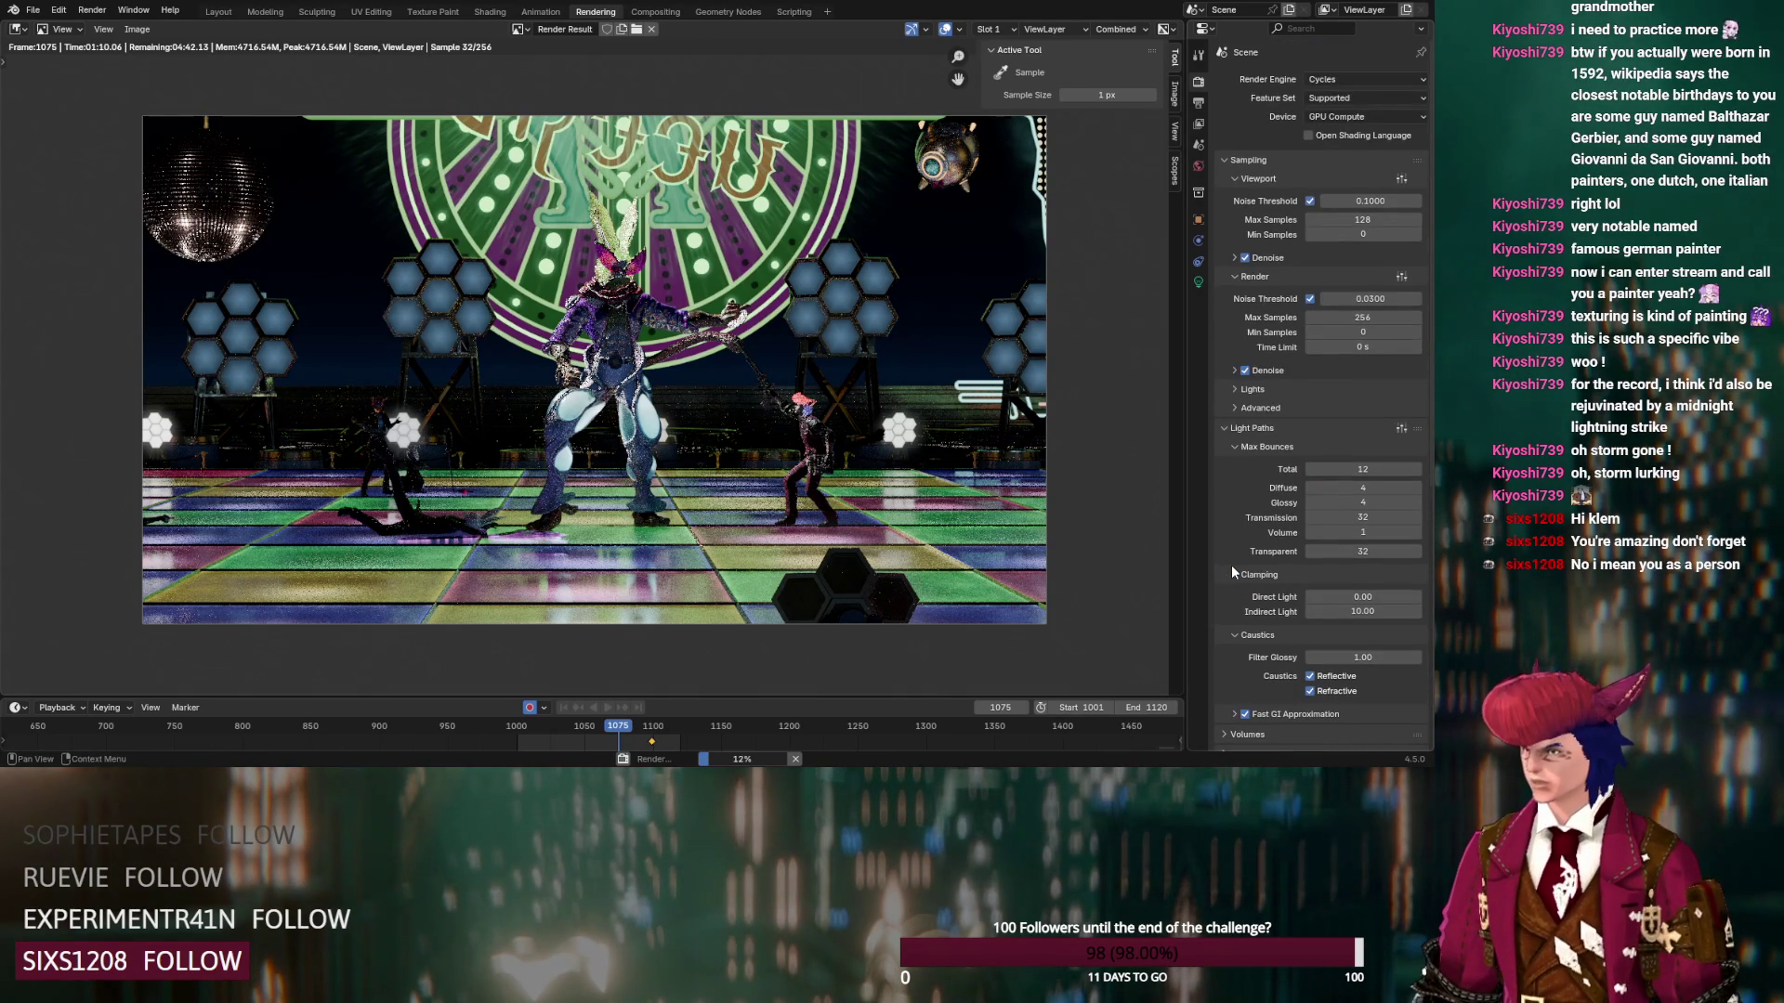
scroll(1230, 565, "down", 1)
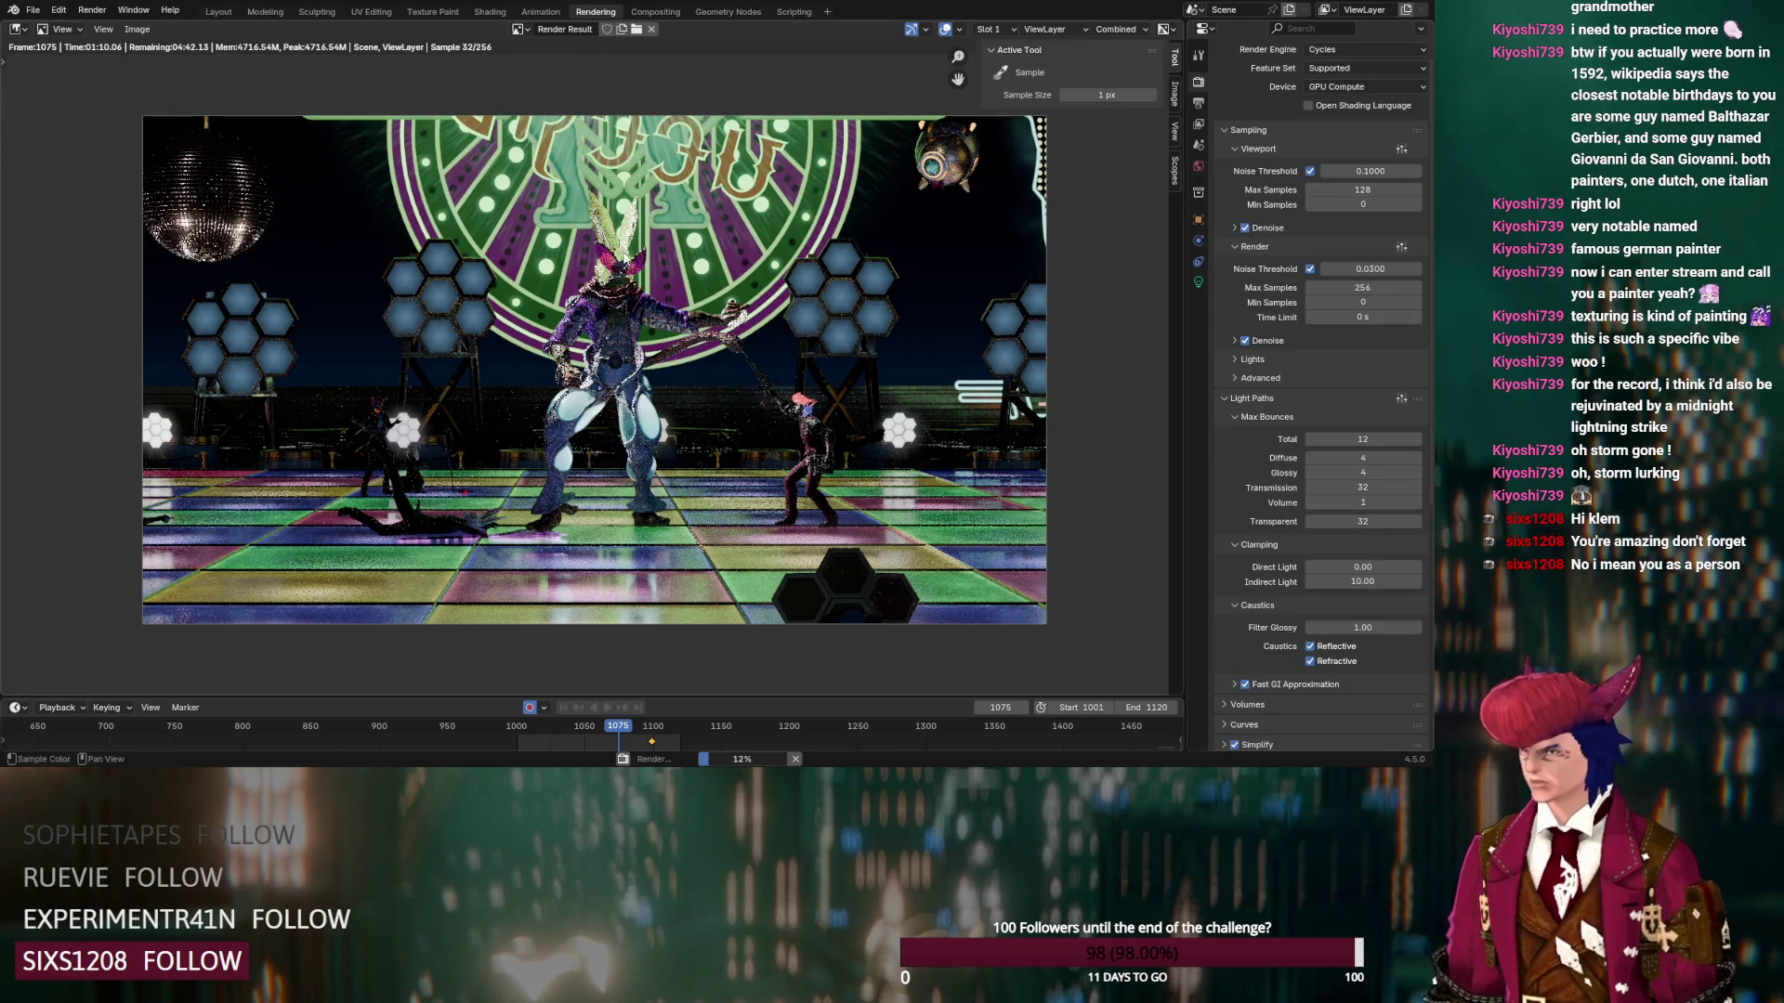
scroll(621, 242, "up", 1)
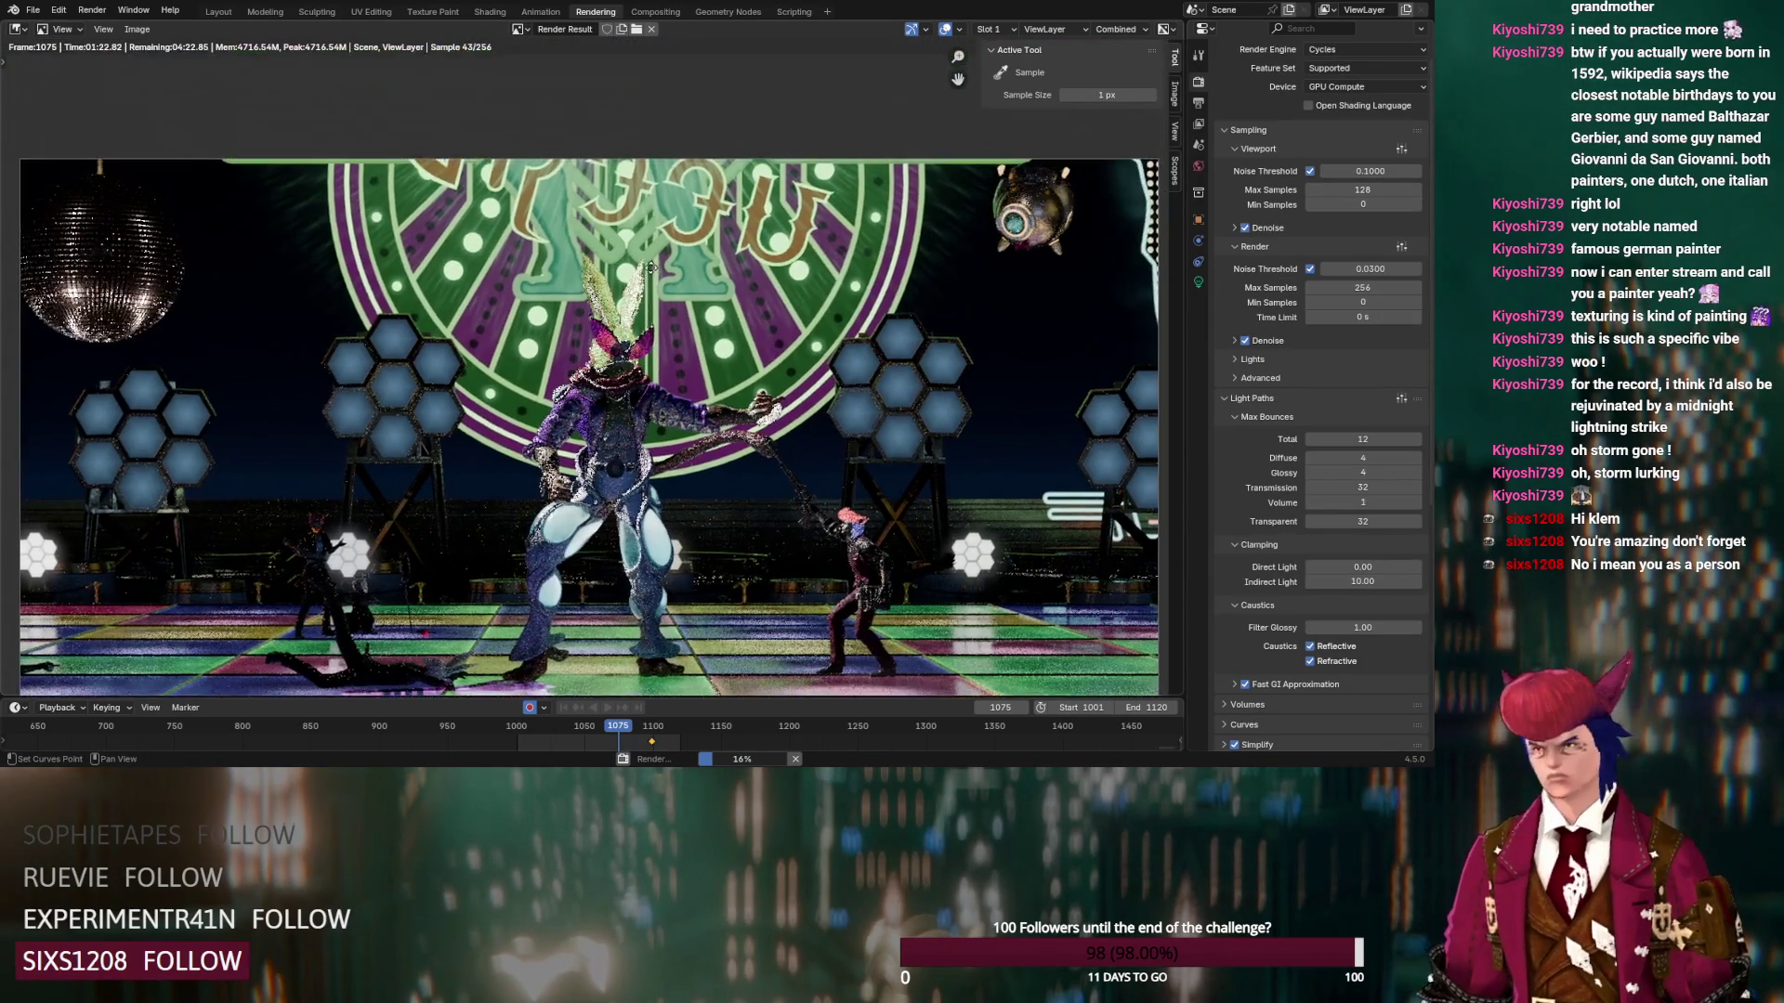
scroll(652, 267, "up", 4)
scroll(613, 87, "down", 4)
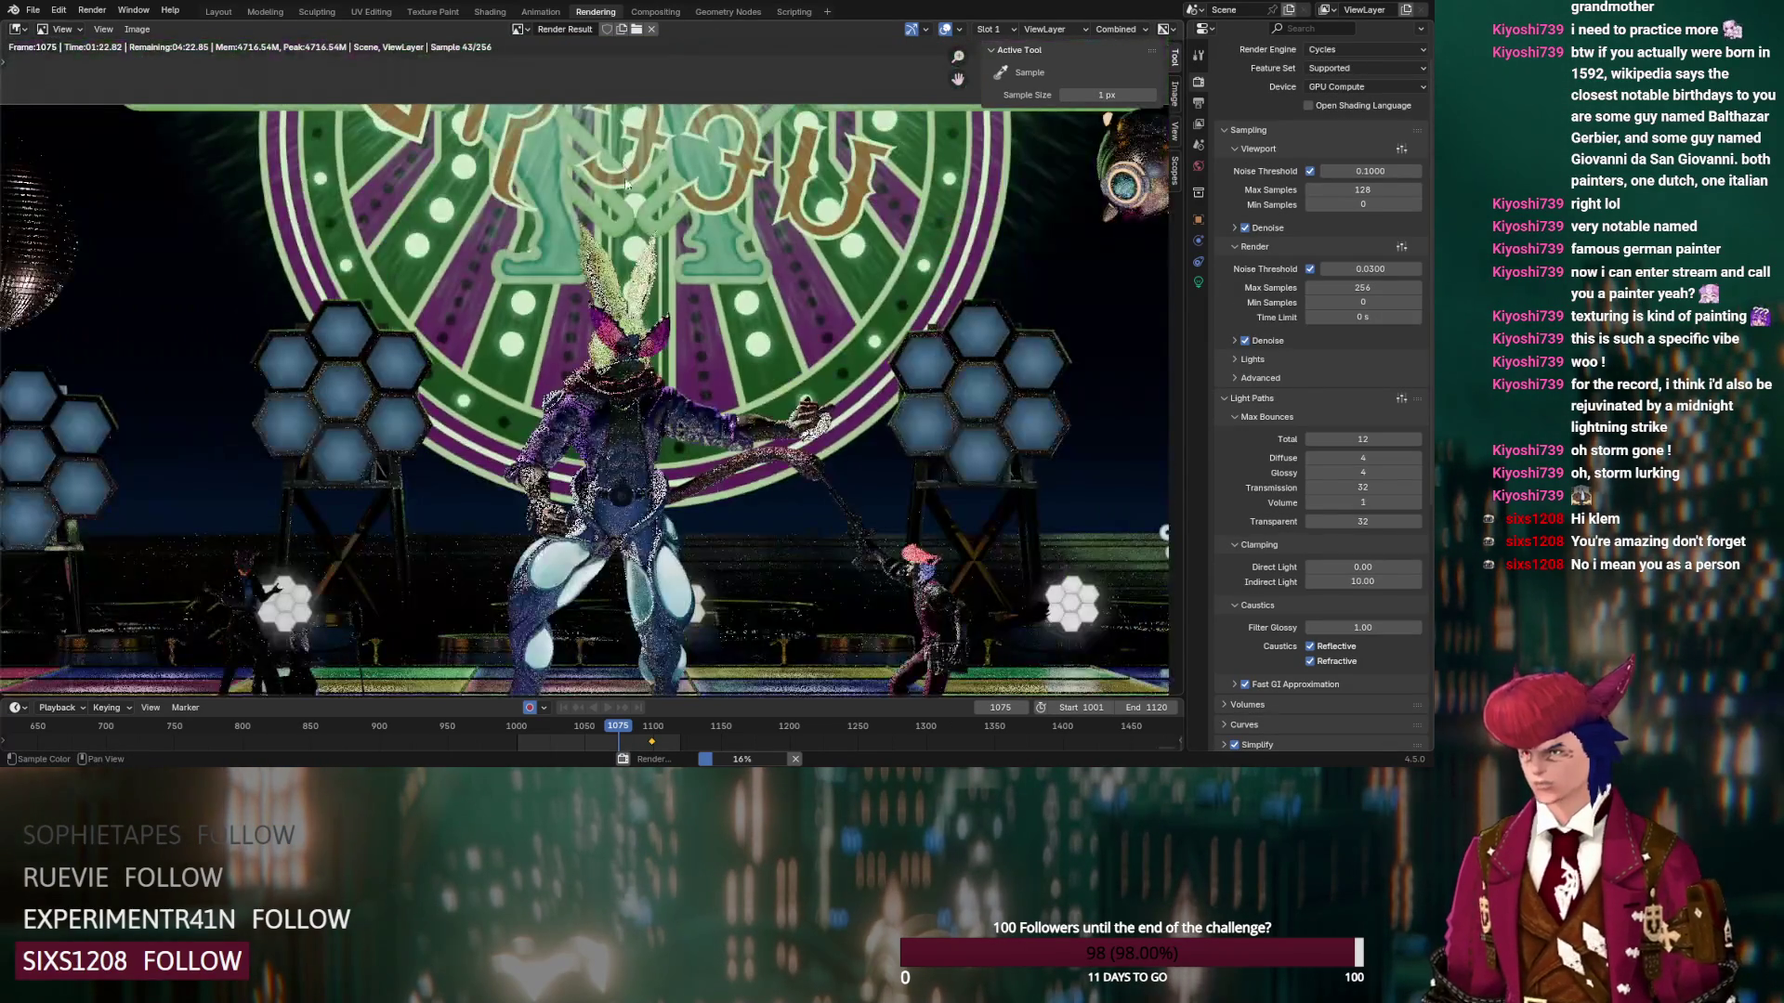
scroll(658, 276, "up", 3)
scroll(660, 276, "down", 1)
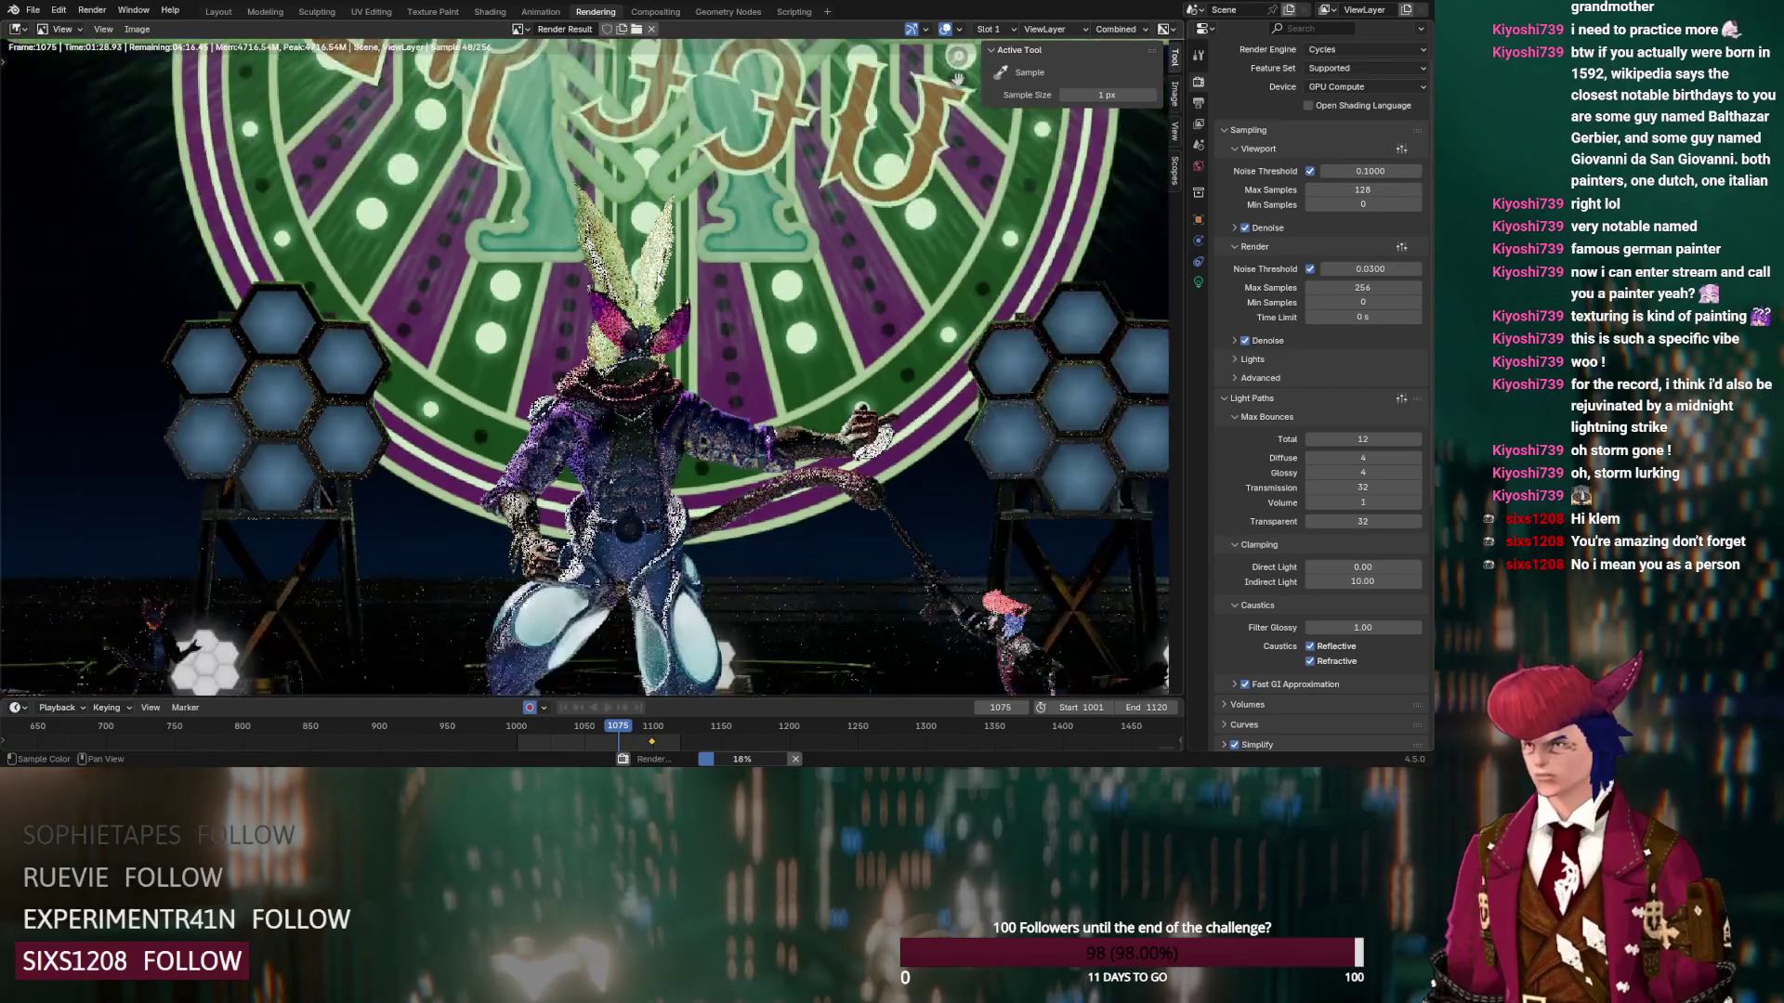
scroll(659, 276, "down", 1)
scroll(684, 220, "down", 1)
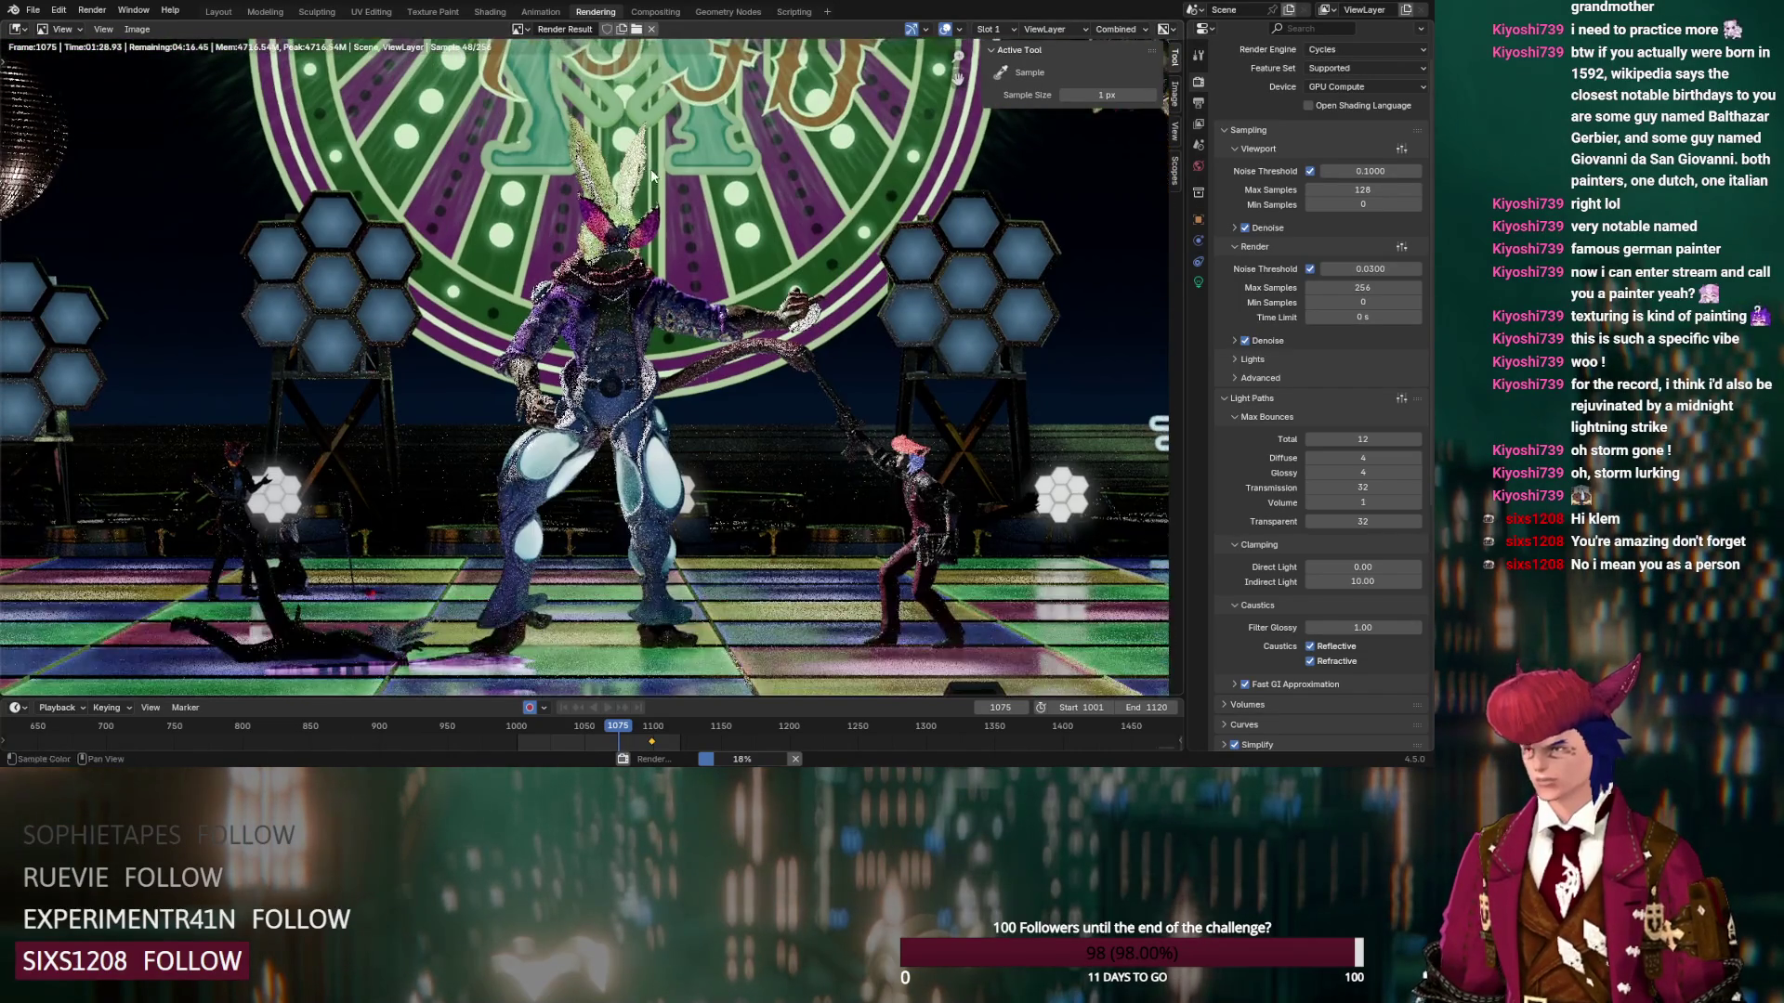
scroll(906, 391, "up", 6)
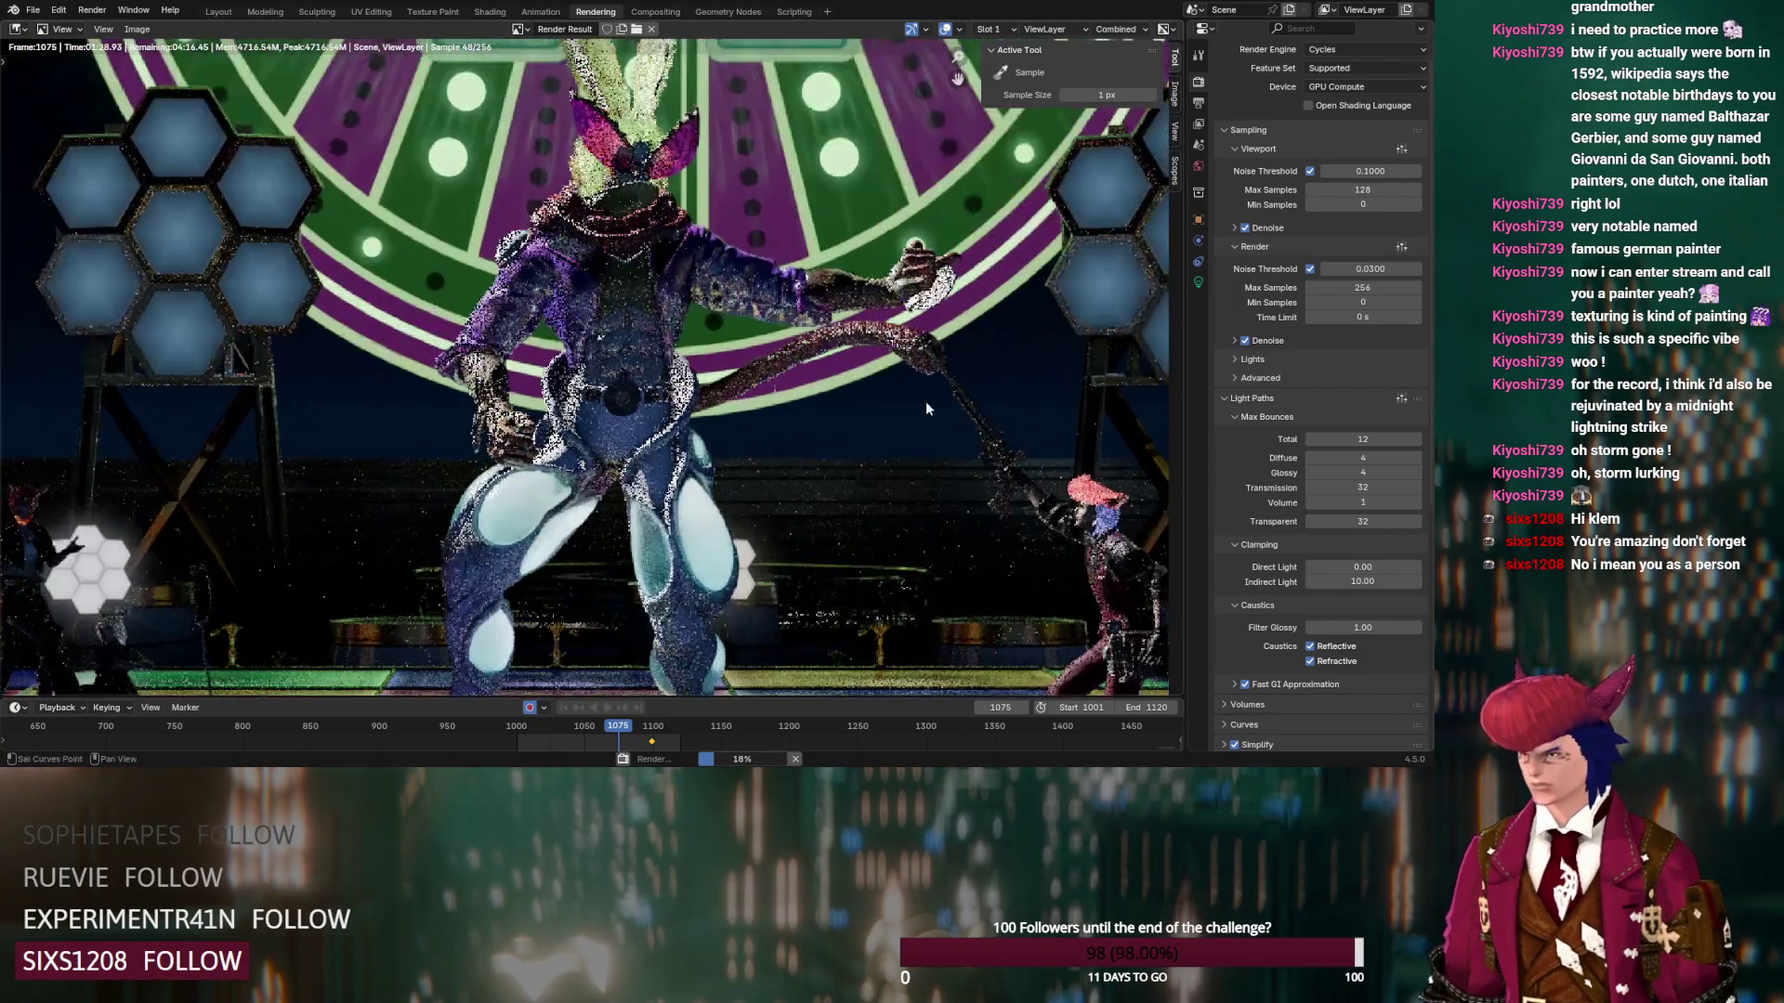
scroll(862, 361, "down", 7)
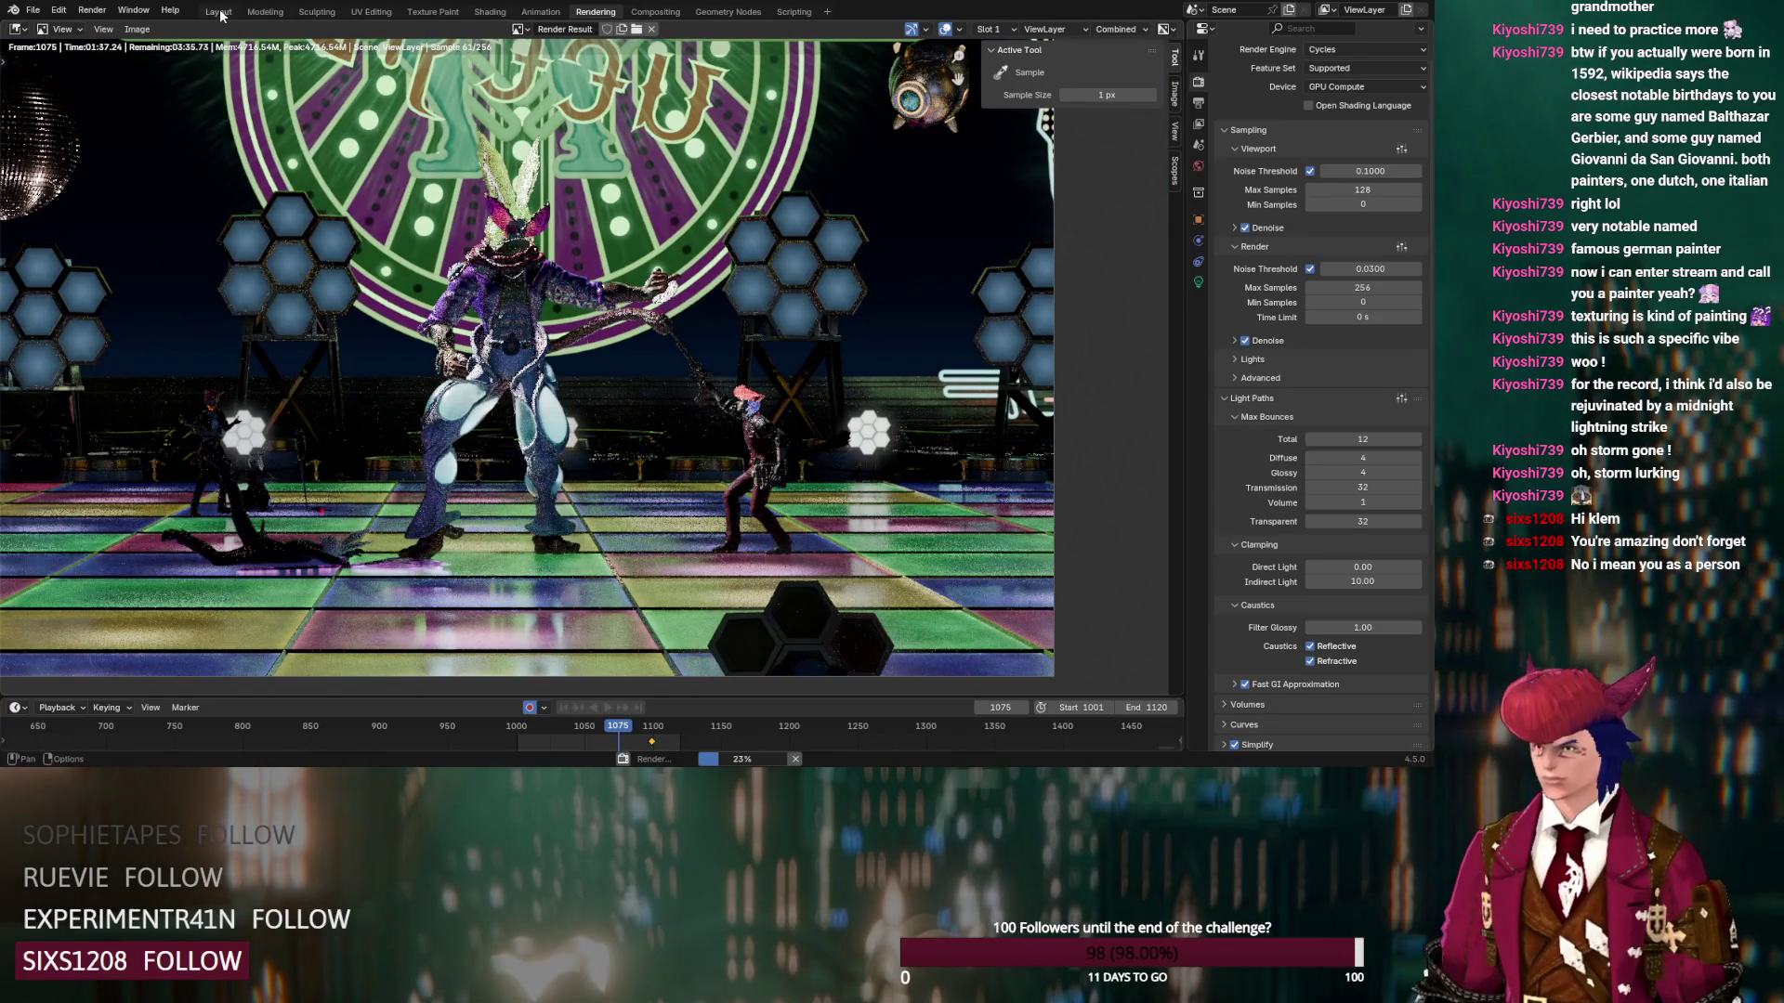
left_click(219, 12)
scroll(527, 275, "up", 5)
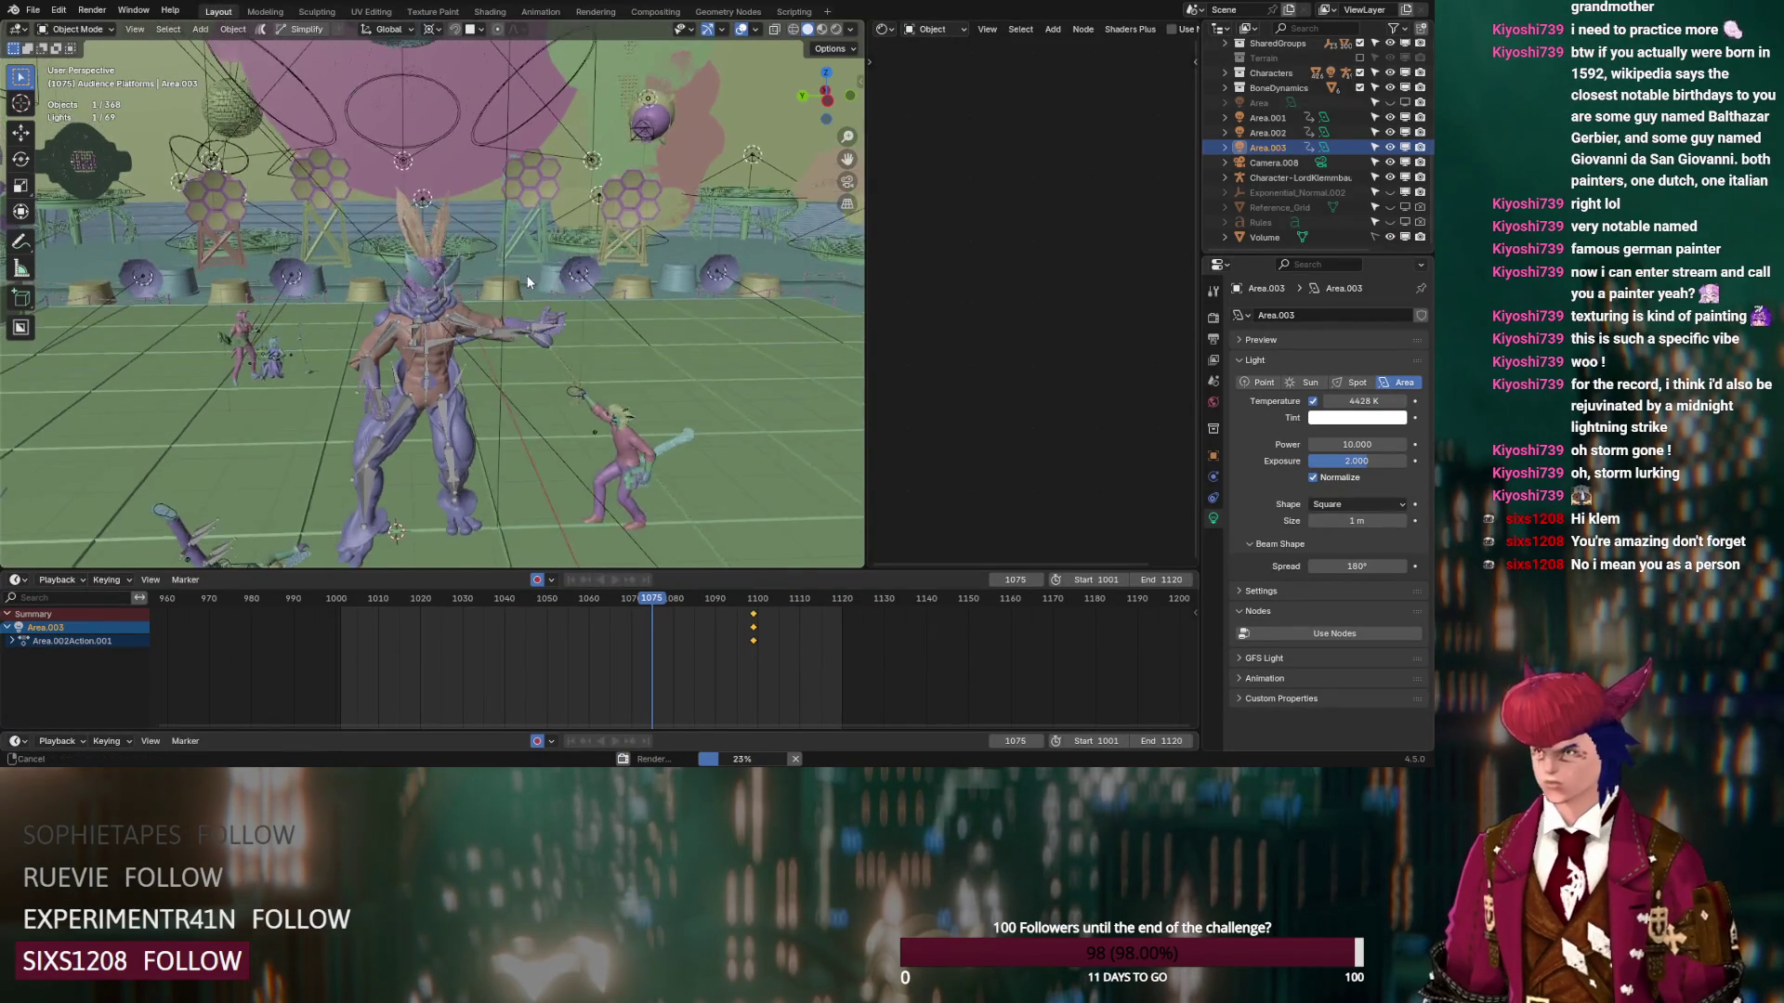
Show a live Cycles Rendered preview in the viewport alongside the Render Properties
scroll(459, 215, "up", 4)
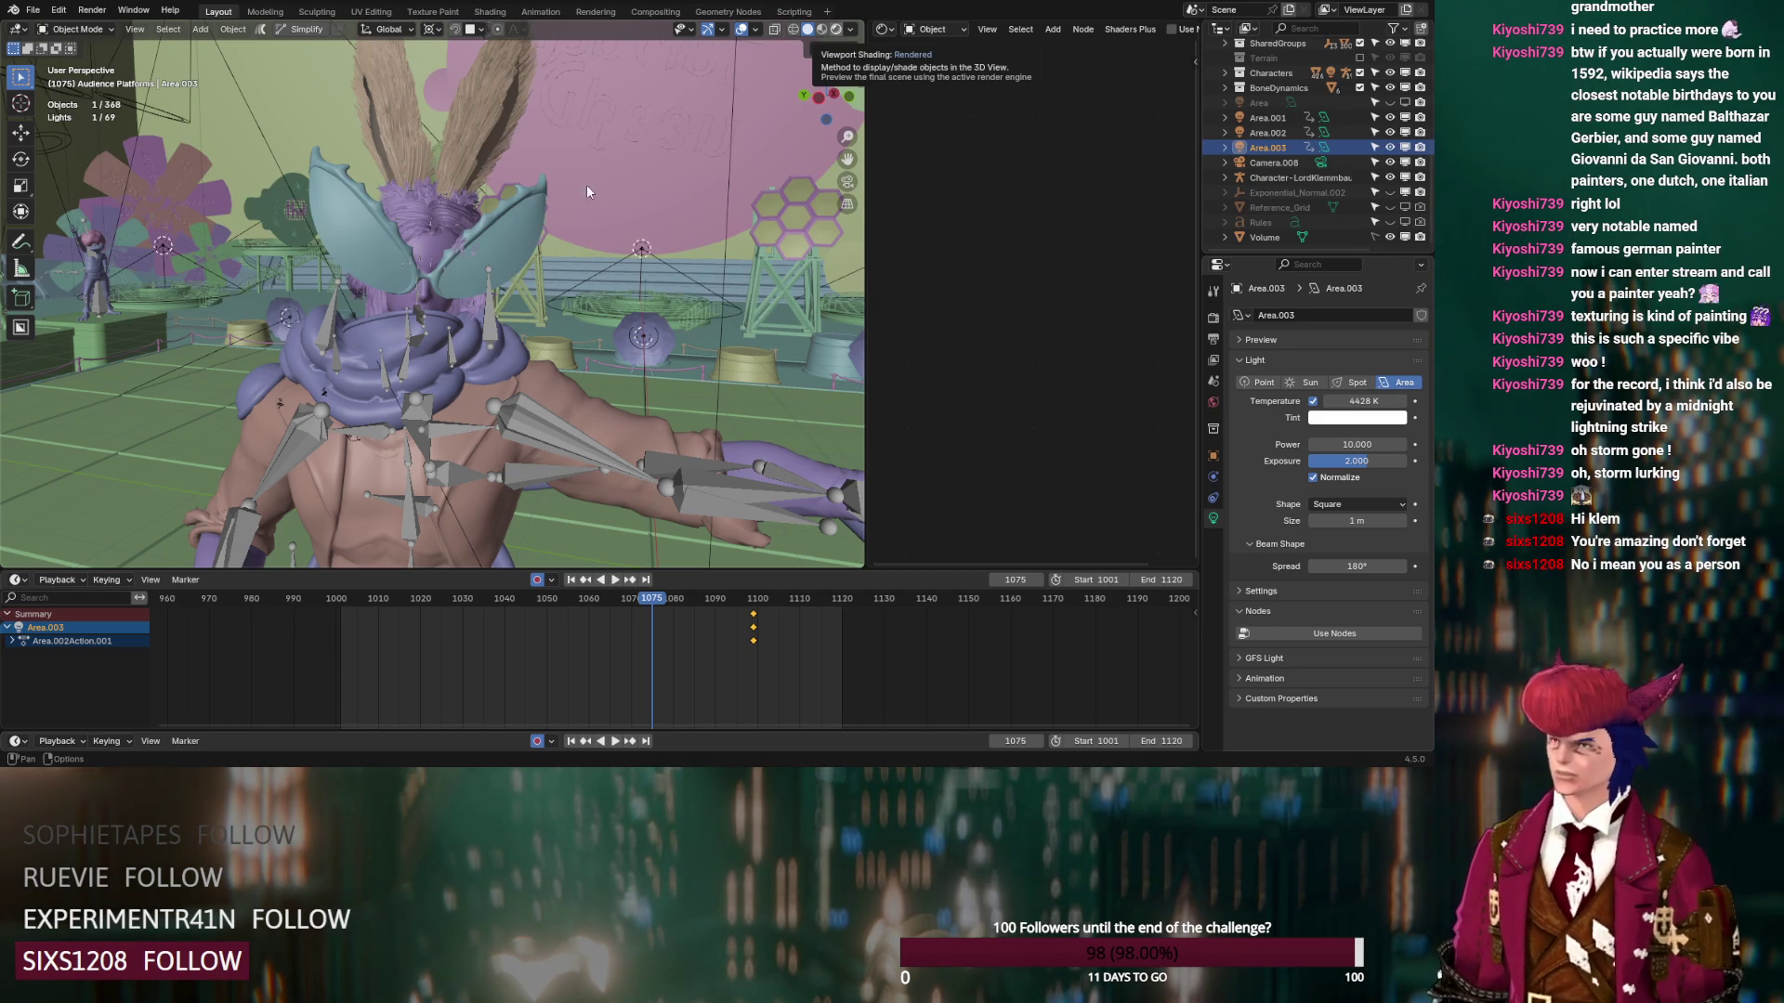
left_click(837, 29)
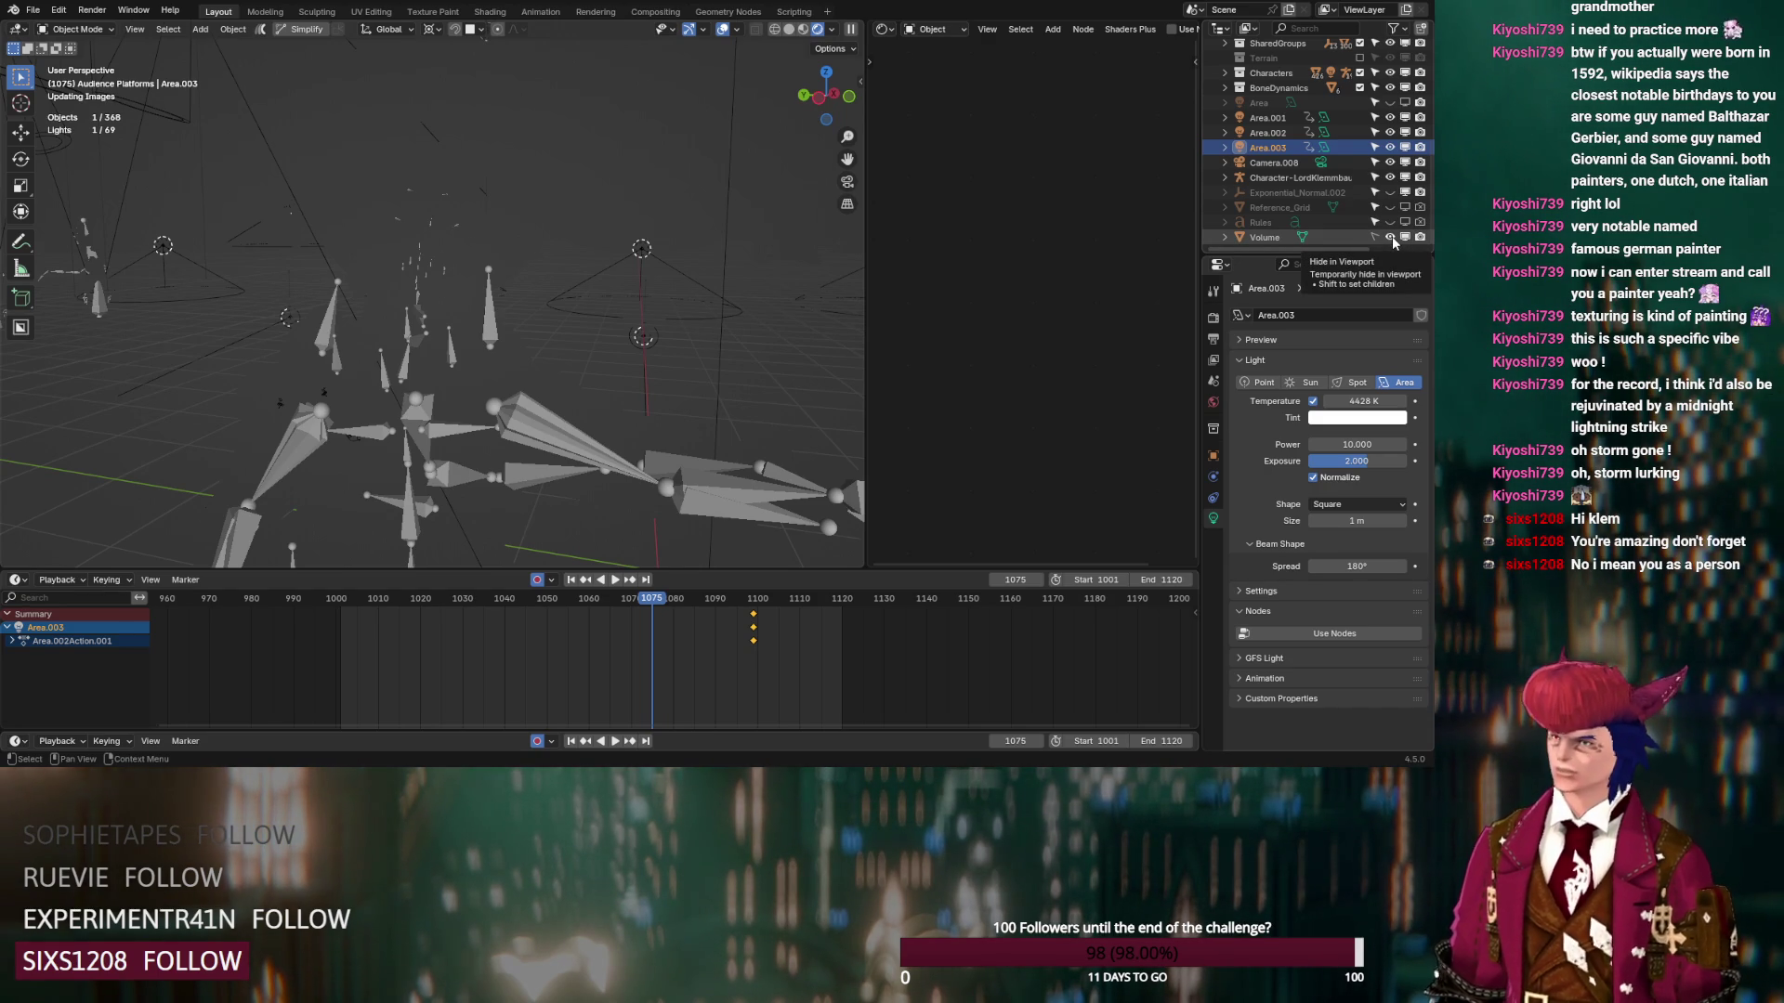
left_click(1213, 317)
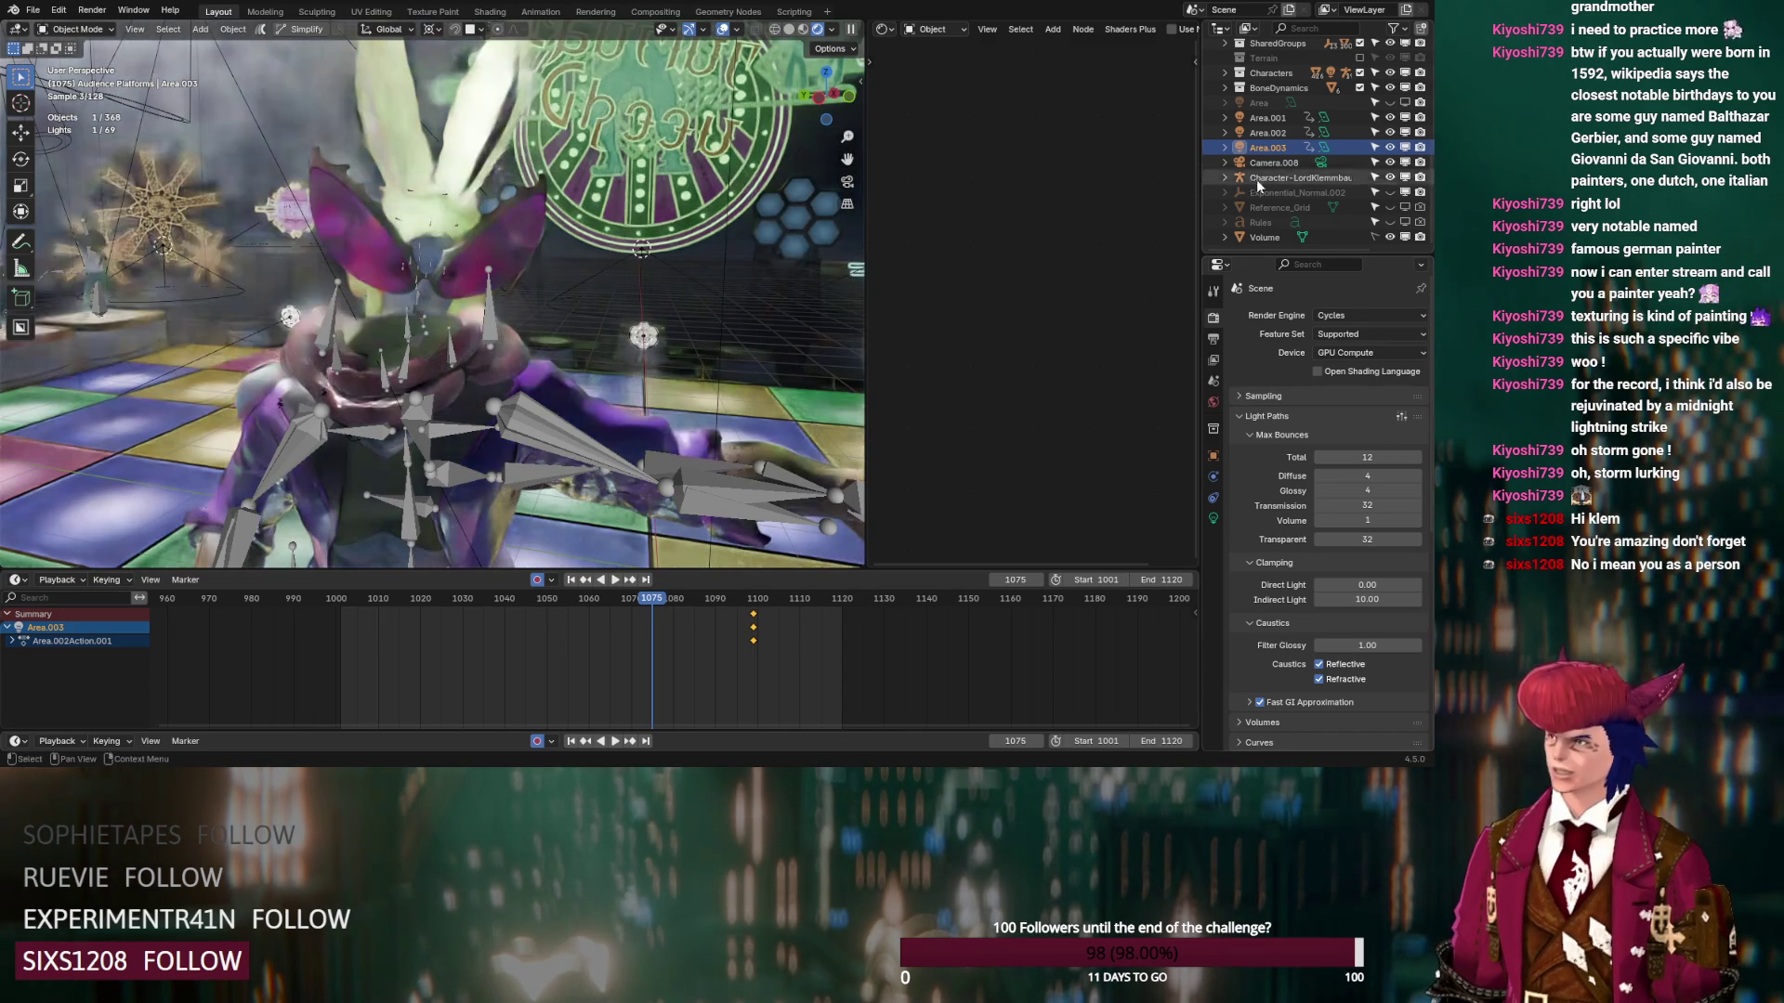
scroll(1259, 221, "up", 5)
Set the stage spotlight's Exposure to 1.000, toggling its visibility to compare the lighting
left_click(1295, 227)
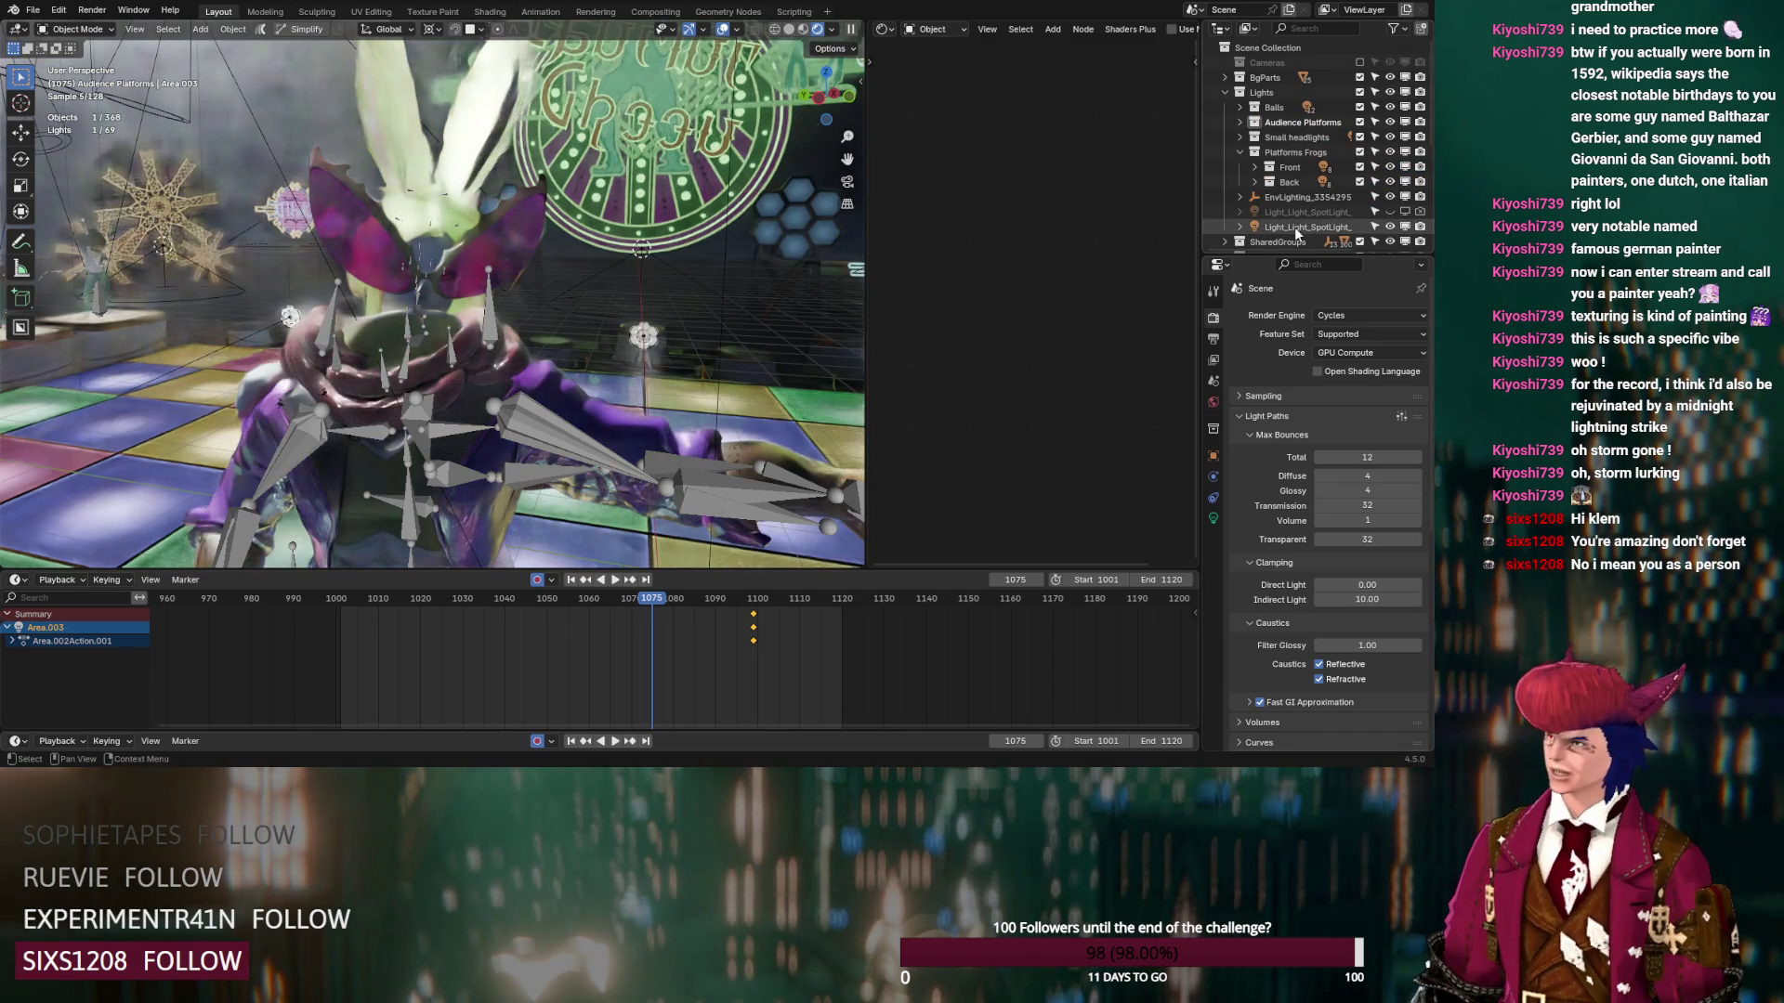
left_click(1213, 518)
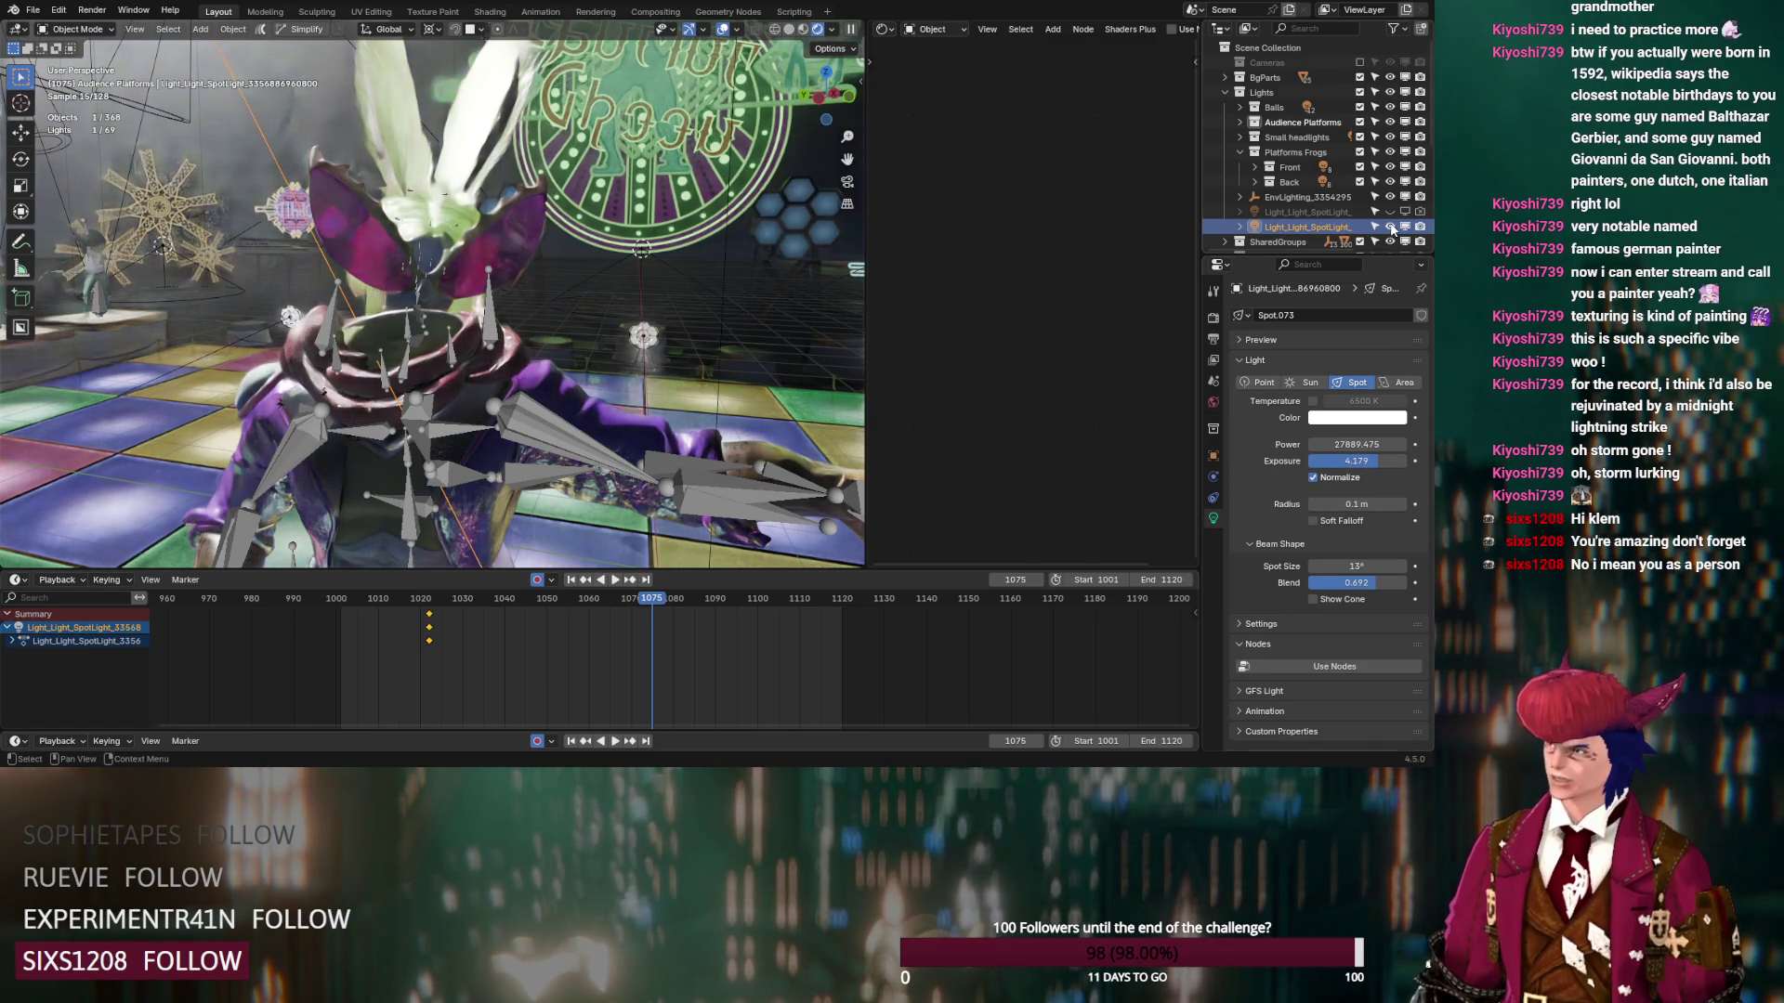
scroll(1391, 229, "down", 6)
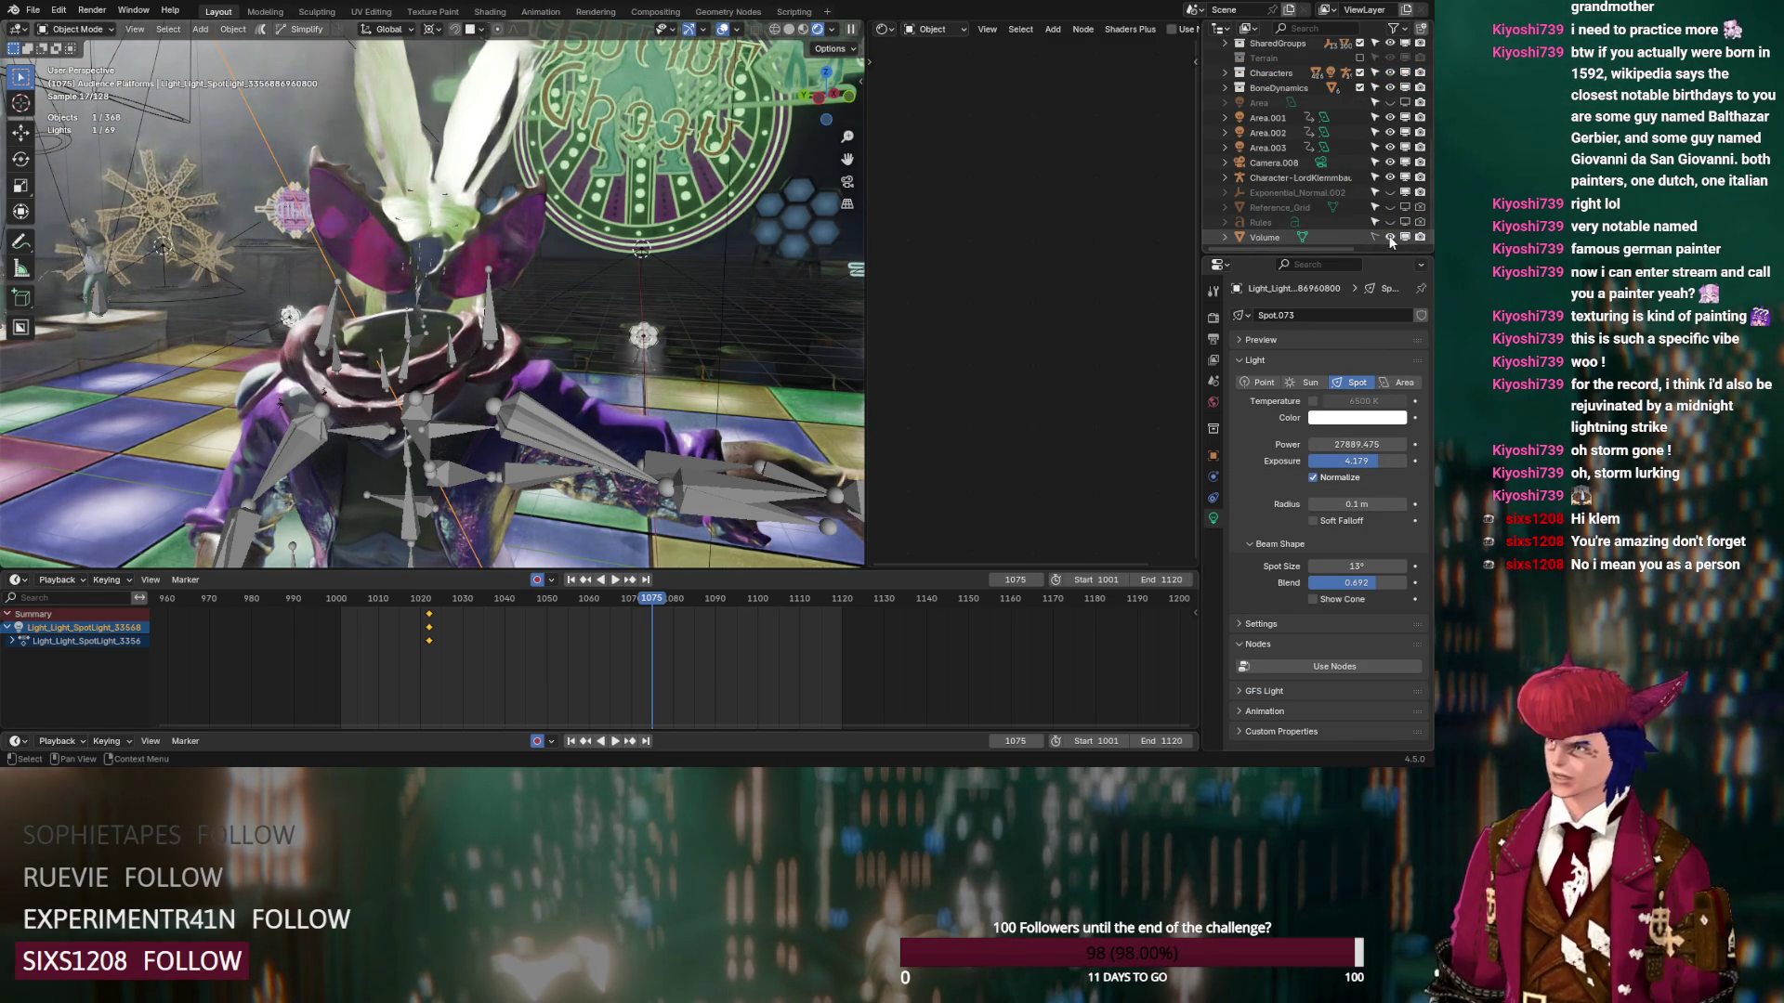
left_click(1361, 461)
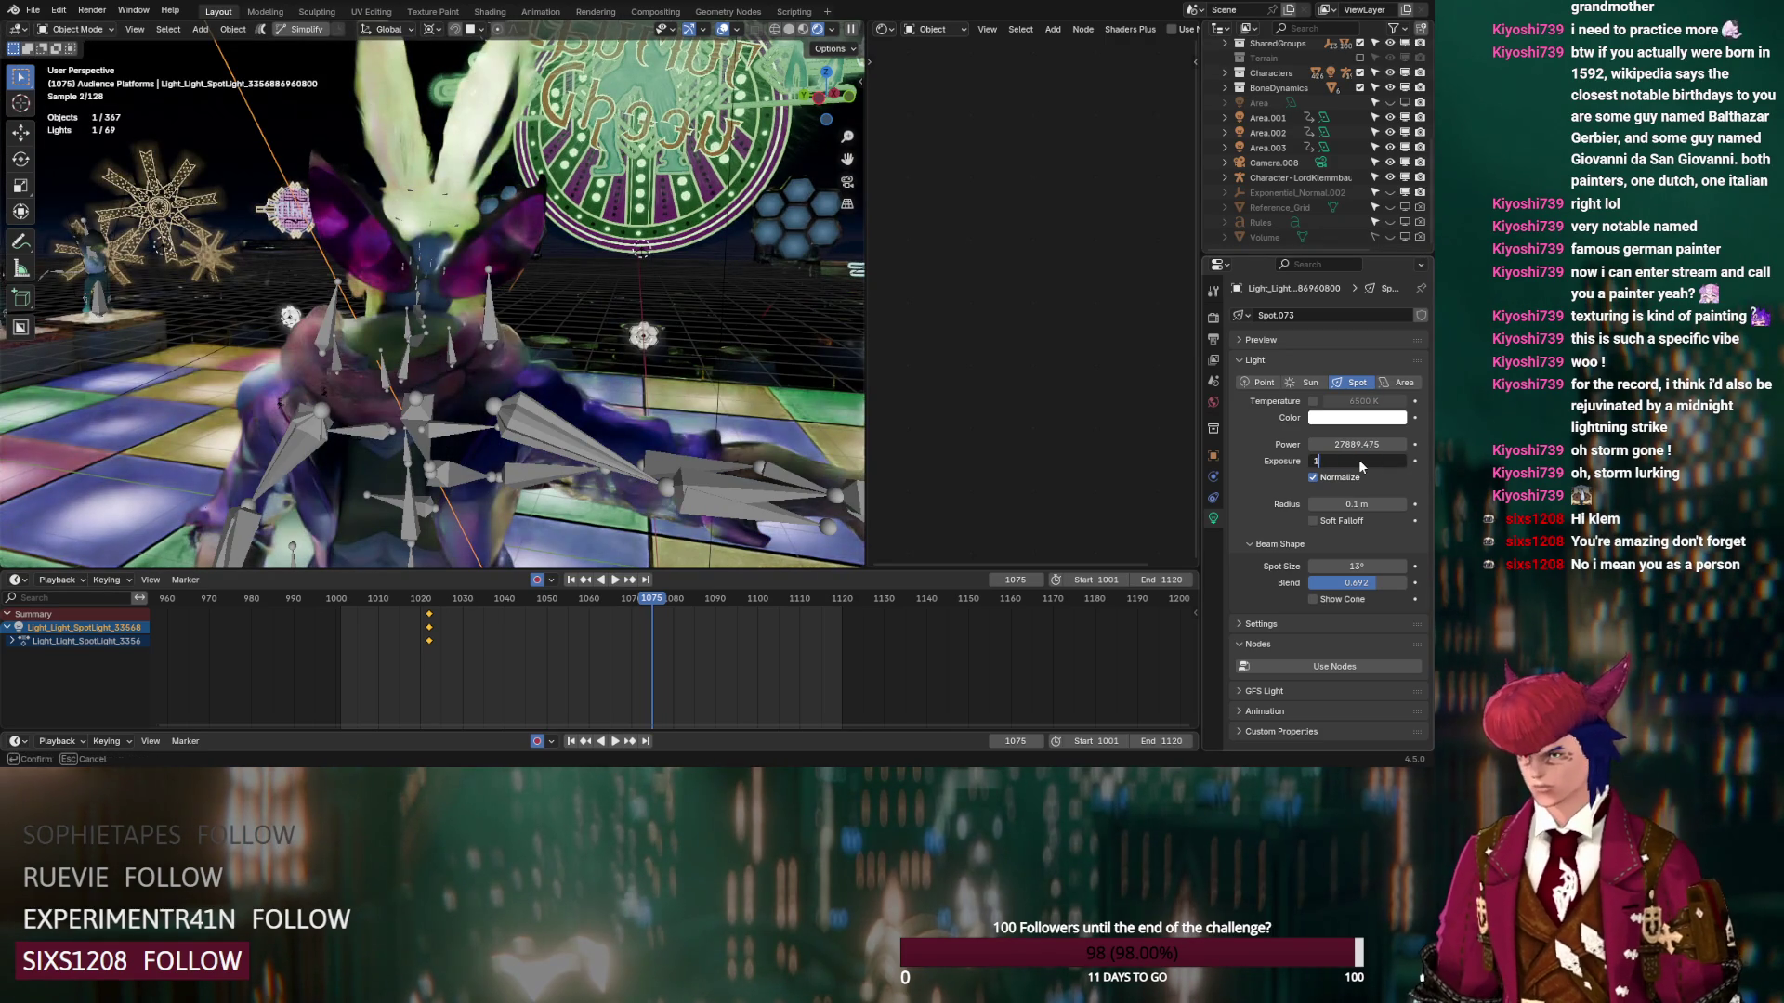
key("Return")
scroll(1354, 191, "up", 5)
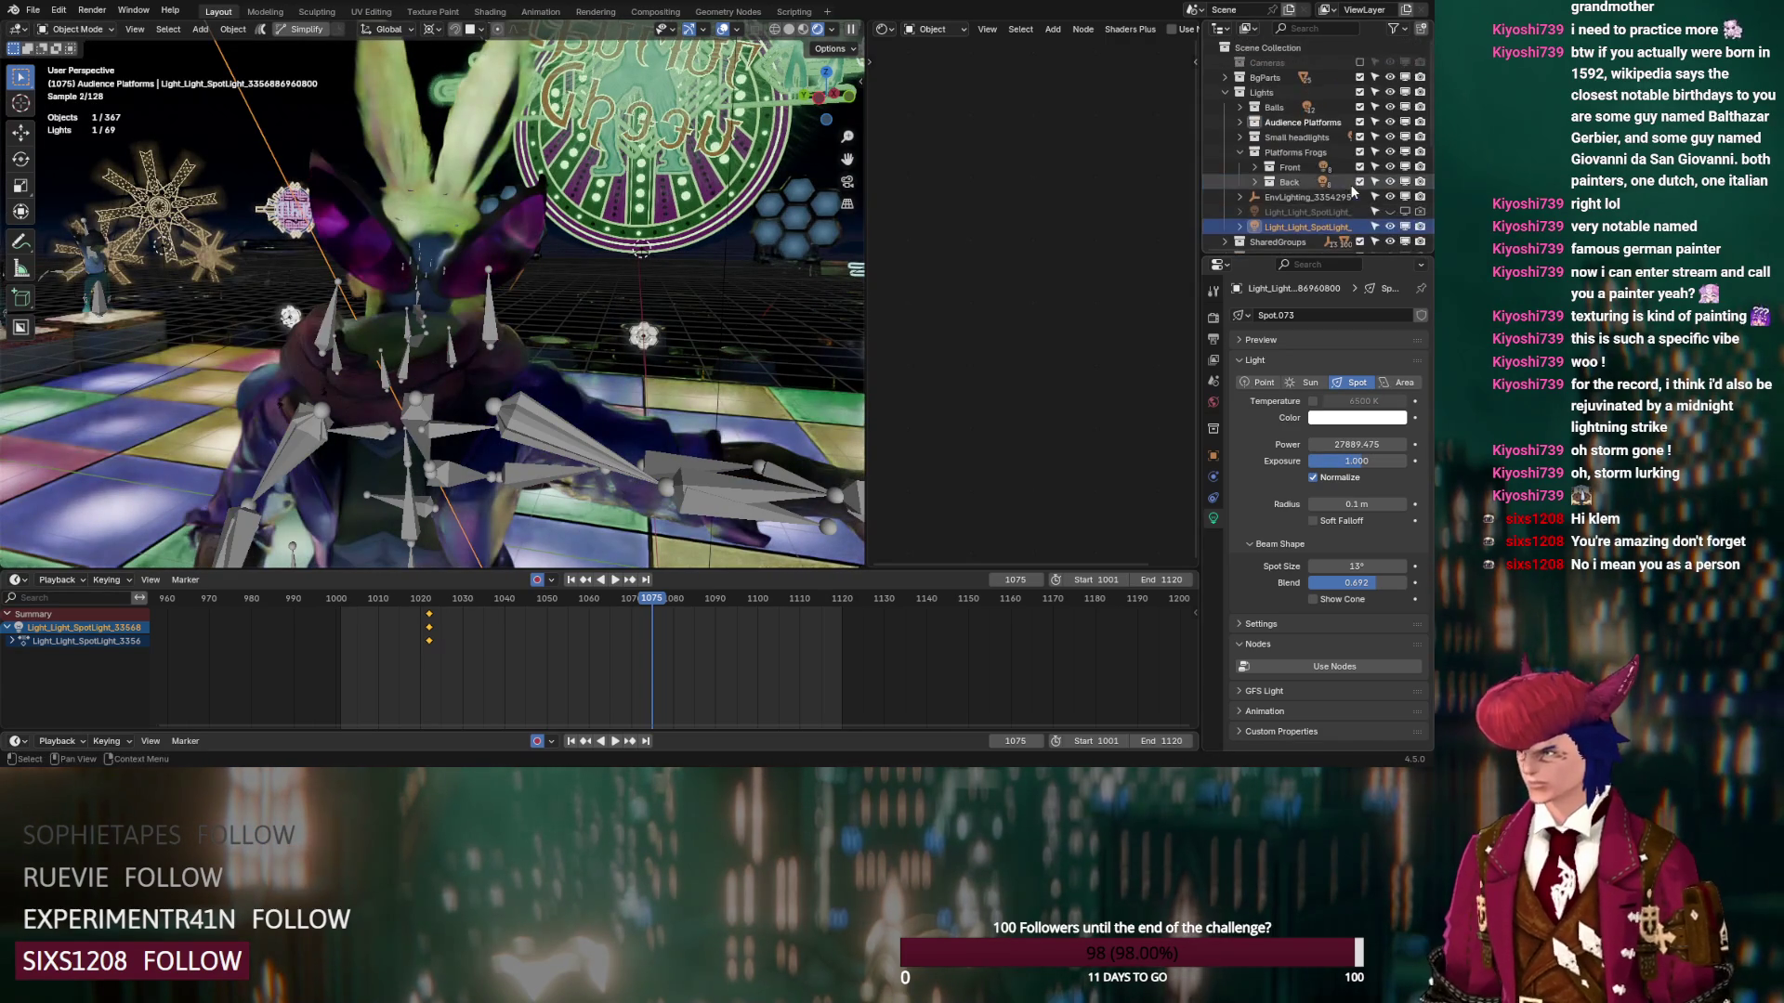
left_click(1390, 227)
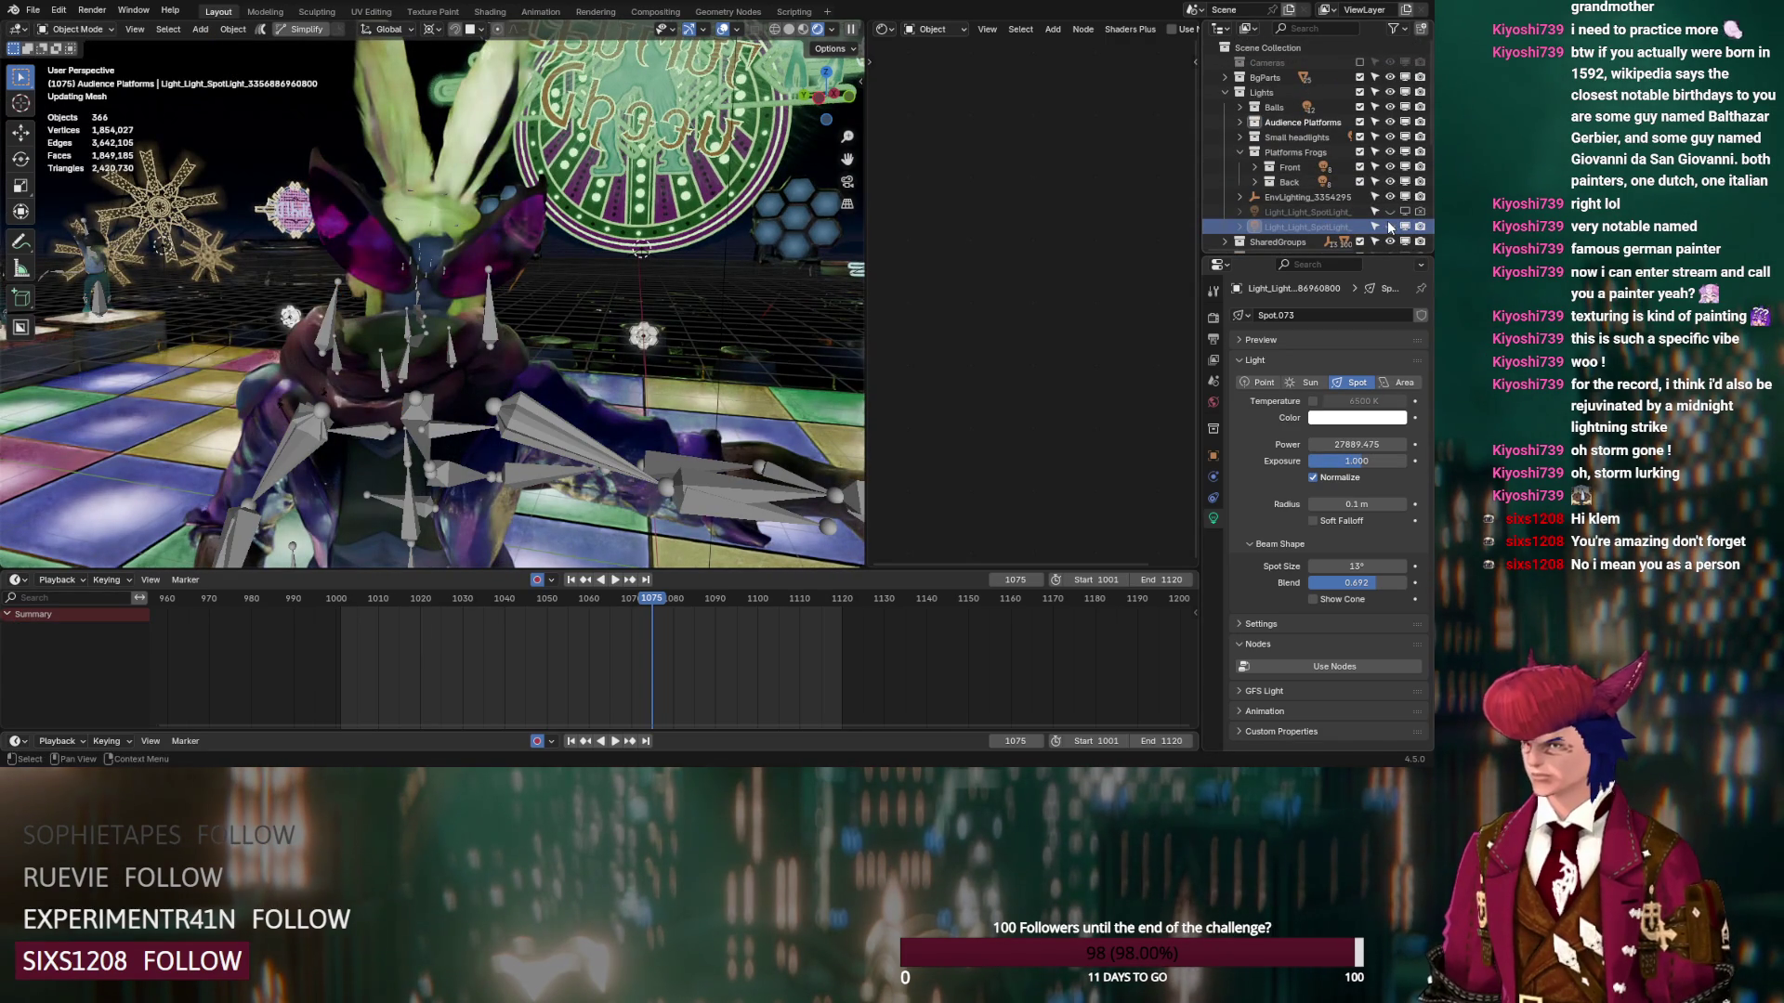
left_click(1390, 227)
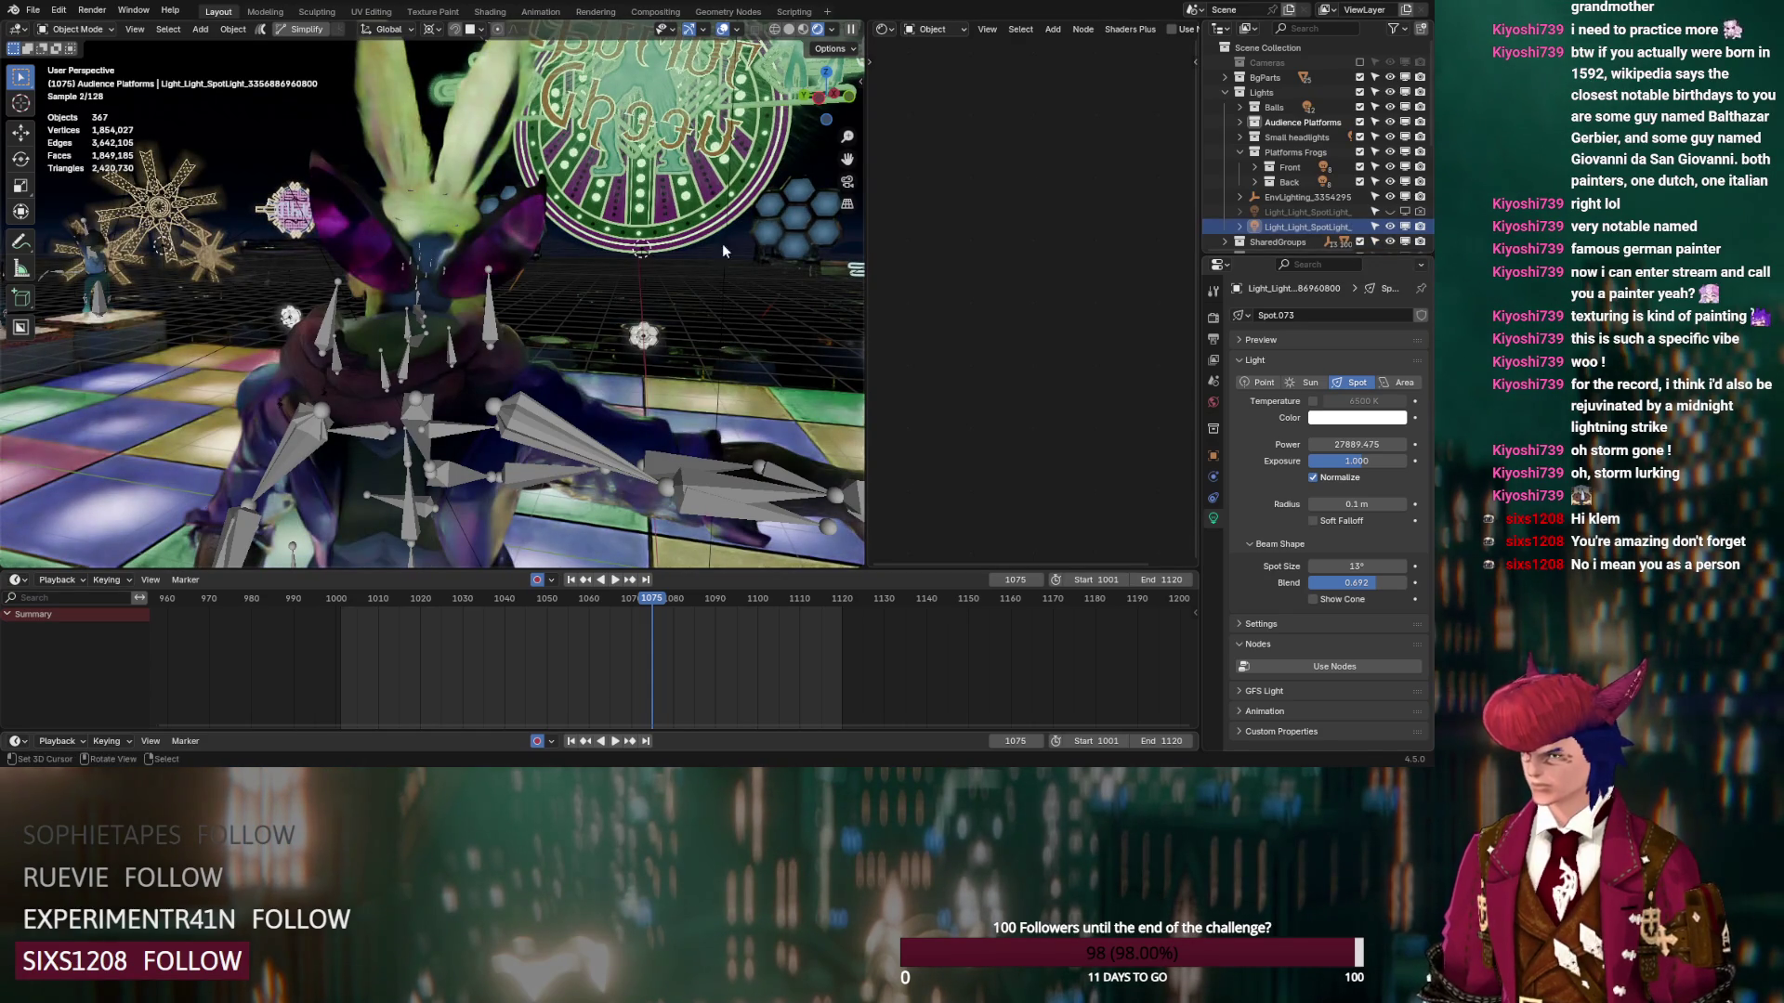
mouse_move(470, 268)
middle_mouse_down()
mouse_move(513, 312)
mouse_move(417, 210)
mouse_move(470, 135)
middle_mouse_up()
Select the ears and bring up Dancing Green Hair.001's Principled Hair BSDF node
left_click(494, 117)
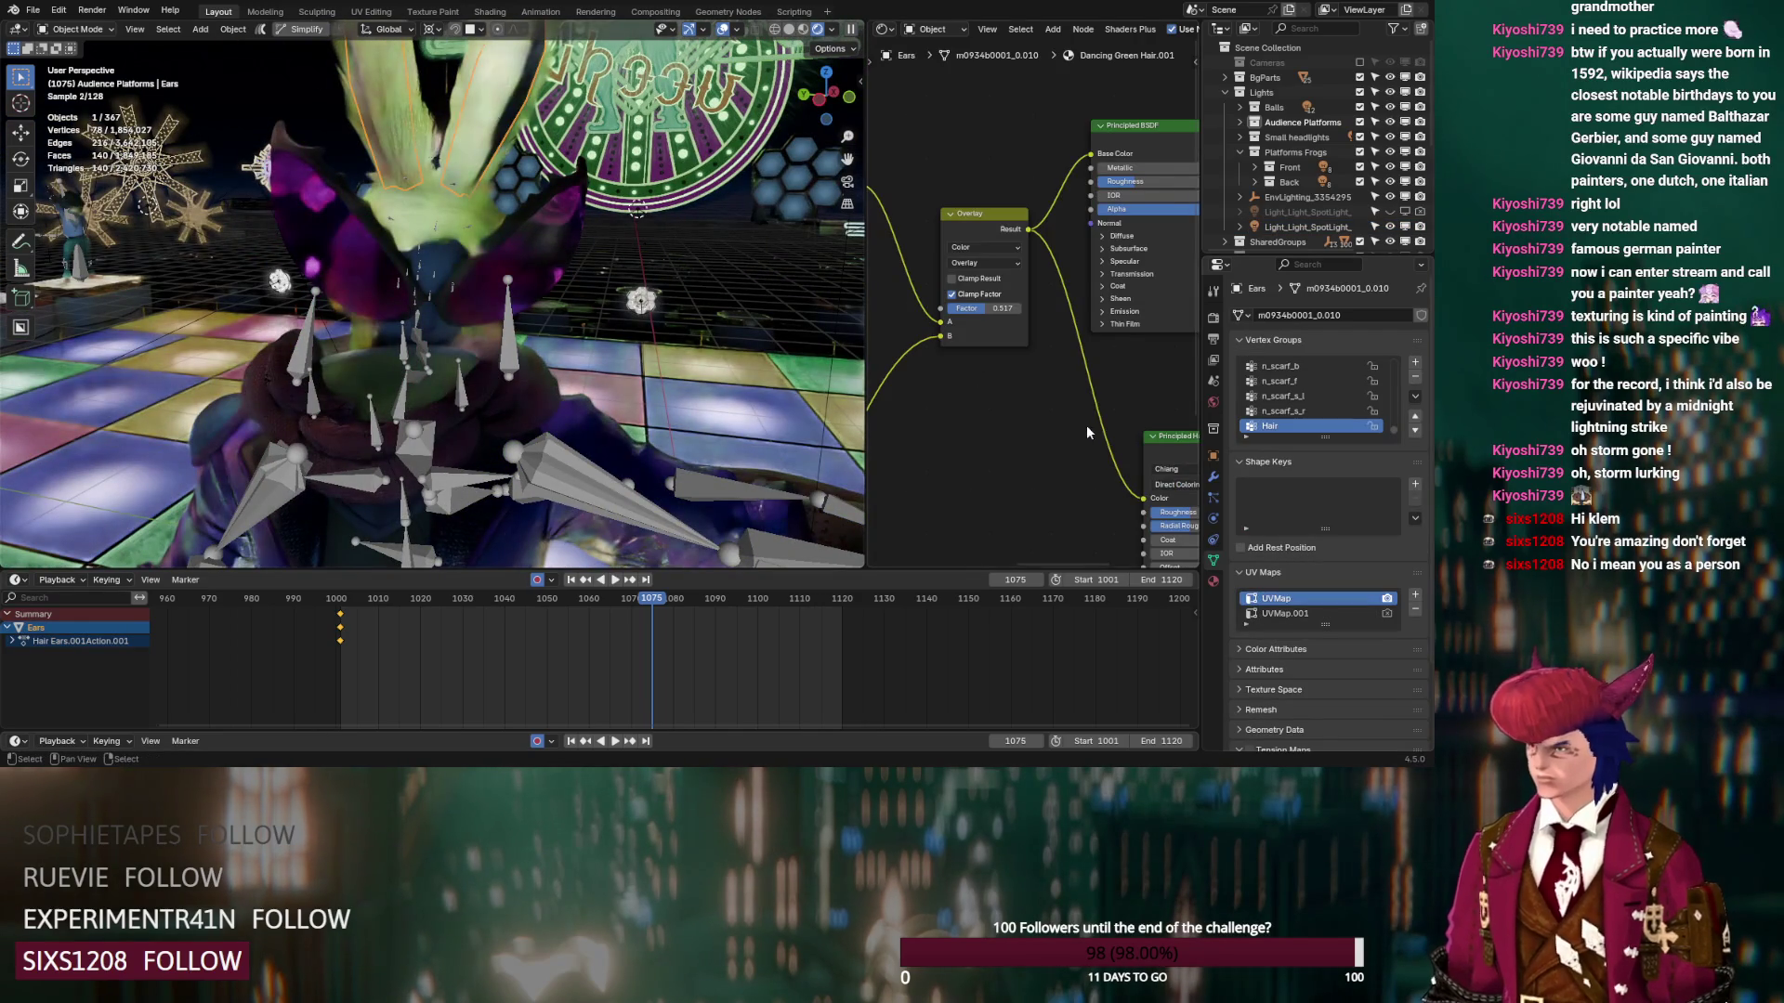
middle_click_drag(1083, 426, 876, 344)
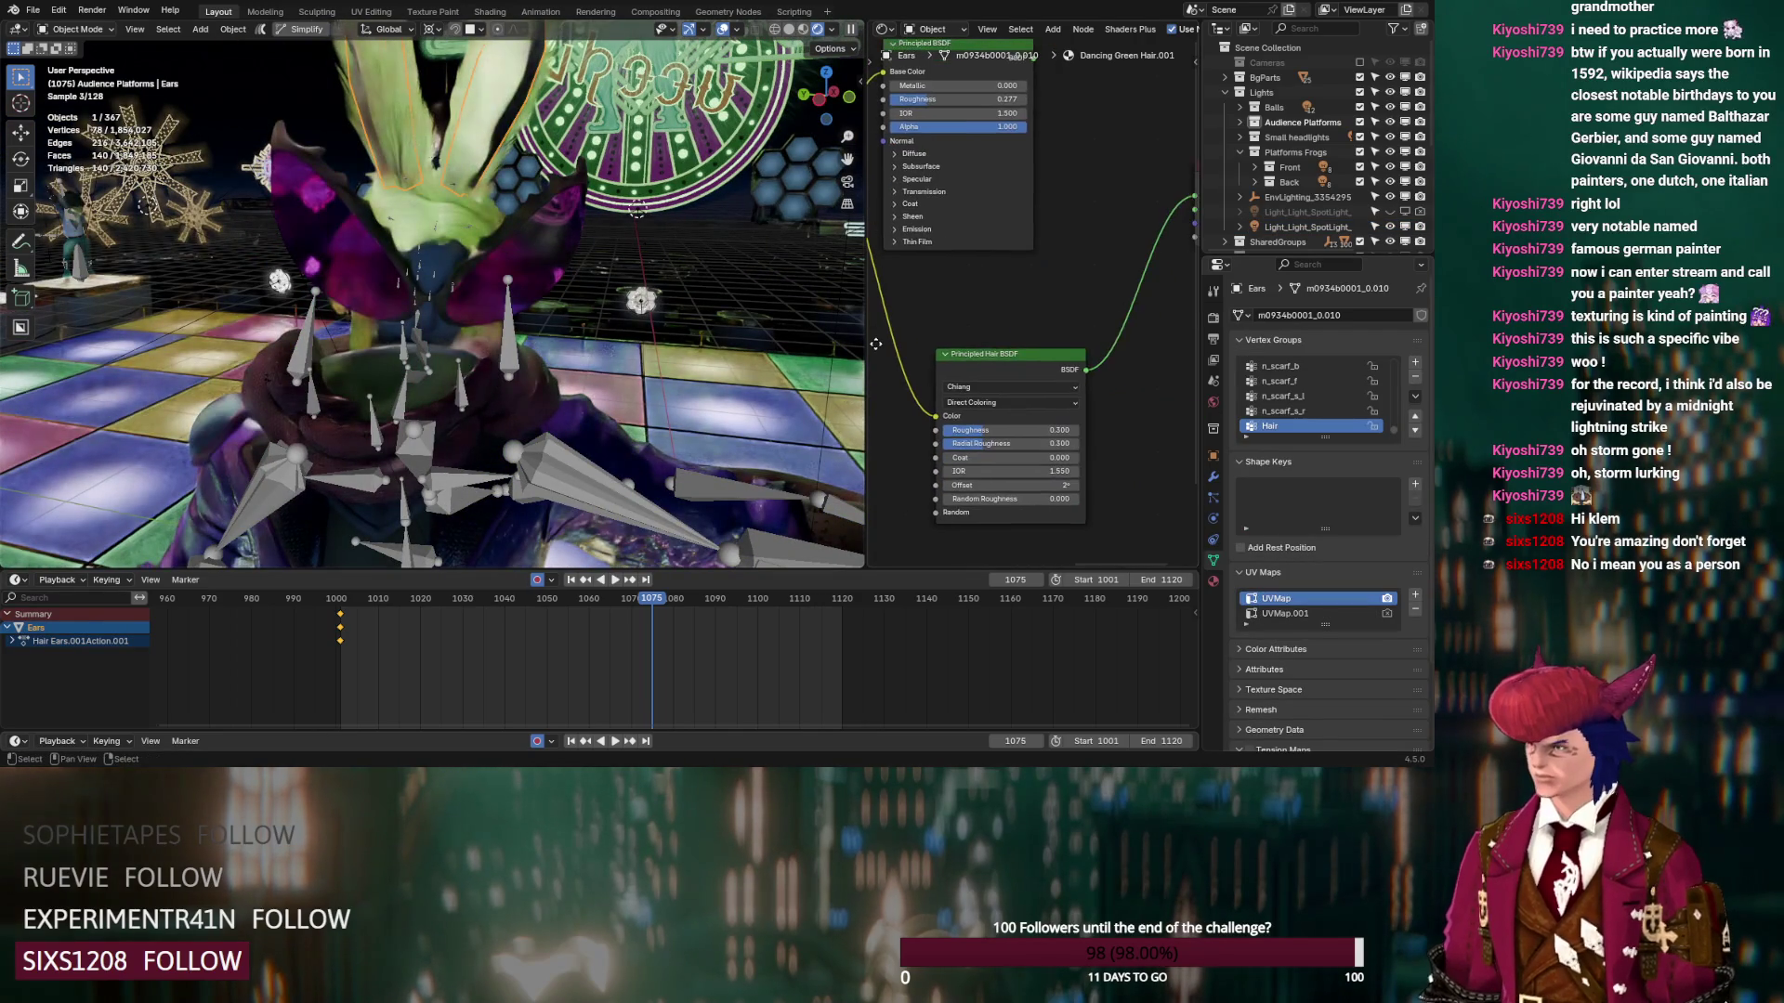
left_click(1212, 581)
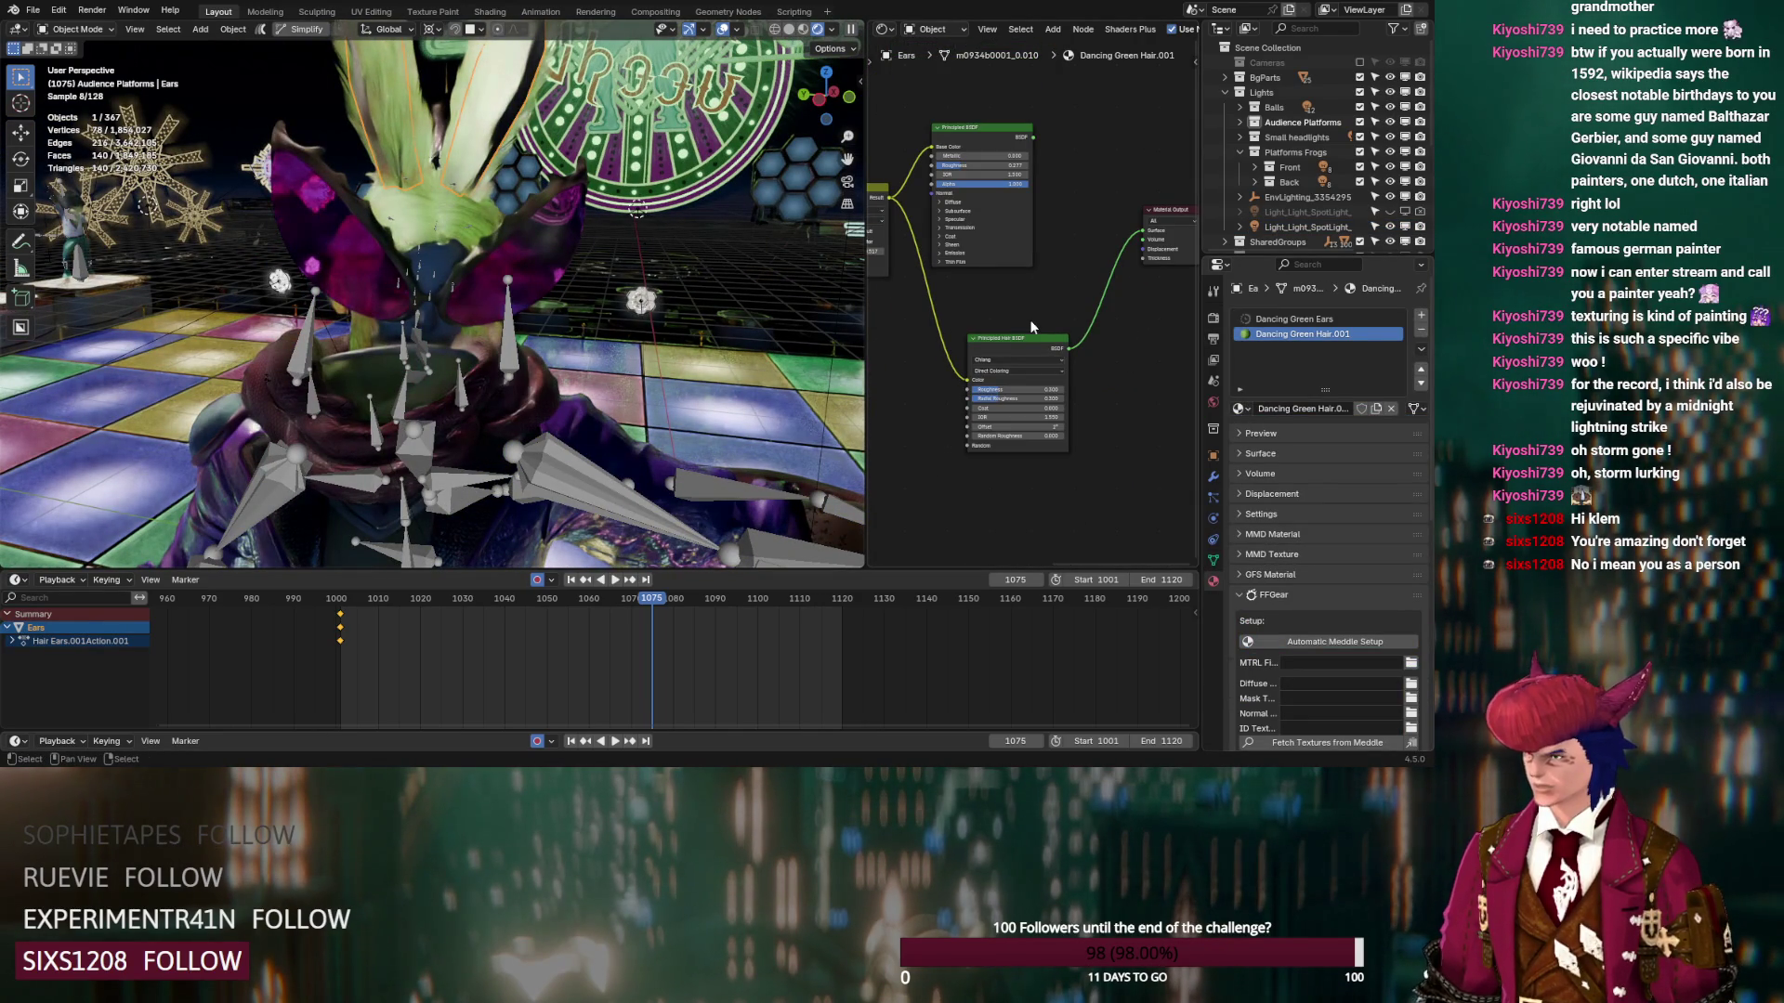
scroll(1029, 320, "up", 1)
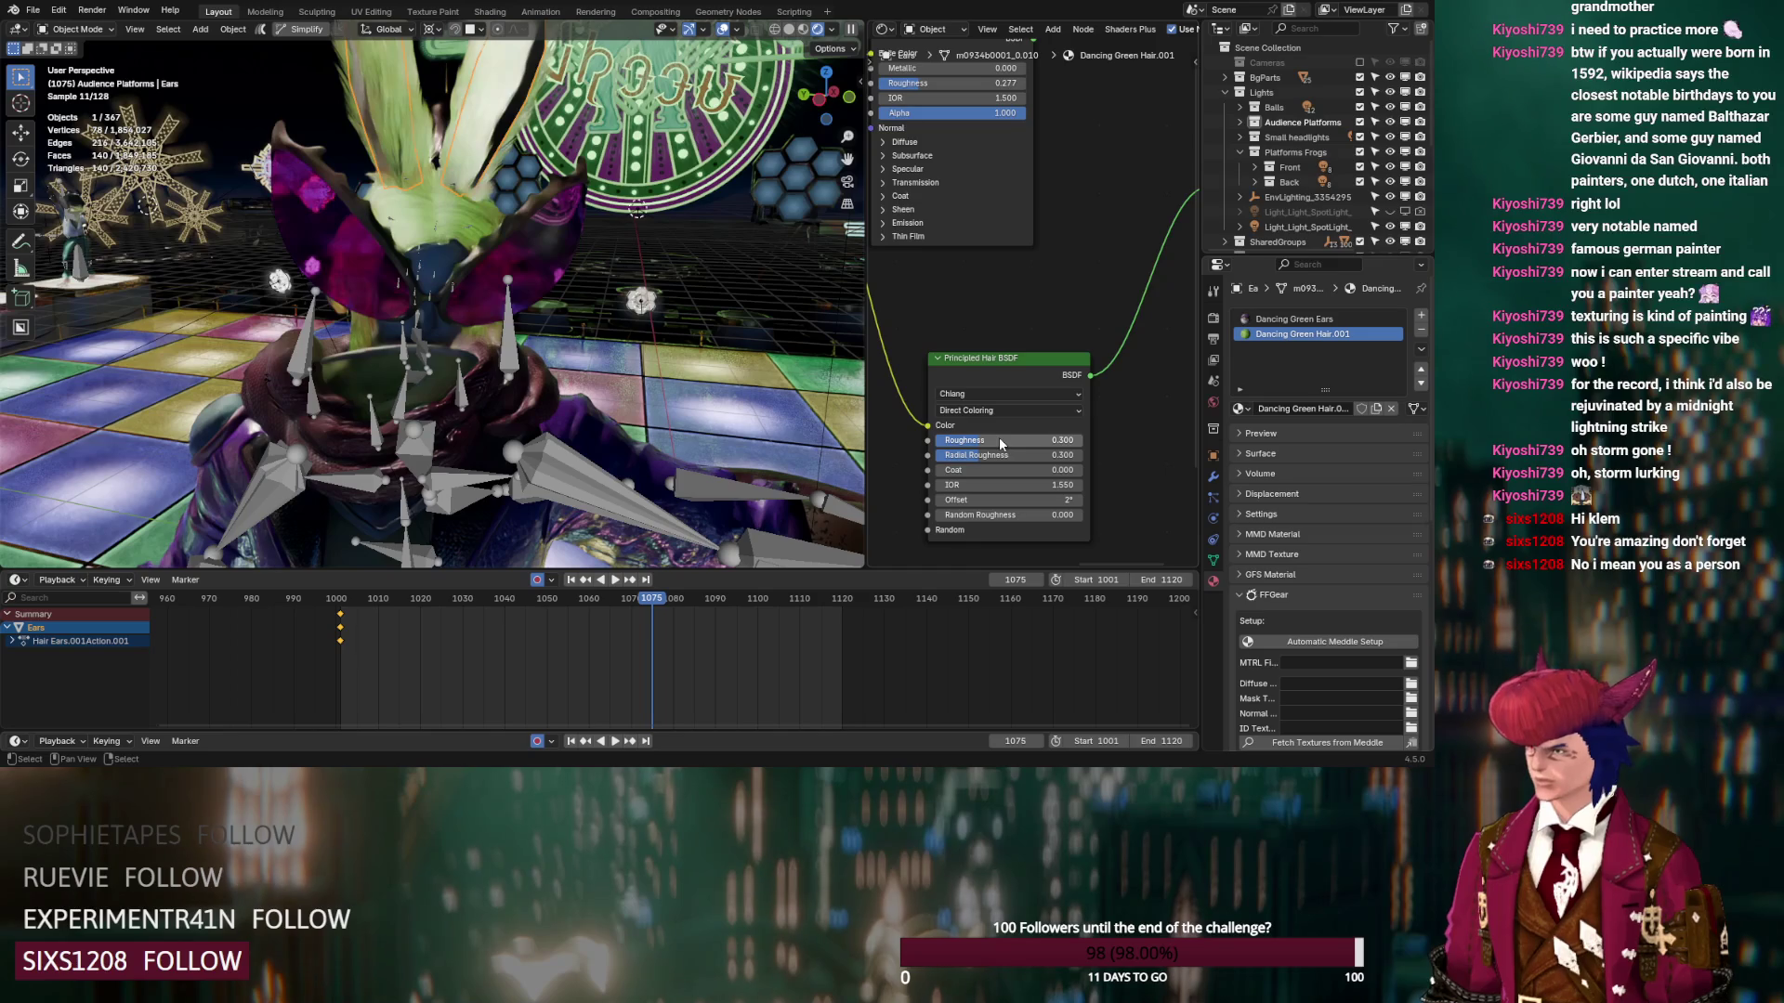
scroll(985, 287, "down", 2)
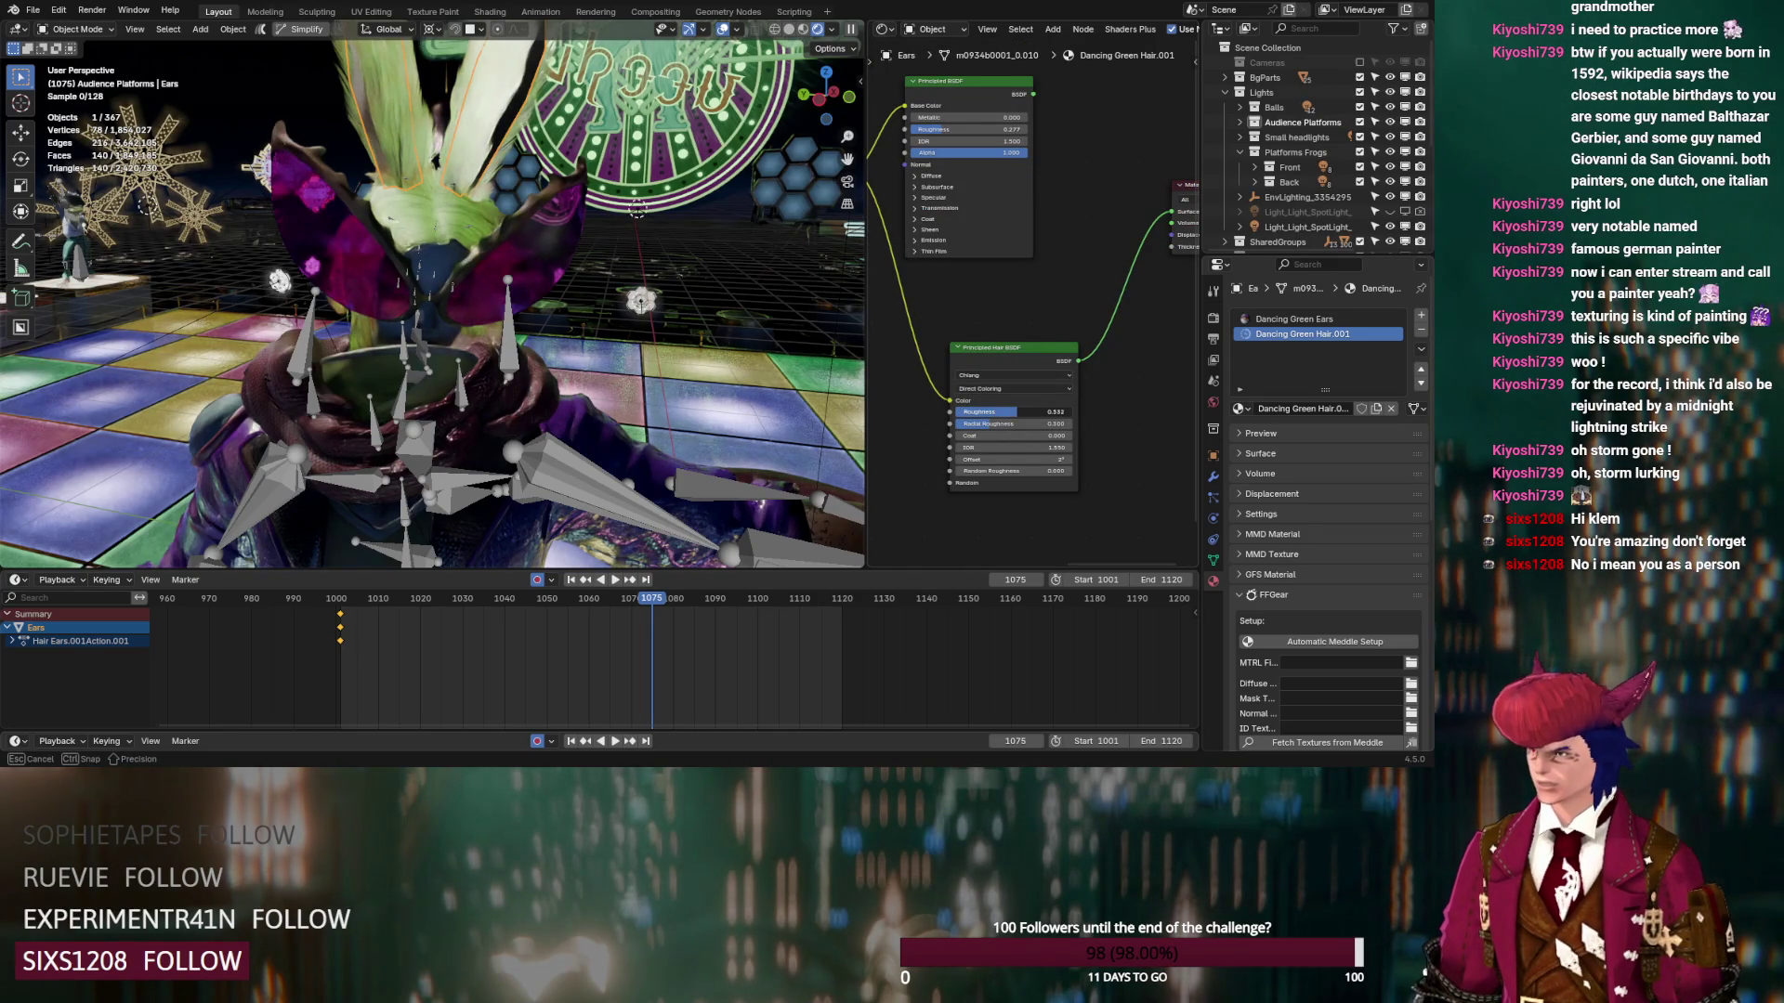
Raise the hair Roughness, reset Random Roughness to 0.000, and exclude the BgParts collection
left_click_drag(1007, 421, 1007, 421)
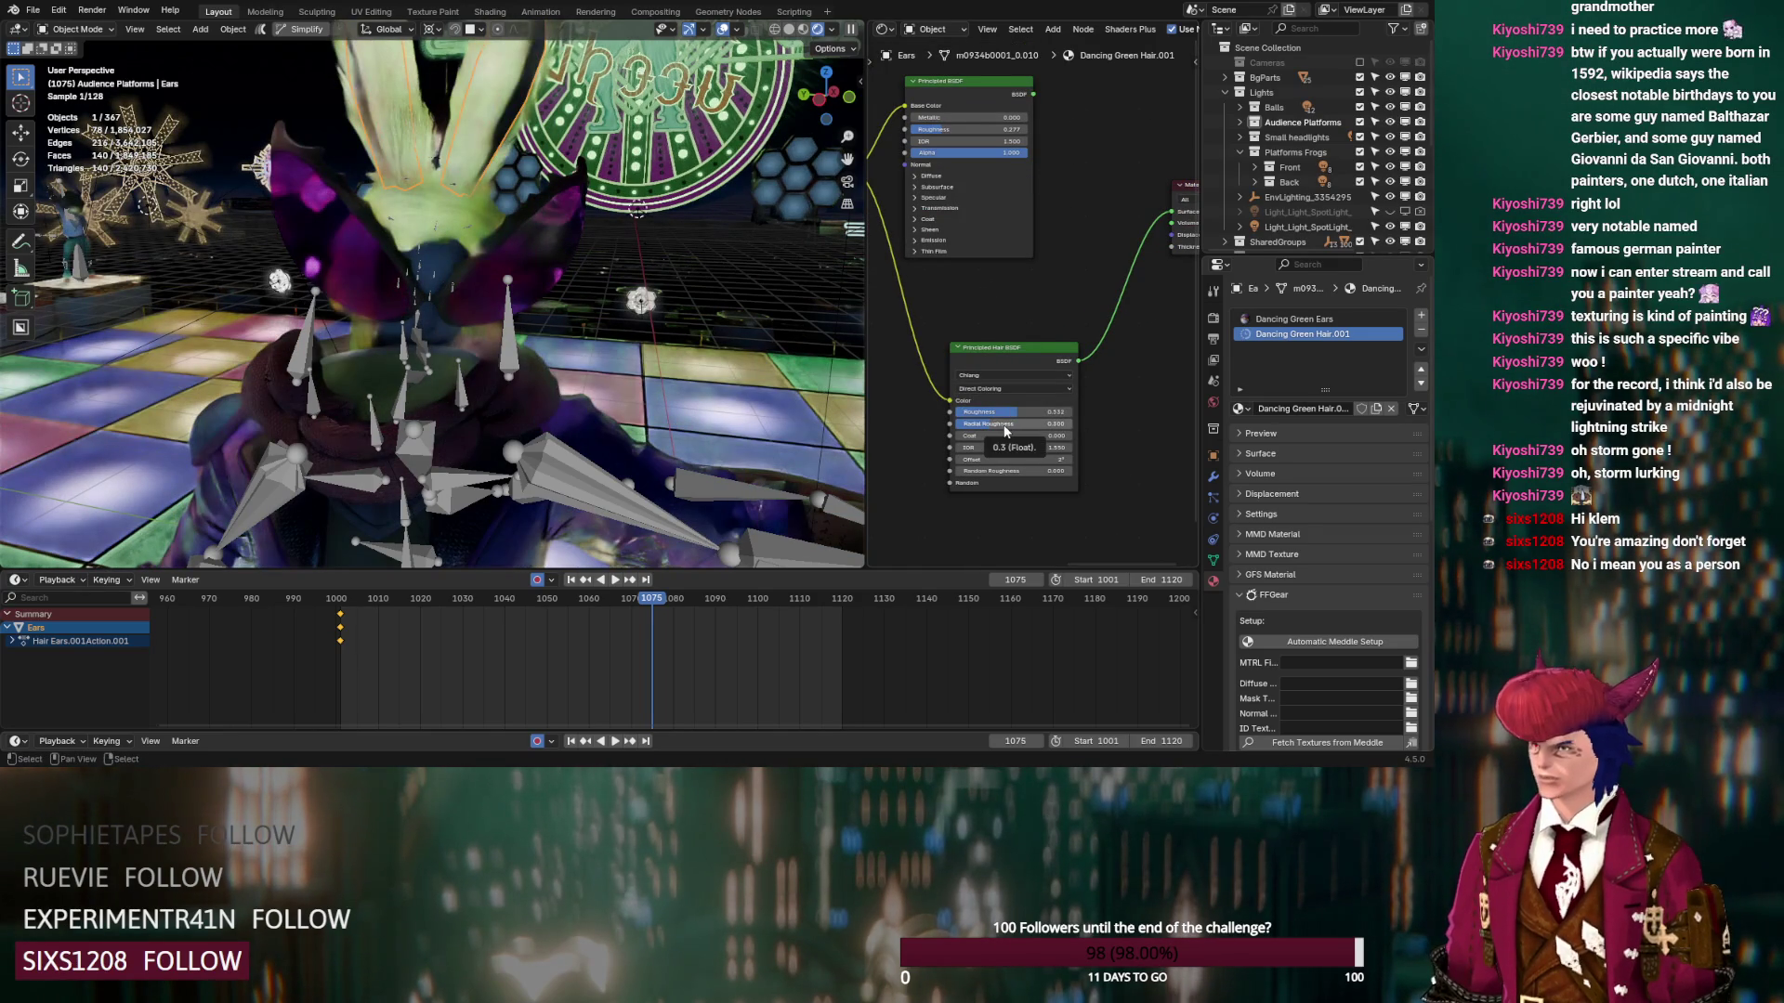
mouse_move(1007, 471)
left_mouse_down()
mouse_move(1059, 470)
mouse_move(1042, 470)
left_mouse_up()
left_click(1225, 92)
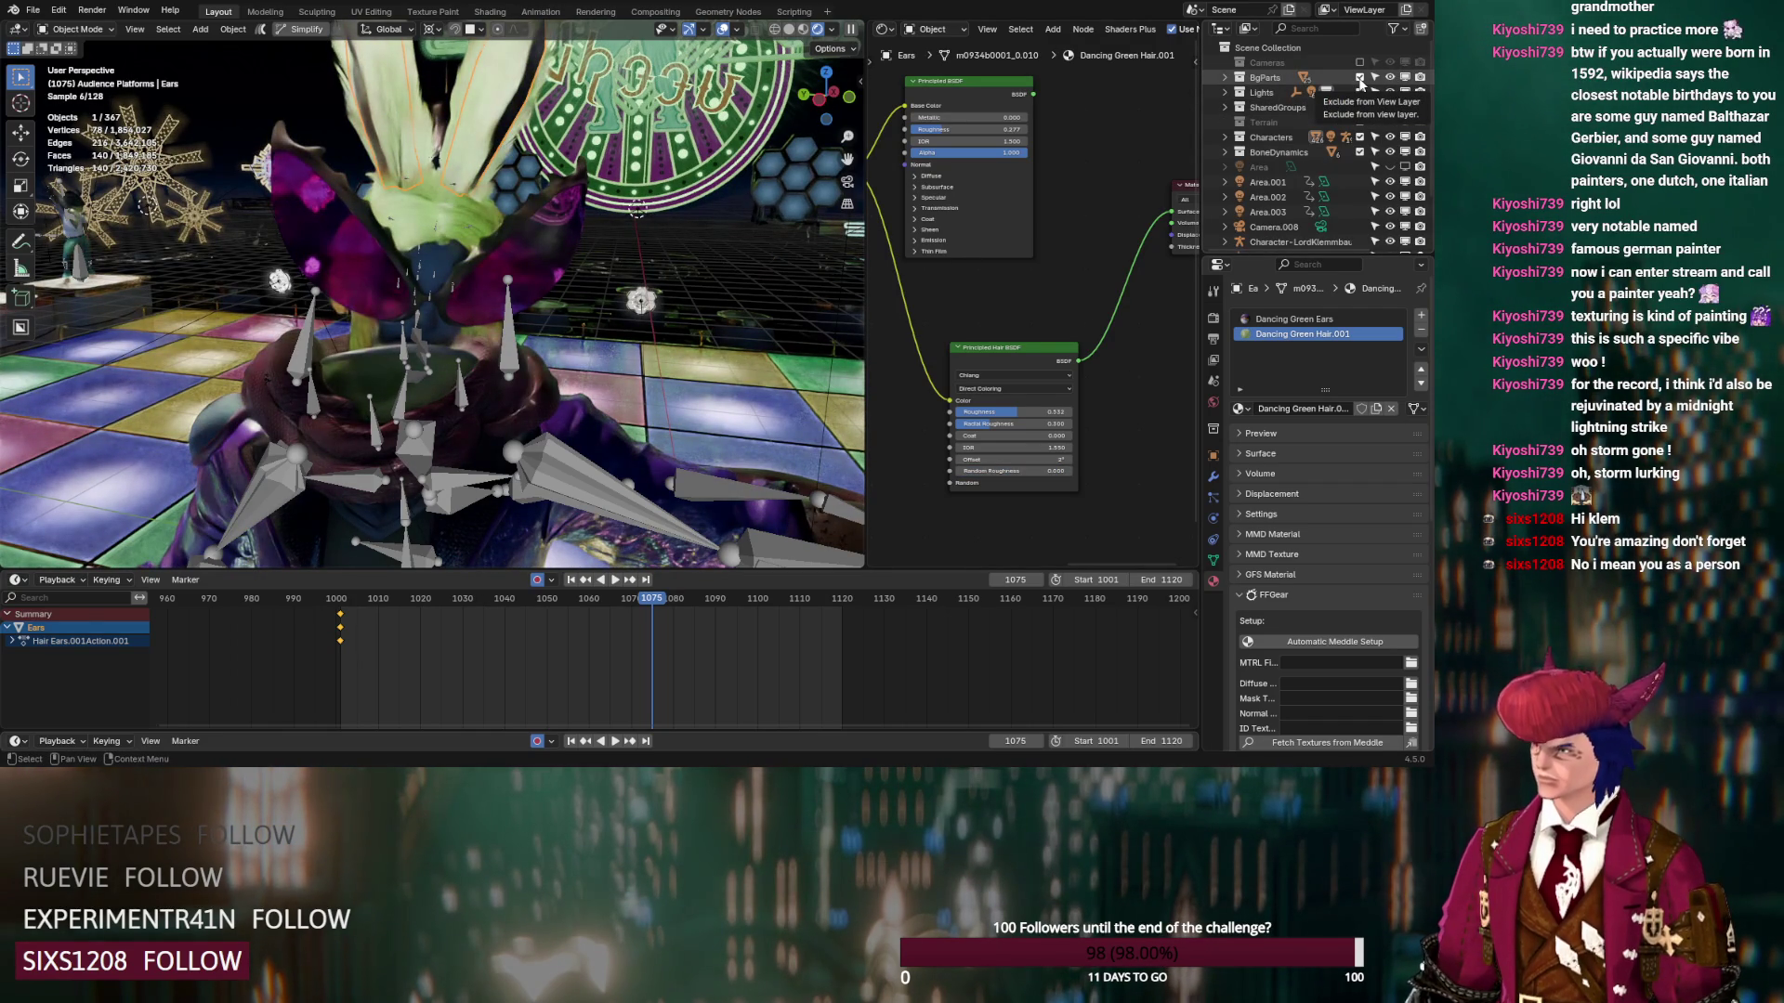
left_click(1361, 82)
Exclude the SharedGroups collection and expand the Characters collection
left_click(1361, 108)
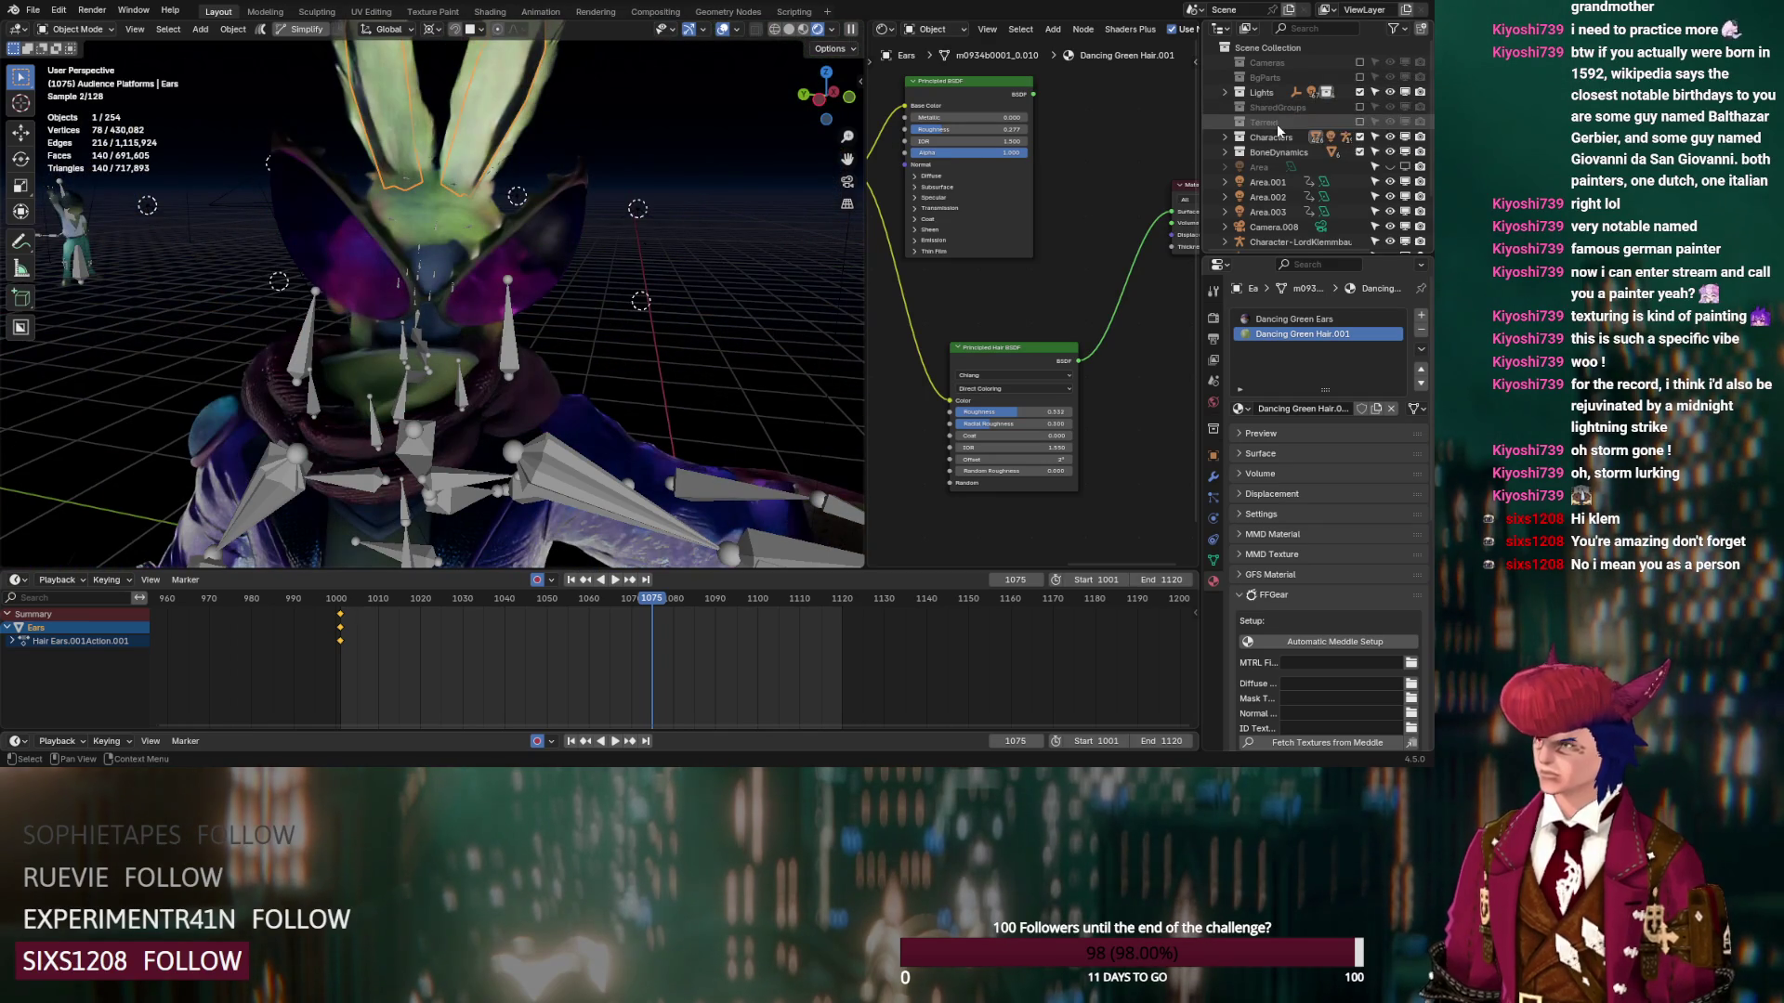
left_click(1225, 137)
scroll(1314, 190, "down", 2)
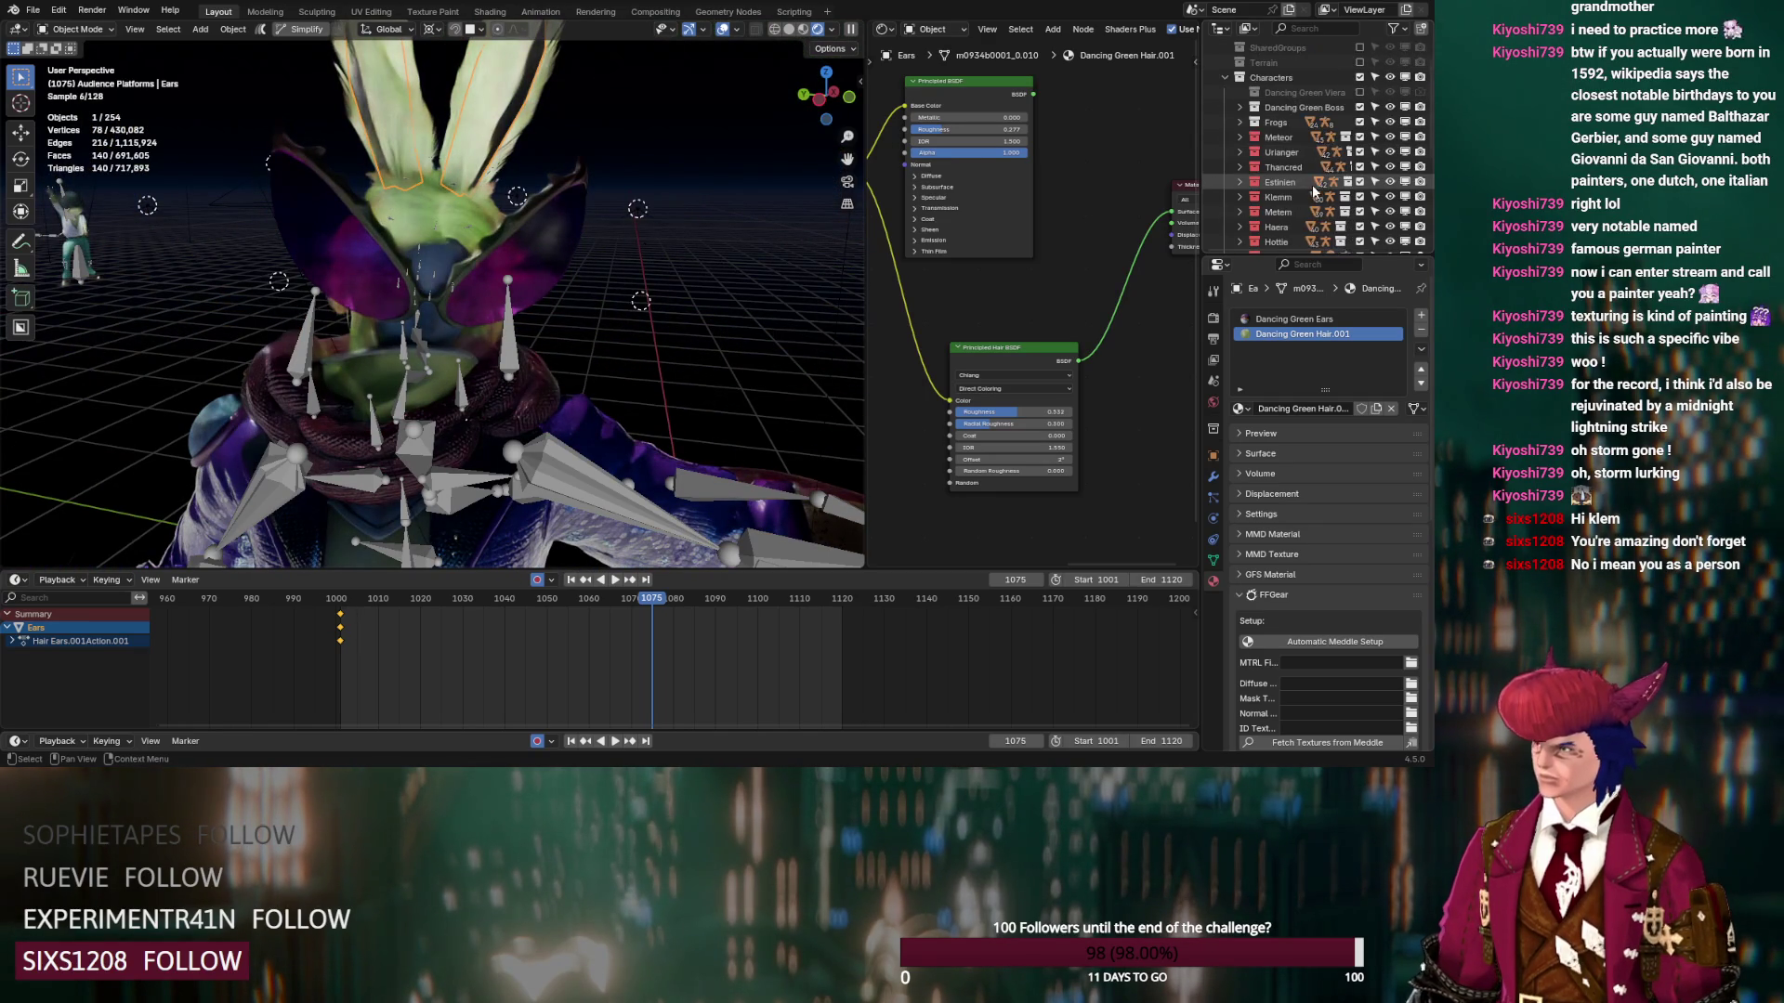
scroll(1314, 190, "down", 4)
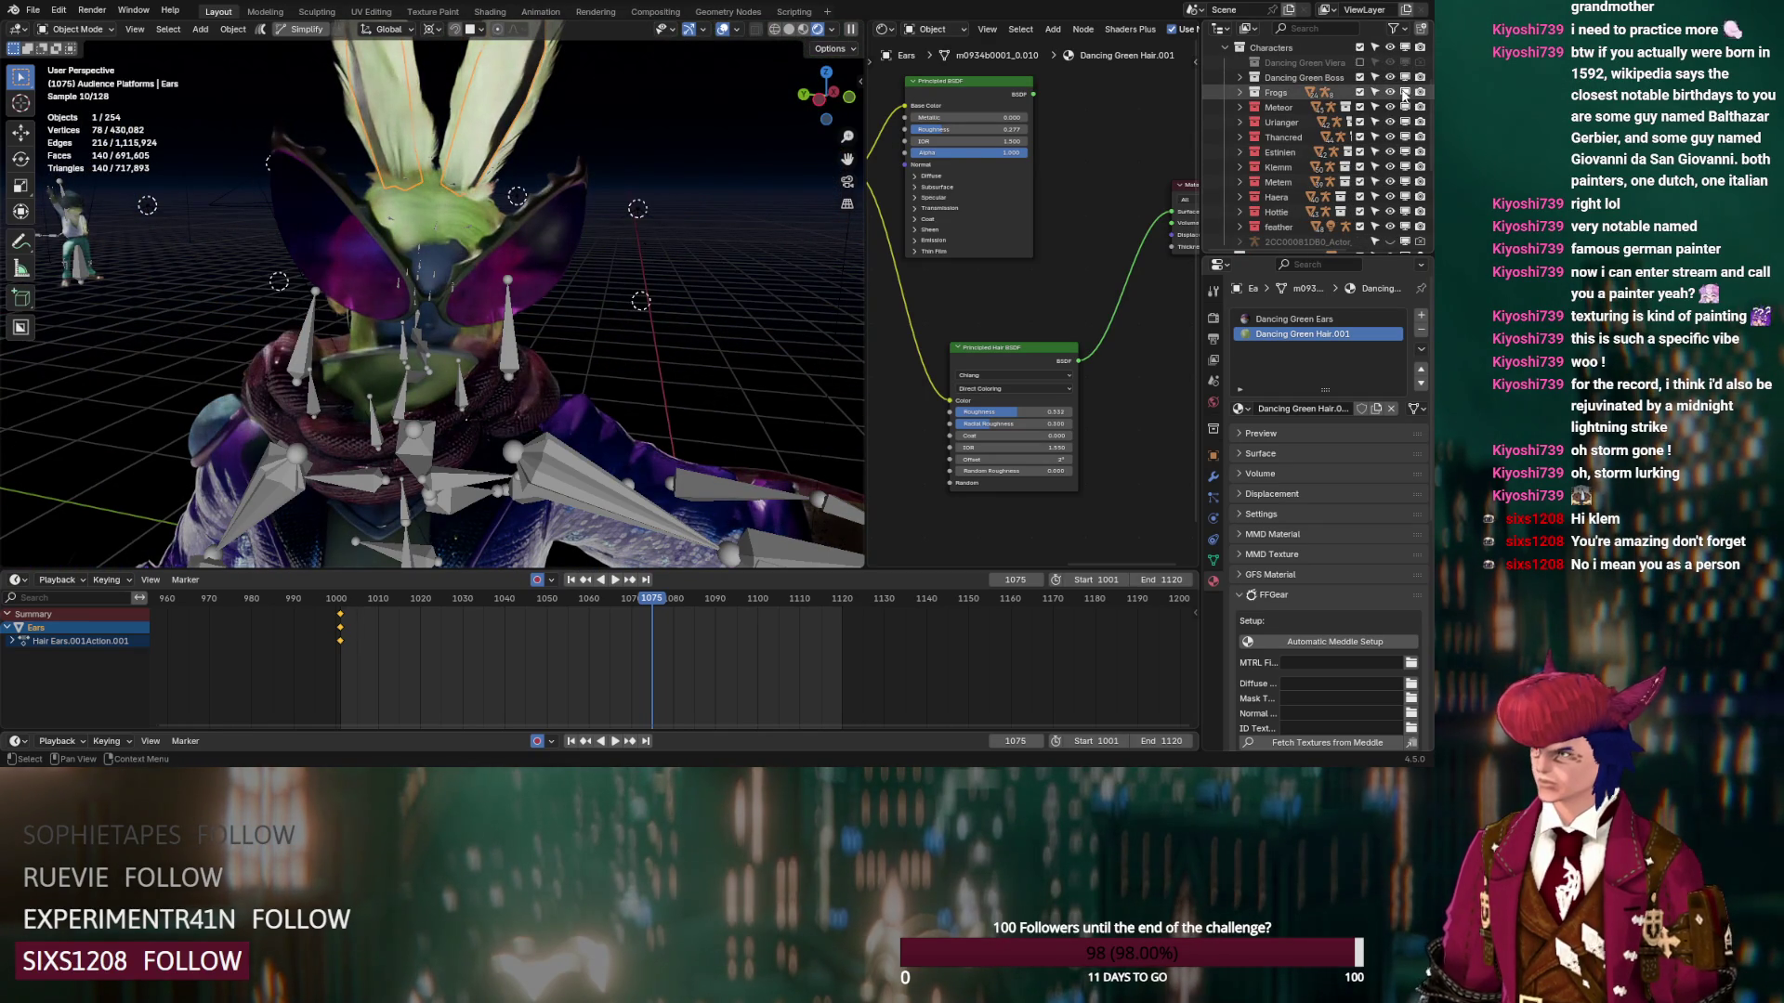
Hide Frogs, Urianger, Thancred, Estinien, Meteor, Metem, Haera, Hottie and feather collections from the viewport
left_click(1404, 92)
left_click(1404, 122)
left_click(1405, 136)
left_click(1406, 151)
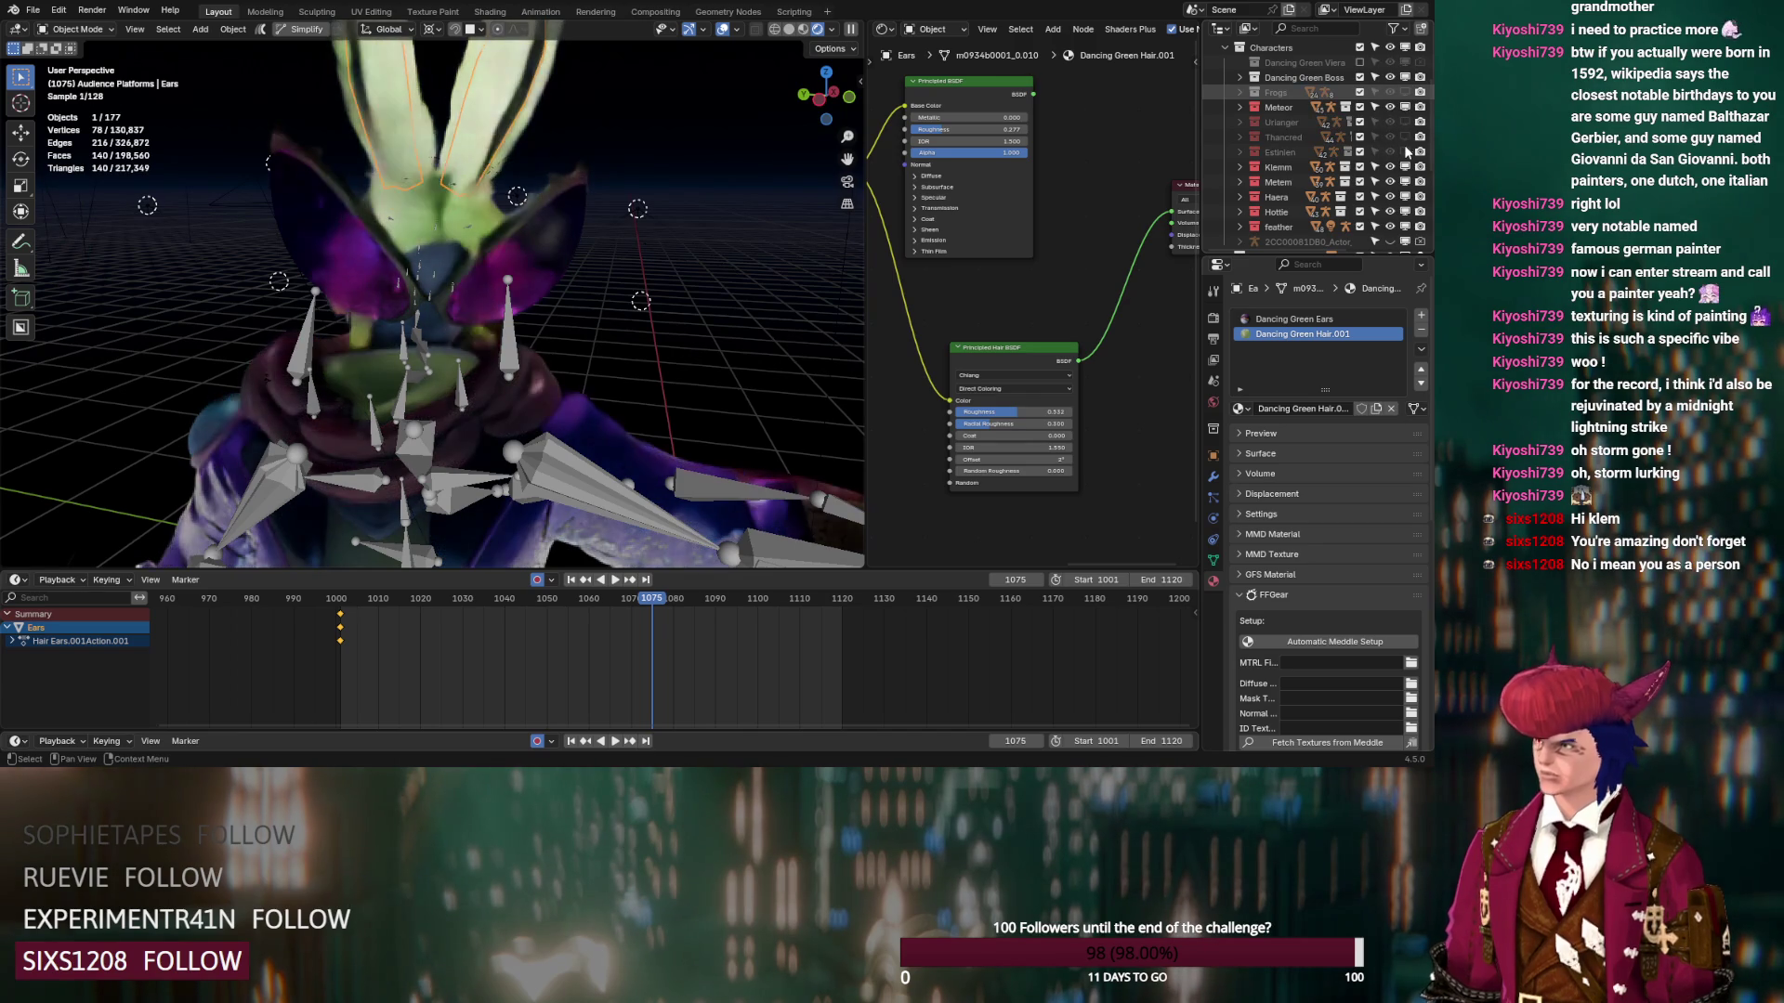
left_click(1405, 107)
left_click(1405, 107)
left_click(1406, 181)
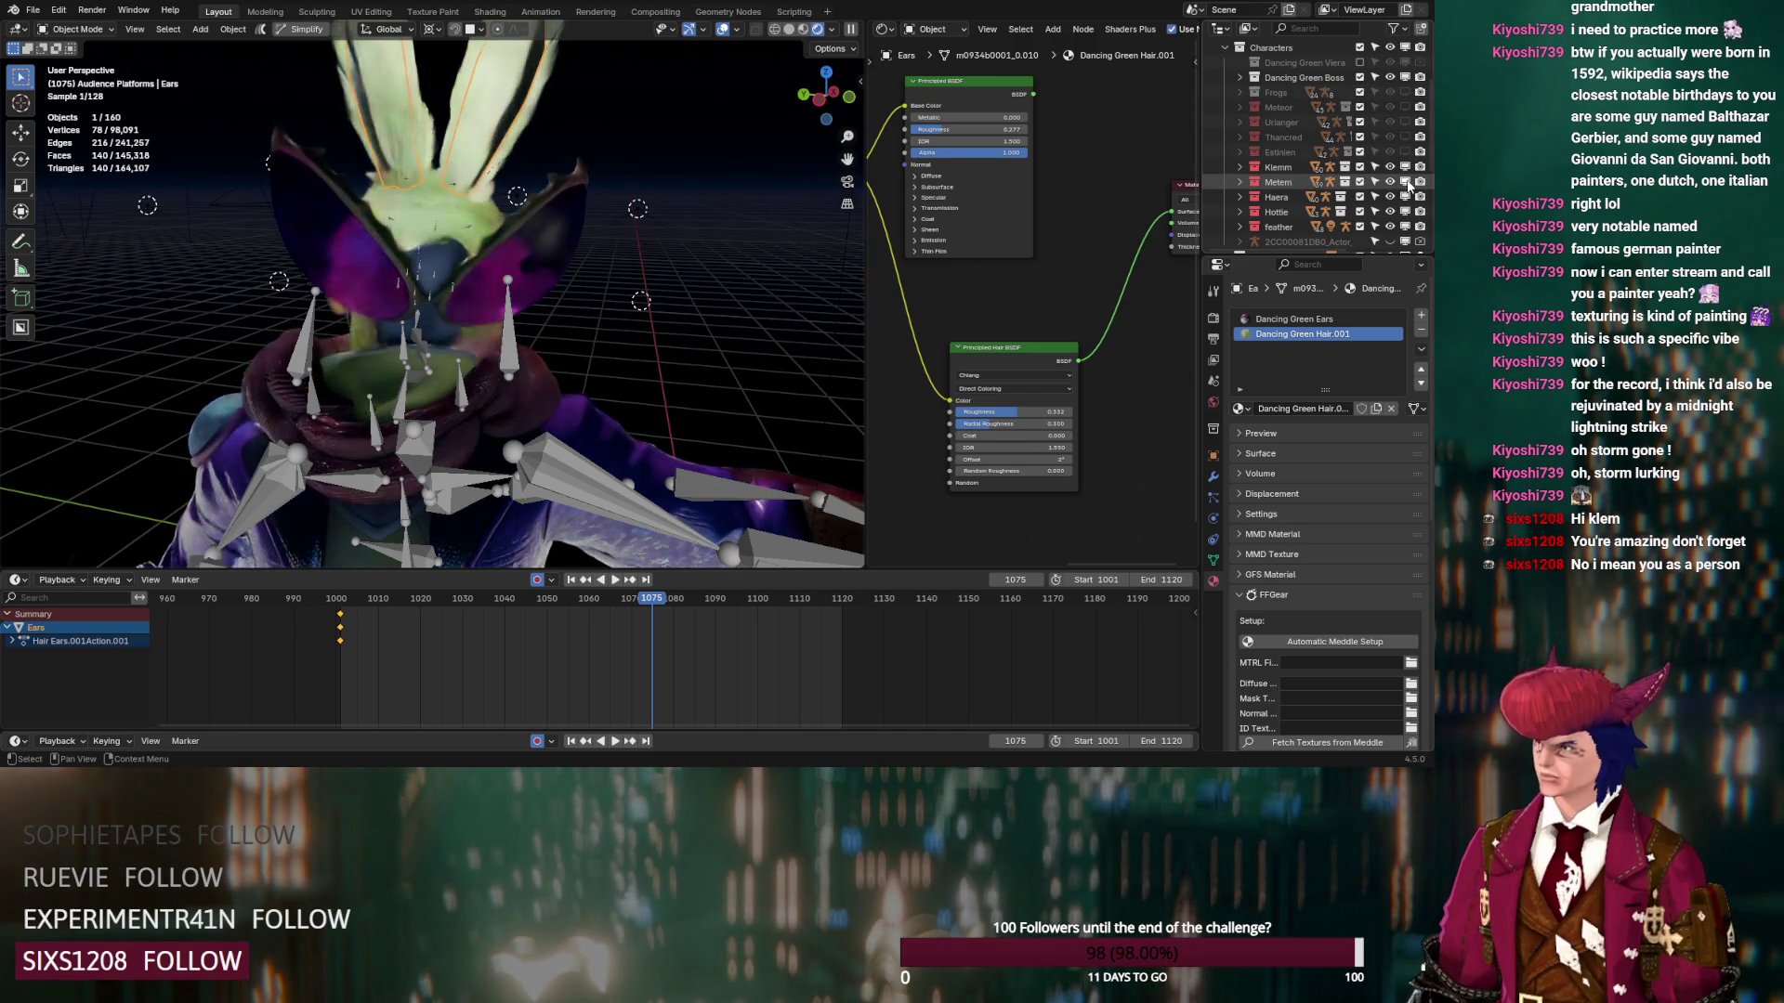
left_click(1407, 196)
left_click(1407, 212)
left_click(1408, 227)
Expand the Lights collection and select the stage SpotLight to show its settings
mouse_move(698, 255)
middle_mouse_down()
mouse_move(644, 259)
mouse_move(656, 206)
middle_mouse_up()
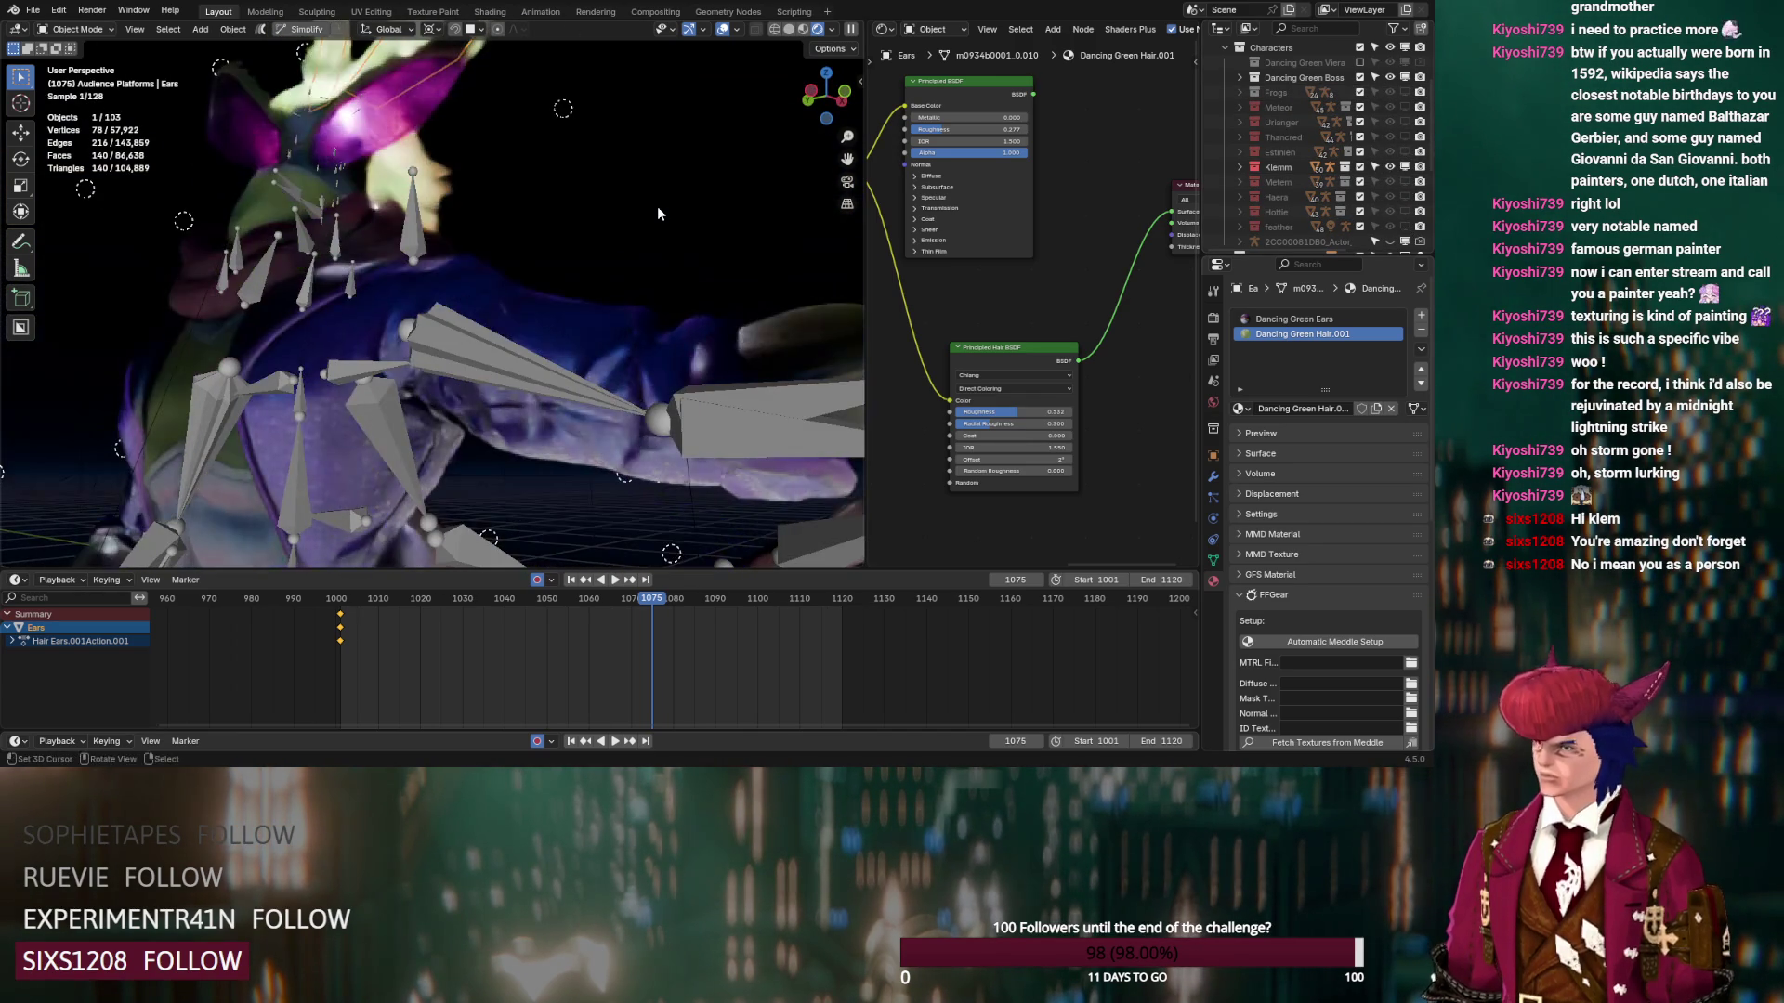
scroll(1245, 114, "up", 2)
scroll(1245, 114, "up", 2)
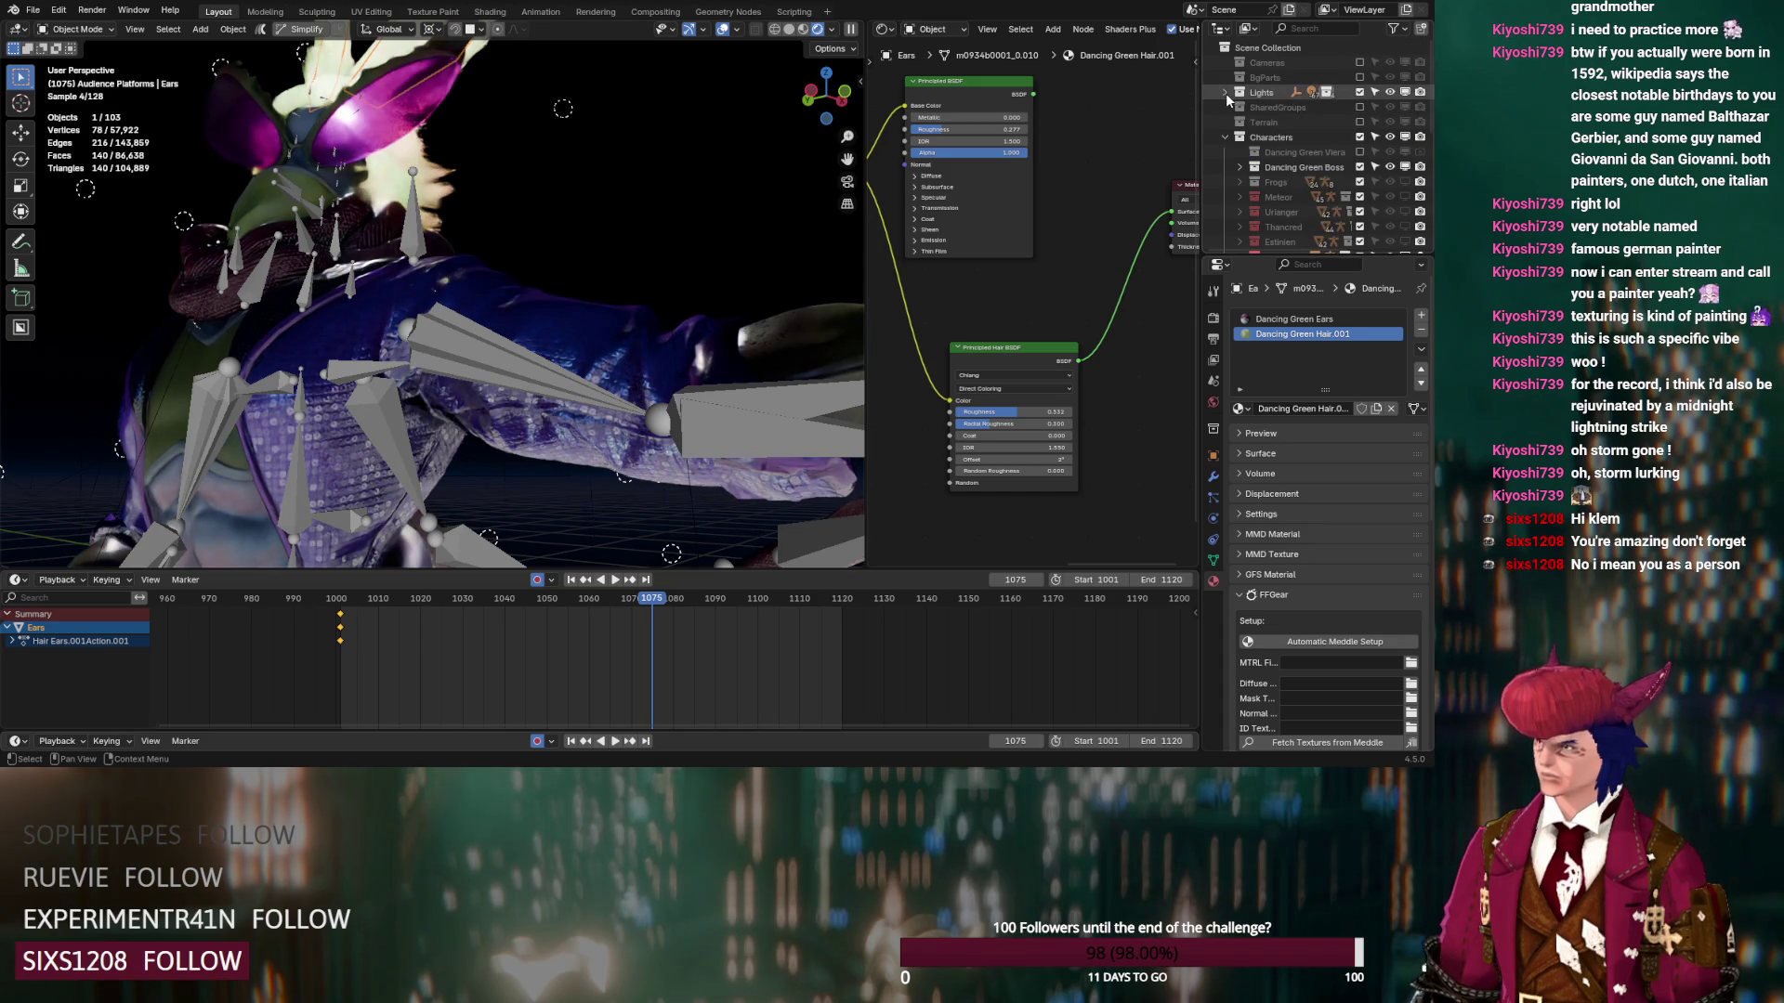
left_click(1225, 92)
left_click(1305, 227)
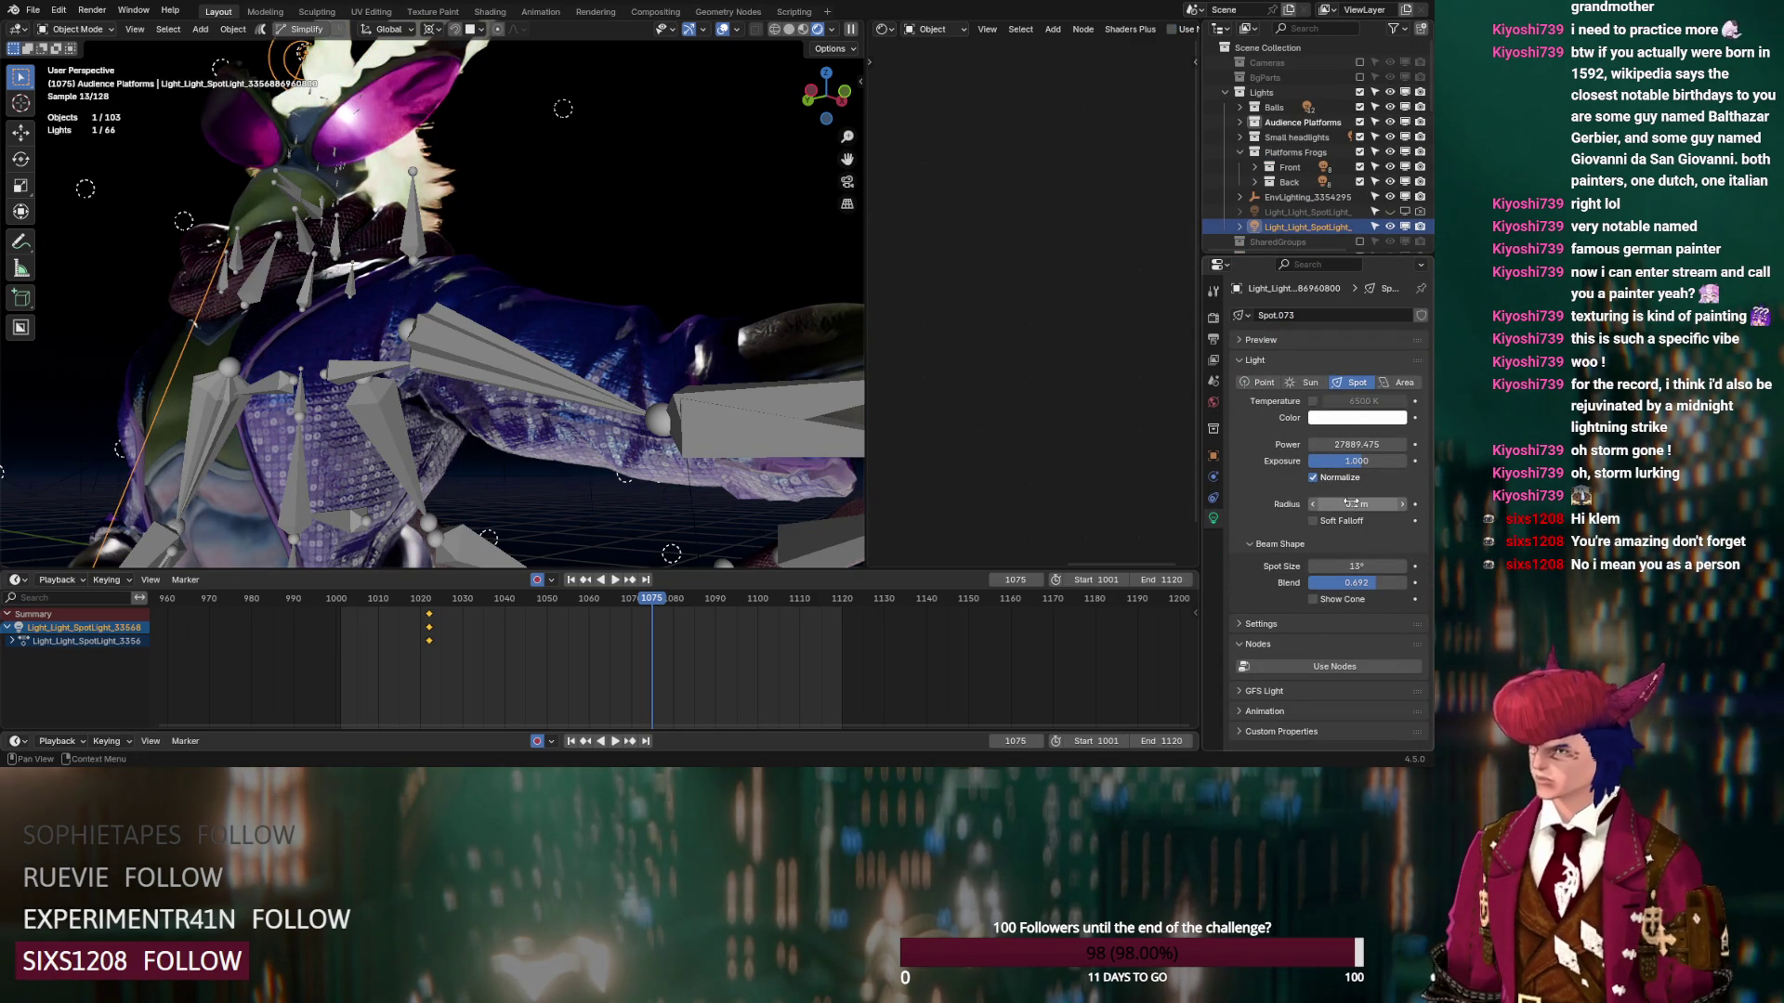
Set the spotlight's Power to 2000 and its Blend to 0
left_click(1390, 227)
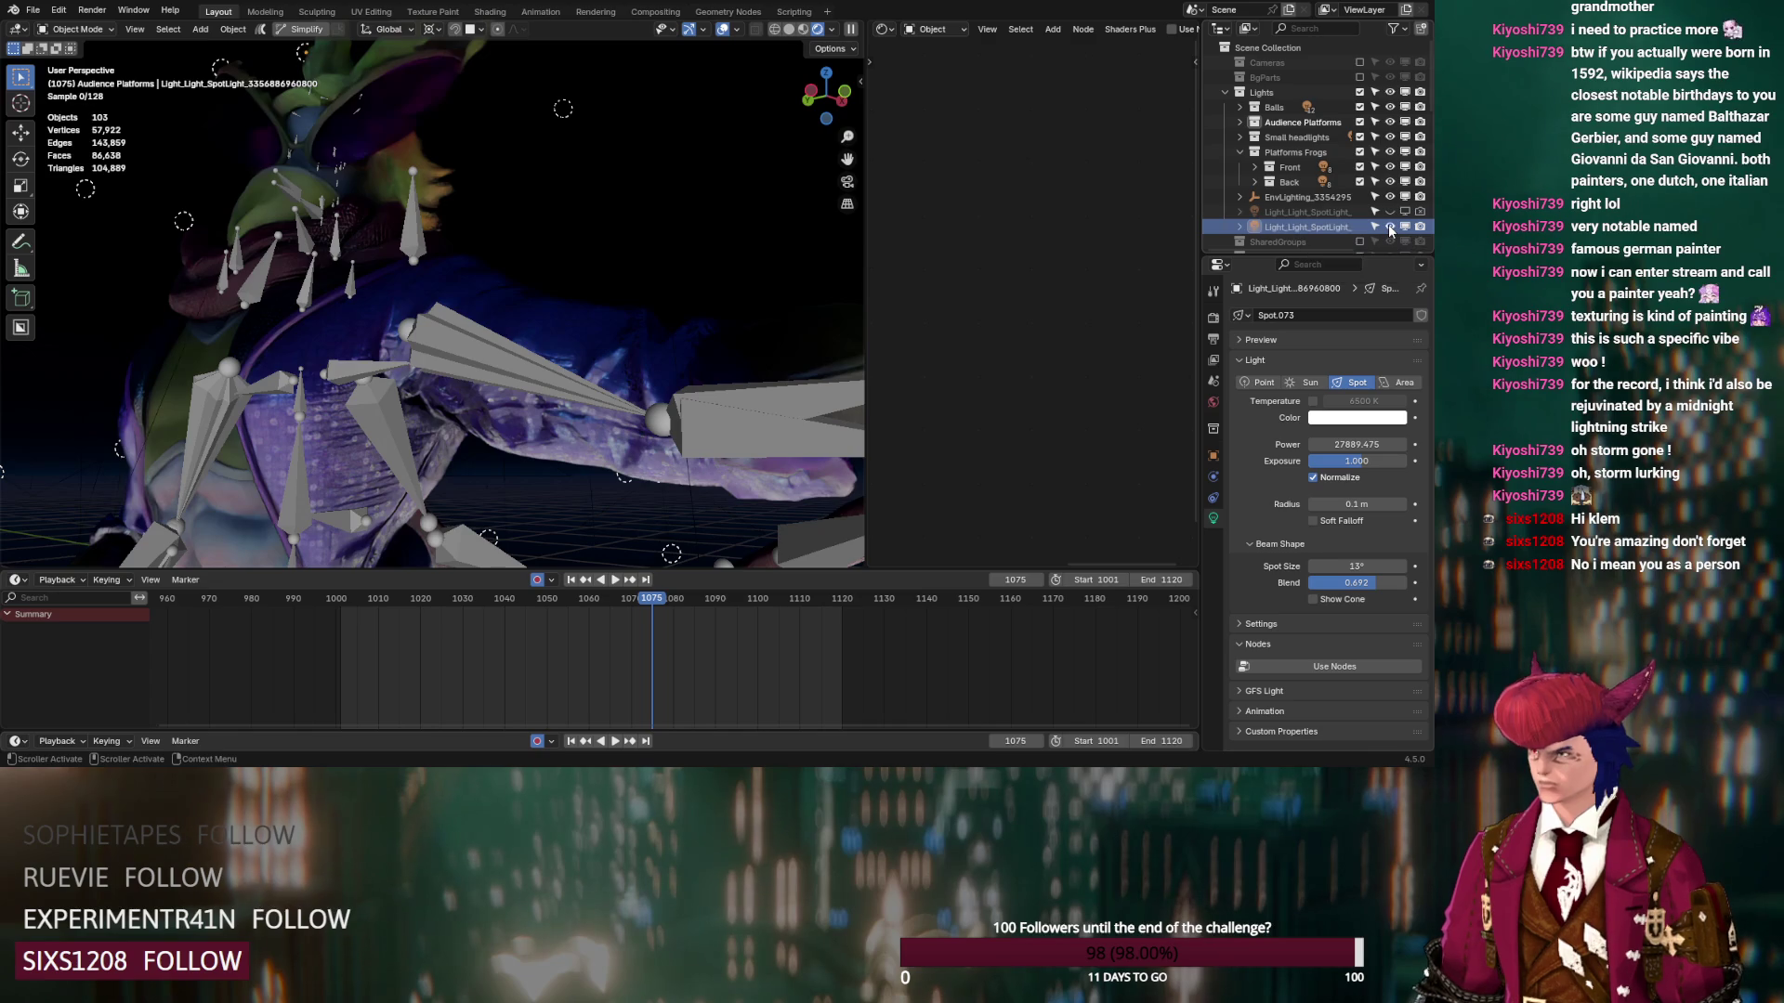
left_click(1390, 226)
left_click(1379, 444)
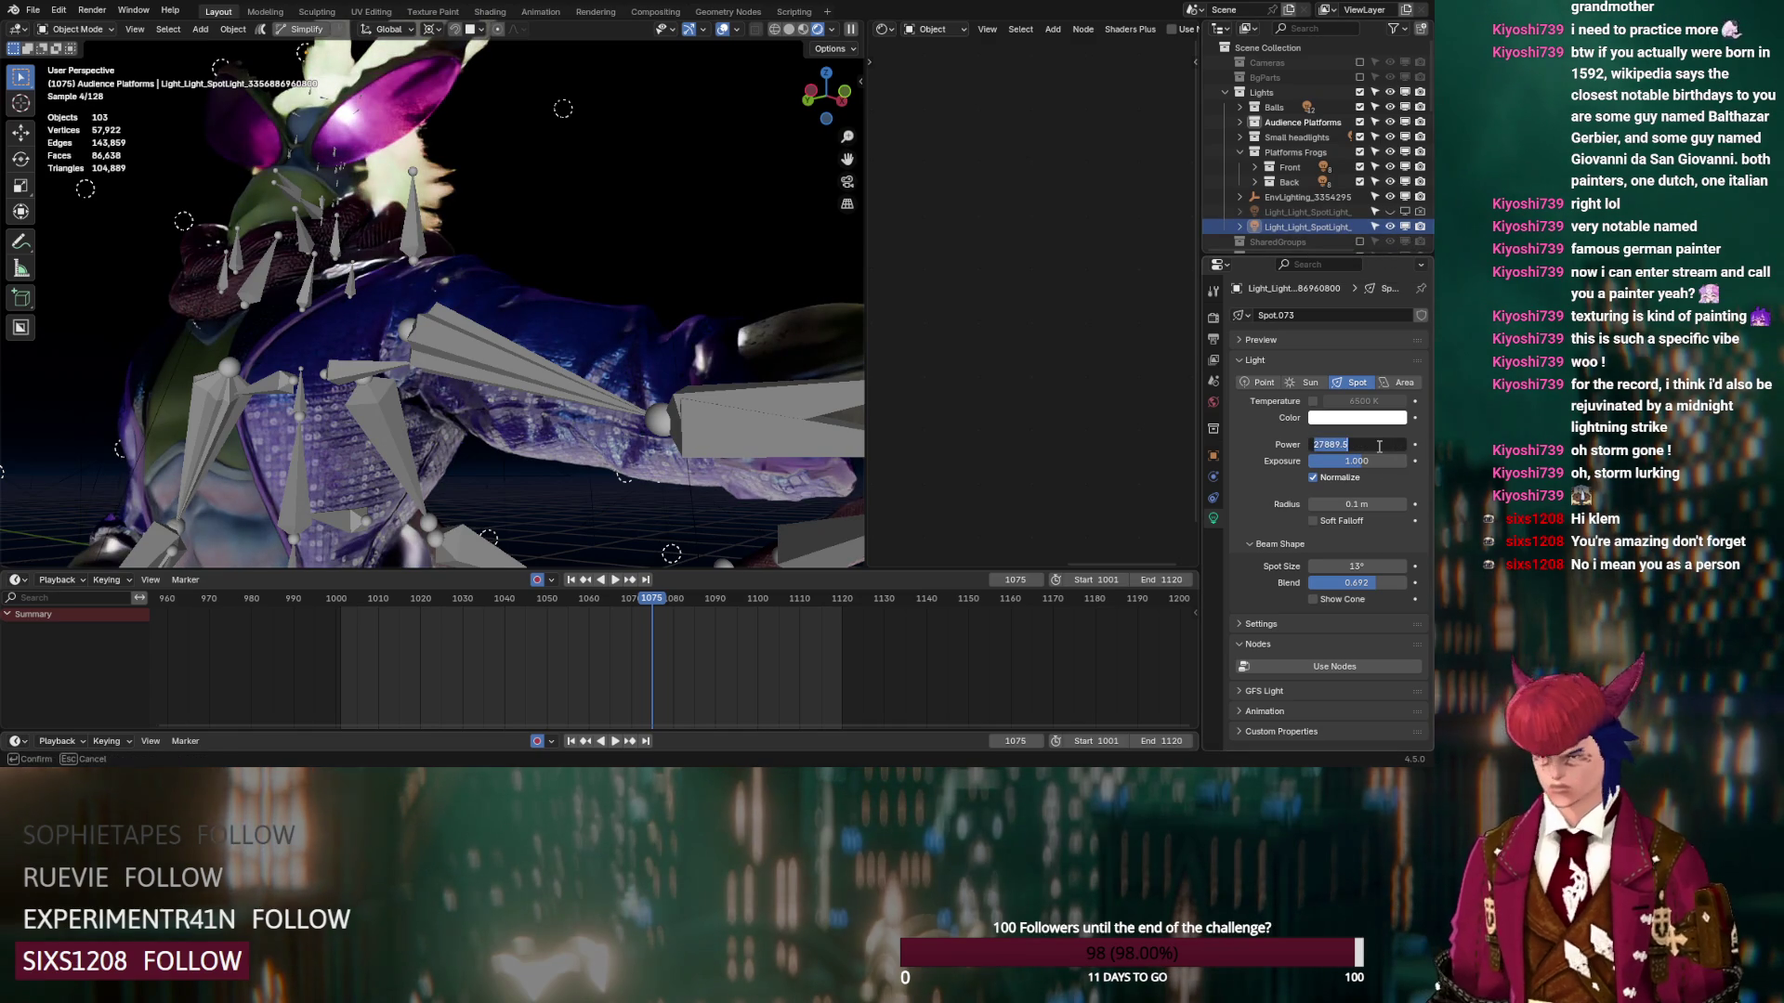
type("2000")
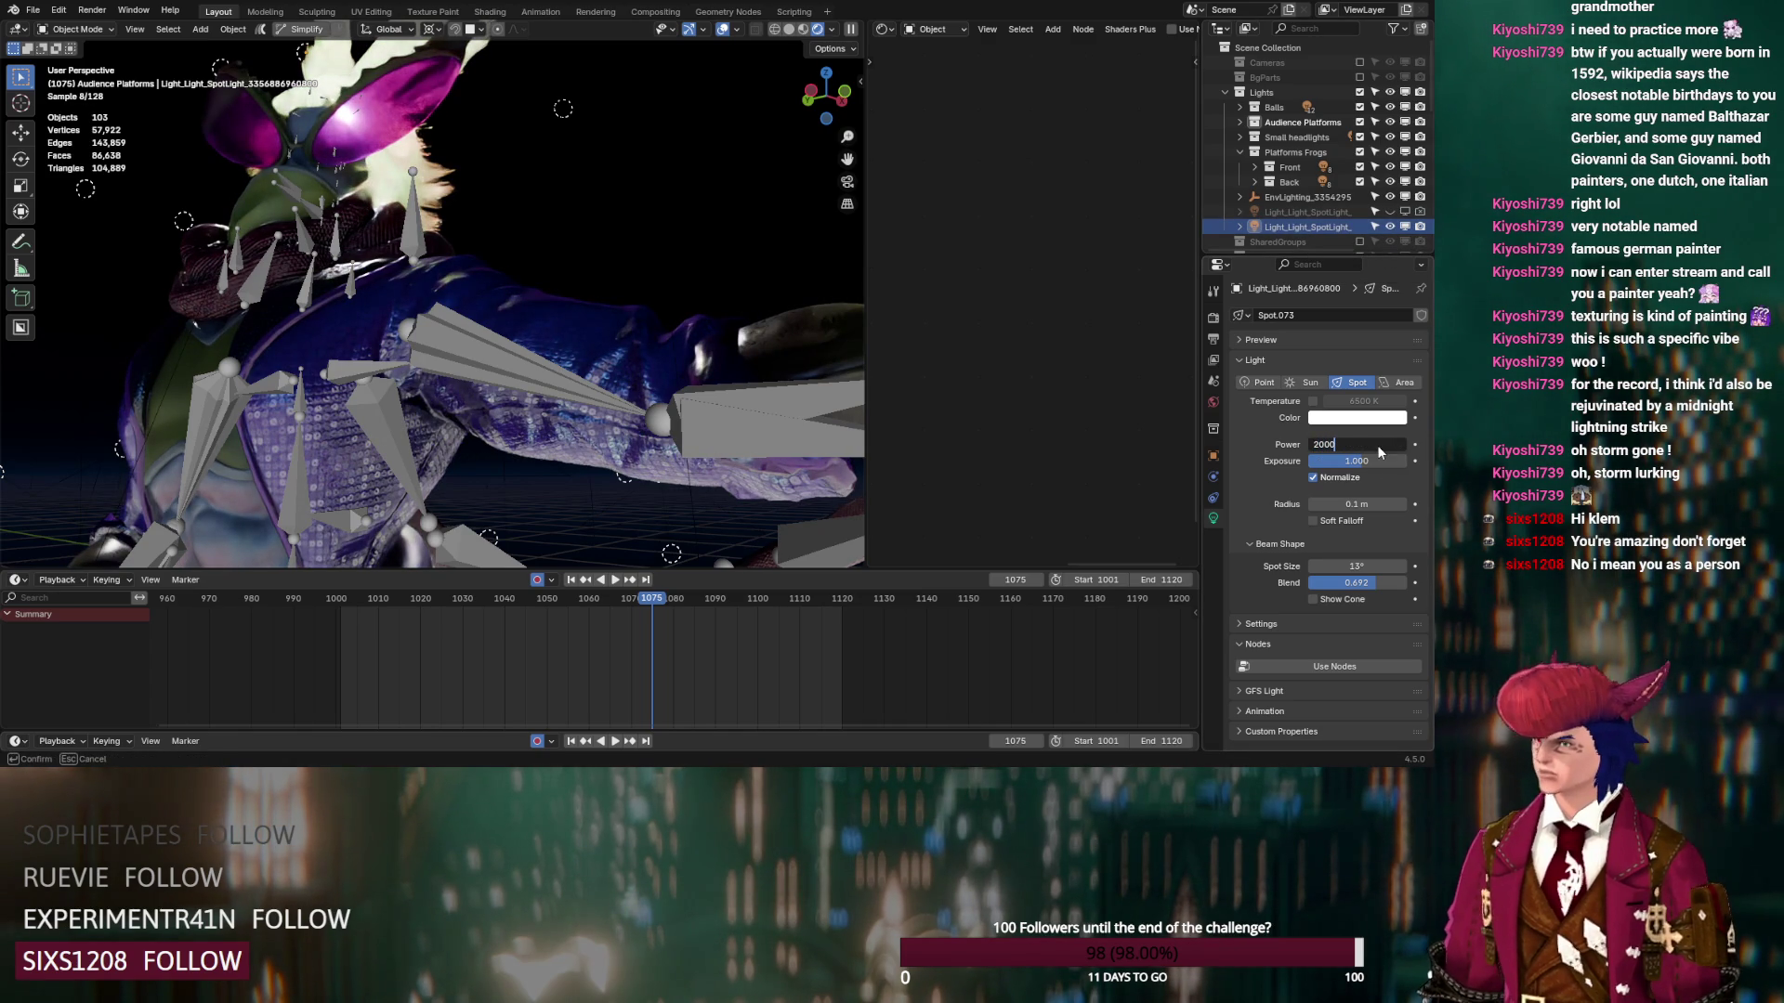
key("Return")
middle_click_drag(307, 279, 321, 320)
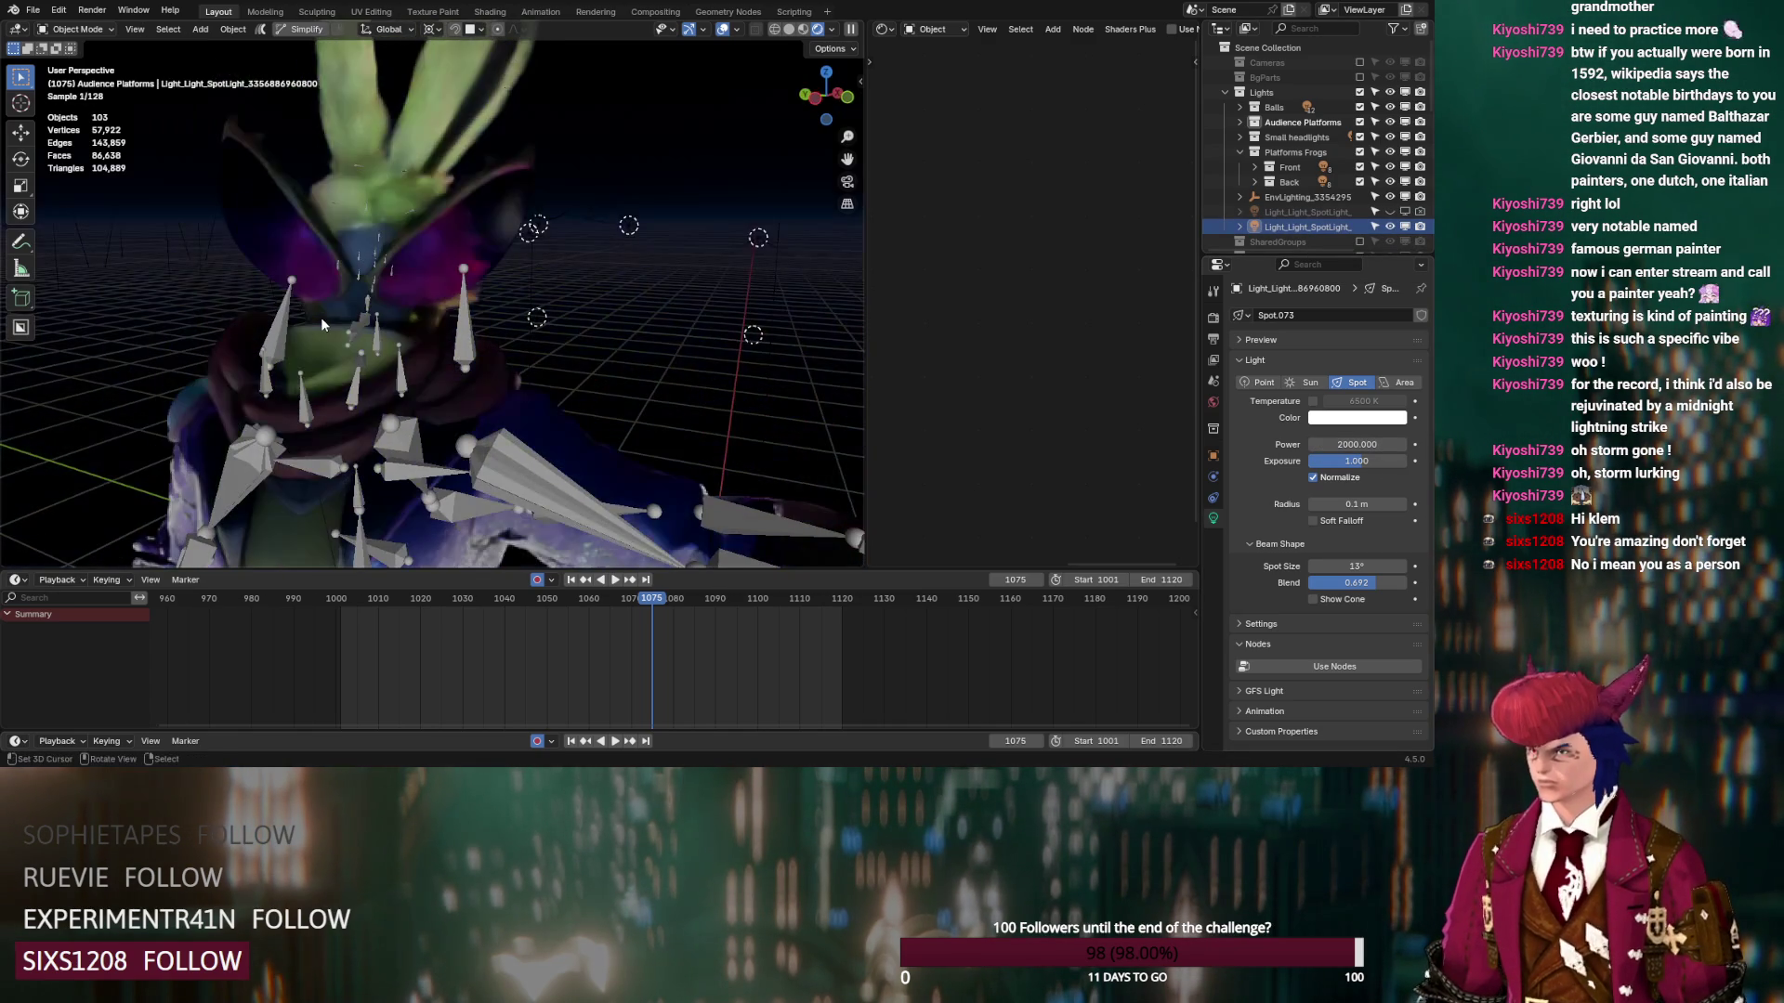
mouse_move(410, 273)
middle_mouse_down()
mouse_move(539, 332)
mouse_move(605, 330)
middle_mouse_up()
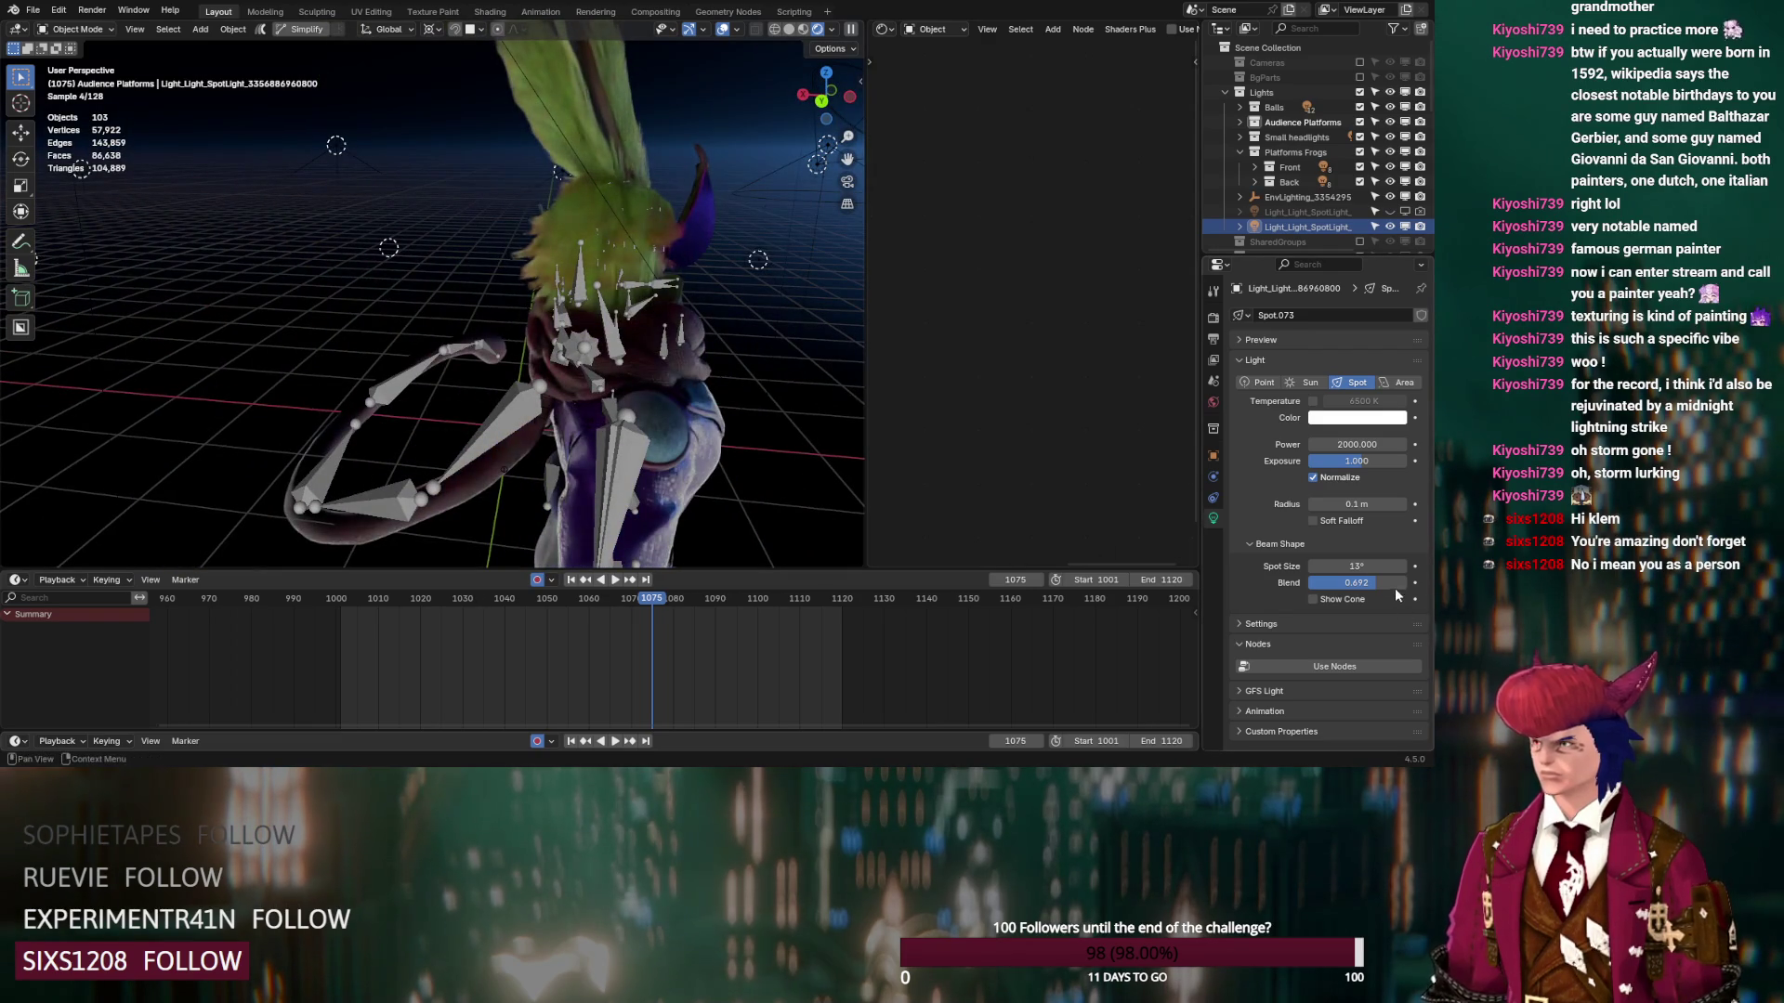
left_click_drag(1379, 583, 1310, 583)
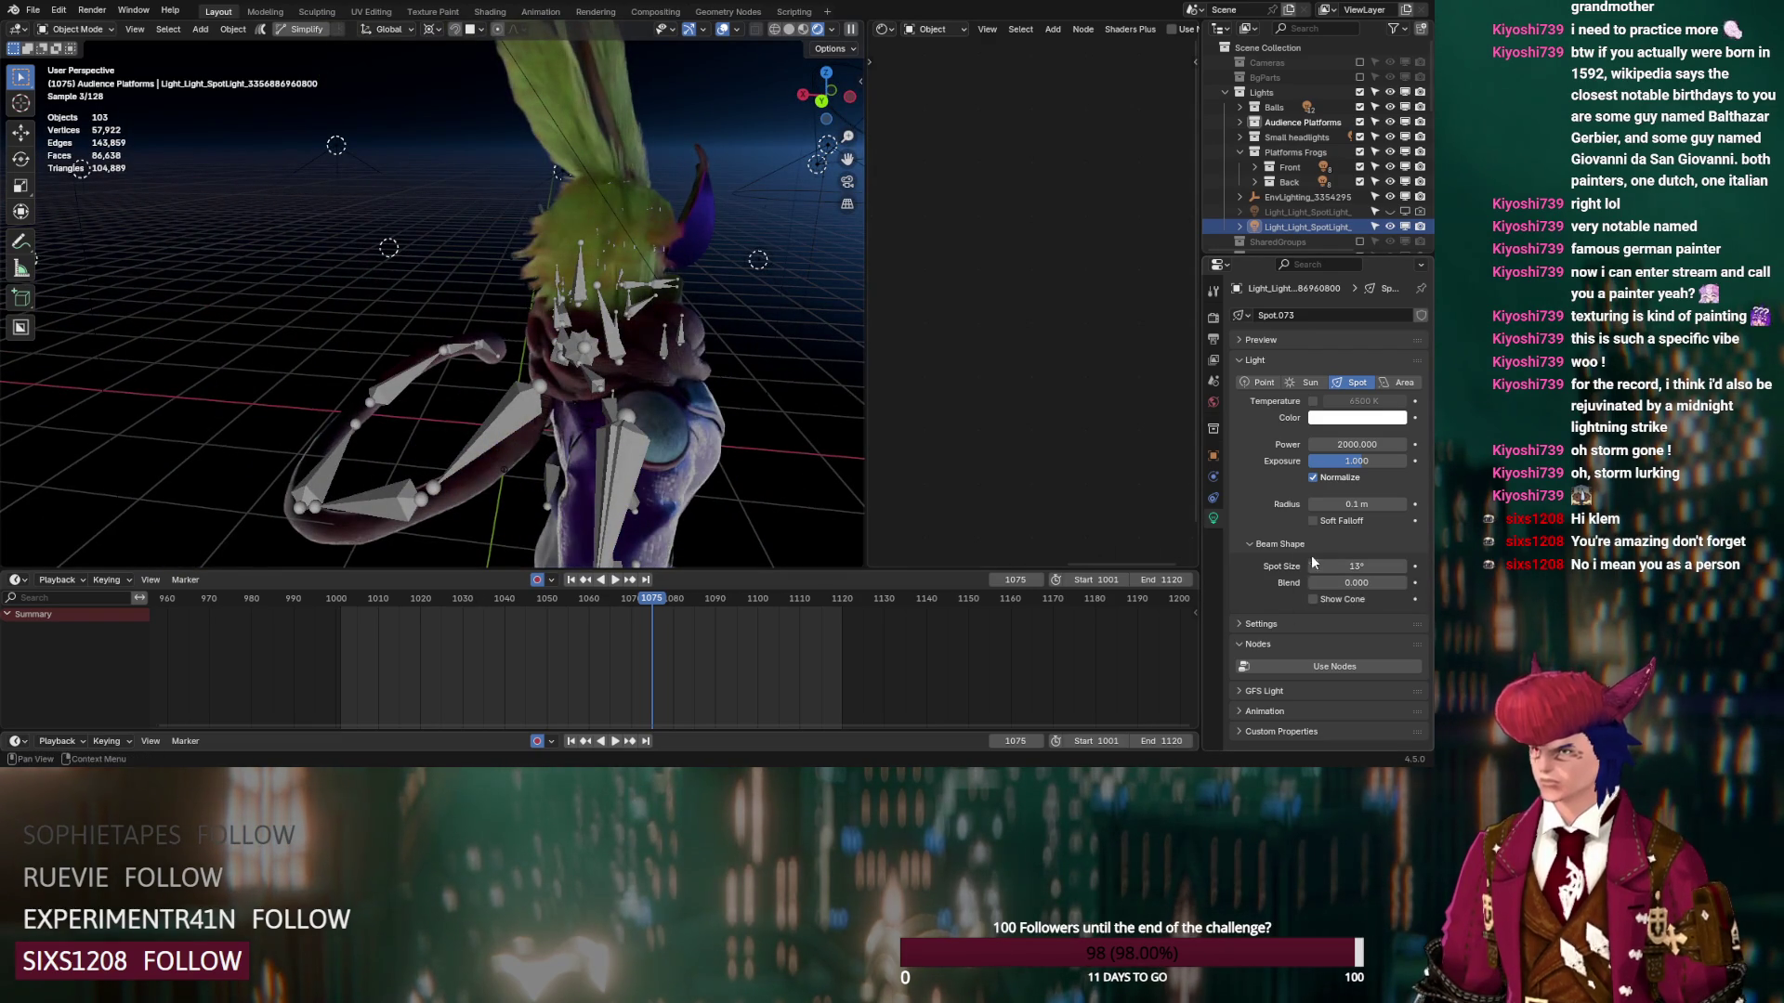
Exclude the stage light sub-collections and hide the Area.001 and Area.002 lights
left_click_drag(1359, 137, 1359, 106)
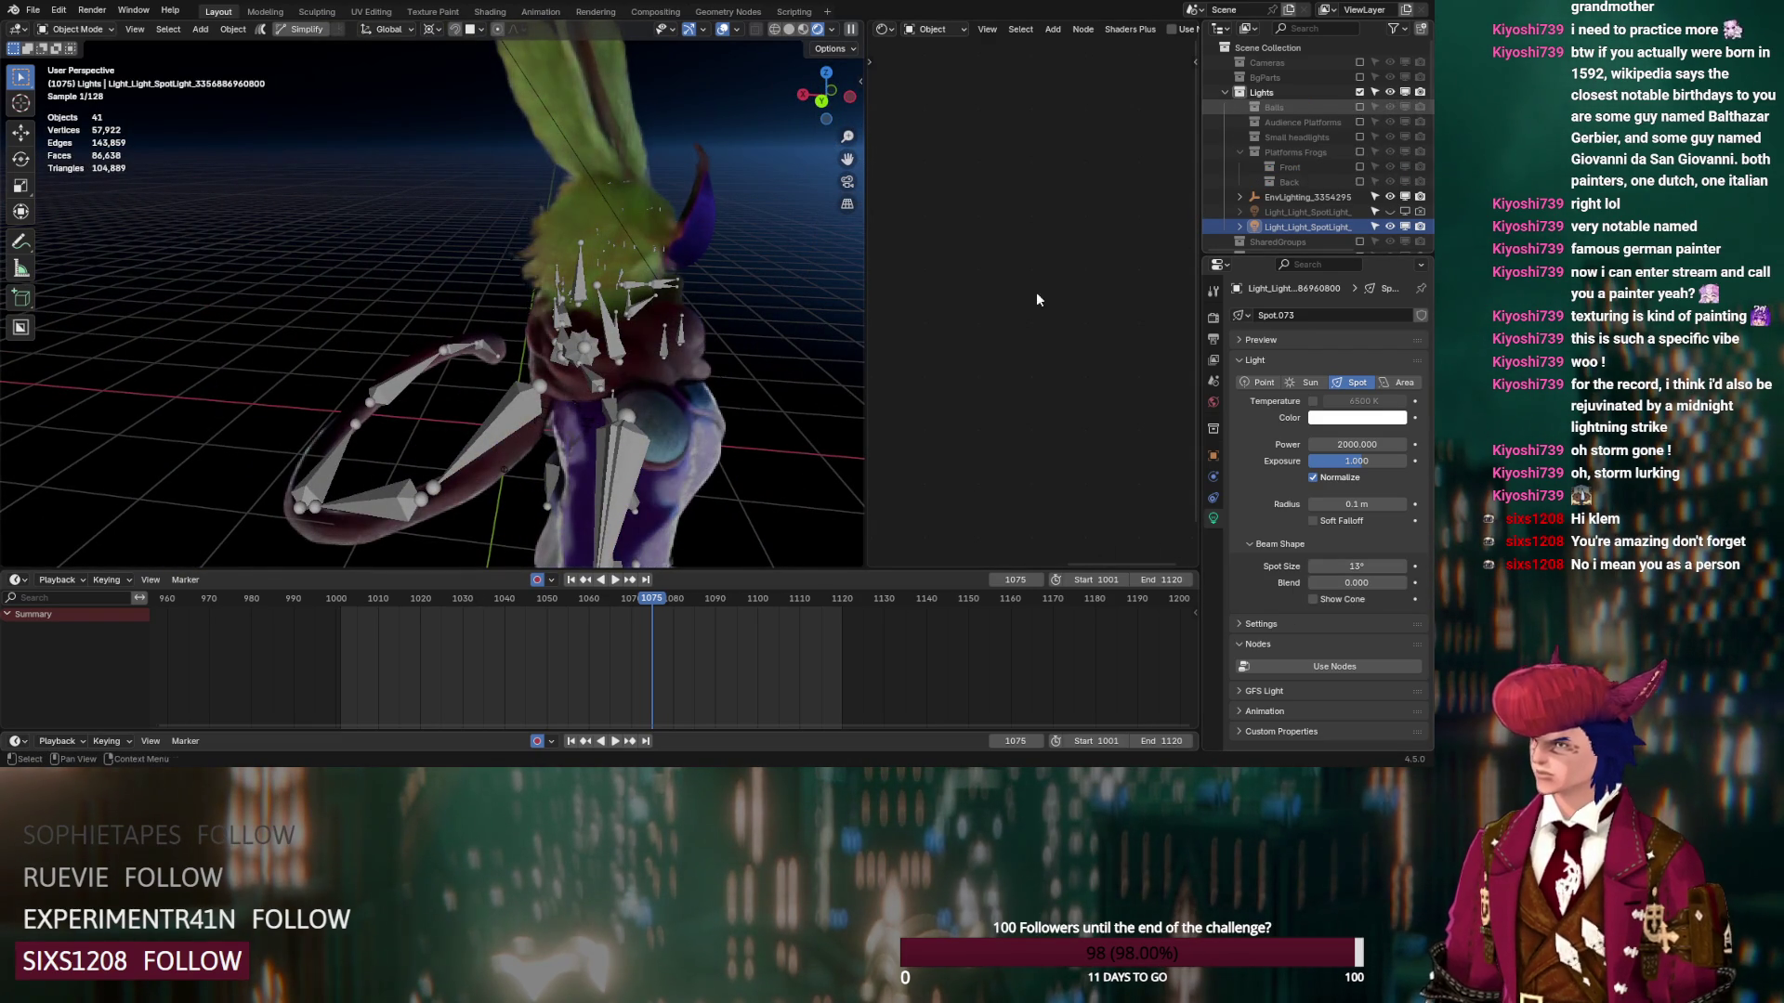
scroll(593, 459, "down", 5)
scroll(1432, 85, "down", 2)
scroll(1375, 112, "down", 10)
left_click_drag(1390, 117, 1390, 132)
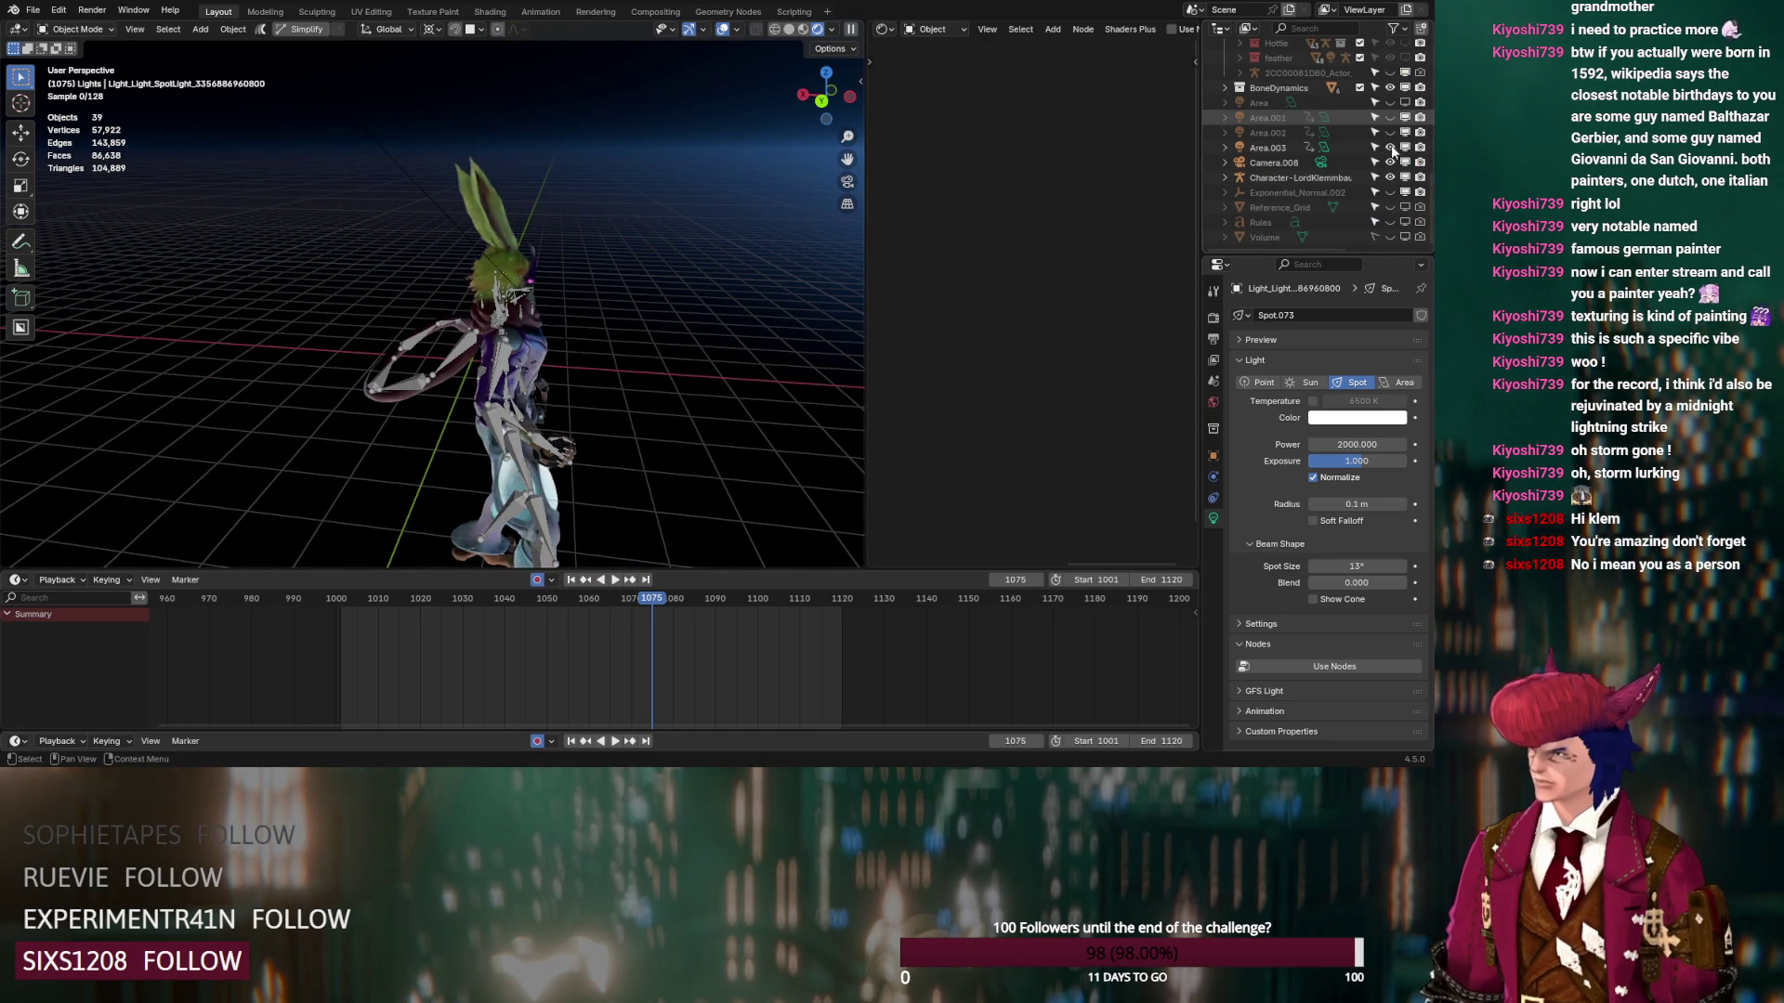
Hide Area.003, select the Ears and pick their Dancing Green Hair.001 material slot
left_click(1390, 147)
mouse_move(557, 298)
middle_mouse_down()
mouse_move(321, 344)
mouse_move(234, 339)
mouse_move(373, 360)
mouse_move(393, 430)
mouse_move(372, 245)
mouse_move(459, 385)
middle_mouse_up()
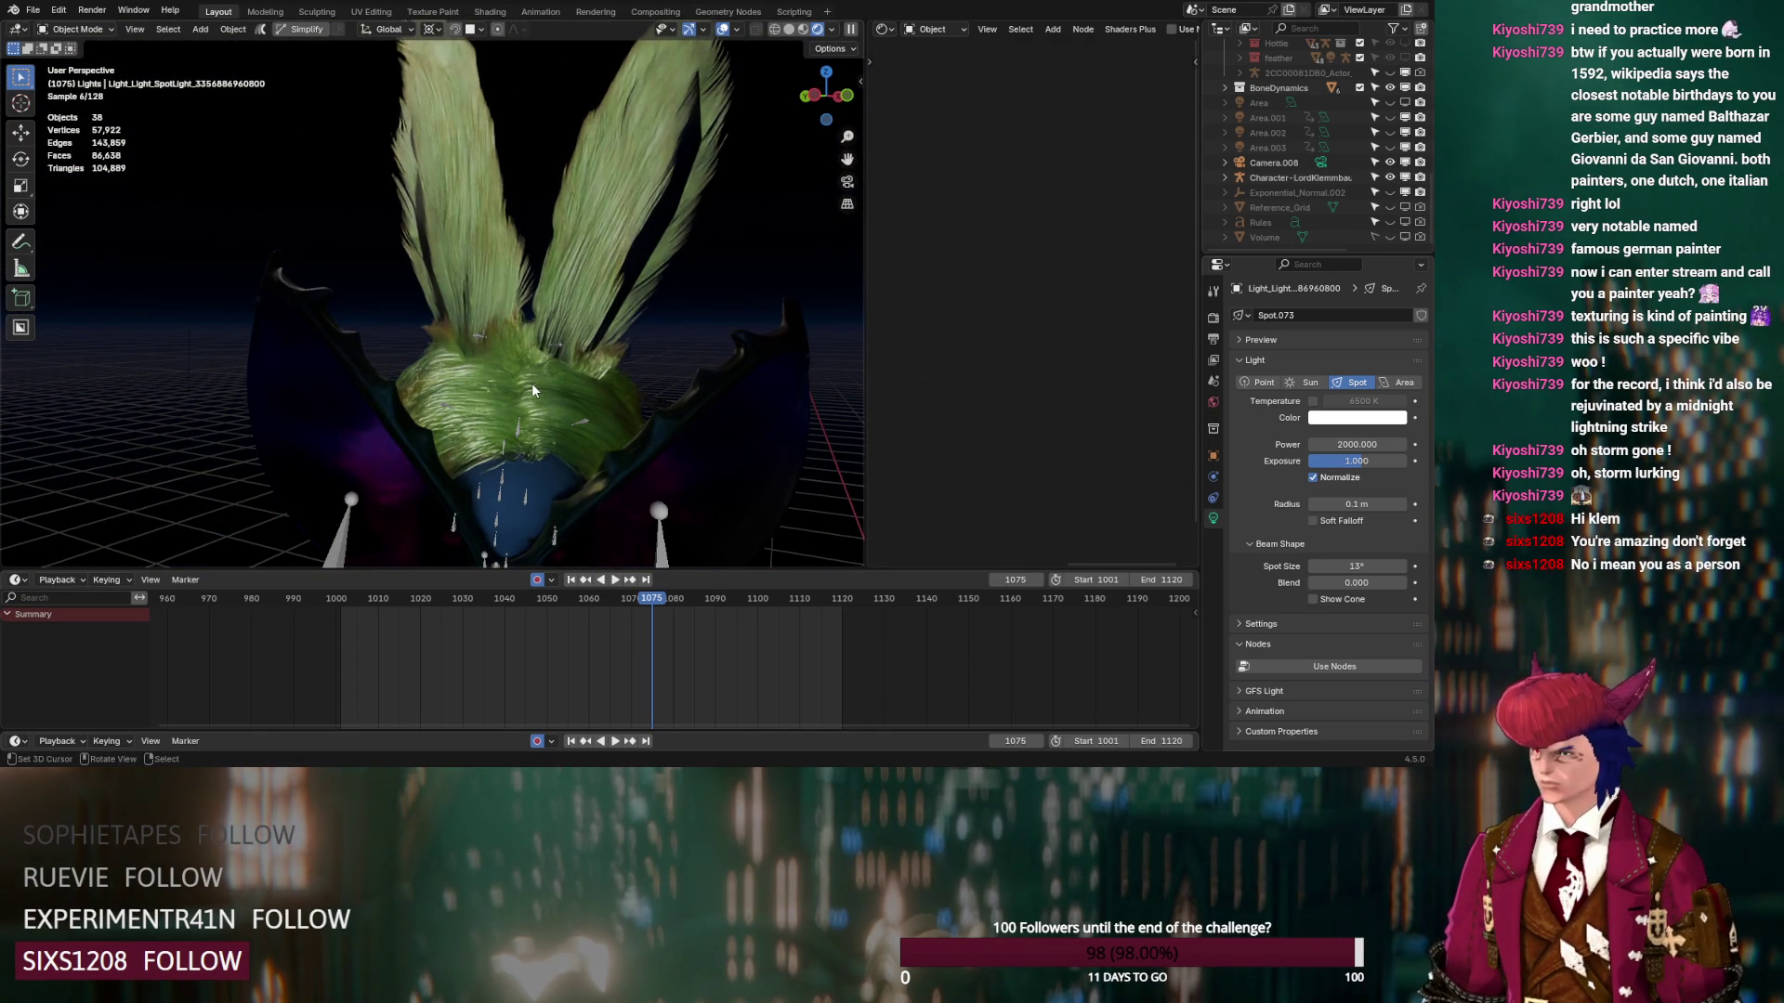
left_click(650, 216)
scroll(1031, 298, "down", 2)
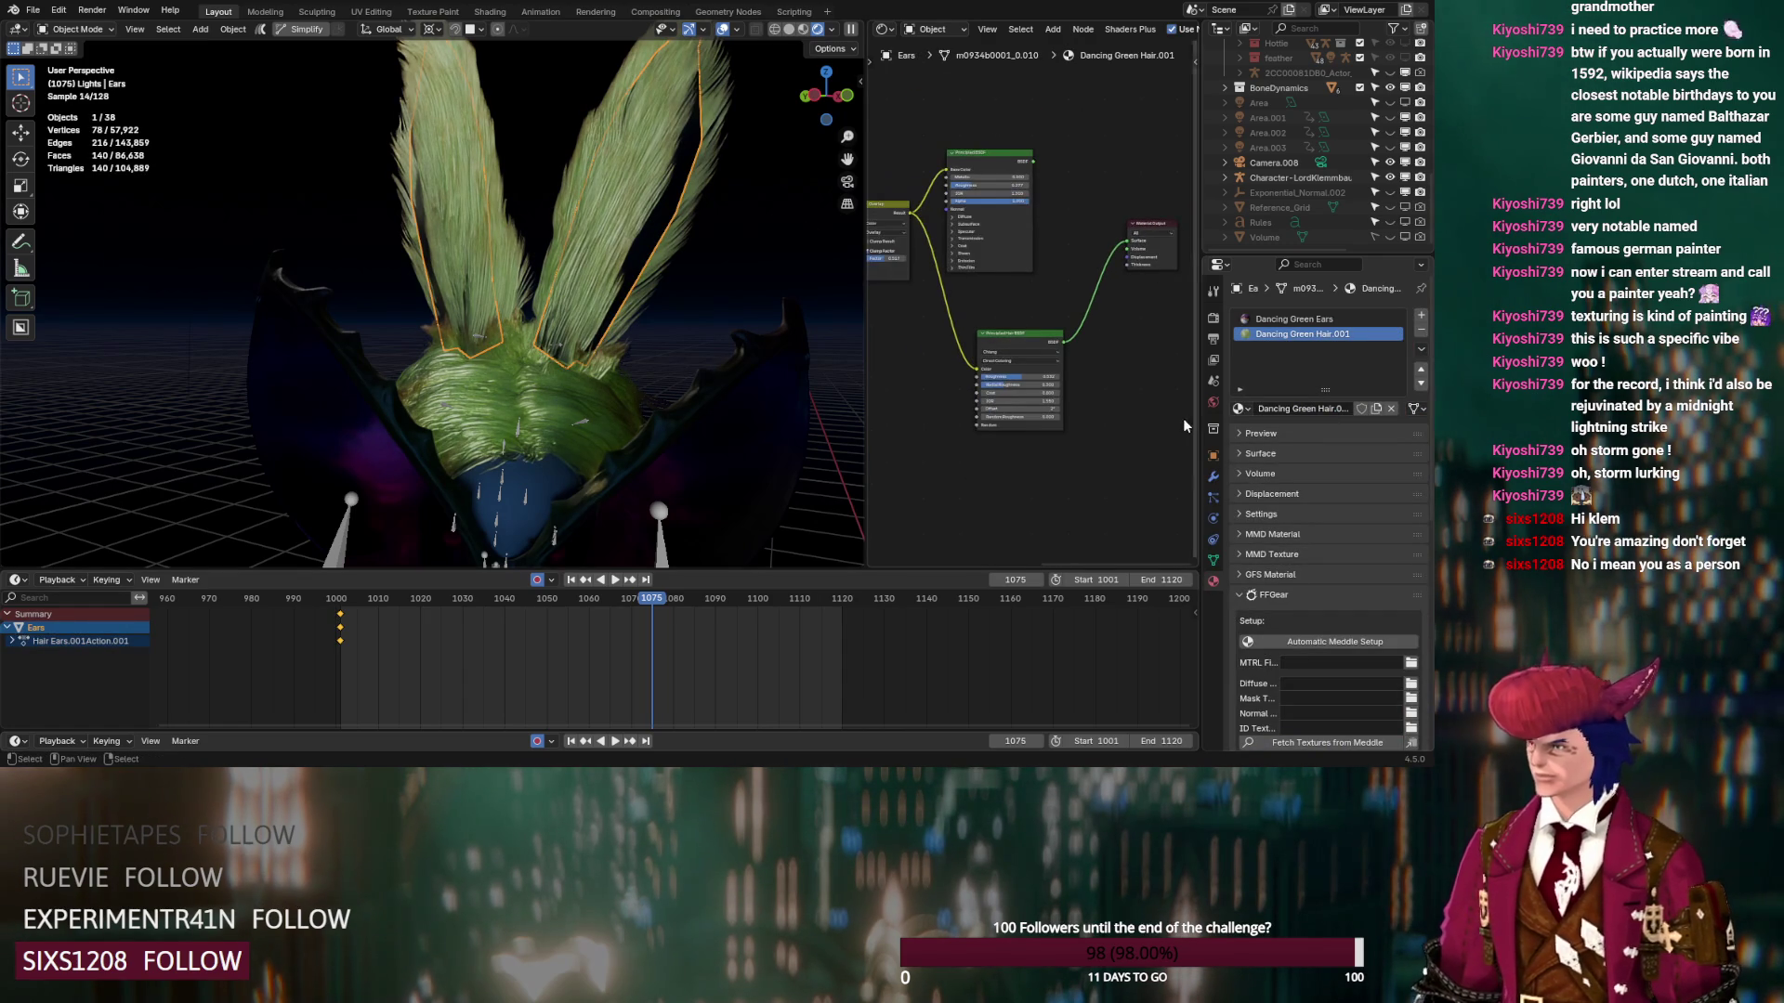
left_click(1265, 318)
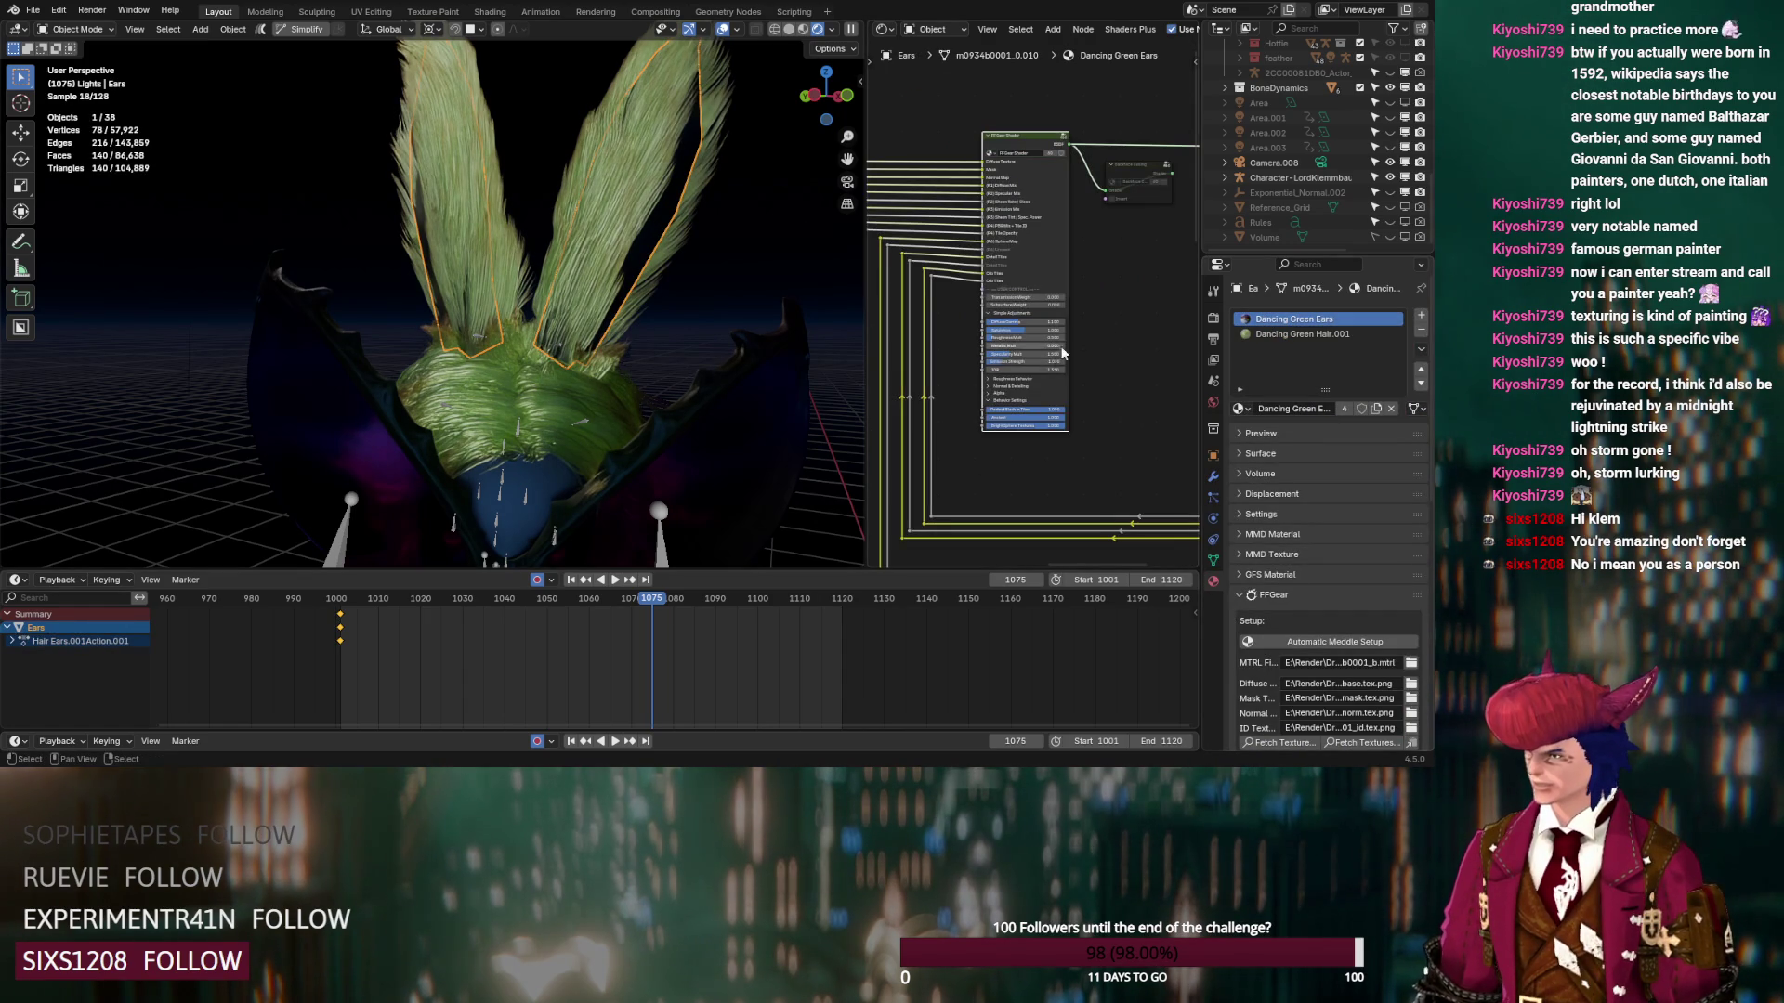
scroll(1070, 335, "up", 2)
scroll(1039, 314, "down", 2)
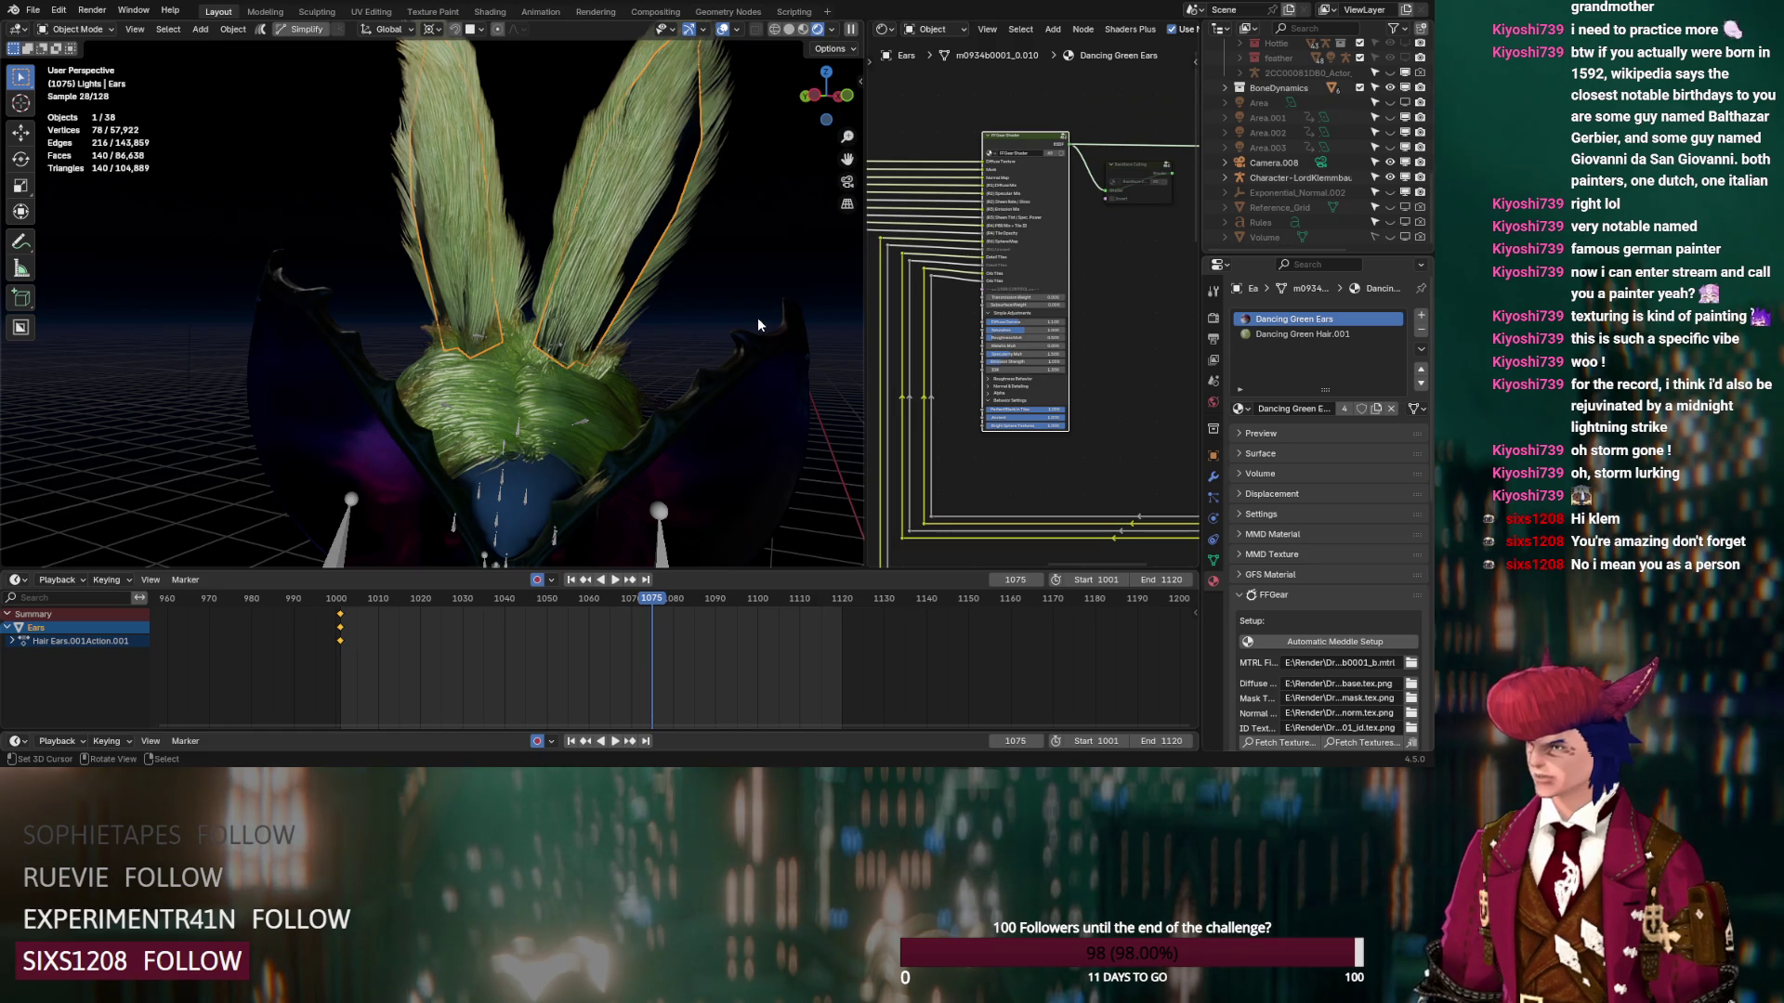
left_click(1272, 333)
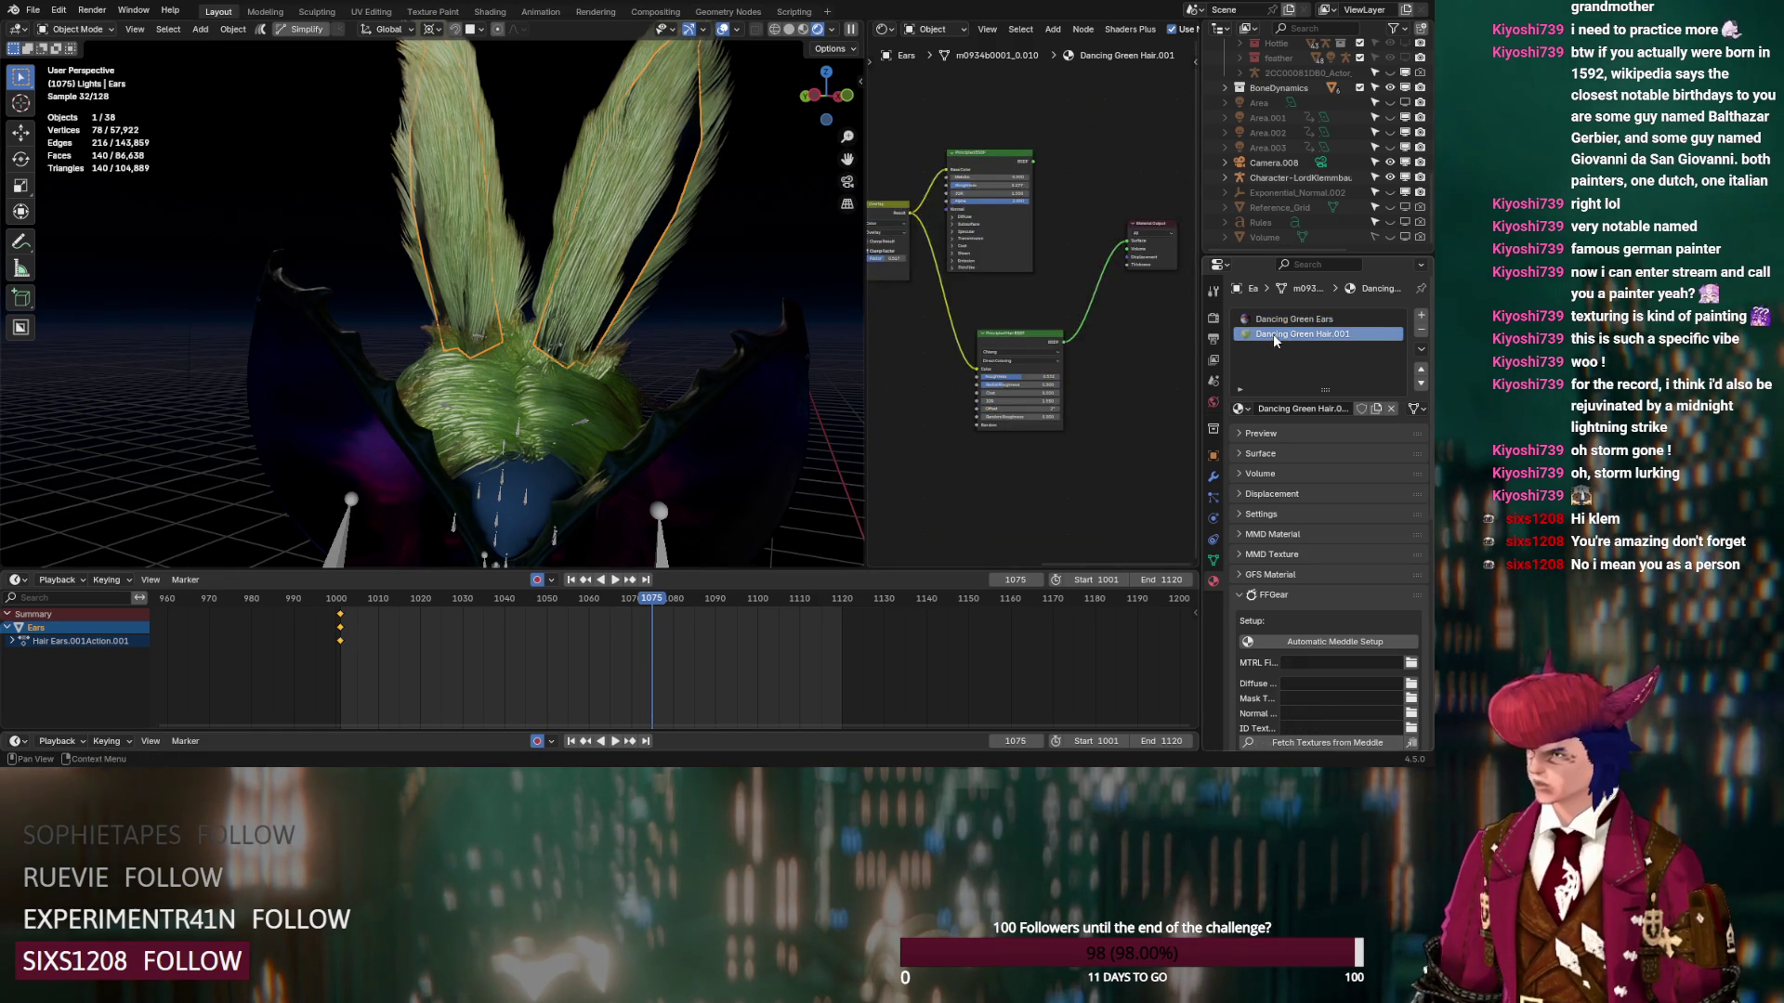
scroll(1047, 459, "up", 3)
Set the ear hair's Roughness to 0.575 and Radial Roughness to 1.000, then view through the camera
left_click_drag(1019, 426, 951, 426)
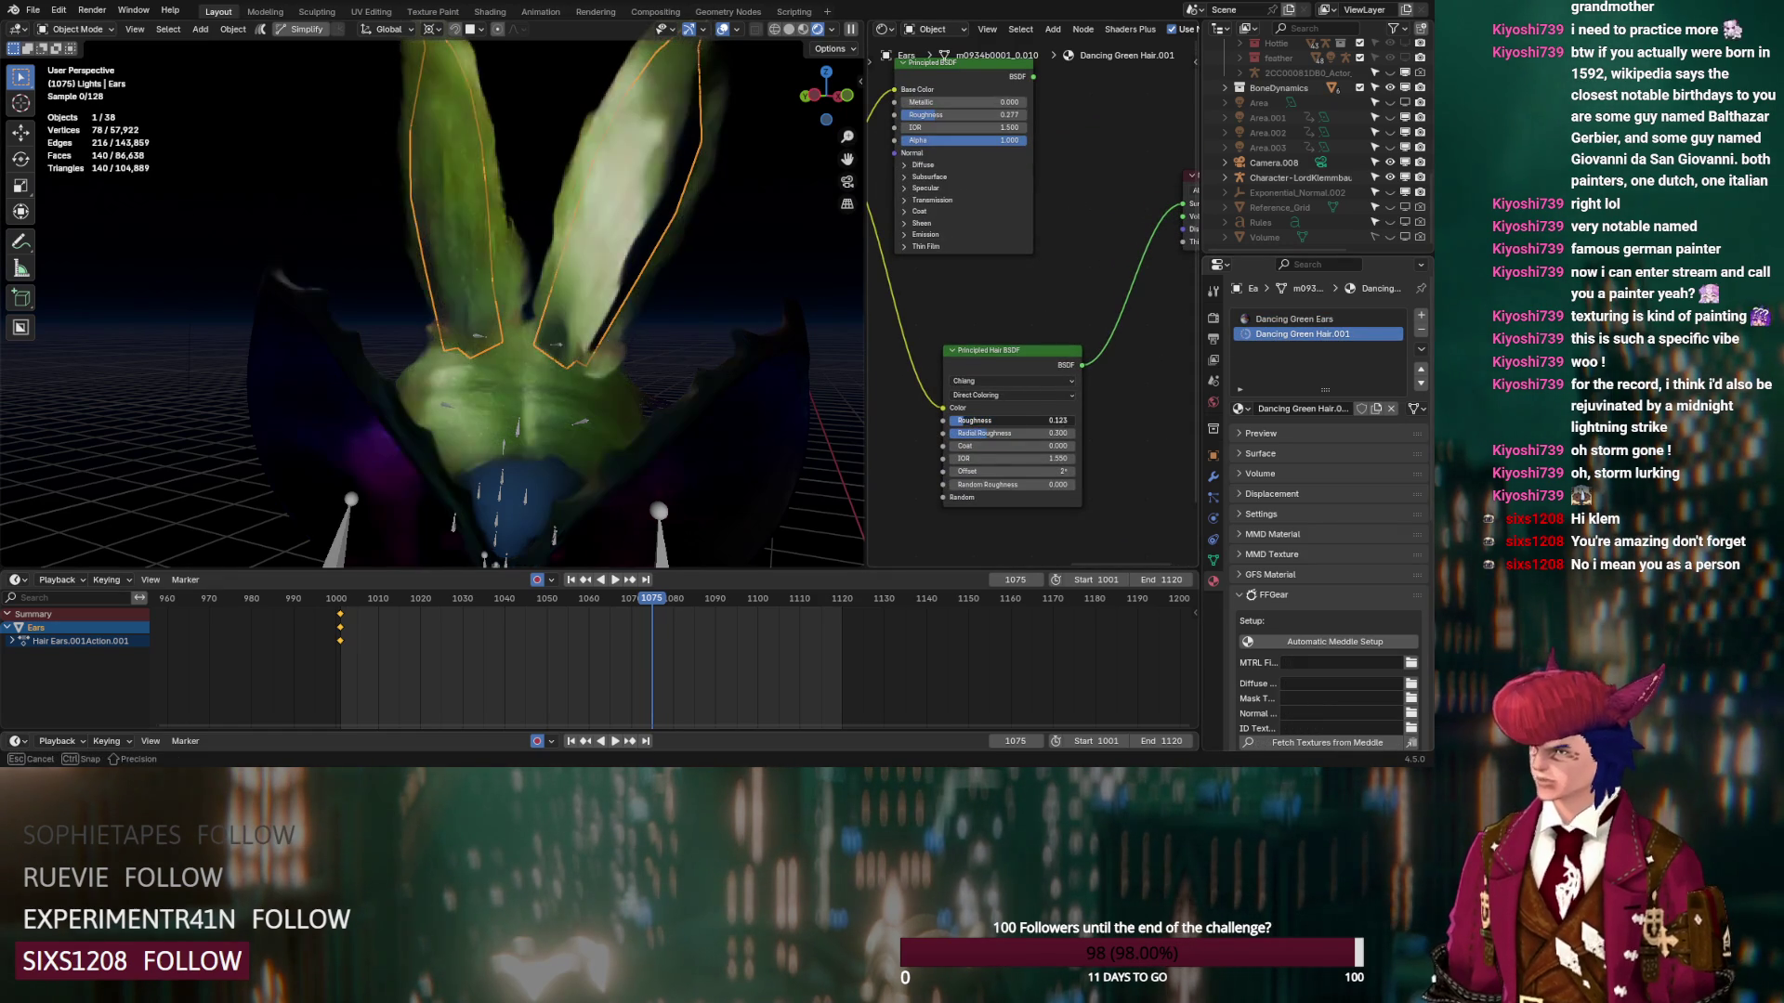
middle_click_drag(836, 400, 705, 359)
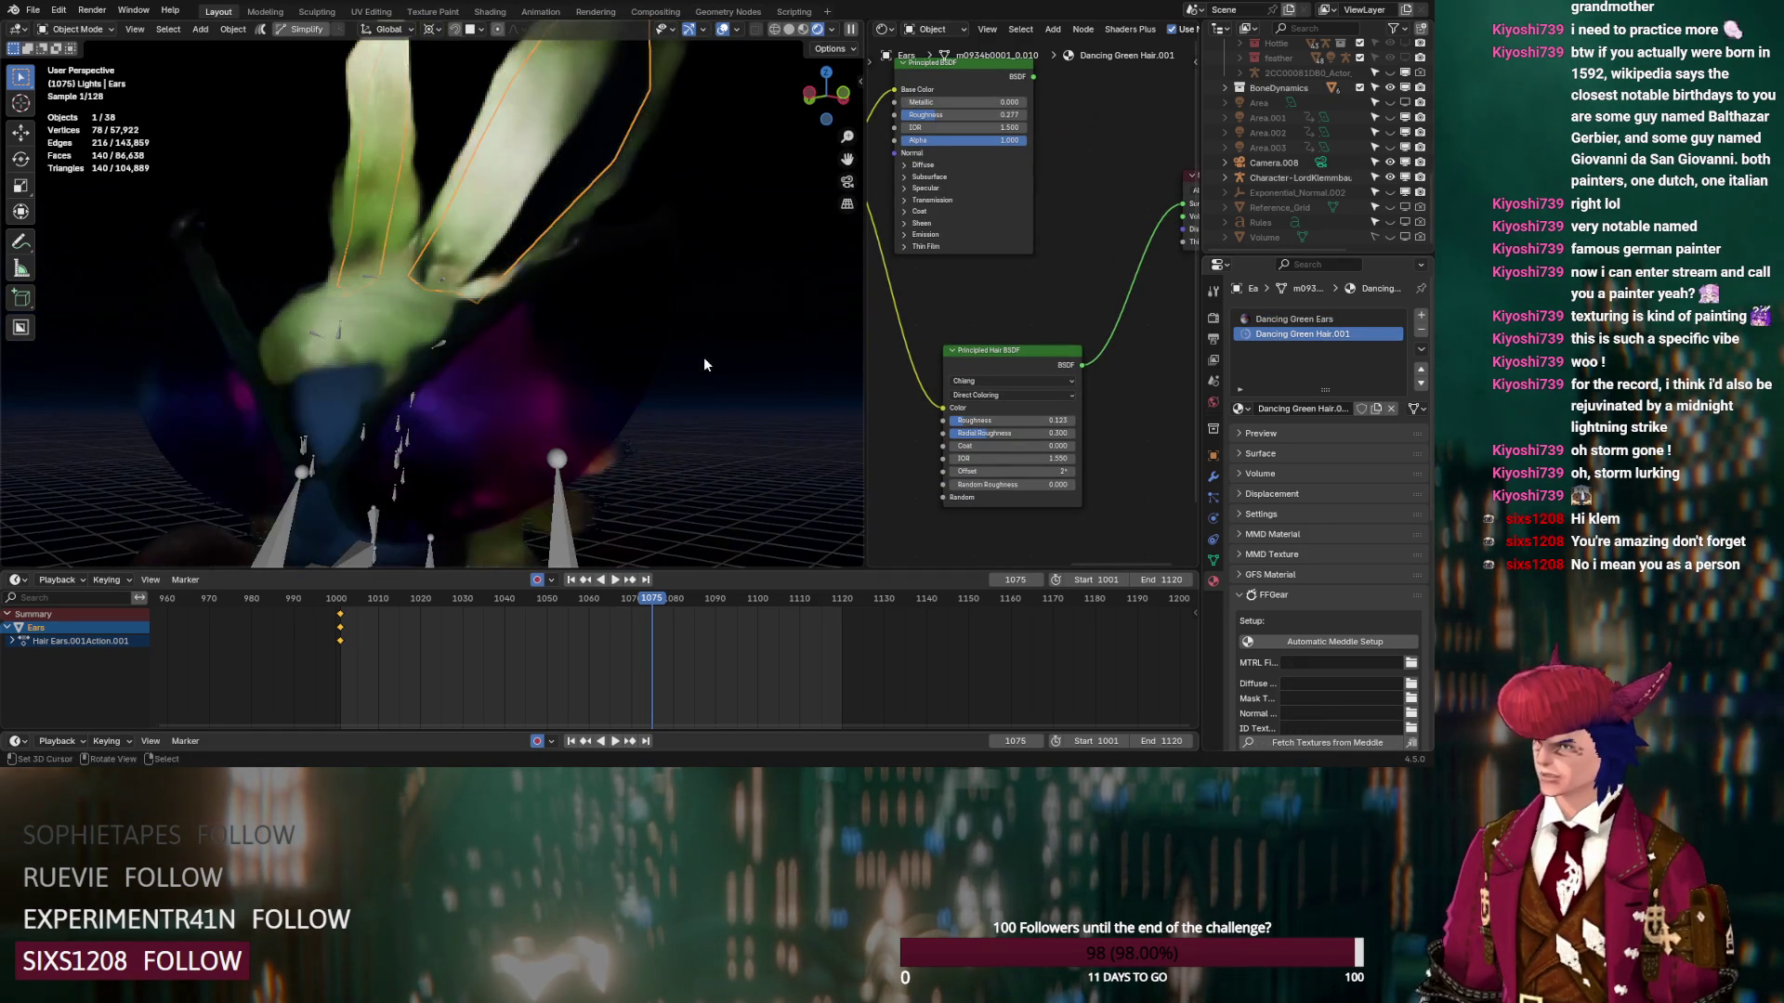
mouse_move(985, 434)
left_mouse_down()
mouse_move(963, 437)
mouse_move(1022, 420)
left_mouse_up()
key("KP_0")
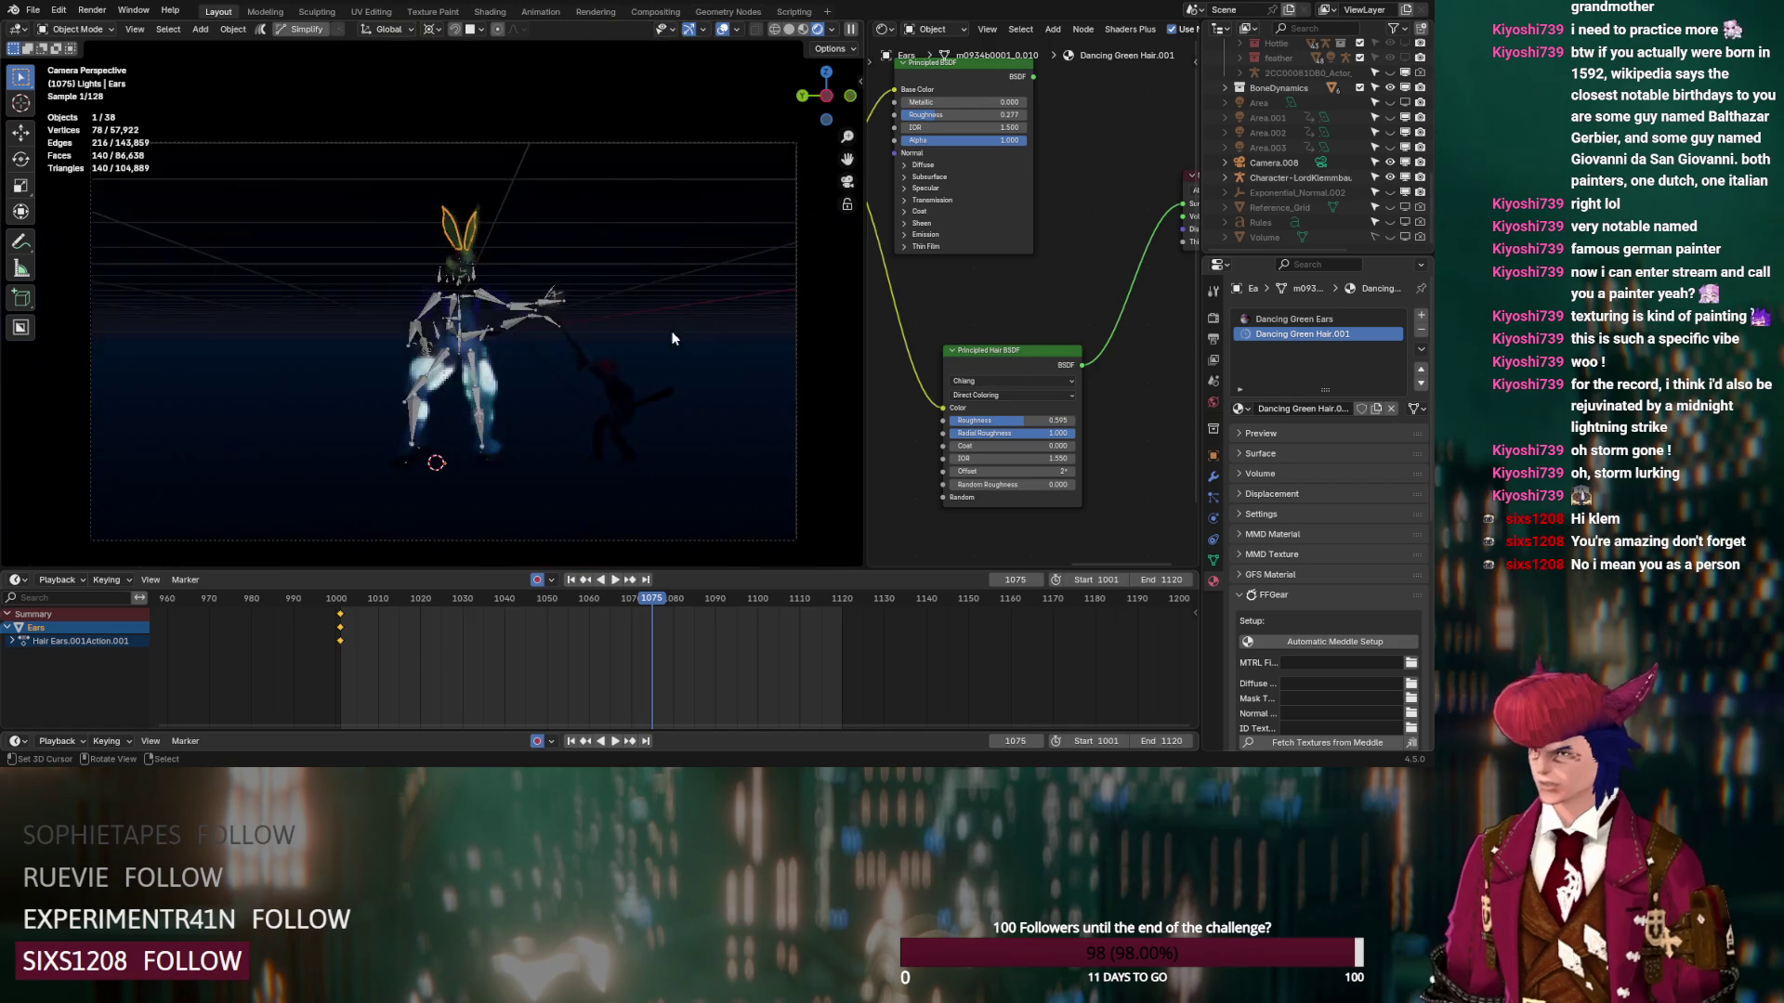
scroll(541, 260, "up", 5)
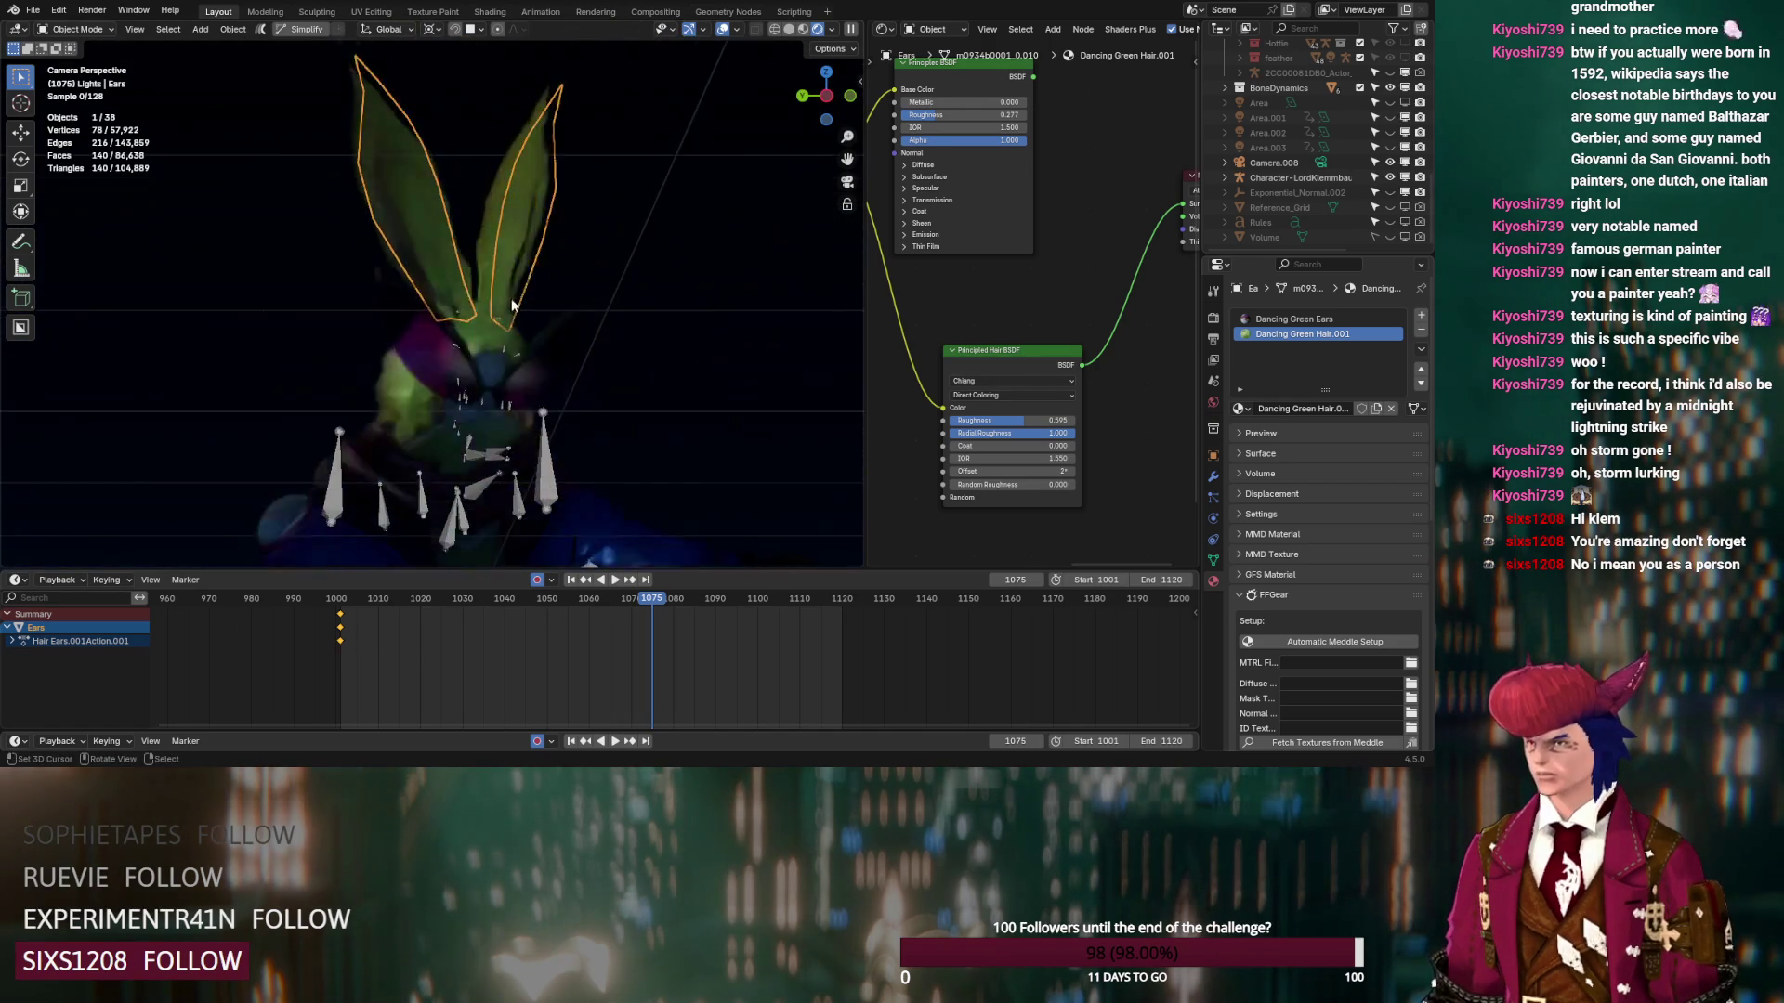
scroll(512, 307, "up", 3)
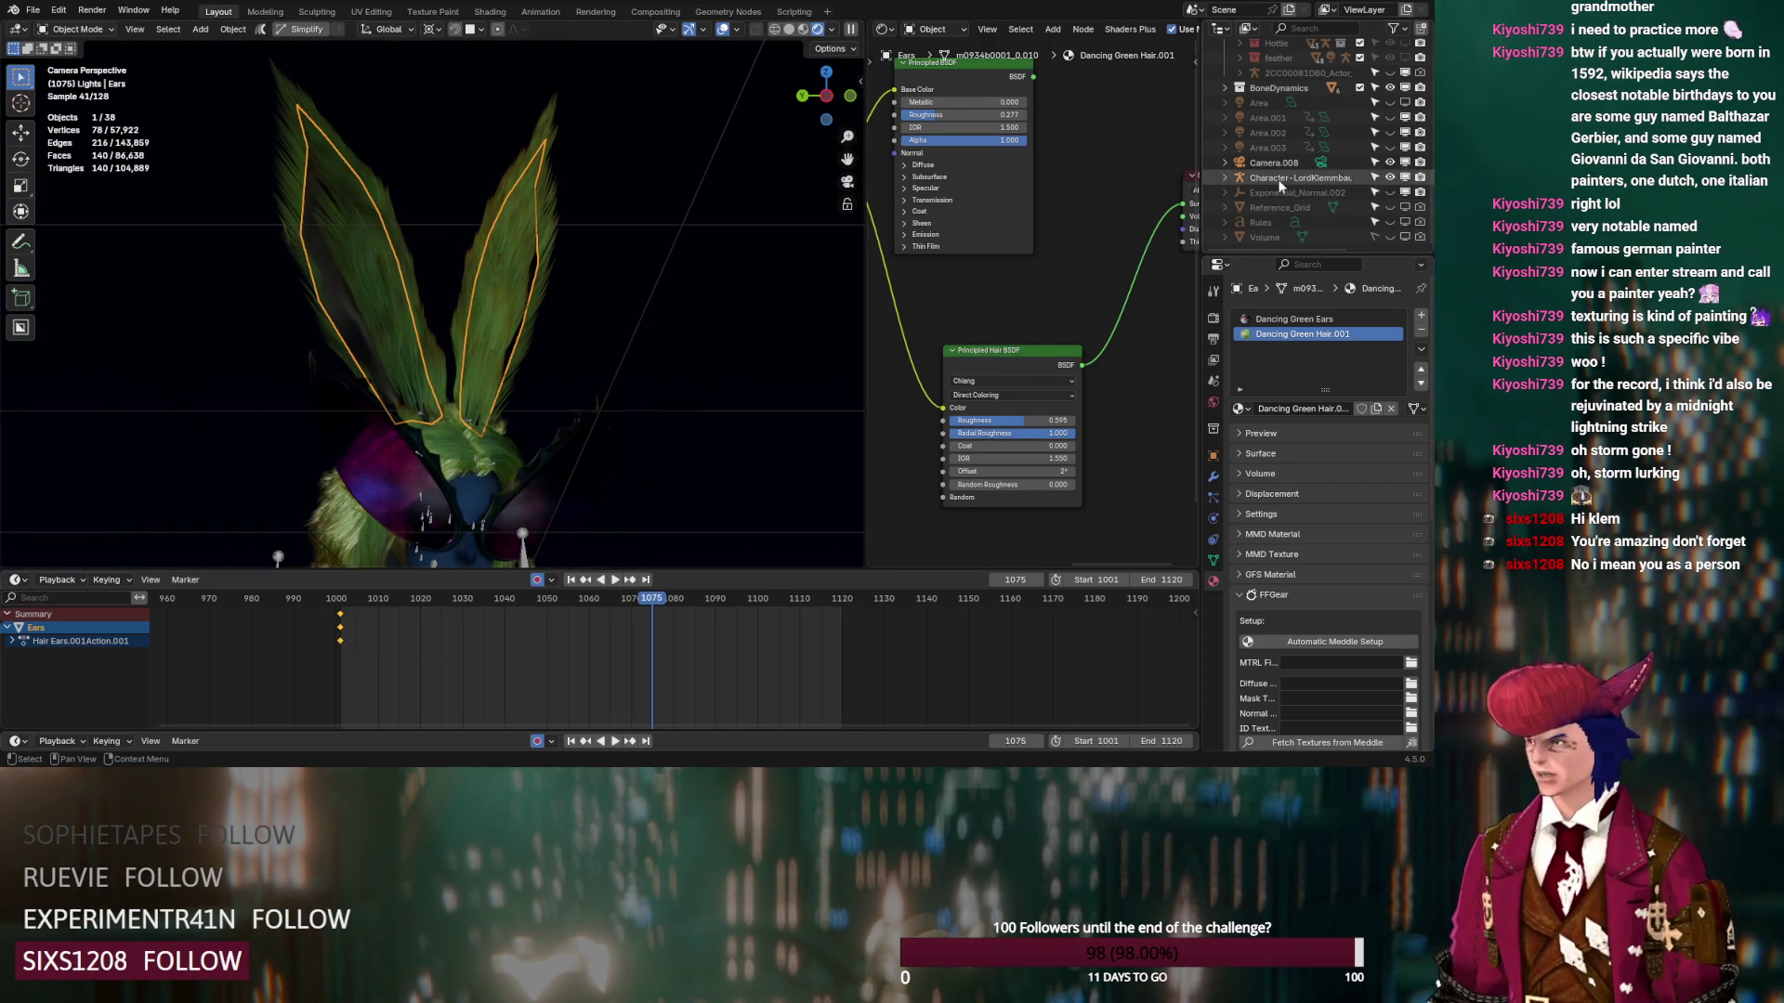
scroll(1282, 182, "up", 10)
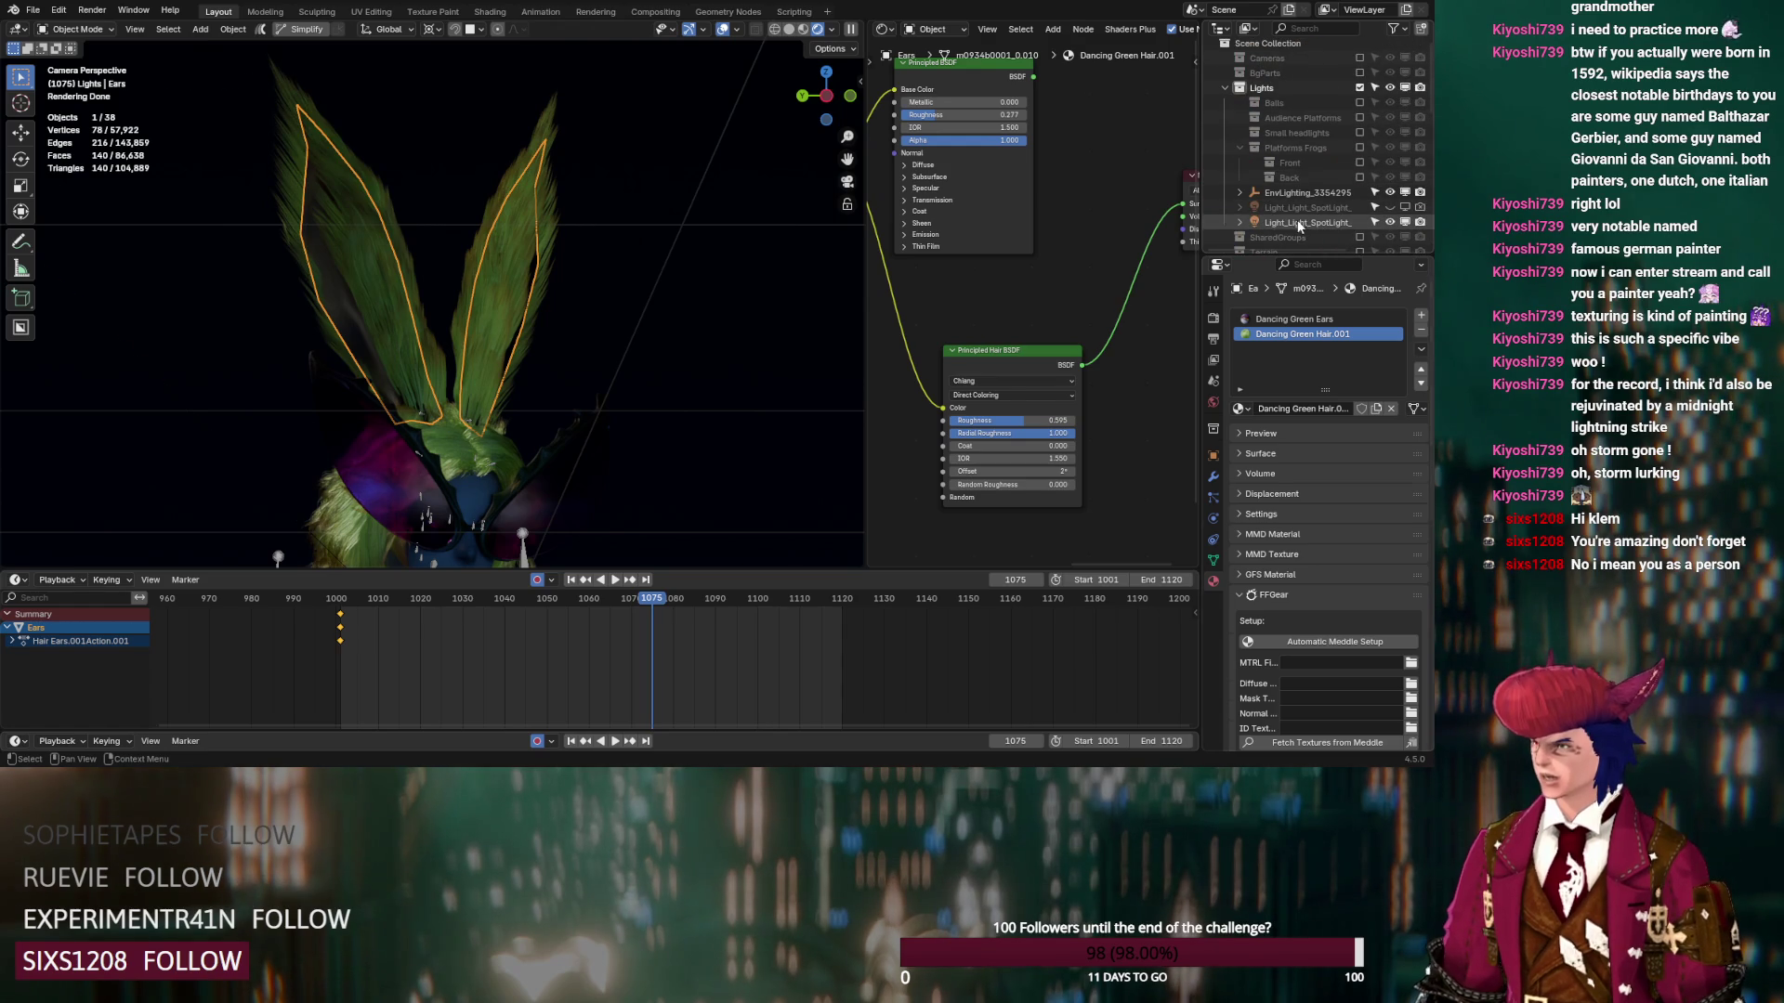
Raise the spotlight's Exposure to about 3.7 and adjust the ears' hair Coat value
left_click(1300, 224)
left_click_drag(1319, 460, 1401, 461)
left_click(504, 278)
mouse_move(984, 446)
left_mouse_down()
mouse_move(1022, 445)
mouse_move(983, 433)
mouse_move(1041, 484)
mouse_move(965, 459)
mouse_move(999, 433)
mouse_move(882, 433)
left_mouse_up()
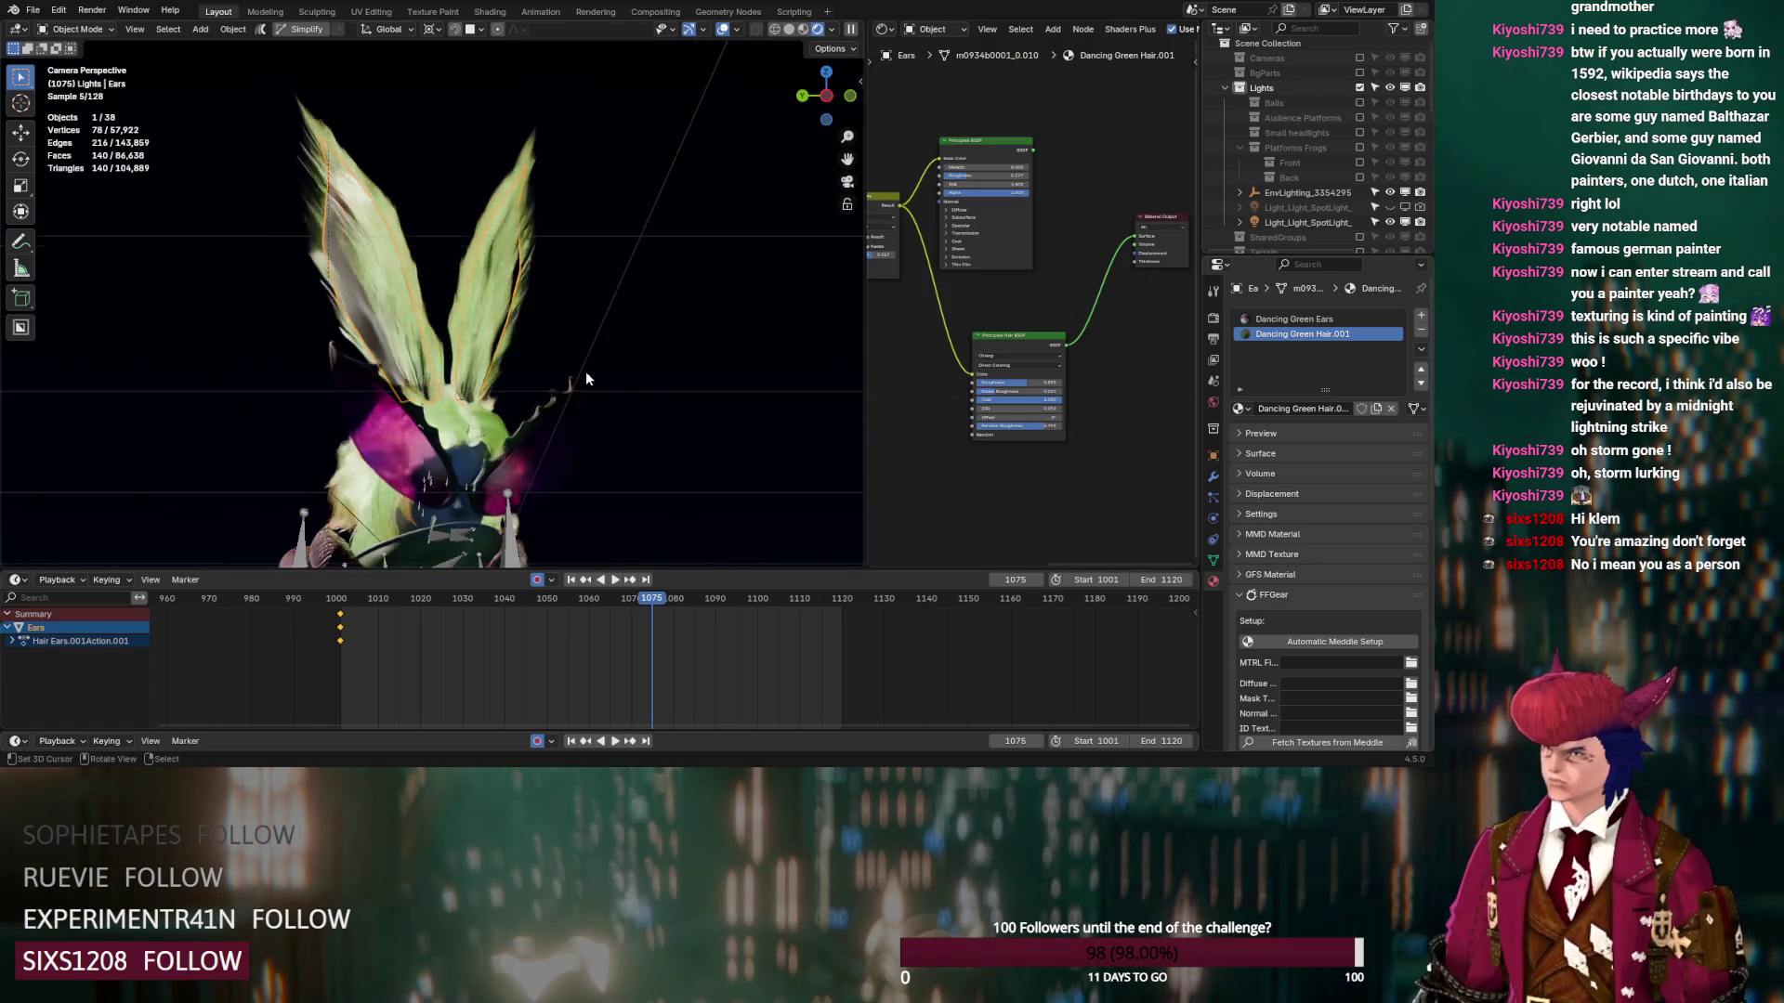
Turn off viewport overlays for a clean camera preview
scroll(586, 379, "down", 5)
left_click(724, 31)
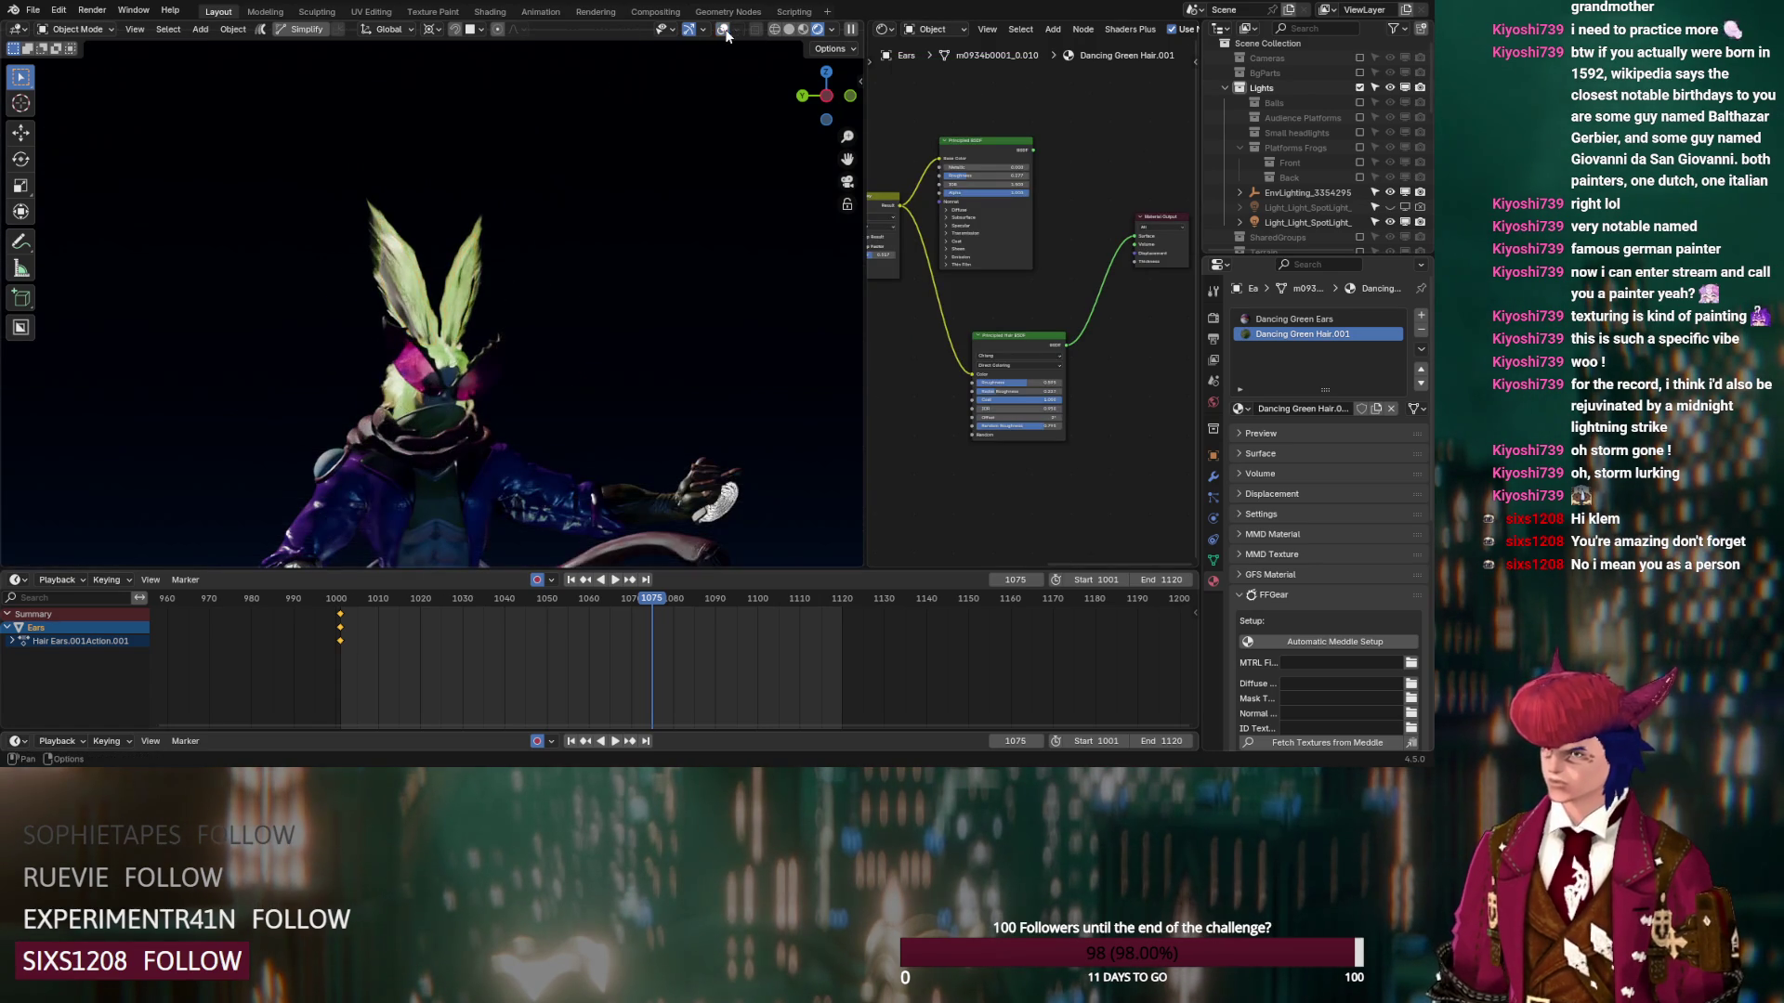
scroll(406, 300, "up", 4)
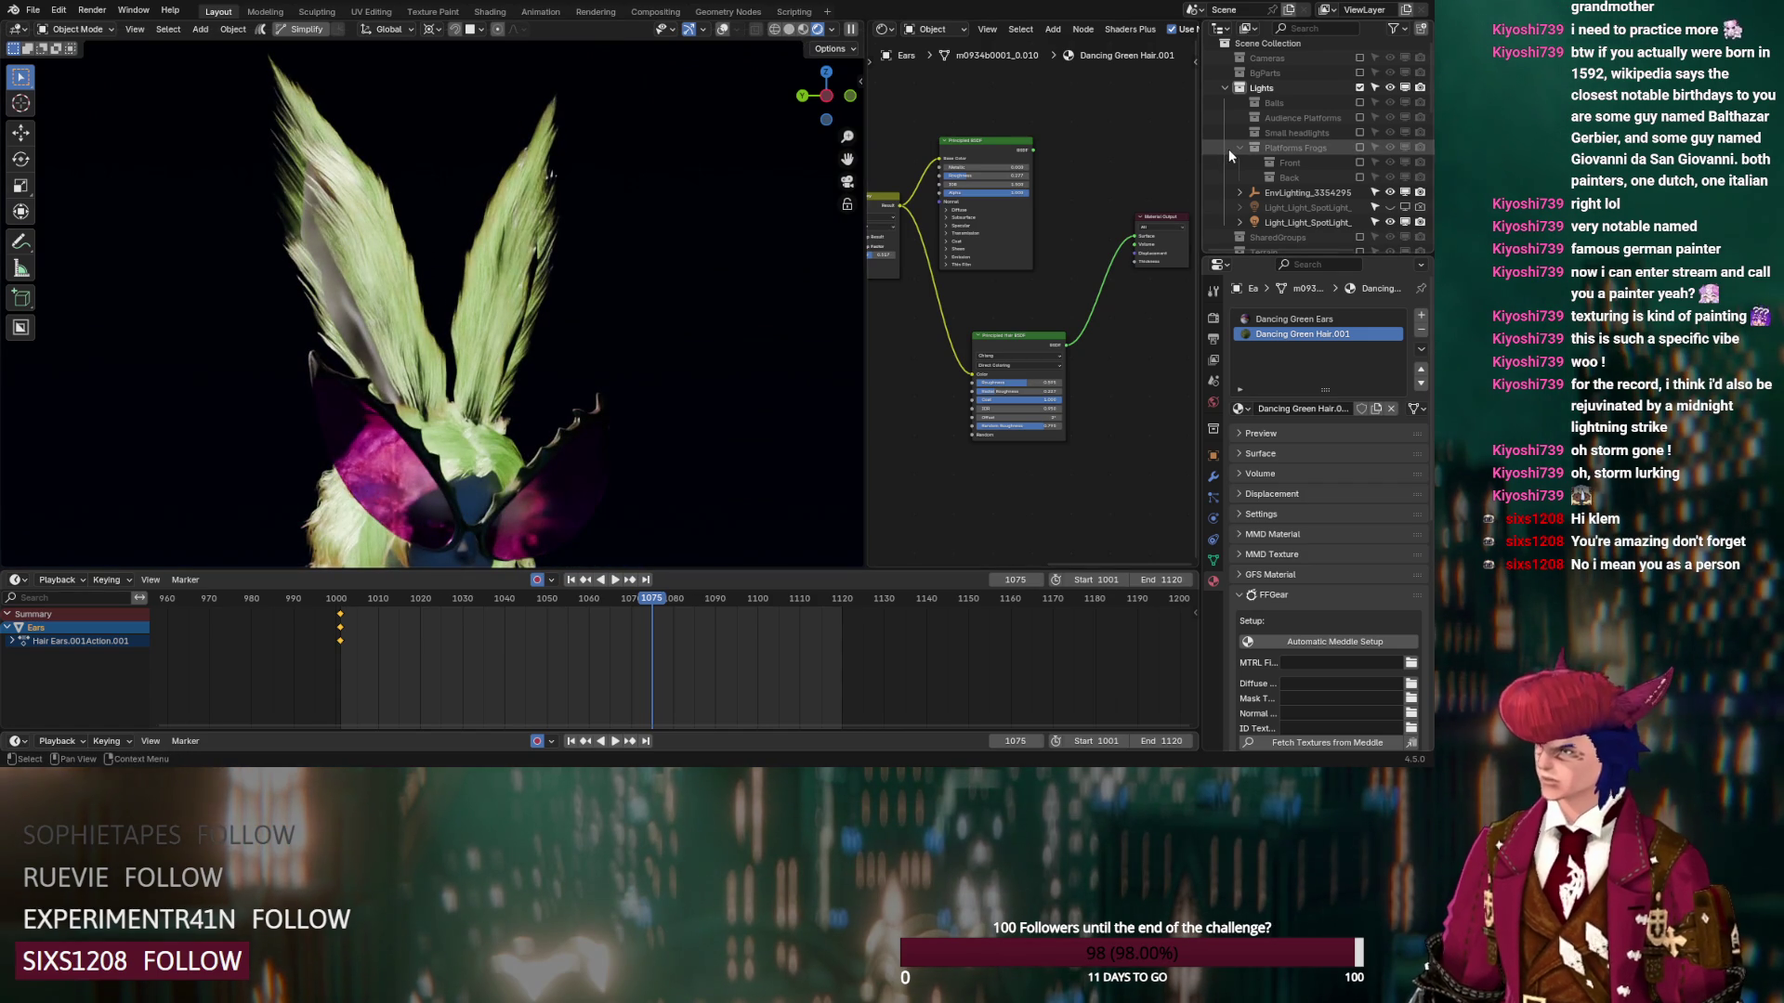
scroll(521, 219, "down", 5)
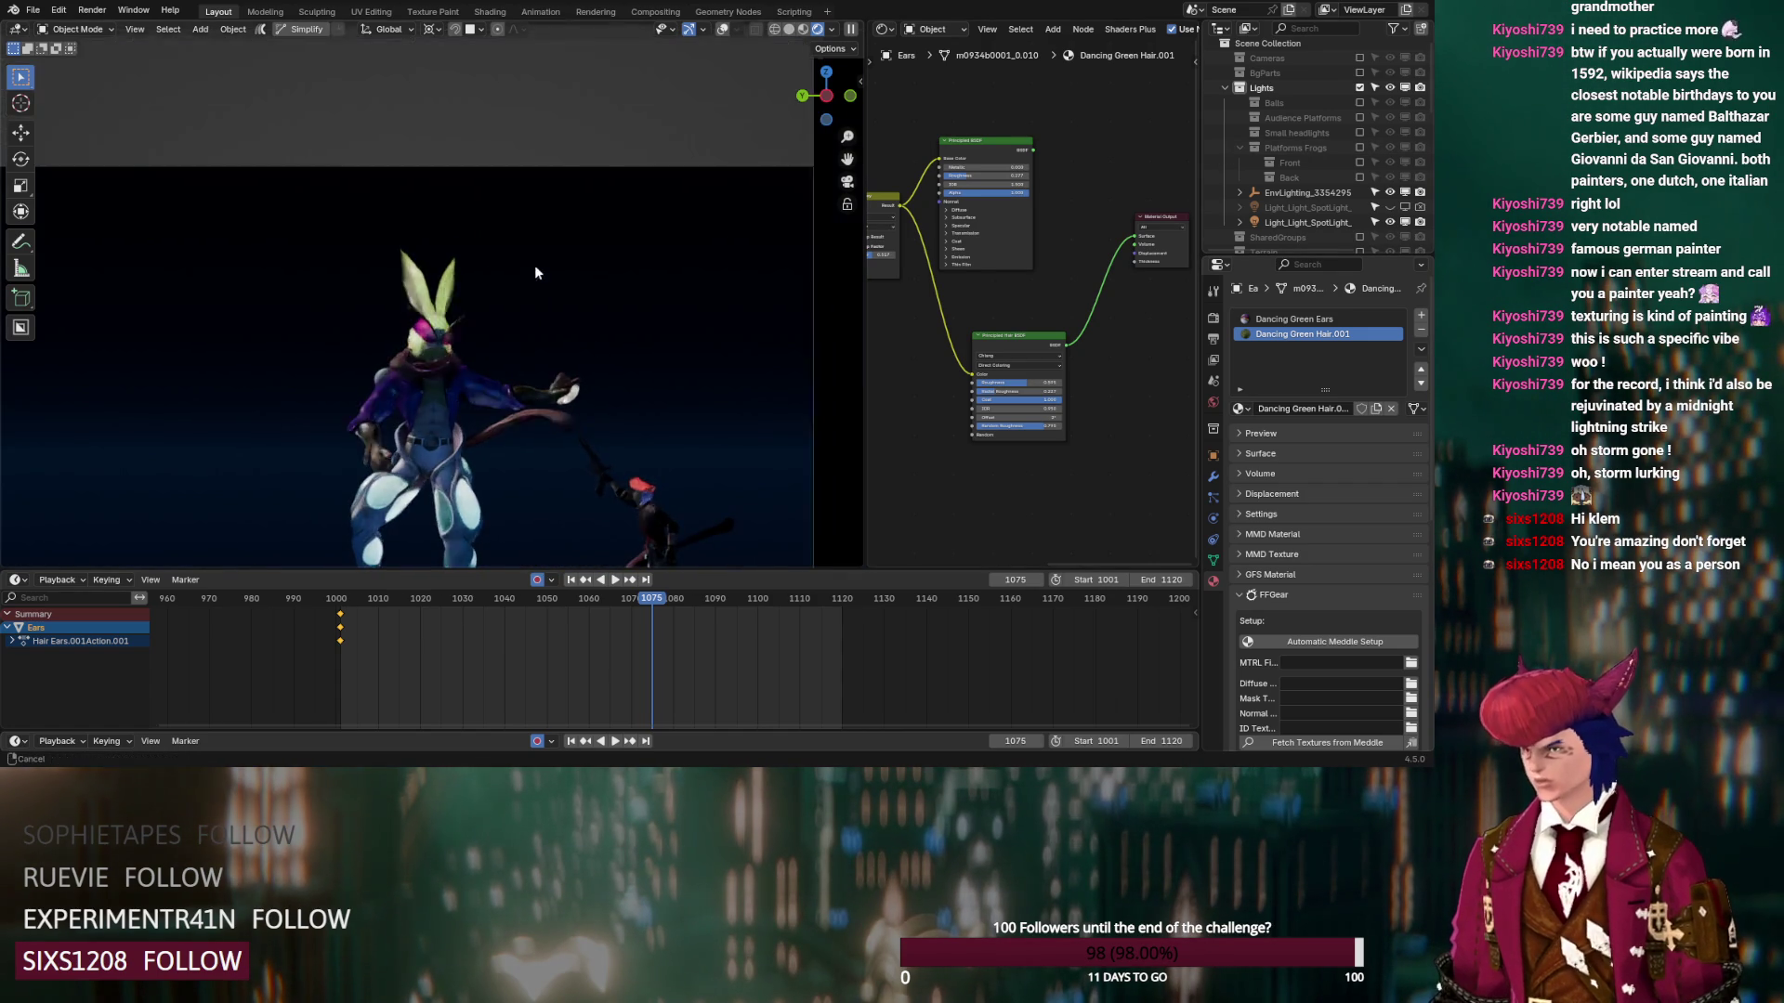
Restore the overlays, select the character's hair and set its shader Offset to 11.4°
scroll(599, 360, "up", 5)
middle_click_drag(645, 383, 481, 253, "shift")
scroll(571, 314, "up", 6)
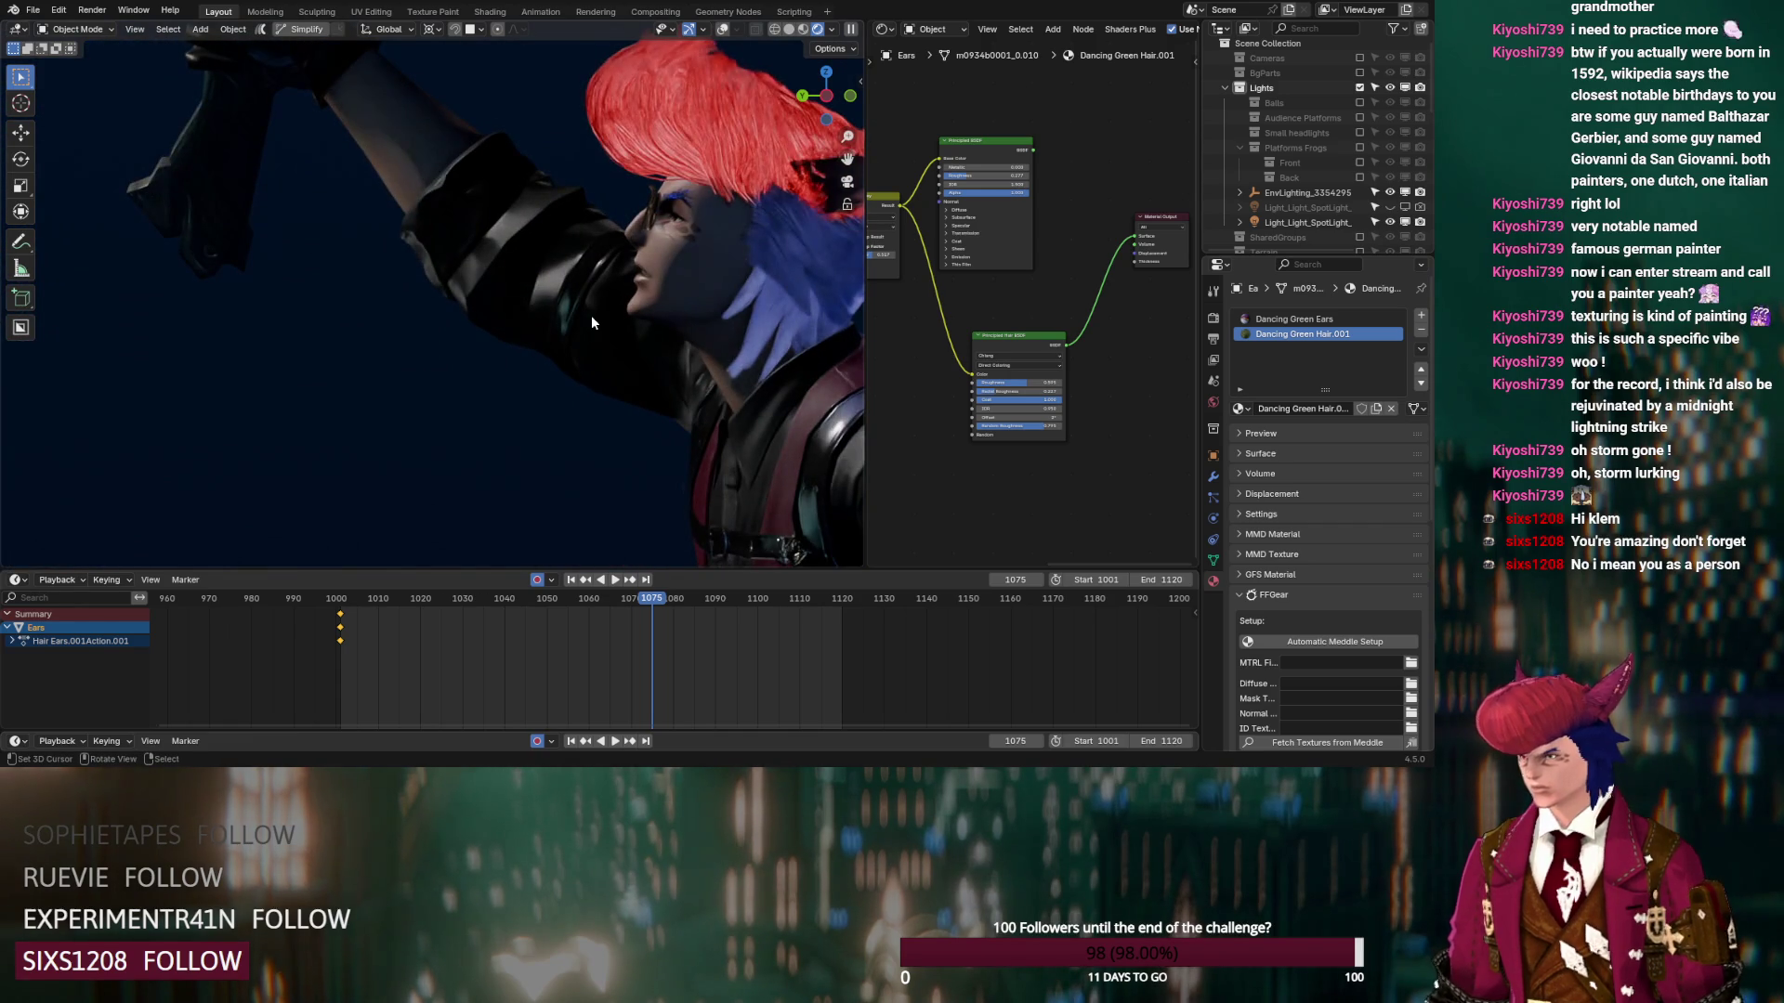
middle_click_drag(591, 315, 604, 283)
left_click(591, 276)
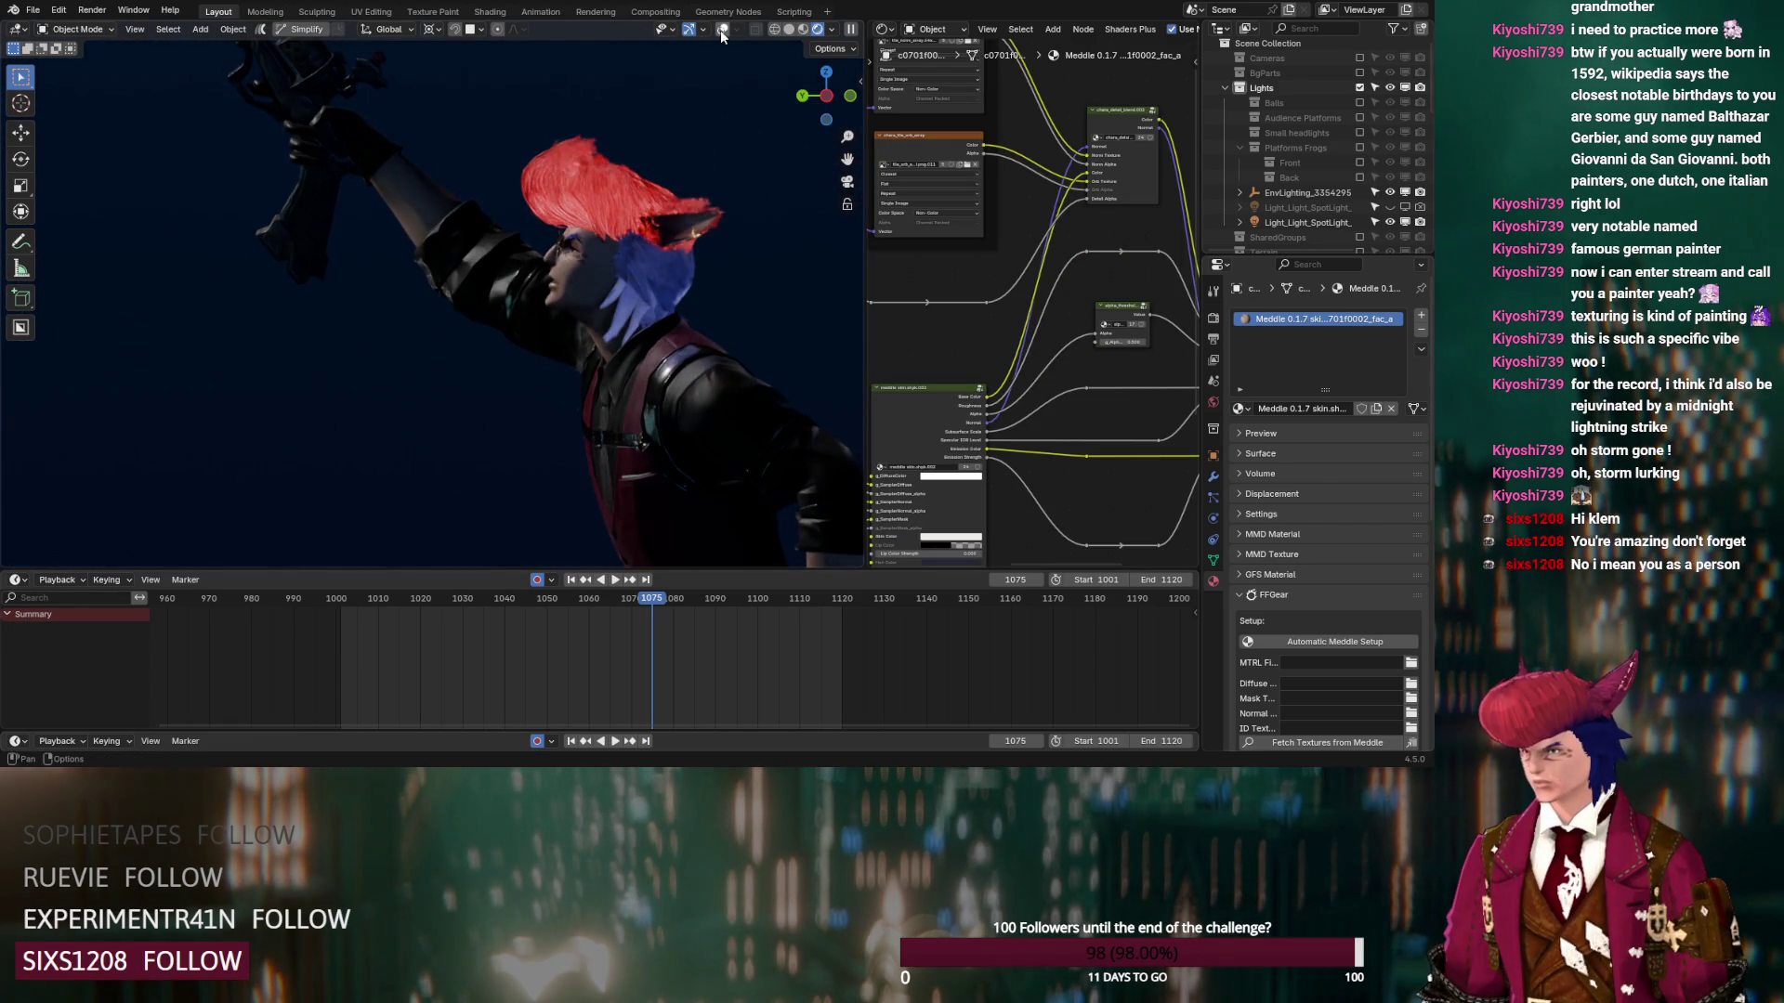
key("shift+alt+z")
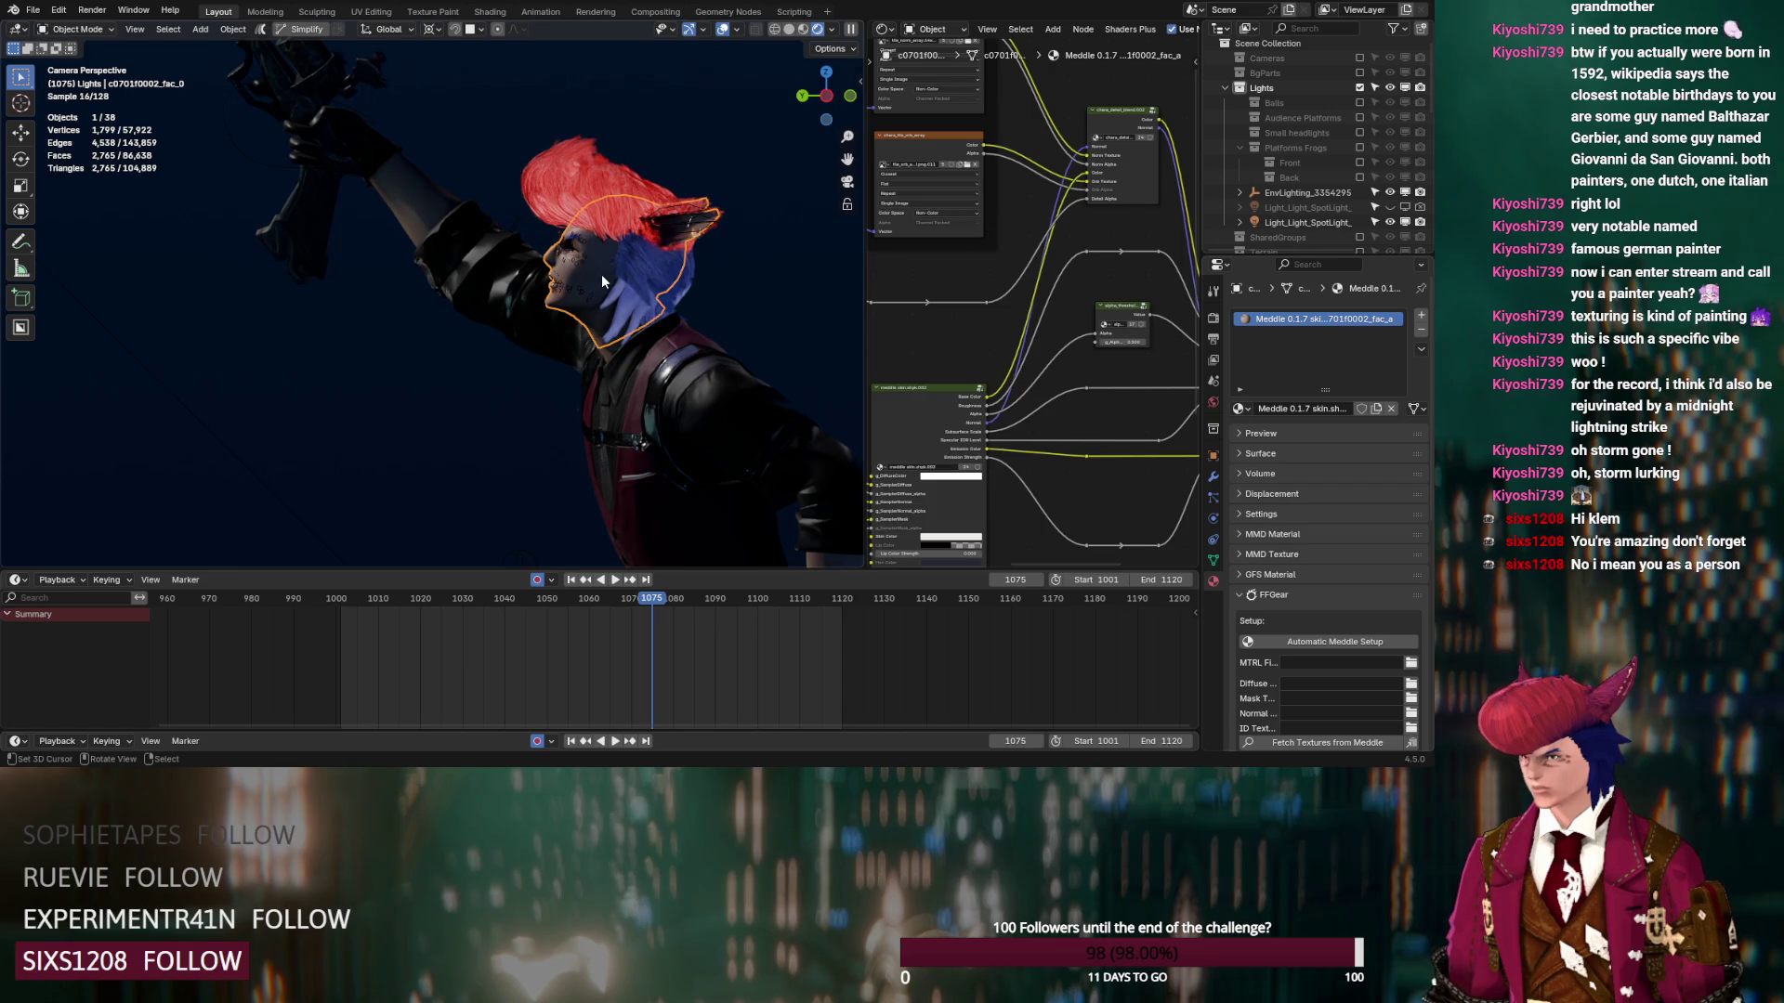
left_click(603, 280)
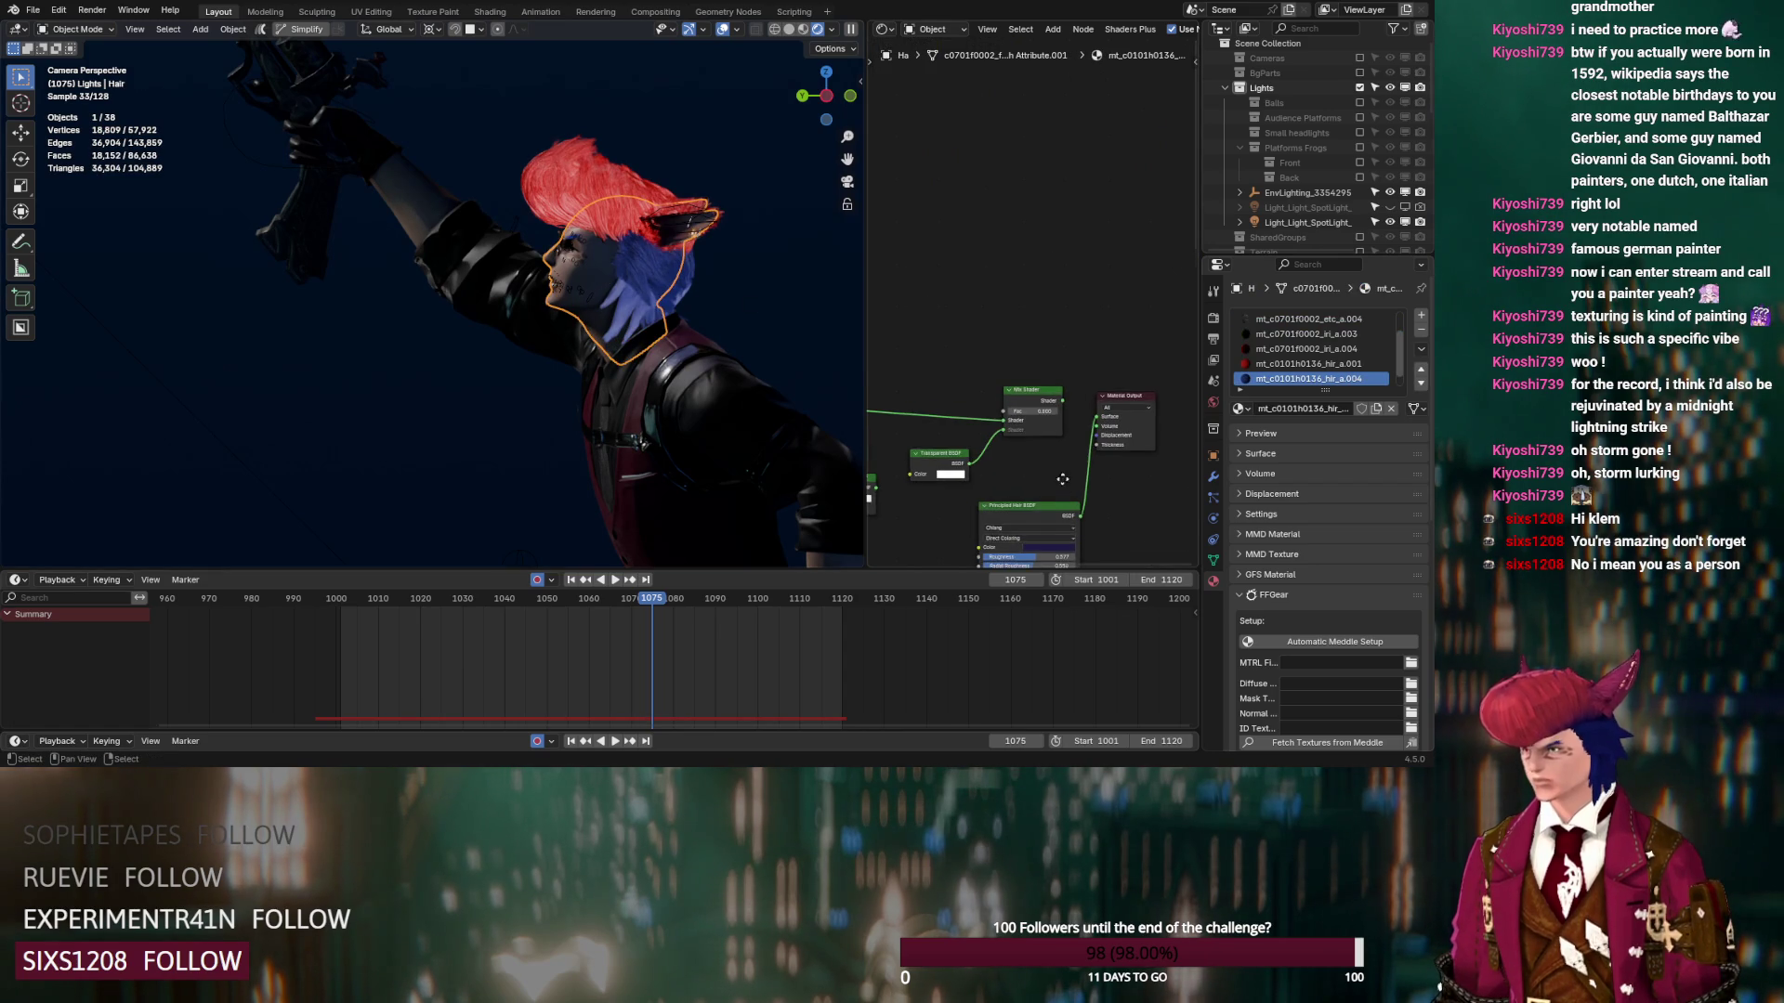
scroll(1062, 493, "up", 5)
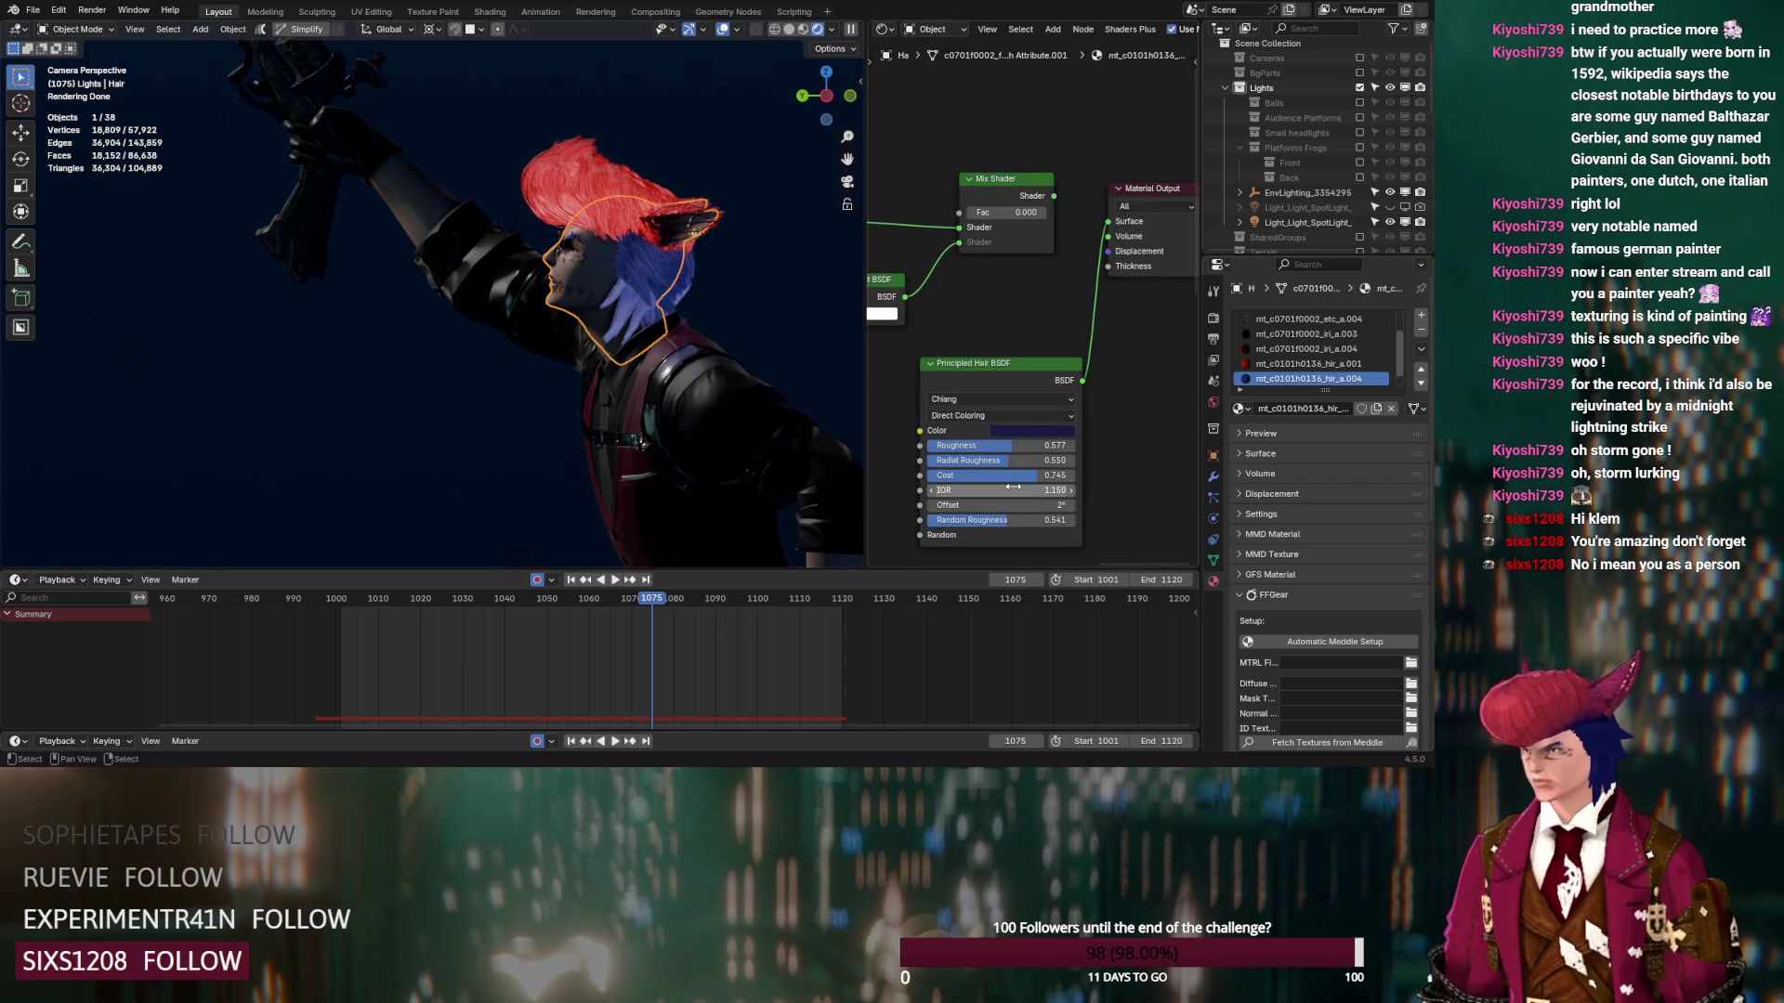
mouse_move(1013, 504)
left_mouse_down()
mouse_move(1050, 505)
mouse_move(1003, 508)
left_mouse_up()
Set the Offset of the red hair material hir_a.001 to -73.8°
left_click(1306, 363)
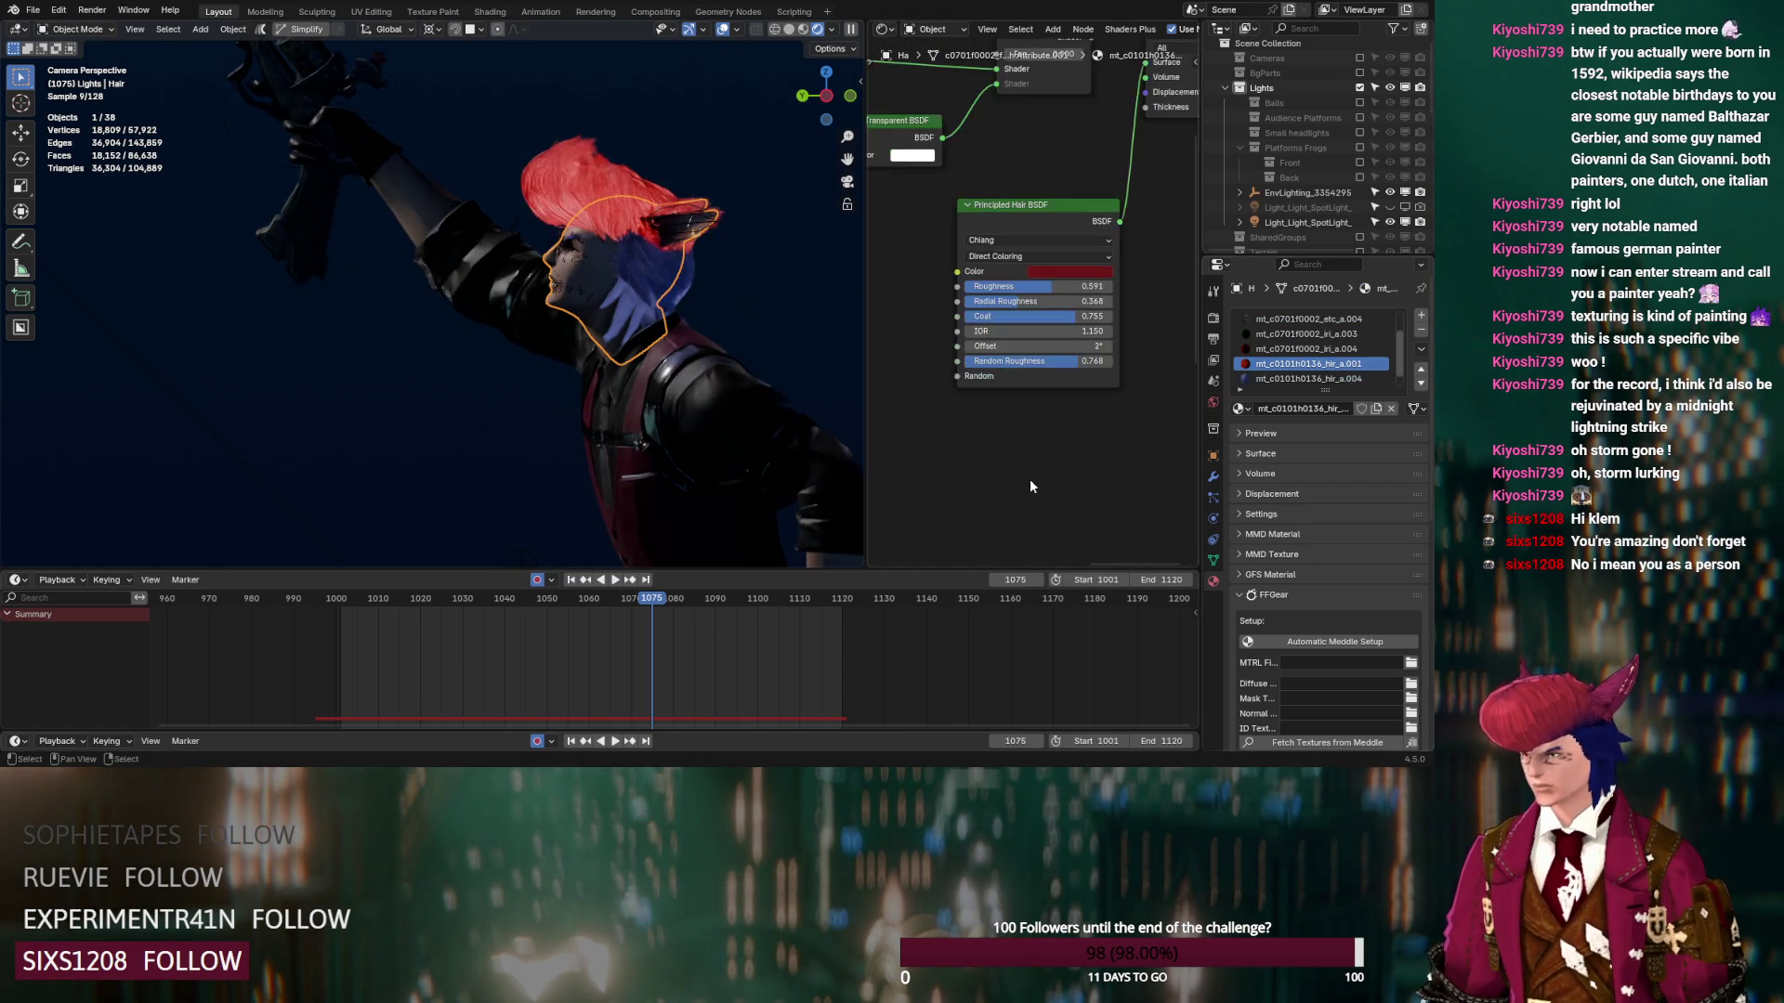
mouse_move(1022, 346)
left_mouse_down()
mouse_move(1073, 346)
mouse_move(985, 340)
left_mouse_up()
scroll(755, 294, "up", 3)
middle_click_drag(784, 283, 492, 379, "shift")
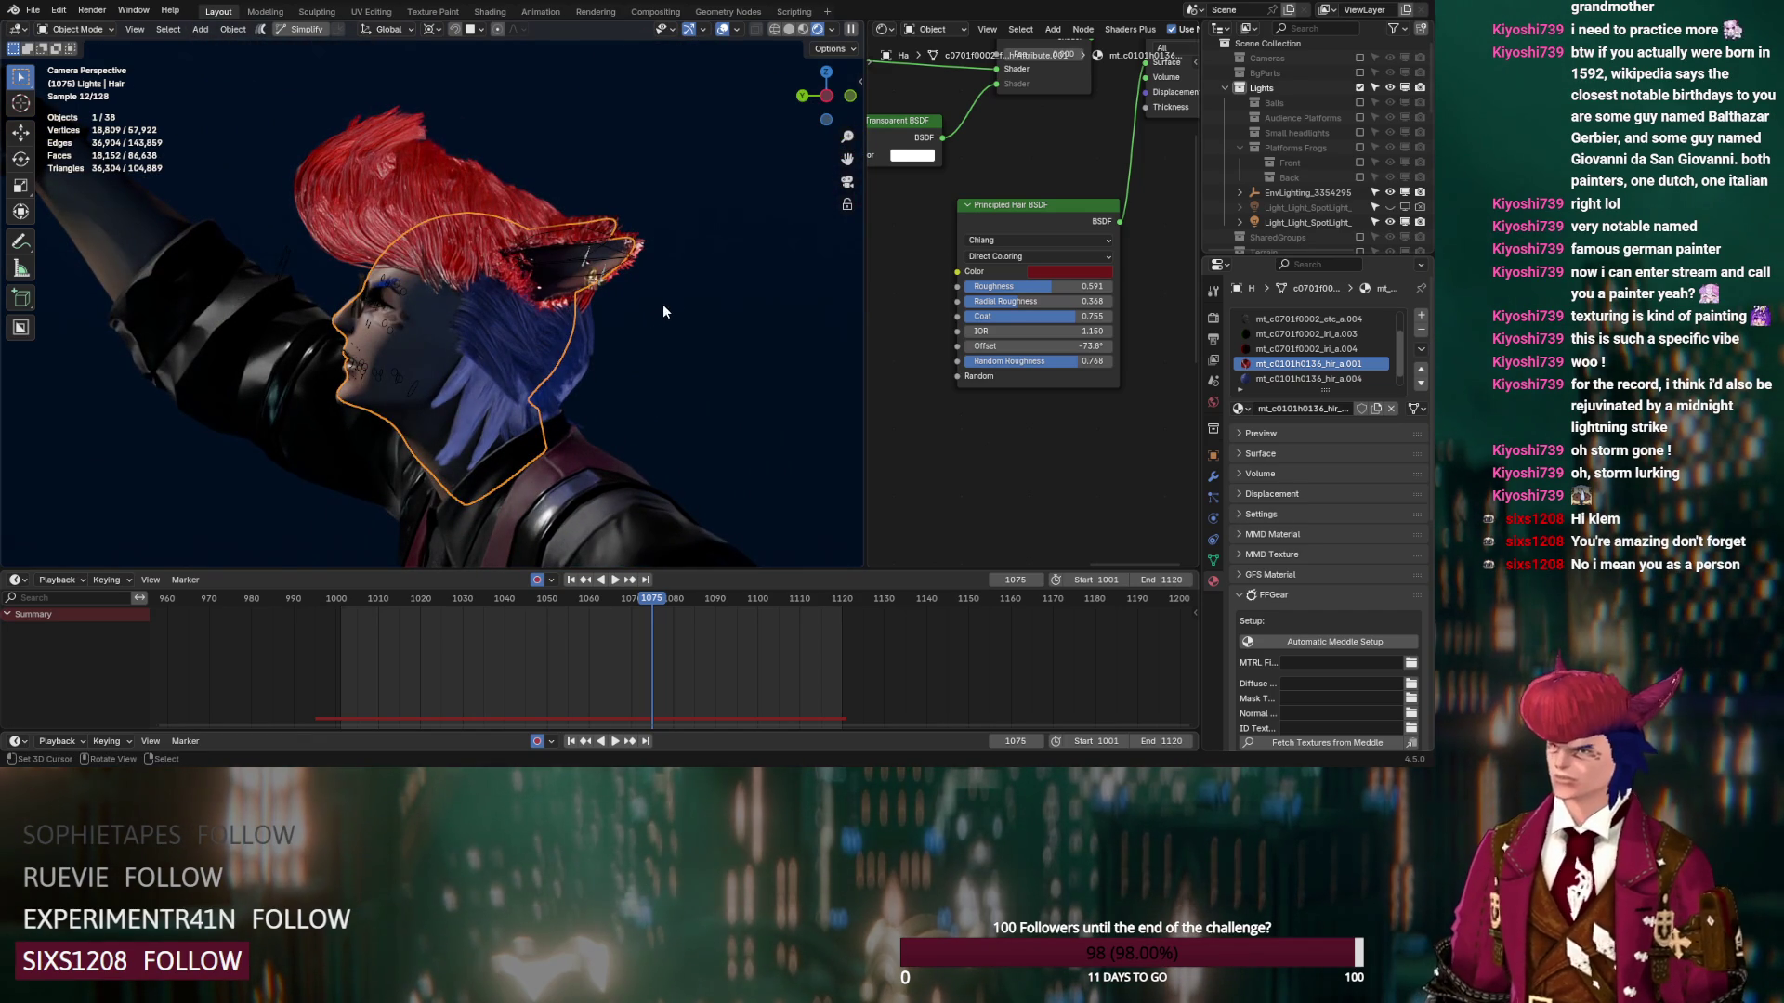
left_click(1040, 252)
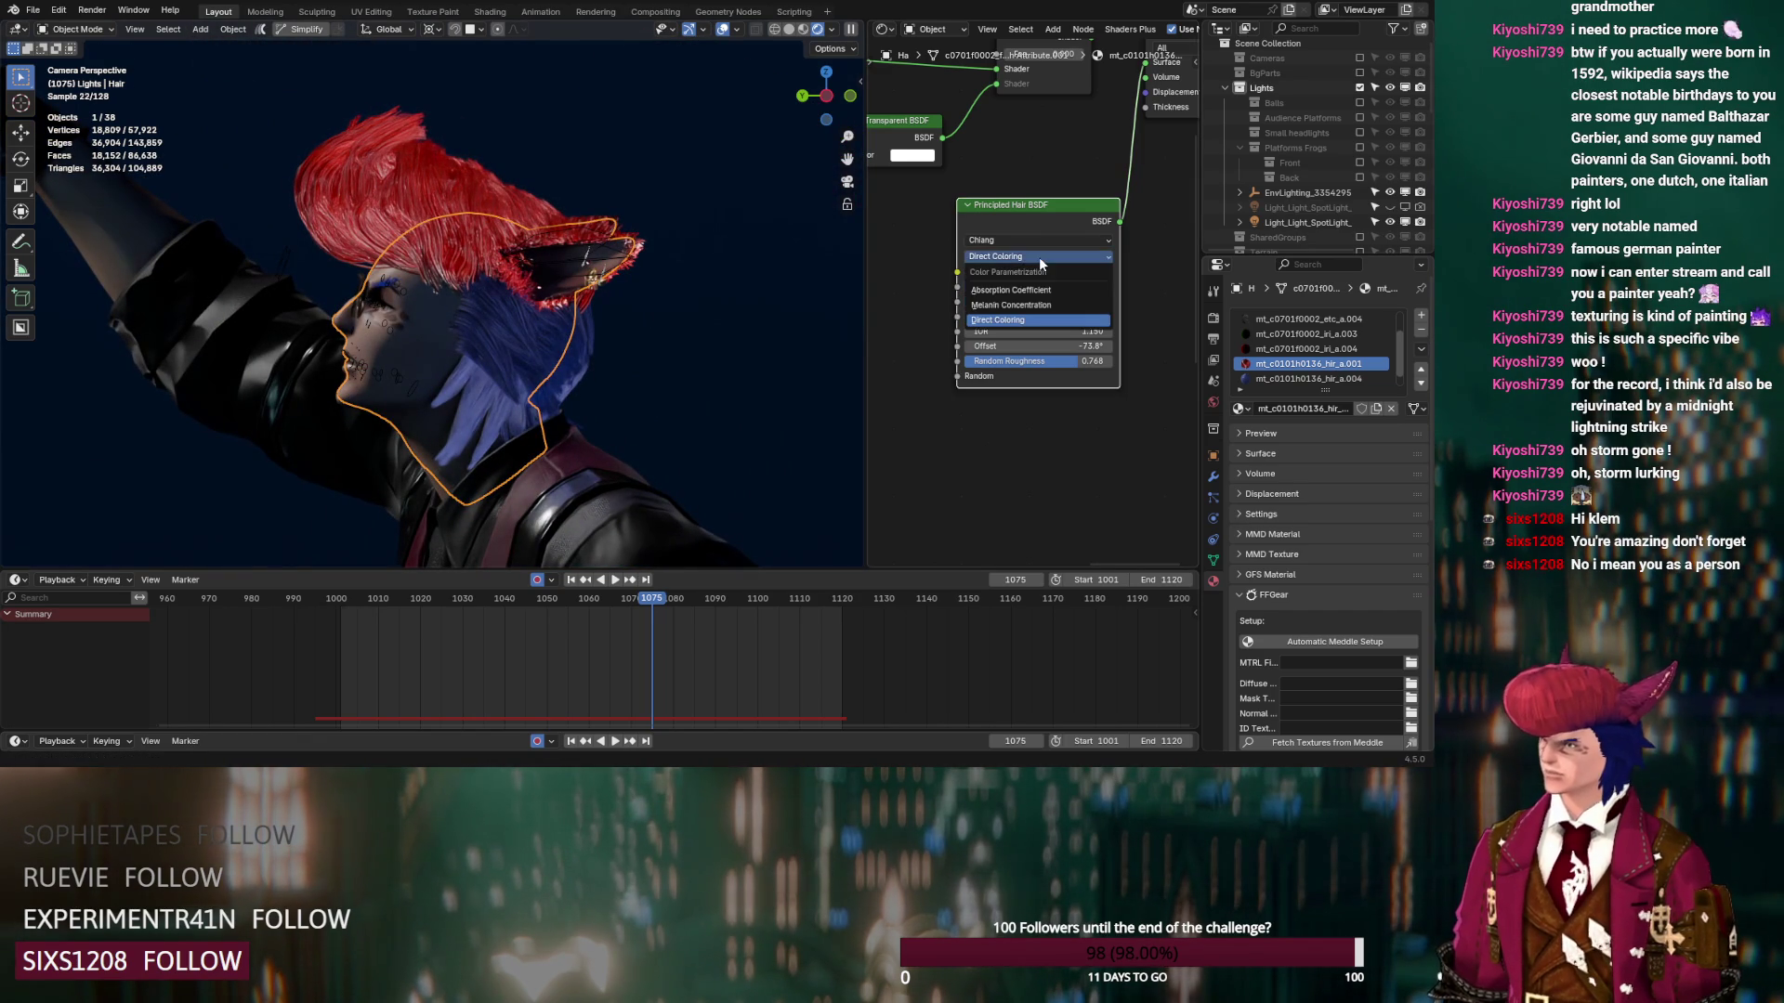
Switch the red hair shader to the Huang model with Aspect Ratio 0.850 and Reflection 0
left_click(1020, 240)
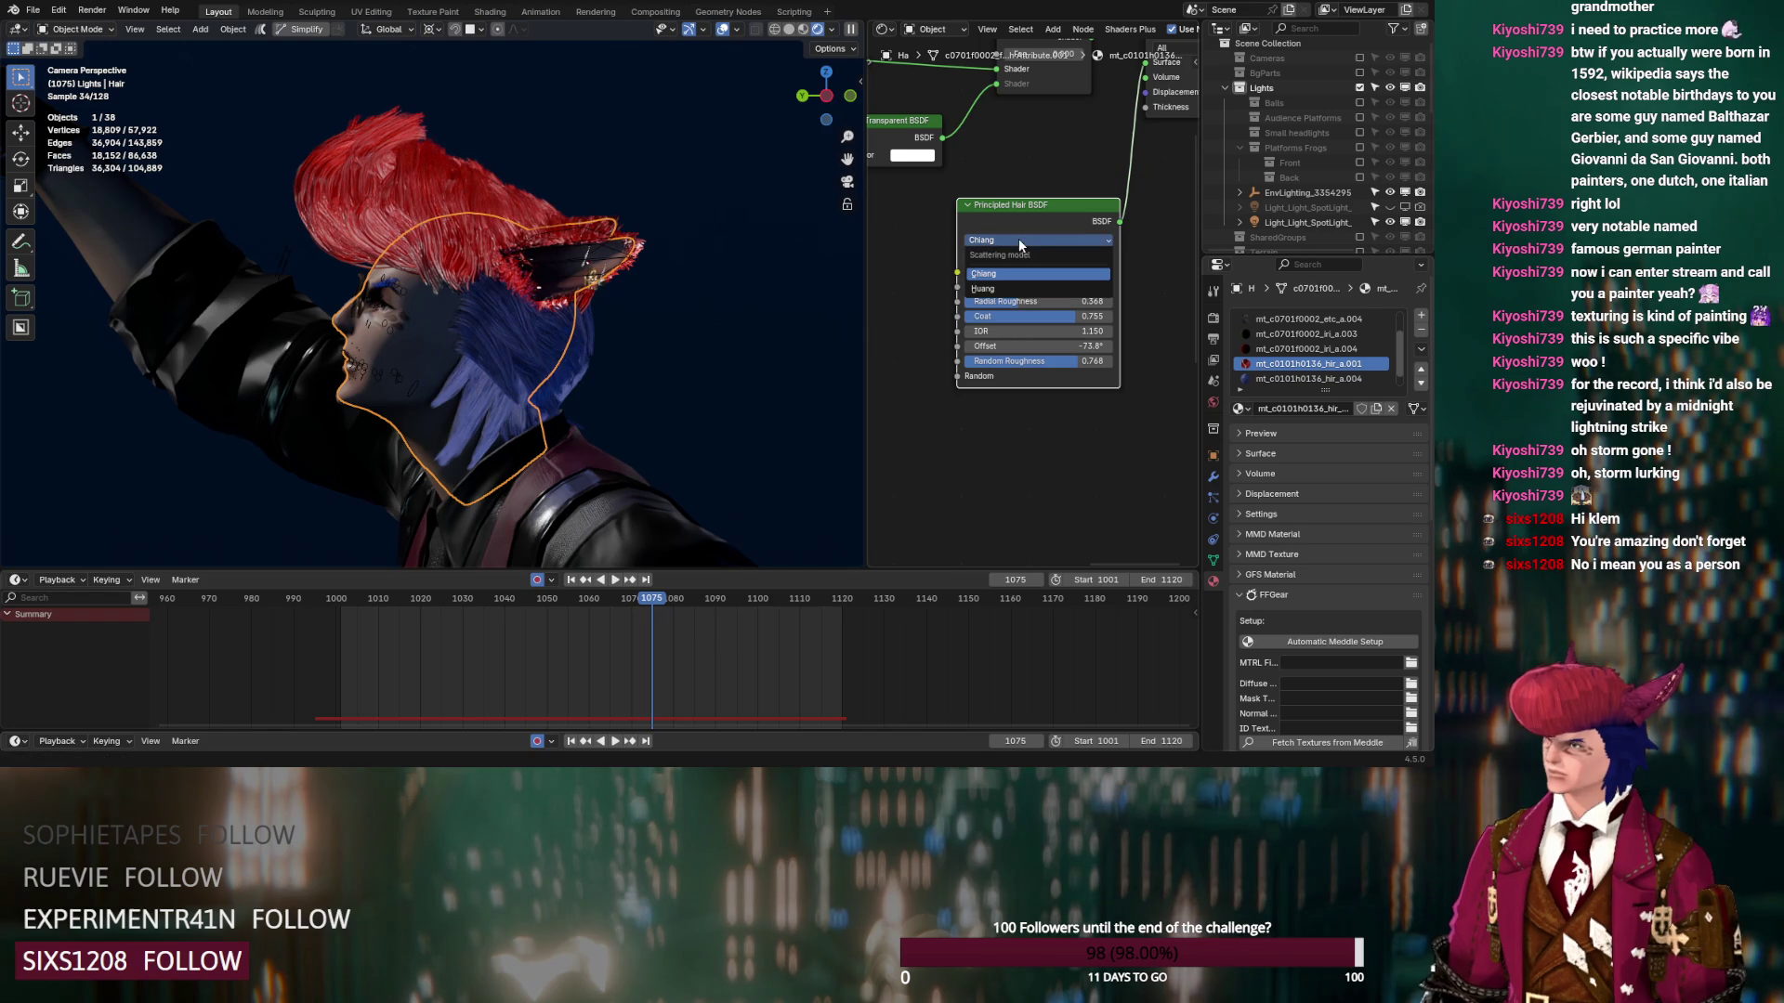
left_click(982, 288)
left_click(982, 286)
key("Return")
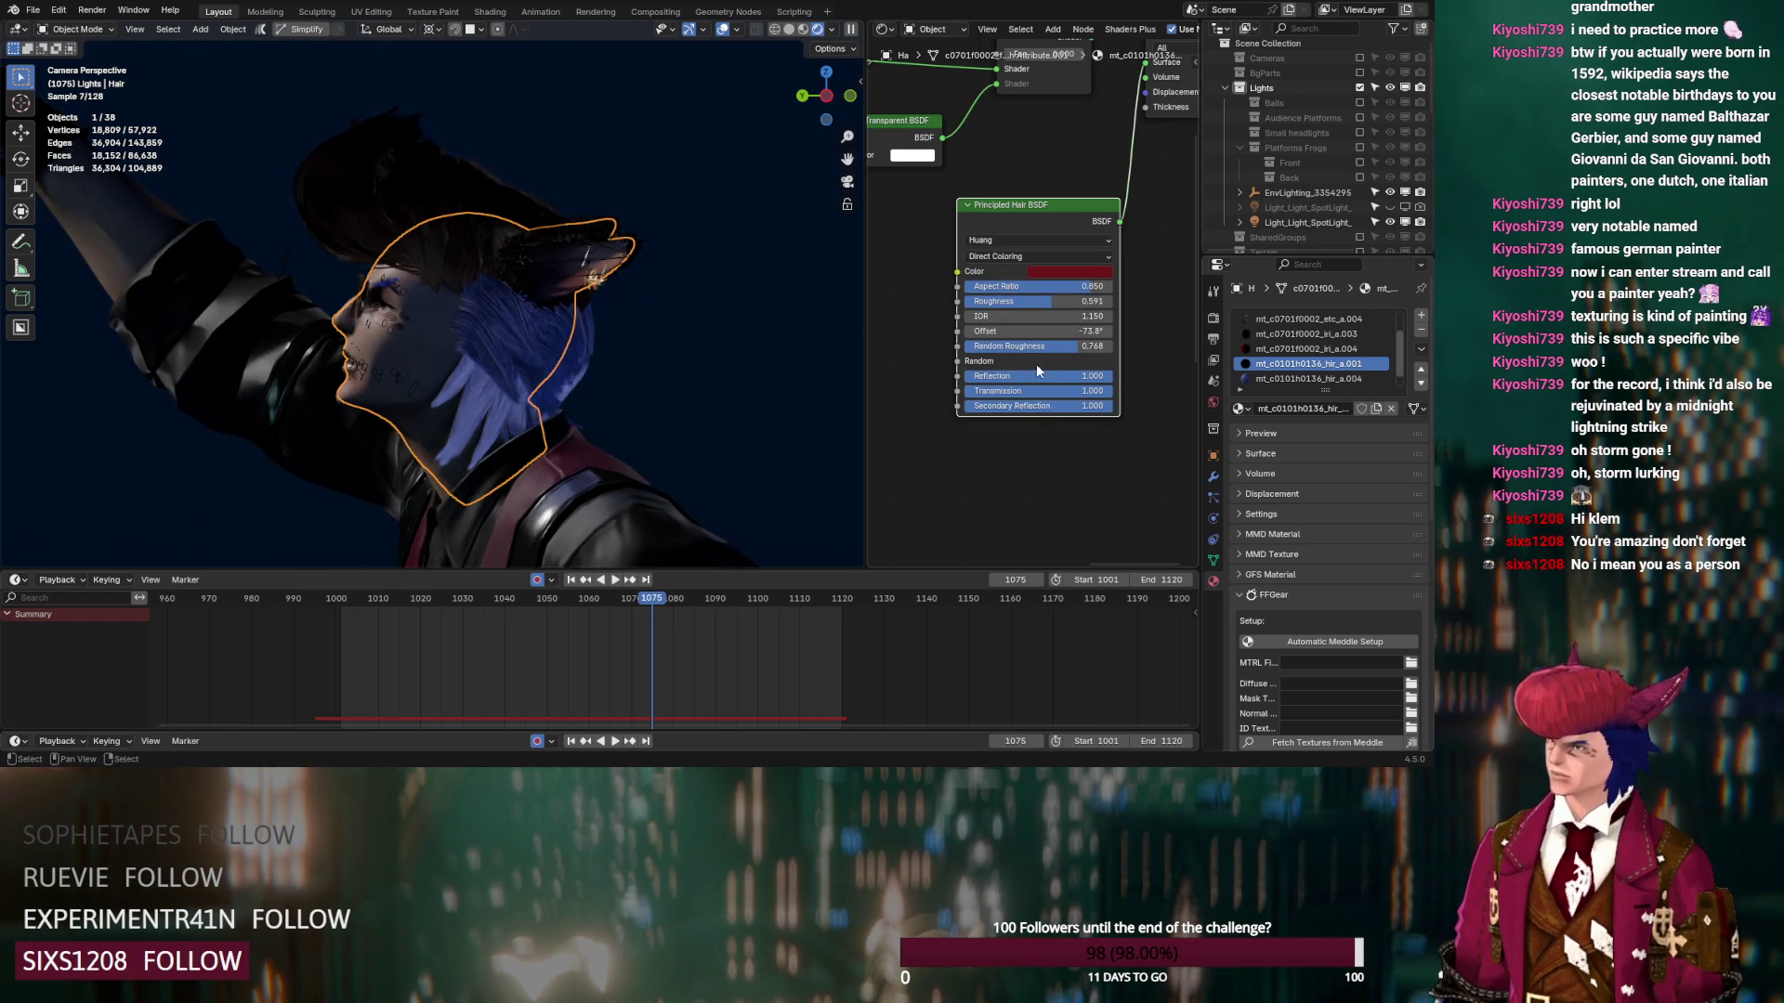
mouse_move(1002, 377)
left_mouse_down()
mouse_move(967, 376)
mouse_move(976, 406)
mouse_move(1105, 376)
left_mouse_up()
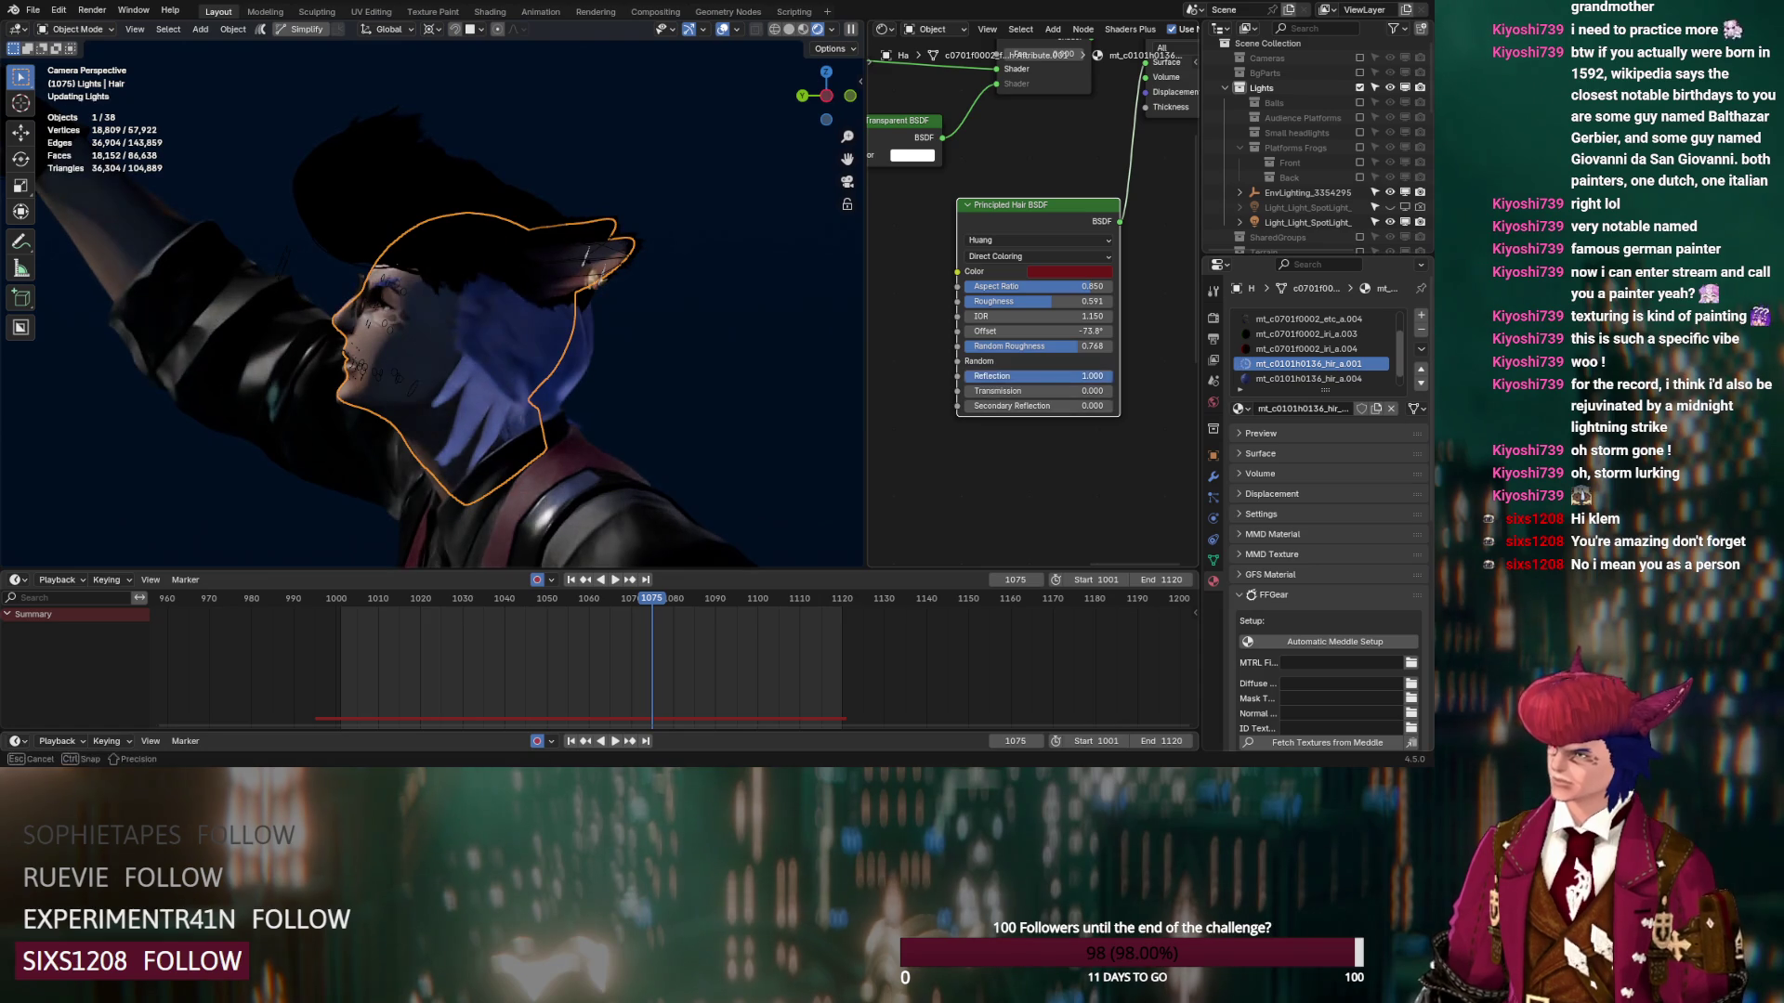
Reset Offset, Random Roughness, Roughness and IOR to defaults and raise Transmission to 1.000
right_click(1083, 332)
left_click(1056, 424)
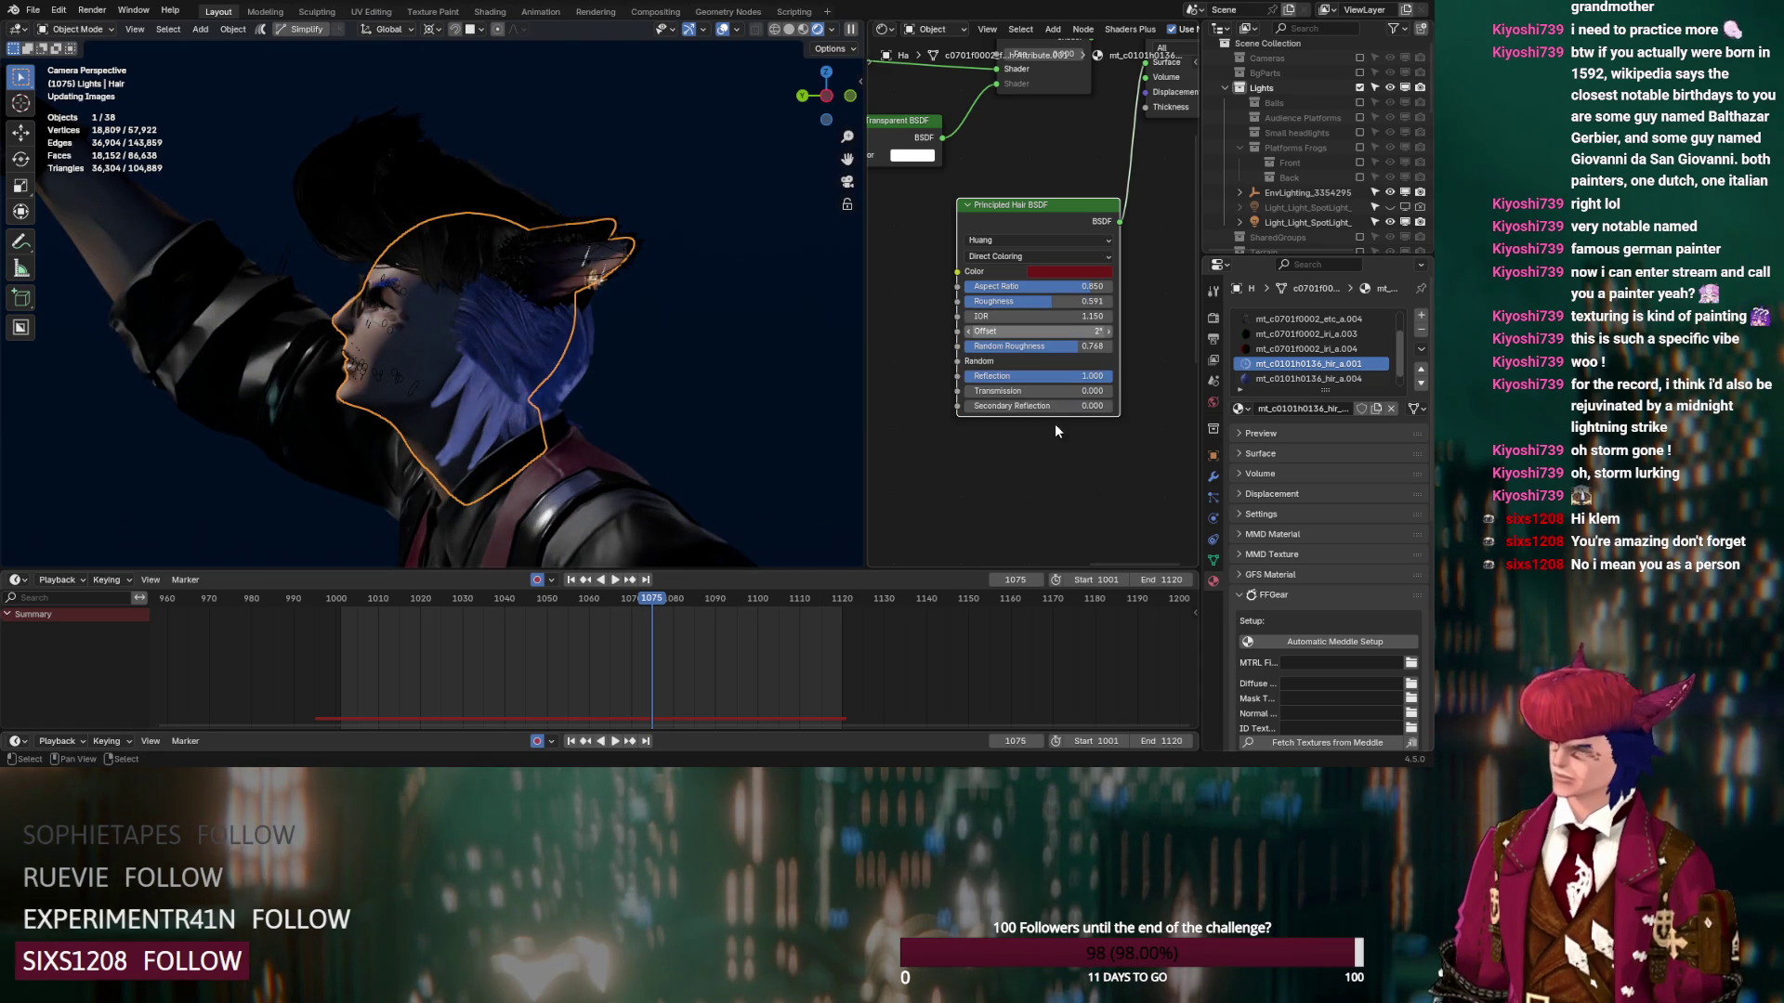
right_click(1066, 351)
left_click(1034, 427)
left_click_drag(1029, 391, 1106, 391)
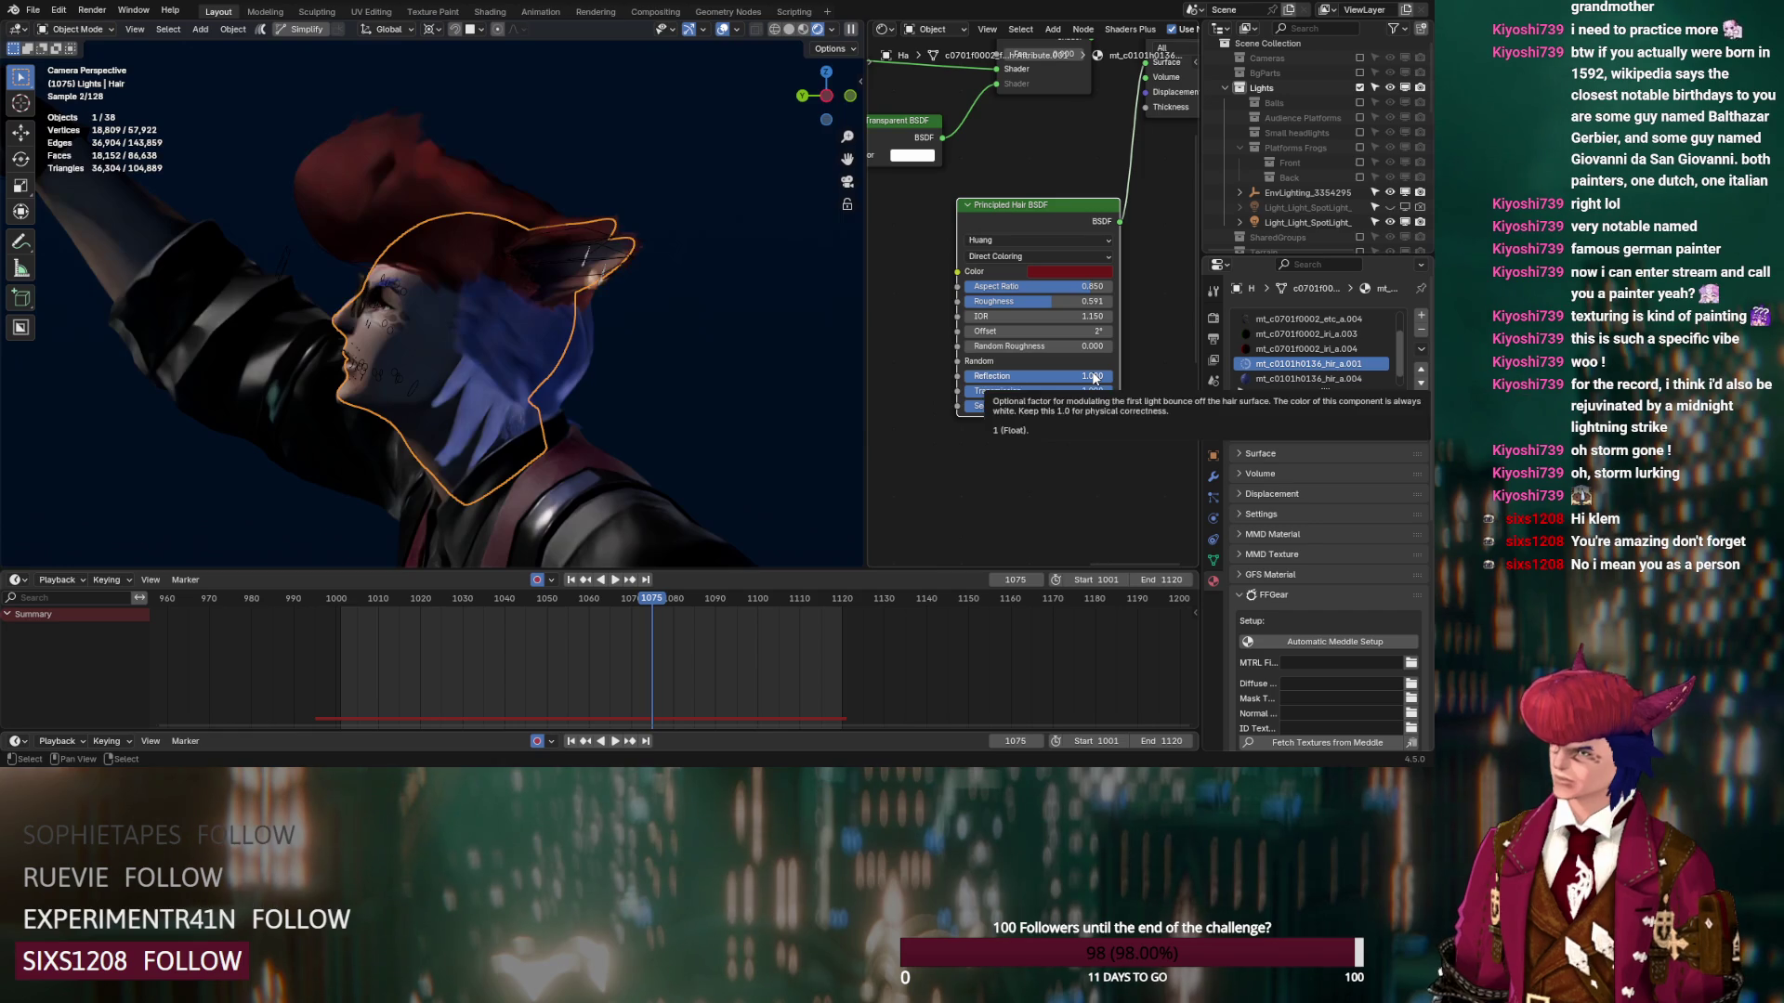
right_click(1061, 286)
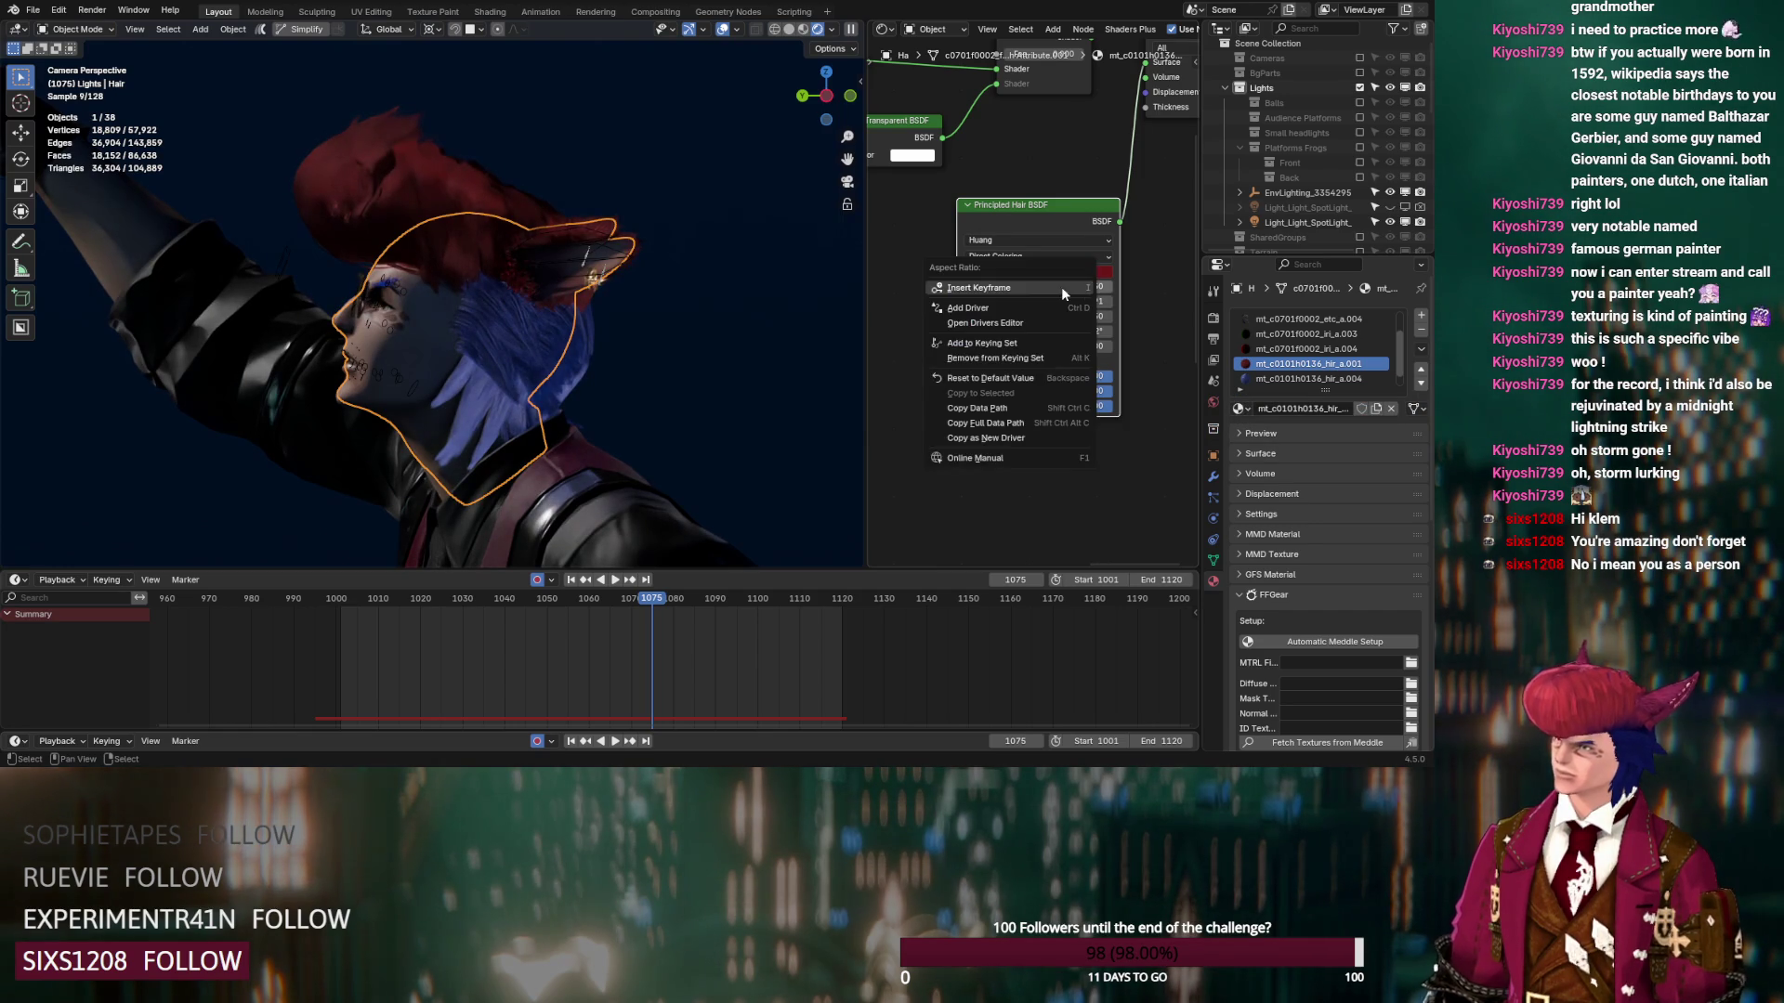
left_click(1035, 379)
right_click(1073, 299)
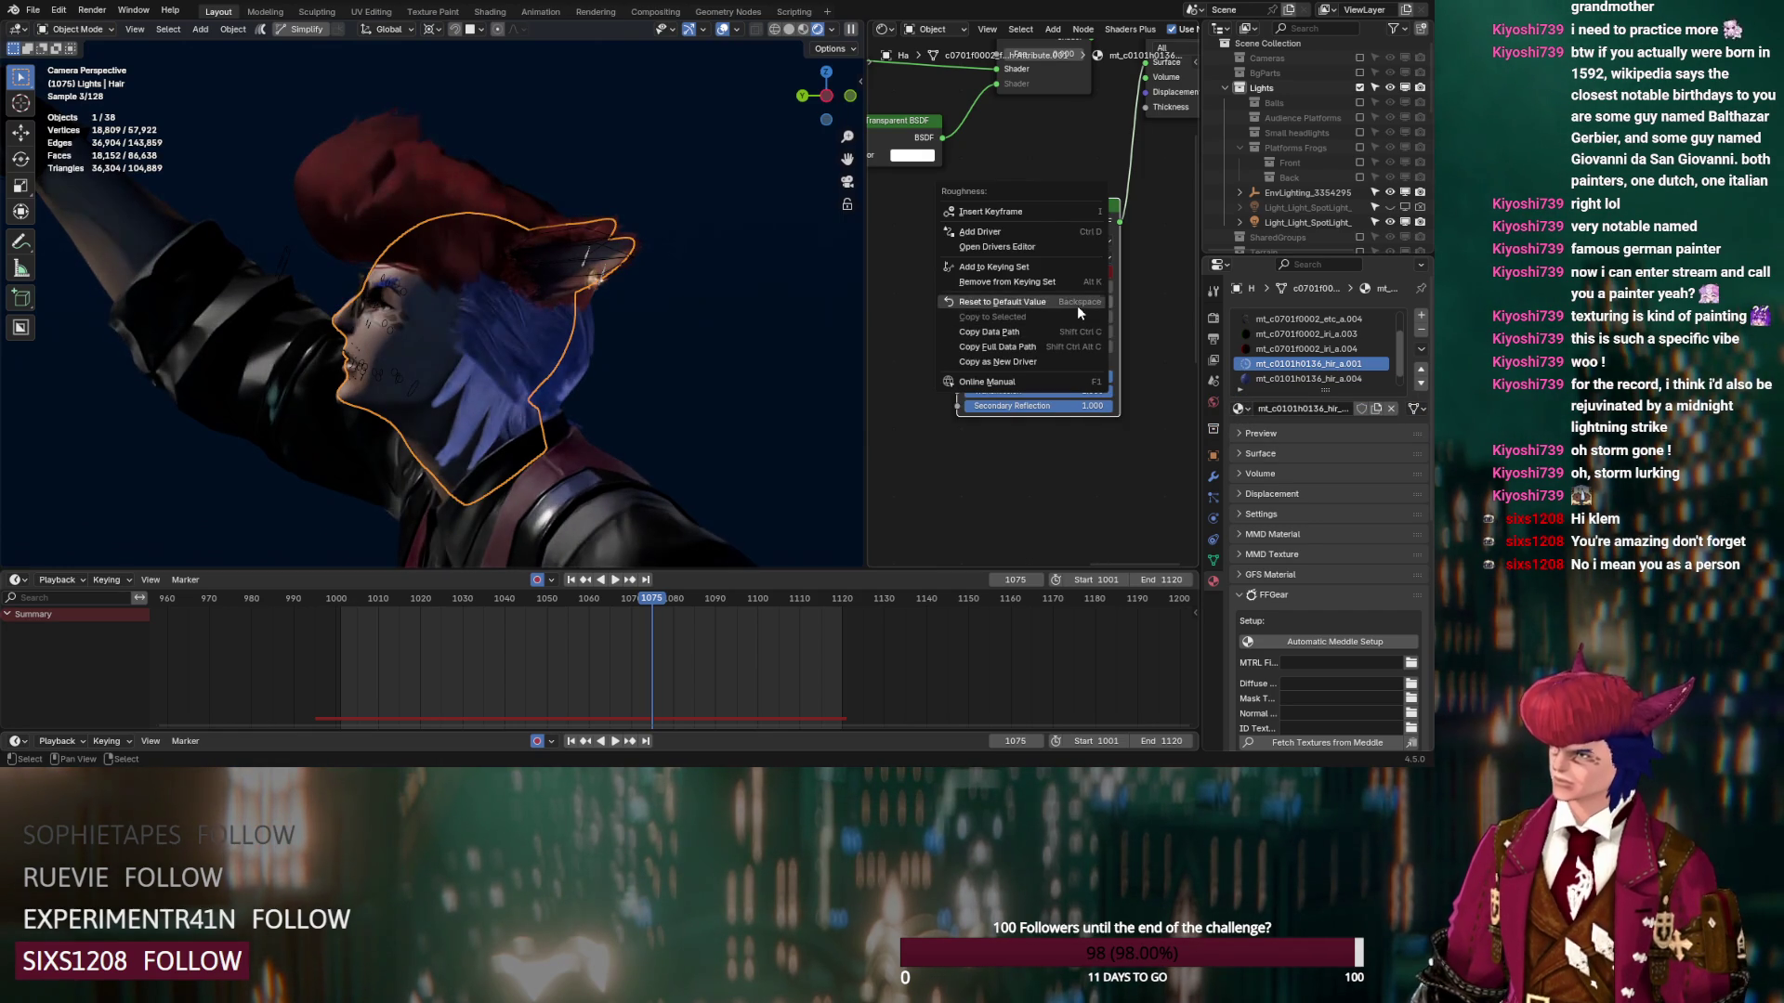
left_click(1076, 303)
right_click(1072, 314)
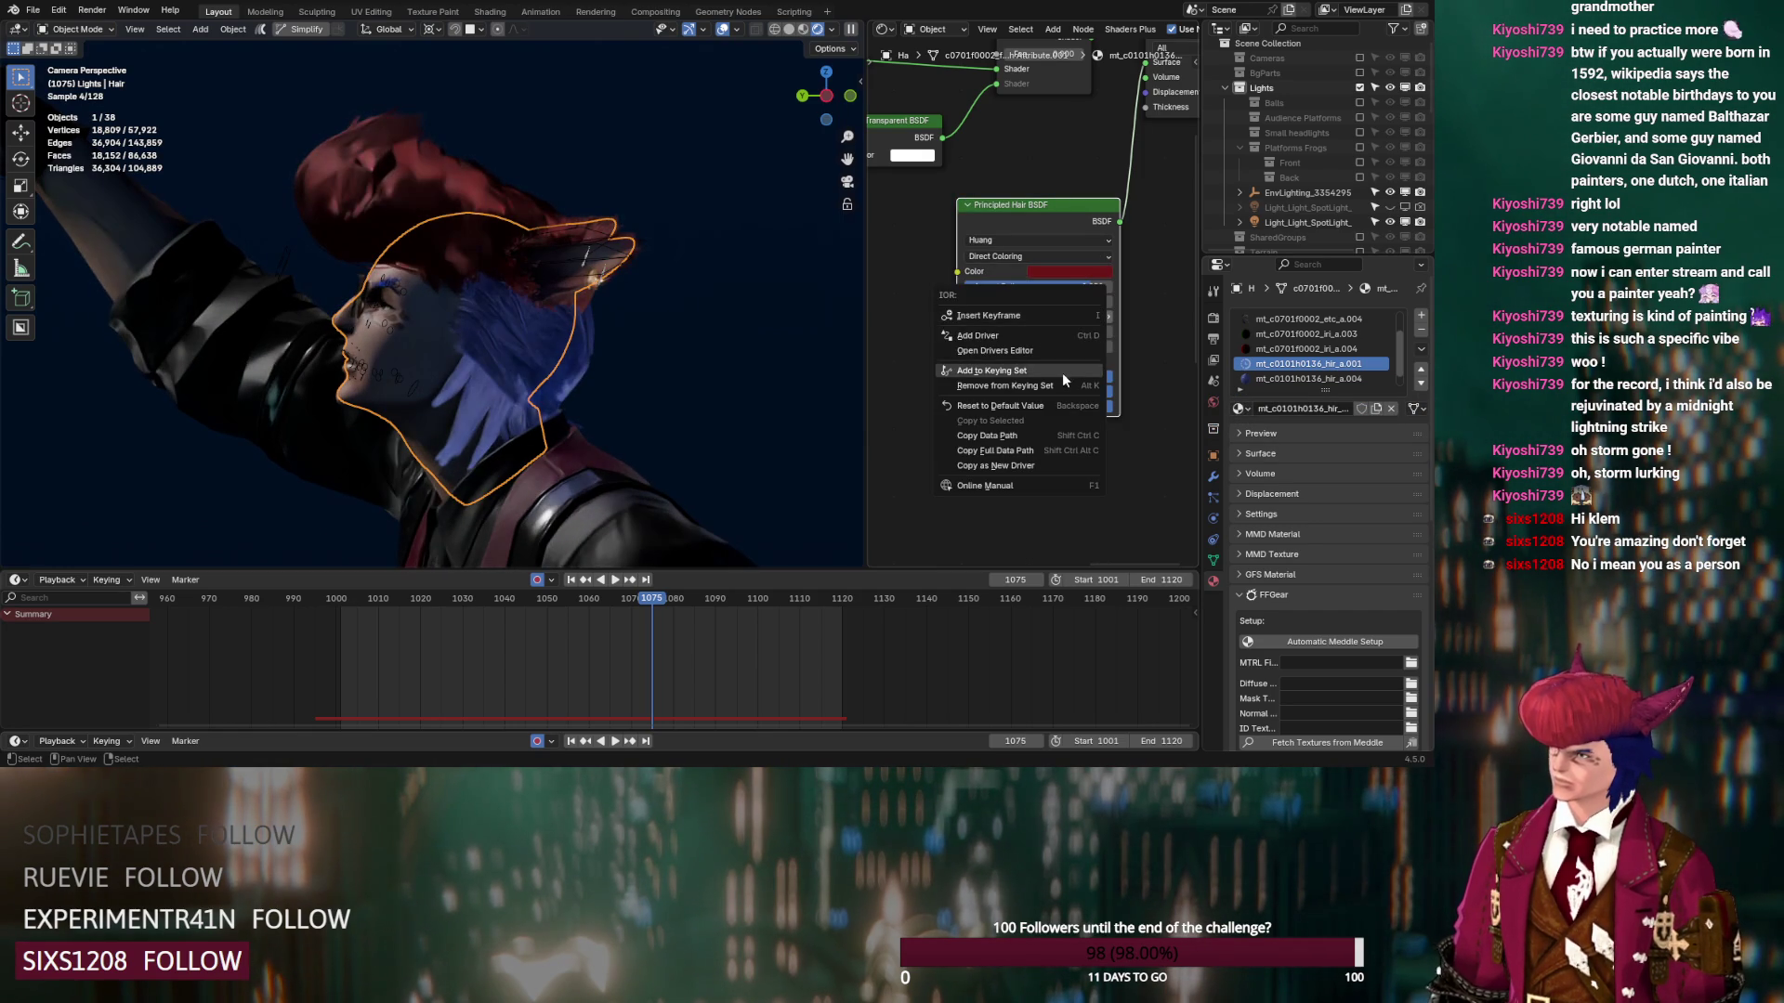
left_click(1052, 405)
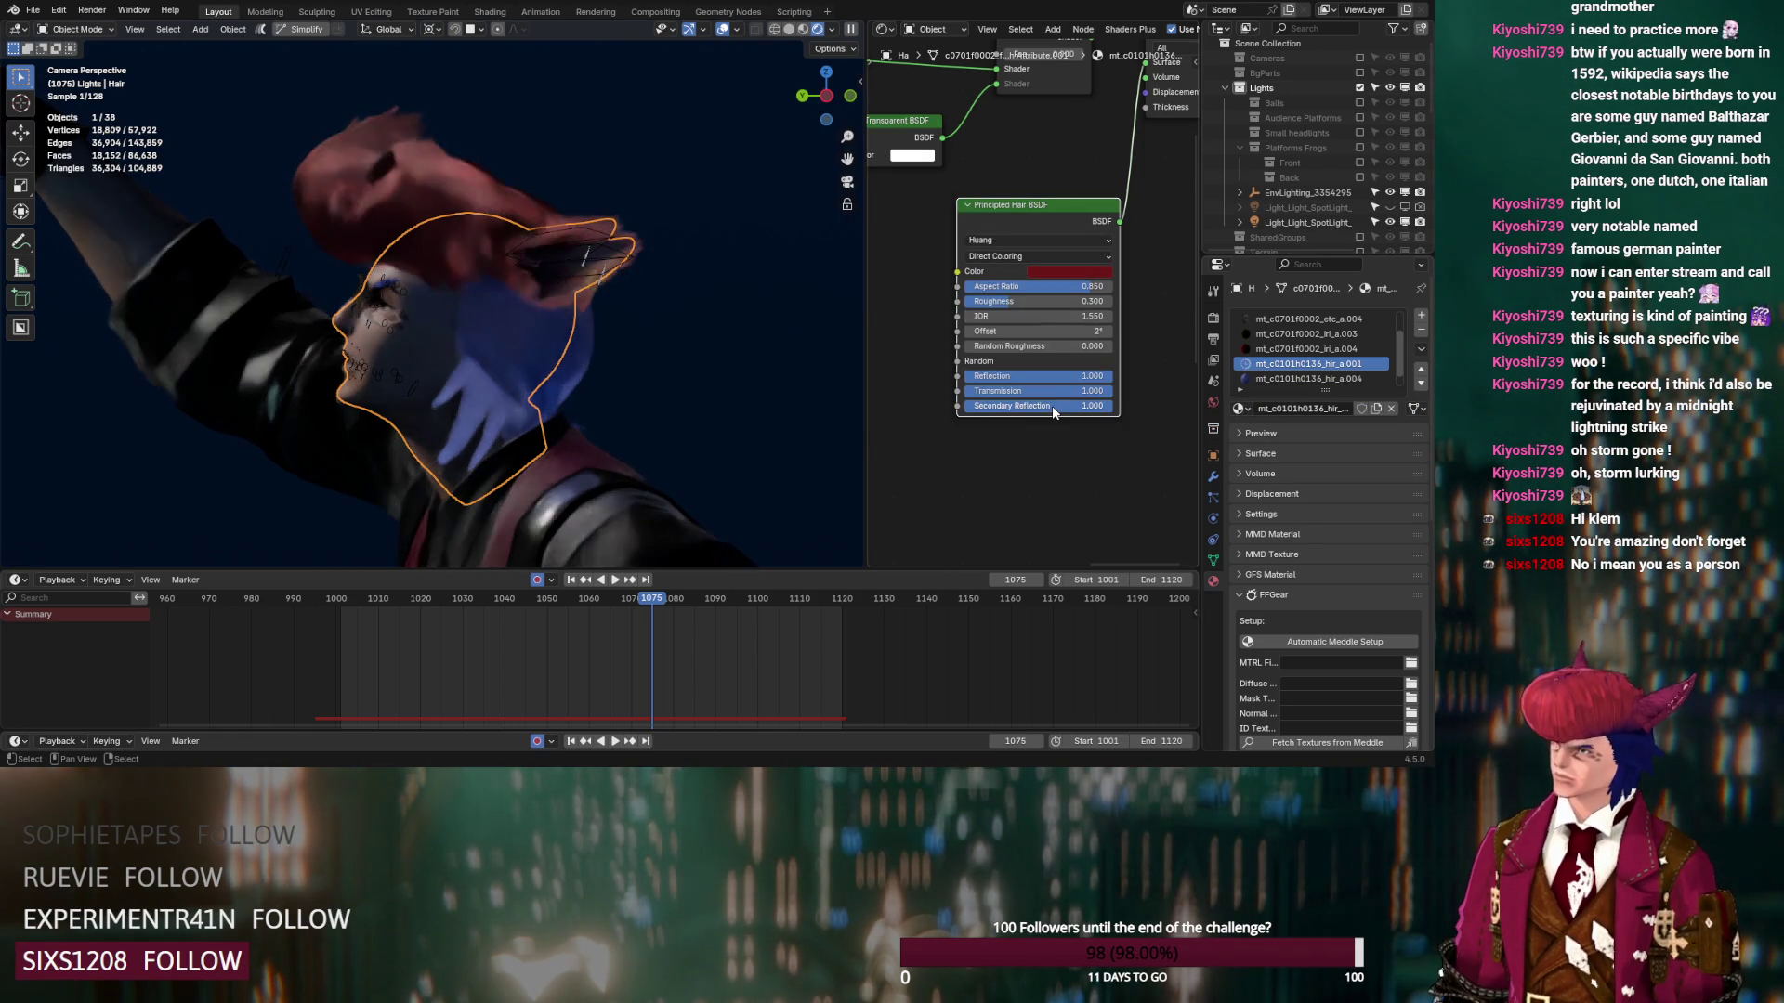
Set Random Roughness to 0.500, Aspect Ratio to 0.459 and Transmission to 0.291, then deselect
left_click(1050, 342)
type("0.5")
key("Return")
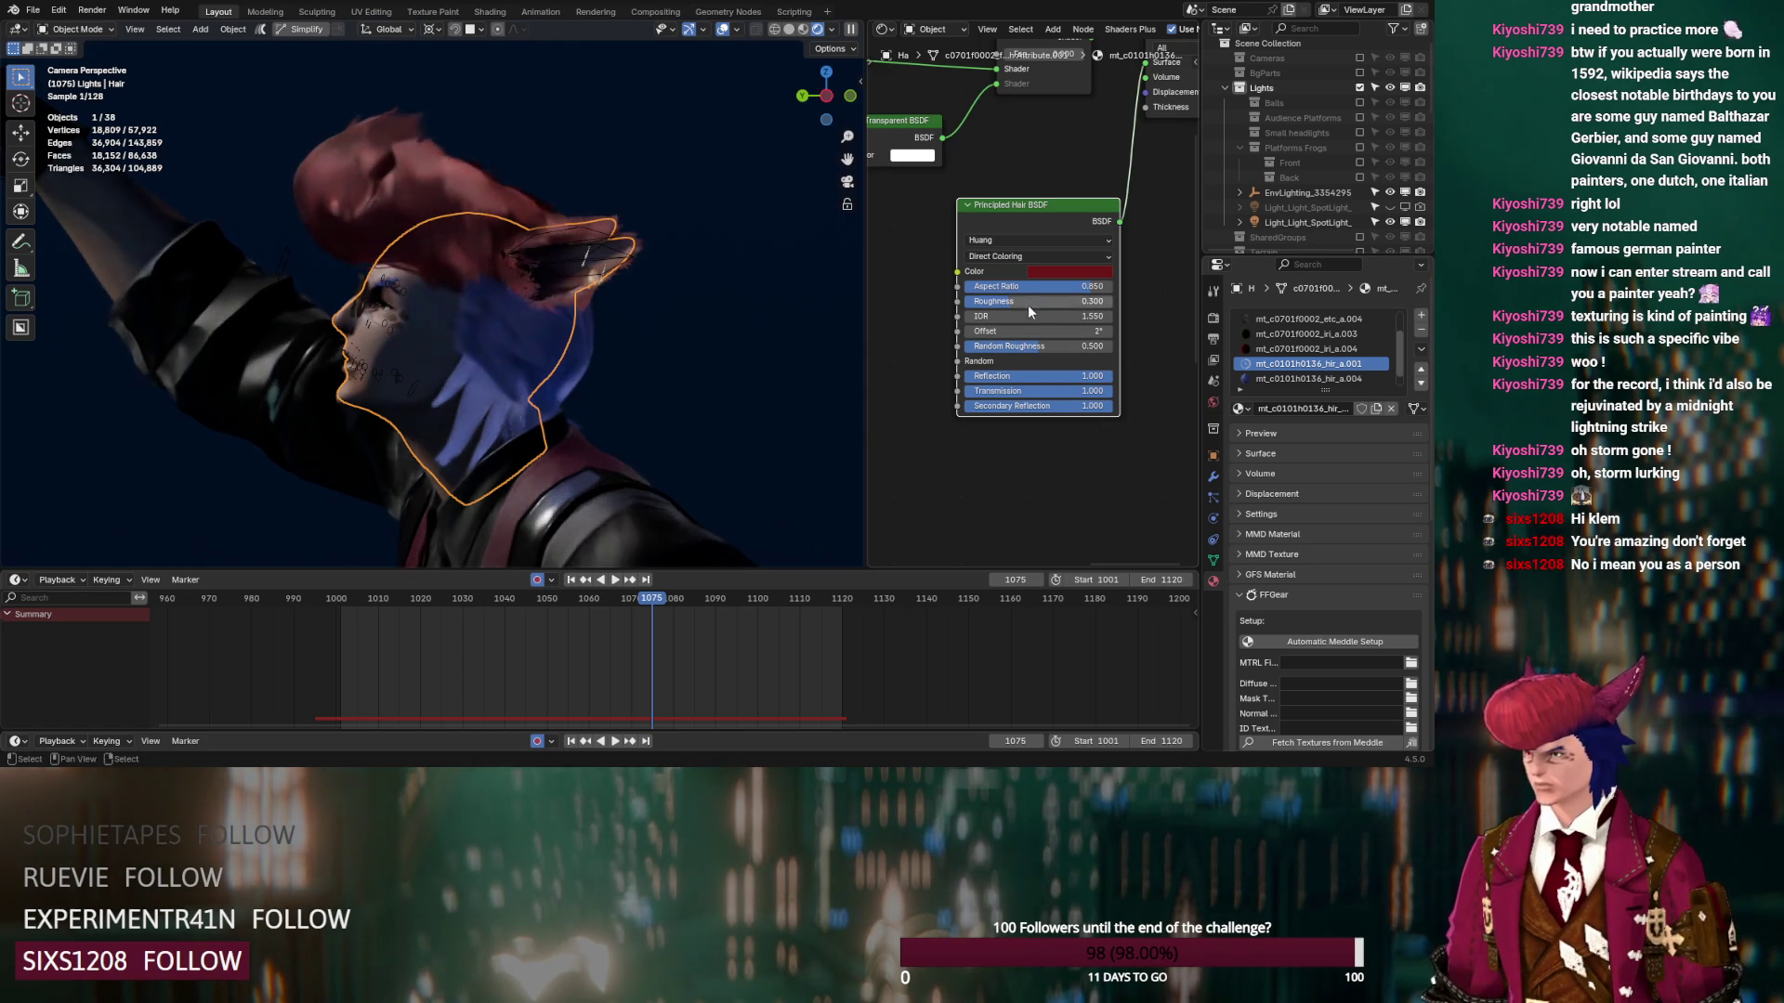
mouse_move(1040, 288)
left_mouse_down()
mouse_move(982, 288)
mouse_move(1031, 298)
left_mouse_up()
mouse_move(1019, 390)
left_mouse_down()
mouse_move(967, 391)
mouse_move(1023, 390)
left_mouse_up()
left_click(706, 74)
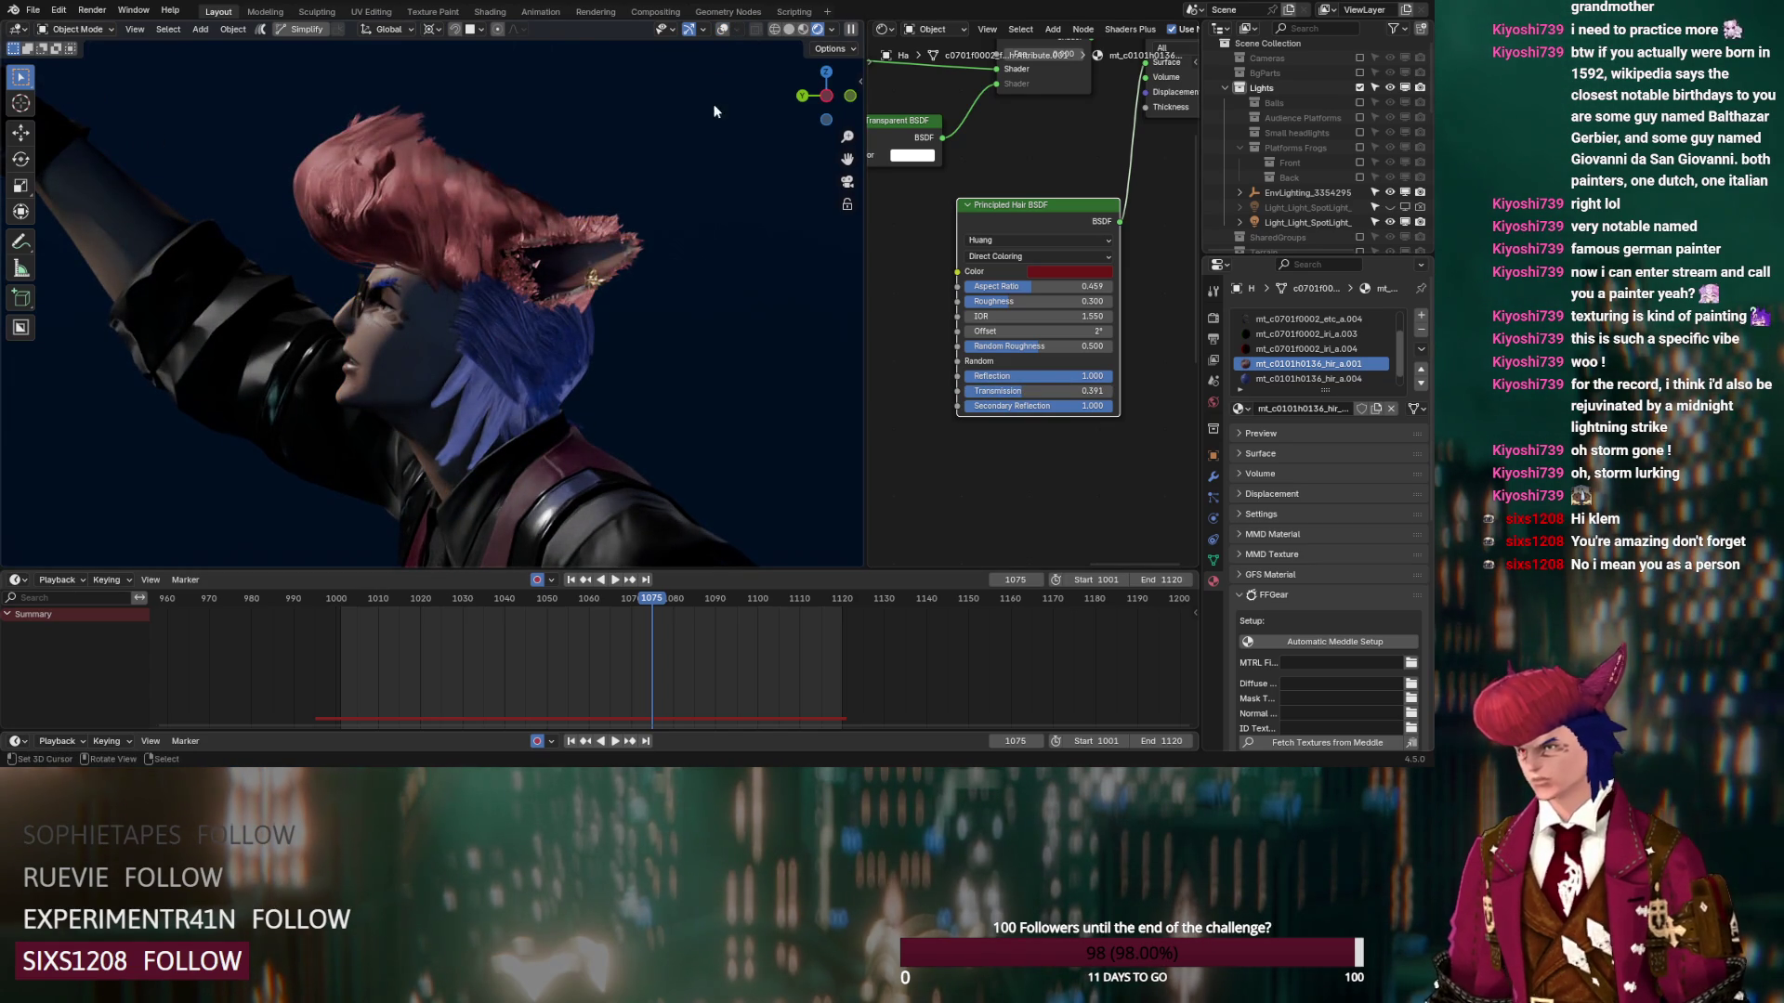
Toggle Secondary Reflection to 0 and back to 1.000, and nudge the Offset to -5.9°
scroll(708, 122, "up", 5)
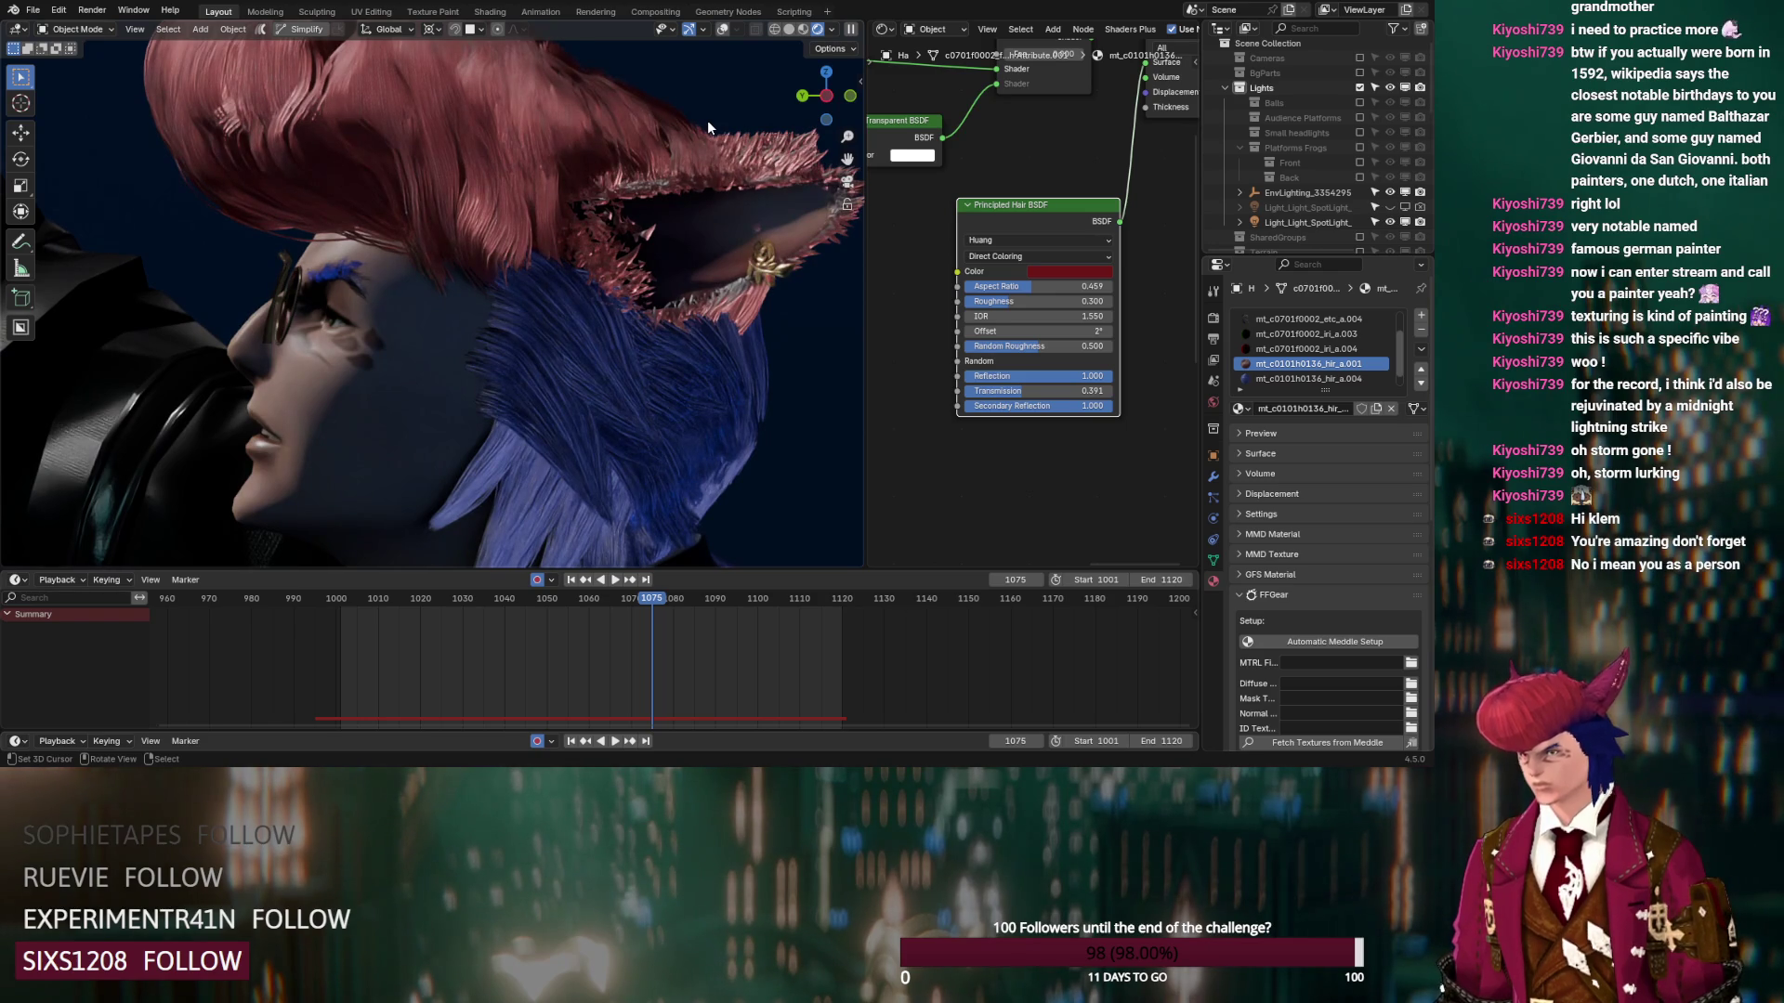
scroll(708, 123, "down", 5)
mouse_move(1093, 406)
left_mouse_down()
mouse_move(971, 406)
mouse_move(1051, 406)
left_mouse_up()
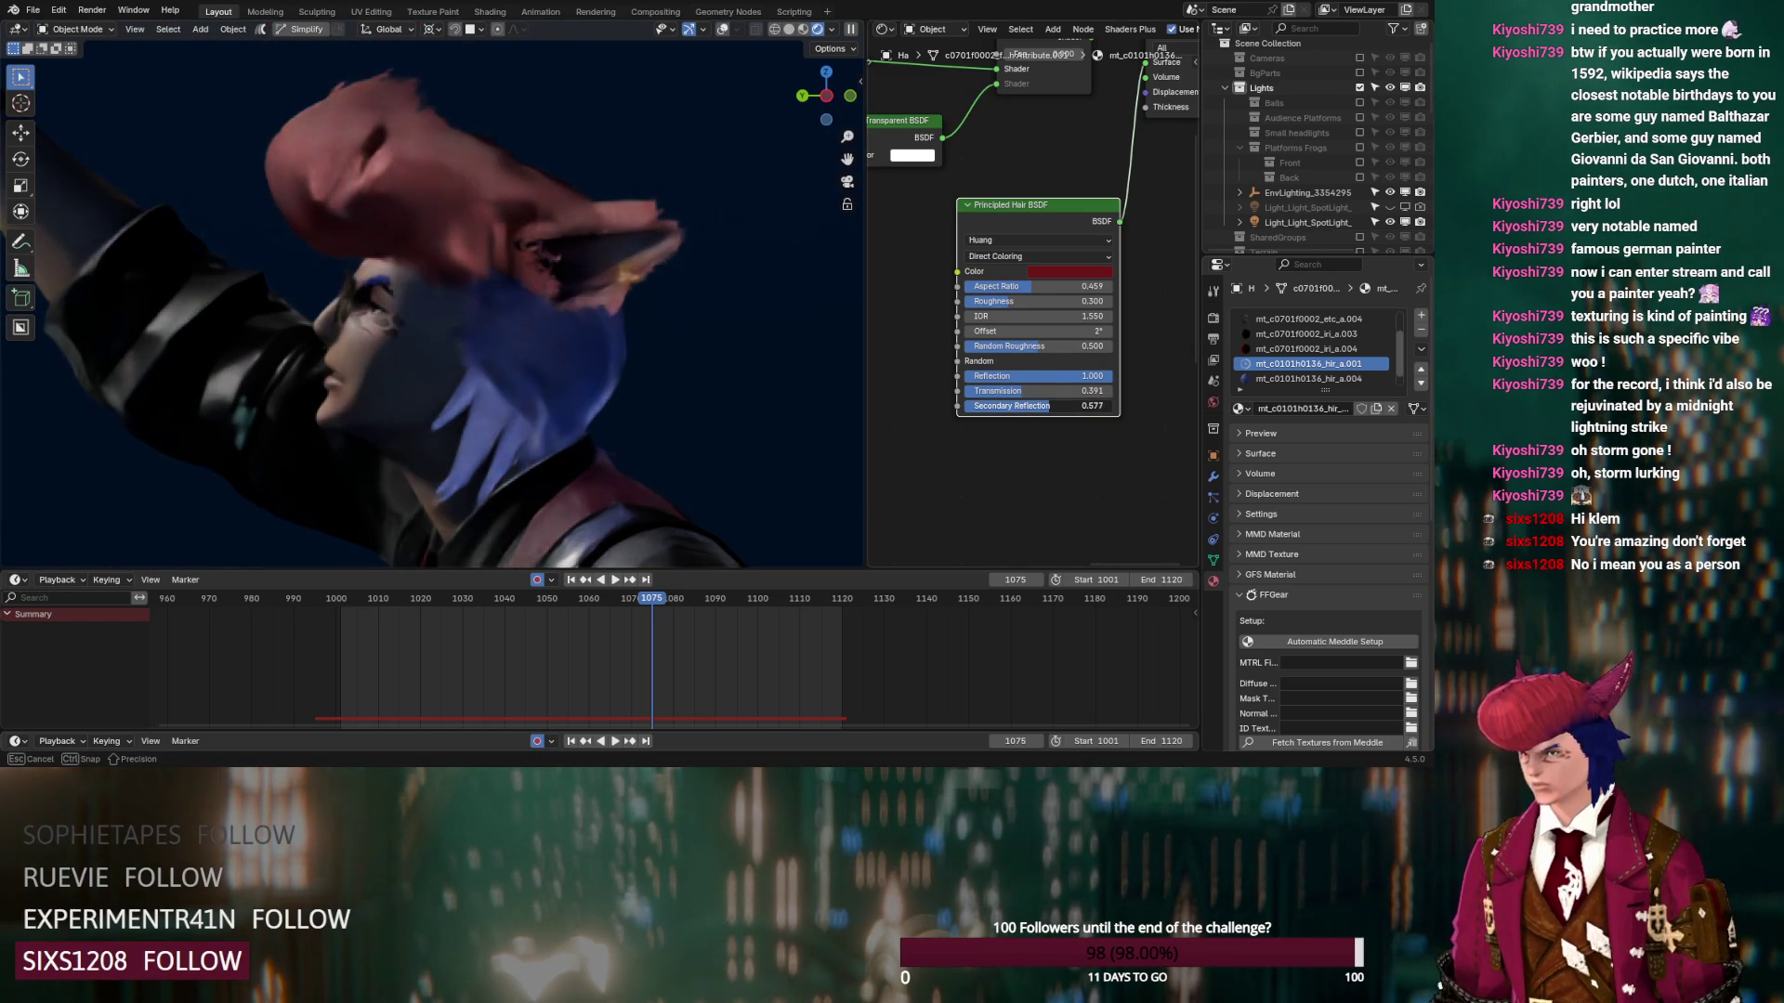
left_click_drag(1051, 406, 1113, 406)
mouse_move(1031, 330)
left_mouse_down()
mouse_move(1110, 331)
mouse_move(1022, 333)
left_mouse_up()
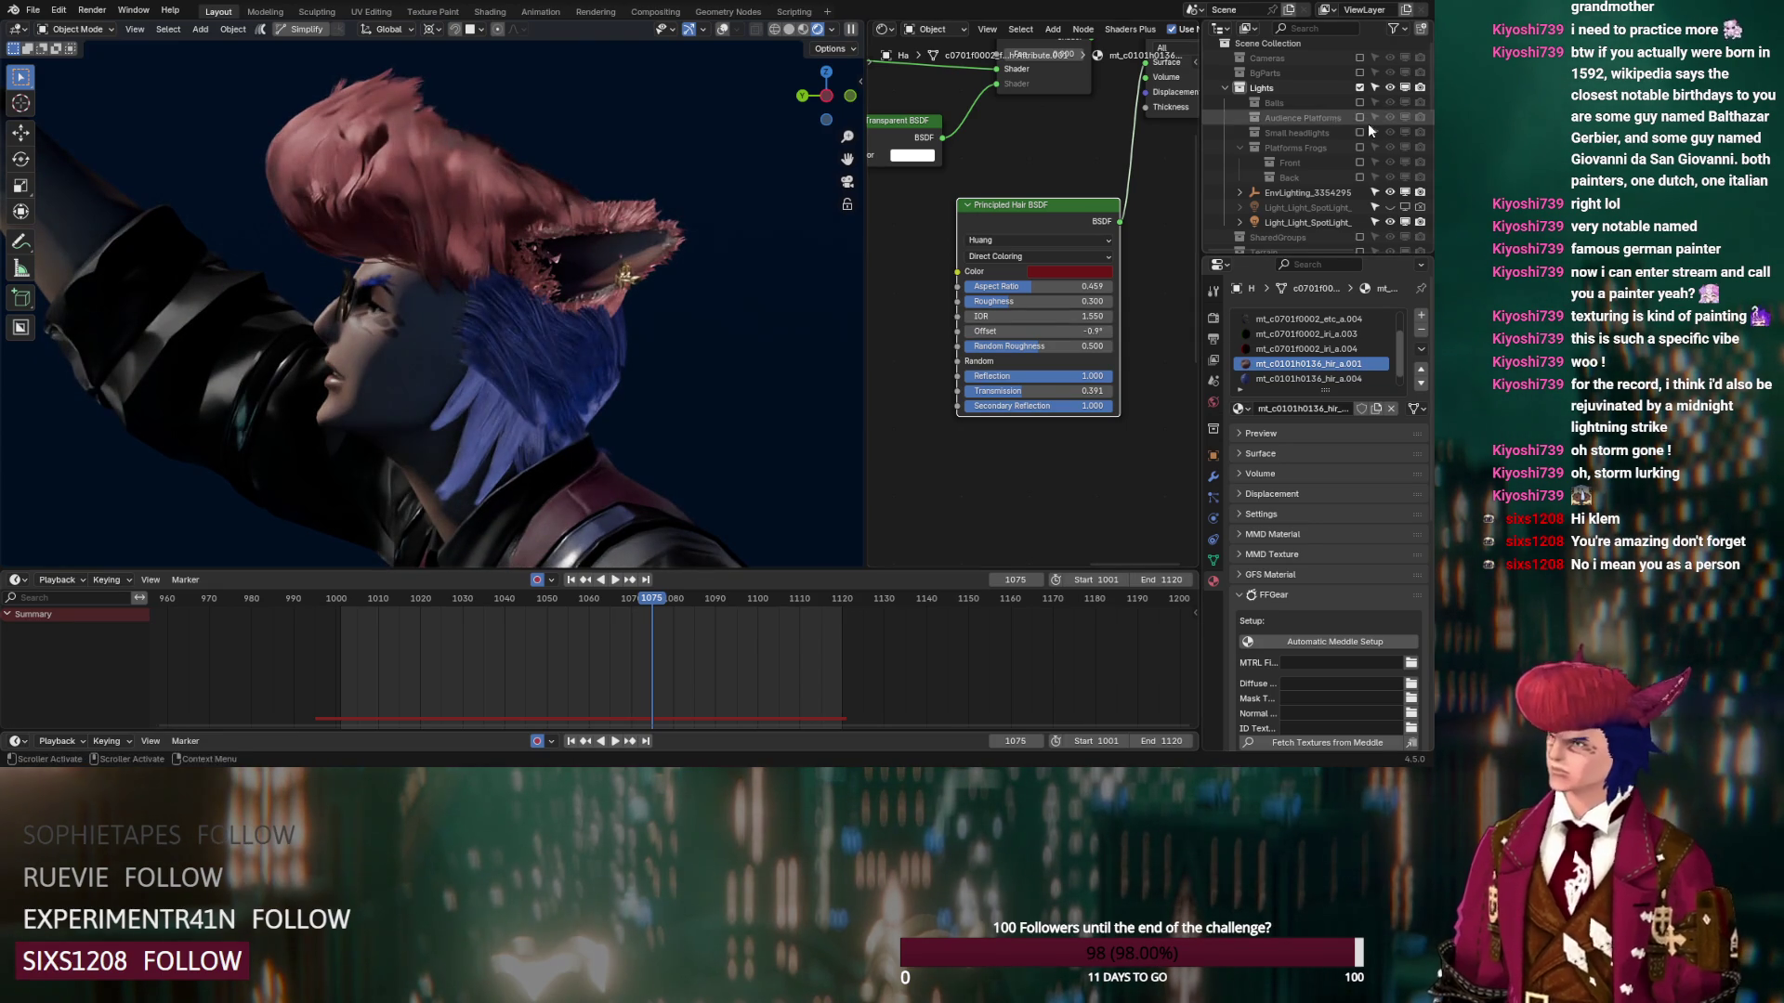
Drop the red hair's IOR, then step it back up to 1.550
mouse_move(1033, 316)
left_mouse_down()
mouse_move(966, 315)
mouse_move(1109, 320)
left_mouse_up()
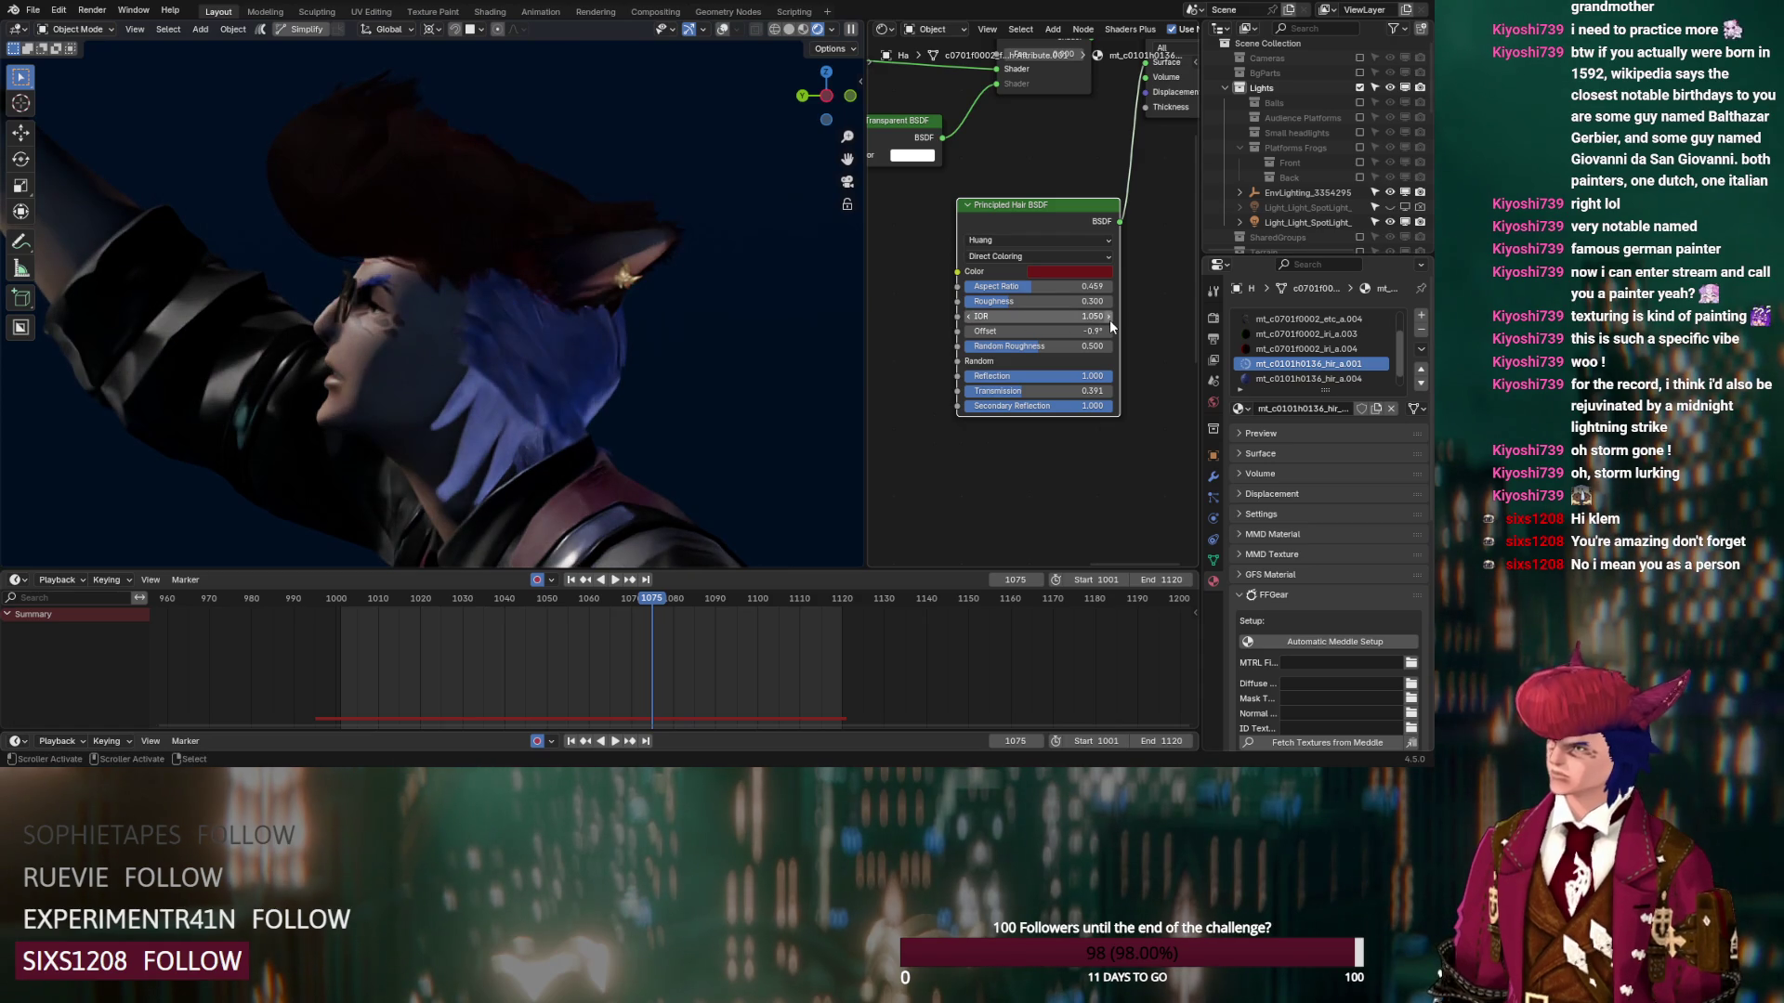
left_click(1109, 317)
left_click(1109, 317)
left_click(1110, 317)
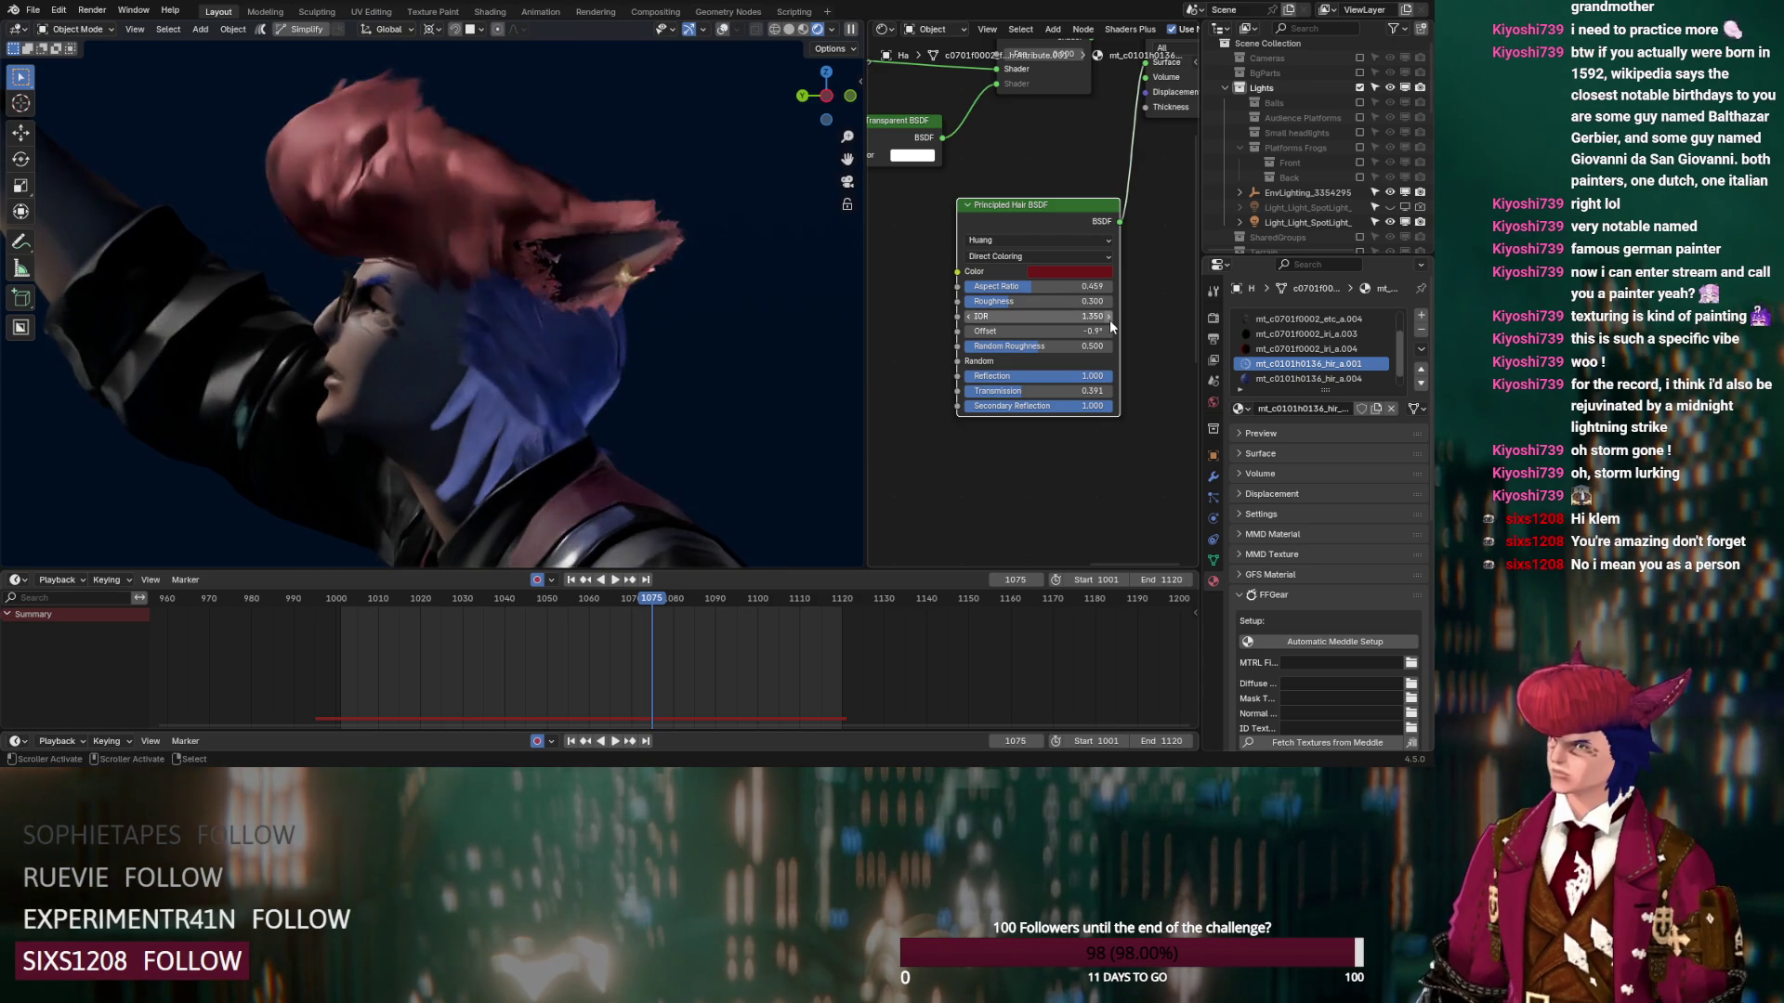
left_click(1109, 316)
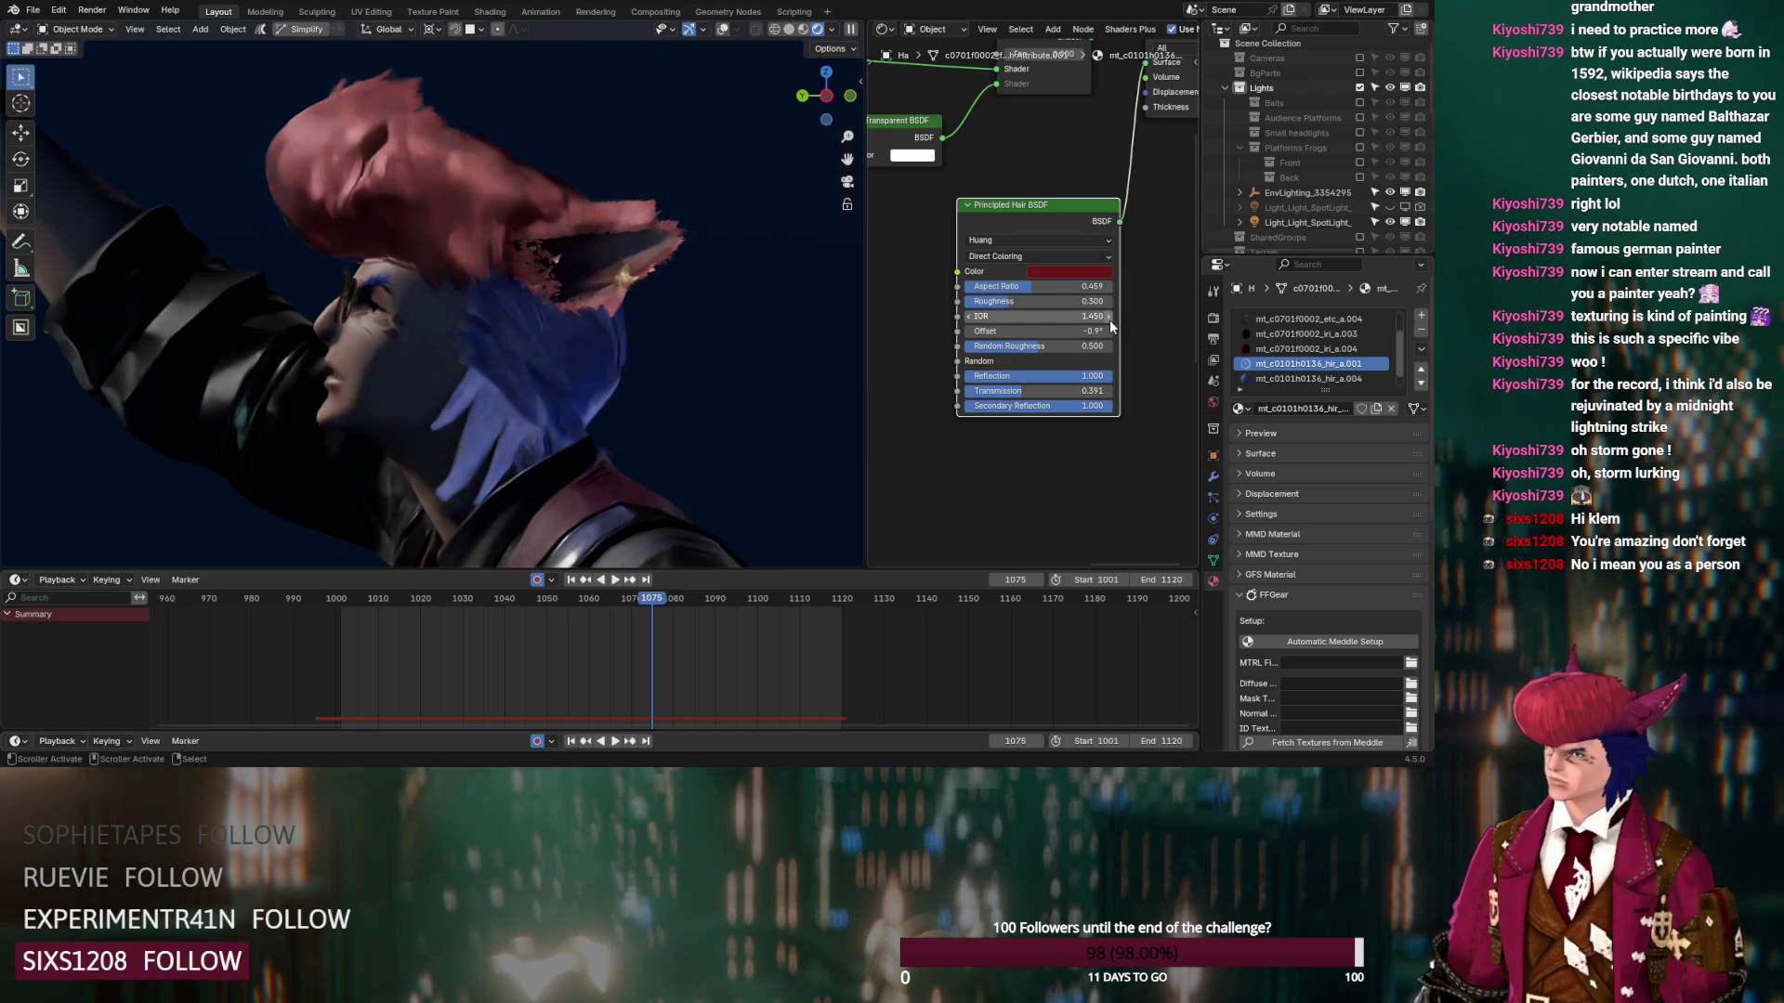
left_click(1110, 317)
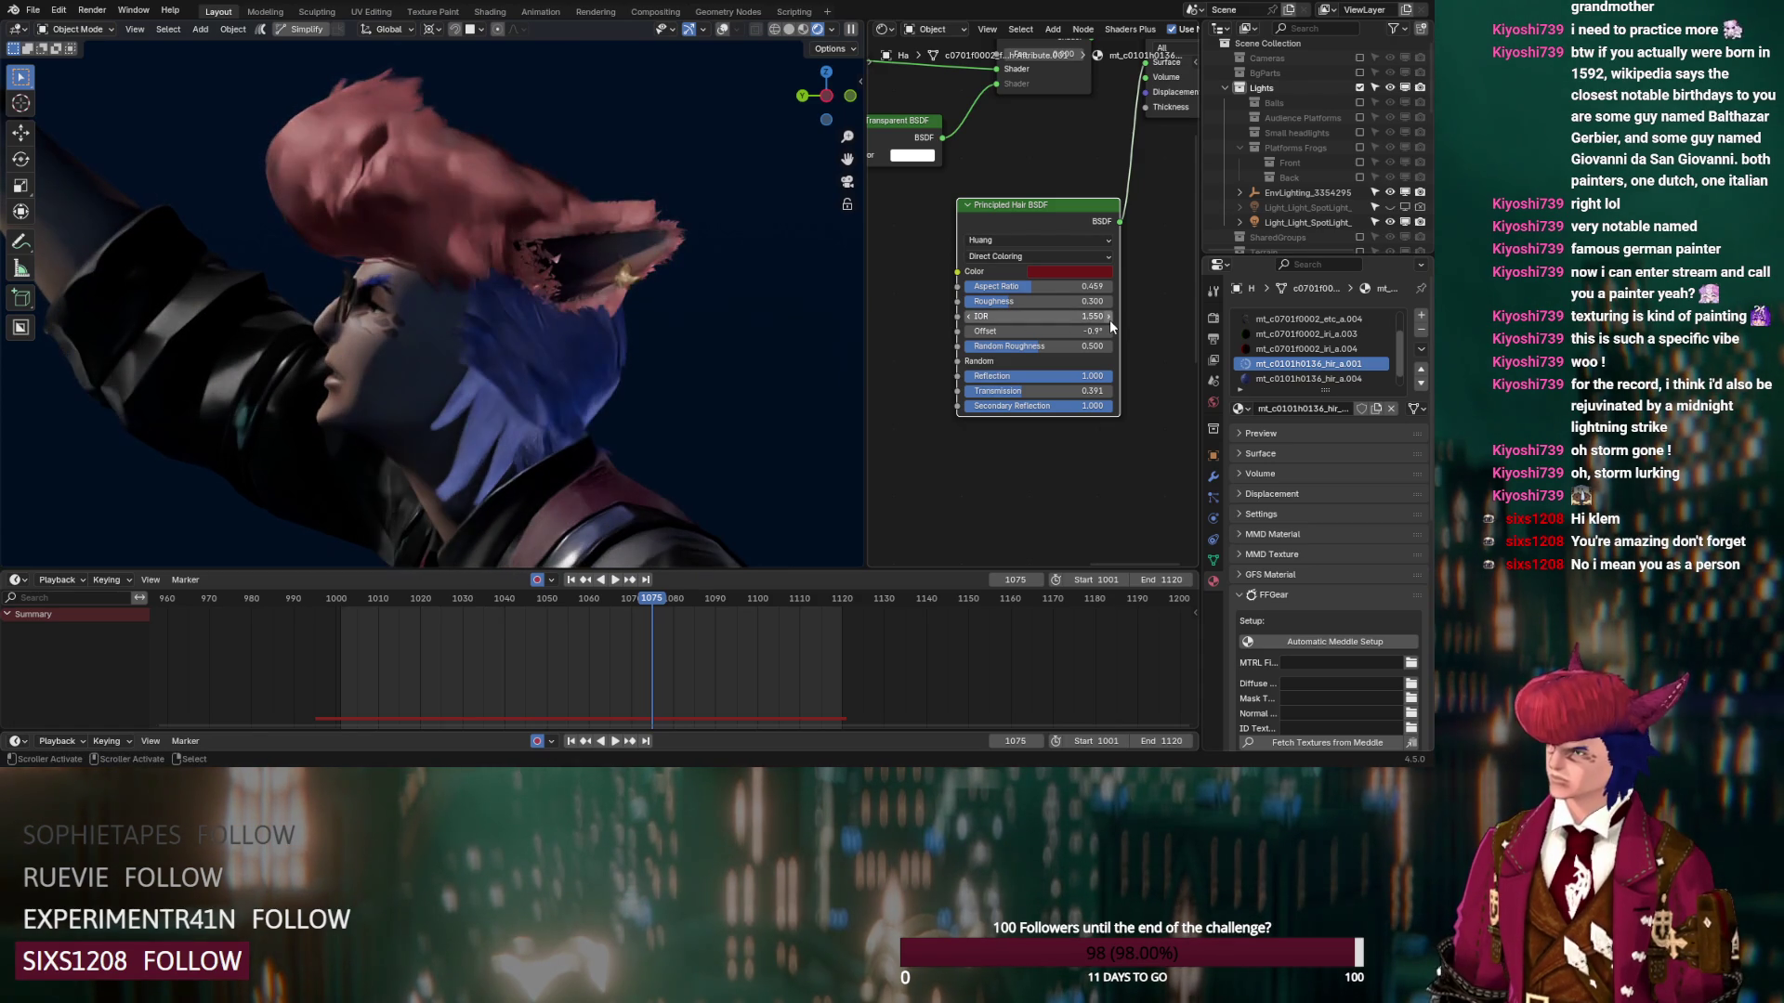
Switch material hir_a.004 to the Huang model with Roughness 0.405
left_click(1313, 377)
left_click(992, 400)
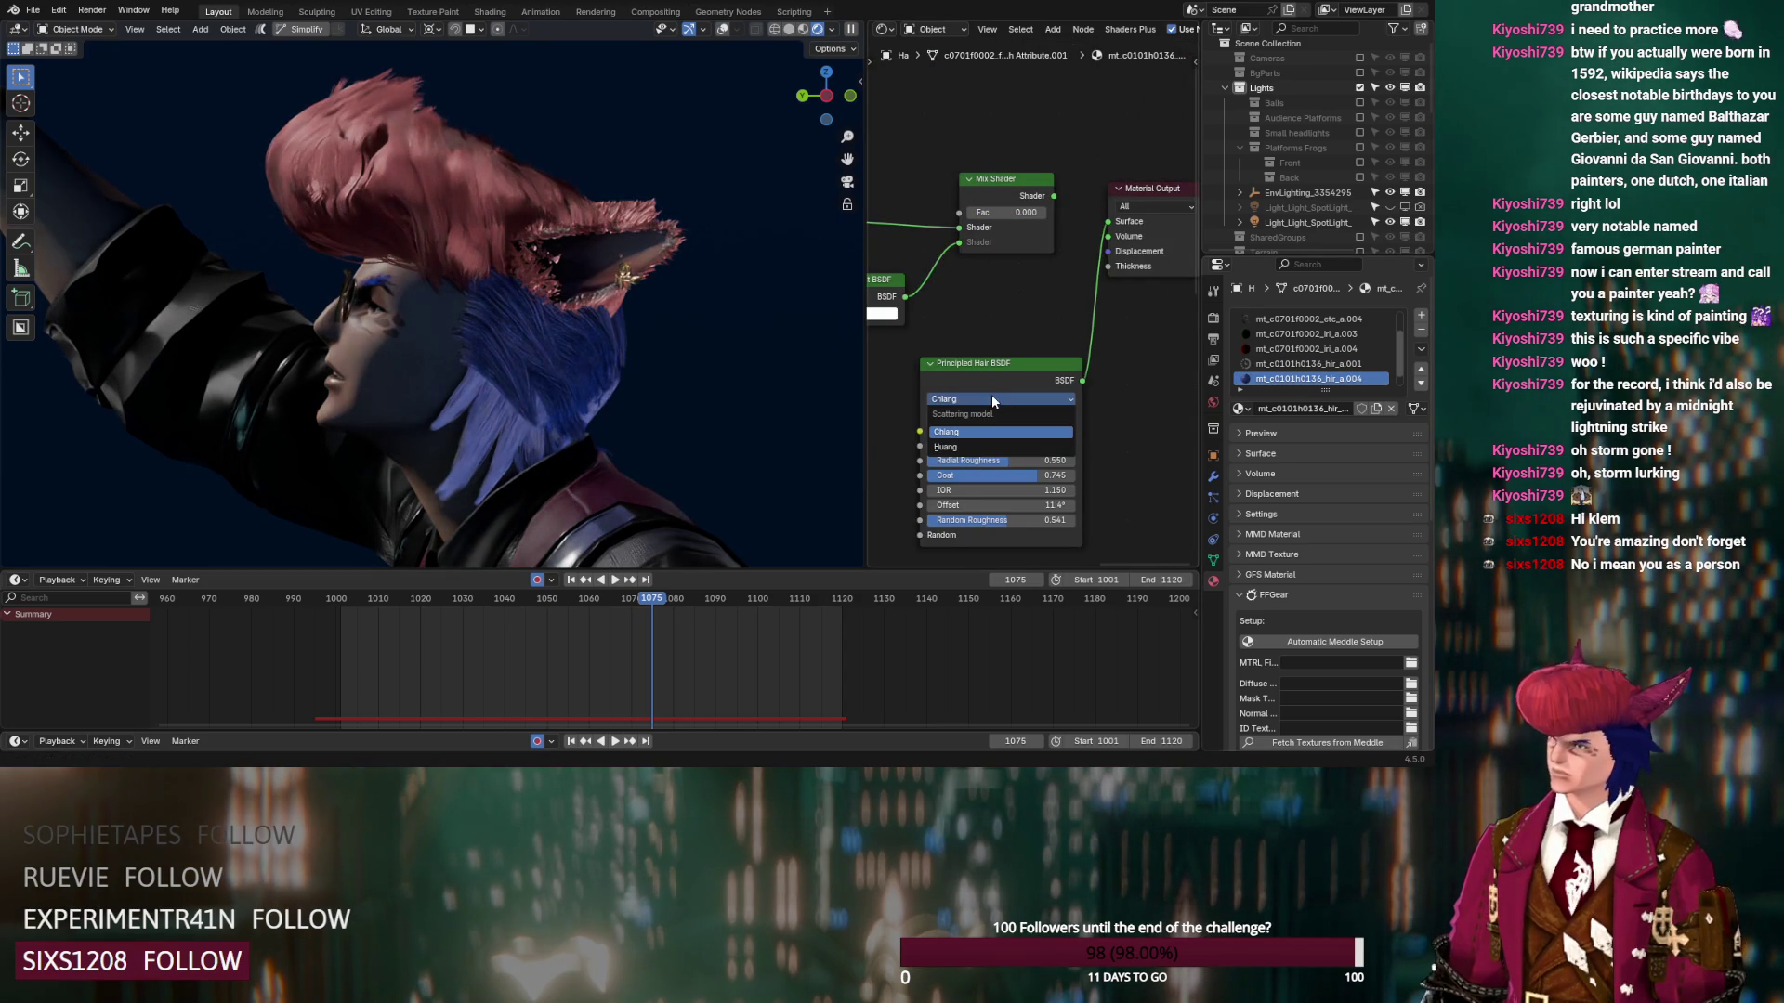
left_click(957, 447)
middle_click_drag(986, 380, 996, 268)
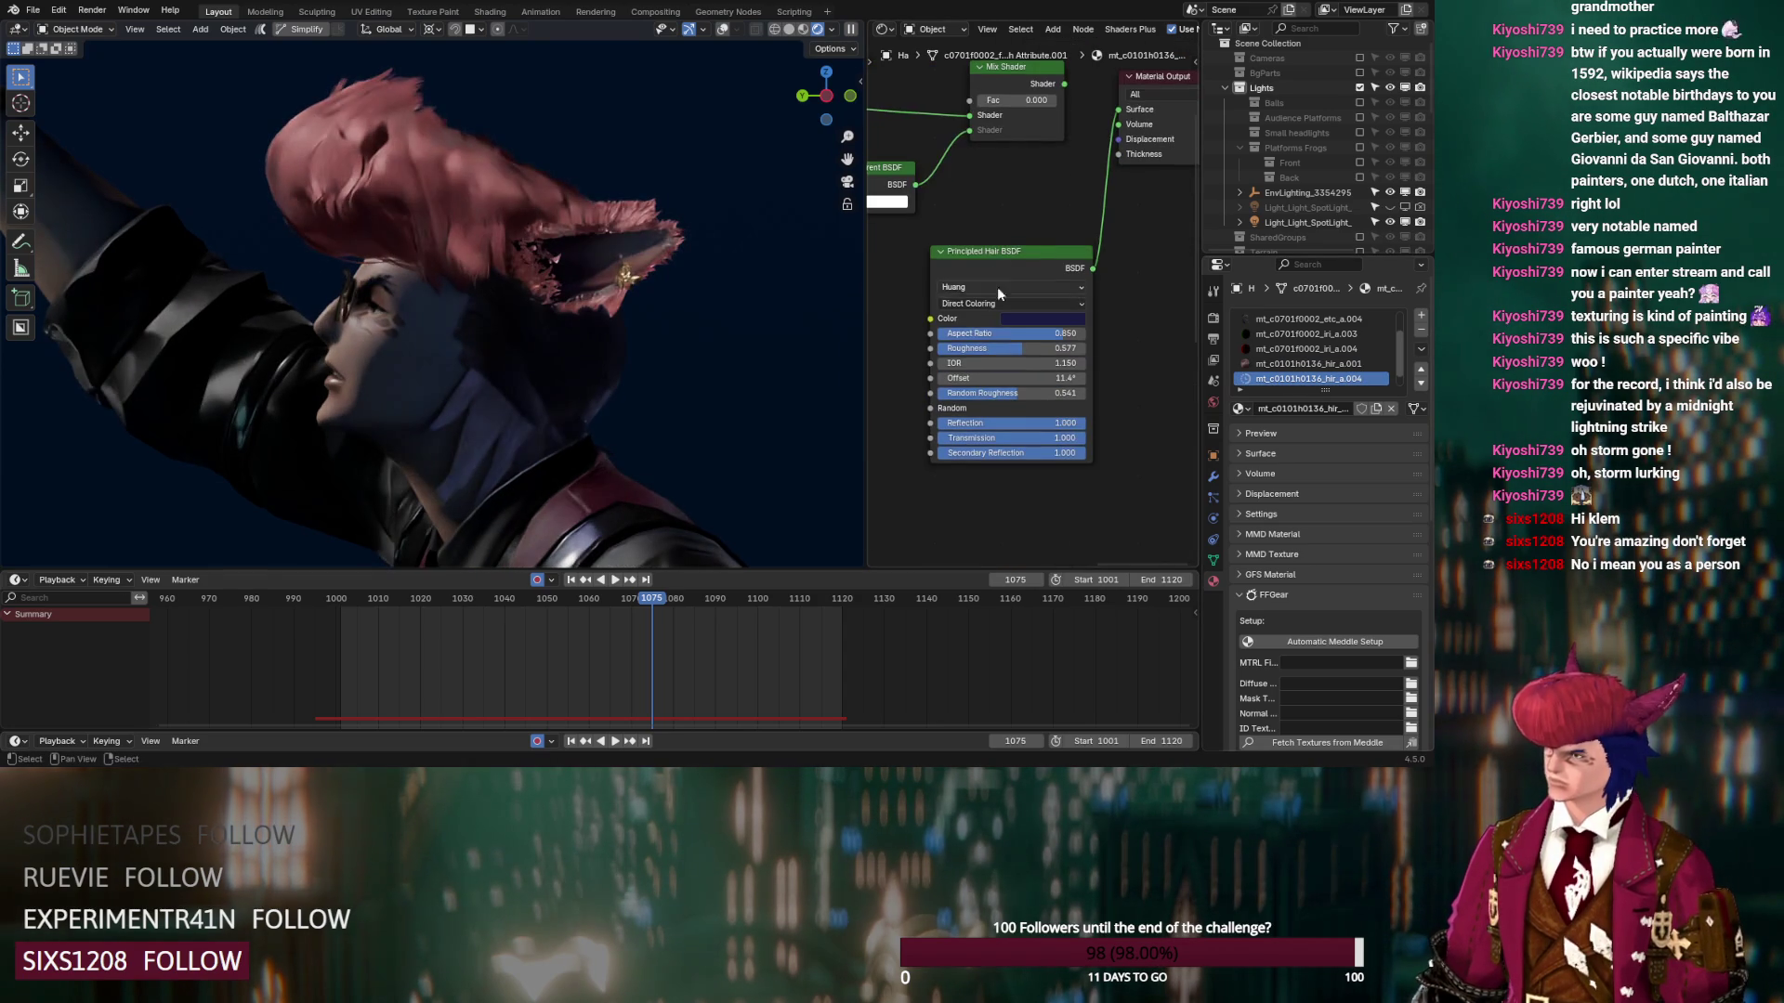
left_click_drag(1010, 348, 1010, 366)
Set its Offset to 2° and lower Random Roughness to 0.209
left_click(1010, 373)
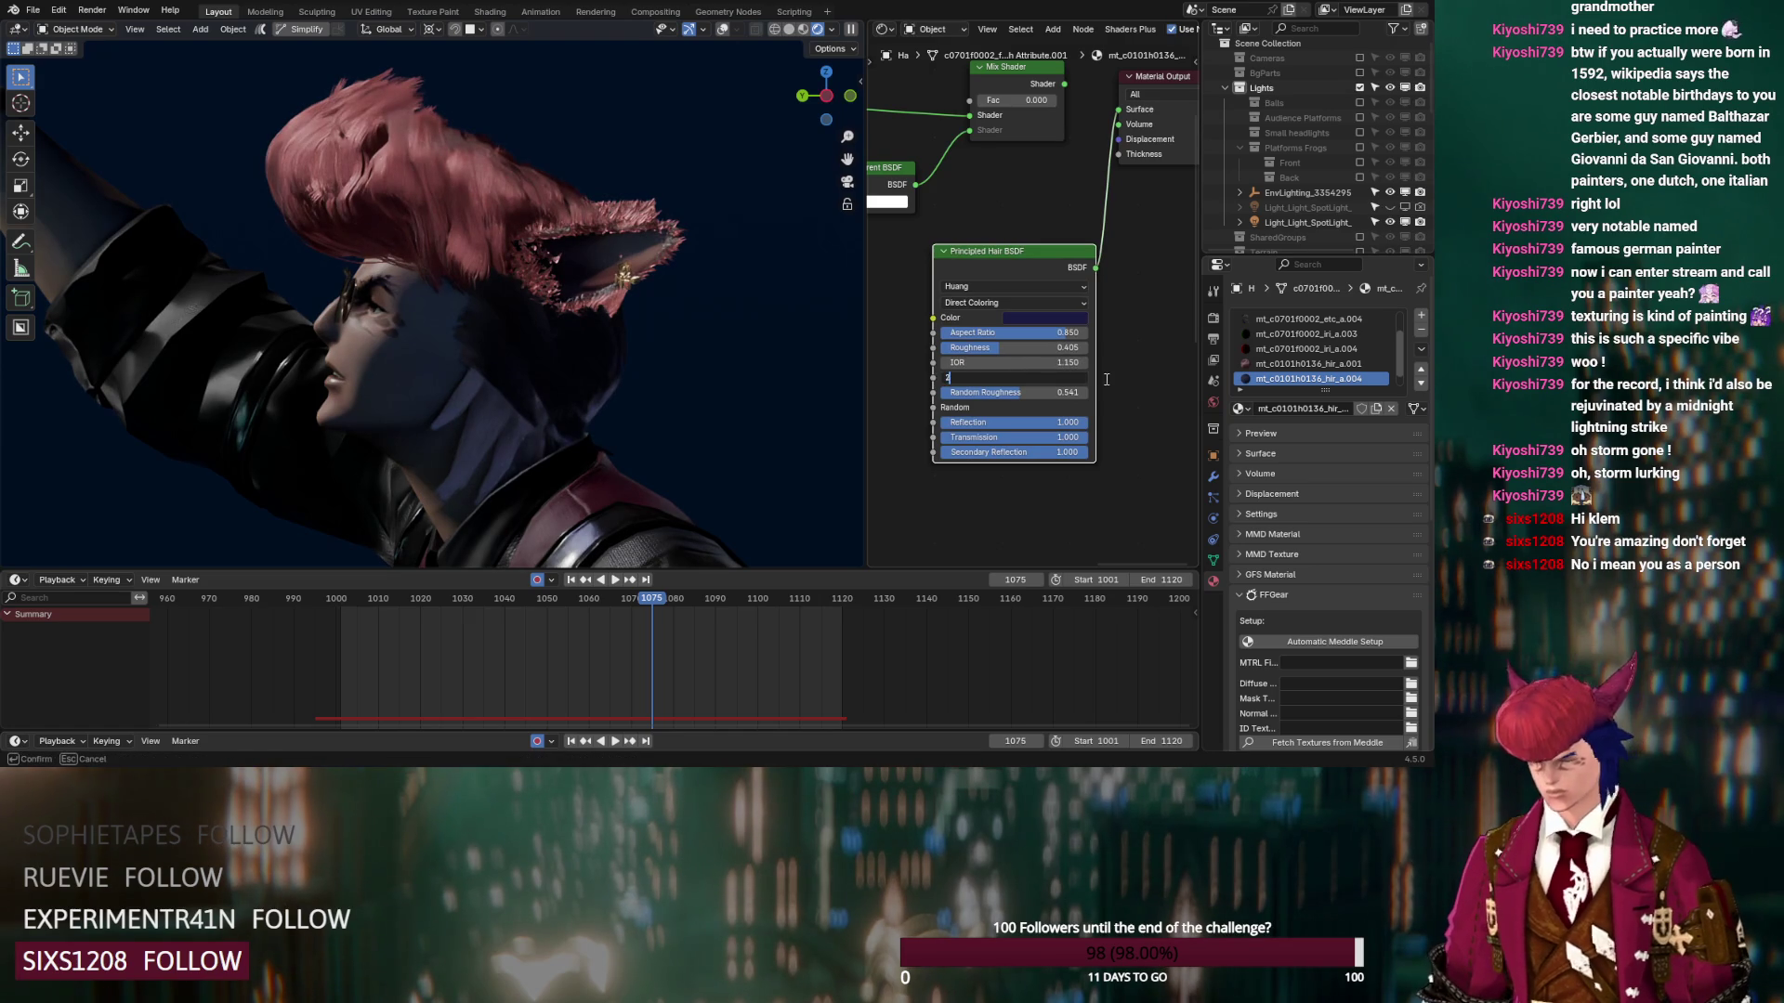
key("Return")
left_click_drag(1035, 390, 985, 390)
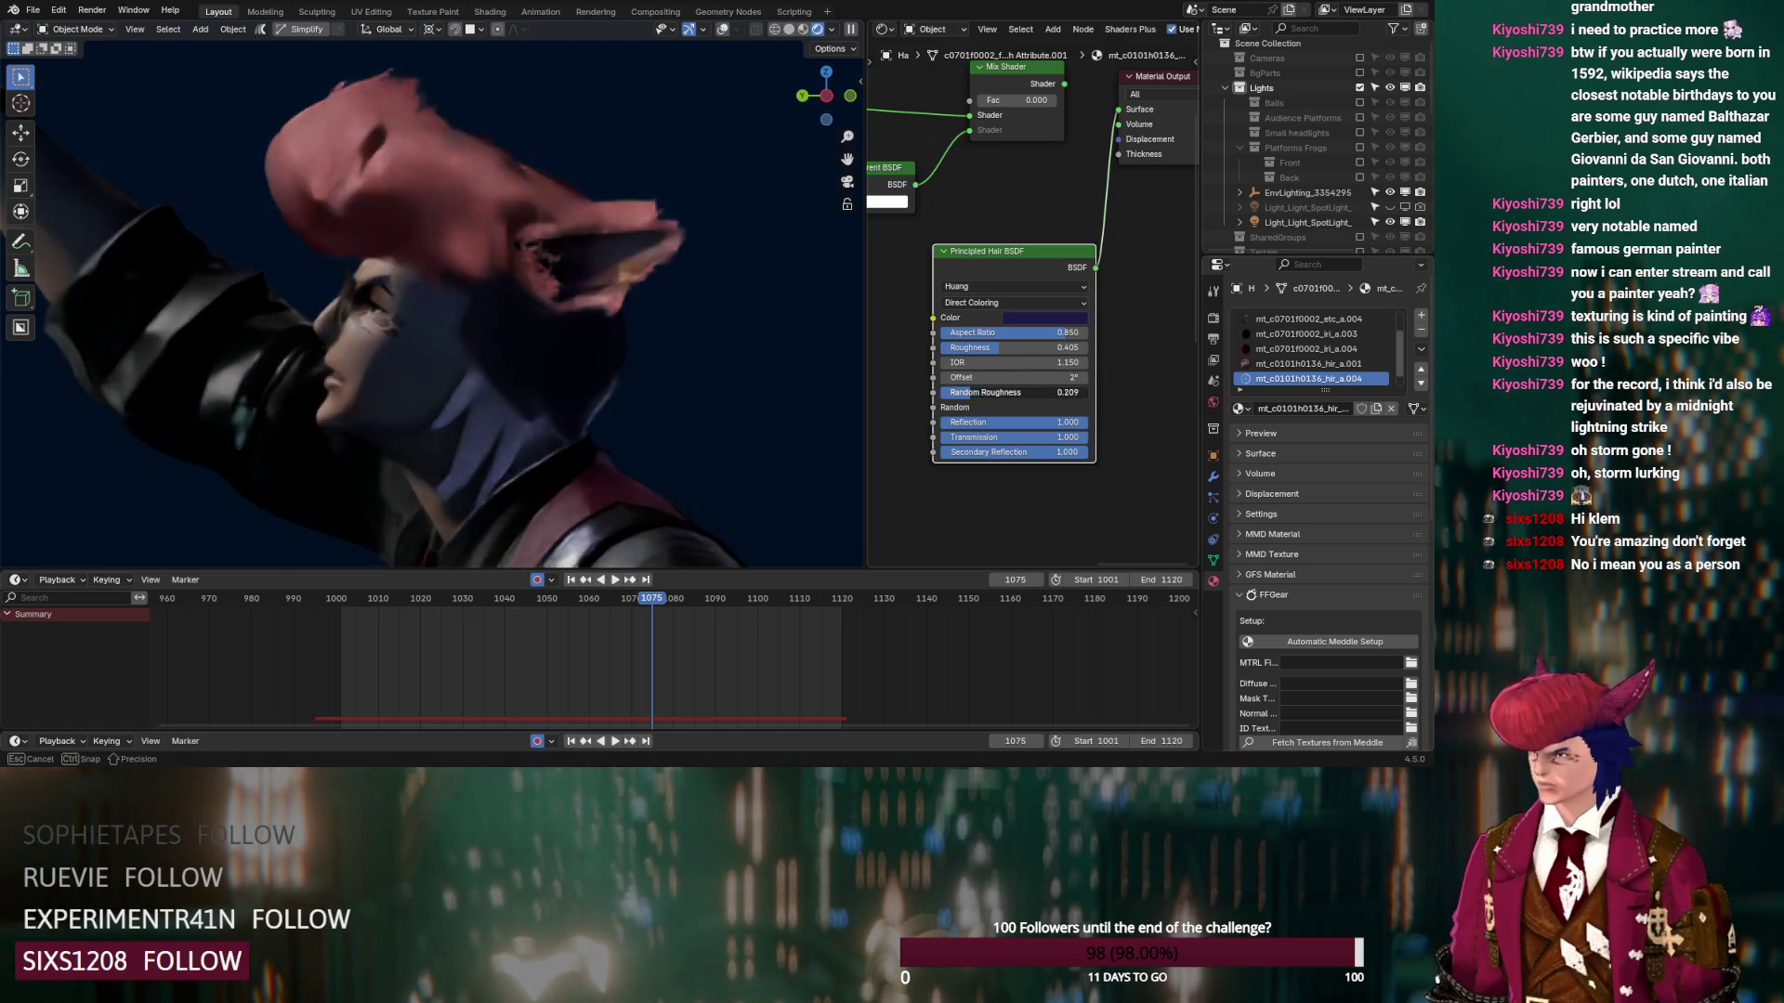
scroll(699, 329, "down", 5)
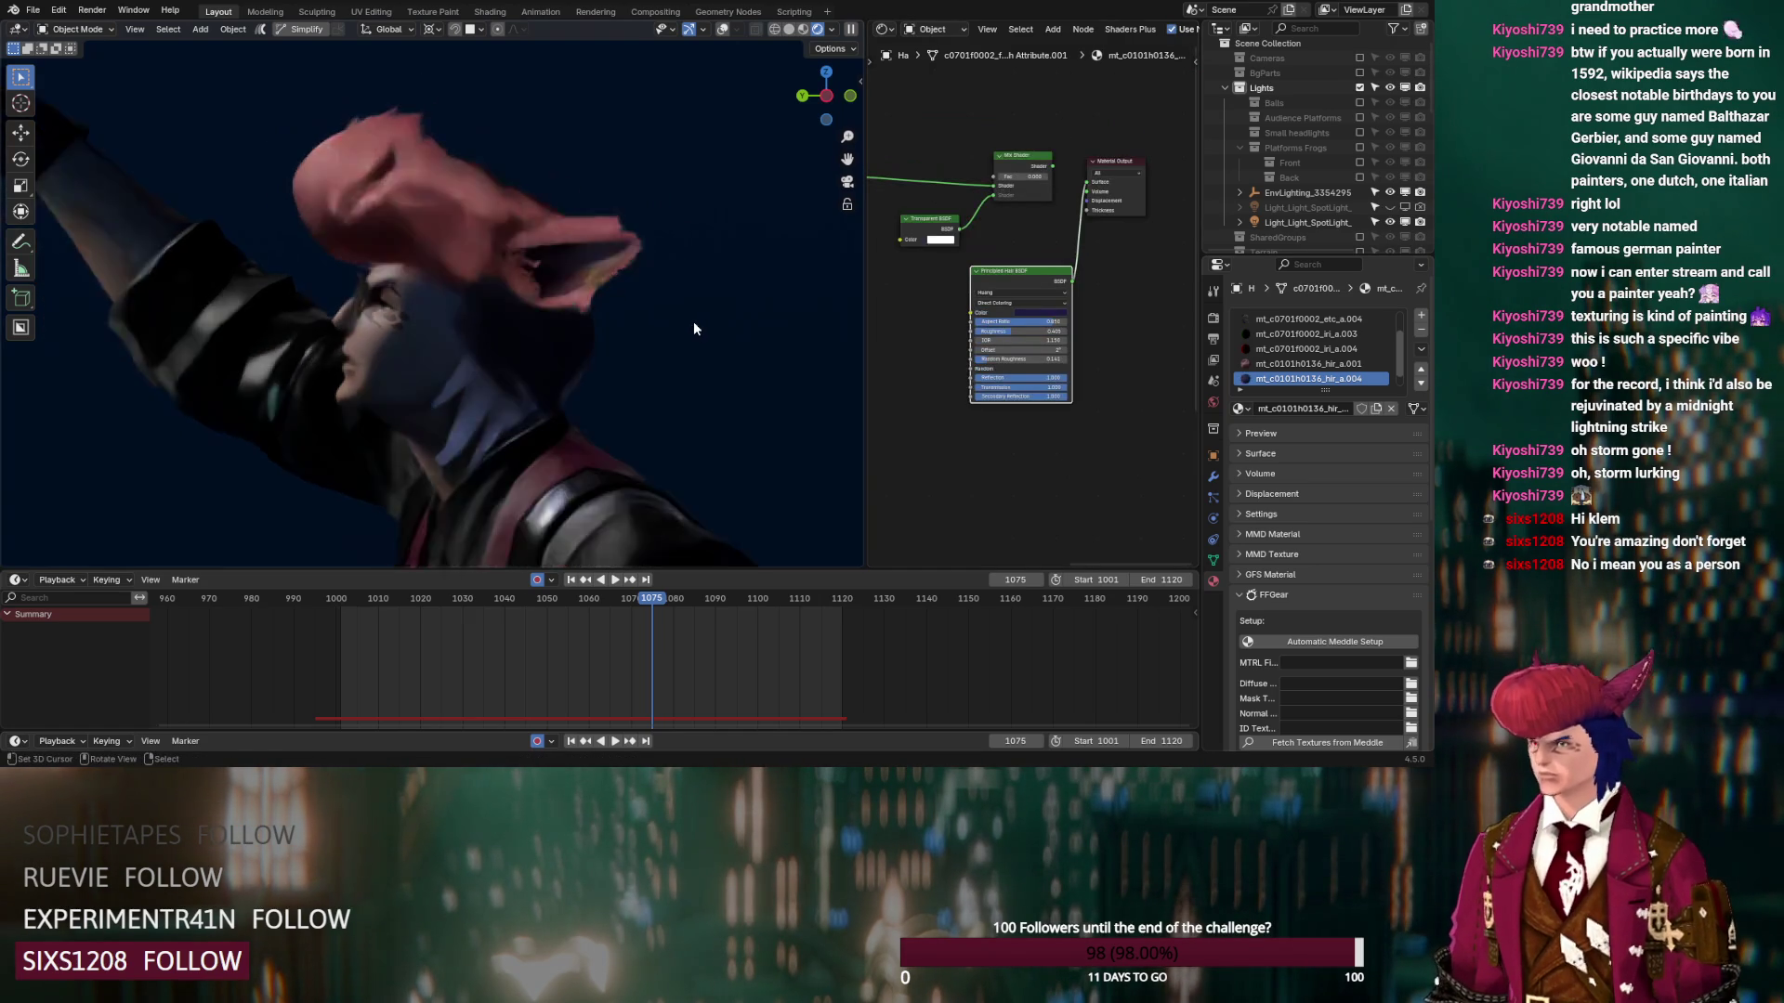
mouse_move(654, 404)
middle_mouse_down()
mouse_move(446, 296)
mouse_move(504, 422)
mouse_move(527, 438)
mouse_move(379, 156)
mouse_move(454, 353)
mouse_move(468, 275)
middle_mouse_up()
Switch the ears' hair shader to the Huang model and raise its IOR
left_click(468, 275)
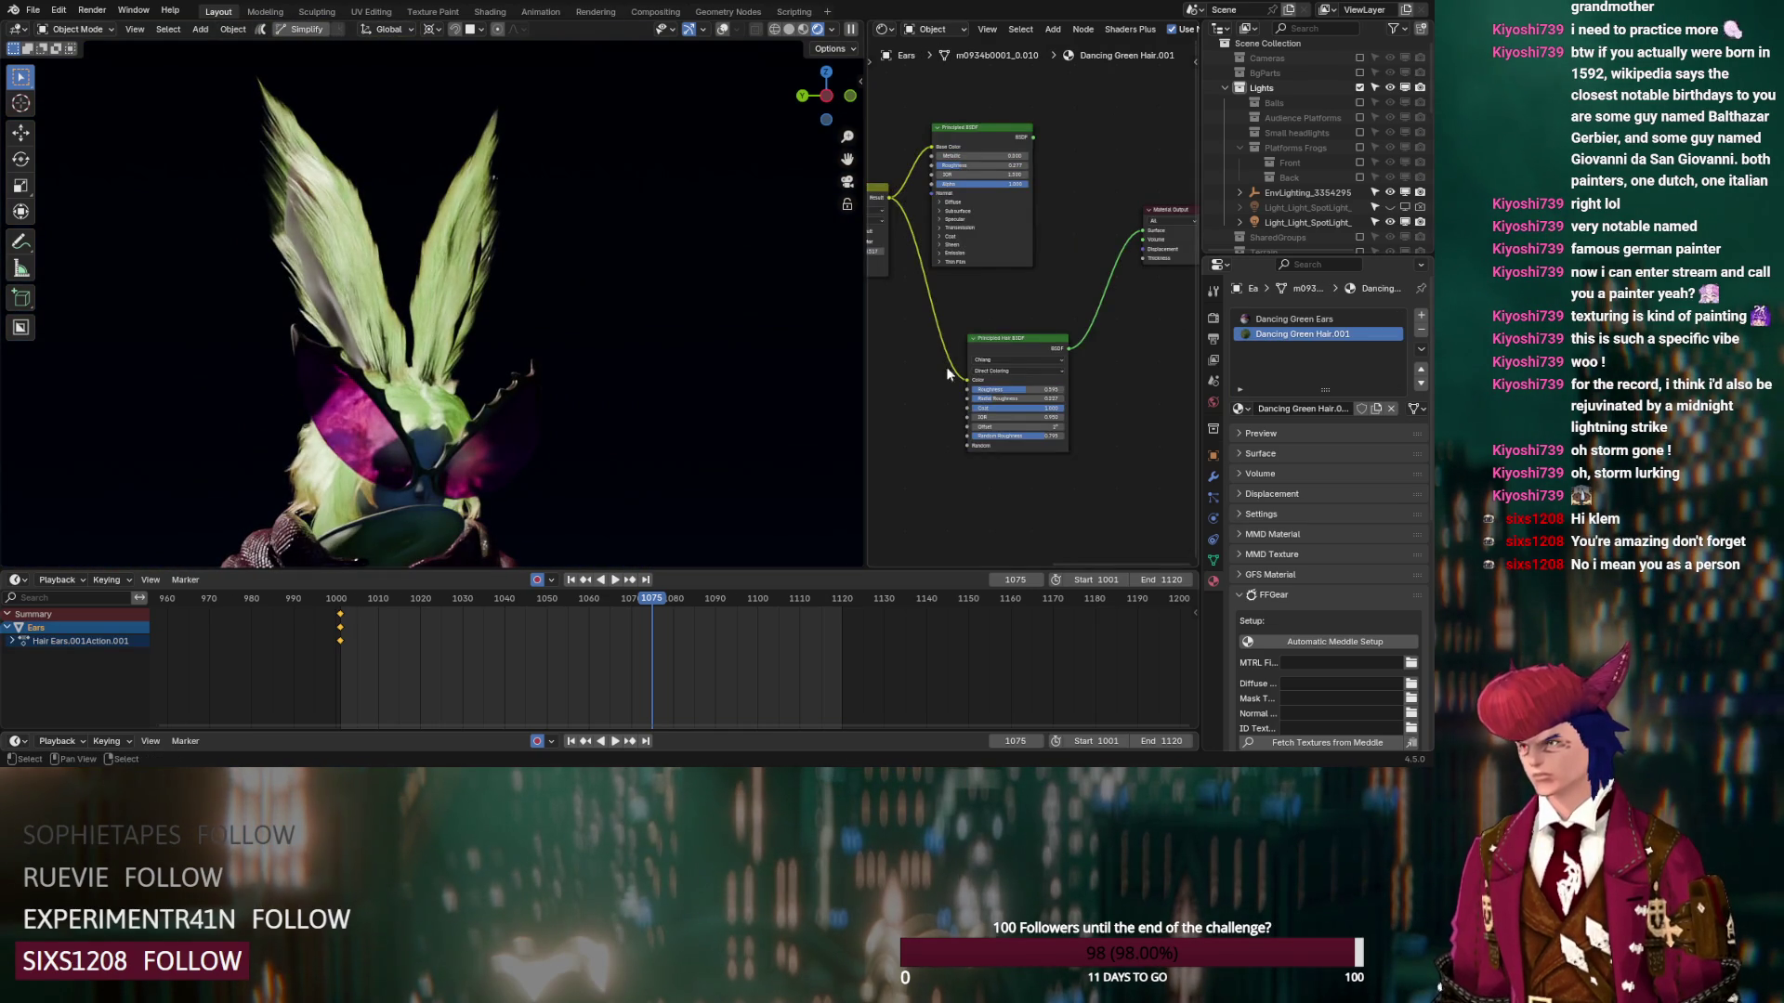
scroll(956, 416, "up", 4)
middle_click_drag(956, 416, 992, 246)
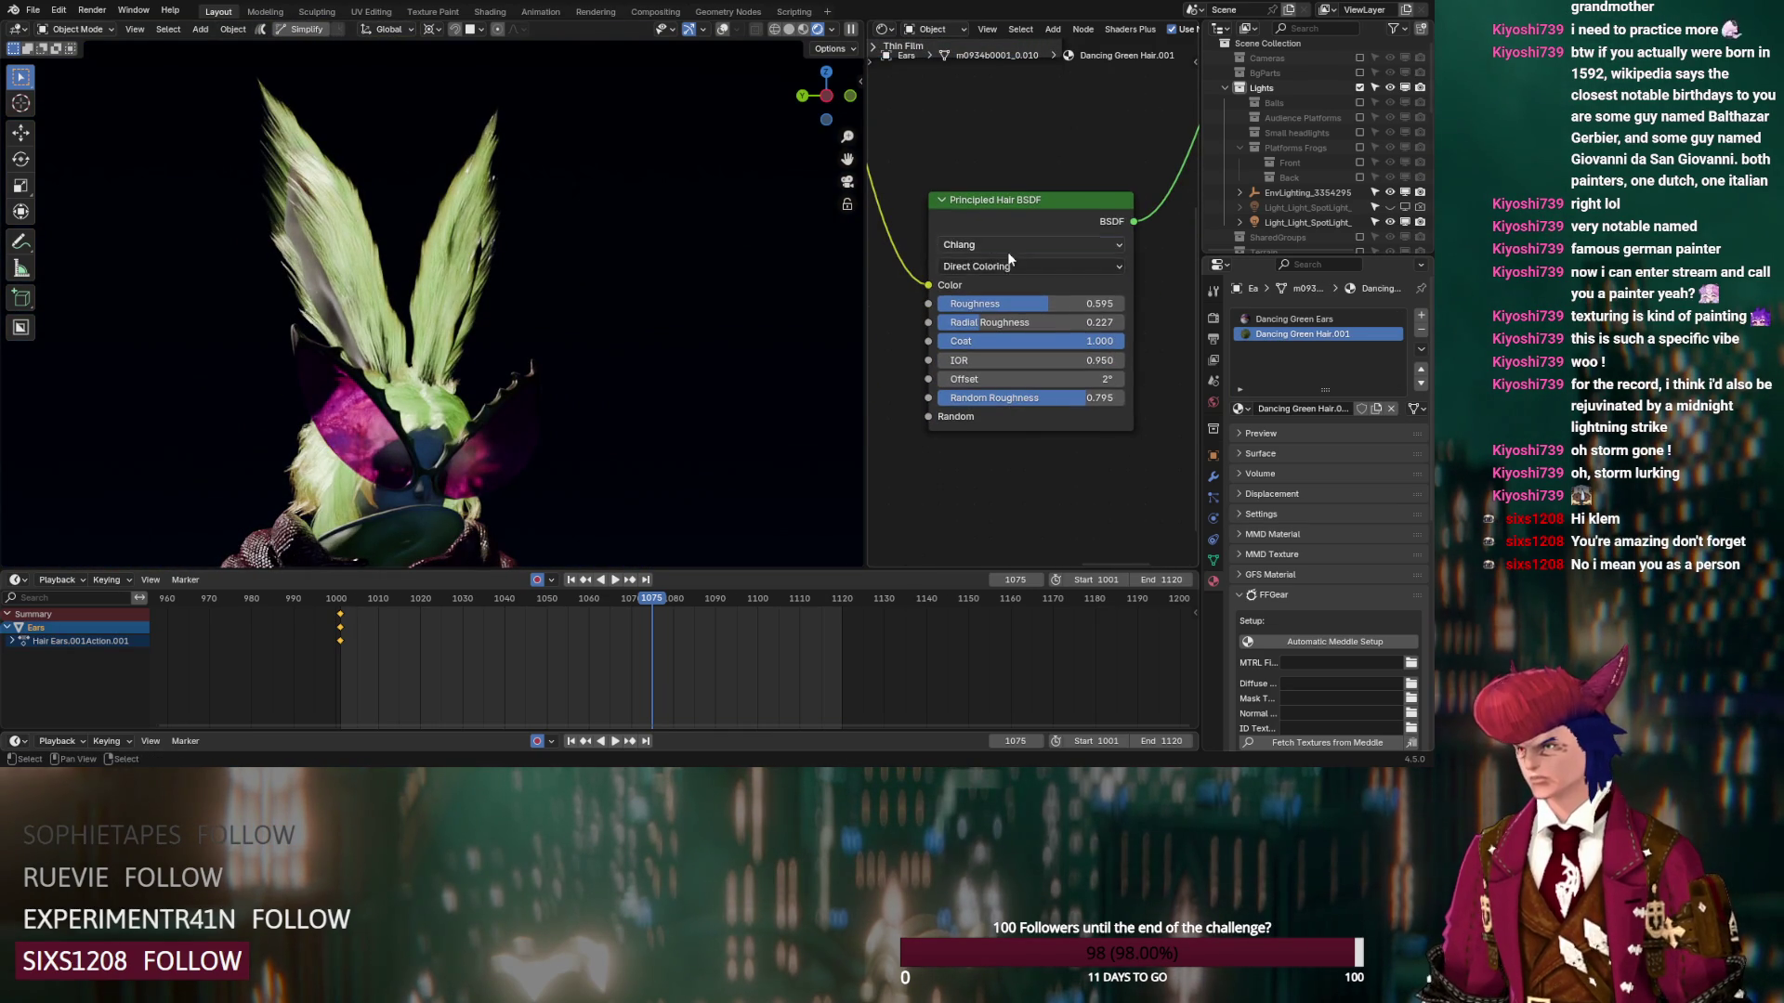
left_click(991, 246)
left_click(1001, 303)
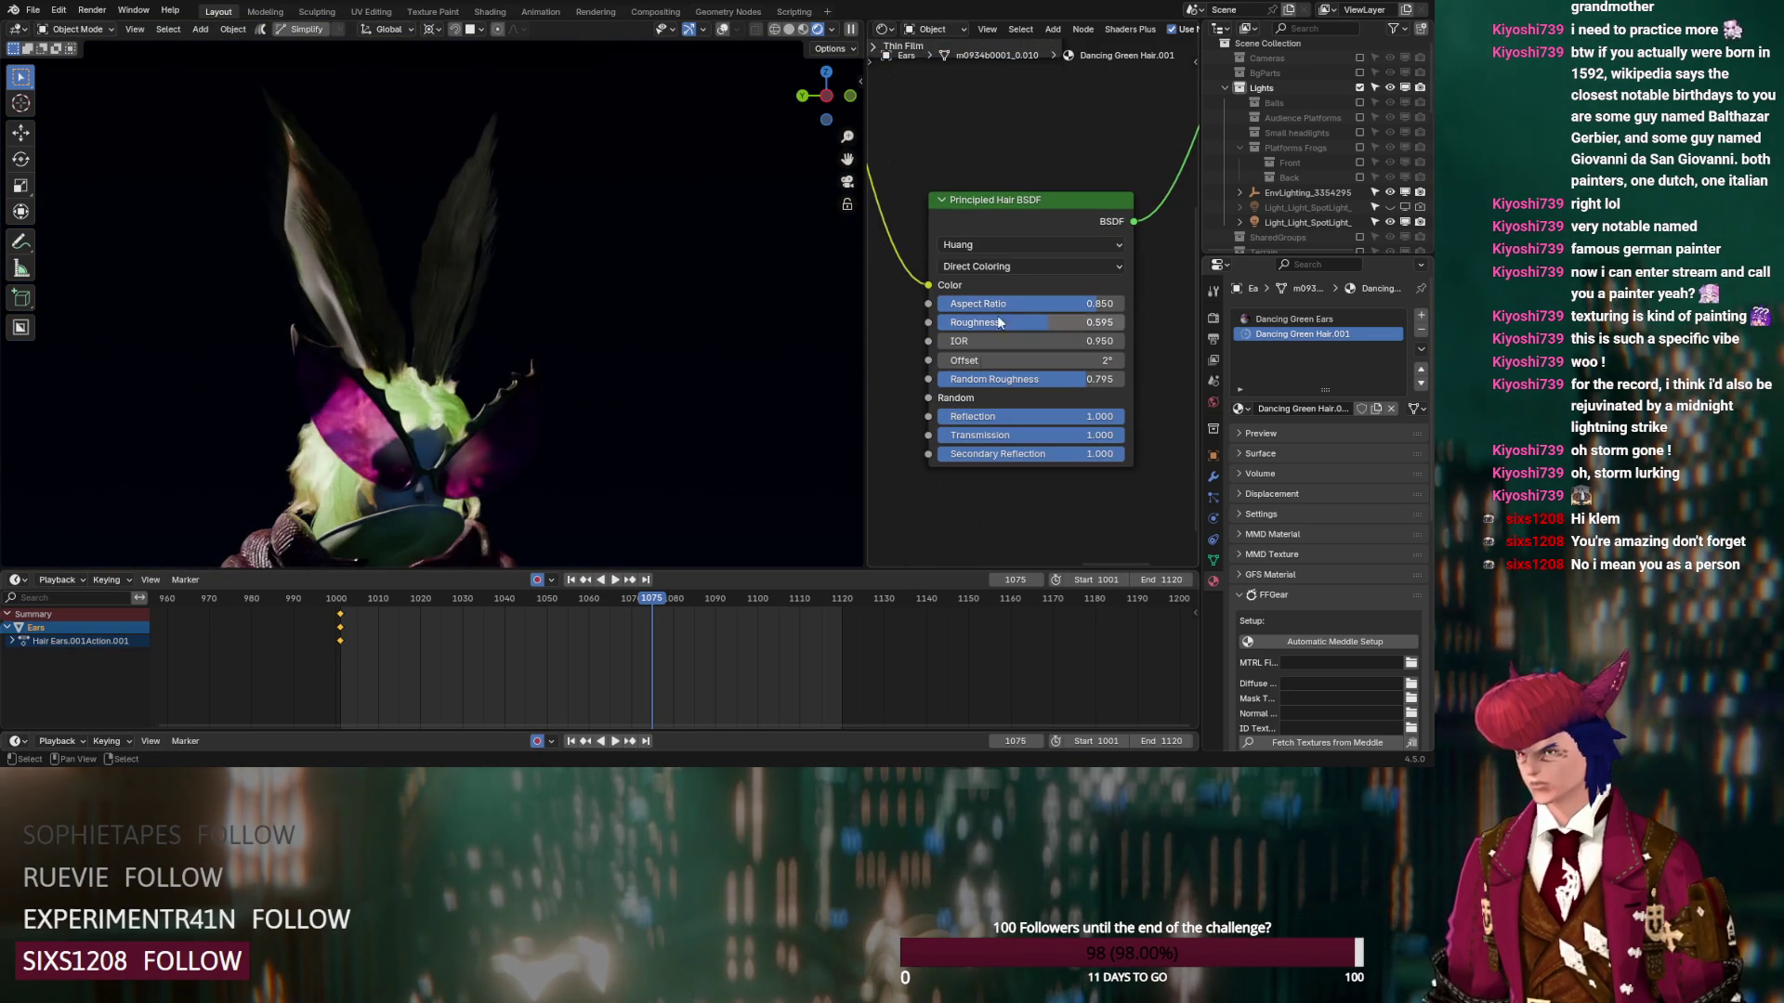
mouse_move(1022, 346)
left_mouse_down()
mouse_move(1068, 347)
mouse_move(1001, 323)
left_mouse_up()
Set the ear hair's Random Roughness to 0.473 and Roughness to 0.127
left_click(1041, 380)
type("0.473")
key("Return")
left_click(1085, 321)
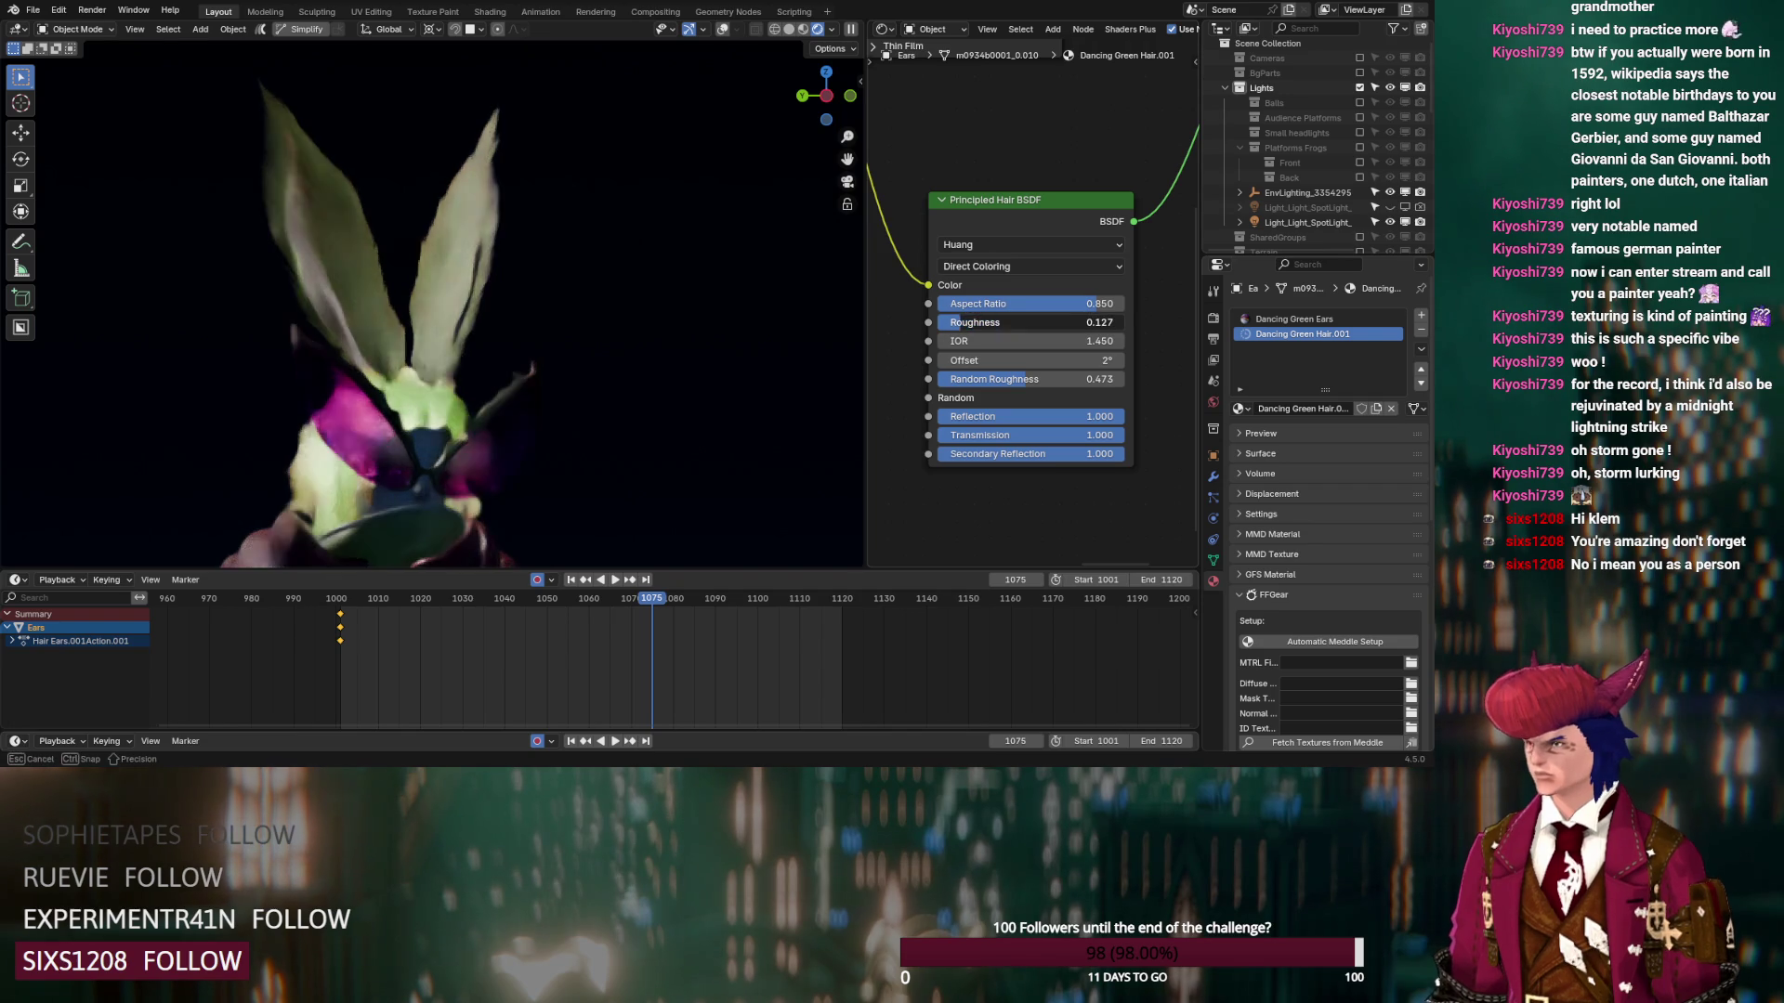
type("0.127")
key("Return")
Lower Random Roughness to 0.309 and fine-tune Aspect Ratio to 0.791
left_click_drag(1039, 382, 1008, 382)
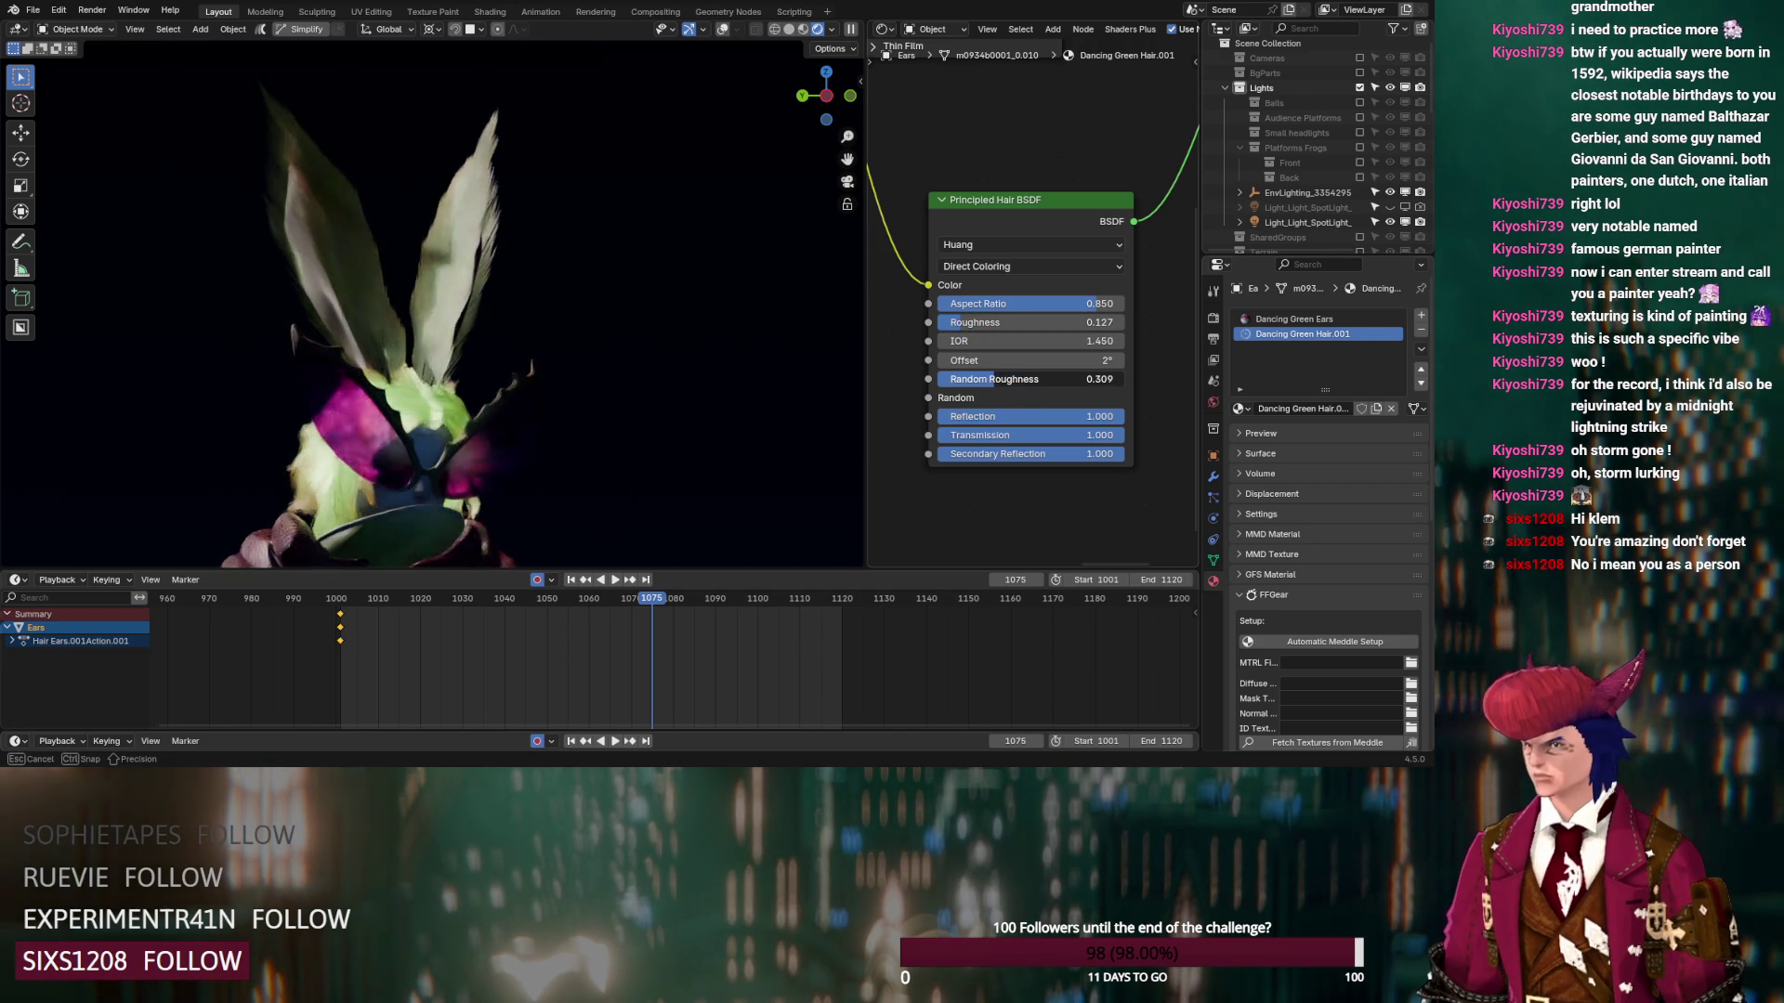
left_click_drag(1051, 305, 998, 305)
left_click_drag(976, 304, 1075, 304)
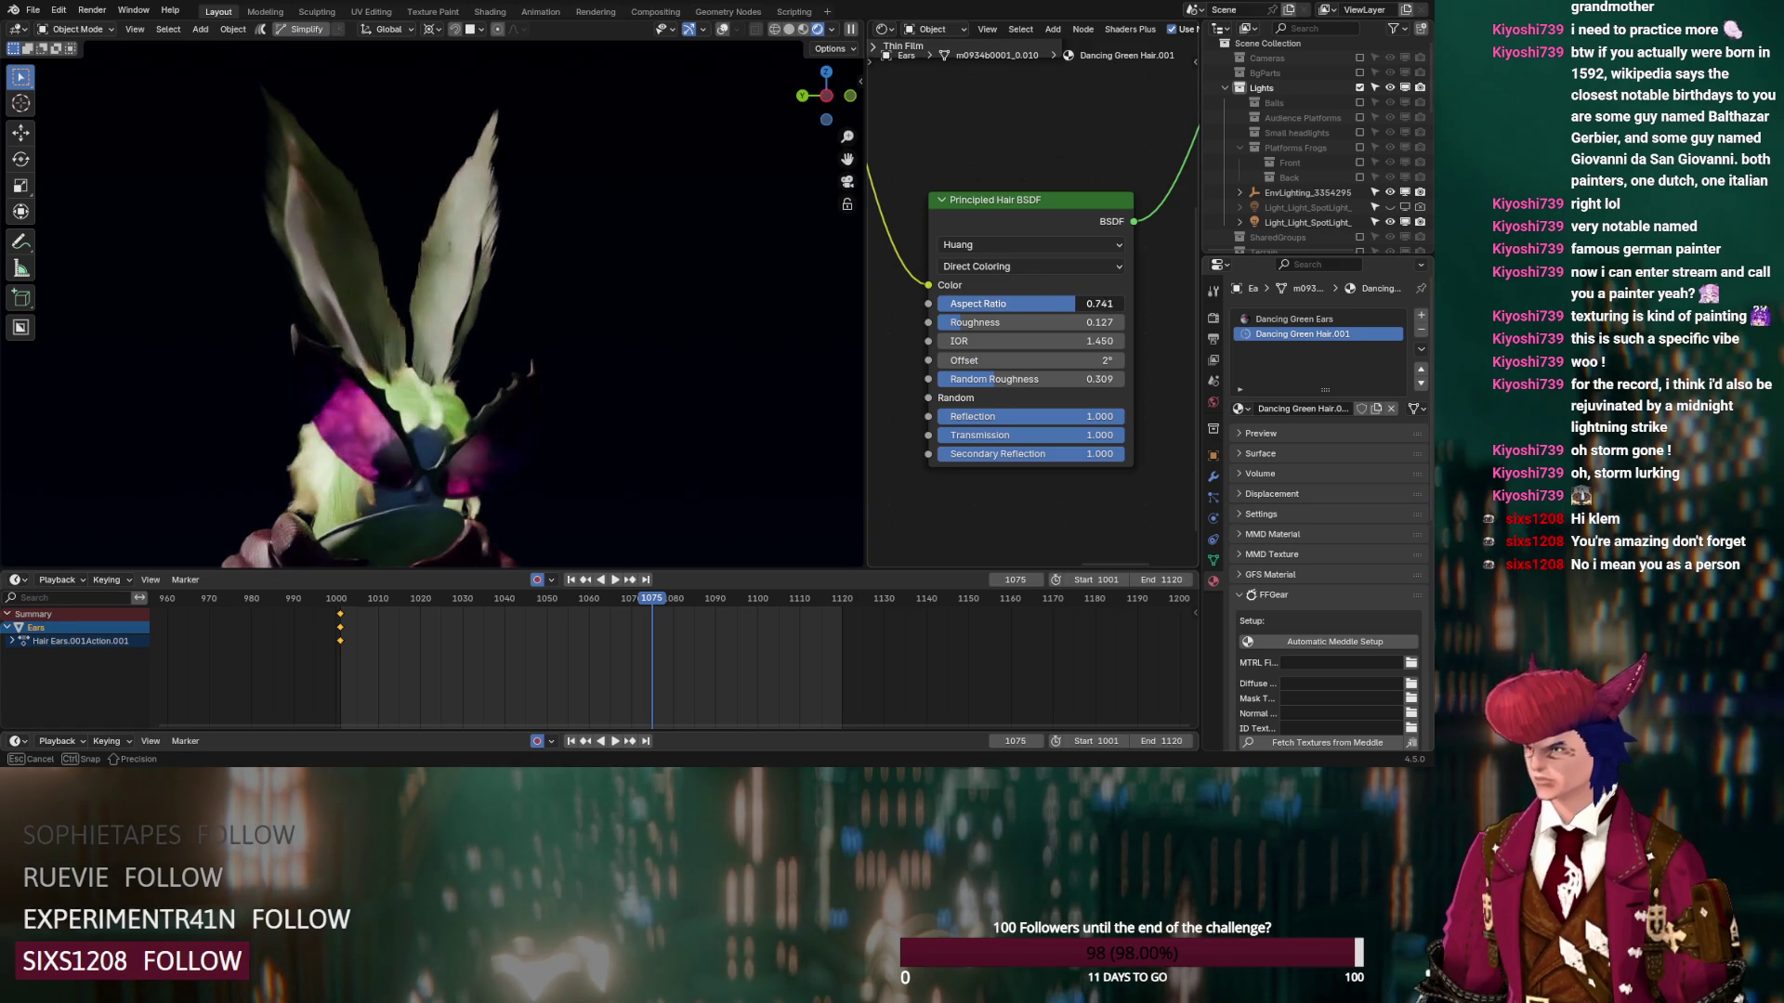
left_click_drag(926, 324, 930, 325)
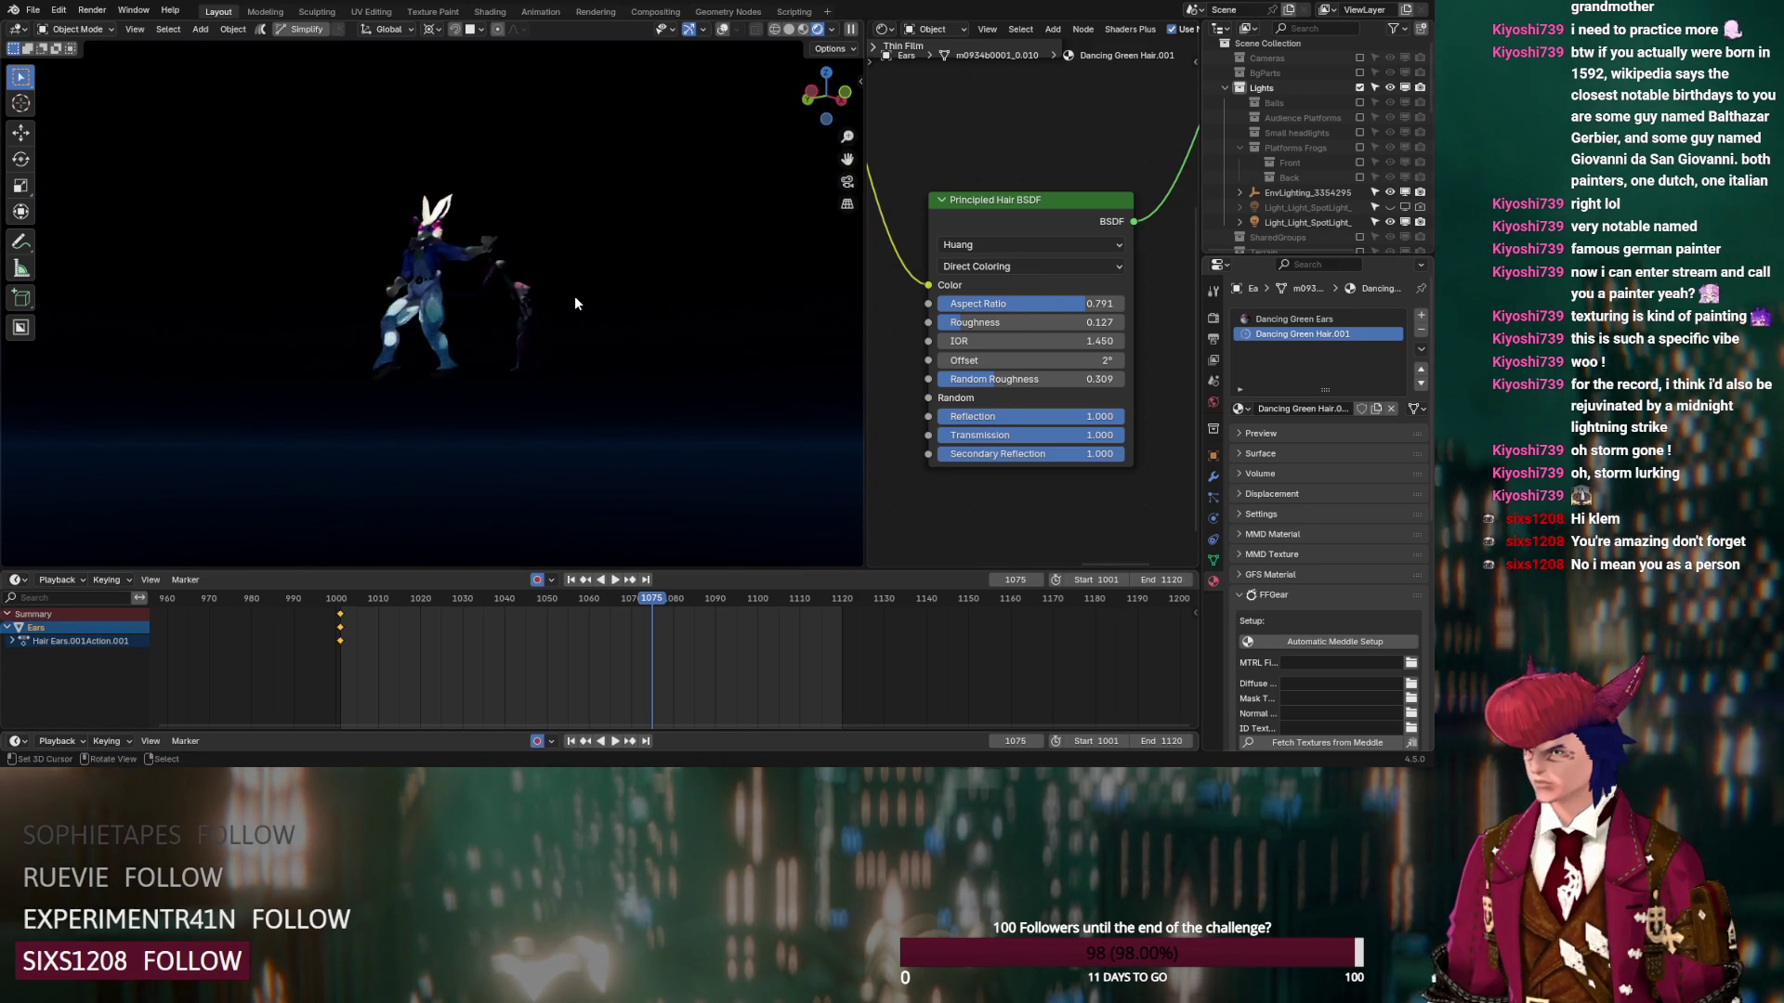
scroll(574, 303, "up", 10)
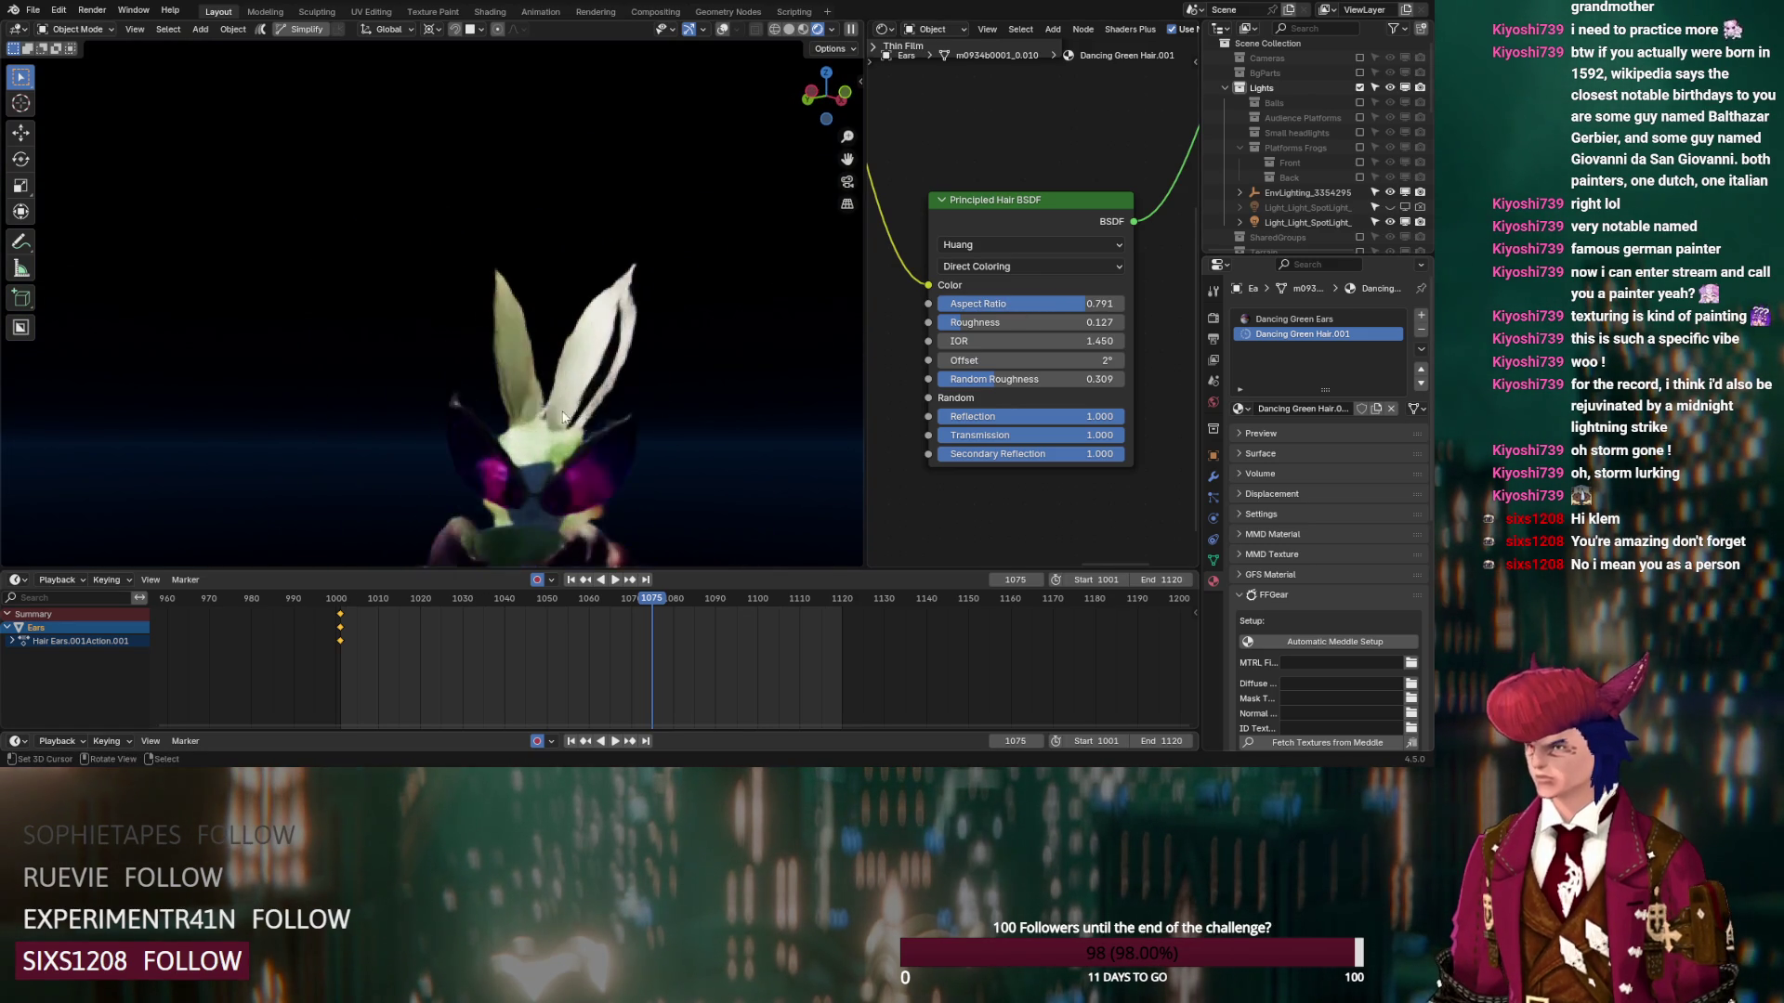
mouse_move(710, 463)
middle_mouse_down()
mouse_move(834, 472)
mouse_move(552, 439)
mouse_move(766, 376)
middle_mouse_up()
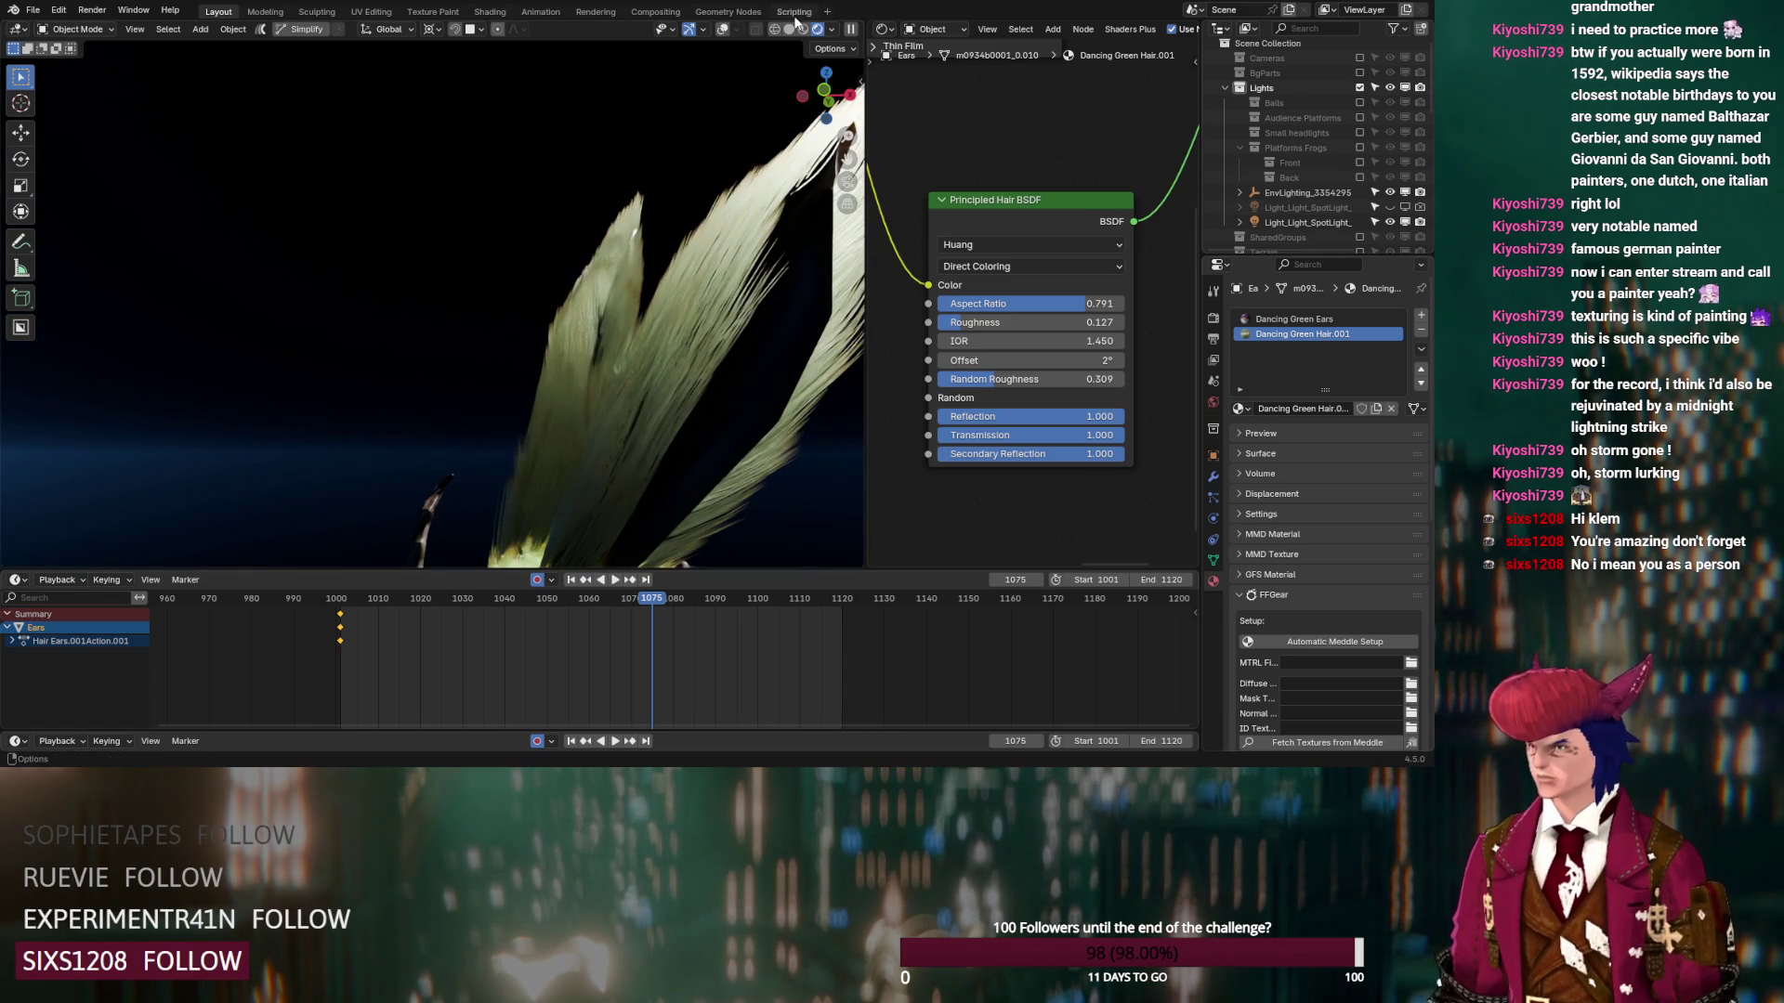
scroll(764, 263, "down", 5)
left_click(1251, 318)
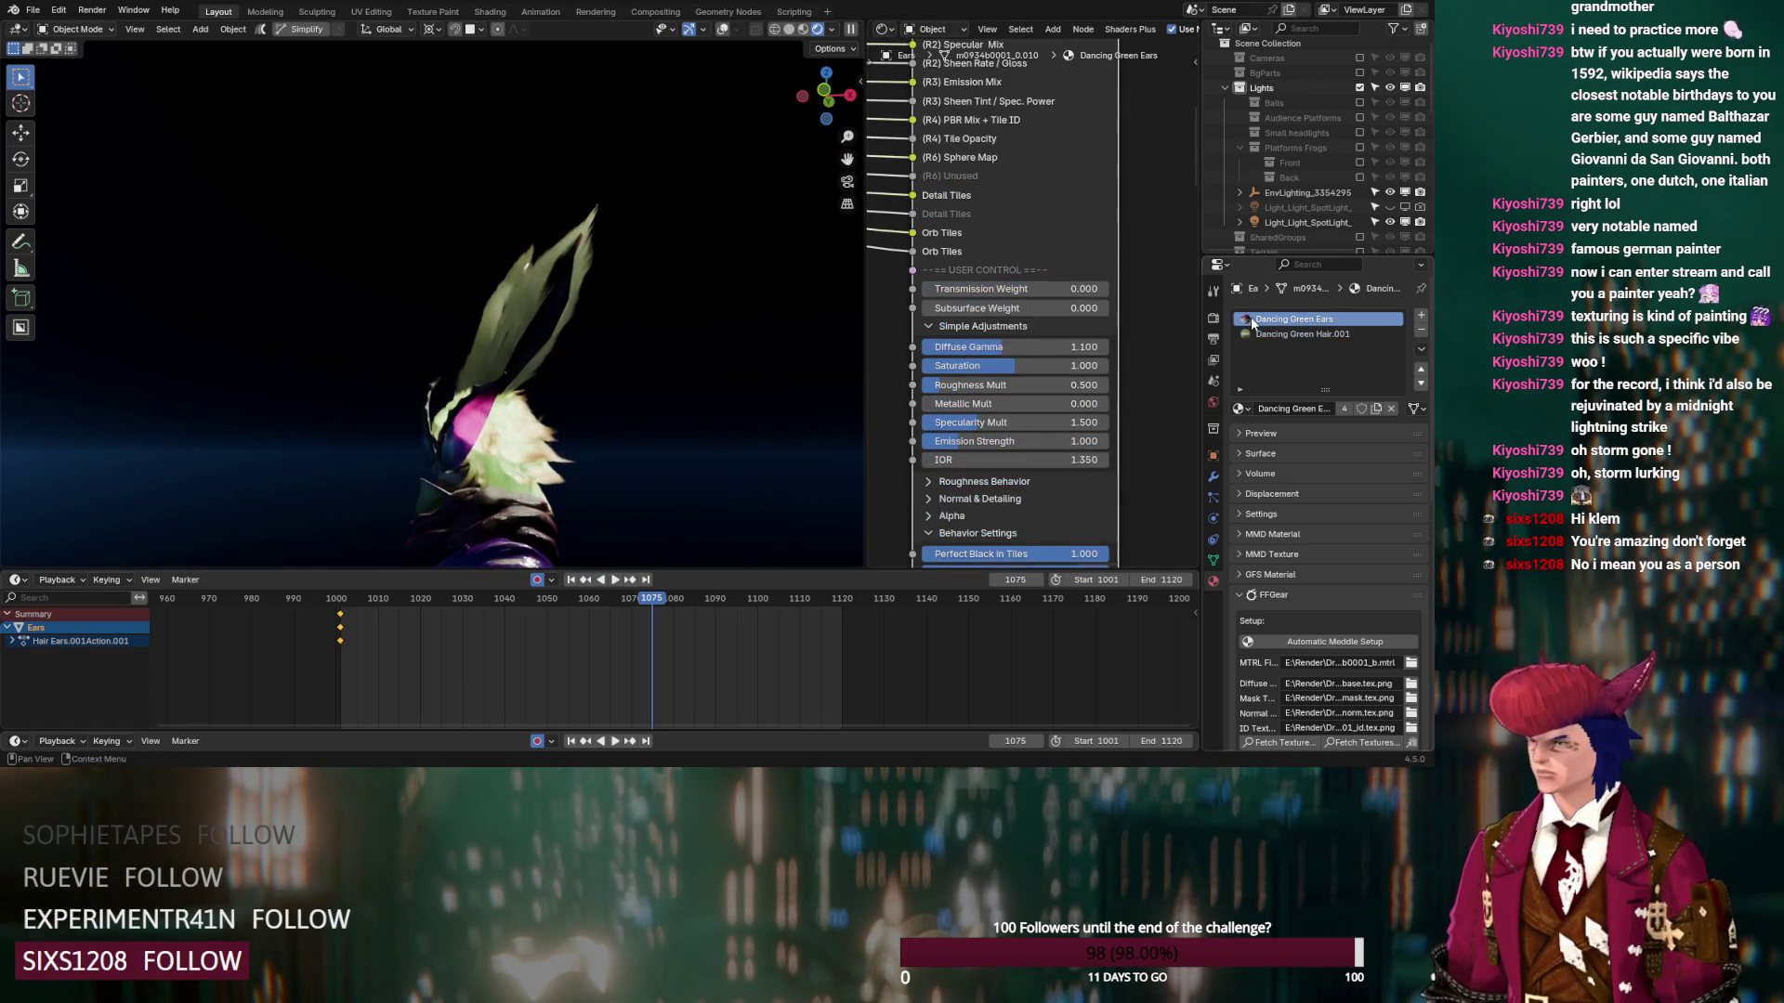
Hide the ears' ParticleSystem in the viewport from the Modifier tab to inspect the bare ears
left_click(1215, 477)
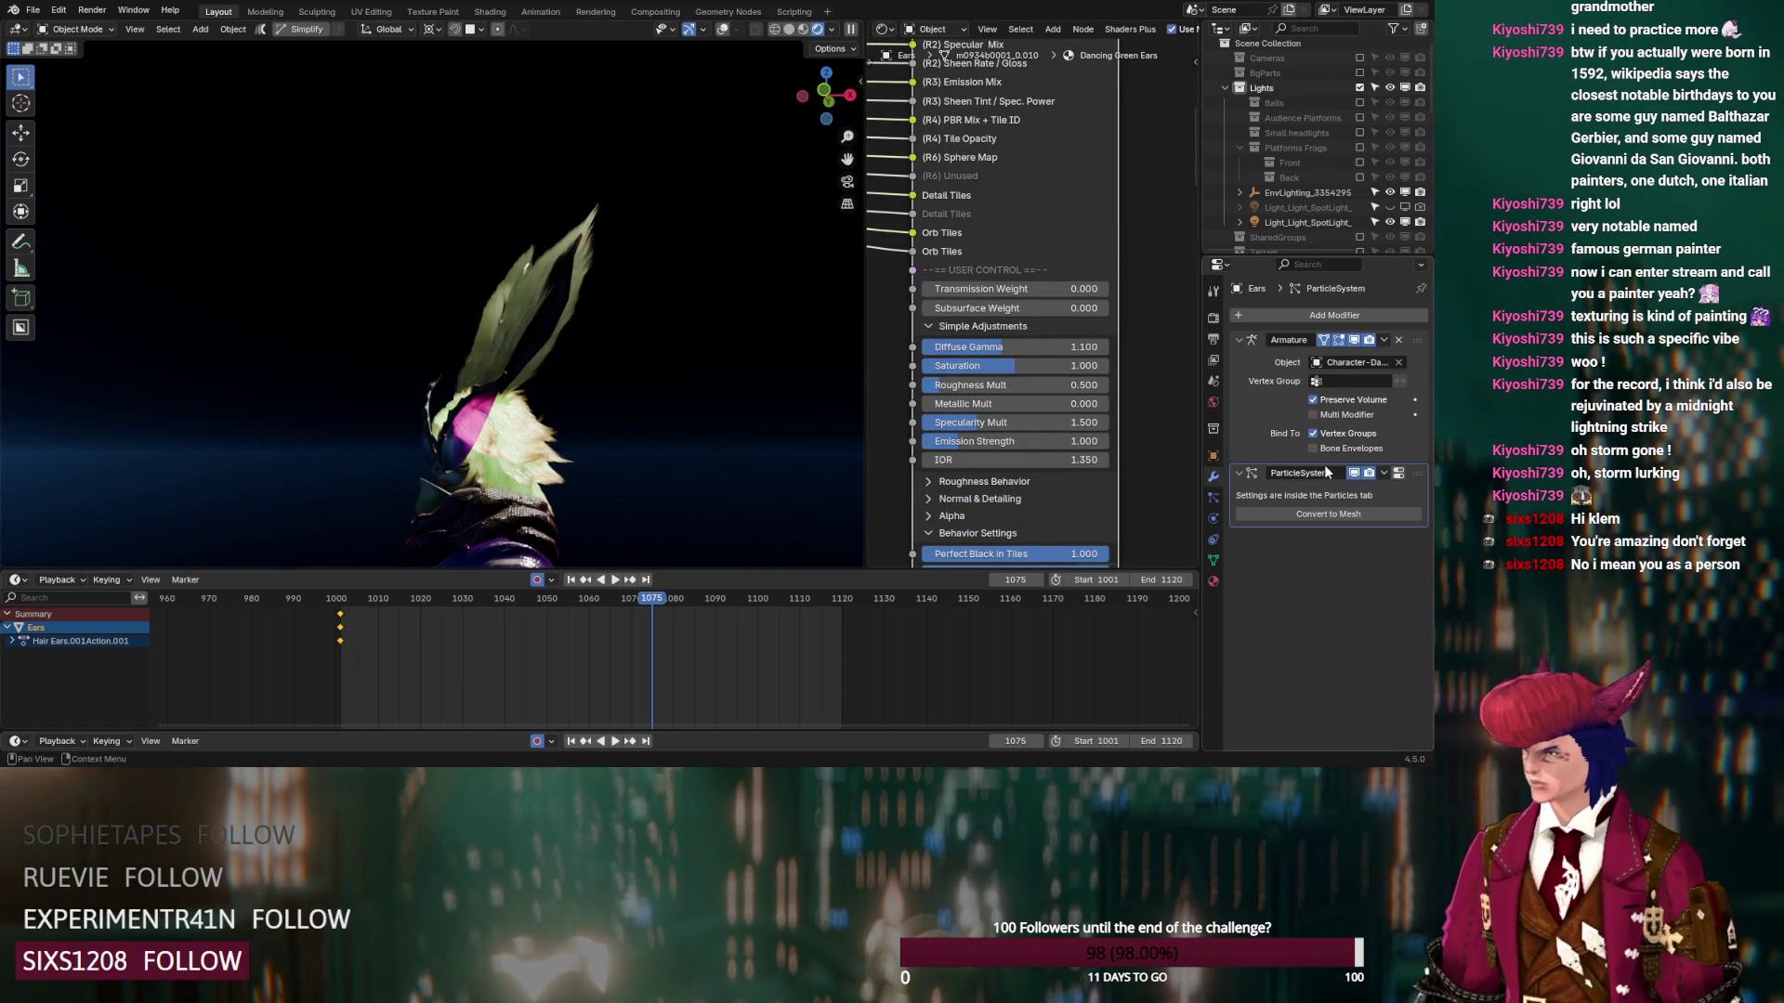
left_click(1353, 474)
mouse_move(546, 329)
middle_mouse_down()
mouse_move(641, 397)
mouse_move(769, 427)
mouse_move(713, 431)
mouse_move(689, 380)
mouse_move(749, 355)
mouse_move(461, 348)
mouse_move(681, 429)
mouse_move(580, 383)
middle_mouse_up()
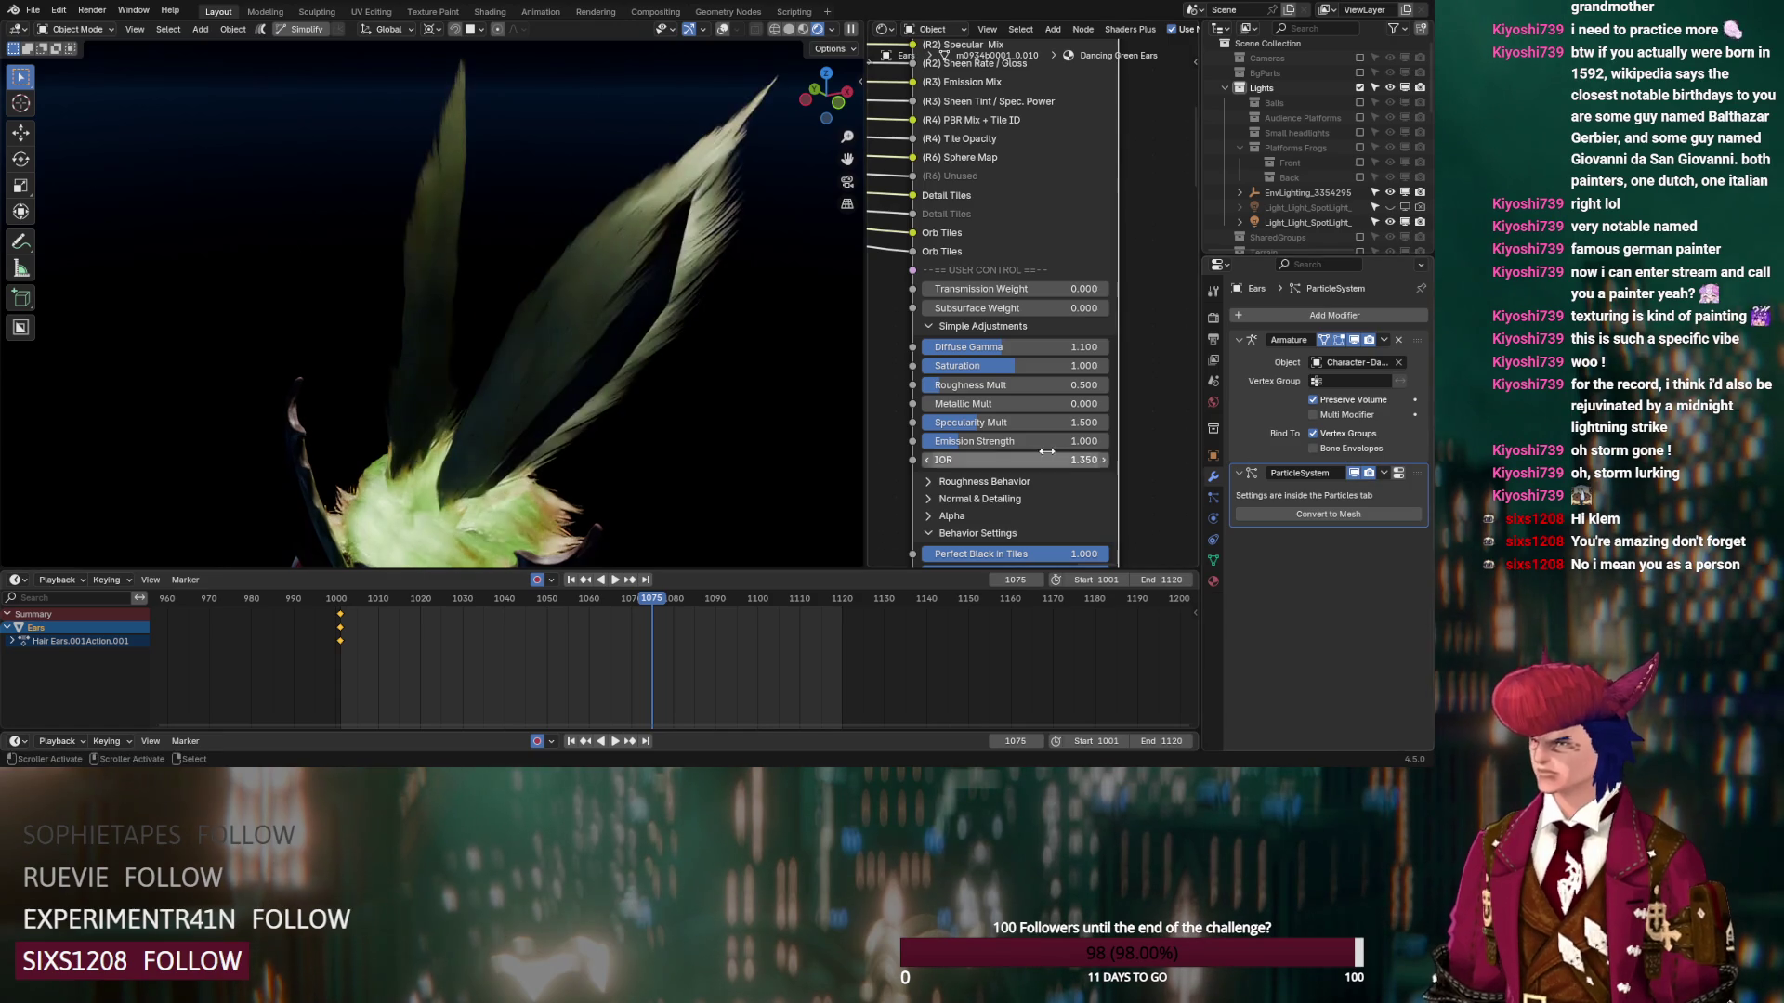
scroll(1022, 297, "down", 5)
mouse_move(632, 371)
middle_mouse_down()
mouse_move(706, 391)
mouse_move(769, 378)
mouse_move(513, 373)
middle_mouse_up()
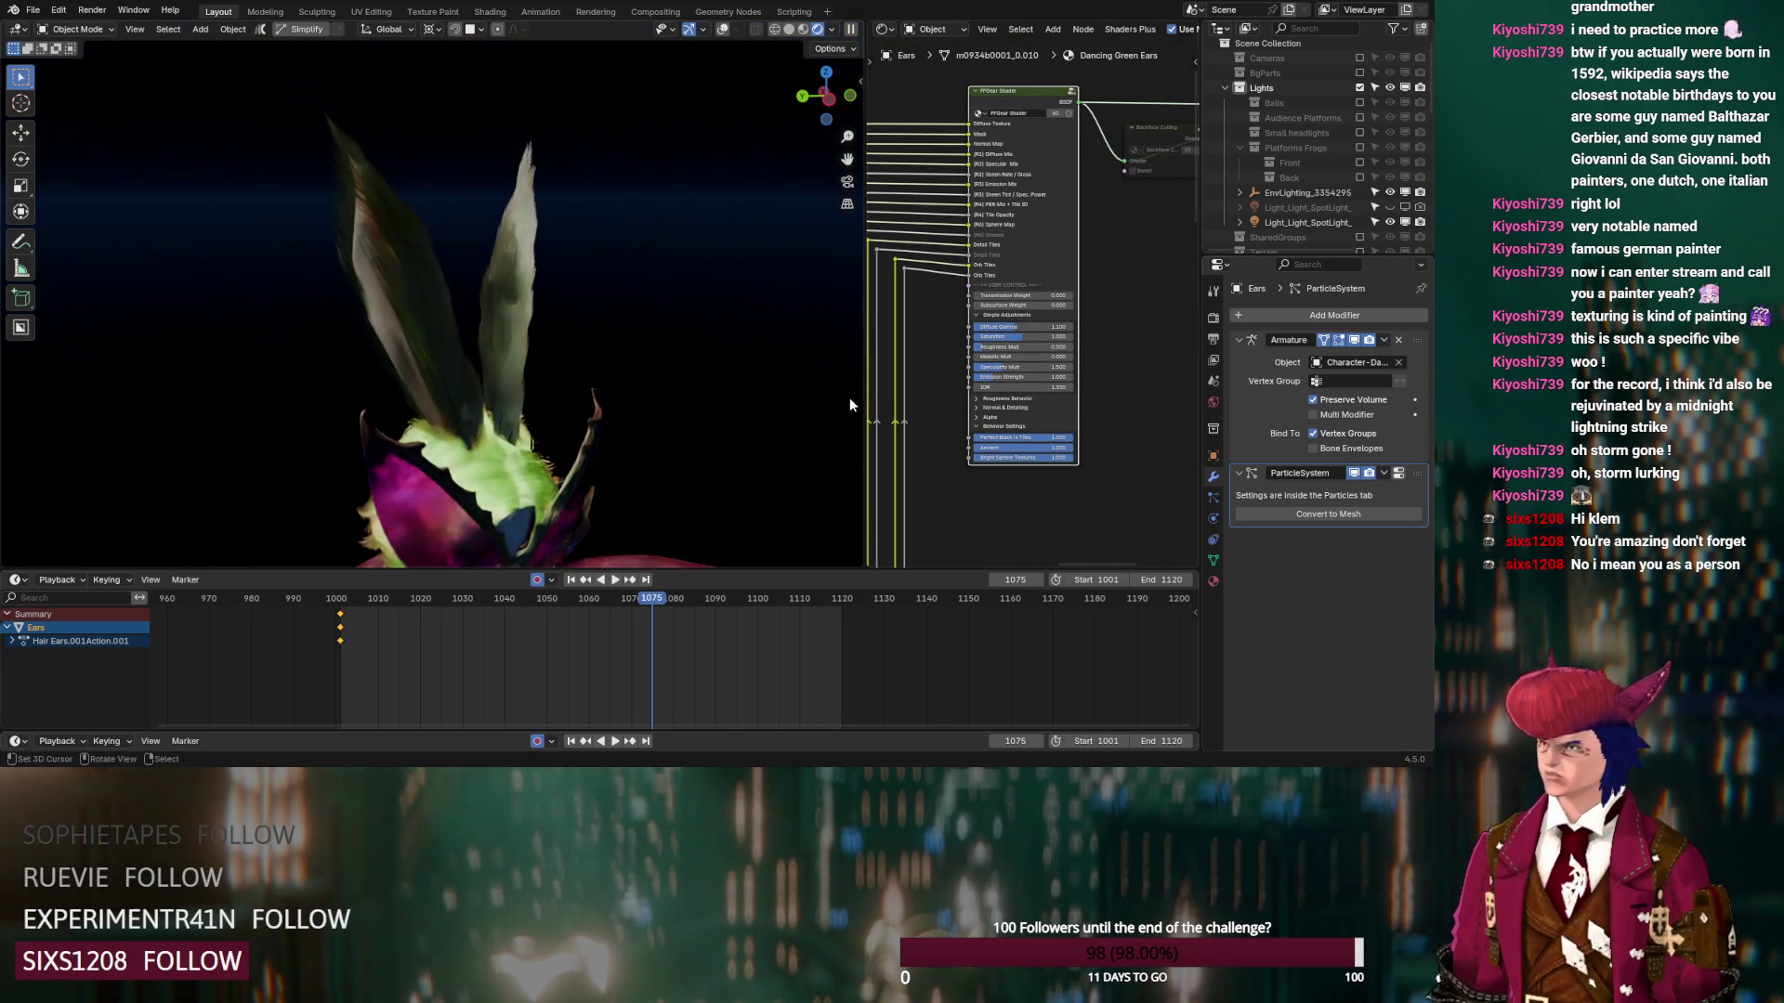
Reselect the Dancing Green Hair.001 material, then bring up the ears' particle properties
left_click(1213, 581)
left_click(1323, 334)
middle_click_drag(775, 398, 694, 401)
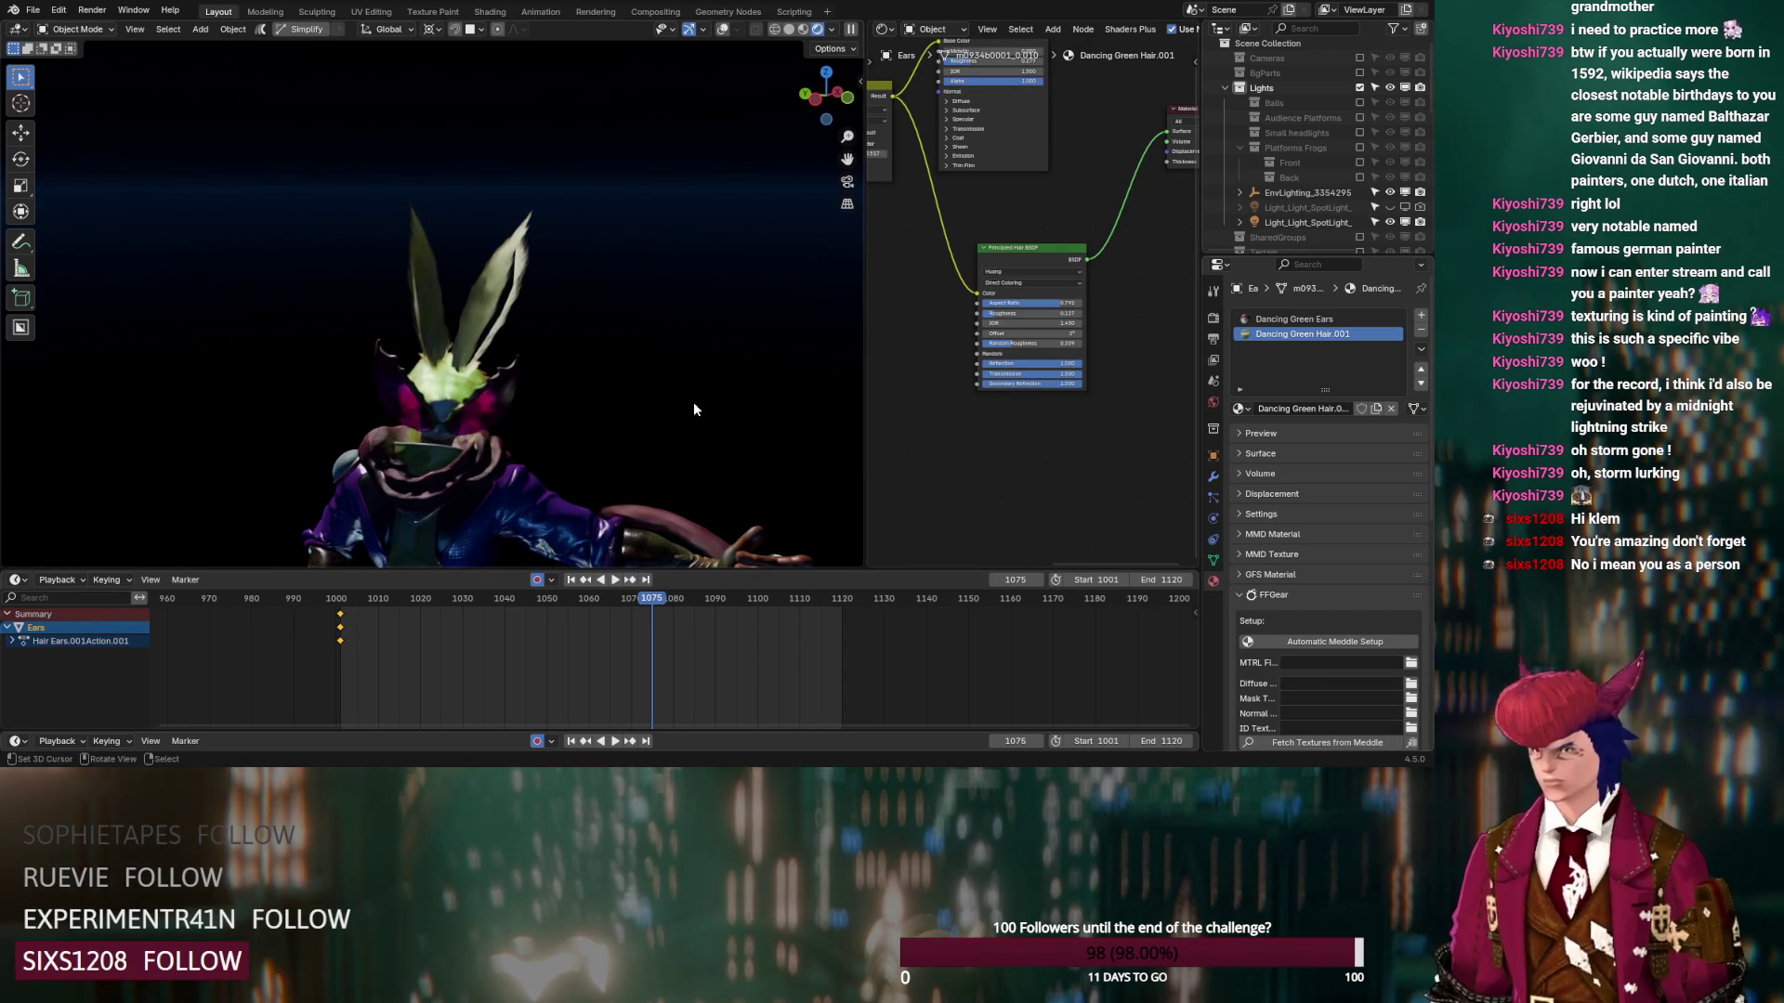
scroll(576, 309, "up", 3)
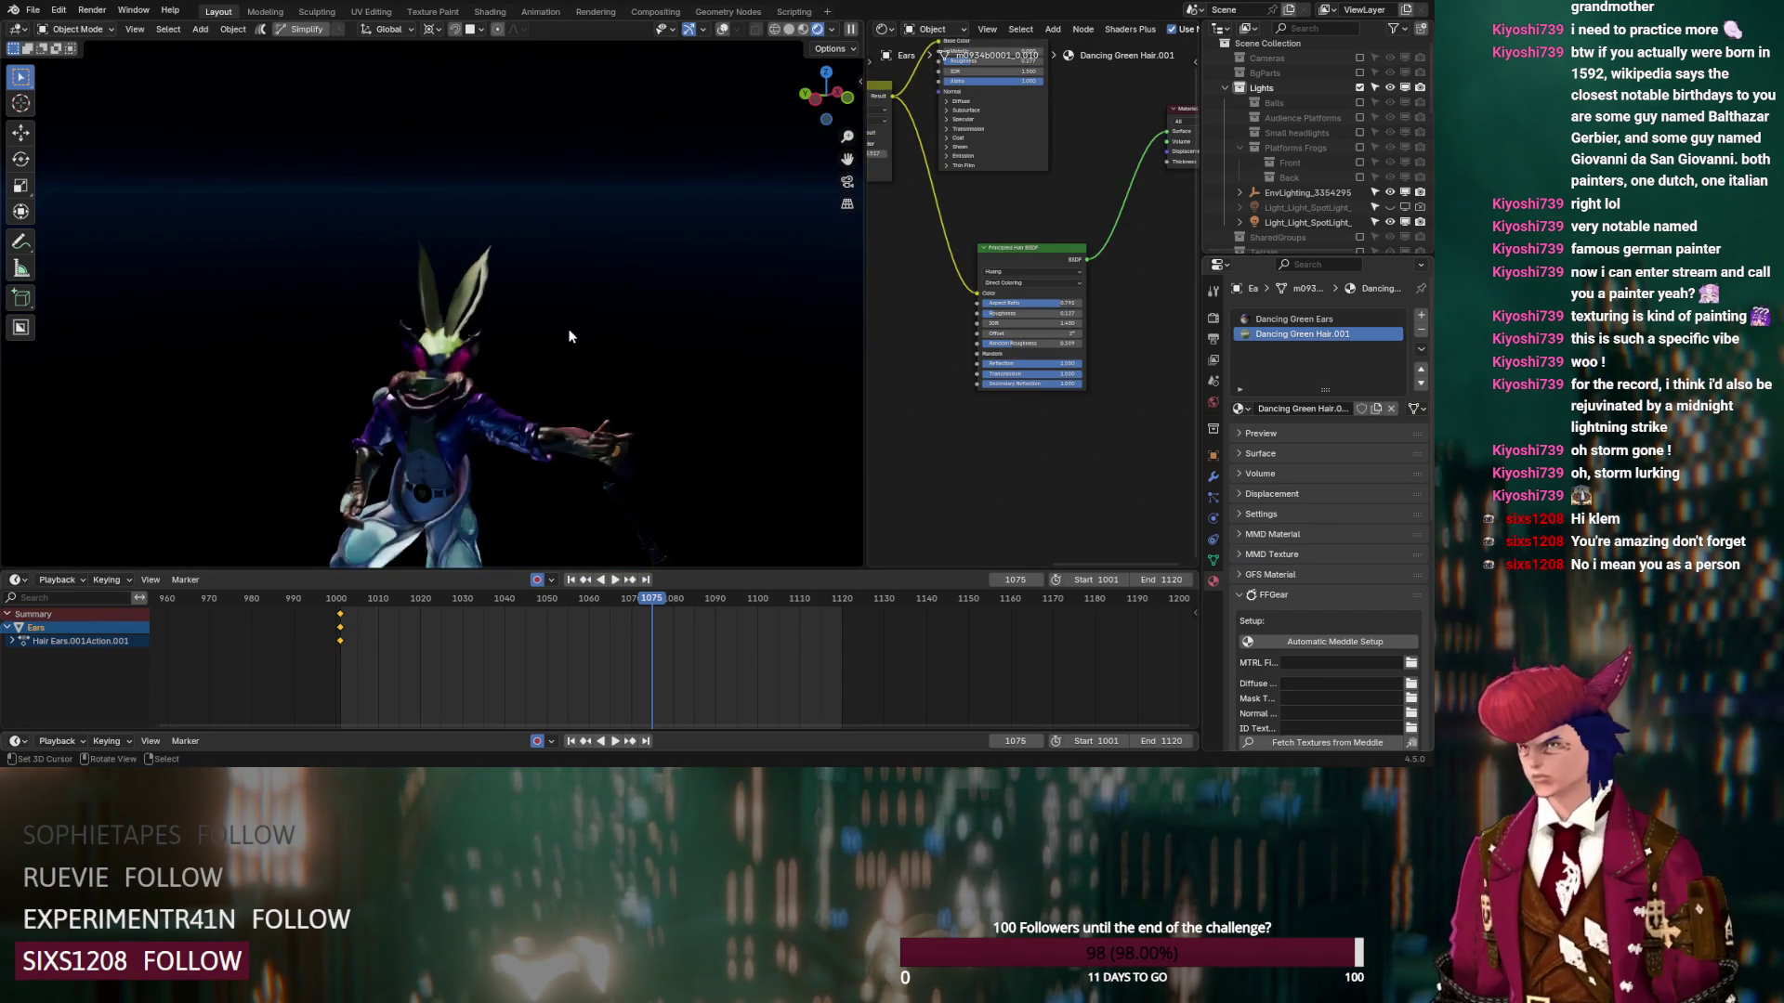
mouse_move(561, 407)
middle_mouse_down()
mouse_move(470, 311)
mouse_move(490, 270)
mouse_move(321, 261)
mouse_move(508, 392)
middle_mouse_up()
scroll(476, 279, "up", 3)
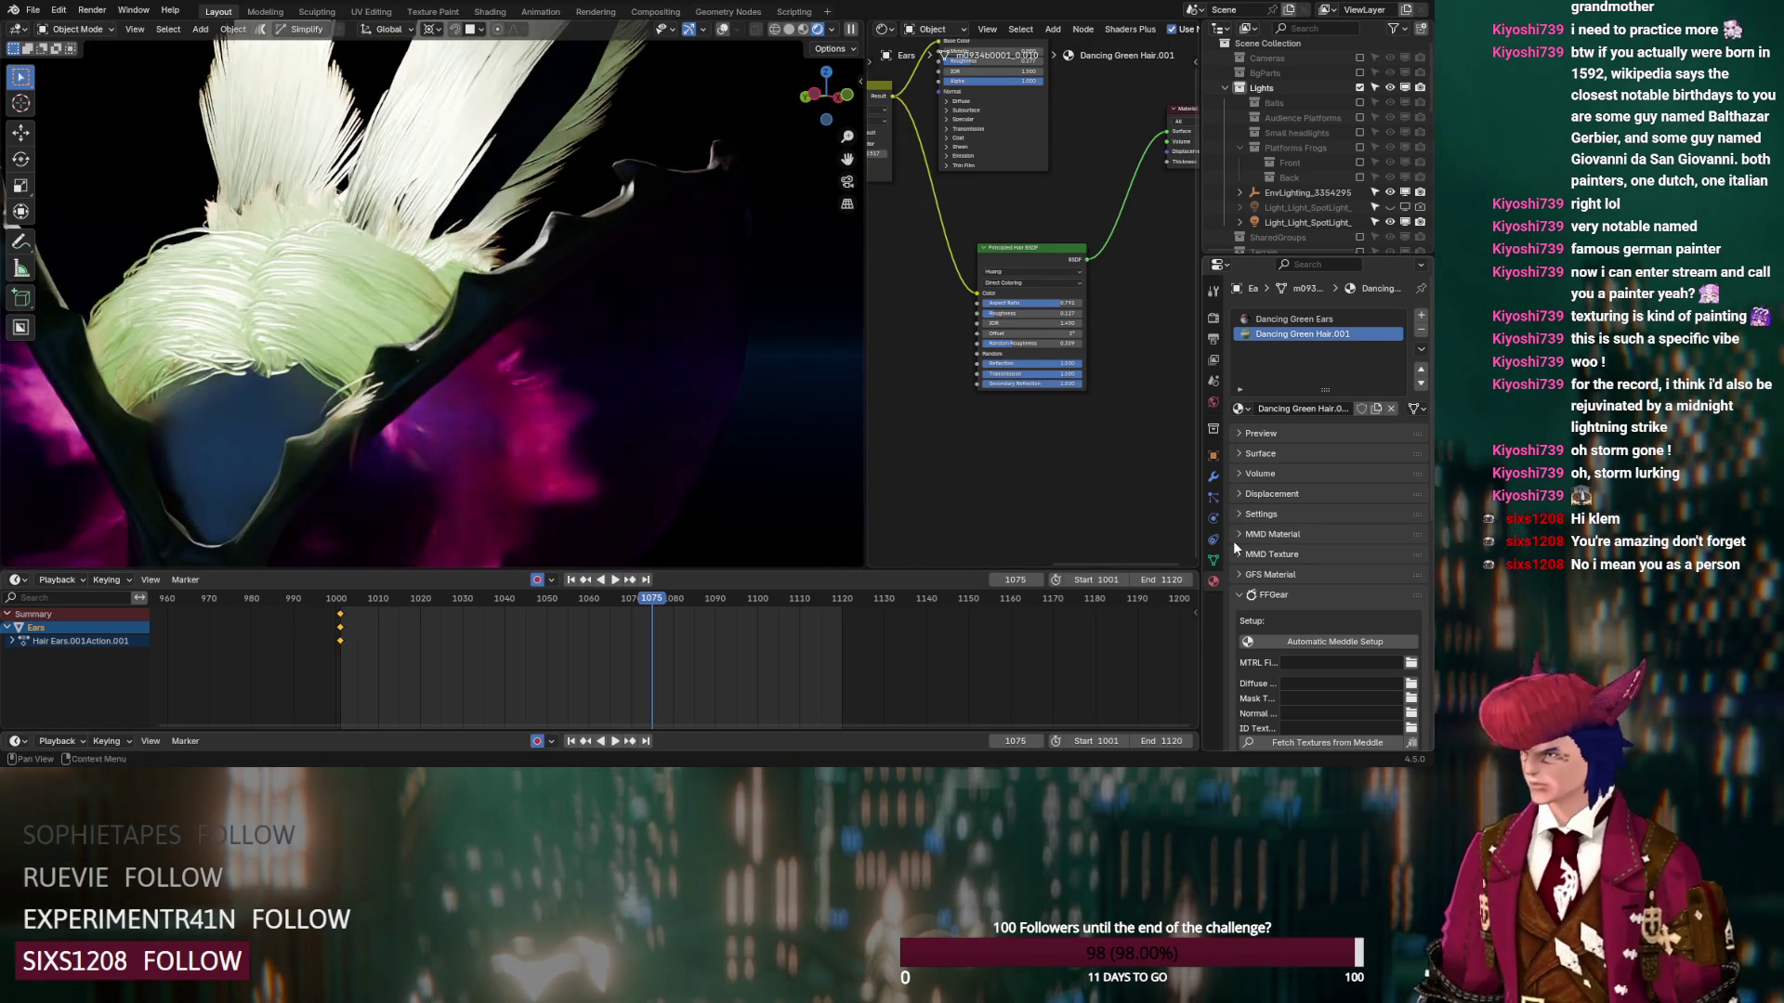
left_click(1212, 480)
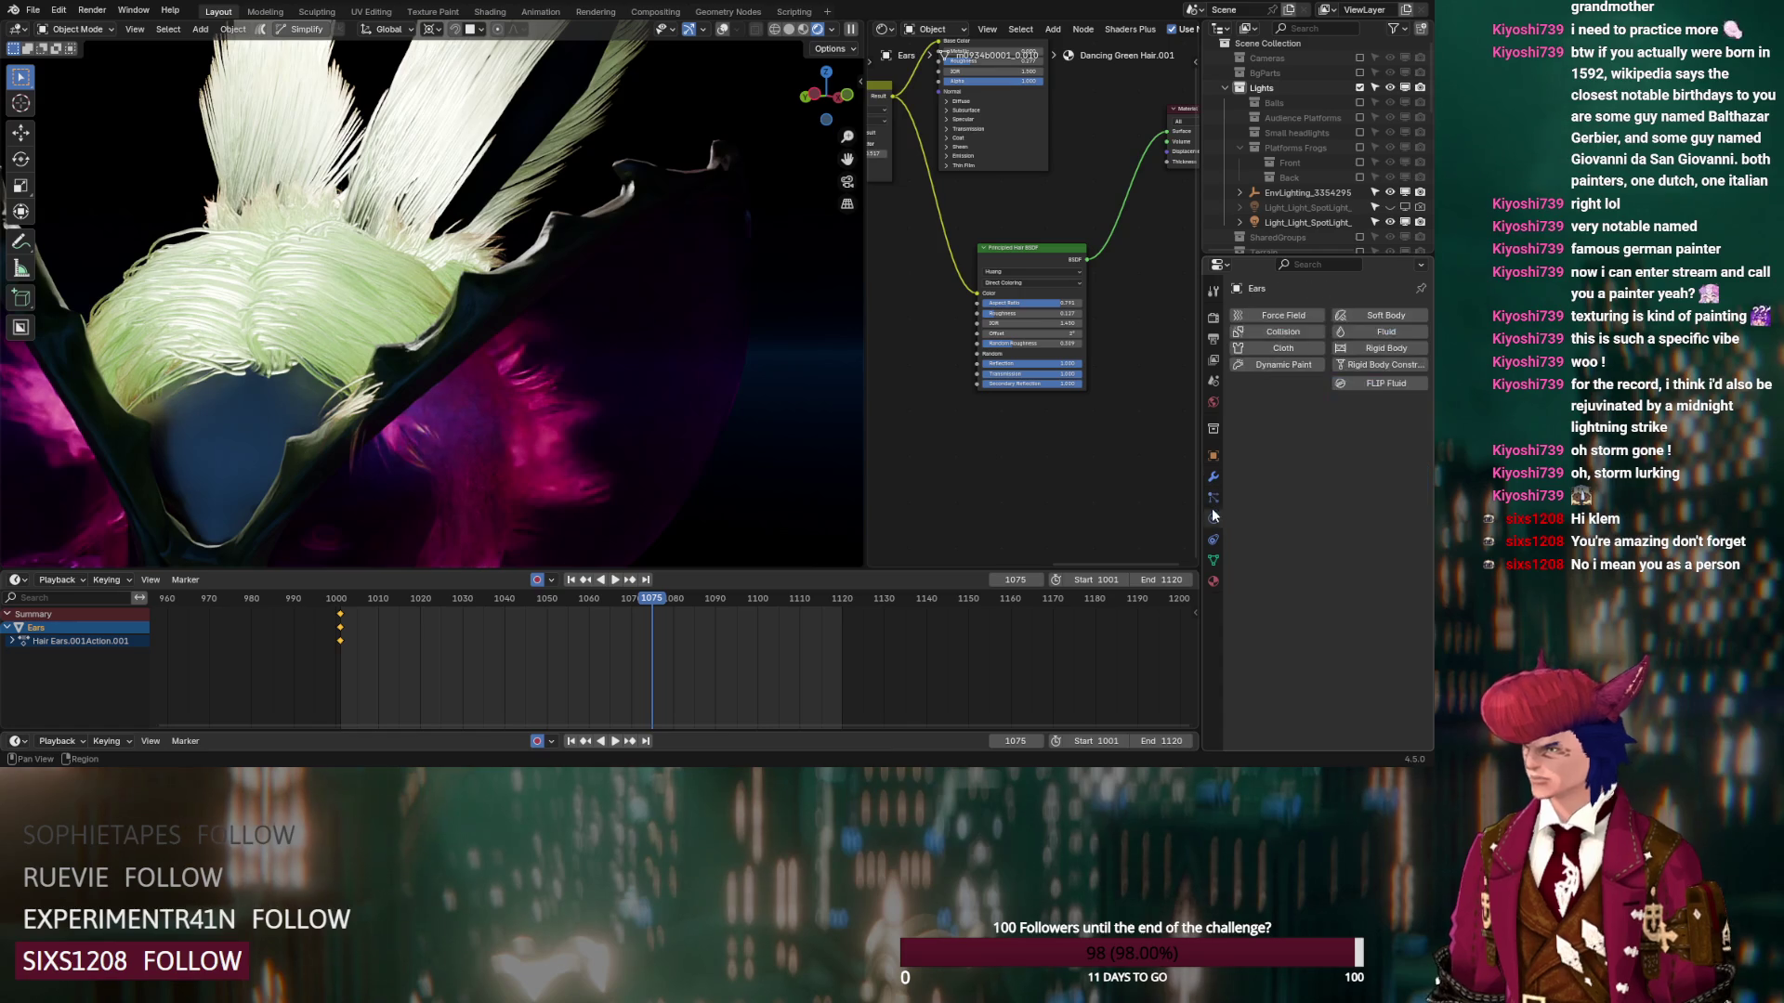
In Hair Shape, set the ear strands' Diameter Scale to 0.01 and Diameter Root to 0.1 m
left_click(1214, 499)
scroll(1287, 620, "down", 15)
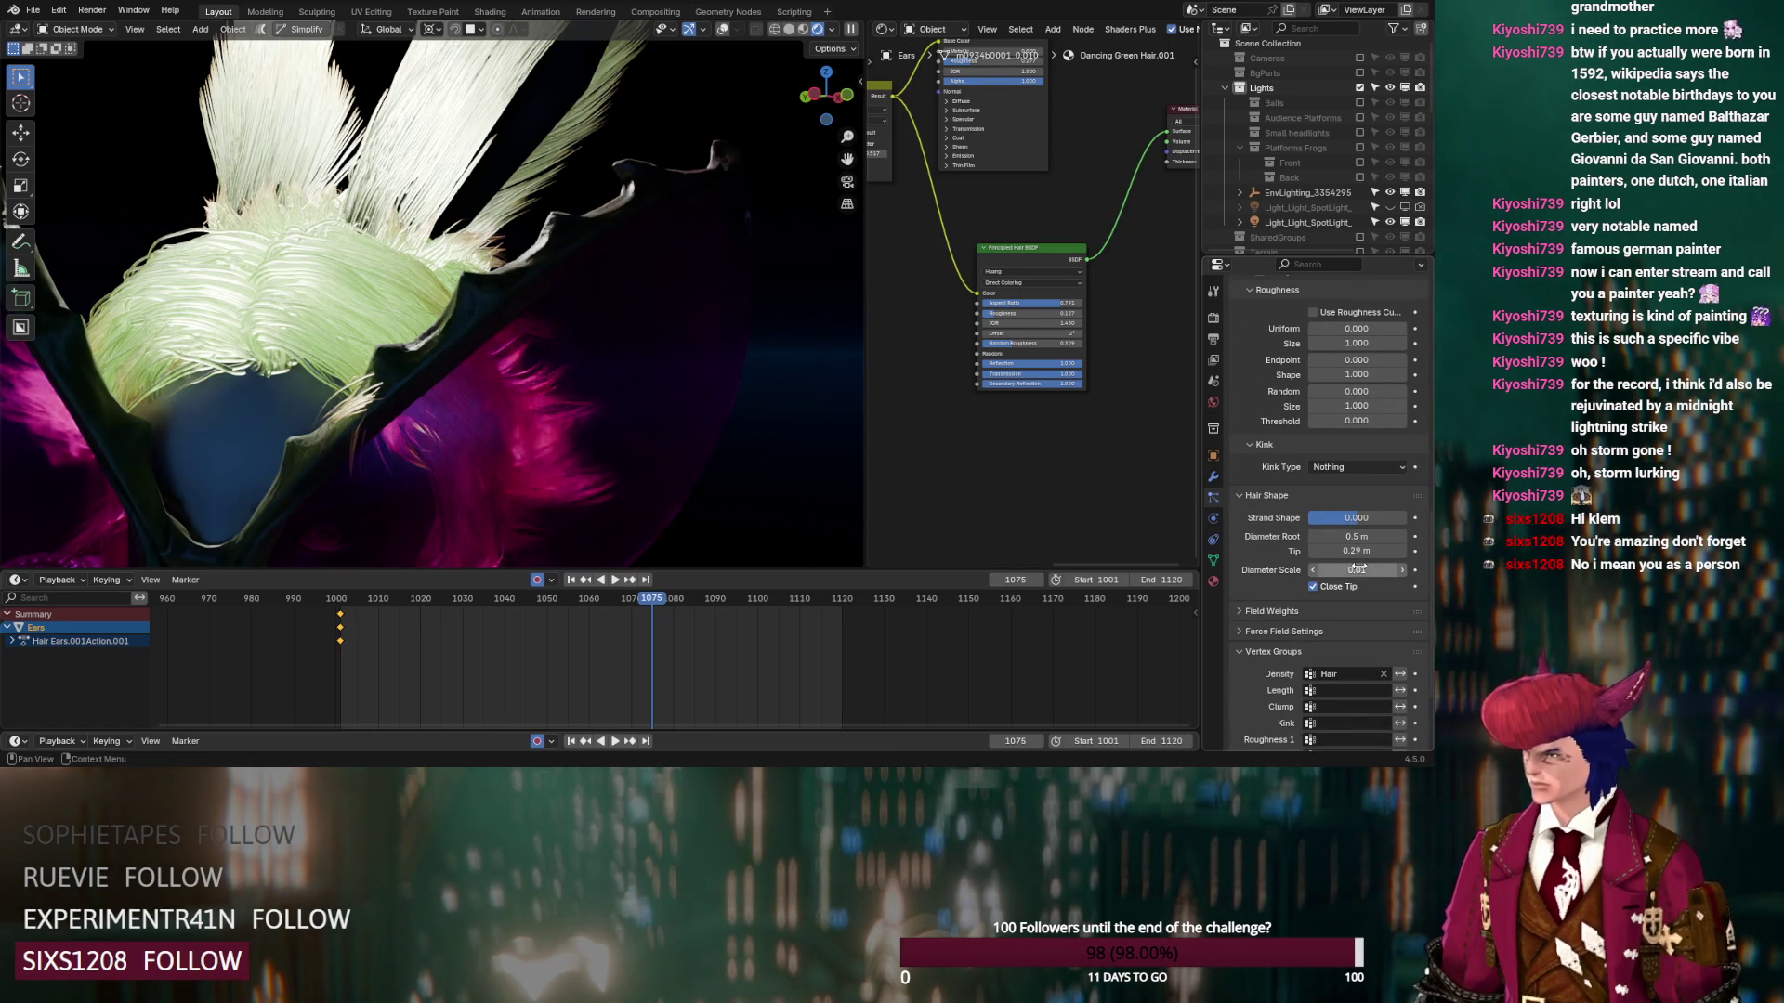
left_click_drag(1357, 567, 1360, 568)
type("0.05")
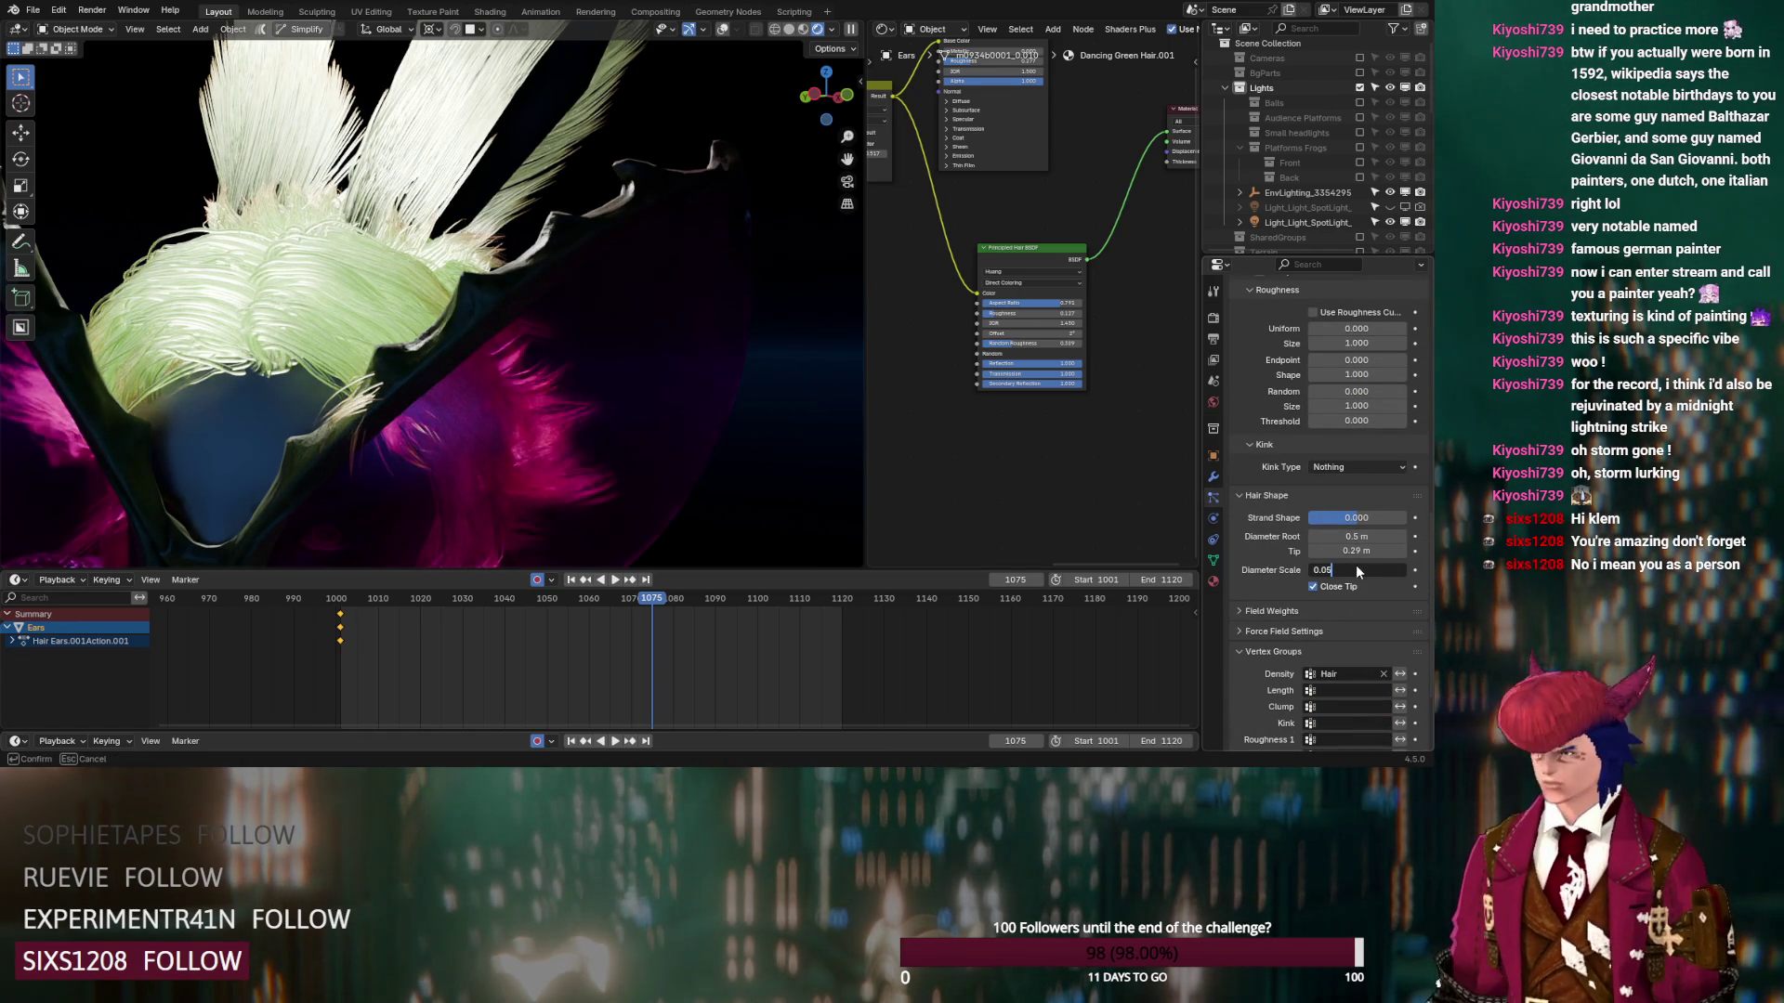
key("Return")
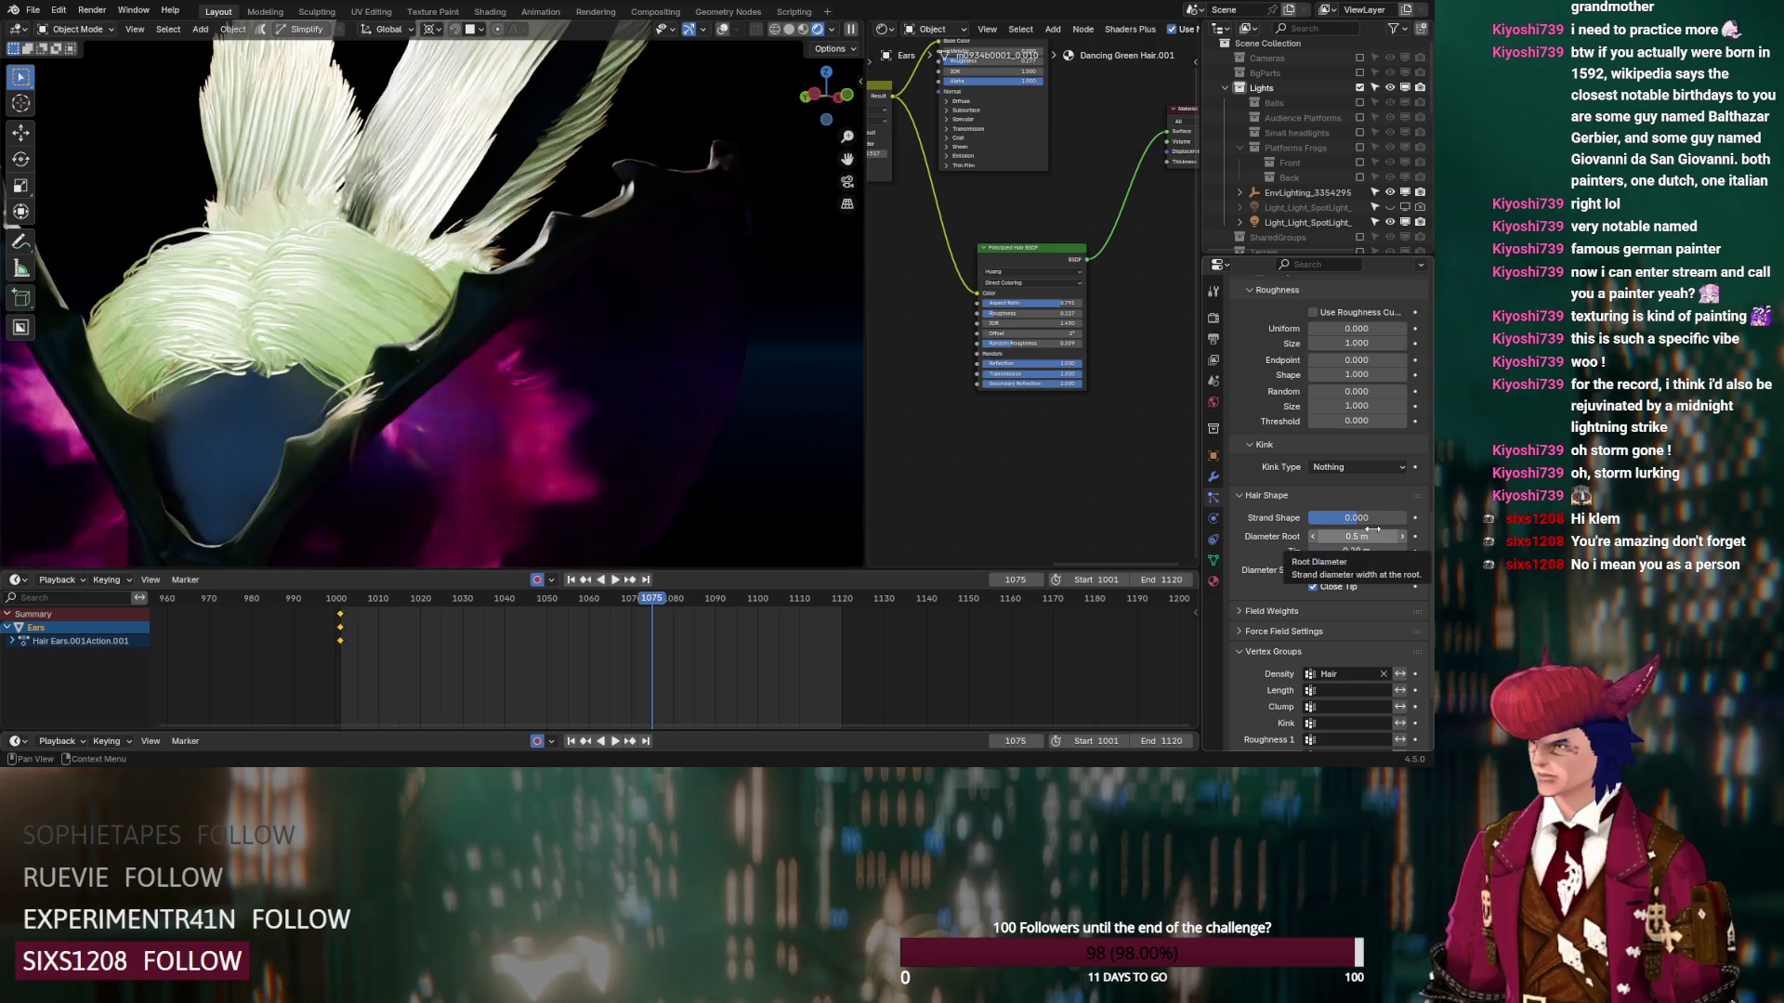
left_click(1361, 537)
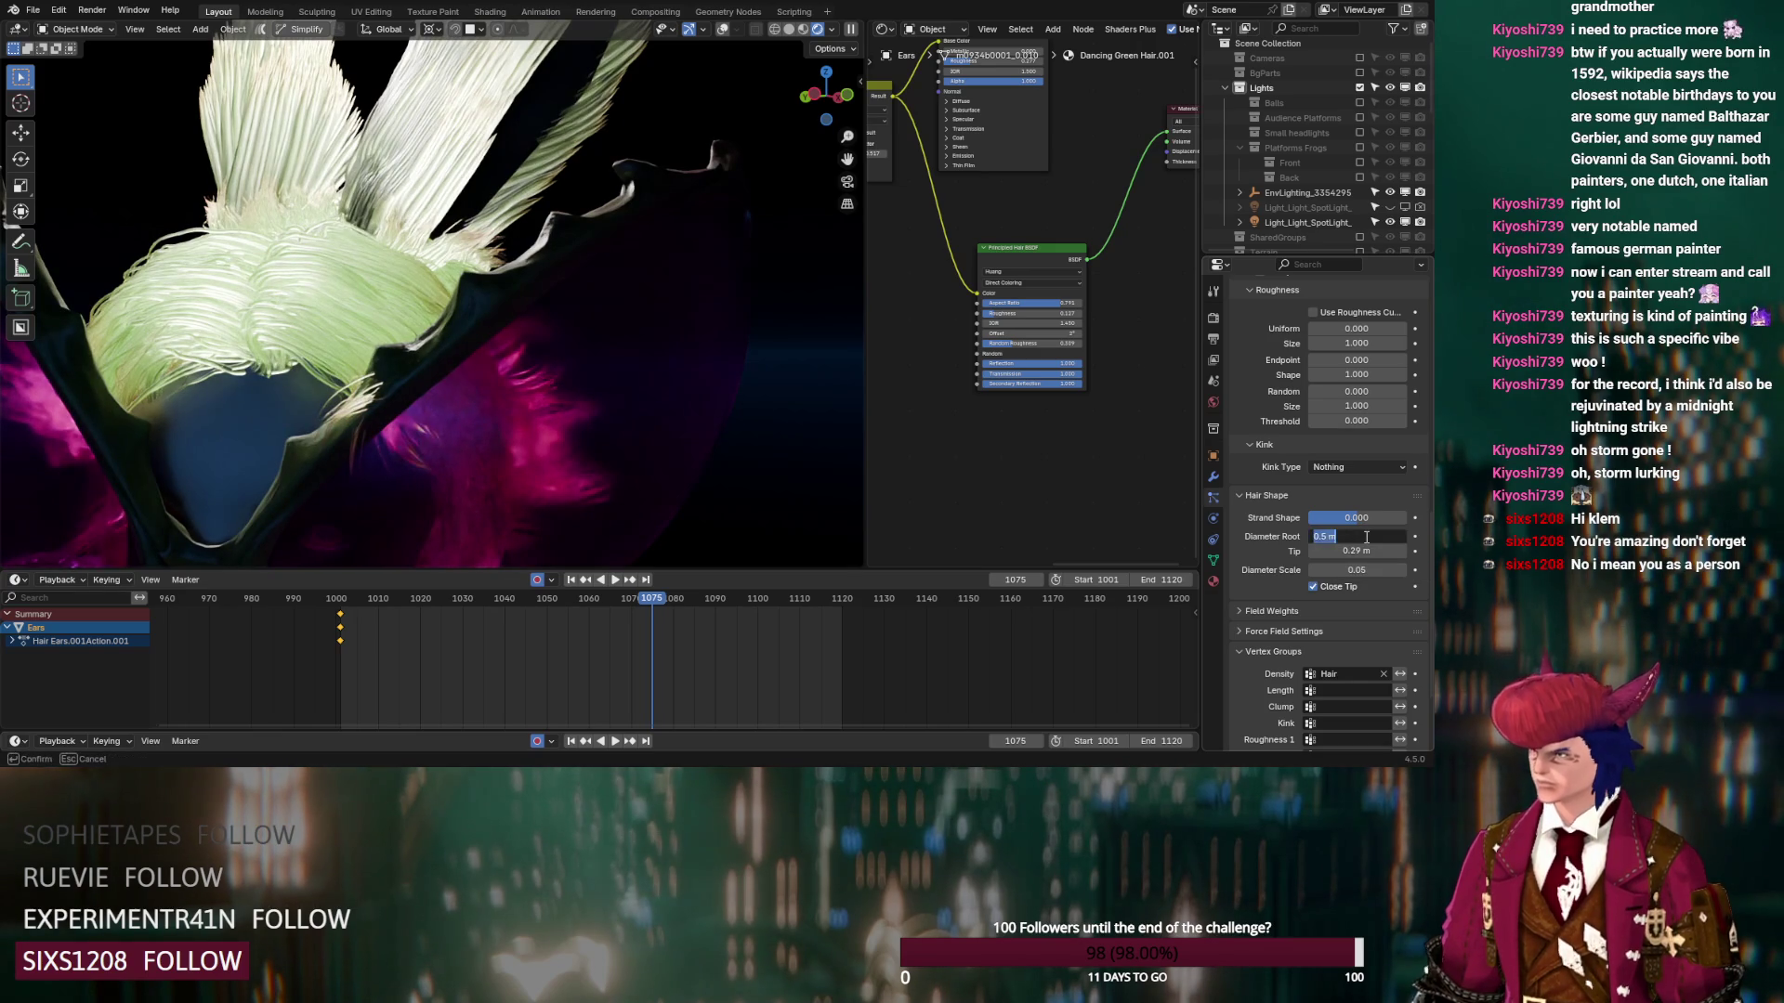
key("BackSpace")
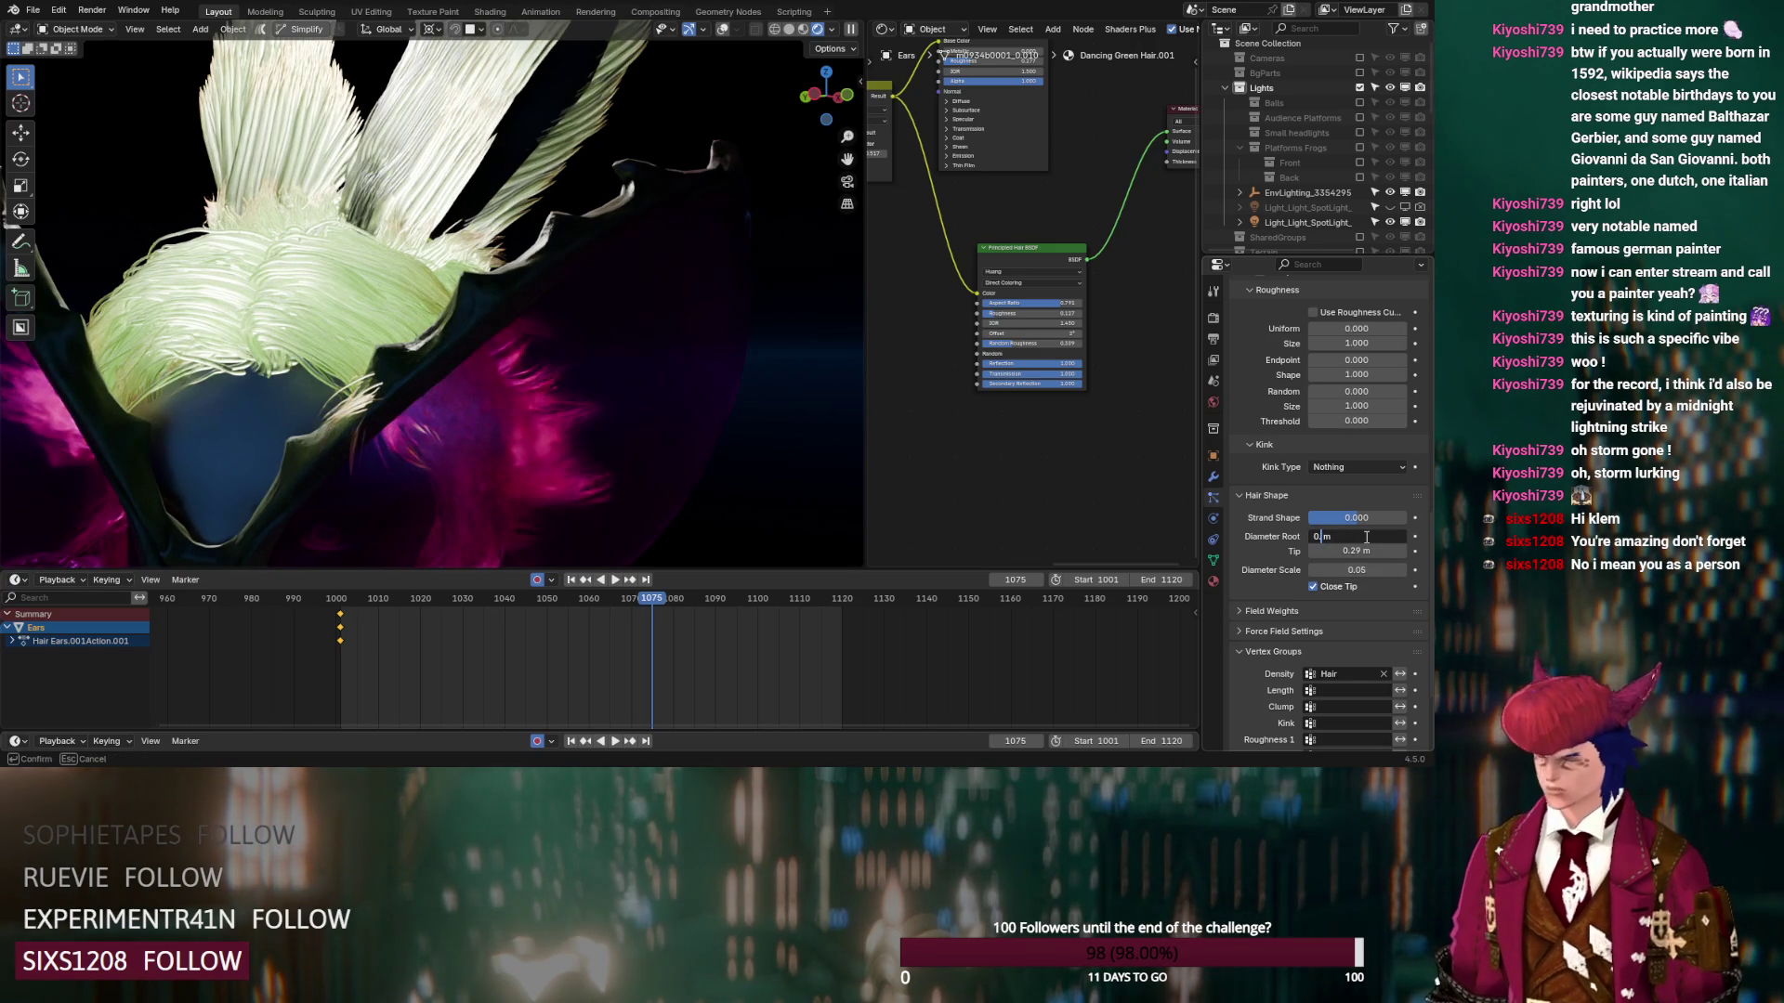
type("1")
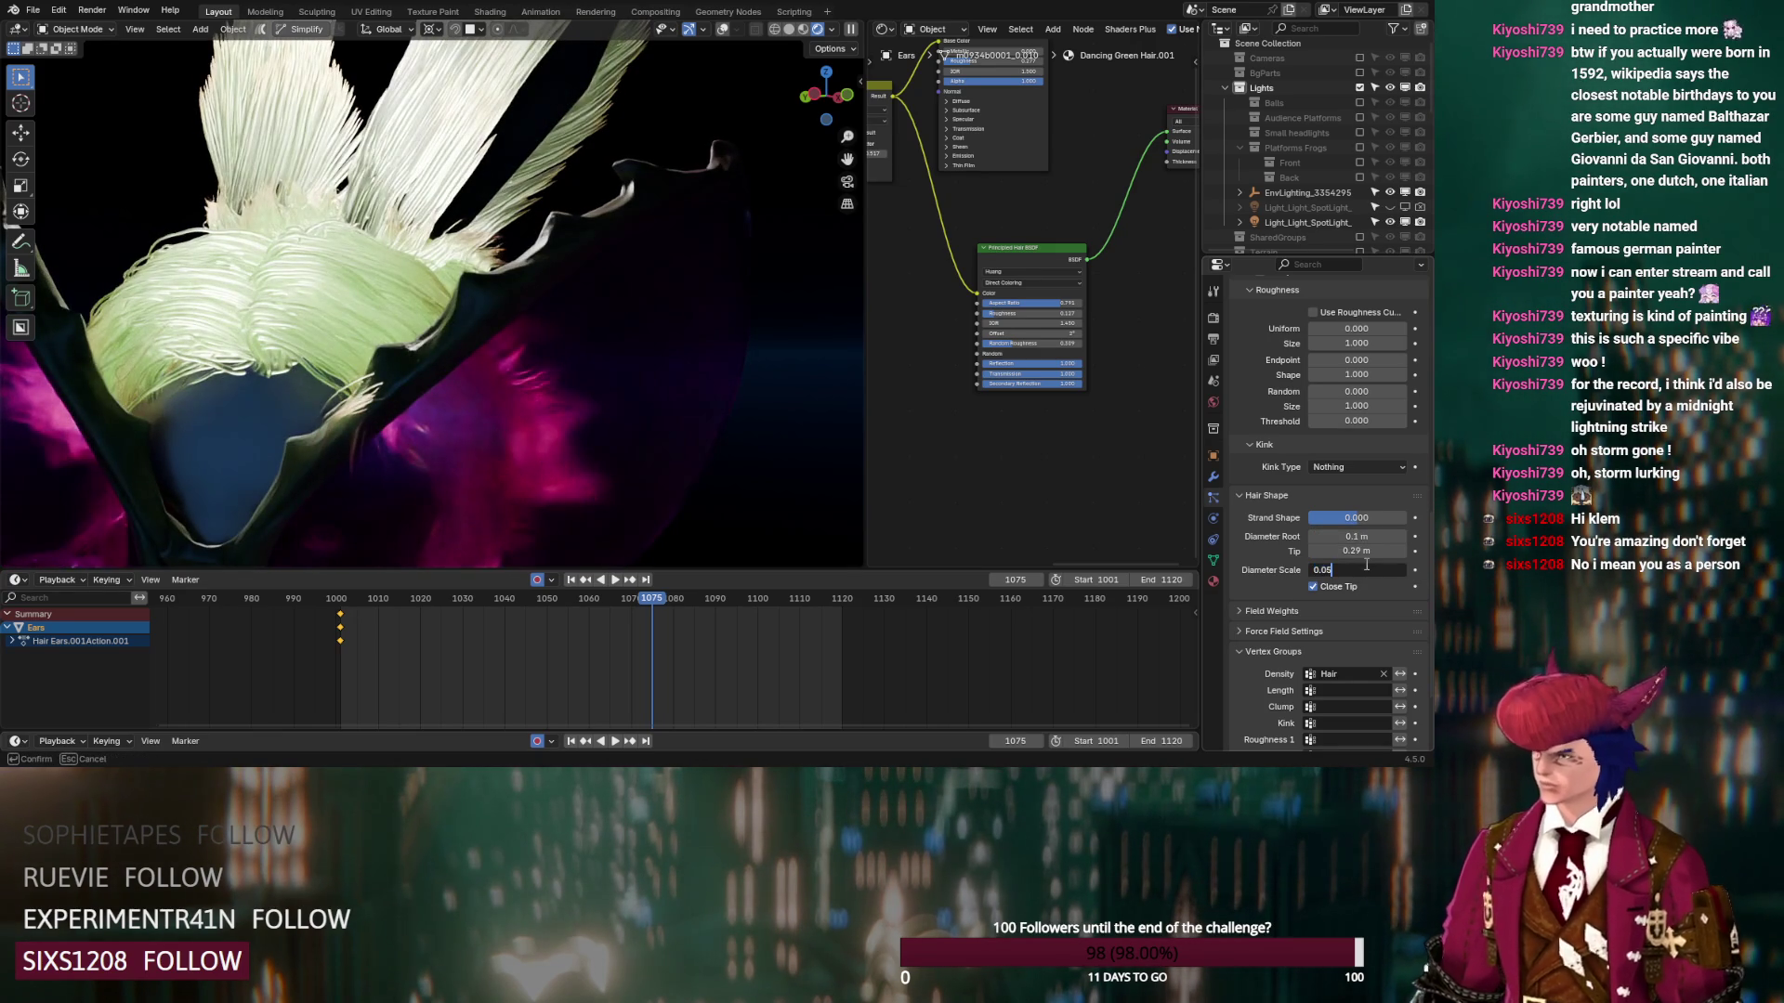
left_click(1311, 573)
type("0.01")
key("Return")
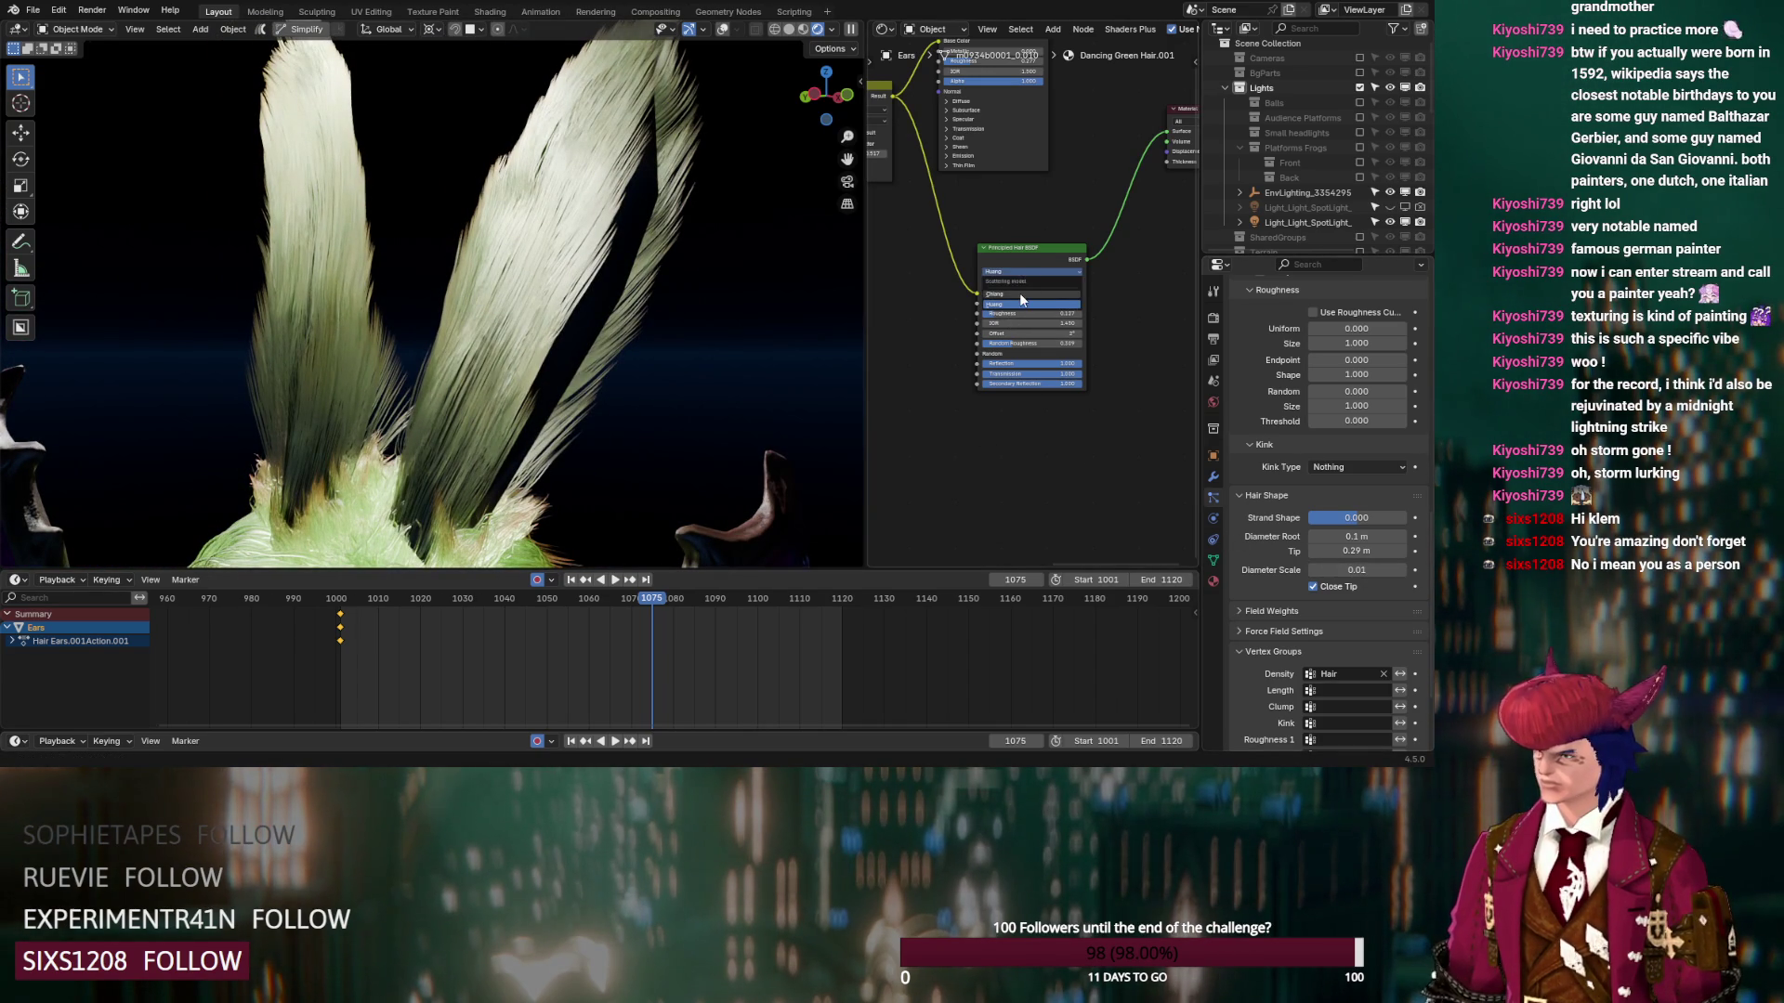
Switch the ear hair shader to Chiang, raise Roughness to 0.350 and lower Offset slightly
left_click(1019, 292)
scroll(1011, 319, "up", 2)
mouse_move(1004, 303)
left_mouse_down()
mouse_move(1090, 333)
mouse_move(987, 332)
mouse_move(1073, 351)
mouse_move(957, 352)
mouse_move(1049, 362)
left_mouse_up()
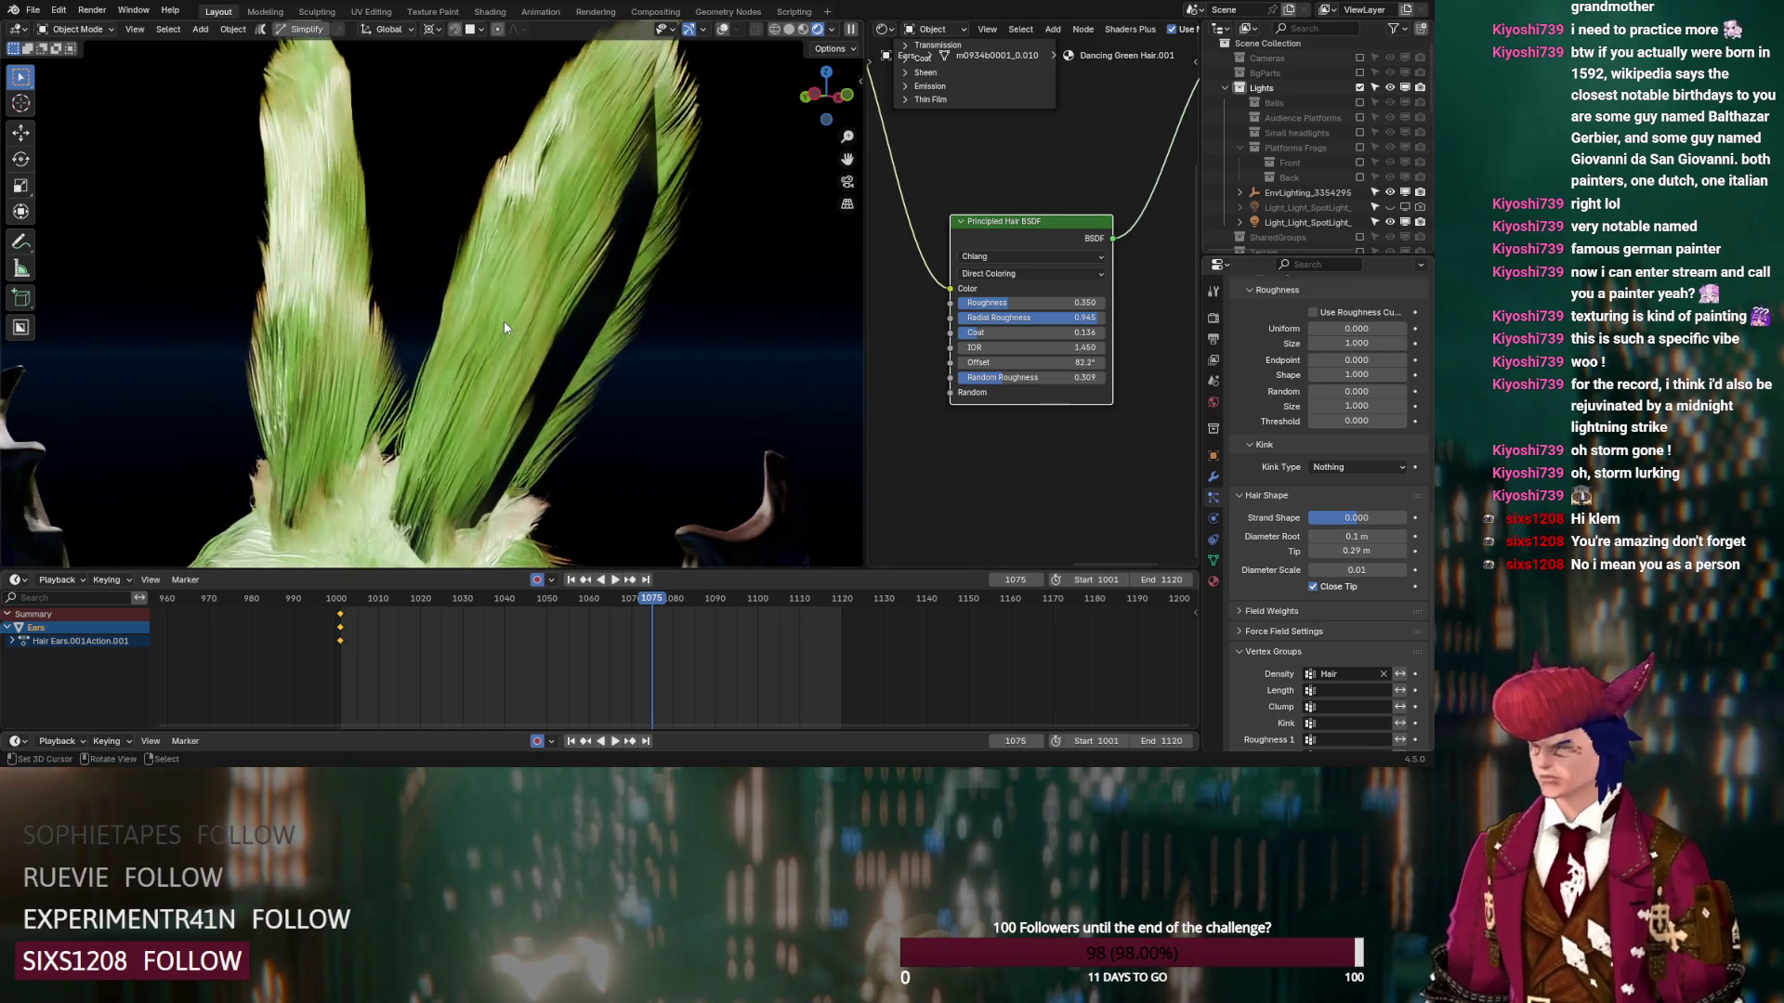
key("KP_0")
scroll(478, 326, "up", 1)
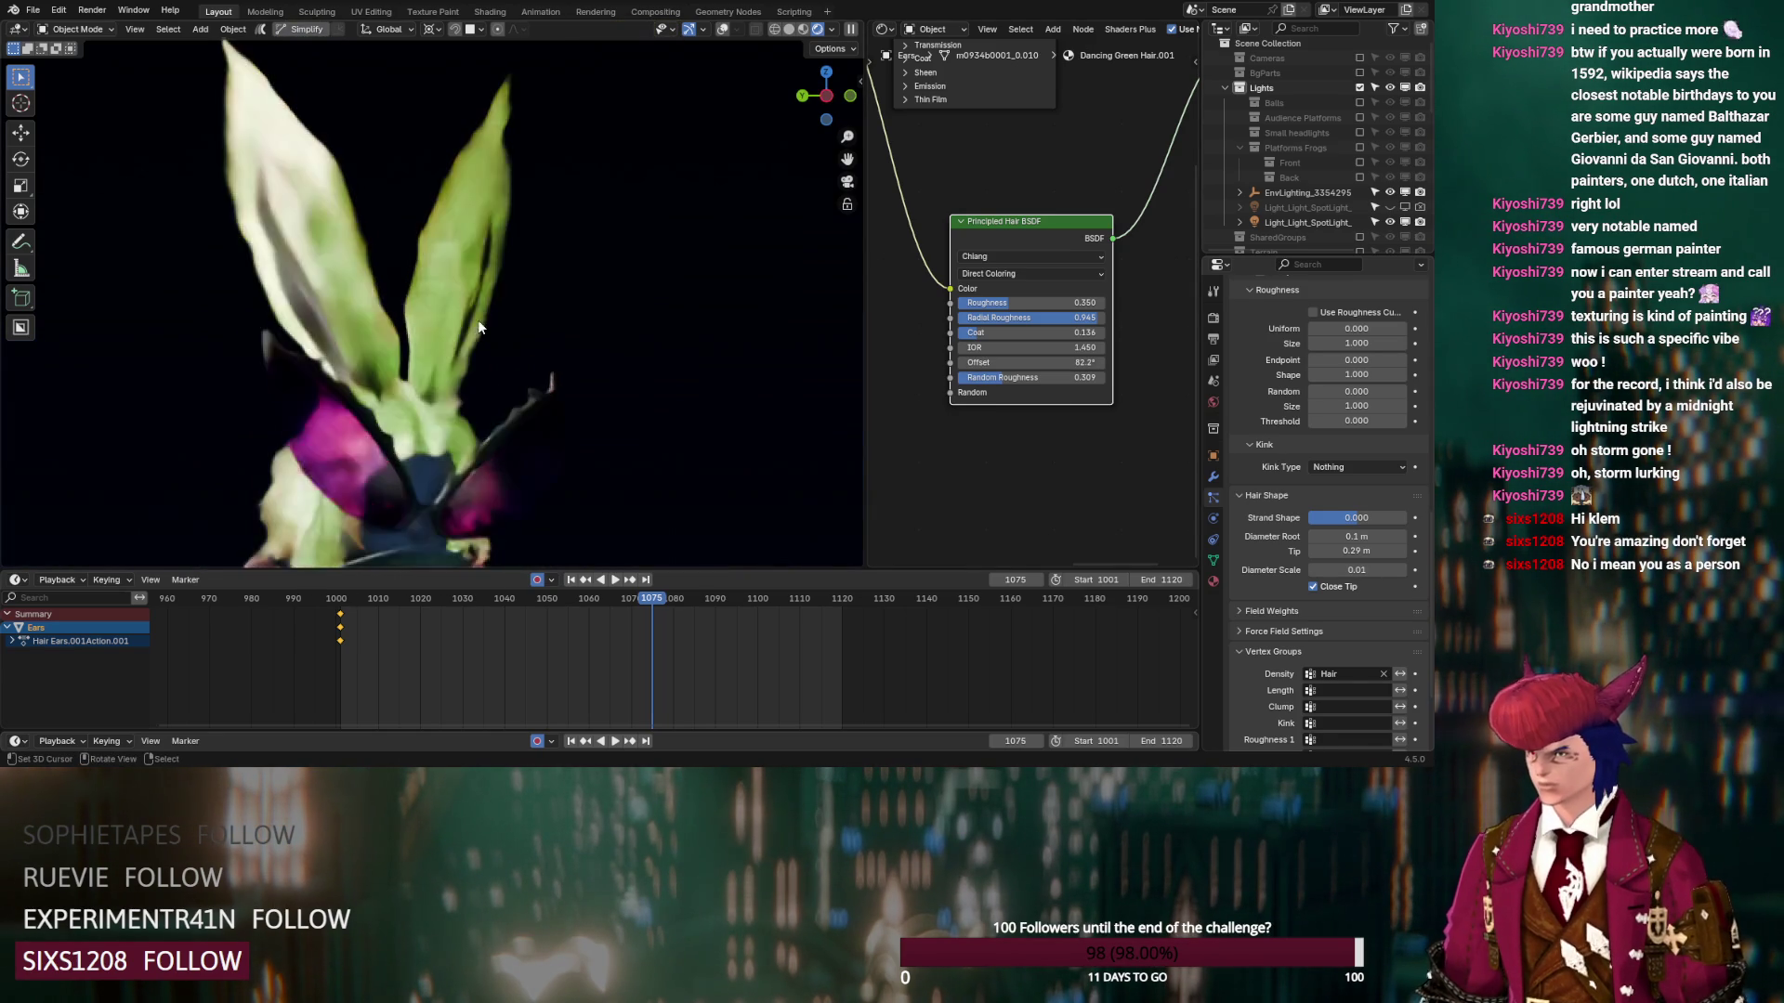
mouse_move(1012, 362)
left_mouse_down()
mouse_move(992, 362)
mouse_move(1071, 377)
mouse_move(979, 378)
left_mouse_up()
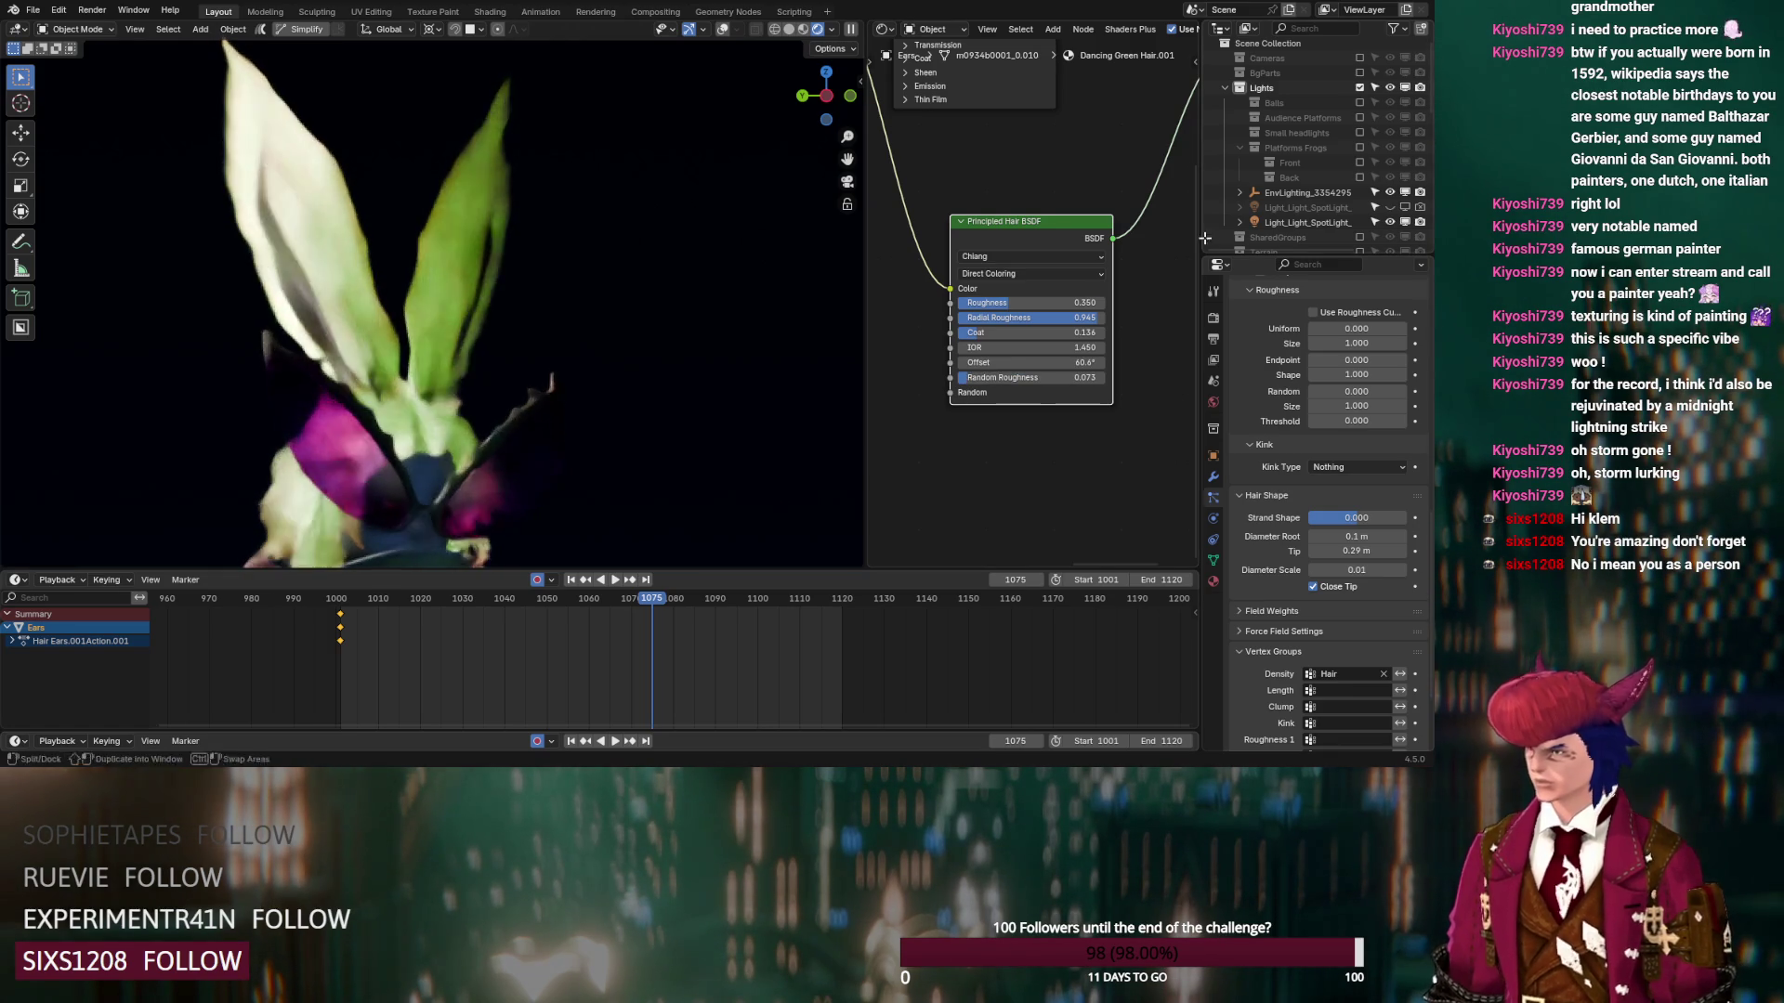
scroll(549, 316, "down", 3)
scroll(550, 323, "down", 3)
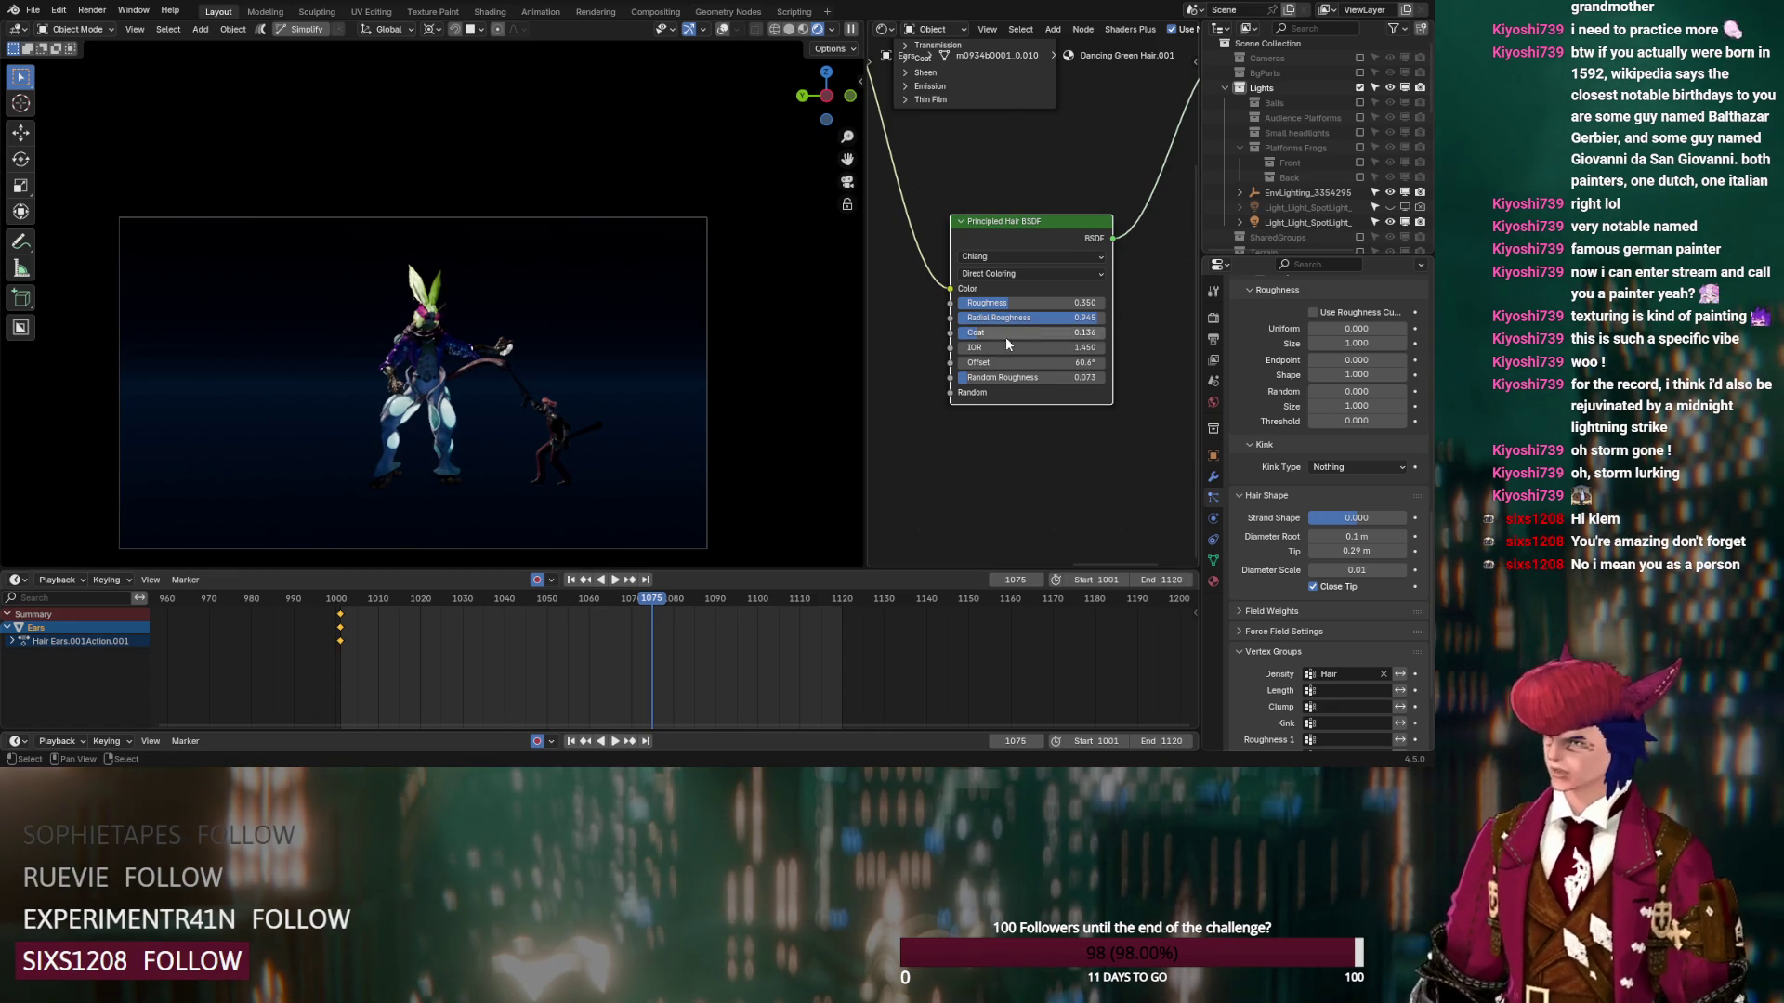
Reset Roughness, Radial Roughness, Coat, IOR and Offset to their default values
right_click(1029, 308)
left_click(1026, 310)
right_click(1031, 316)
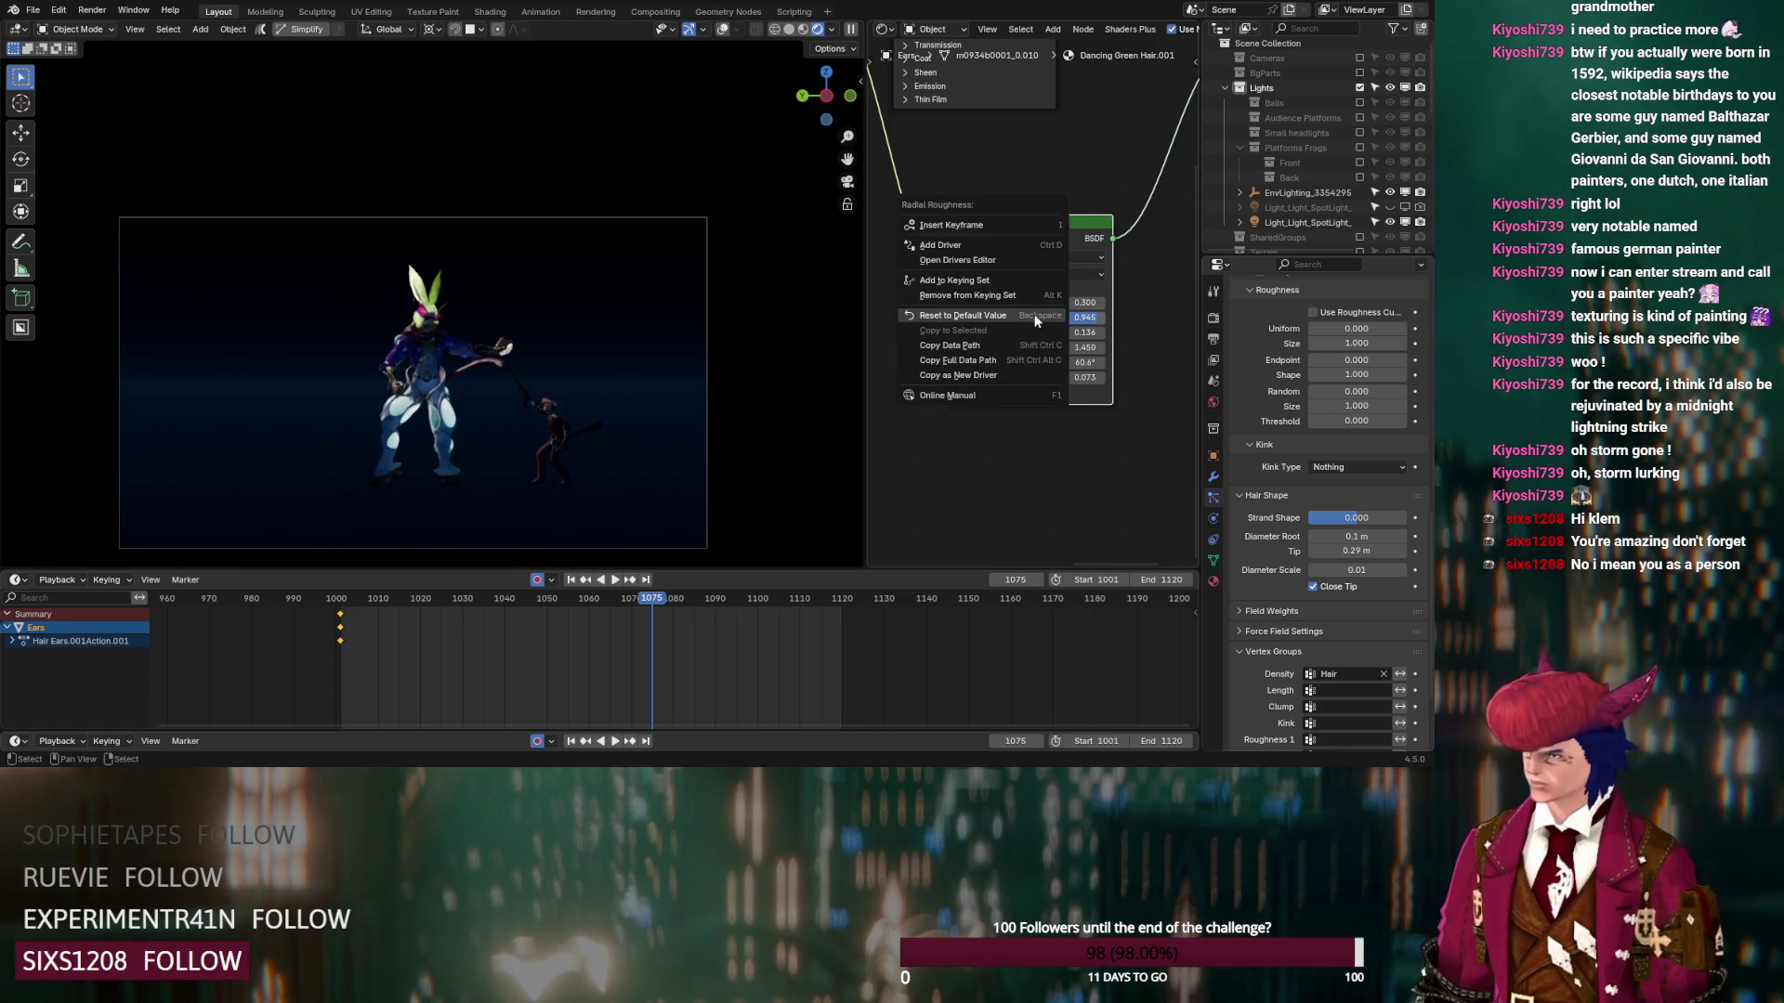
left_click(1034, 314)
right_click(1033, 327)
left_click(1033, 331)
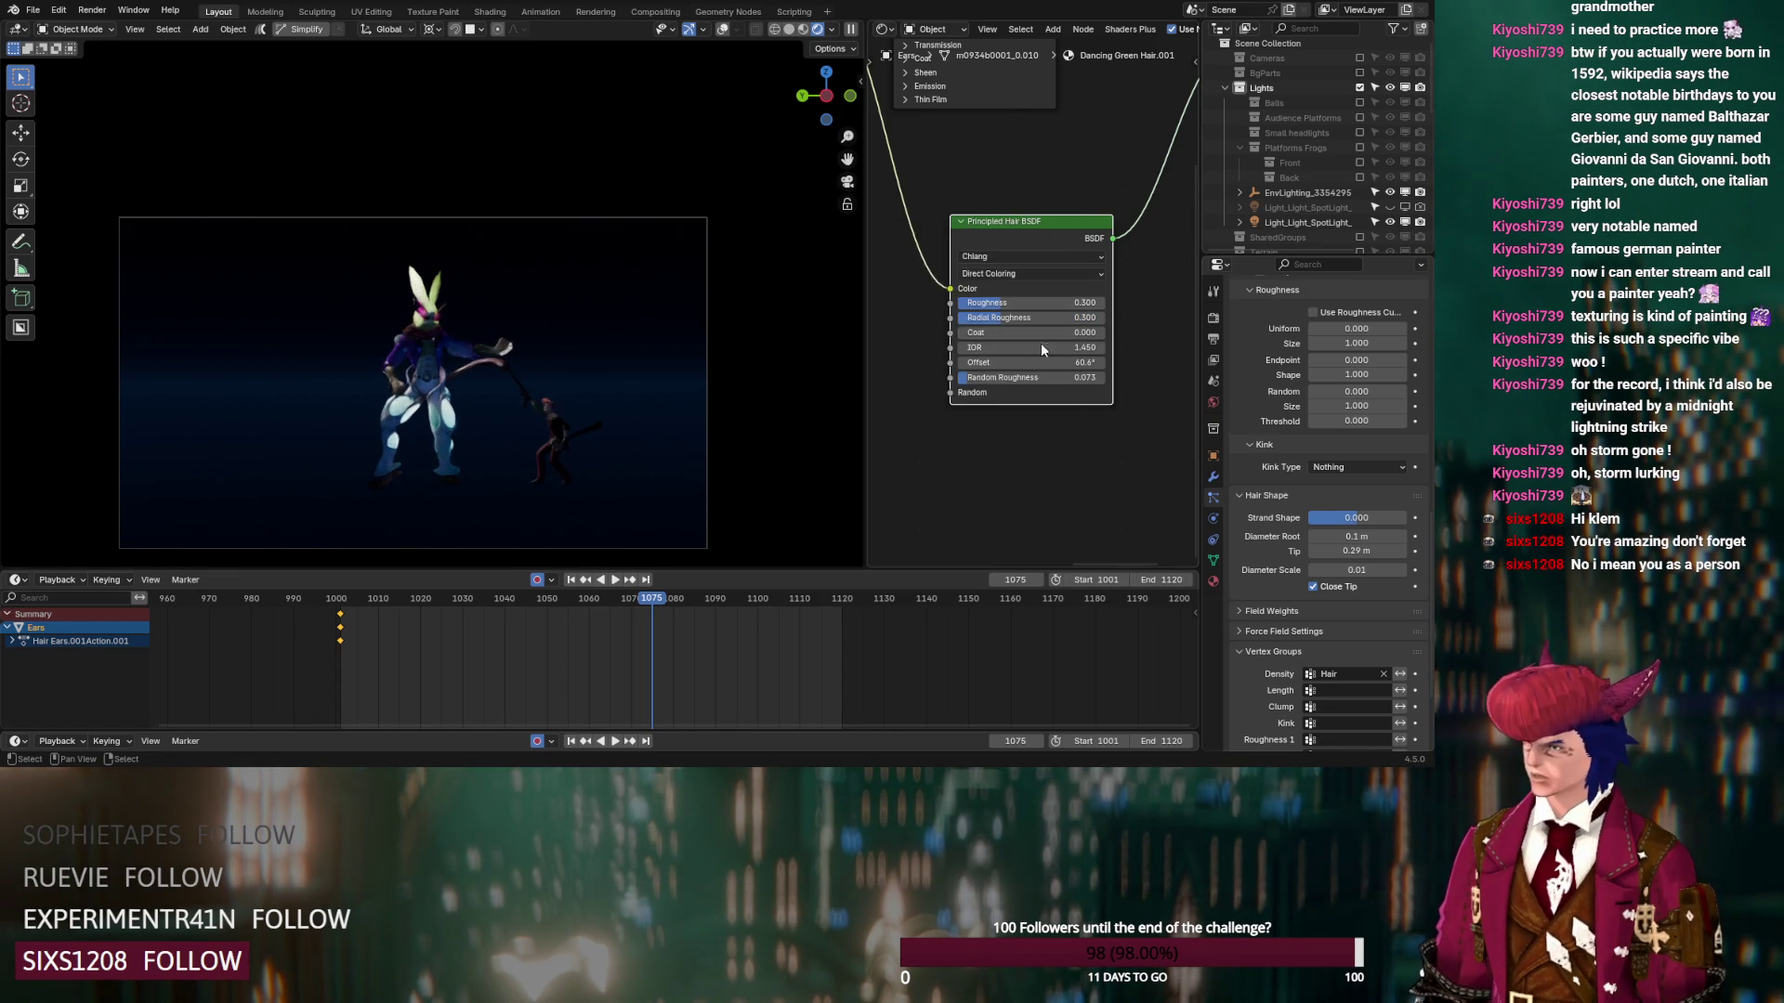
right_click(1039, 342)
left_click(1040, 345)
right_click(1053, 363)
left_click(1058, 364)
right_click(1059, 377)
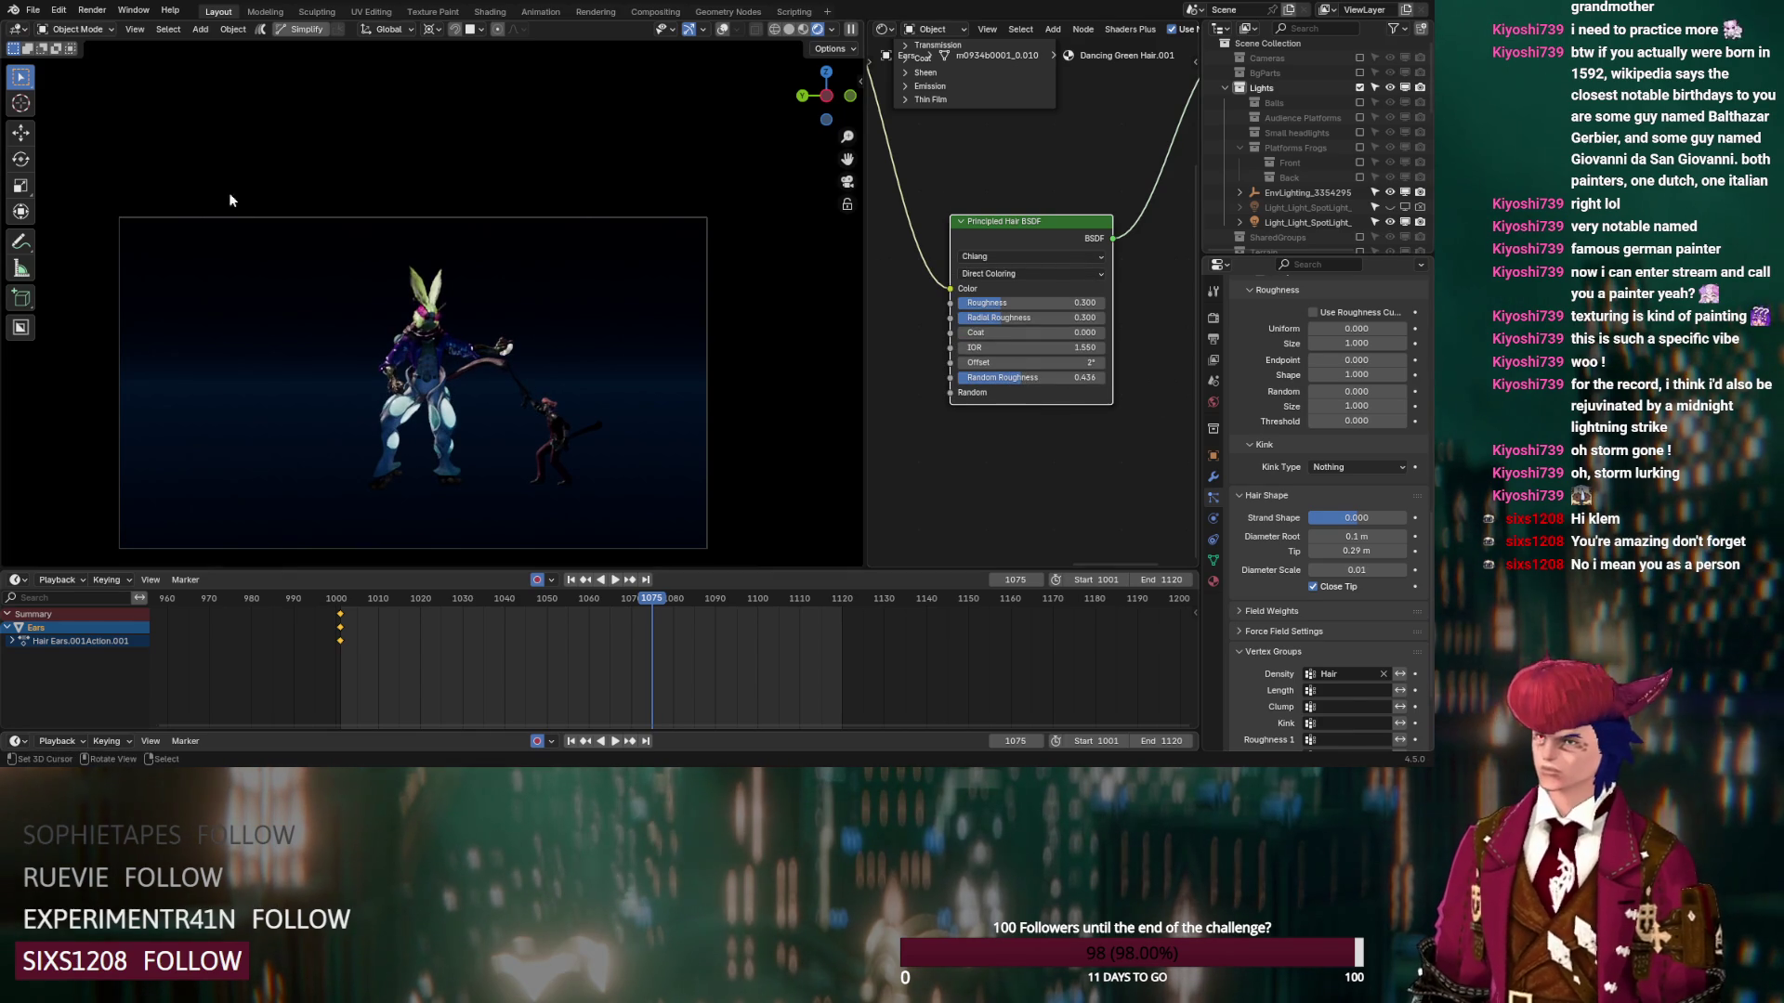
Zoom onto the ear hair, return to the camera framing, and select the spotlight
key("KP_Decimal")
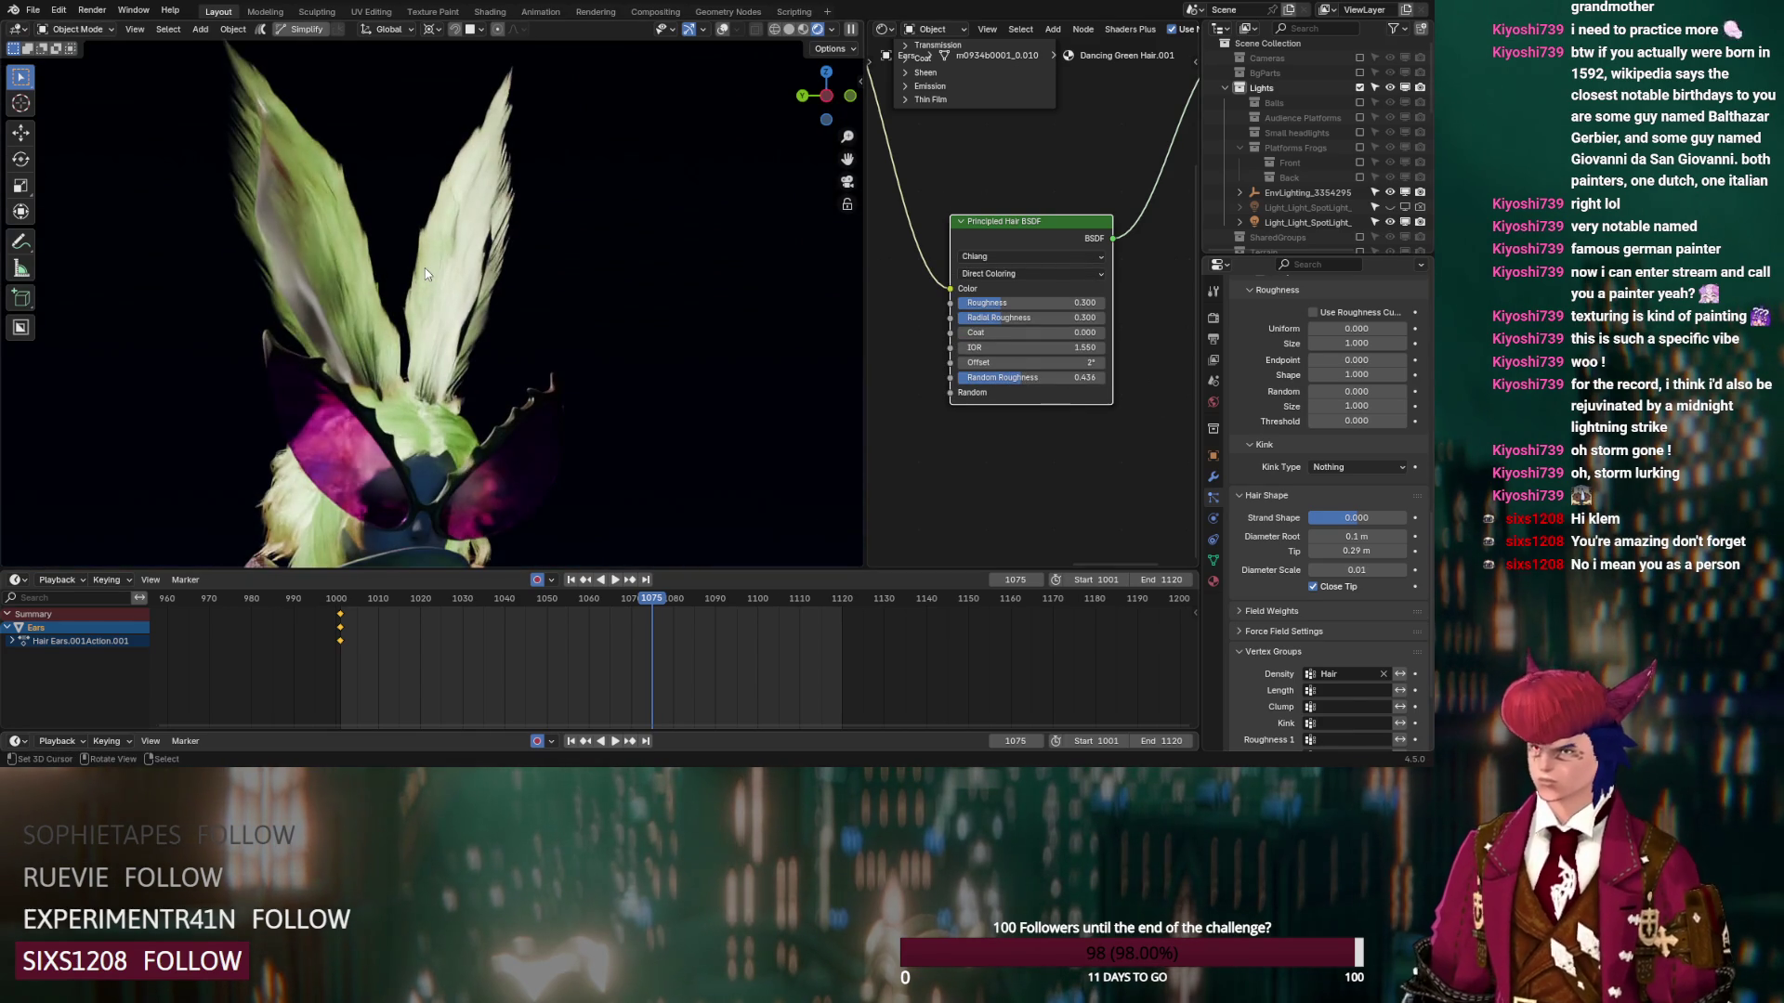
key("KP_0")
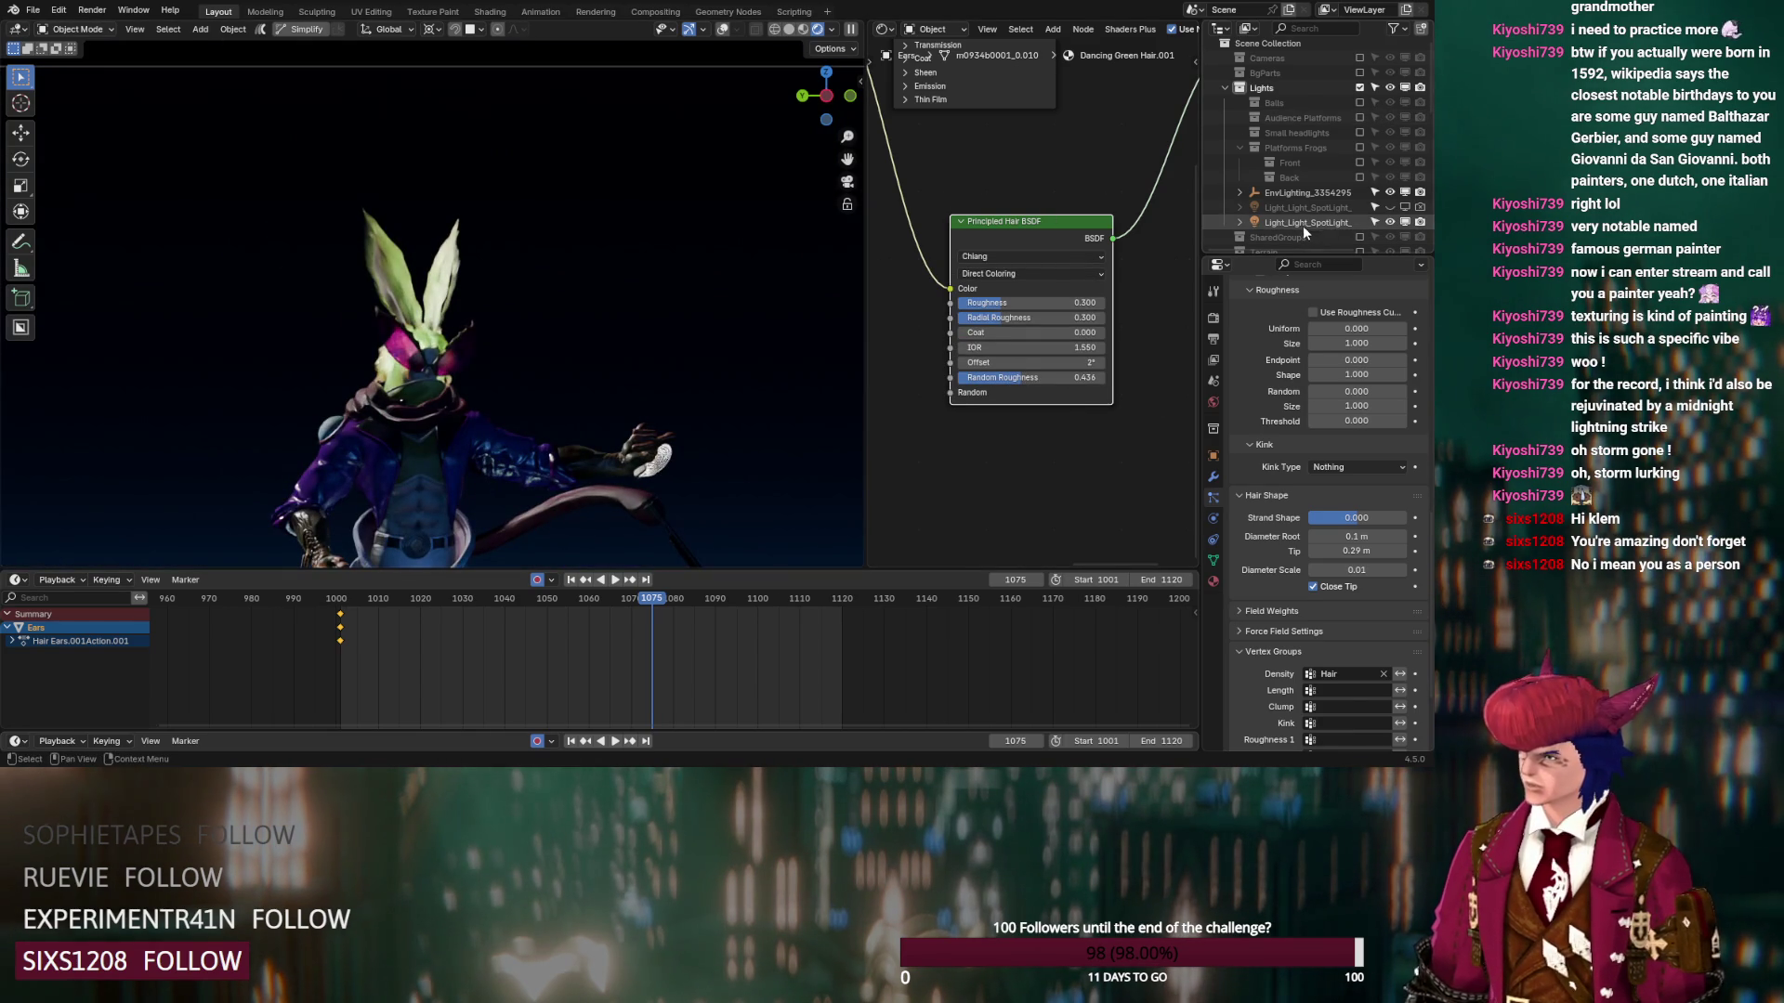
left_click(1303, 222)
Look through the spotlight, then orbit around the character with light guides shown
key("ctrl+KP_0")
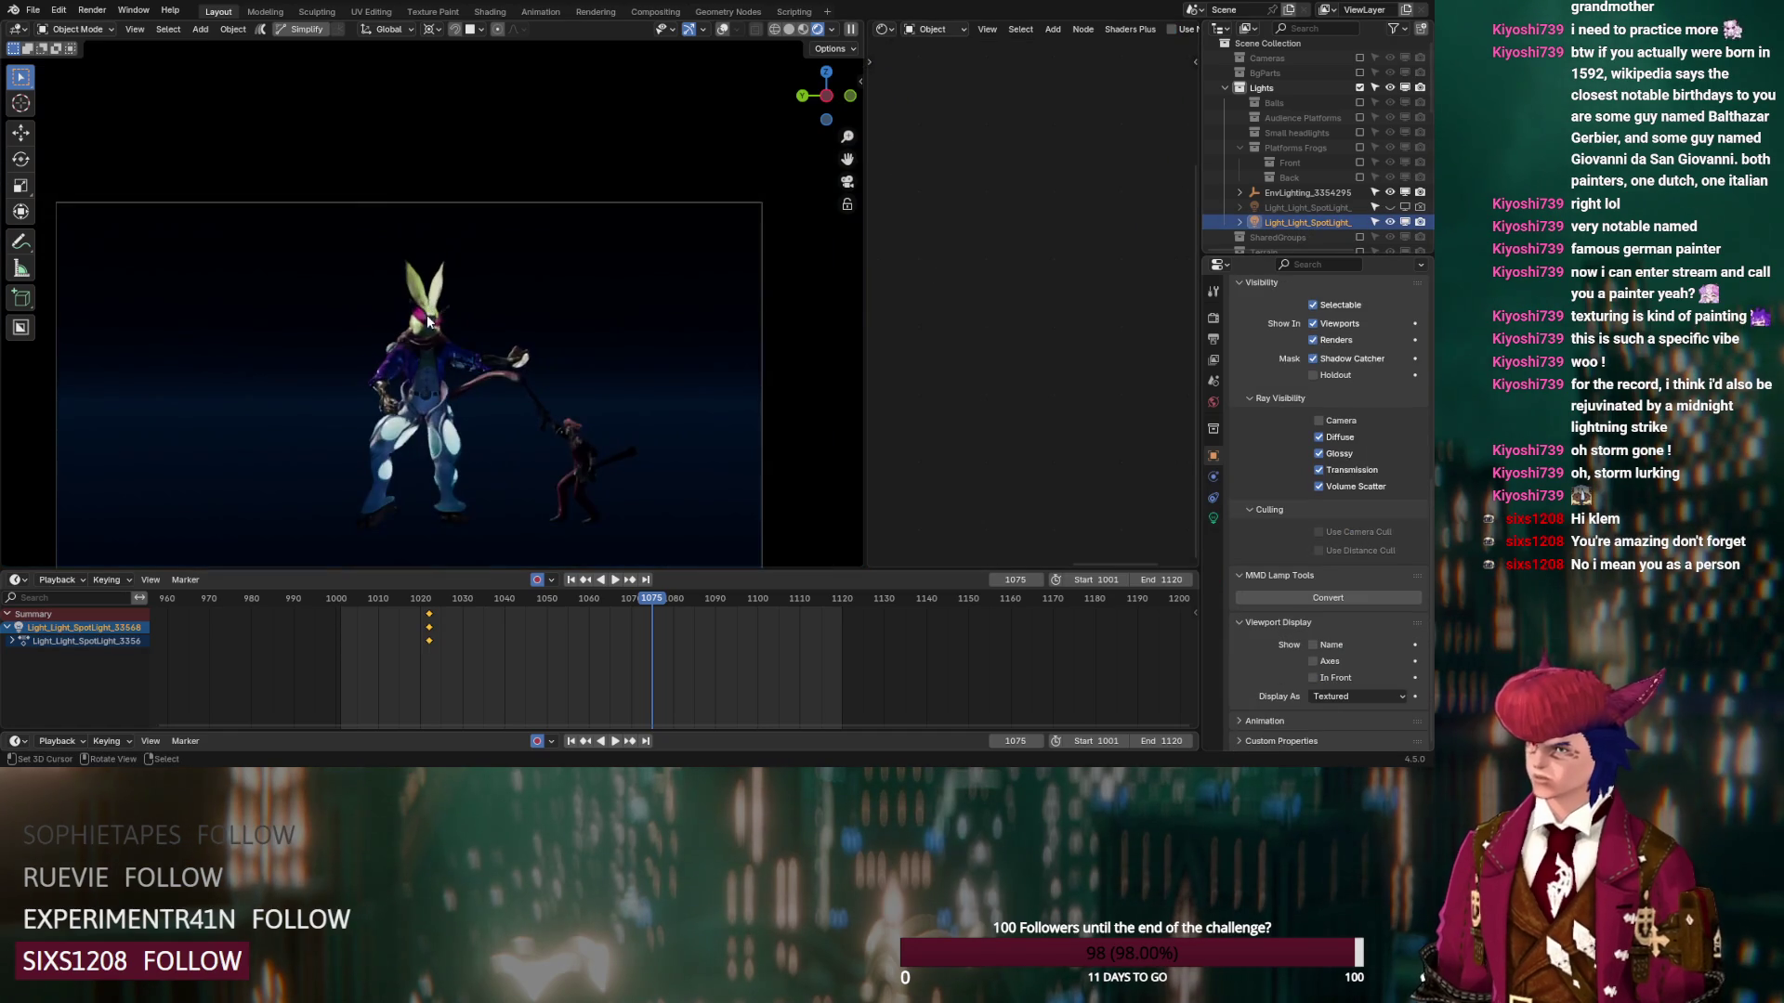
middle_click_drag(427, 320, 498, 373)
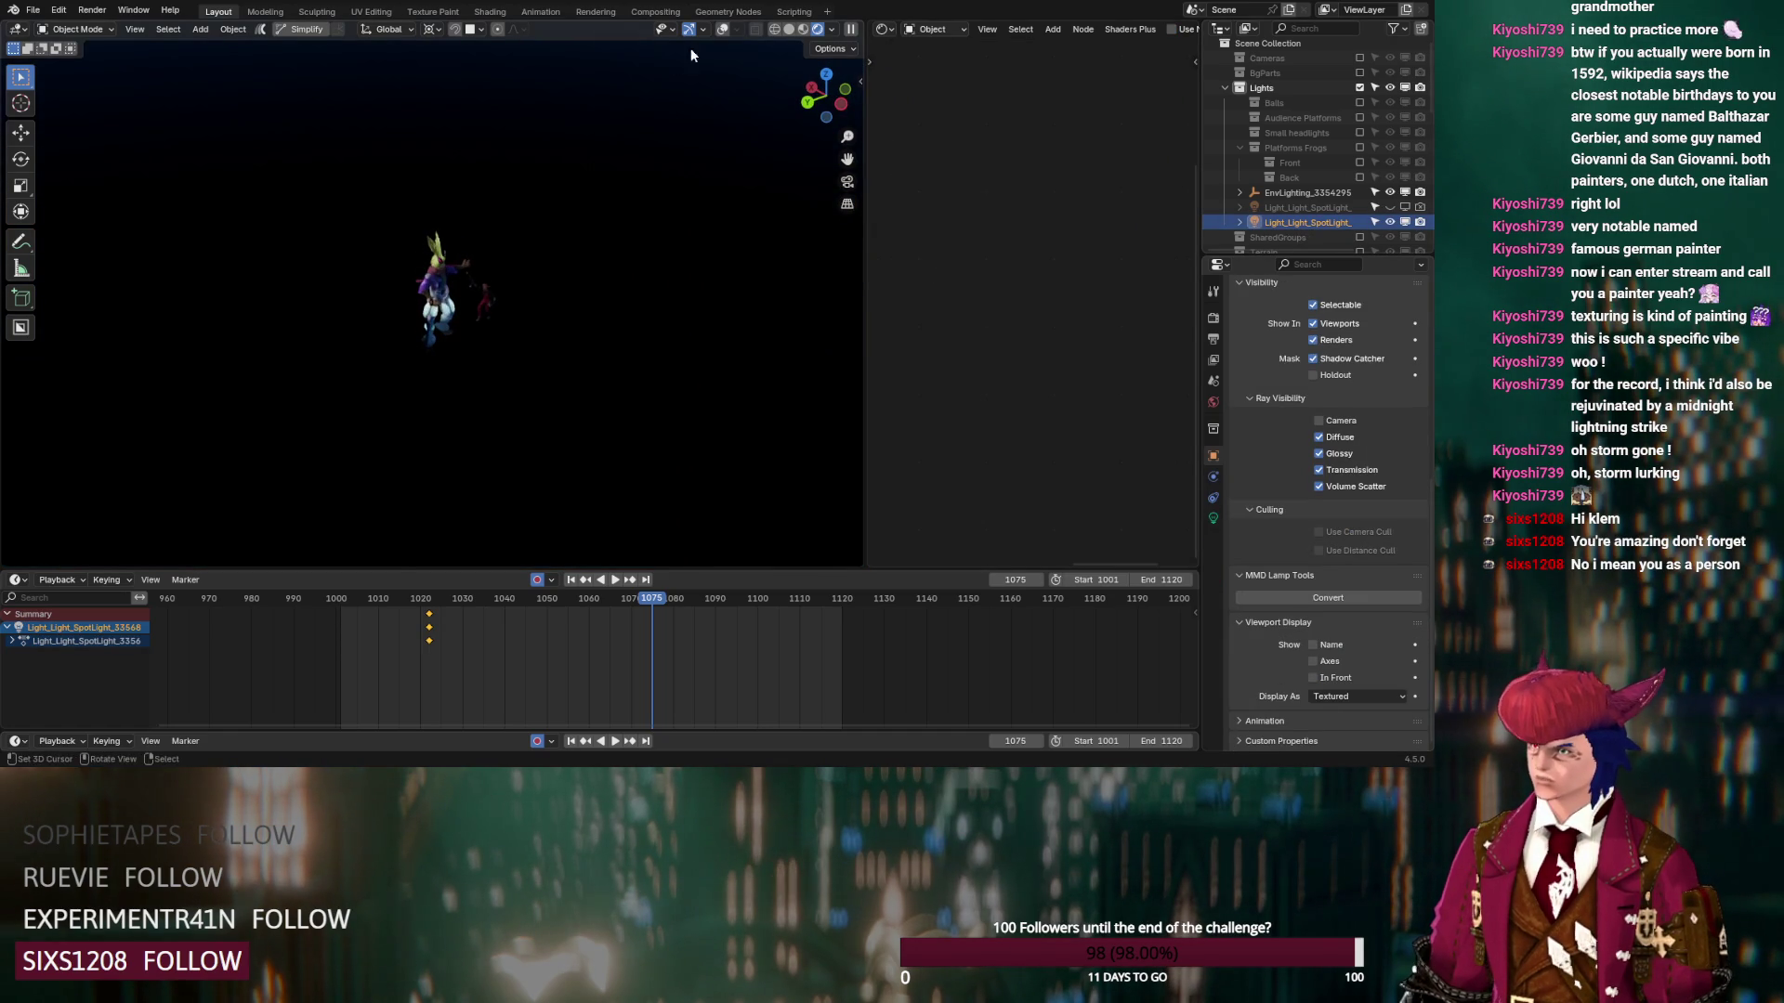
left_click(723, 29)
mouse_move(650, 111)
middle_mouse_down()
mouse_move(576, 207)
mouse_move(505, 214)
mouse_move(565, 225)
middle_mouse_up()
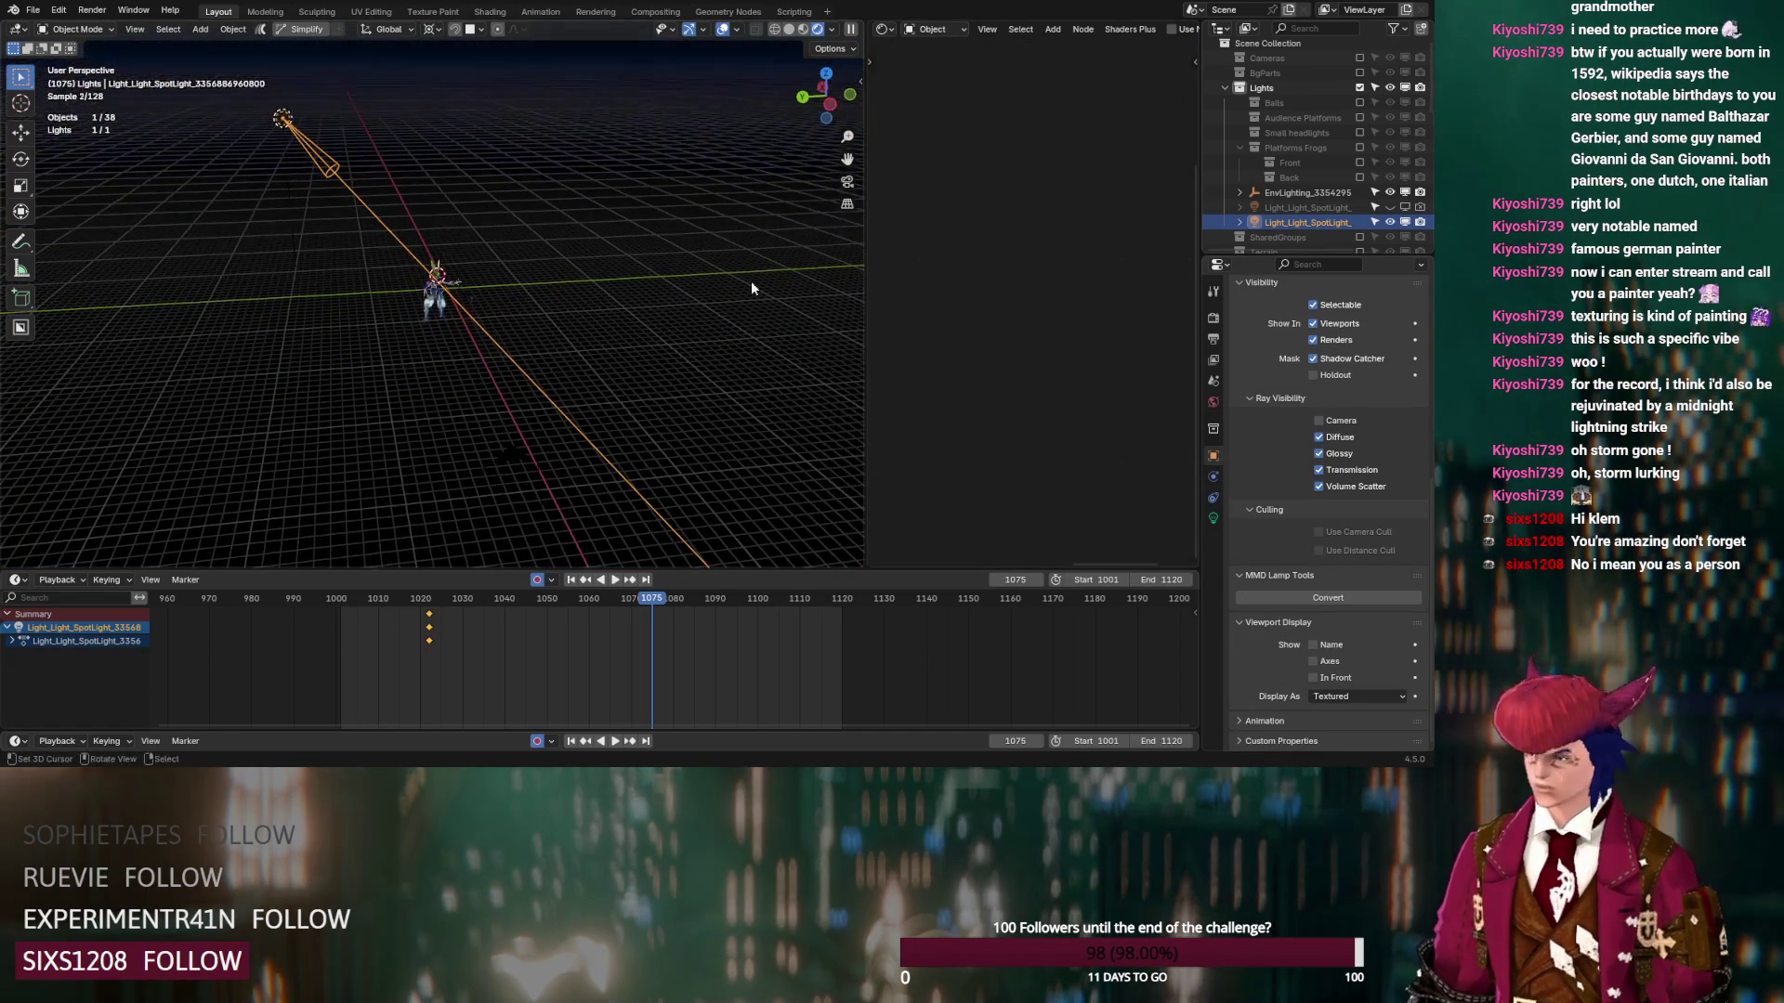
left_click(1213, 517)
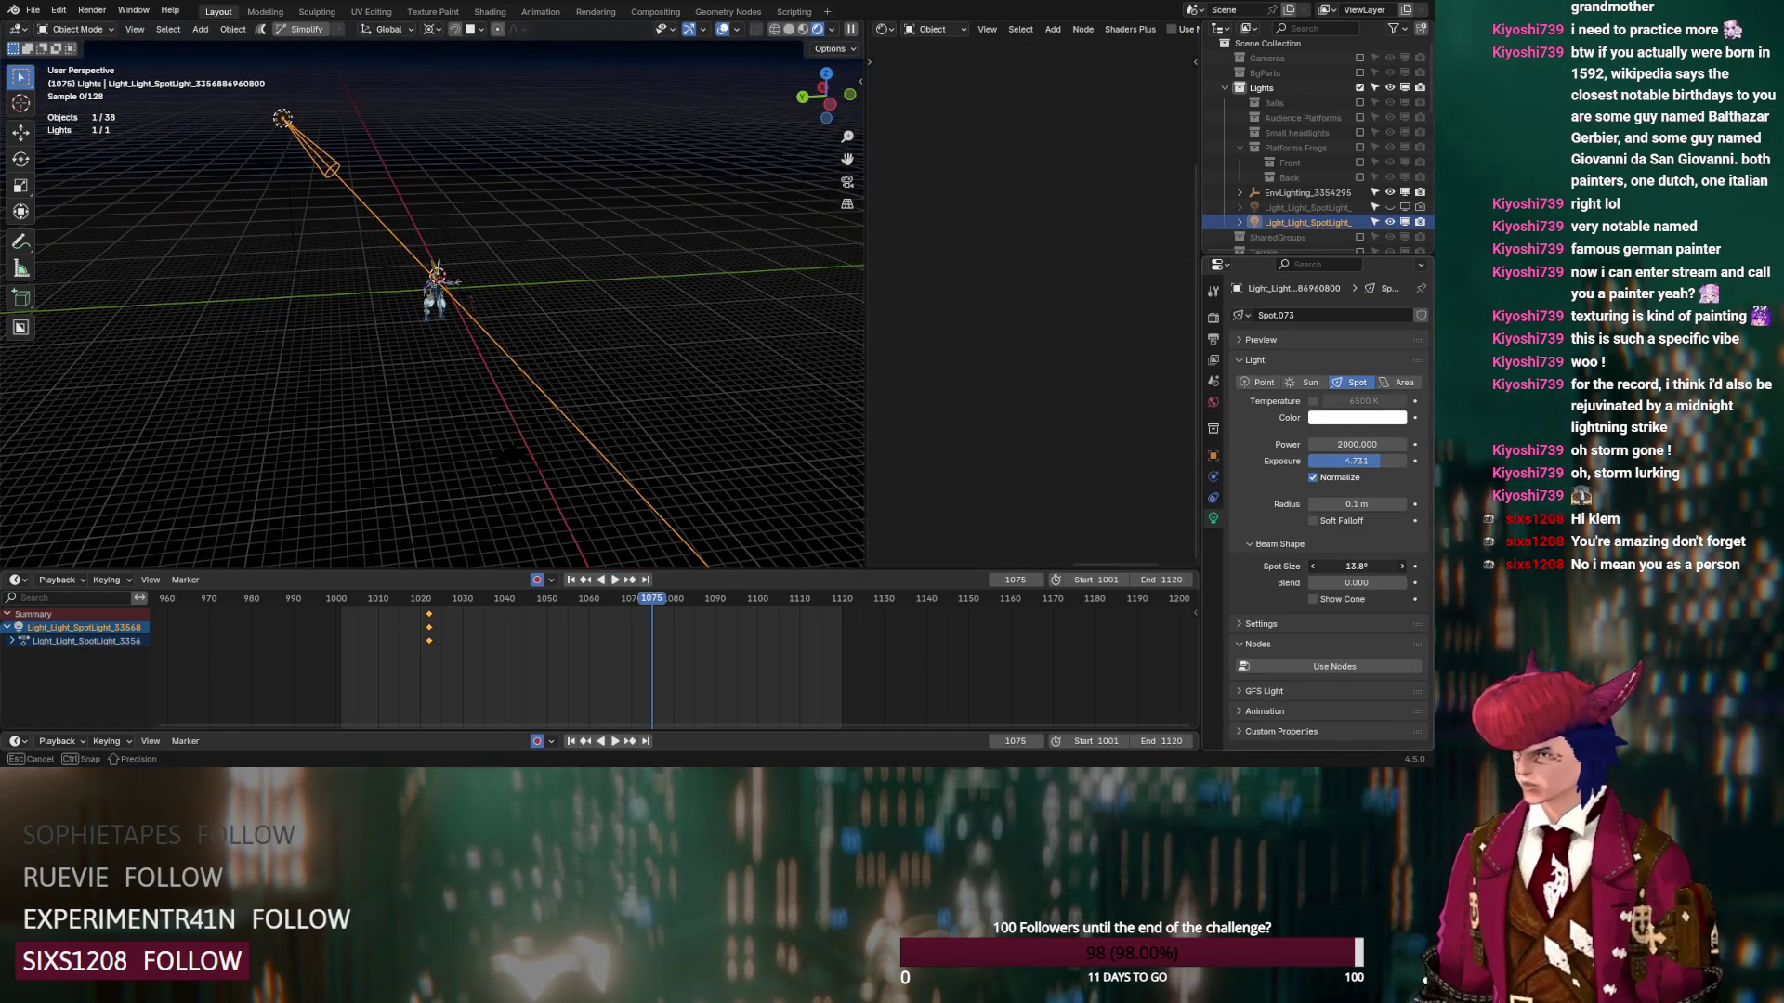
mouse_move(693, 339)
middle_mouse_down()
mouse_move(613, 318)
mouse_move(654, 322)
middle_mouse_up()
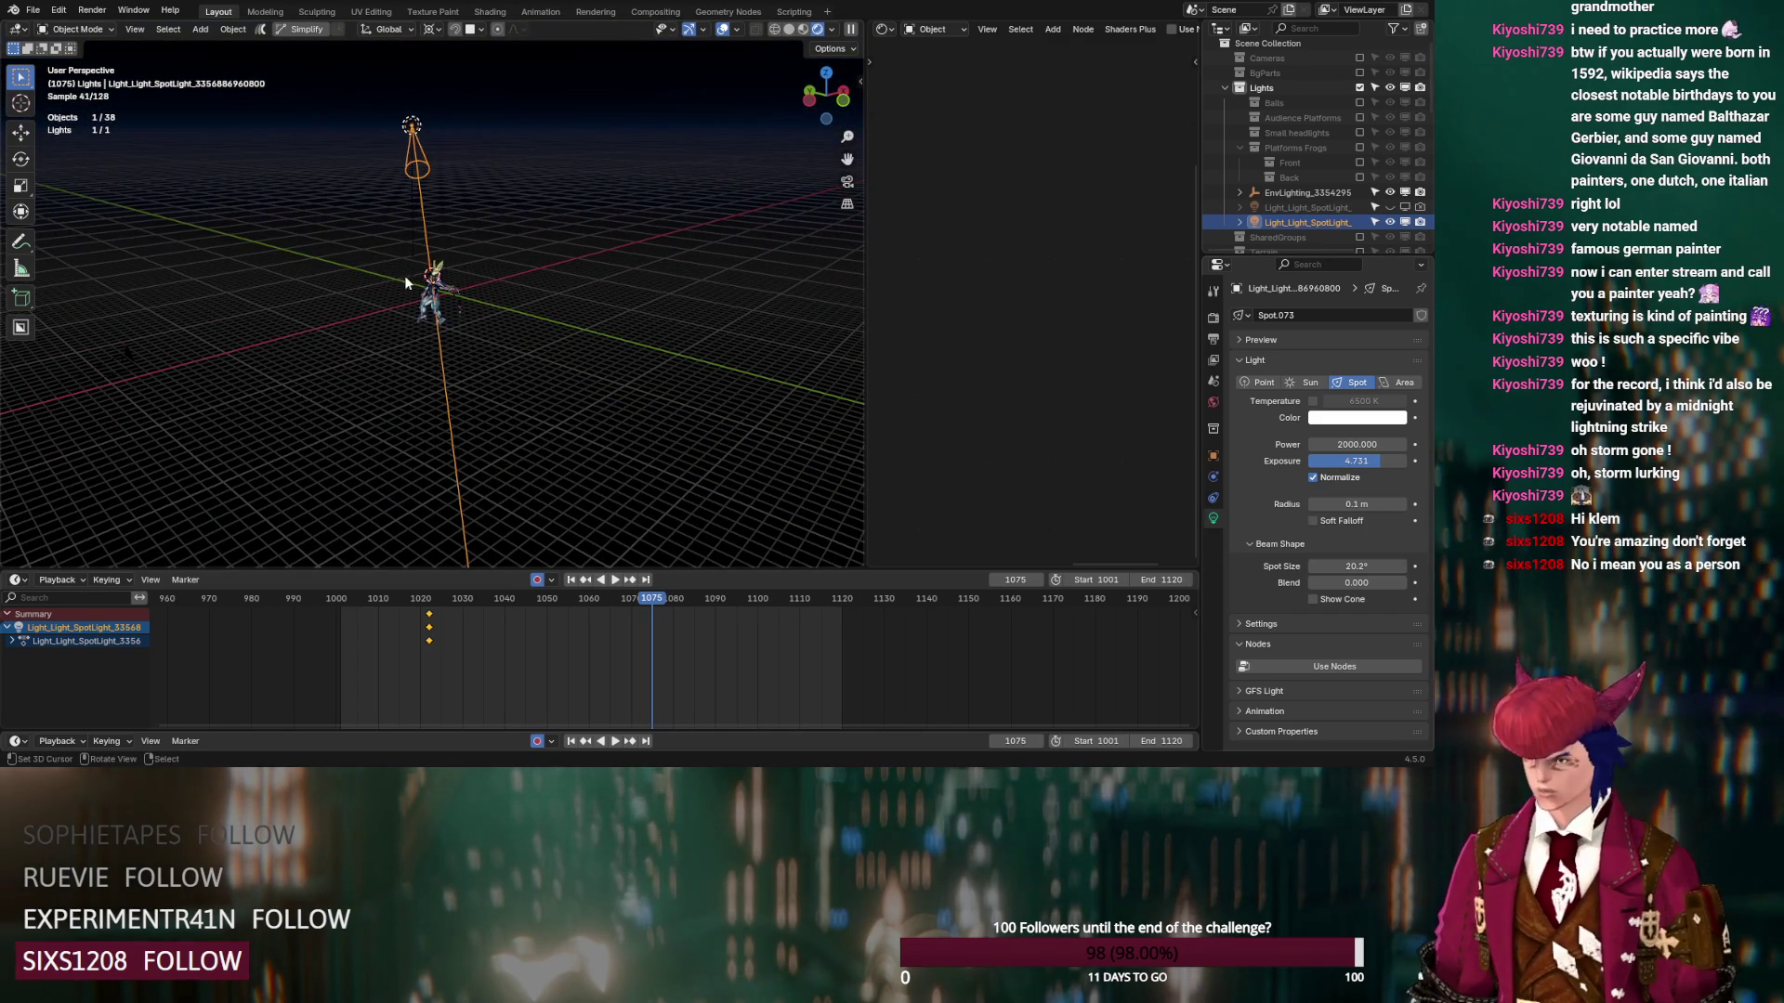
Re-aim the spotlight with Z, Y and Z rotations, ending with a -26.9° turn
key("r")
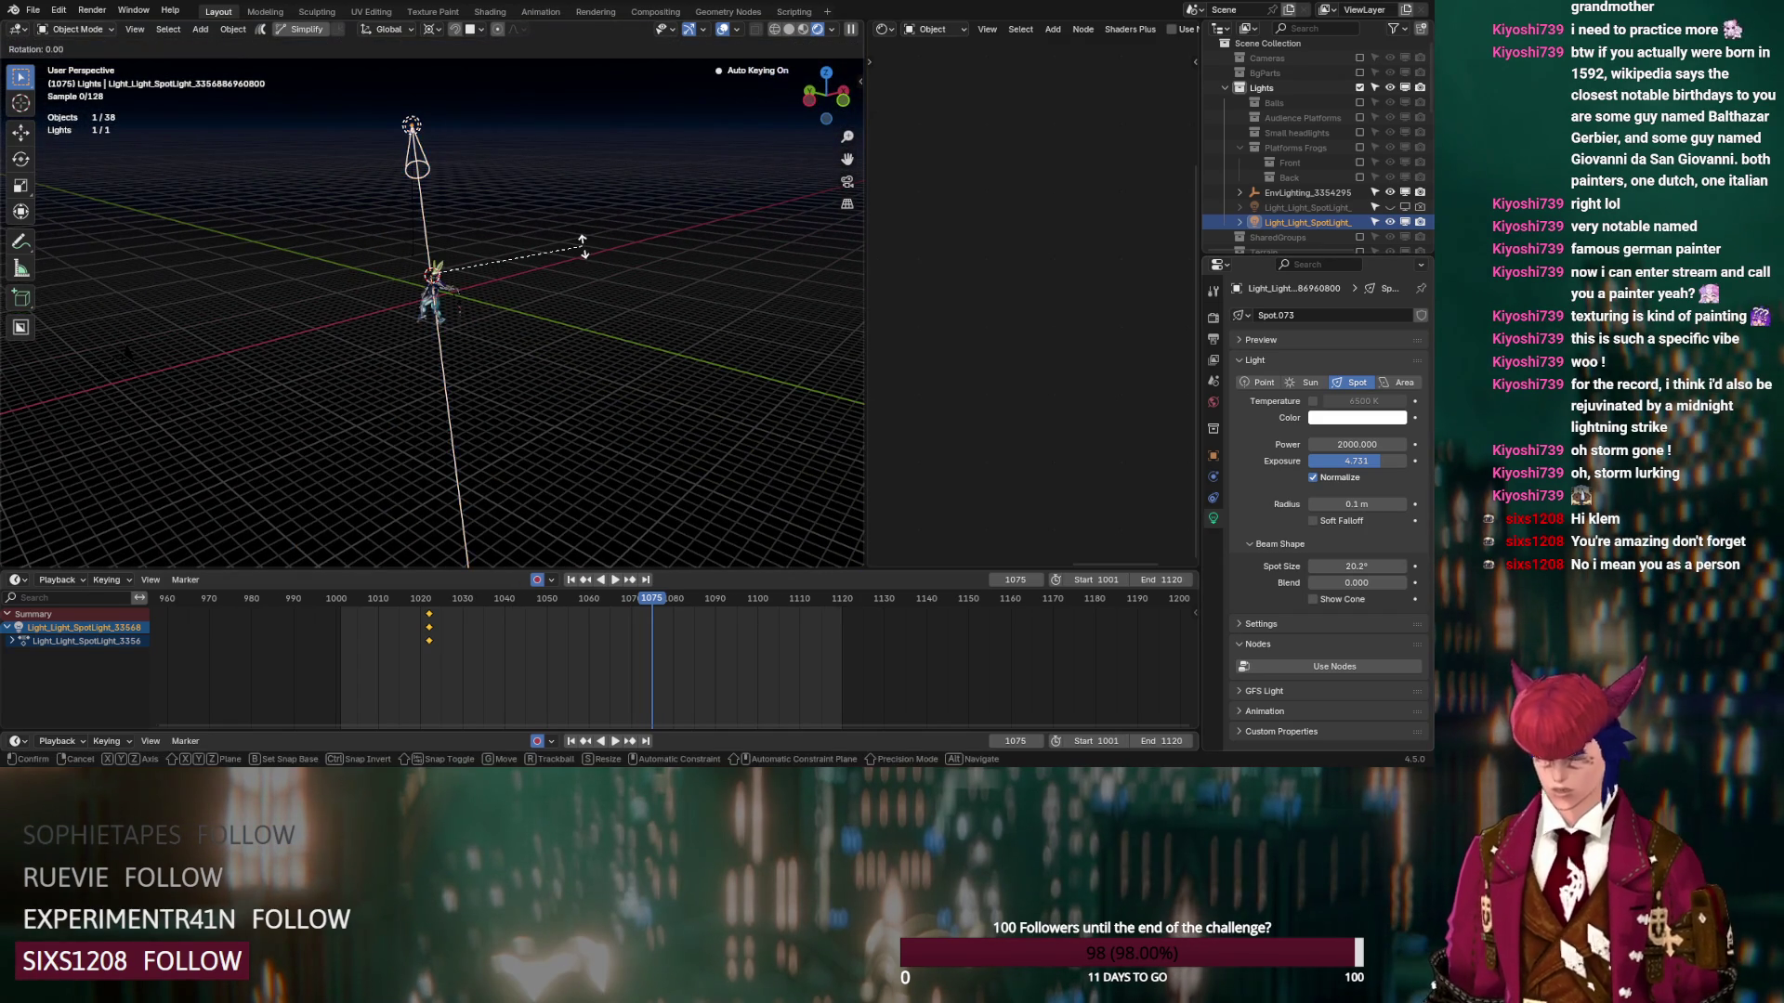
key("z")
left_click(614, 331)
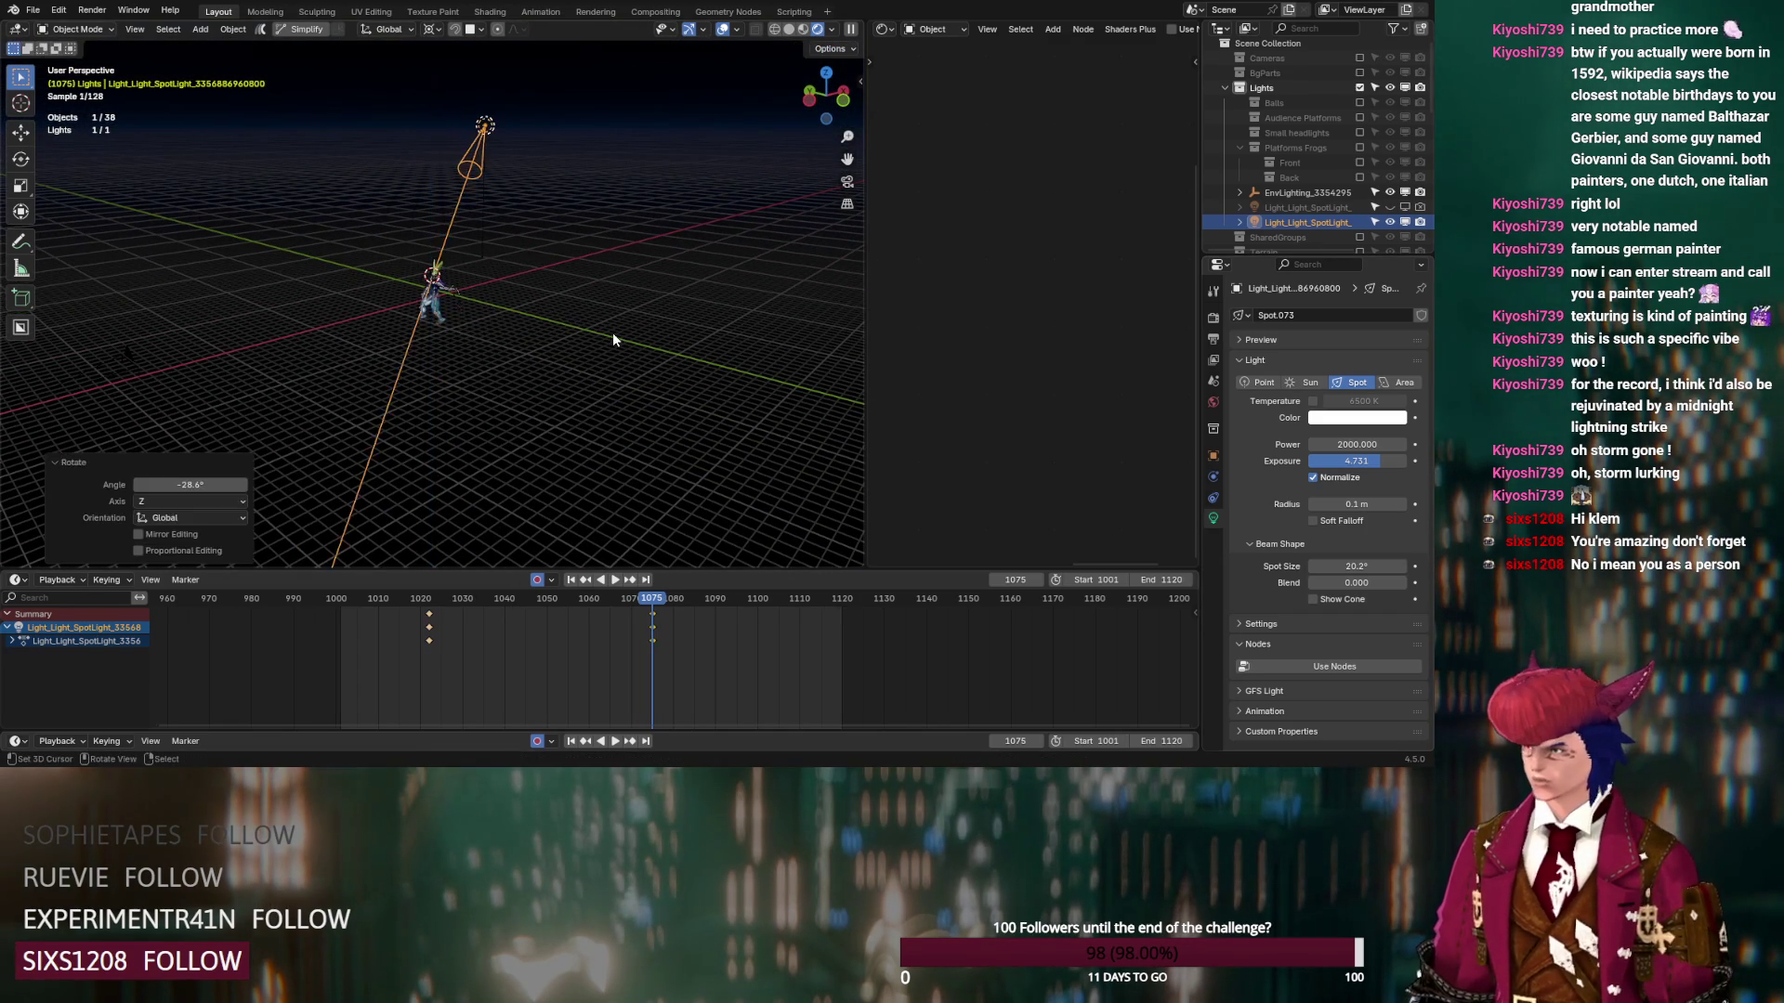
key("KP_0")
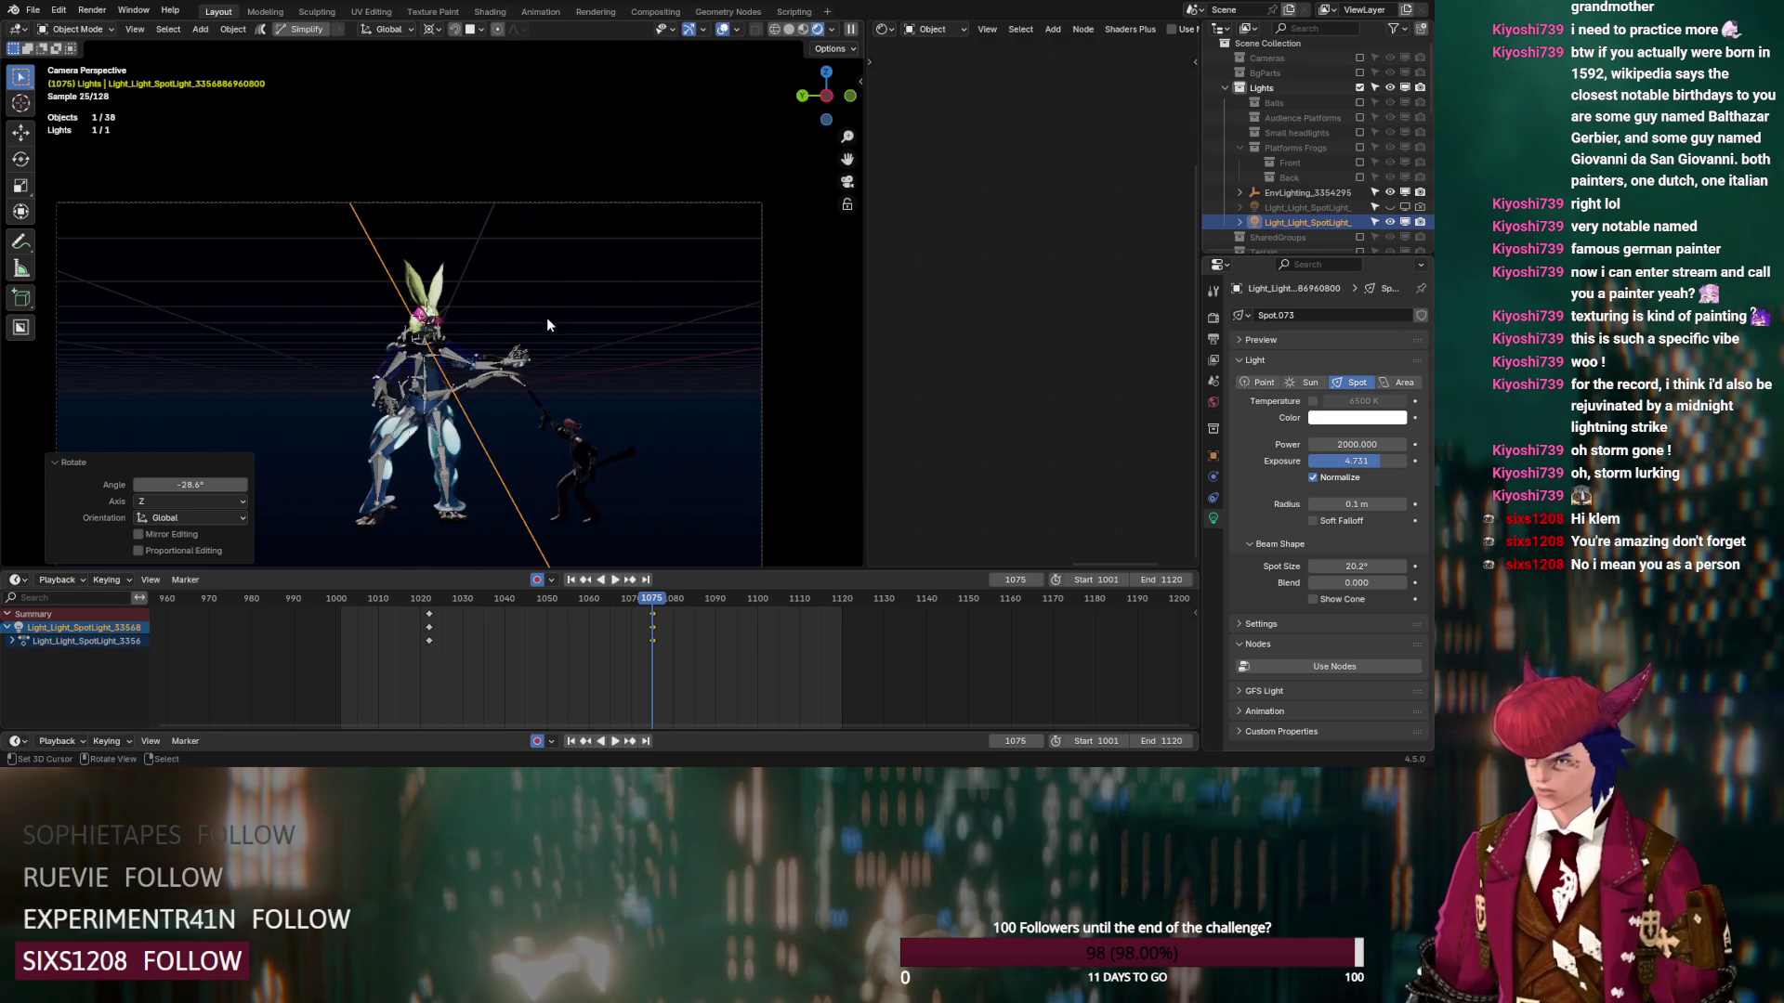
key("r")
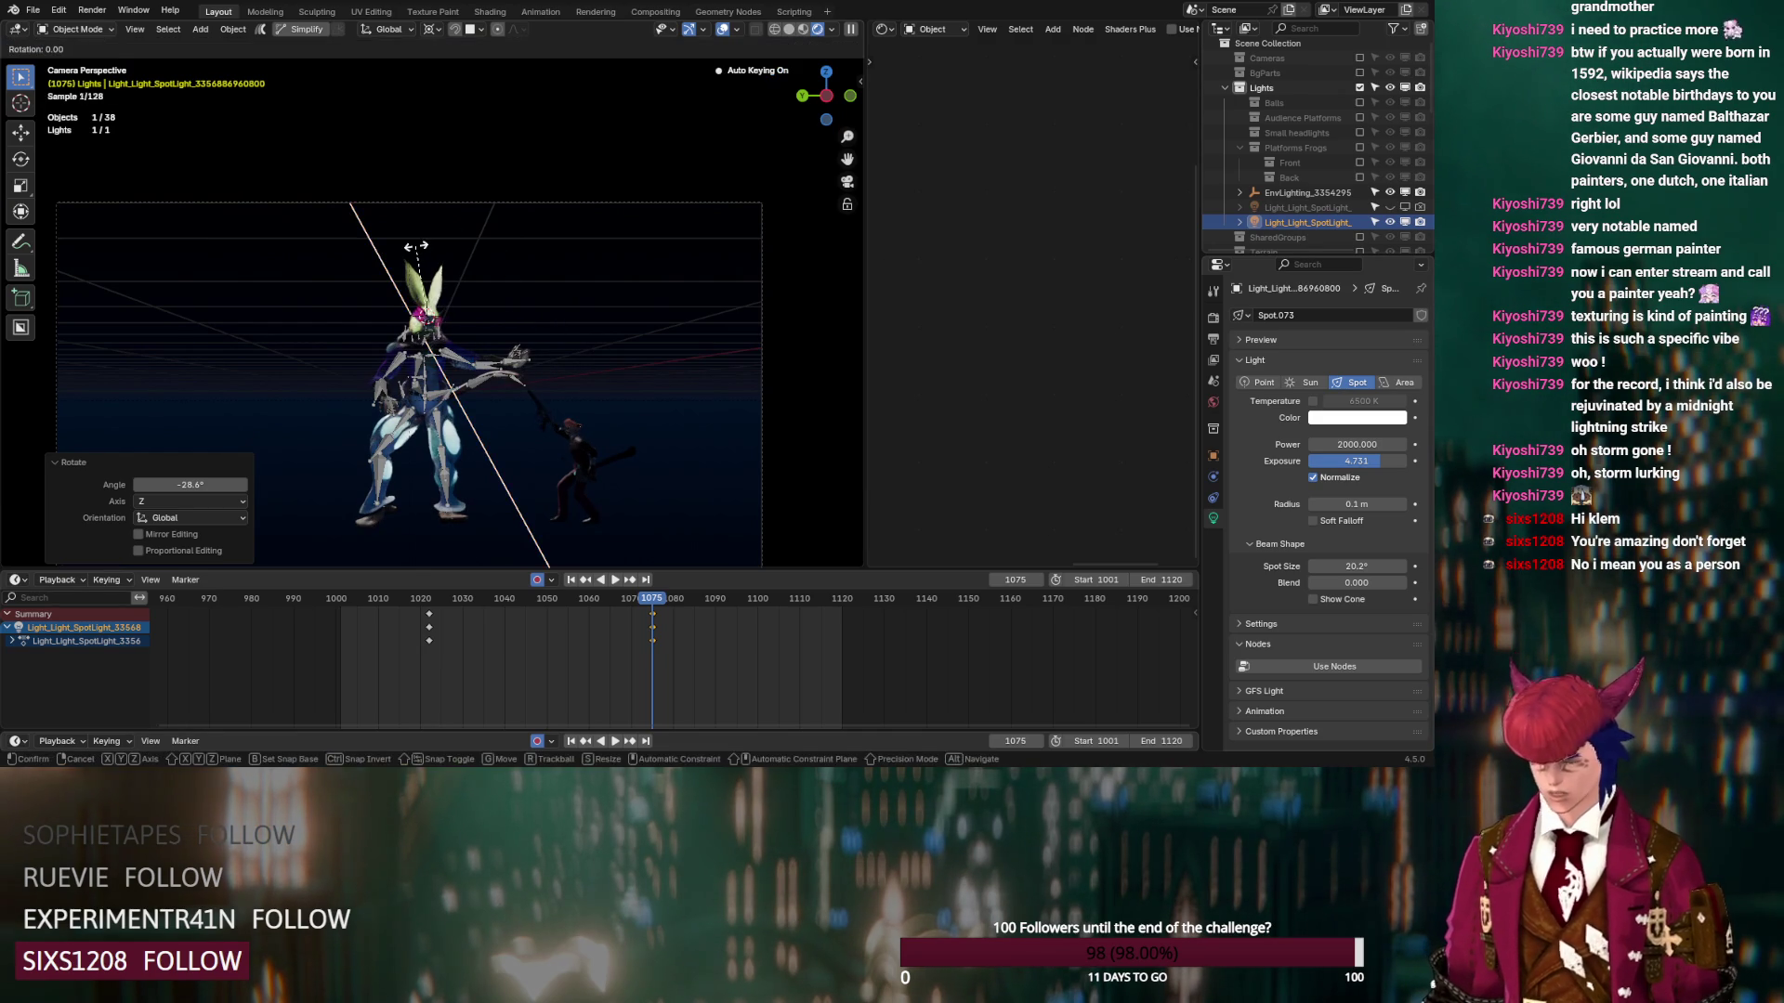
key("y")
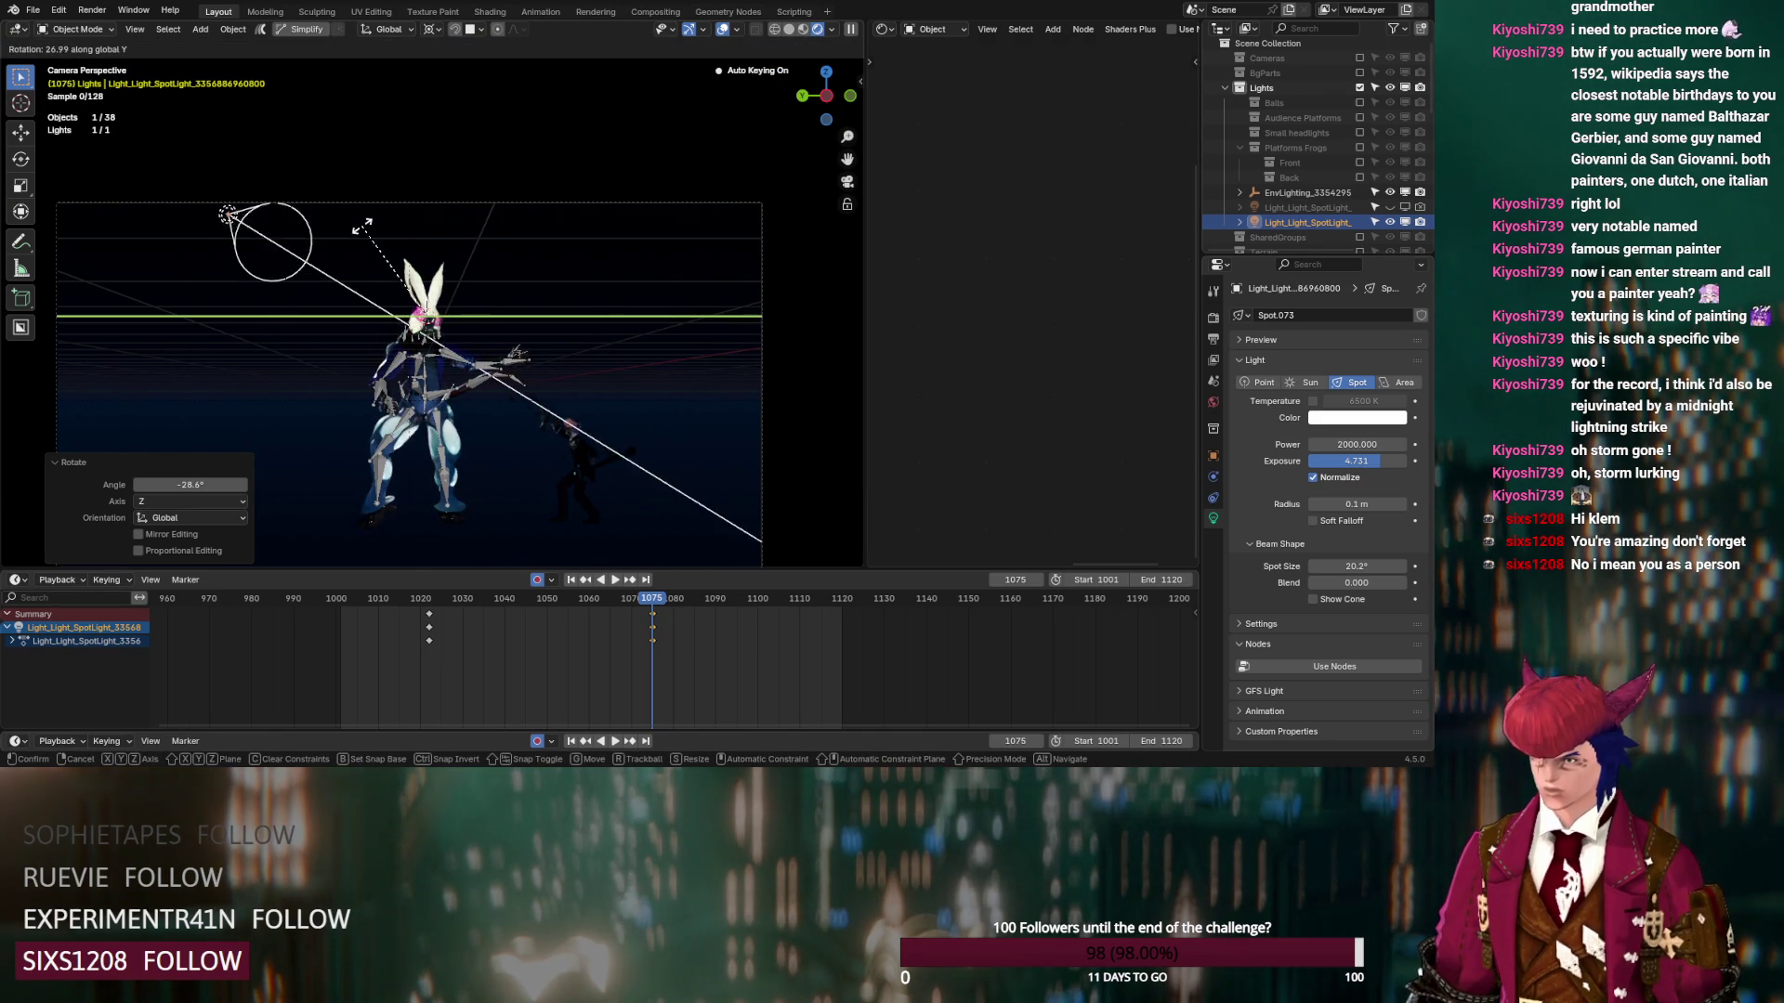
left_click(366, 226)
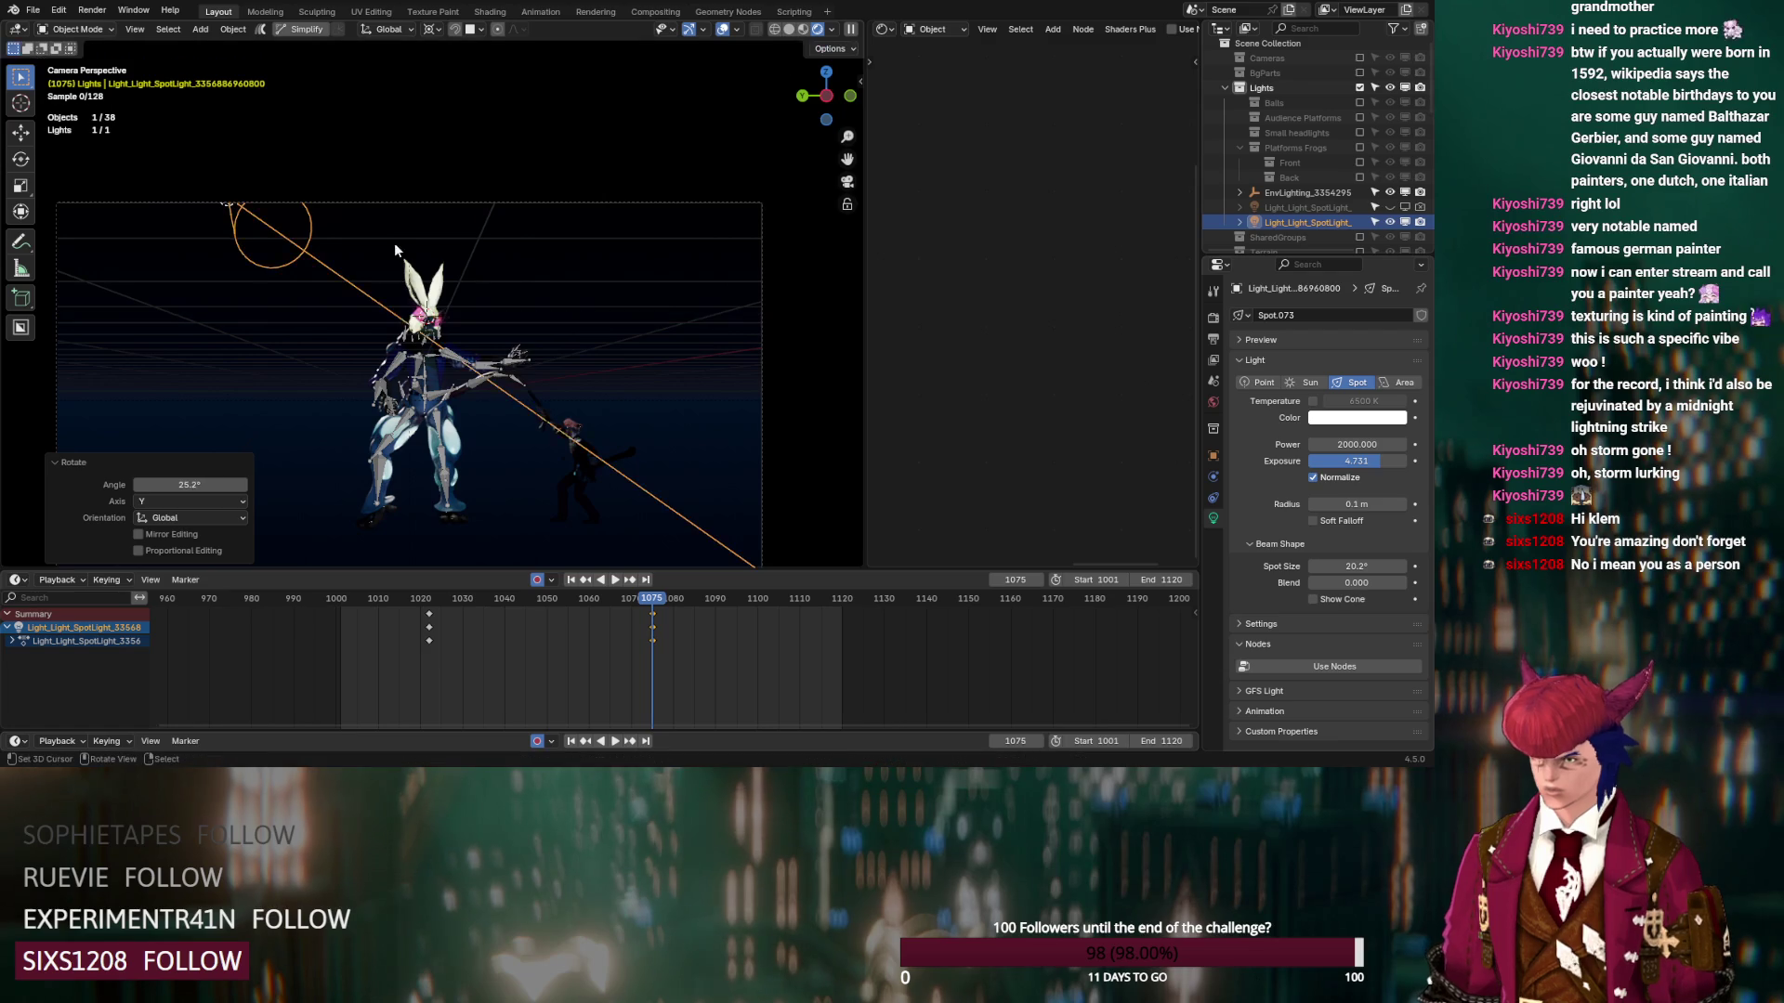
key("r")
key("z")
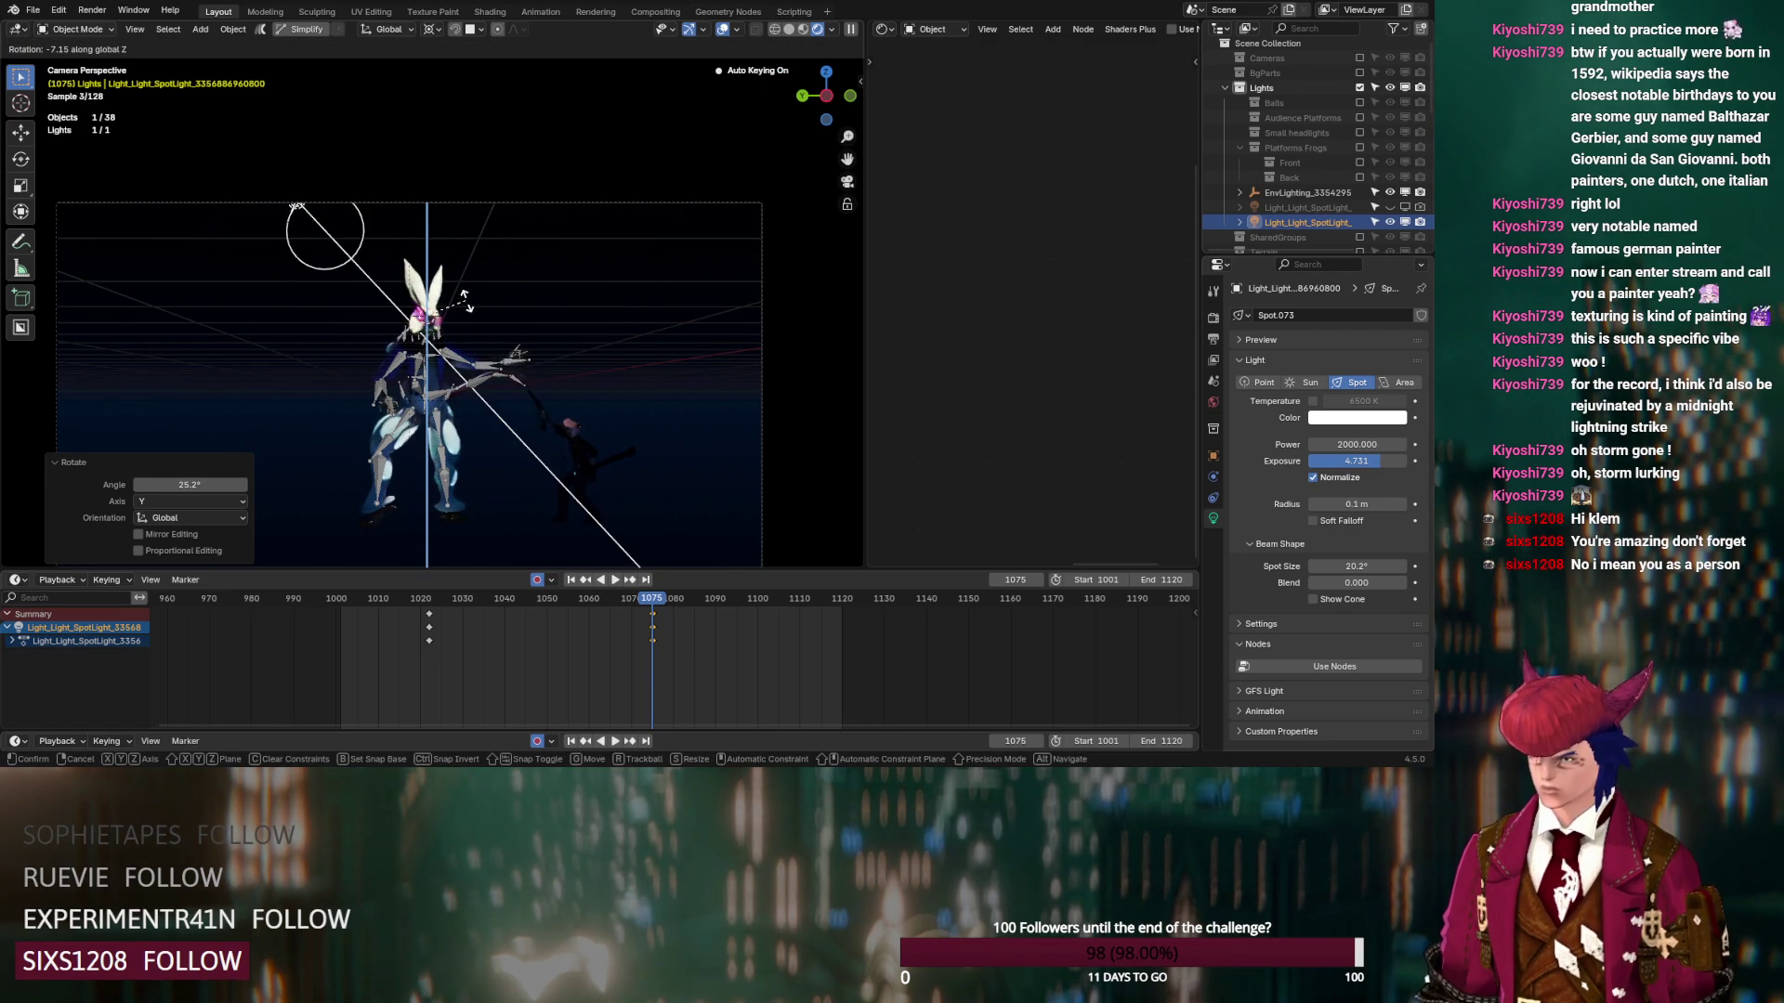
left_click(459, 287)
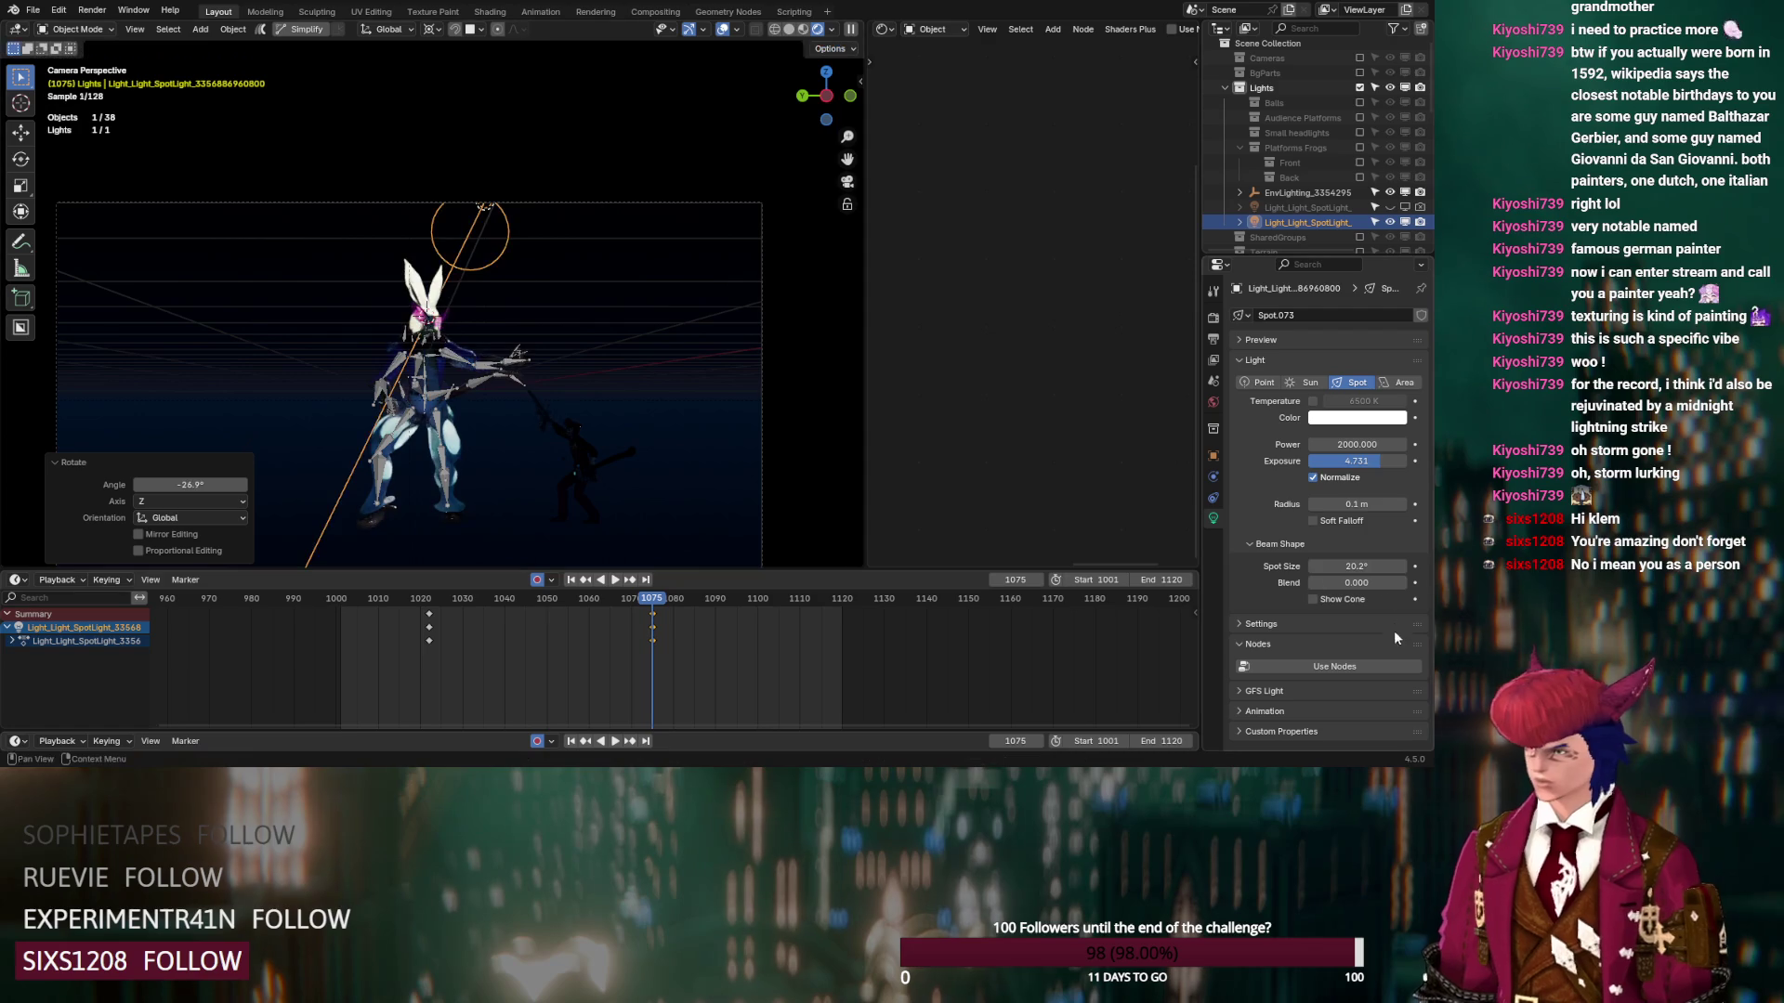
Widen the spotlight's Spot Size to 54.6°
left_click_drag(1357, 566, 1403, 565)
scroll(552, 457, "up", 3)
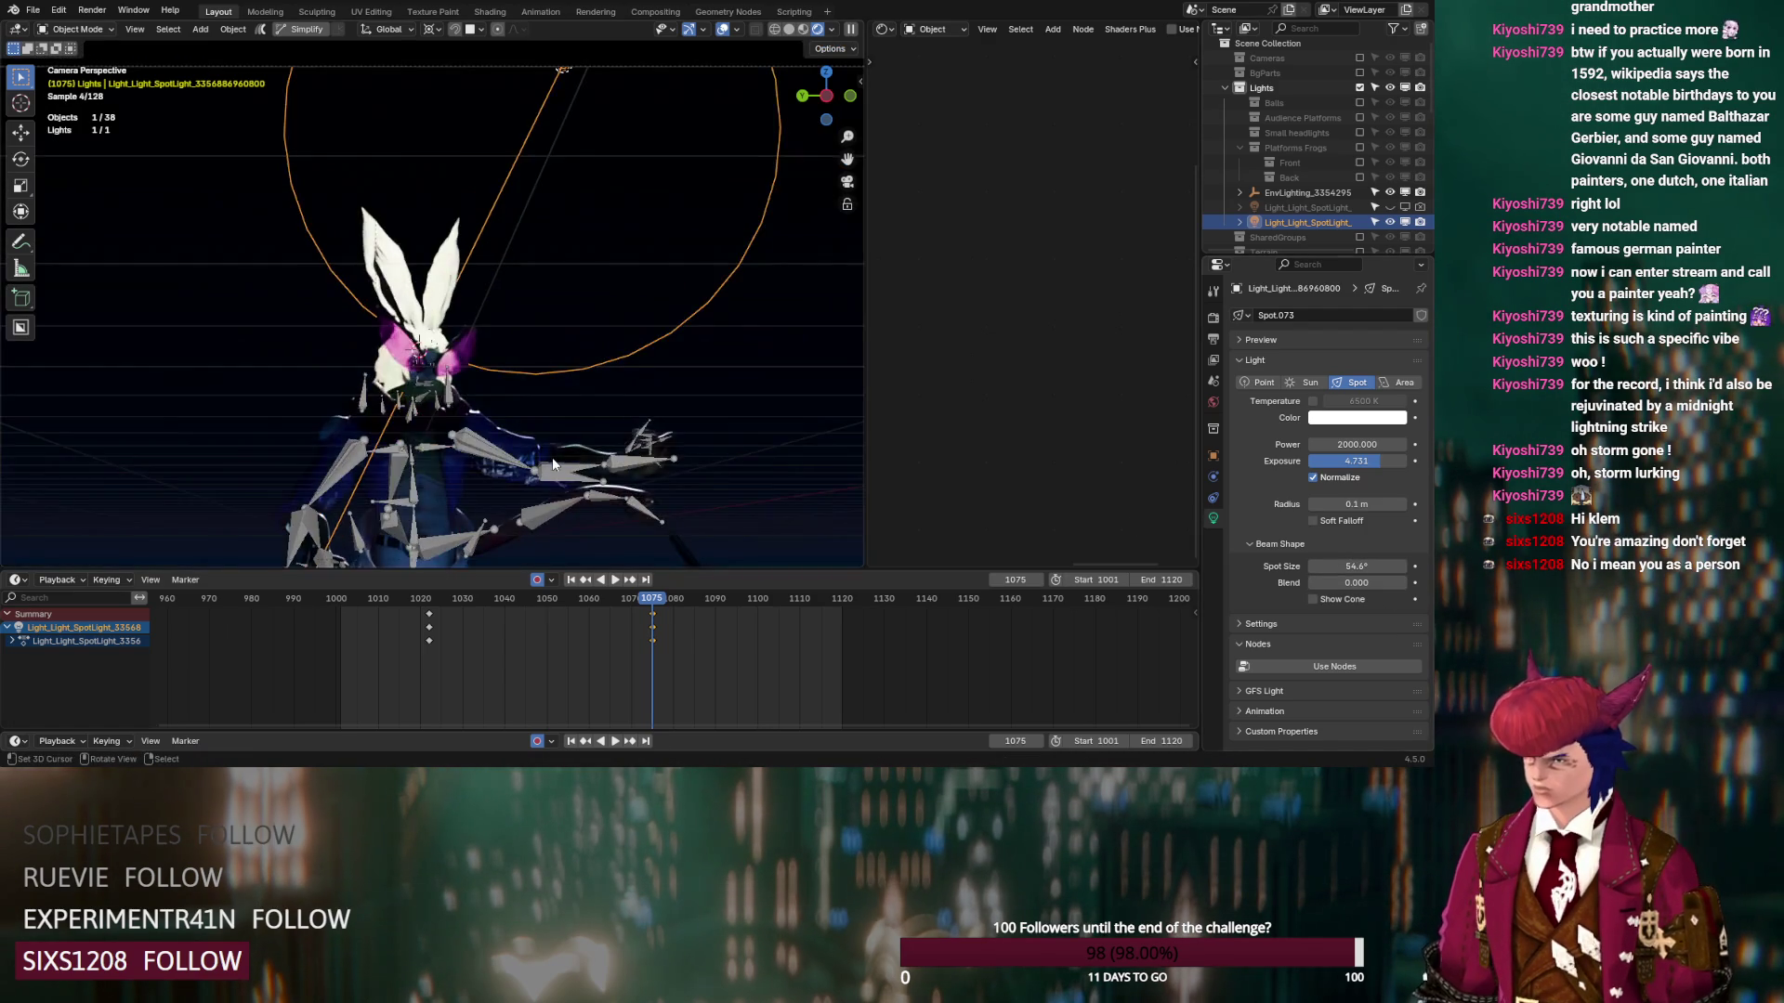
mouse_move(552, 465)
middle_mouse_down()
mouse_move(294, 187)
mouse_move(437, 387)
middle_mouse_up()
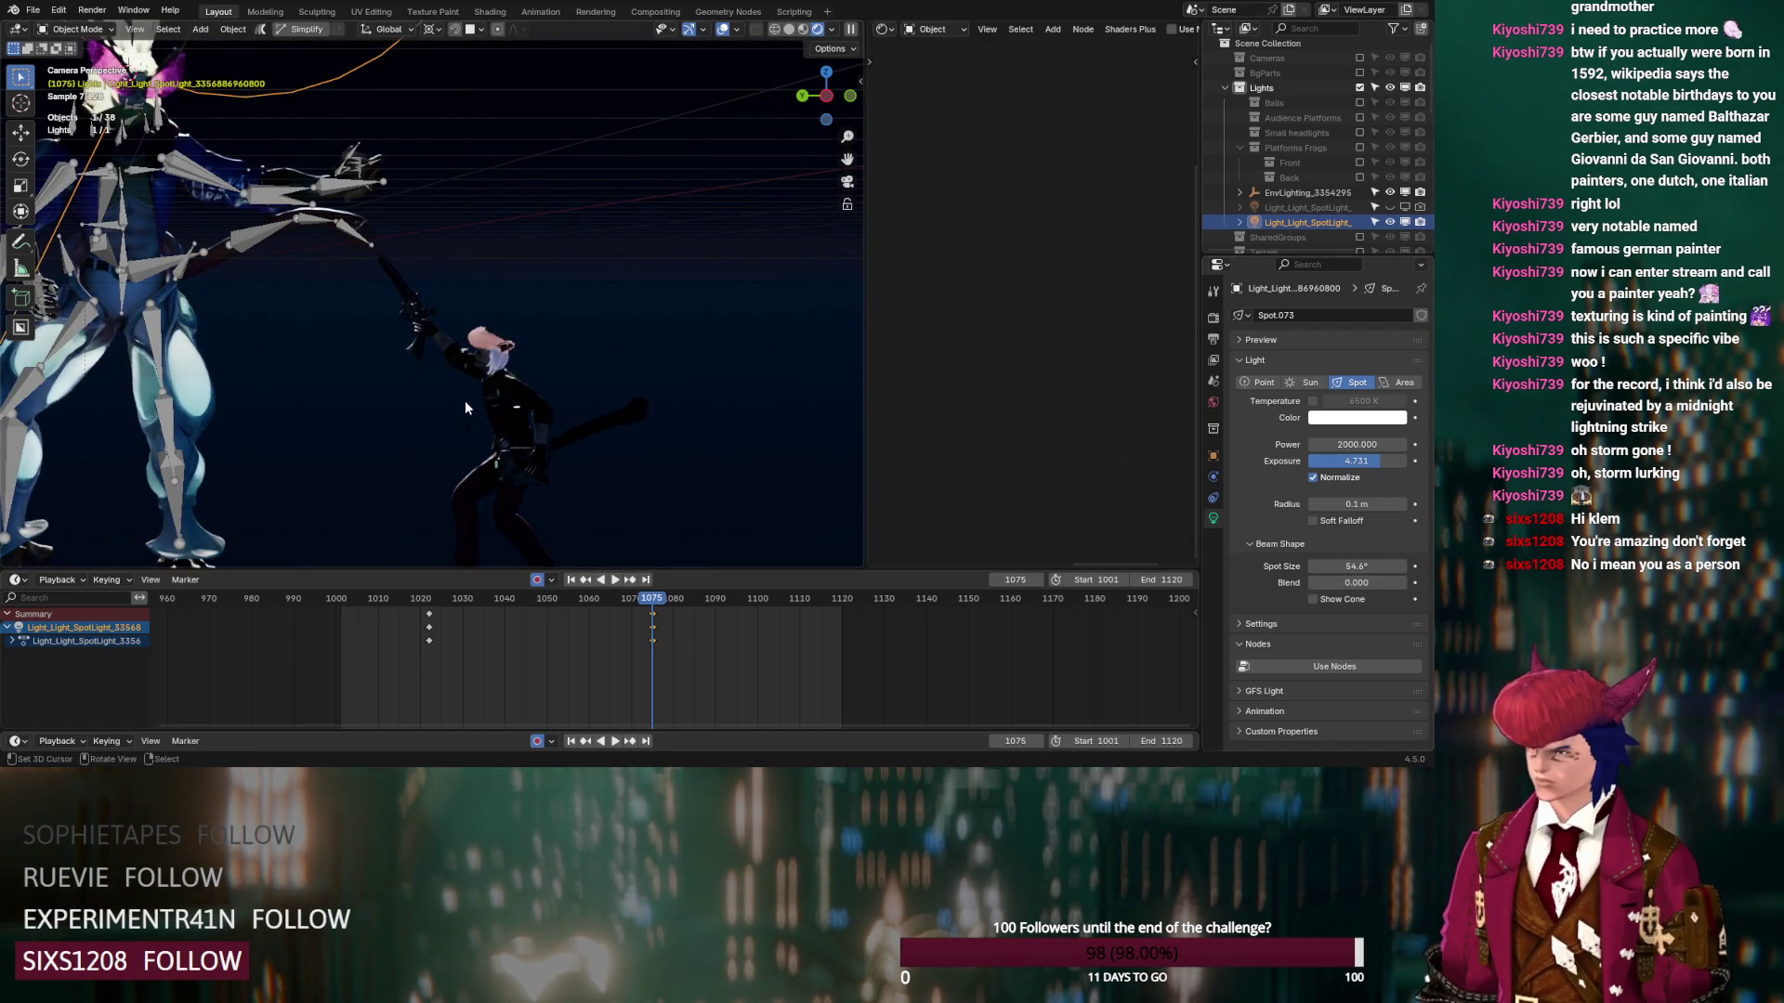
scroll(466, 407, "up", 6)
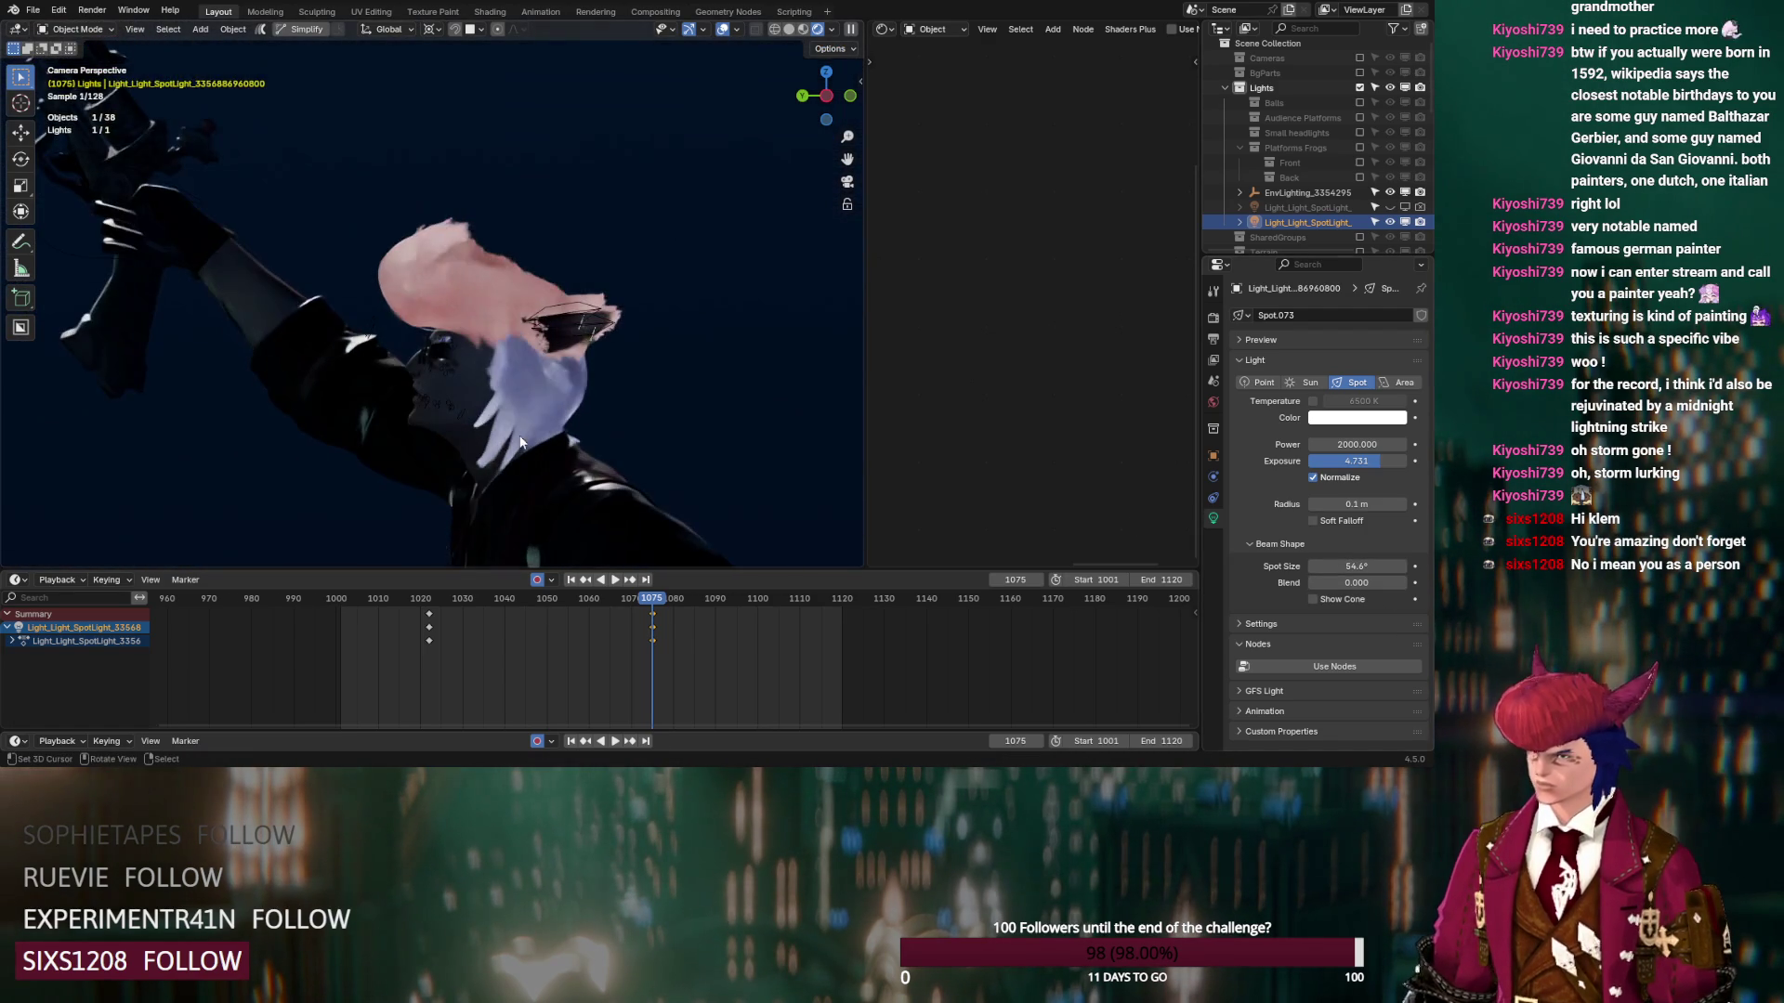
Try lower Transmission and Transparent max bounces, then set both to 32
left_click(1213, 317)
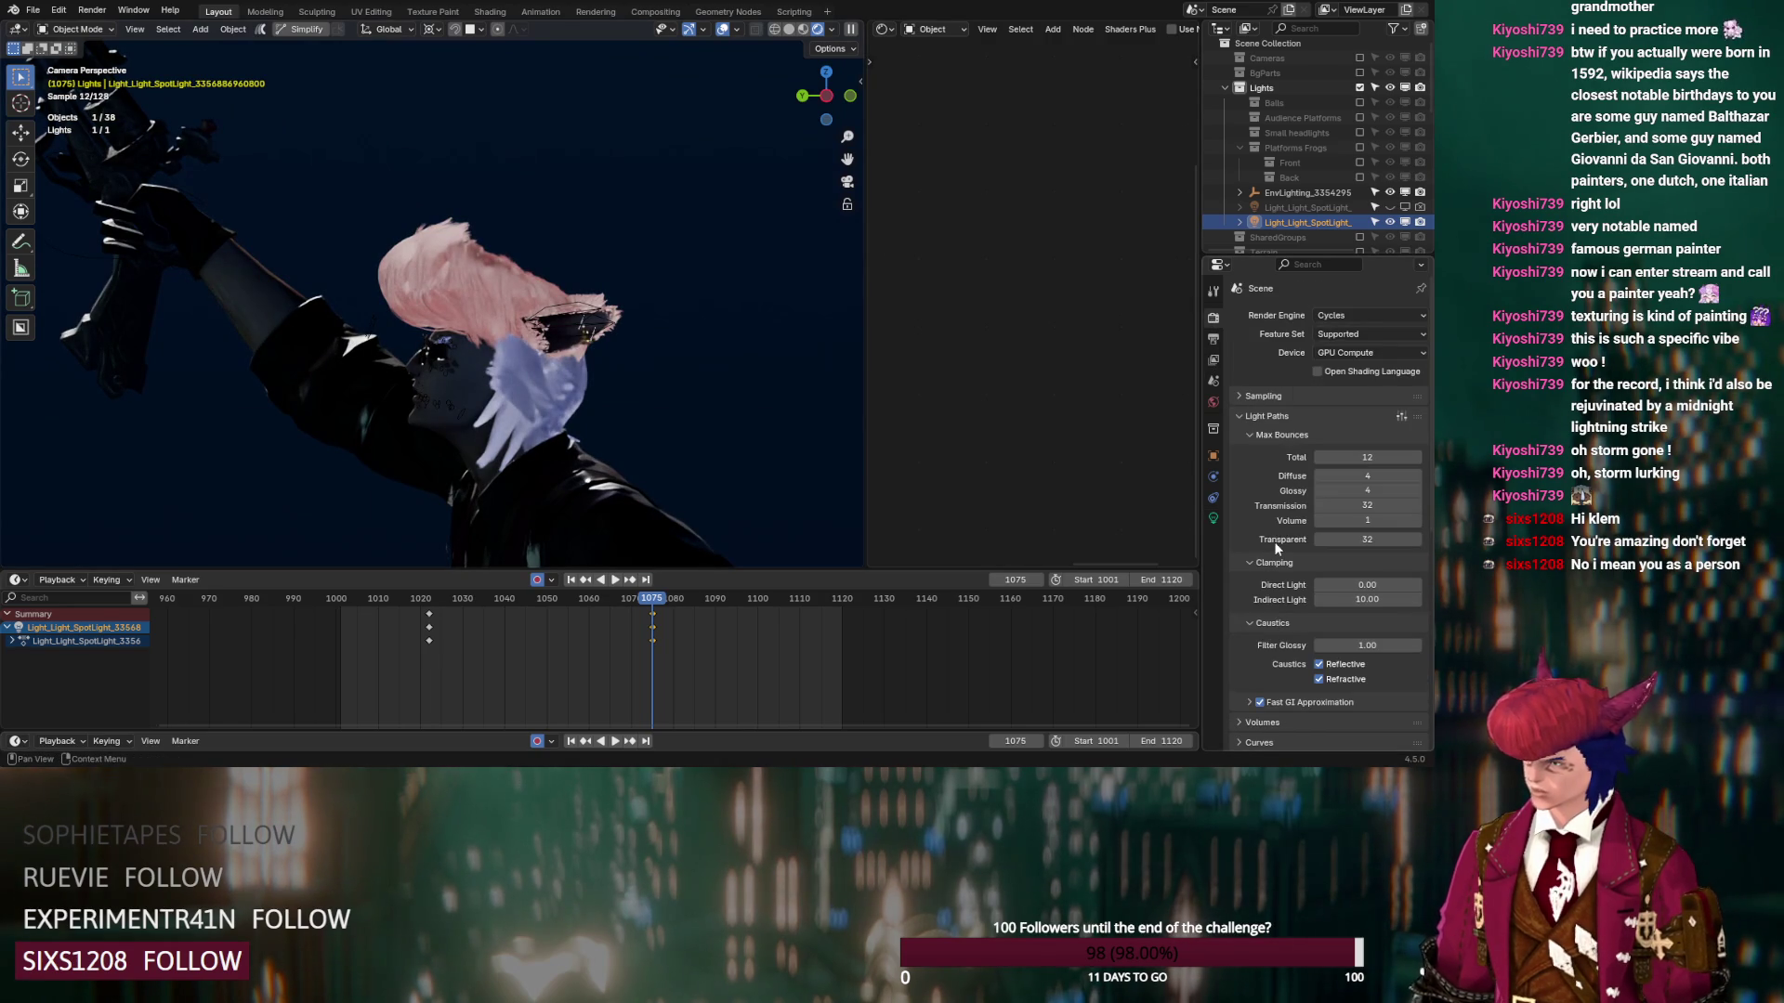
left_click_drag(1366, 506, 1319, 505)
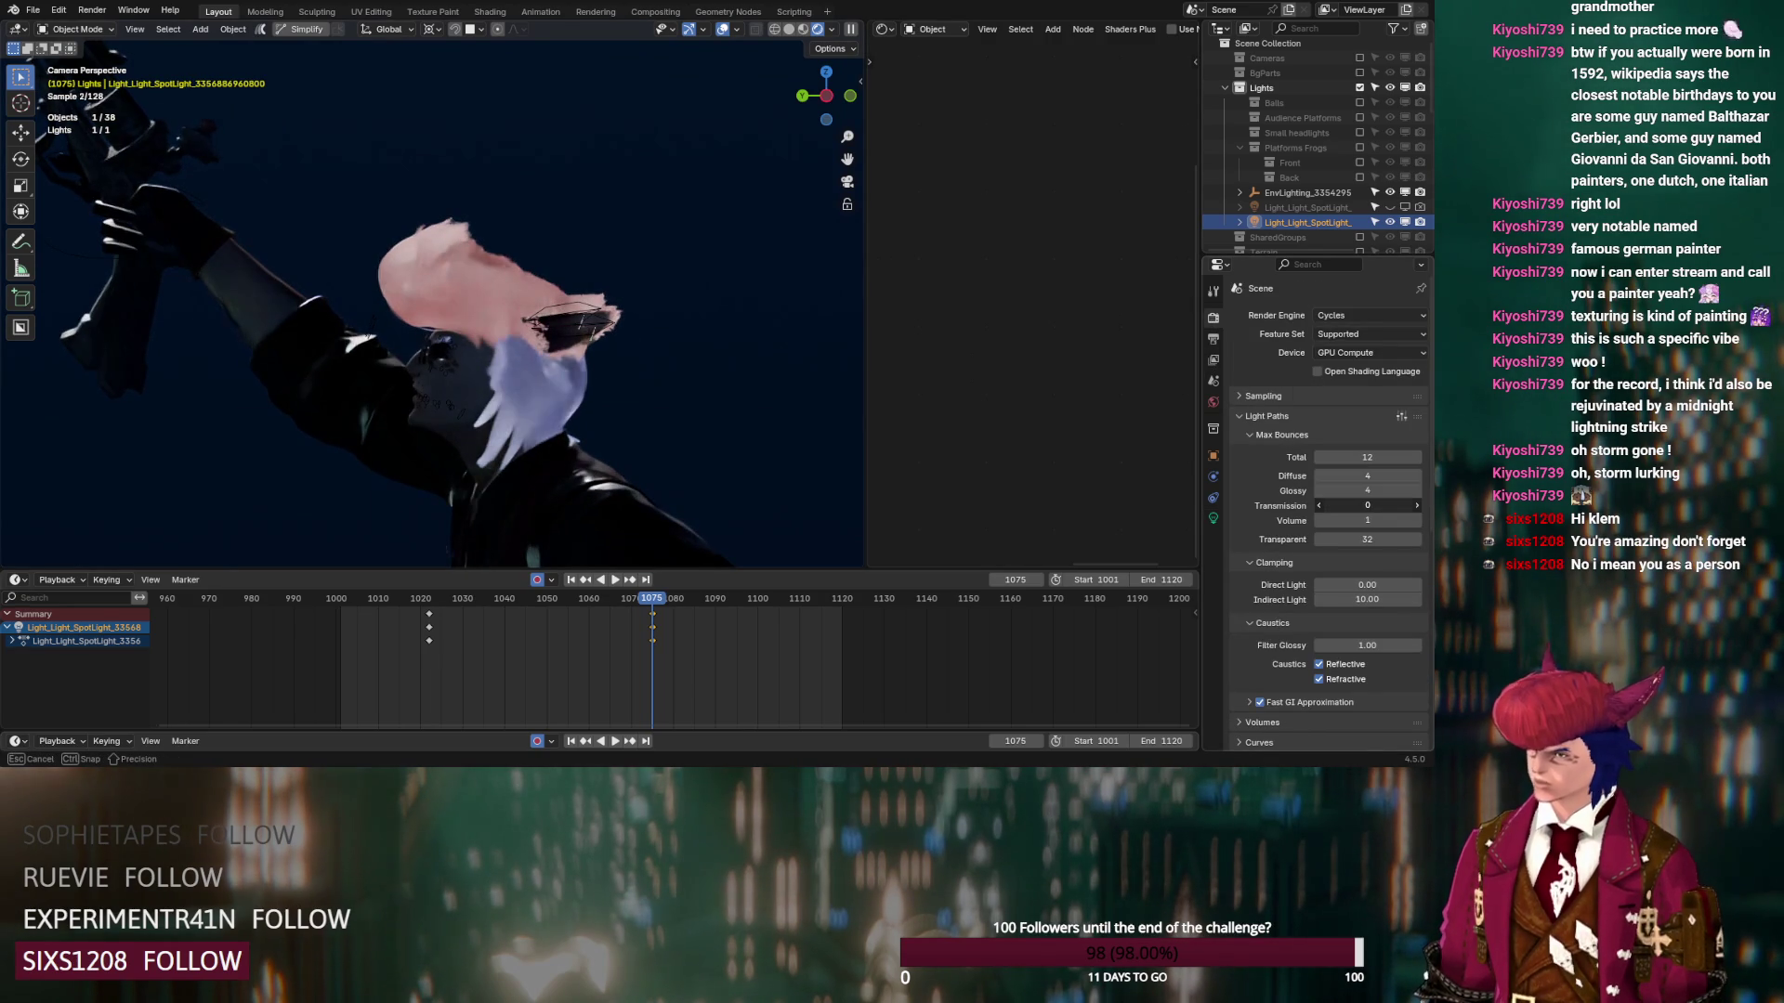
mouse_move(1367, 539)
left_mouse_down()
mouse_move(1319, 539)
mouse_move(1319, 521)
left_mouse_up()
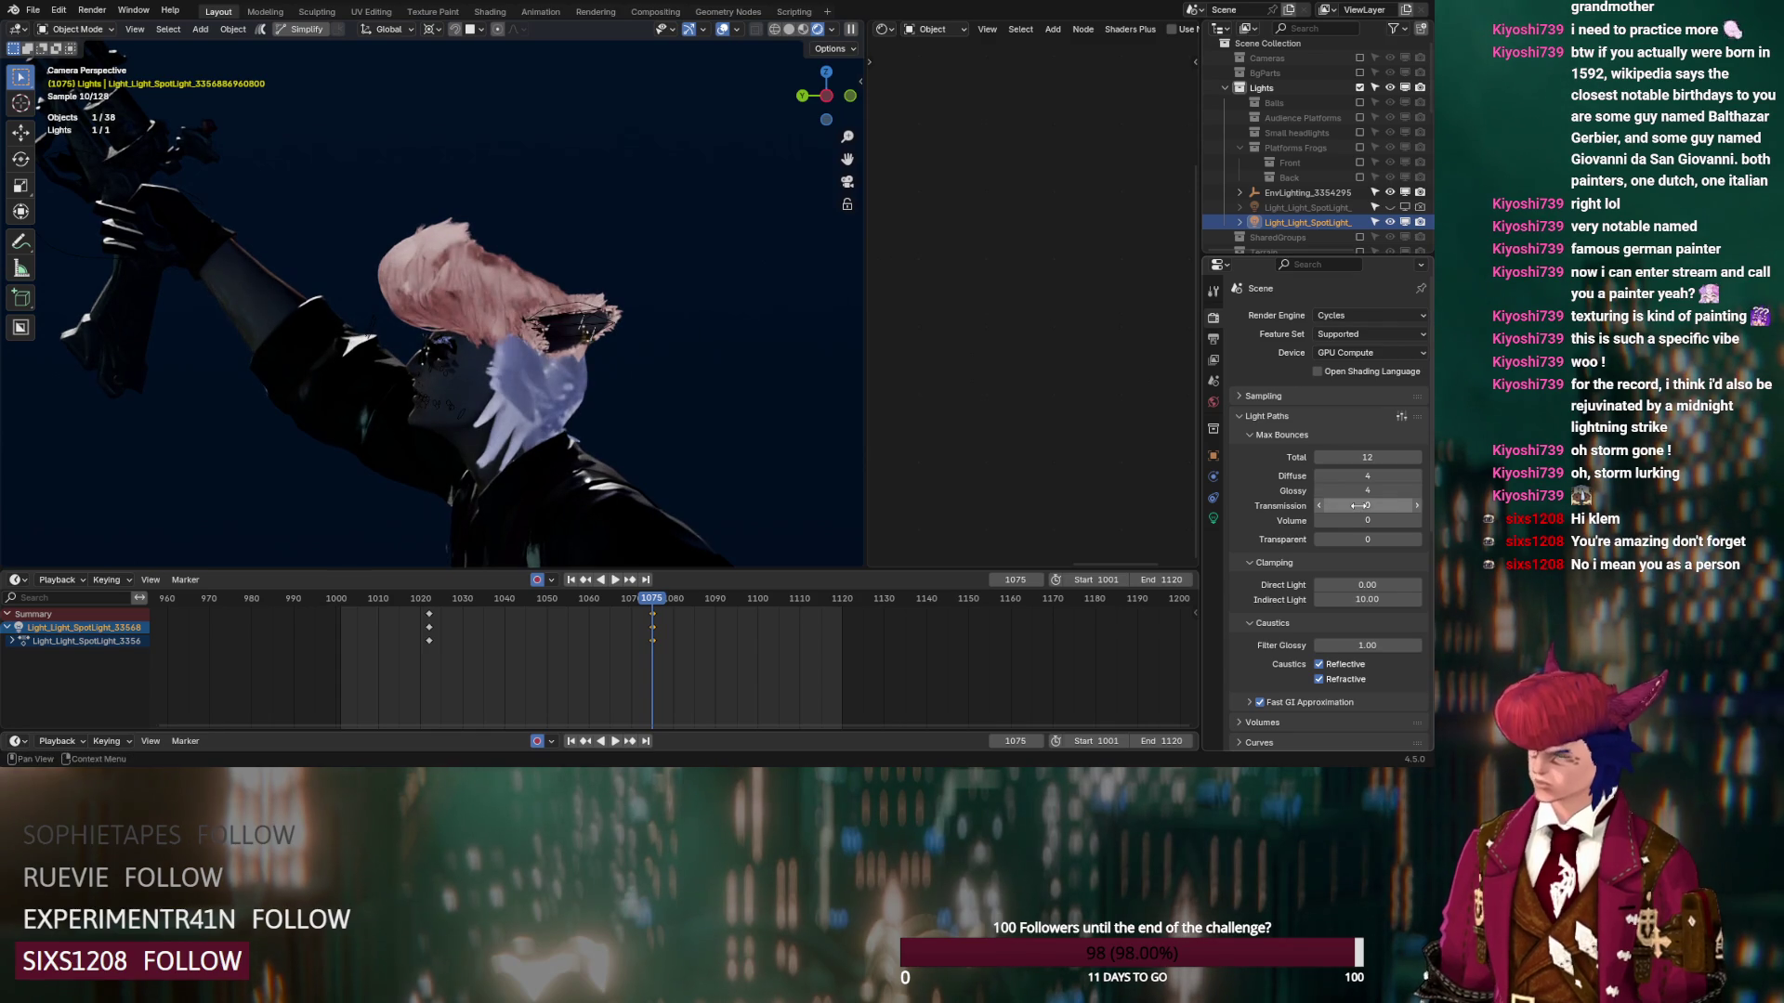
right_click(1358, 505)
key("Escape")
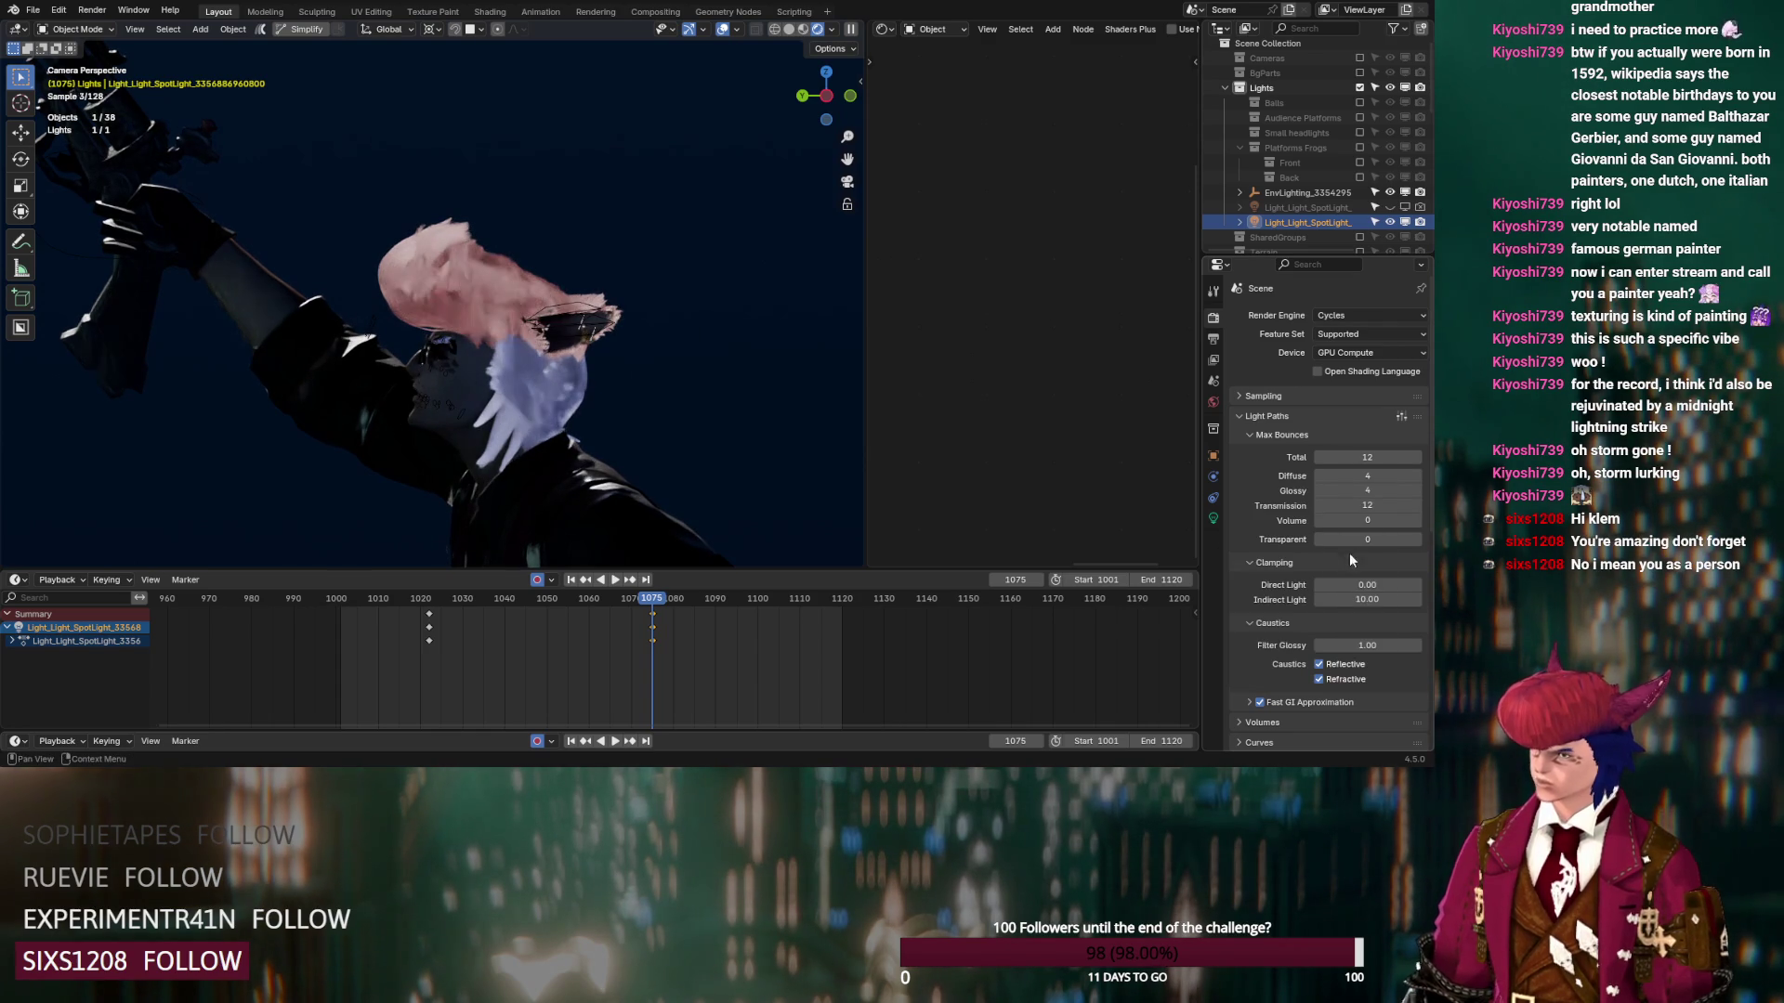
right_click(1365, 540)
left_click(1347, 630)
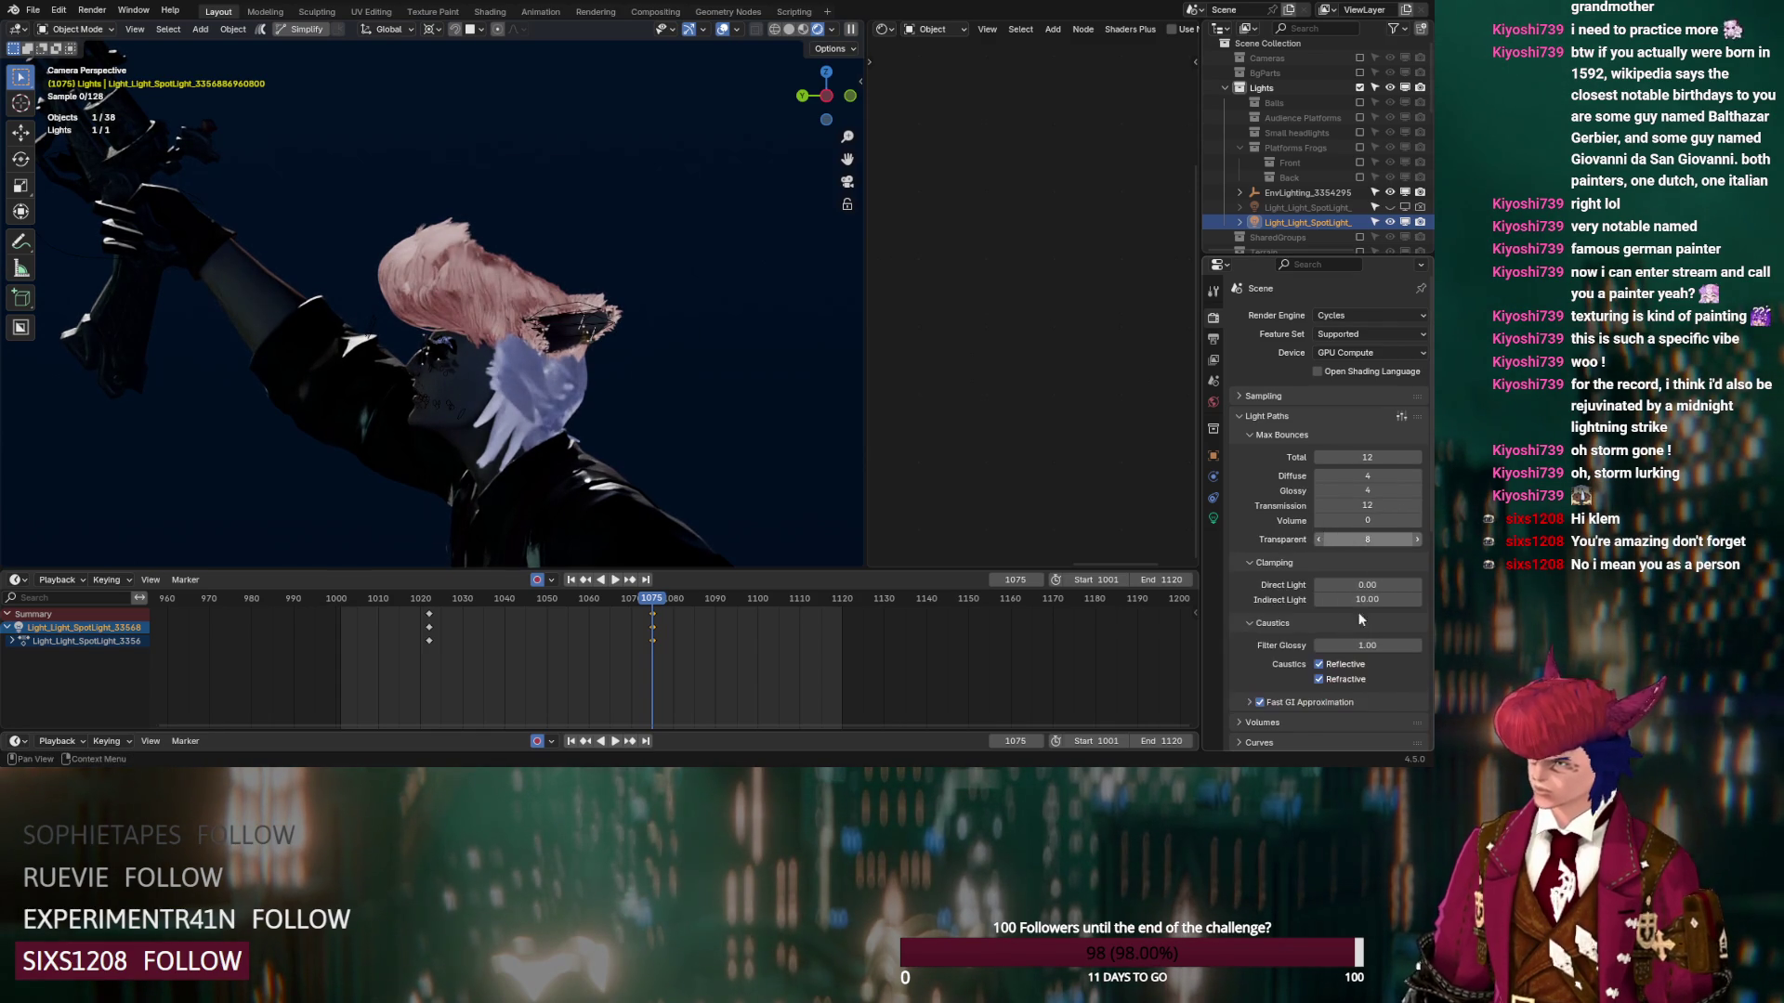
type("32")
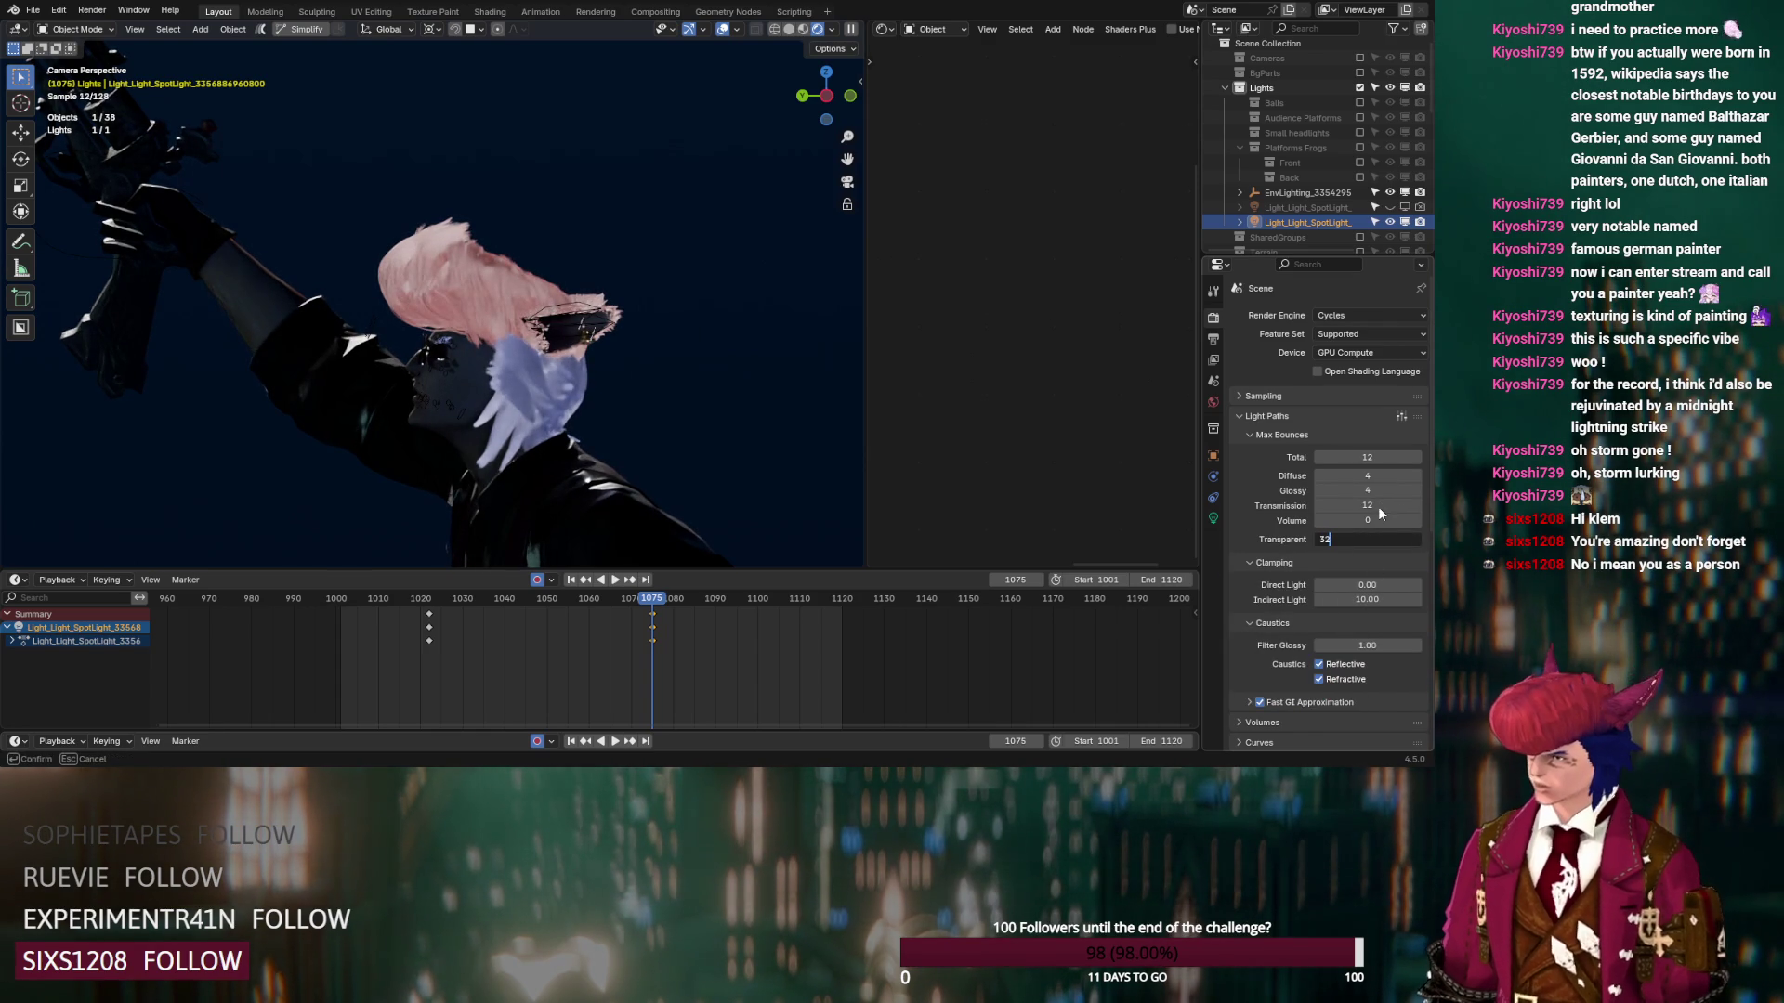
left_click(1366, 505)
type("32")
key("Return")
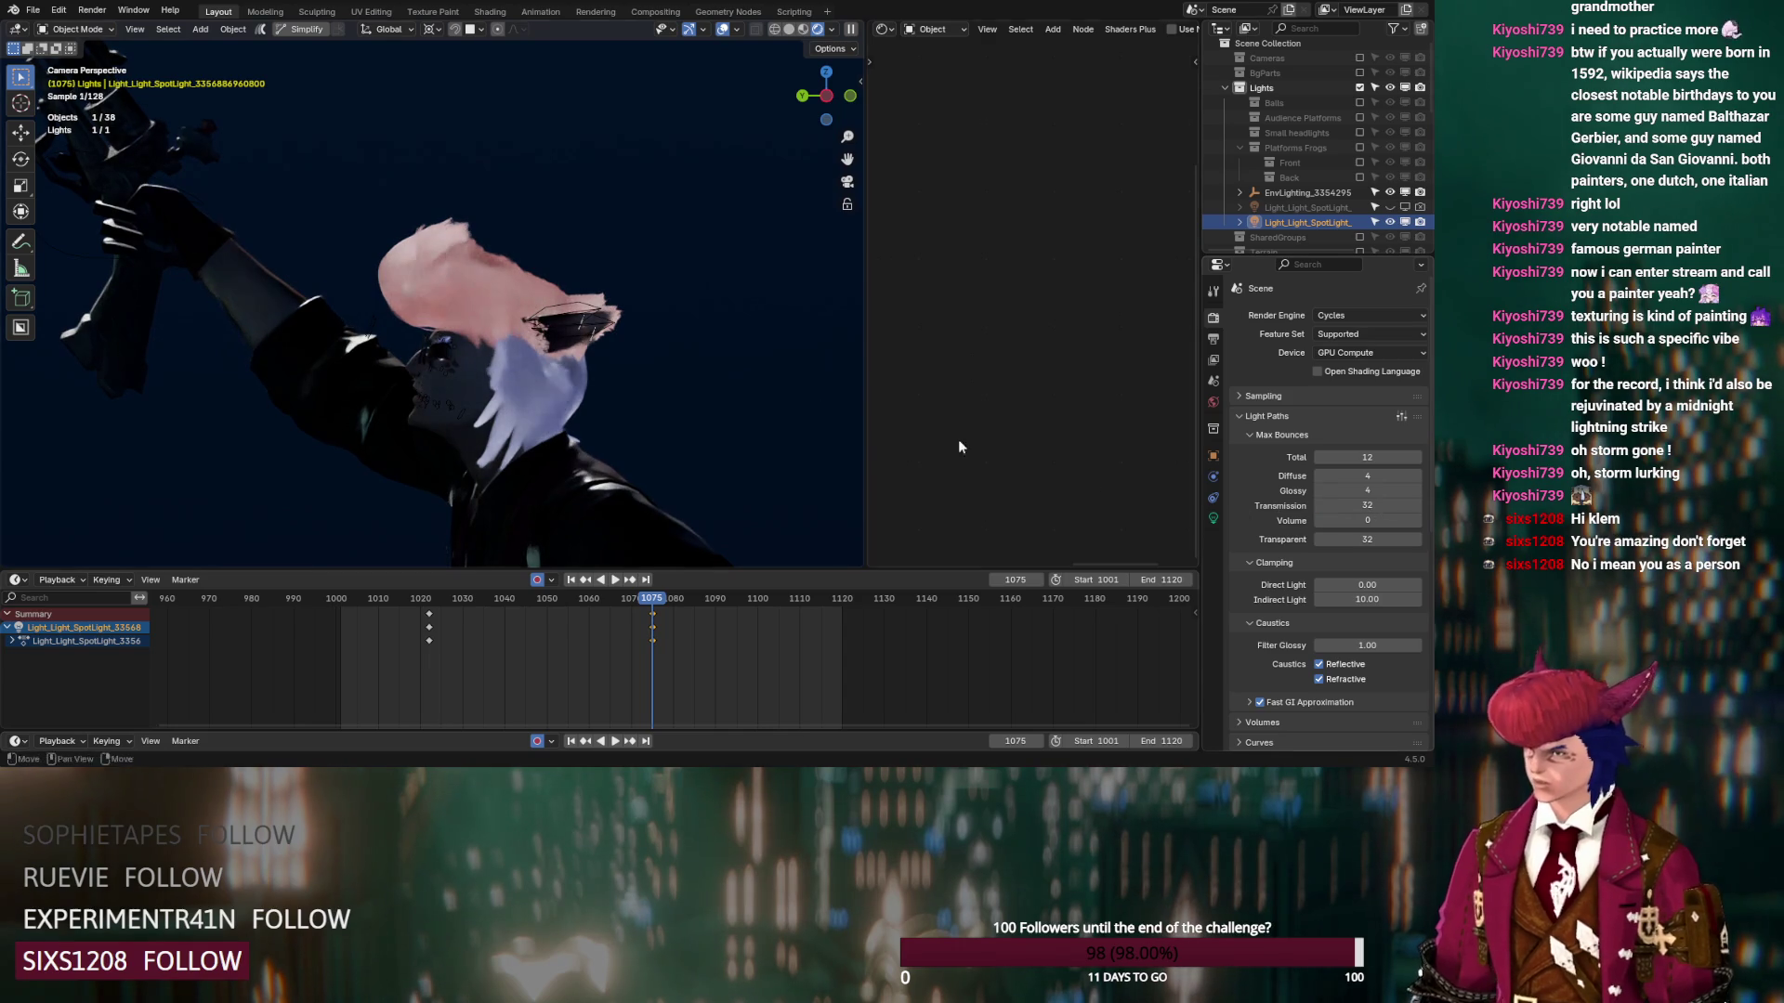
left_click(475, 368)
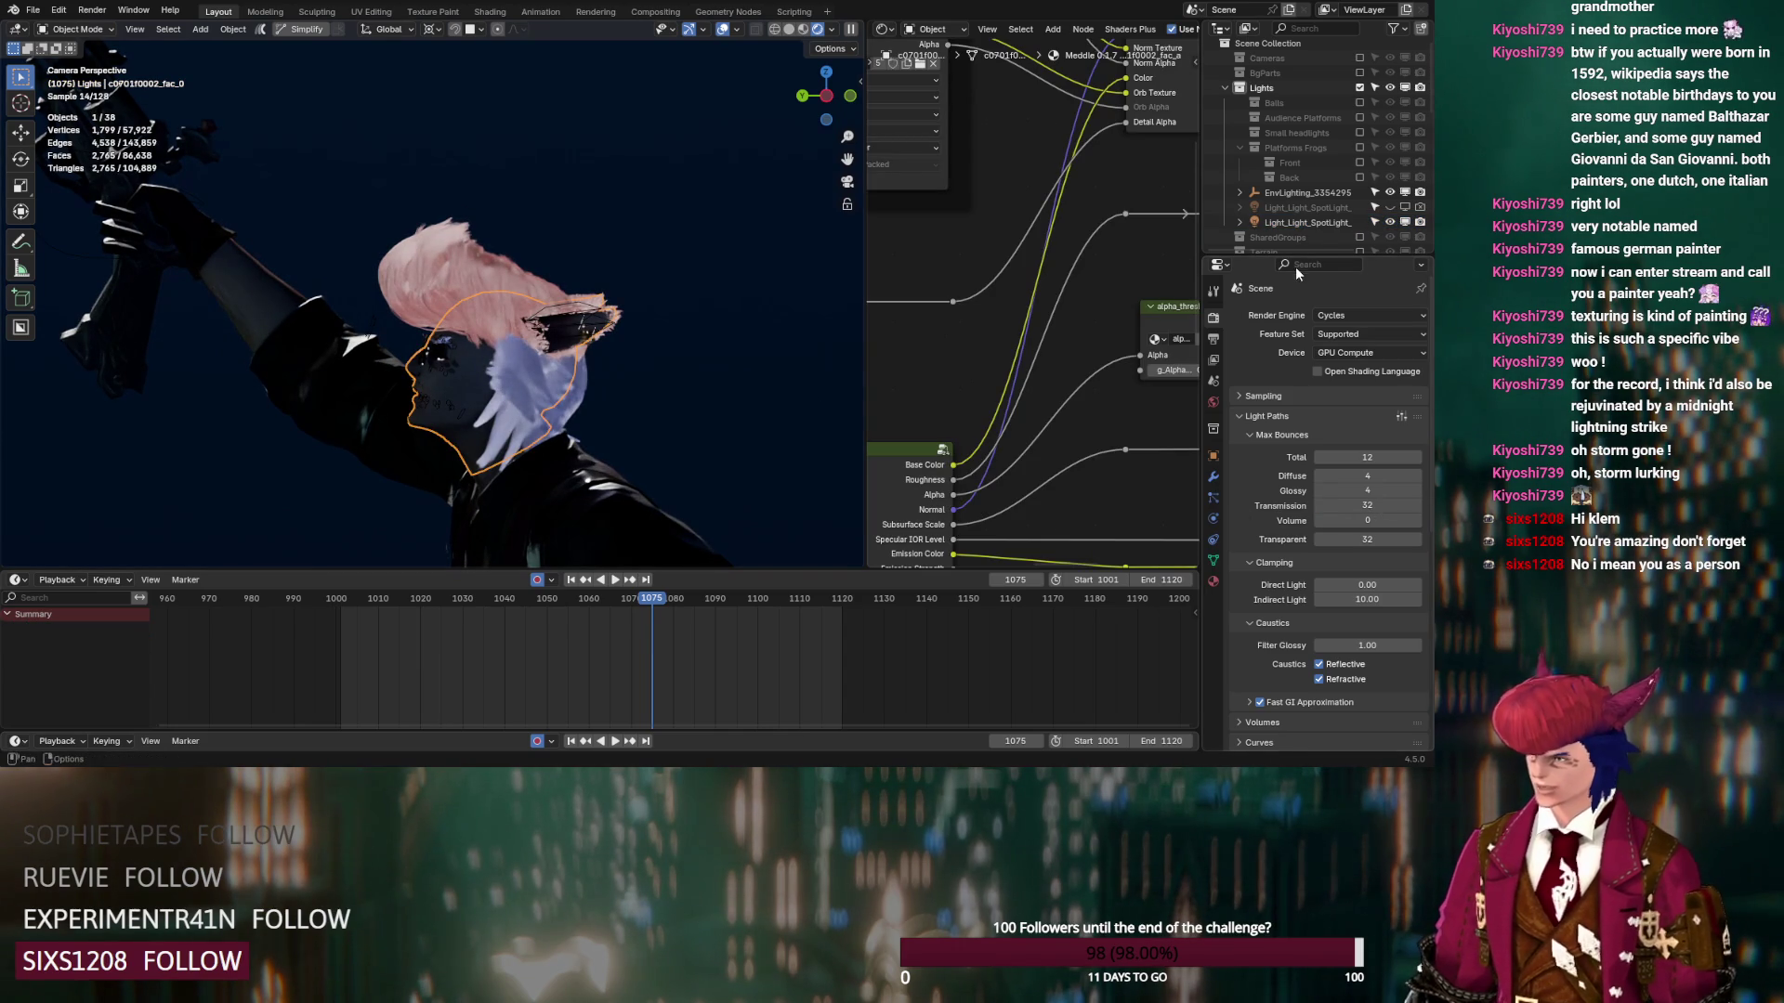
Switch both hair materials, including mt_c0101h0136_hir_a.001, from Huang to Chiang
scroll(1310, 232, "down", 8)
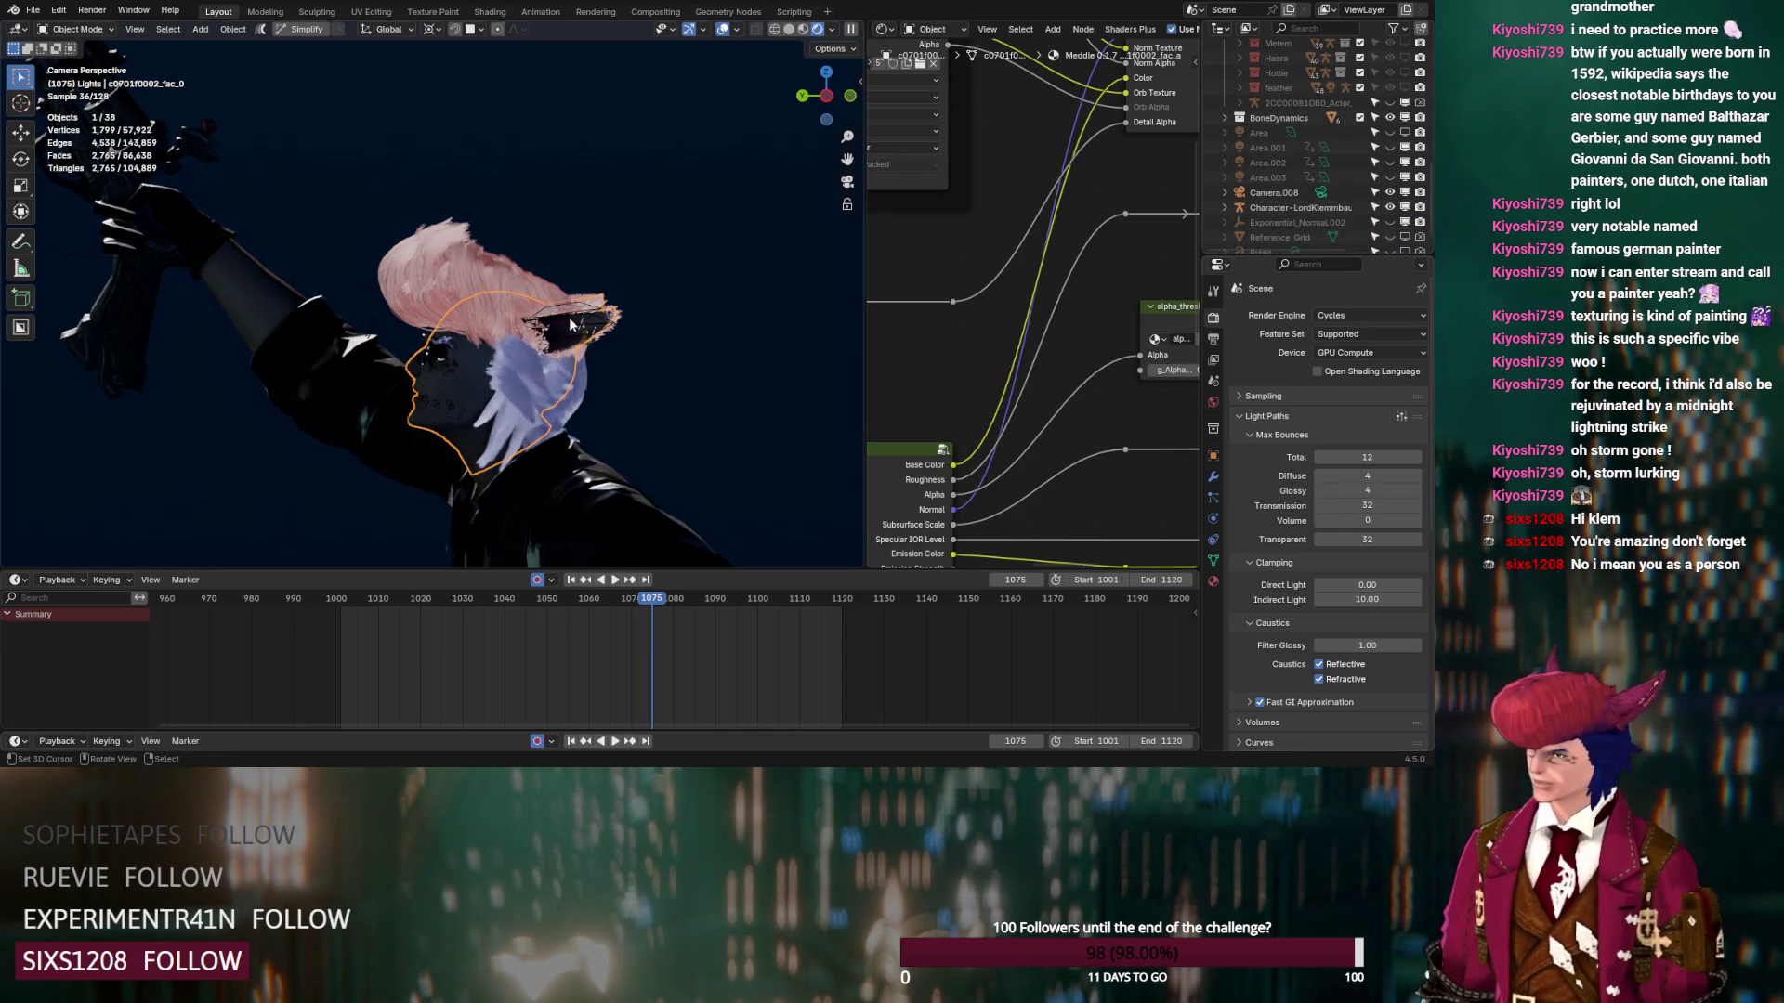
left_click(1214, 583)
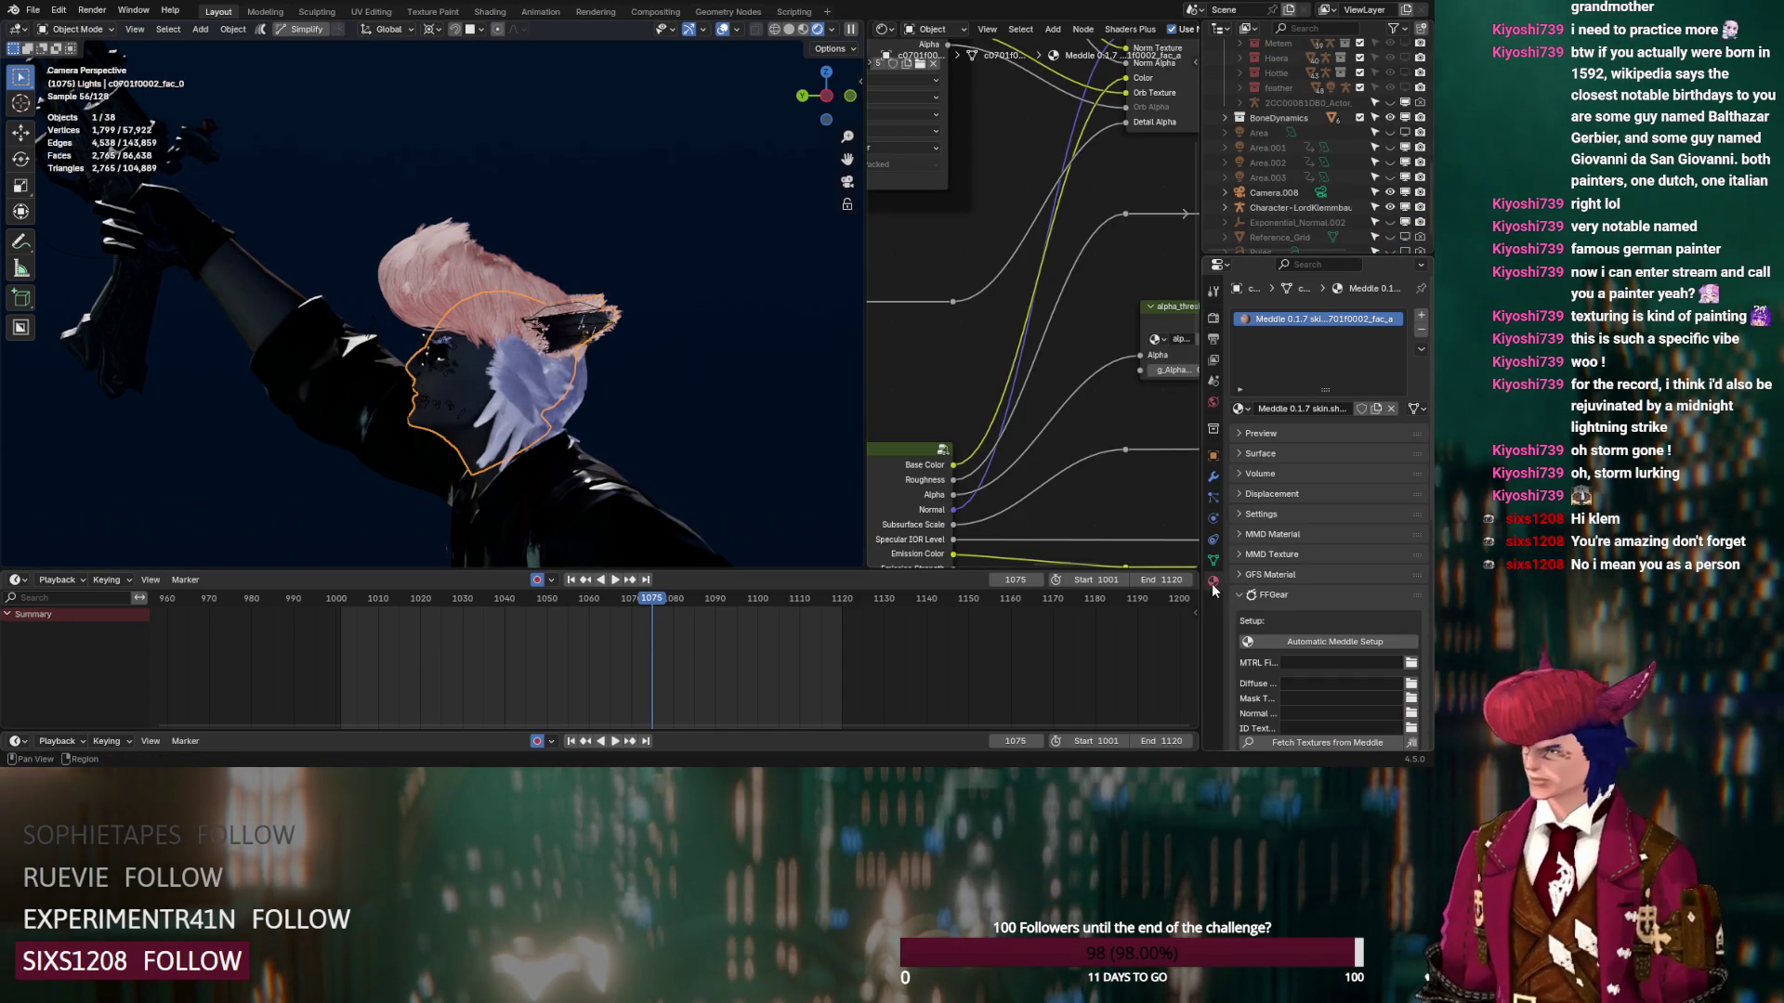
left_click(483, 371)
left_click(1044, 288)
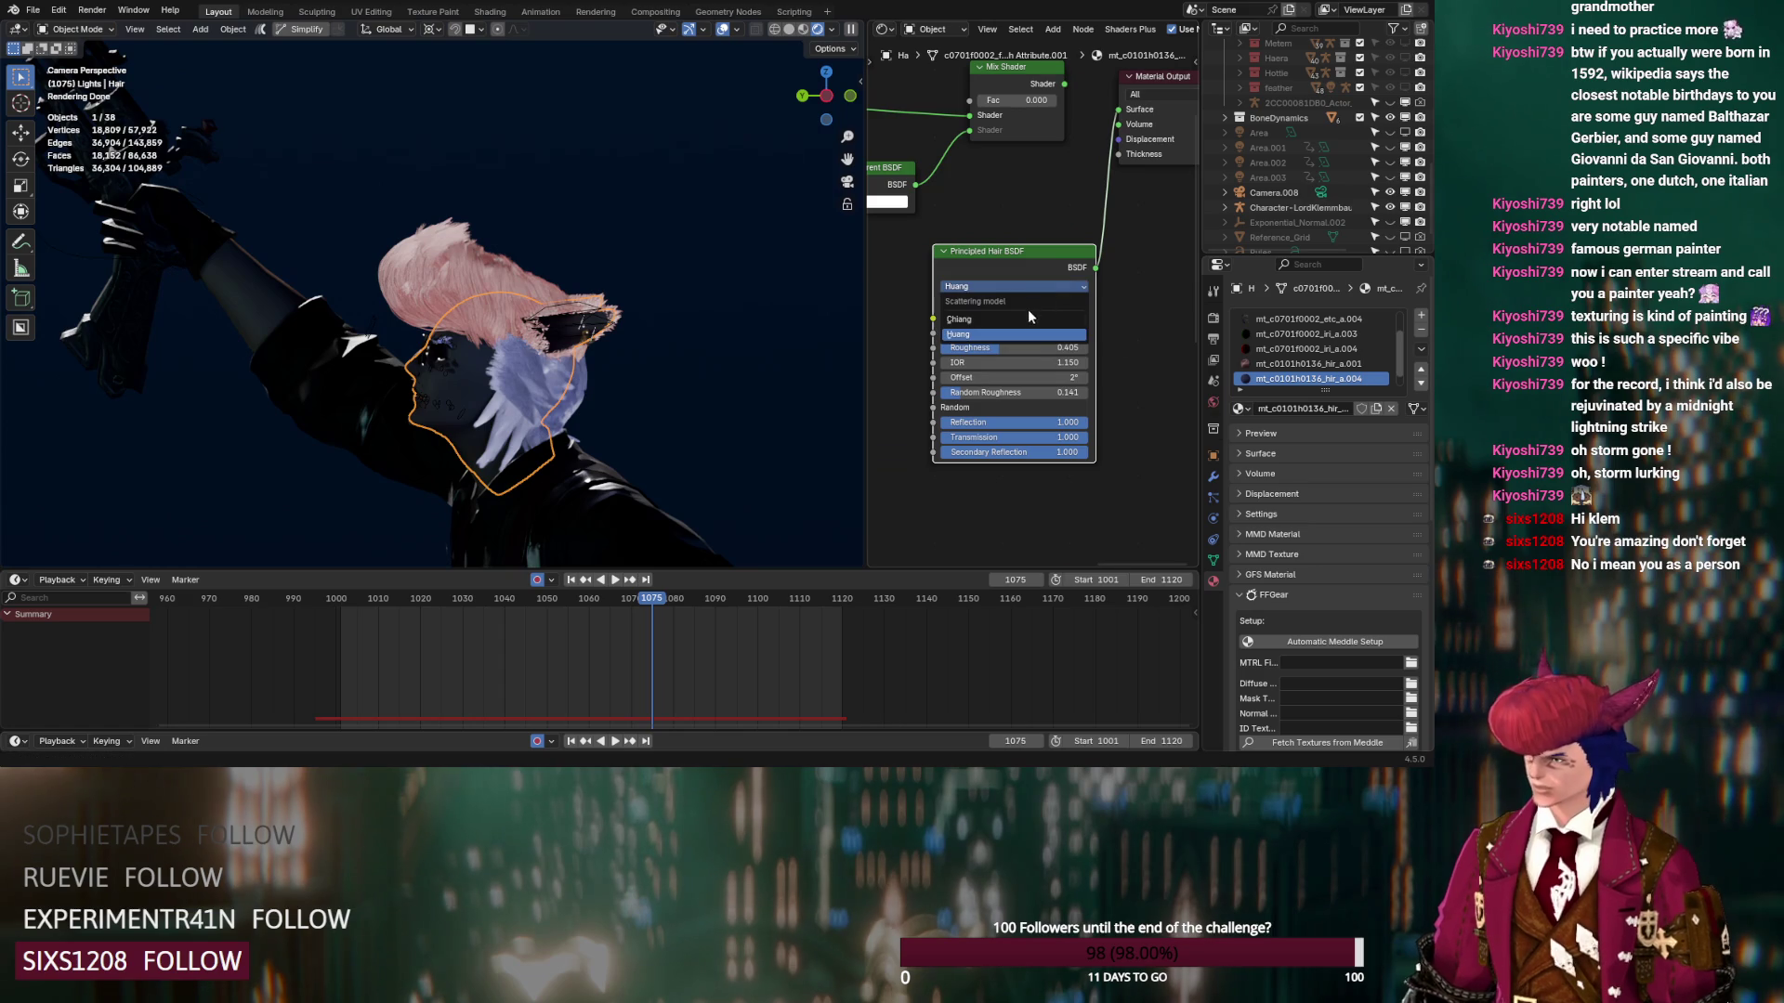
left_click(1026, 315)
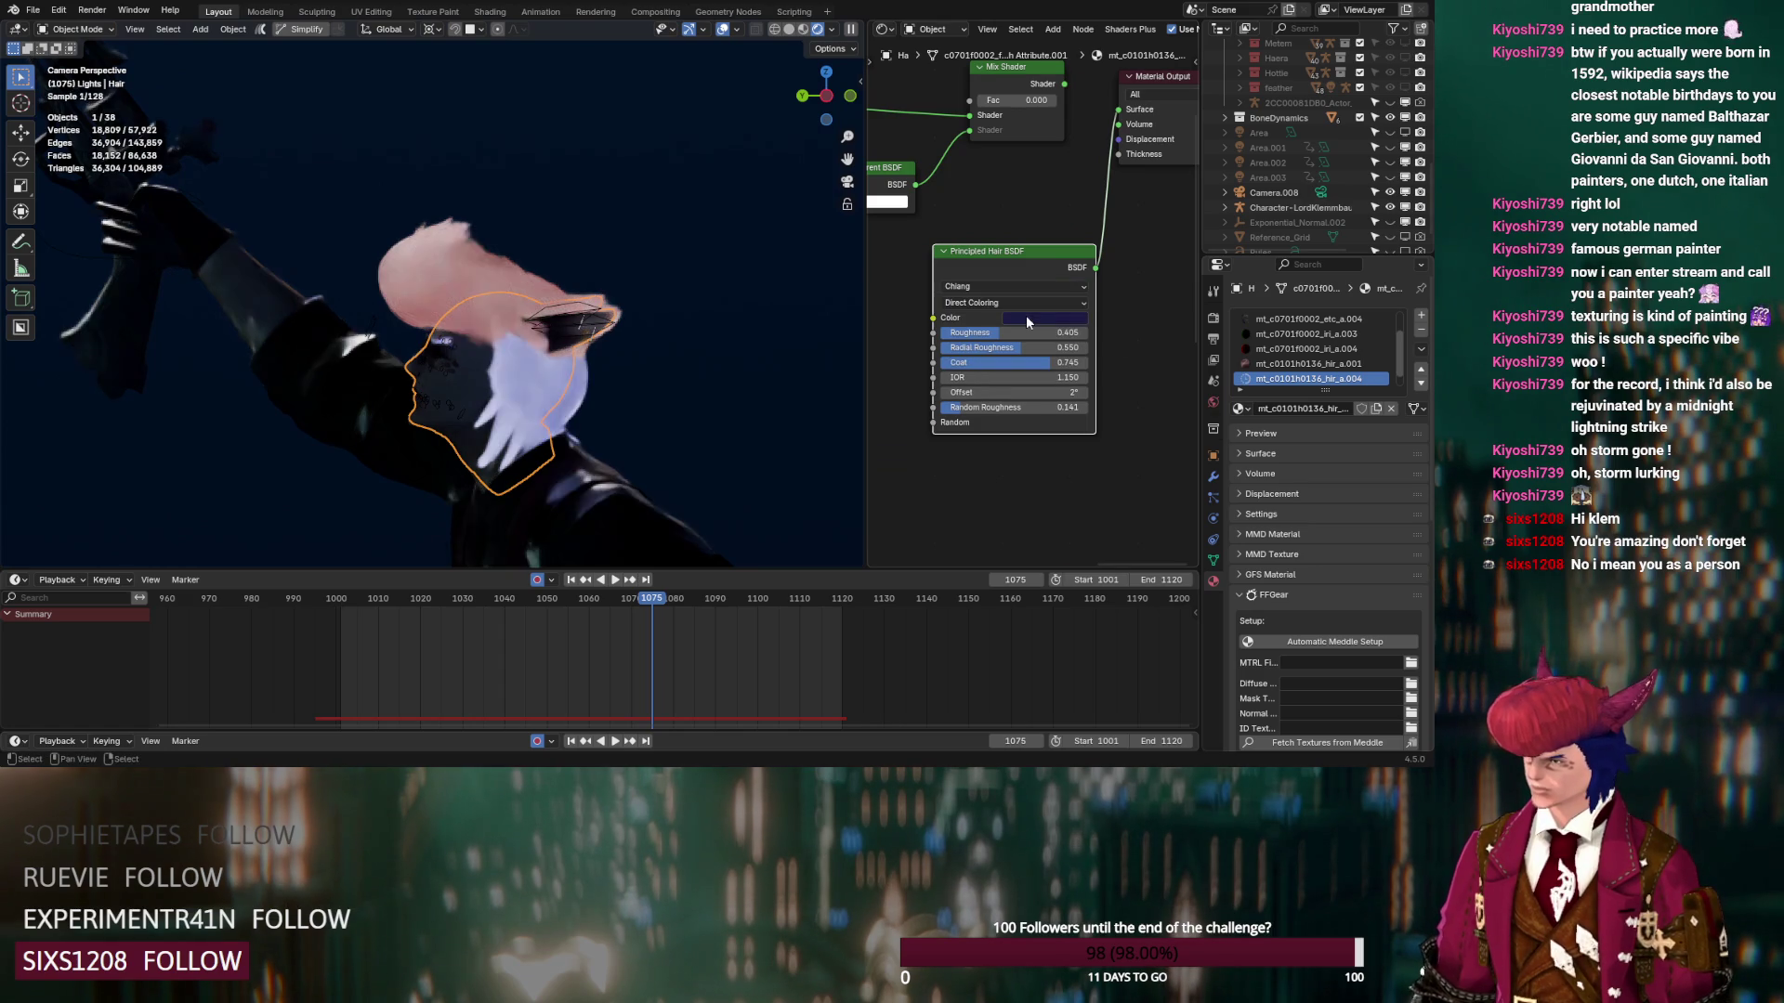
left_click(1289, 364)
left_click(1017, 244)
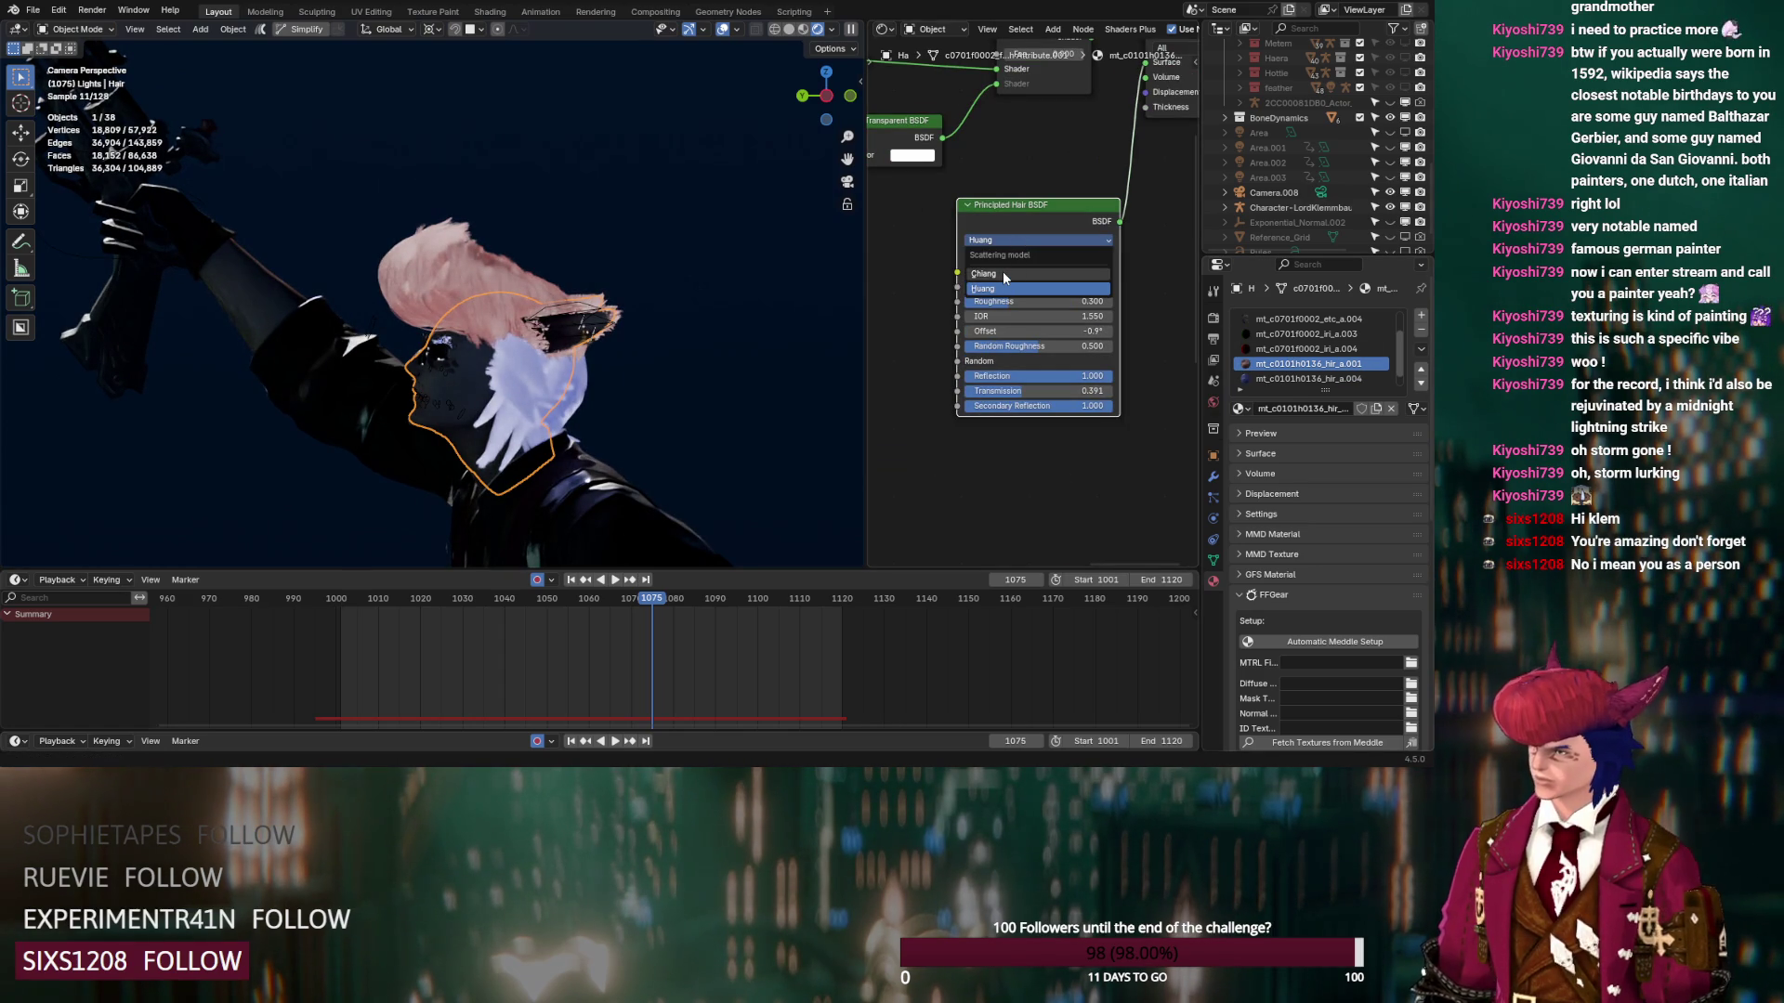
left_click(1002, 272)
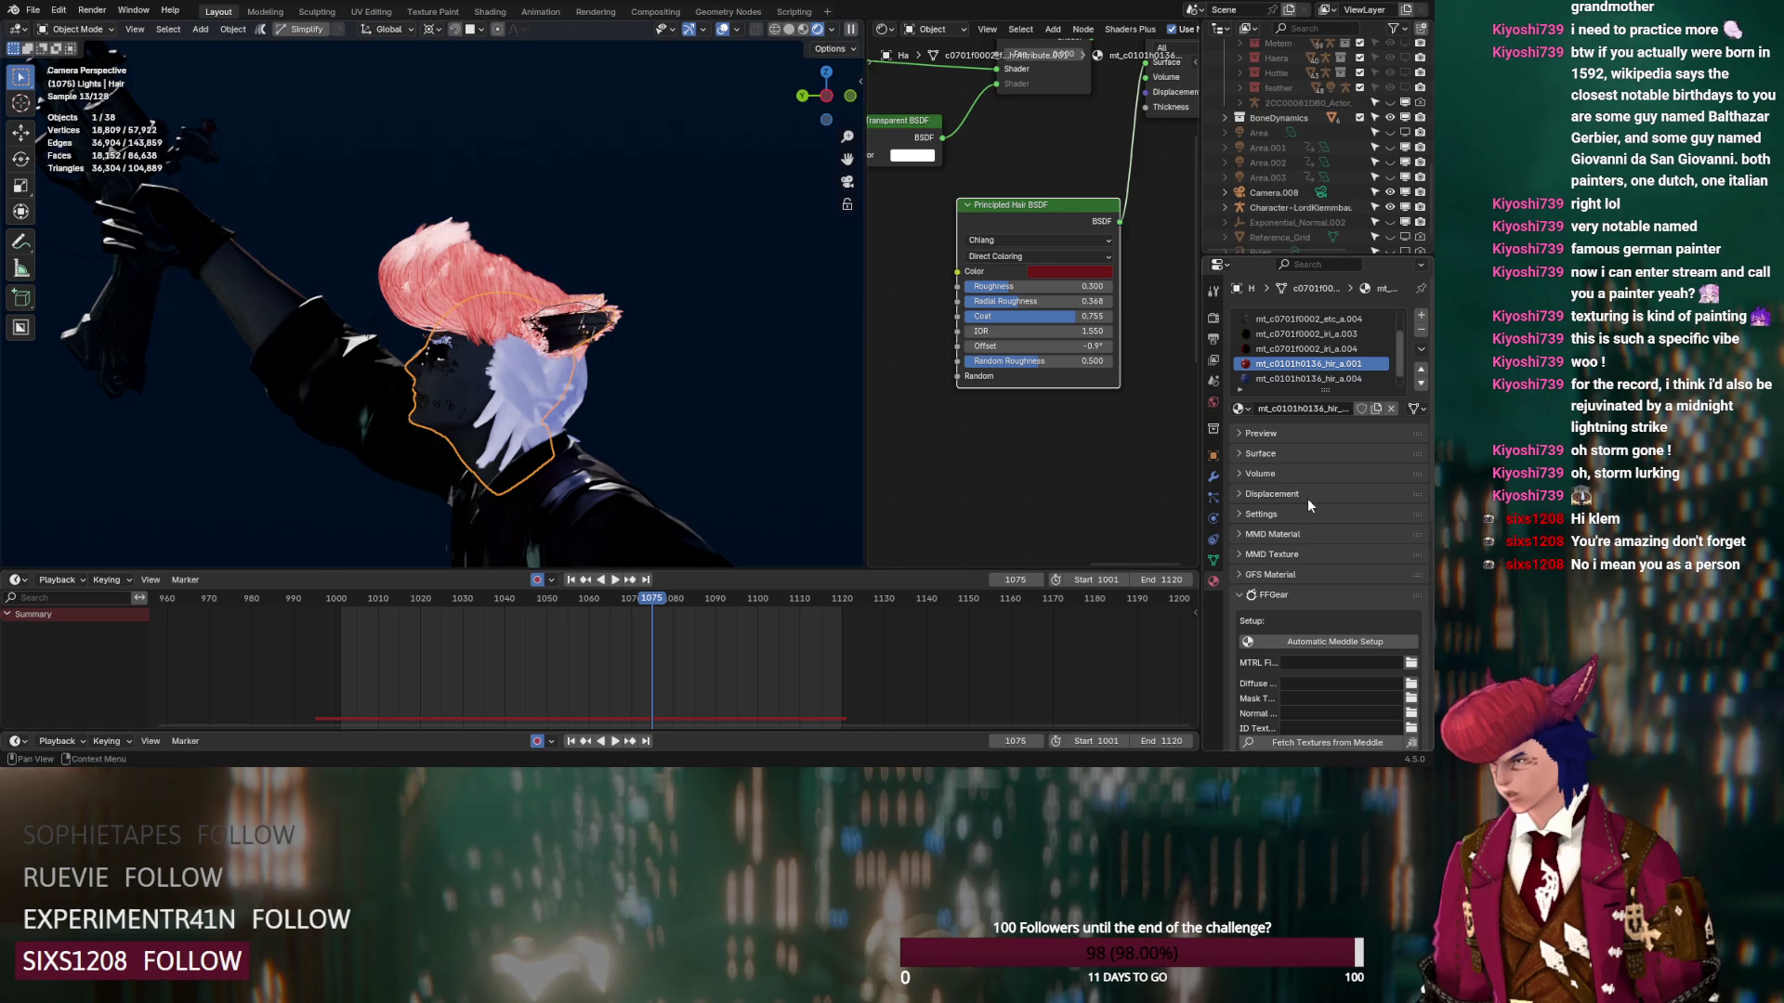
Review the hair particle settings, toggling emitter display on and off, and zoom to the head
left_click(1214, 498)
left_click_drag(1247, 534, 1256, 557)
scroll(1263, 528, "down", 4)
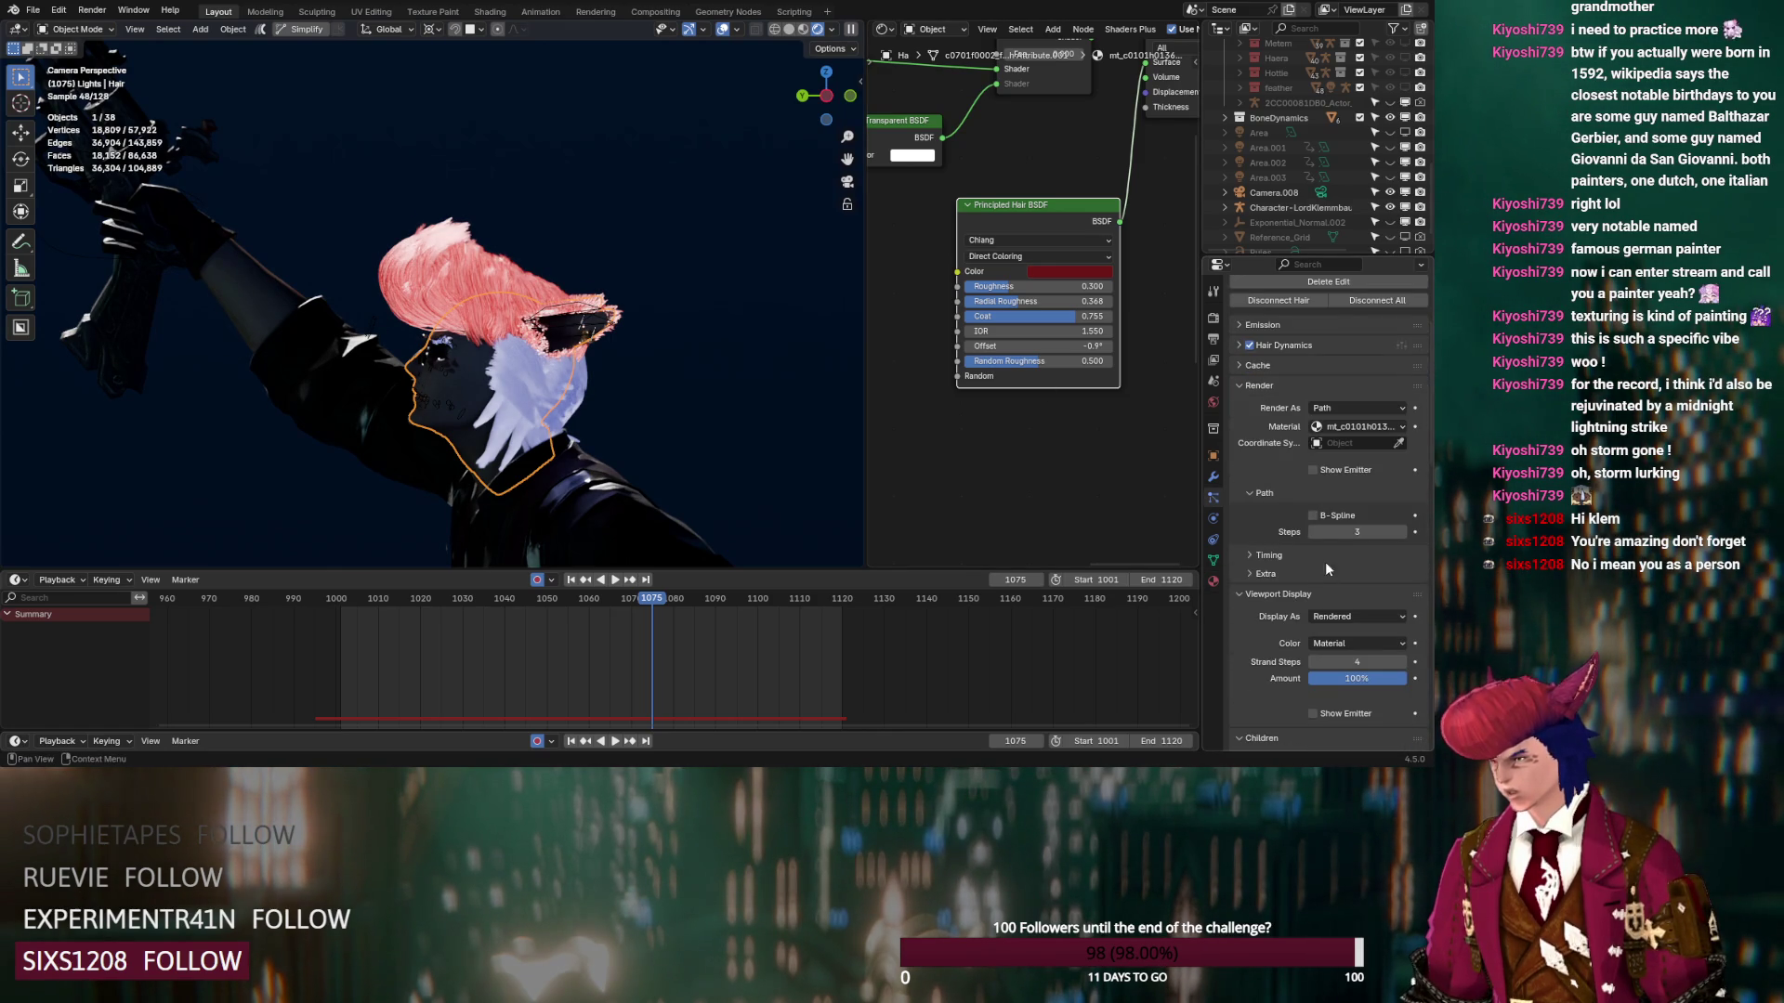
scroll(1325, 566, "down", 3)
left_click(1312, 592)
left_click(1312, 593)
scroll(549, 388, "up", 3)
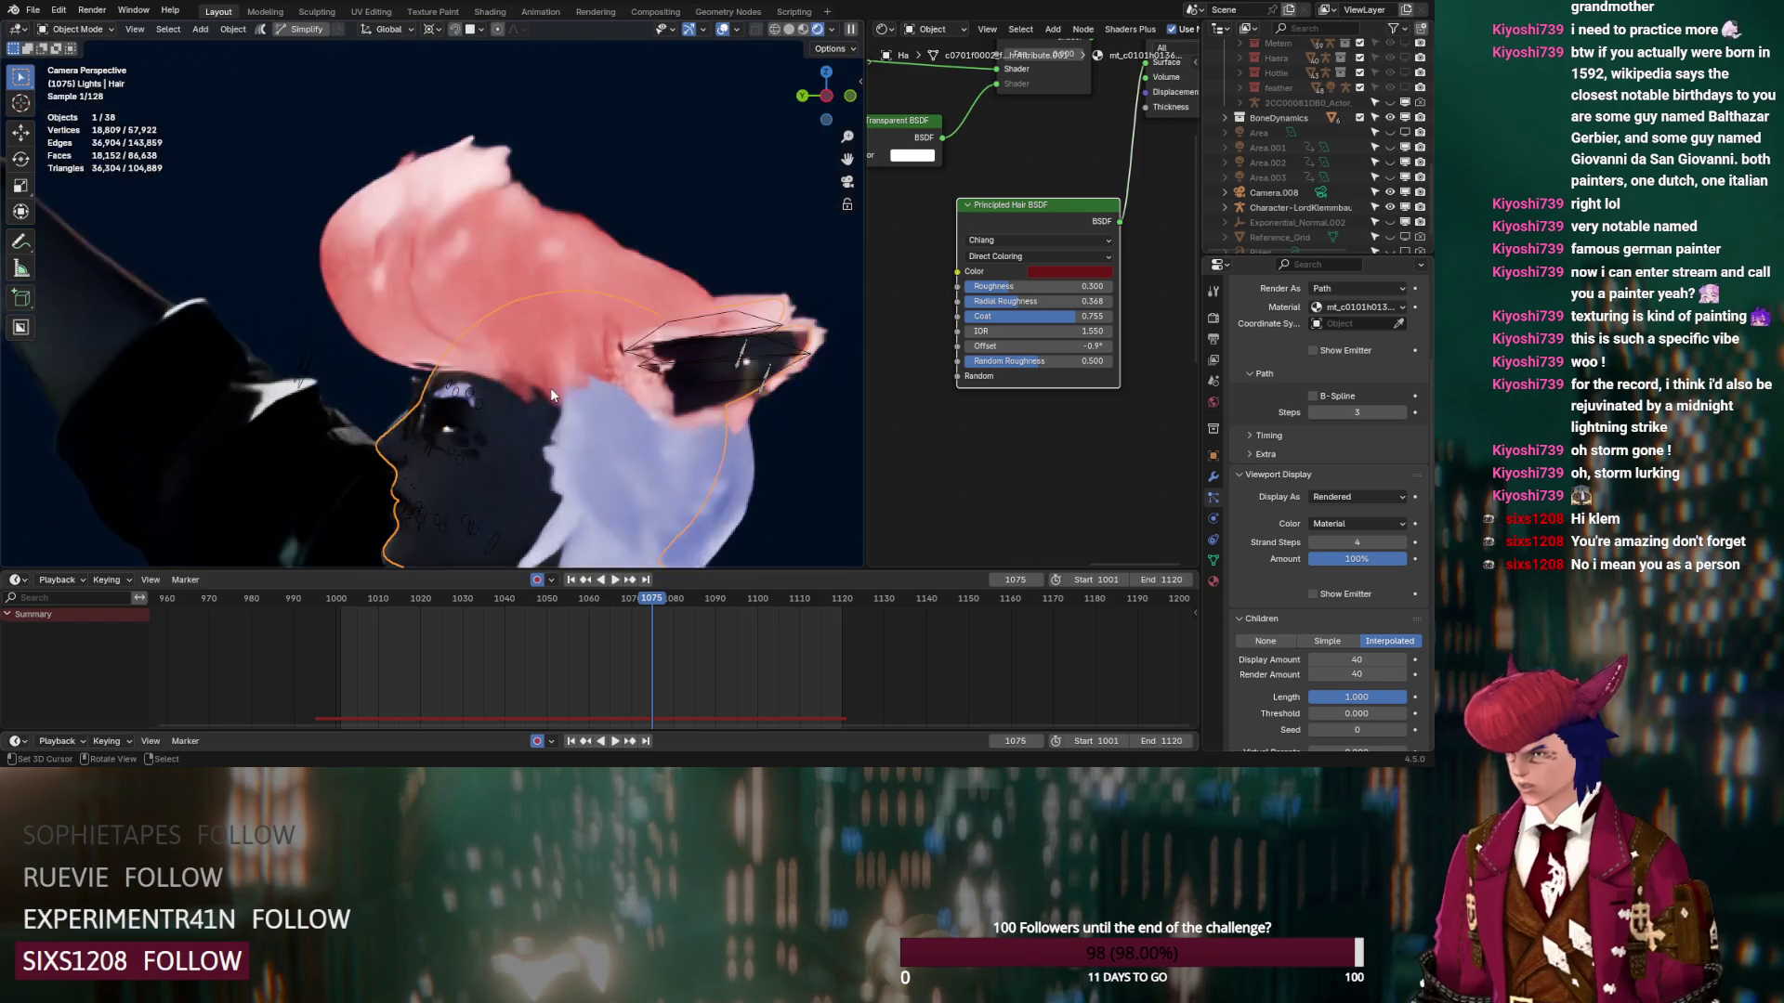
scroll(628, 415, "up", 1)
middle_click_drag(628, 414, 510, 262, "shift")
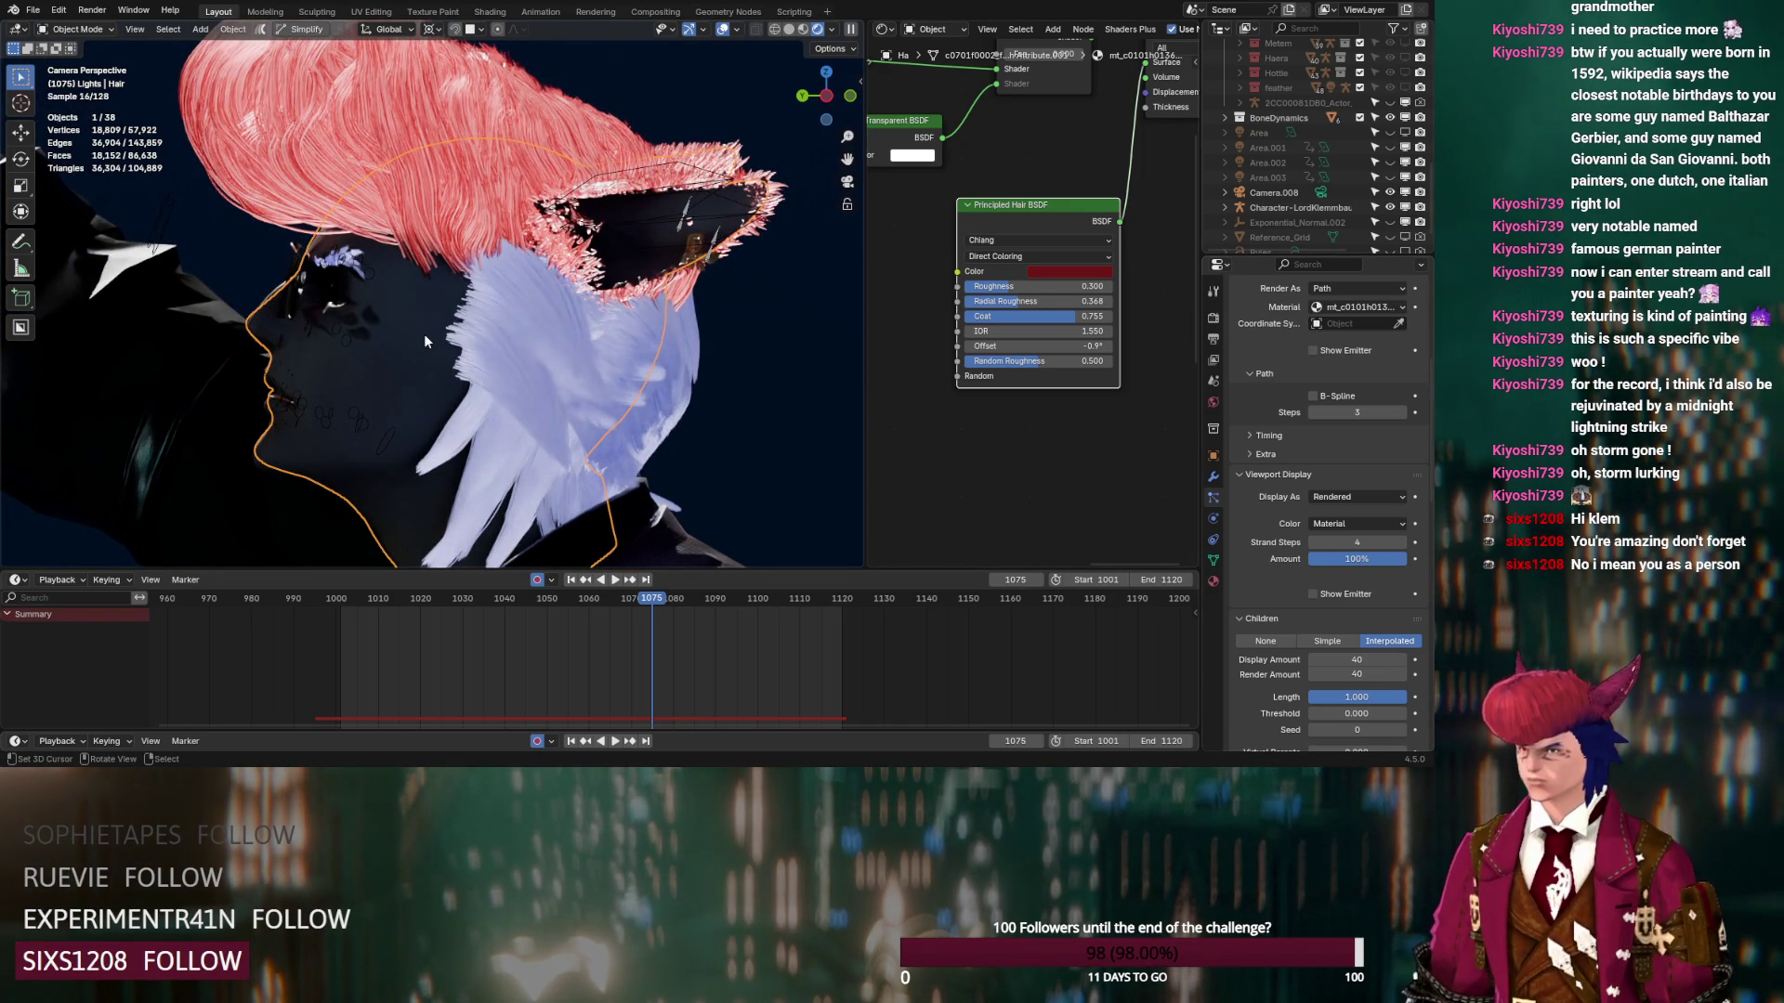
scroll(1252, 192, "up", 5)
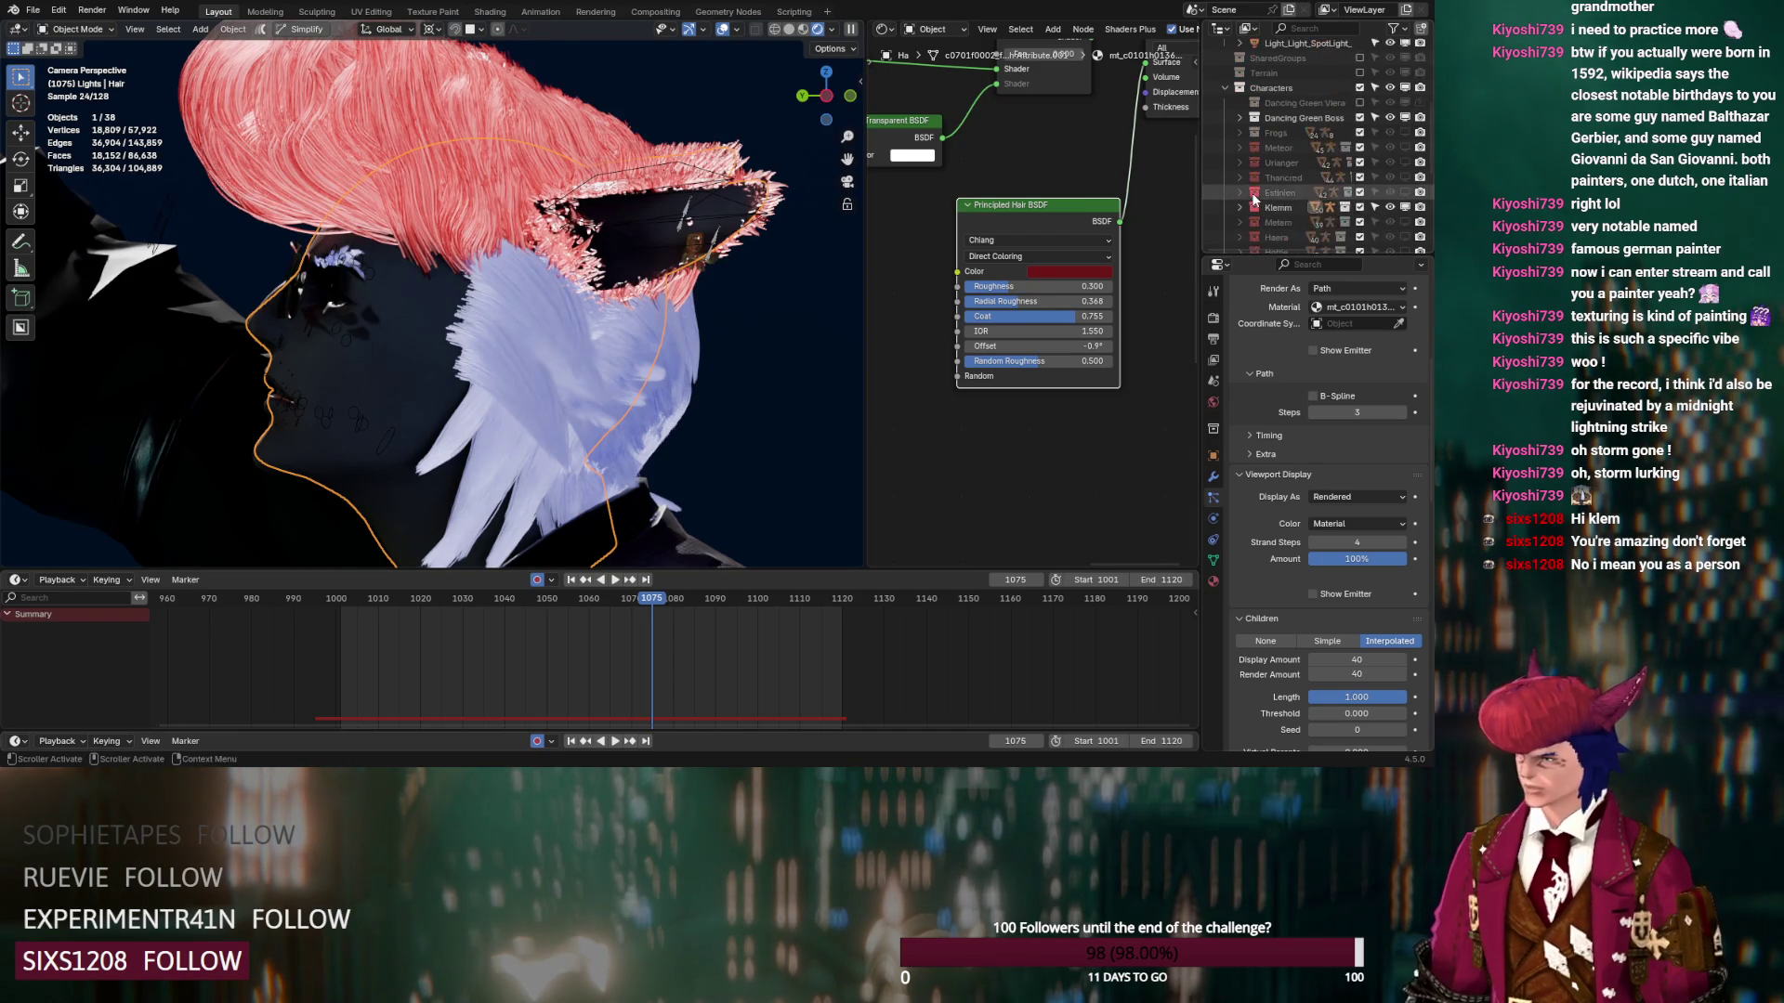
Select Spot.073, turn off Normalize and set its Exposure to 0
left_click(1286, 161)
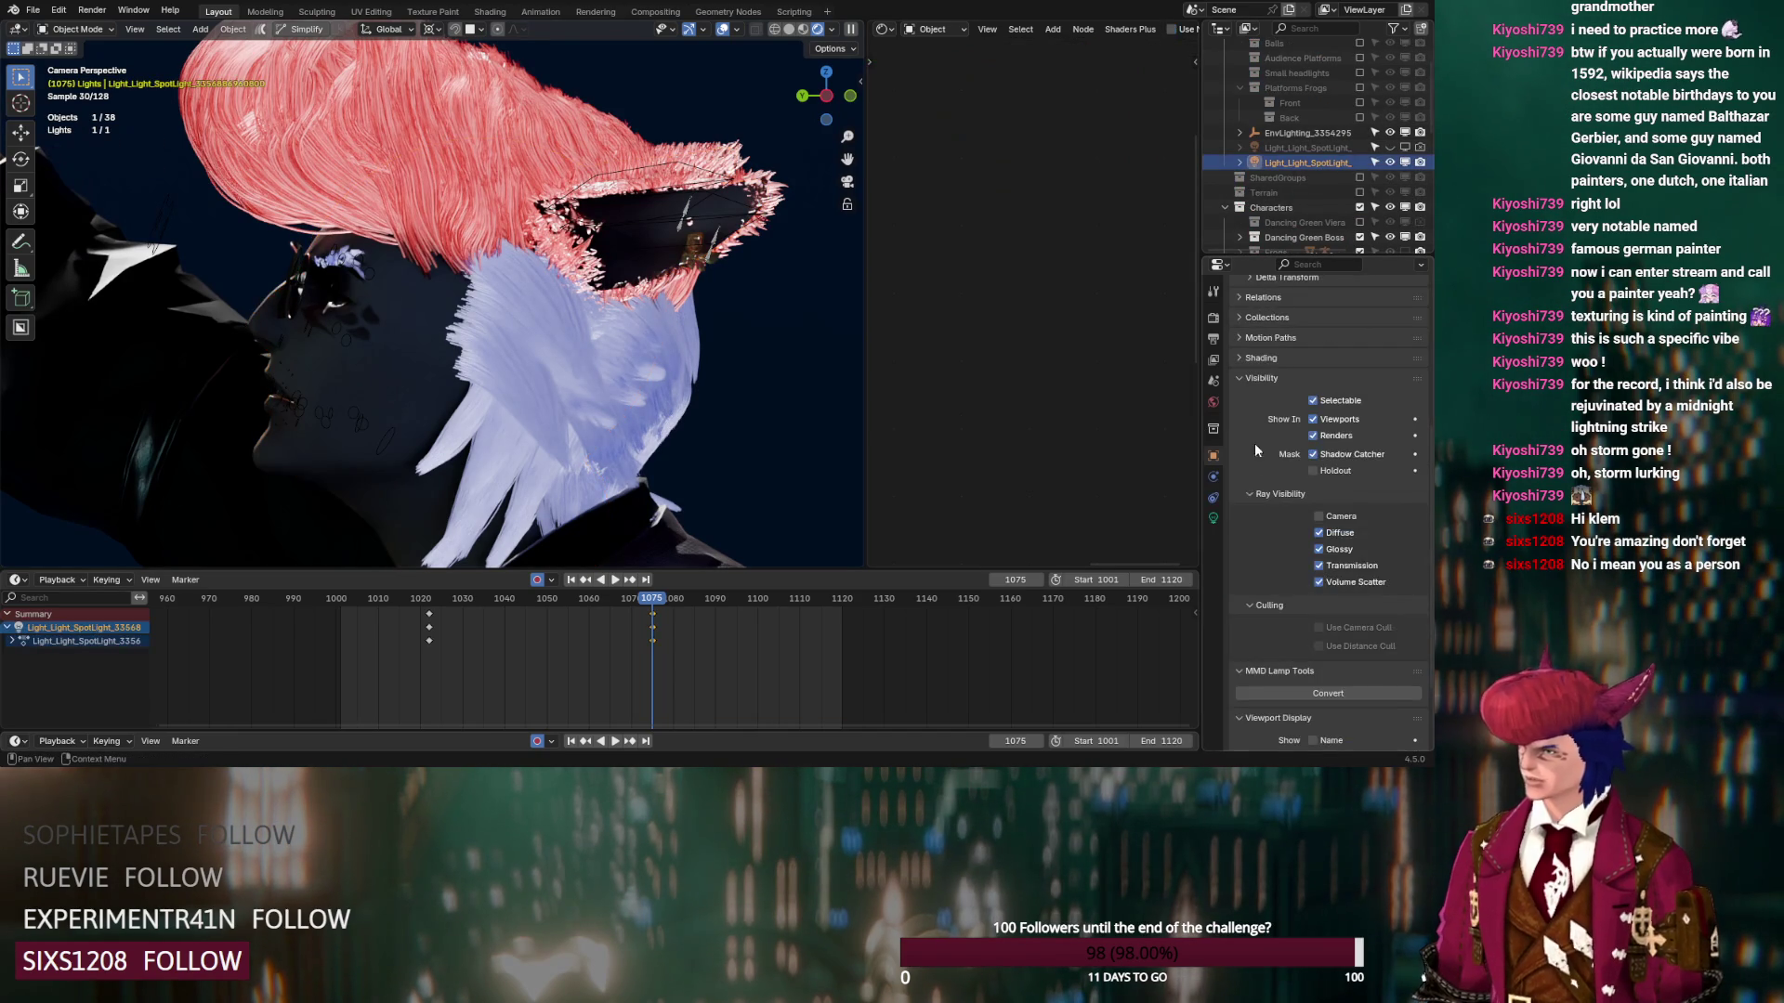
left_click(1214, 519)
scroll(509, 416, "down", 5)
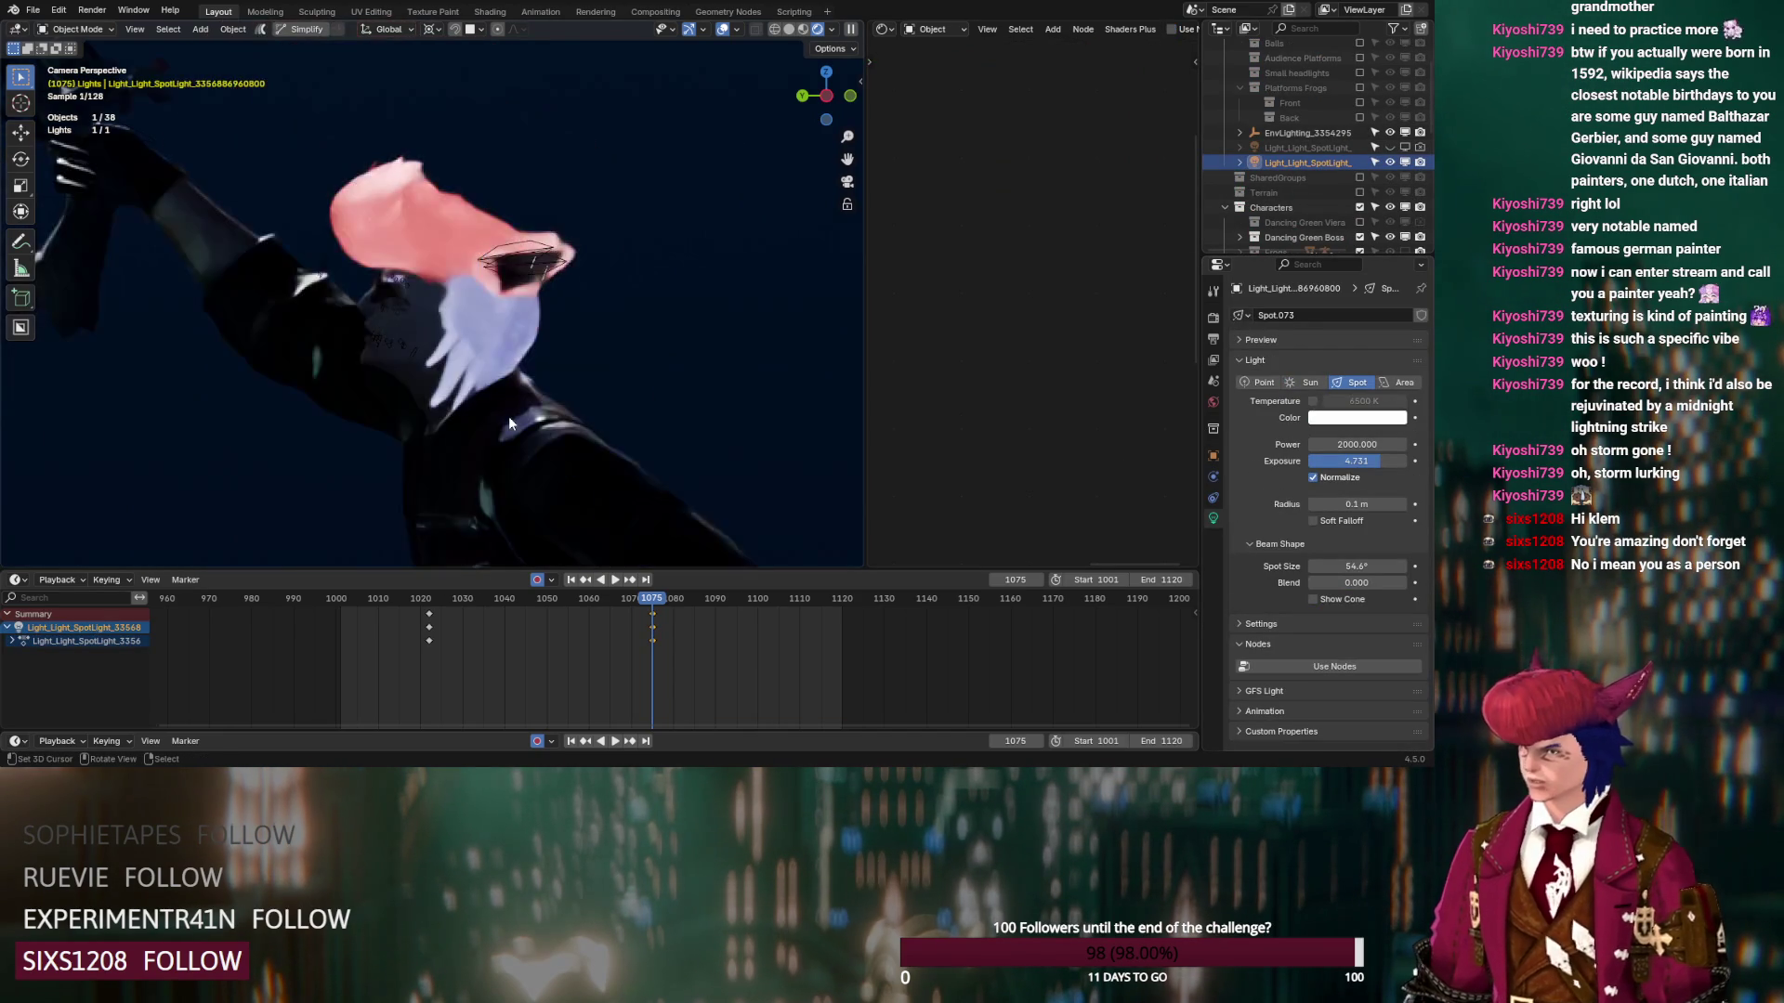
left_click(1338, 462)
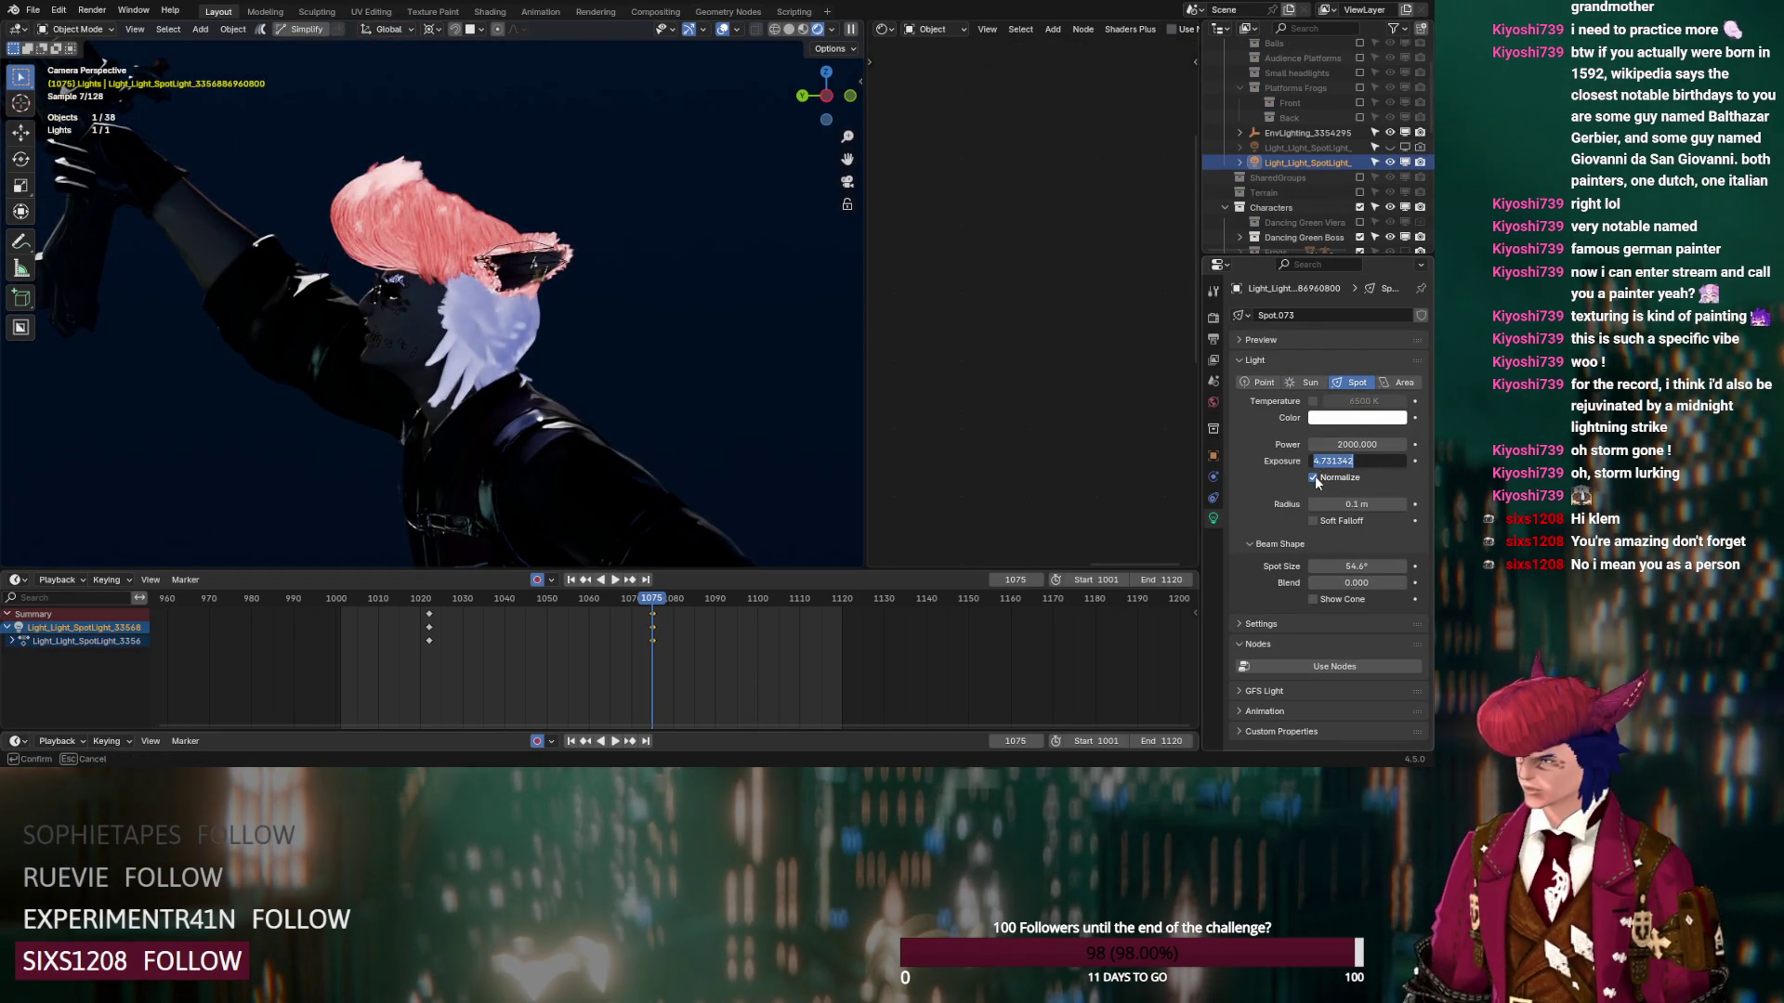
left_click(1313, 478)
left_click(1313, 479)
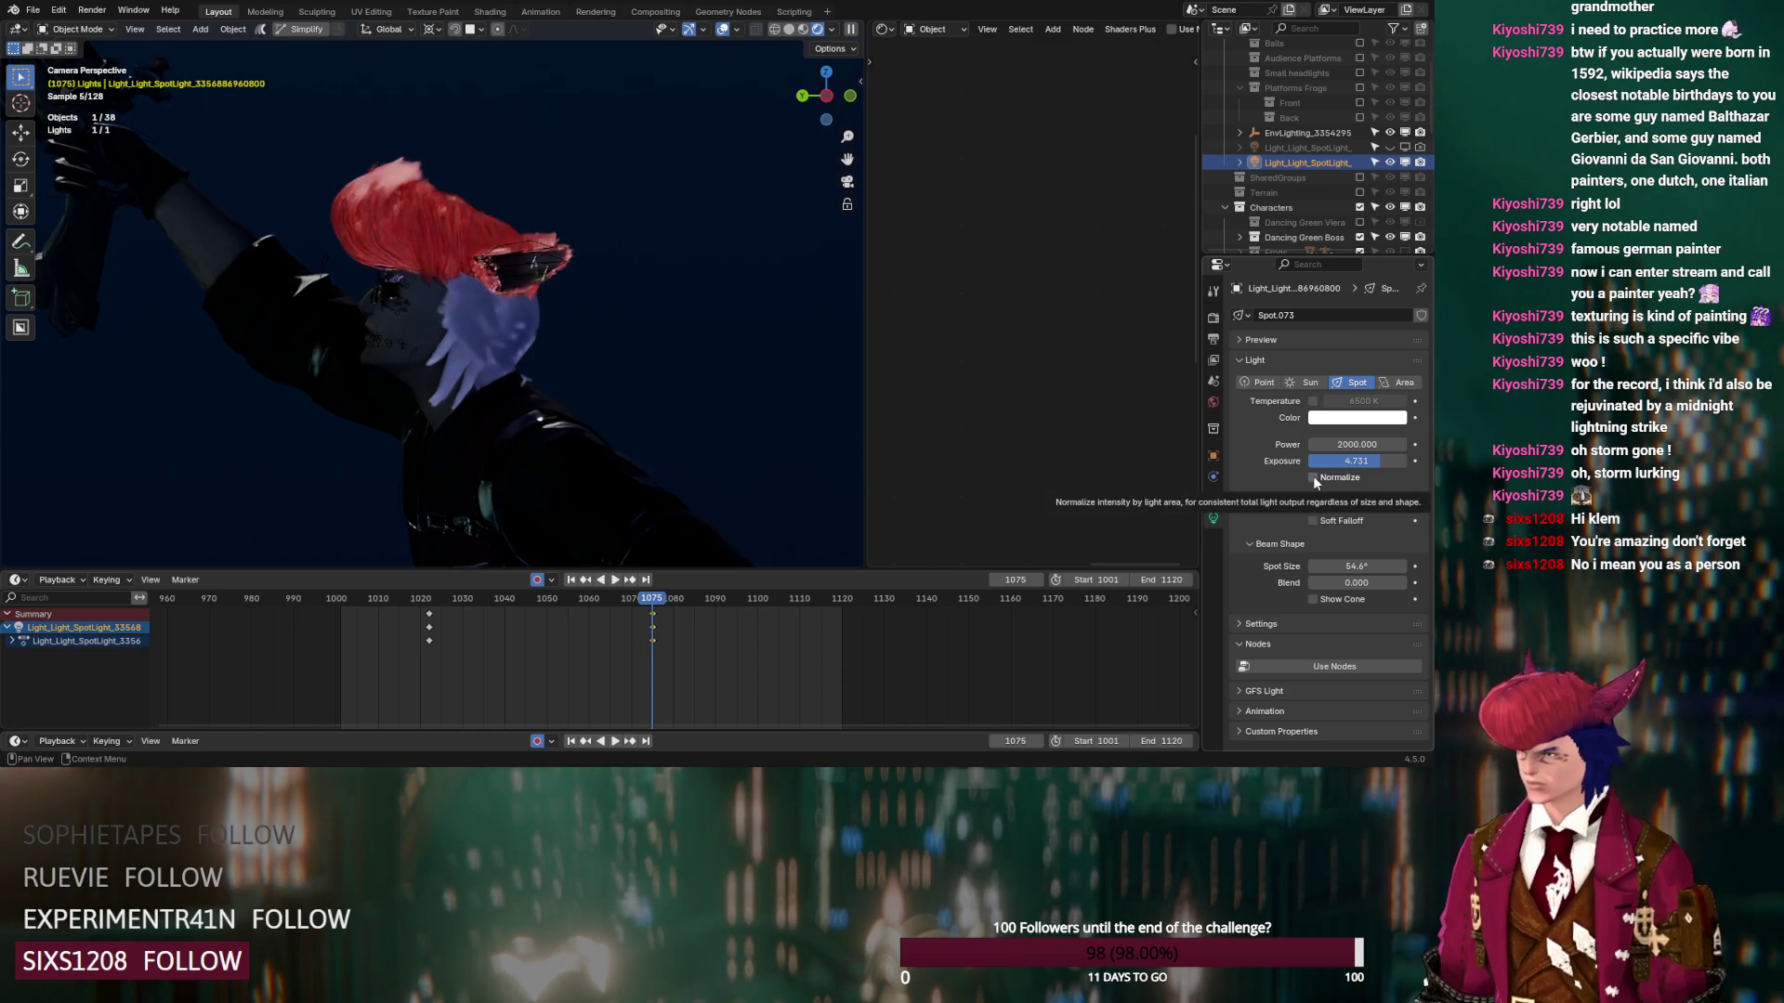
left_click_drag(1384, 461, 1368, 461)
left_click(1367, 461)
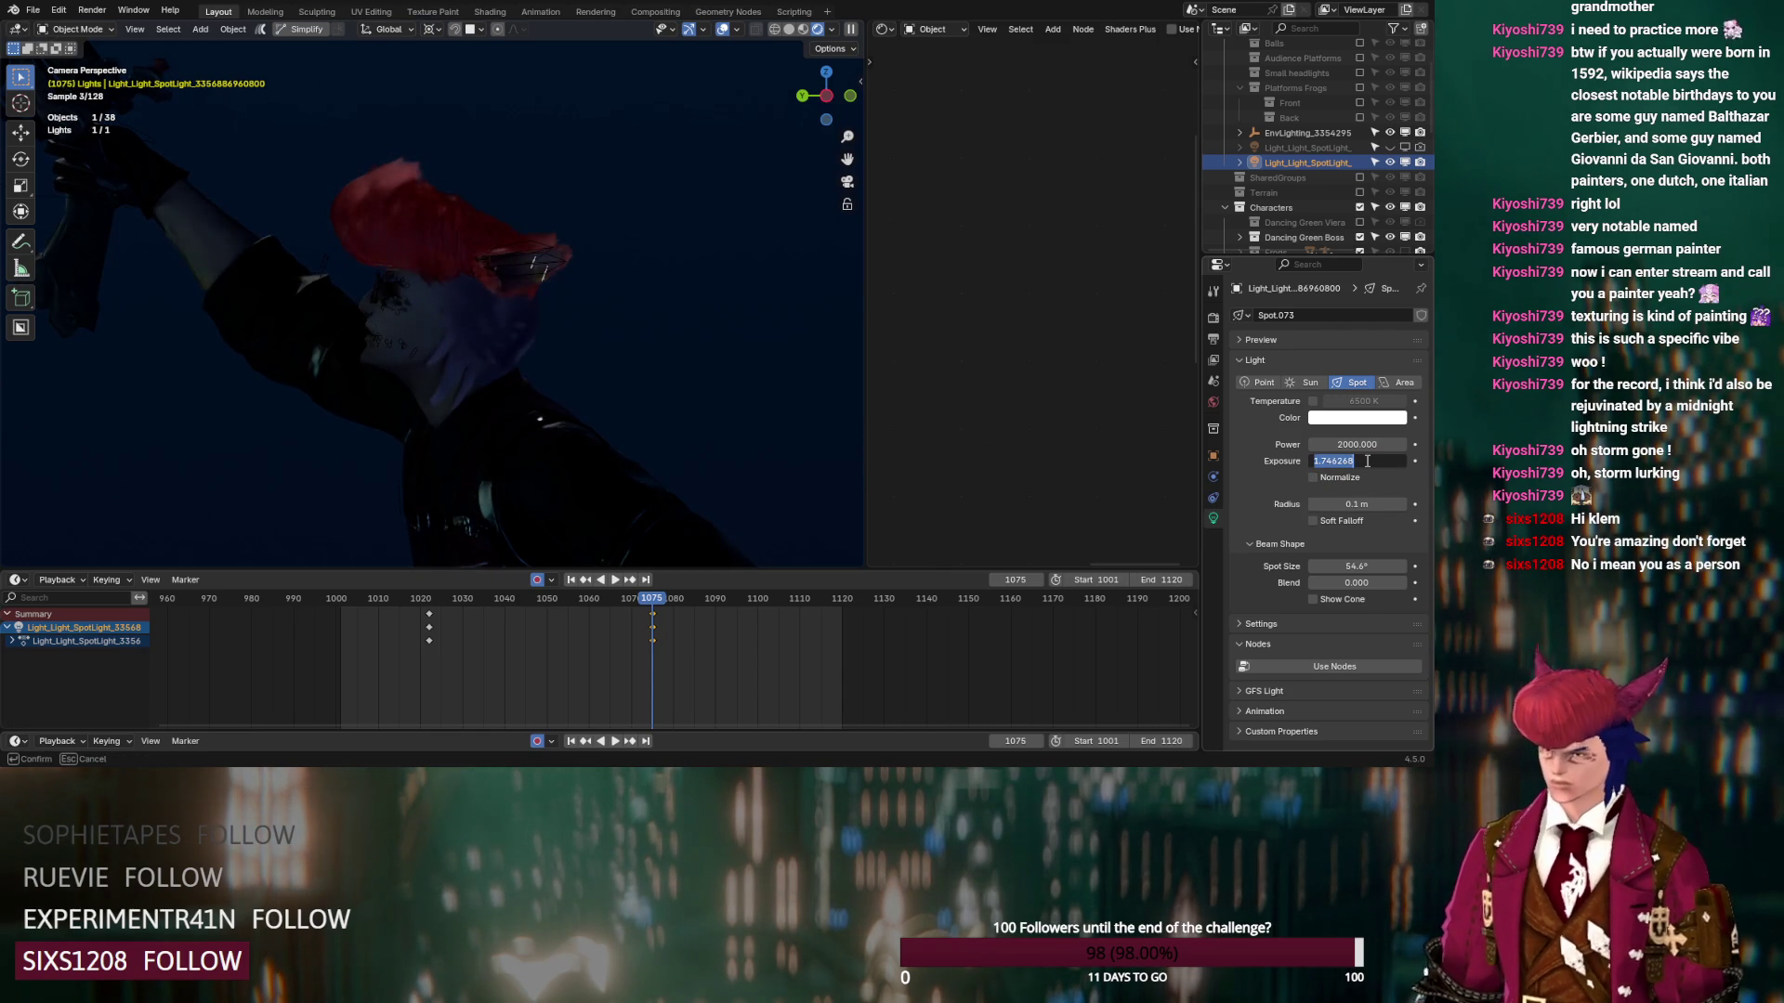
type("0")
key("Return")
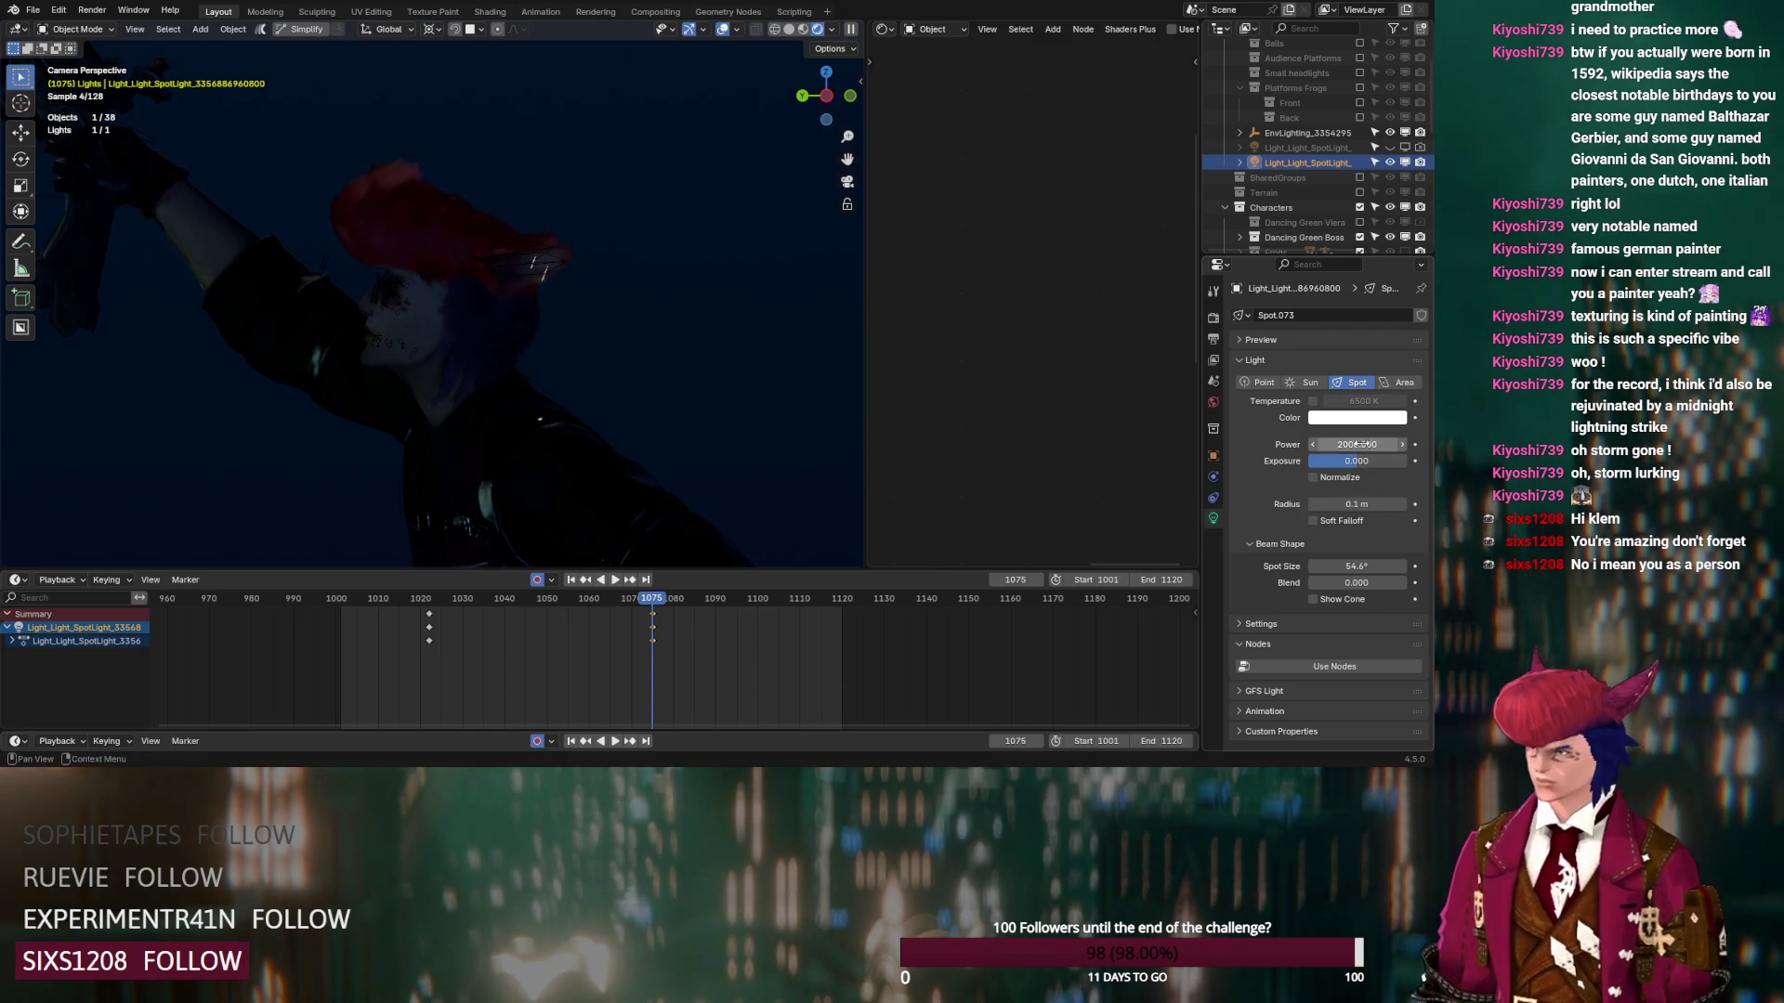
Raise the spotlight's Power to 50000 and bring up its Object Visibility settings
left_click(1361, 444)
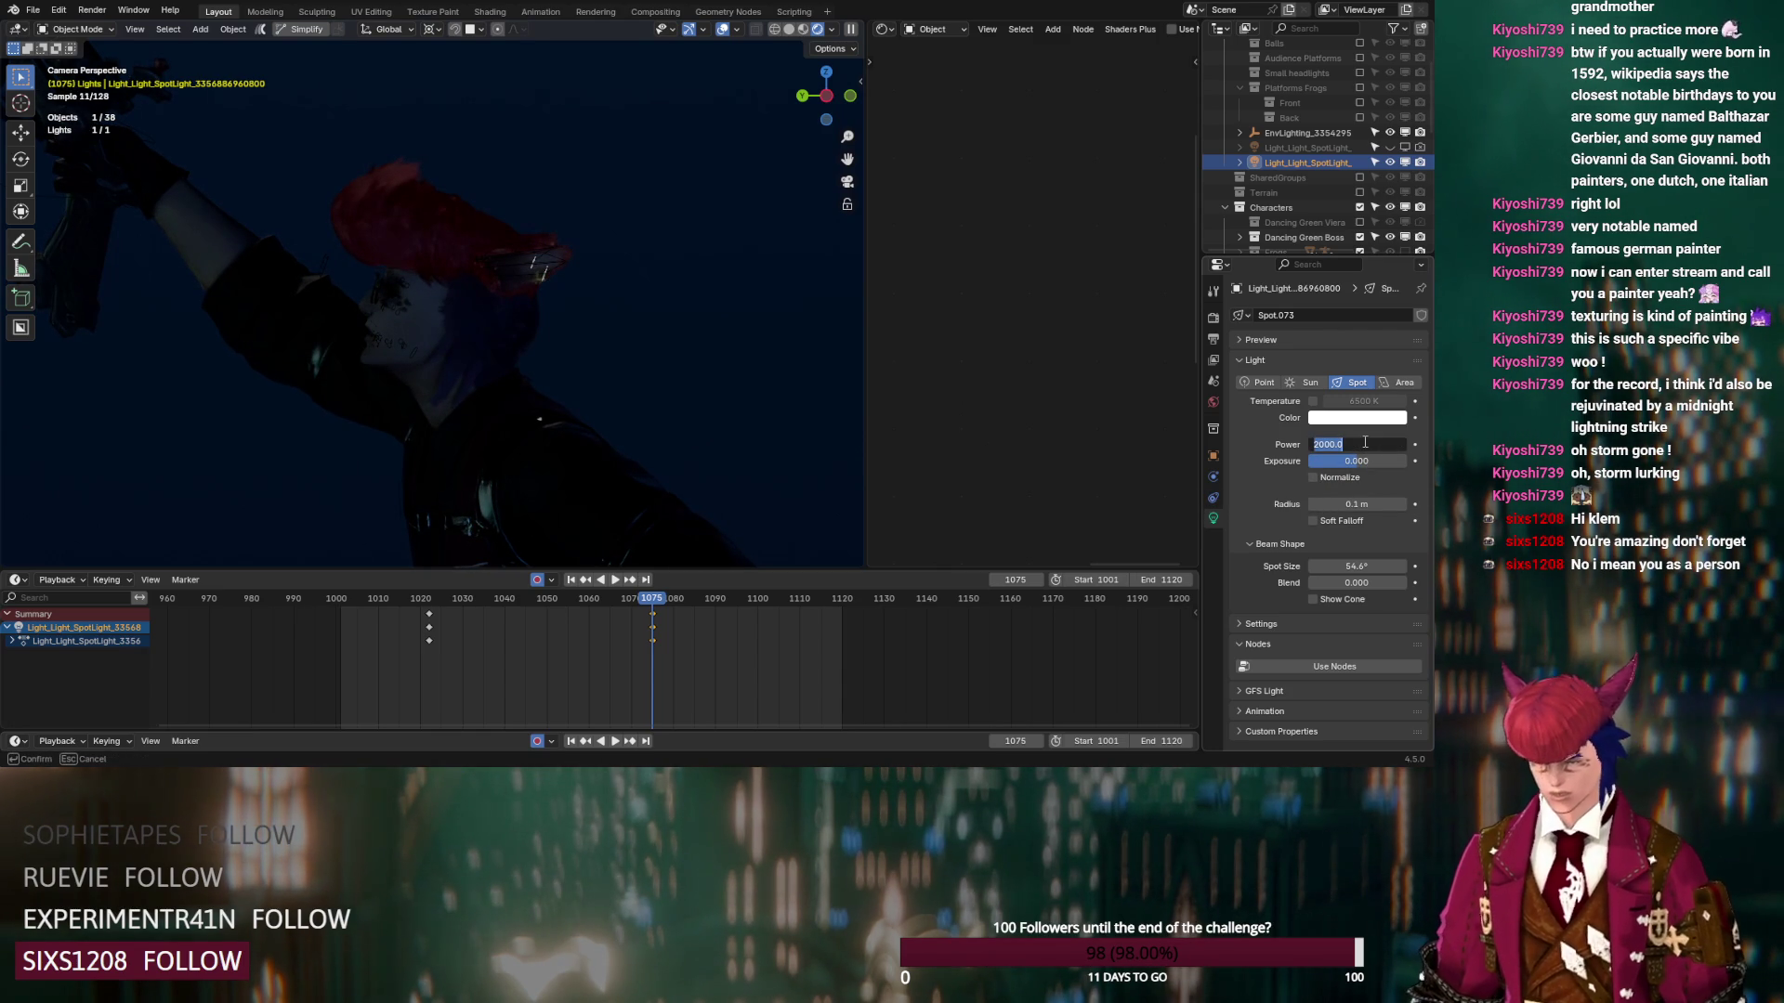
type("5")
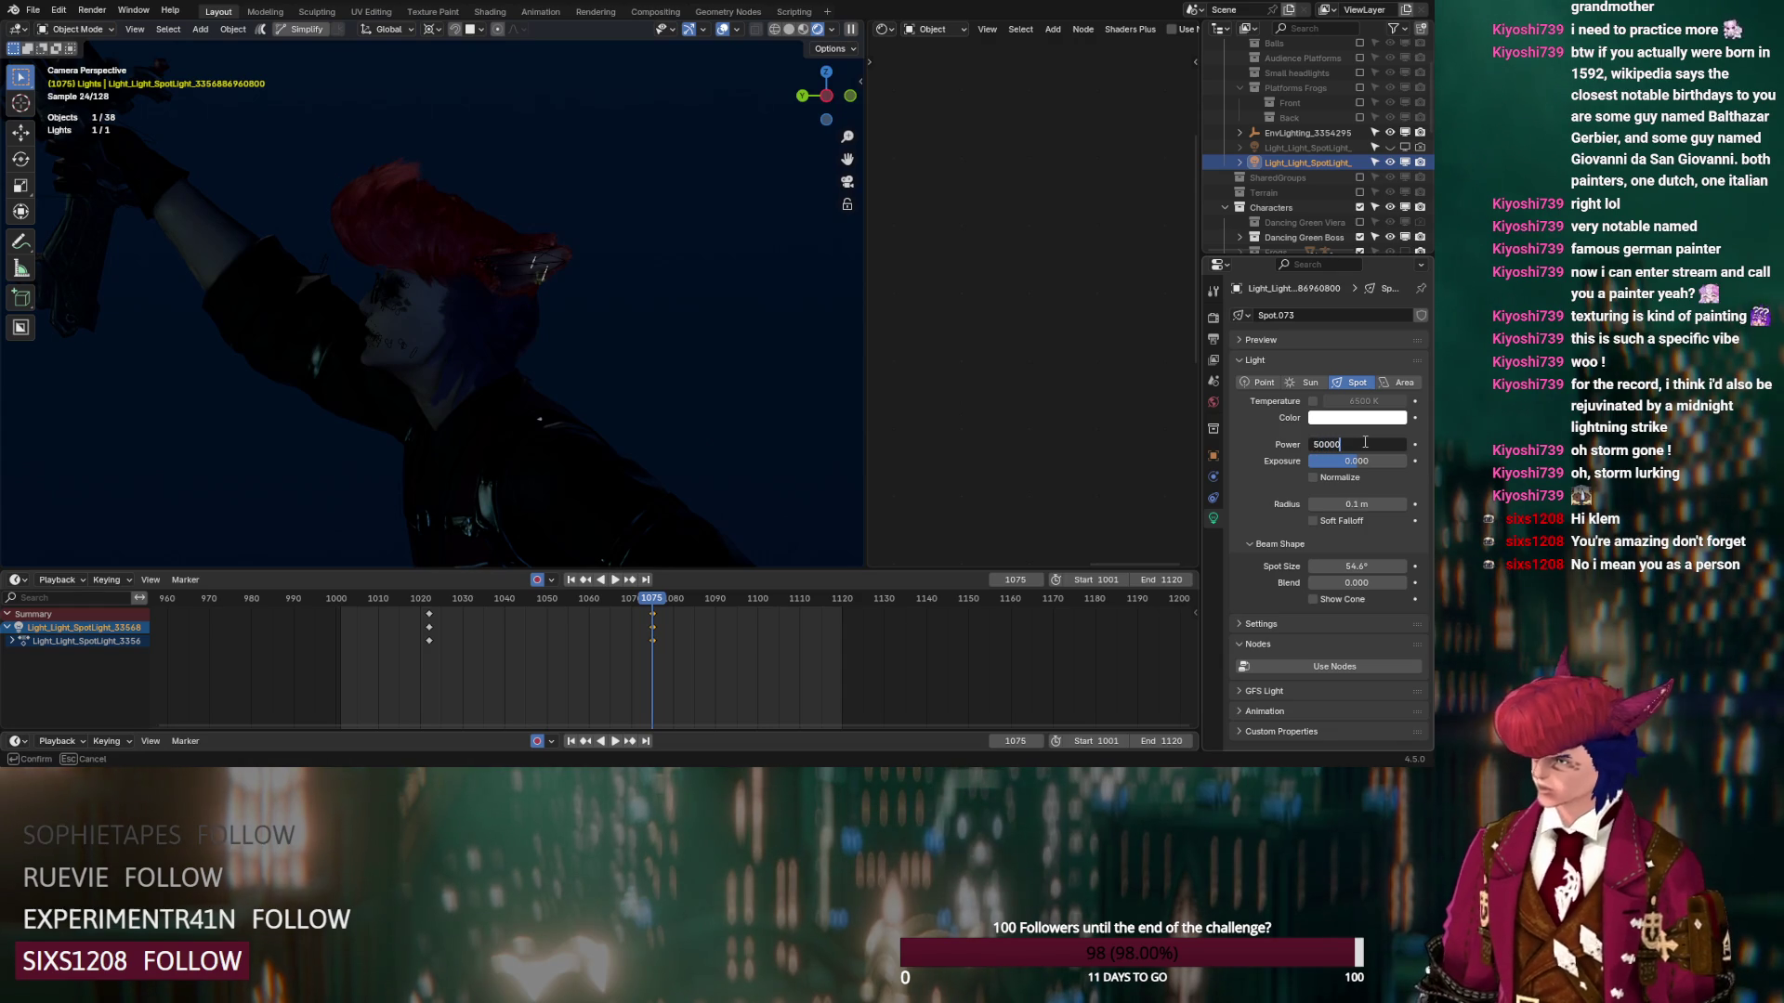
key("Return")
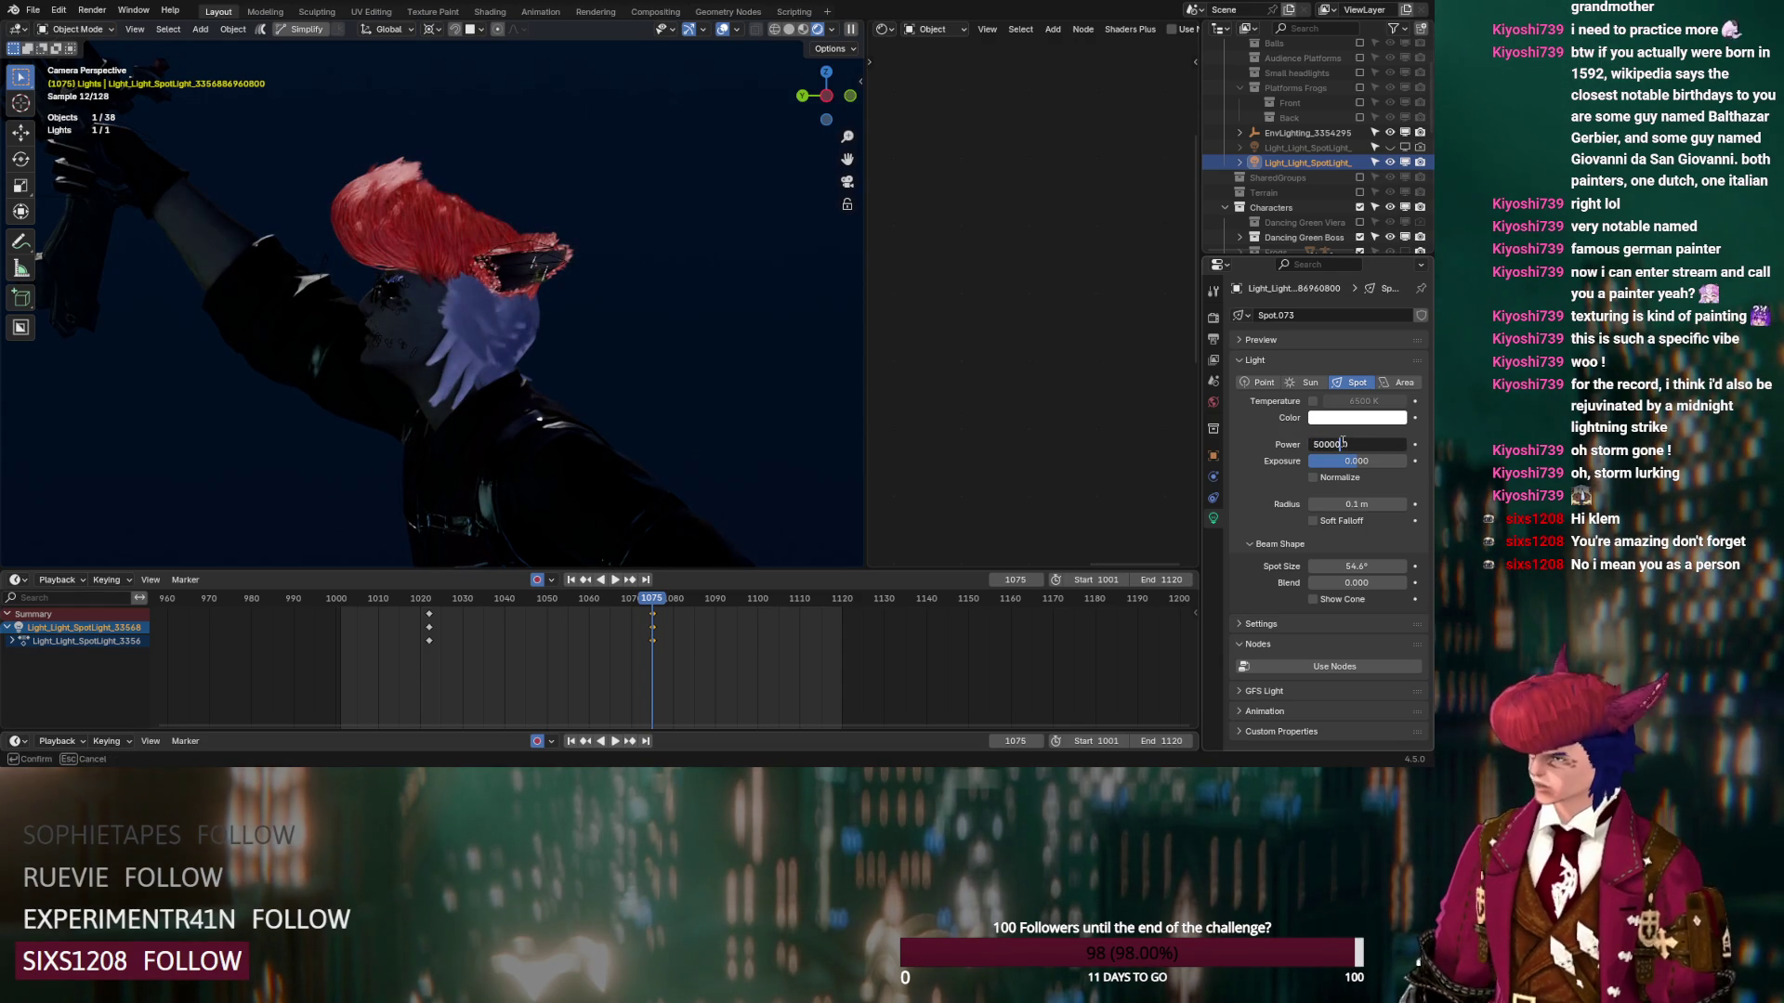
key("Return")
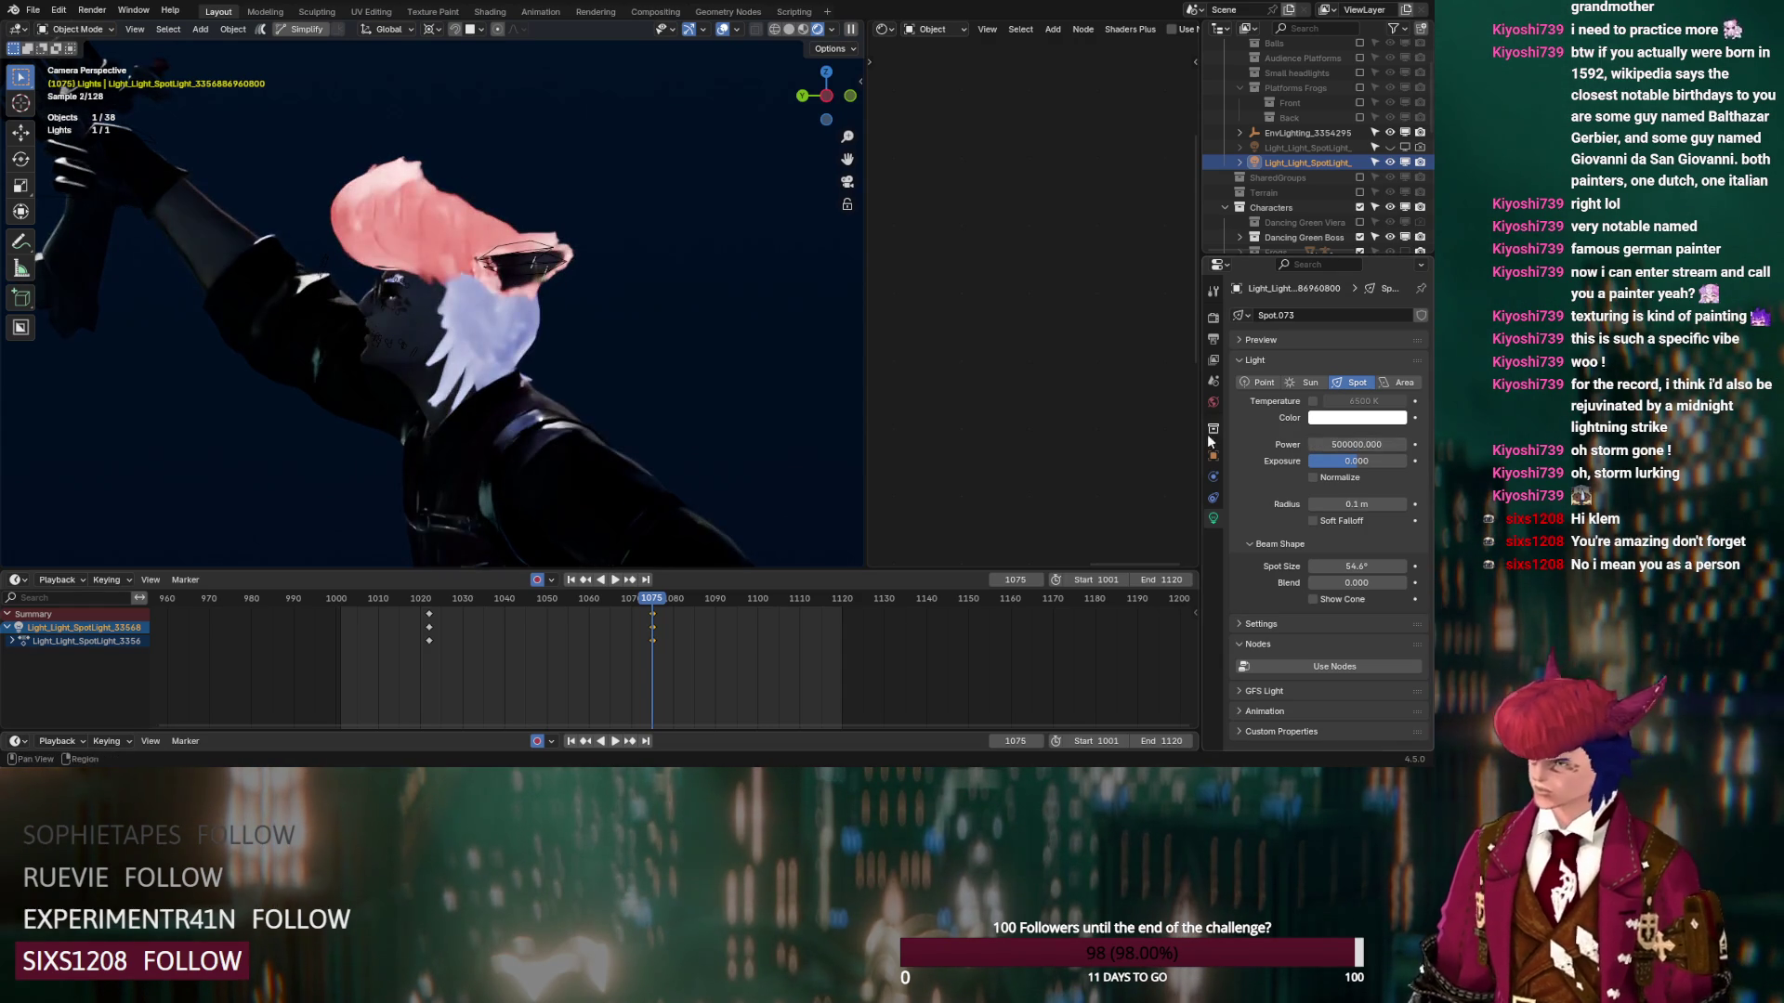
left_click(1212, 455)
scroll(1272, 465, "down", 5)
scroll(1273, 465, "down", 4)
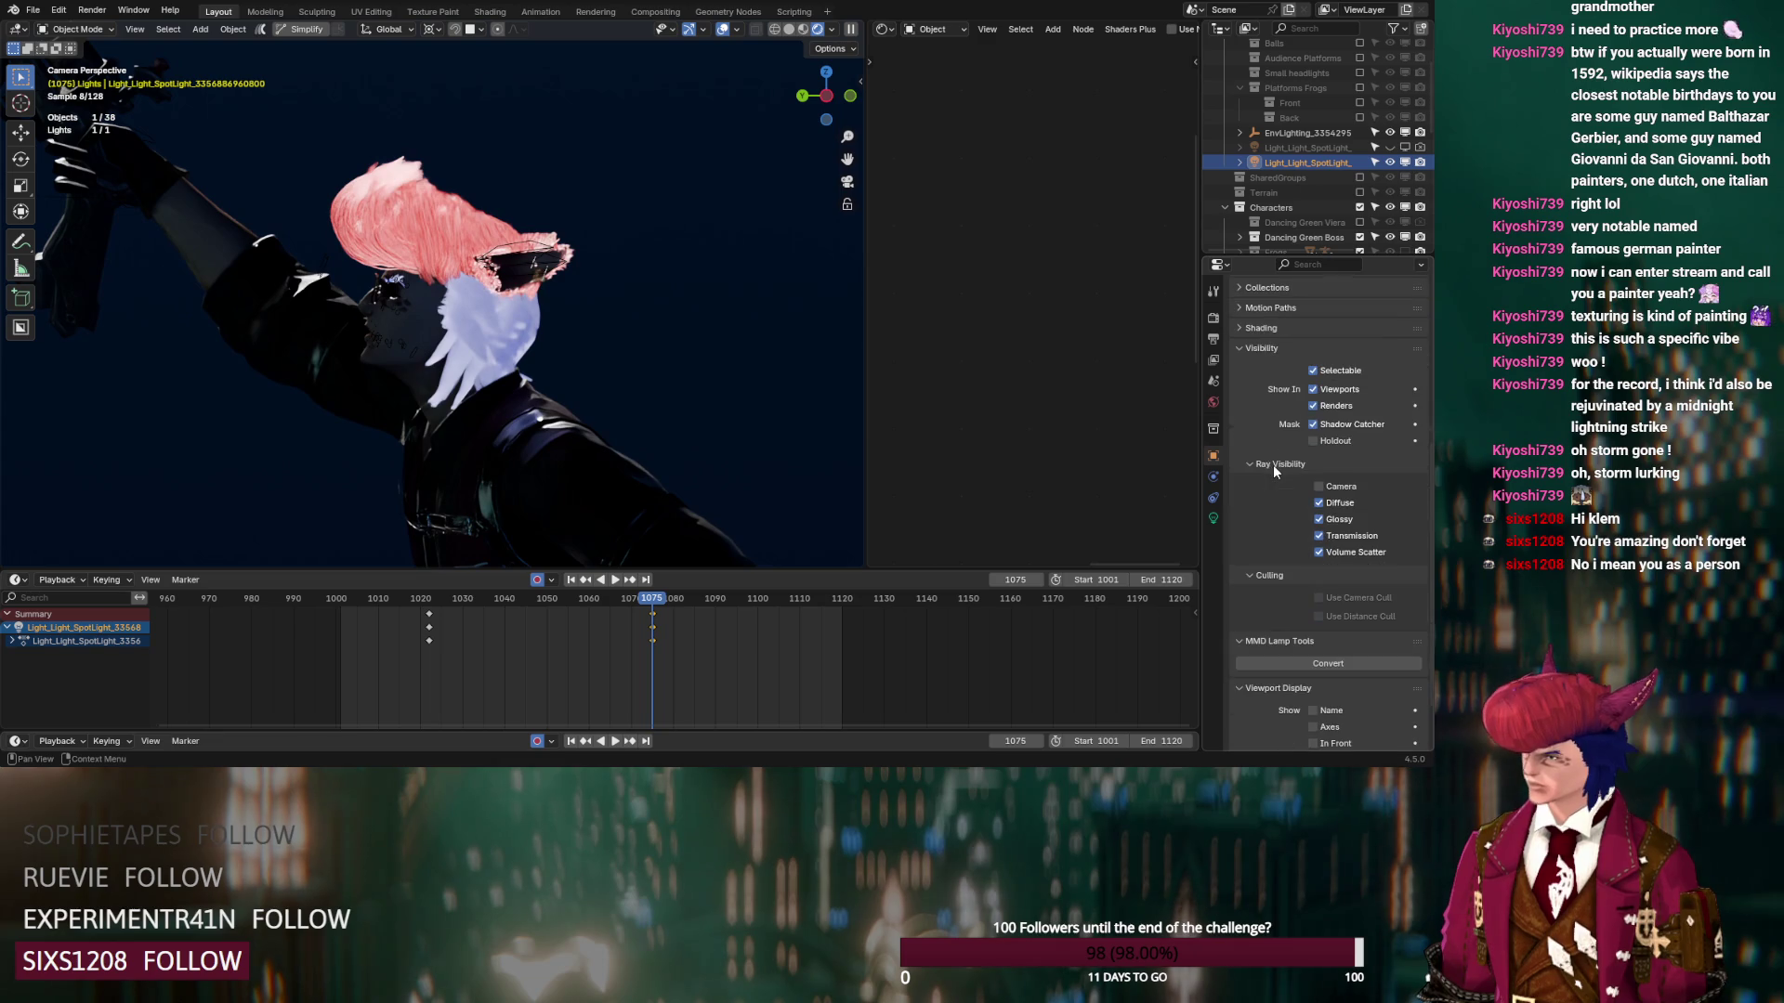
Toggle the spotlight's Volume Scatter, Transmission and Glossy ray visibility
left_click(1321, 550)
left_click(1320, 536)
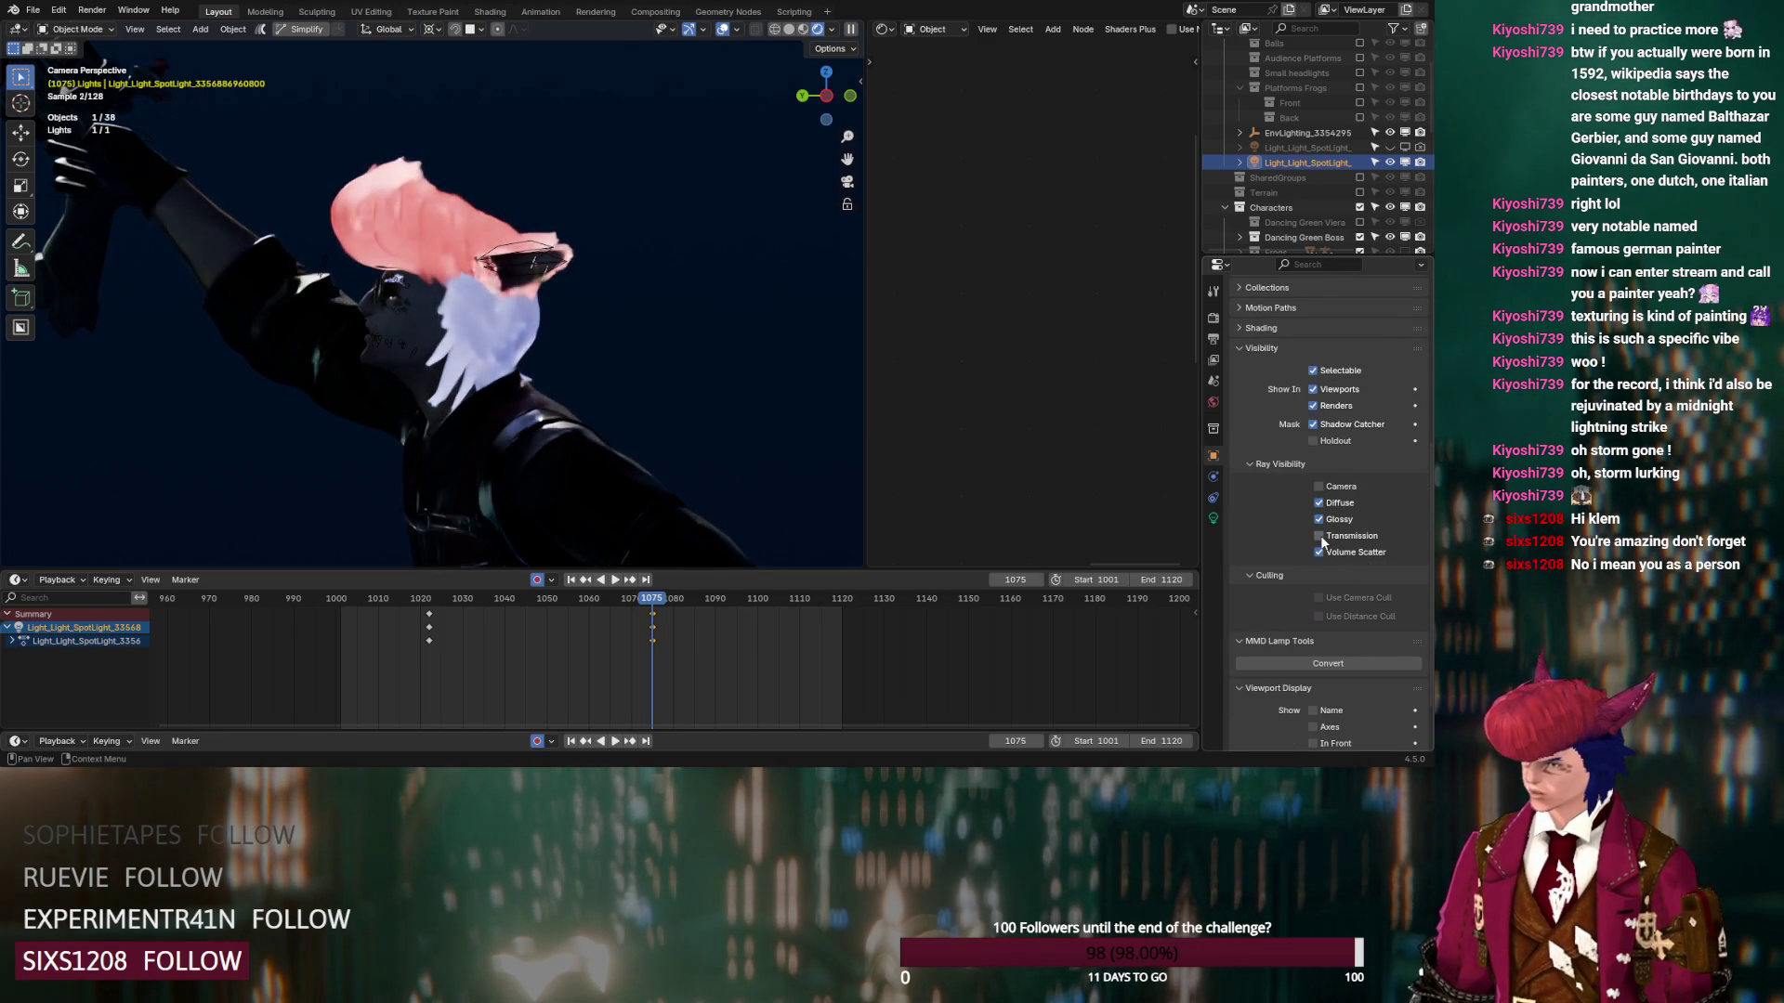
left_click(1320, 521)
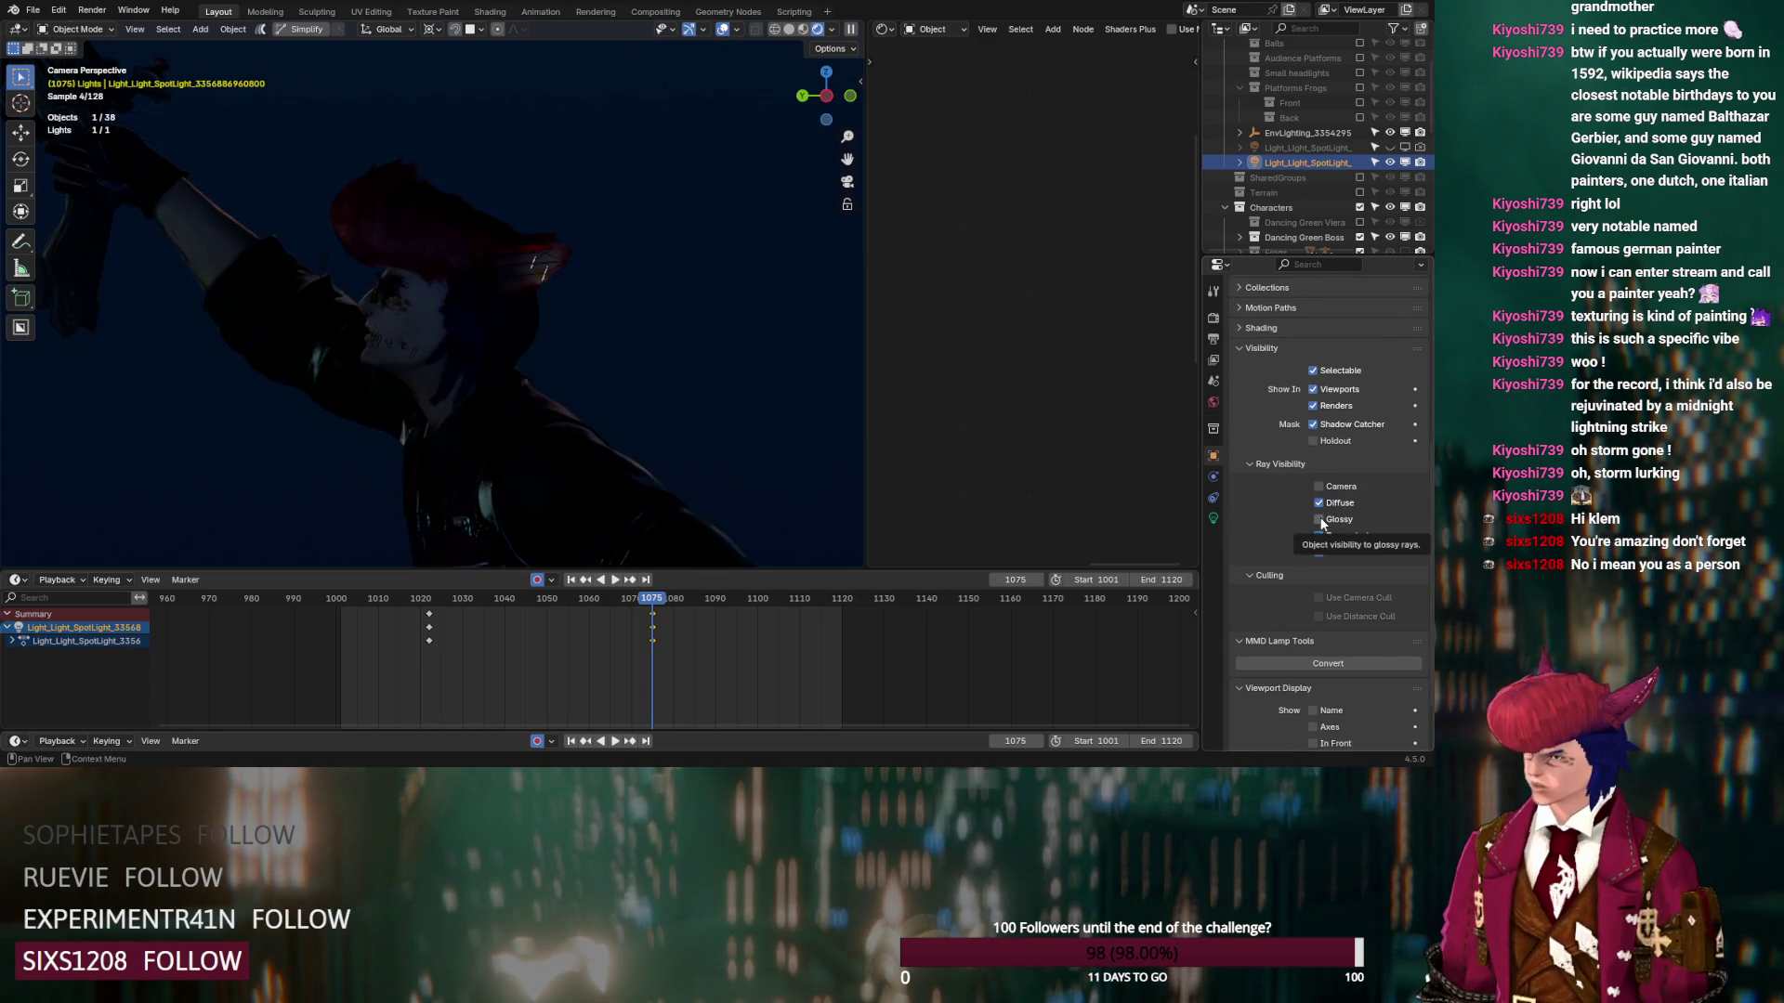
scroll(1284, 502, "up", 8)
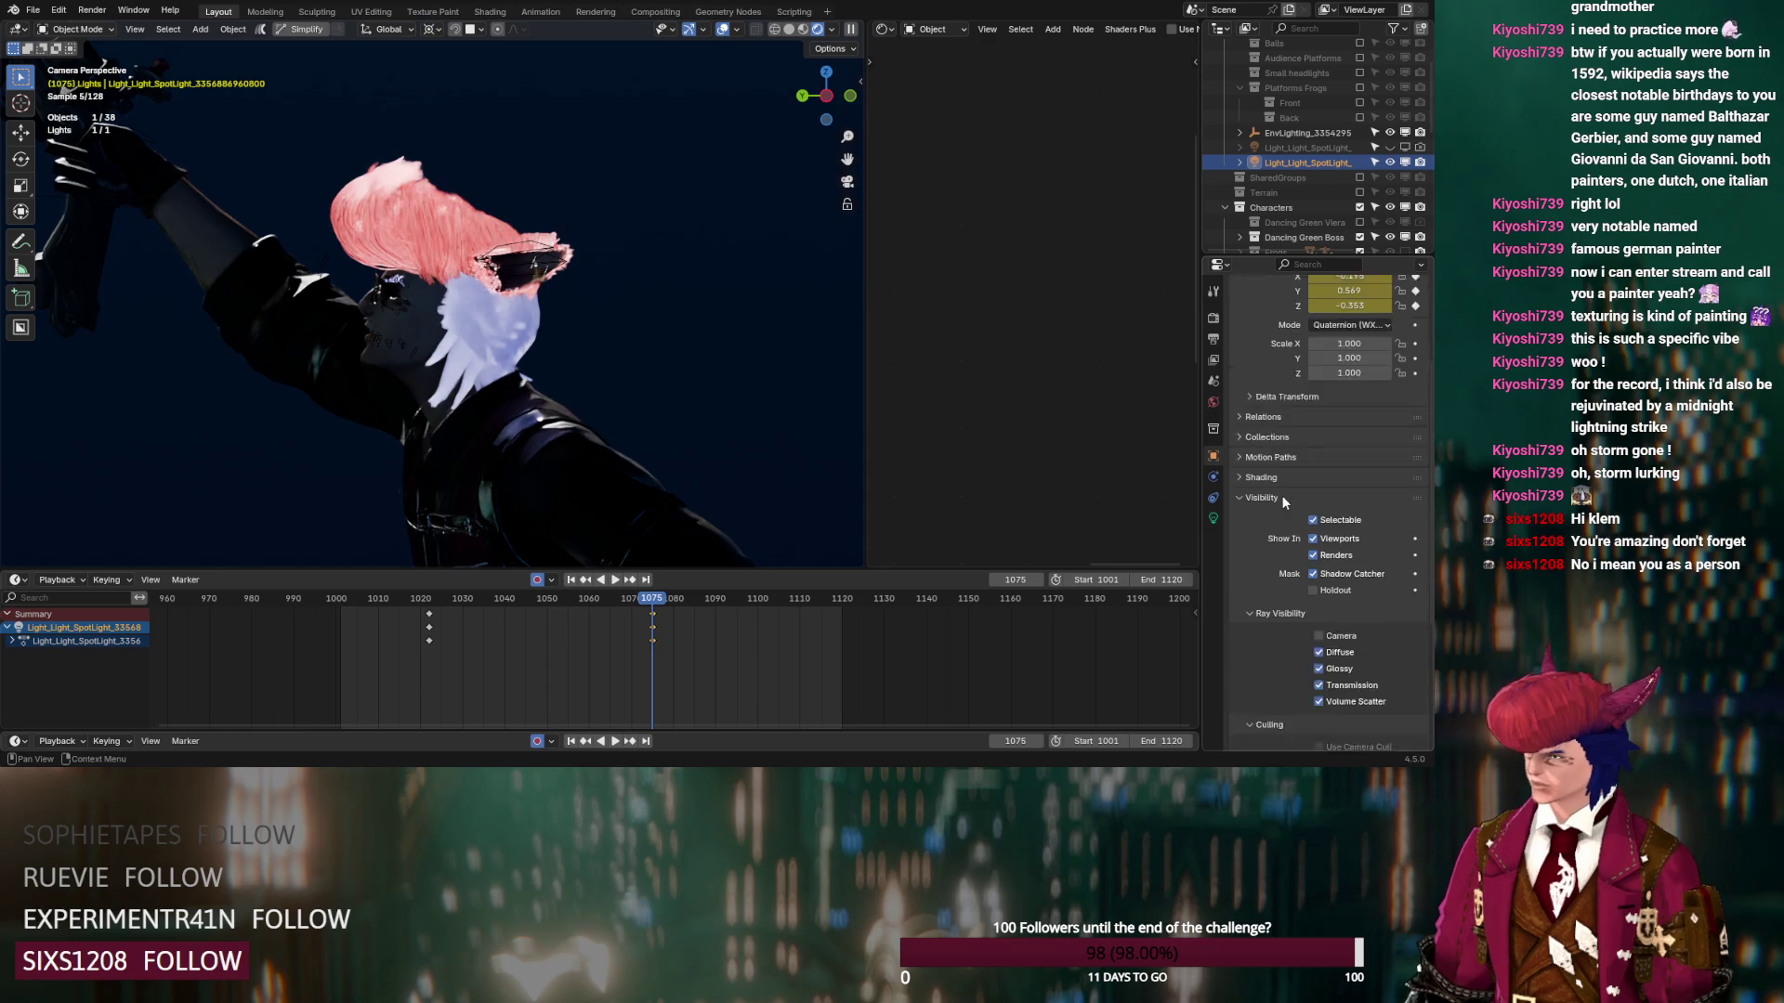
Drop Glossy bounces to 0 and back to 4, and set Total bounces to 12
left_click(1214, 318)
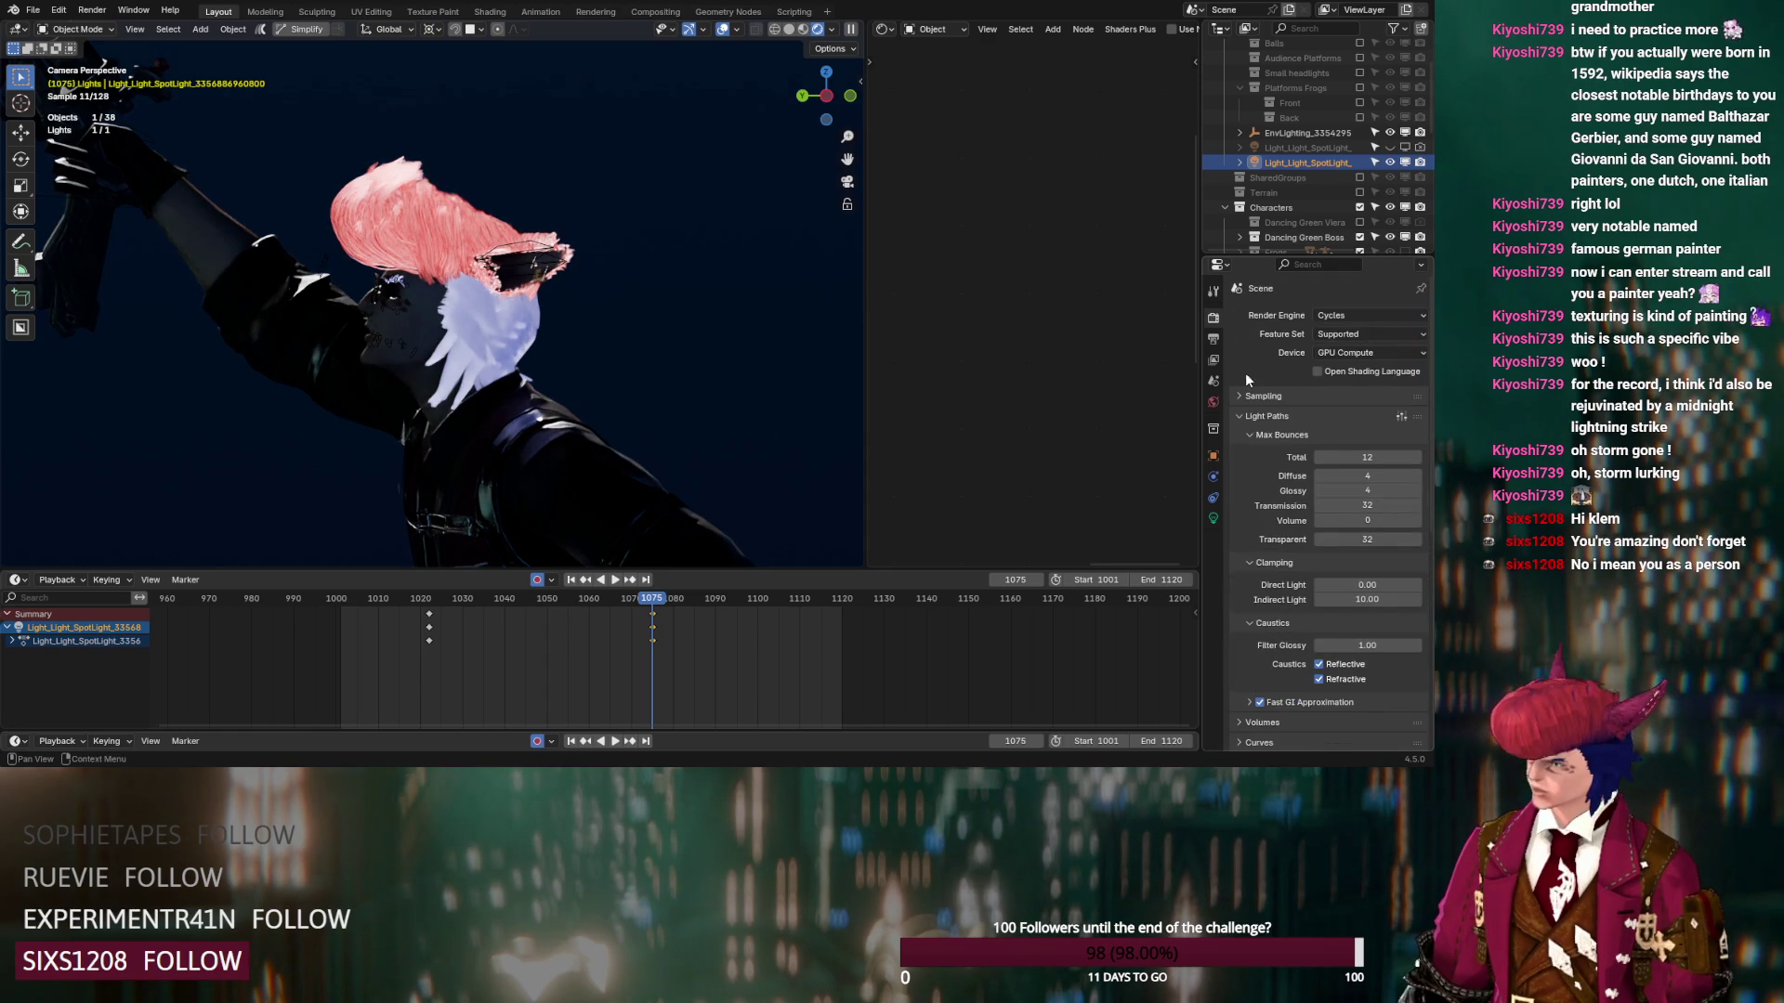
left_click(1321, 492)
left_click(1321, 492)
left_click(1321, 492)
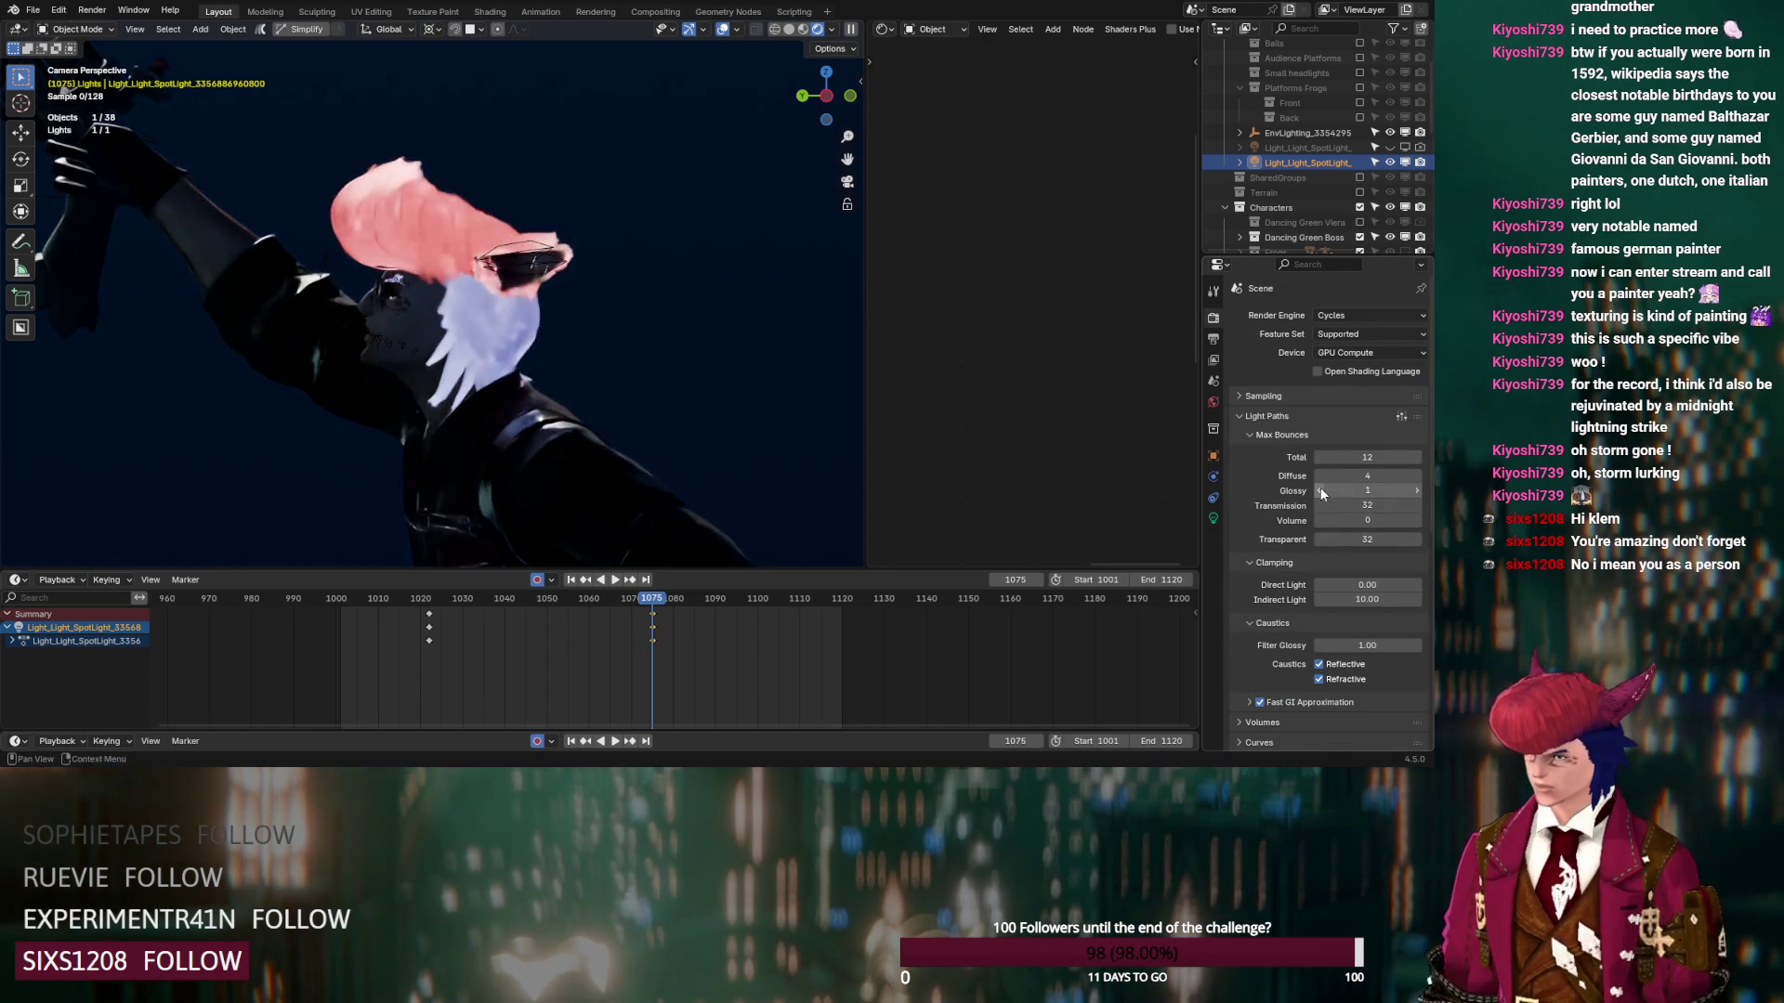
left_click(1321, 492)
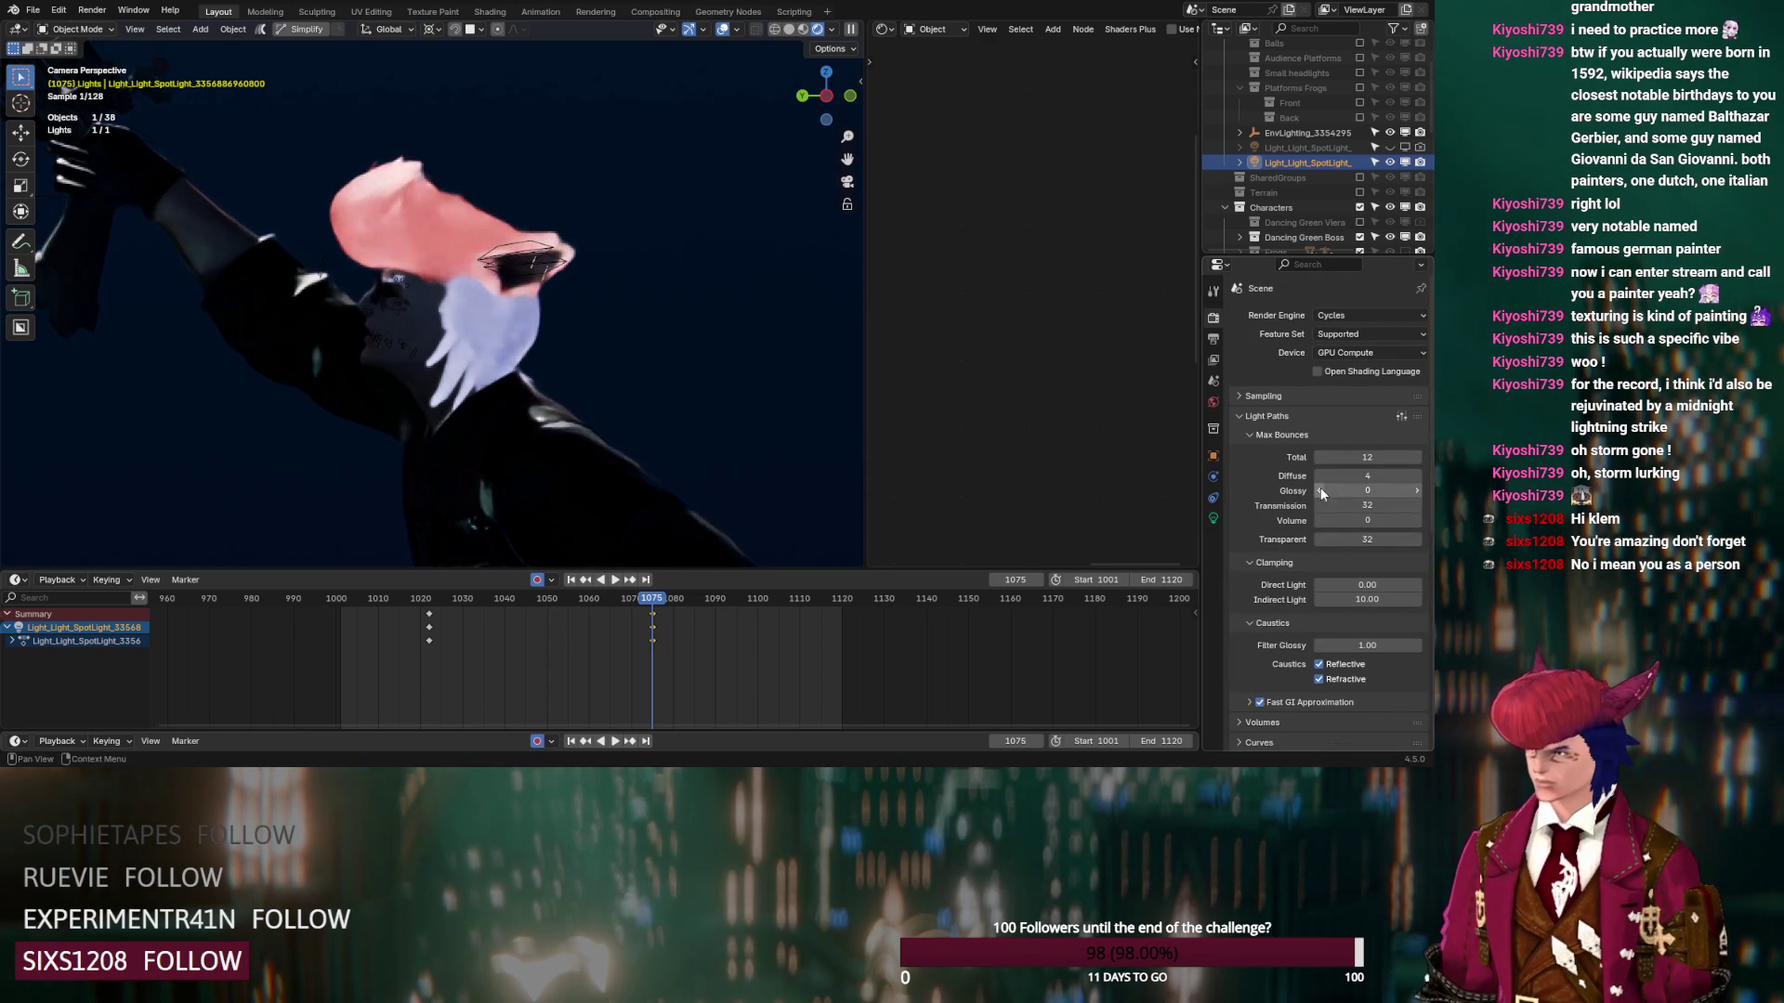
left_click(1417, 493)
left_click(1417, 492)
left_click(1417, 492)
left_click(1417, 492)
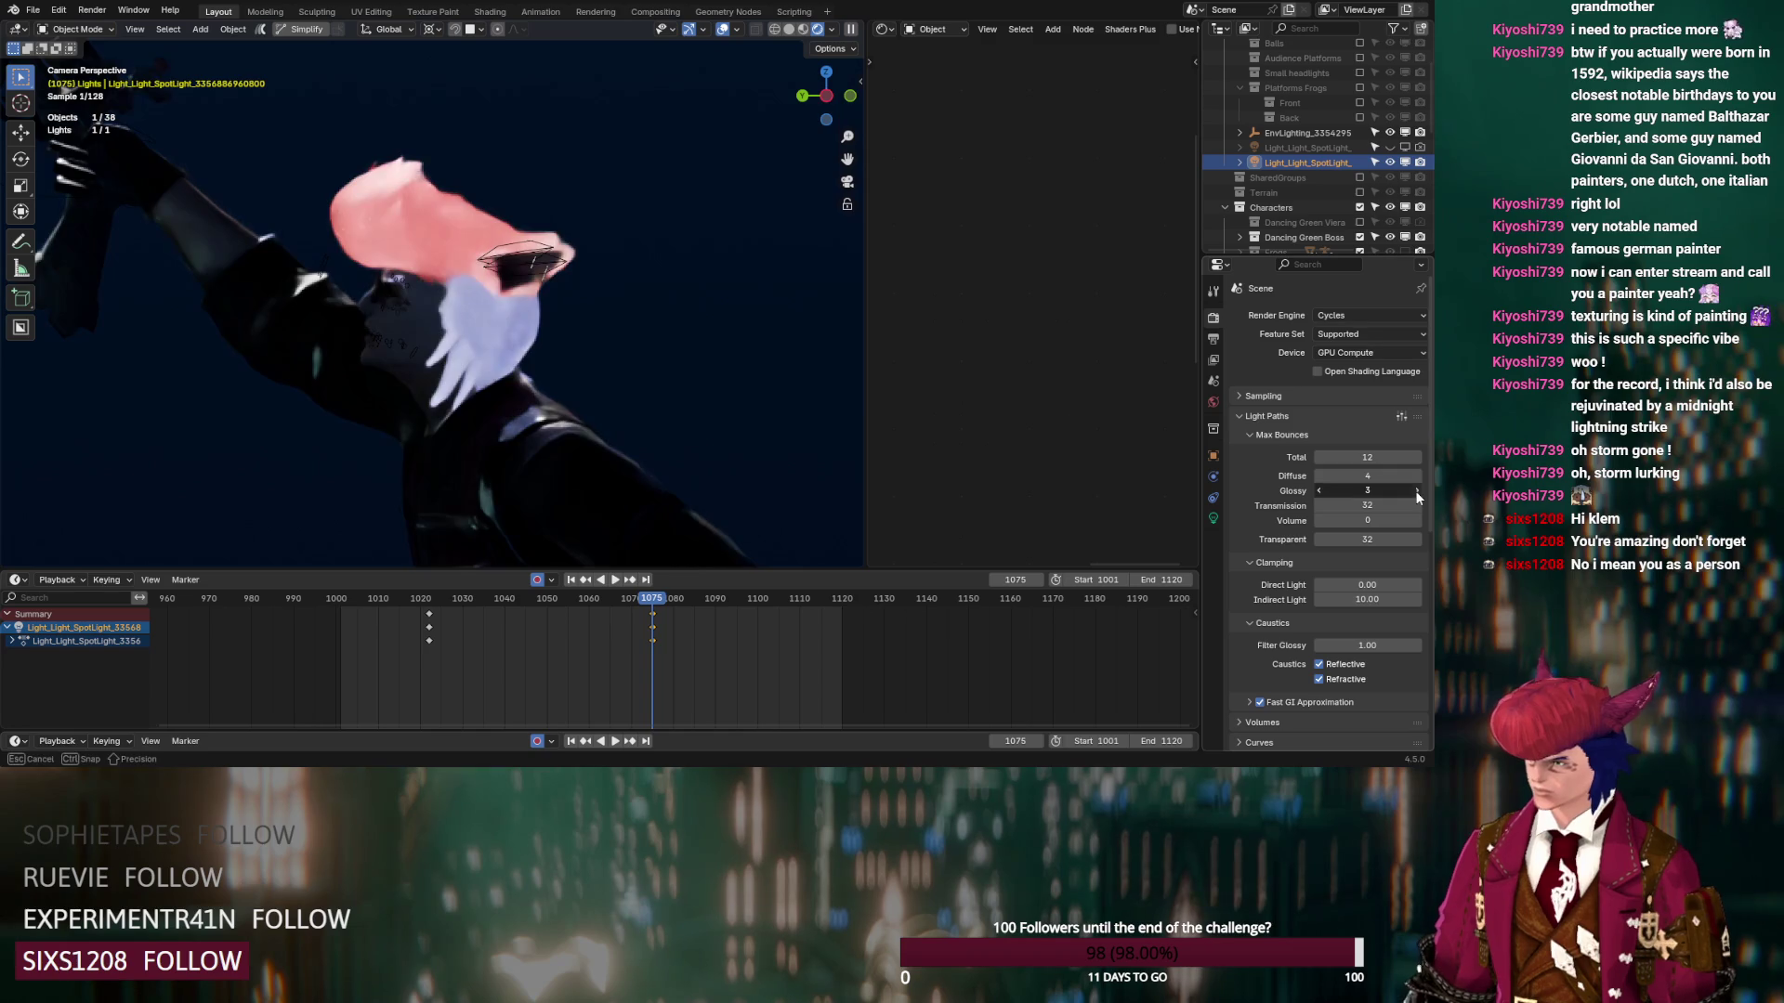
left_click(1392, 458)
type("1")
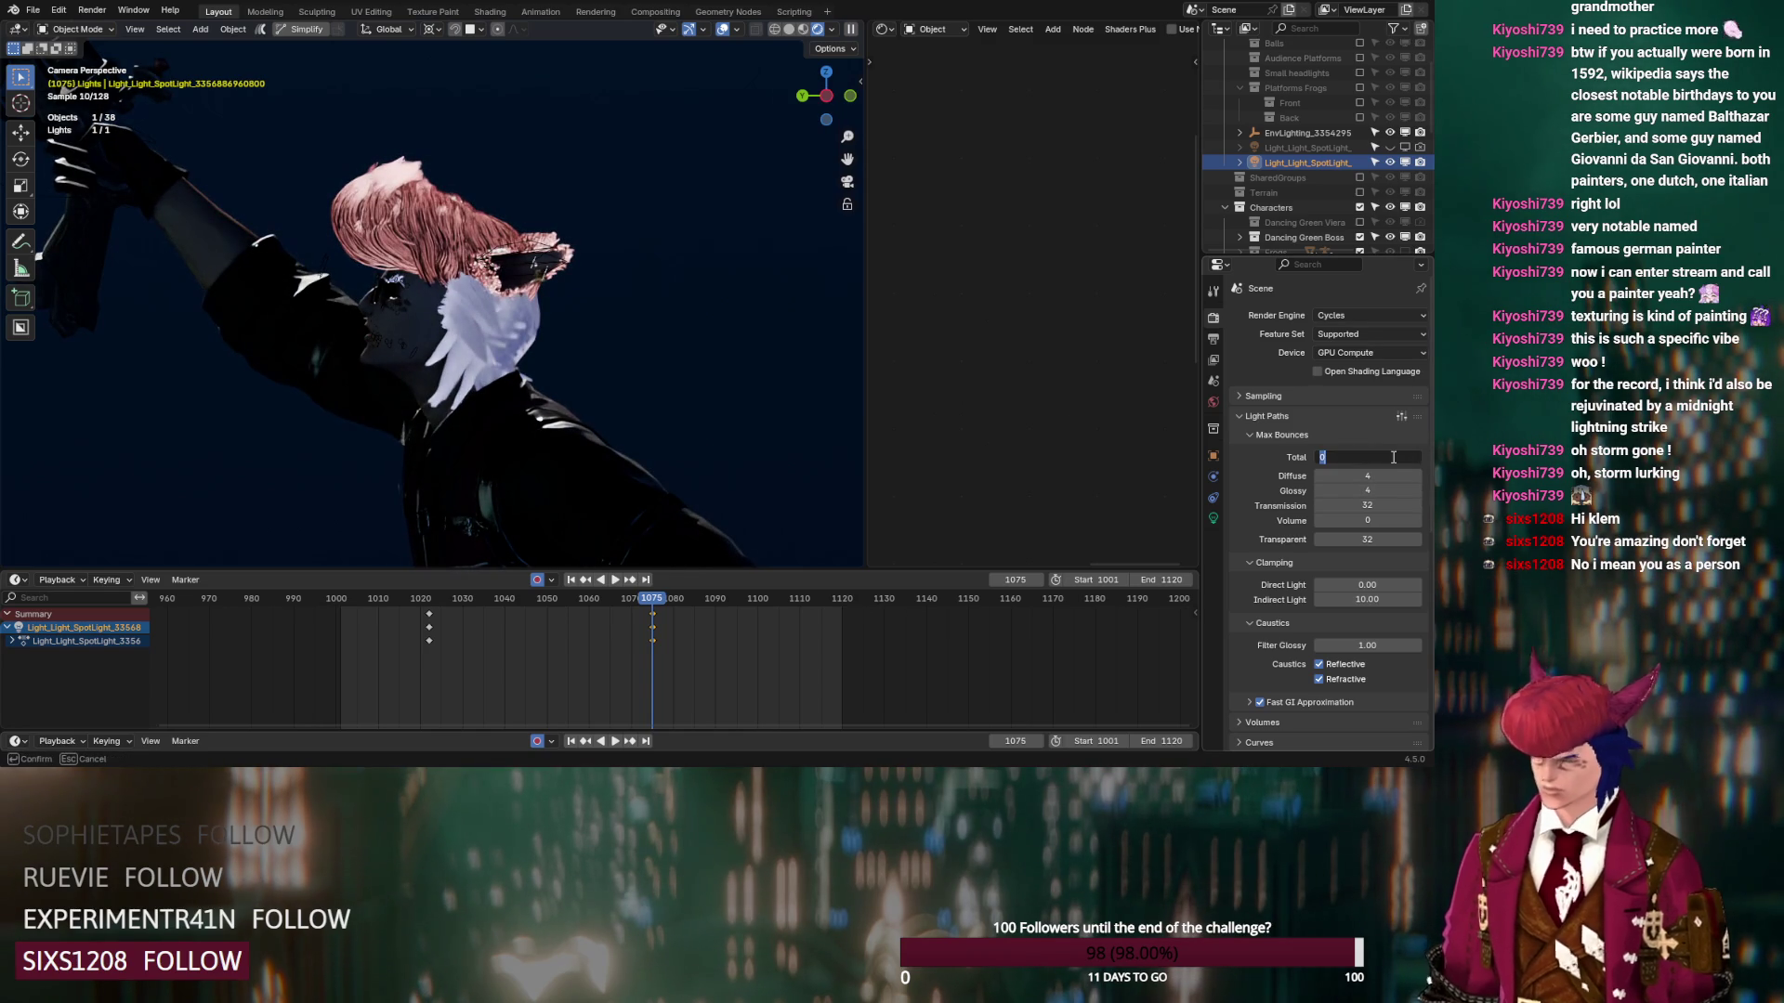
key("Return")
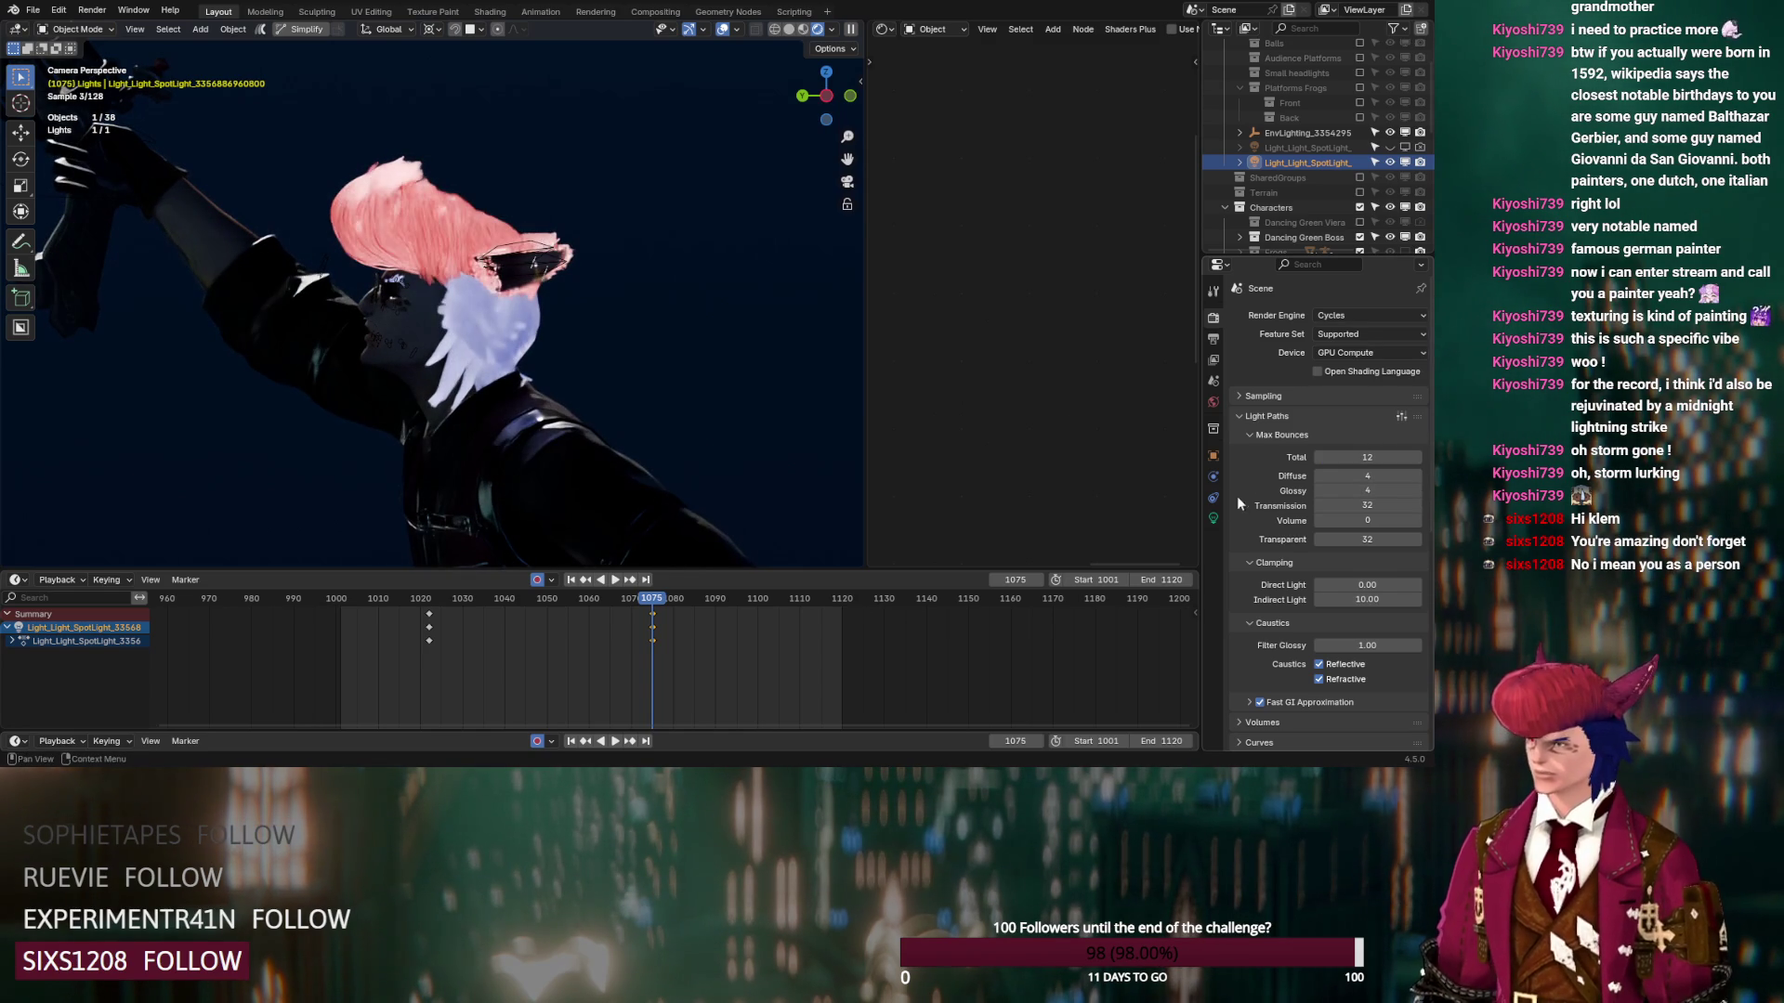
left_click(1214, 518)
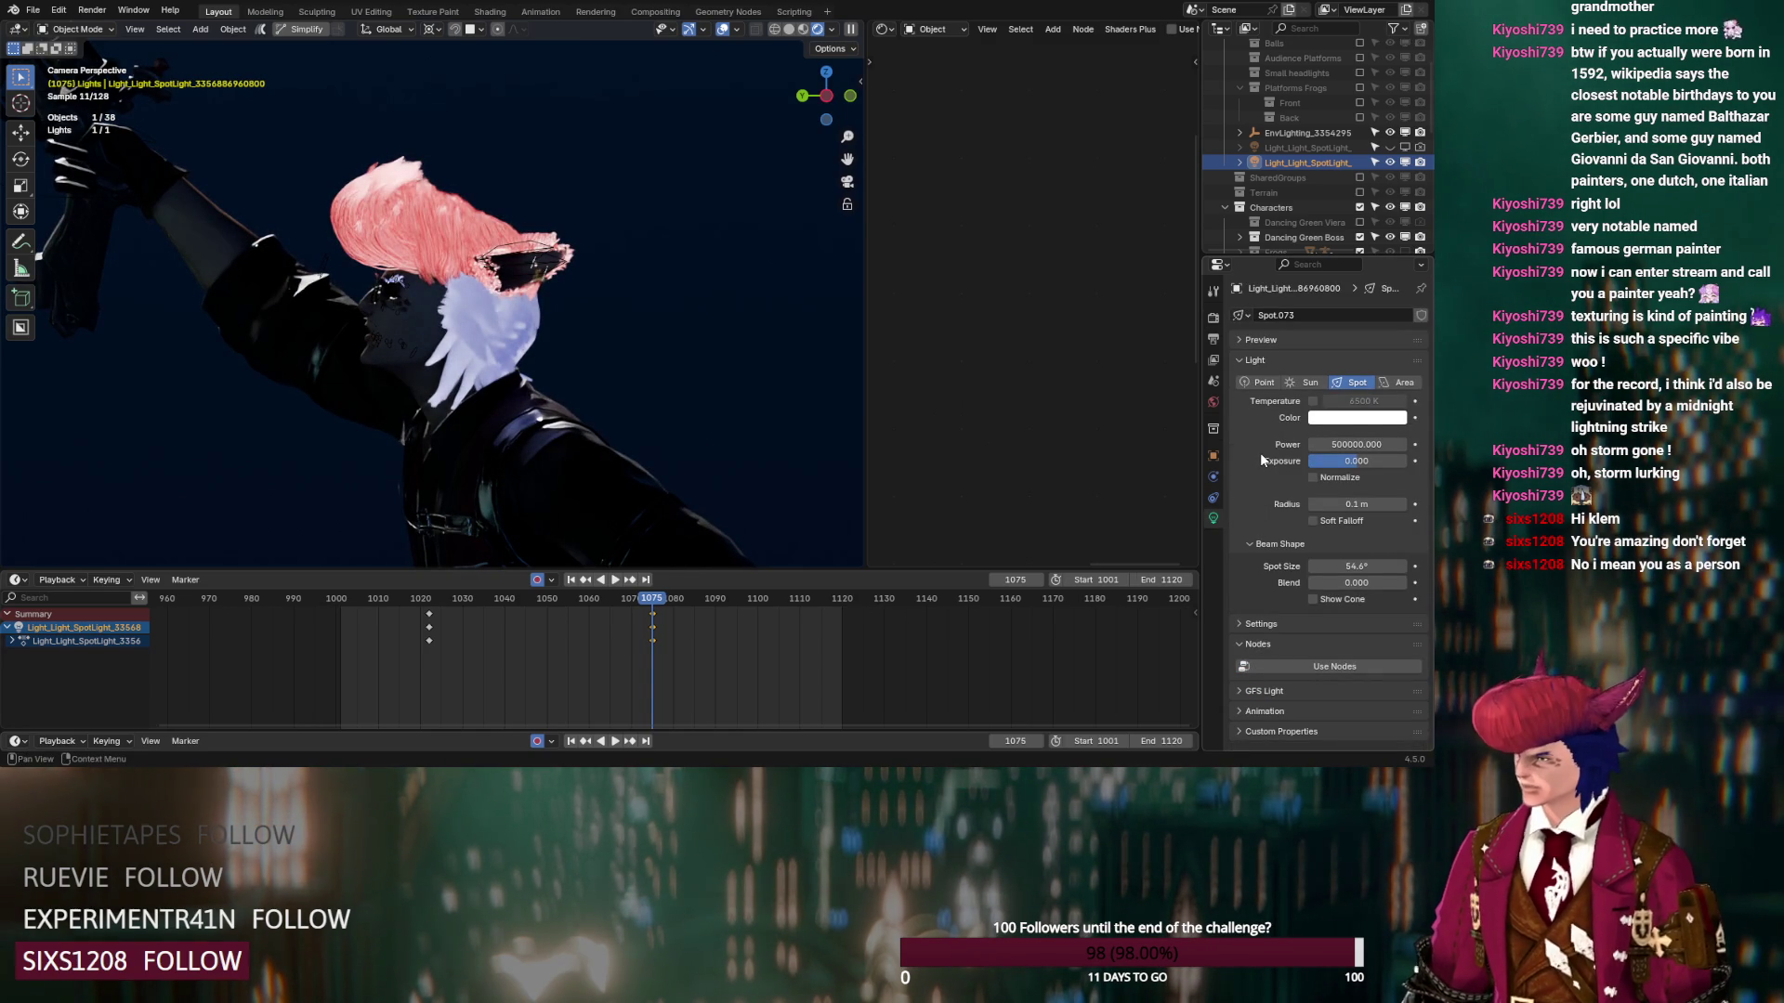
Widen the spotlight radius, re-enable Normalize, set Power to 500 and raise Exposure to 5.672
mouse_move(1355, 504)
left_mouse_down()
mouse_move(1398, 504)
mouse_move(1336, 517)
left_mouse_up()
left_click(1314, 478)
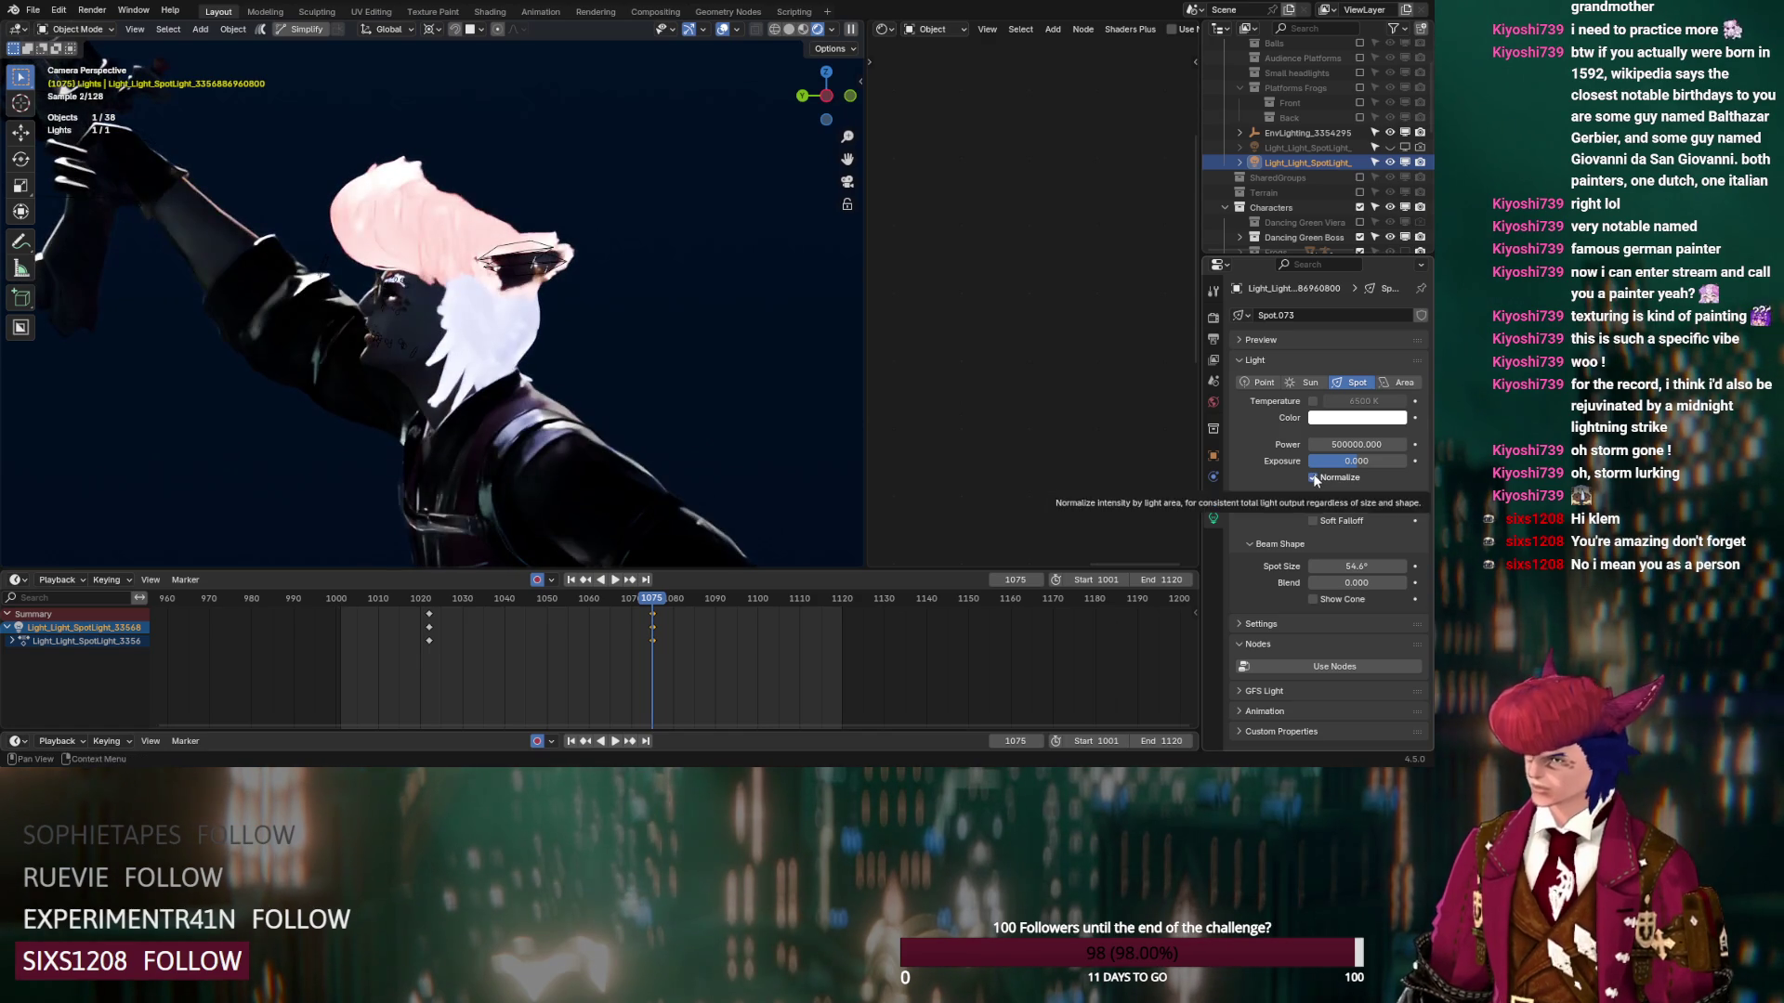
left_click_drag(1357, 444, 1357, 445)
type("500.000")
key("Return")
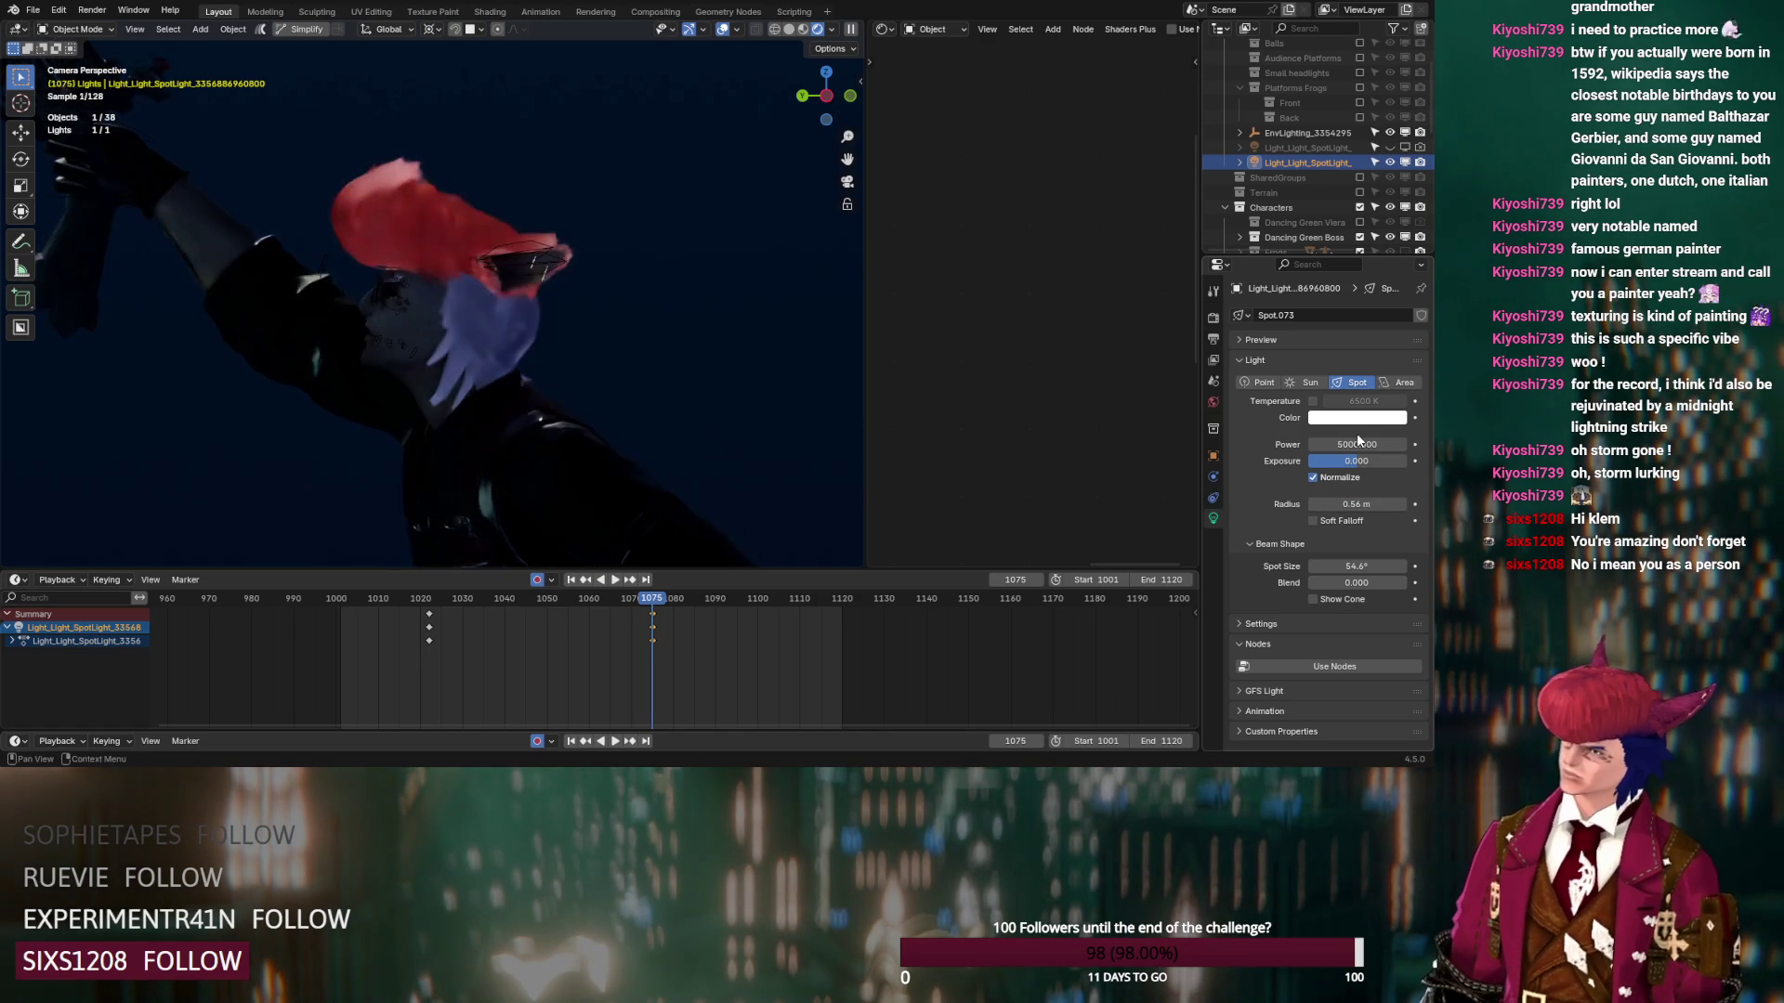
left_click(1355, 443)
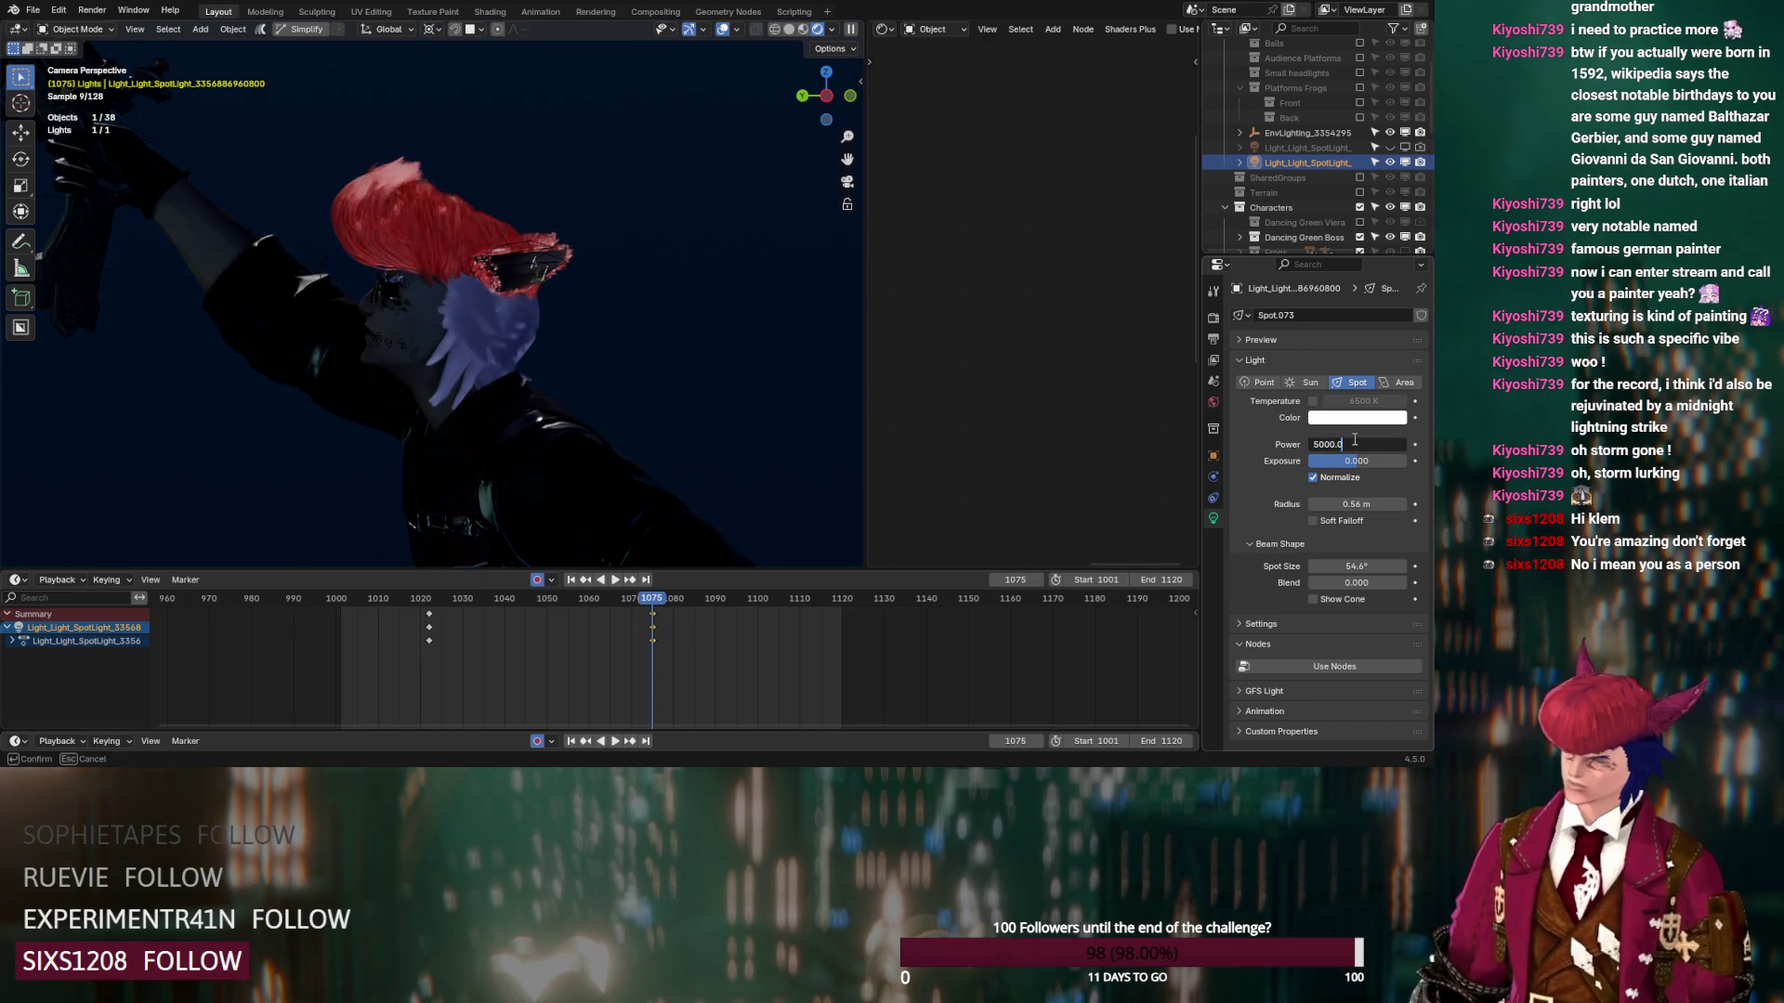
type("500")
key("Return")
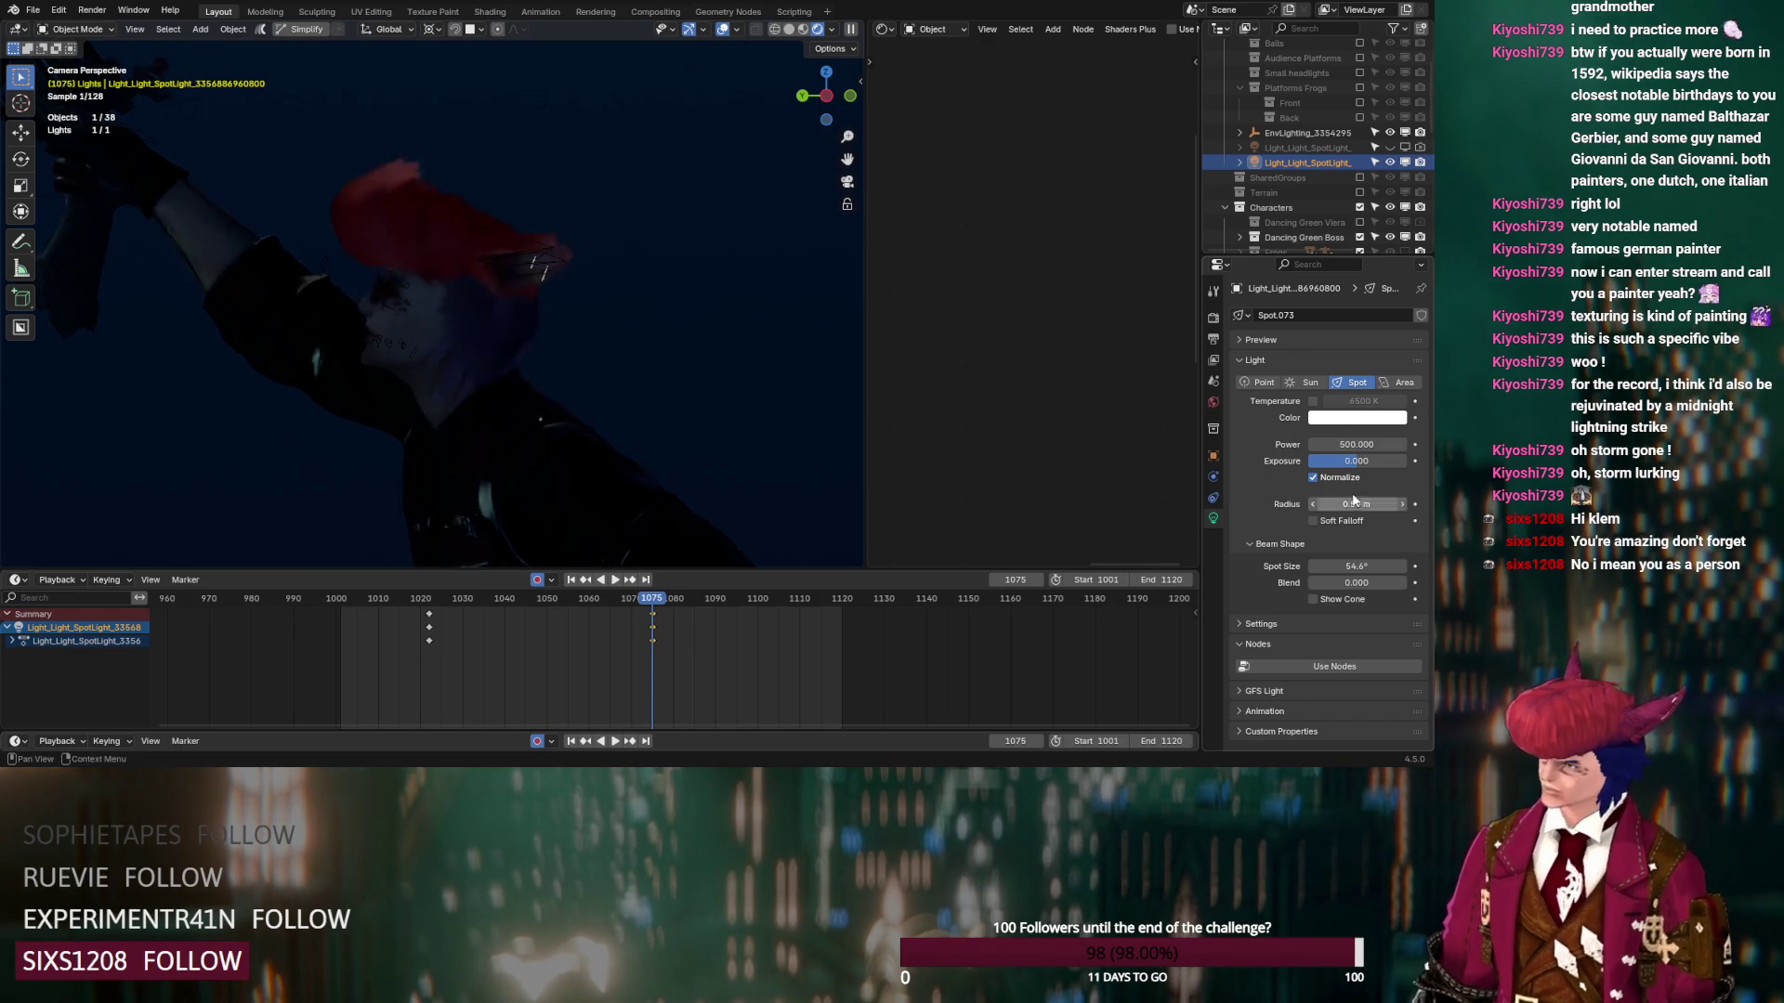
left_click_drag(1356, 461, 1477, 461)
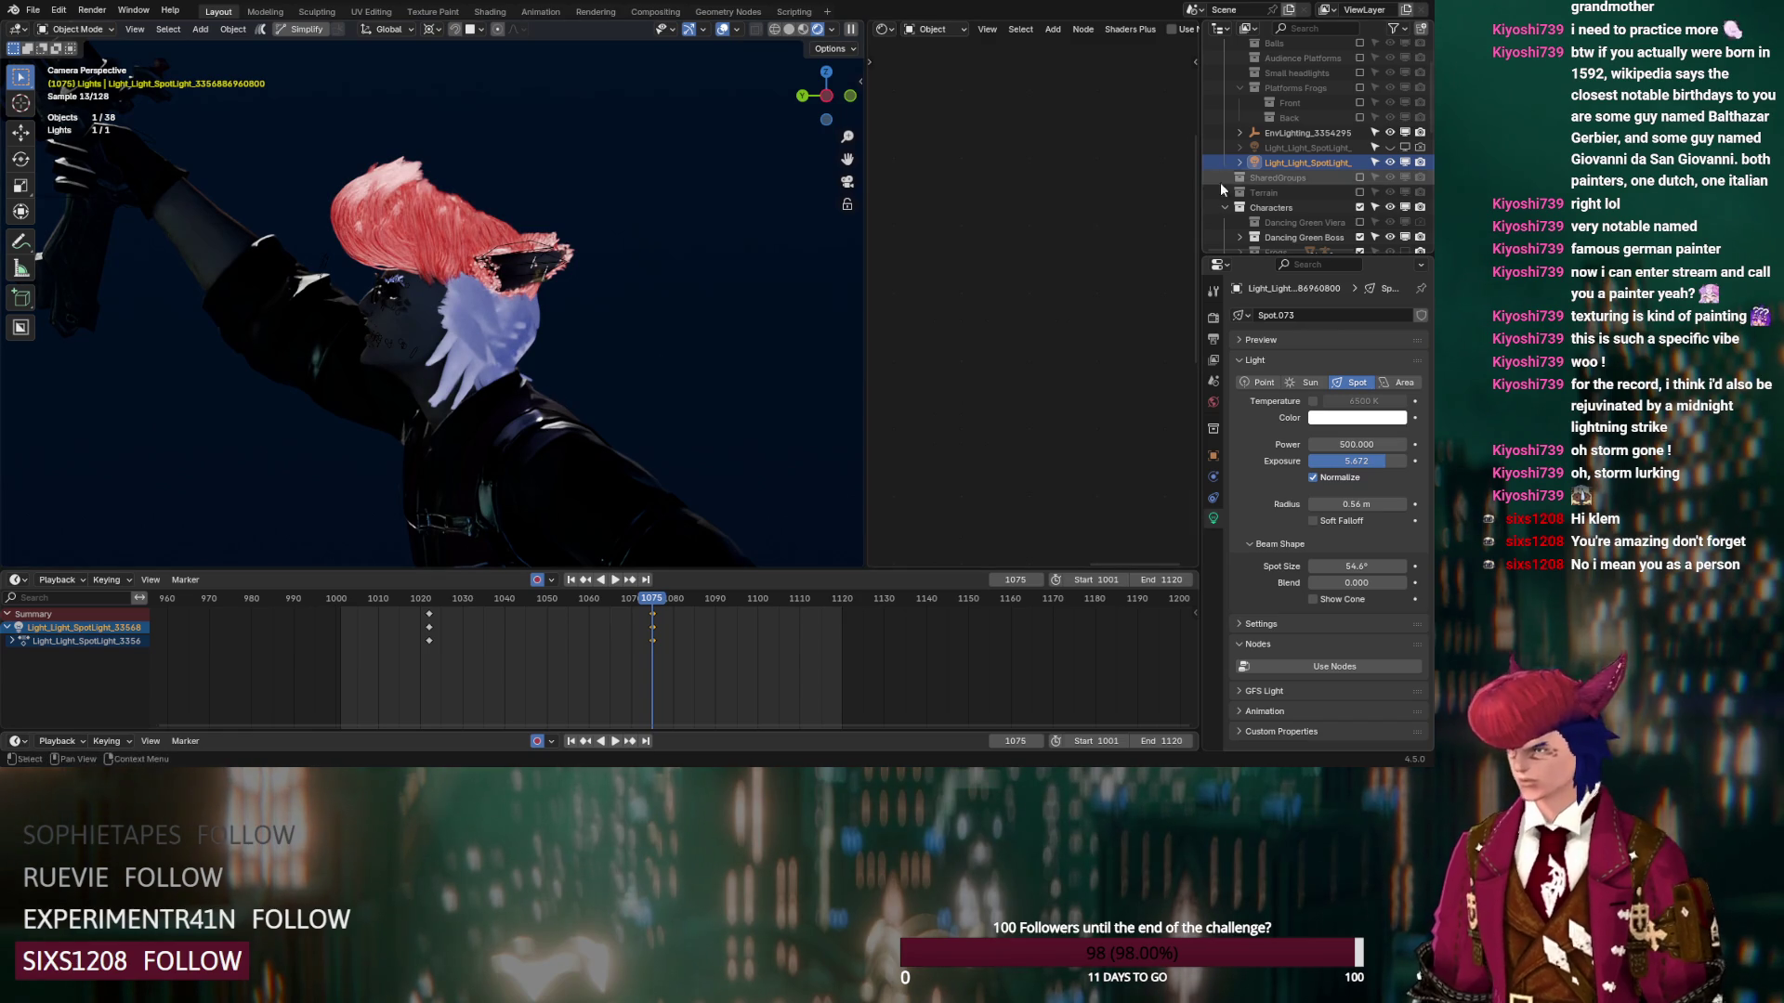
left_click(427, 297)
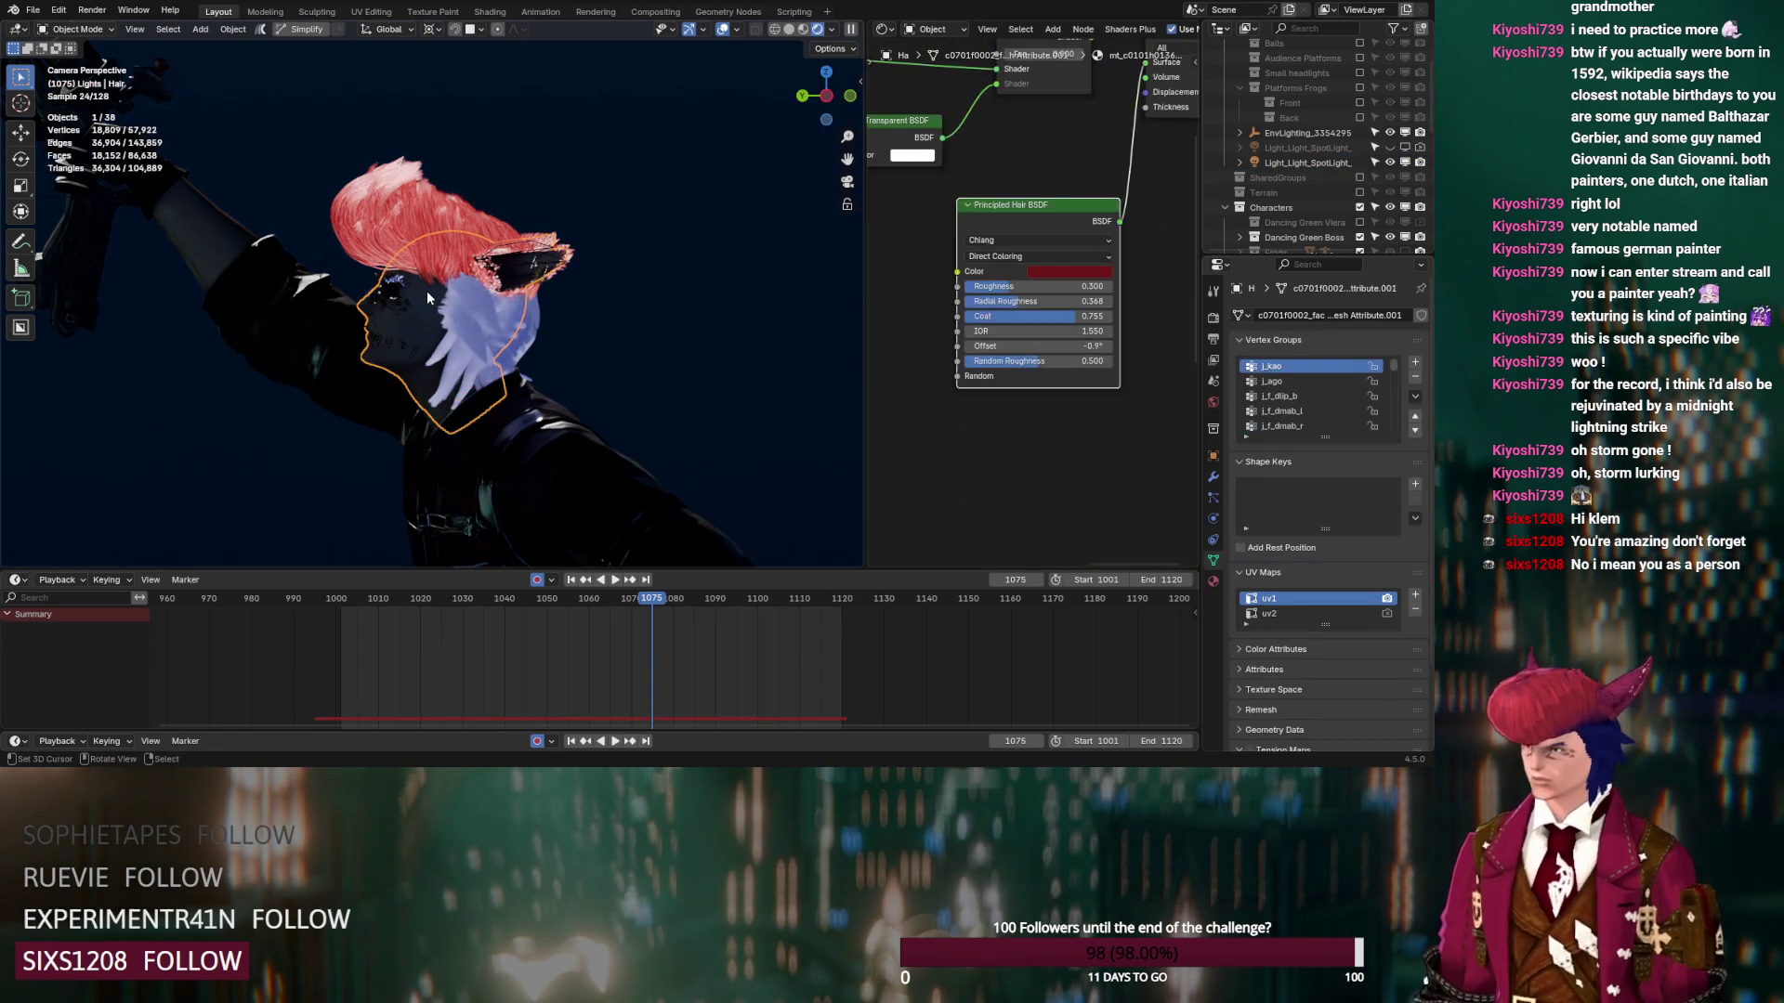
Darken the Principled Hair BSDF's red hair colour
scroll(1093, 383, "down", 5)
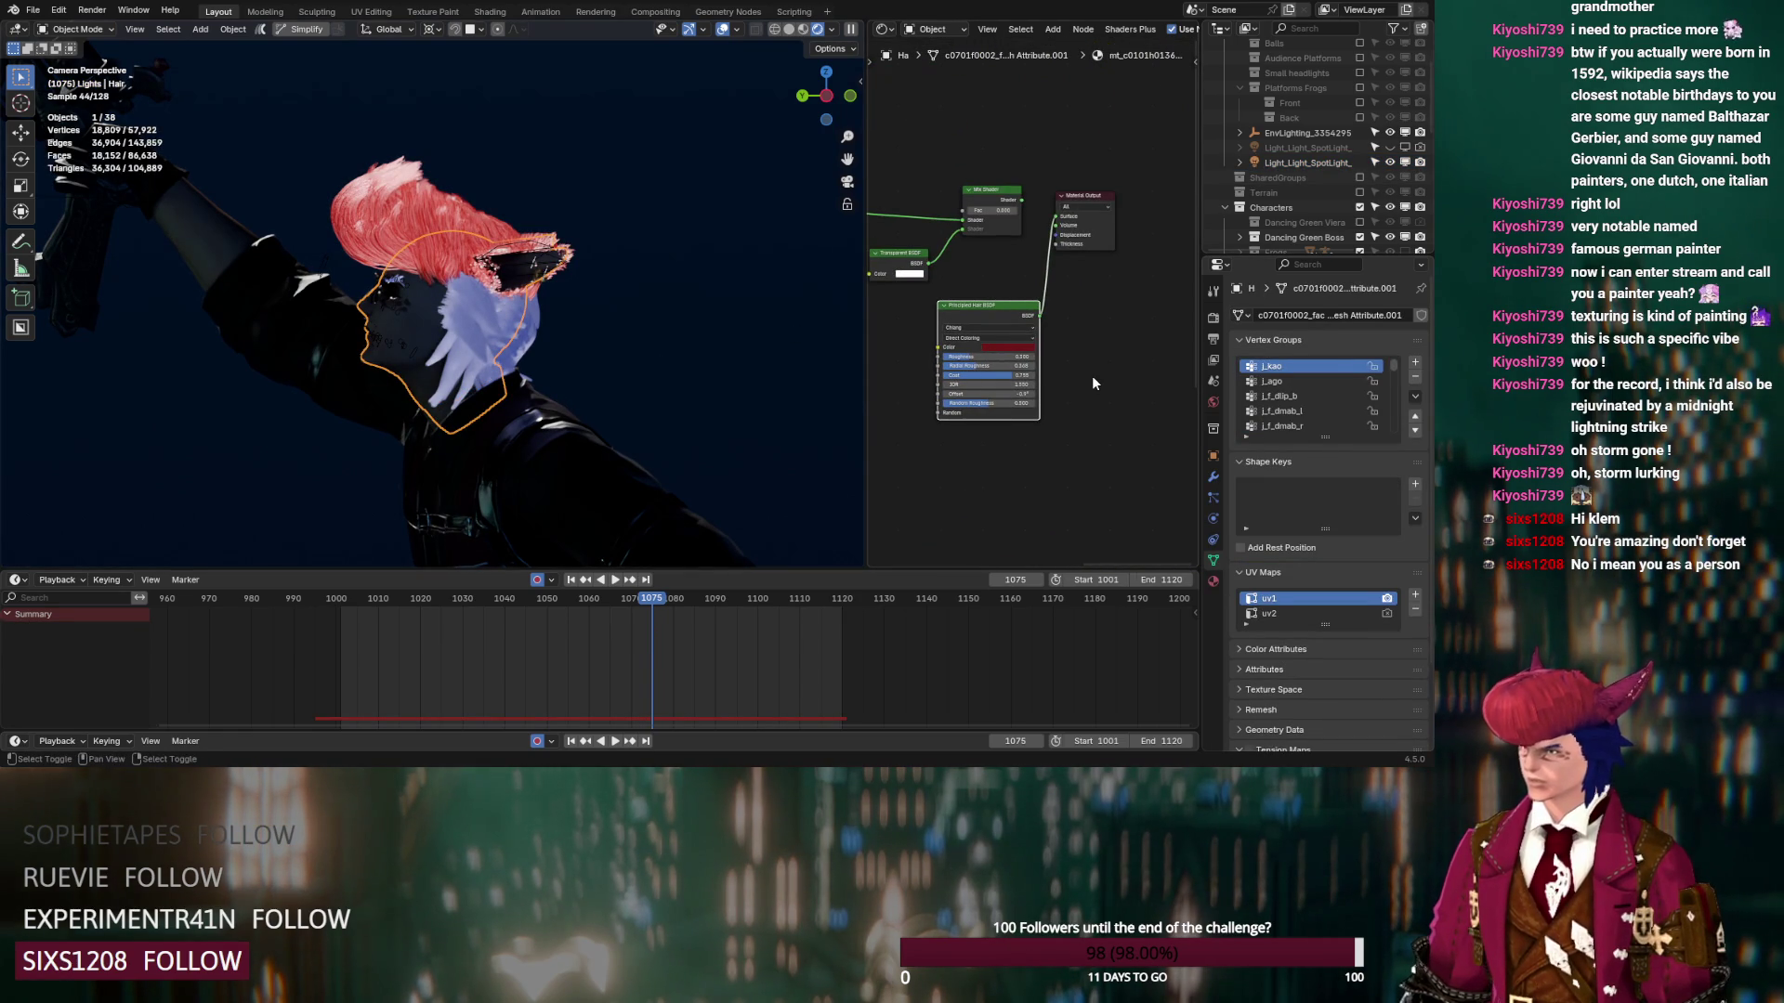
scroll(1082, 386, "up", 2)
left_click(1016, 373)
mouse_move(1071, 190)
left_mouse_down()
mouse_move(1071, 246)
mouse_move(1070, 213)
left_mouse_up()
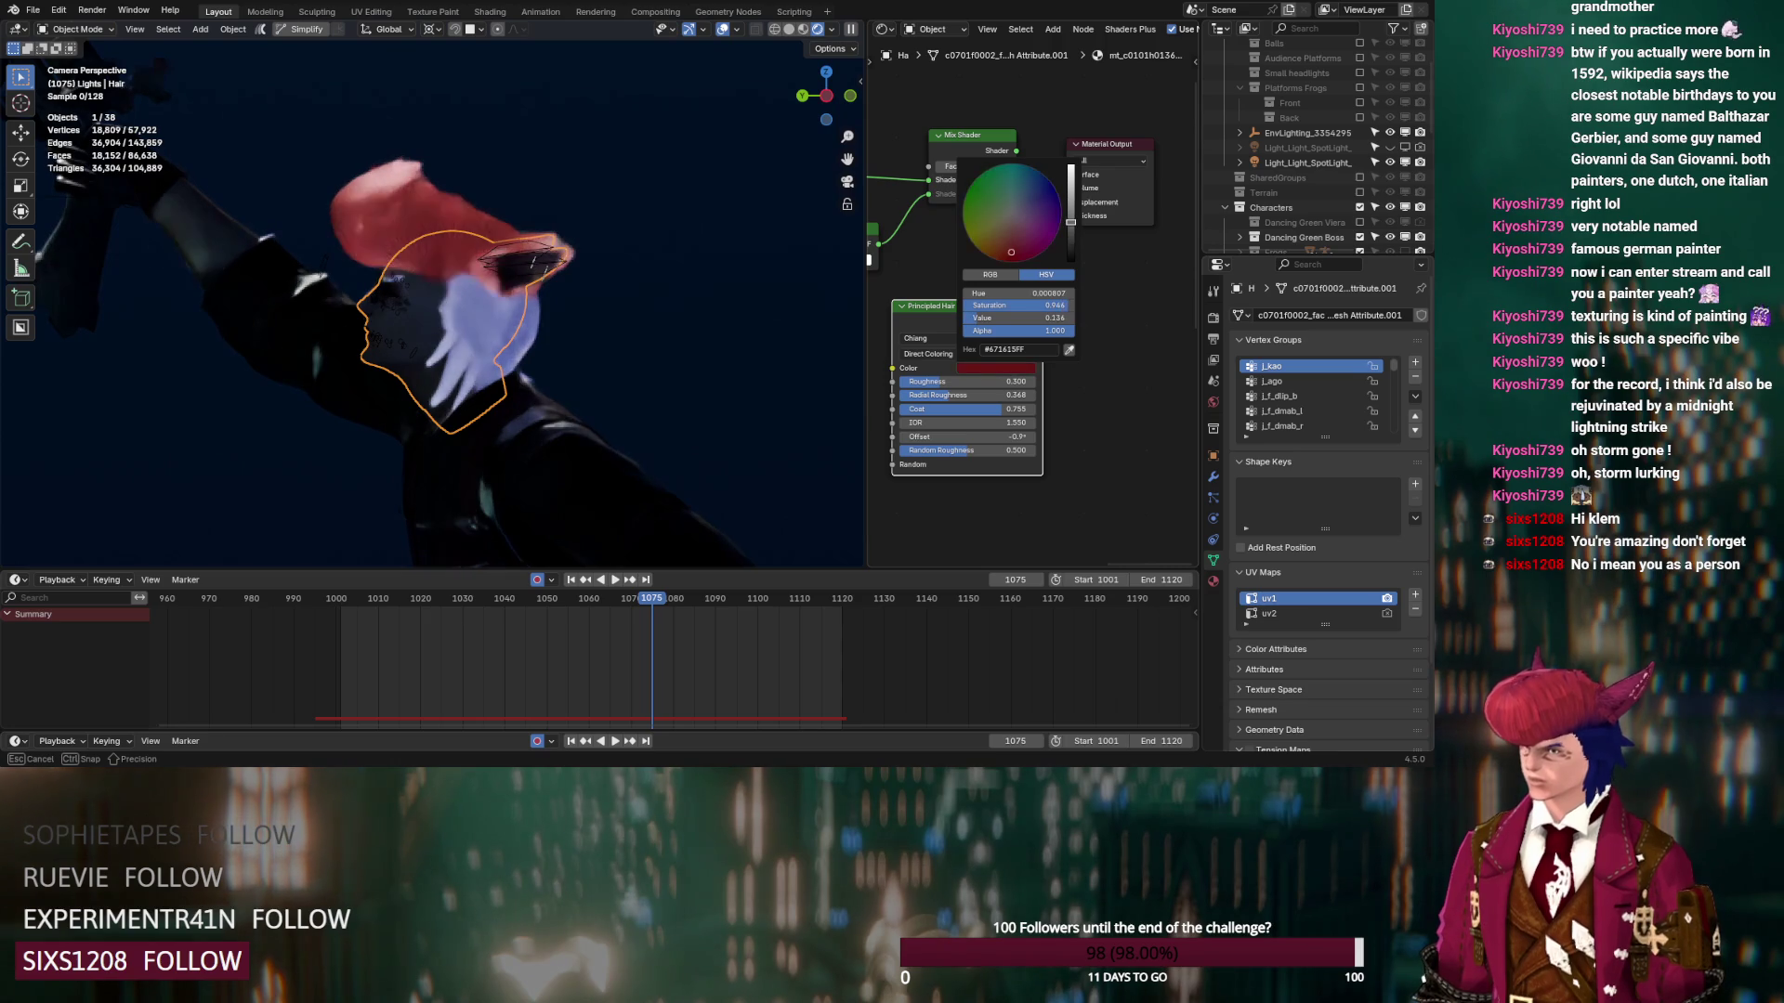
Add a Hair BSDF node and try its Transmission and Reflection components, keeping the hair red
key("shift+a")
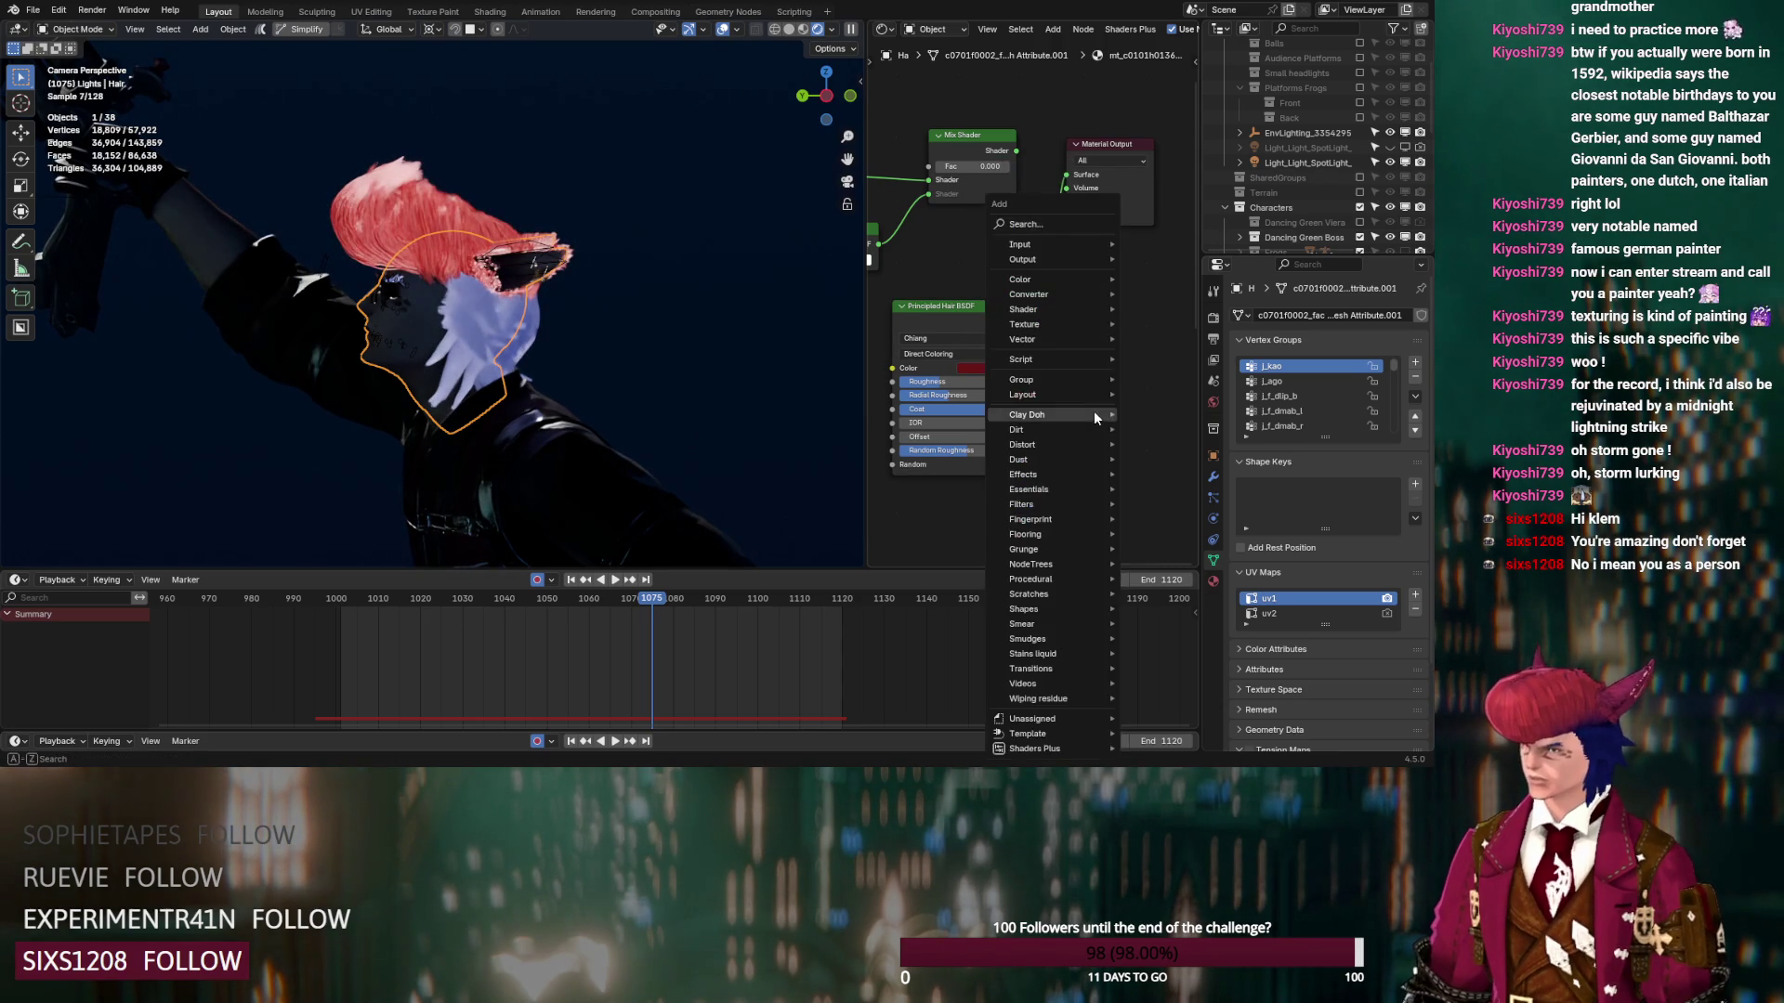
type("hair")
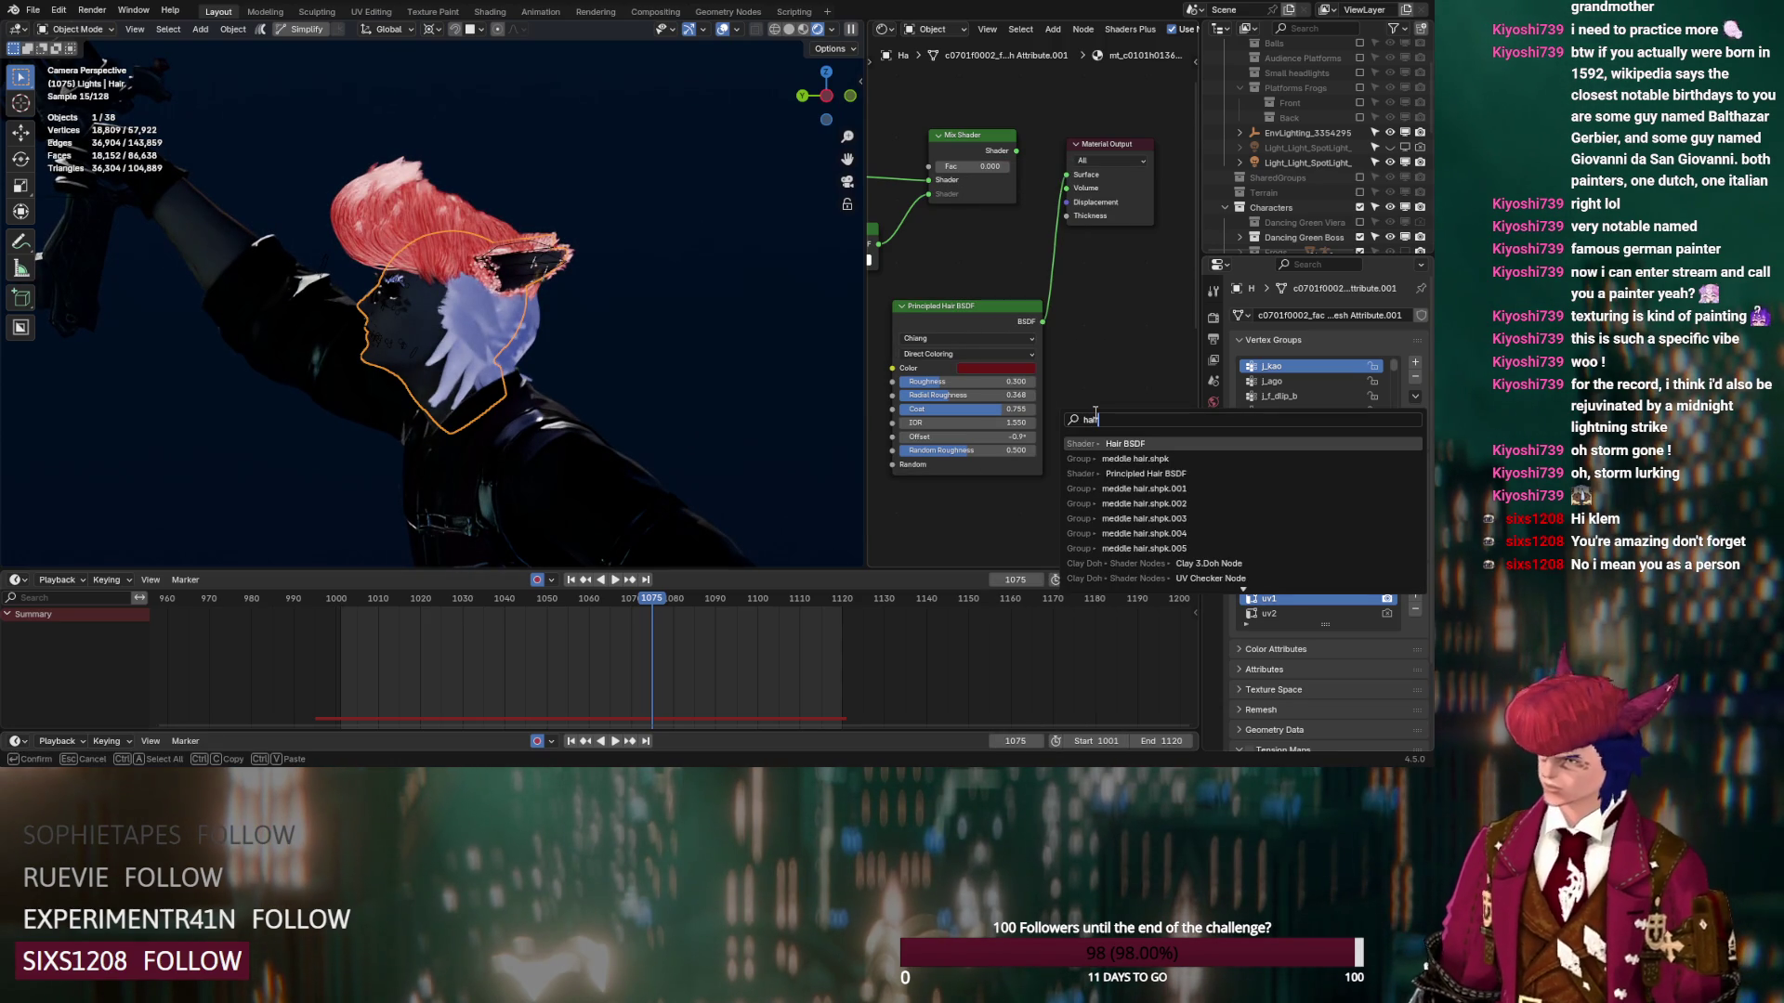
left_click(1123, 444)
left_click(1119, 400)
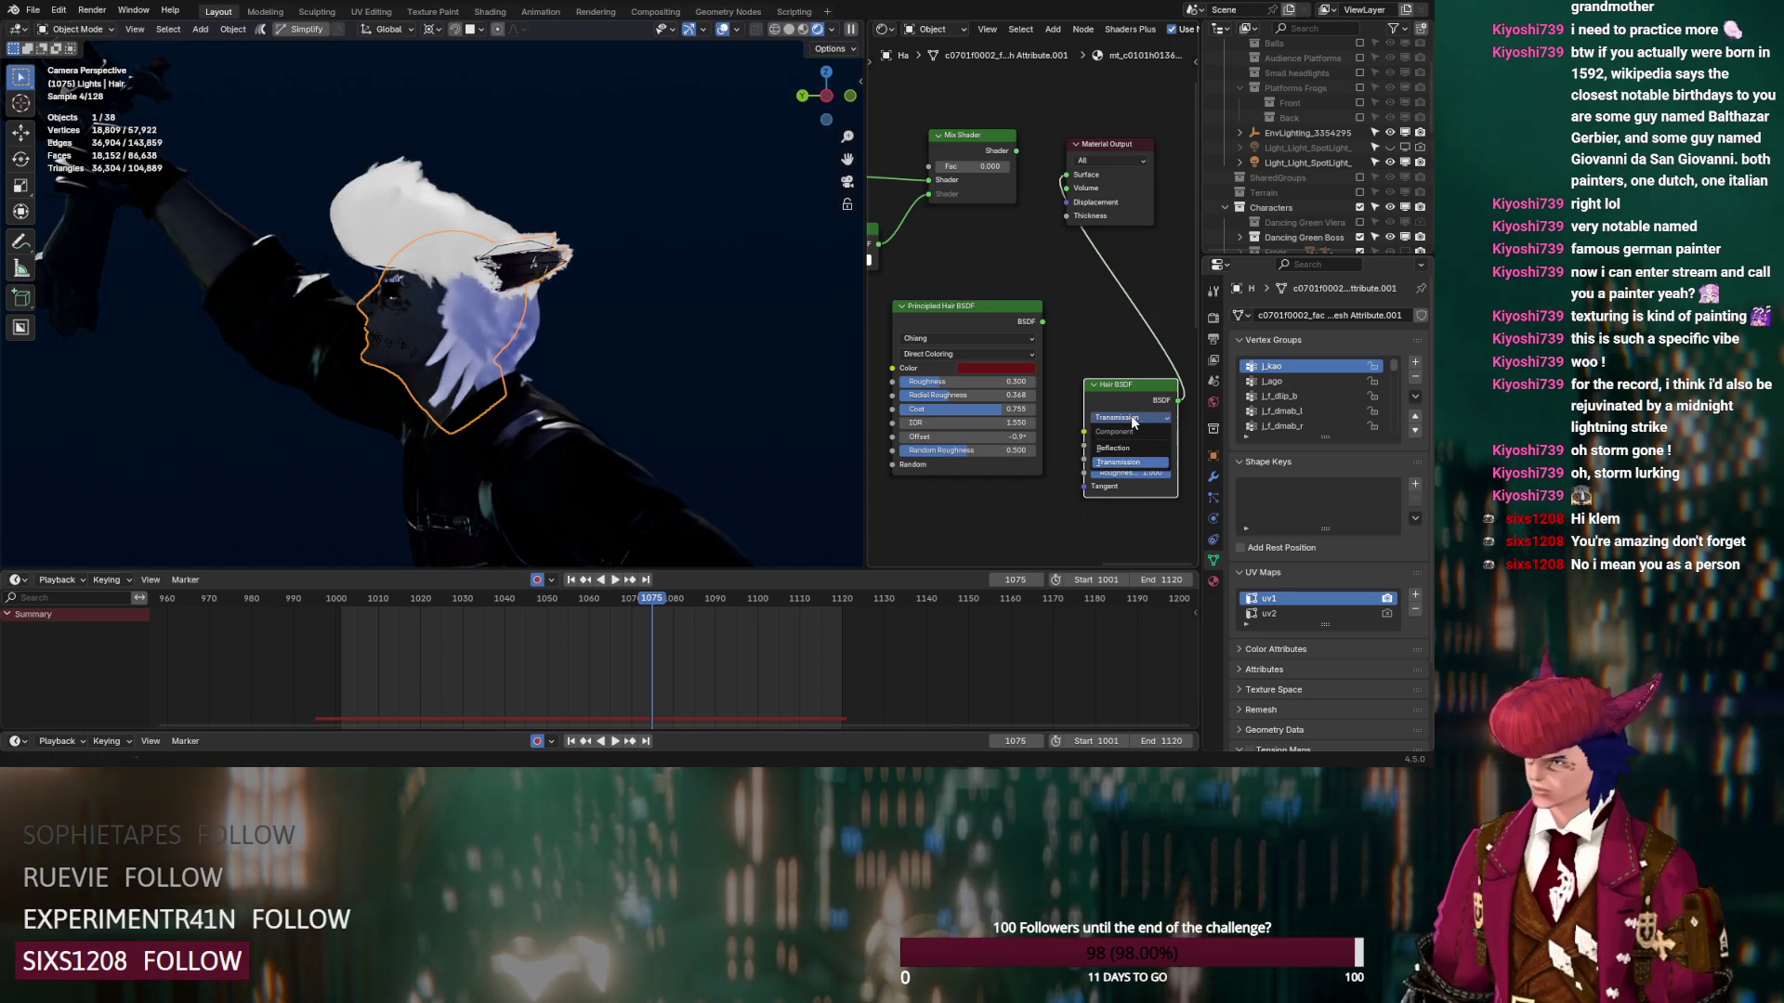
left_click(1128, 461)
left_click(1125, 447)
left_click(1032, 368)
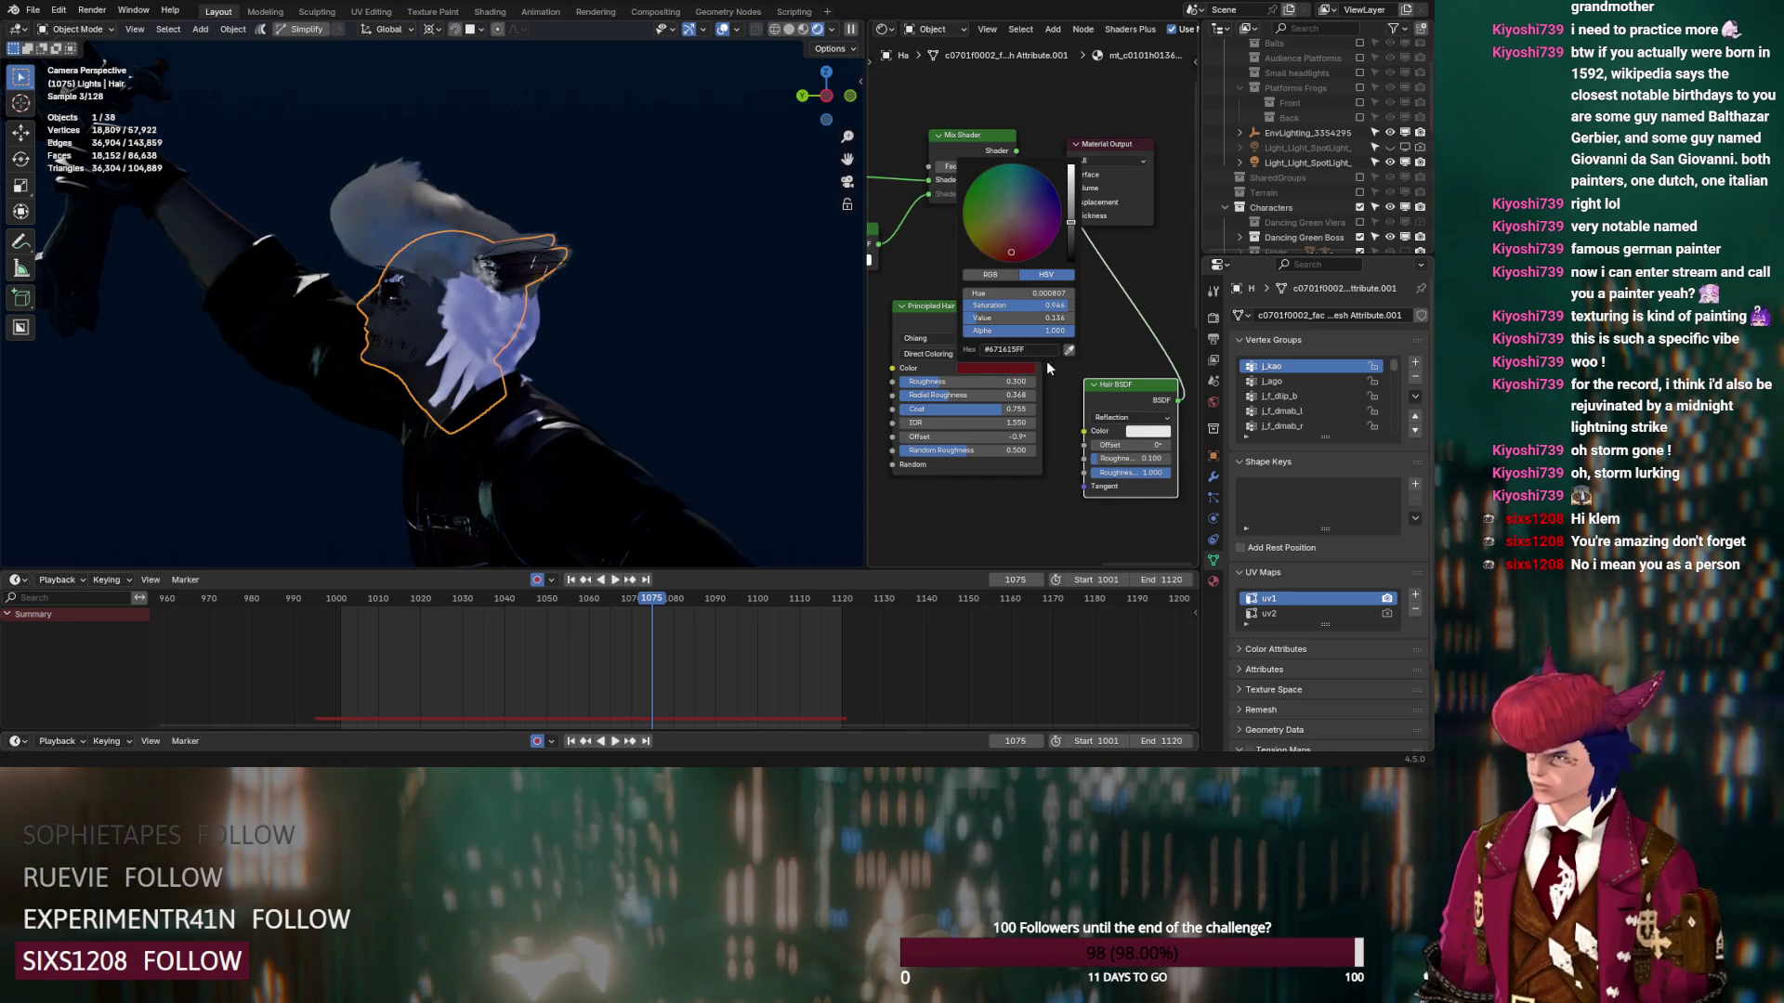
left_click(1069, 350)
key("Escape")
left_click(1134, 418)
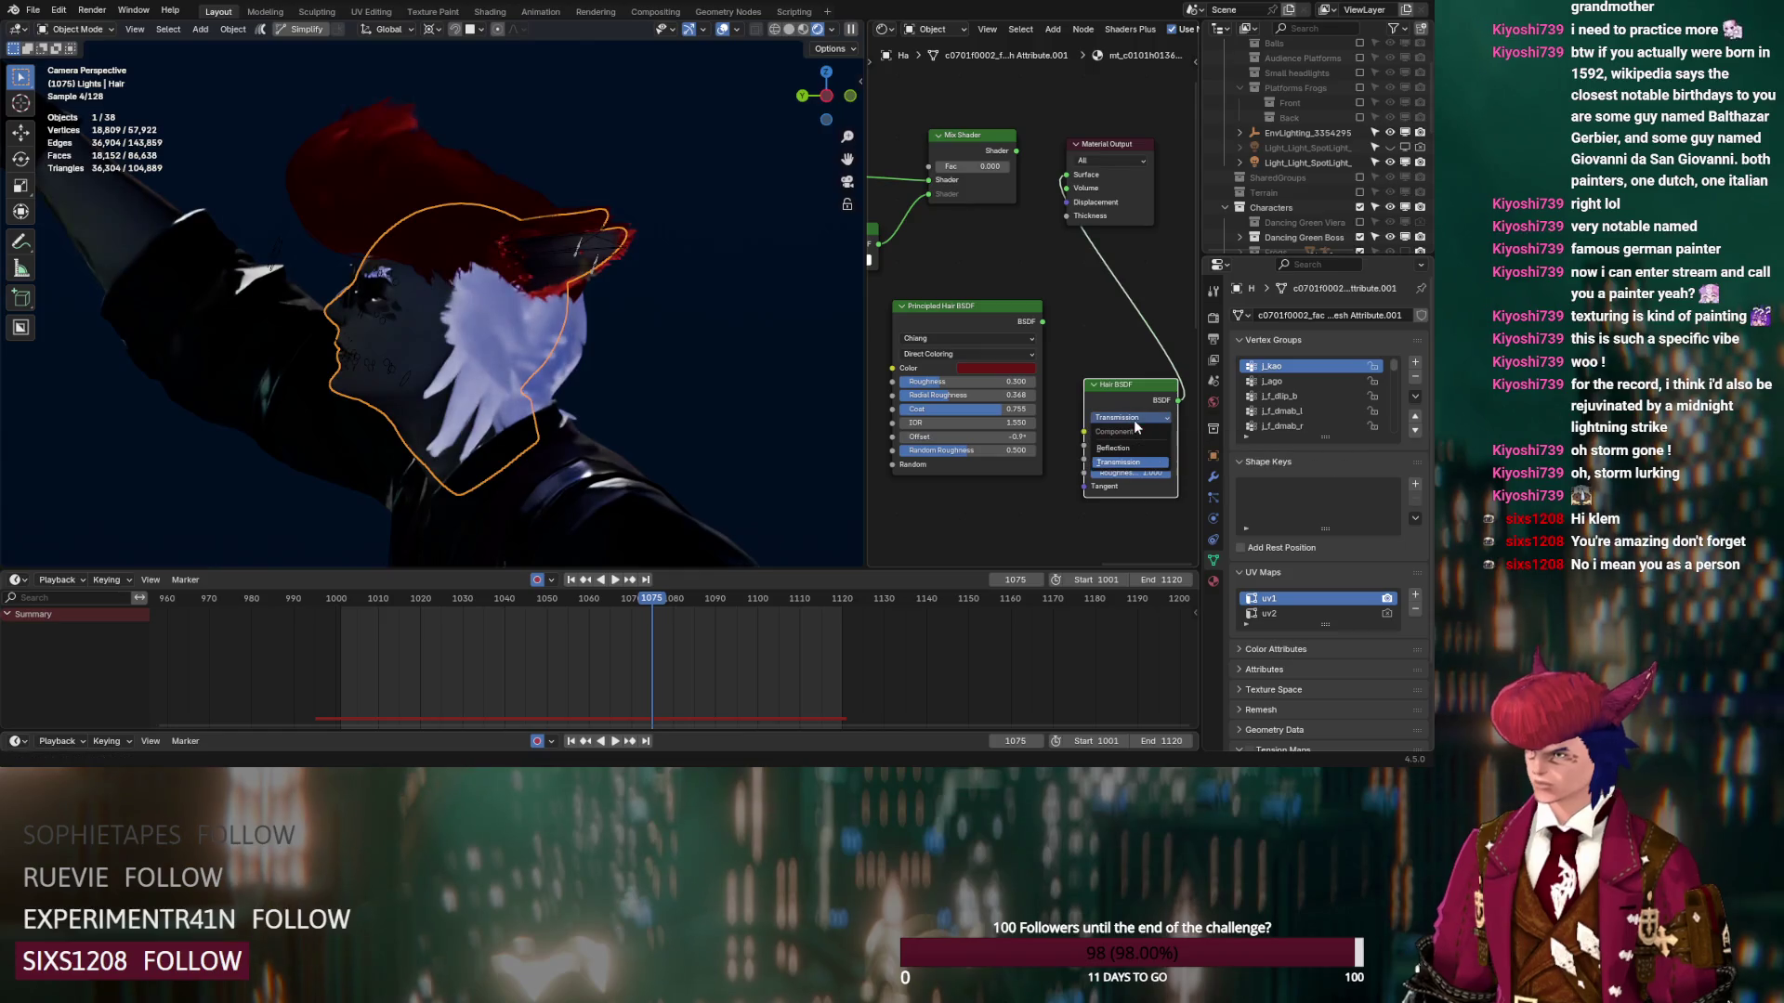
left_click(1141, 449)
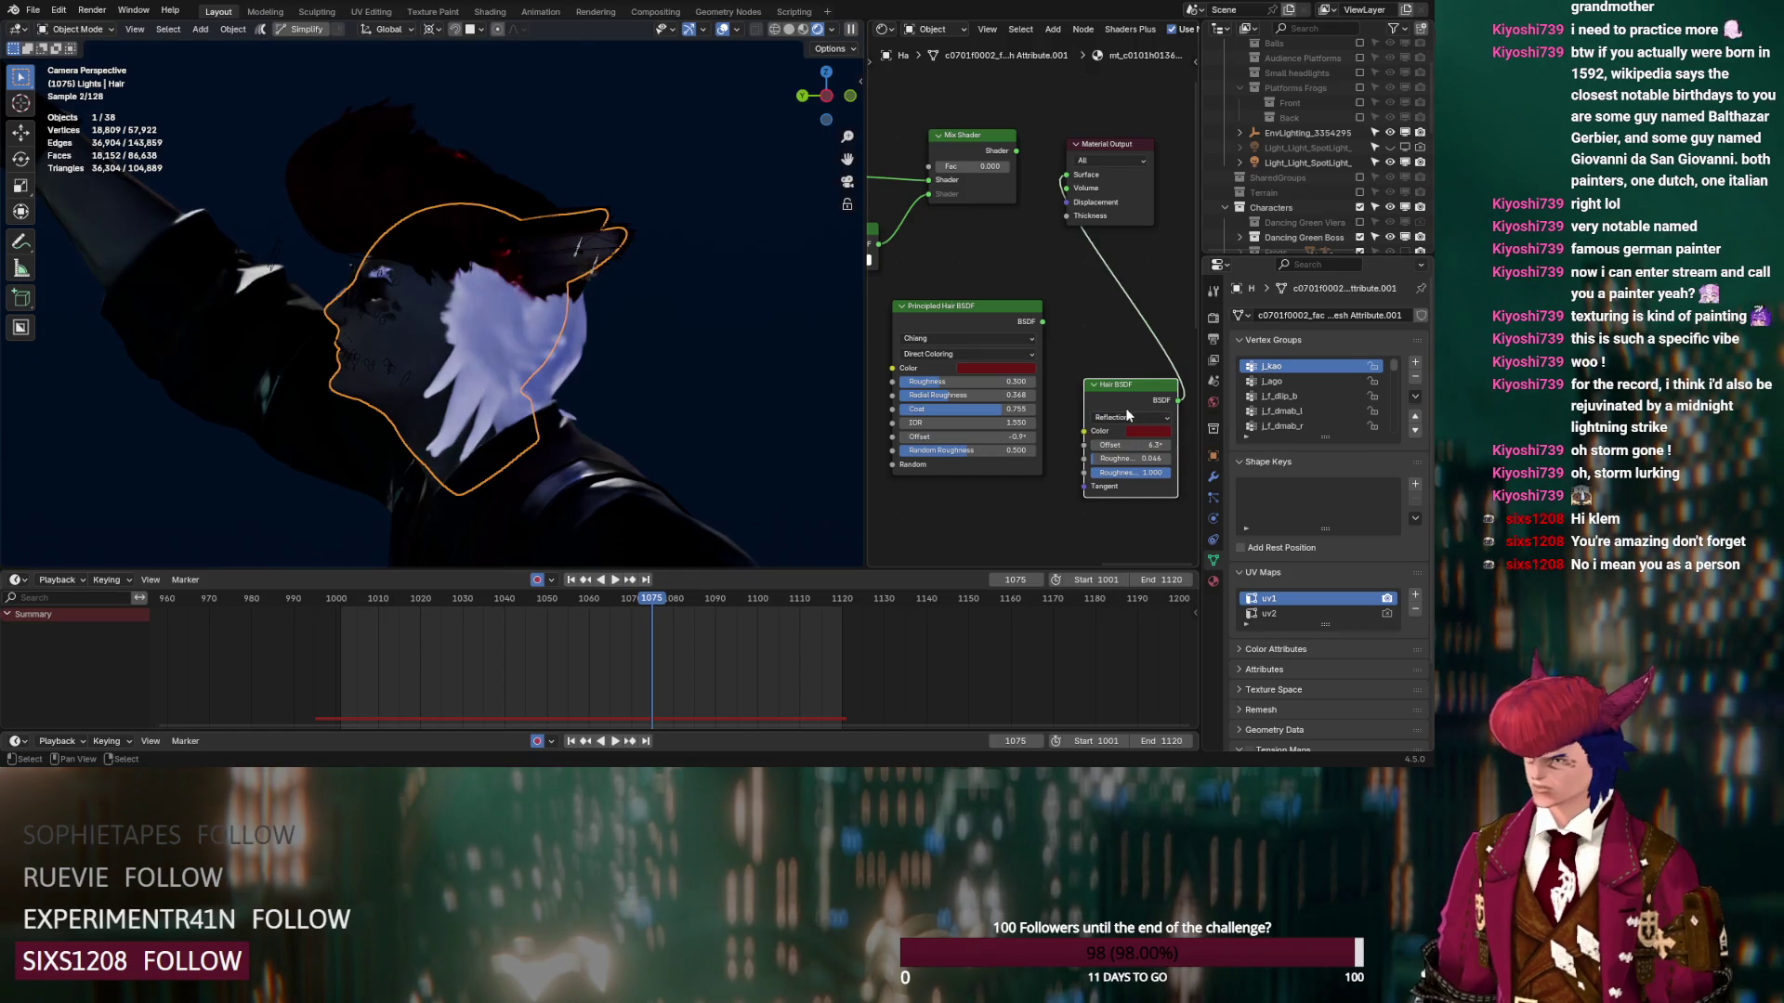
Connect the Principled Hair BSDF to the Material Output and delete the Hair BSDF
left_click(1004, 327, "ctrl+shift")
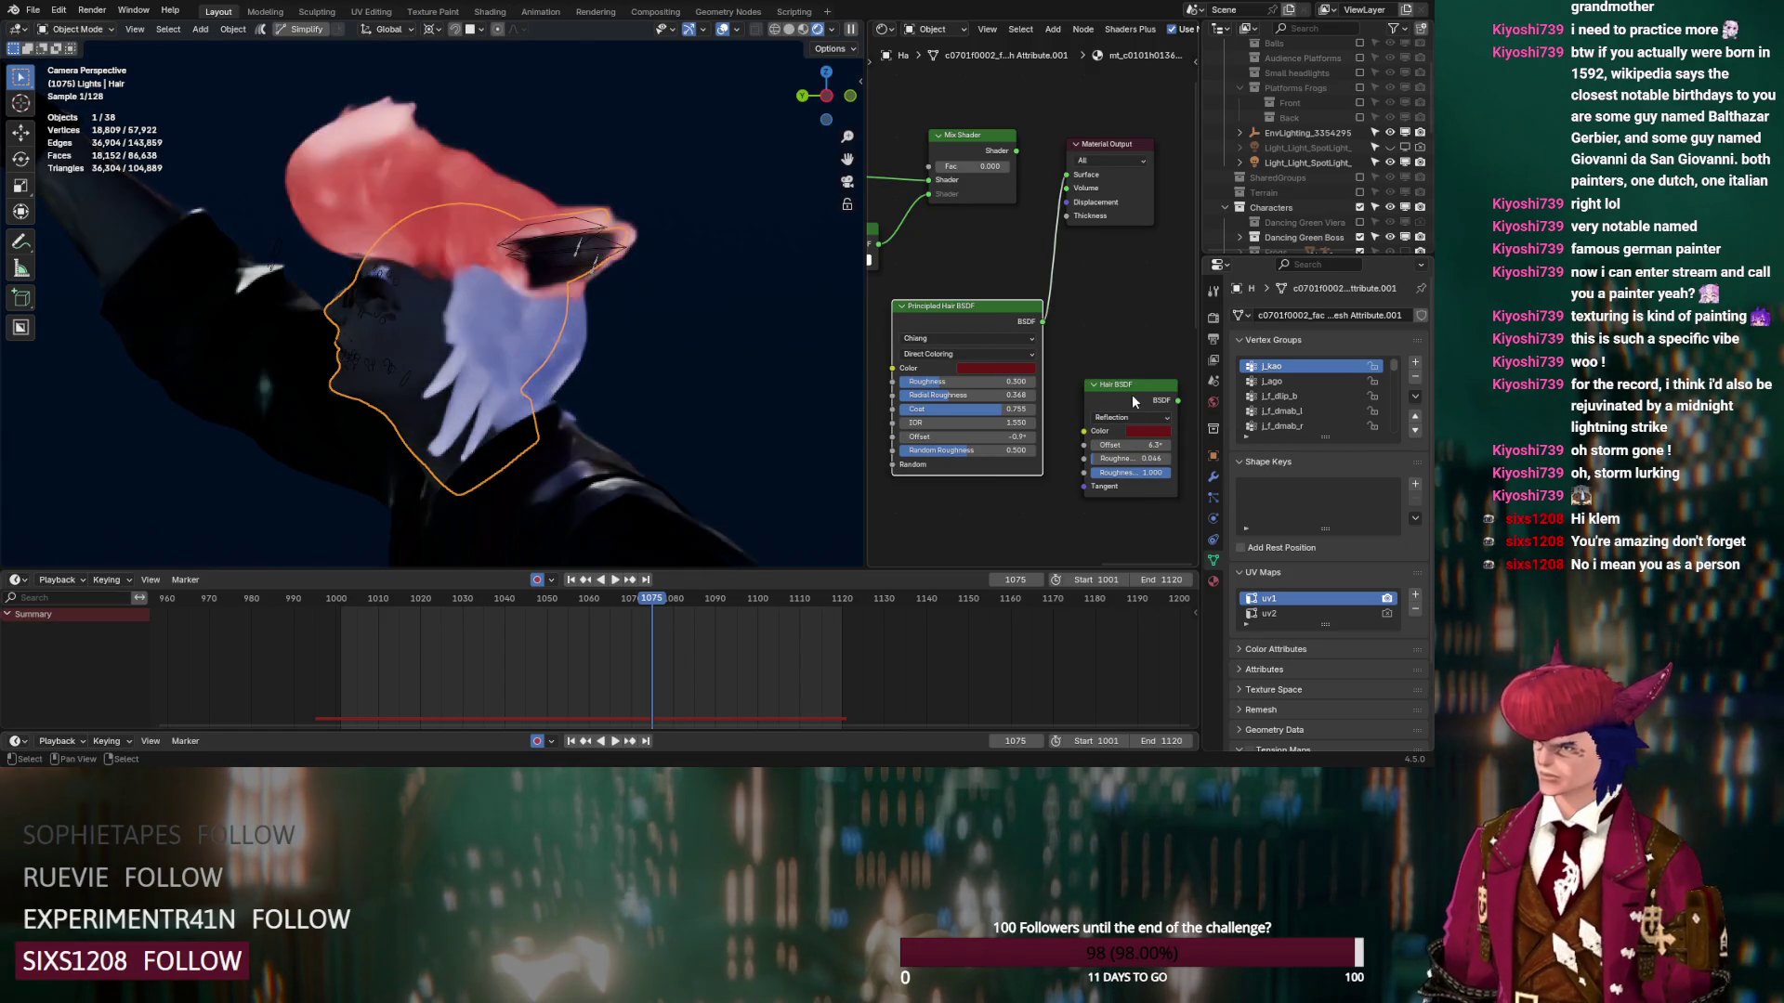
key("x")
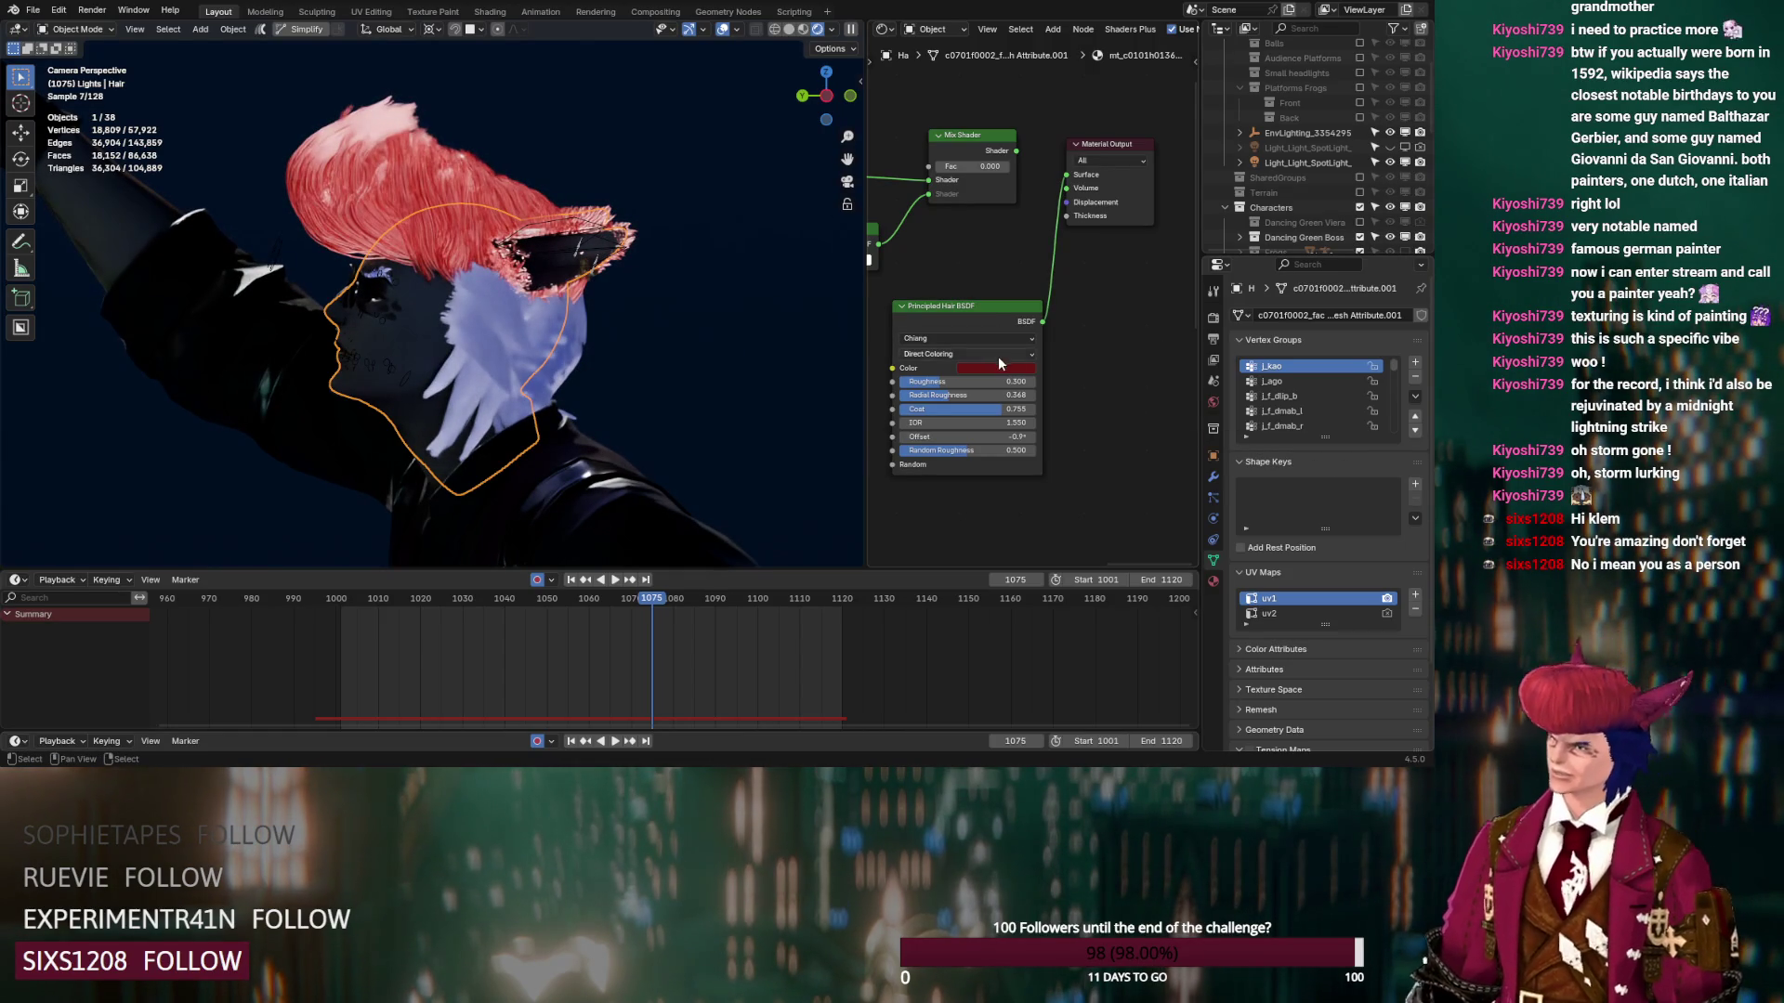
left_click(988, 355)
Try Absorption Coefficient and Melanin parametrizations, then return to Direct Coloring
left_click(981, 386)
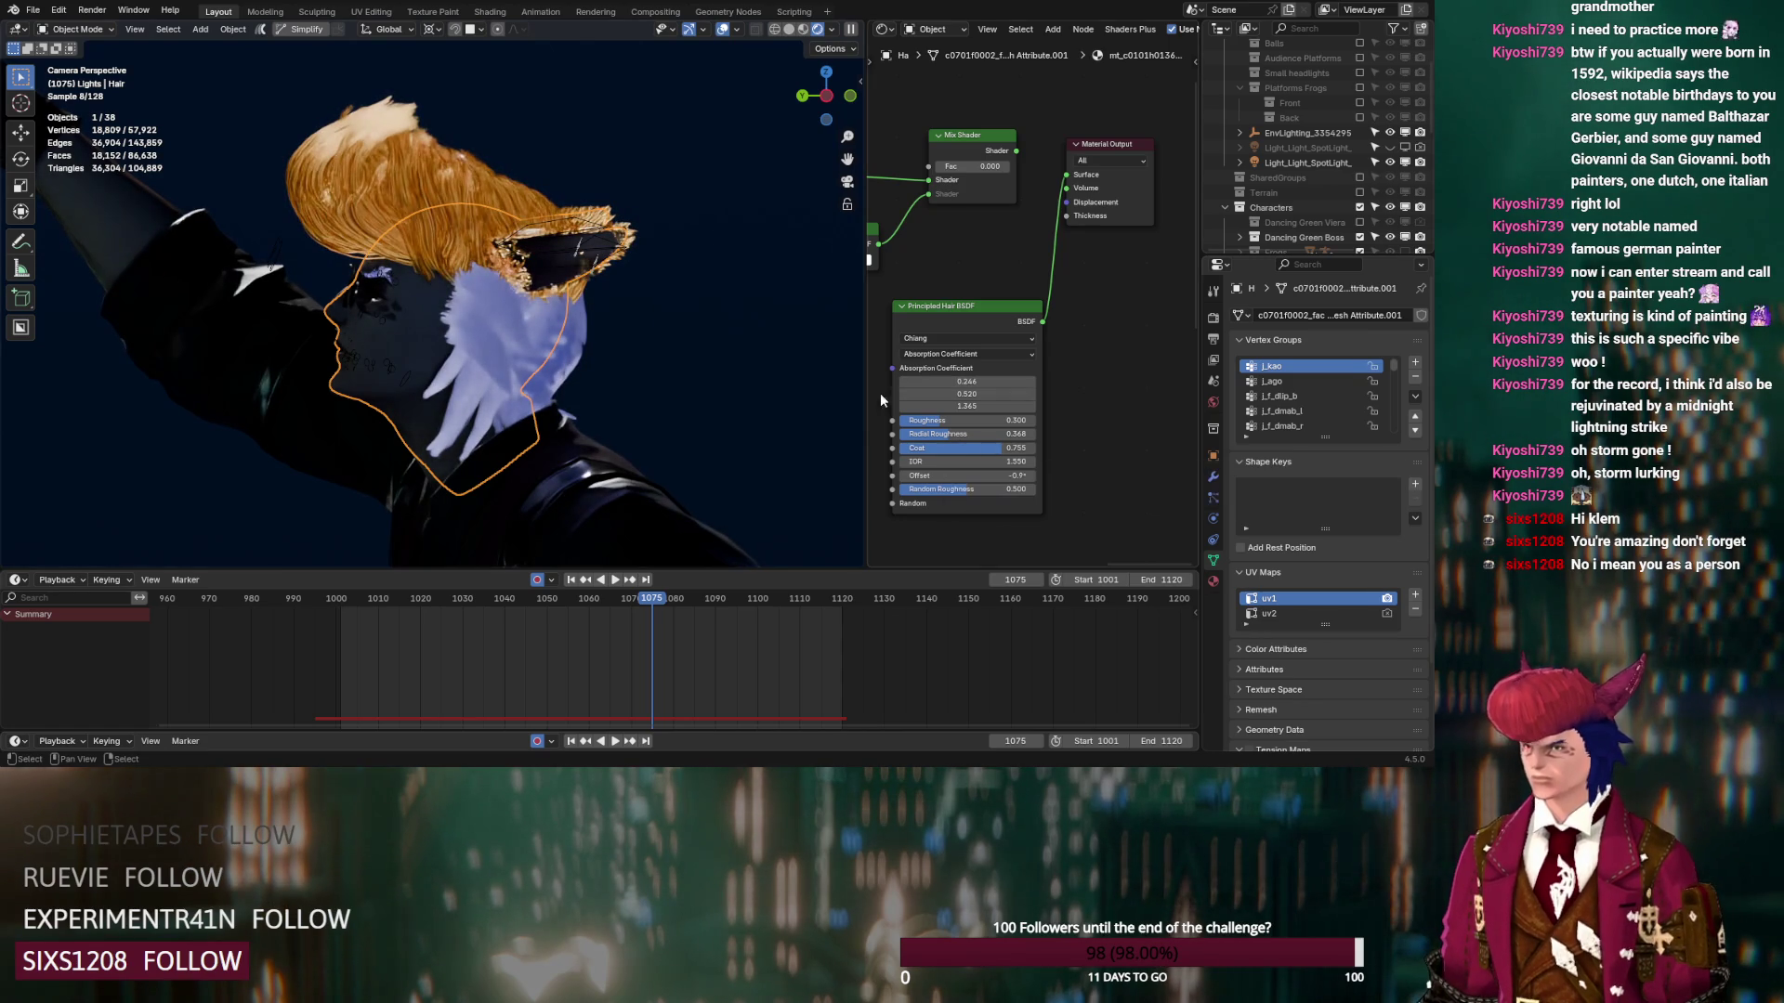
scroll(405, 195, "up", 3)
scroll(472, 333, "up", 4)
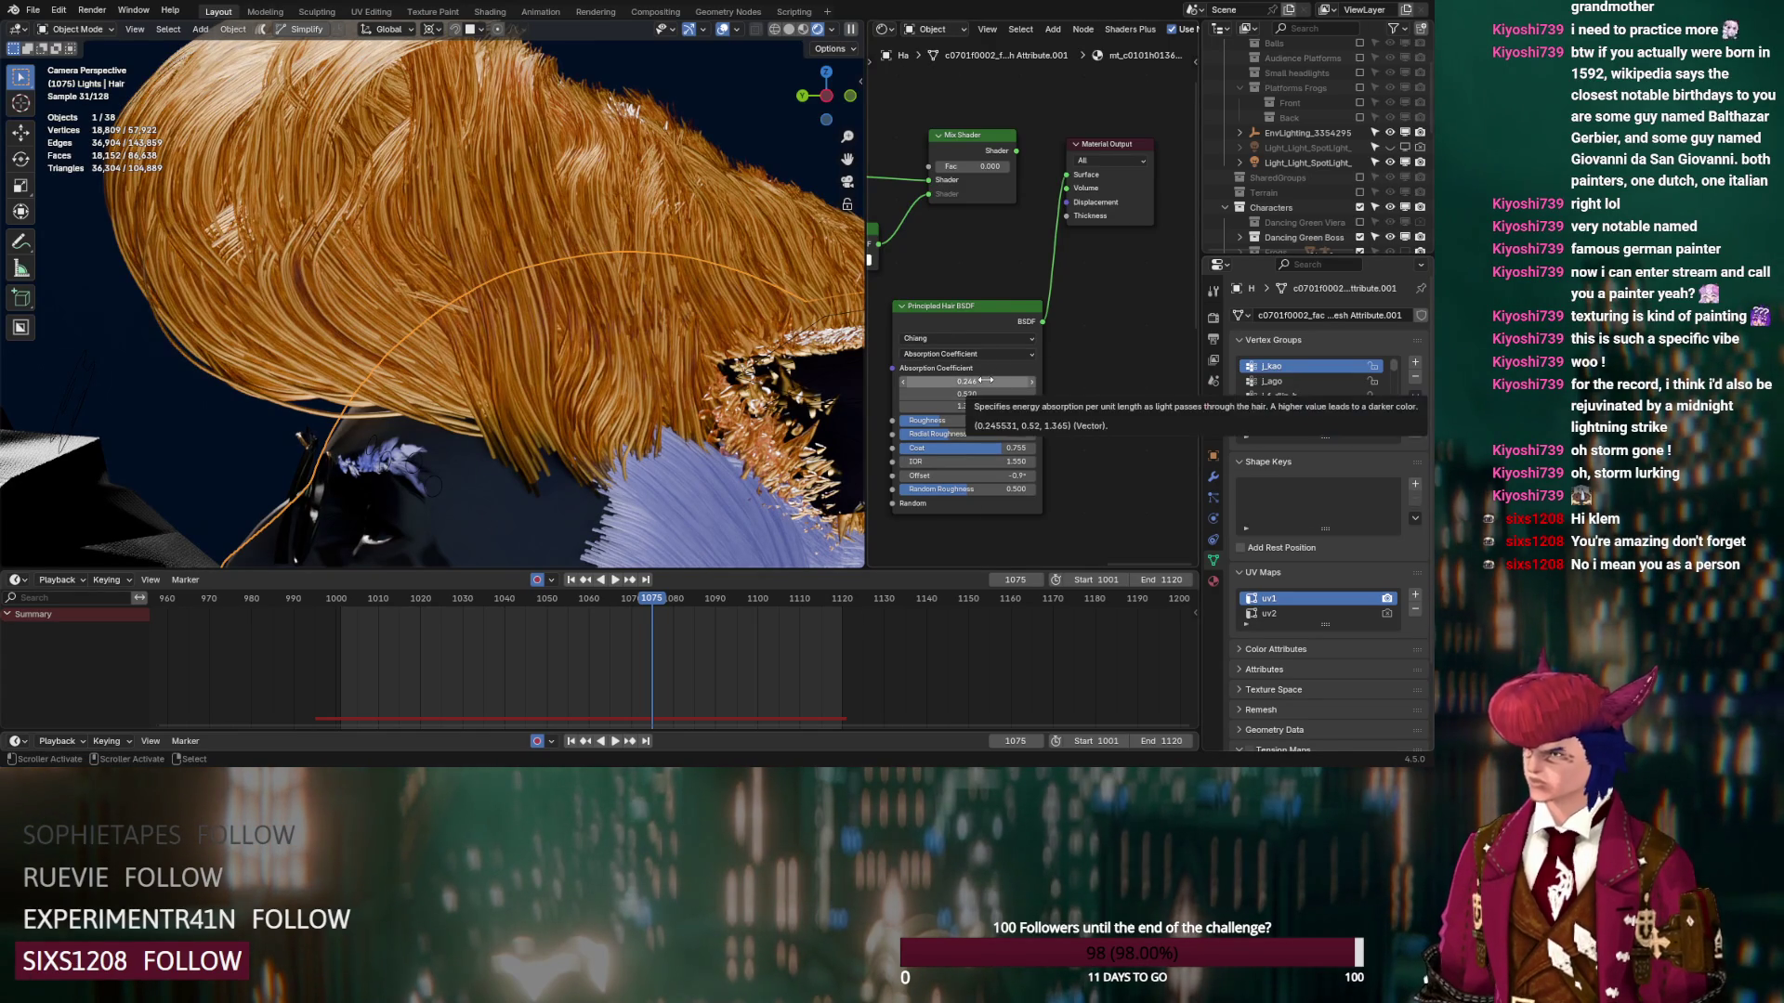
mouse_move(985, 381)
left_mouse_down()
mouse_move(1040, 380)
mouse_move(971, 381)
mouse_move(989, 406)
mouse_move(1008, 406)
mouse_move(976, 394)
mouse_move(1013, 394)
mouse_move(983, 394)
left_mouse_up()
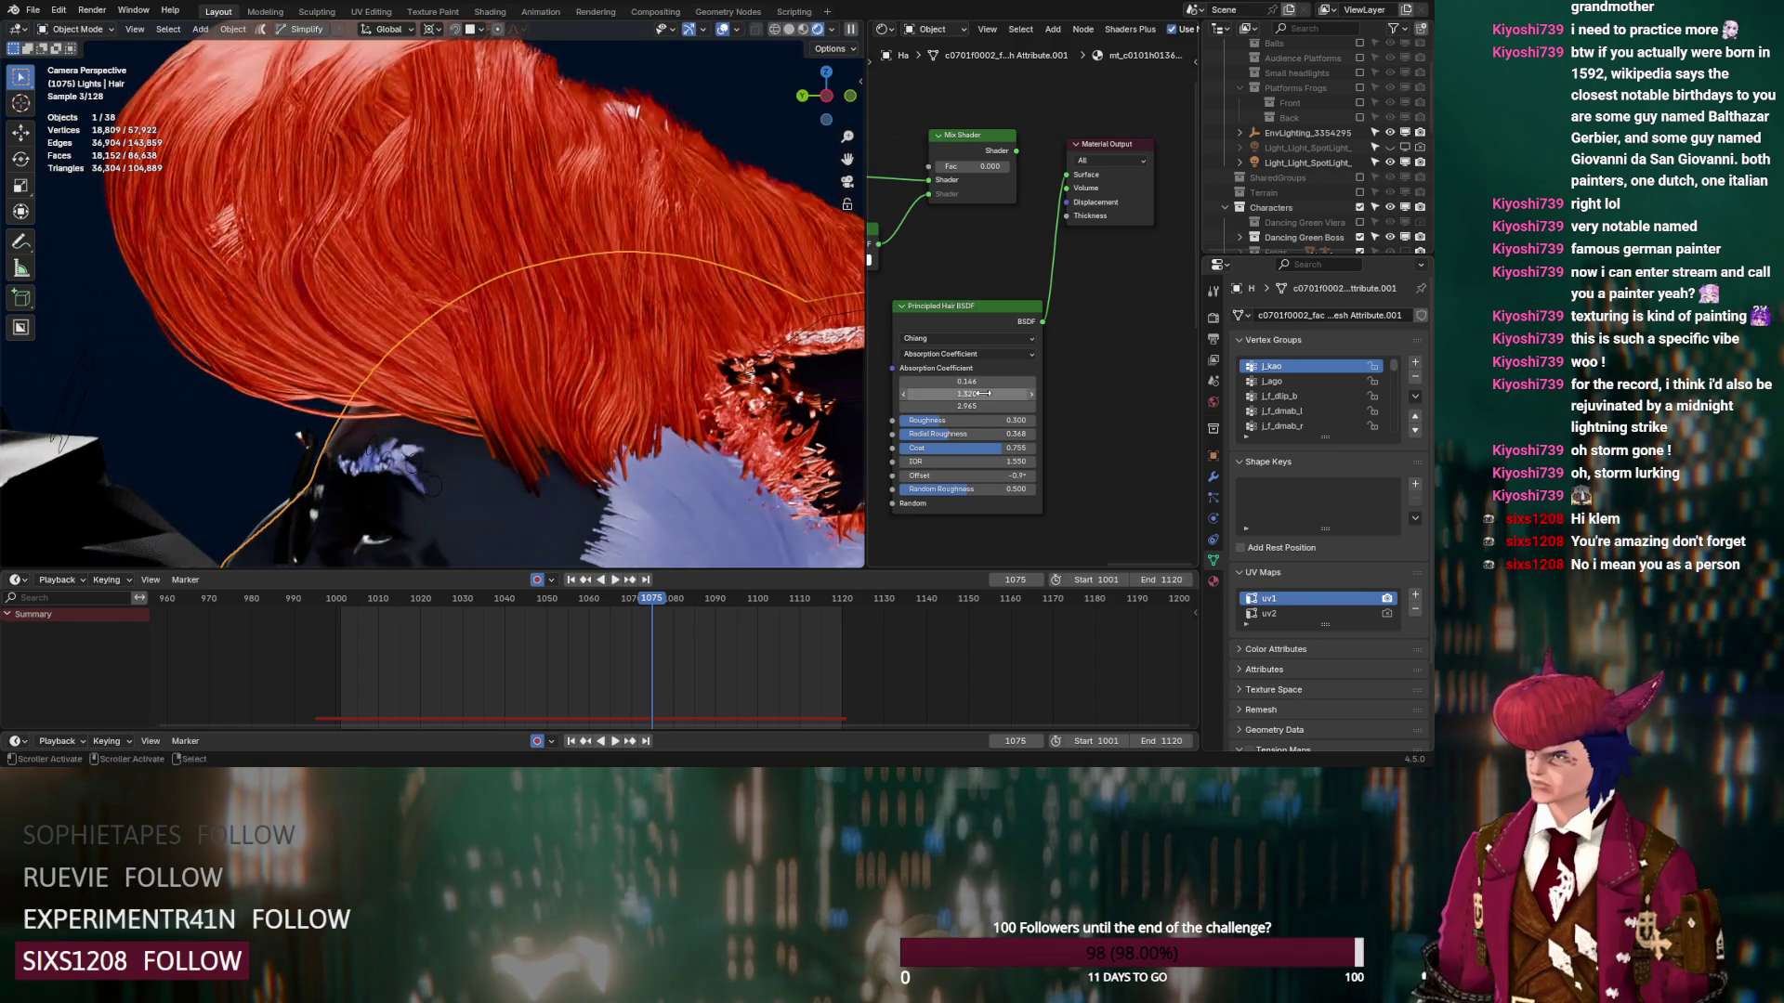
left_click(985, 353)
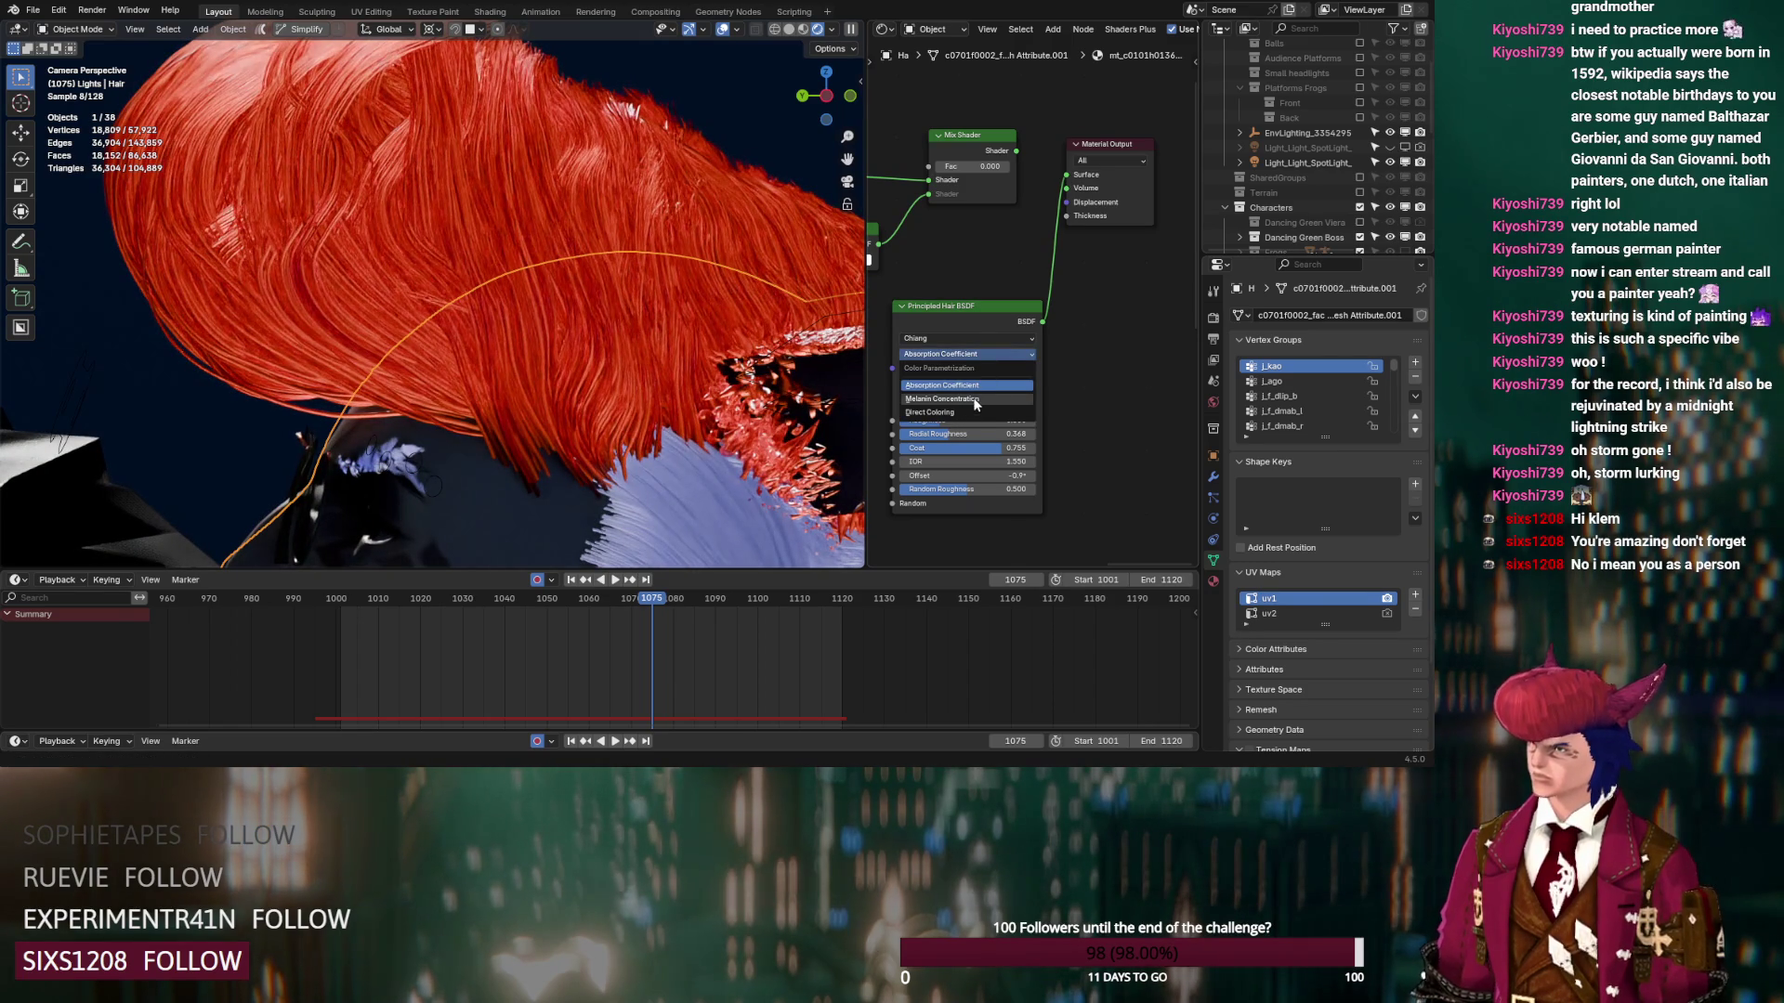
left_click(973, 405)
left_click(983, 353)
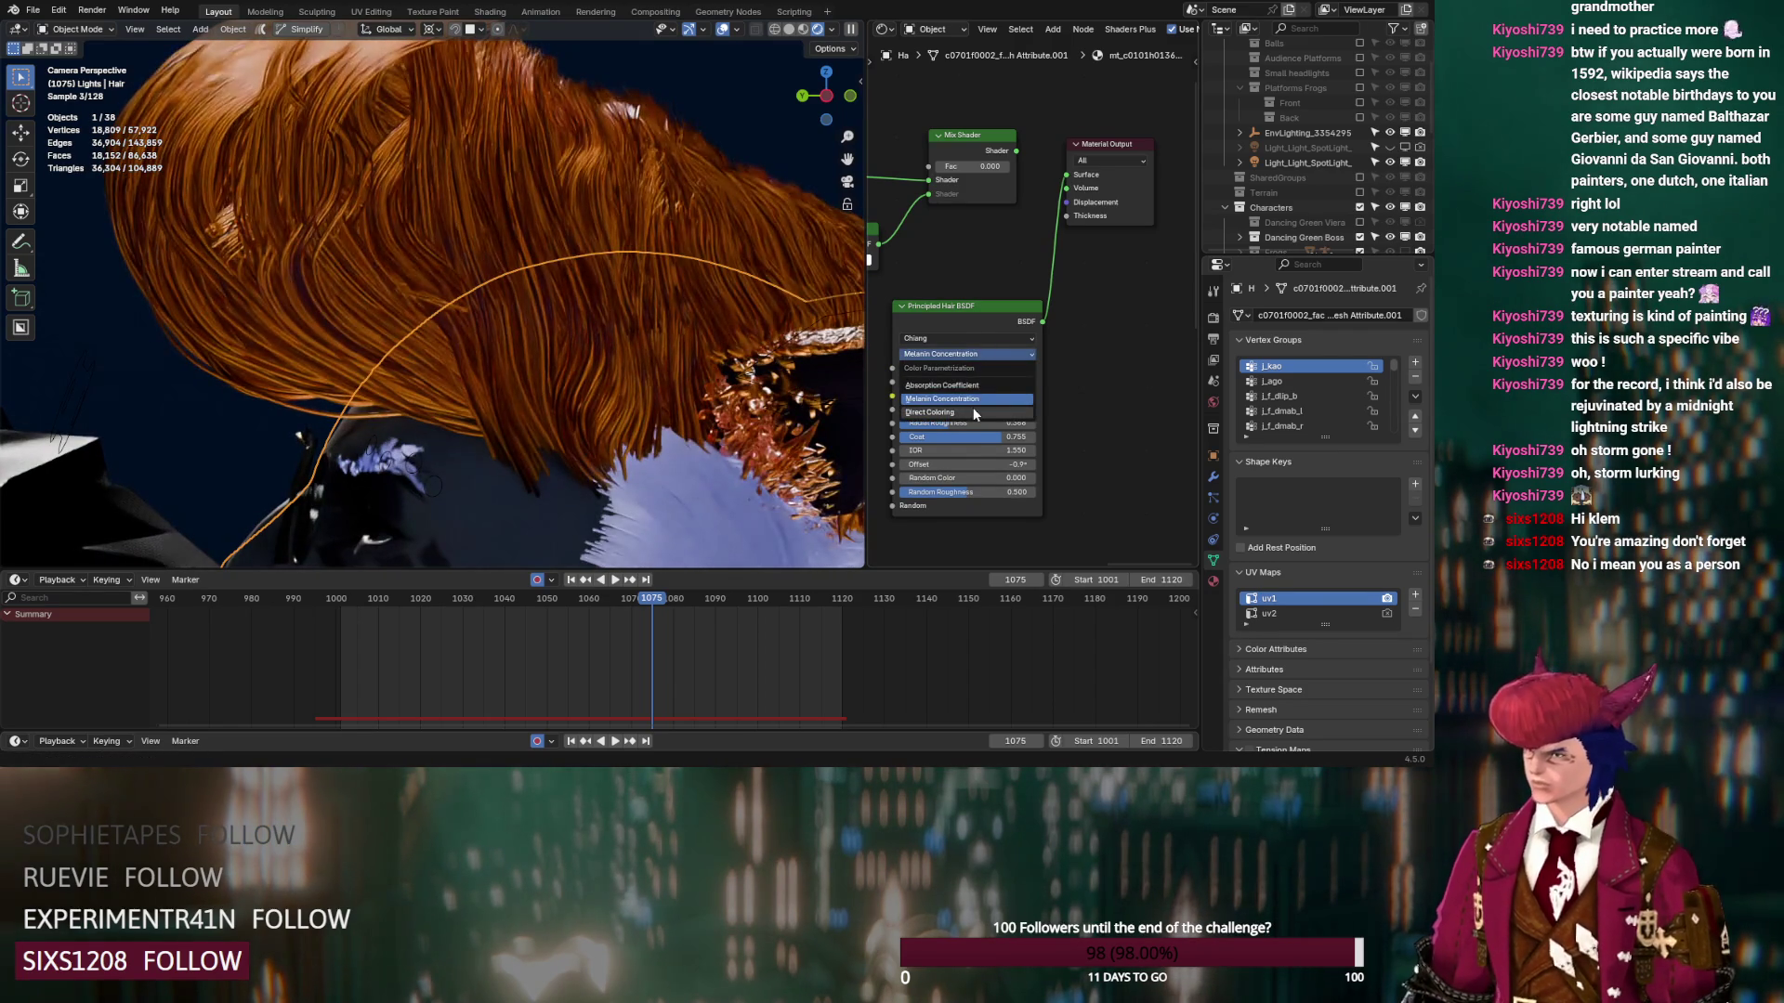
left_click(973, 407)
left_click(1214, 498)
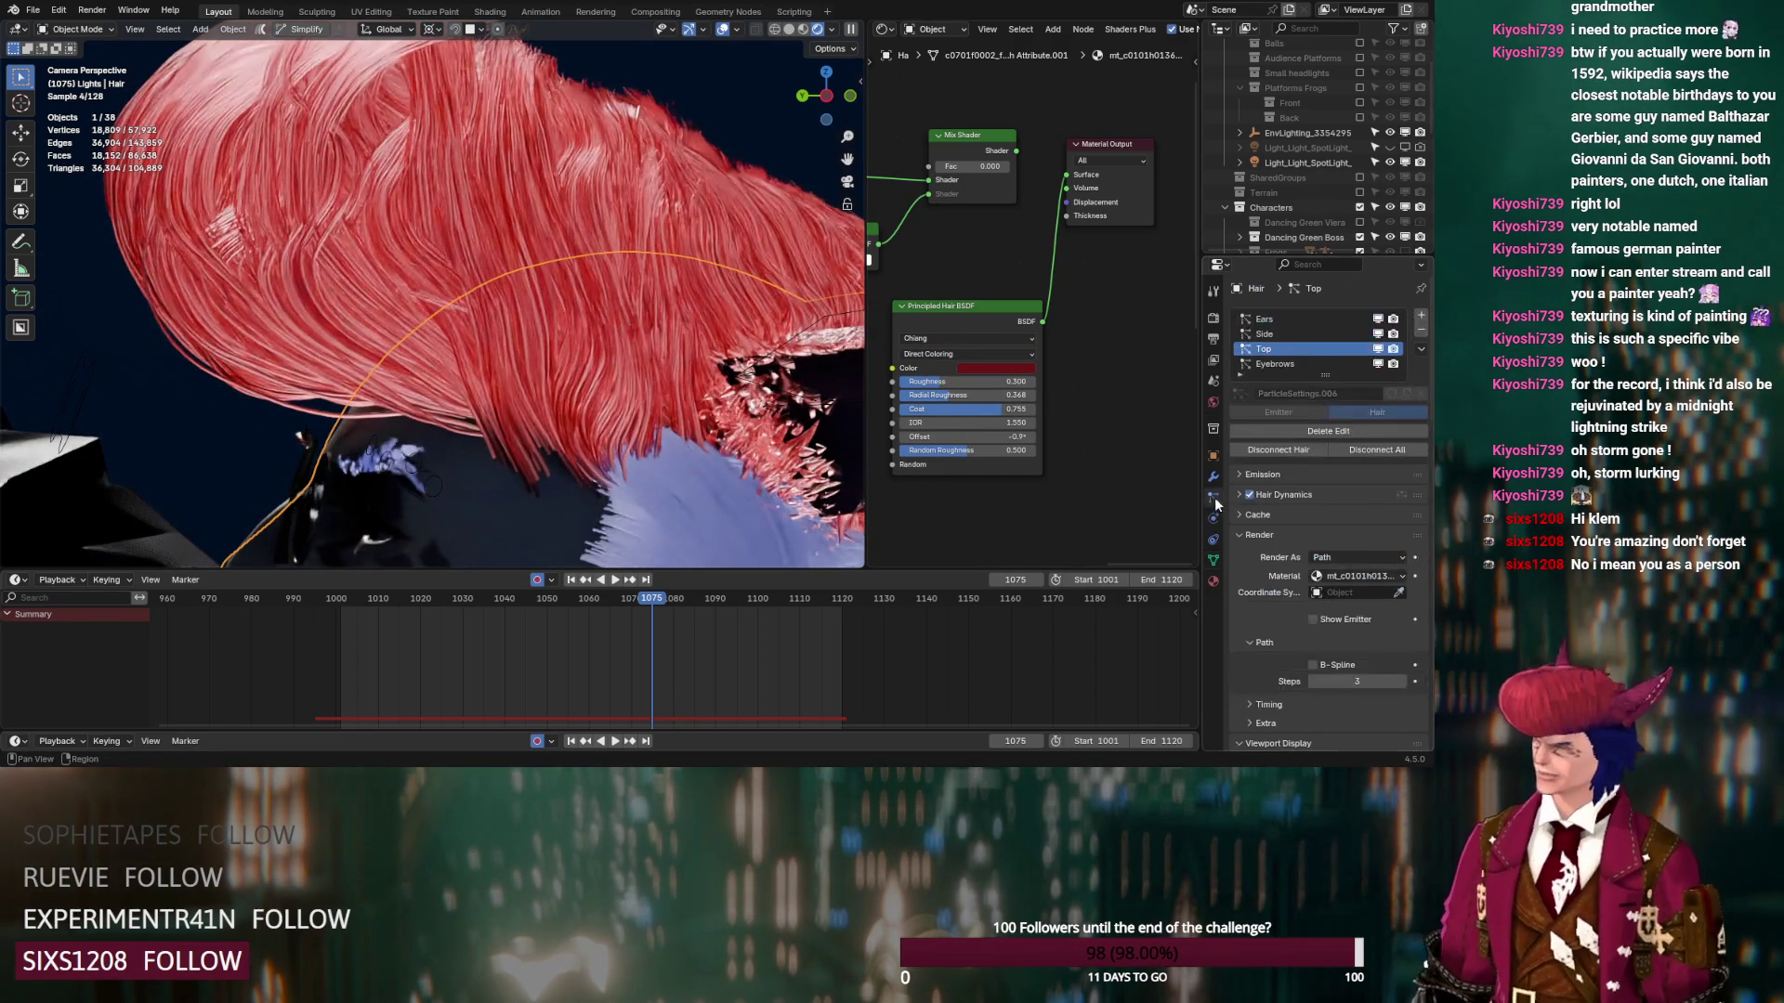
Lower the red hair's Hair Shape Diameter Scale to 0.01 for finer, more separate strands
scroll(1252, 489, "down", 8)
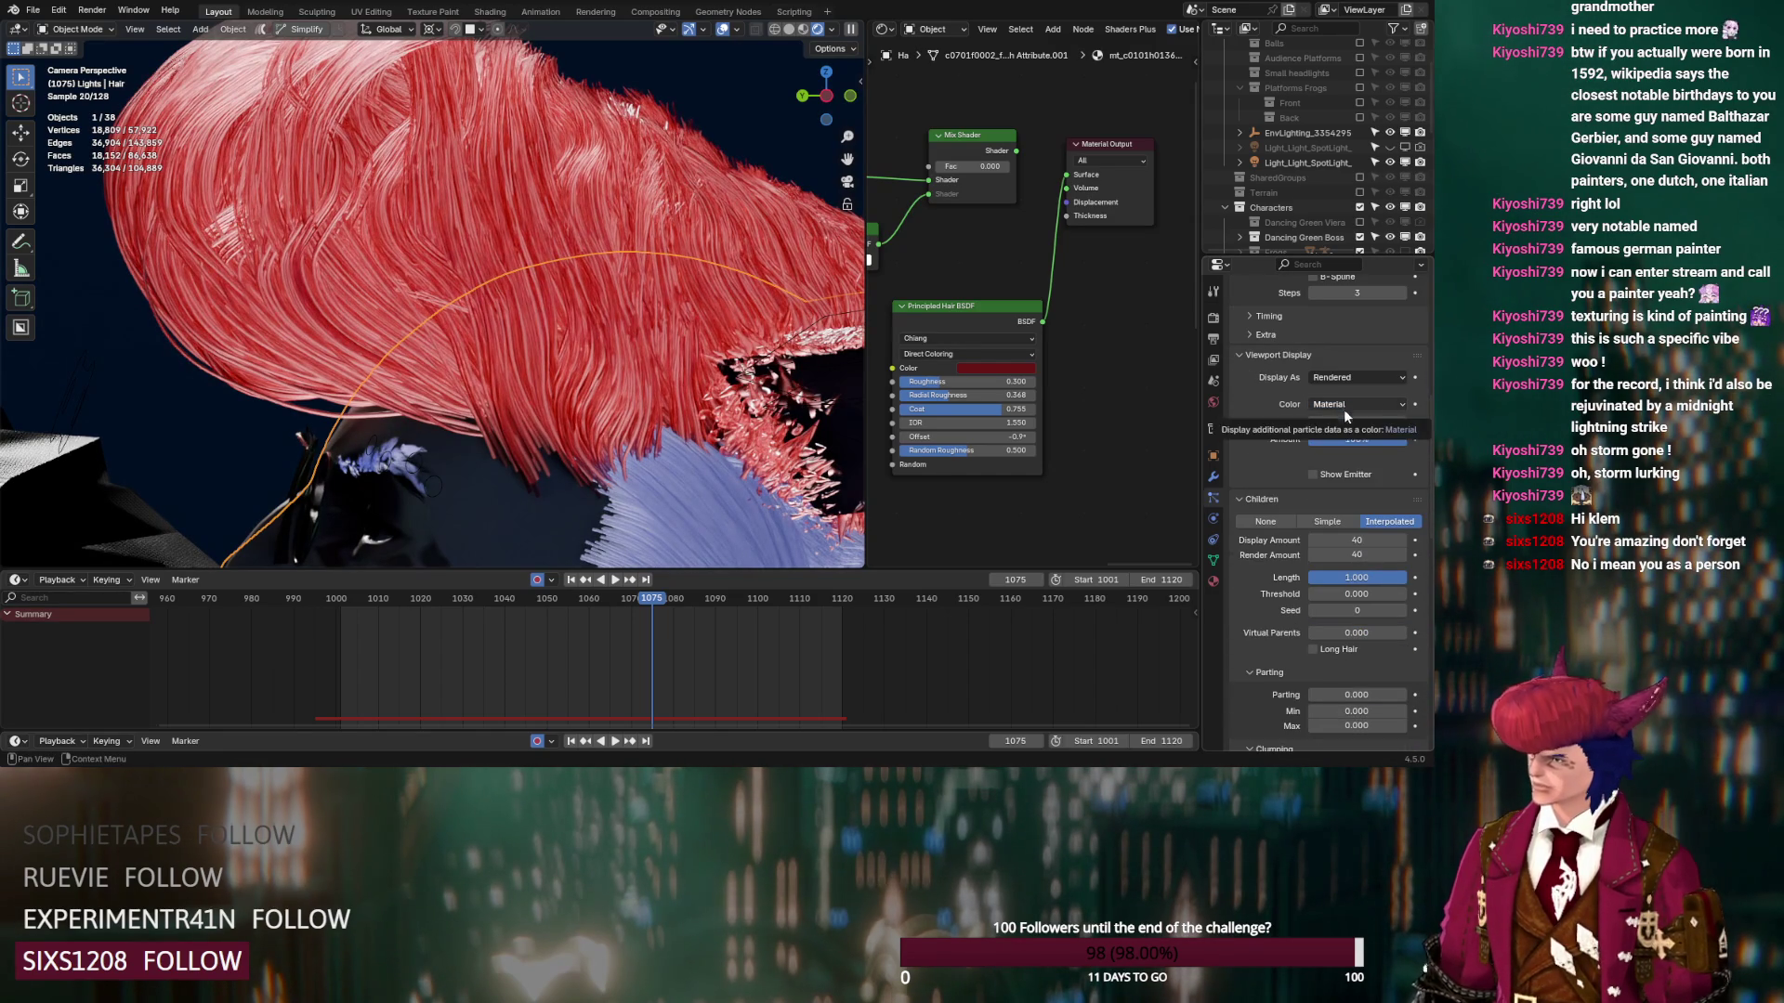
scroll(1285, 454, "down", 4)
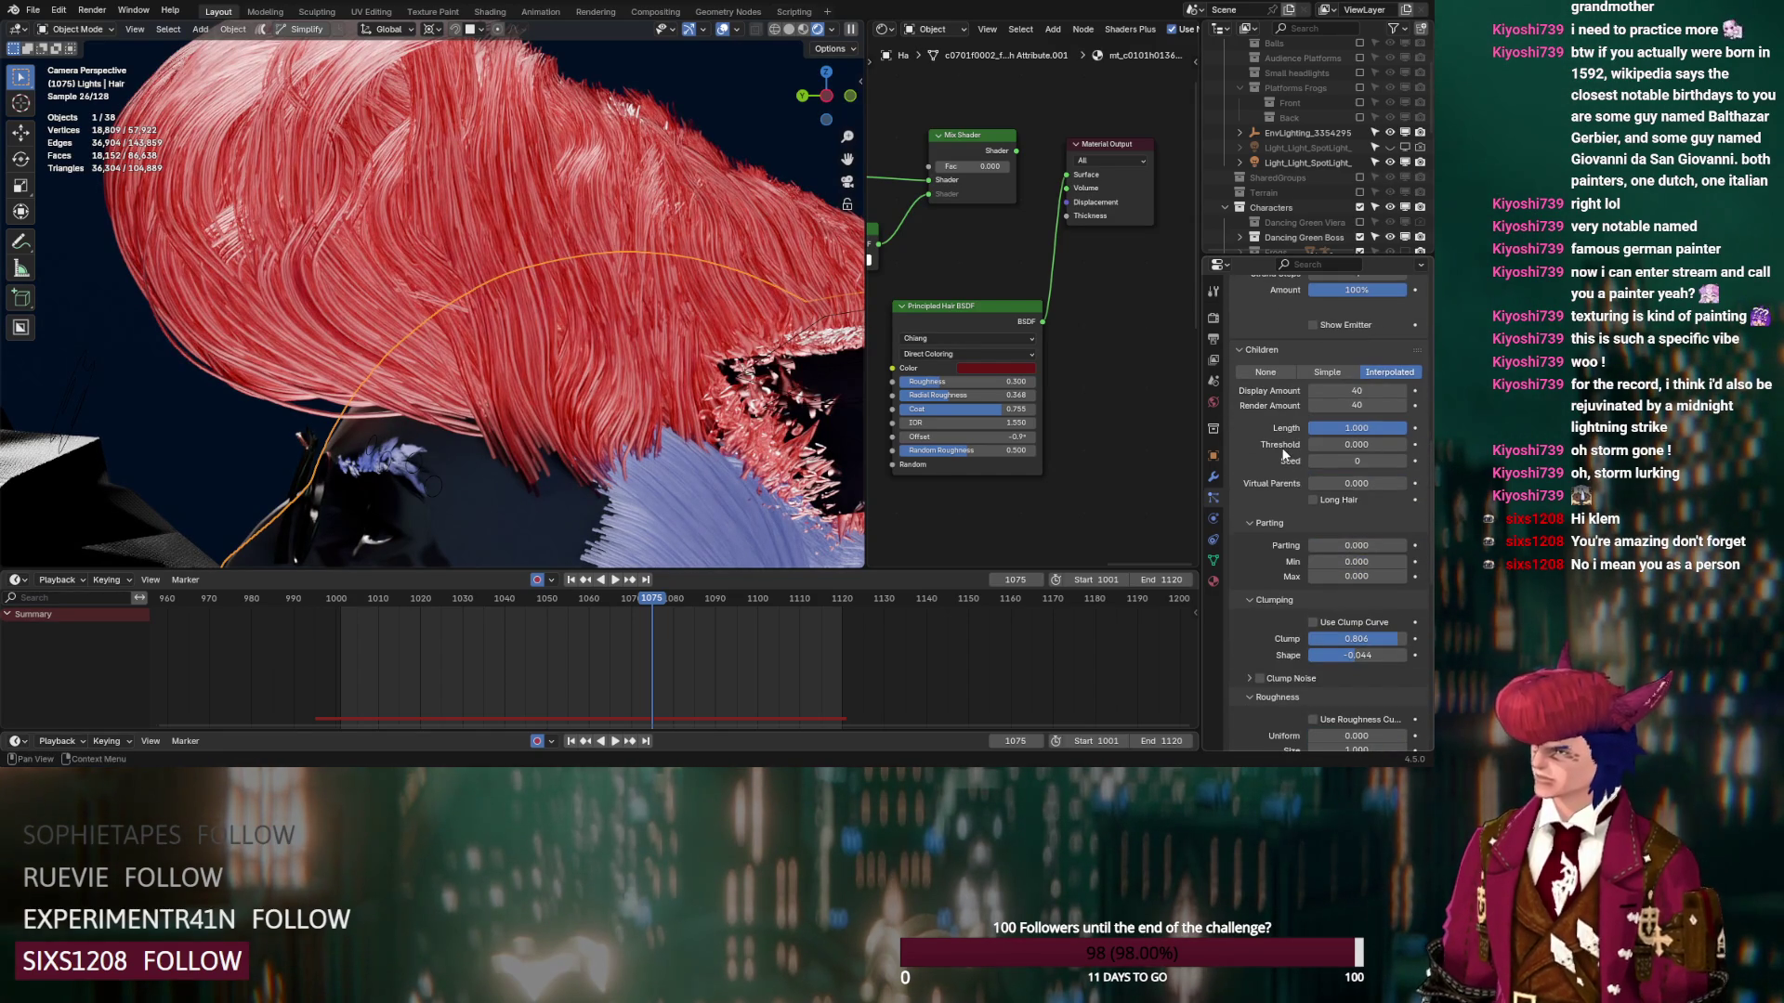
scroll(1285, 454, "down", 7)
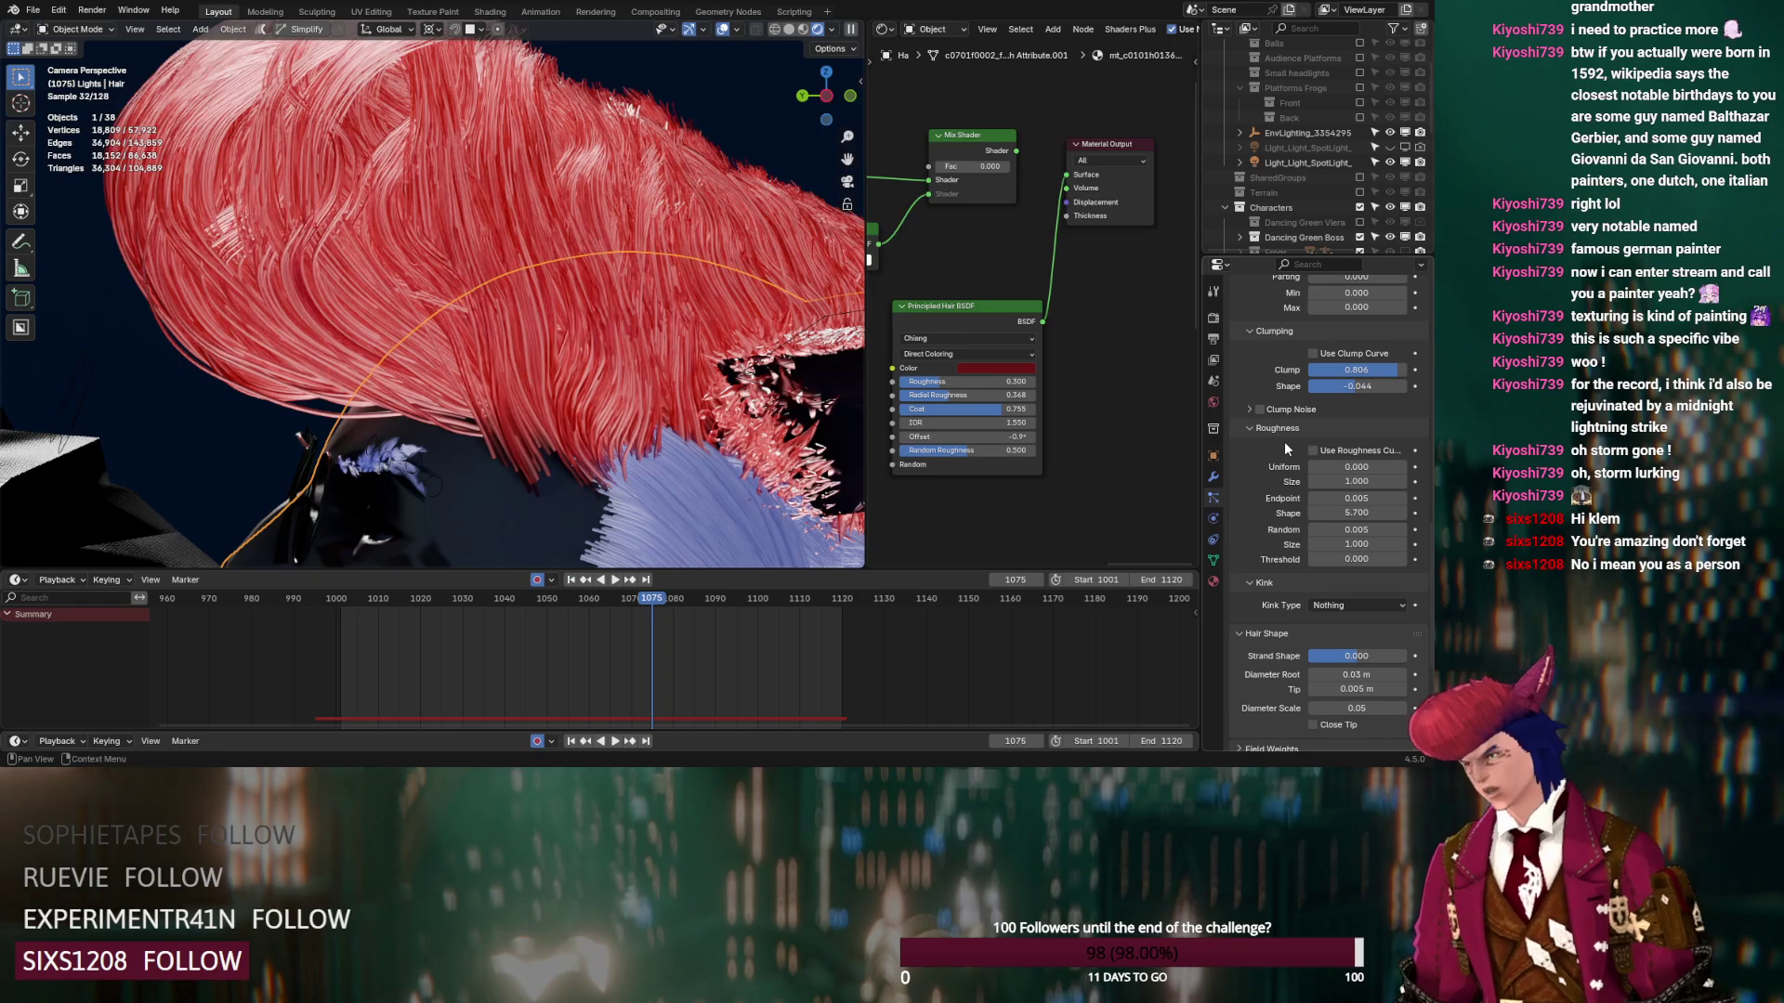
scroll(1284, 443, "down", 5)
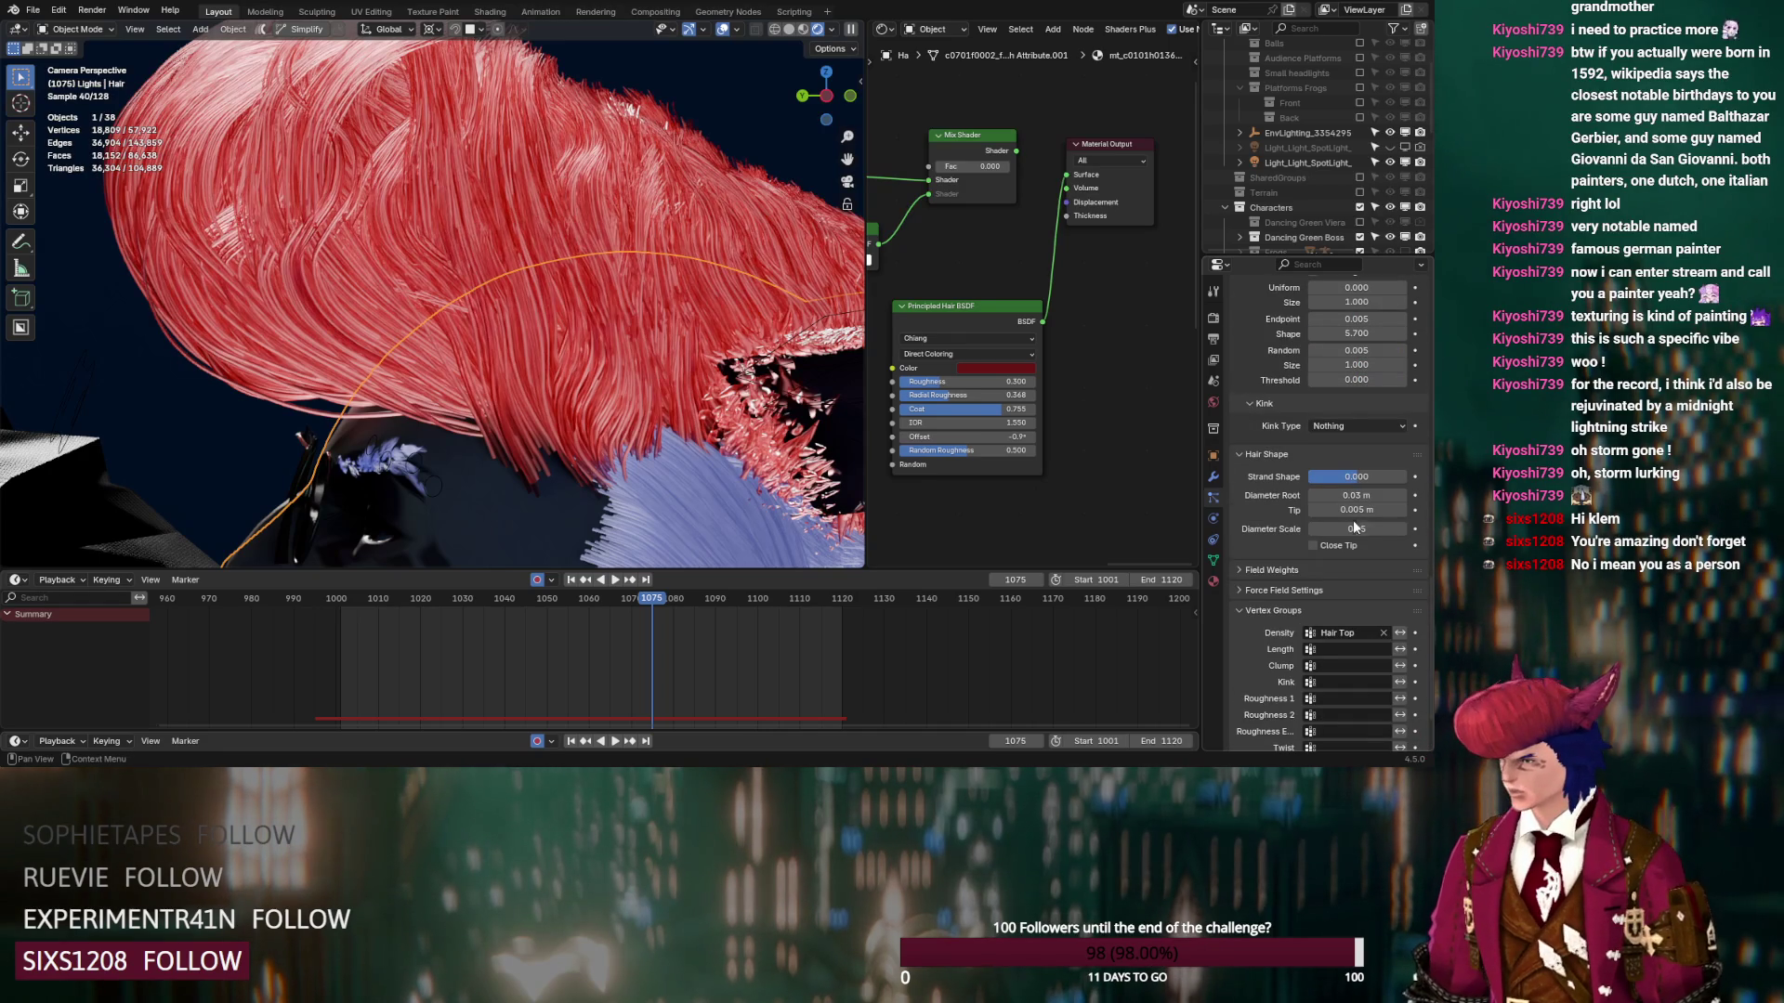
mouse_move(1403, 526)
left_mouse_down()
mouse_move(1455, 526)
mouse_move(1390, 529)
left_mouse_up()
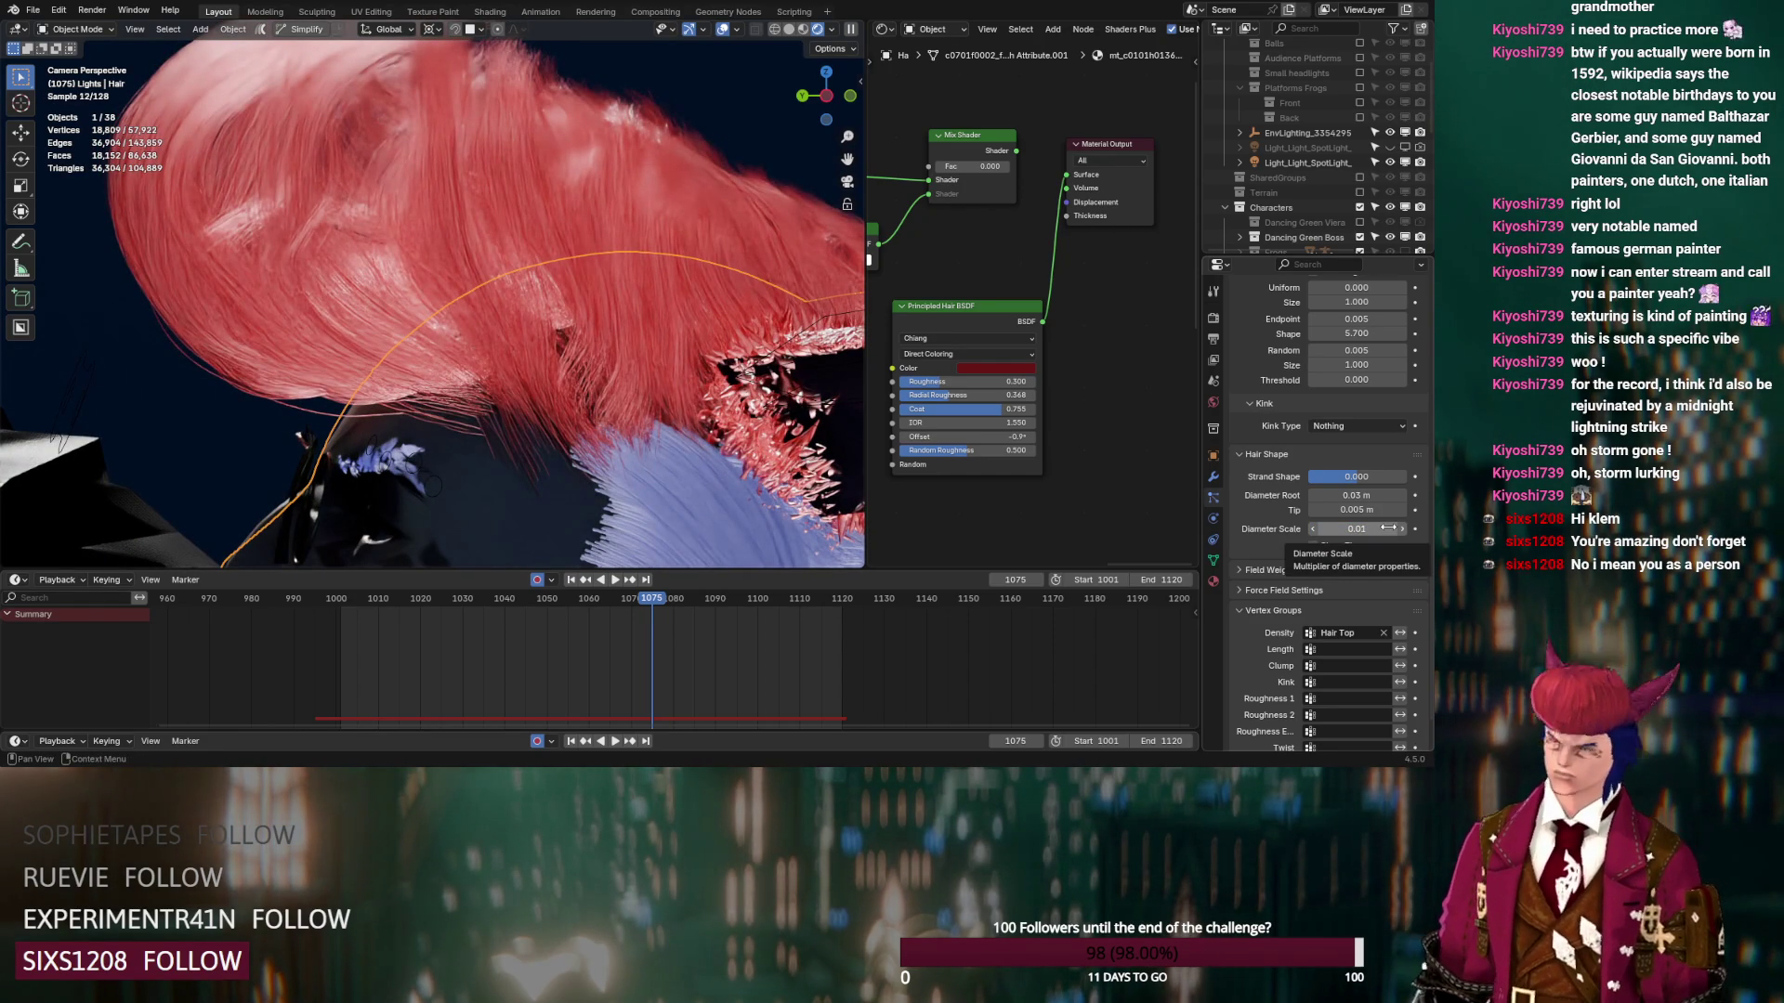
scroll(1391, 232, "down", 10)
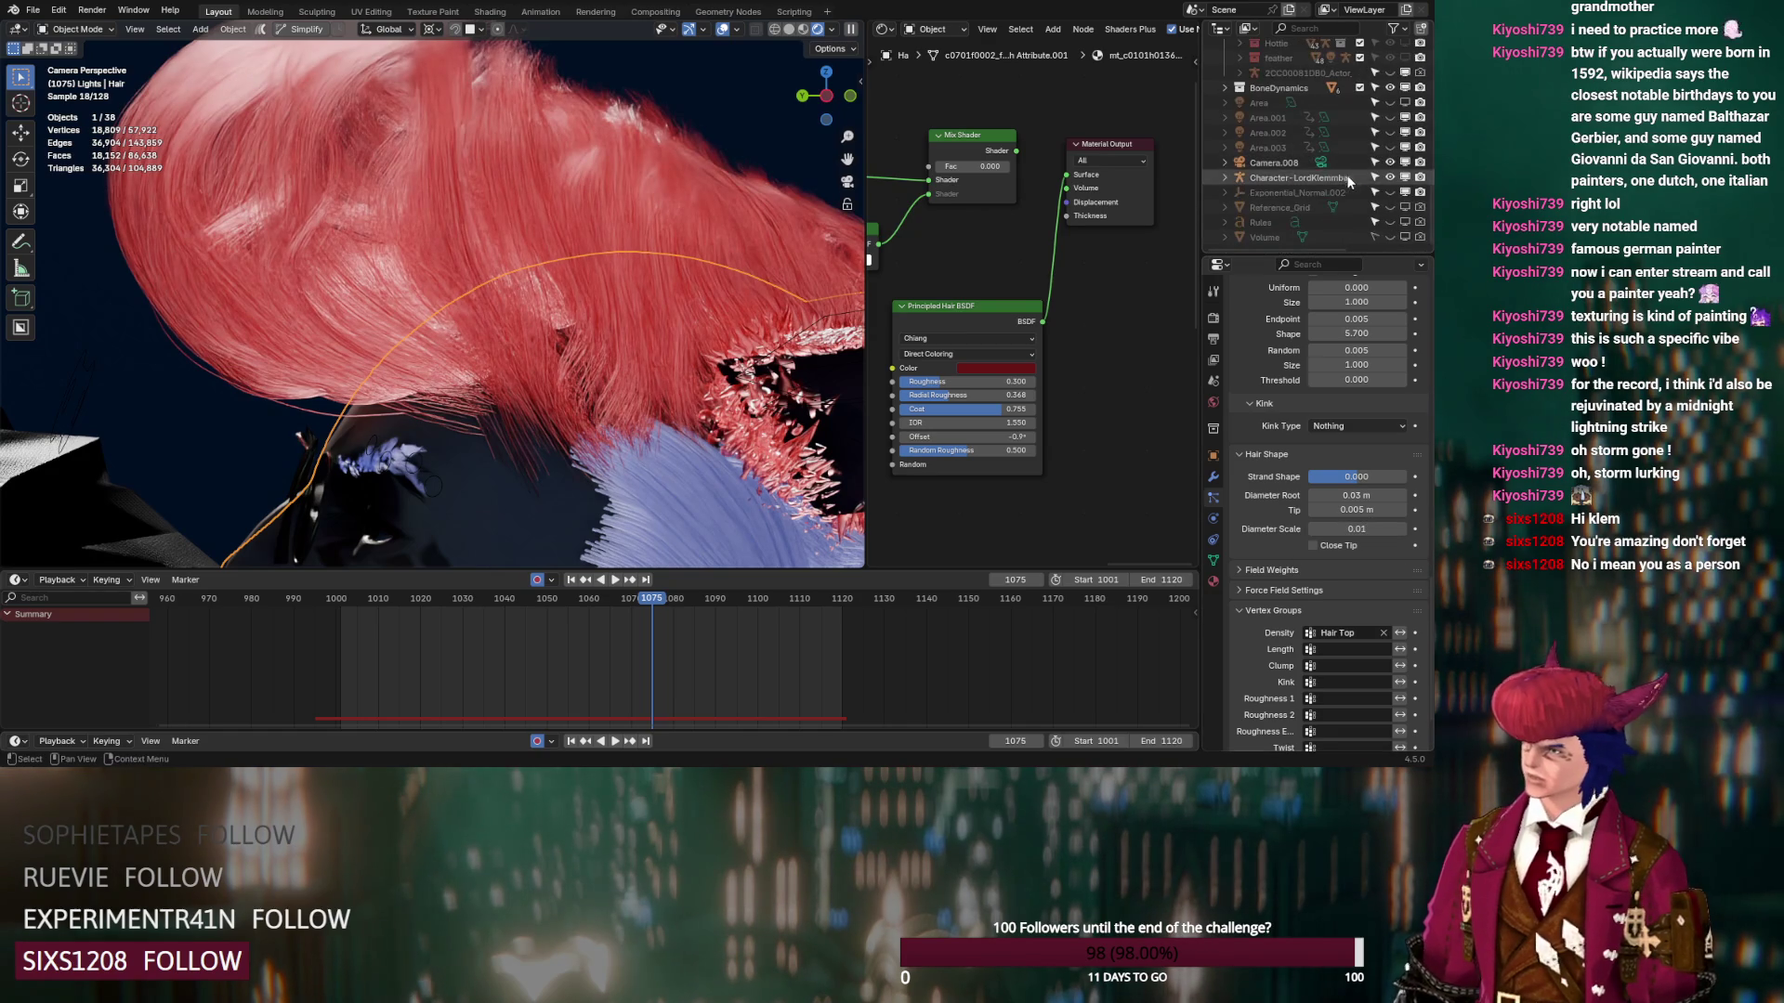
left_click(1406, 237)
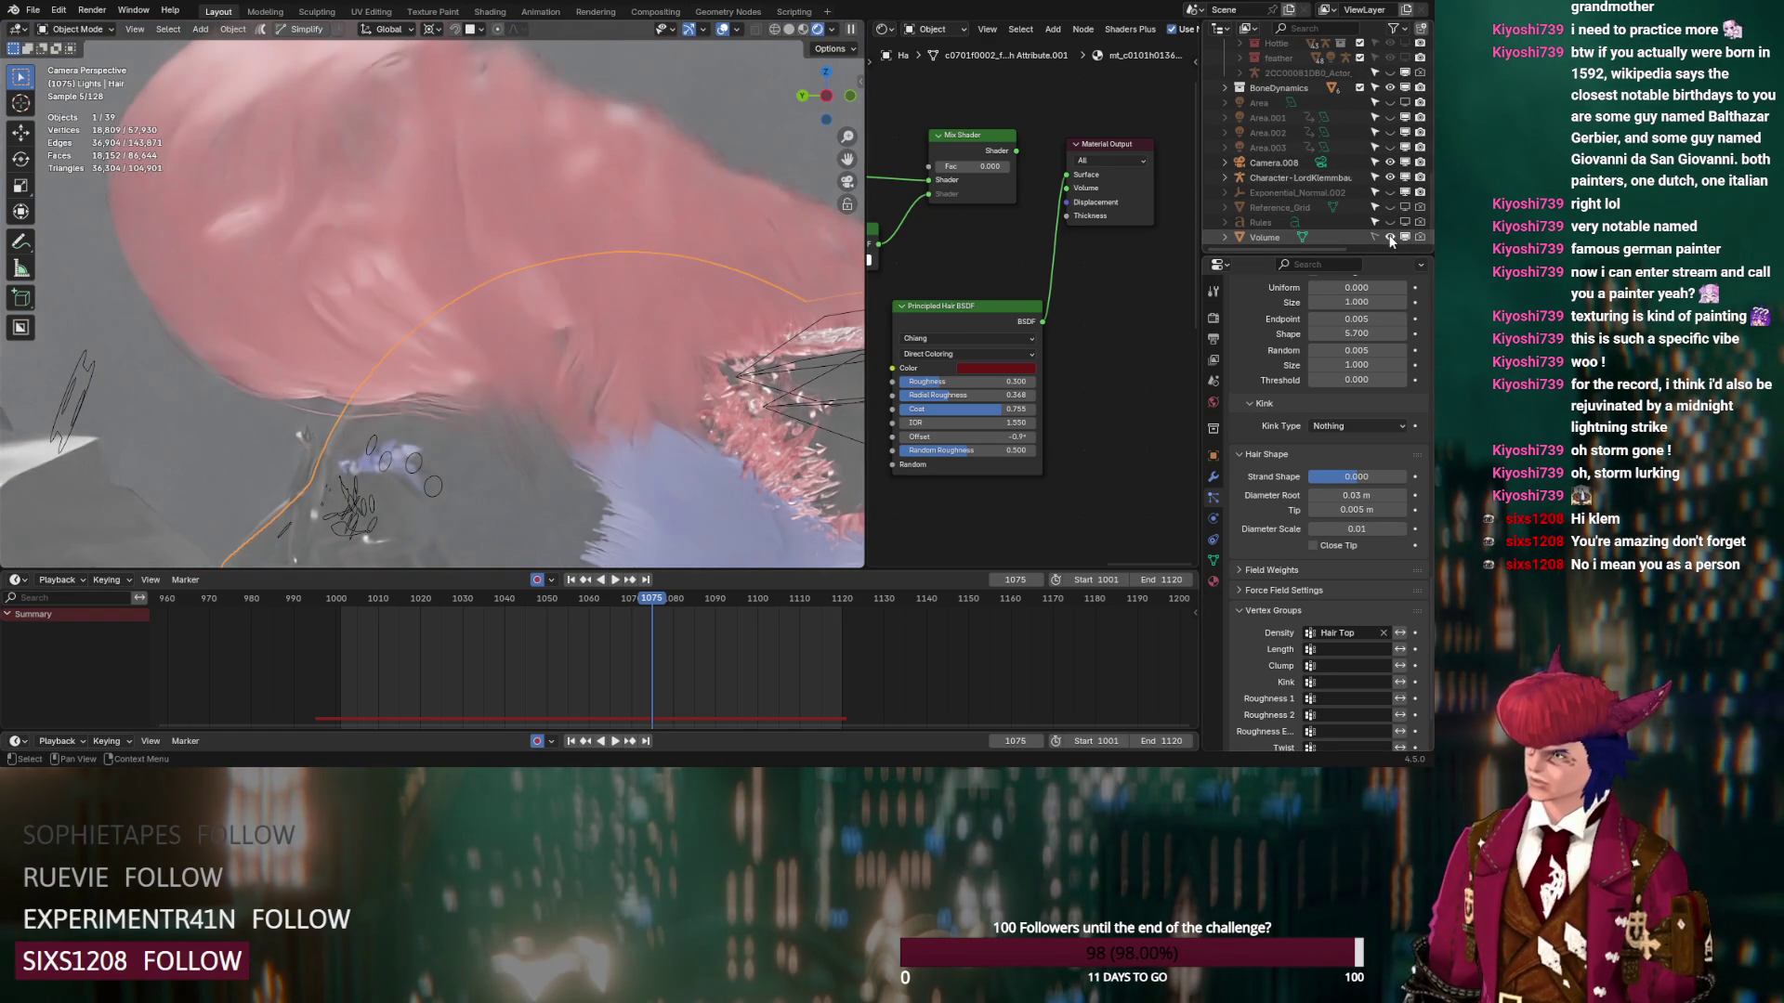
scroll(673, 242, "down", 6)
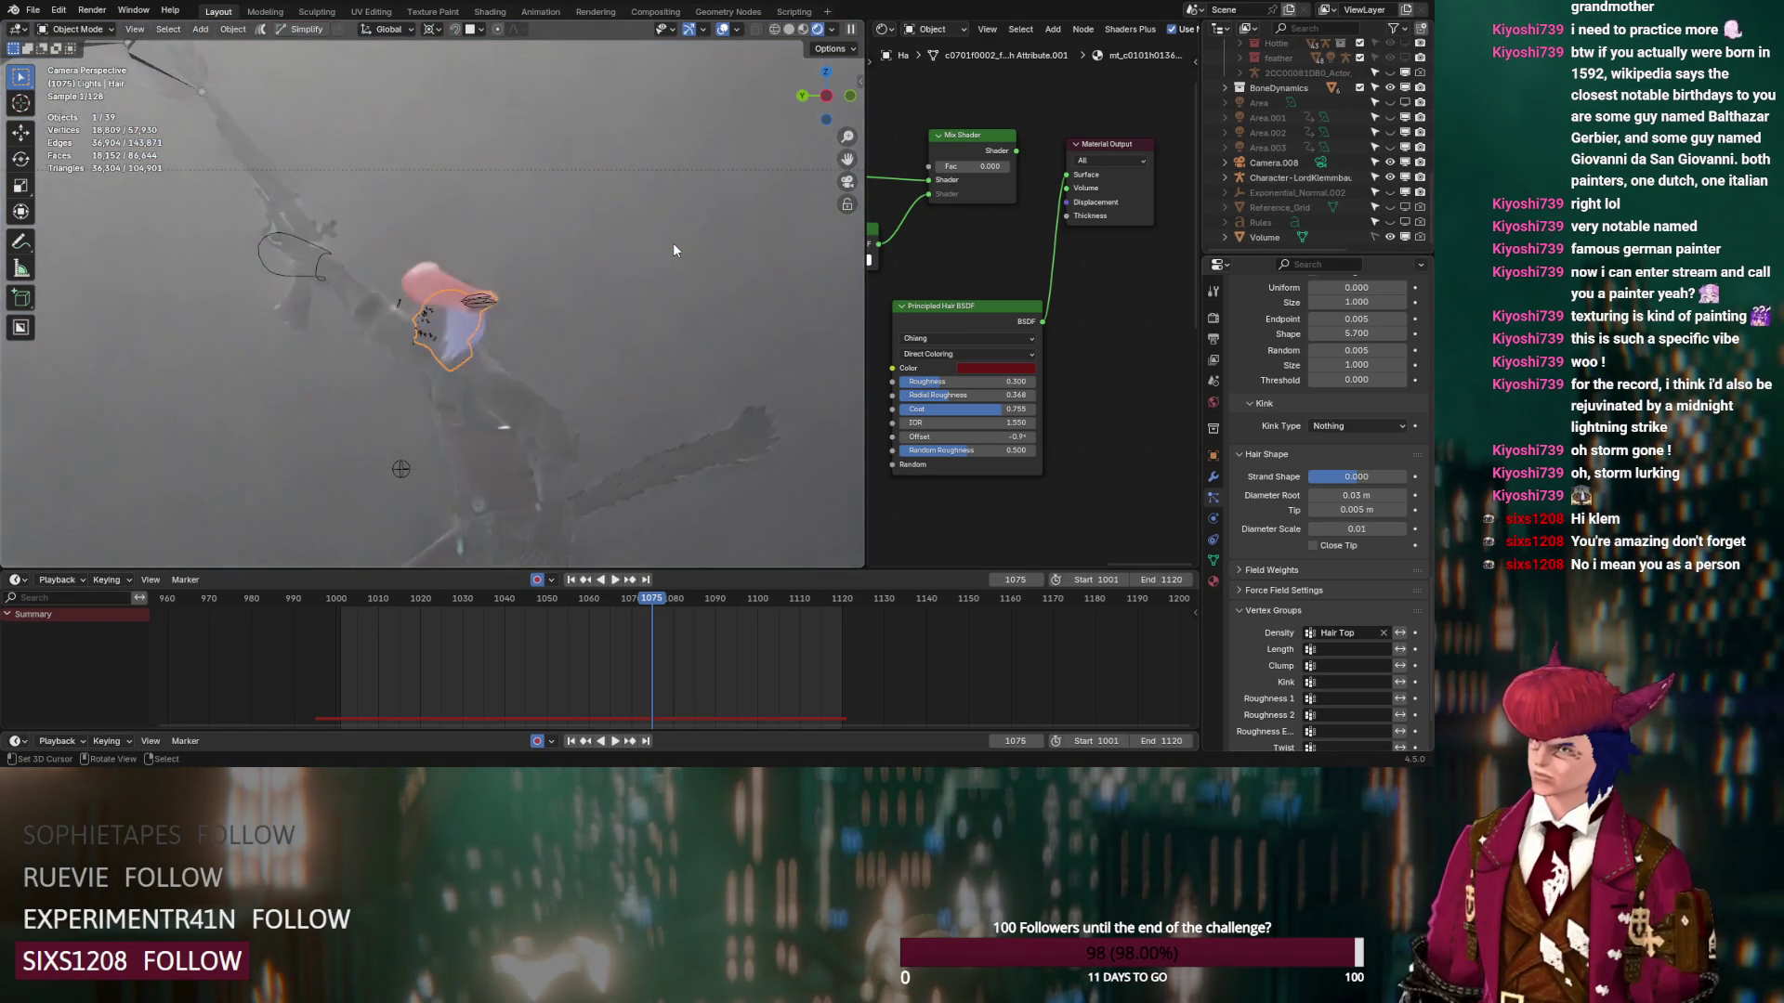
scroll(672, 243, "down", 6)
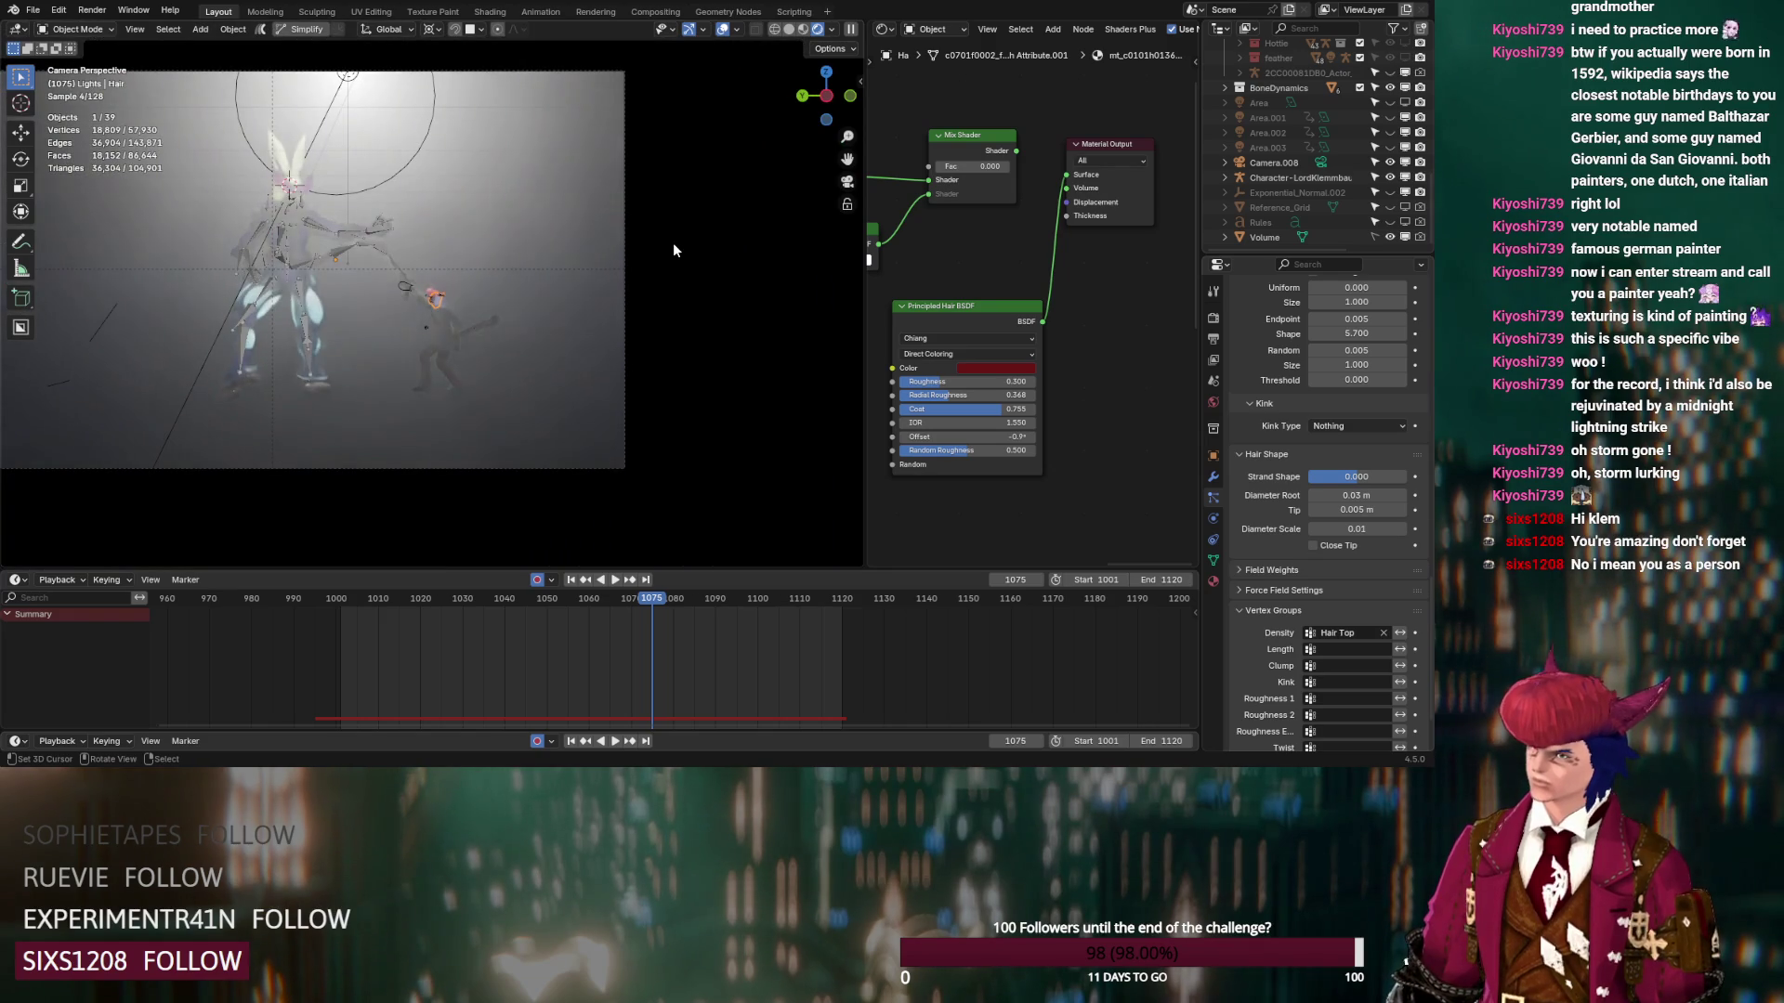
scroll(672, 243, "up", 10)
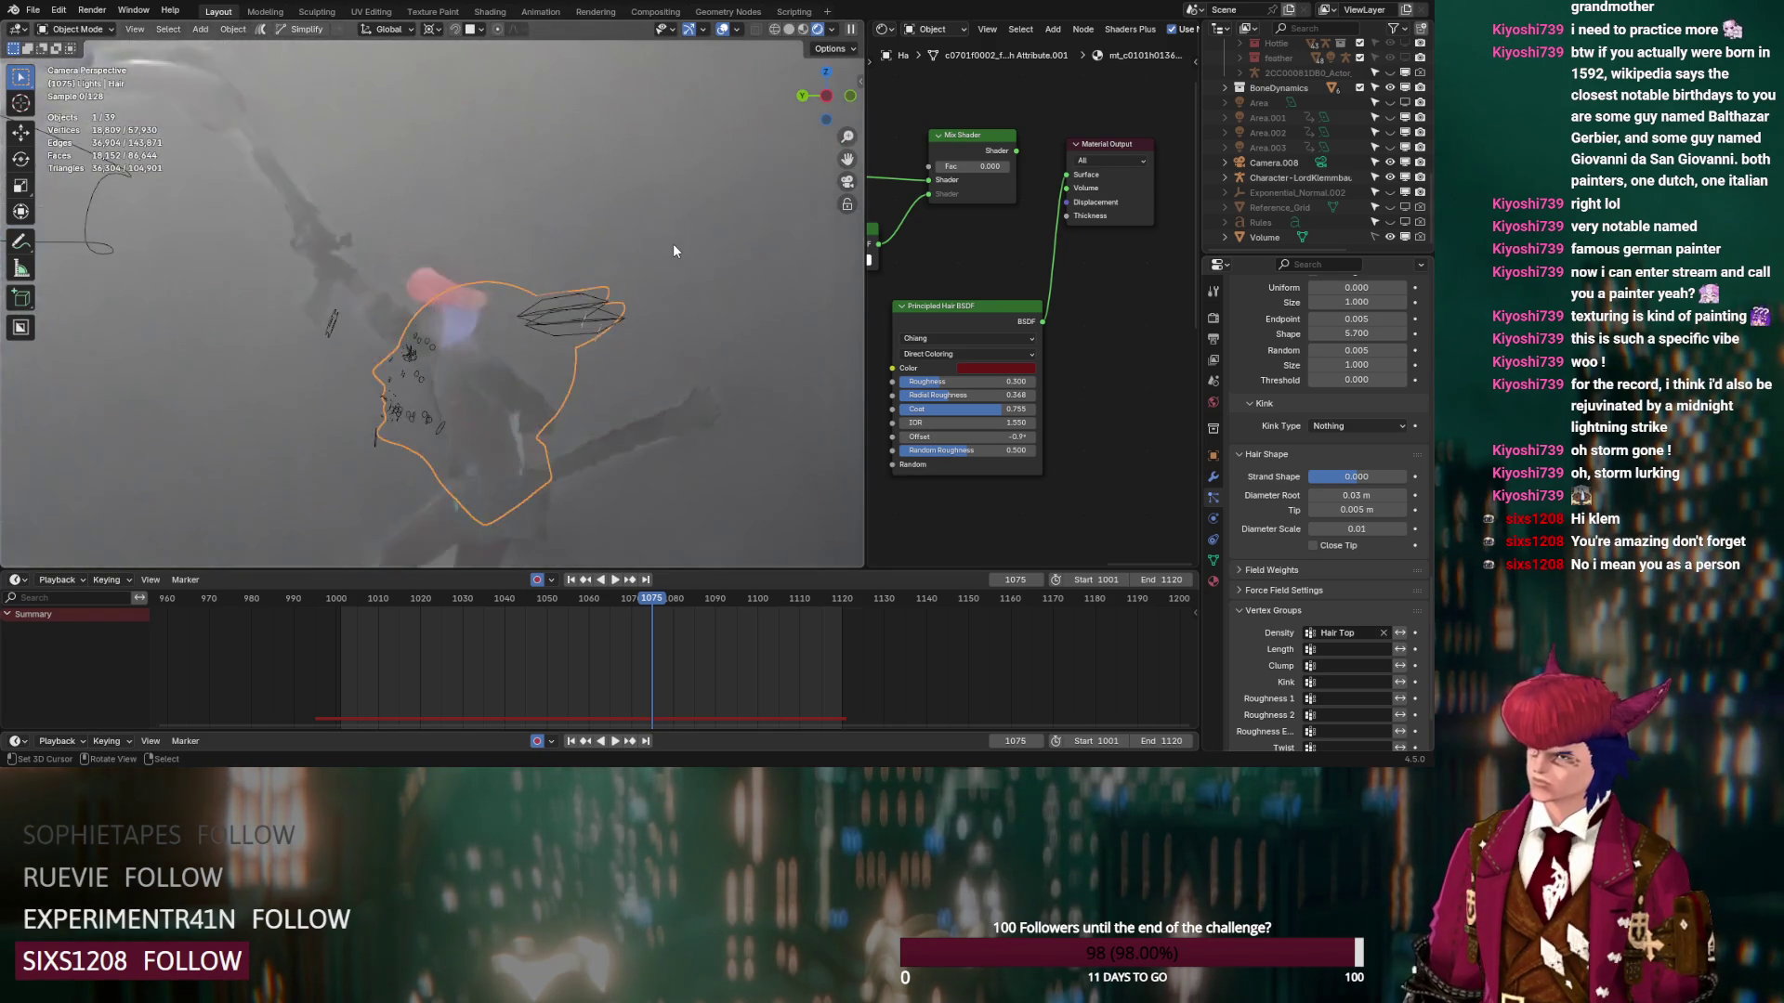
left_click(1389, 237)
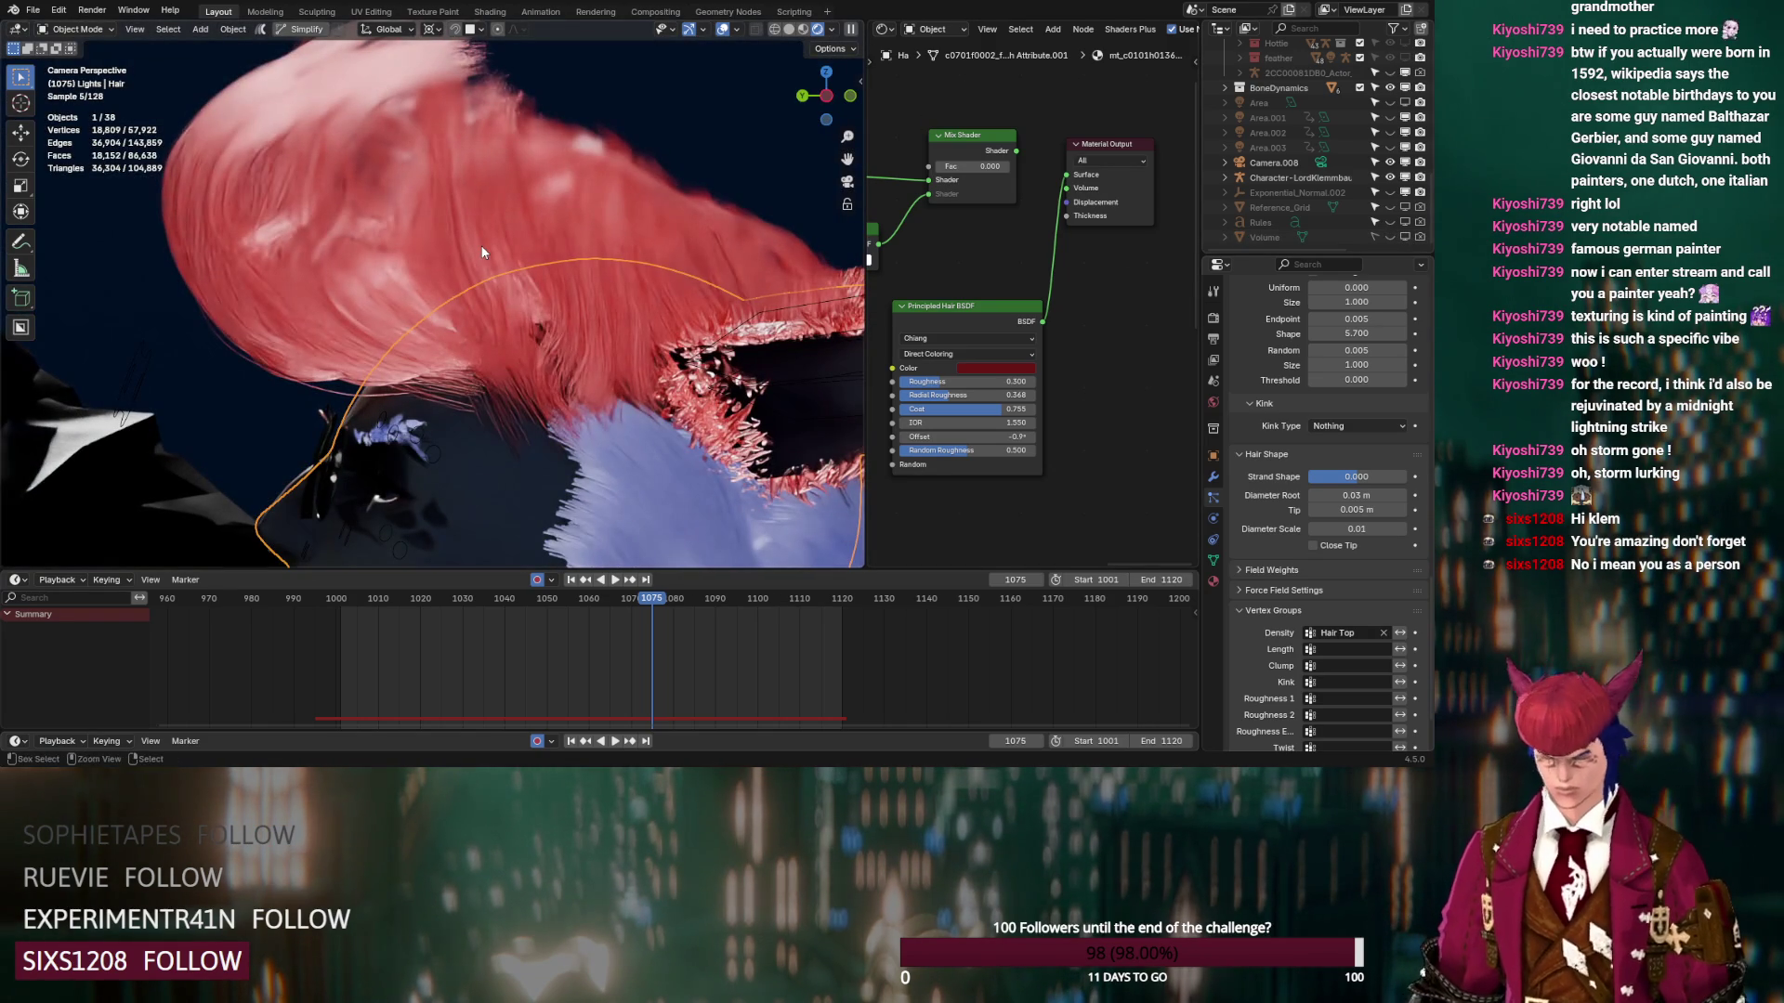
Save the scene as DS_Lord_Klemmbaustein_v12.blend and start a new General file
key("ctrl+s")
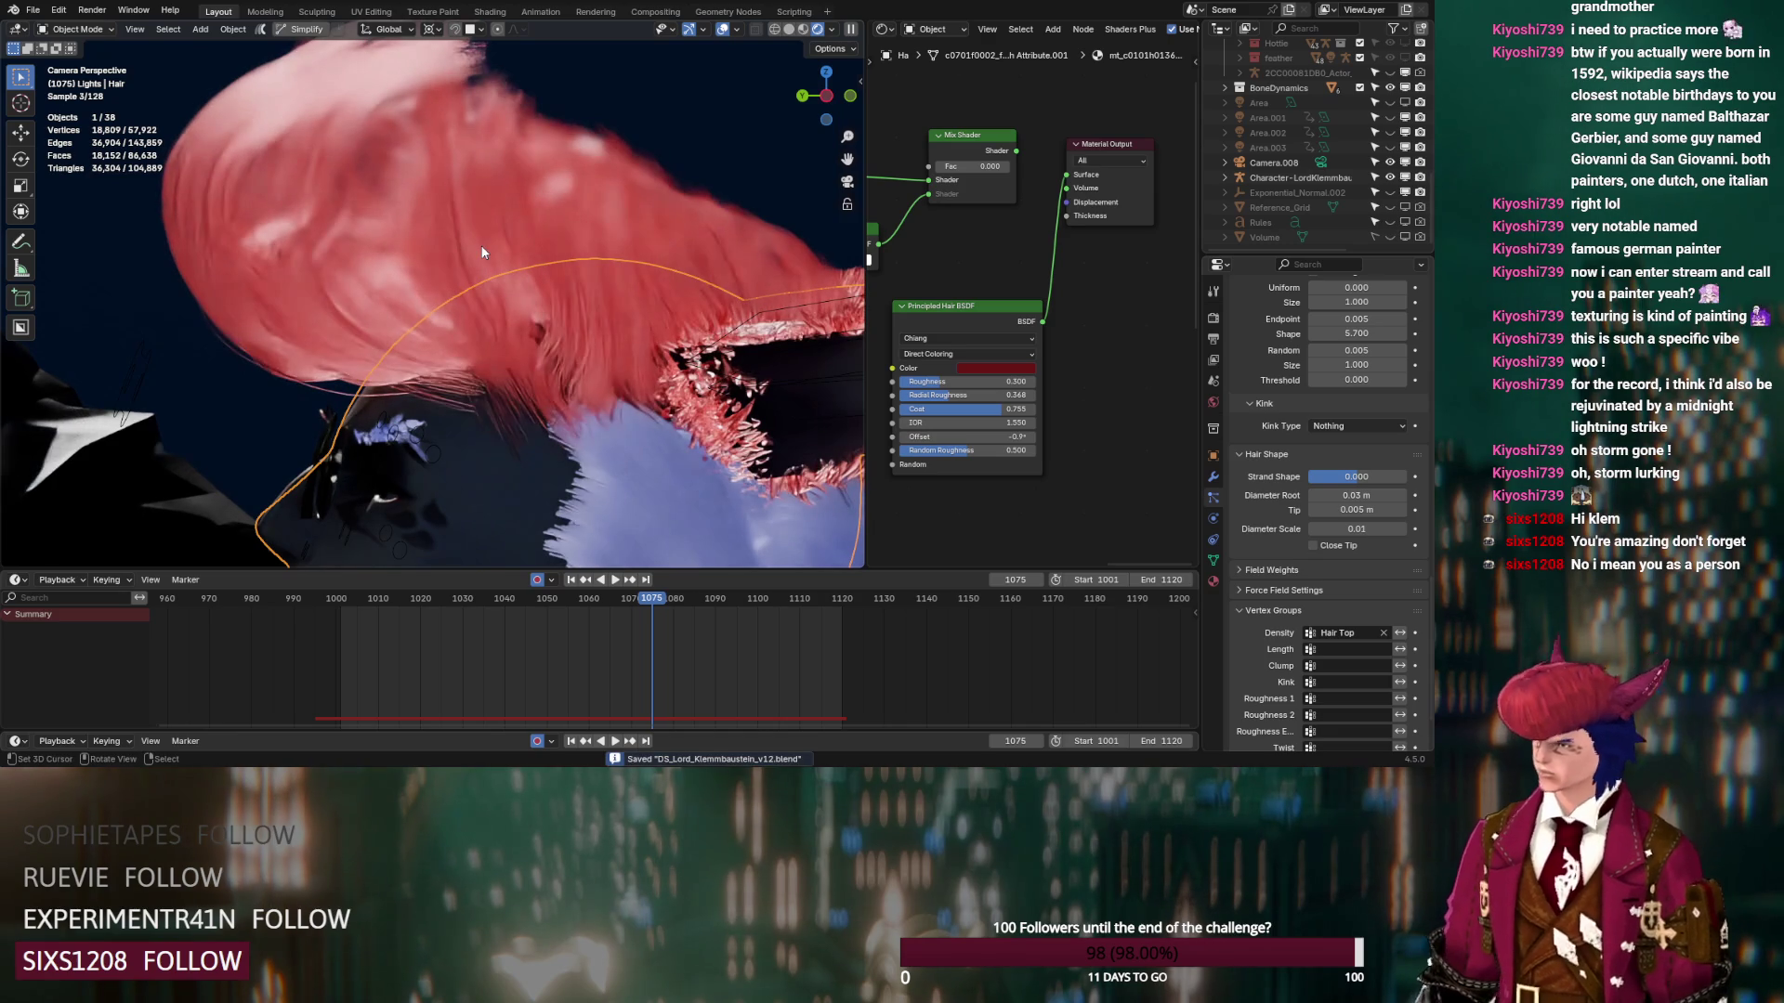
scroll(469, 256, "down", 5)
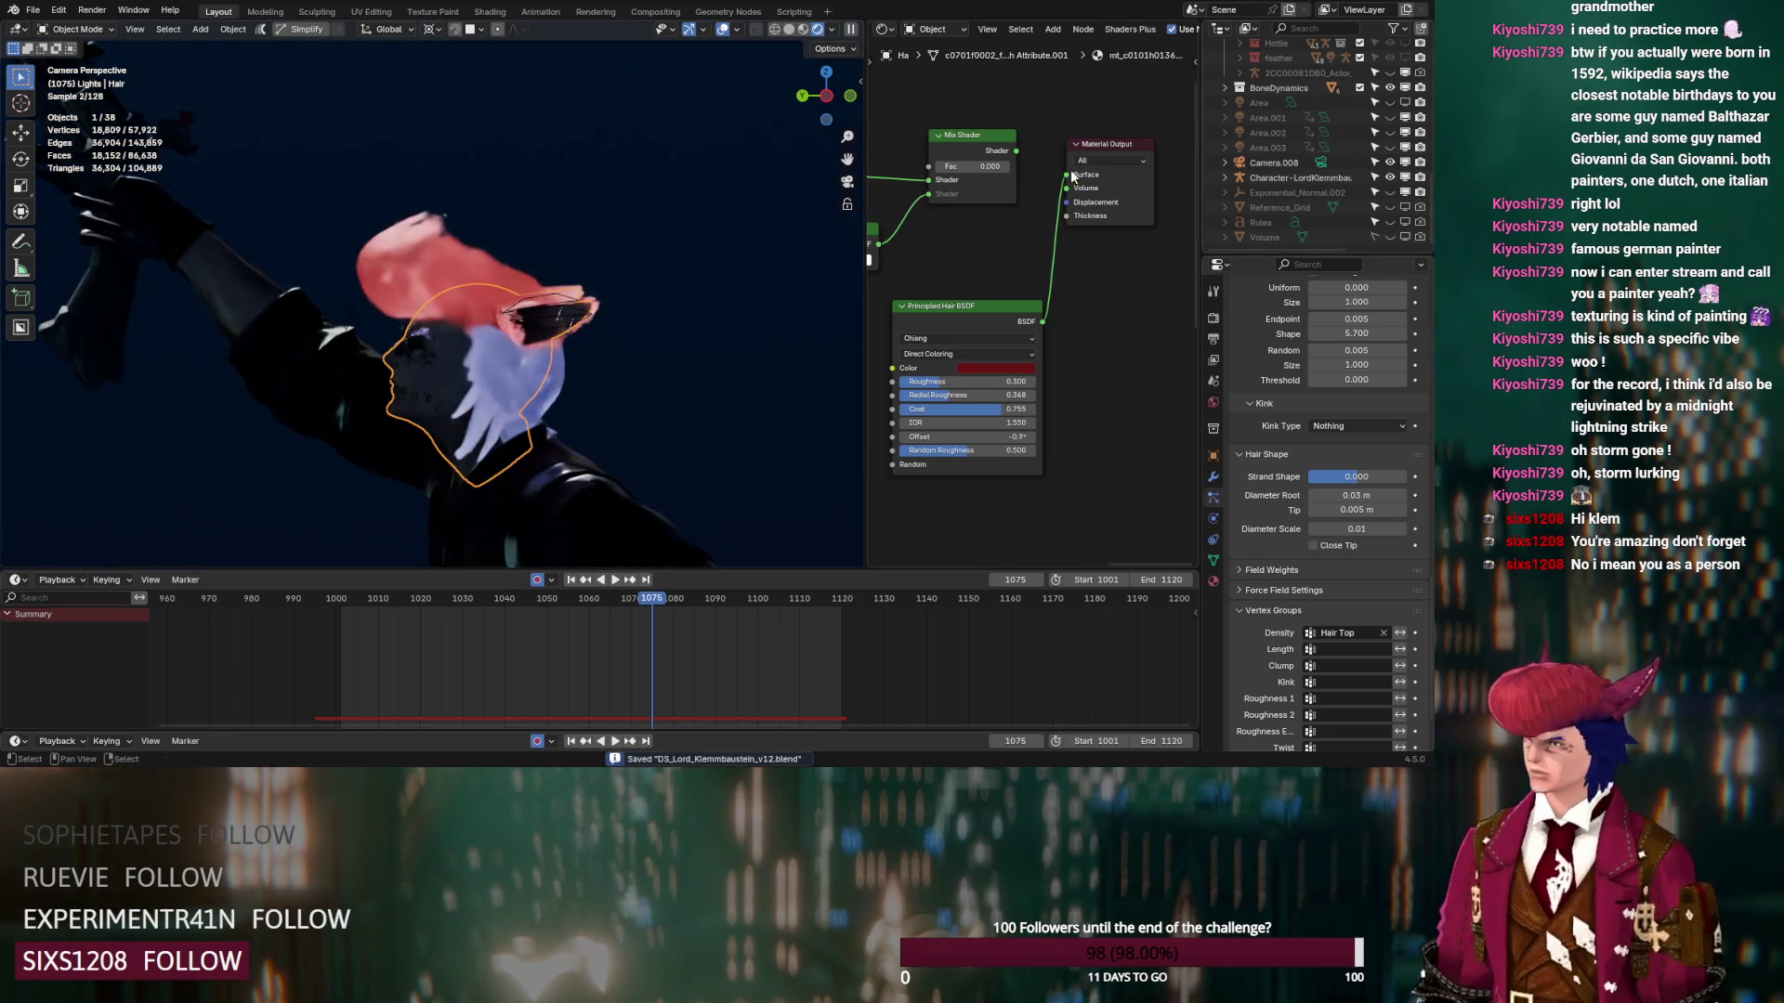
left_click(32, 9)
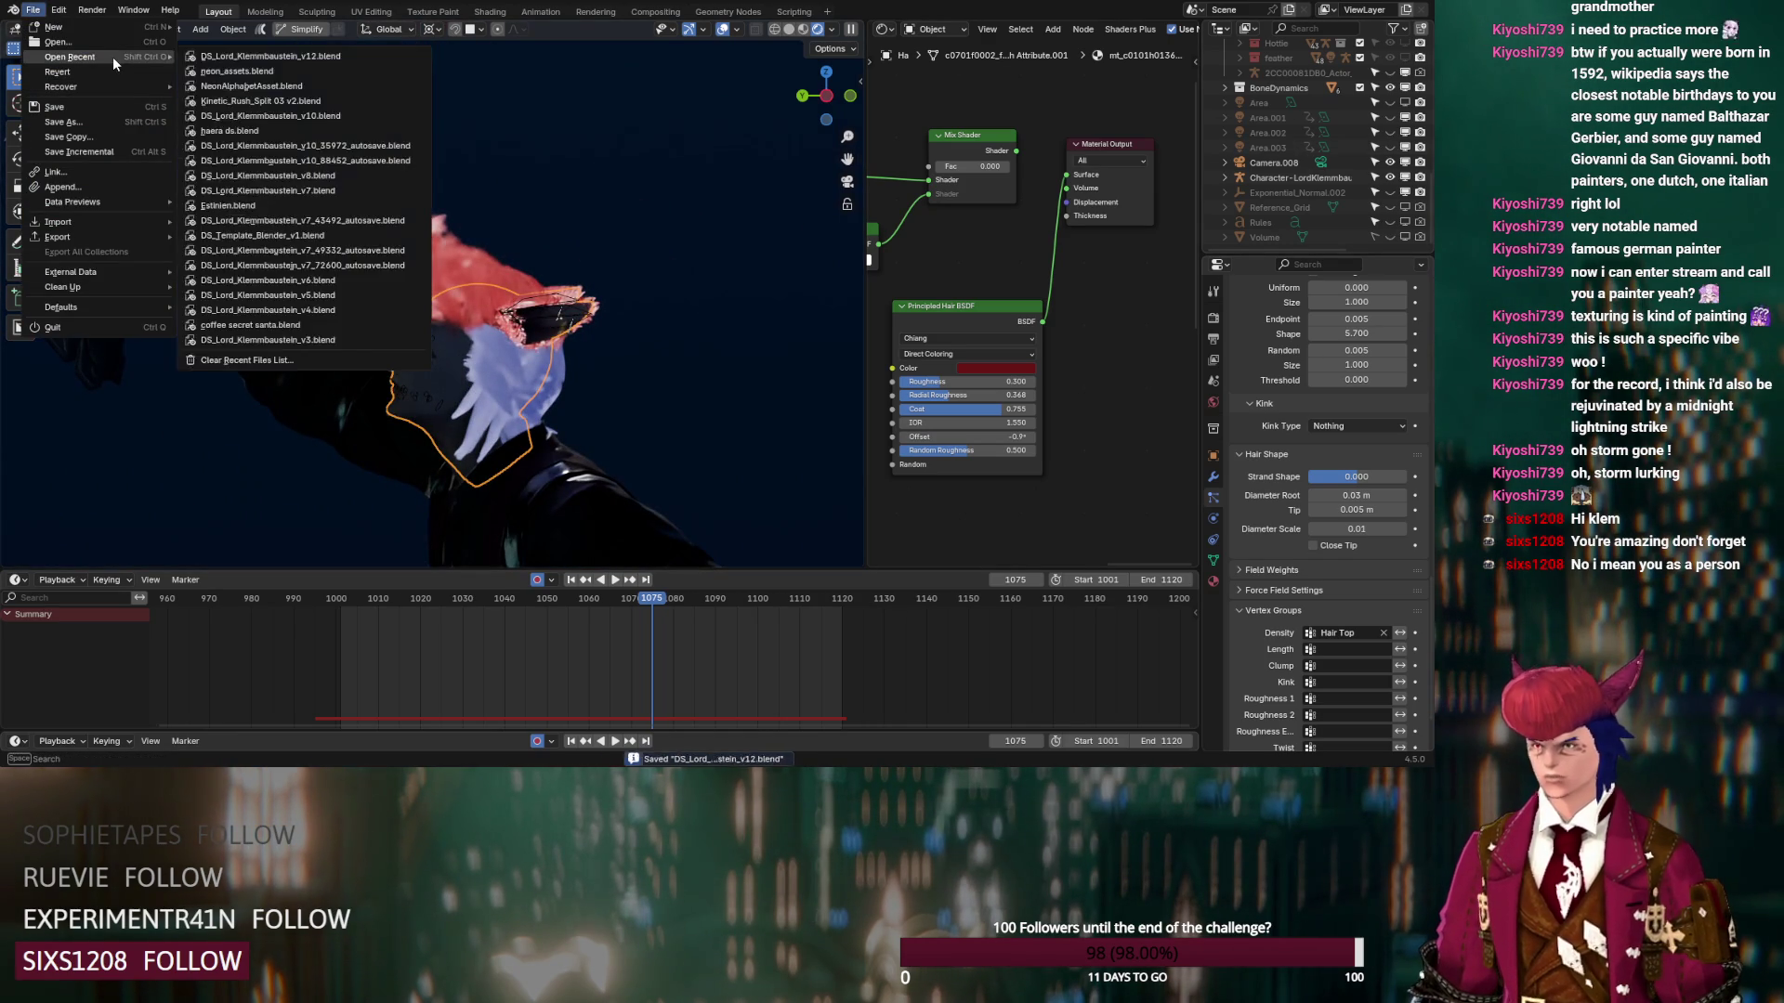
mouse_move(110, 28)
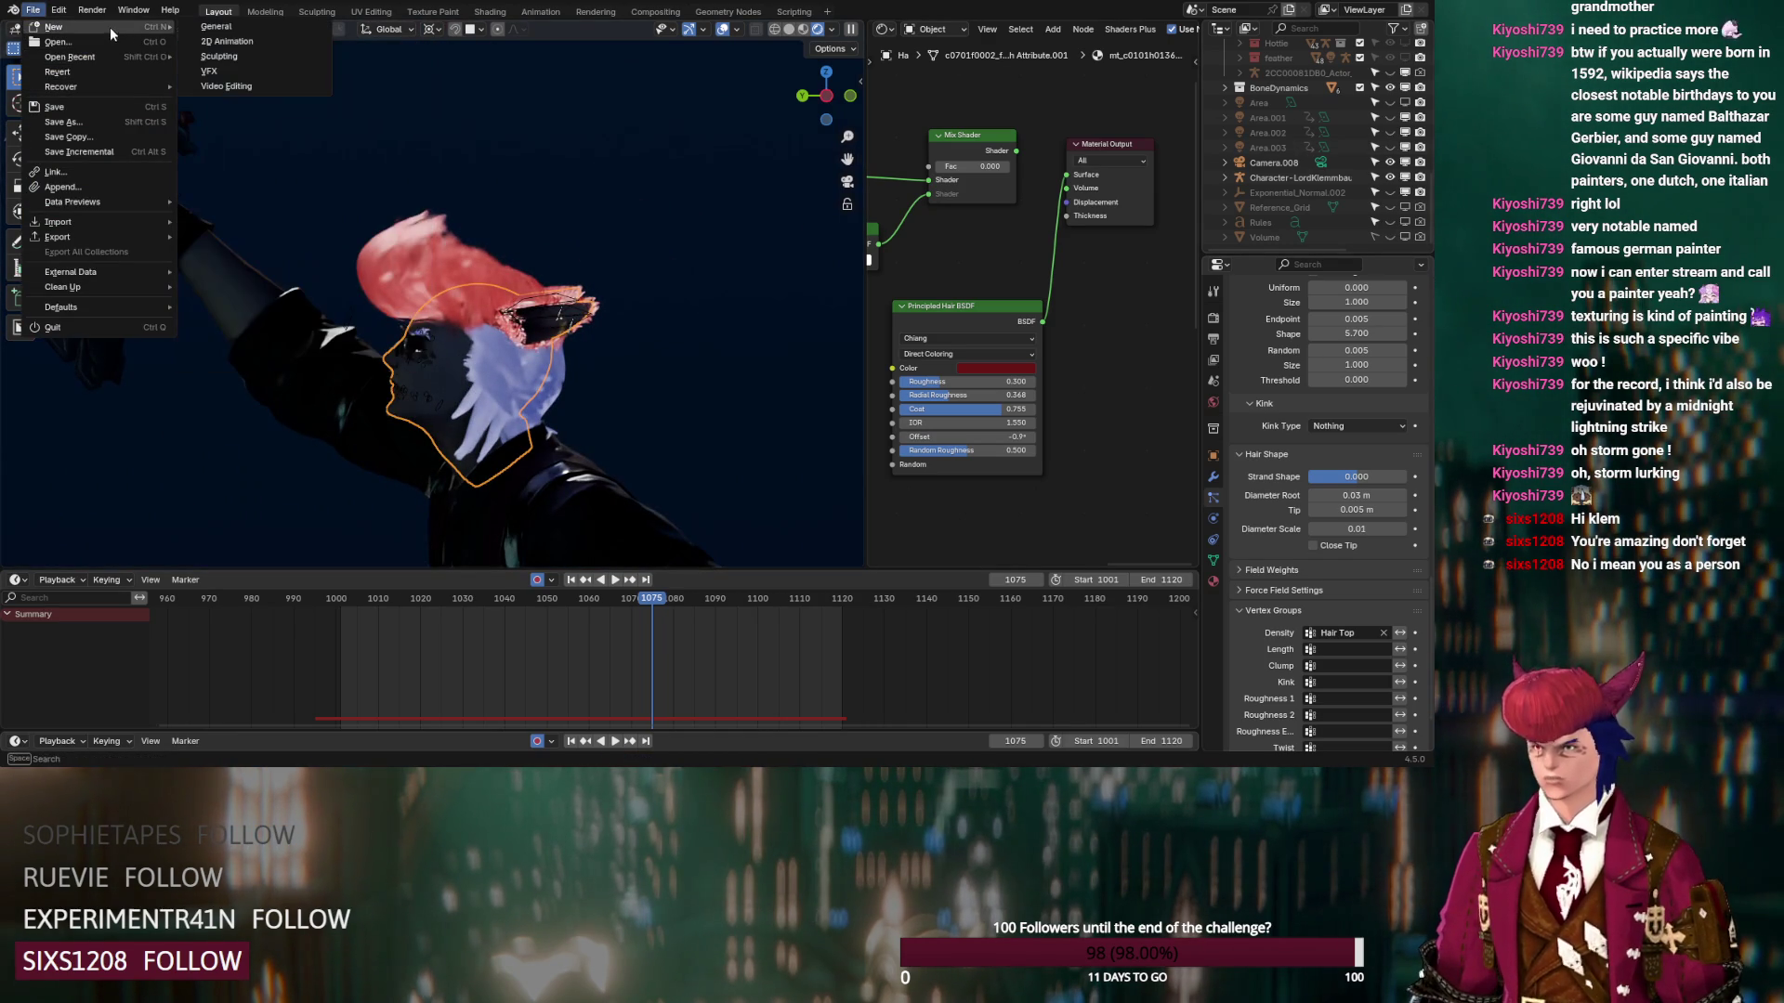
left_click(216, 28)
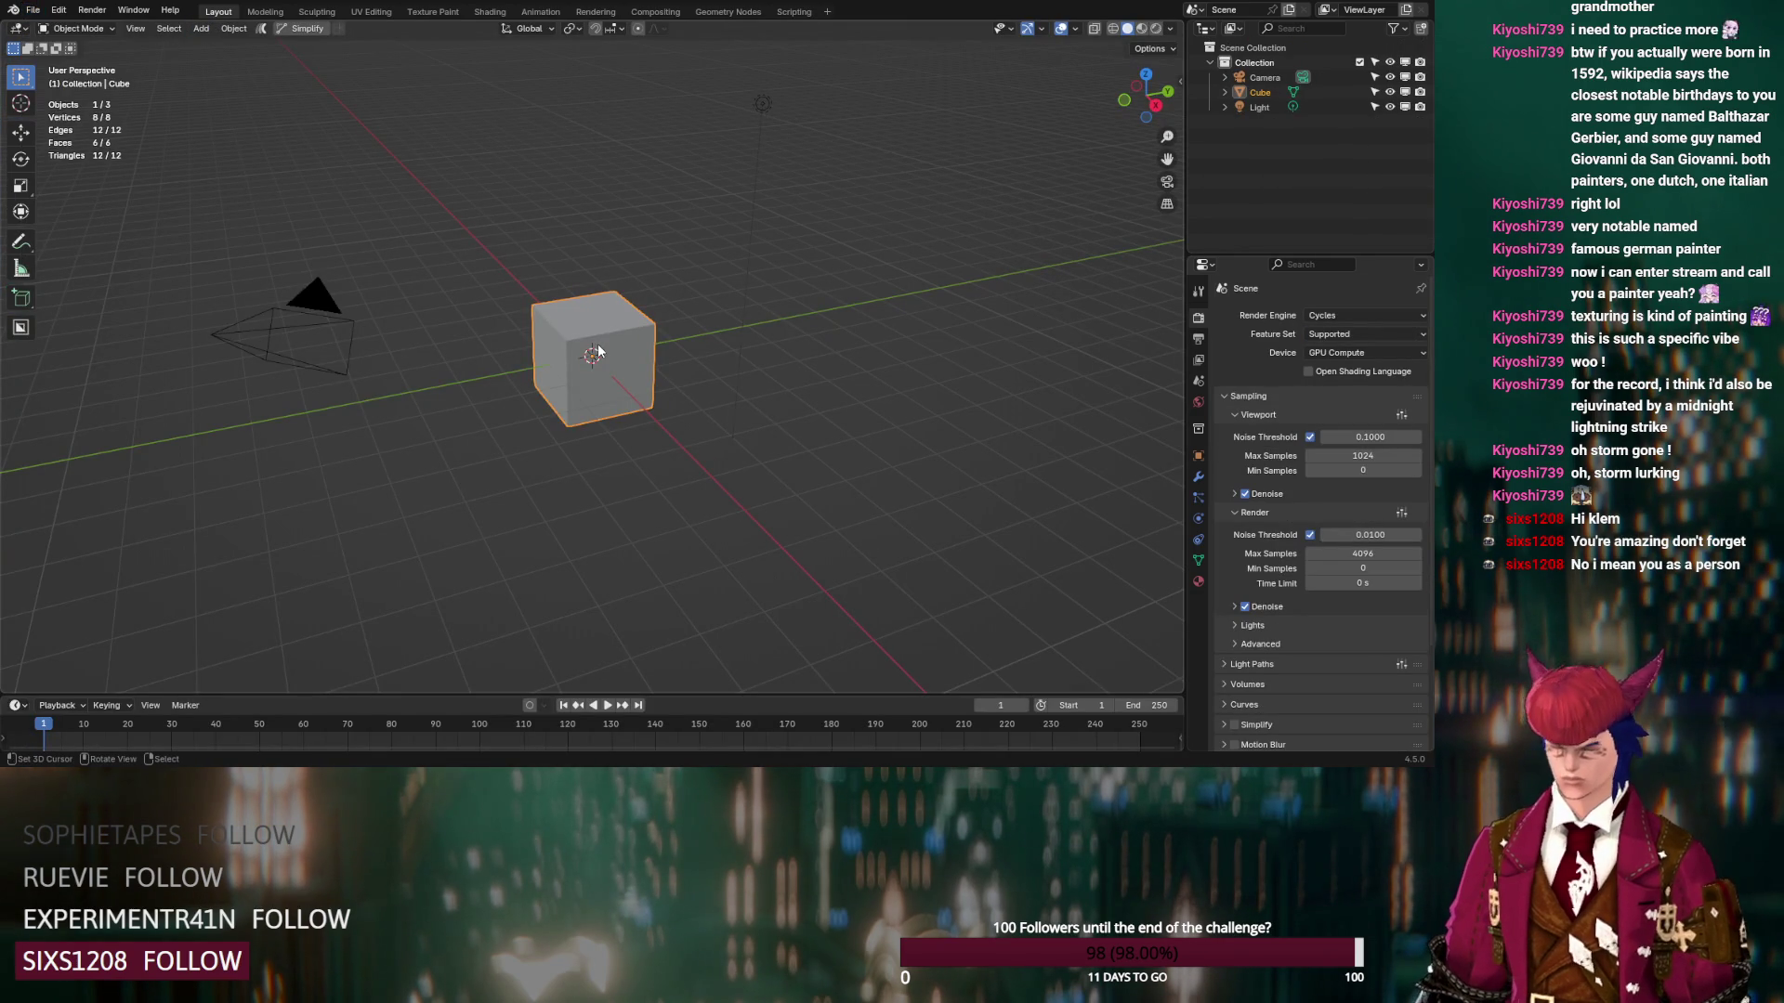
Delete the default cube, camera and light to leave an empty scene
key("a")
key("Delete")
left_click(51, 28)
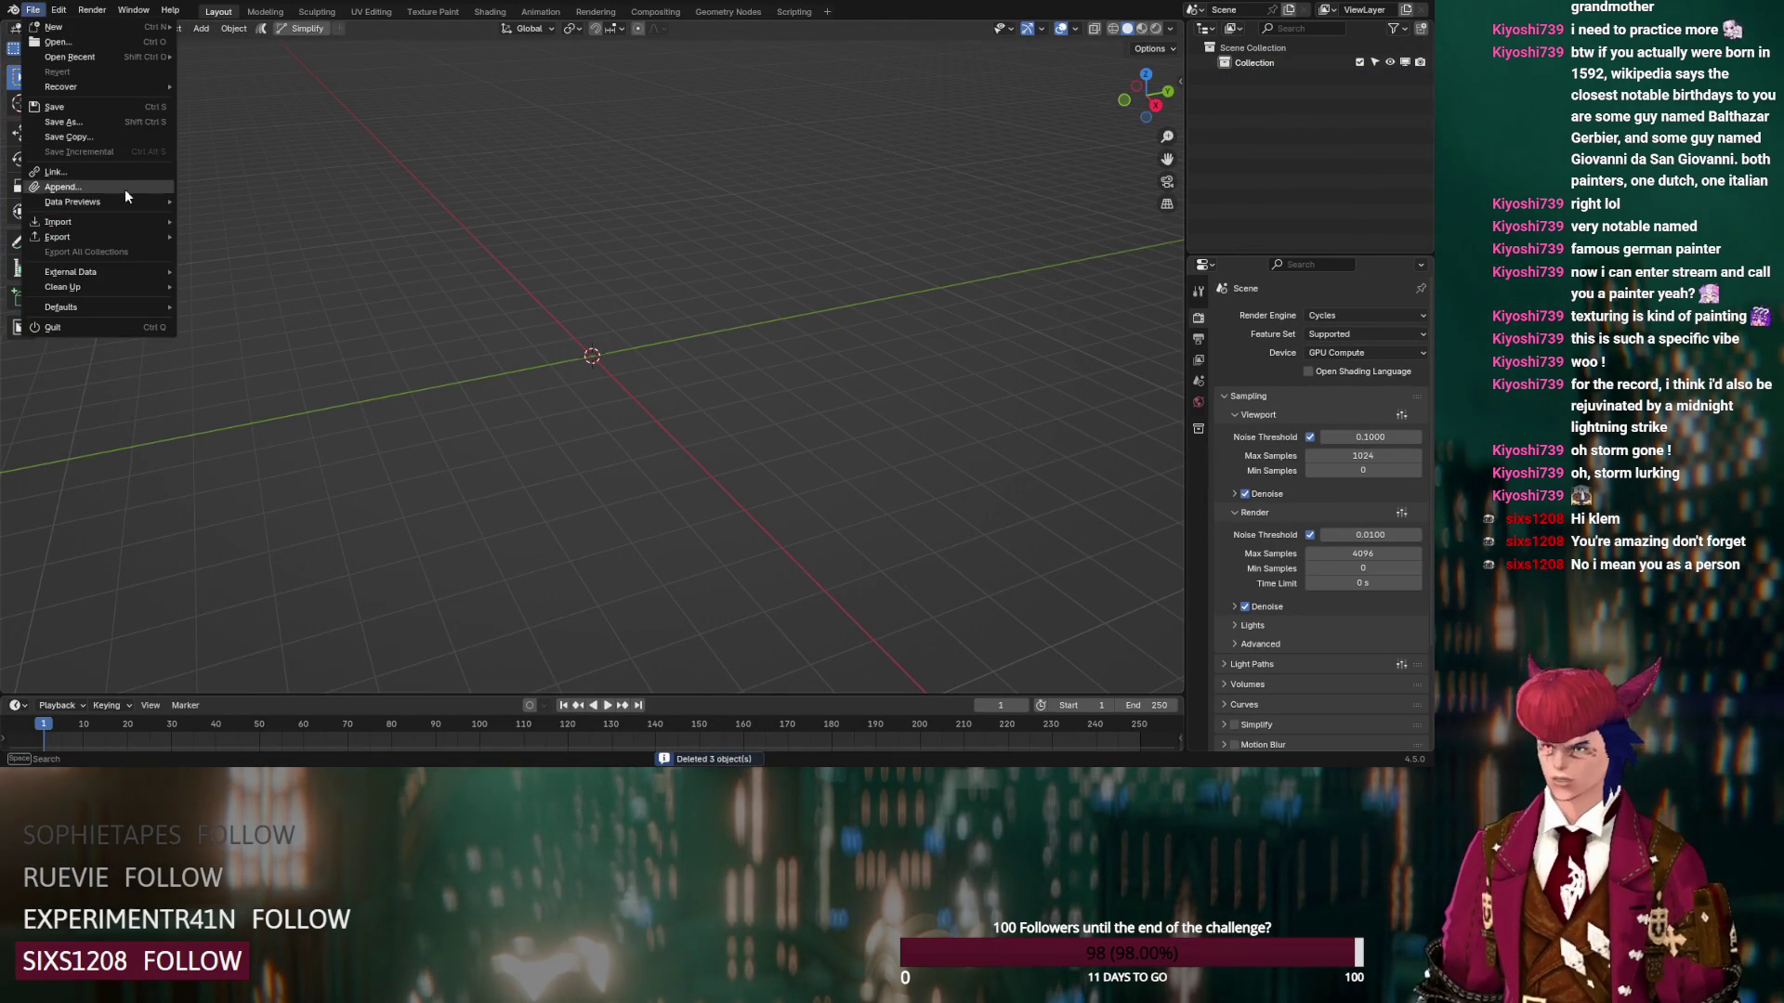
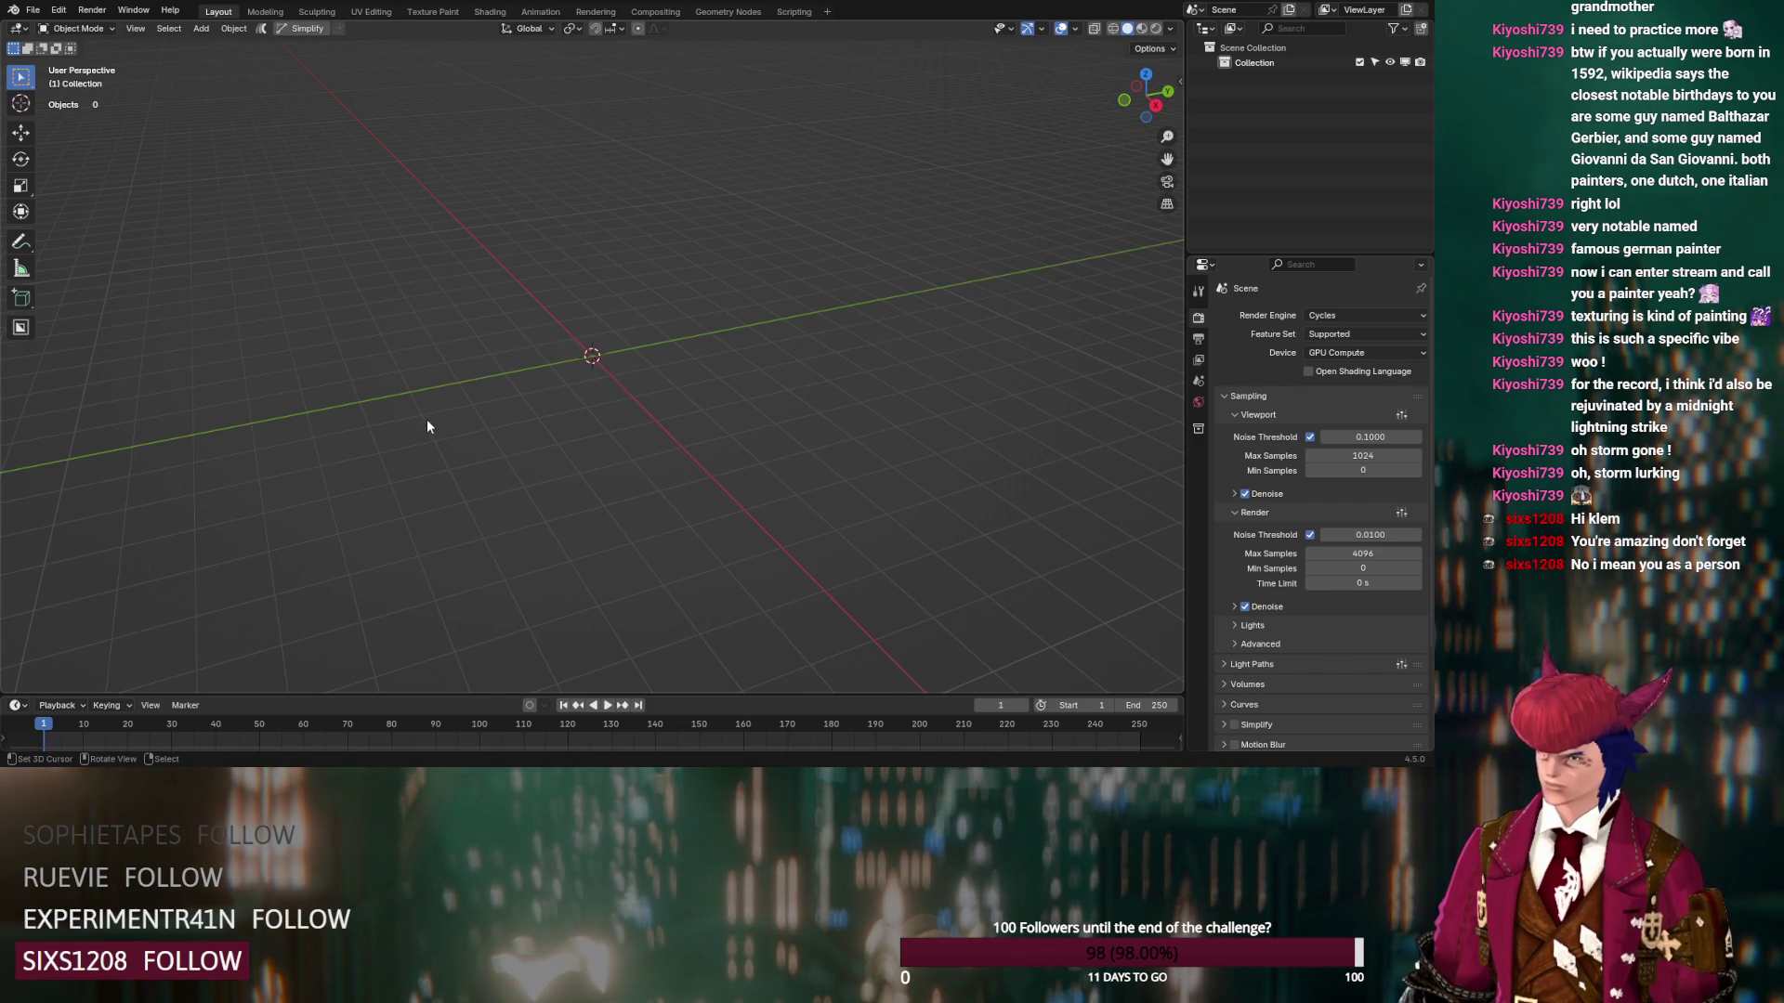
Bring the Klemm character model into the scene and preview it in Rendered shading
key("ctrl+z")
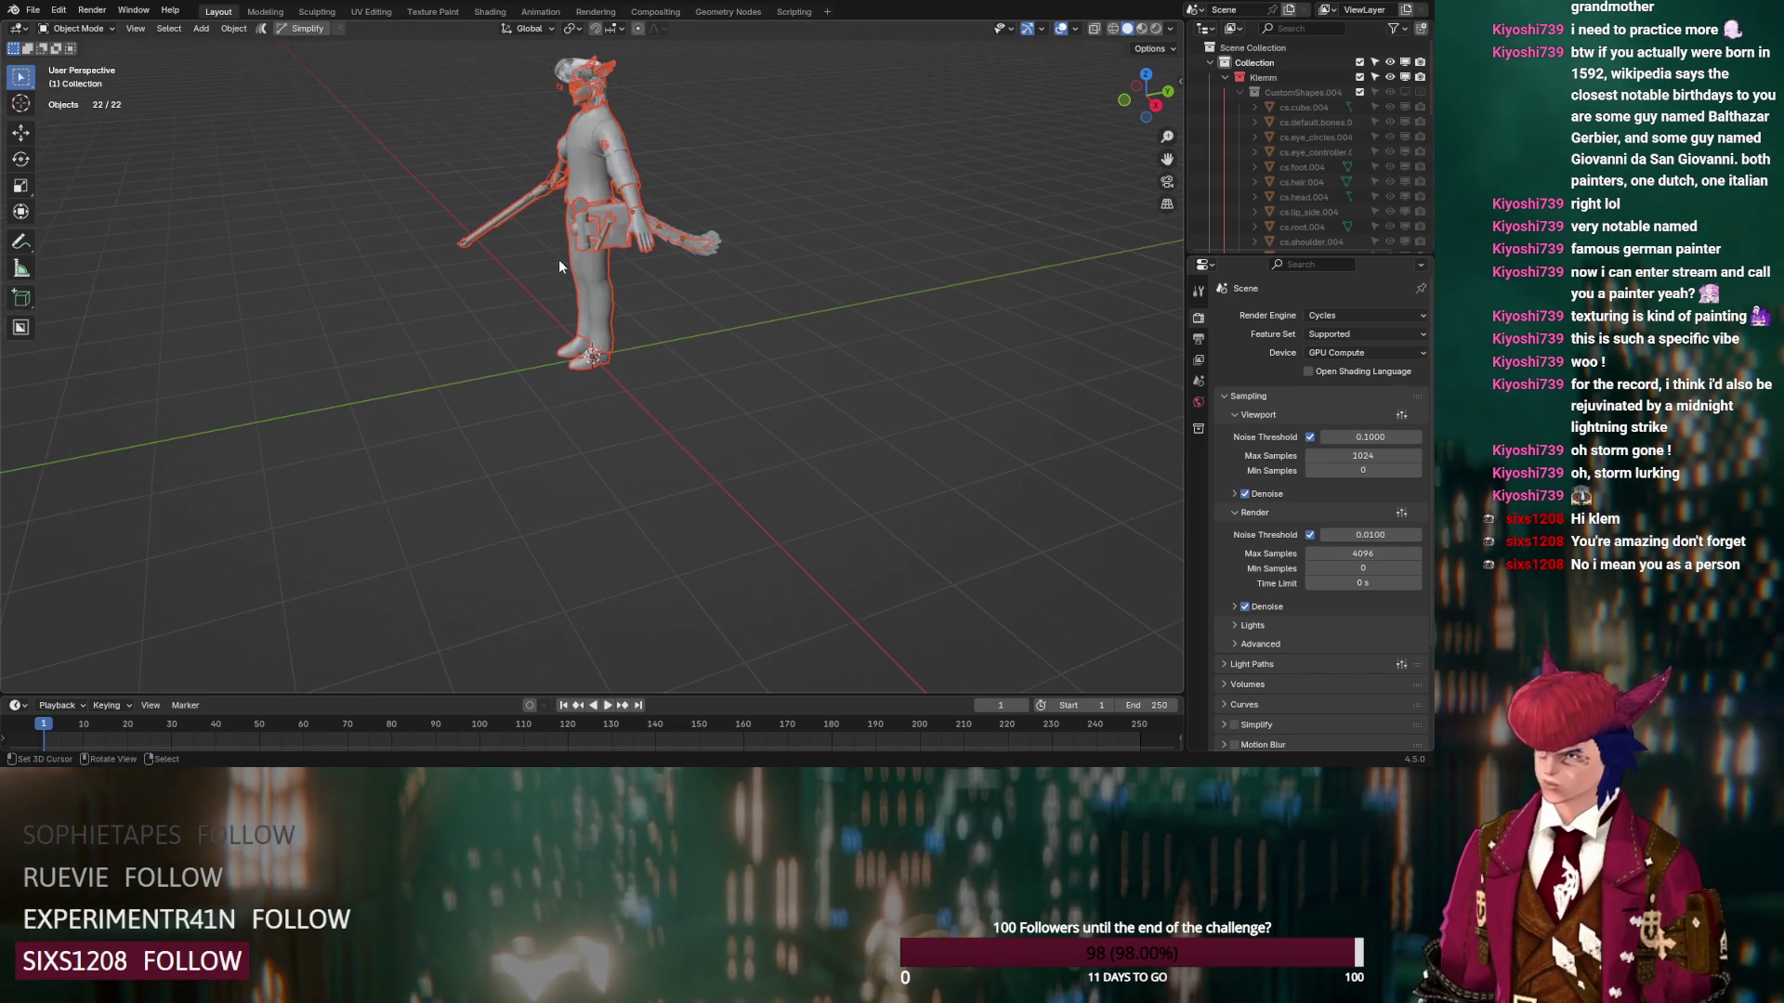
scroll(567, 446, "up", 4)
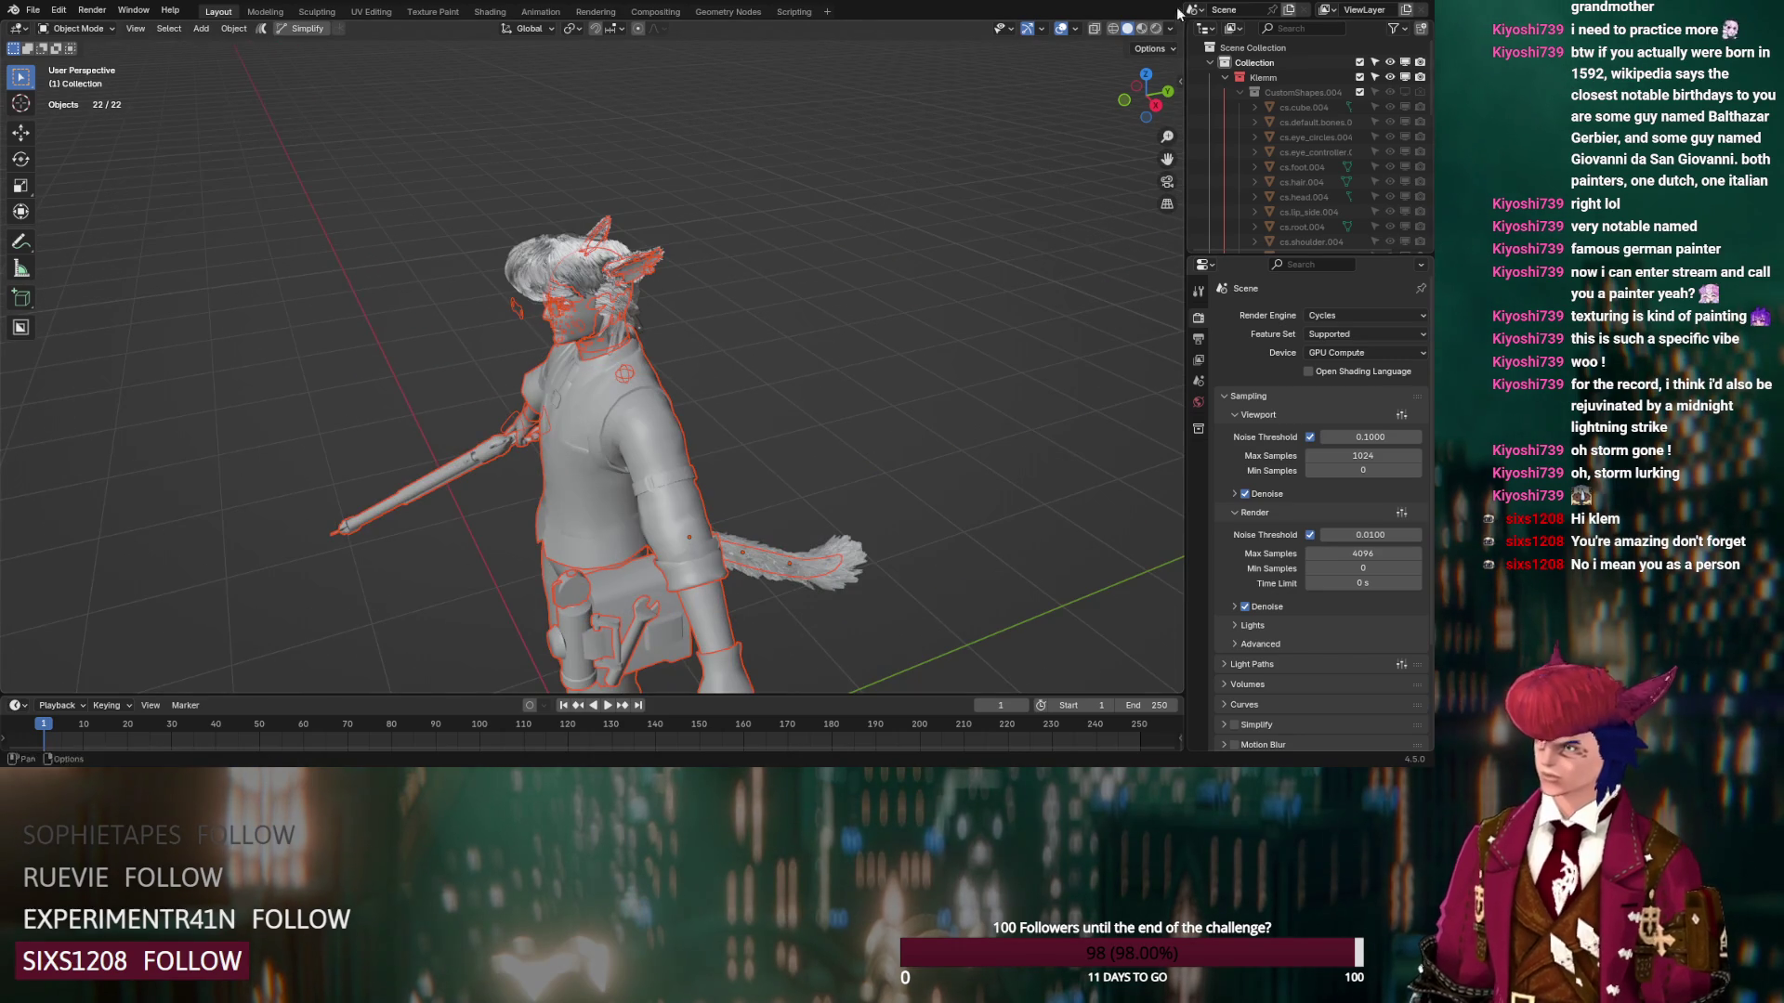
left_click(1157, 28)
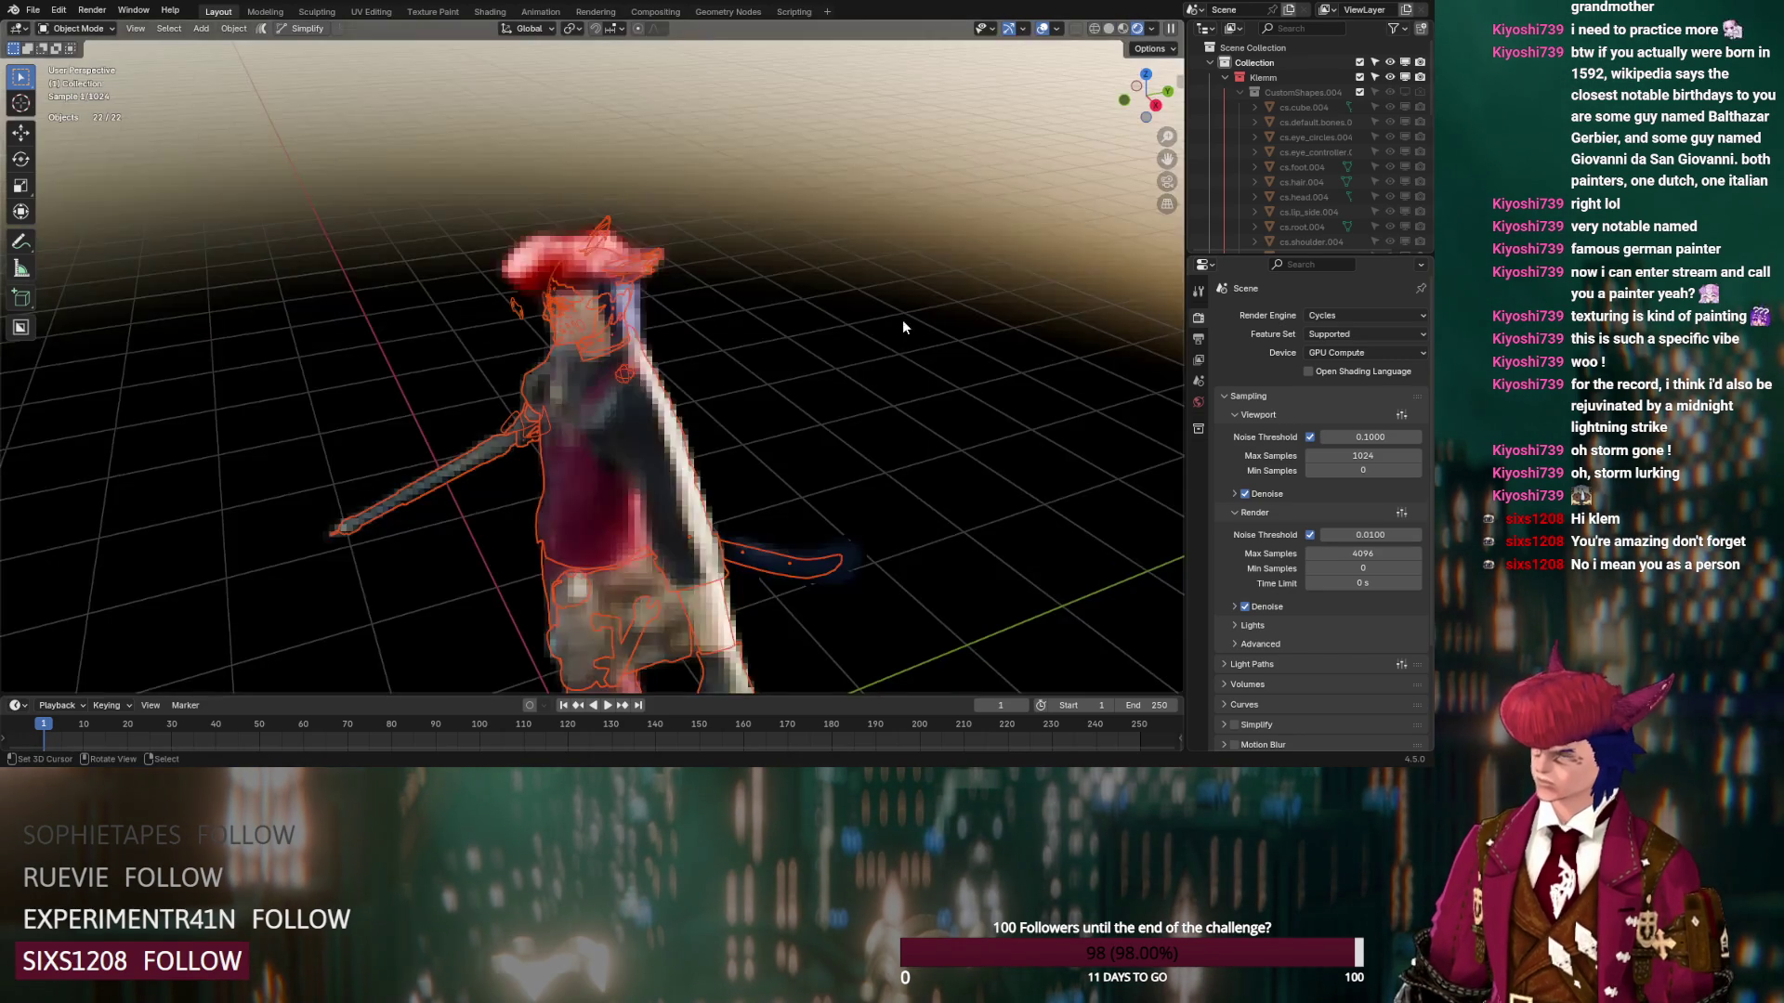
scroll(545, 288, "up", 2)
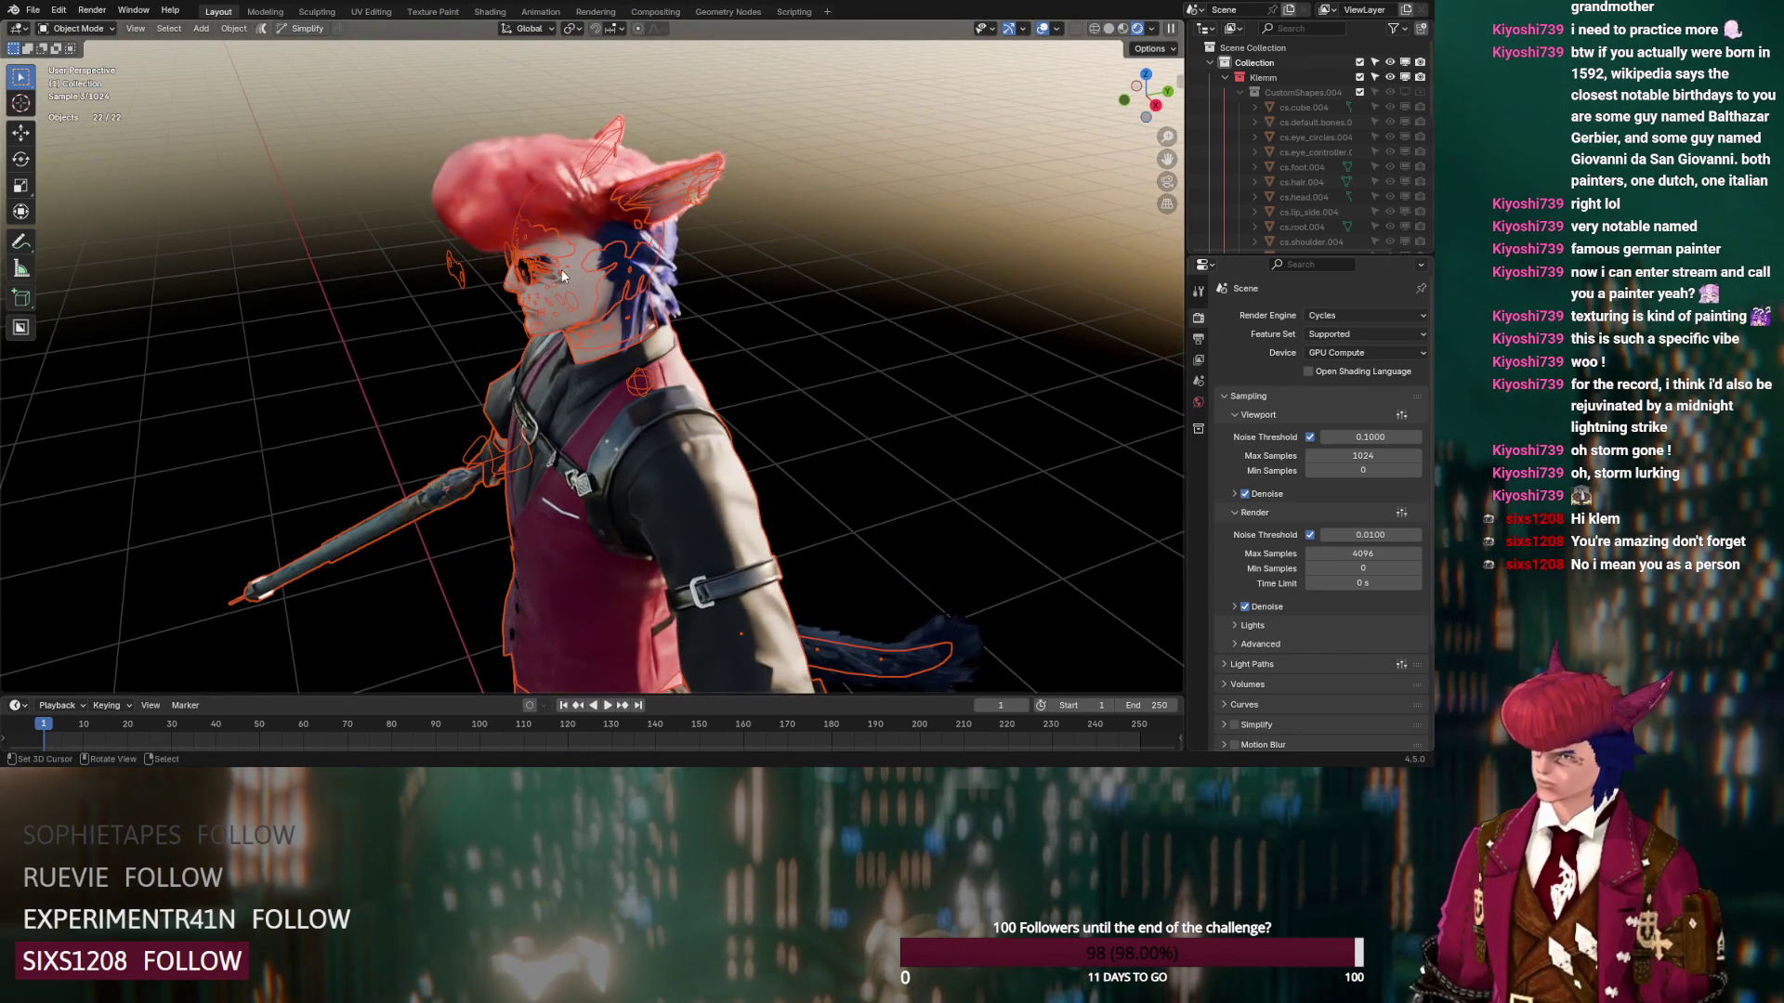
Set the World lighting strength to 0
left_click(1199, 401)
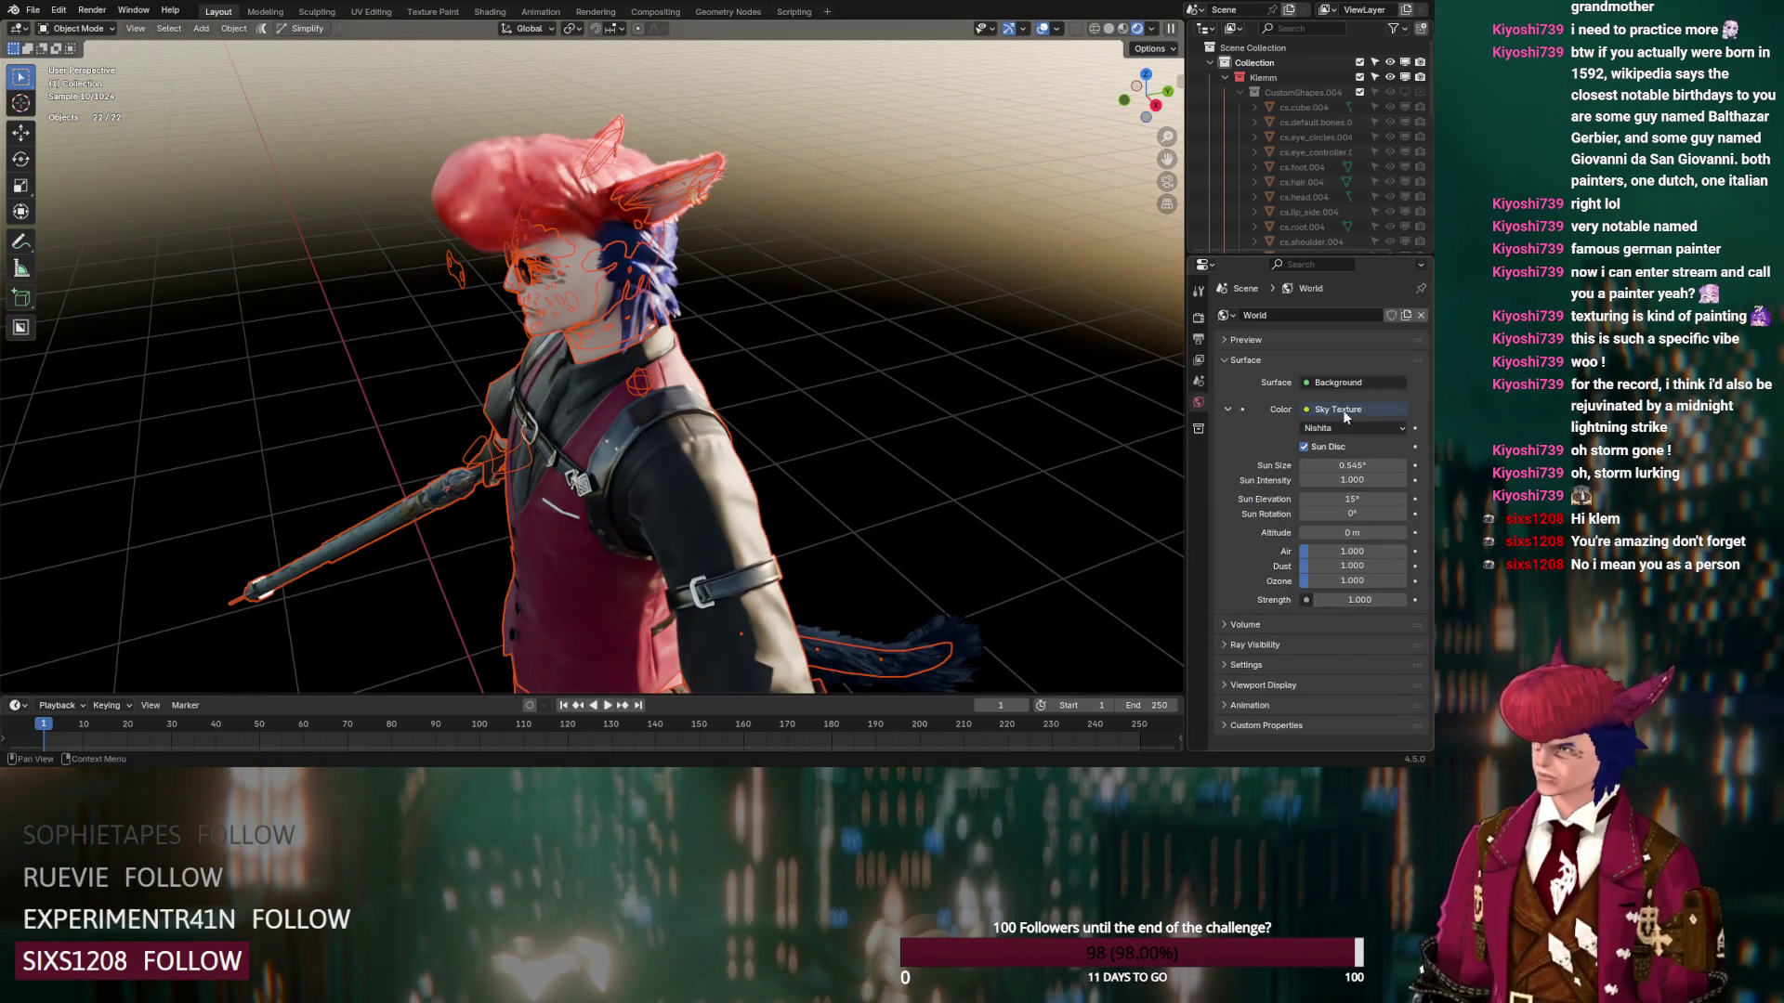
left_click(1359, 599)
type("0")
key("Return")
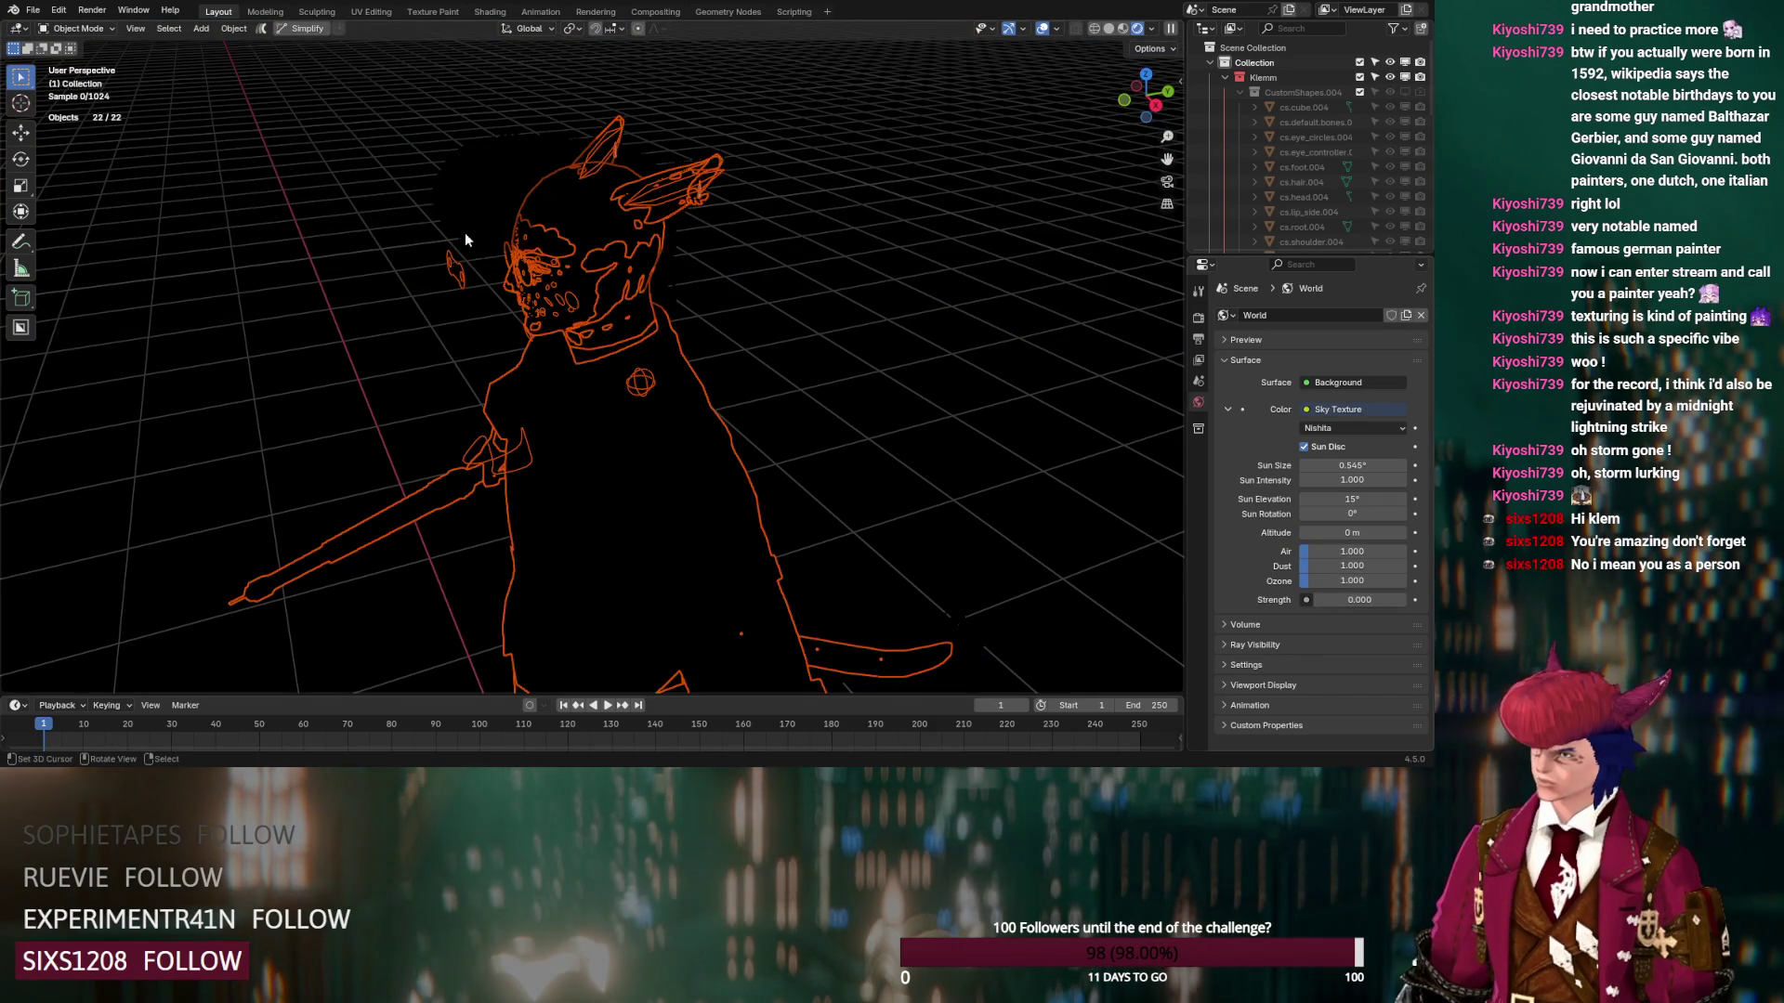
key("shift+a")
Add a spot light, rotate it around the Y axis and move it down-left
mouse_move(571, 289)
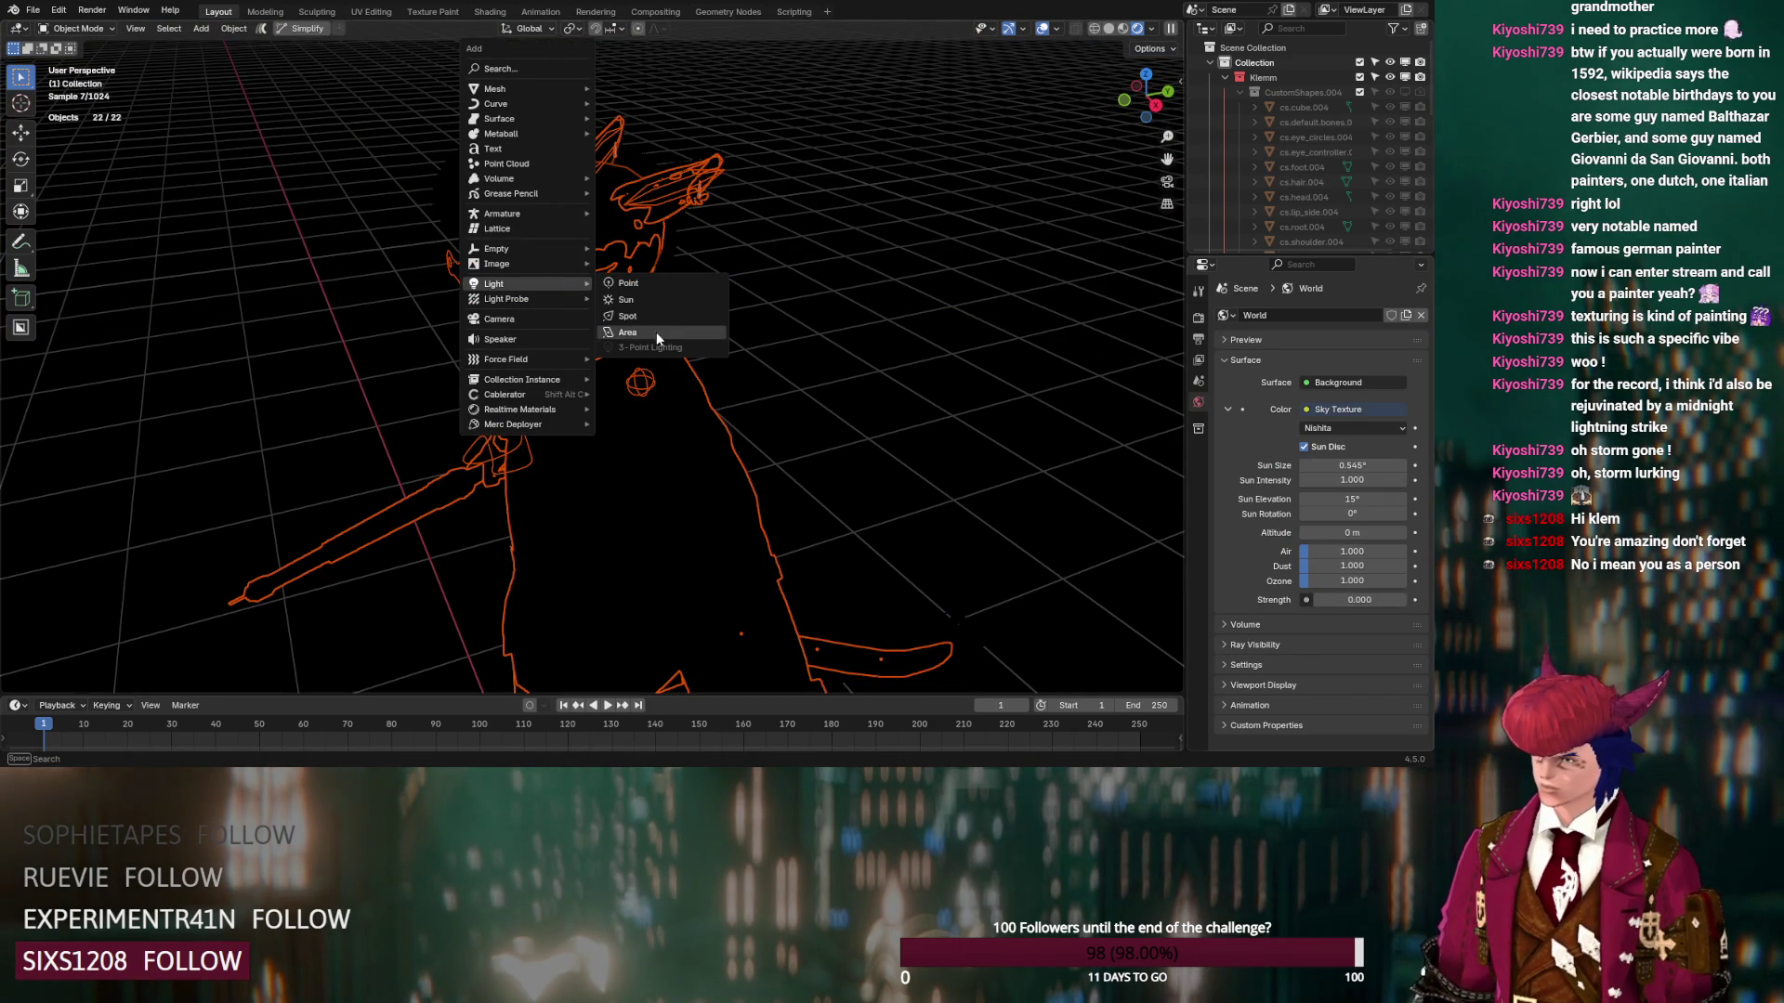
left_click(655, 319)
mouse_move(655, 320)
middle_mouse_down()
mouse_move(680, 355)
mouse_move(771, 346)
middle_mouse_up()
key("r")
key("x")
key("y")
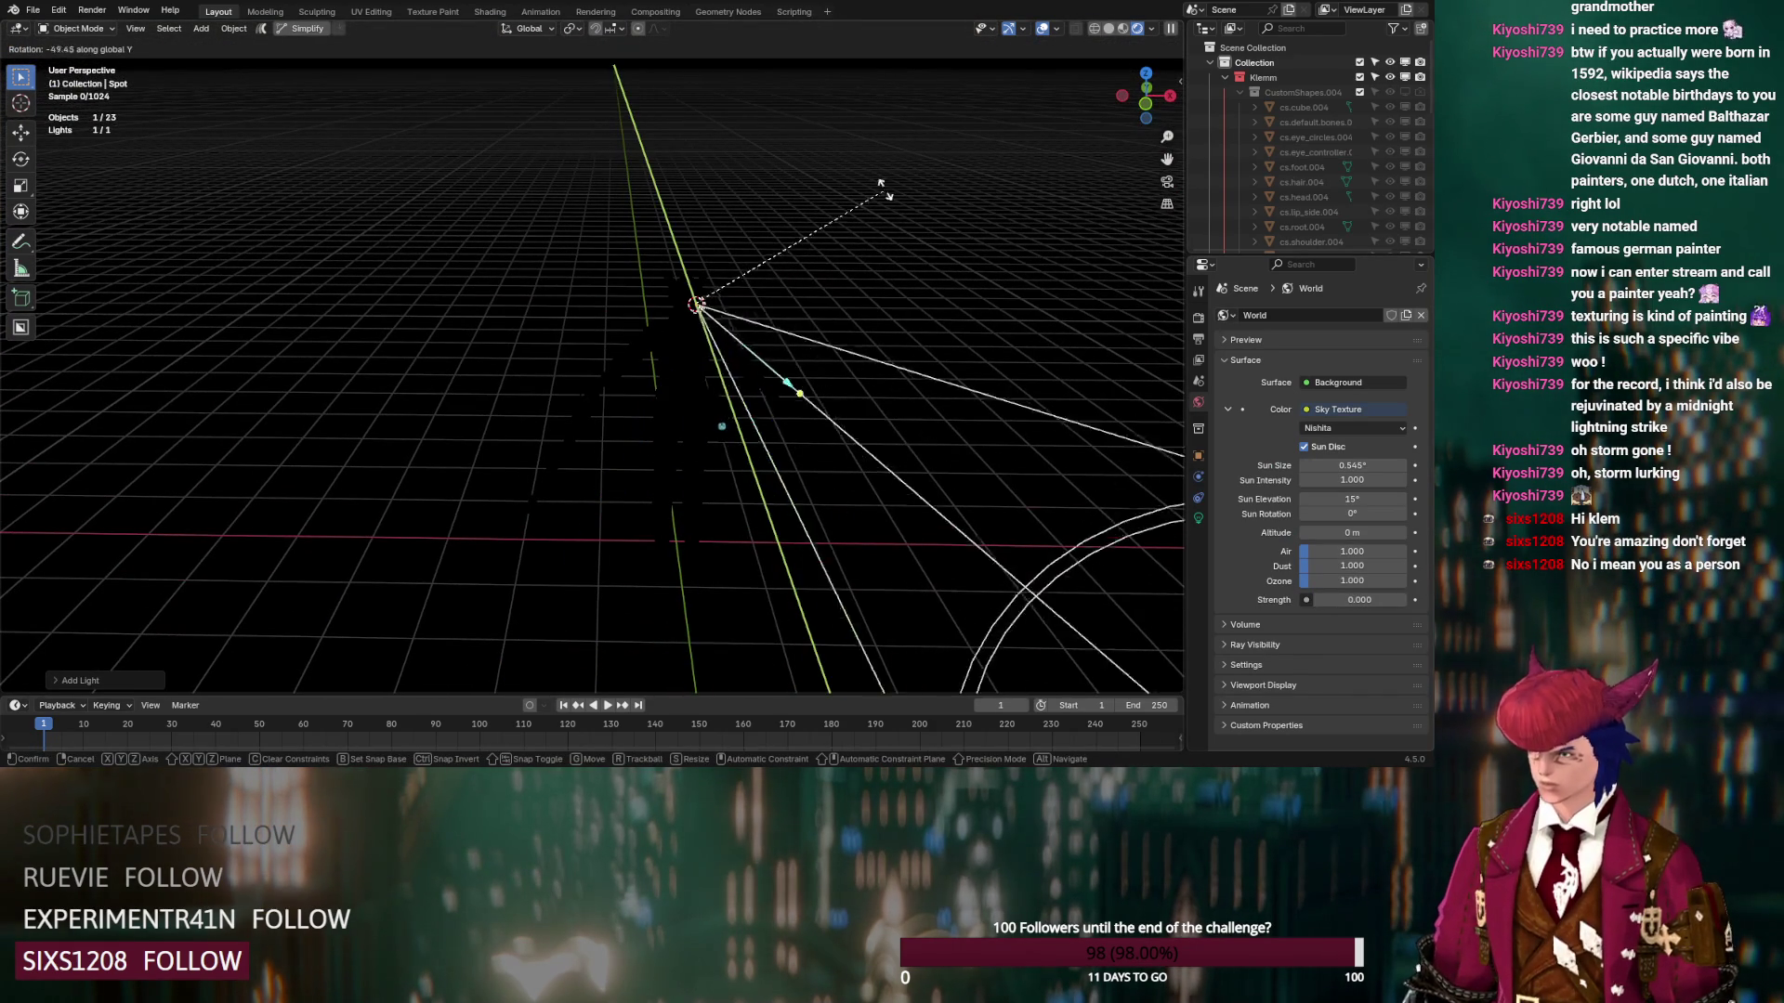
left_click(955, 271)
key("g")
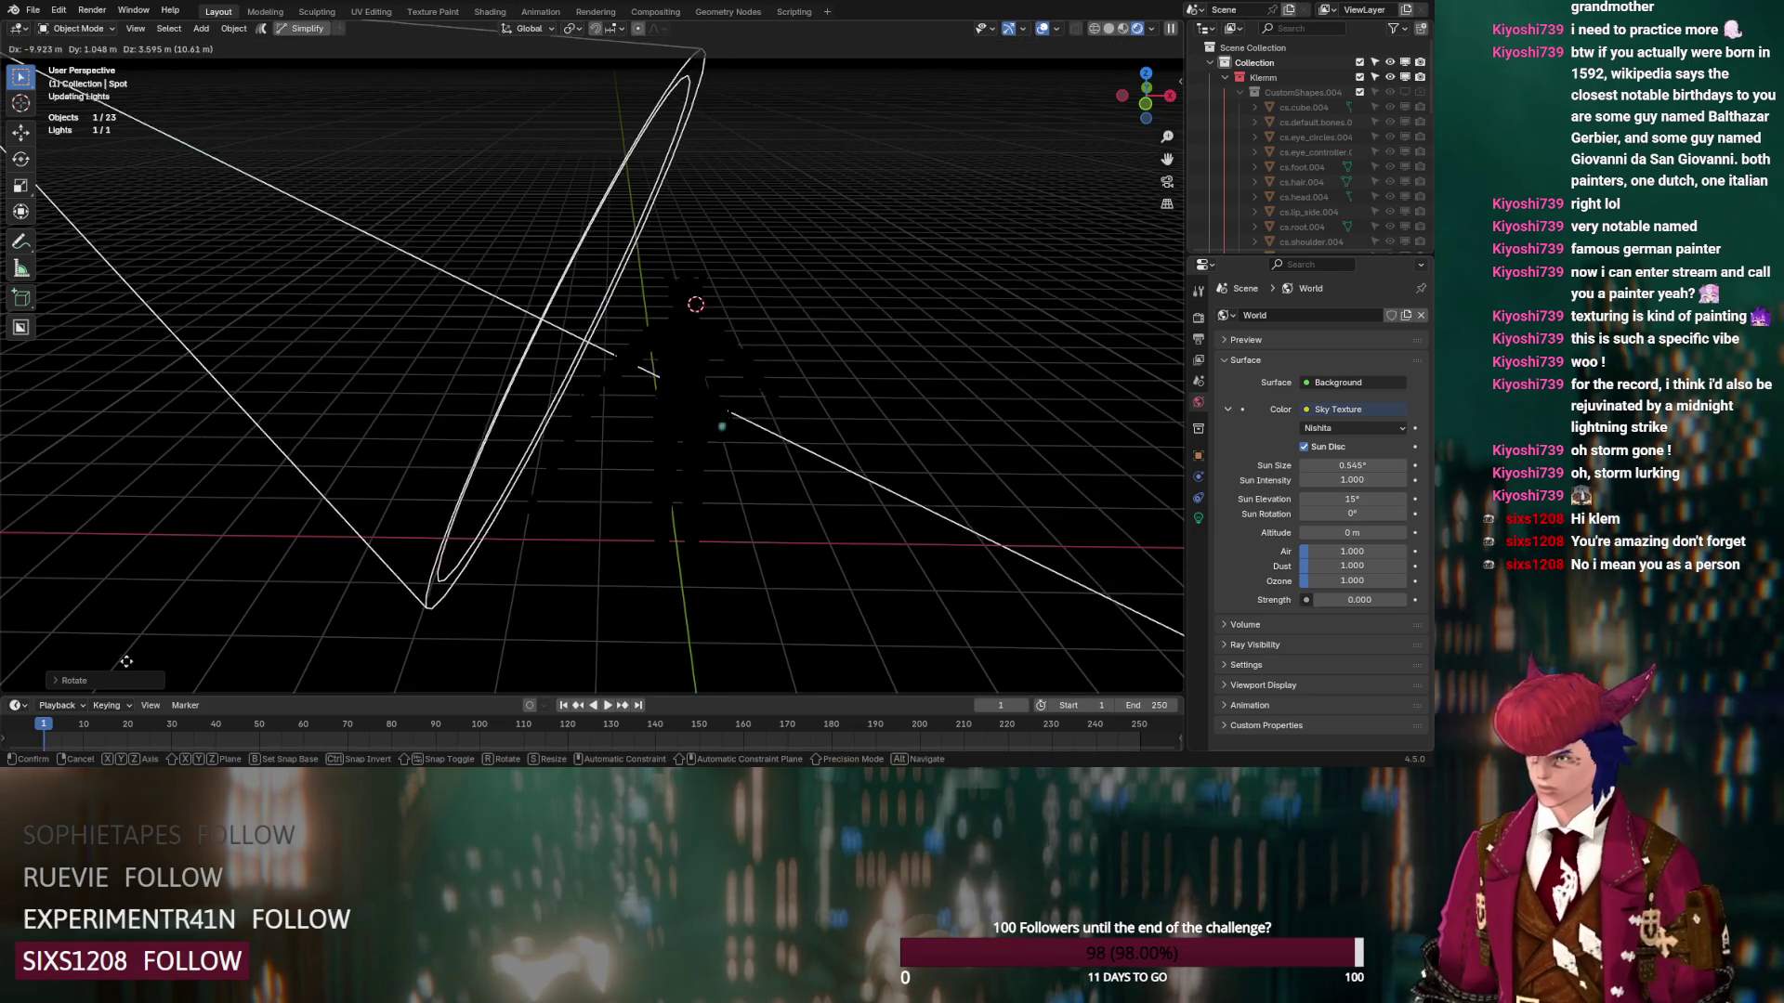
left_click(80, 690)
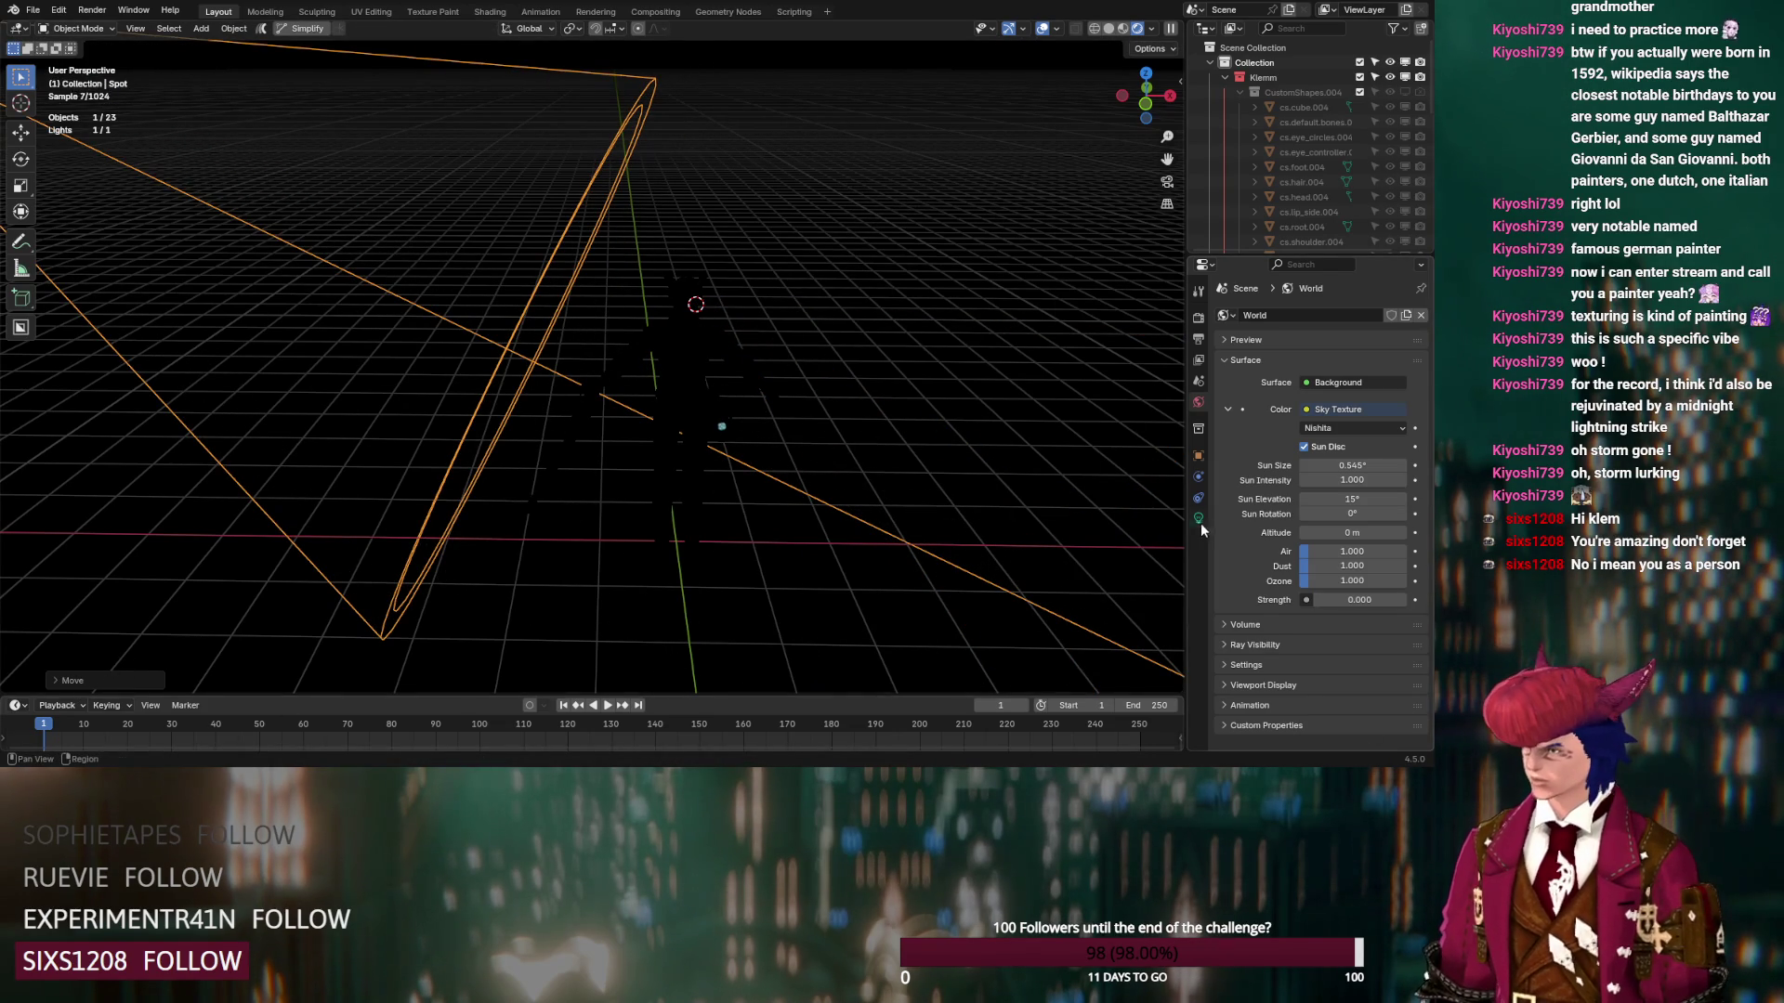
Raise the spot light's power to 5000 W
left_click(1200, 519)
left_click(1347, 445)
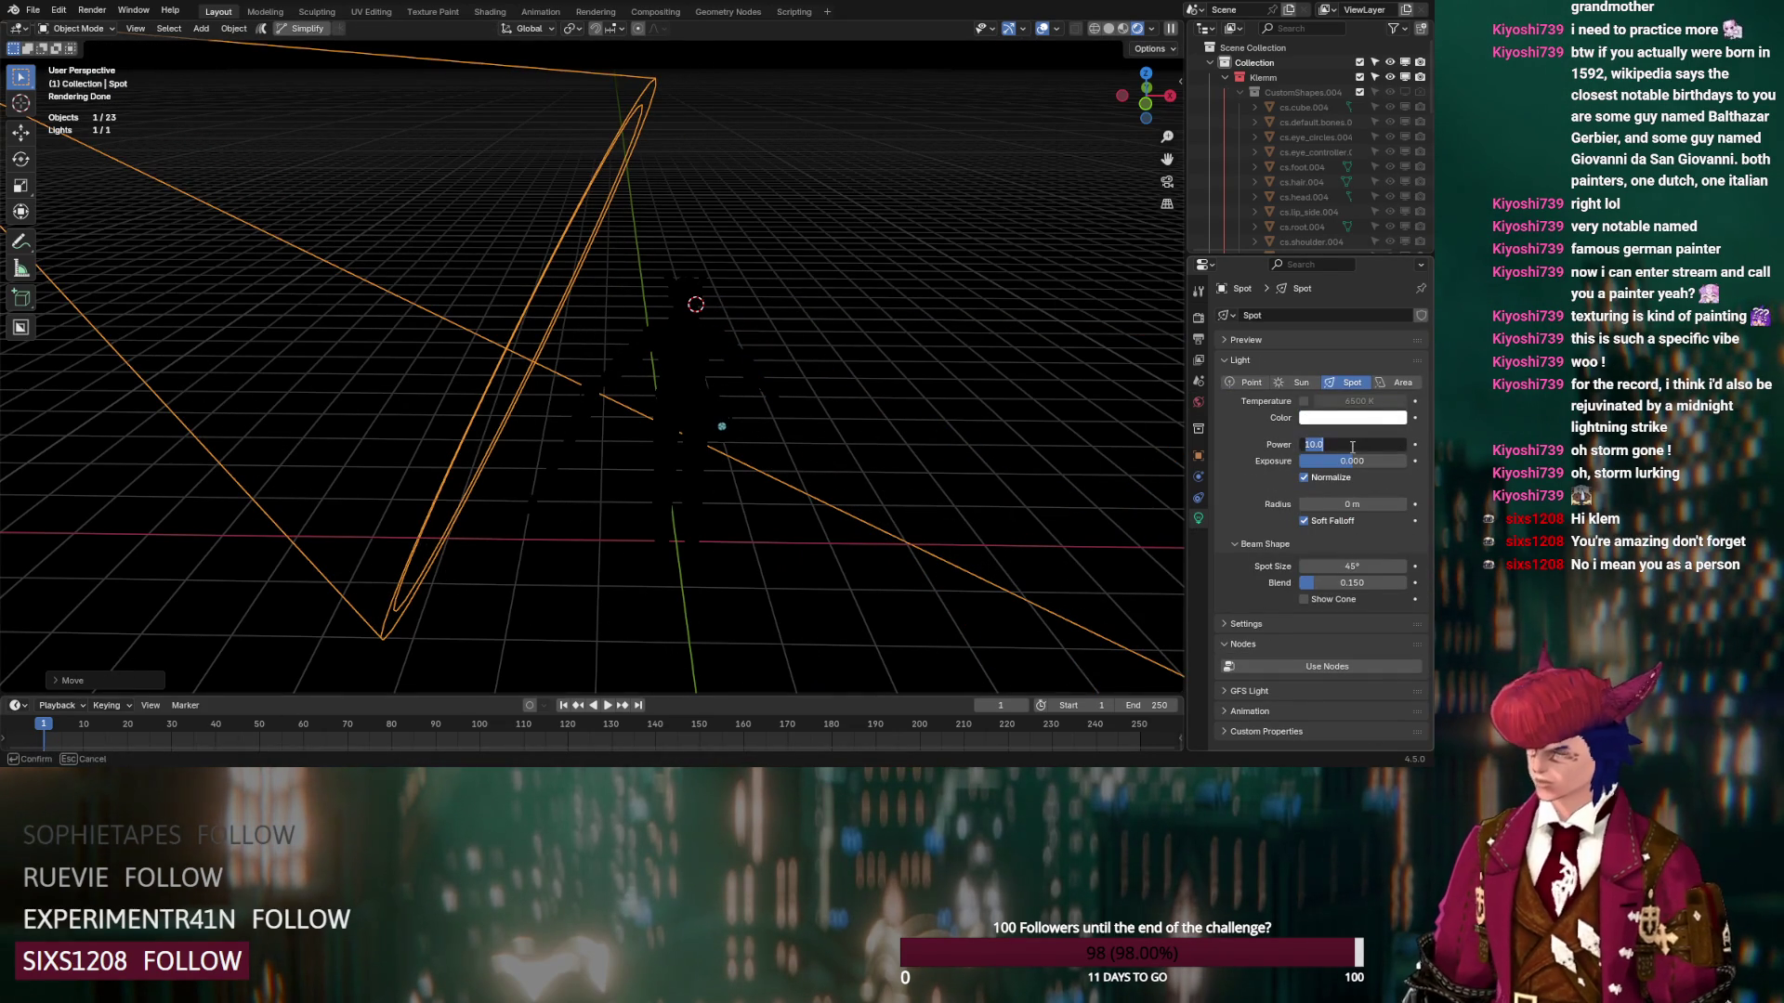
type("500.000")
key("Return")
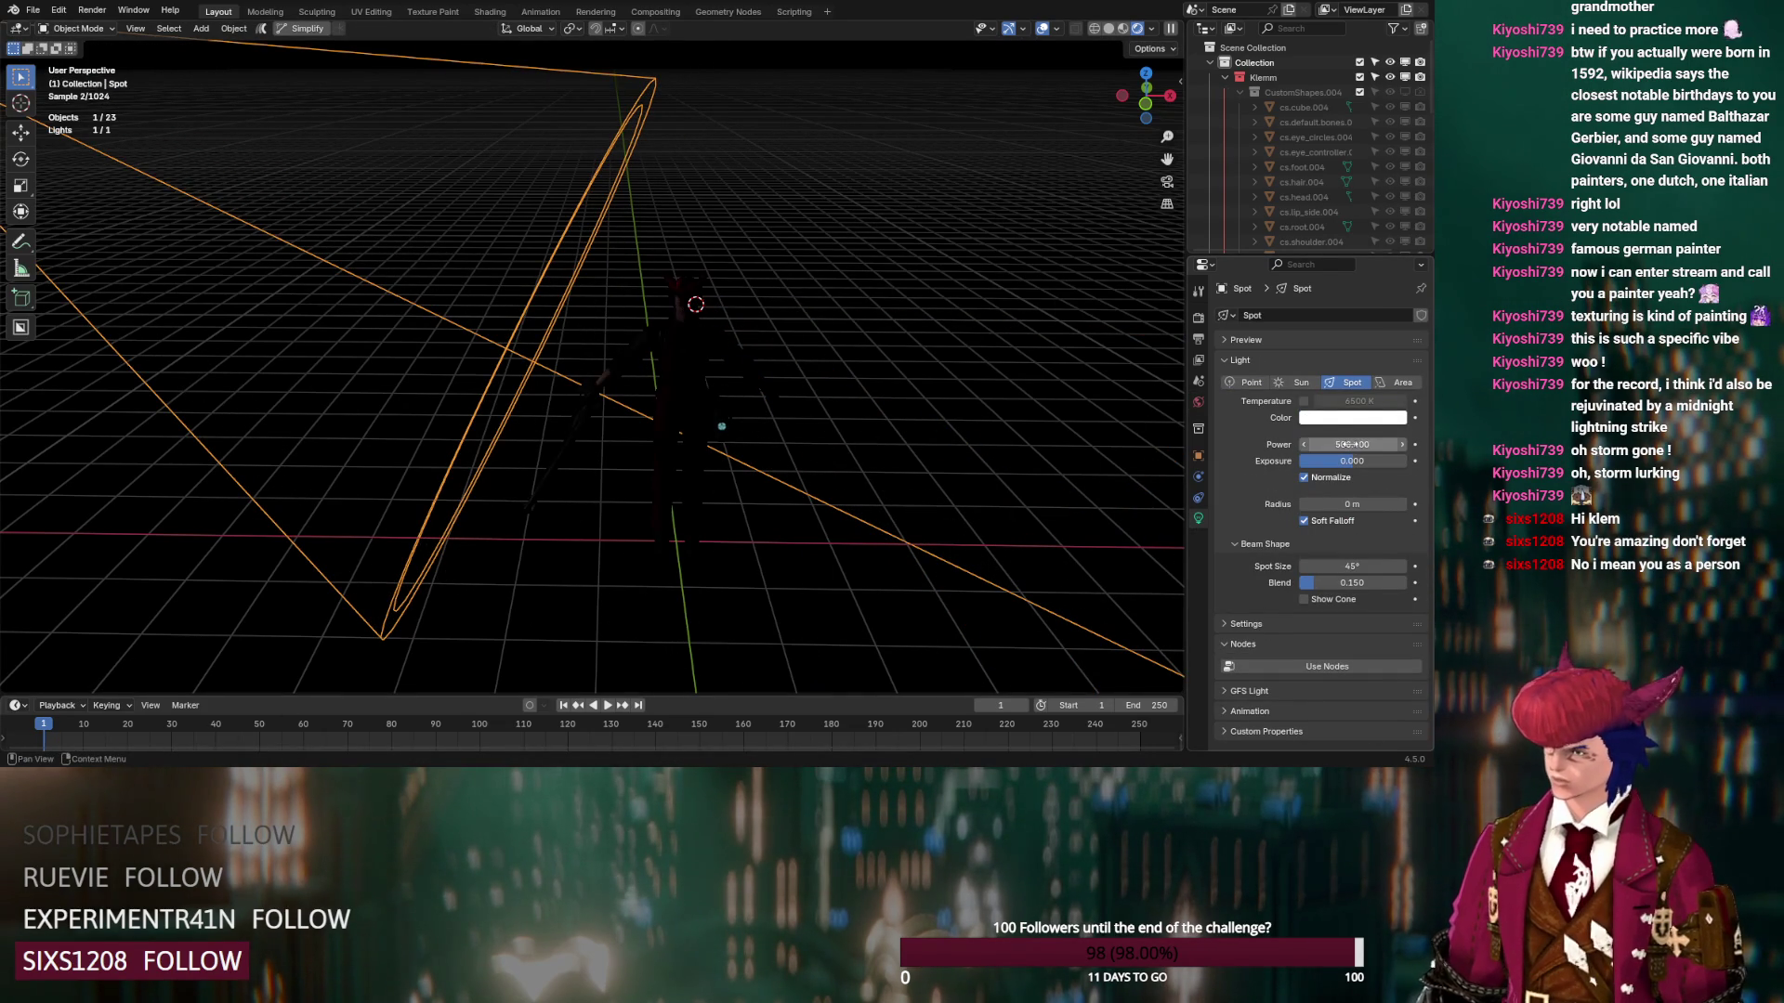
scroll(993, 369, "down", 3)
key("g")
key("Return")
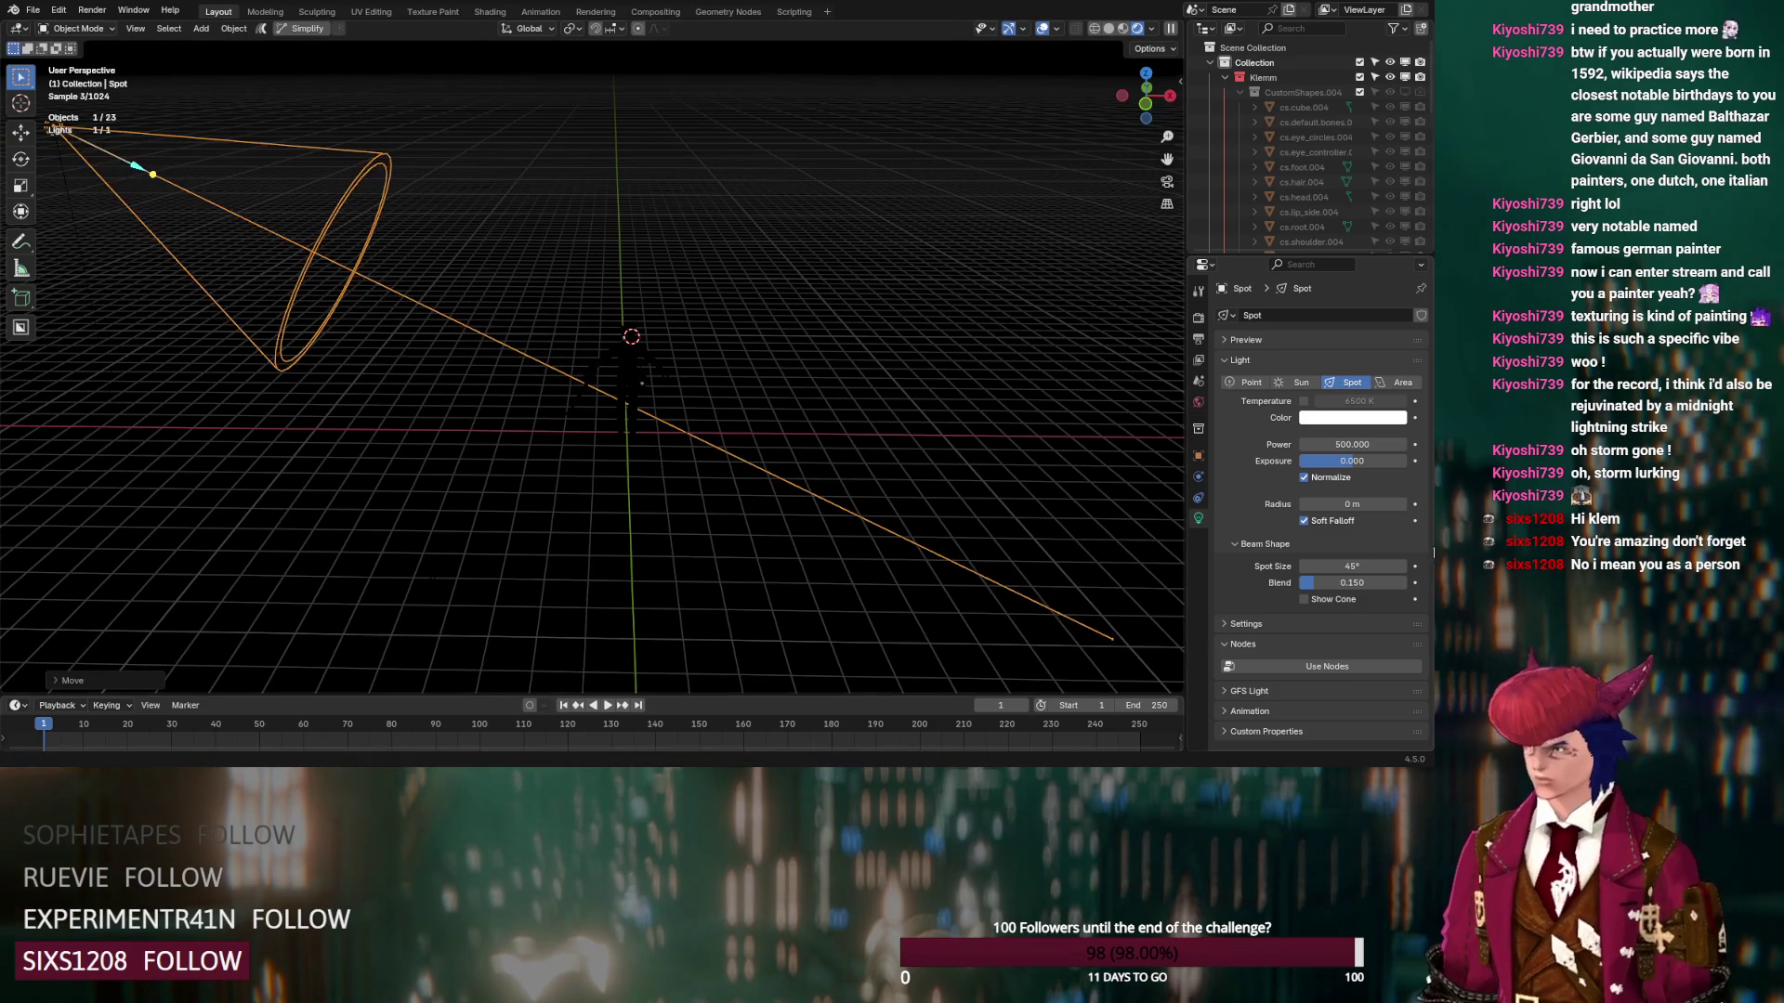
left_click(1338, 444)
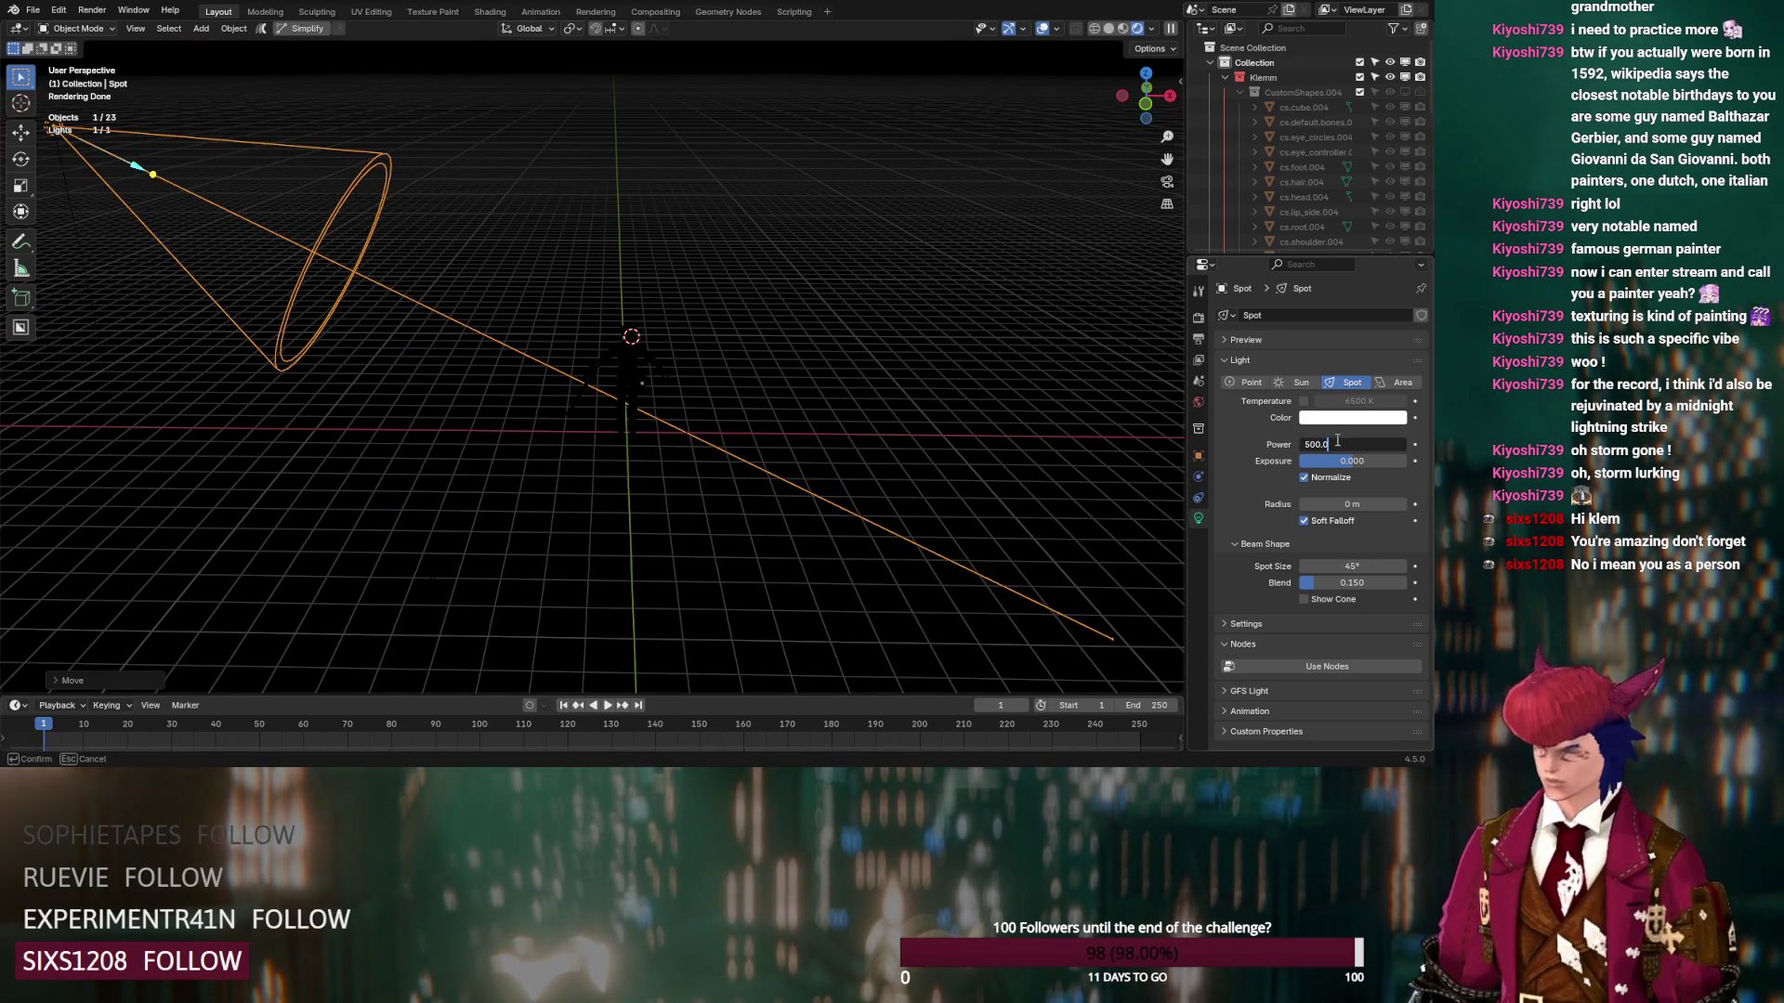
type("5000.000")
key("Return")
scroll(803, 465, "up", 5)
Boost the spot light's exposure, settling at about 4.9
mouse_move(803, 466)
middle_mouse_down()
mouse_move(656, 465)
mouse_move(632, 504)
middle_mouse_up()
left_click_drag(1388, 461, 1410, 466)
scroll(626, 396, "up", 5)
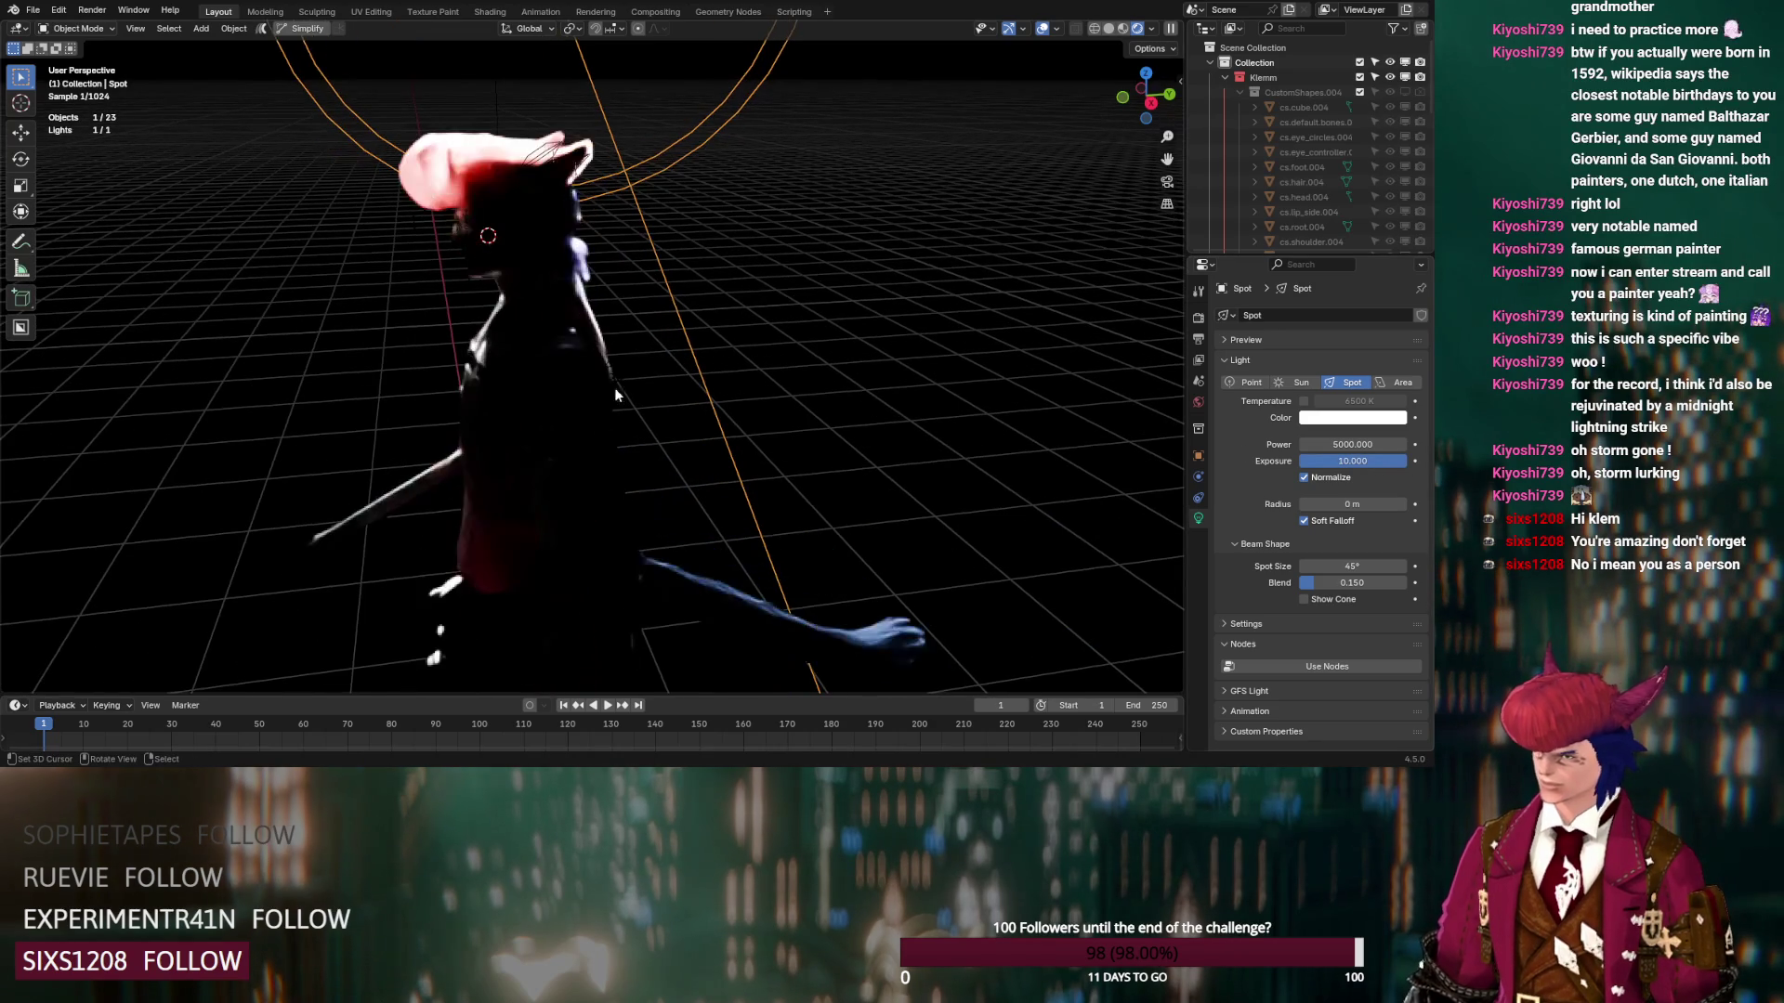
mouse_move(1365, 460)
left_mouse_down()
mouse_move(1339, 461)
mouse_move(1380, 459)
left_mouse_up()
left_click(537, 158)
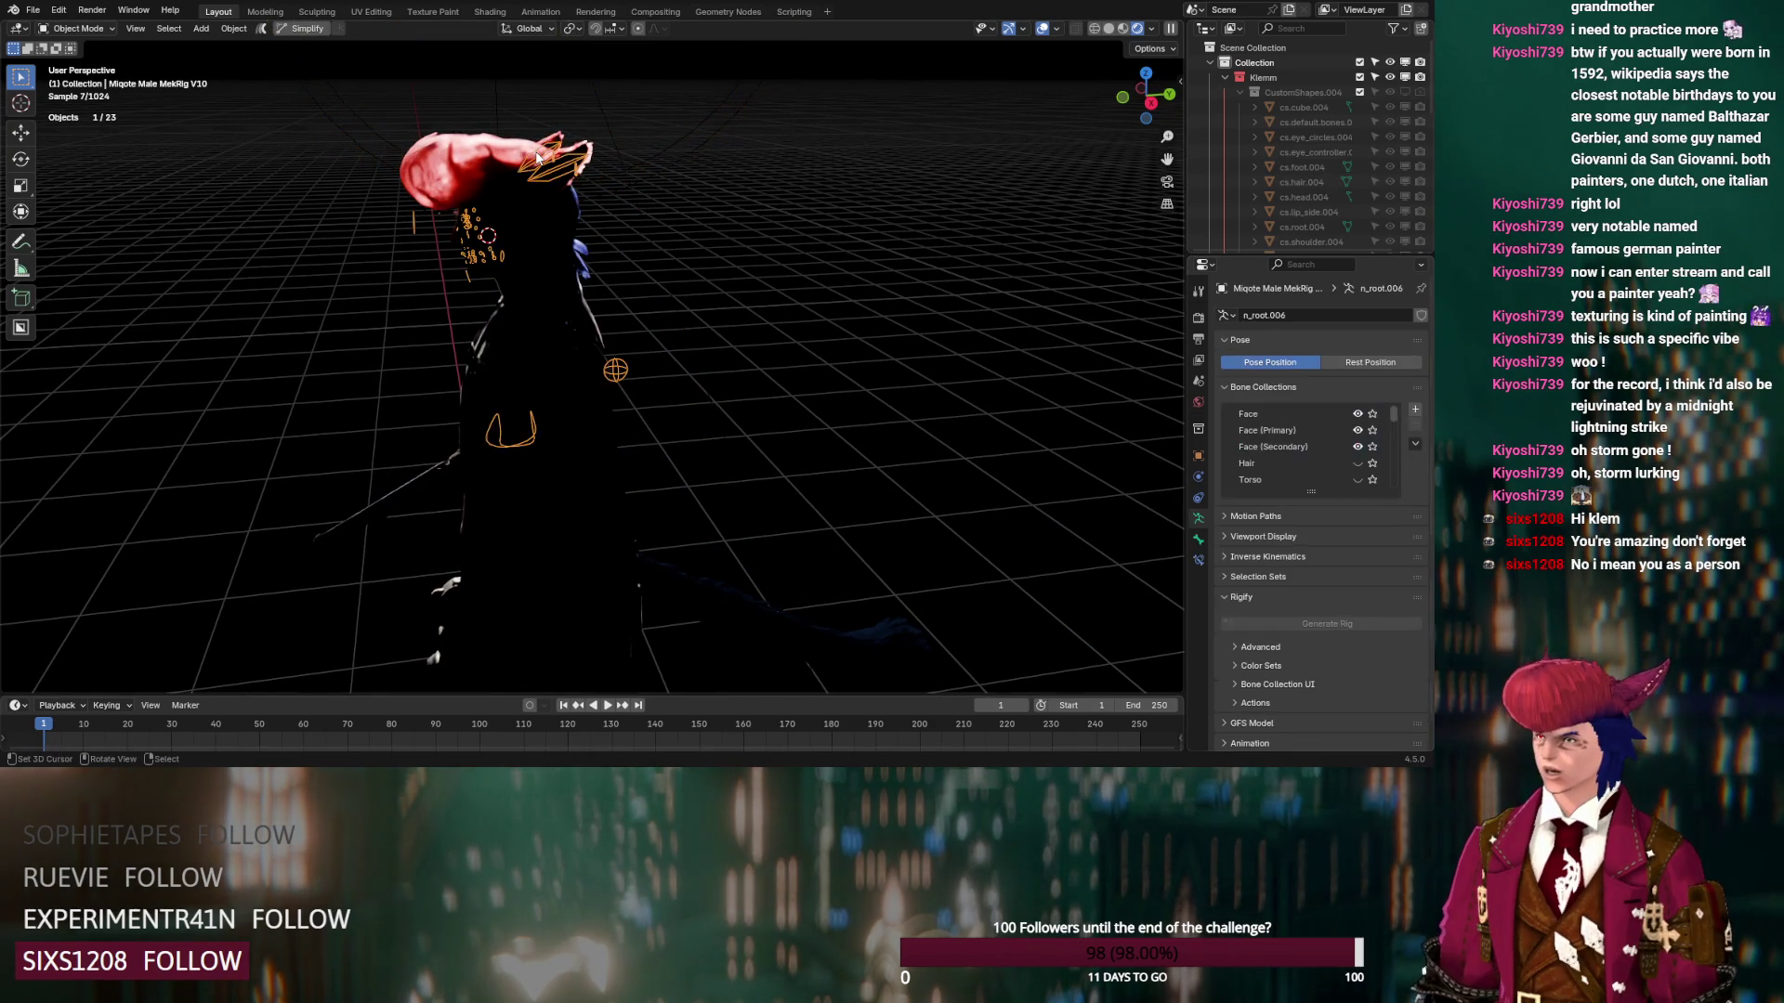
Check the rig's object transform settings and glance at the recent files list
left_click(1198, 455)
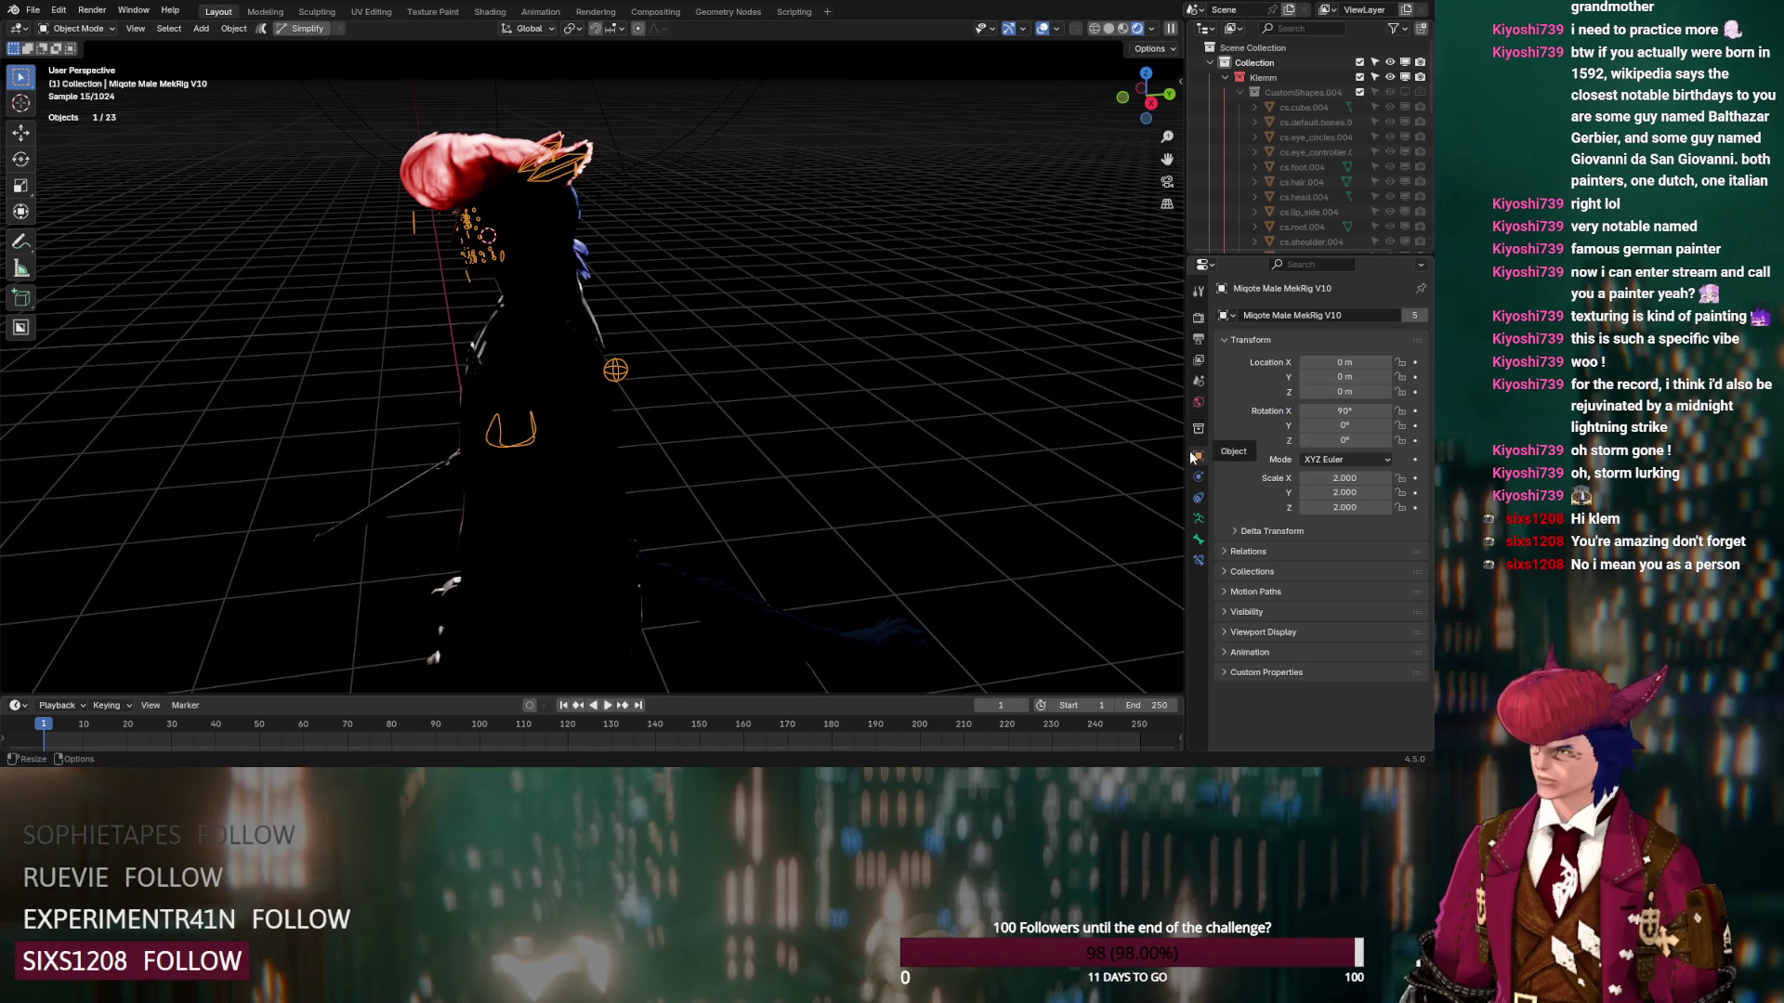
scroll(735, 437, "down", 5)
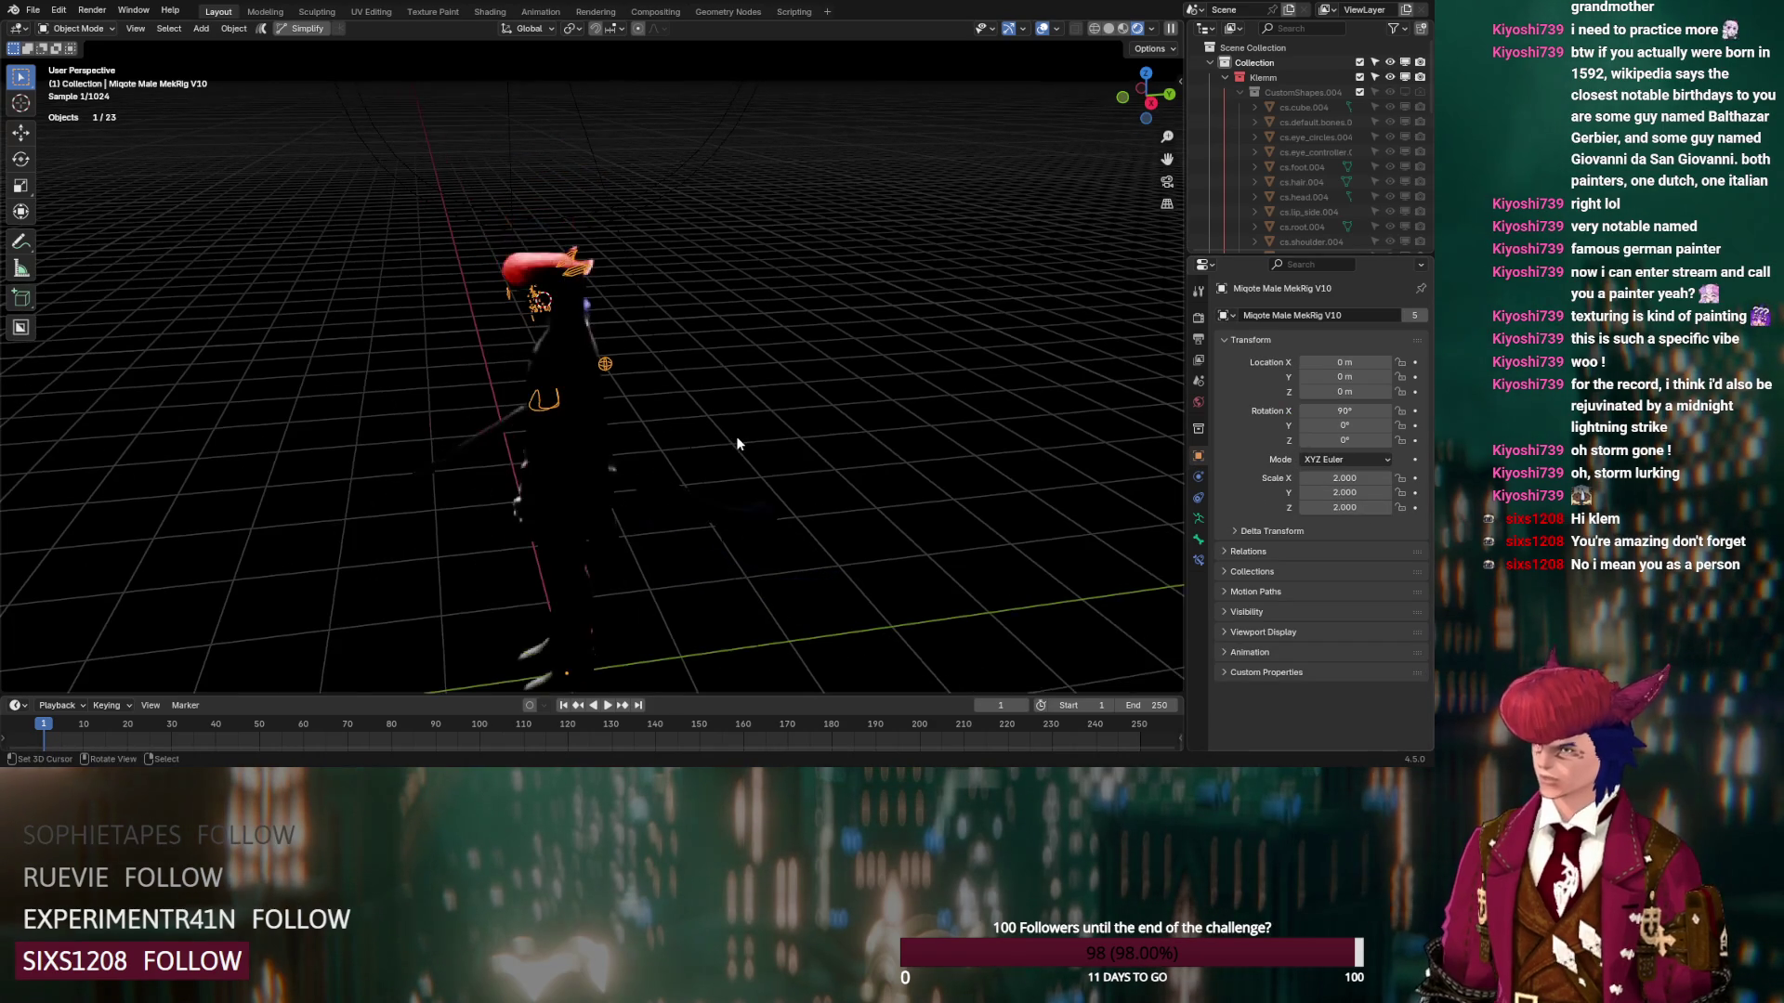
left_click(33, 9)
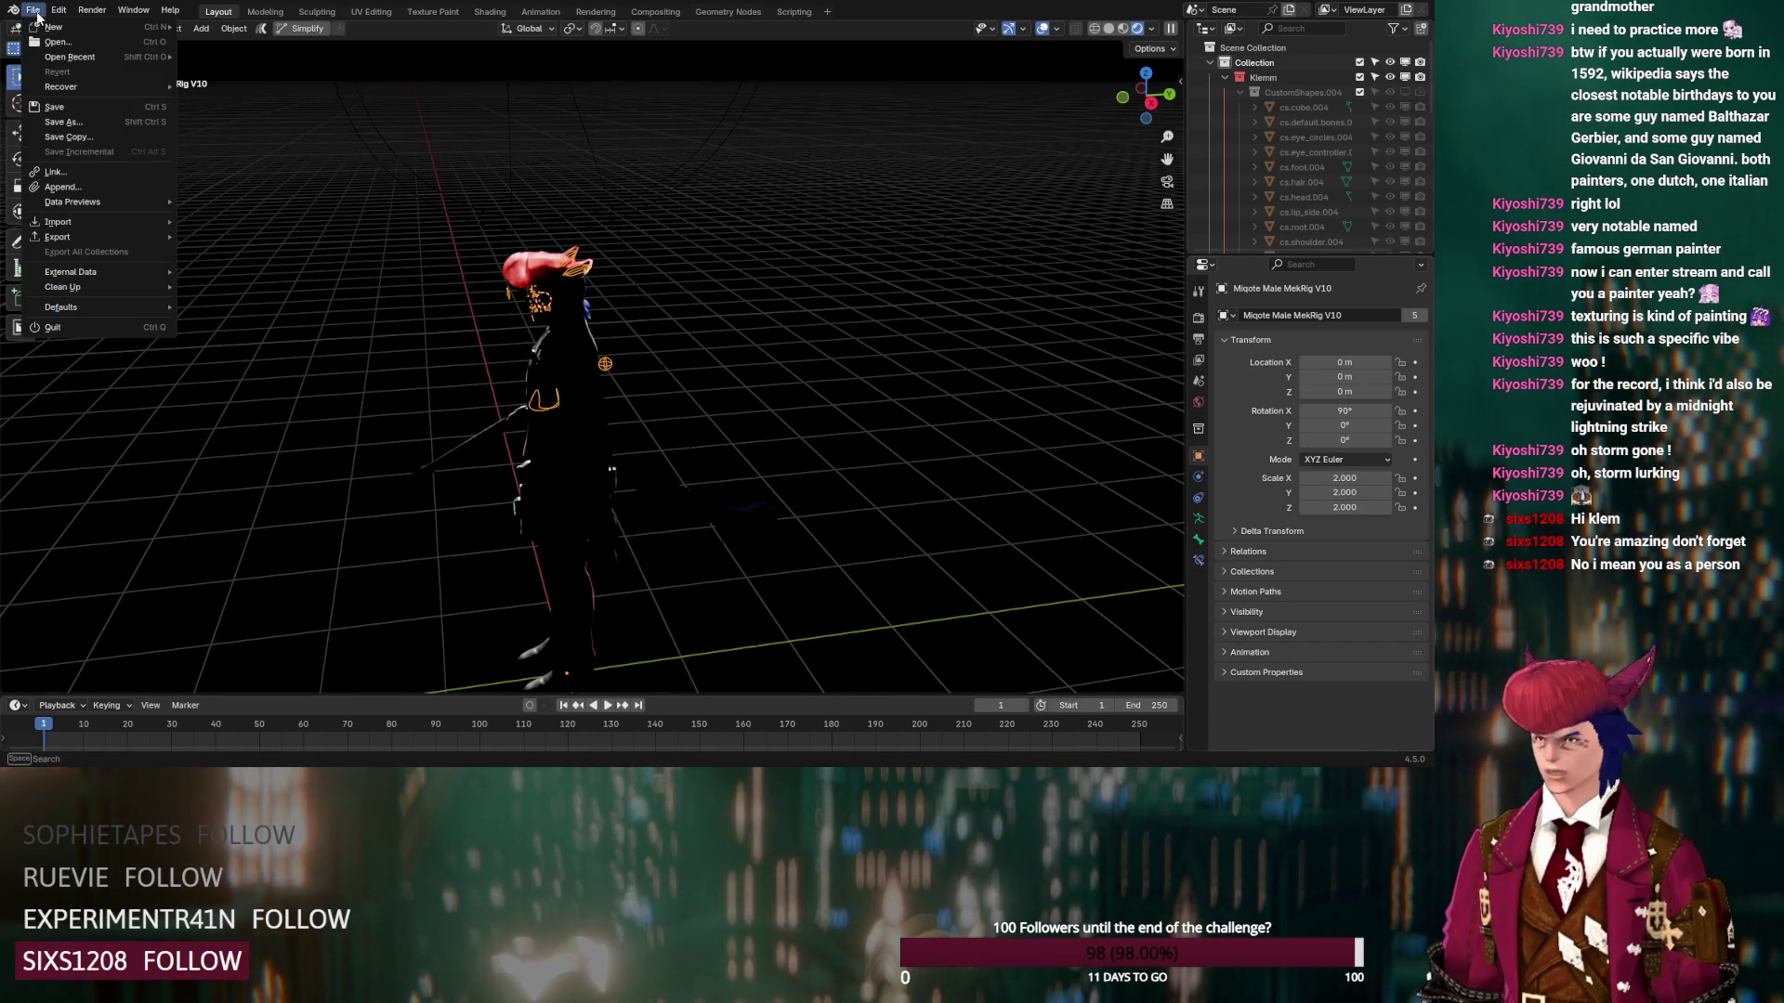
mouse_move(70, 59)
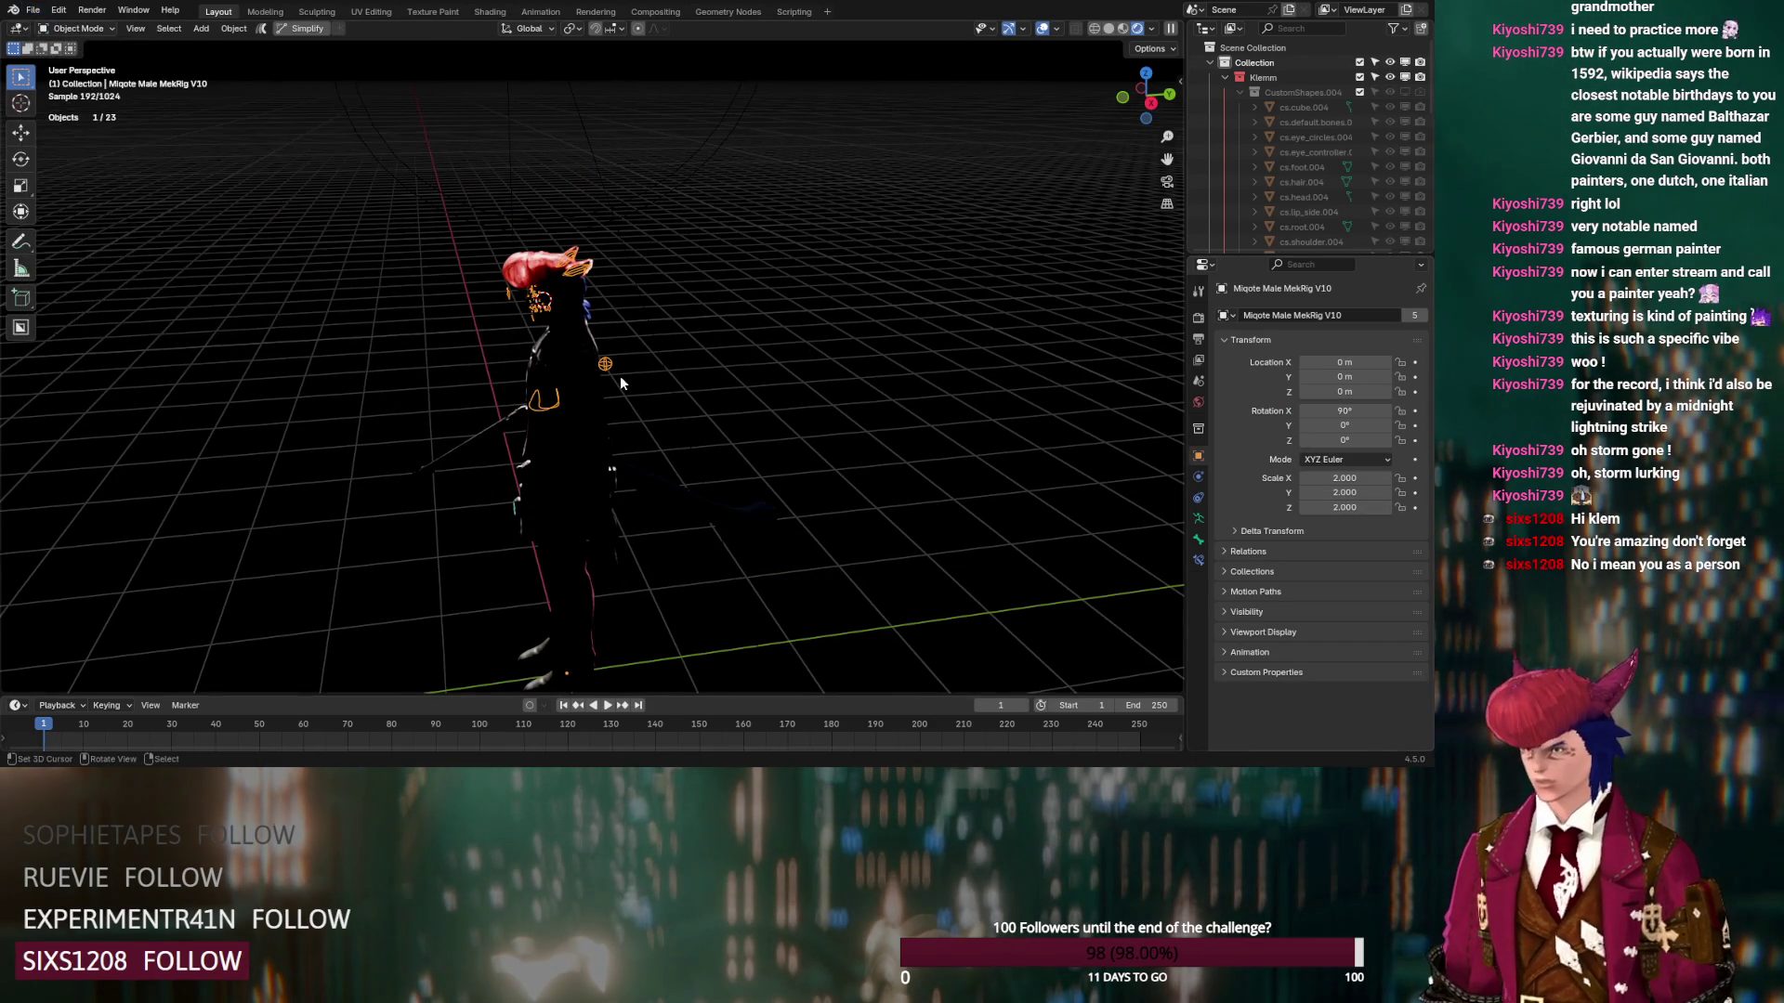
scroll(620, 375, "up", 1)
Select the Spot light in the Outliner and move it beside the character's head
left_click(1224, 78)
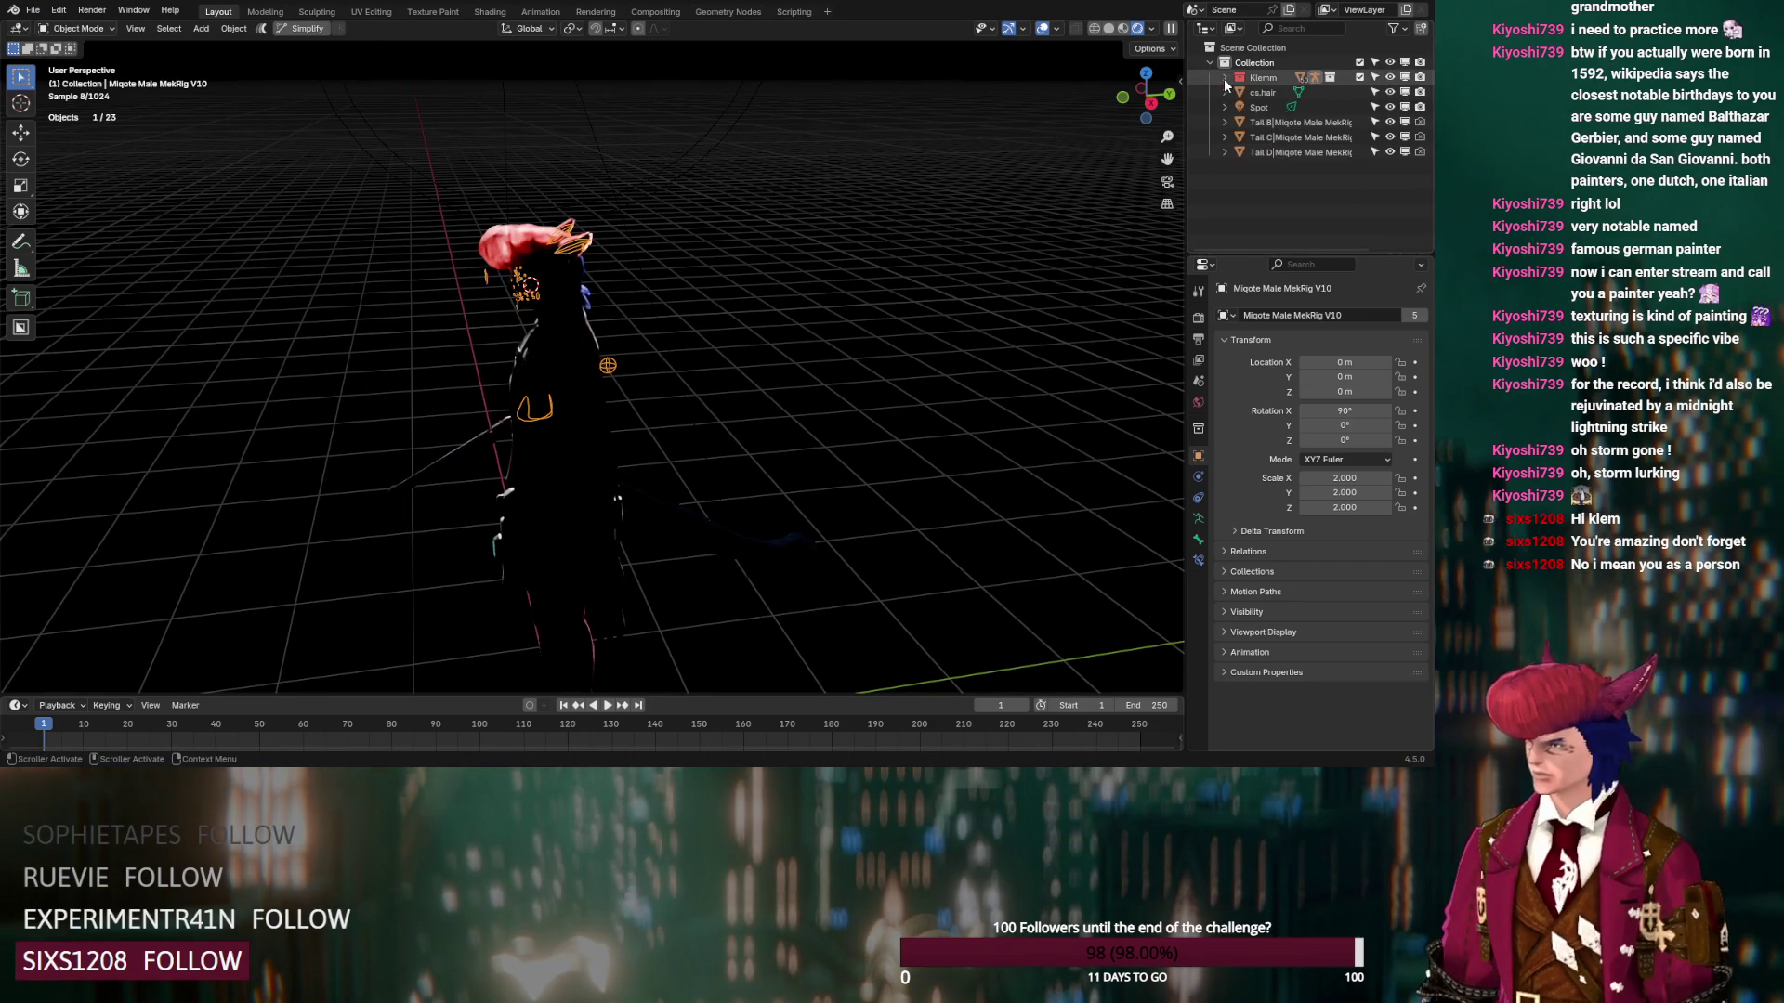
left_click(1254, 107)
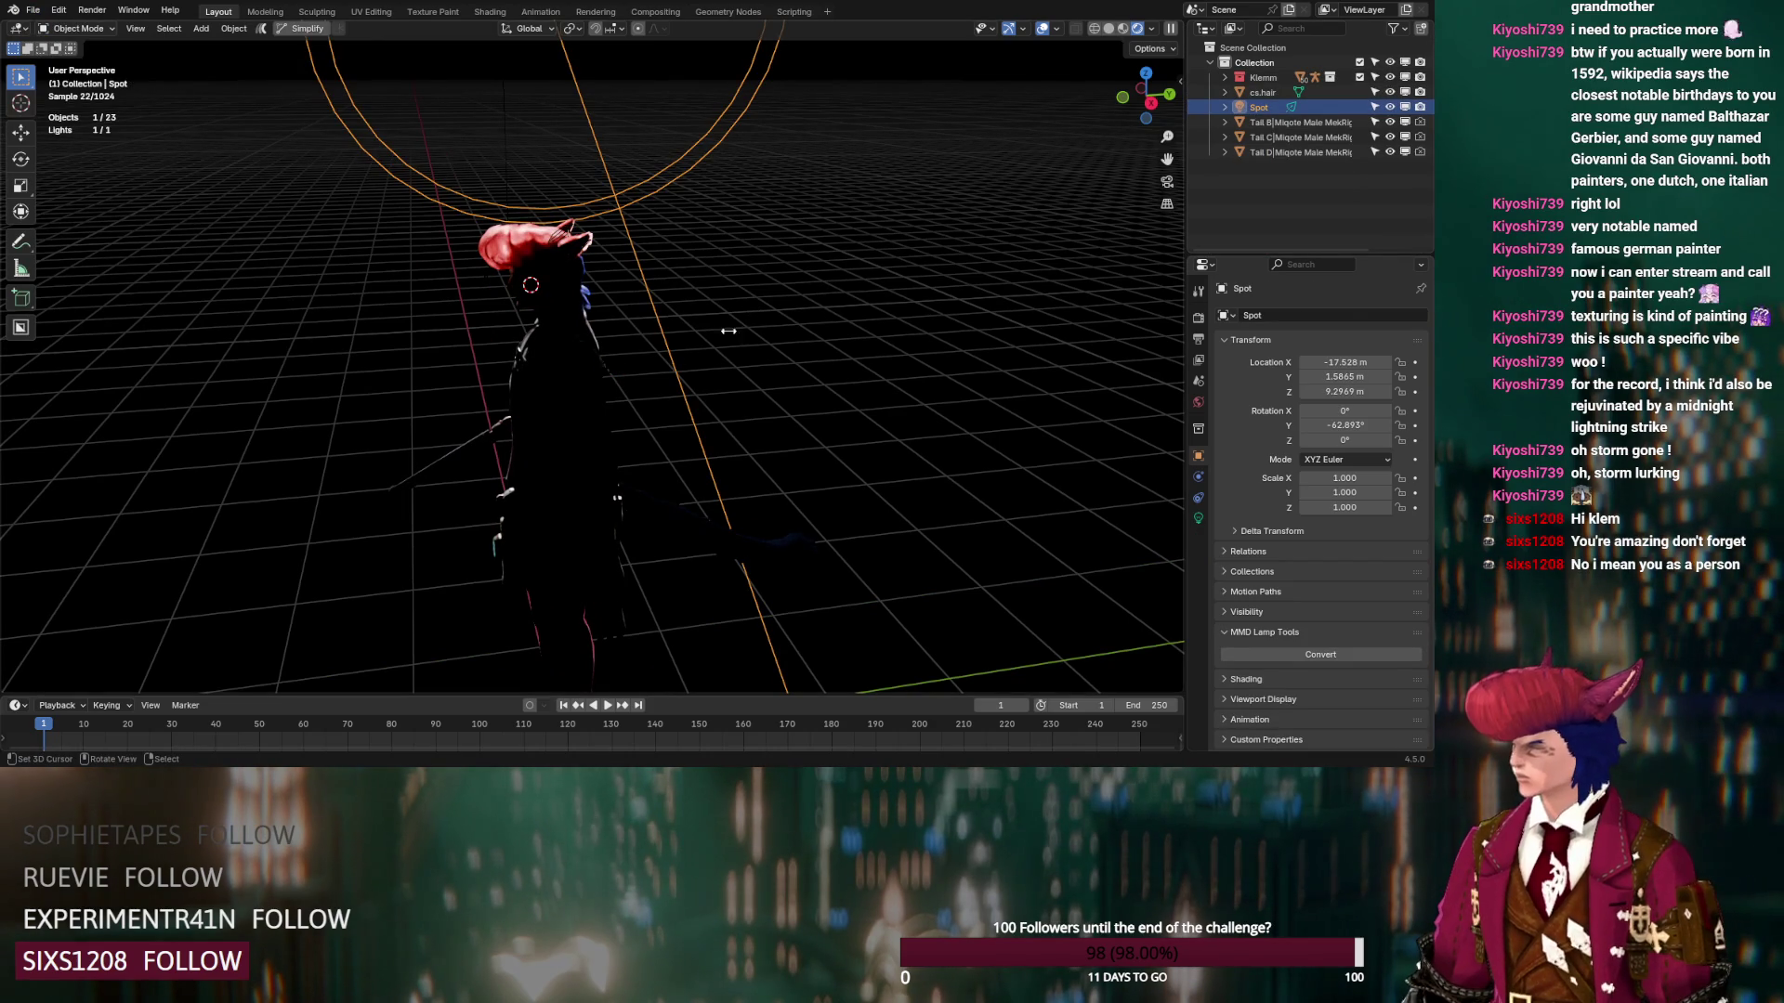
key("shift+s")
left_click(520, 267)
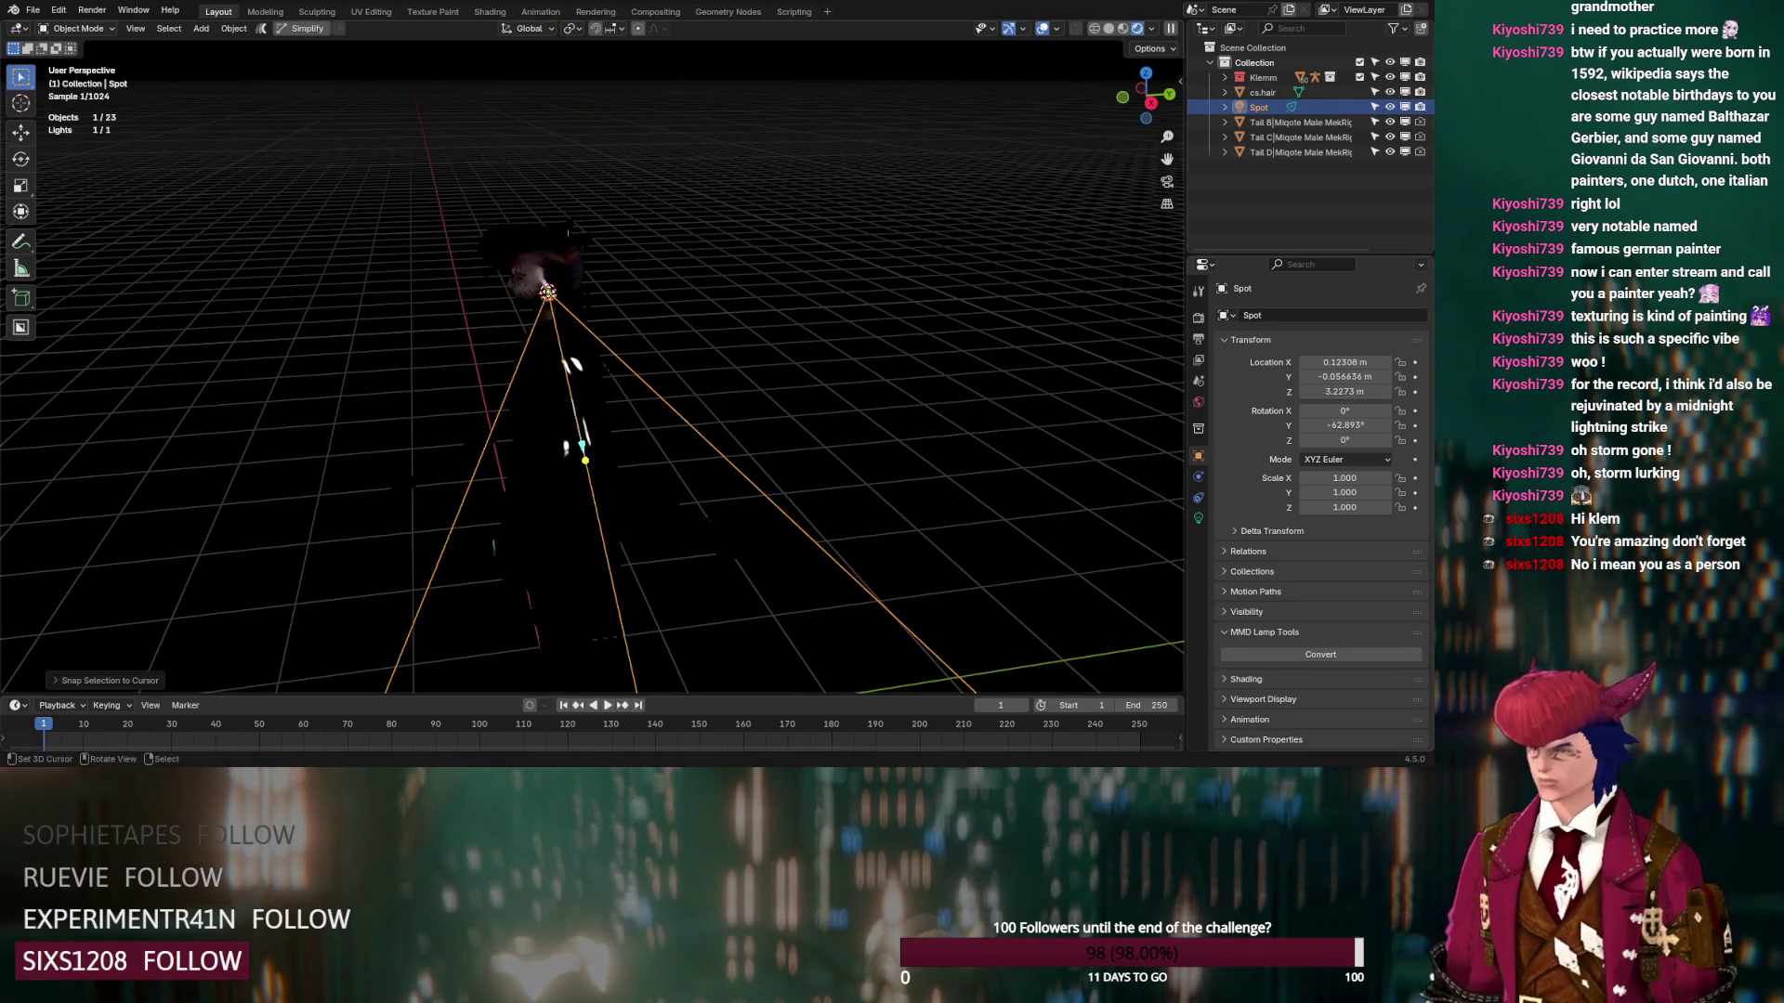
key("ctrl+z")
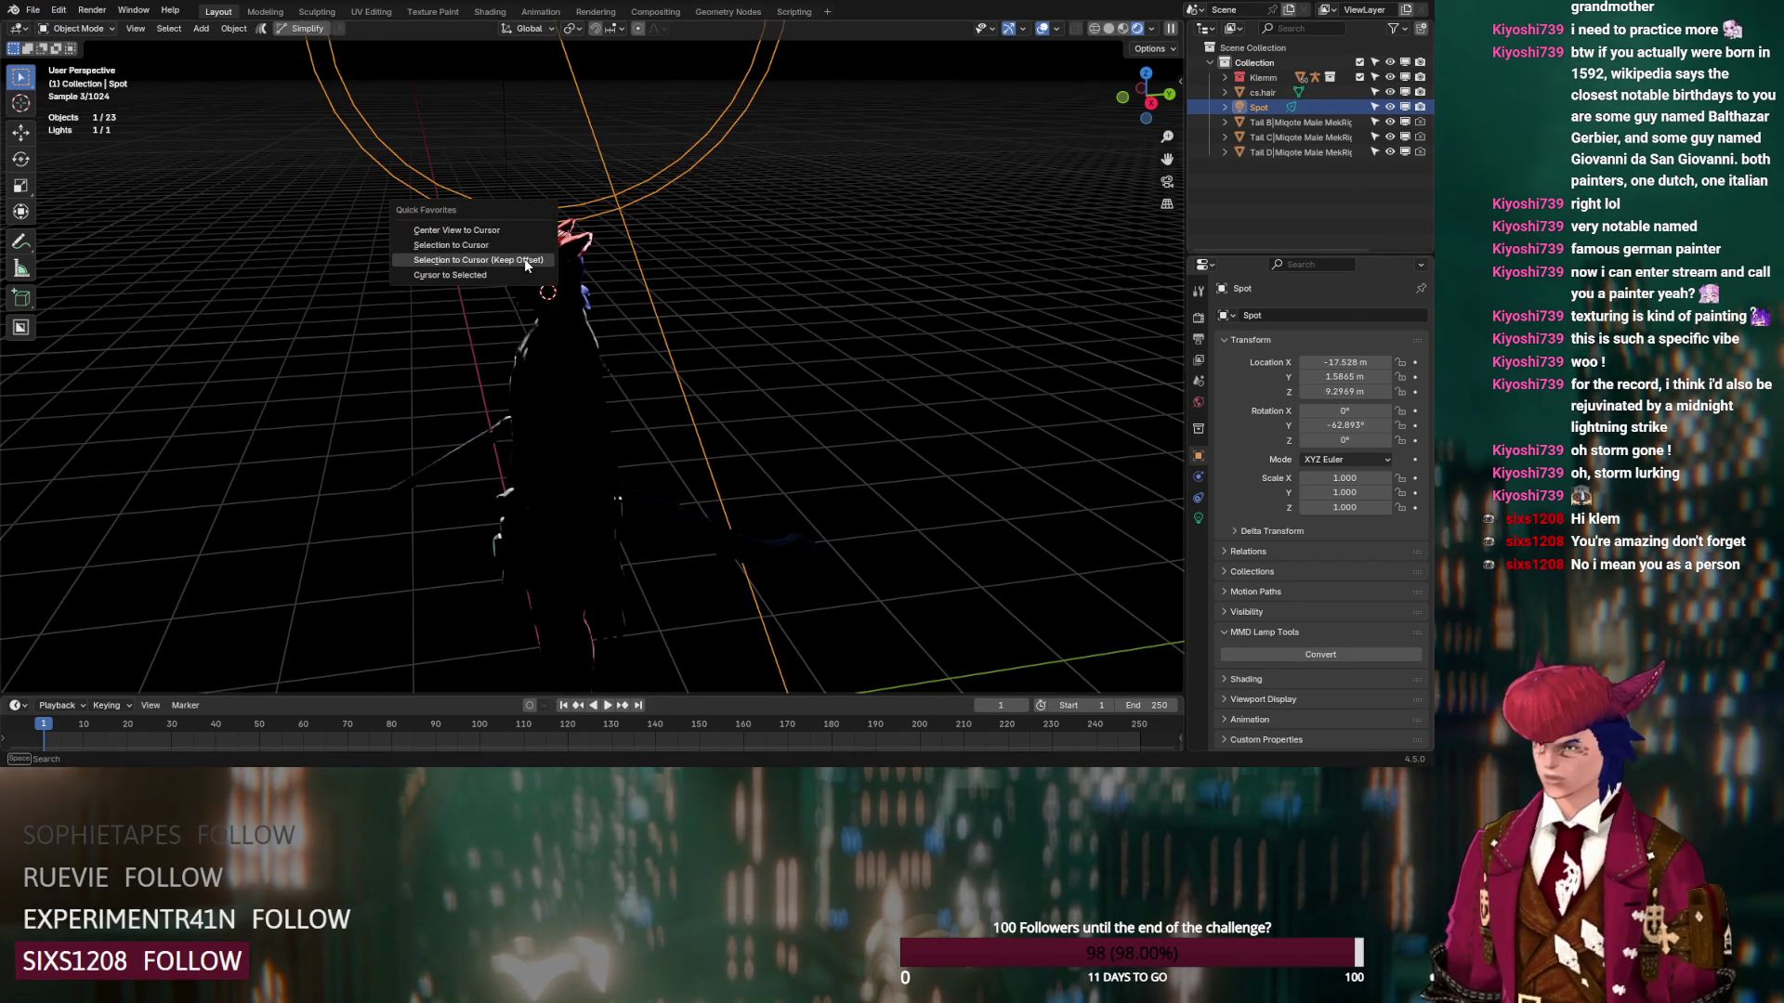
mouse_move(511, 231)
middle_mouse_down()
mouse_move(517, 372)
mouse_move(543, 386)
mouse_move(526, 354)
middle_mouse_up()
key("g")
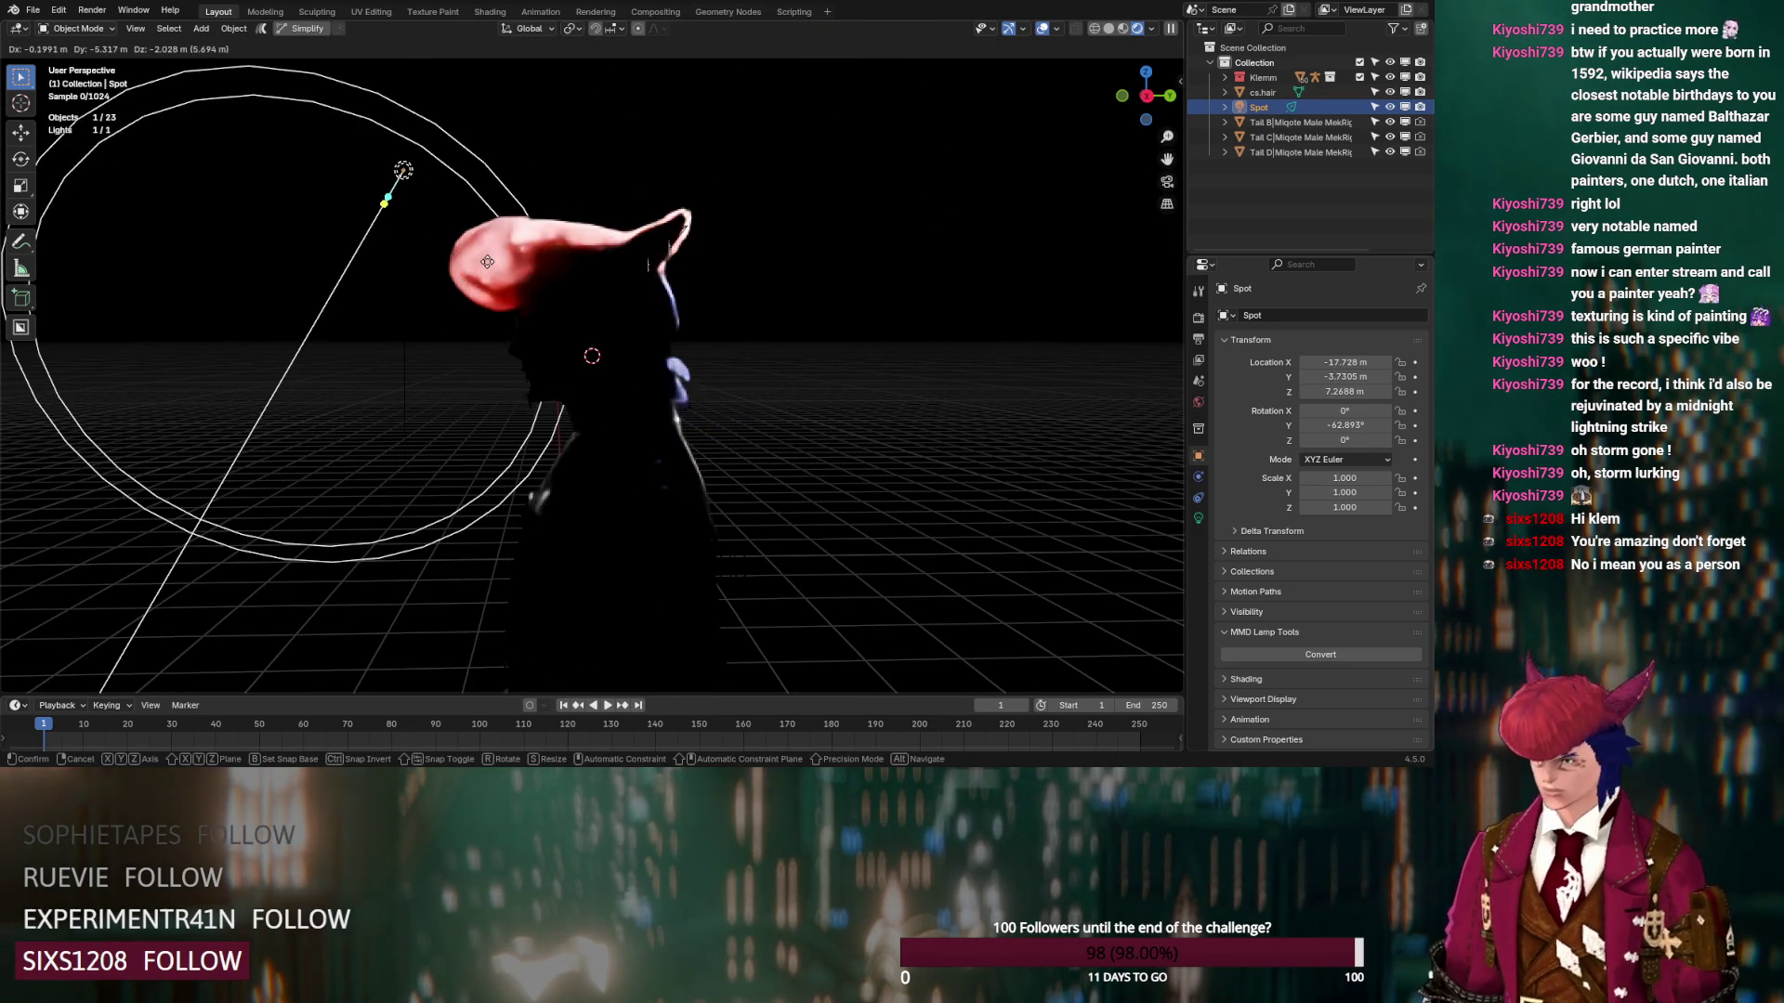
left_click(724, 253)
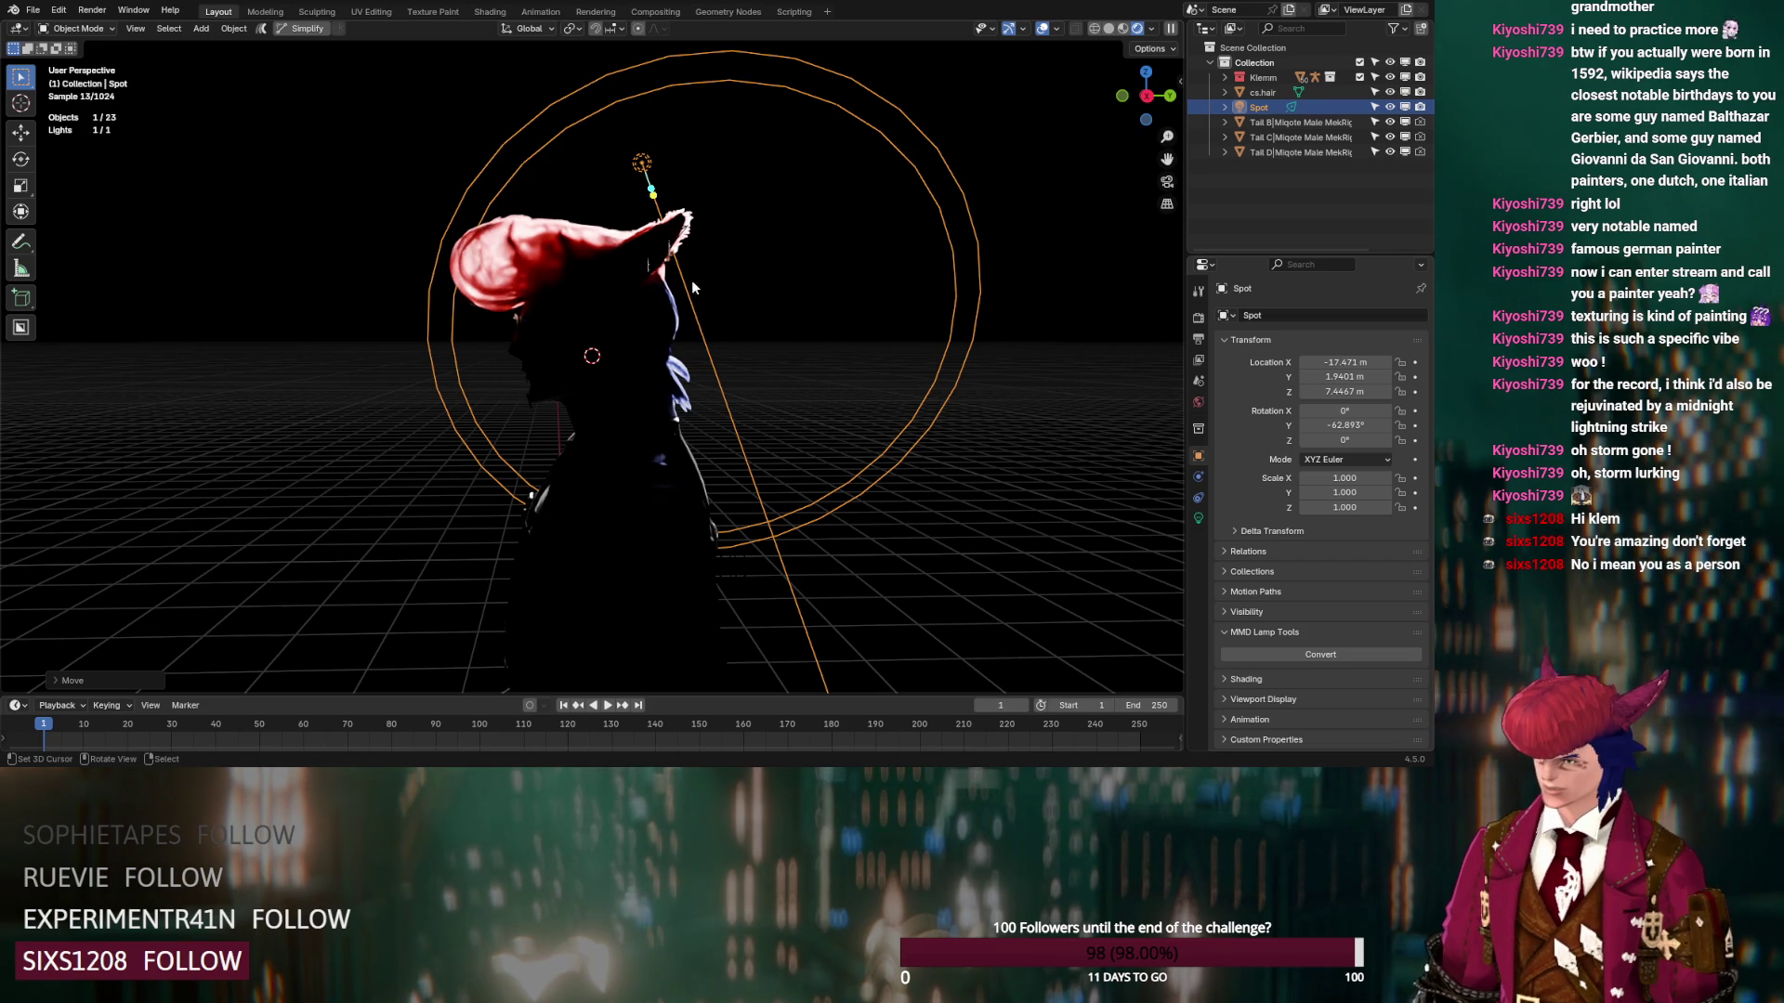
left_click(32, 9)
Open the recently saved hair scene and preview it in Rendered shading
mouse_move(82, 61)
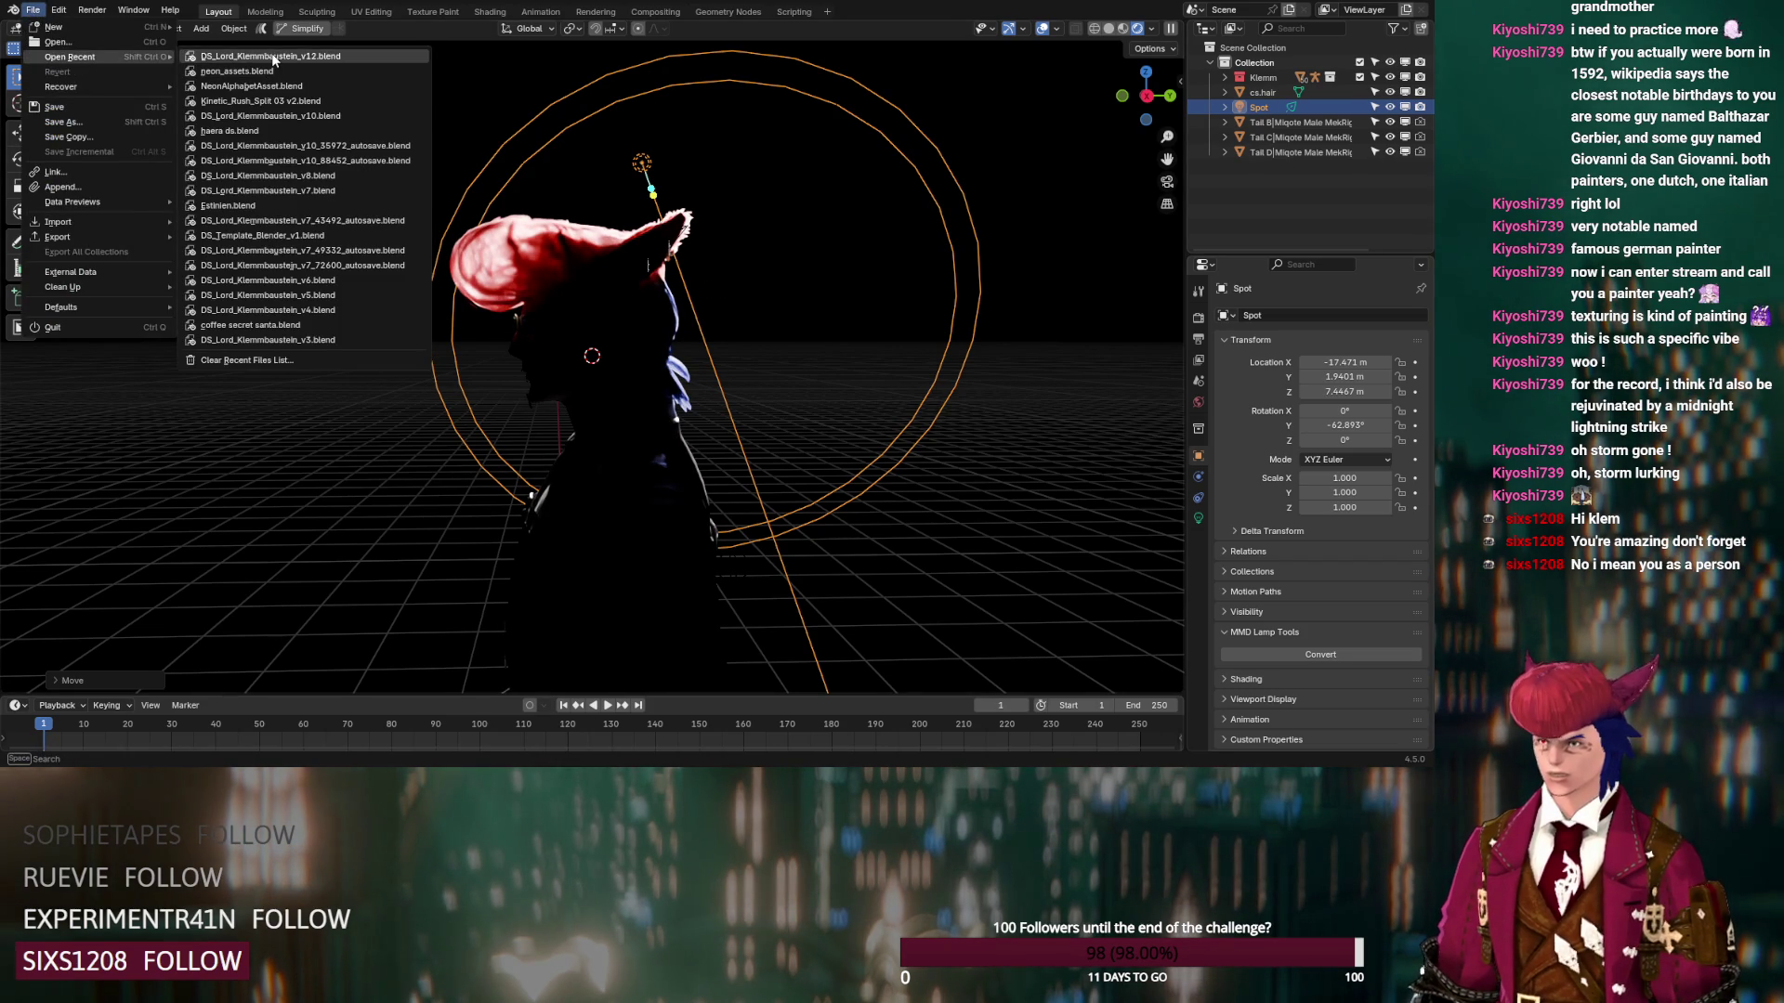
left_click(413, 162)
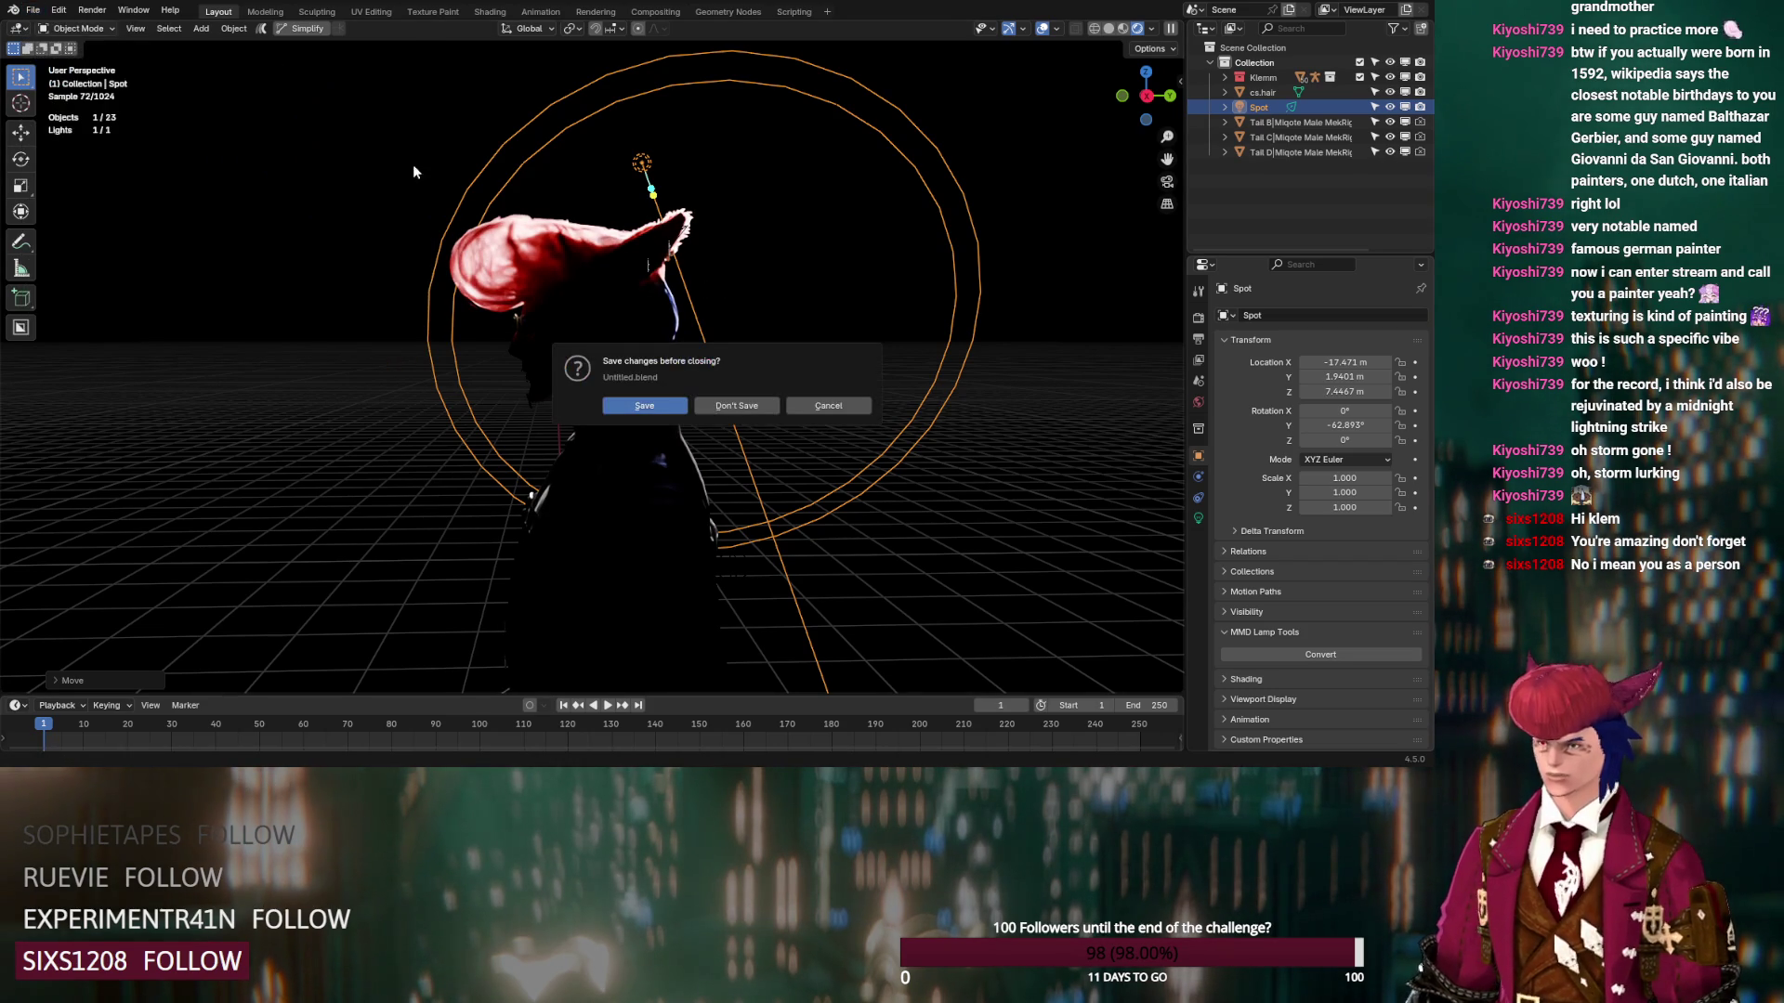
left_click(727, 407)
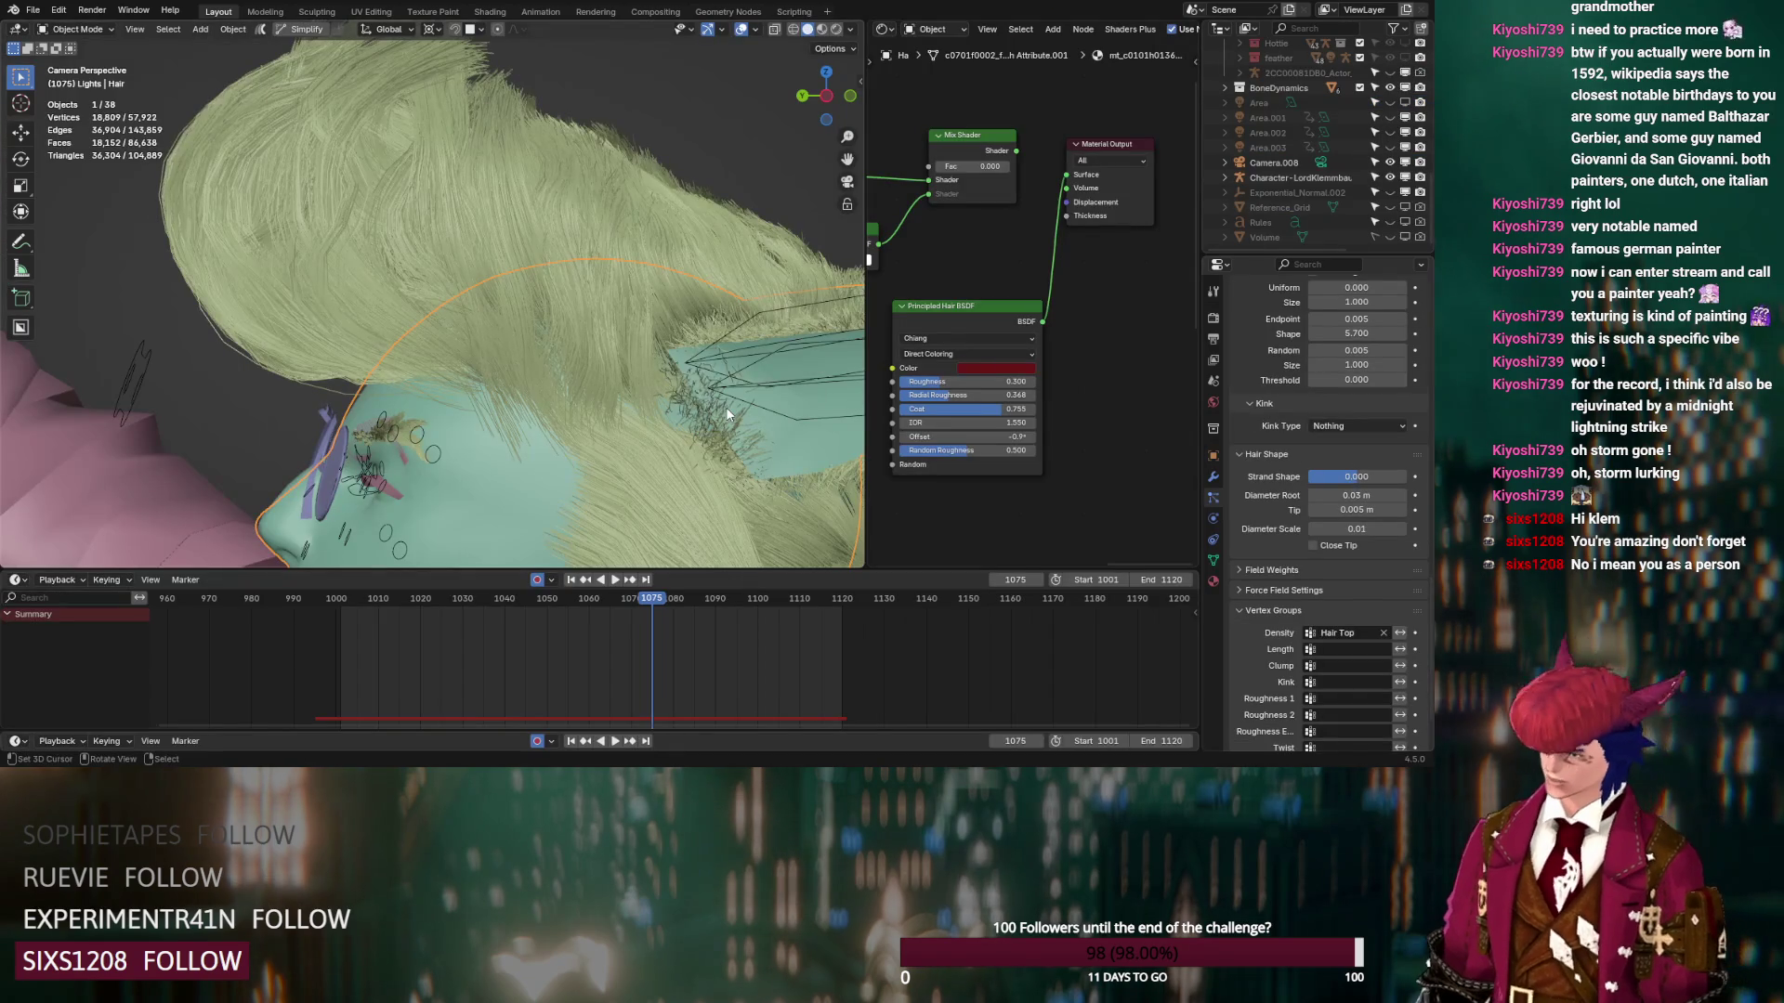
scroll(1290, 169, "up", 5)
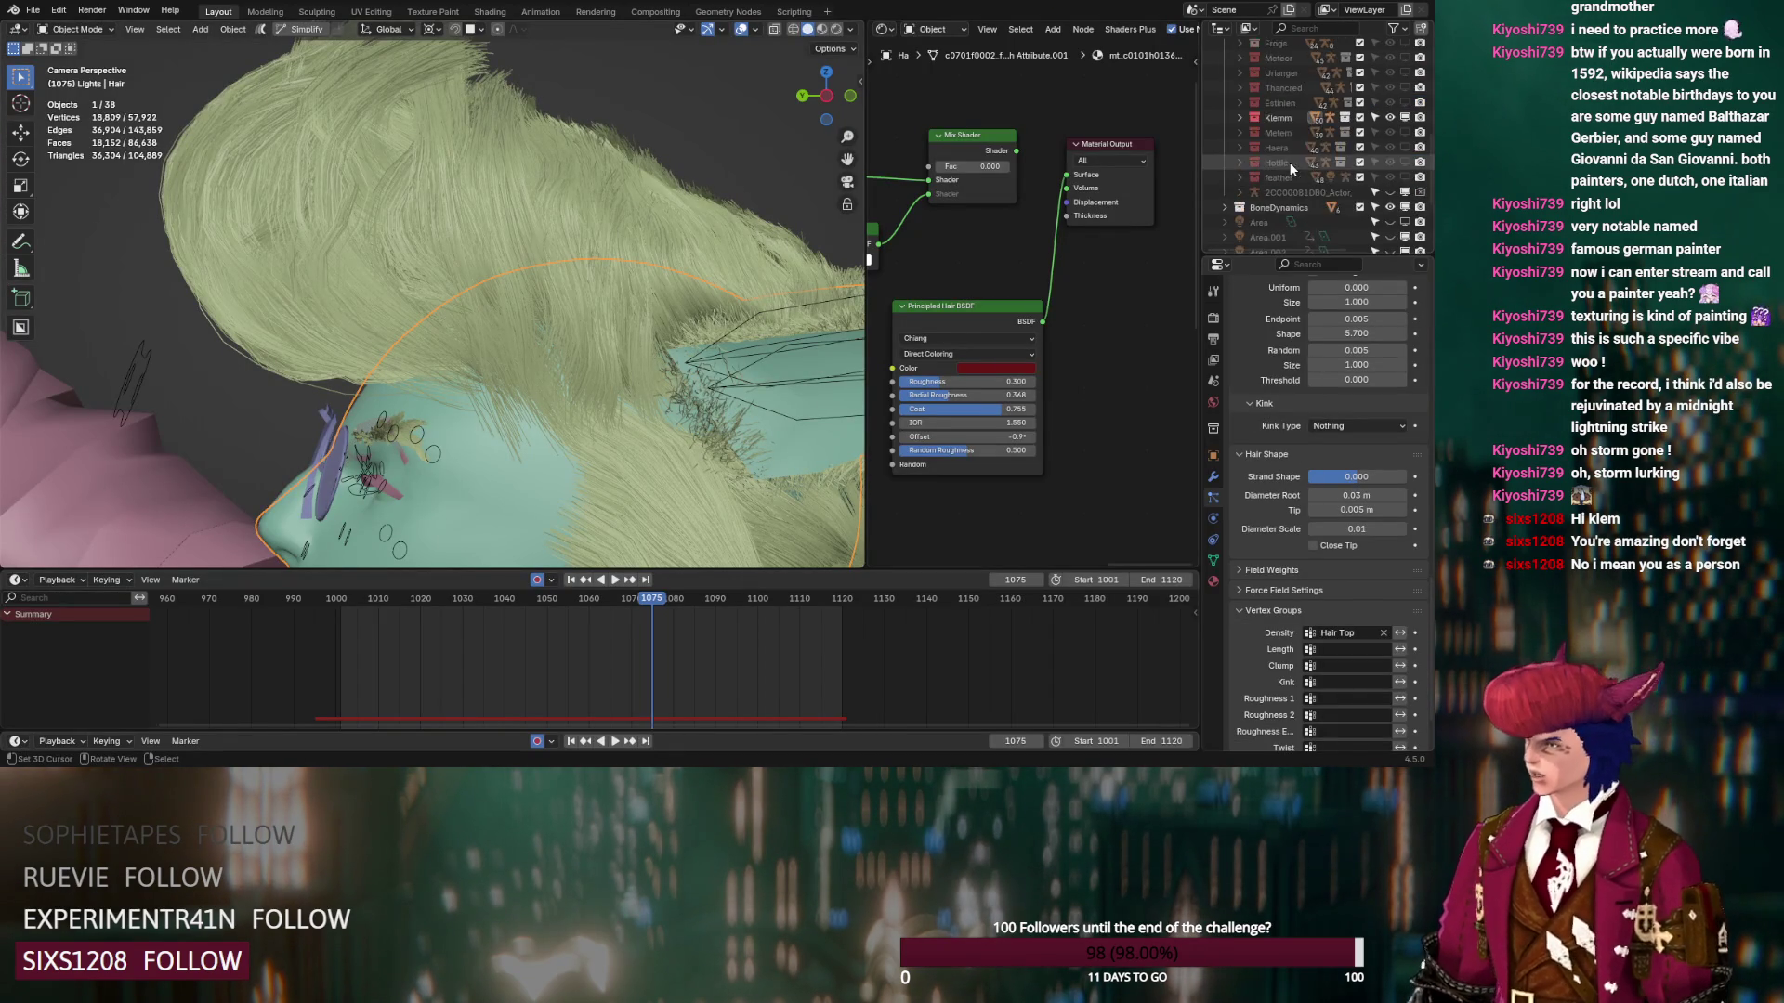
scroll(1291, 191, "up", 4)
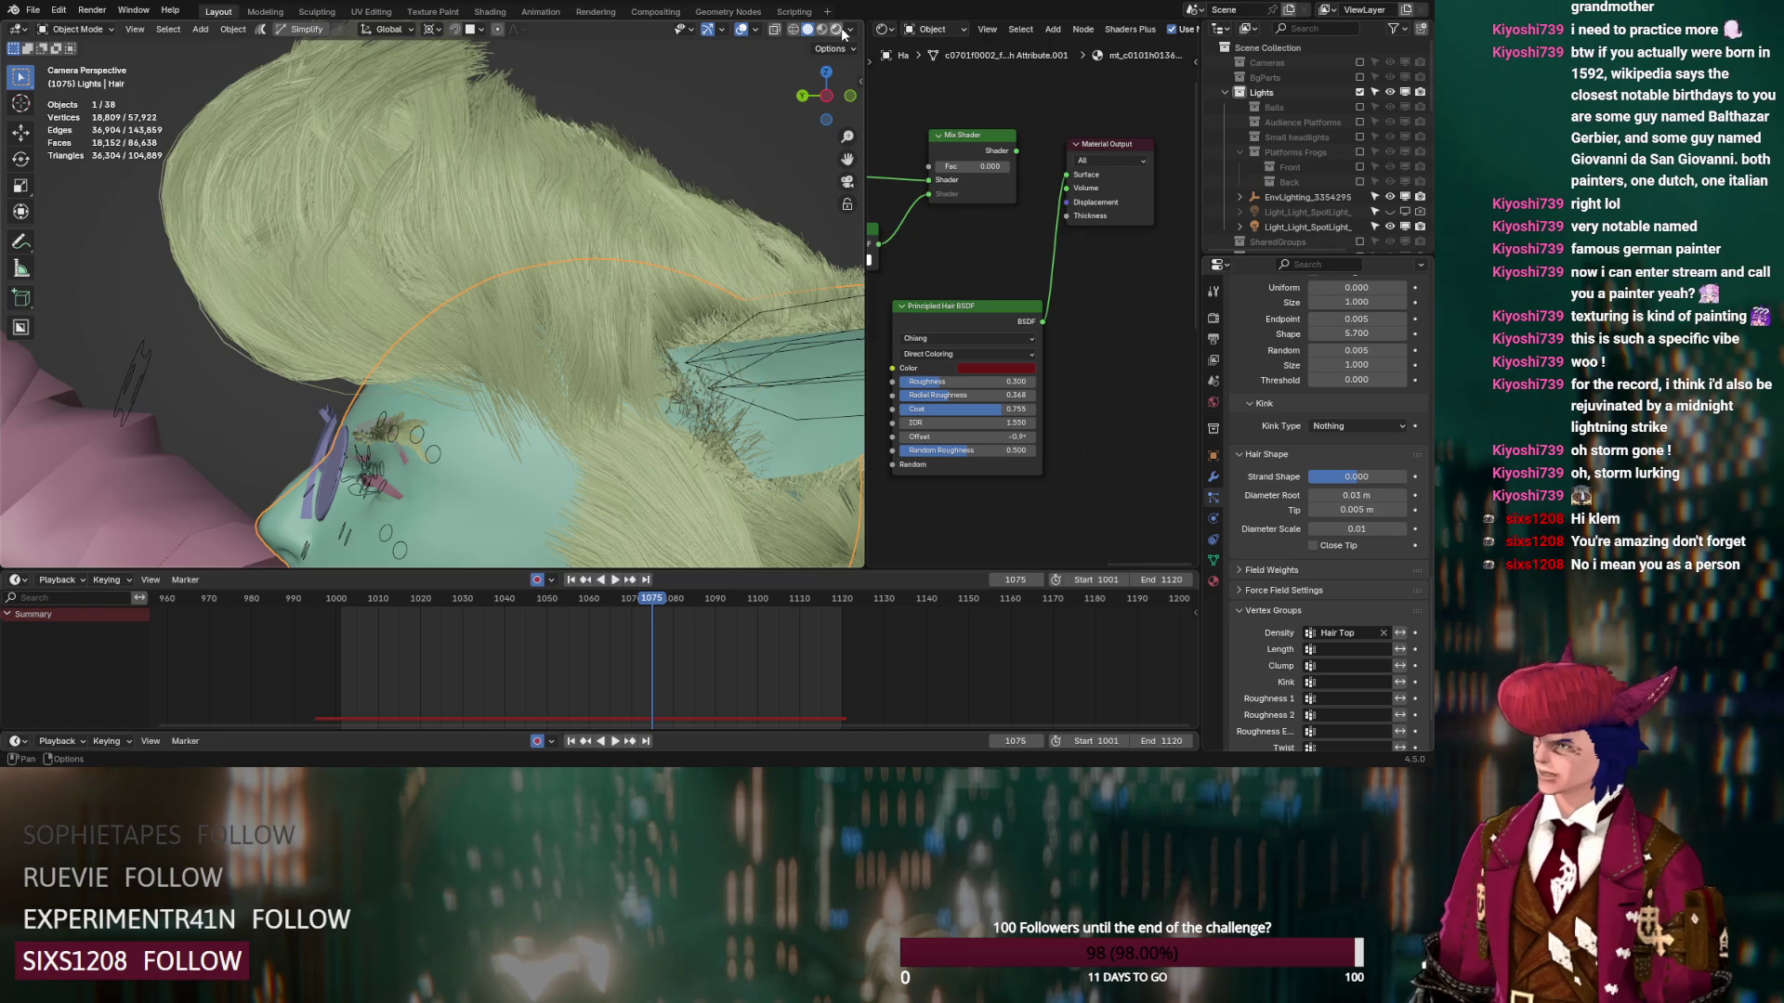
left_click(837, 30)
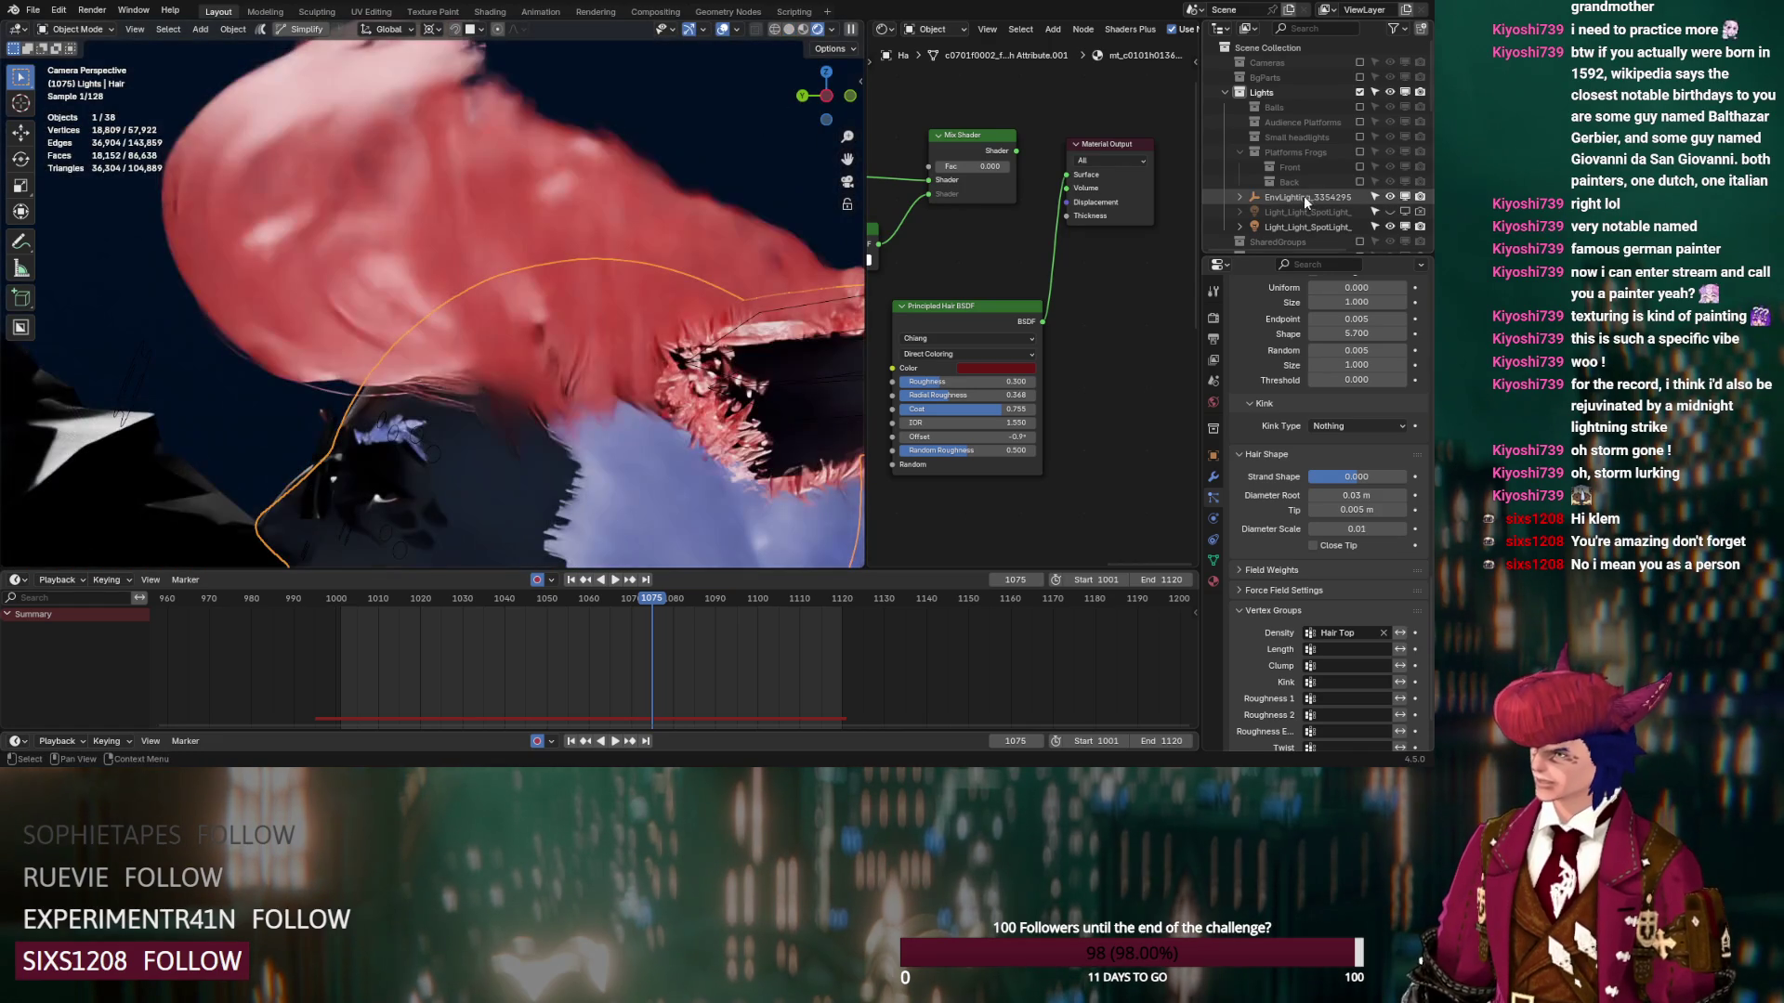
Delete the EnvLighting_3354295 collection and its three environment lights
left_click(1240, 197)
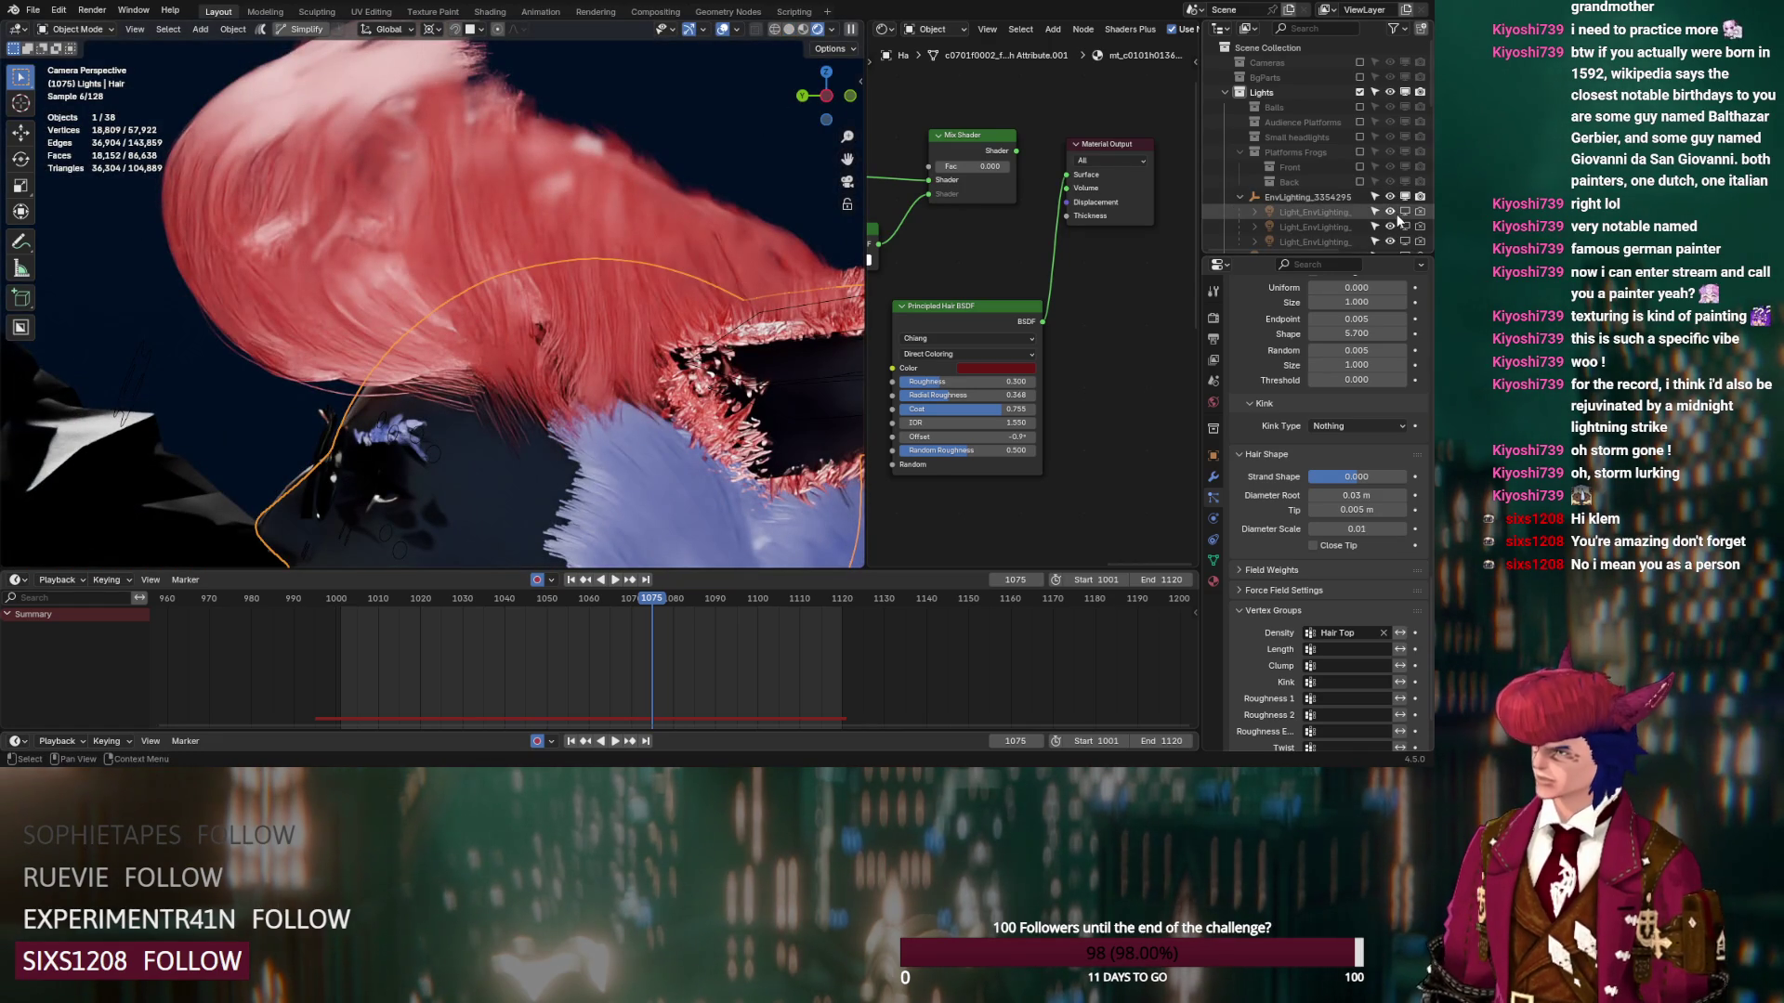
left_click(1307, 198)
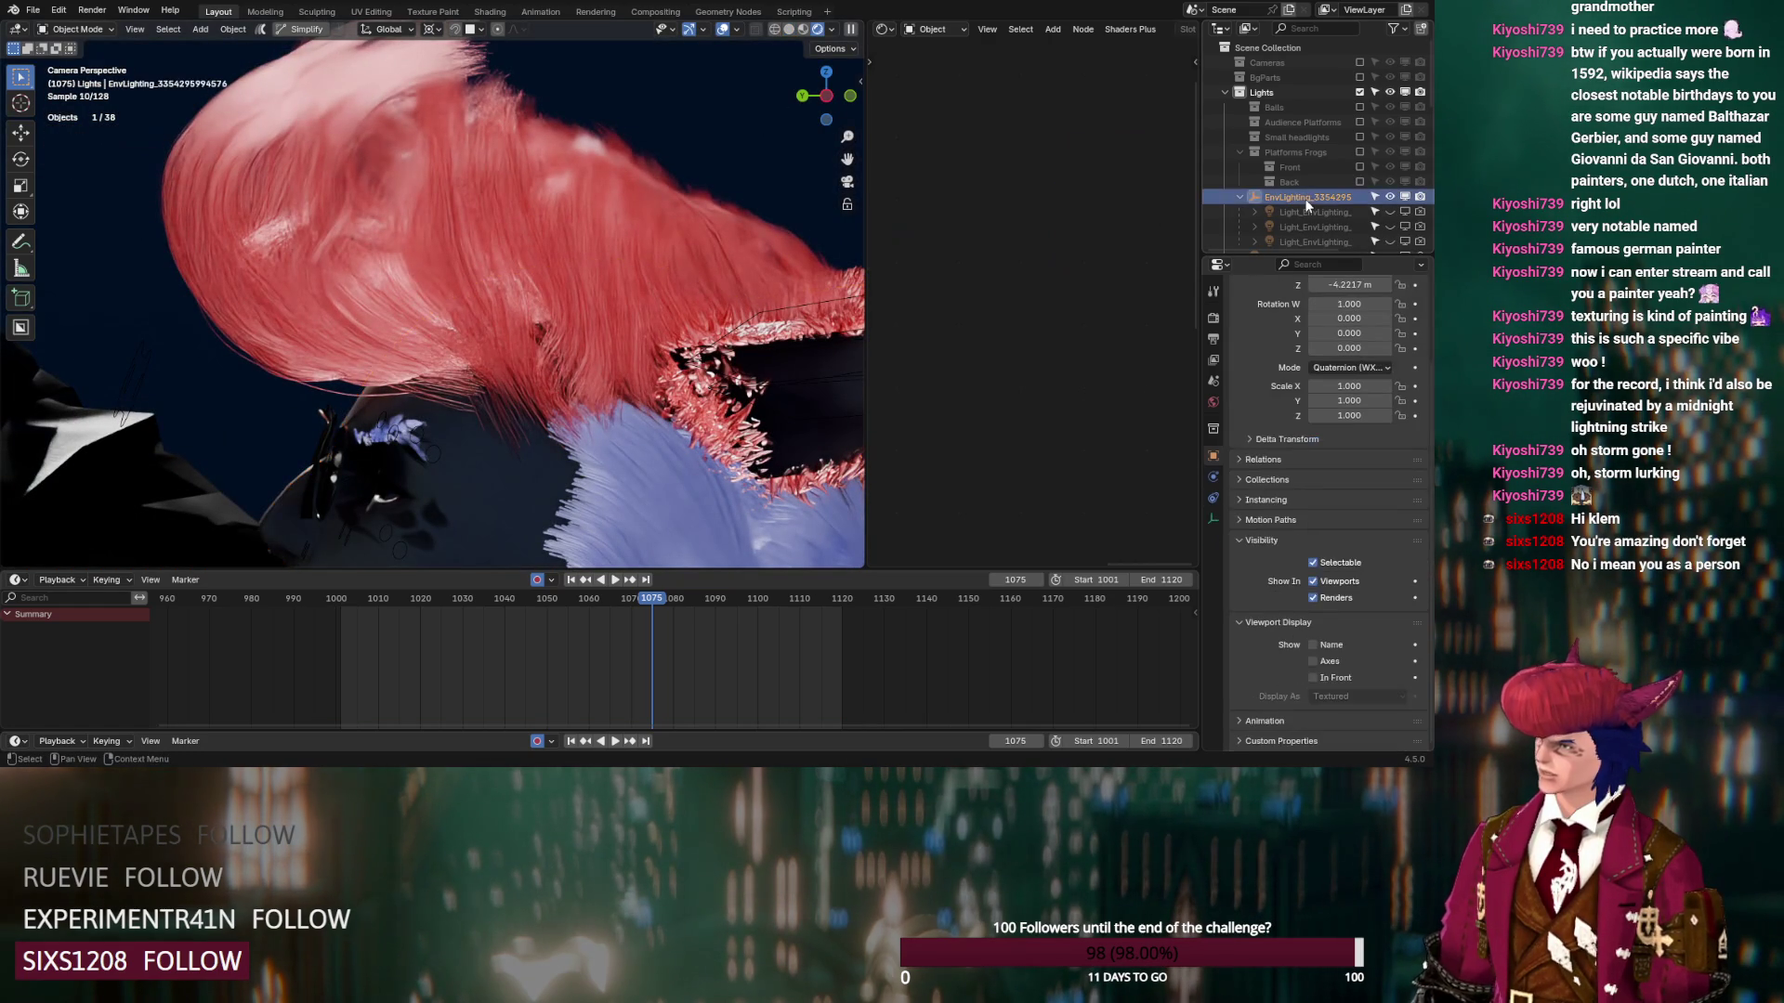
left_click_drag(1306, 205, 1301, 238)
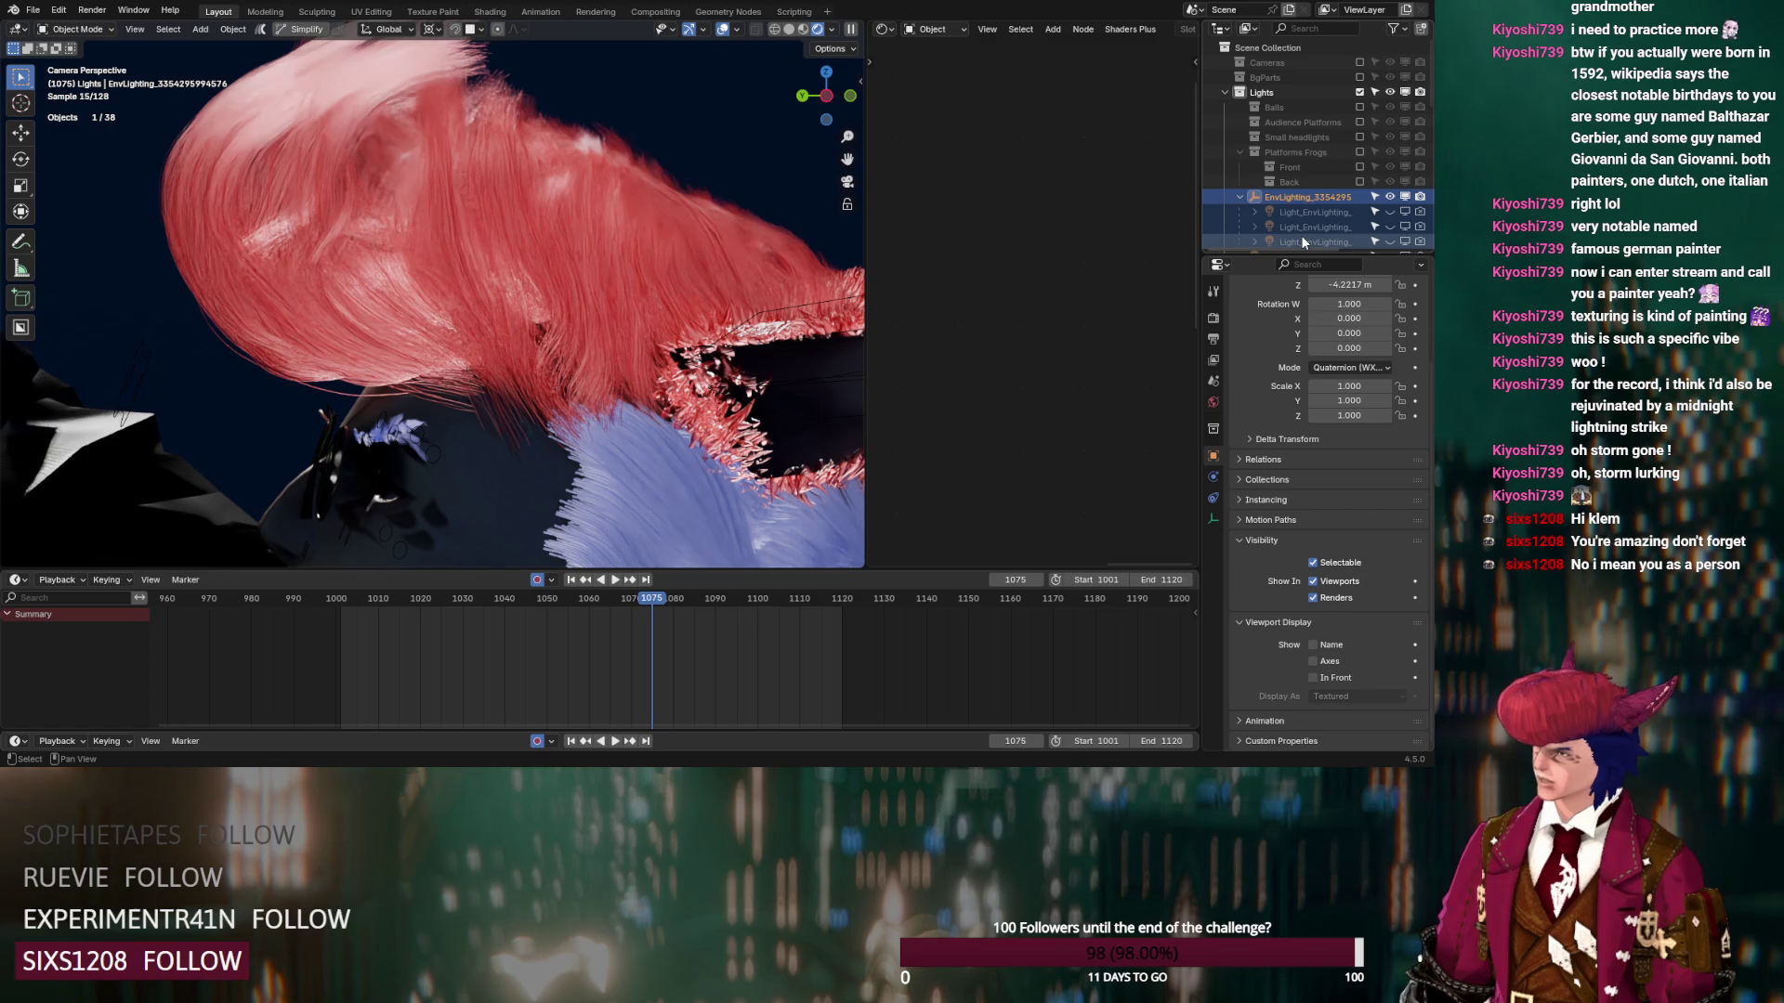
key("Delete")
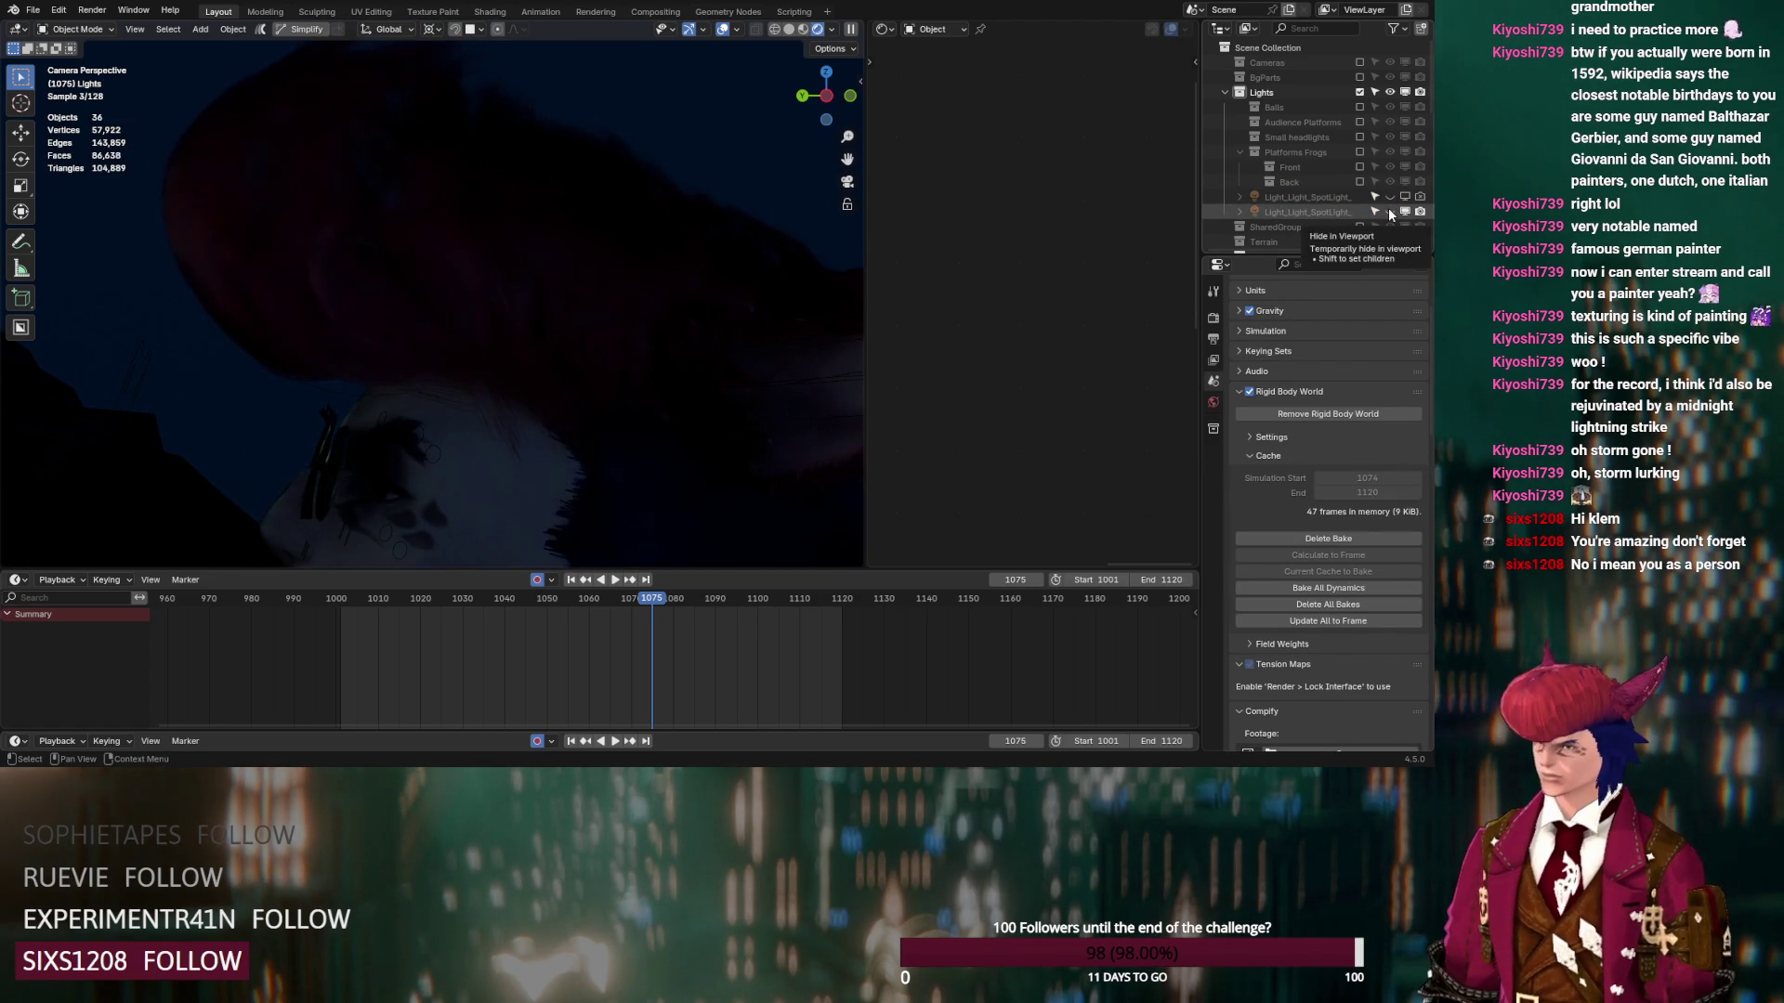
Toggle the spotlight's visibility to compare the lighting, leaving it hidden
left_click(1389, 212)
scroll(531, 252, "down", 5)
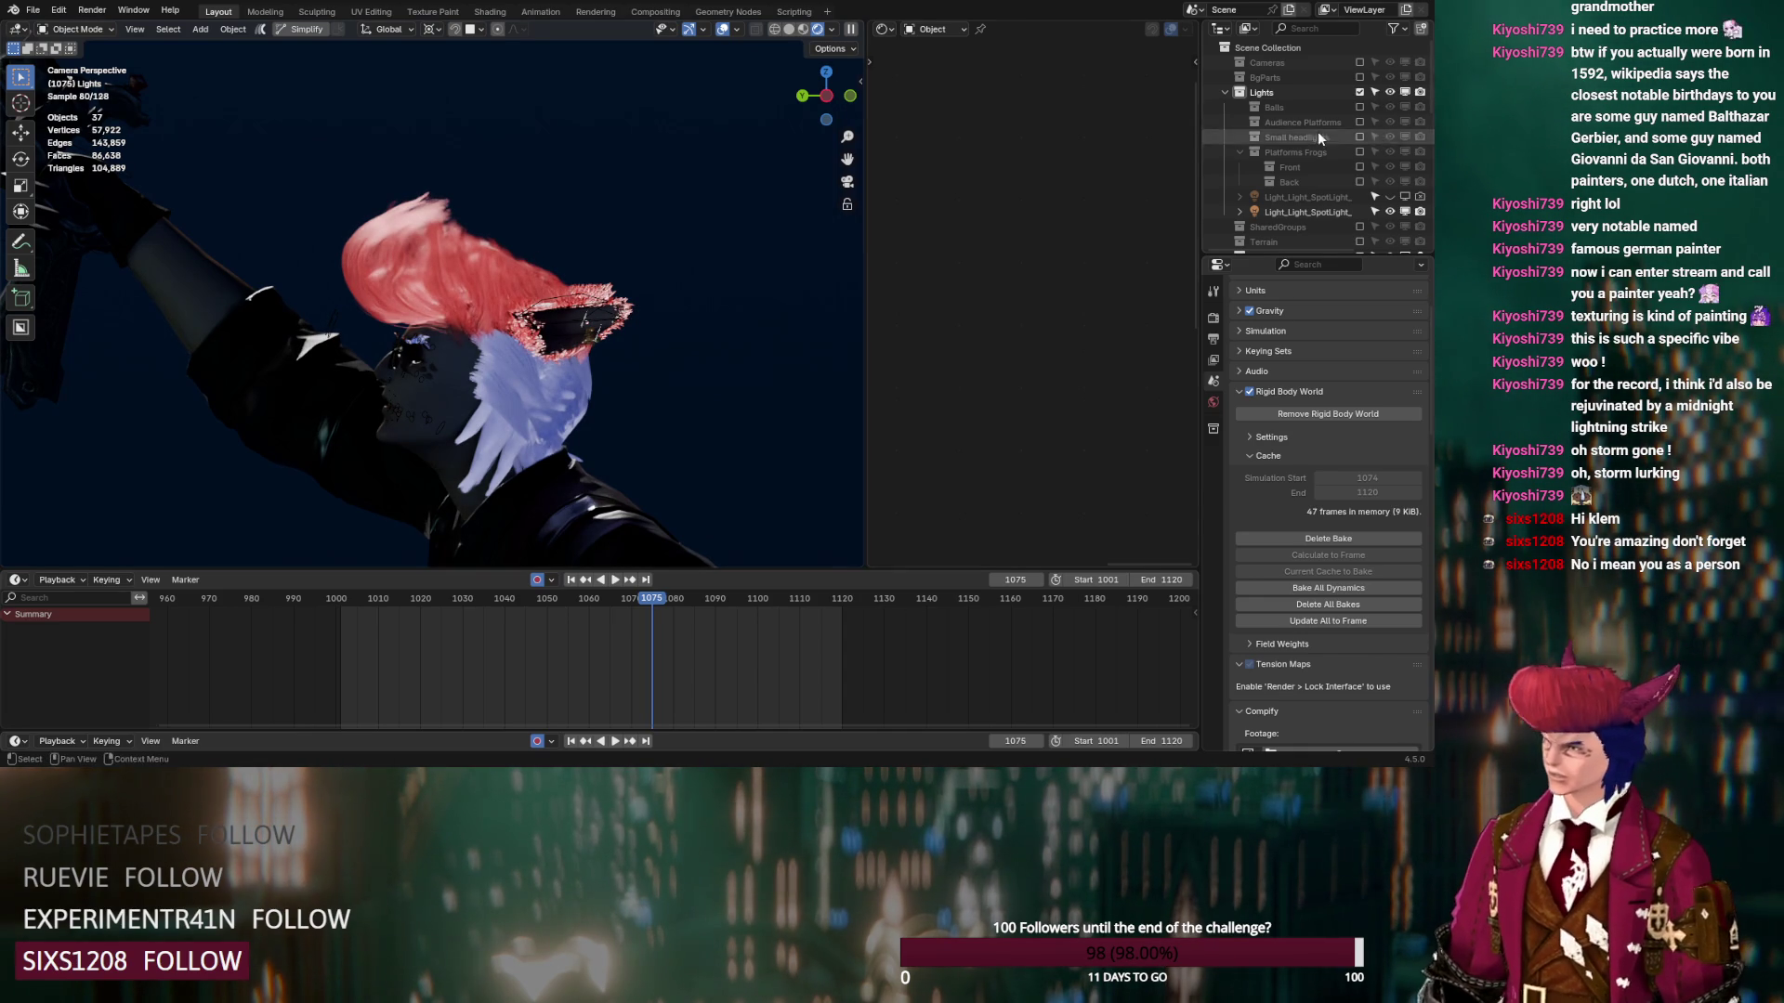
left_click(1323, 212)
left_click(1390, 211)
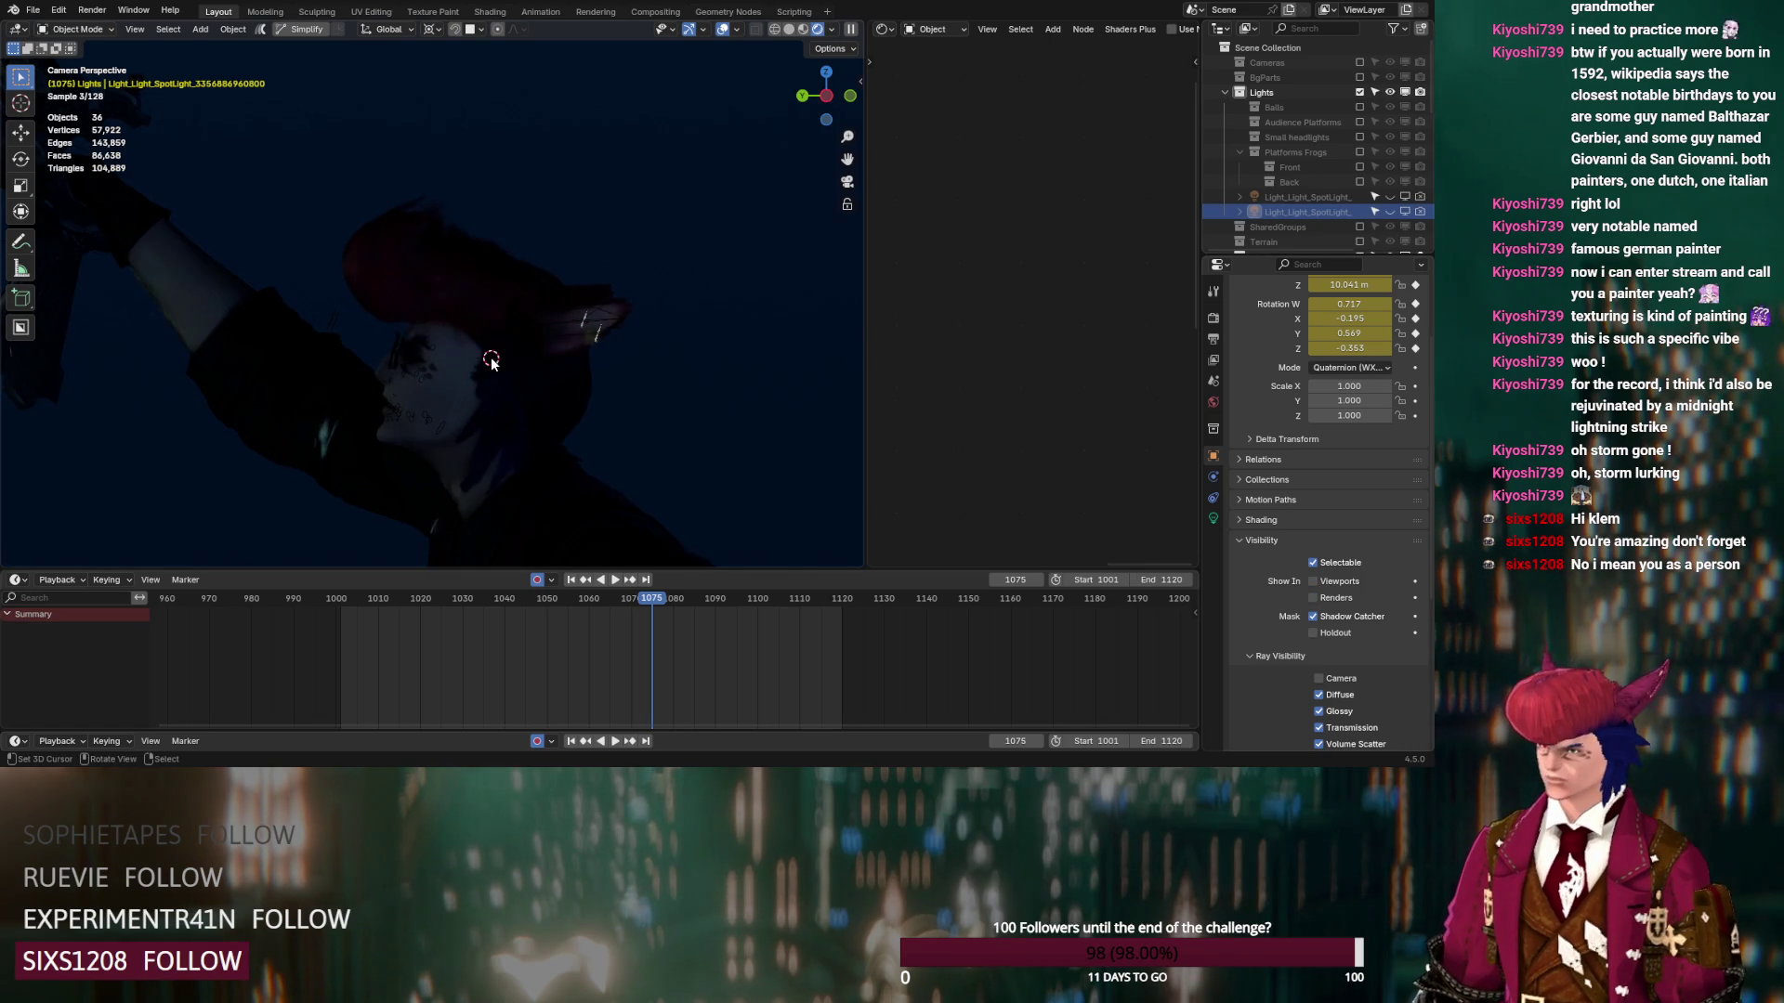
Add a point light near the character's head
key("shift+a")
mouse_move(498, 359)
left_click(589, 364)
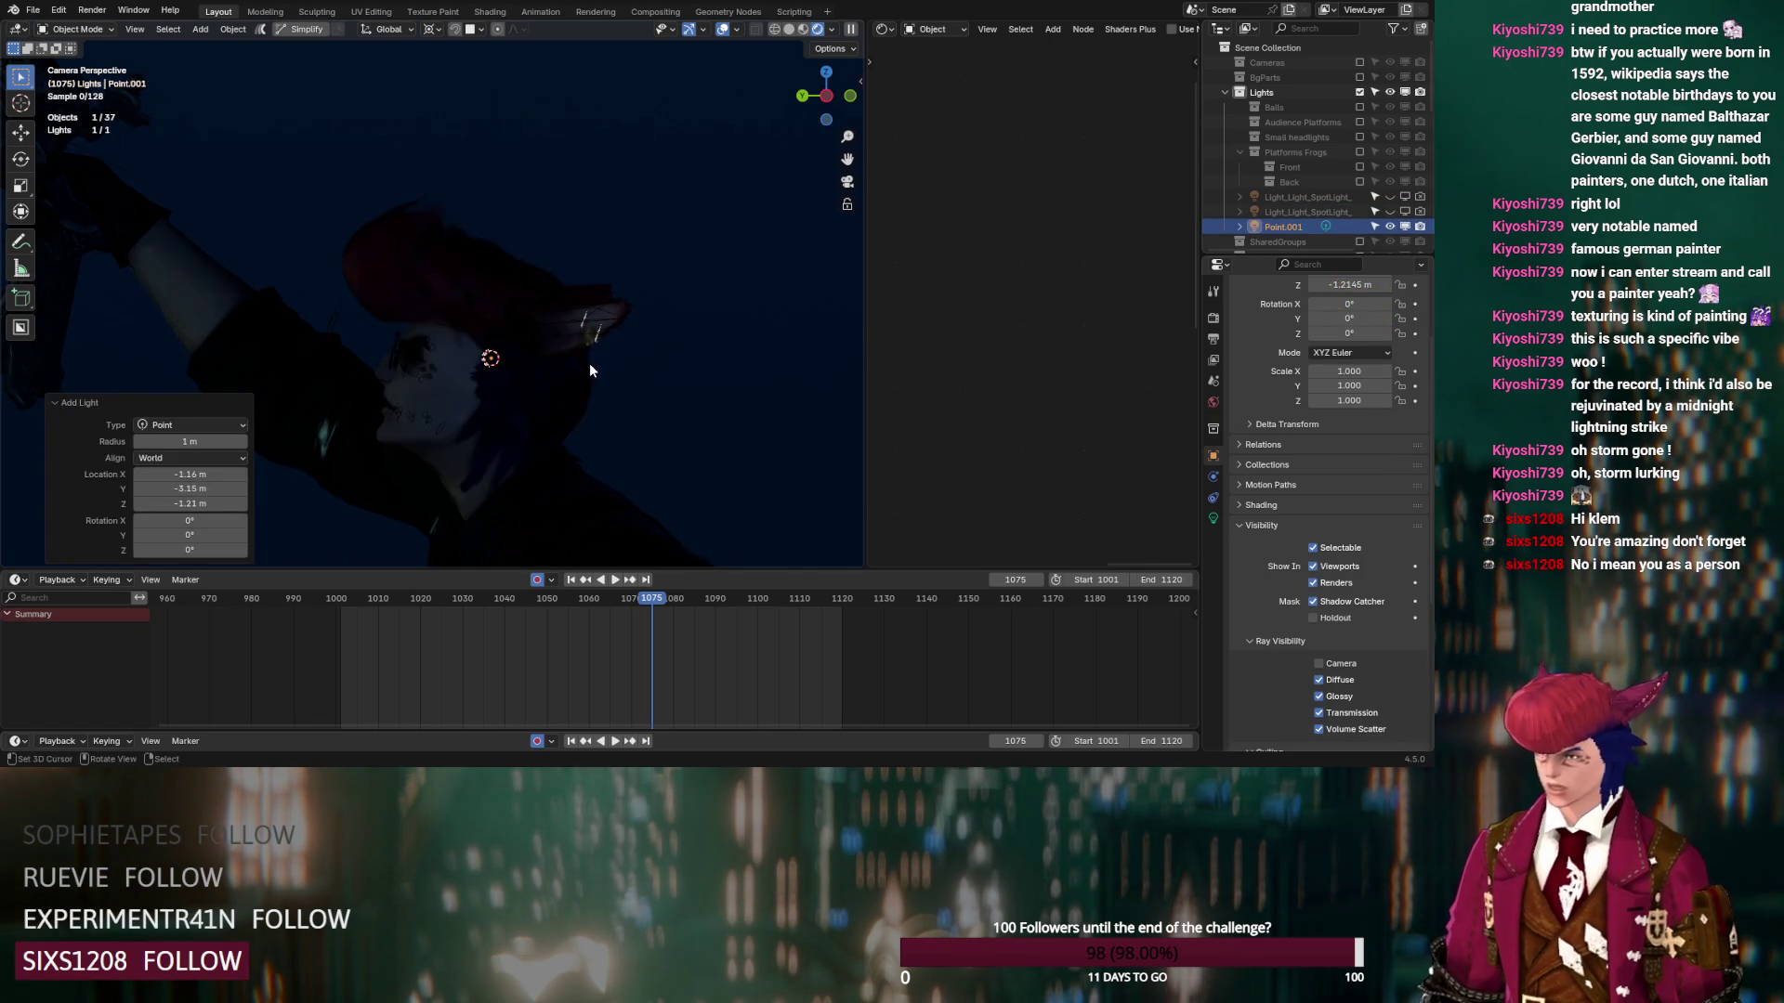
Move the point light at its current height and set its power to about 130.2
key("g")
key("shift+z")
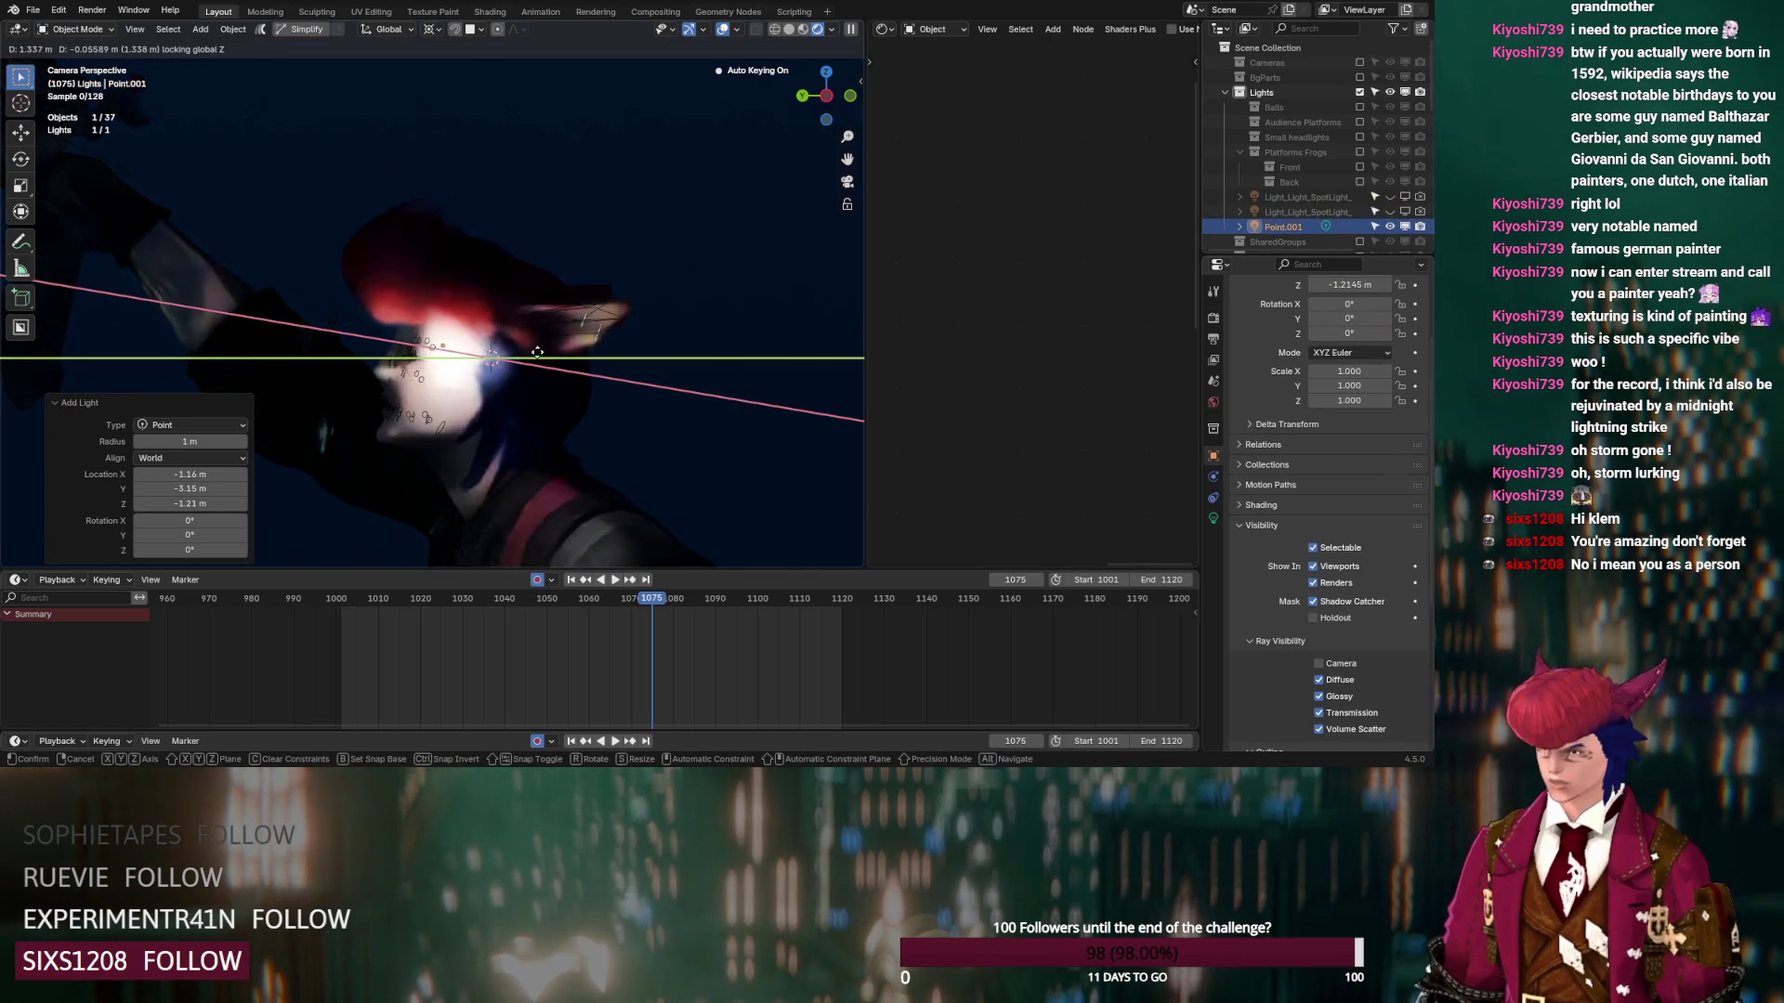
left_click(537, 353)
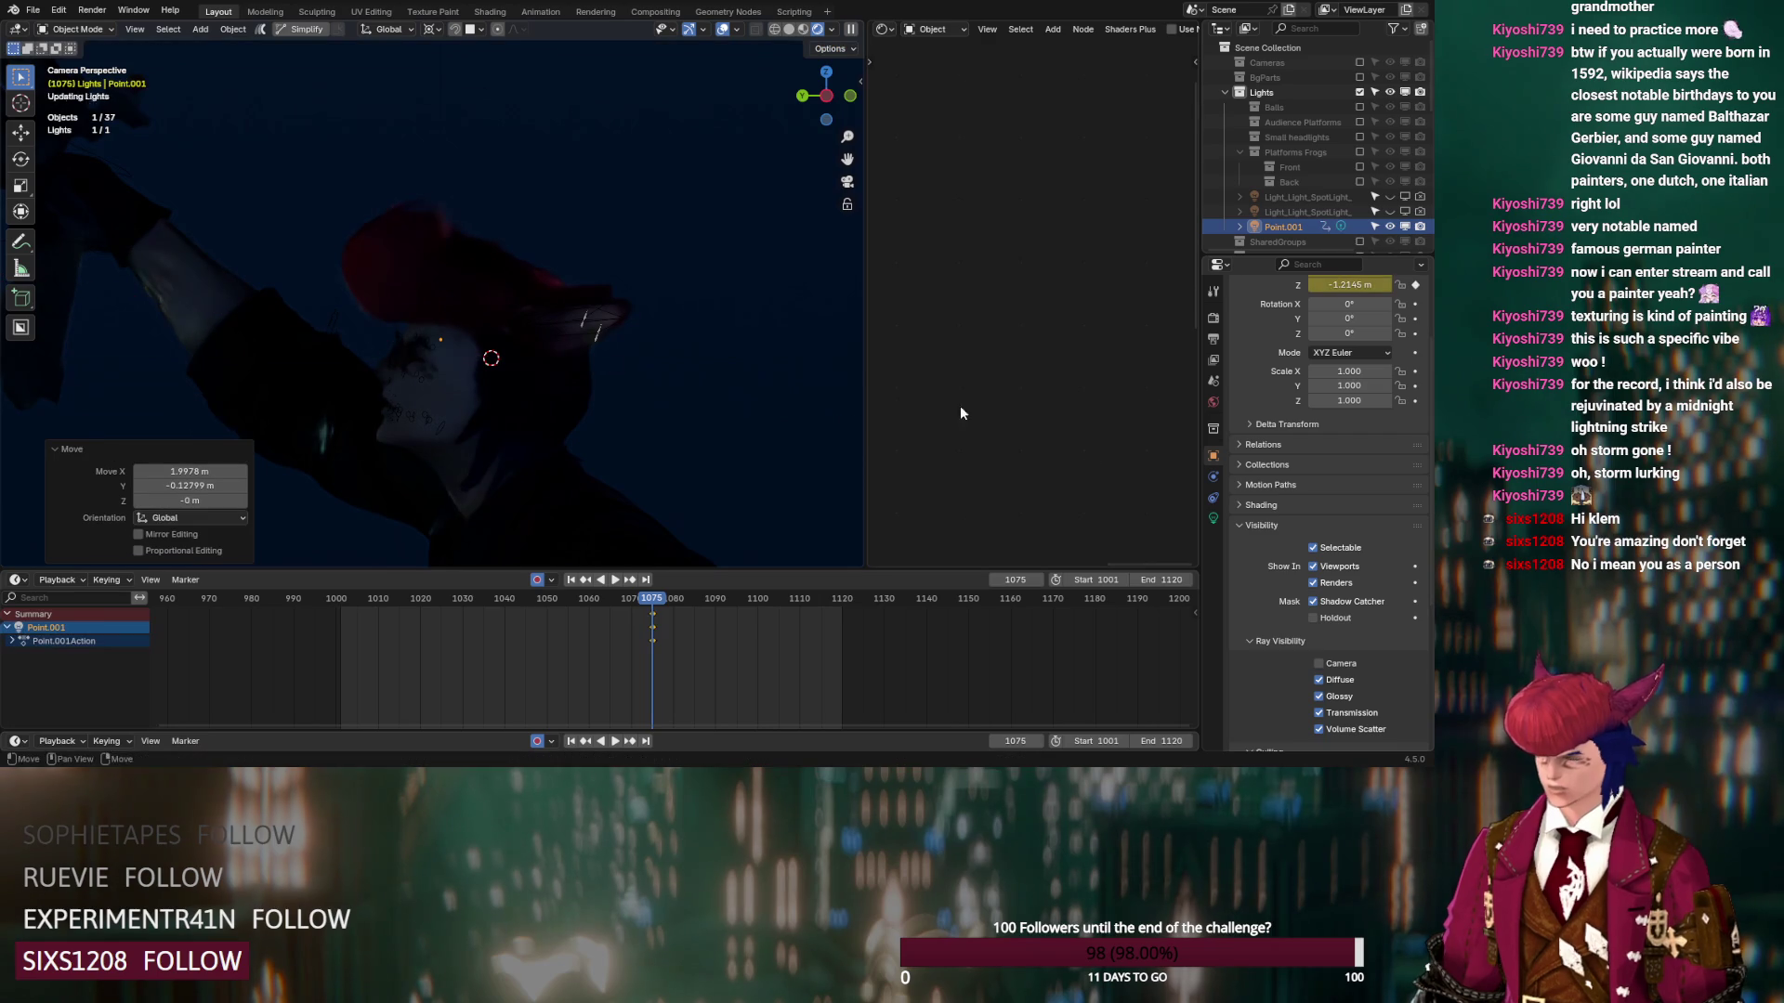
left_click(1213, 518)
left_click_drag(1348, 445, 1408, 467)
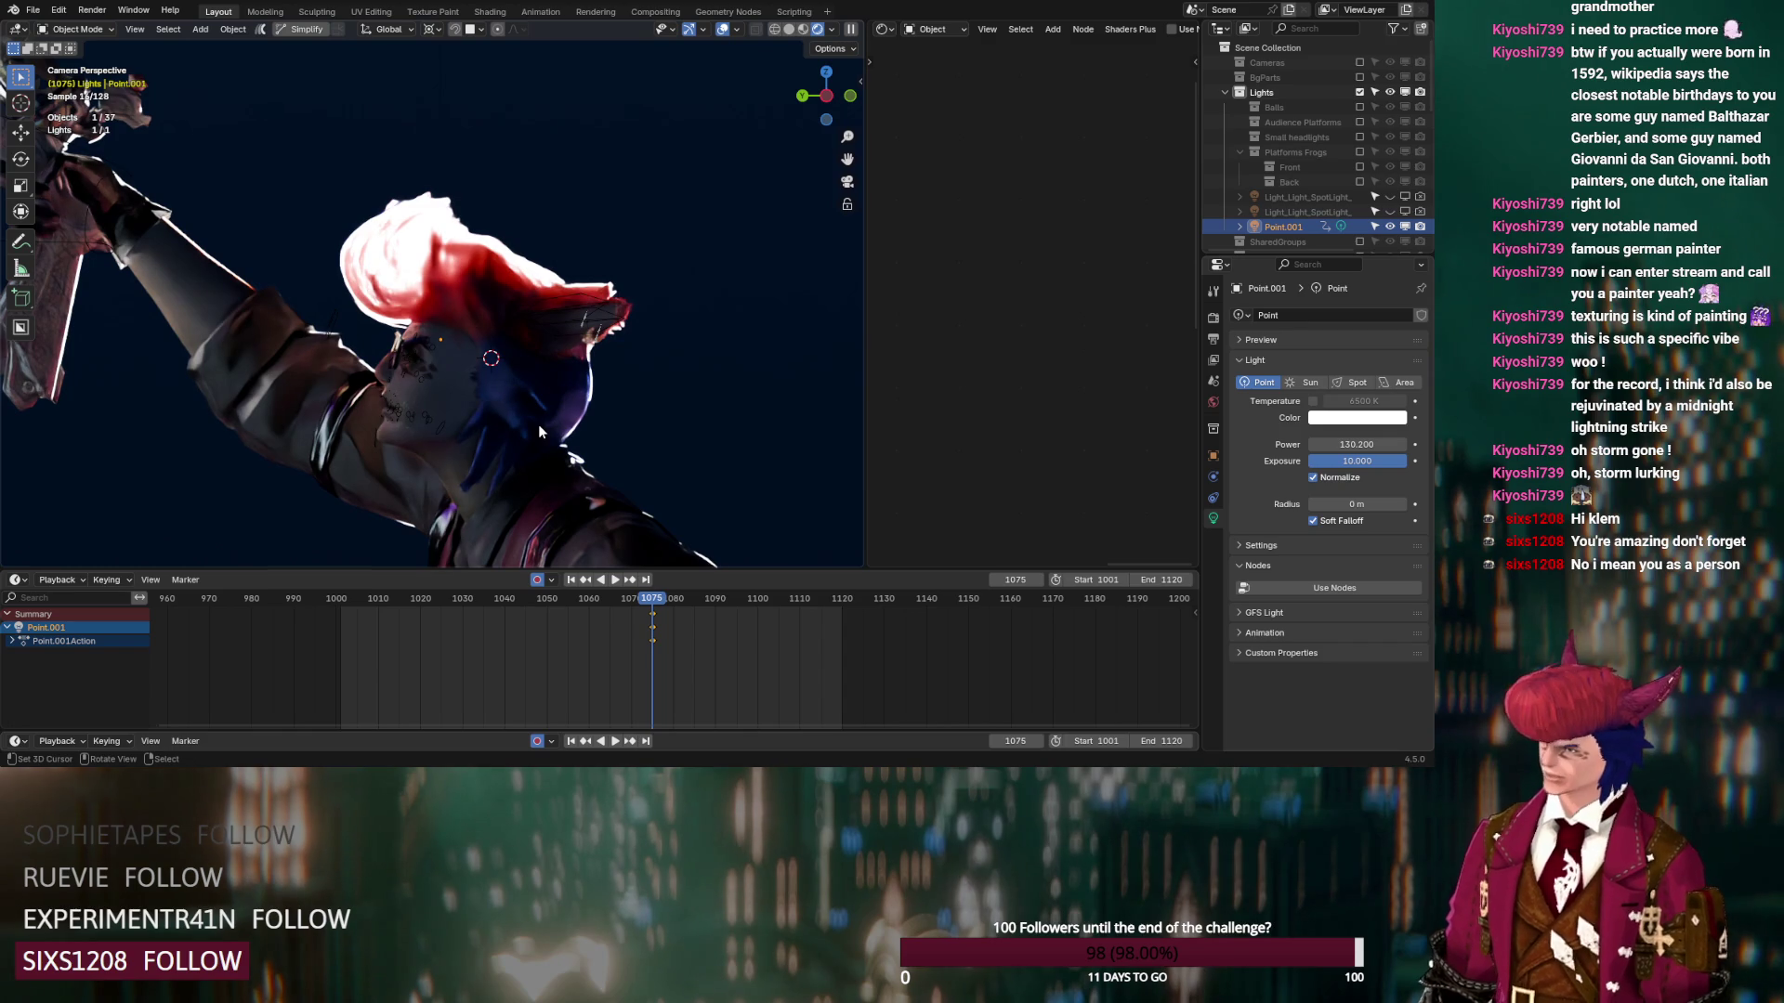
Delete the trial point light and reselect the spotlight
left_click(1267, 545)
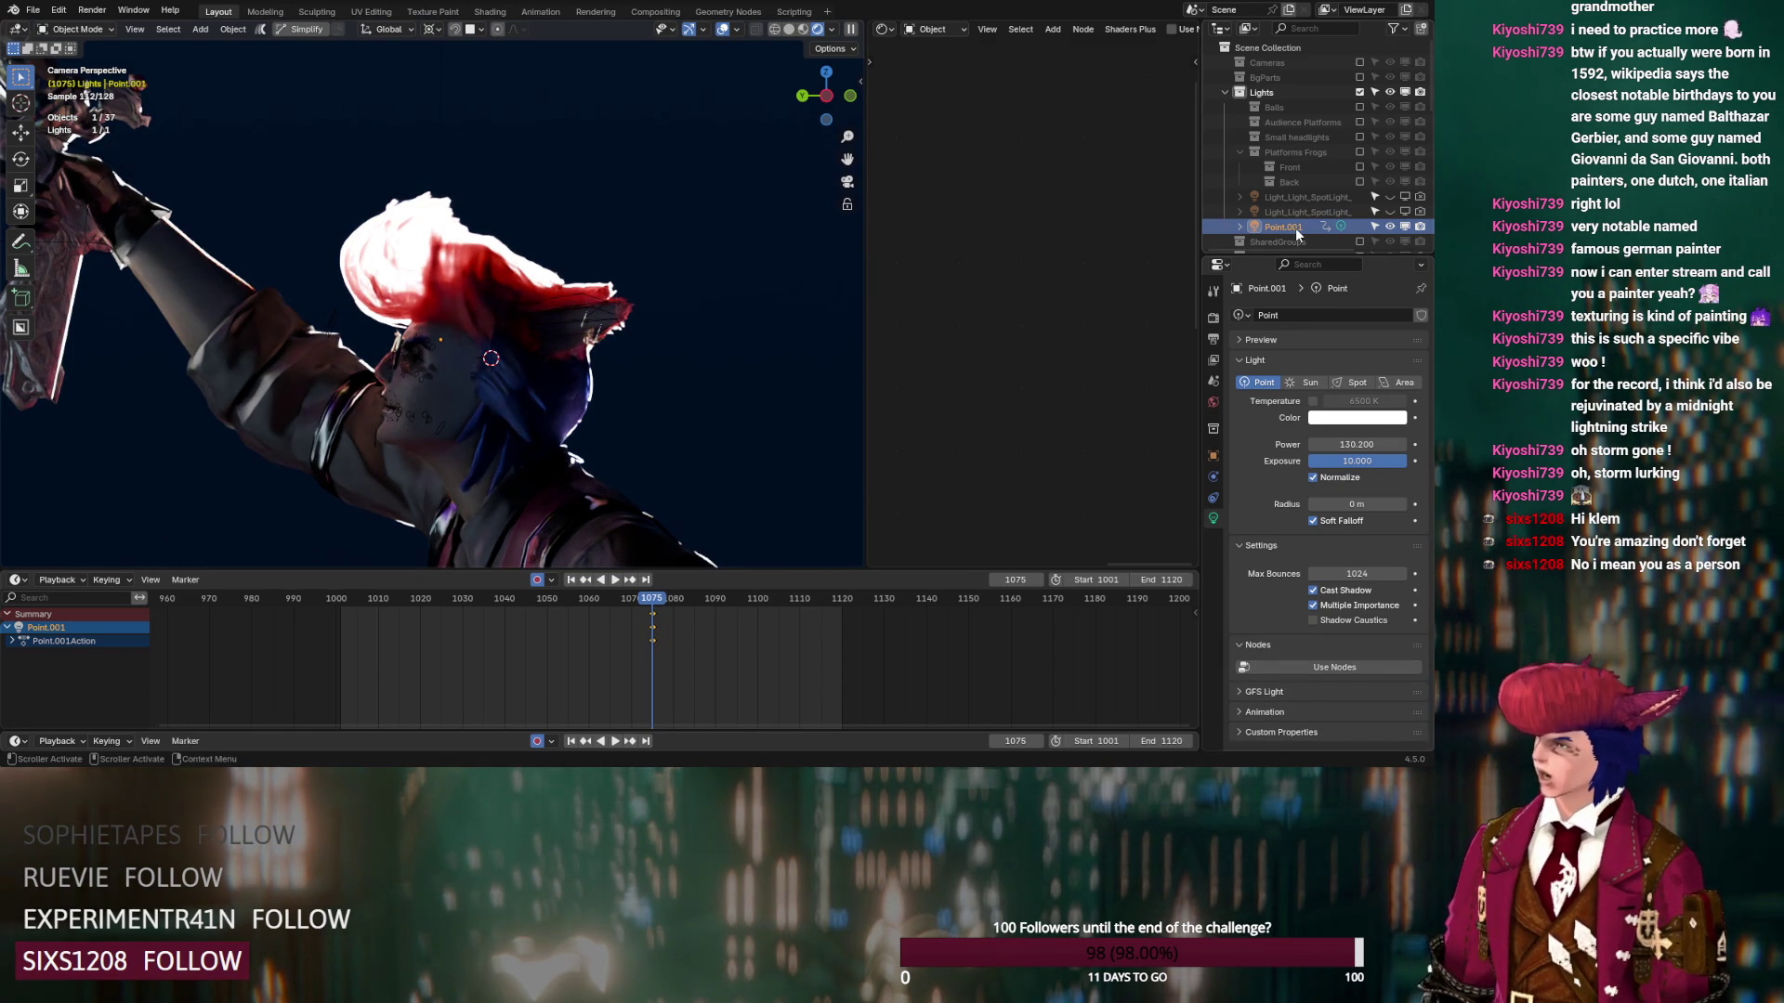
key("Delete")
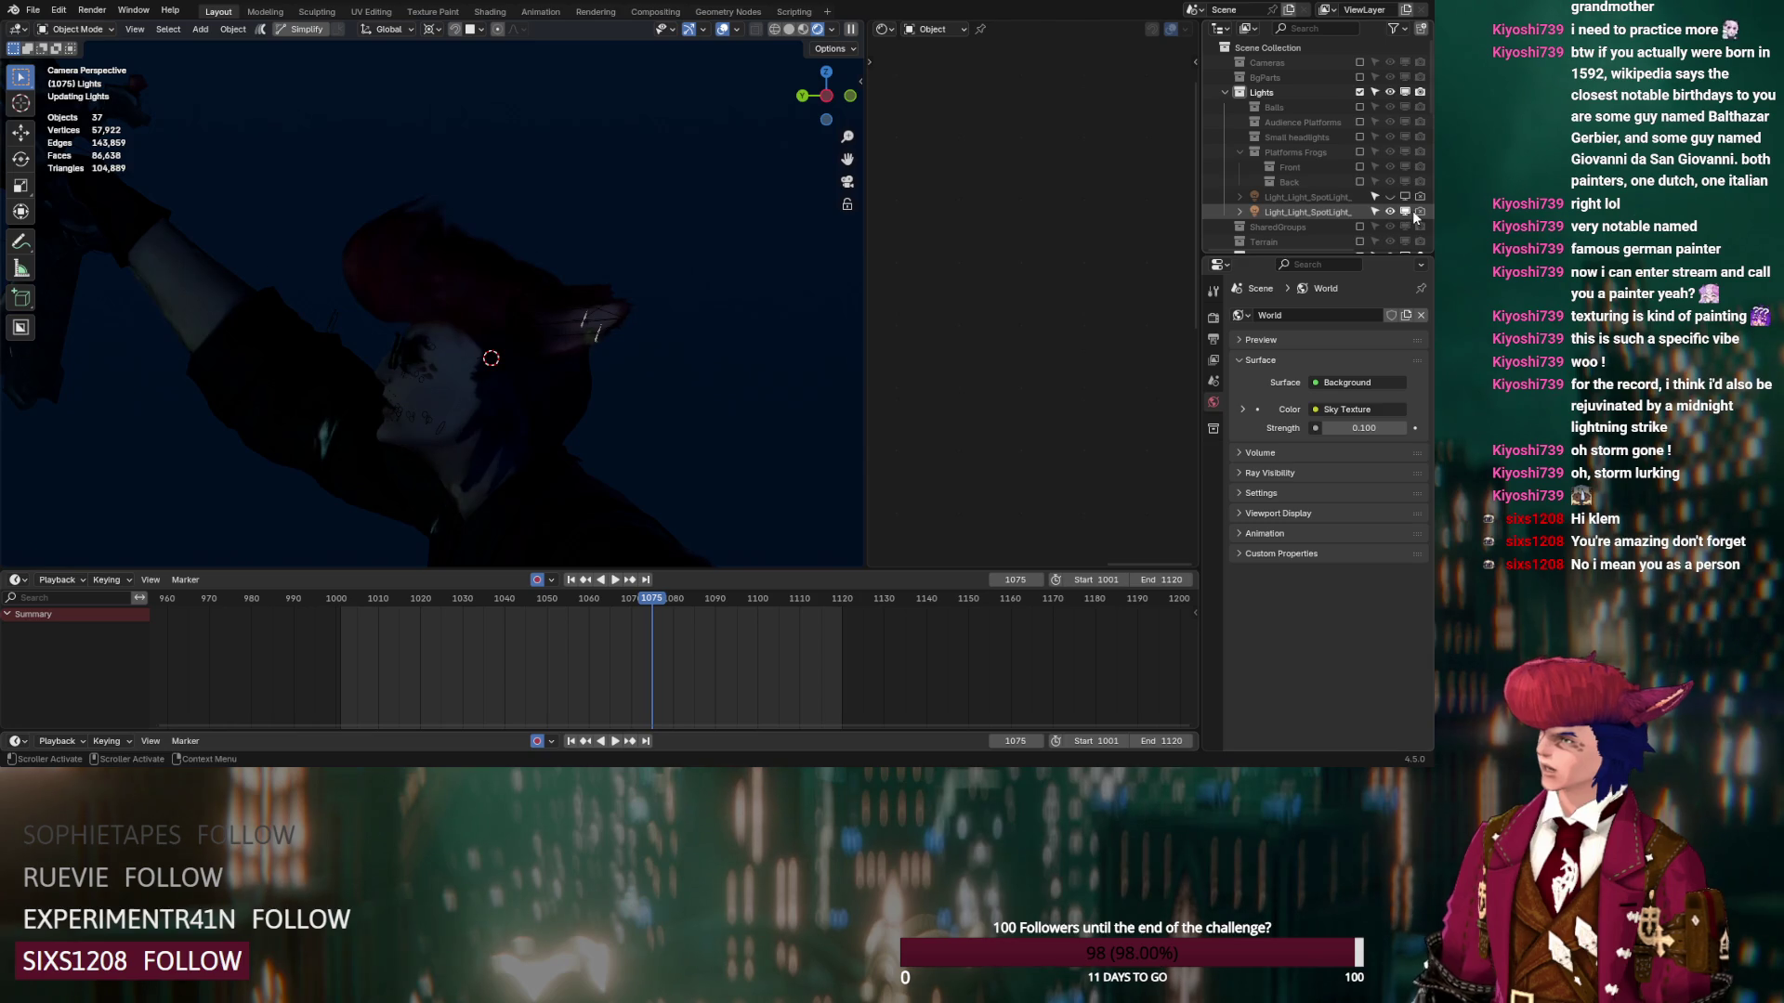
left_click(1333, 212)
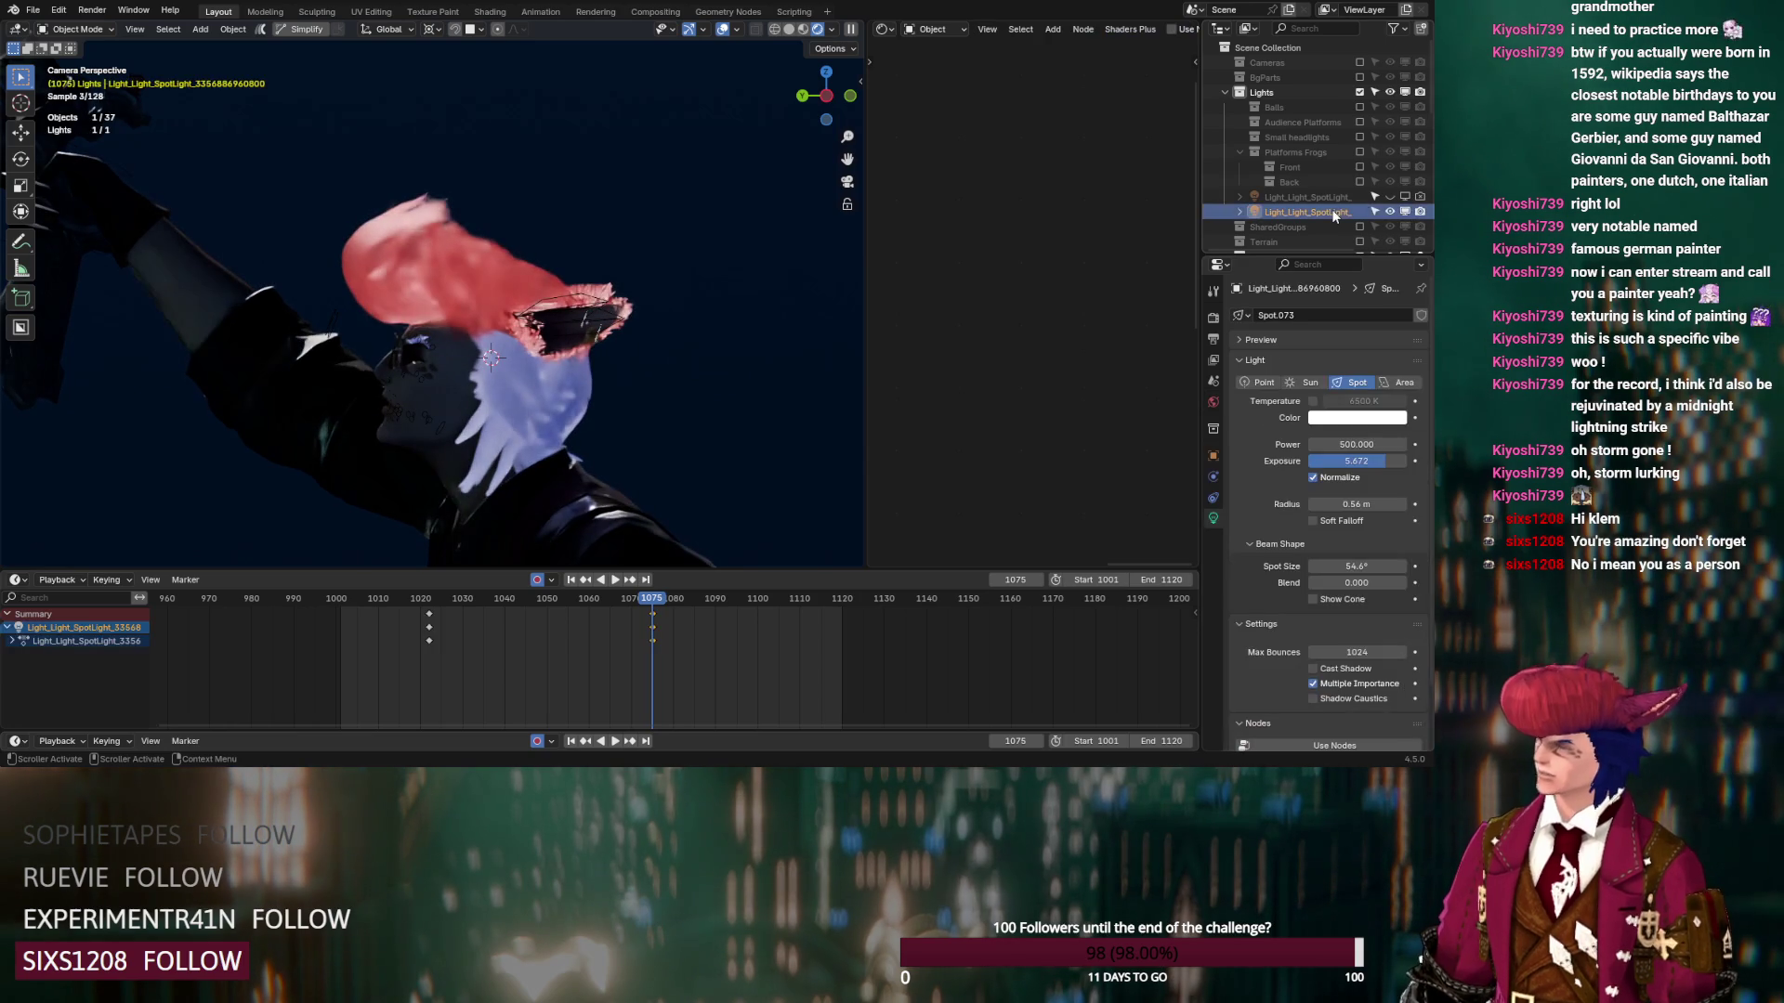
Make the spotlight cast shadows, clear its keyframes and set its power to 2000
left_click(1313, 670)
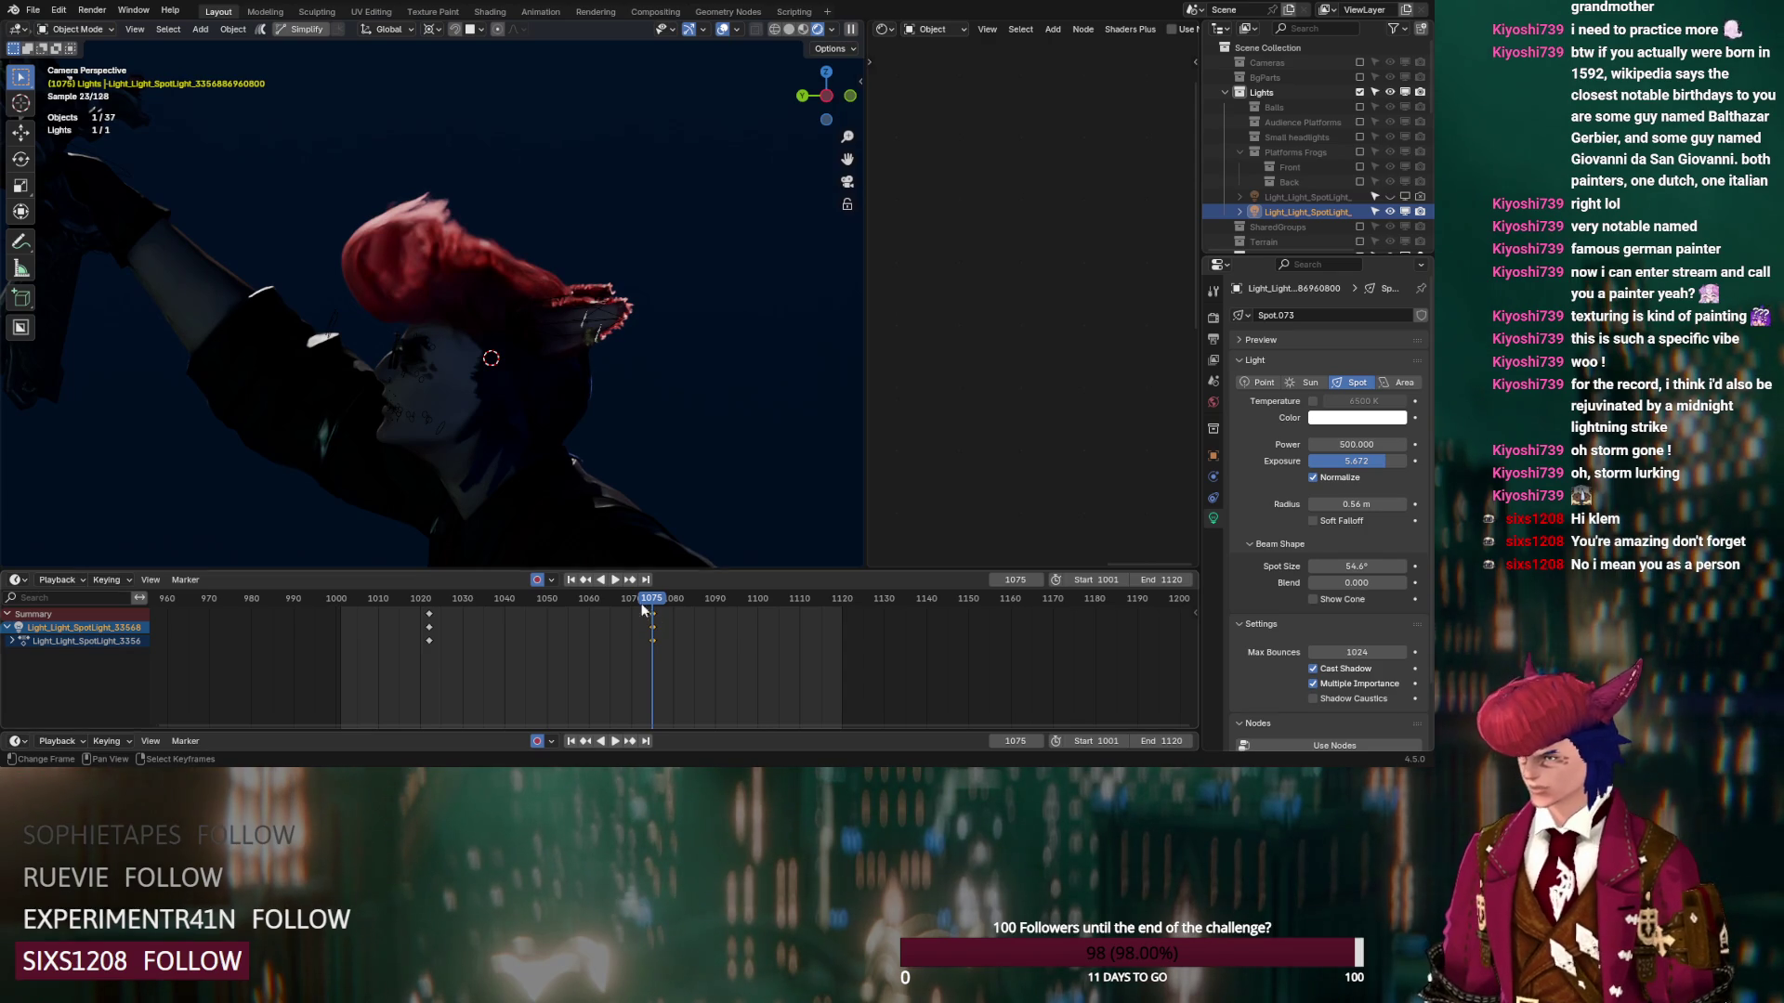
scroll(547, 470, "down", 10)
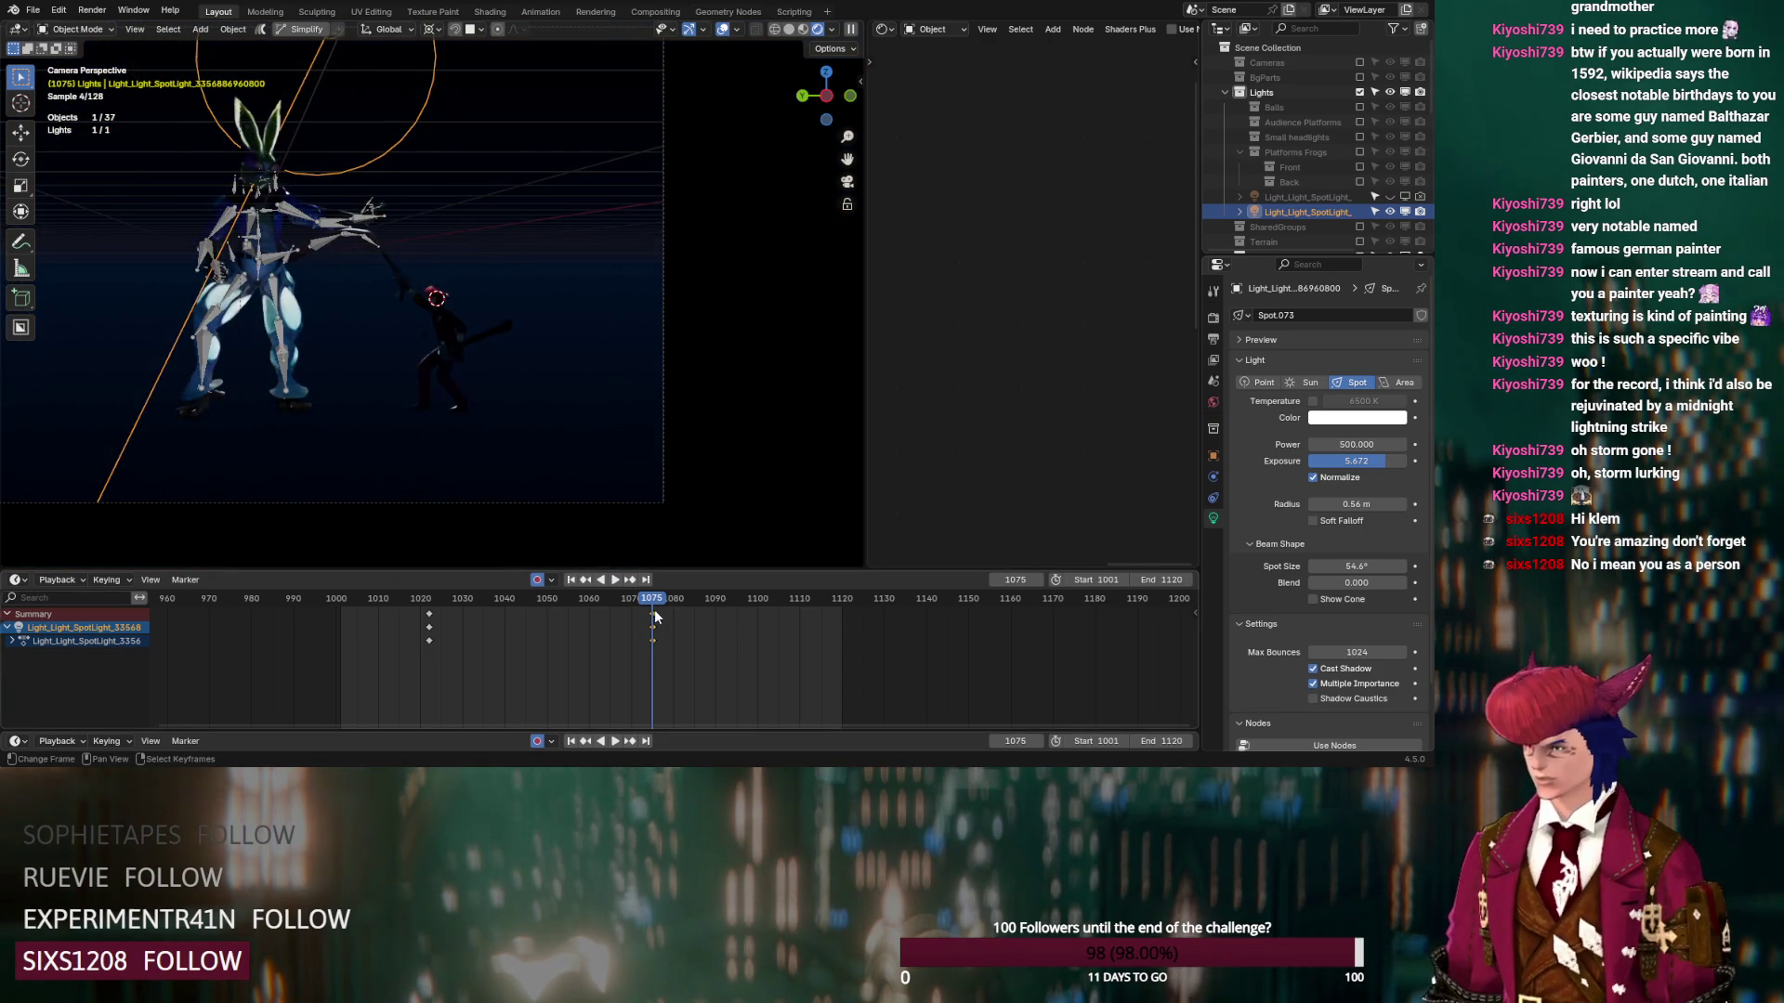
key("Delete")
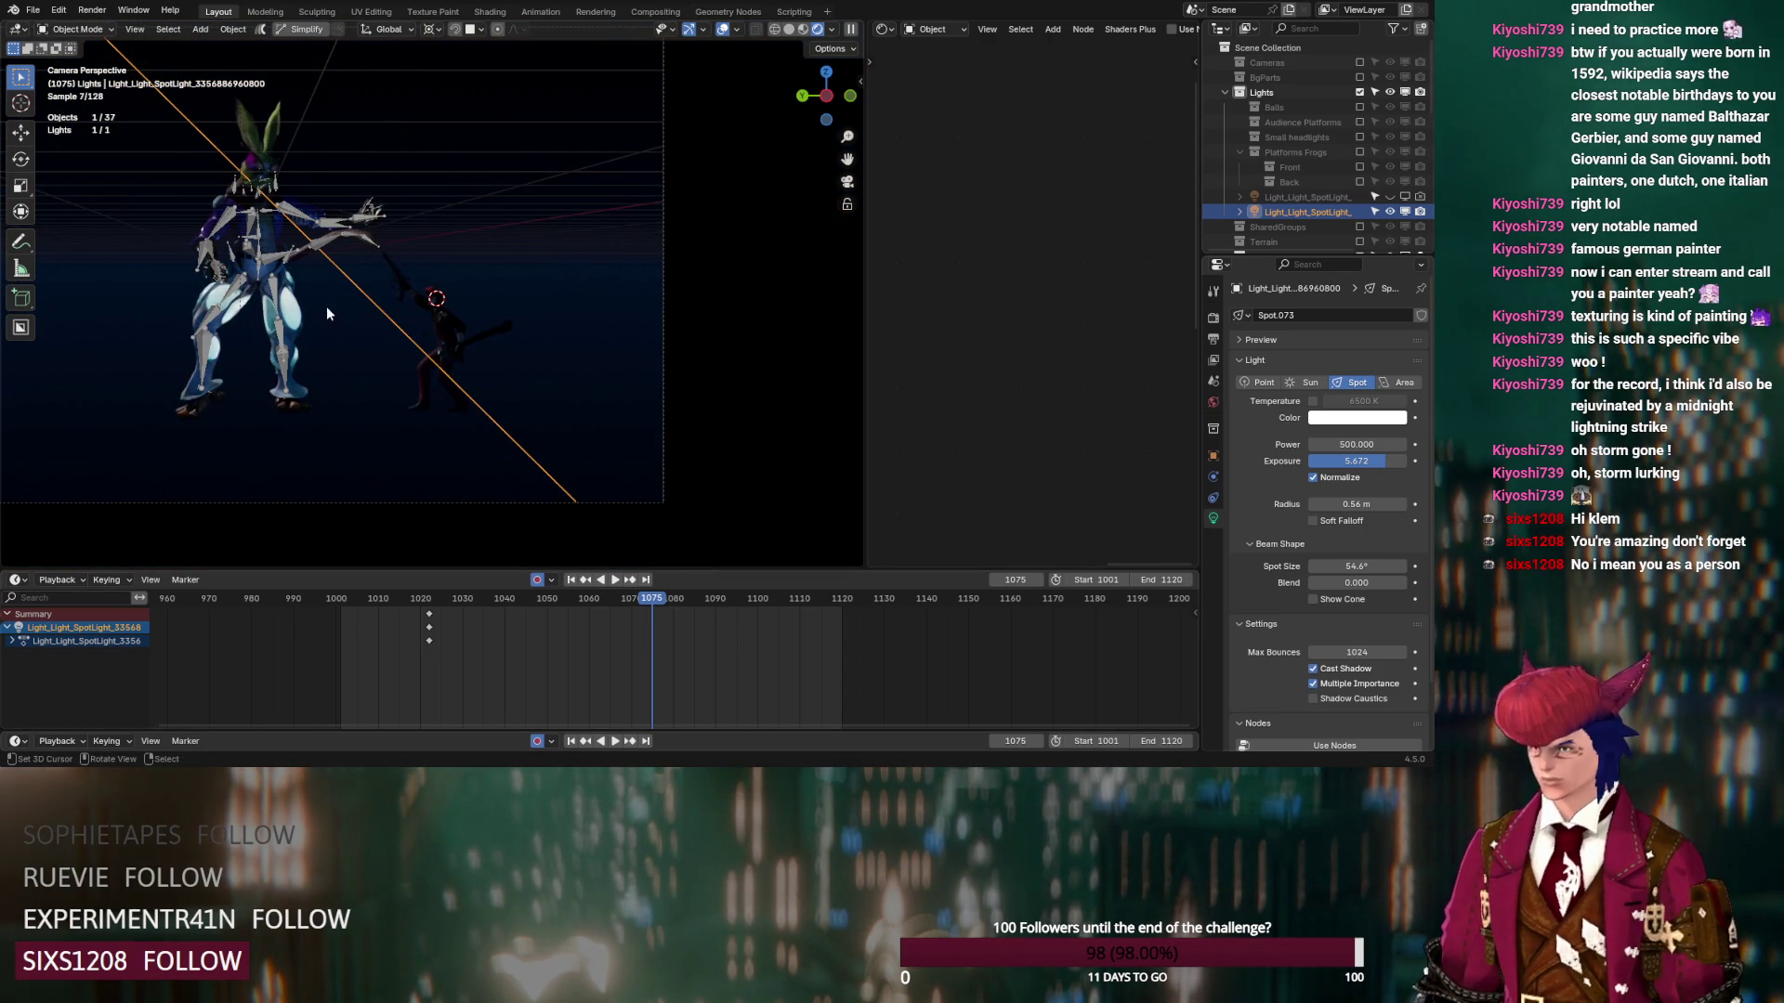
left_click(1354, 446)
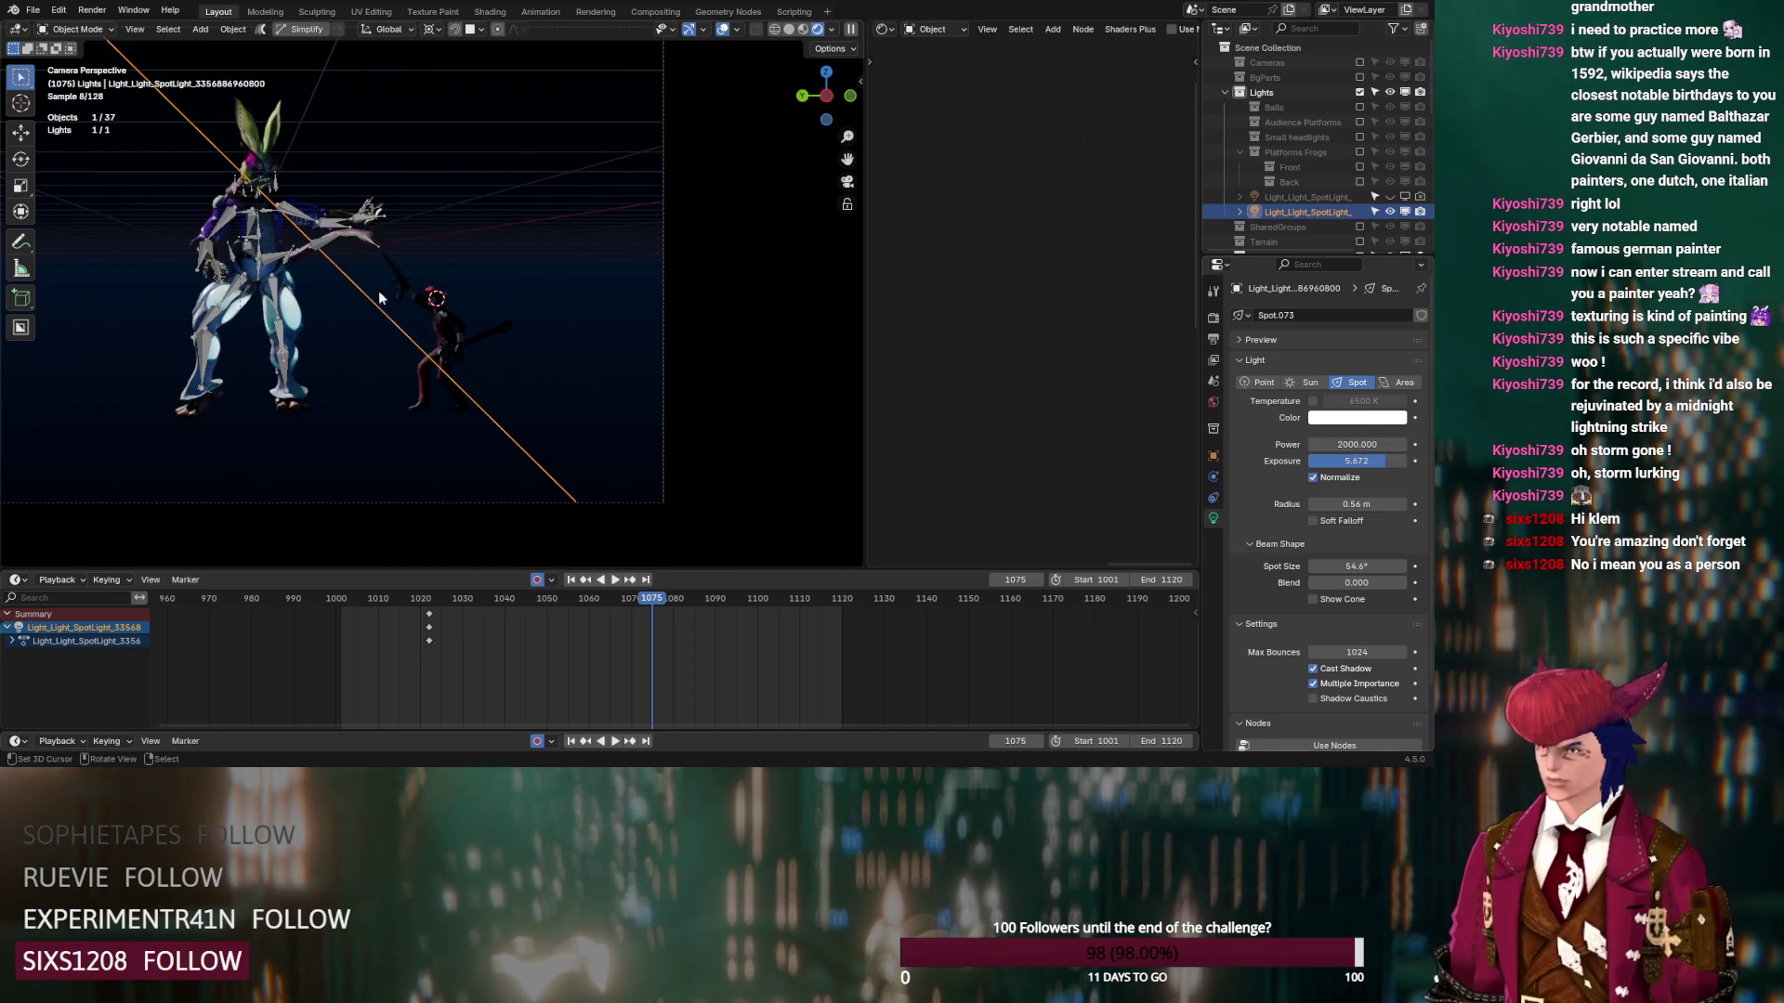
Lower the hair material's coat from 0.755 to 0.327, then reselect the spotlight
scroll(366, 310, "up", 2)
scroll(556, 412, "up", 6)
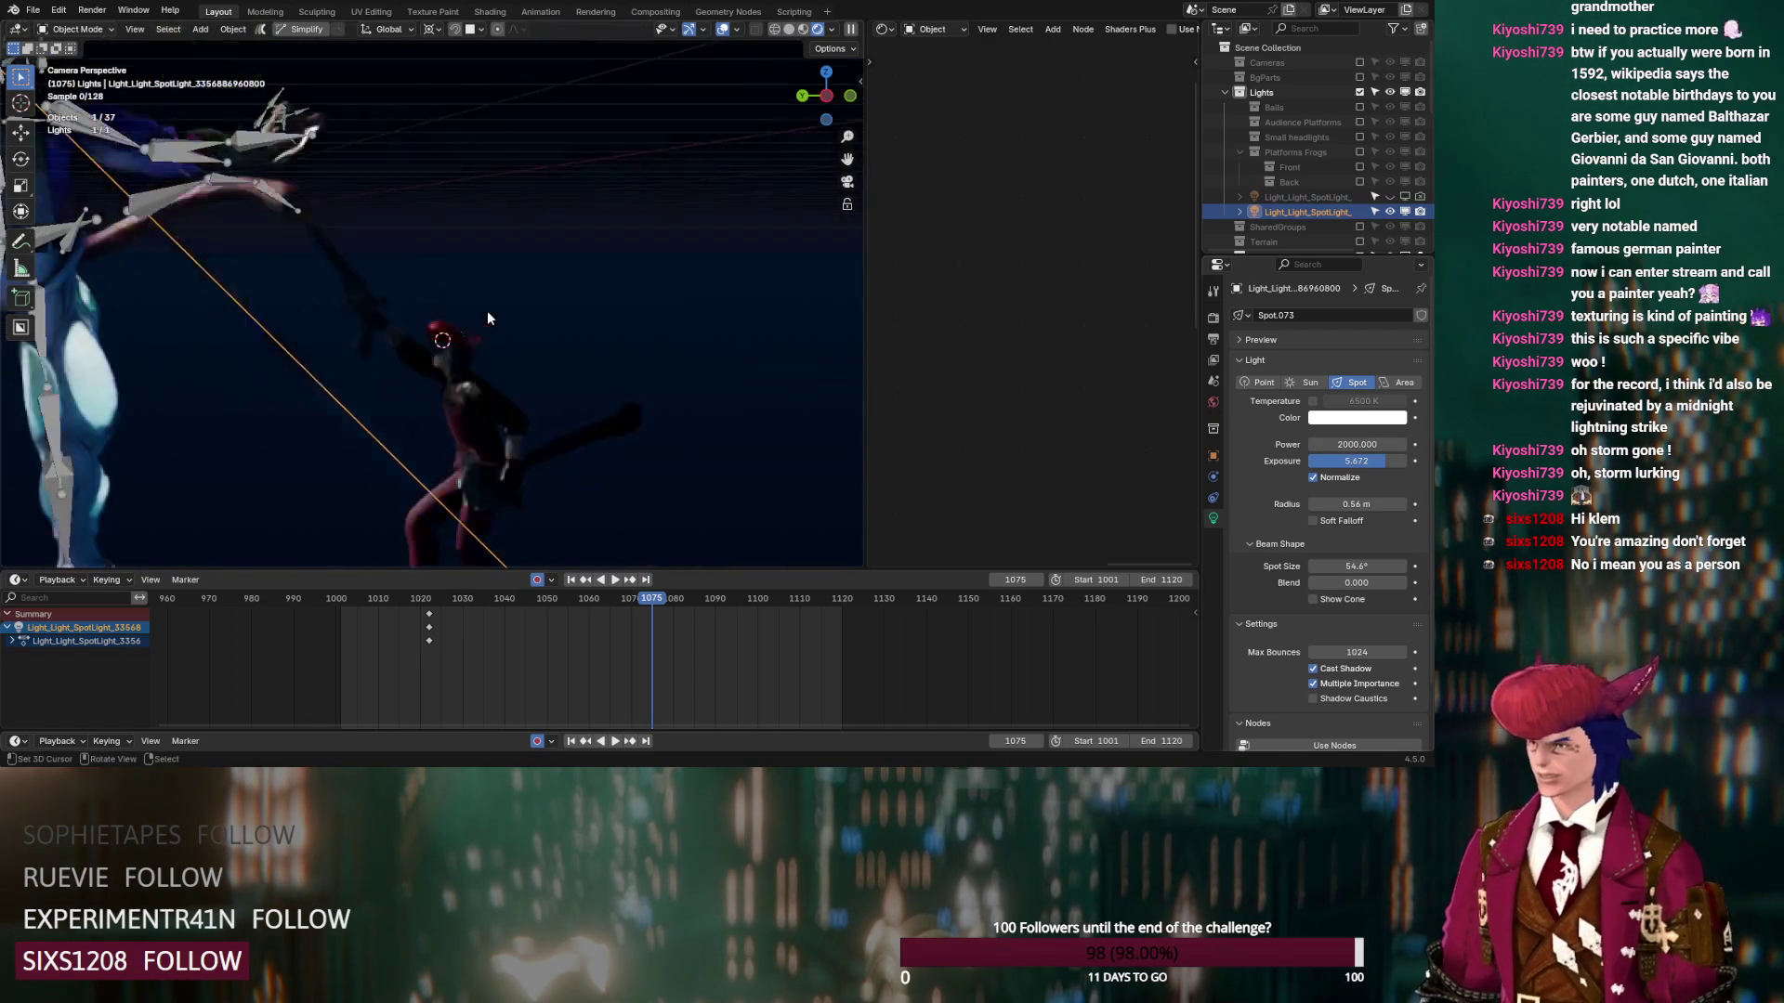
scroll(504, 353, "up", 4)
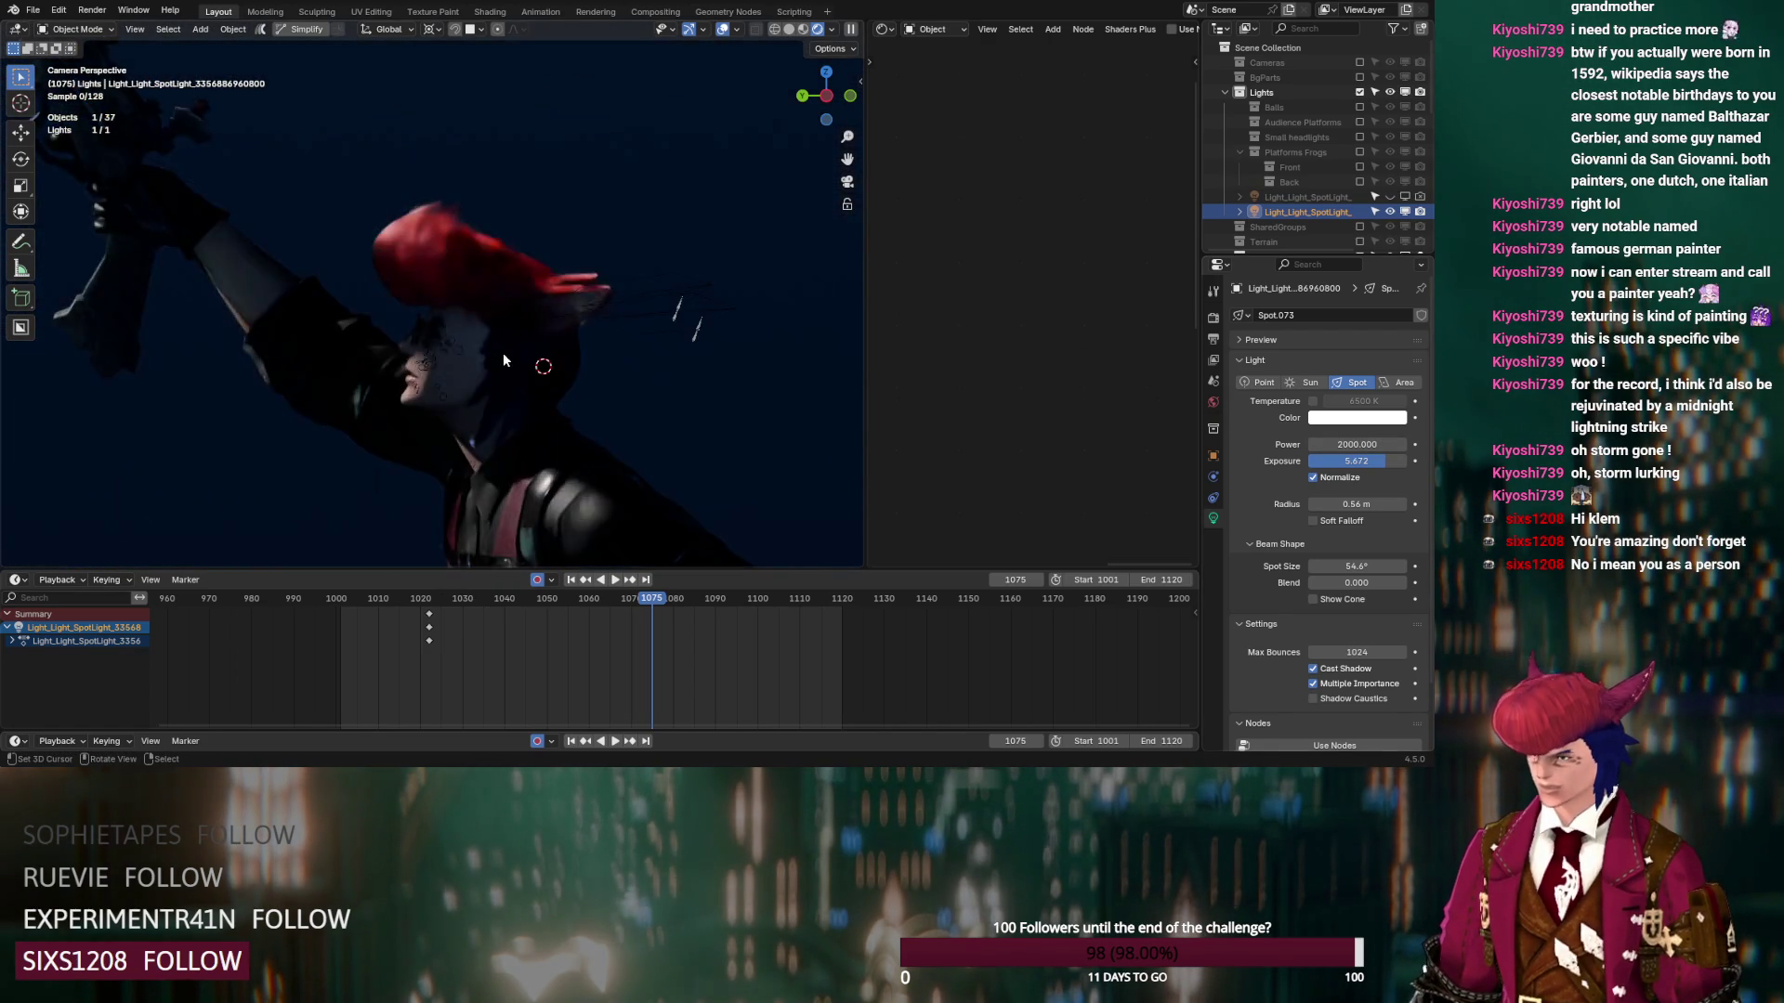
left_click(503, 353)
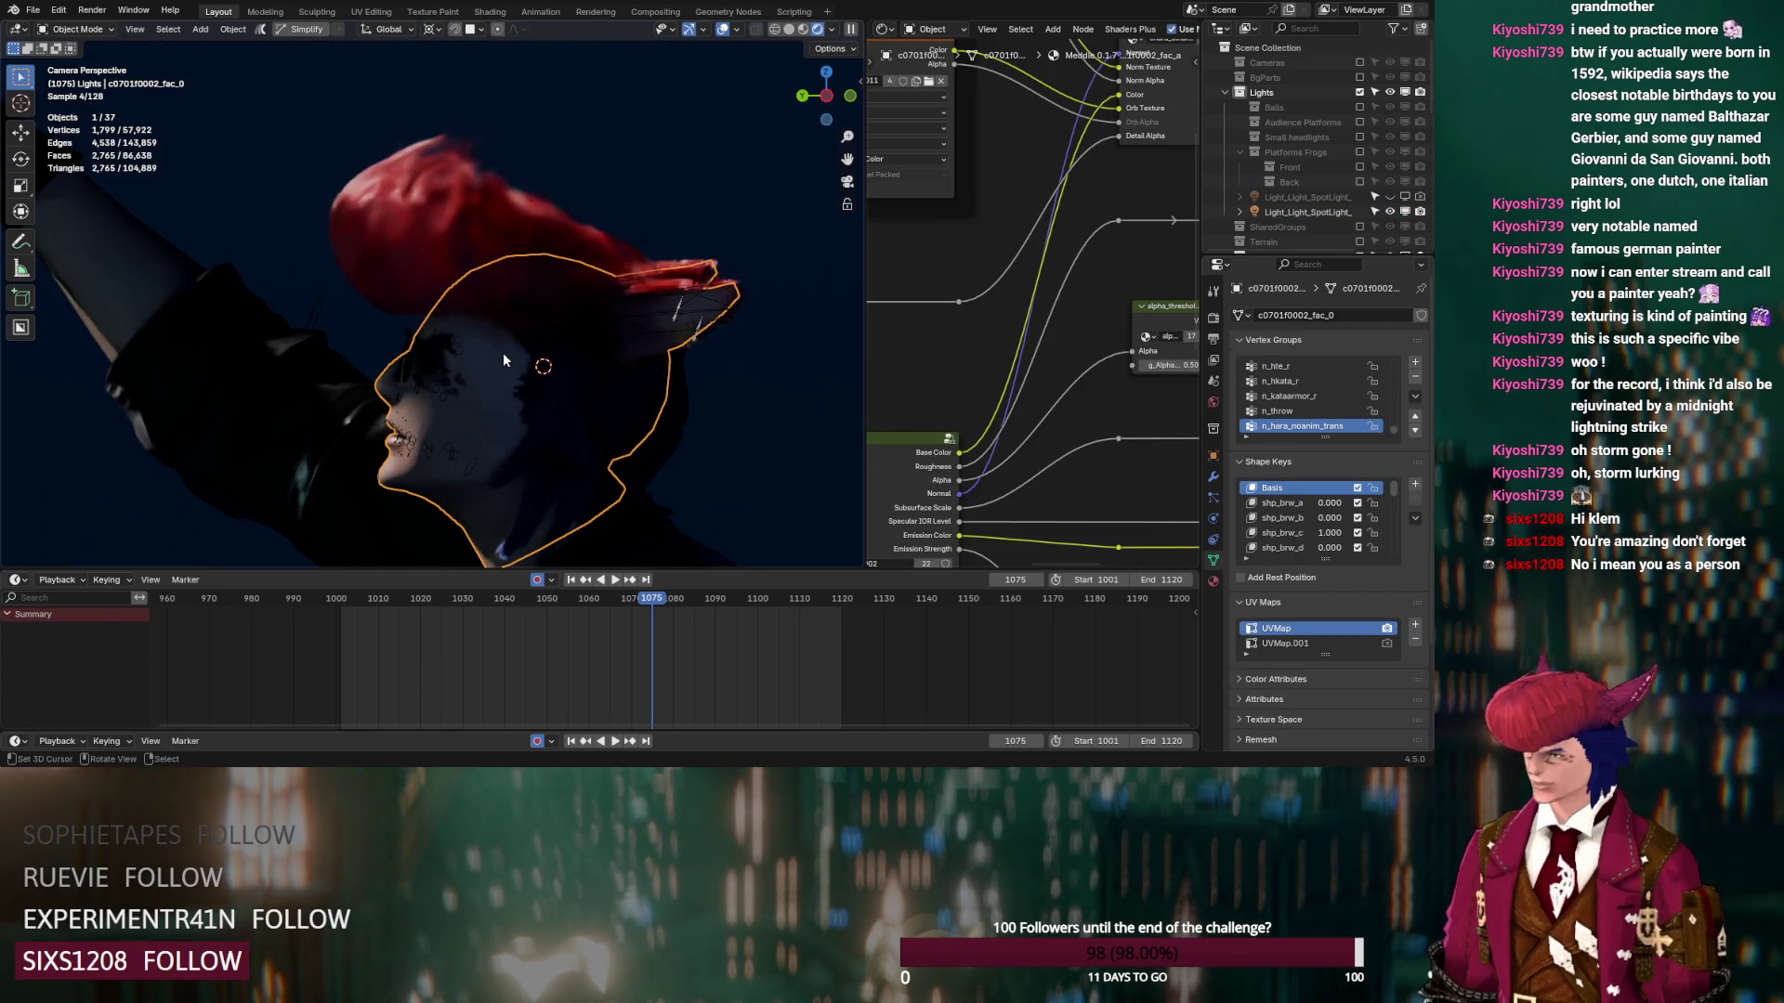
left_click(504, 353)
left_click_drag(992, 406, 943, 406)
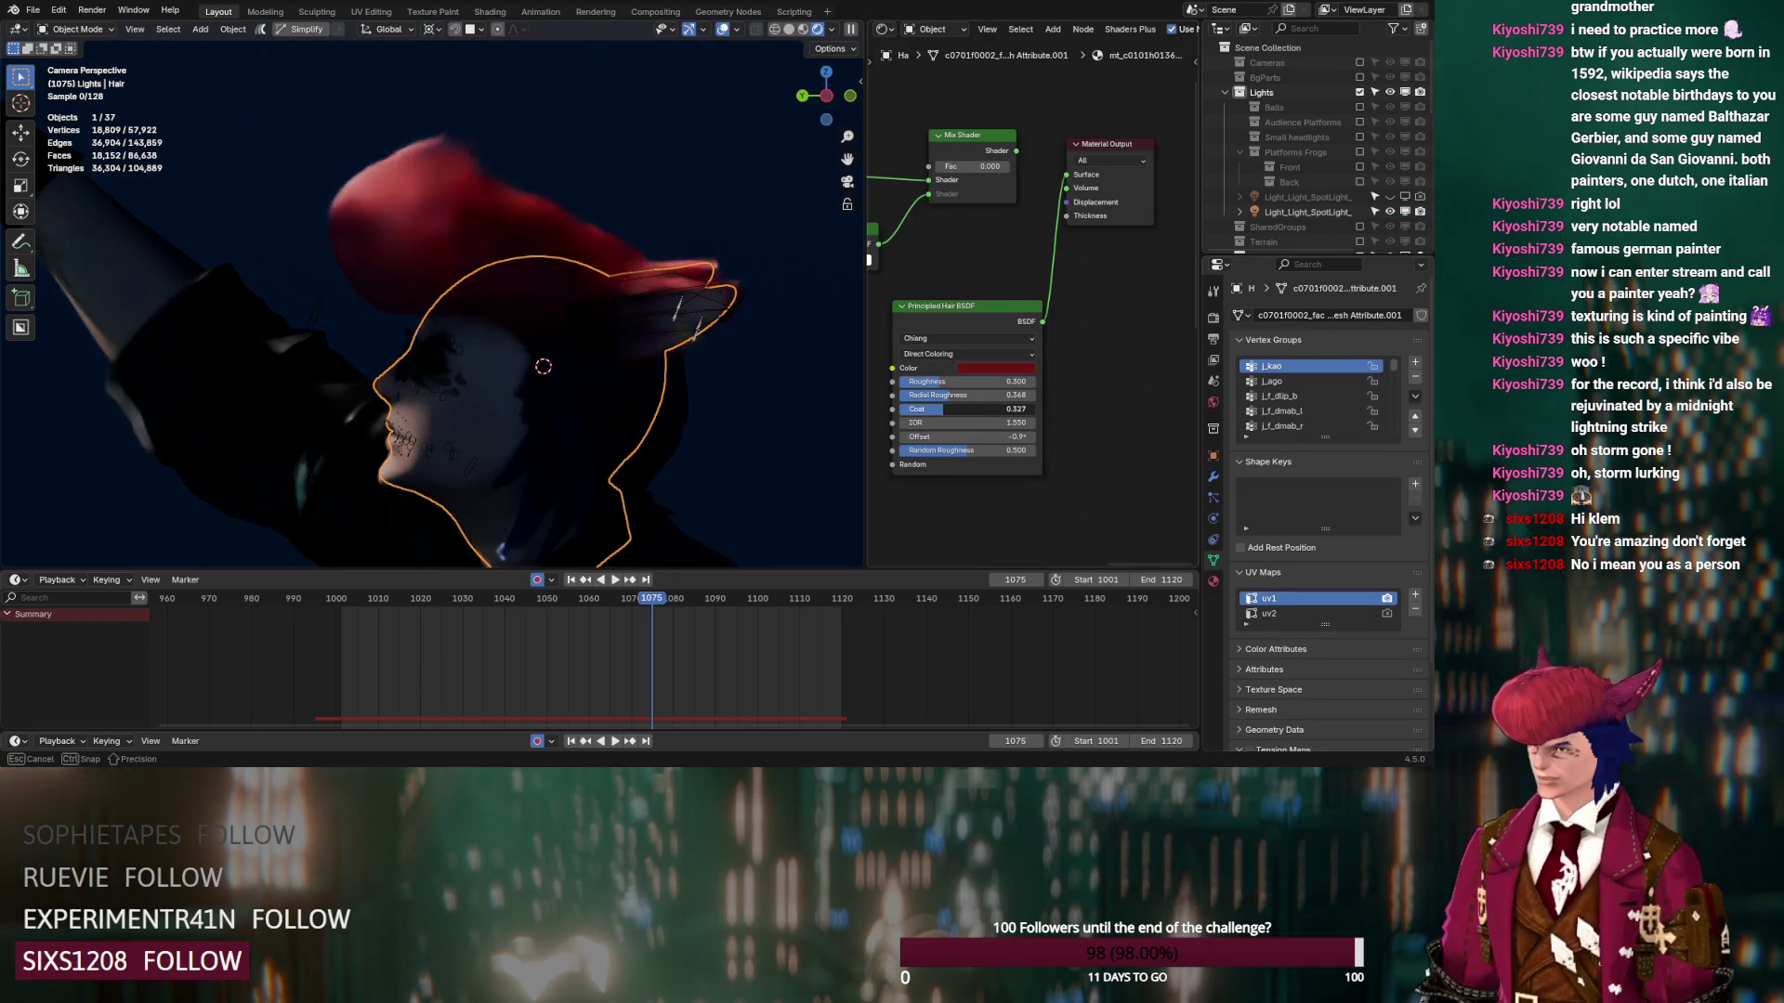
left_click(537, 376)
scroll(537, 370, "down", 10)
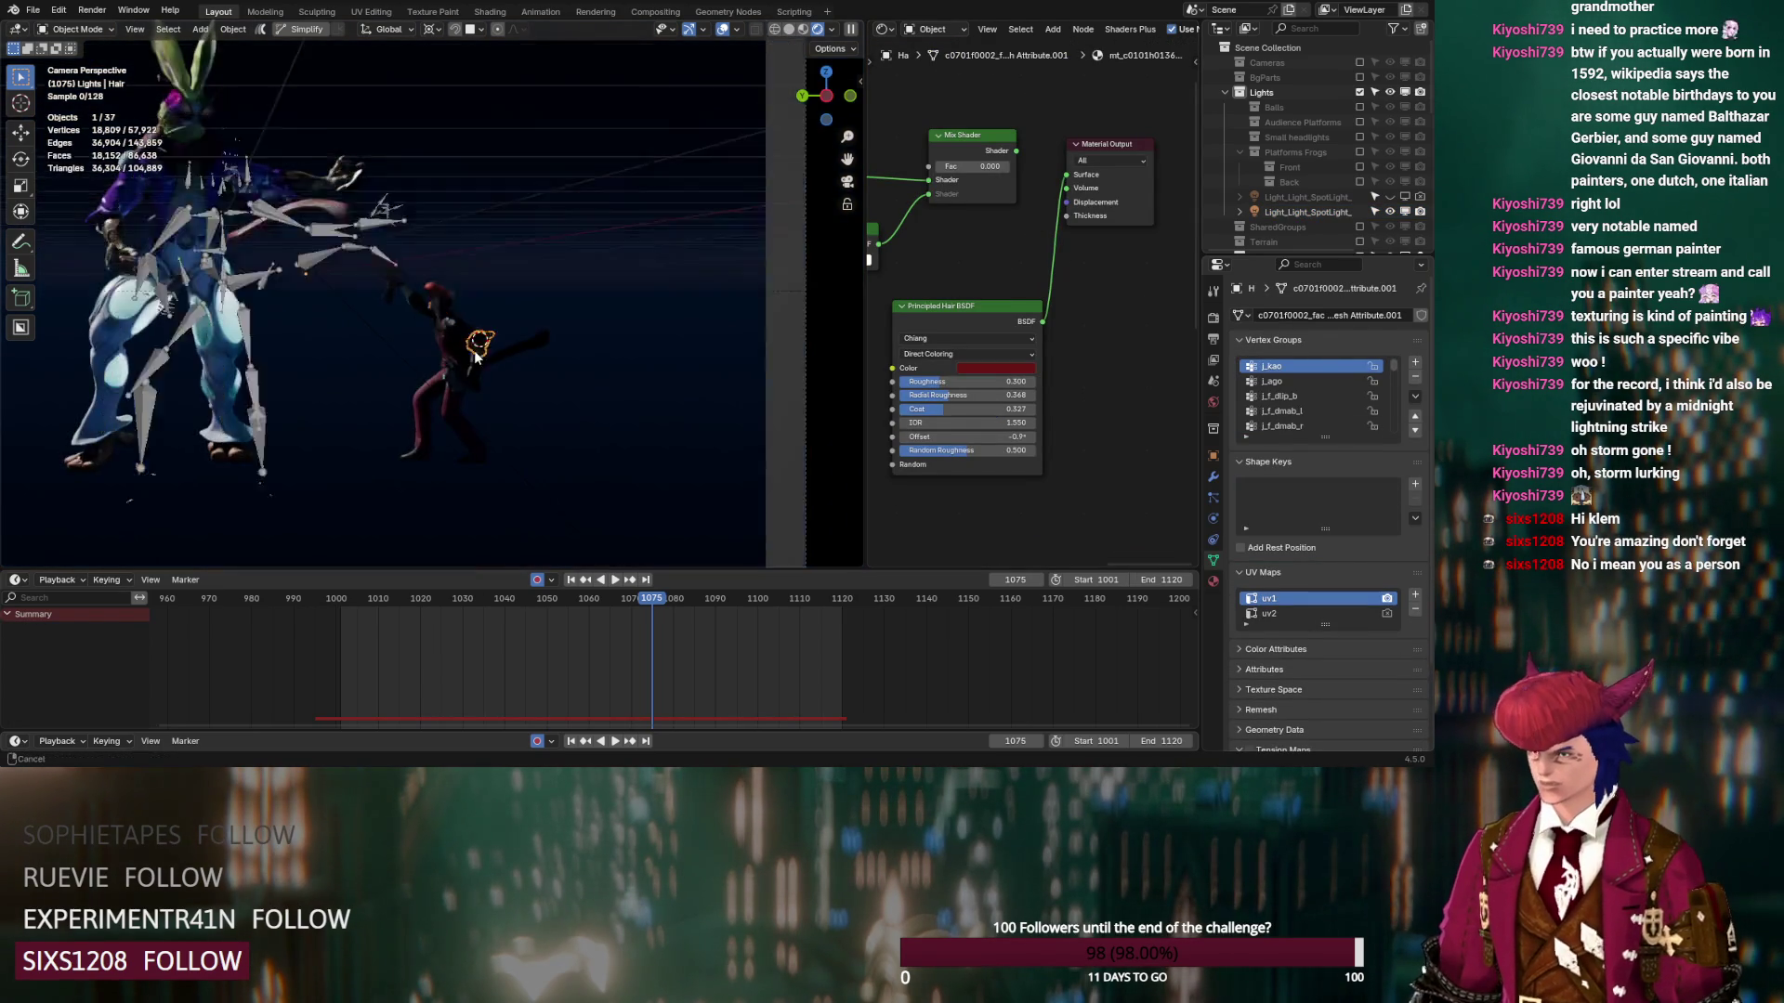
left_click(1280, 213)
scroll(666, 282, "down", 4)
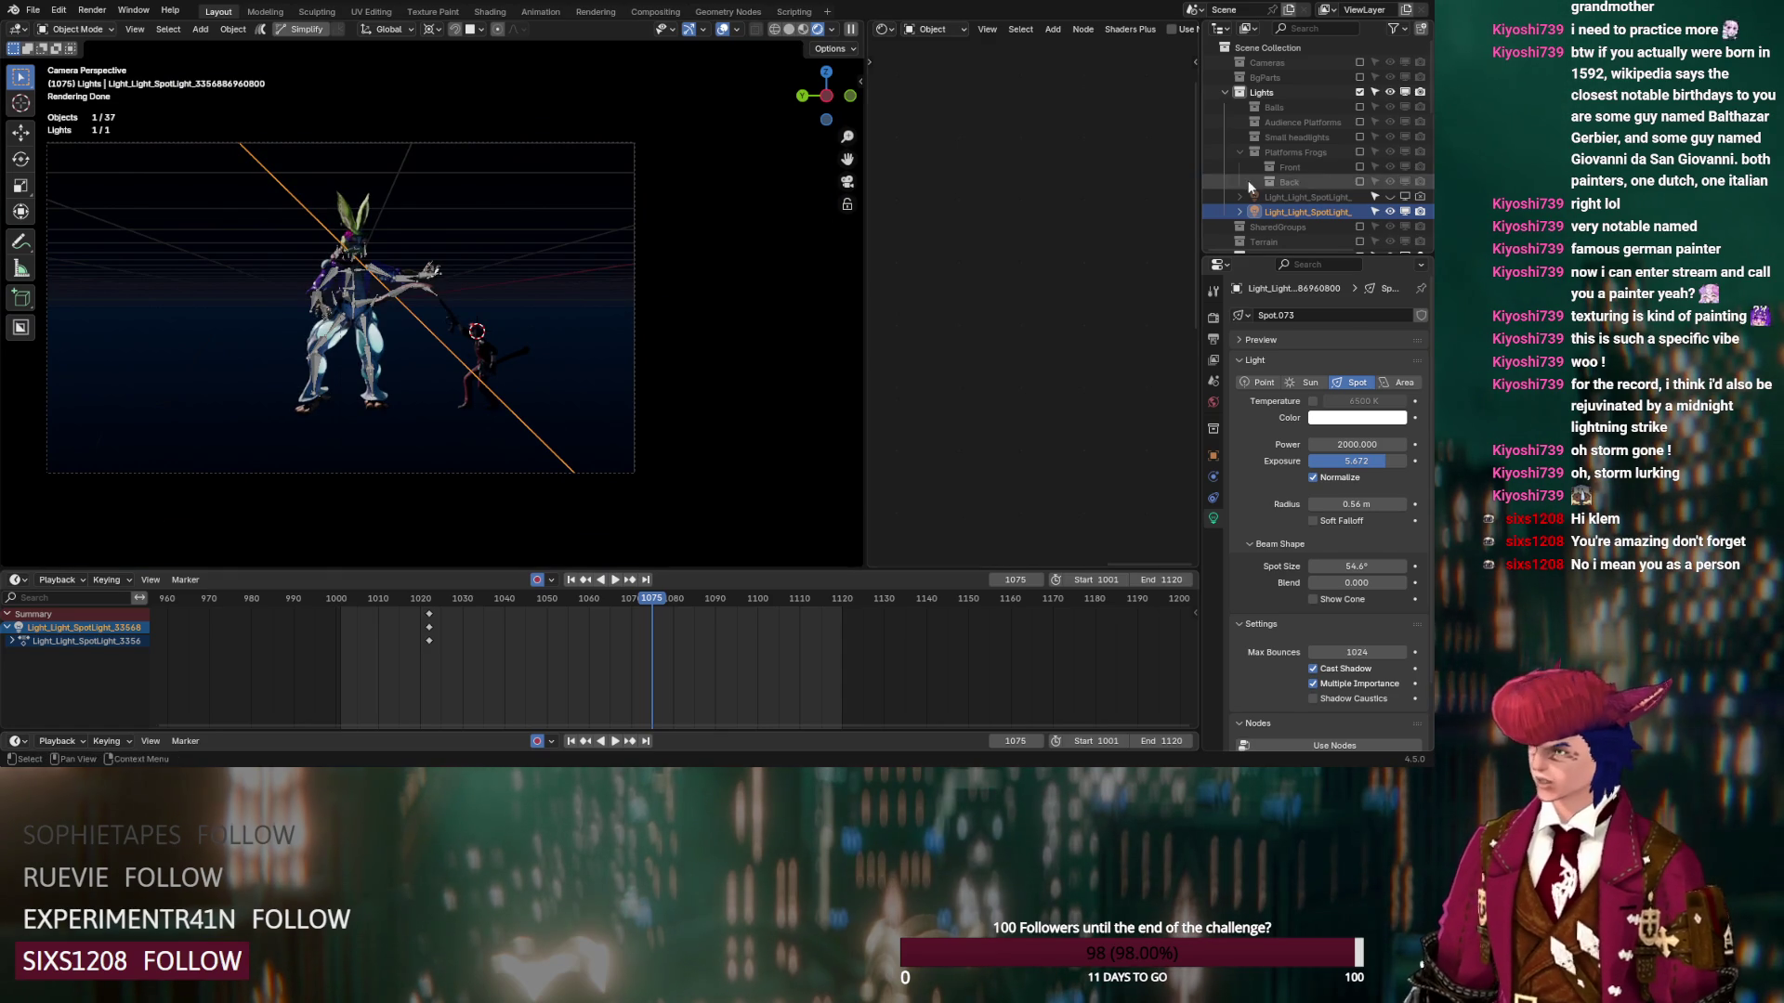
Enable the Front and Platforms Frogs lights and make their spotlights cast shadows
left_click(1360, 164)
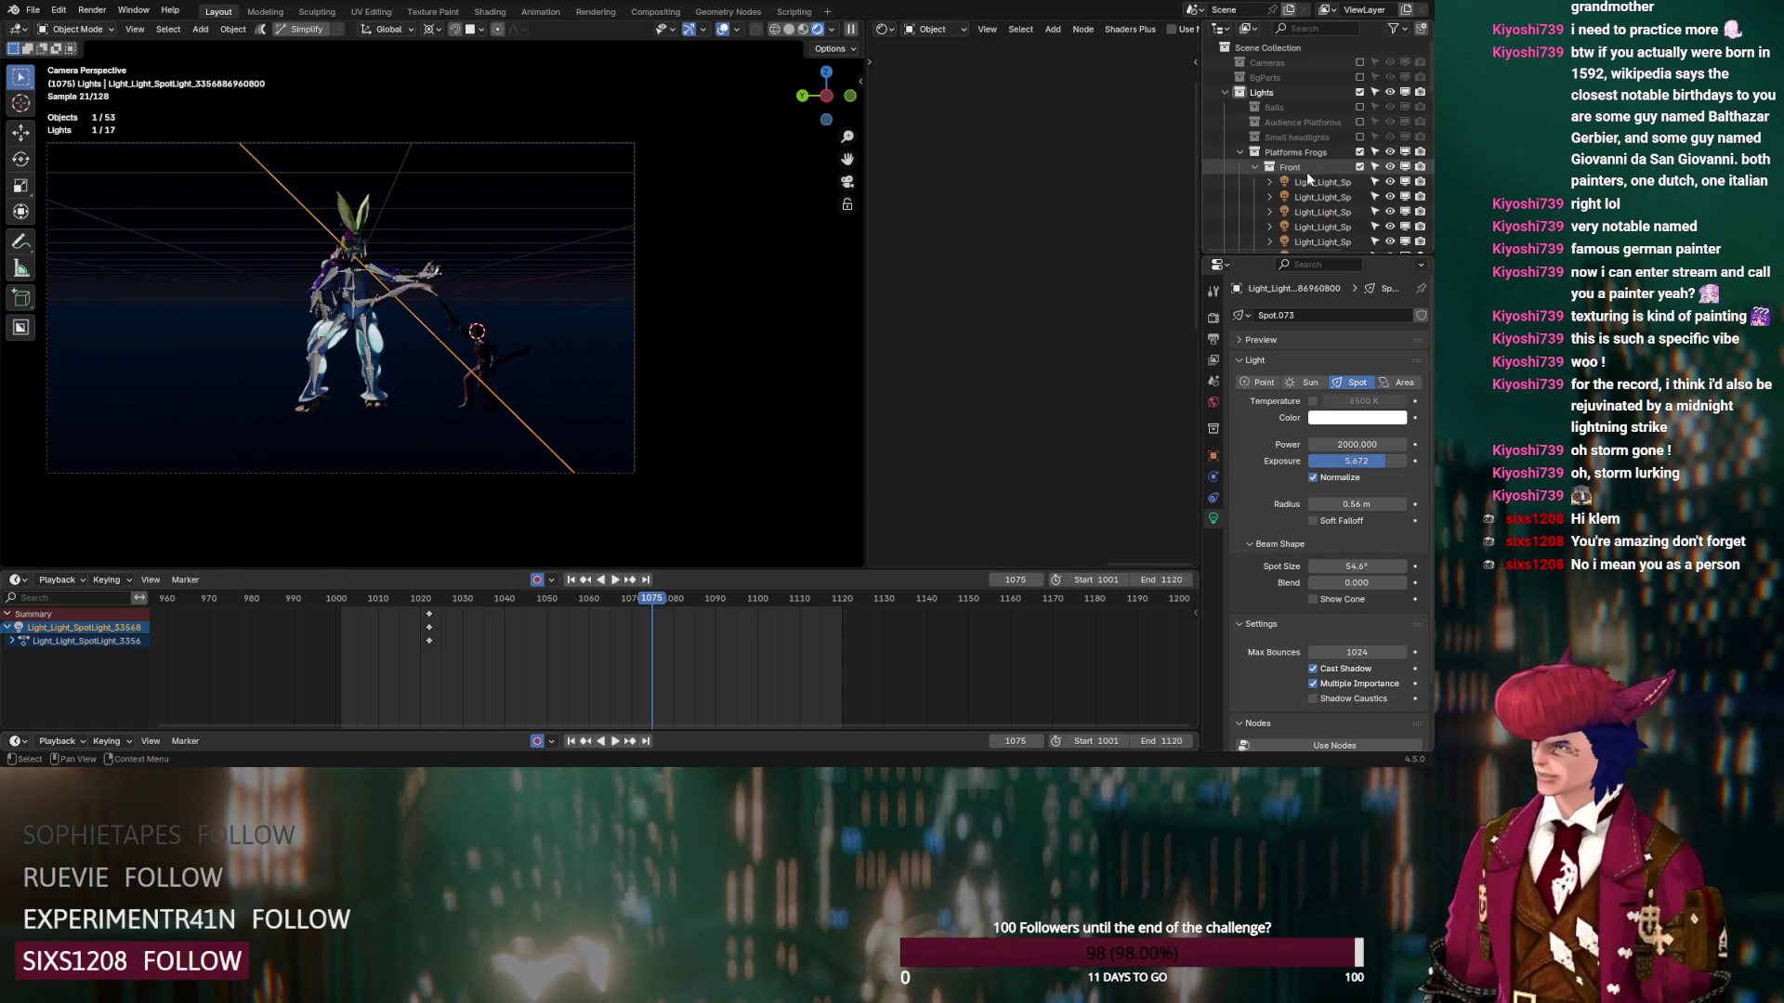
left_click(1322, 177)
scroll(1323, 168, "up", 2)
left_click(1322, 126, "shift")
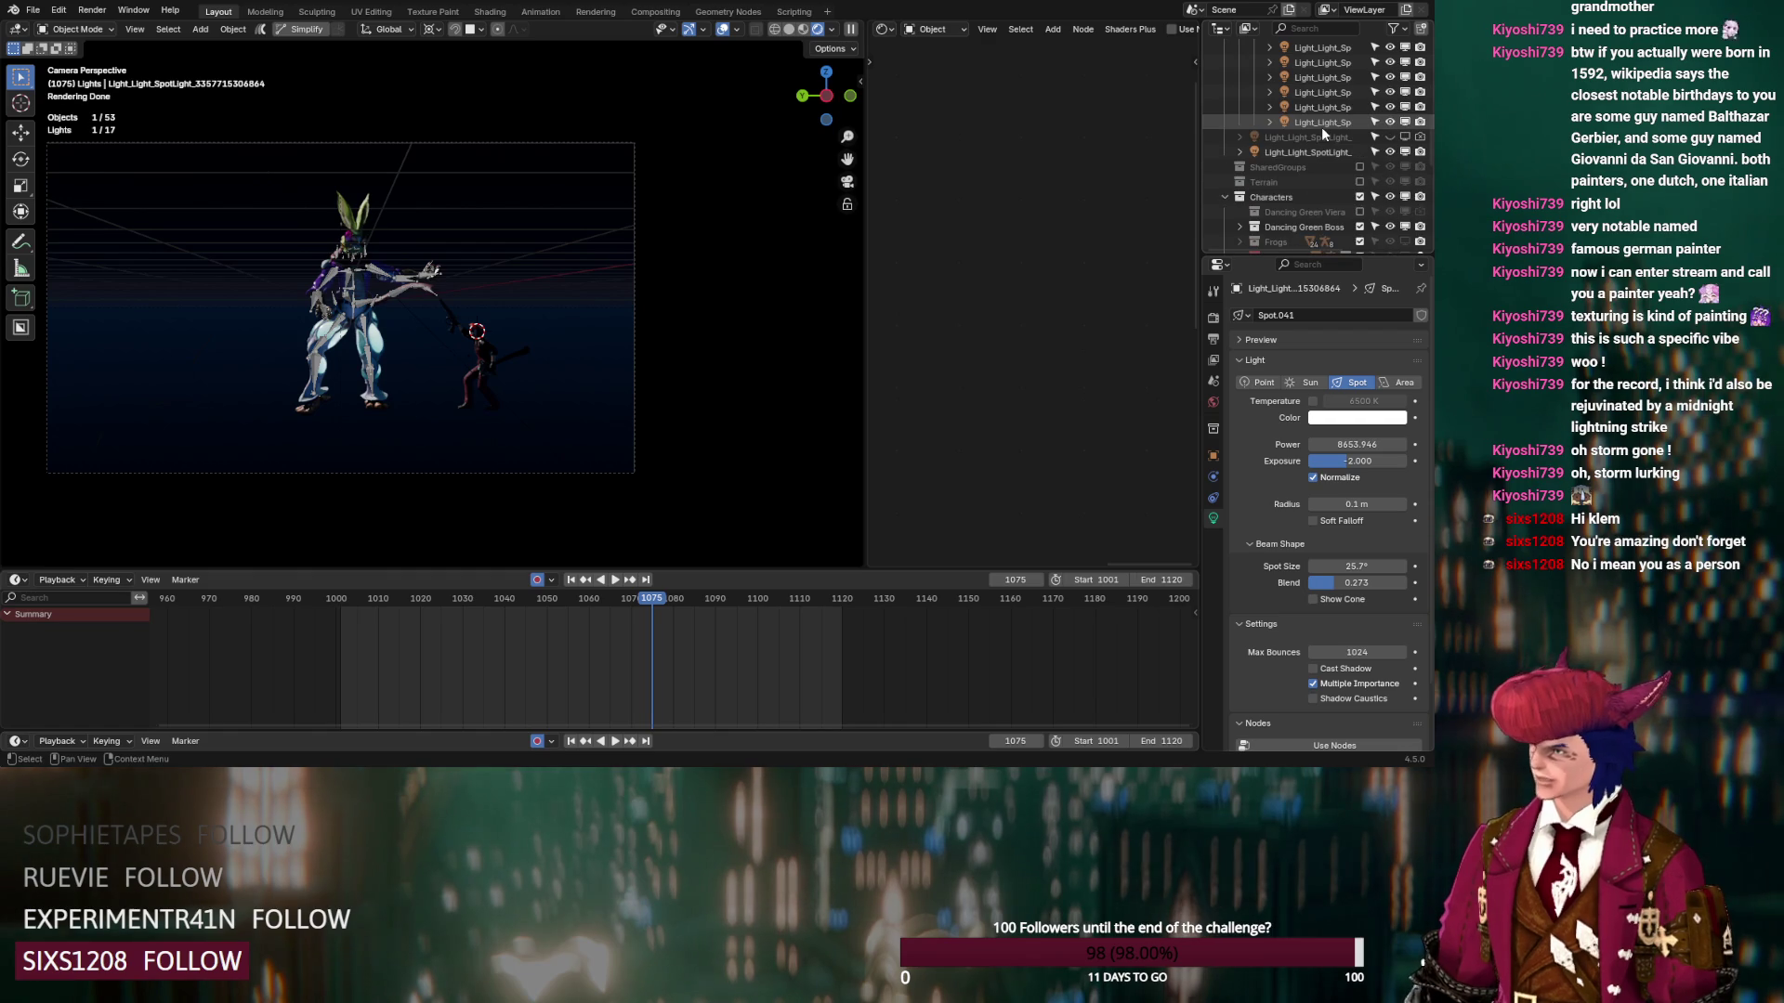
left_click(1316, 669)
Enable the Small headlights and make all six headlights cast shadows
scroll(1286, 175, "up", 5)
left_click(1252, 179)
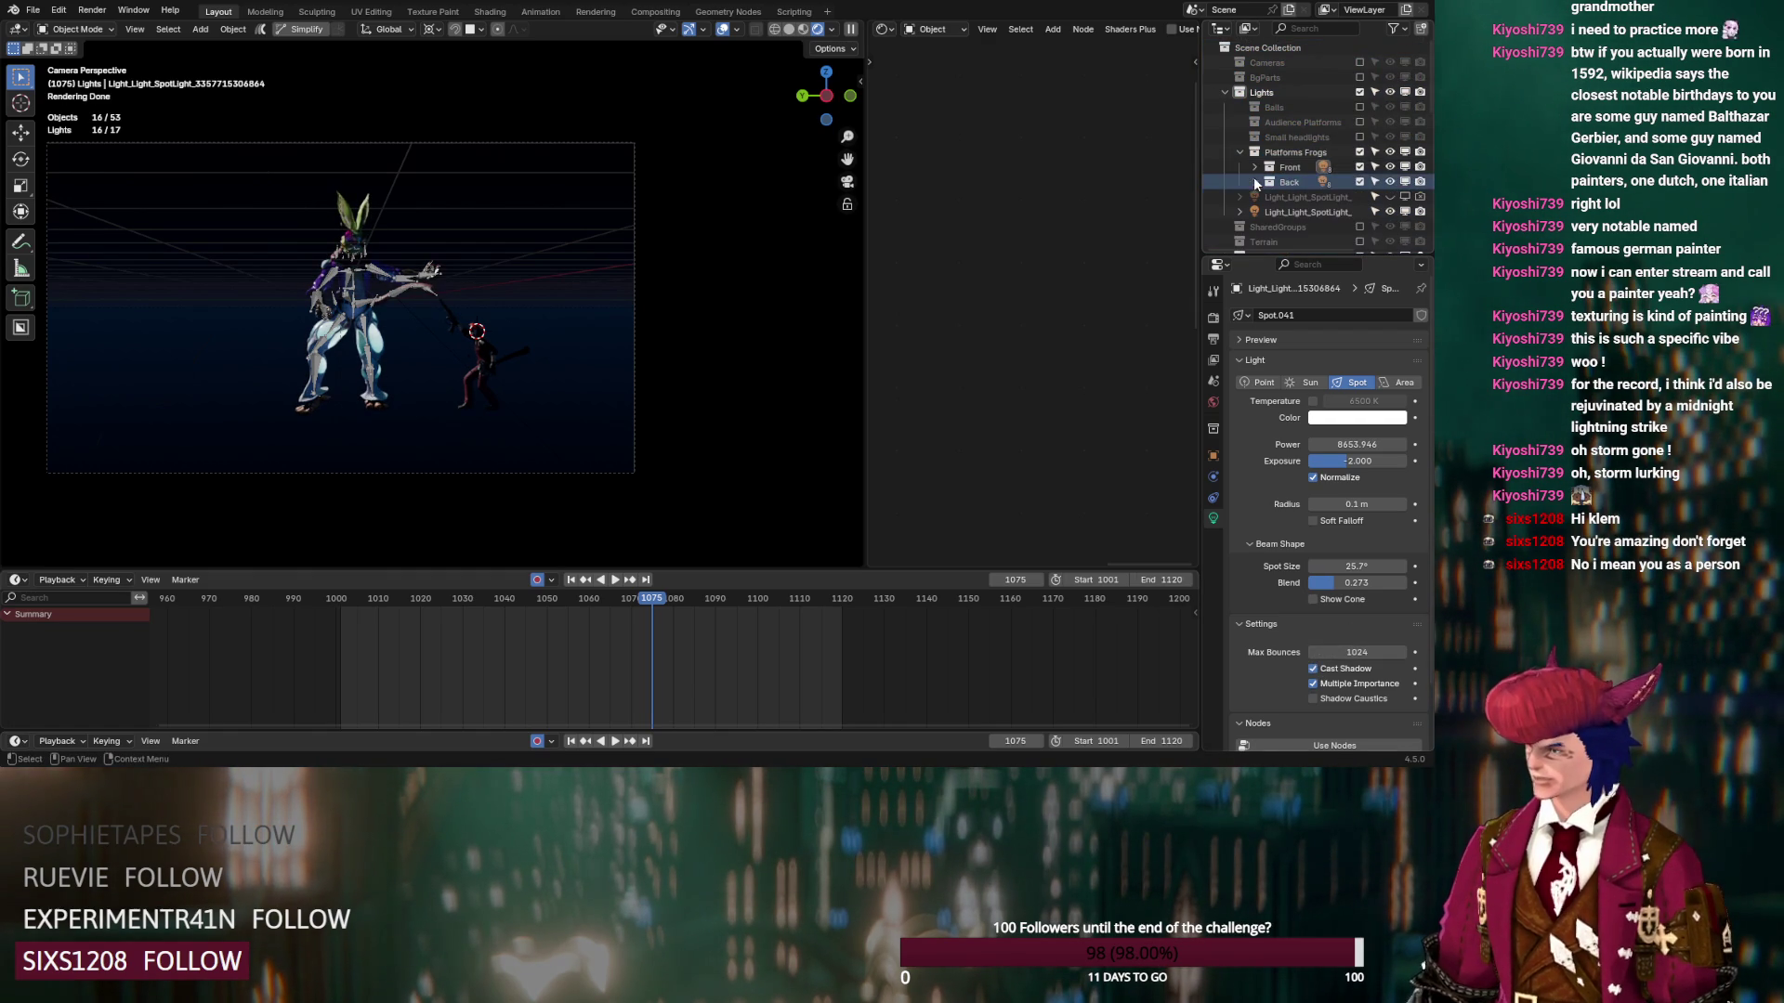
left_click(1239, 149)
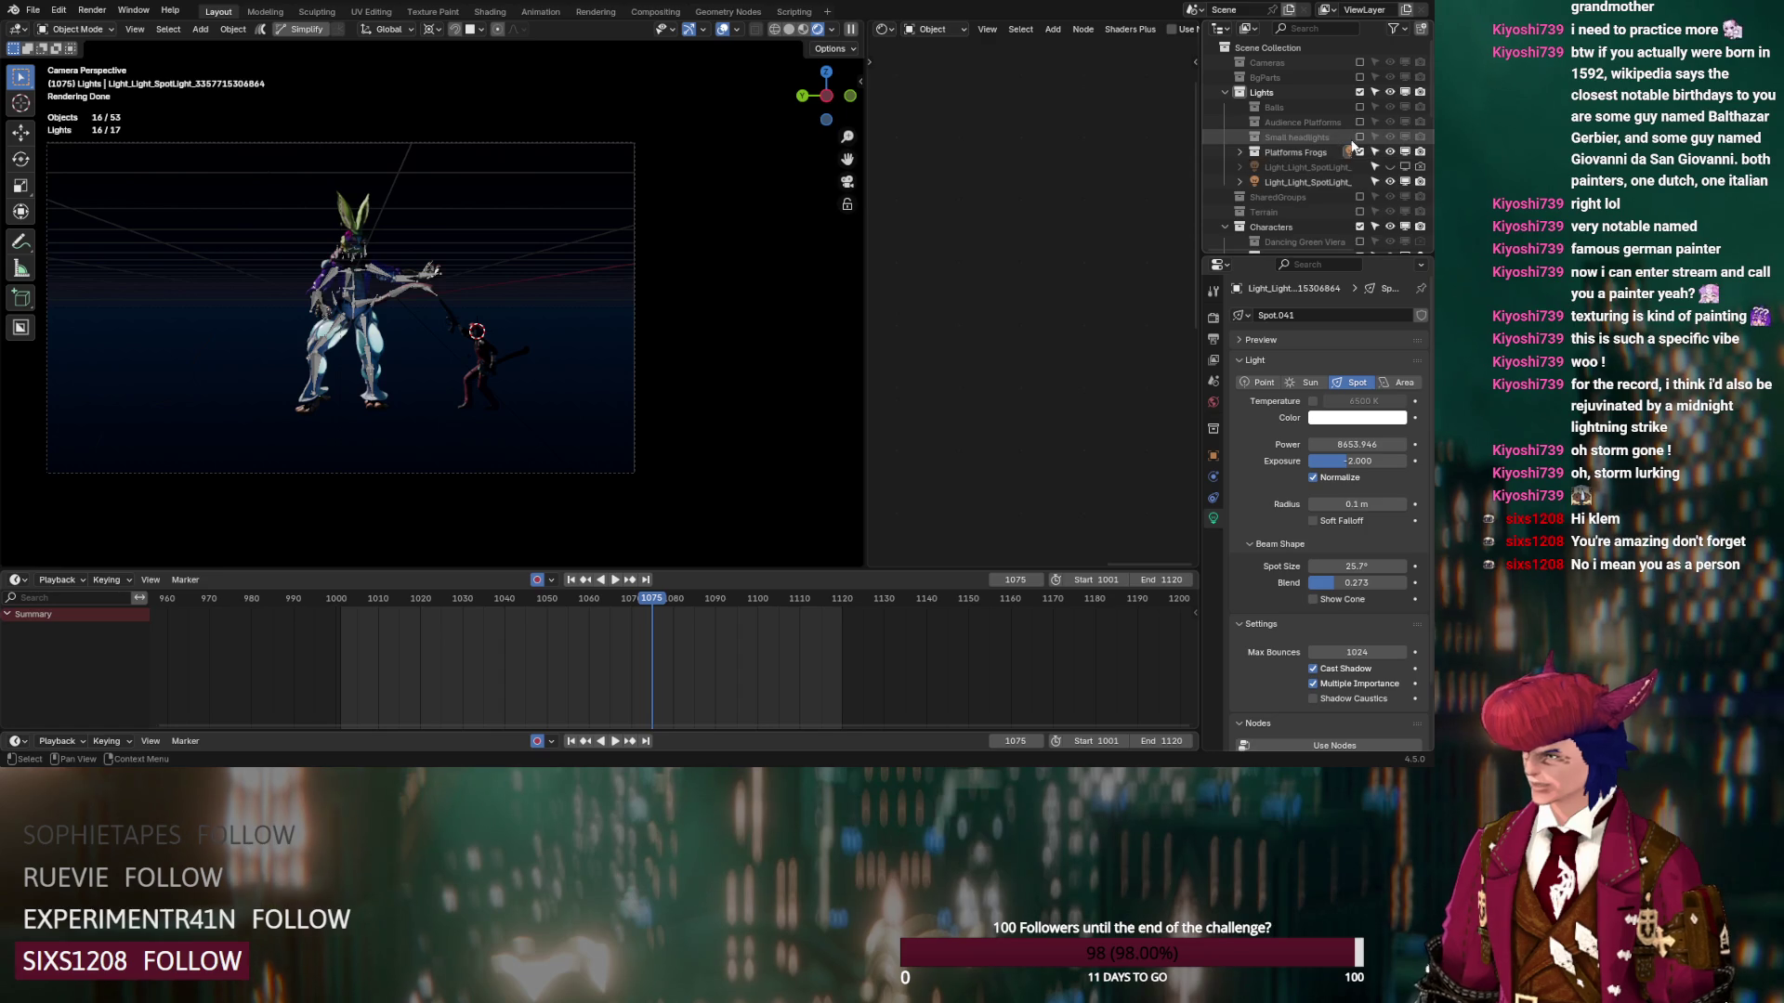
left_click(1359, 137)
left_click(1236, 138)
scroll(1301, 148, "down", 5)
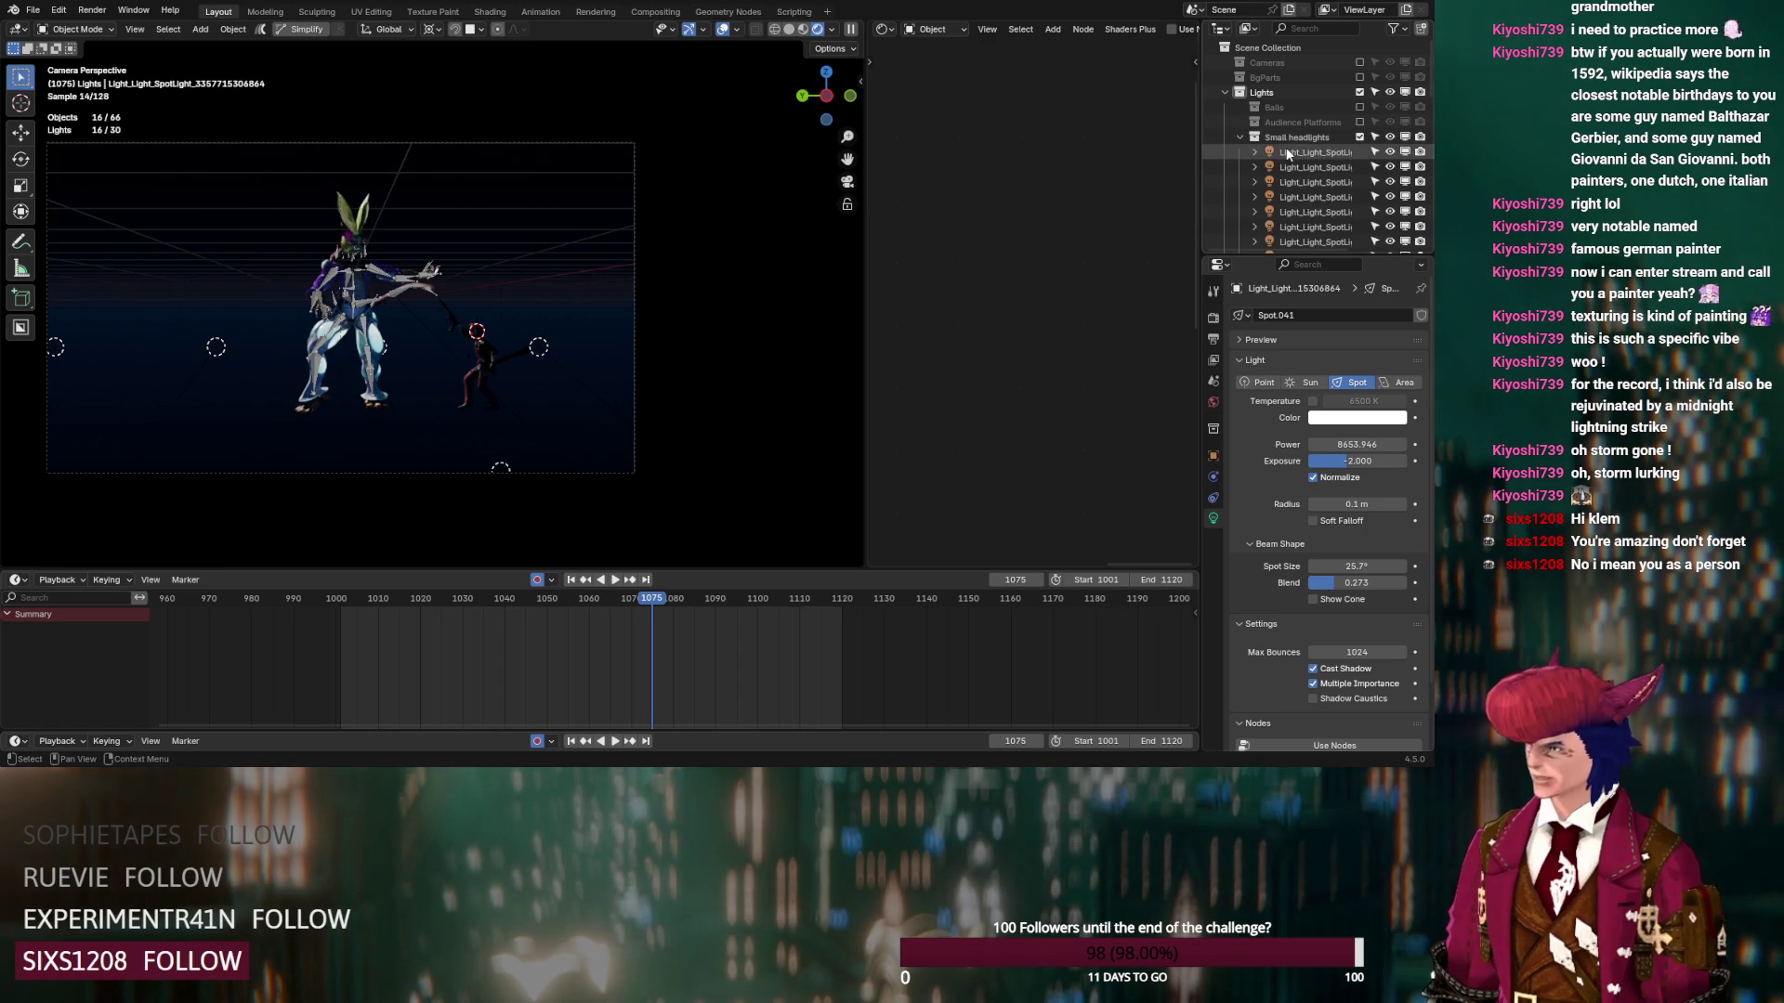
left_click(1319, 152)
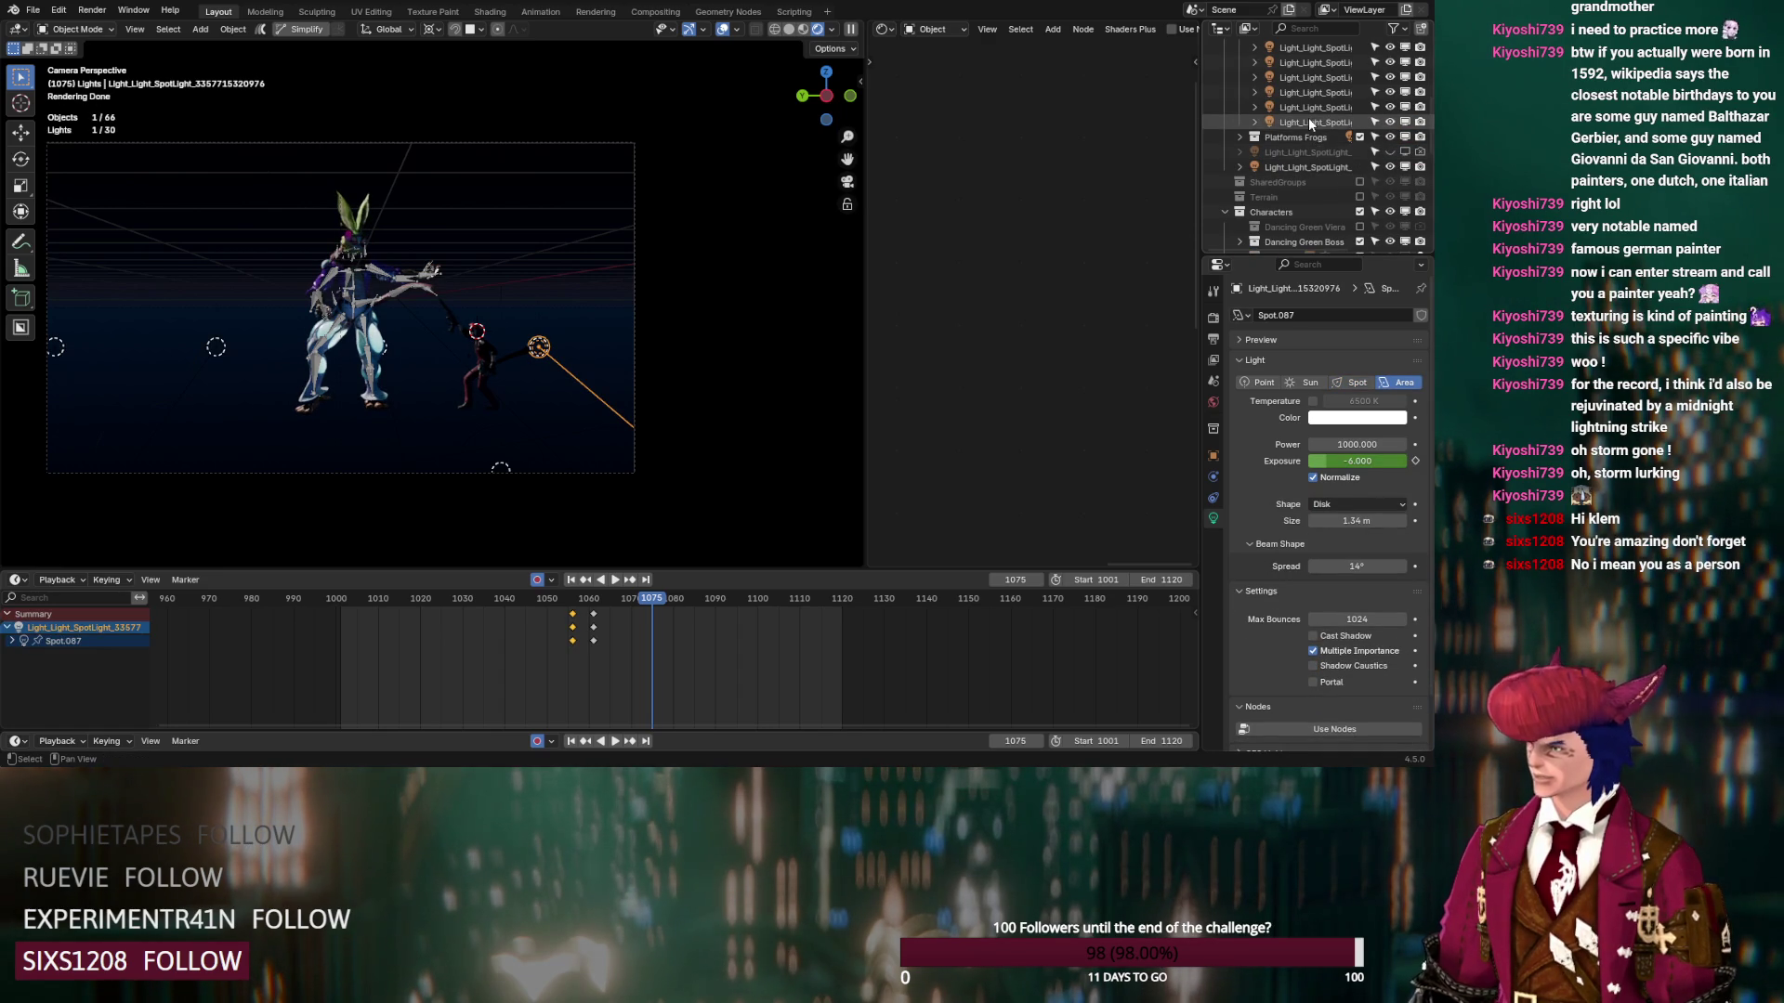
left_click(1308, 117, "shift")
left_click(1313, 636)
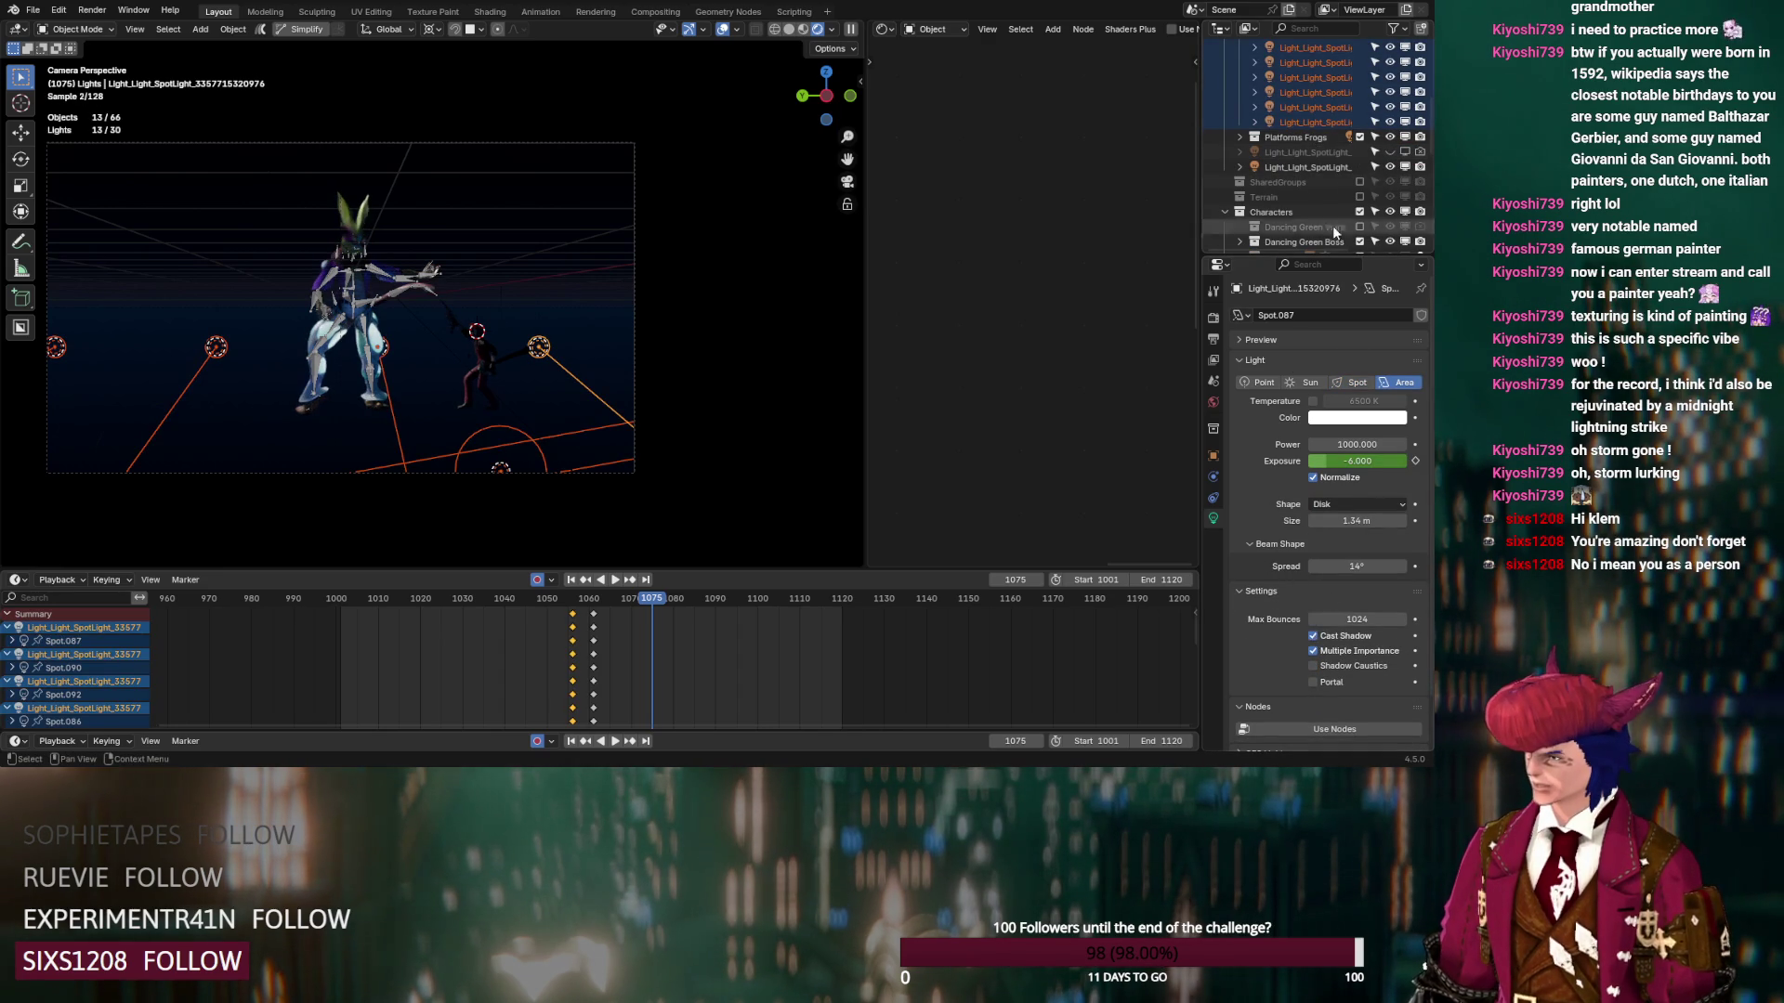
Enable Audience Platforms and Balls, and make the audience platform spotlights cast shadows
scroll(1297, 143, "up", 3)
left_click(1239, 108)
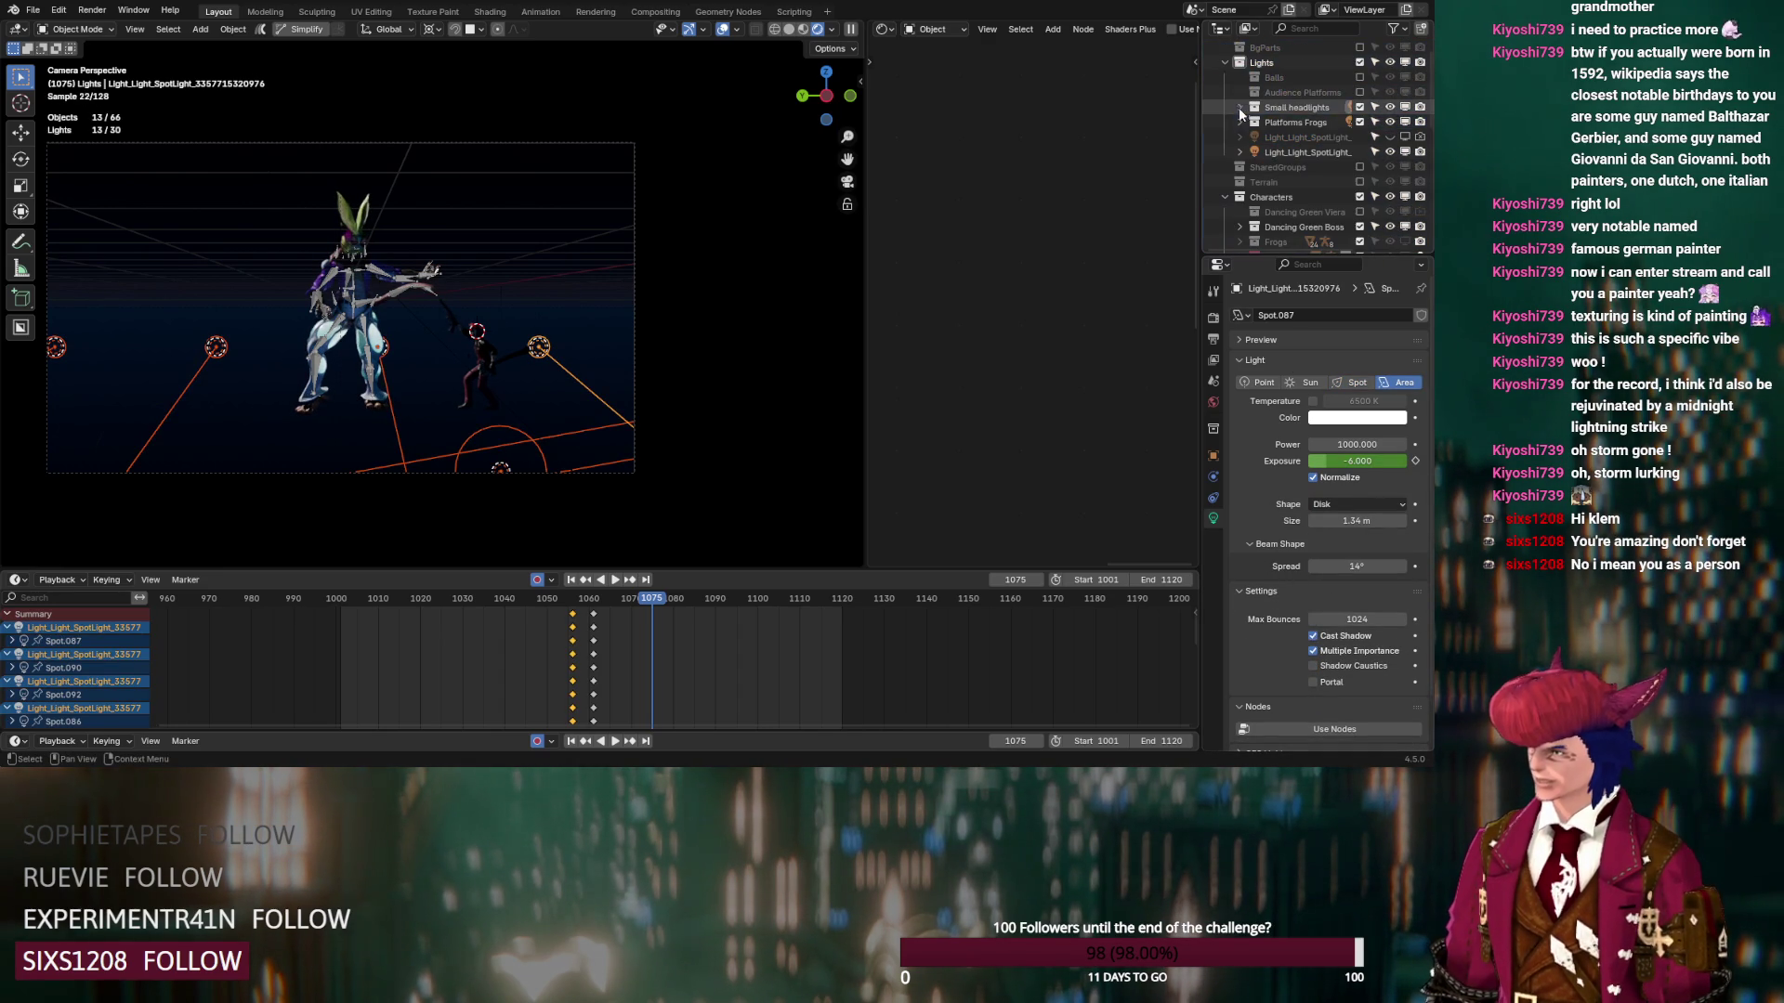
left_click(1359, 92)
left_click(1360, 78)
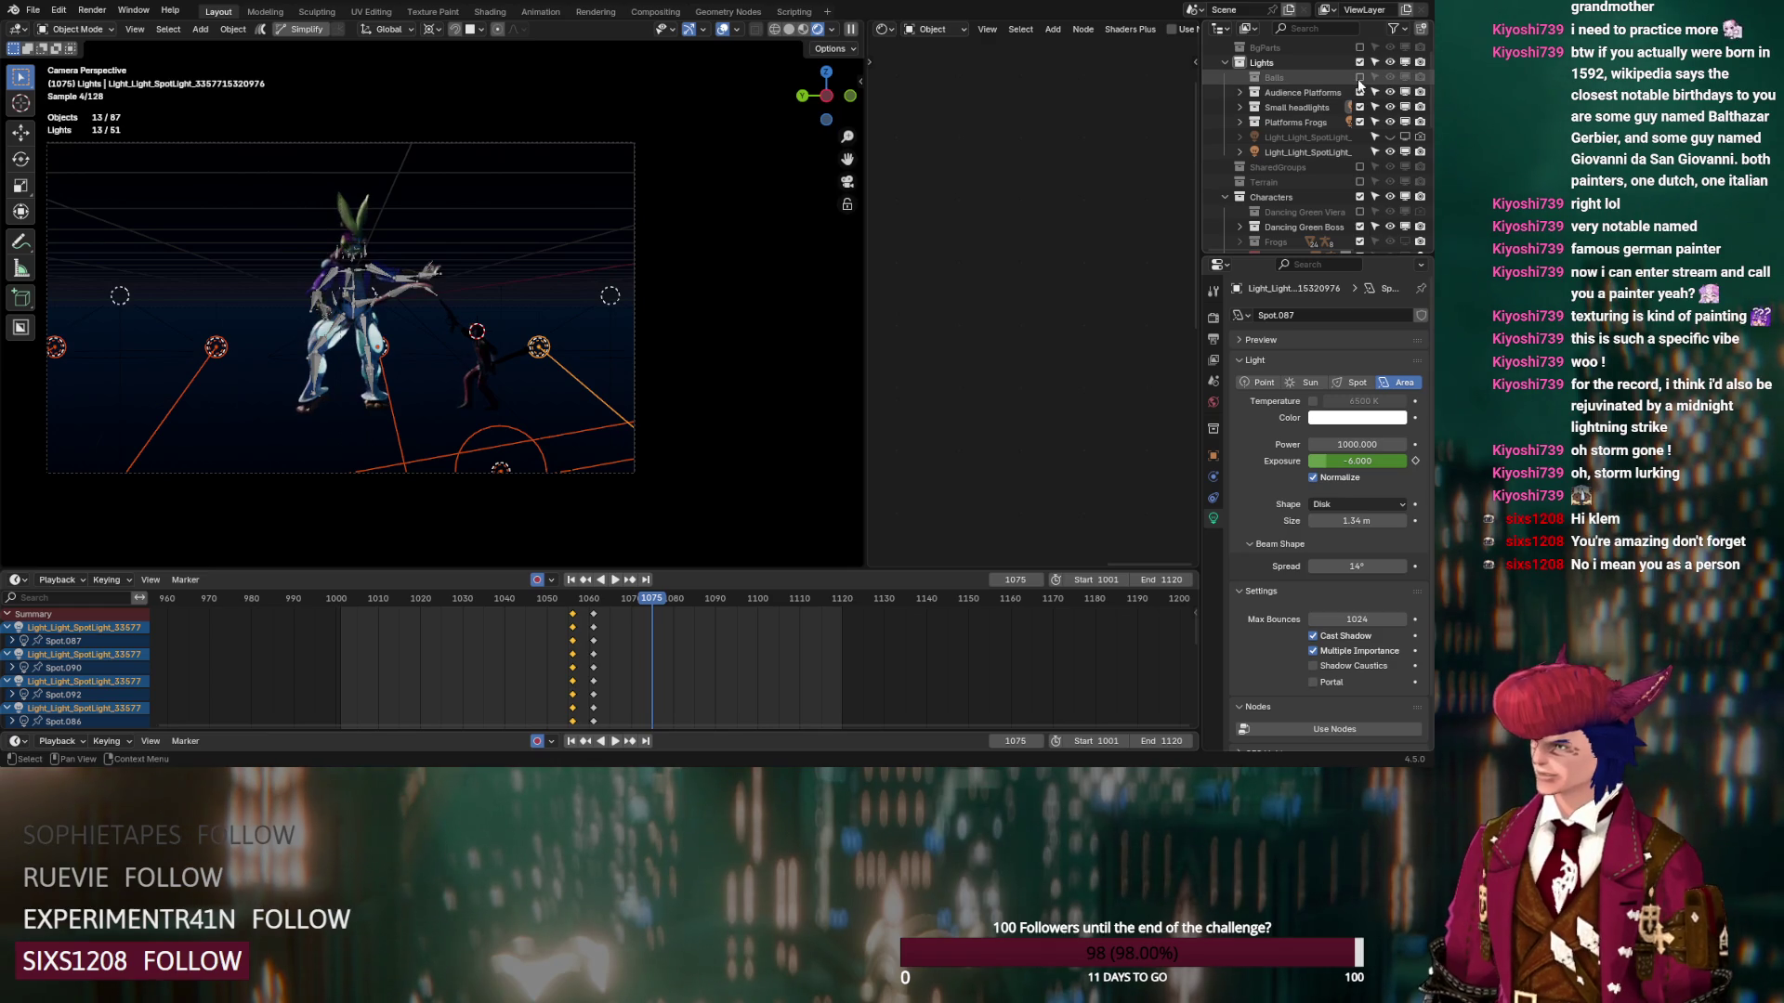
left_click(1239, 92)
scroll(1299, 160, "down", 3)
left_click(1298, 160)
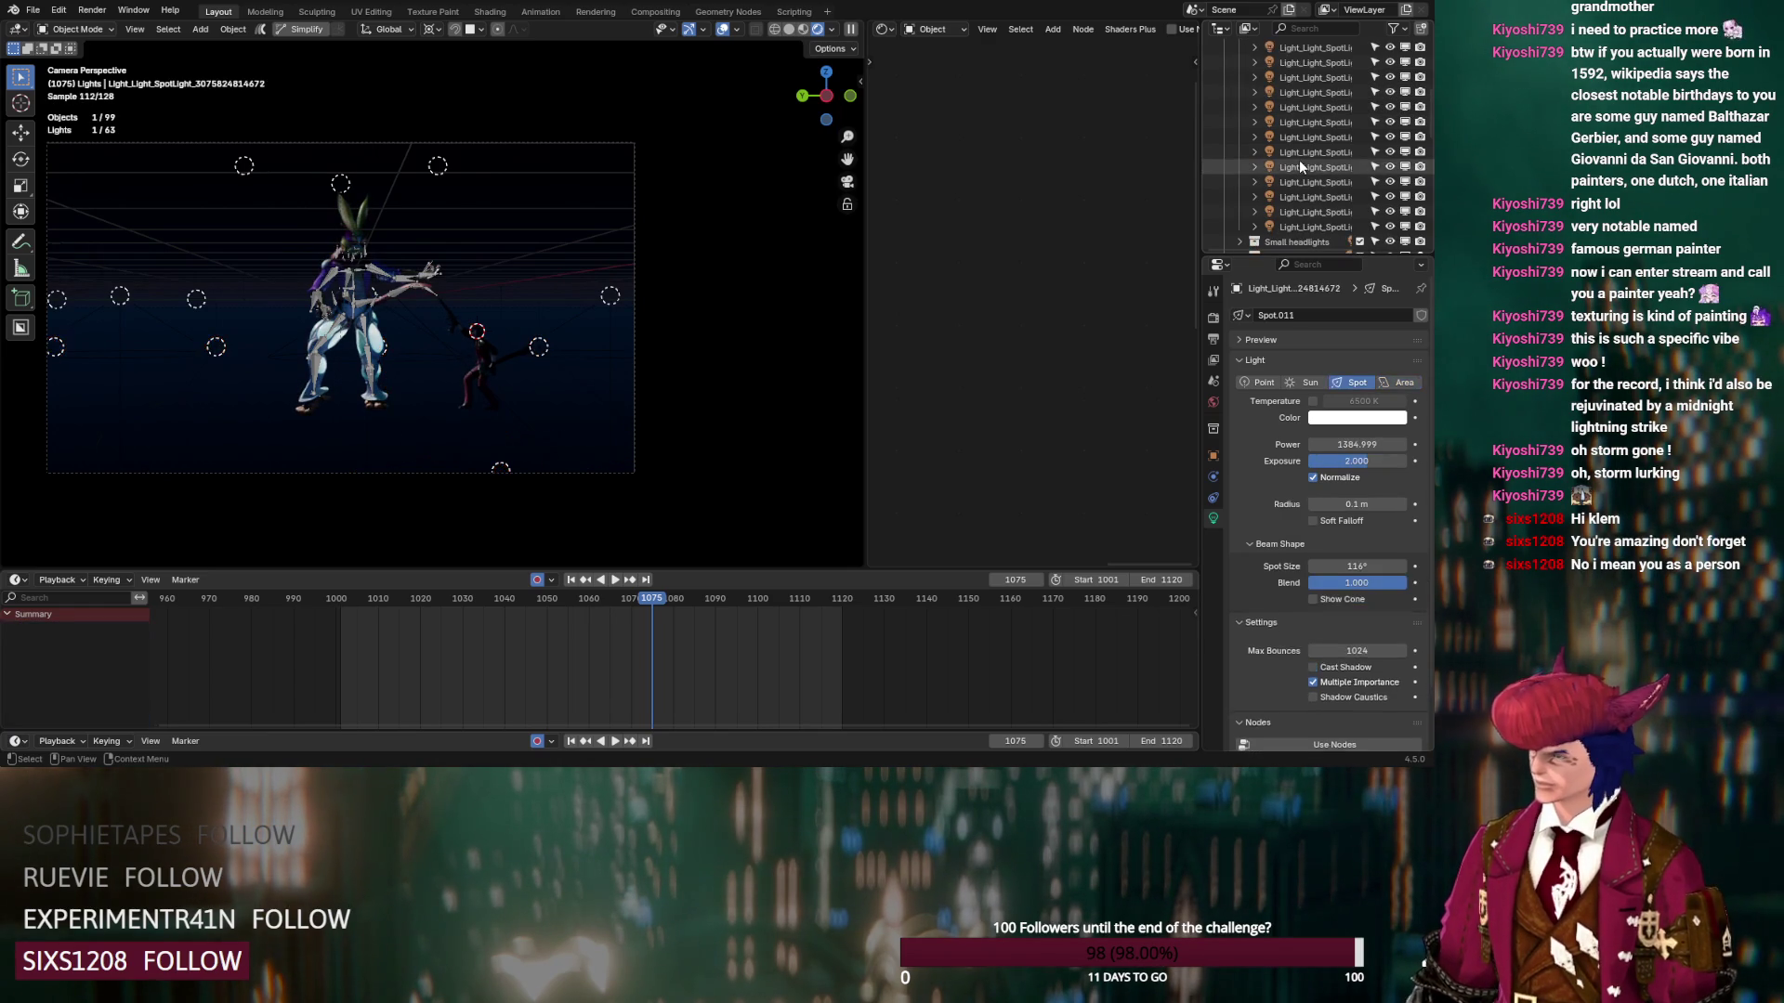
left_click(1313, 225, "shift")
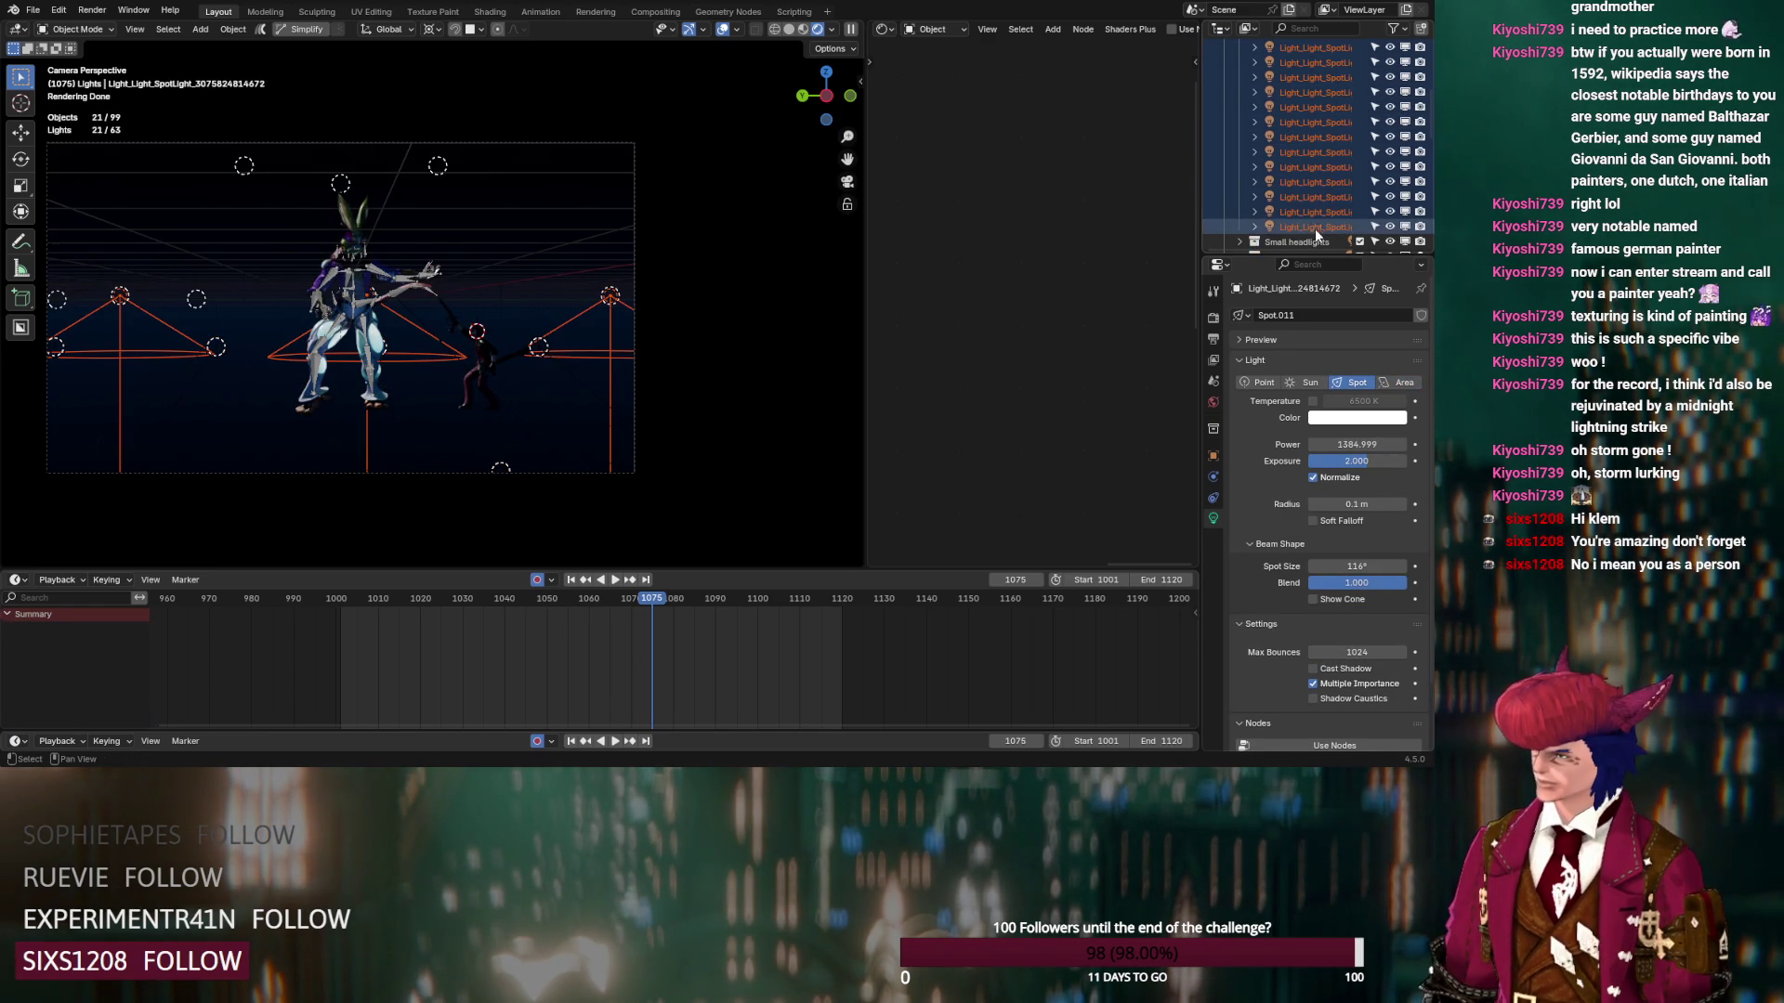
left_click(1313, 668)
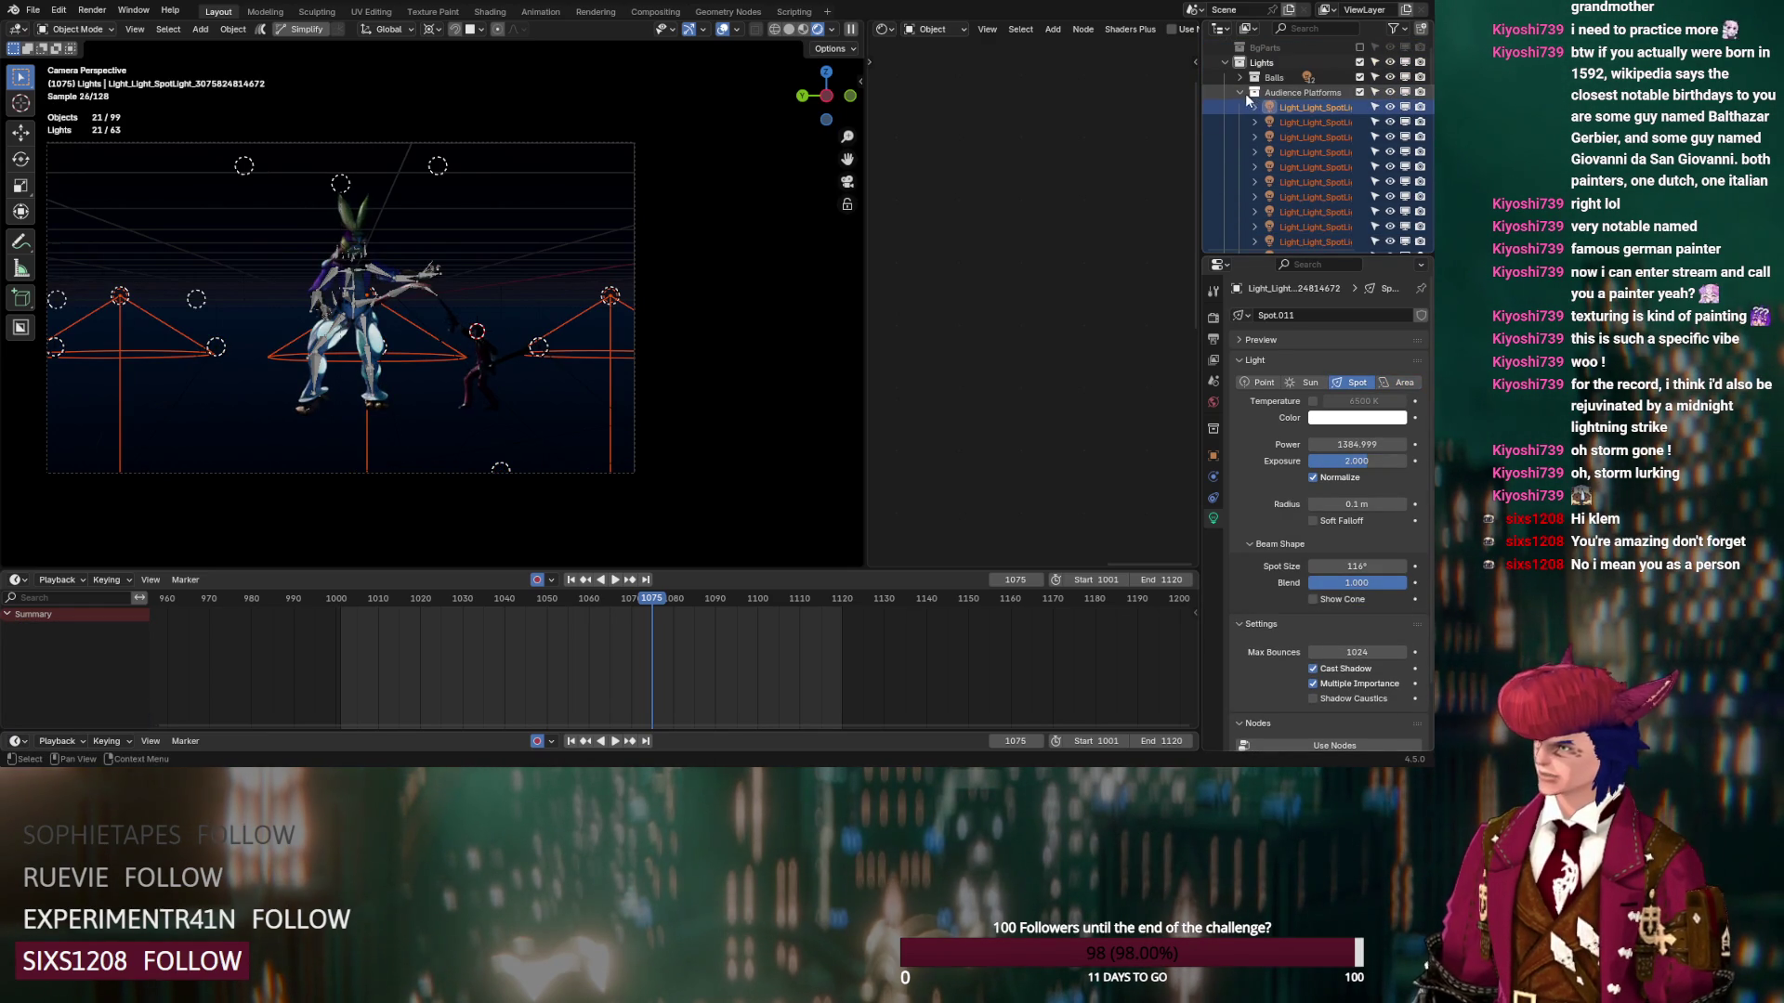
Make all the Balls spotlights cast shadows
scroll(1249, 92, "up", 5)
left_click(1302, 147)
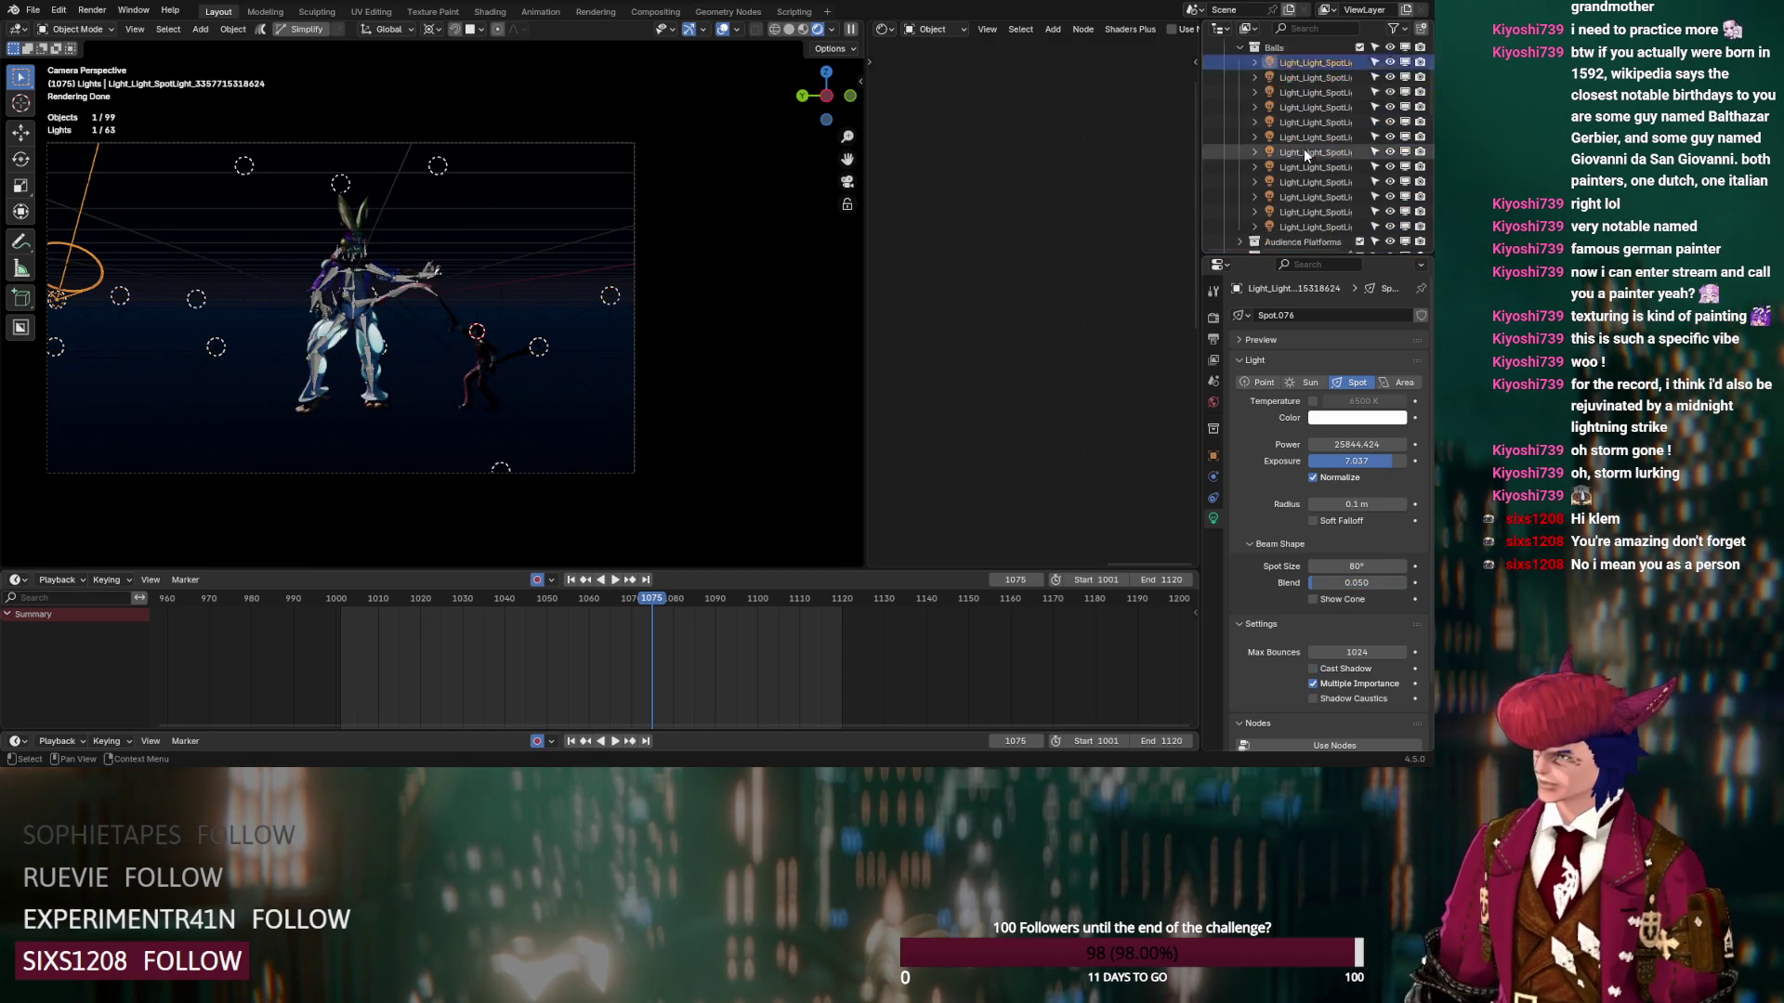
scroll(1305, 111, "down", 6)
left_click(1304, 137, "shift")
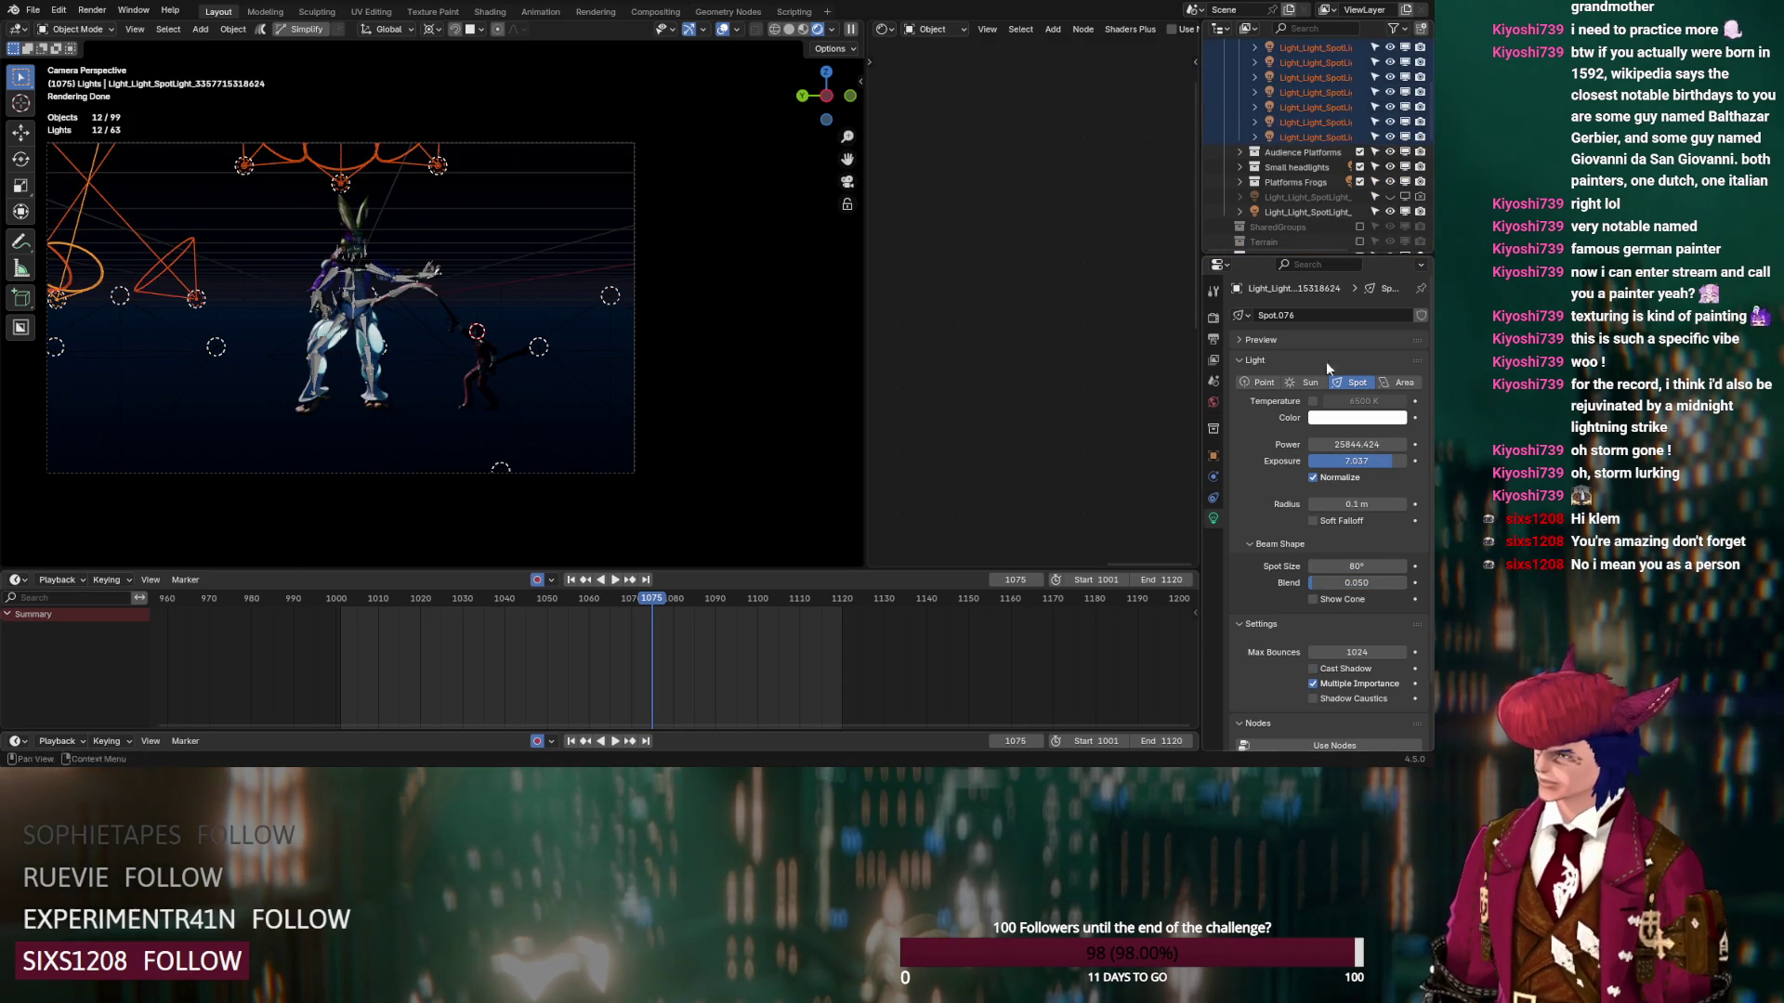
left_click(1313, 668)
Hide the Dancing Green Boss character's armature
scroll(1282, 144, "up", 5)
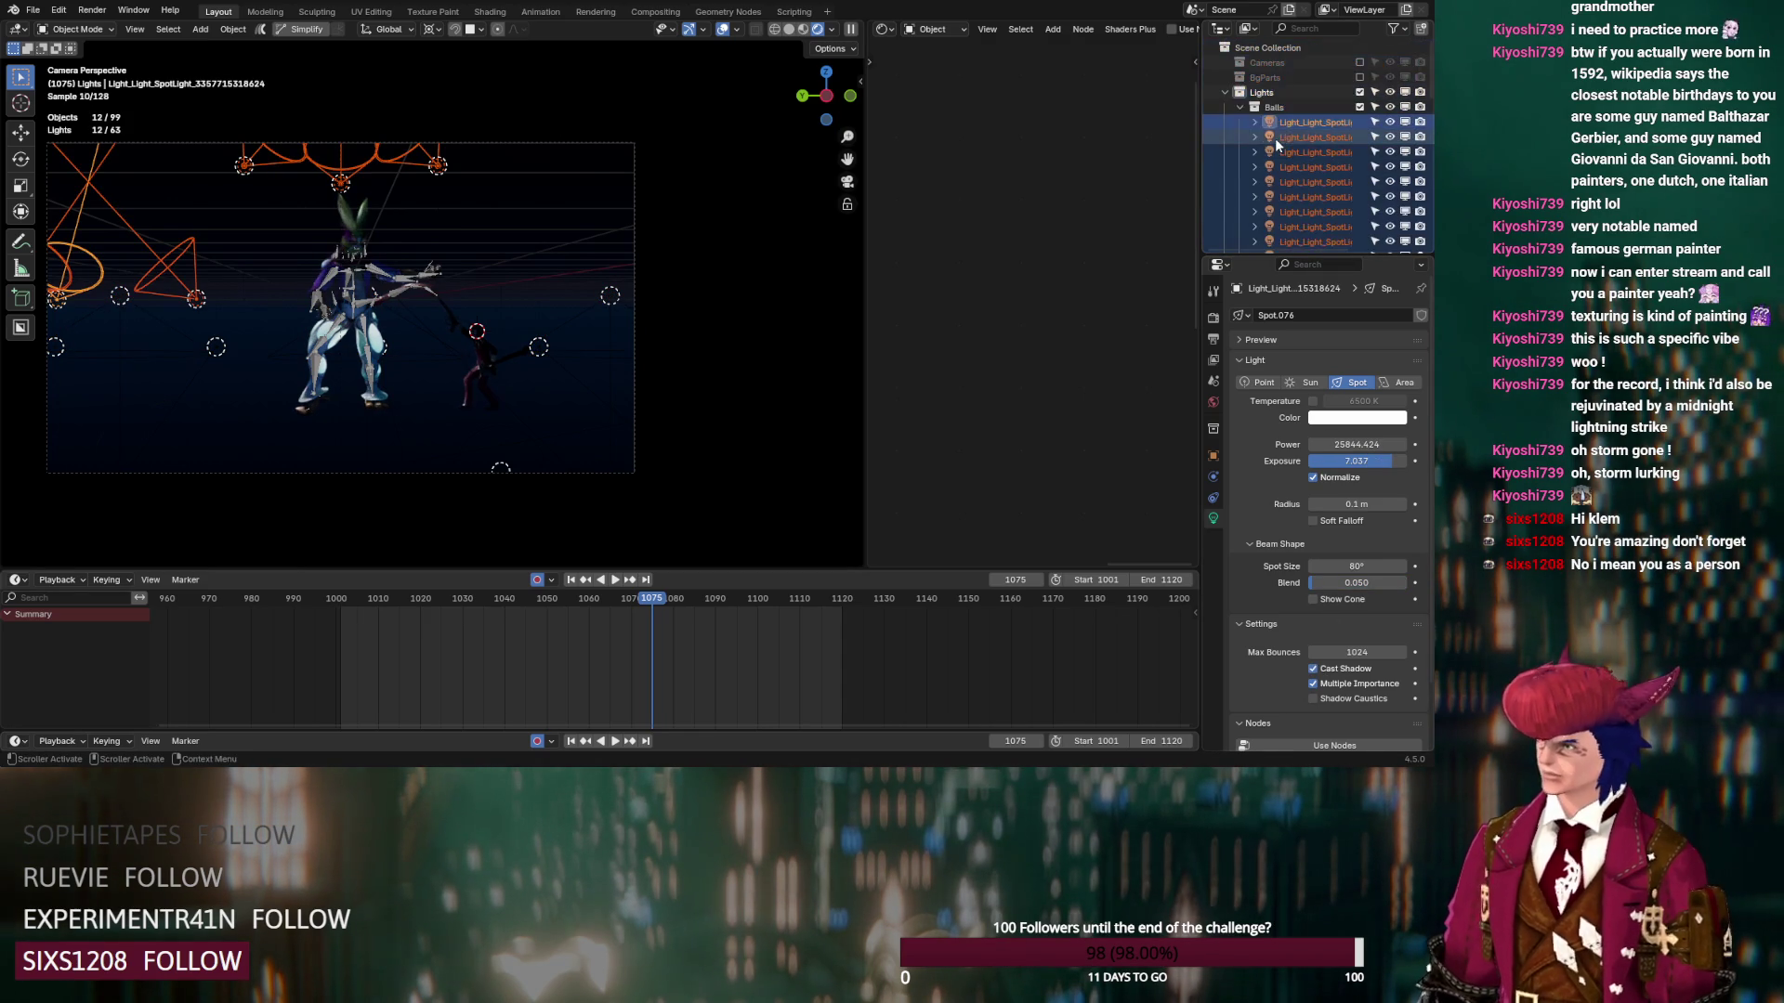
scroll(468, 356, "up", 4)
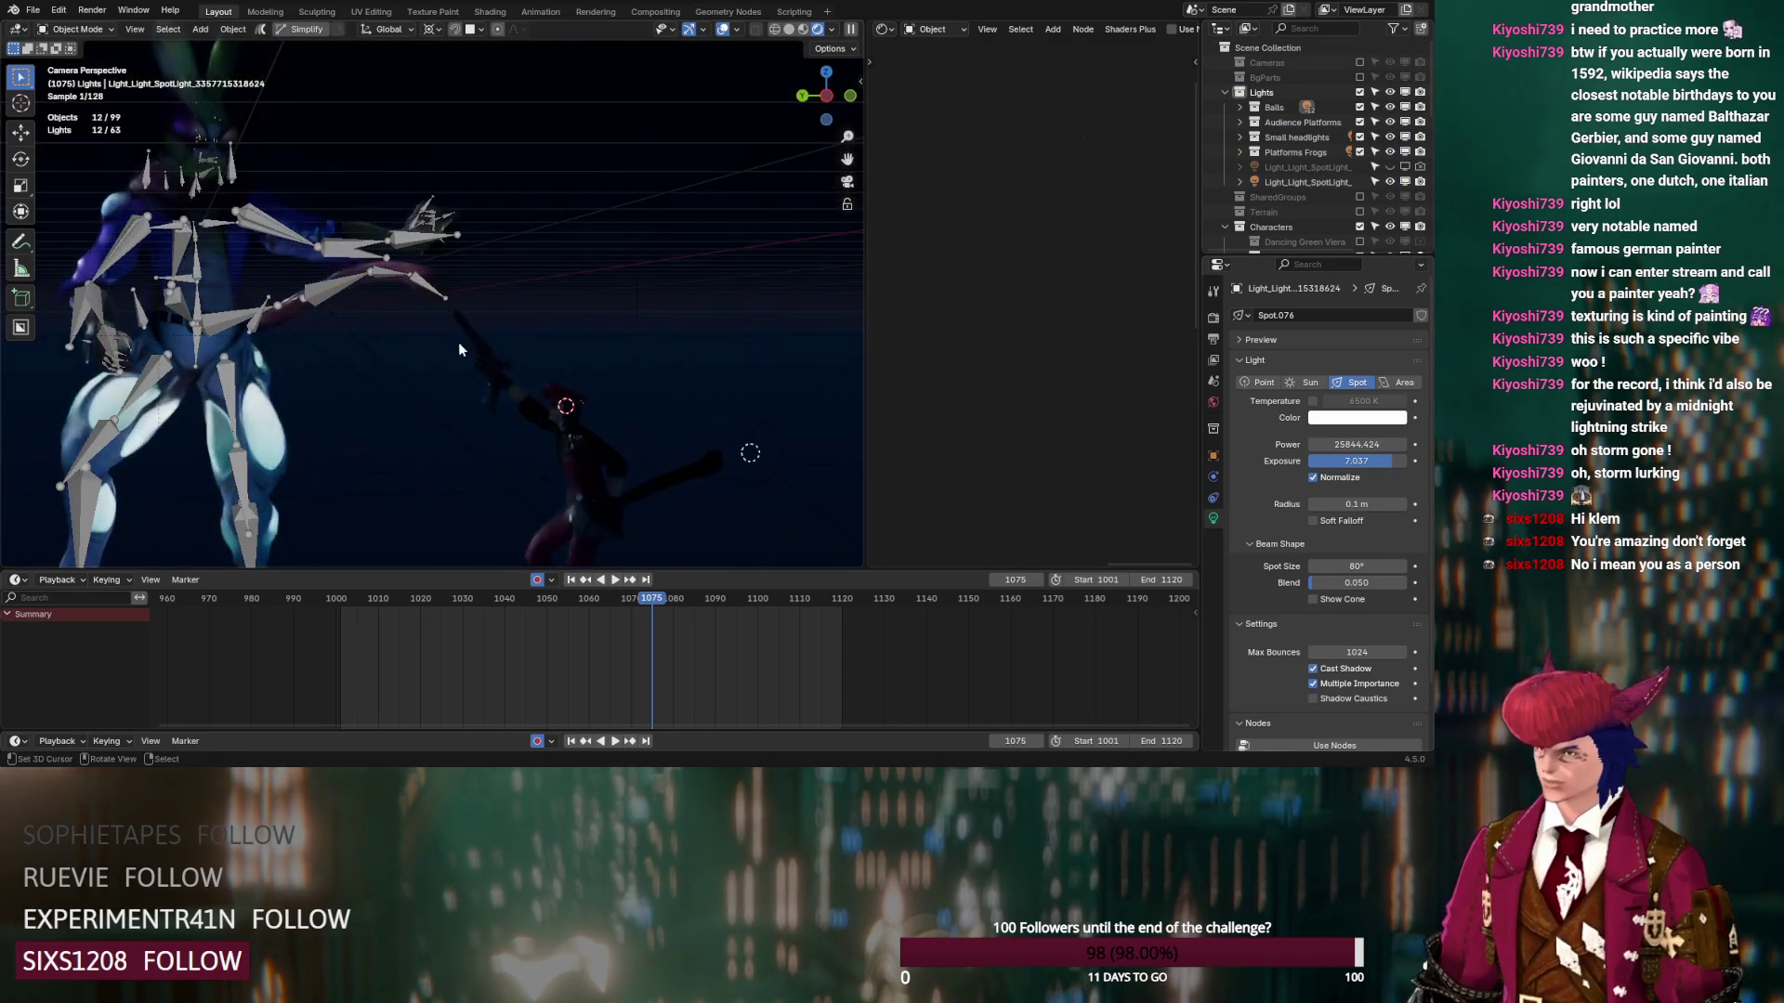
scroll(1235, 176, "down", 5)
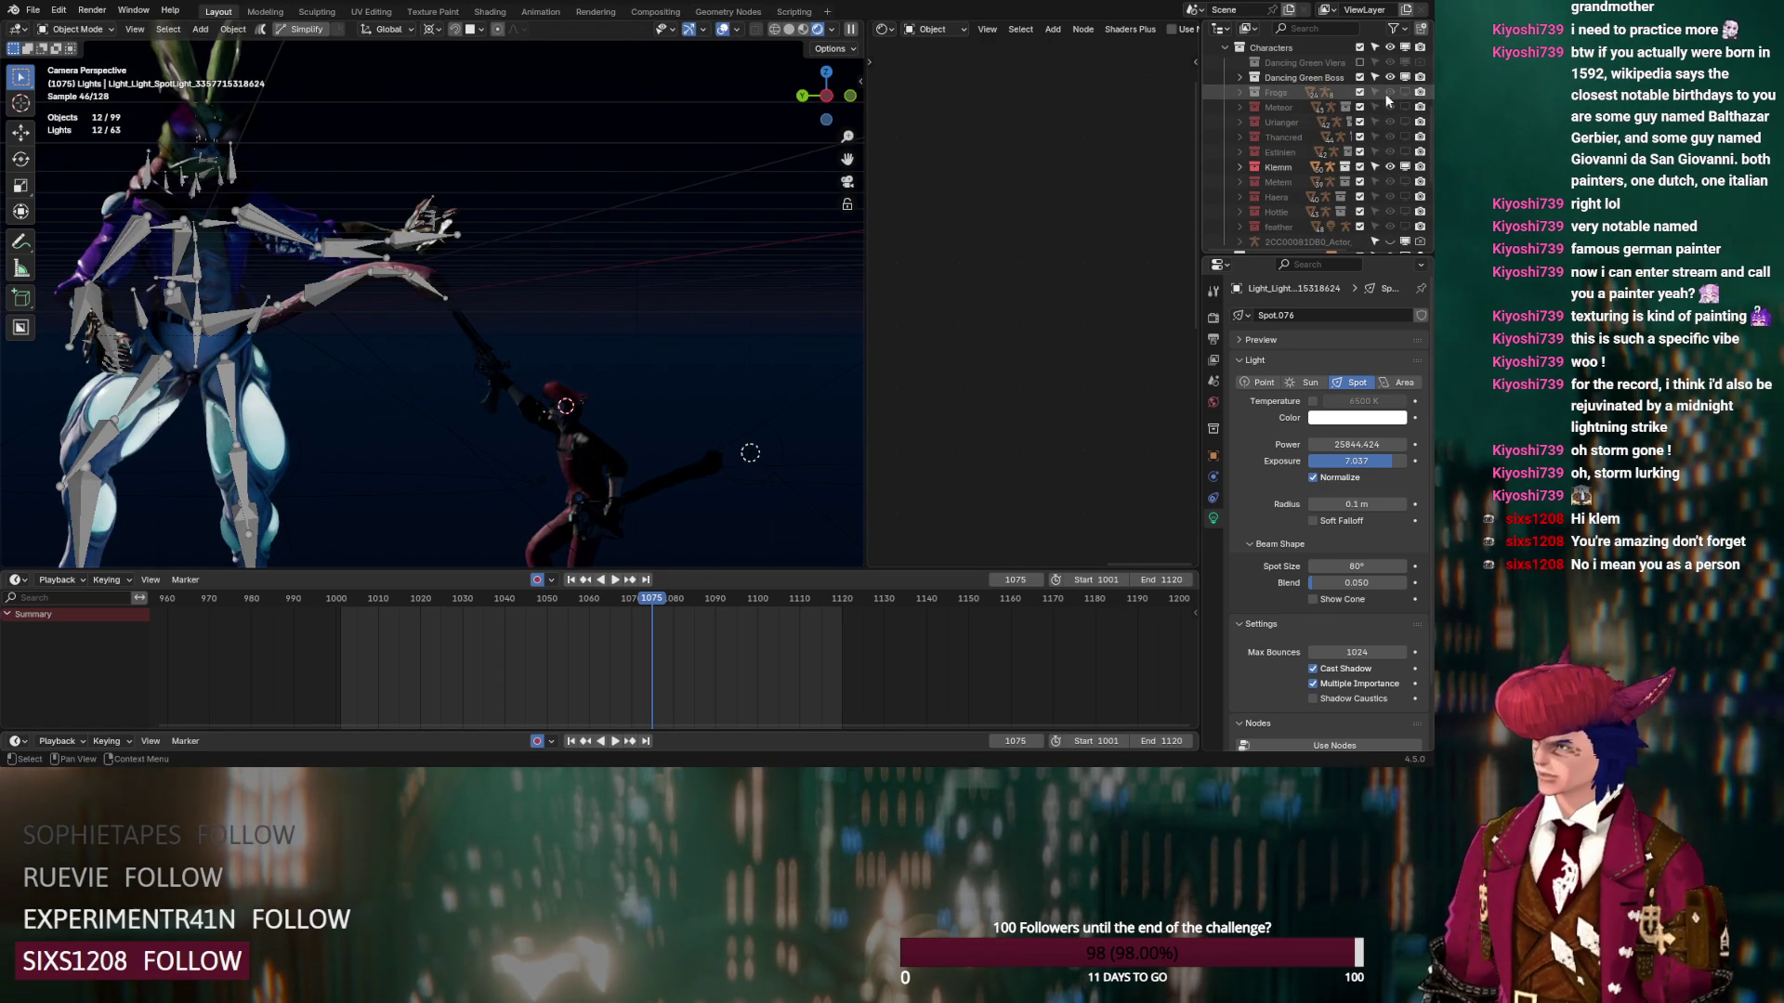
left_click(1239, 77)
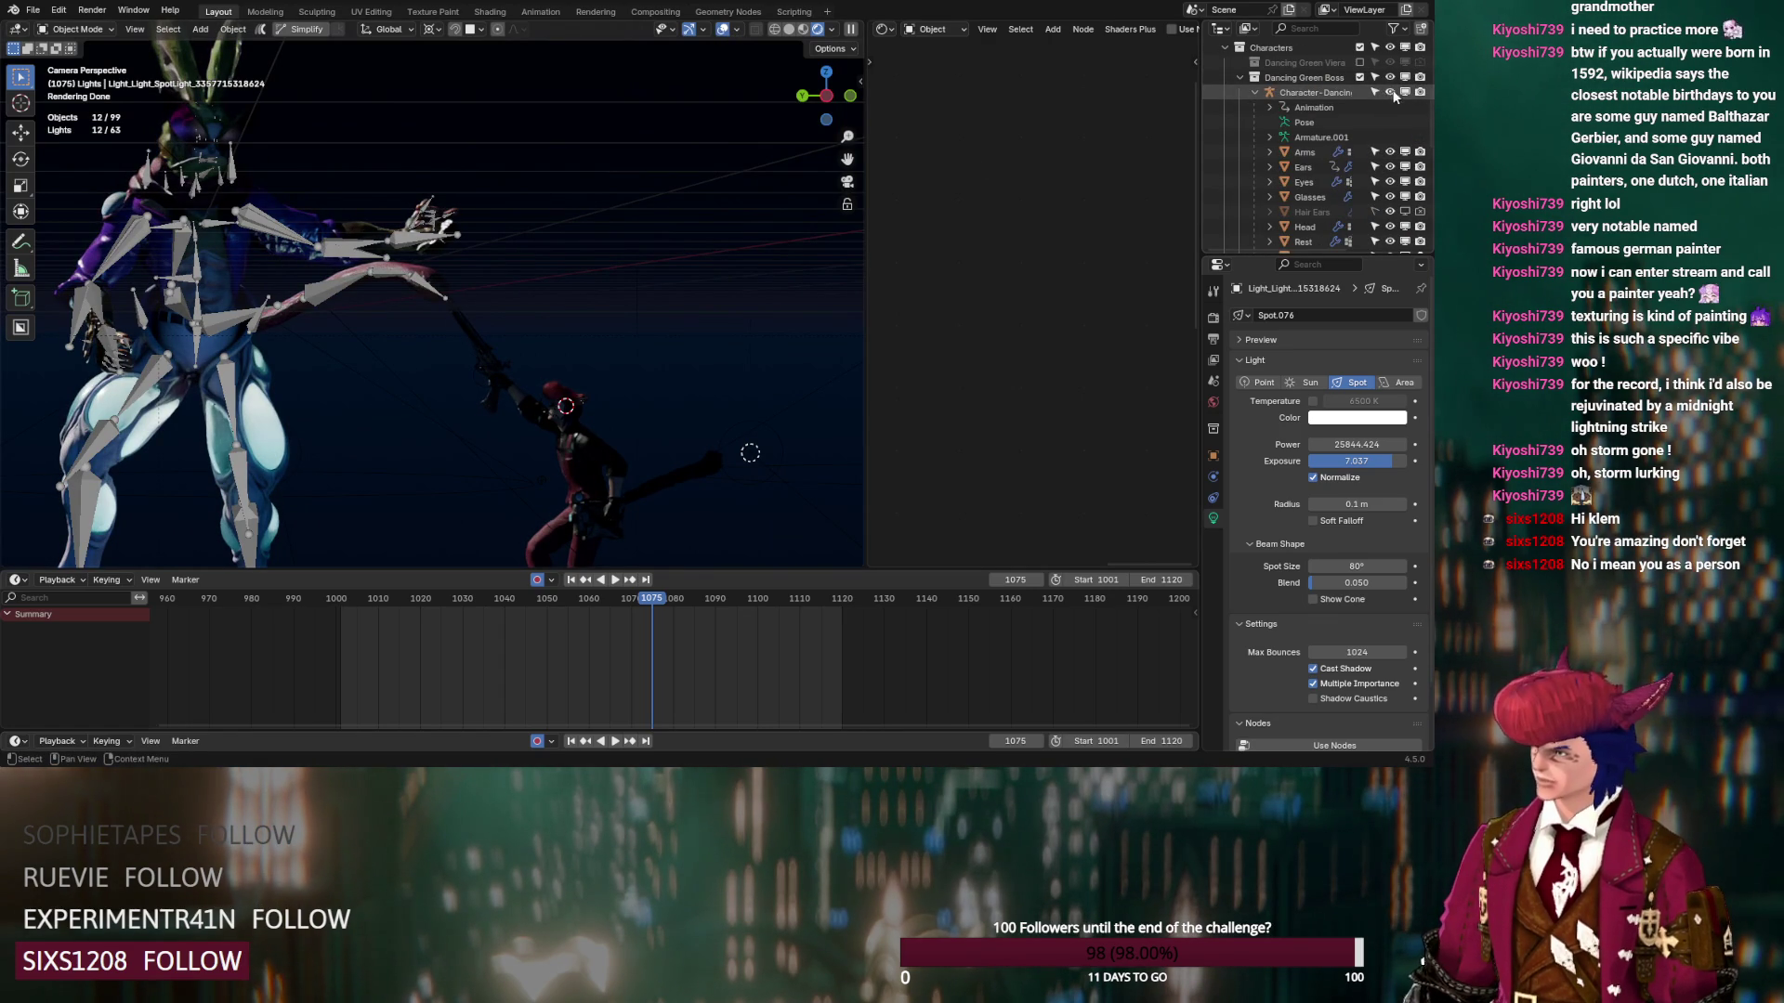
left_click(1391, 93)
left_click(1240, 77)
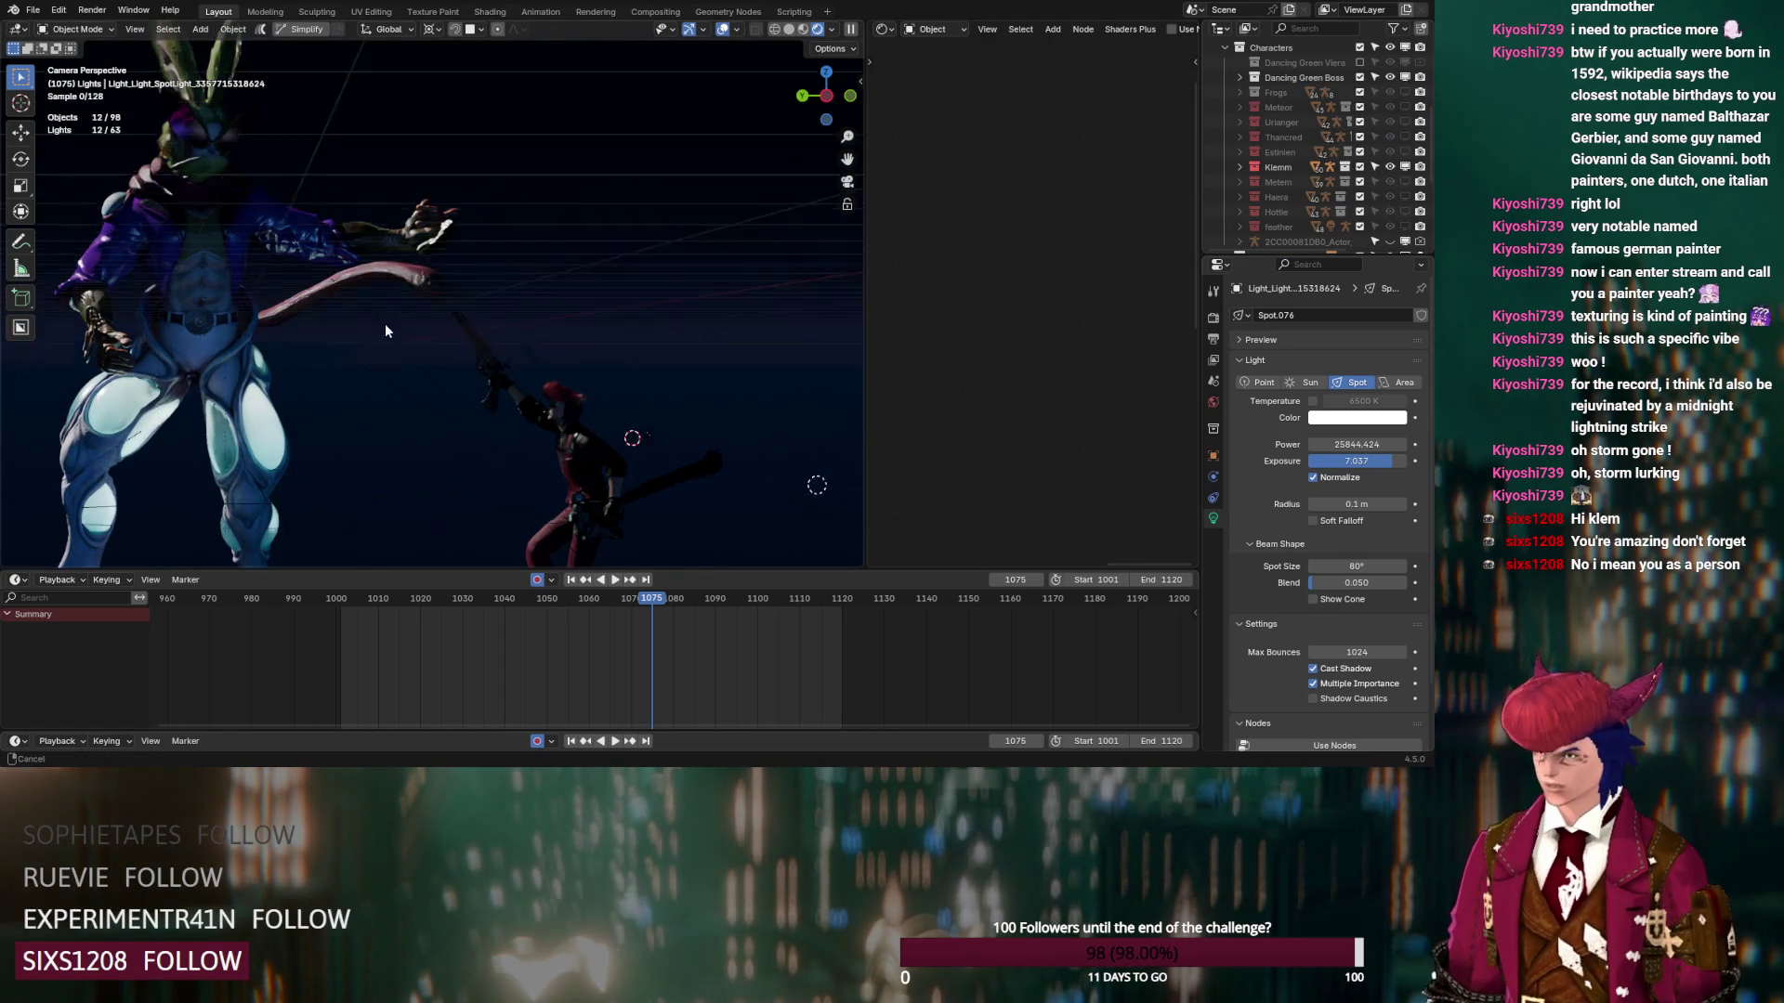
Duplicate the stage spotlight and turn the copy -102° around Z
scroll(411, 335, "down", 5)
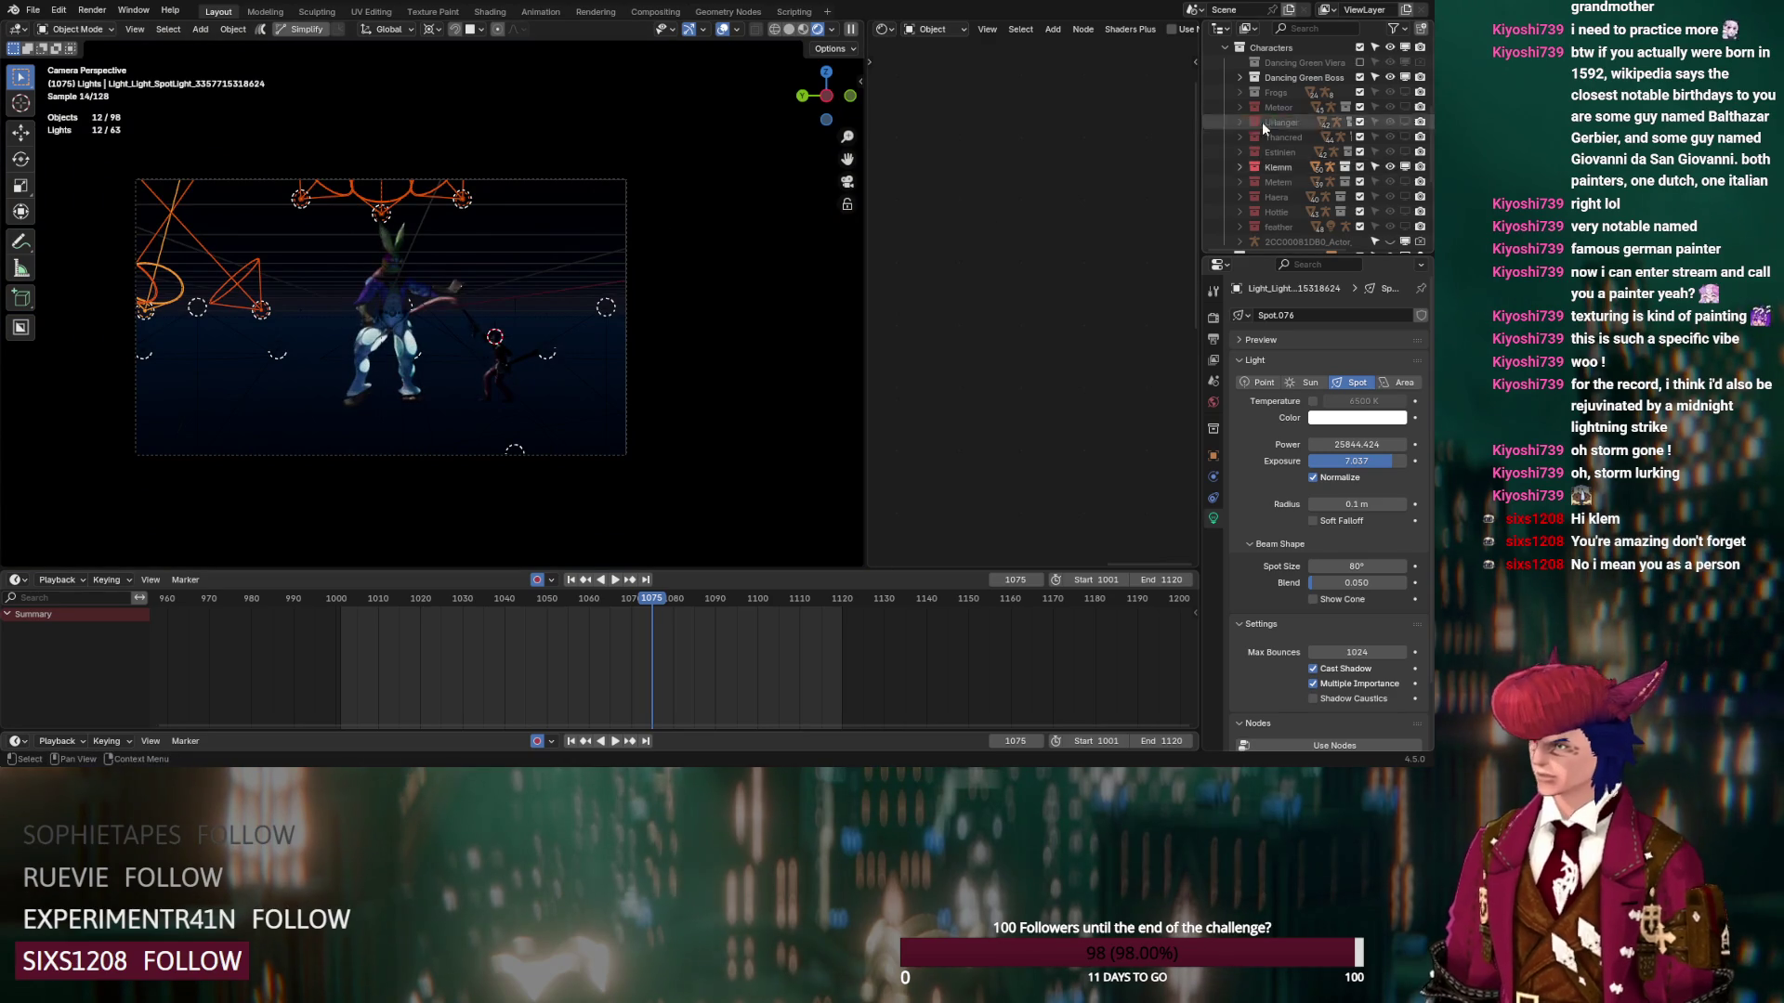
scroll(1280, 152, "up", 5)
left_click(1305, 152)
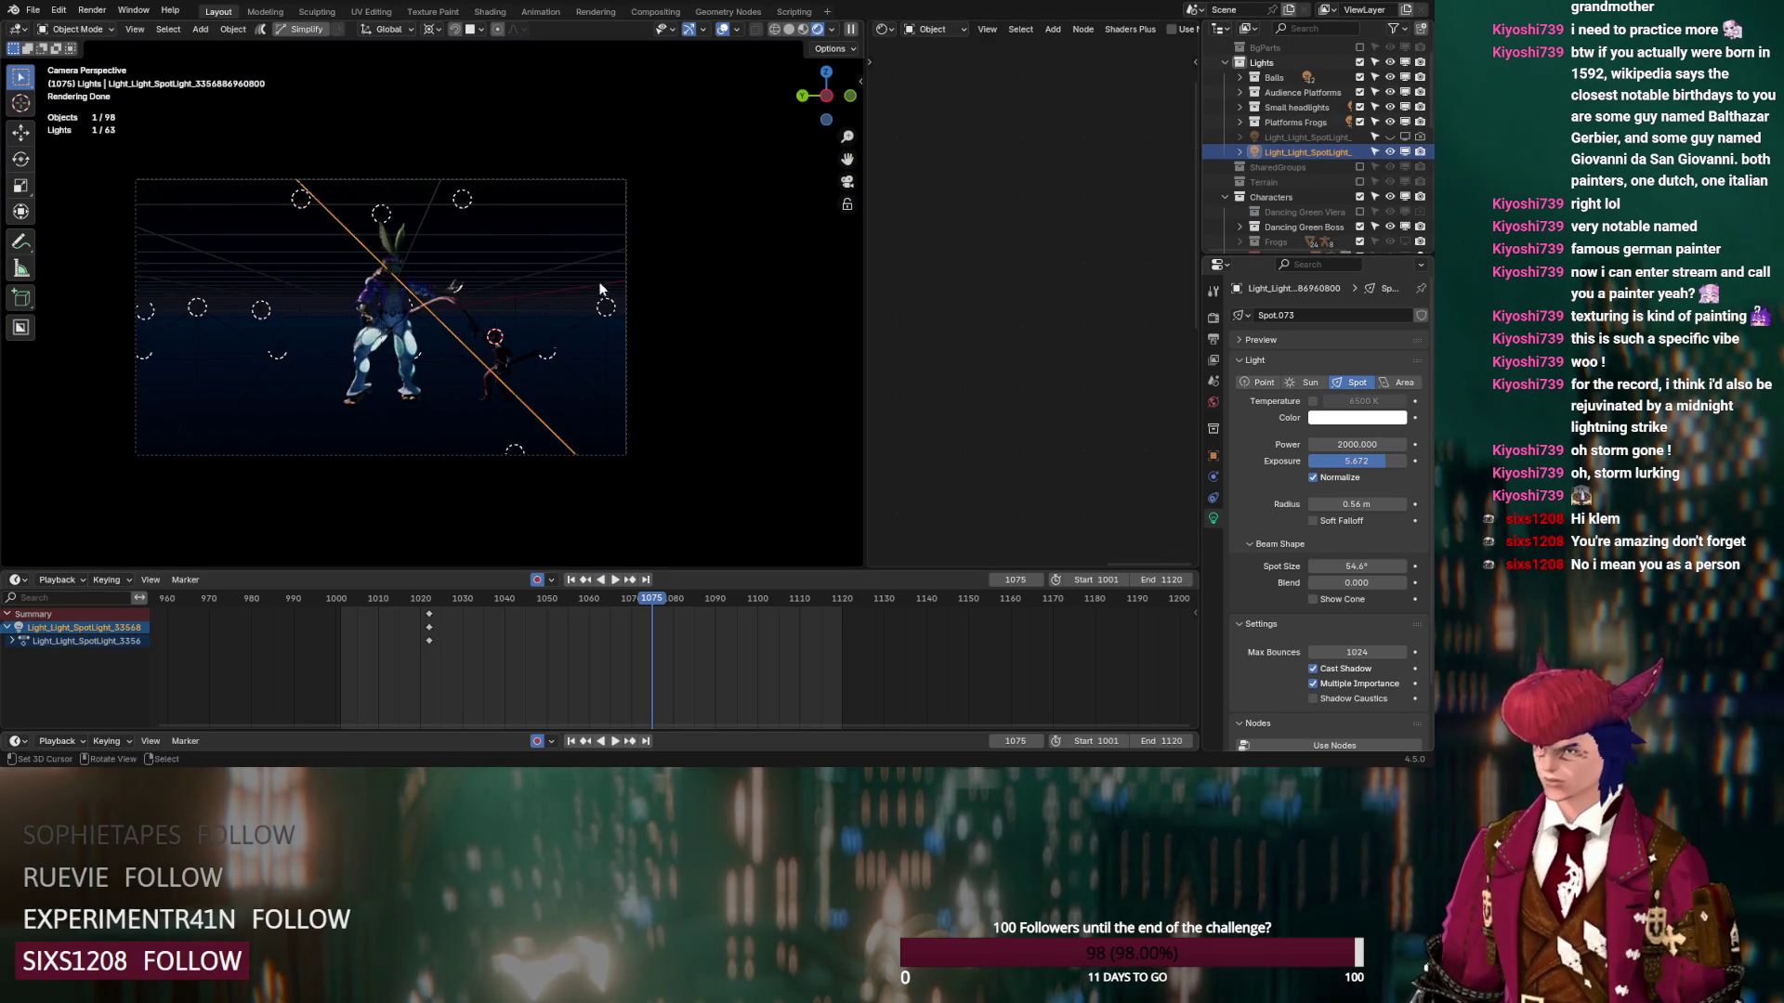
scroll(483, 284, "up", 2)
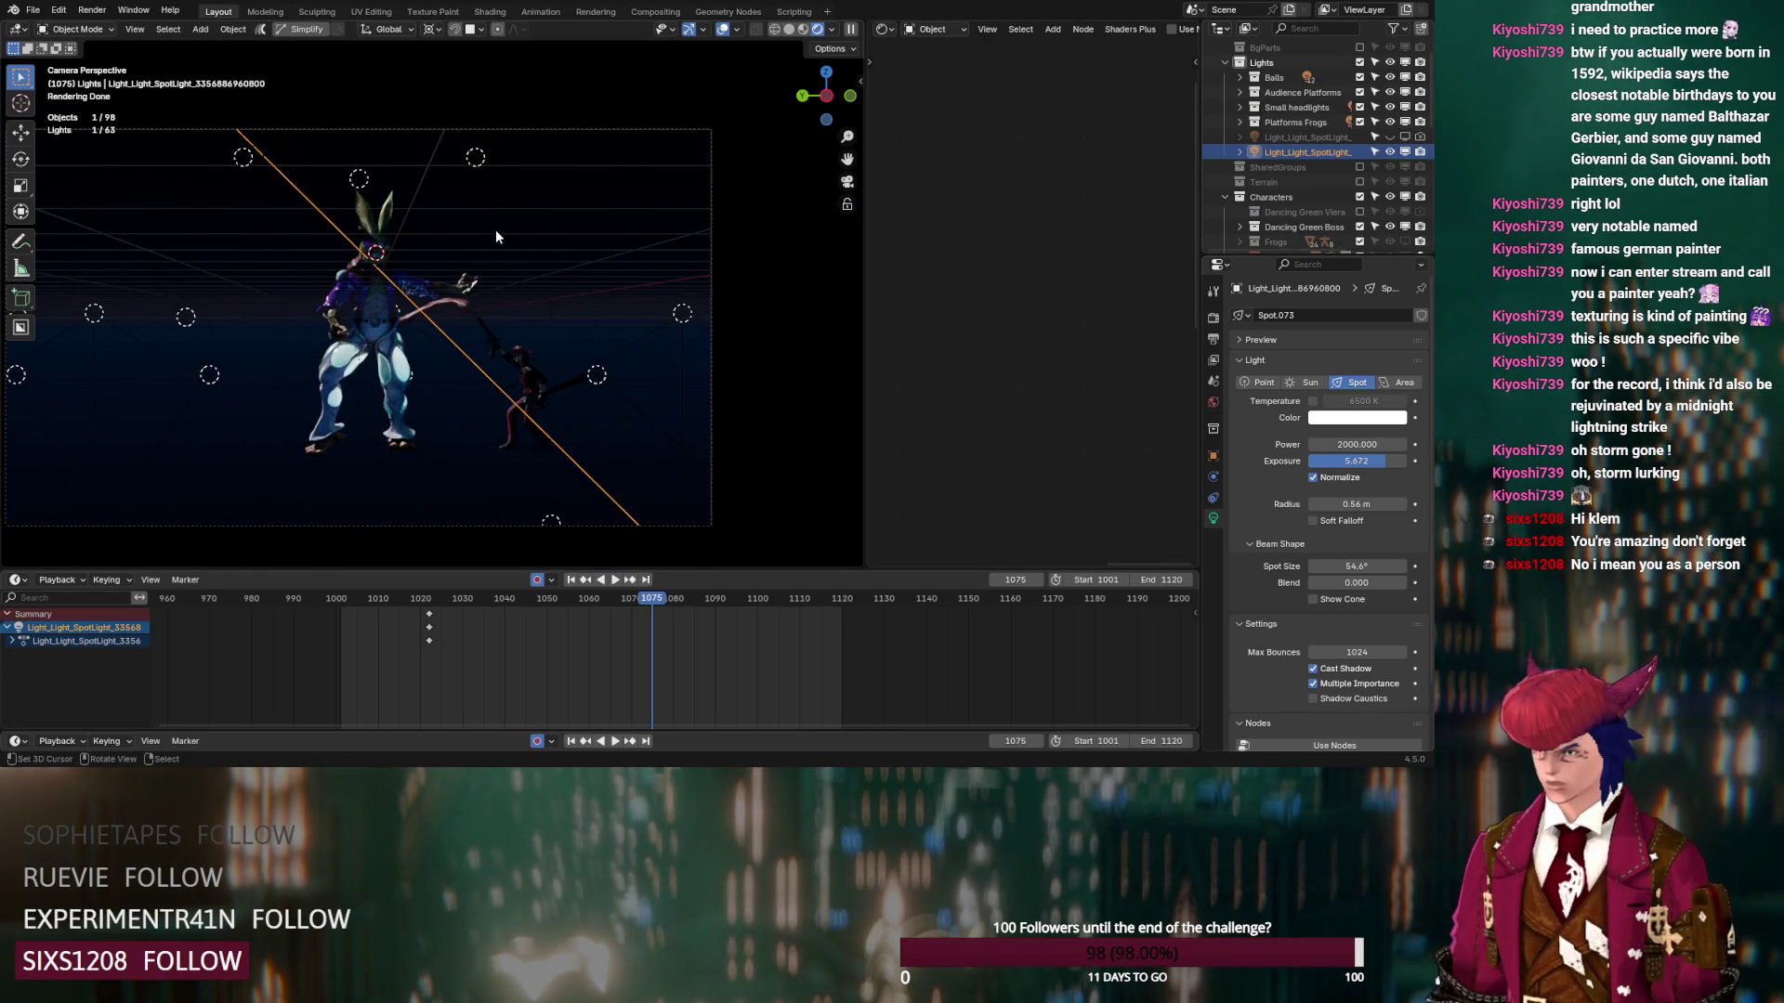
key("shift+d")
key("r")
key("z")
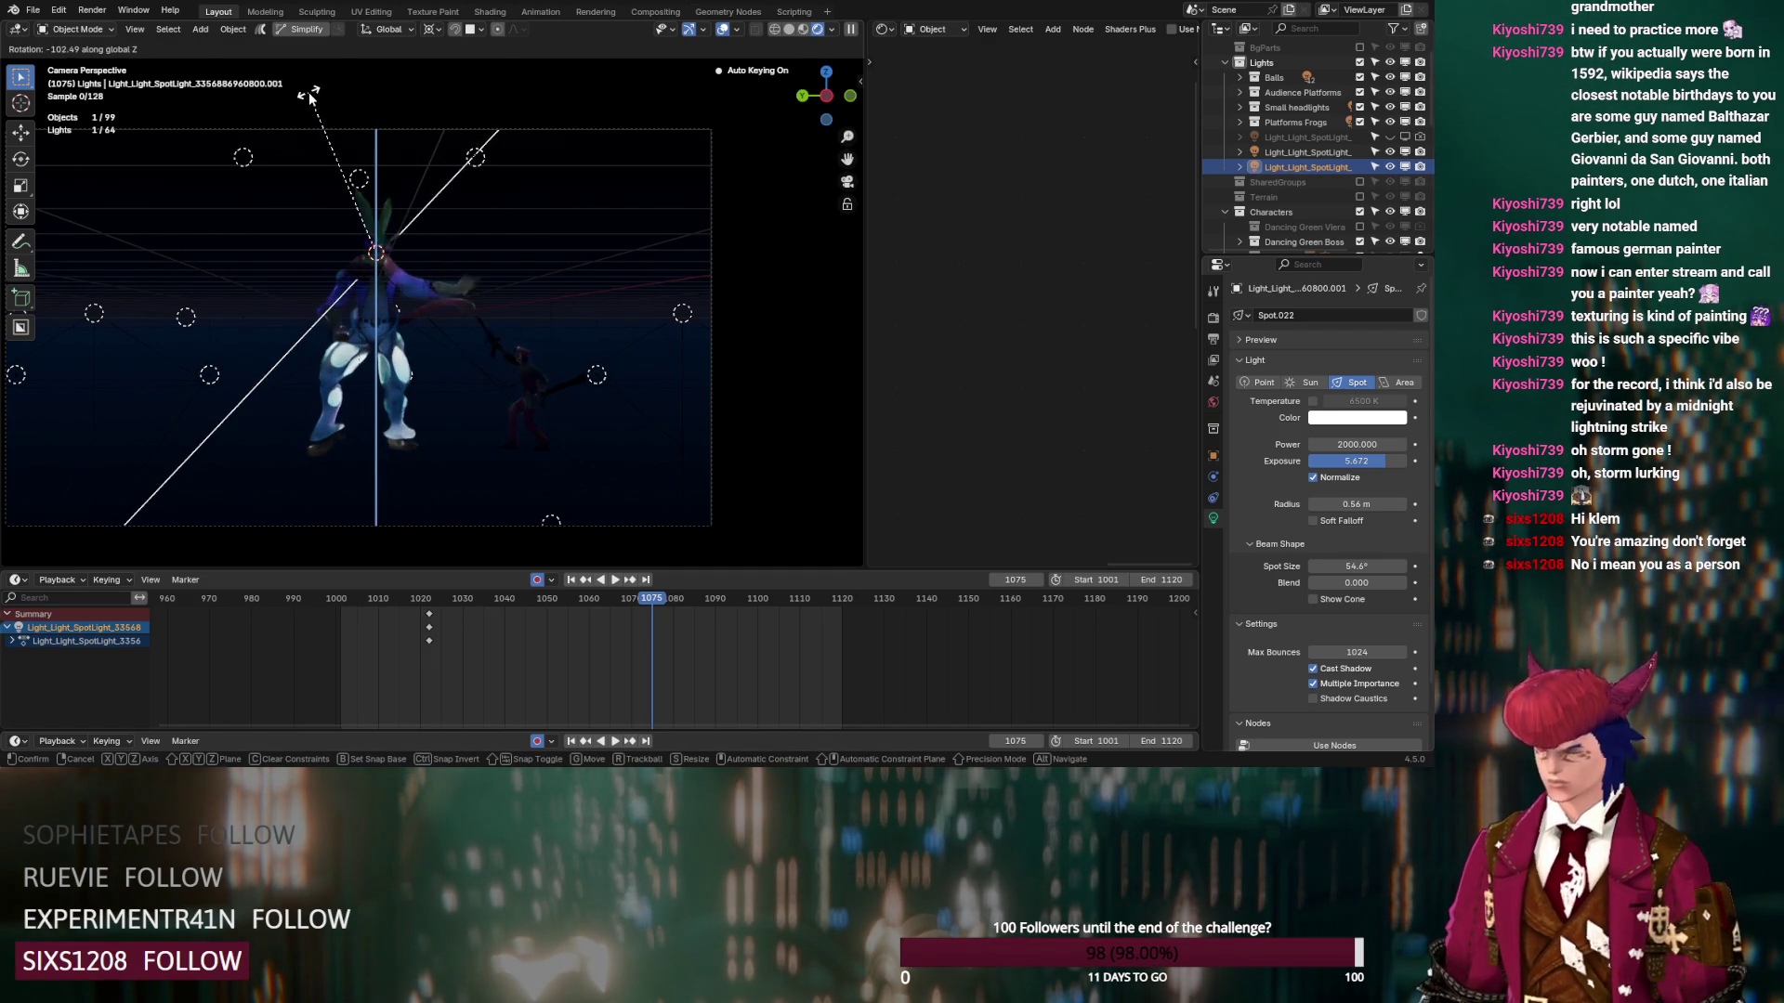
left_click(307, 86)
Tilt the copied spotlight 41.6° around Y
key("r")
key("y")
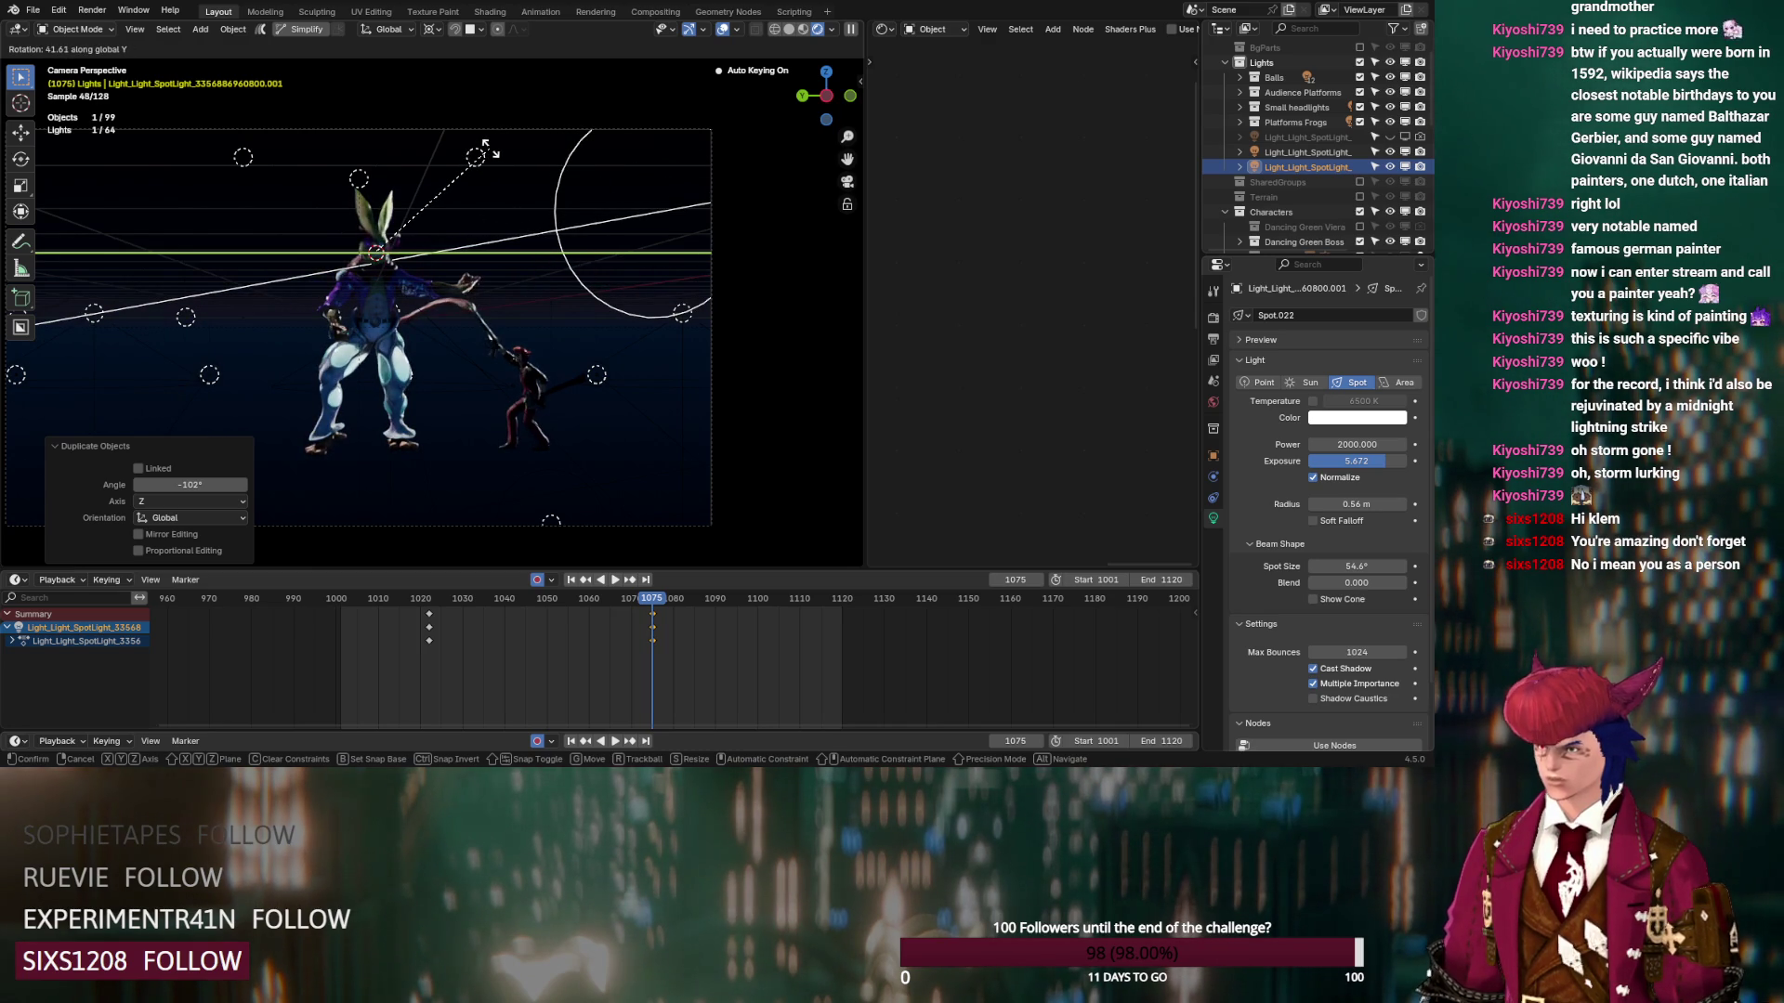
left_click(490, 154)
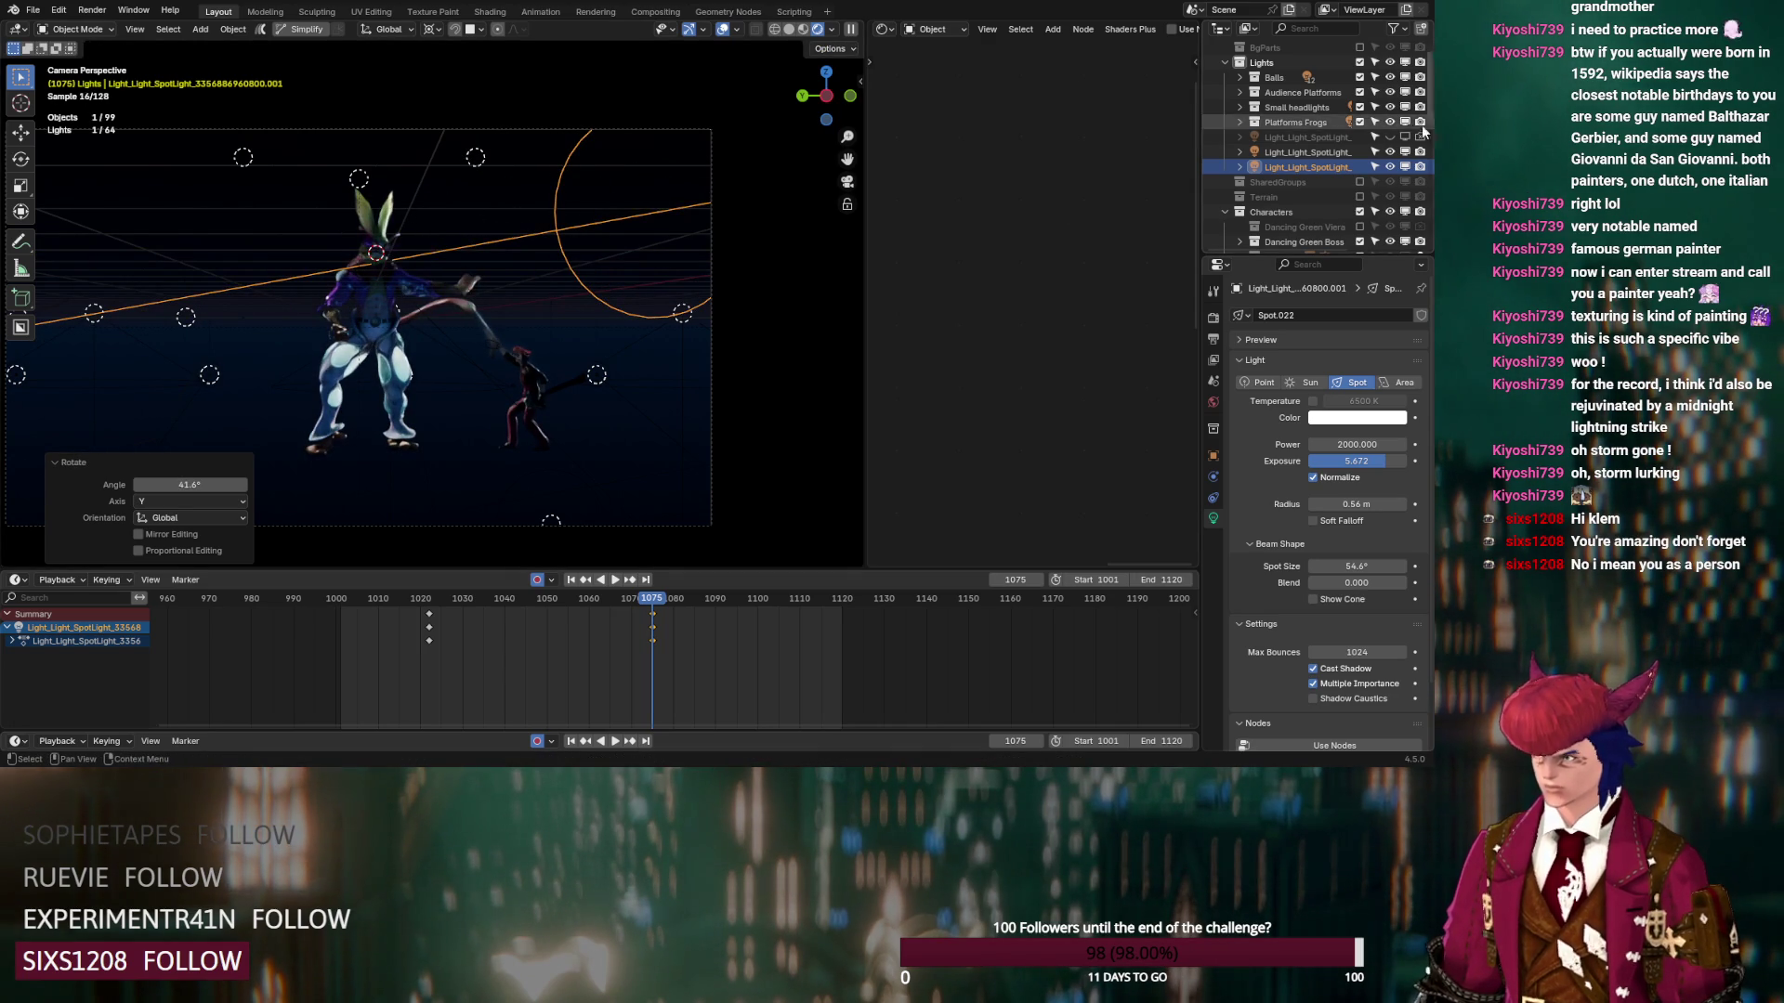
scroll(1235, 91, "up", 1)
left_click(1222, 93)
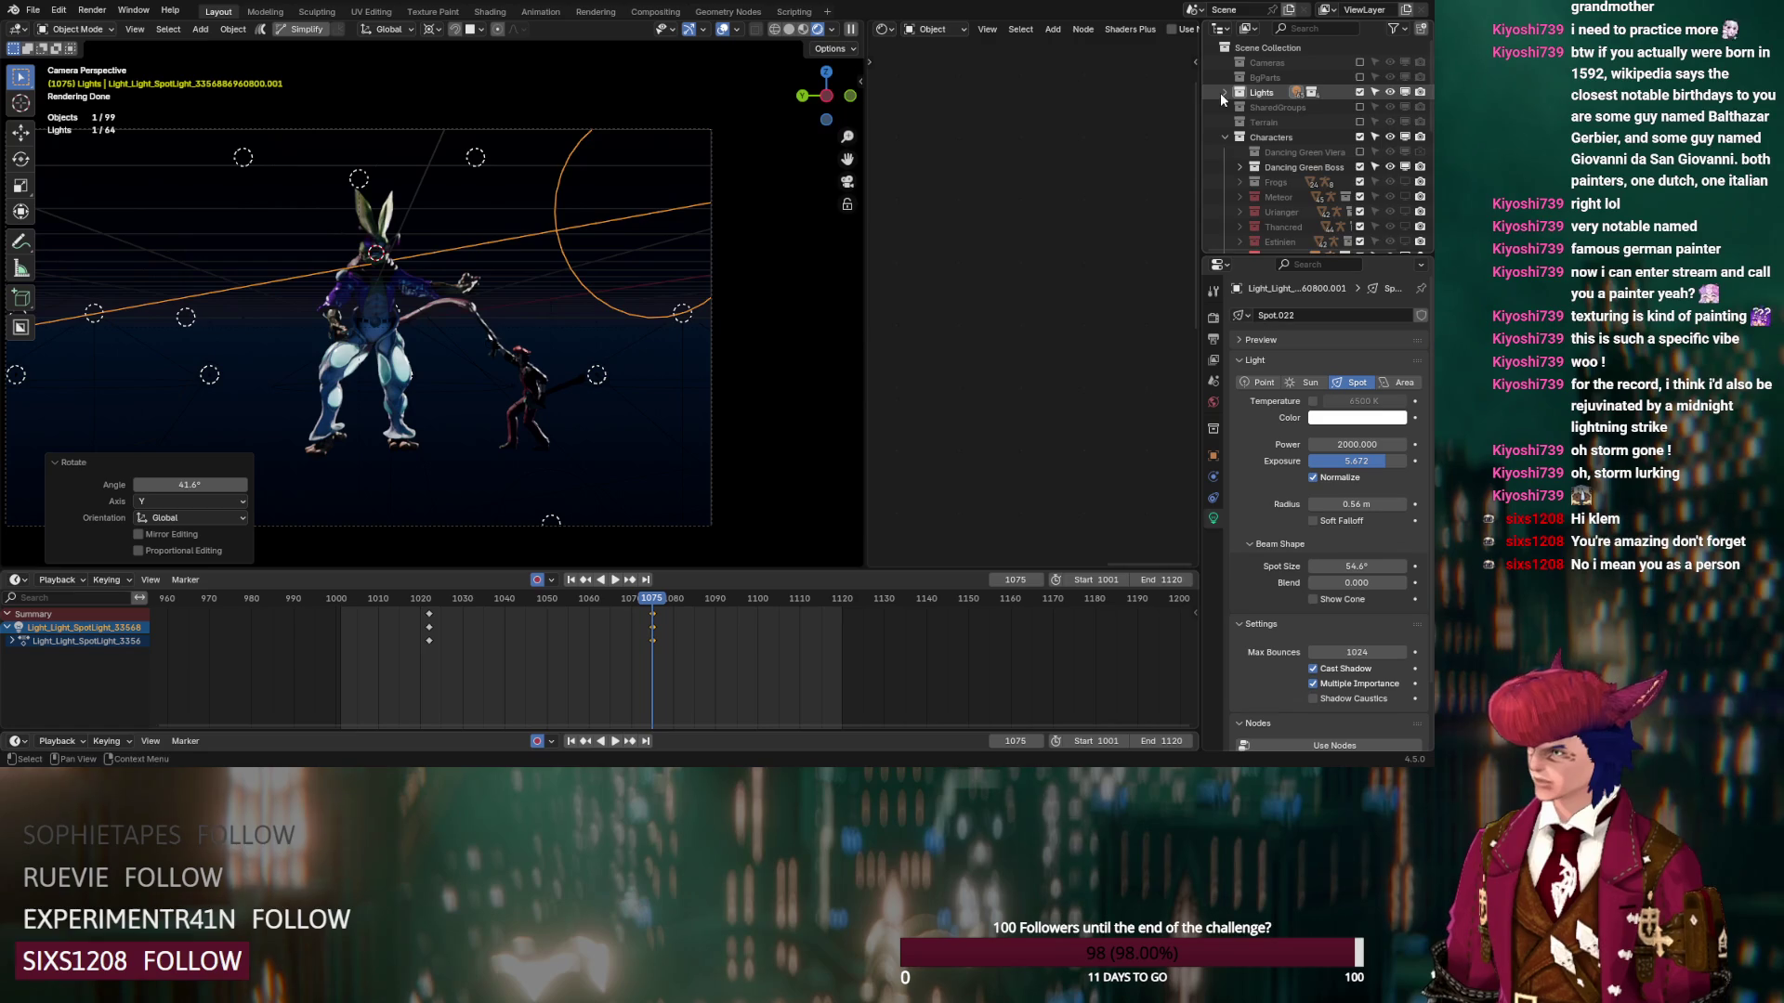
Enable the BgParts stage, SharedGroups collection and the hidden Frogs, Meteor, Thancred and Estinien characters
left_click(1360, 76)
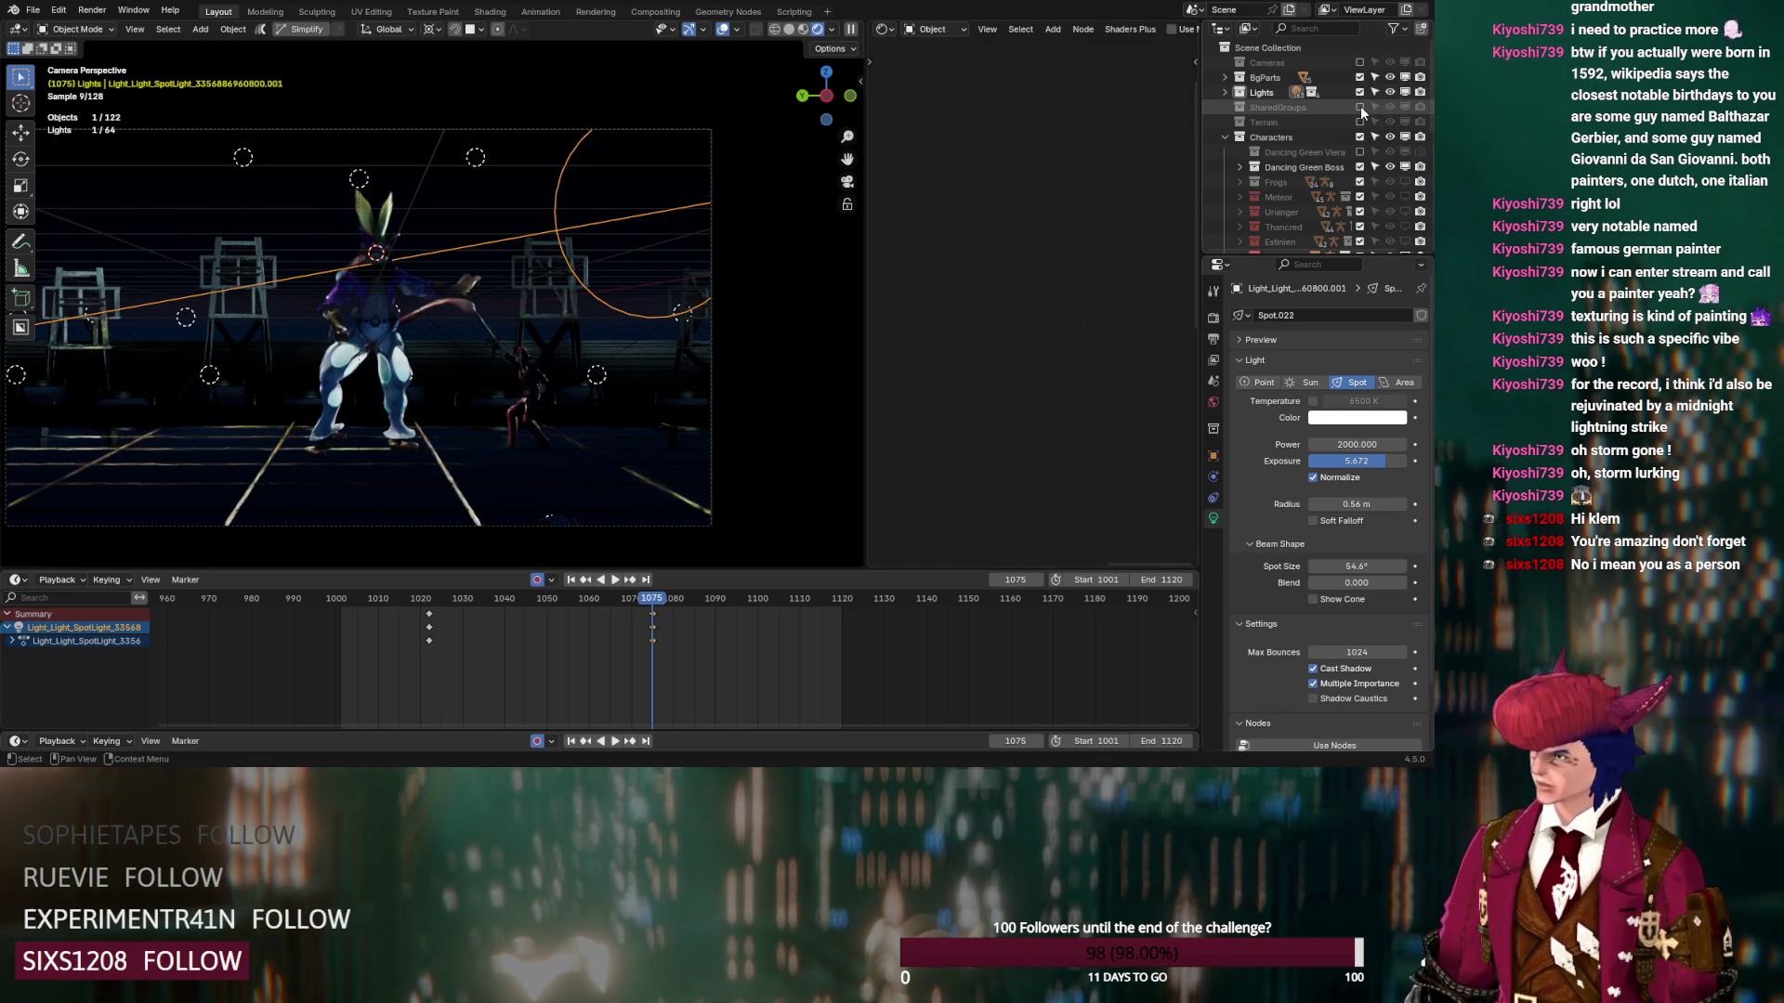
left_click(1361, 105)
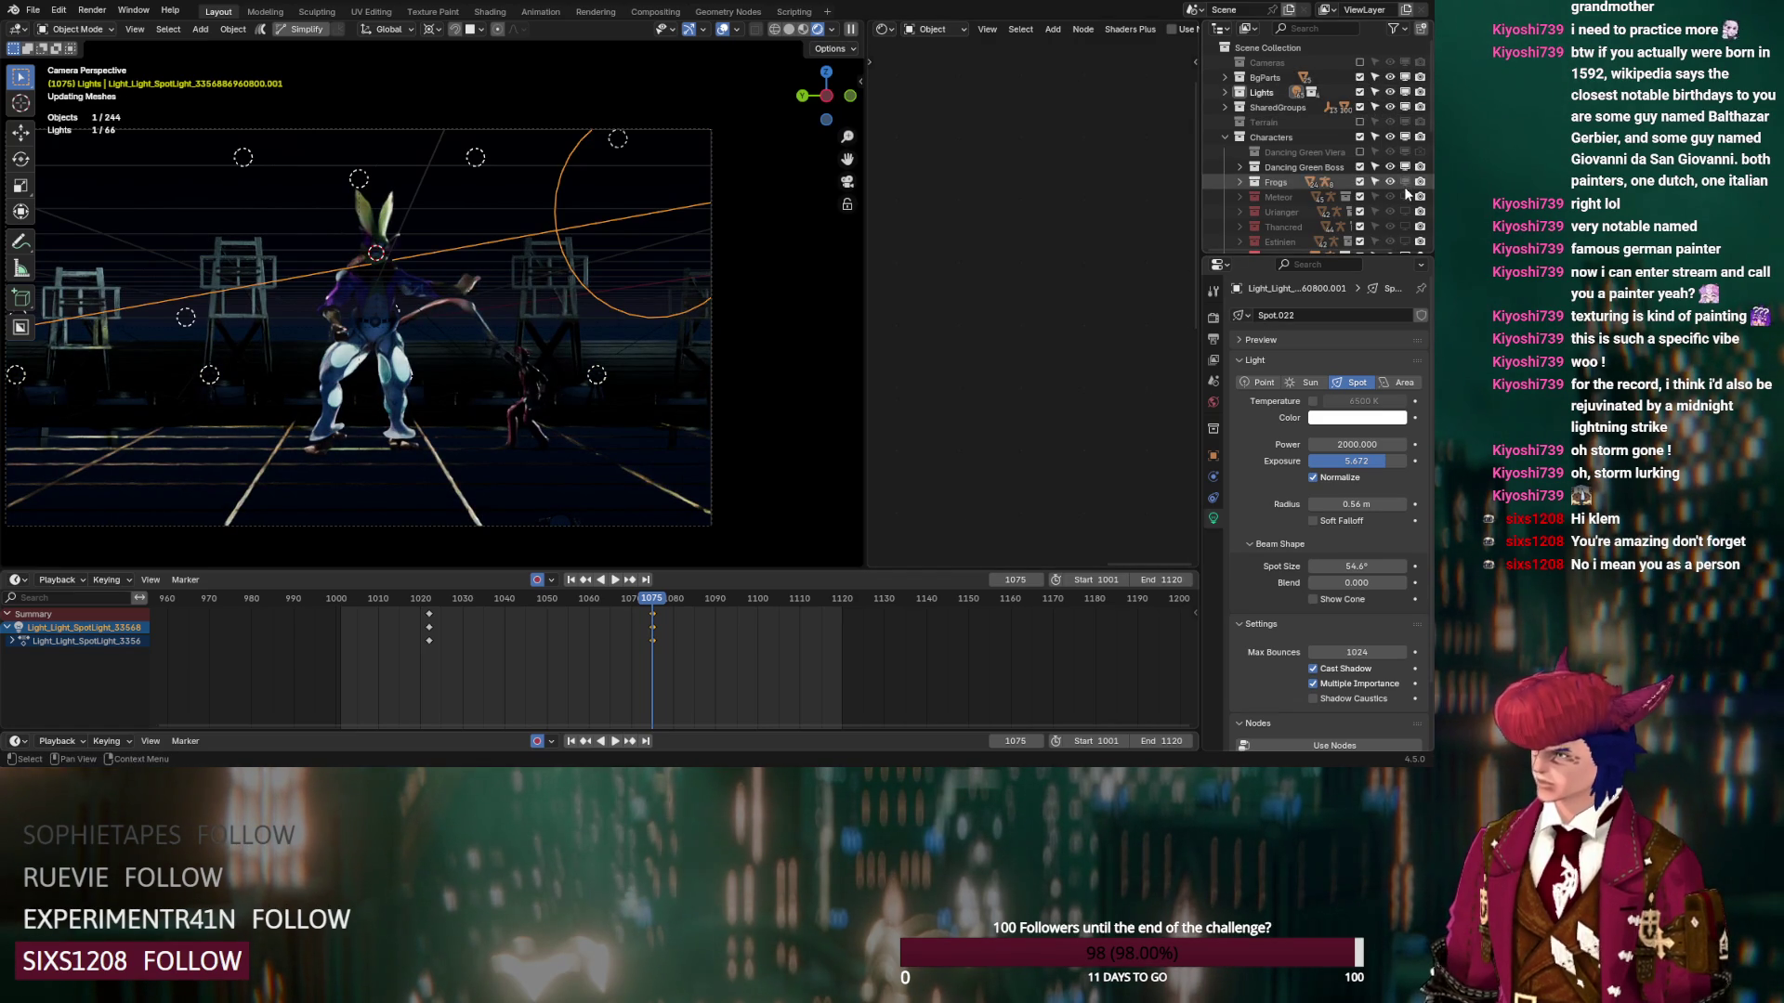
left_click(1405, 186)
left_click(1405, 197)
left_click(1406, 242)
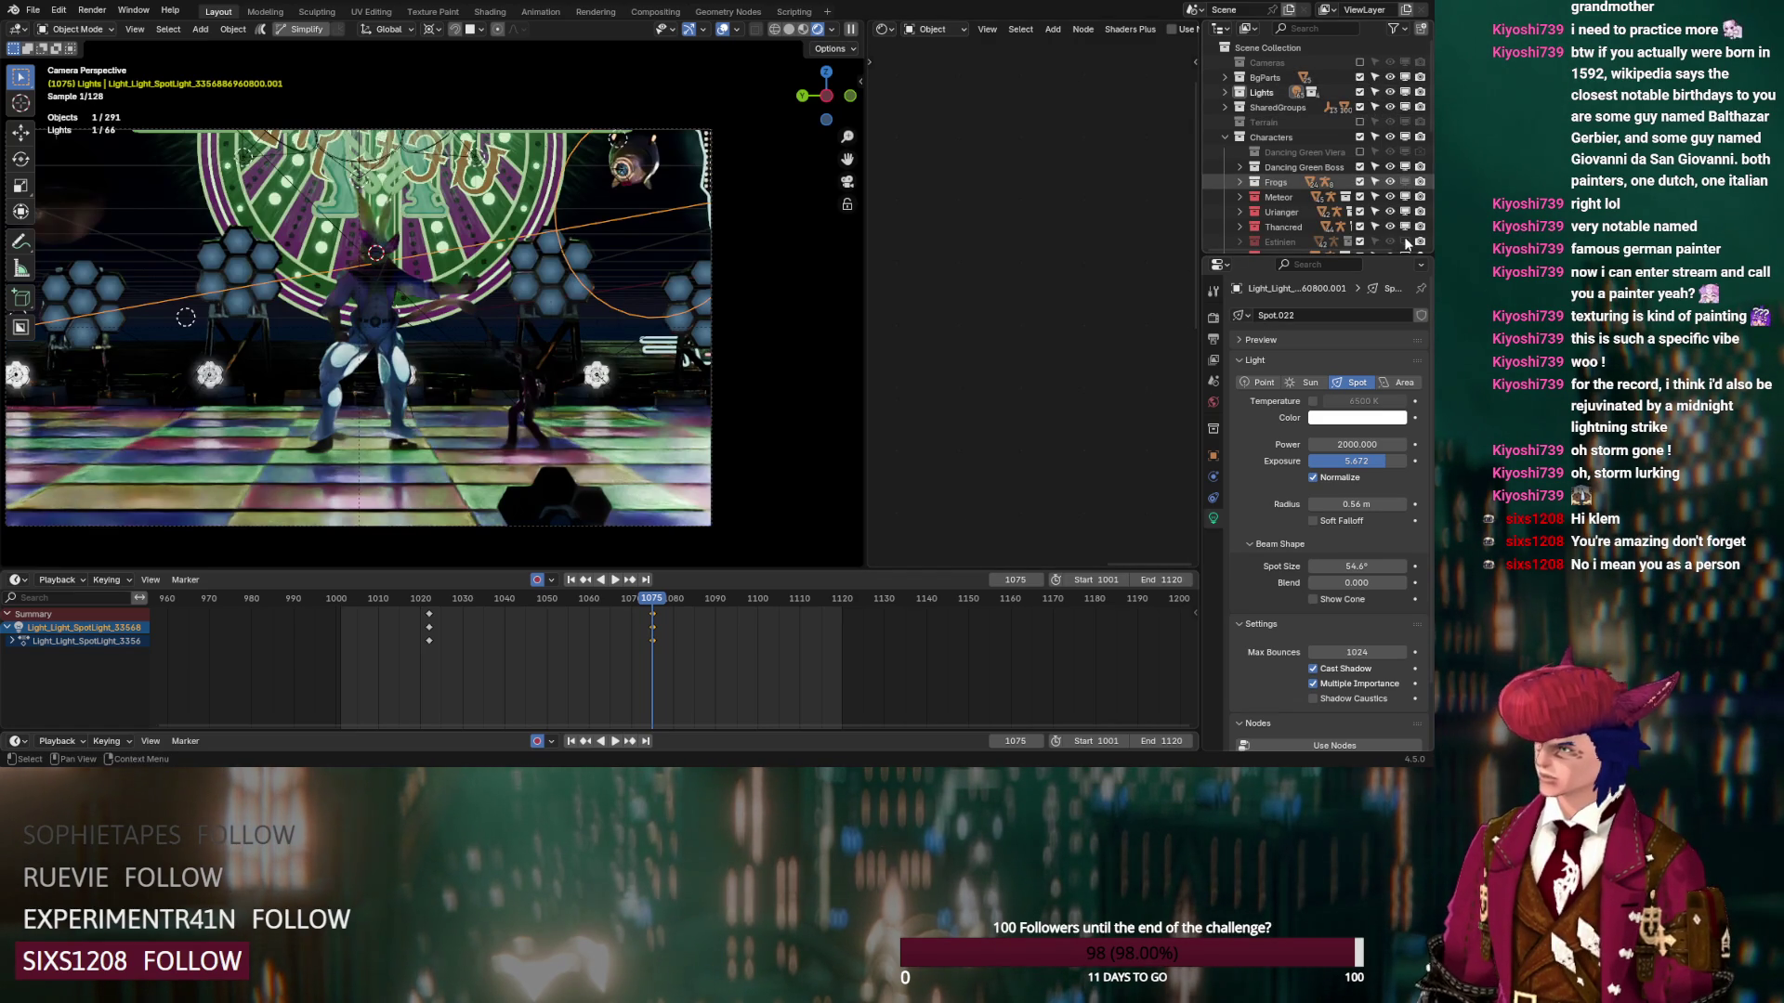
scroll(1407, 243, "down", 5)
left_click(1404, 152)
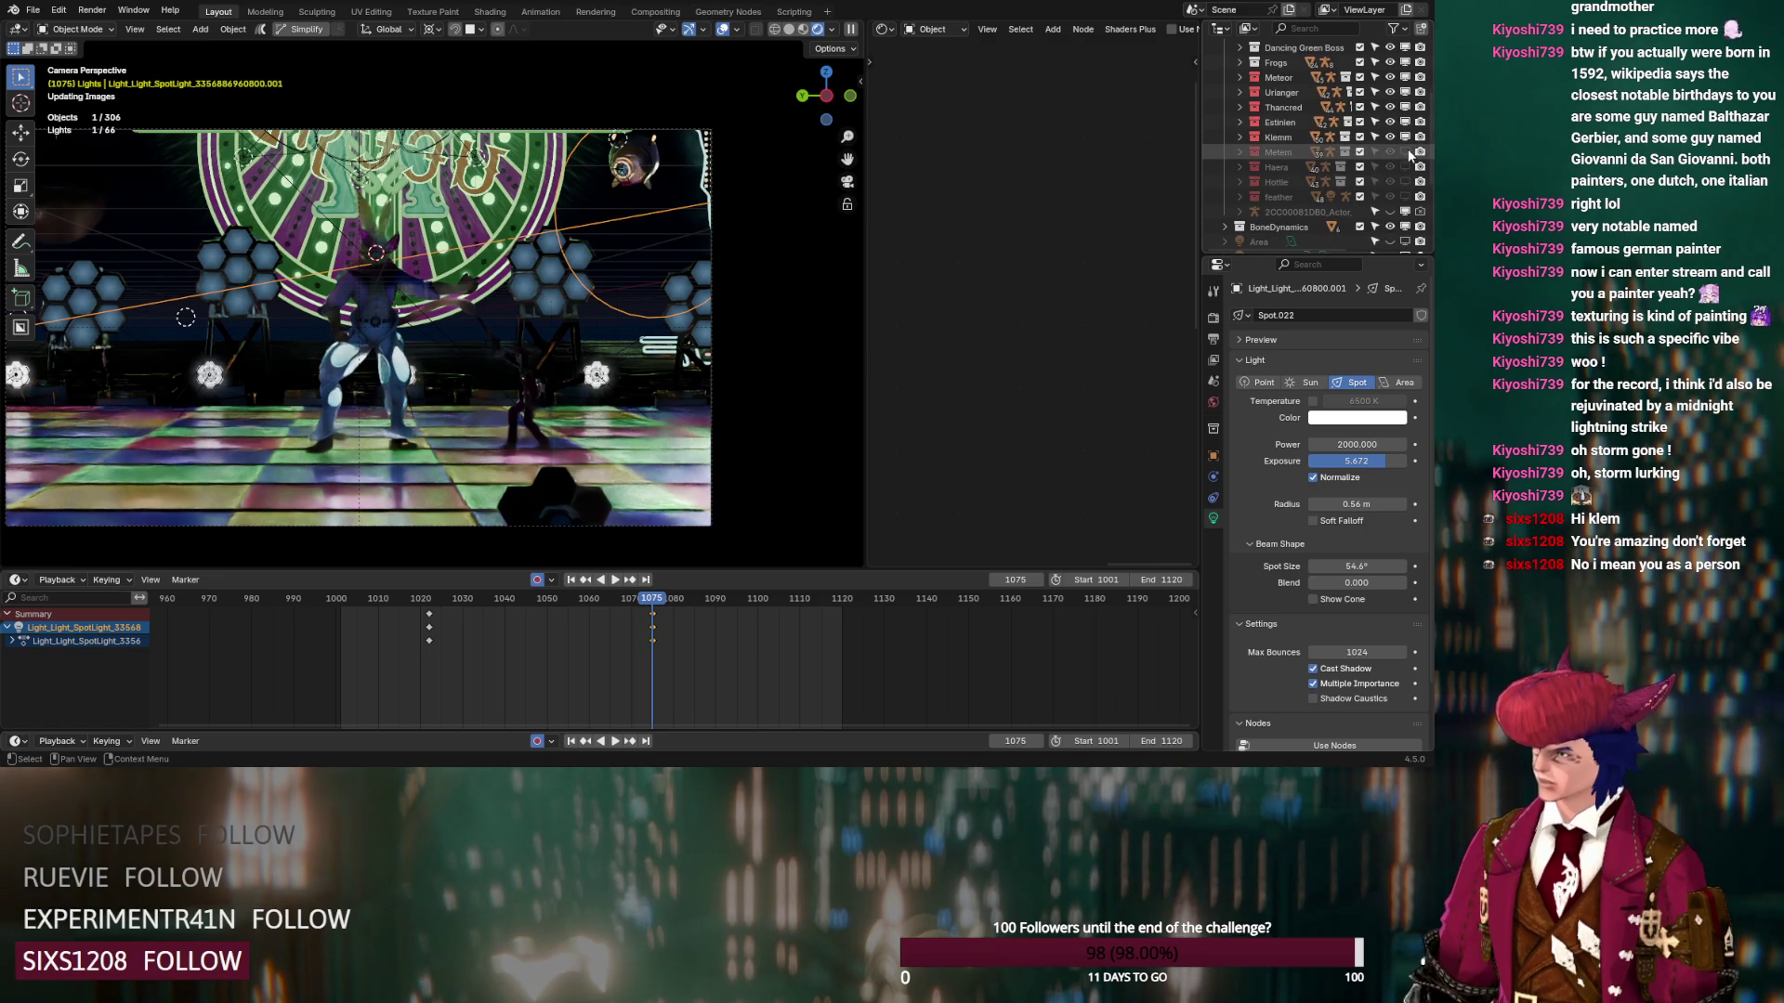
left_click(1405, 197)
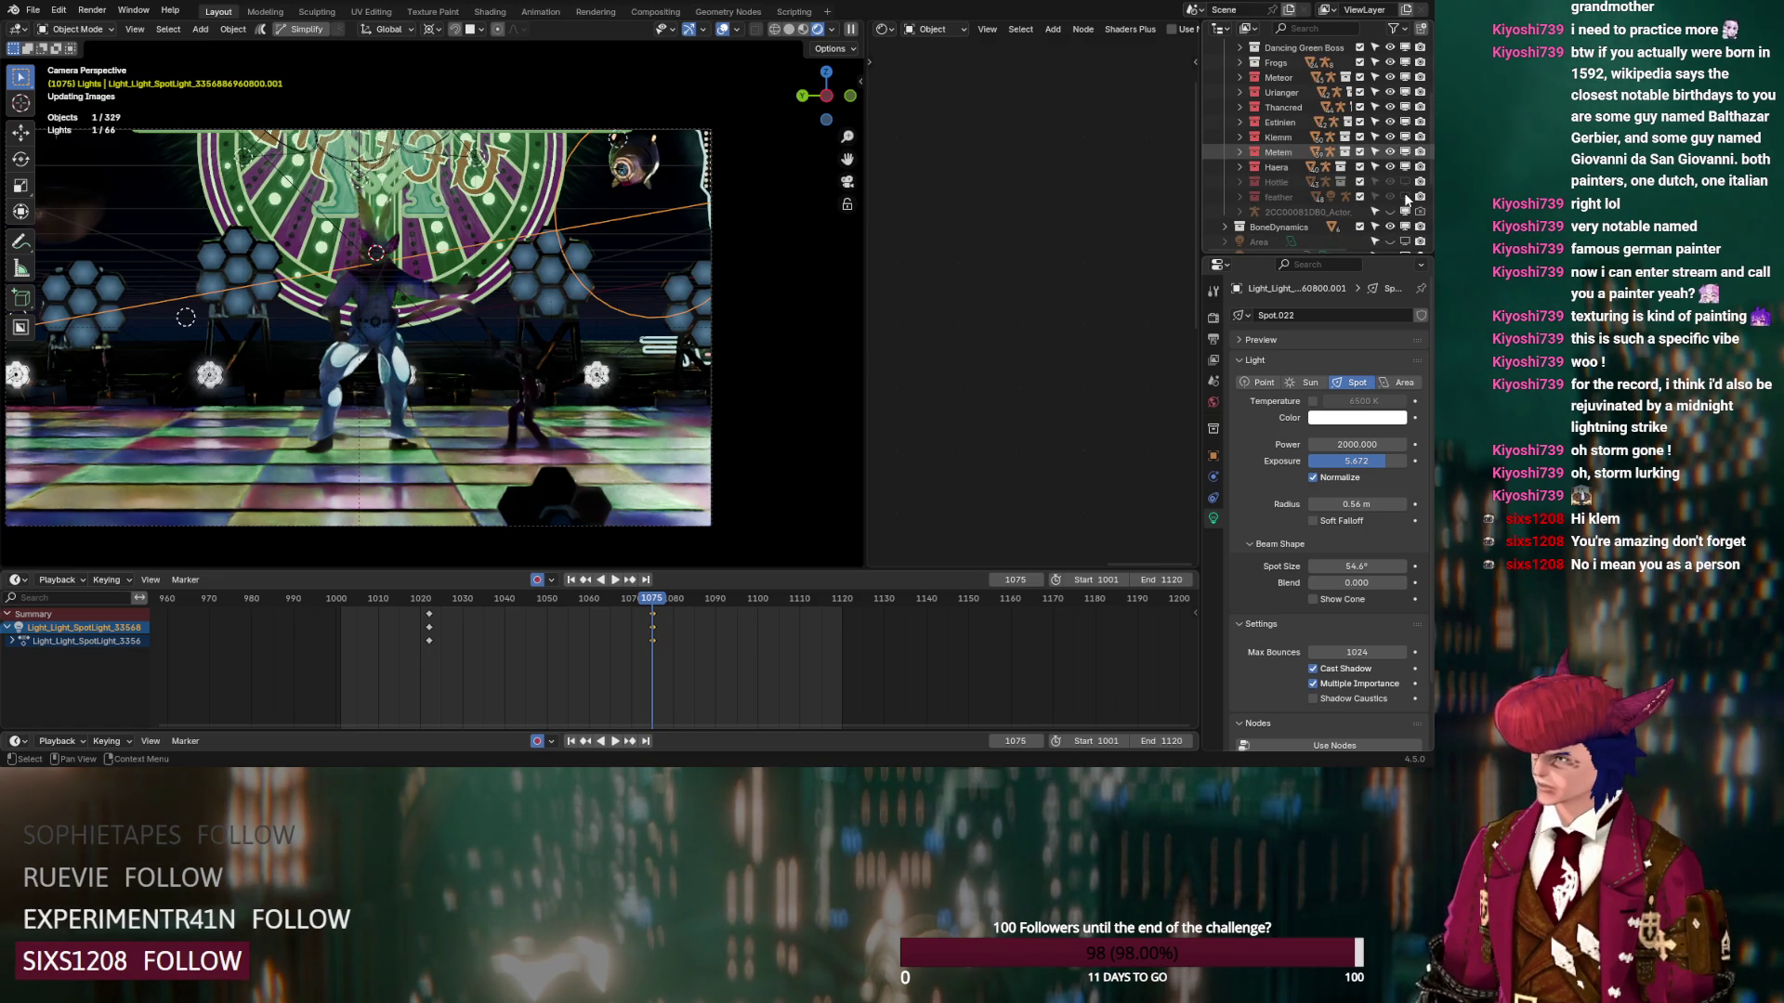
Unhide the Area.001 and Area.002 lights and save as DS_Lord_Klemmbaustein_v12.blend
scroll(1406, 197, "down", 2)
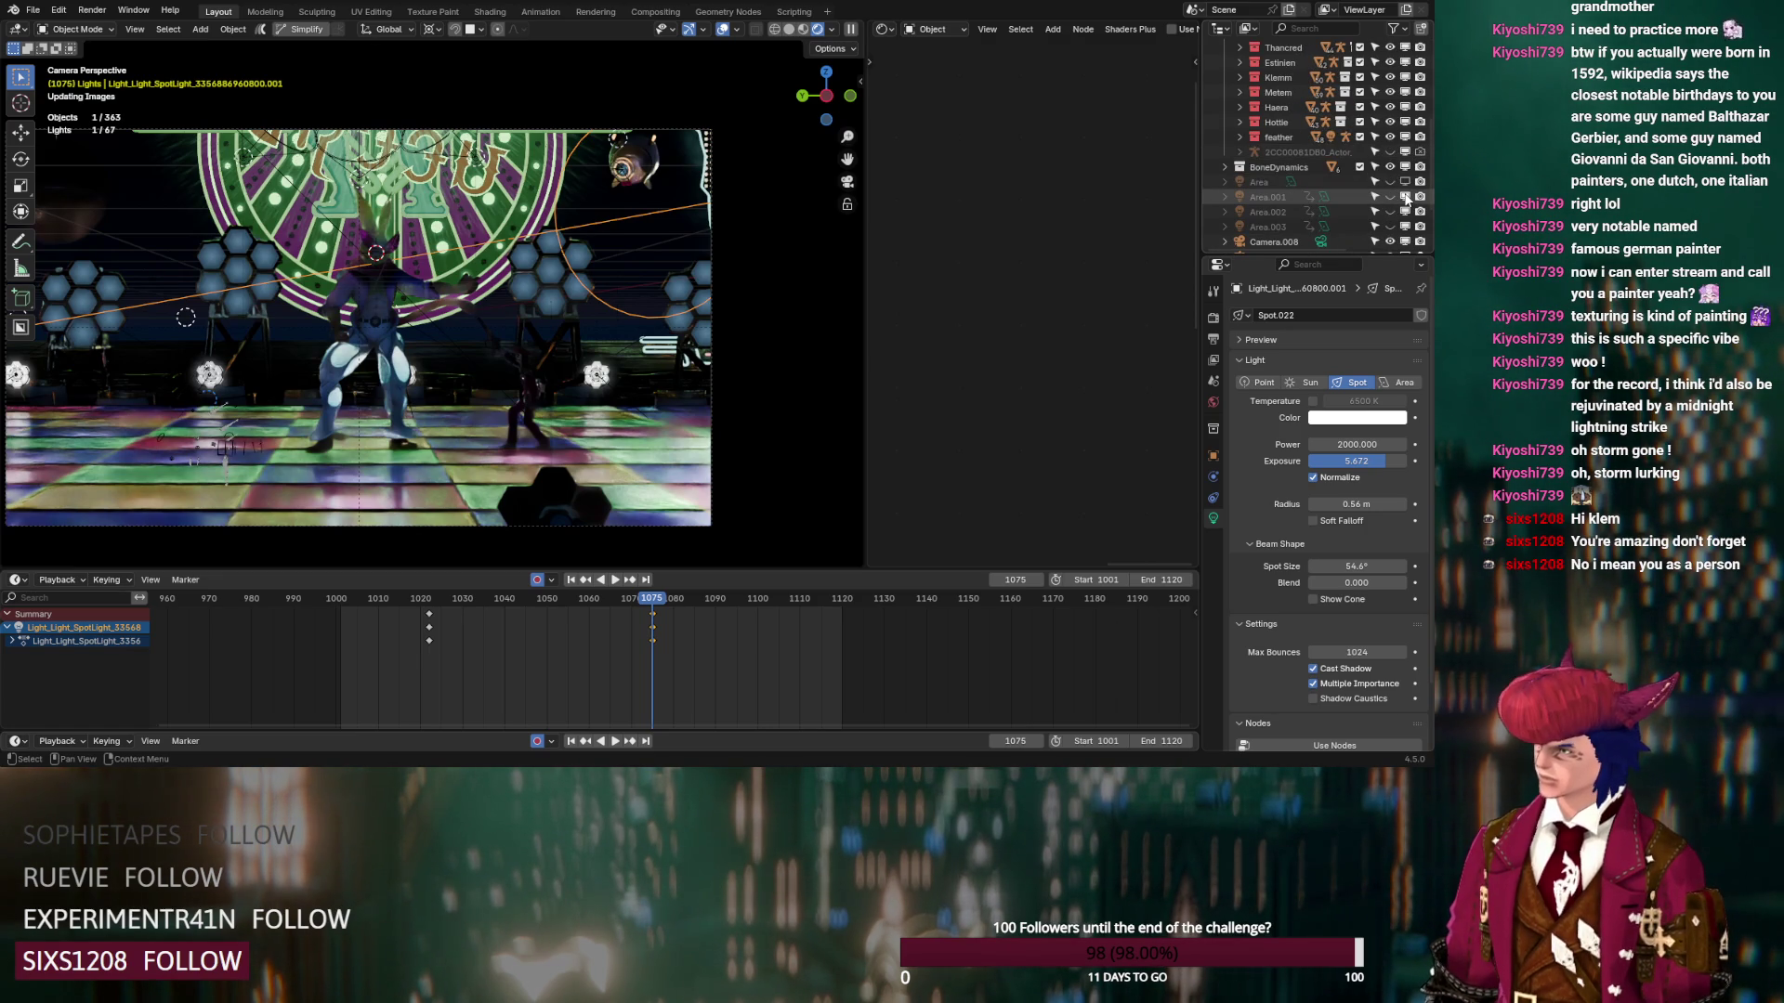
left_click_drag(1391, 197, 1393, 224)
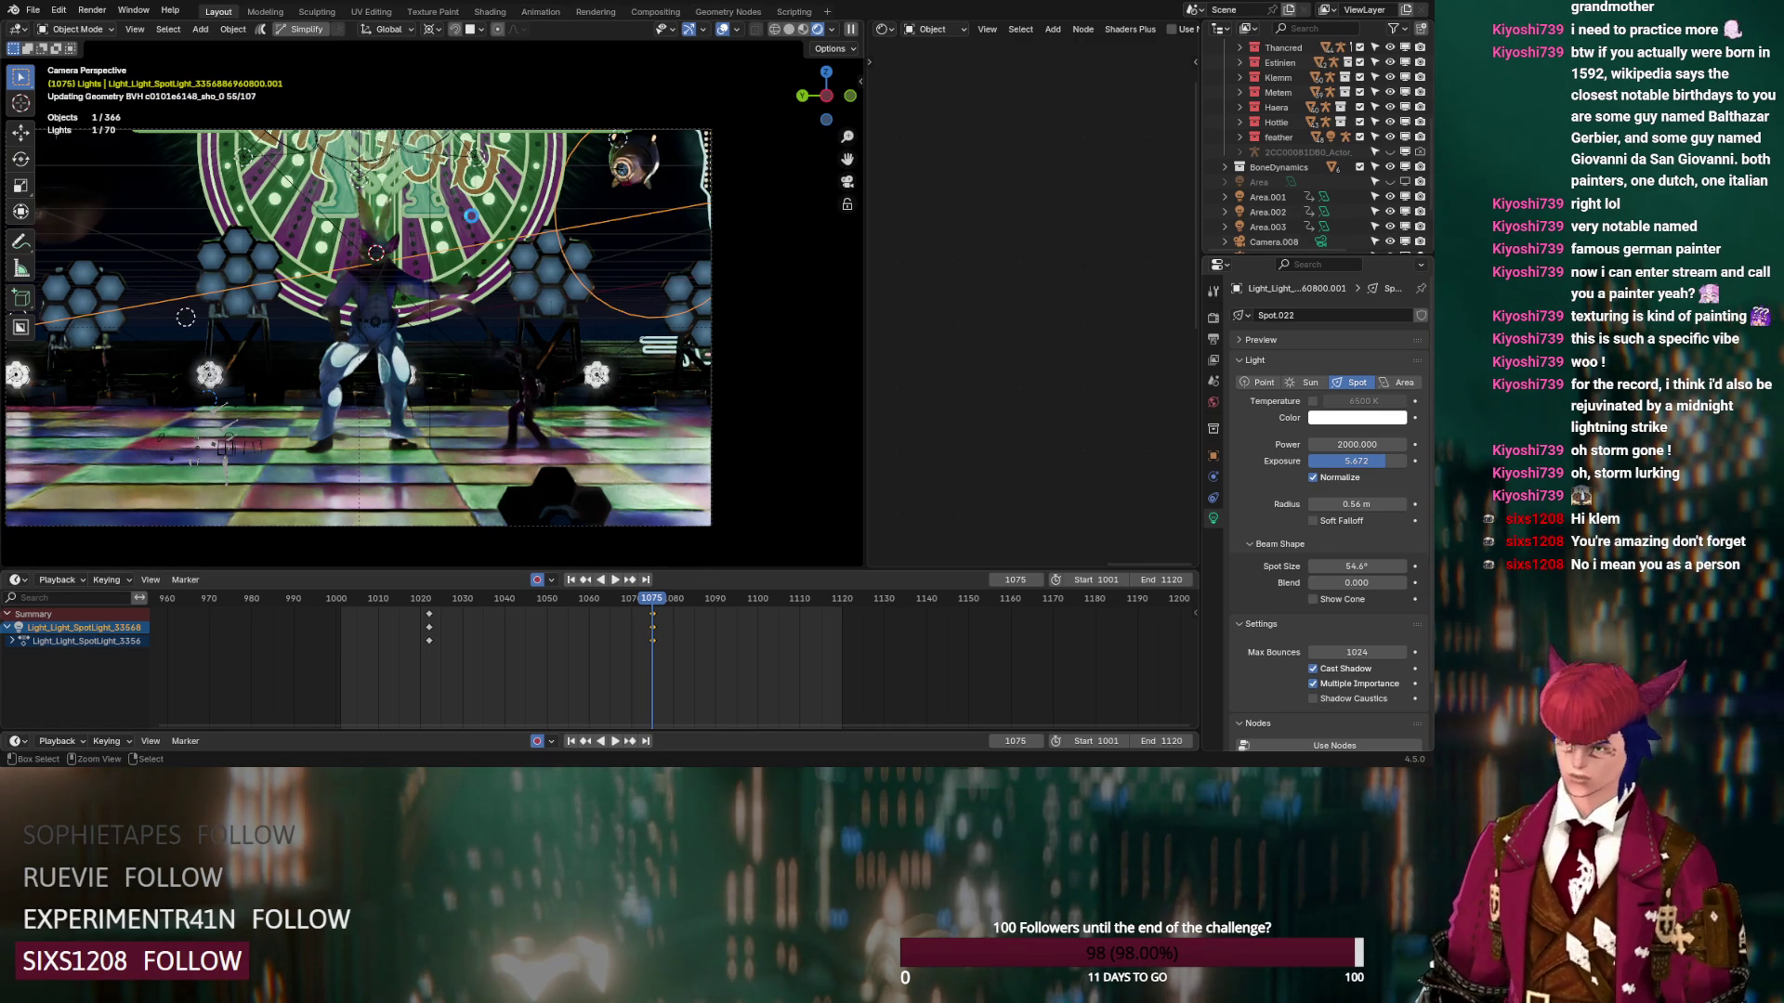
key("ctrl+s")
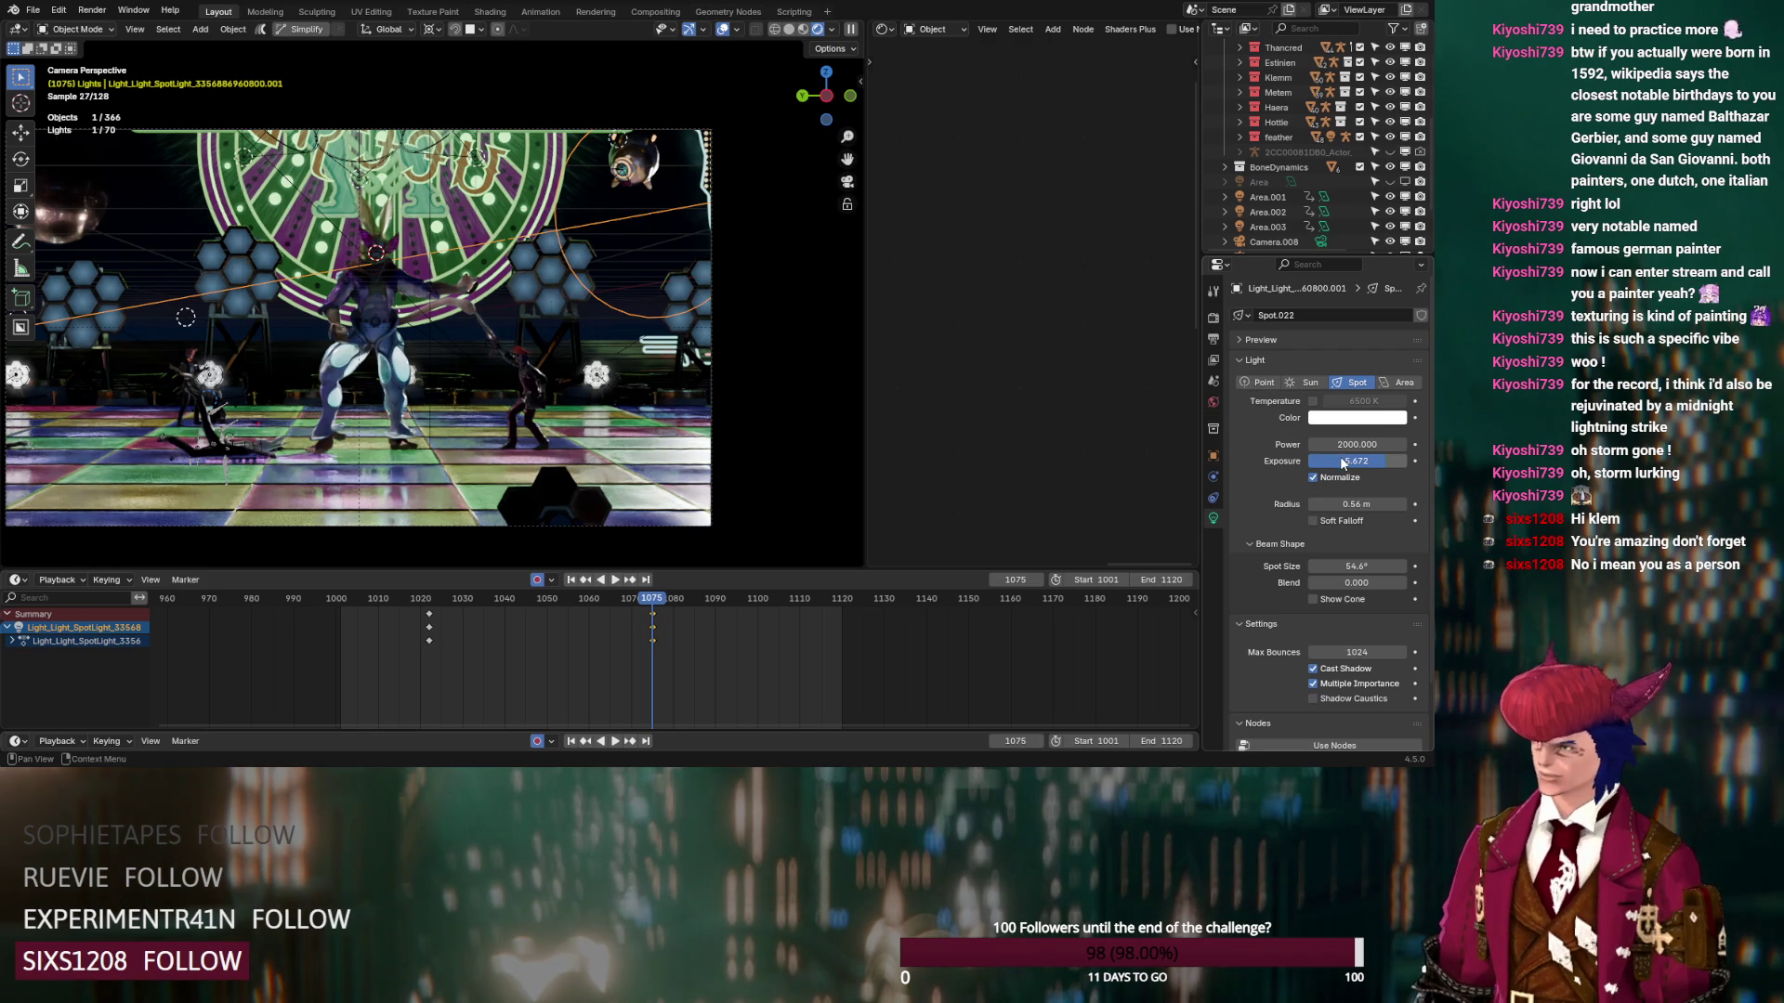
Unhide the Volume object and lower the spot light's exposure
left_click_drag(1357, 461, 1337, 461)
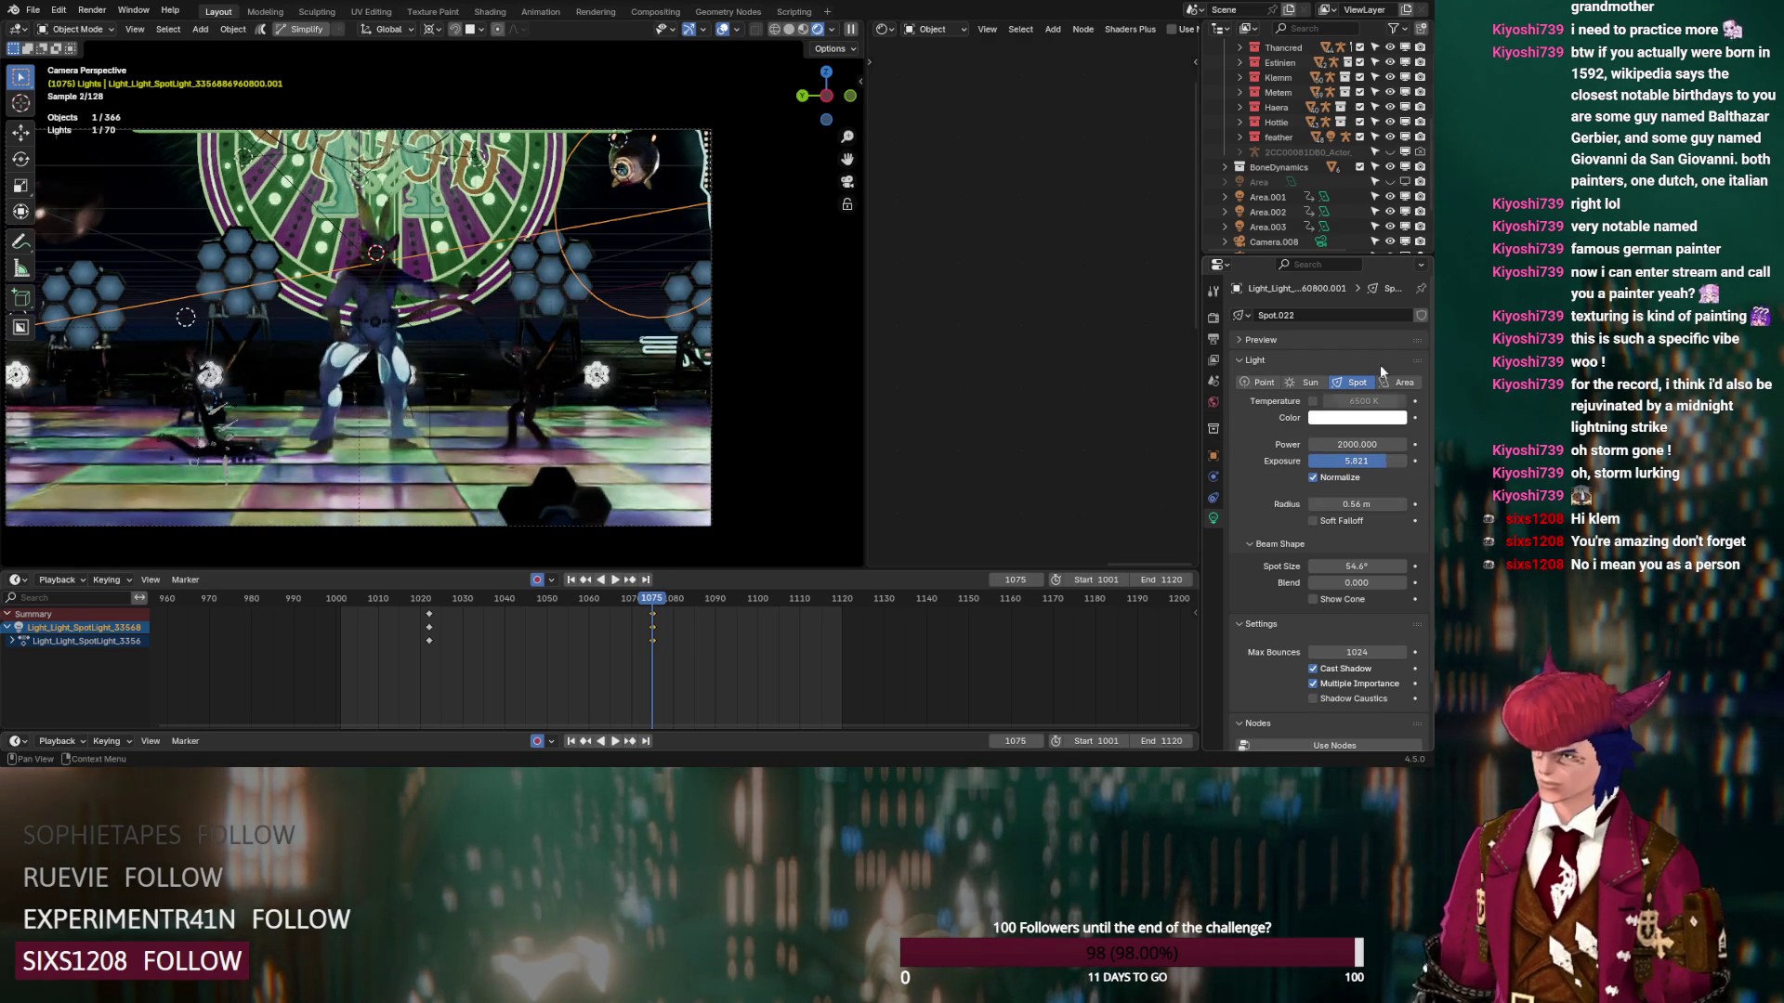
scroll(1329, 186, "down", 3)
left_click(1390, 237)
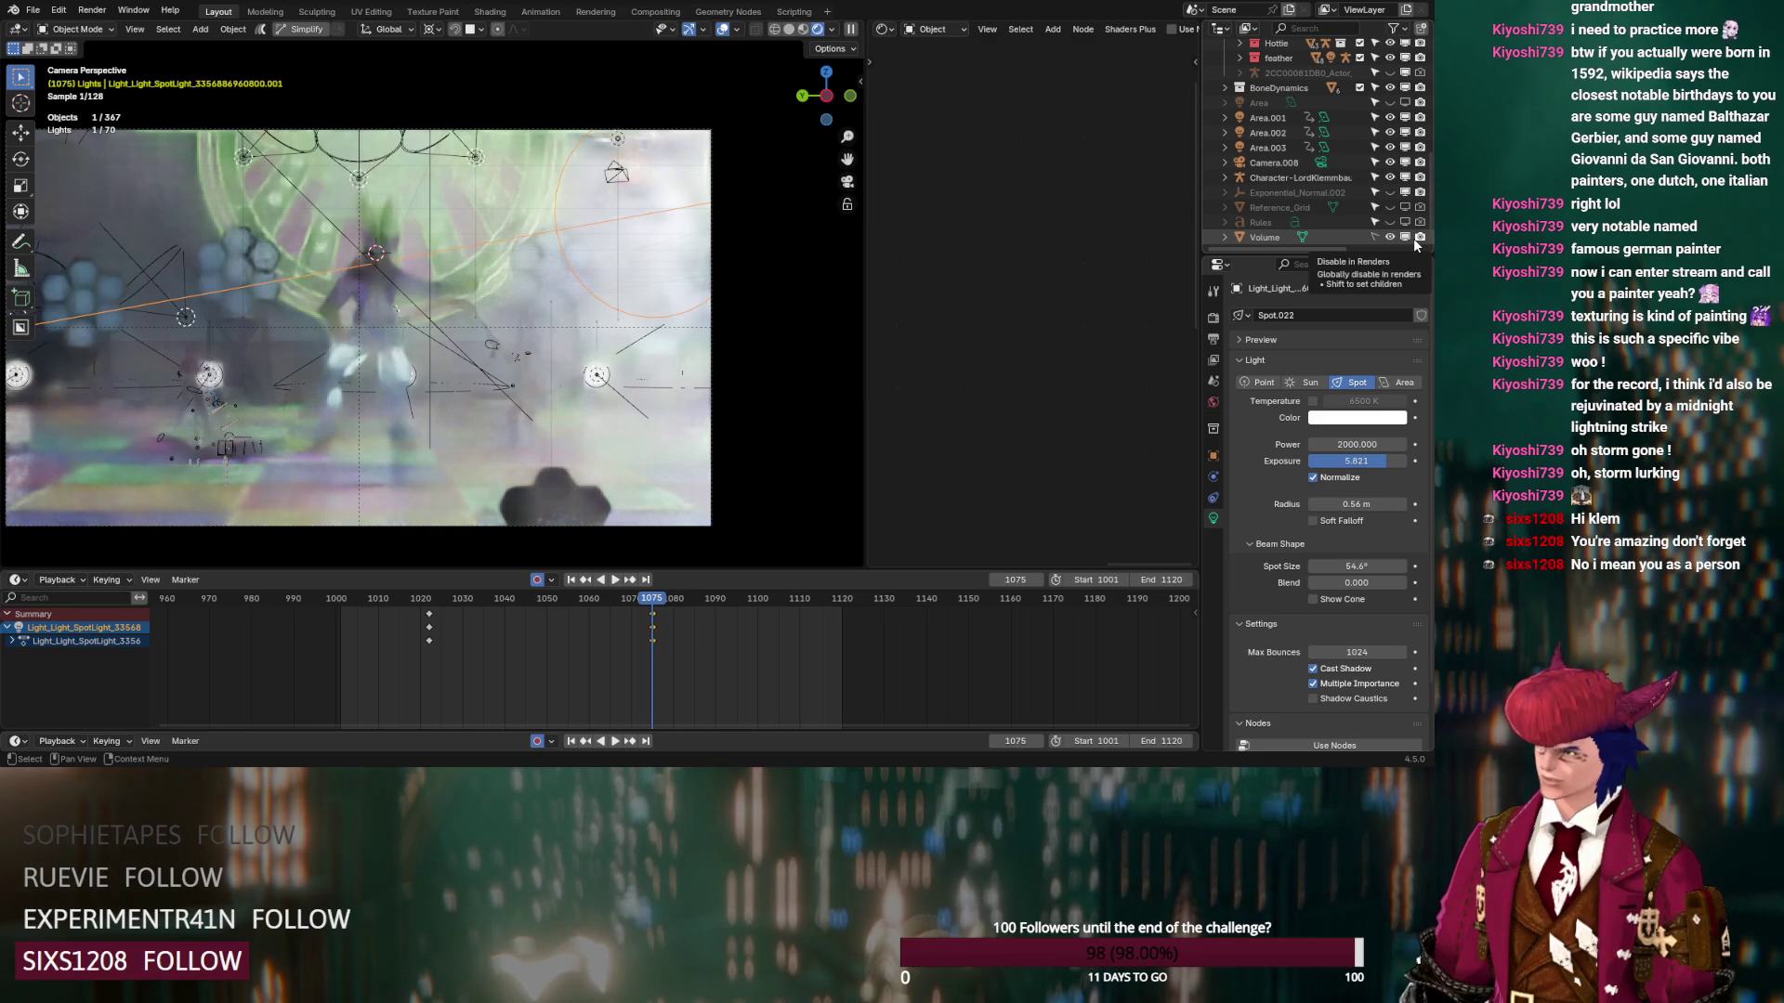
mouse_move(1356, 444)
left_mouse_down()
mouse_move(1320, 461)
mouse_move(1383, 465)
left_mouse_up()
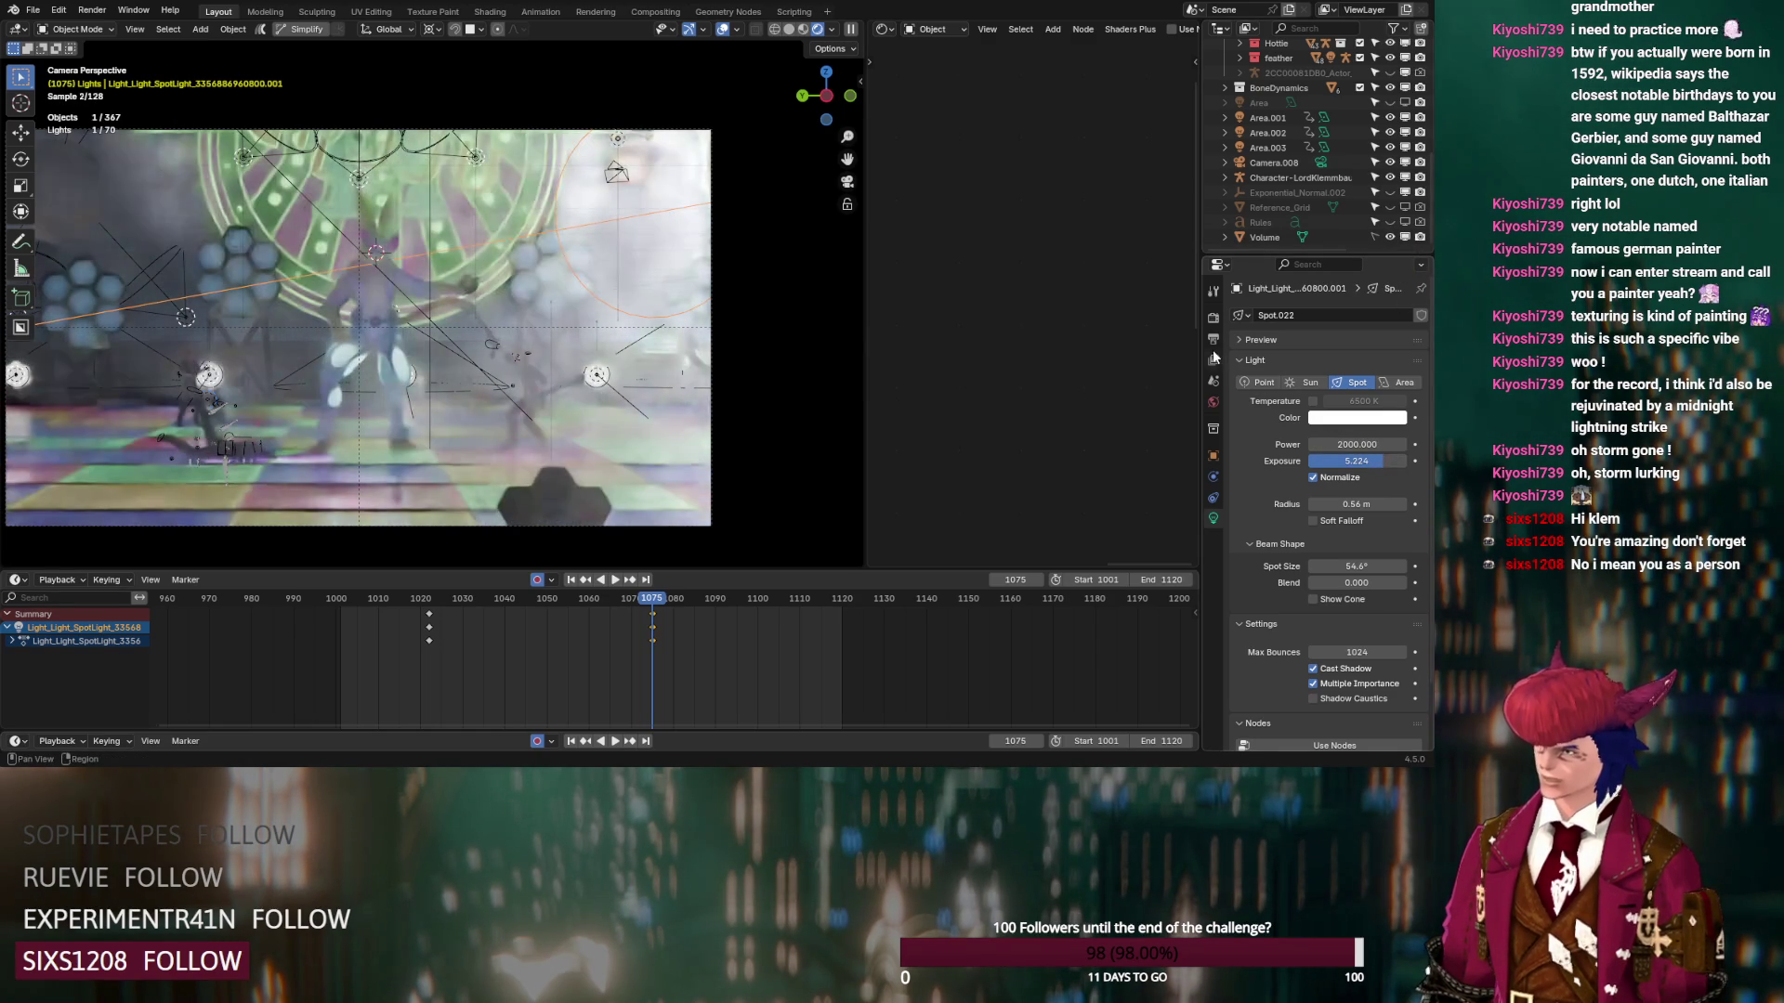
Turn off Volume Scatter visibility for two spot lights, then switch the viewport to Solid shading
left_click(1213, 316)
scroll(1310, 521, "down", 5)
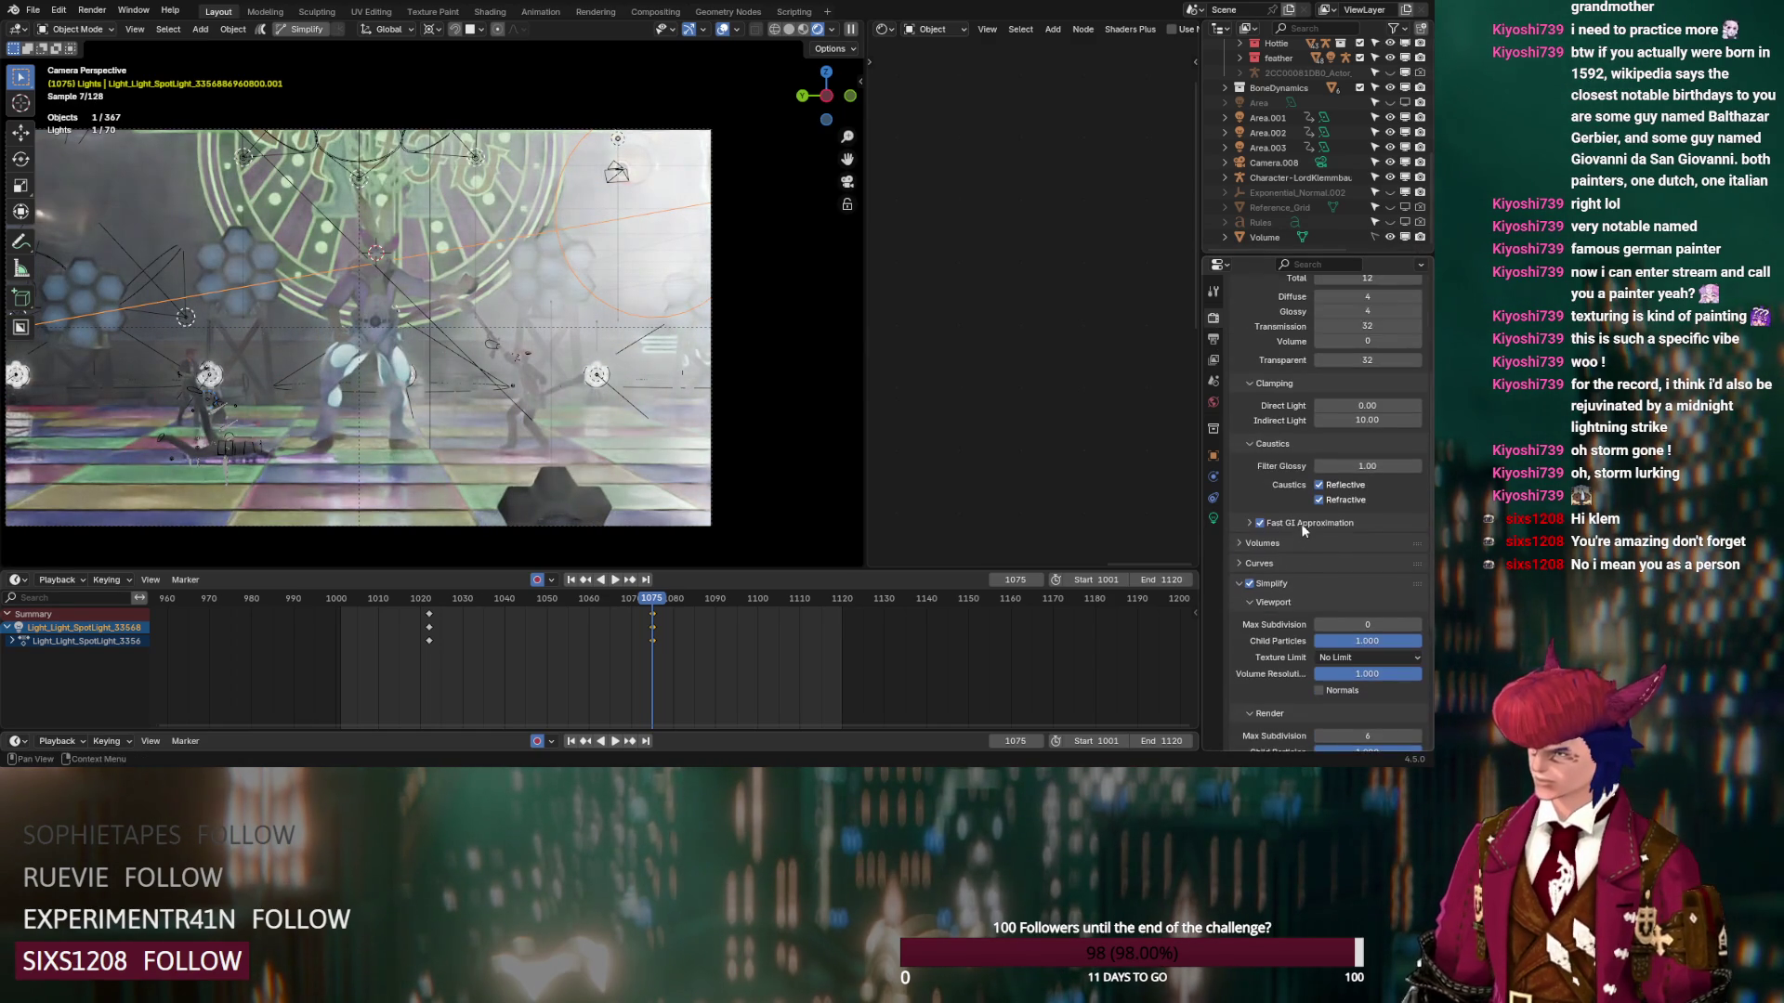
left_click(1214, 456)
left_click(1323, 612)
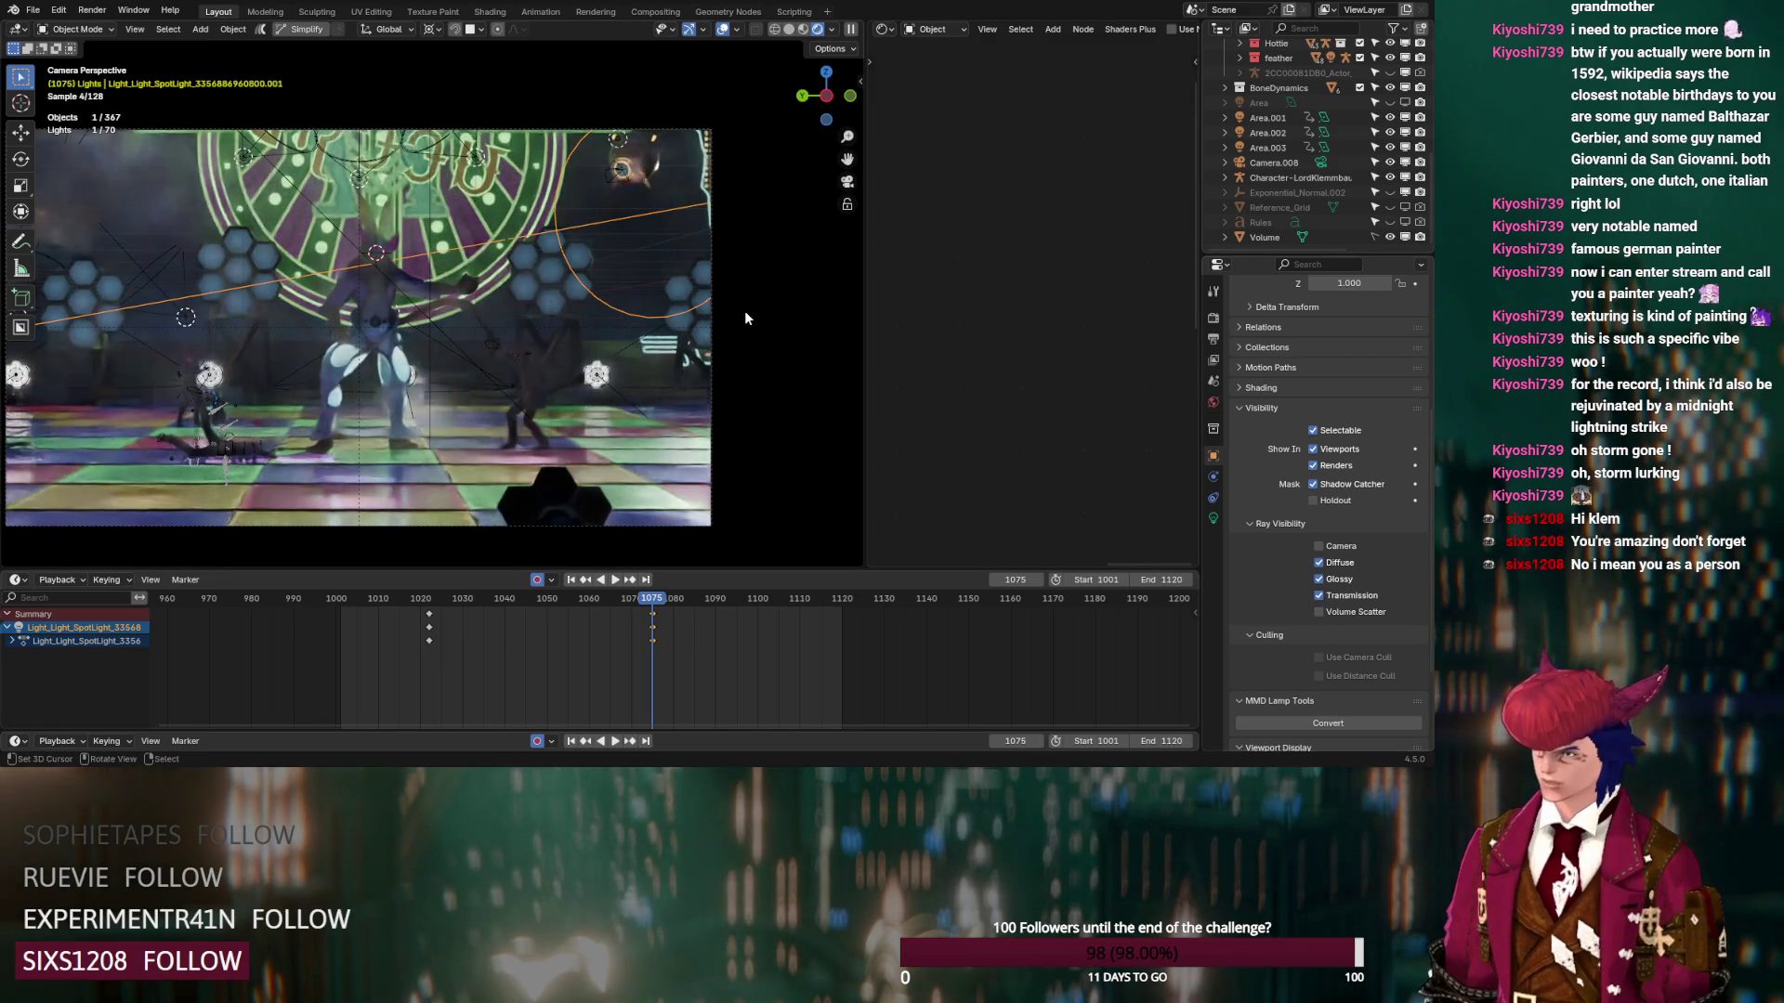
scroll(1275, 182, "up", 10)
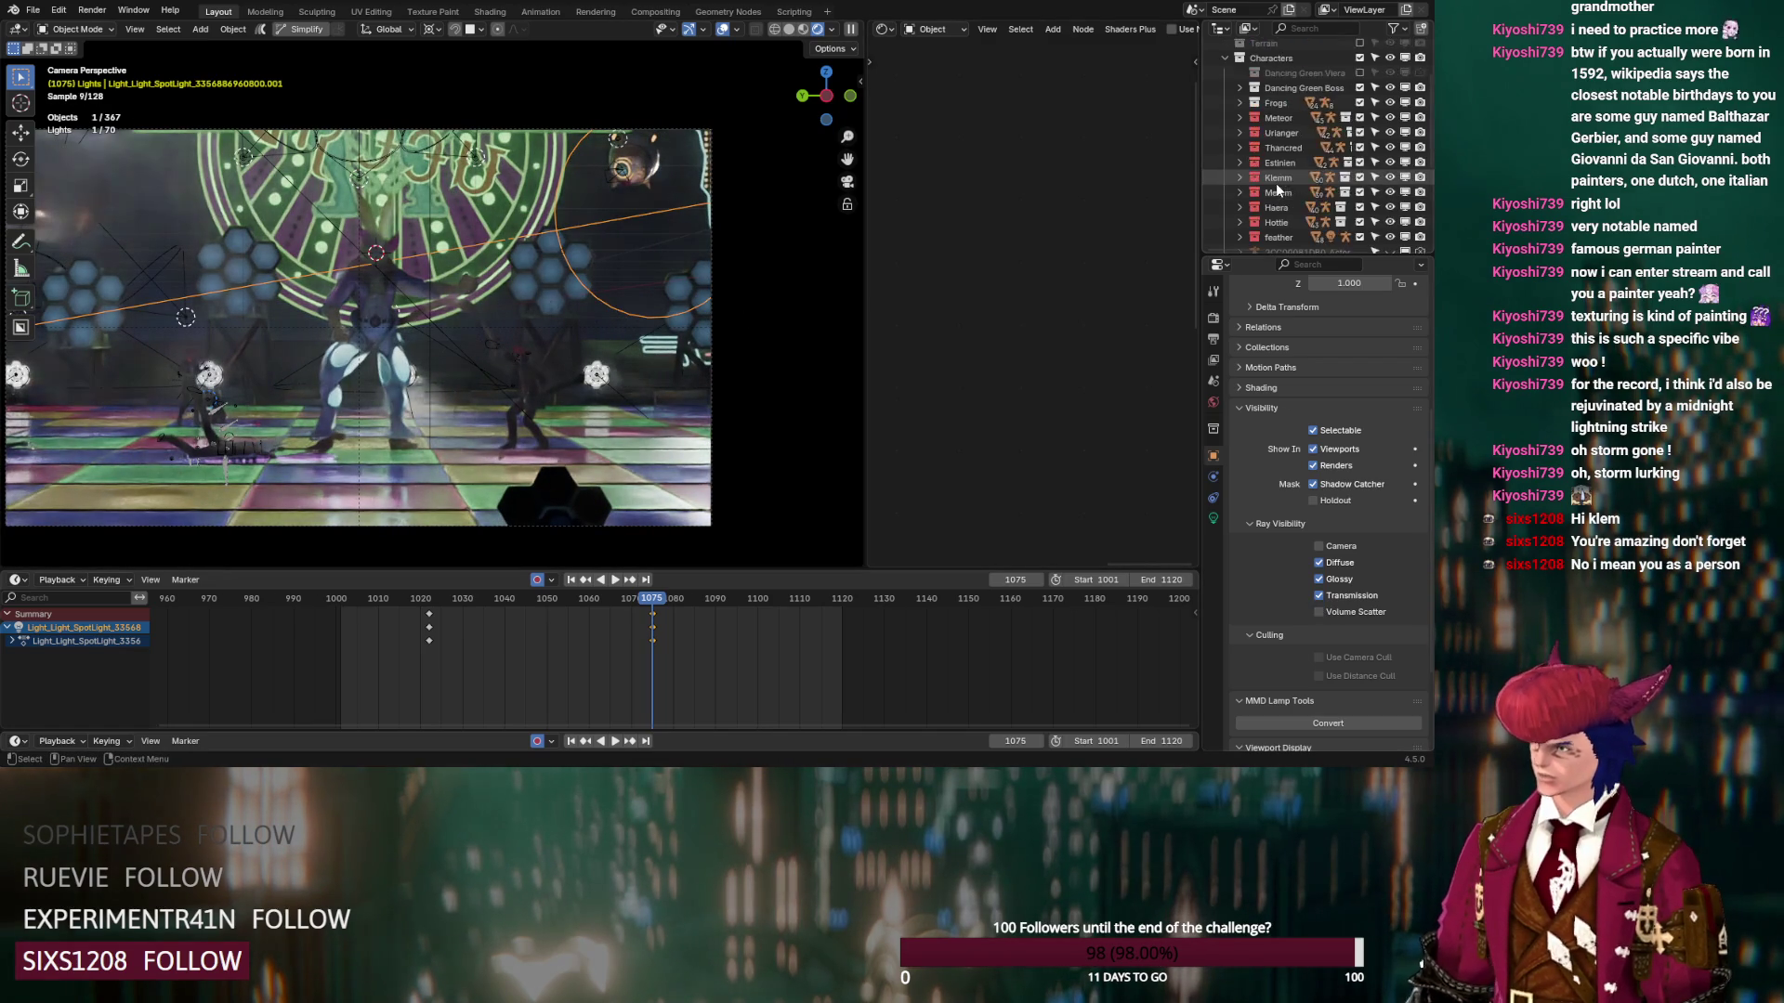
left_click(1224, 92)
left_click(1291, 181)
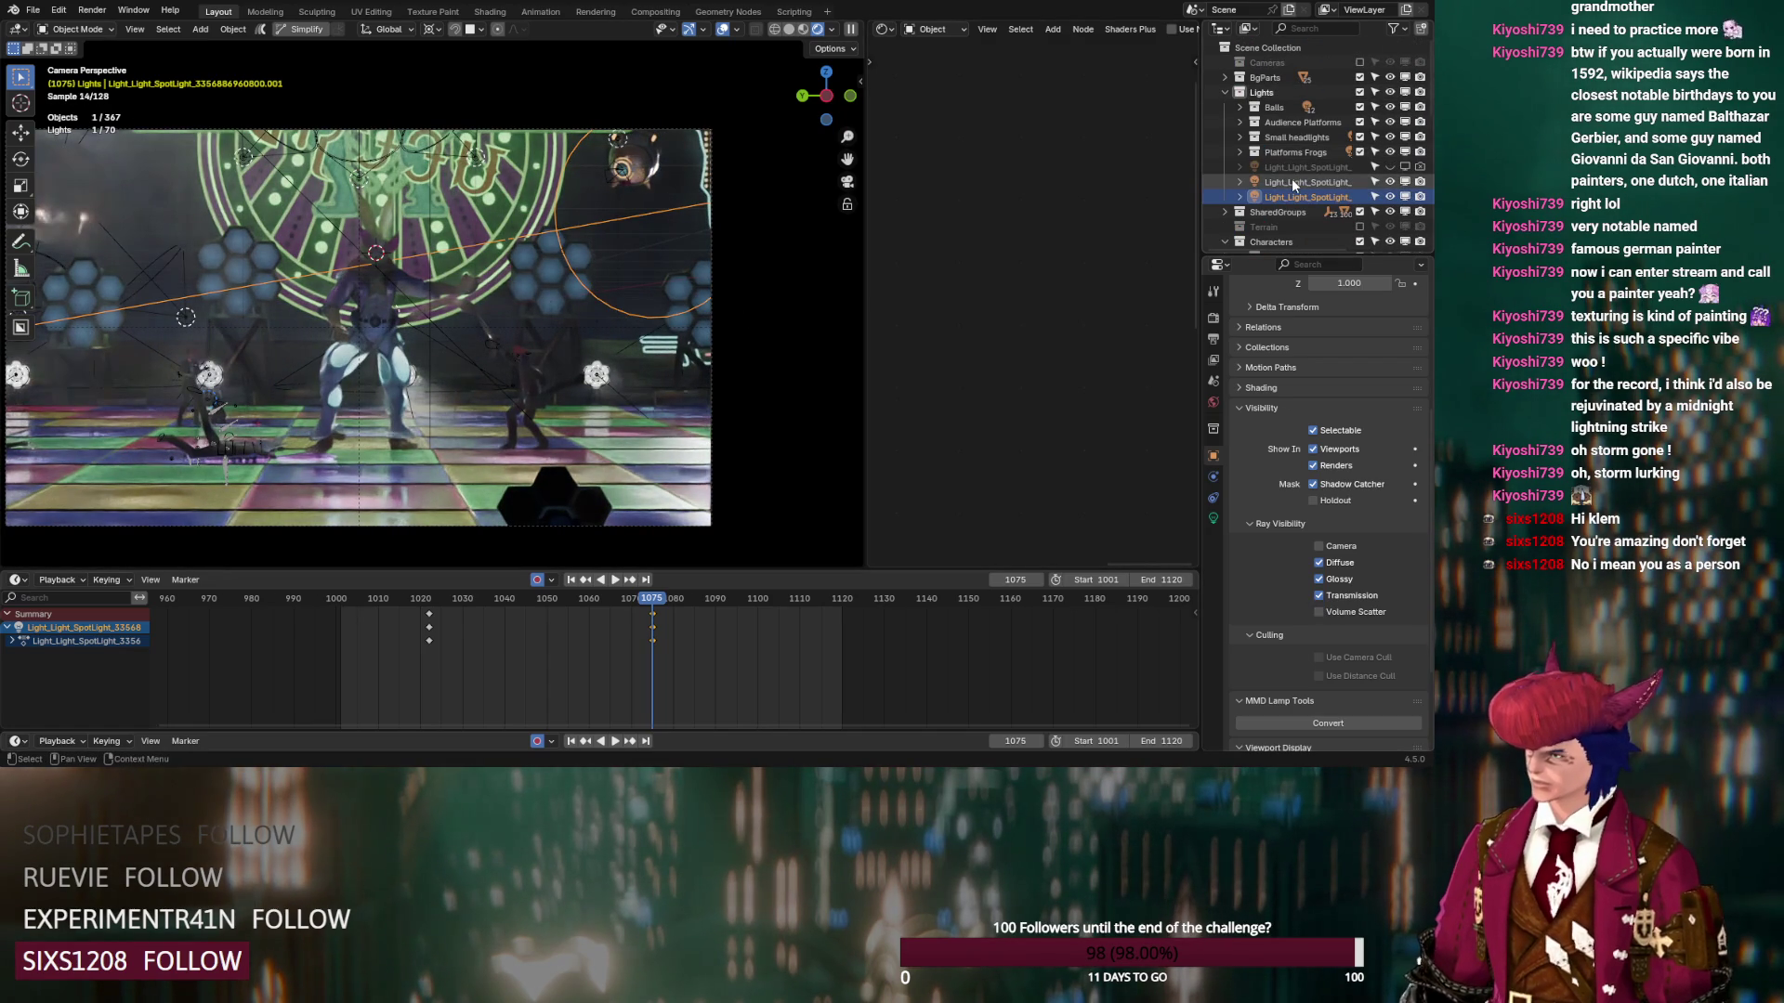
left_click(1319, 612)
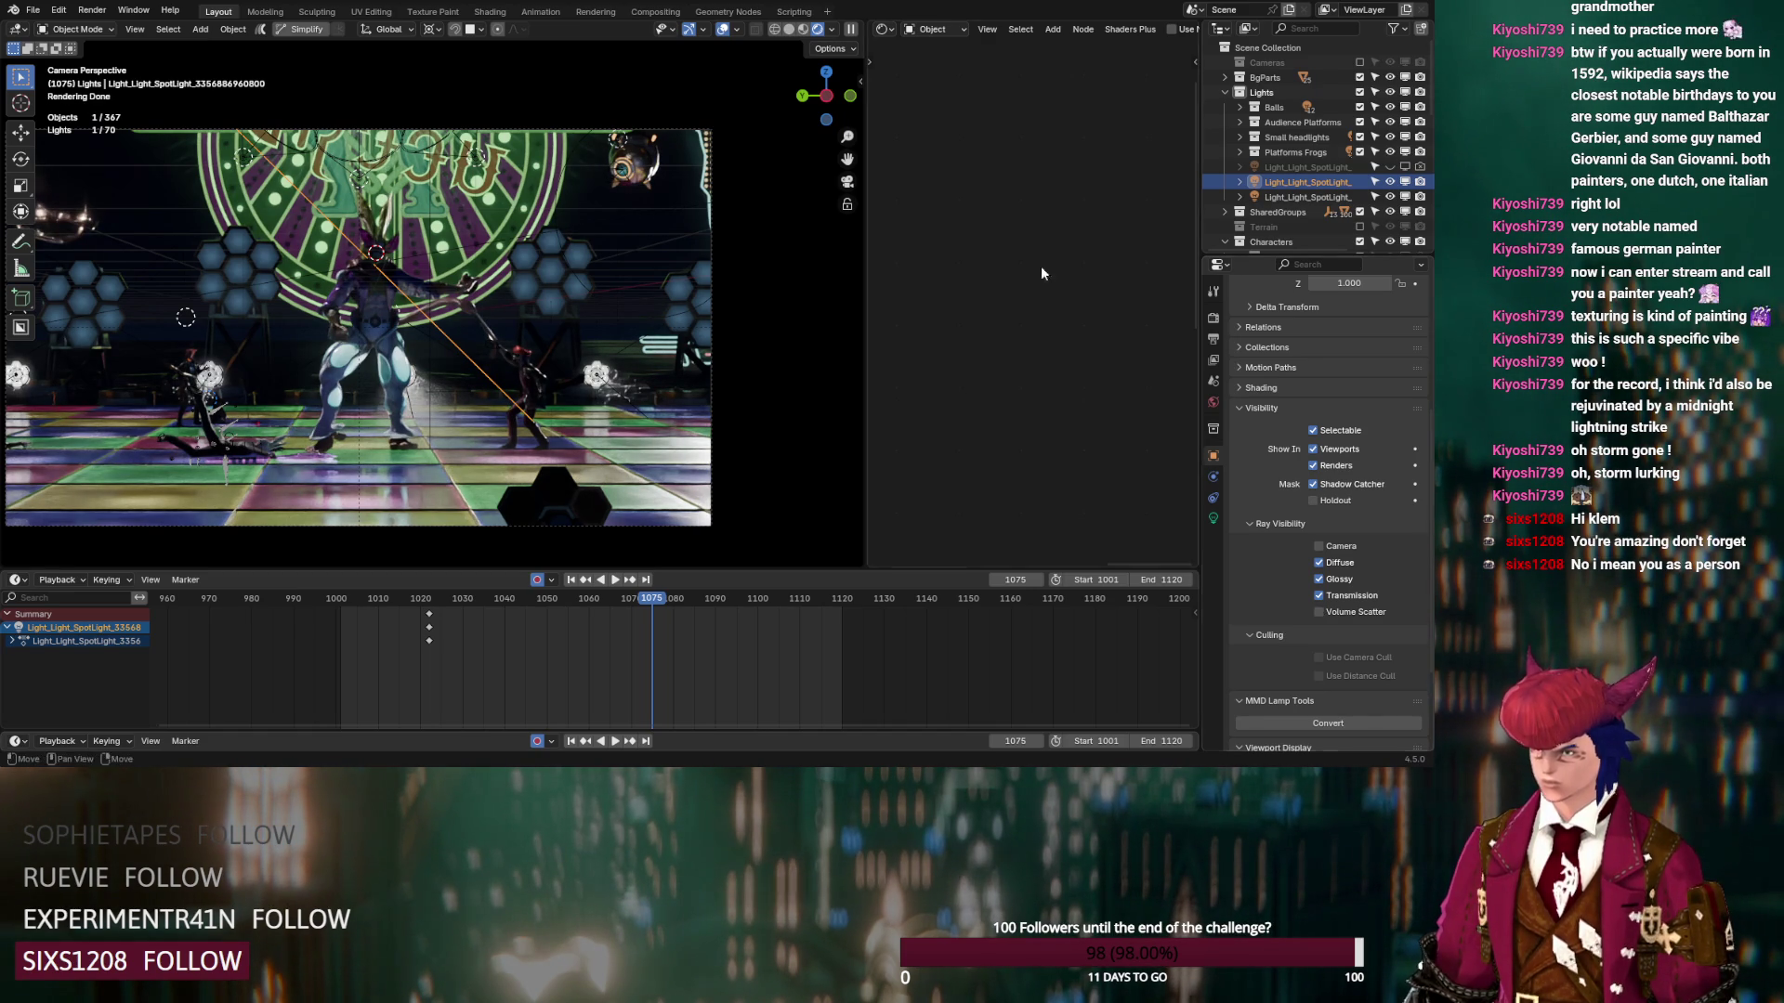
left_click(786, 30)
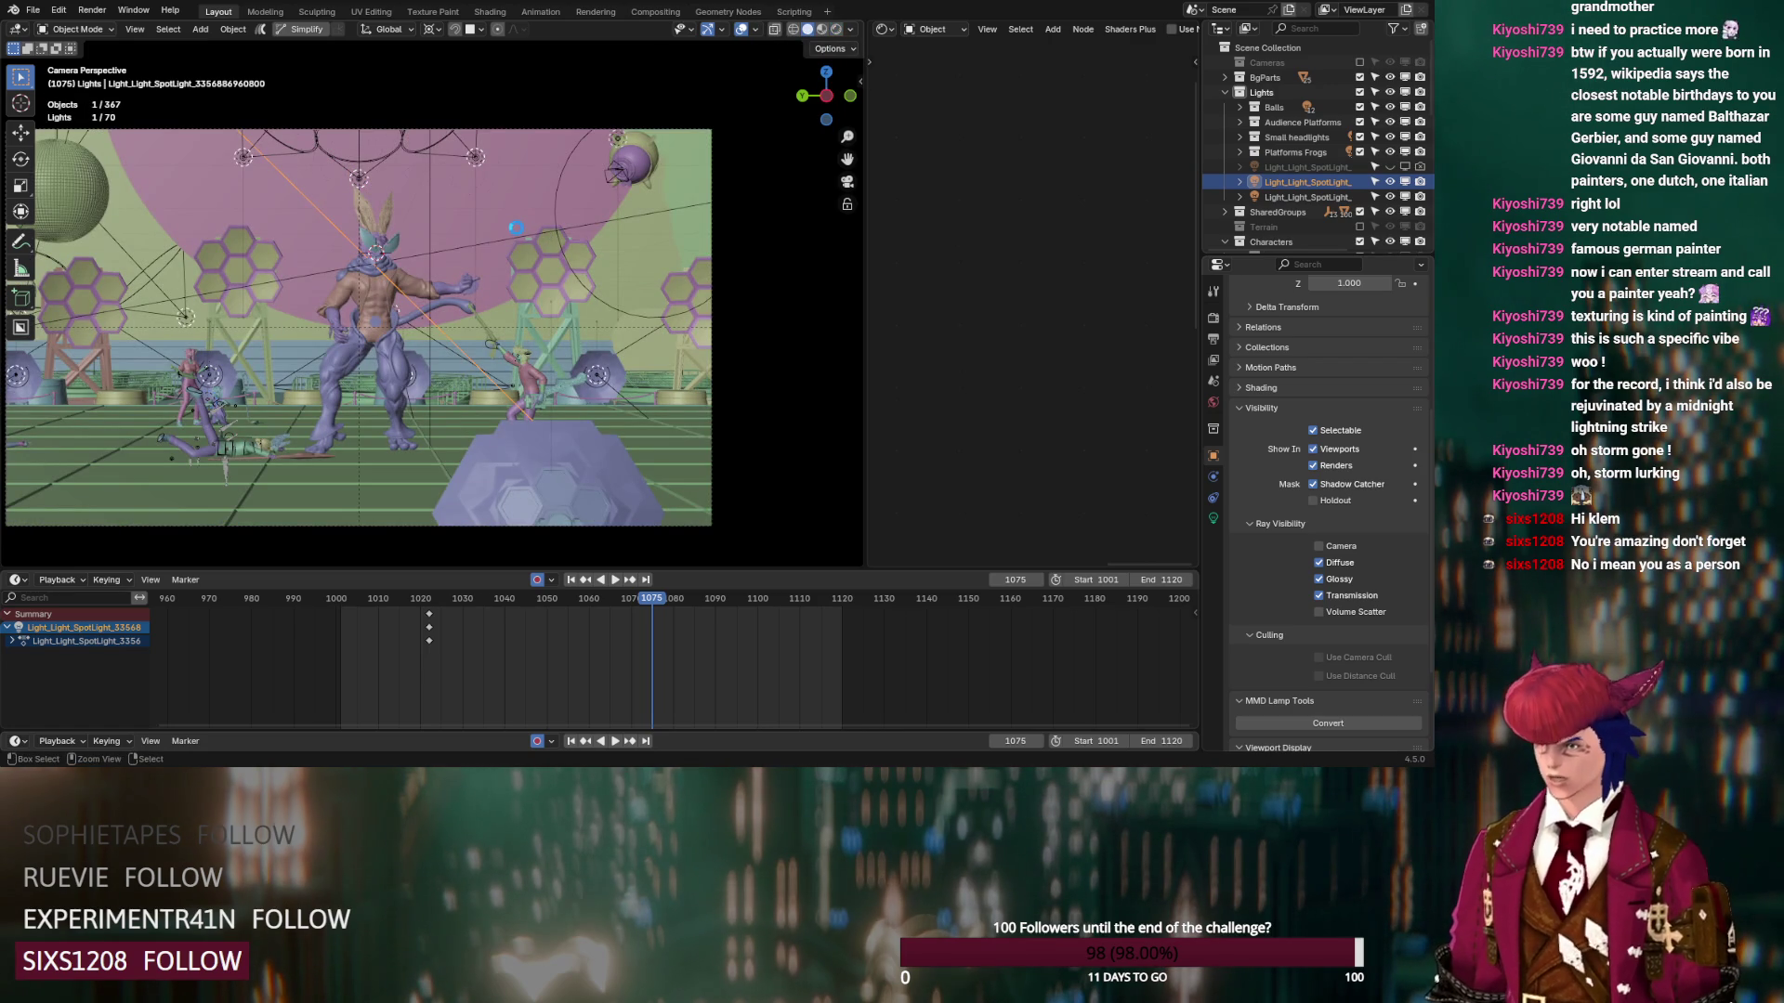
Save the .blend and switch to the Rendering workspace with Cycles GPU at 254 max samples
key("ctrl+s")
left_click(581, 13)
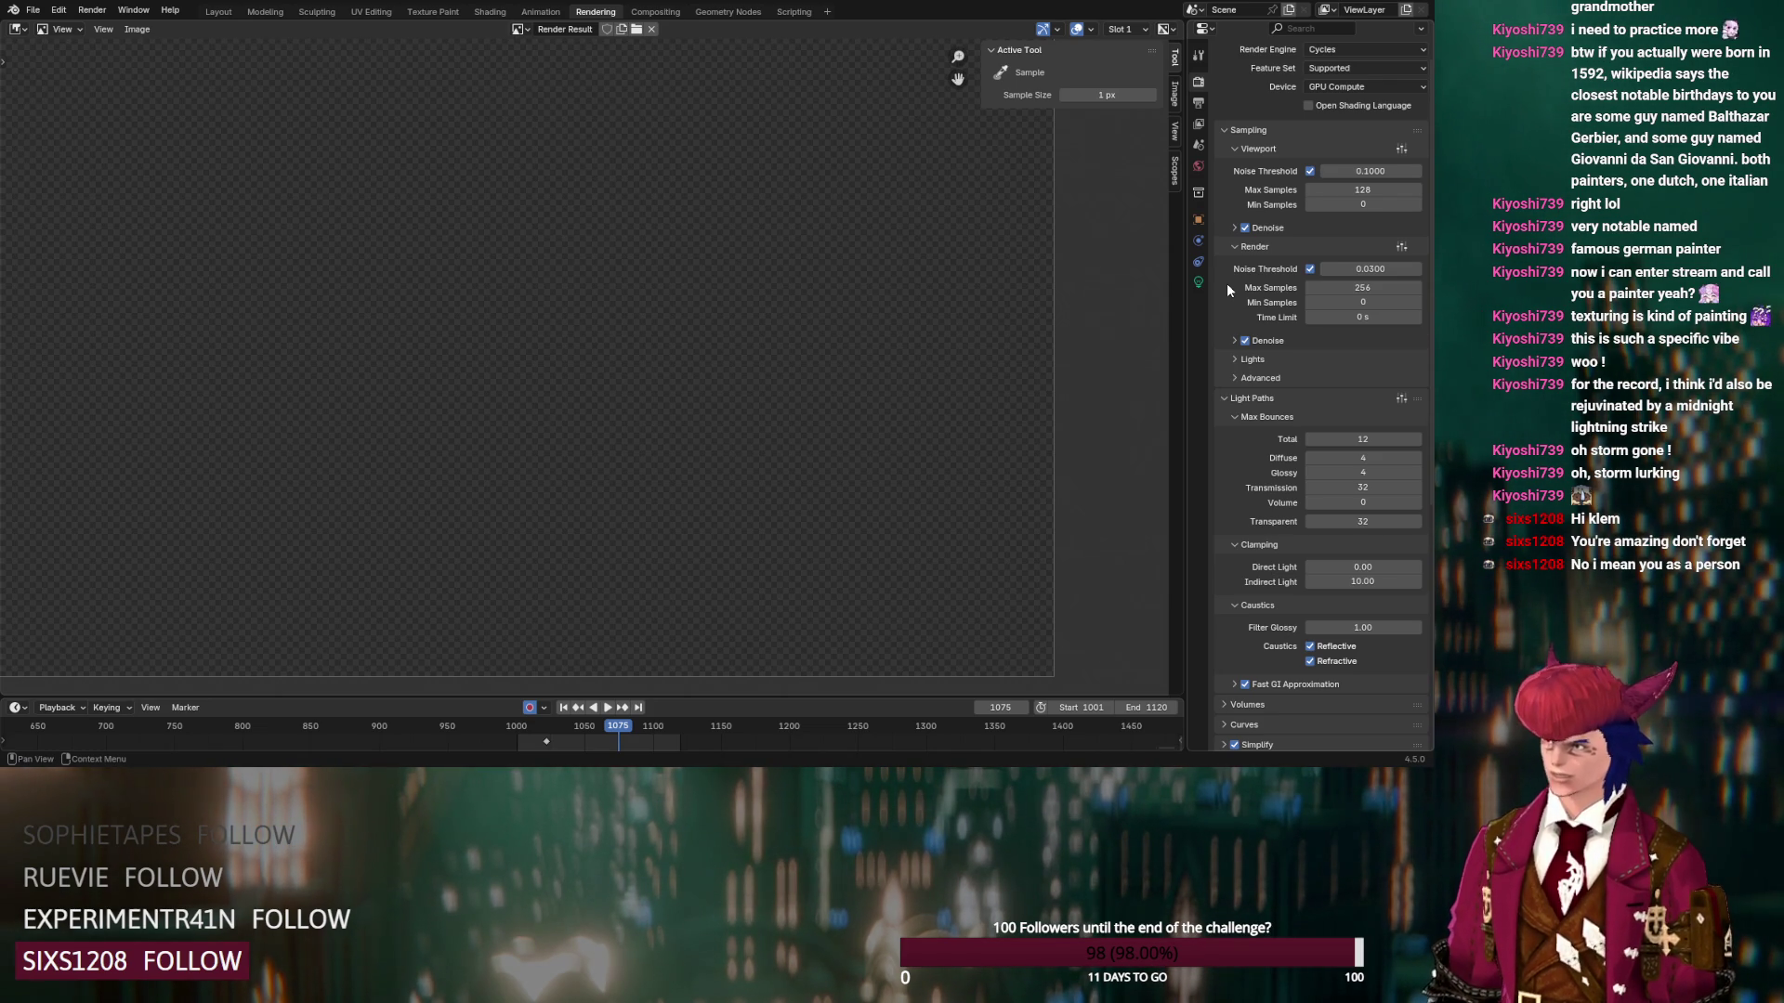
Step the Sampling > Render Noise Threshold up from 0.0300 toward 0.0900
left_click_drag(1410, 268, 1411, 268)
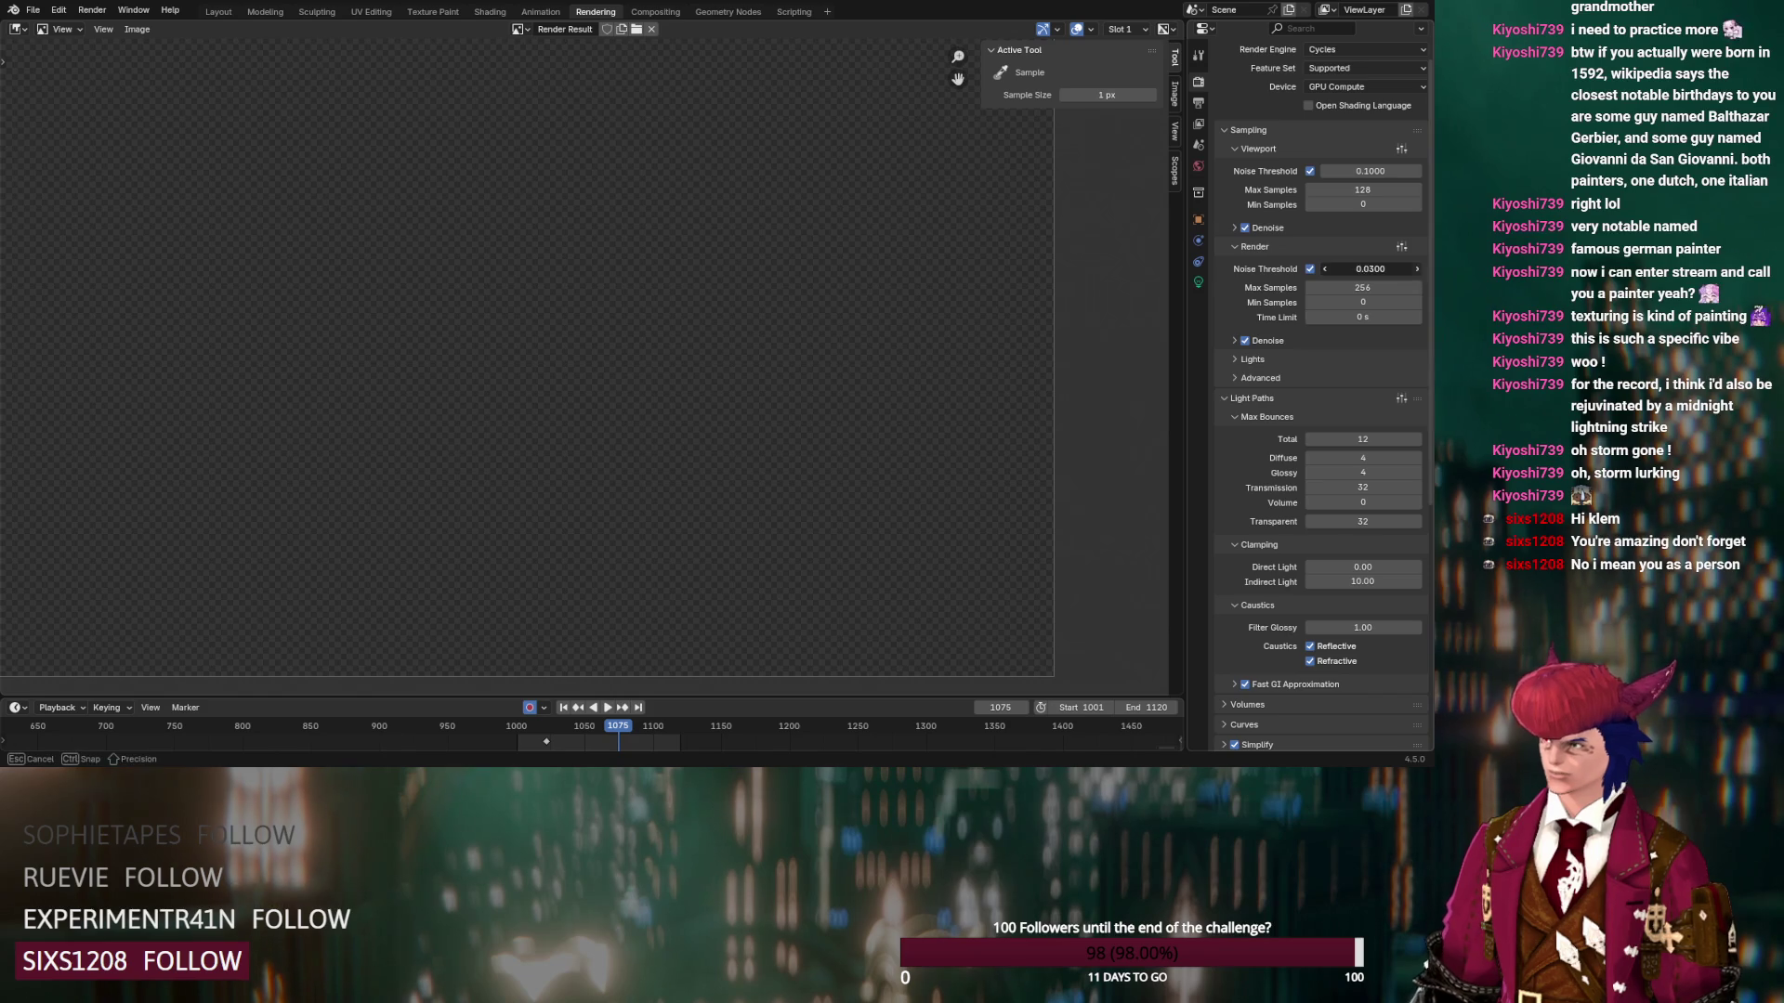
left_click(1419, 269)
left_click(1419, 270)
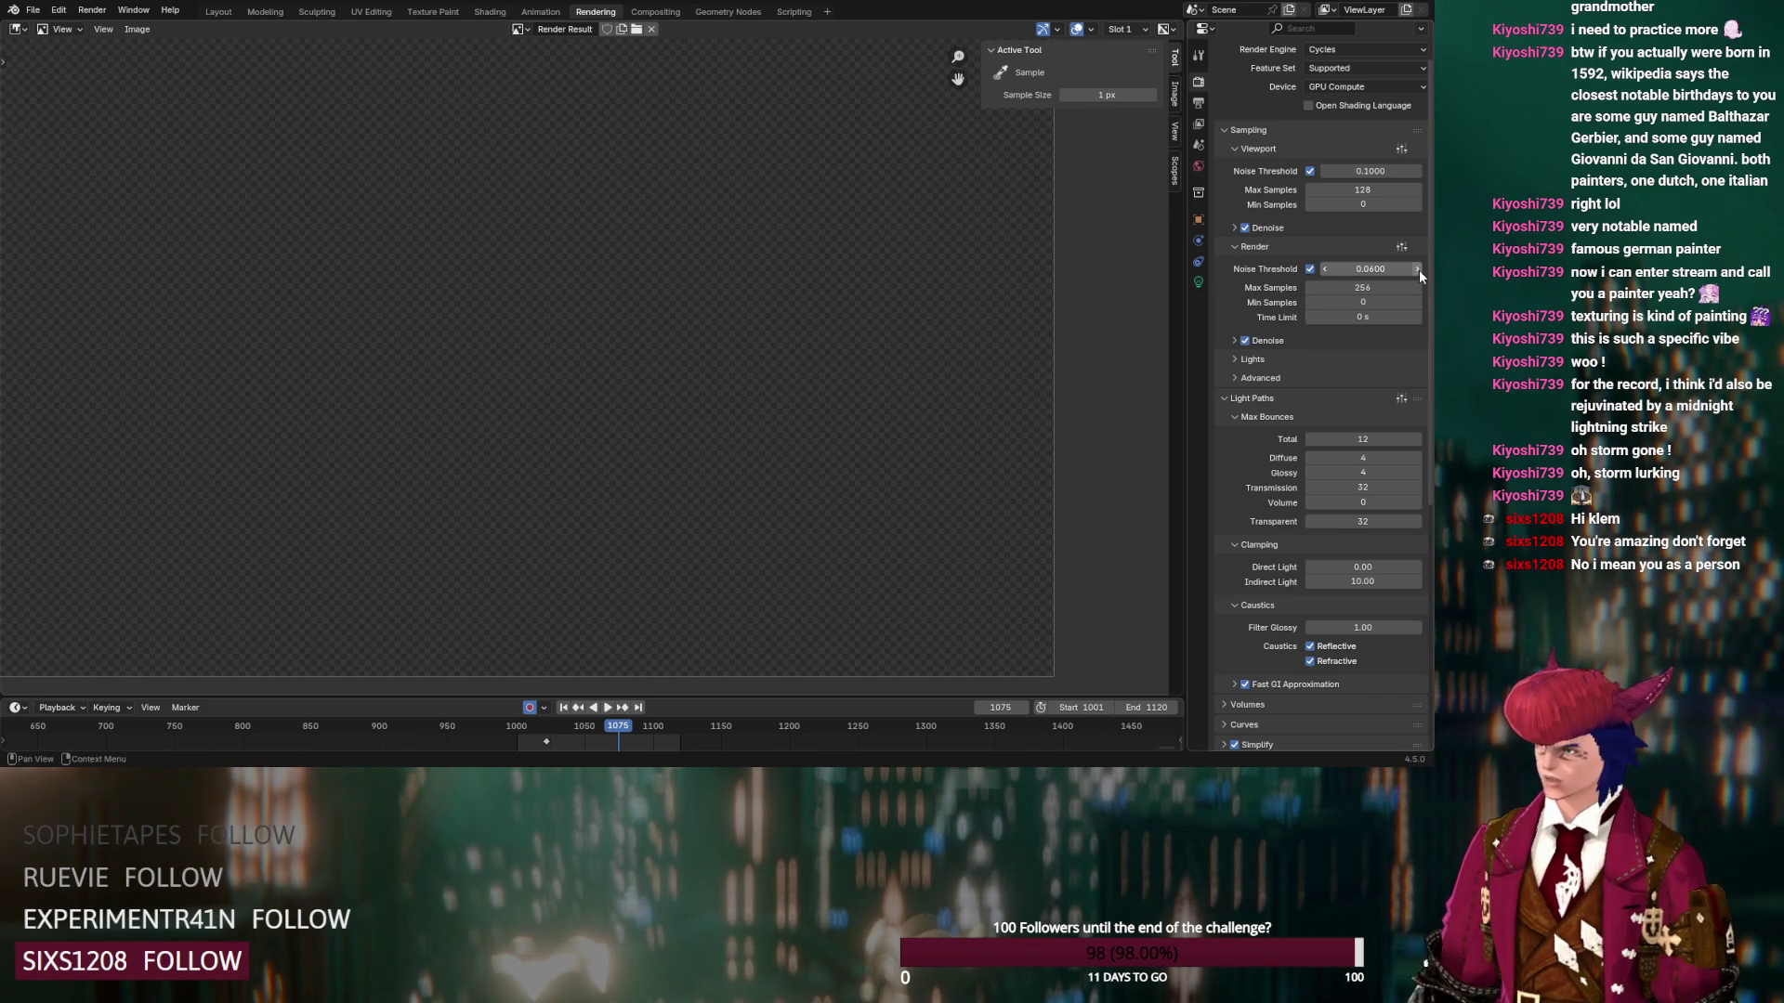
left_click(1418, 270)
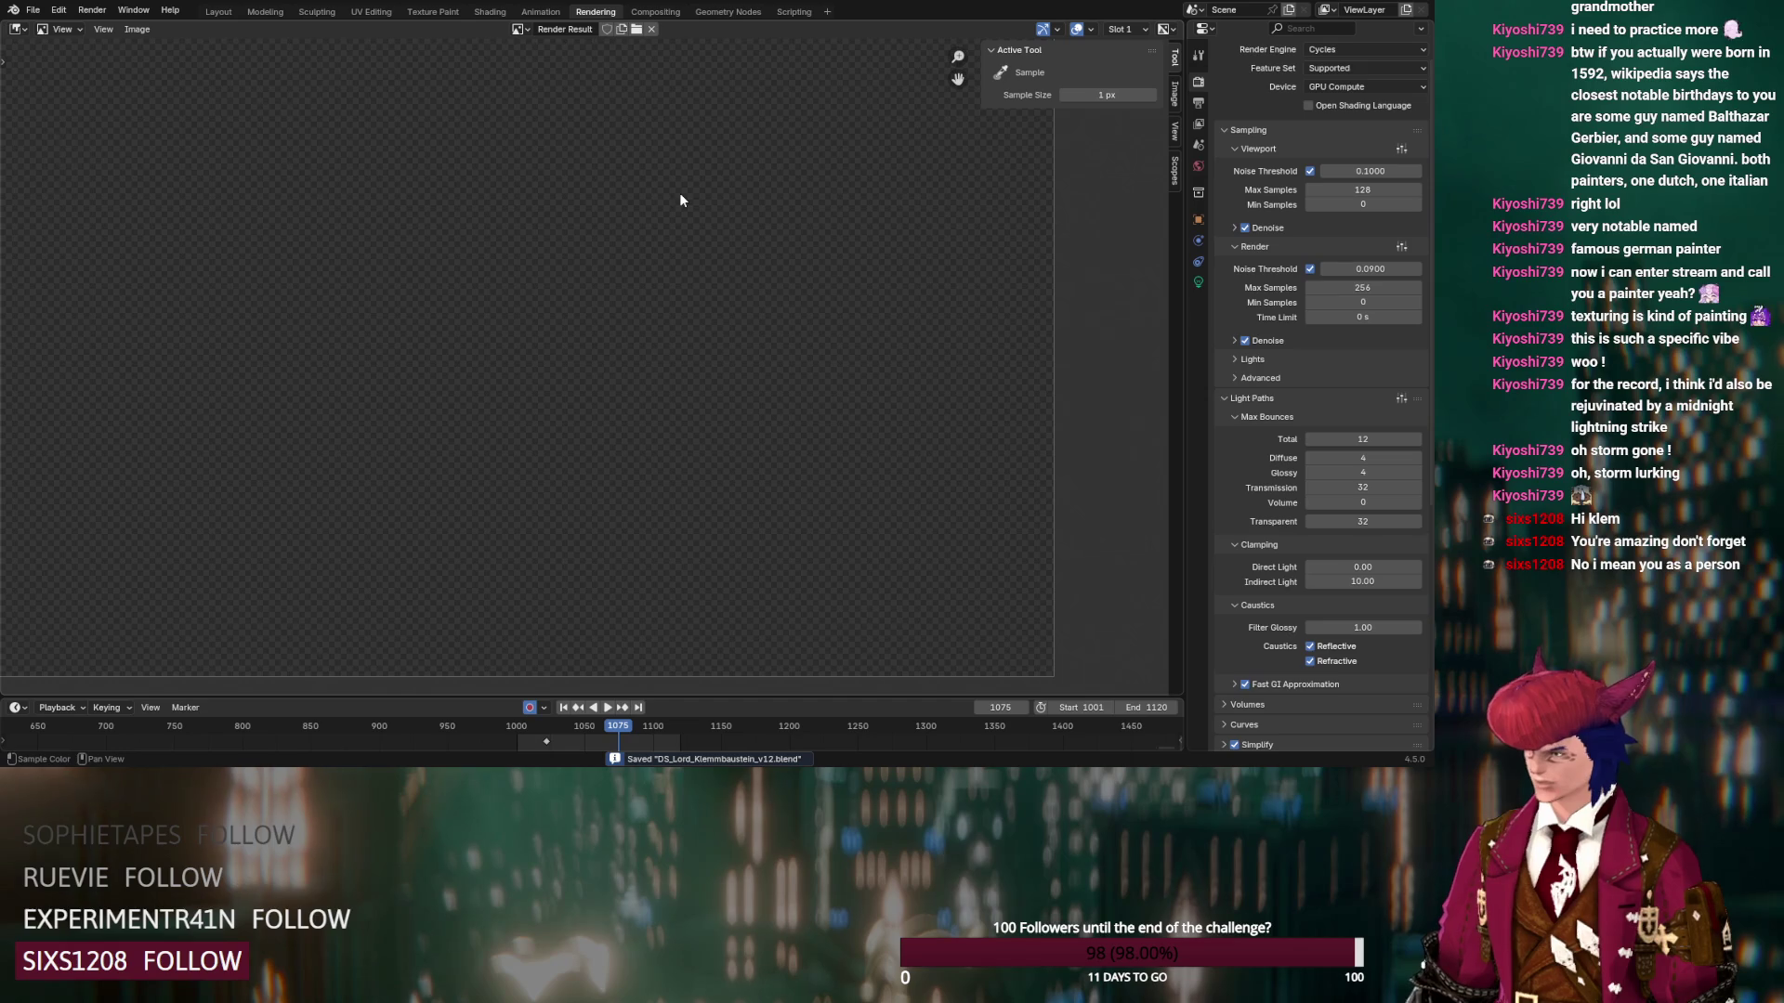
Set the Light Paths volume max bounces to 1
left_click(1363, 502)
type("1")
key("Return")
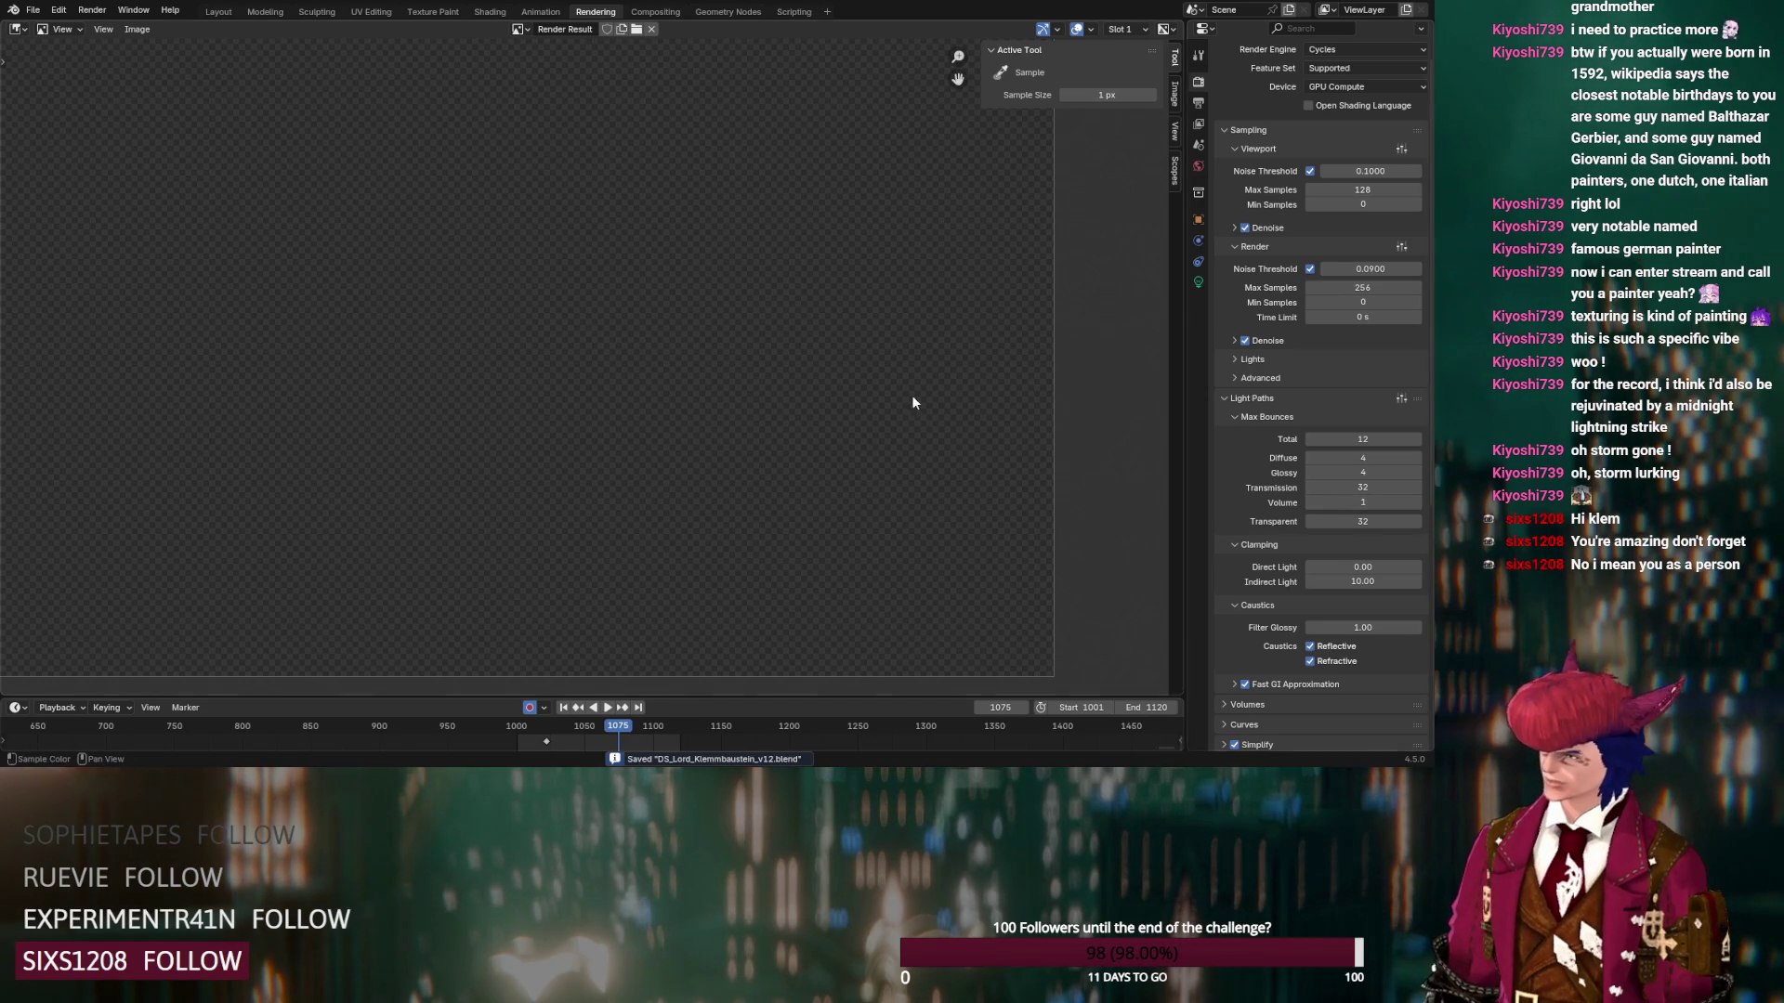
Save the file, render the frame with F12 and pan the Render Result
key("ctrl+s")
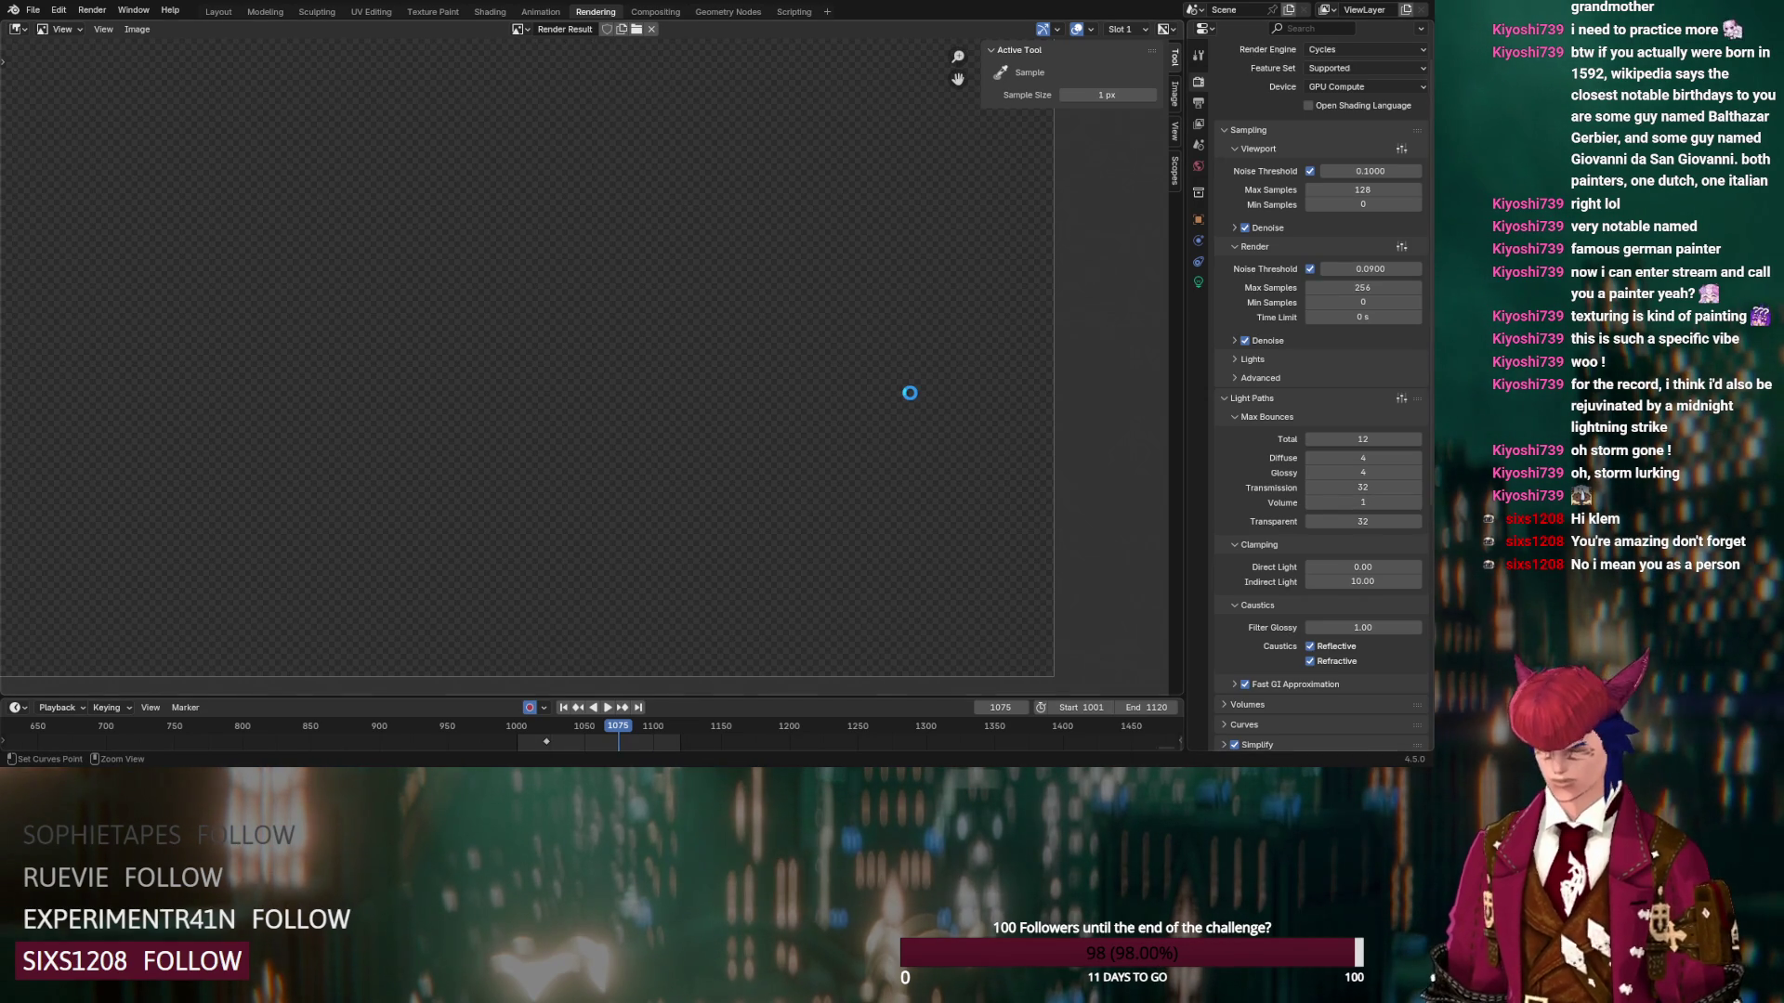
key("F12")
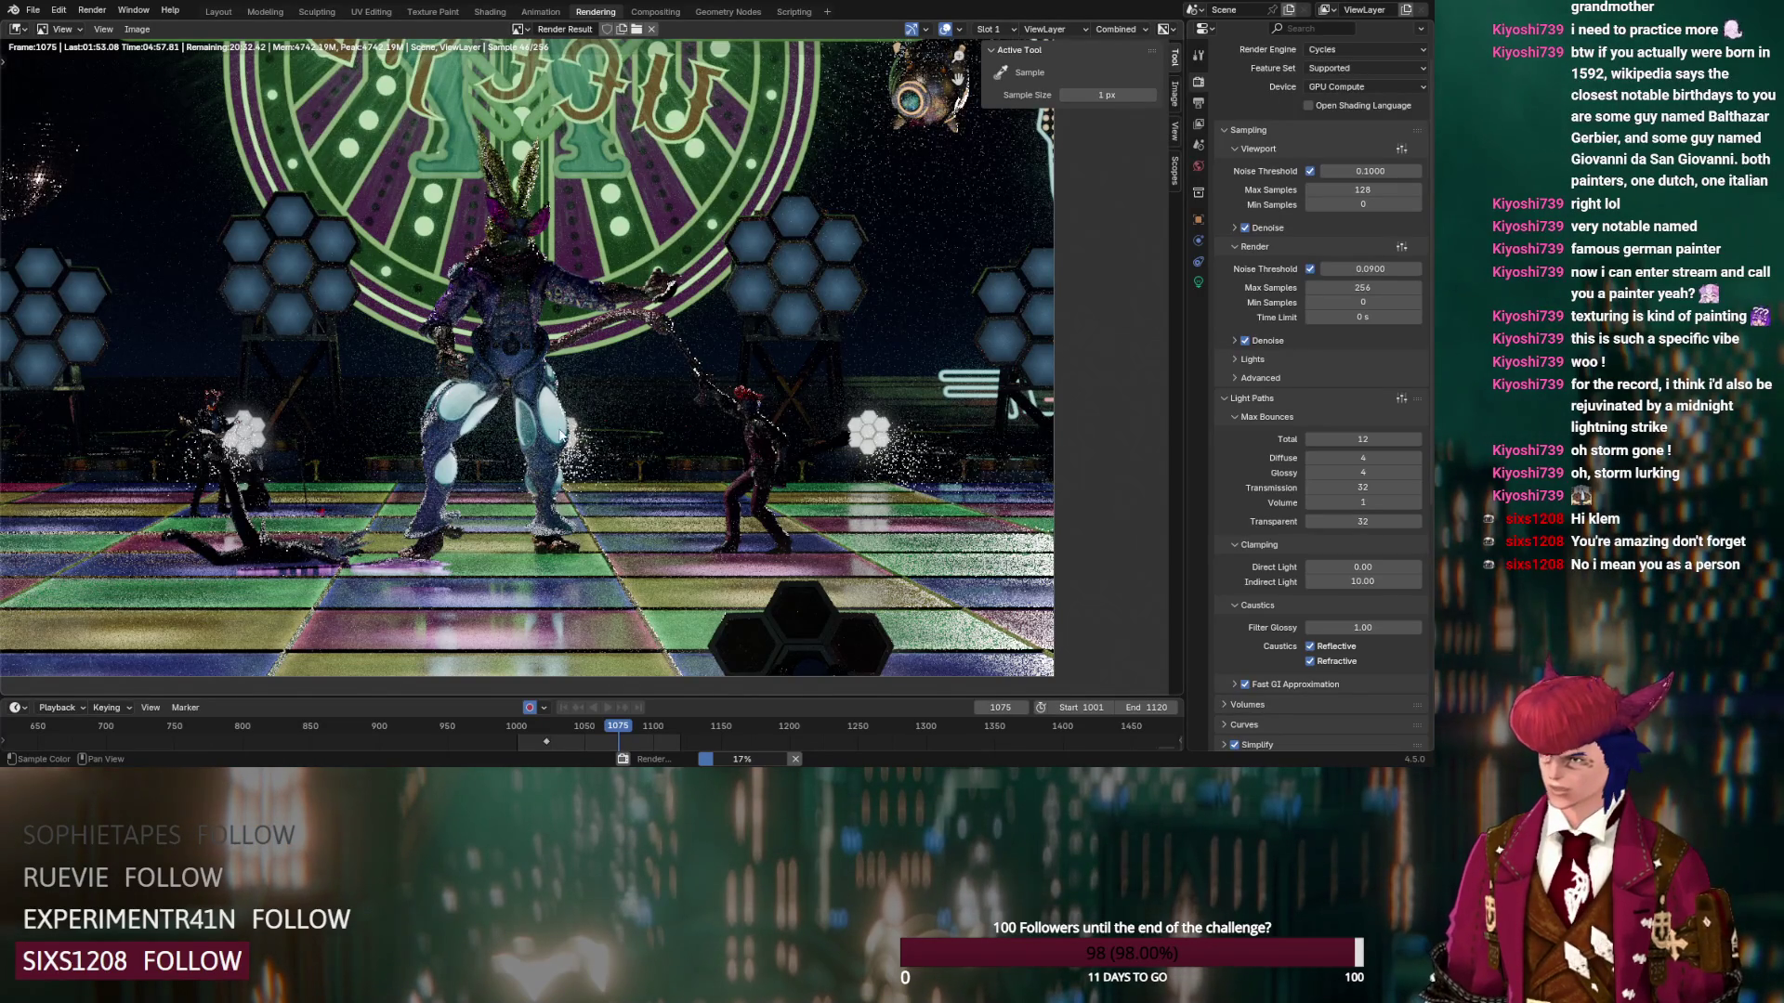
middle_click_drag(560, 435, 614, 429)
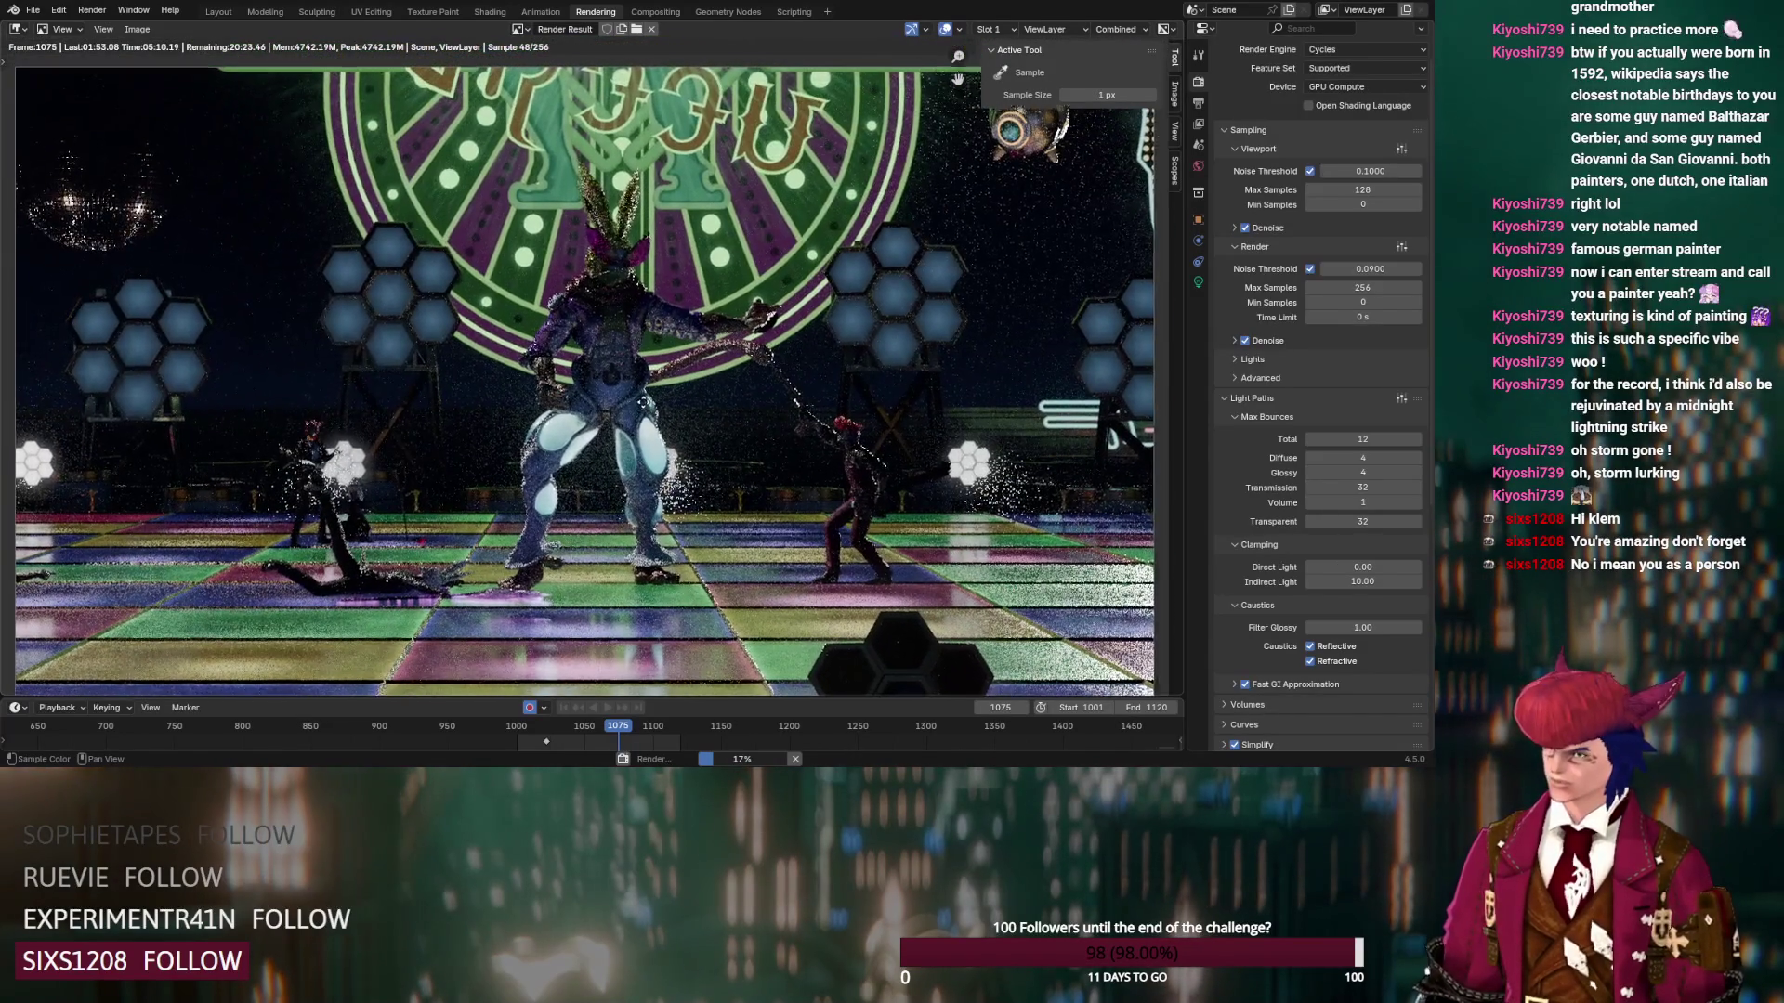
middle_click_drag(628, 380, 662, 392)
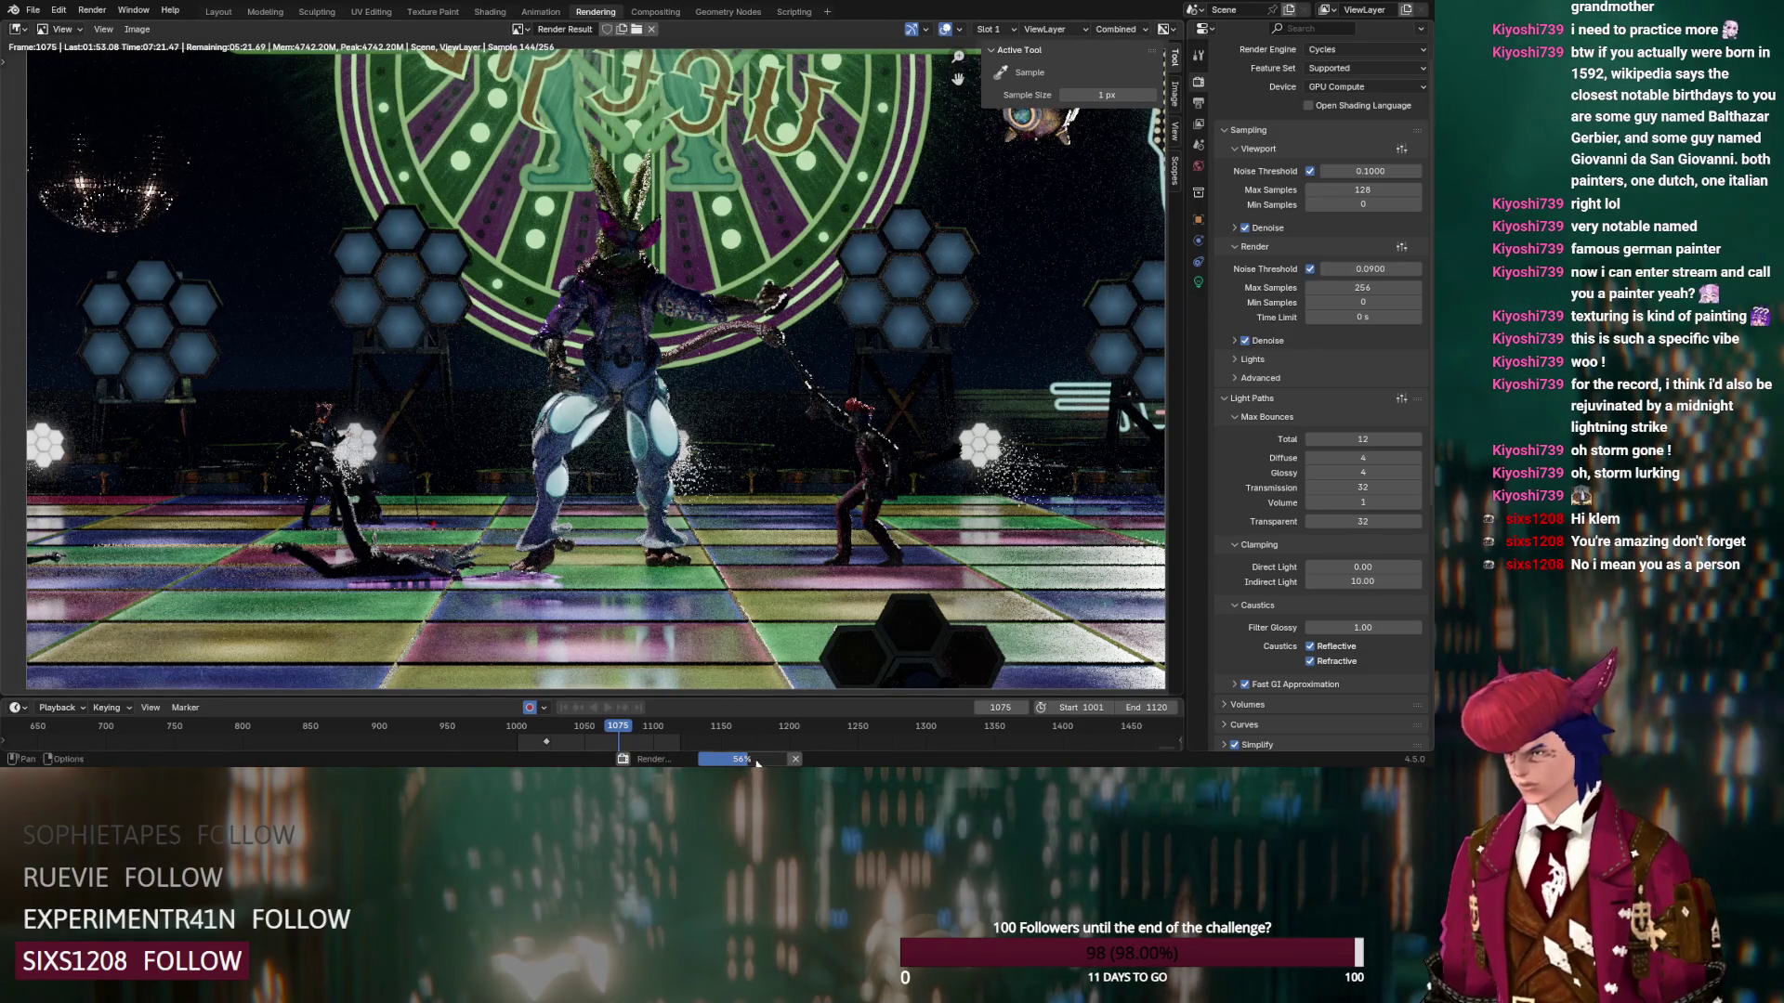
mouse_move(739, 759)
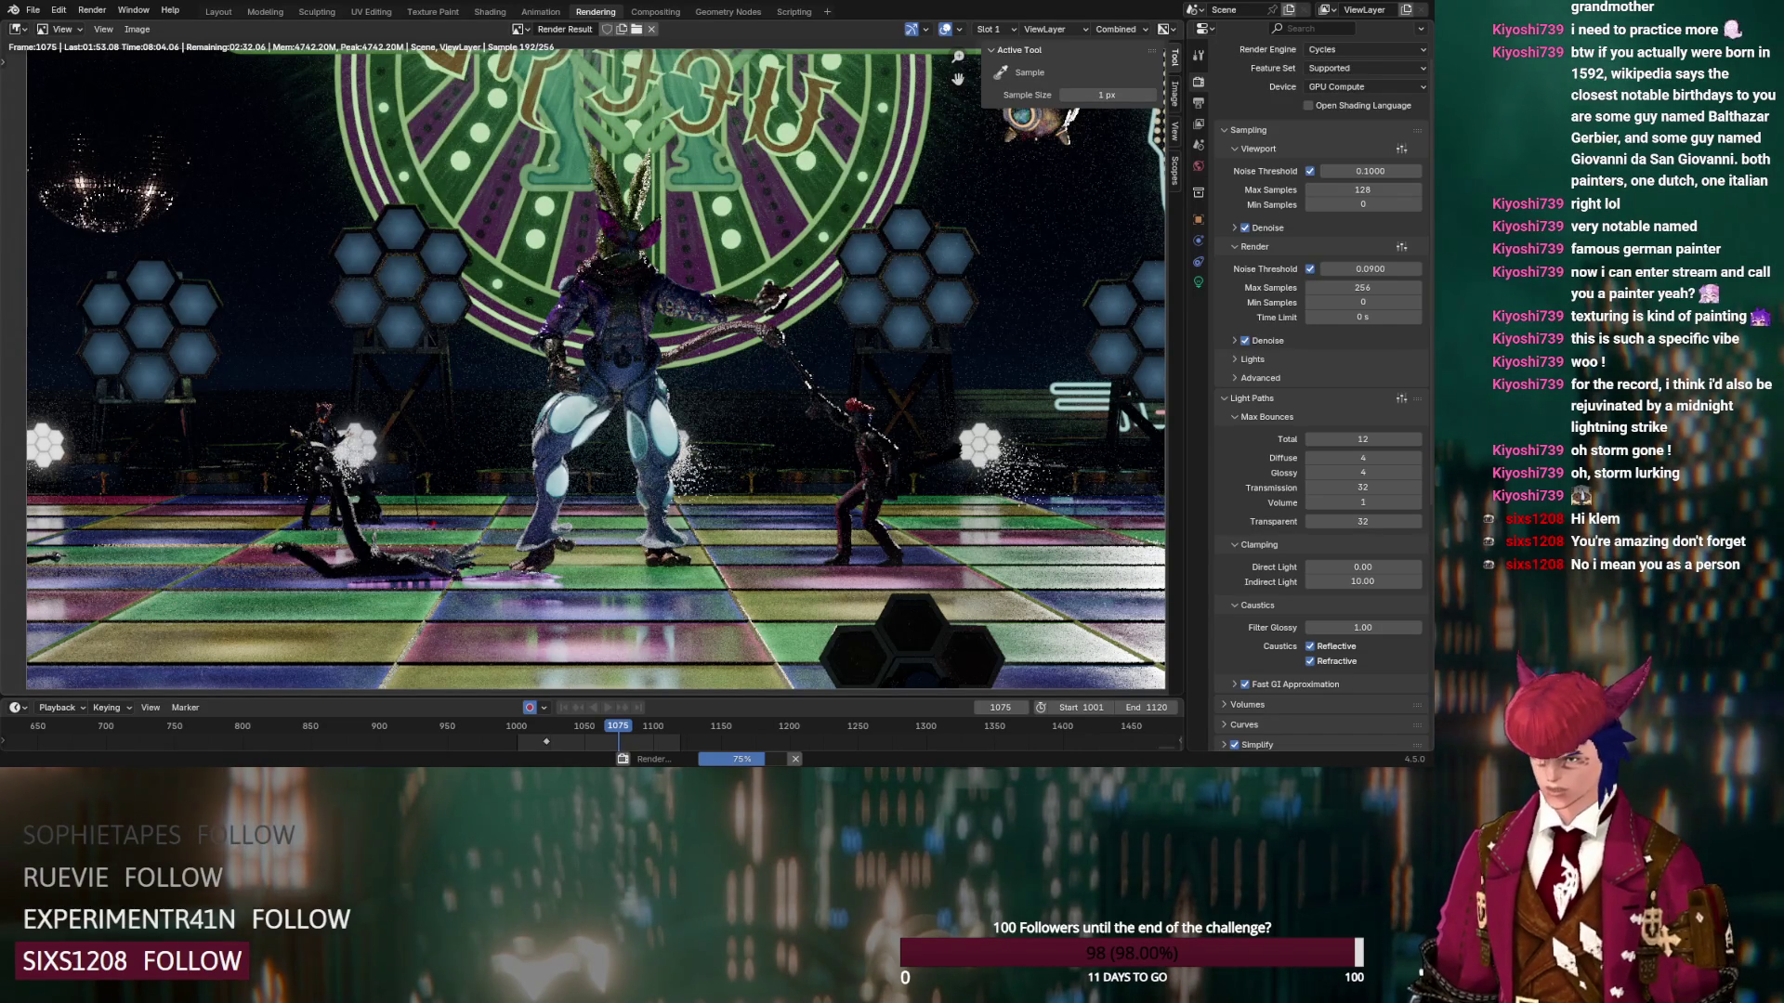
key("alt+Tab")
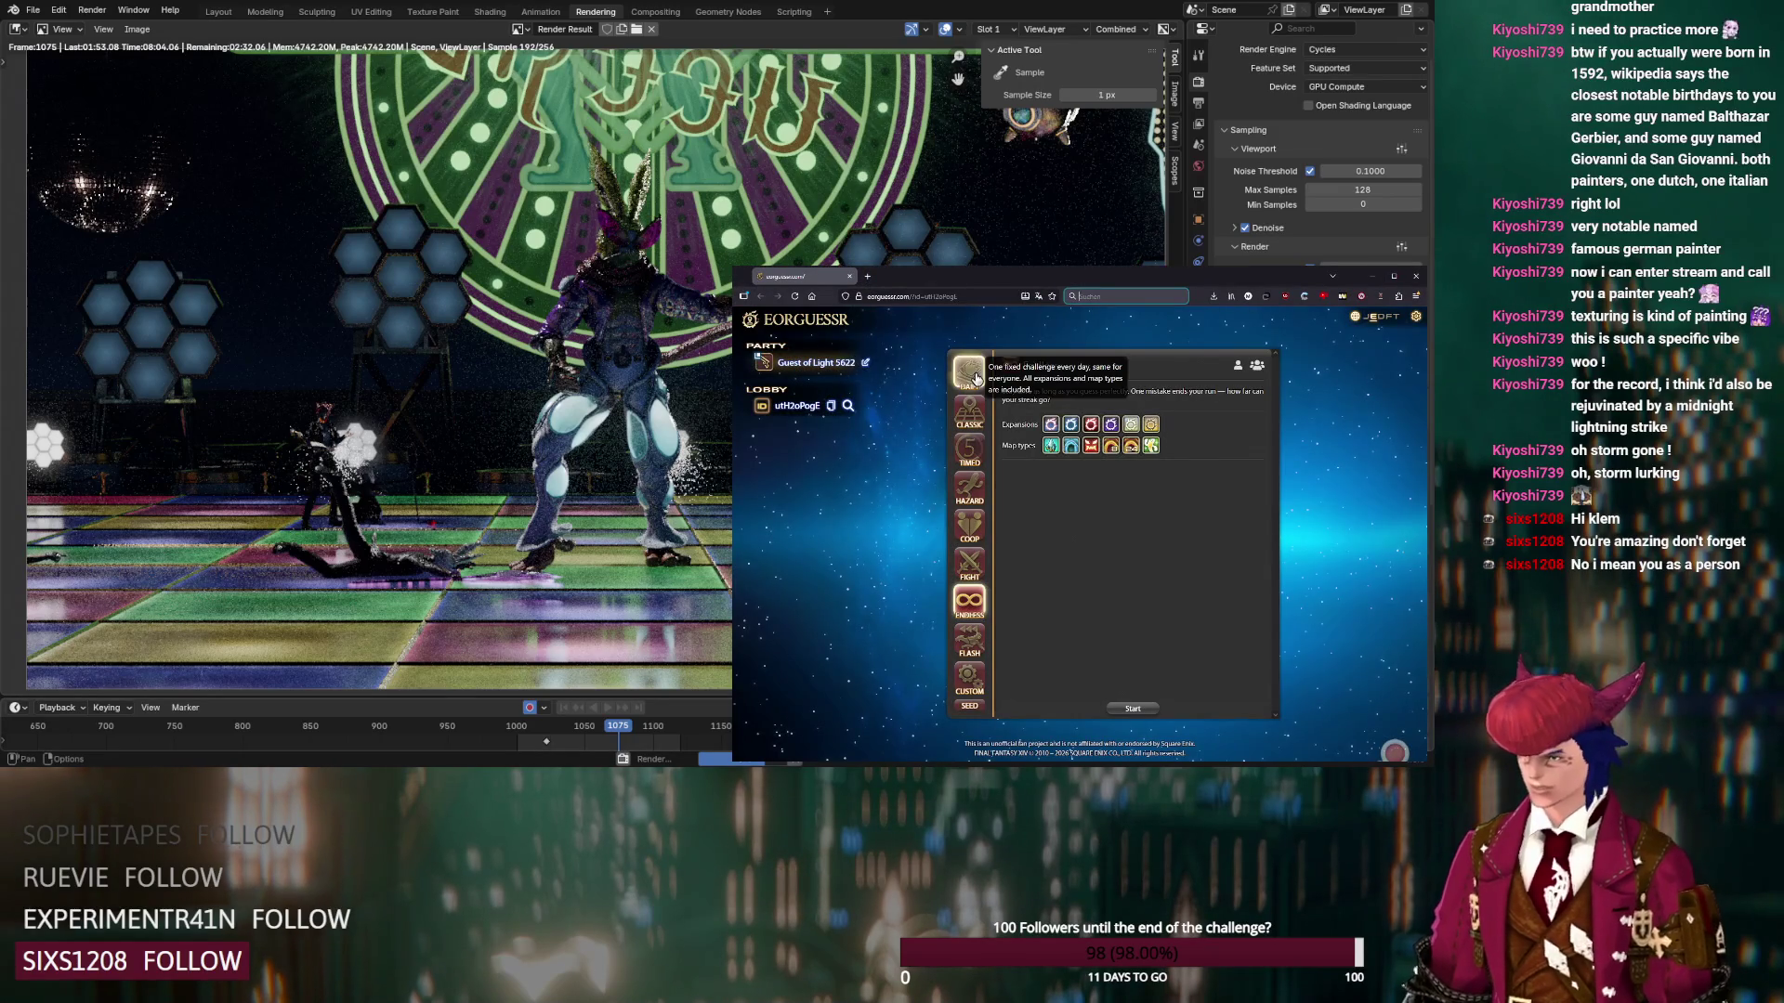
Start the Daily challenge and look around the round 1 panorama
left_click(974, 376)
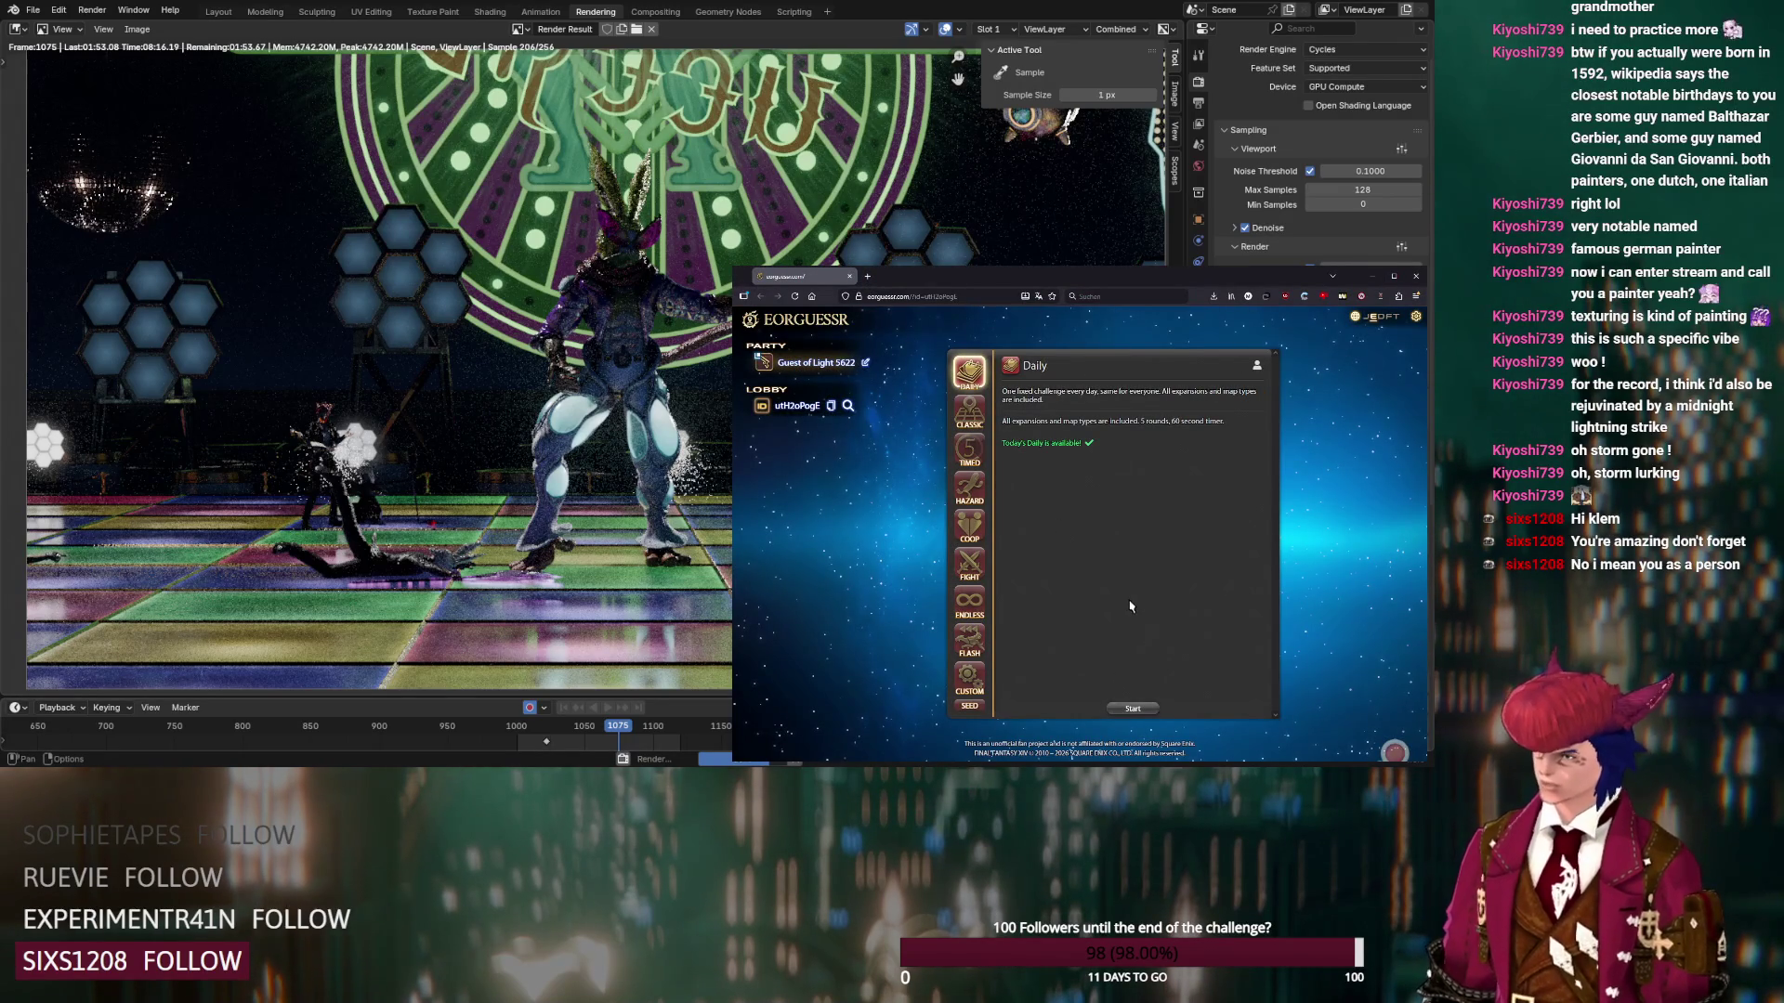
key("Return")
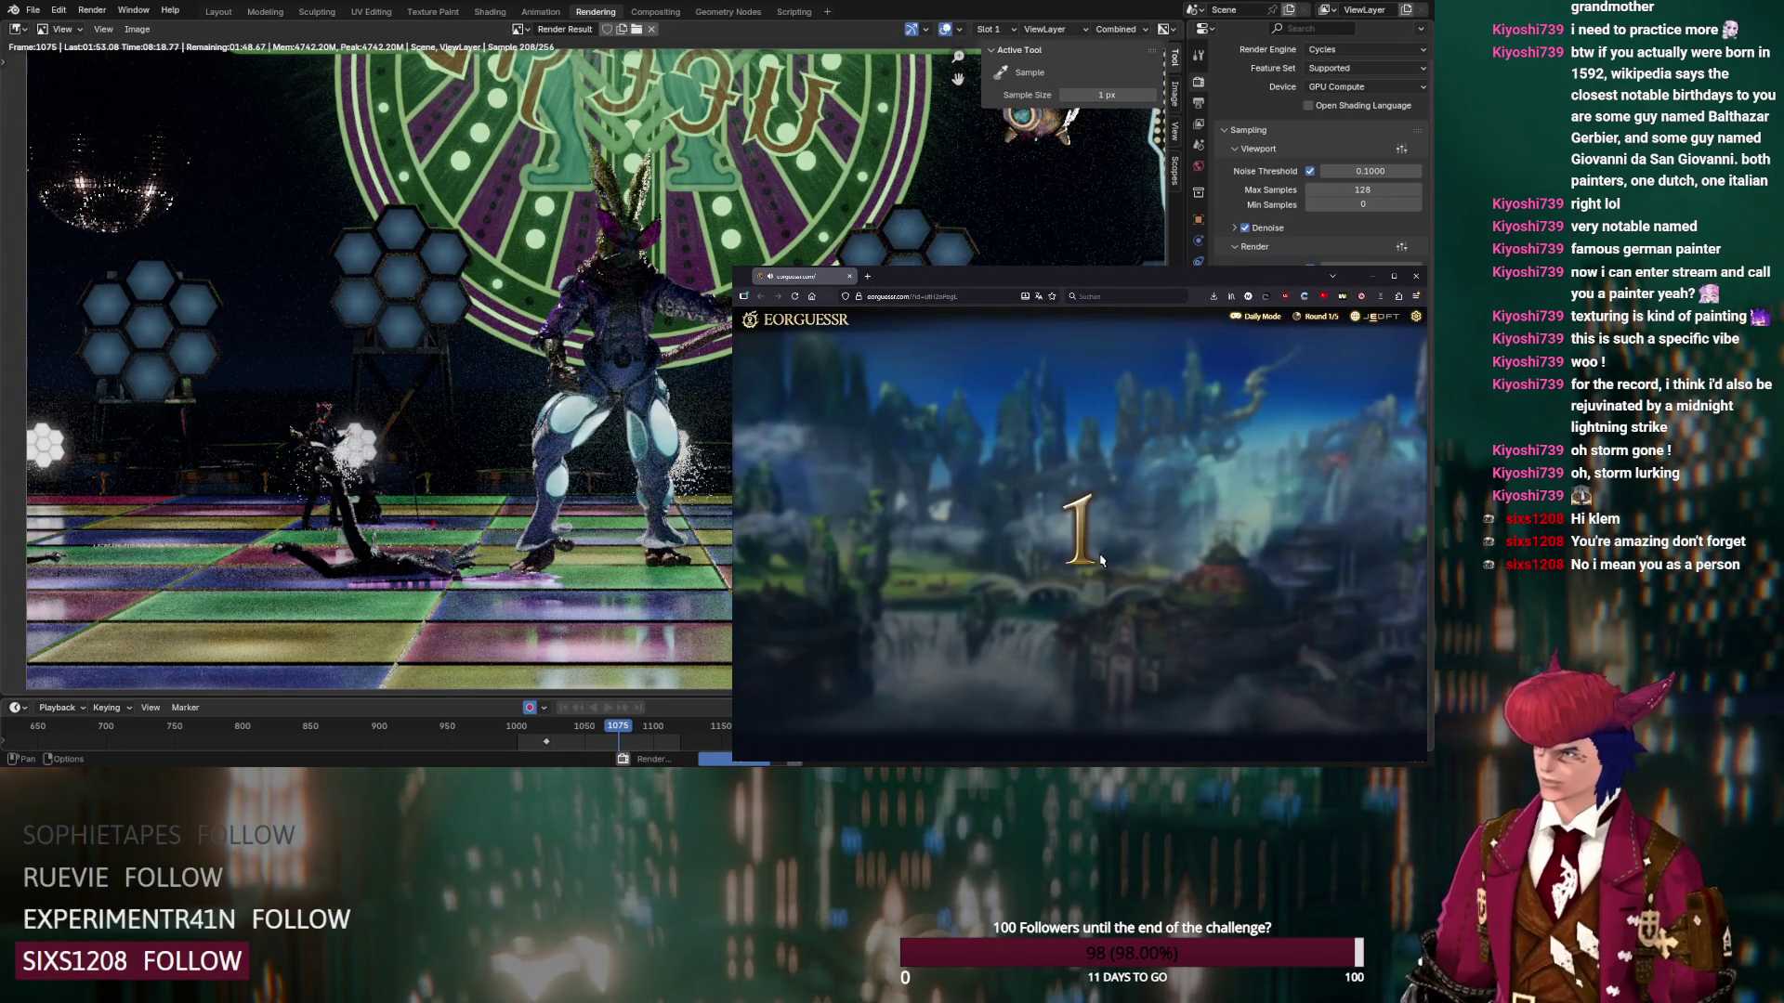
mouse_move(1132, 495)
left_mouse_down()
mouse_move(1070, 550)
mouse_move(1062, 448)
mouse_move(1130, 478)
mouse_move(1128, 555)
mouse_move(1166, 482)
mouse_move(1069, 537)
left_mouse_up()
scroll(1069, 537, "up", 2)
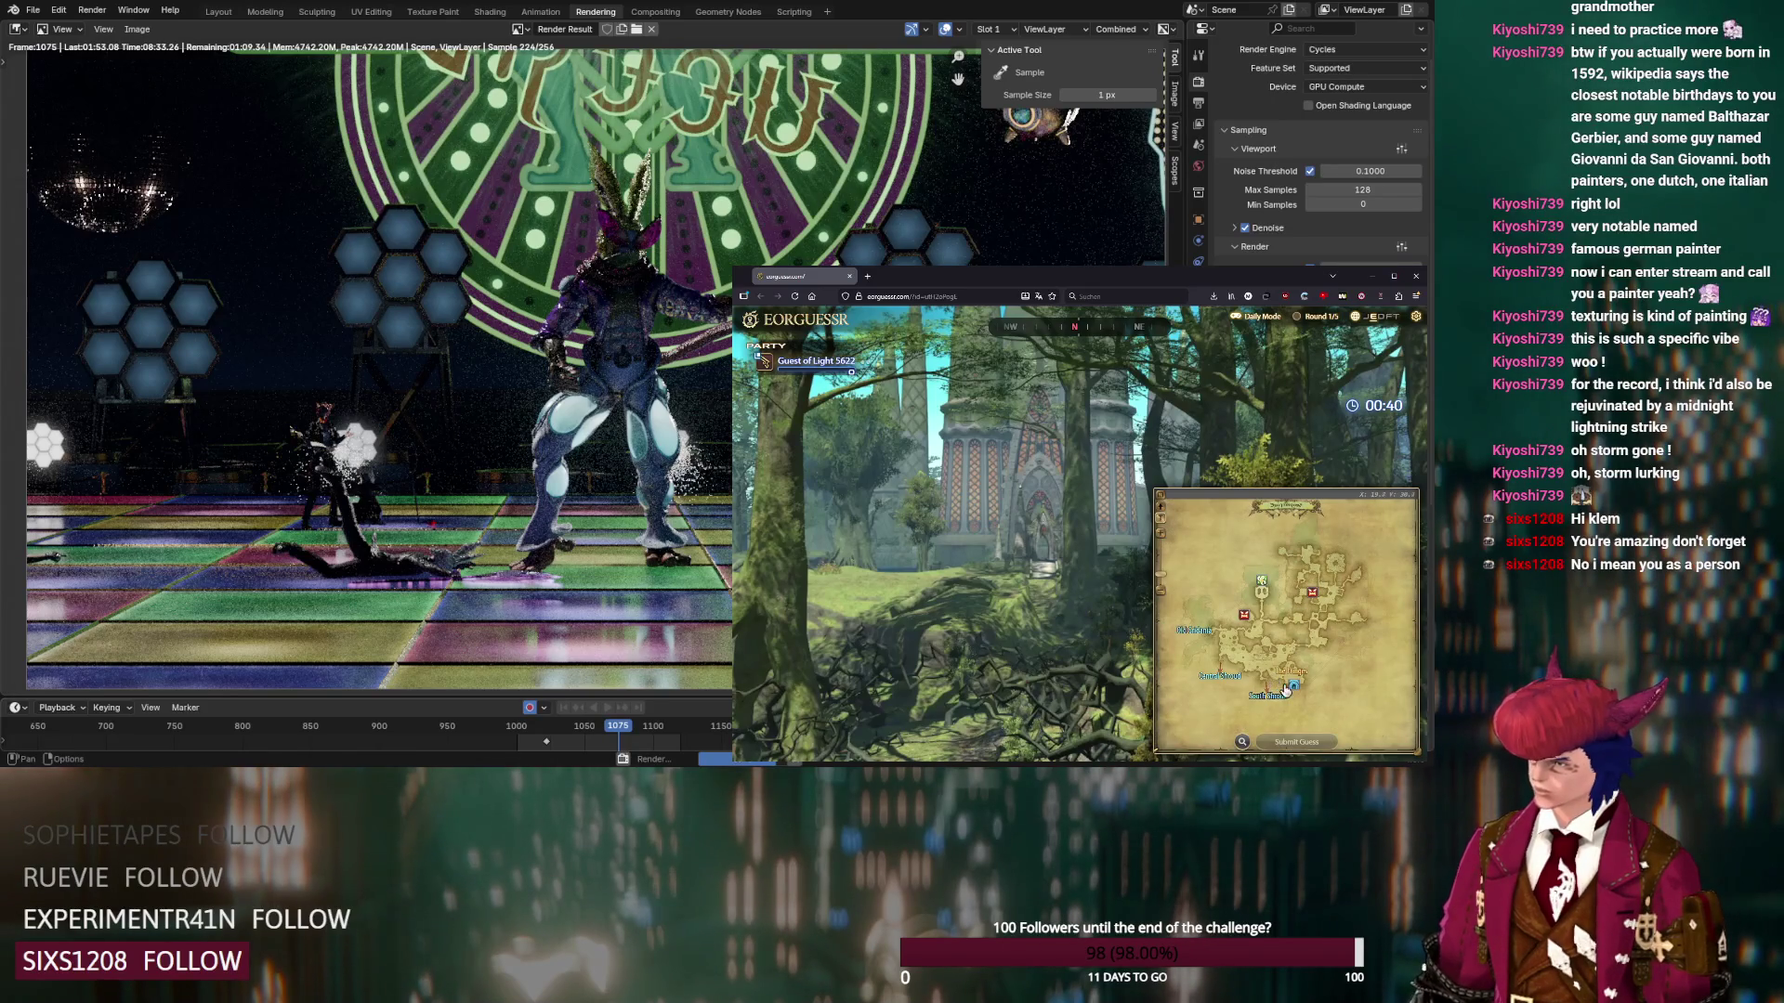
scroll(1302, 675, "up", 2)
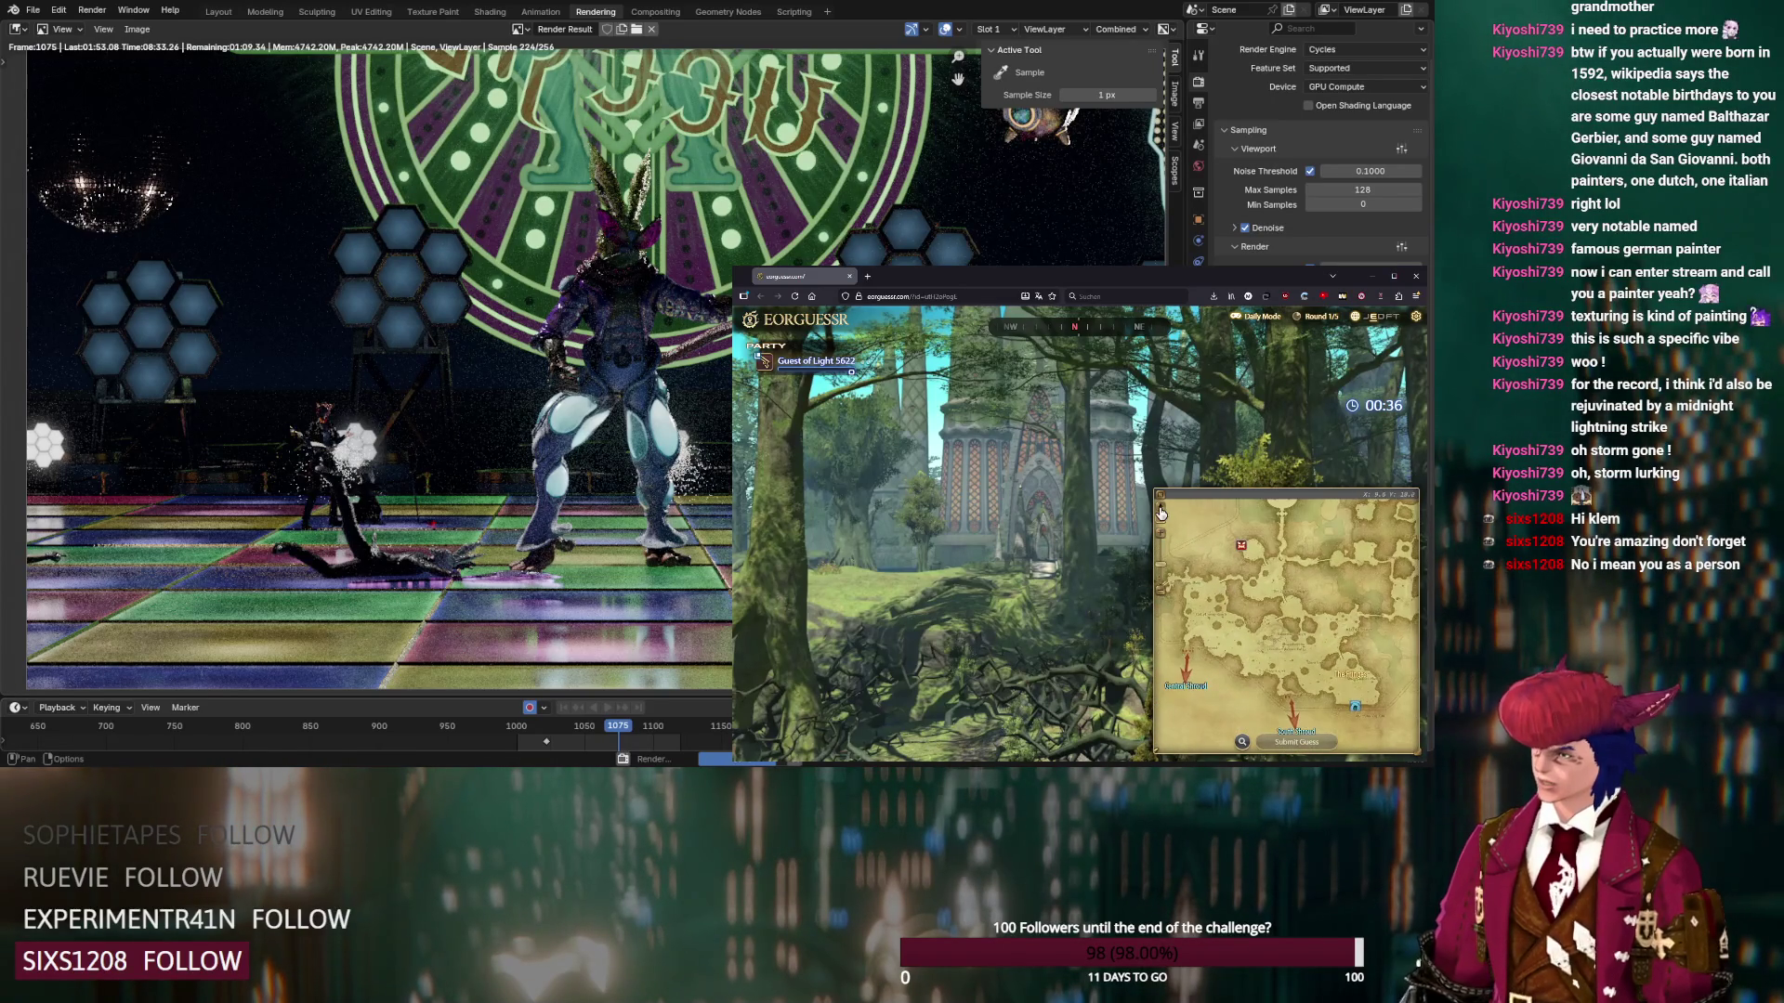
scroll(1319, 607, "up", 3)
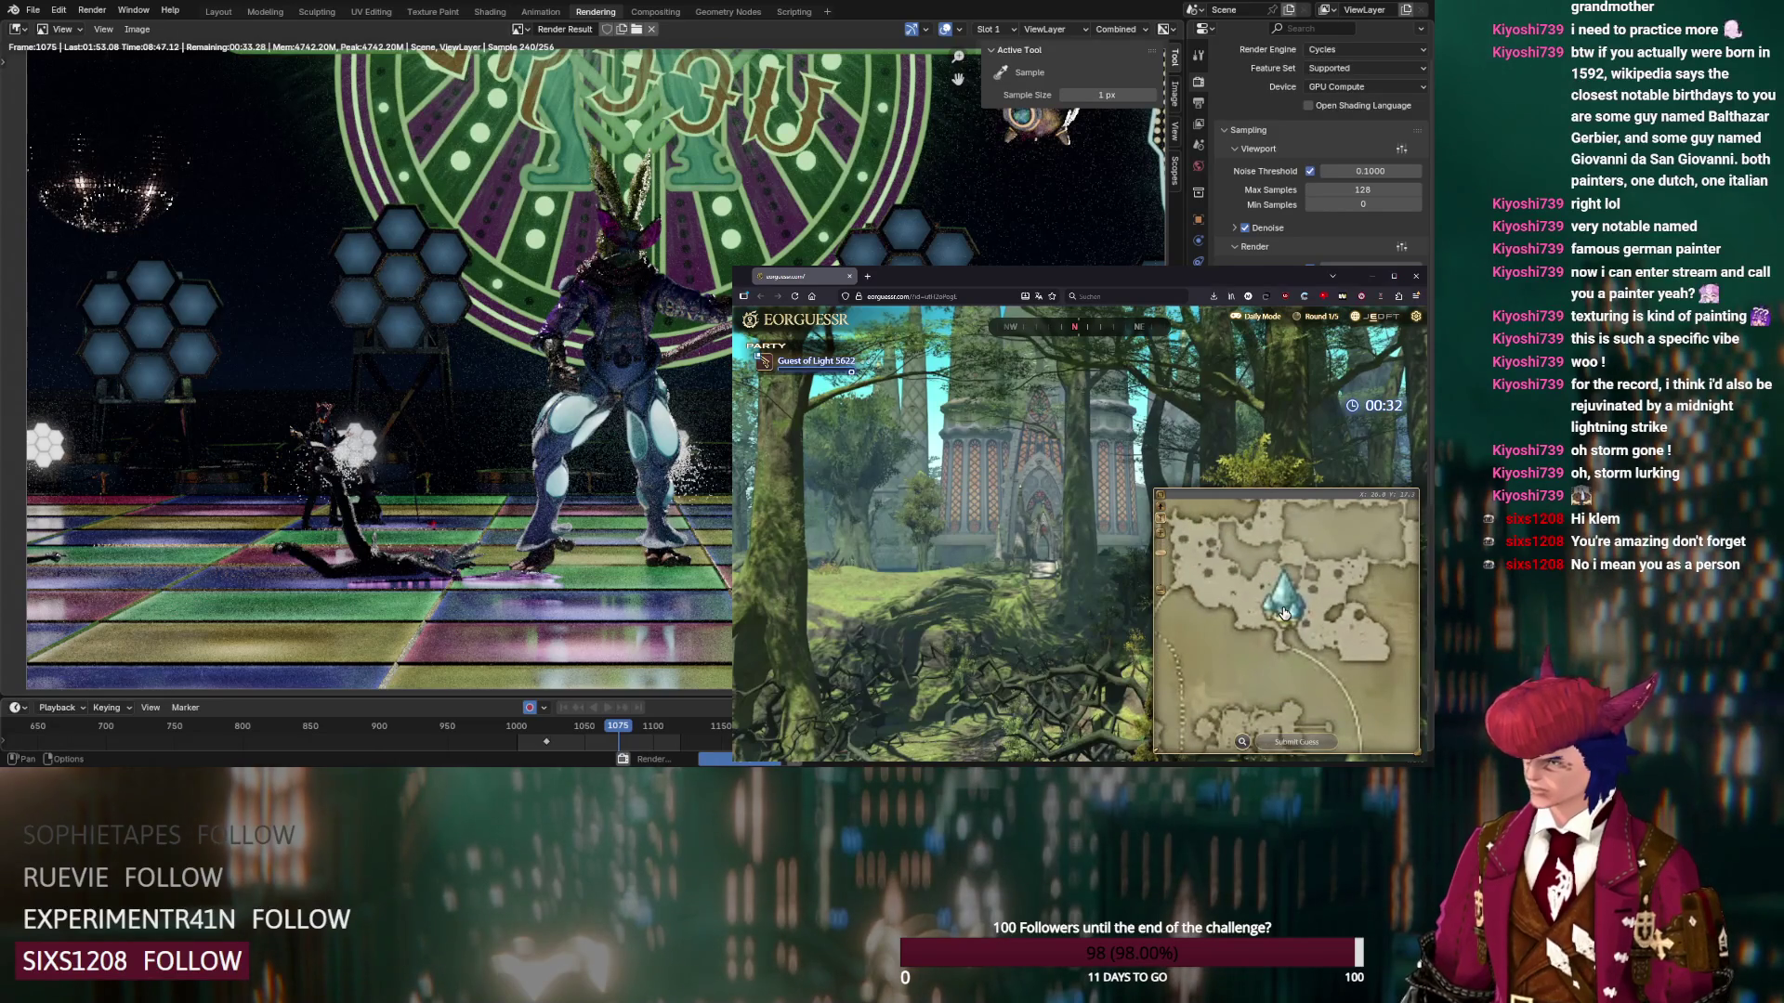
scroll(1263, 675, "up", 1)
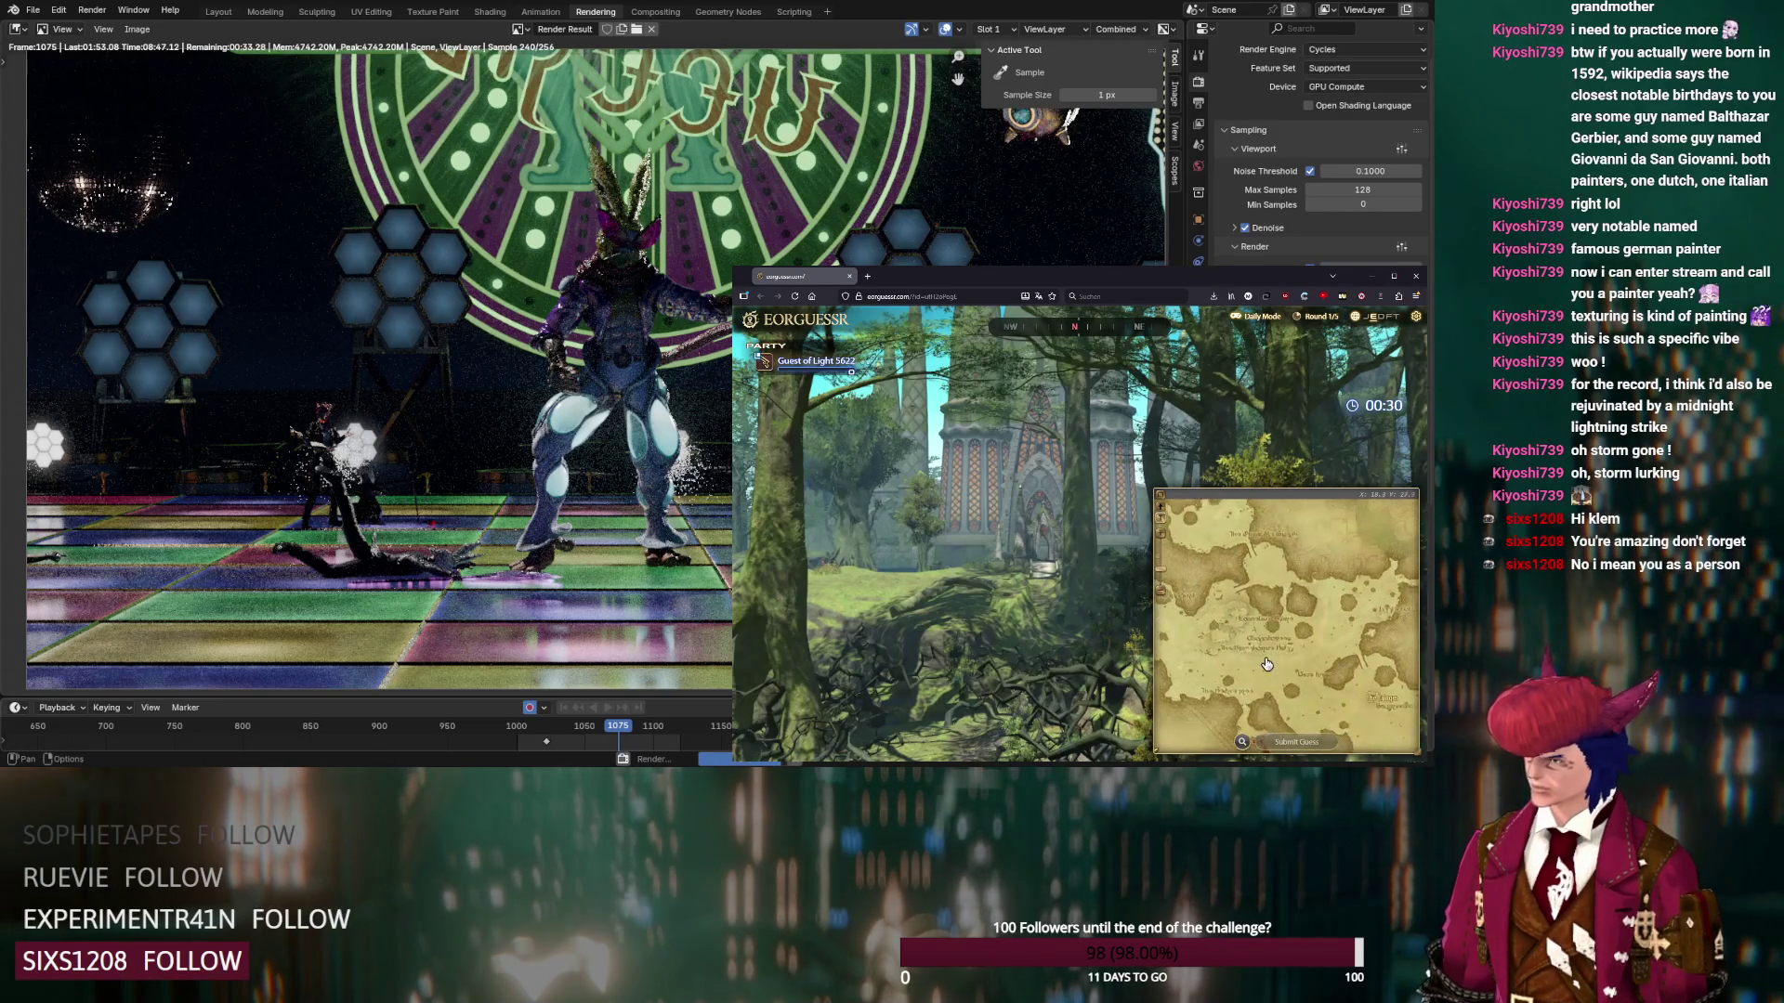
mouse_move(1147, 613)
left_mouse_down()
mouse_move(1075, 499)
mouse_move(994, 502)
mouse_move(1208, 501)
left_mouse_up()
scroll(994, 502, "down", 5)
mouse_move(1292, 652)
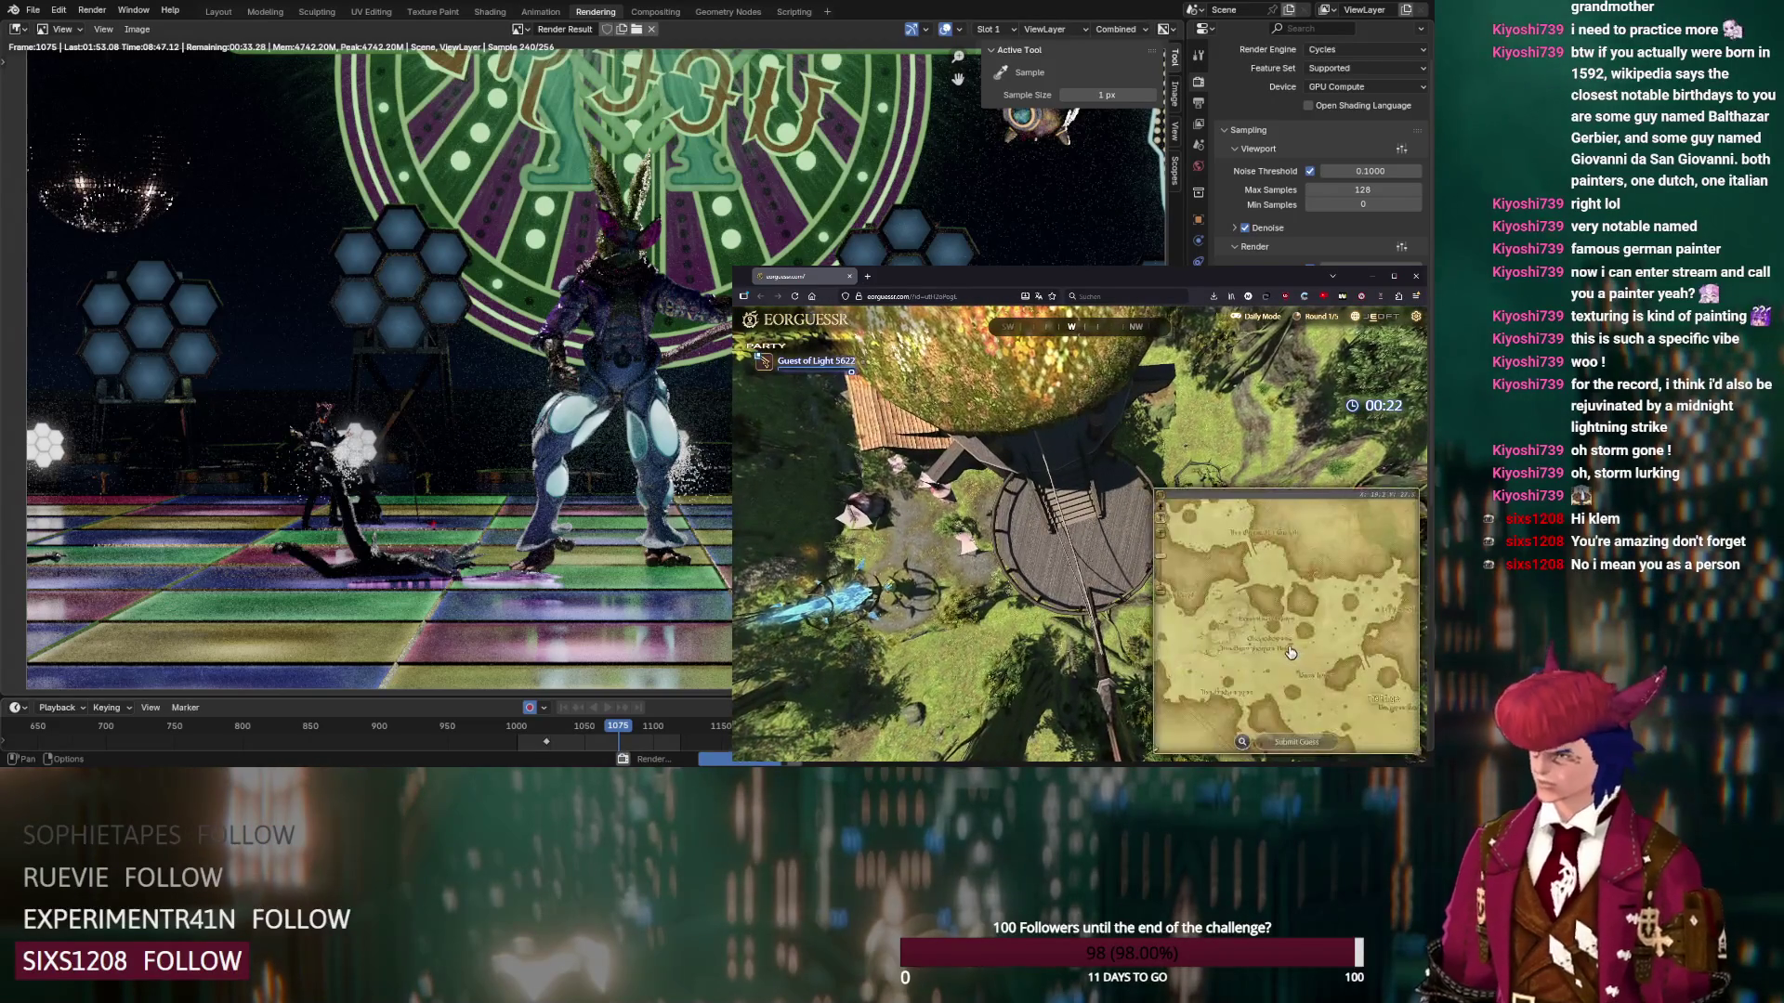
mouse_move(1104, 483)
left_mouse_down()
mouse_move(1113, 455)
mouse_move(1119, 545)
mouse_move(1060, 485)
mouse_move(1059, 502)
left_mouse_up()
scroll(1113, 454, "up", 3)
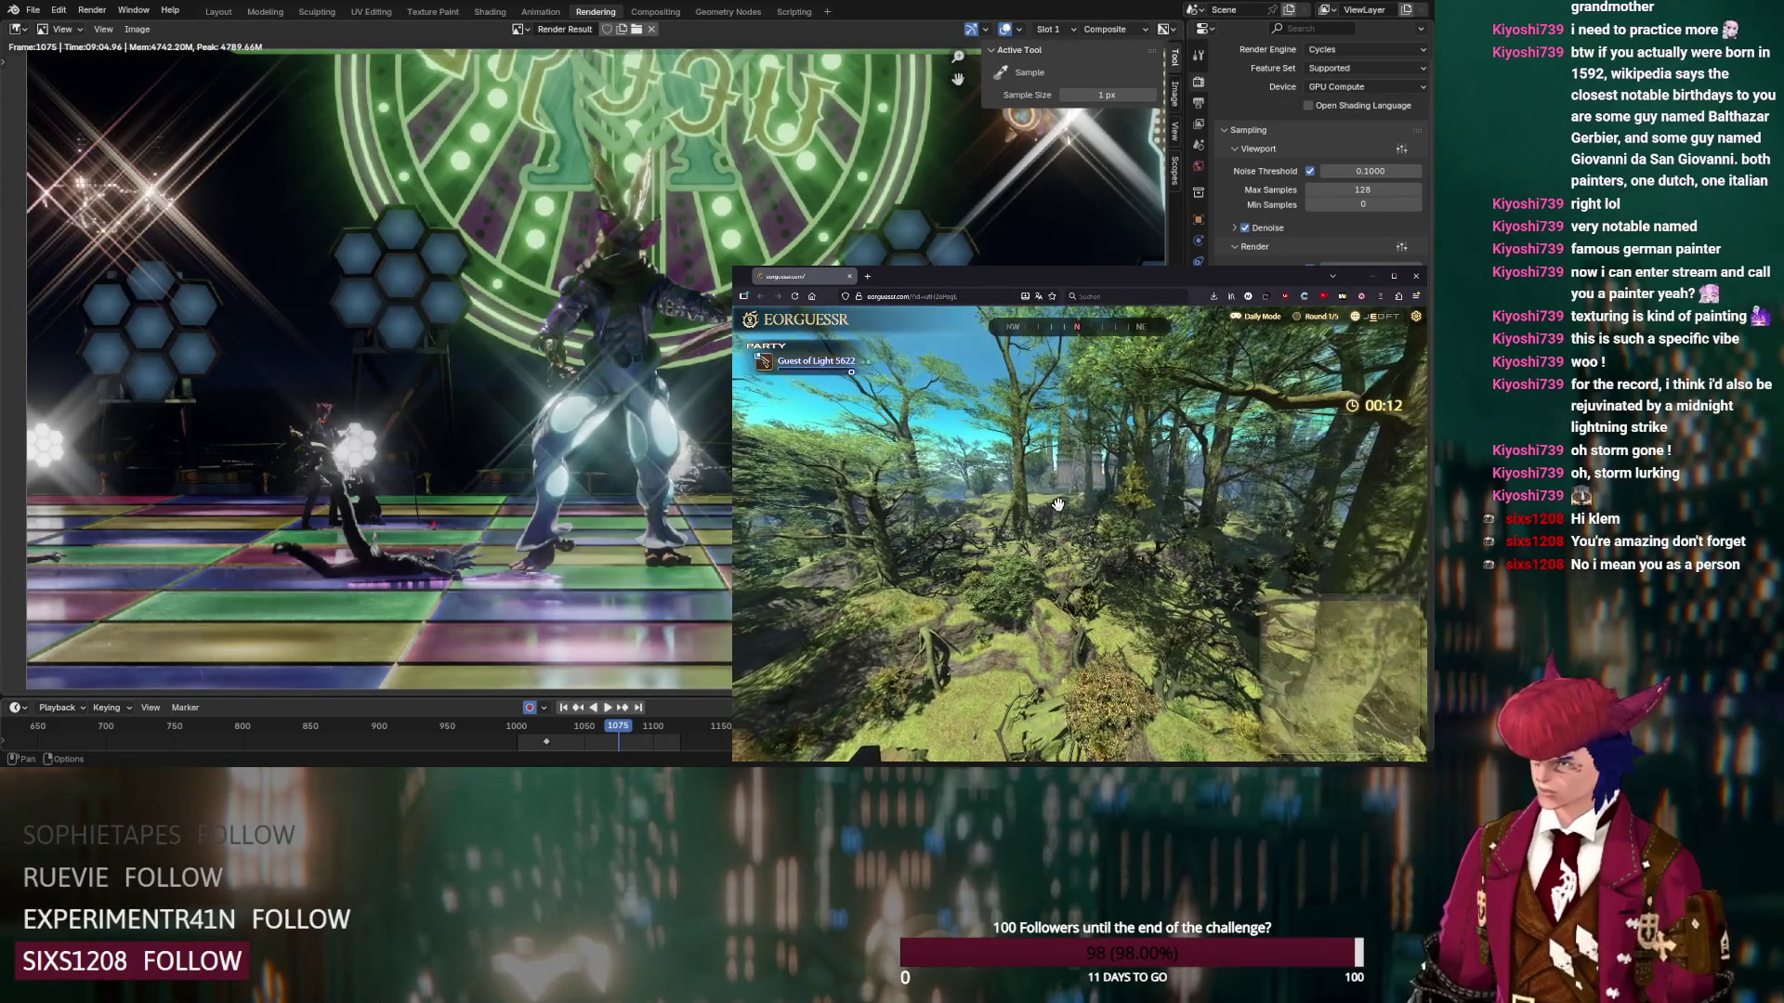
Pin a guess on the South Shroud map, submit it for +1000, and start round 2
mouse_move(1284, 661)
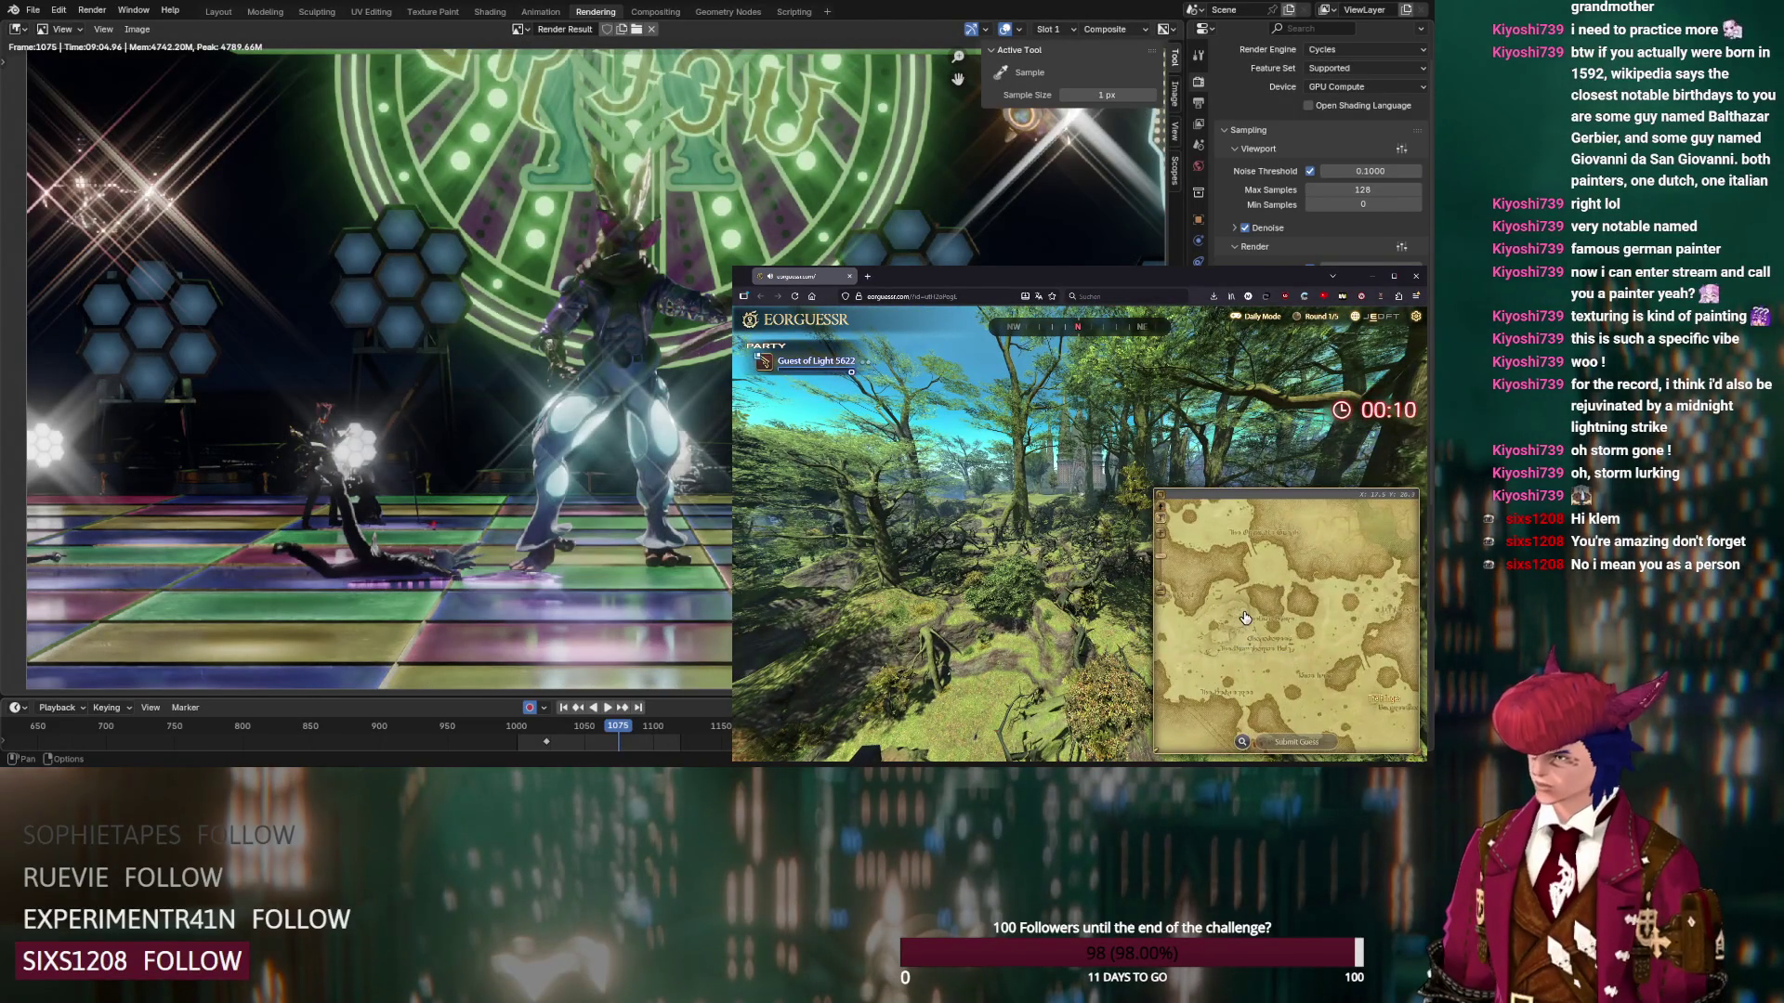
left_click(1245, 618)
scroll(1245, 628, "up", 2)
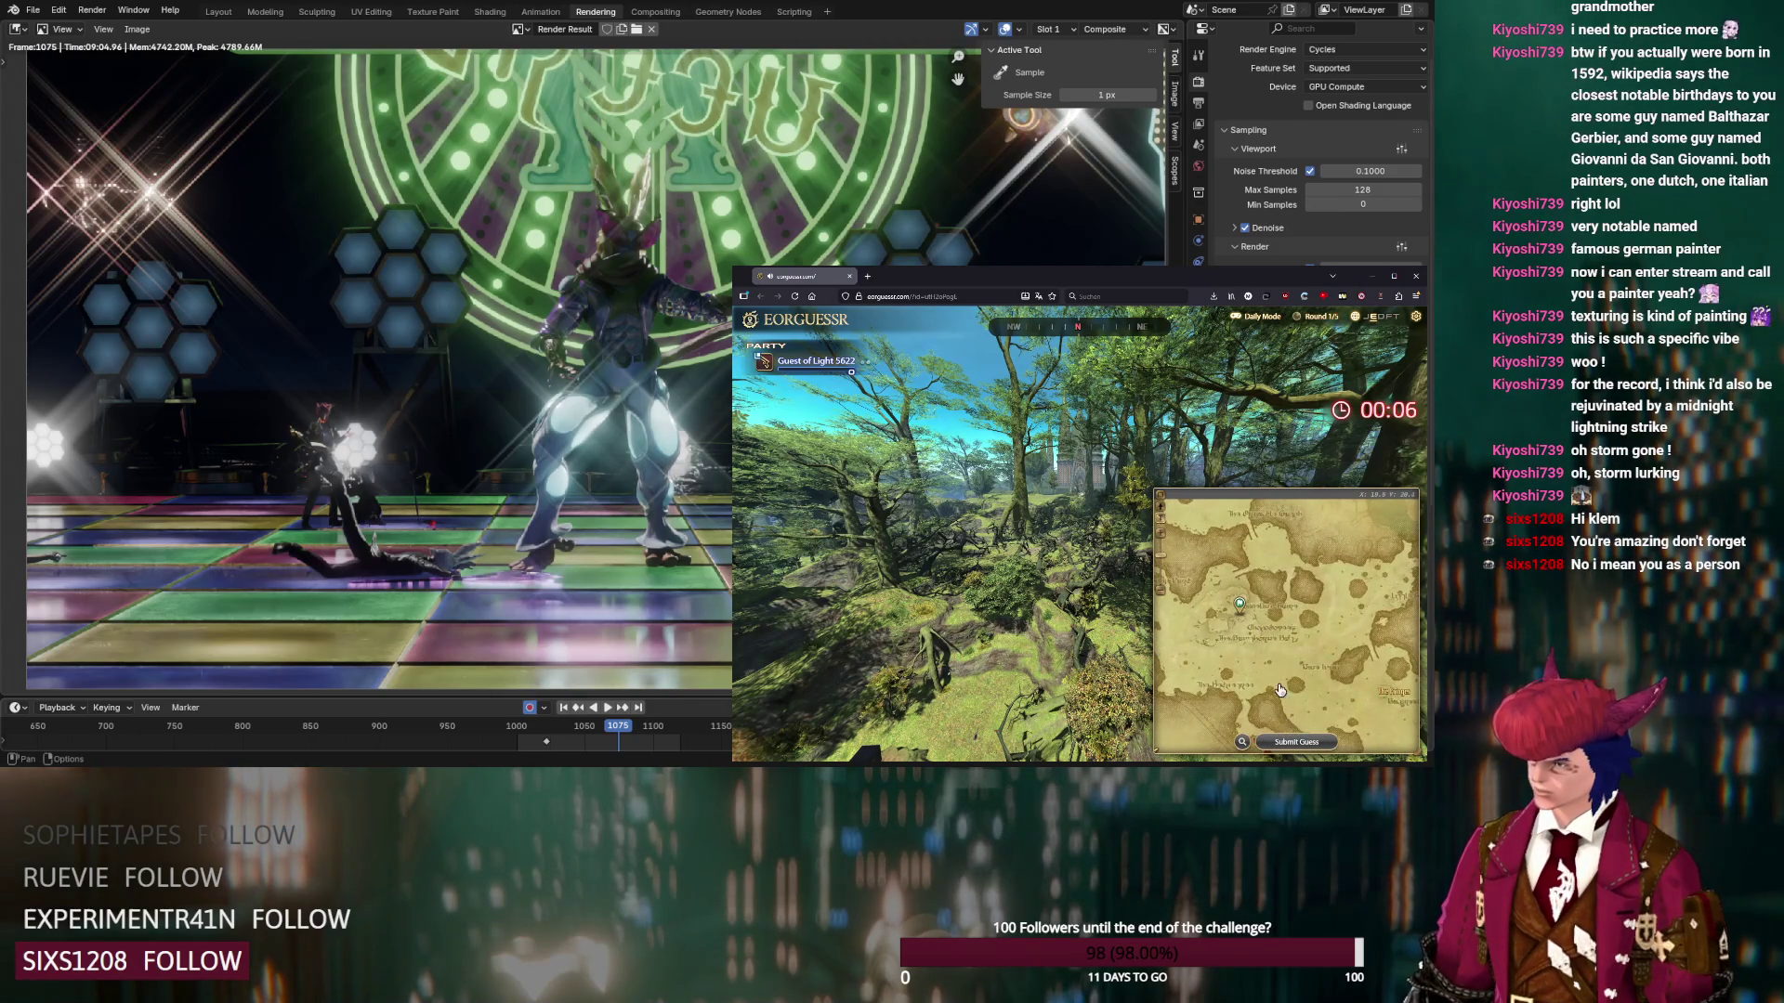
left_click(1239, 602)
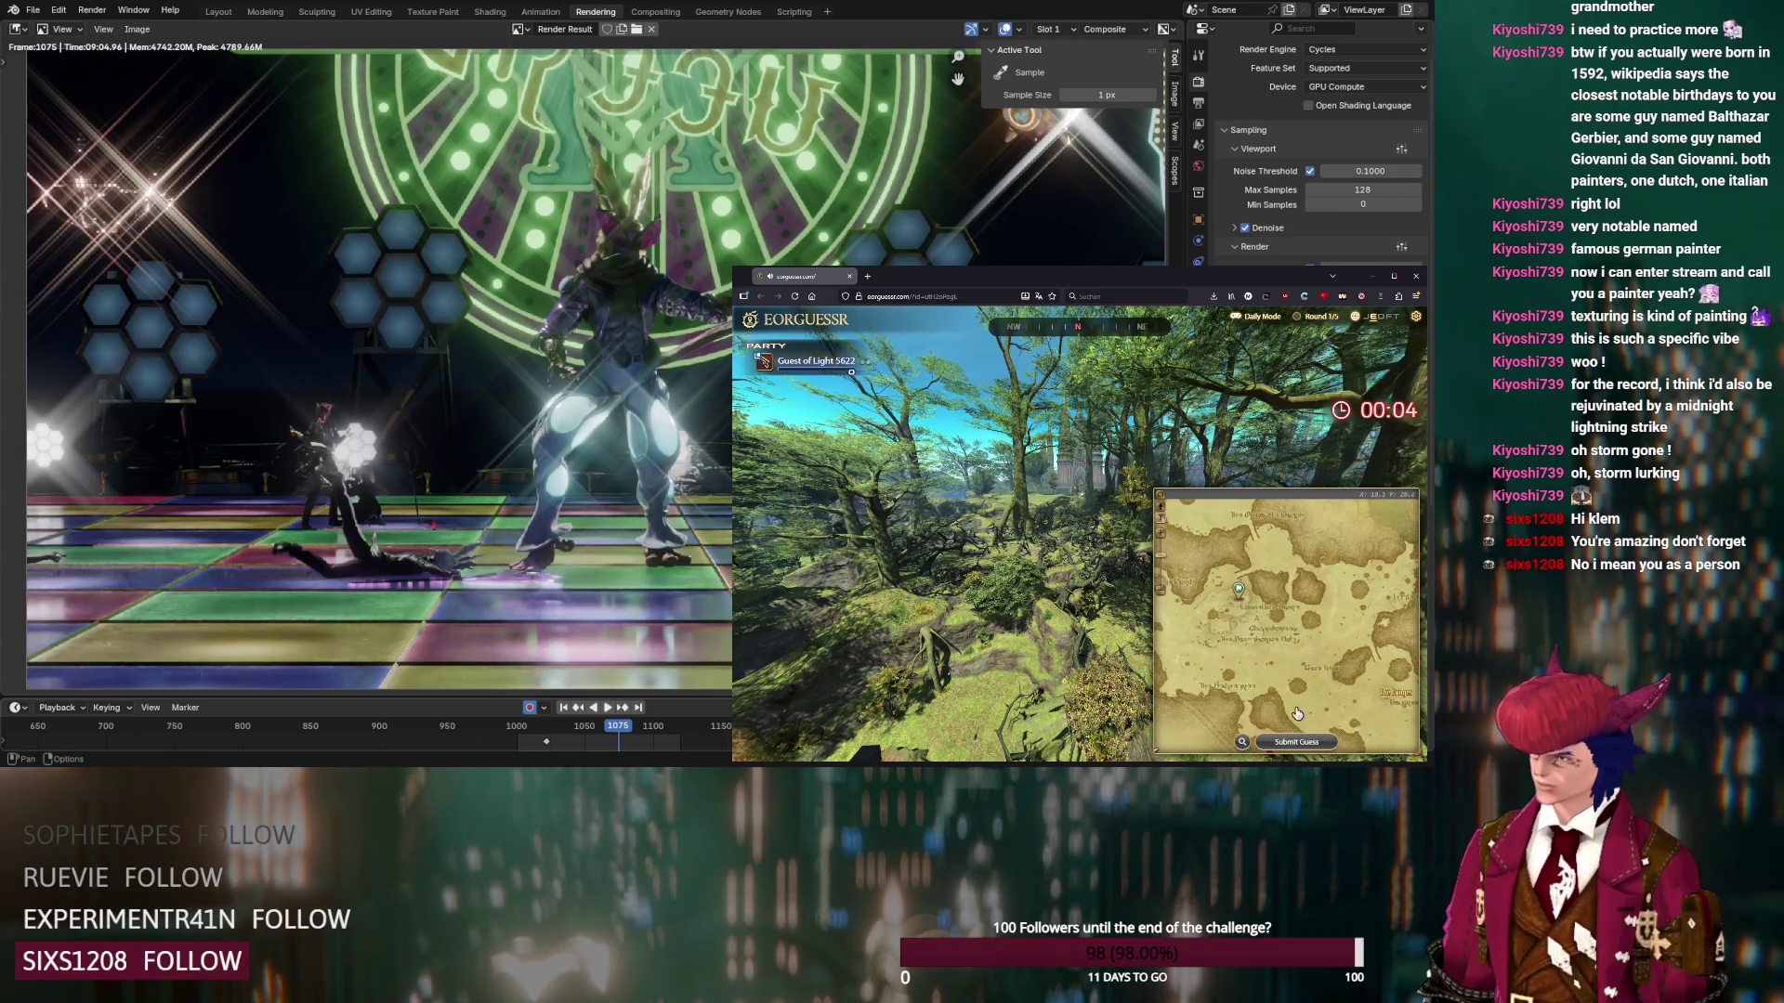
left_click(1298, 743)
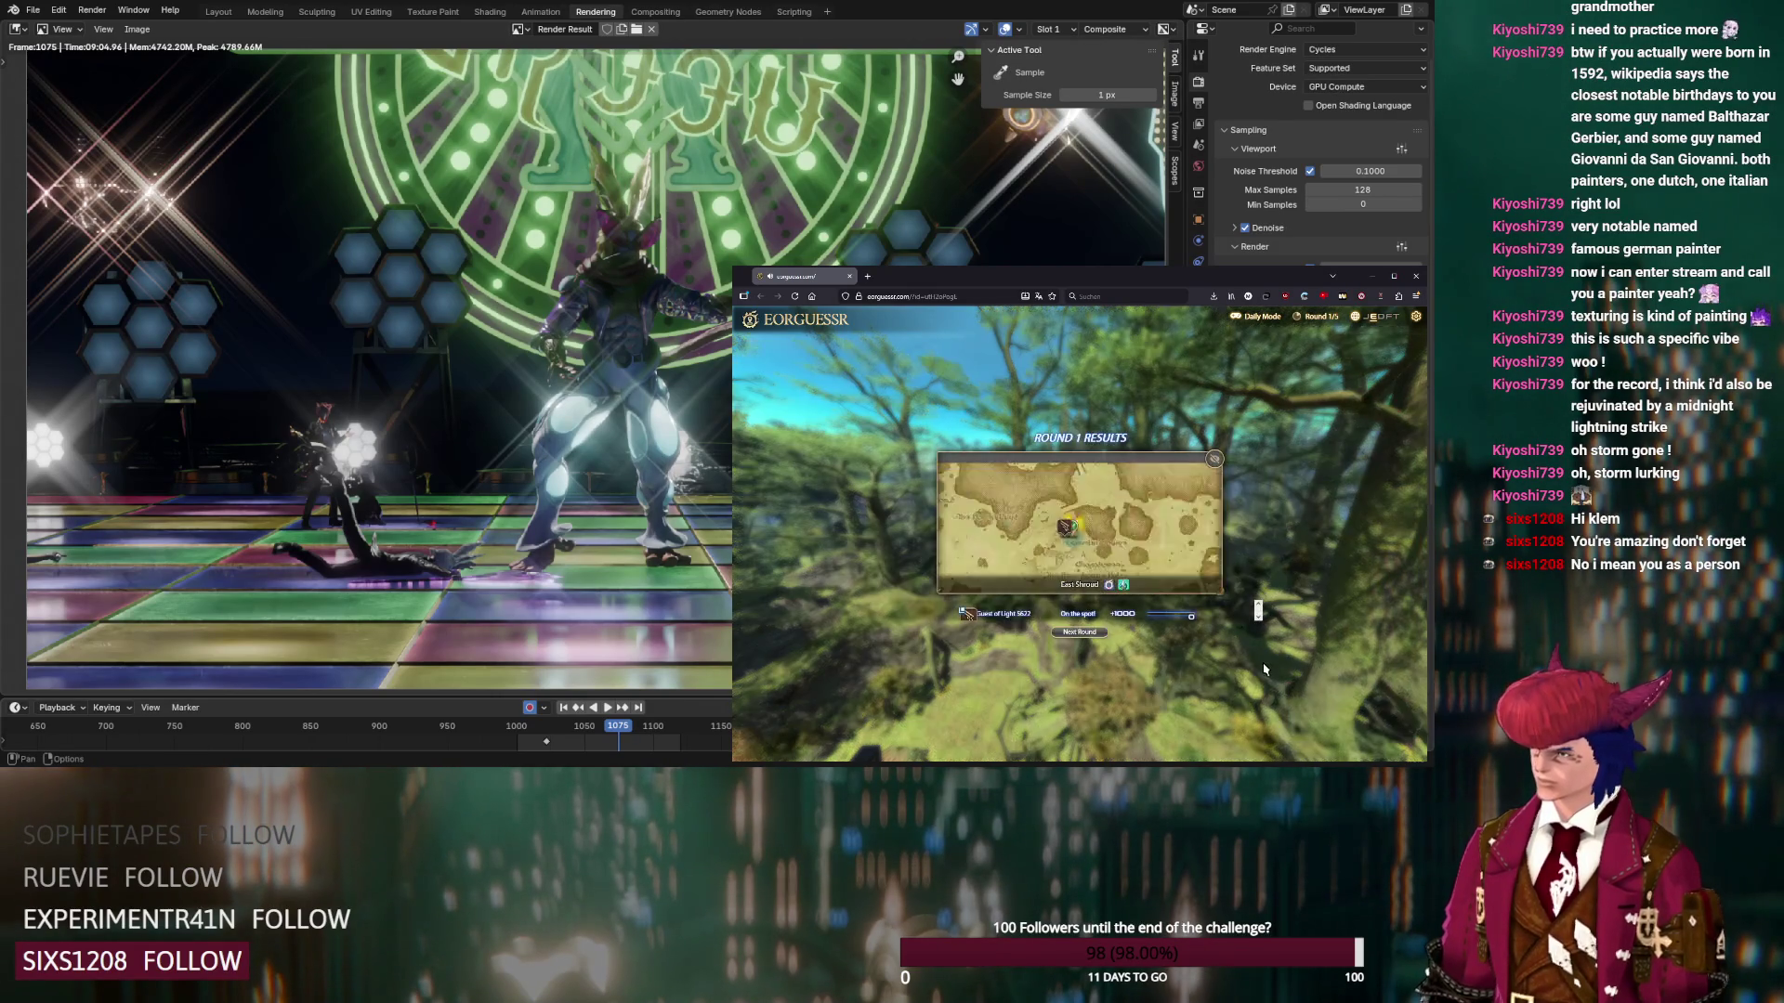
left_click(1085, 635)
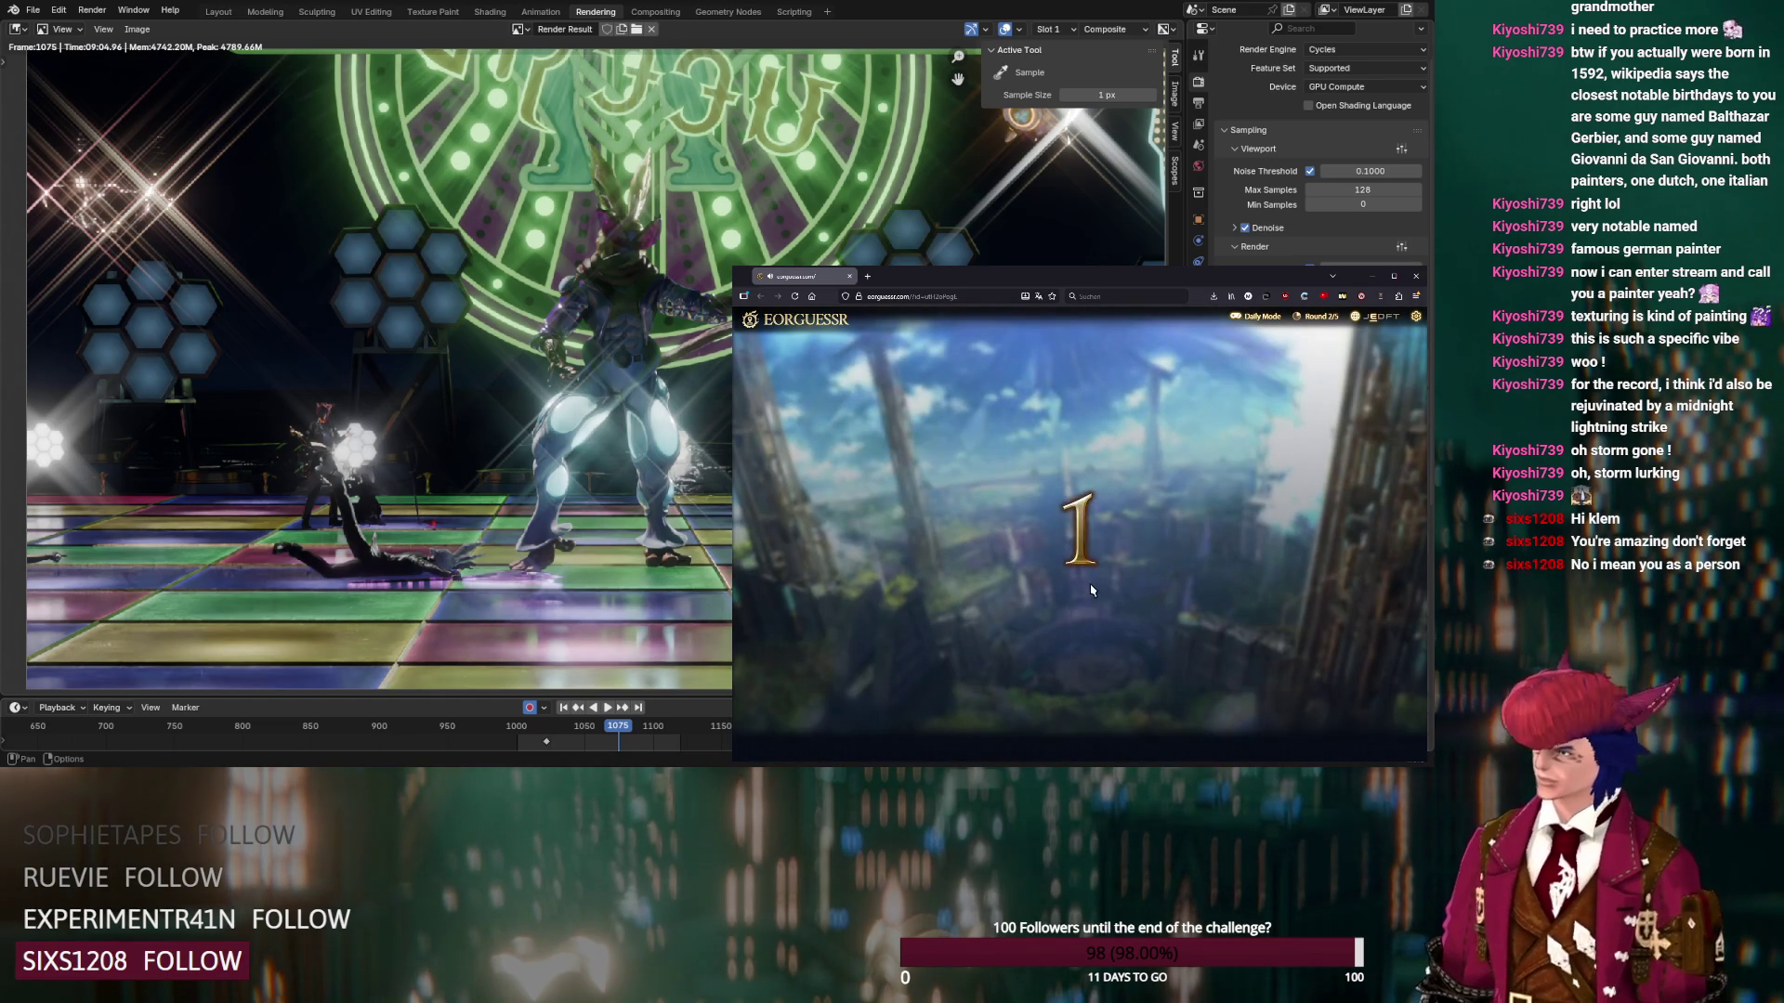
Survey the round 2 panorama and pin a guess on the Eastern Thanalan map
mouse_move(1065, 578)
left_mouse_down()
mouse_move(1002, 481)
mouse_move(1053, 469)
mouse_move(974, 509)
mouse_move(942, 575)
mouse_move(939, 474)
mouse_move(1096, 495)
mouse_move(1401, 642)
left_mouse_up()
mouse_move(1296, 643)
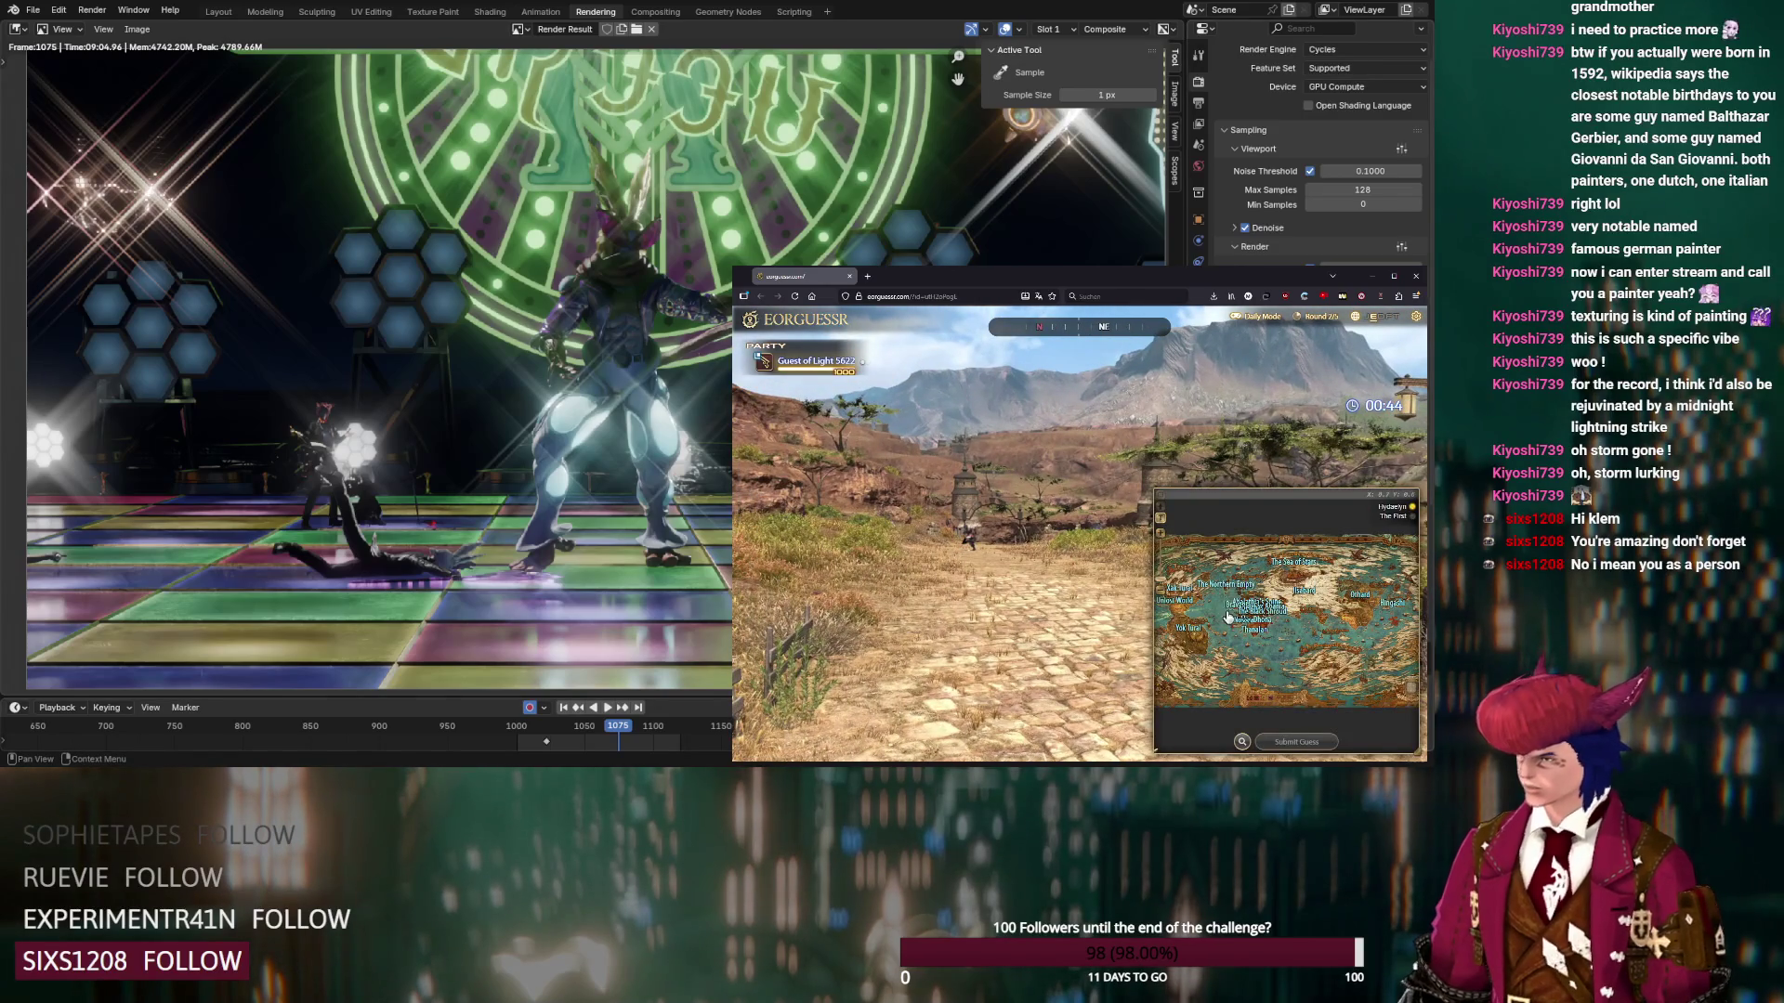
scroll(1224, 613, "up", 3)
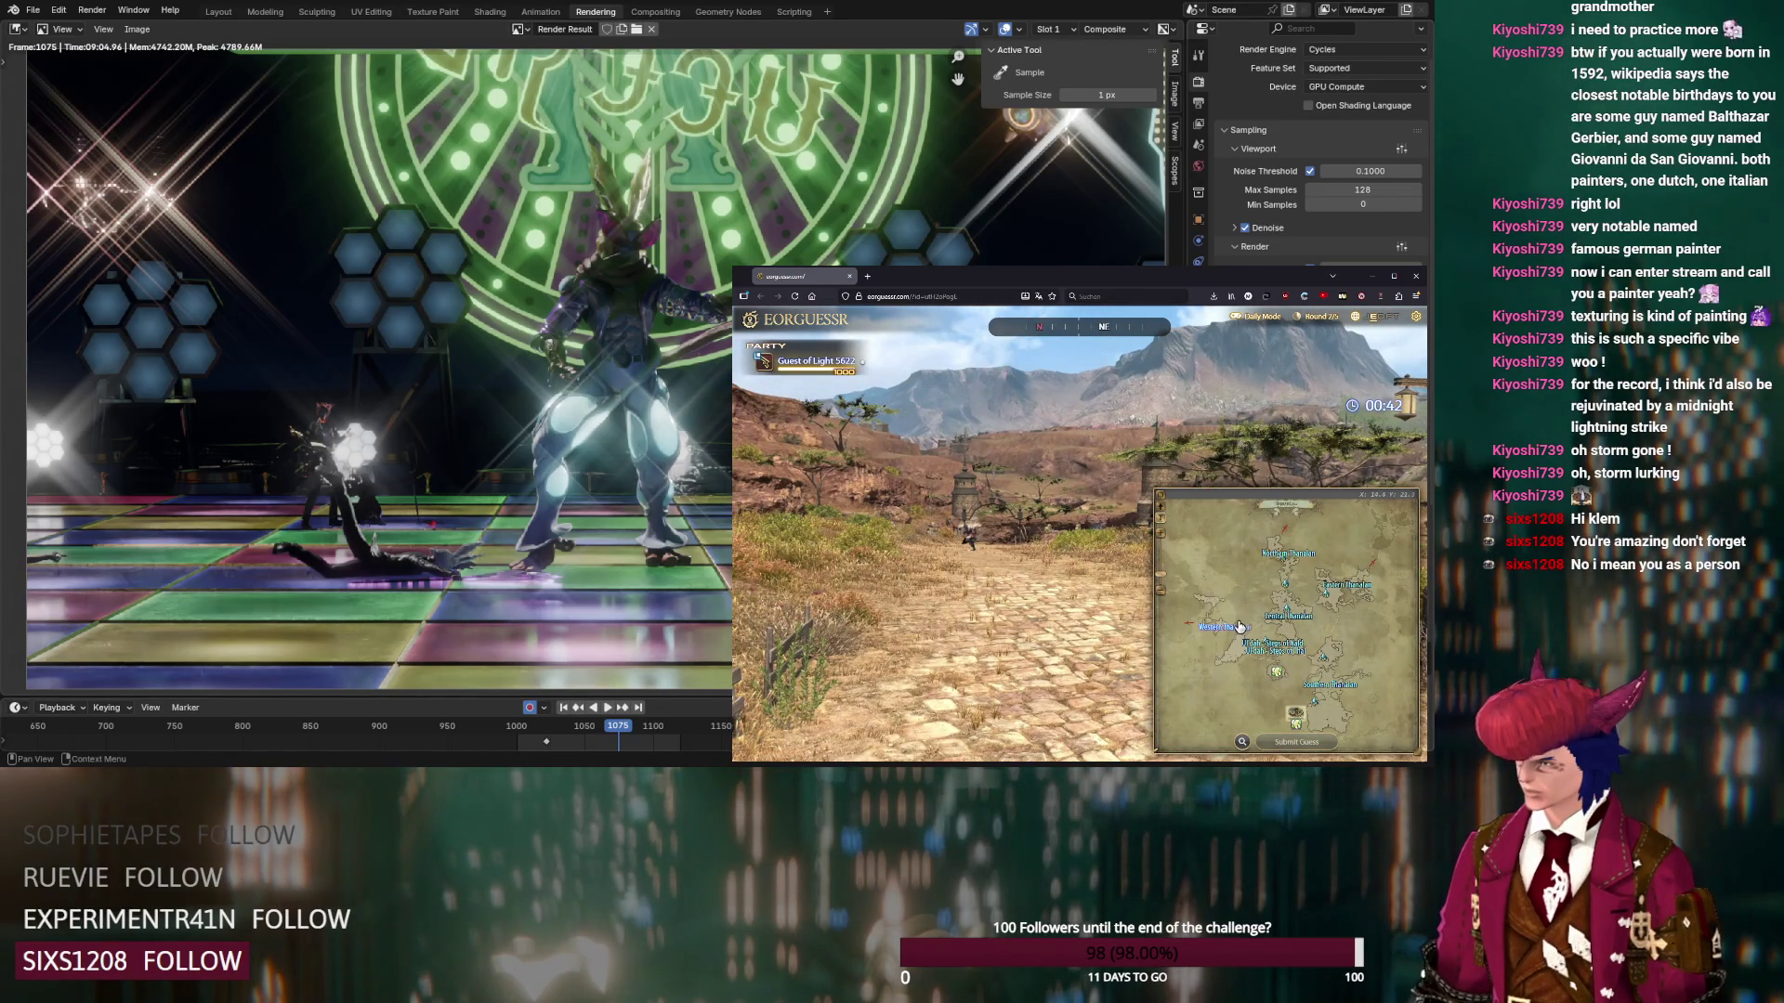
left_click(1348, 596)
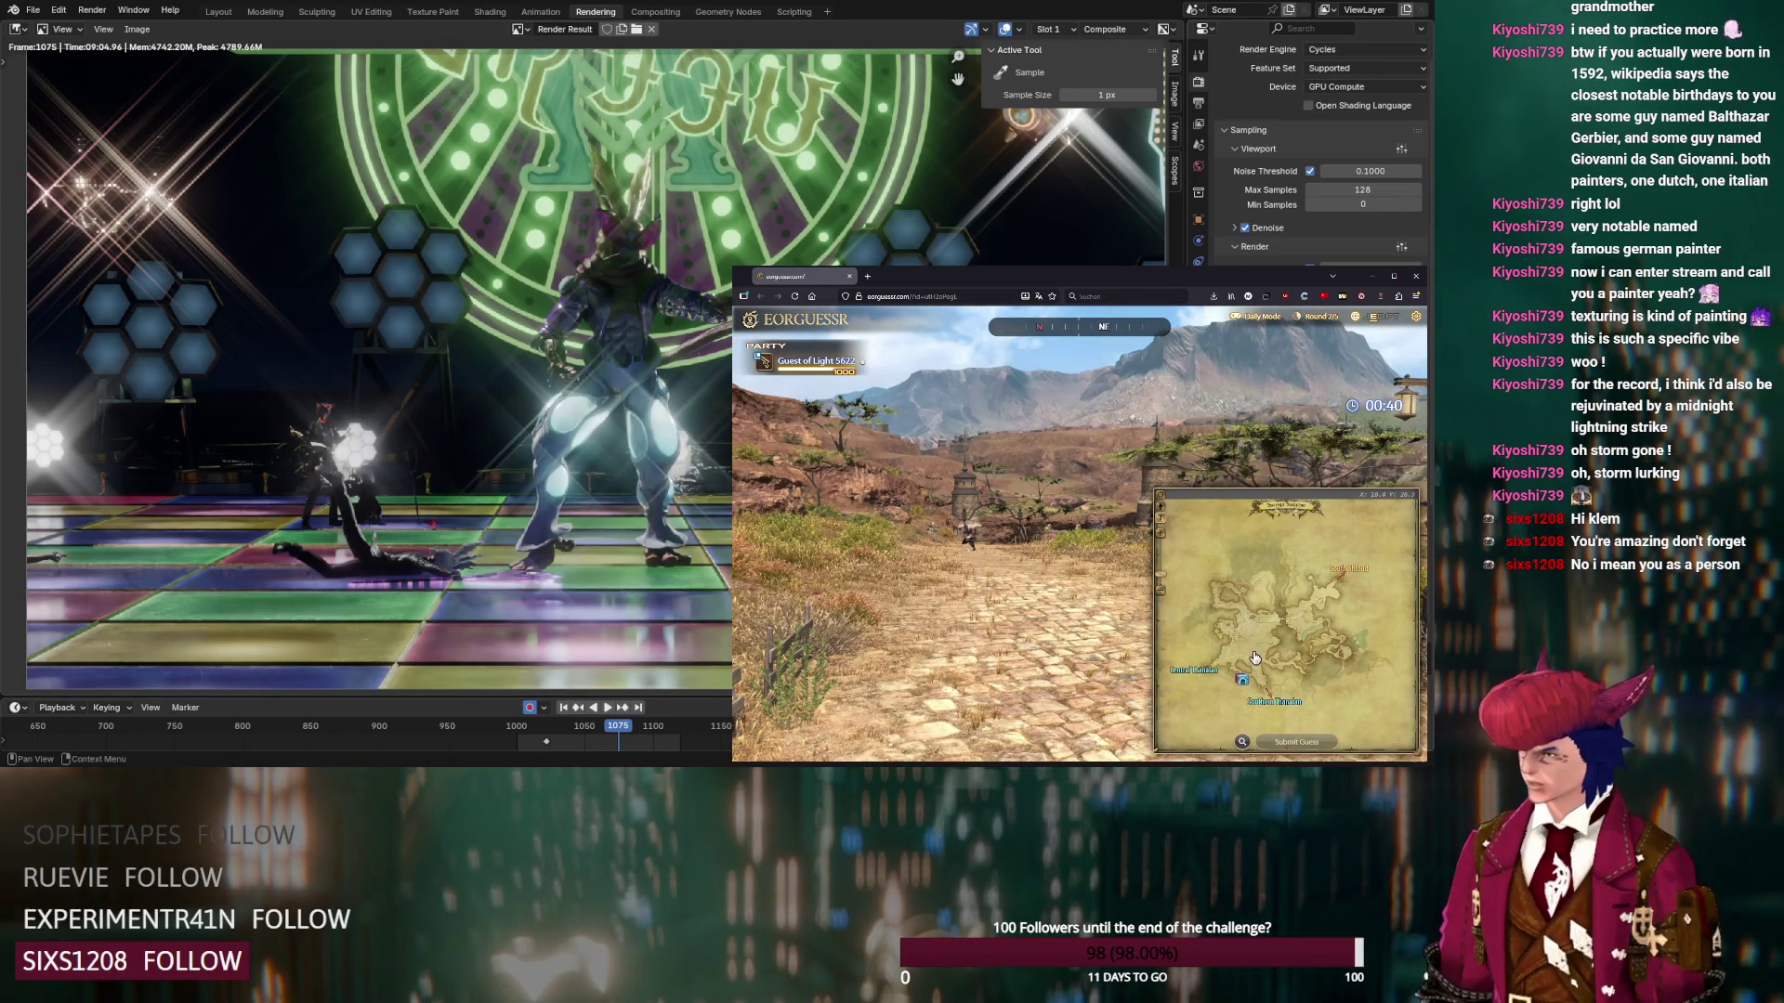
left_click_drag(1023, 527, 1114, 459)
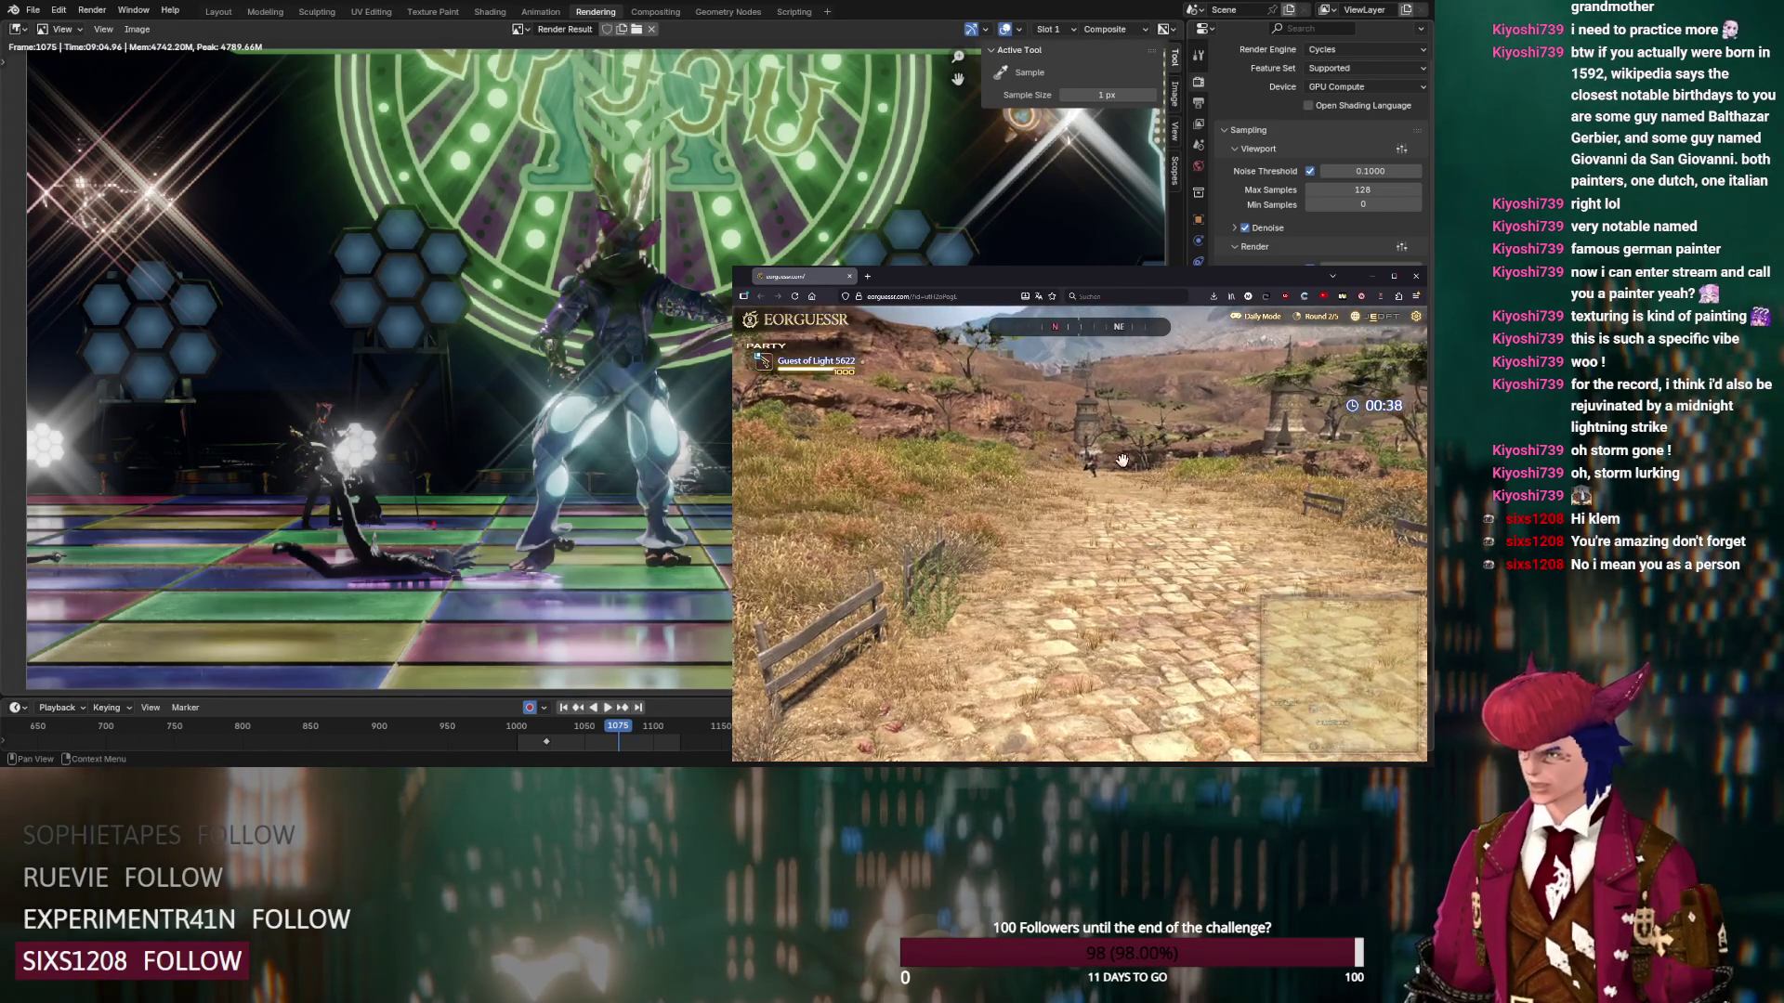
mouse_move(1283, 656)
scroll(1260, 643, "up", 1)
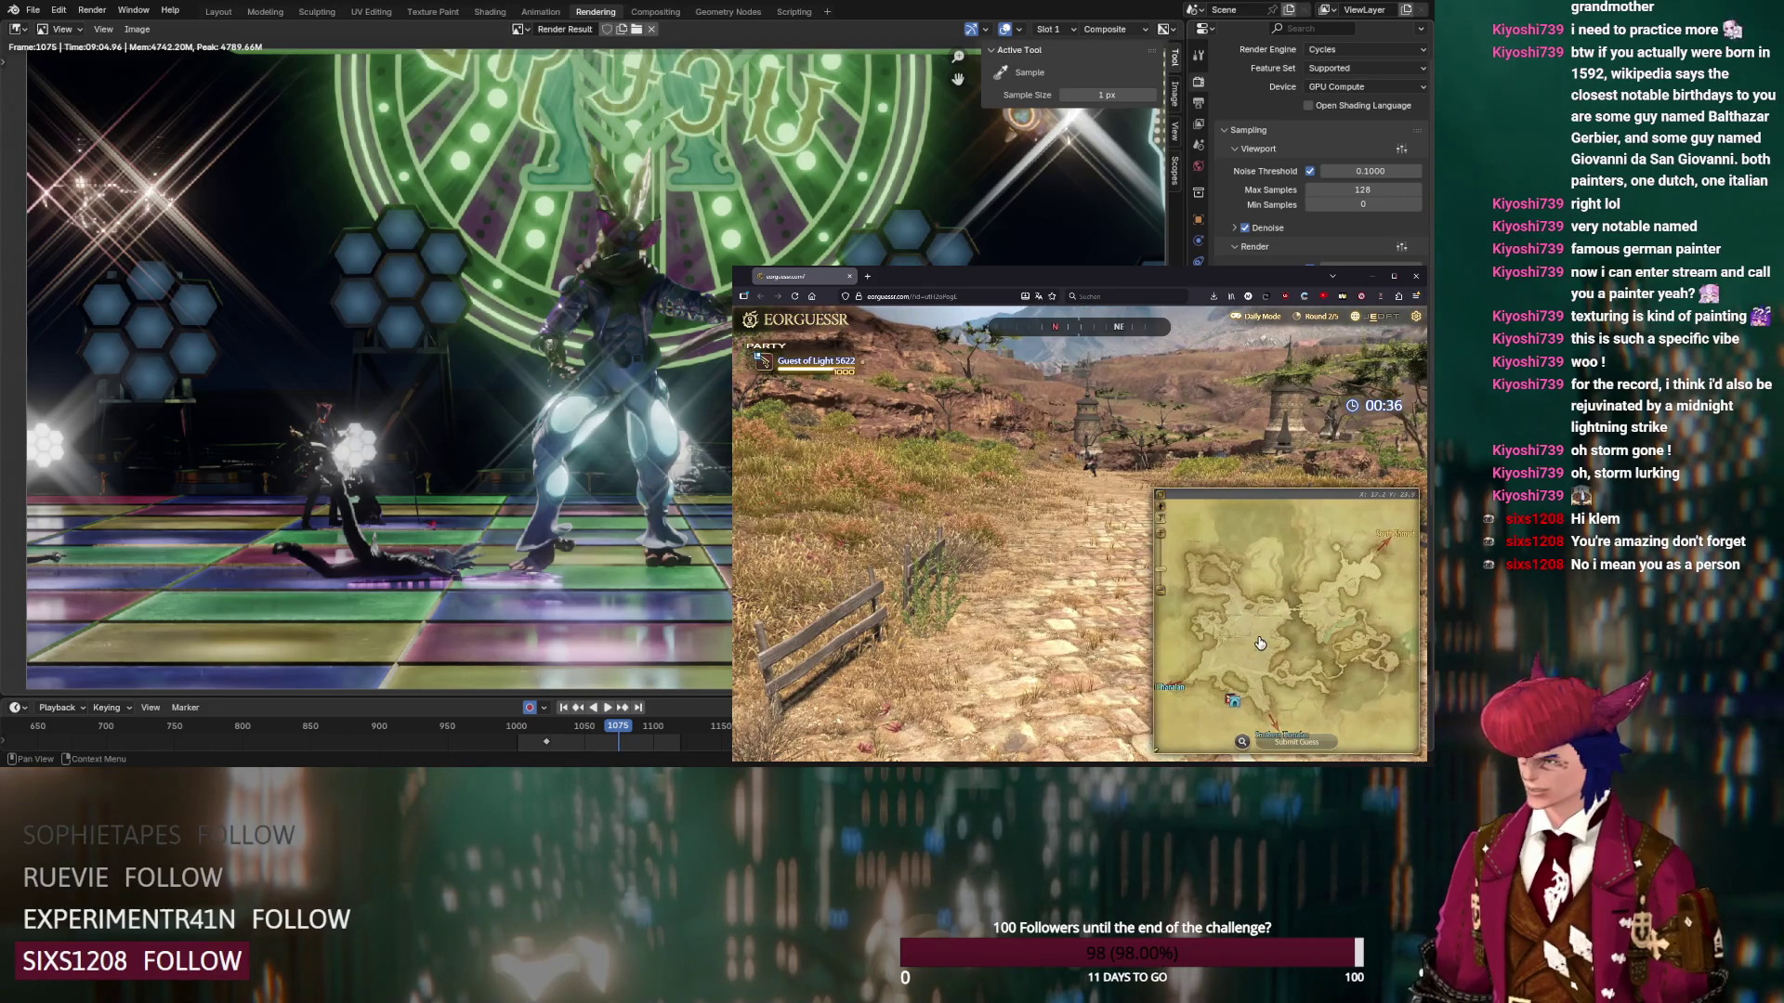
scroll(1224, 656, "up", 2)
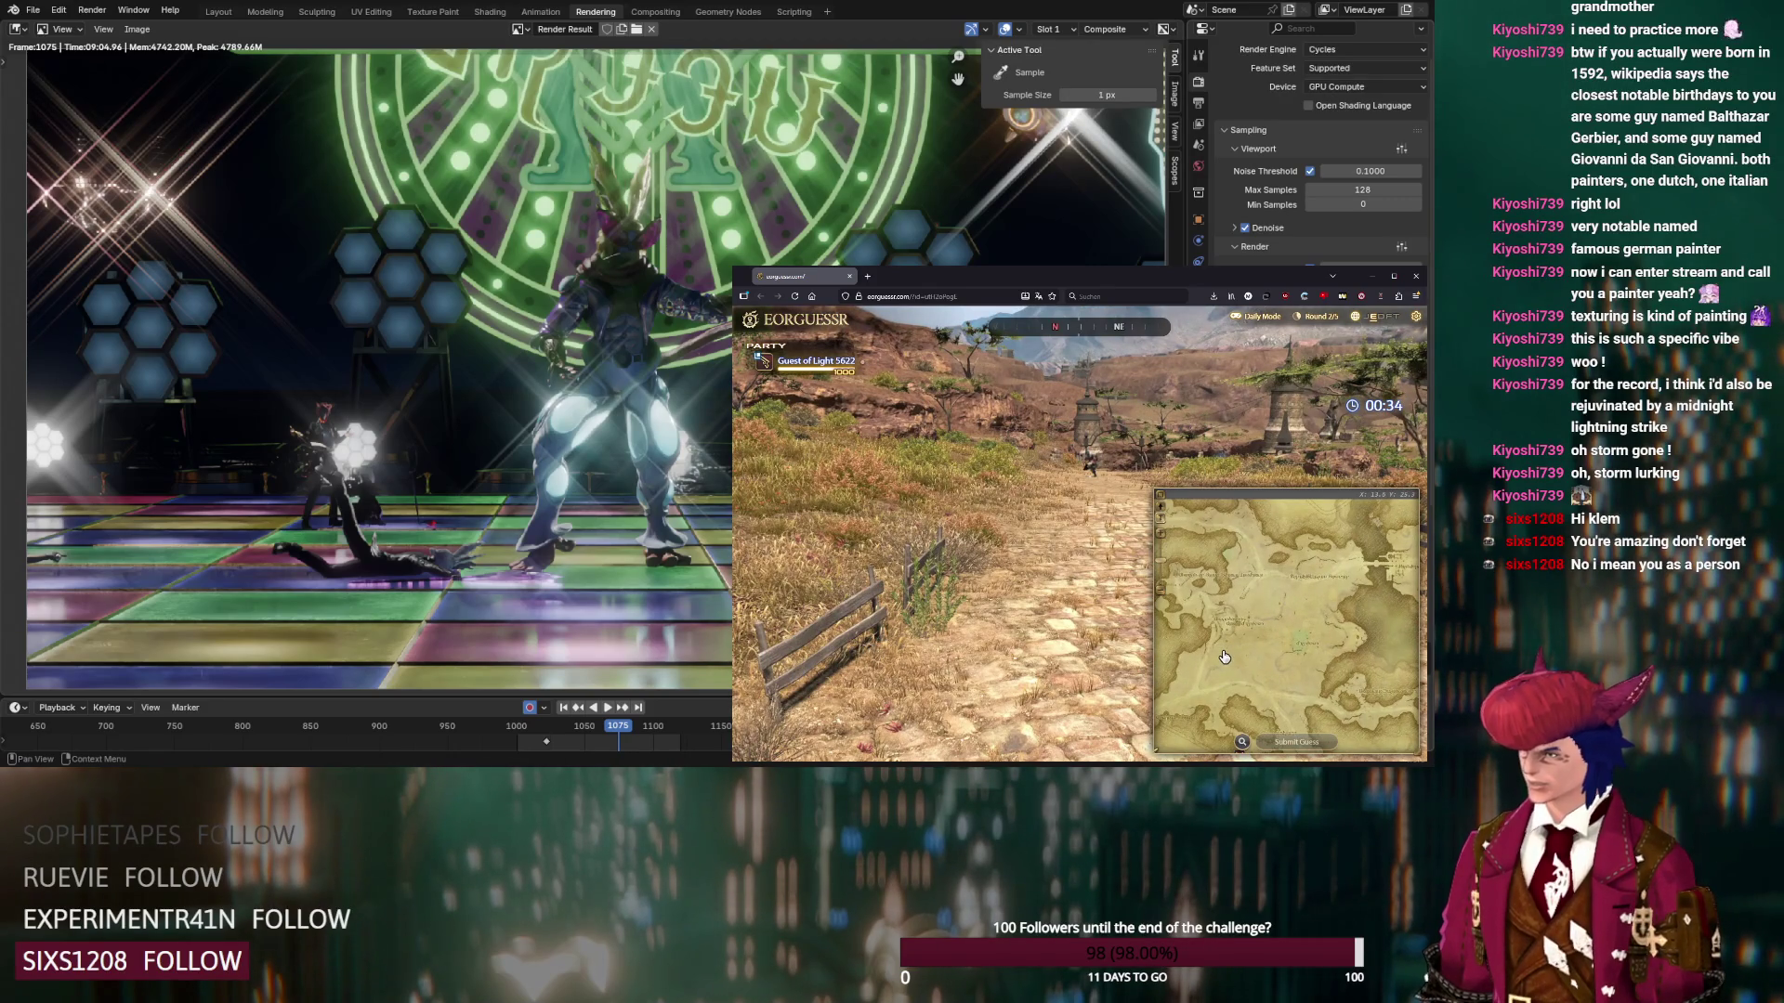
mouse_move(1219, 459)
left_mouse_down()
mouse_move(1084, 462)
mouse_move(1301, 483)
left_mouse_up()
mouse_move(1253, 678)
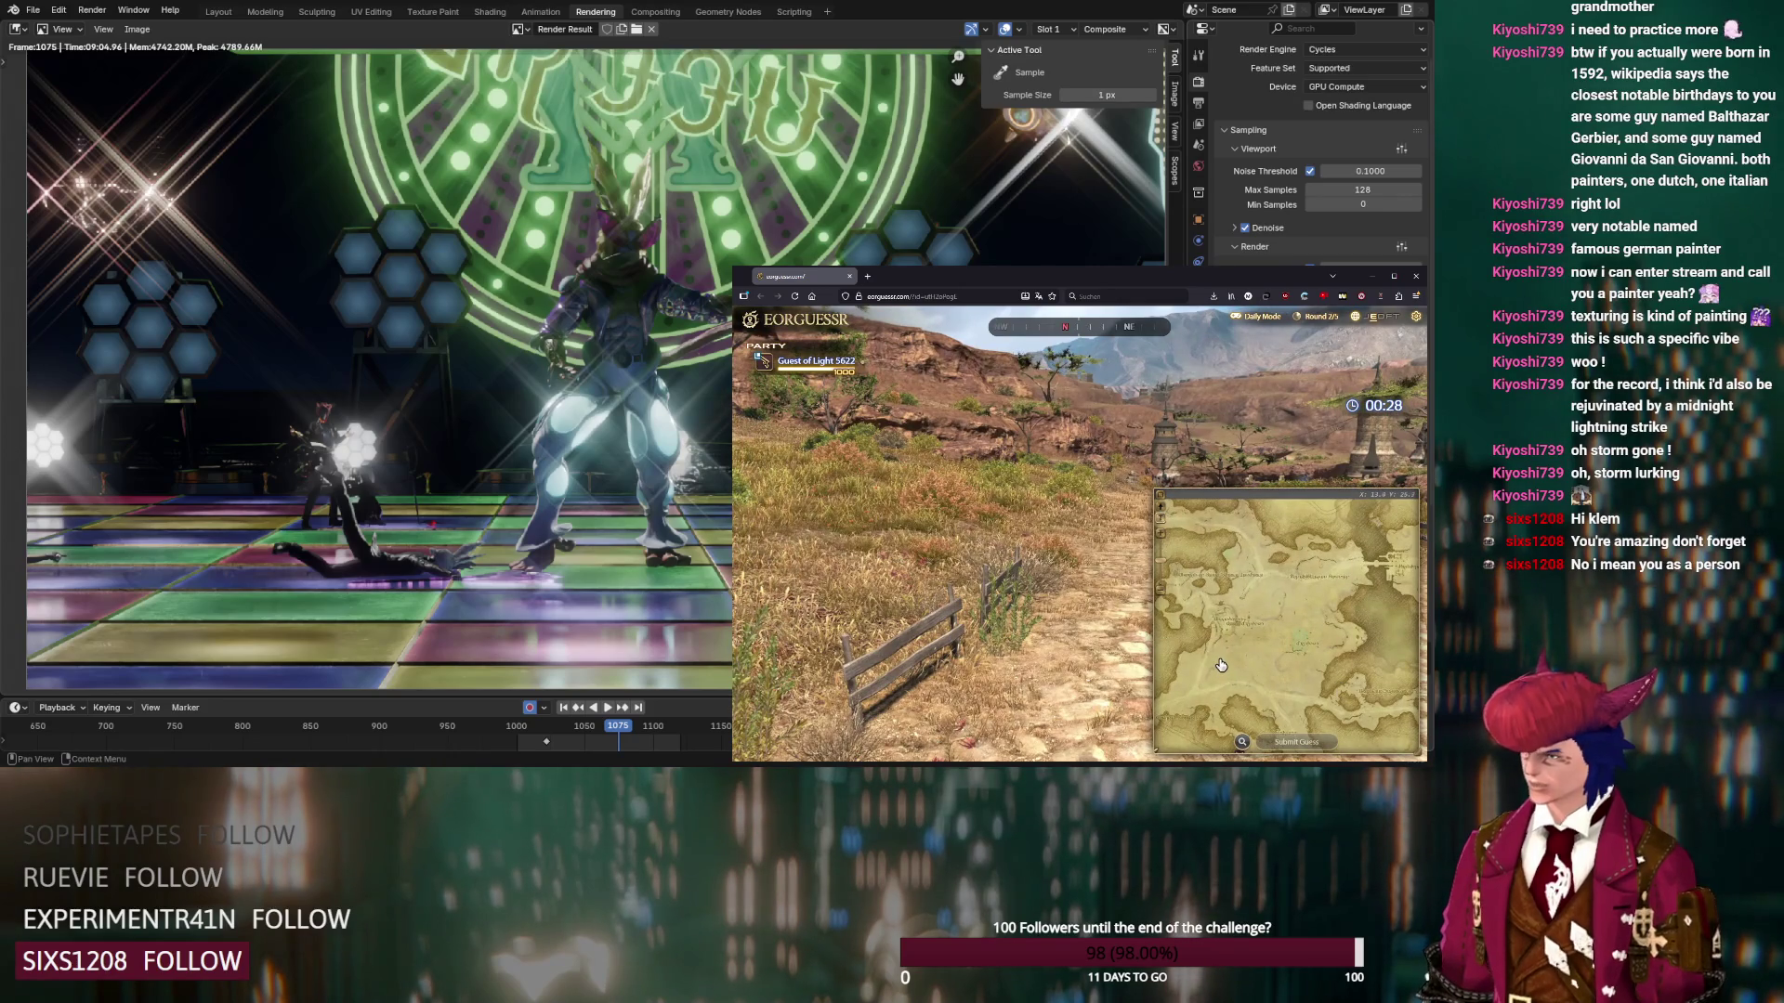
left_click_drag(1133, 450, 1240, 457)
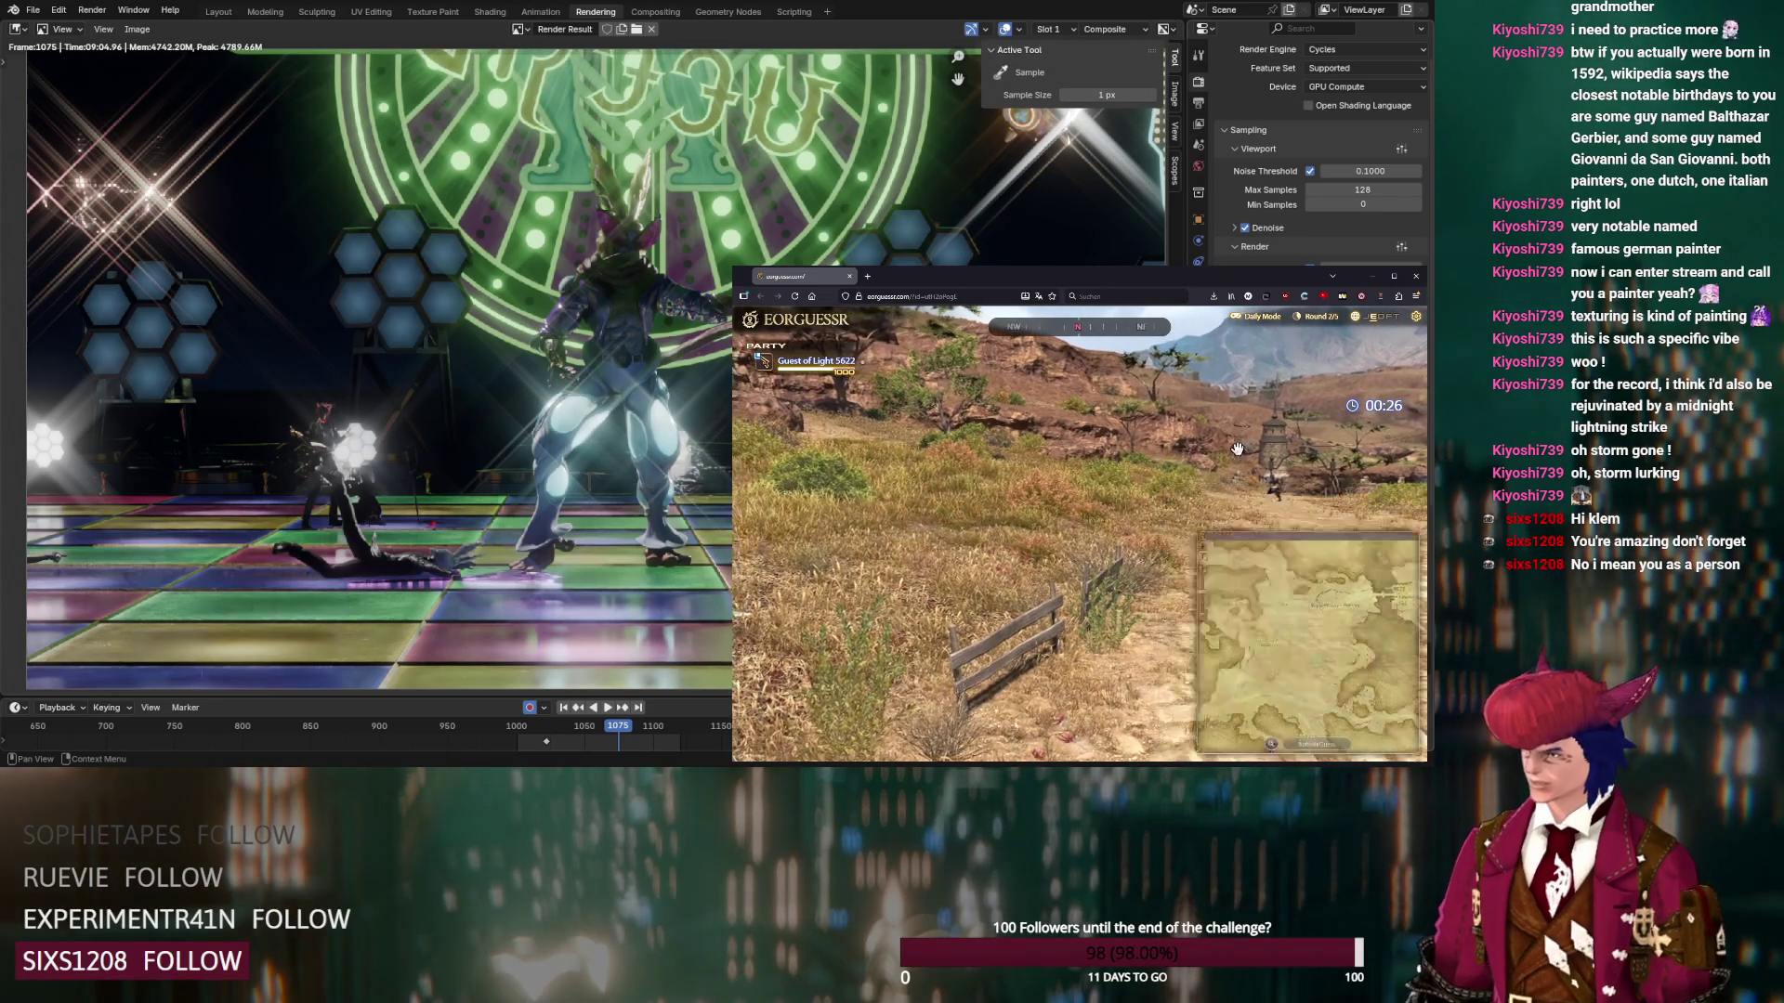
mouse_move(1265, 633)
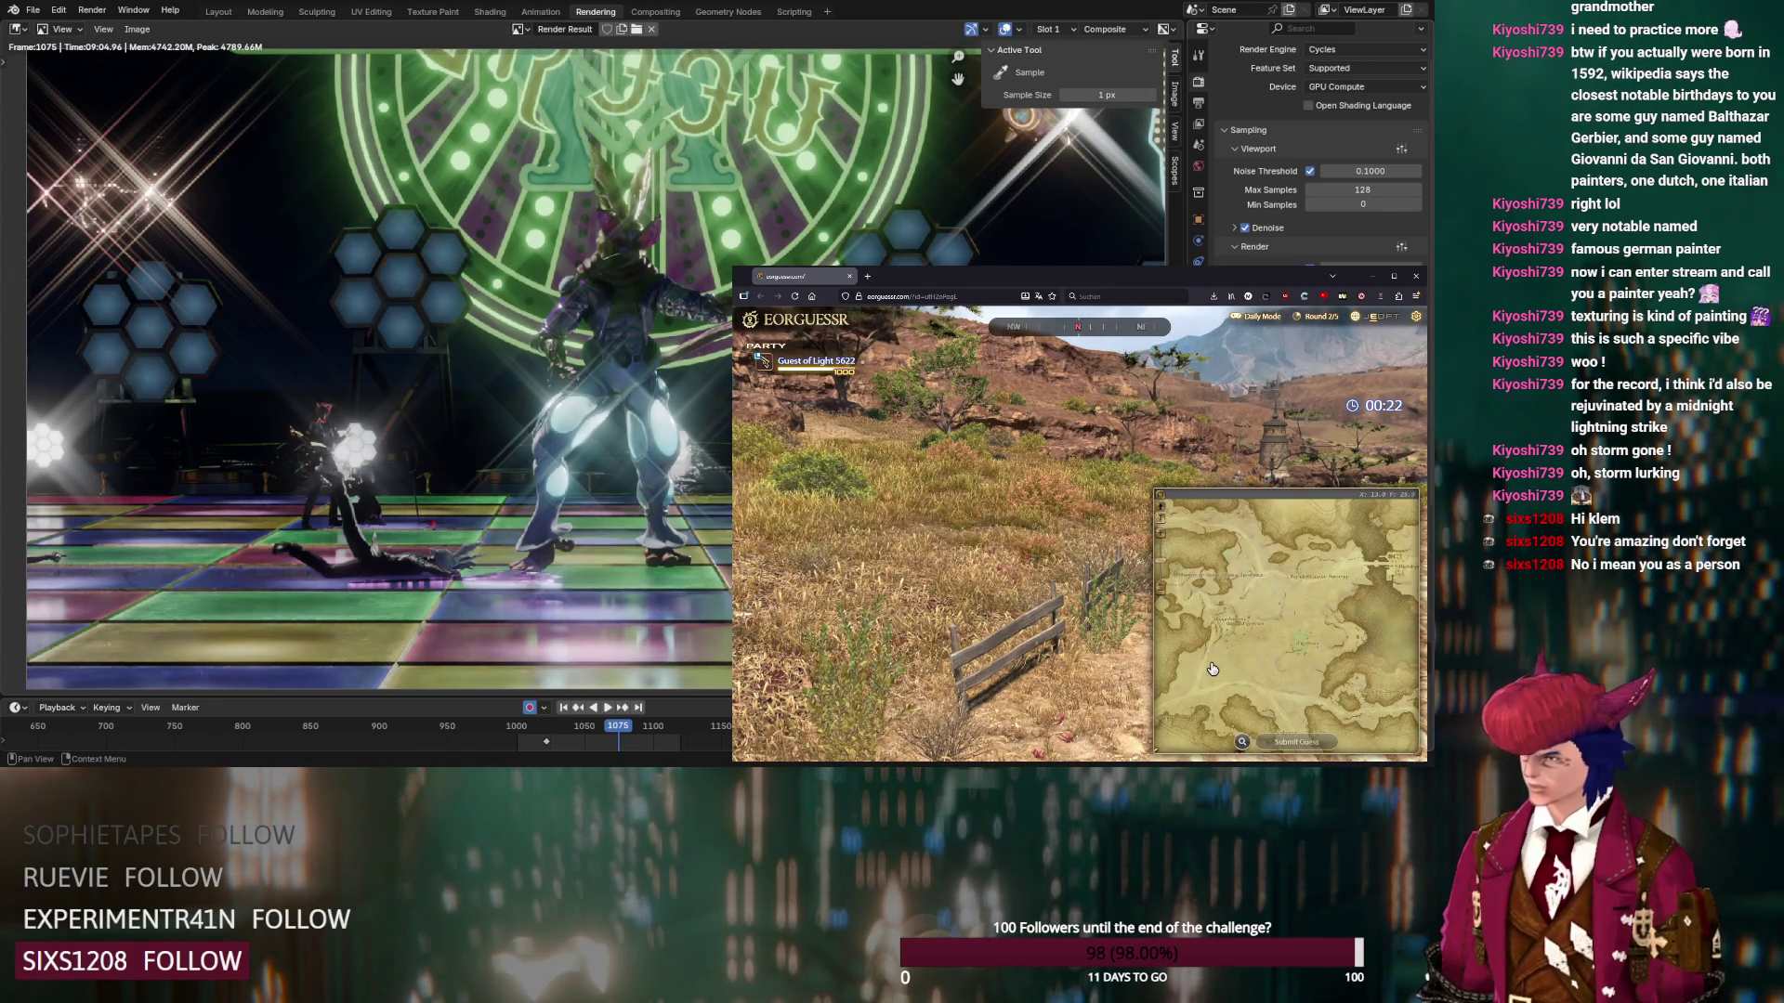
left_click(1212, 666)
Submit the round 2 guess and start round 3
mouse_move(1310, 443)
left_mouse_down()
mouse_move(1302, 391)
mouse_move(1151, 475)
left_mouse_up()
mouse_move(1251, 656)
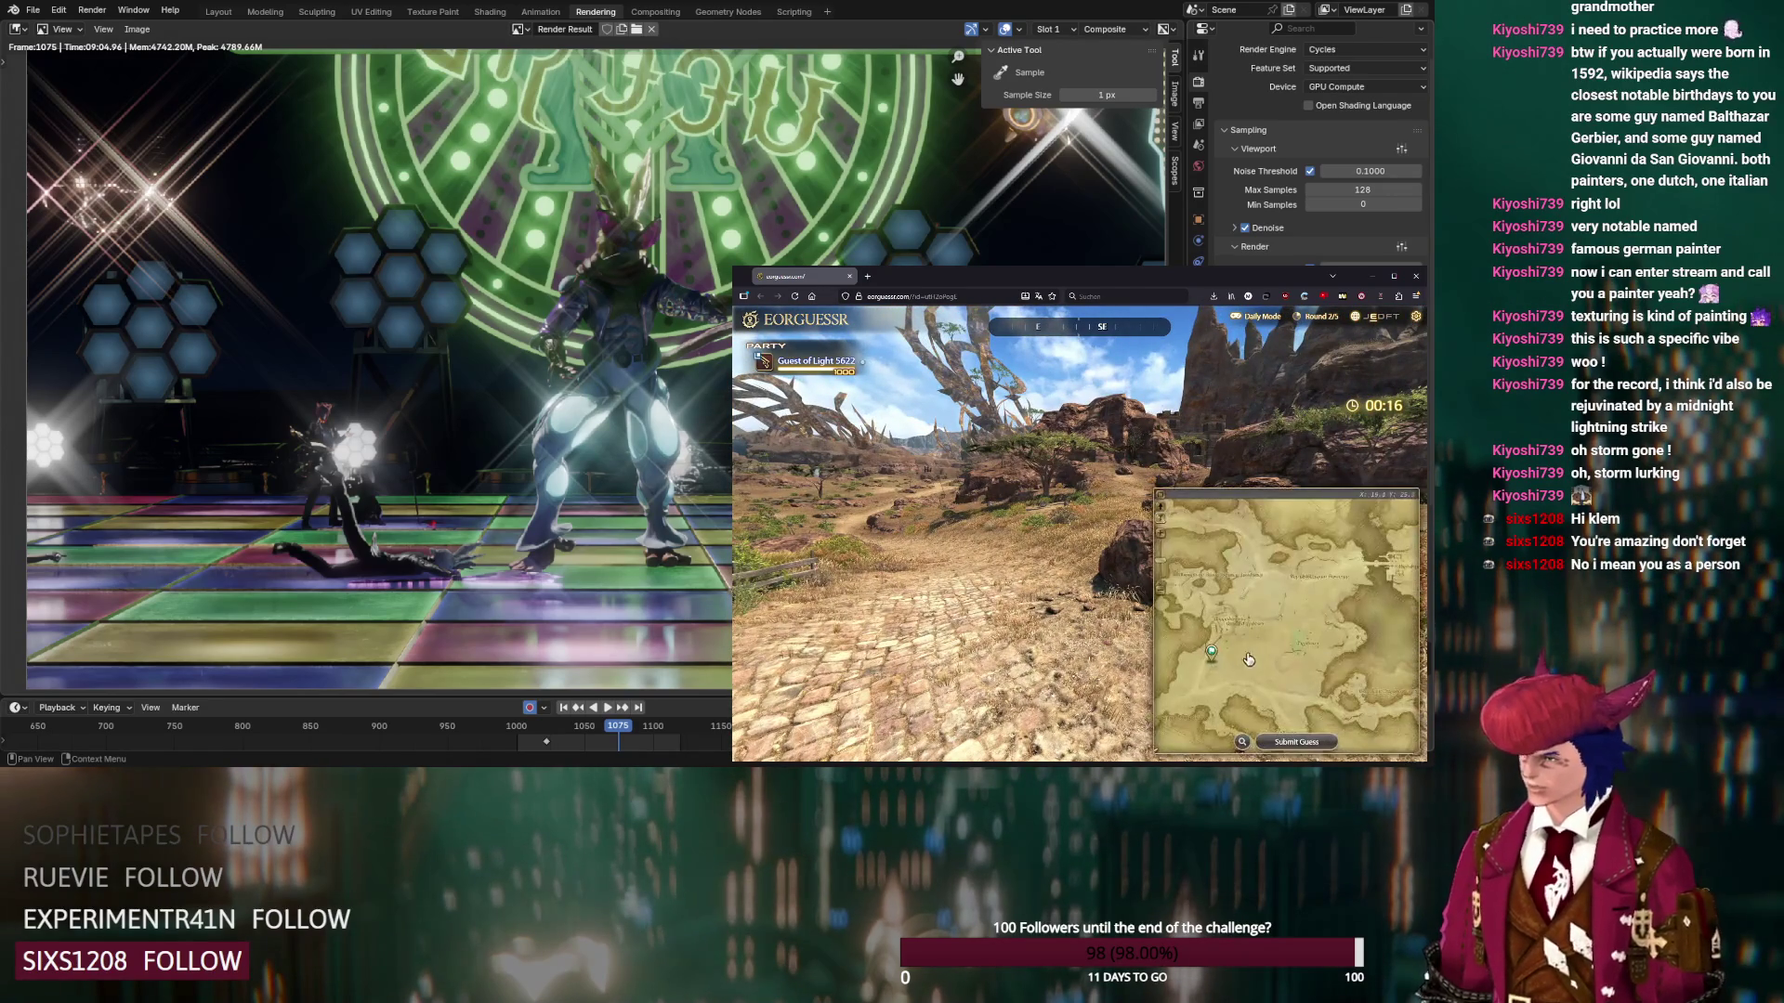
scroll(1196, 690, "up", 3)
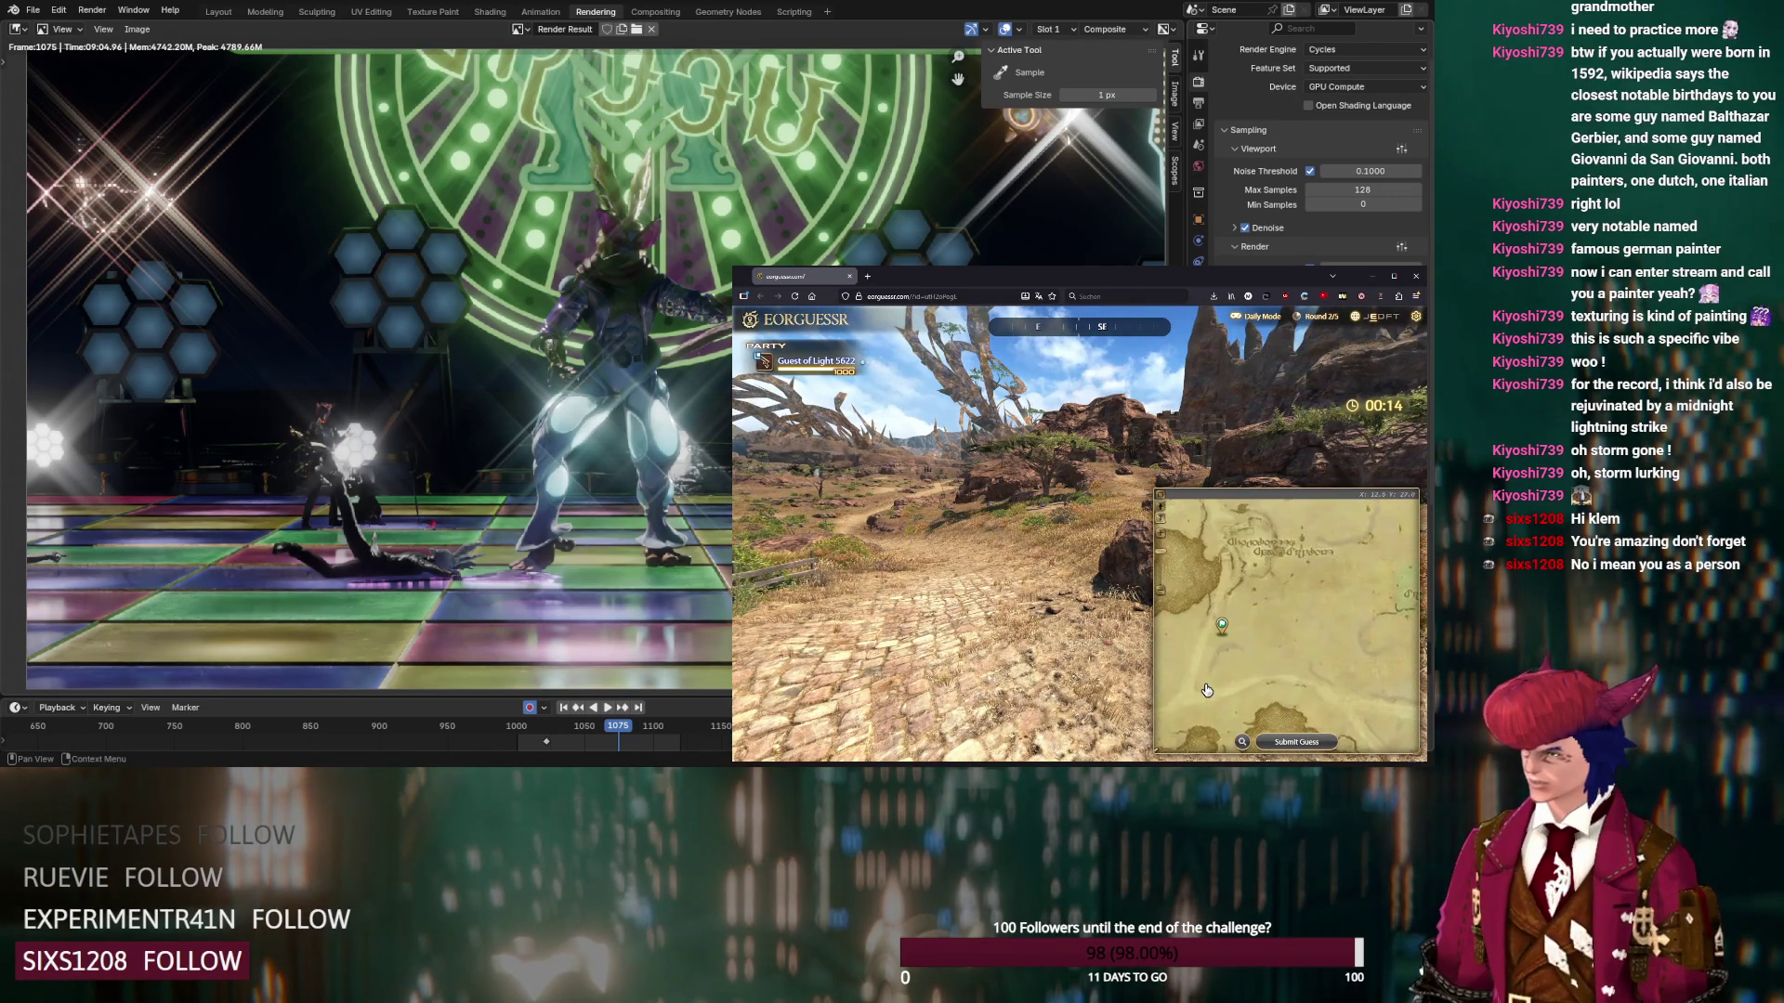
left_click(1284, 744)
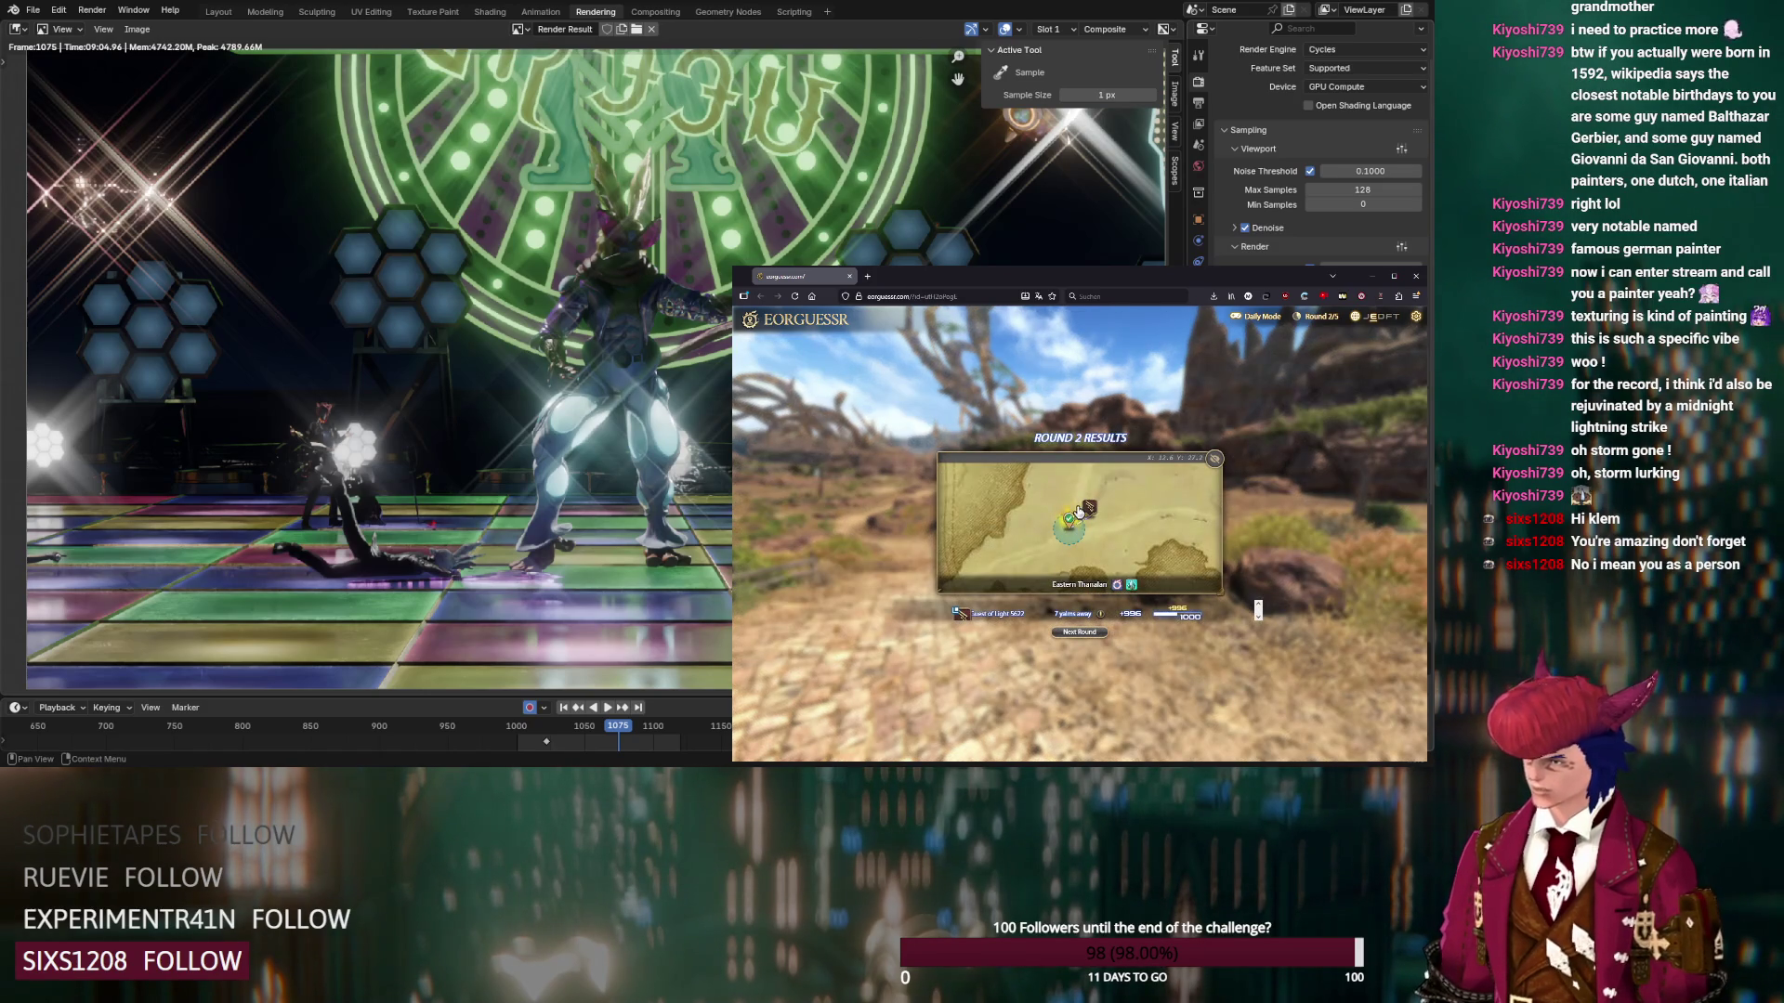
left_click(1081, 634)
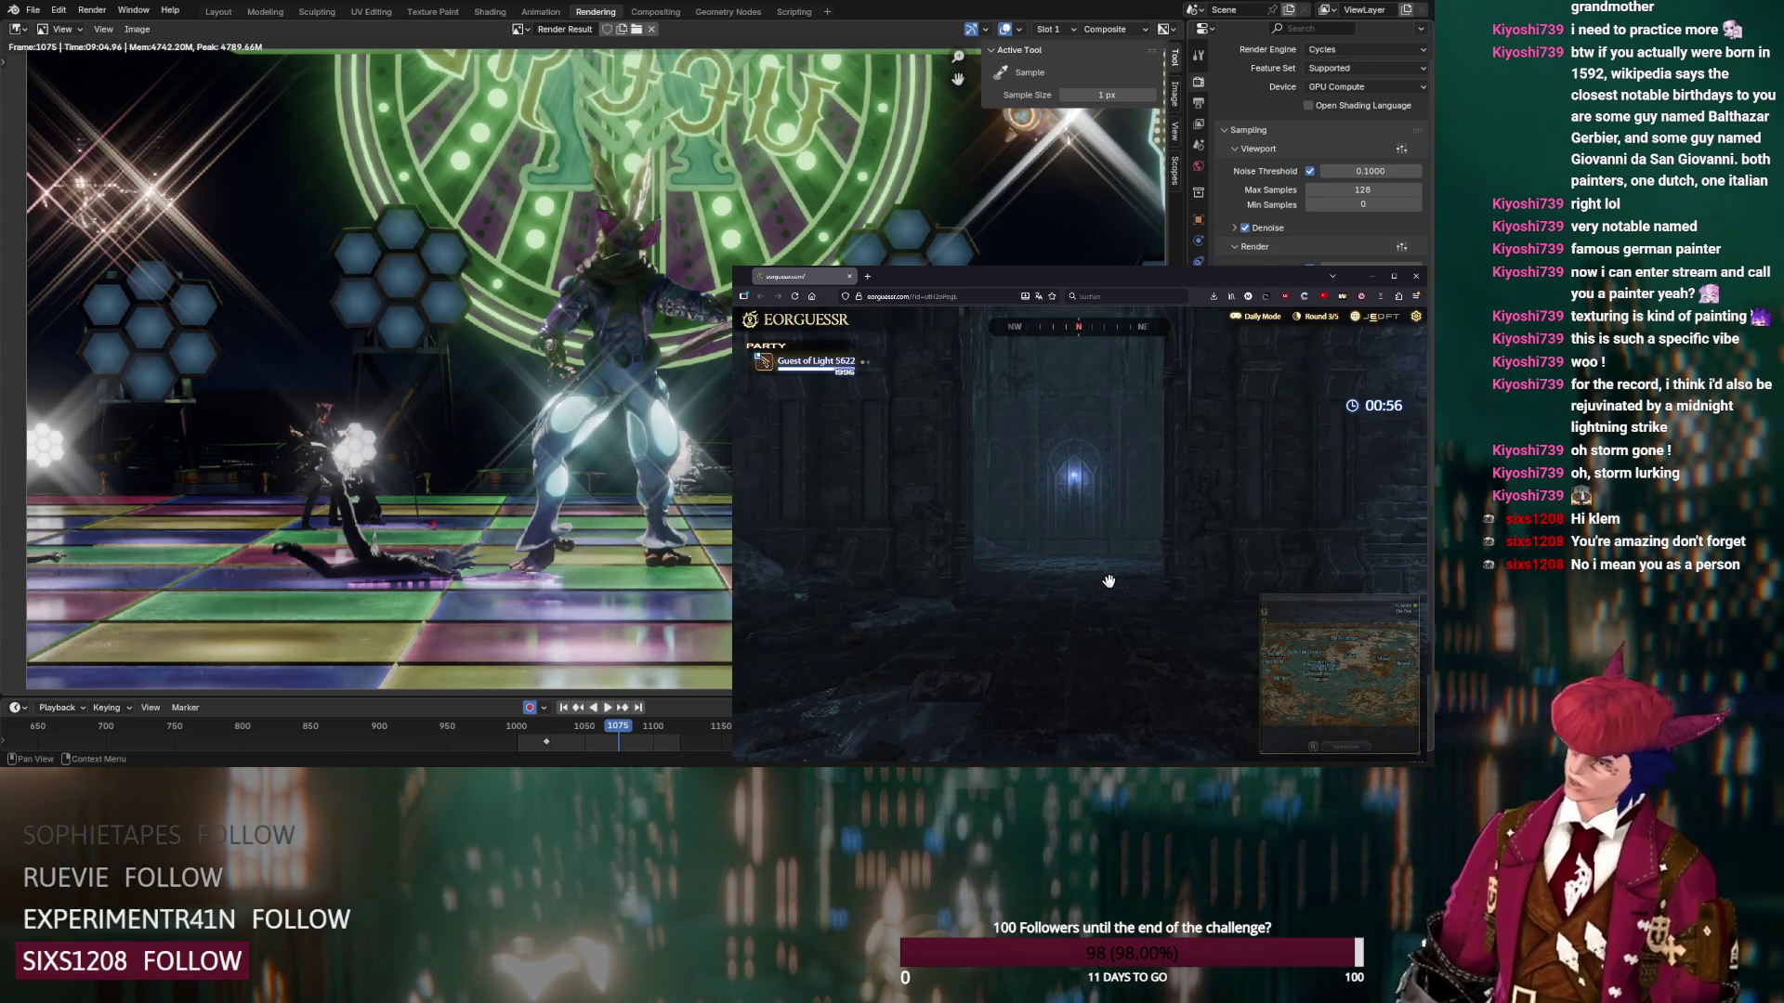
Look around the cave and load the Heavensward Dusk Vigil map from the dungeon list
mouse_move(1109, 581)
left_mouse_down()
mouse_move(1249, 547)
mouse_move(1198, 558)
left_mouse_up()
mouse_move(1273, 671)
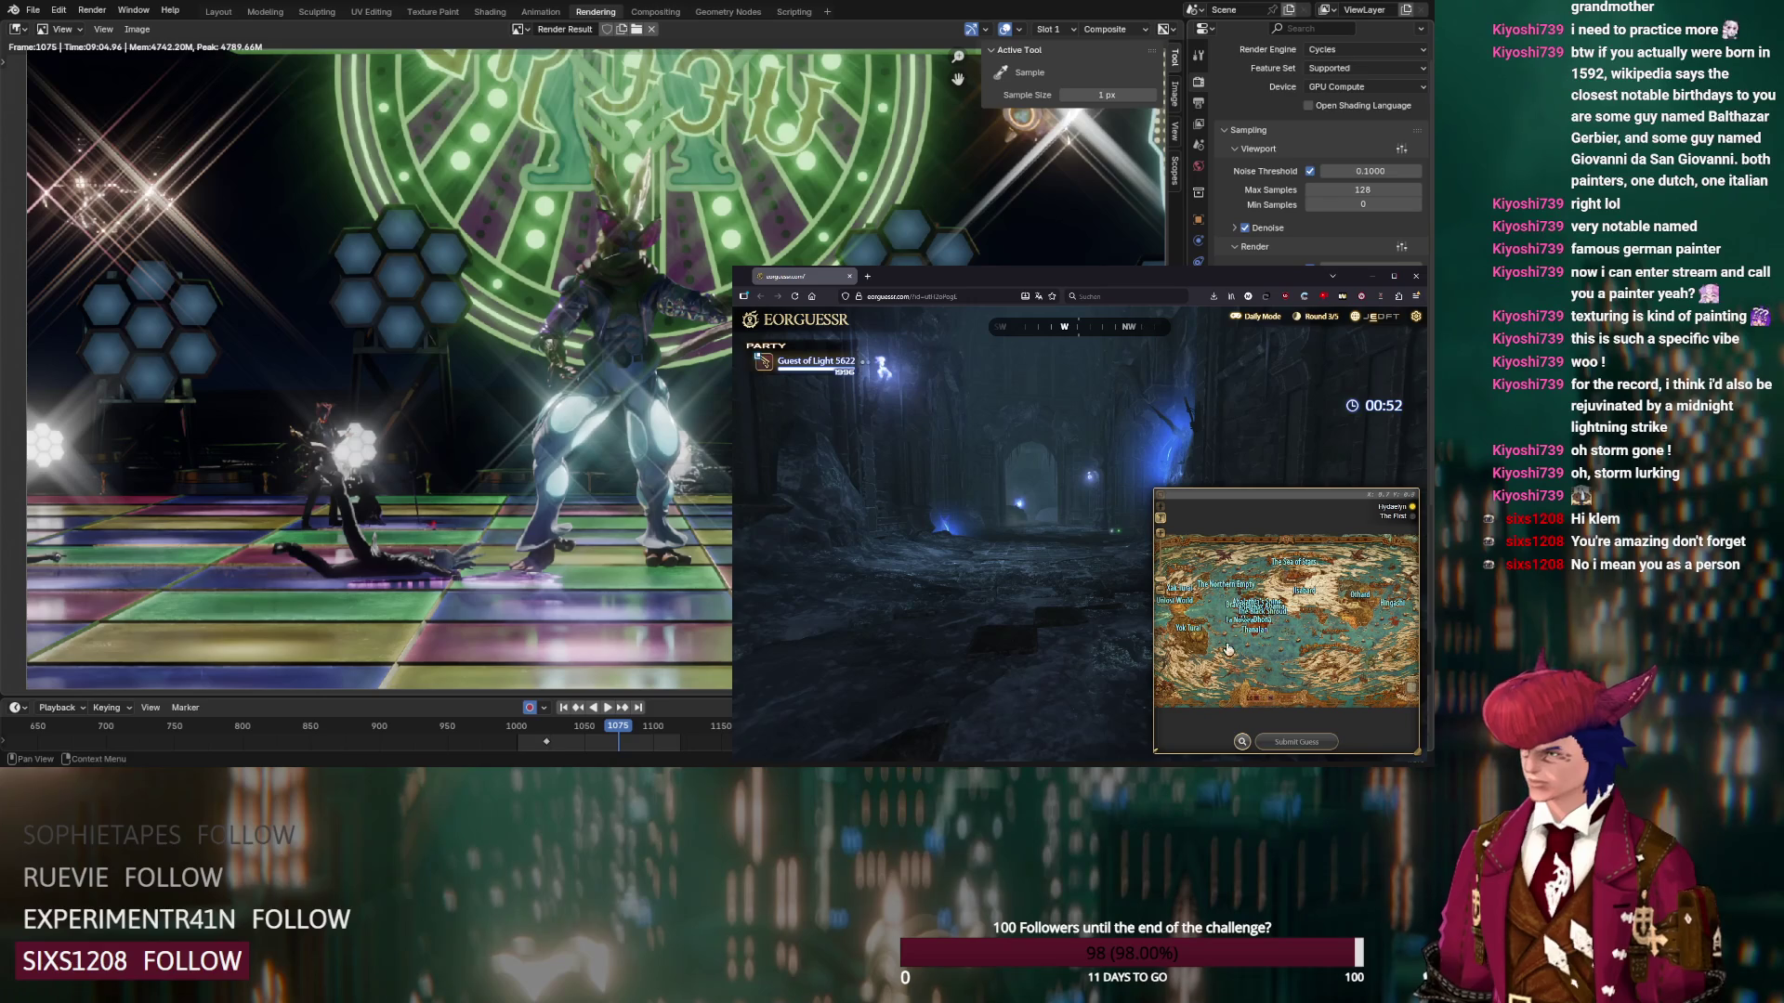
left_click(1161, 518)
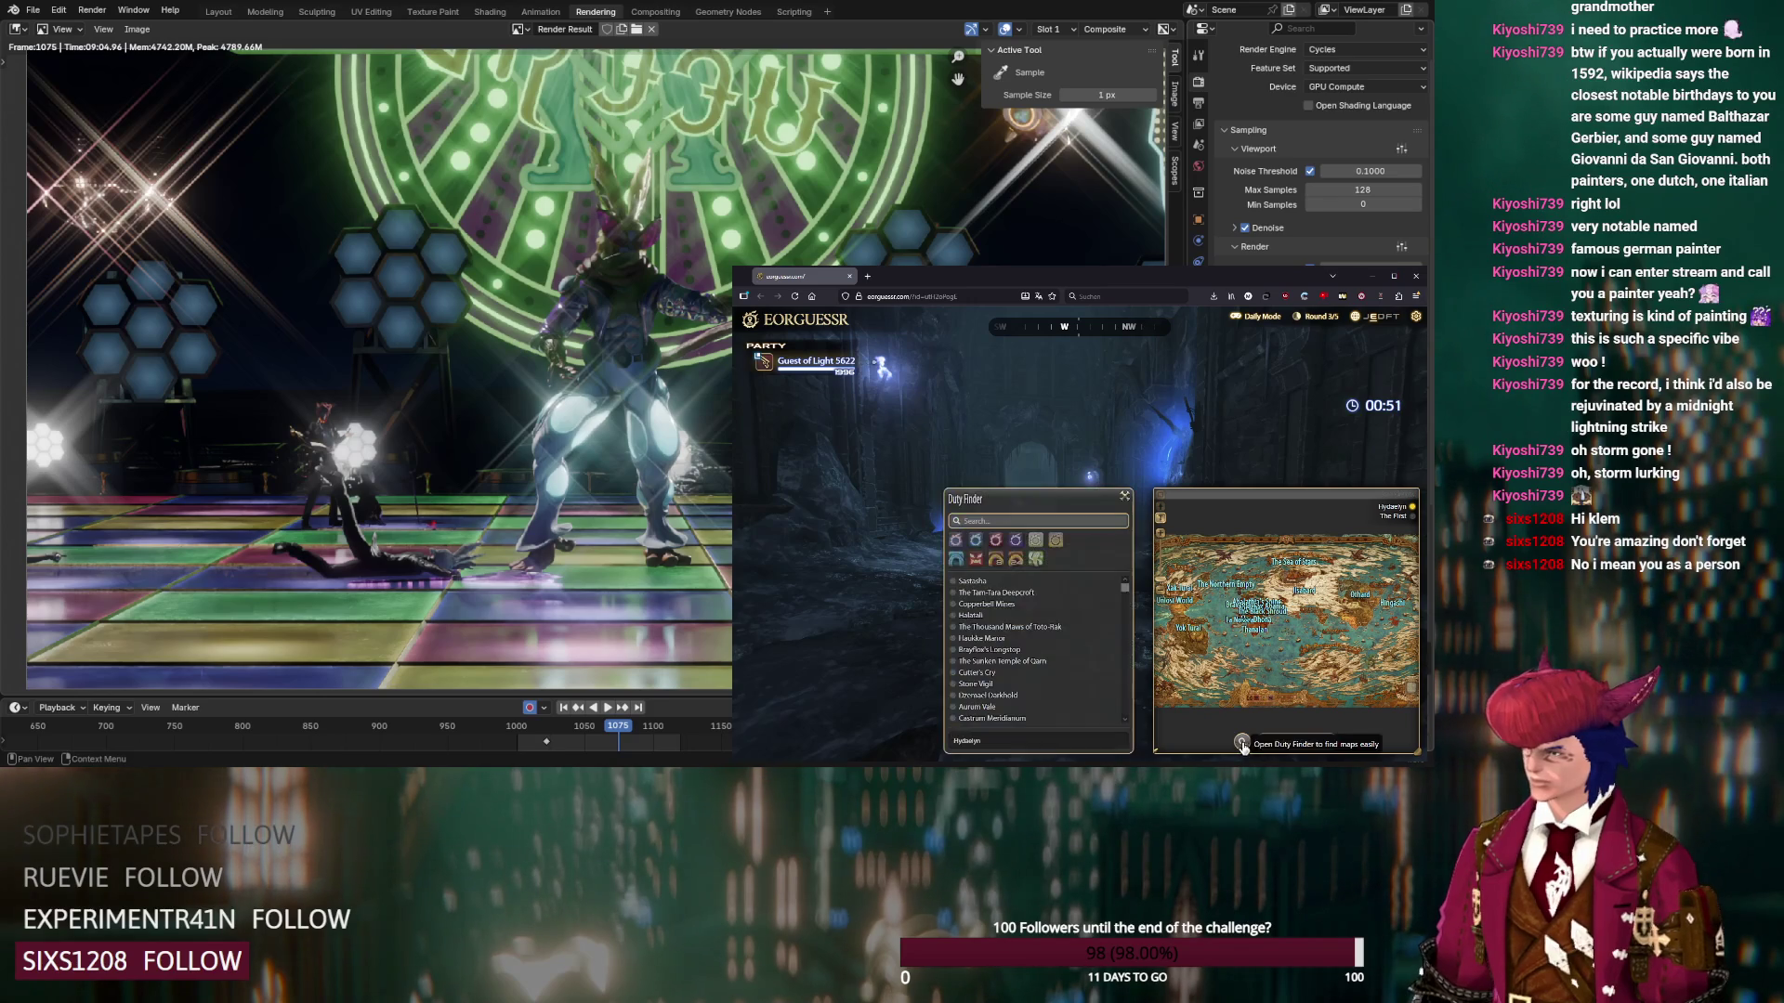
left_click(977, 542)
left_click(972, 581)
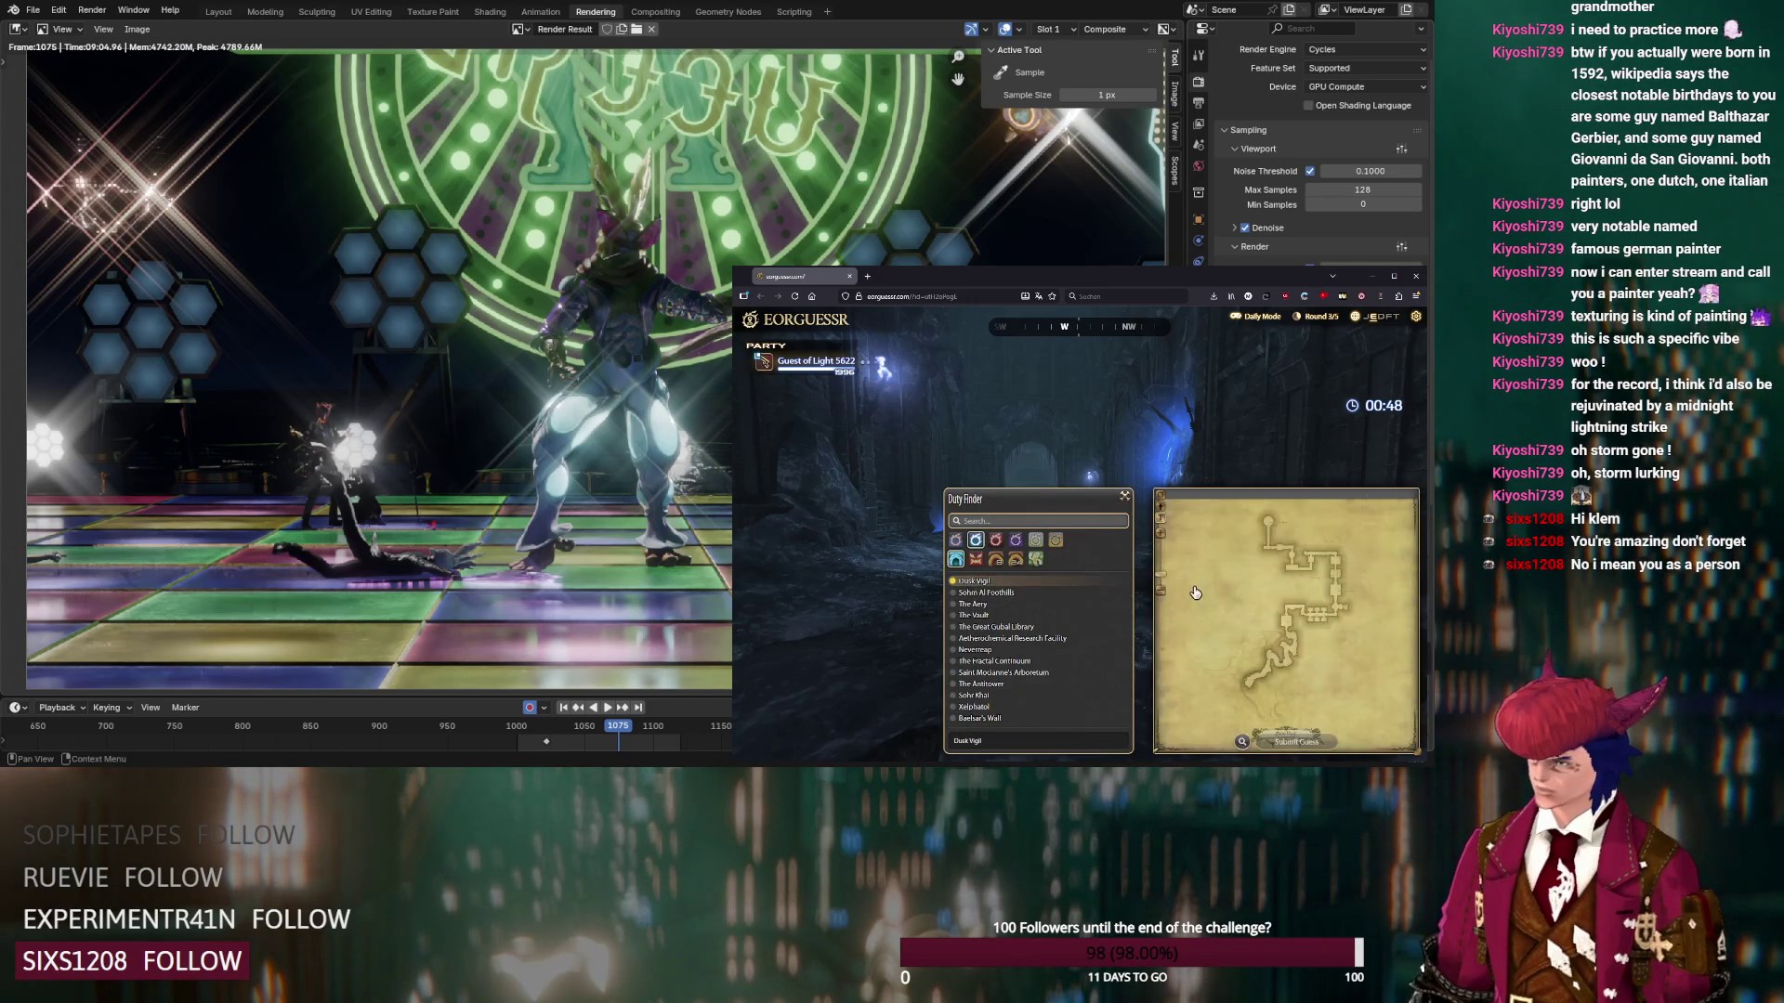
Pin the guess on the Dusk Vigil map, submit it, and begin round 4
left_click_drag(1129, 437, 1202, 394)
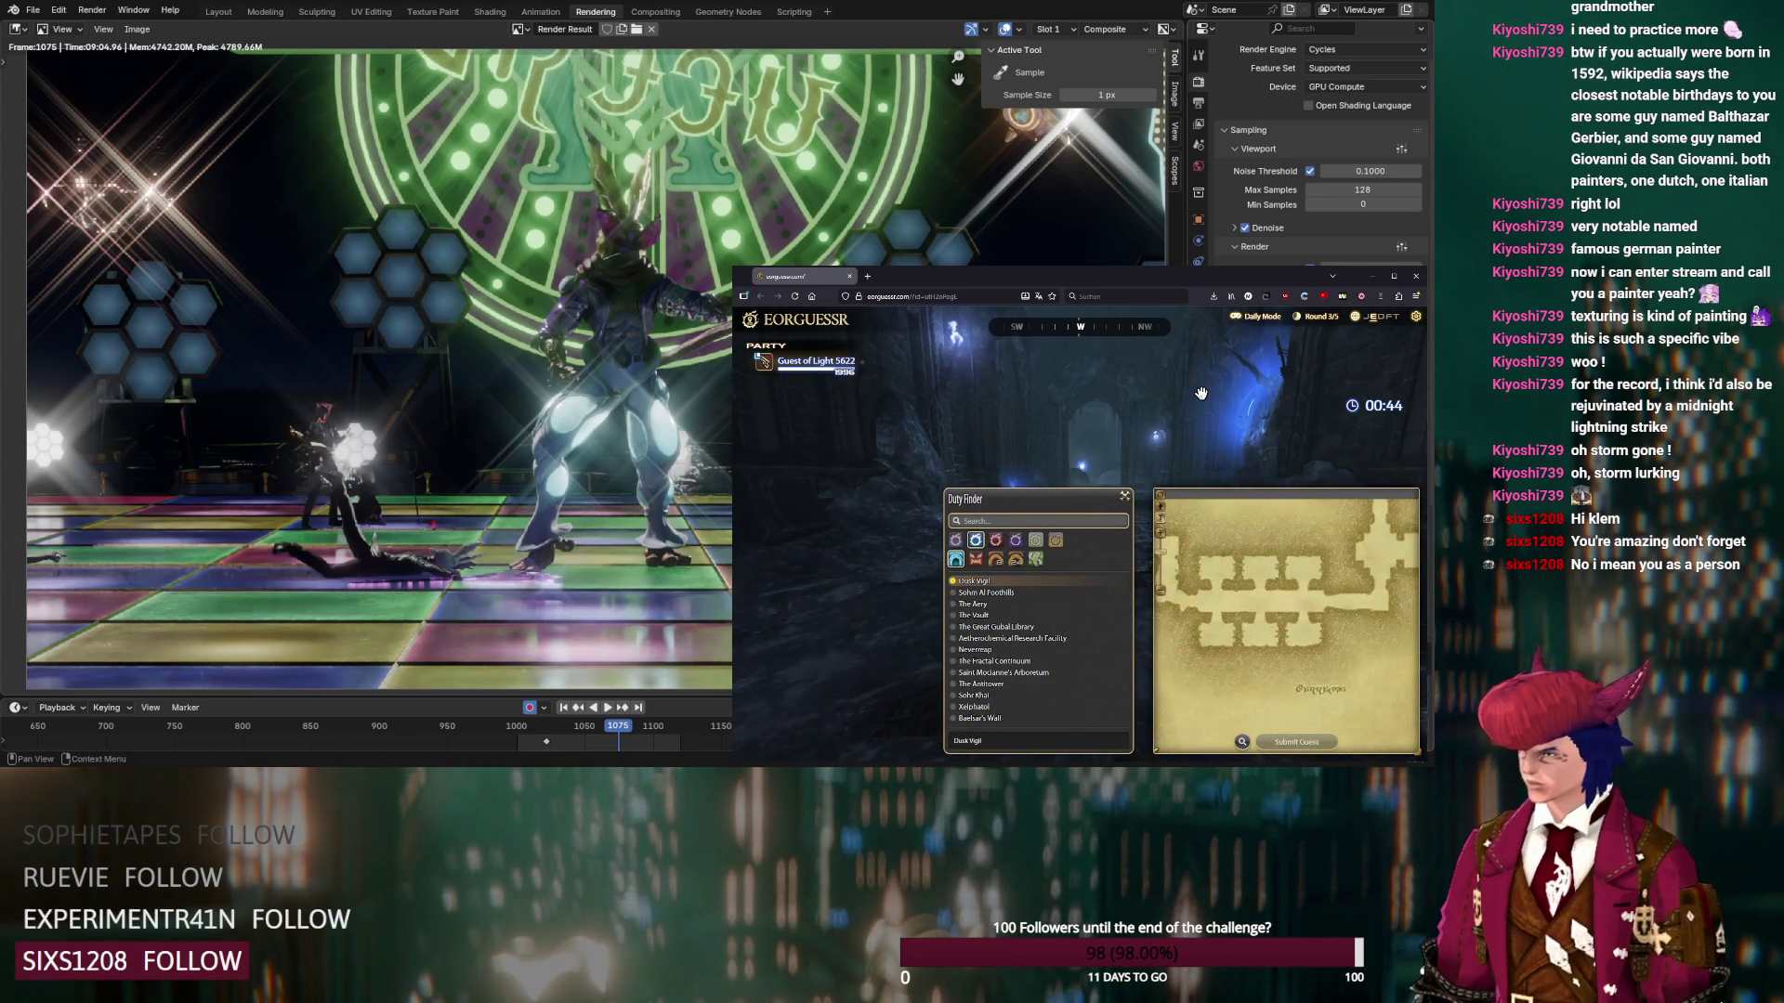
left_click(1305, 599)
mouse_move(1300, 427)
left_mouse_down()
mouse_move(1021, 442)
mouse_move(1275, 446)
mouse_move(1245, 483)
left_mouse_up()
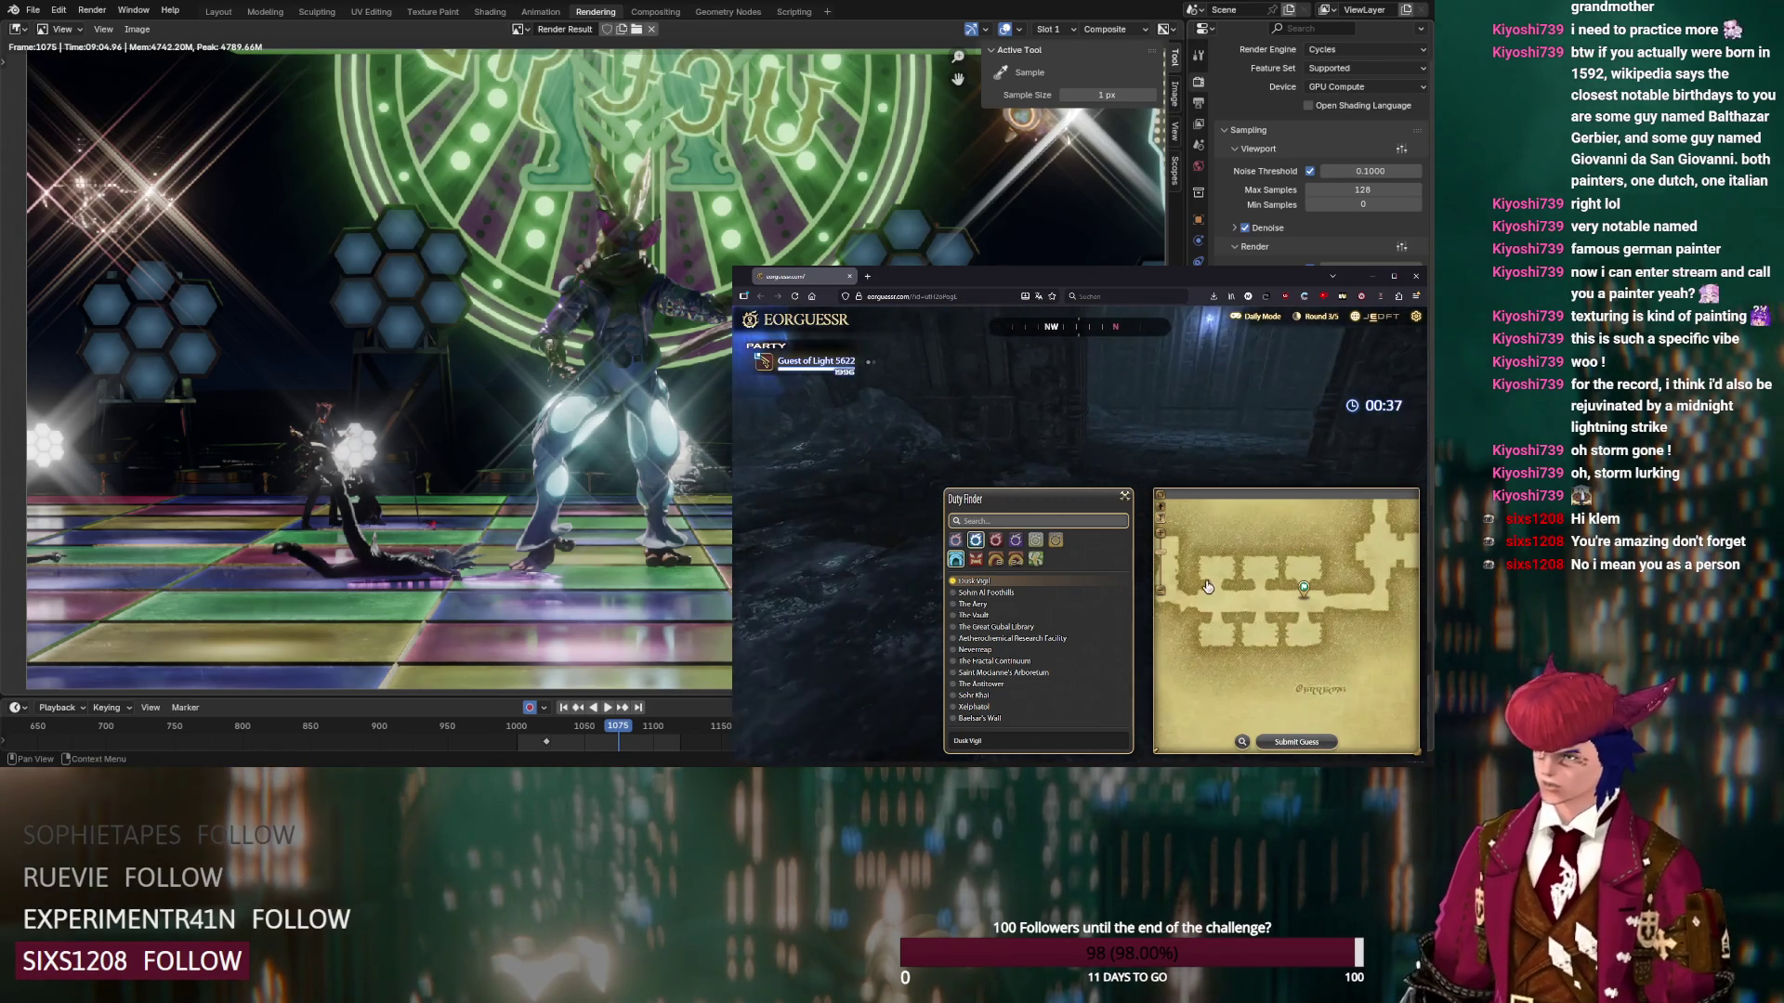
left_click(1297, 738)
left_click(1080, 633)
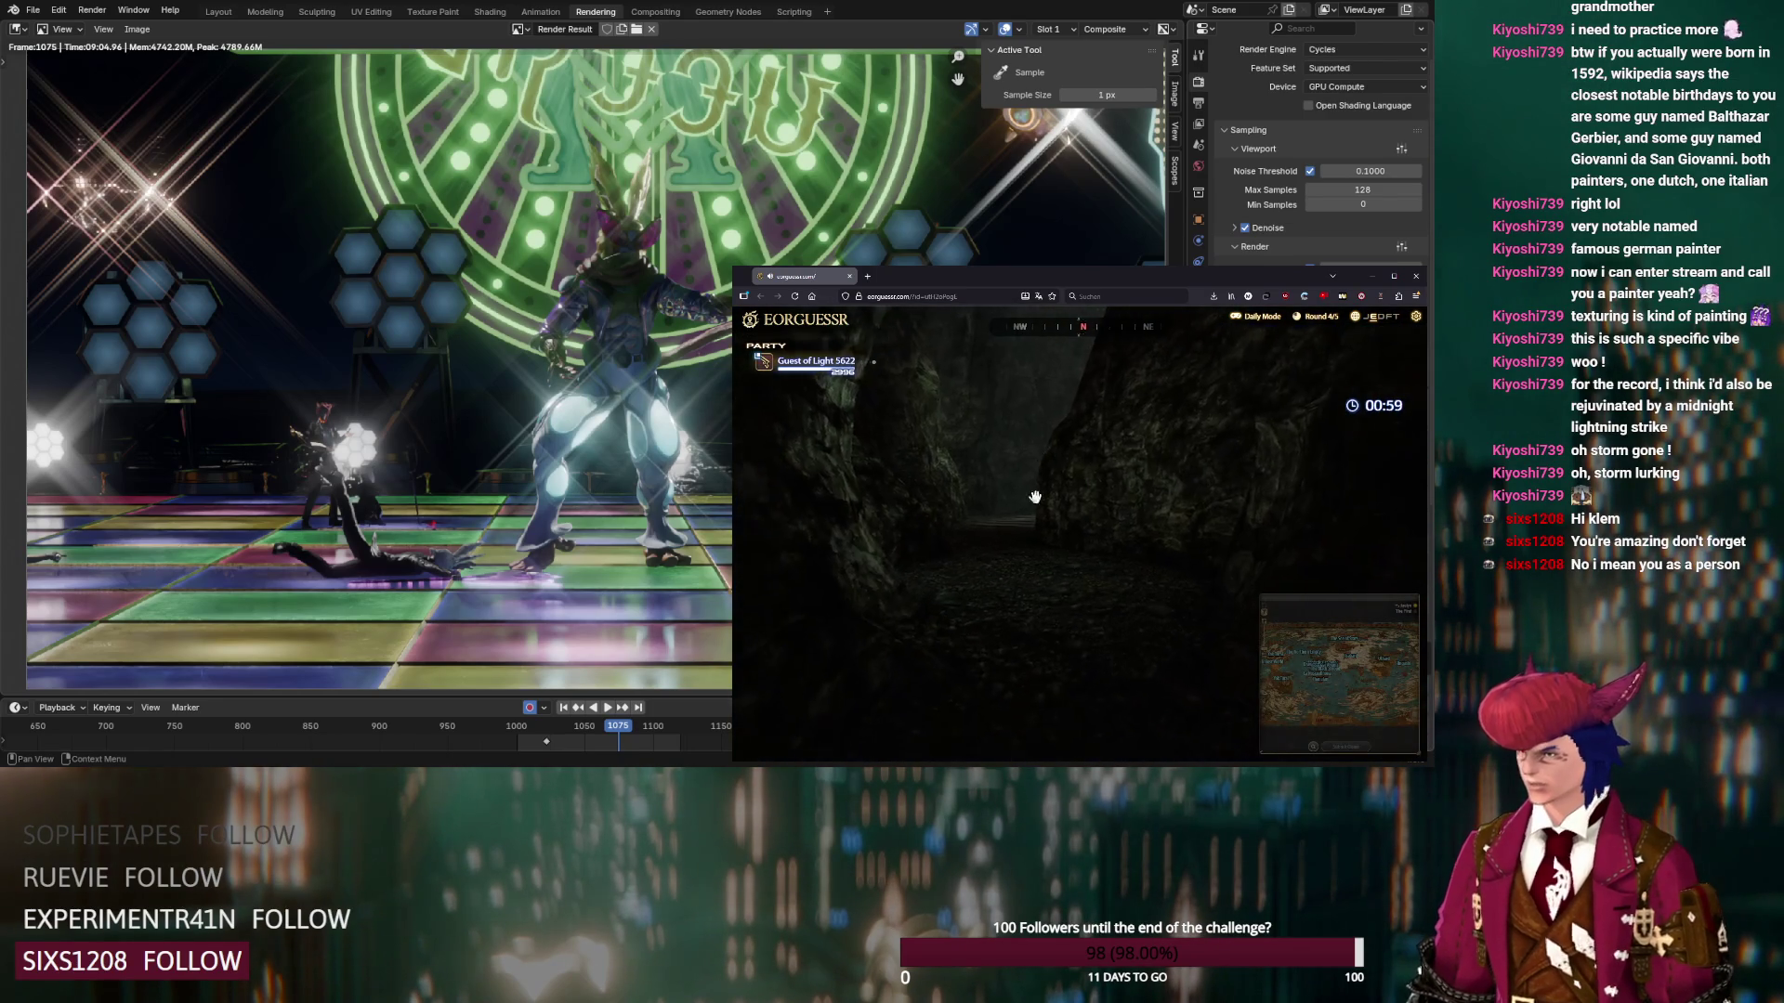
Search the dungeon list for 'ma' and choose Matoya's Cave as the location
mouse_move(1113, 641)
left_mouse_down()
mouse_move(981, 495)
mouse_move(1133, 567)
left_mouse_up()
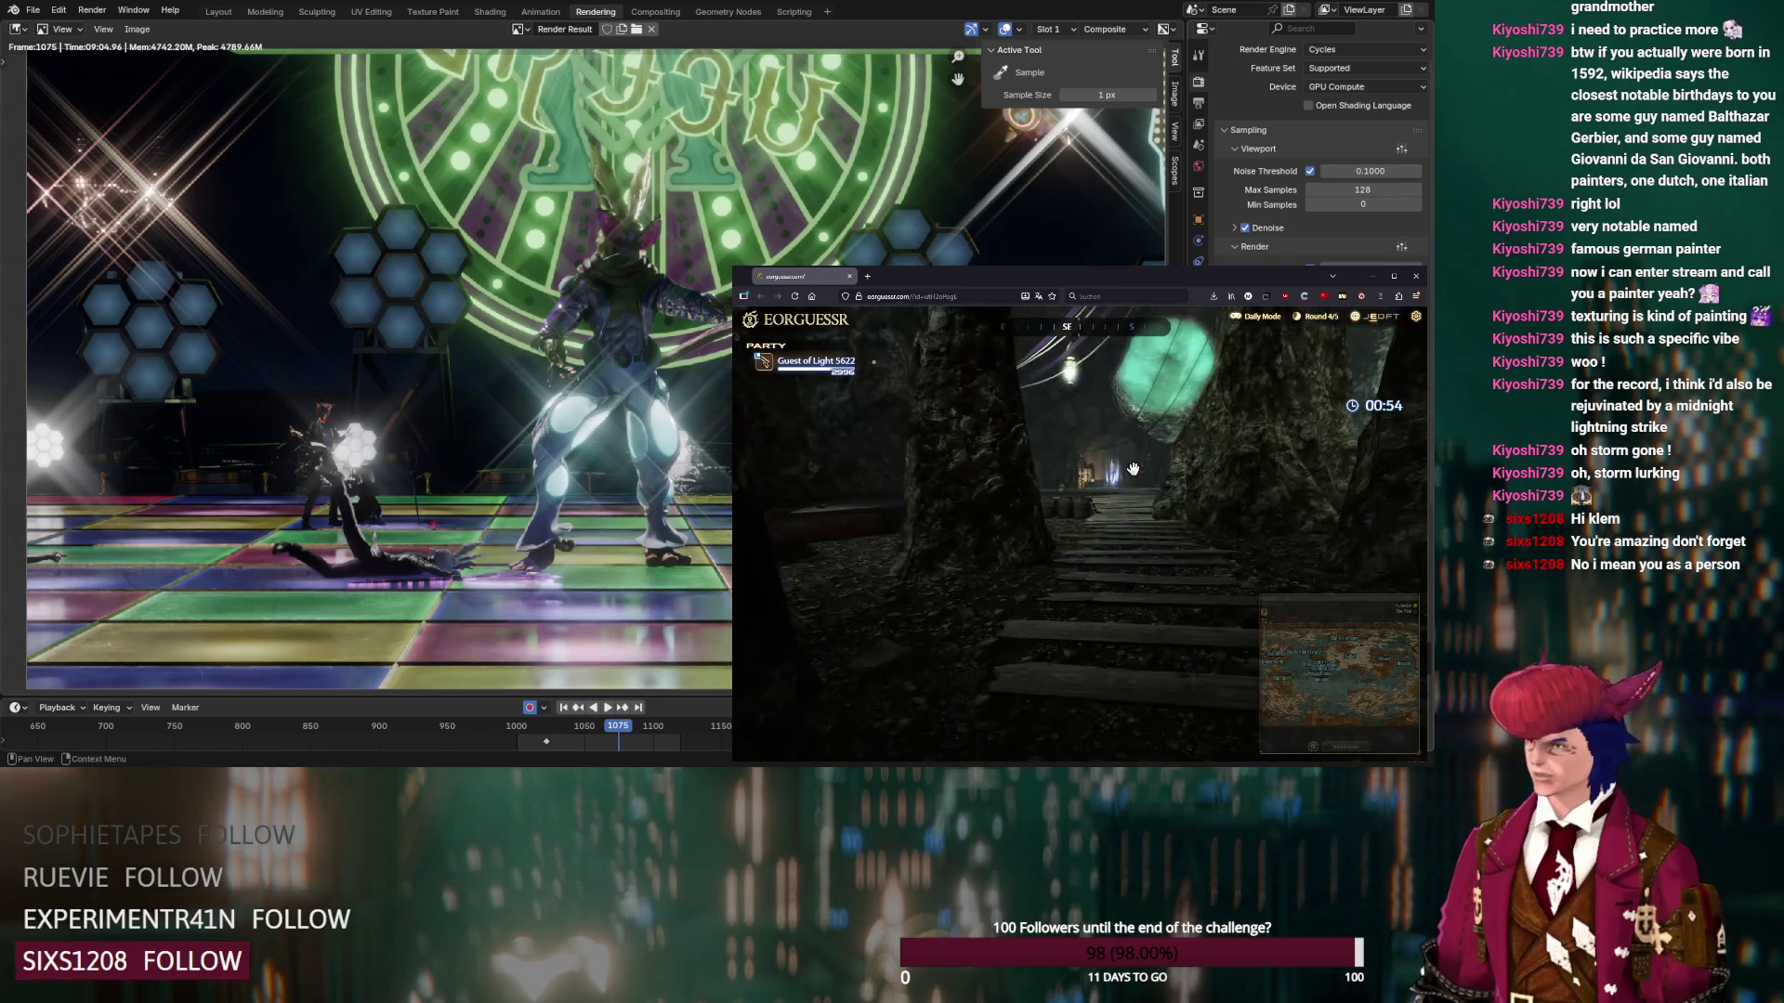
mouse_move(1254, 668)
left_click(1254, 618)
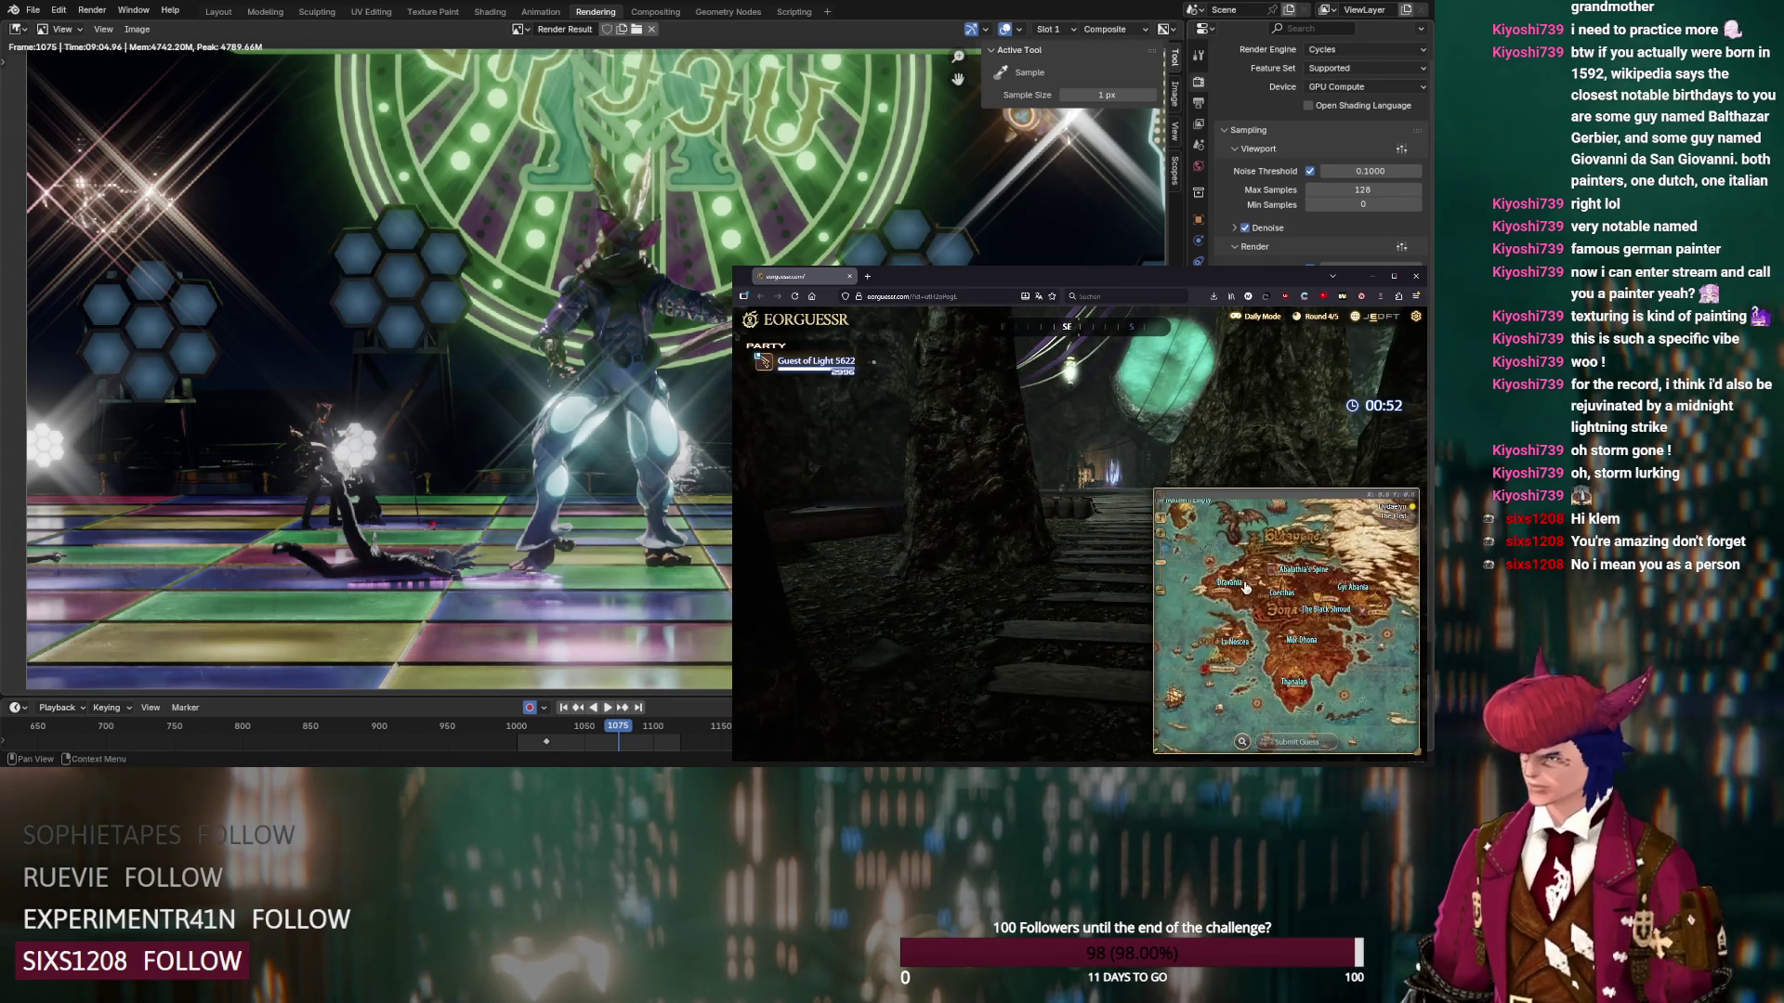
left_click(1161, 517)
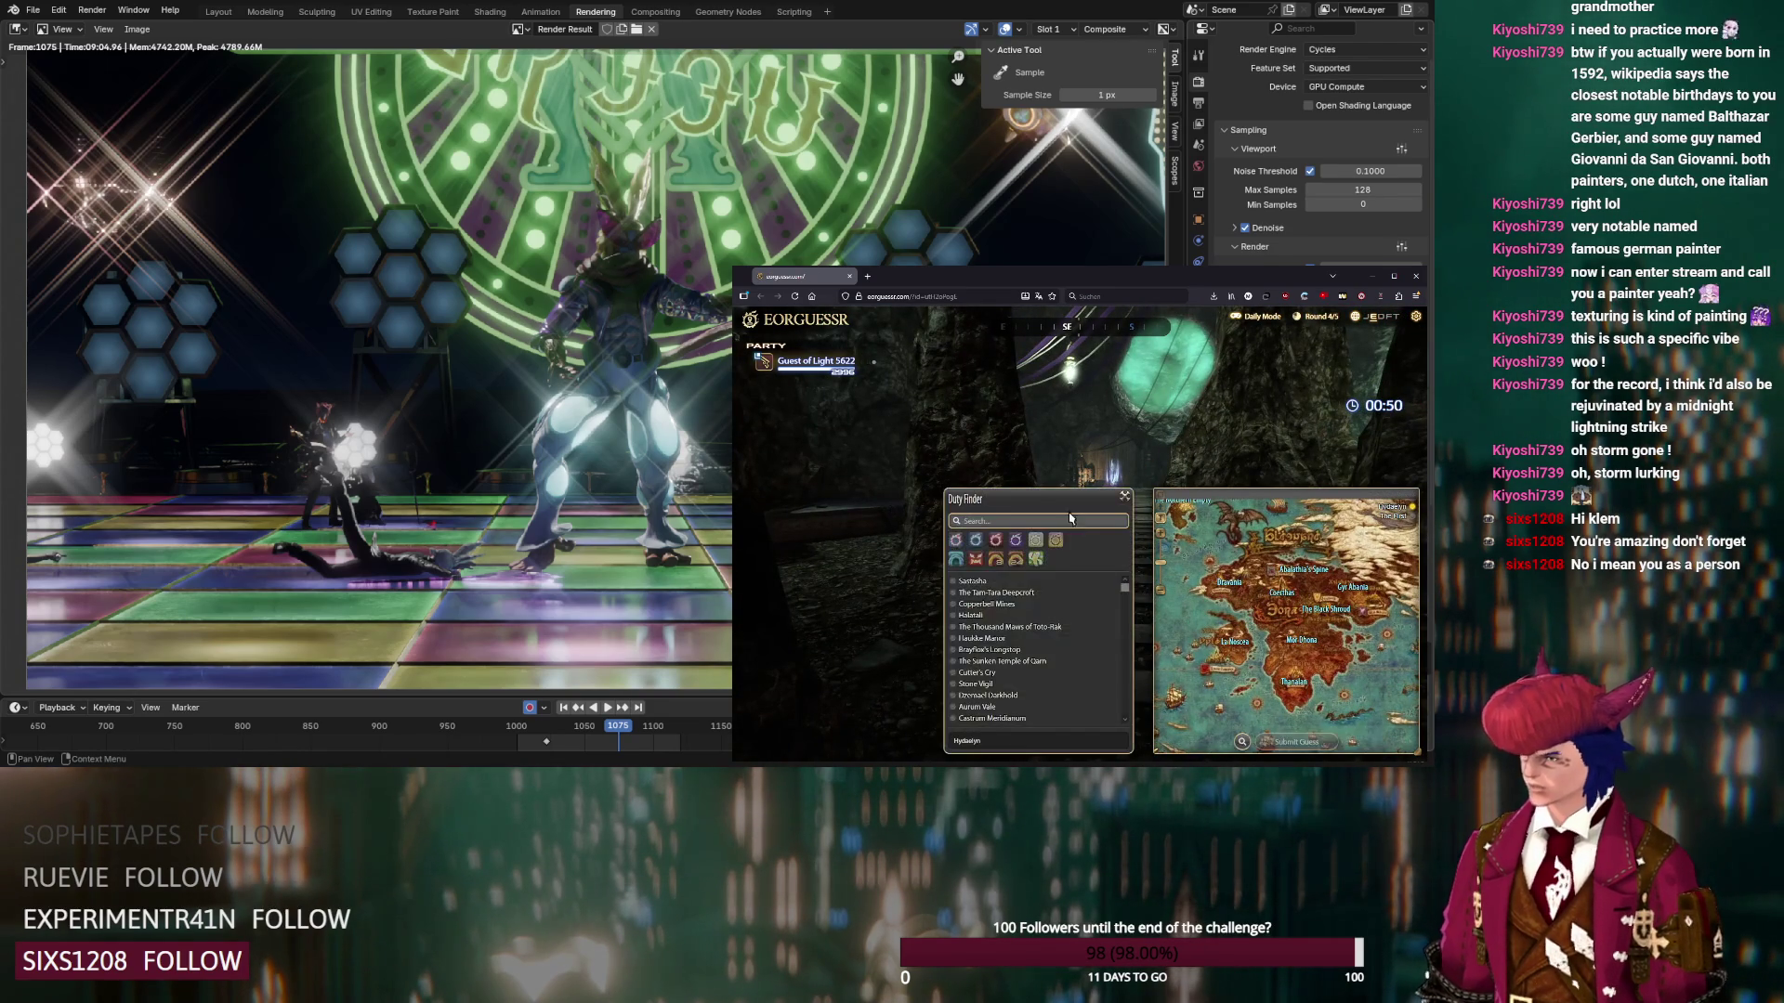
left_click(1037, 520)
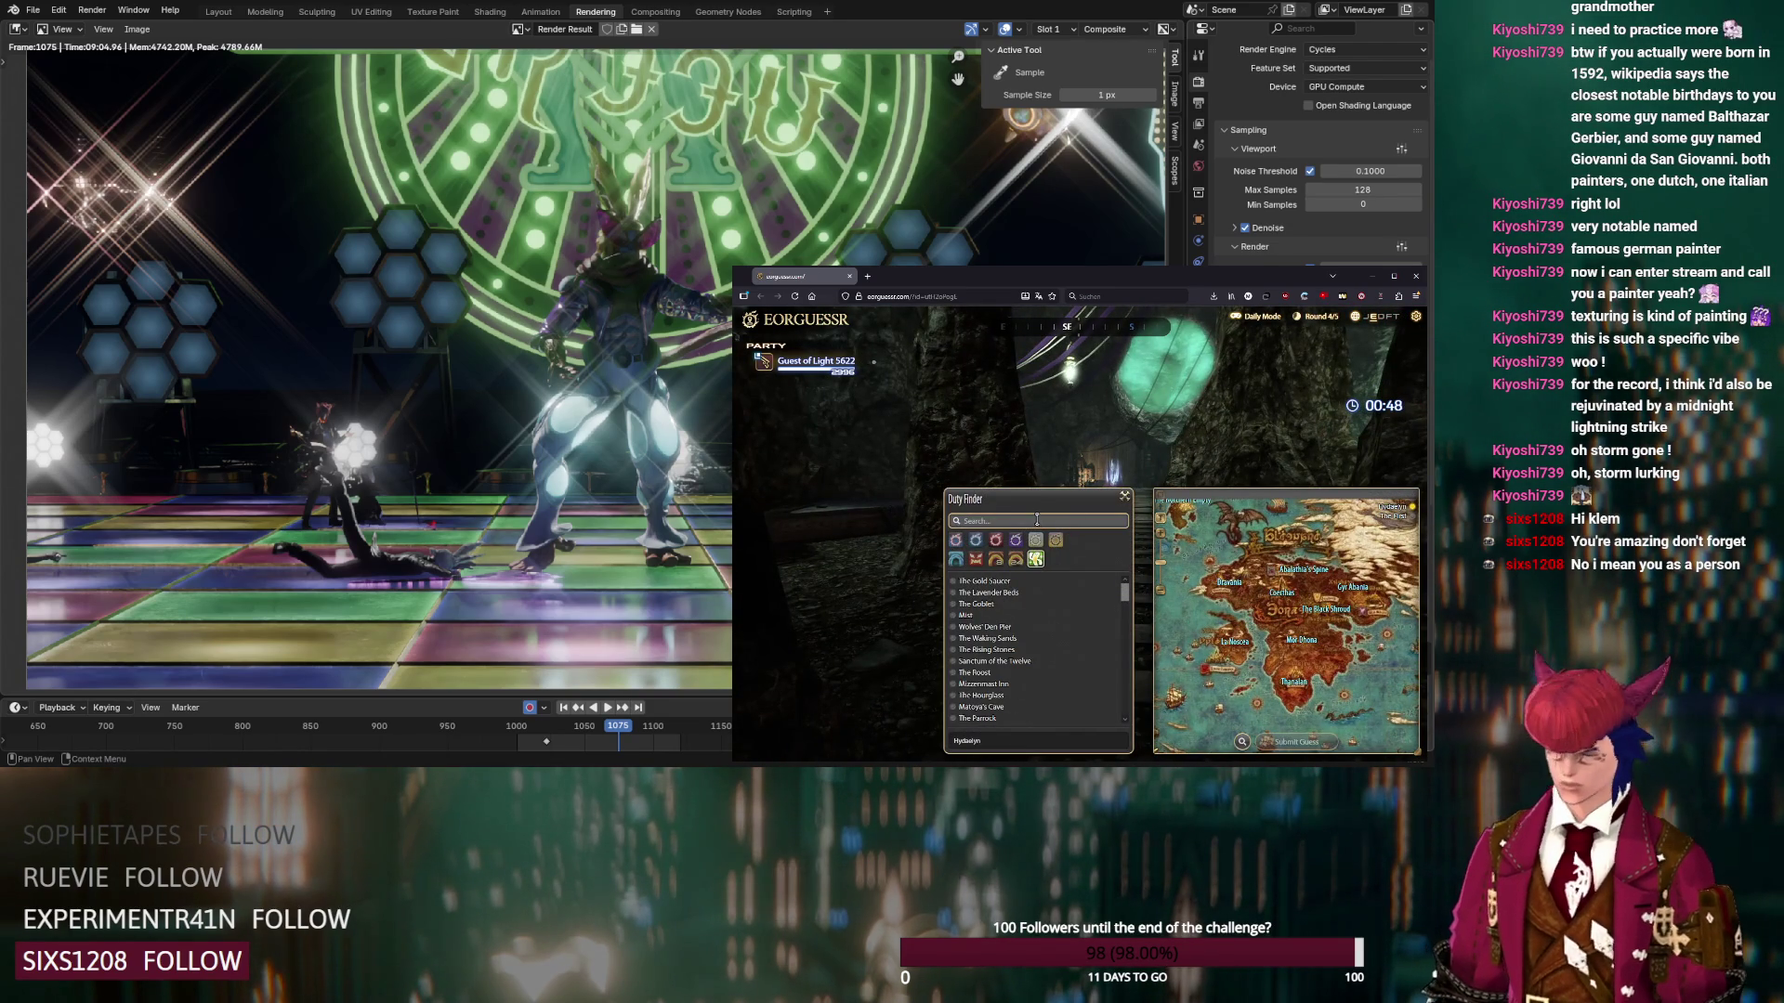
type("mat")
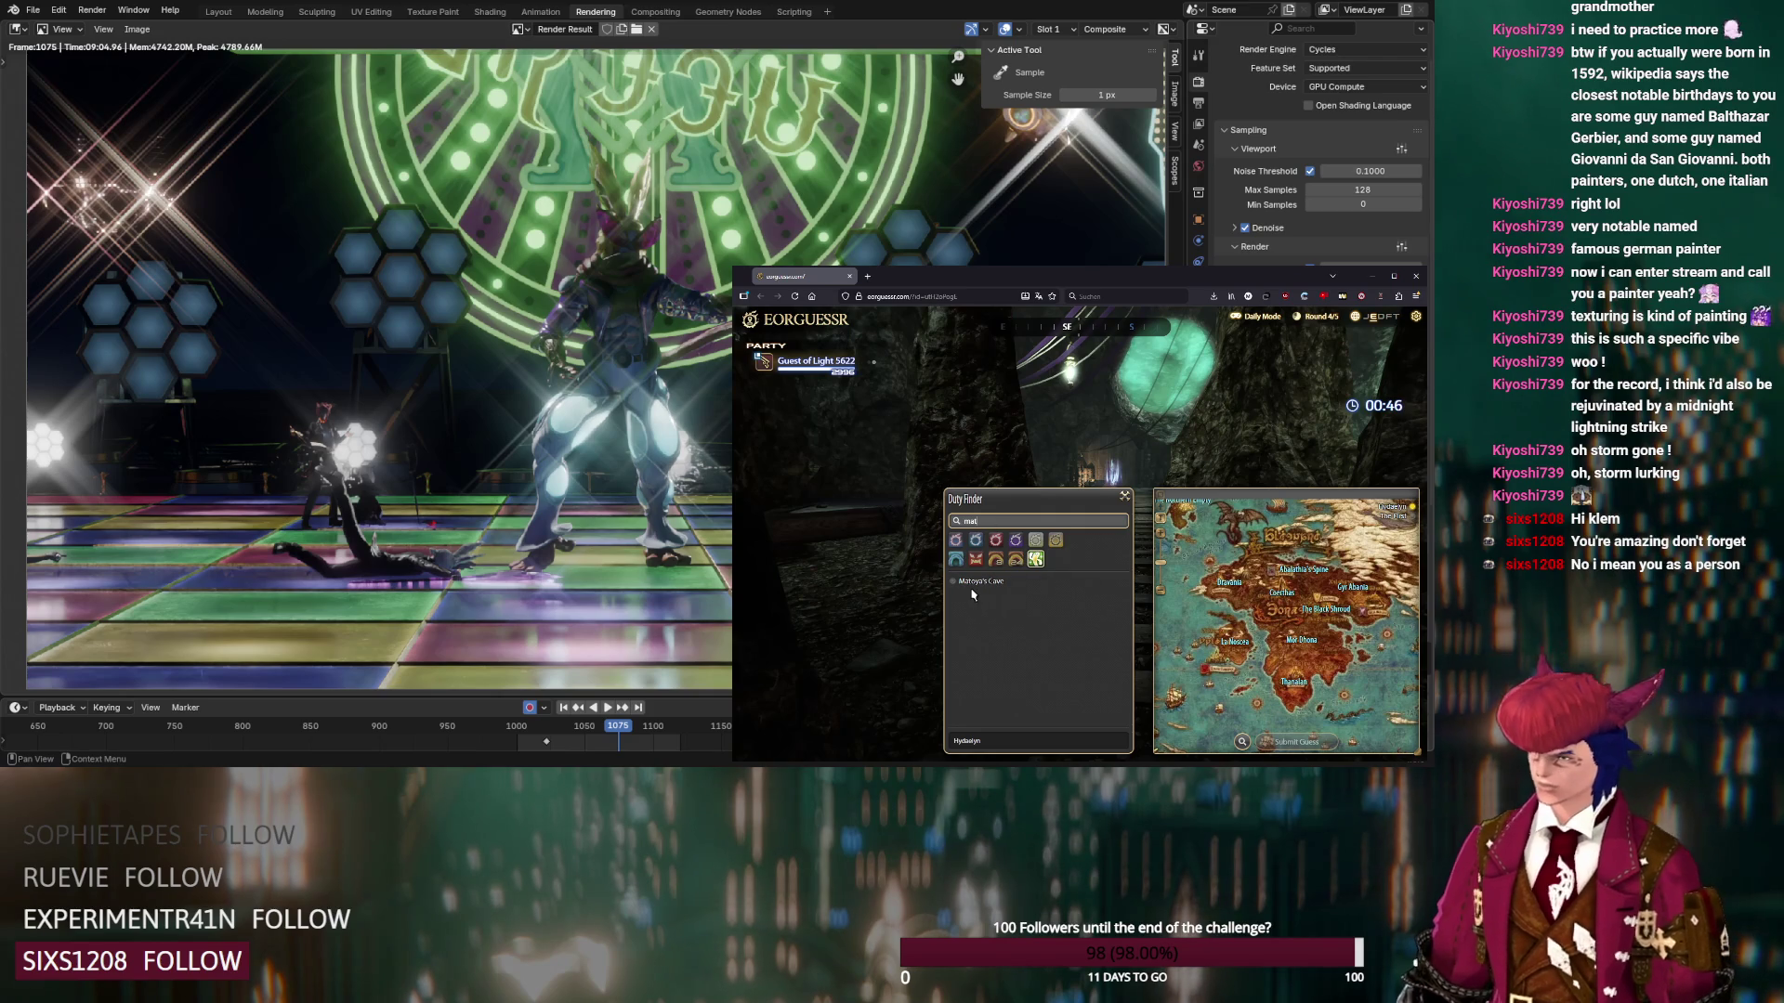
left_click(976, 582)
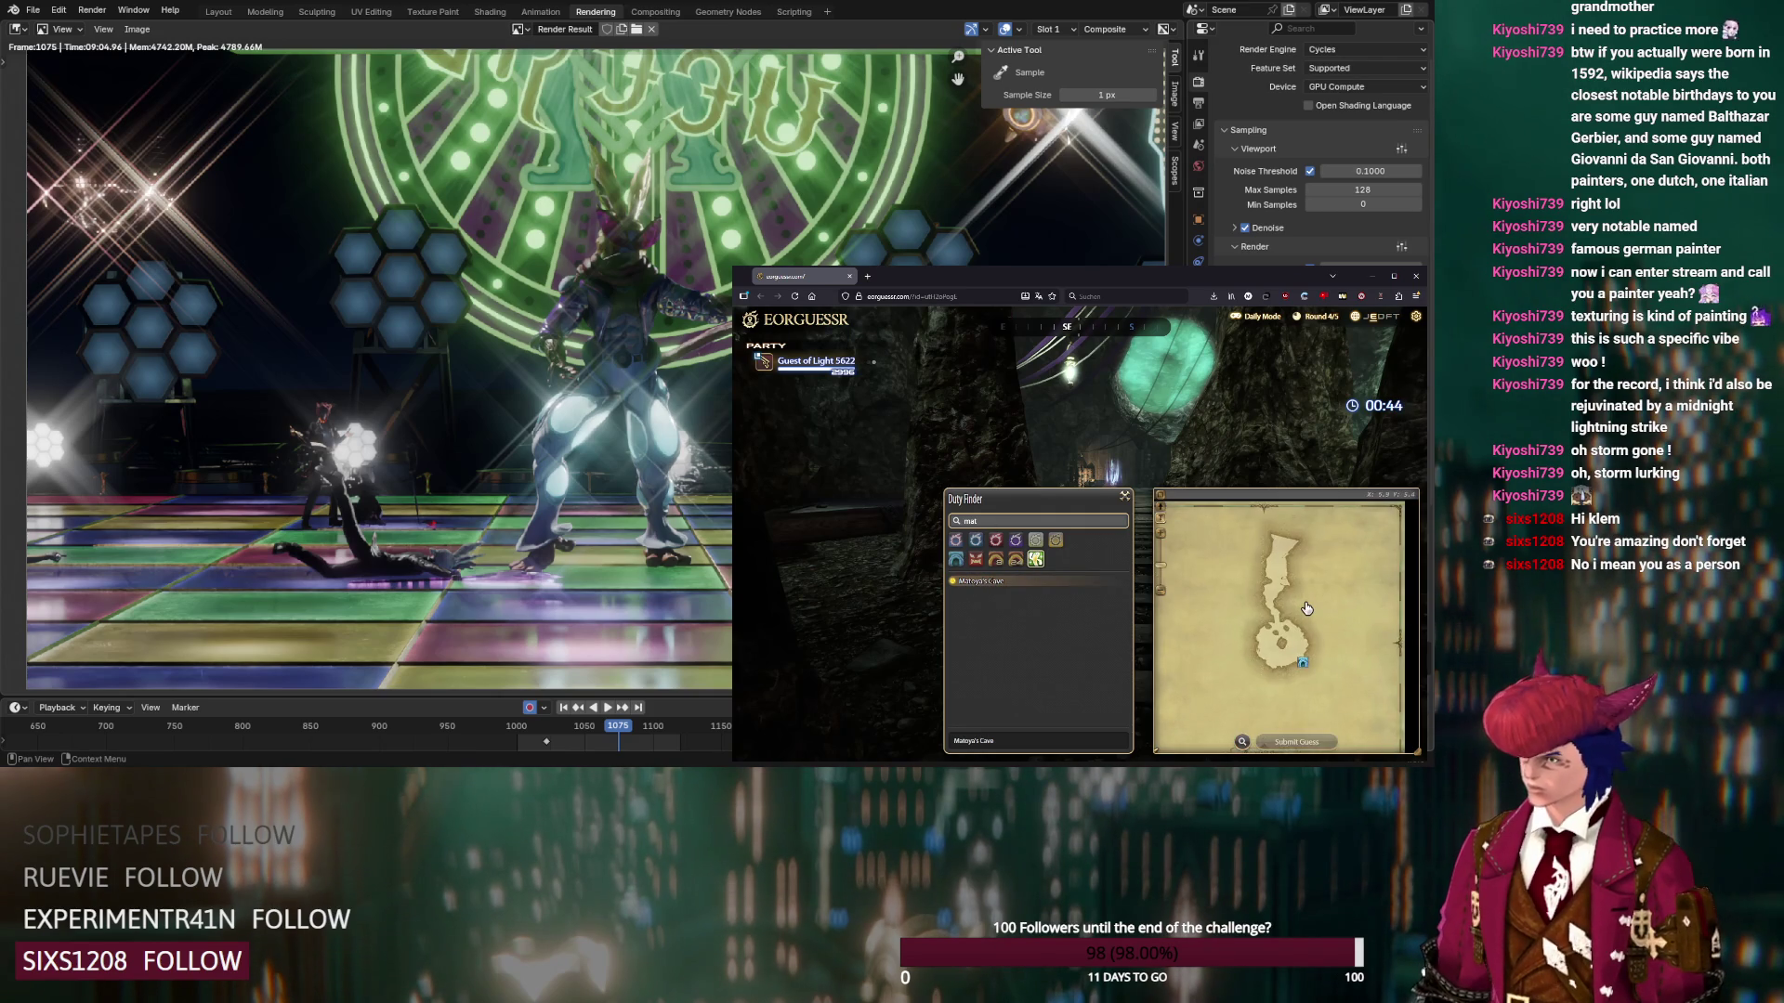
Zoom the Matoya's Cave map and submit the round 4 guess for +1000
scroll(1306, 609, "up", 2)
mouse_move(1195, 419)
left_mouse_down()
mouse_move(935, 376)
mouse_move(1143, 459)
left_mouse_up()
scroll(1264, 642, "up", 2)
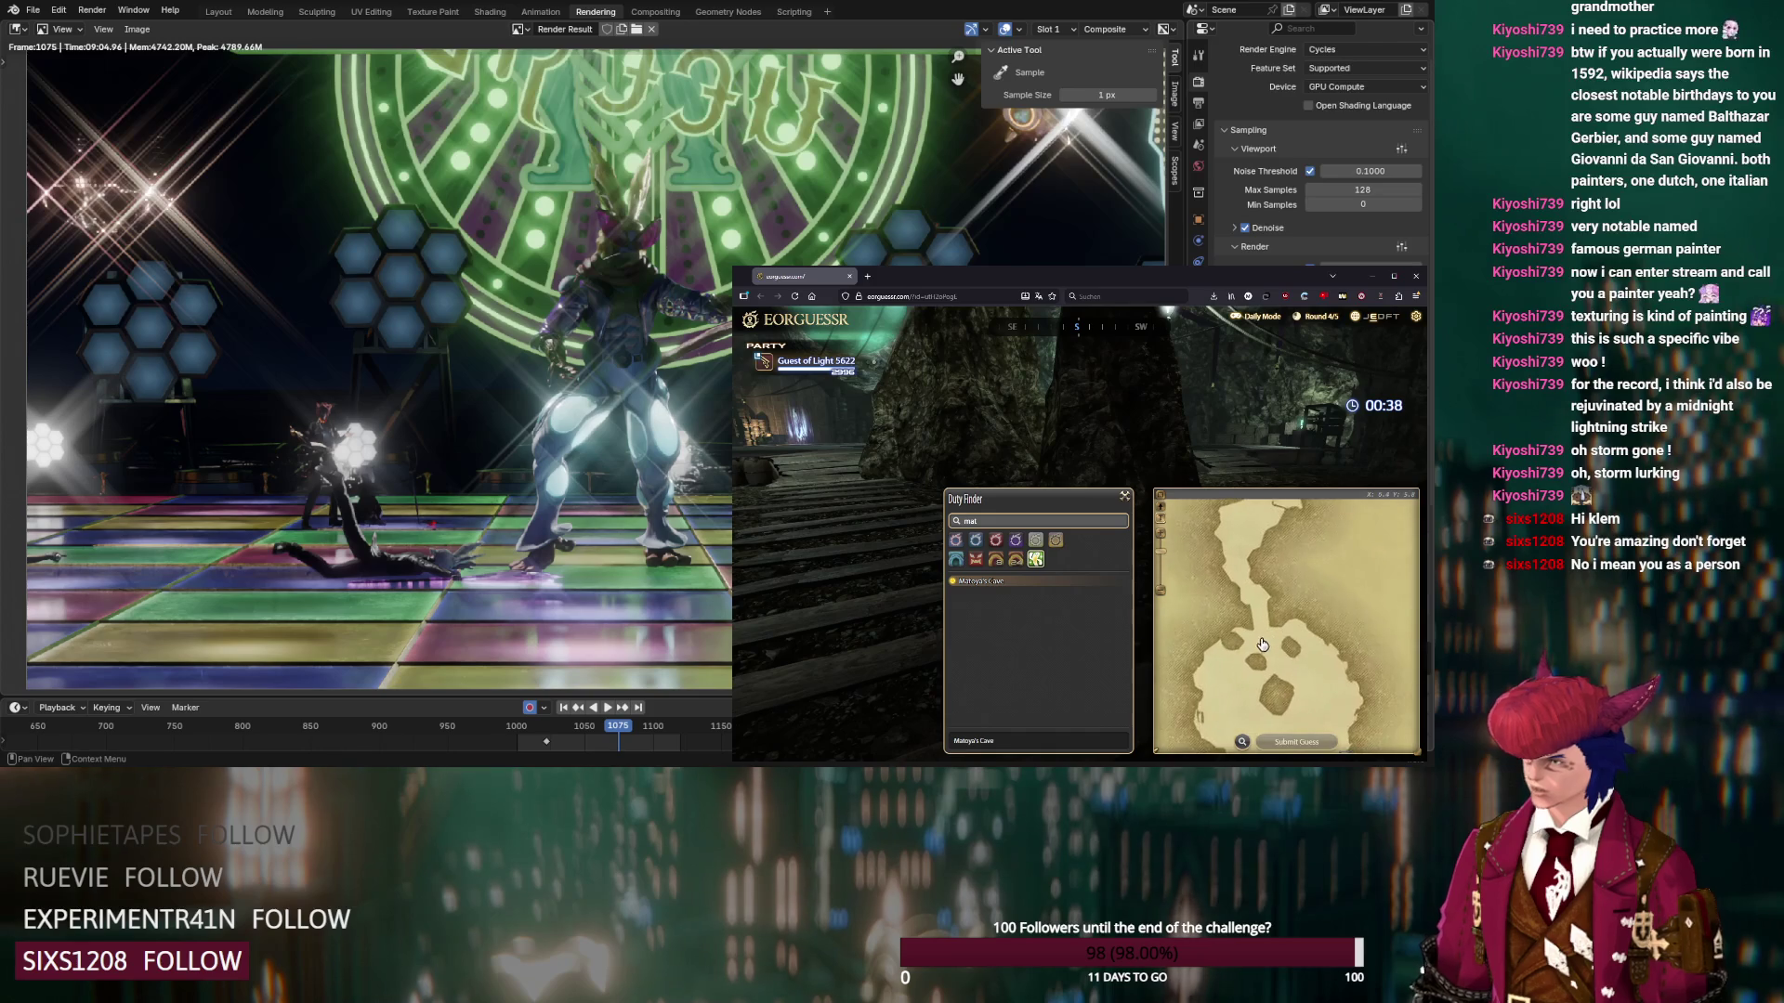
left_click(1291, 743)
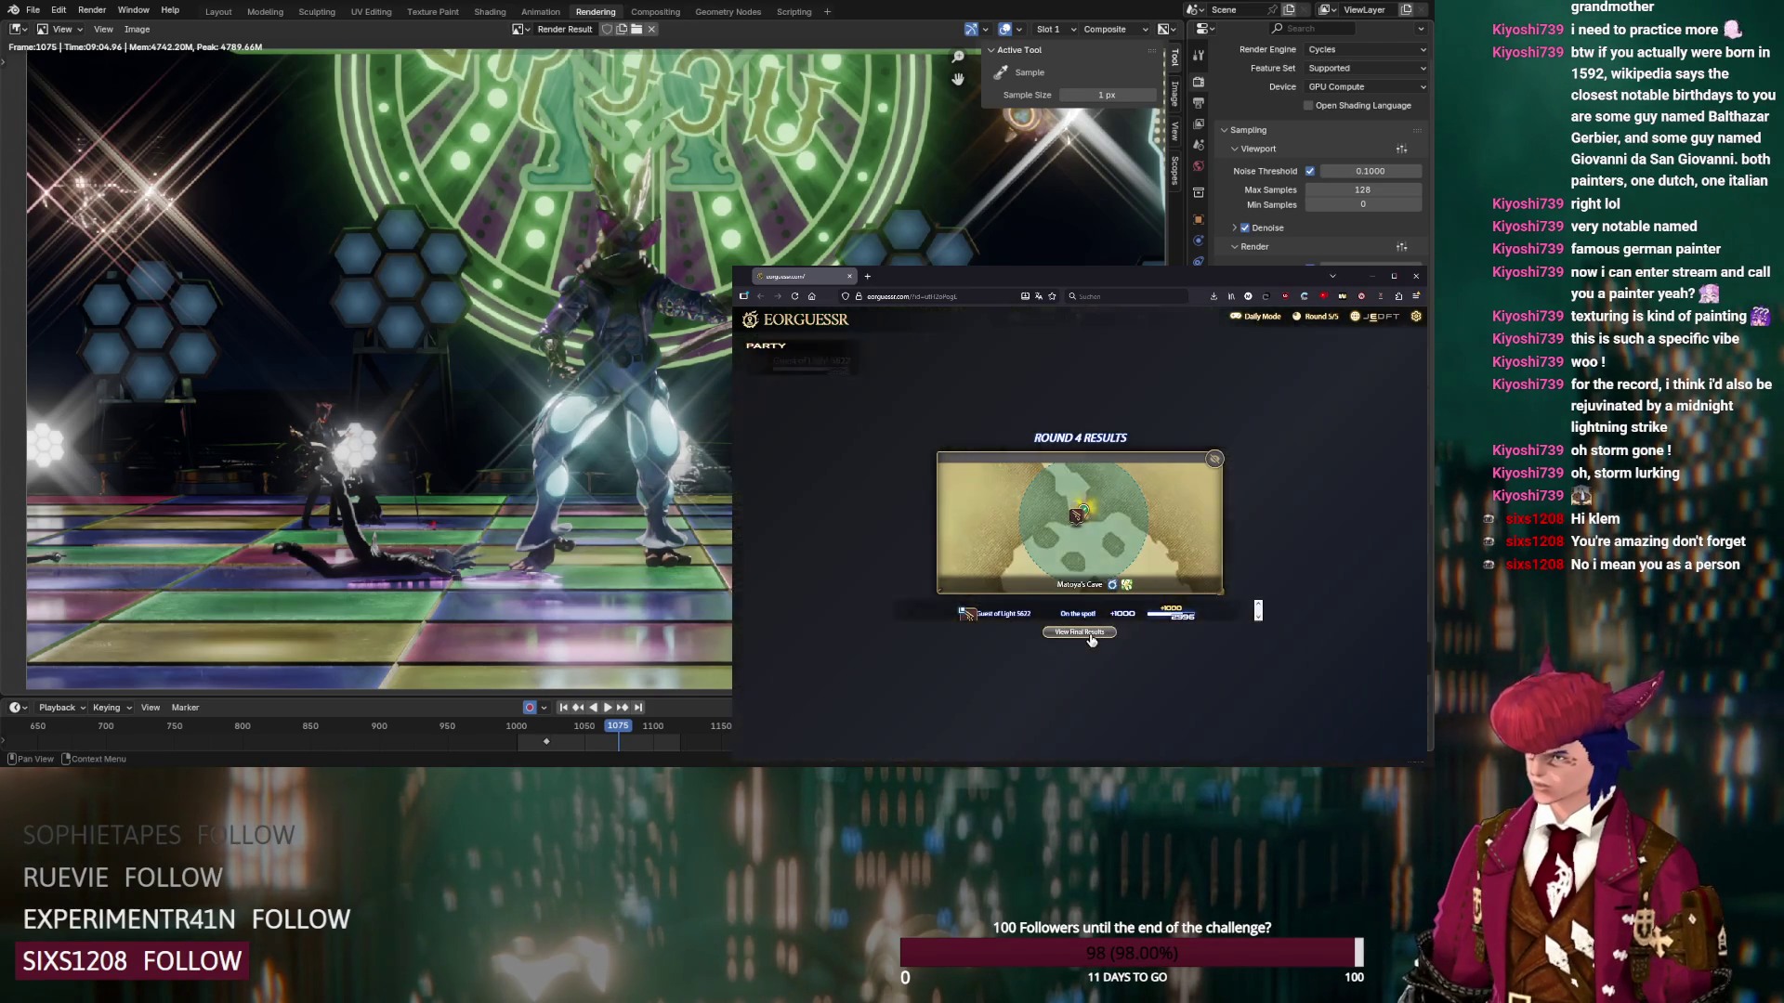
left_click(1083, 637)
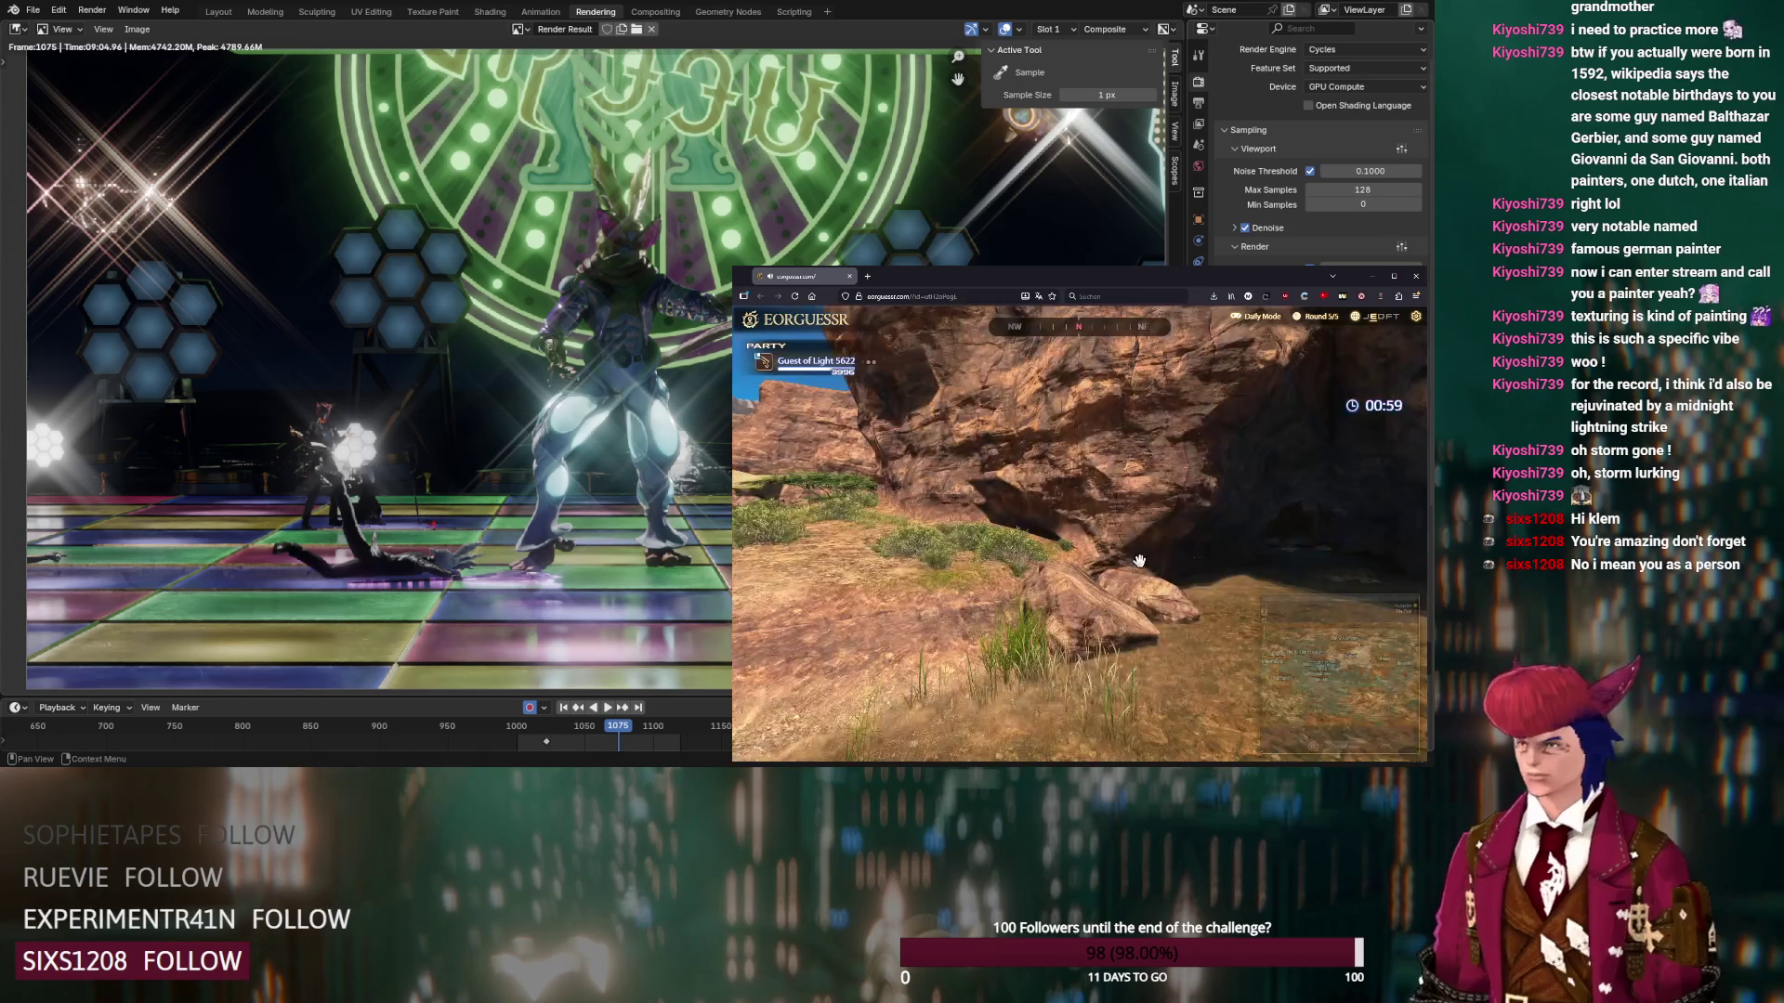
Survey the desert panorama and submit a round 5 pin in Central Thanalan
mouse_move(998, 504)
left_mouse_down()
mouse_move(1027, 535)
mouse_move(974, 500)
mouse_move(1117, 516)
mouse_move(995, 573)
mouse_move(1005, 479)
mouse_move(1171, 576)
left_mouse_up()
mouse_move(1292, 725)
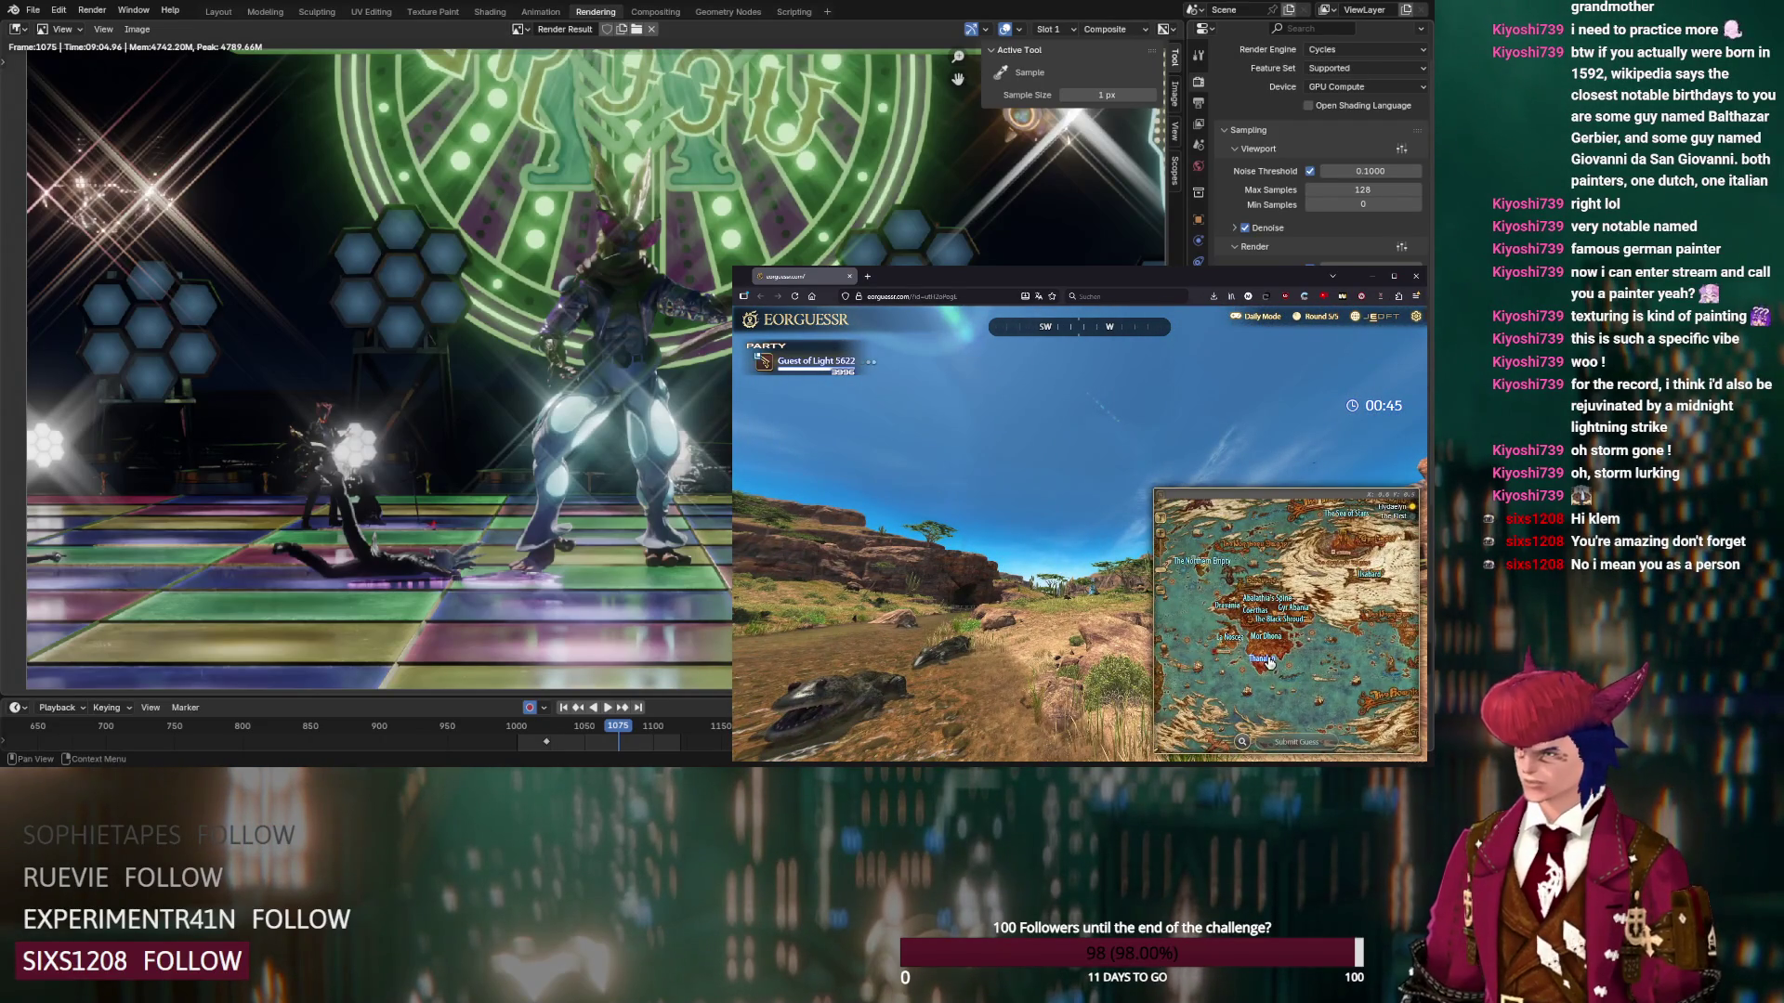
scroll(1278, 652, "up", 2)
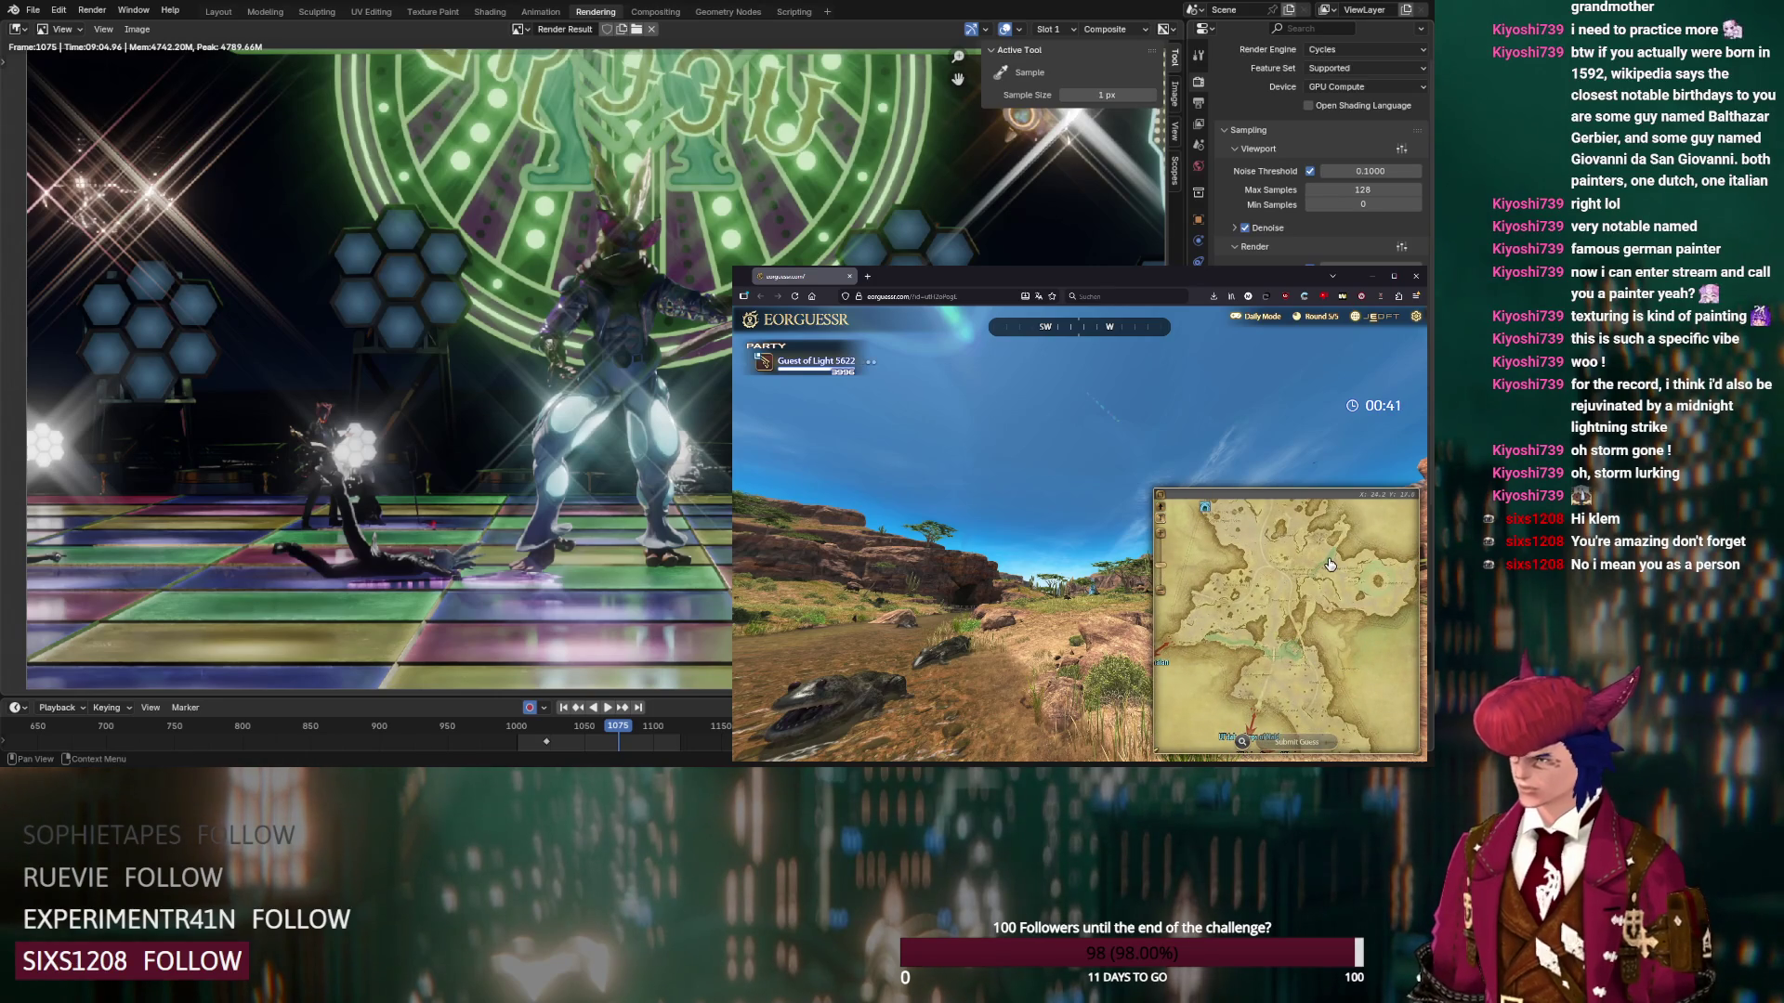
scroll(1330, 564, "up", 2)
left_click_drag(1038, 539, 1155, 465)
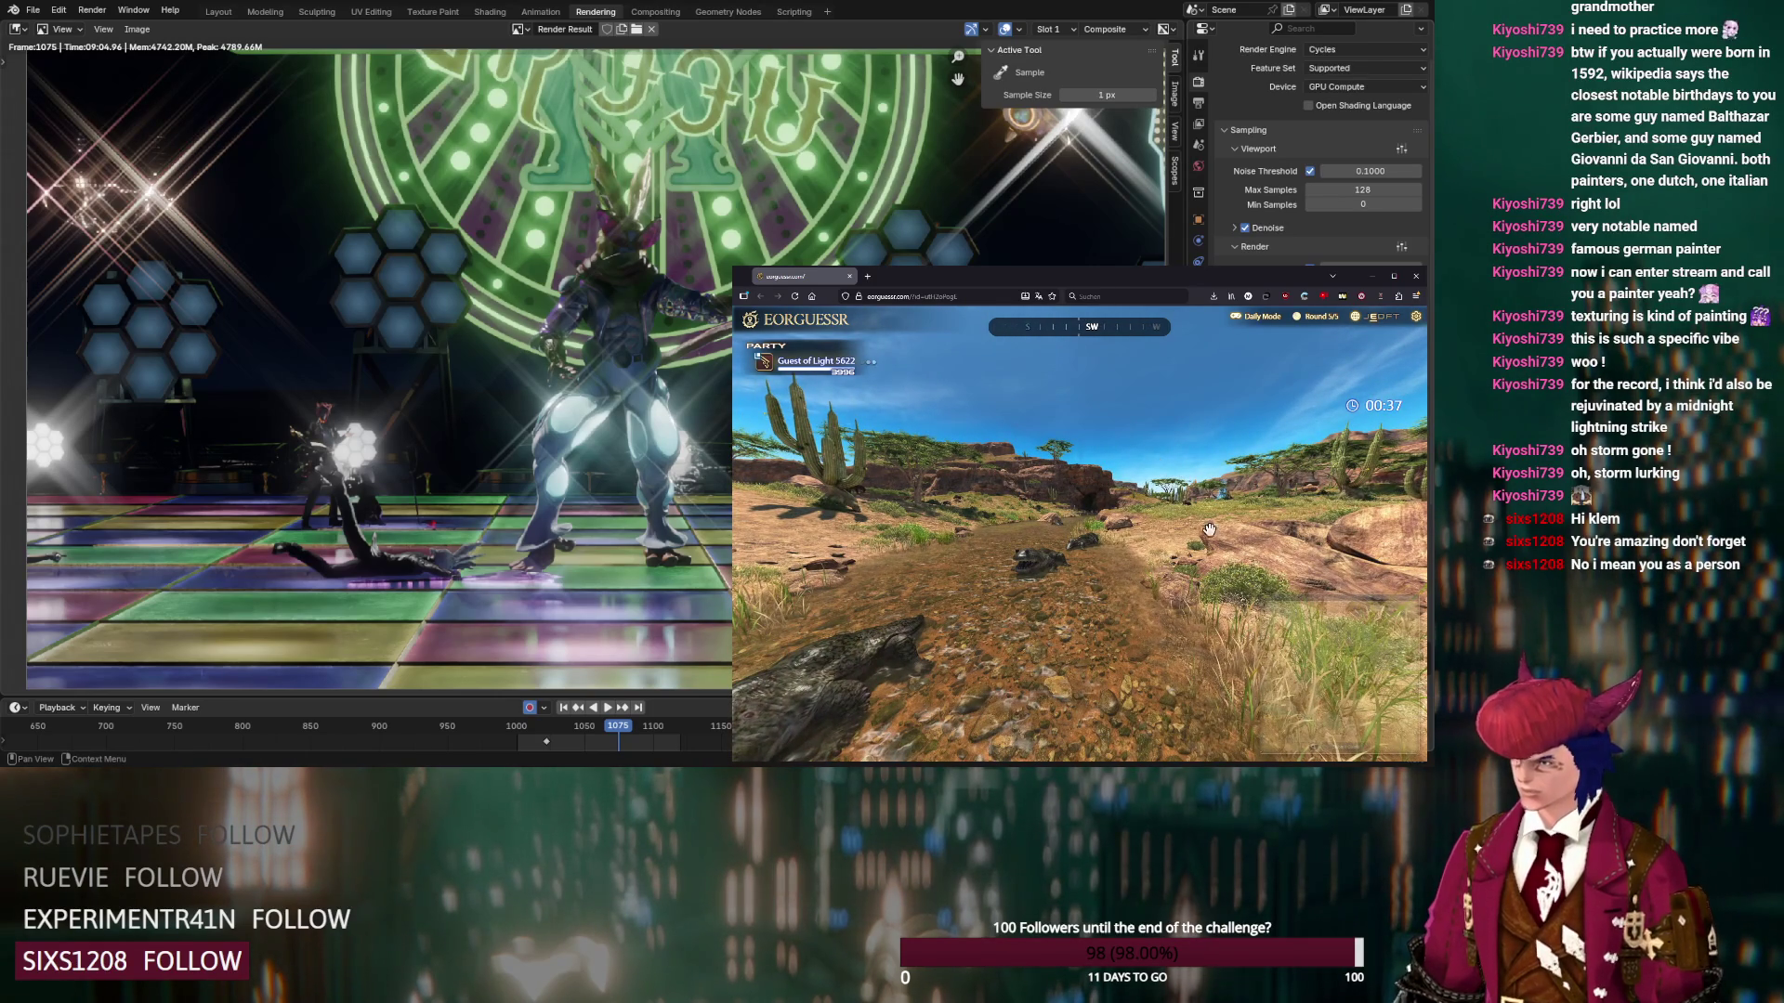
mouse_move(1326, 574)
left_click_drag(1018, 533, 1143, 539)
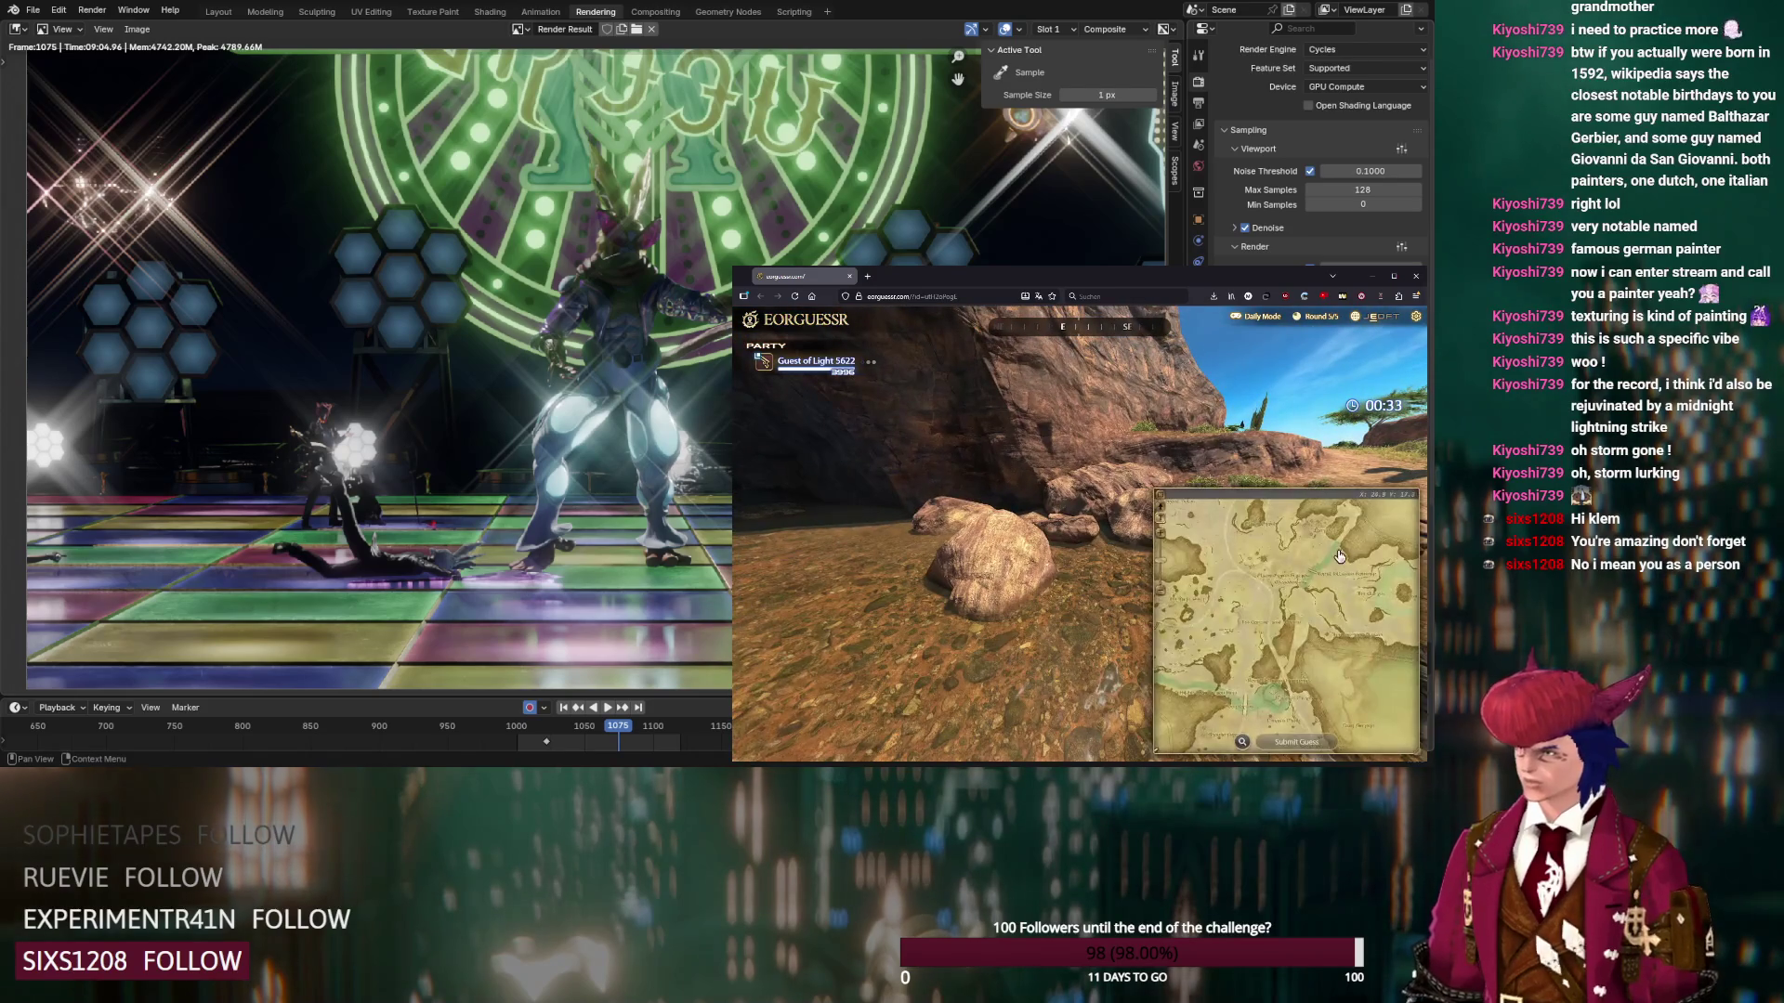
left_click(1337, 548)
left_click(1297, 743)
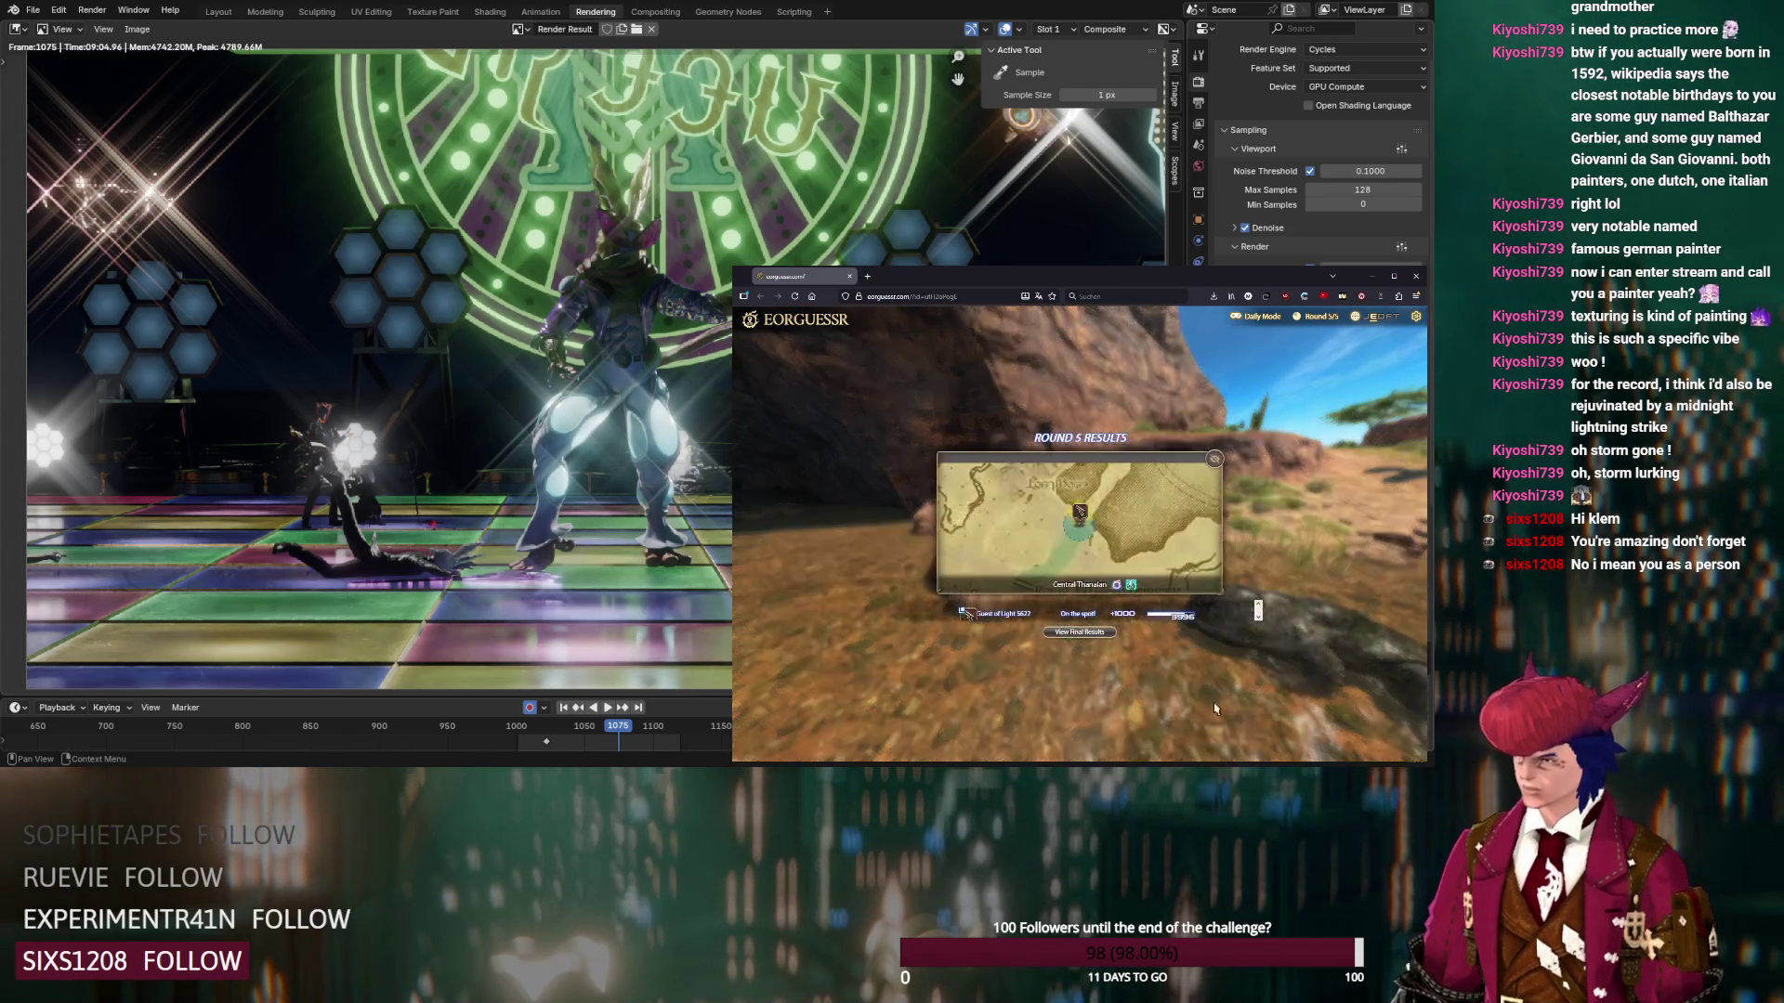
View the 4996-point final score, return to the lobby, and minimize the game window
left_click(1109, 635)
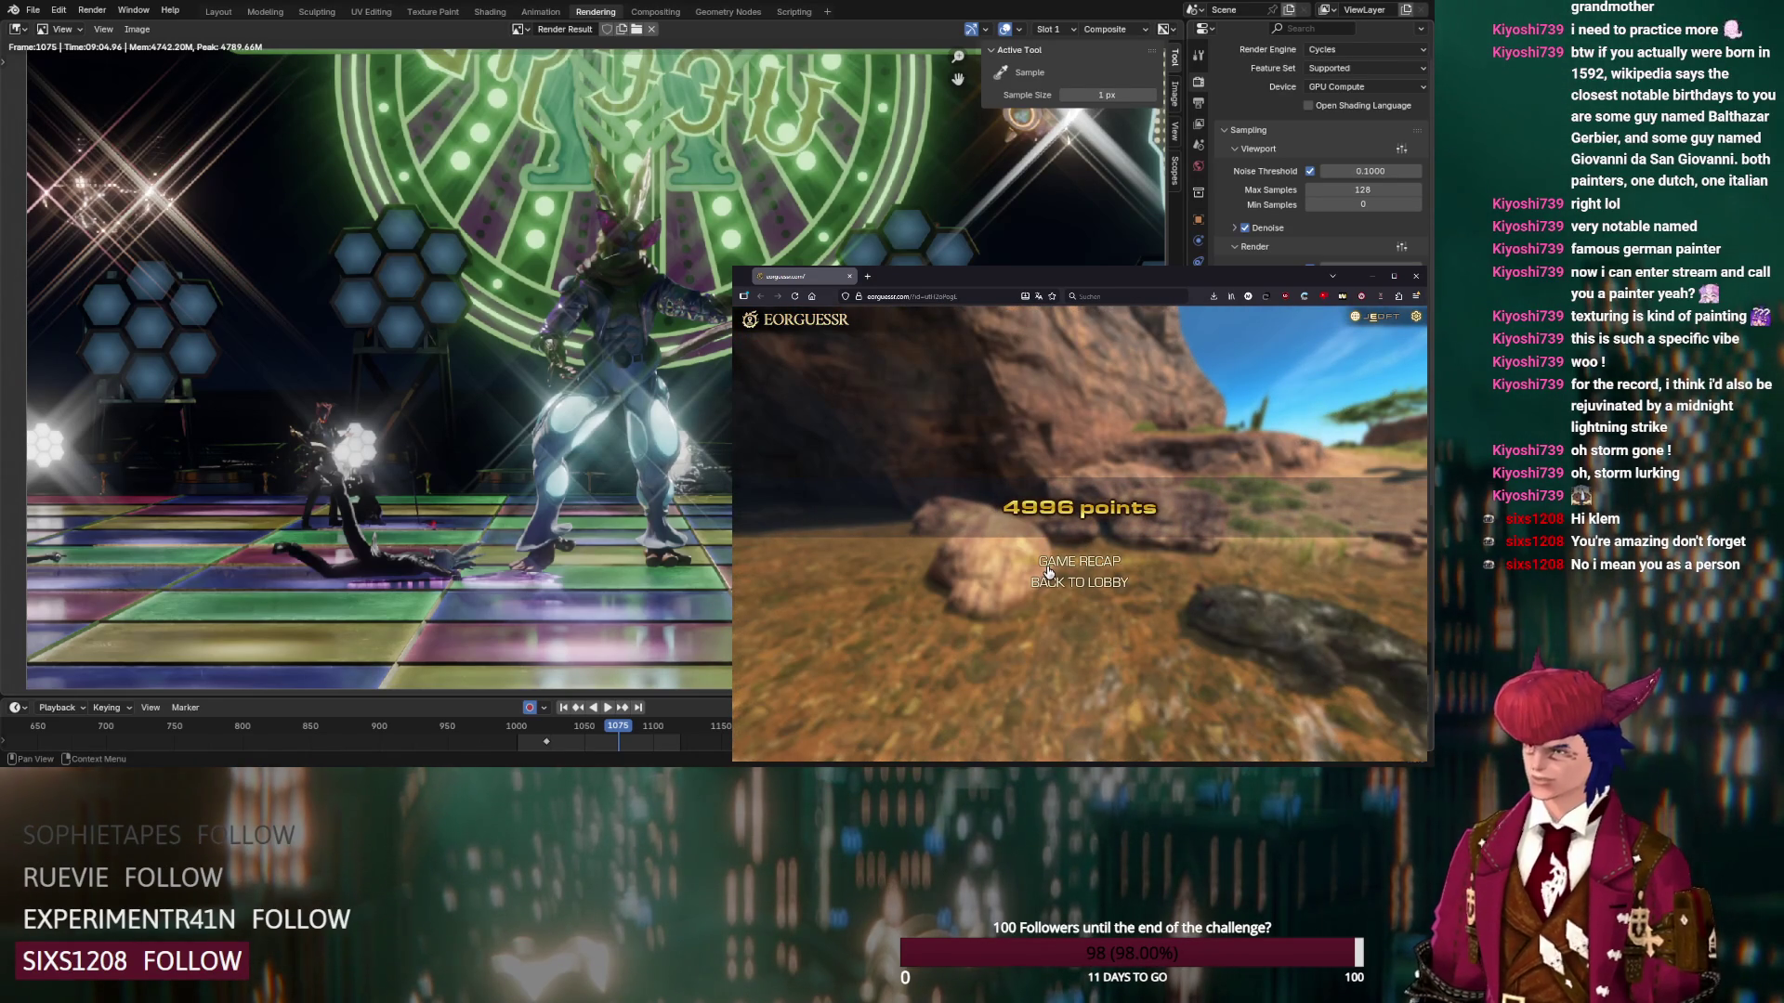
left_click(1045, 581)
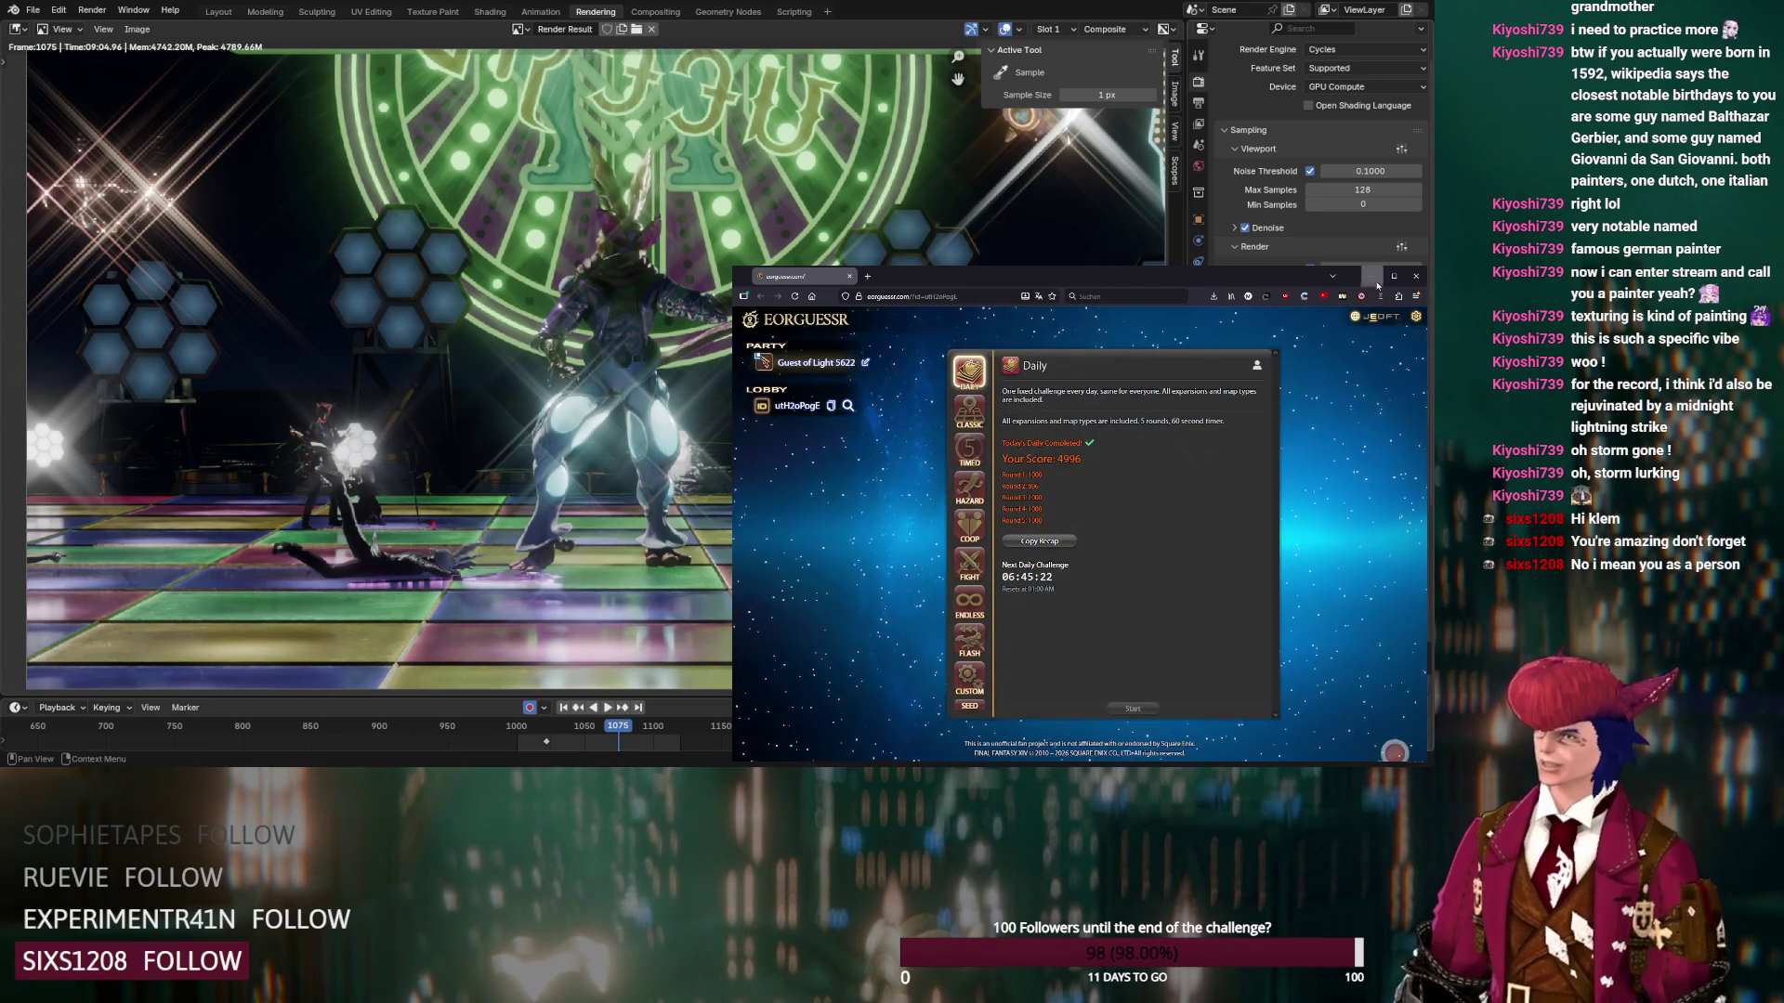
left_click(1376, 280)
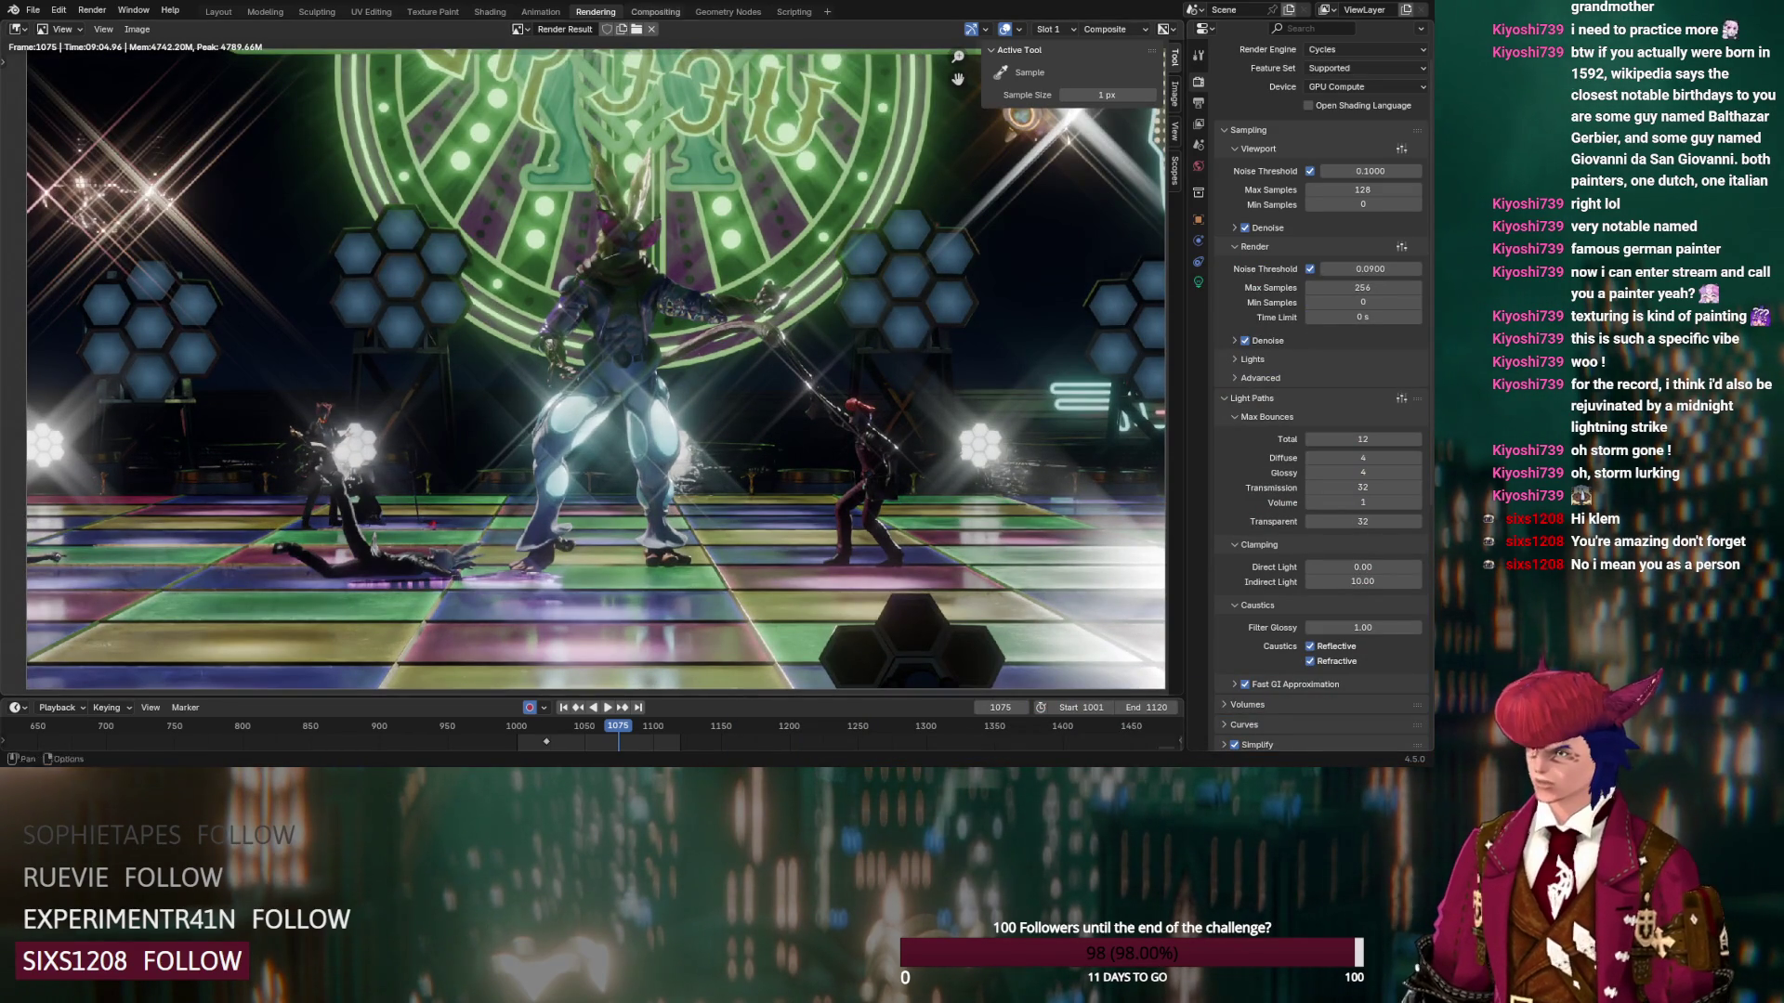
In the Compositing workspace, raise the glare Strength to 0.133, lower its Fade slightly, and adjust the bloom Size
left_click(655, 11)
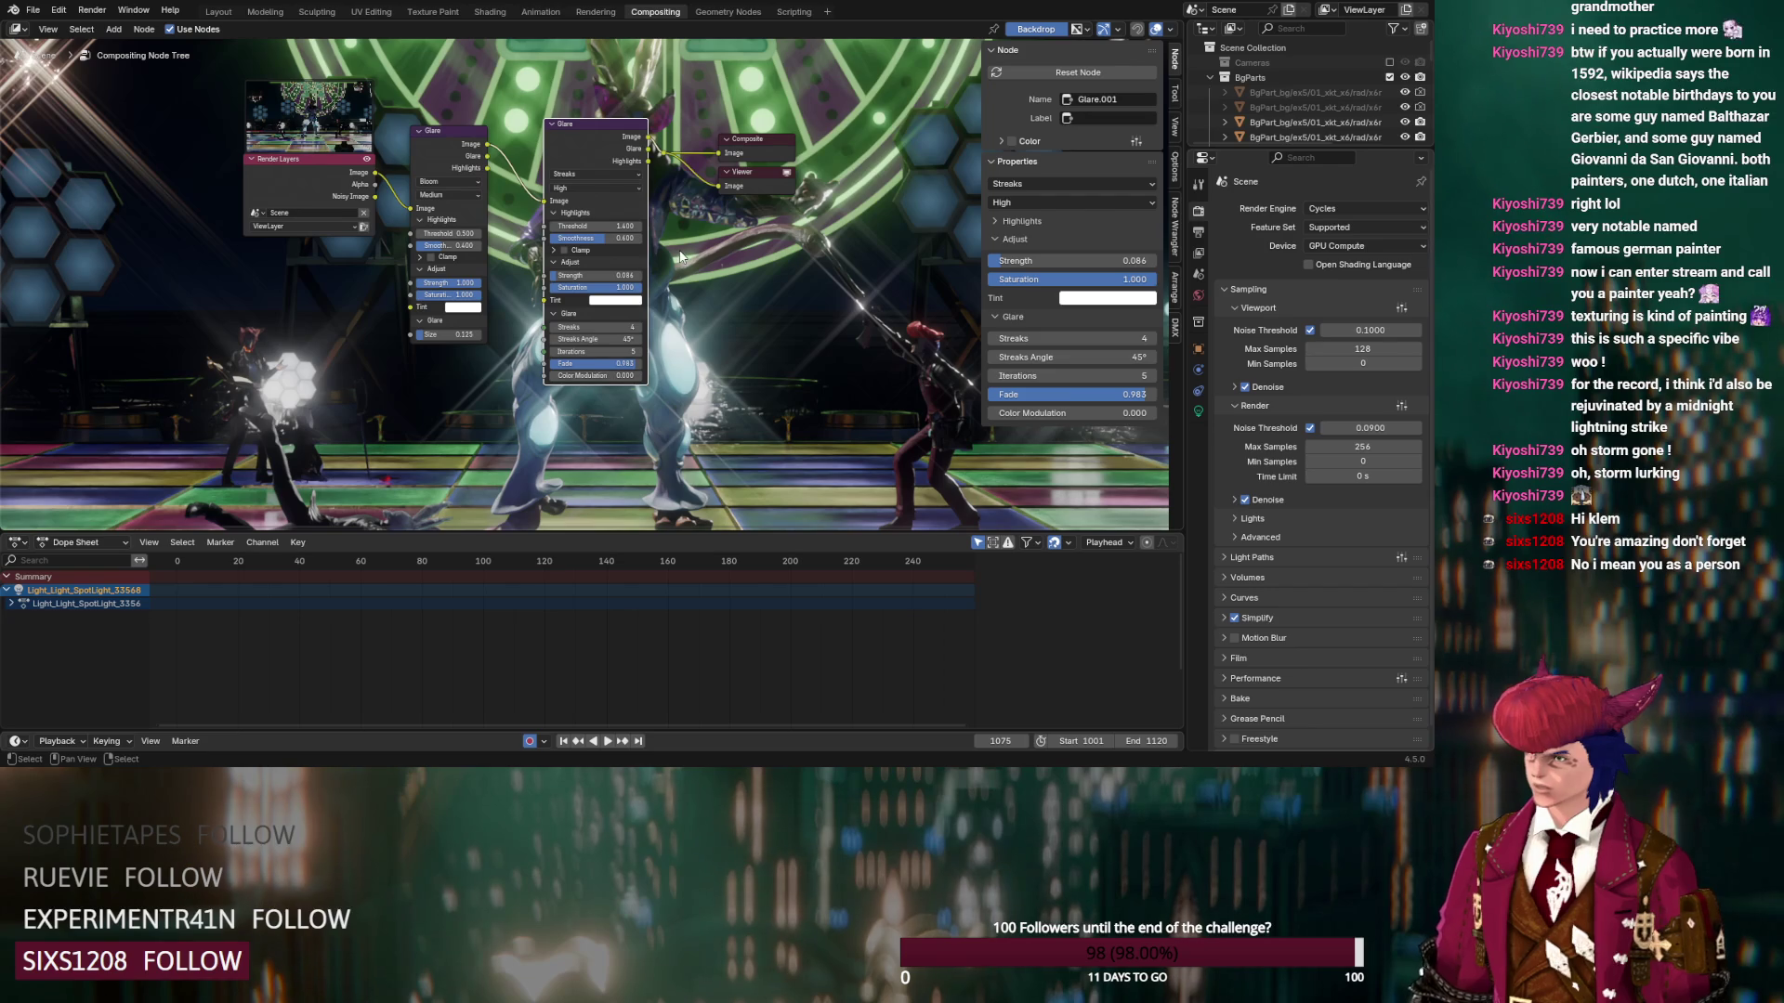
middle_click_drag(531, 257, 509, 132)
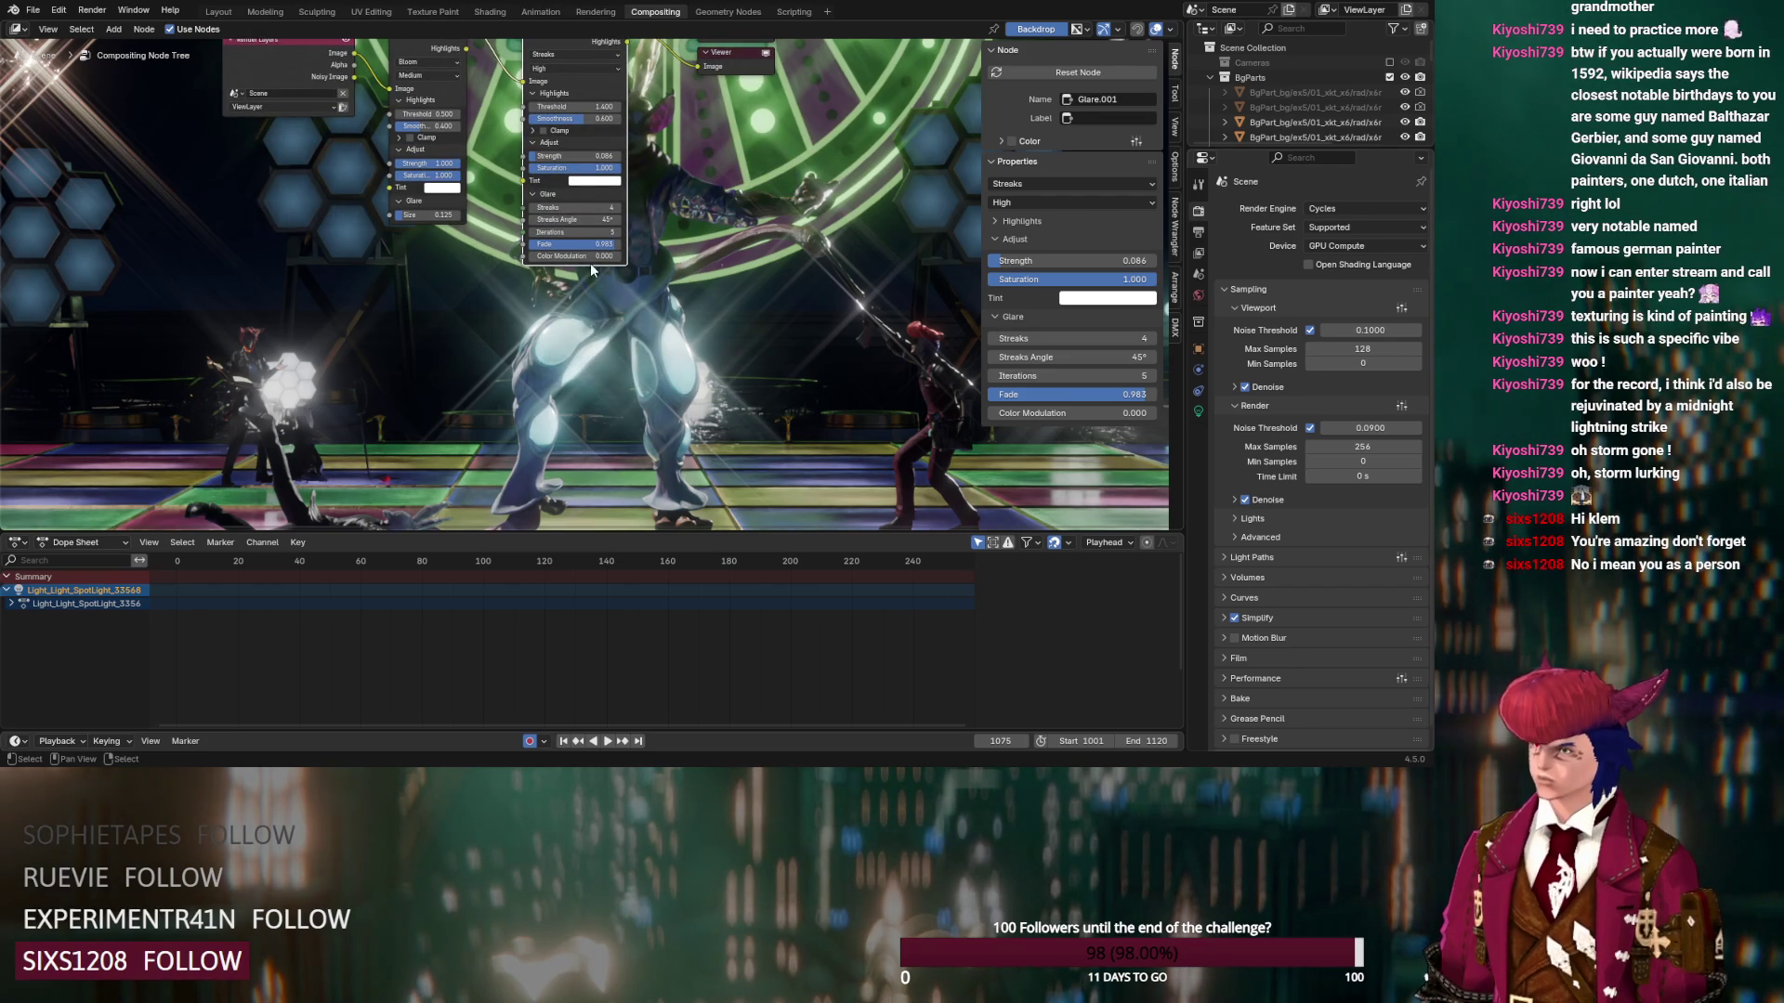
mouse_move(576, 155)
left_mouse_down()
mouse_move(550, 156)
mouse_move(591, 155)
mouse_move(604, 106)
mouse_move(720, 106)
left_mouse_up()
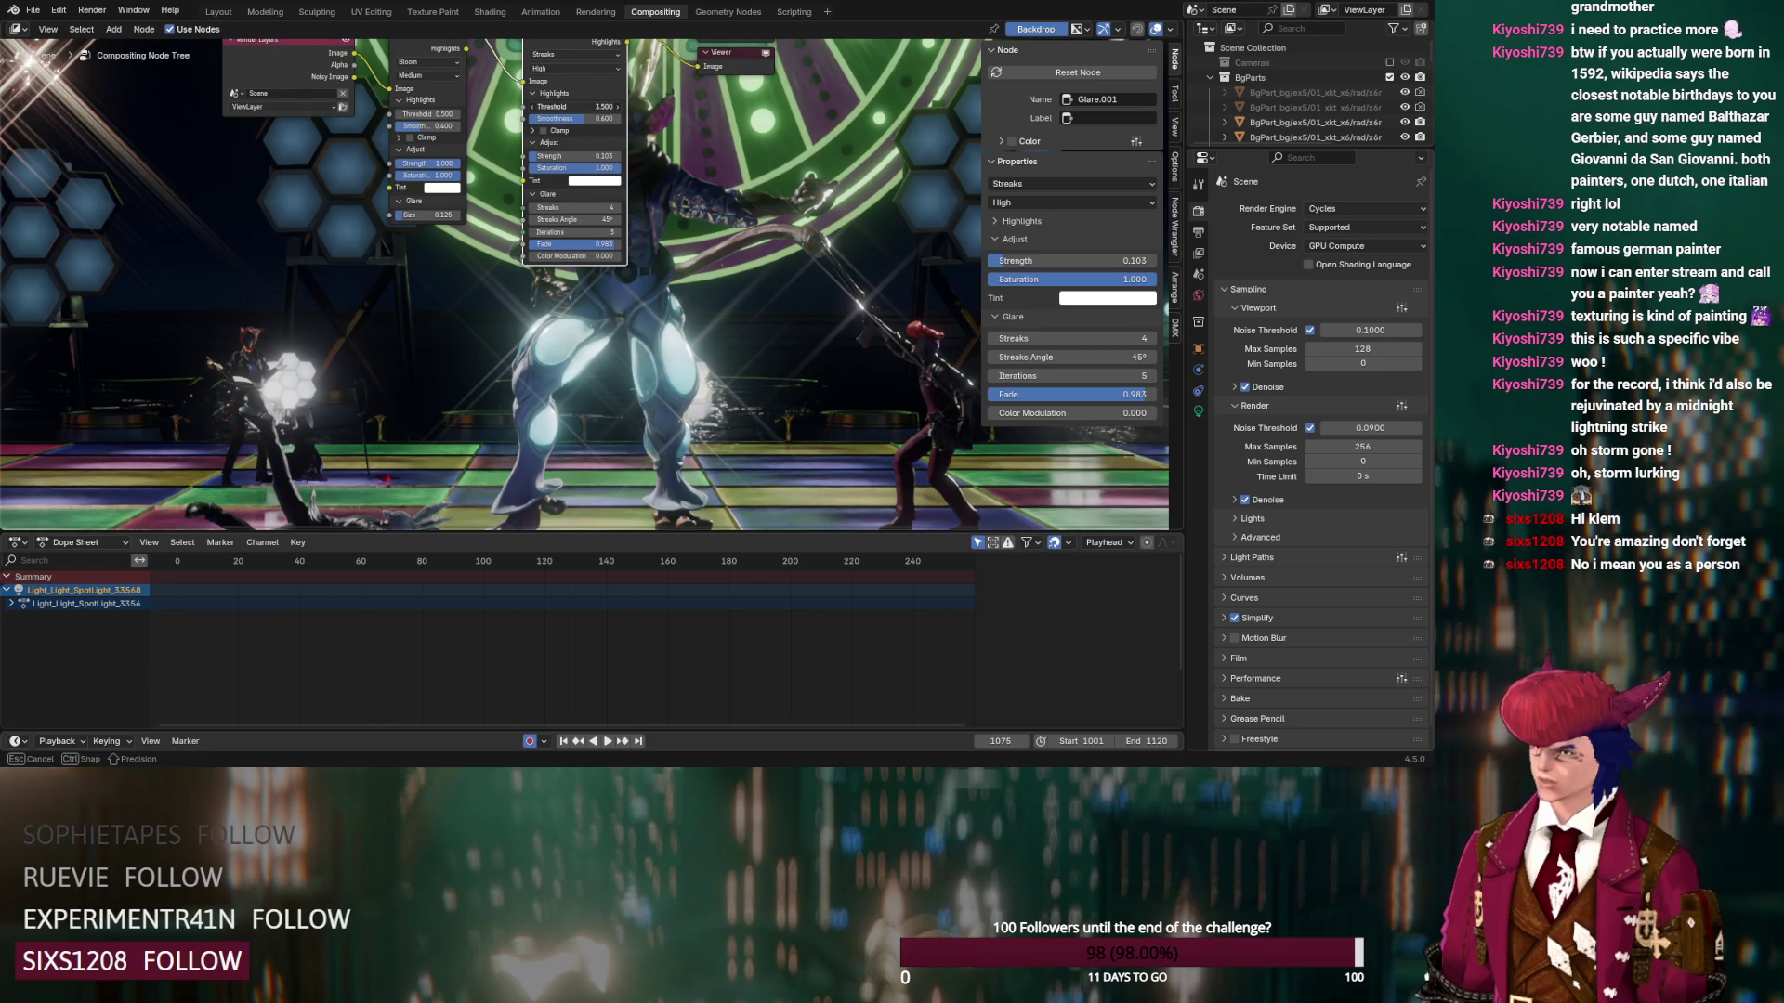
mouse_move(558, 156)
left_mouse_down()
mouse_move(607, 157)
mouse_move(594, 106)
mouse_move(632, 106)
mouse_move(465, 106)
mouse_move(595, 106)
left_mouse_up()
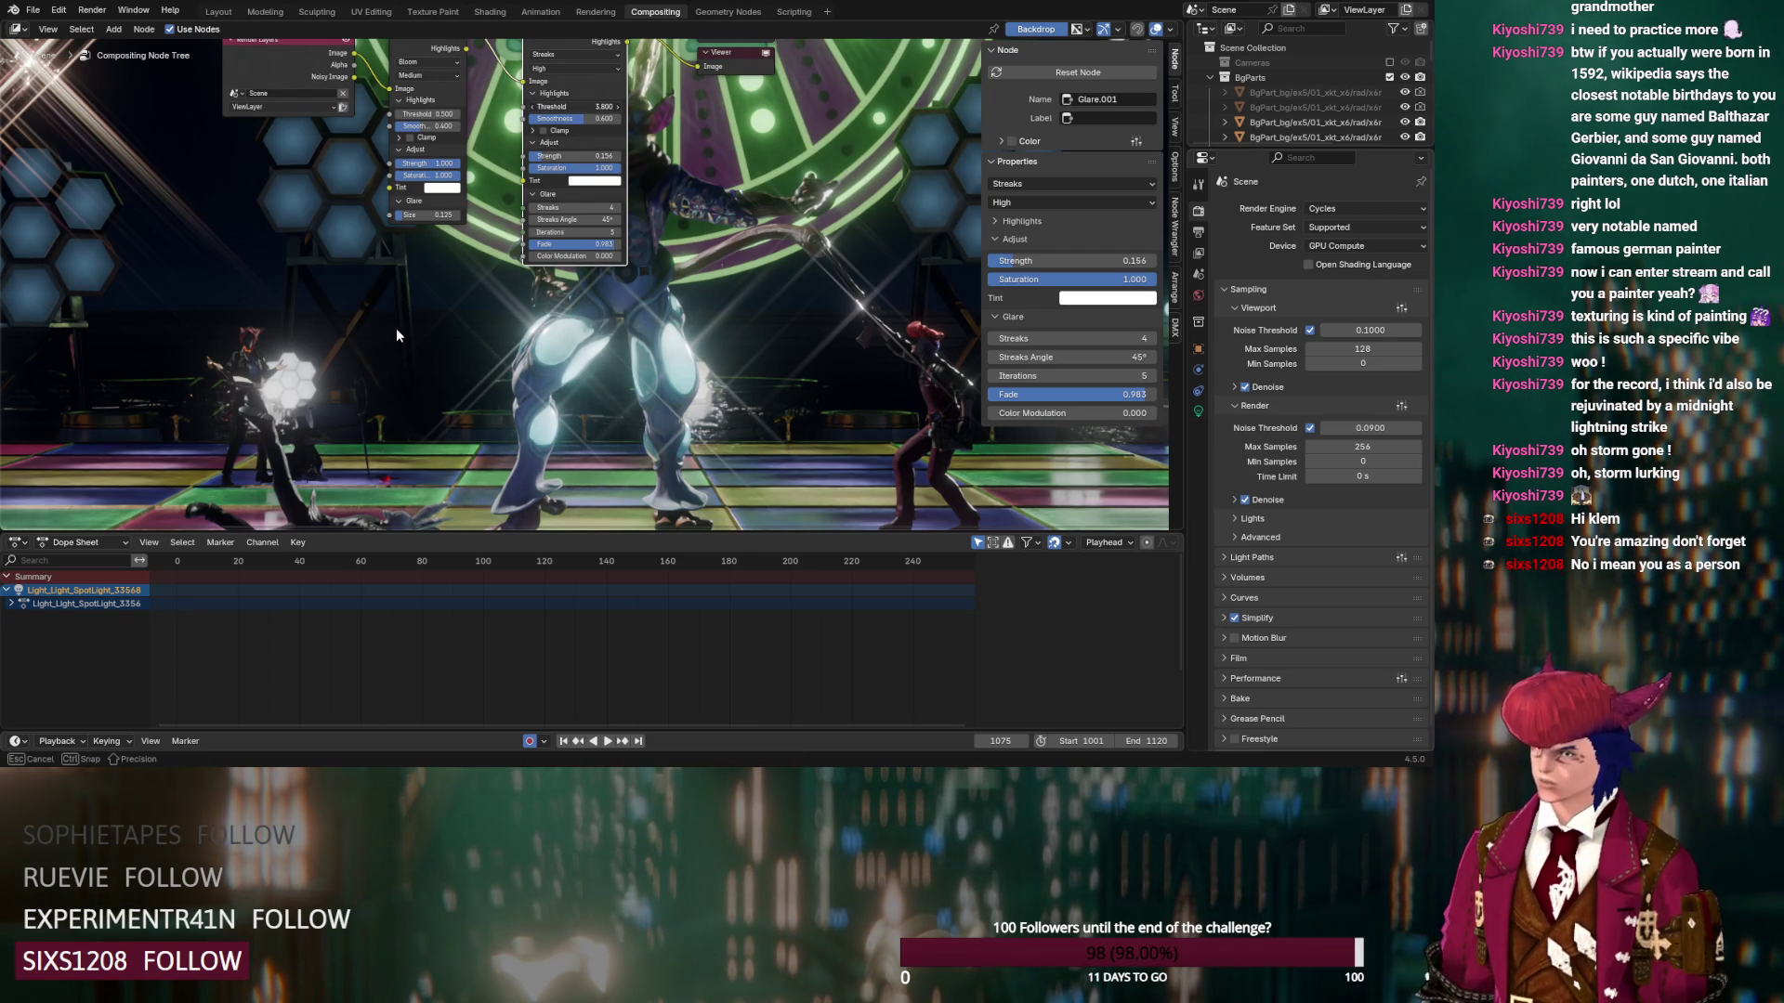
mouse_move(576, 156)
left_mouse_down()
mouse_move(550, 156)
mouse_move(600, 254)
mouse_move(574, 157)
left_mouse_up()
mouse_move(589, 243)
left_mouse_down()
mouse_move(617, 243)
mouse_move(602, 244)
left_mouse_up()
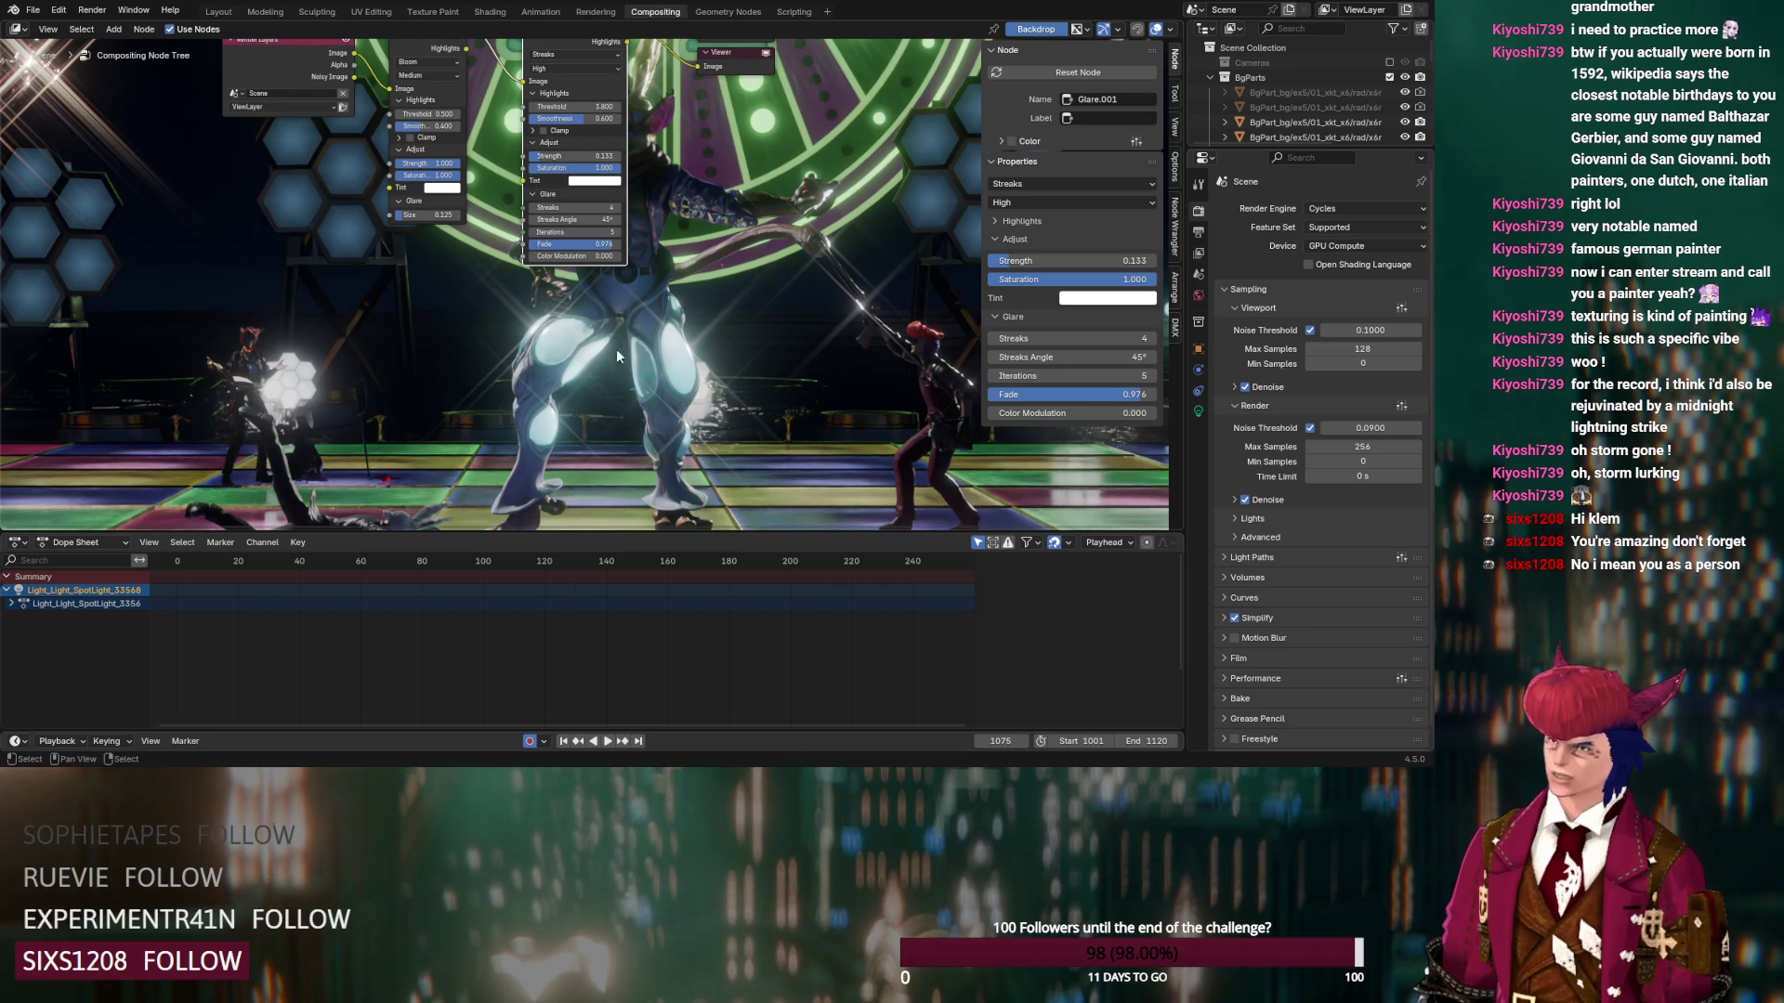
middle_click_drag(421, 117, 456, 277)
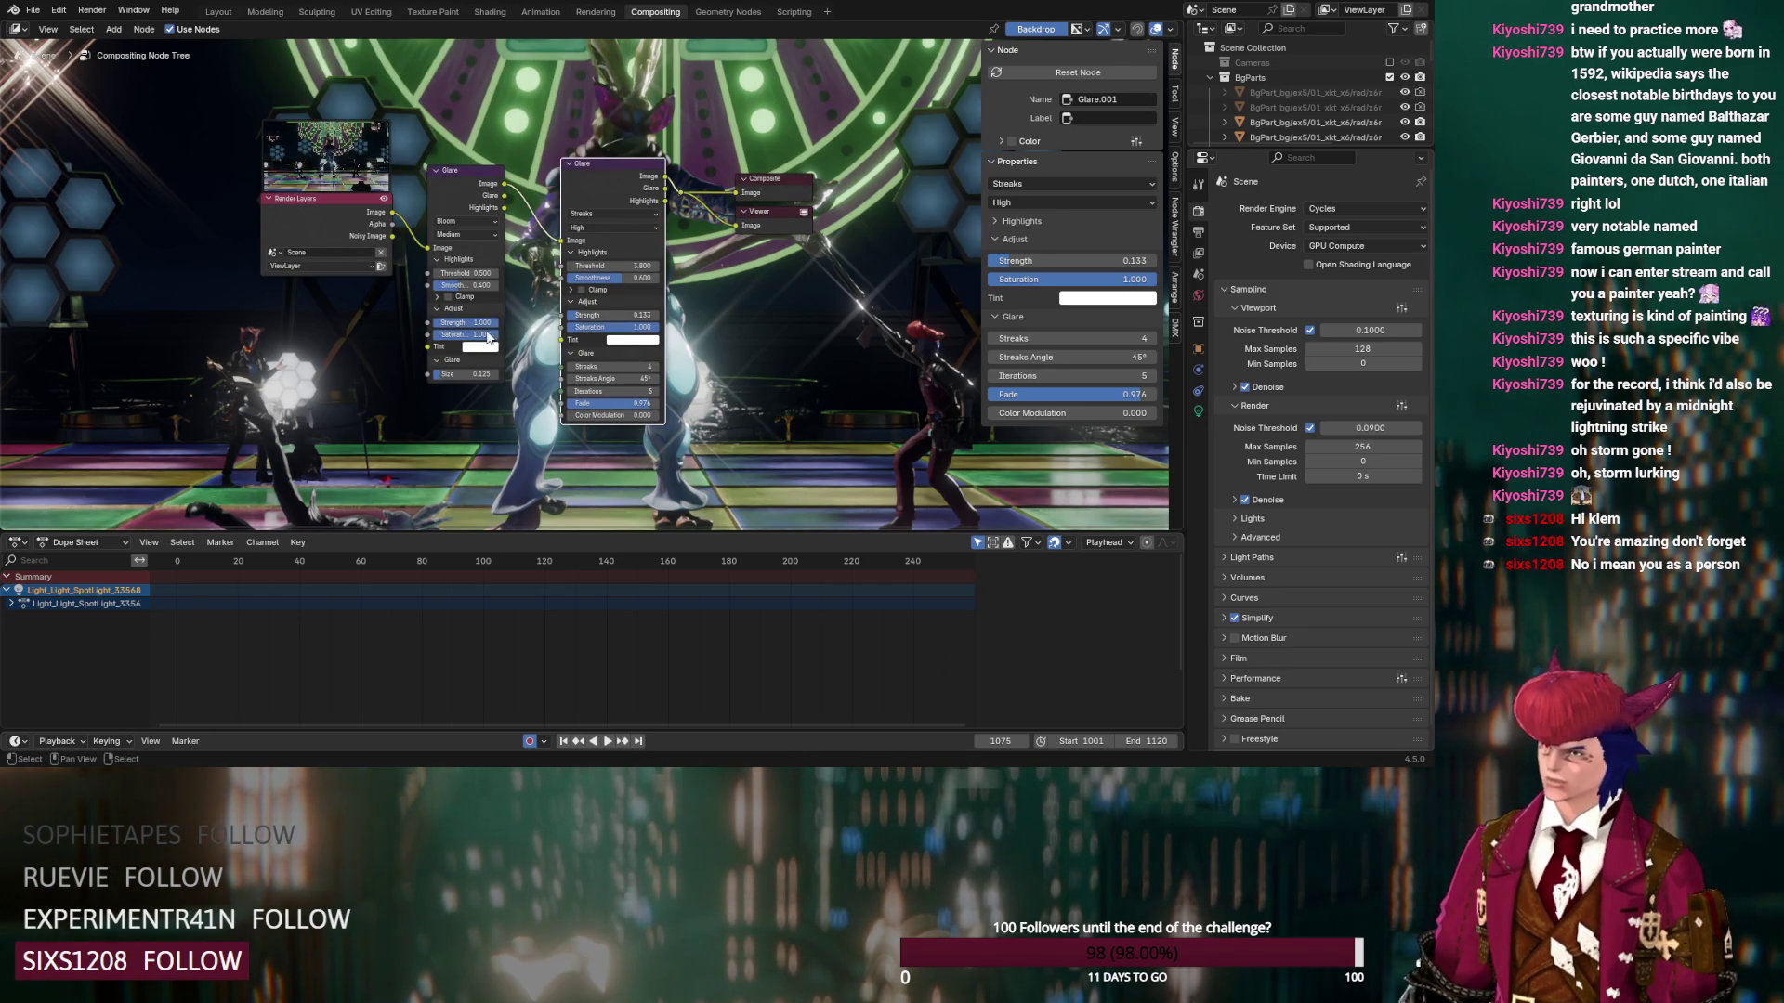
mouse_move(469, 375)
left_mouse_down()
mouse_move(487, 374)
mouse_move(455, 376)
mouse_move(465, 322)
left_mouse_up()
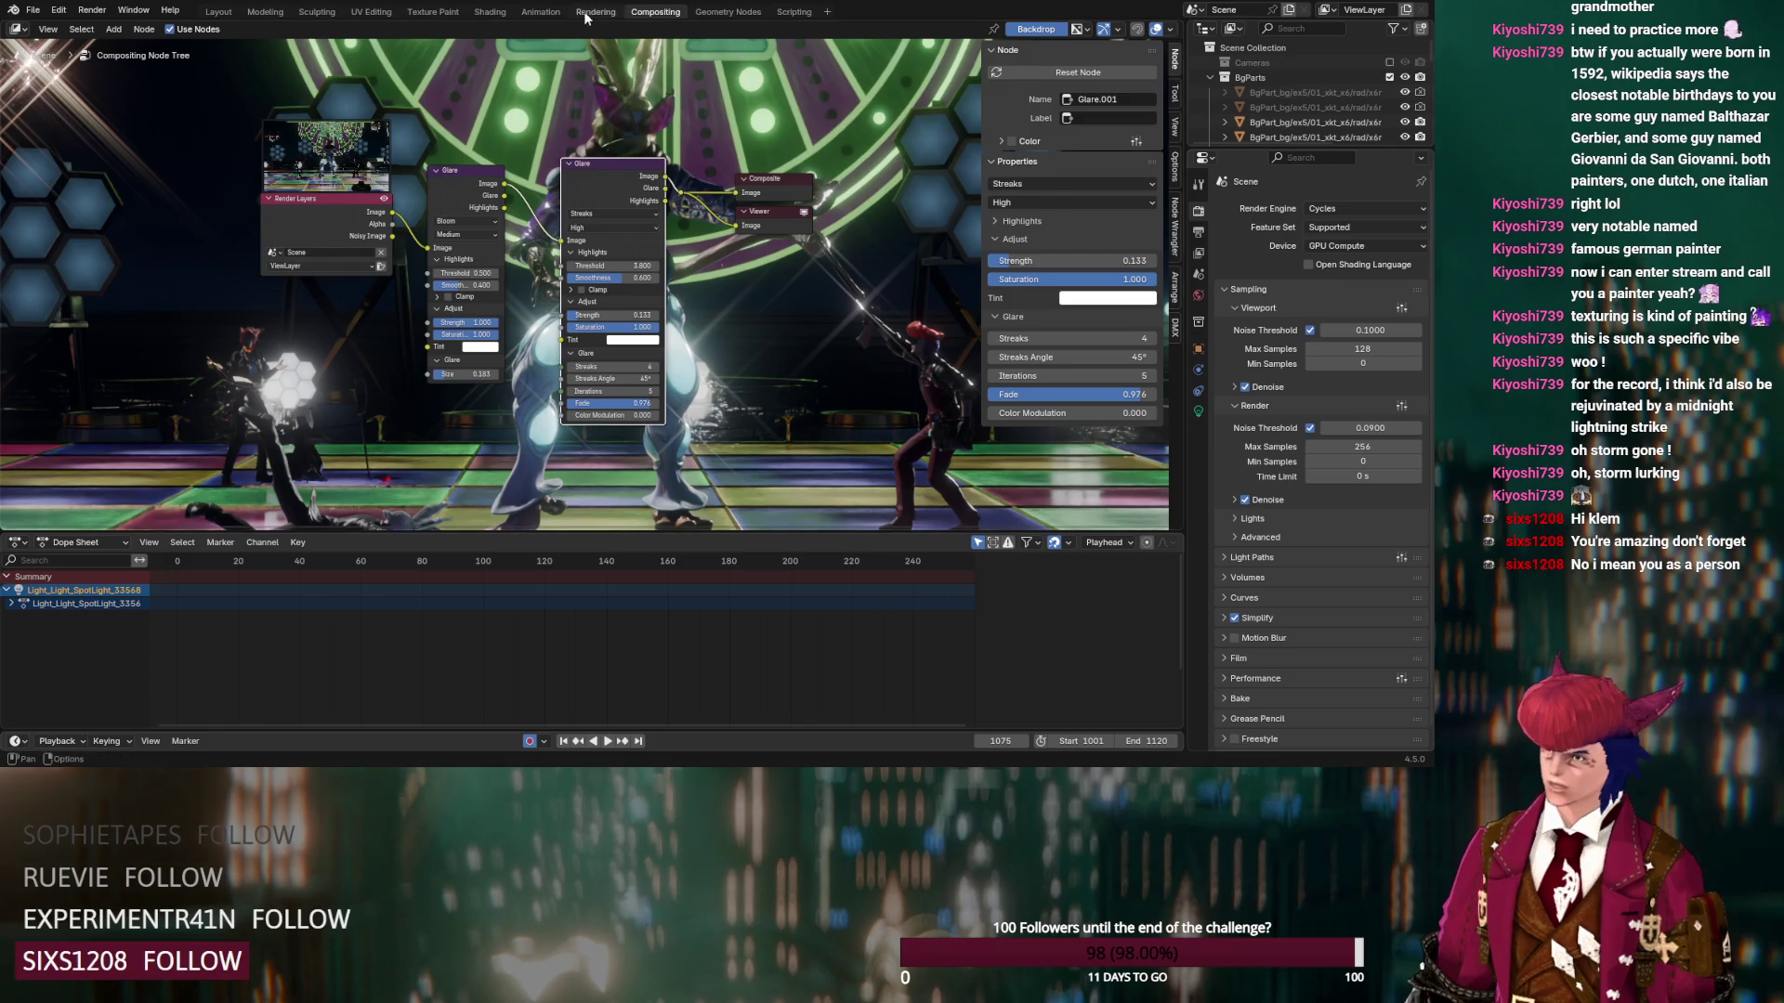
left_click(596, 13)
scroll(583, 353, "down", 2)
scroll(578, 367, "up", 1)
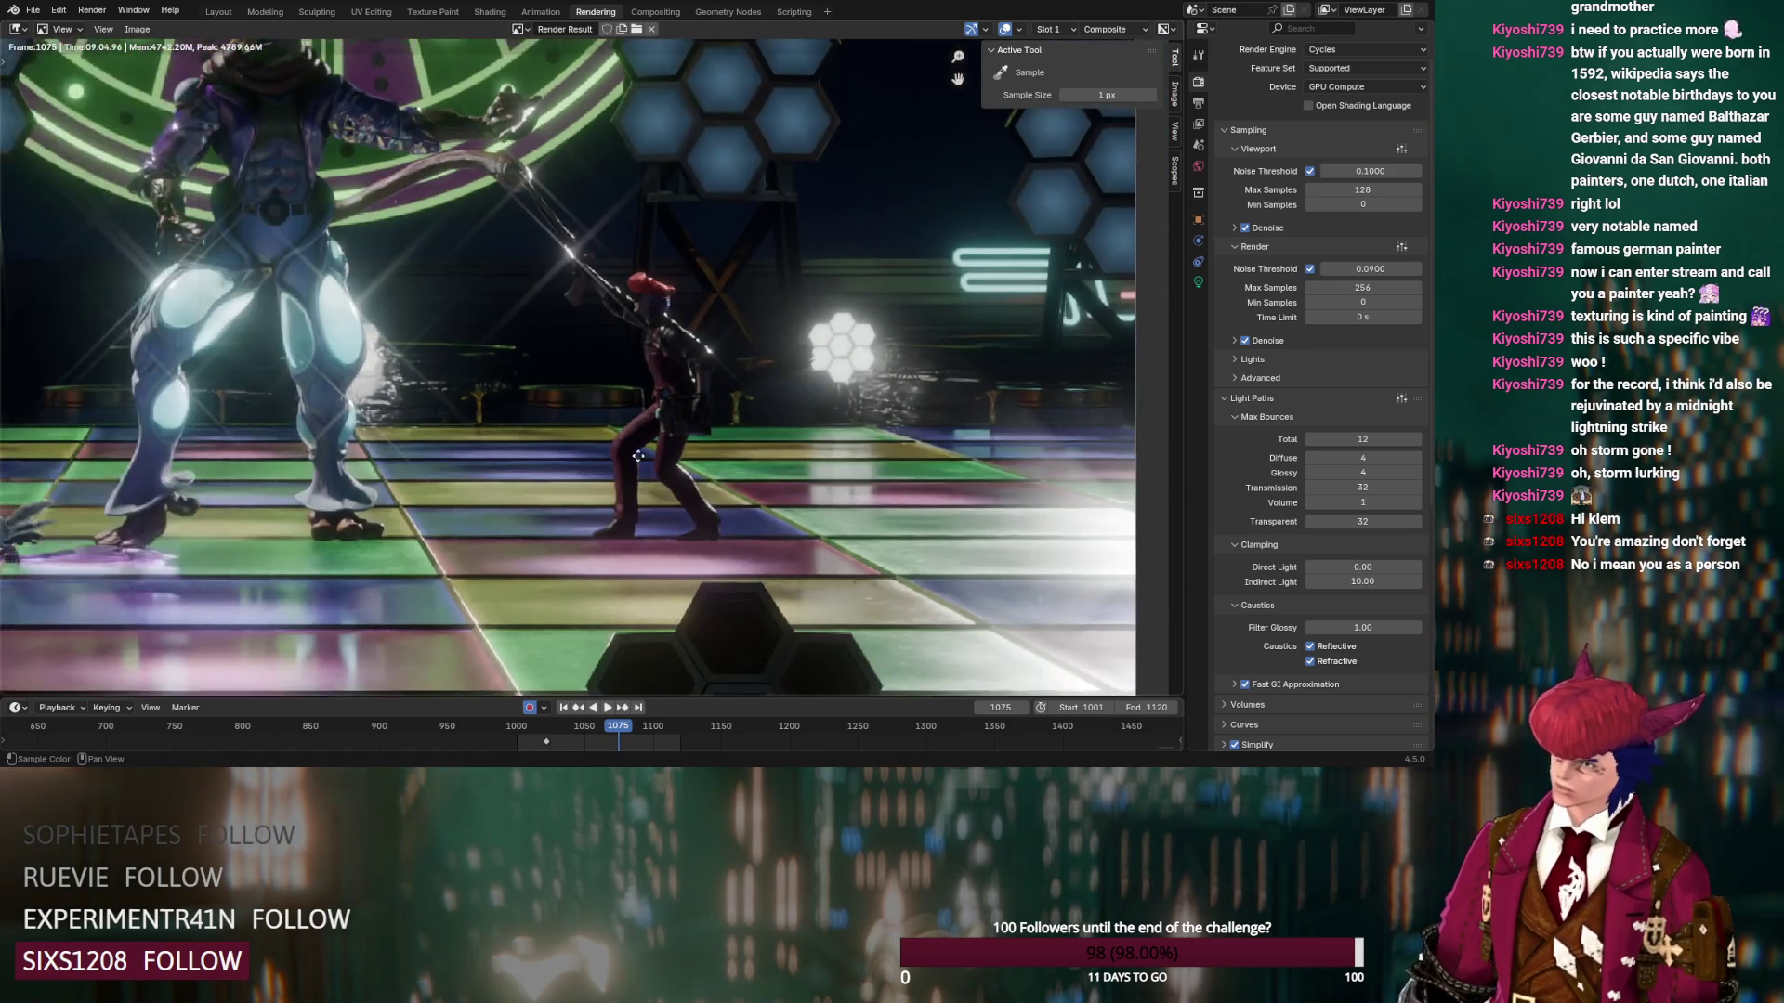
scroll(639, 463, "down", 2)
scroll(827, 332, "up", 3)
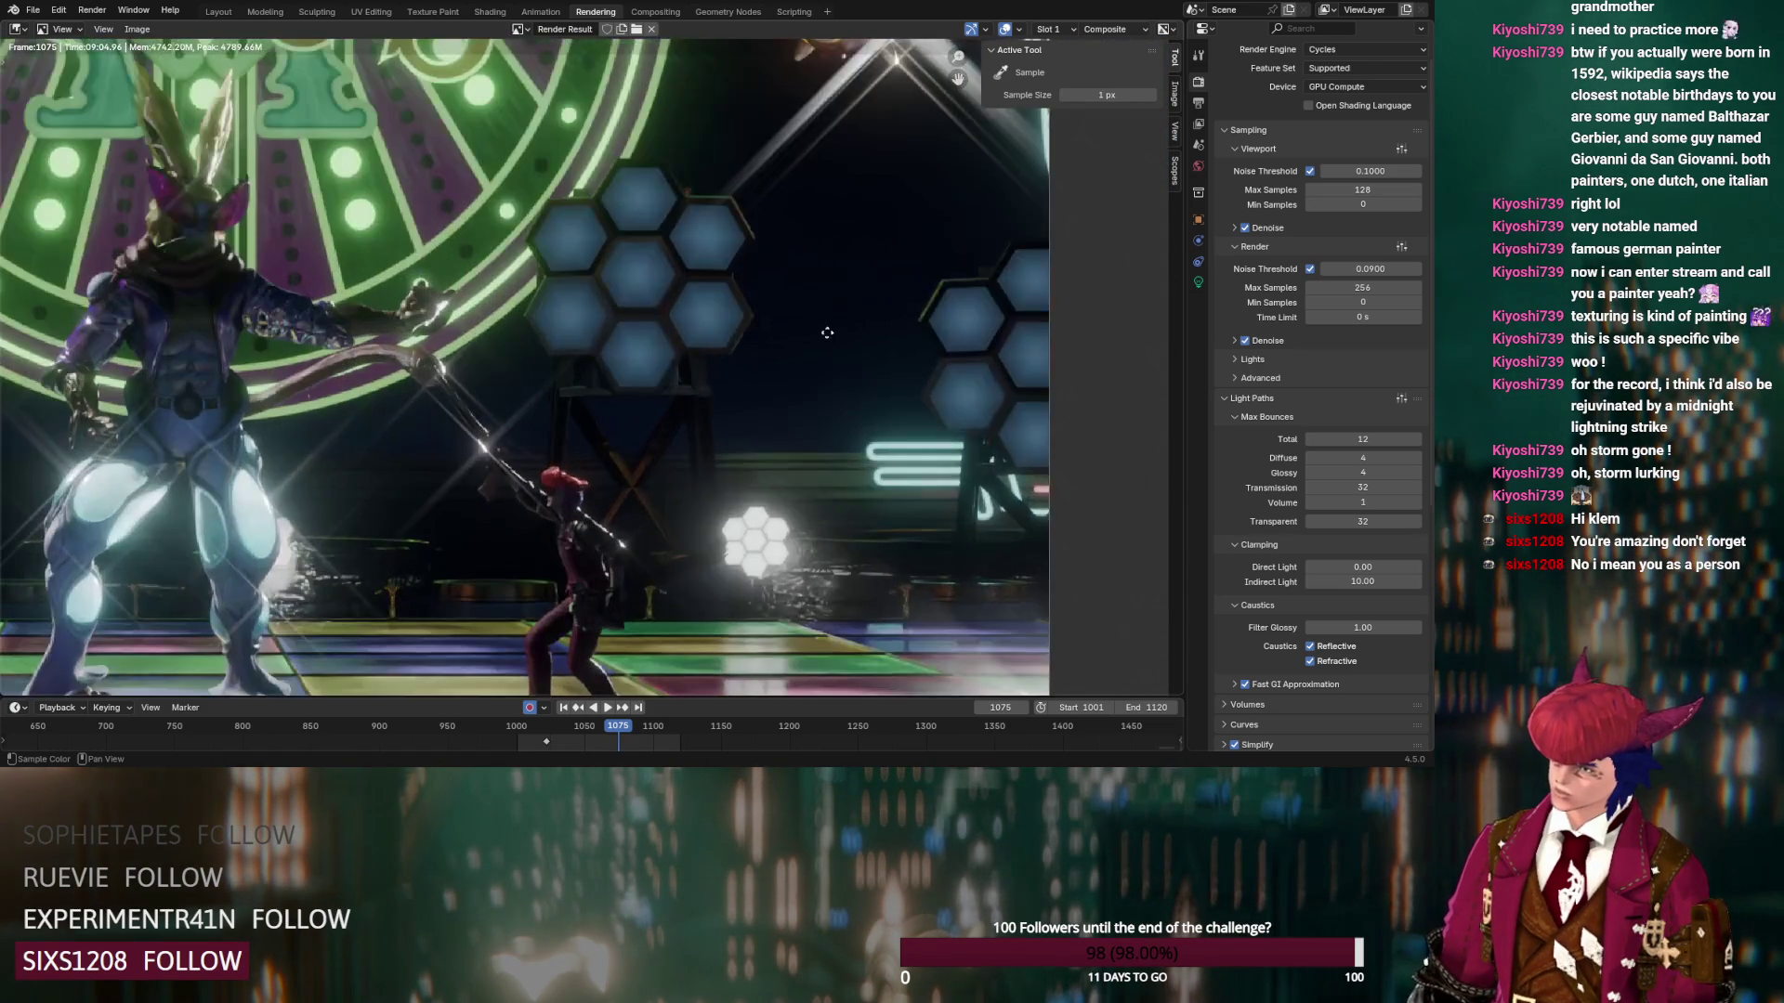
scroll(570, 514, "down", 4)
scroll(569, 514, "up", 2)
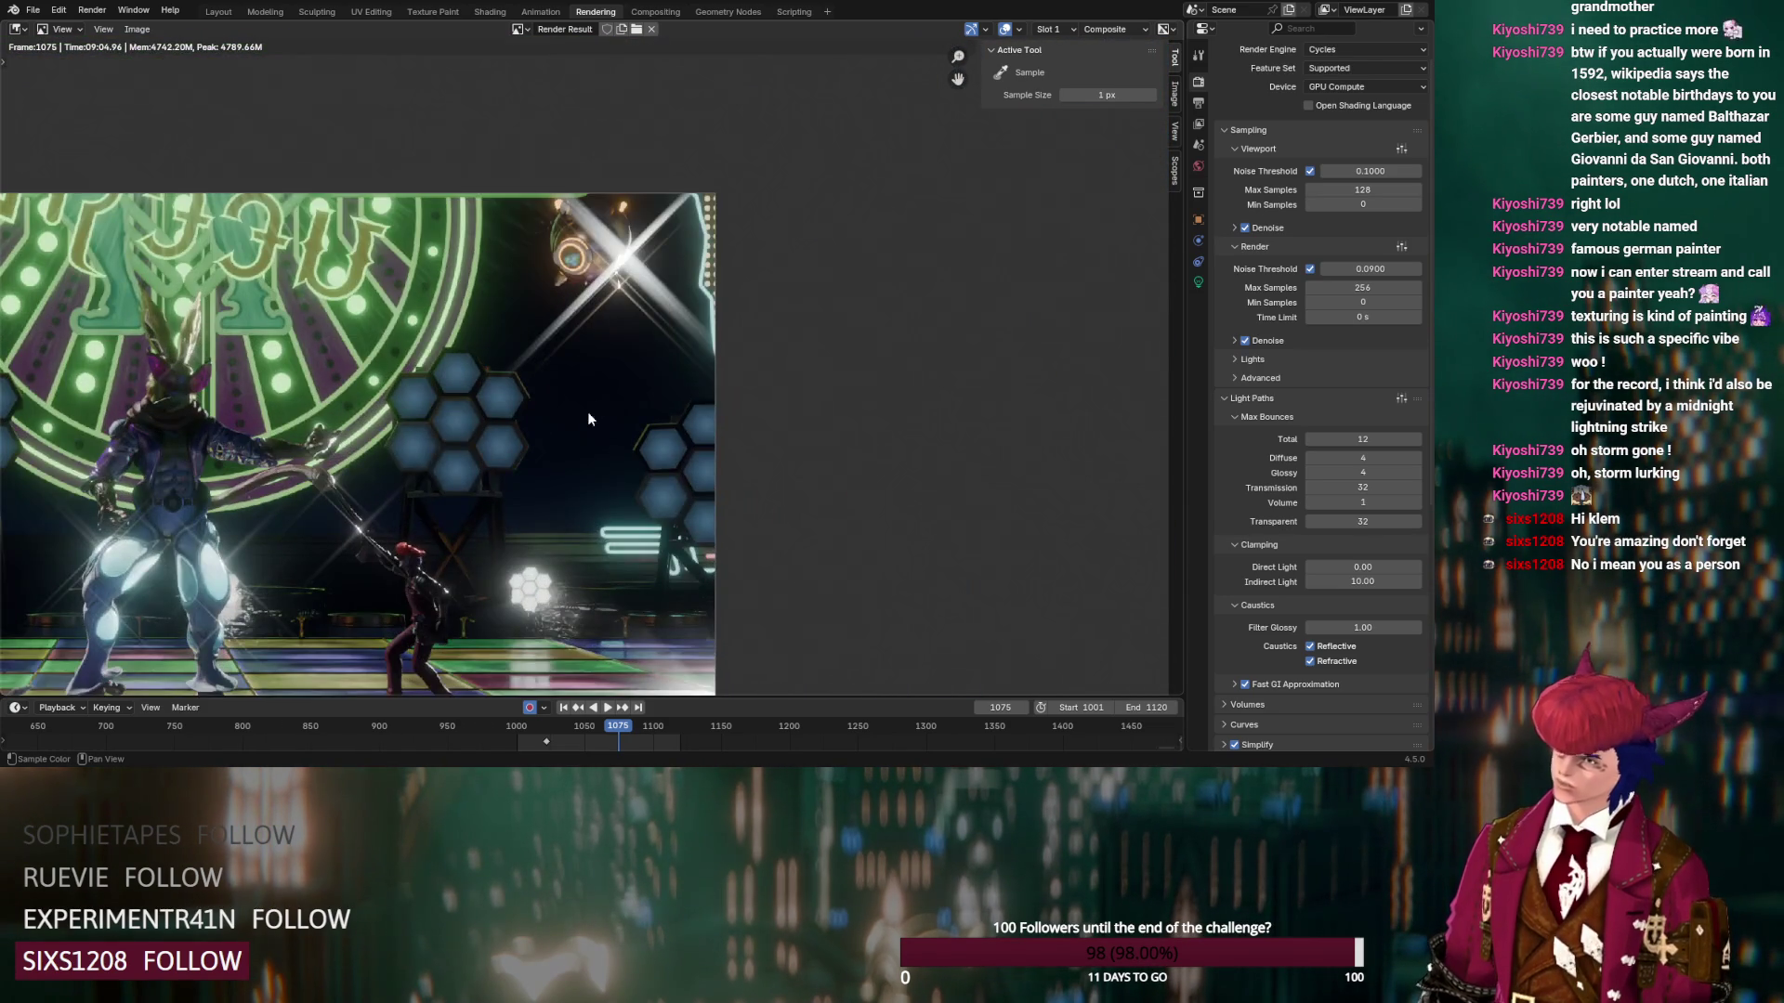
scroll(576, 416, "up", 2)
scroll(663, 106, "down", 3)
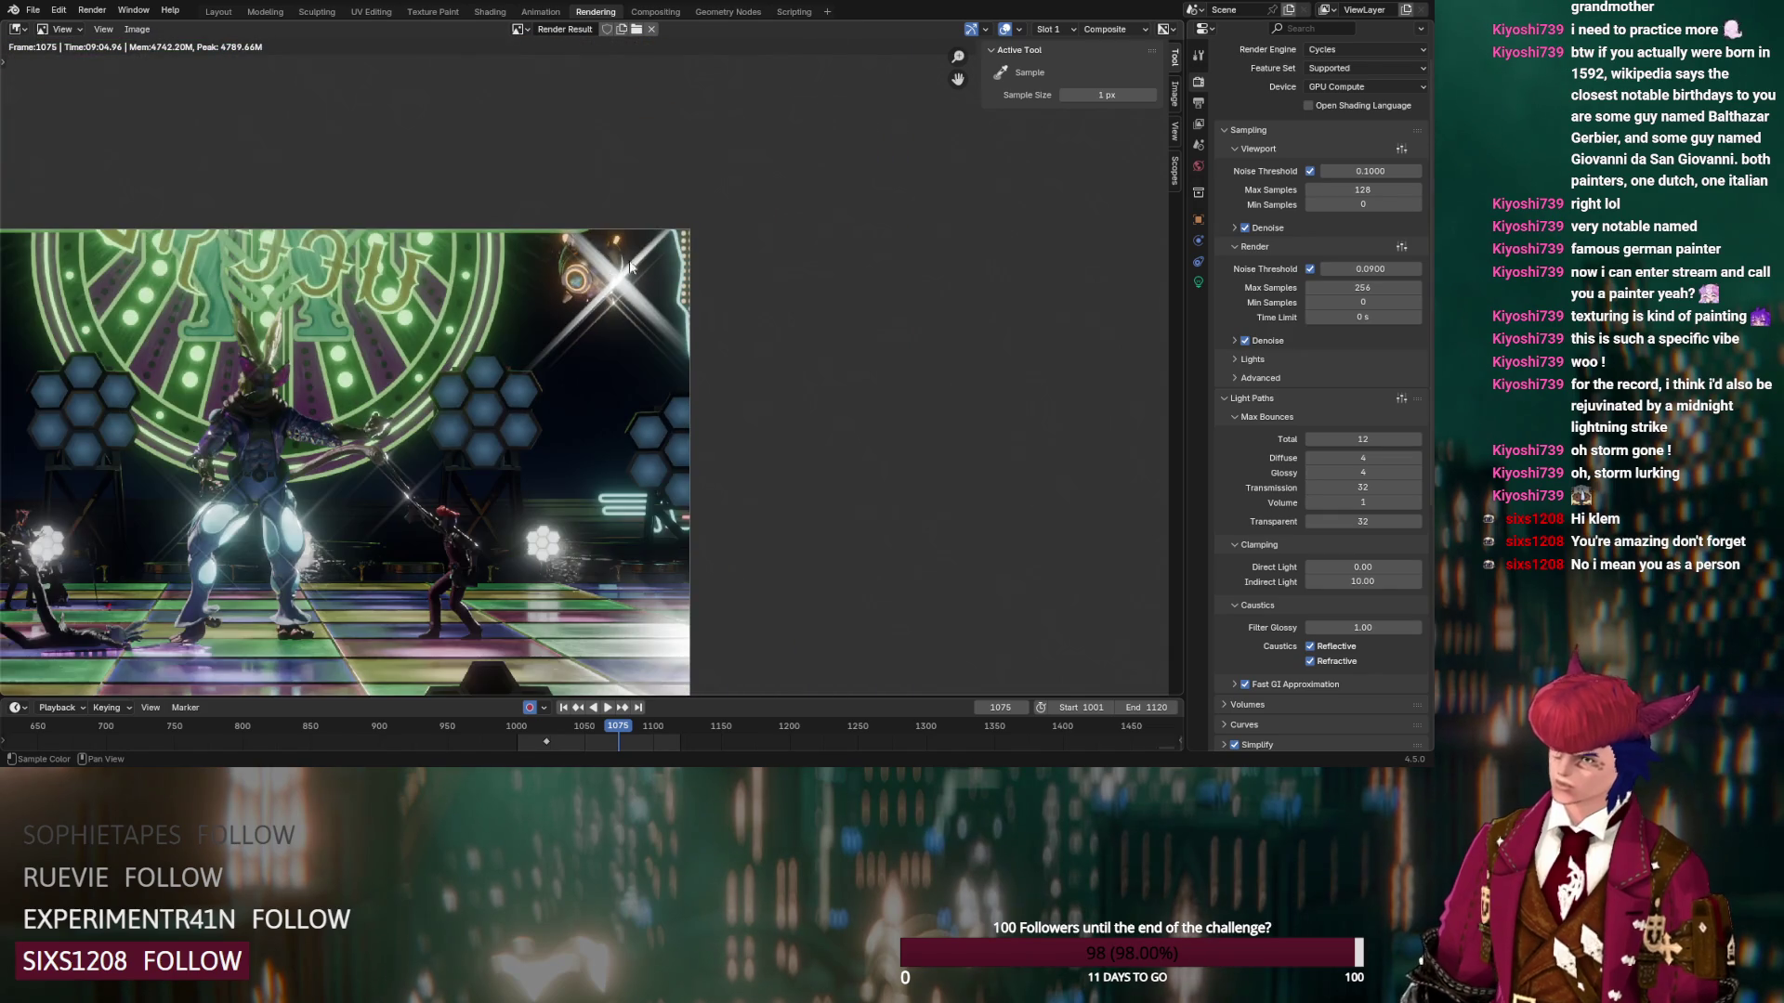
scroll(728, 316, "up", 1)
mouse_move(728, 315)
middle_mouse_down()
mouse_move(816, 288)
mouse_move(870, 209)
middle_mouse_up()
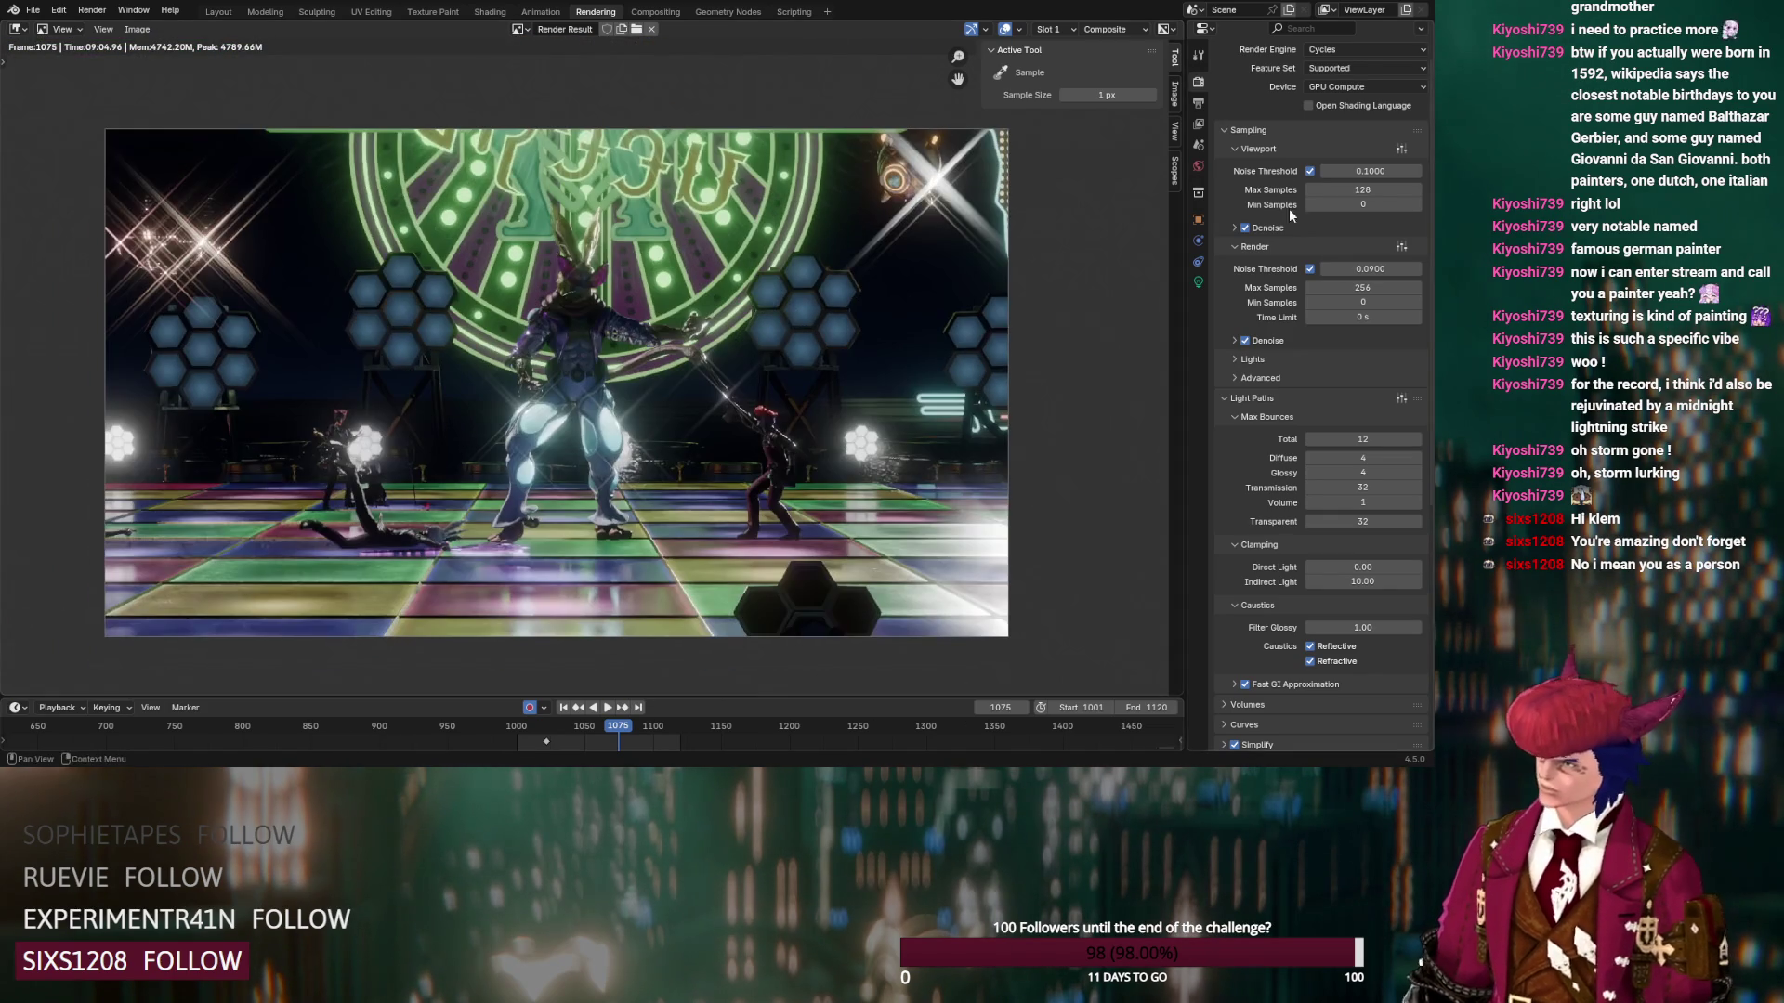
left_click(1198, 104)
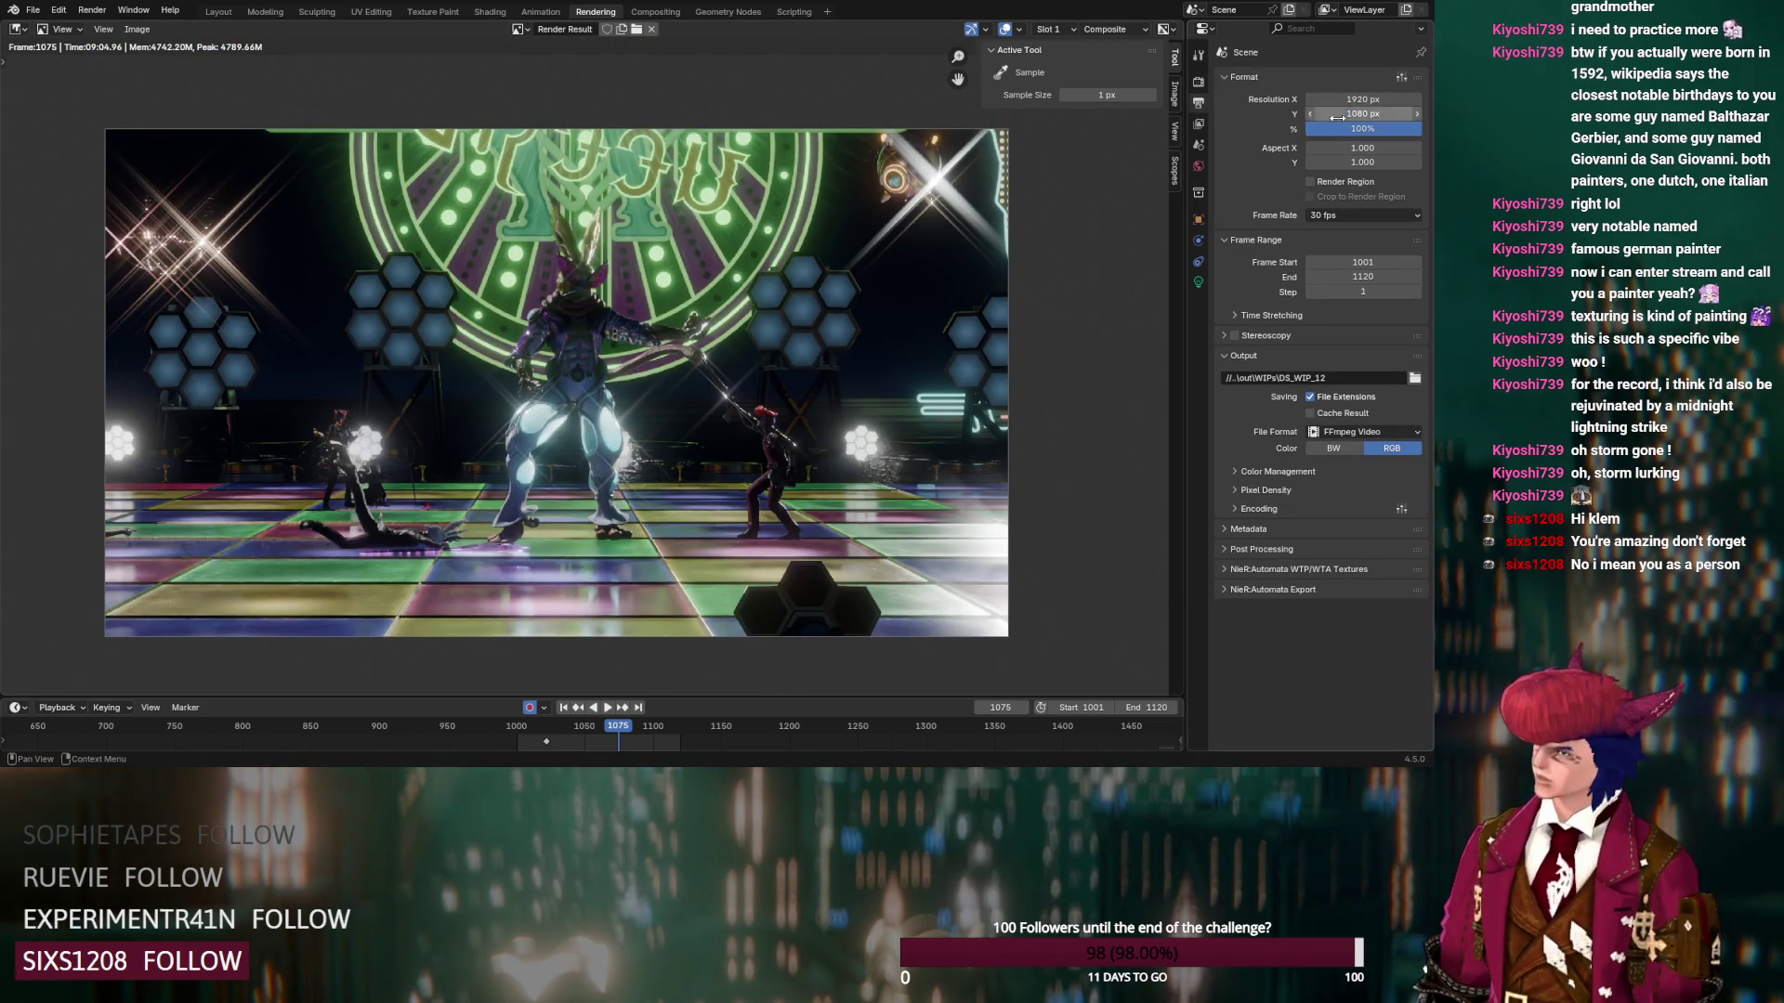
left_click(652, 11)
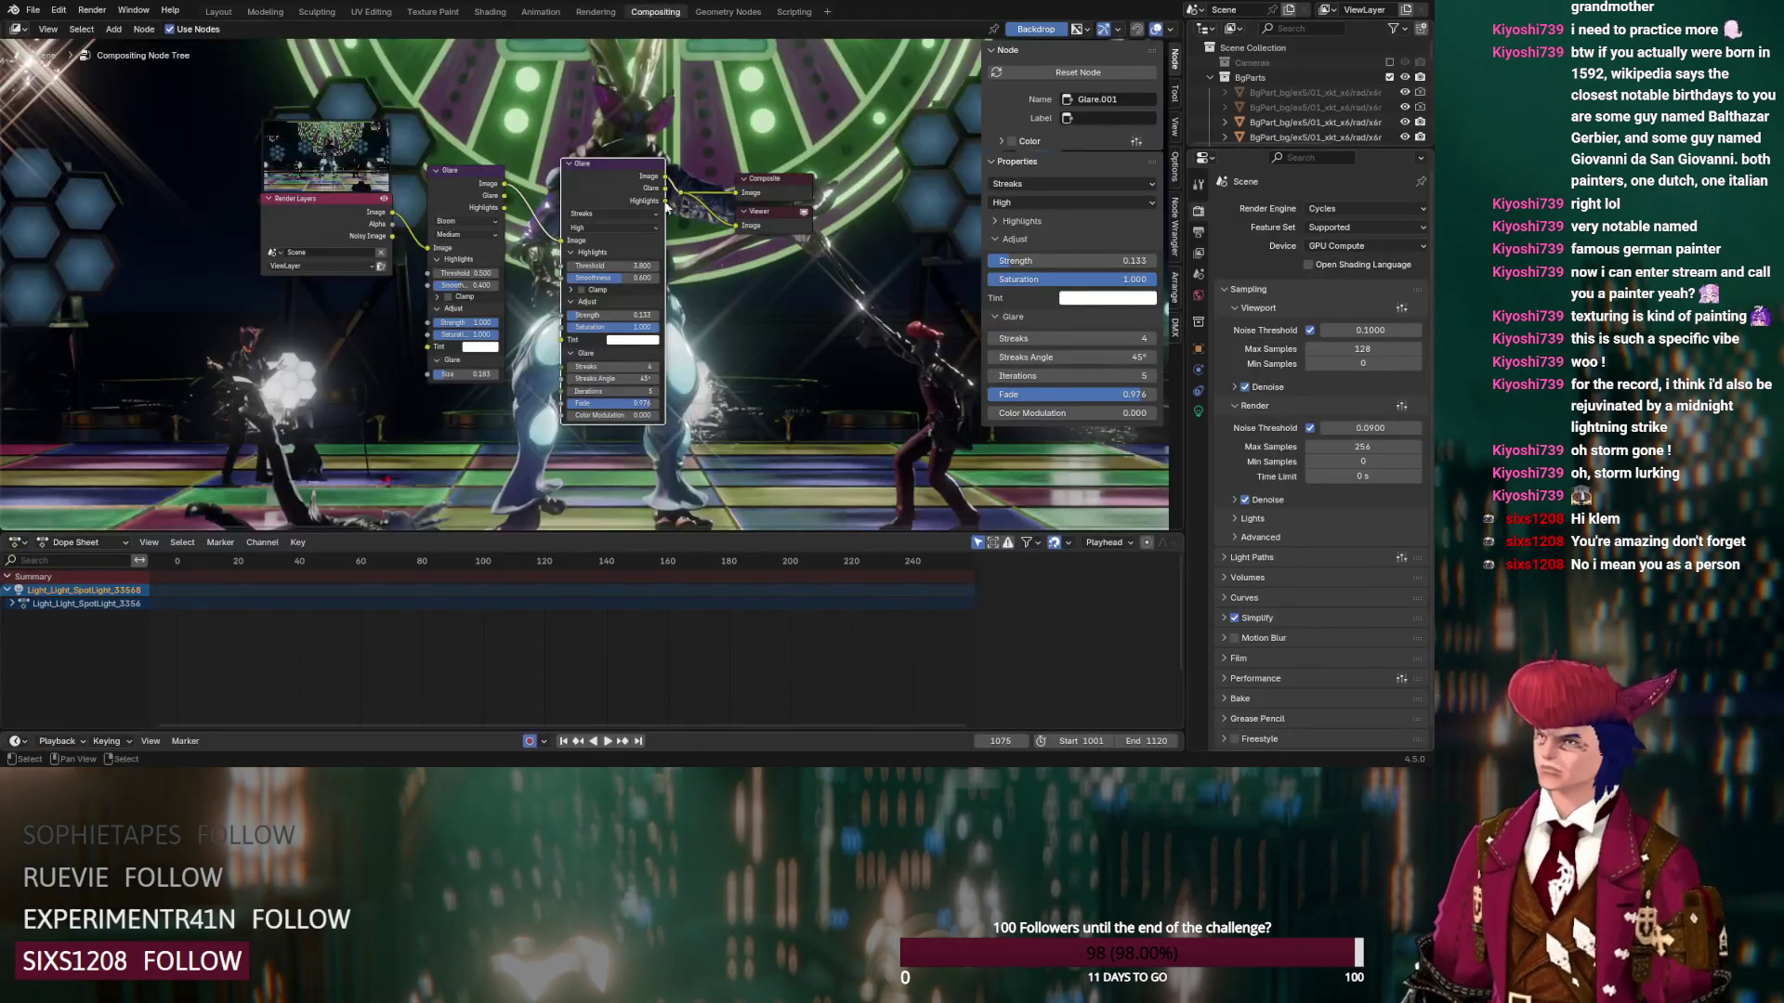
left_click_drag(604, 115, 268, 297)
left_click_drag(332, 228, 158, 228)
left_click(158, 228)
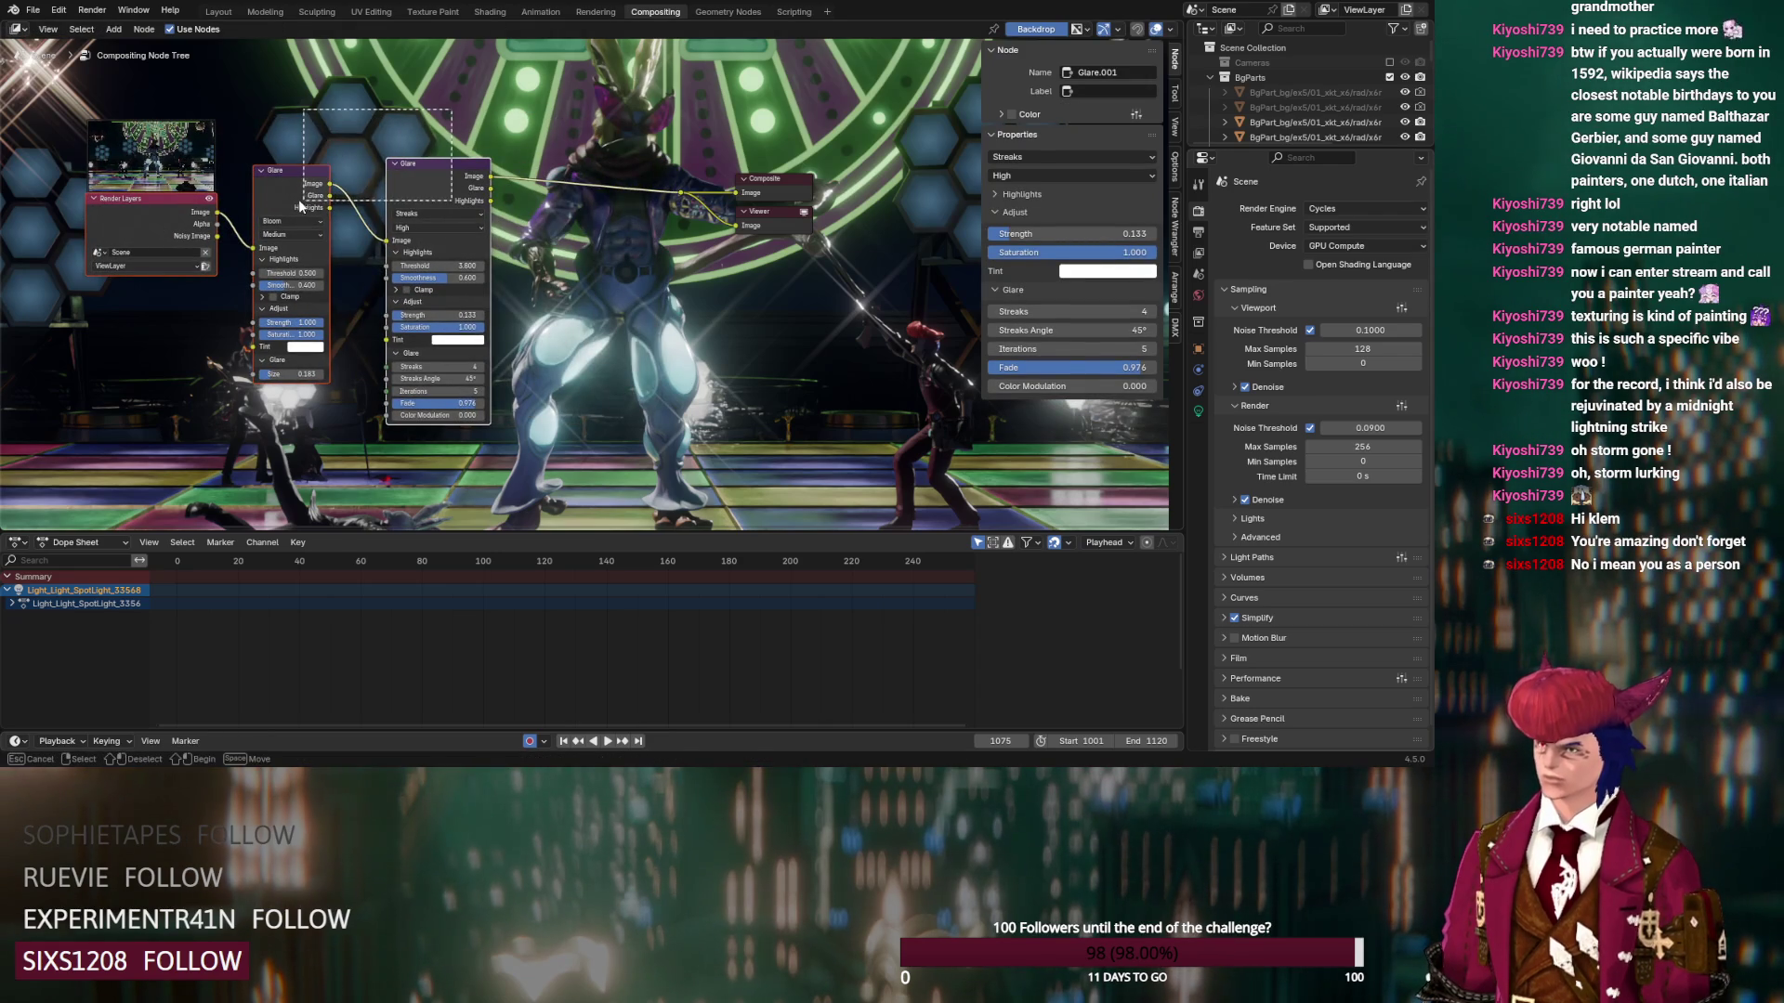
left_click_drag(300, 198, 453, 198)
left_click(453, 198)
middle_click_drag(338, 279, 425, 282)
key("shift+a")
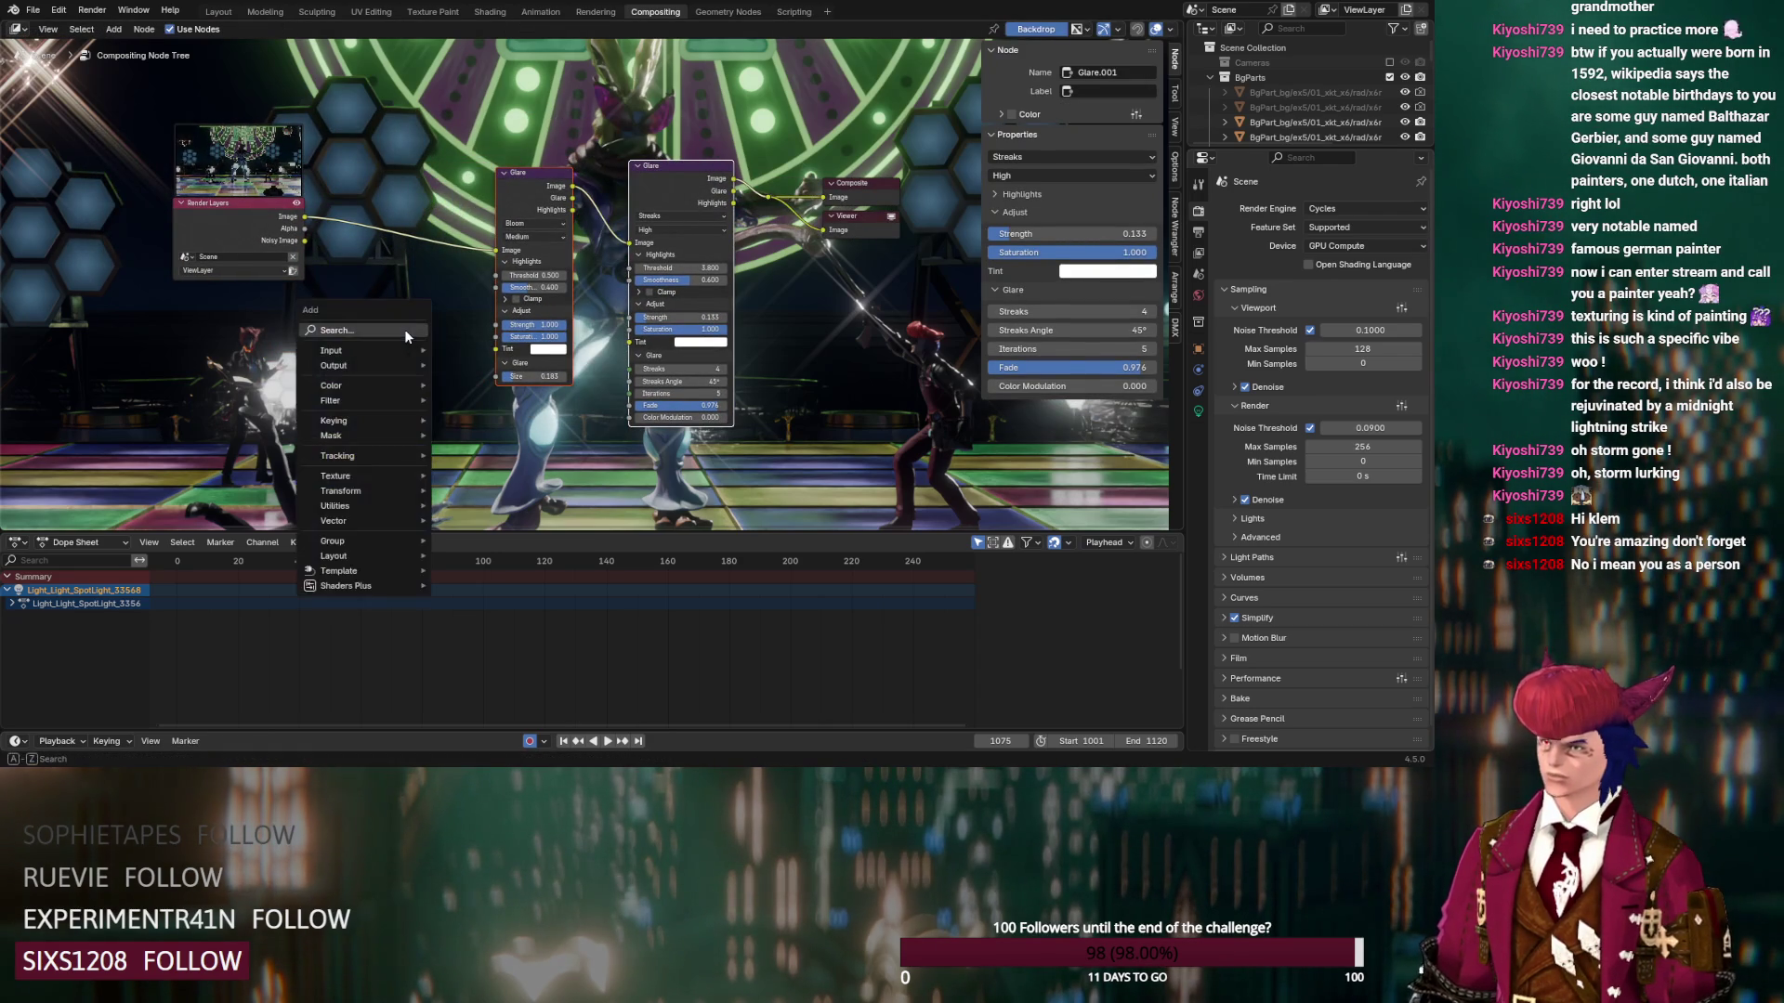
left_click(32, 10)
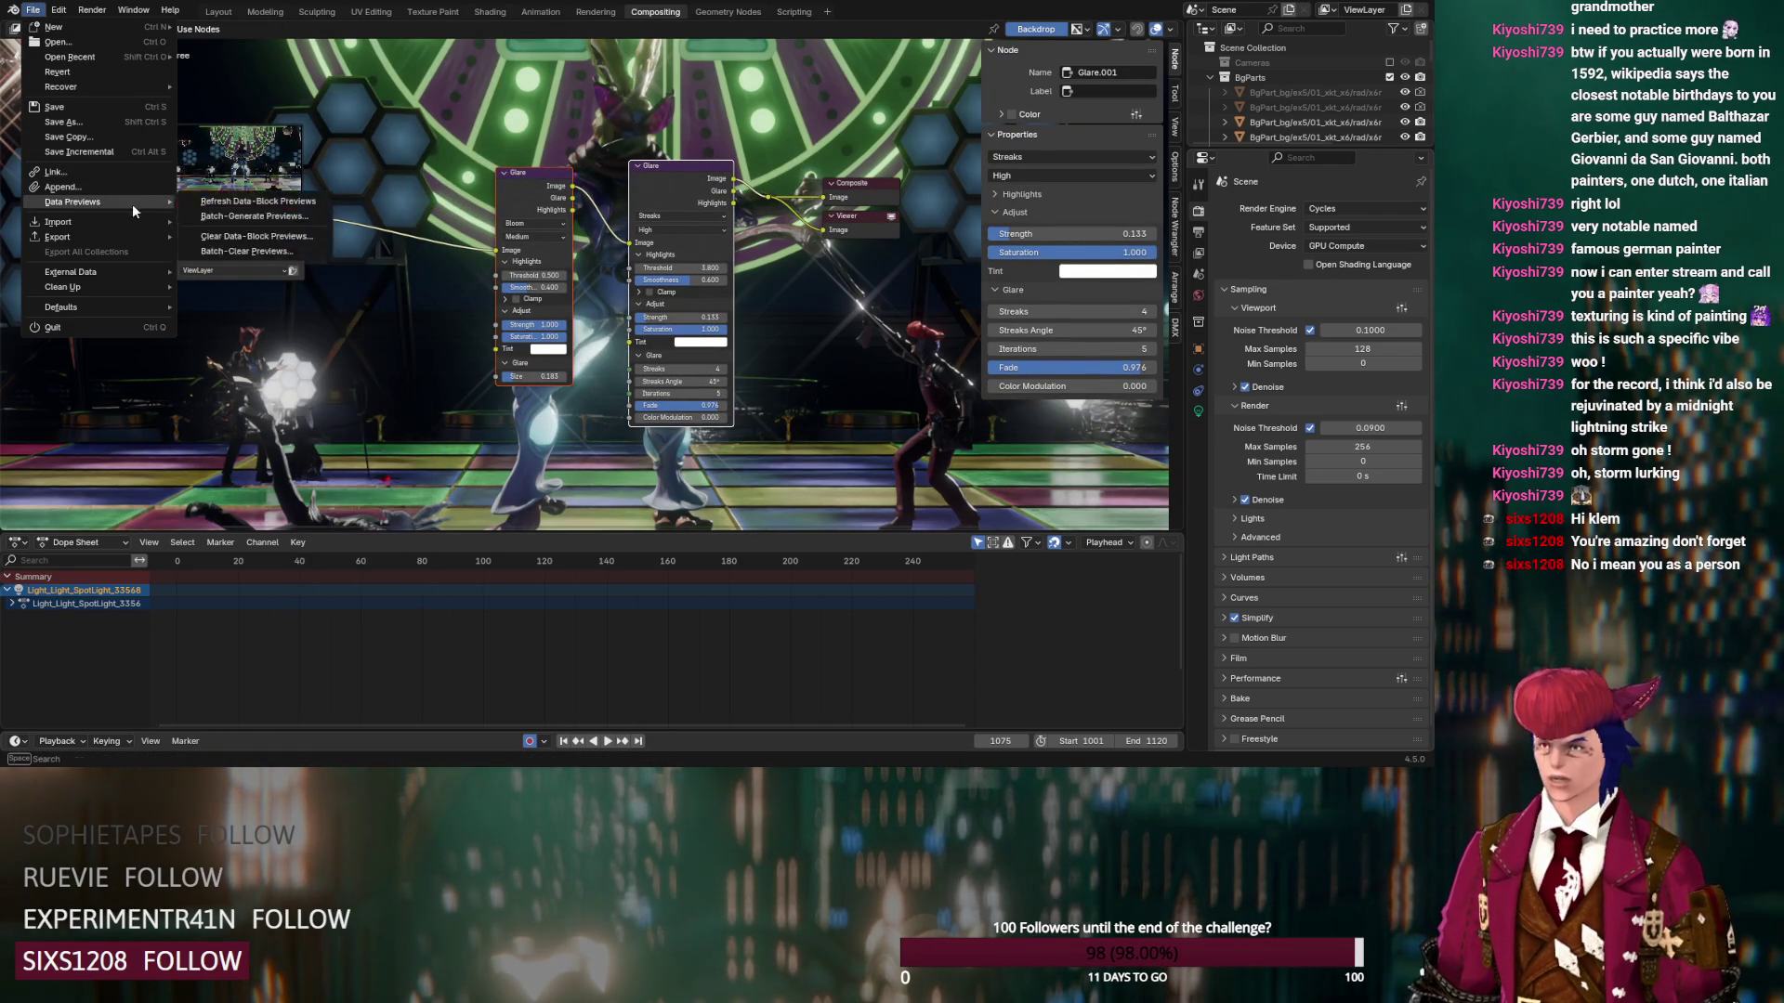
mouse_move(131, 234)
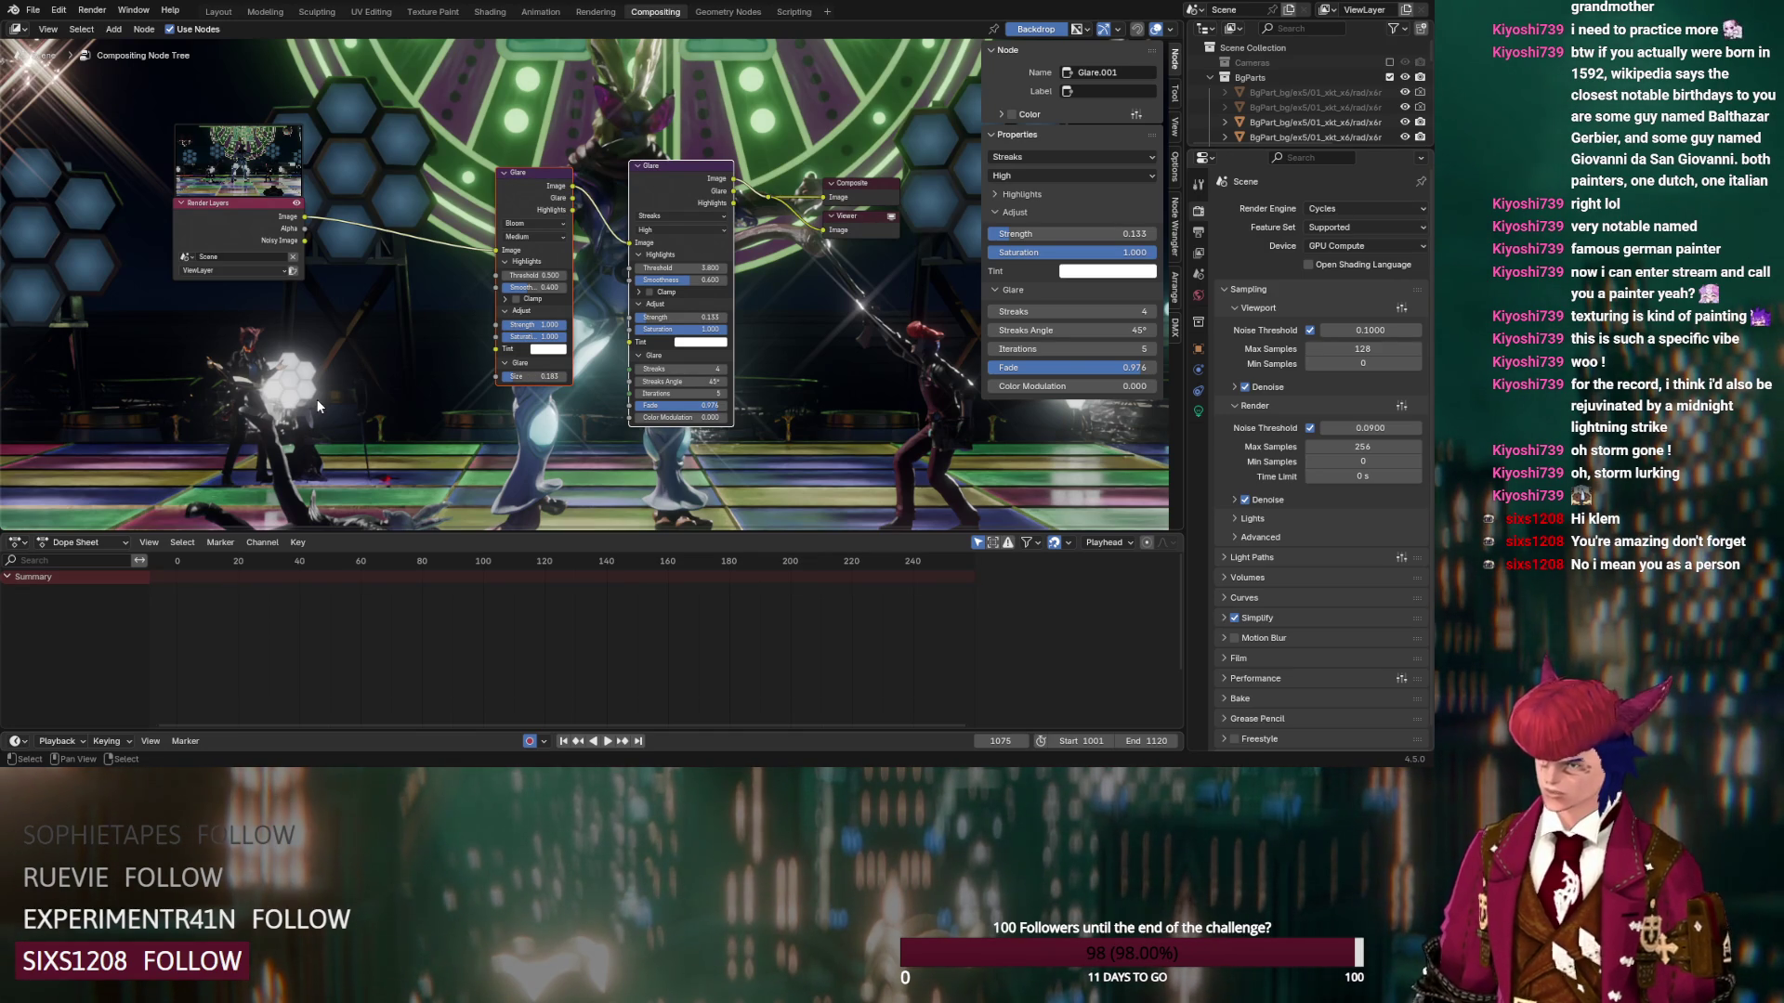
Add an Anamorphic_Flare node group to the compositor tree and lower its Resolution below 100%
key("shift+a")
mouse_move(333, 615)
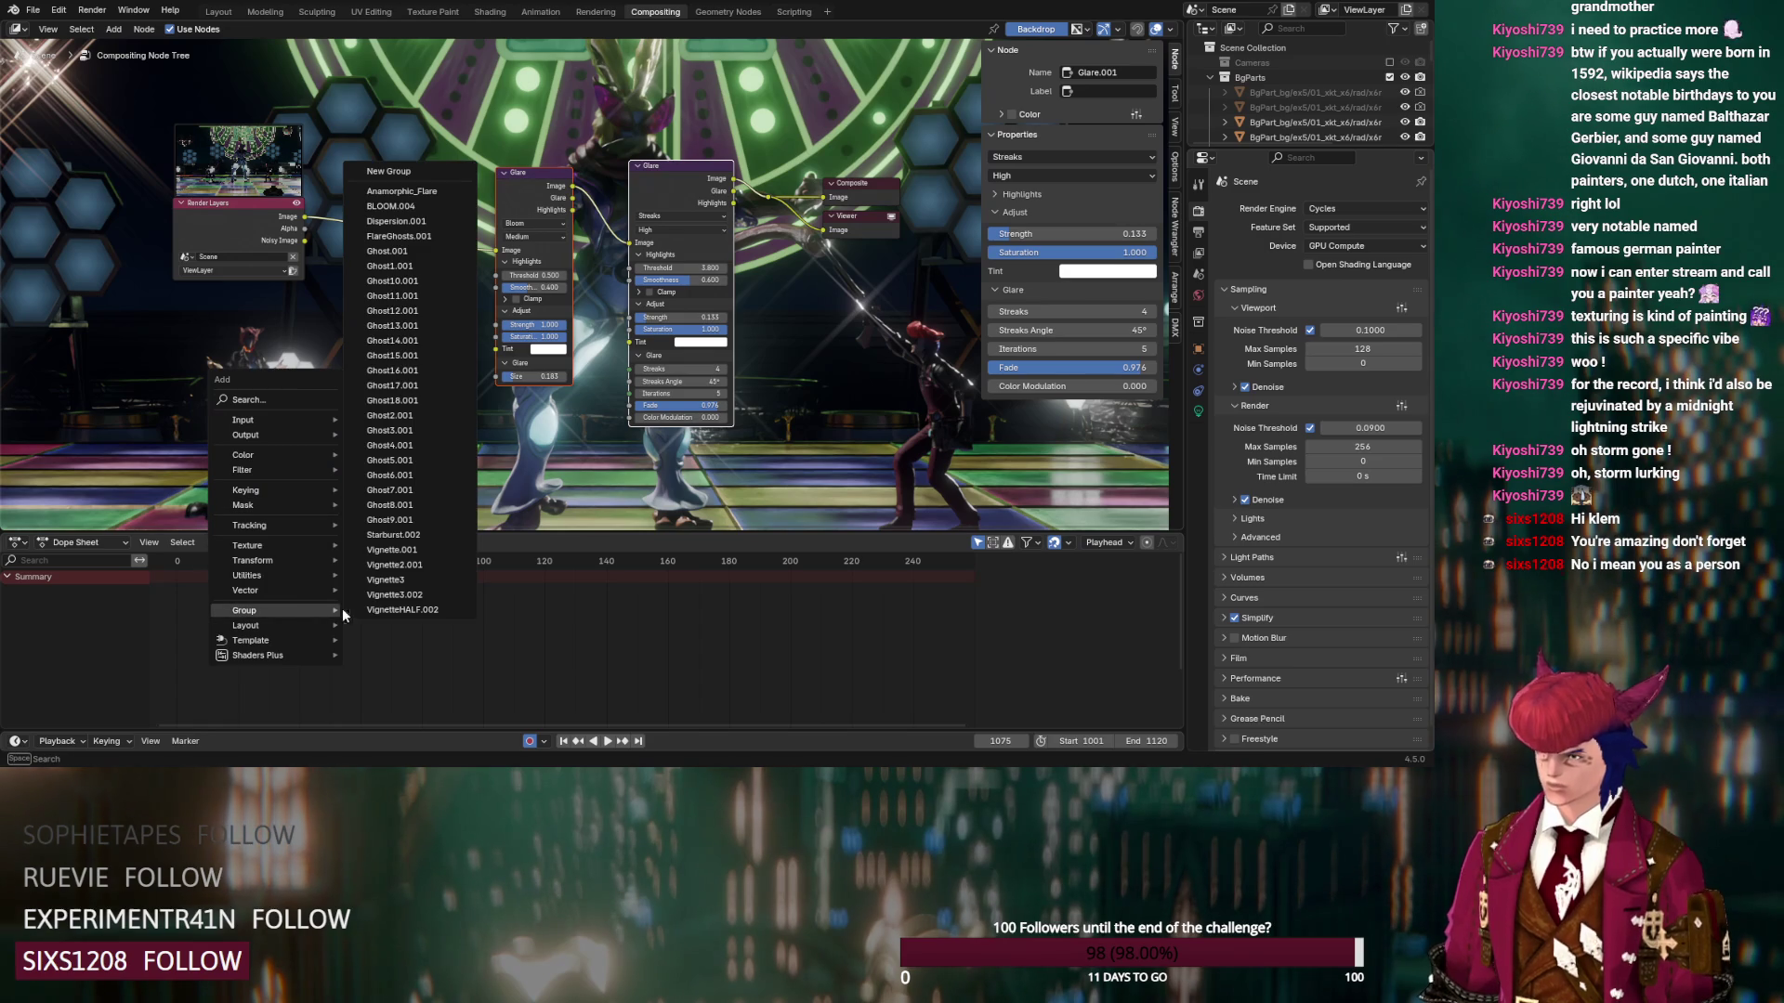
left_click(401, 191)
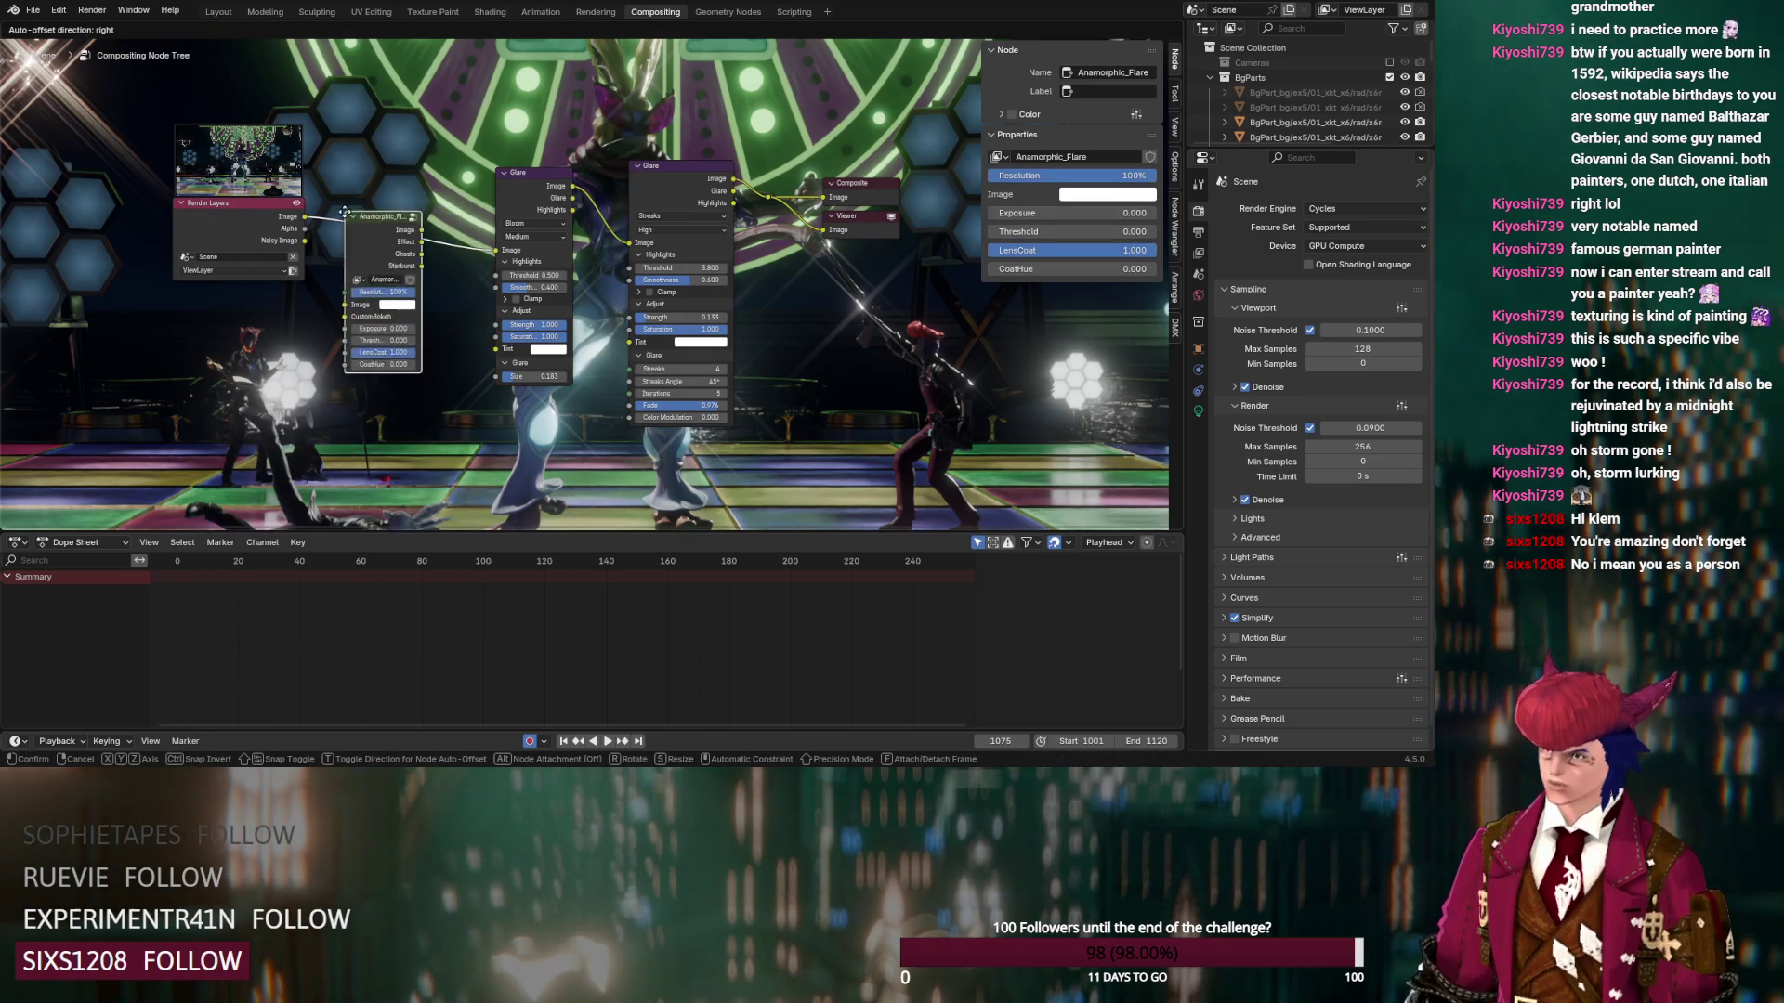
left_click(326, 295)
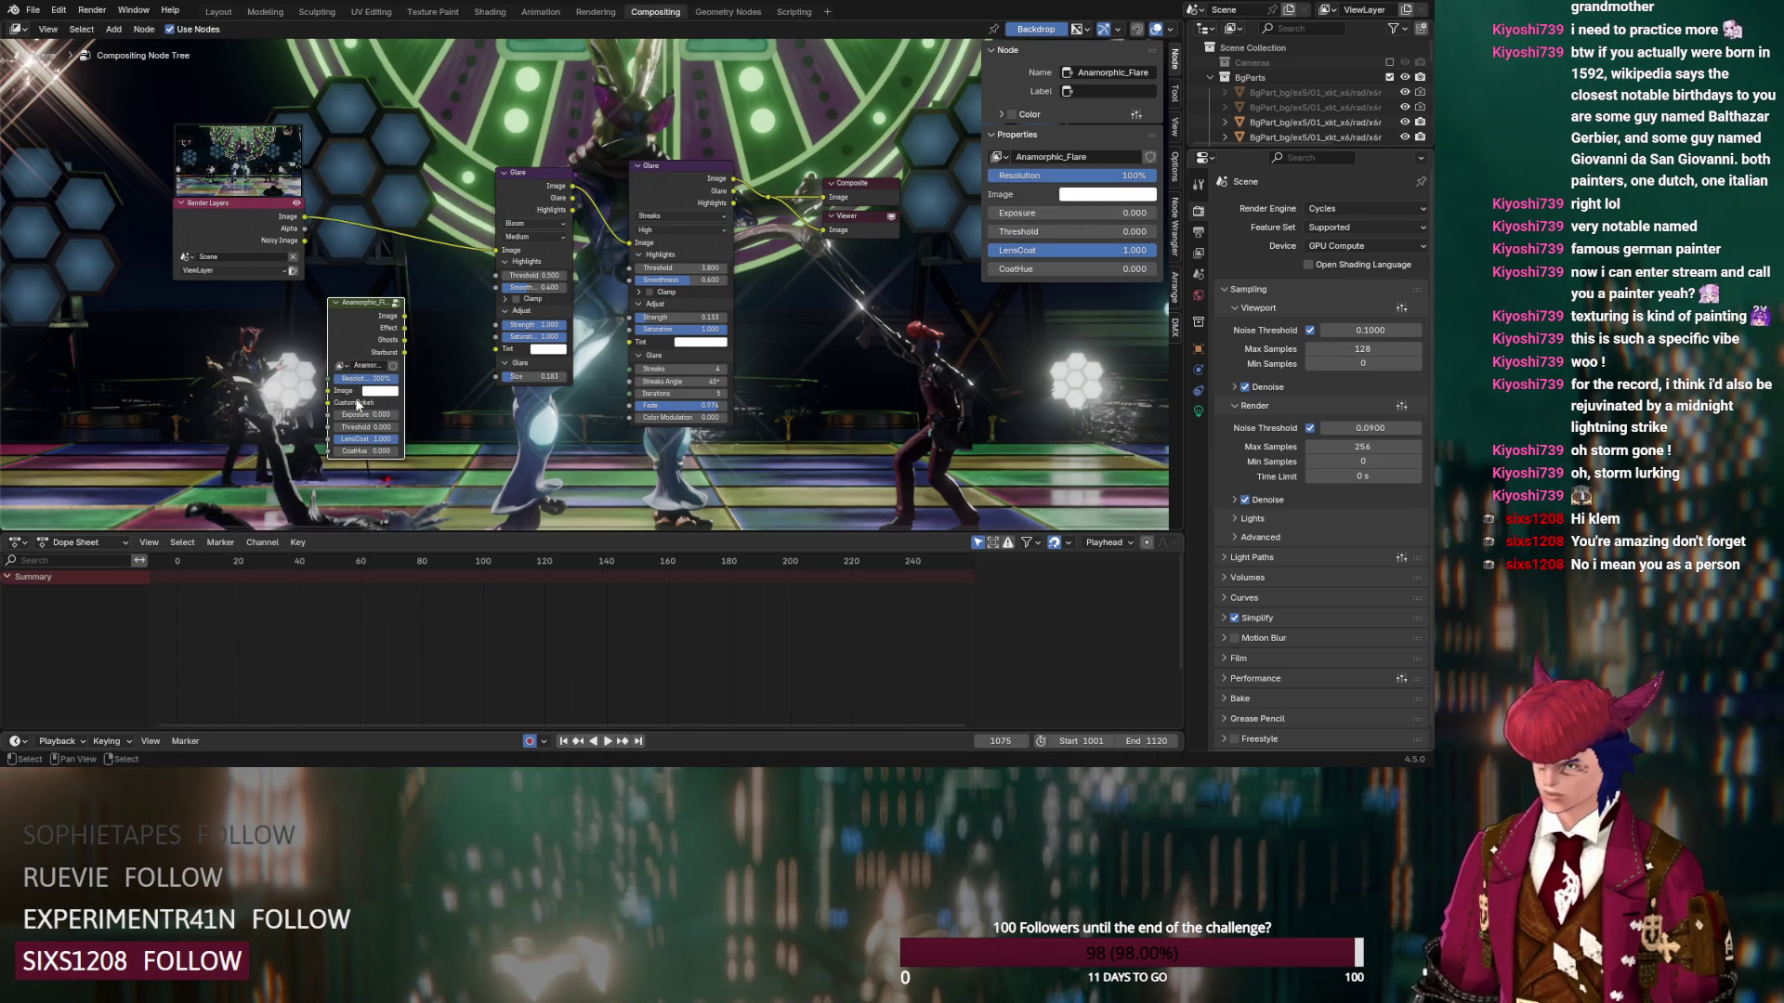
mouse_move(354, 381)
left_mouse_down()
mouse_move(324, 381)
mouse_move(423, 220)
left_mouse_up()
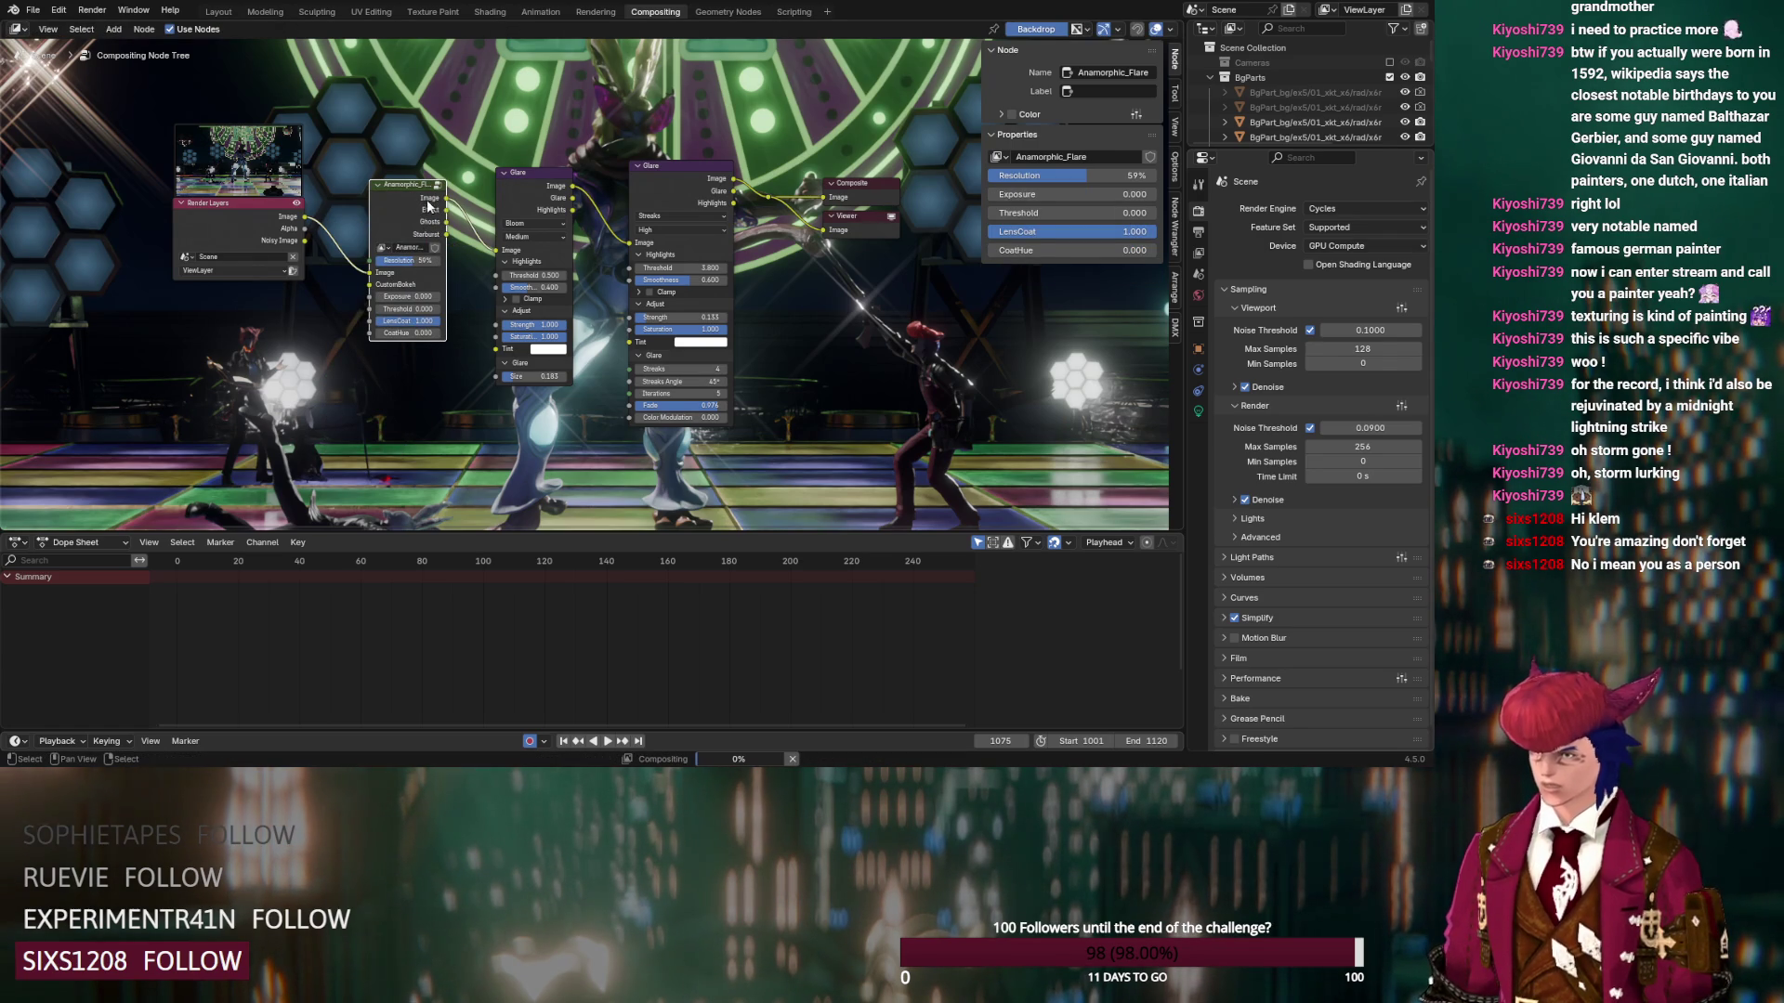
mouse_move(420, 191)
middle_mouse_down()
mouse_move(369, 144)
mouse_move(401, 296)
middle_mouse_up()
scroll(369, 144, "down", 2)
scroll(405, 296, "down", 1)
scroll(411, 295, "up", 2)
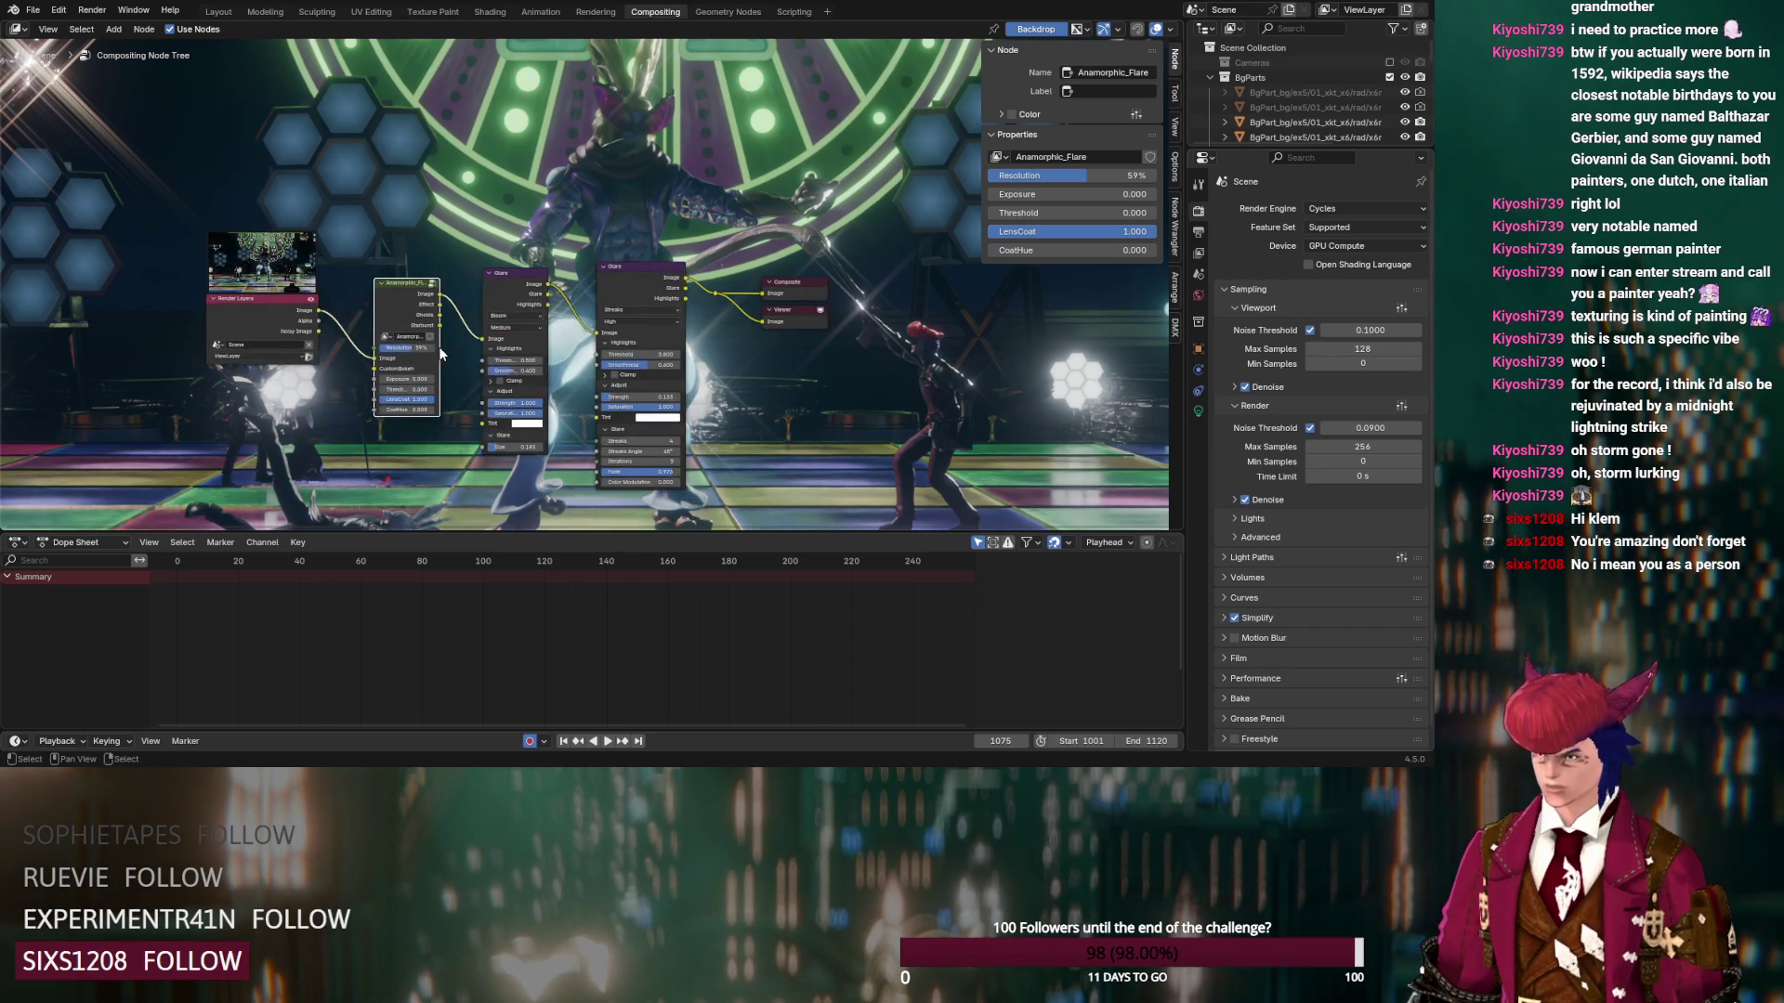
Preview the flare's Image and Effect outputs and raise its Threshold above zero
left_click(411, 293, "ctrl+shift")
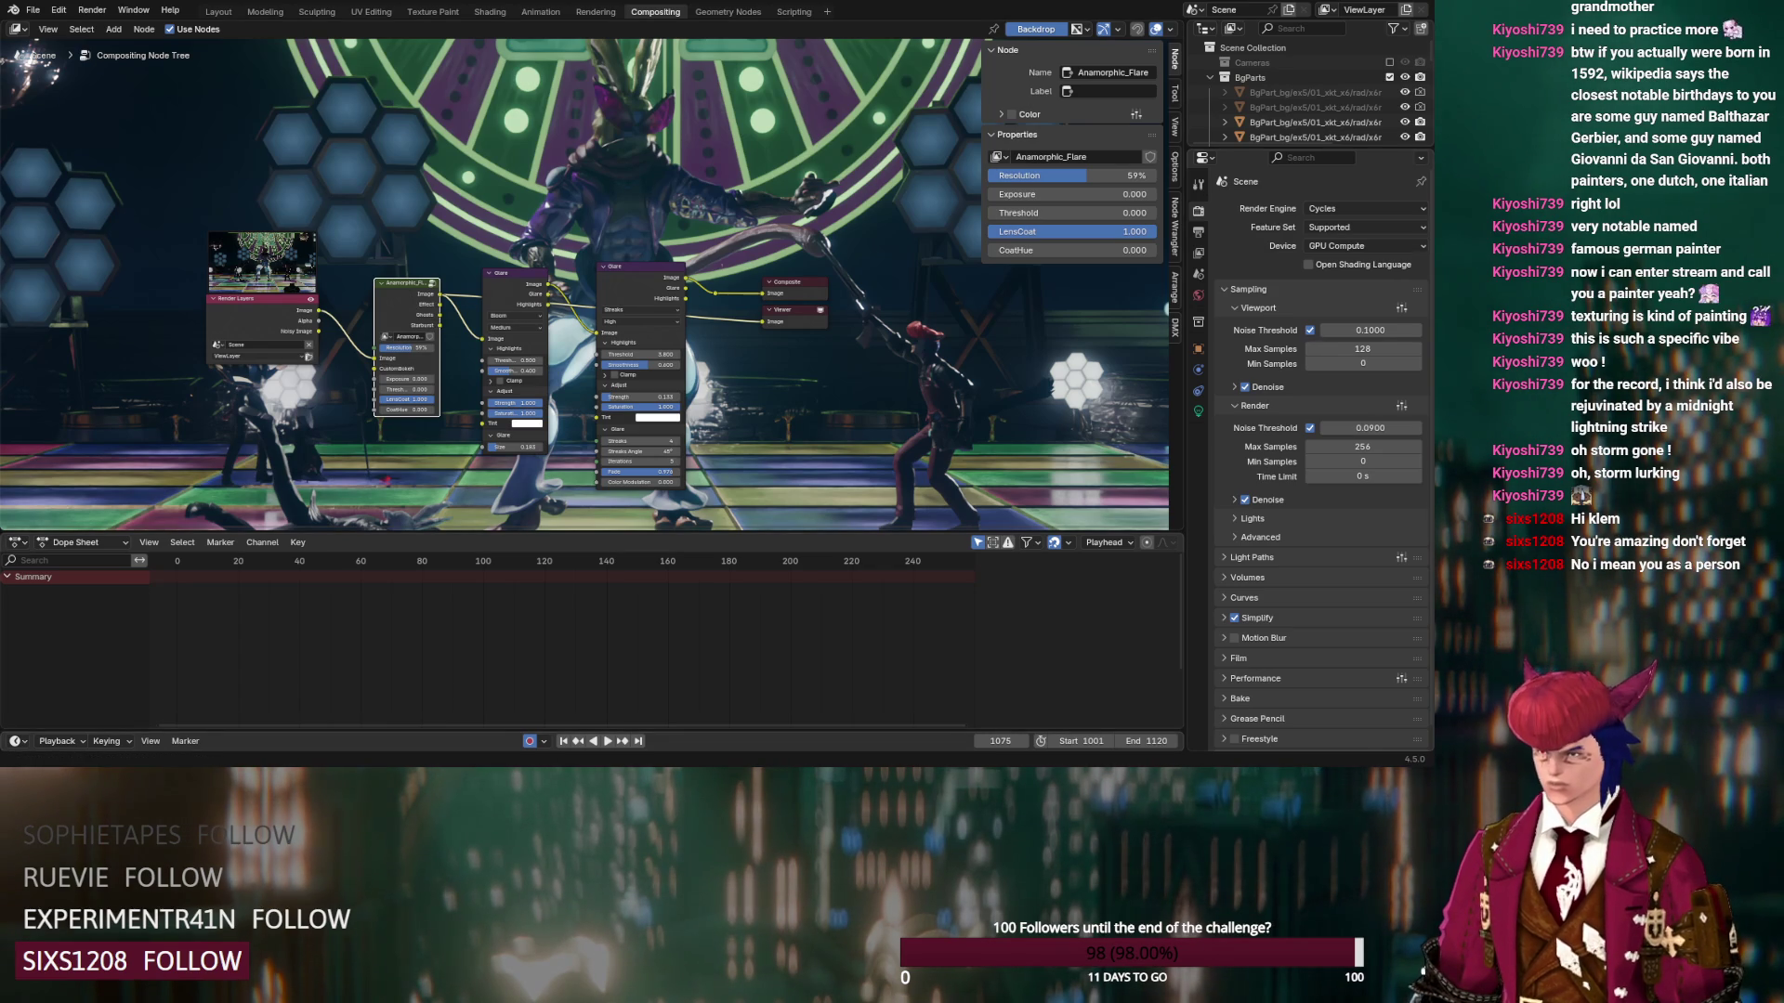
middle_click_drag(386, 310, 366, 282)
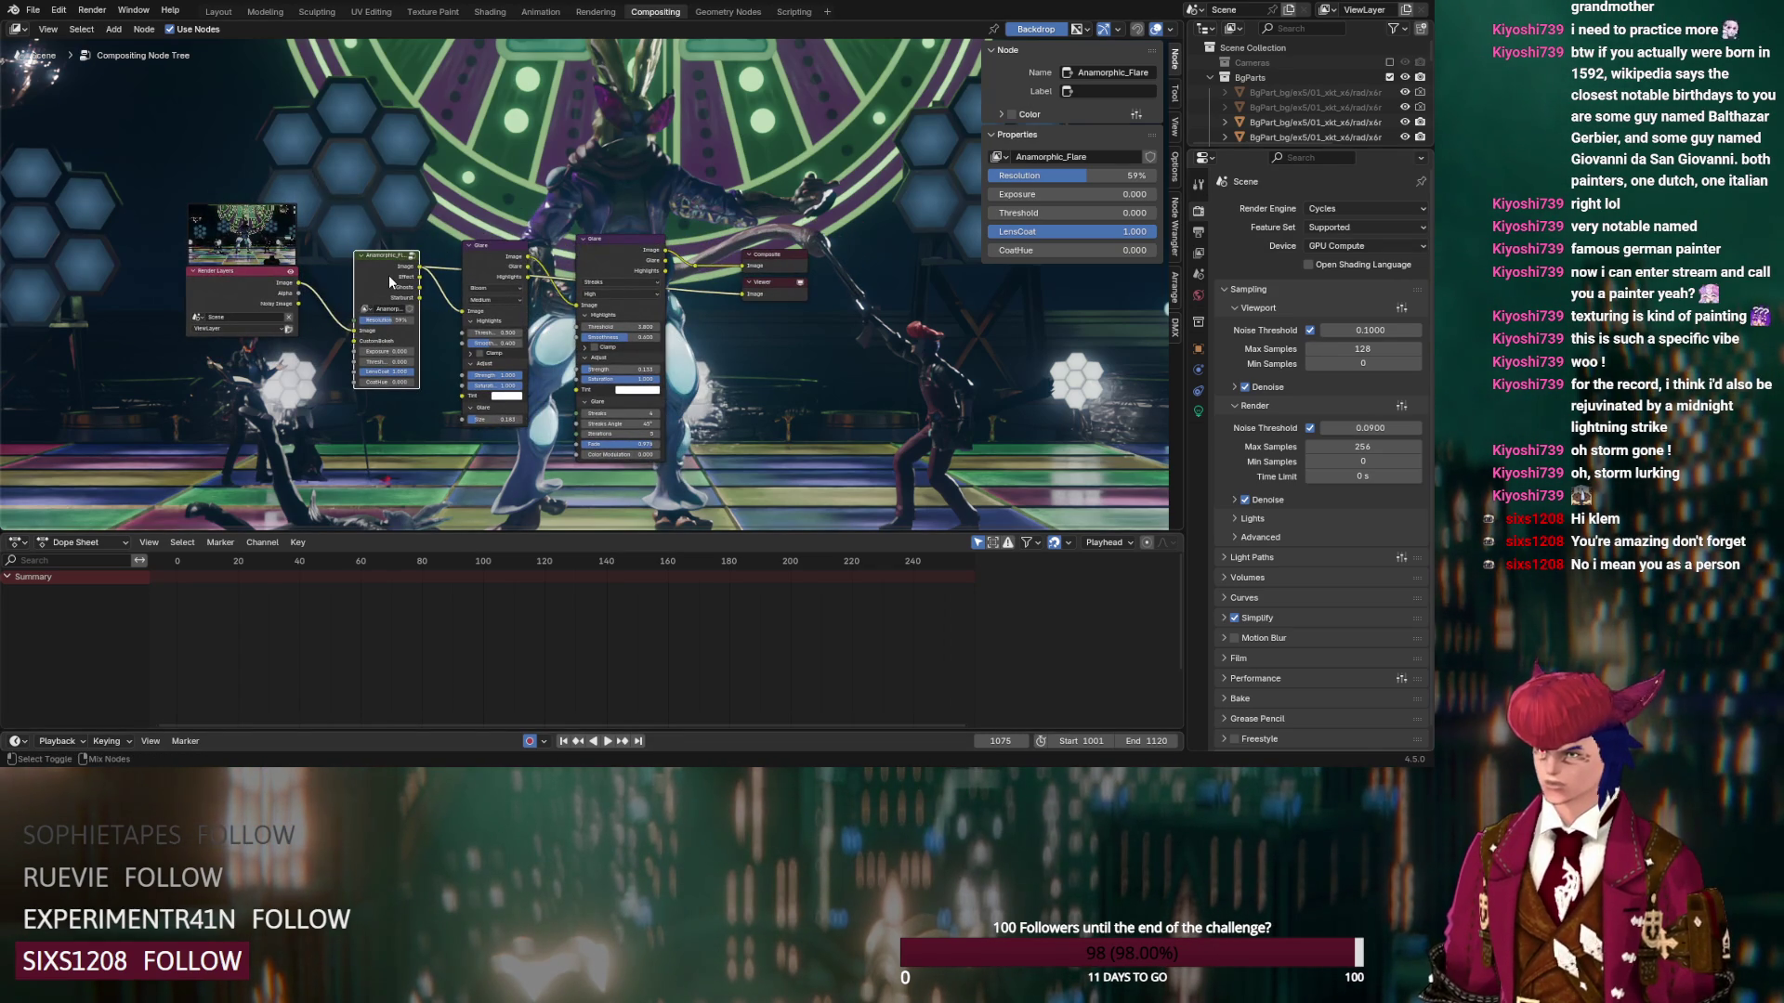
left_click(388, 275, "ctrl+shift")
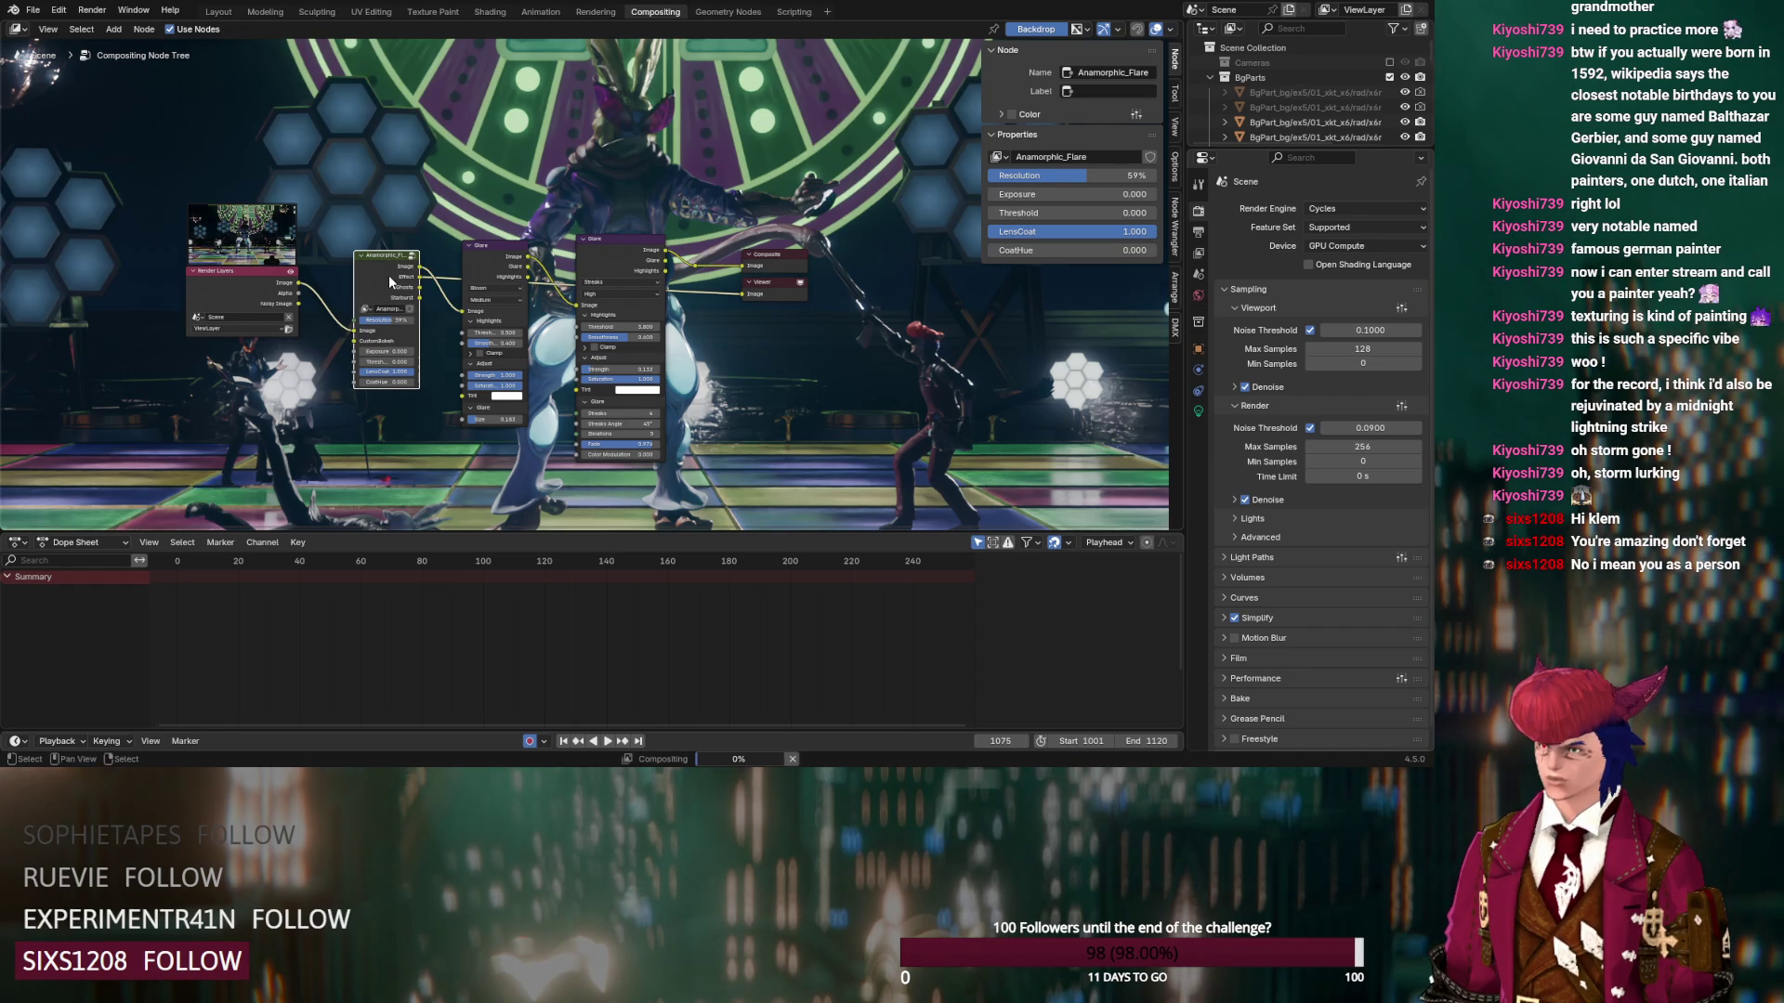
scroll(365, 384, "up", 2)
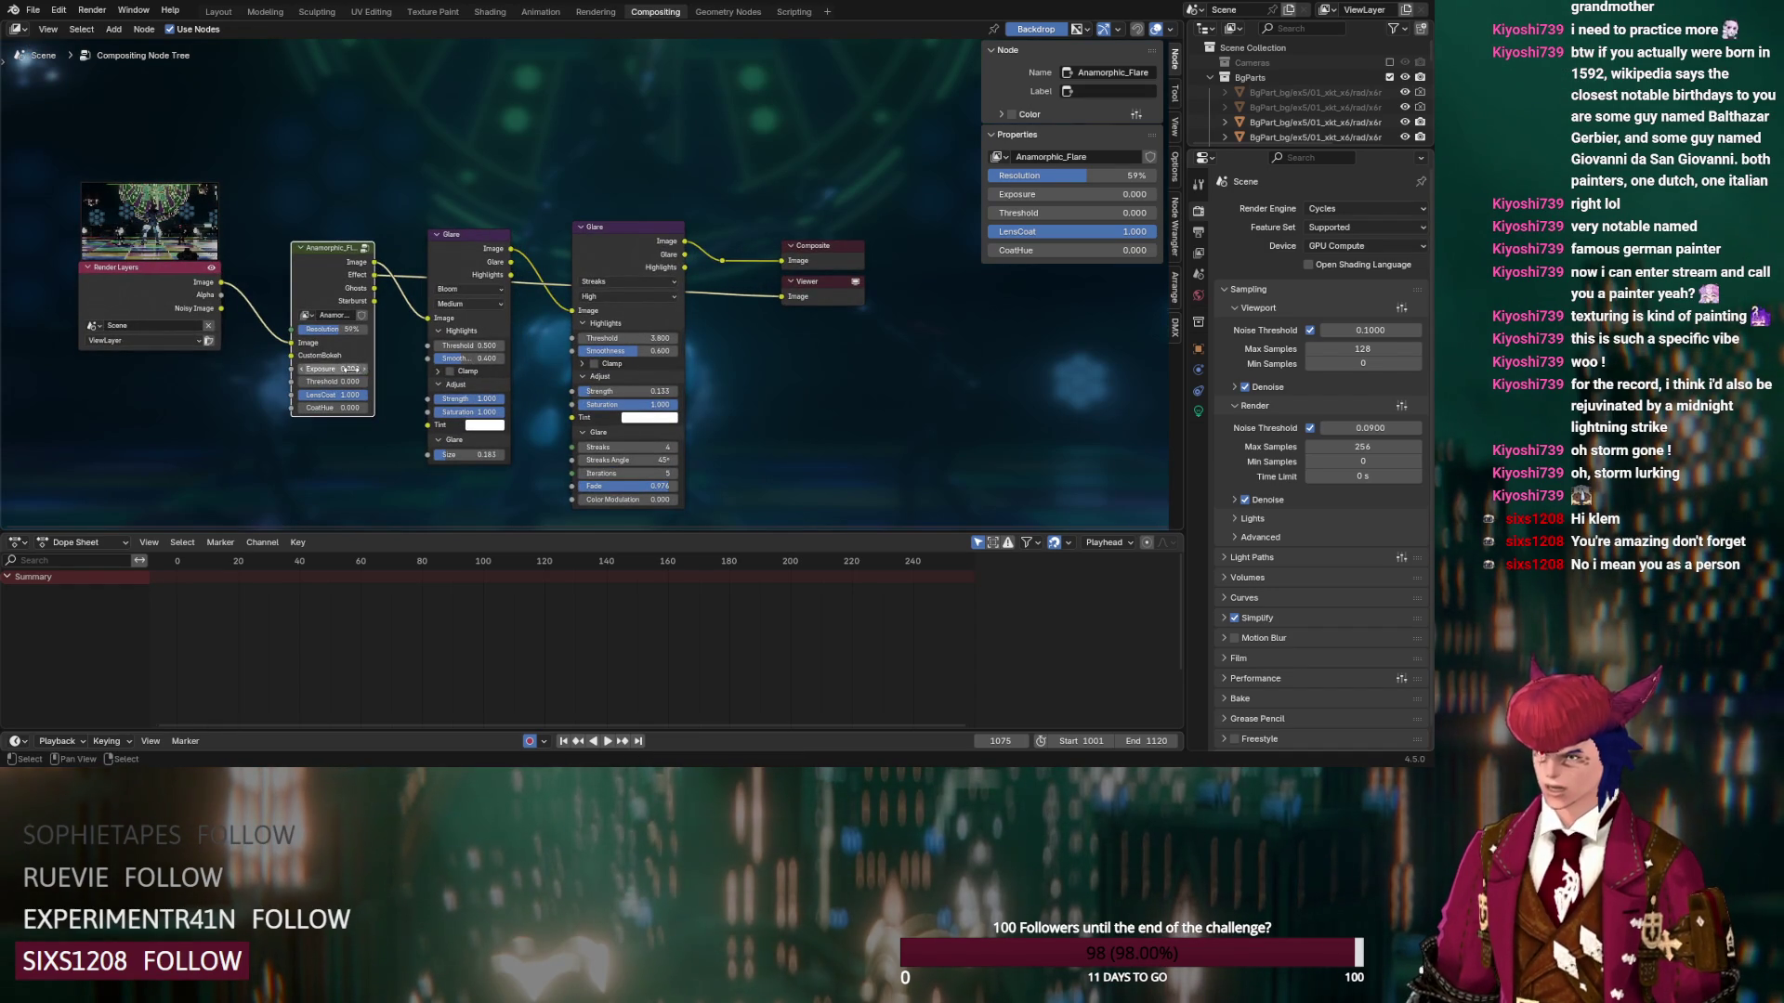
left_click(351, 368)
key("Return")
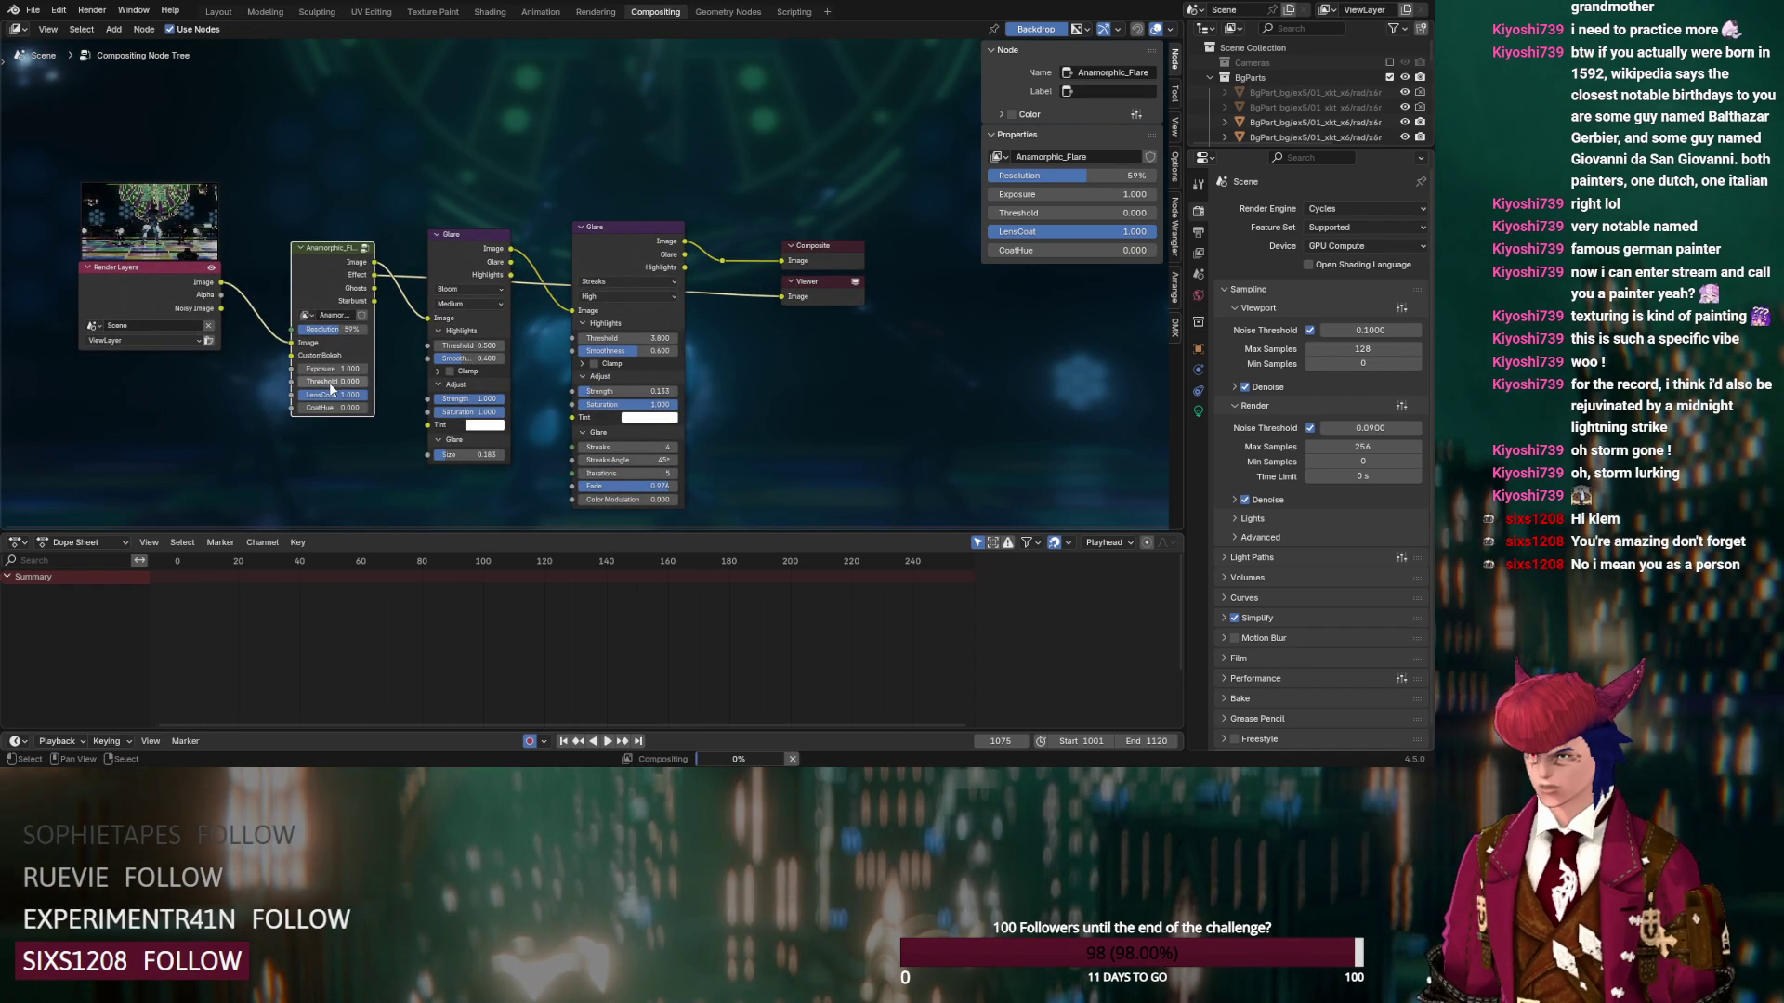
mouse_move(331, 389)
left_mouse_down()
mouse_move(371, 382)
mouse_move(343, 388)
left_mouse_up()
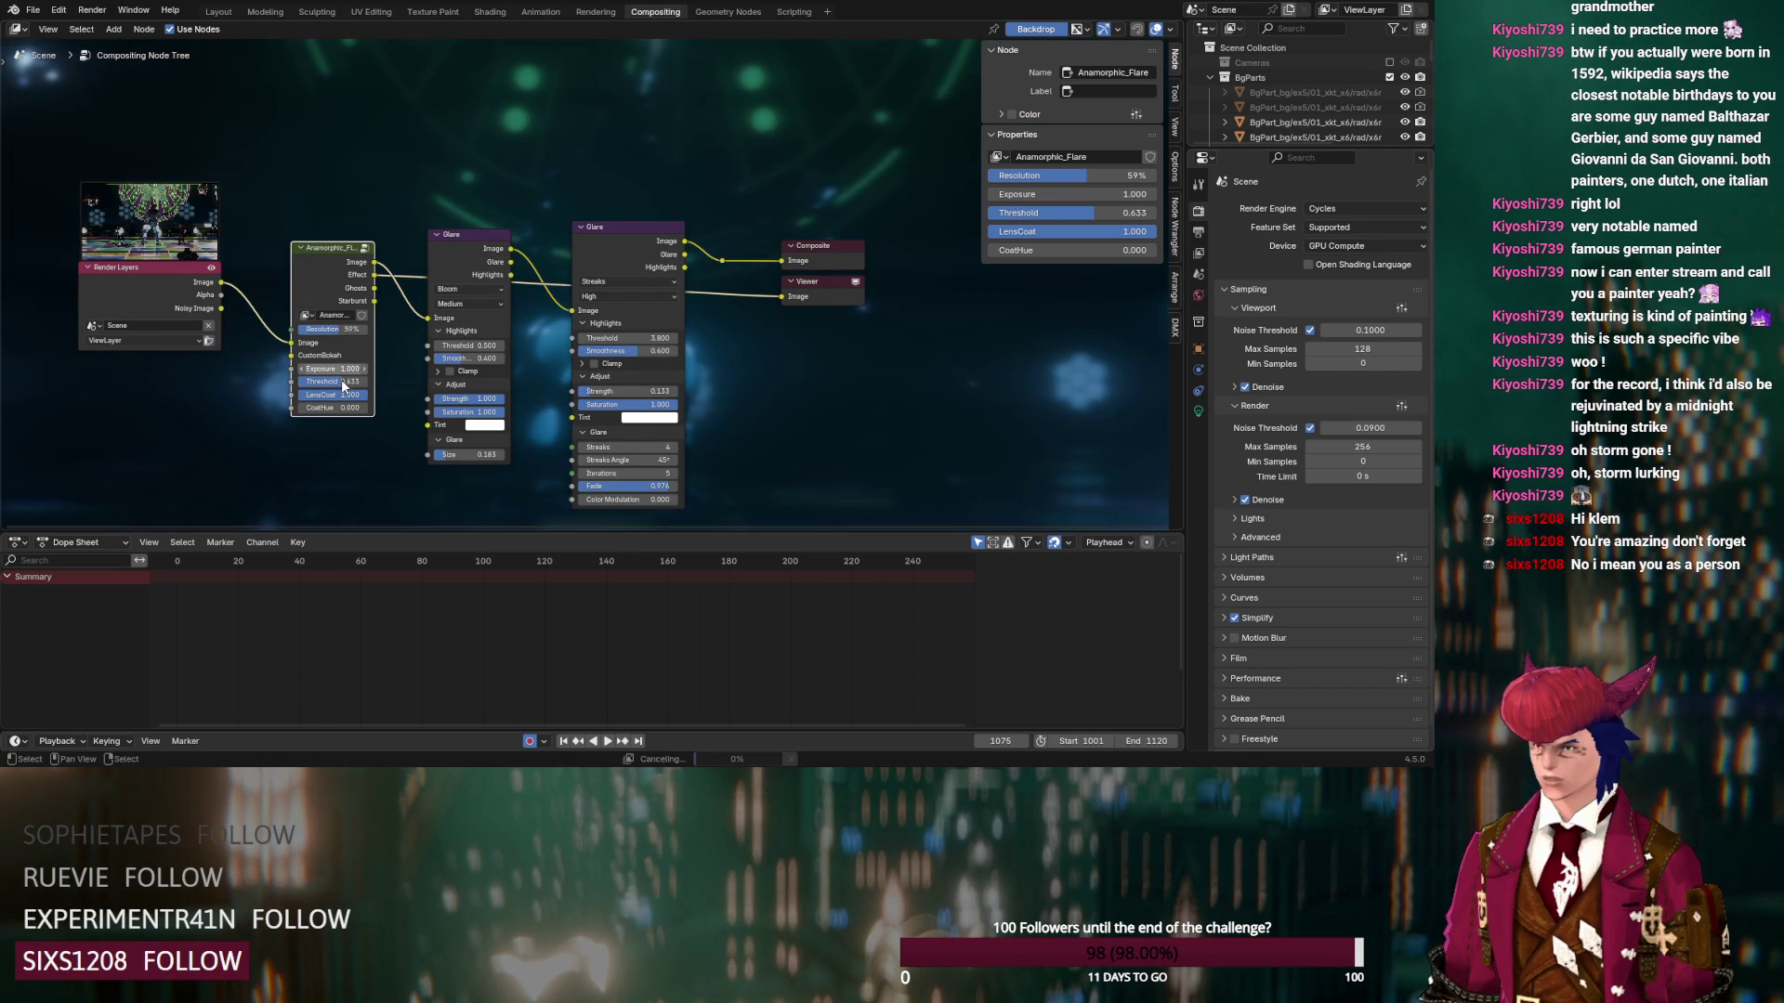
Set the Anamorphic_Flare Resolution to 25% and its Exposure to 5
left_click_drag(348, 331, 316, 335)
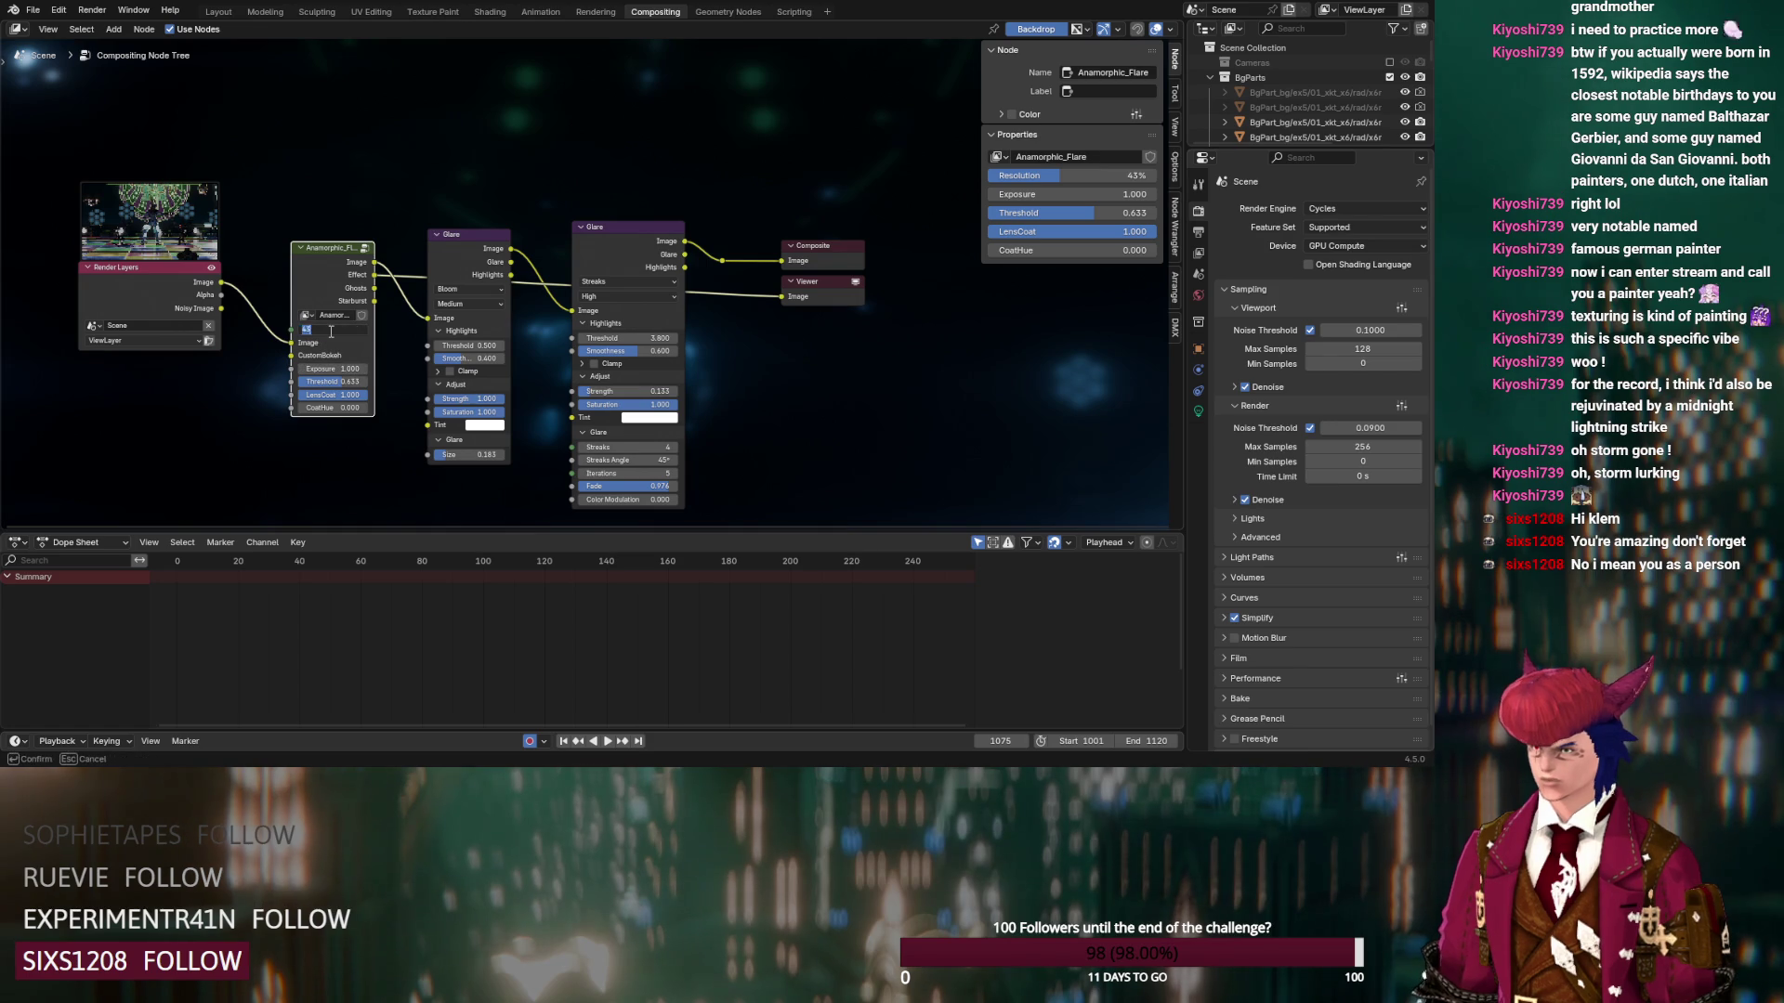
type("25")
key("Return")
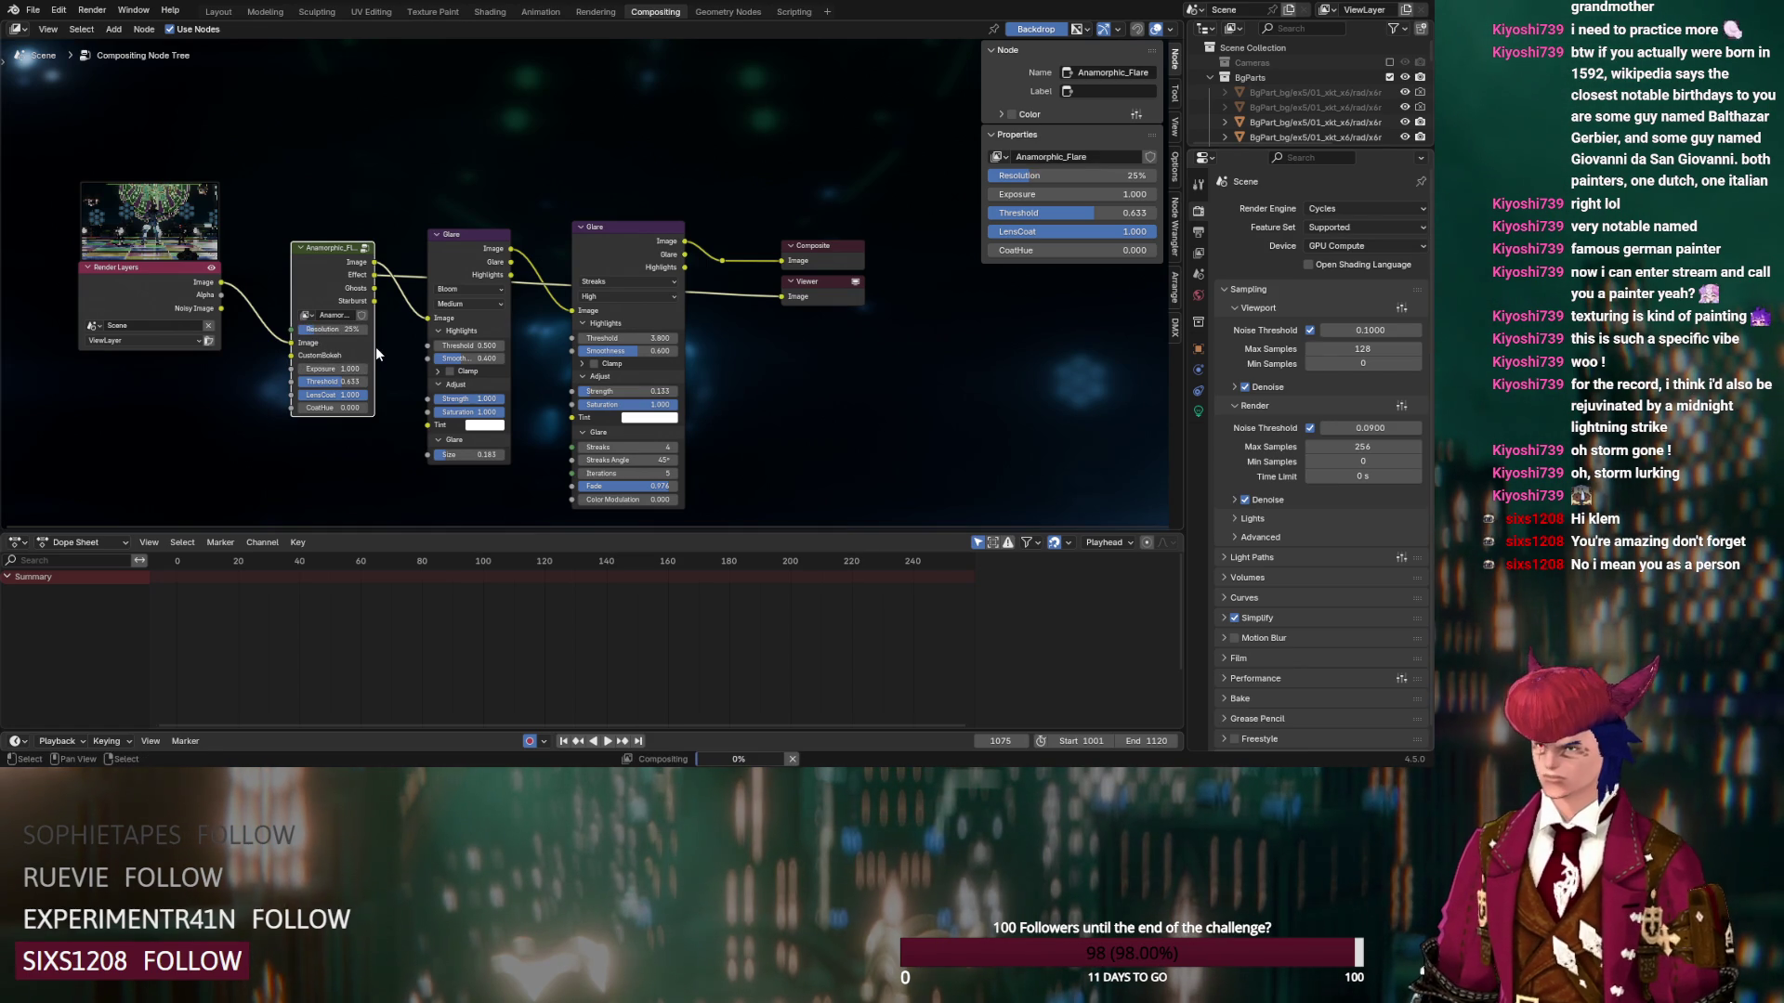
left_click(336, 369)
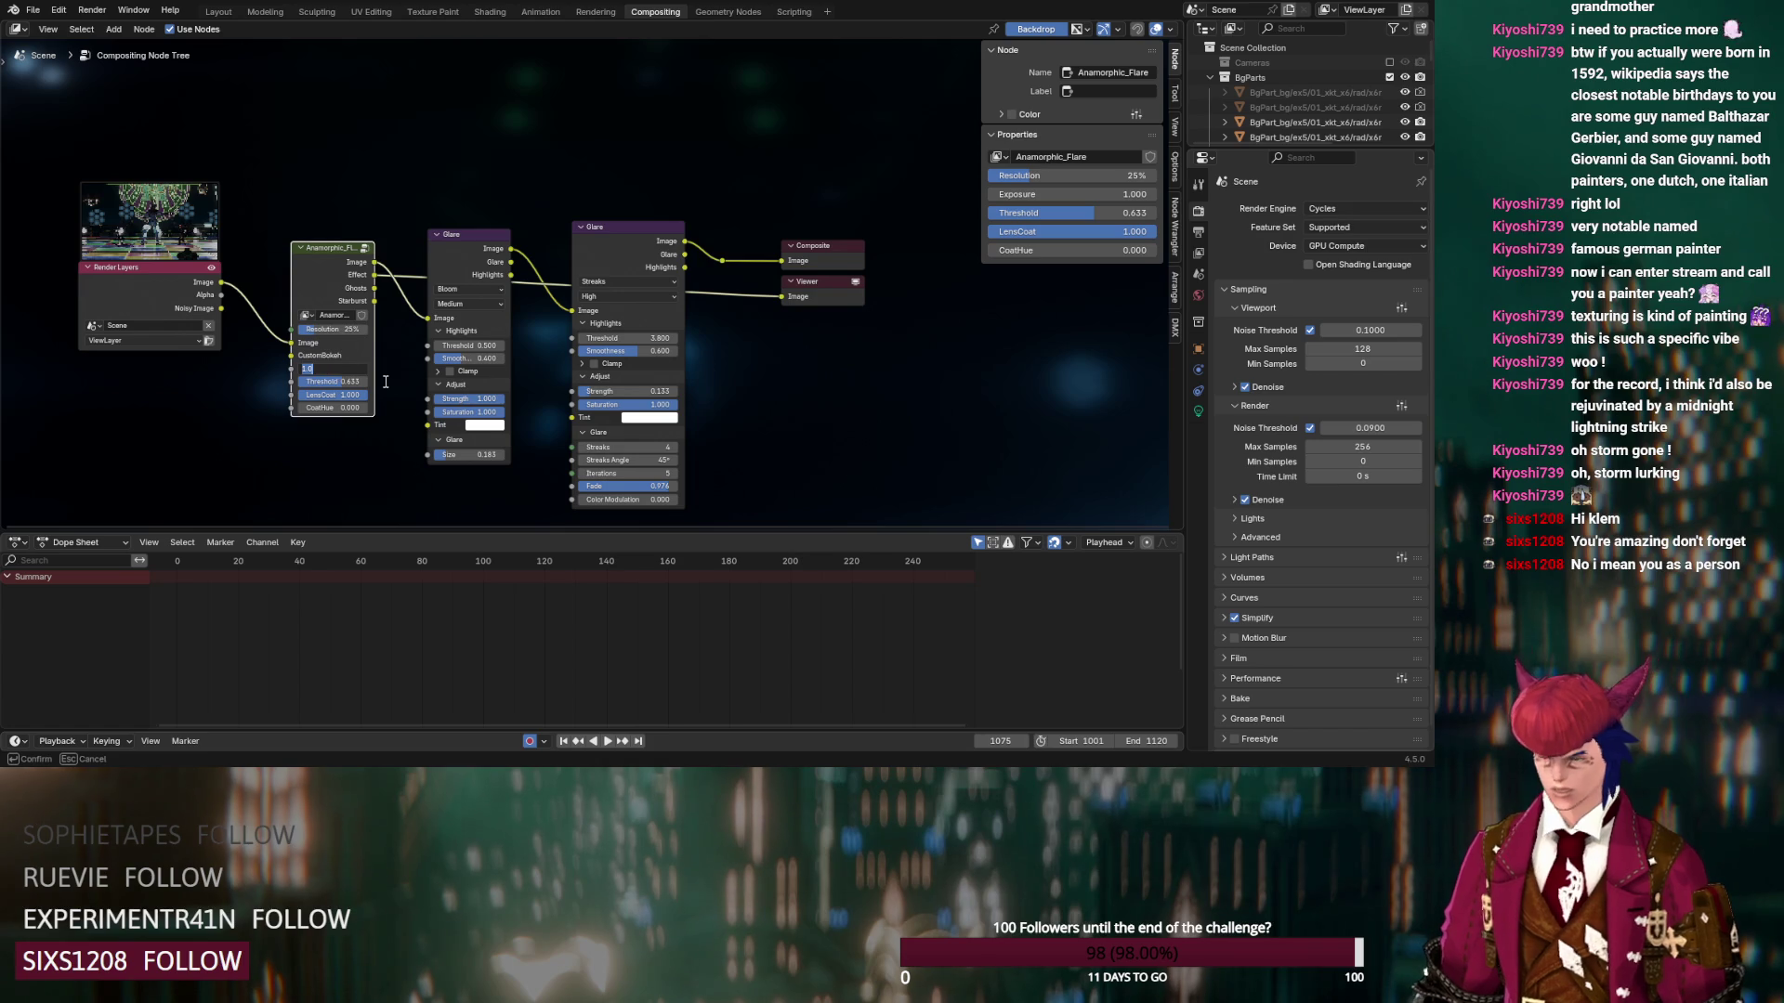
type("5")
key("Return")
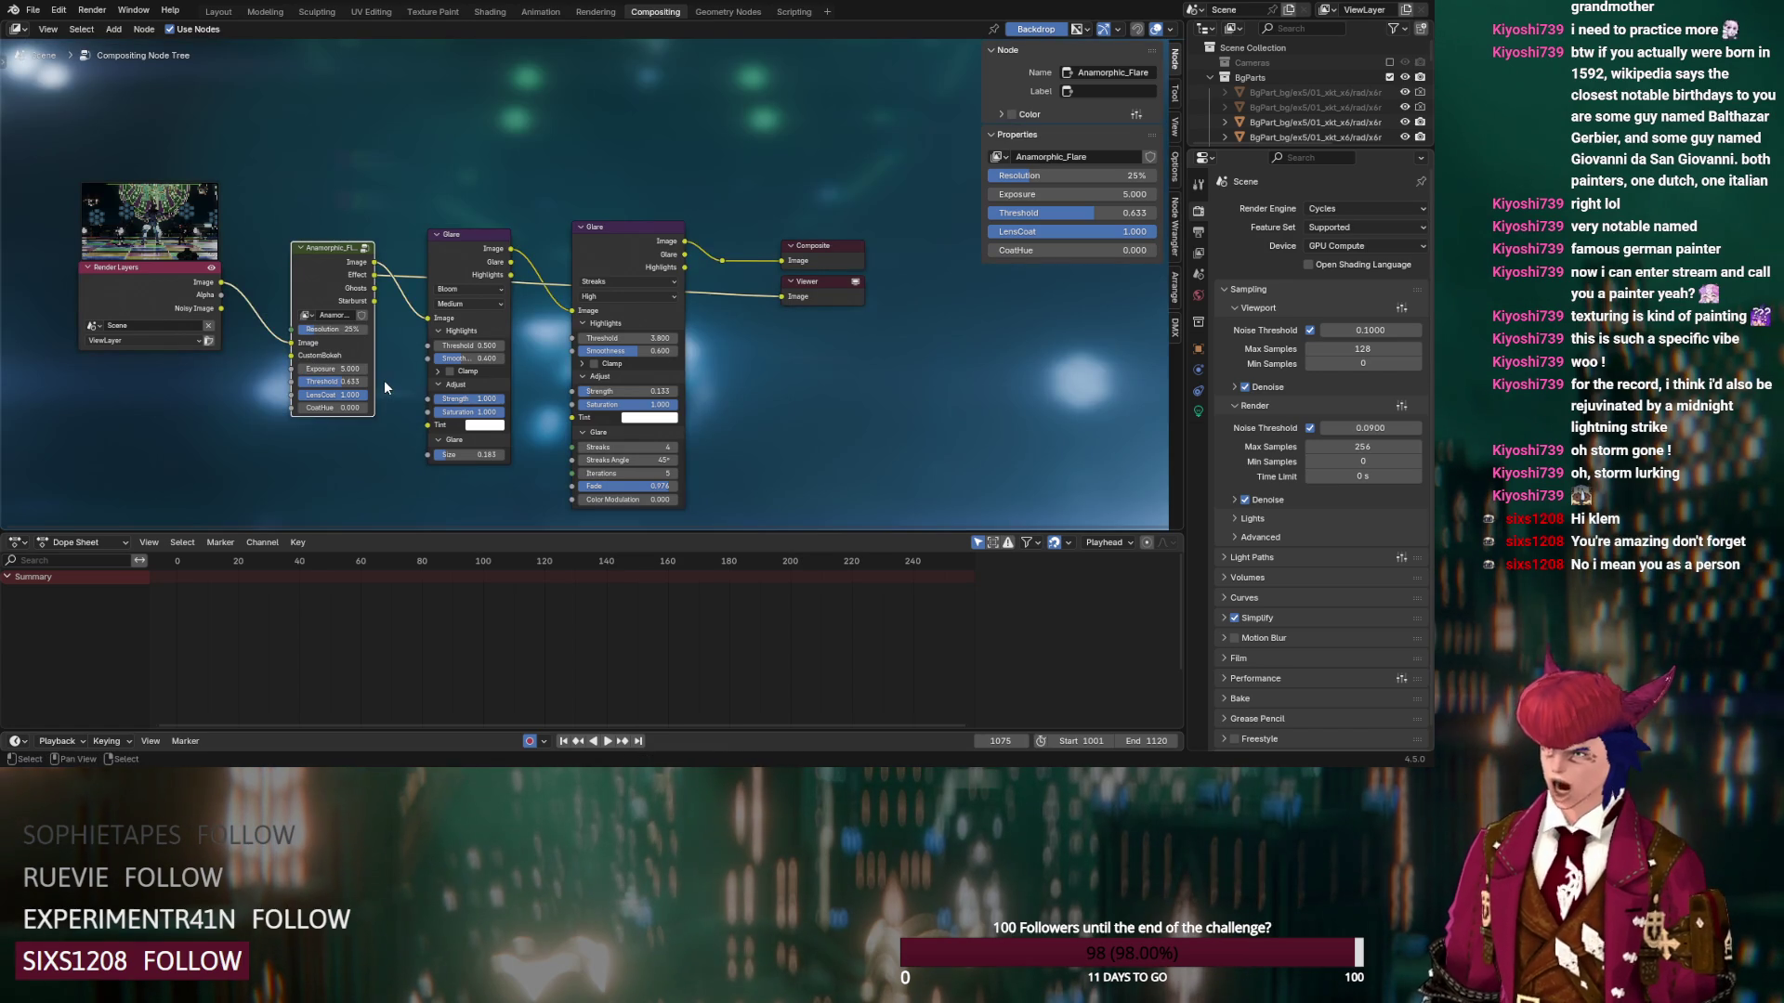
scroll(557, 297, "down", 2)
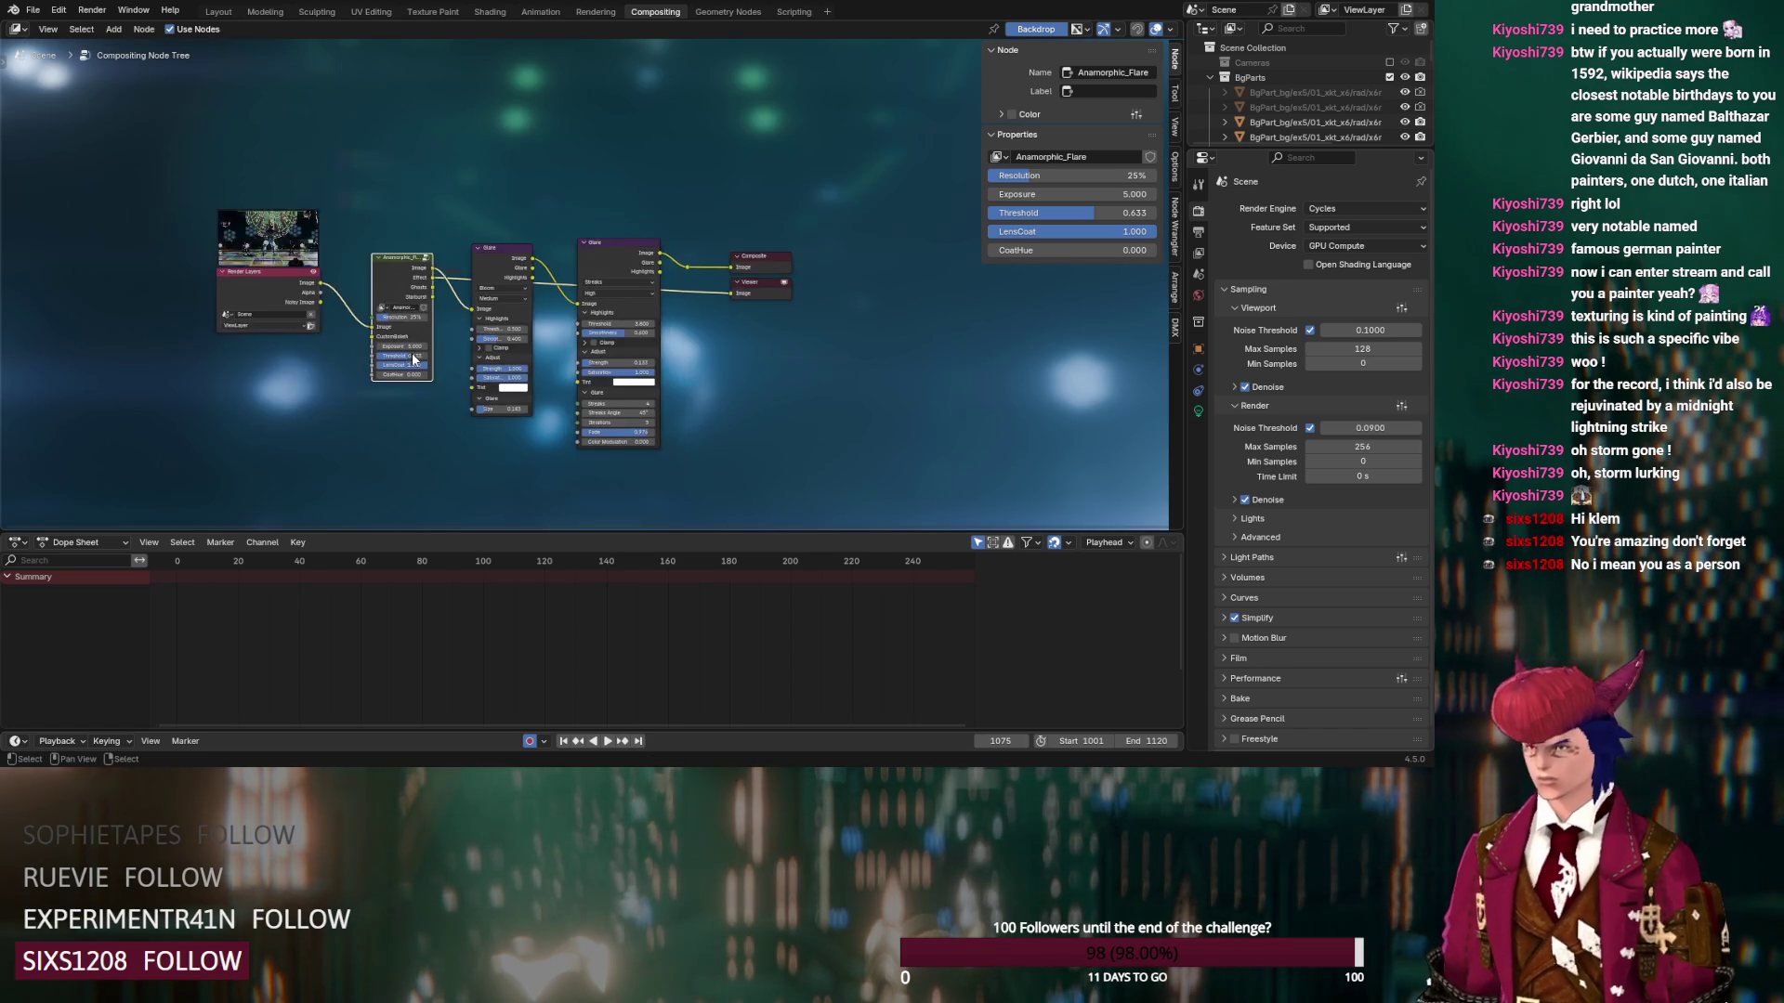
Fit the backdrop to the editor and preview the final composite in the Viewer
left_click(1174, 126)
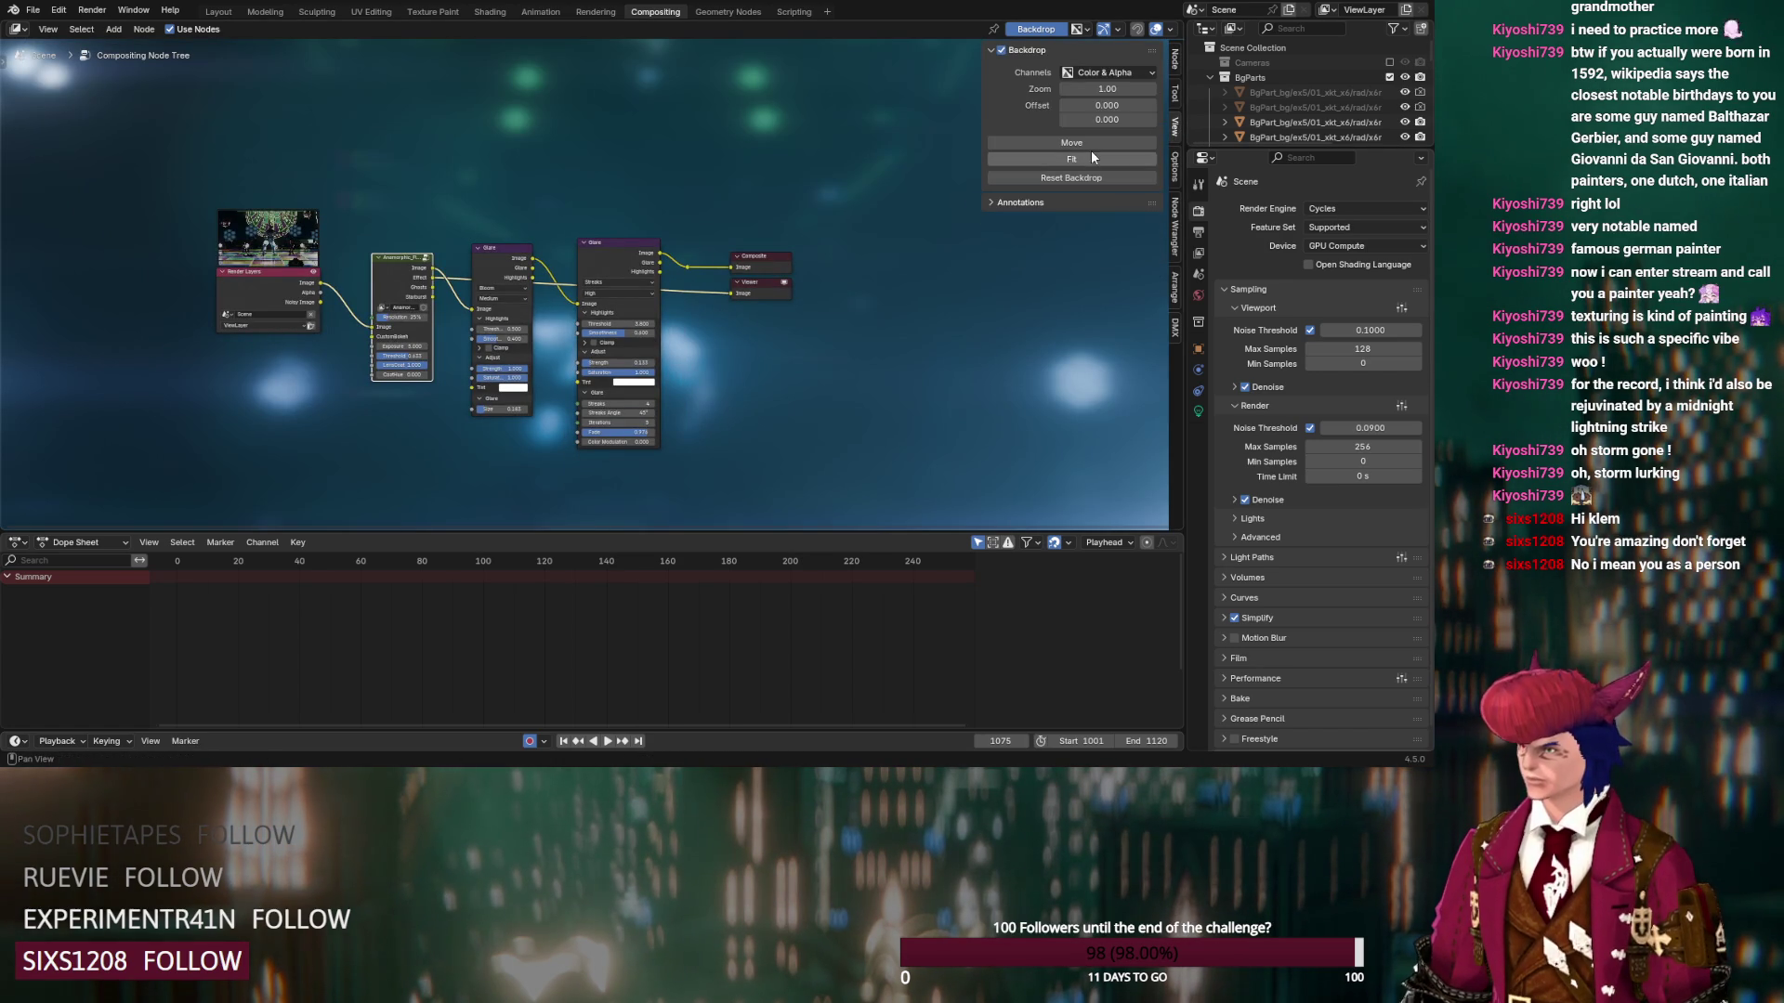
left_click(1078, 159)
scroll(633, 316, "up", 2)
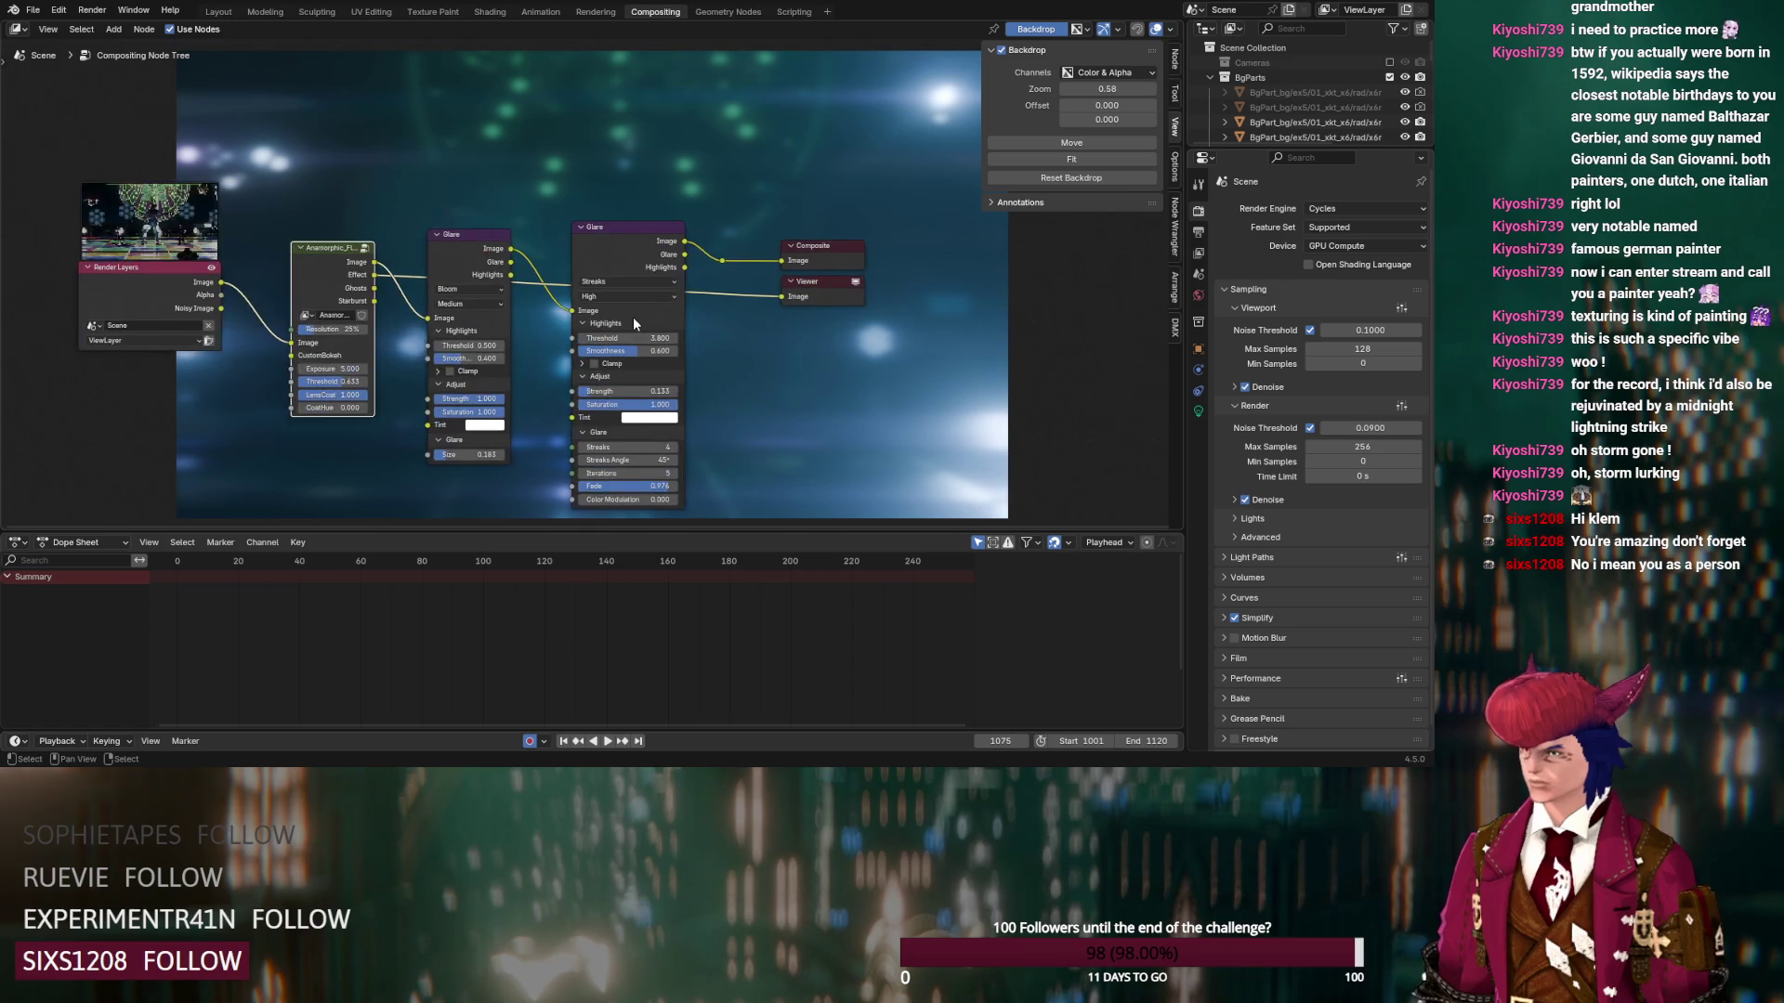
left_click(722, 260, "ctrl+shift")
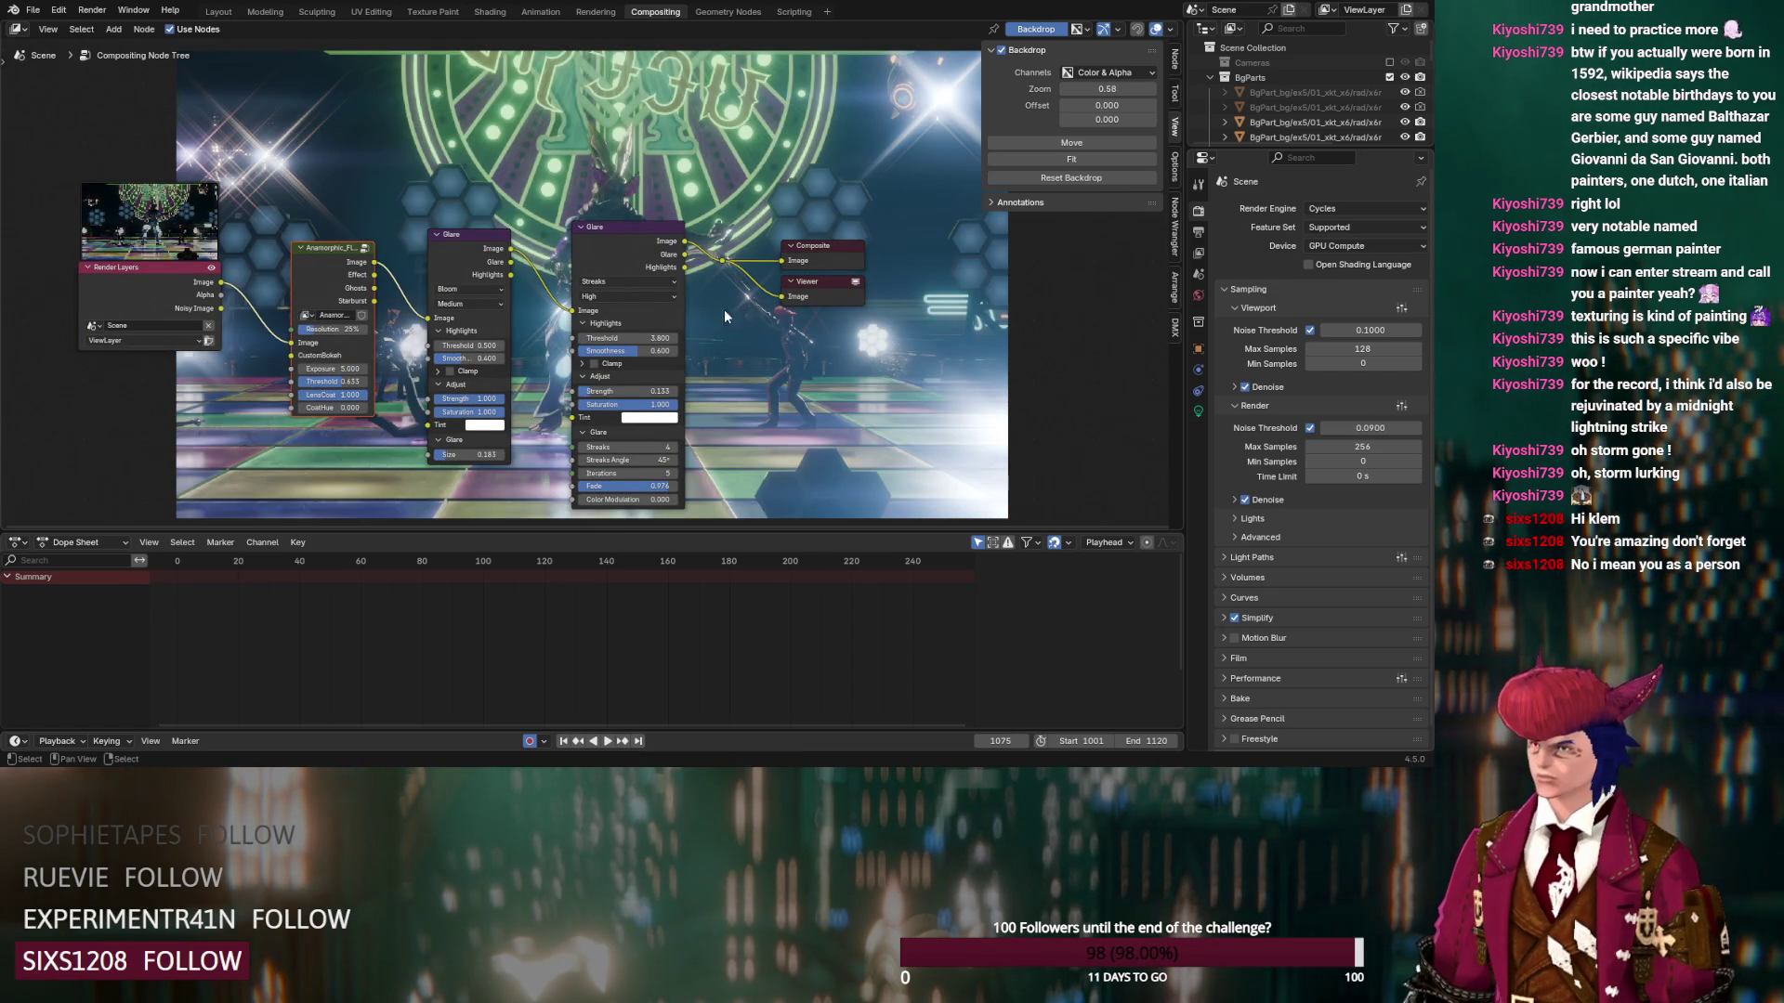
Move the Anamorphic_Flare node down and left to make room in the tree
scroll(336, 395, "up", 1)
mouse_move(350, 419)
middle_mouse_down()
mouse_move(484, 409)
mouse_move(471, 363)
middle_mouse_up()
left_click_drag(388, 220, 343, 361)
key("shift+a")
Insert a Mix node on the flare link, feed Render Layers Image into A, and set it to Add
mouse_move(383, 238)
type("mix")
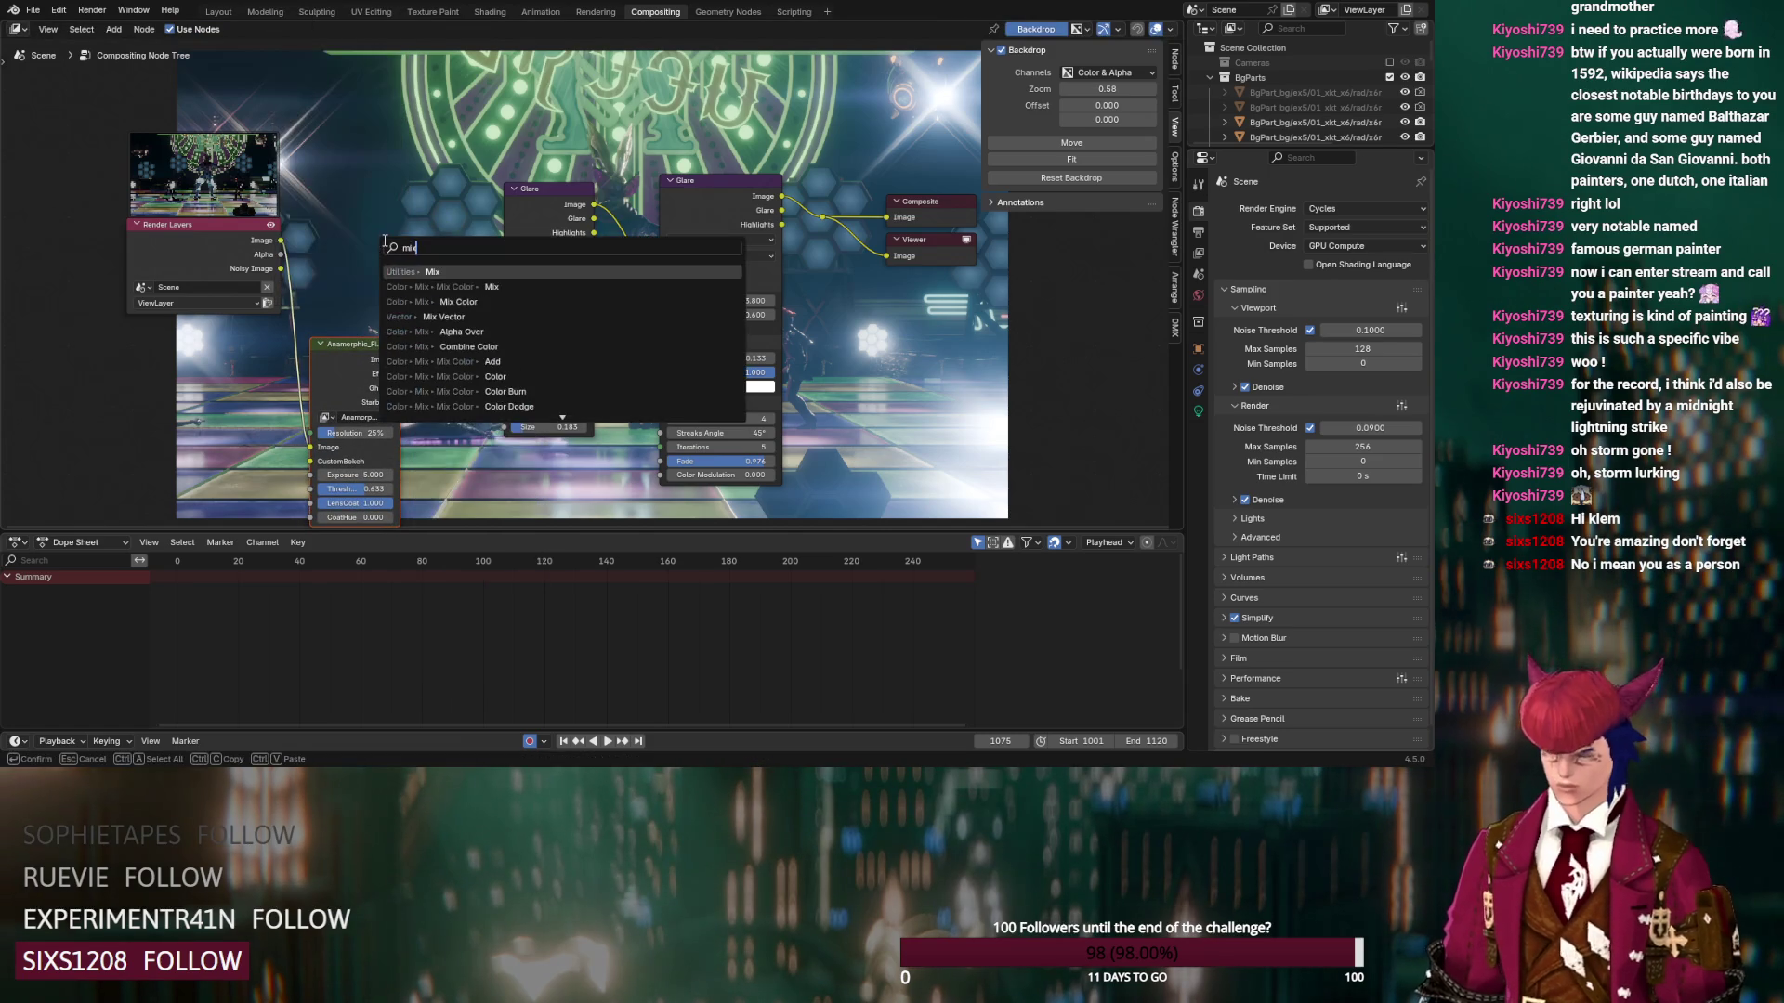
key("Return")
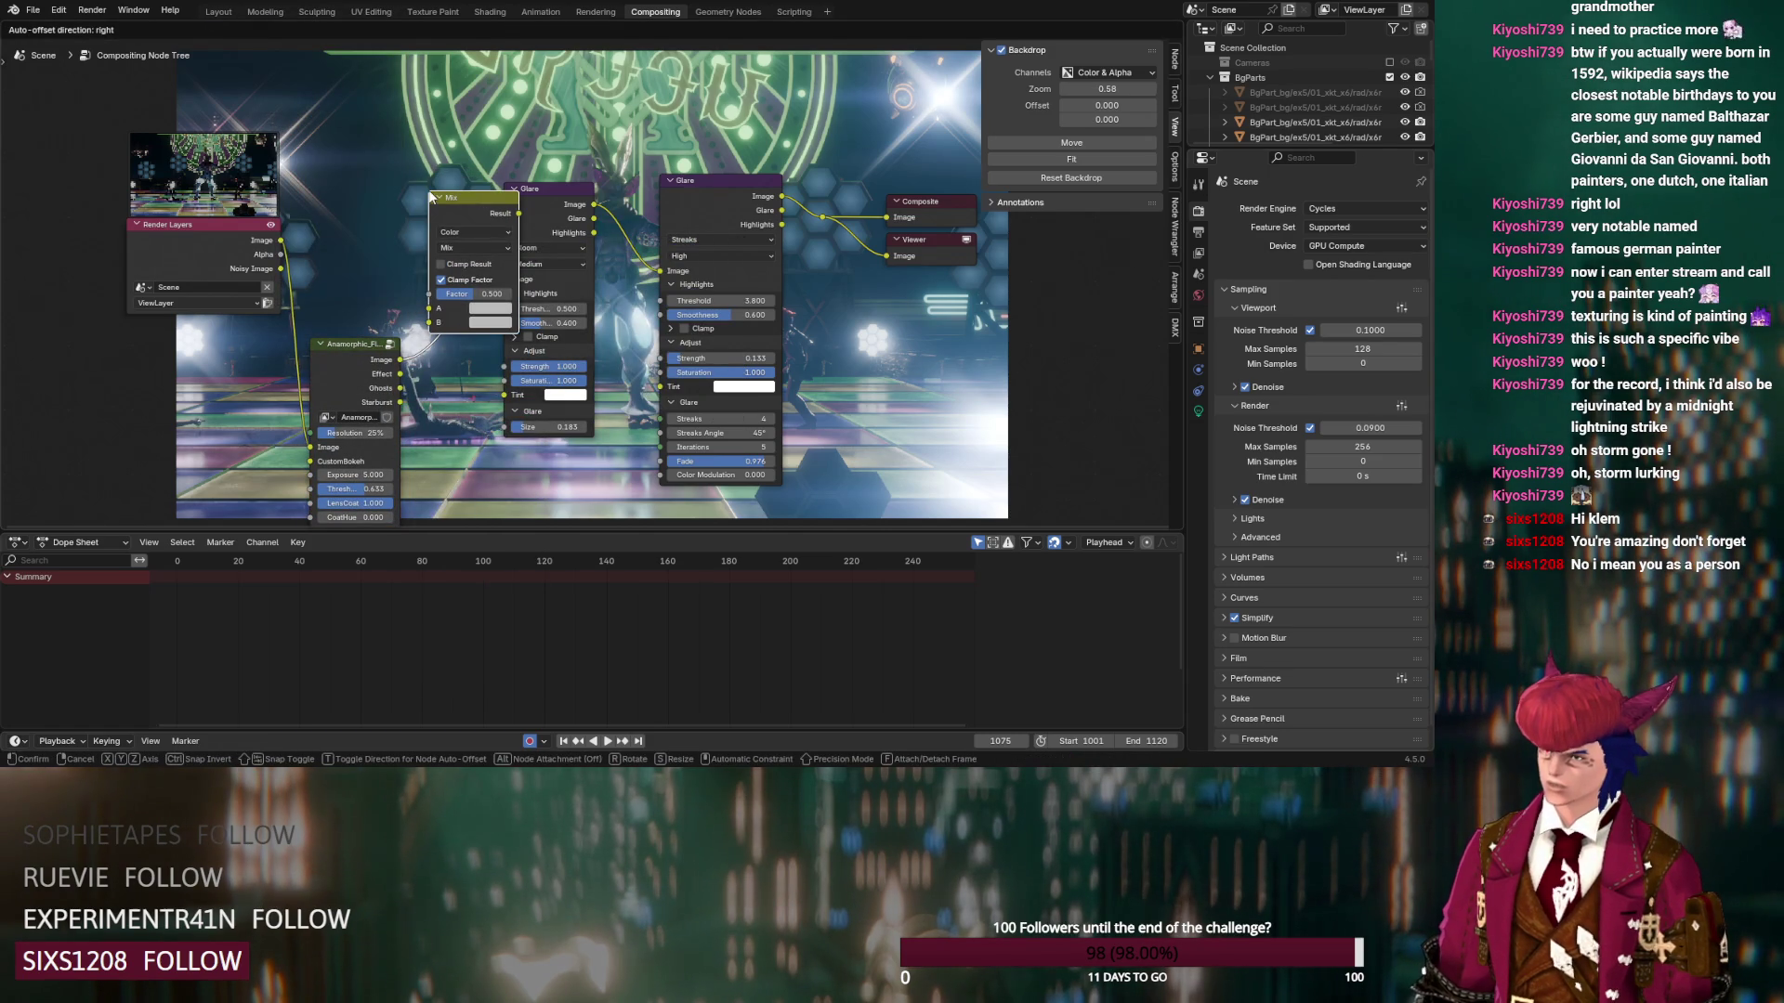
left_click(430, 197)
mouse_move(280, 240)
left_mouse_down()
mouse_move(453, 335)
mouse_move(430, 309)
left_mouse_up()
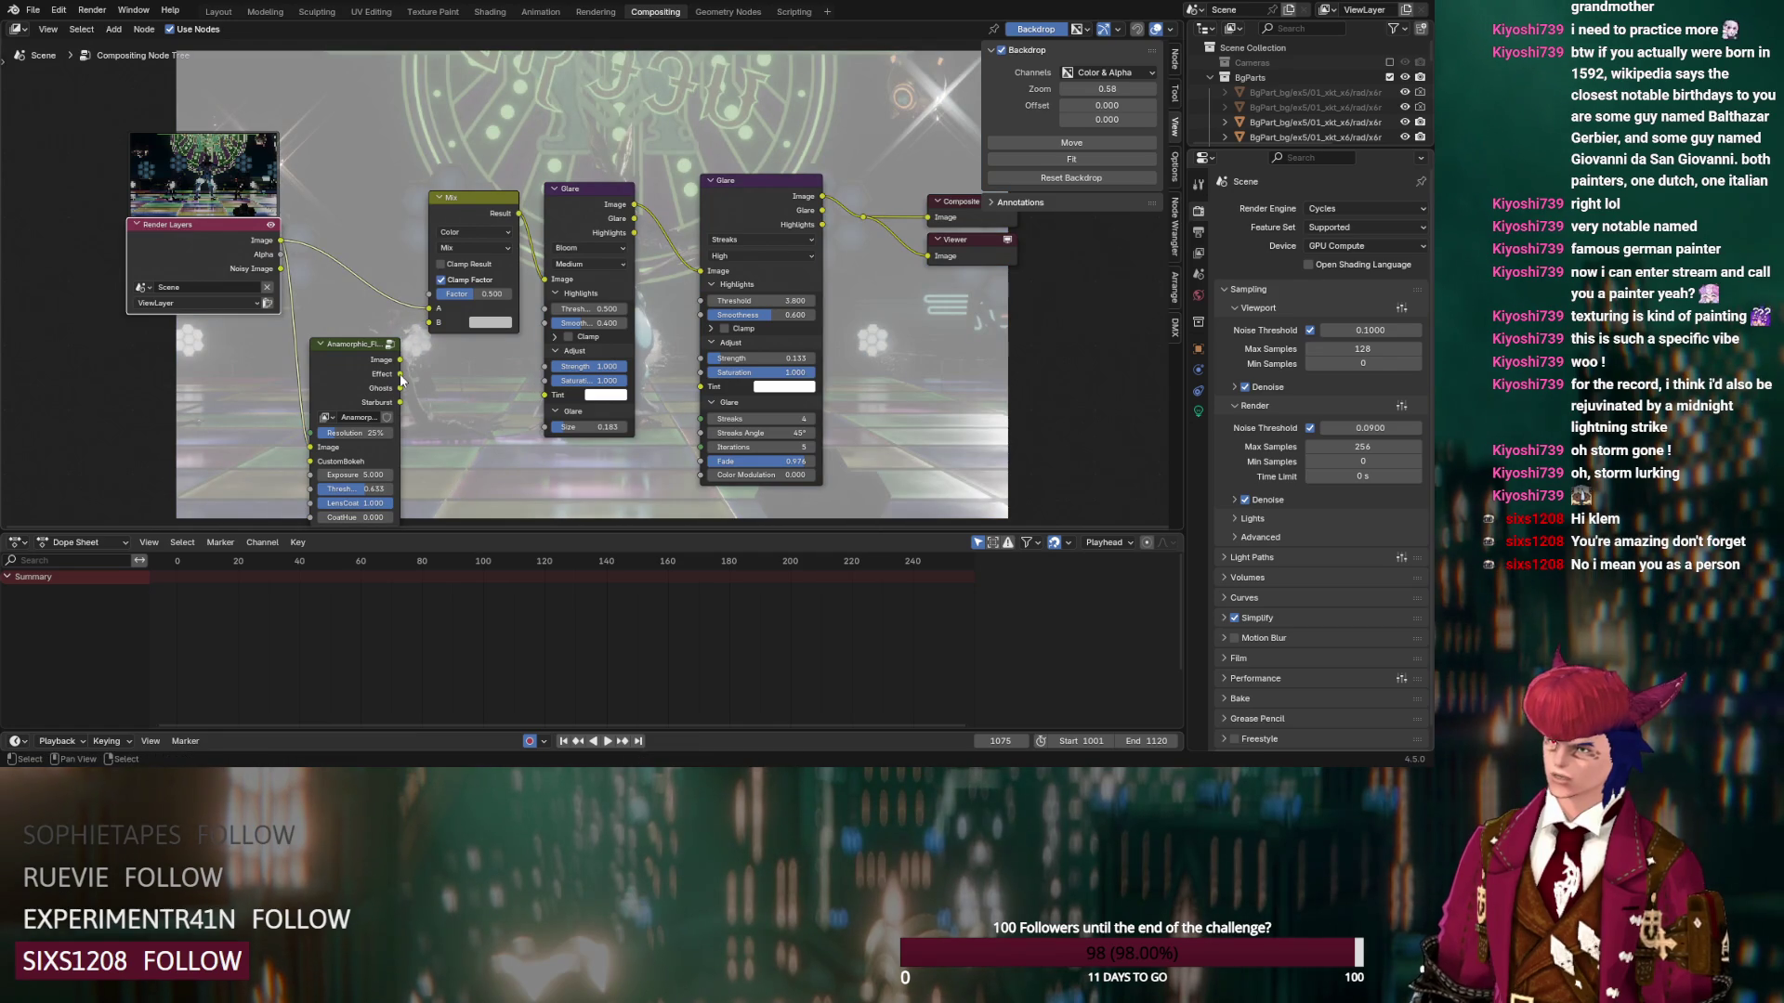
left_click(467, 248)
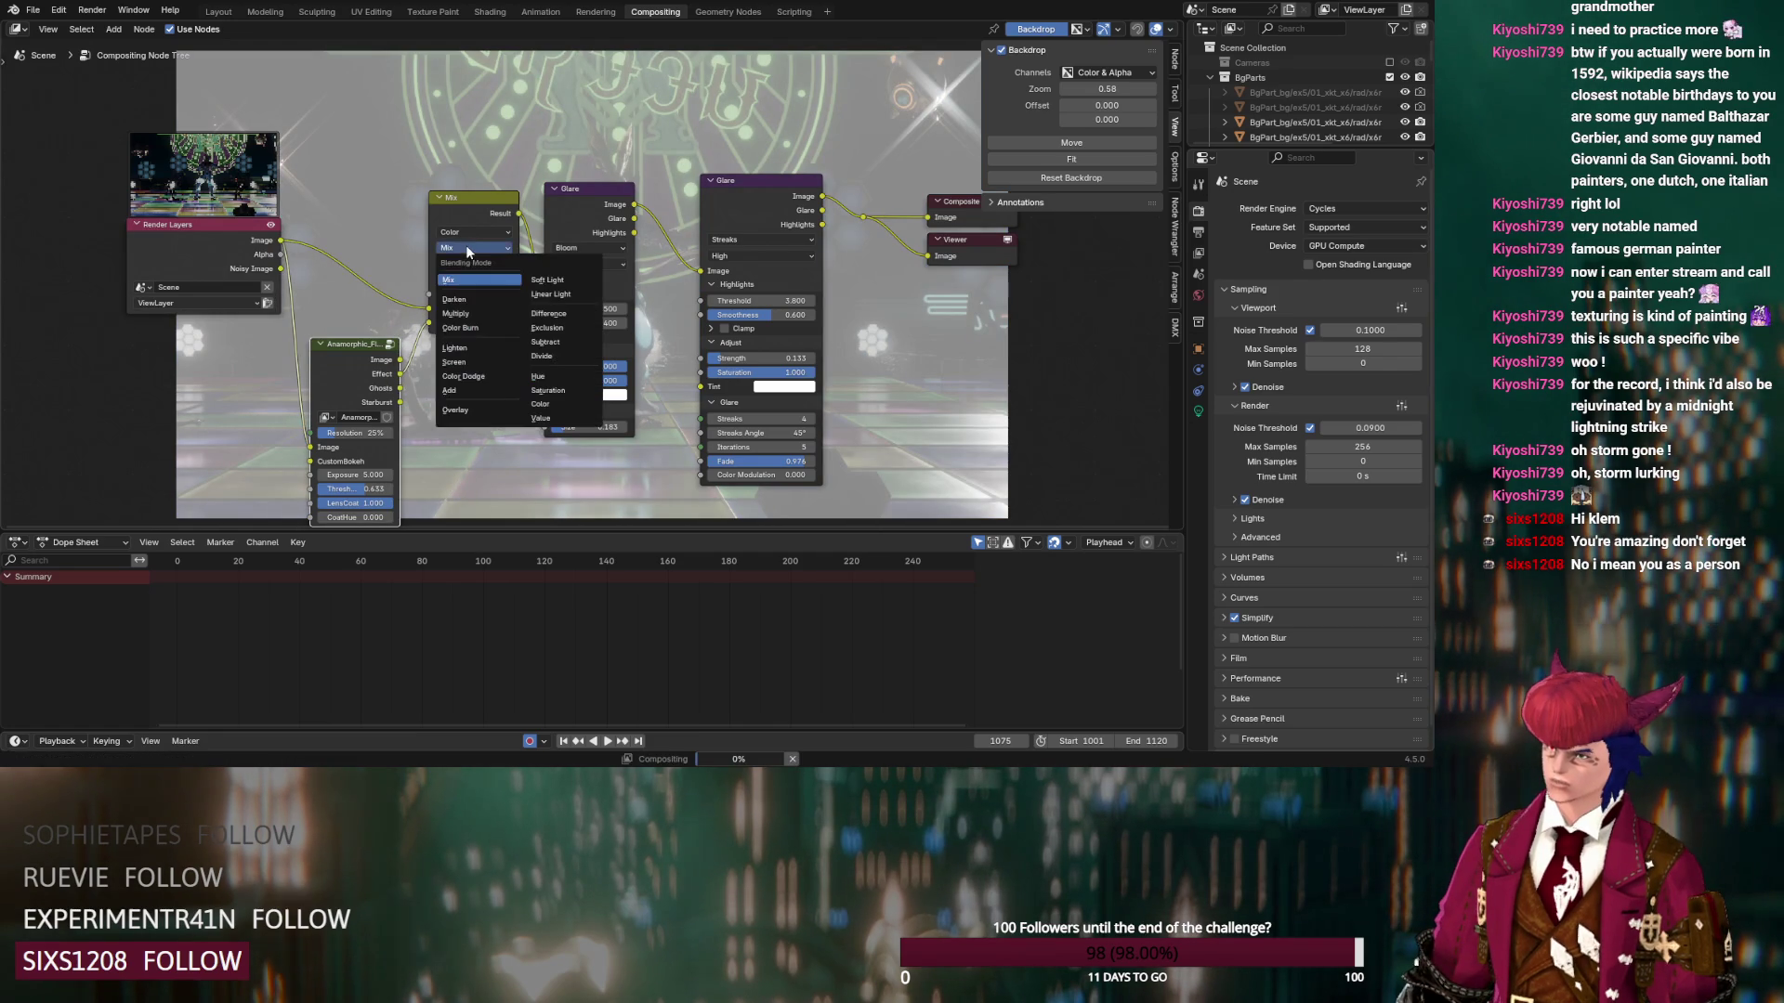
left_click(466, 398)
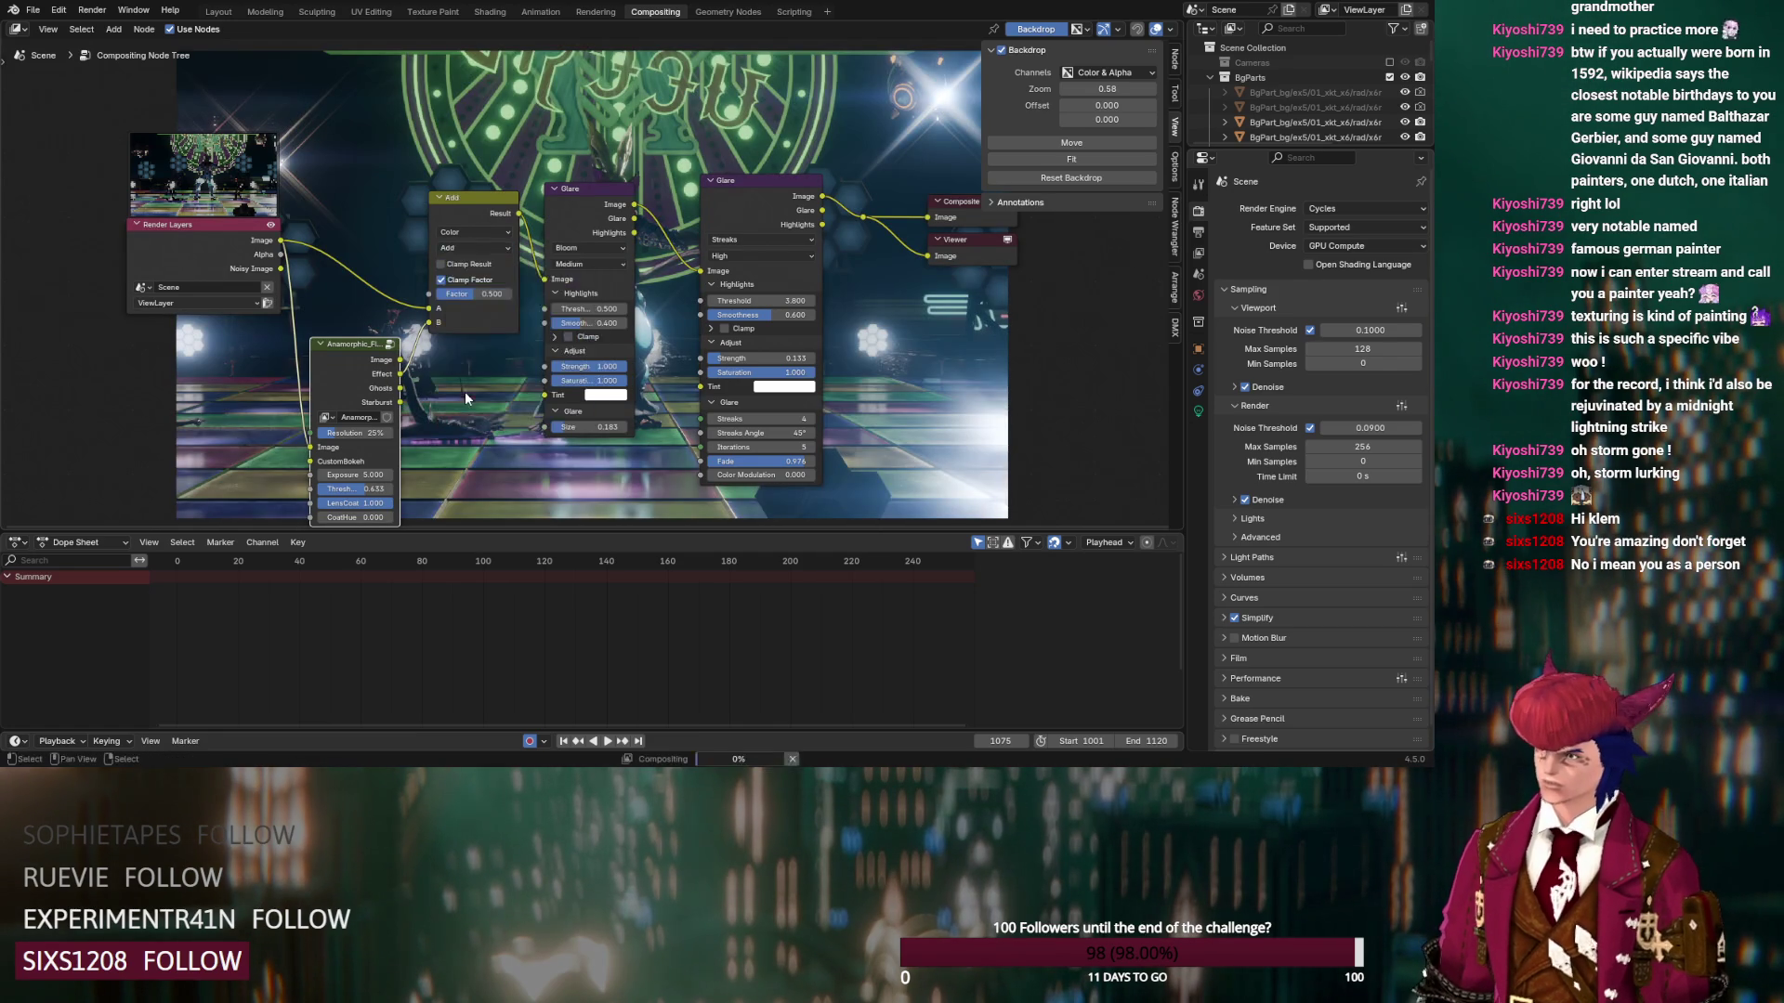
Set the Add mix factor to 0.375
left_click_drag(477, 293, 430, 294)
mouse_move(523, 410)
middle_mouse_down()
mouse_move(391, 458)
mouse_move(424, 531)
mouse_move(429, 62)
middle_mouse_up()
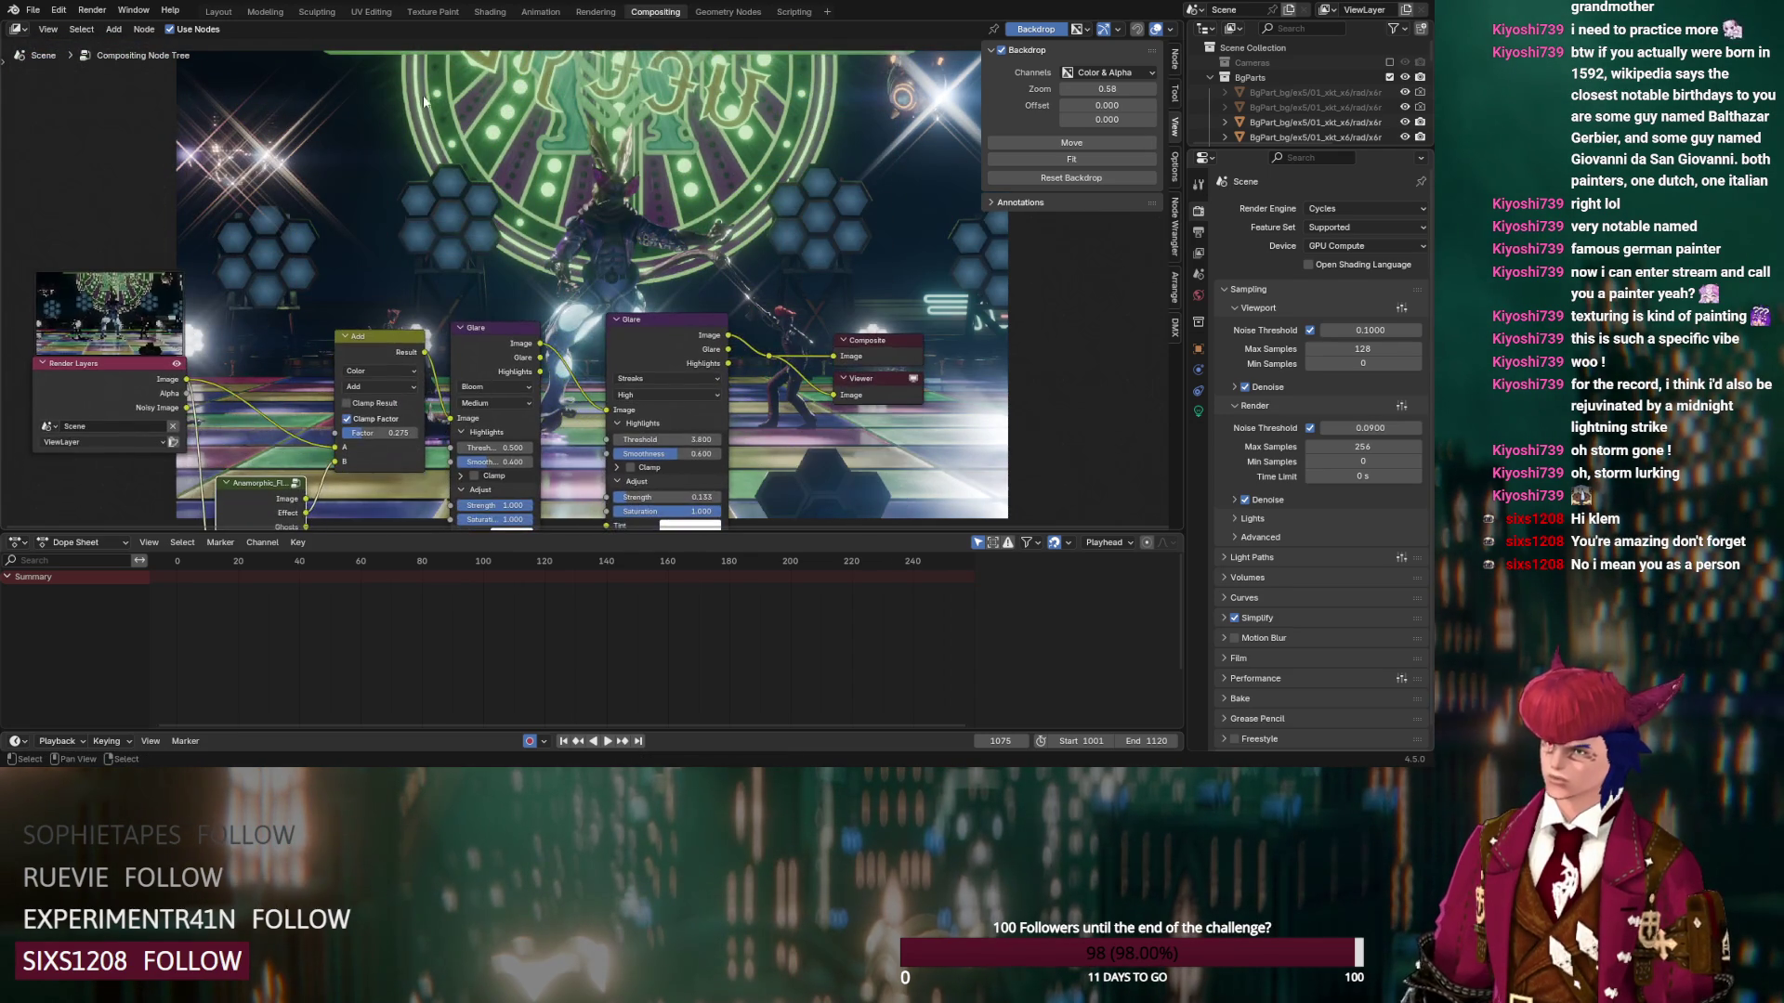
left_click_drag(370, 437, 413, 436)
scroll(476, 235, "down", 4)
mouse_move(509, 258)
middle_mouse_down()
mouse_move(410, 367)
mouse_move(651, 306)
mouse_move(772, 367)
mouse_move(688, 200)
middle_mouse_up()
scroll(744, 353, "up", 2)
scroll(772, 367, "up", 1)
double_click(625, 195)
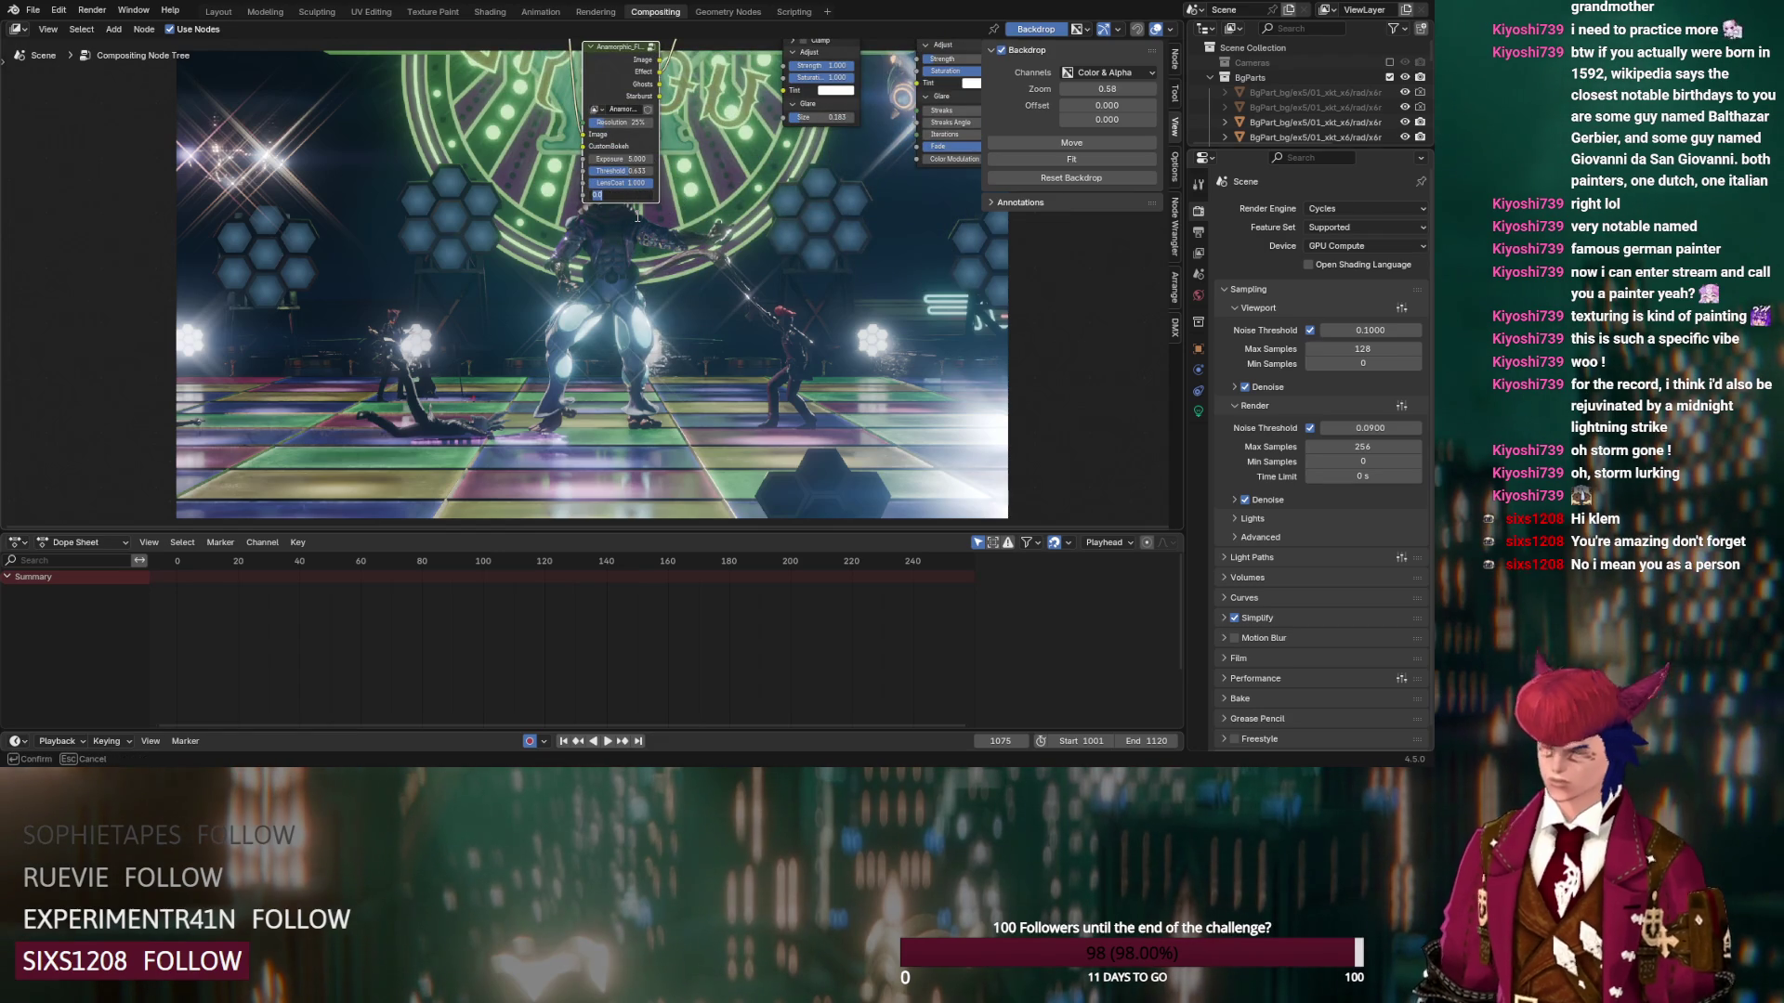
Set the flare's CoatHue to 0.458 and move the node tree off the backdrop's centre
key("Return")
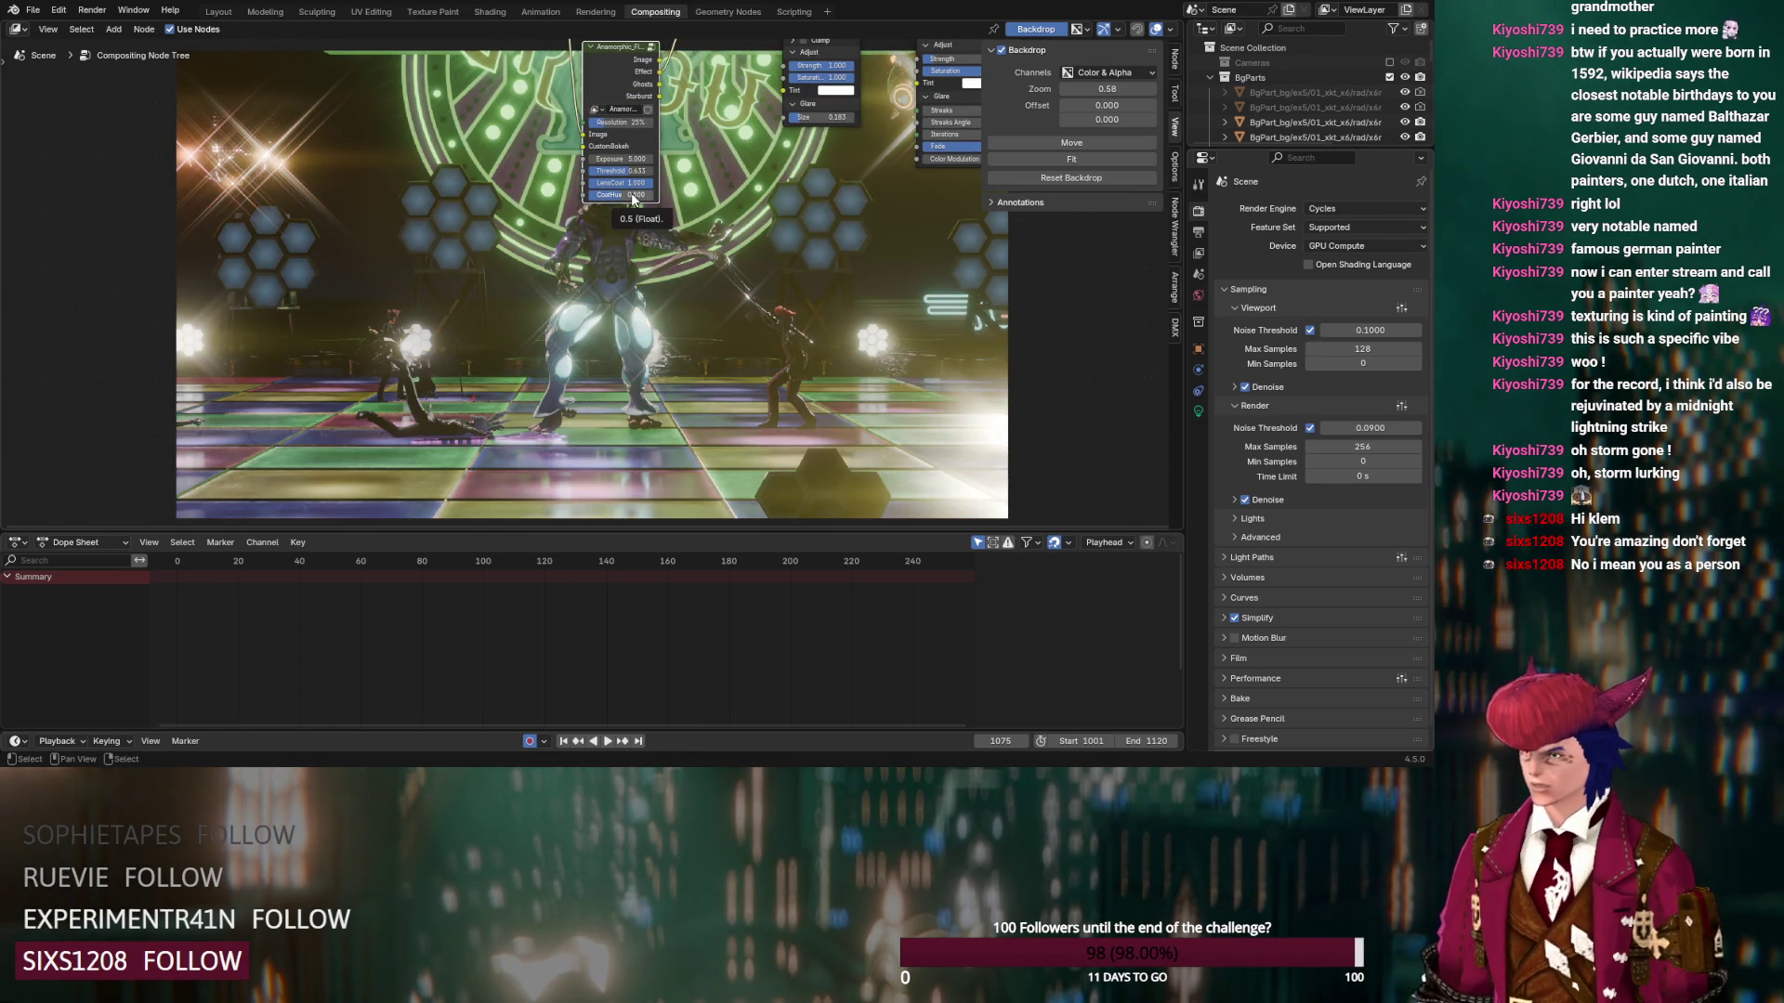
middle_click_drag(632, 192, 628, 265)
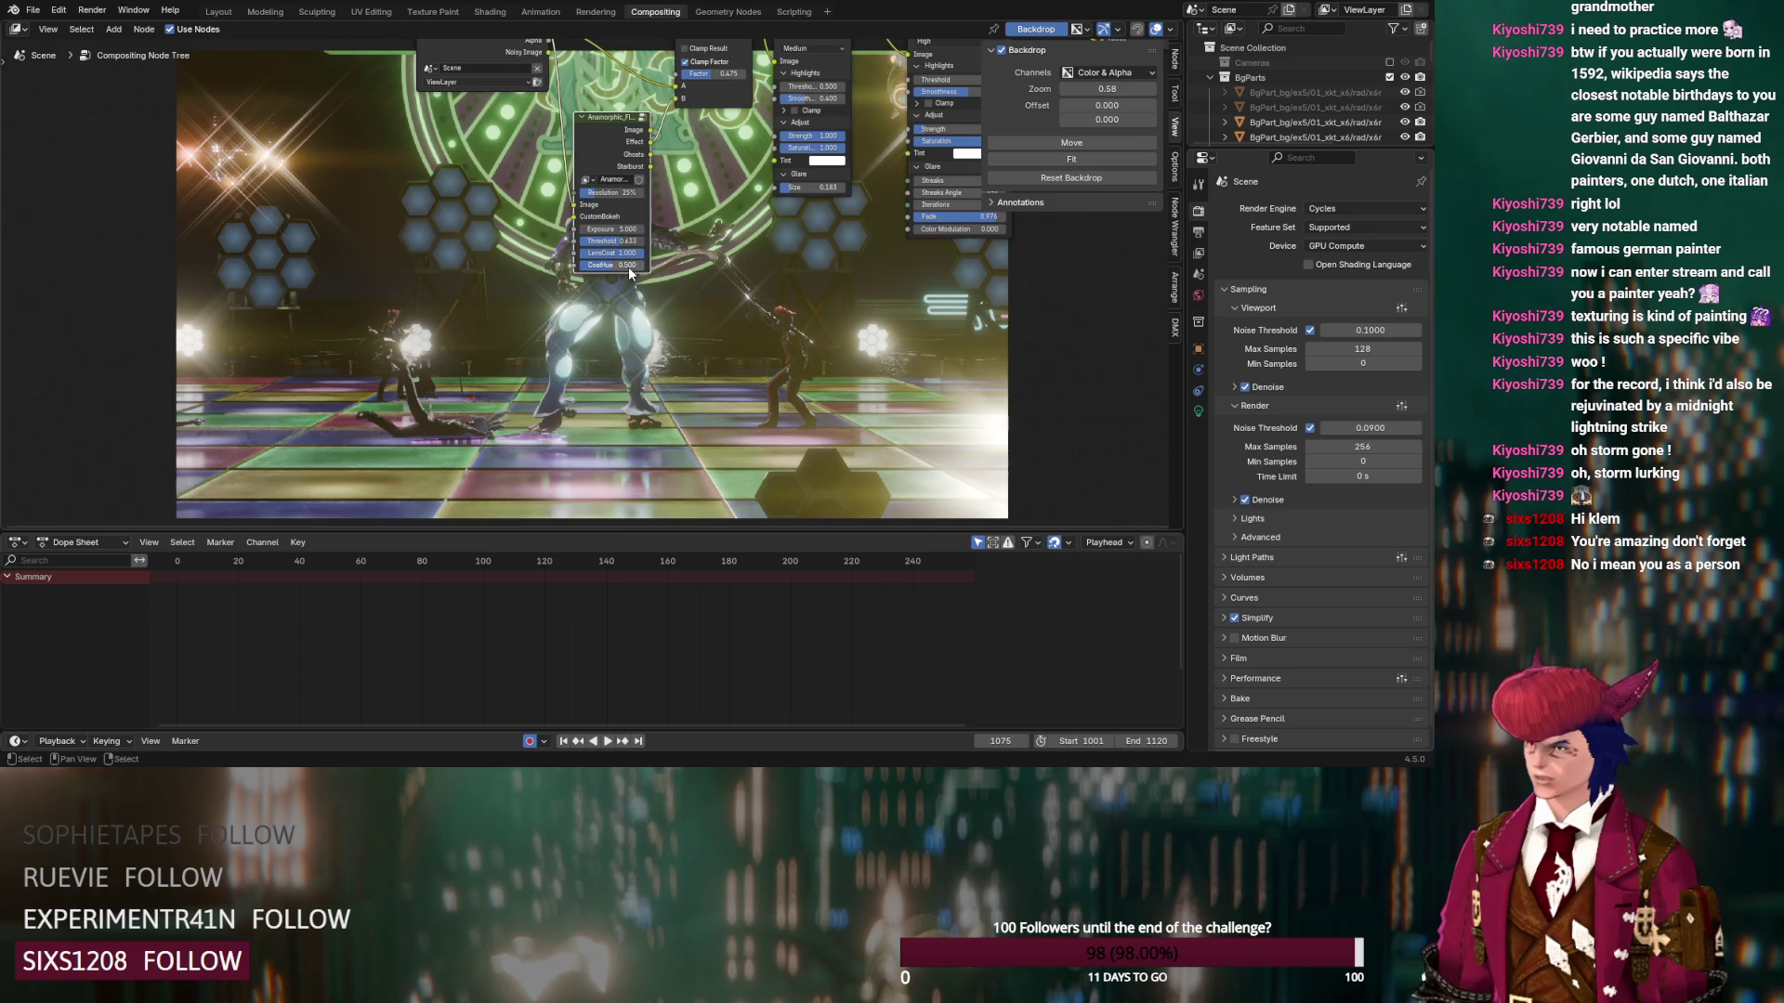
scroll(658, 284, "up", 2)
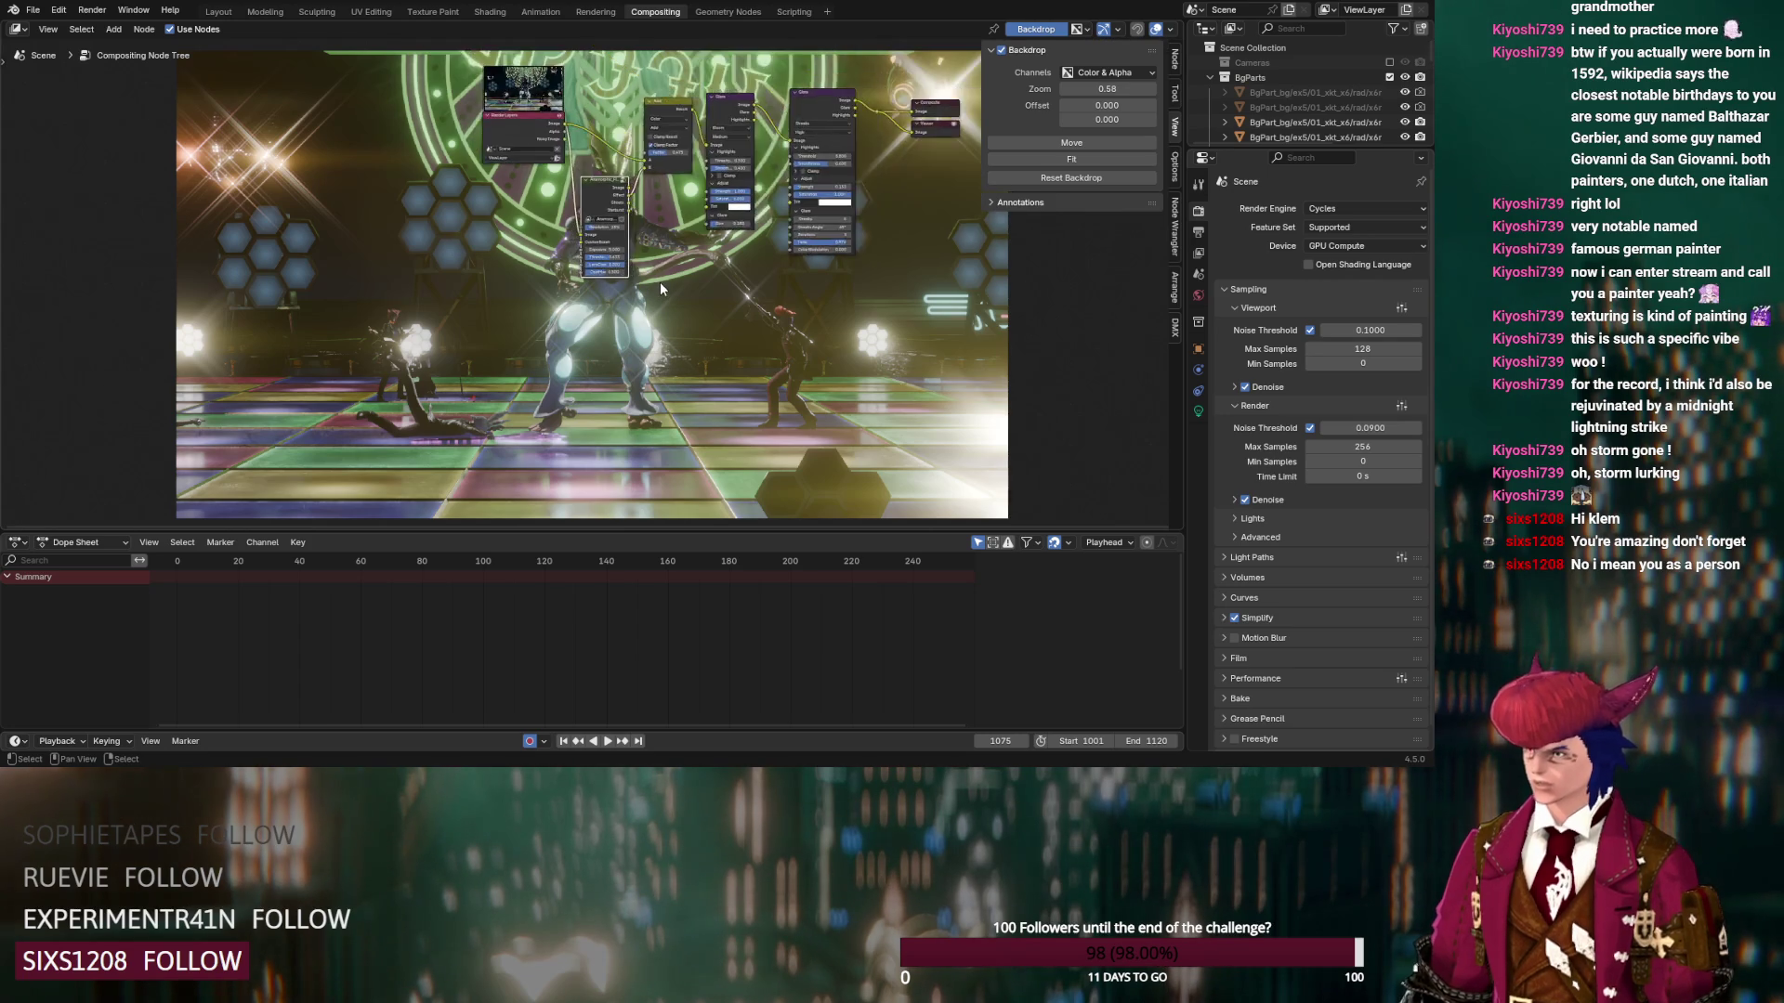
scroll(655, 271, "up", 3)
mouse_move(643, 249)
left_mouse_down()
mouse_move(587, 242)
mouse_move(585, 270)
mouse_move(650, 241)
mouse_move(632, 252)
left_mouse_up()
scroll(676, 312, "down", 3)
scroll(976, 424, "down", 4)
mouse_move(977, 424)
middle_mouse_down()
mouse_move(1115, 400)
mouse_move(510, 191)
mouse_move(616, 413)
mouse_move(620, 294)
mouse_move(458, 275)
middle_mouse_up()
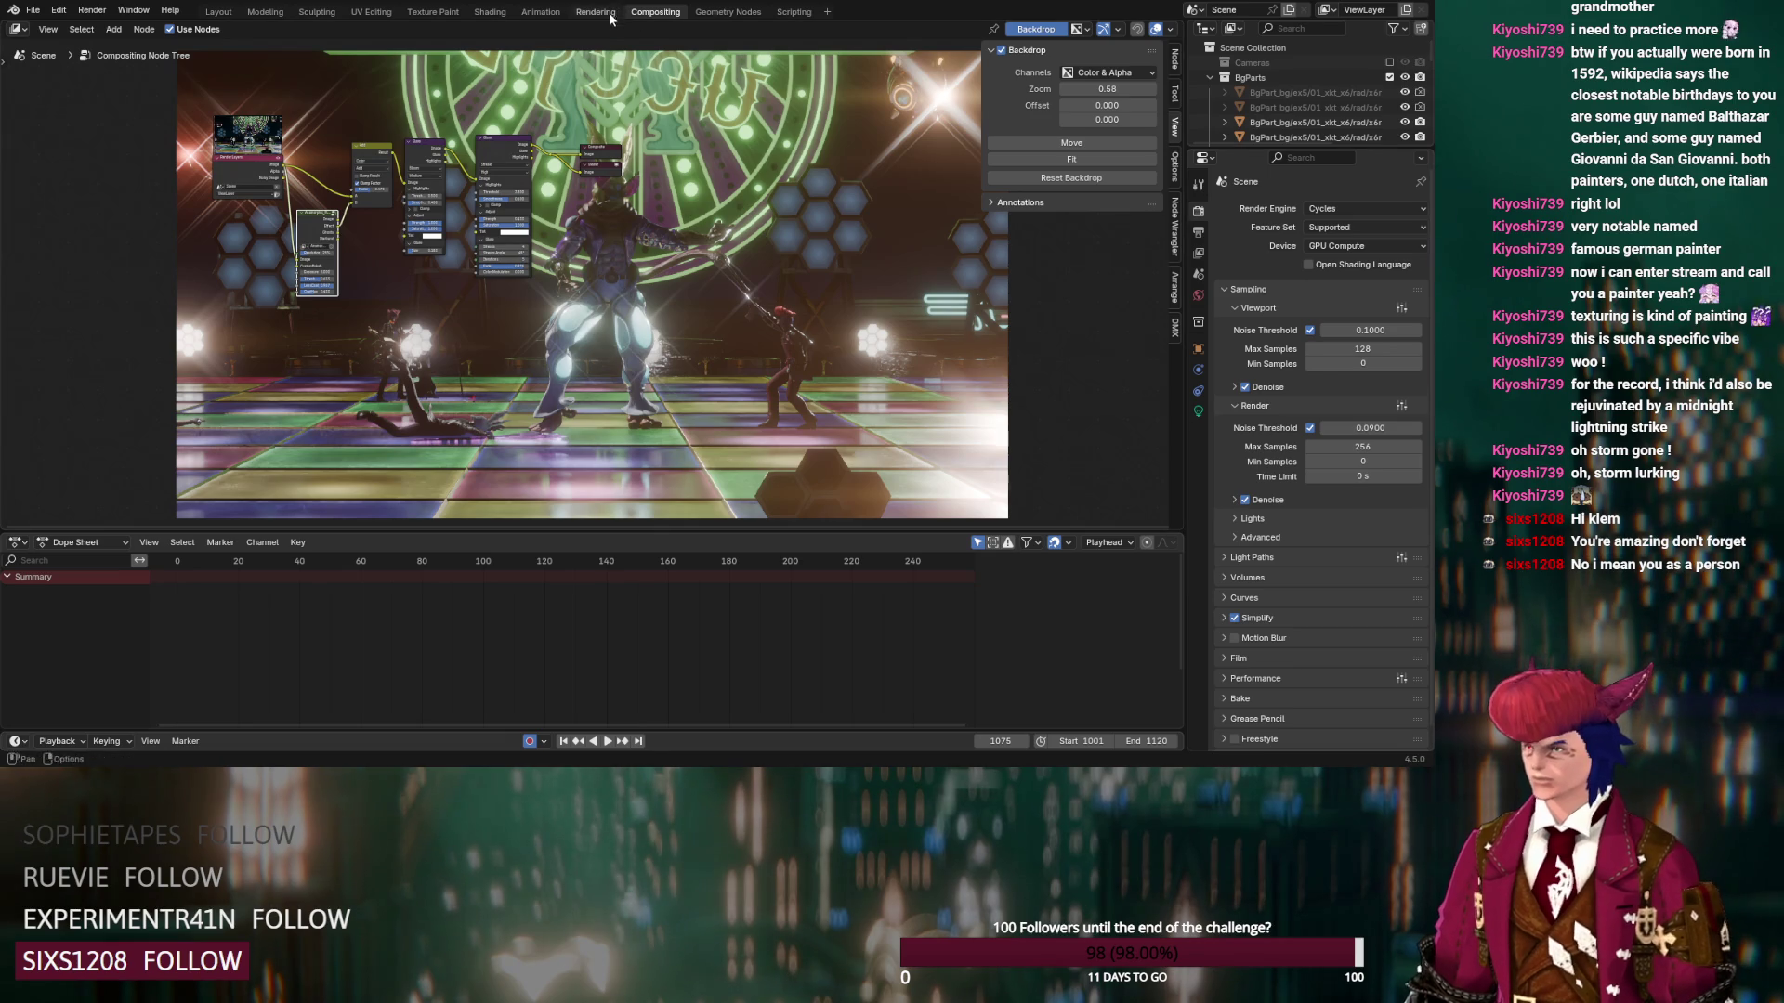
Check the latest render result, return to Layout, and save the blend file
key("ctrl+Page_Up")
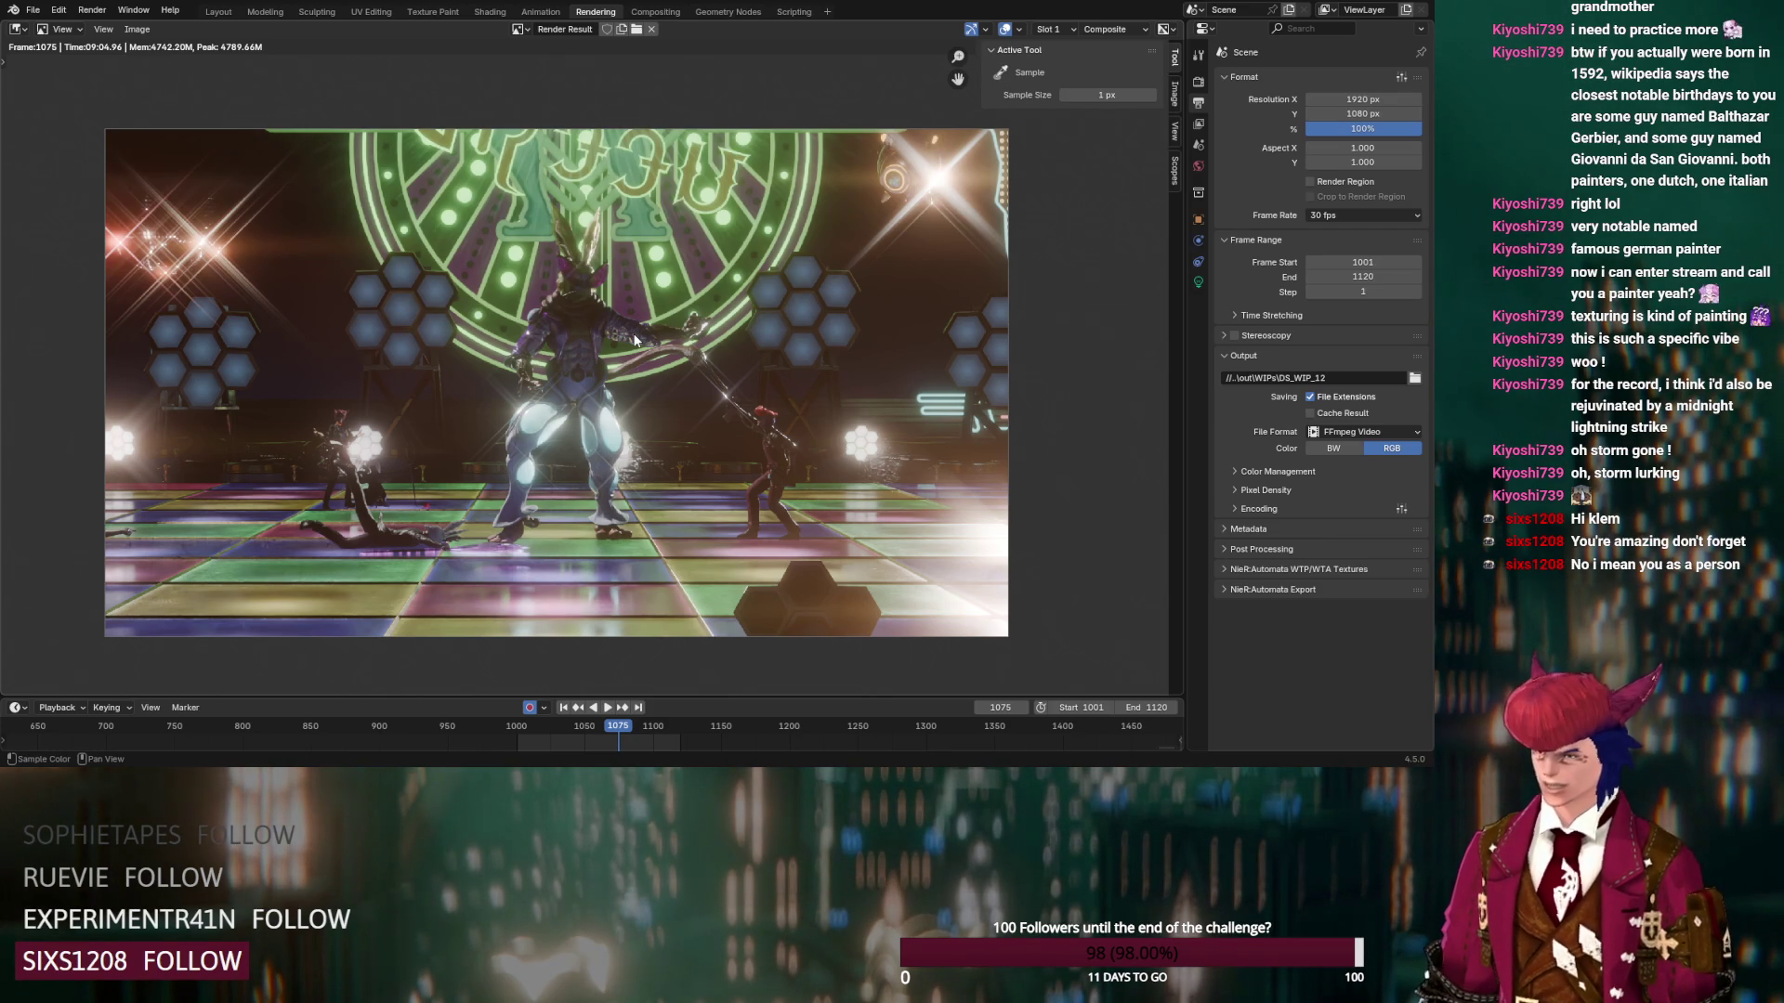
left_click(219, 11)
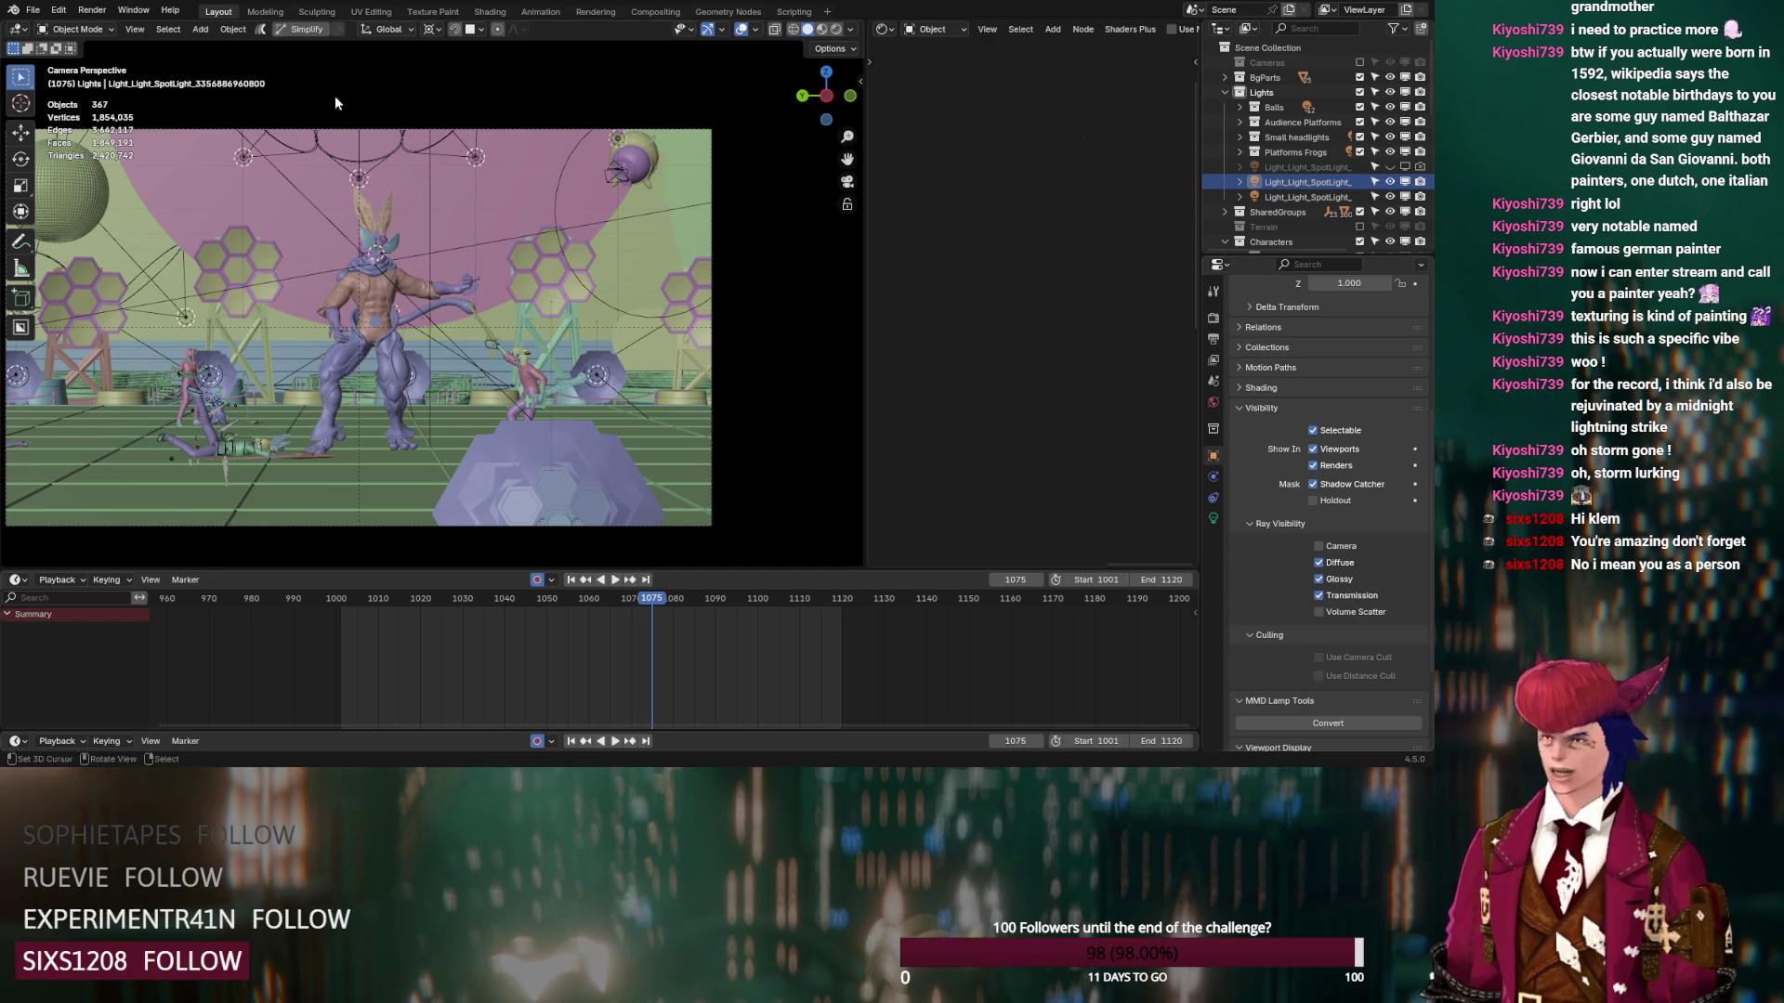
key("ctrl+s")
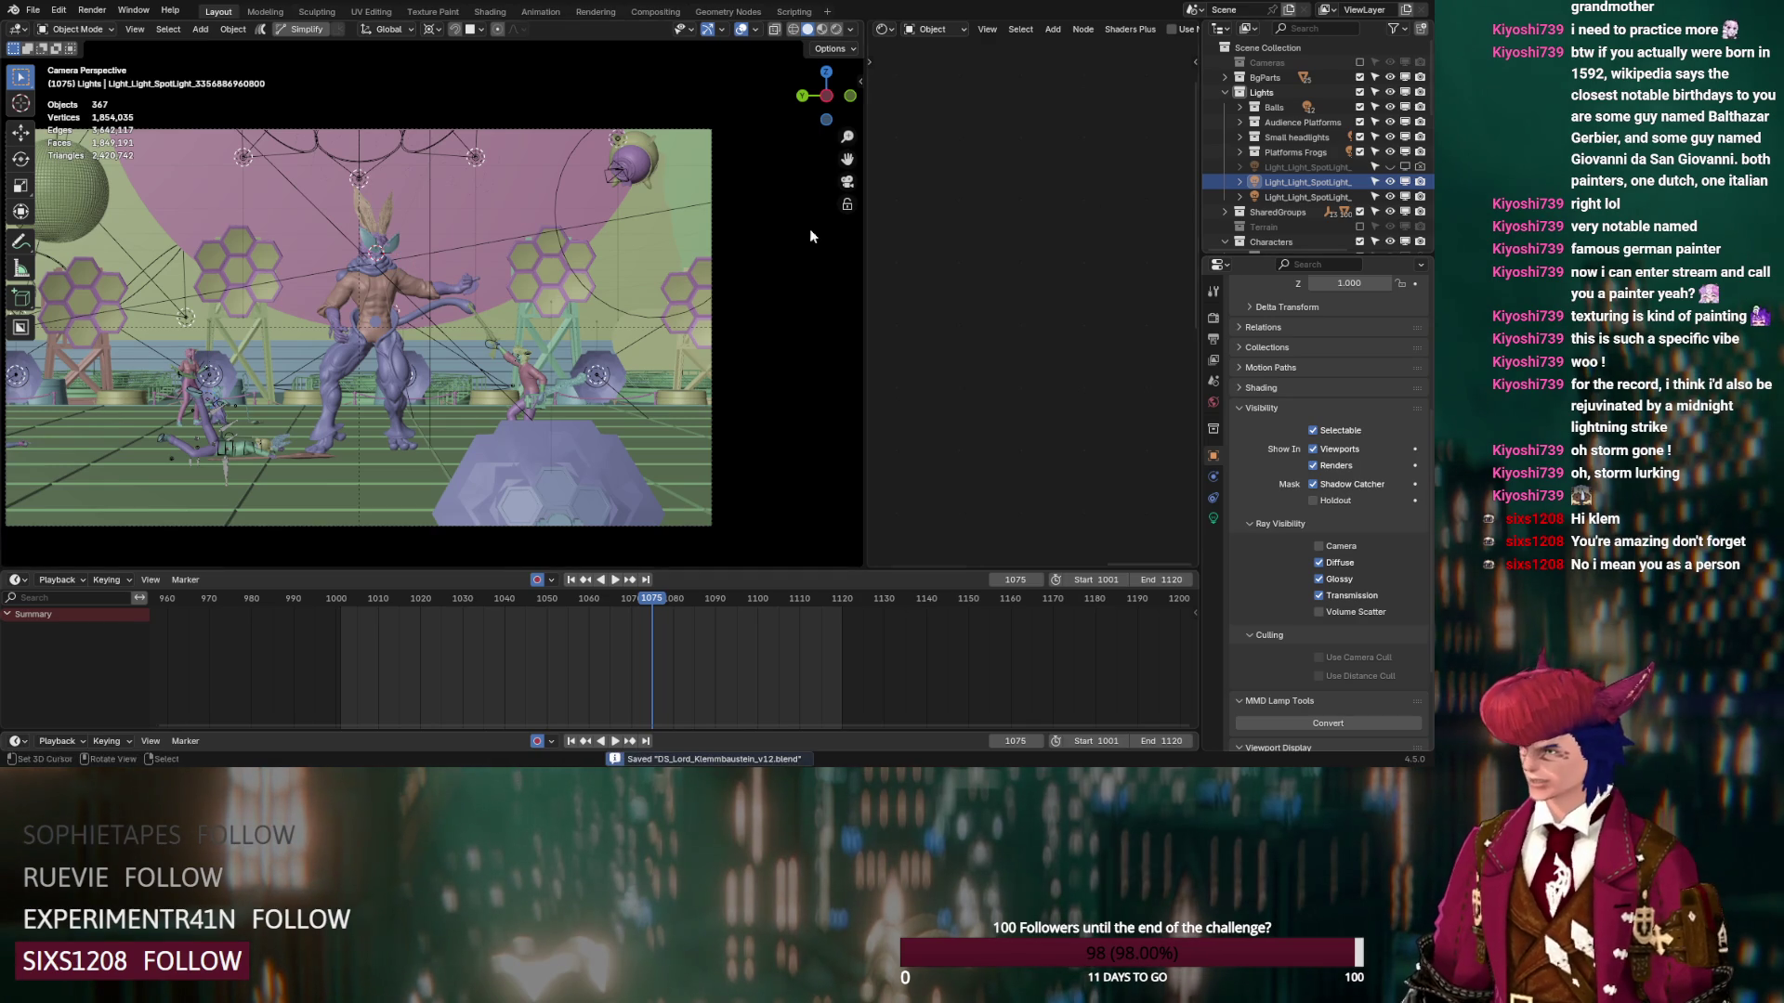
Hide the Volume fog object in the Outliner and check the scene from the camera view
scroll(1326, 175, "down", 5)
scroll(1326, 174, "down", 5)
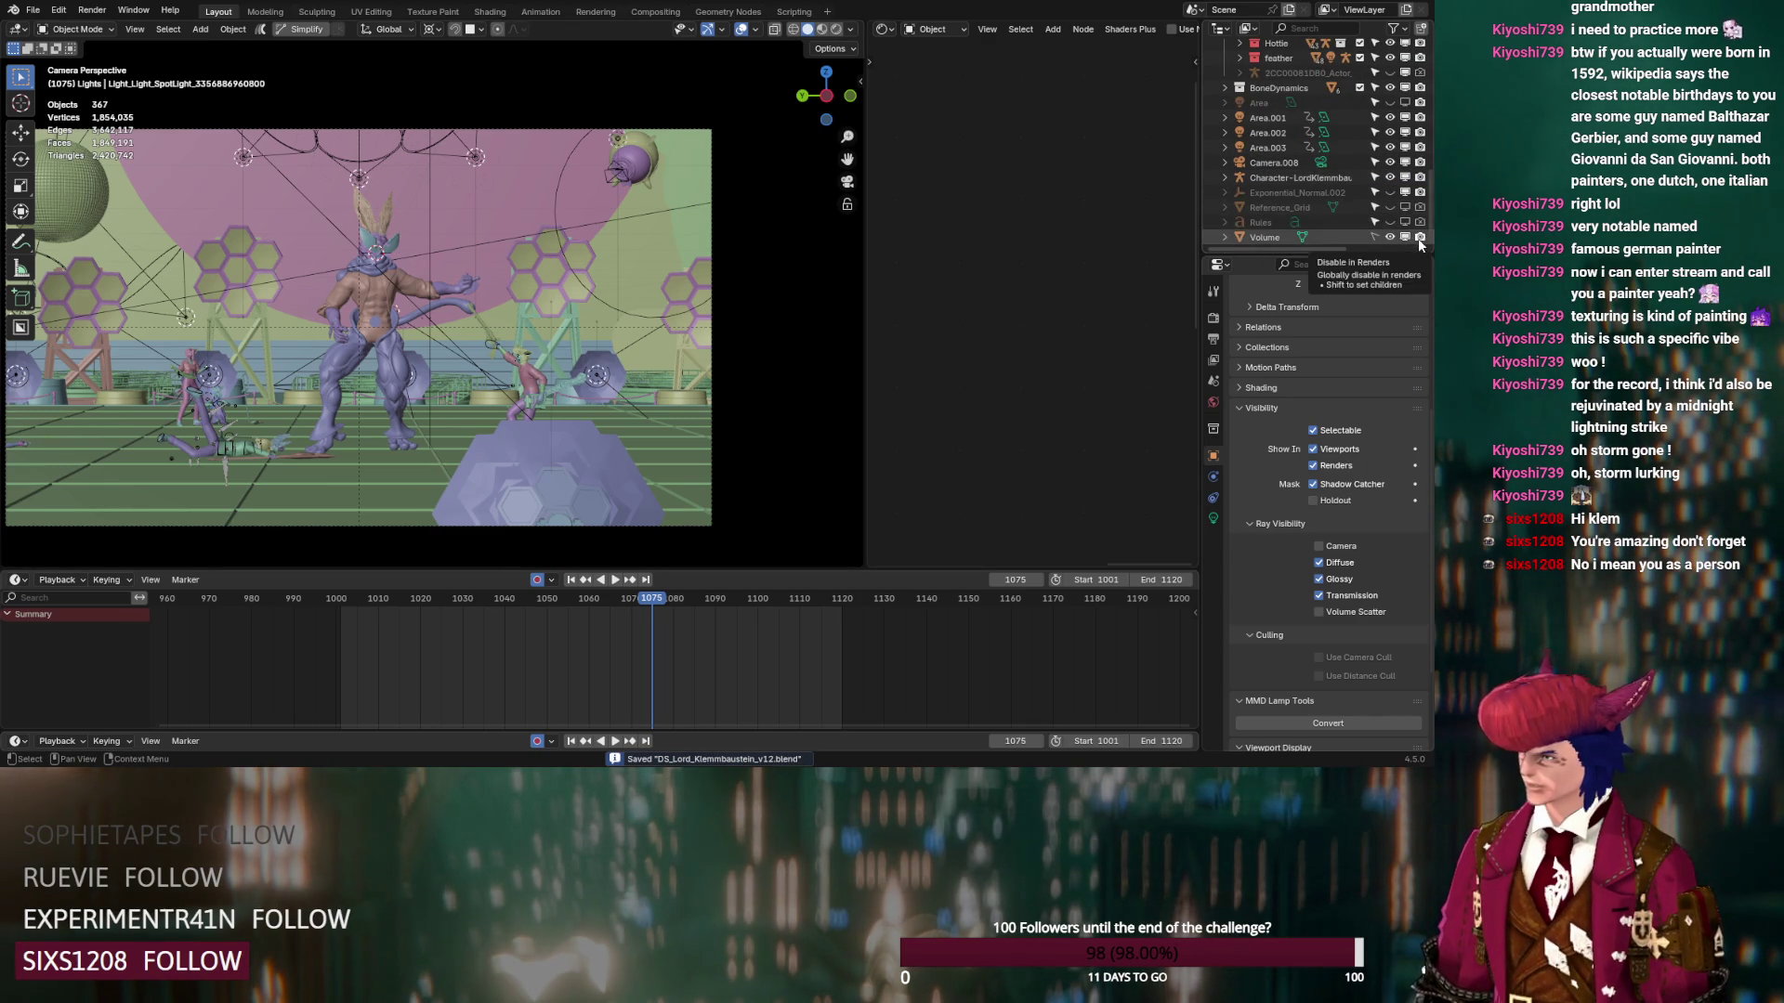
left_click(1390, 237)
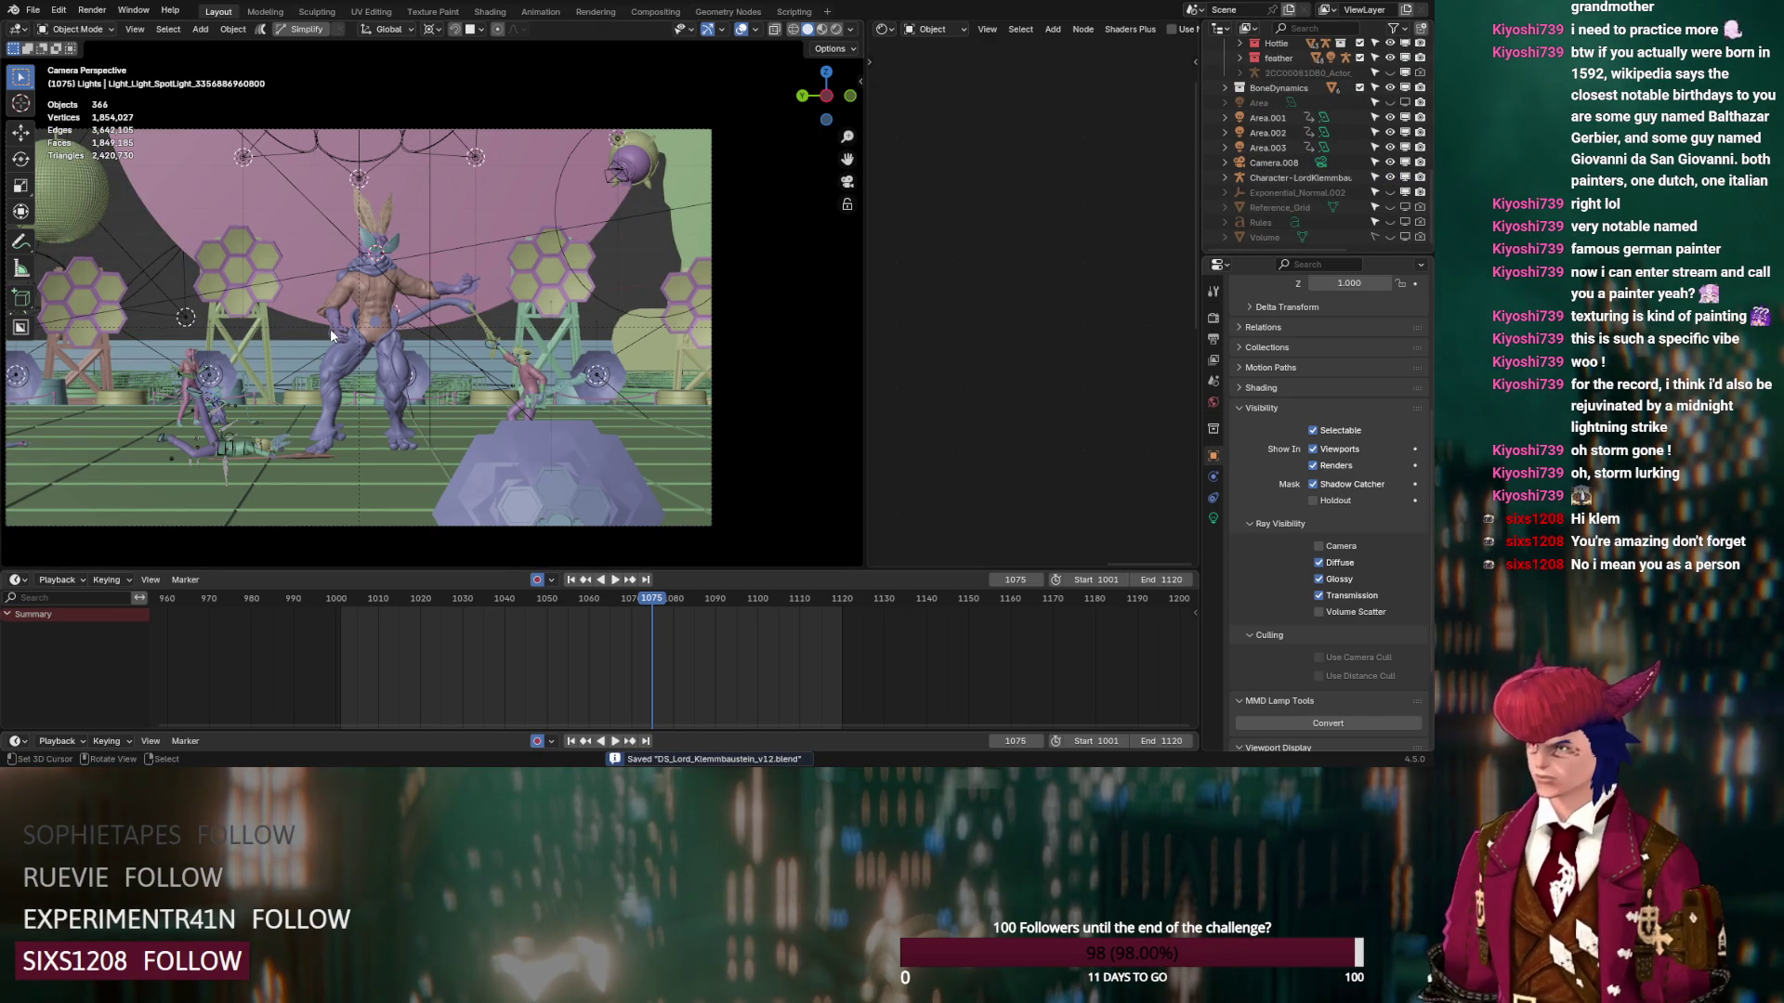
mouse_move(331, 327)
middle_mouse_down()
mouse_move(405, 236)
mouse_move(461, 248)
middle_mouse_up()
key("KP_0")
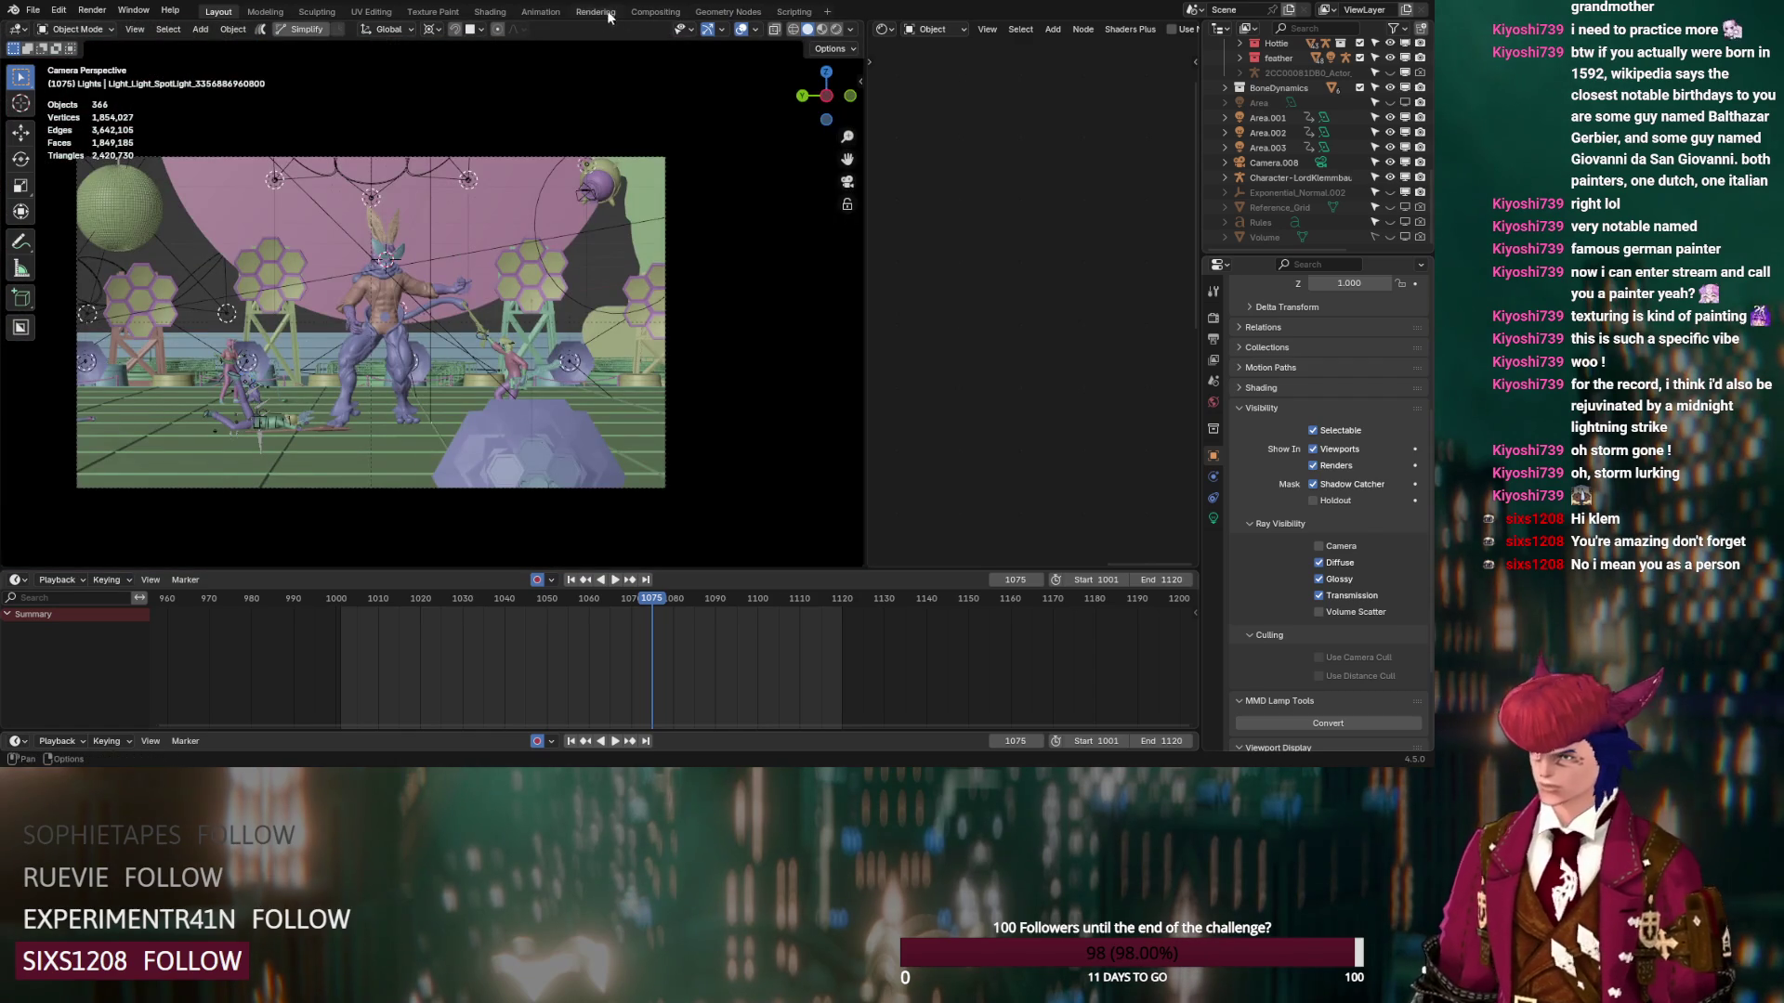
Save and render frame 1075 with F12 from the Rendering workspace, then bring up the Eorguessr browser
left_click(595, 11)
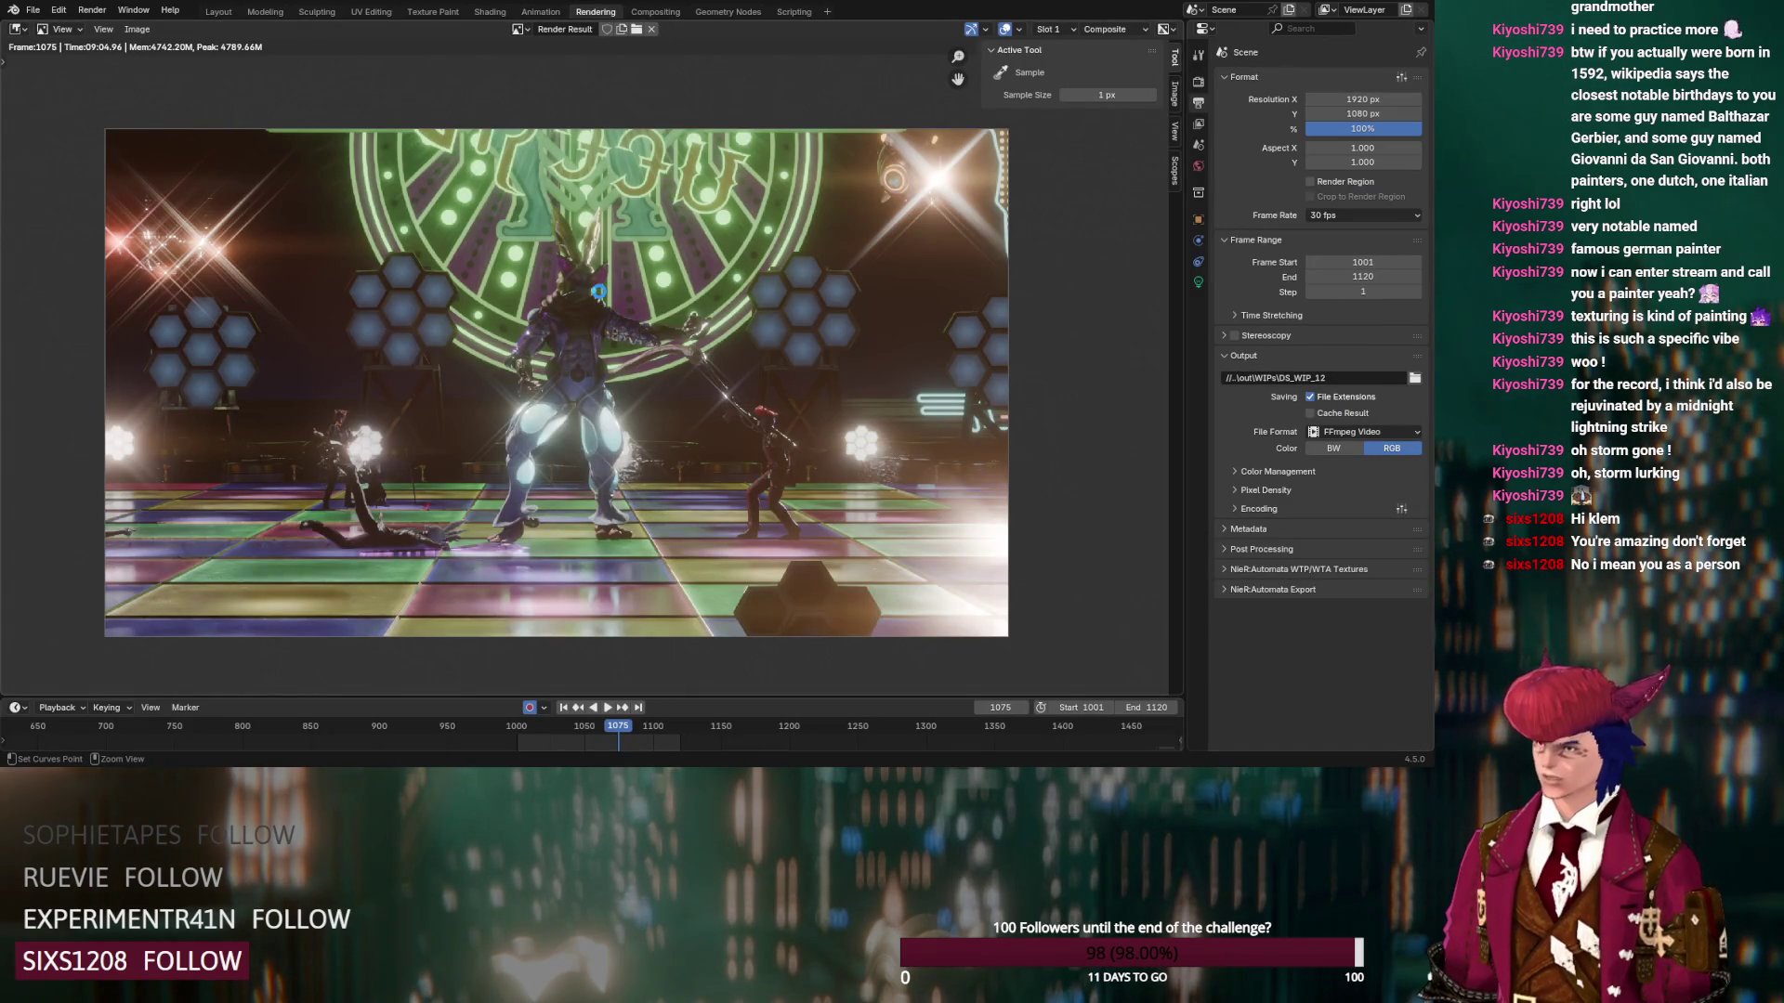
key("ctrl+s")
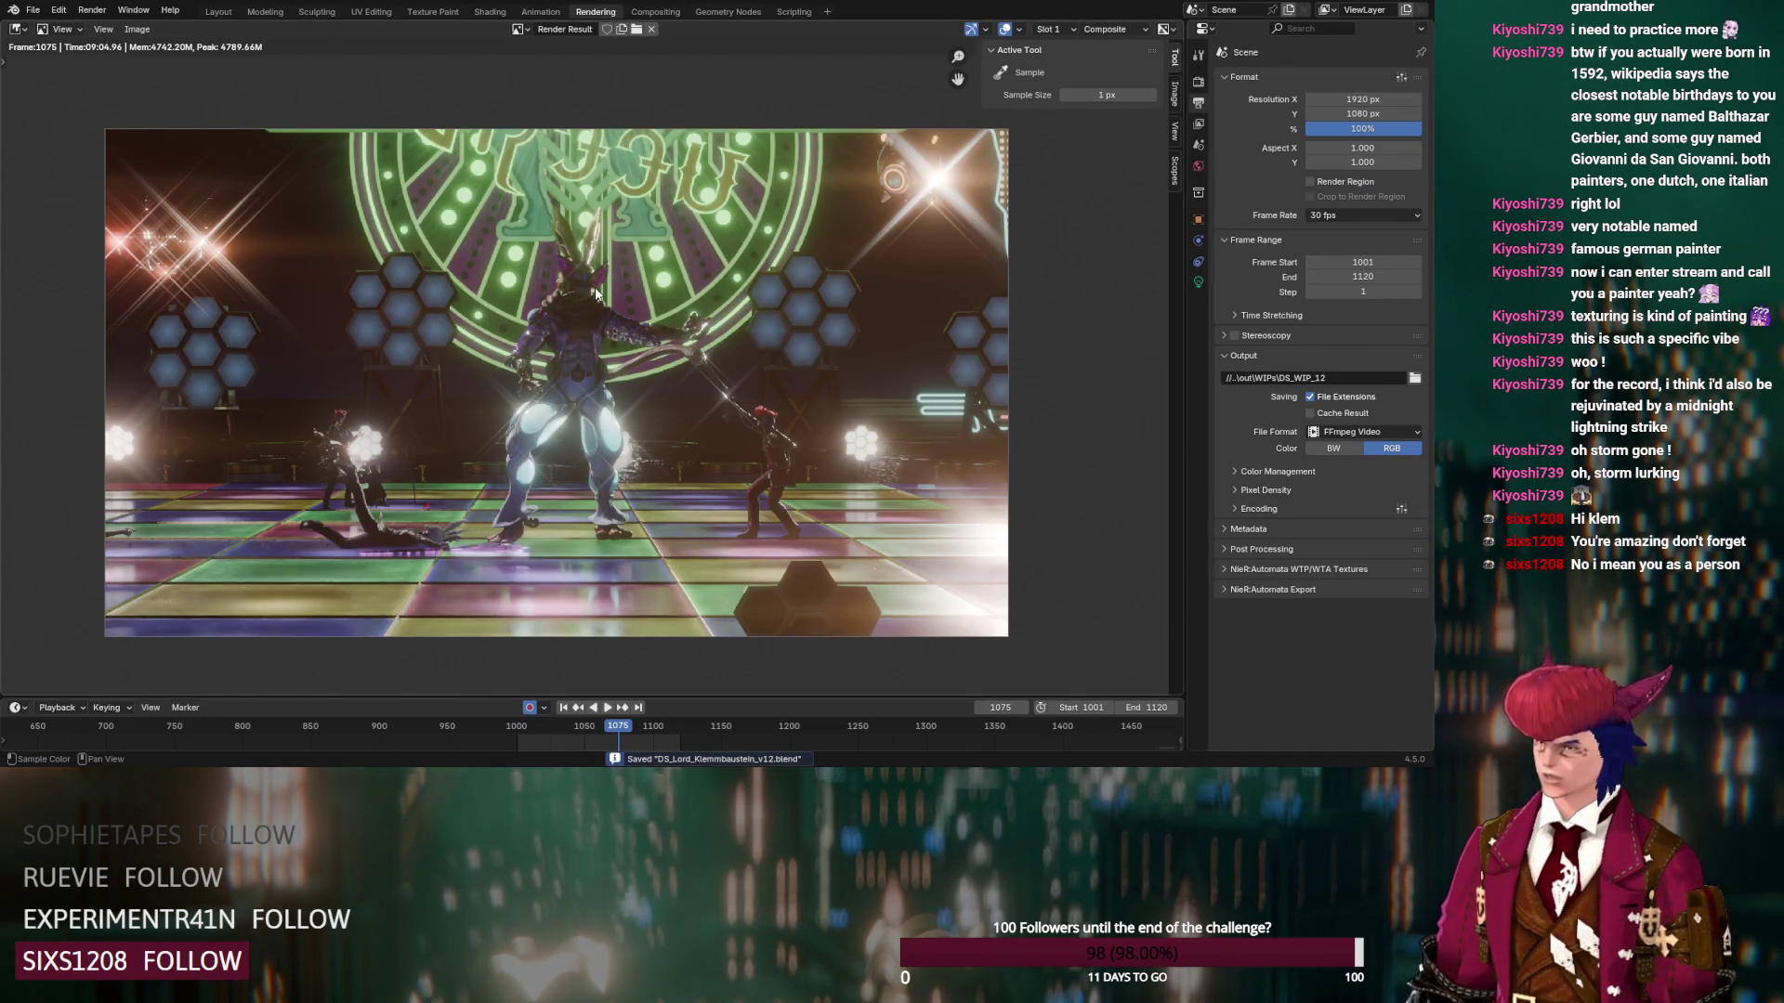
key("F12")
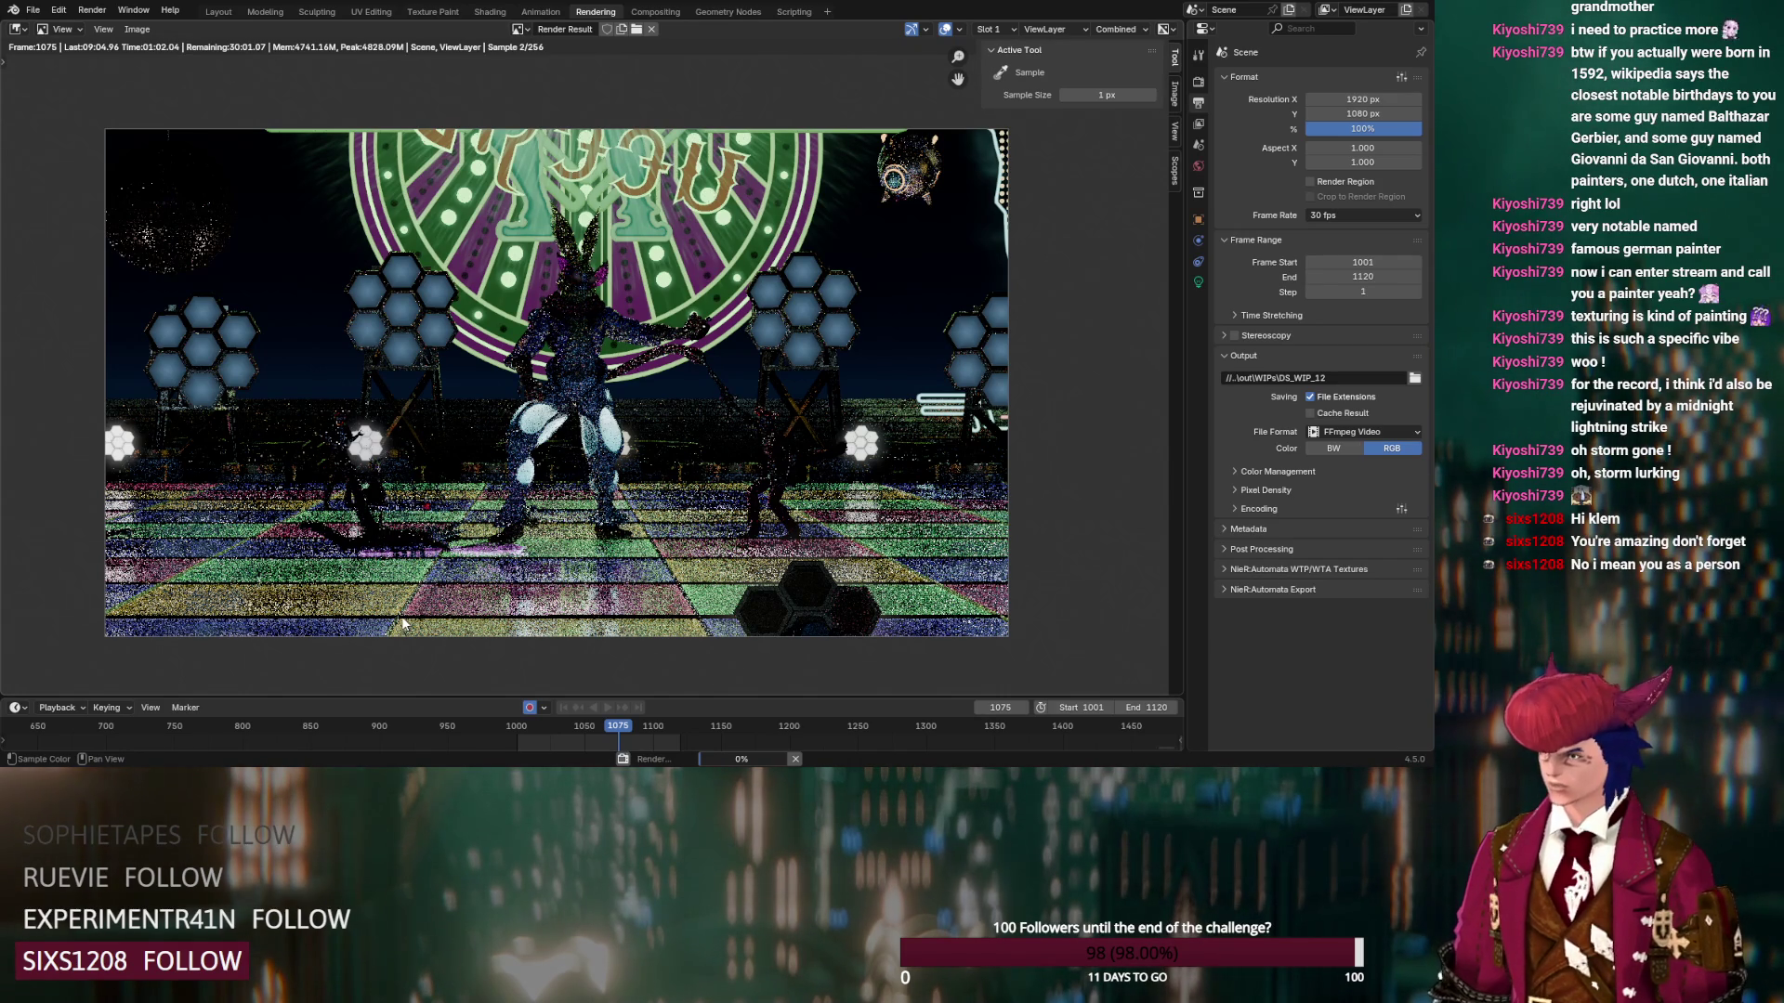
key("alt+Tab")
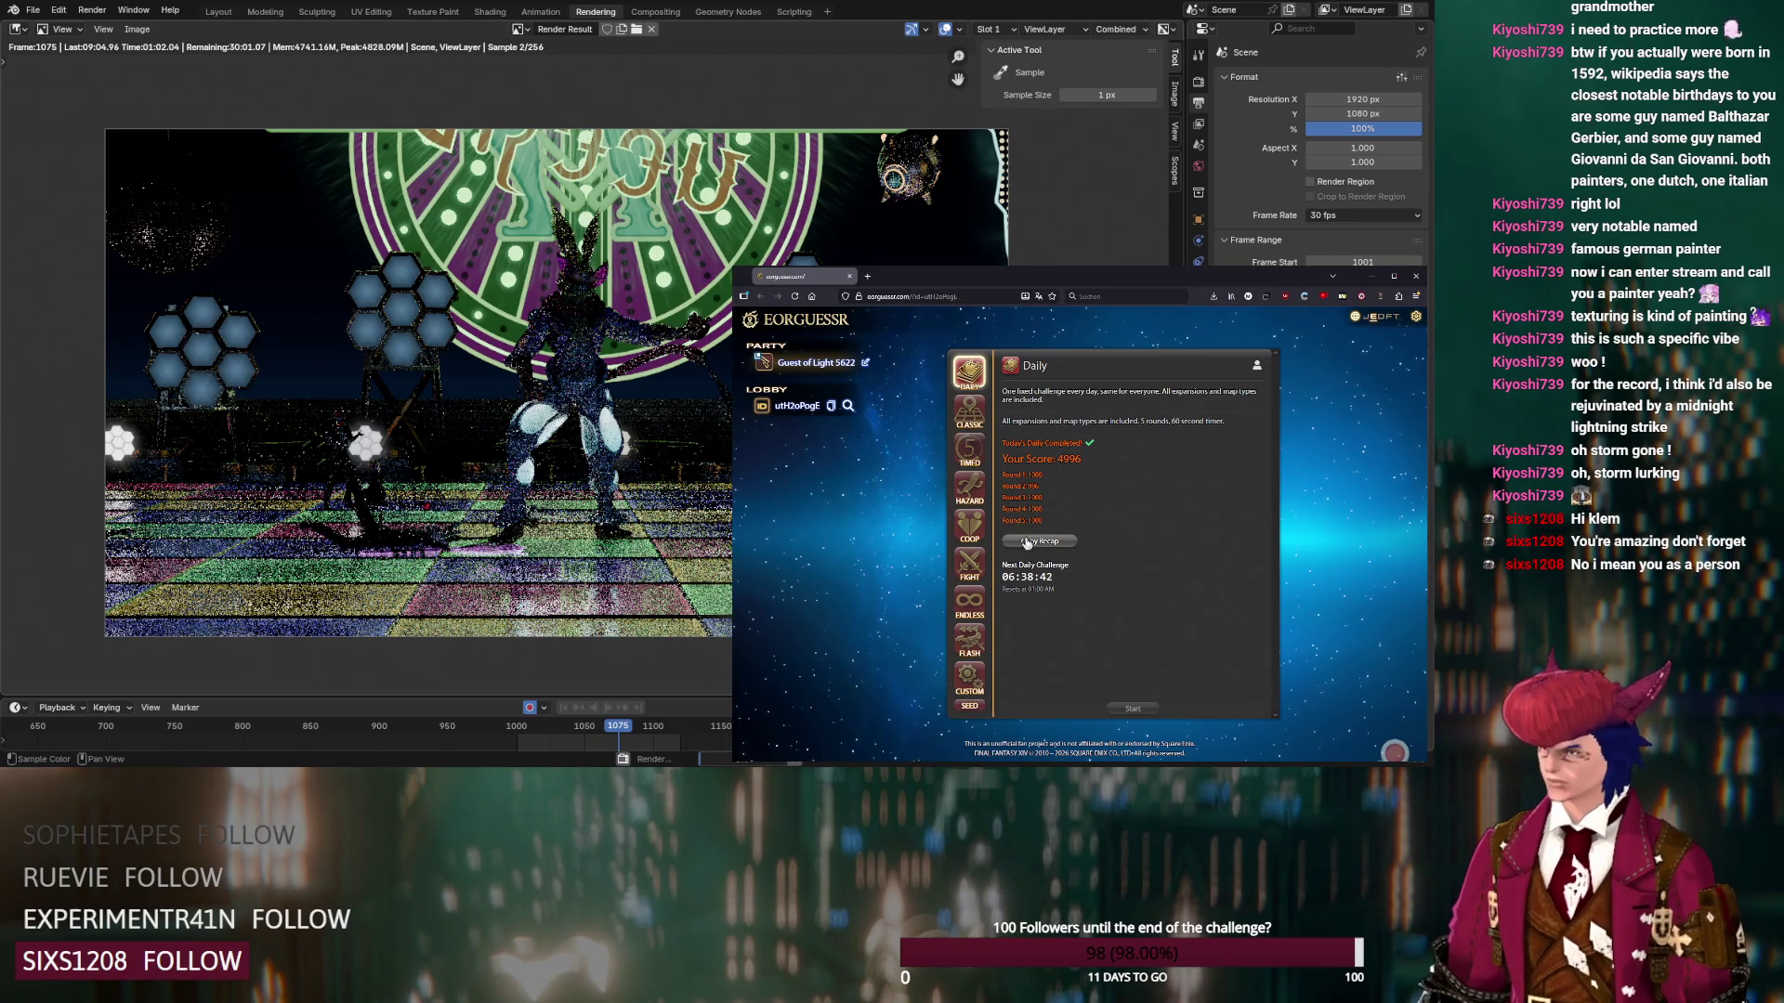
Start an Endless mode round and show the raid list in the Duty Finder
left_click(969, 602)
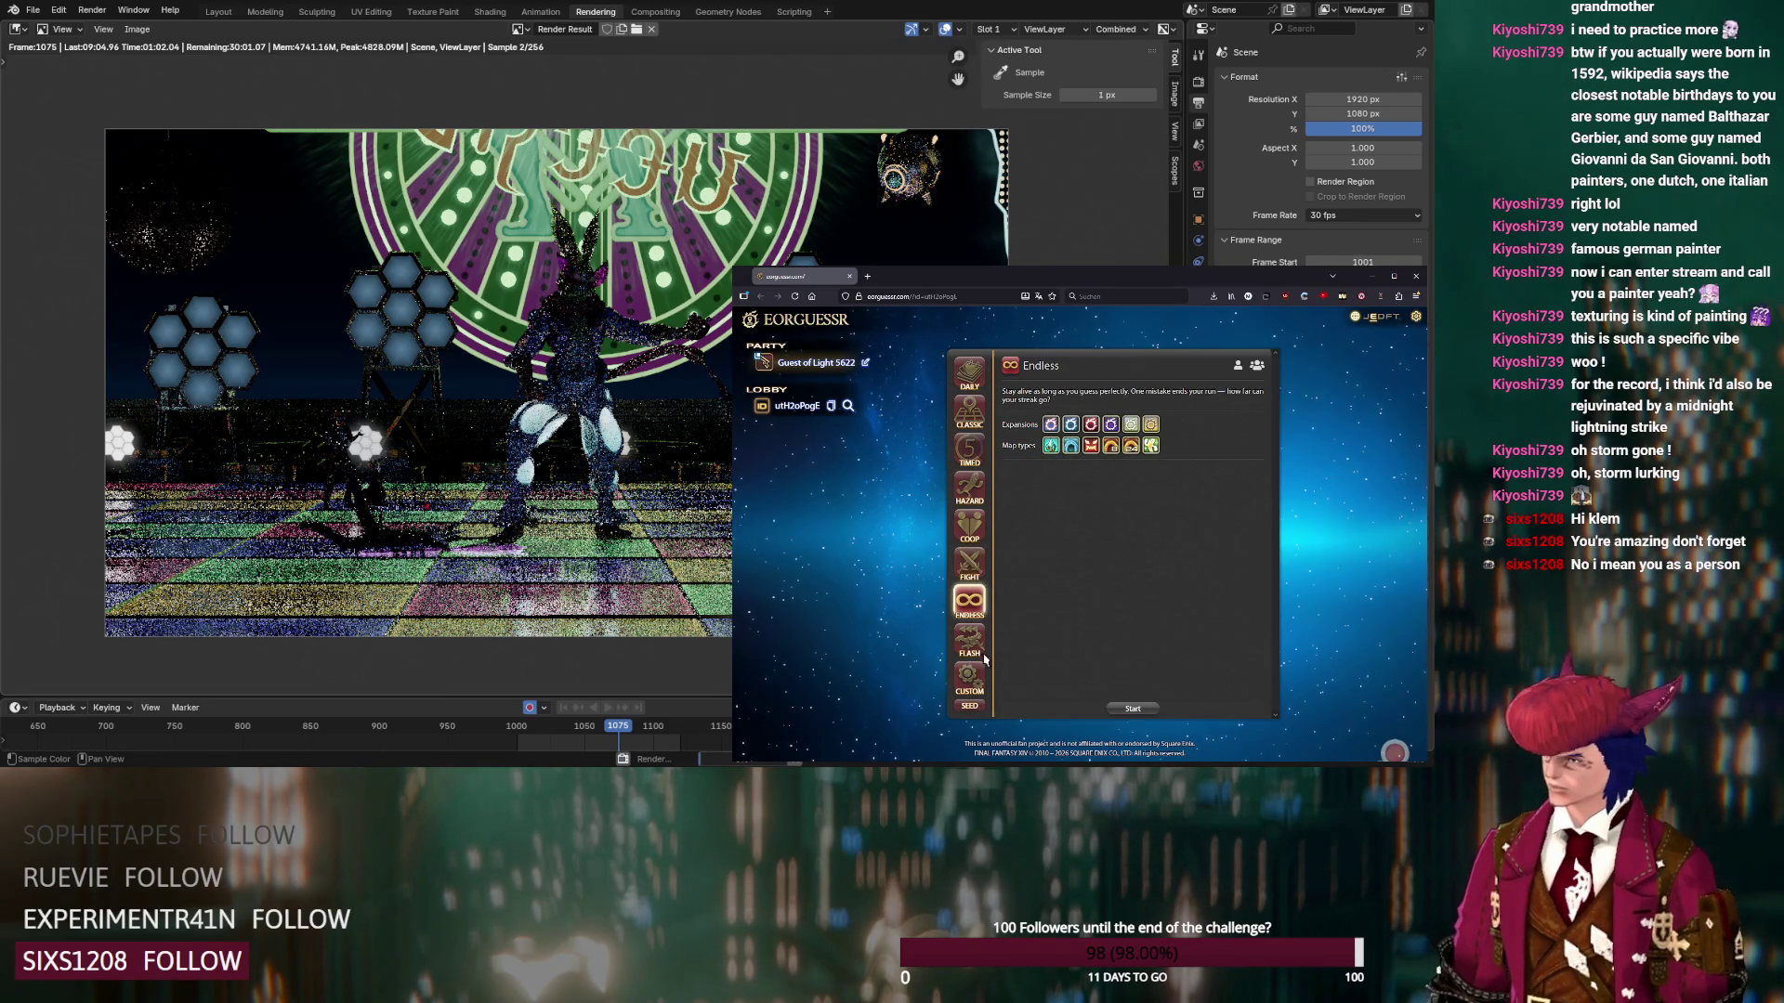
left_click(1132, 709)
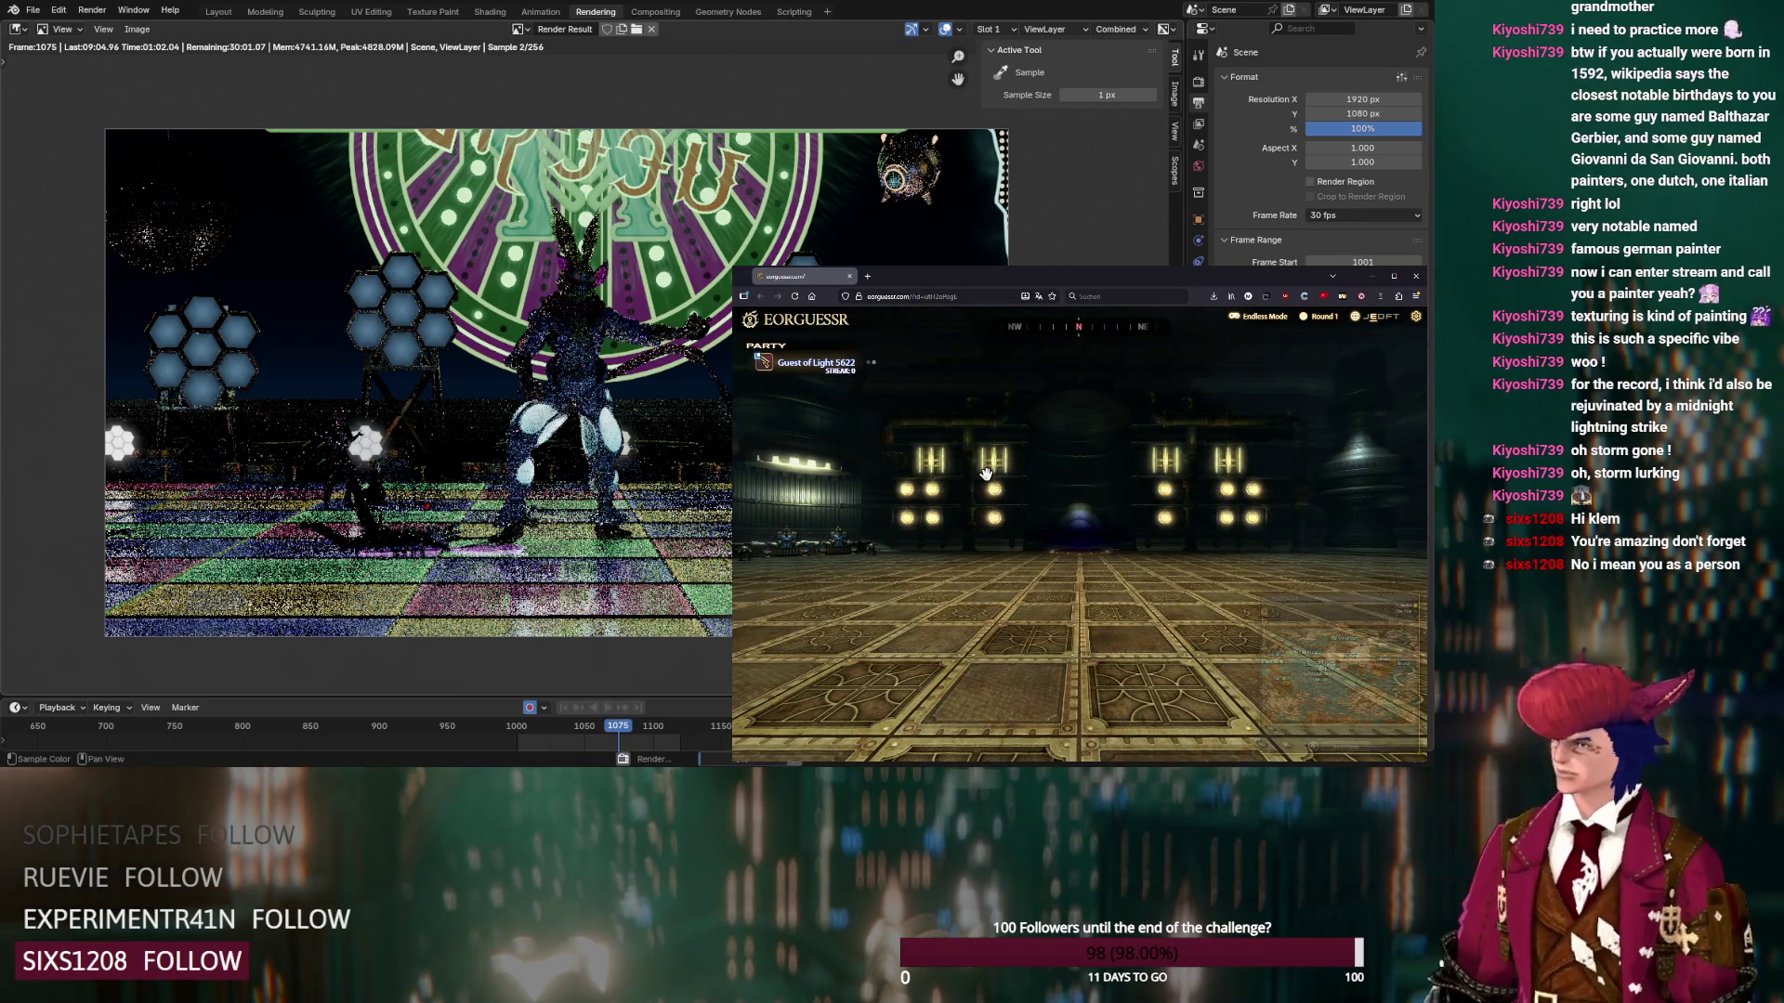
mouse_move(959, 567)
left_mouse_down()
mouse_move(918, 519)
mouse_move(1316, 495)
mouse_move(957, 498)
left_mouse_up()
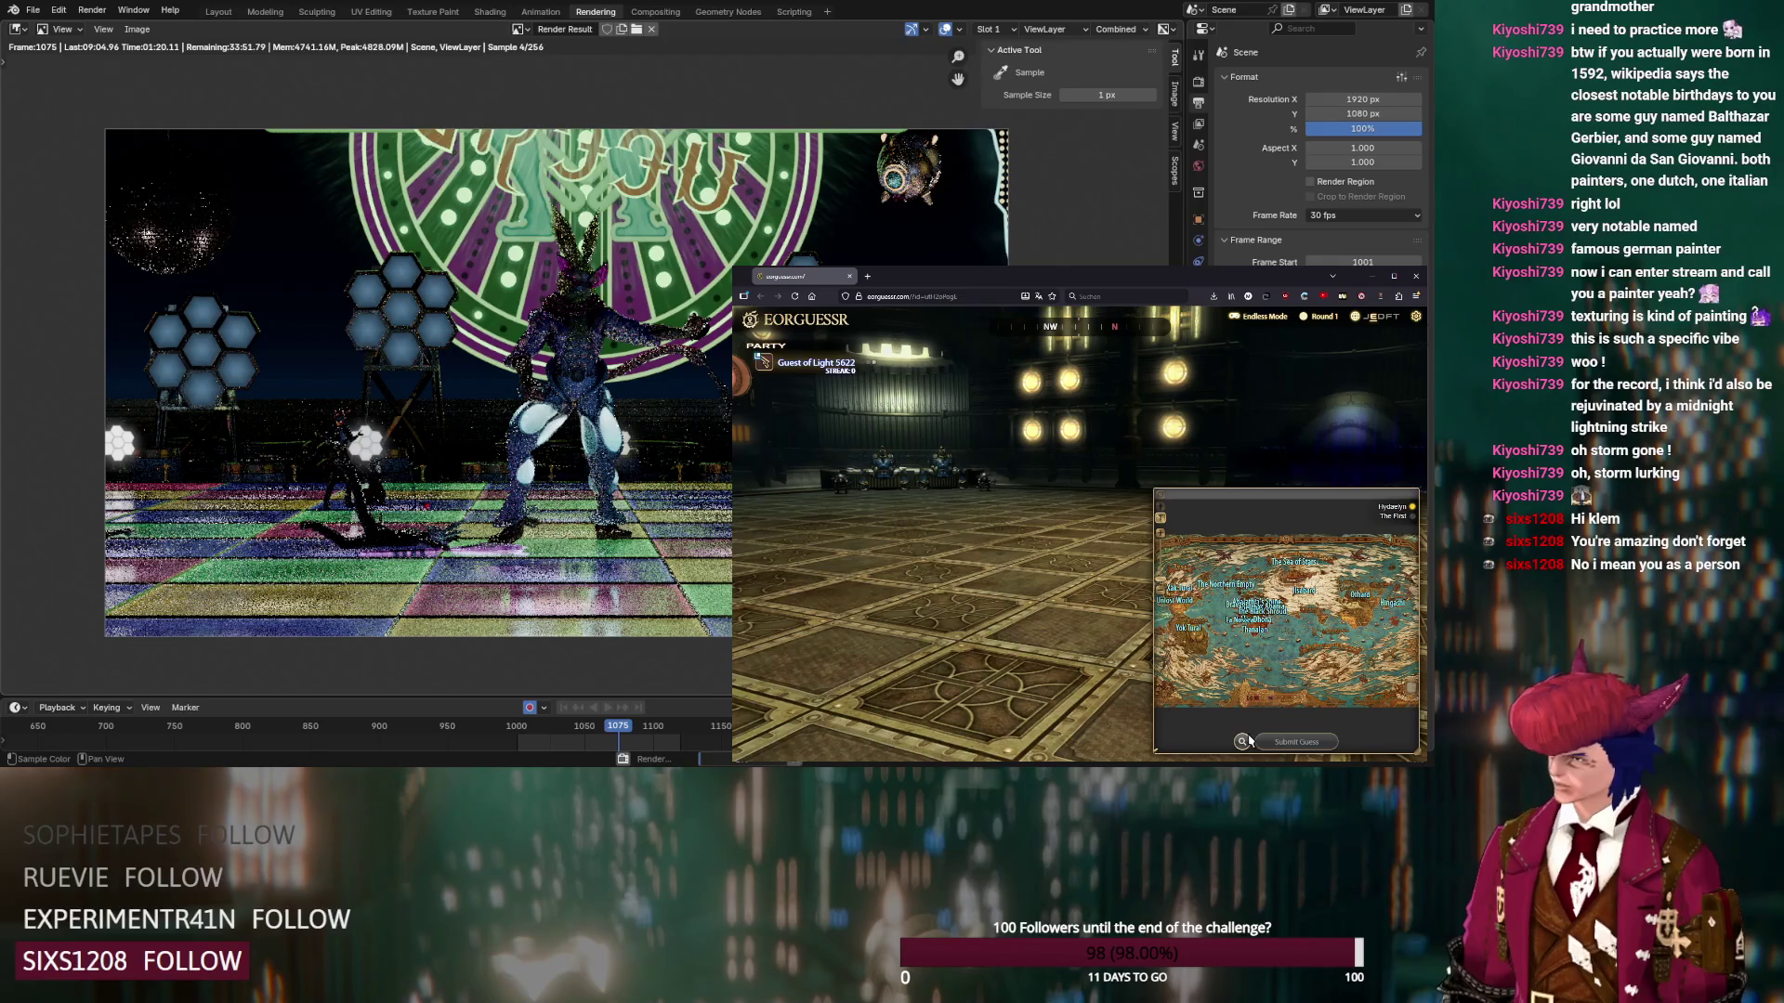
left_click(1245, 741)
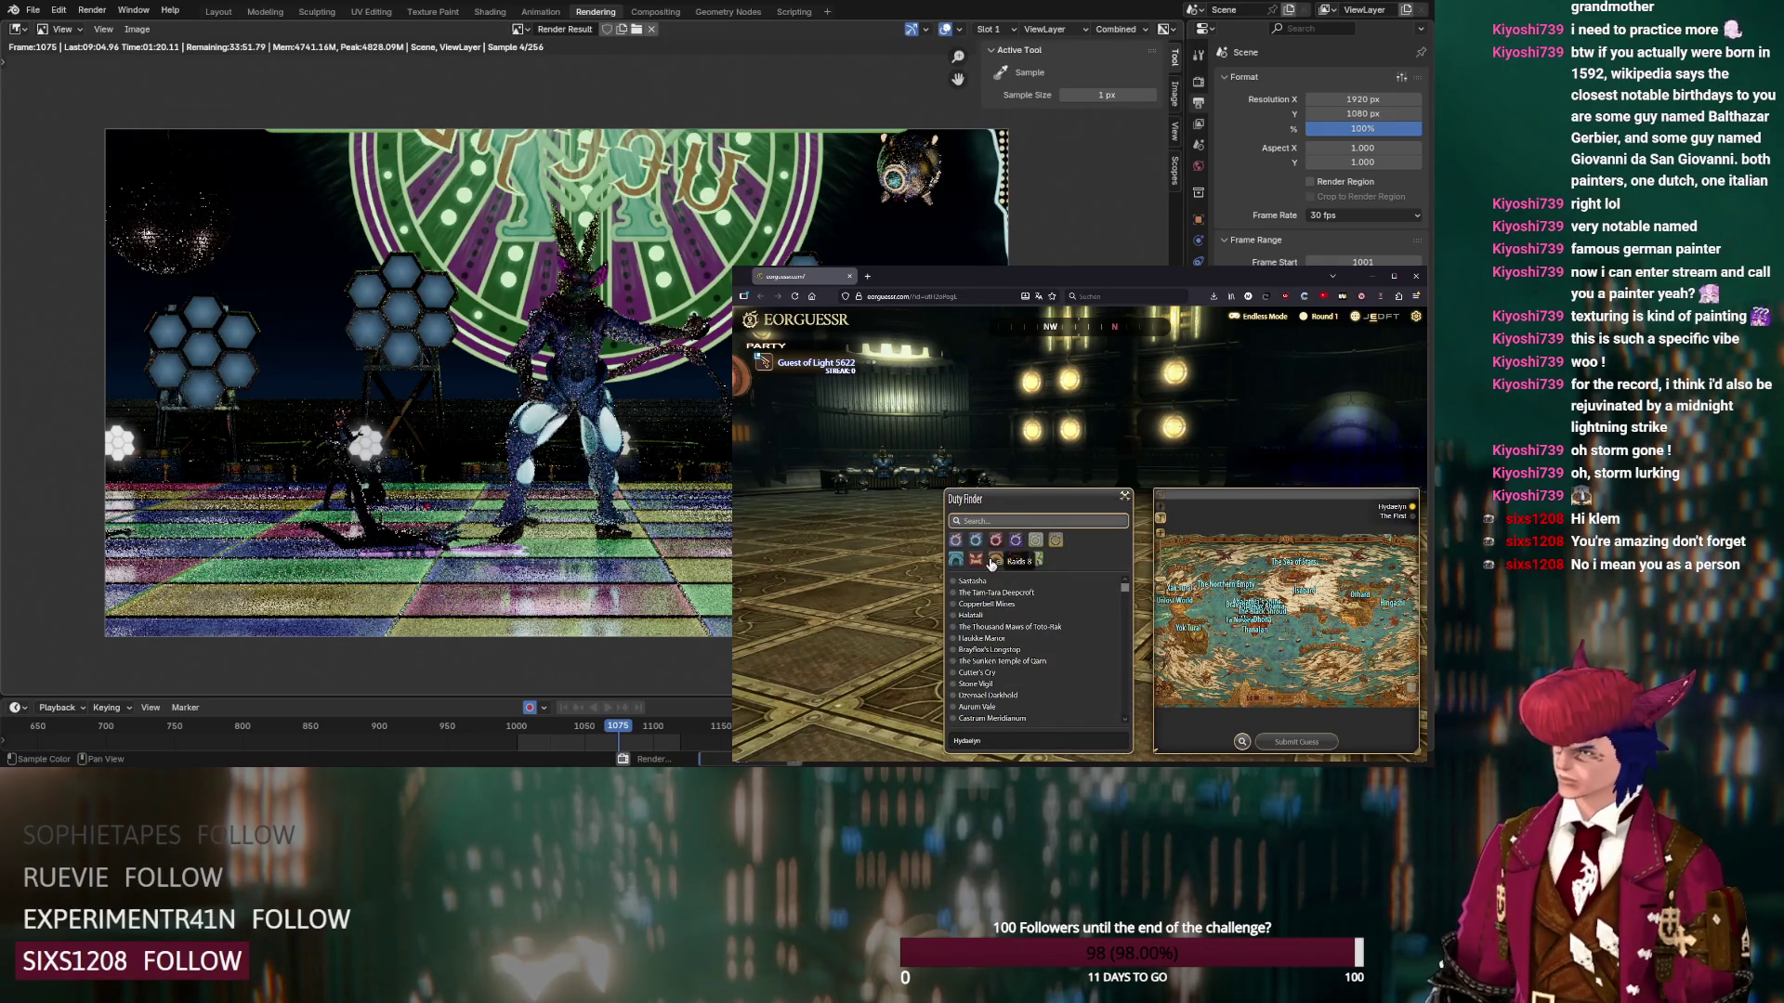
left_click(993, 561)
mouse_move(1061, 482)
left_mouse_down()
mouse_move(1226, 421)
mouse_move(1313, 422)
left_mouse_up()
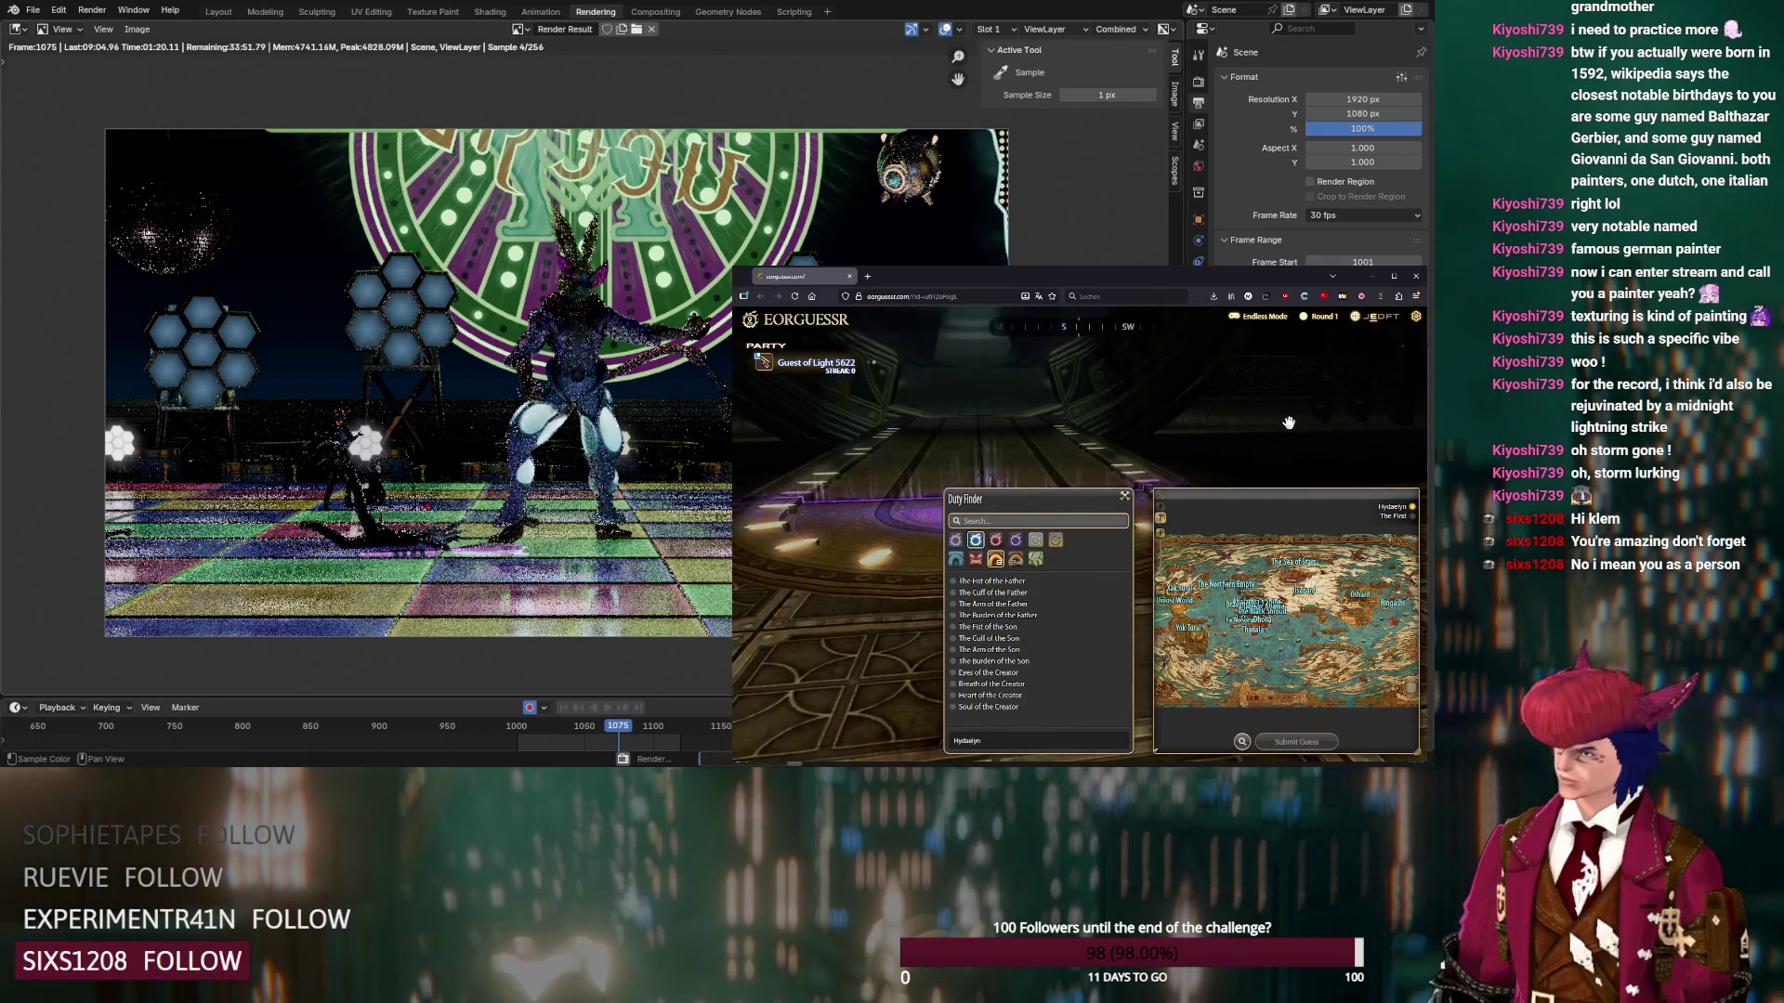
left_click_drag(1032, 346, 1035, 372)
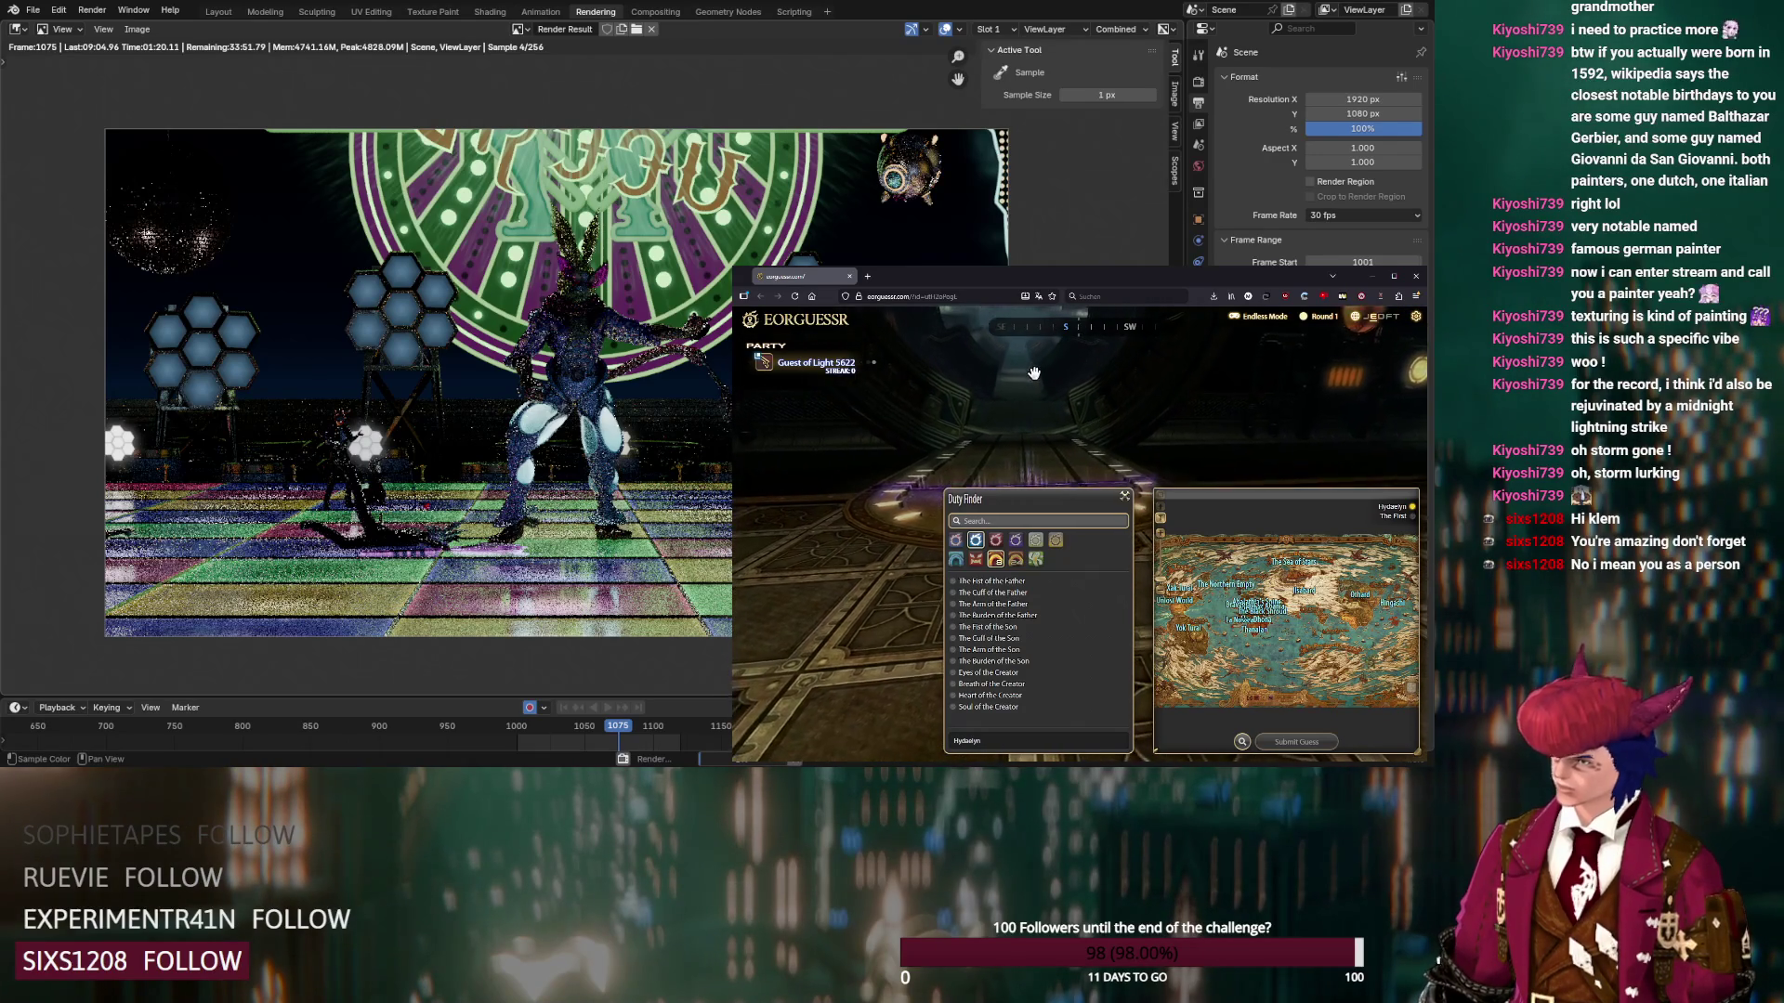
Check the maps of The Fist, Cuff and Burden of the Son and Heart of the Creator
left_click(1004, 628)
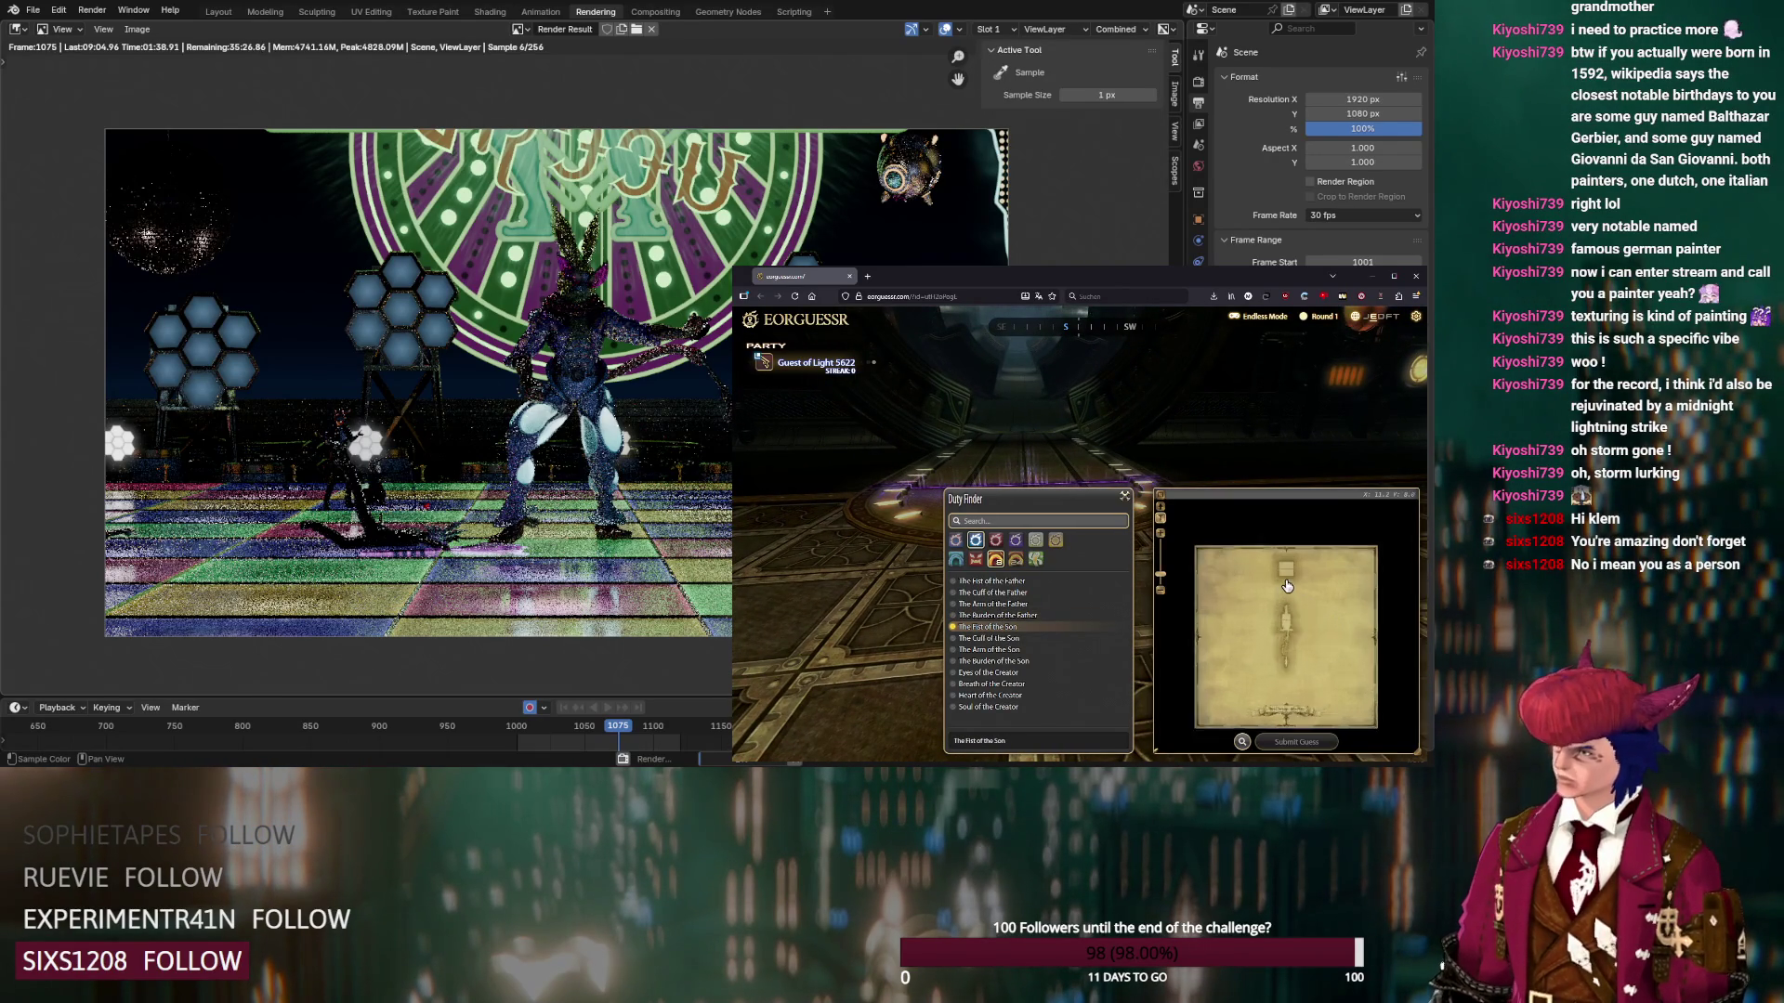
left_click(1004, 639)
left_click(1073, 649)
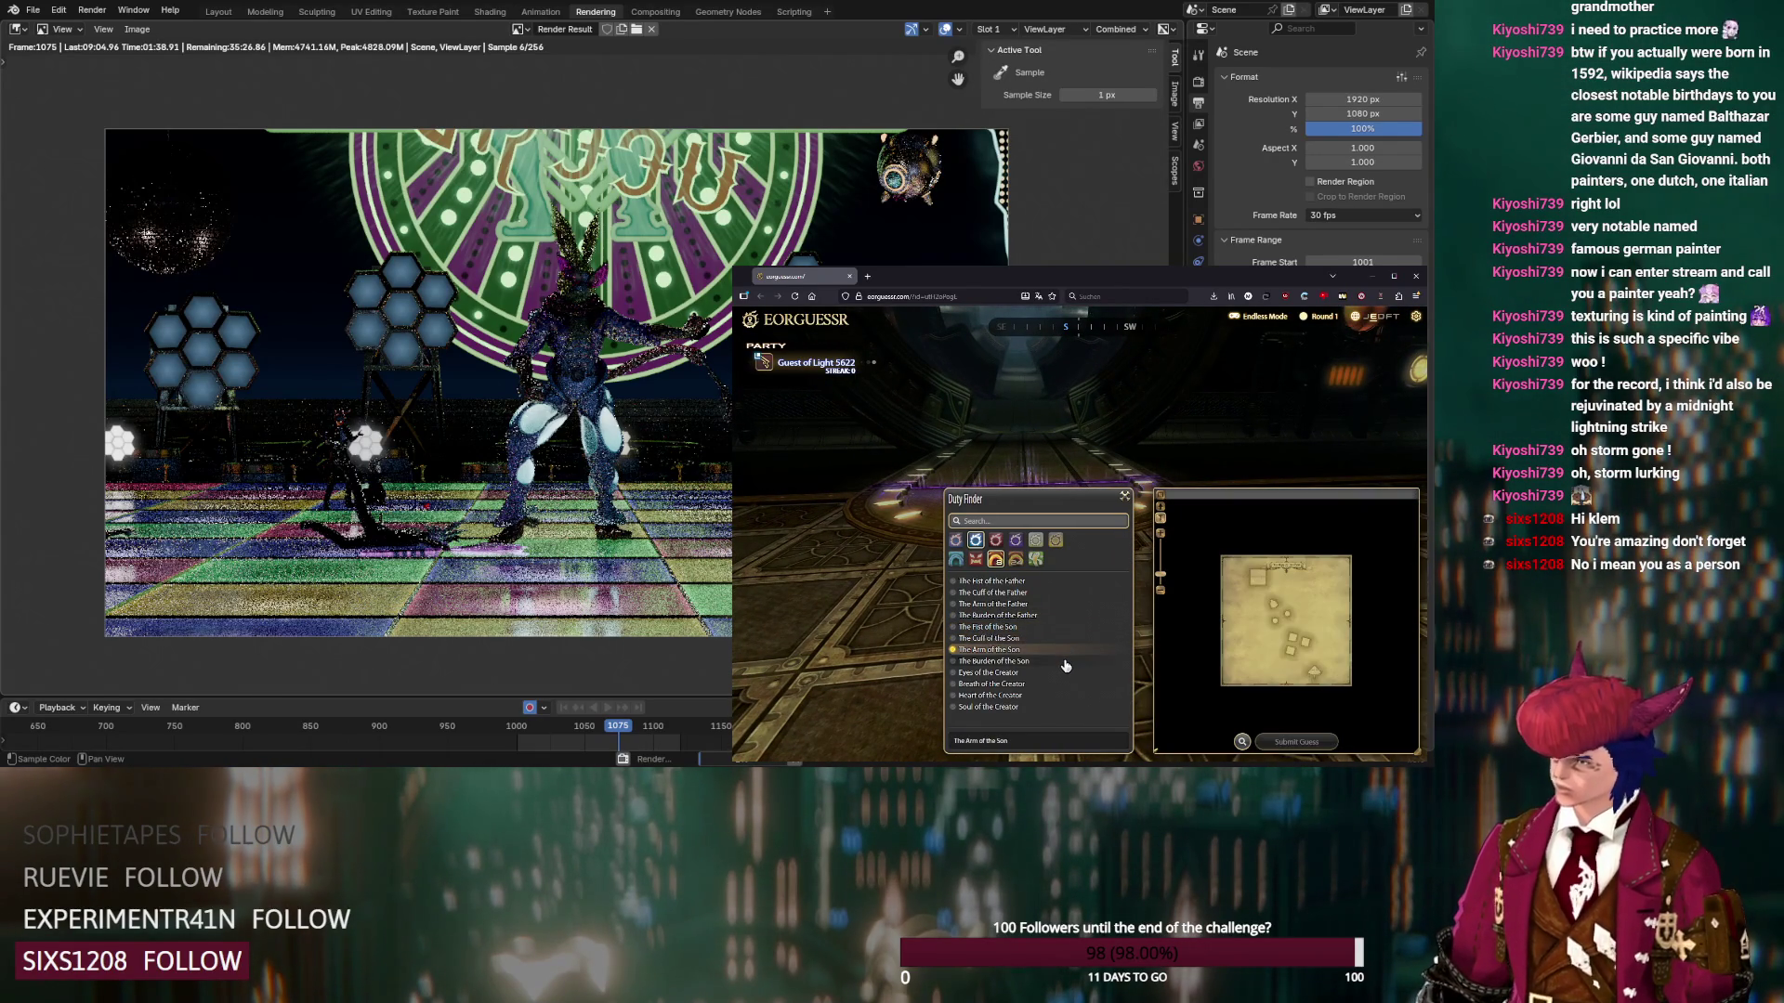
left_click(1064, 662)
left_click(1061, 674)
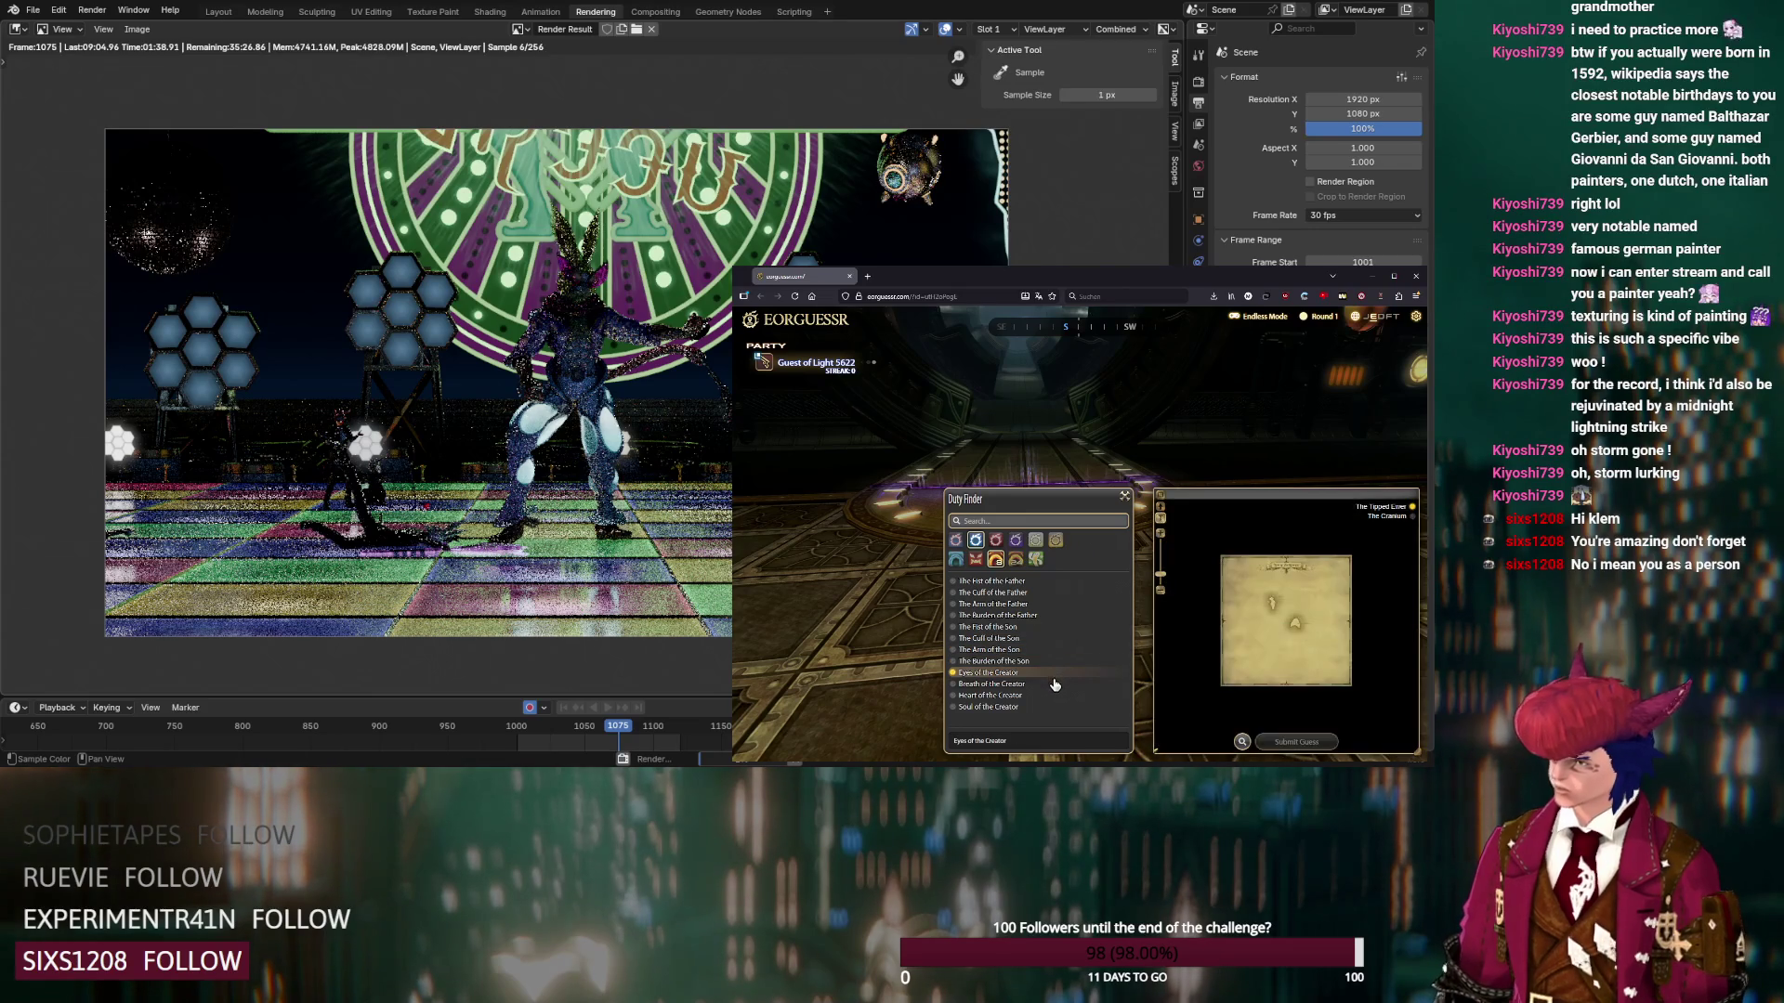
left_click(1057, 685)
left_click(1050, 696)
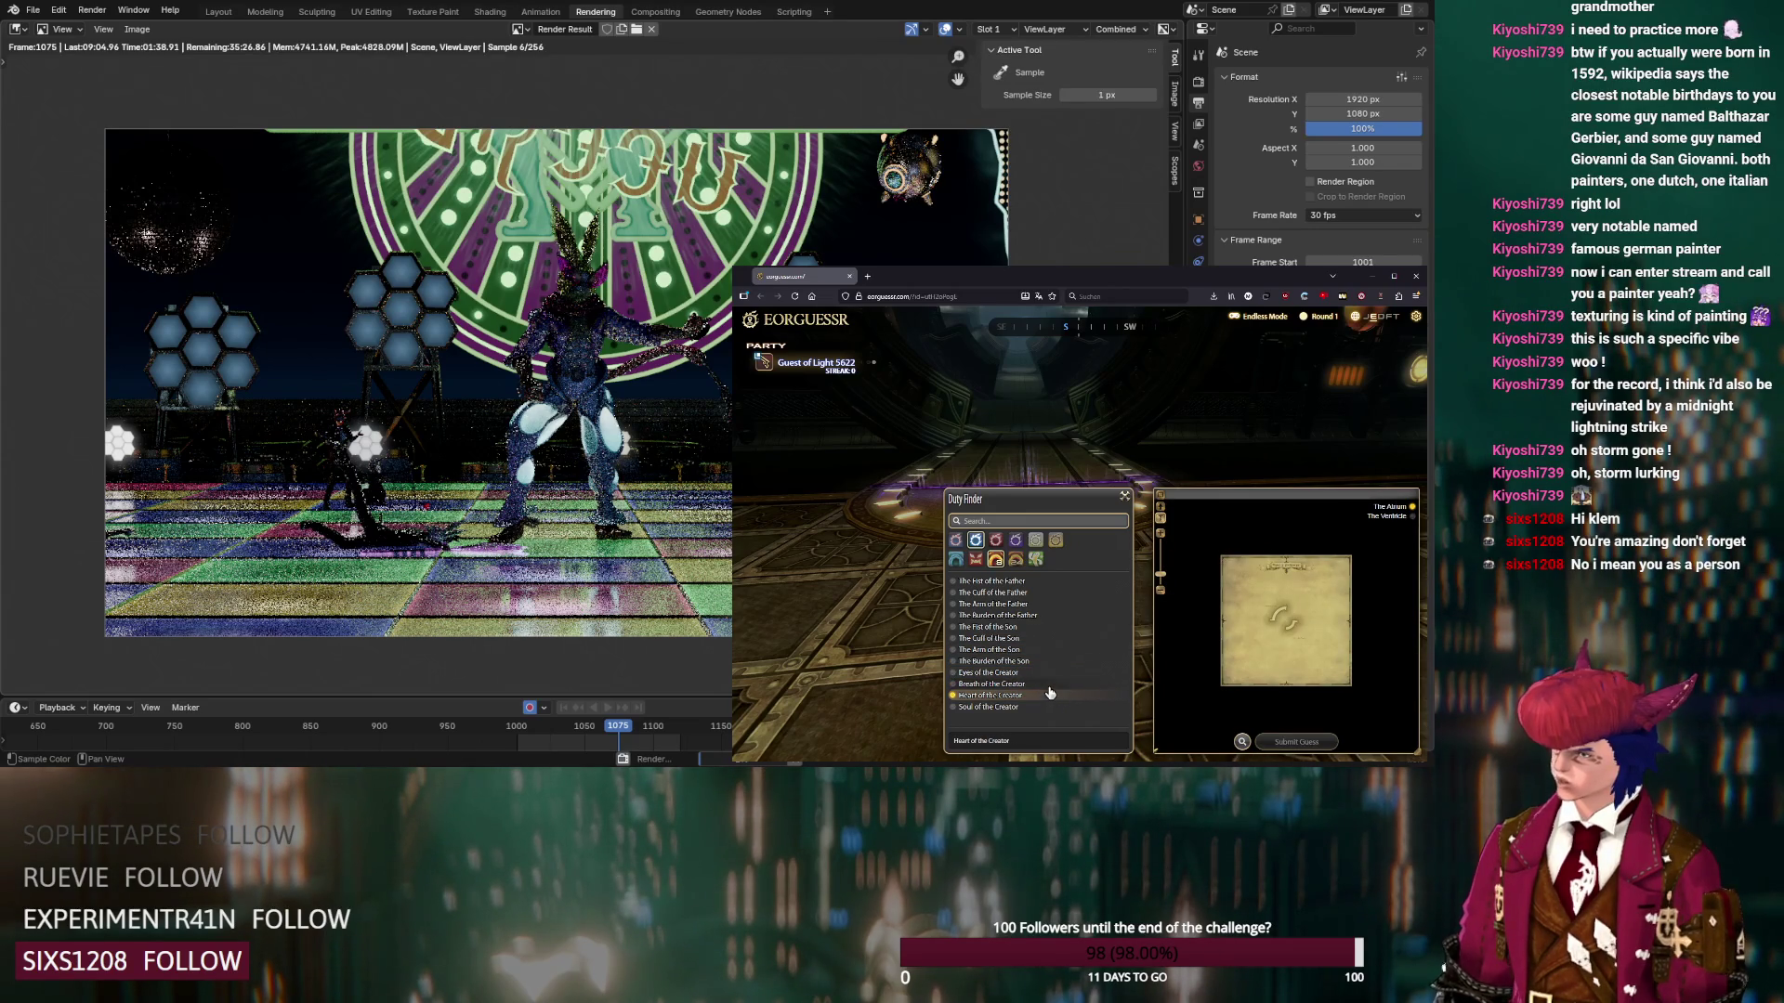
Compare the floor maps of Breath and Eyes of the Creator against the panorama
left_click(1388, 516)
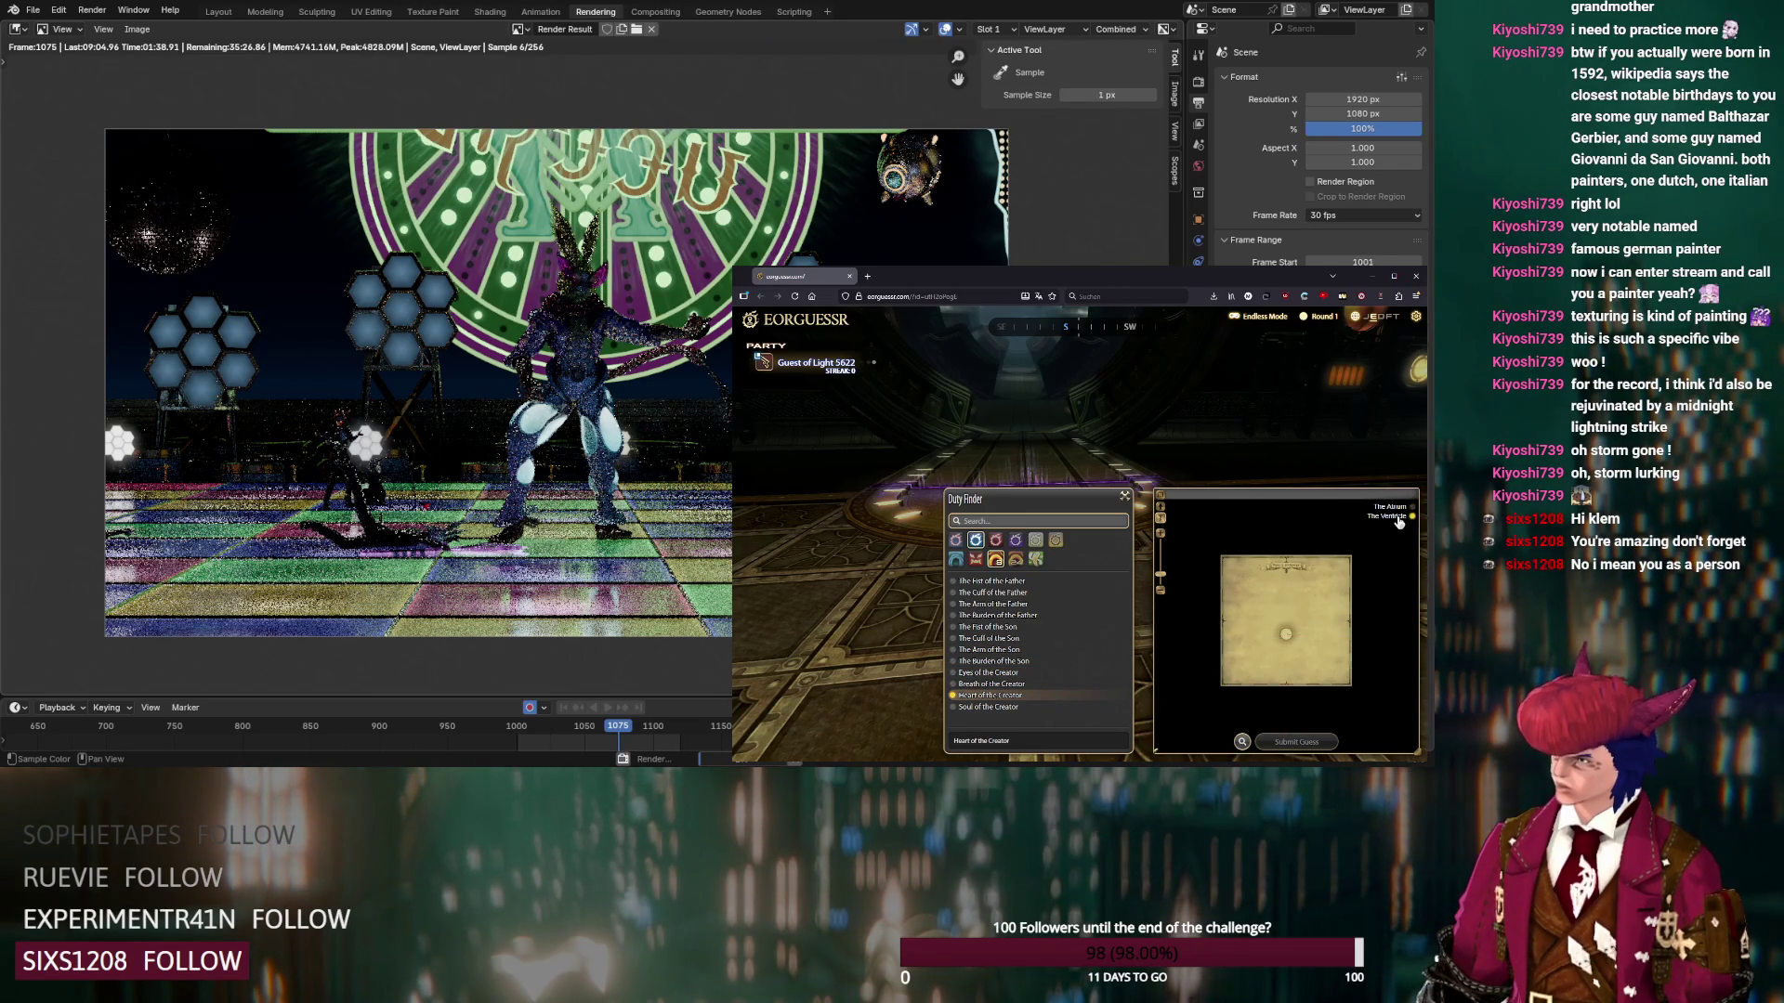
left_click(1057, 685)
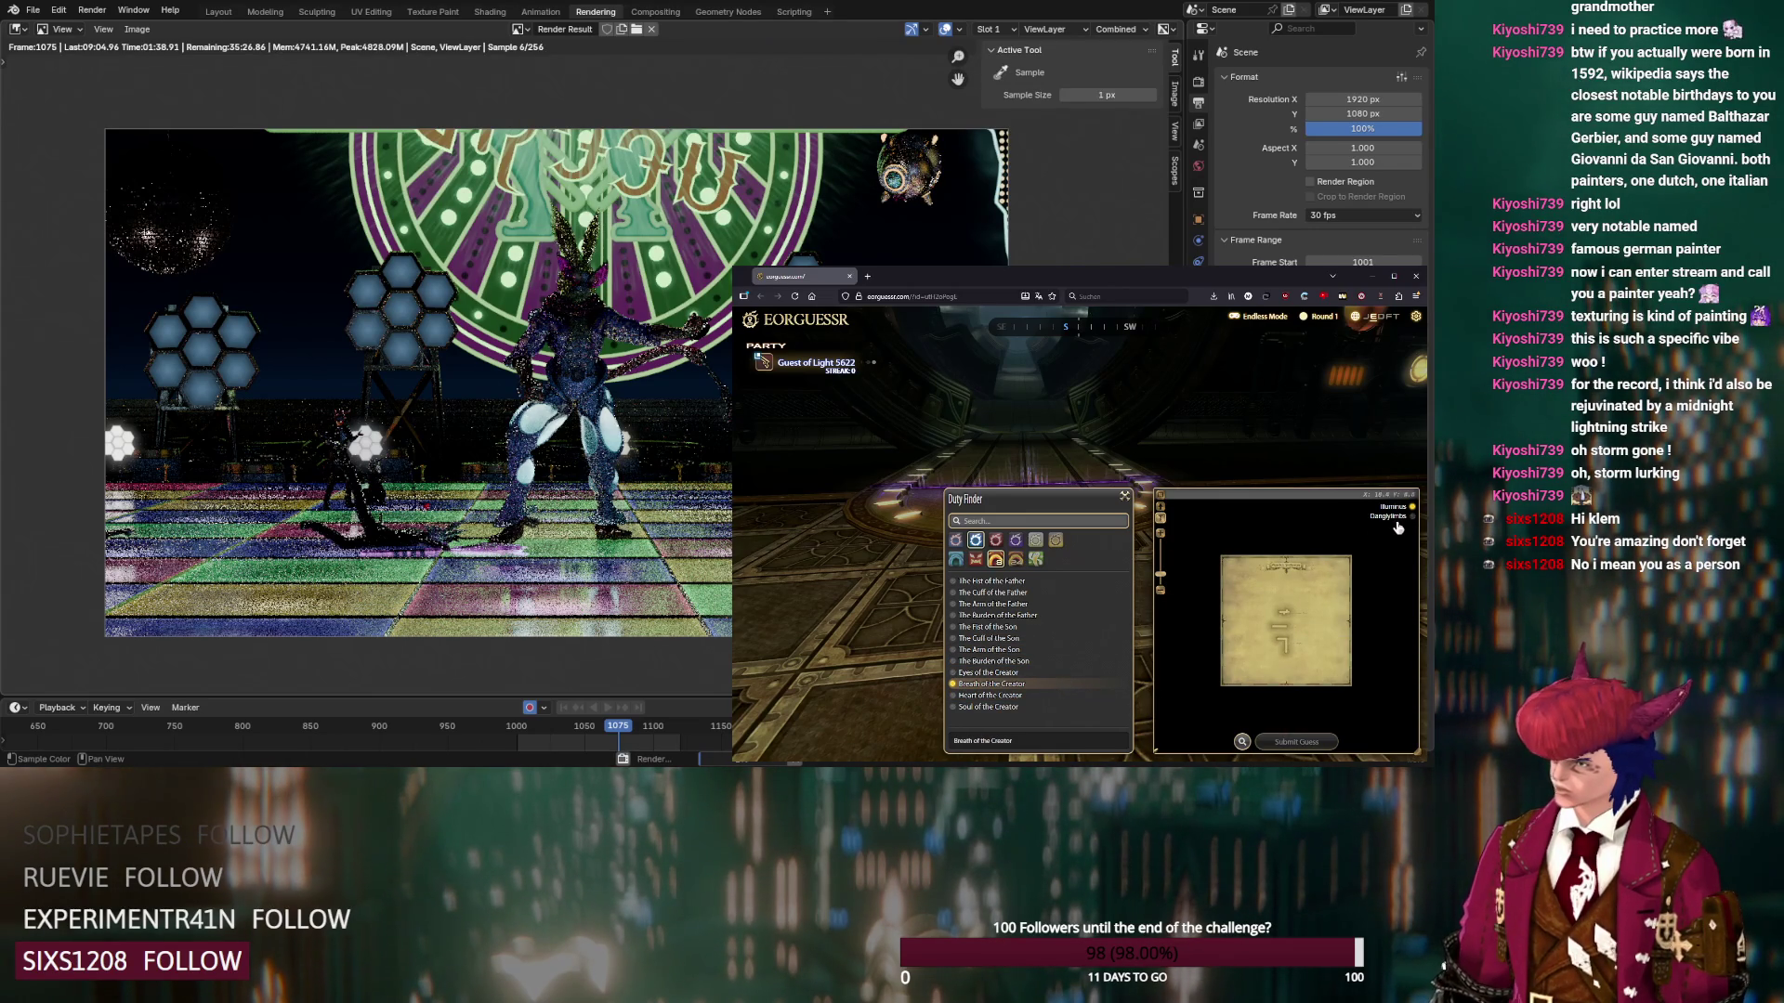
left_click(1388, 516)
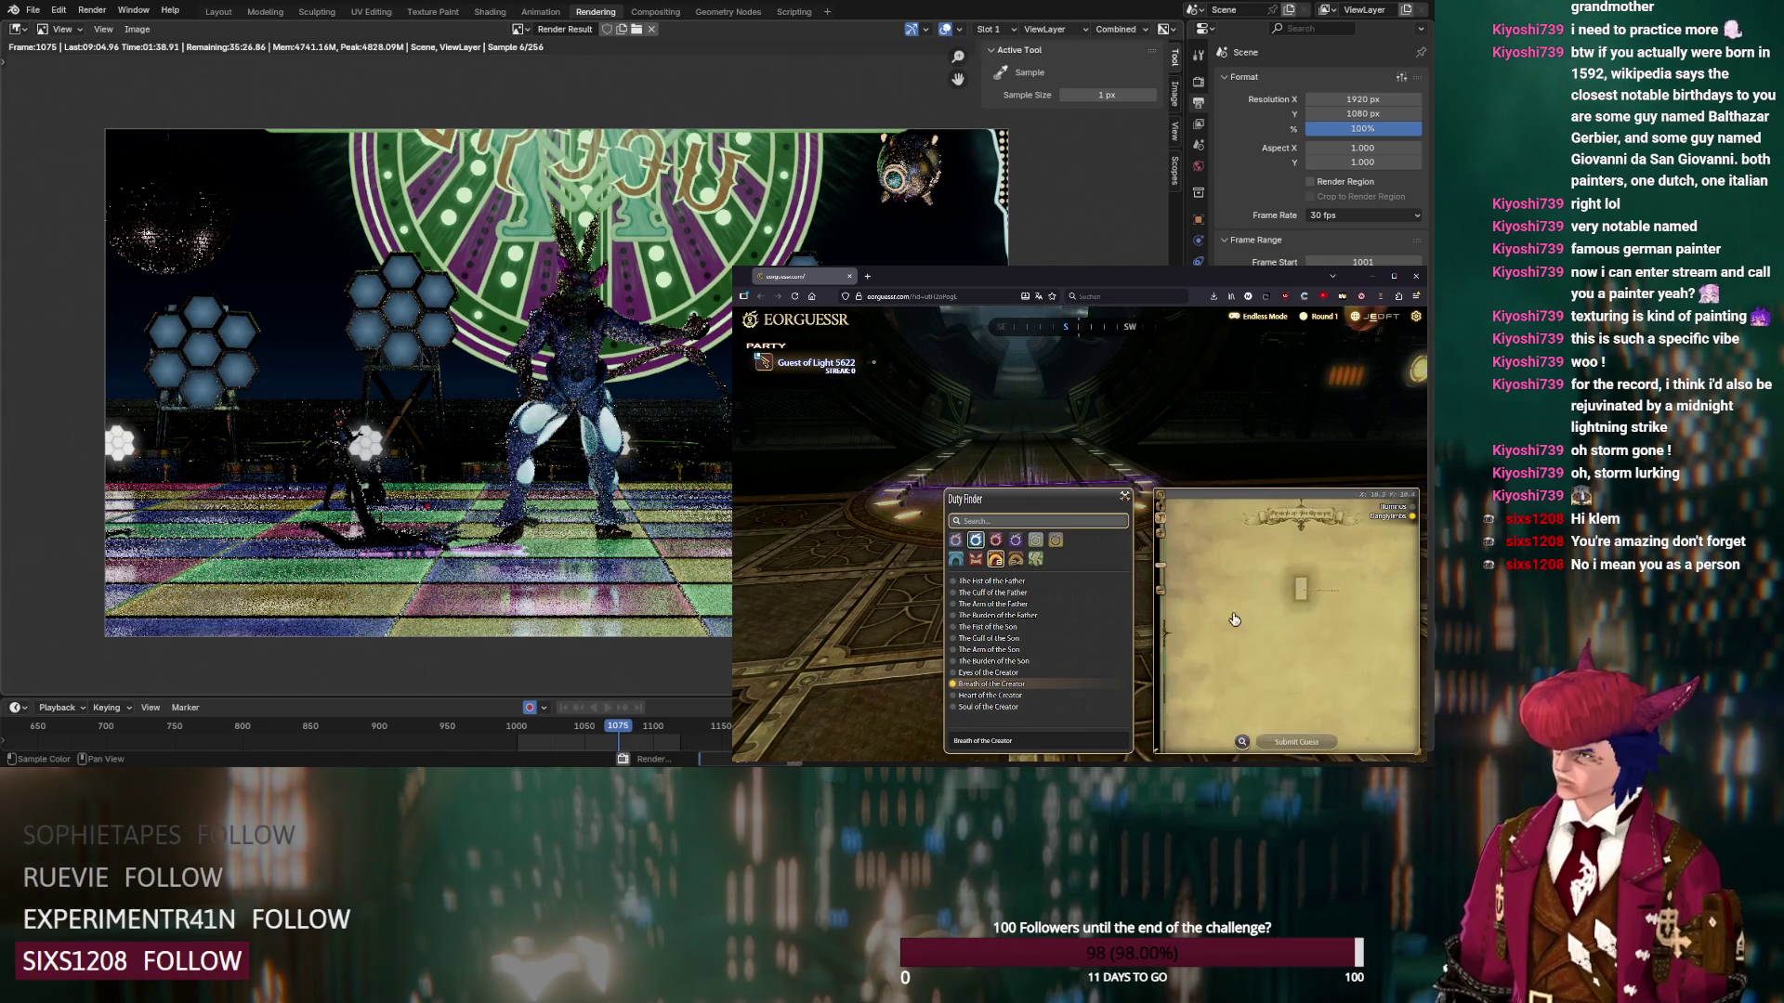
left_click(1019, 673)
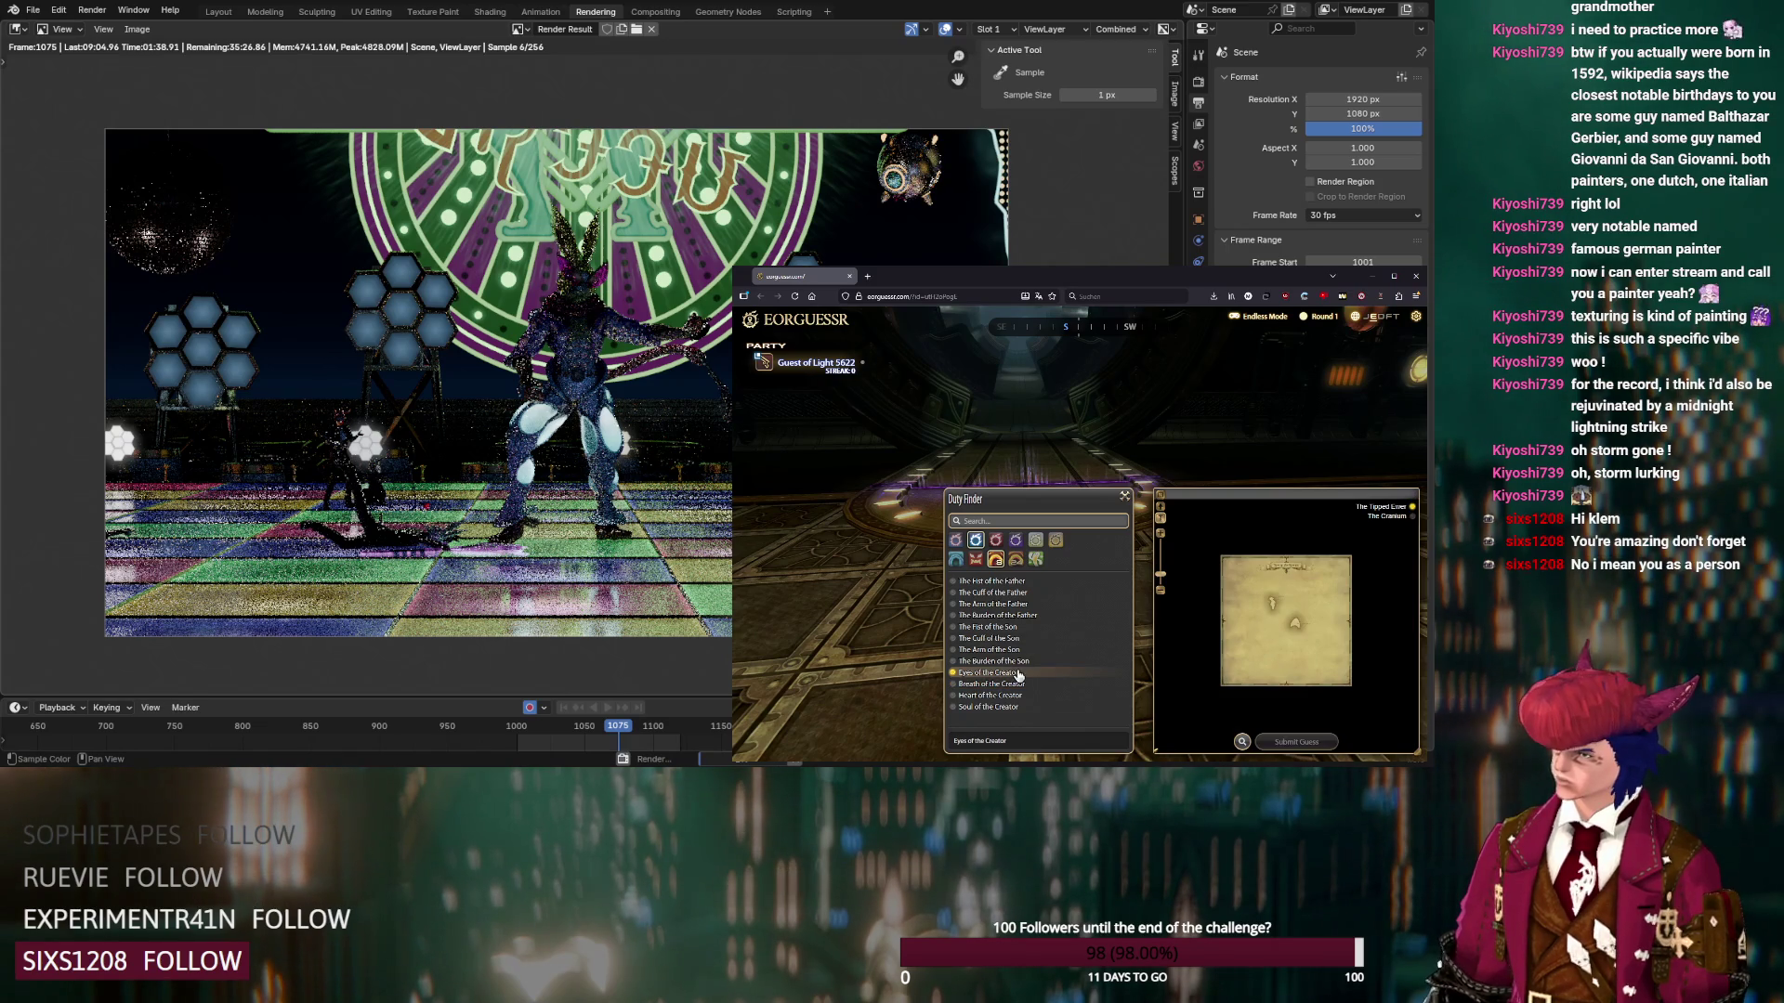
left_click(1380, 518)
left_click_drag(1412, 420, 1077, 446)
left_click(1022, 661)
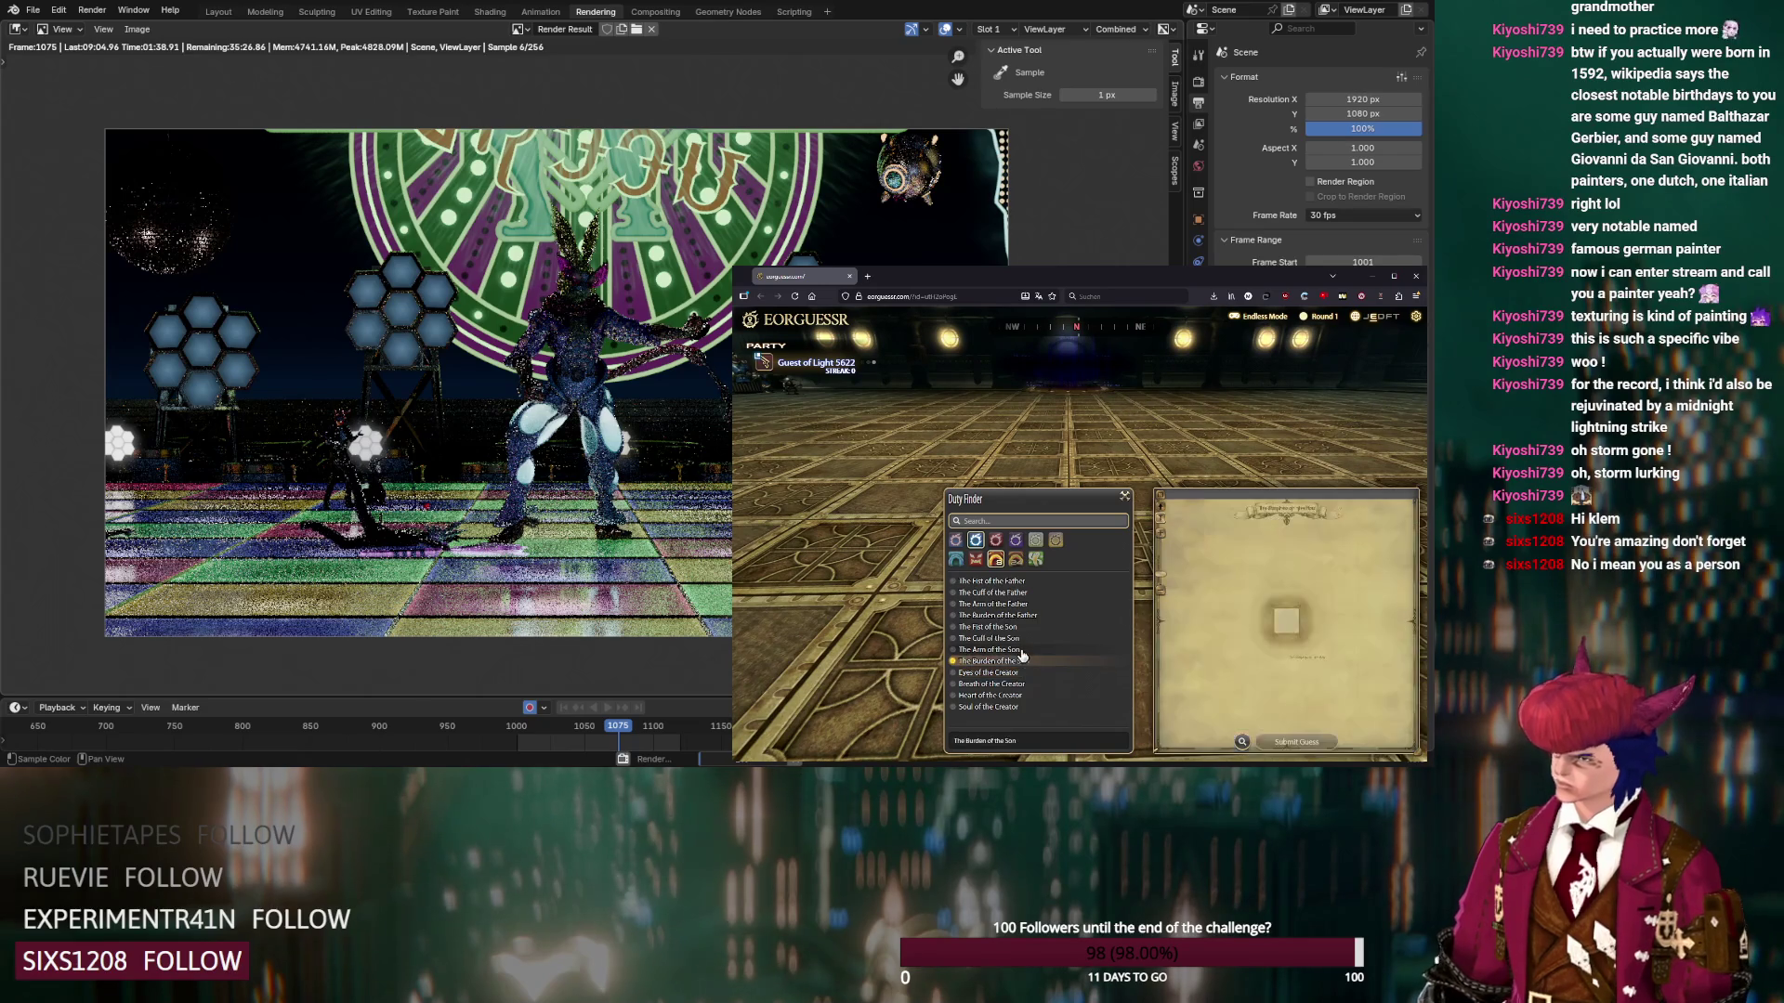
Inspect The Cuff of the Son map on its Rear Ring floor
left_click(1023, 649)
left_click(1022, 640)
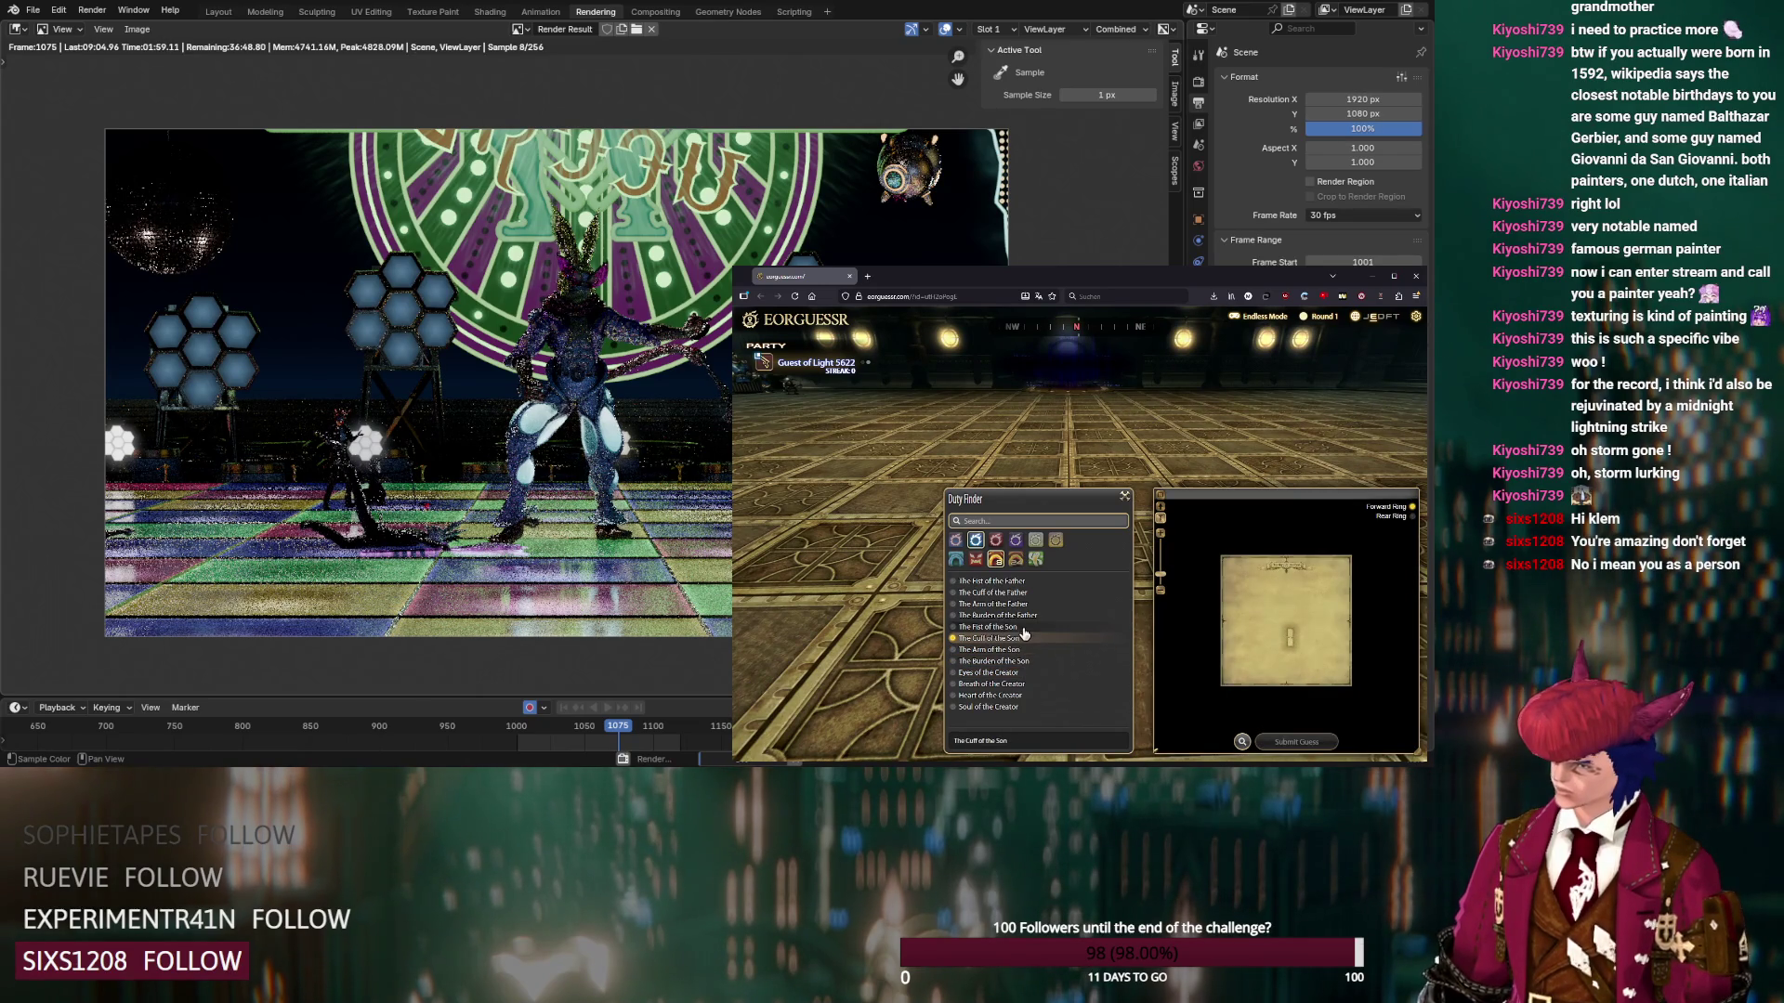
left_click(1399, 519)
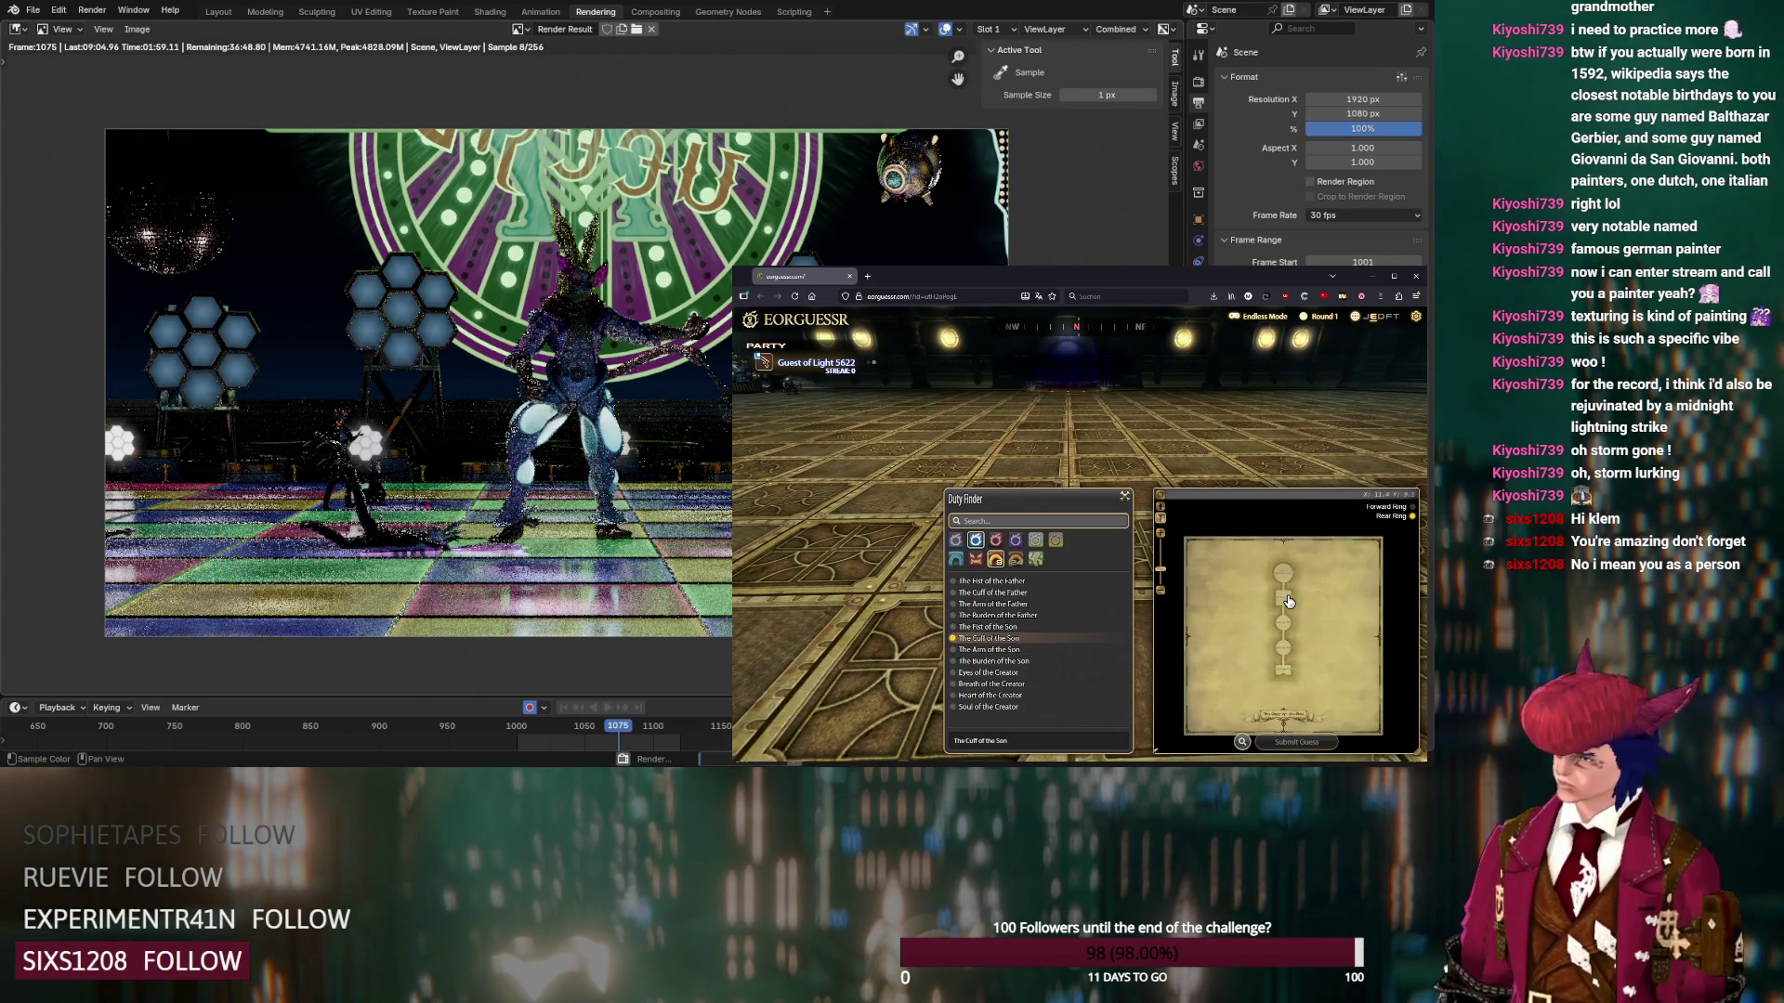
scroll(1126, 406, "down", 2)
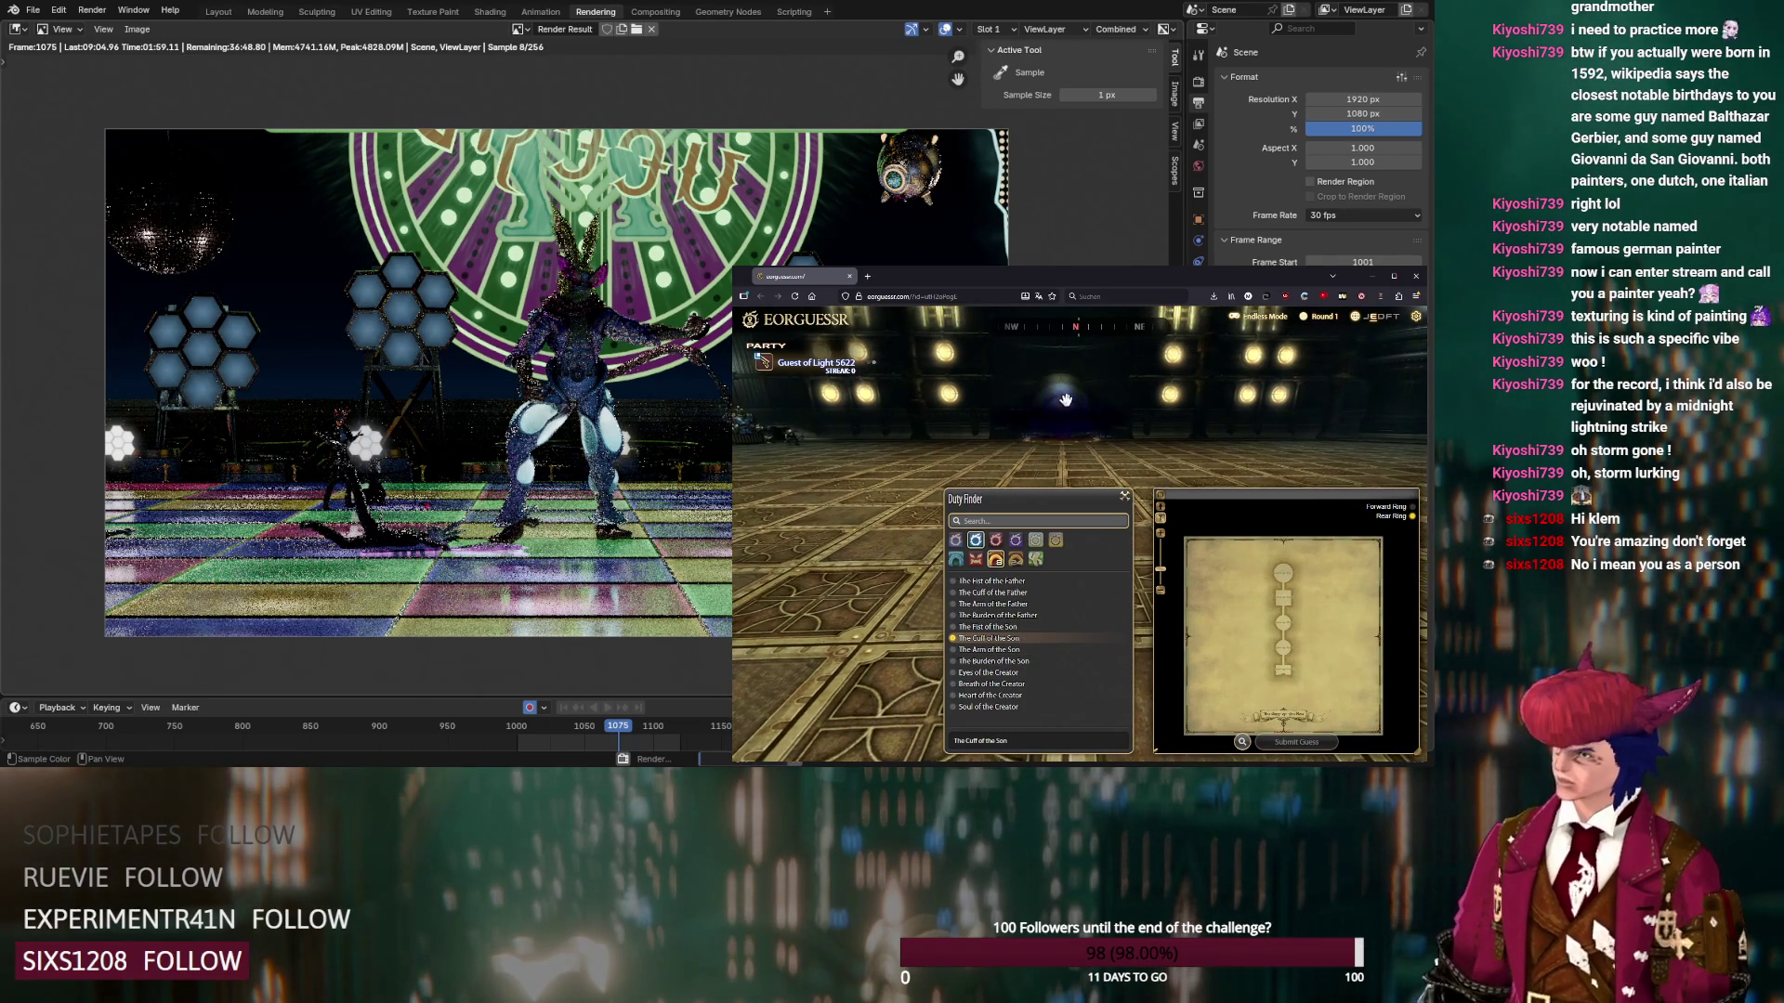
scroll(1050, 389, "up", 3)
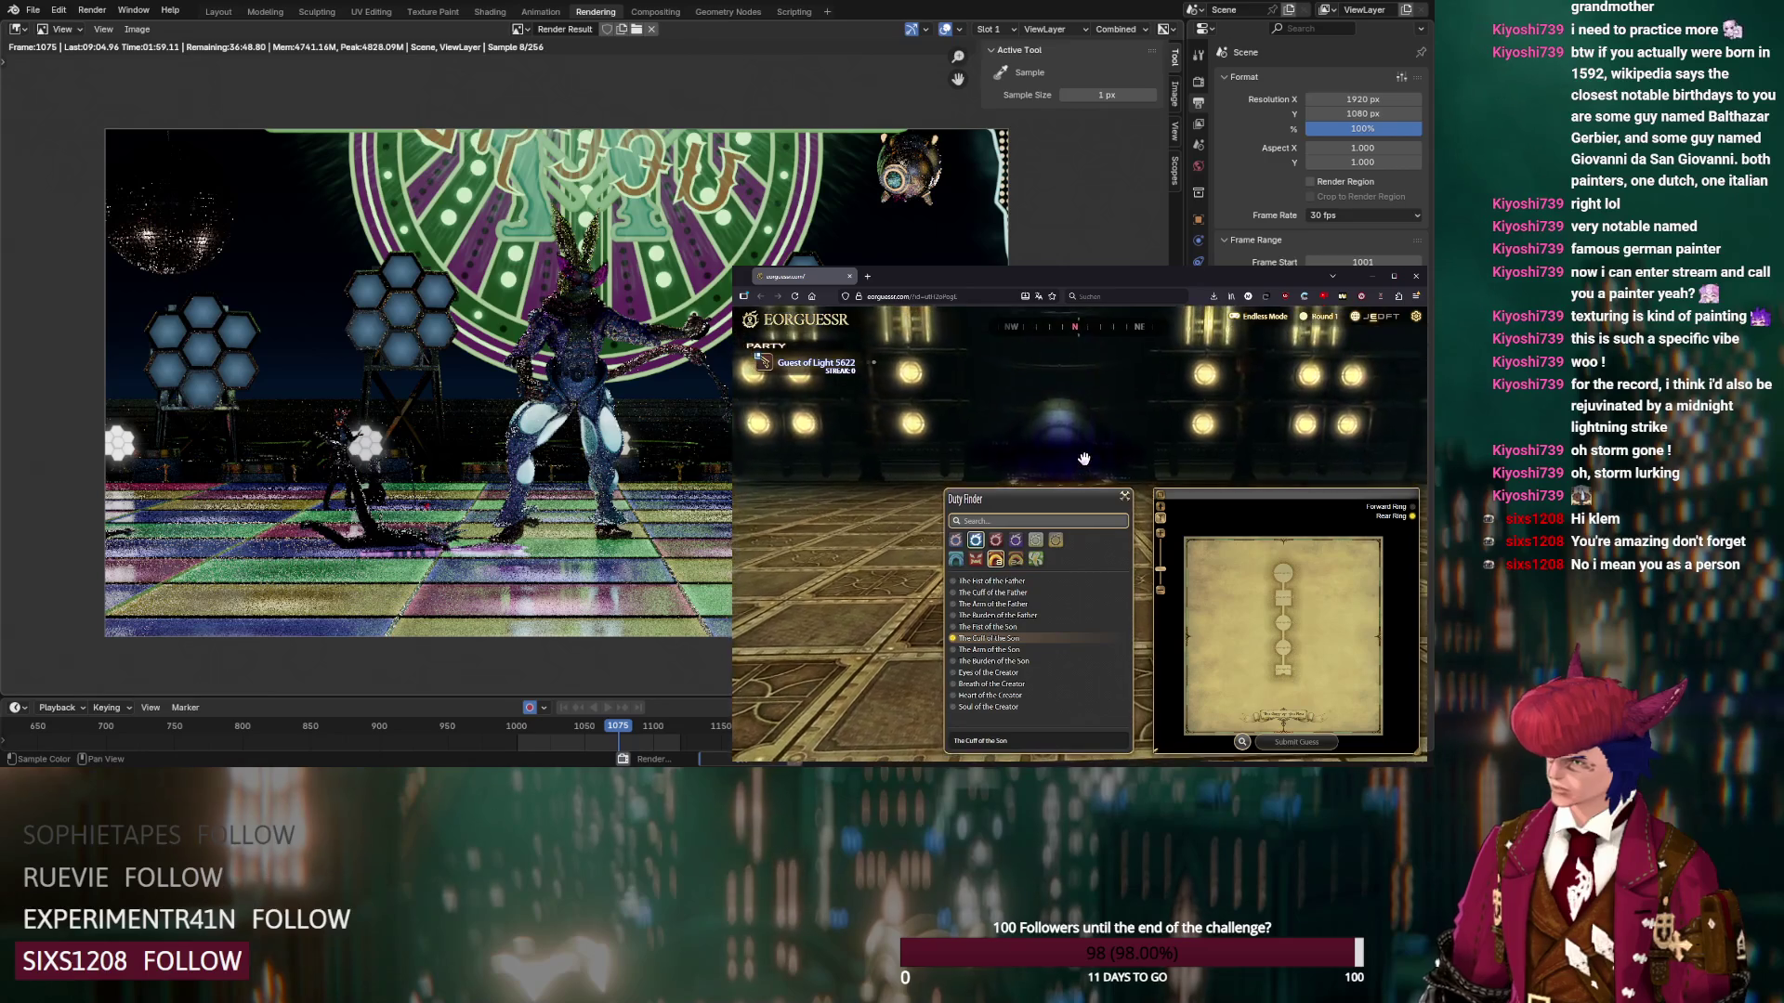
scroll(1071, 385, "down", 3)
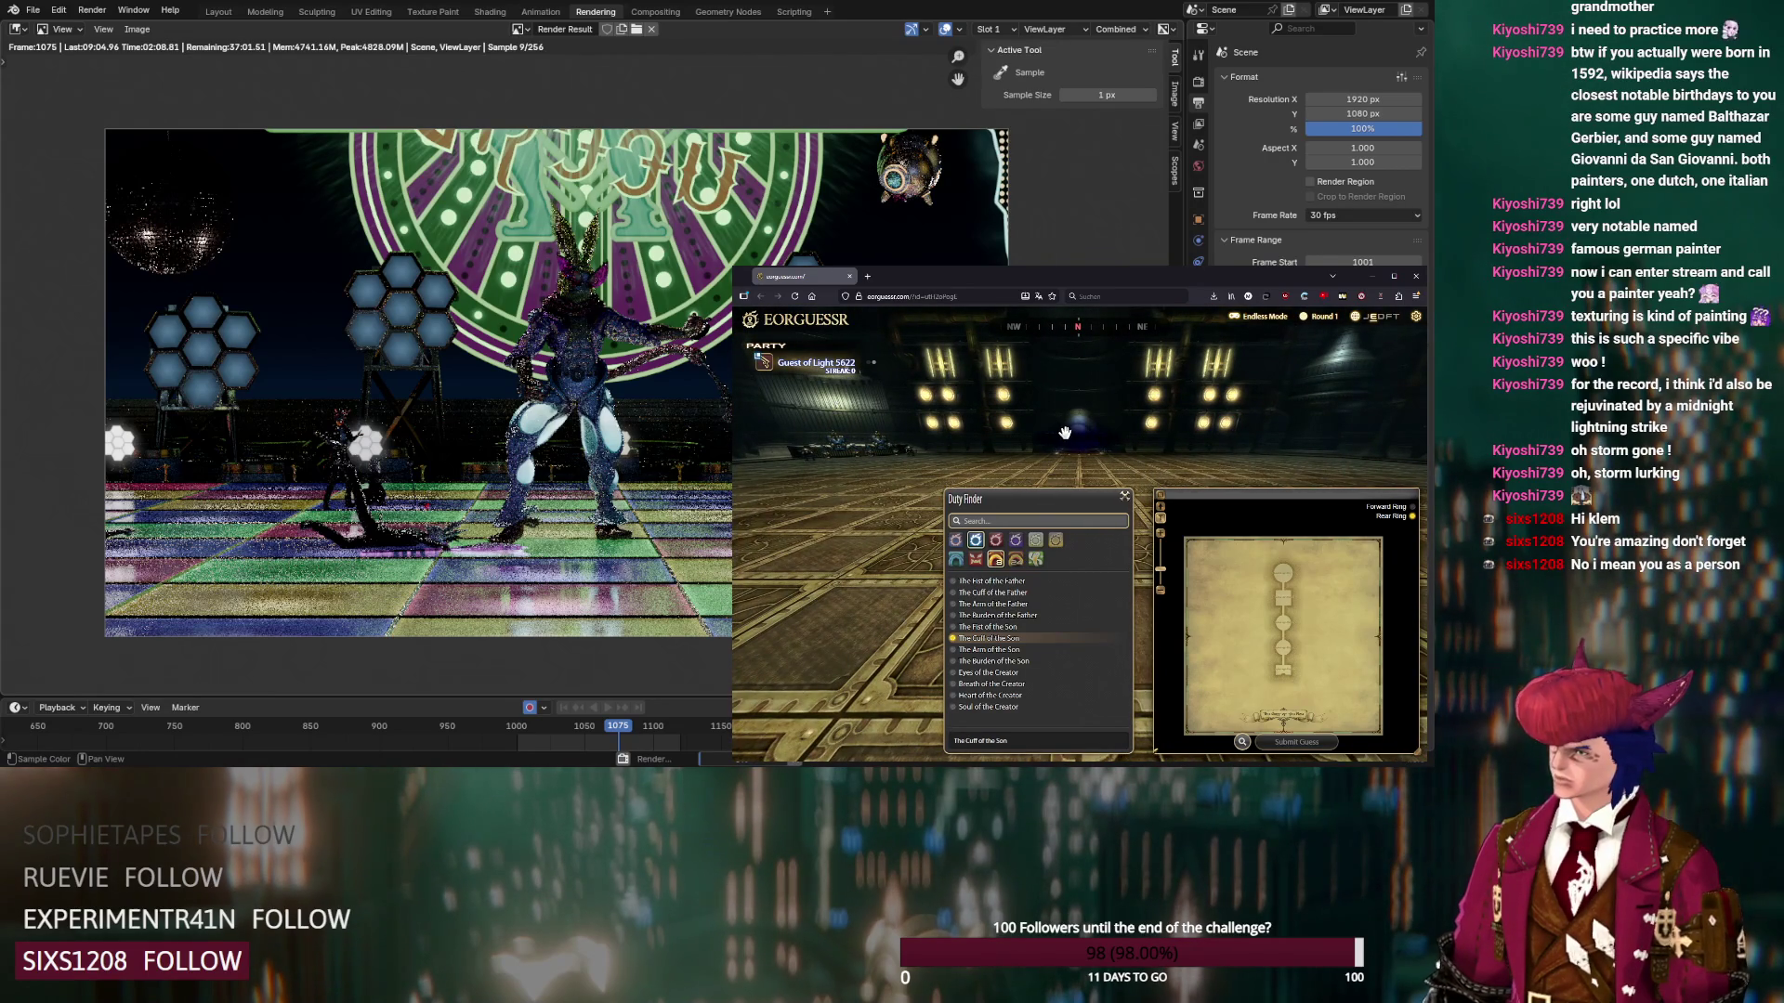
scroll(1088, 442, "up", 2)
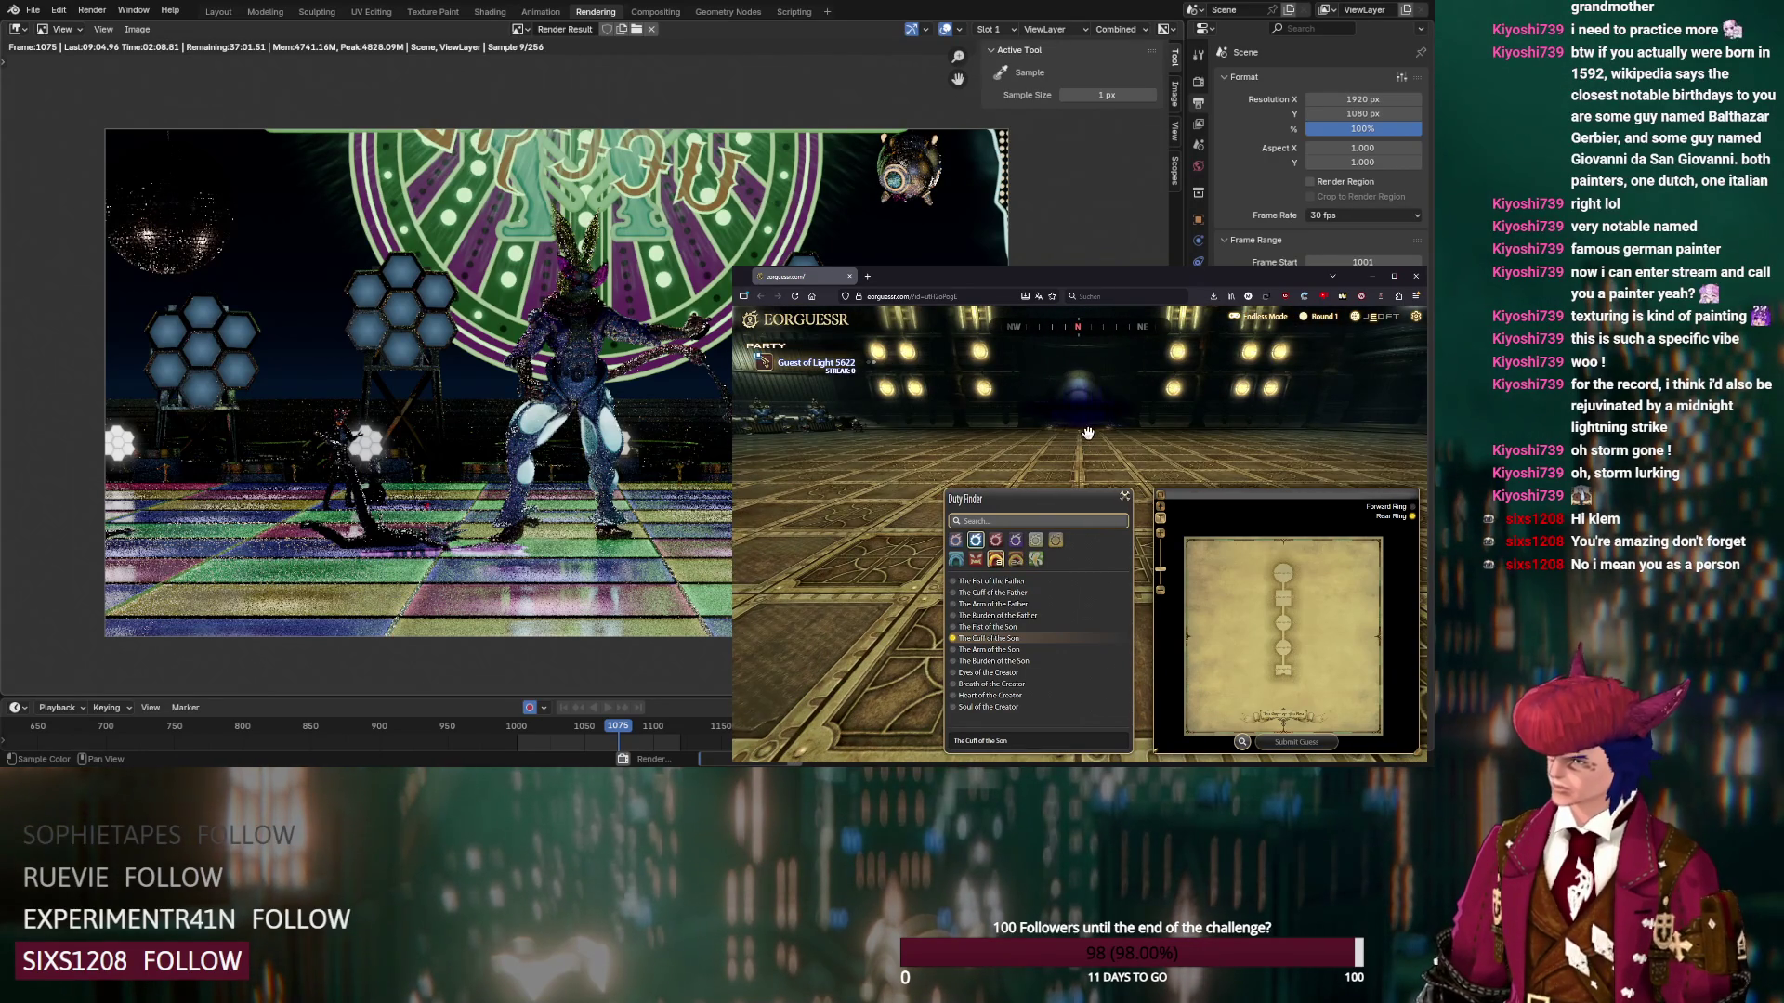
scroll(1095, 385, "down", 2)
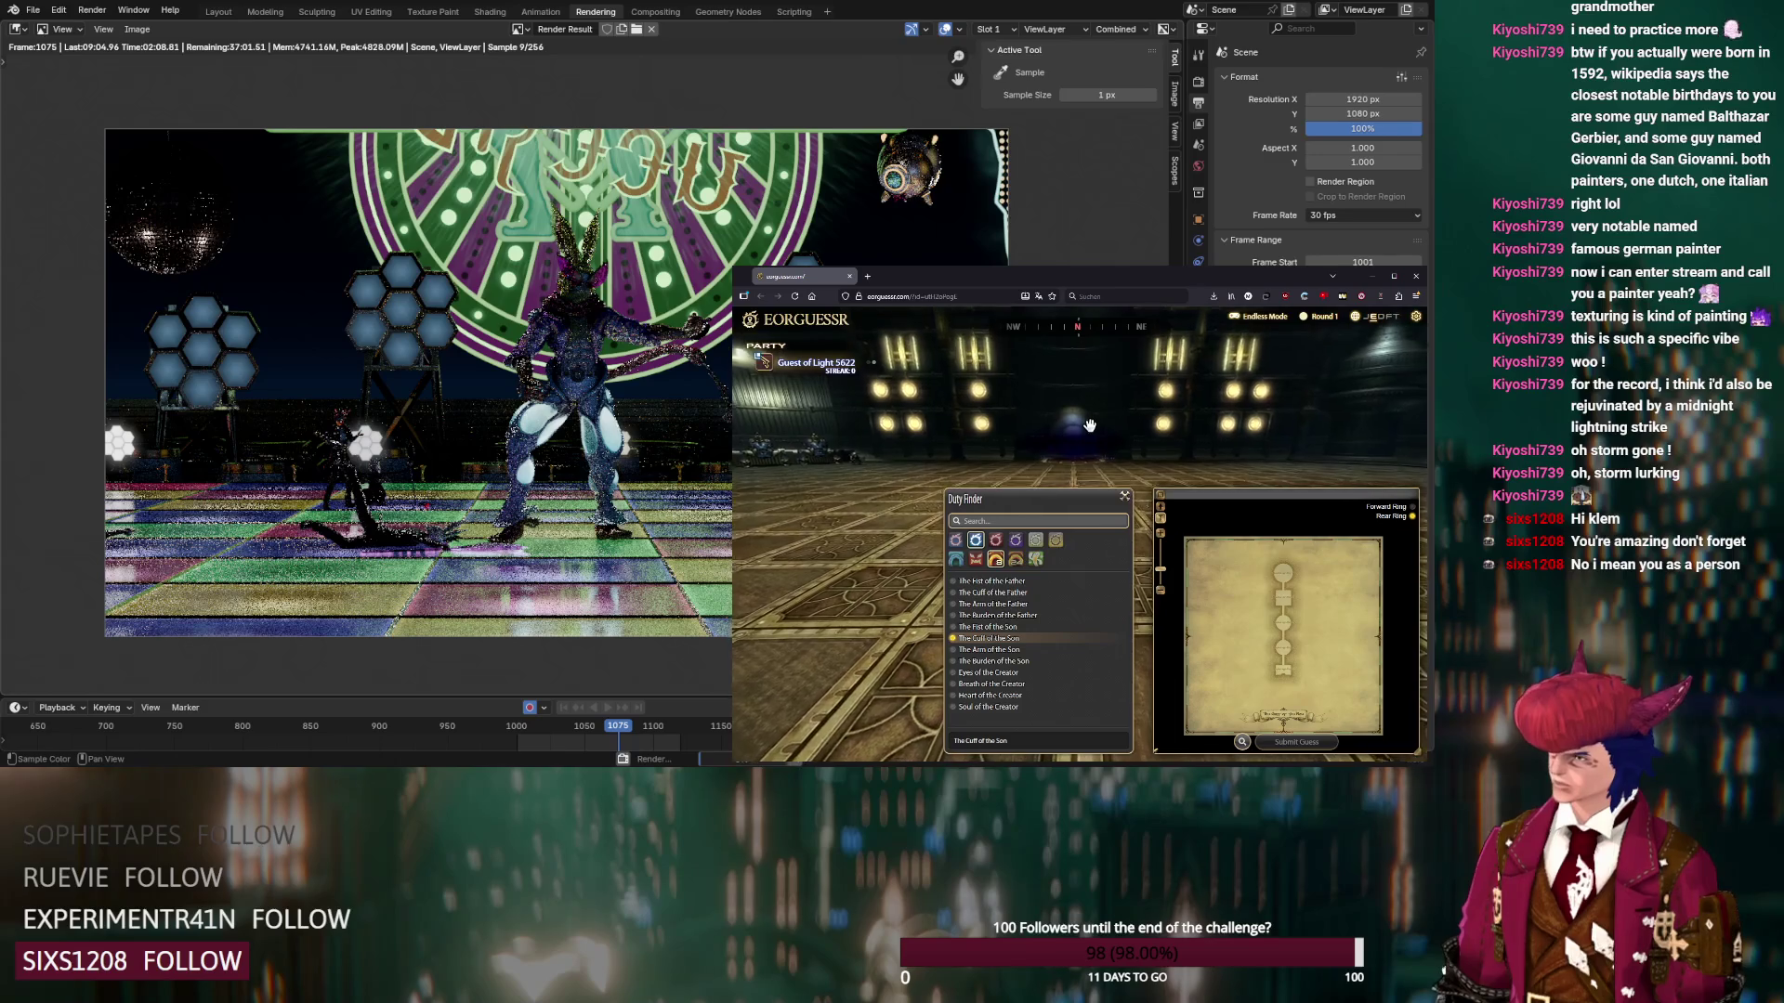
scroll(1280, 684, "up", 2)
mouse_move(1161, 446)
left_mouse_down()
mouse_move(1048, 390)
mouse_move(935, 388)
mouse_move(1282, 411)
mouse_move(1243, 425)
left_mouse_up()
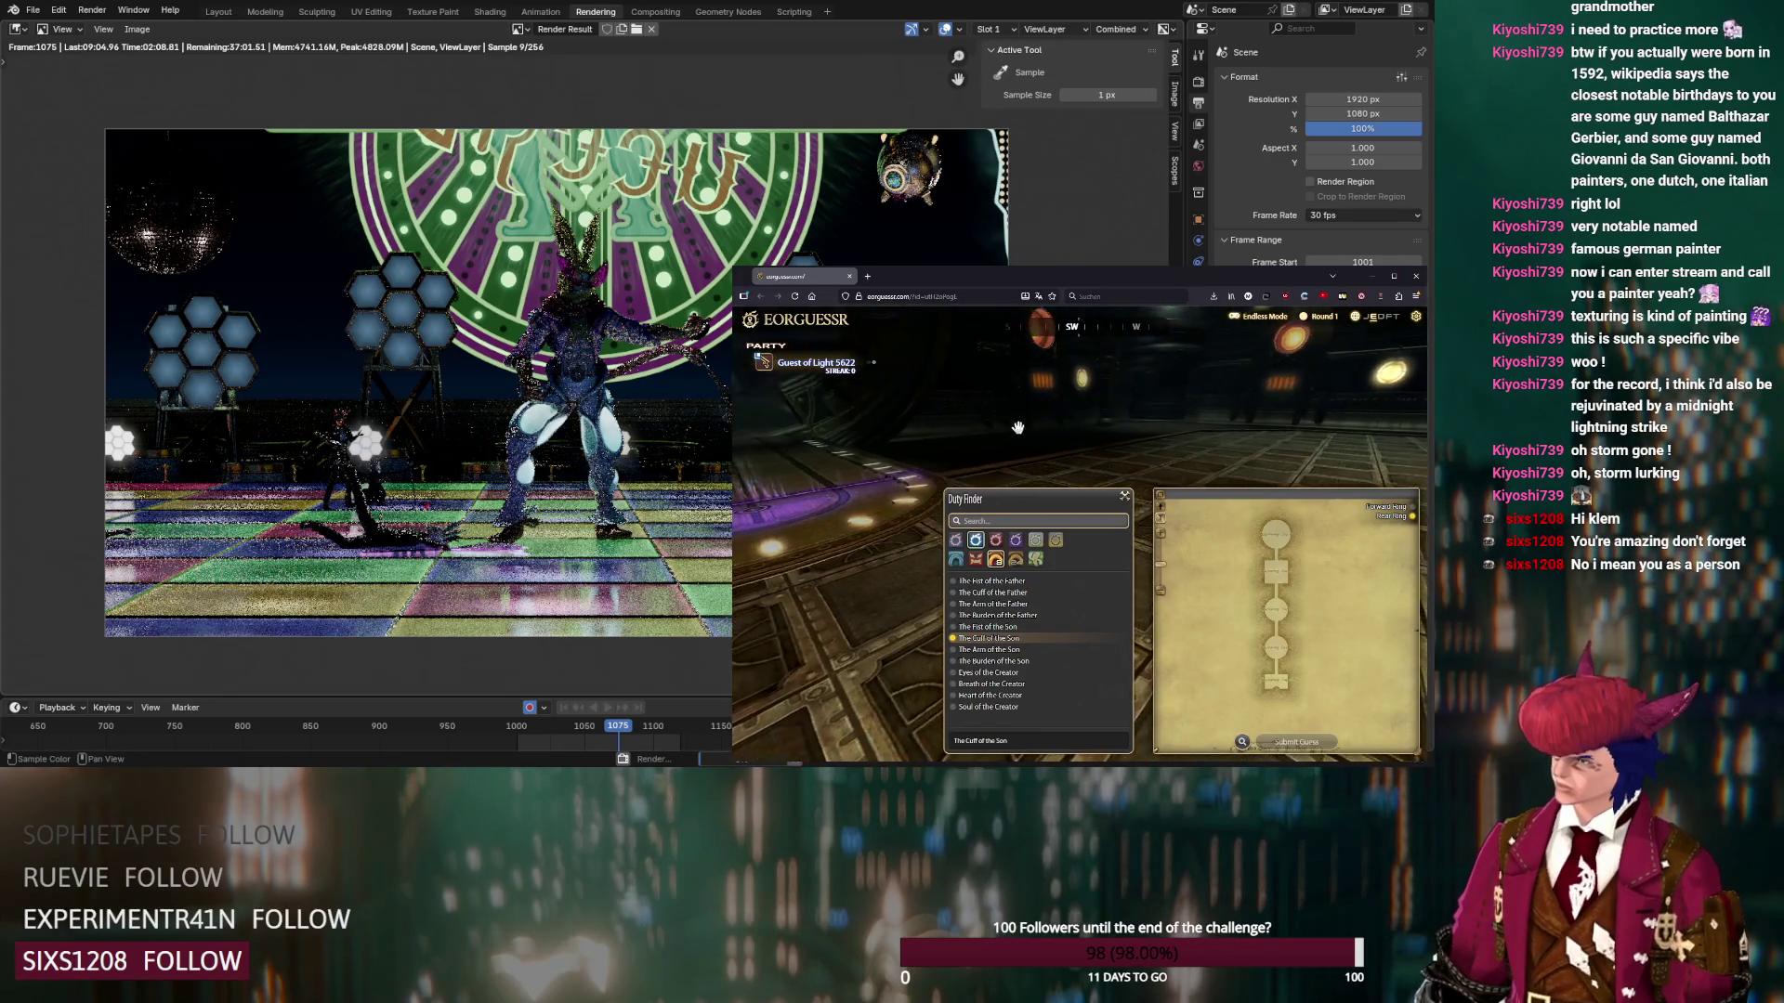
Guess on the Lower Ring of The Cuff of the Father, submit Round 1, and continue
left_click(1400, 509)
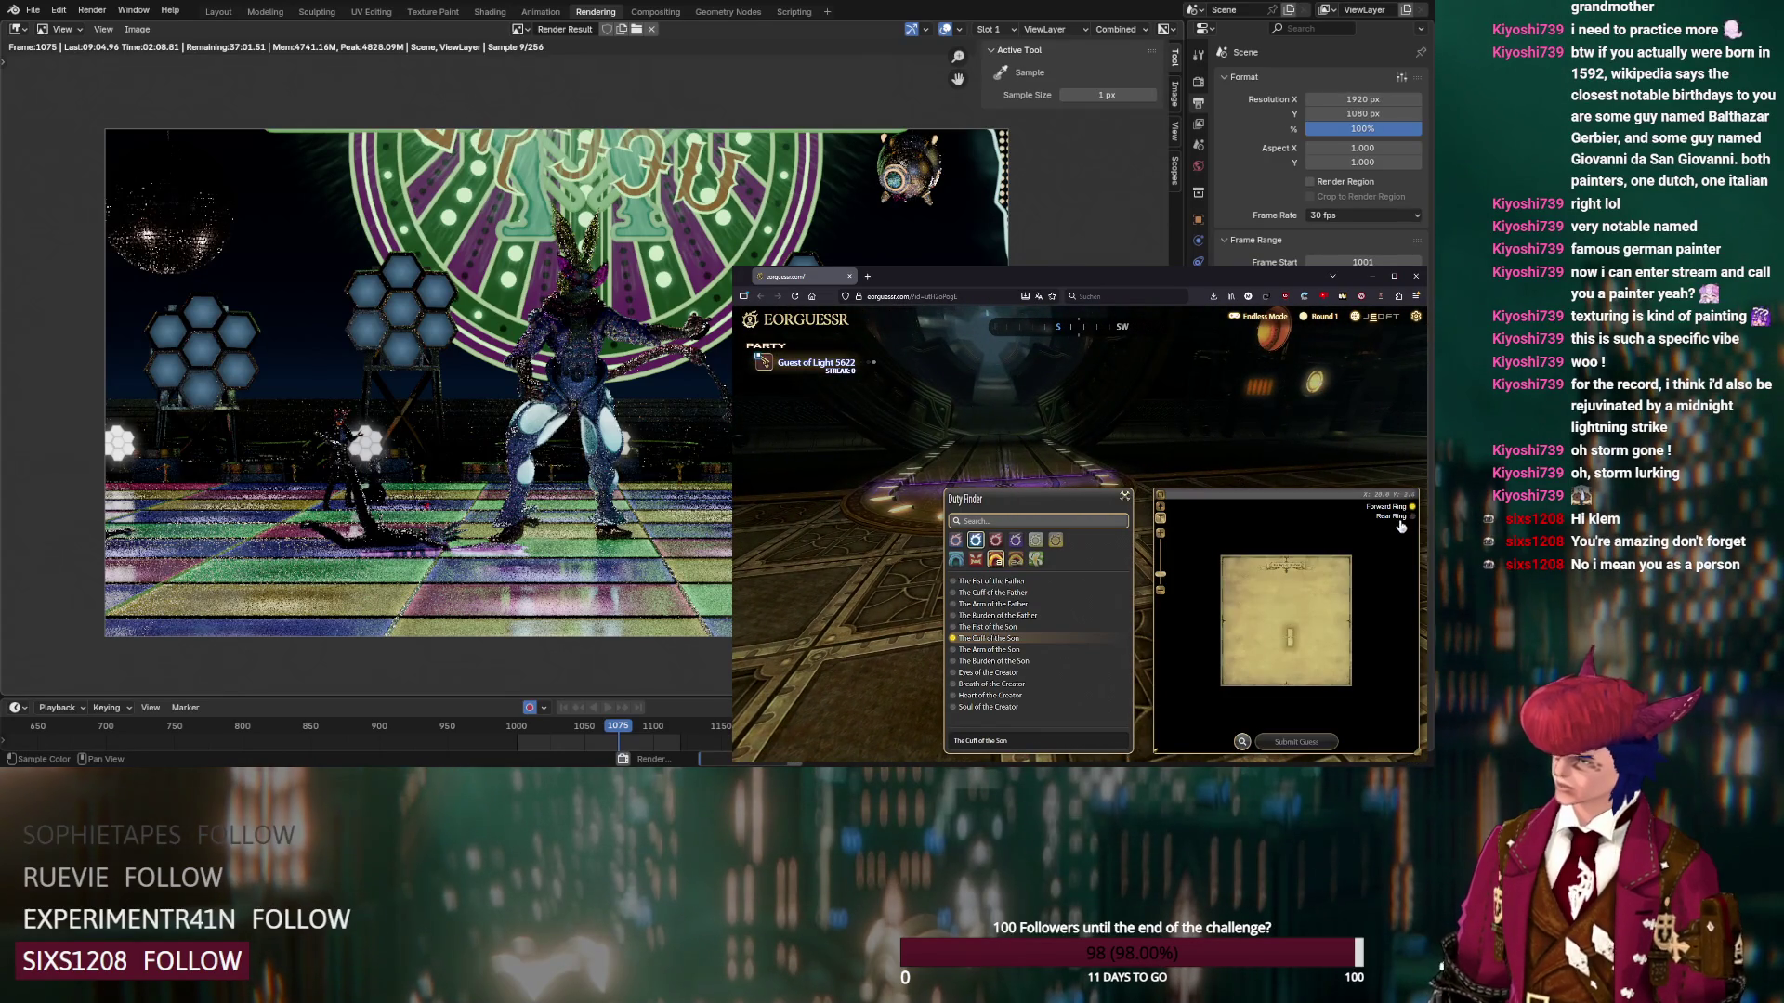
left_click_drag(1062, 414, 1123, 436)
left_click(998, 592)
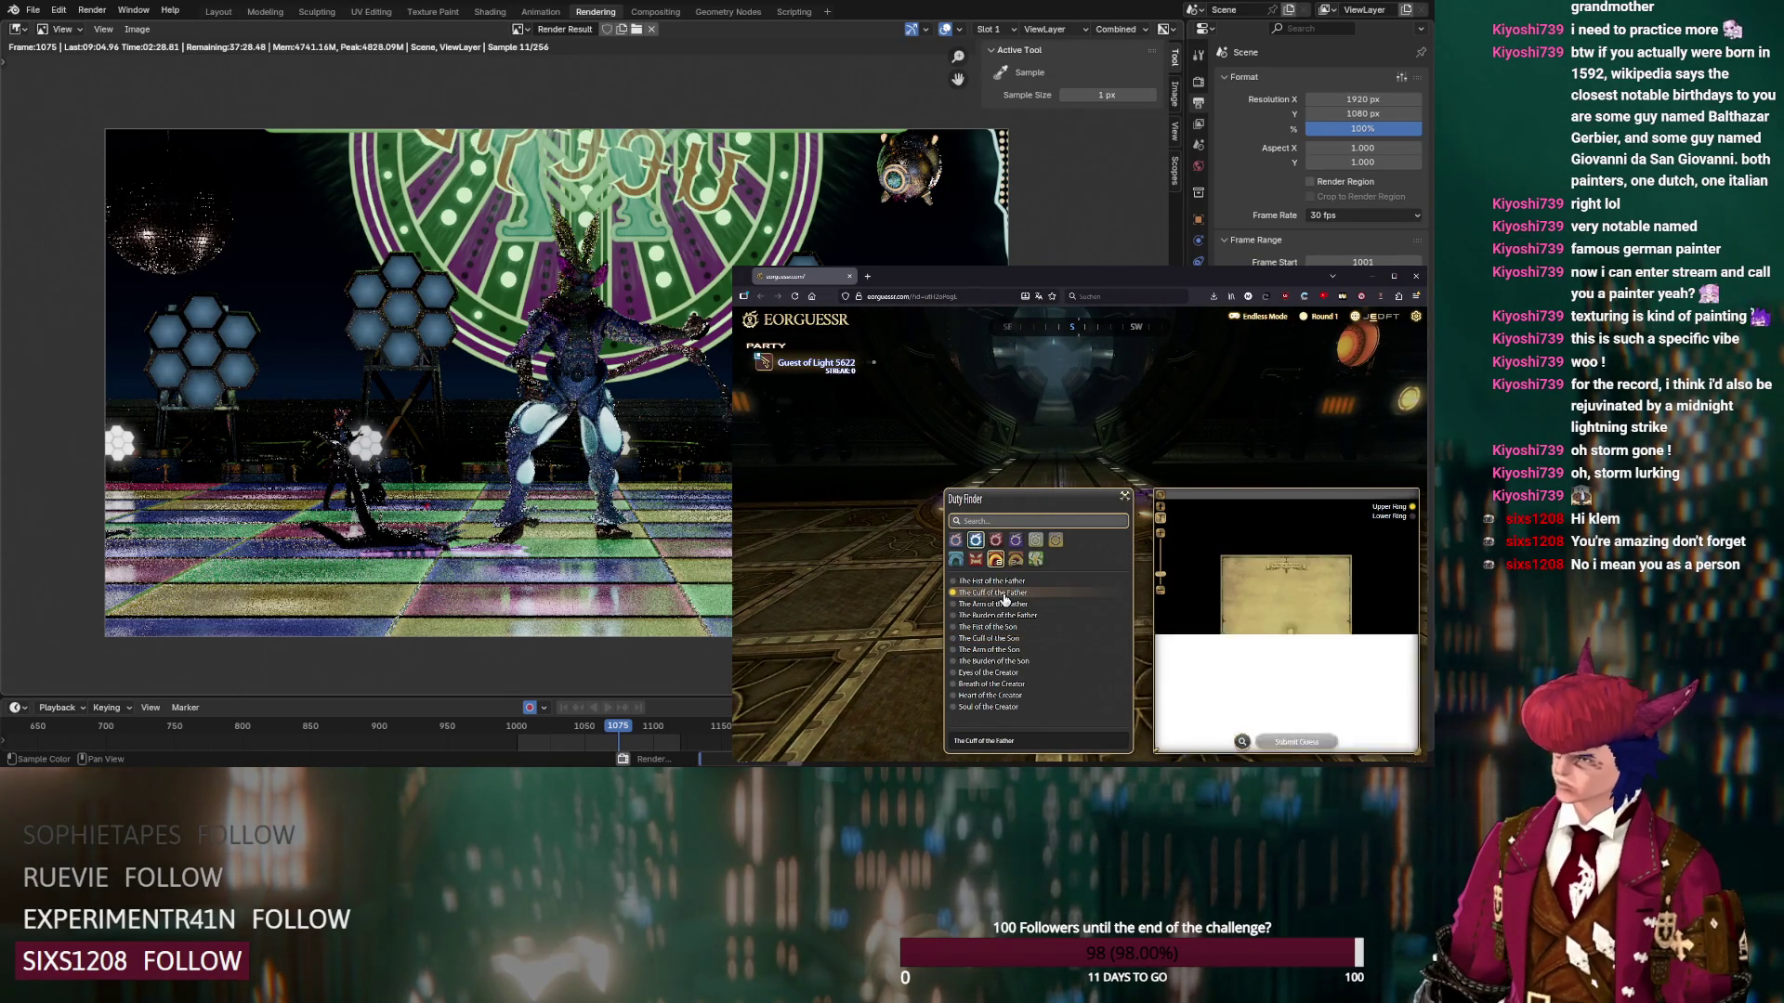
left_click(1391, 517)
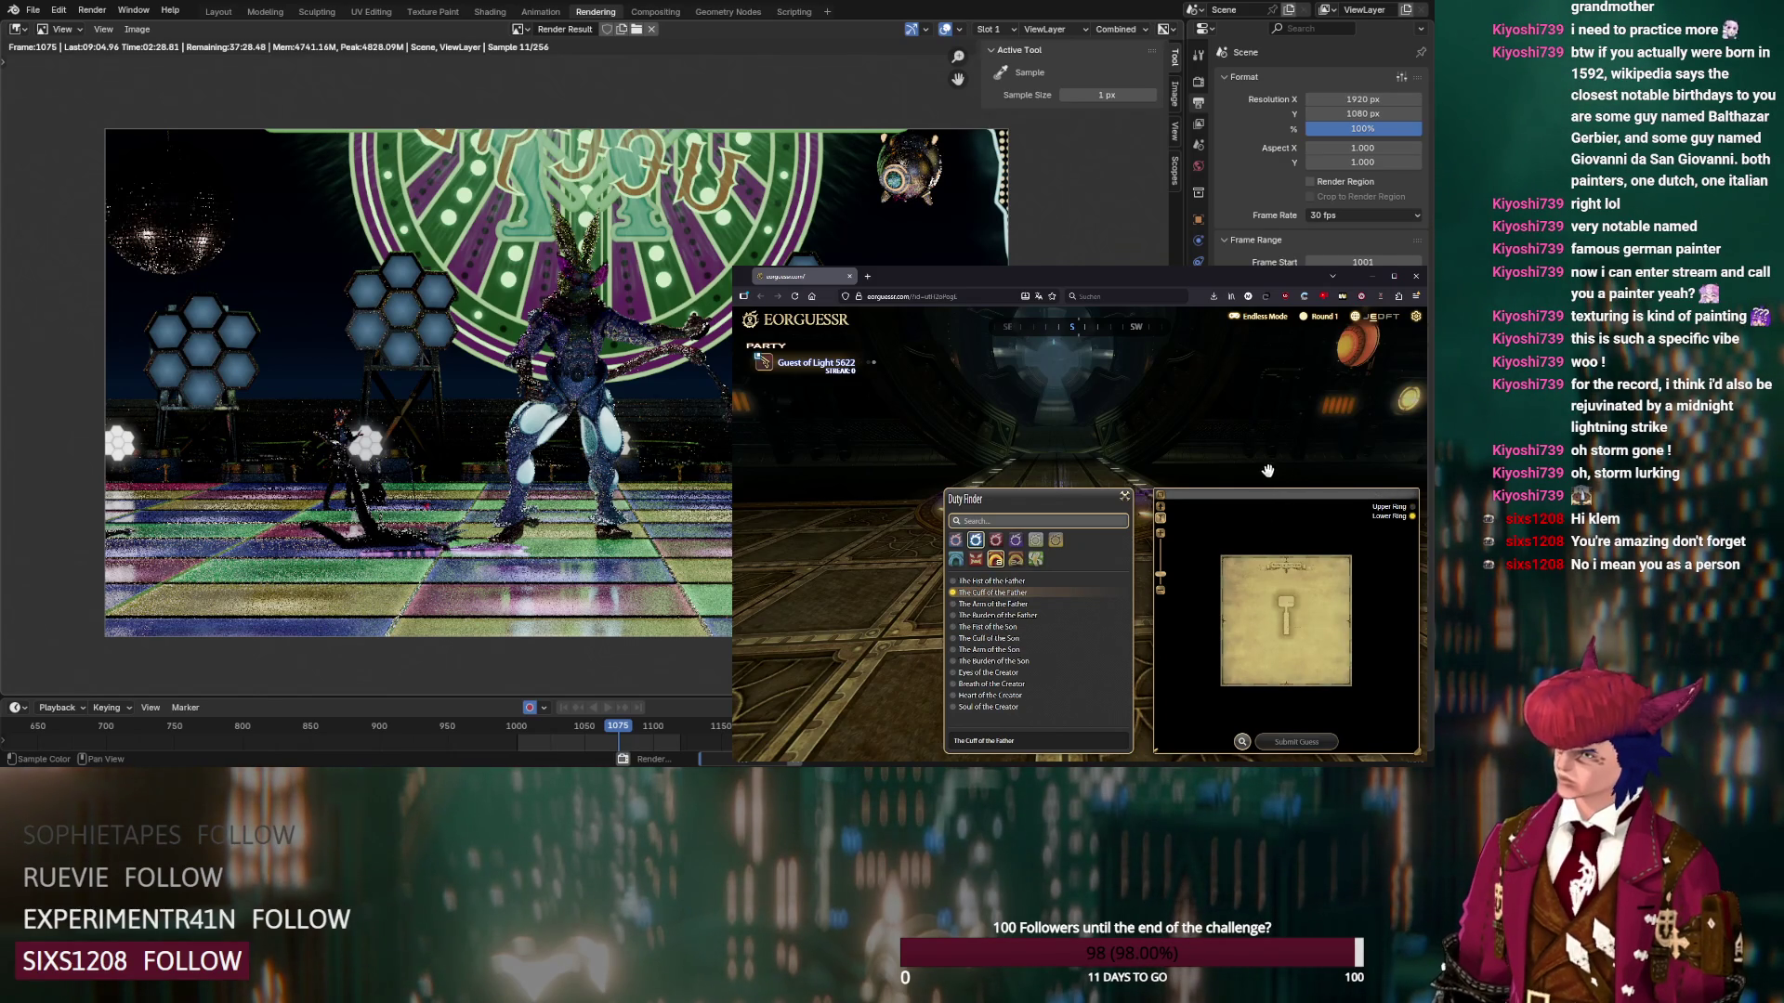
scroll(1287, 627, "up", 3)
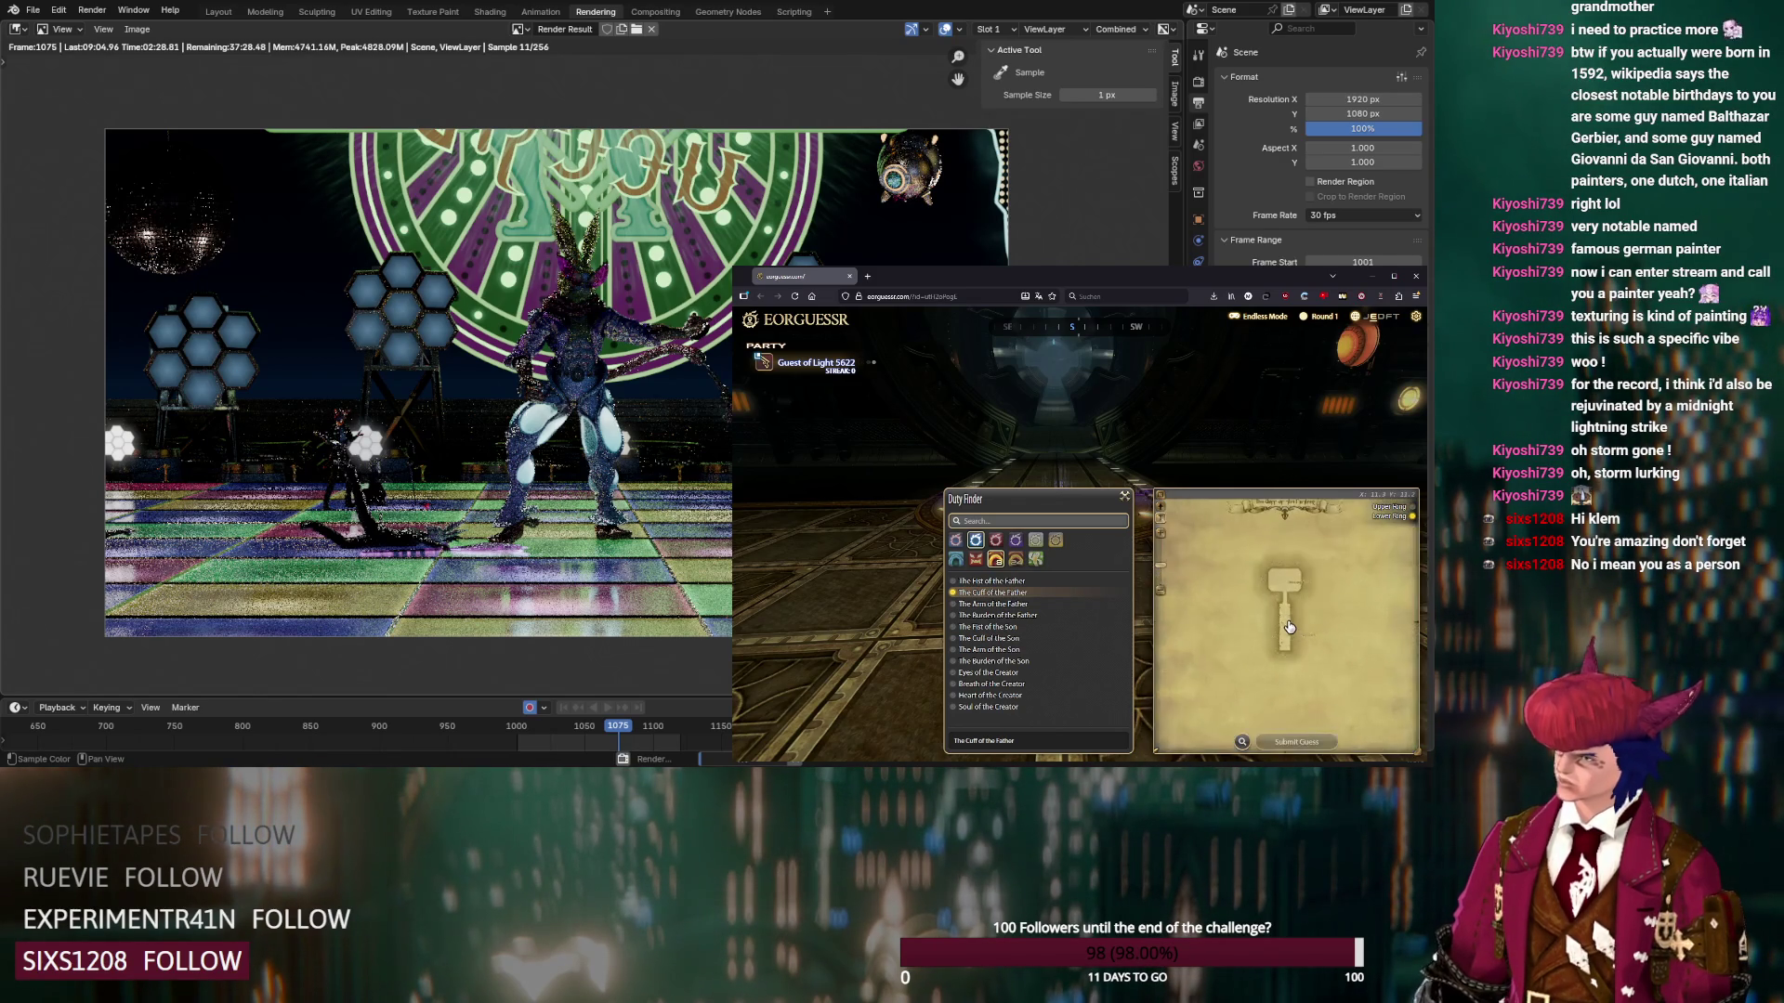
scroll(1281, 610, "up", 2)
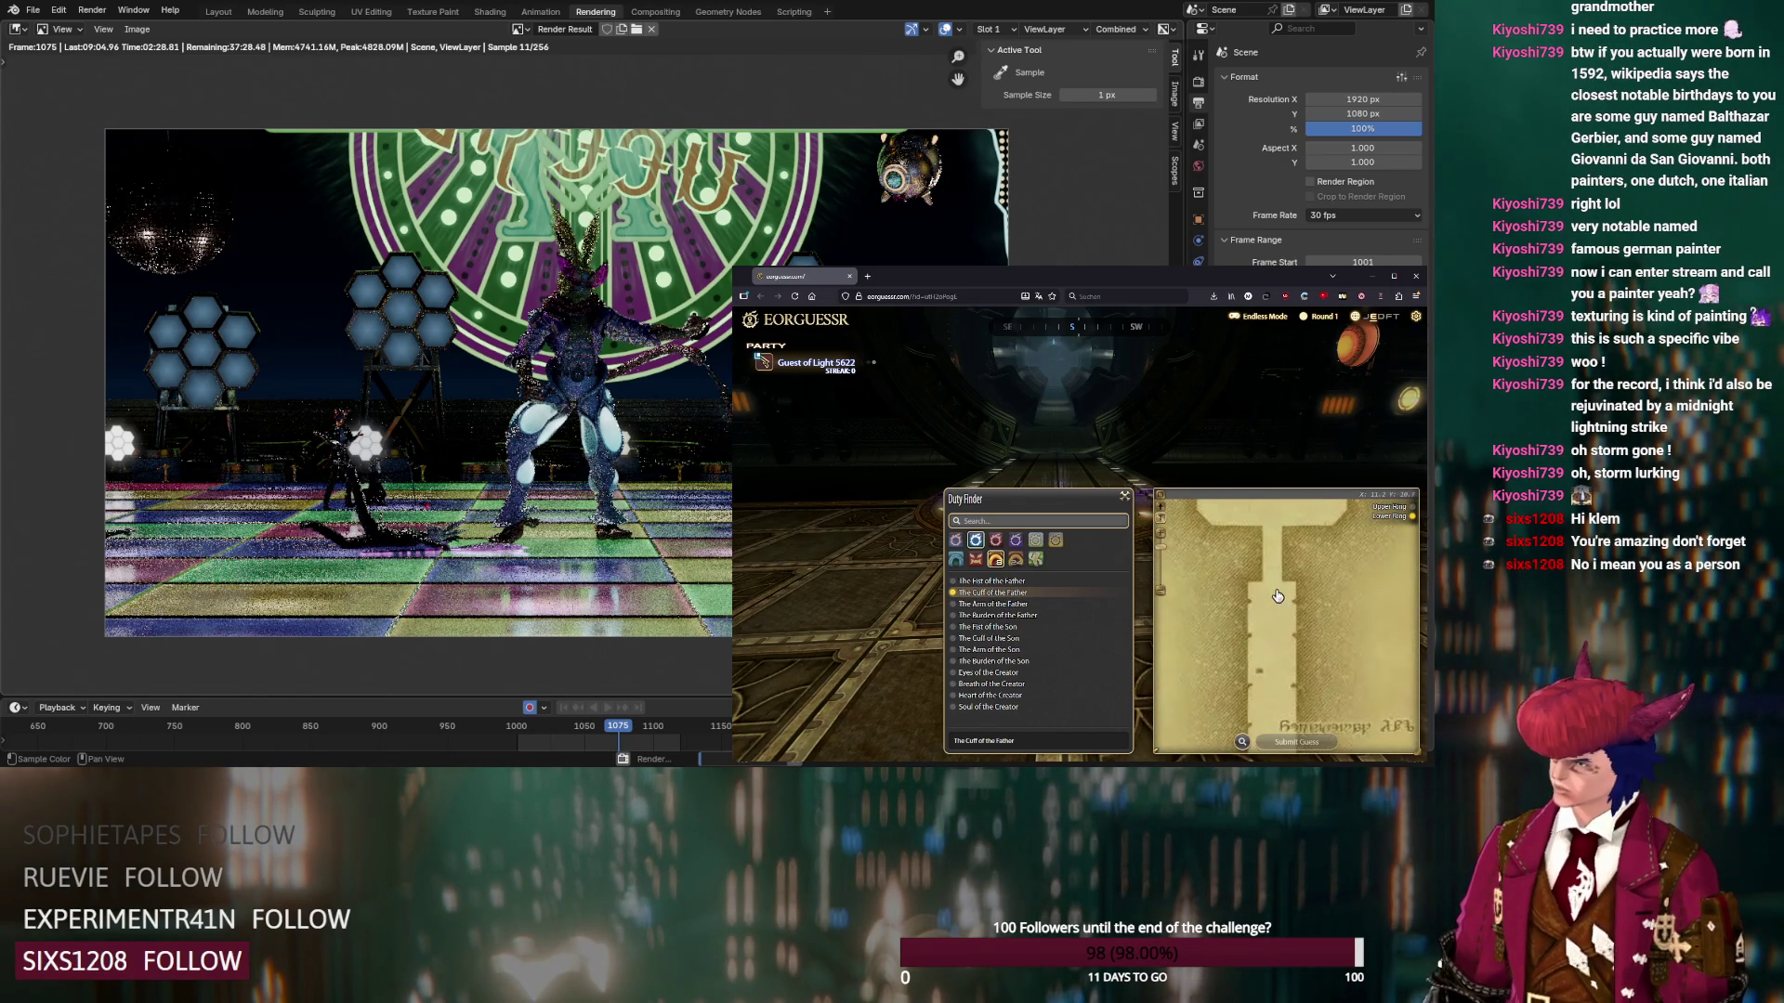
left_click_drag(1279, 598, 1277, 672)
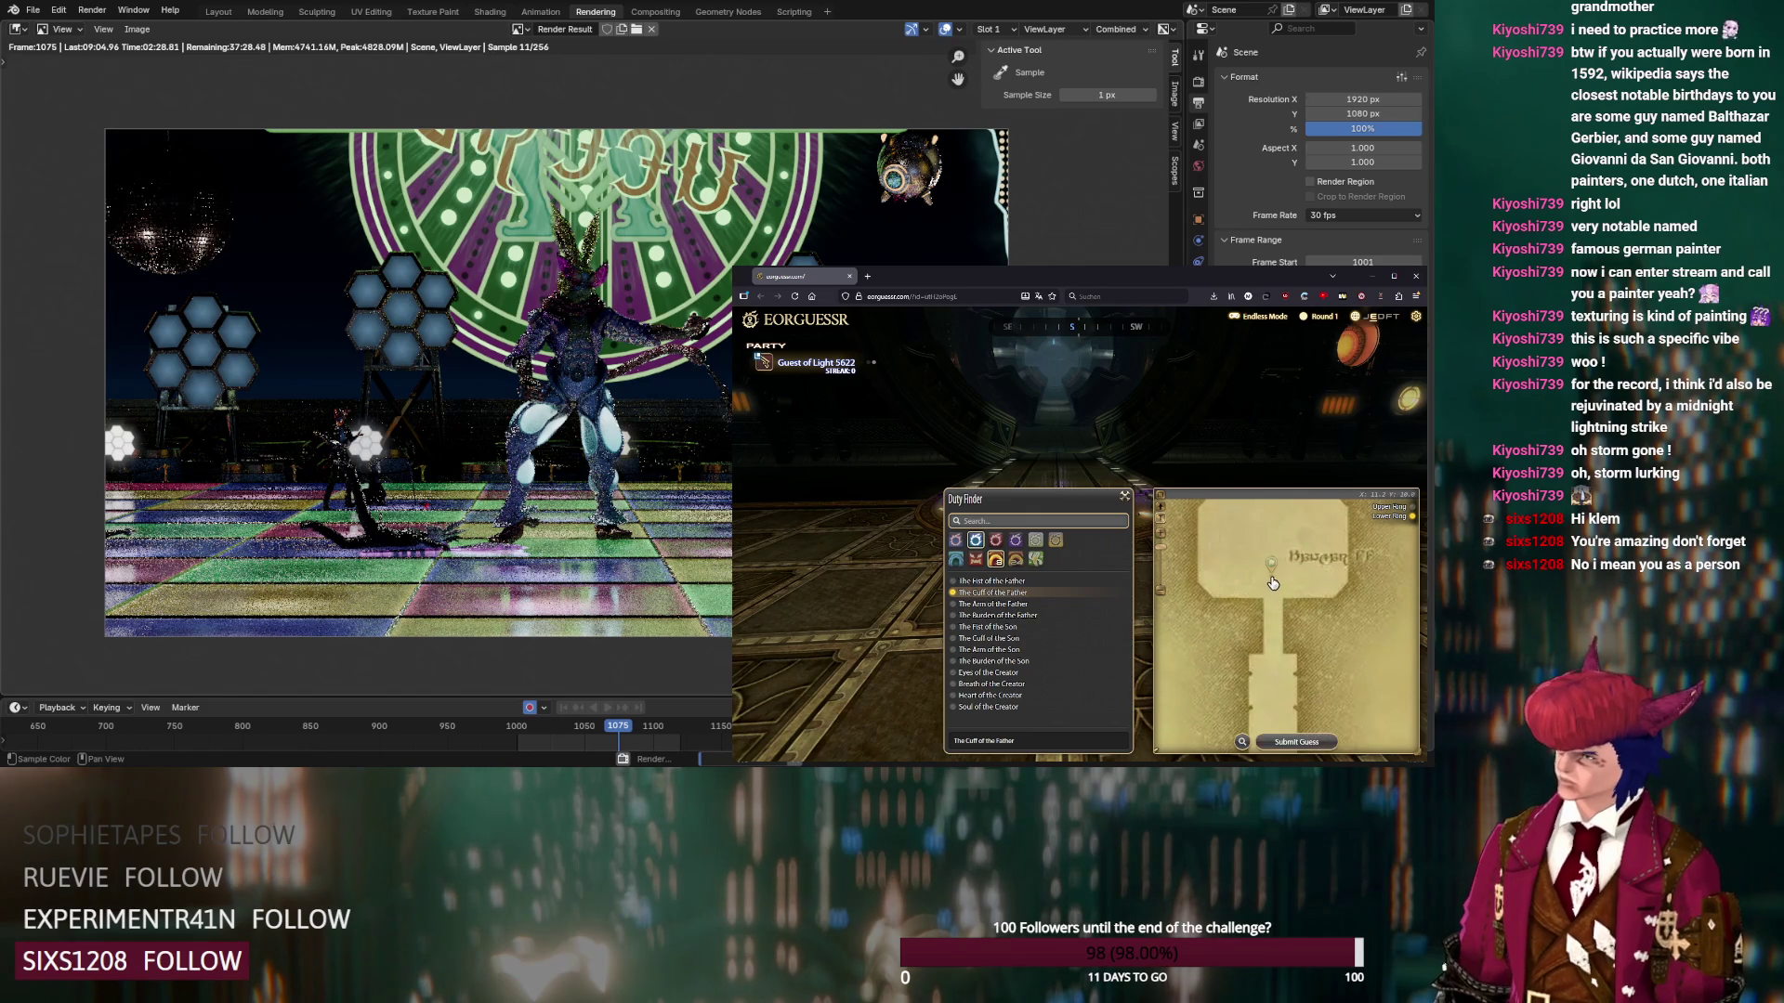
left_click(1310, 736)
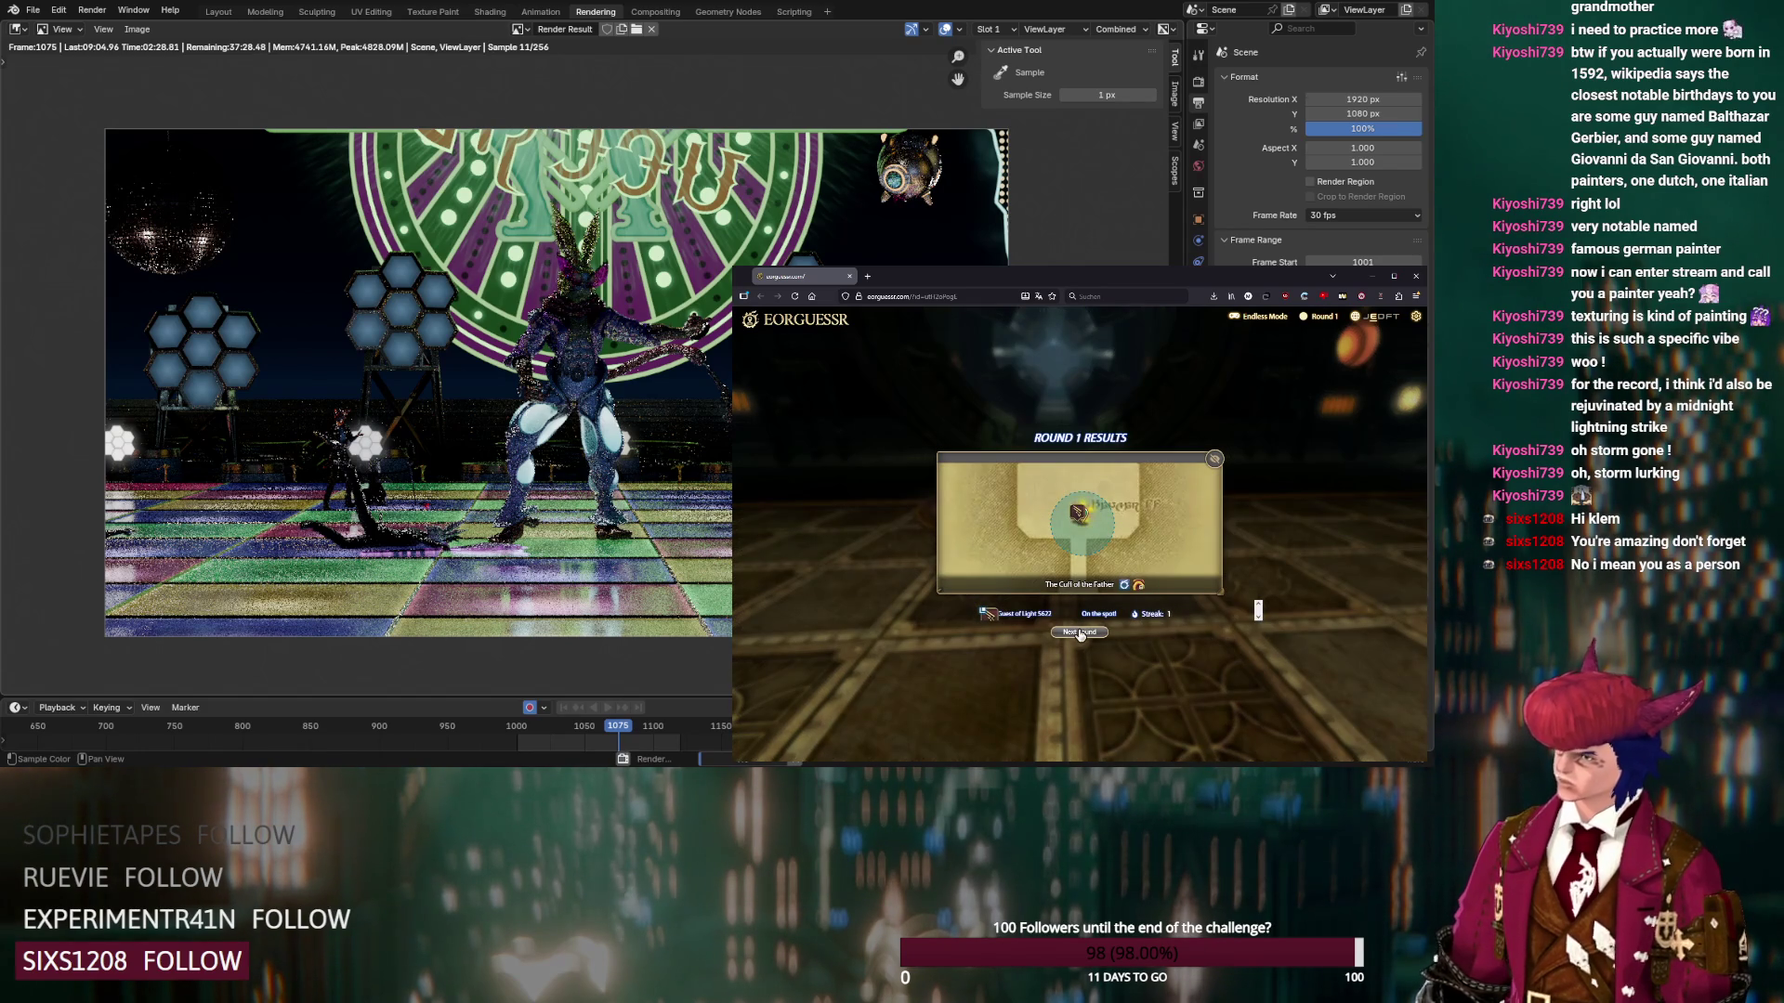
left_click(1079, 634)
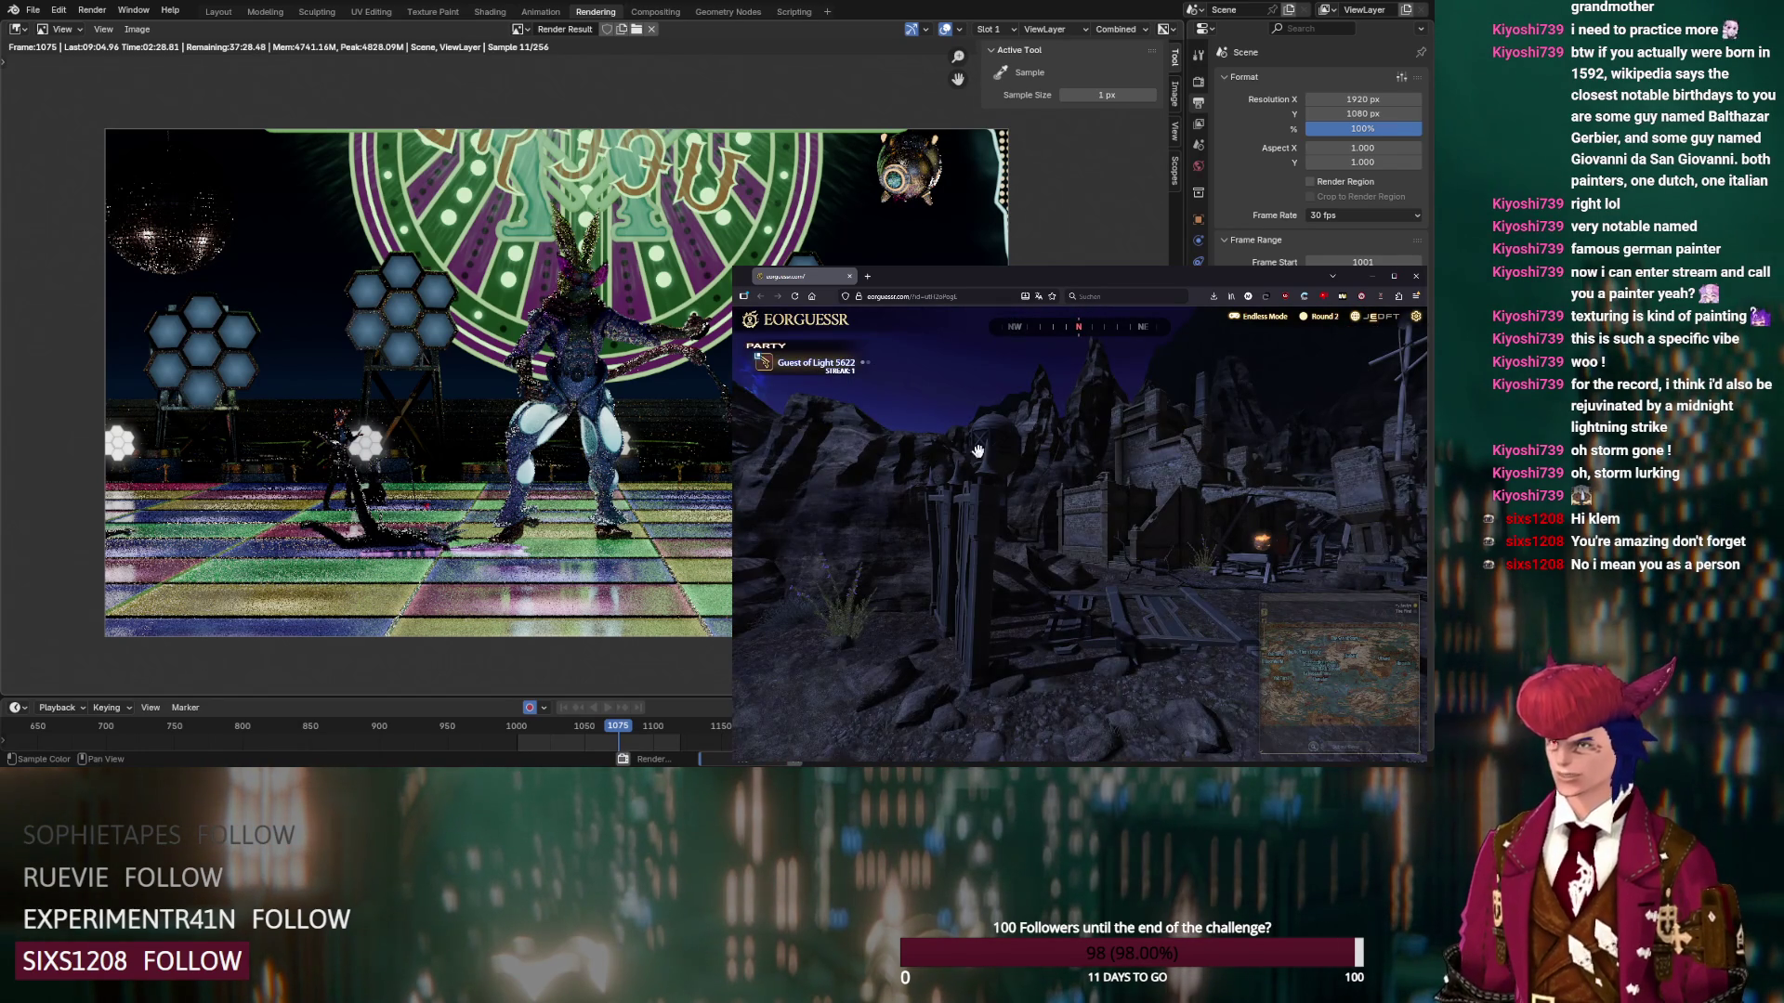
Open the Northern Thanalan map and compare it with the town panorama
mouse_move(990, 481)
left_mouse_down()
mouse_move(1190, 518)
mouse_move(1035, 492)
mouse_move(1175, 566)
left_mouse_up()
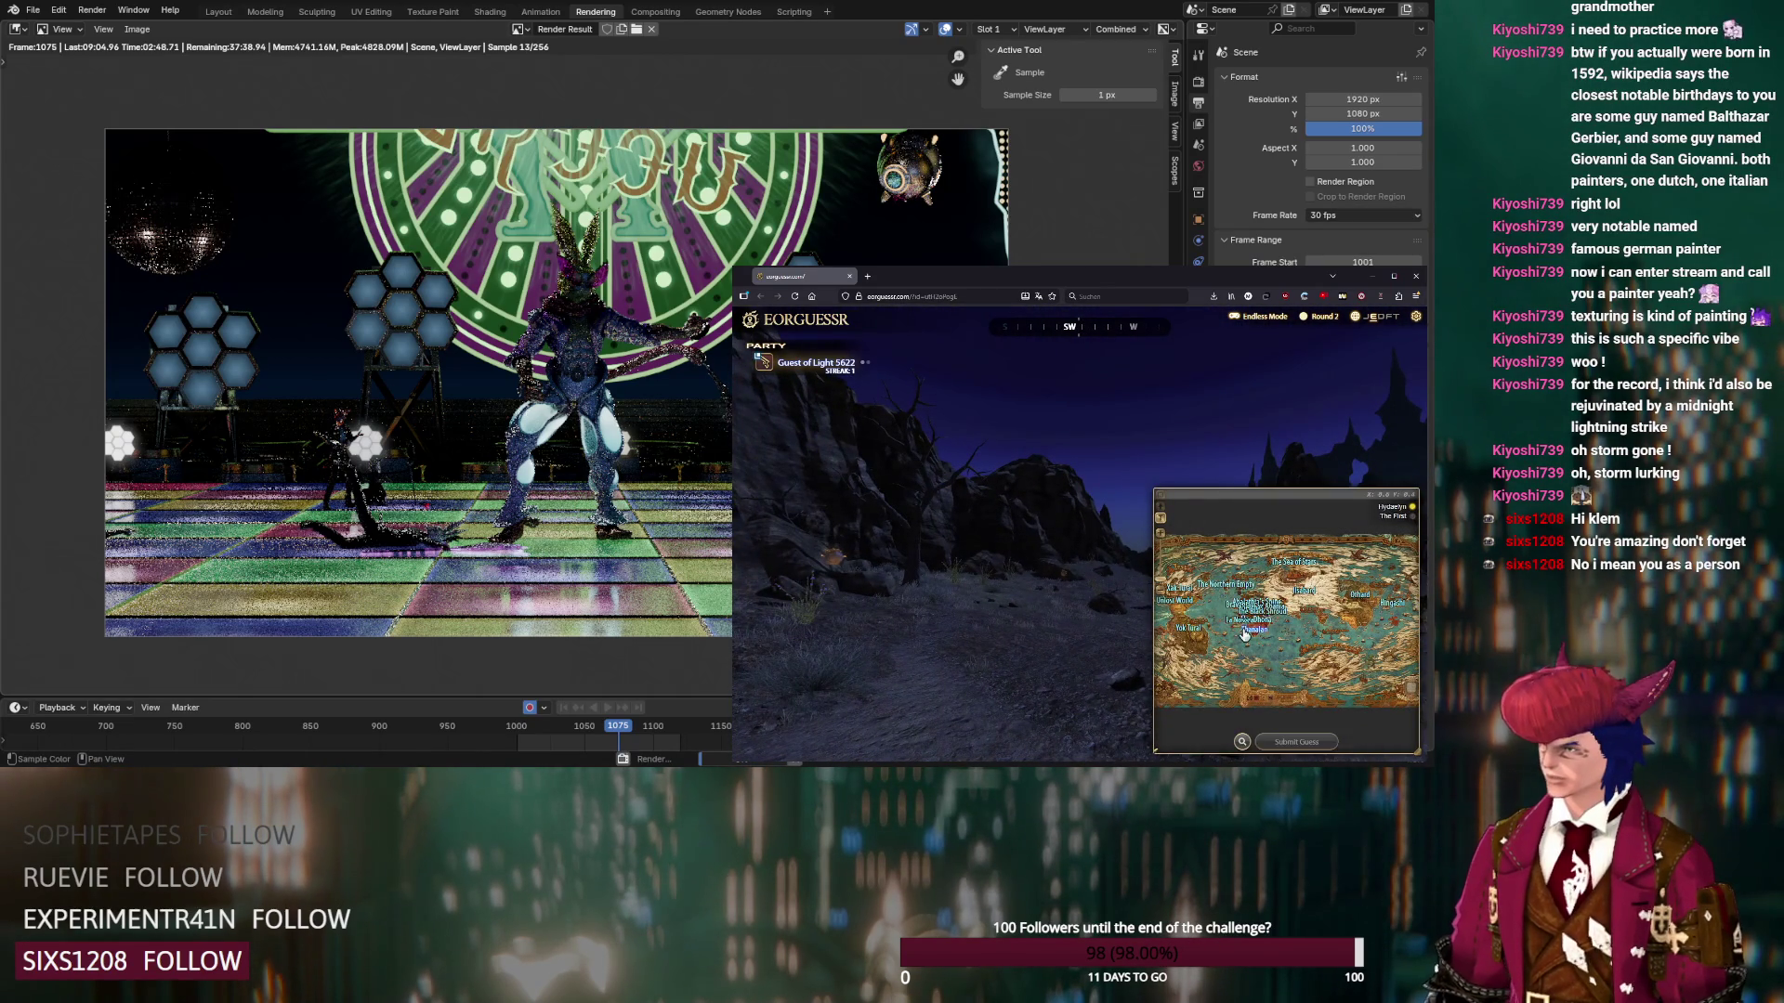
left_click(1245, 635)
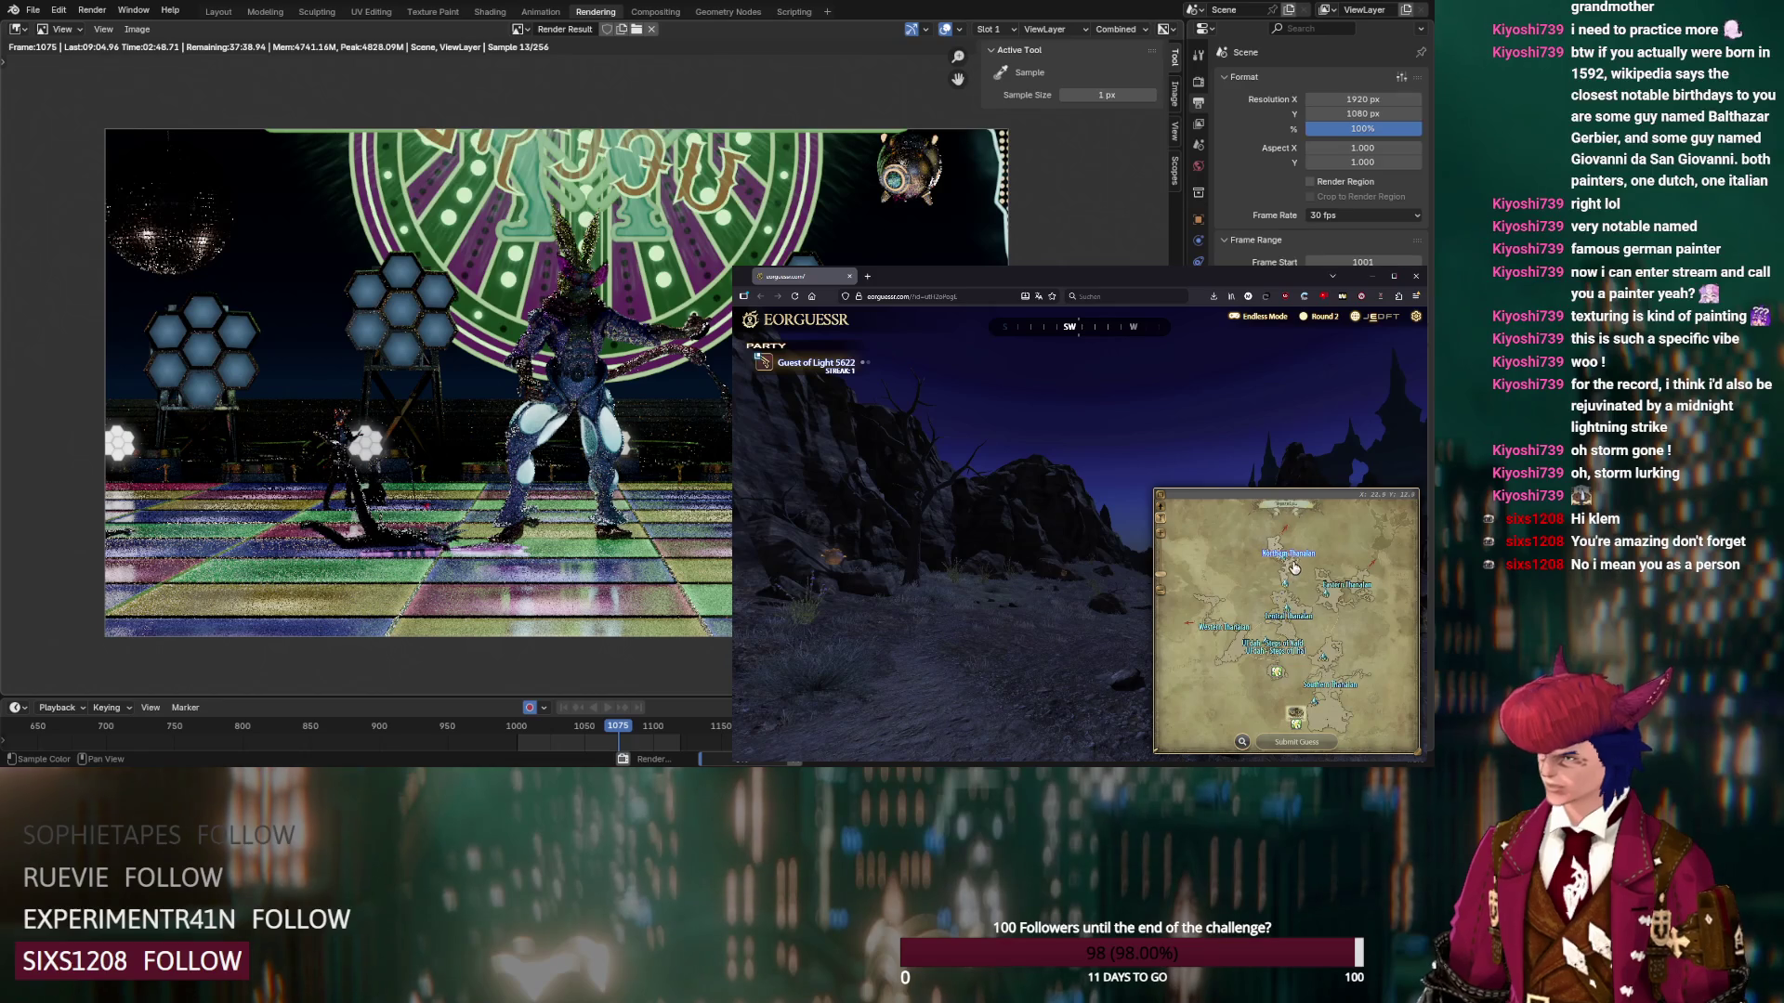
left_click(1295, 569)
left_click_drag(1310, 629, 1307, 571)
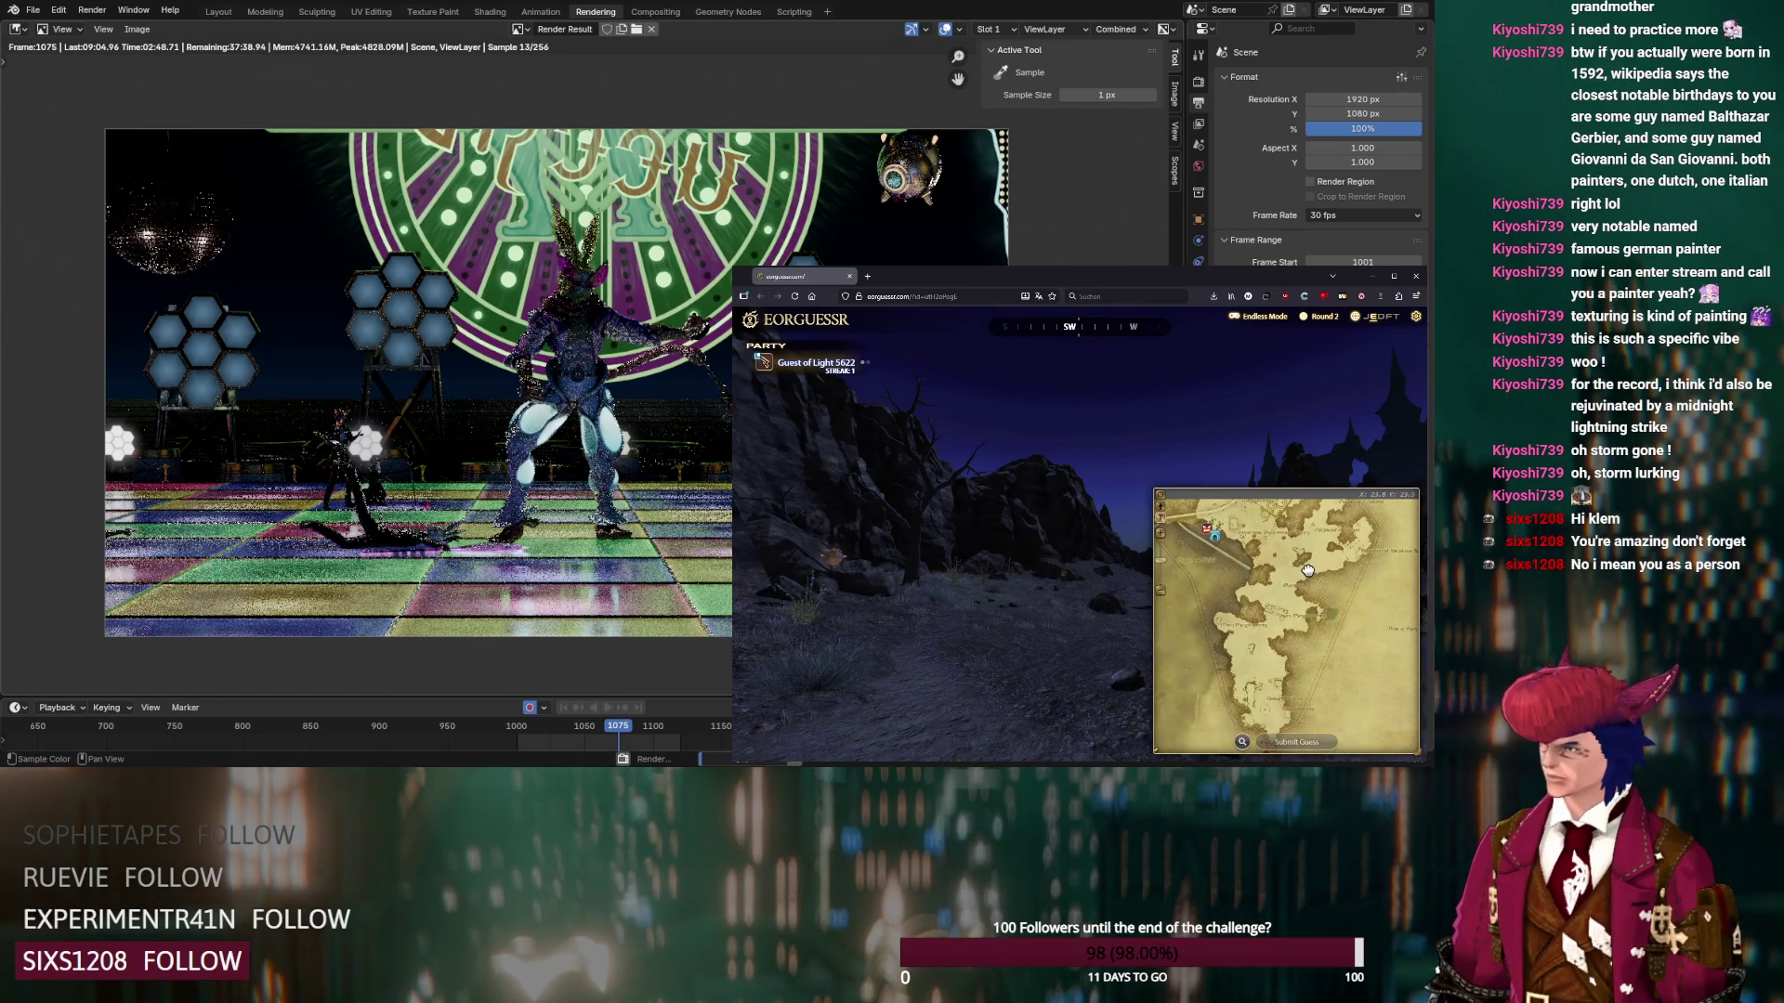
left_click_drag(1157, 402, 1020, 436)
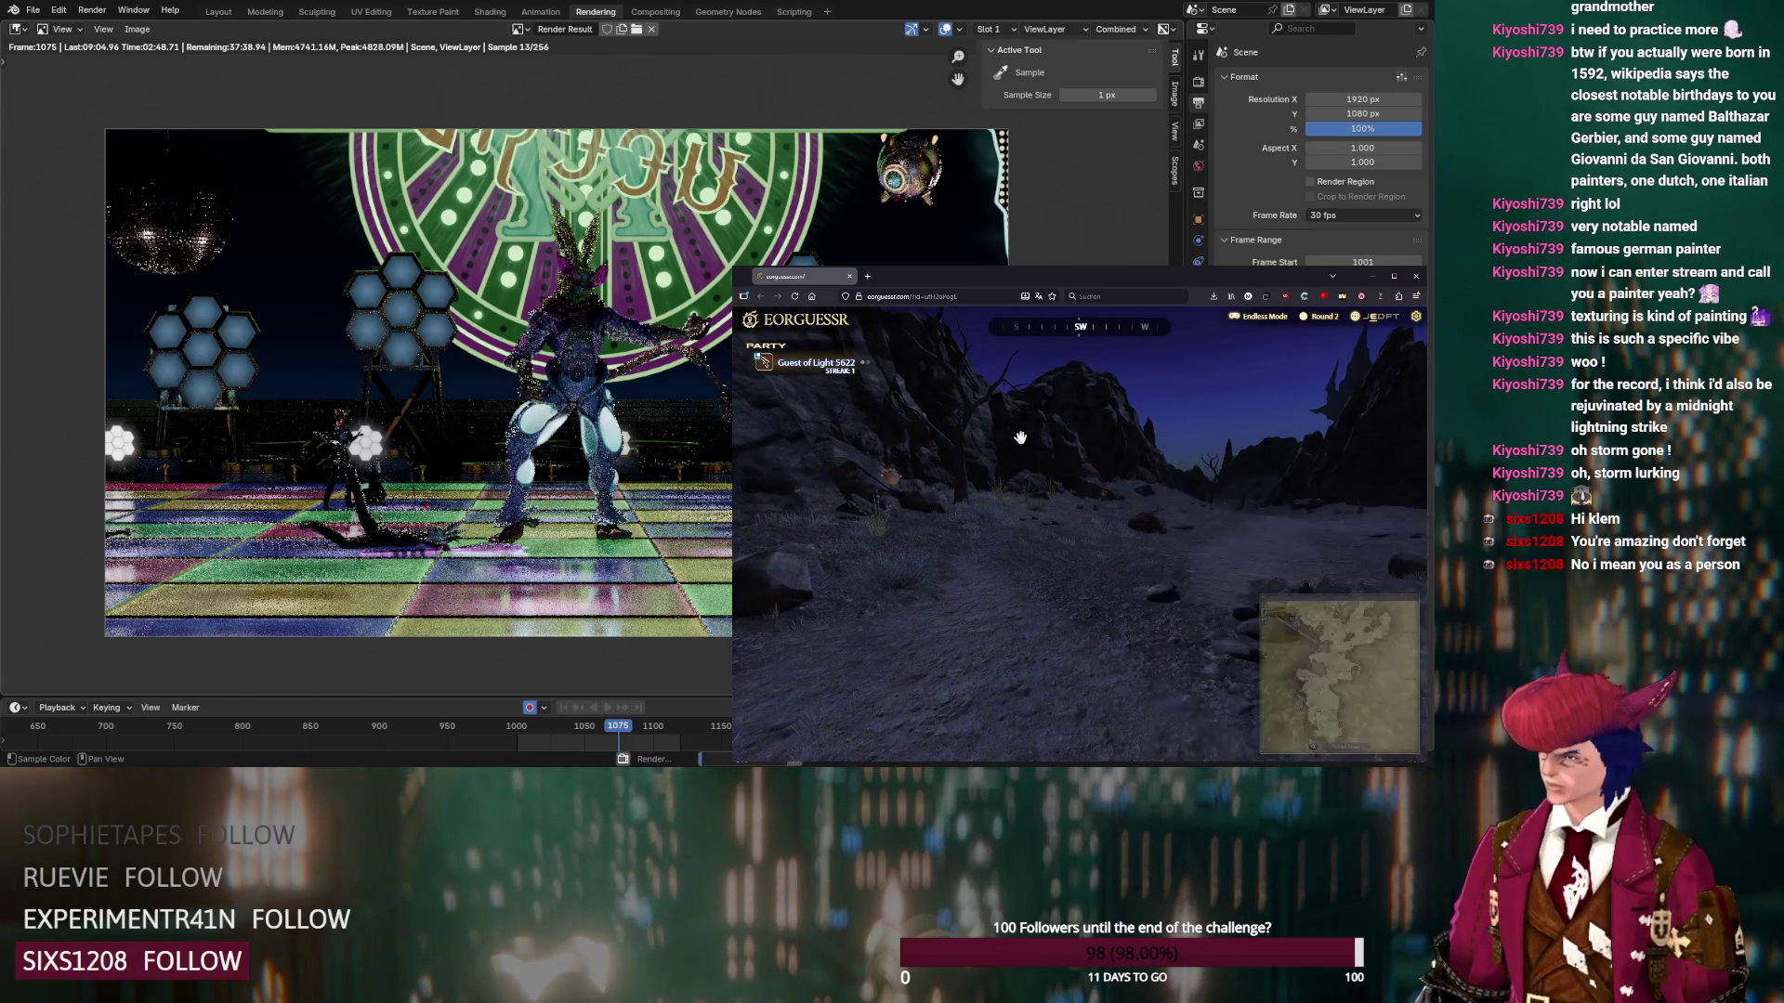
left_click_drag(1240, 478, 1105, 492)
mouse_move(1347, 548)
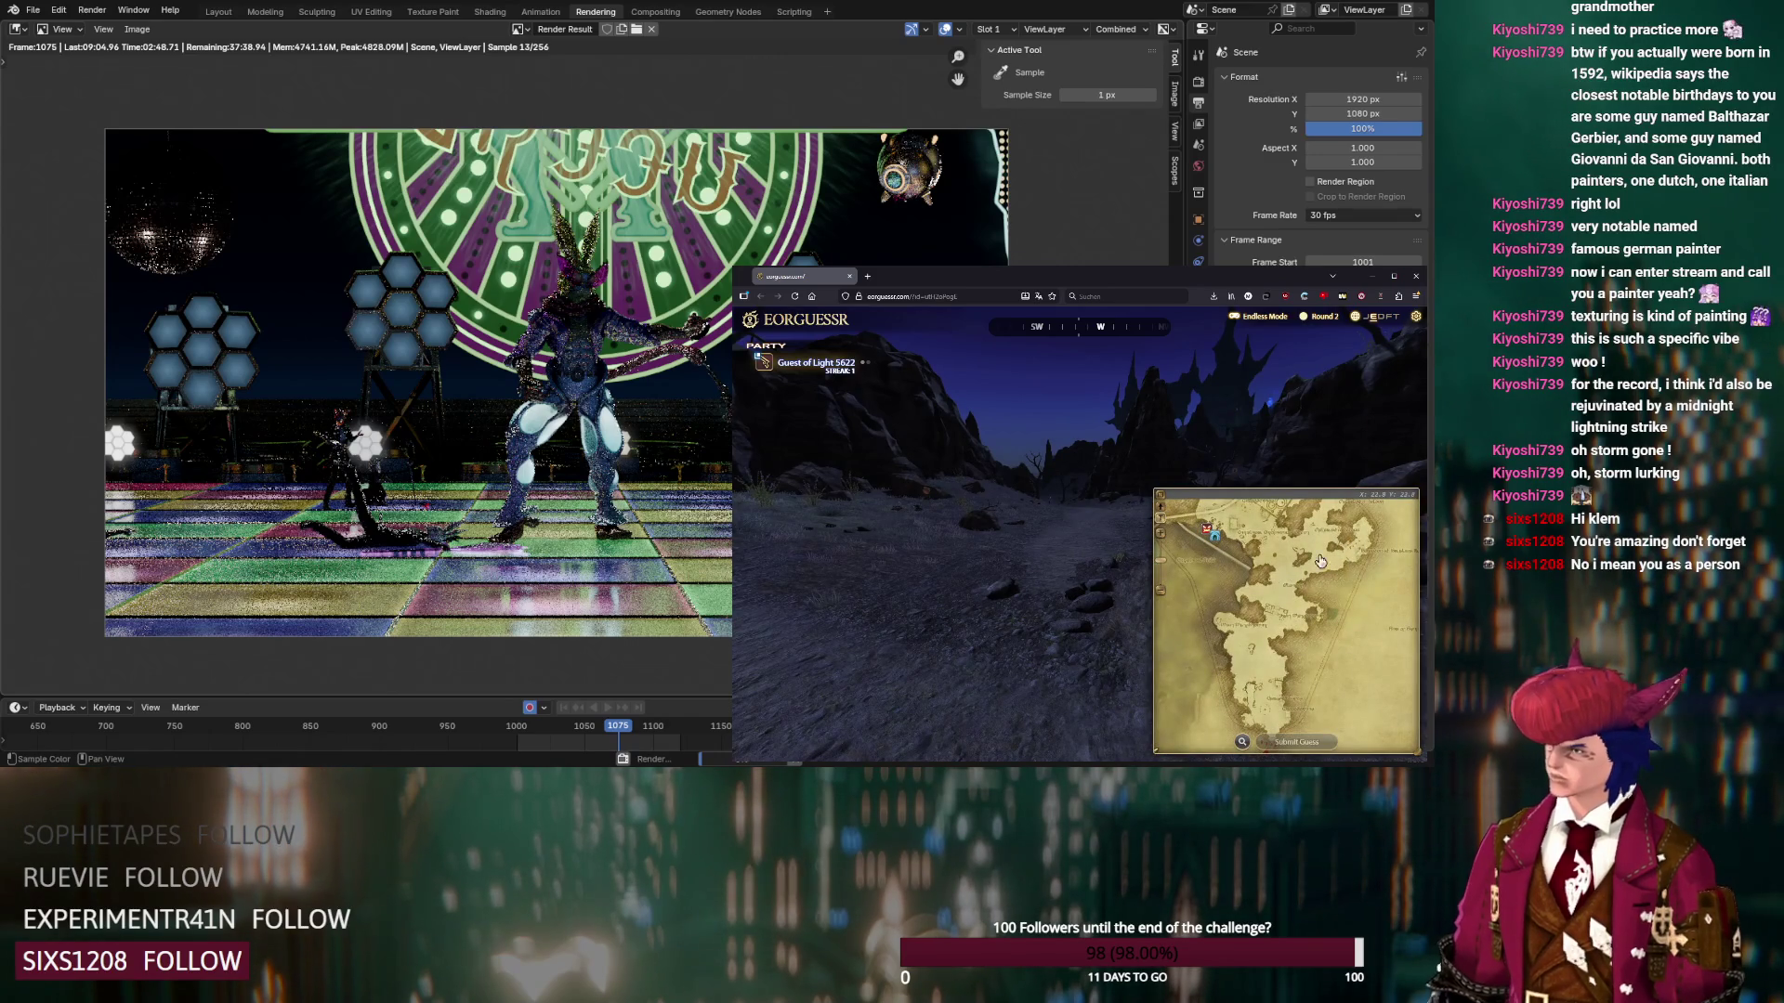
left_click_drag(976, 509, 1170, 559)
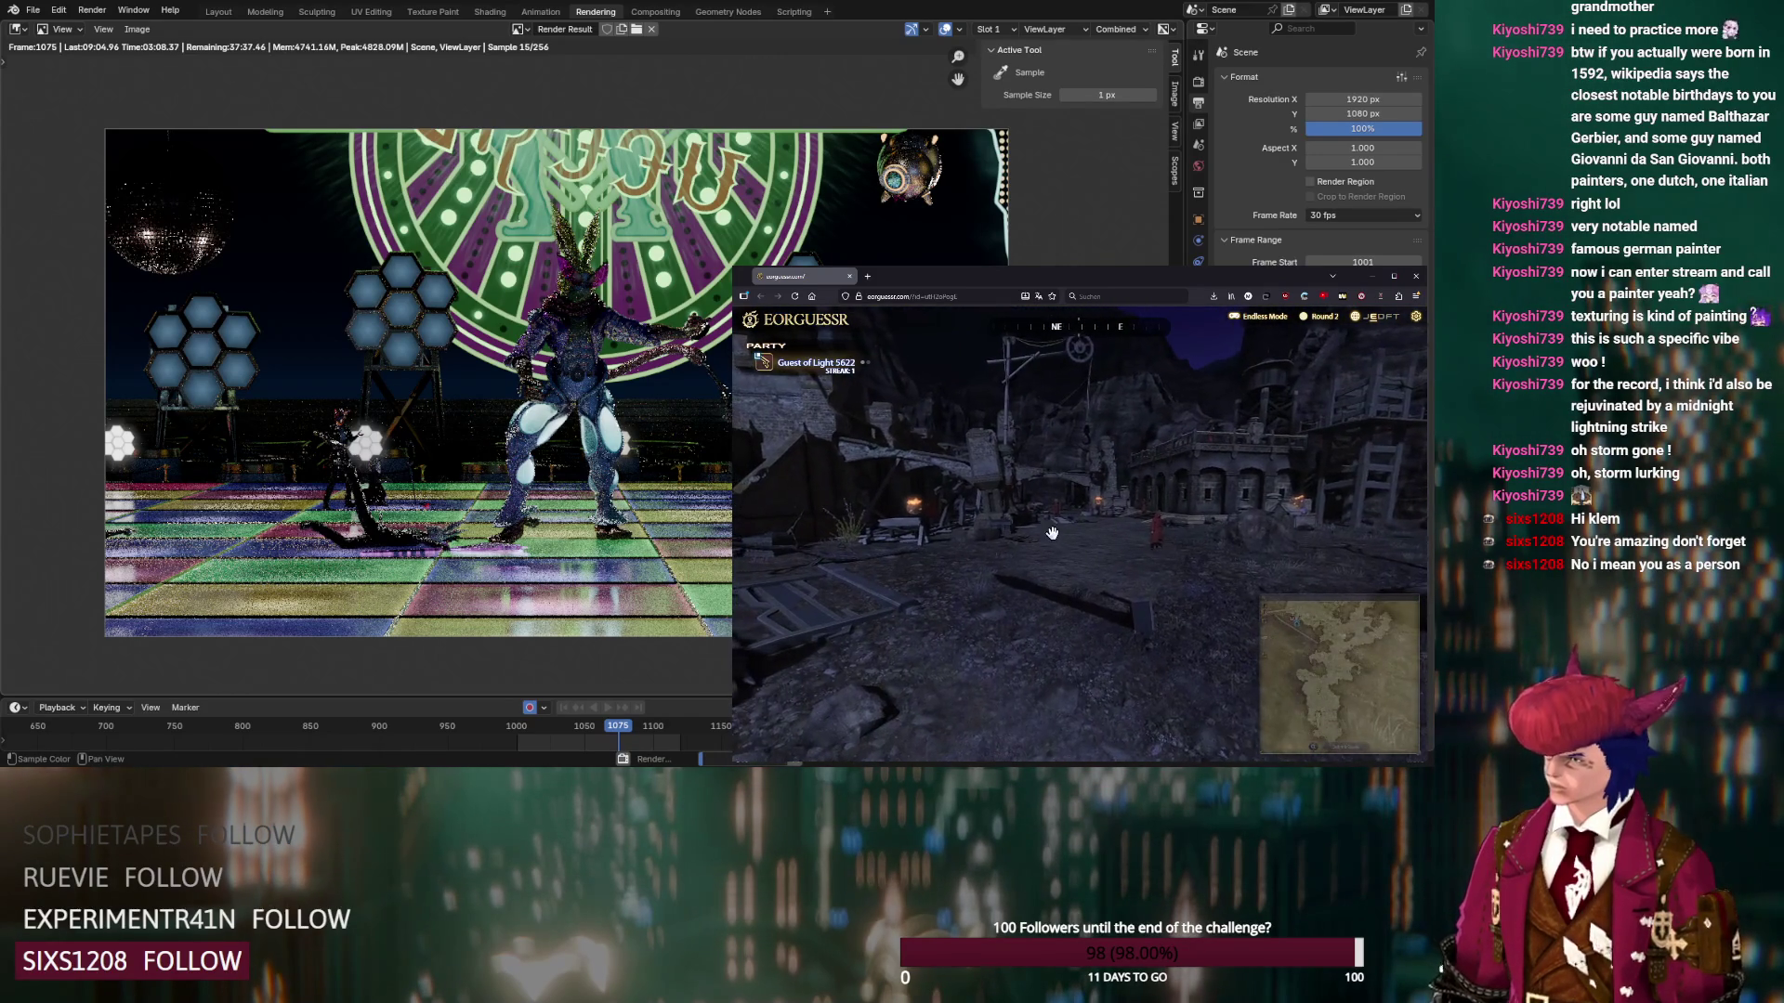
Pin the guess in Northern Thanalan, submit Round 2, and start Round 3
mouse_move(1338, 650)
scroll(1360, 565, "up", 3)
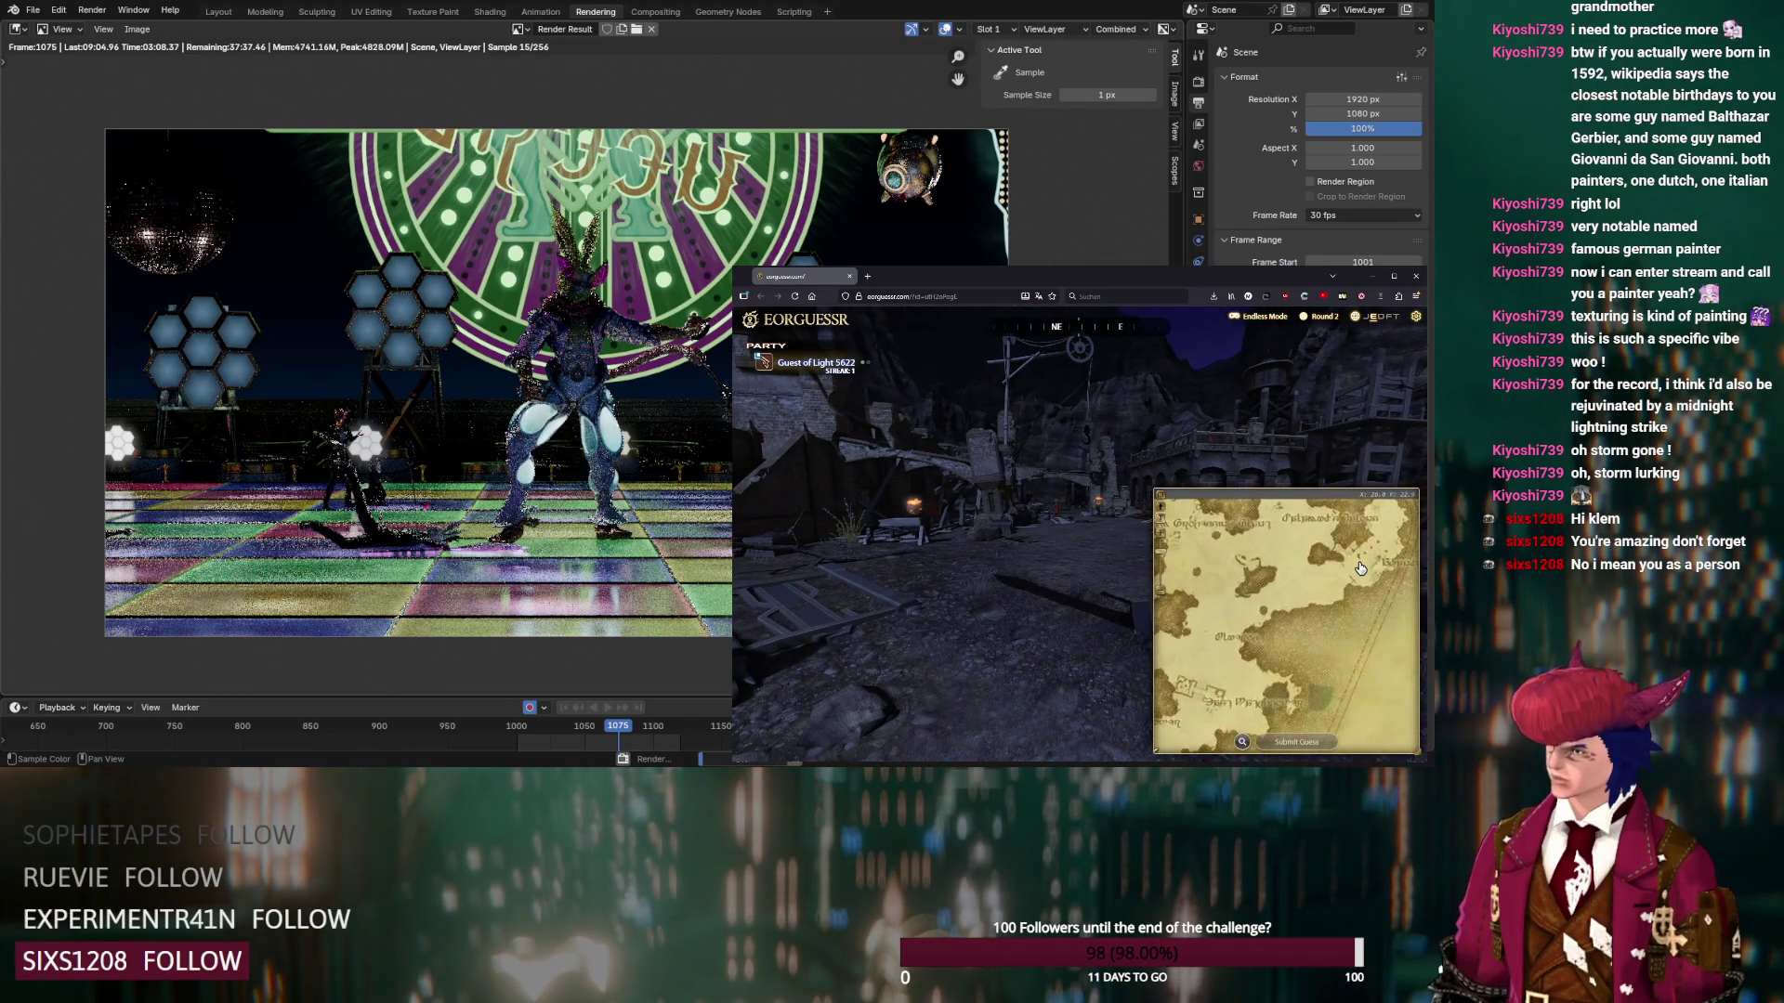
scroll(1359, 568, "up", 2)
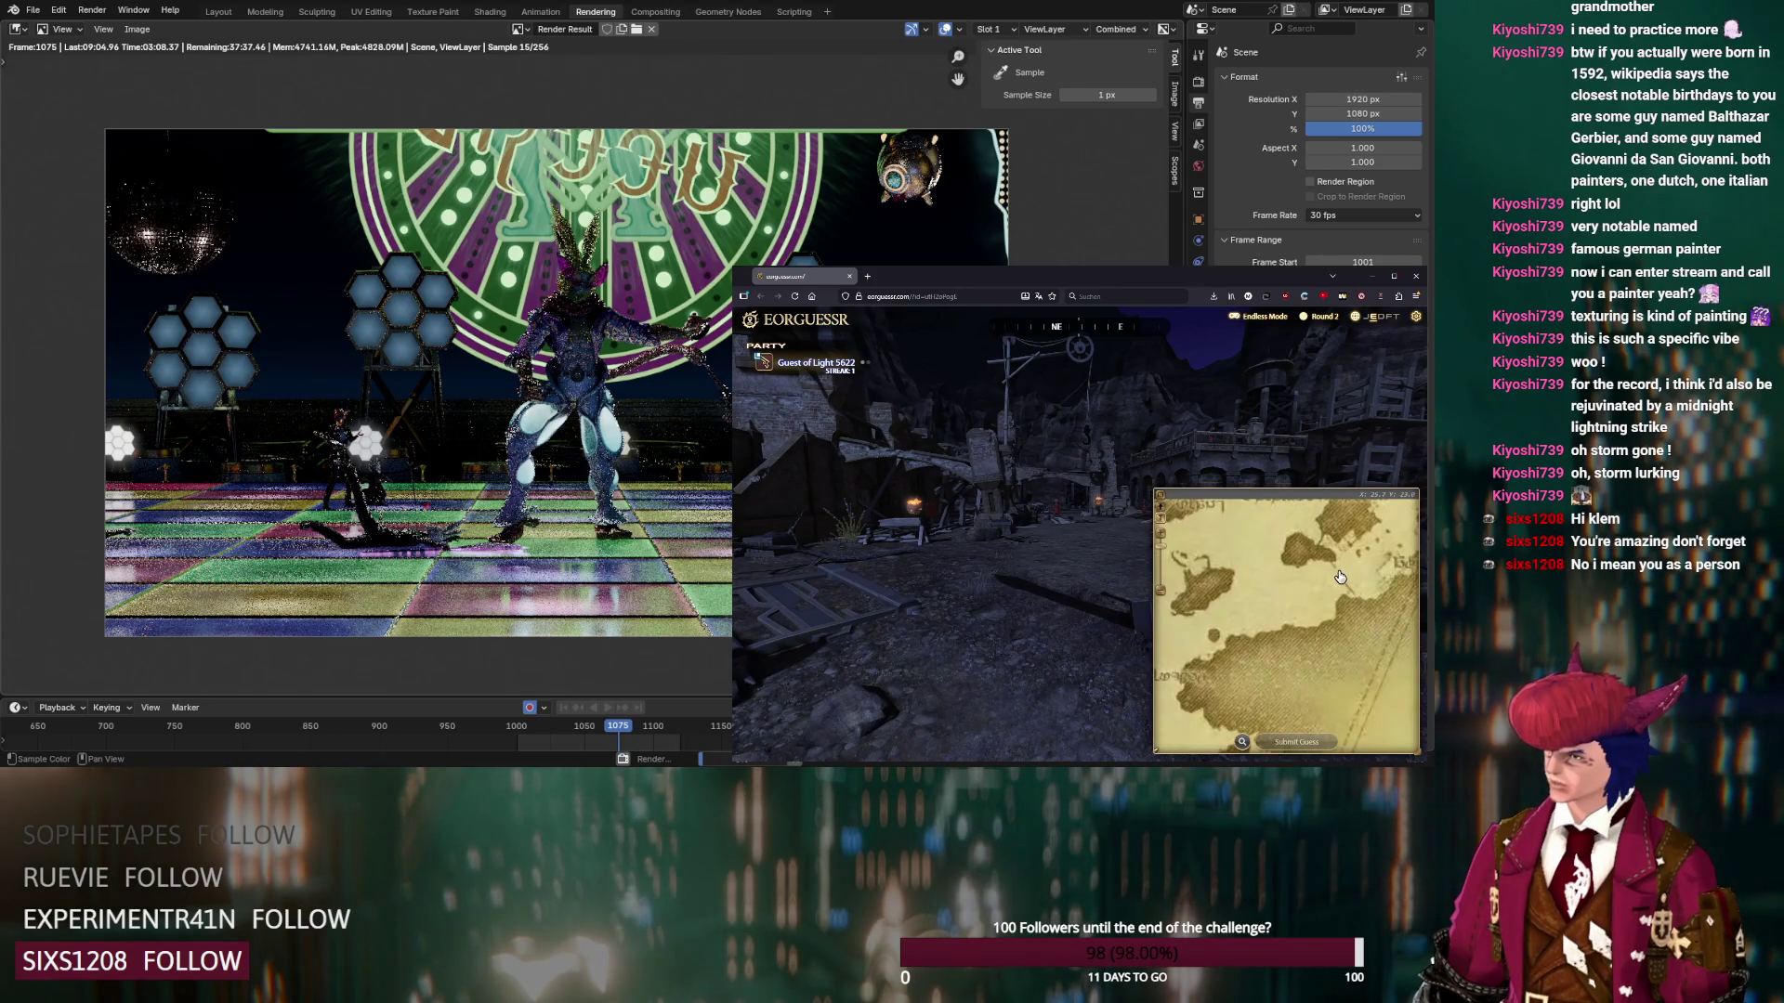
left_click(1335, 572)
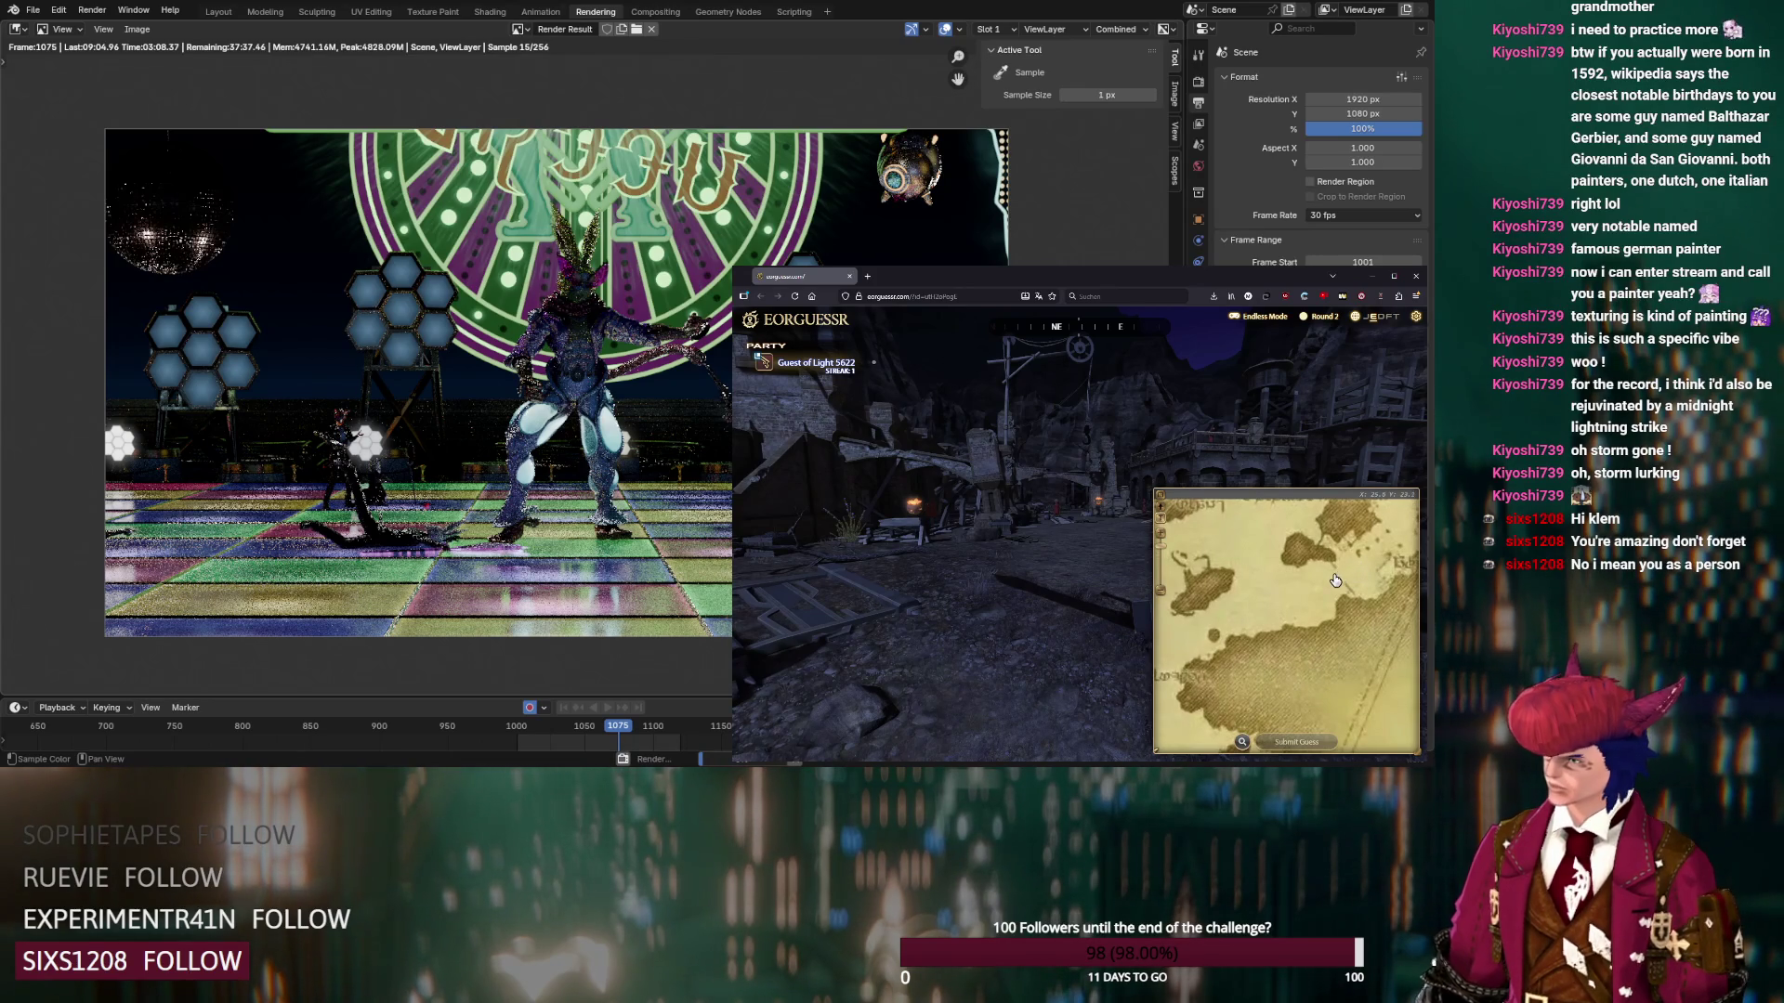
left_click(1299, 744)
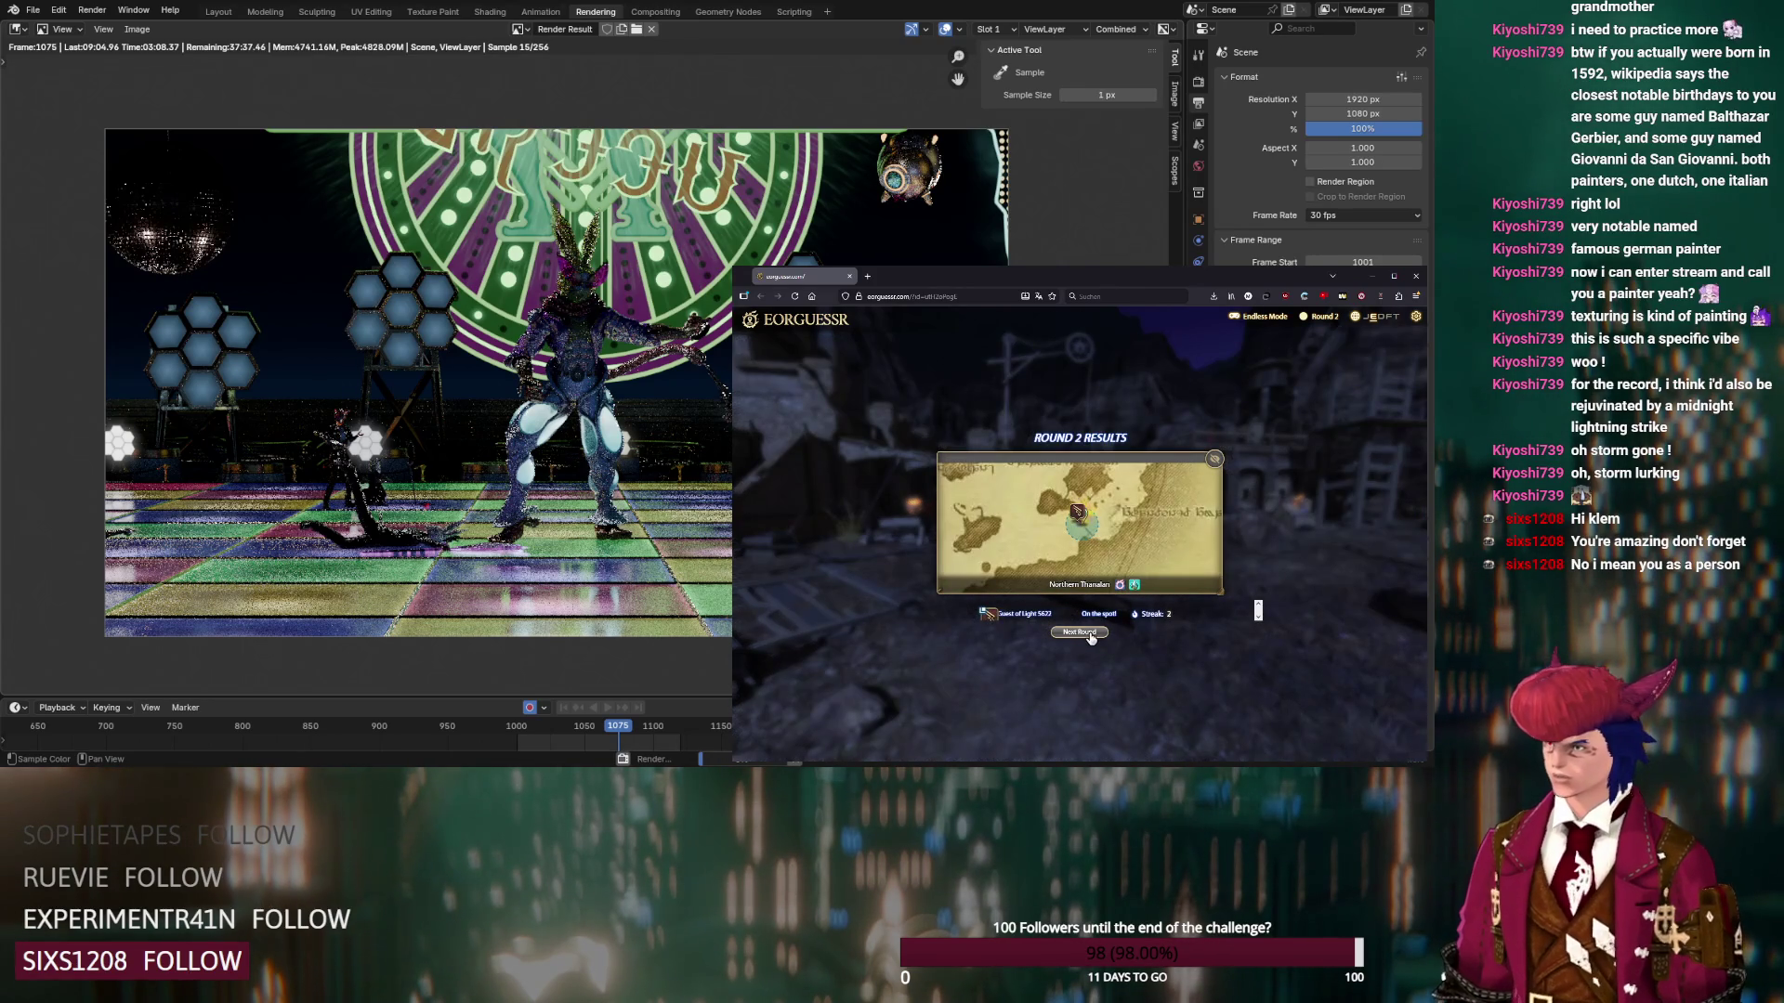
left_click(1090, 636)
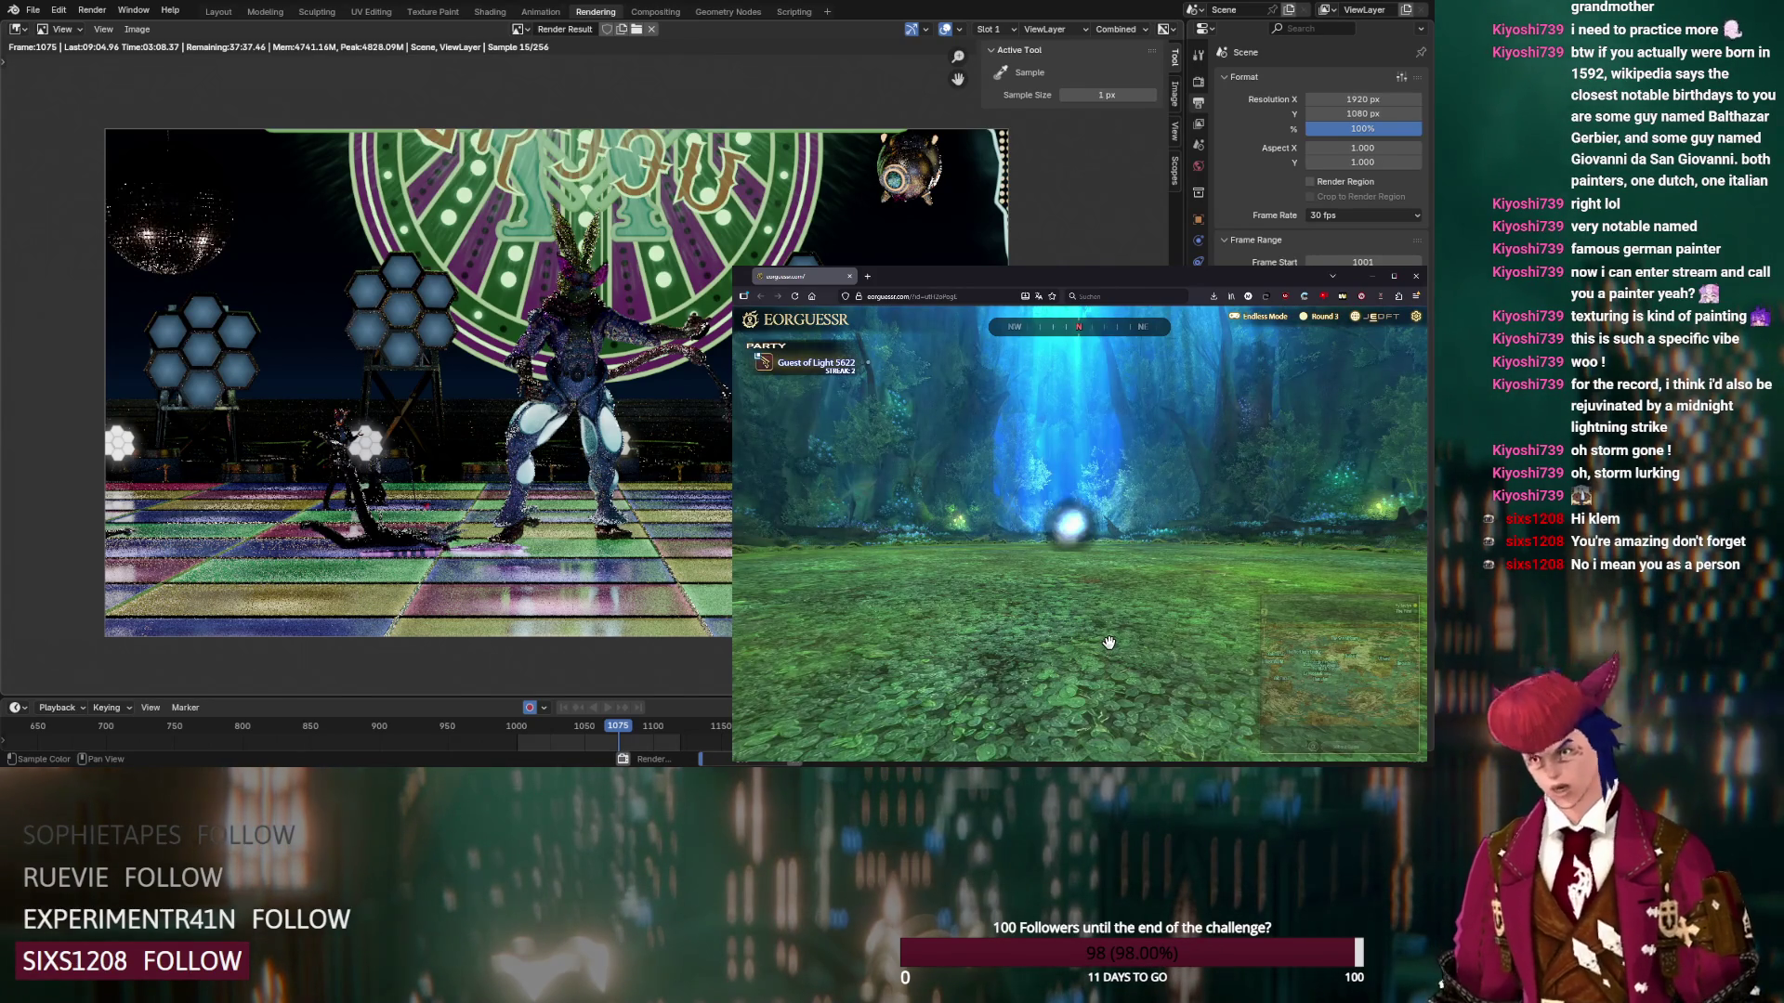
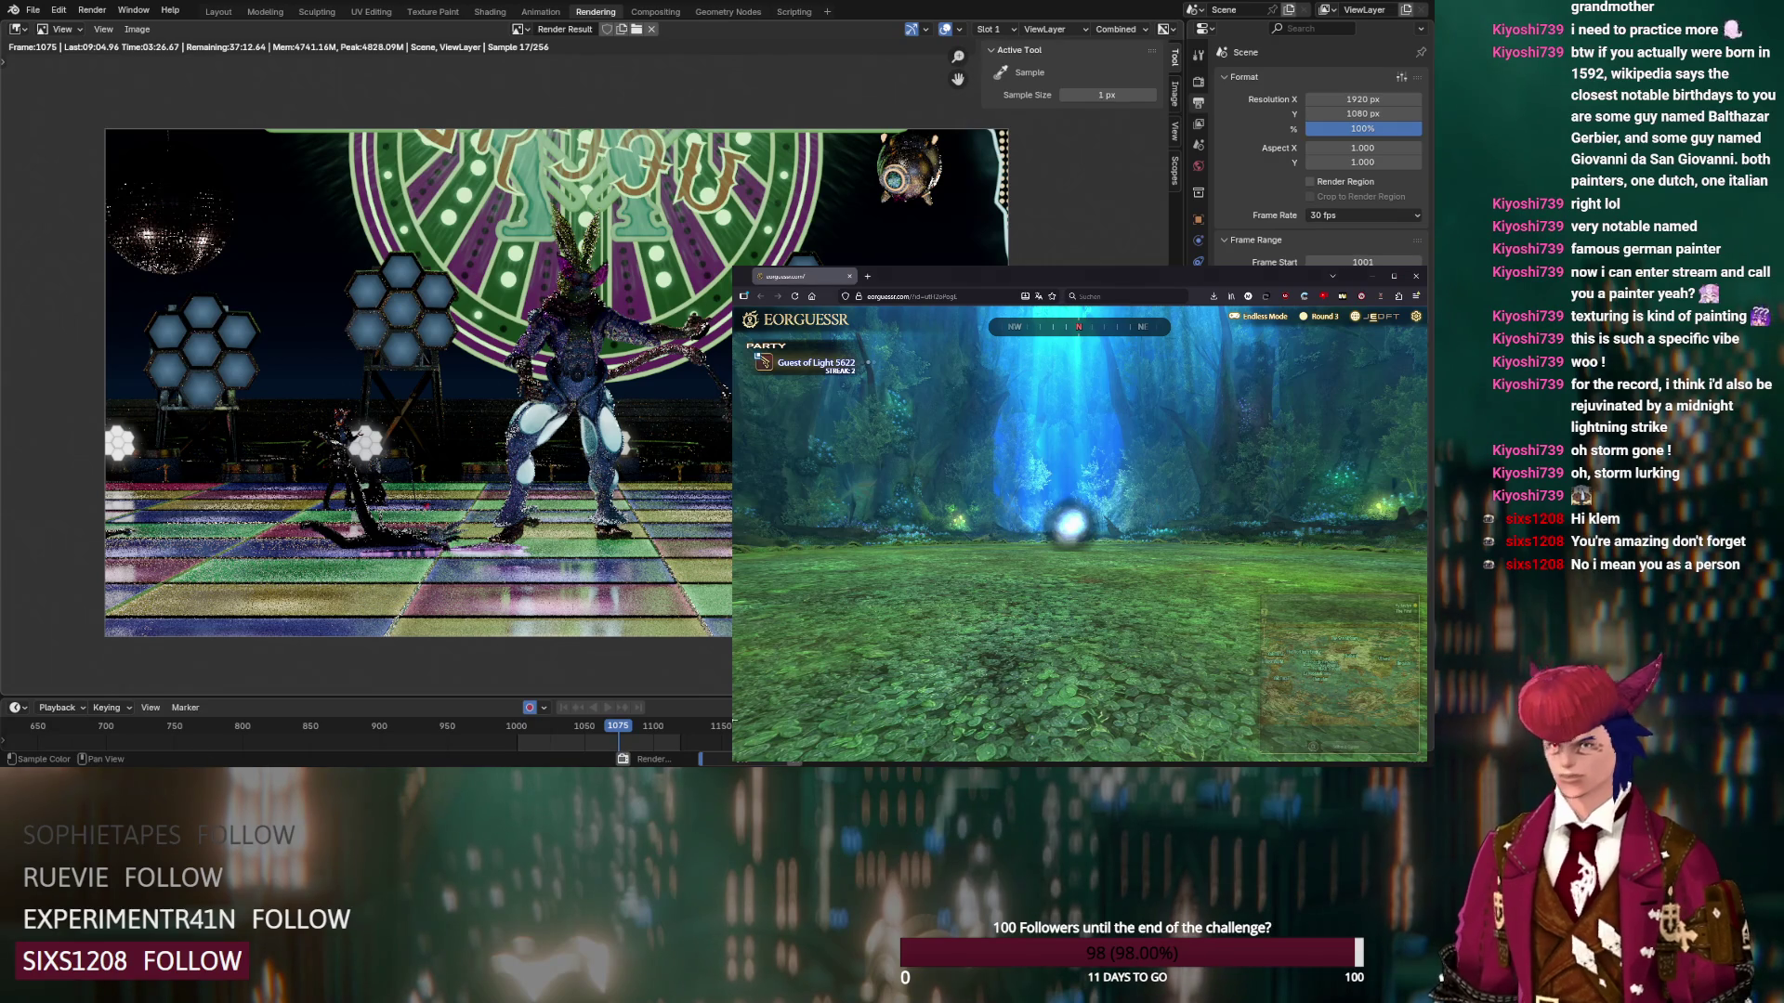
Look northwest, then set the guess map to Jeuno: The First Walk's Boyahda Tree floor (Raids)
mouse_move(856, 516)
left_mouse_down()
mouse_move(1208, 507)
mouse_move(934, 489)
mouse_move(1208, 524)
left_mouse_up()
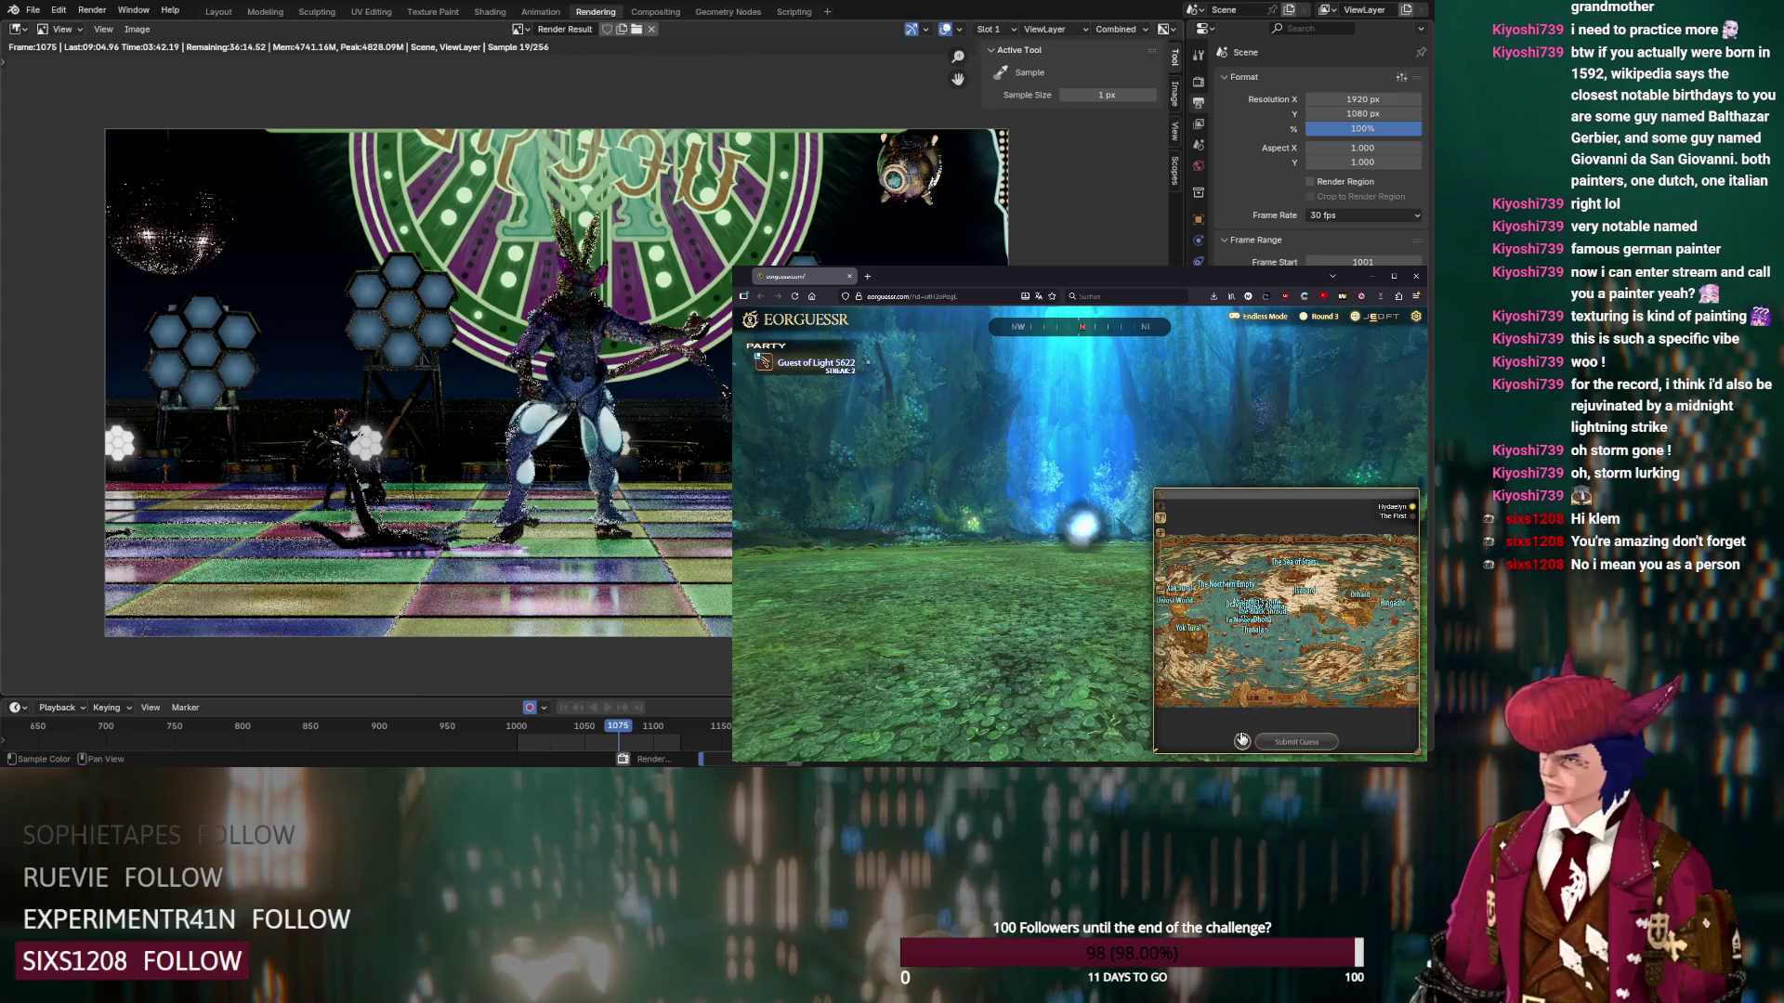
left_click(1241, 737)
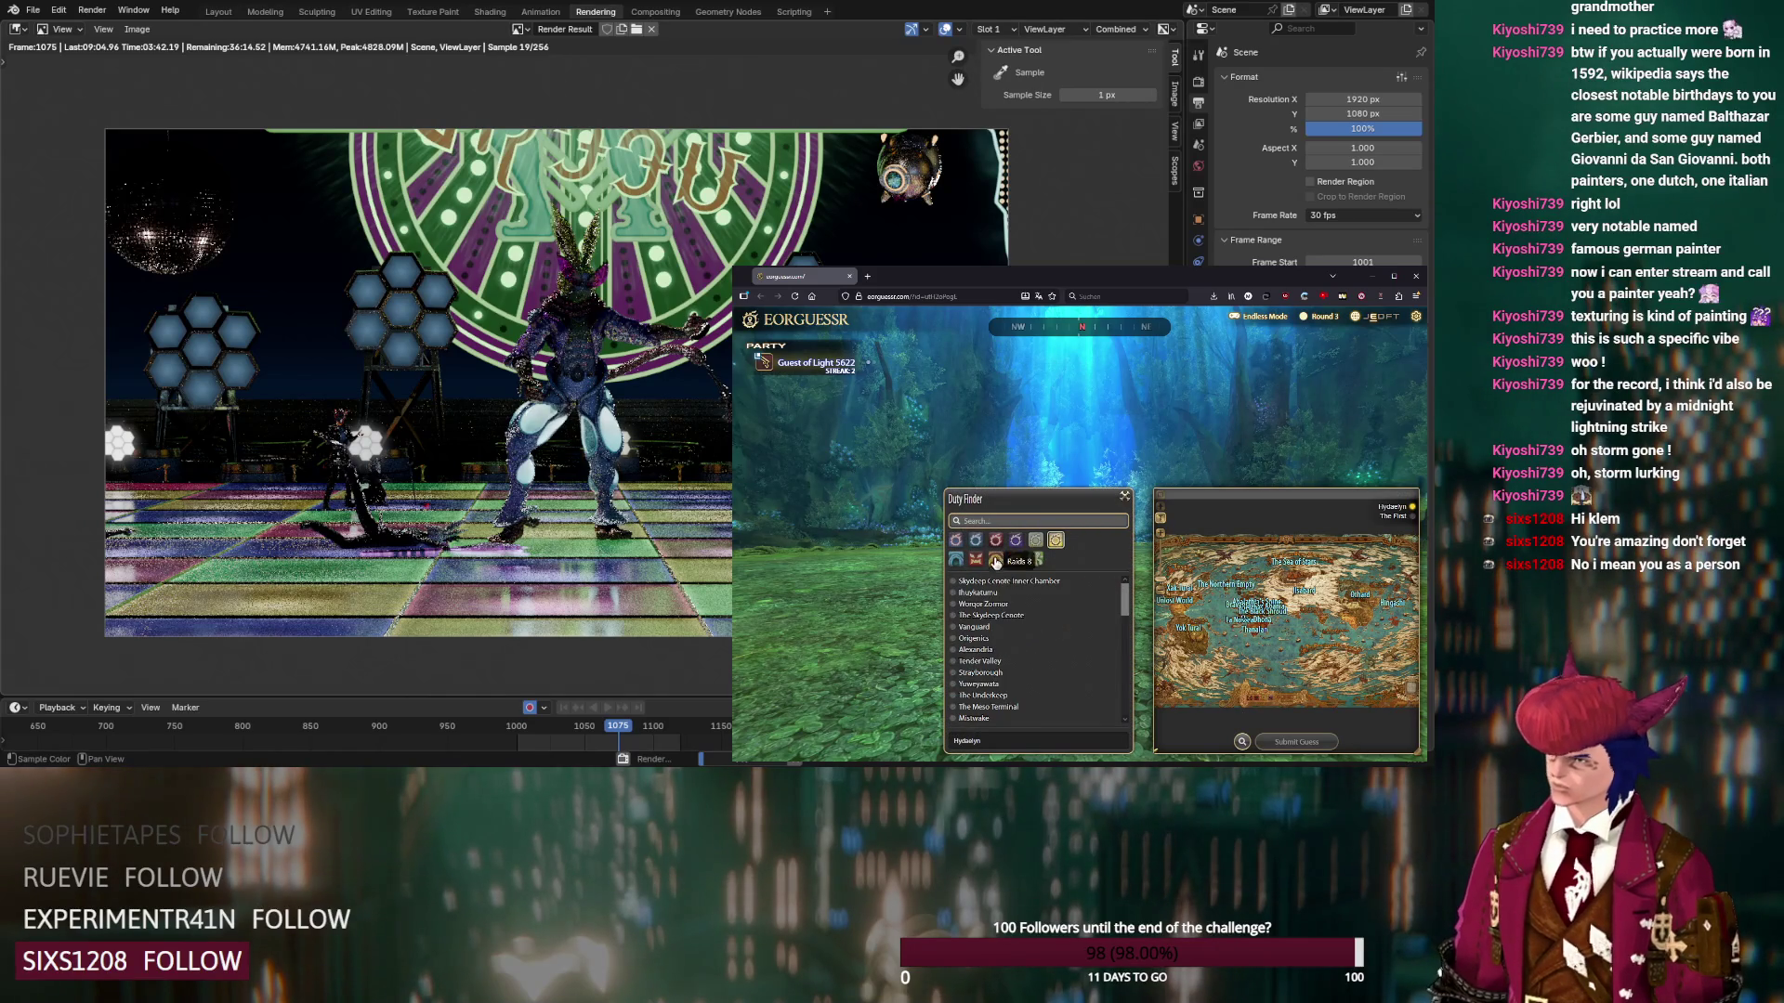
left_click(1015, 559)
left_click(992, 581)
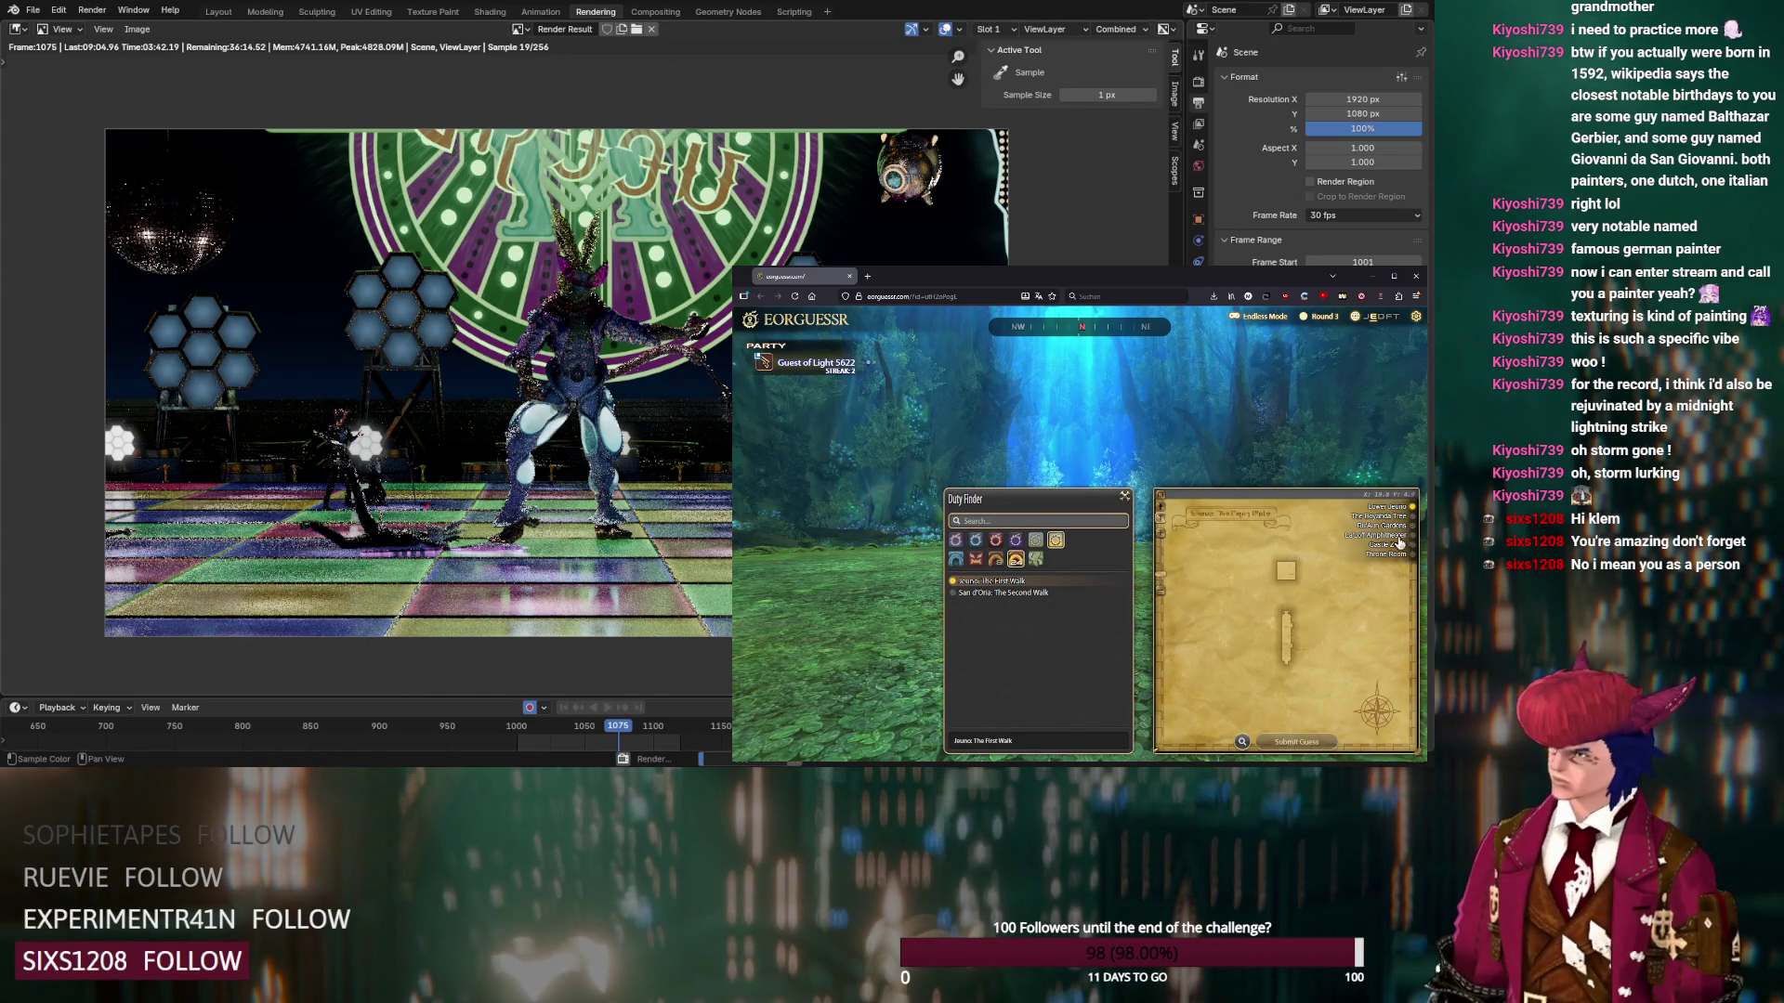
left_click(1398, 537)
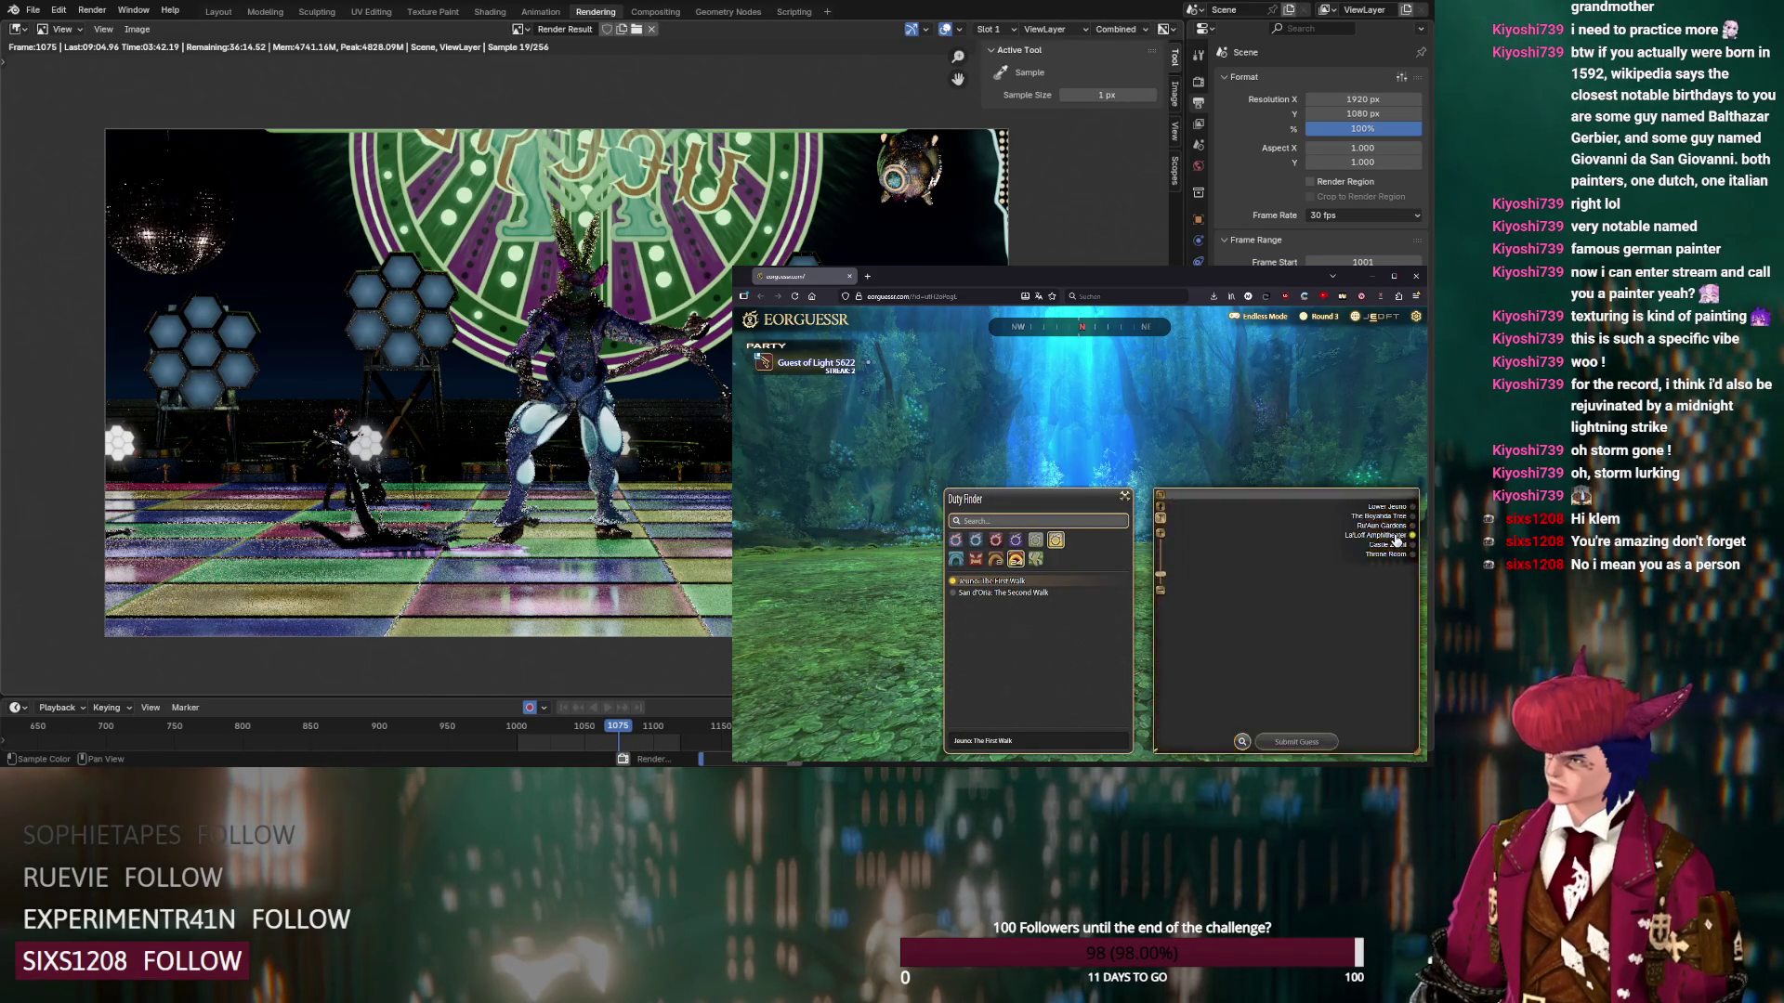
left_click(1394, 517)
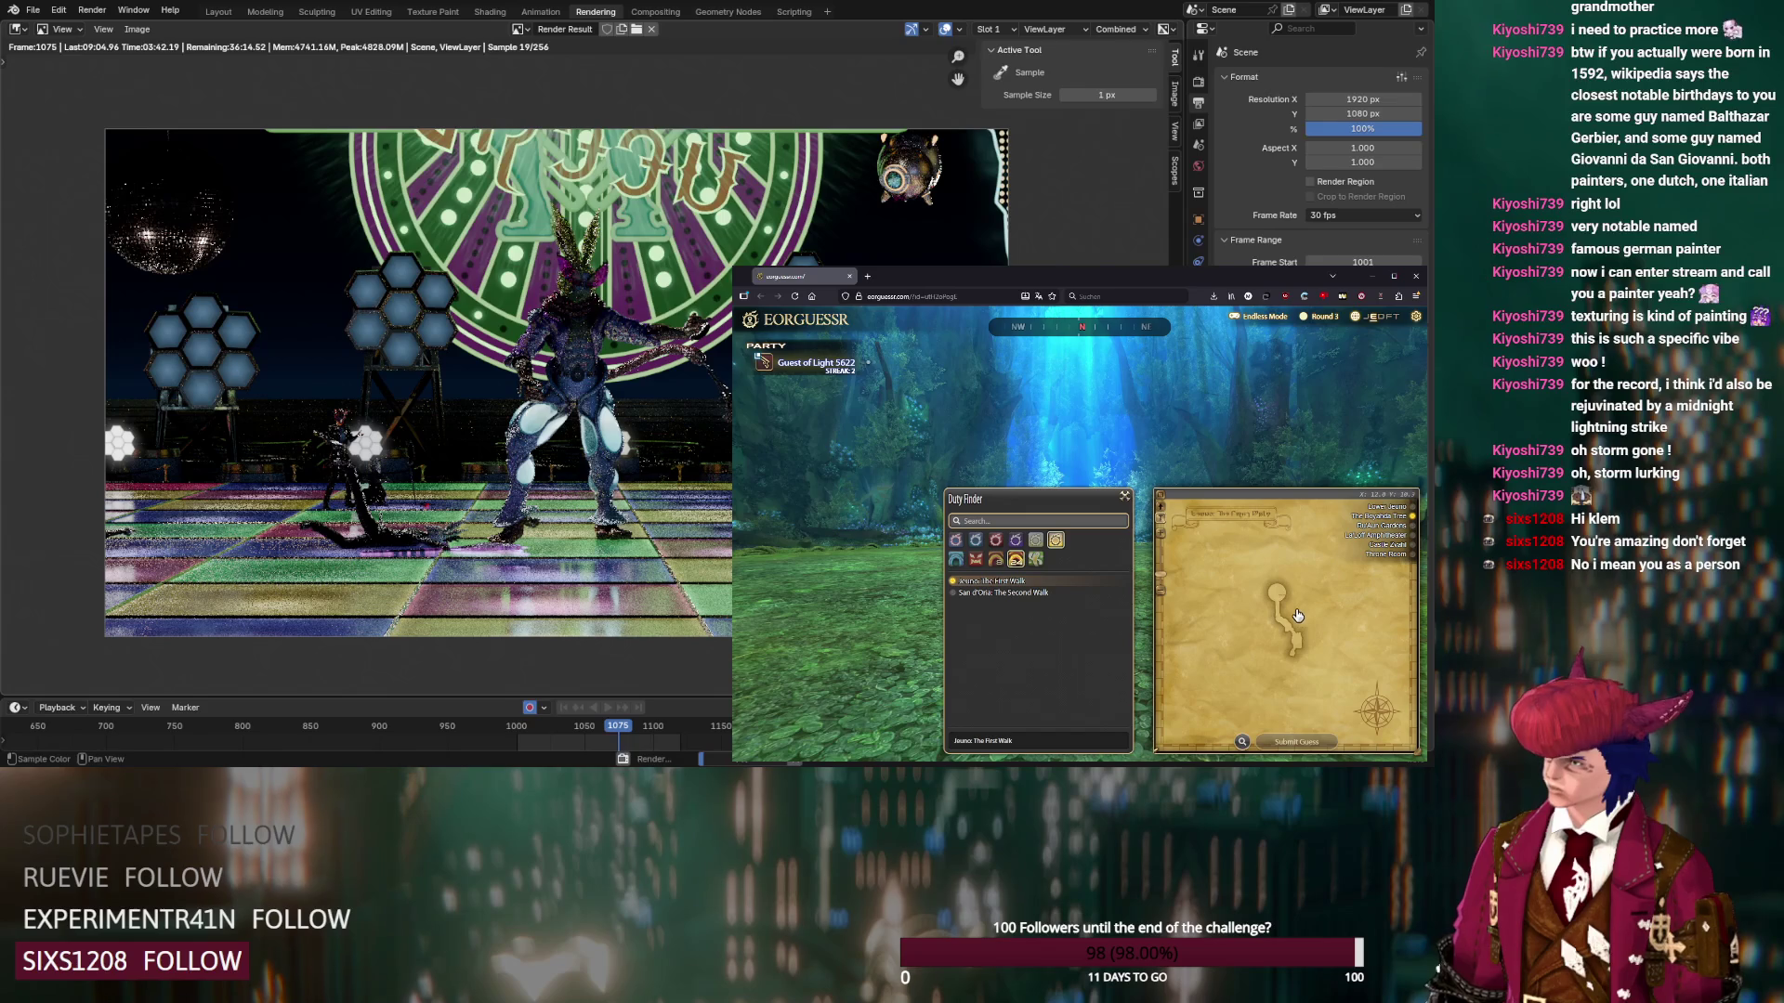
Pin the Round 3 guess on the zoomed Boyahda Tree map, submit it, and advance to Round 4
scroll(1269, 607, "up", 3)
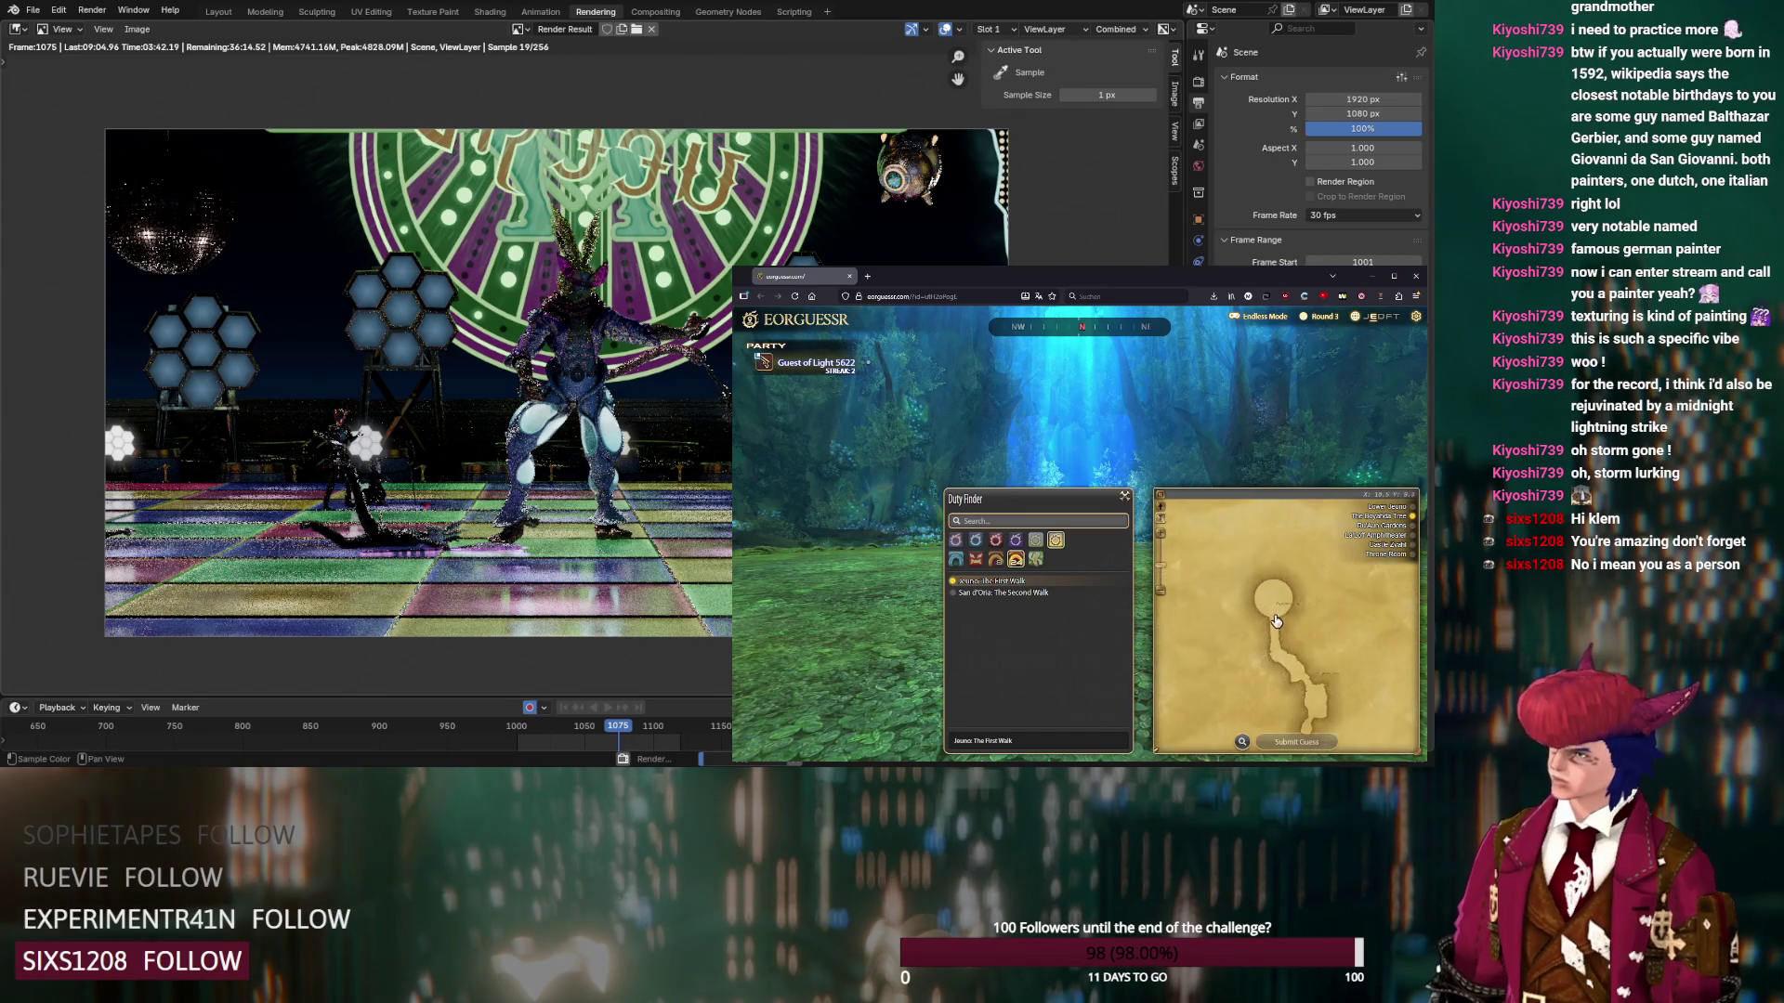
left_click(1276, 617)
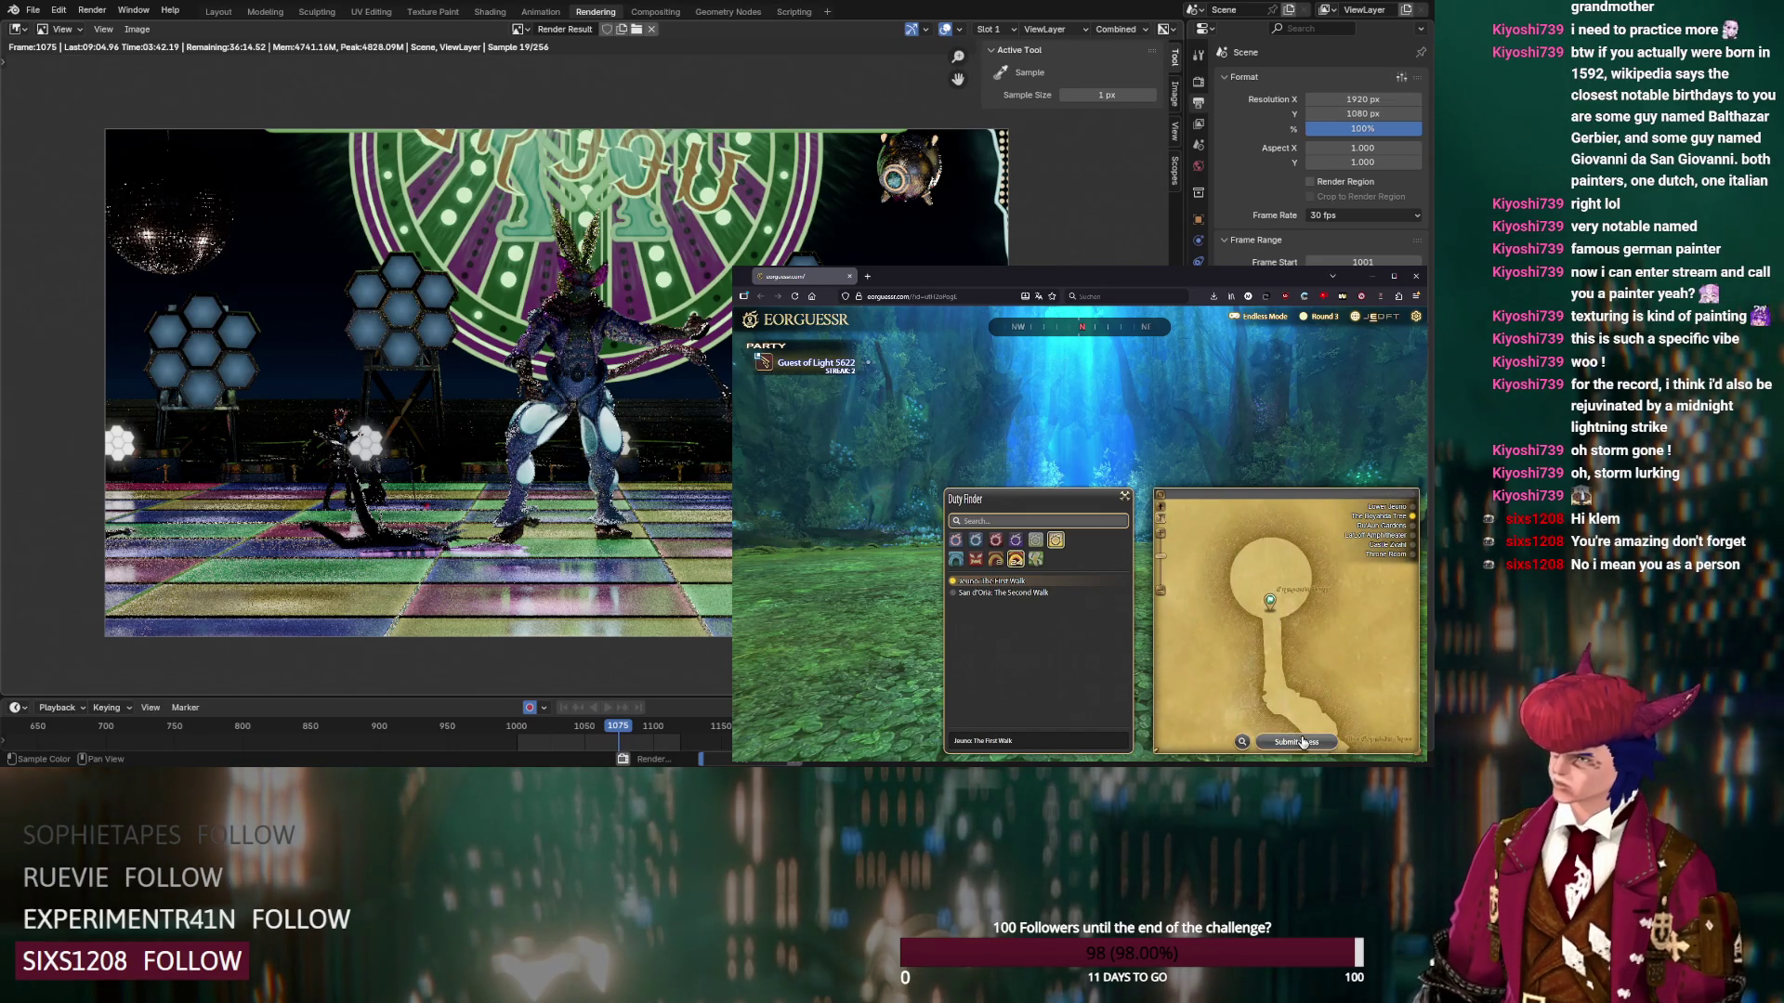
left_click(1297, 742)
left_click(1081, 635)
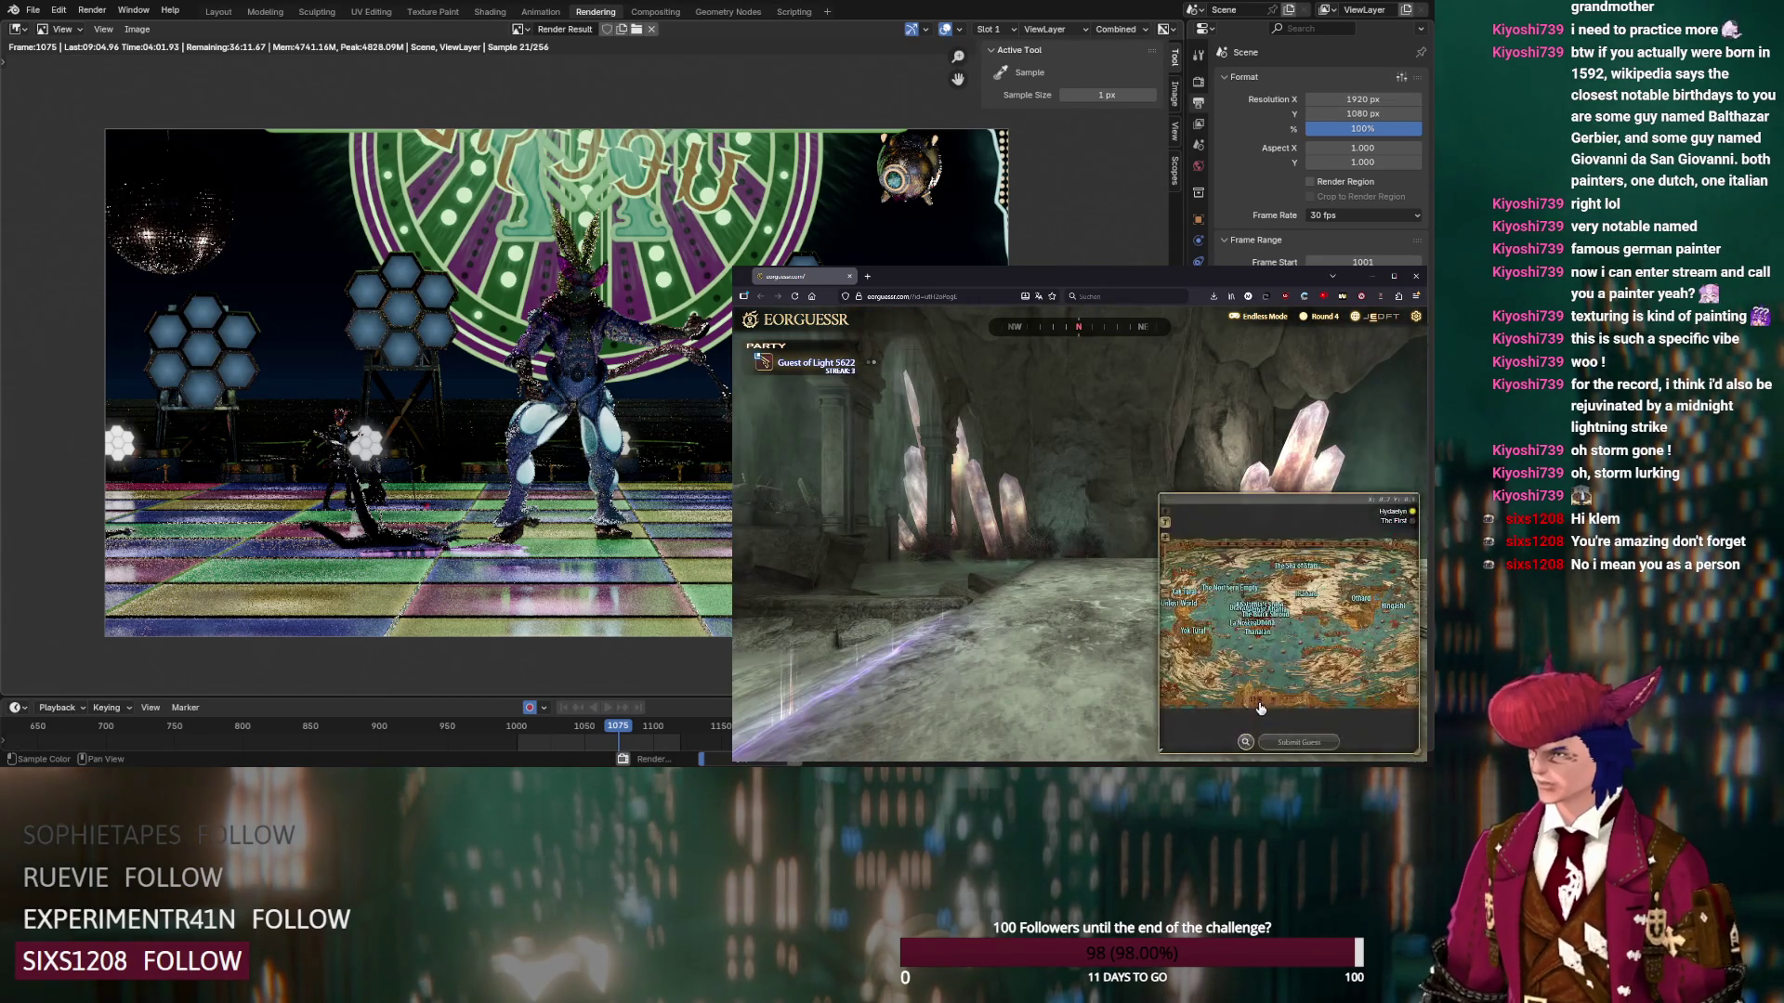
Load The Drowned City of Skalla map from the Stormblood duty list
left_click(1242, 742)
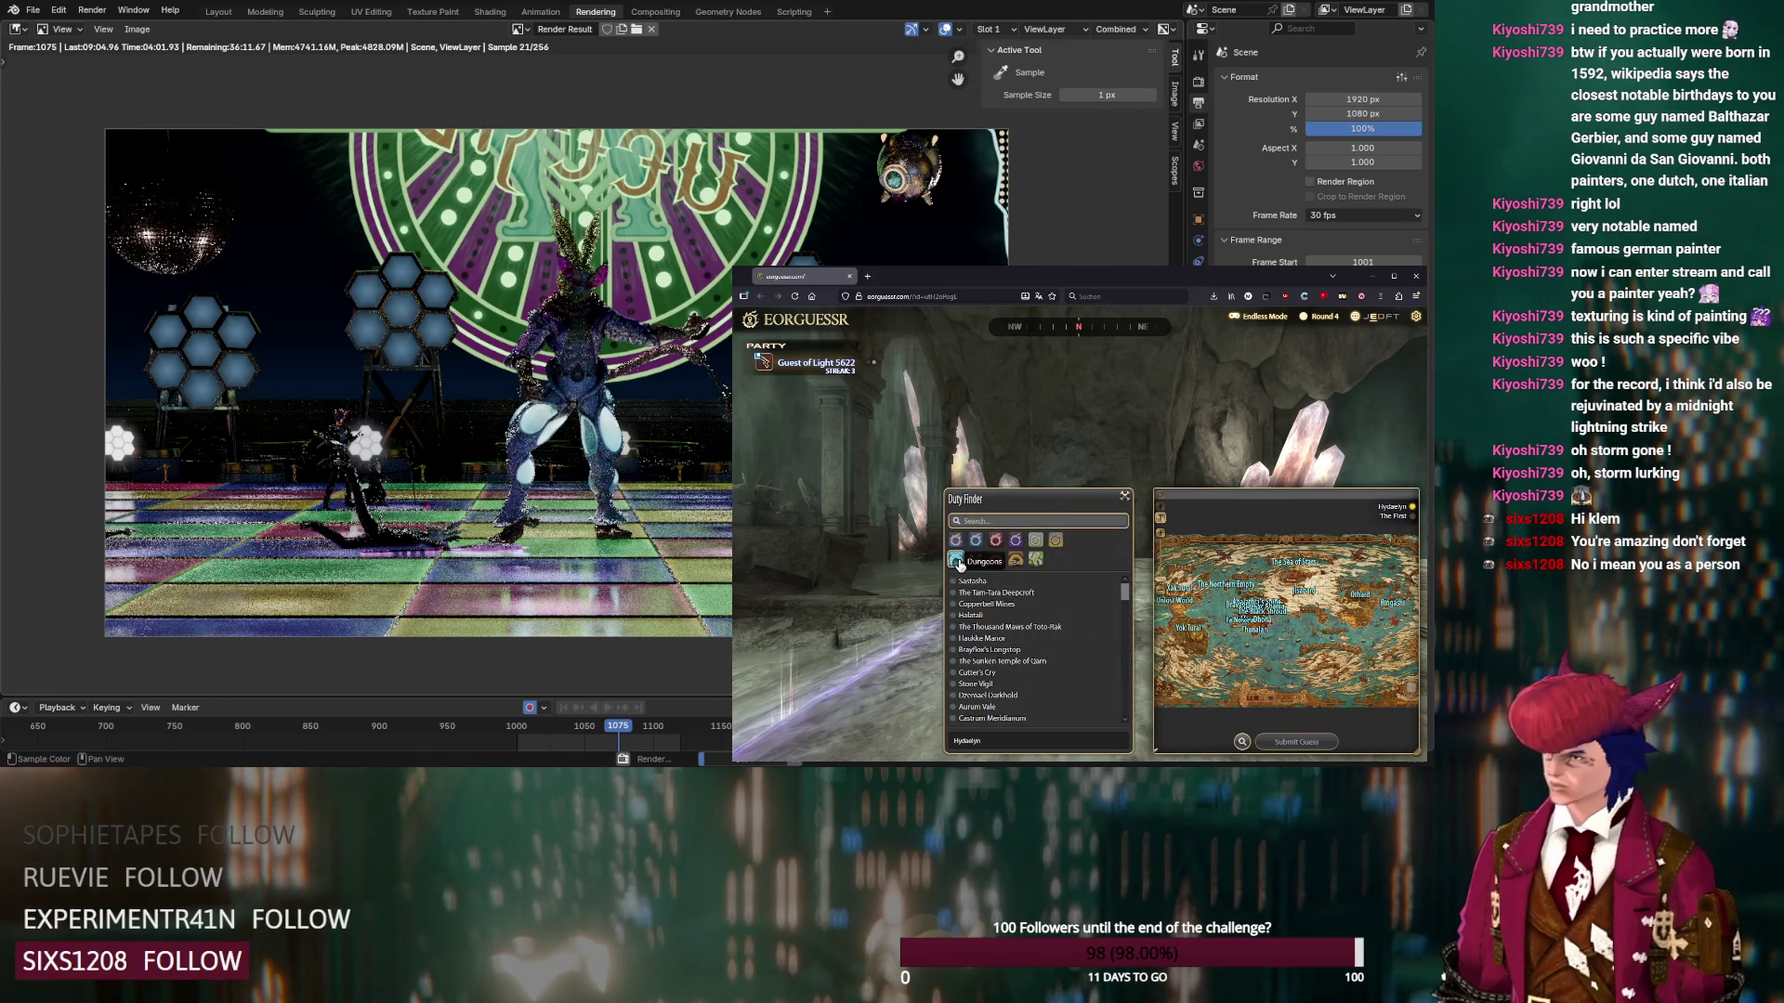
left_click(997, 541)
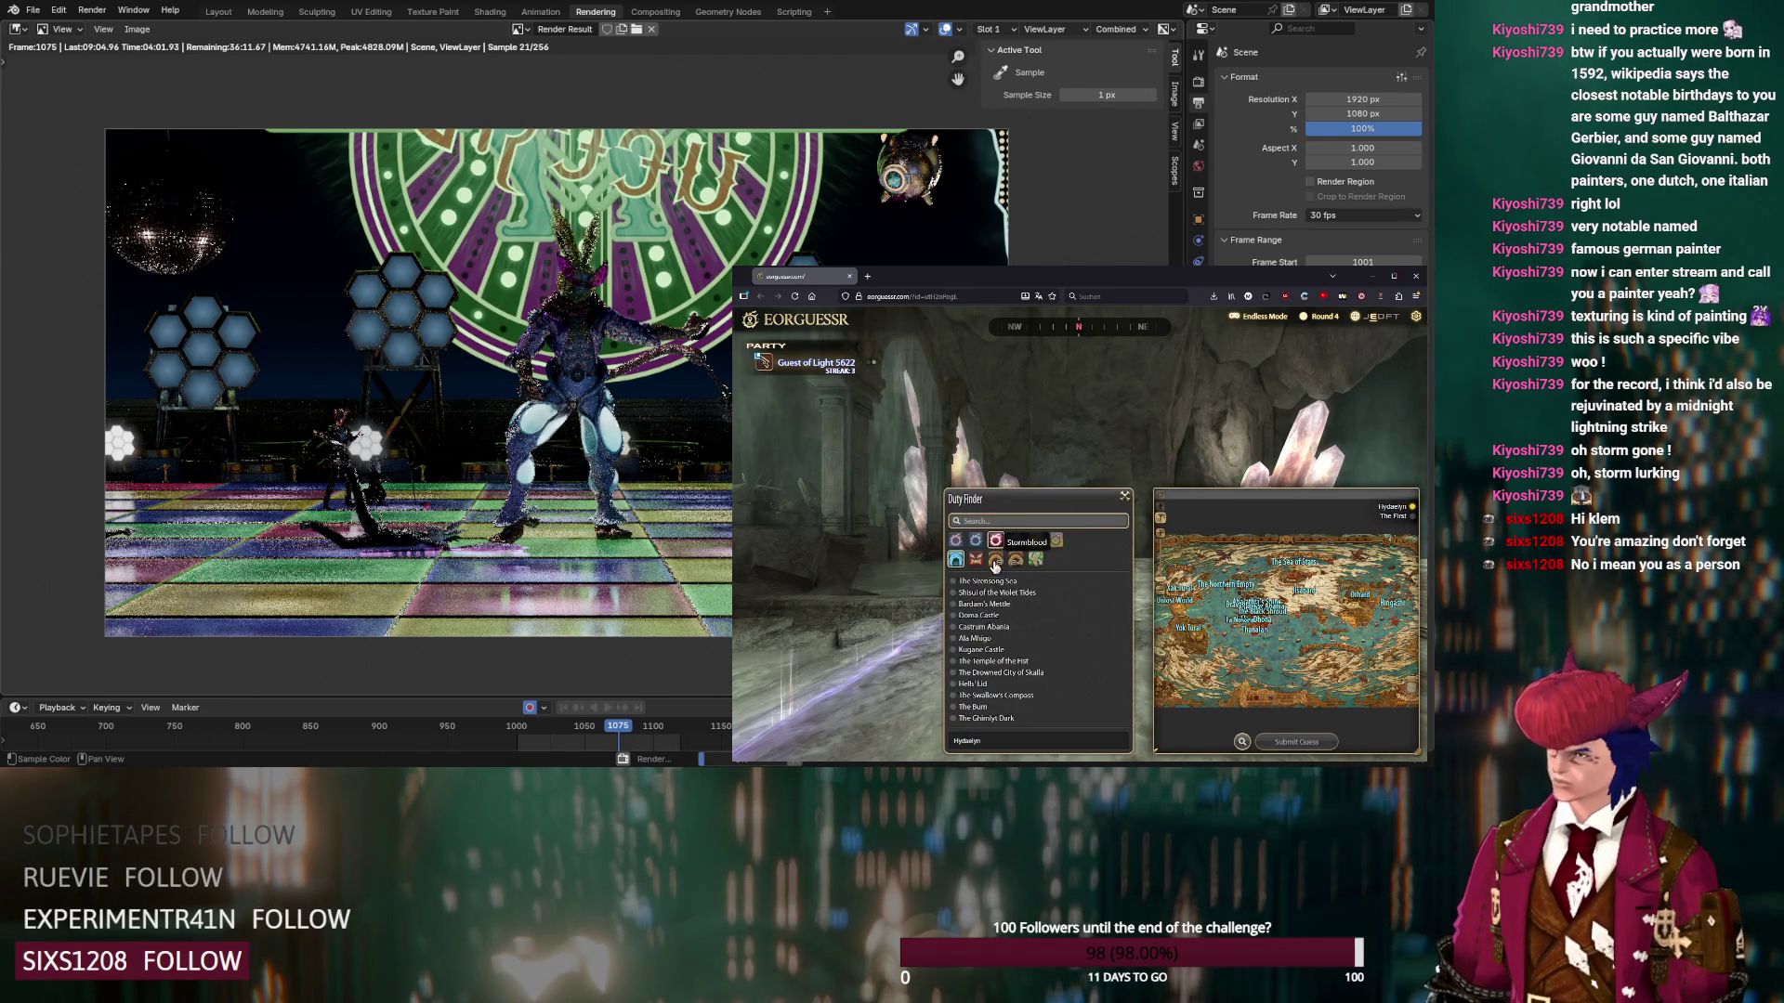
left_click(955, 674)
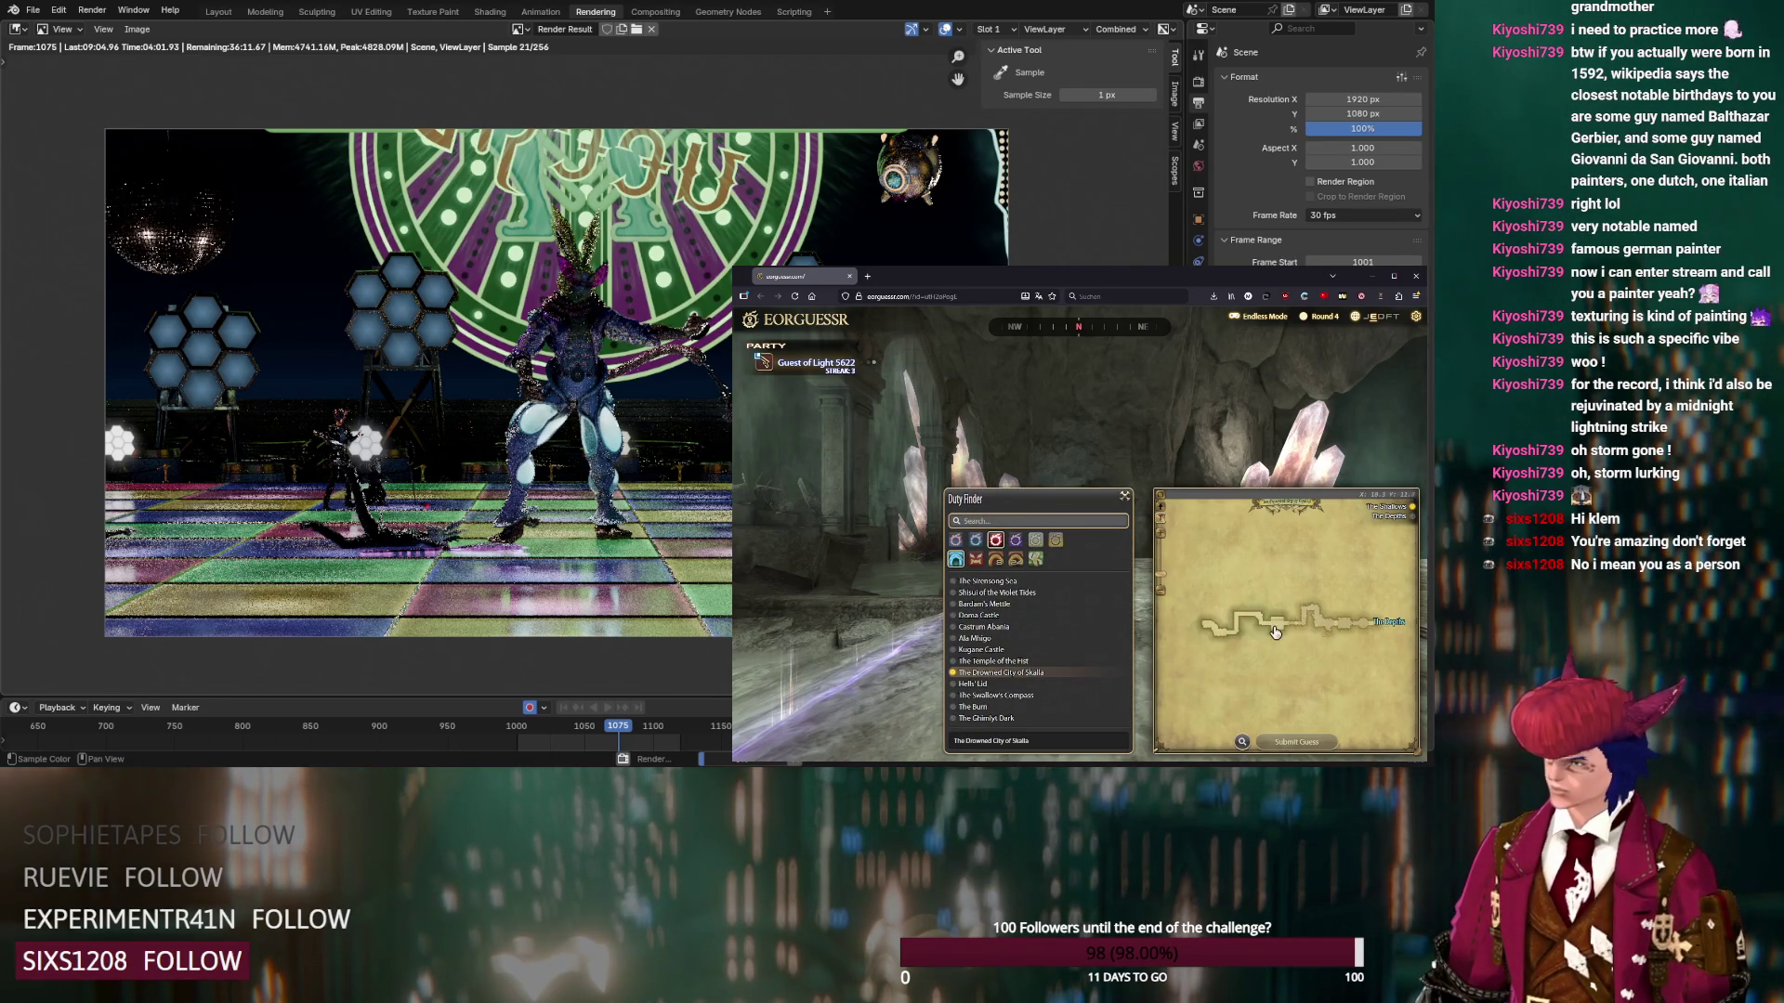
Scan the cave panorama, then pin and submit the Round 4 guess on the zoomed Skalla map
left_click_drag(1217, 461, 1347, 446)
mouse_move(1115, 432)
left_mouse_down()
mouse_move(1292, 416)
mouse_move(1159, 408)
left_mouse_up()
left_click_drag(1250, 419, 1101, 424)
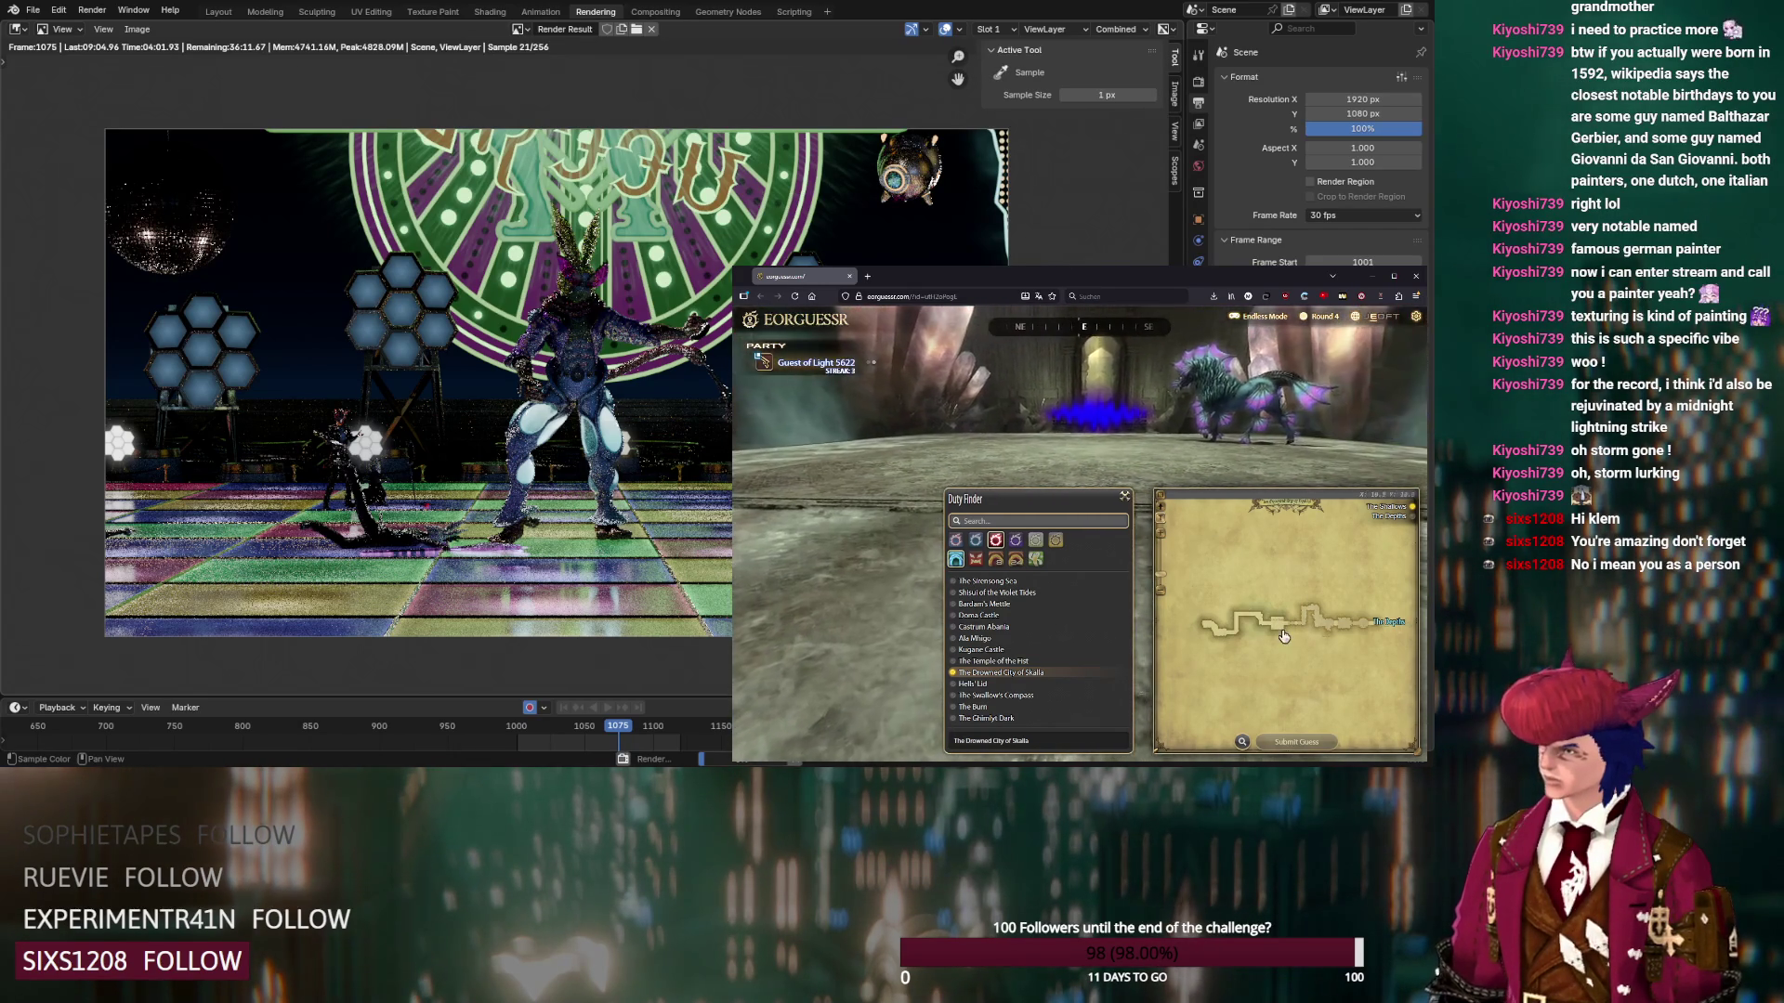
scroll(1278, 628, "up", 3)
scroll(1278, 628, "up", 1)
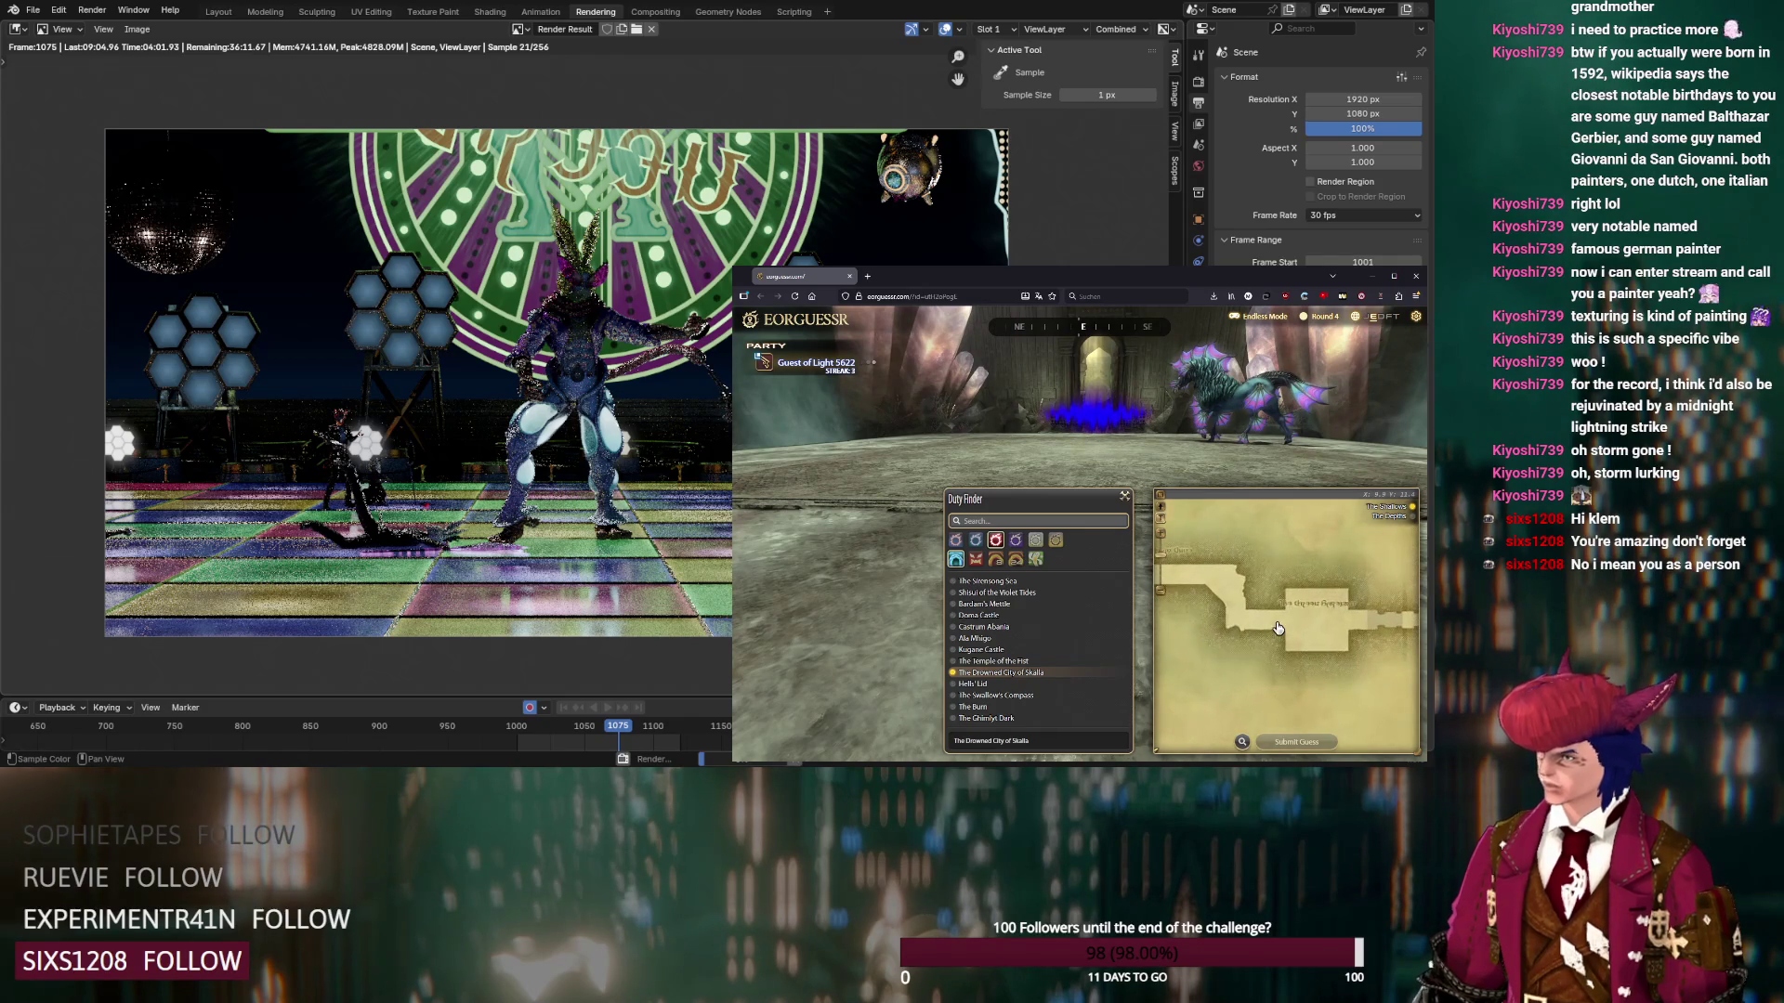
key("Left")
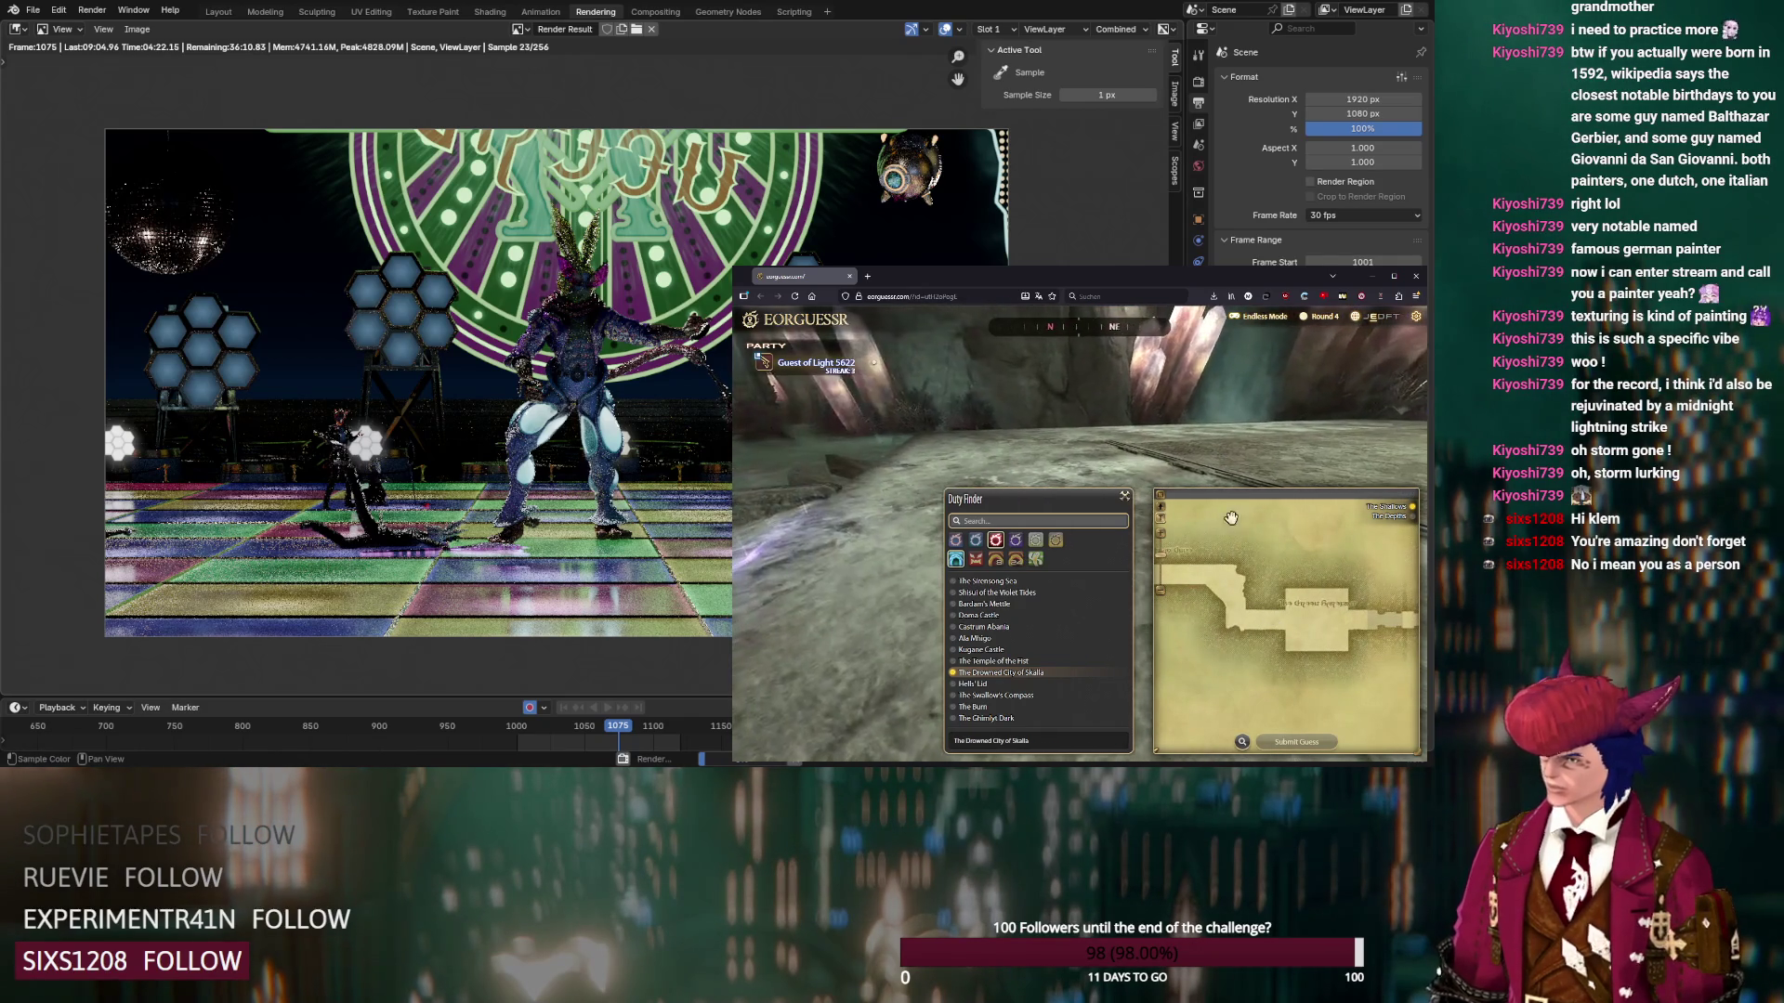
left_click(1290, 626)
left_click(1291, 742)
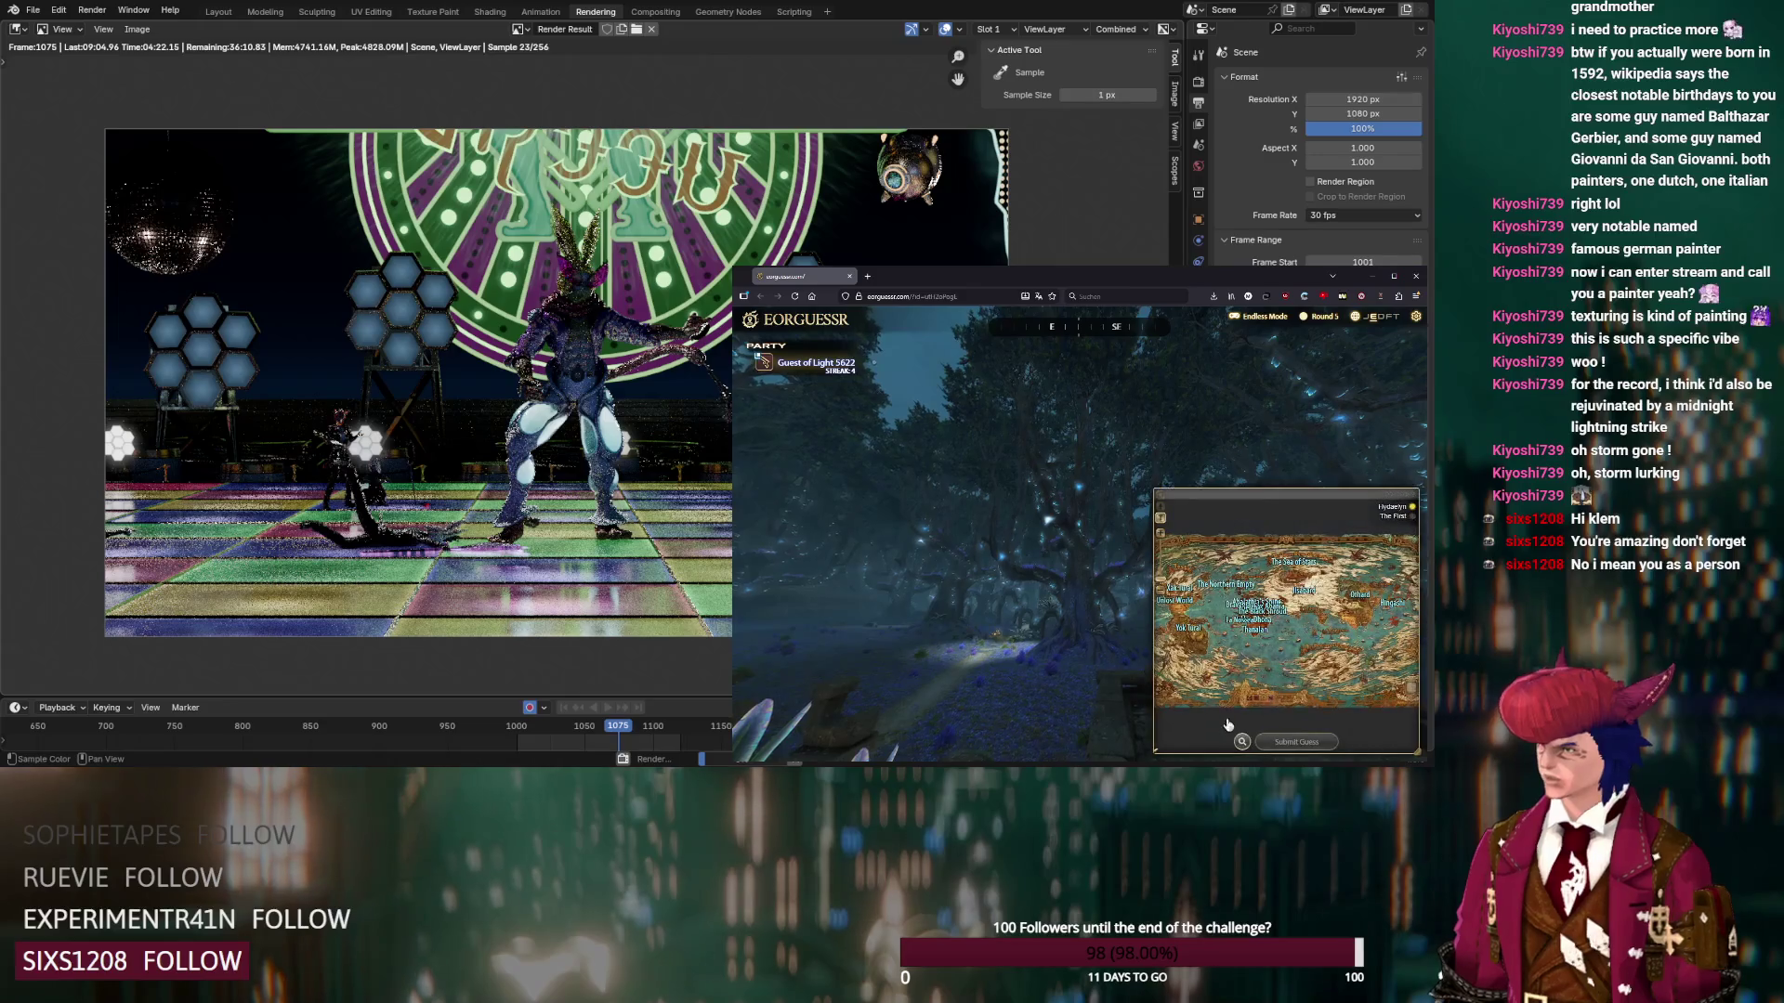
Navigate the world map through Yok Tural to the Yak T'el zone map
left_click(1242, 742)
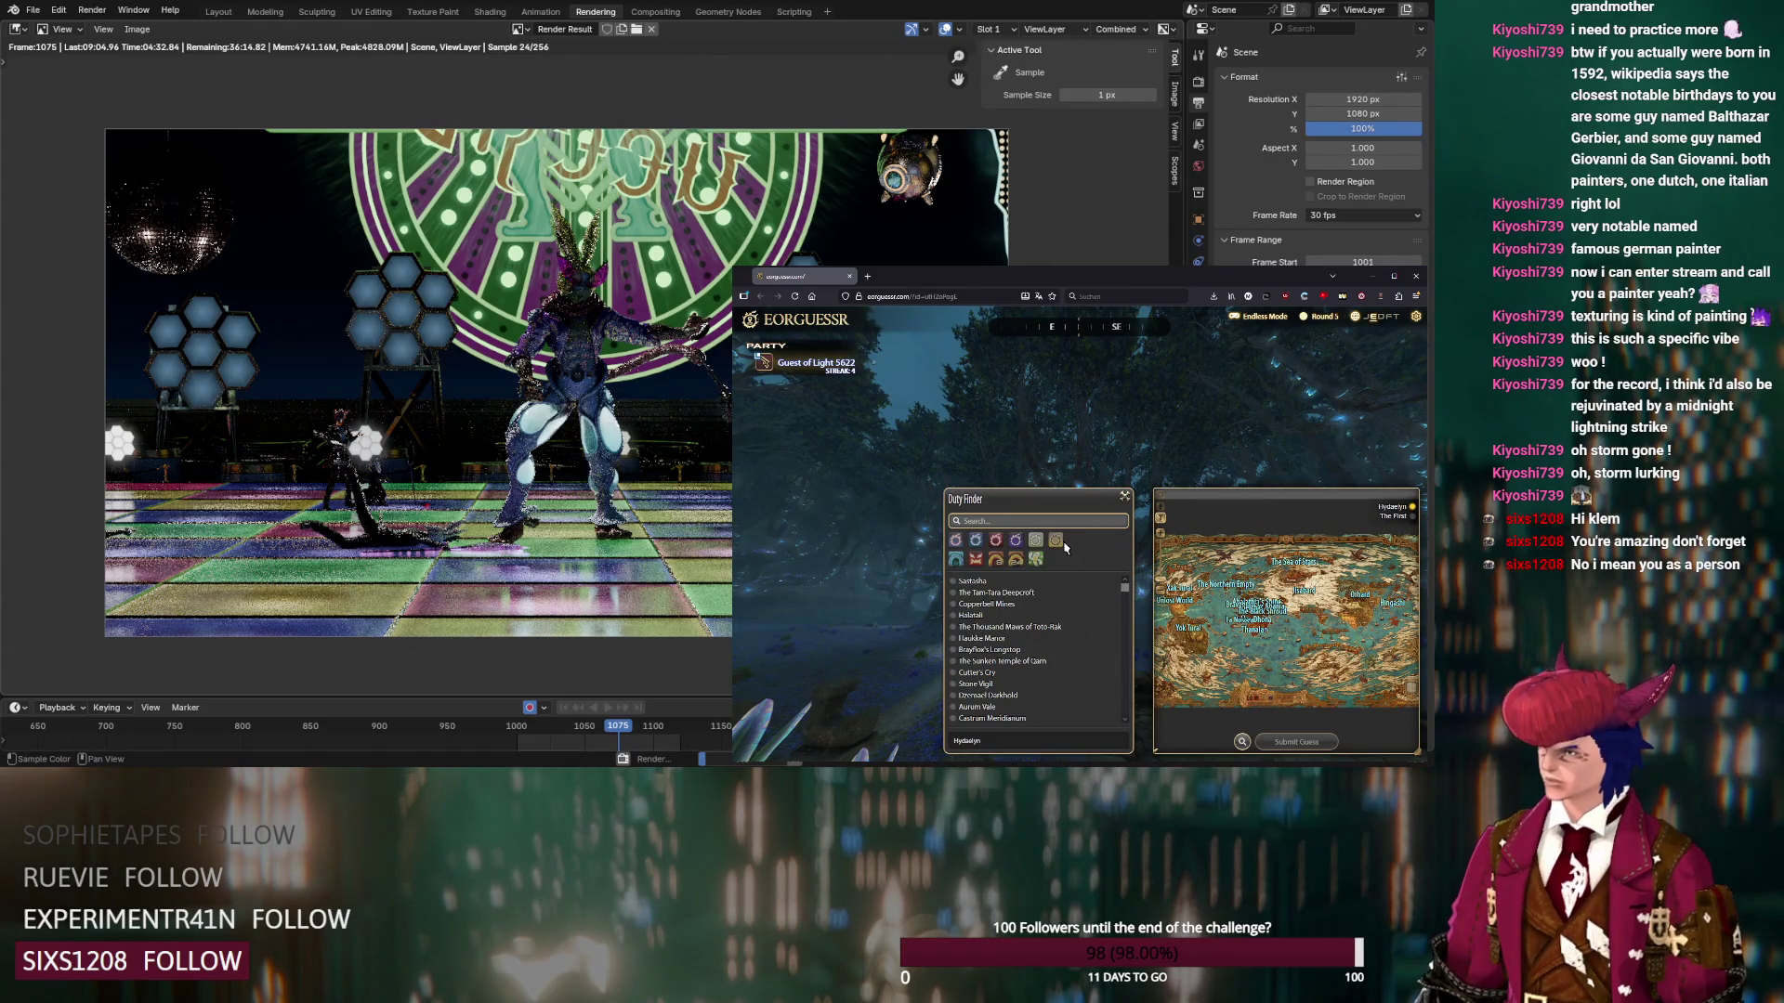
left_click(1121, 496)
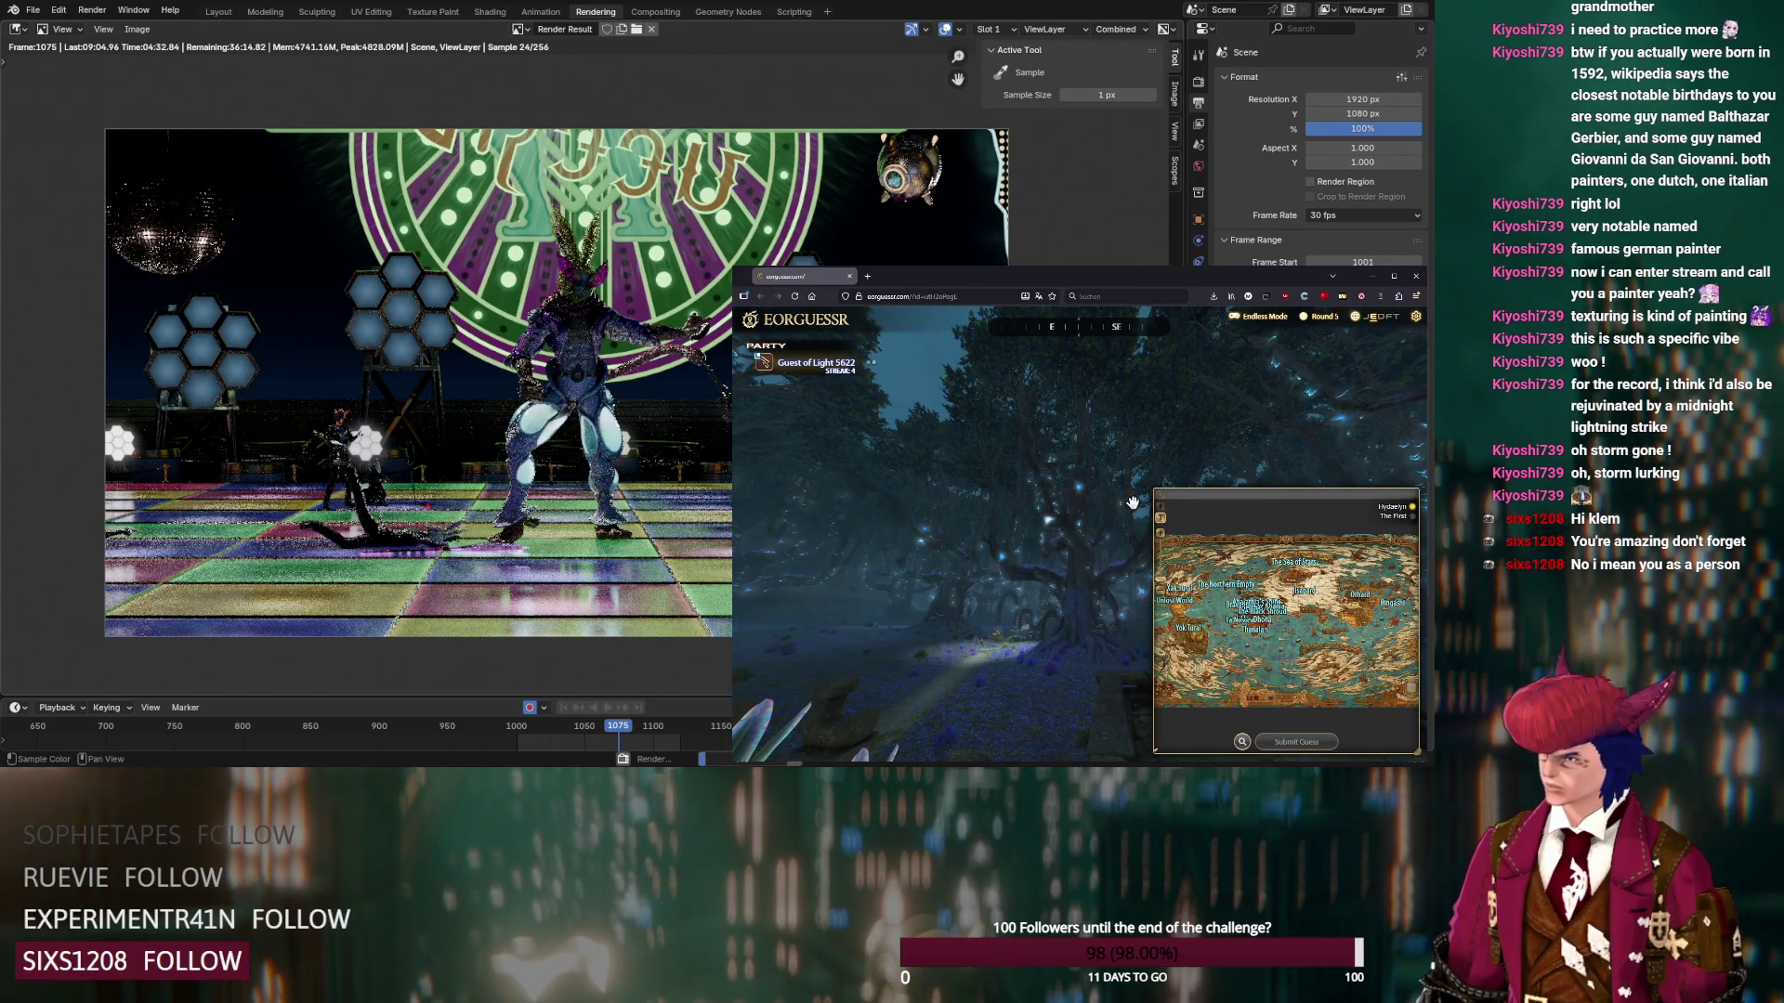
left_click(1182, 592)
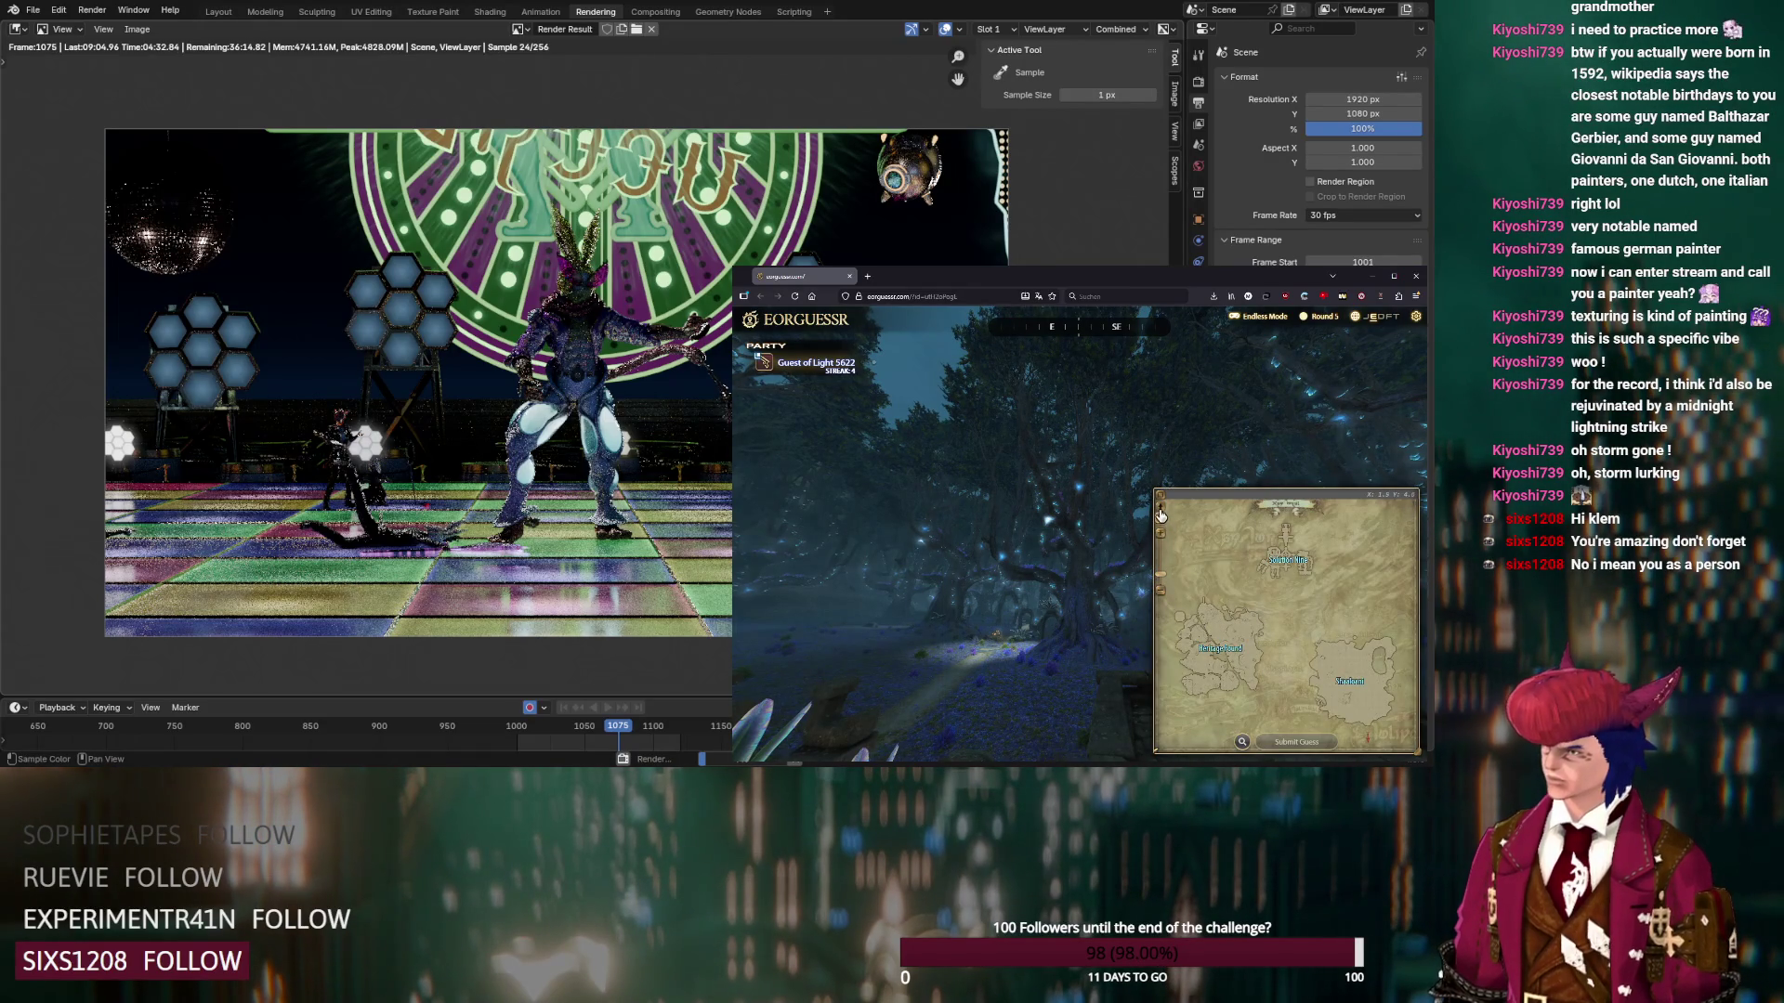
left_click(1160, 516)
left_click(1186, 641)
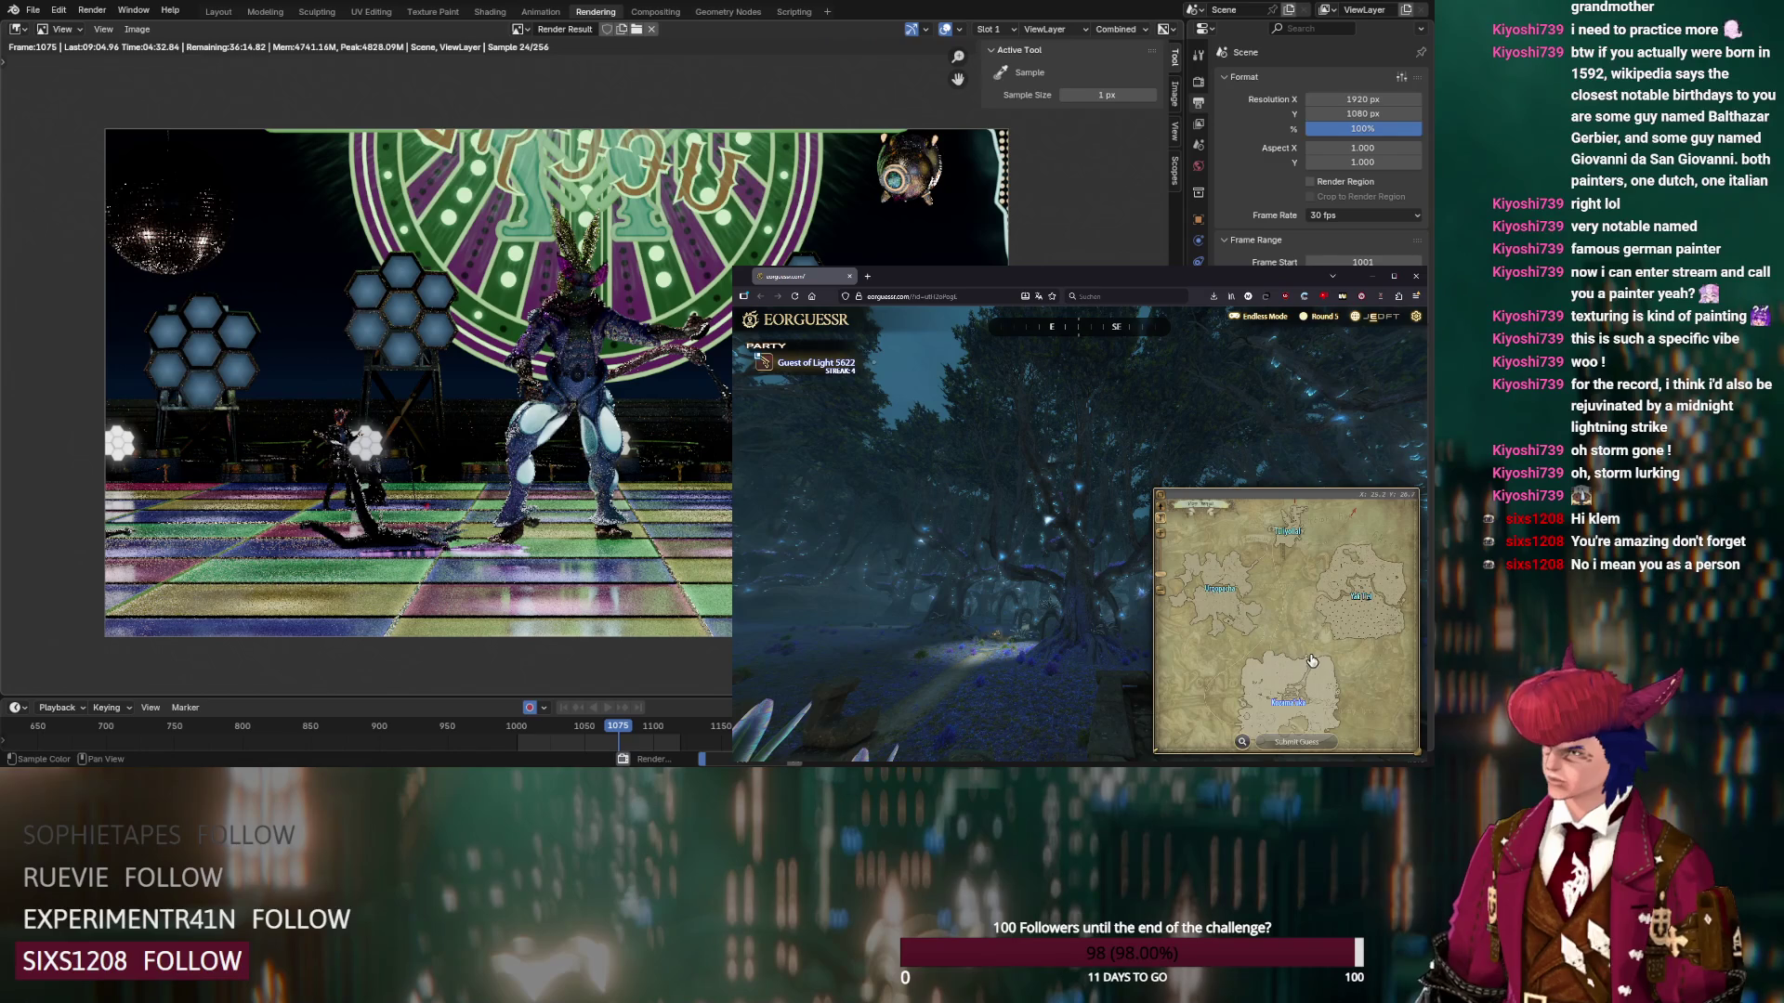
left_click(1347, 658)
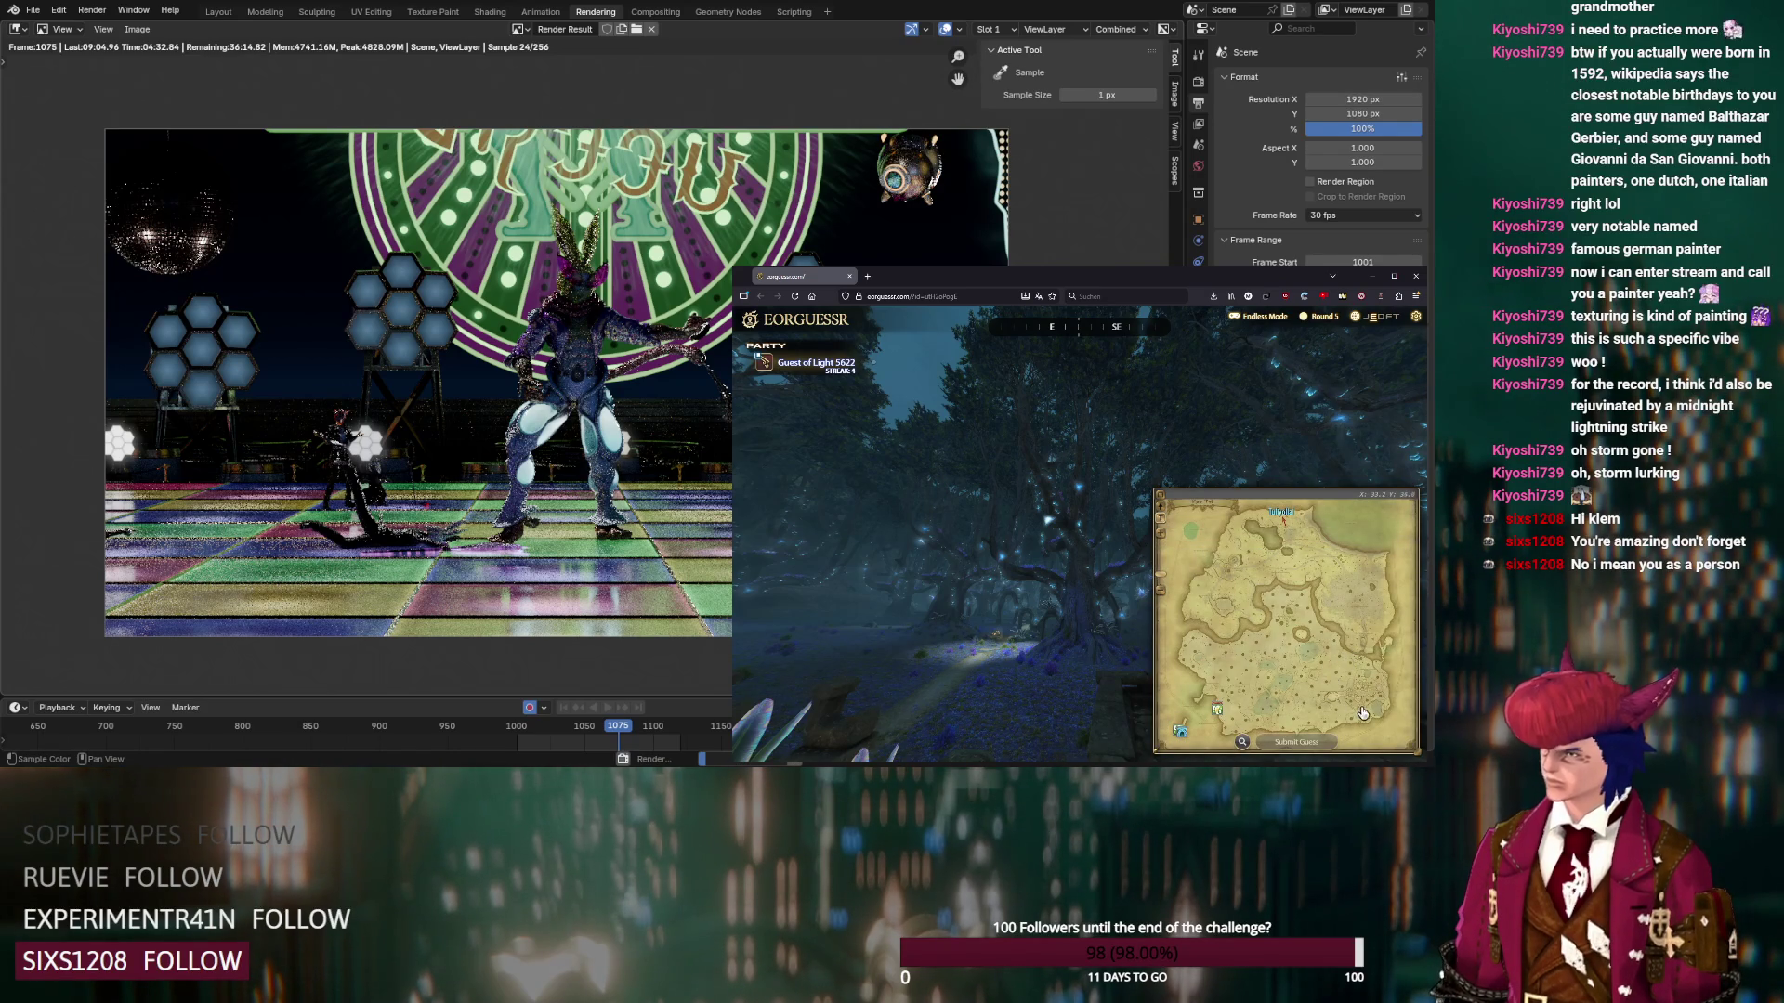
Look northeast, zoom into Yak T'el, submit the Round 5 guess, and go to Round 6
mouse_move(818, 446)
left_mouse_down()
mouse_move(926, 443)
mouse_move(1059, 520)
mouse_move(1188, 497)
mouse_move(1063, 490)
mouse_move(1035, 606)
mouse_move(1223, 536)
mouse_move(1037, 501)
mouse_move(1119, 496)
mouse_move(1034, 459)
left_mouse_up()
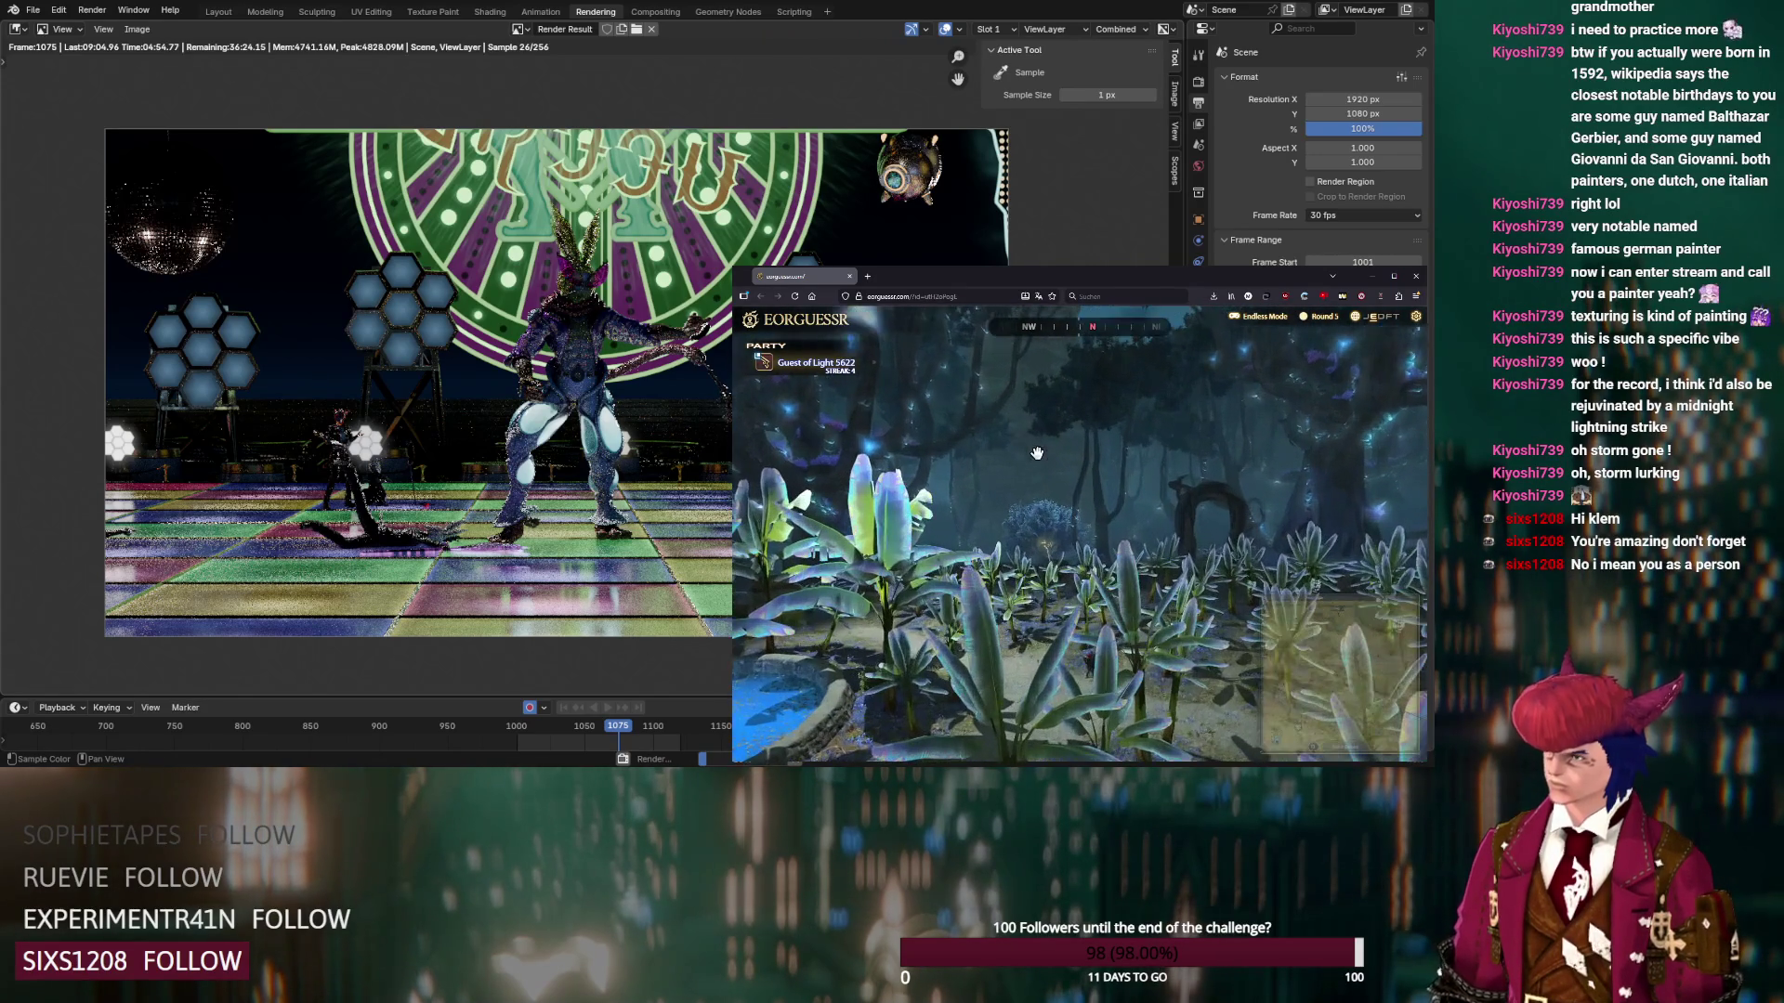
mouse_move(1304, 644)
scroll(1303, 644, "up", 2)
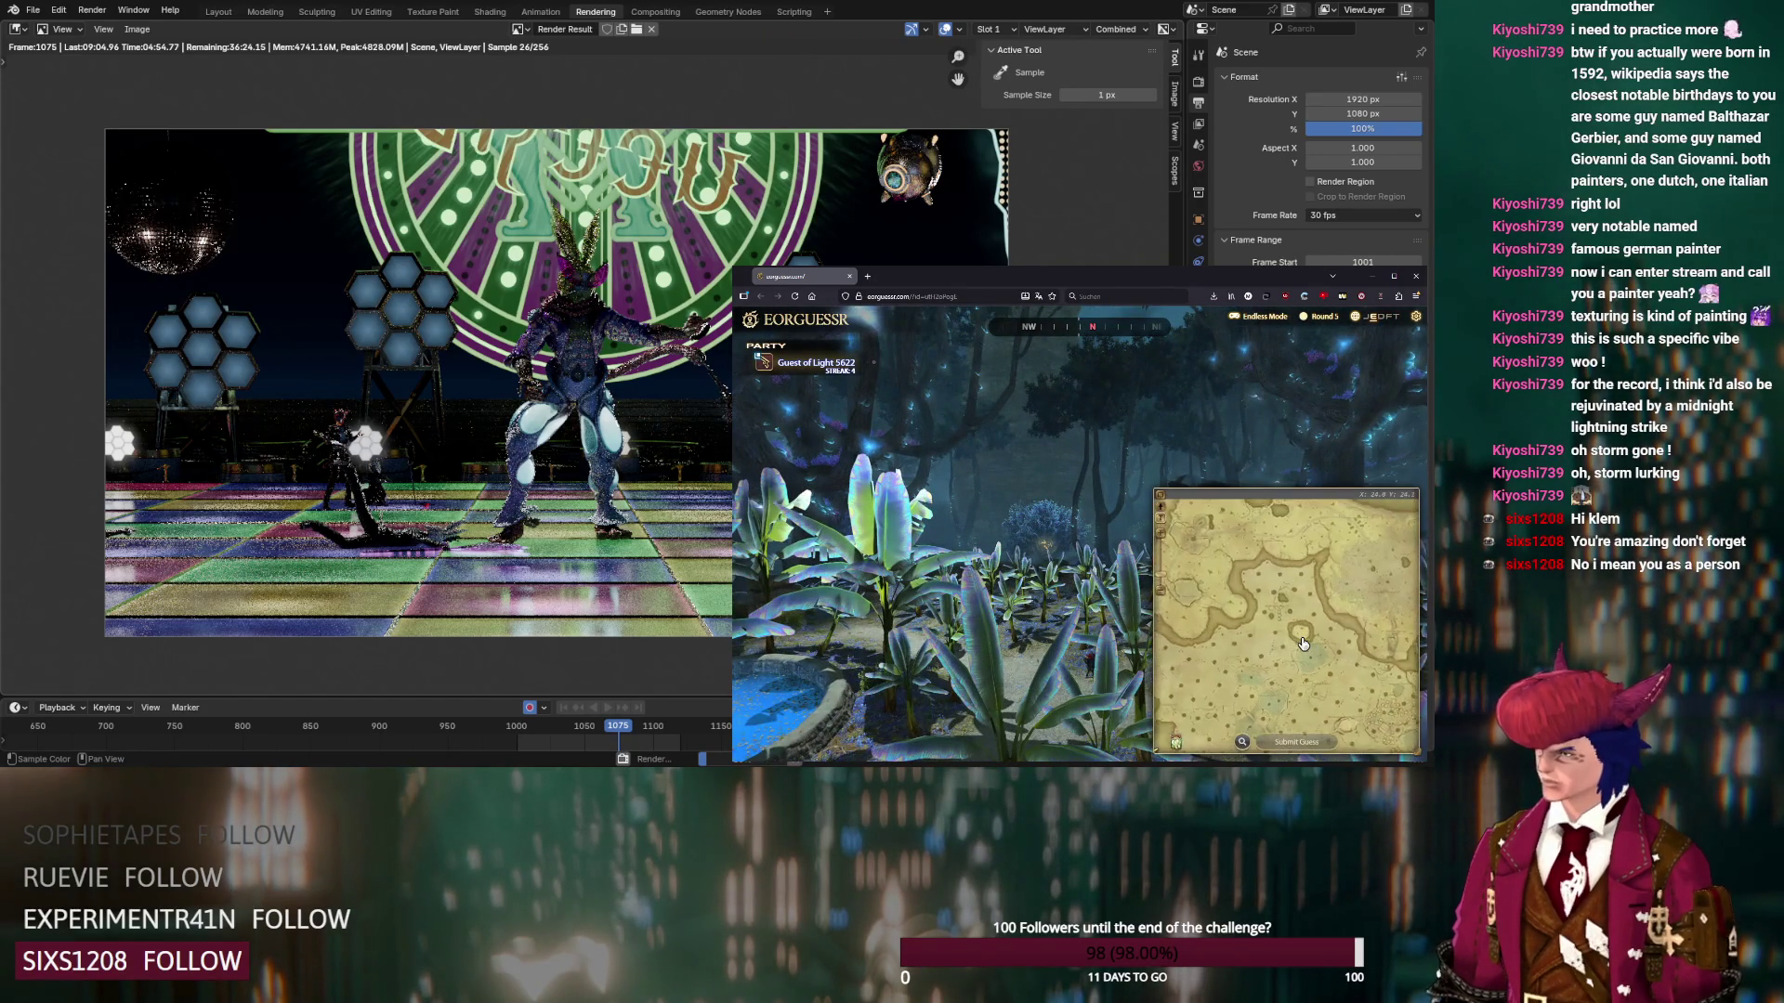
scroll(1324, 706, "up", 2)
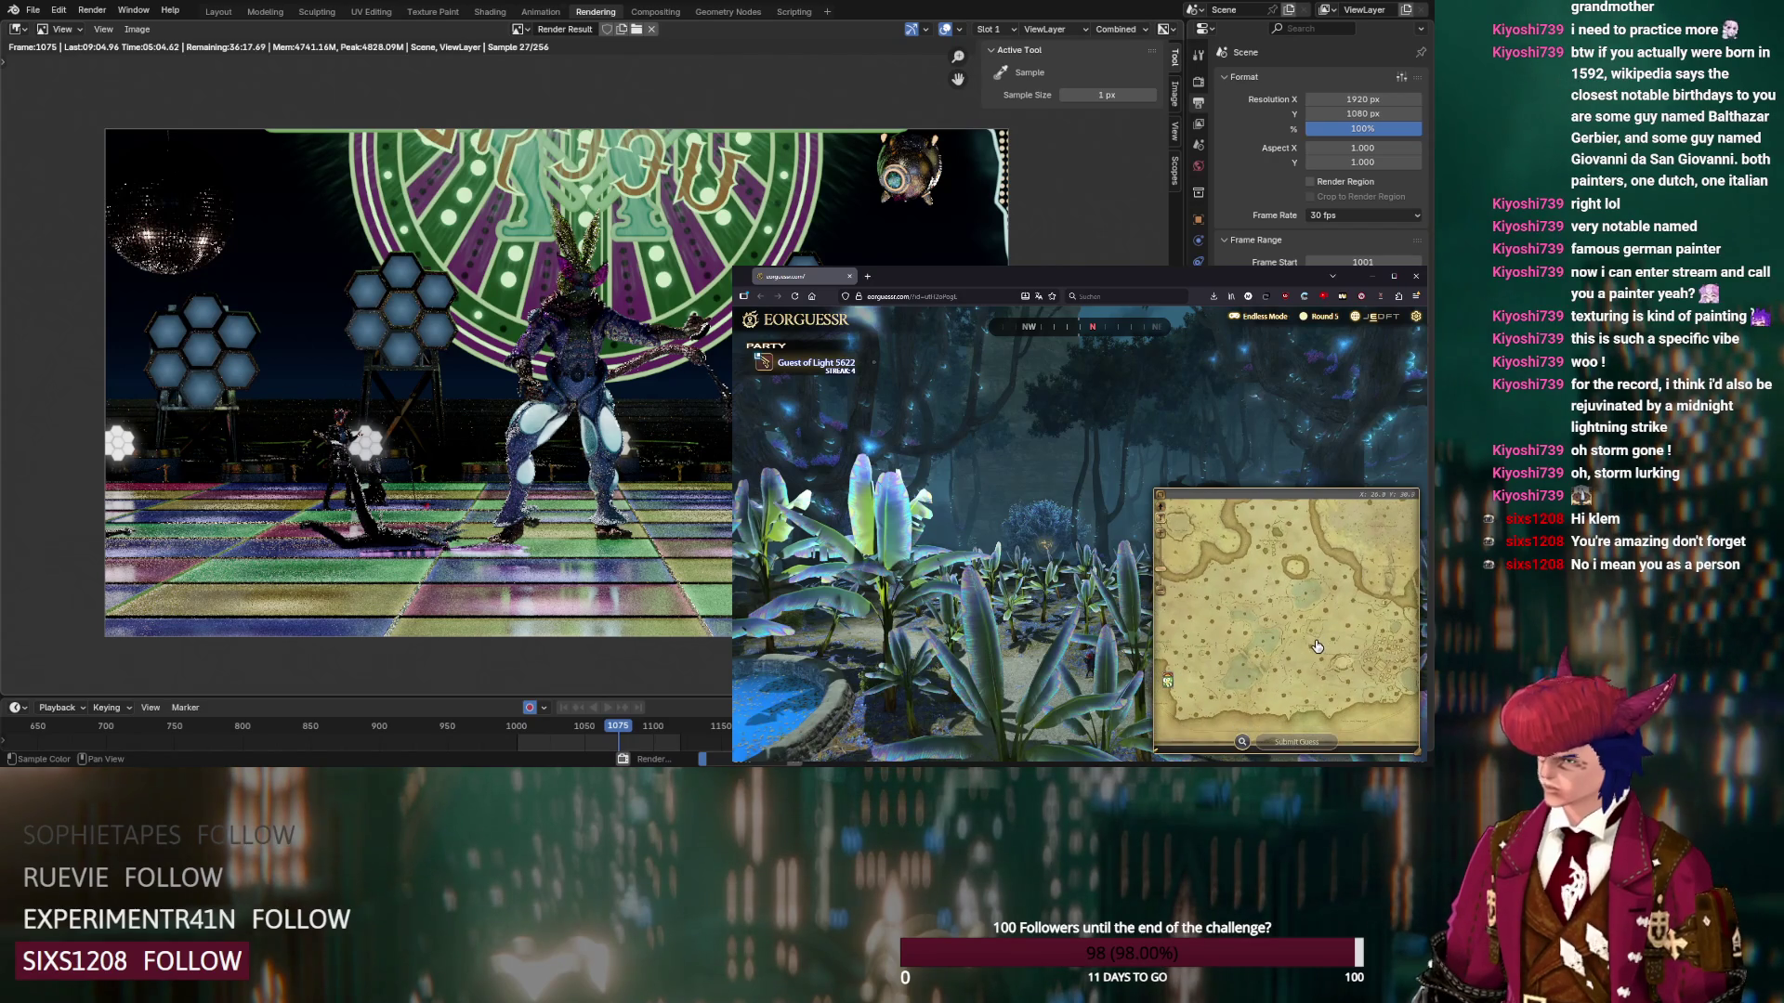
scroll(1317, 639, "up", 2)
scroll(1316, 640, "up", 1)
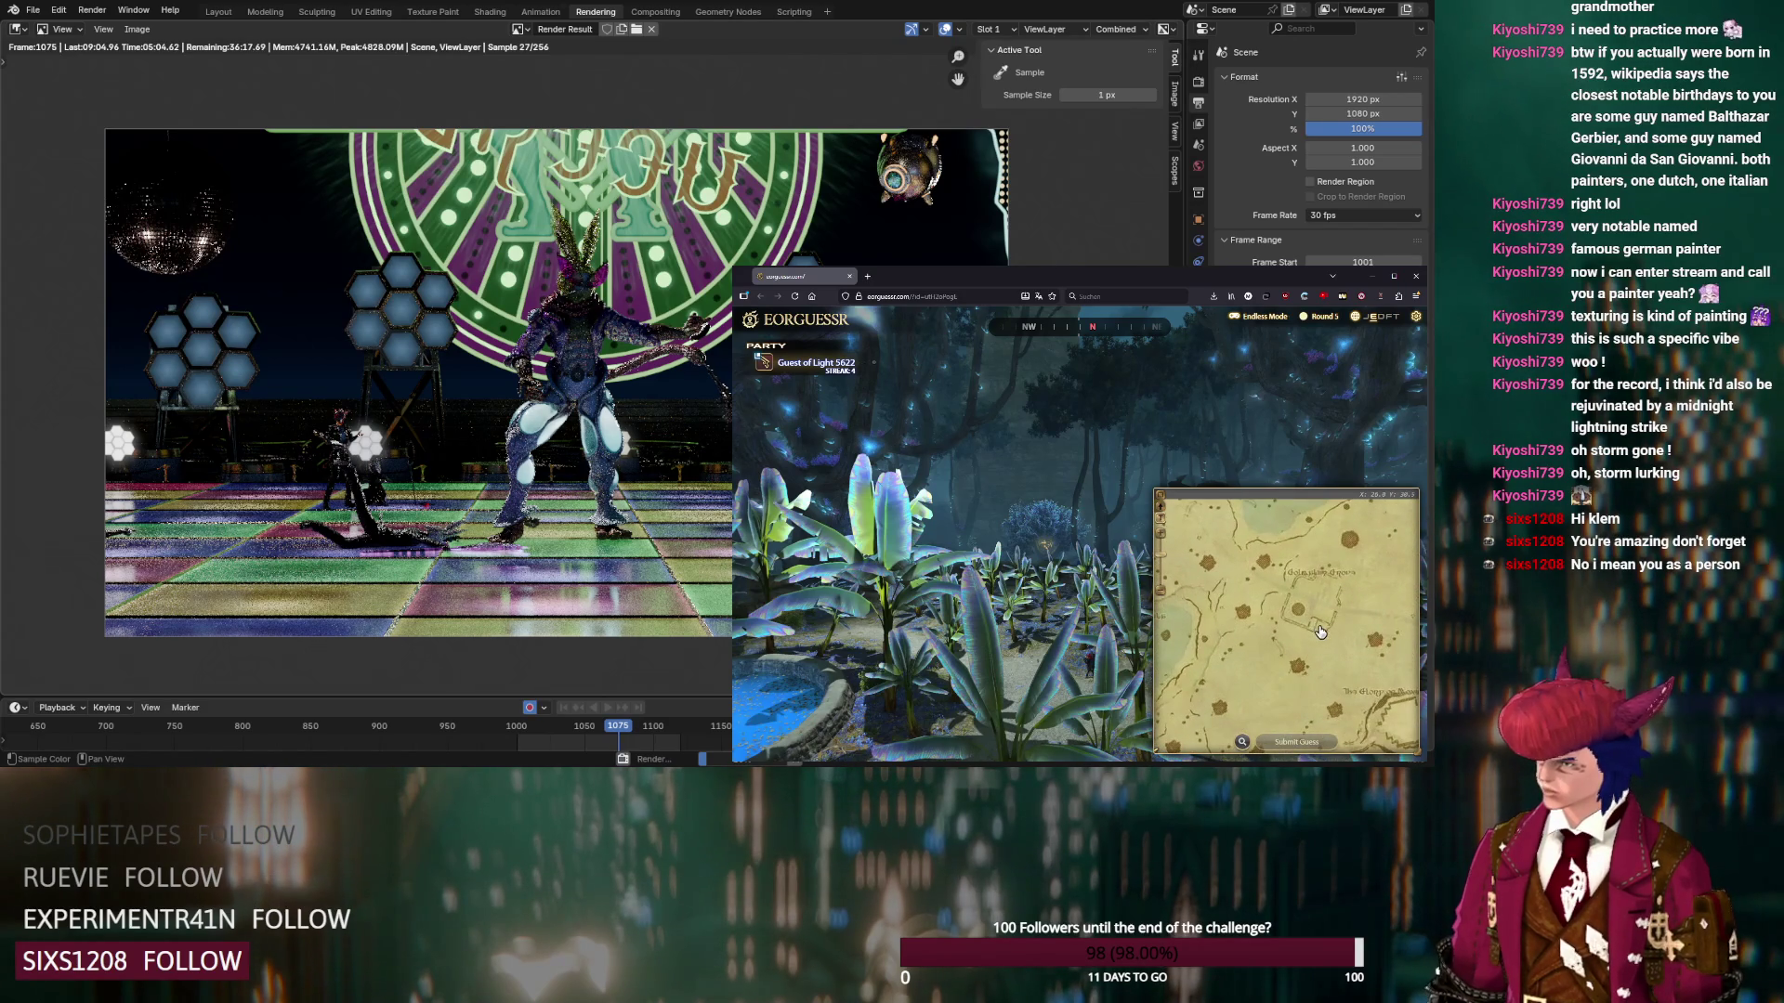
left_click(1306, 743)
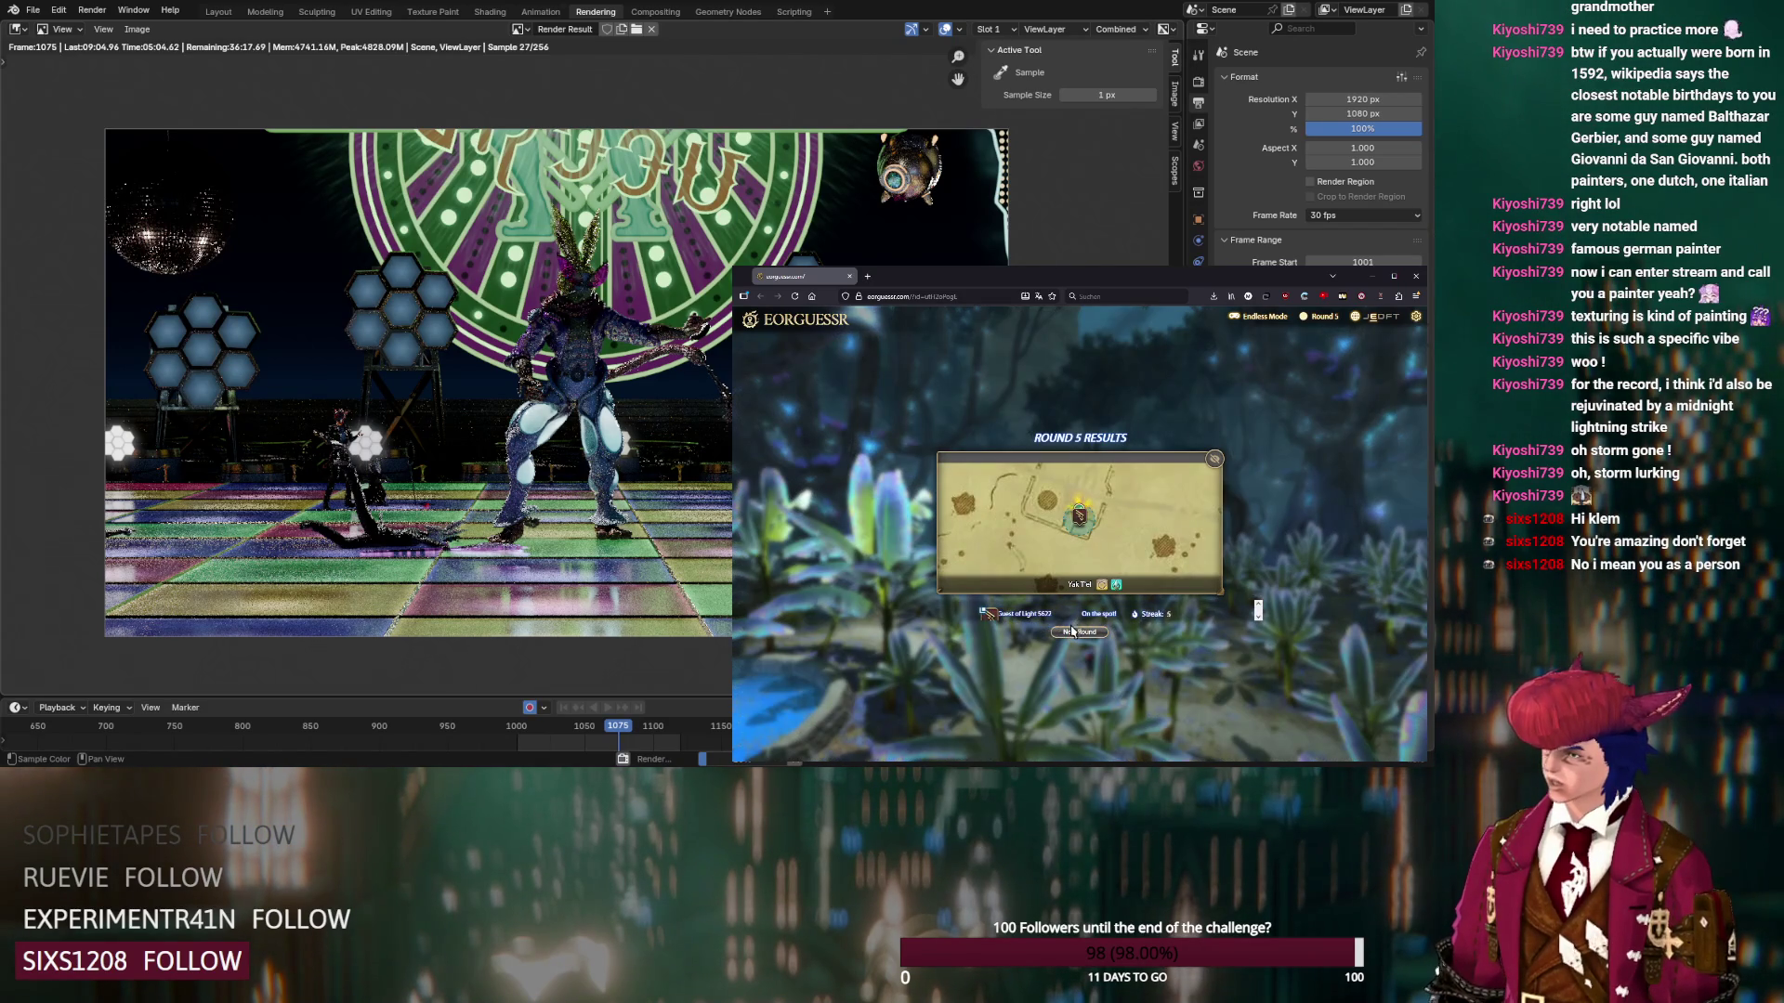
left_click(1074, 632)
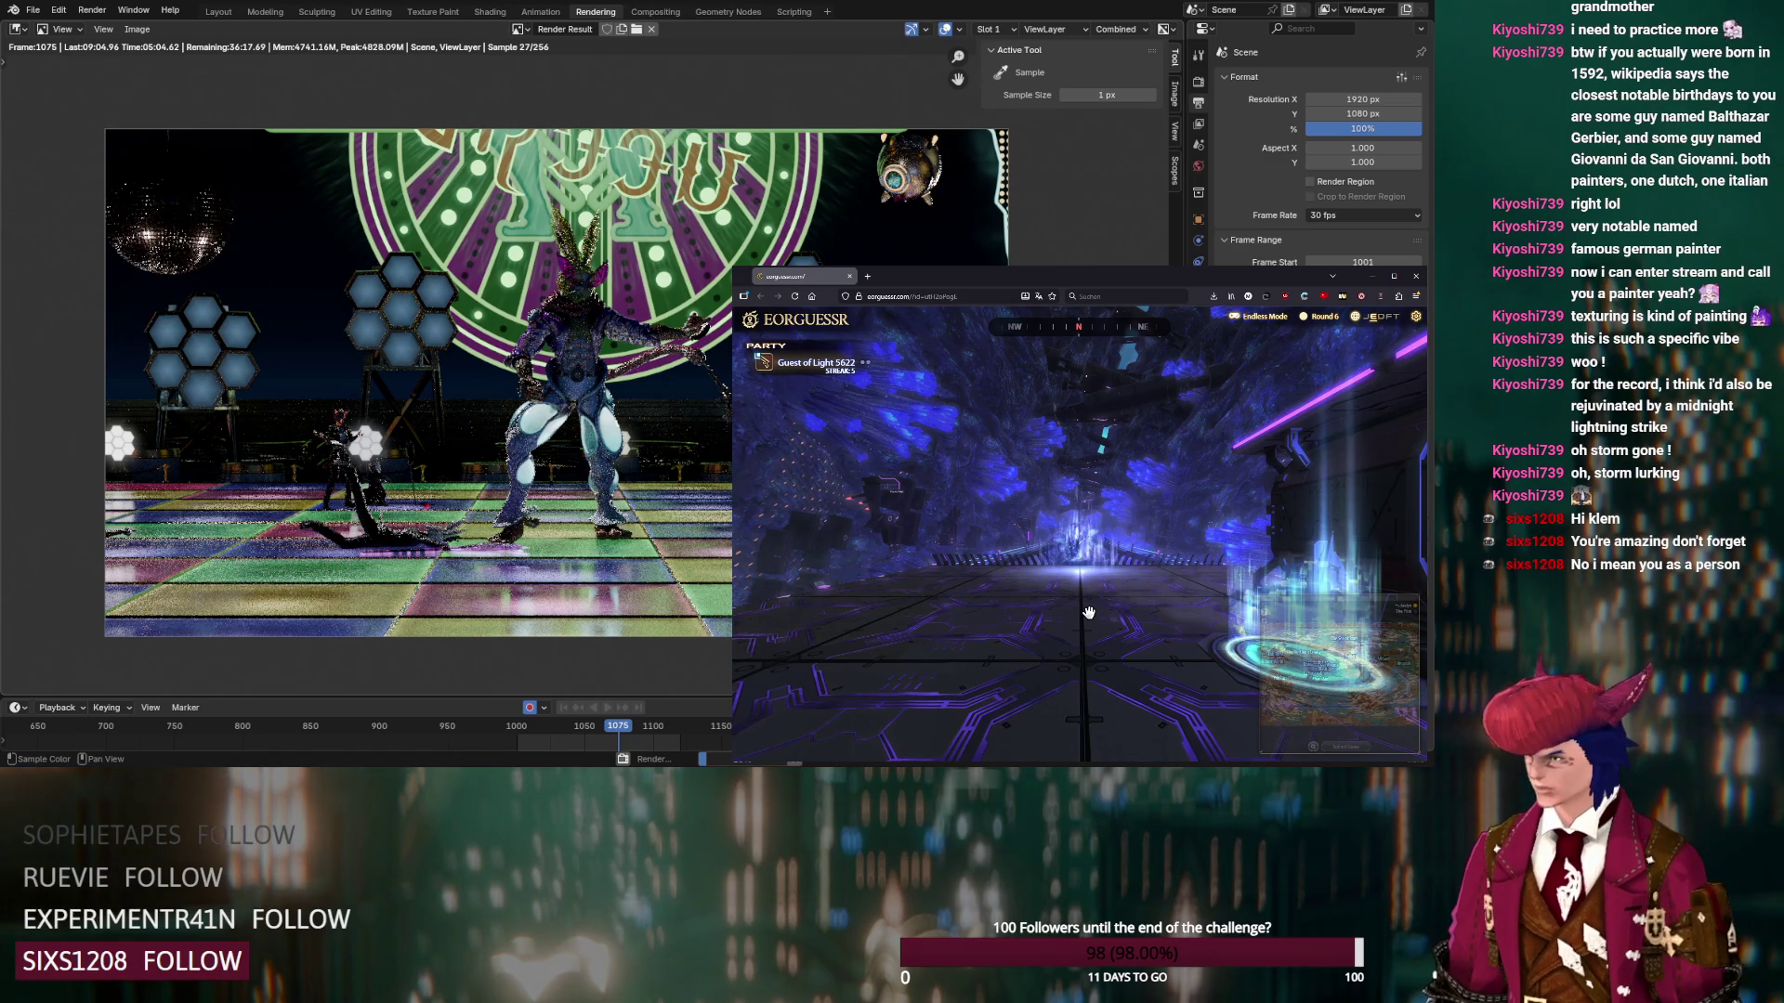
Load the Hell on Rails map from the Dawntrail trials list
left_click(1241, 743)
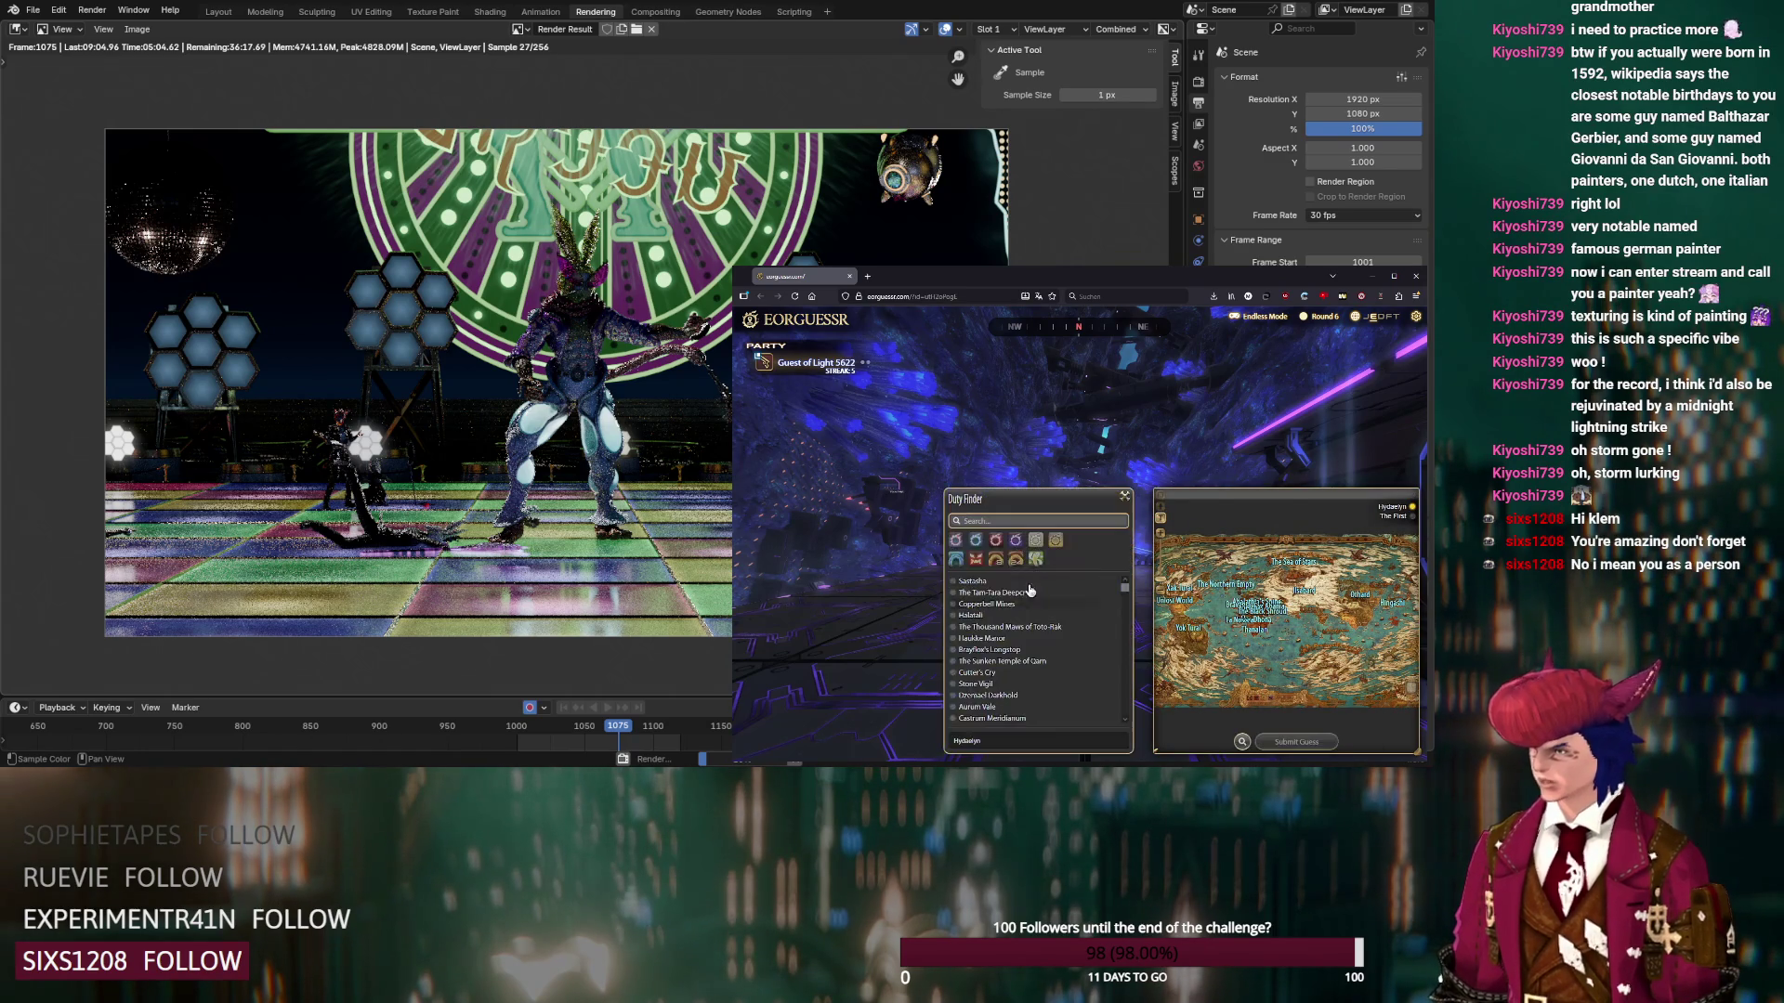
left_click(977, 560)
left_click(1055, 541)
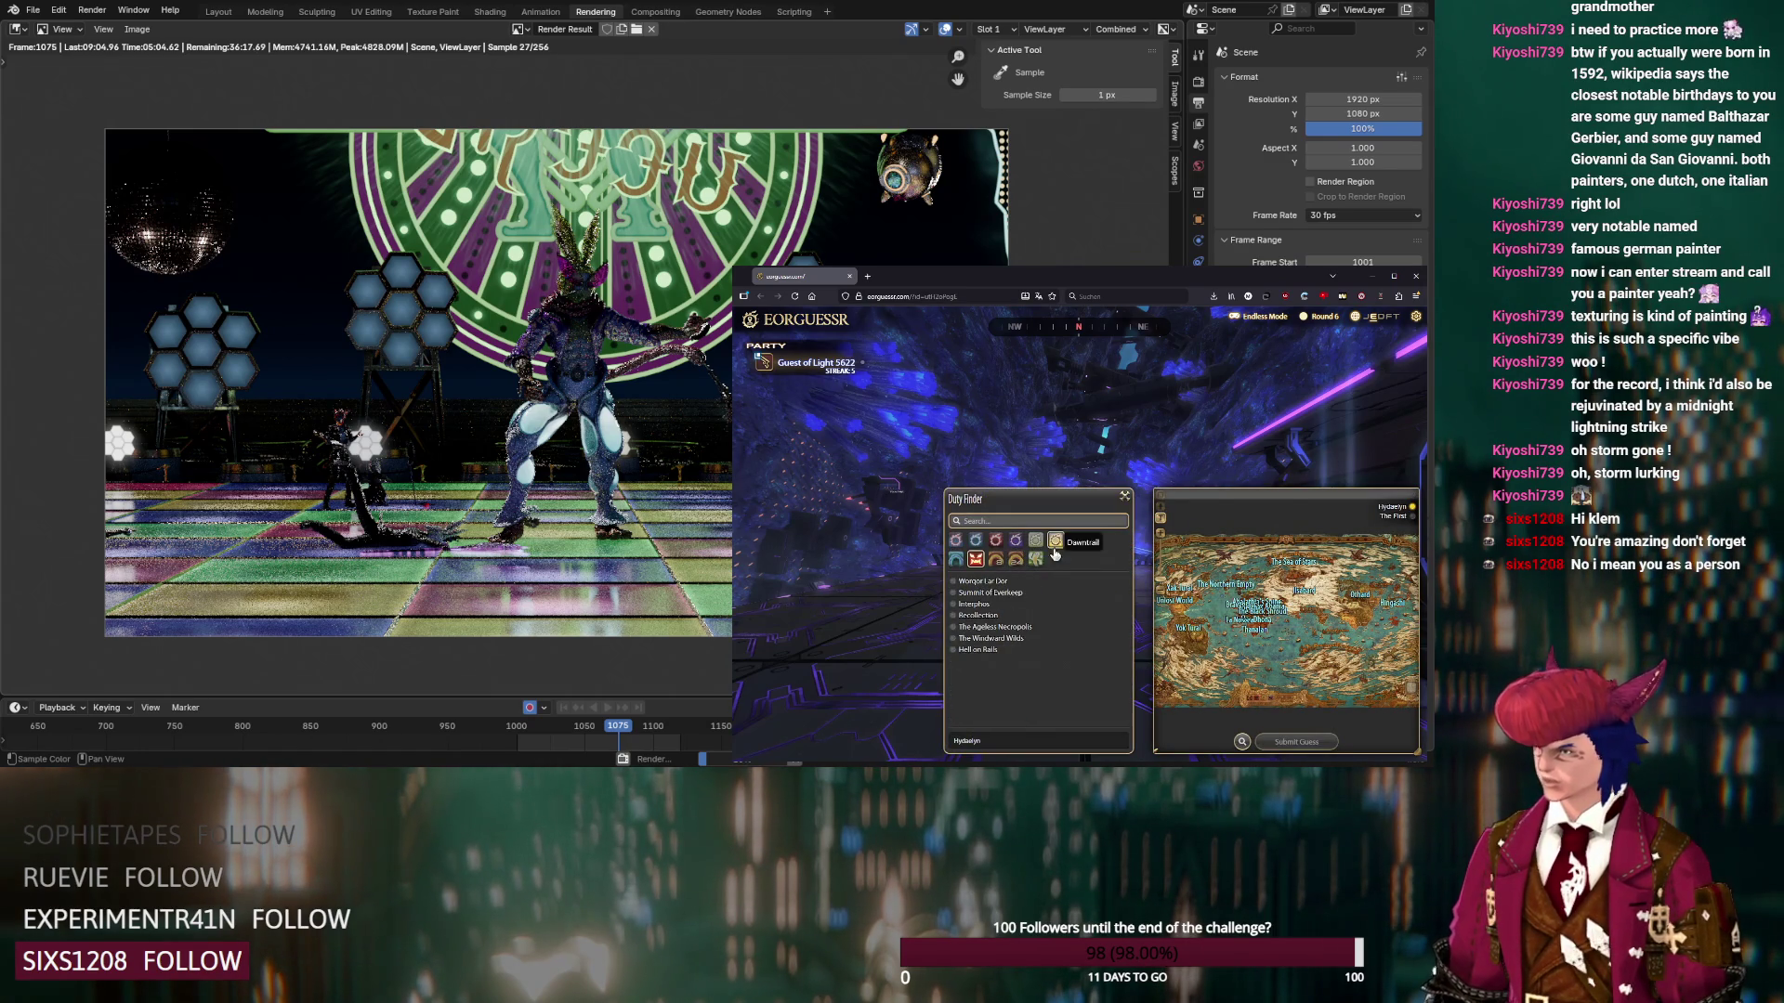
left_click(958, 650)
Look northwest, zoom the map, submit the Round 6 guess, and continue to Round 7
mouse_move(823, 592)
left_mouse_down()
mouse_move(950, 439)
mouse_move(1087, 460)
mouse_move(1208, 520)
left_mouse_up()
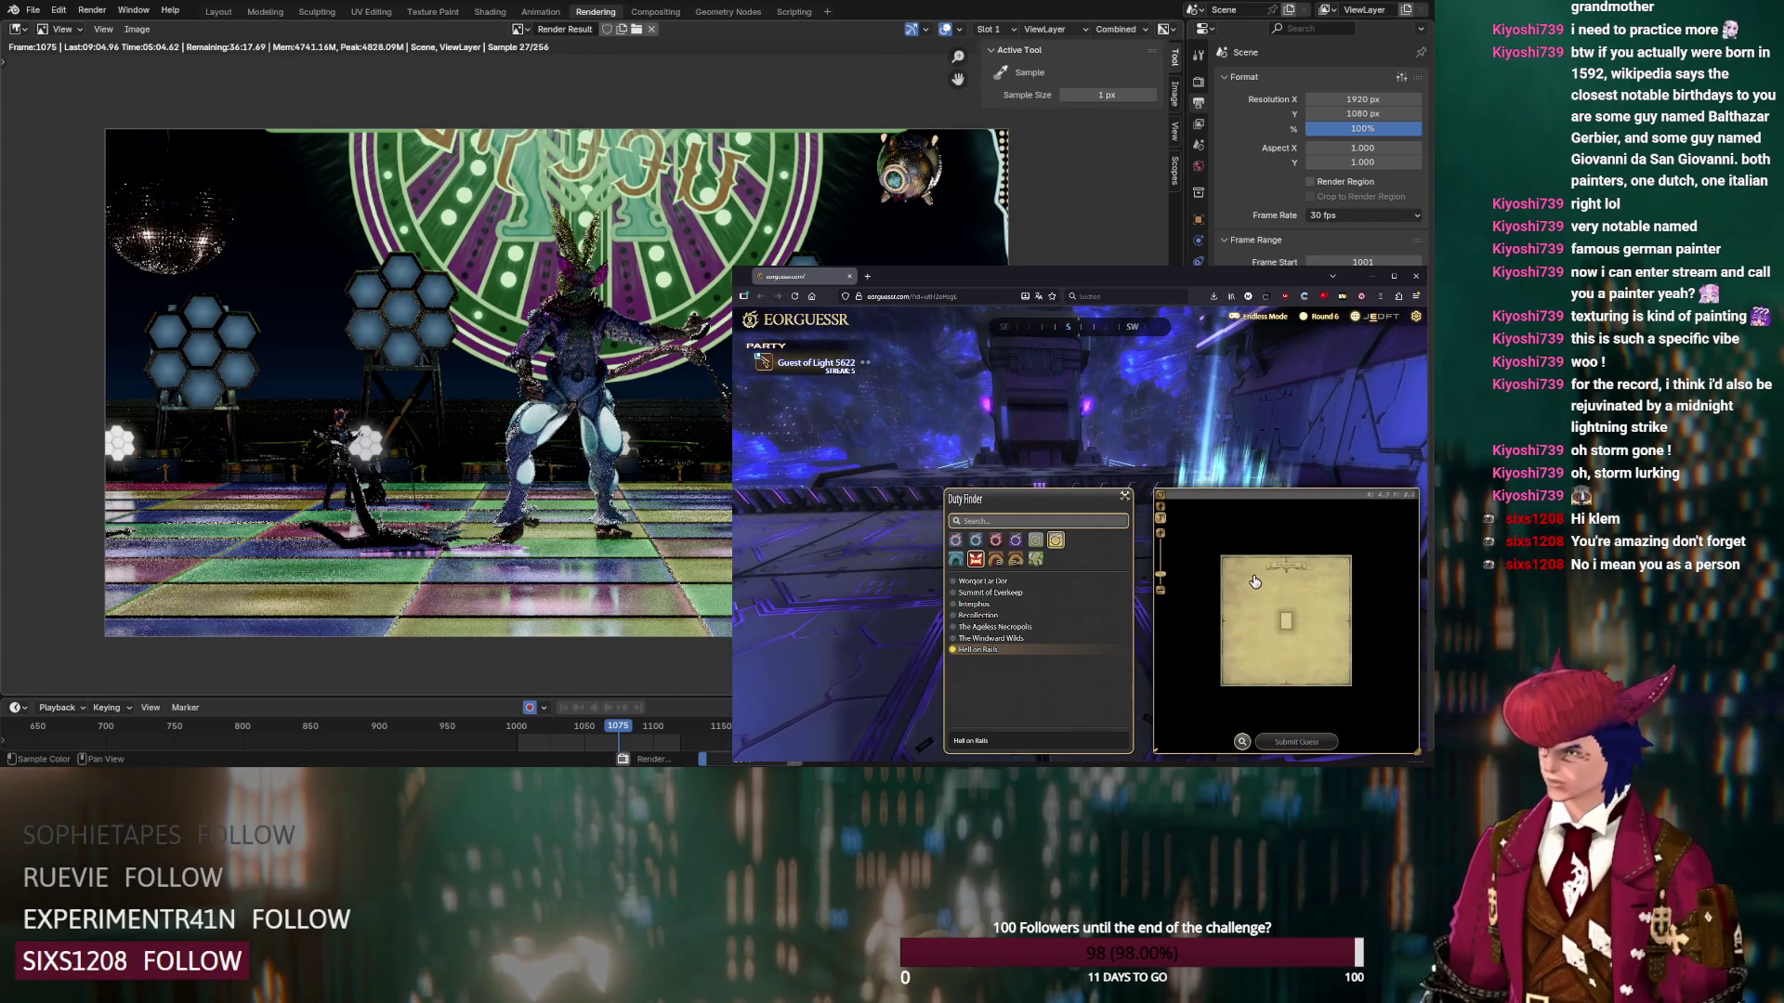
scroll(1253, 578, "up", 2)
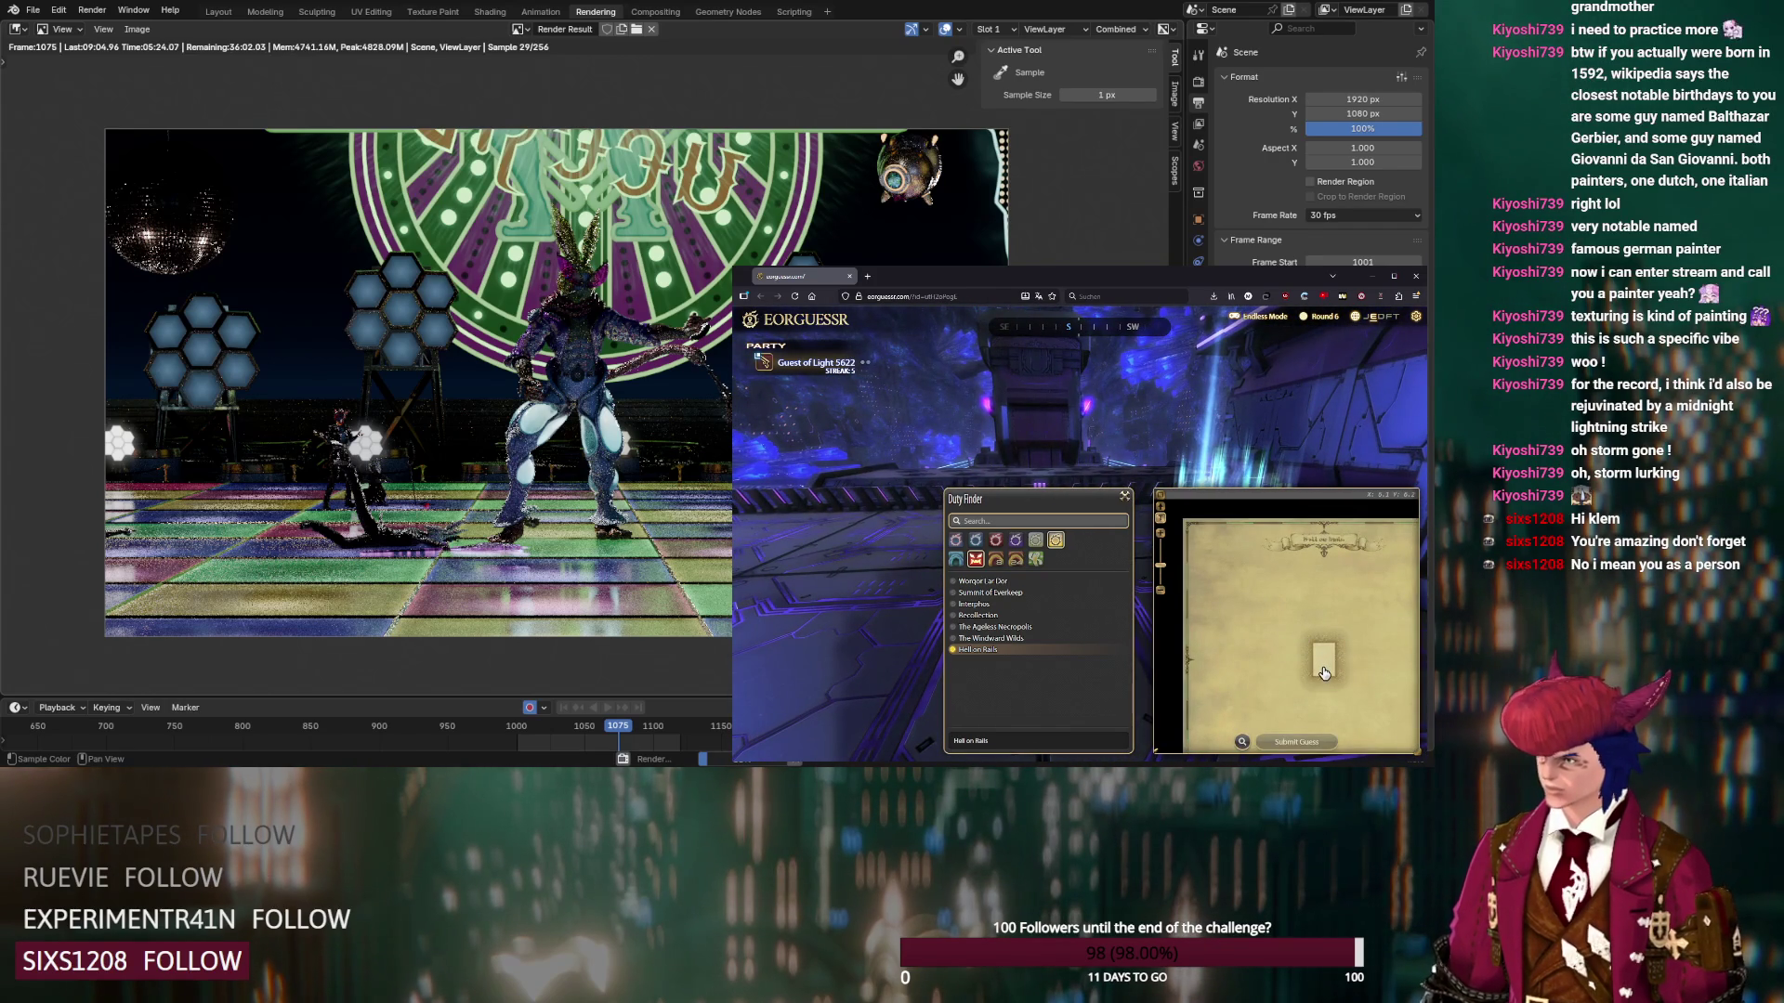
left_click(1313, 743)
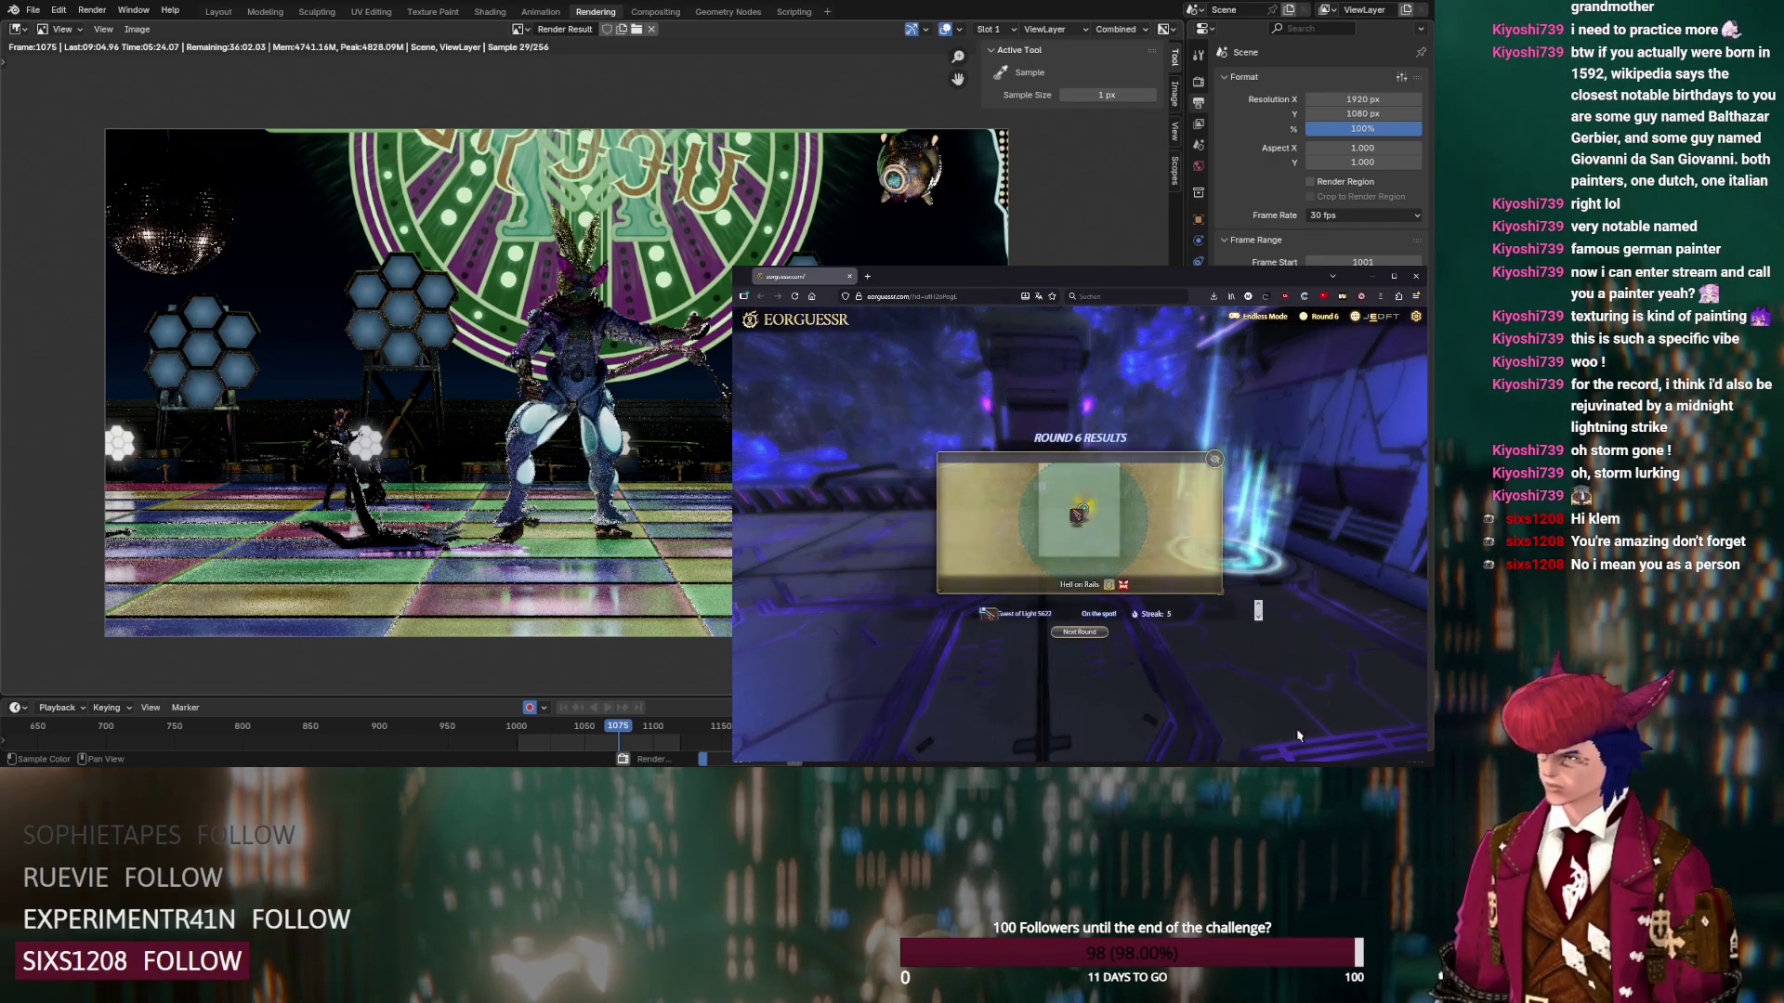
left_click(1088, 636)
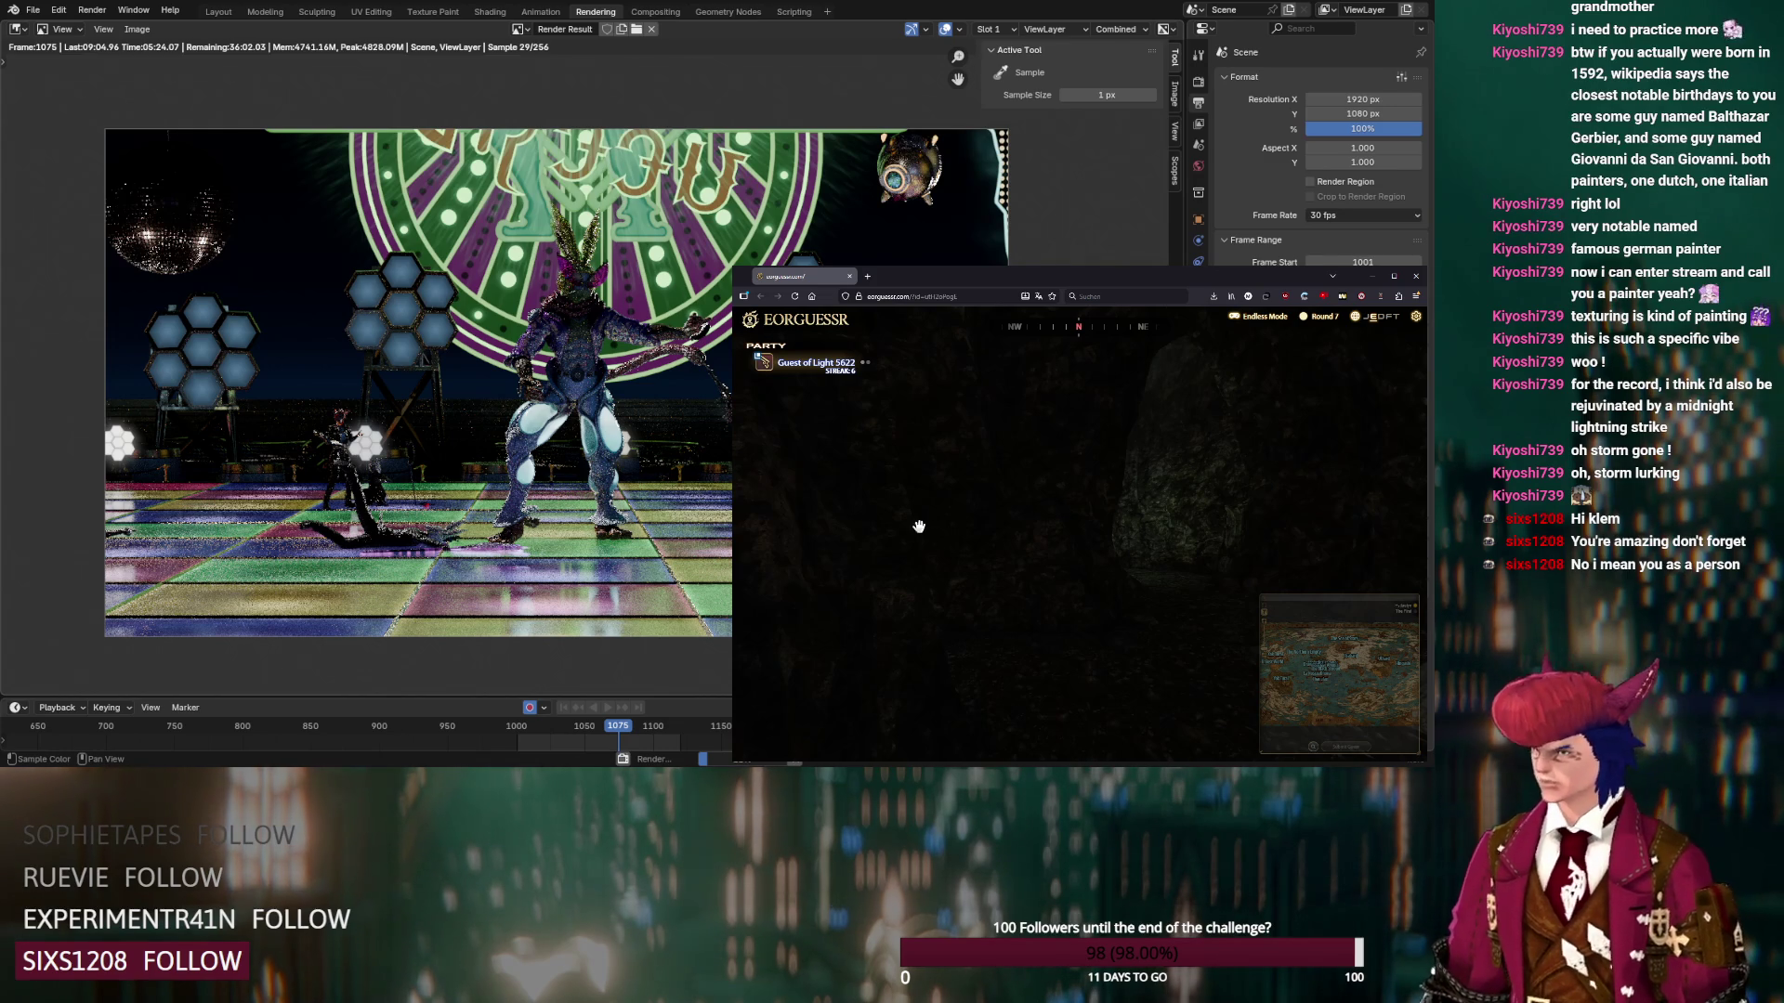
Survey the cave, then set the guess map to Dravania > Dravanian Hinterlands > Matoya's Cave
left_click_drag(1004, 516, 1227, 524)
scroll(1148, 449, "up", 2)
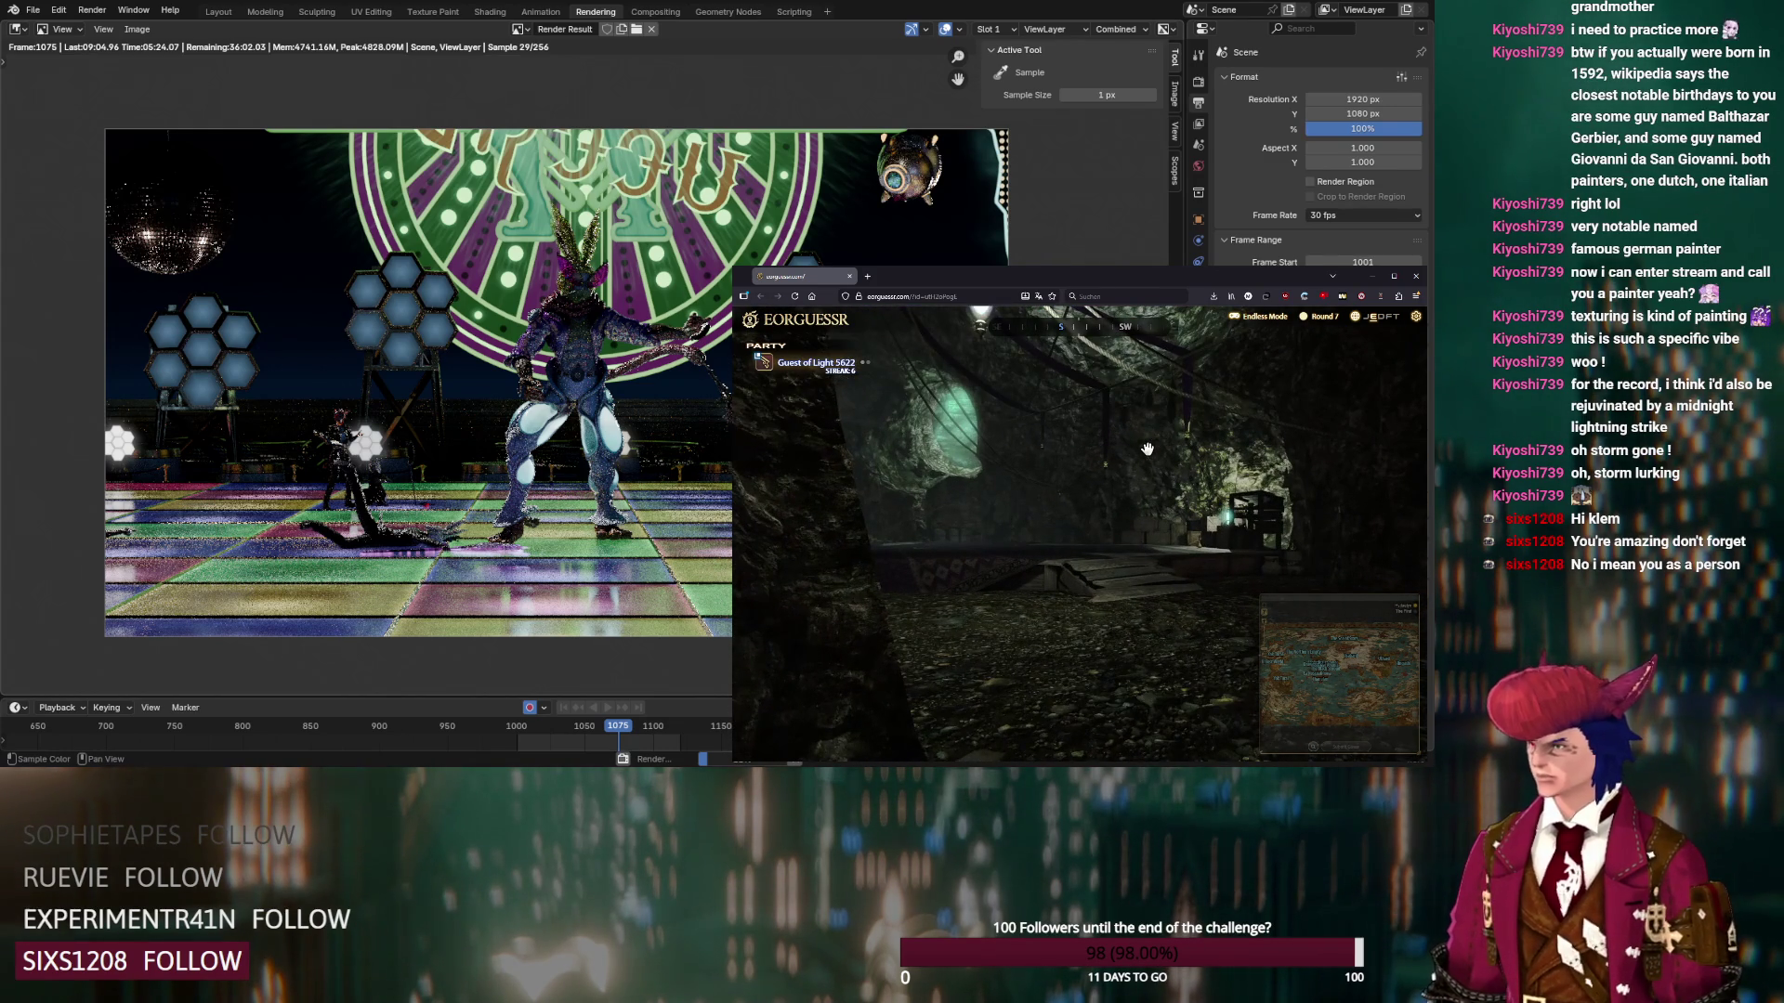
mouse_move(1078, 483)
left_mouse_down()
mouse_move(1150, 513)
mouse_move(1070, 566)
mouse_move(1103, 546)
mouse_move(967, 555)
left_mouse_up()
mouse_move(1256, 609)
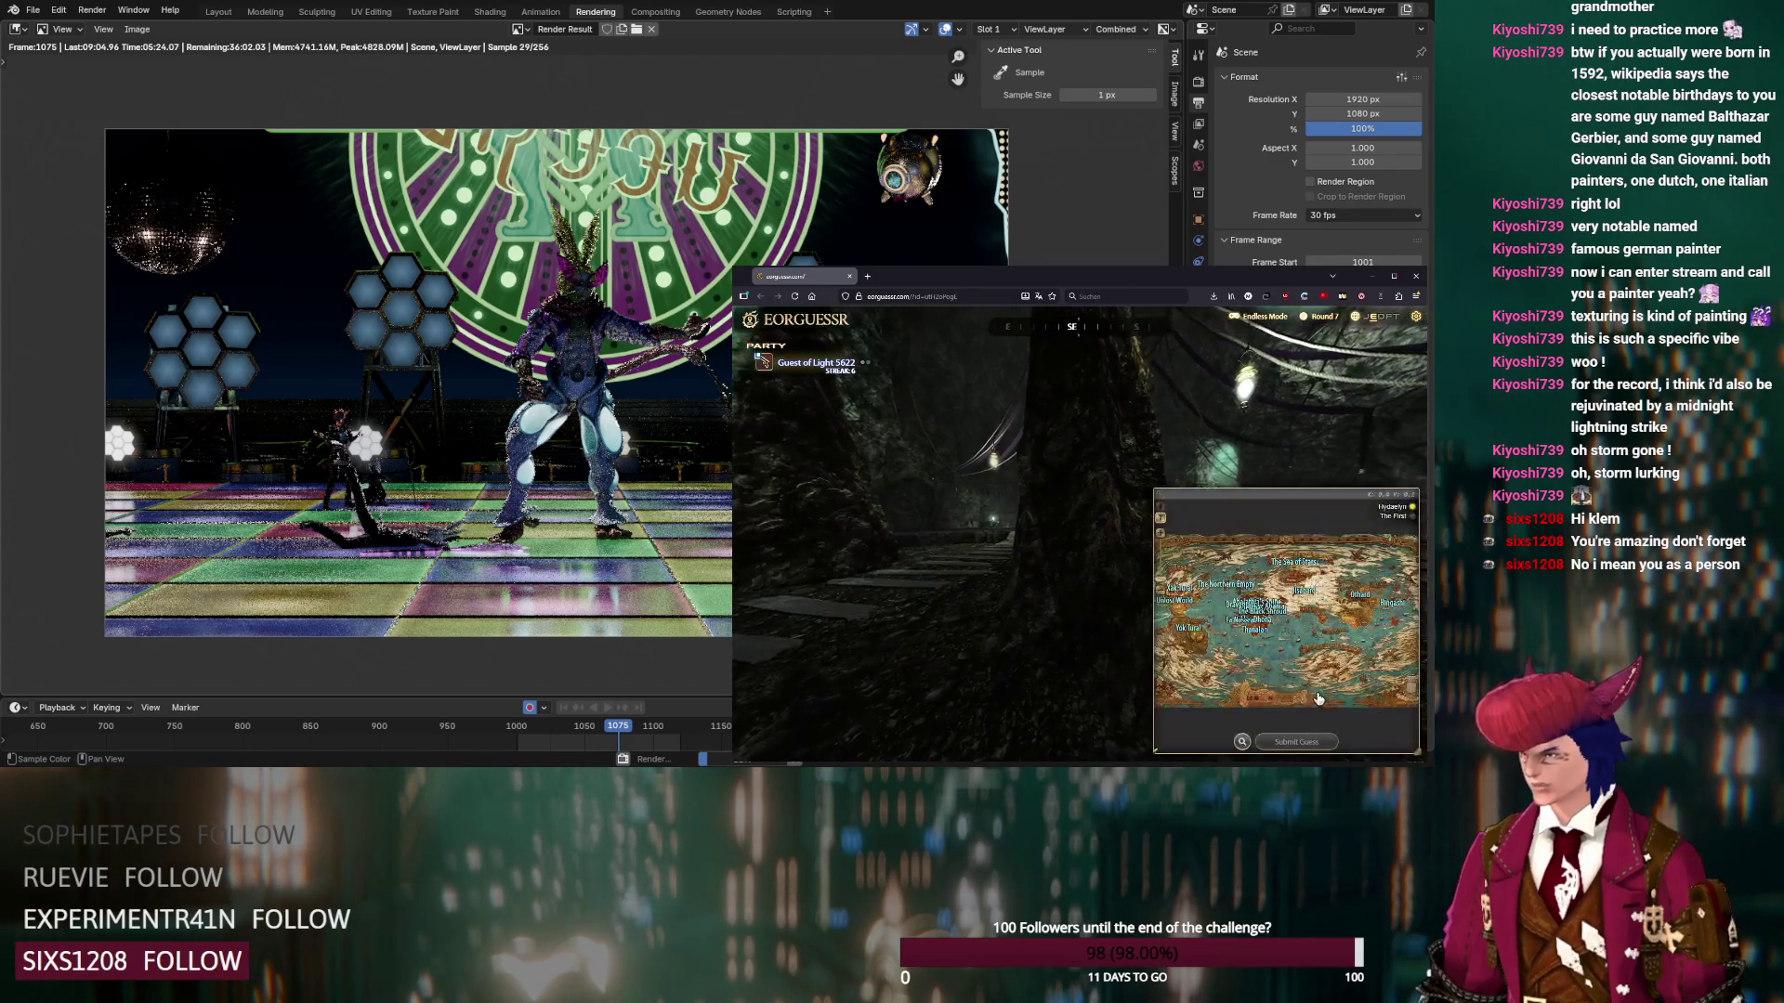
left_click(1258, 611)
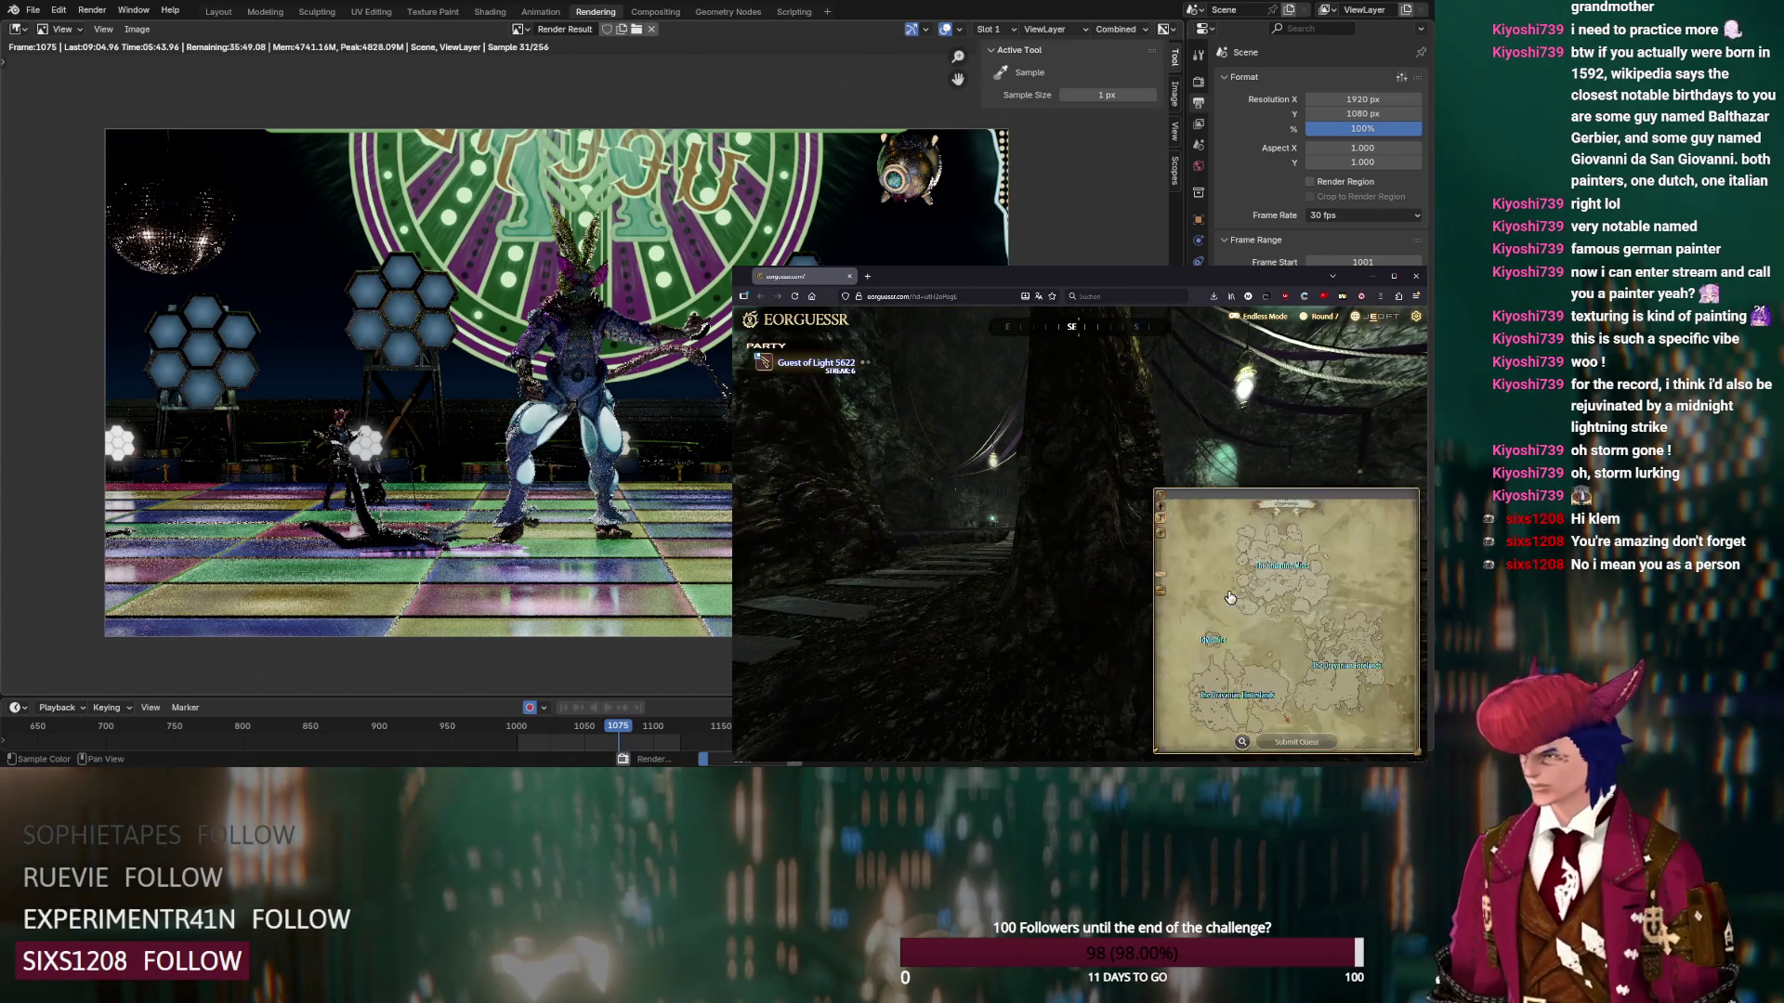
left_click(1243, 677)
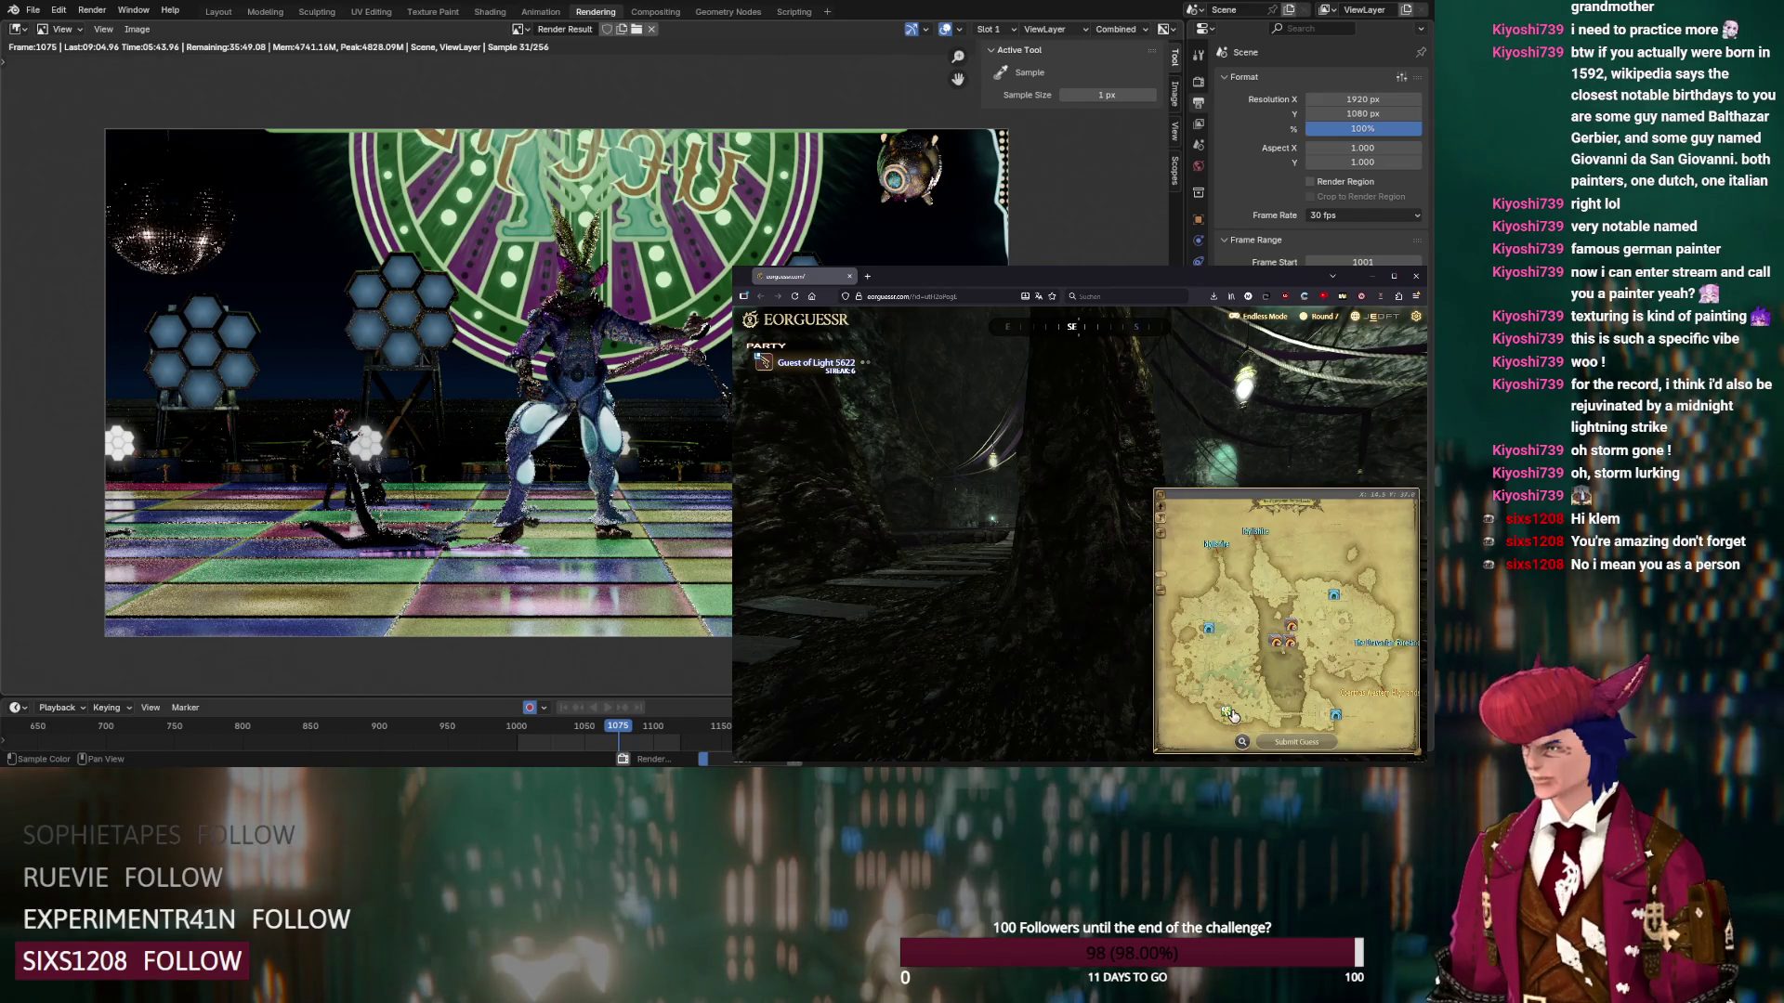
left_click(1227, 715)
Submit the Matoya's Cave guess, start Round 8, and bring up the duty list
scroll(1299, 613, "up", 4)
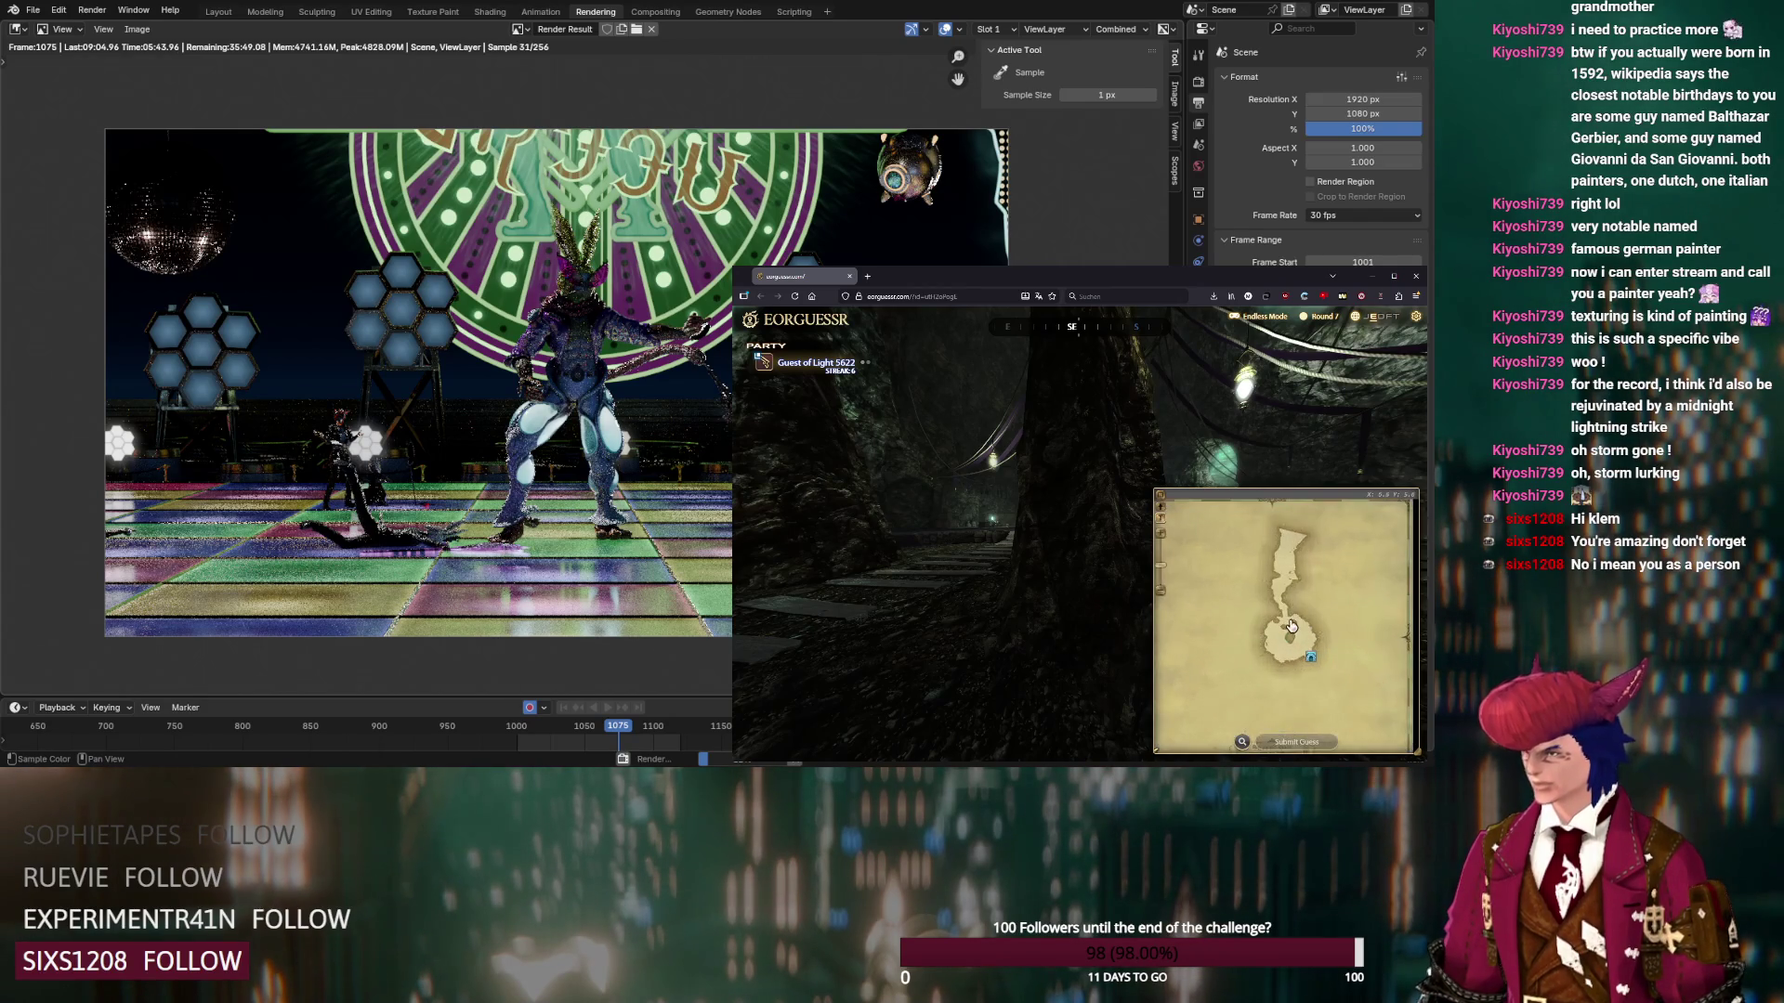
key("Right")
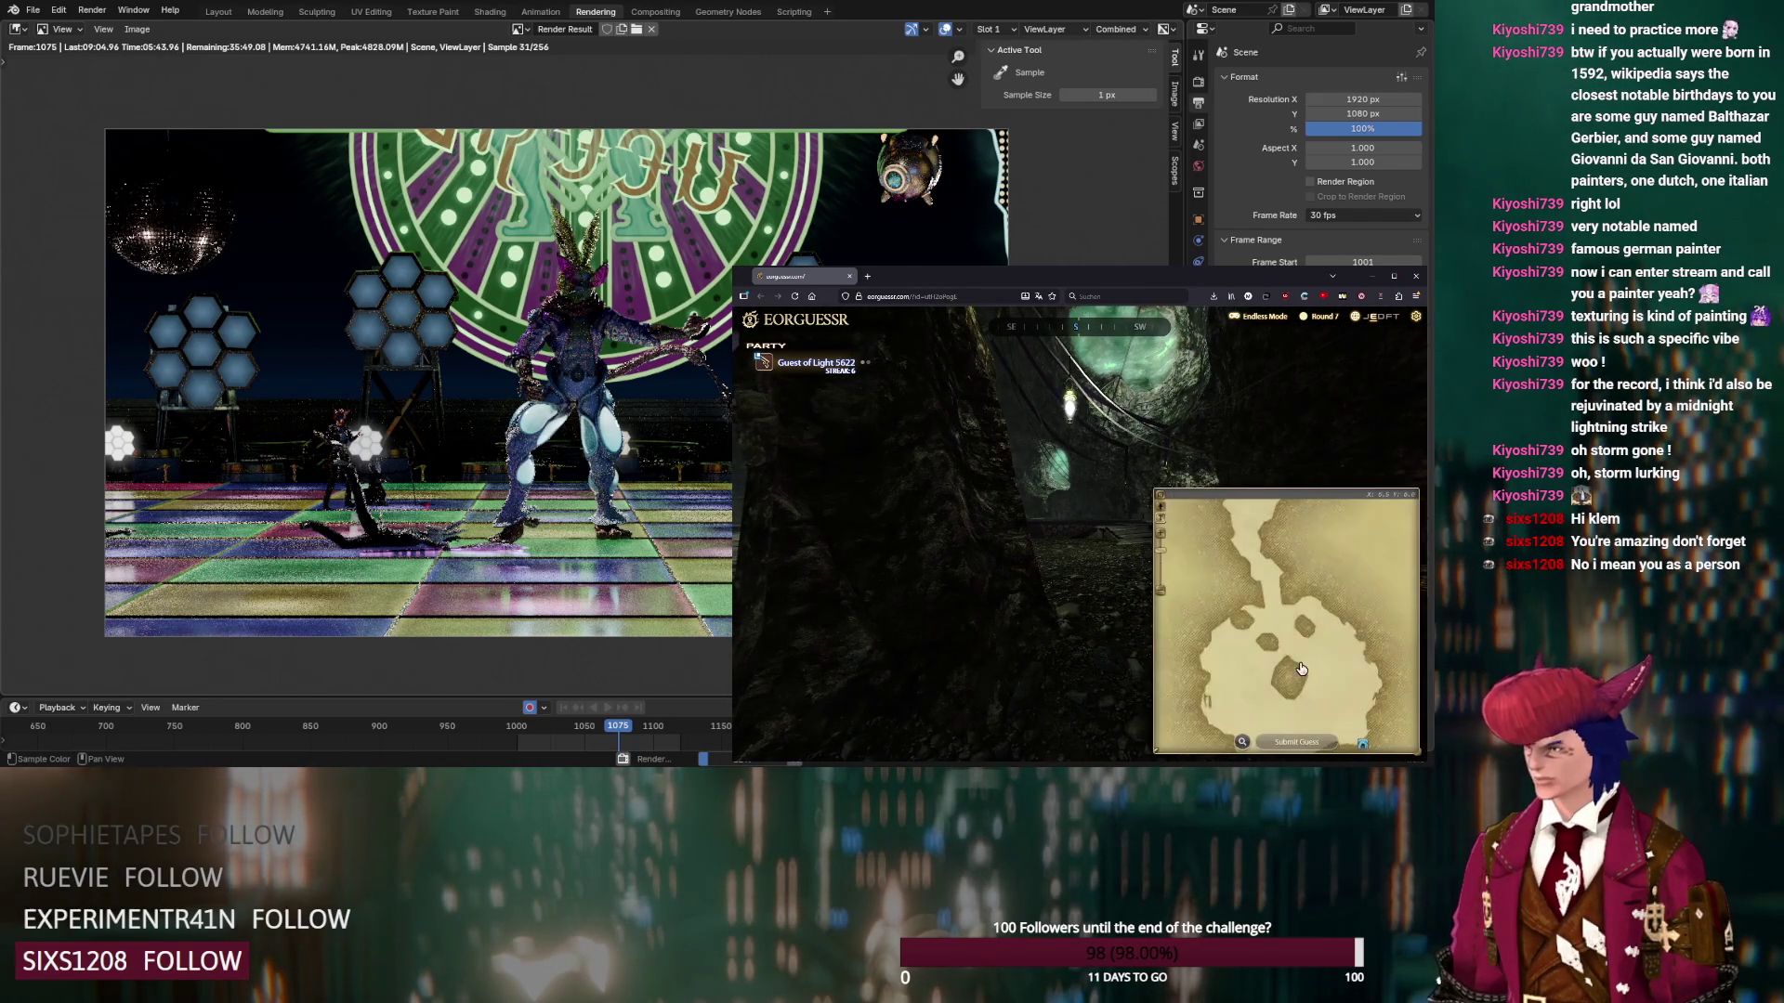
key("Right")
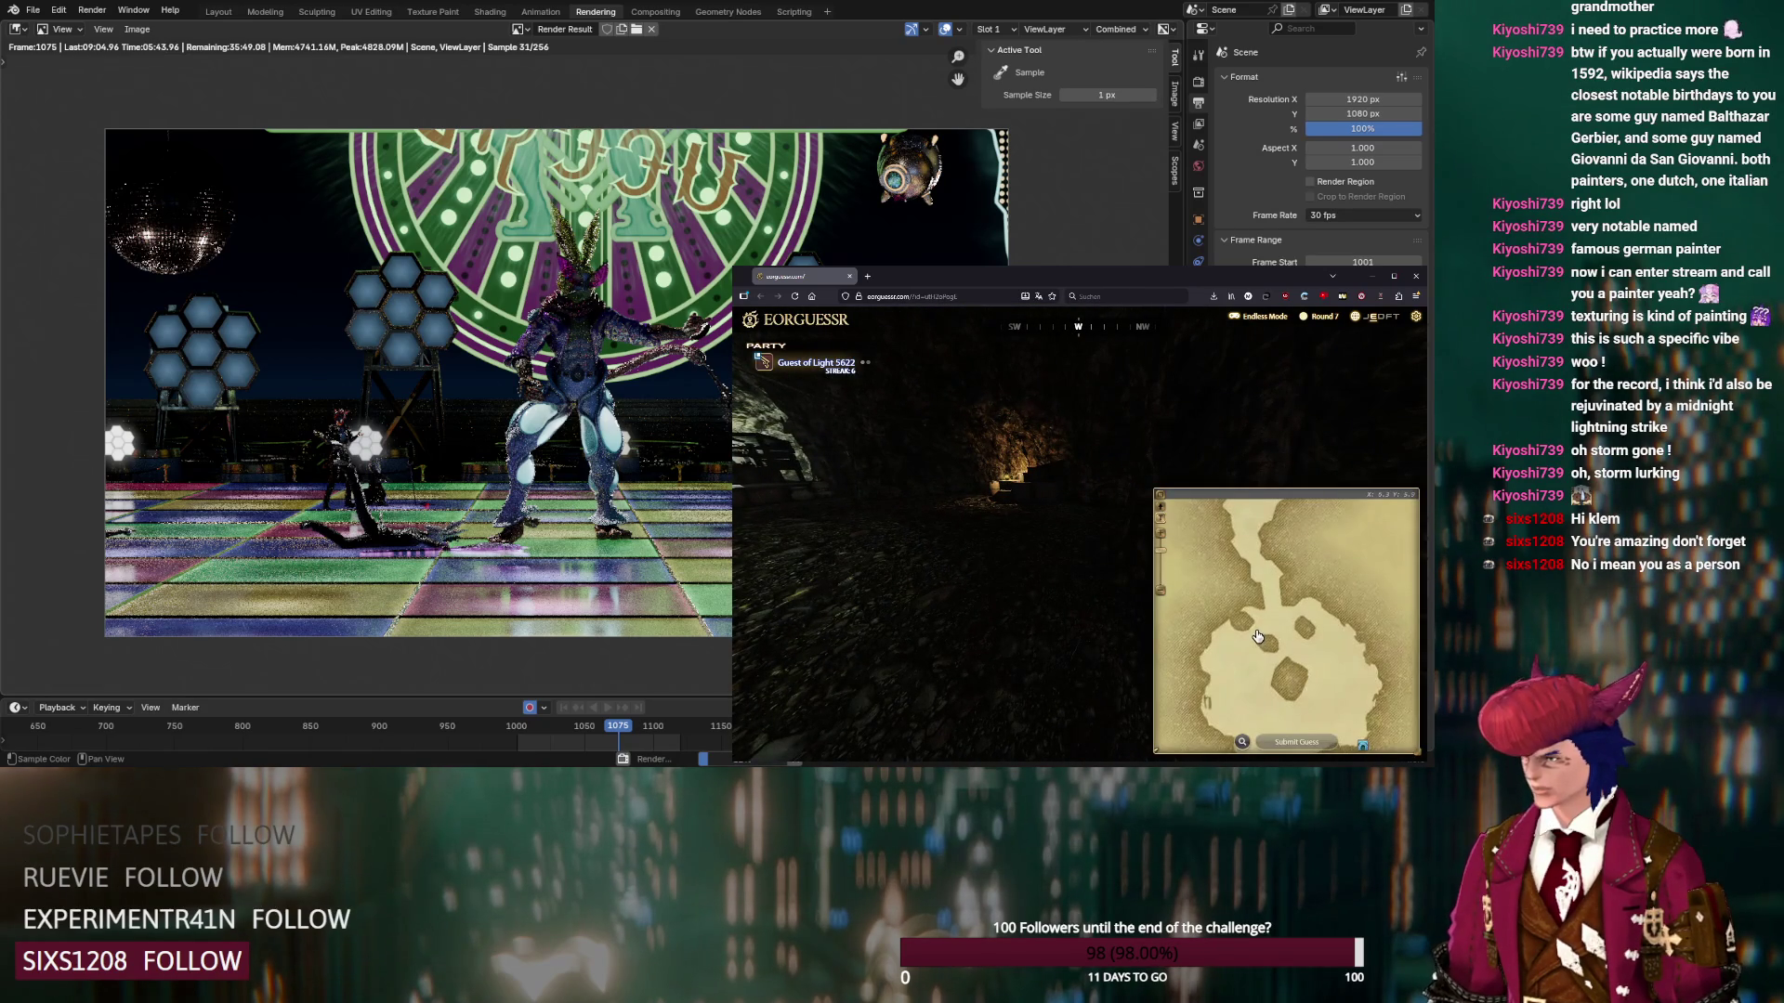
left_click(1299, 742)
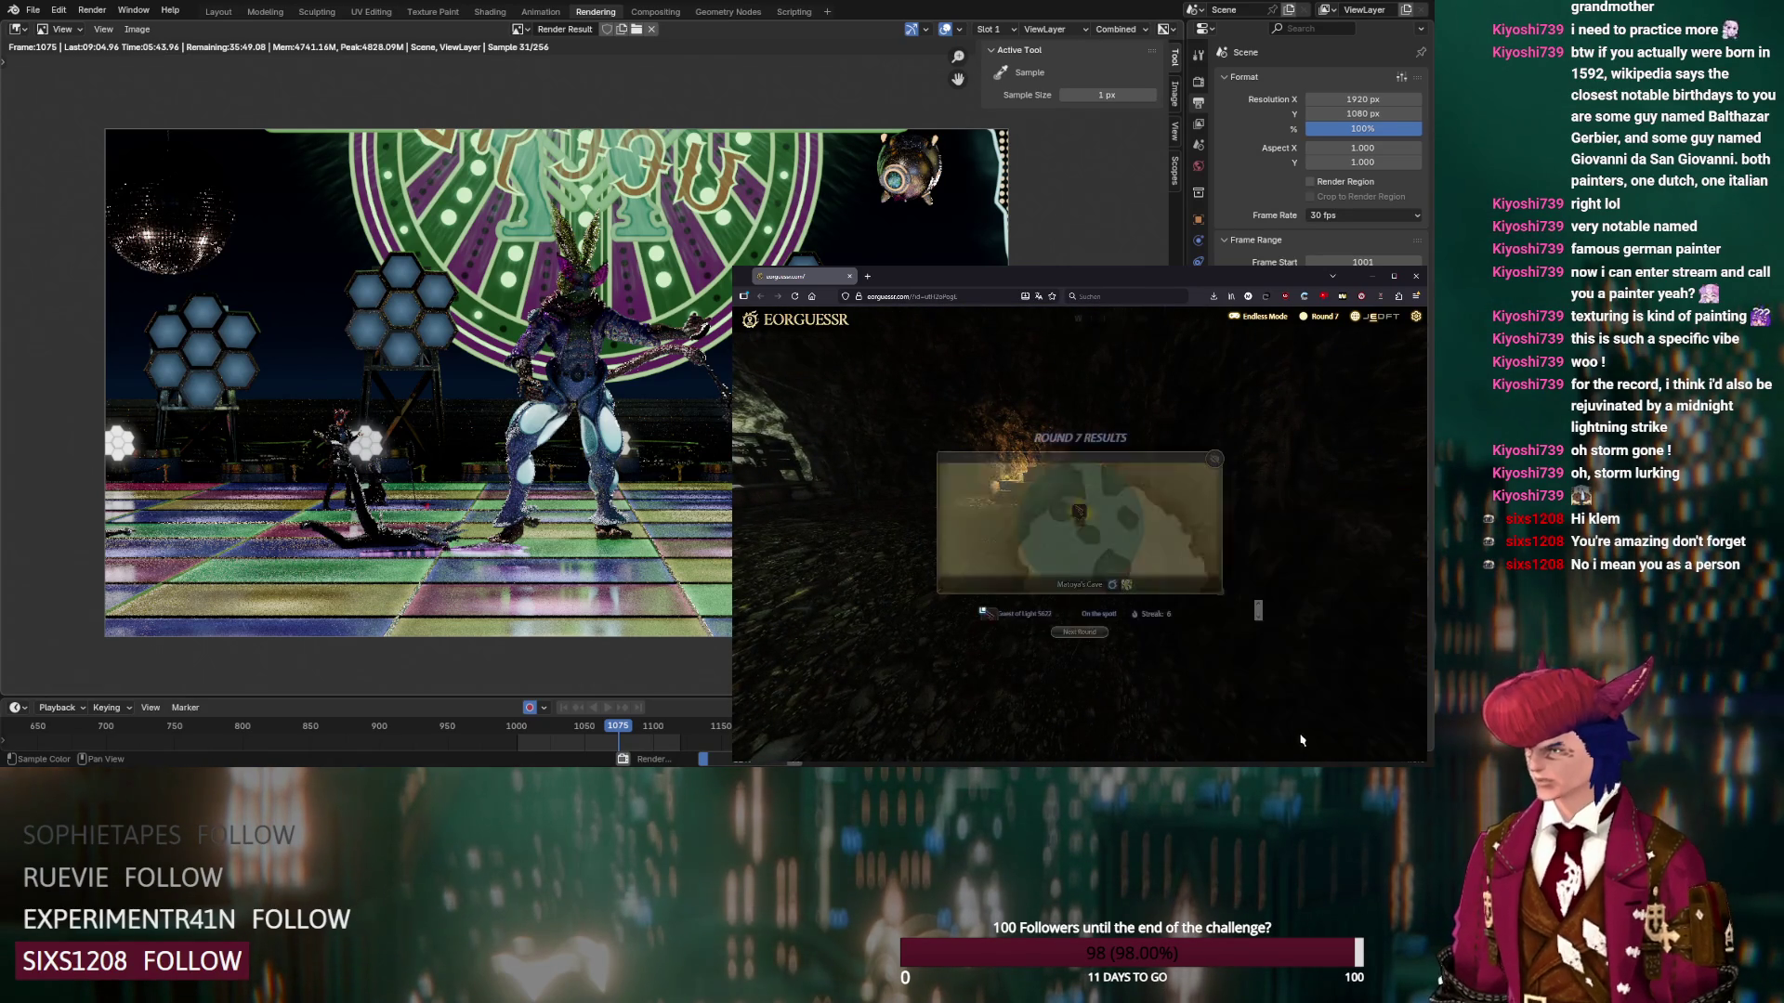
left_click(1078, 633)
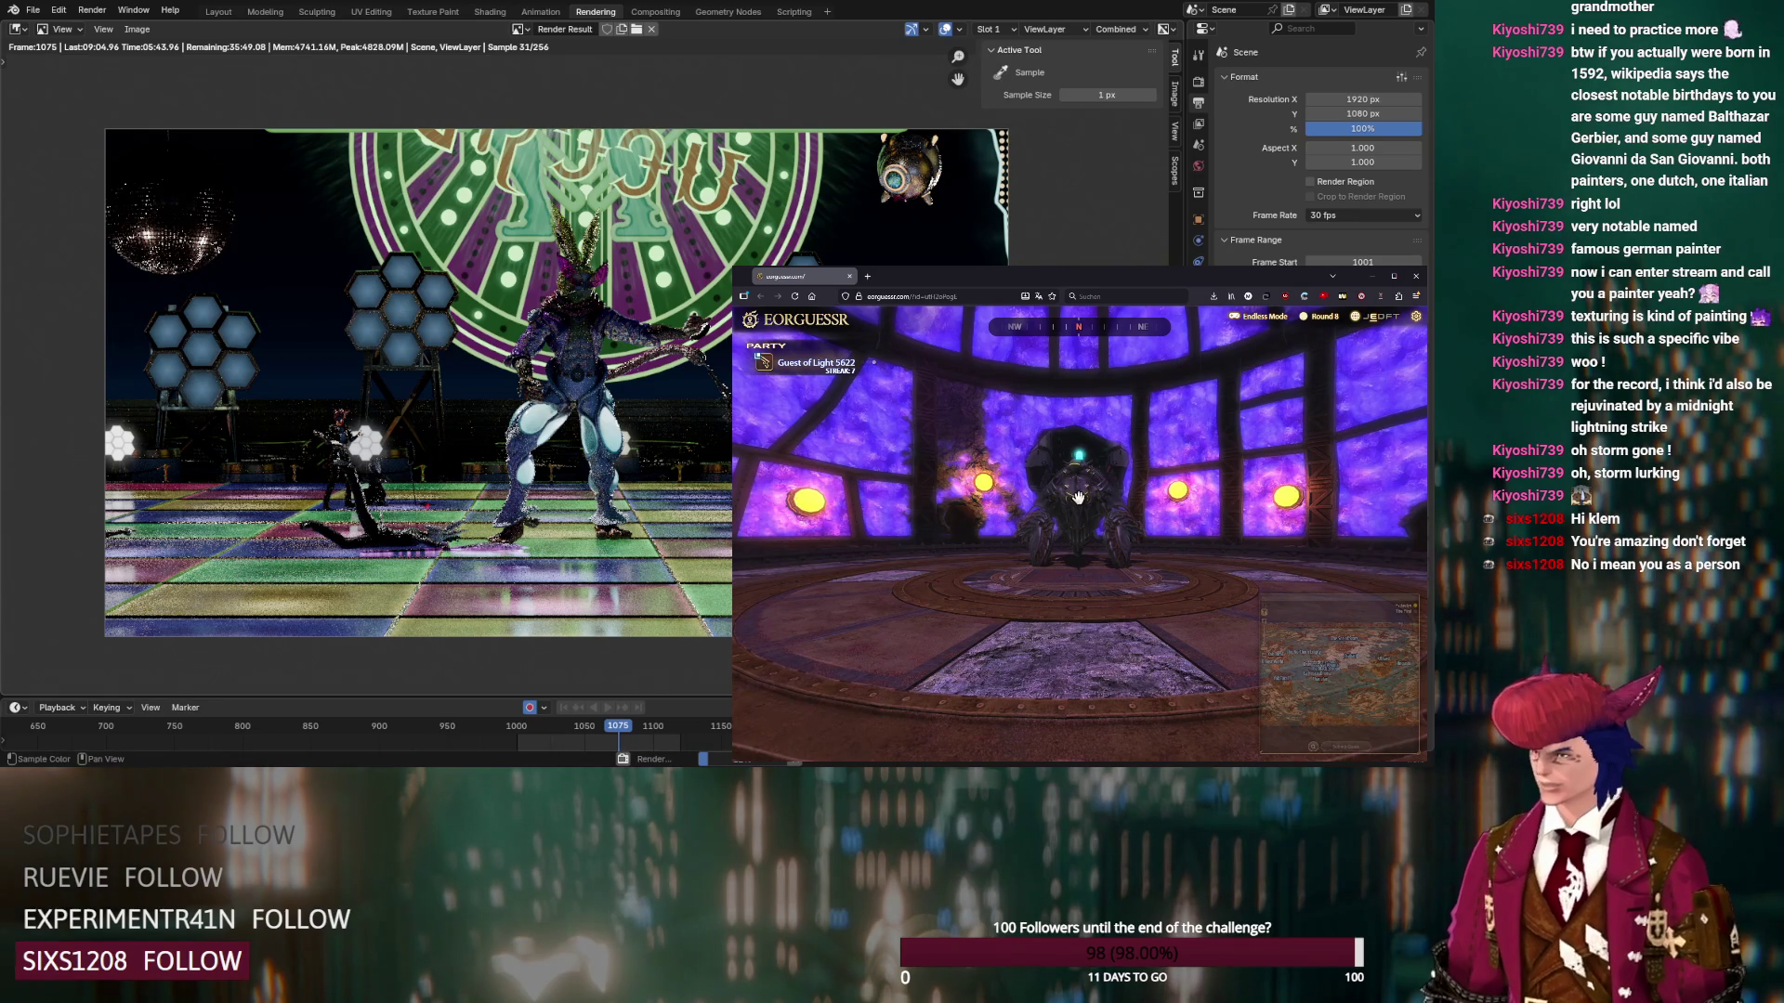
mouse_move(1033, 518)
left_mouse_down()
mouse_move(1220, 517)
mouse_move(1249, 557)
left_mouse_up()
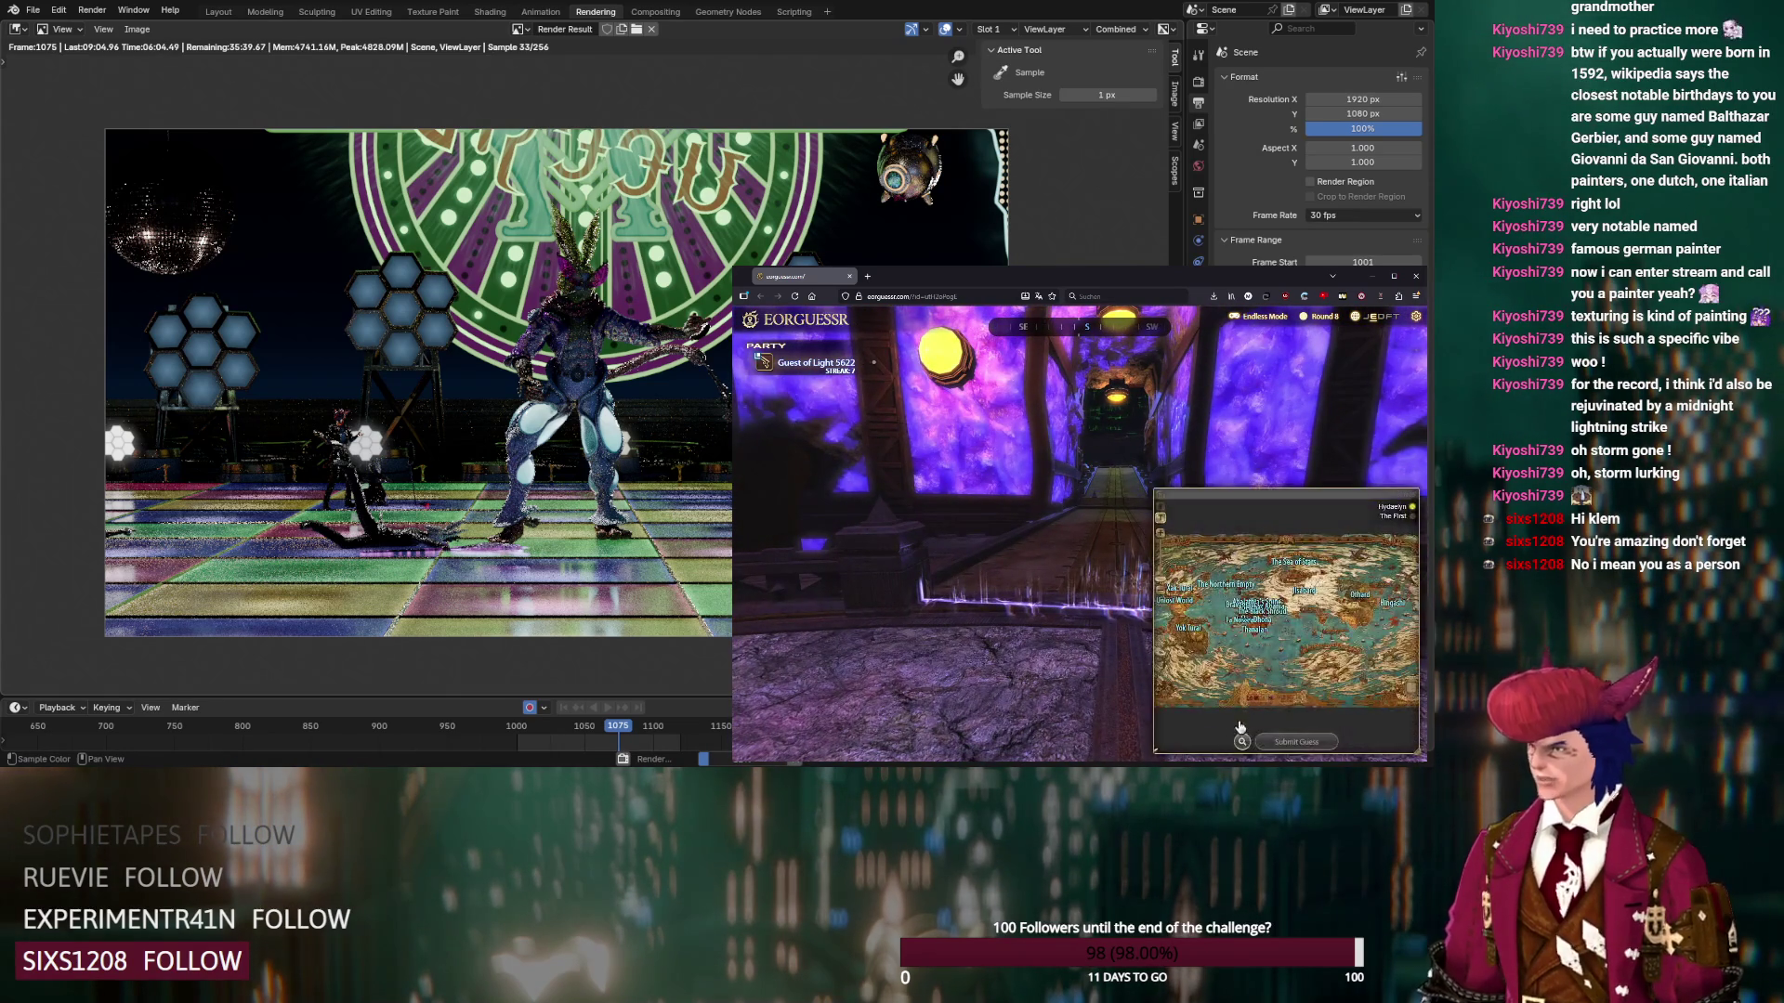
left_click(1243, 741)
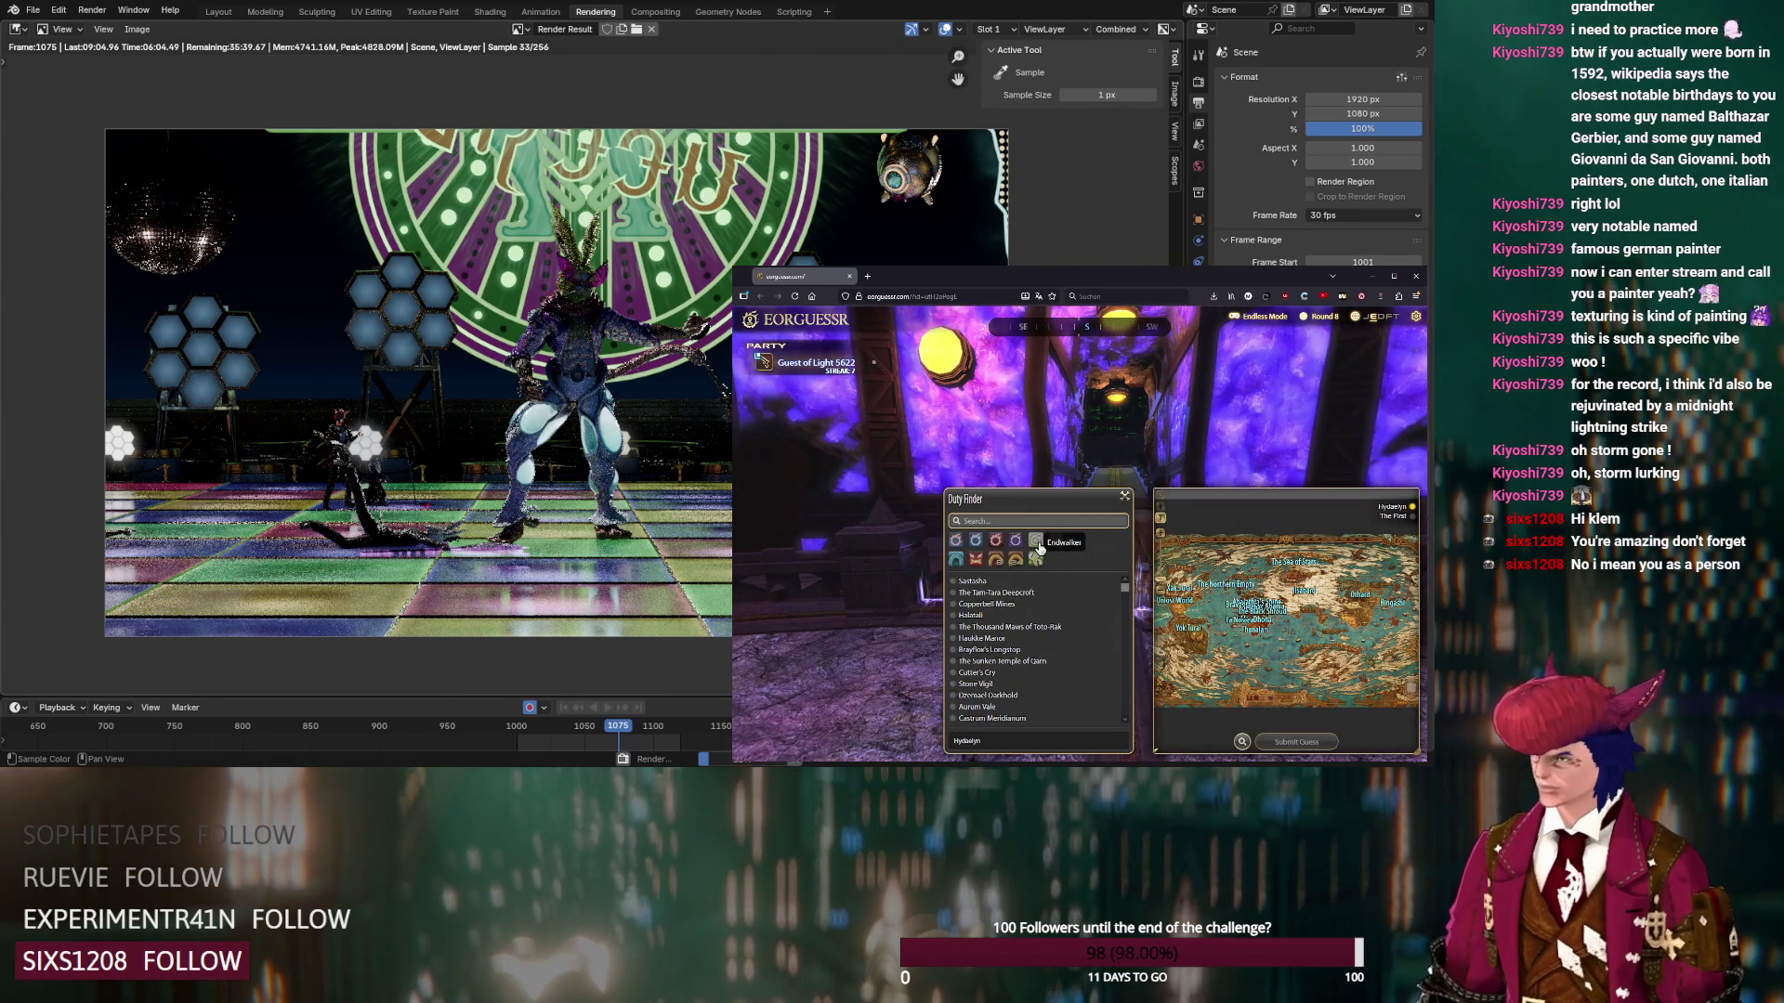
Guess The Stigma Dreamscape (Endwalker) for Round 8 and start the next round
left_click(1038, 546)
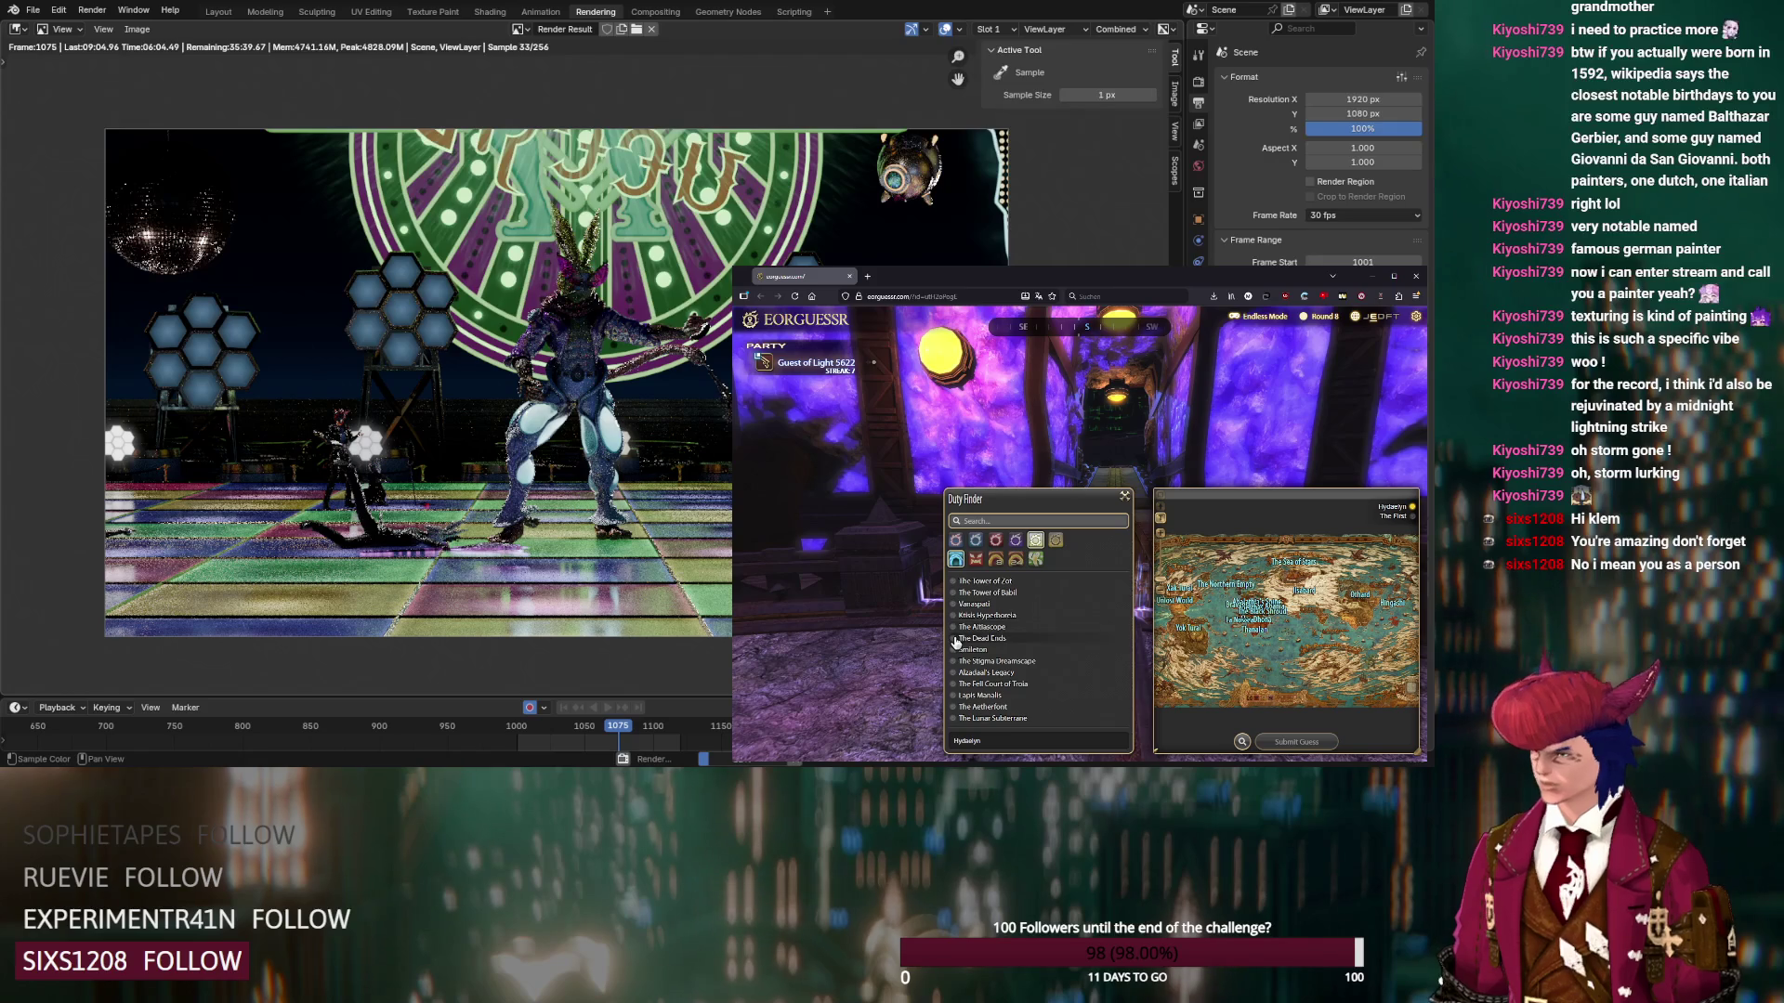
left_click(954, 661)
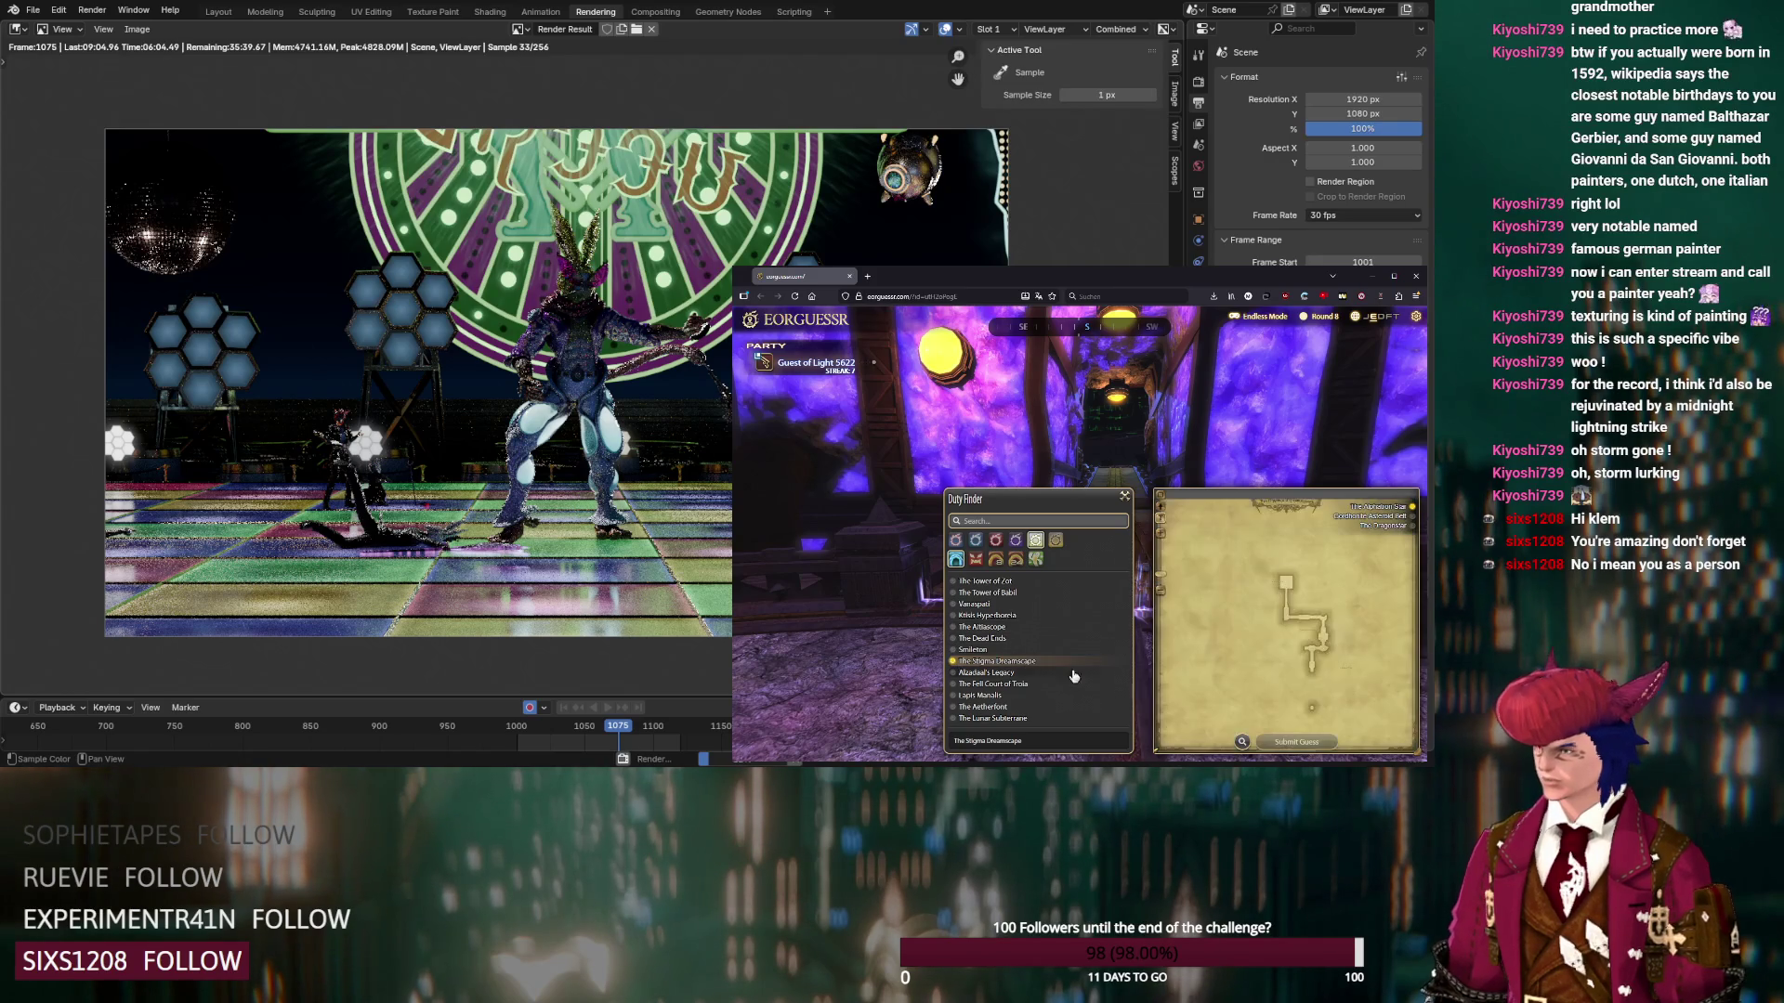
scroll(1338, 650, "down", 1)
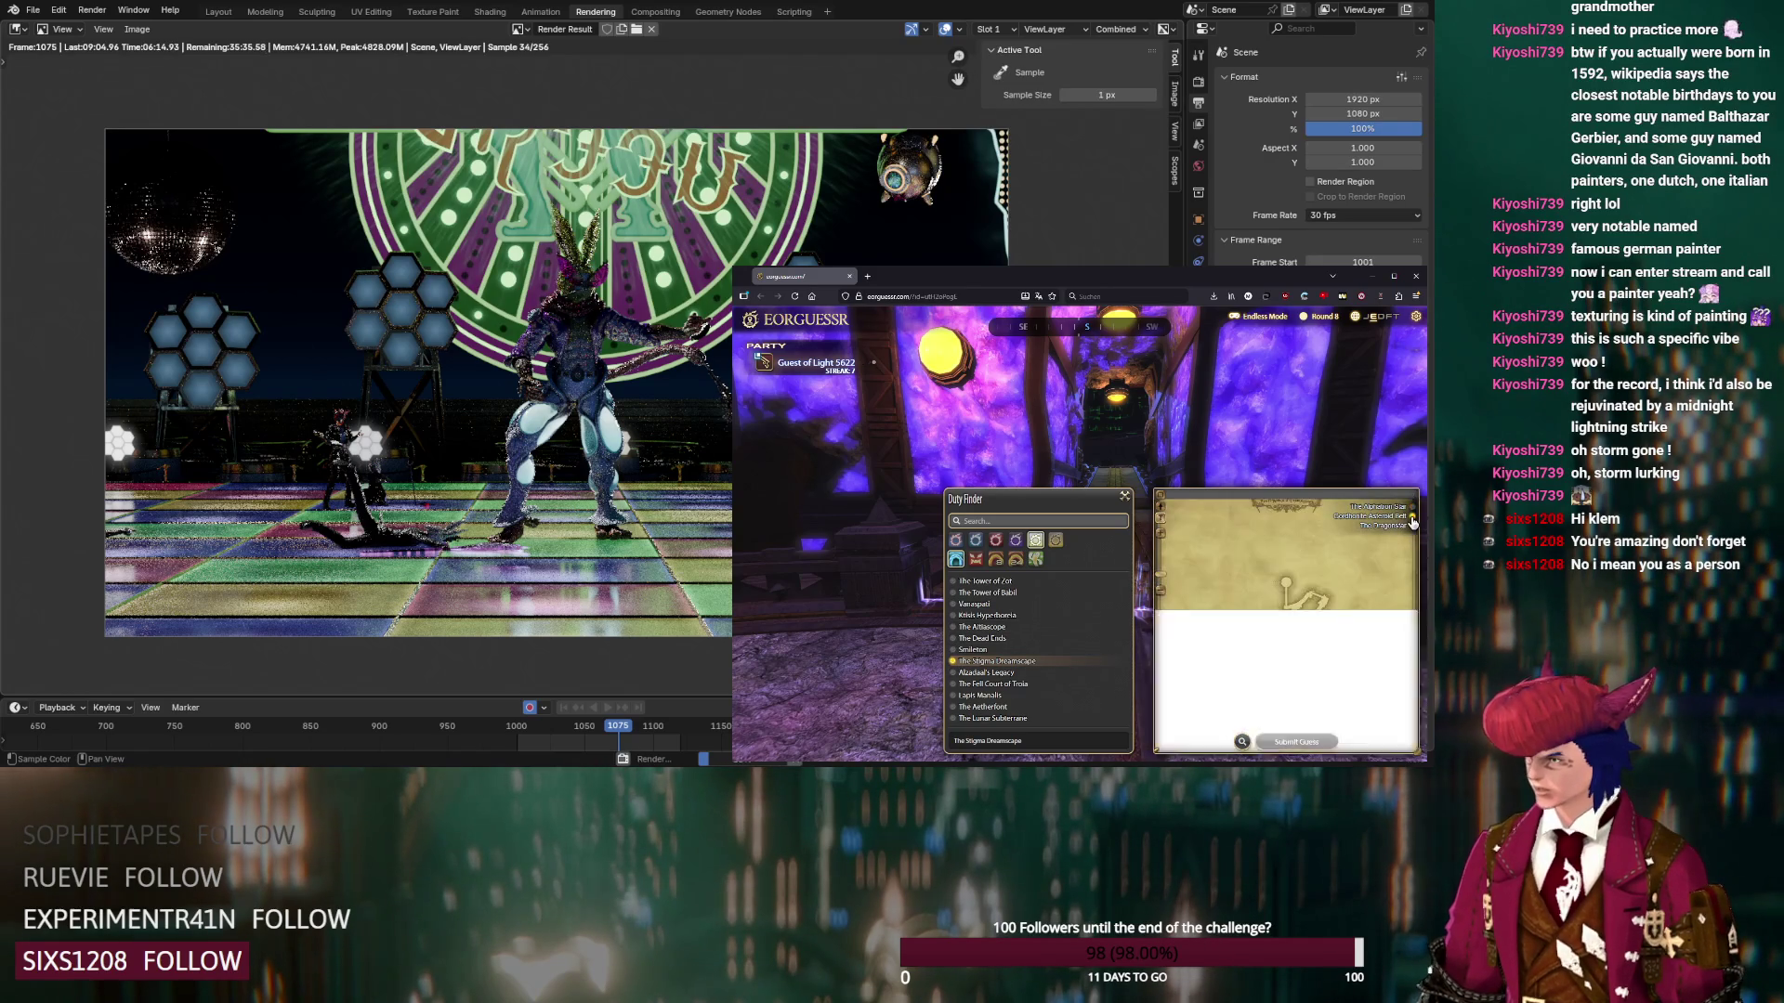
scroll(1296, 602, "up", 4)
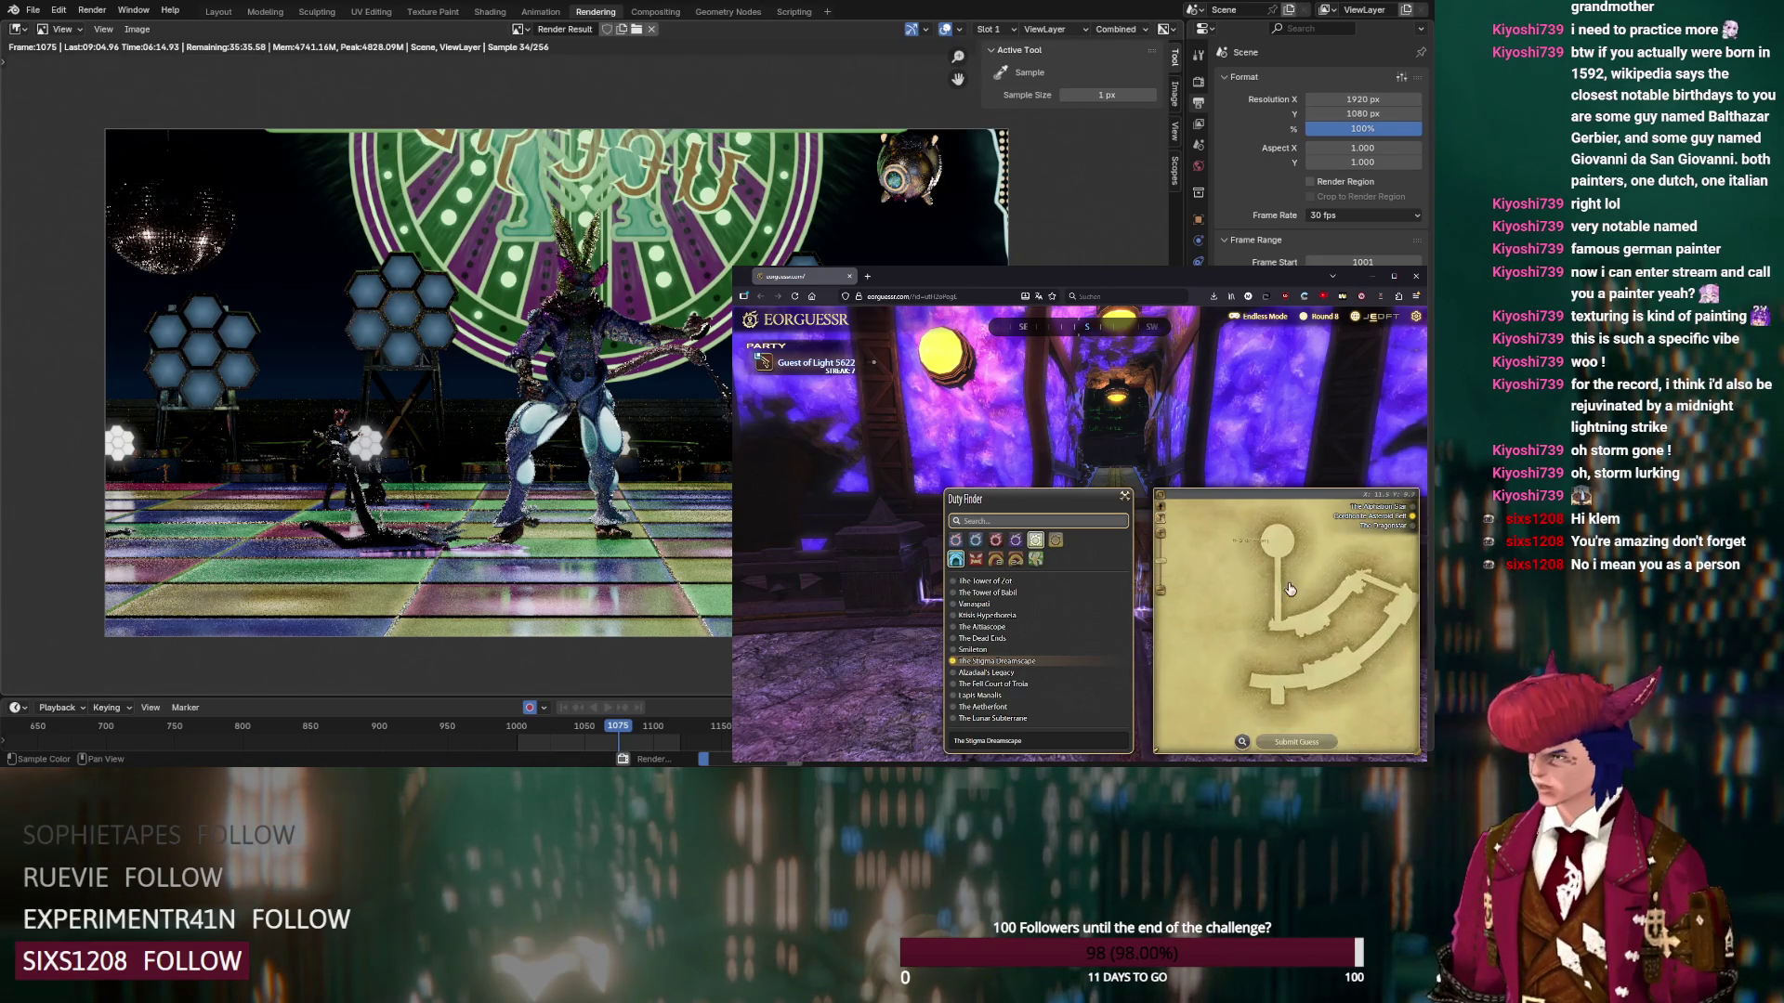
left_click(1281, 747)
left_click(1094, 635)
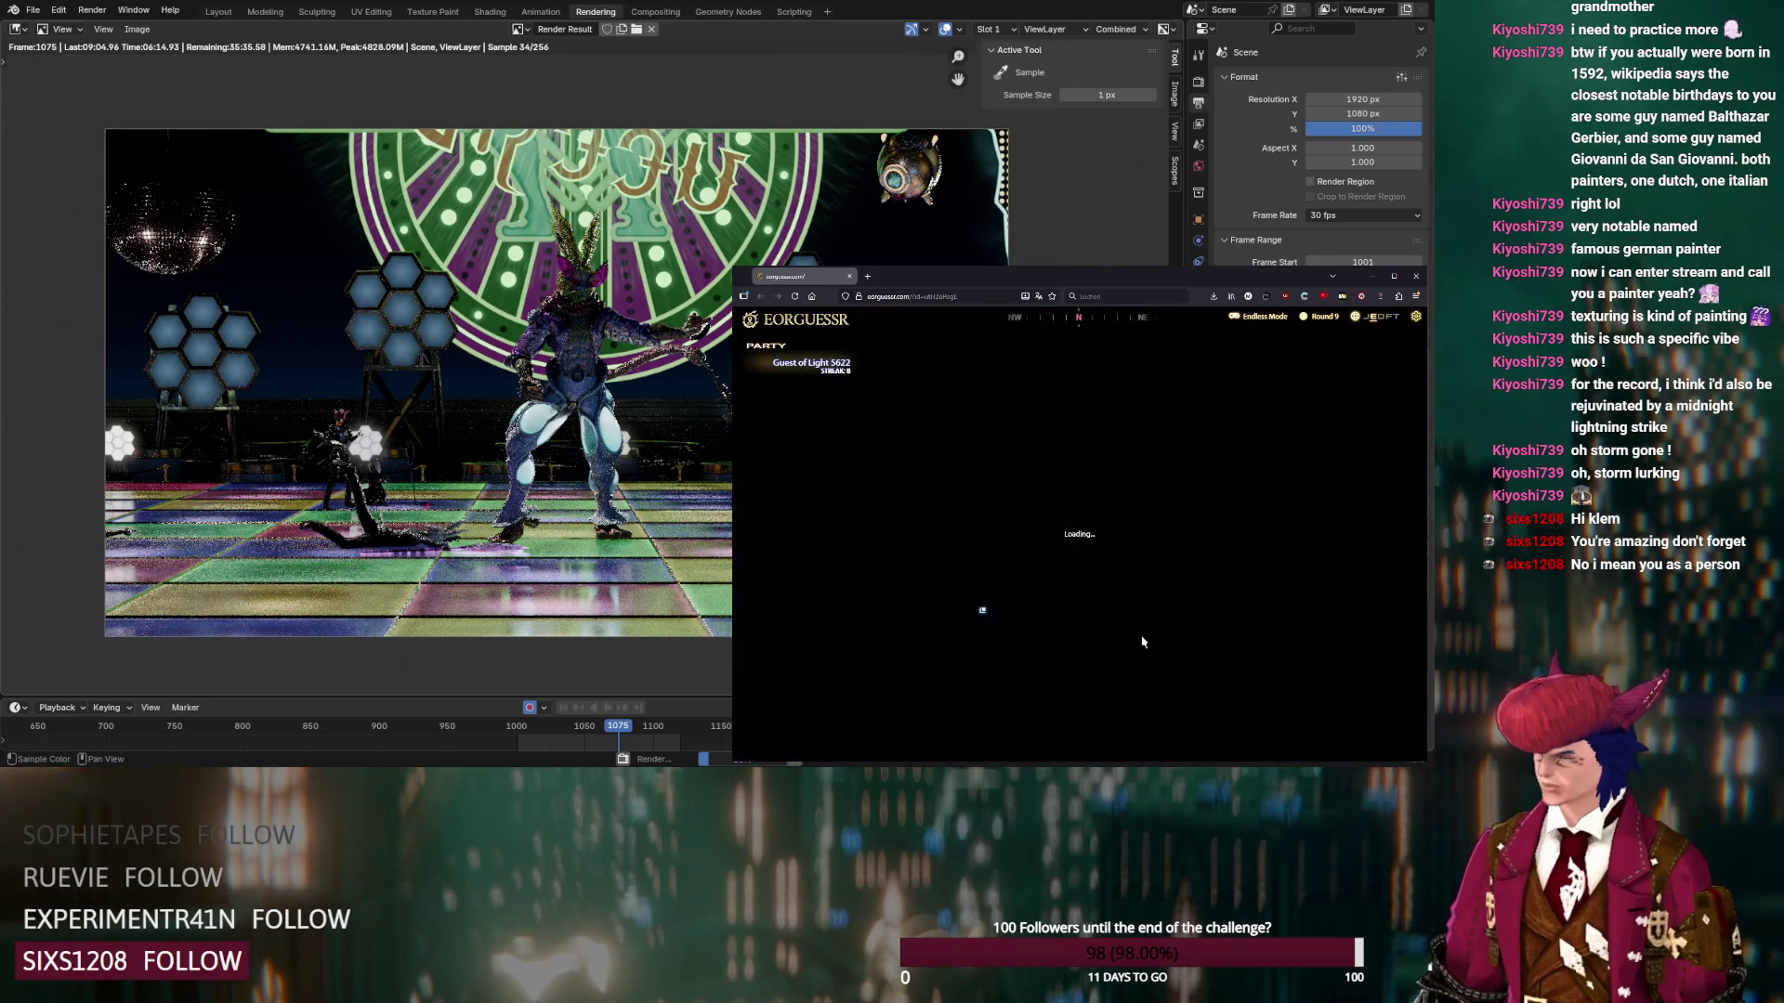
Pin Round 9's guess on Soul of the Creator's central platform (Heavensward raids), submit, and start Round 10
mouse_move(1254, 656)
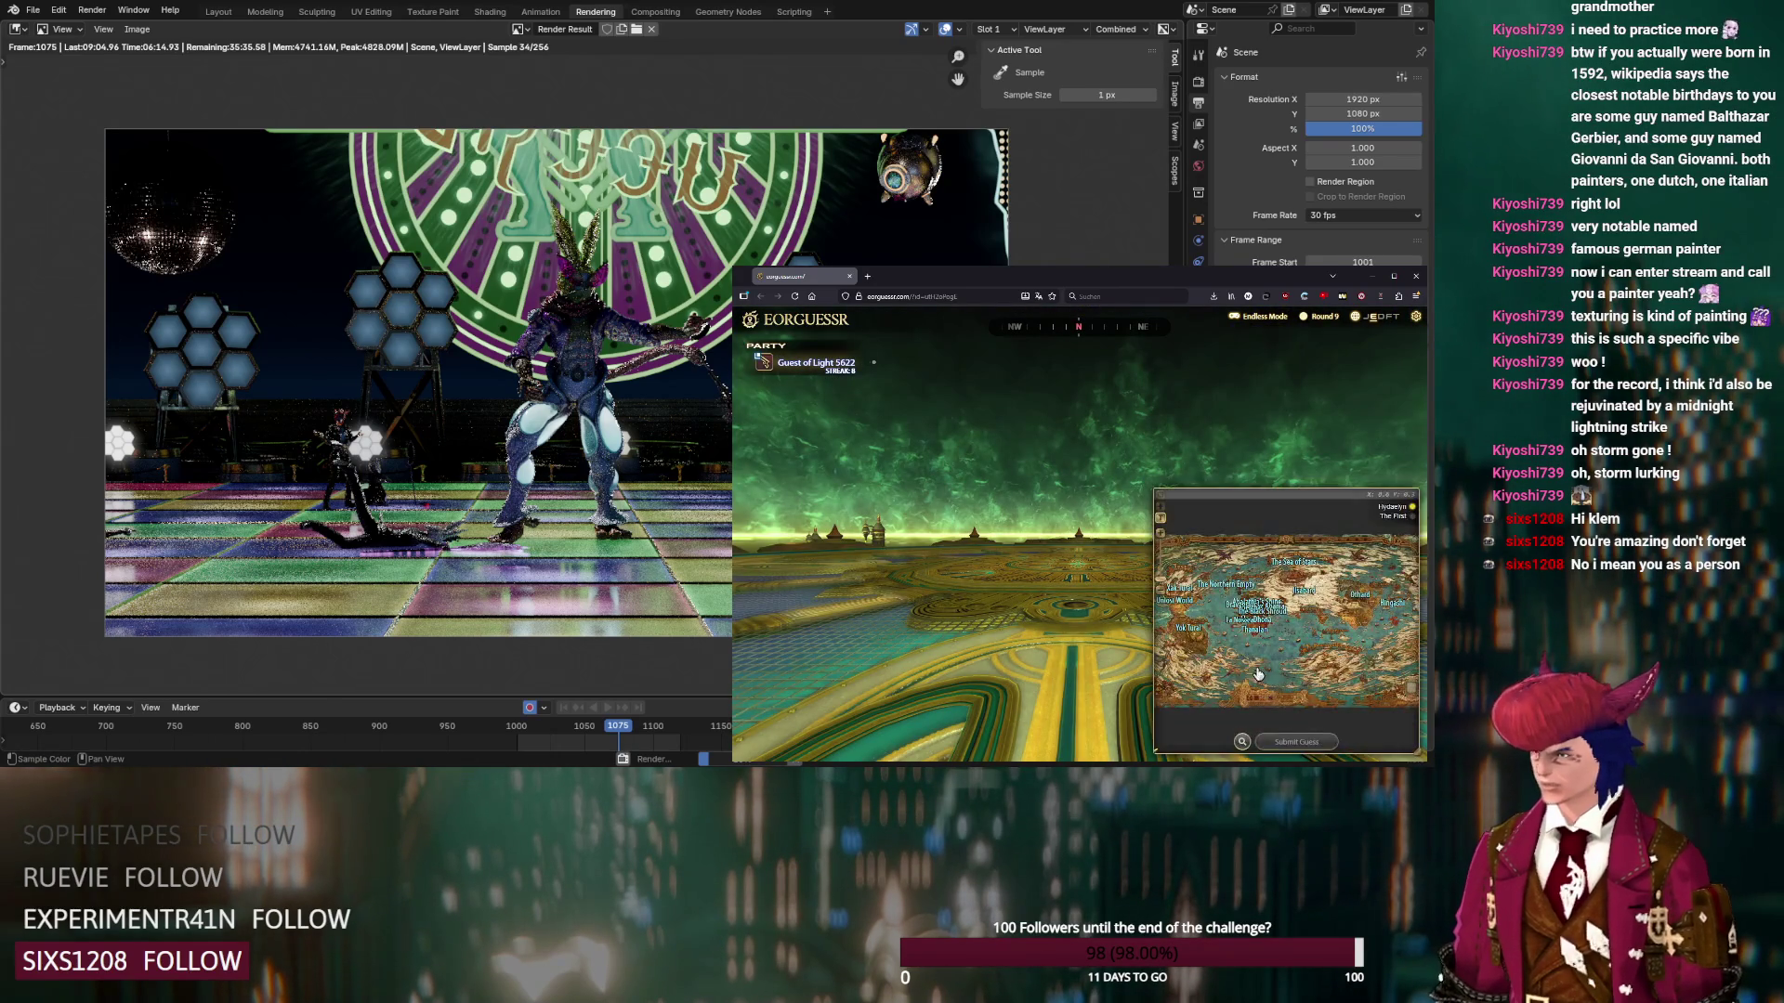
left_click(1241, 743)
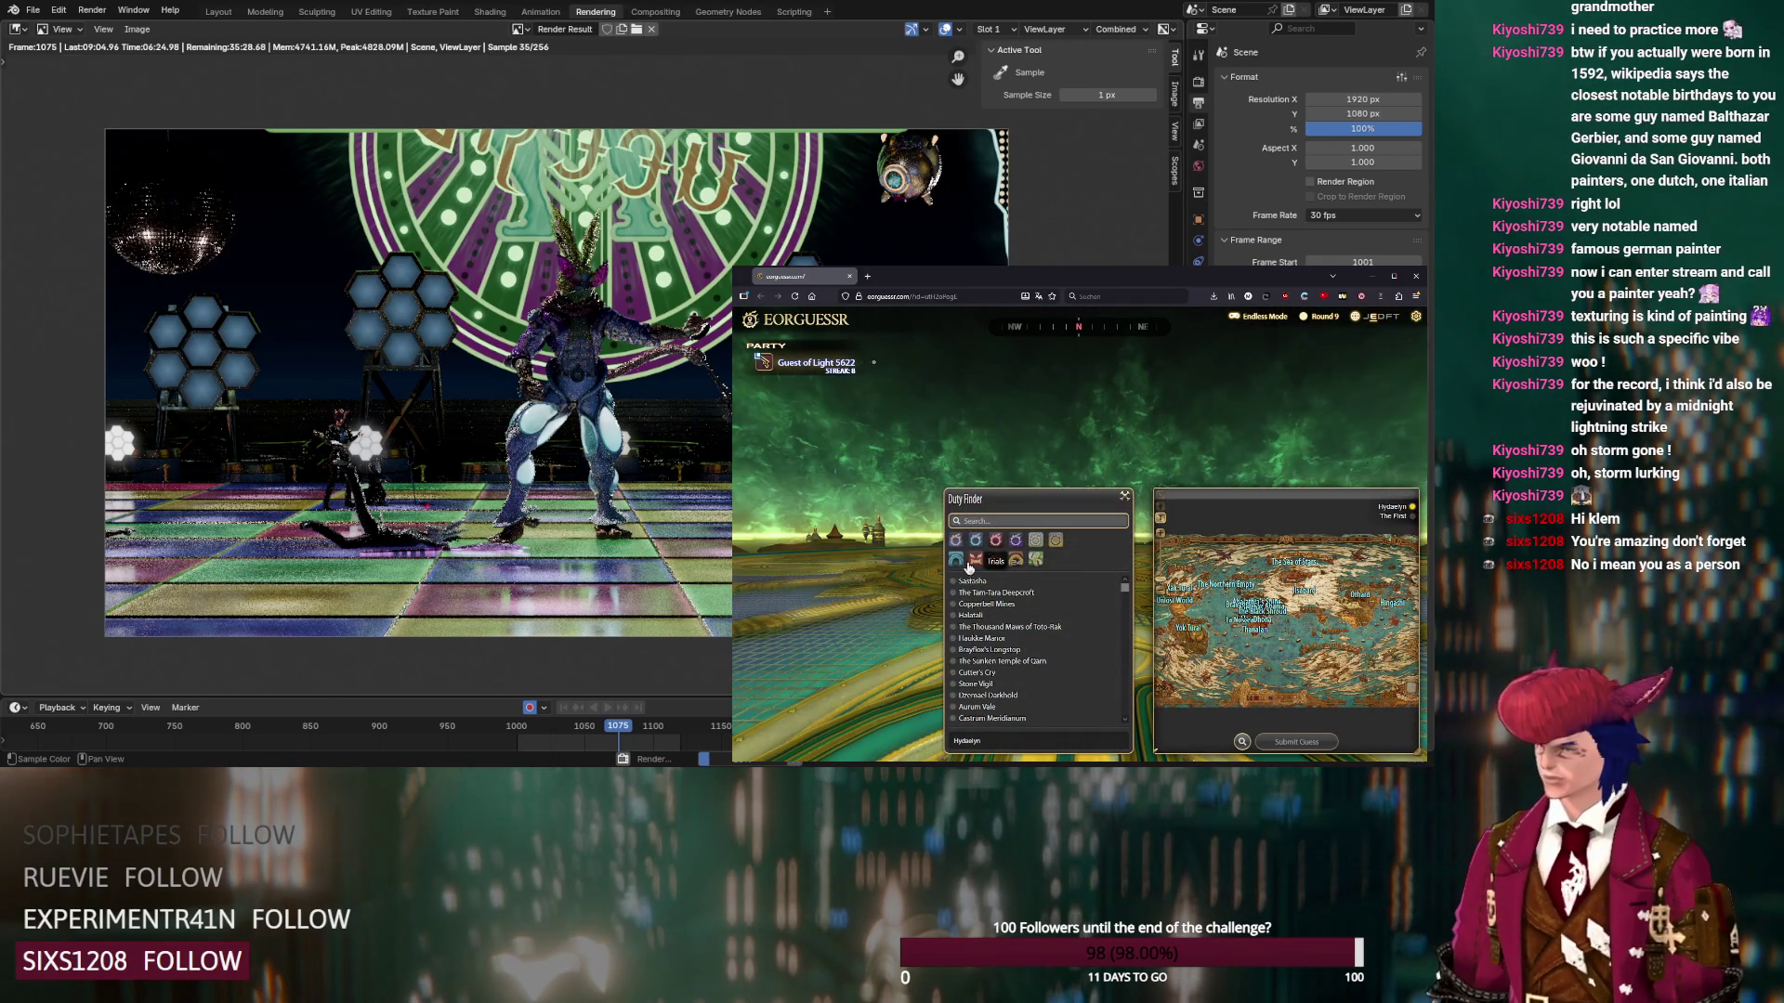
left_click(996, 562)
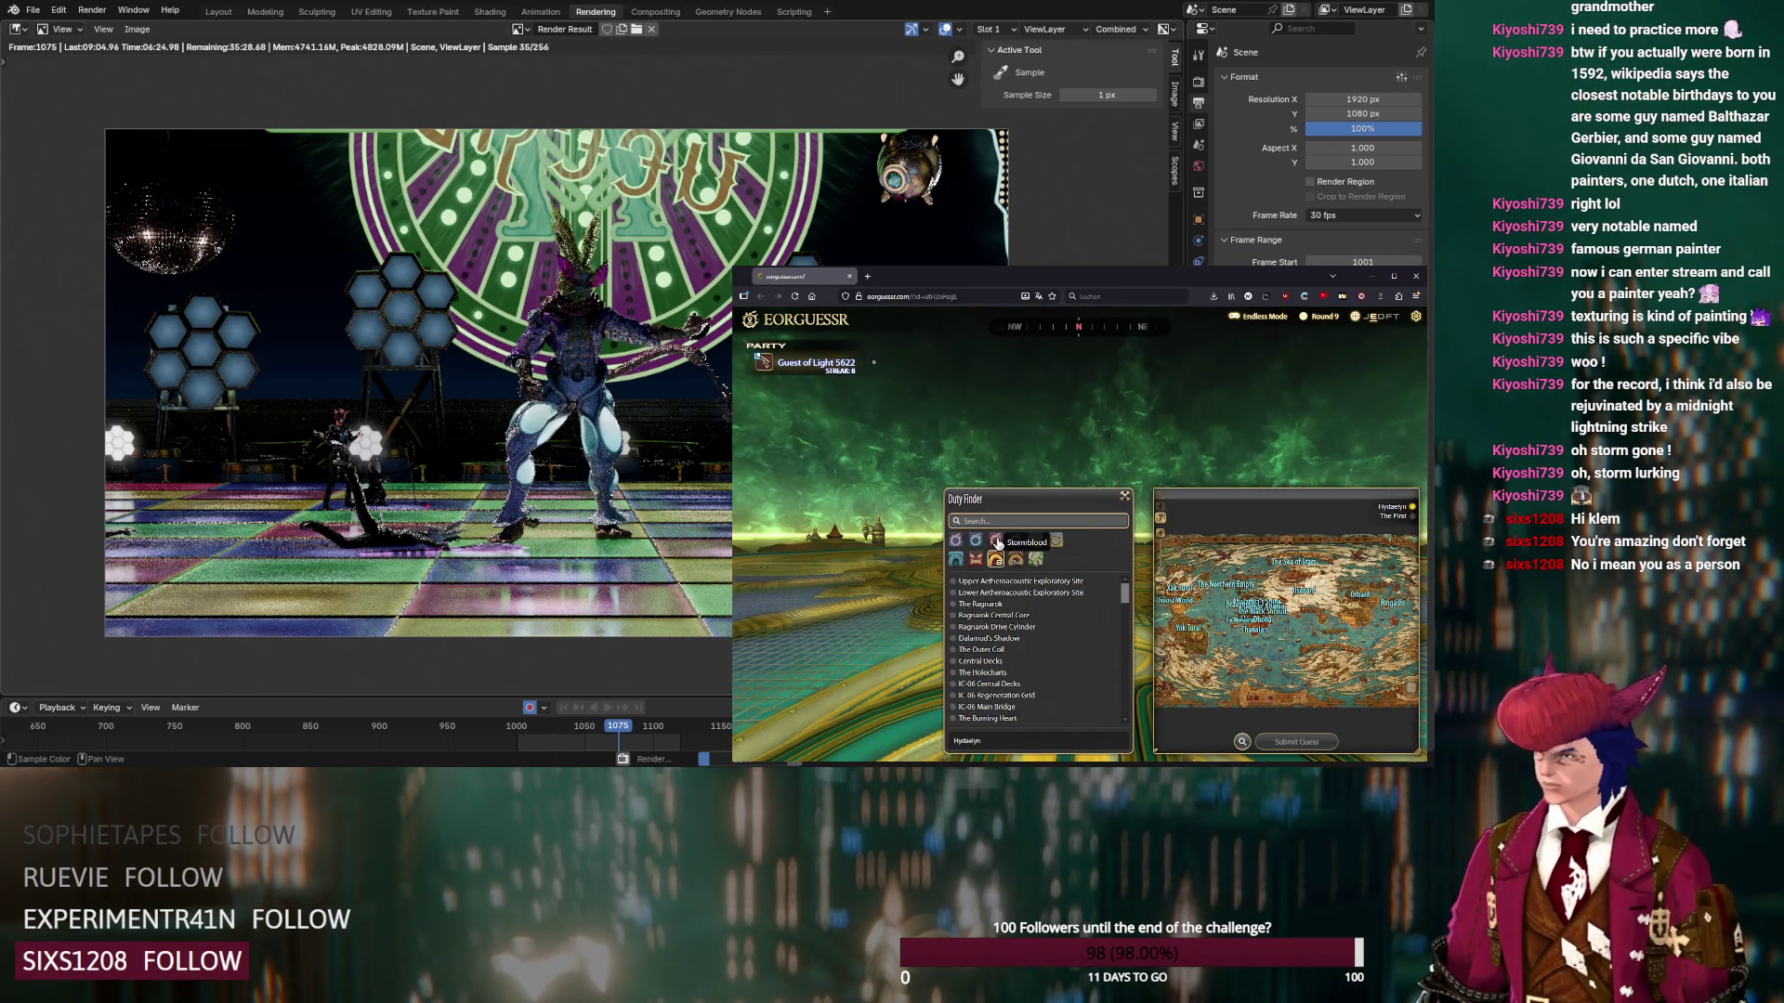
left_click(977, 545)
left_click(989, 707)
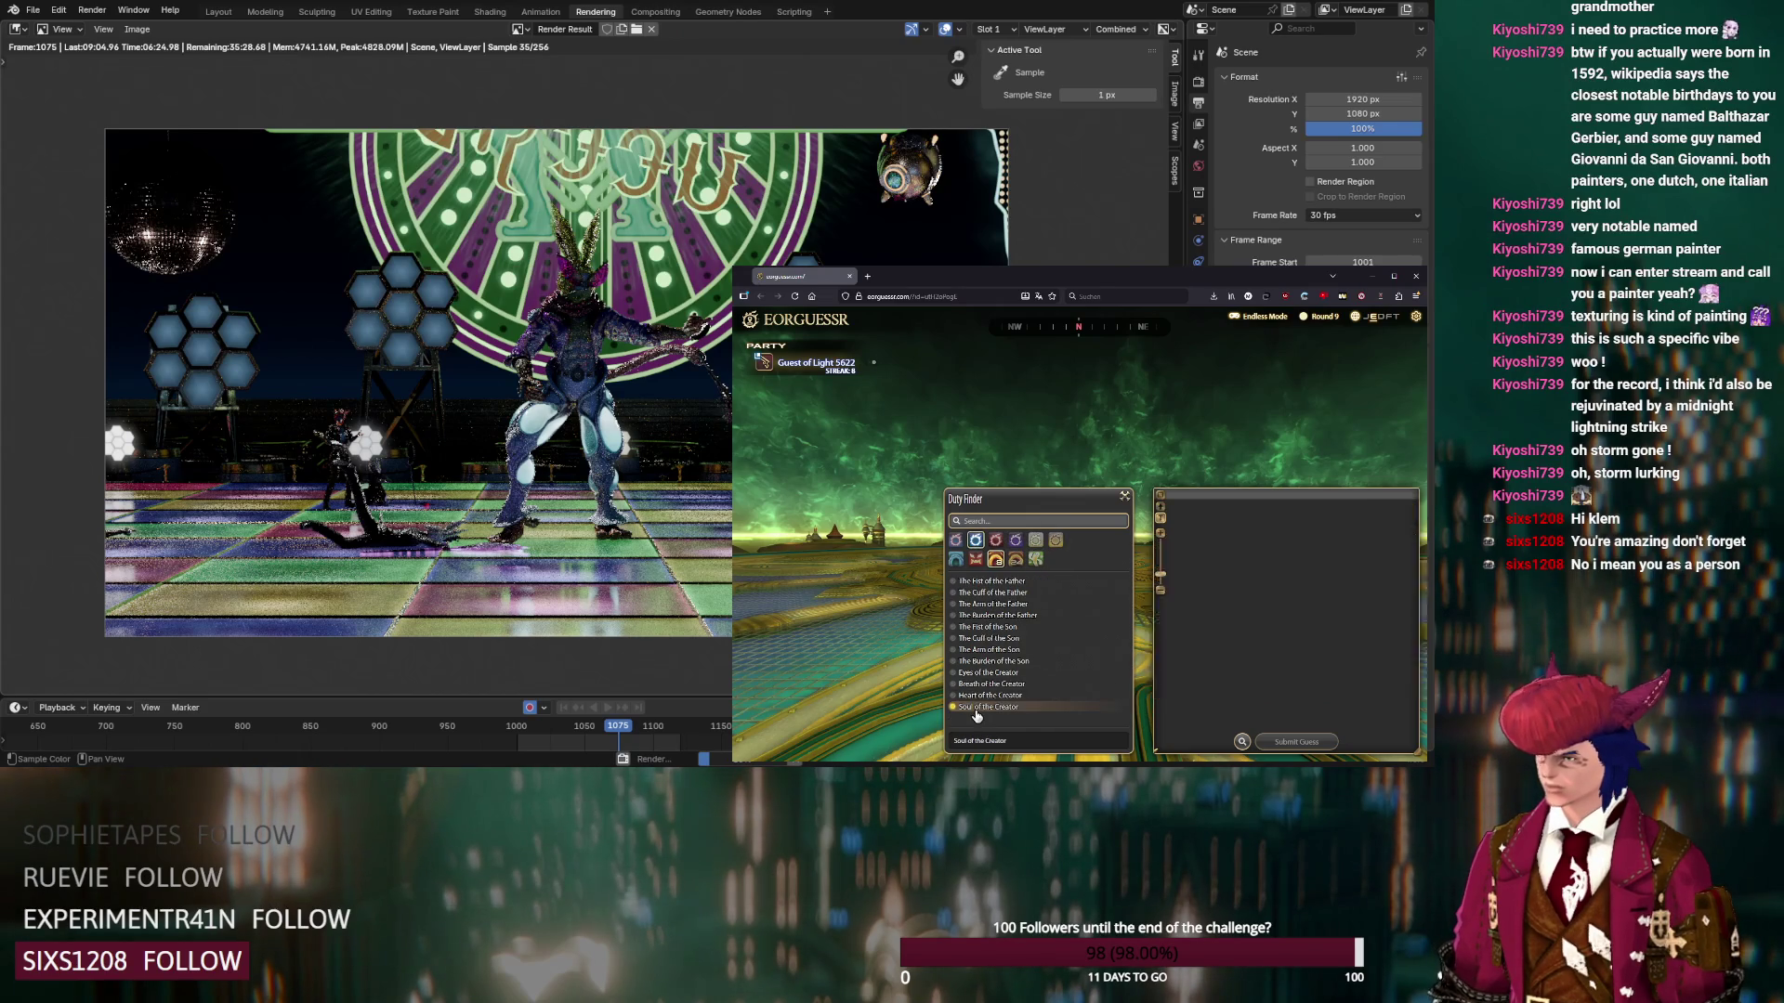
mouse_move(1063, 419)
left_mouse_down()
mouse_move(1076, 354)
mouse_move(1014, 432)
mouse_move(1113, 443)
left_mouse_up()
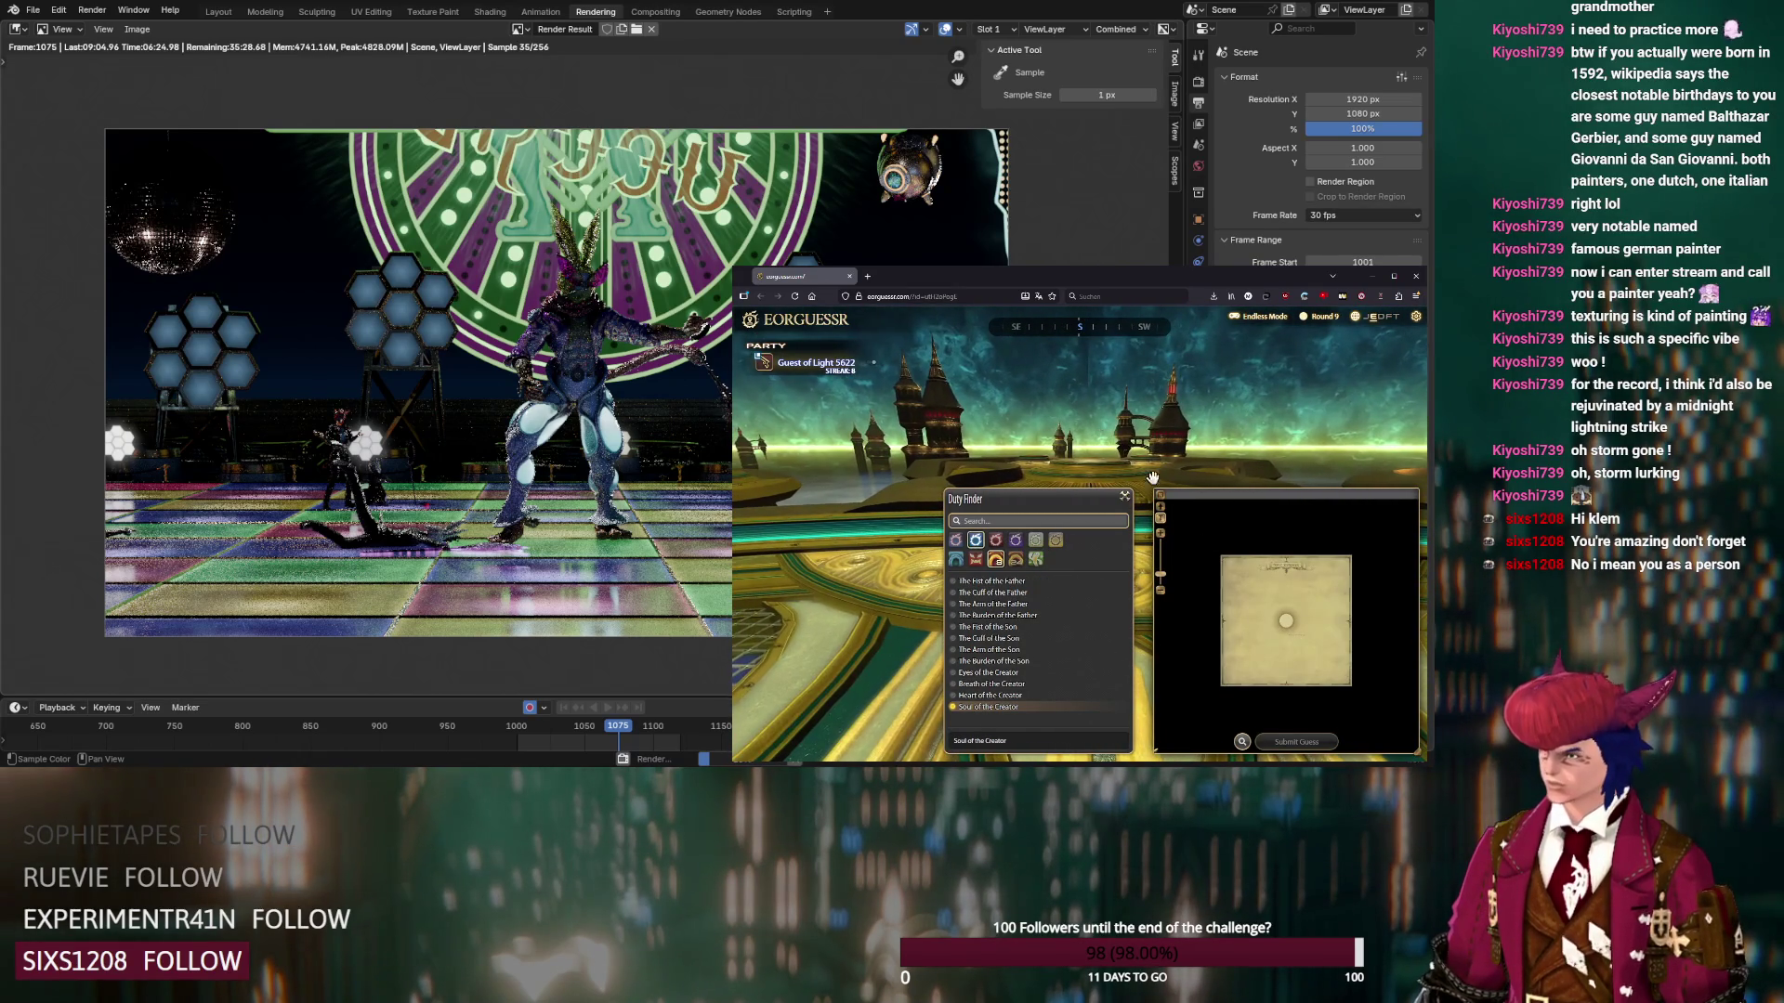
scroll(1298, 628, "up", 3)
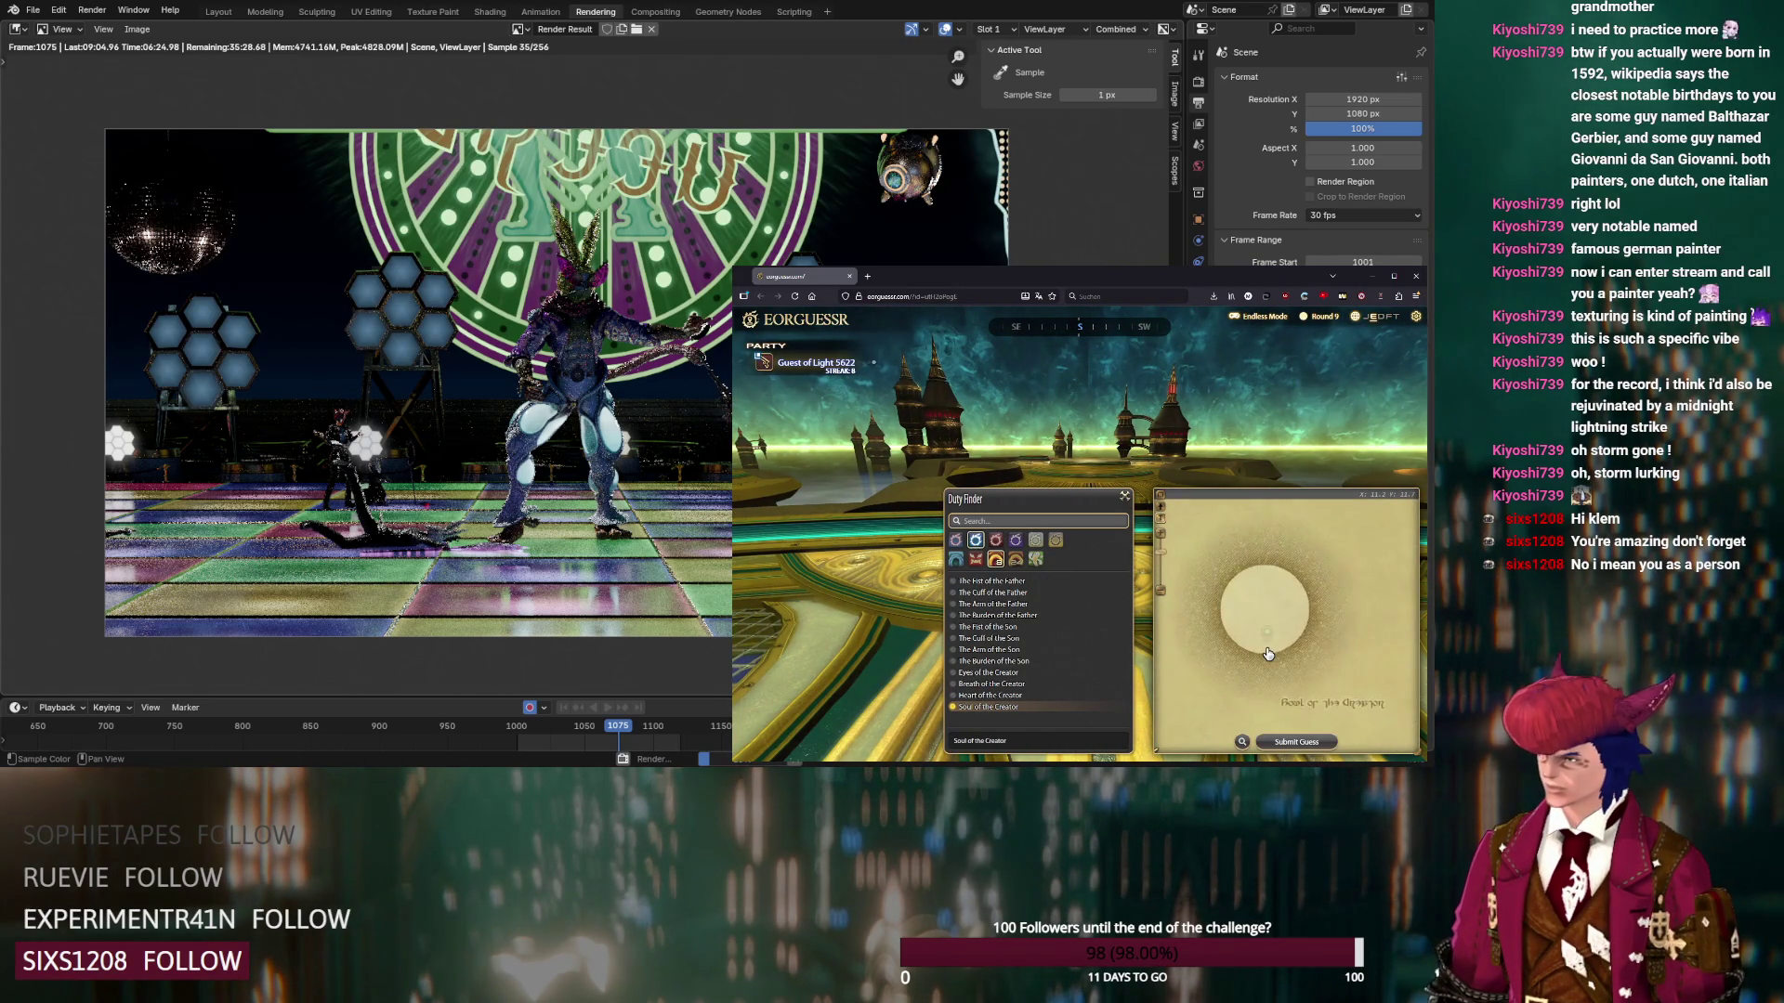
left_click(1267, 649)
left_click(1290, 743)
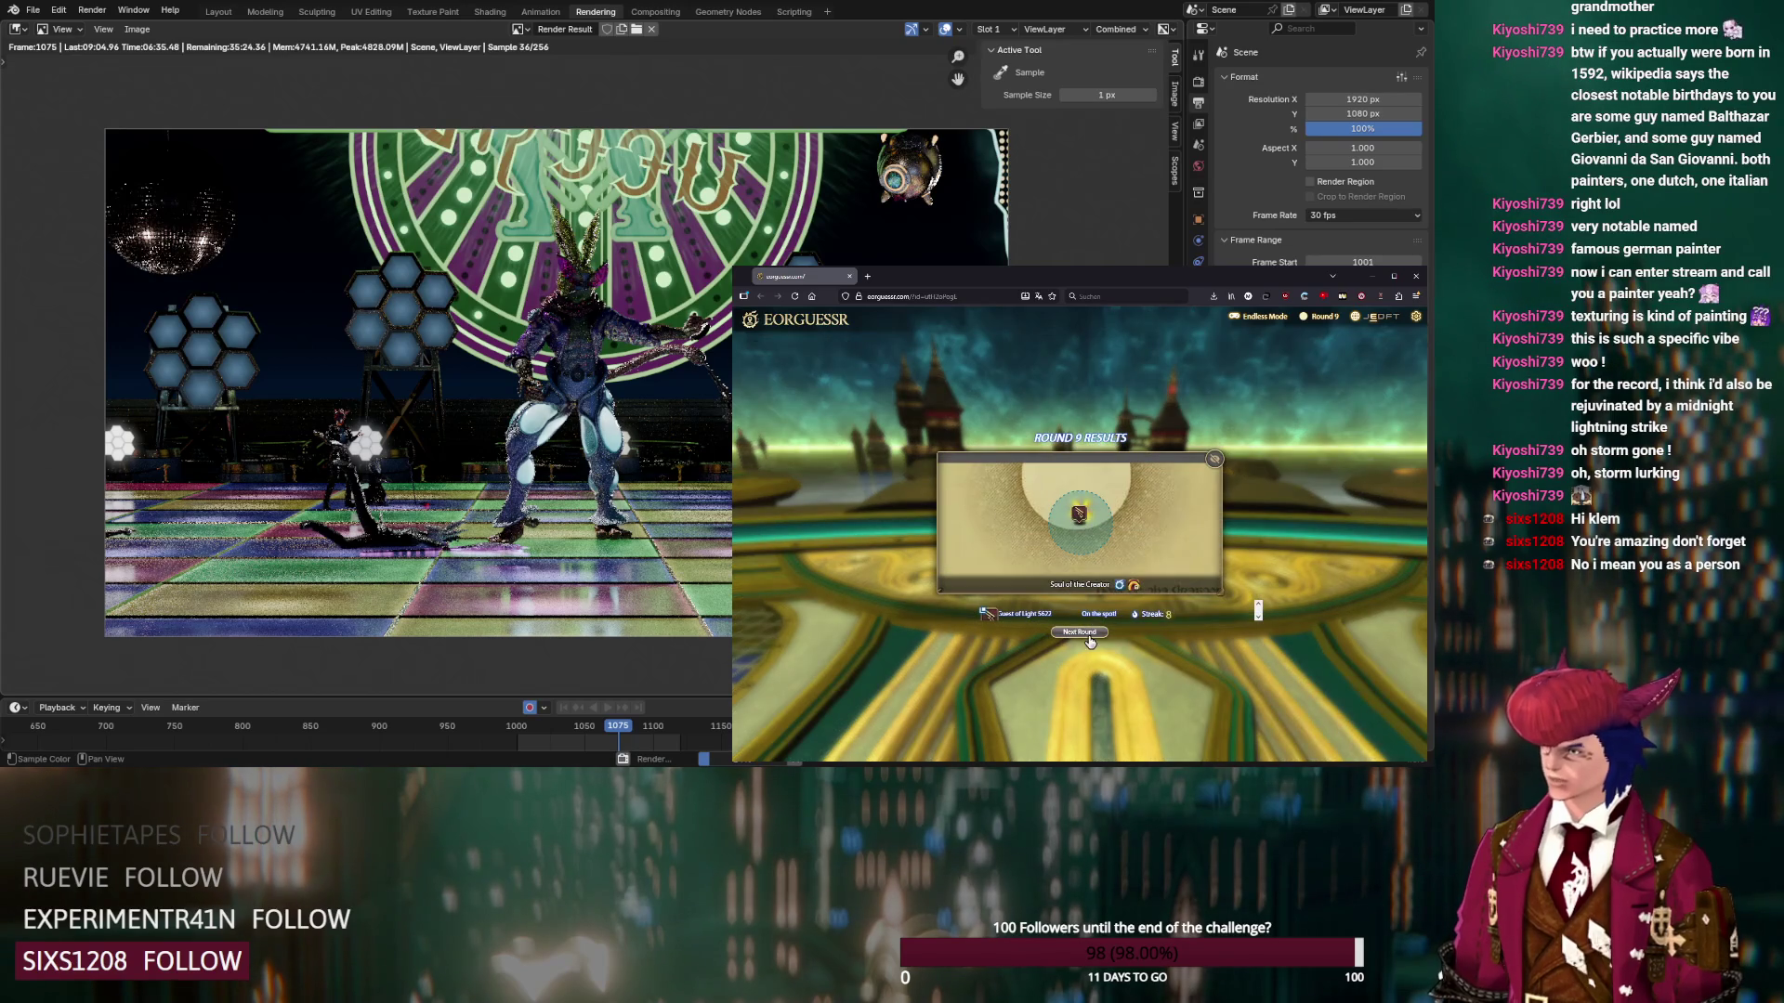
left_click(1085, 632)
Look around the red-carpet hall, then drill from Hingashi through the town to the interior room map
mouse_move(1129, 494)
left_mouse_down()
mouse_move(1052, 437)
mouse_move(1130, 548)
left_mouse_up()
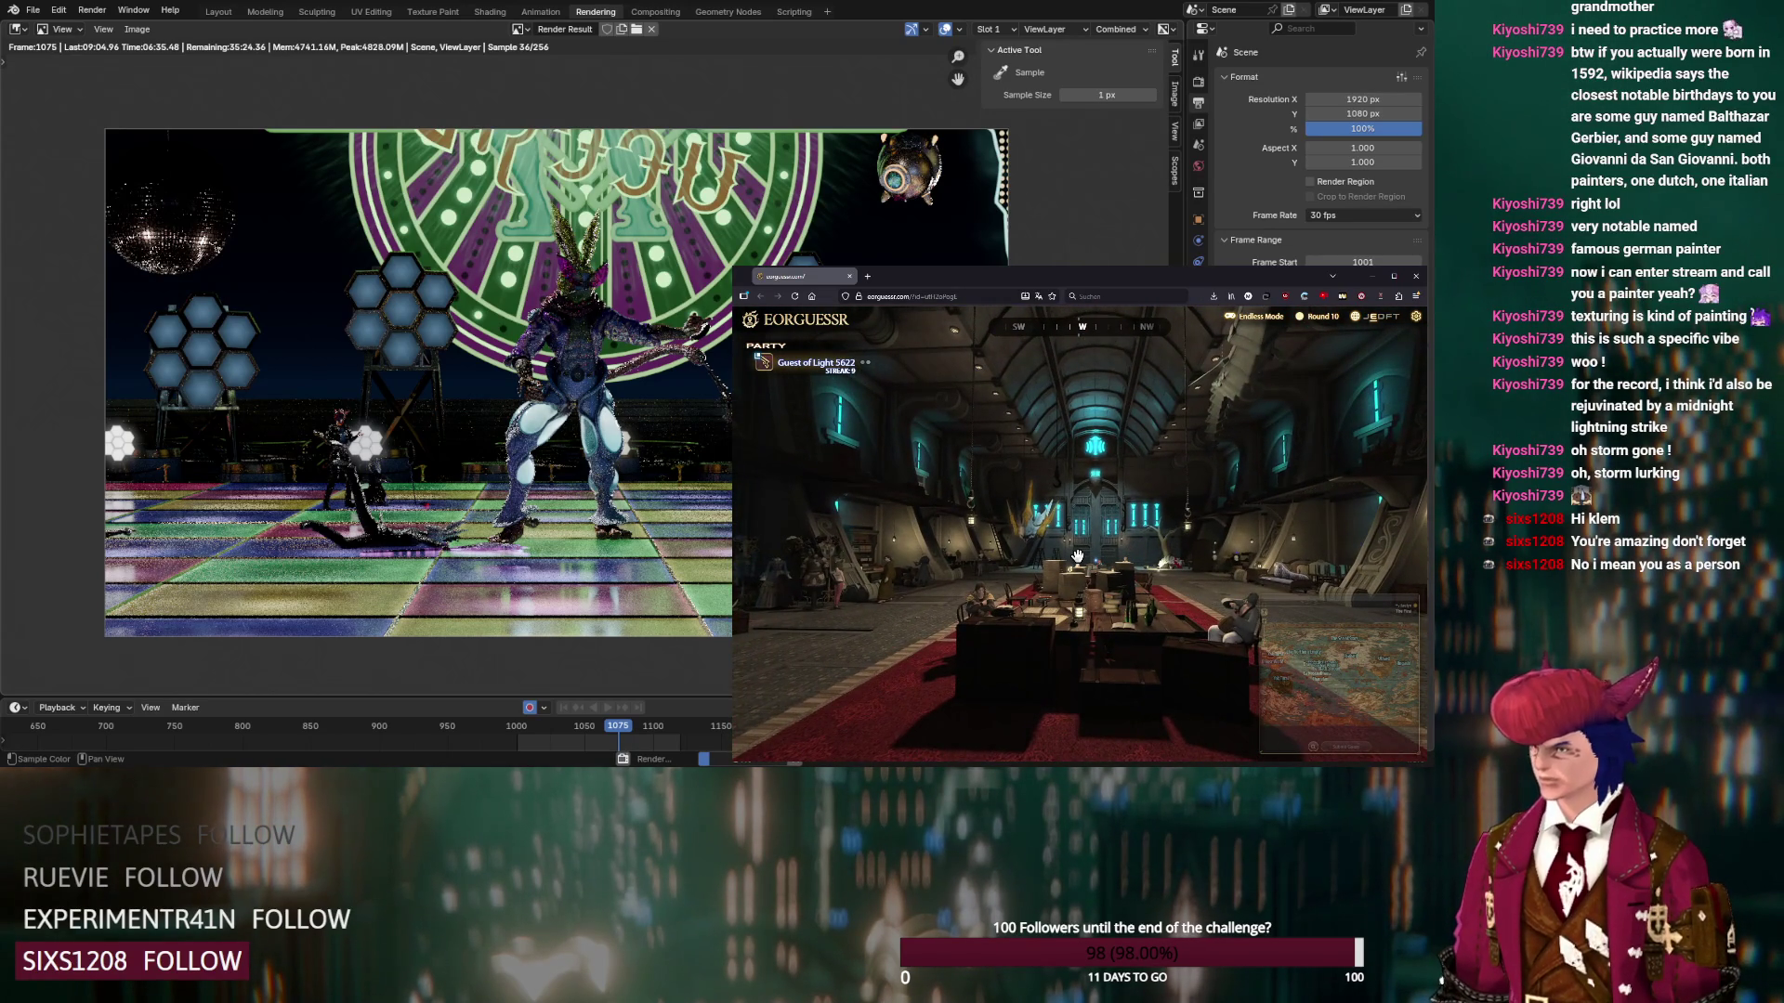
mouse_move(993, 556)
left_mouse_down()
mouse_move(1016, 538)
mouse_move(1143, 541)
left_mouse_up()
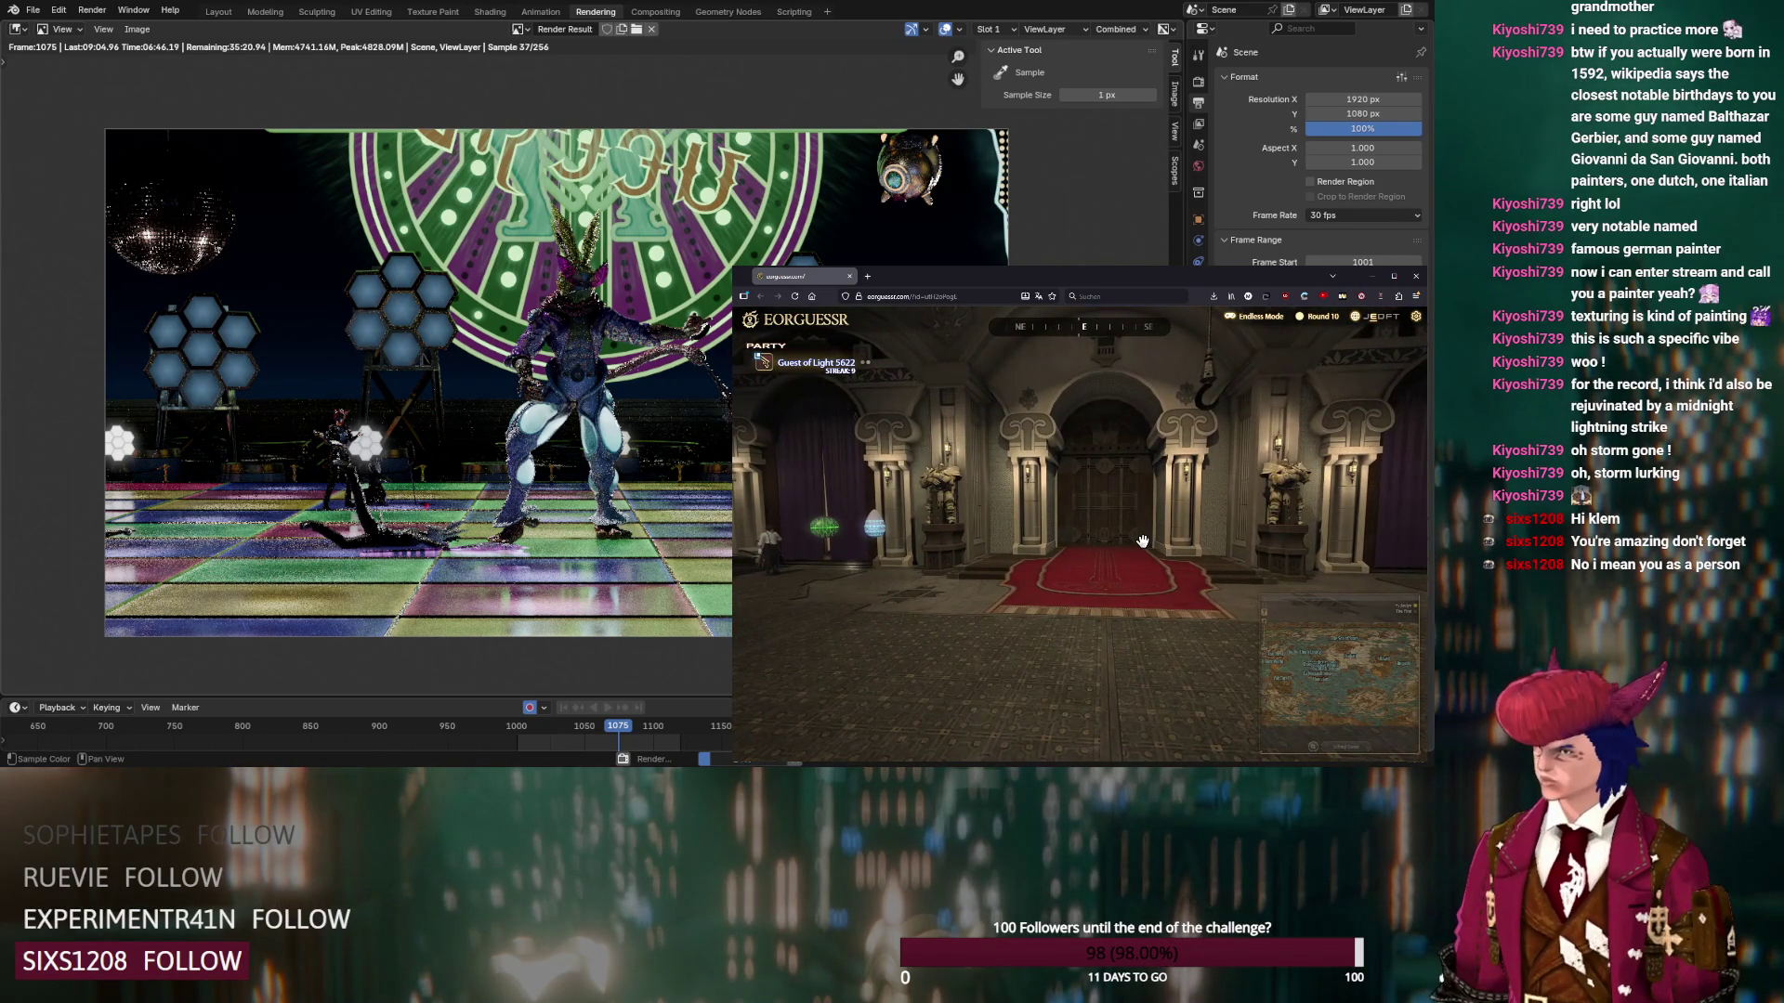
mouse_move(1274, 730)
scroll(1262, 641, "up", 3)
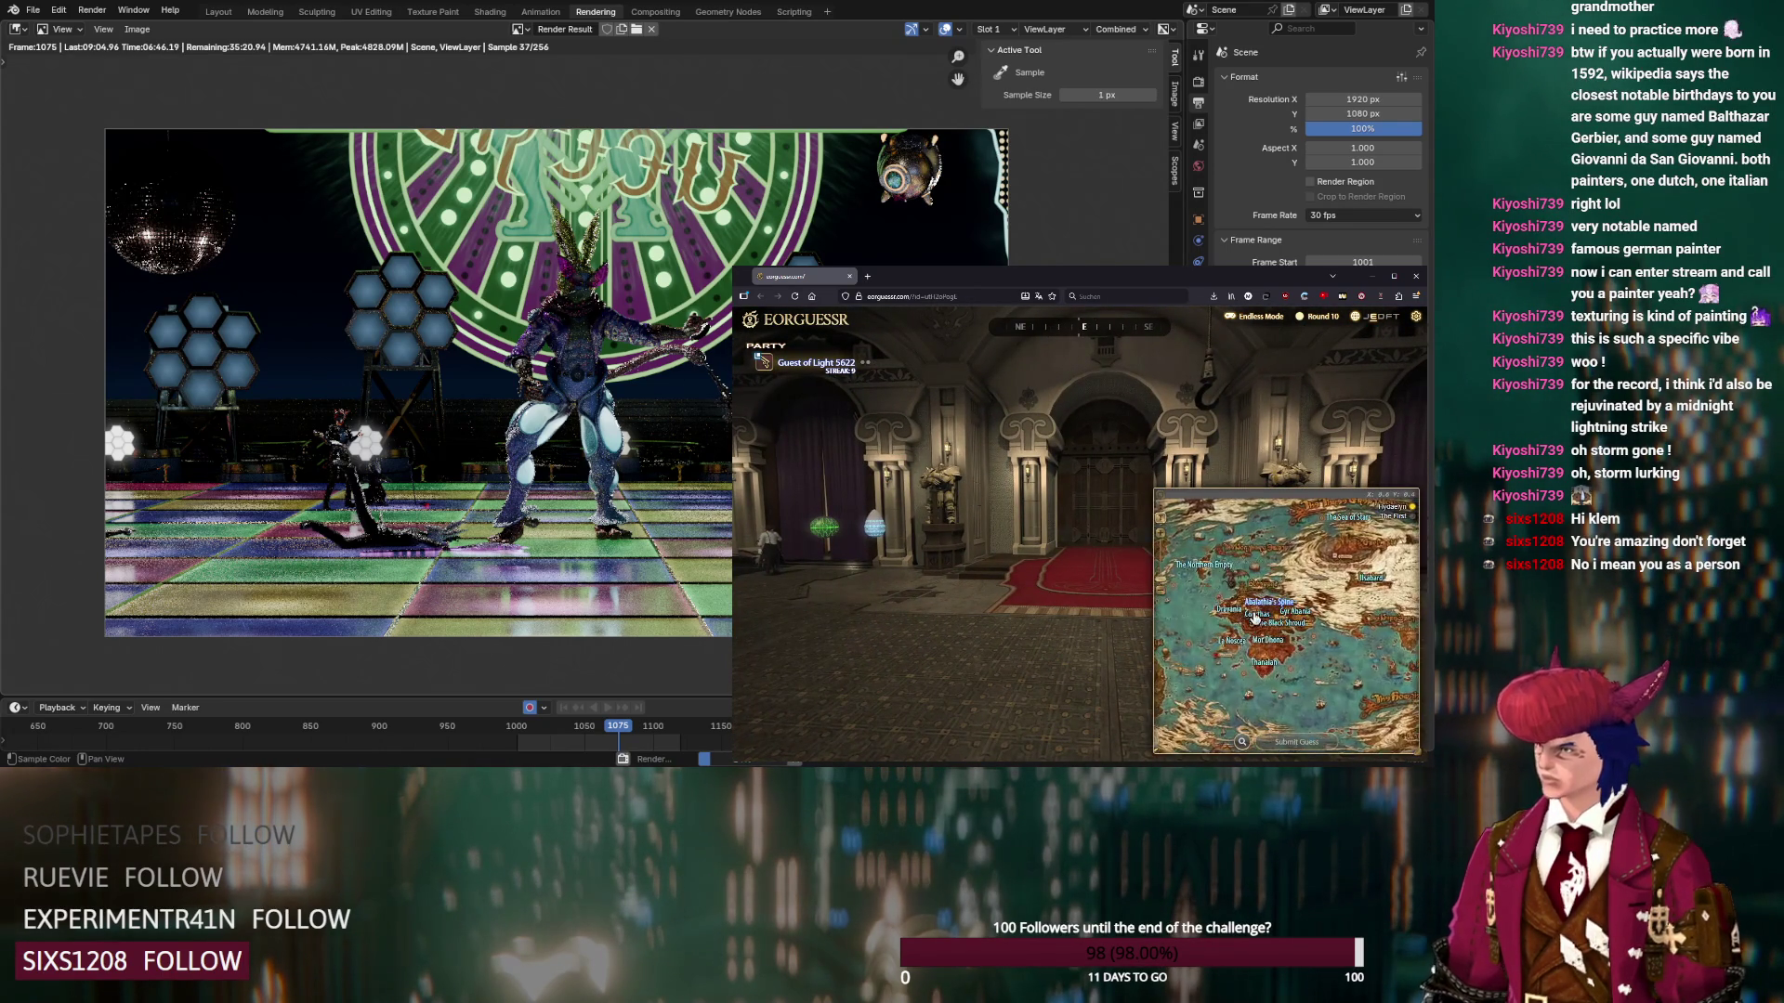
scroll(1241, 648, "down", 3)
scroll(1305, 591, "up", 3)
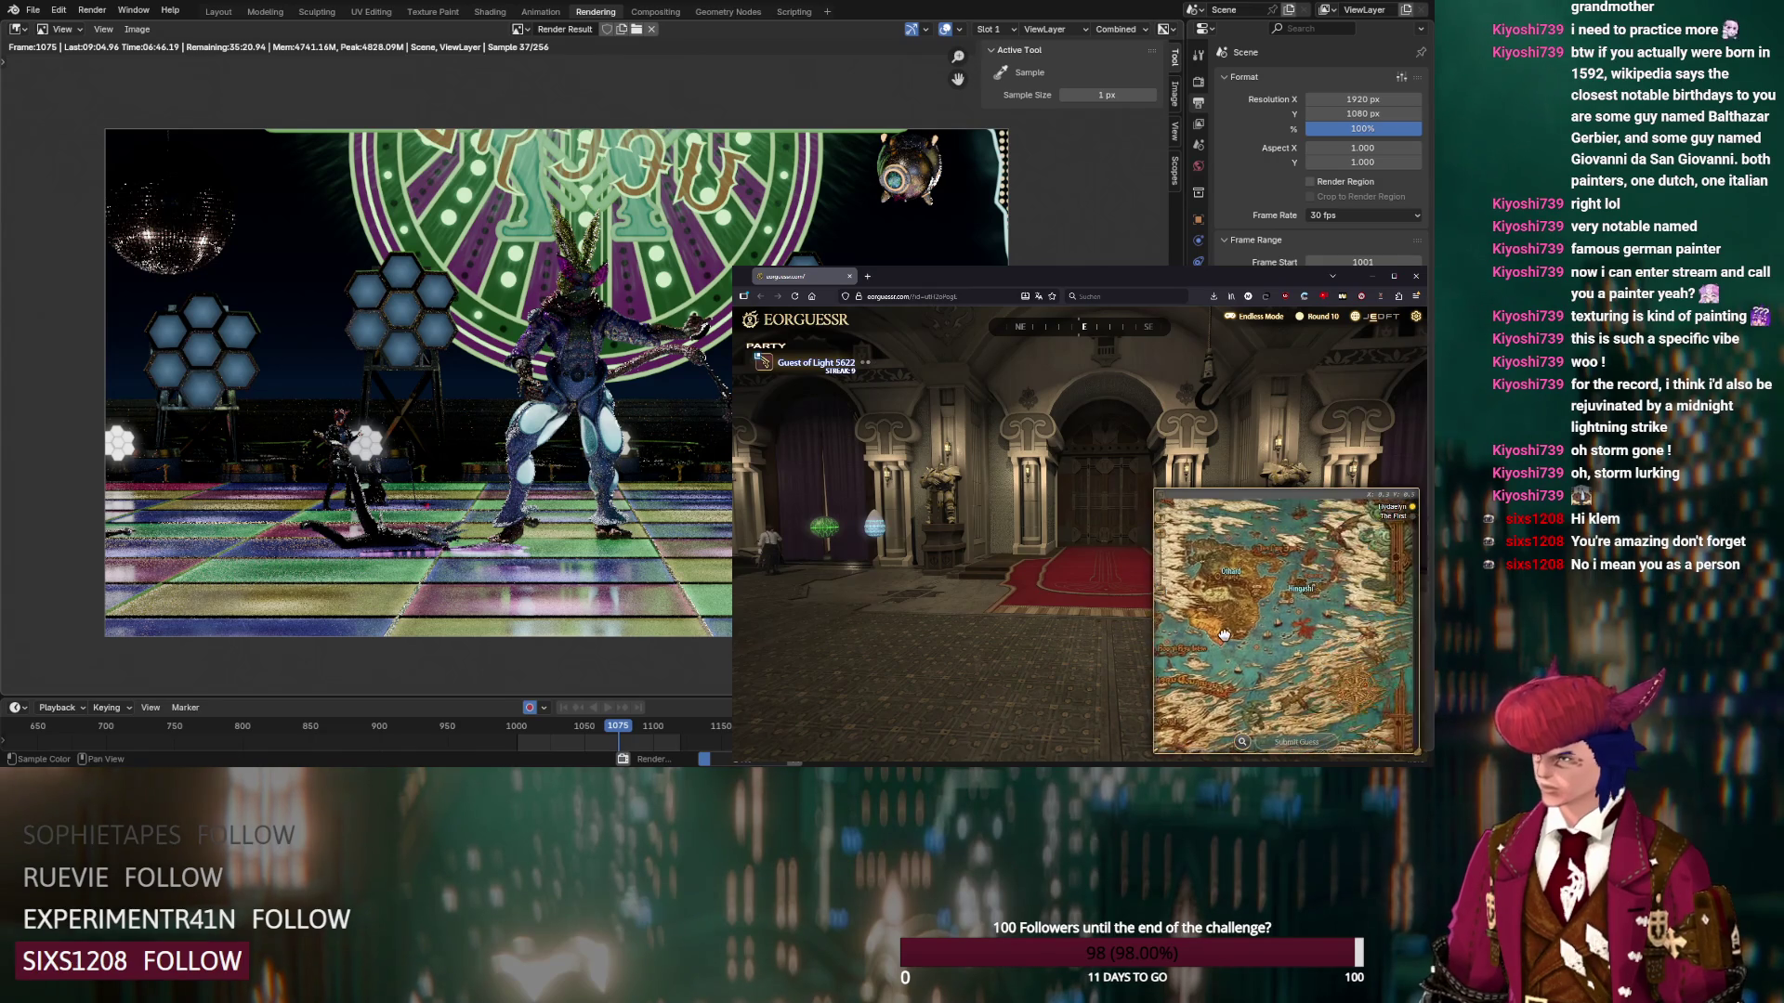
left_click(1302, 596)
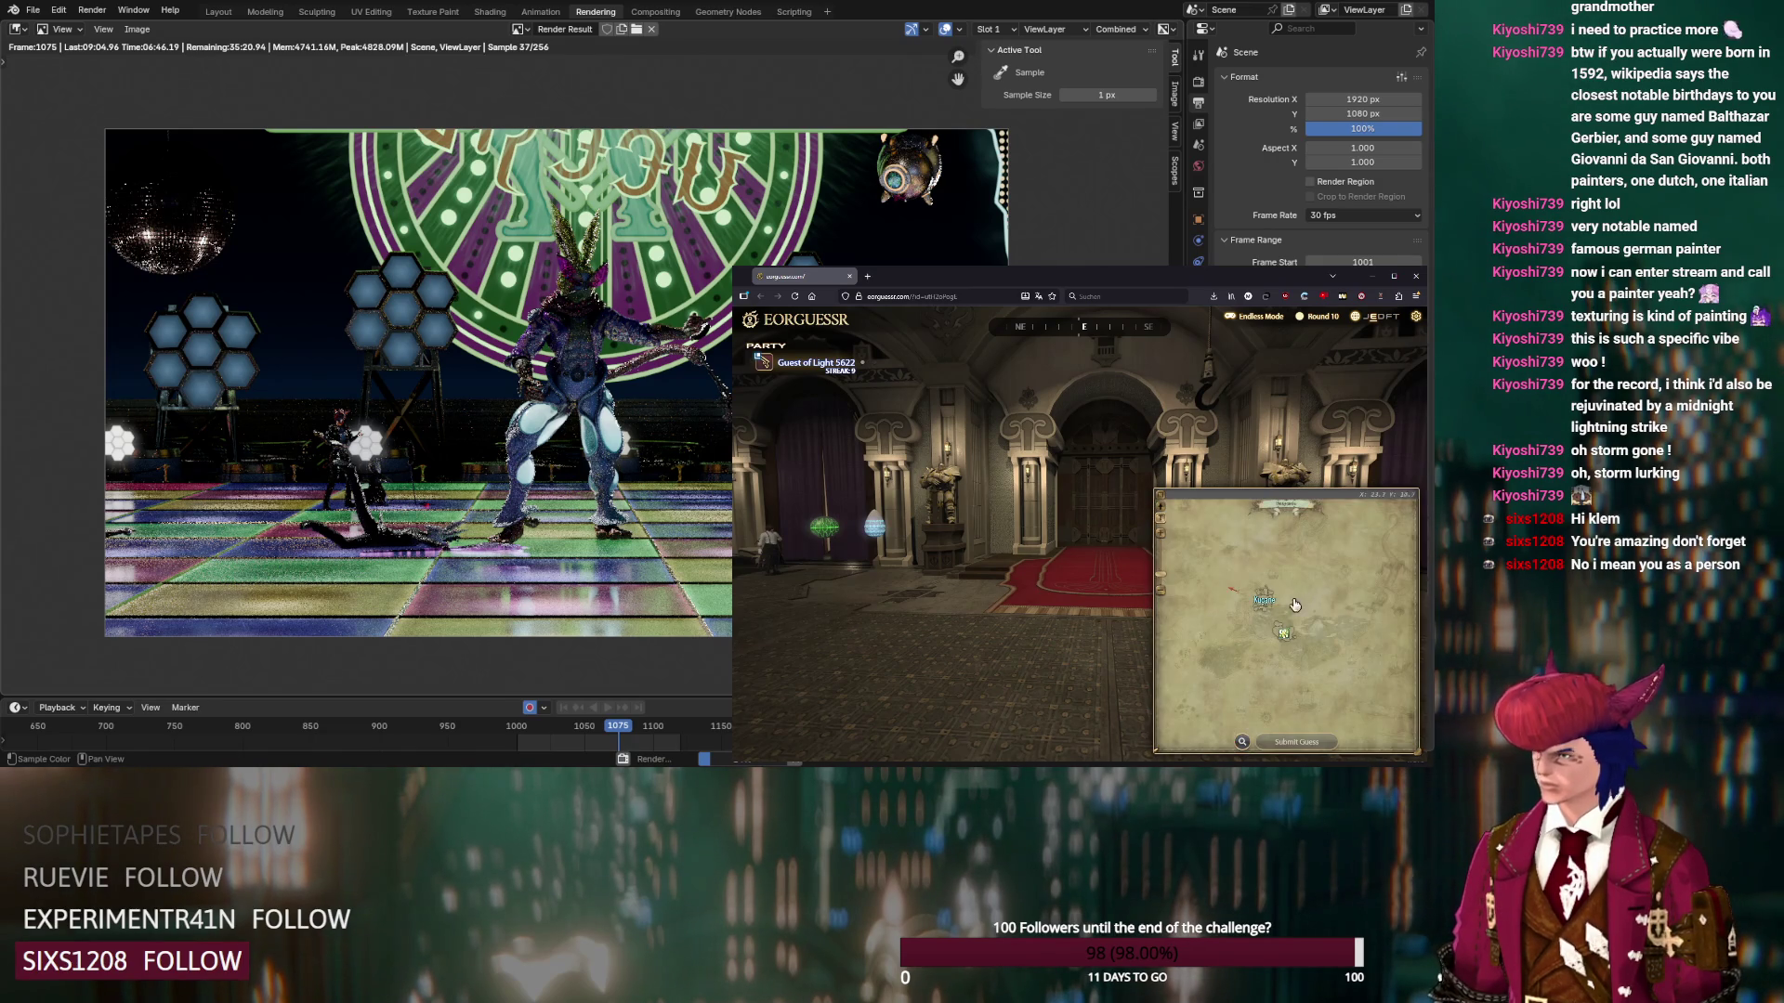
left_click(1272, 606)
scroll(1264, 642, "up", 2)
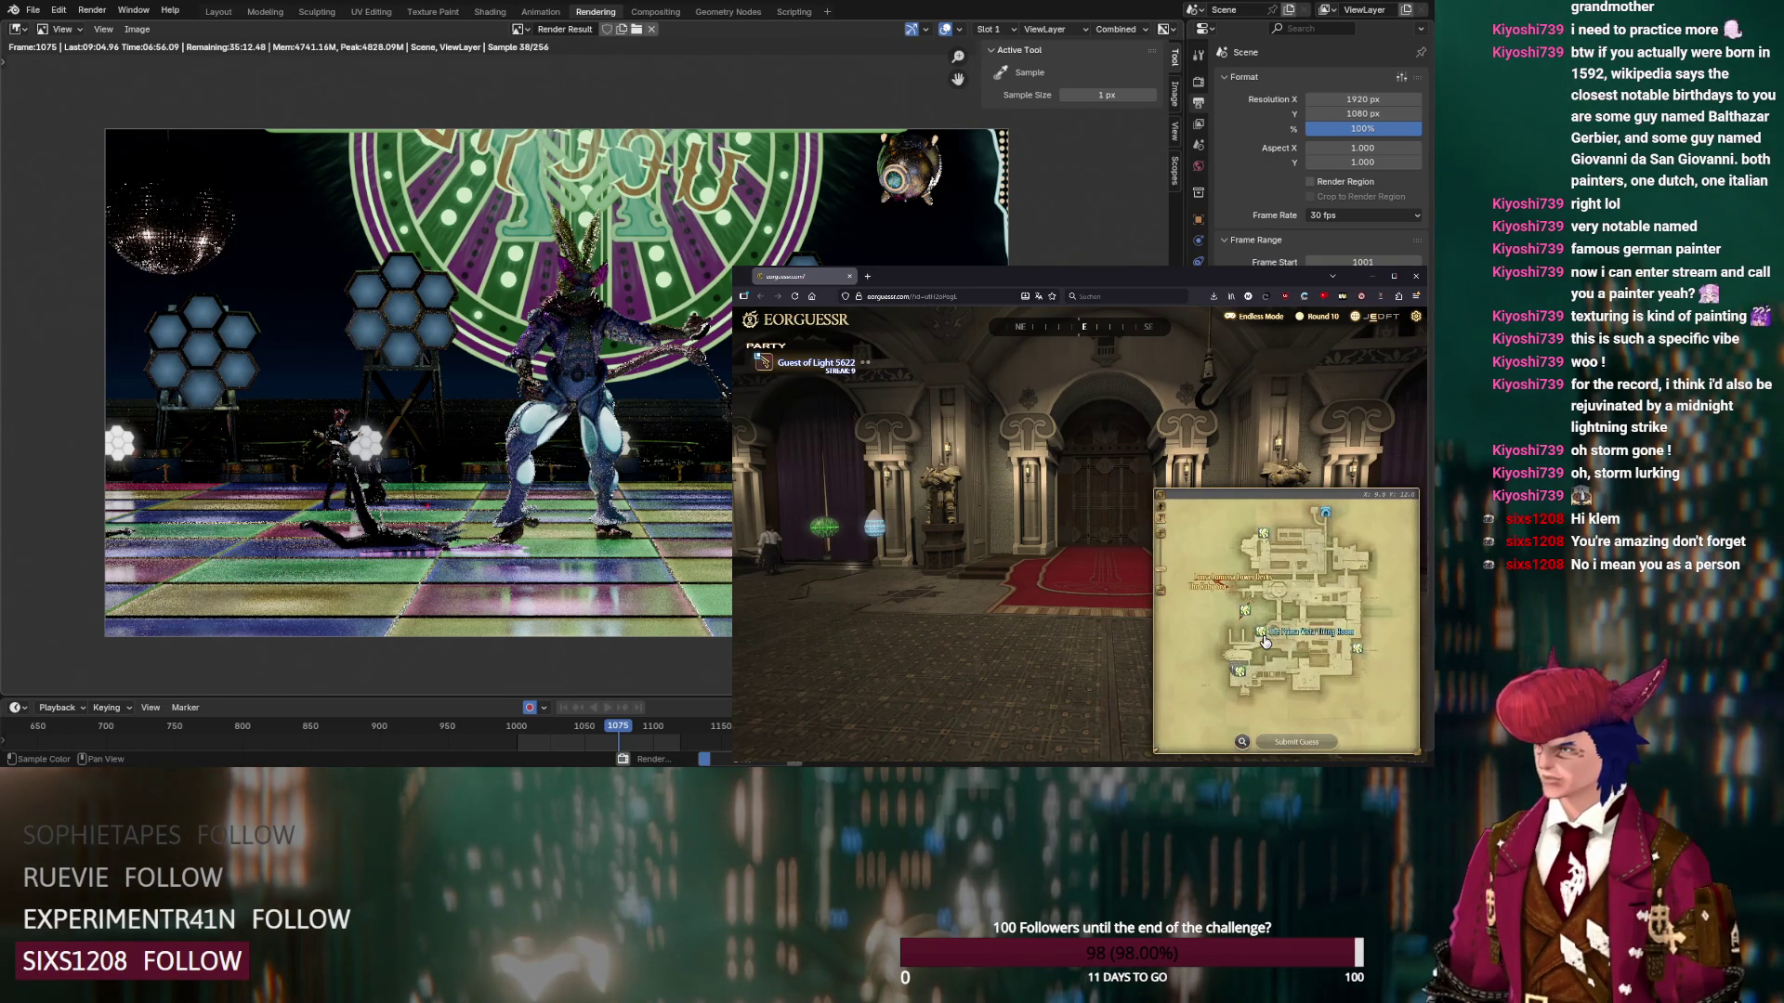
left_click(1264, 641)
Check the room's orientation, zoom in, submit the Round 10 guess, and move on
scroll(1307, 629, "up", 2)
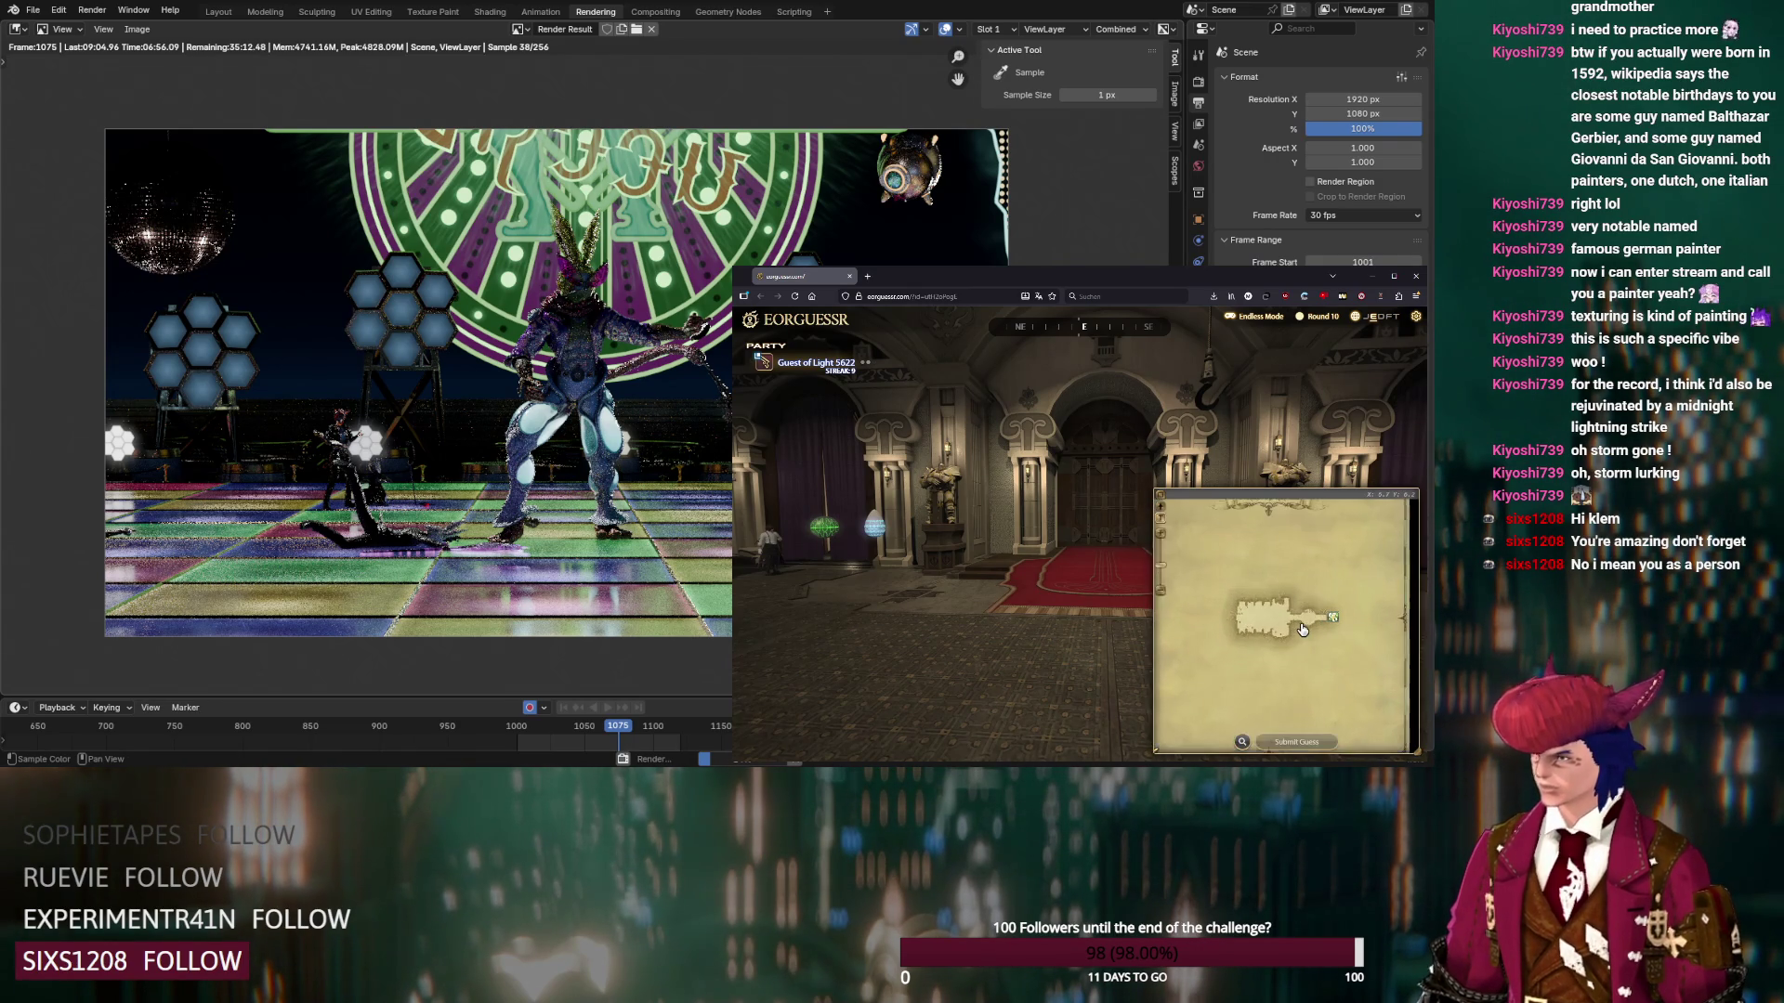
left_click_drag(1052, 583, 951, 427)
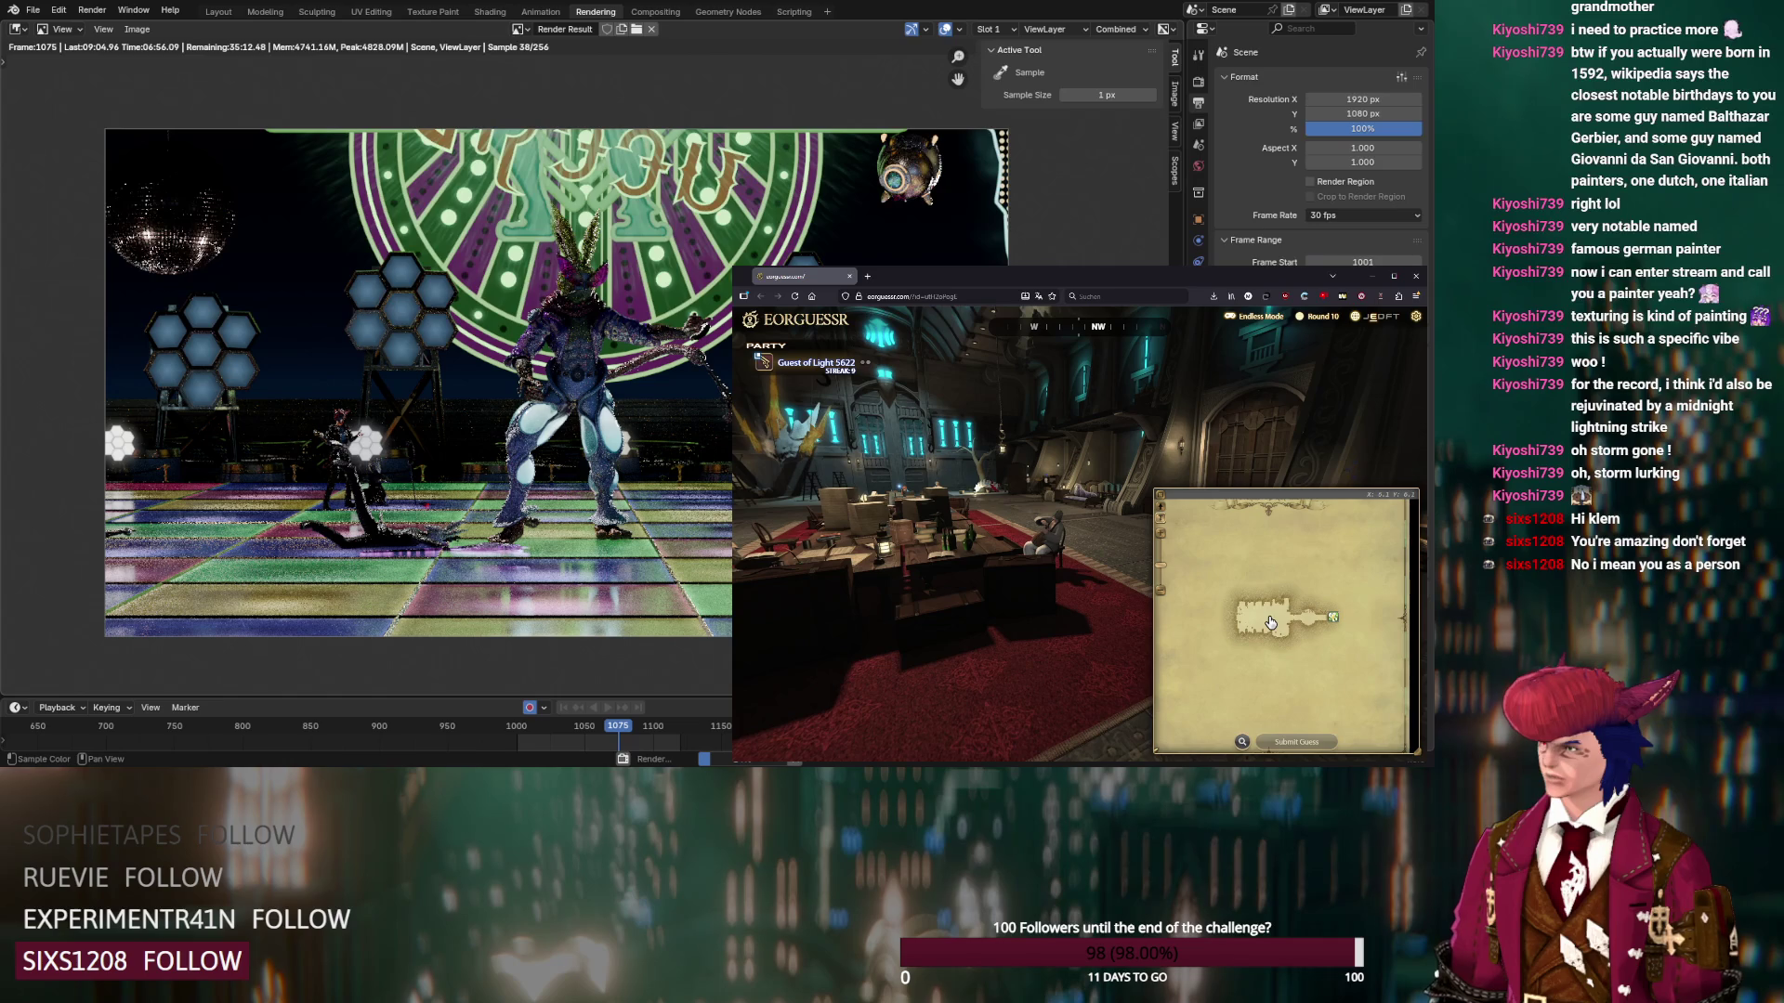
left_click_drag(995, 539, 1166, 534)
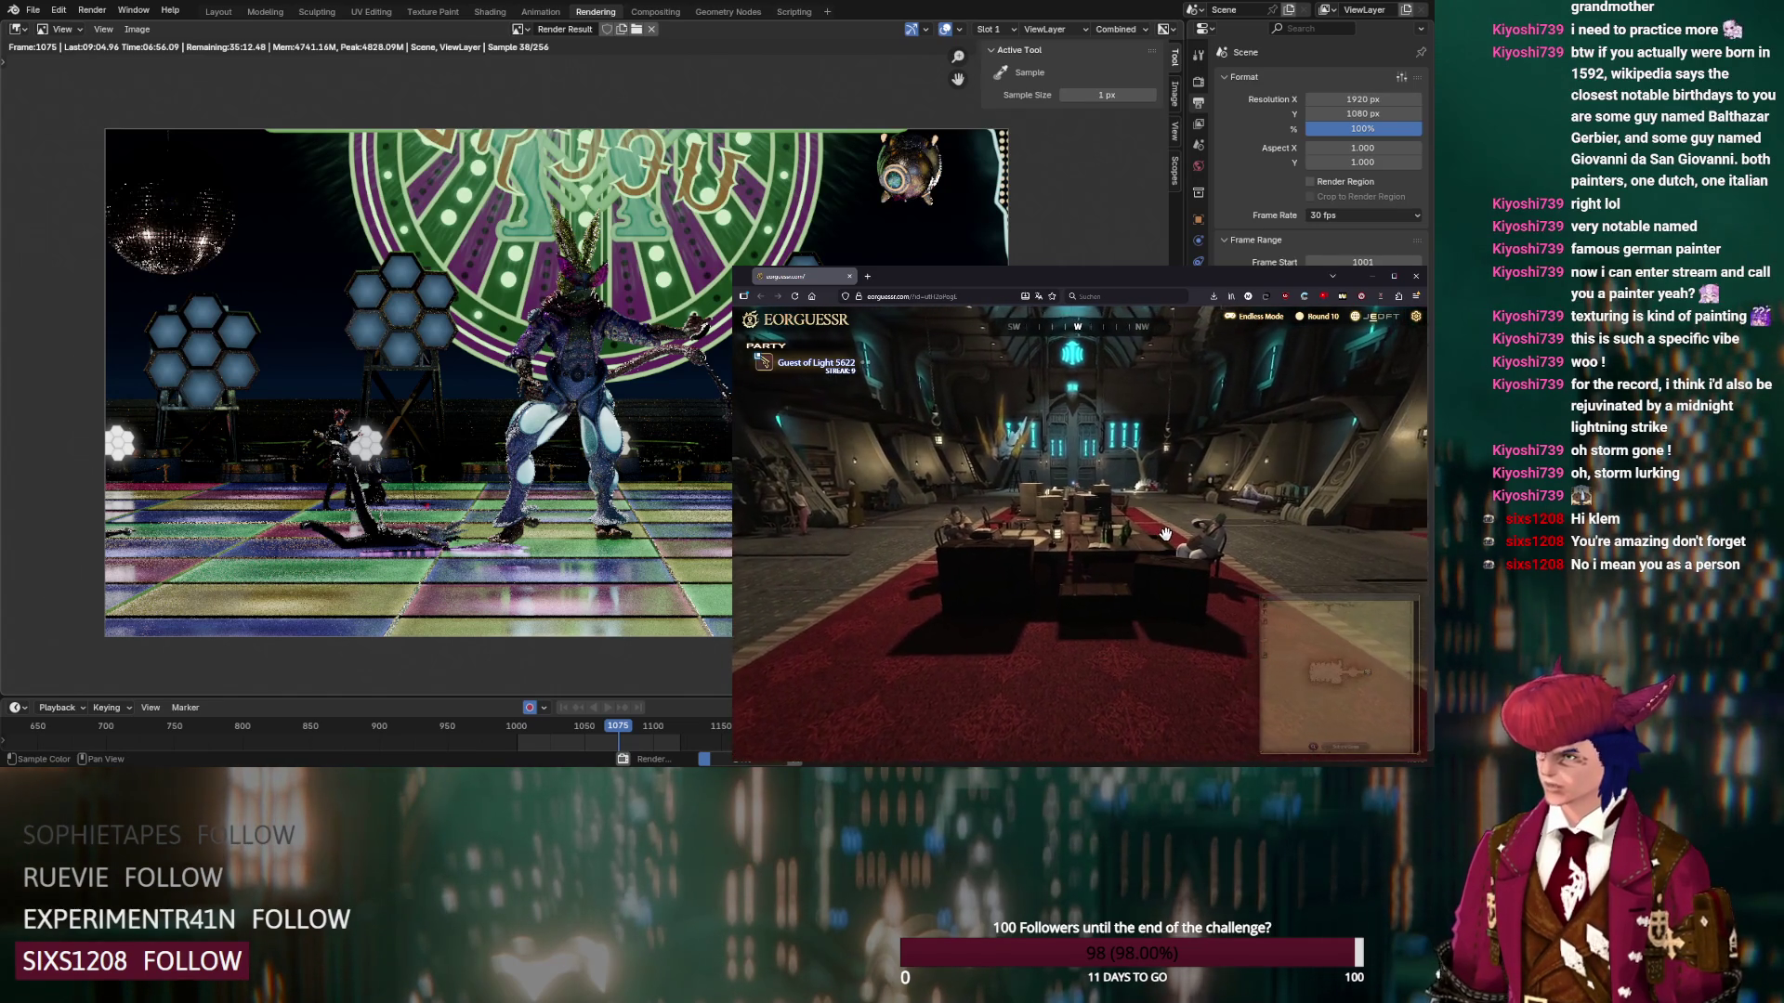
mouse_move(1287, 630)
key("Right")
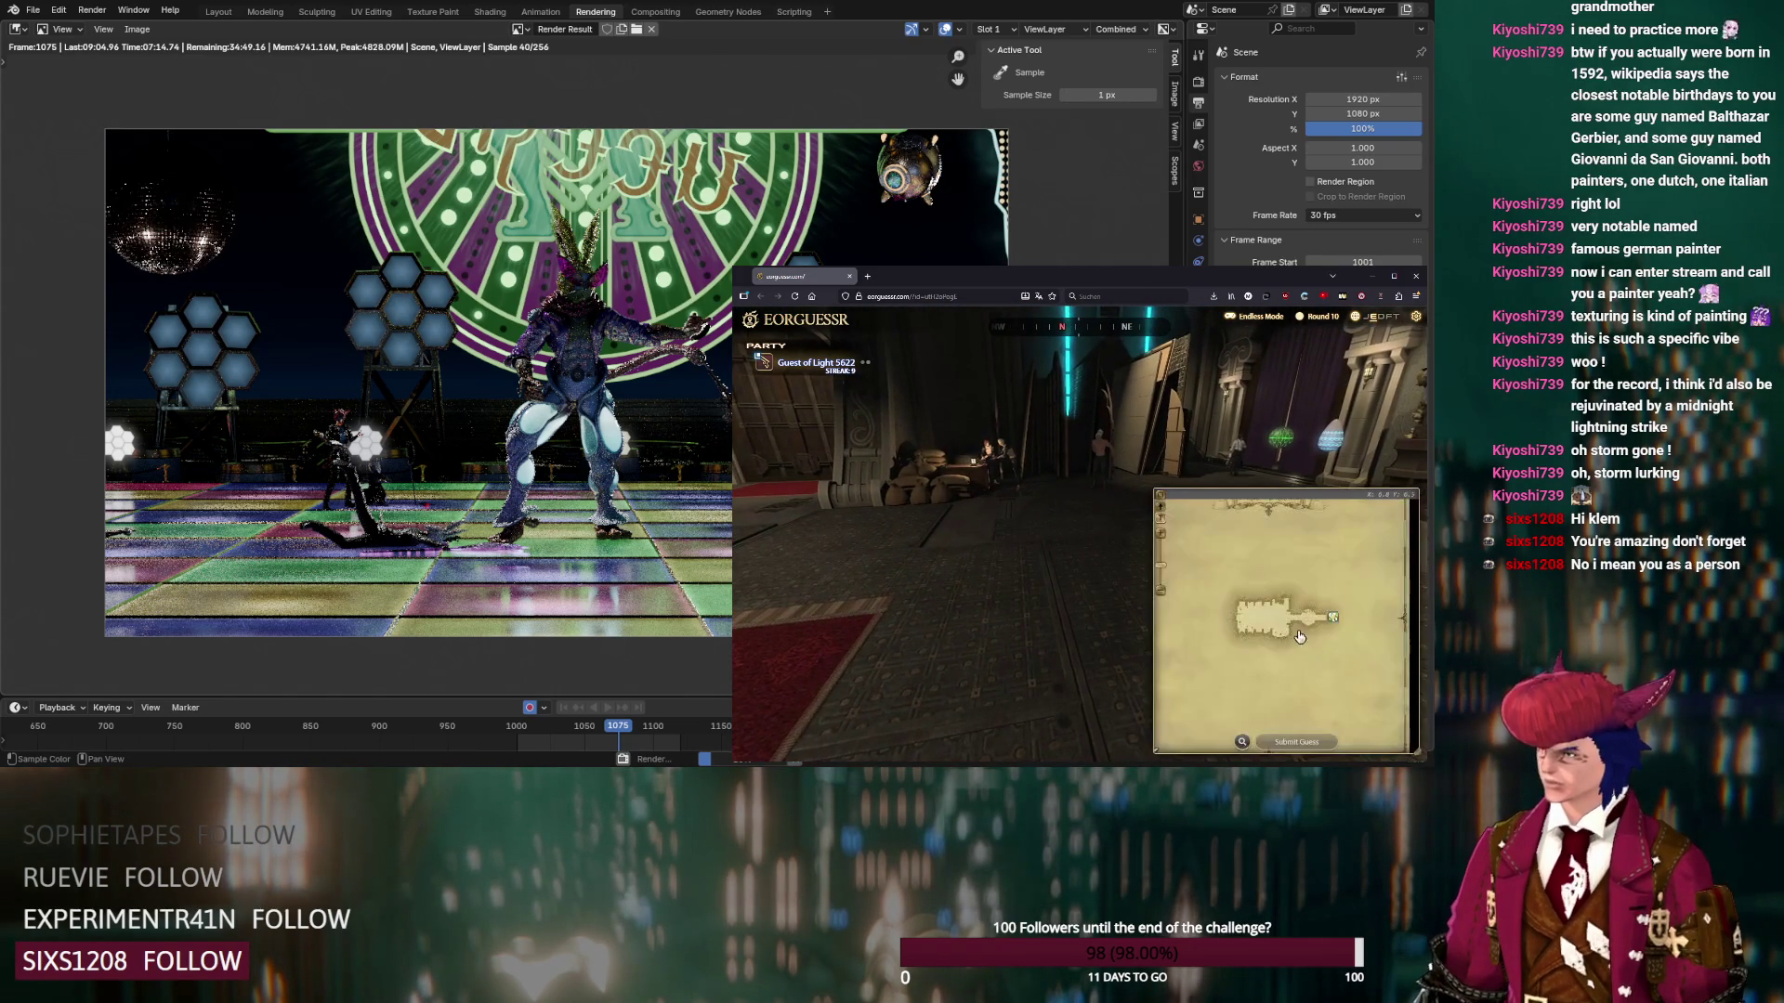
scroll(1275, 624, "up", 4)
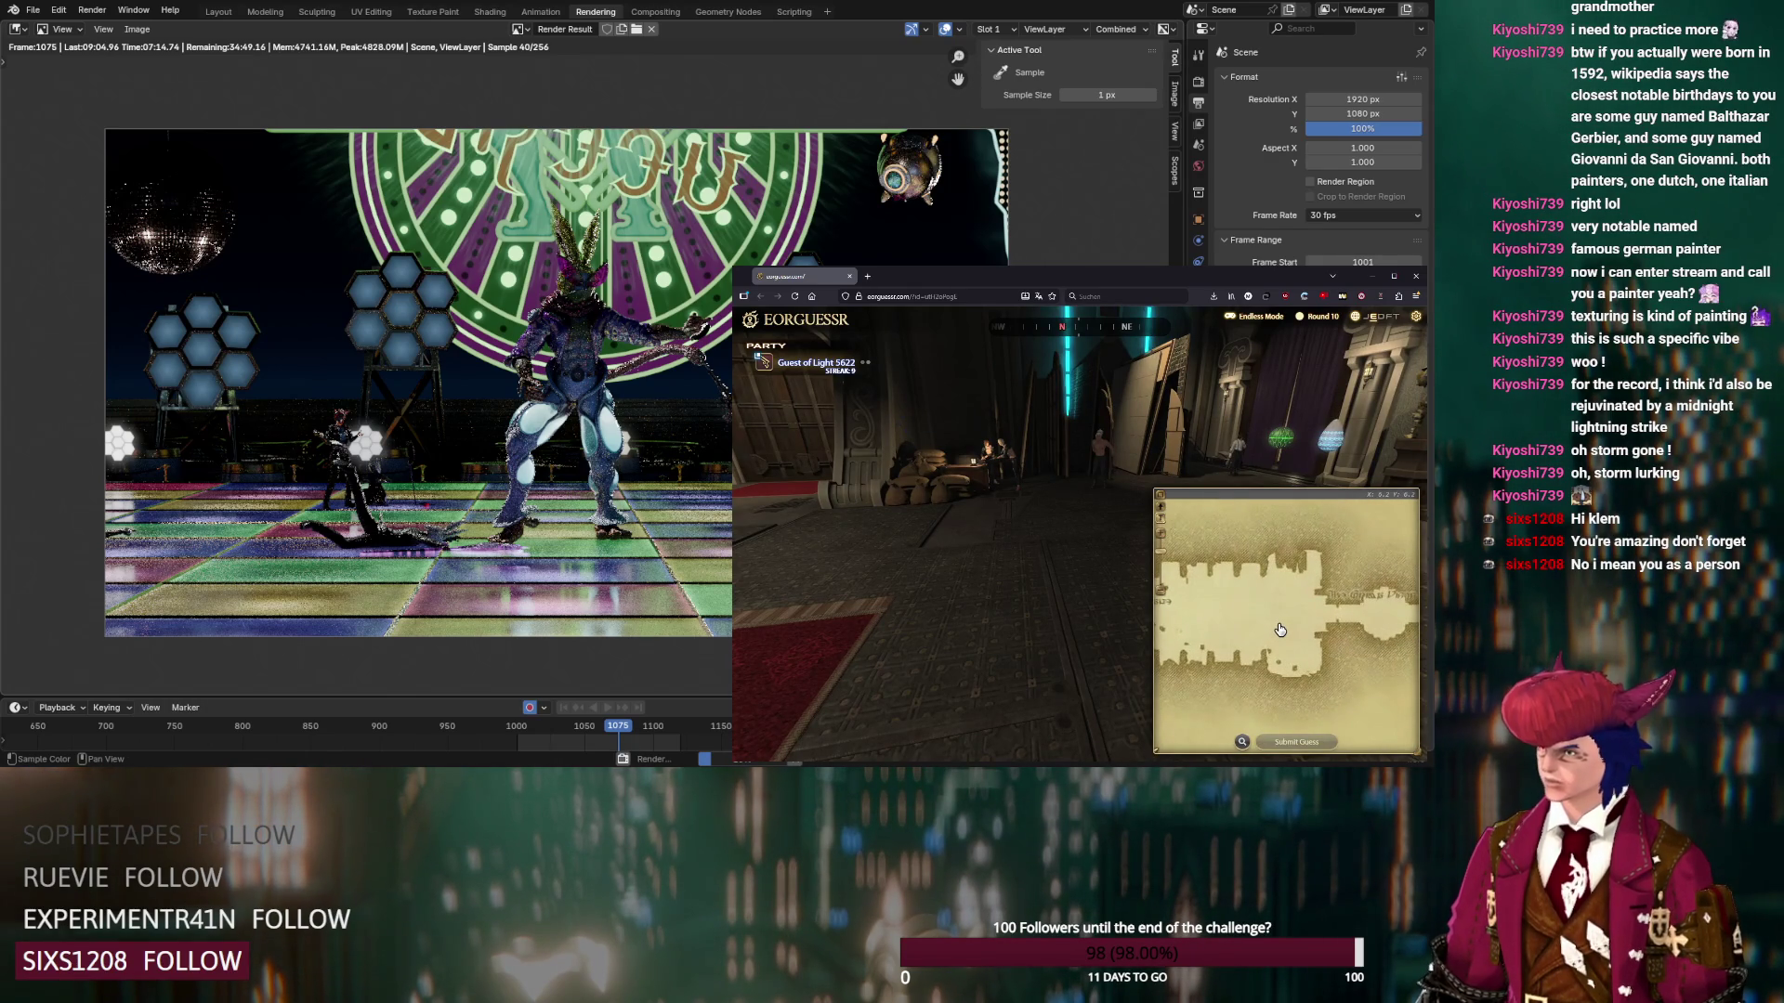
left_click(1312, 743)
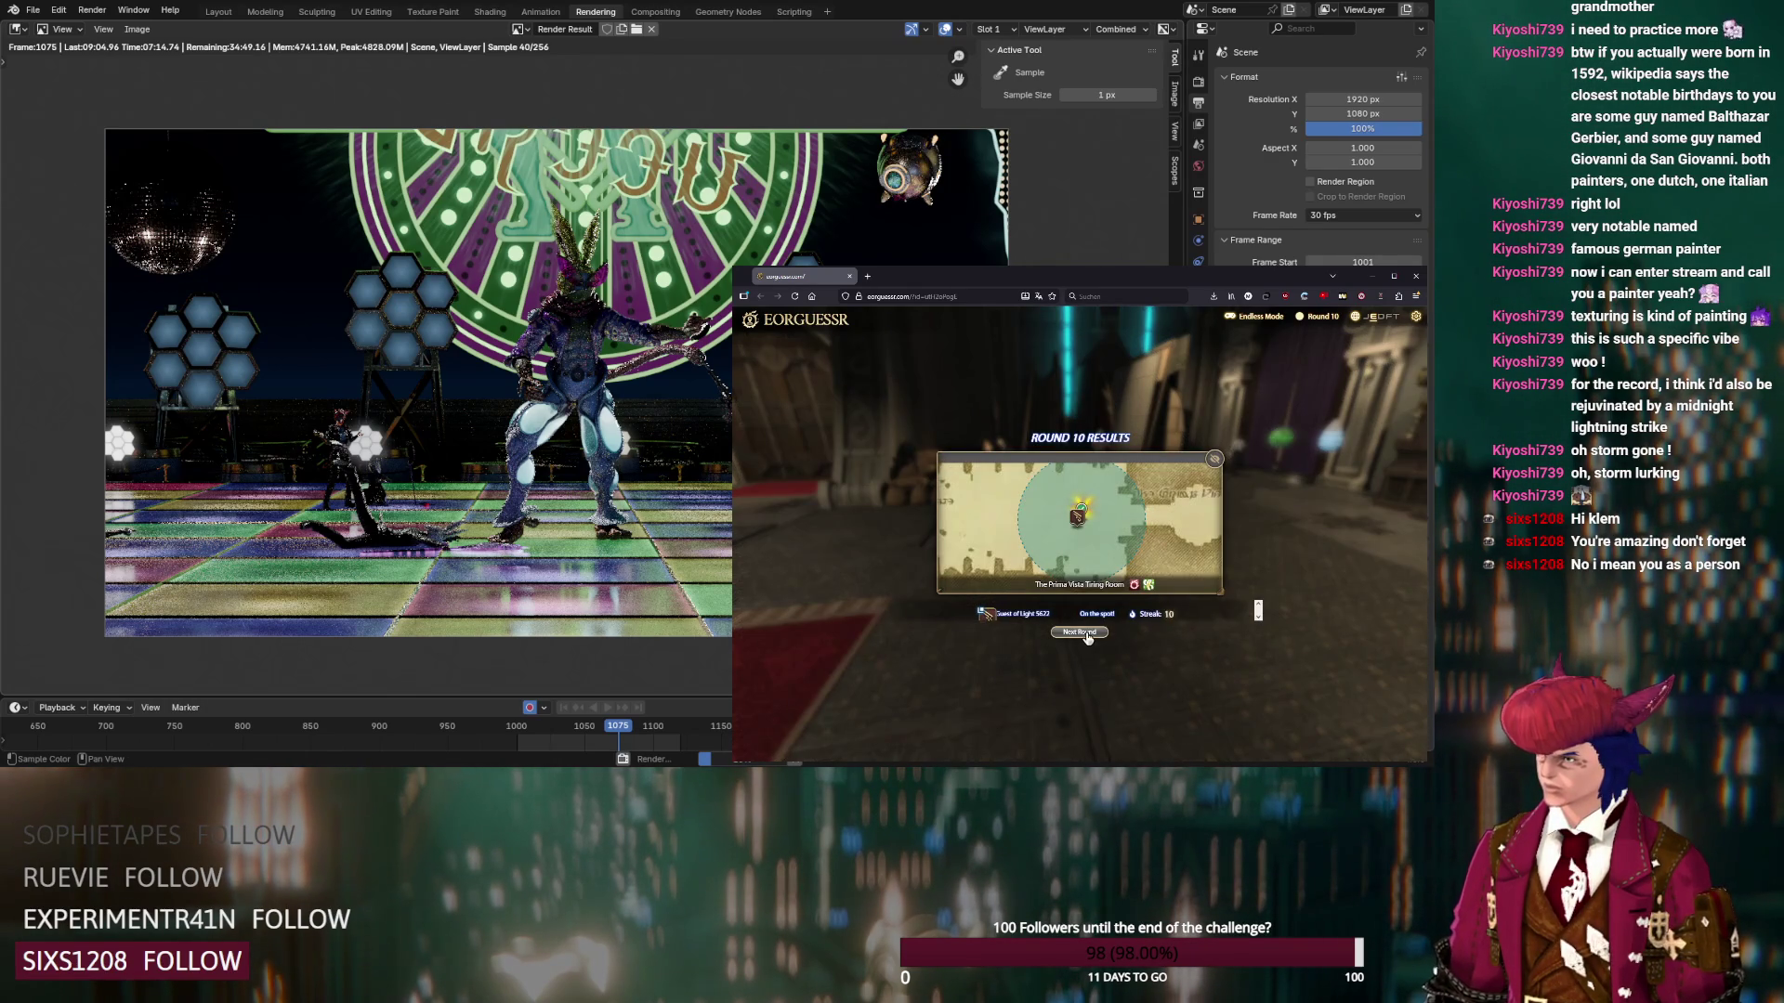
left_click(1185, 739)
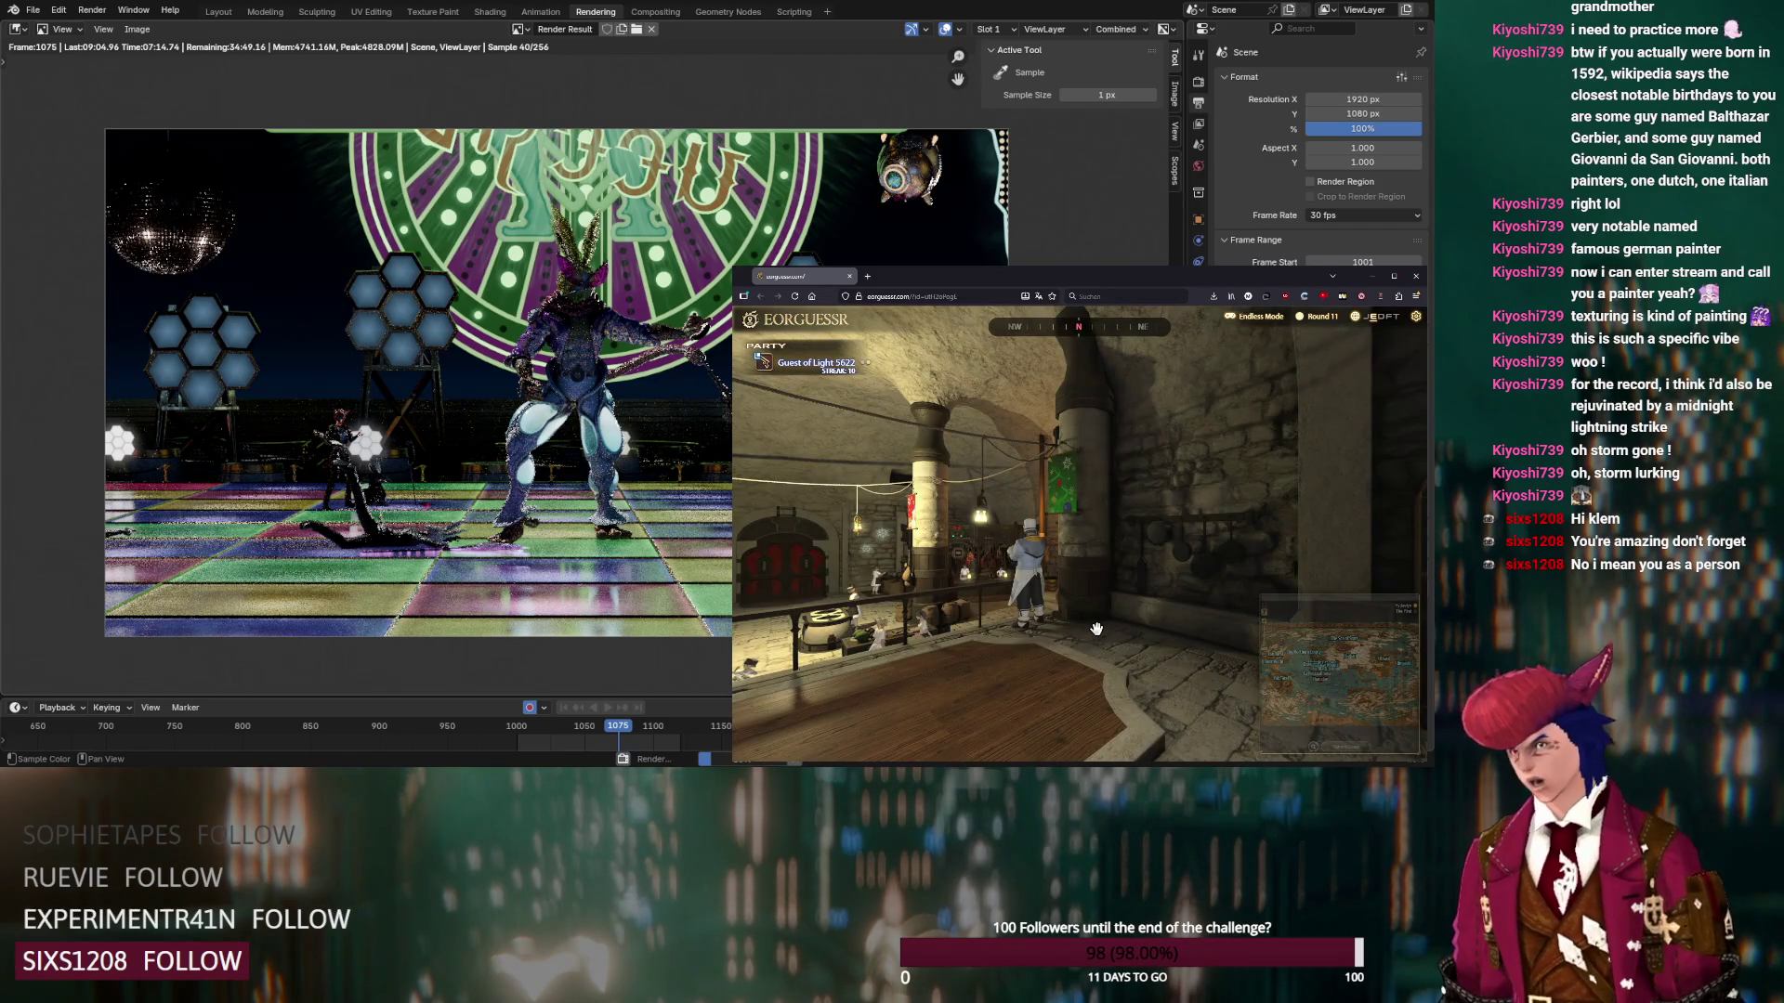
Look around the room and open the Limsa Lominsa city map via La Noscea
mouse_move(1058, 622)
left_mouse_down()
mouse_move(1005, 585)
mouse_move(1120, 545)
mouse_move(1068, 506)
mouse_move(1071, 552)
left_mouse_up()
scroll(1055, 484, "up", 2)
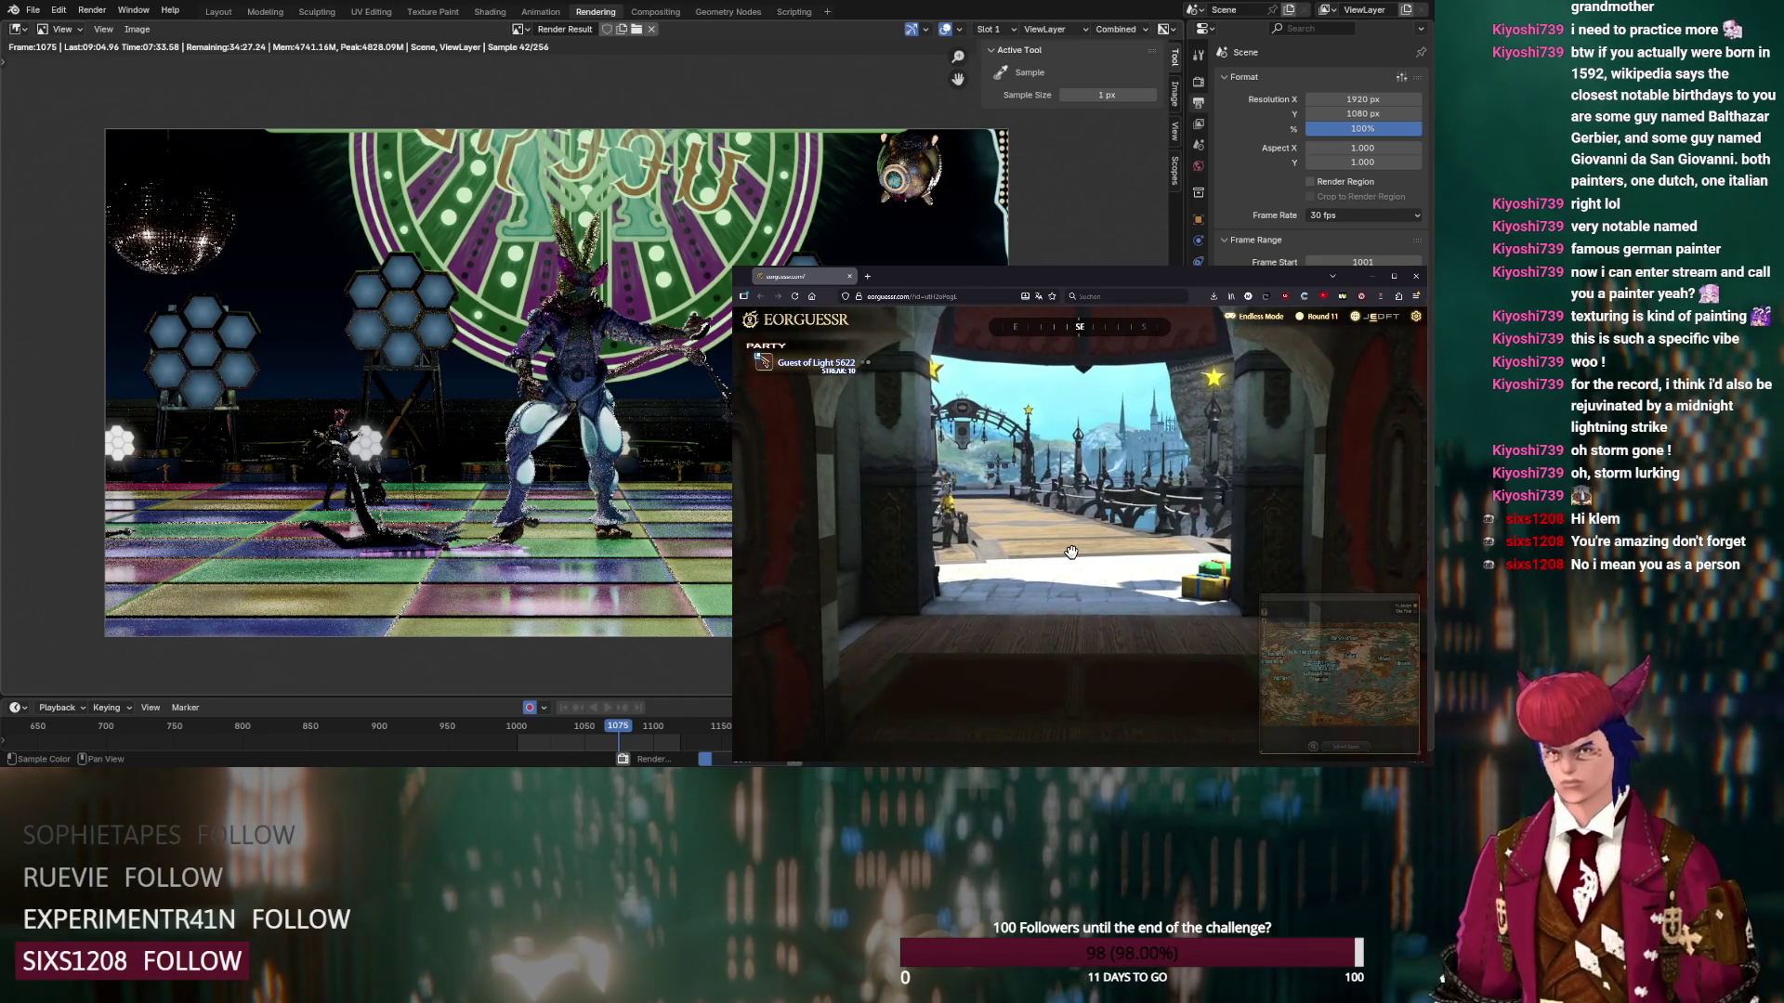
mouse_move(1305, 710)
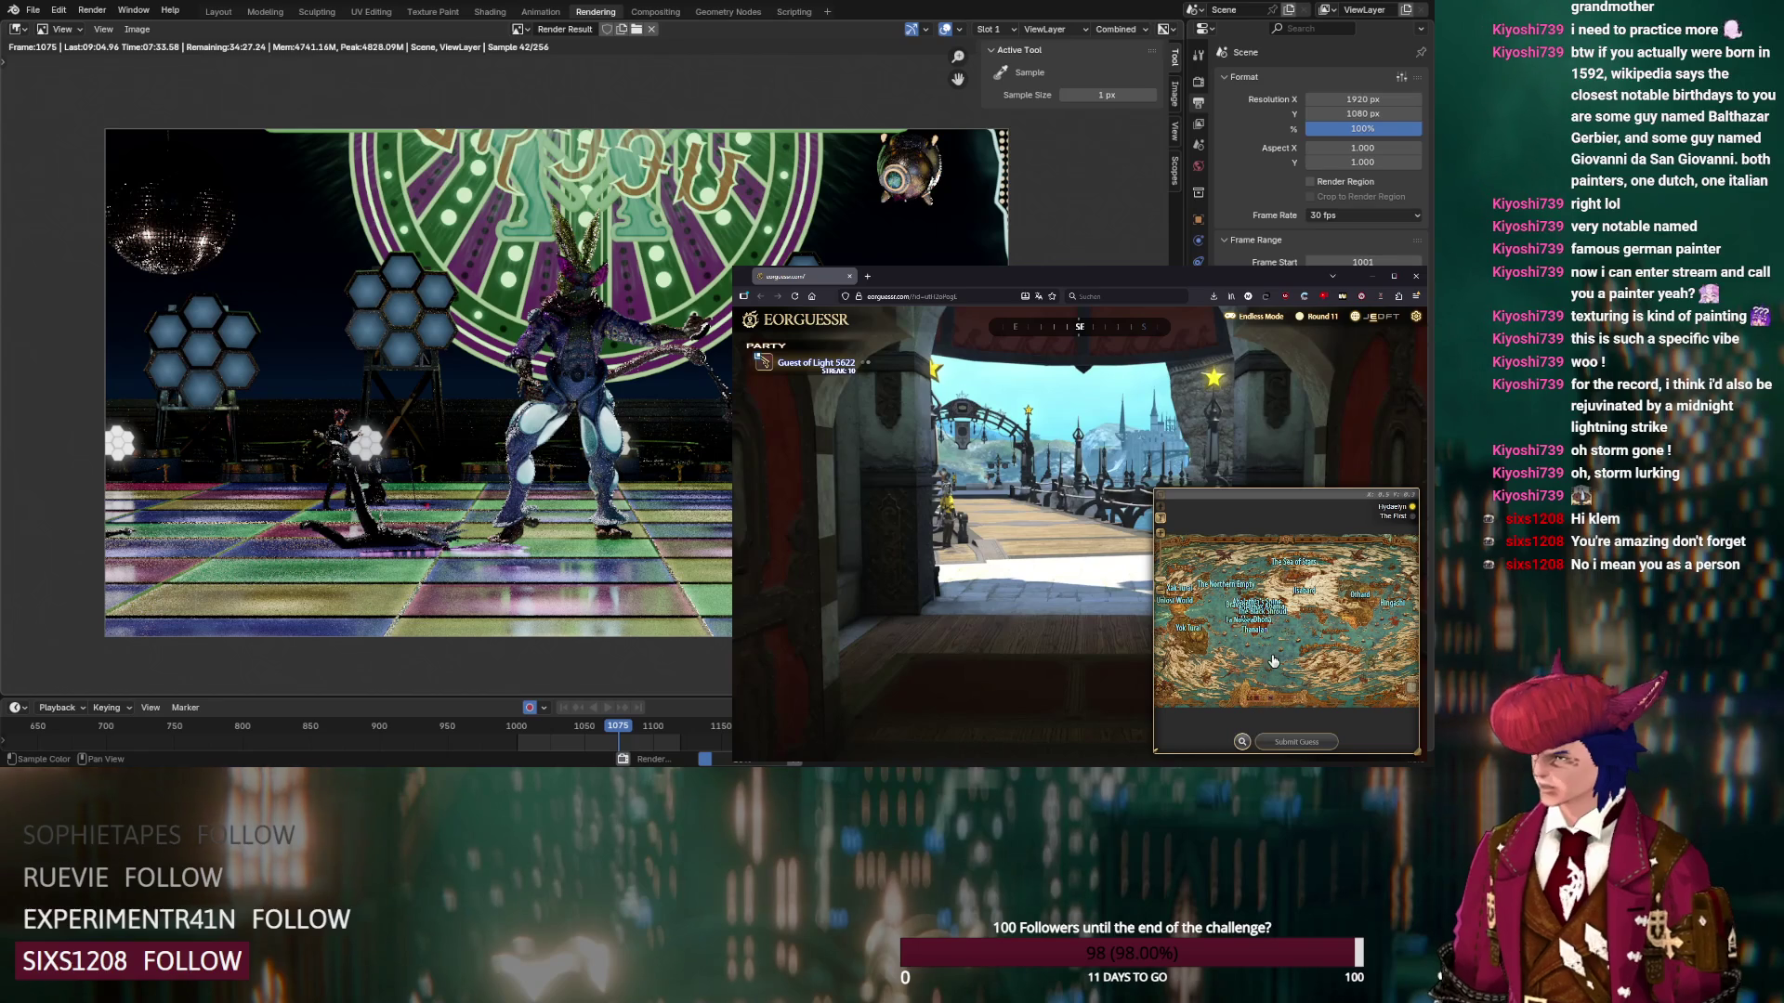
left_click(1230, 621)
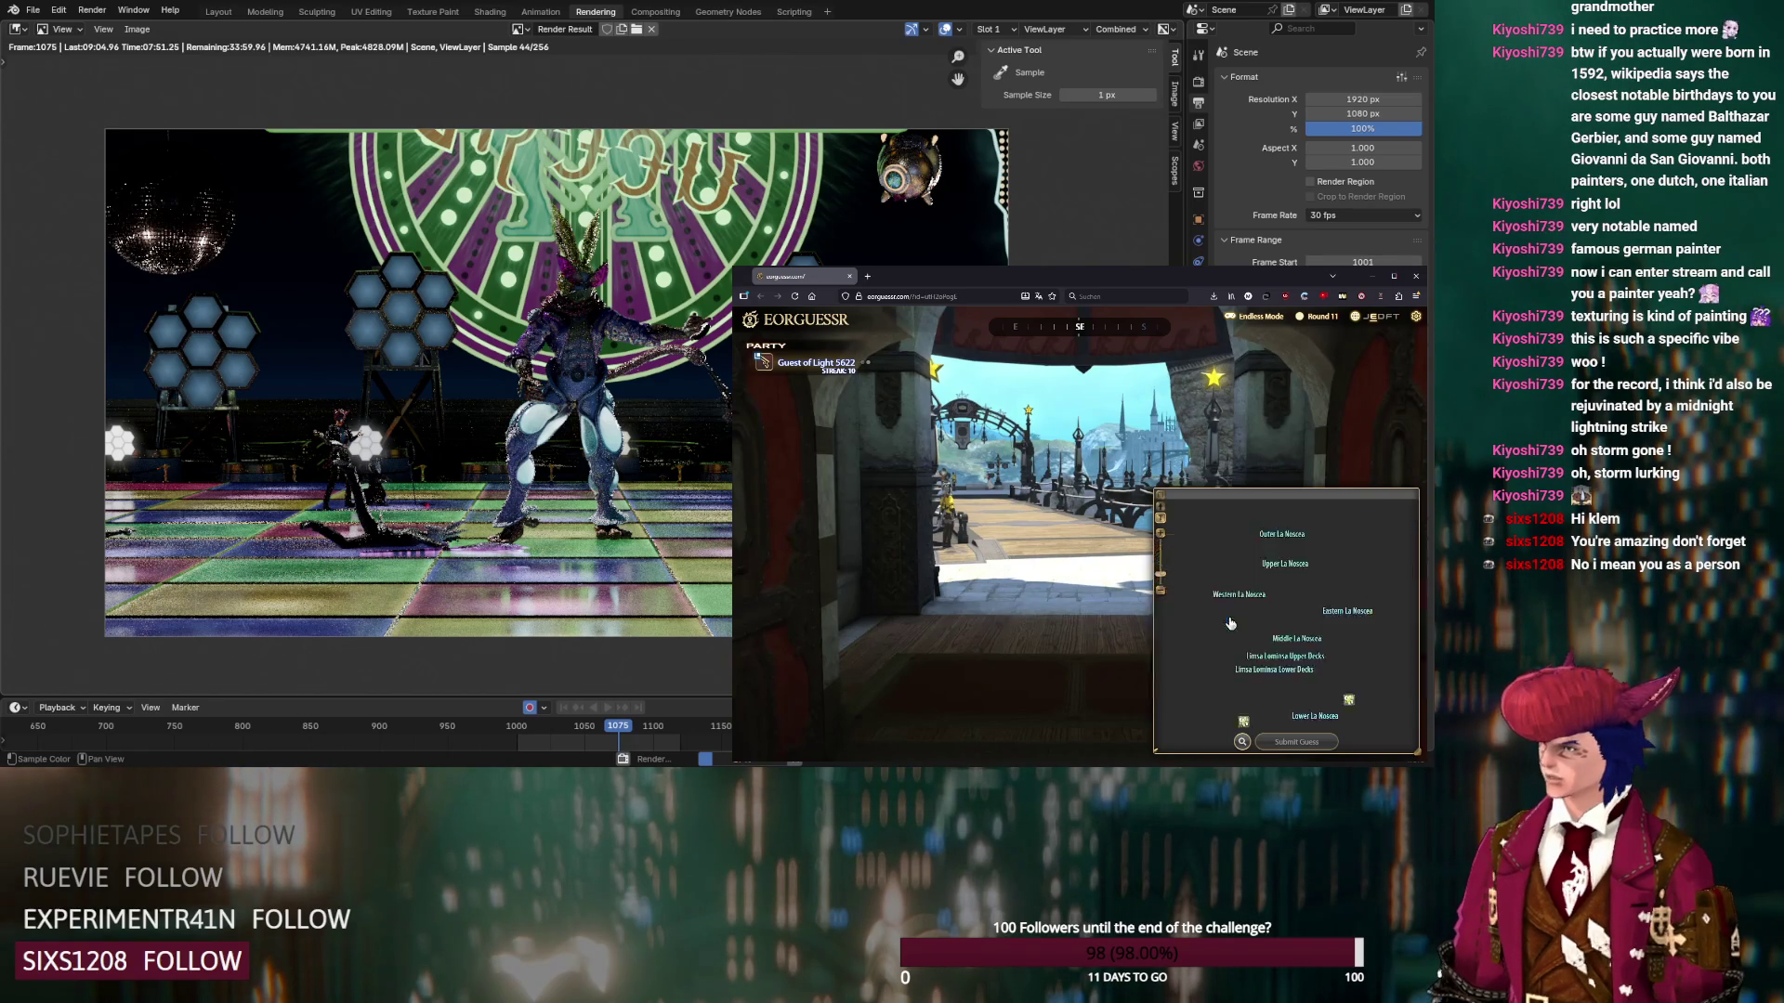
left_click(1277, 660)
Study the stone floor and barrels, then open a closer Limsa Lominsa district map
mouse_move(1075, 594)
left_mouse_down()
mouse_move(1067, 478)
mouse_move(1065, 520)
left_mouse_up()
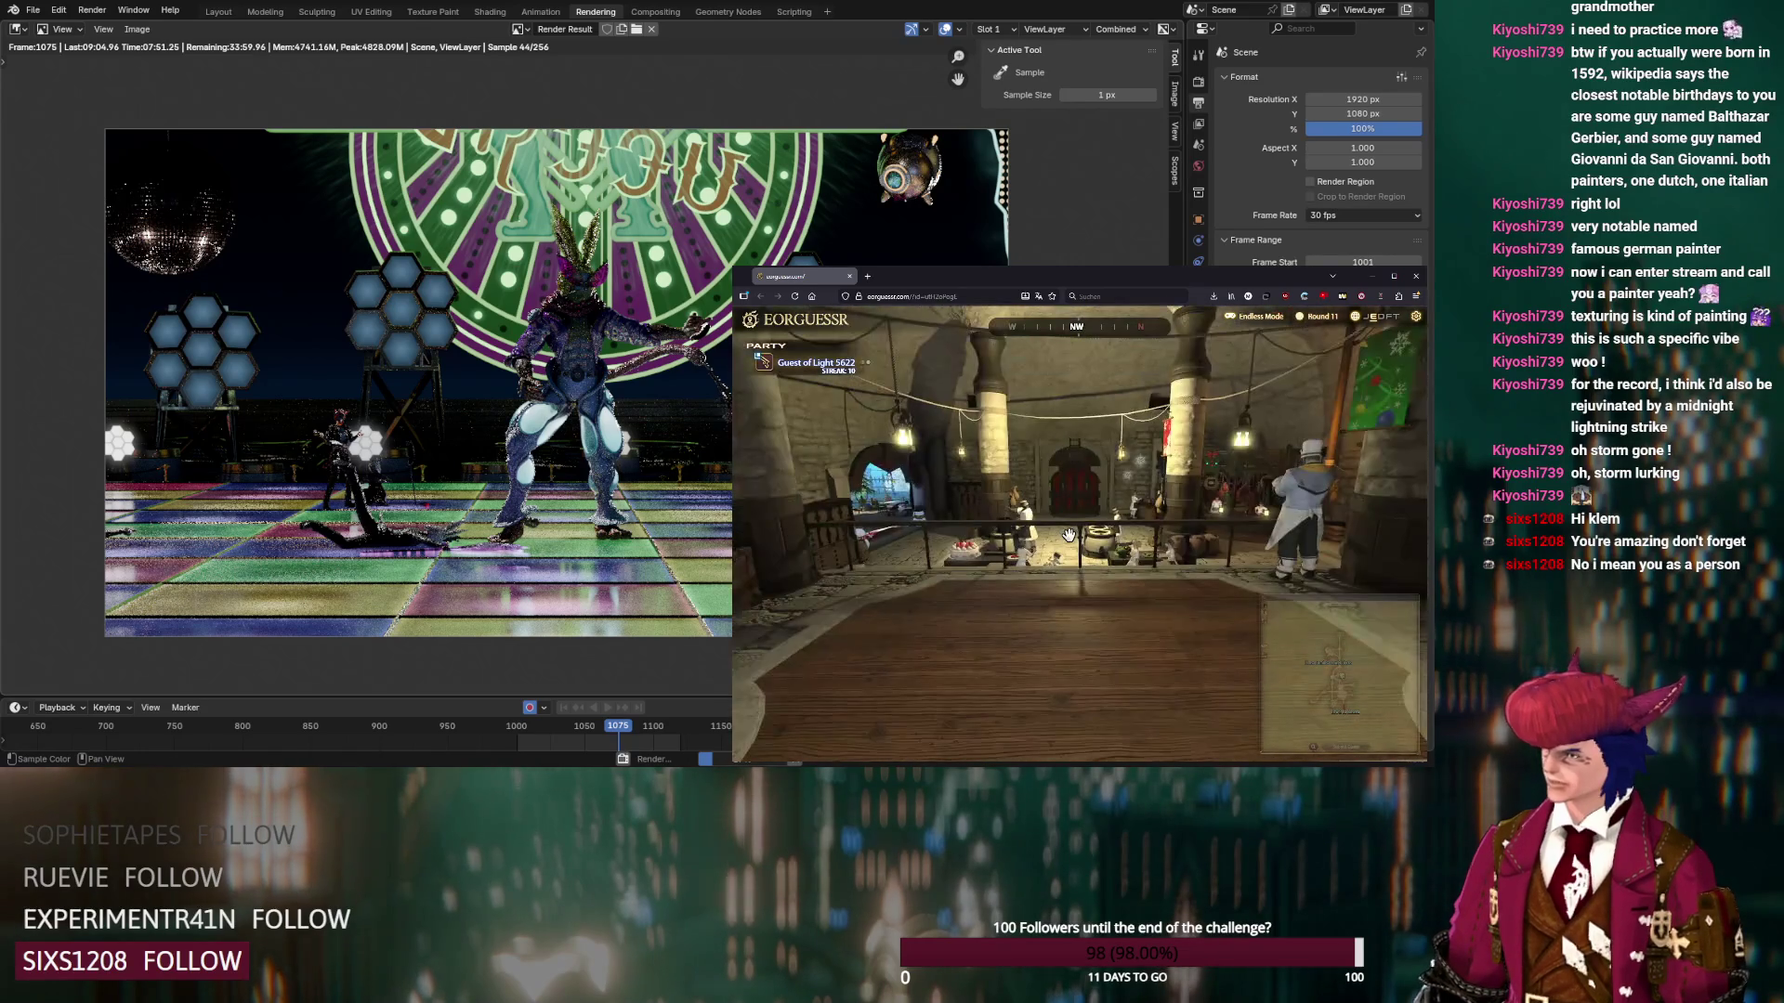
mouse_move(1301, 621)
scroll(1259, 661, "up", 2)
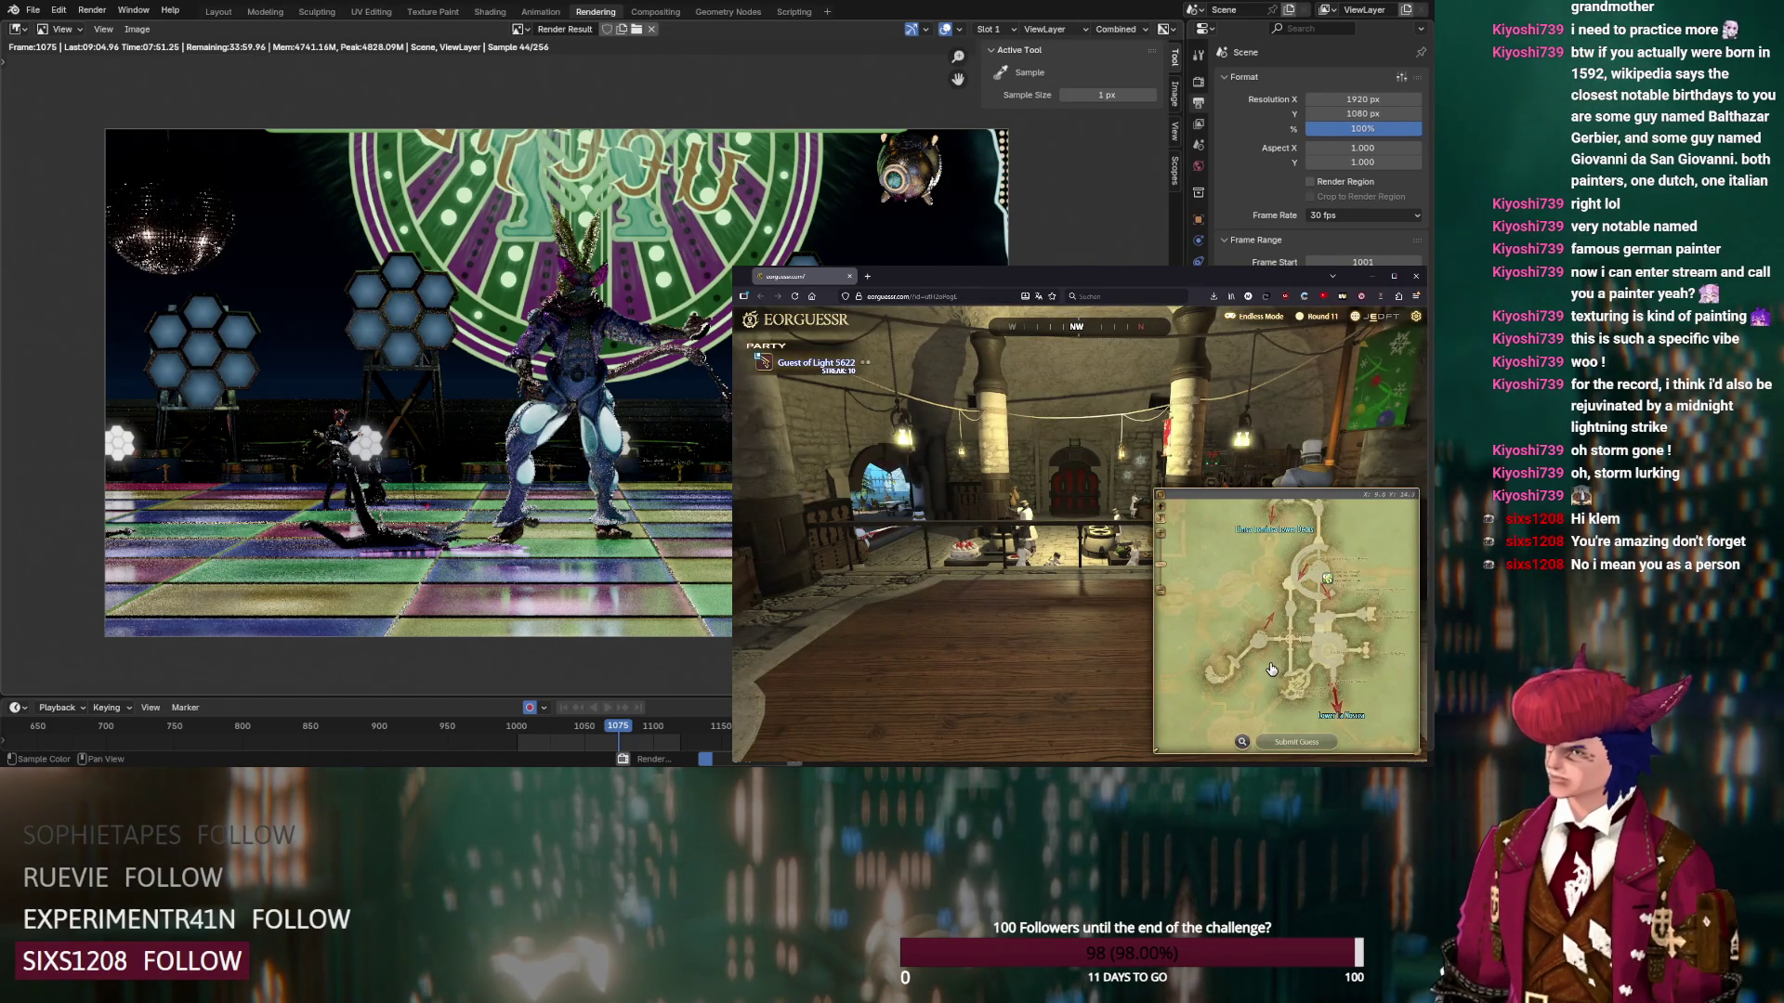
mouse_move(1096, 548)
left_mouse_down()
mouse_move(1266, 433)
mouse_move(1090, 489)
mouse_move(1106, 494)
mouse_move(1015, 456)
mouse_move(1041, 535)
left_mouse_up()
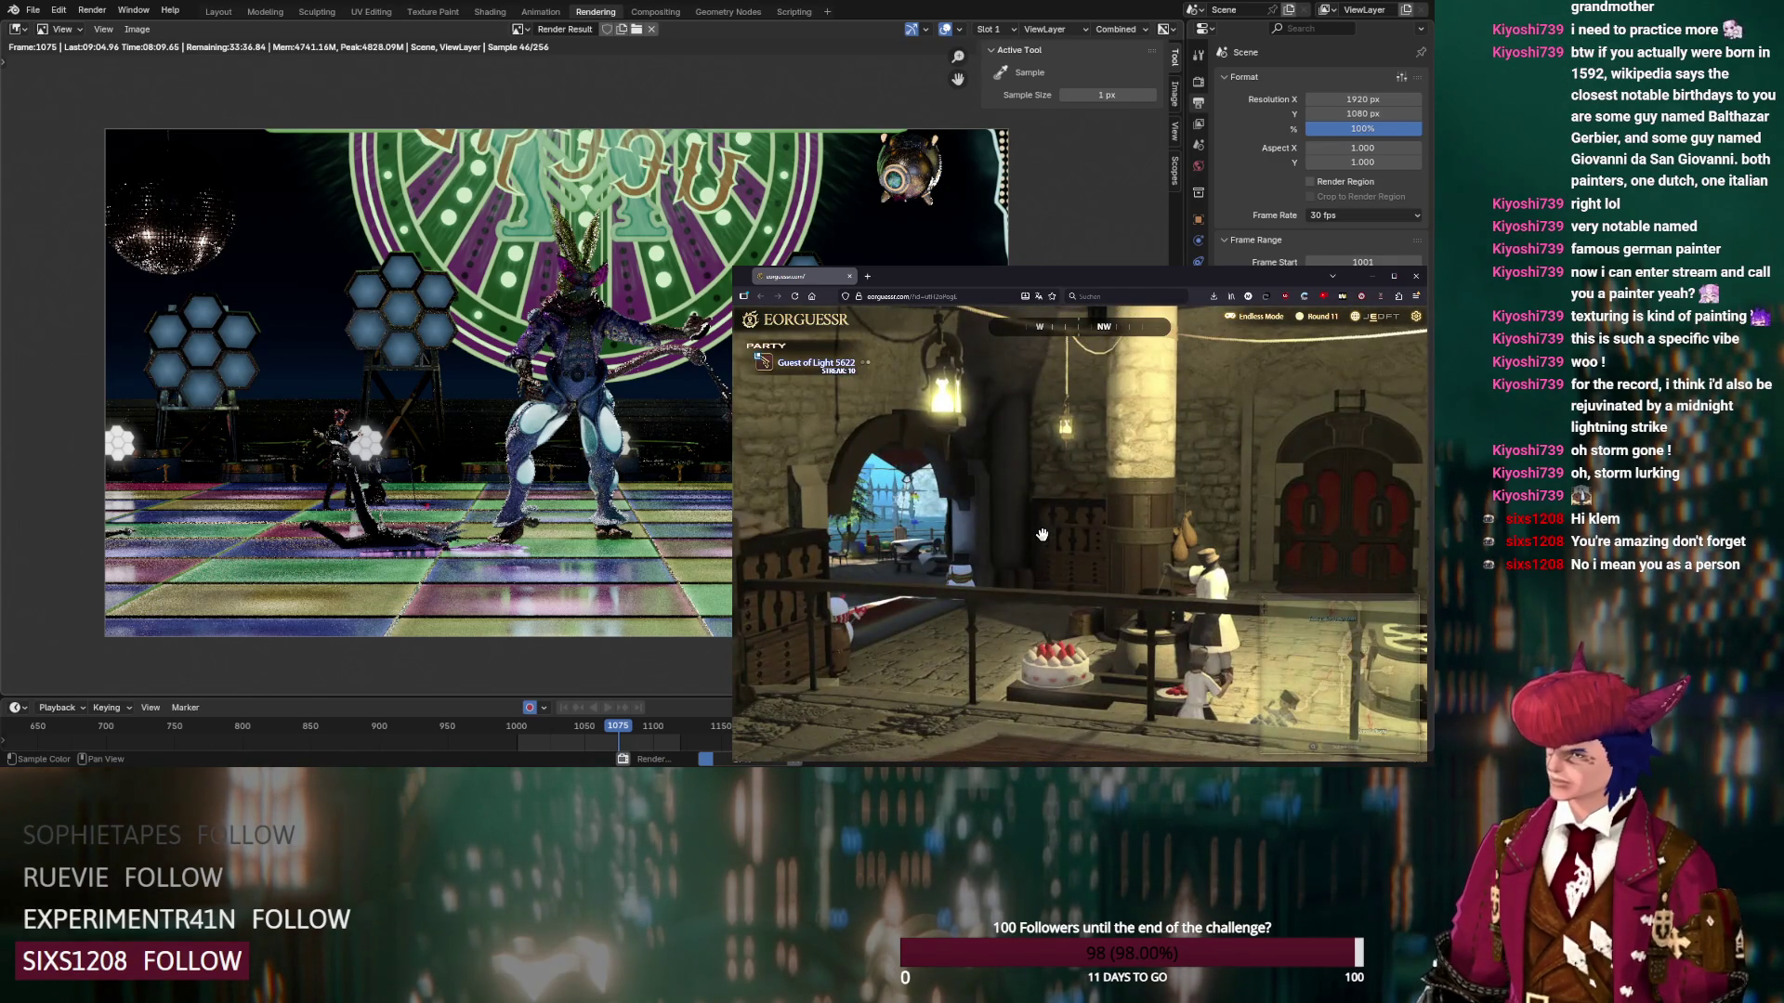
mouse_move(1308, 645)
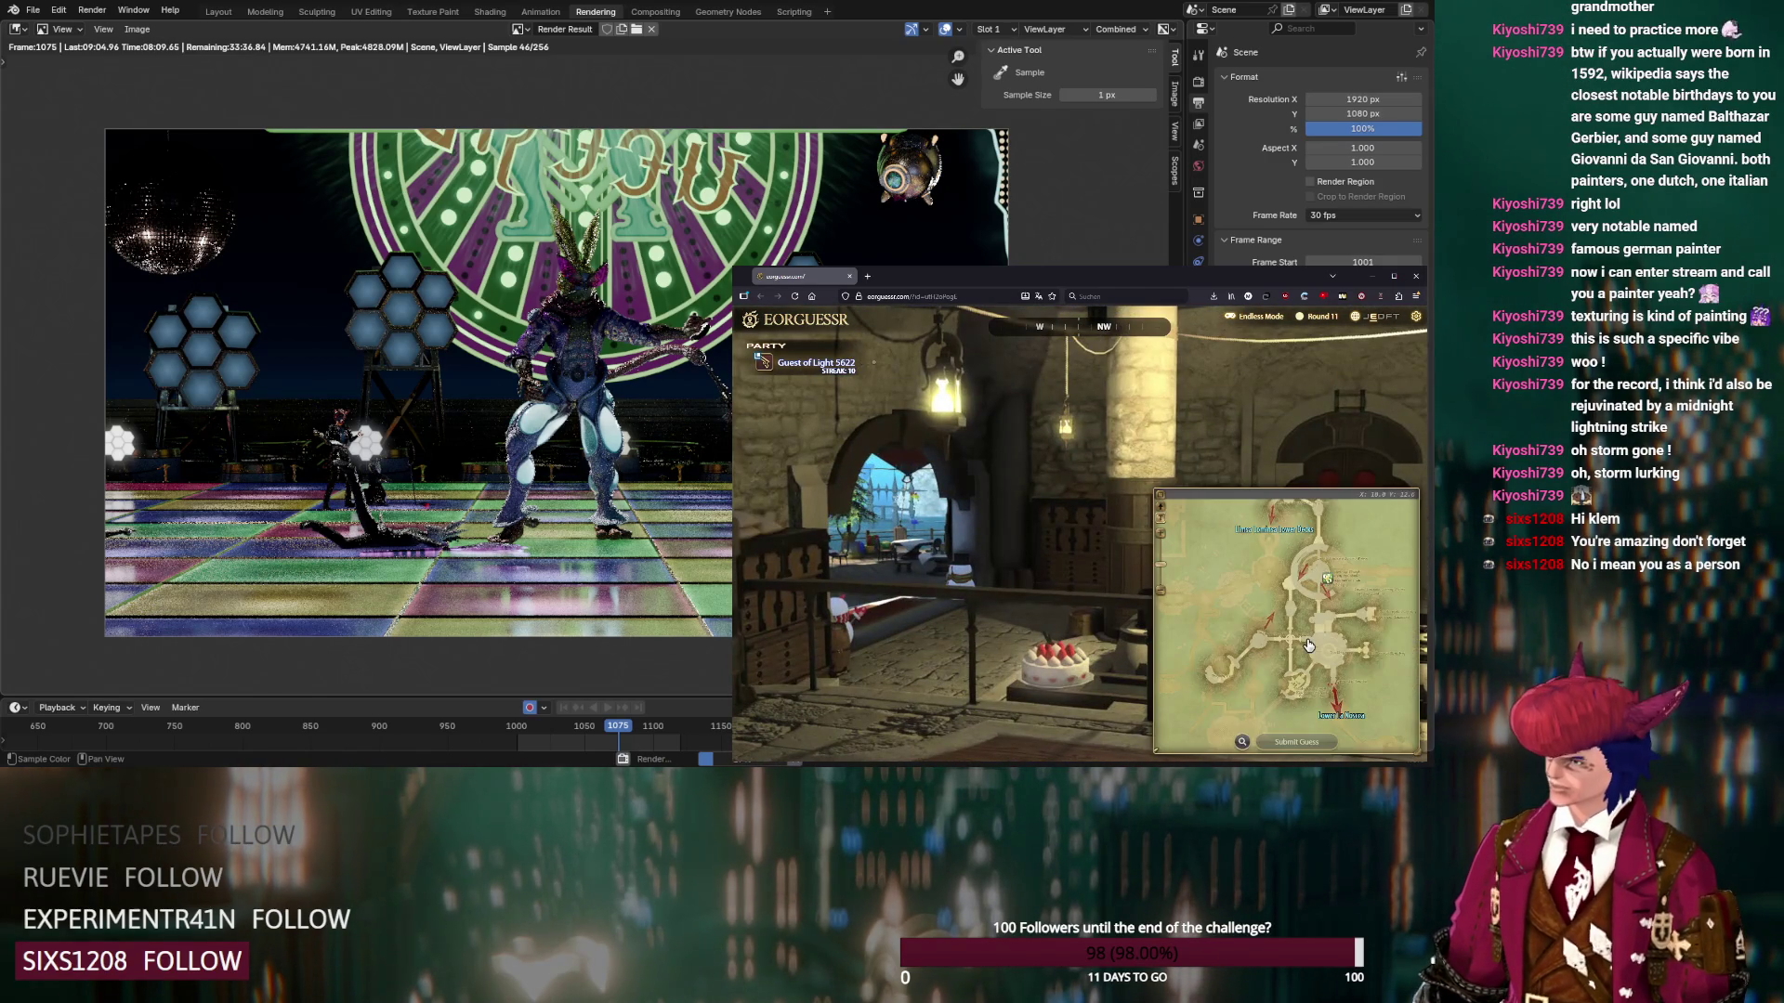
left_click(1292, 530)
Zoom into the district, submit the Round 11 guess, and go to Round 12
scroll(1246, 673, "up", 2)
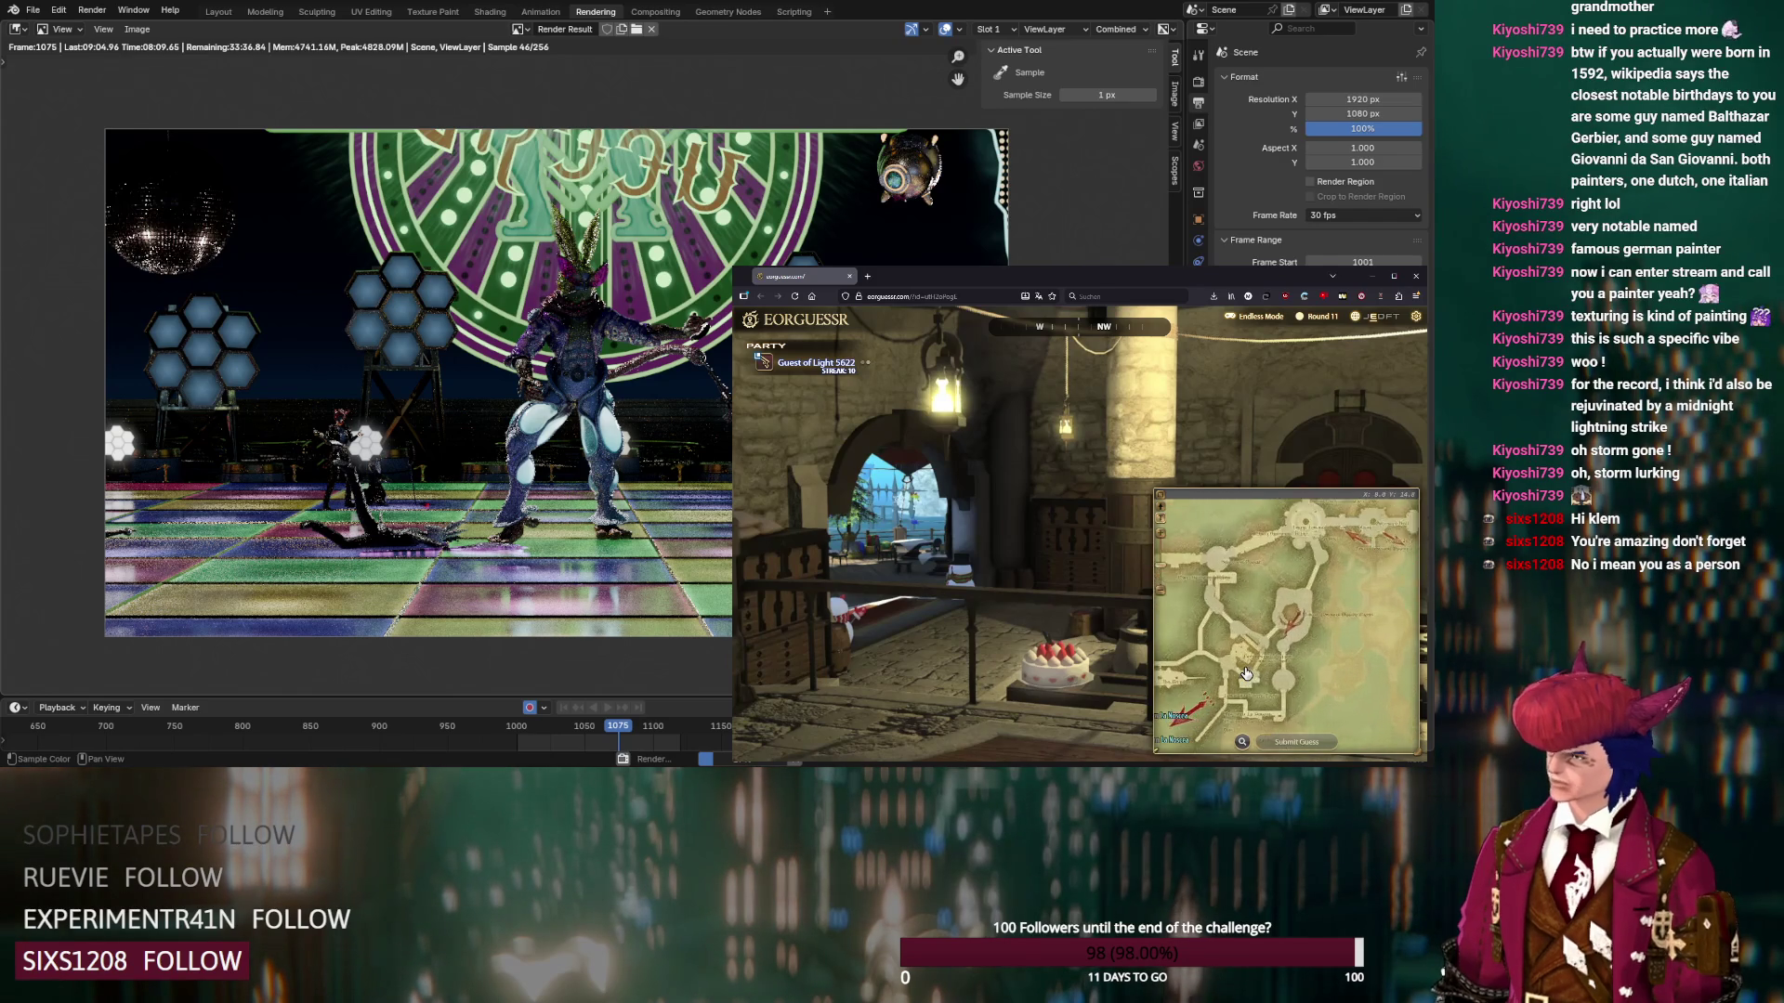
scroll(1246, 674, "up", 1)
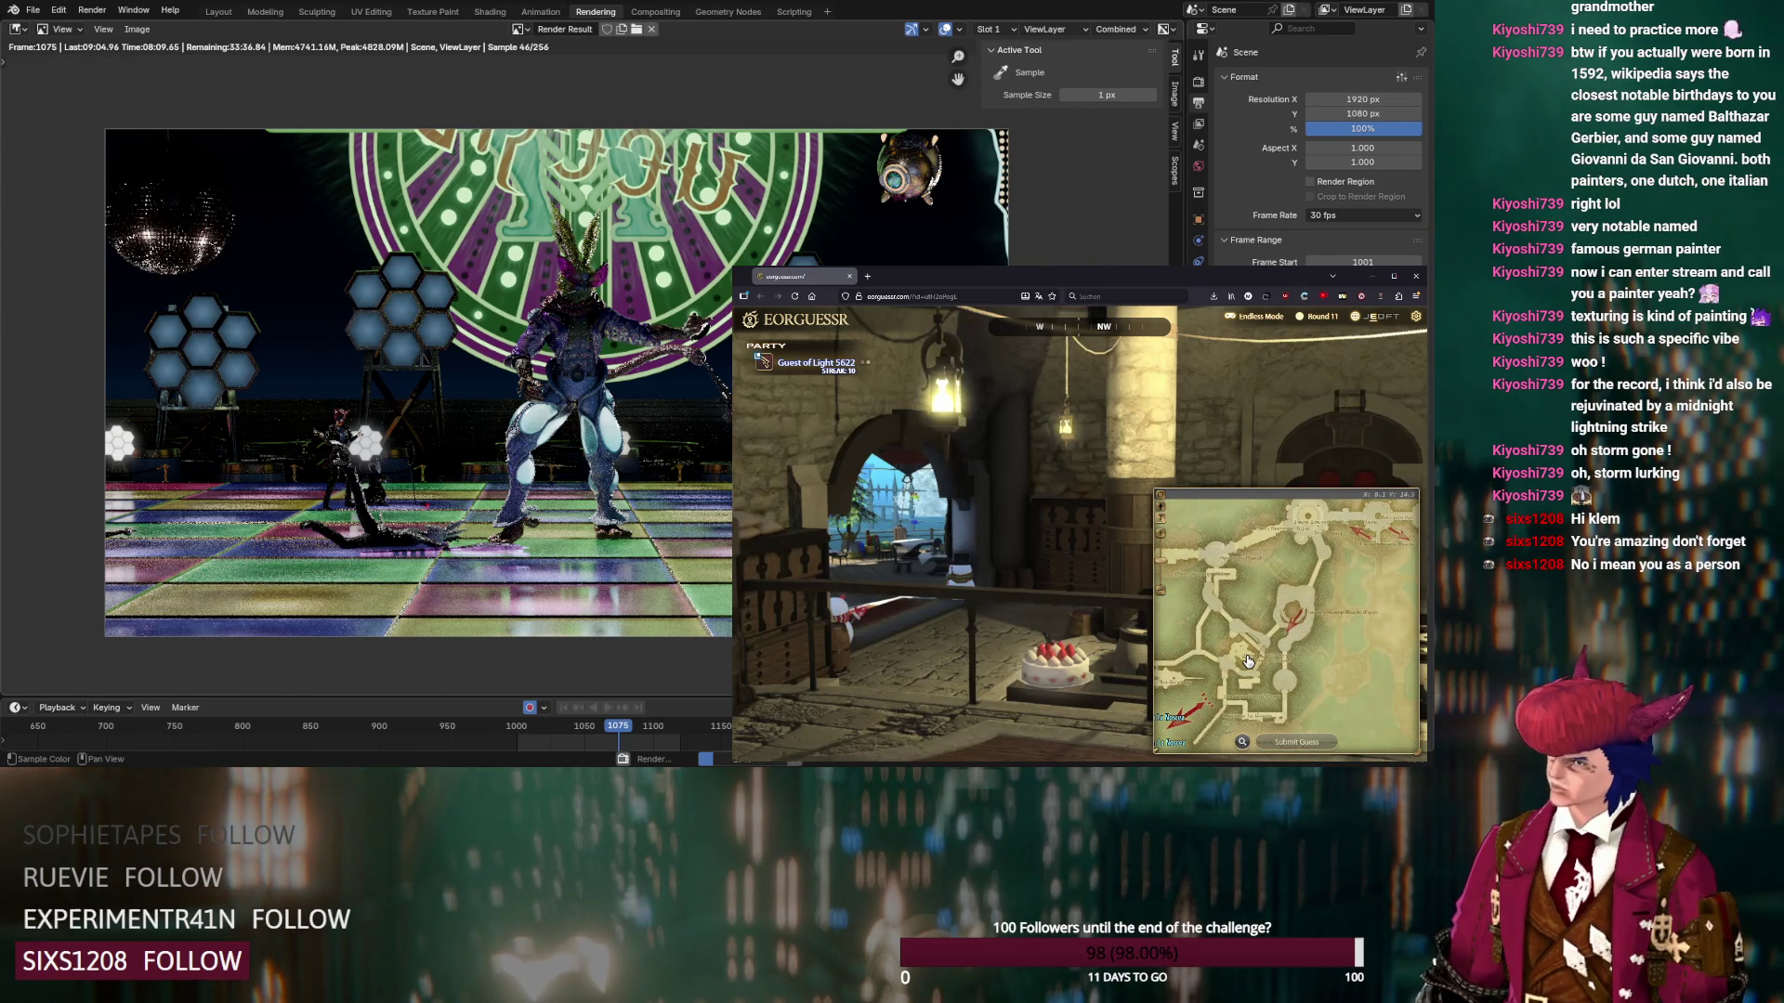
scroll(1296, 576, "down", 2)
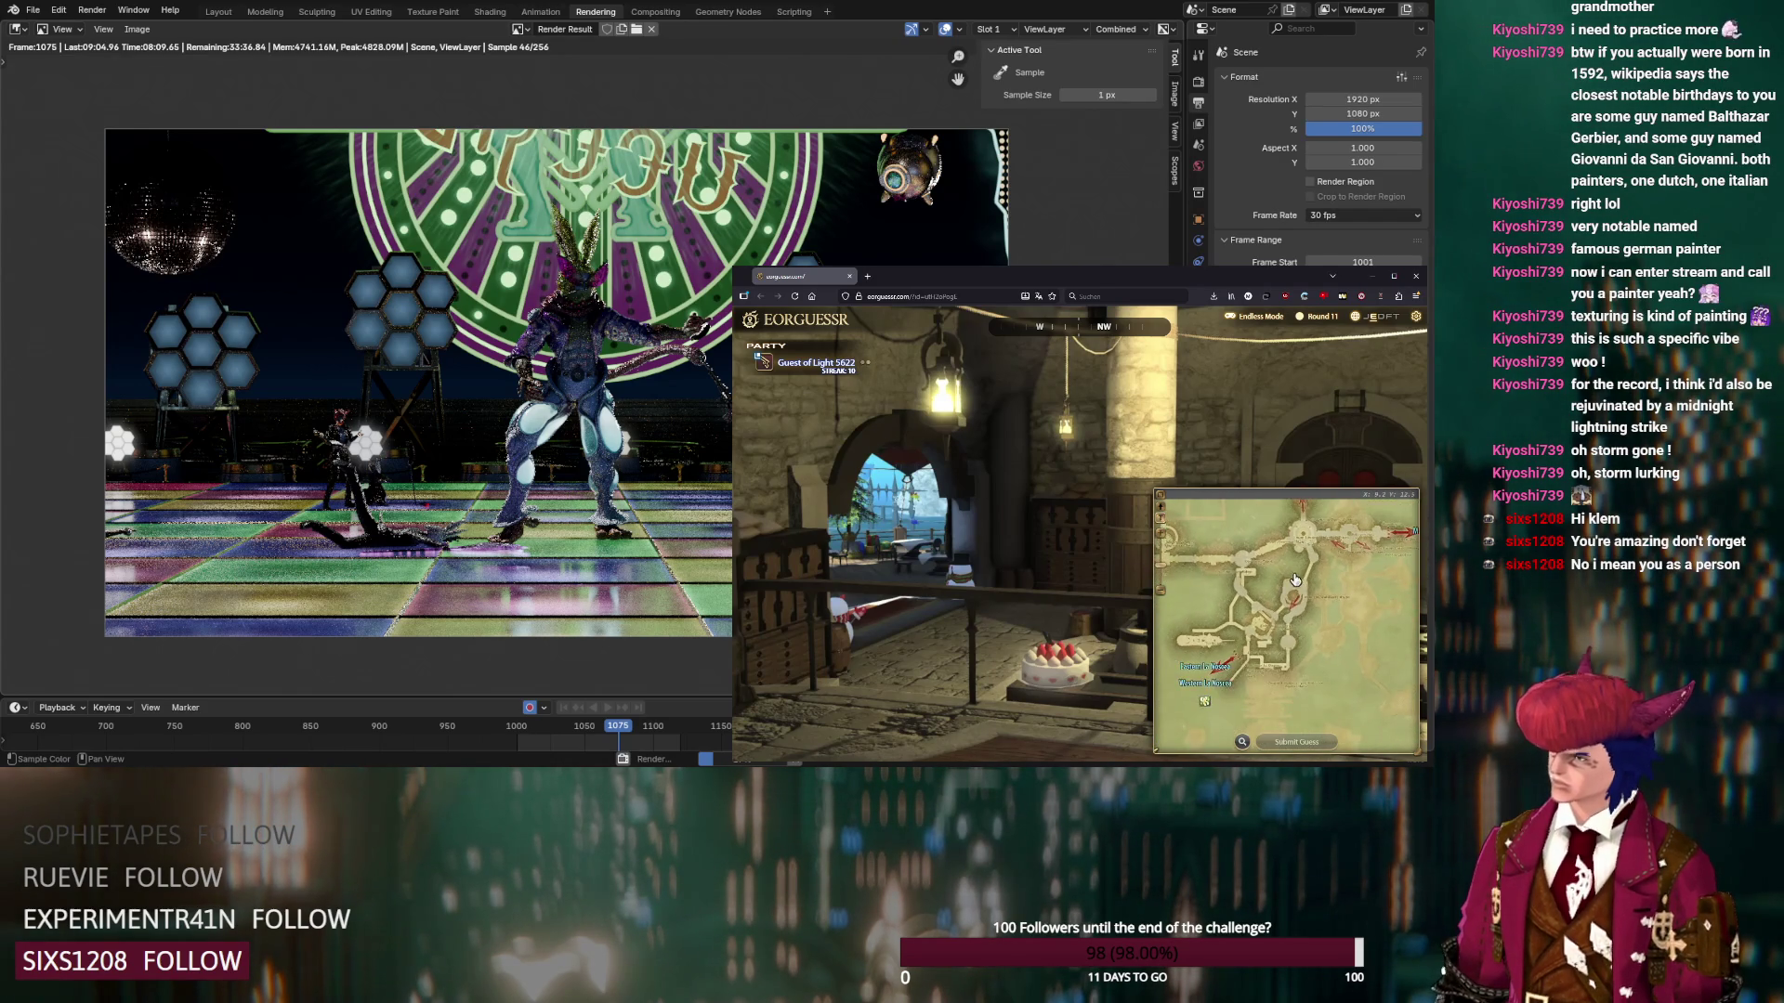
scroll(1319, 543, "down", 2)
scroll(1320, 543, "up", 2)
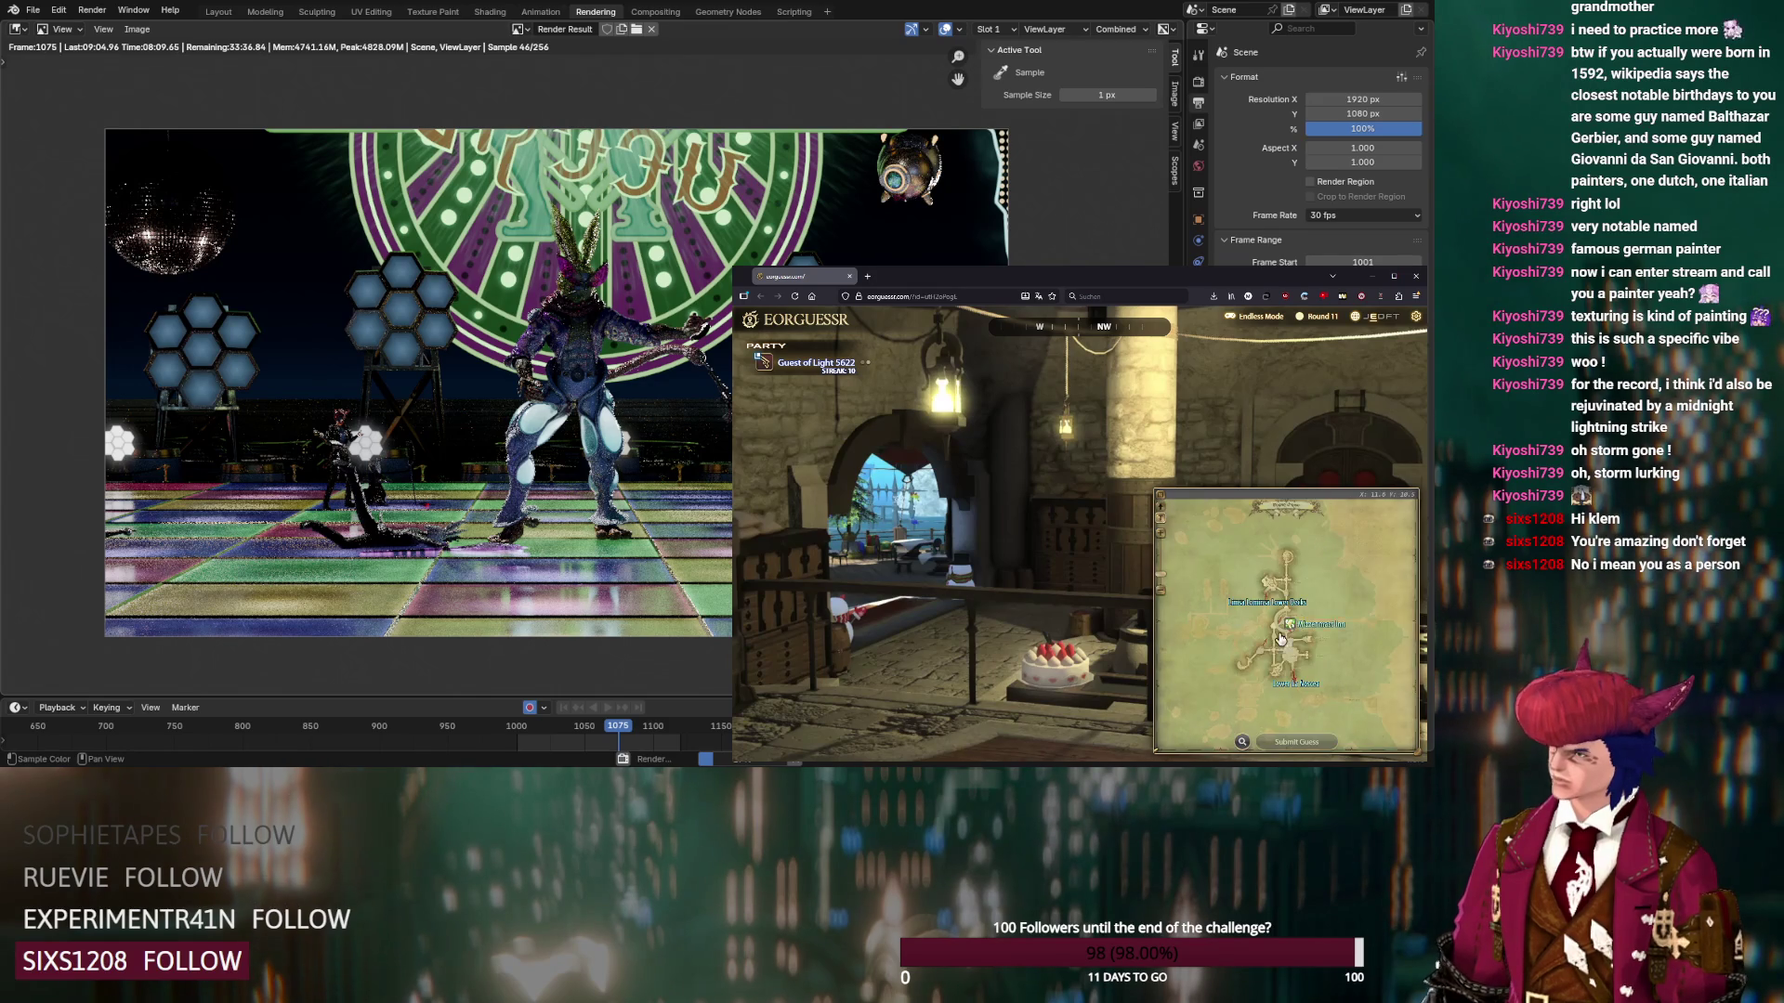
scroll(1277, 643, "up", 2)
scroll(1263, 527, "up", 2)
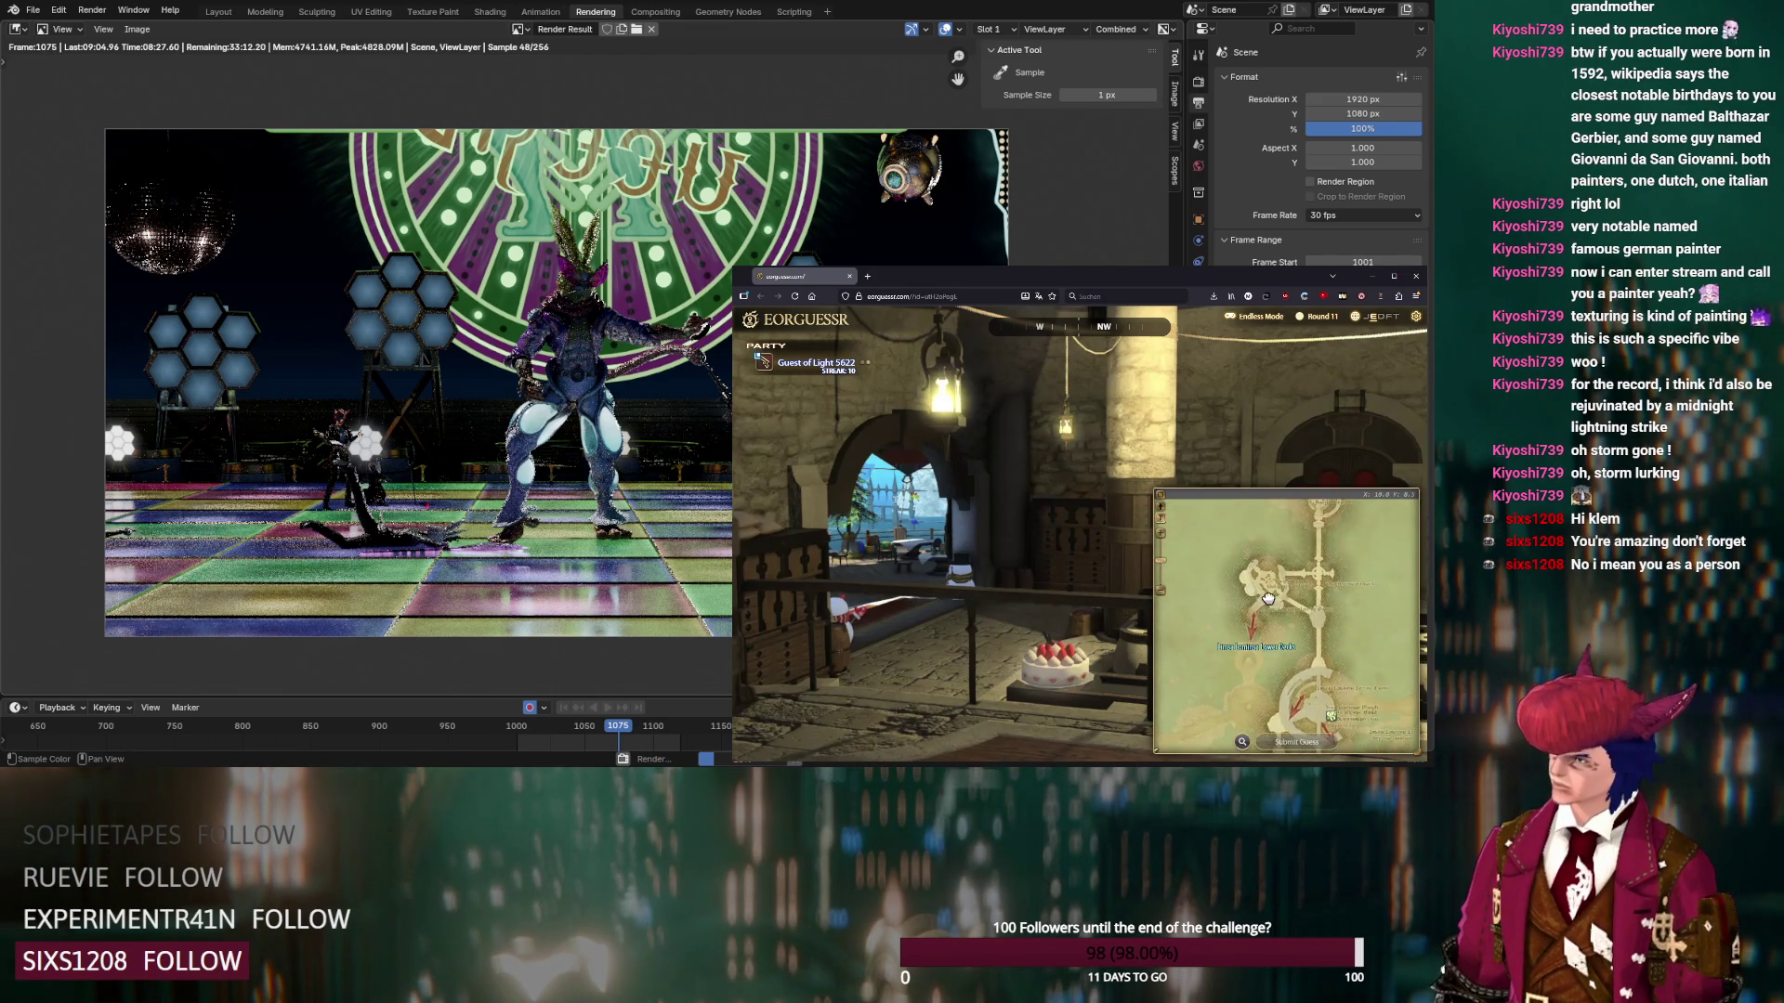
scroll(1278, 562, "up", 3)
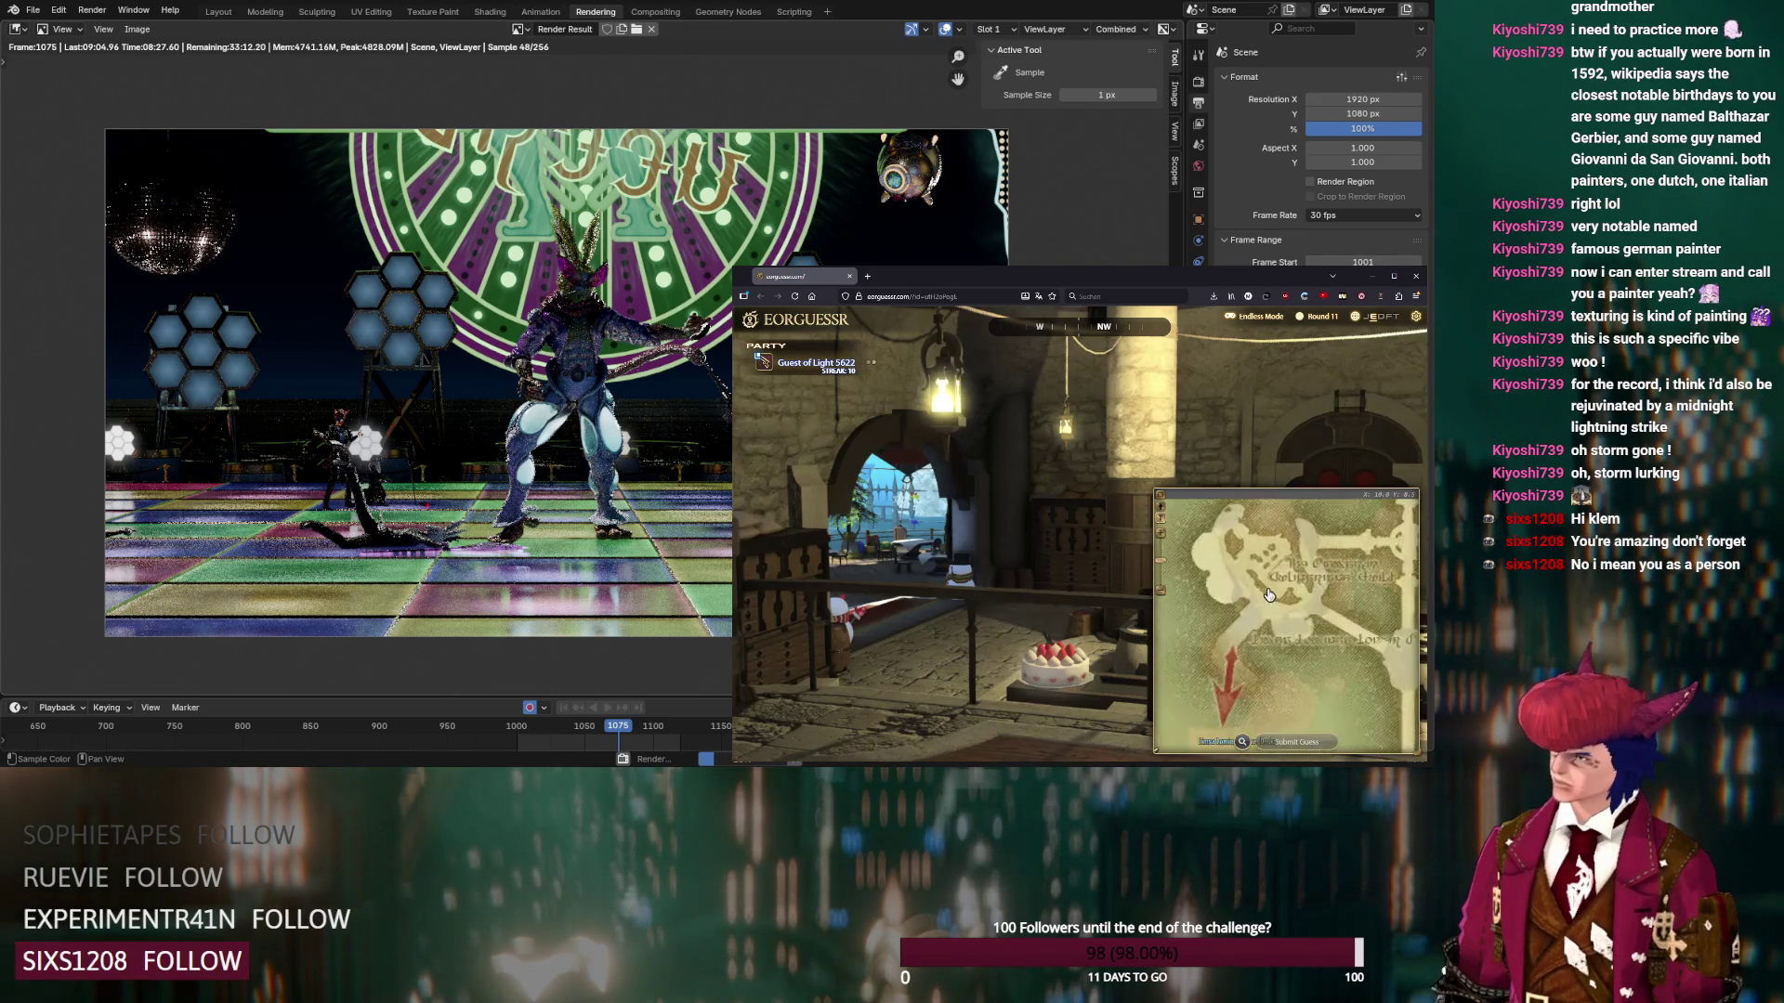
left_click(1296, 741)
left_click(1088, 633)
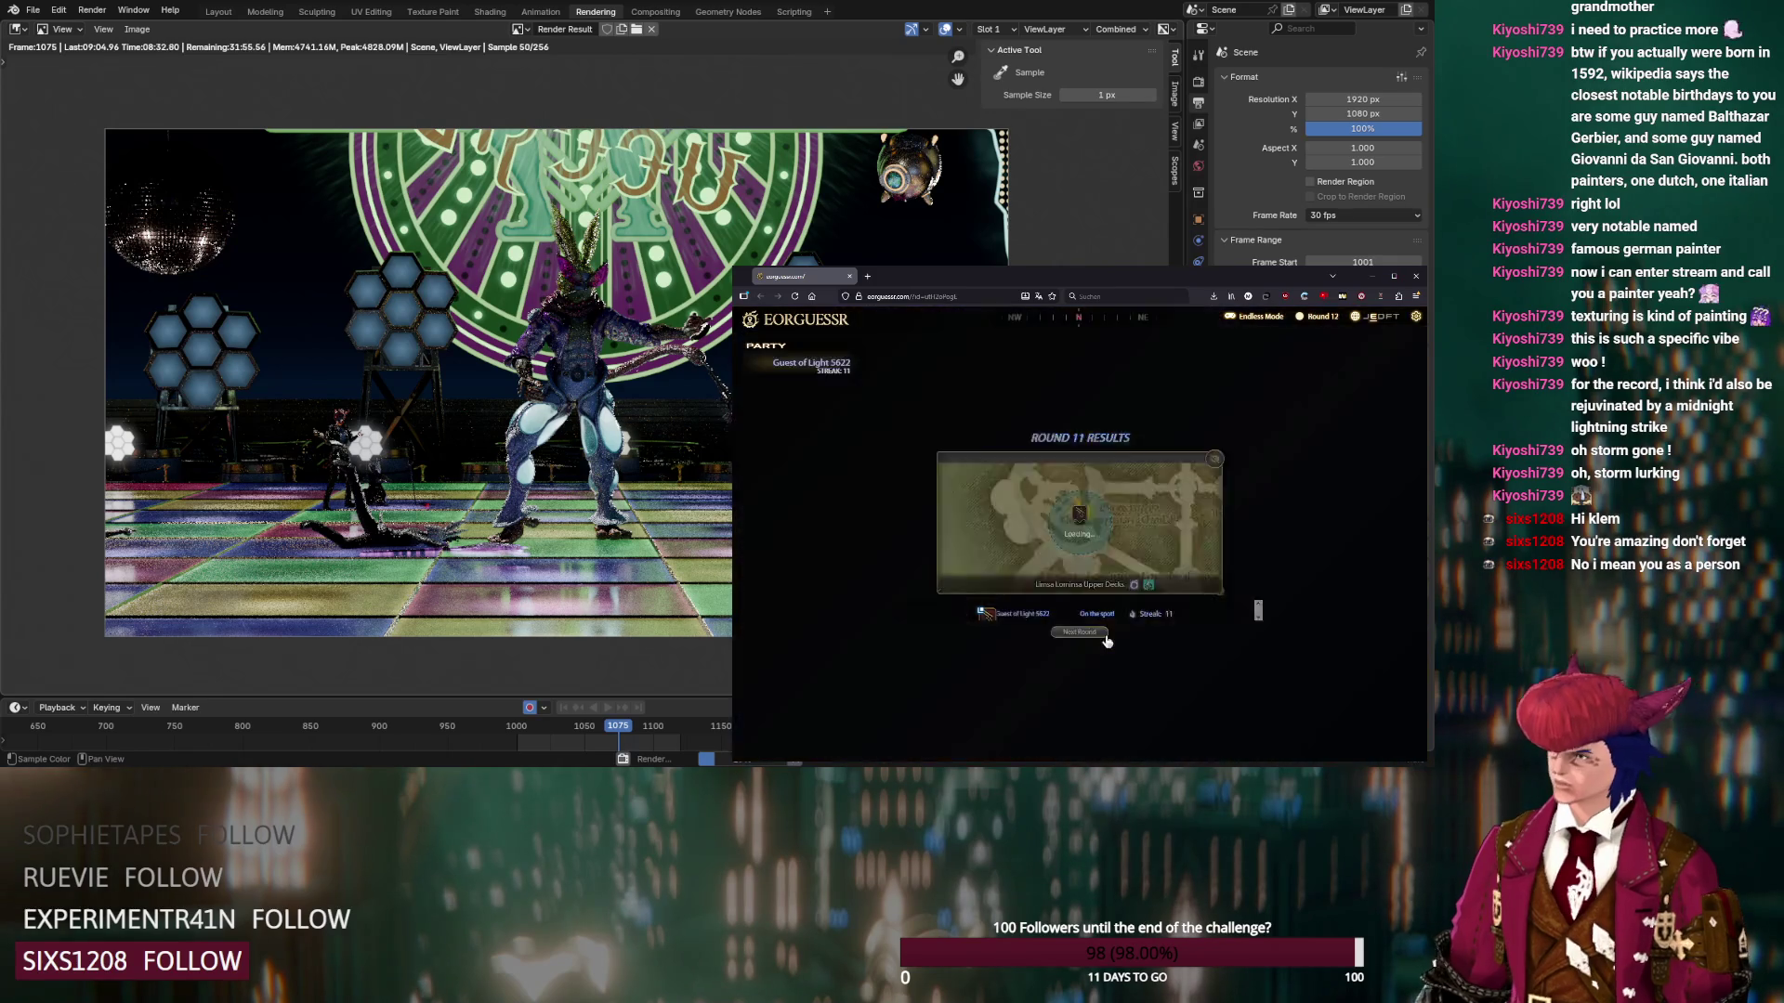
Choose The Lunar Subterrane from Endwalker dungeons, place a marker, and switch its floor
mouse_move(1086, 645)
left_mouse_down()
mouse_move(1139, 460)
mouse_move(1062, 467)
mouse_move(1011, 499)
mouse_move(959, 704)
mouse_move(1059, 562)
left_mouse_up()
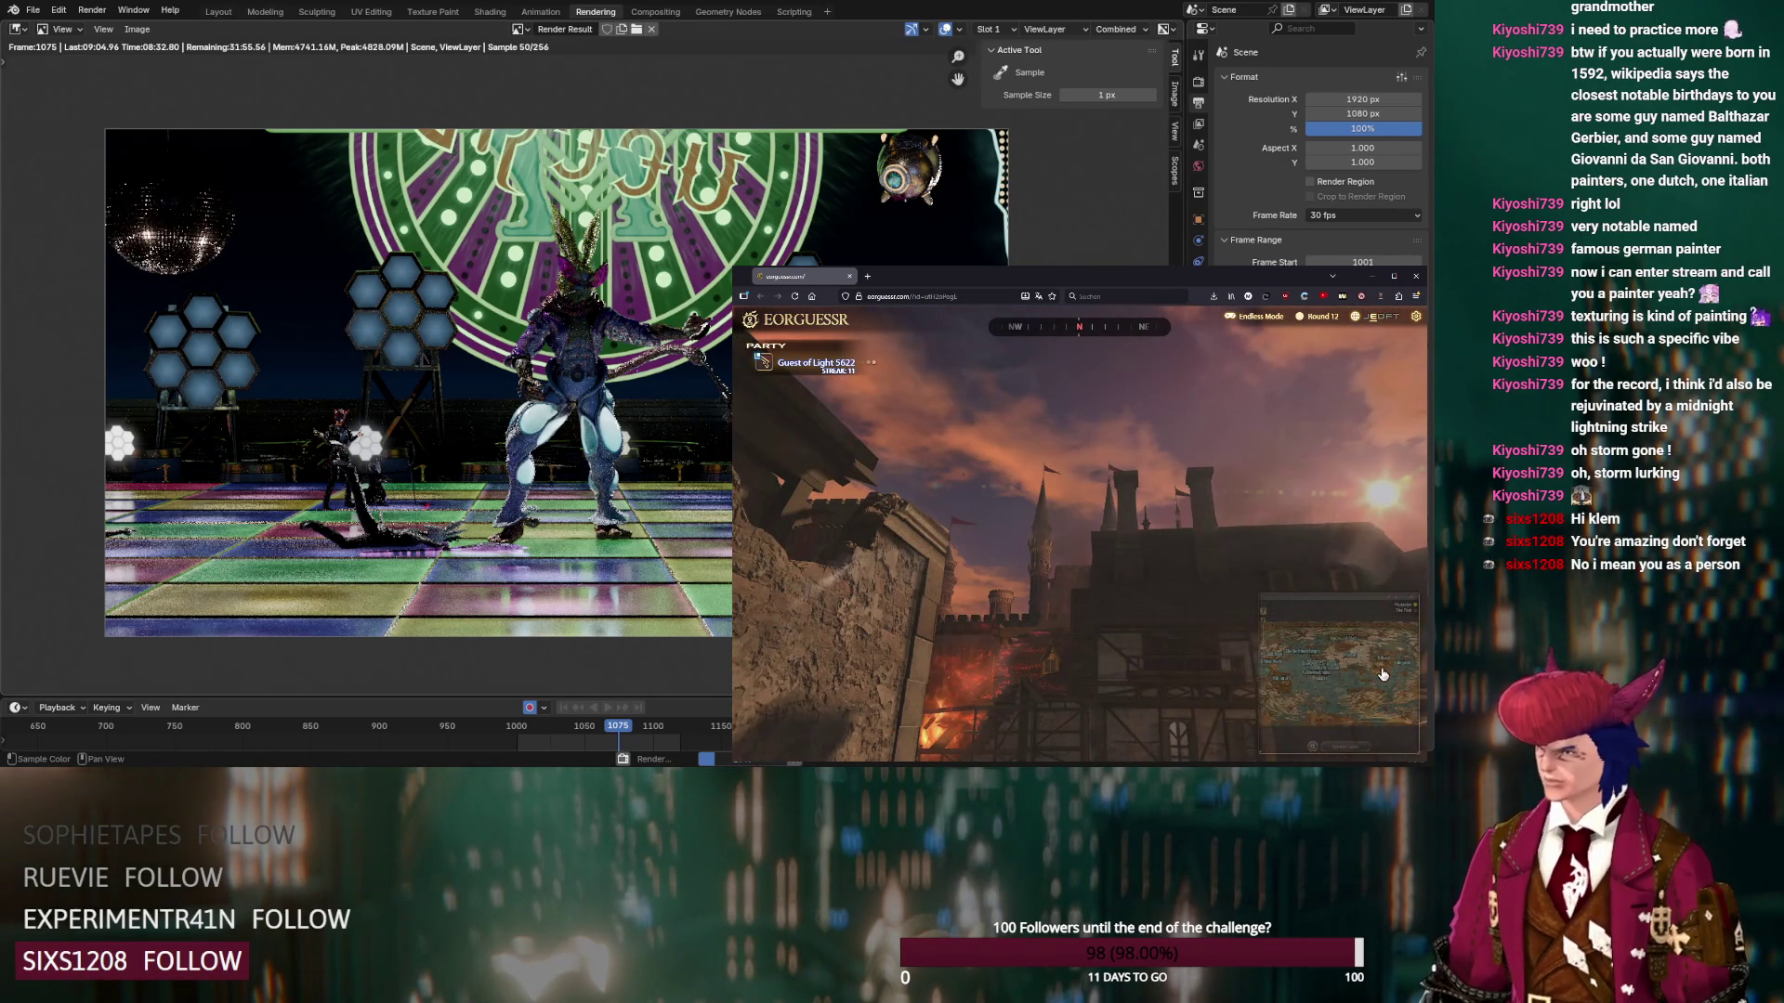
mouse_move(1029, 550)
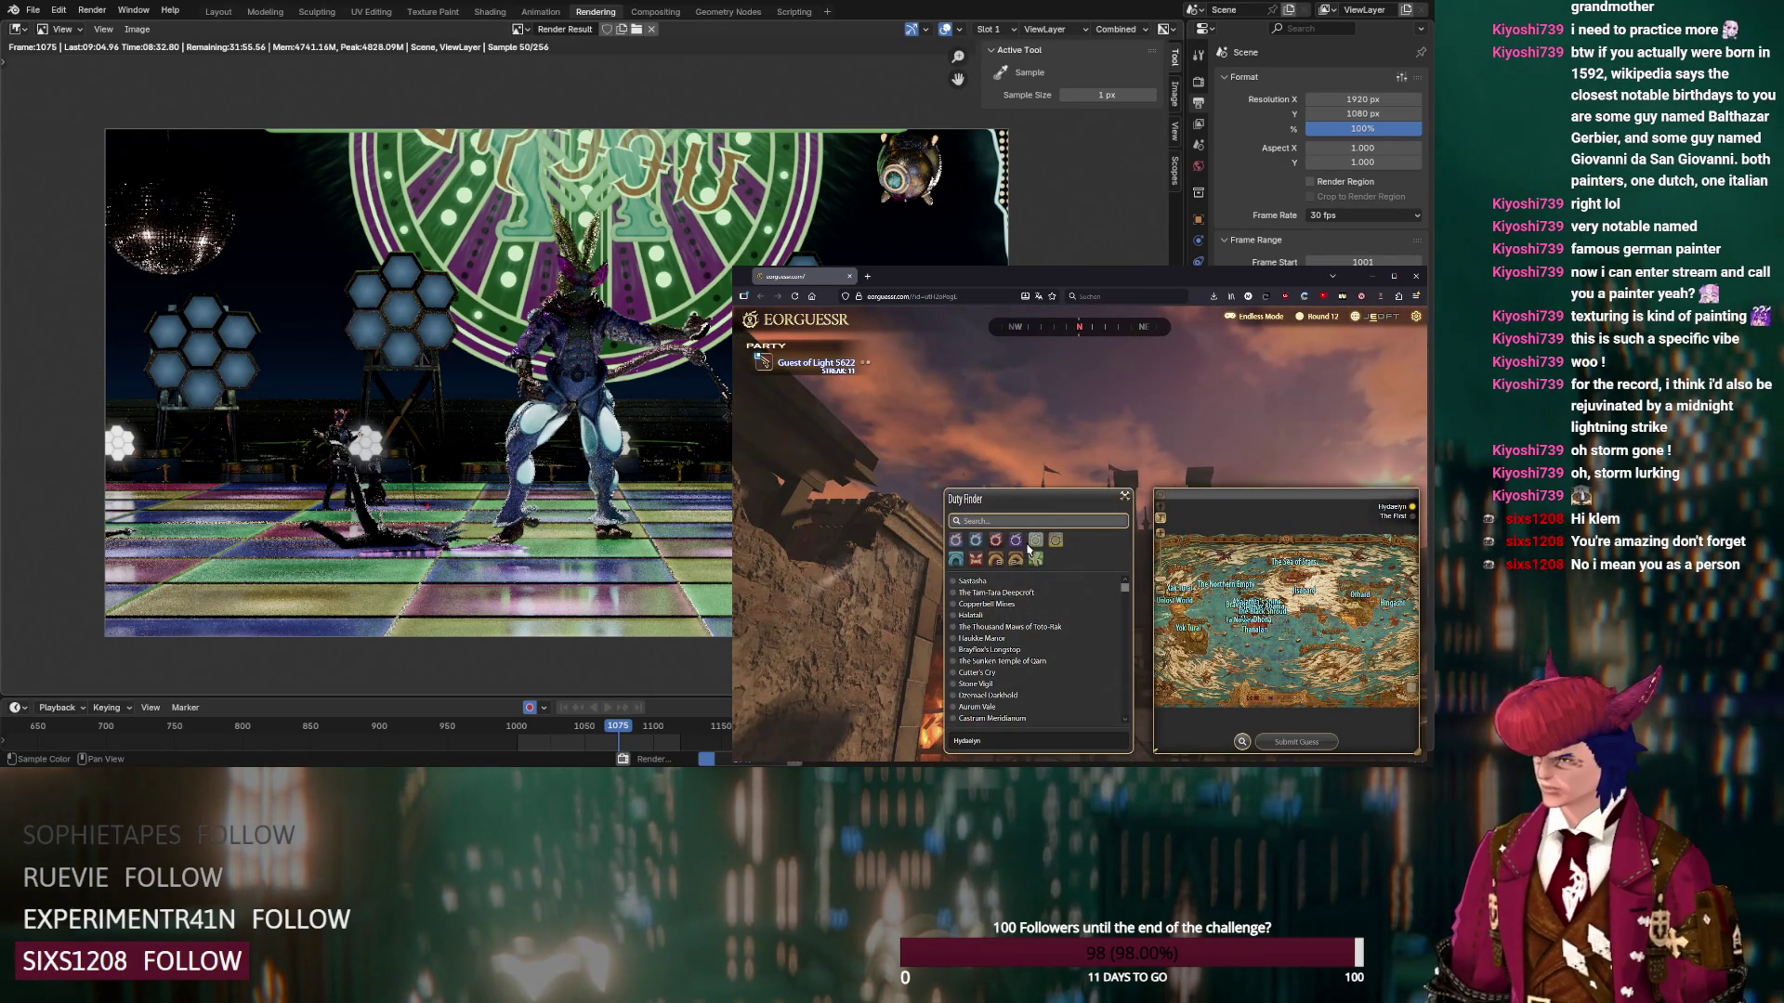
left_click(977, 542)
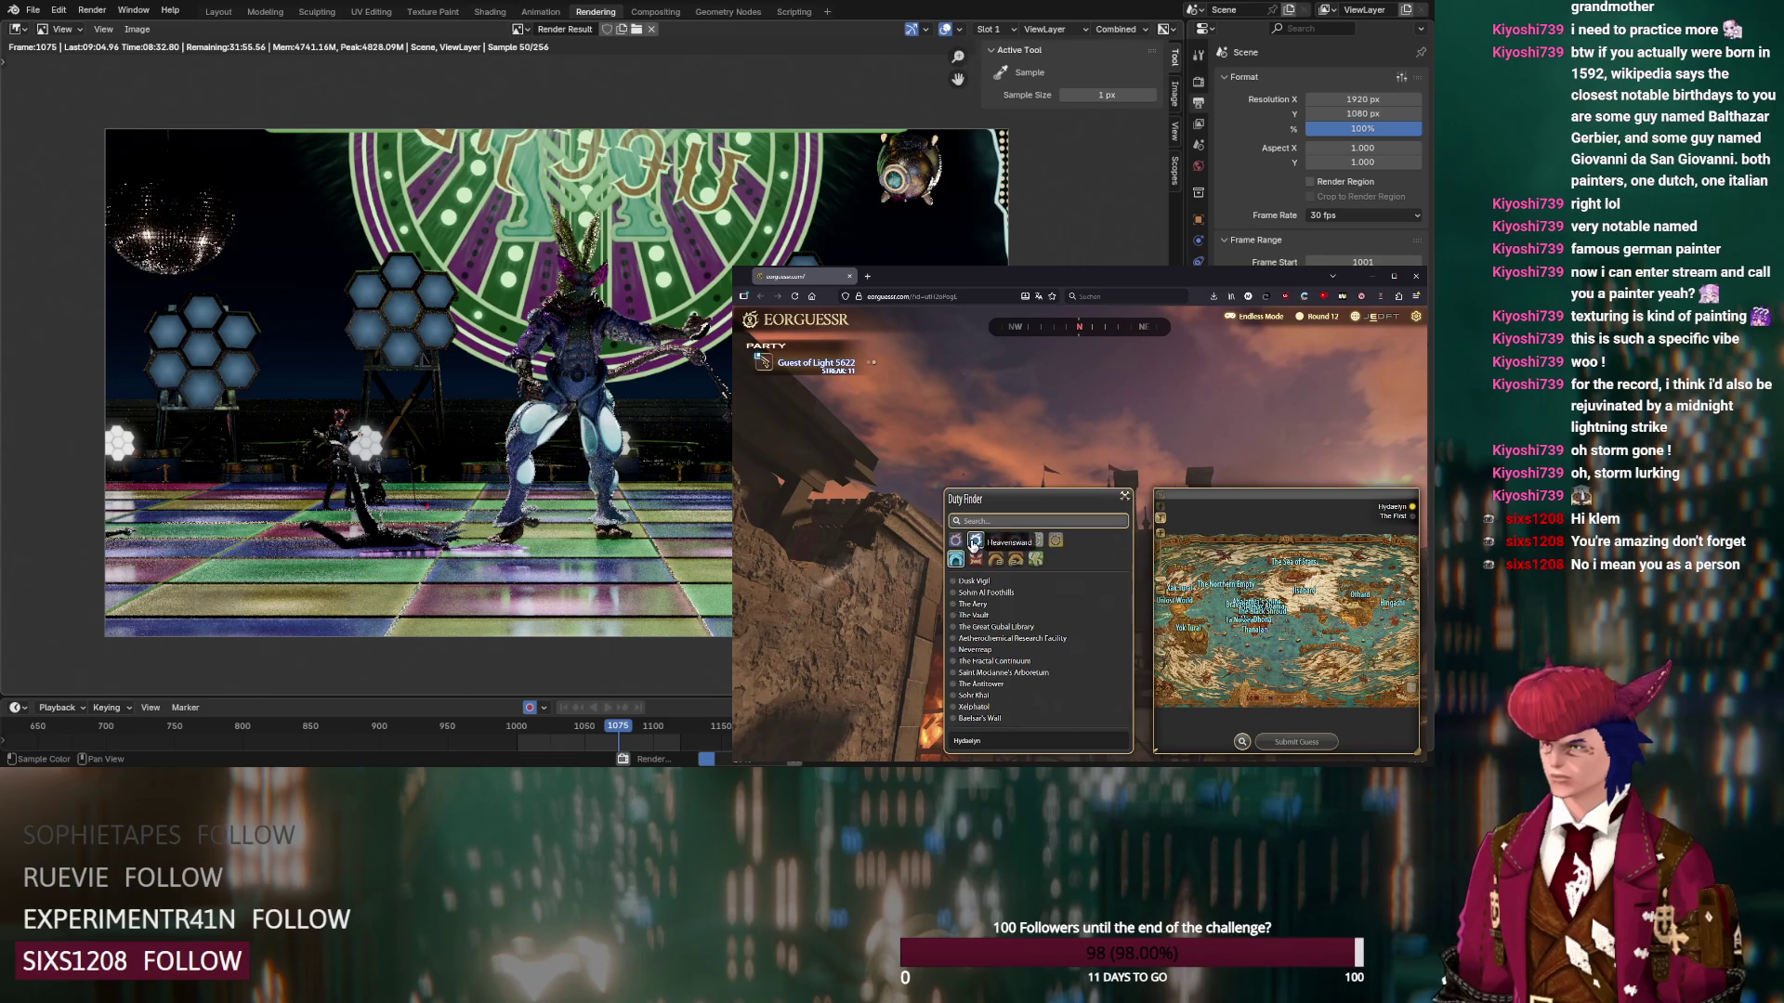
left_click(1036, 540)
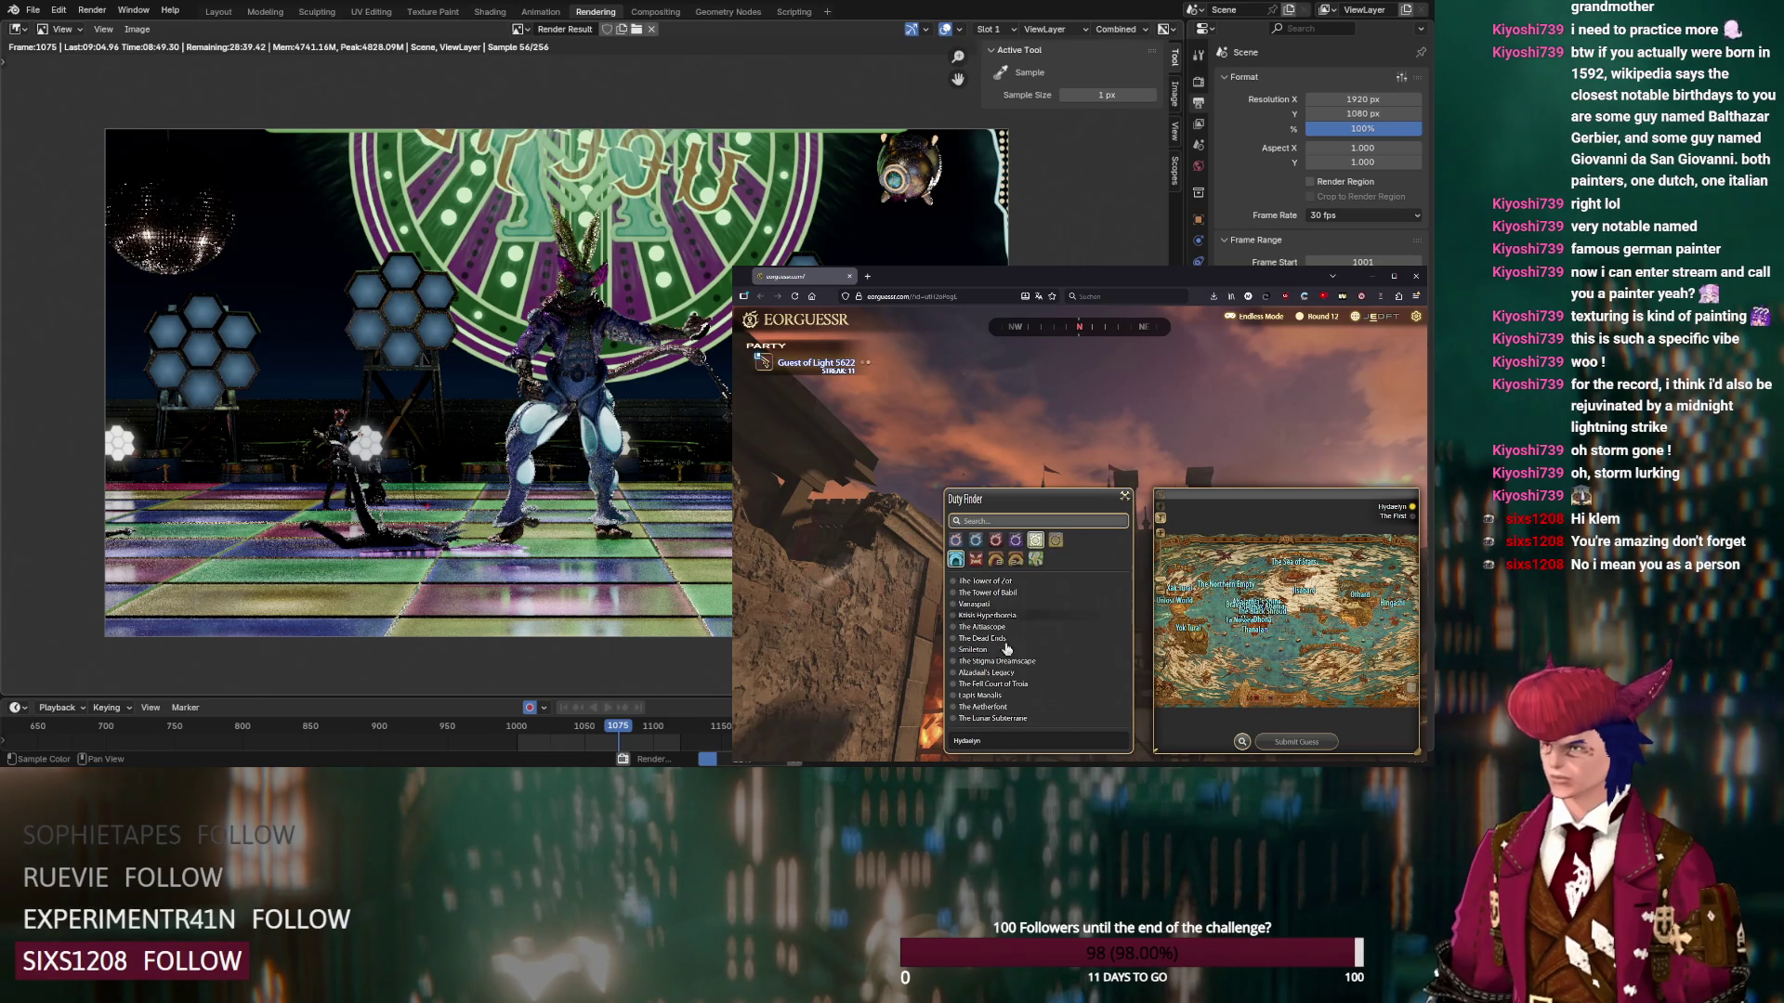
left_click(990, 719)
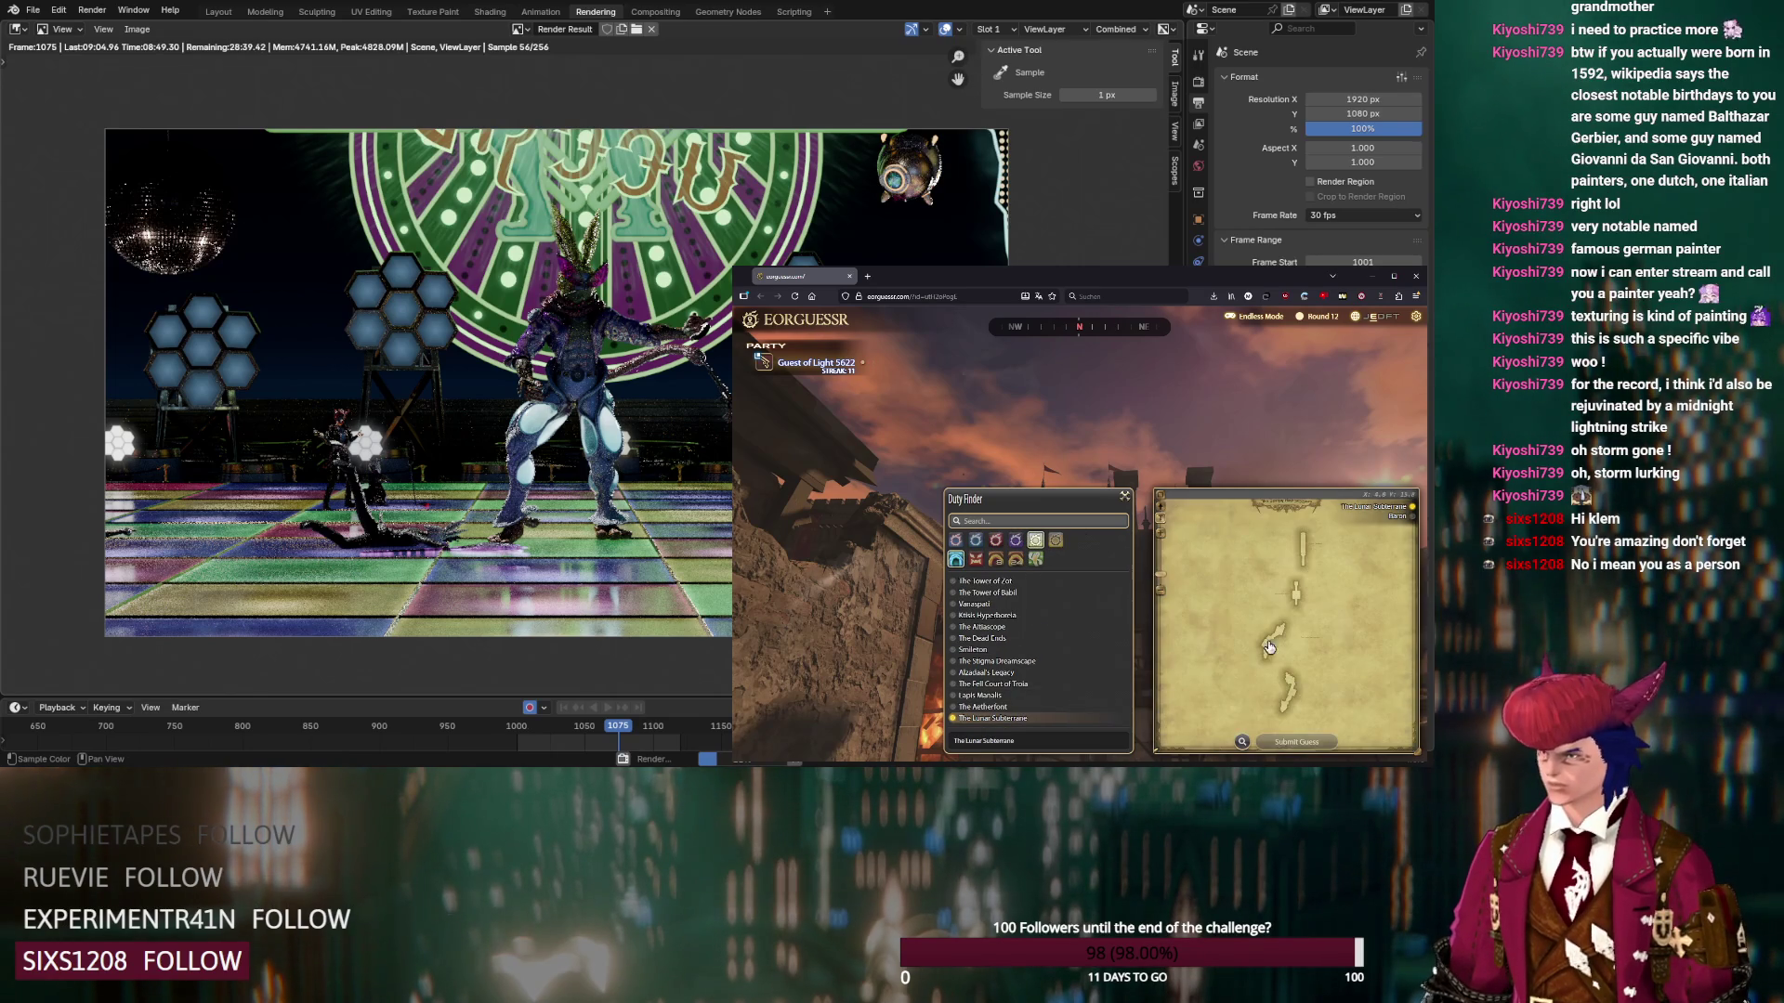
left_click(1408, 523)
left_click(1412, 517)
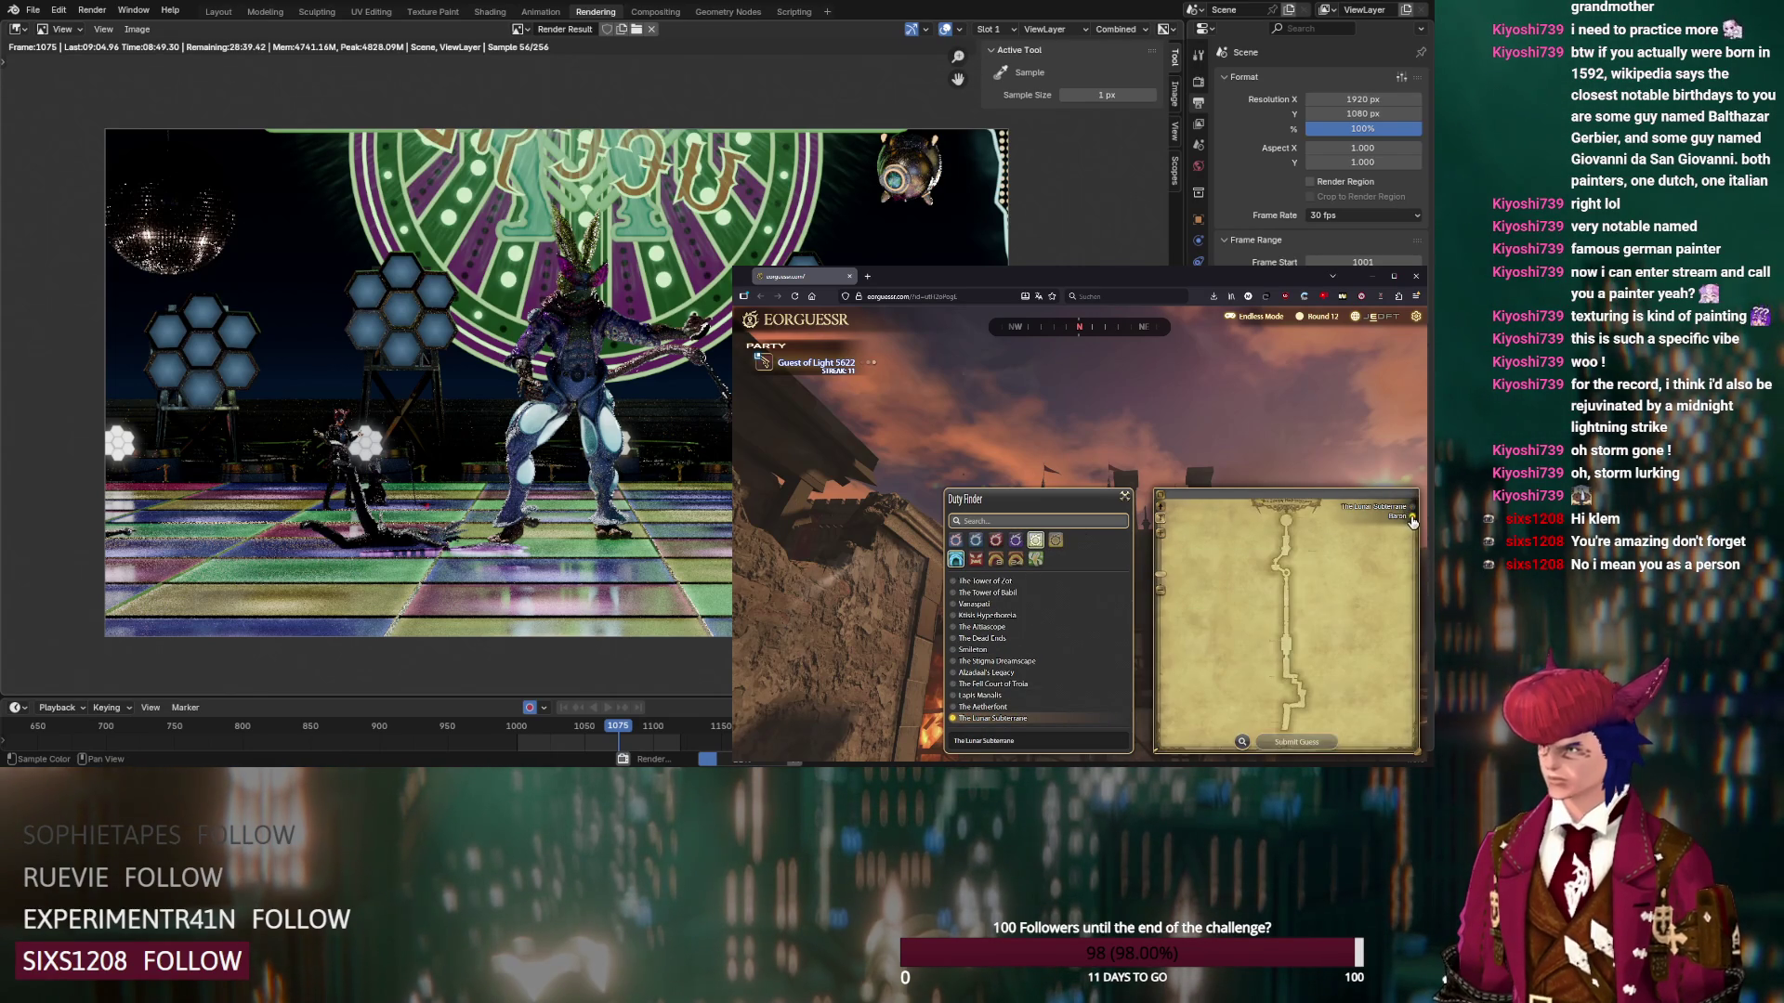
Check the burning buildings in the panorama, submit the guess, and start the next round
left_click_drag(1096, 372, 1084, 421)
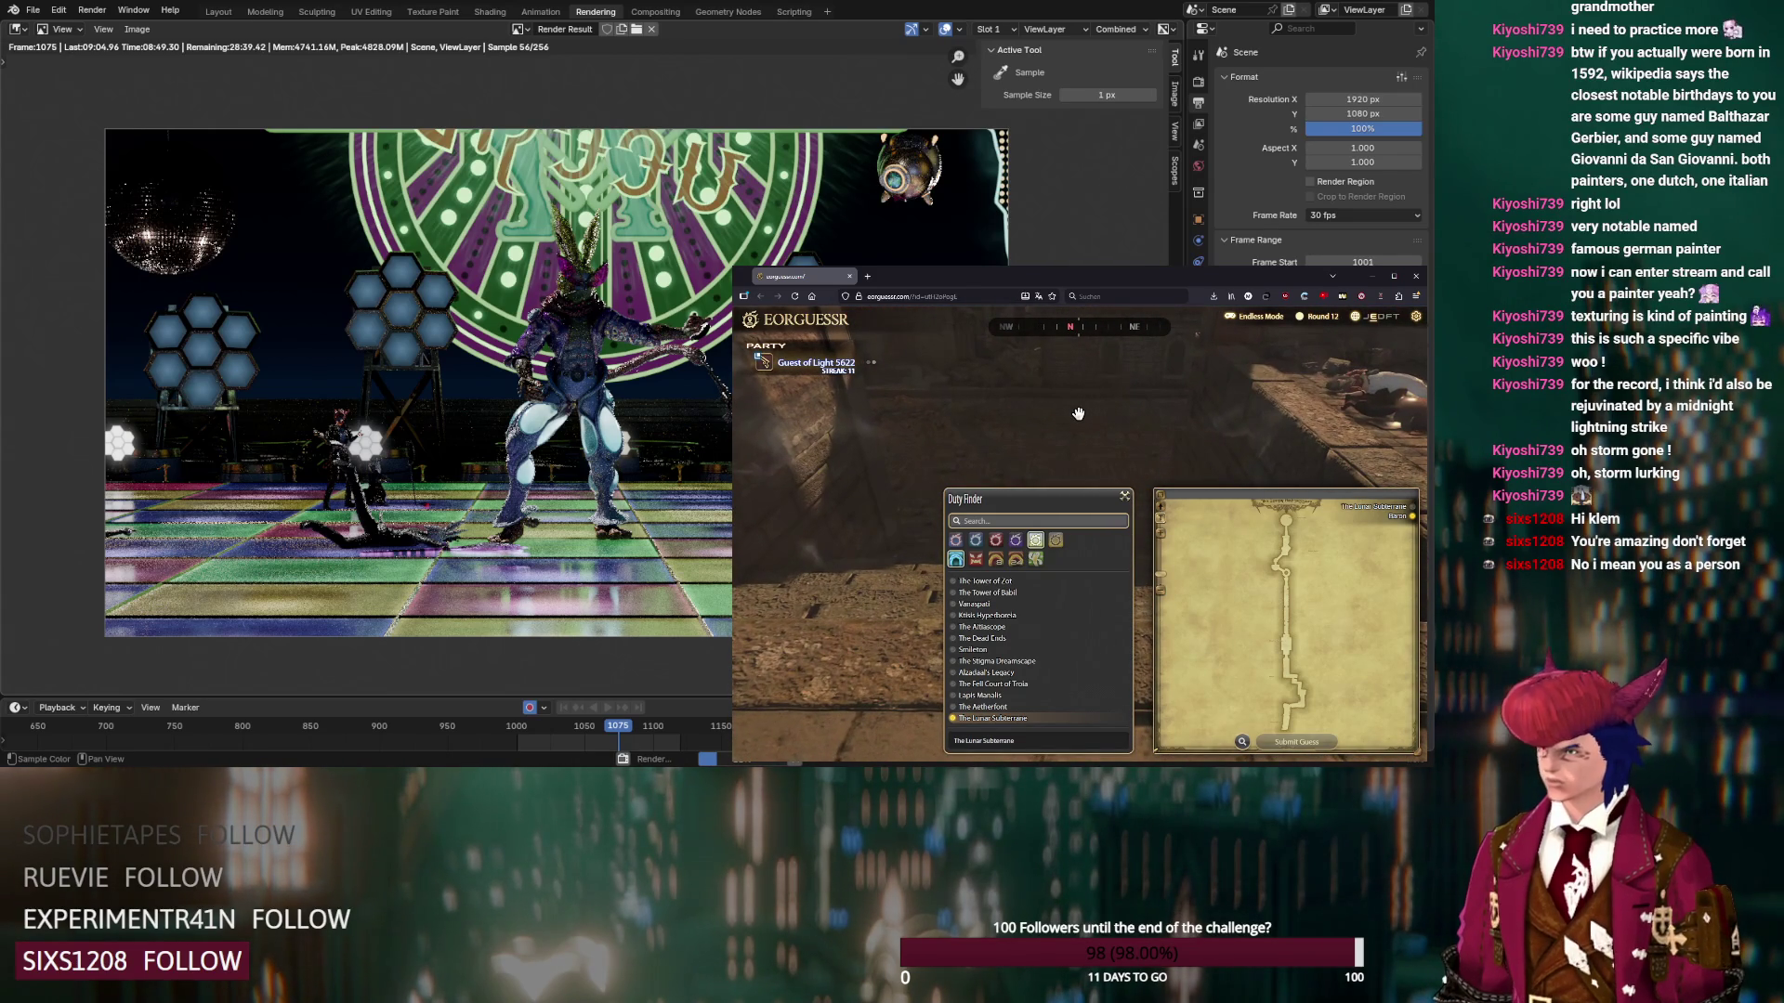
scroll(1304, 699, "up", 3)
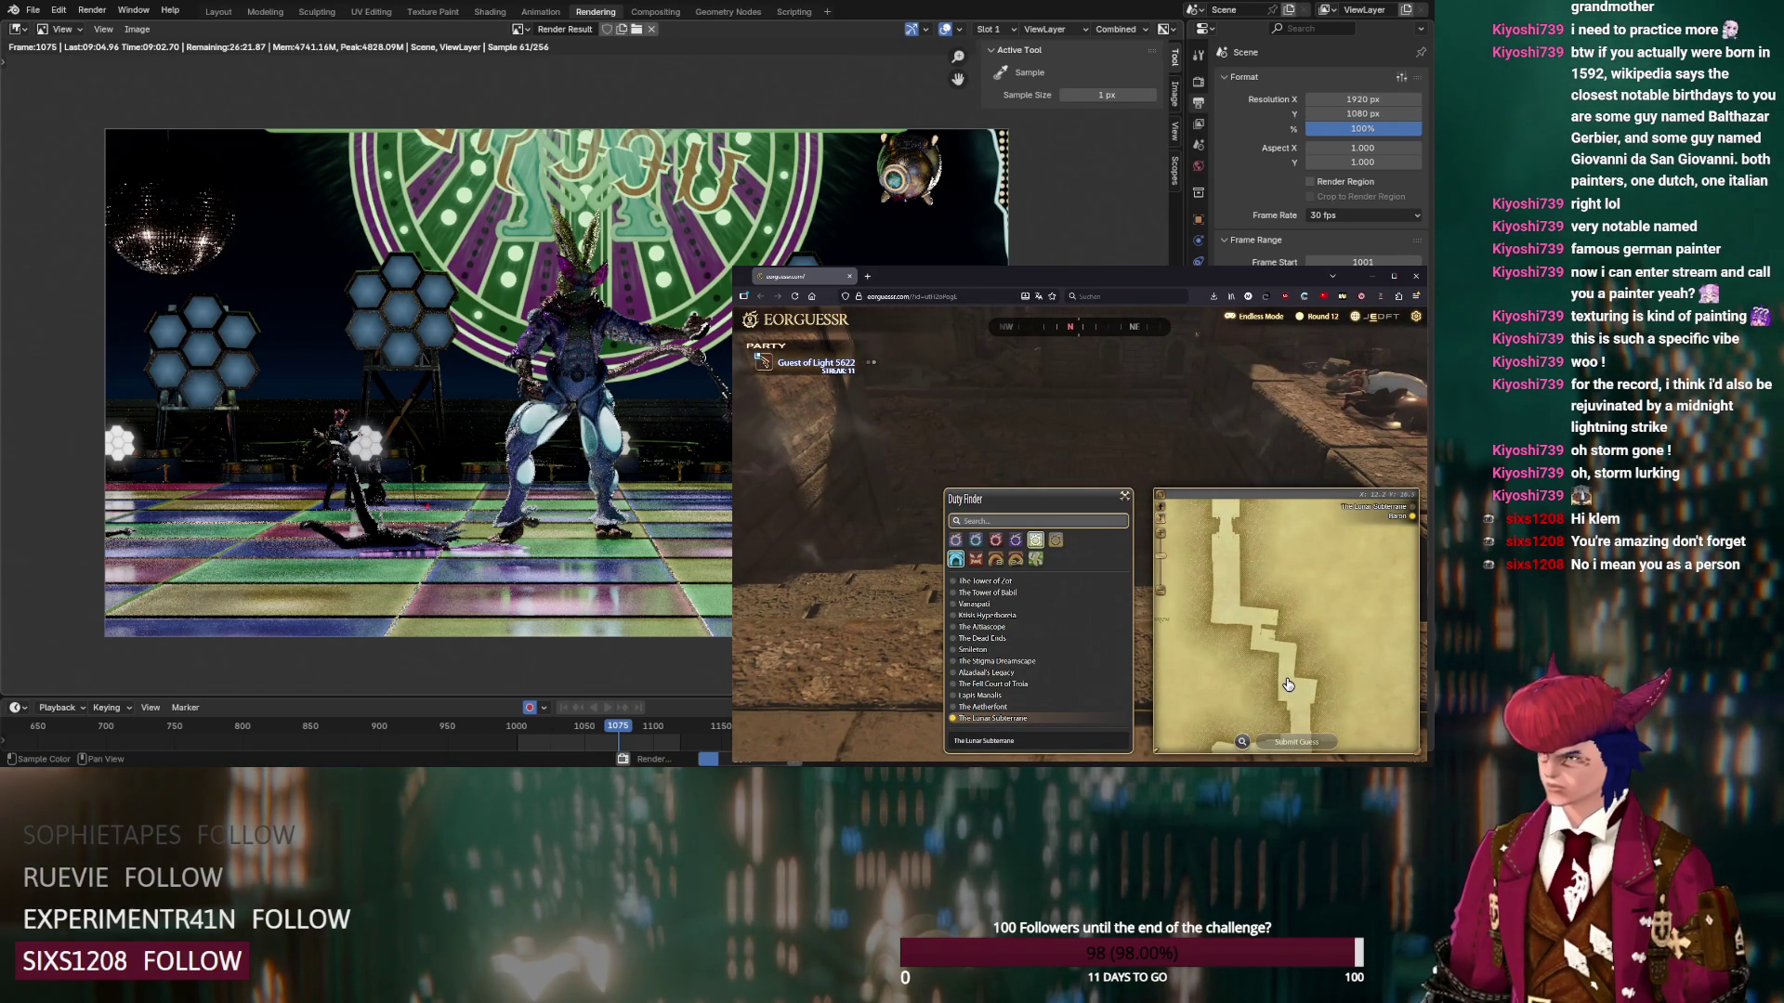
left_click_drag(1256, 386, 1251, 425)
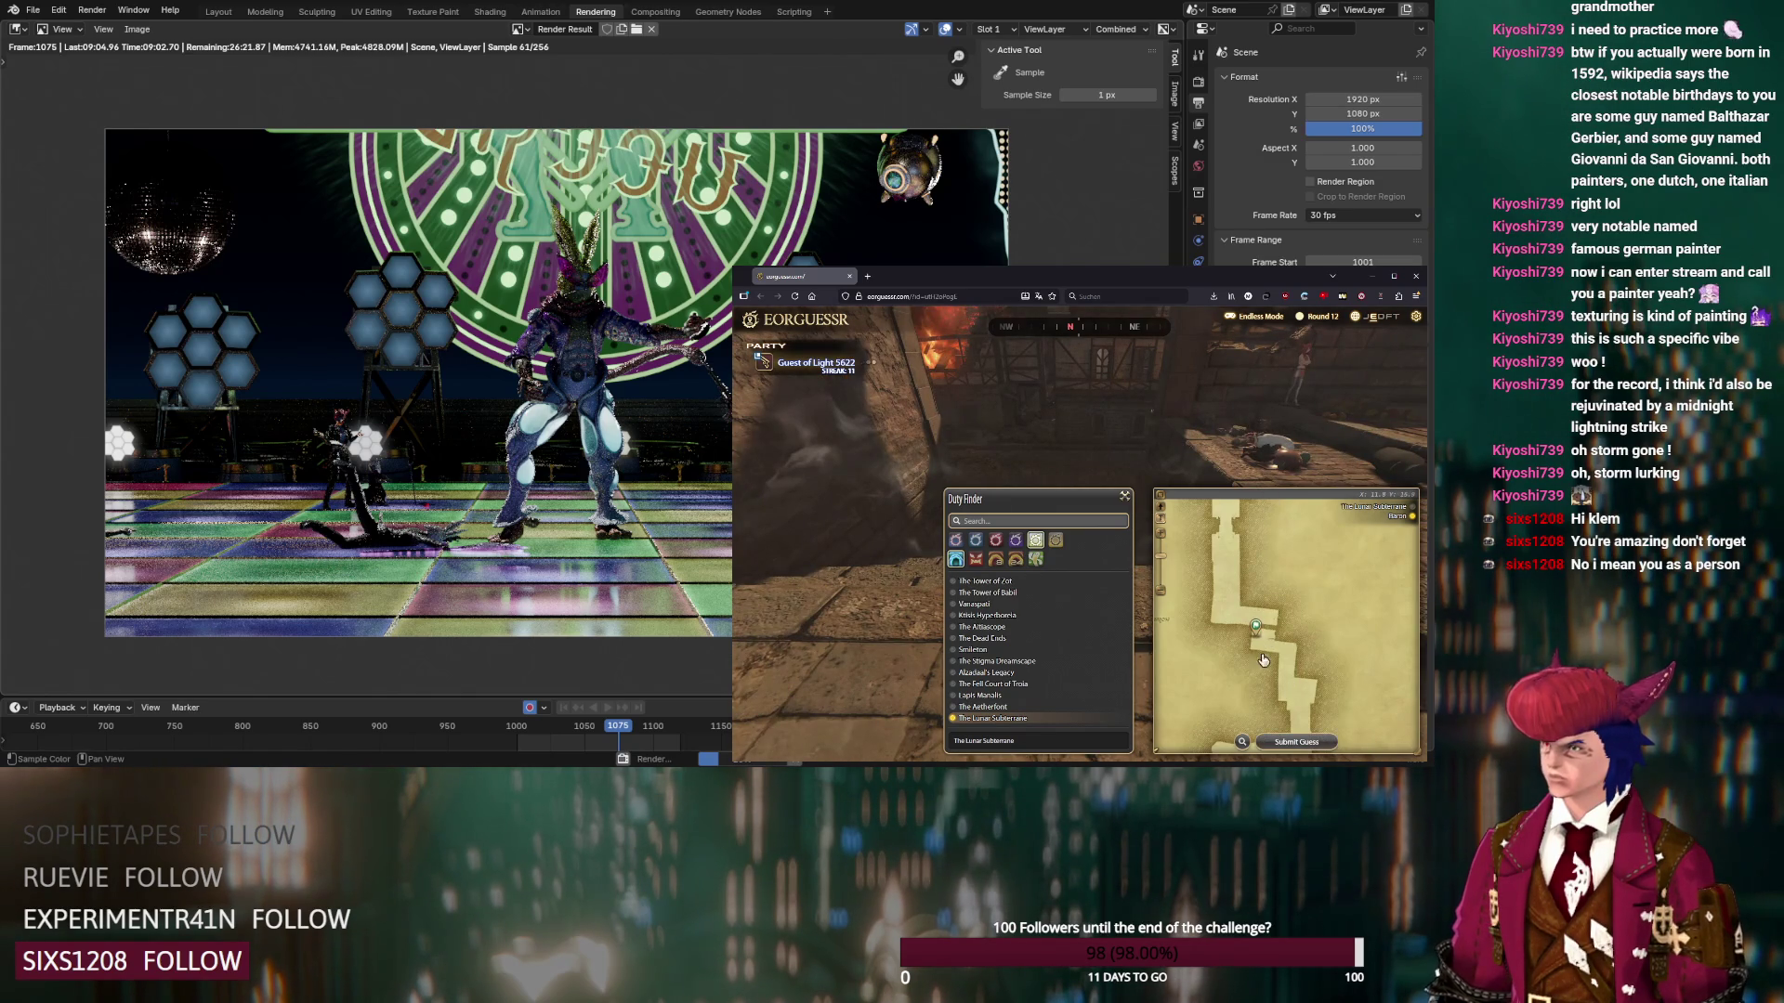
left_click(1288, 743)
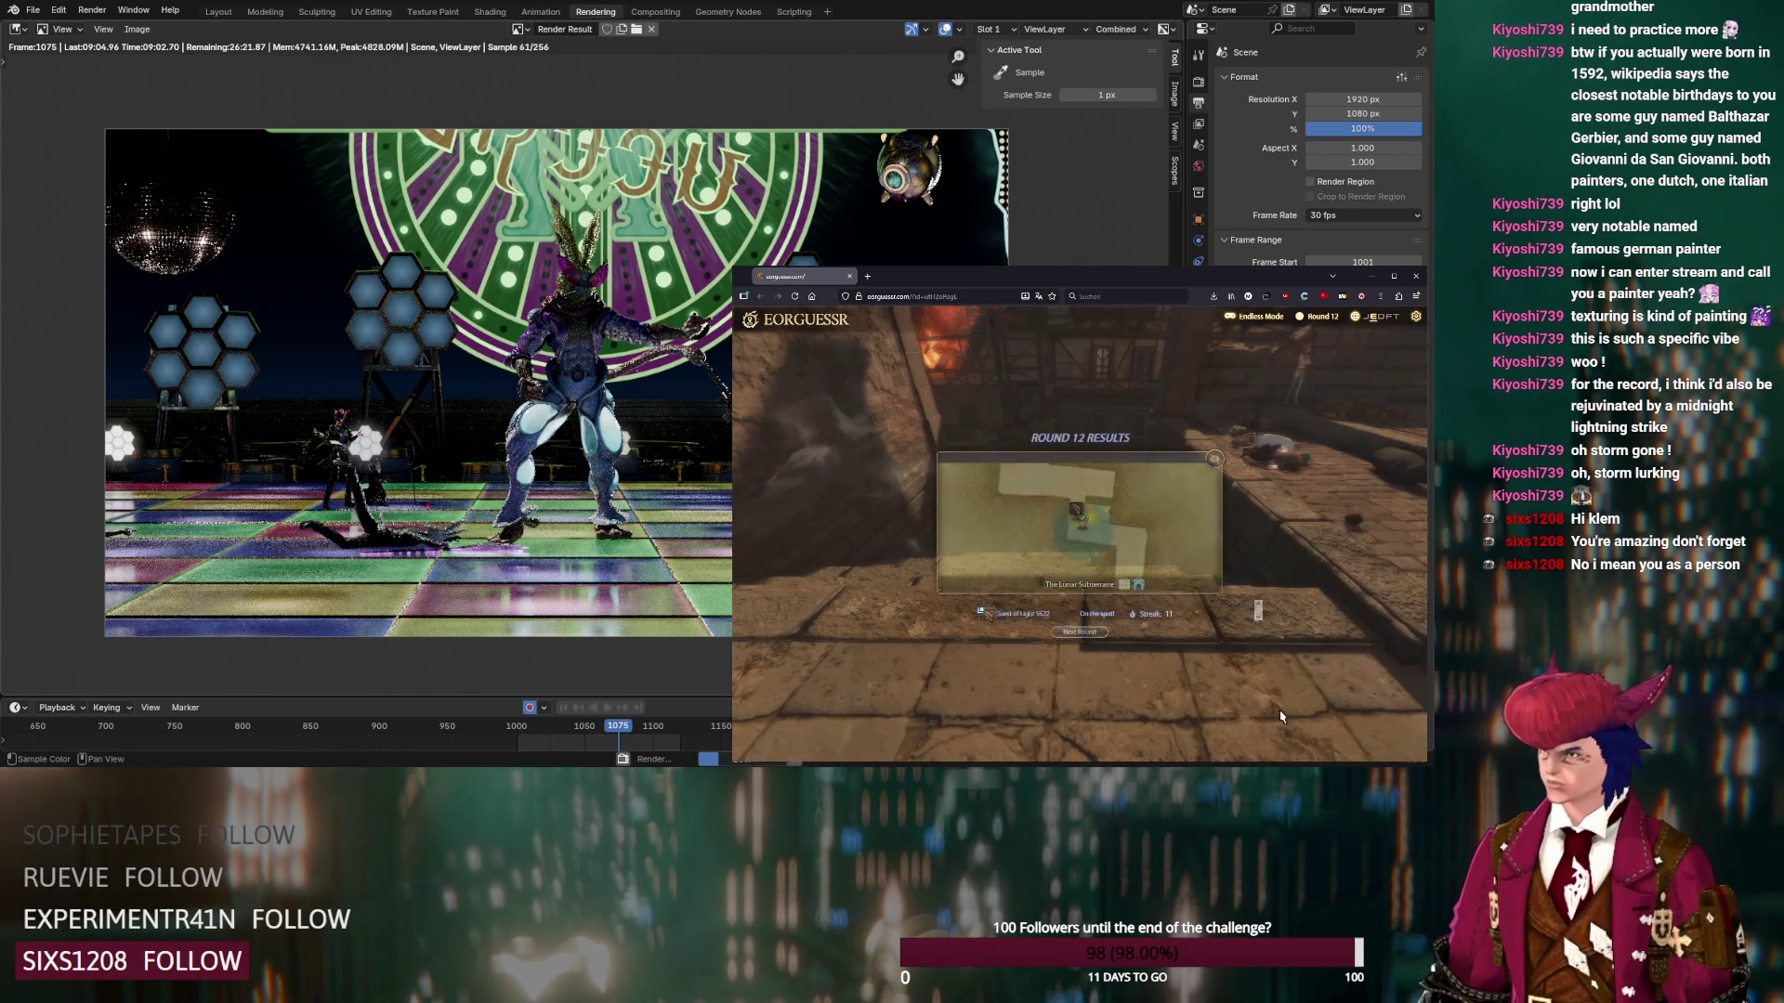
left_click(1098, 635)
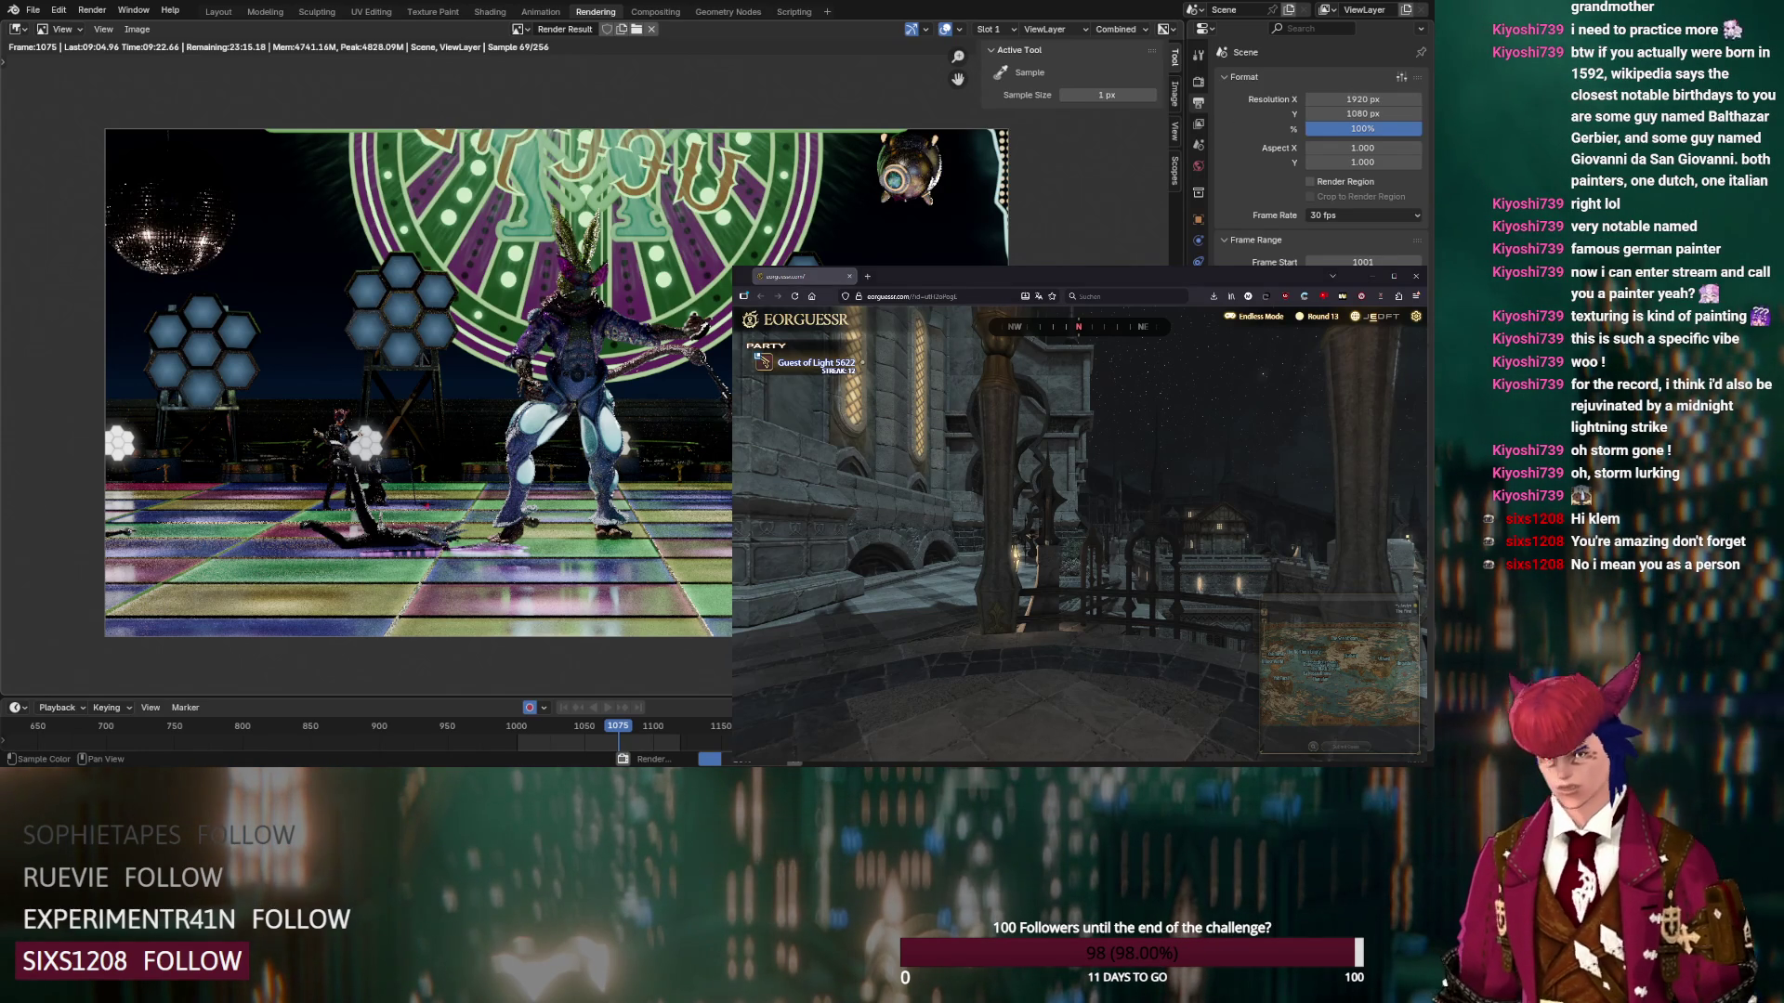
Stop the running Blender render early with Esc
key("Escape")
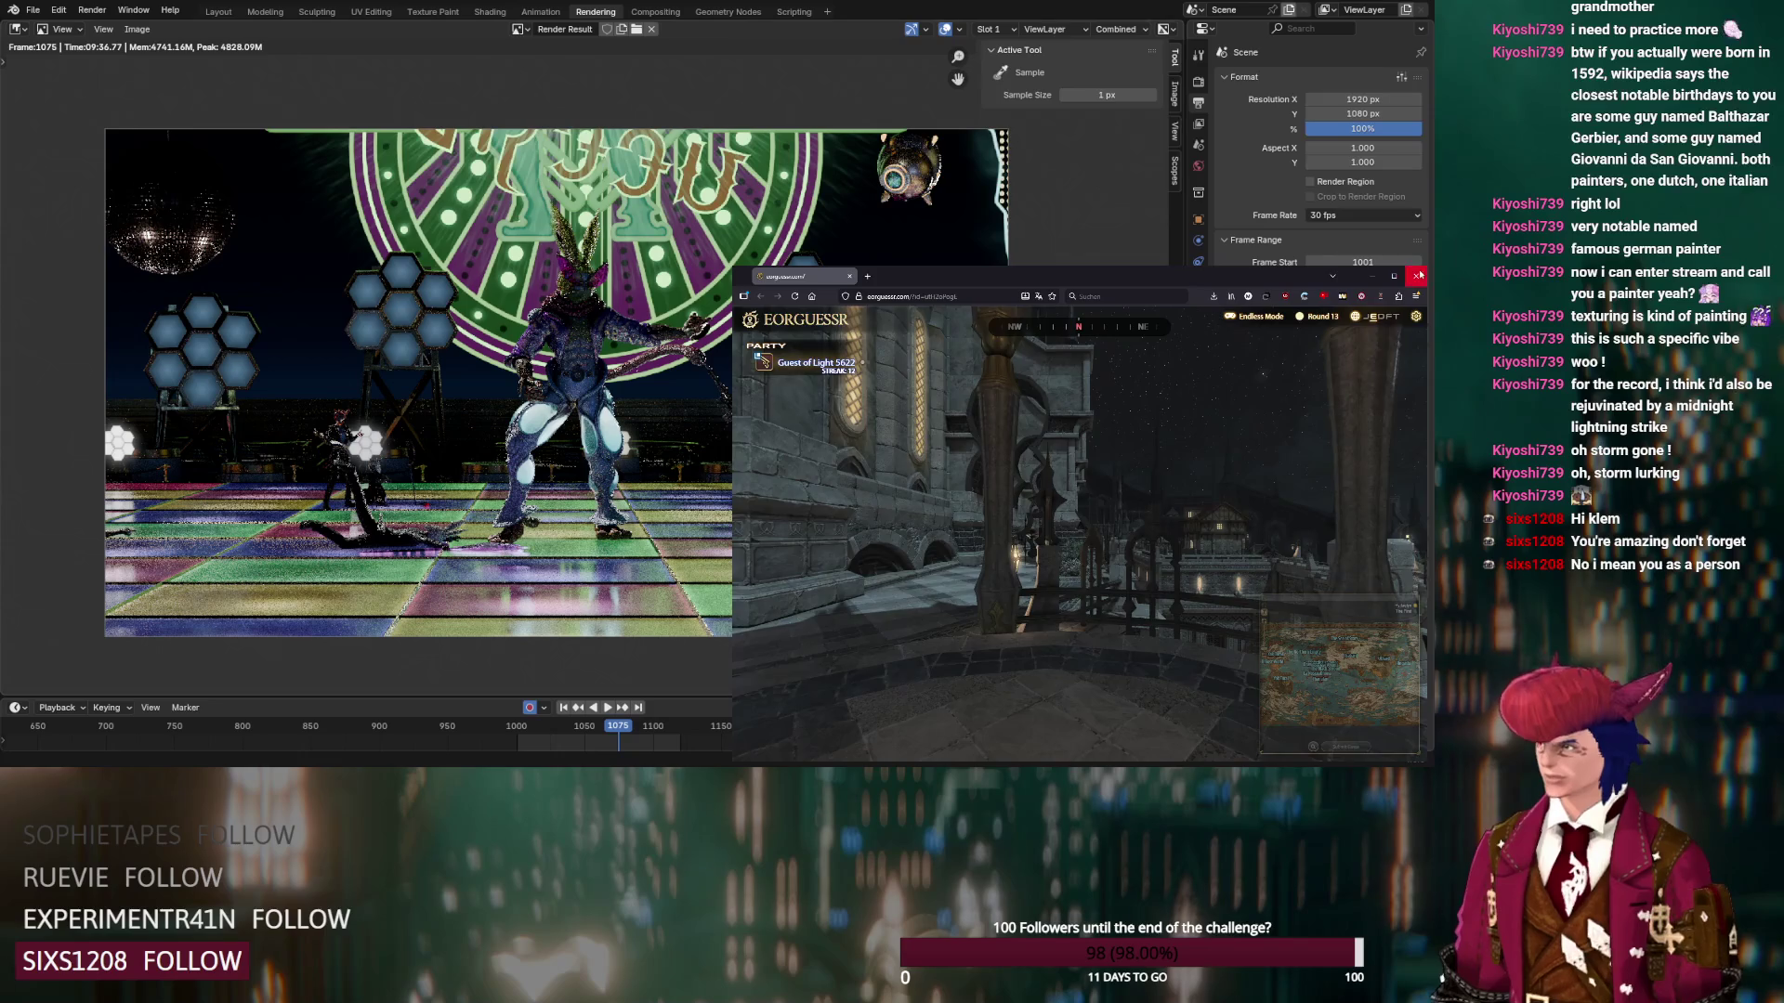
Close the Eorguessr and Twitch windows and zoom around the frame 1075 render result
left_click(1419, 275)
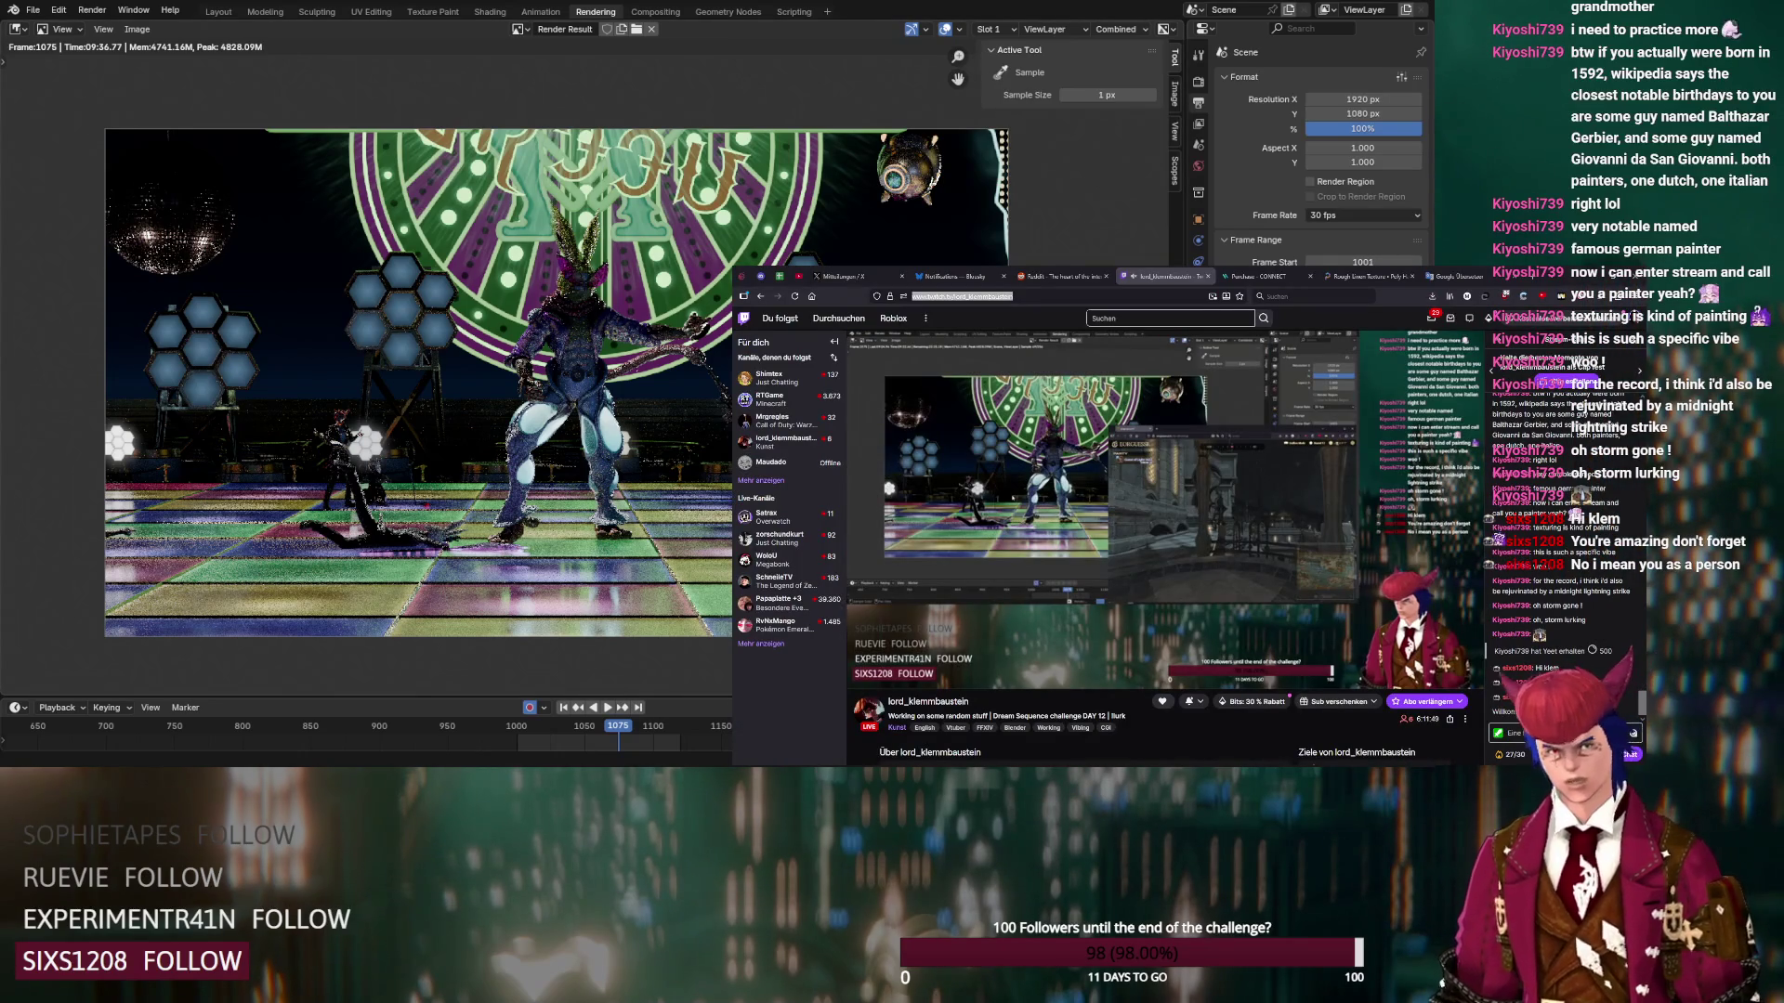
key("alt+Tab")
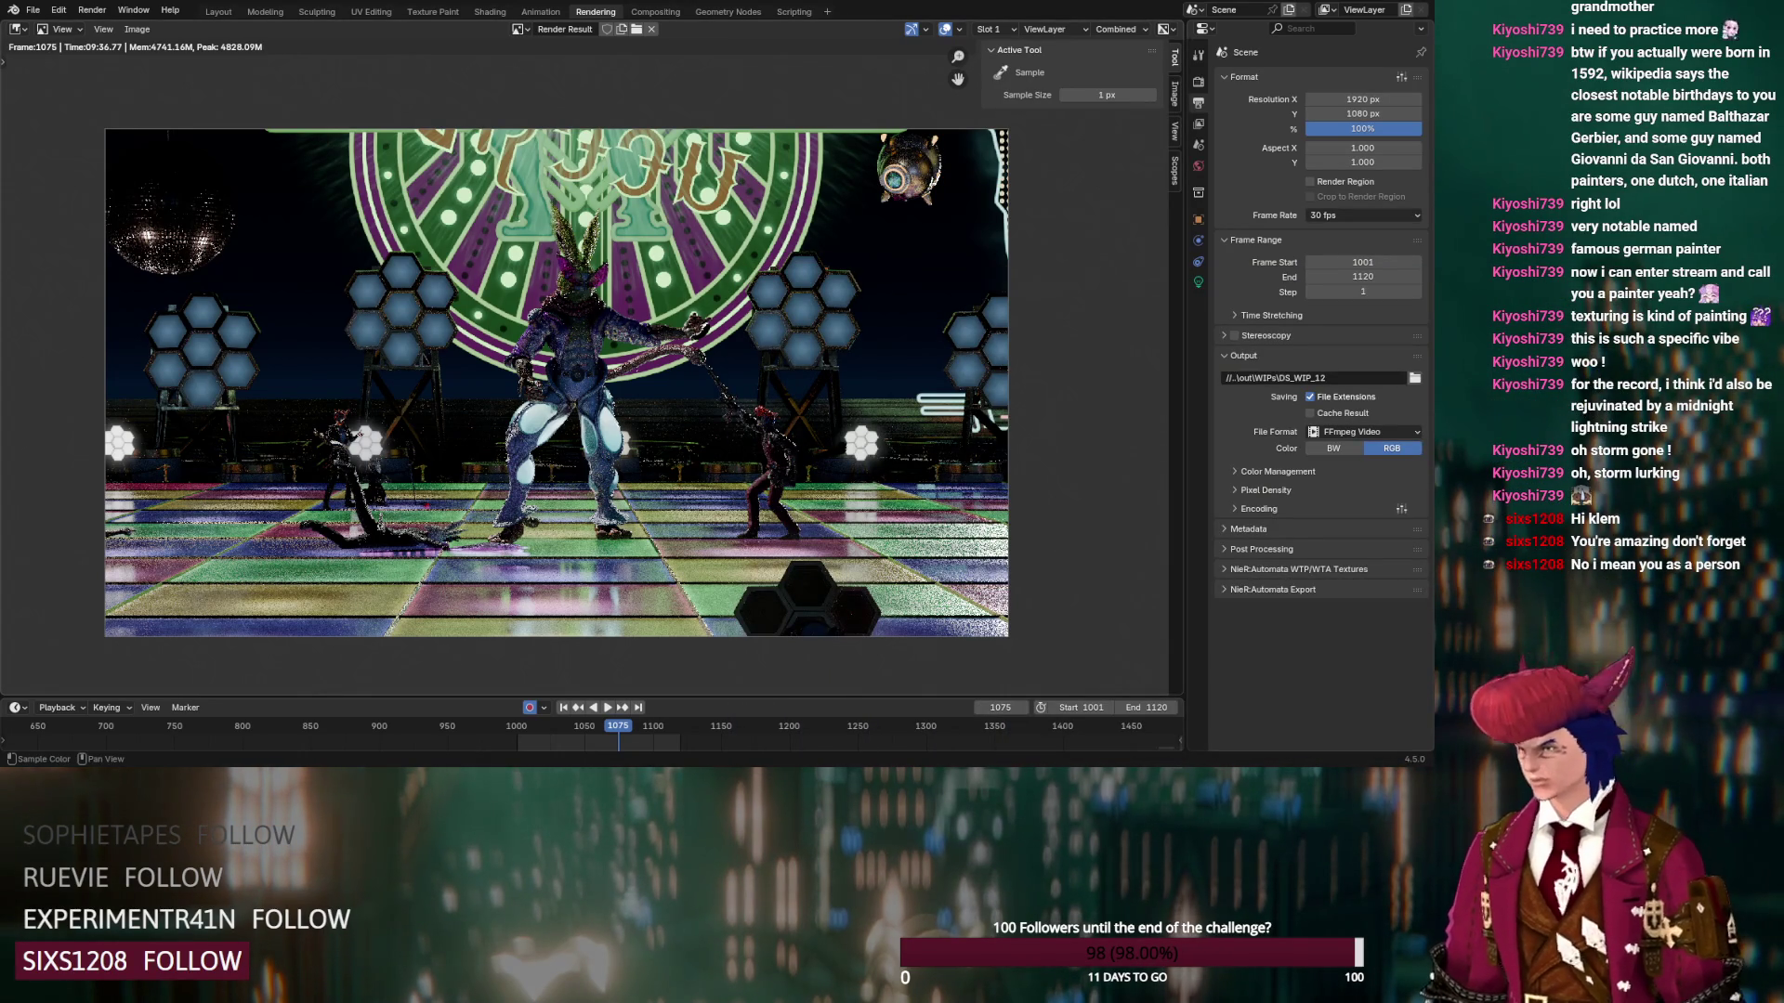
scroll(586, 371, "up", 3)
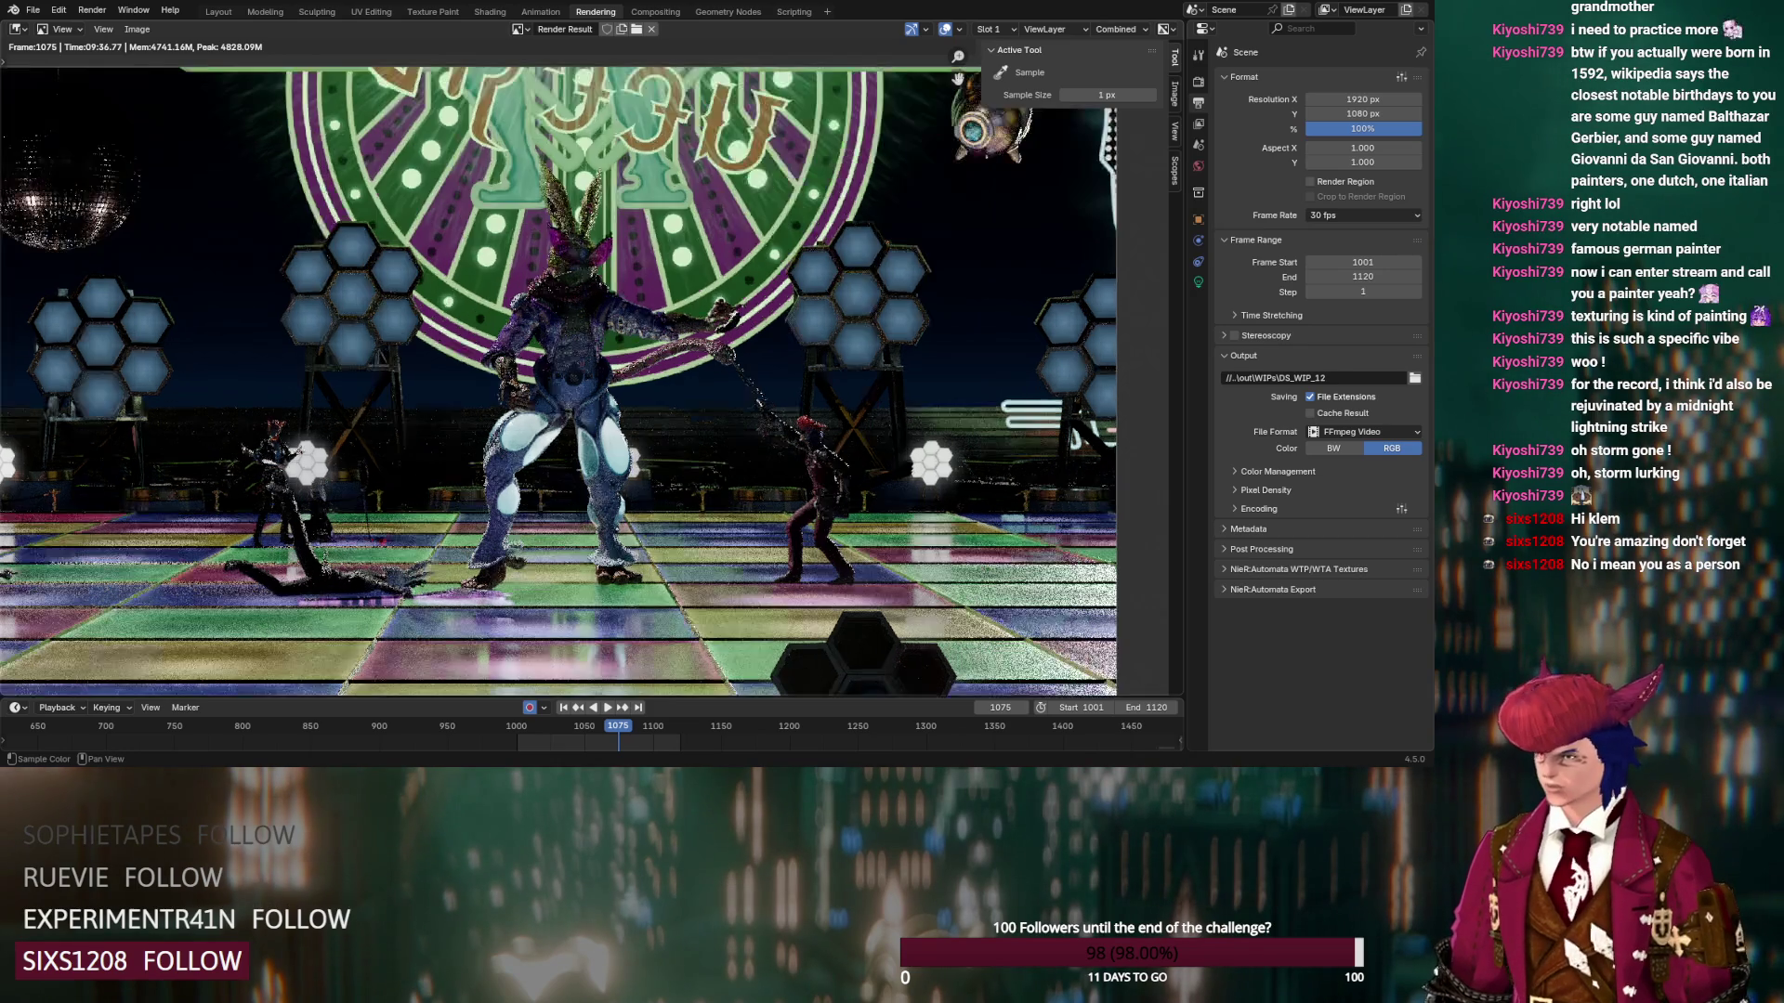
scroll(586, 372, "down", 6)
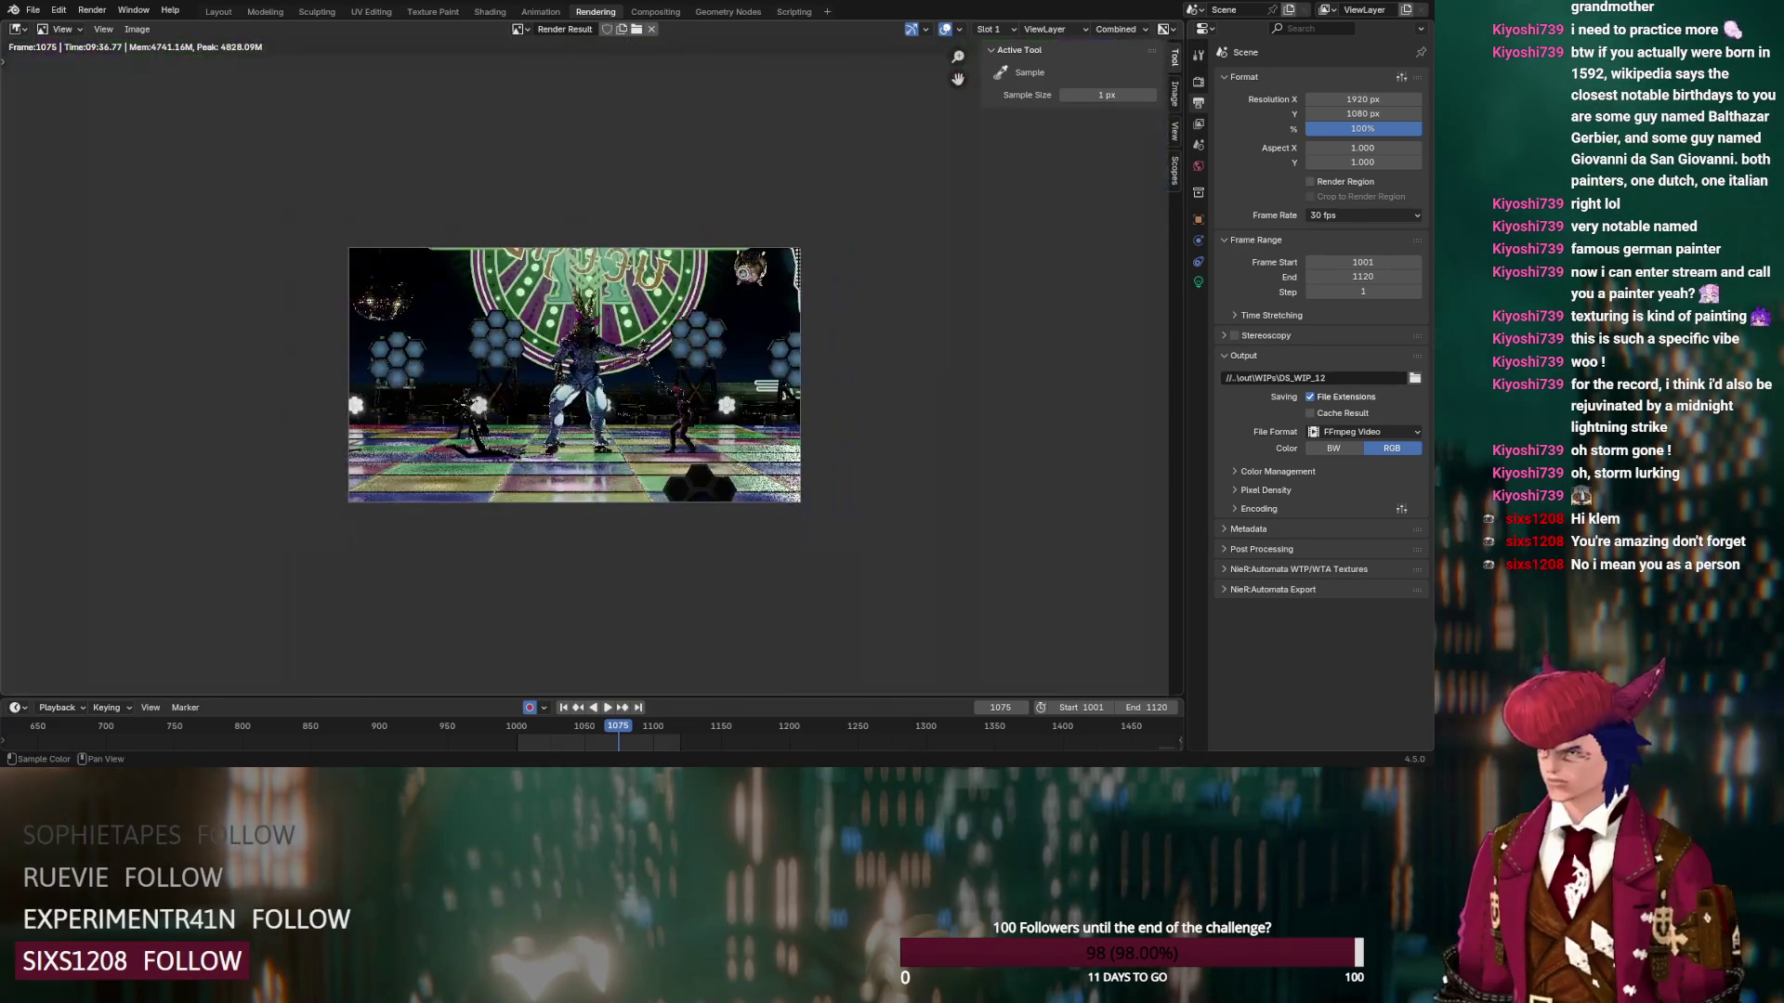
scroll(586, 372, "up", 6)
scroll(585, 371, "down", 3)
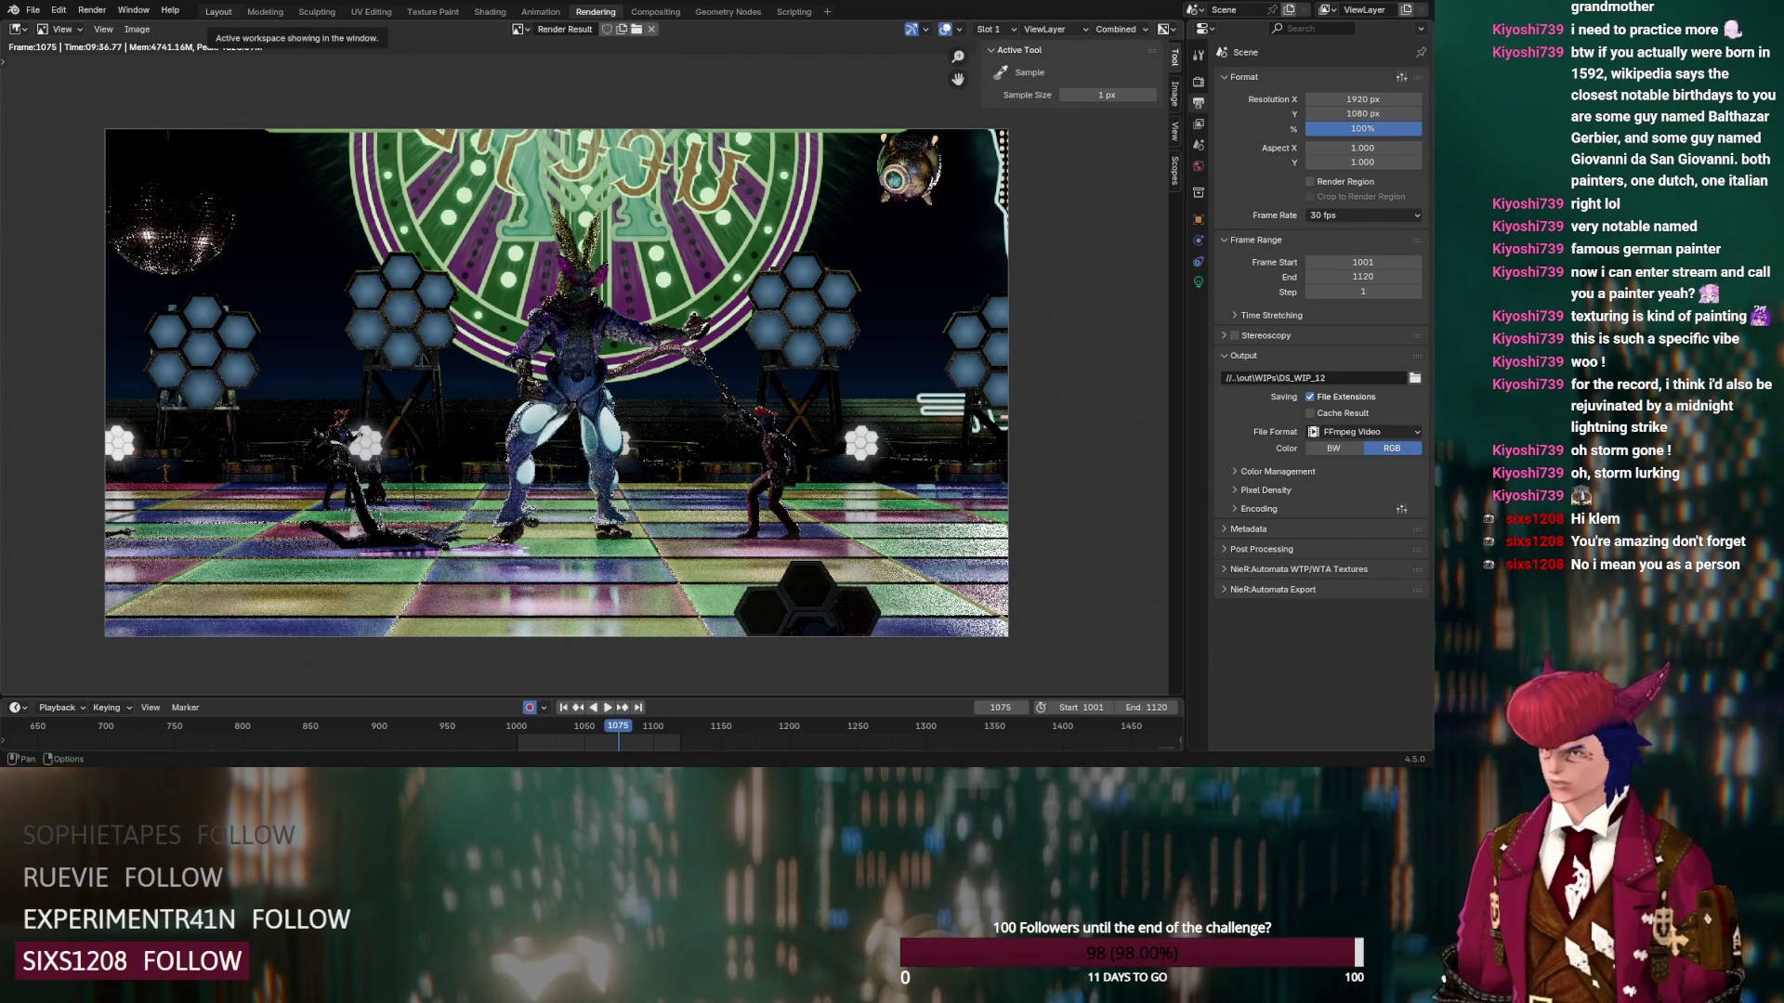
left_click(220, 12)
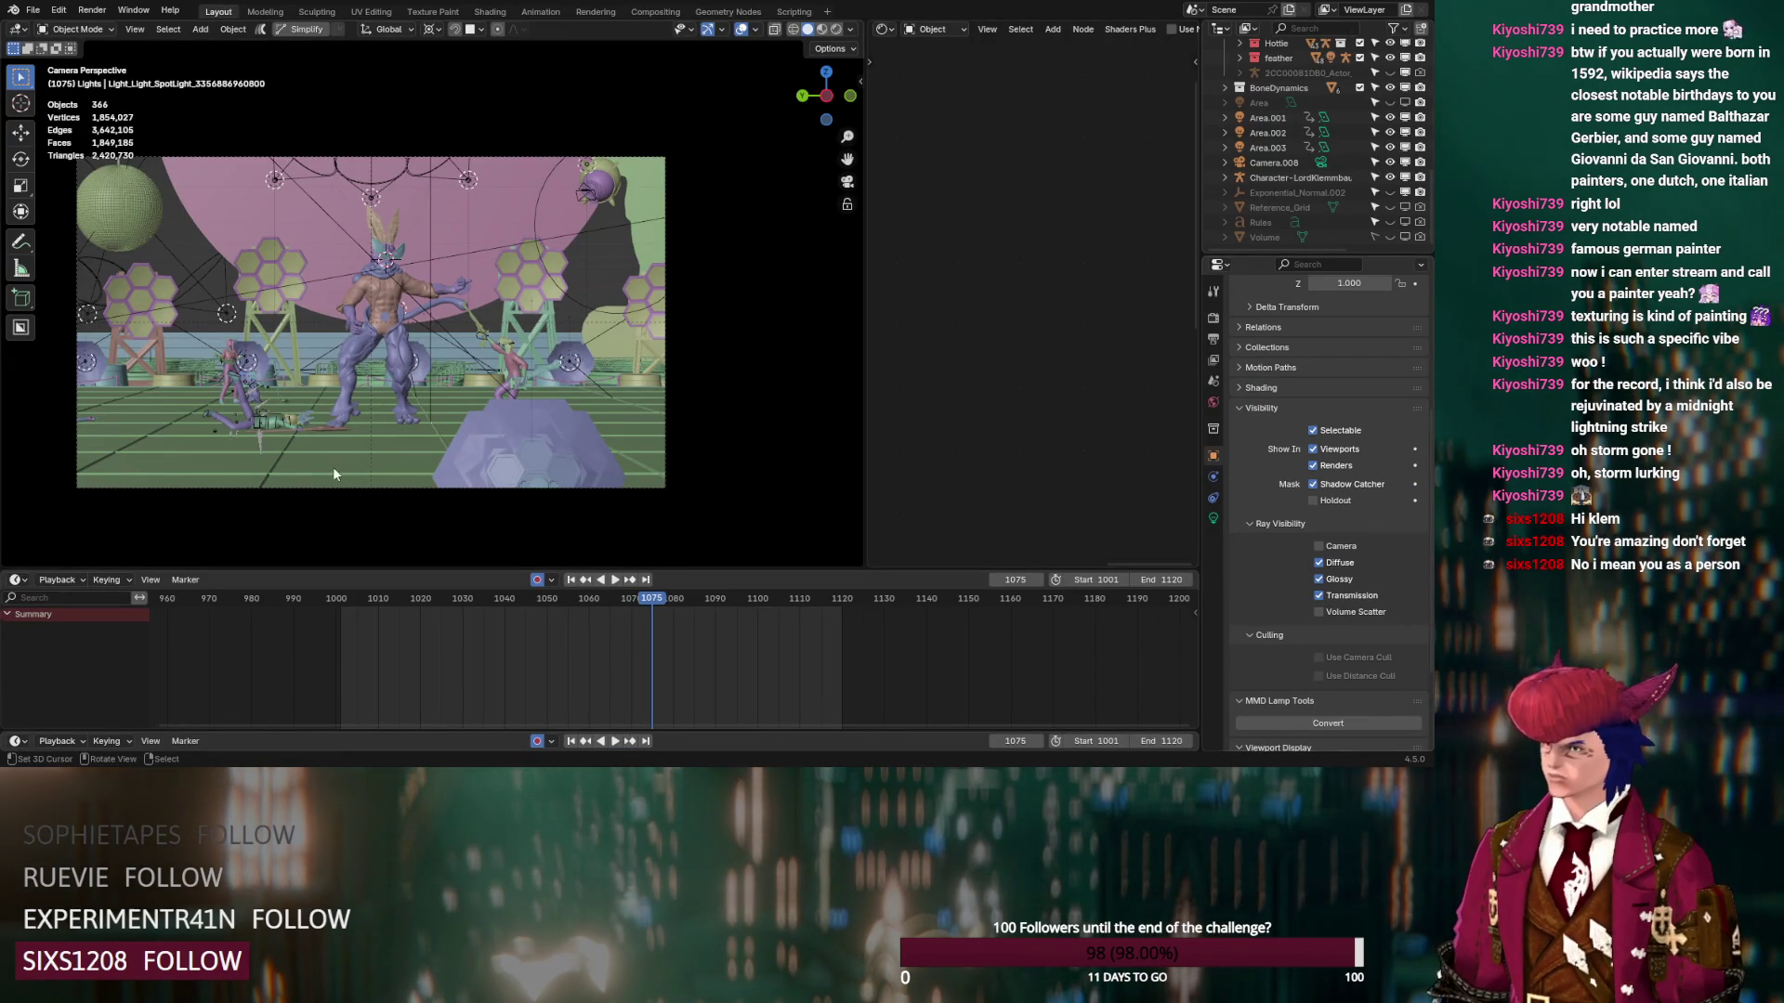
Select the floor tile and browse its pls05a, pls02a and pls04a emission material slots
left_click(360, 449)
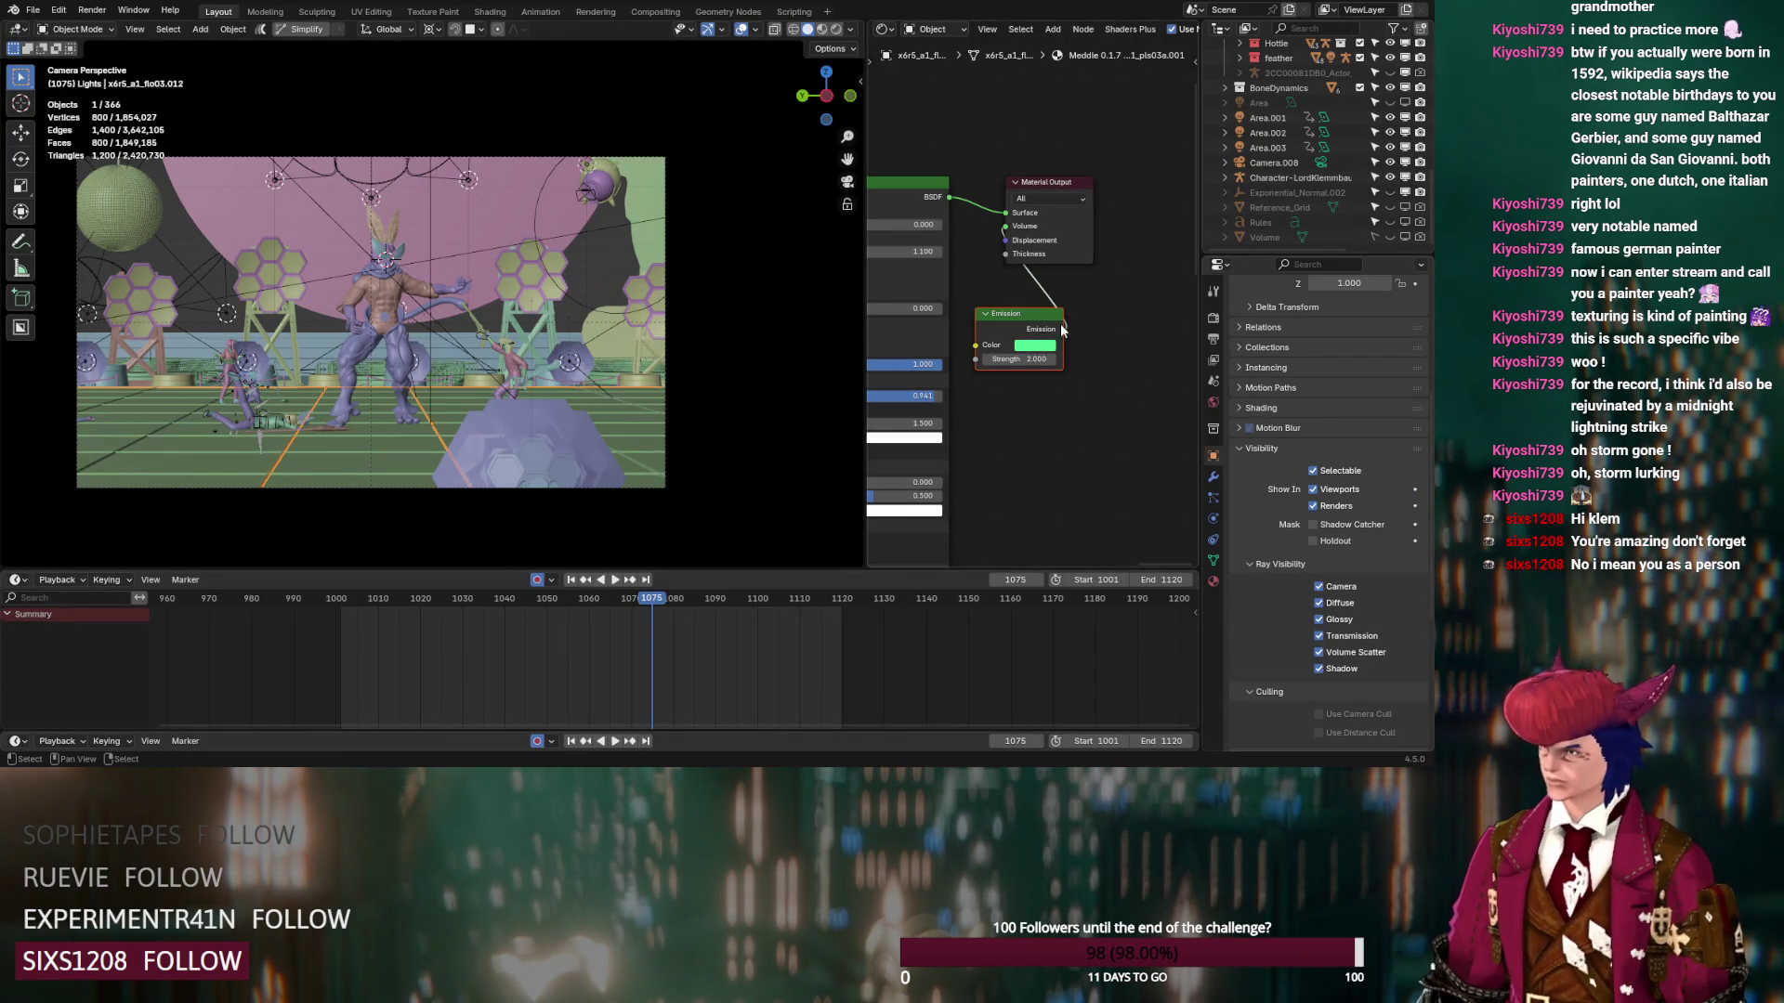
left_click_drag(1006, 302, 1007, 306)
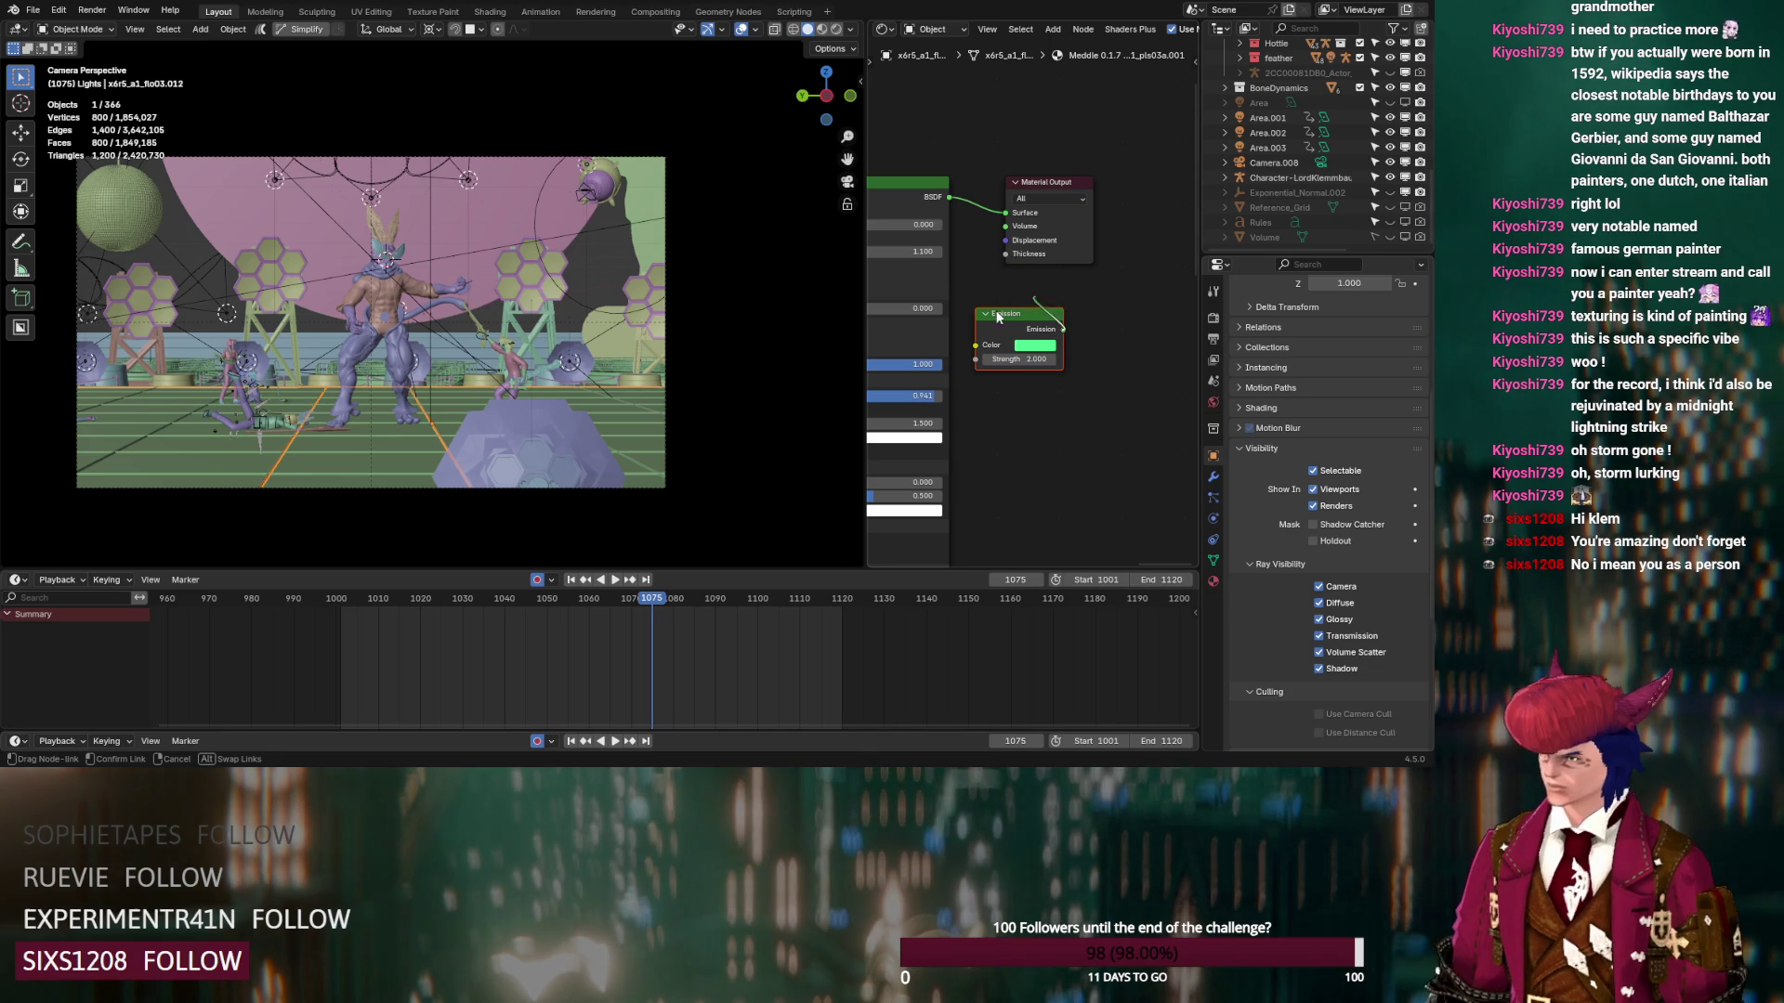
left_click(1212, 578)
scroll(1256, 503, "up", 3)
left_click(1320, 344)
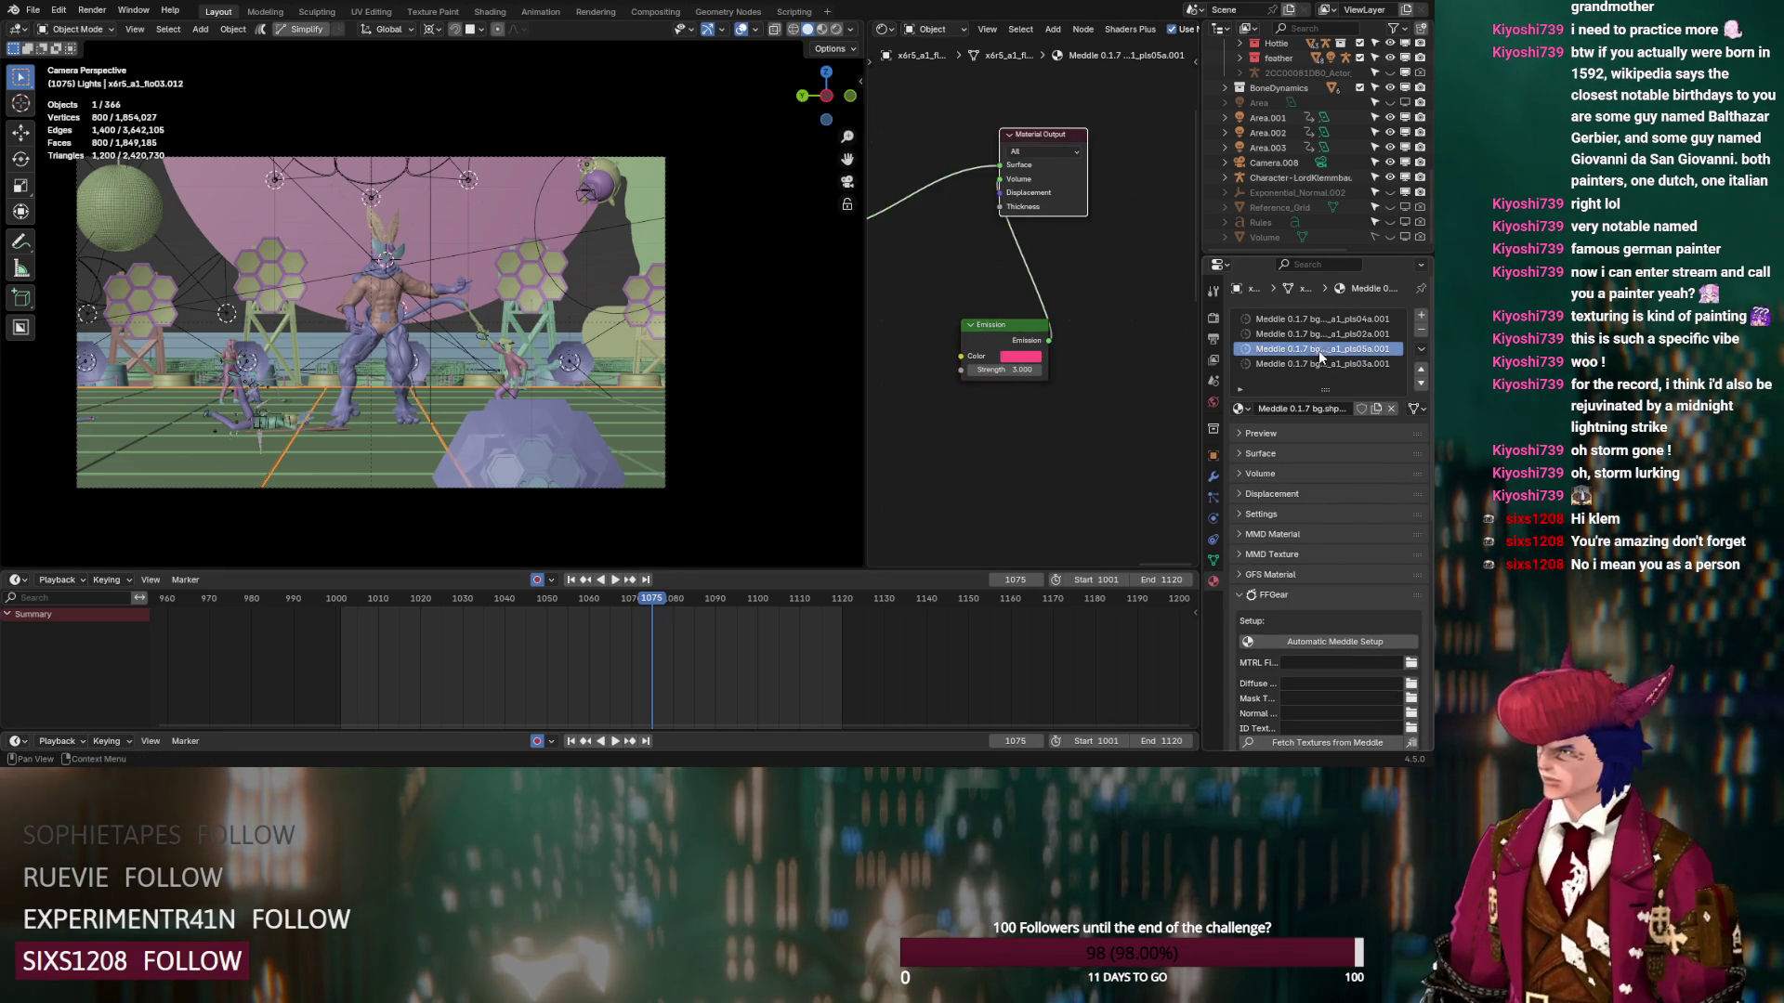
left_click_drag(1049, 340, 969, 247)
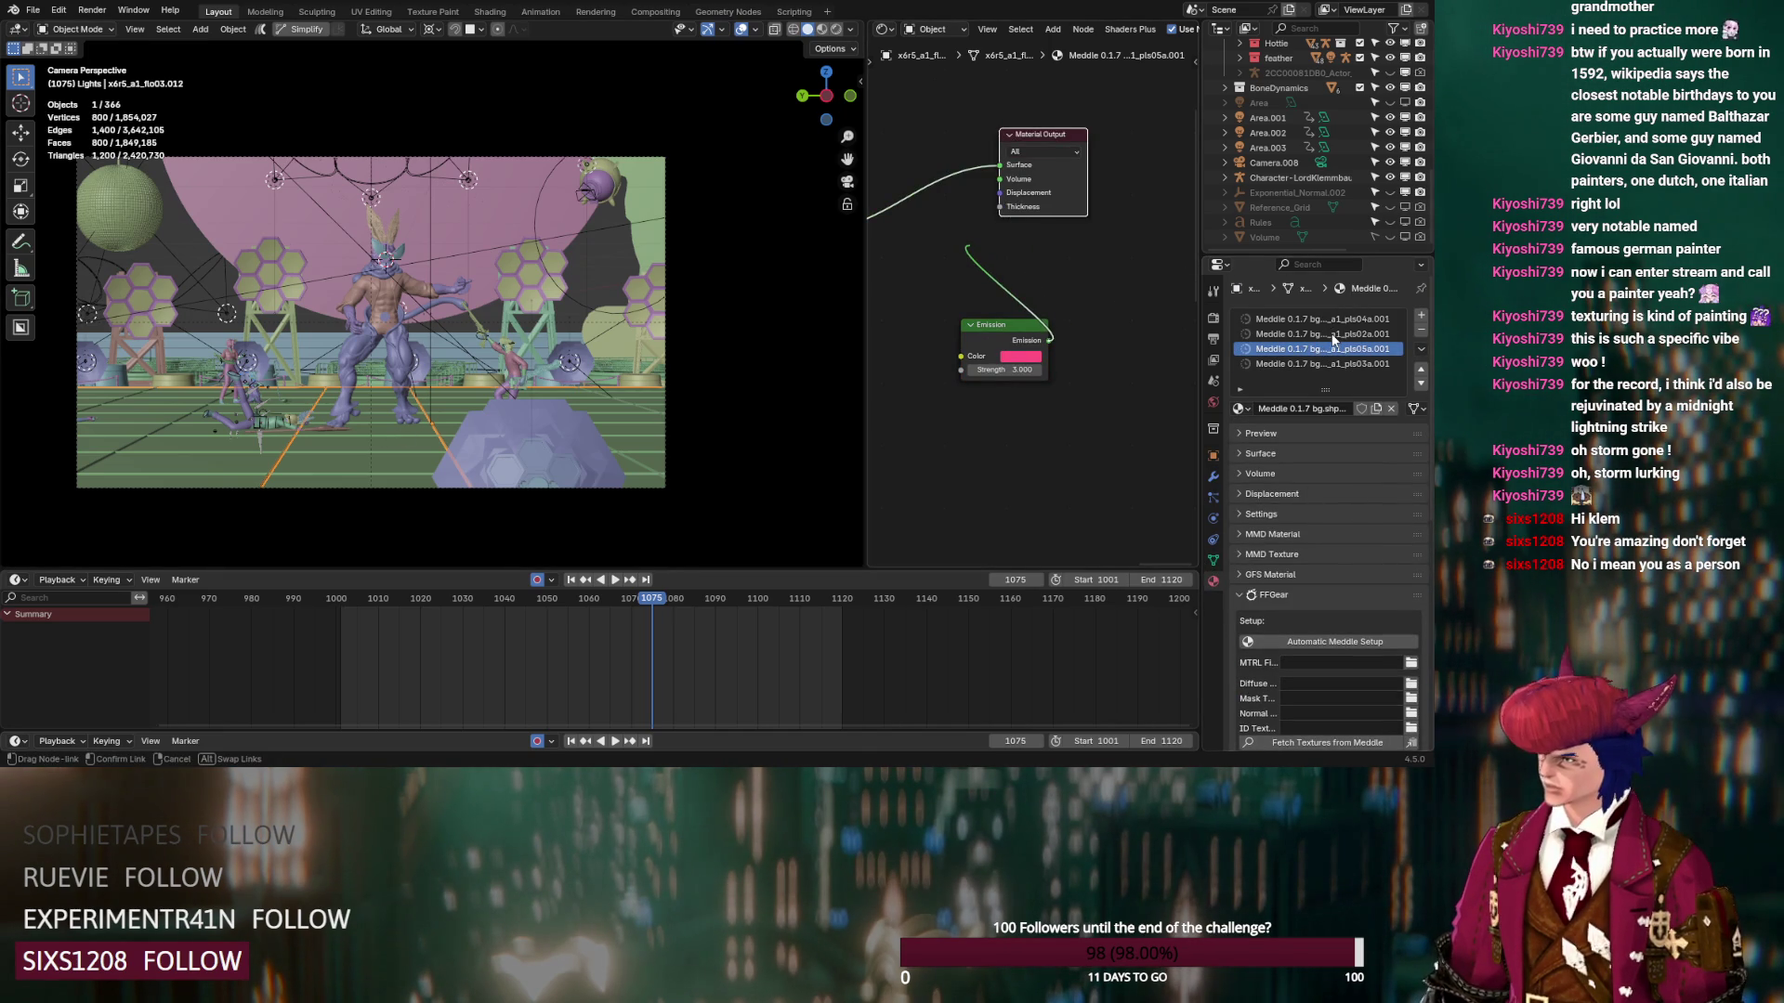
left_click(1332, 335)
mouse_move(1056, 353)
left_mouse_down()
mouse_move(999, 224)
mouse_move(1057, 168)
left_mouse_up()
left_click(1314, 318)
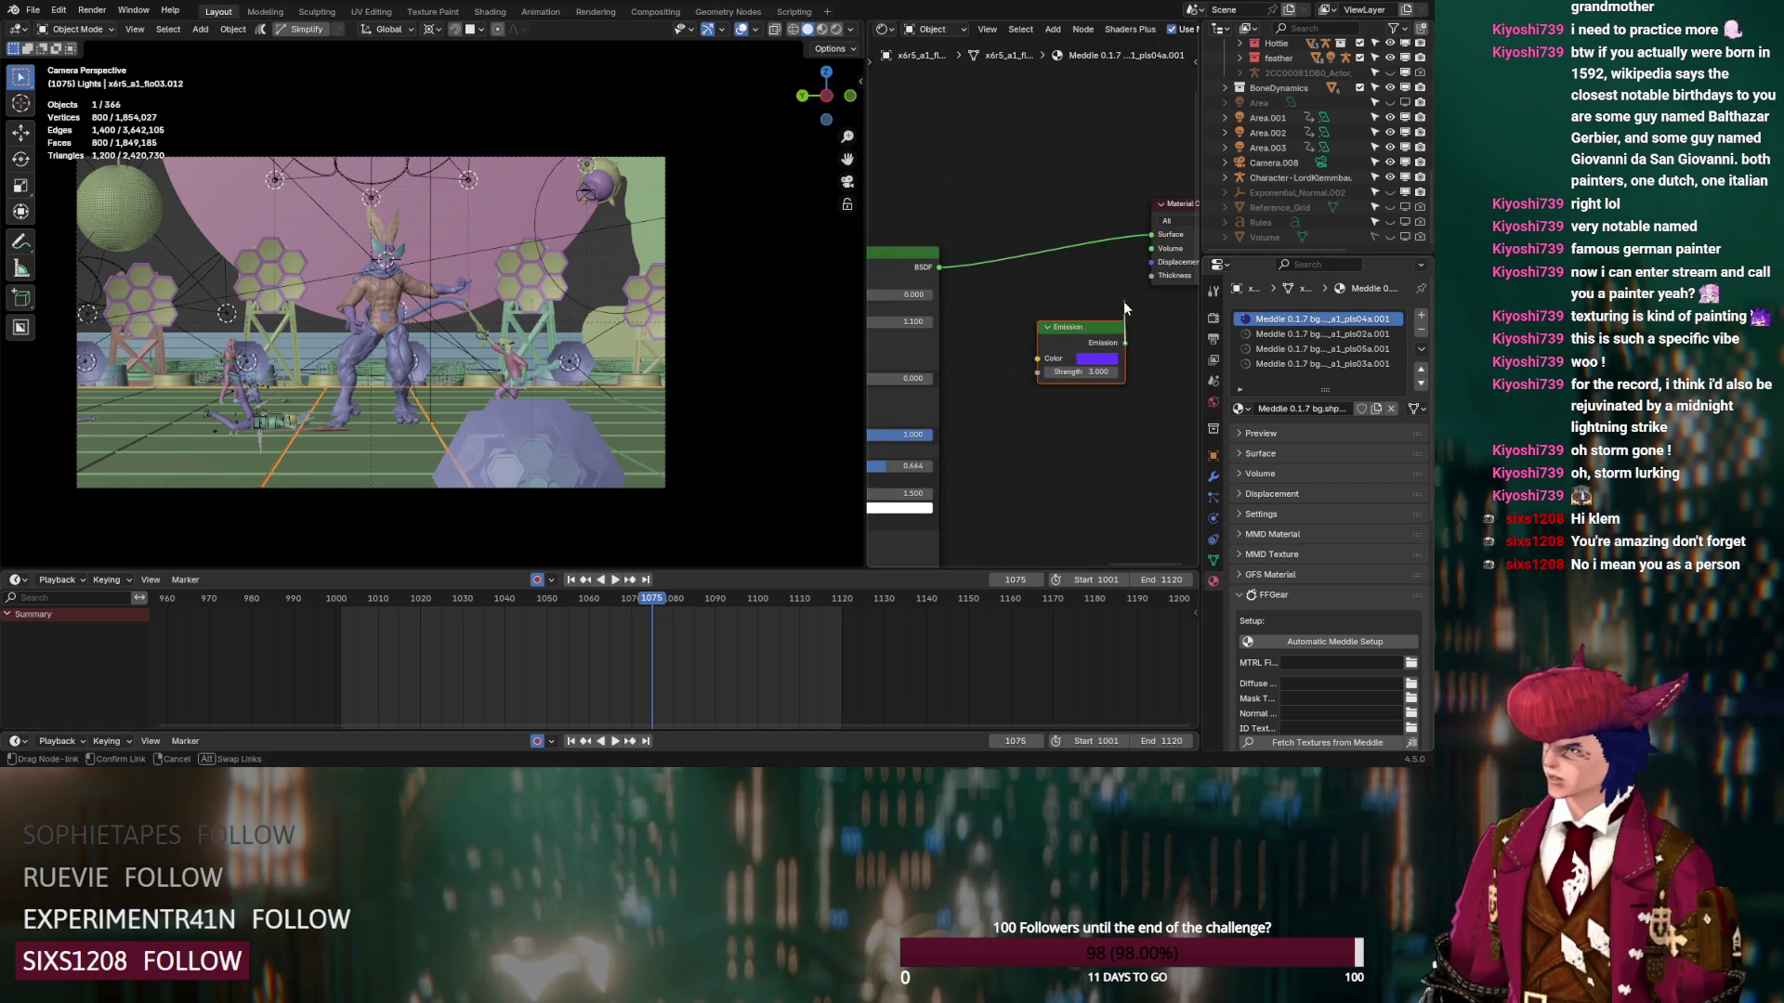
Set the Cycles Light Paths Volume bounces to 0
left_click(1213, 319)
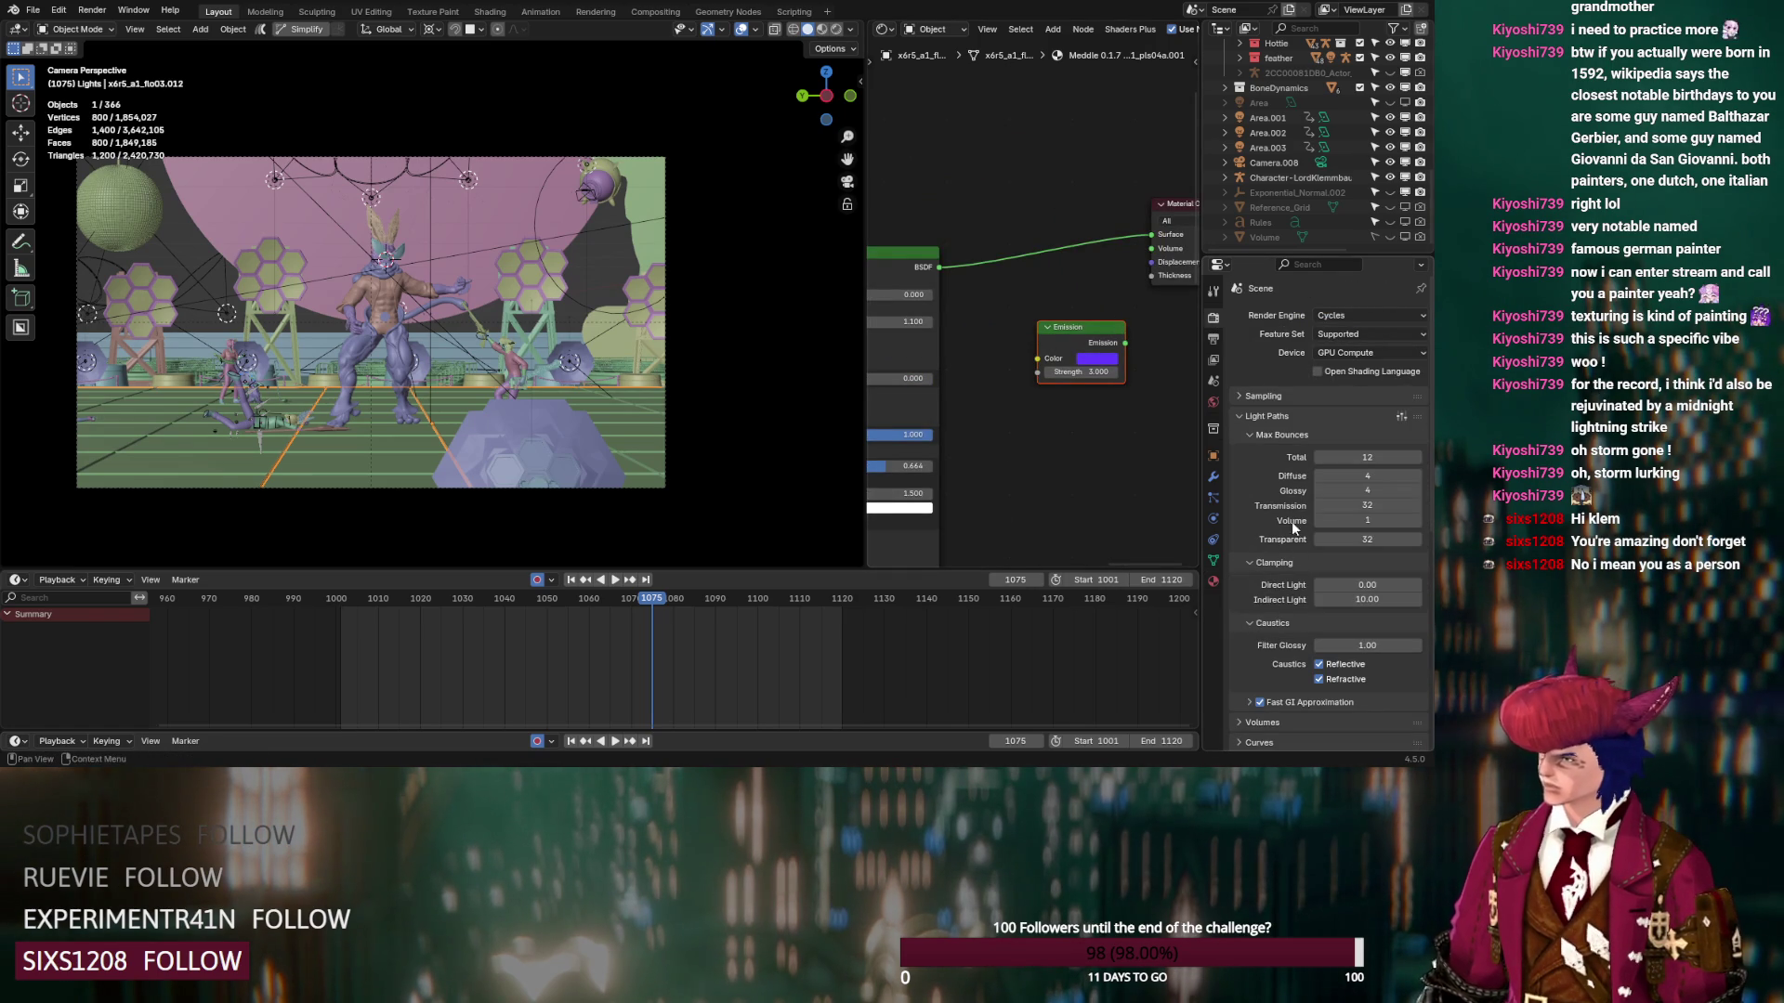
left_click(1319, 518)
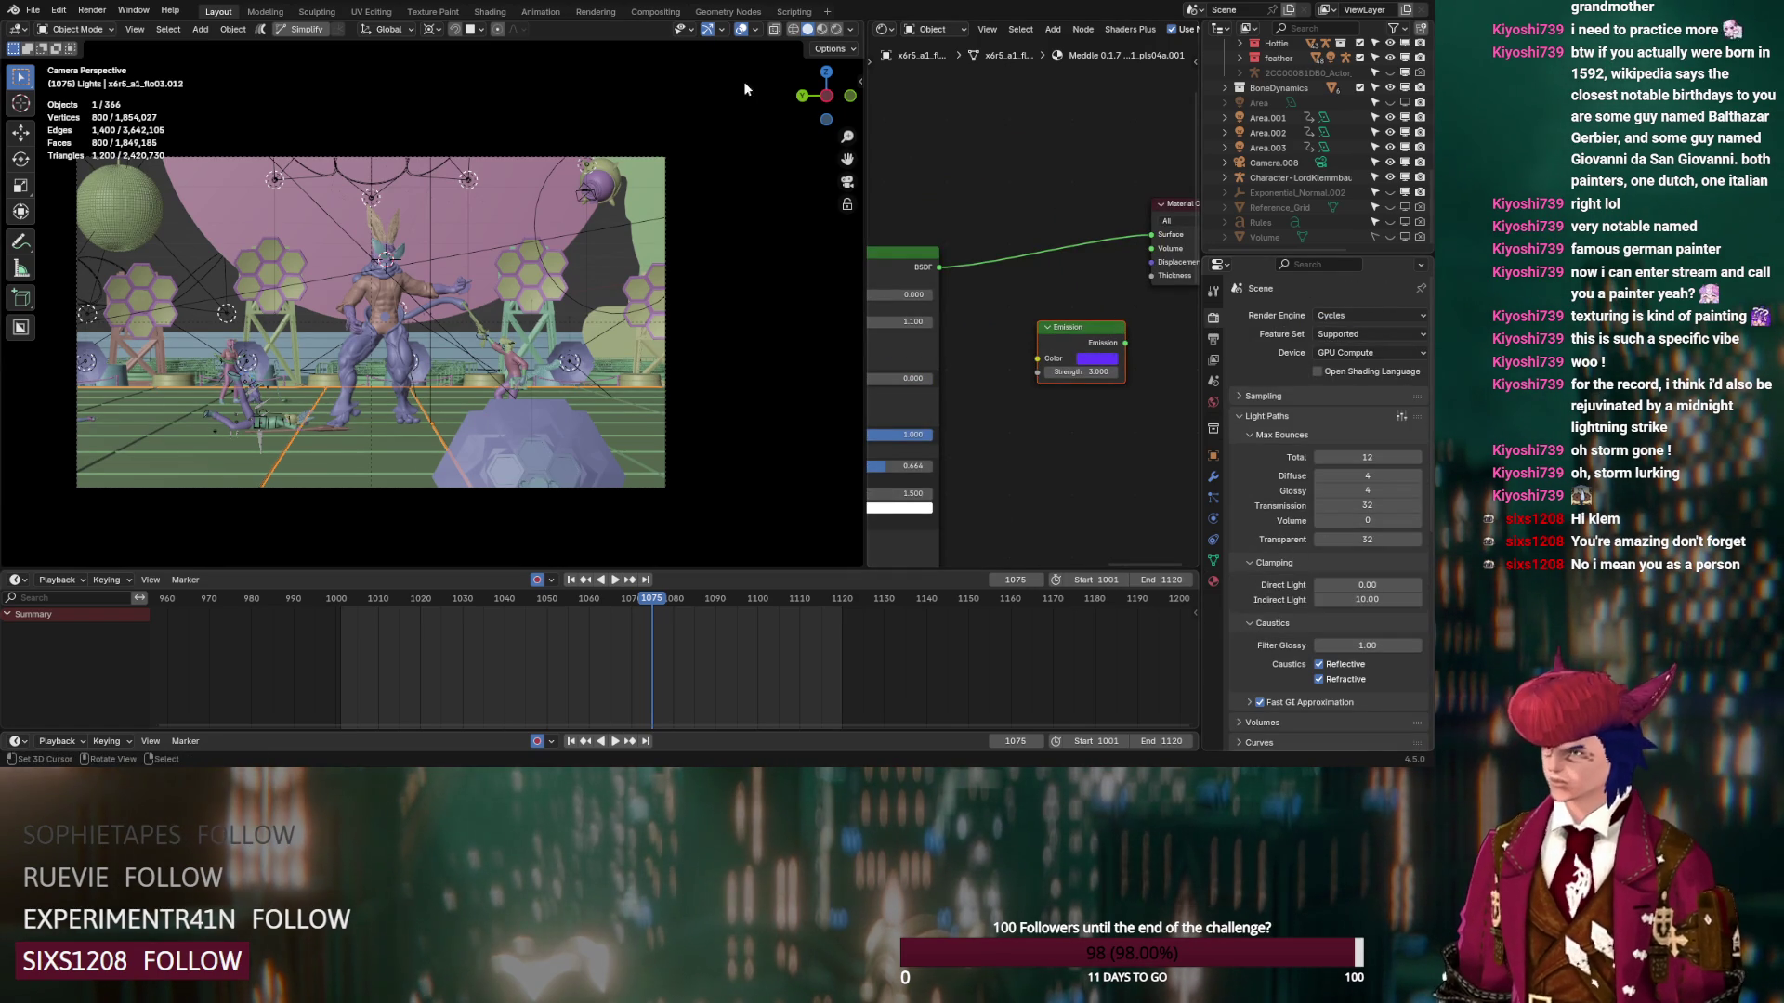
left_click(552, 414)
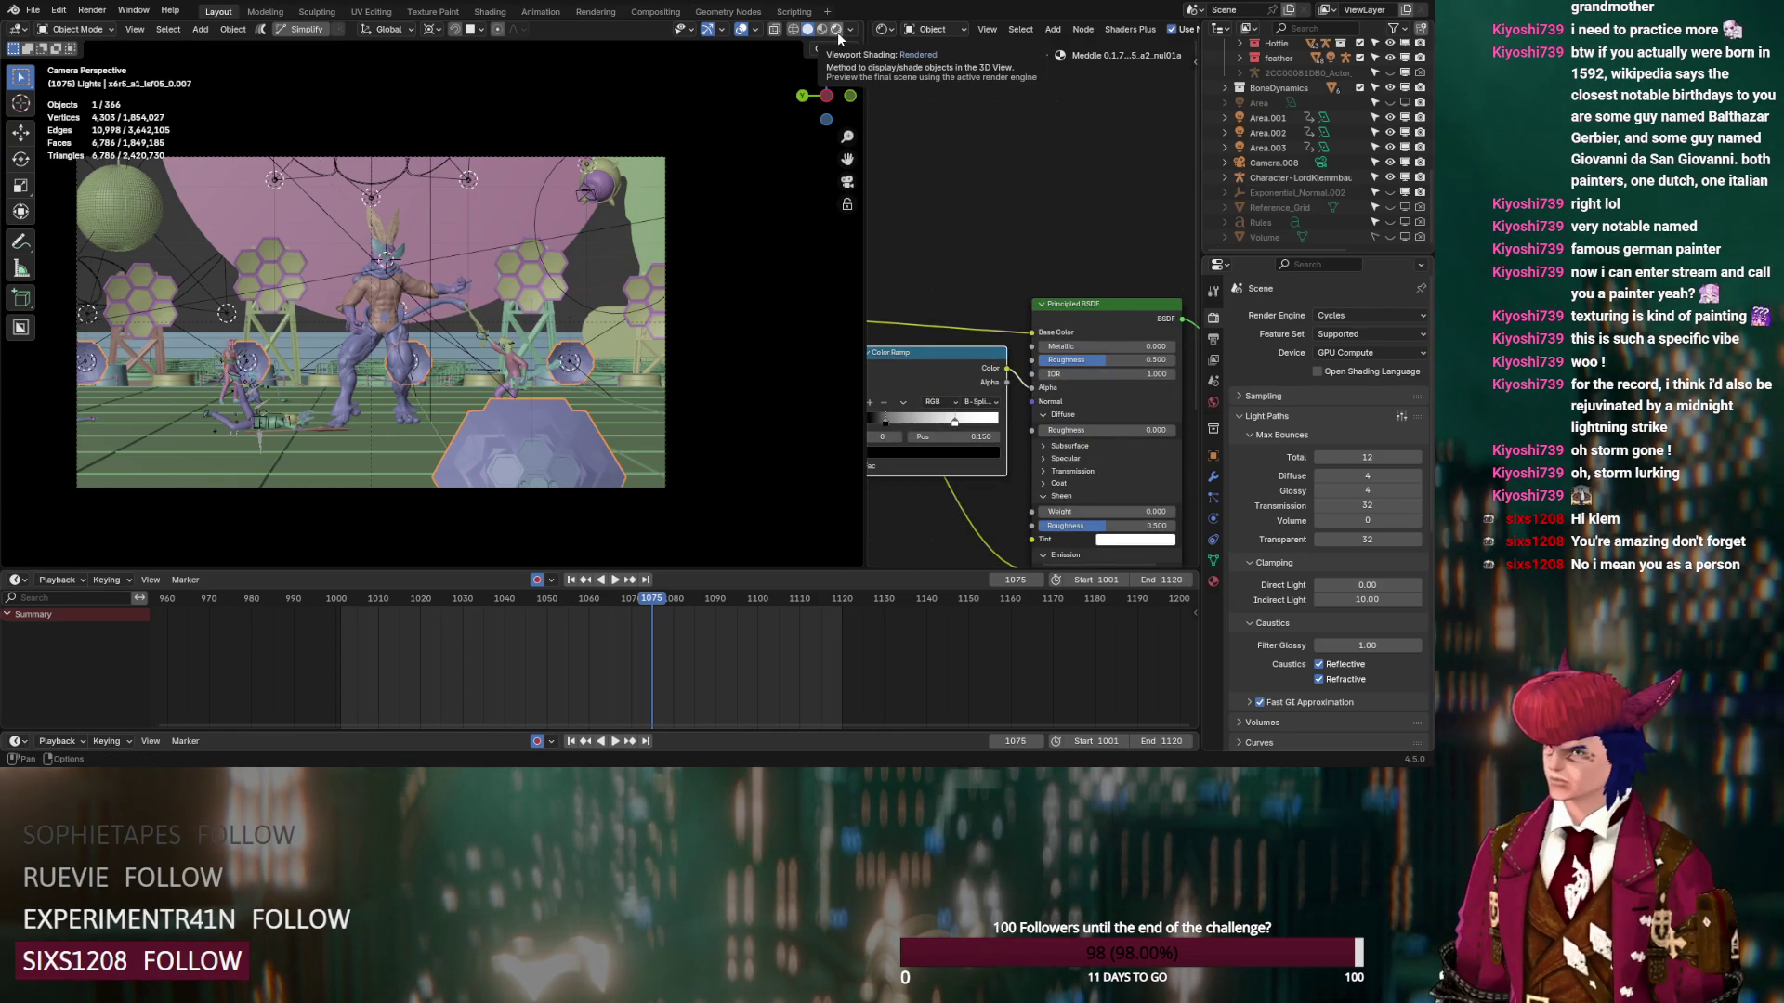
Switch the viewport to Rendered shading and zoom in on the hexagon lights
left_click(838, 35)
scroll(617, 391, "up", 2)
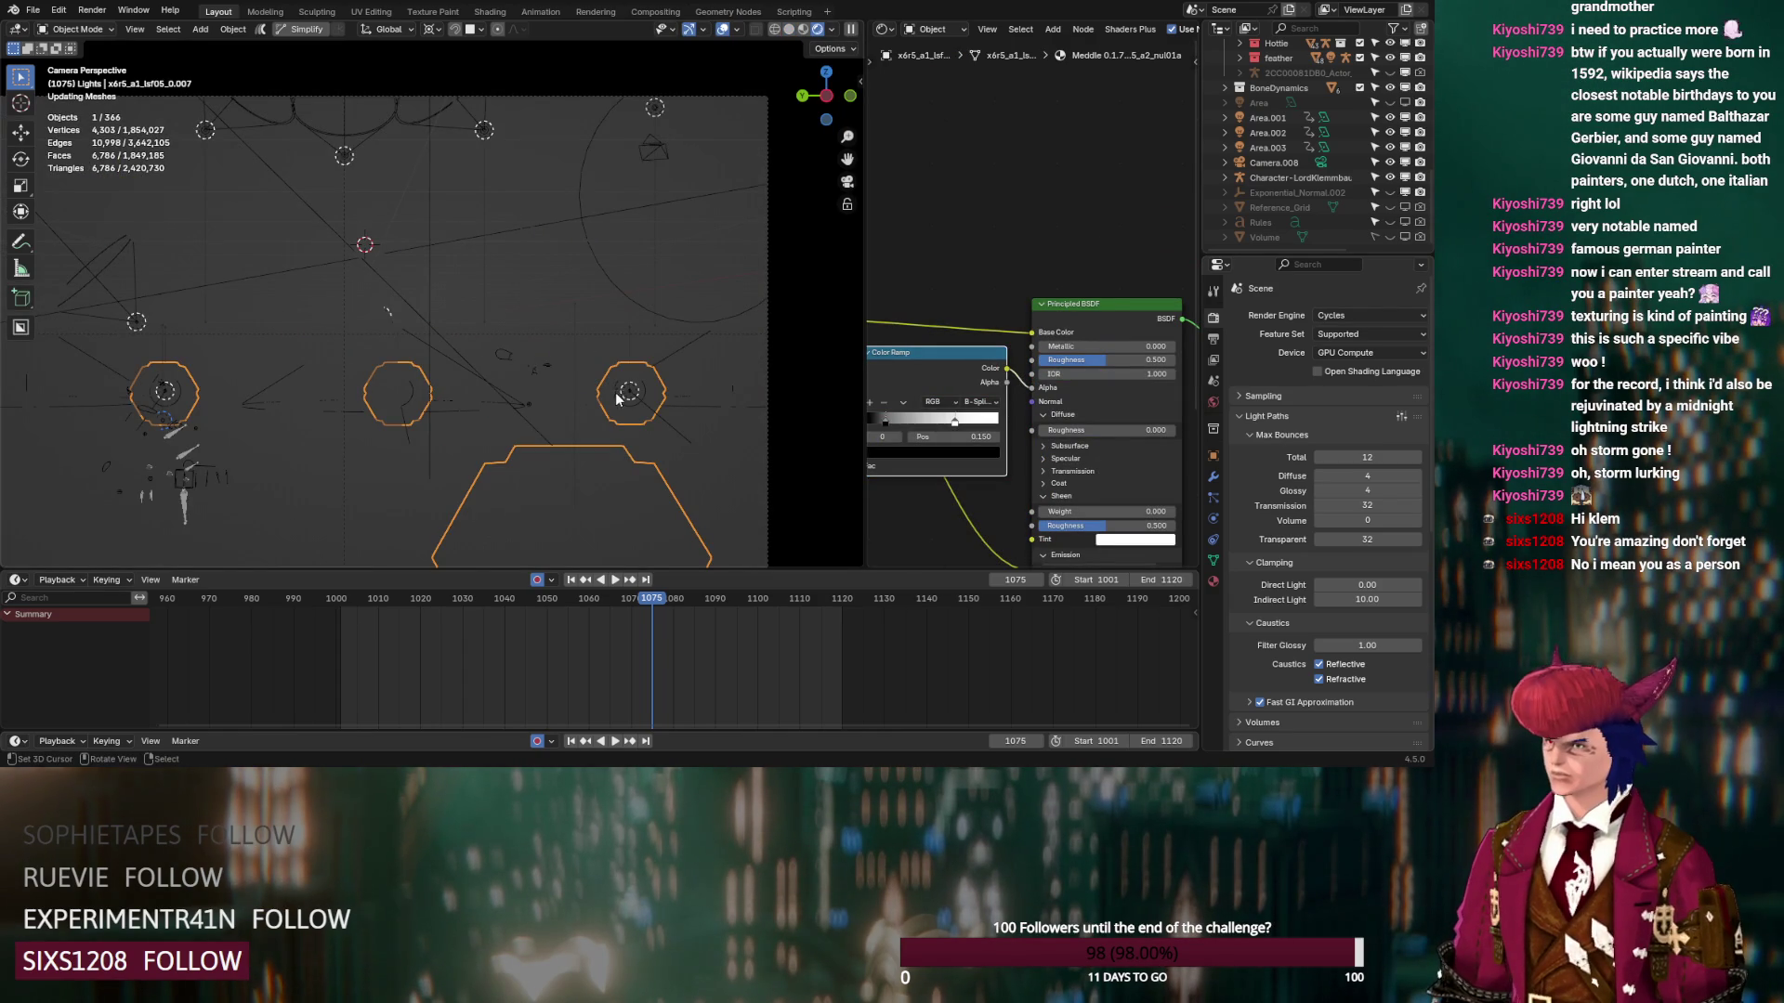
scroll(516, 340, "up", 3)
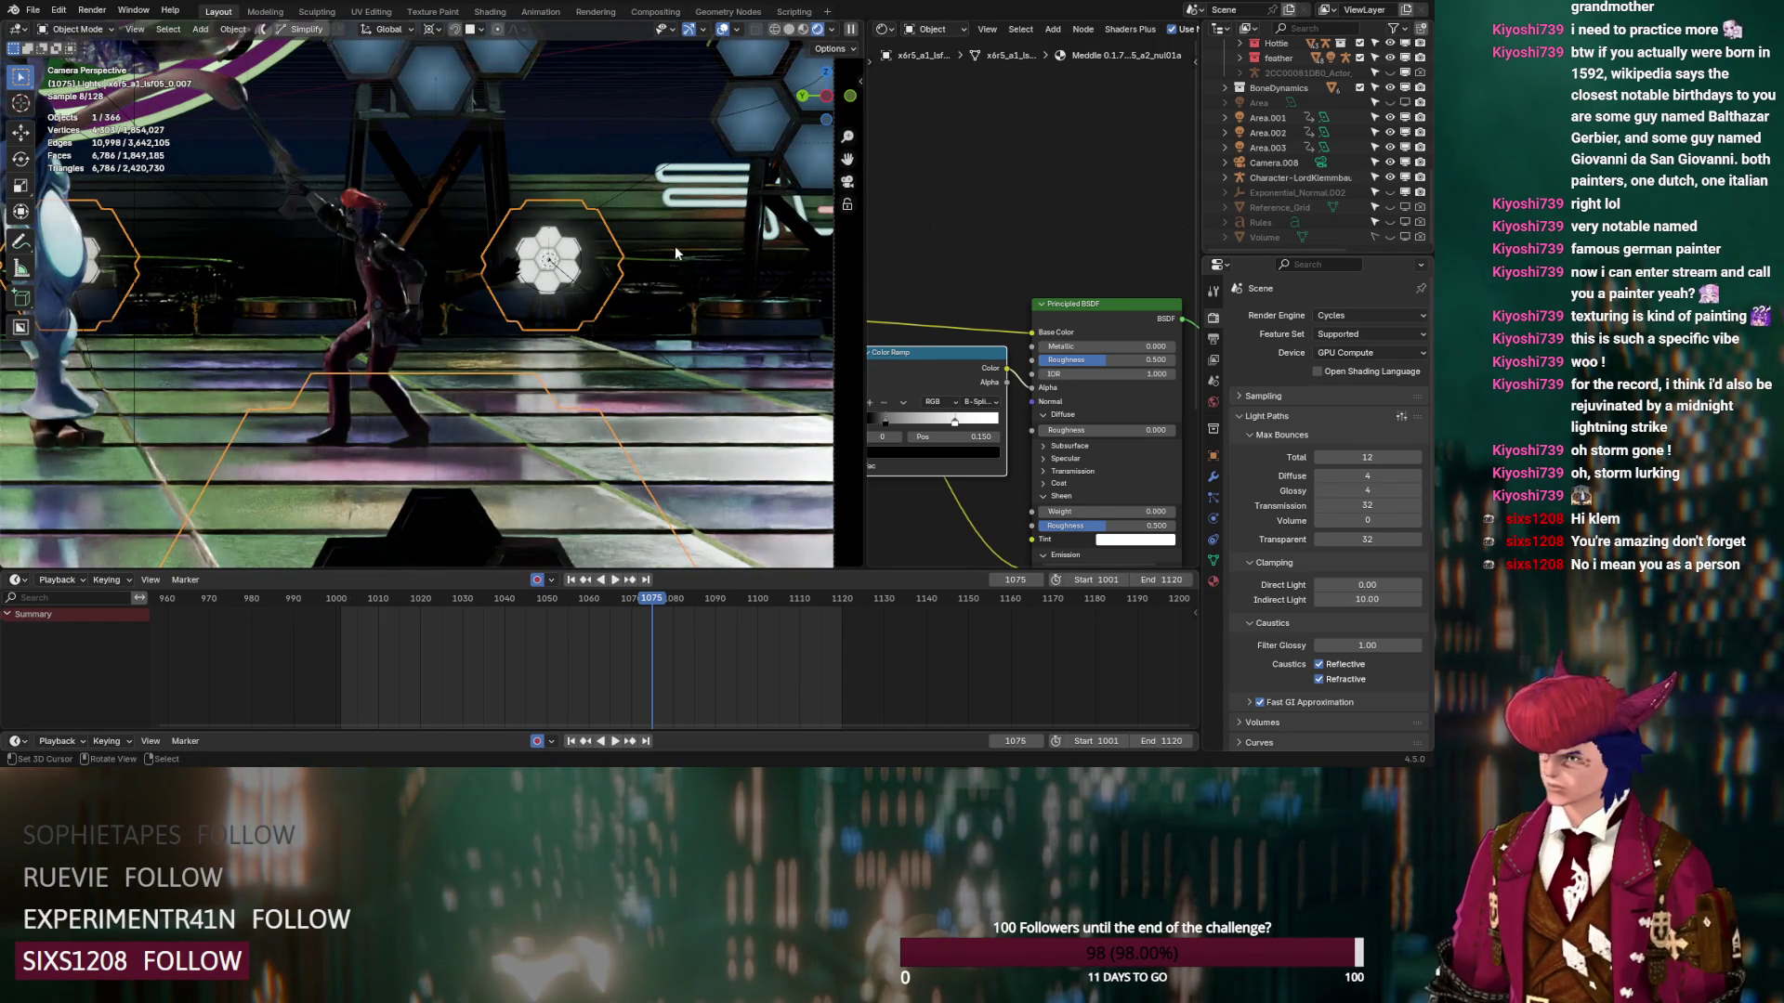
scroll(1299, 171, "up", 5)
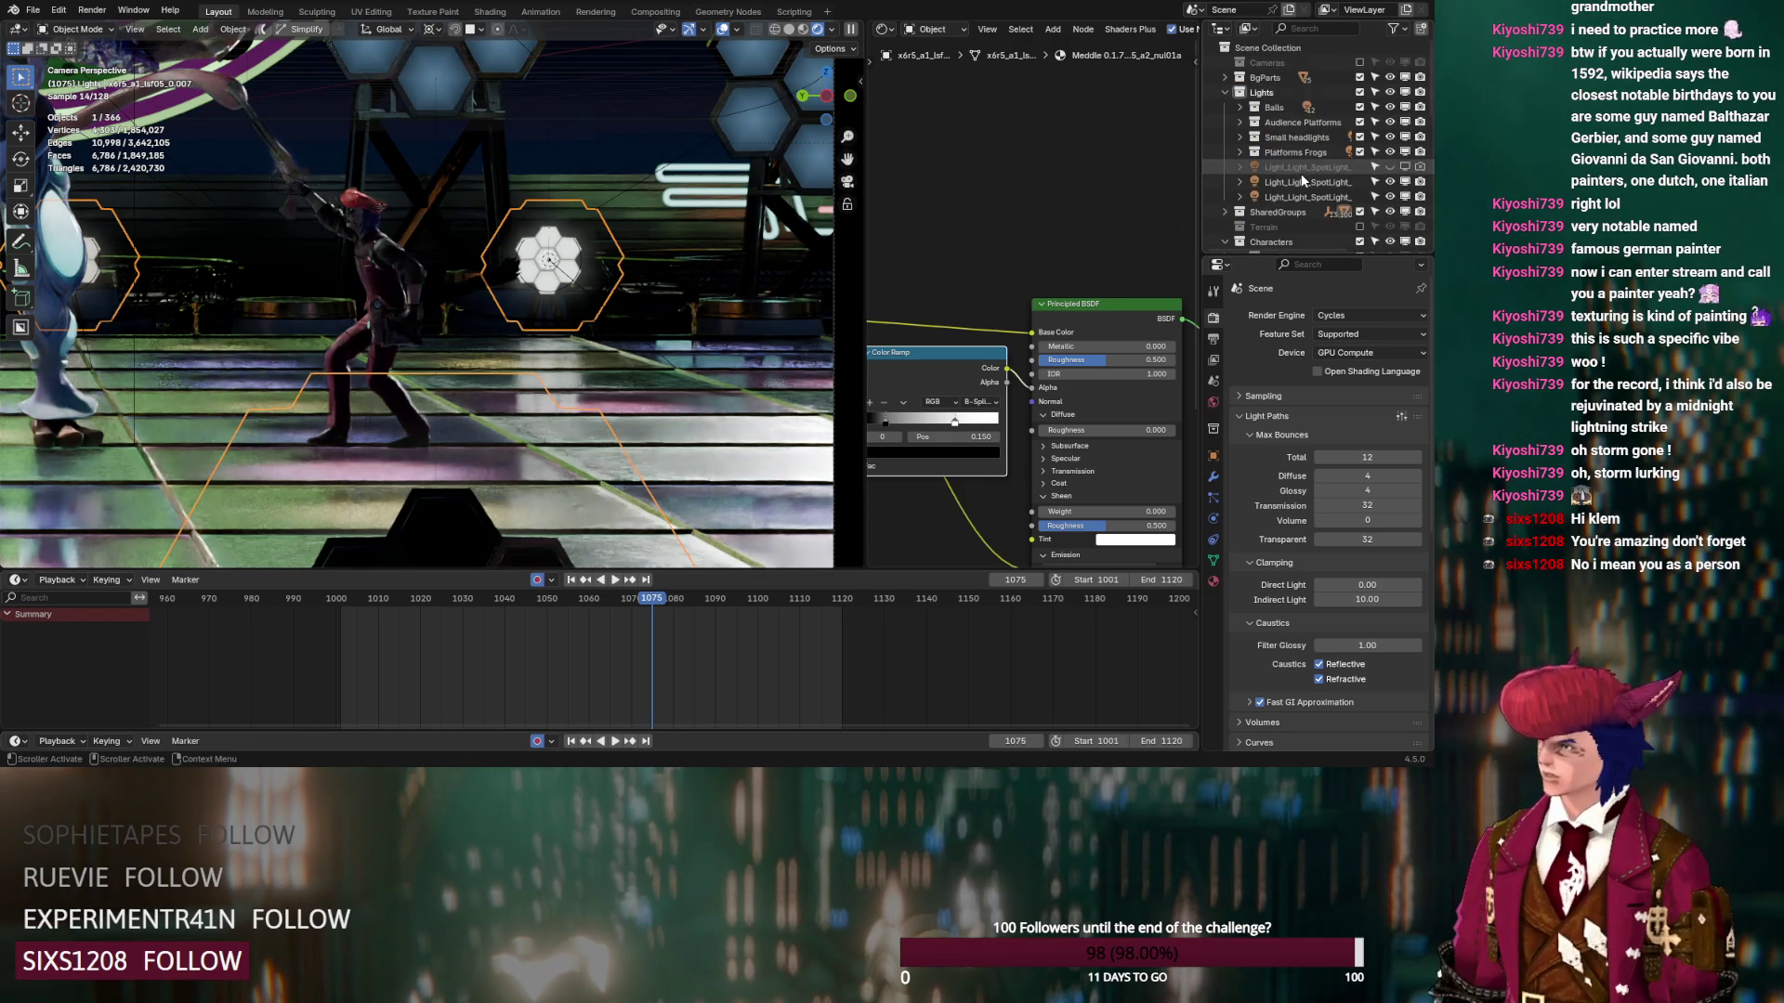
Keep Transmission bounces at 32 and set Transparent bounces to 16
left_click_drag(1366, 505, 1319, 506)
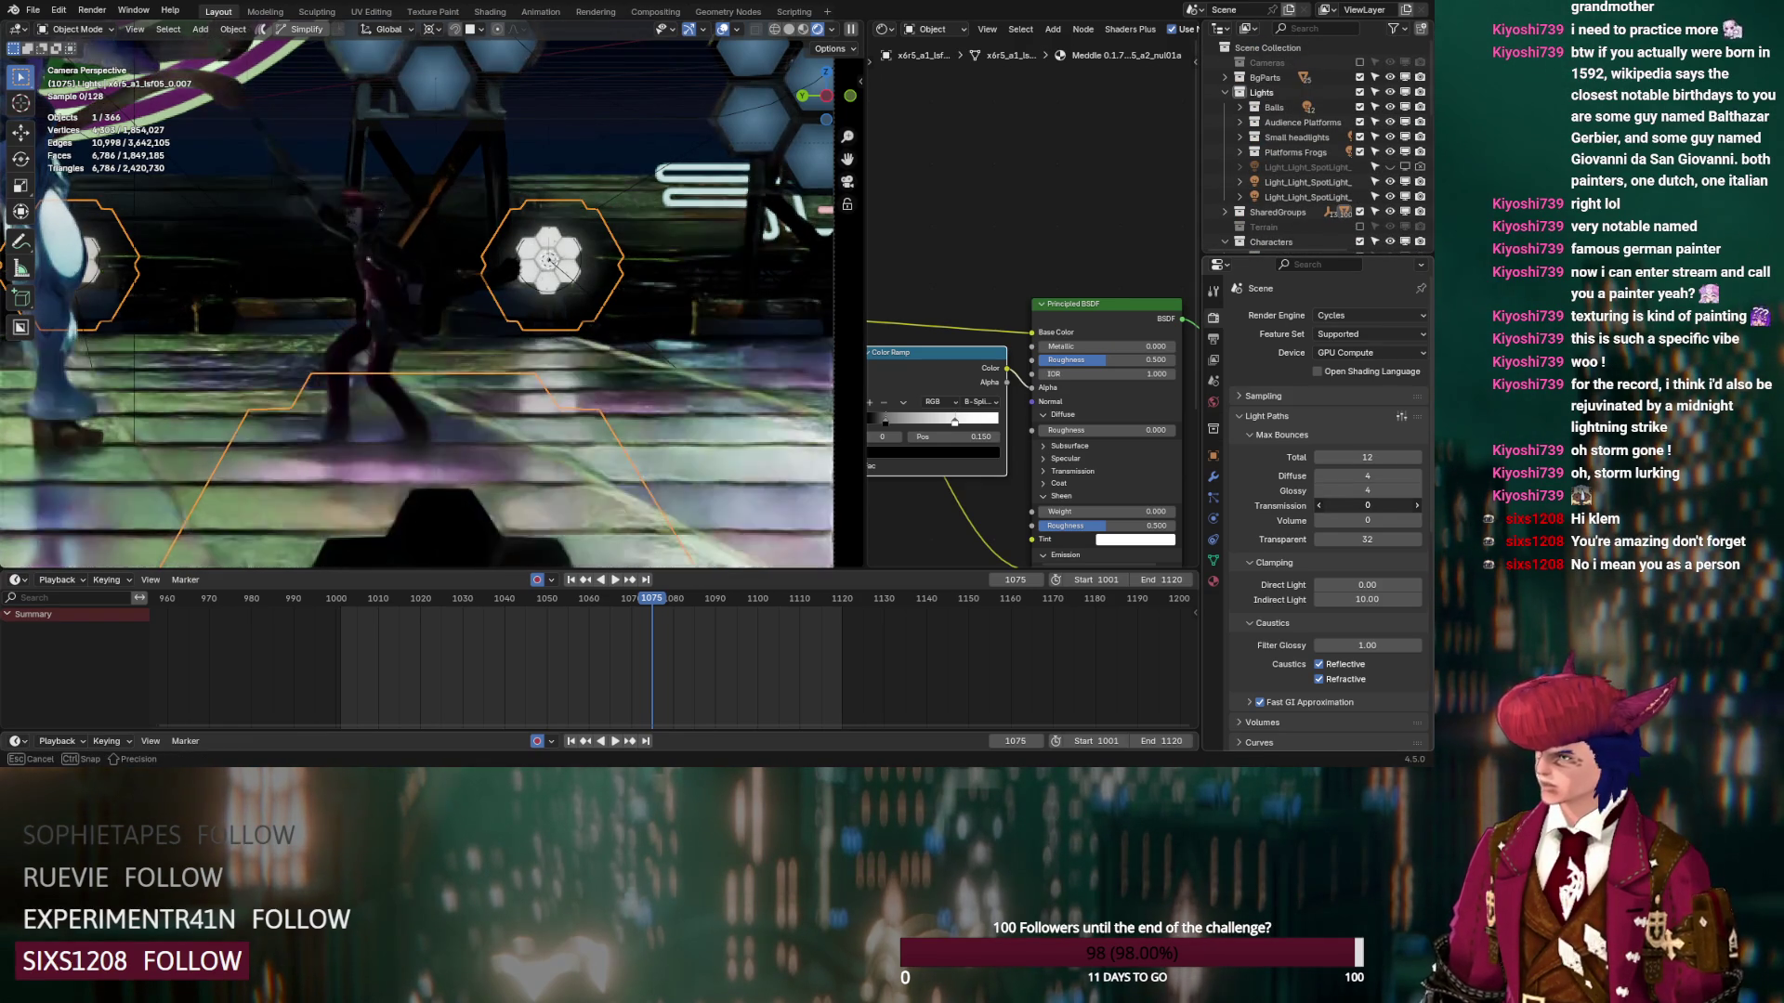
left_click(1363, 504)
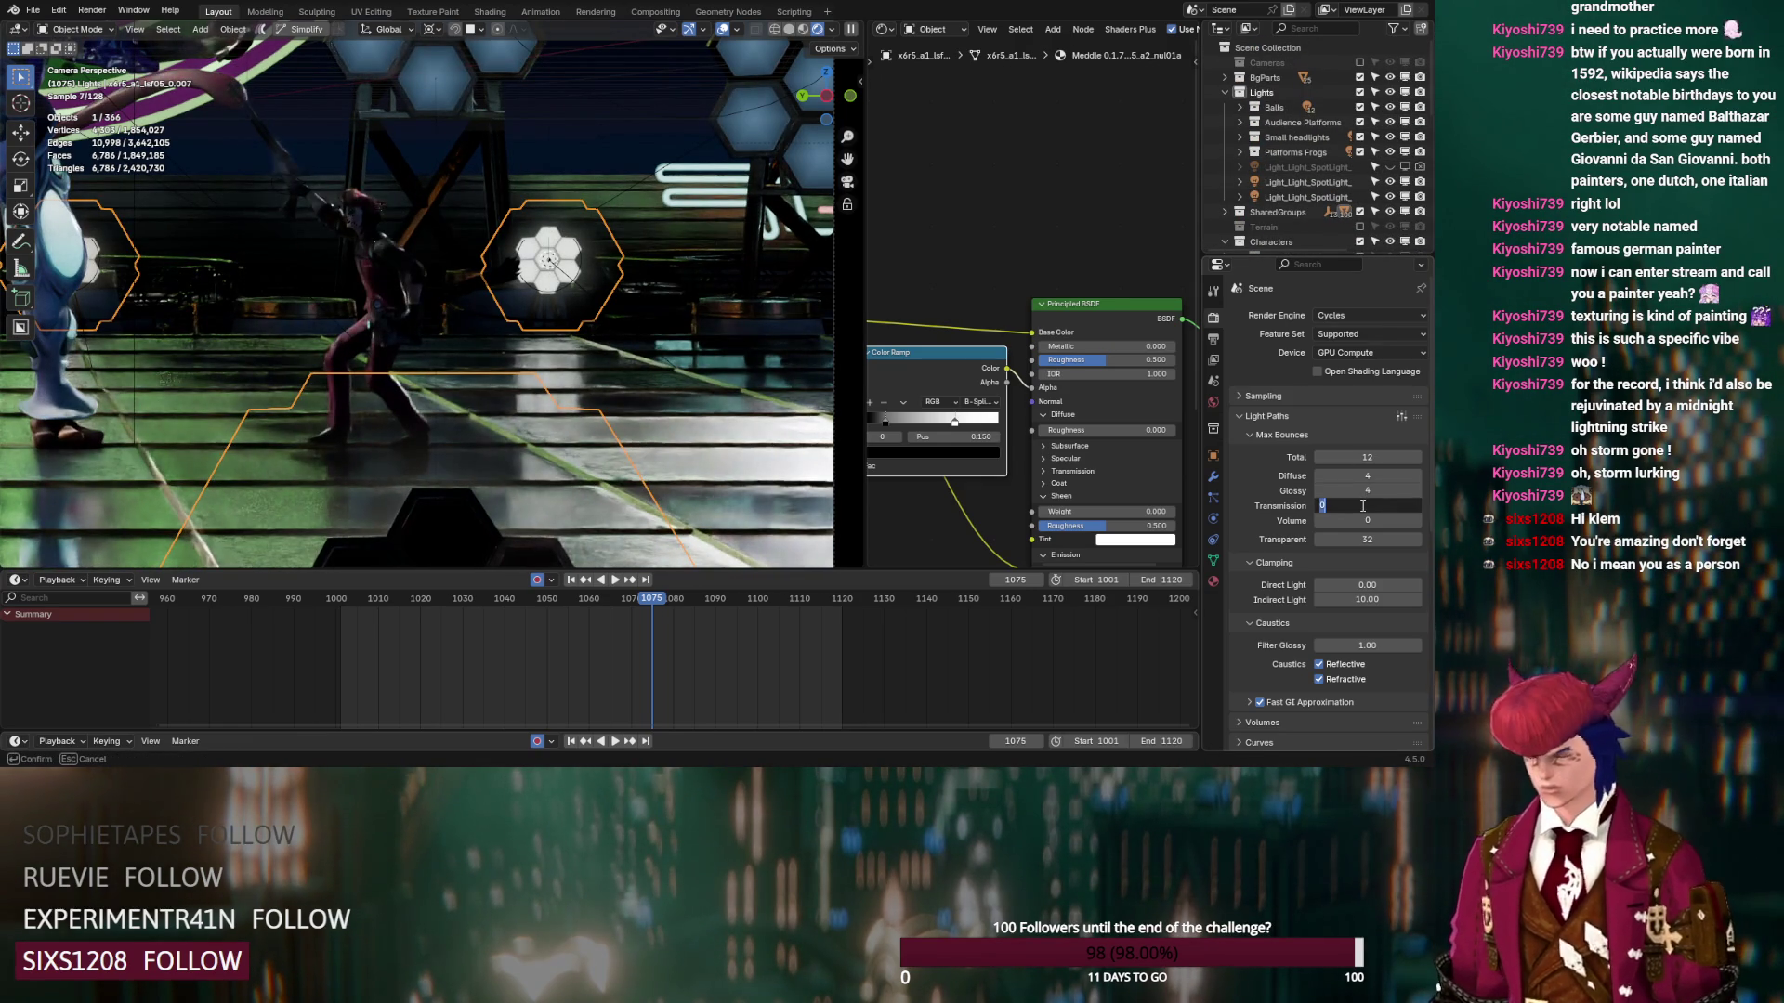
type("32")
key("Return")
mouse_move(1367, 539)
left_mouse_down()
mouse_move(764, 235)
mouse_move(808, 235)
left_mouse_up()
left_click(1364, 538)
type("16")
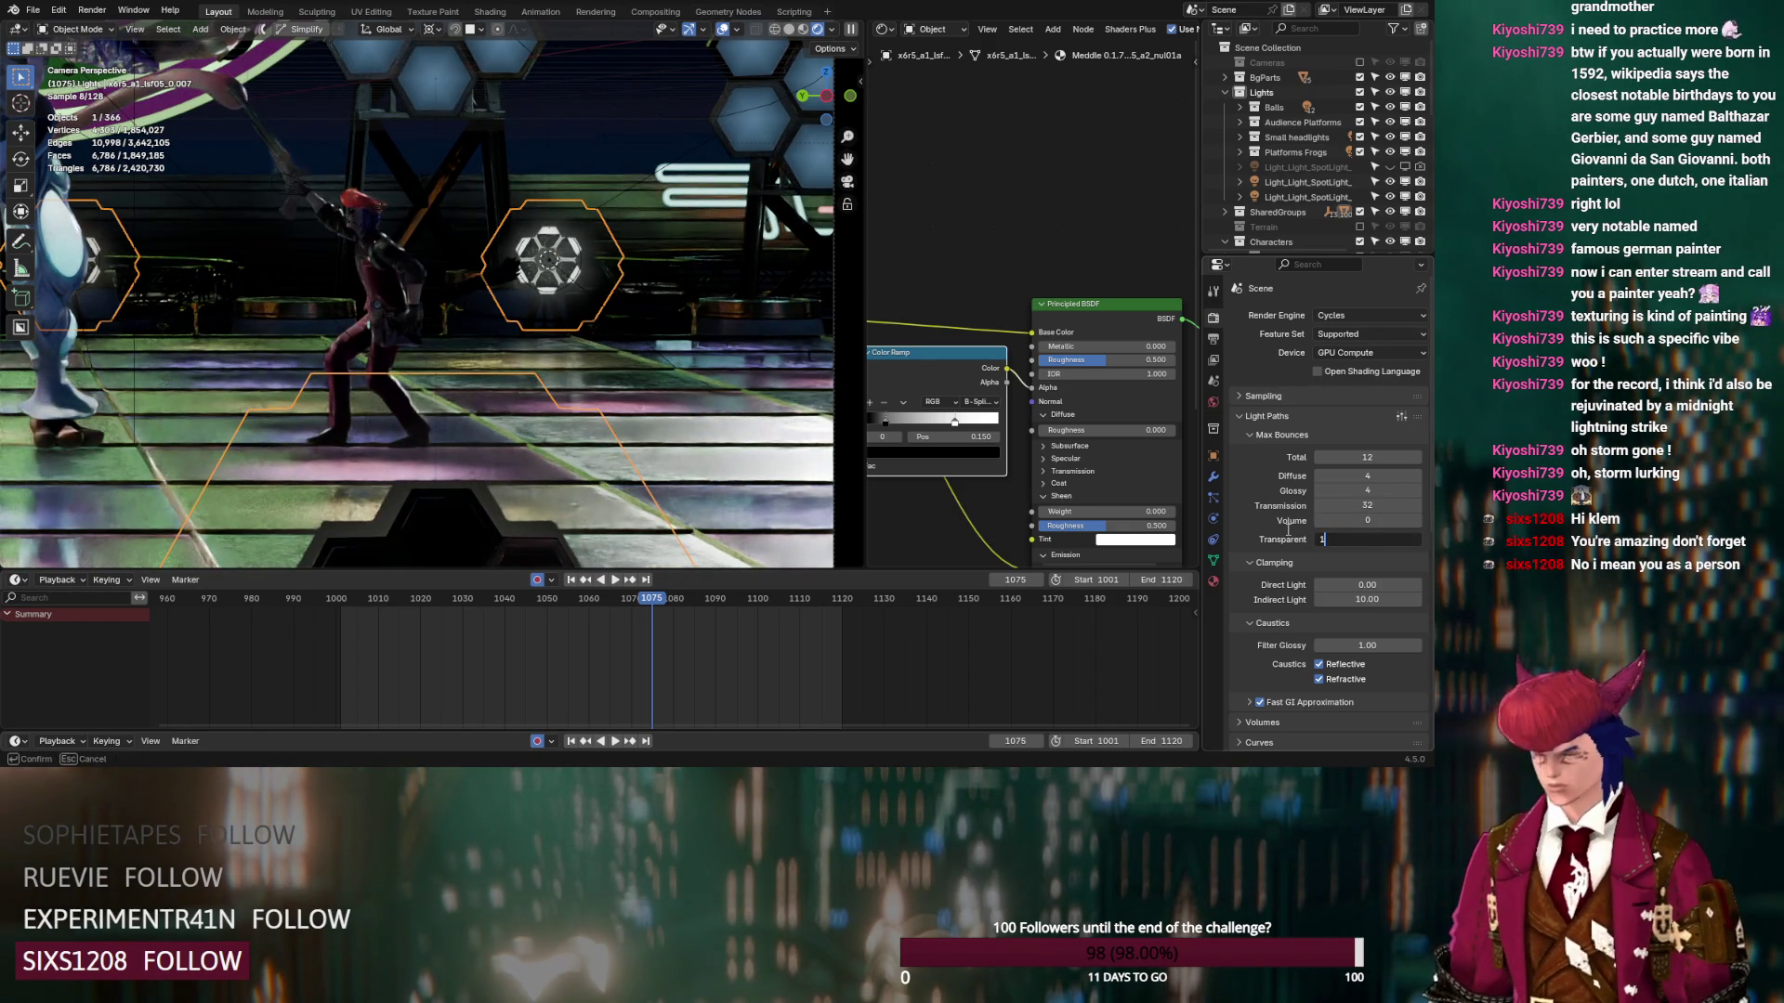
key("Return")
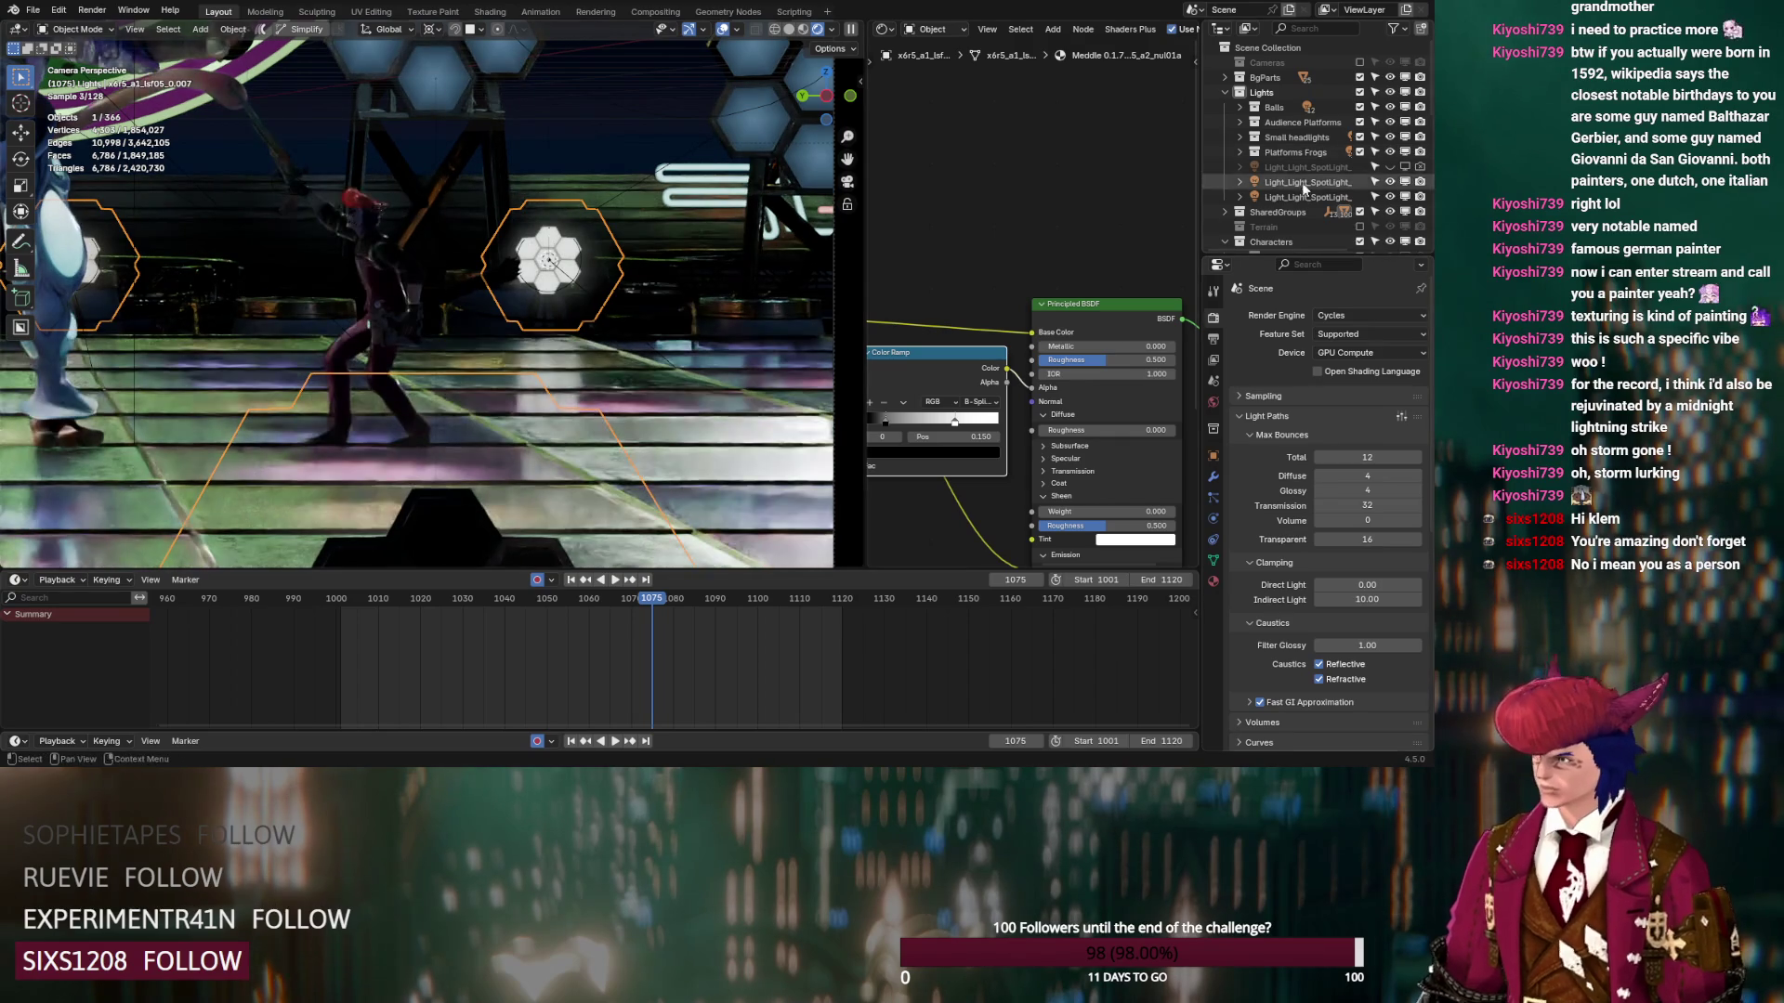
left_click(1213, 455)
Exclude the selected hex-panel light from renders
scroll(1249, 439, "down", 8)
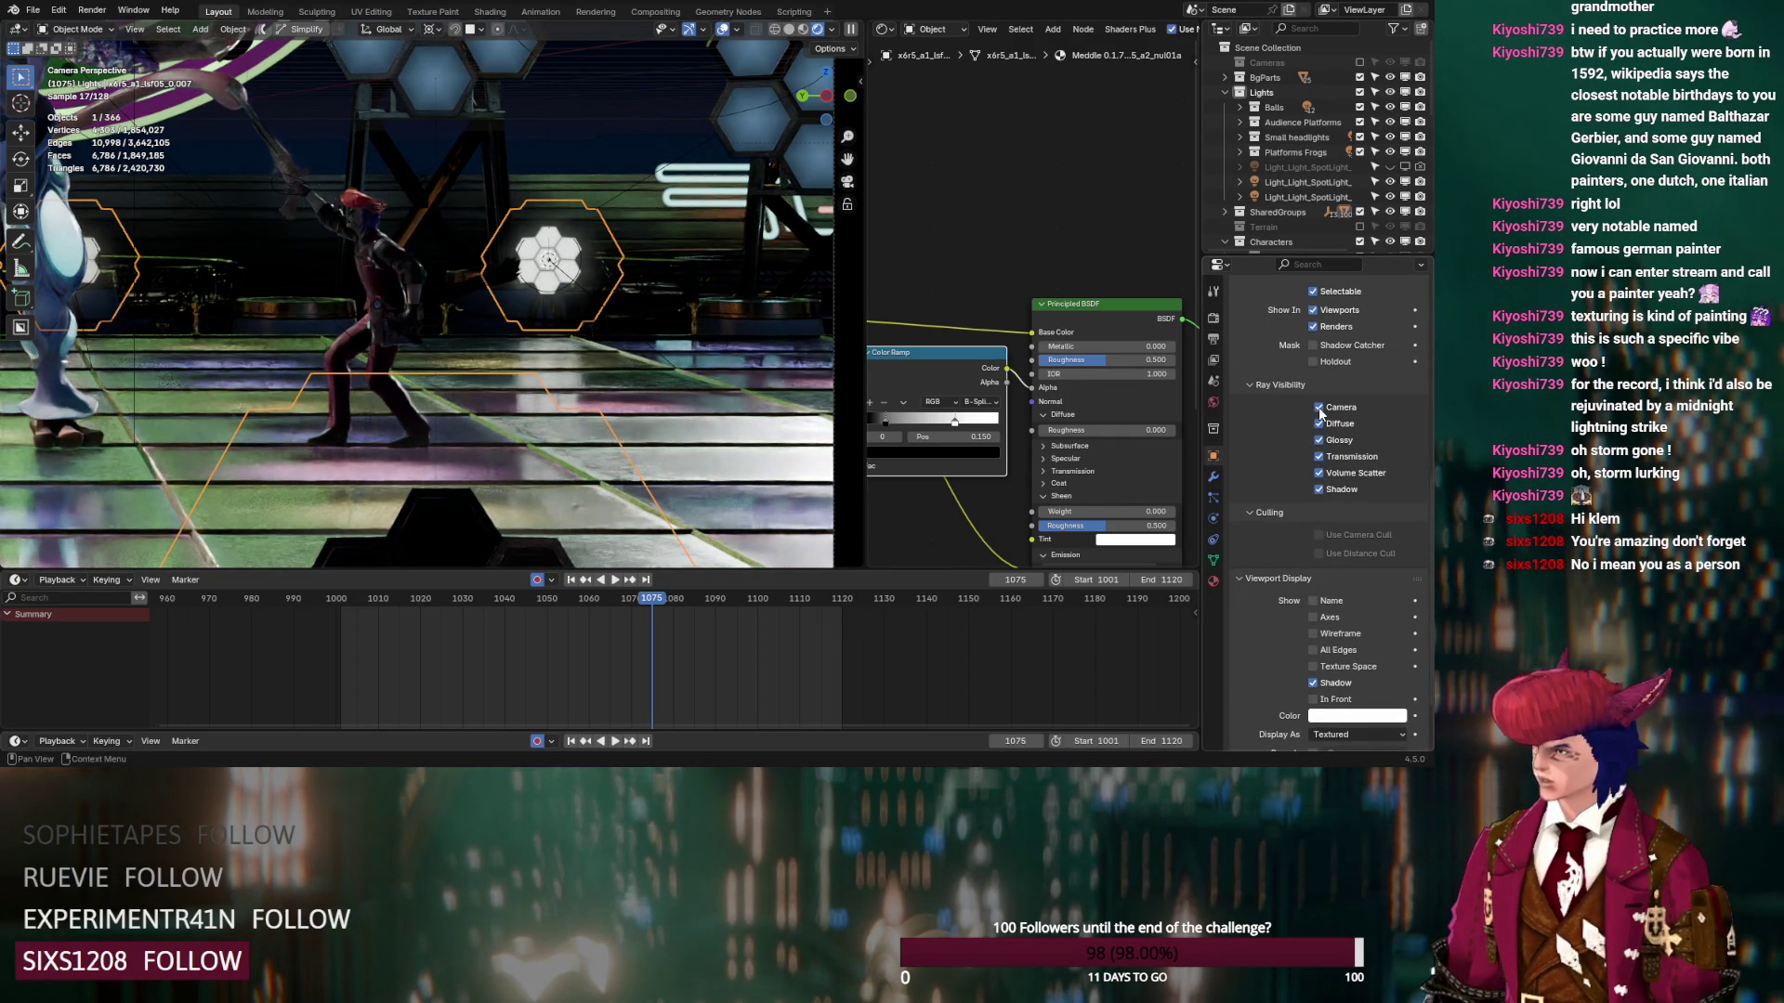
scroll(1292, 540, "up", 3)
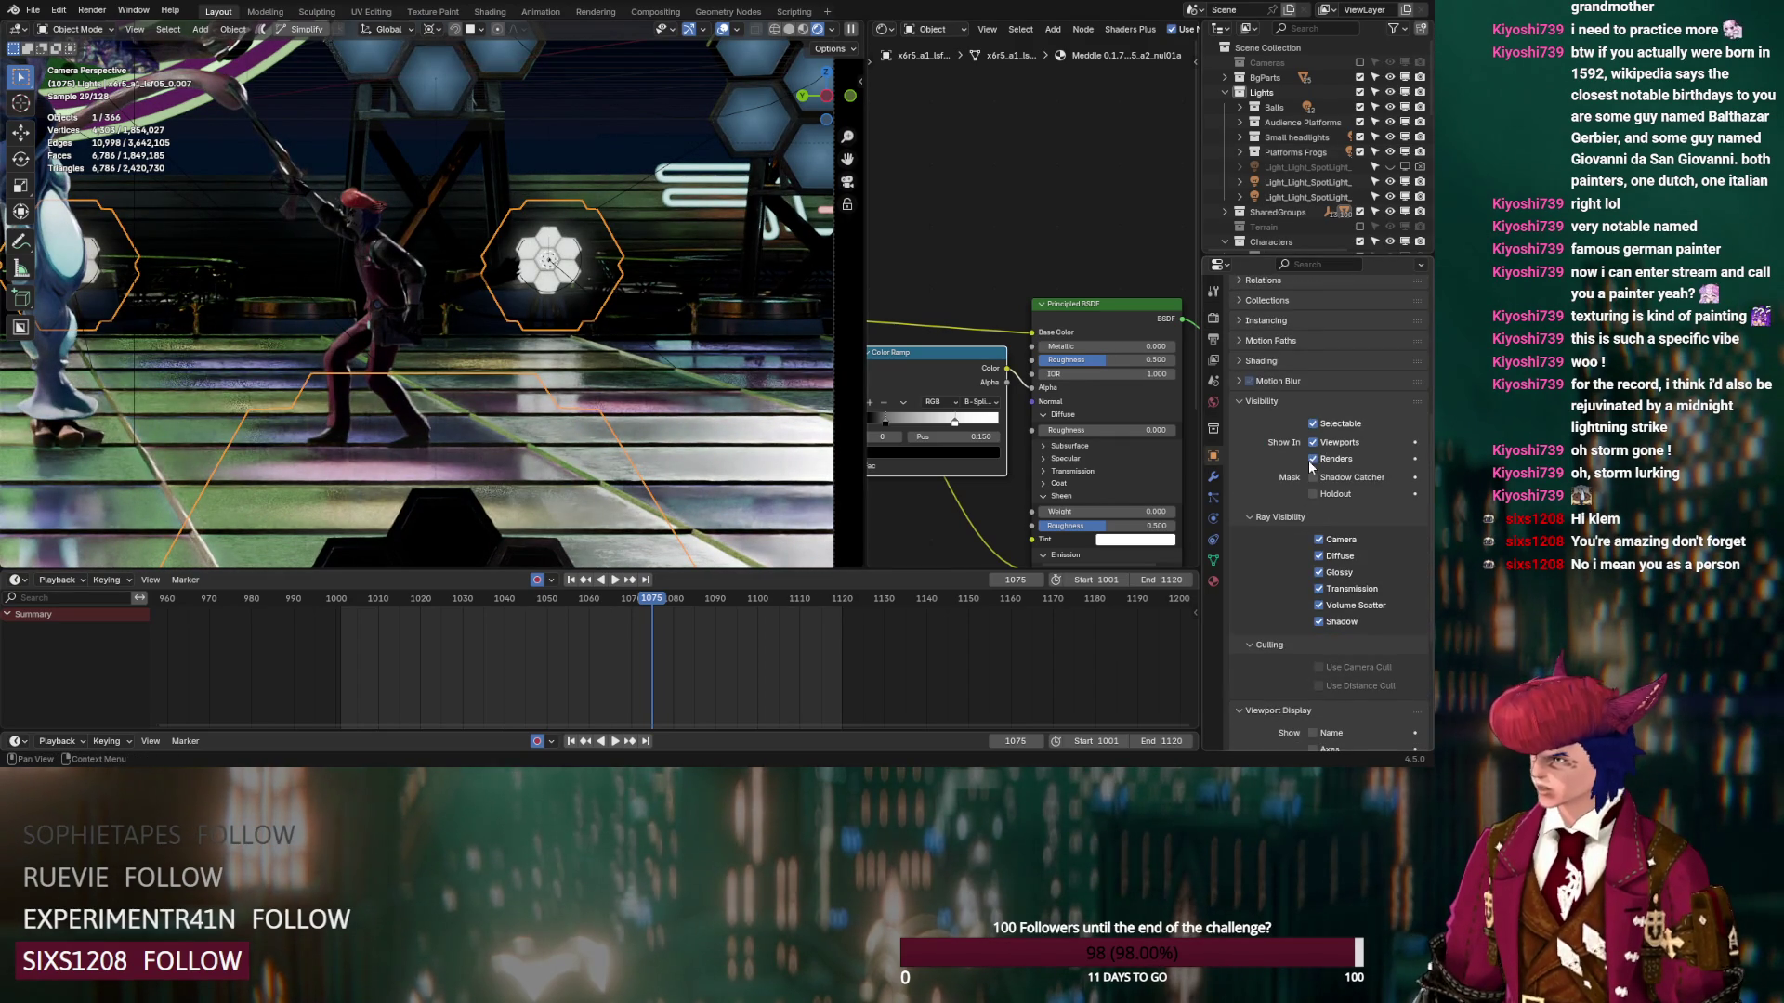
left_click(1312, 459)
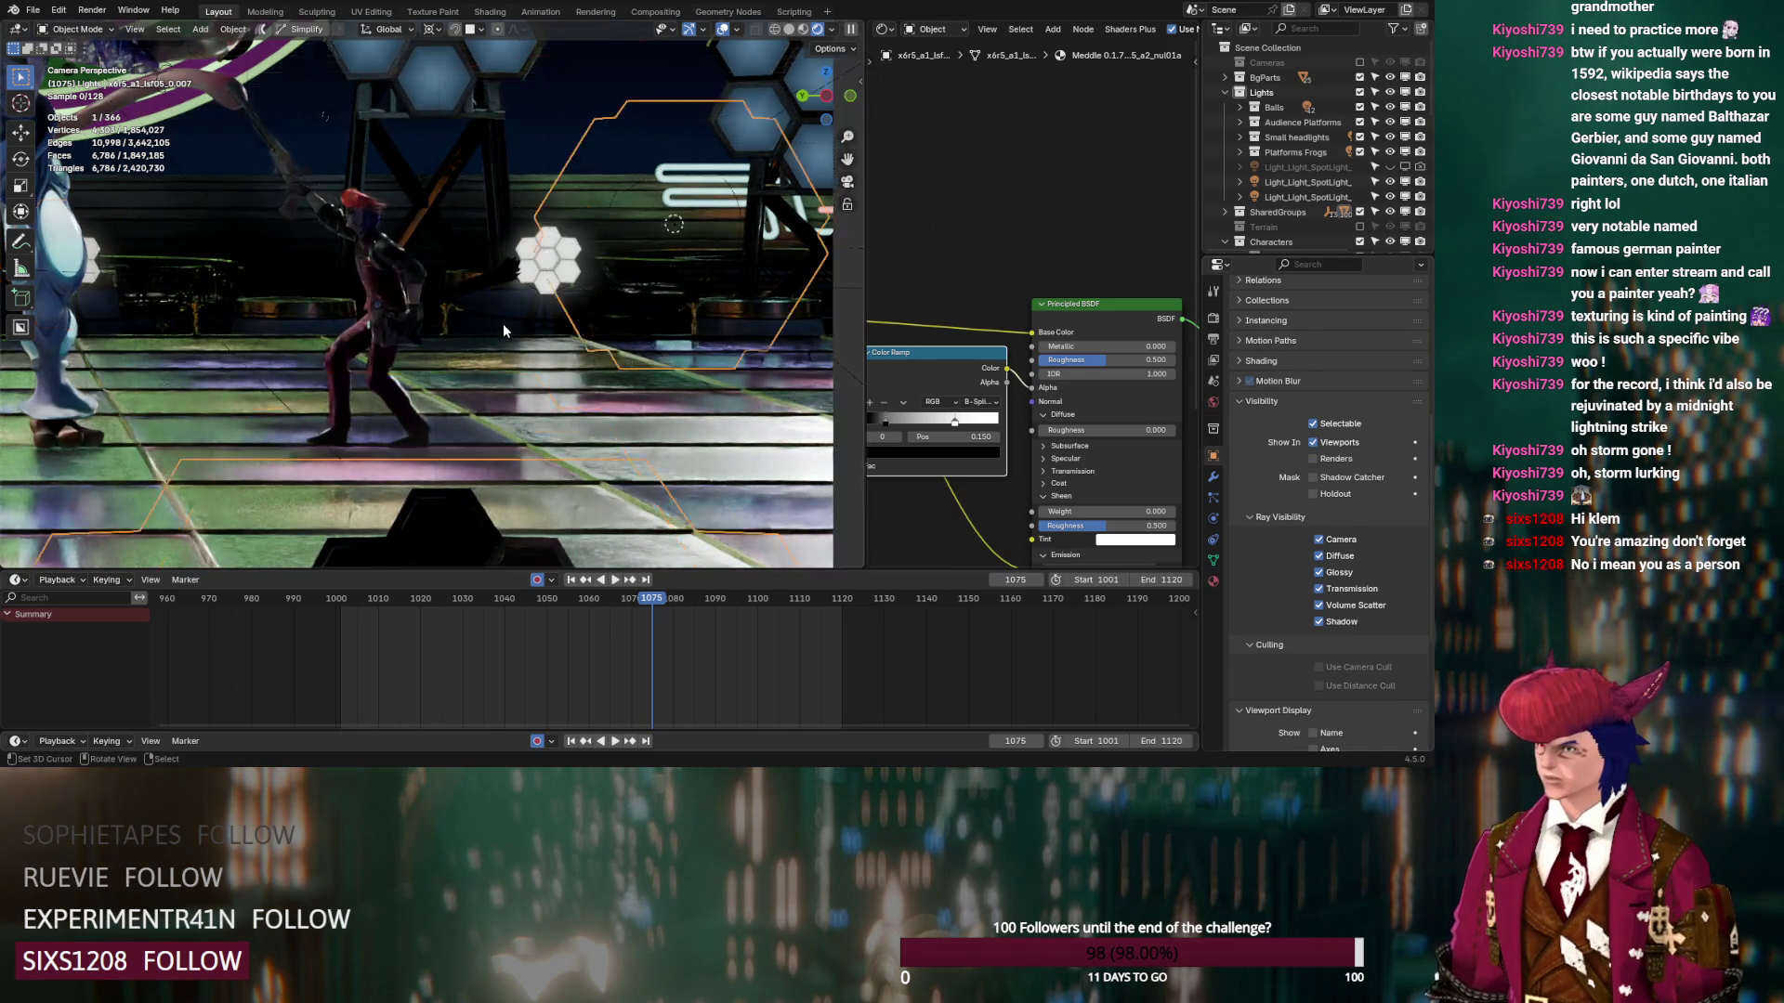
Reframe the view on the hexagon lights and select the dancer character
scroll(510, 326, "up", 8)
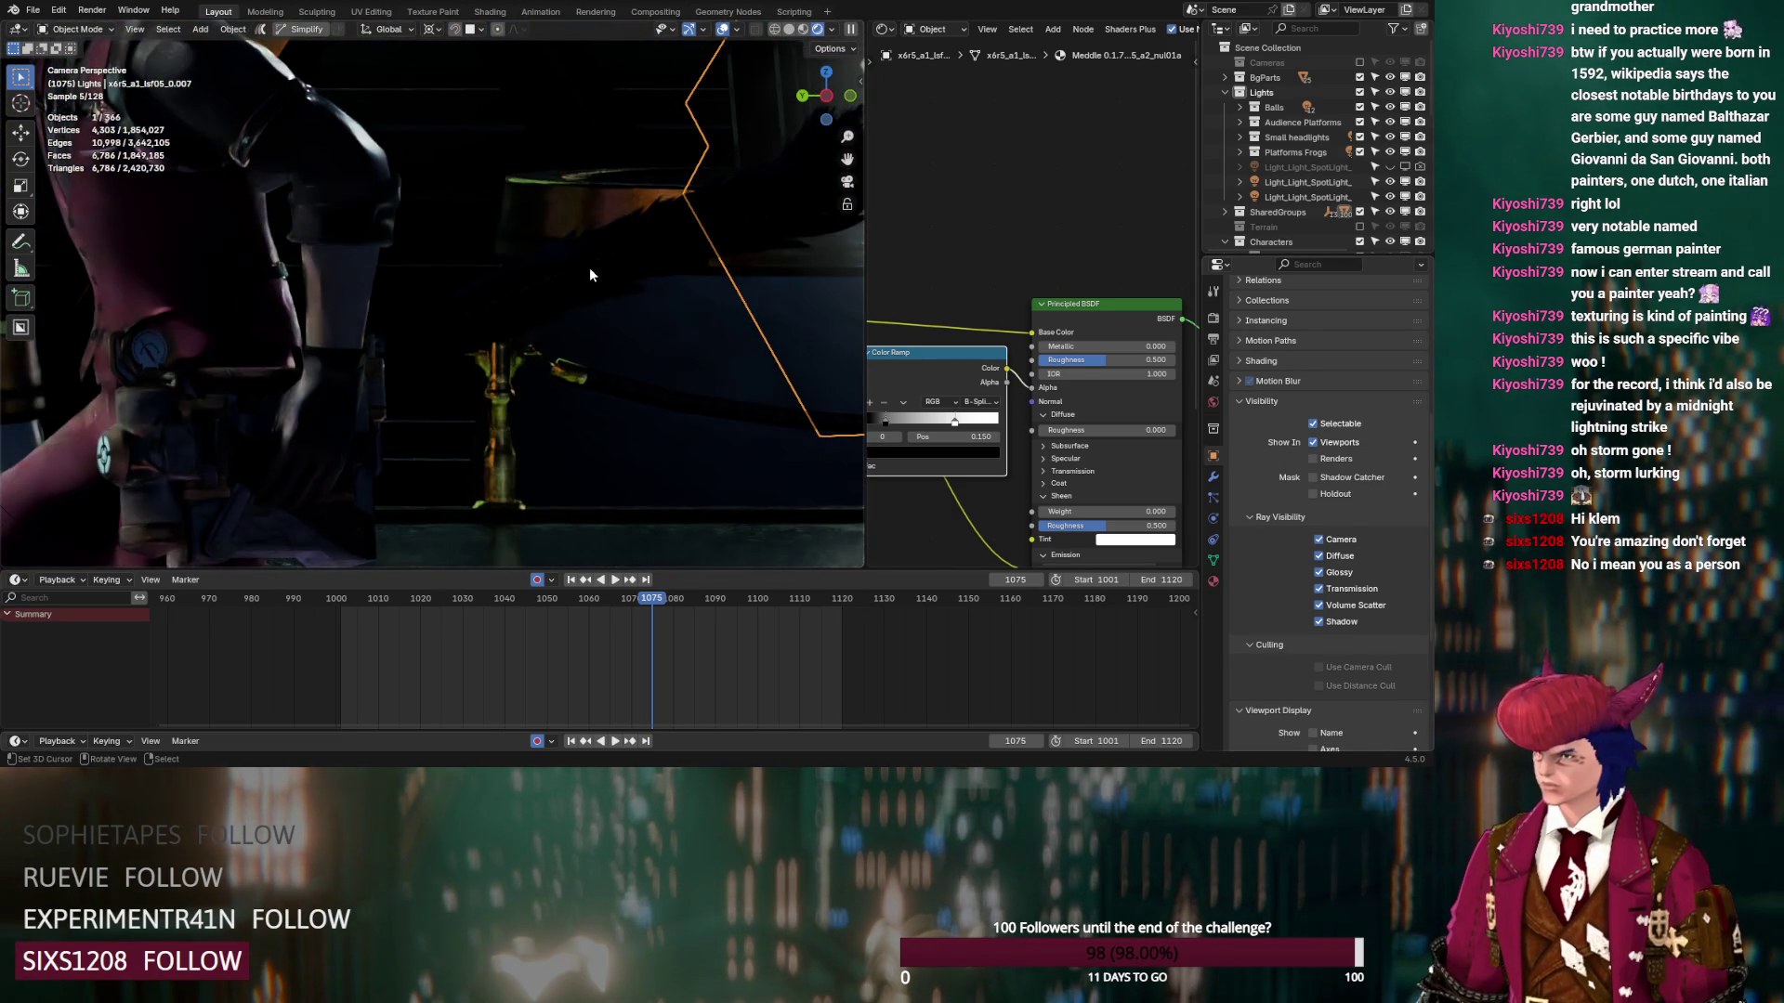
scroll(589, 275, "down", 6)
mouse_move(589, 275)
middle_mouse_down("shift")
mouse_move(336, 326)
mouse_move(538, 337)
middle_mouse_up("shift")
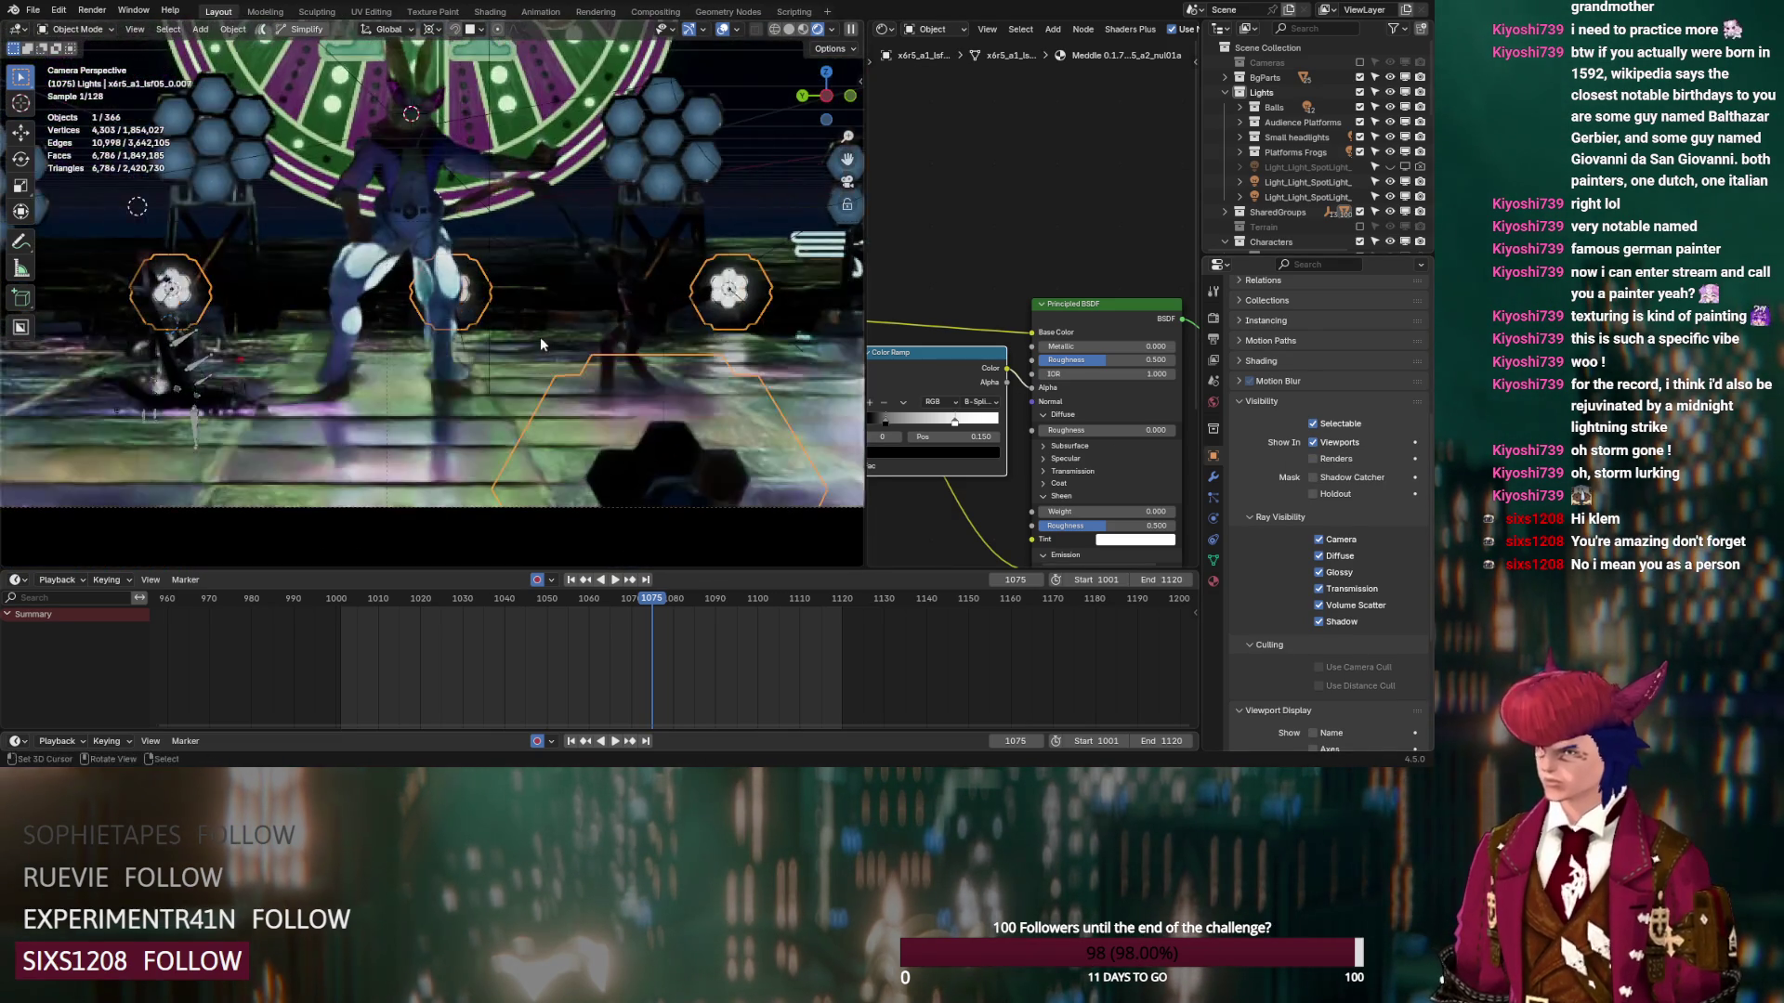
left_click(369, 276)
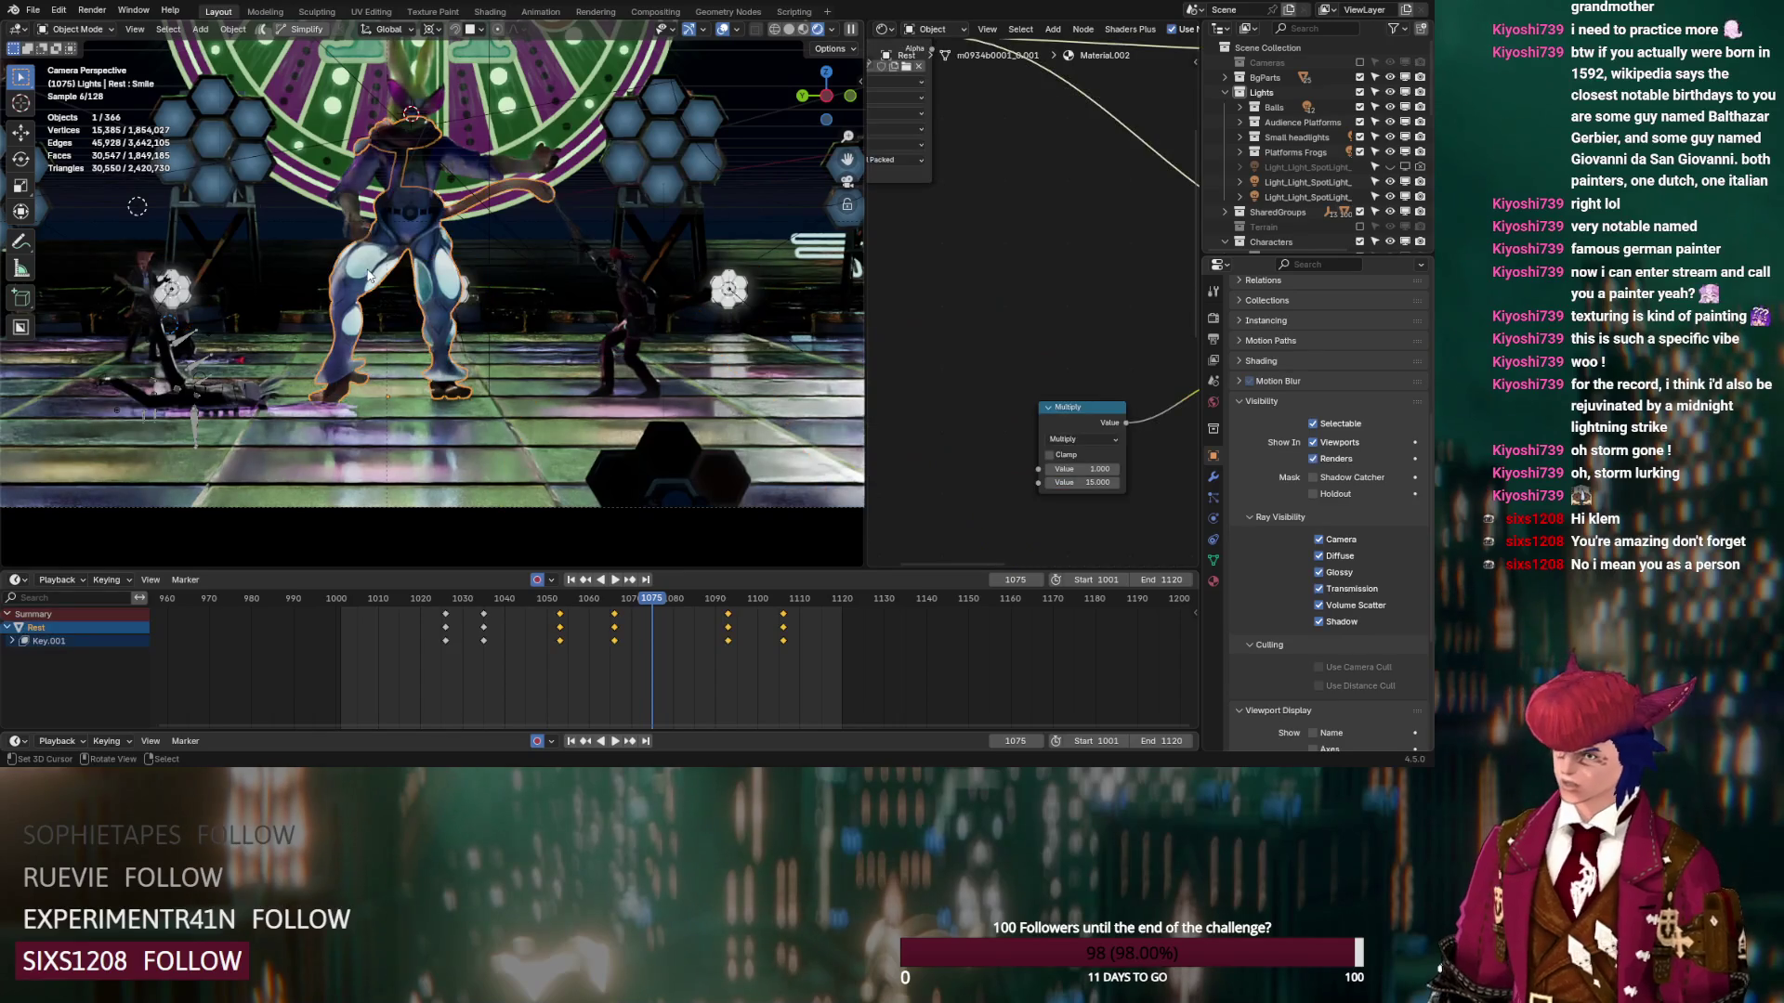
Change the dancer material's Multiply value from 15 to 5
left_click(1077, 498)
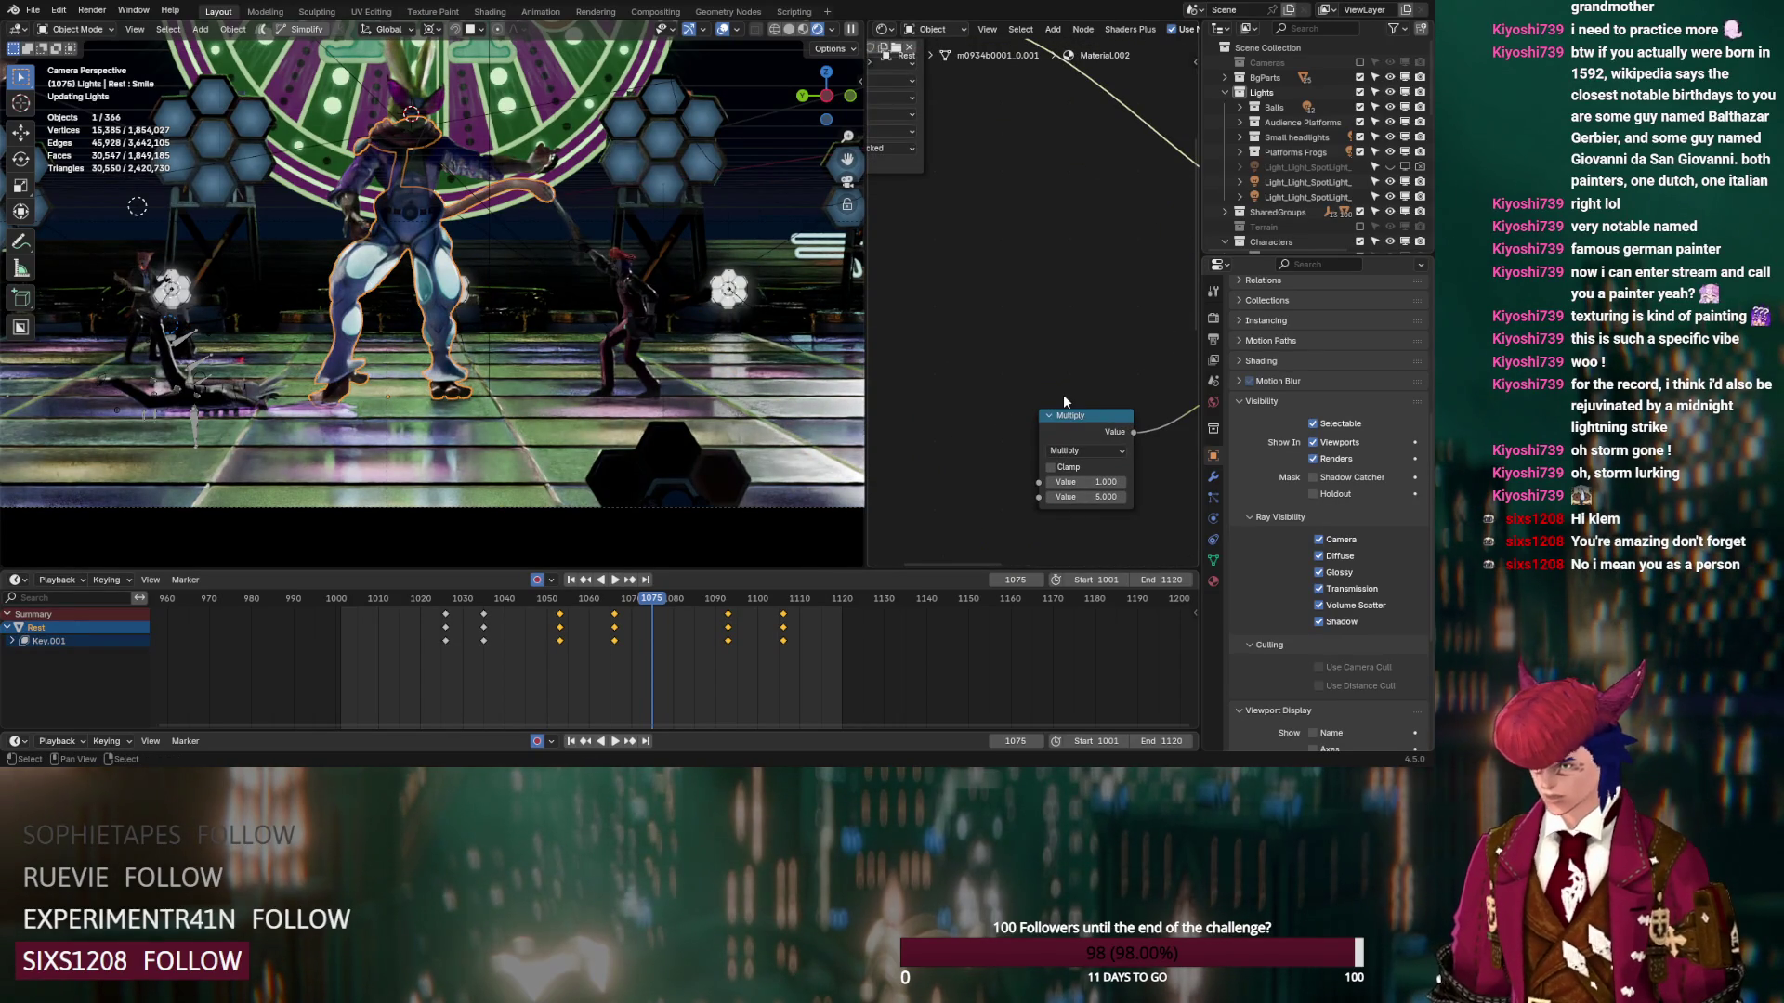
scroll(680, 353, "up", 6)
mouse_move(217, 321)
middle_mouse_down()
mouse_move(565, 336)
mouse_move(535, 355)
mouse_move(675, 368)
mouse_move(435, 287)
mouse_move(416, 208)
mouse_move(772, 309)
middle_mouse_up()
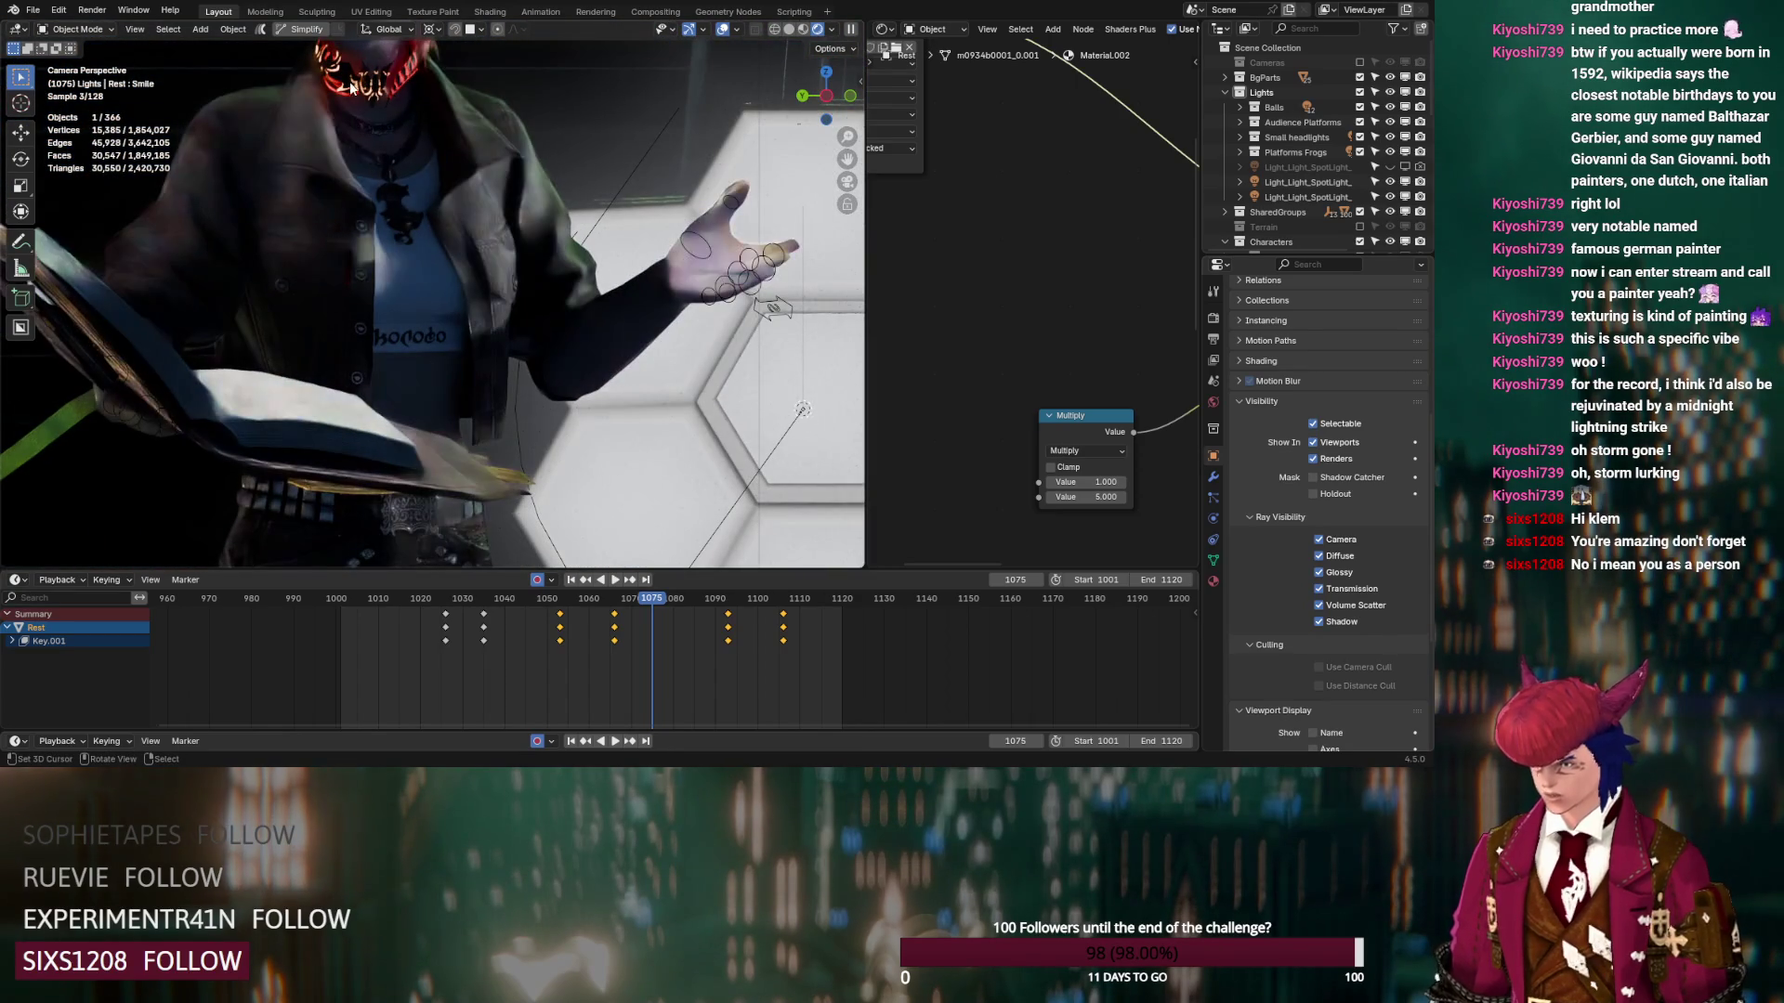
Select the c0201a0033_nek_0 mesh and set its Emission Strength to 1
left_click(772, 308)
middle_click_drag(1083, 446, 1042, 306)
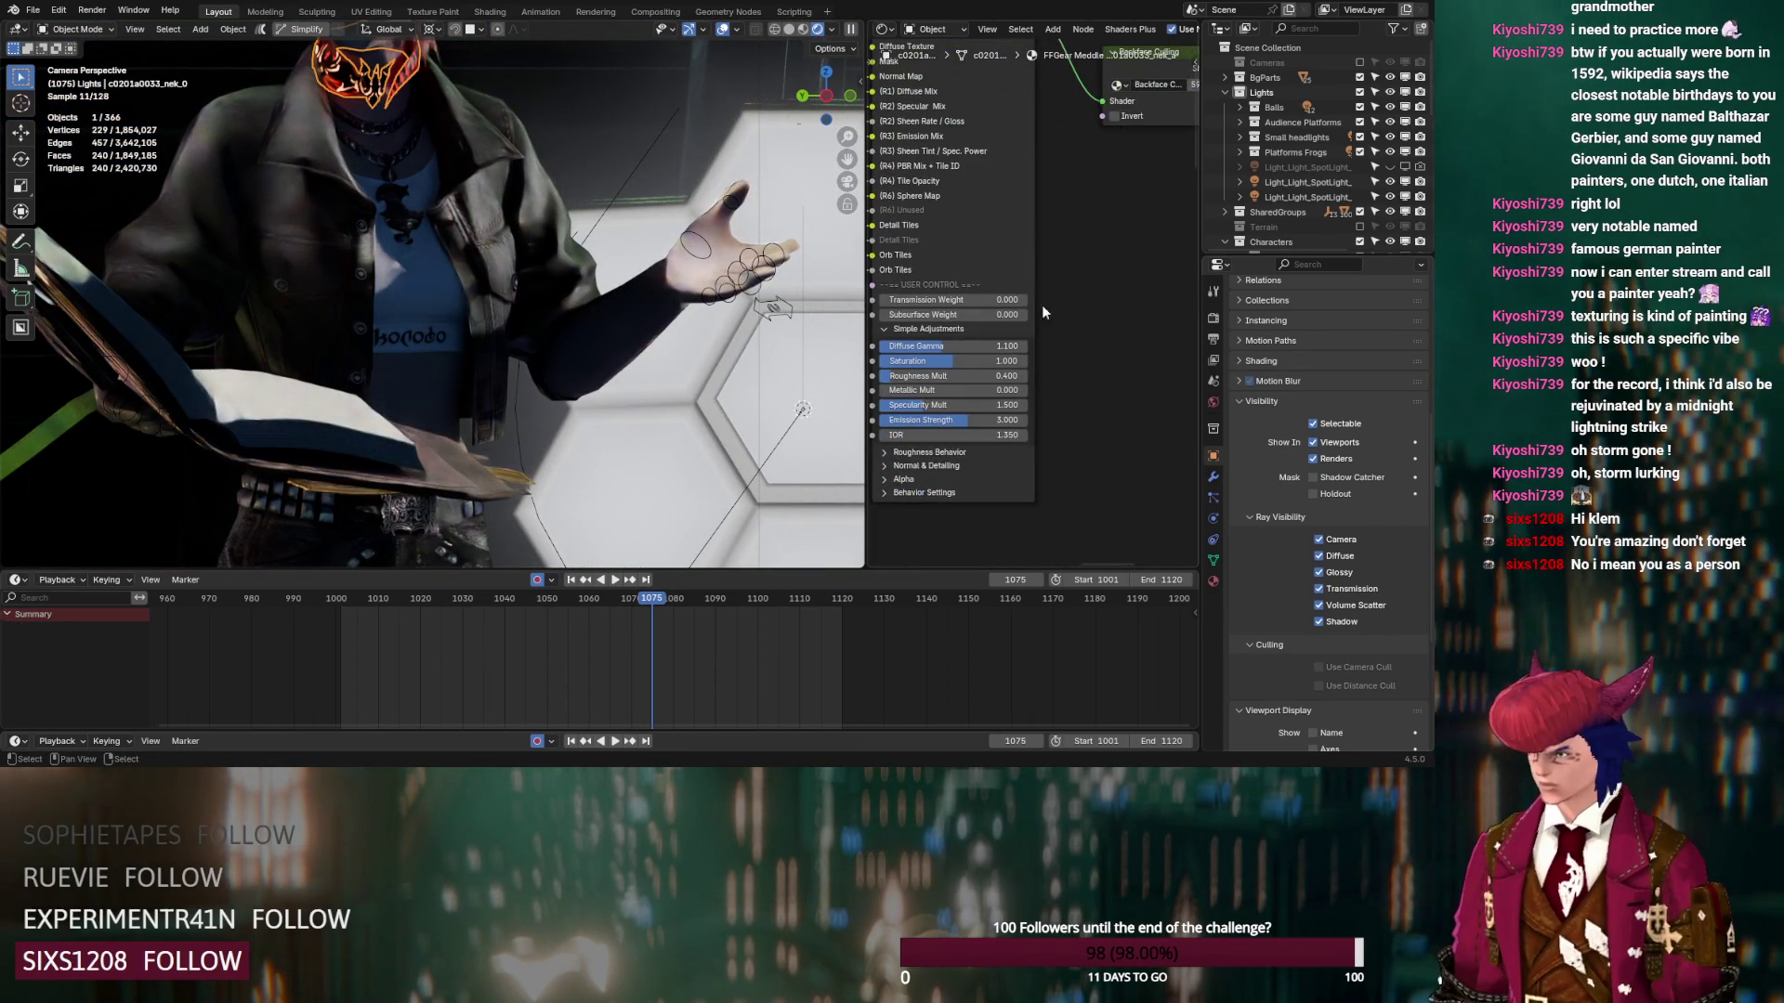
left_click(962, 423)
type("1")
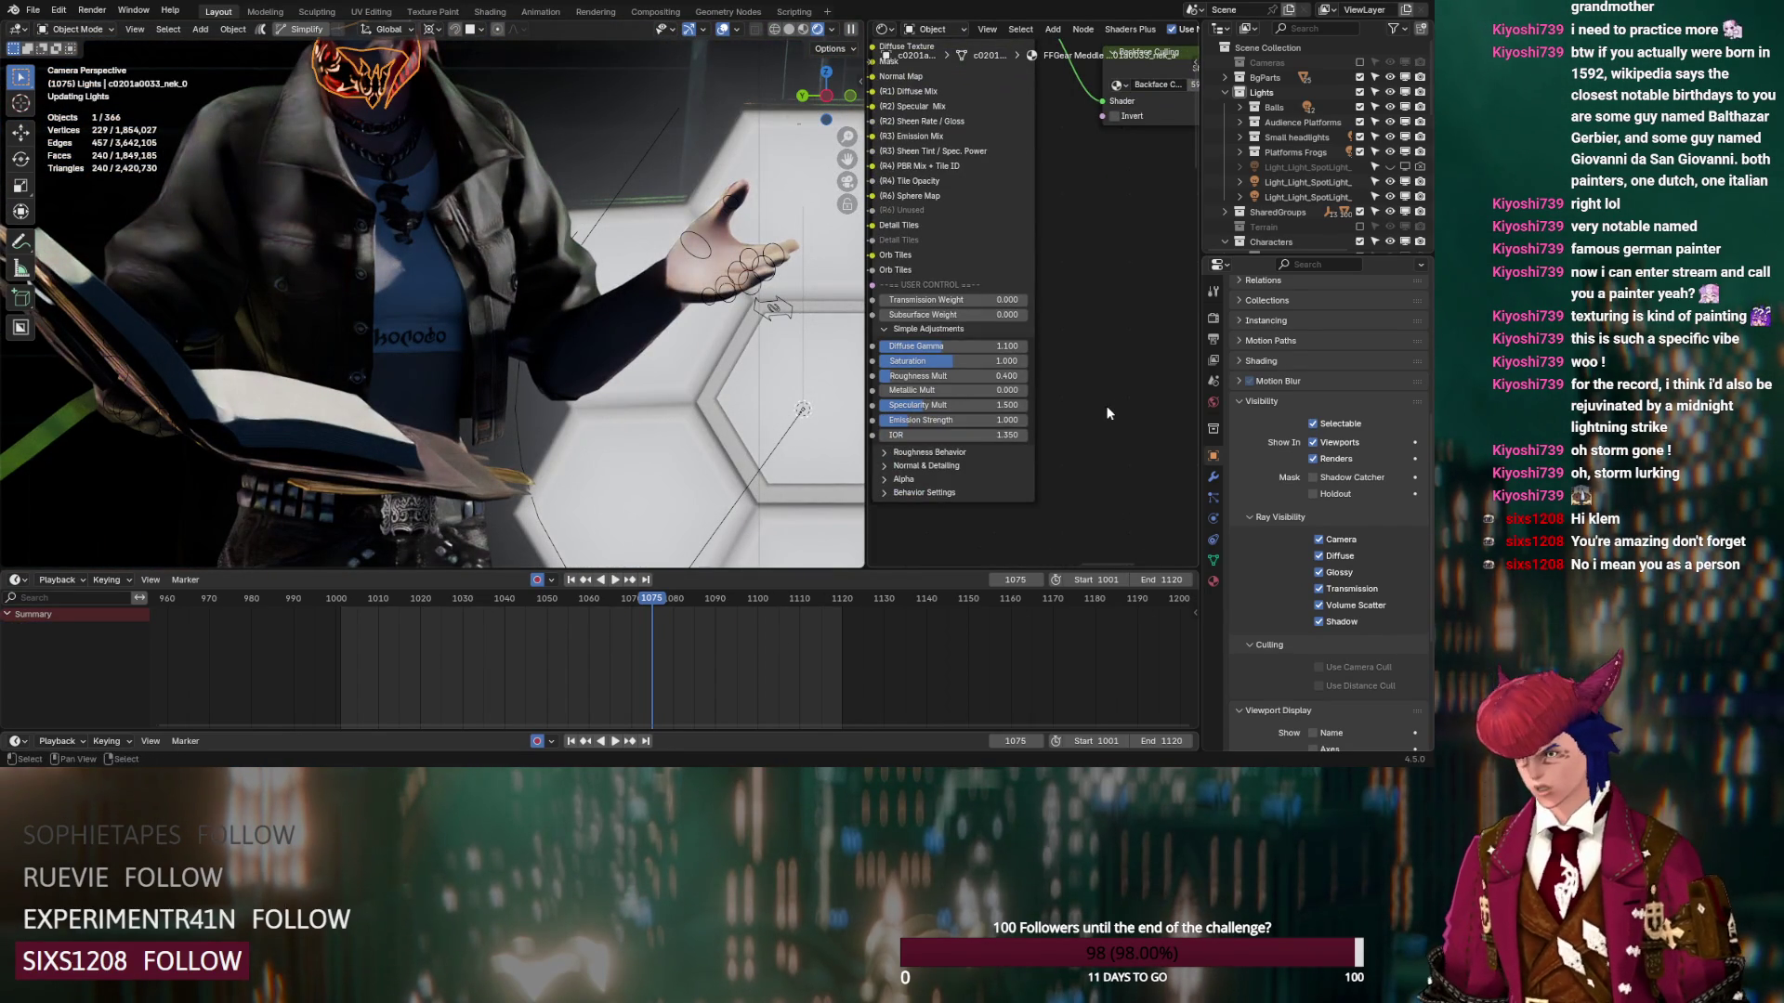
scroll(600, 375, "down", 6)
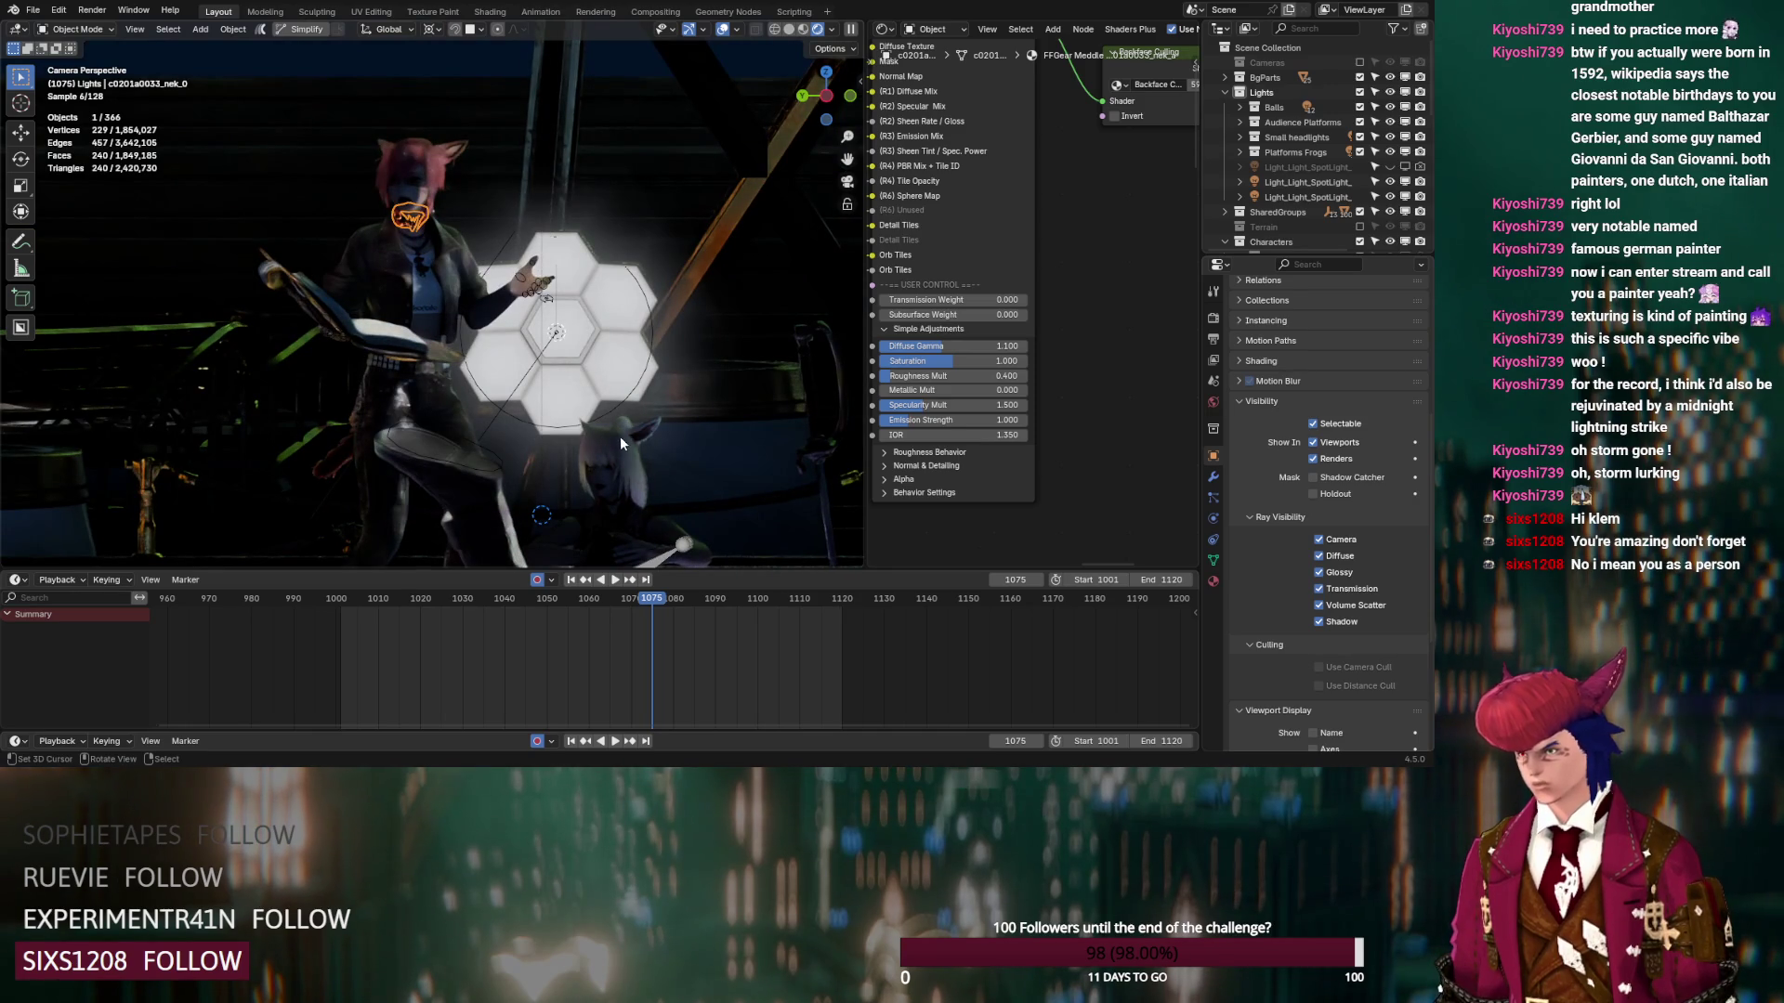
left_click(557, 336)
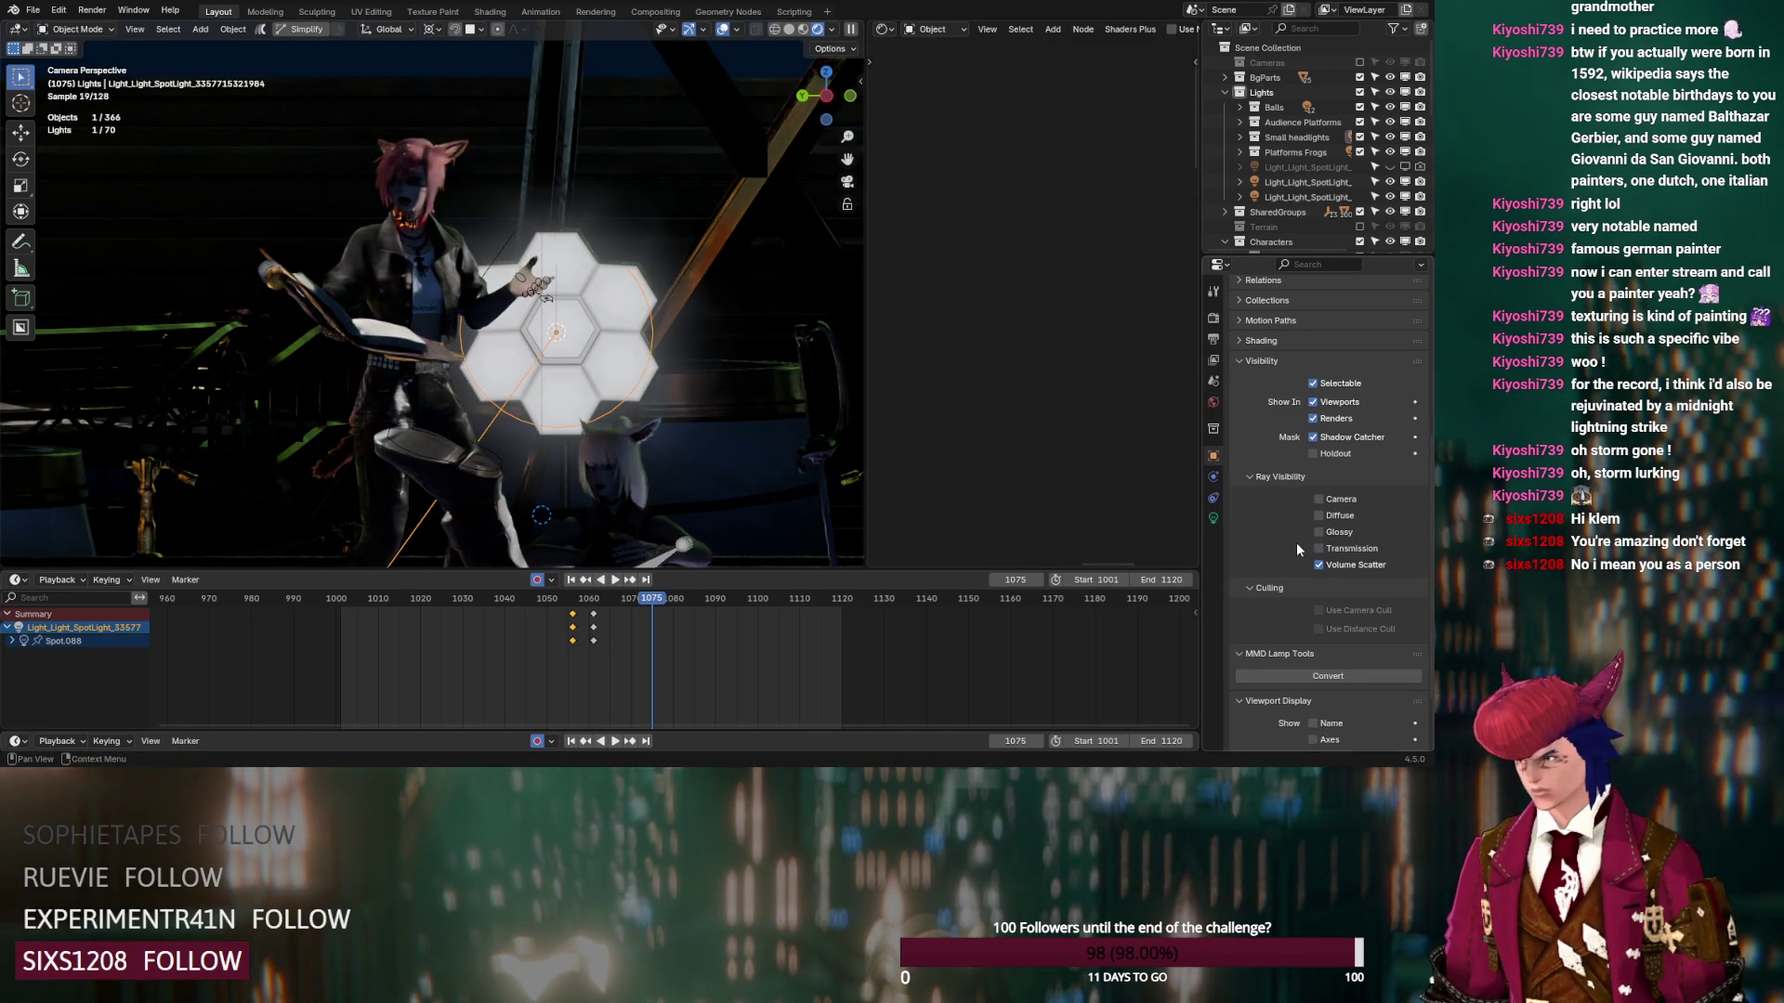
Show the spot light's settings, with 1000 W power and -5 exposure
left_click(1212, 520)
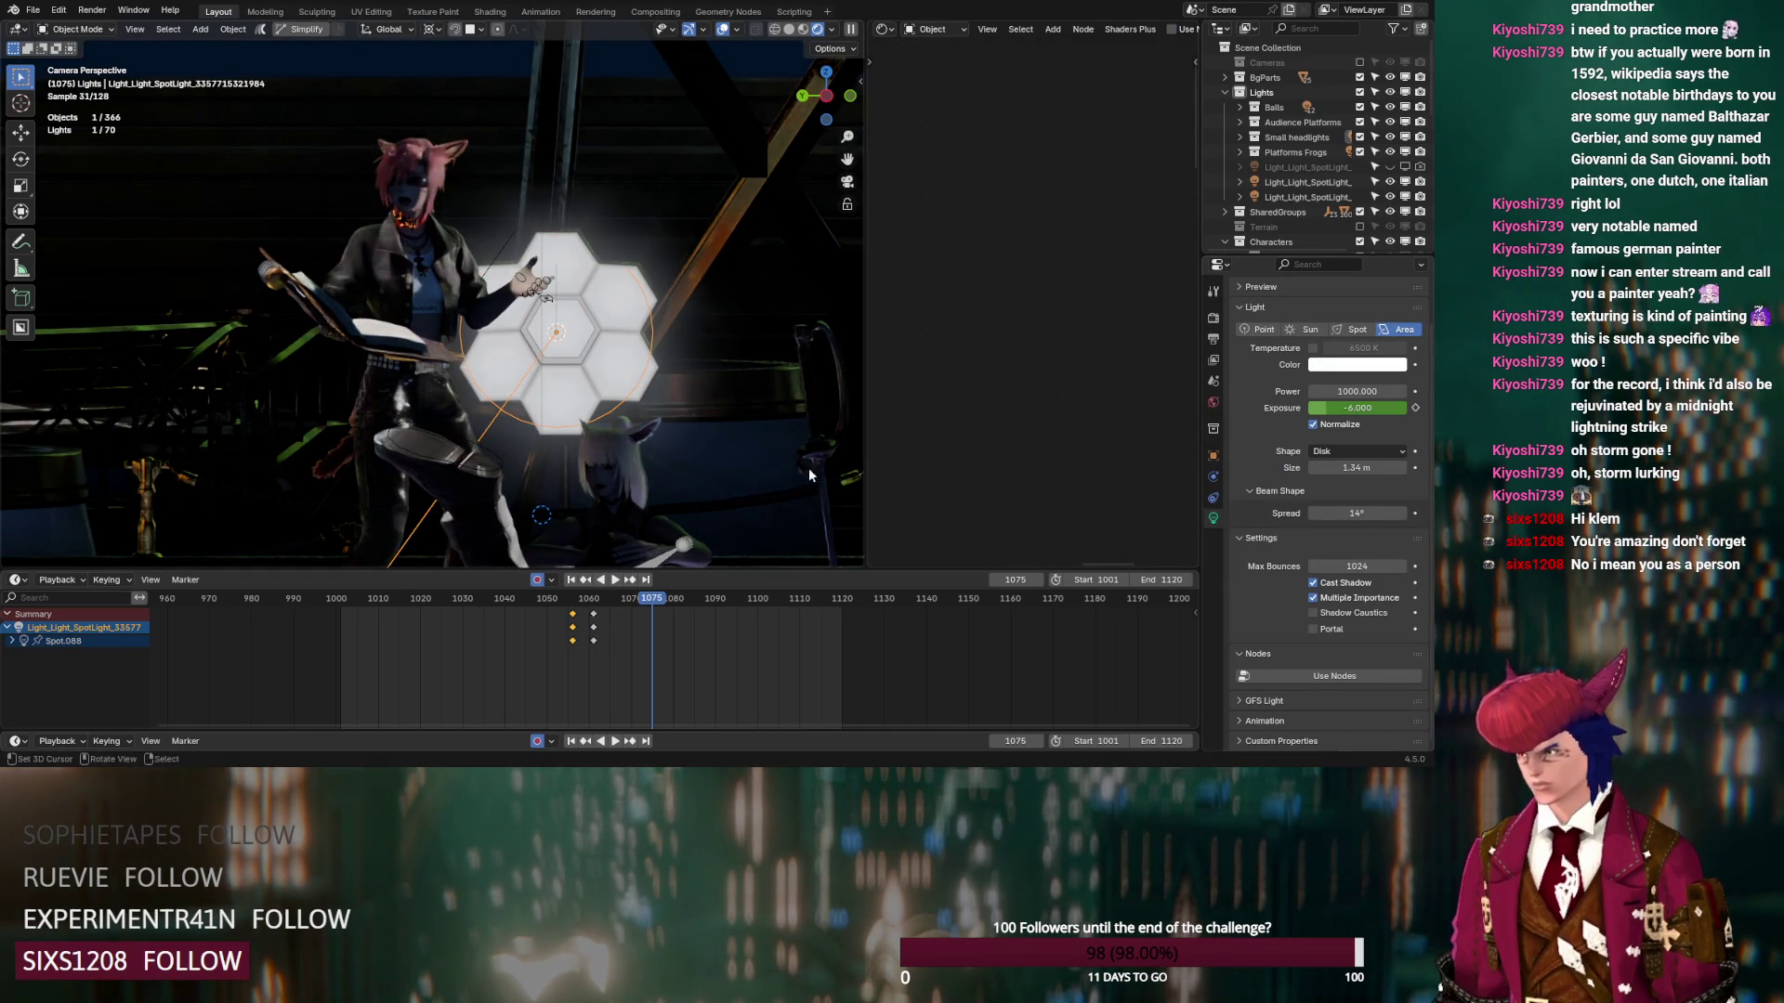
scroll(680, 451, "down", 5)
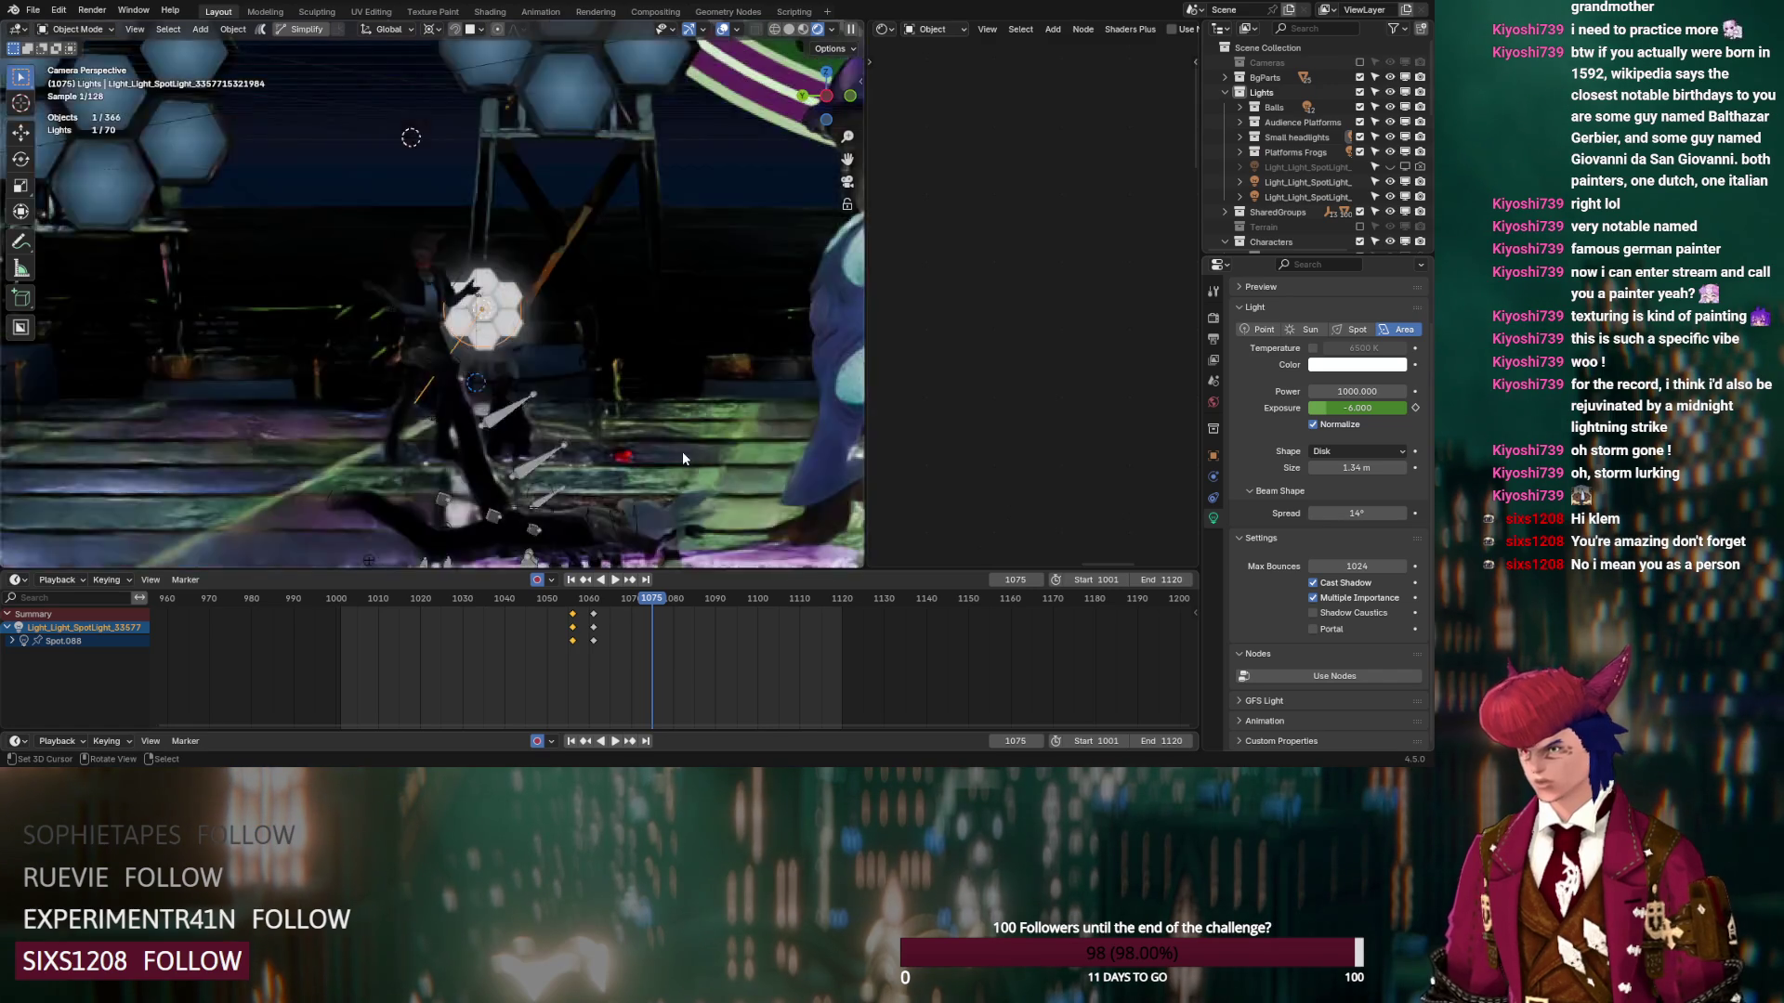
scroll(589, 465, "up", 2)
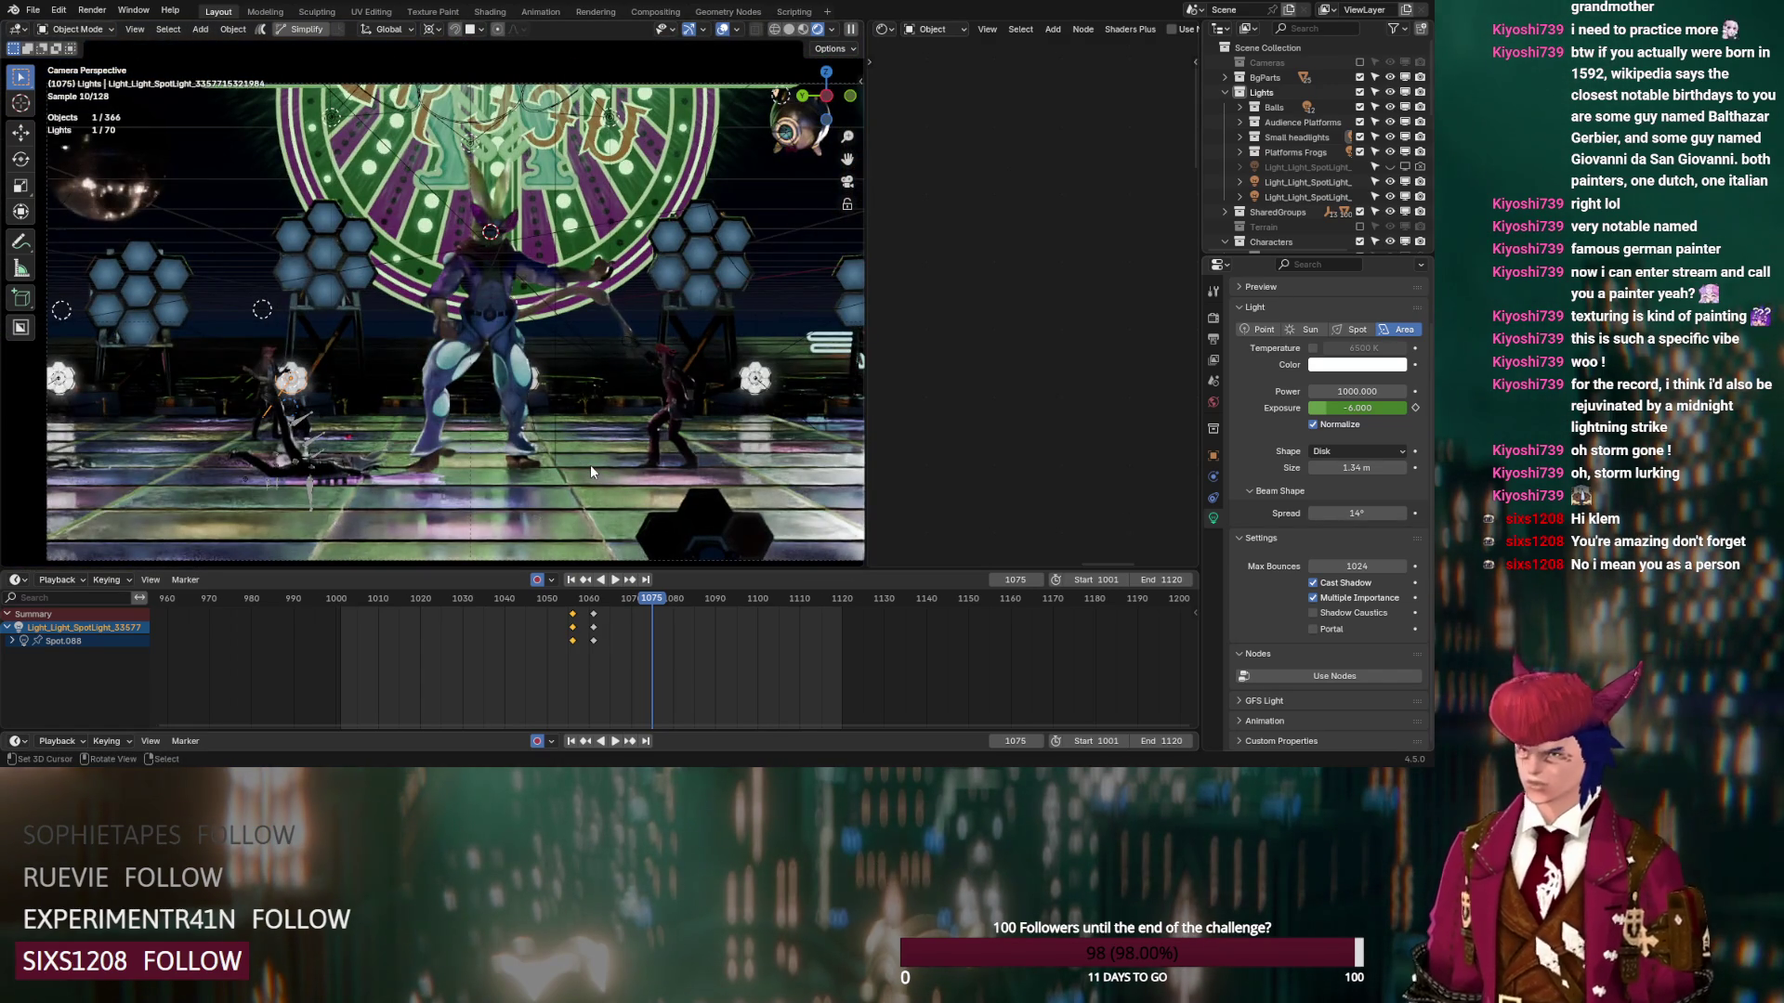
left_click(546, 530)
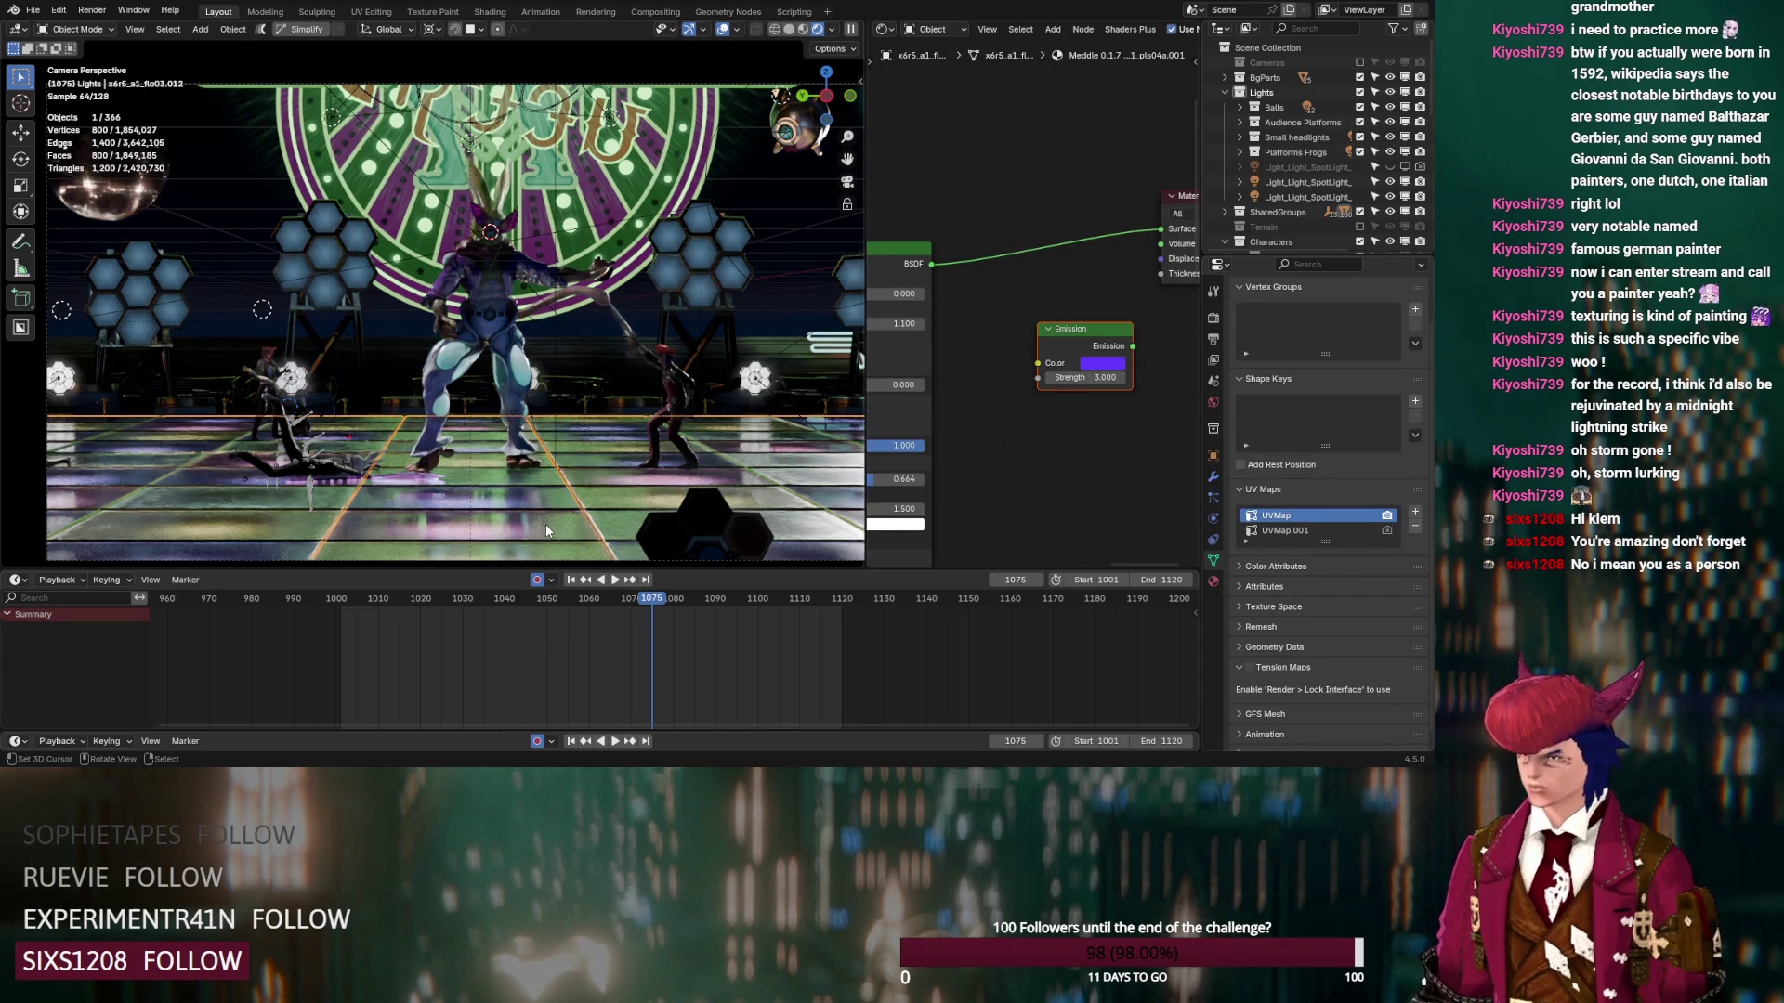
In Edit Mode, add a second floor face and select all faces with a similar normal
key("Tab")
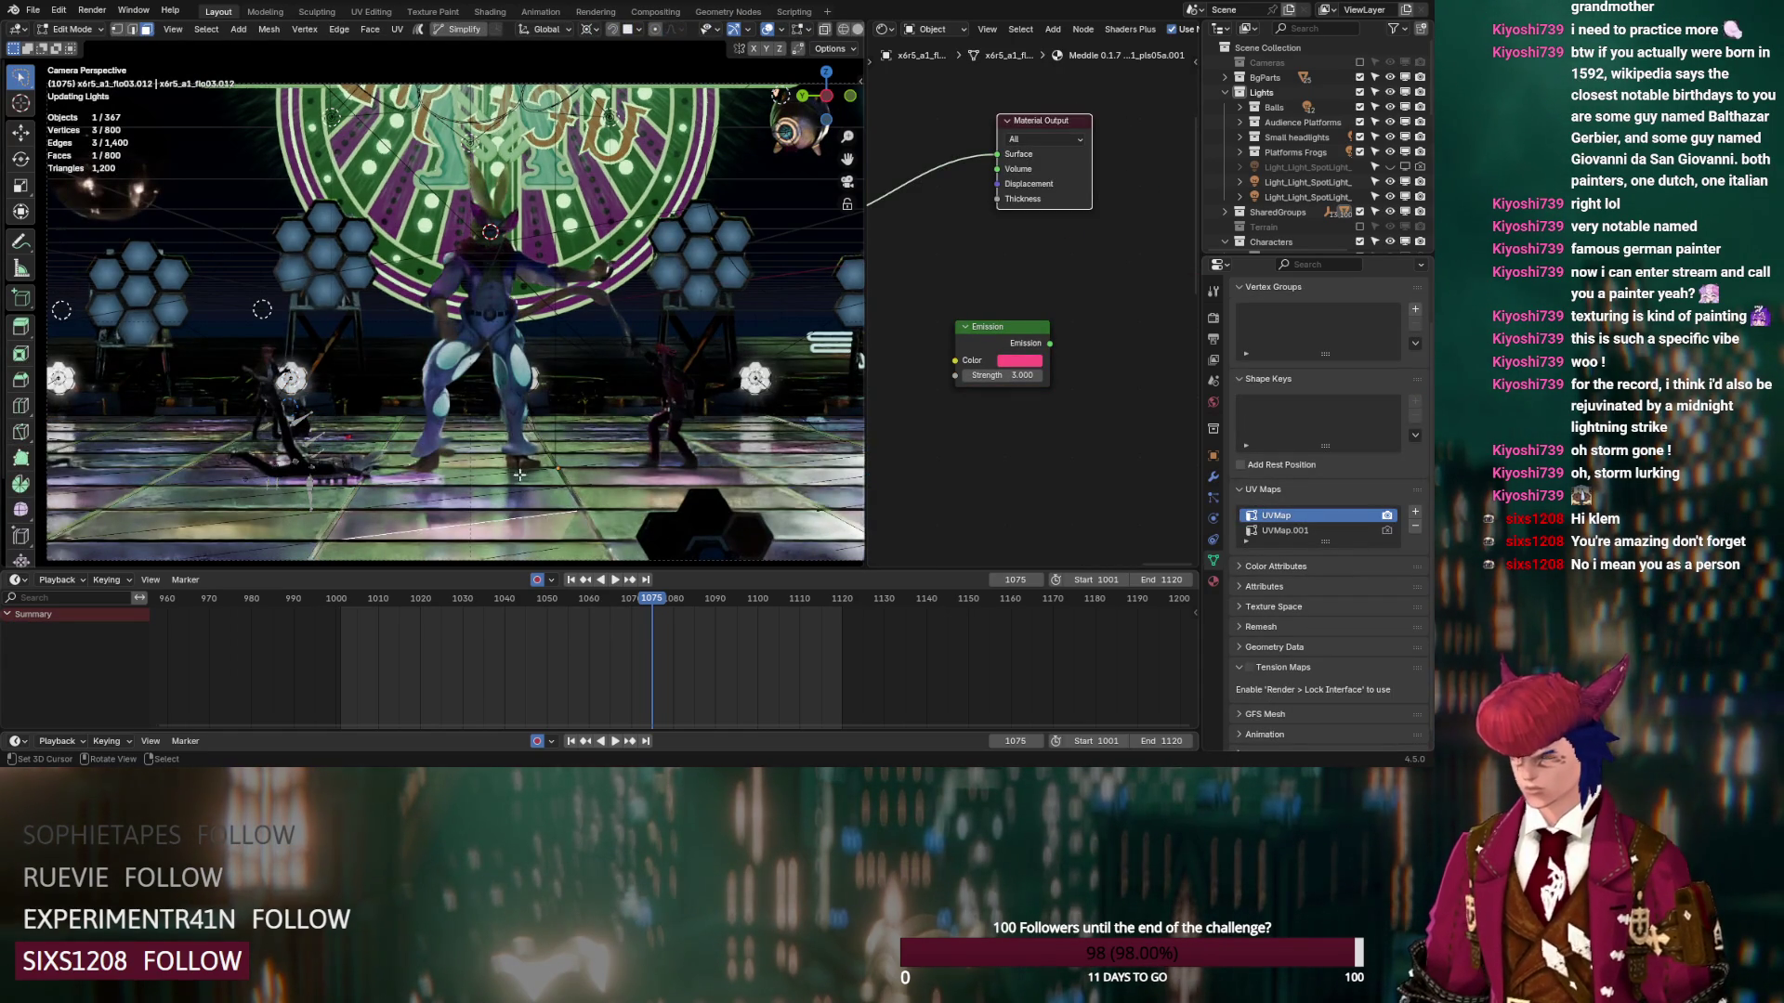
left_click(437, 522, "shift")
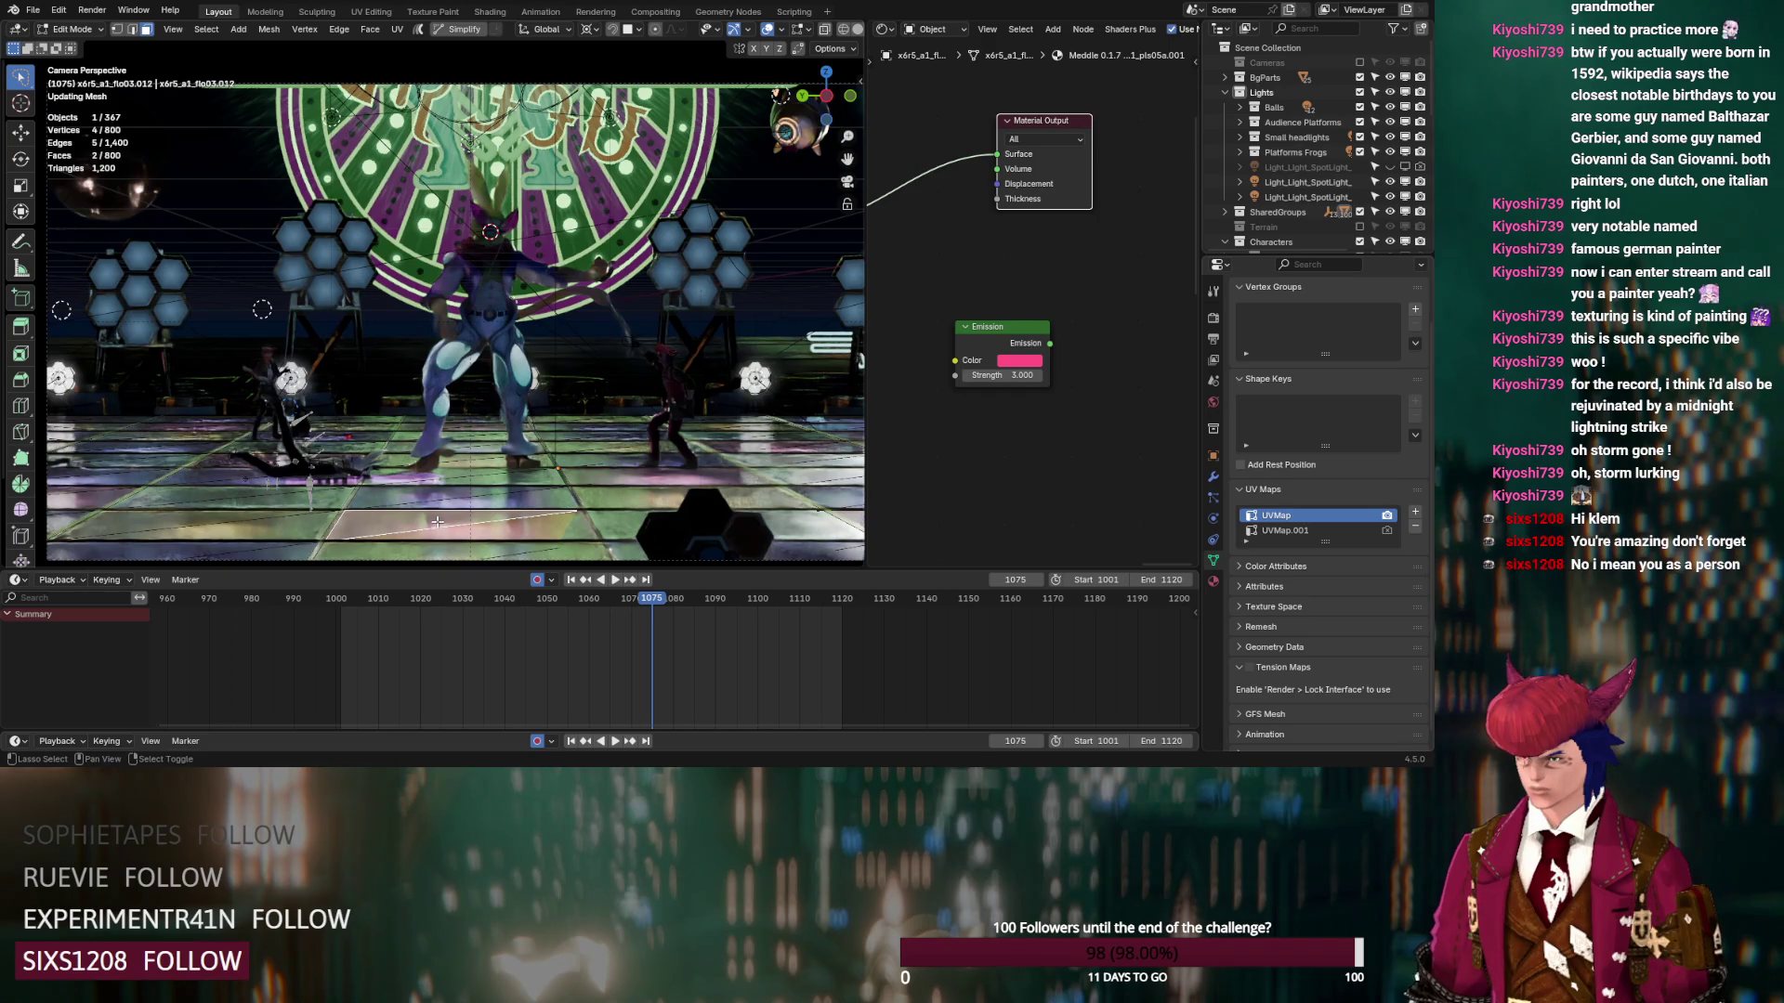
left_click(206, 28)
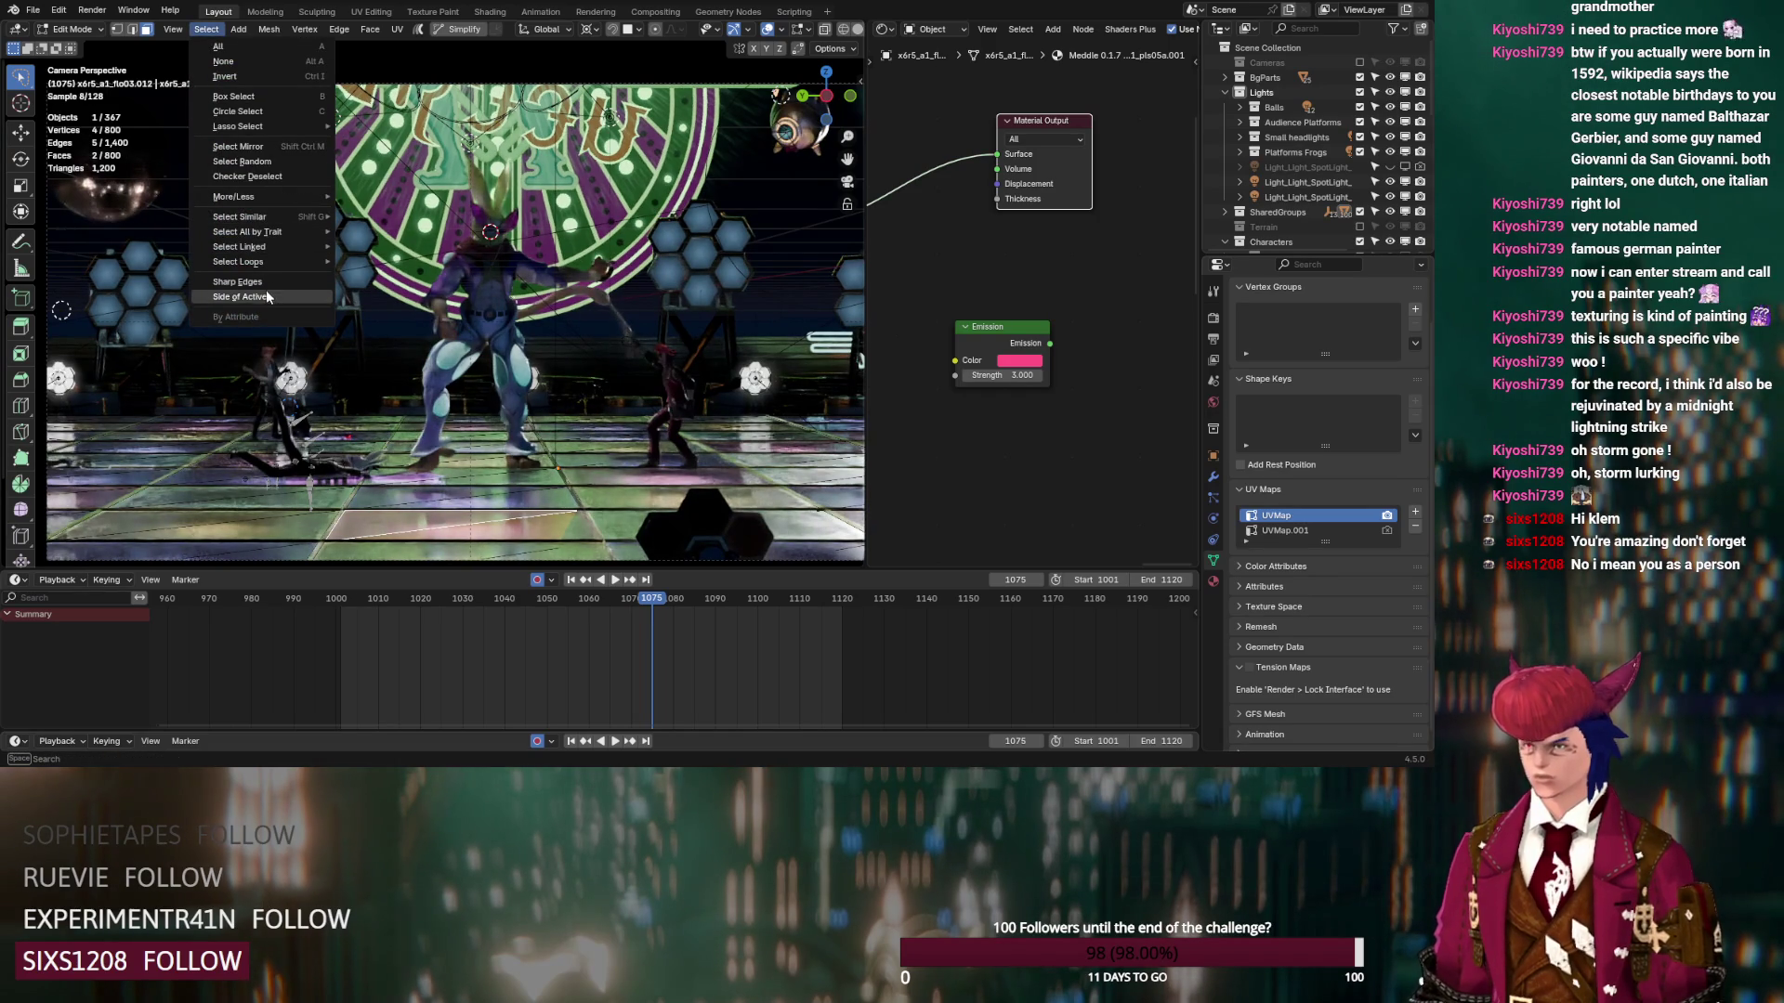
mouse_move(298, 230)
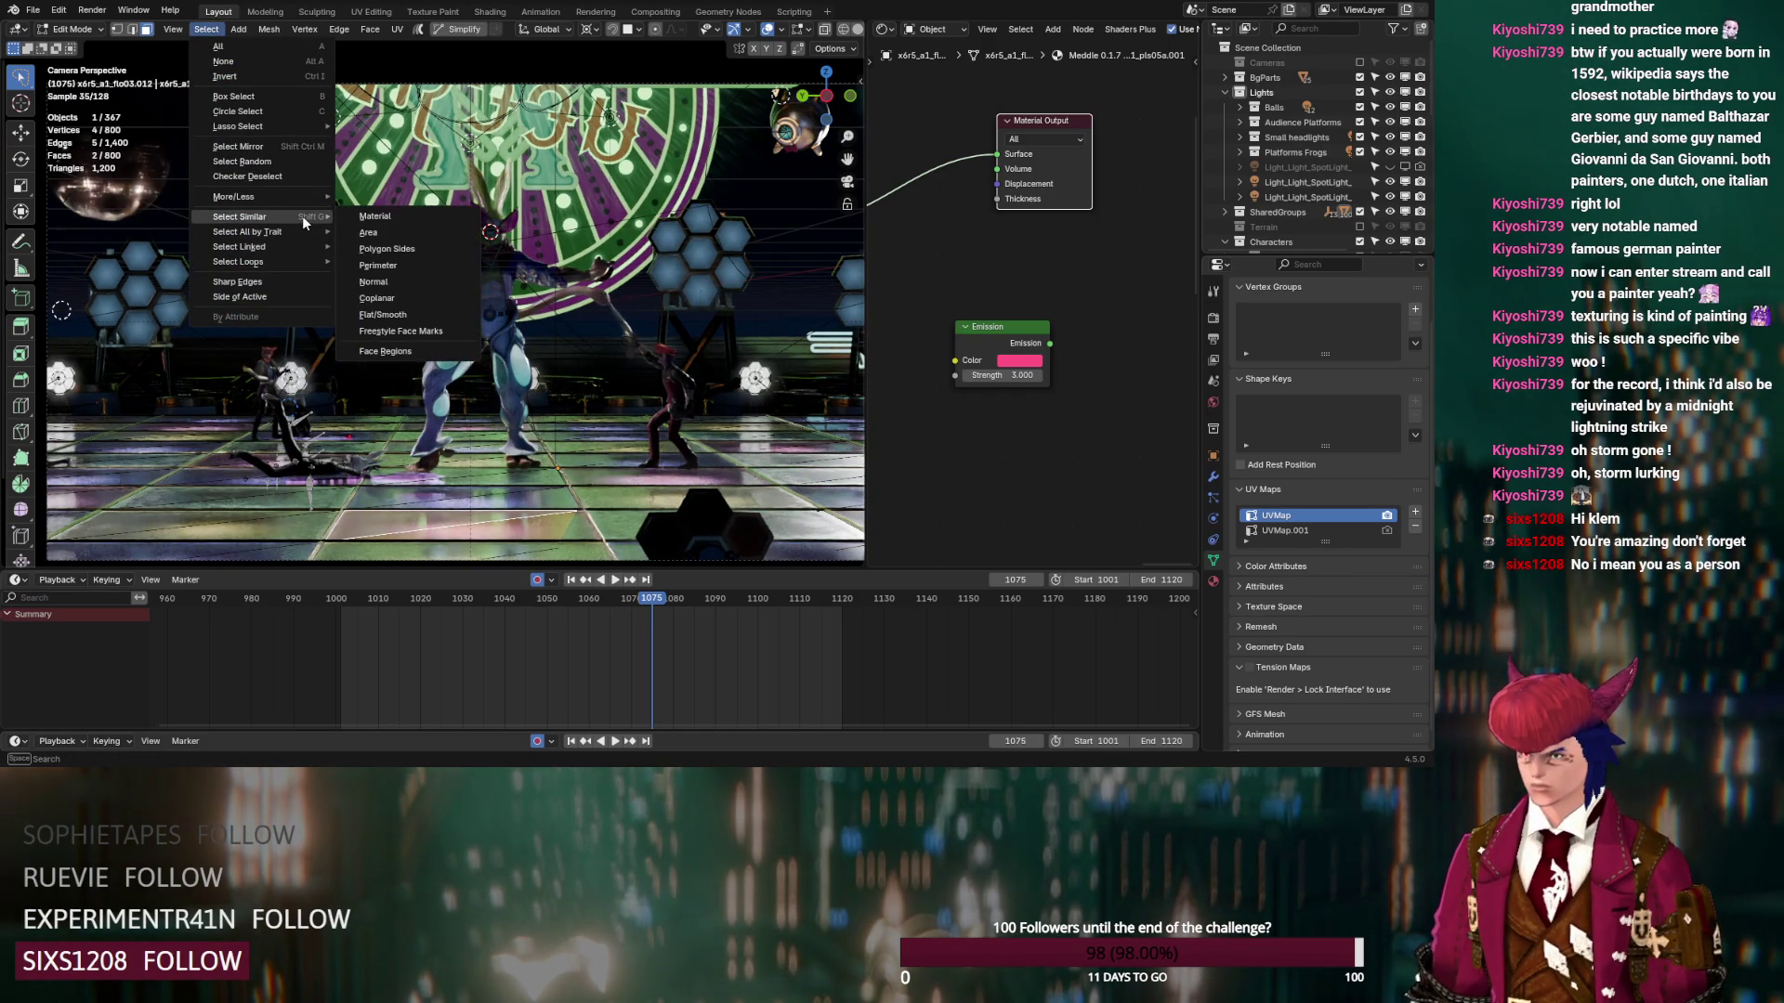
left_click(373, 283)
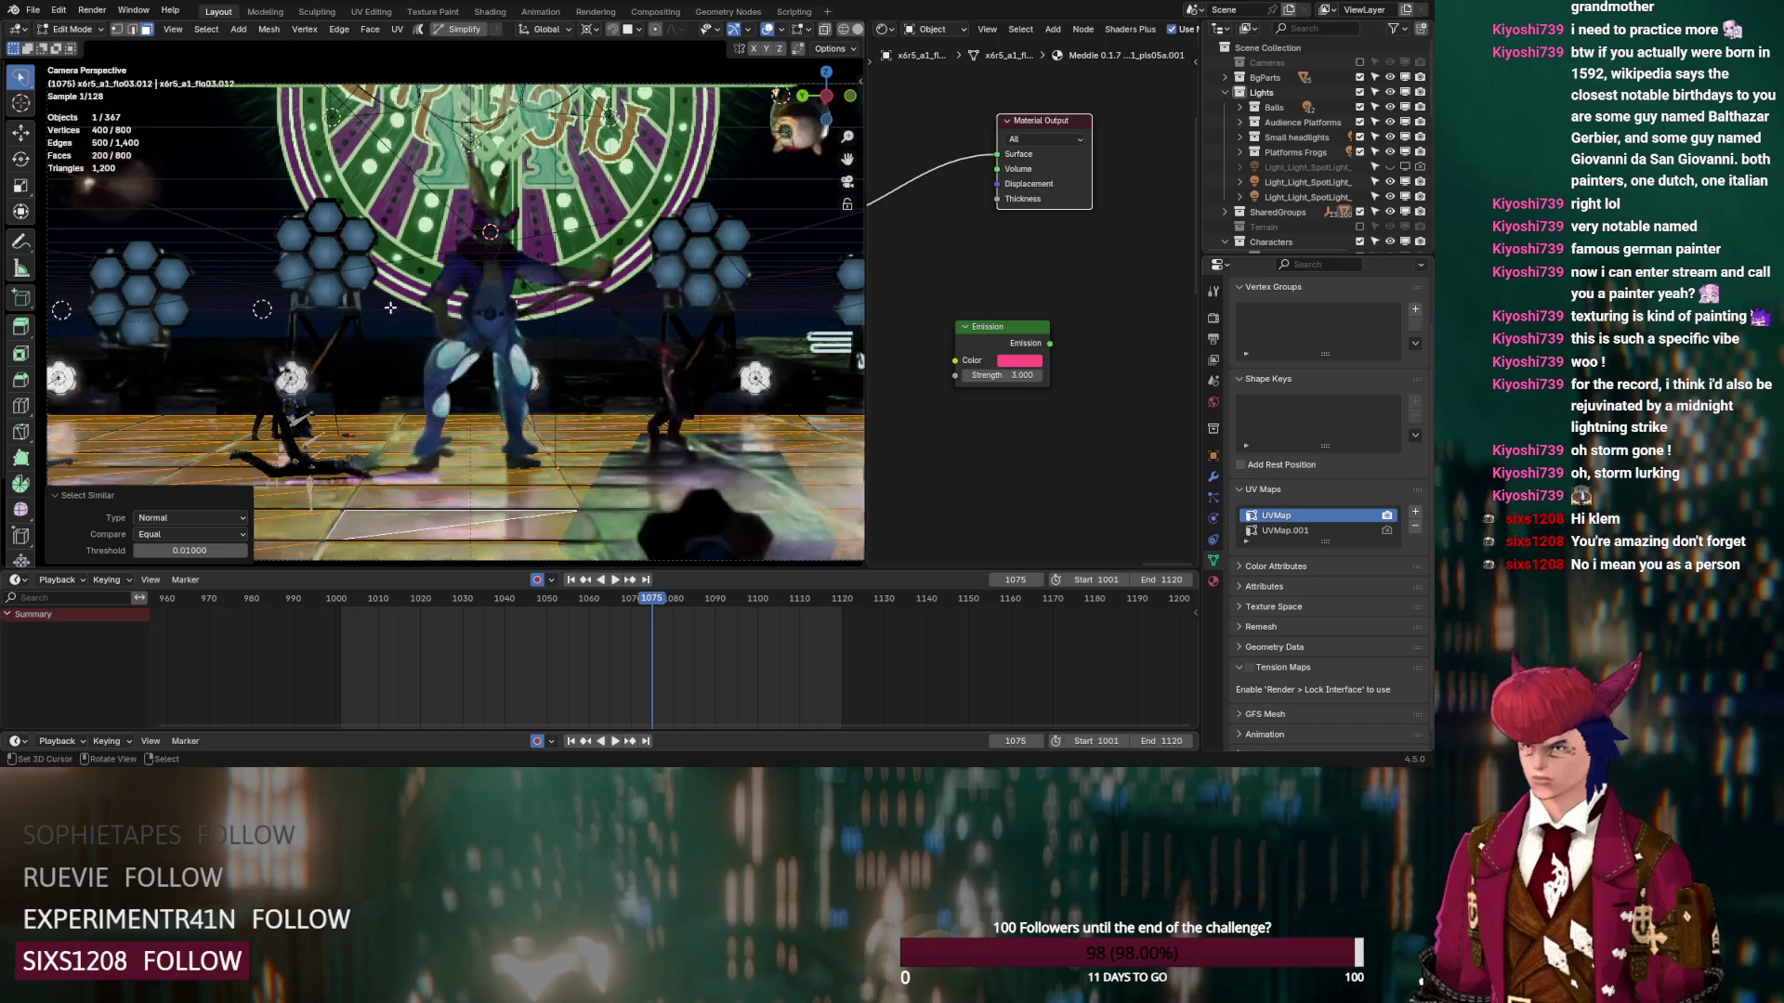
mouse_move(469, 436)
middle_mouse_down()
mouse_move(502, 490)
mouse_move(583, 493)
mouse_move(596, 418)
middle_mouse_up()
Invert the selection and delete those faces, leaving 200 floor faces, undoing an accidental extrusion
key("ctrl+i")
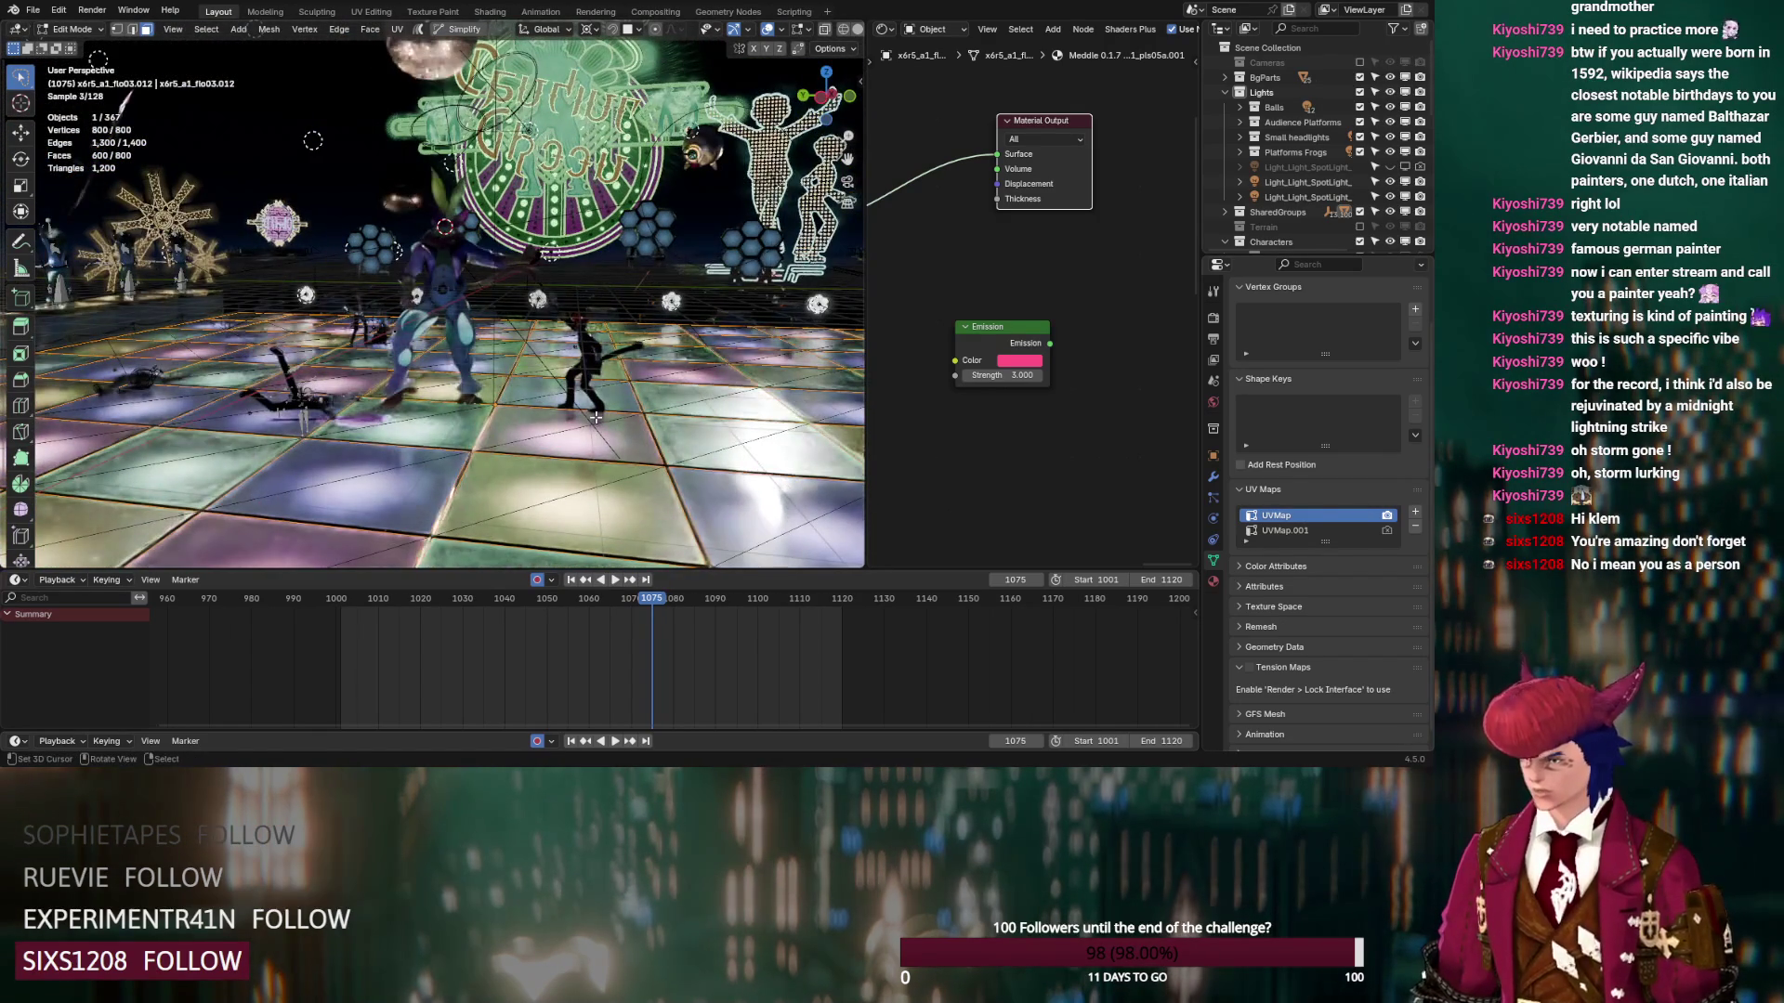
key("x")
left_click(596, 418)
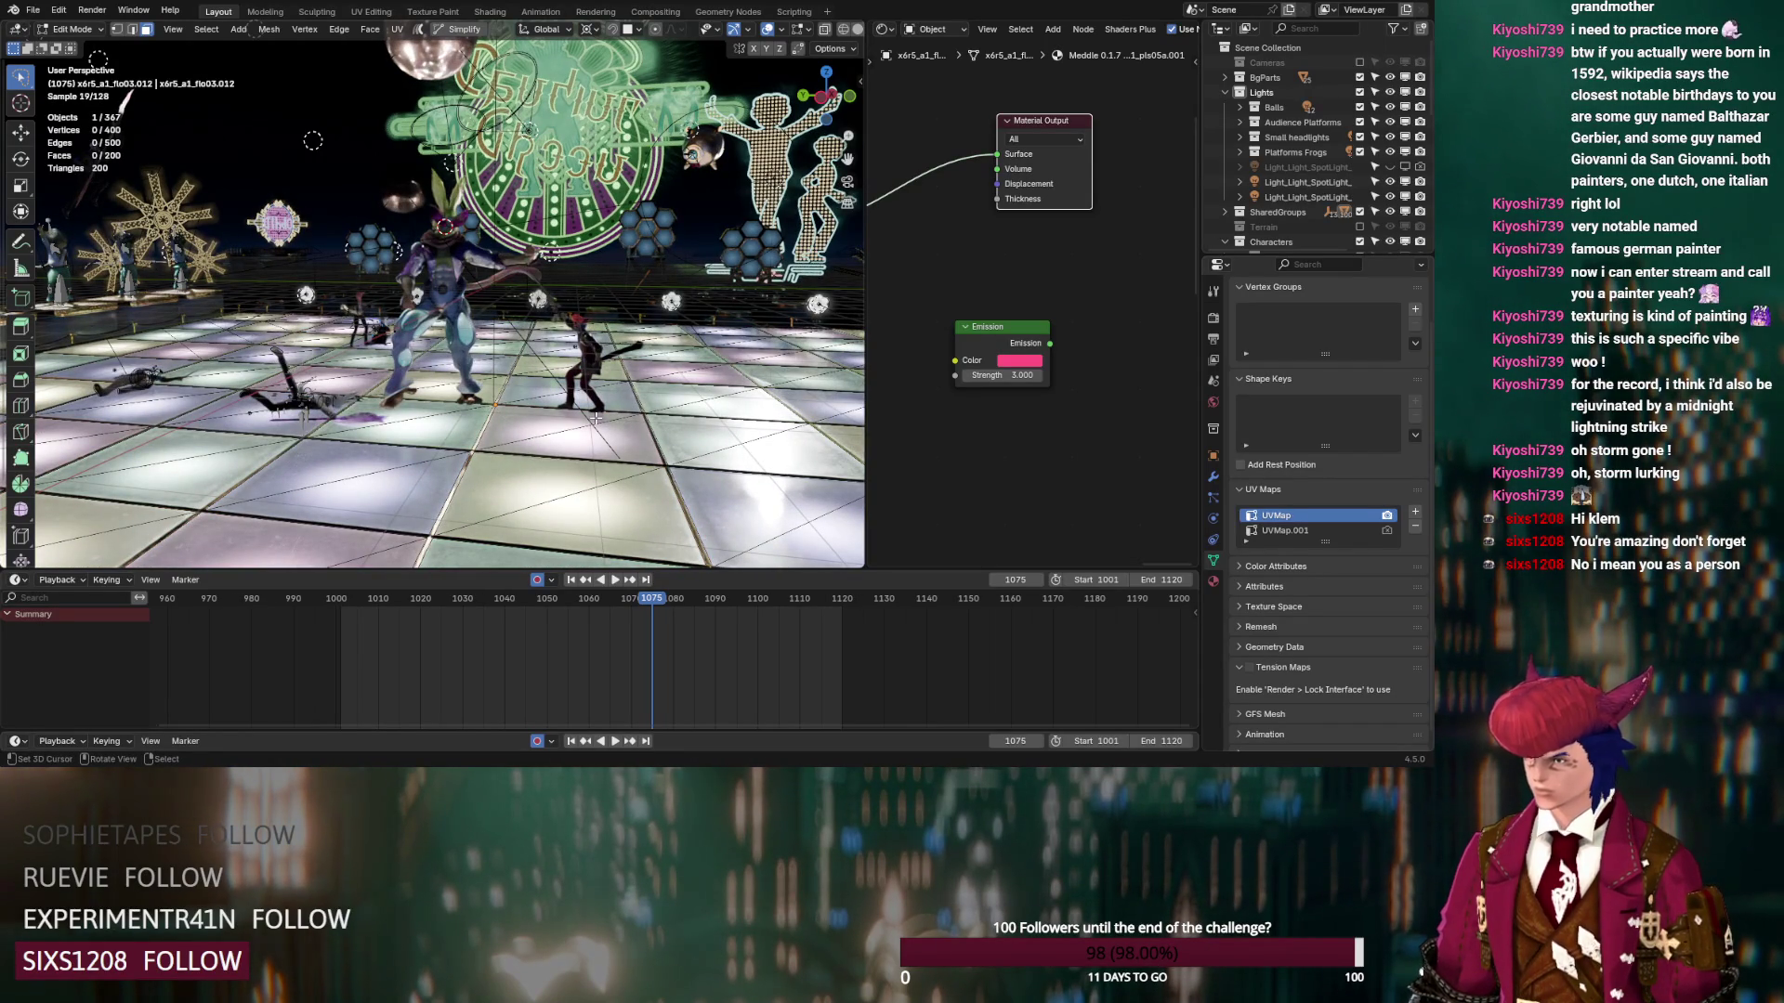
scroll(531, 434, "up", 4)
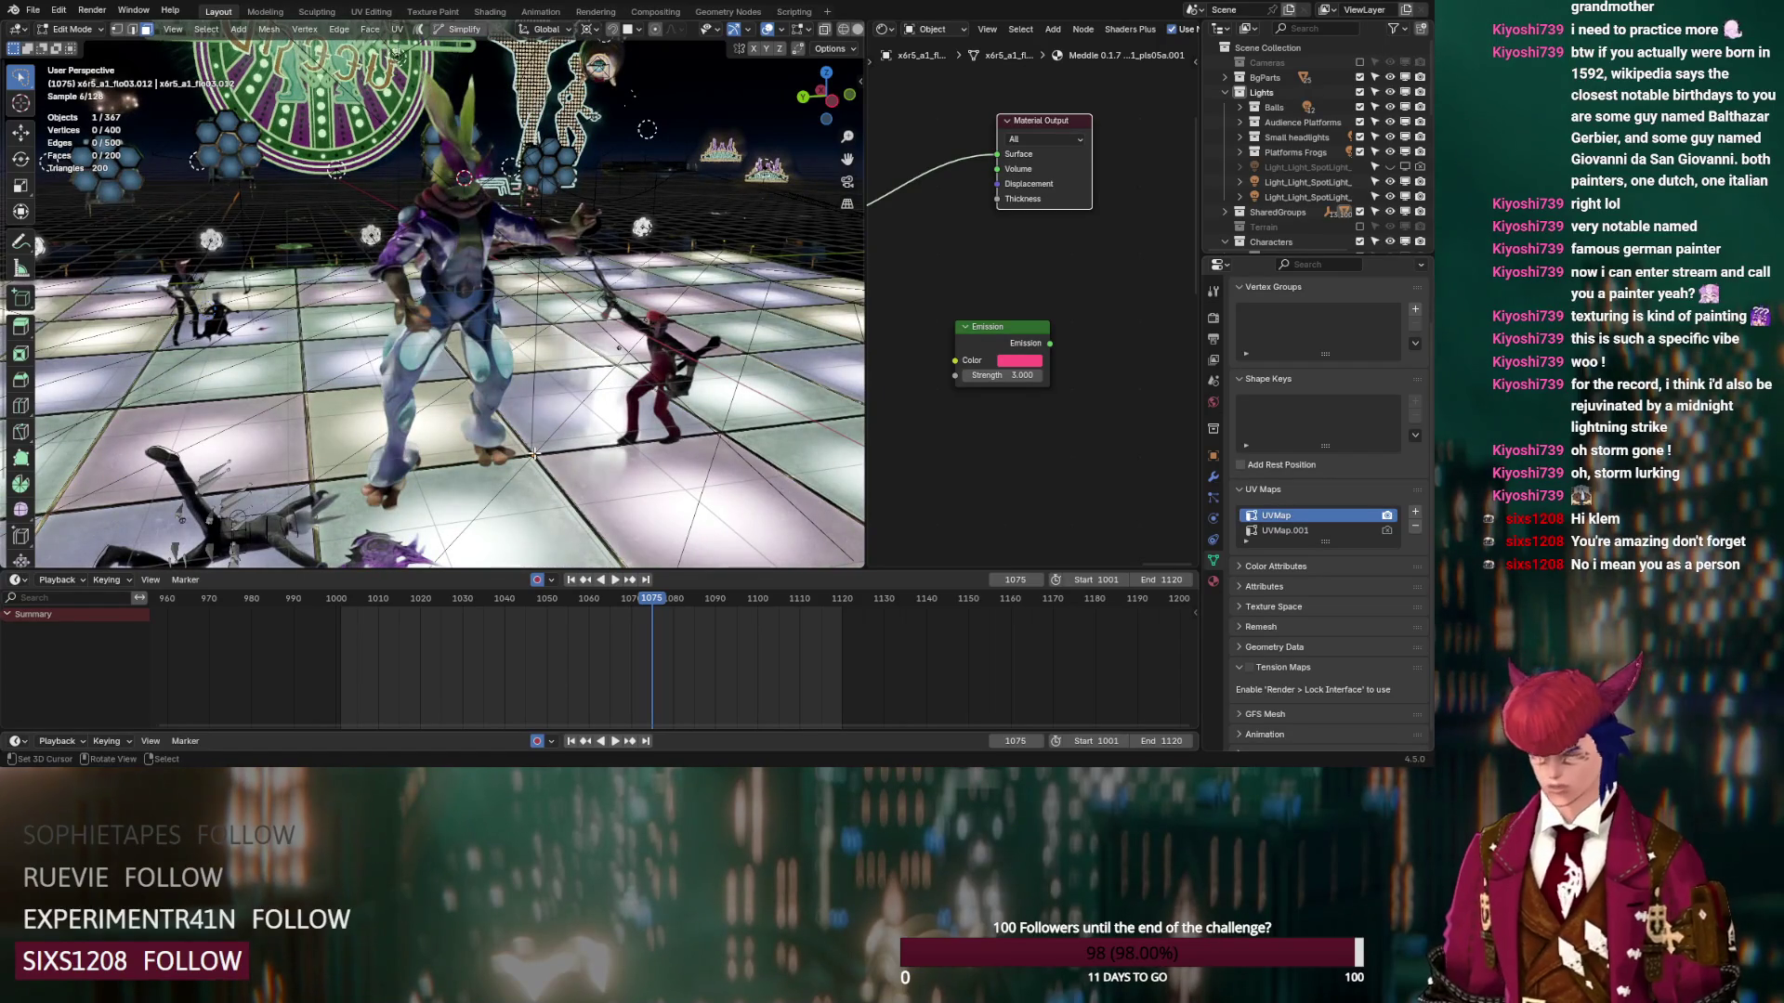
left_click(535, 454, "ctrl")
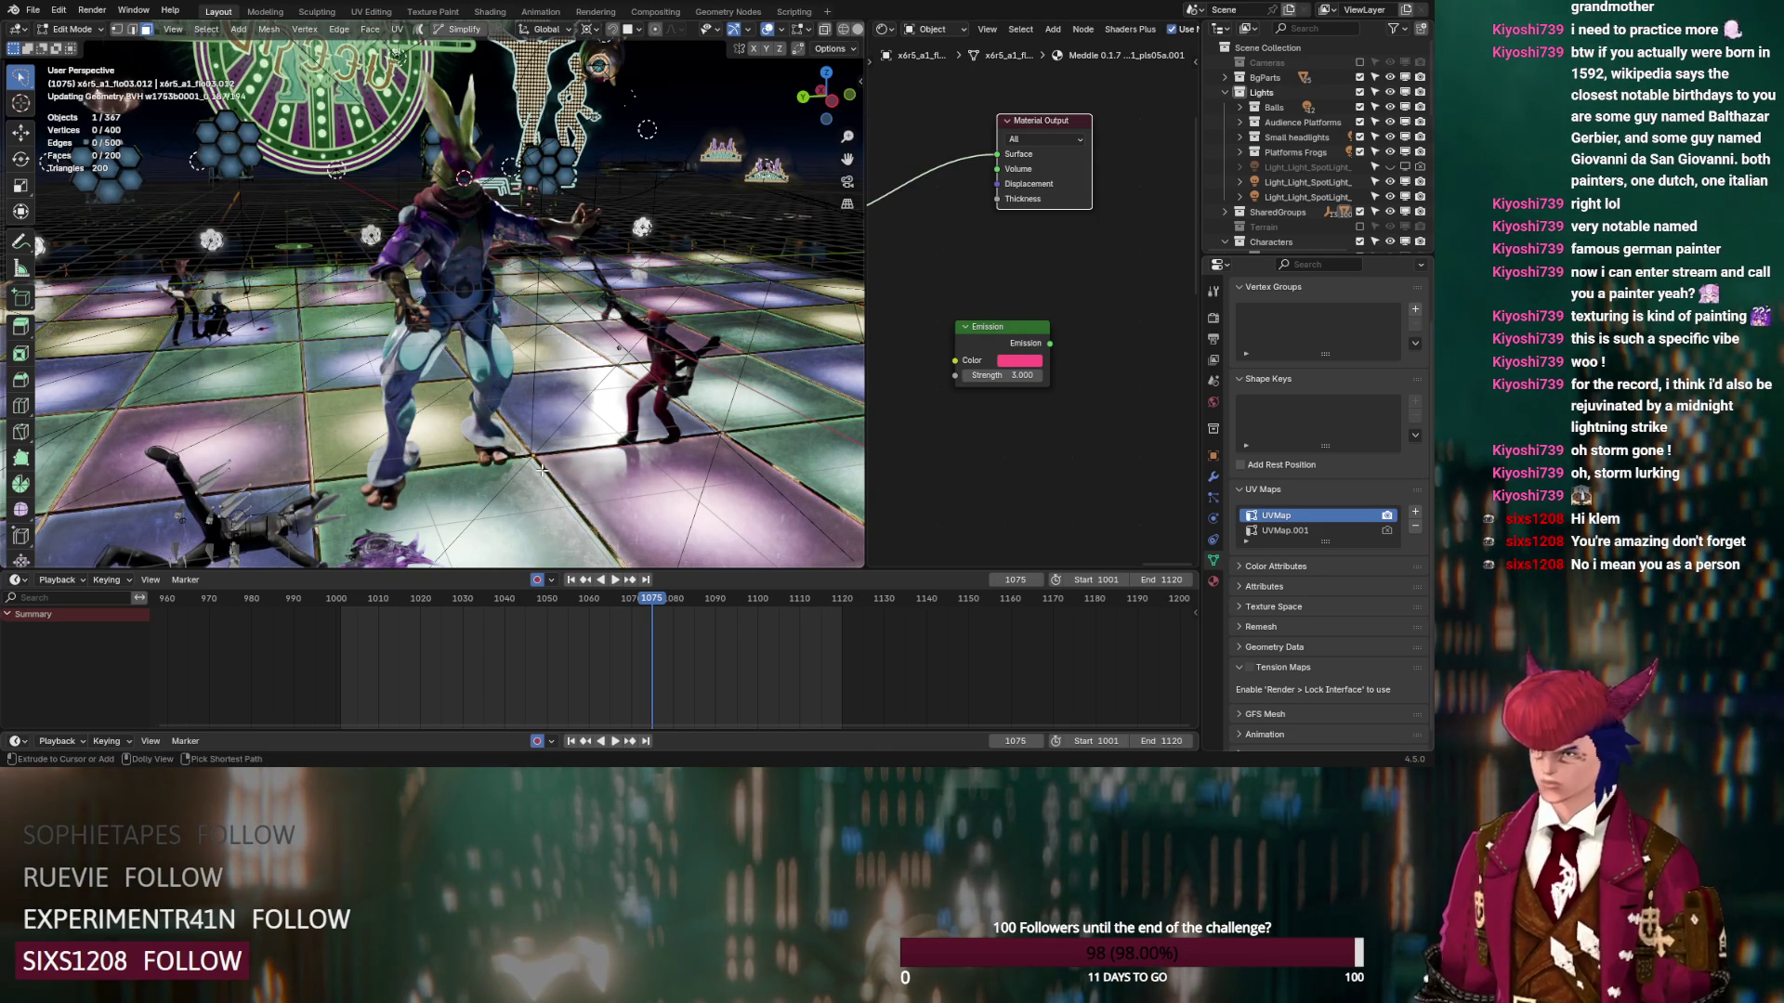
key("ctrl+z")
Drag the RGB Curves dark point down and right so the floor tiles render deeper
scroll(1017, 474, "down", 5)
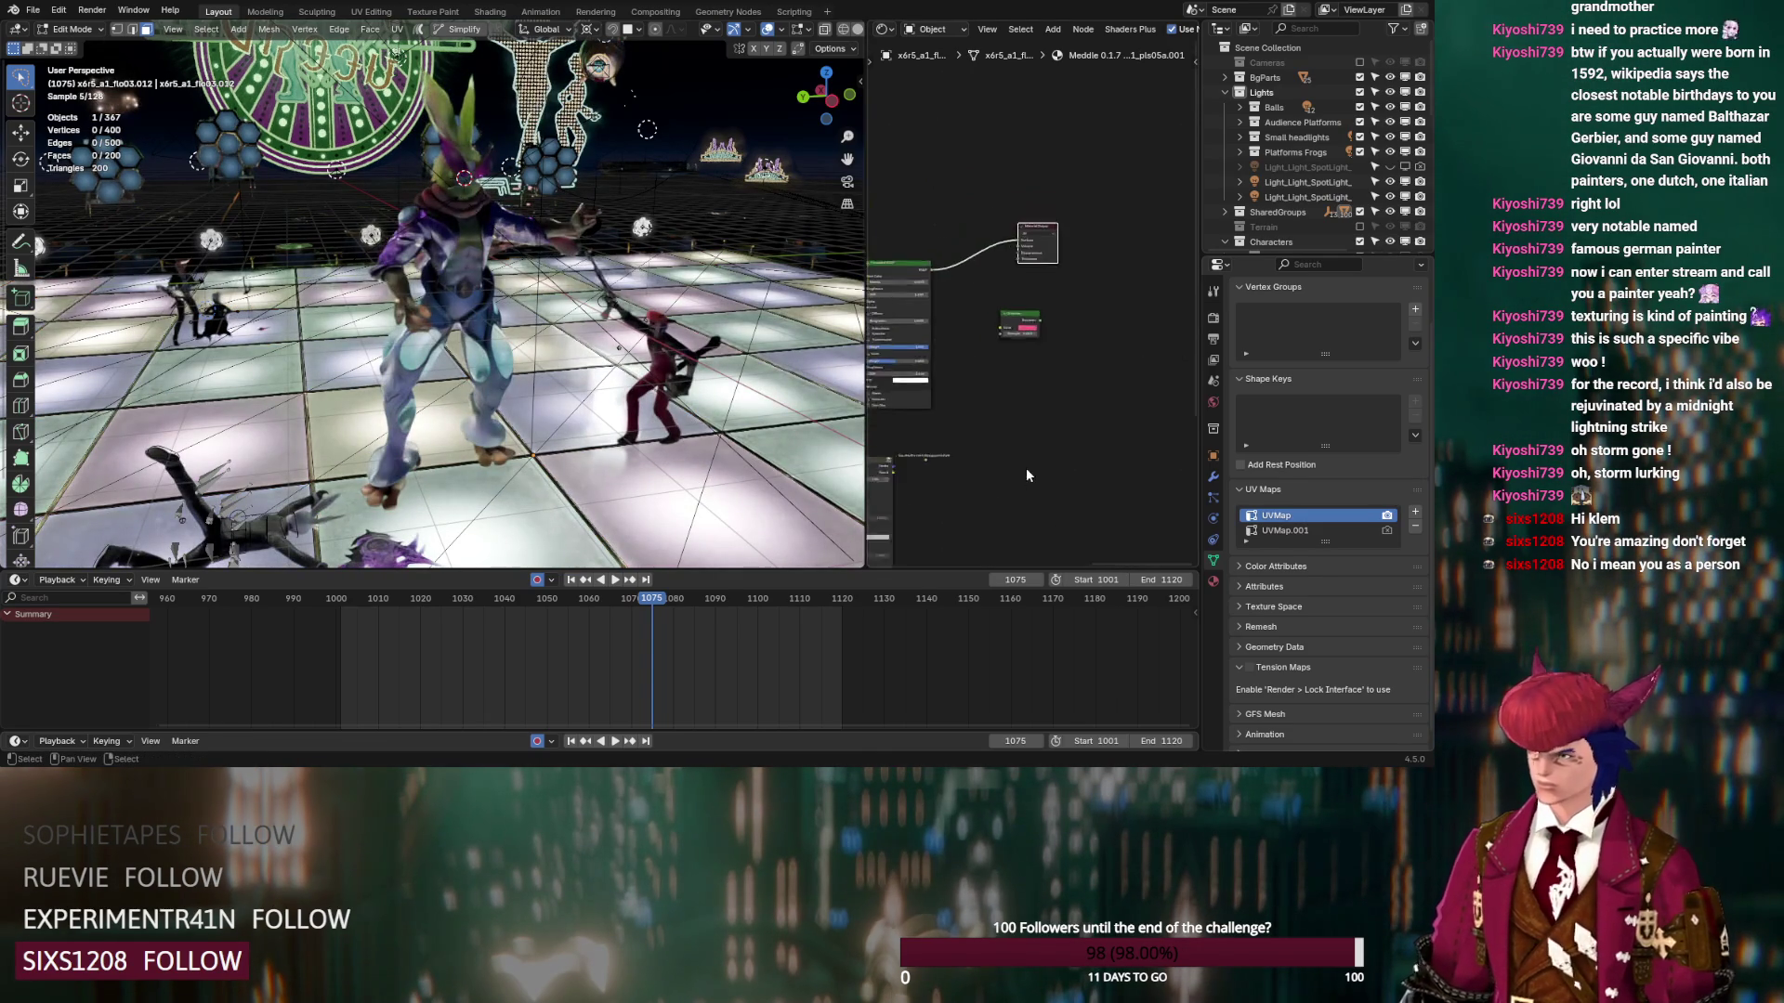
scroll(998, 356, "up", 4)
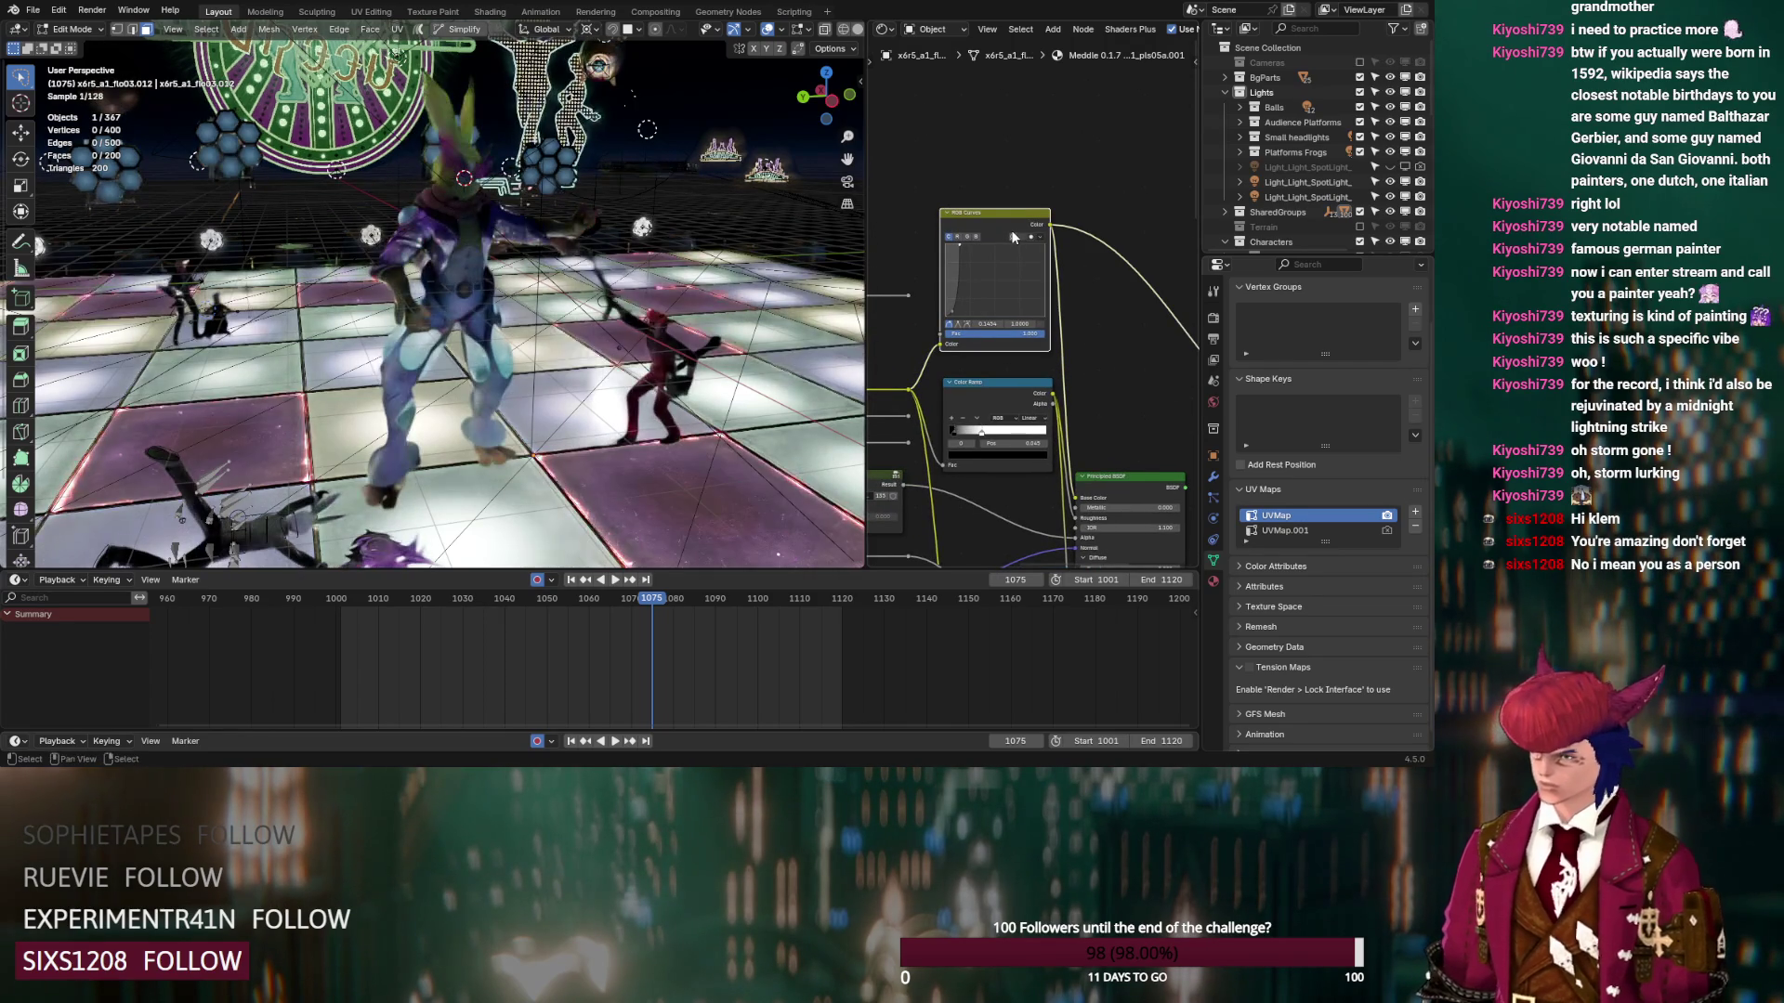
scroll(984, 281, "down", 1)
scroll(1086, 360, "up", 1)
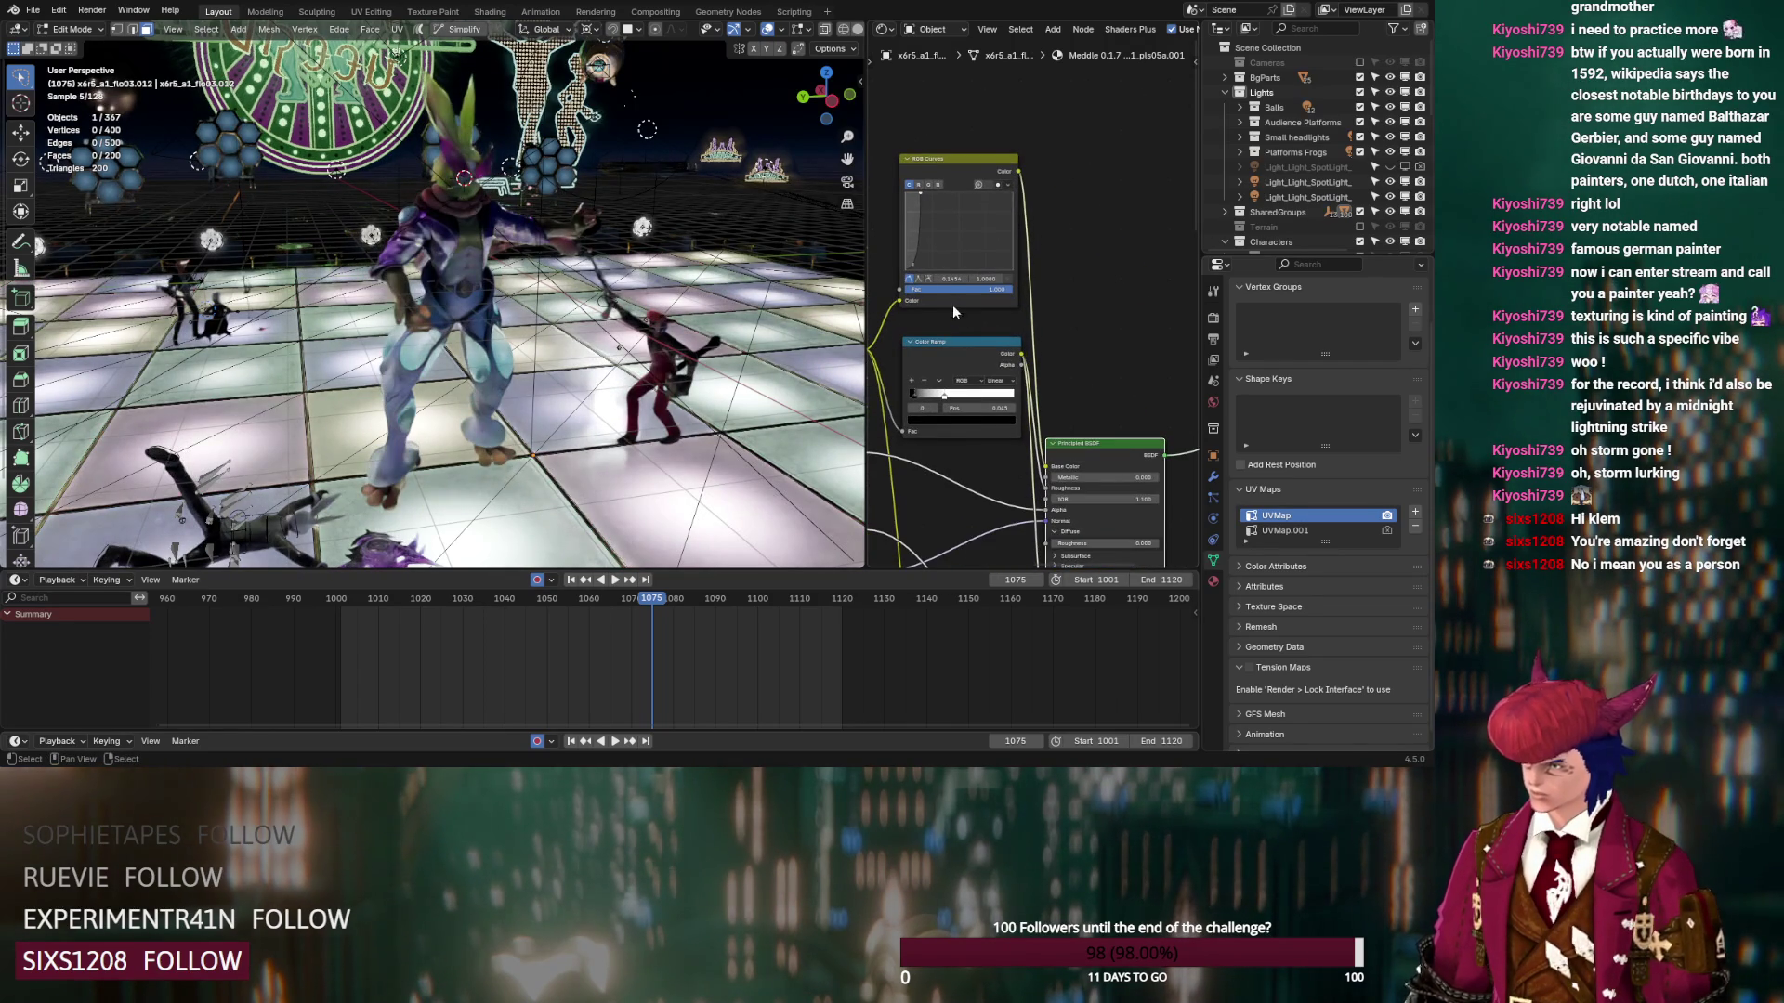
middle_click_drag(933, 198, 1008, 272)
mouse_move(991, 344)
left_mouse_down()
mouse_move(1004, 262)
mouse_move(995, 344)
left_mouse_up()
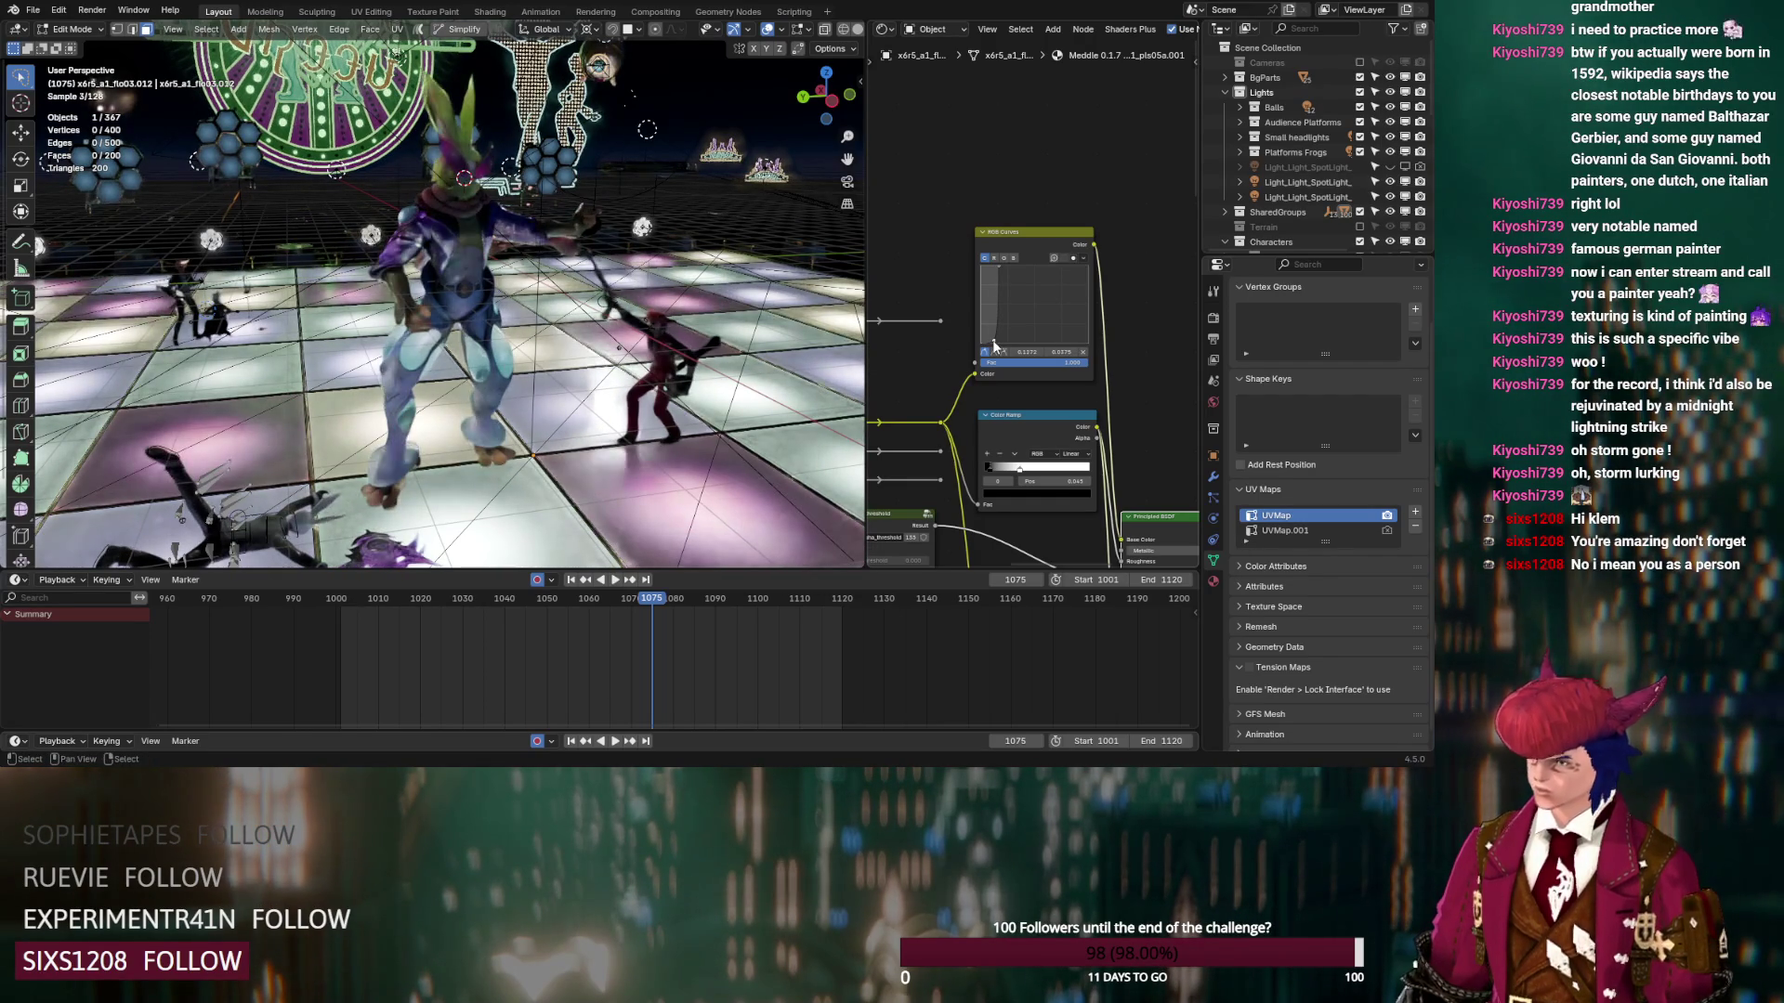
left_click_drag(995, 344, 994, 345)
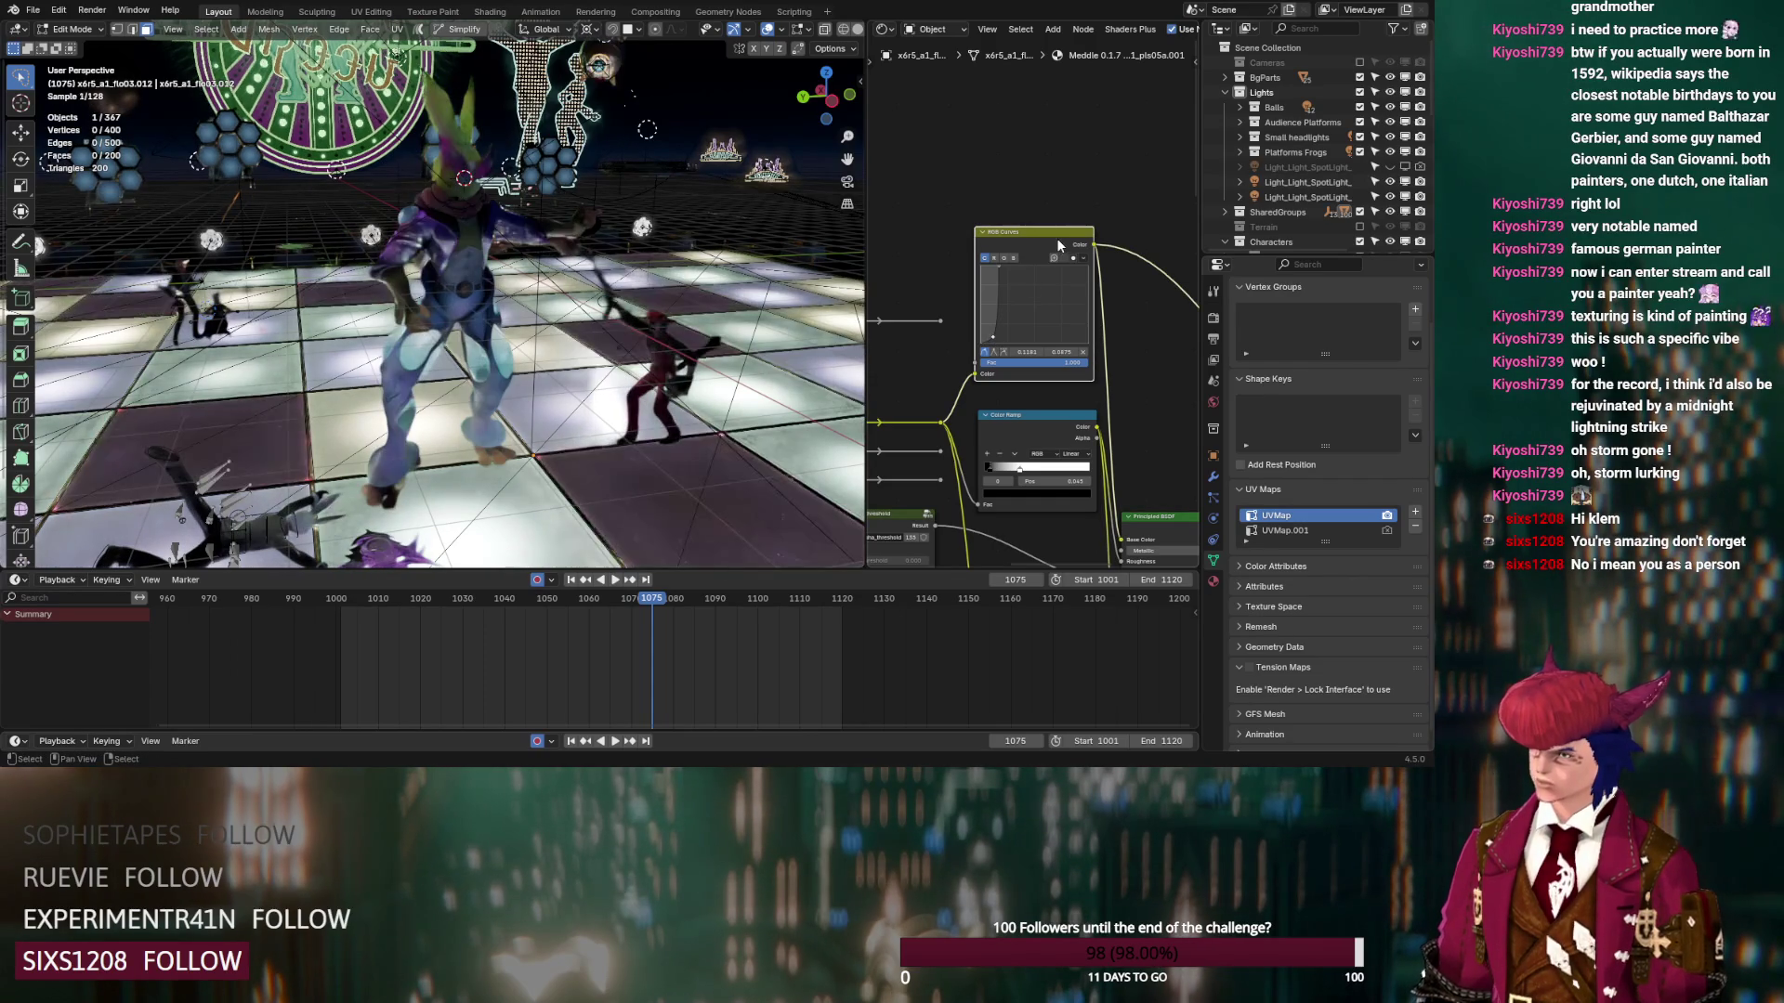
left_click_drag(1056, 238, 1031, 222)
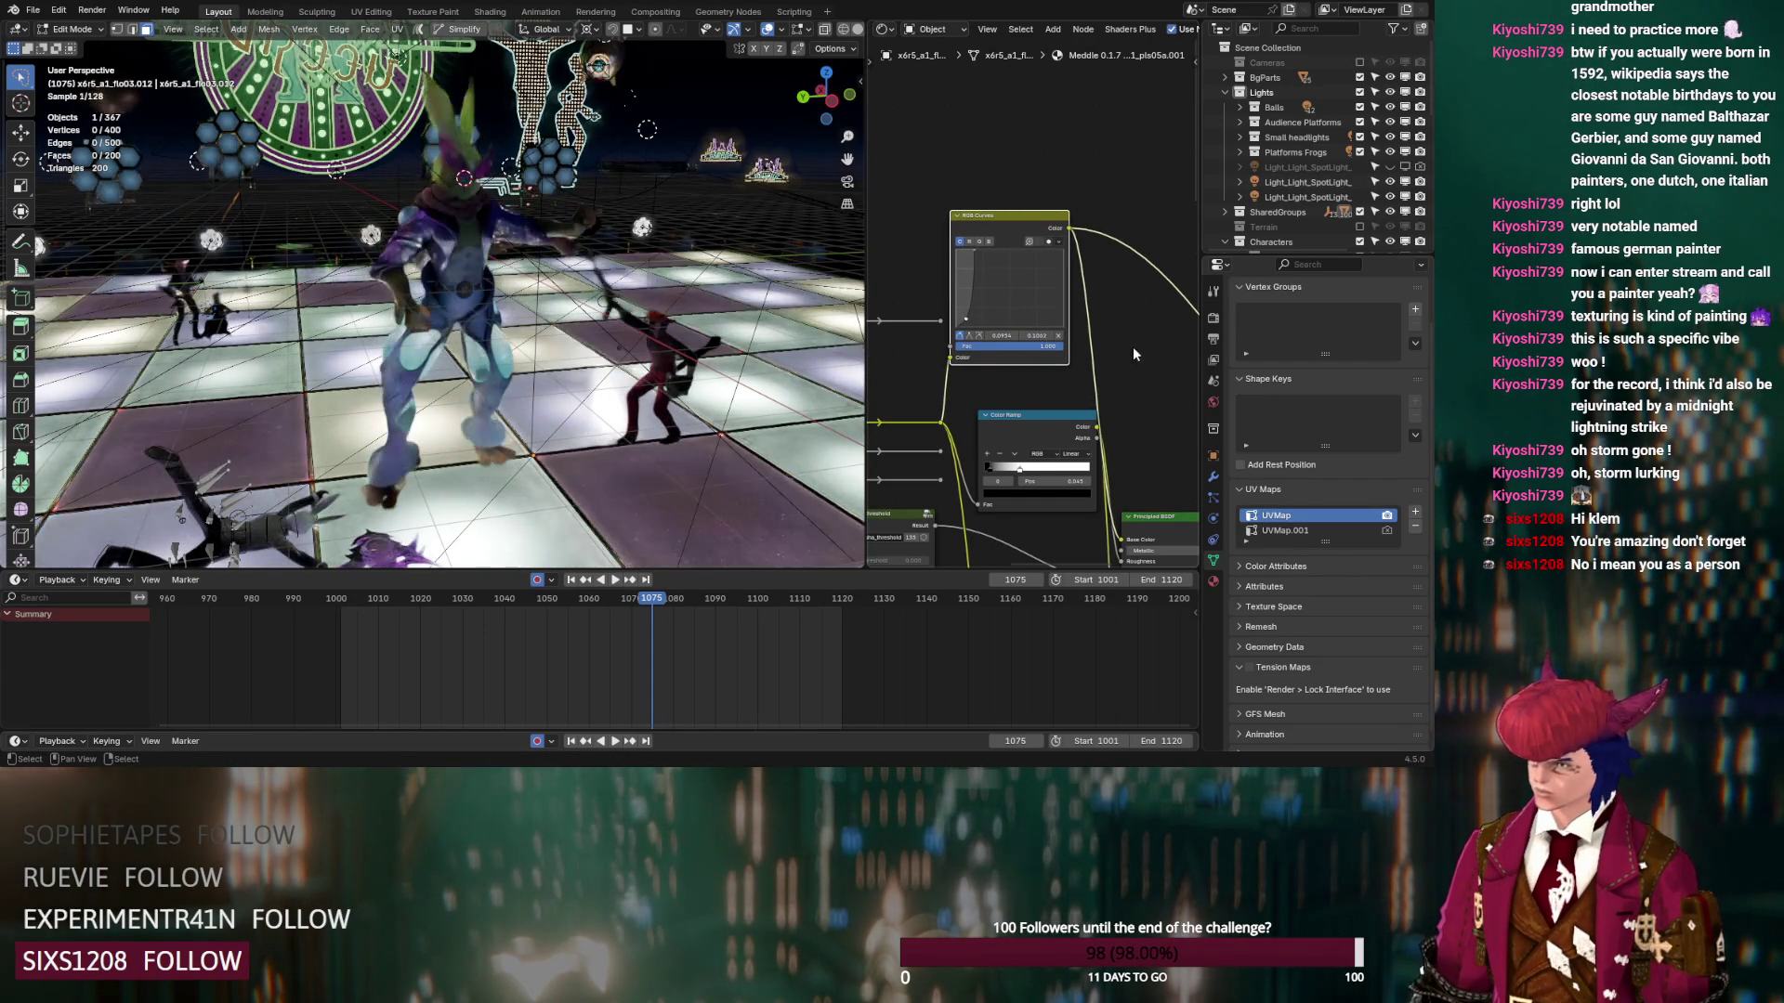
middle_click_drag(1132, 348, 1050, 326)
key("shift+a")
Add a Hue/Saturation/Value node to the floor material, feeding Base Color
type("hue")
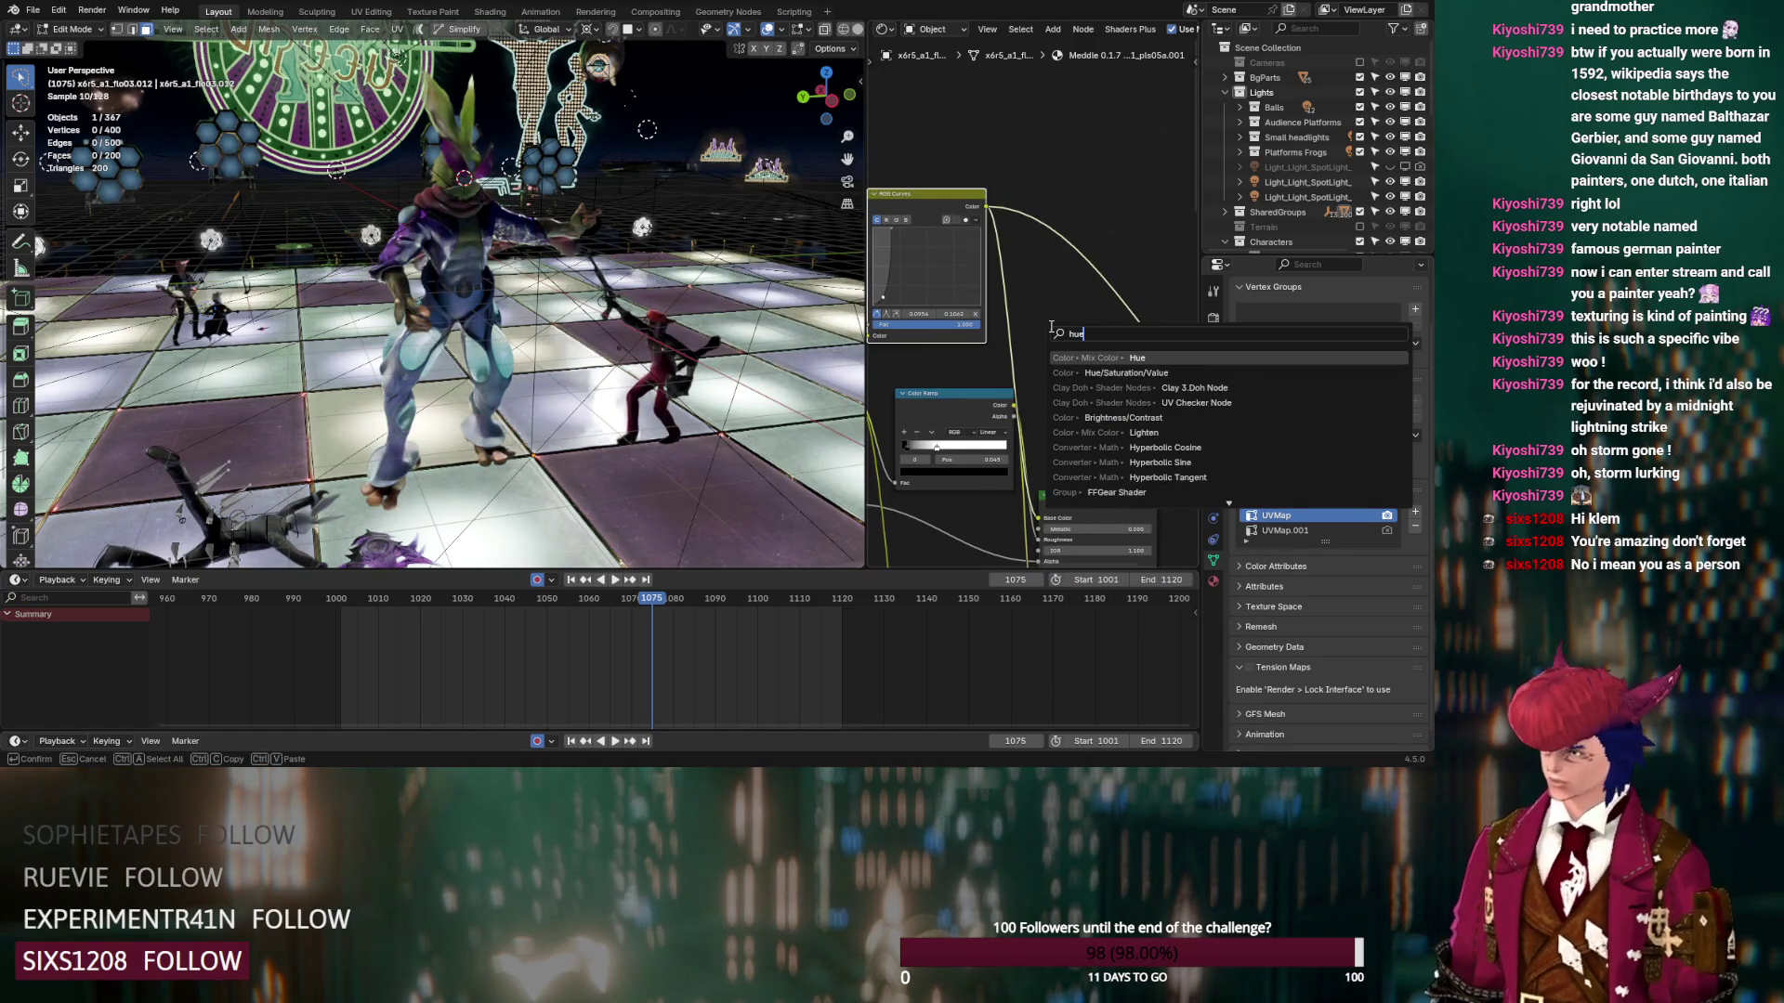
left_click(1101, 372)
left_click(1086, 232)
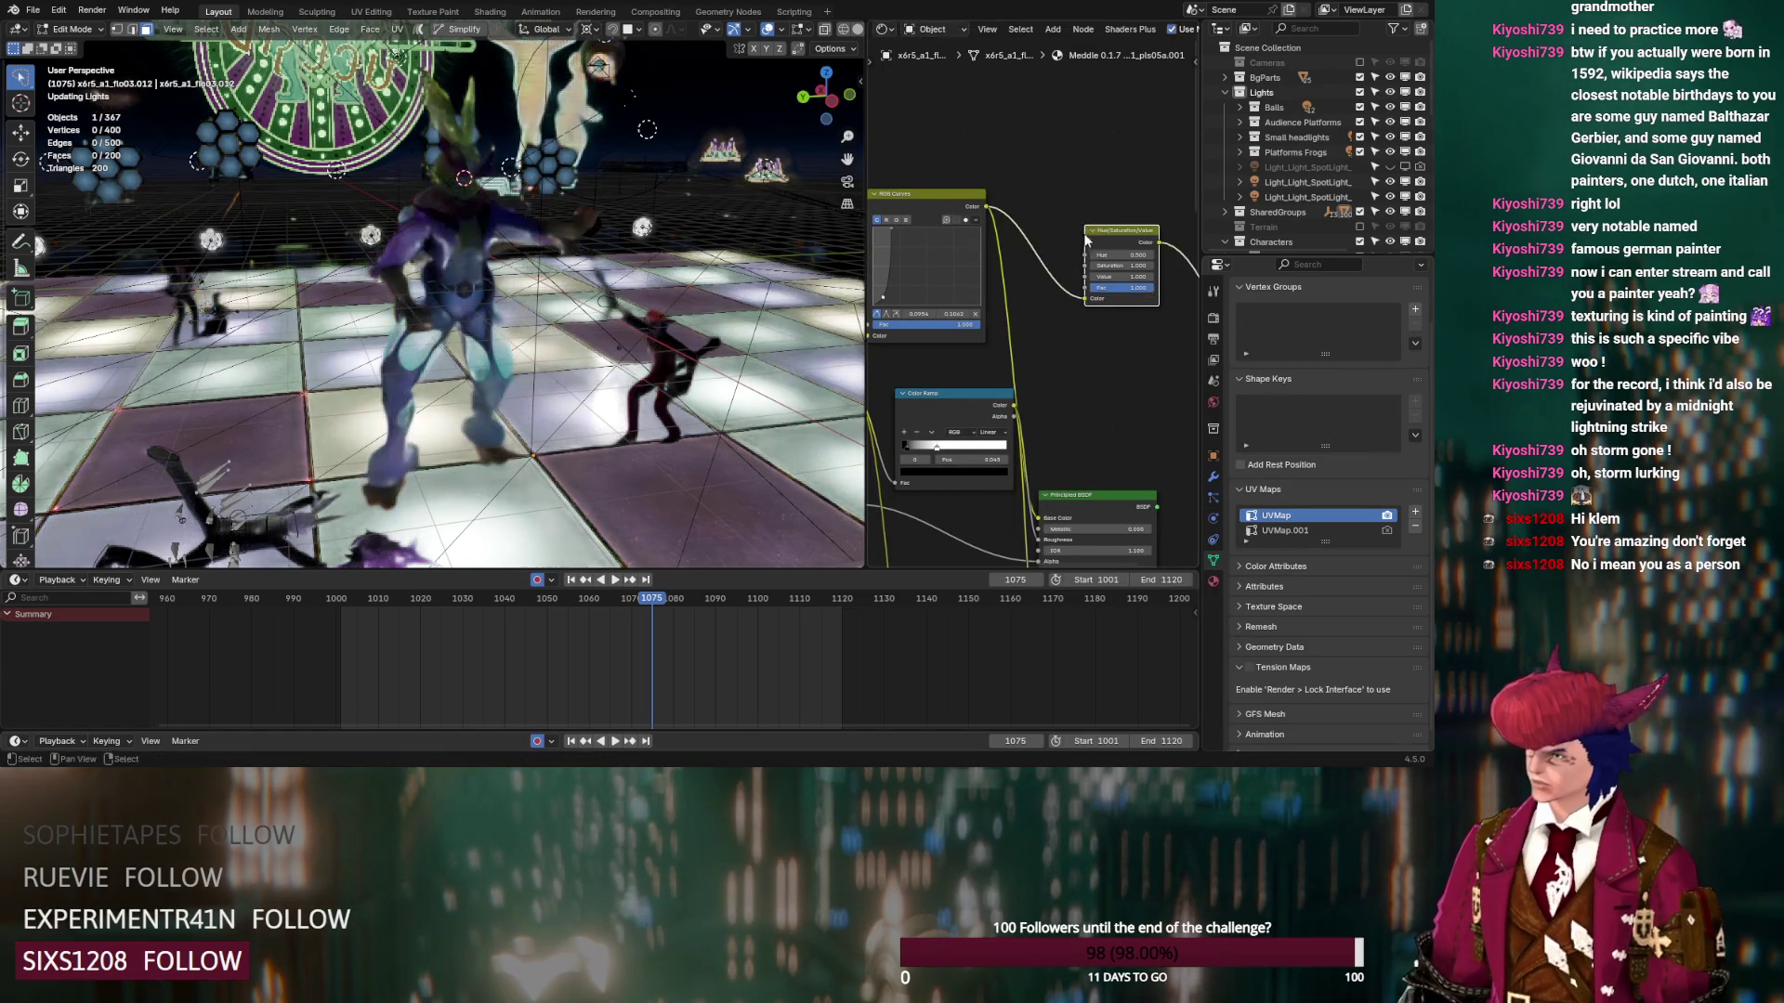
middle_click_drag(1160, 254, 1093, 216)
mouse_move(989, 502)
left_mouse_down()
mouse_move(981, 483)
mouse_move(1013, 477)
left_mouse_up()
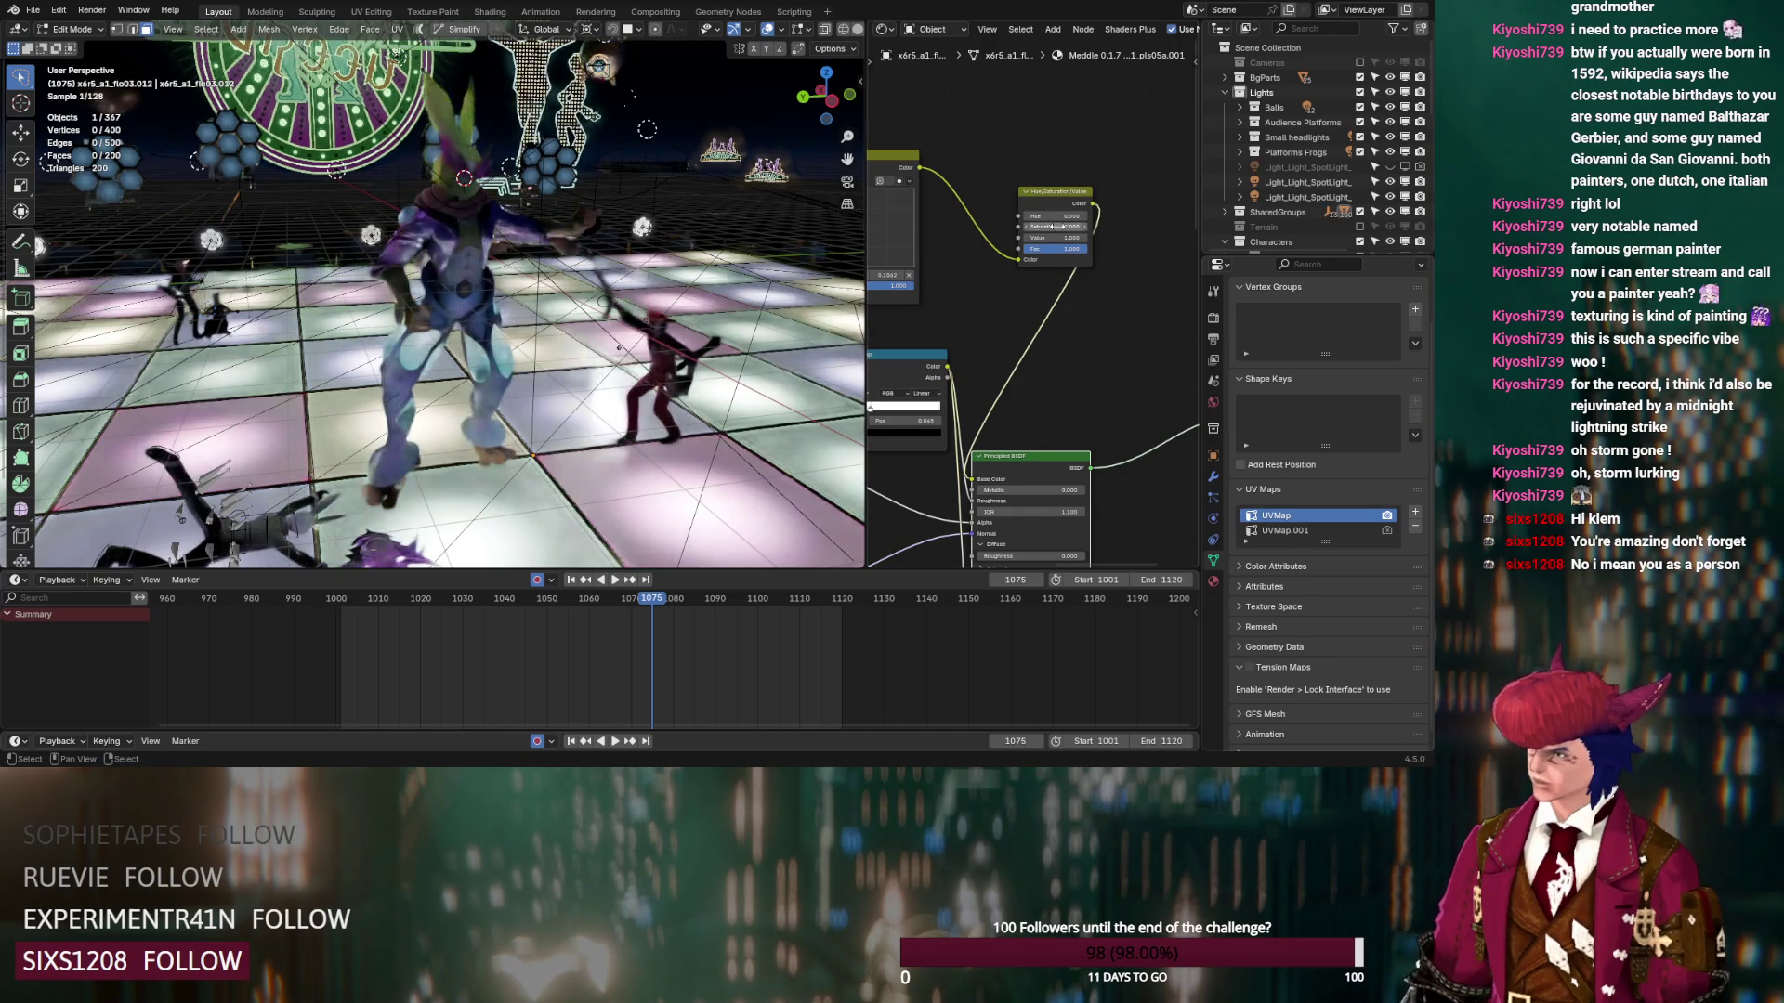
Set the node's hue to 0.500 and value to 1.000, nudging a colour curve point
mouse_move(1055, 238)
left_mouse_down()
mouse_move(1031, 237)
mouse_move(1078, 239)
left_mouse_up()
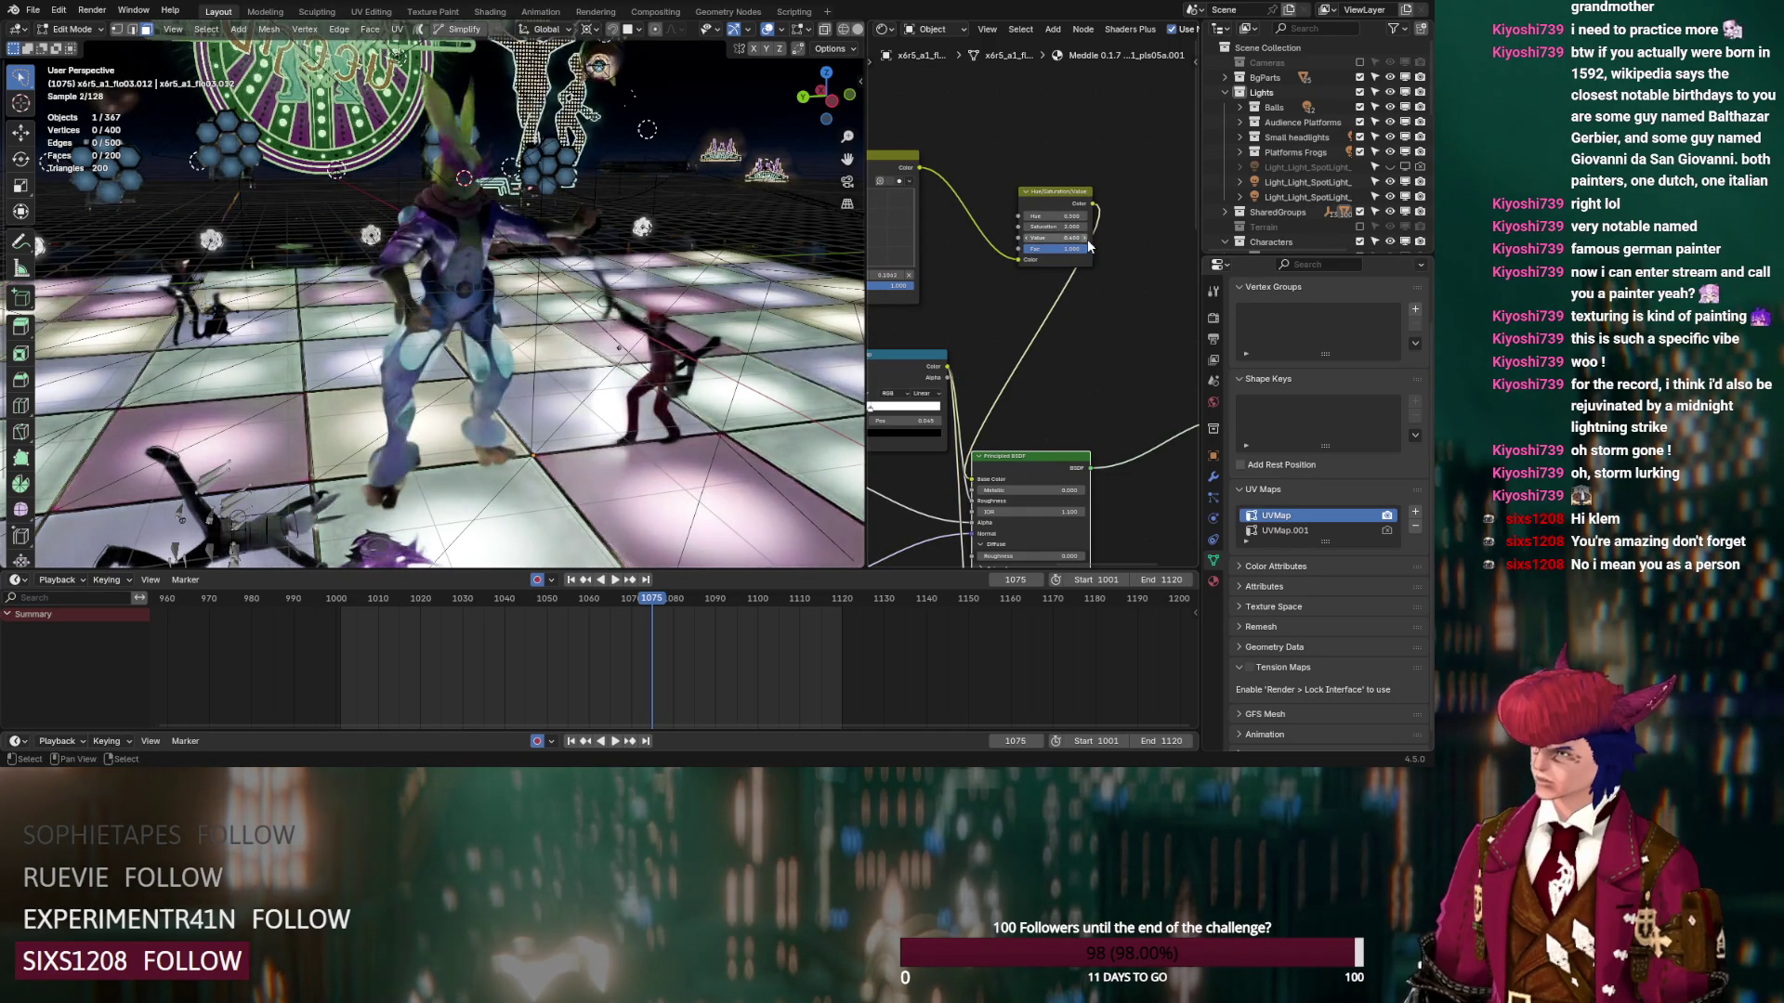
middle_click_drag(1009, 296, 1110, 314)
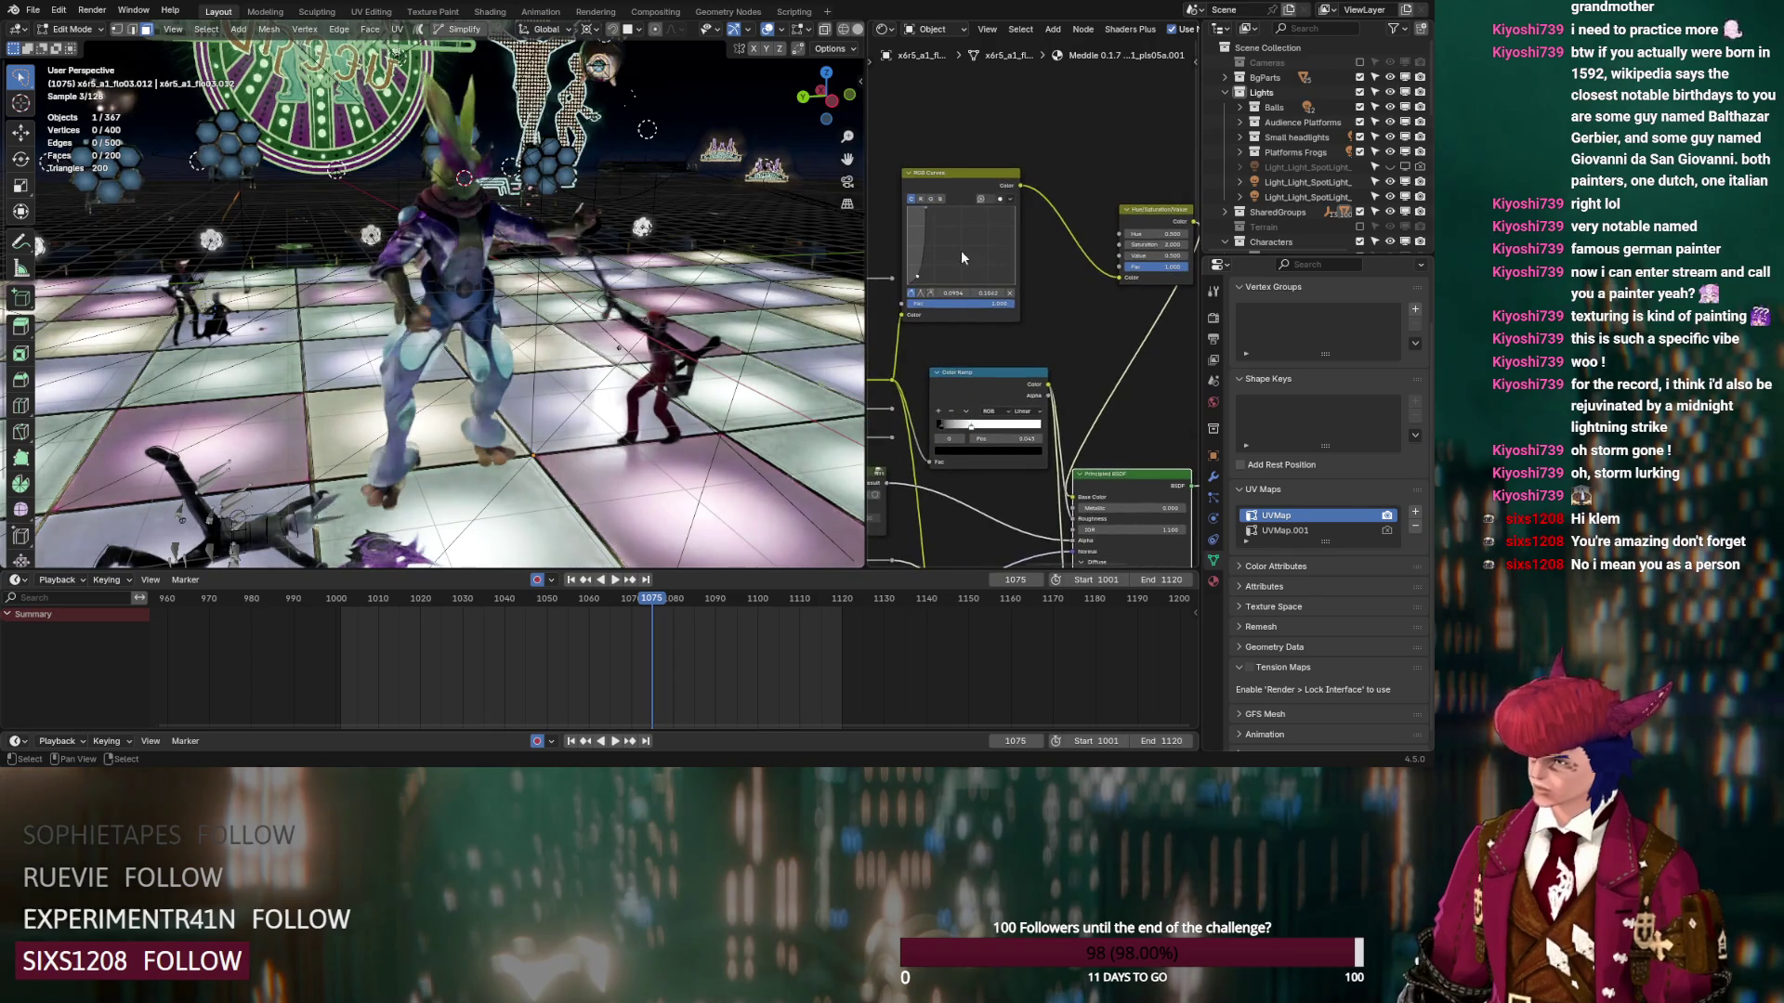
left_click_drag(925, 273, 925, 280)
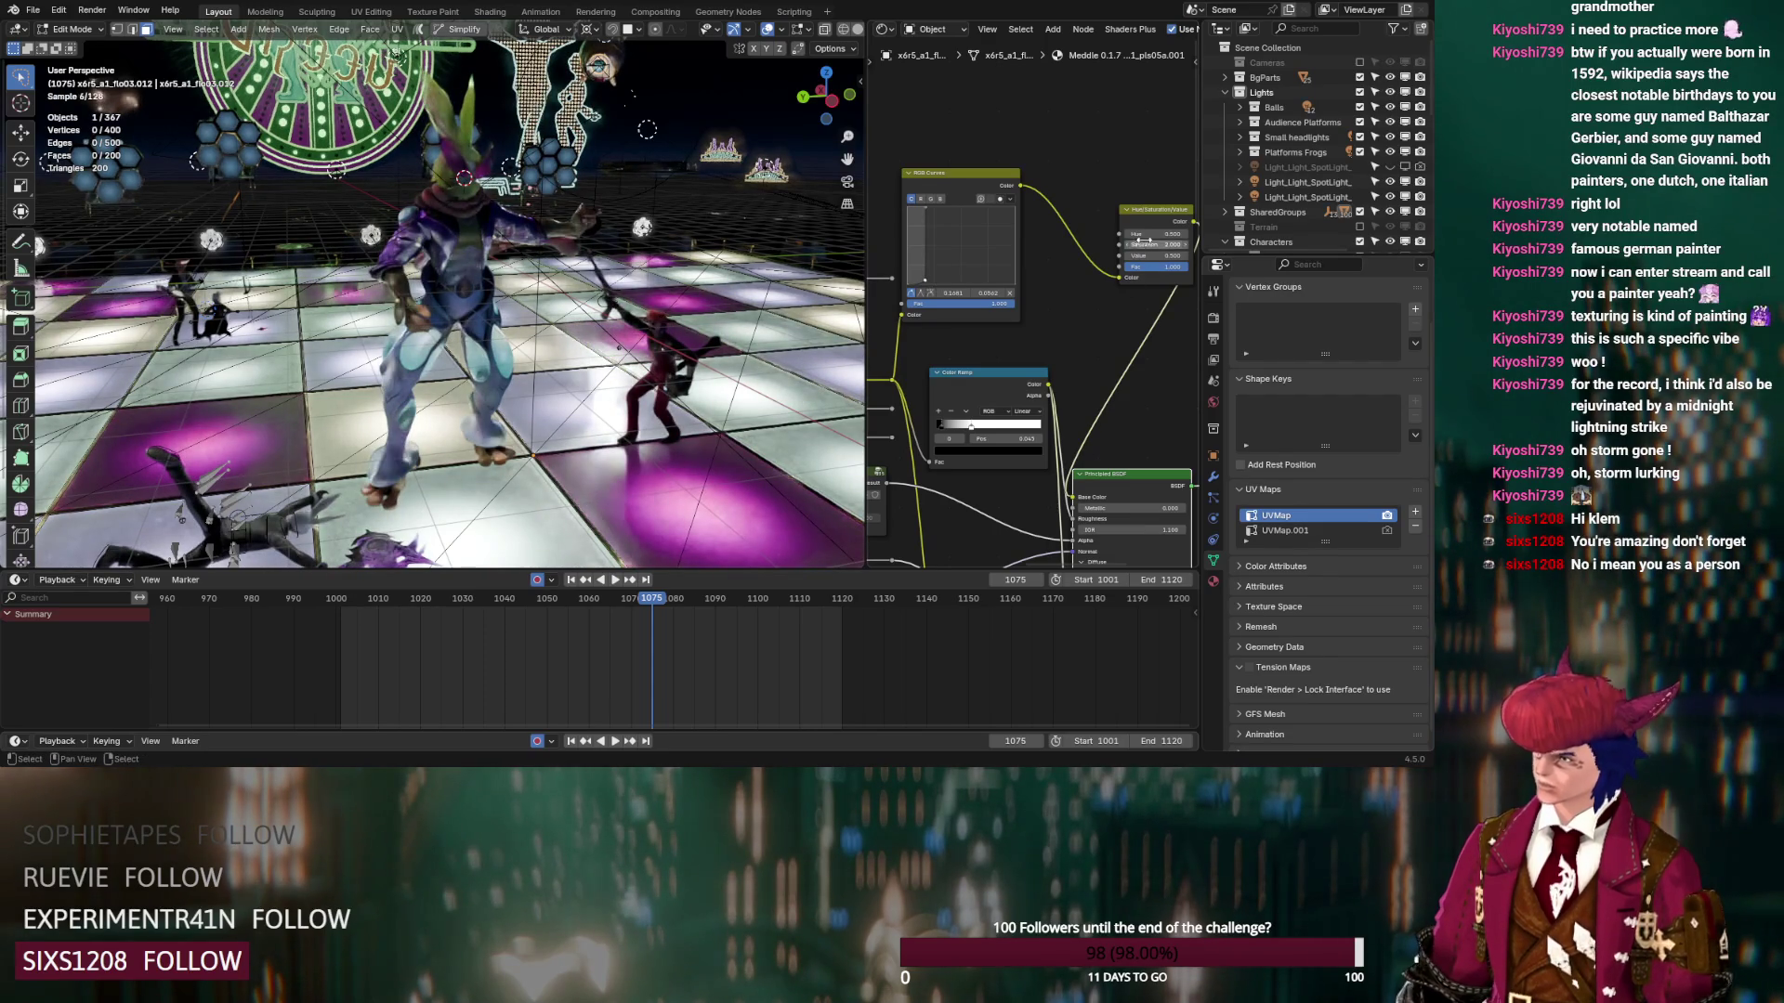
left_click_drag(1157, 256, 1177, 244)
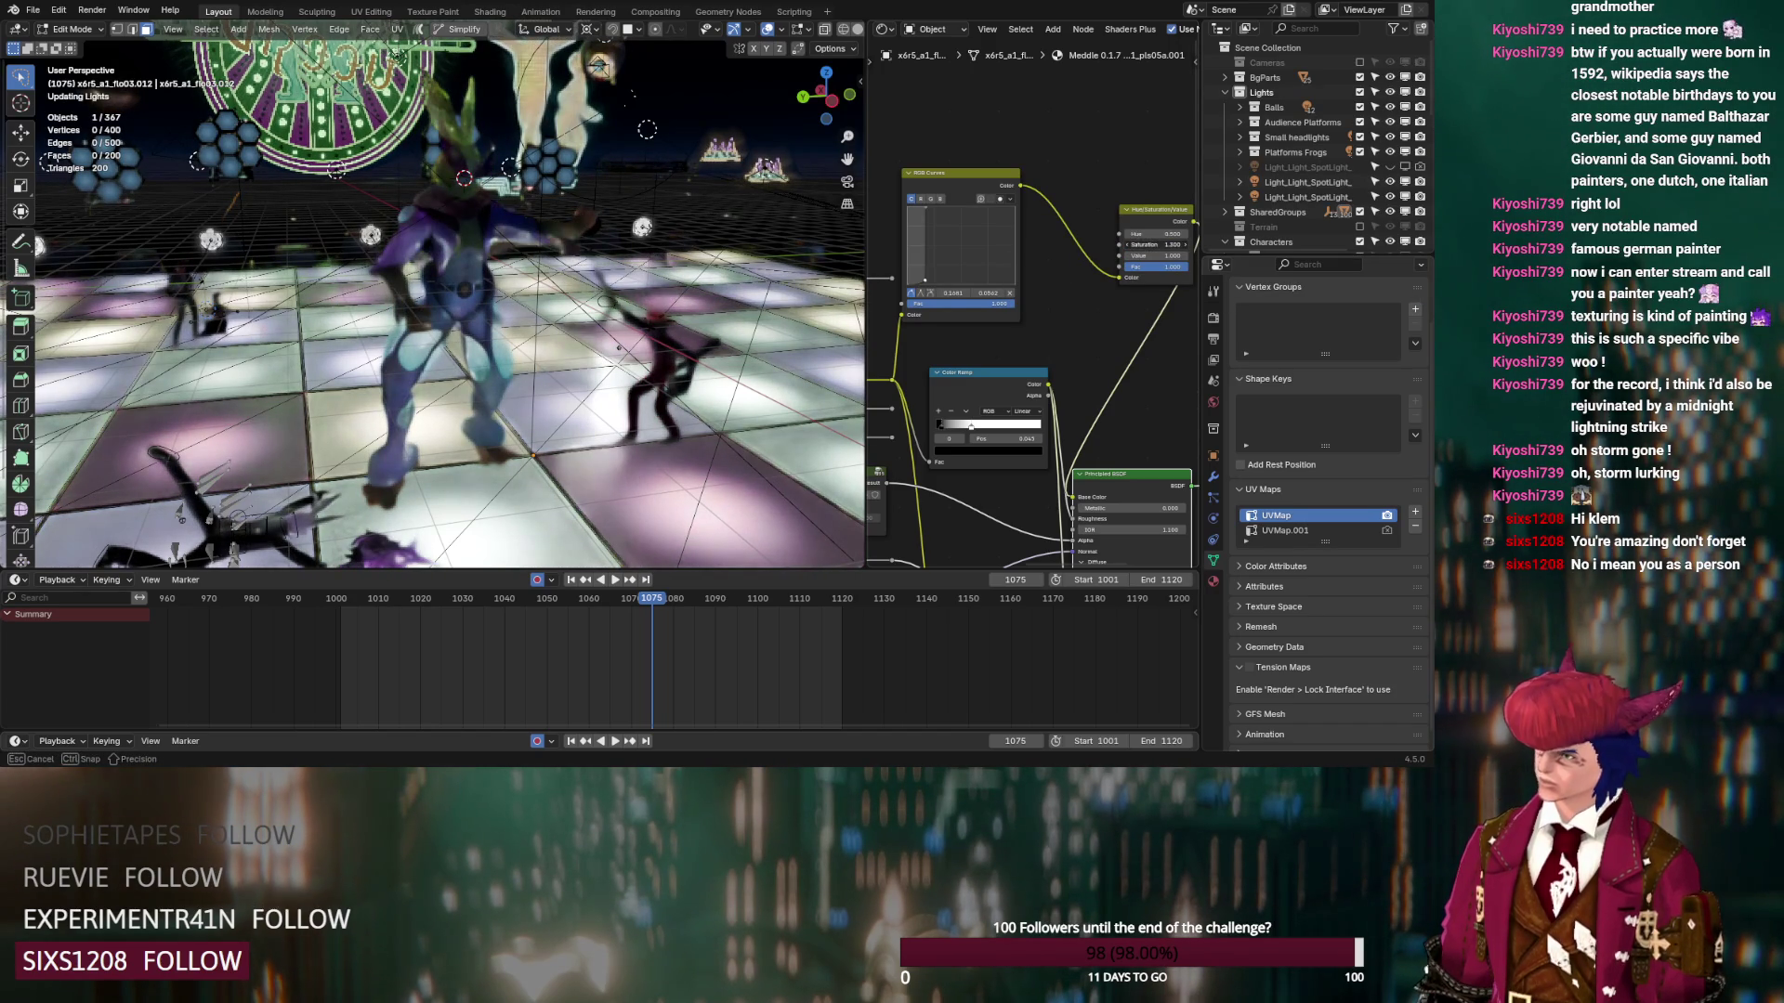
Enter a hue of 0.550 in the Hue/Saturation/Value node
left_click(1128, 234)
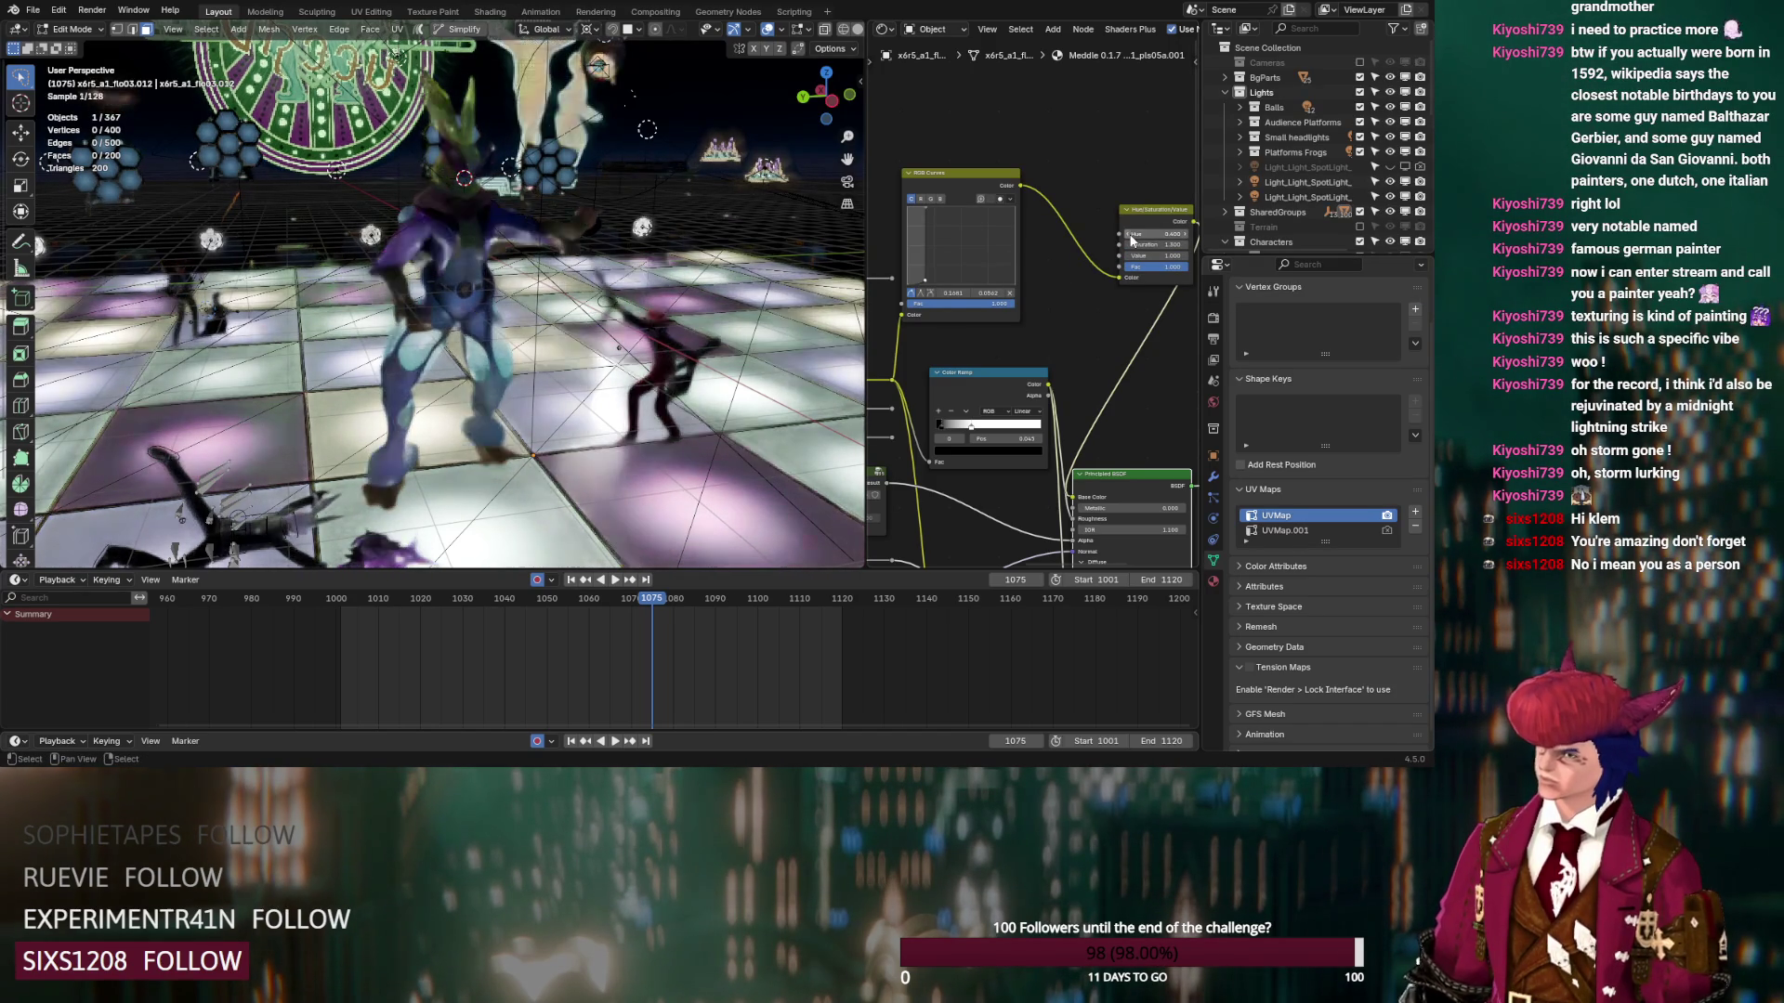
left_click(1185, 234)
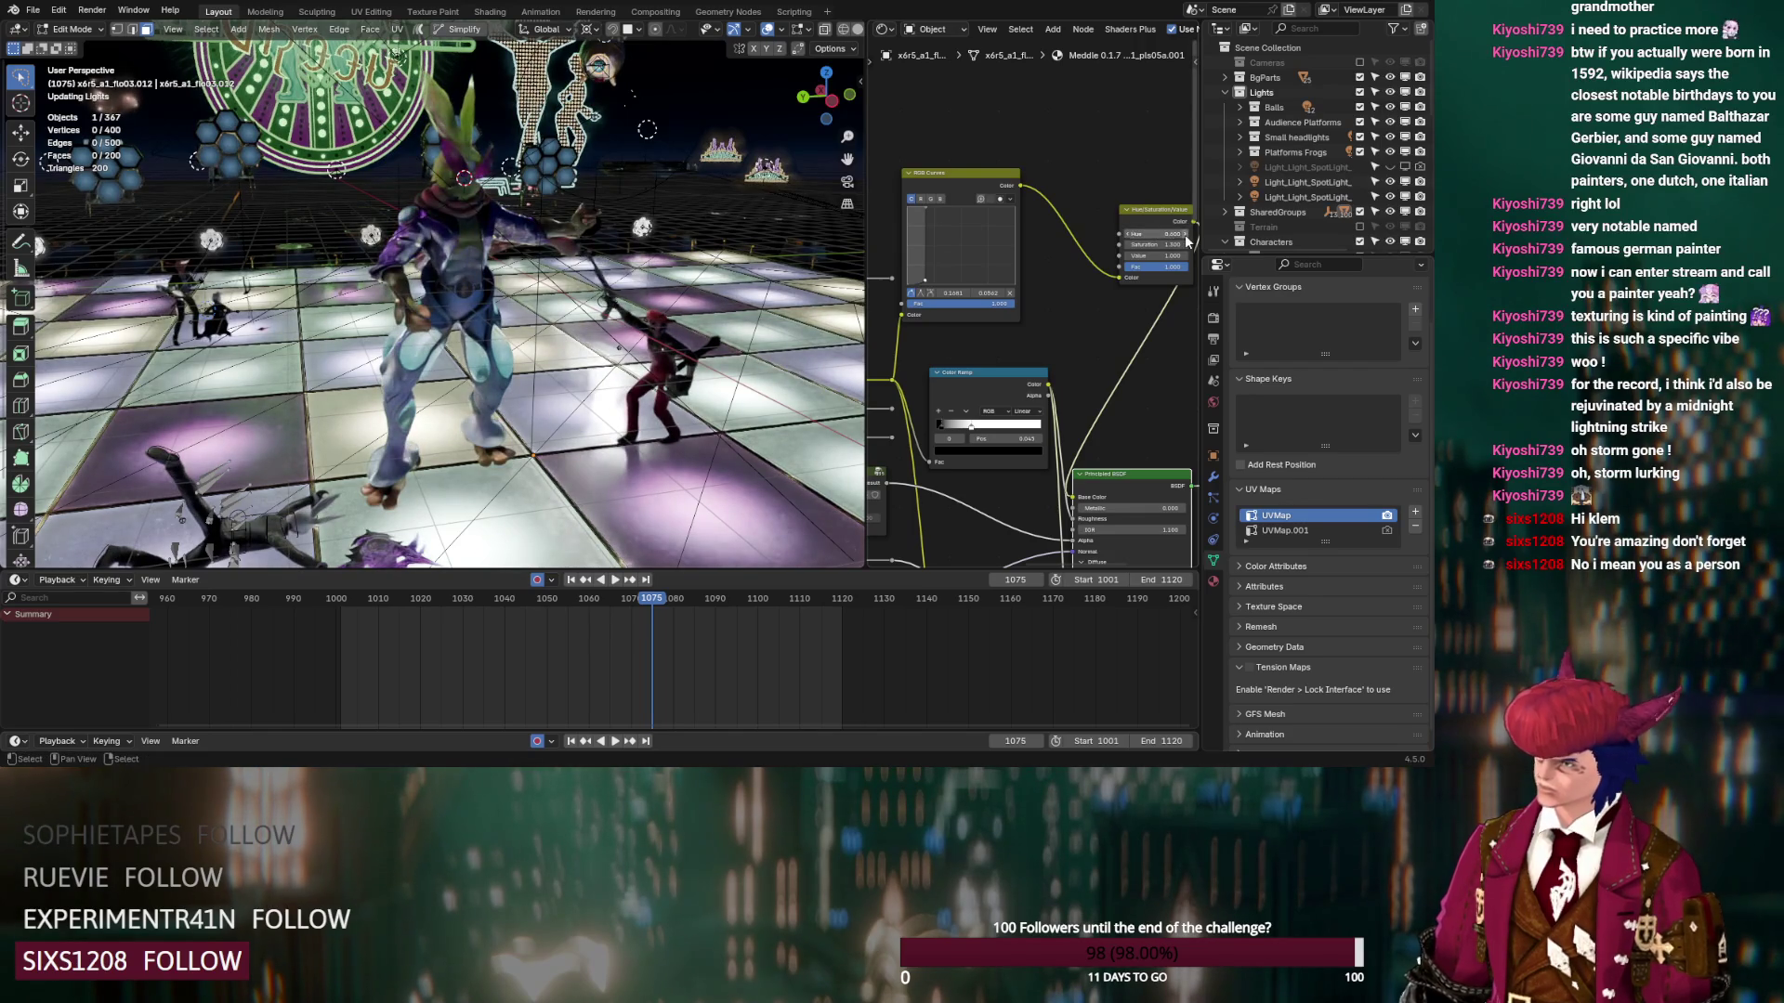
middle_click_drag(1145, 245, 1036, 263)
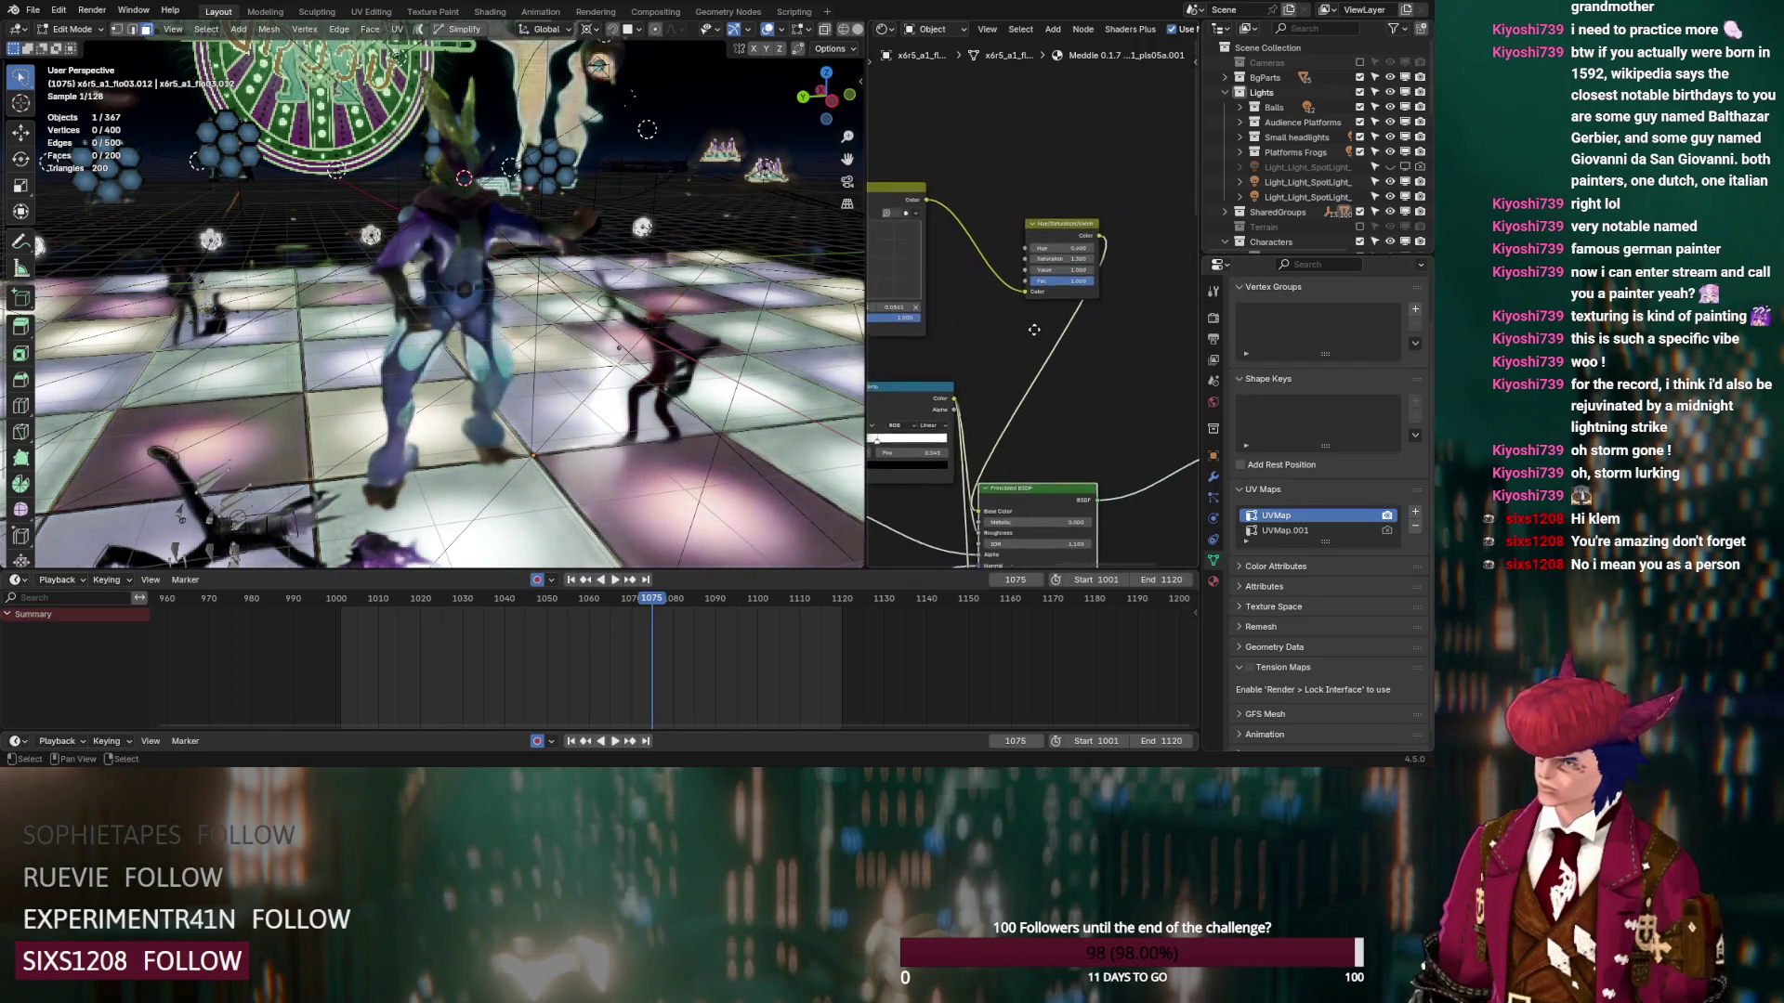
left_click(1041, 252)
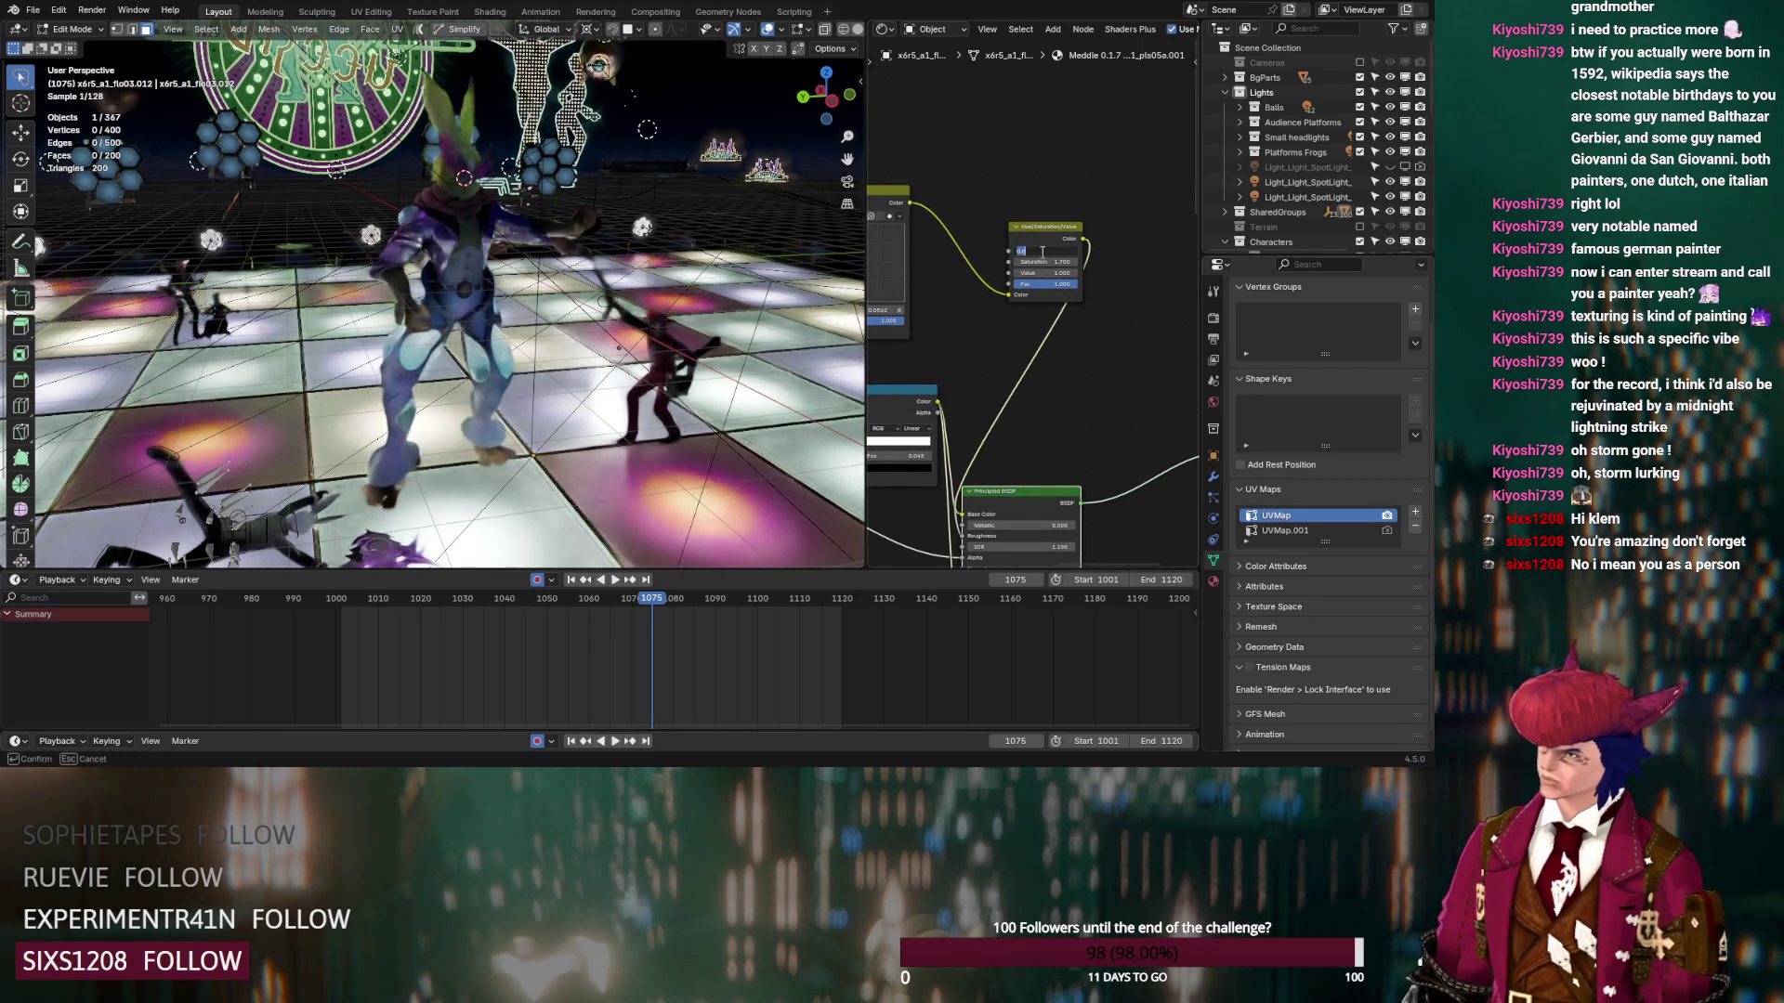
type("0.4")
type(".55")
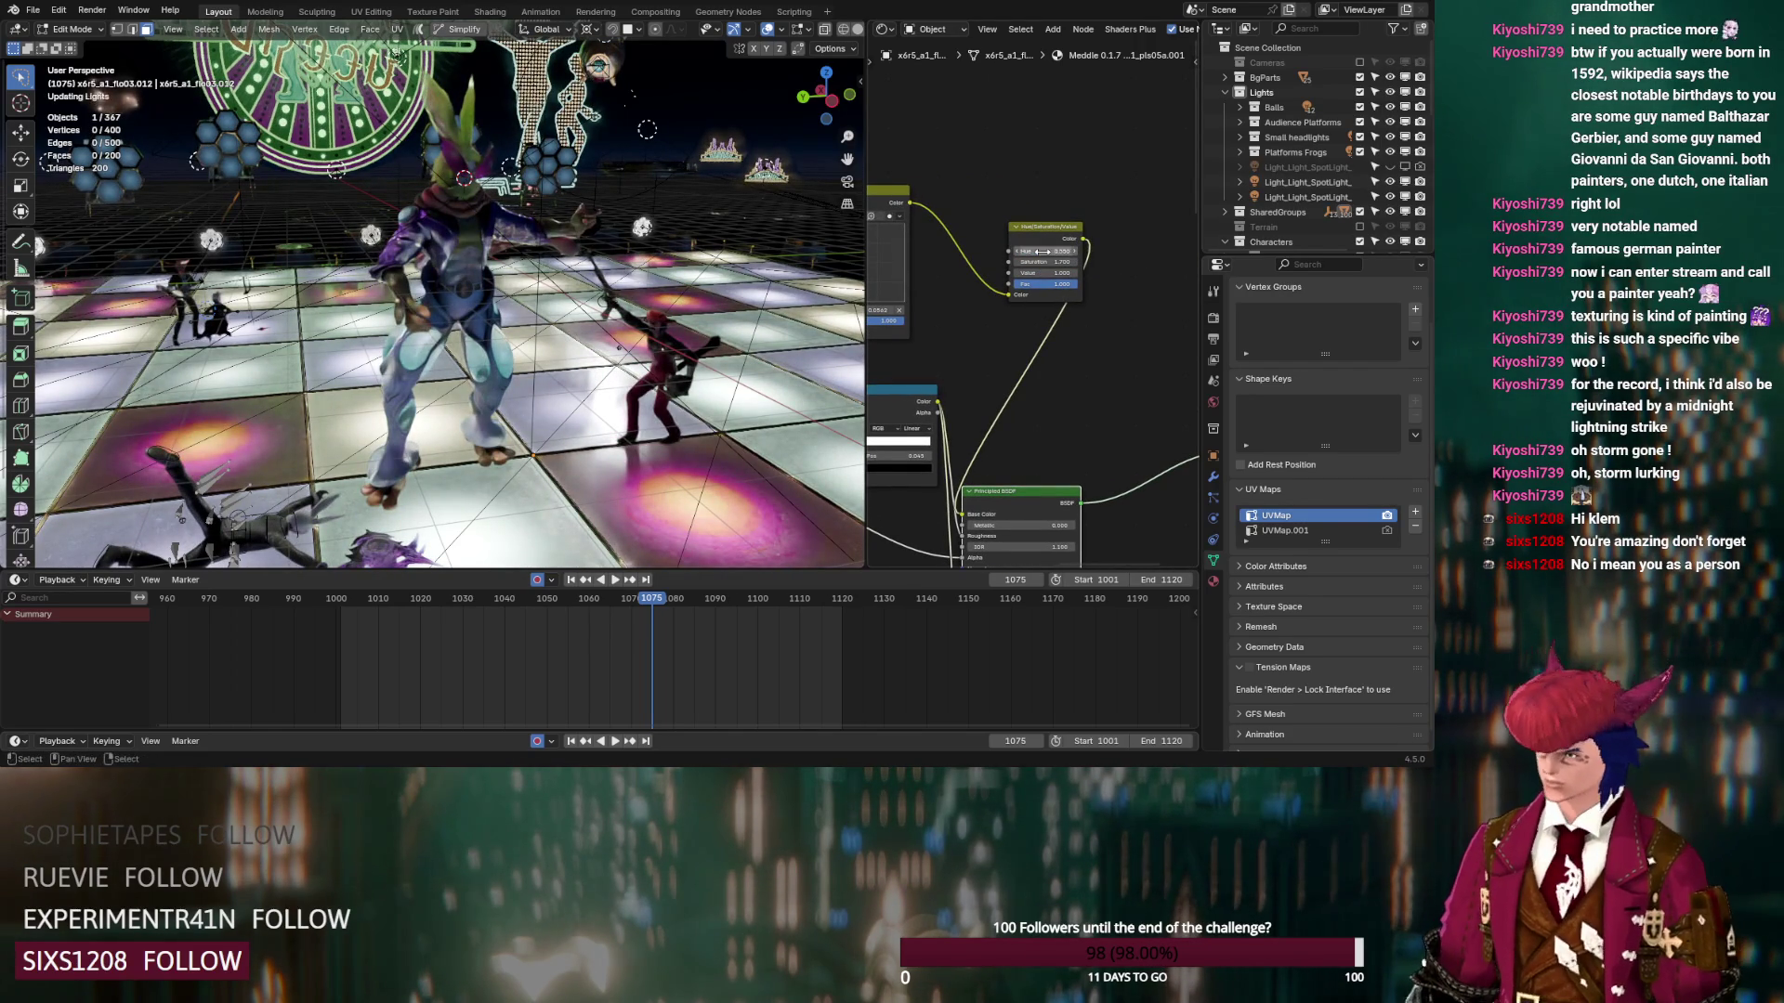
key("Return")
Set saturation to 1.700 and lower the RGB Curves point slightly
left_click_drag(1034, 263, 1018, 263)
middle_click_drag(878, 306, 977, 277)
left_click_drag(978, 276, 941, 271)
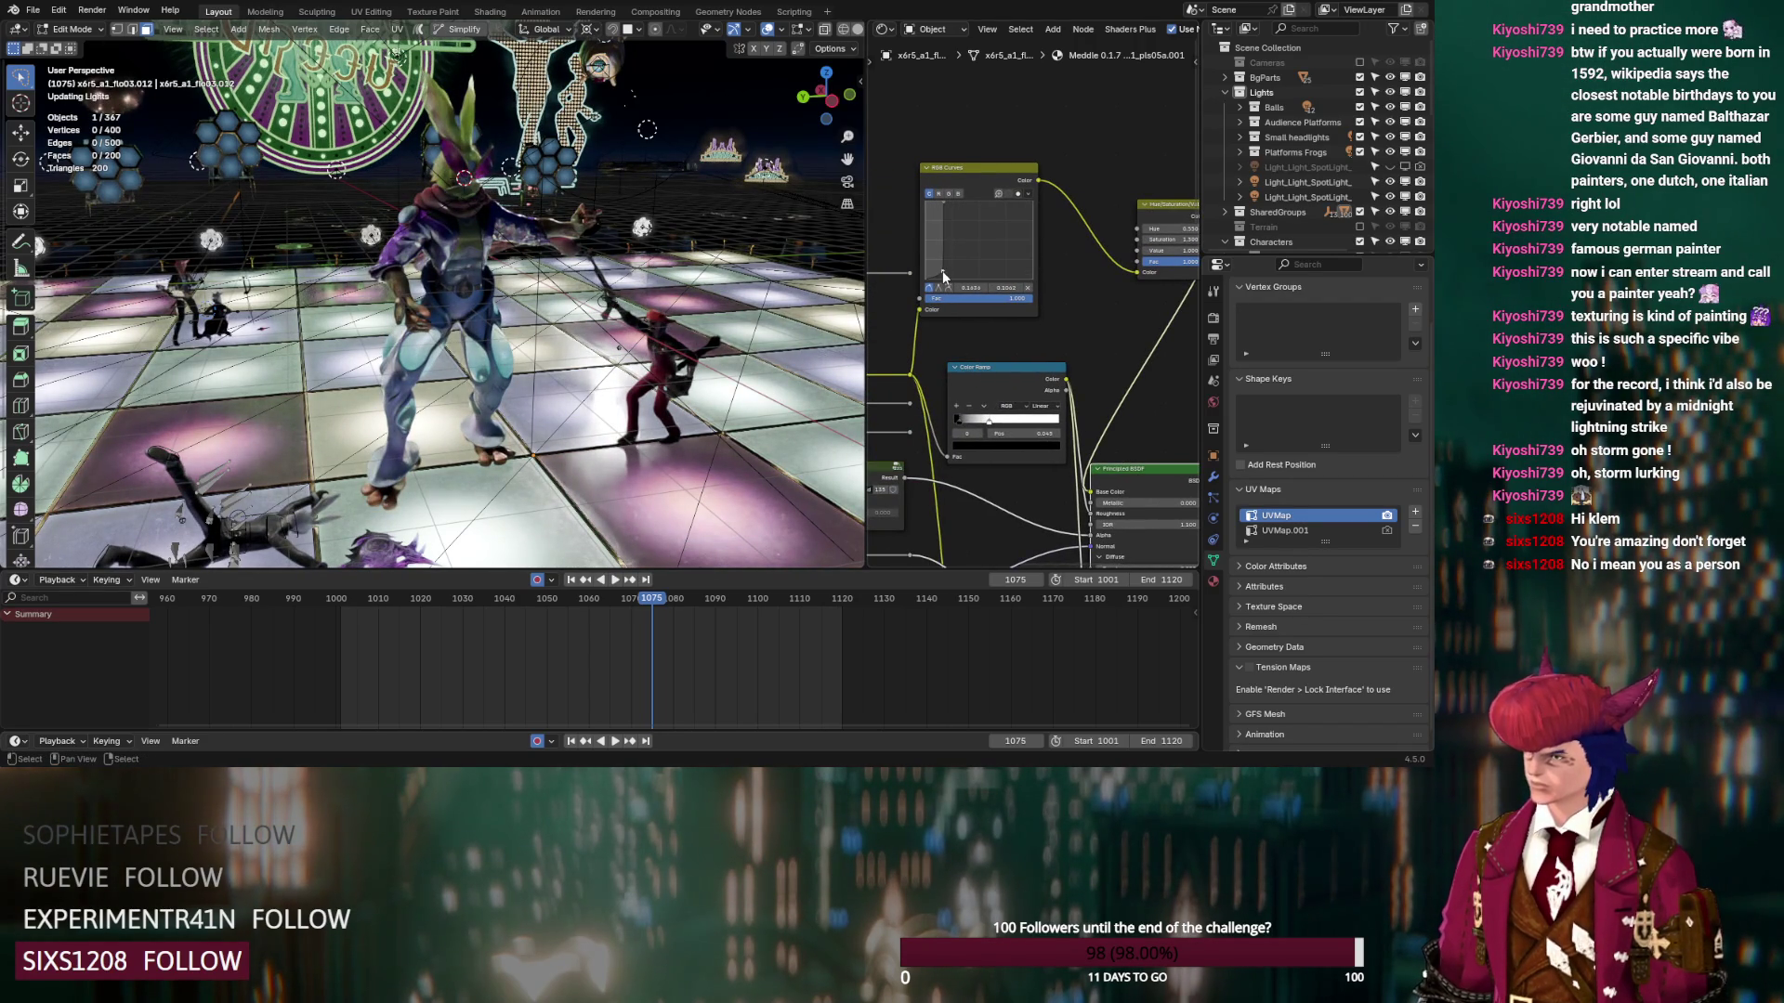
left_click_drag(941, 273, 942, 280)
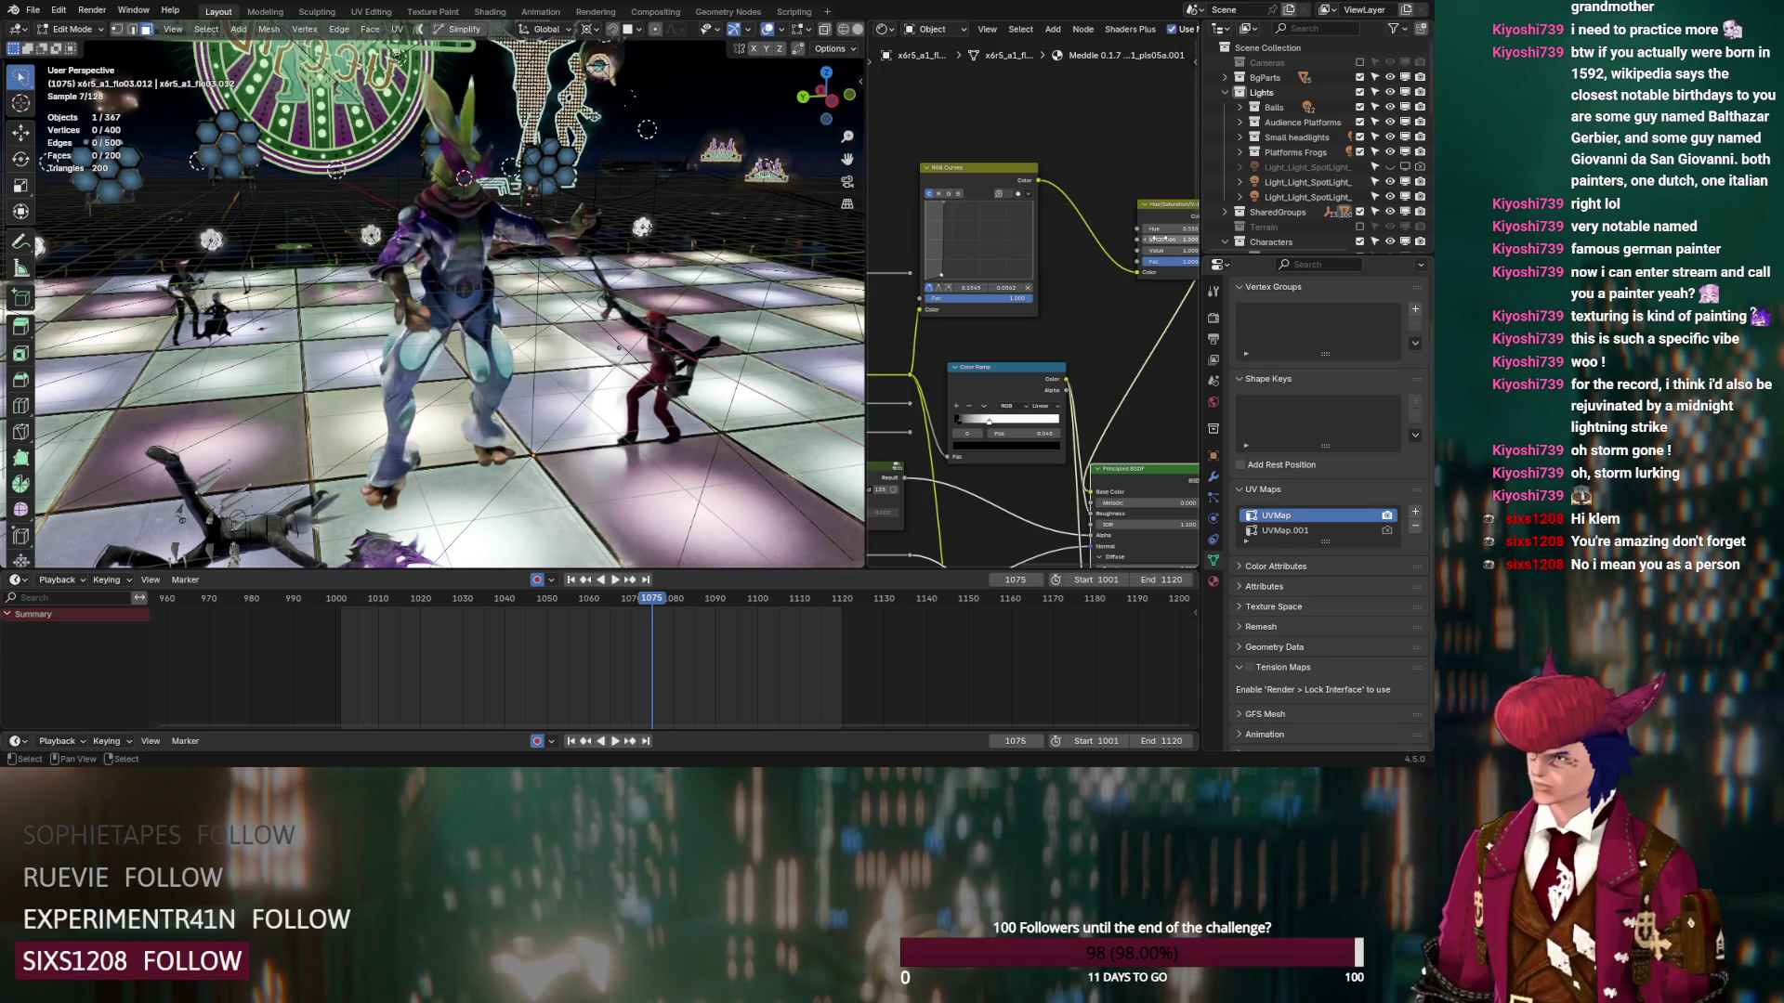
middle_click_drag(1102, 294, 1023, 317)
mouse_move(1065, 253)
left_mouse_down()
mouse_move(1037, 253)
mouse_move(1064, 252)
left_mouse_up()
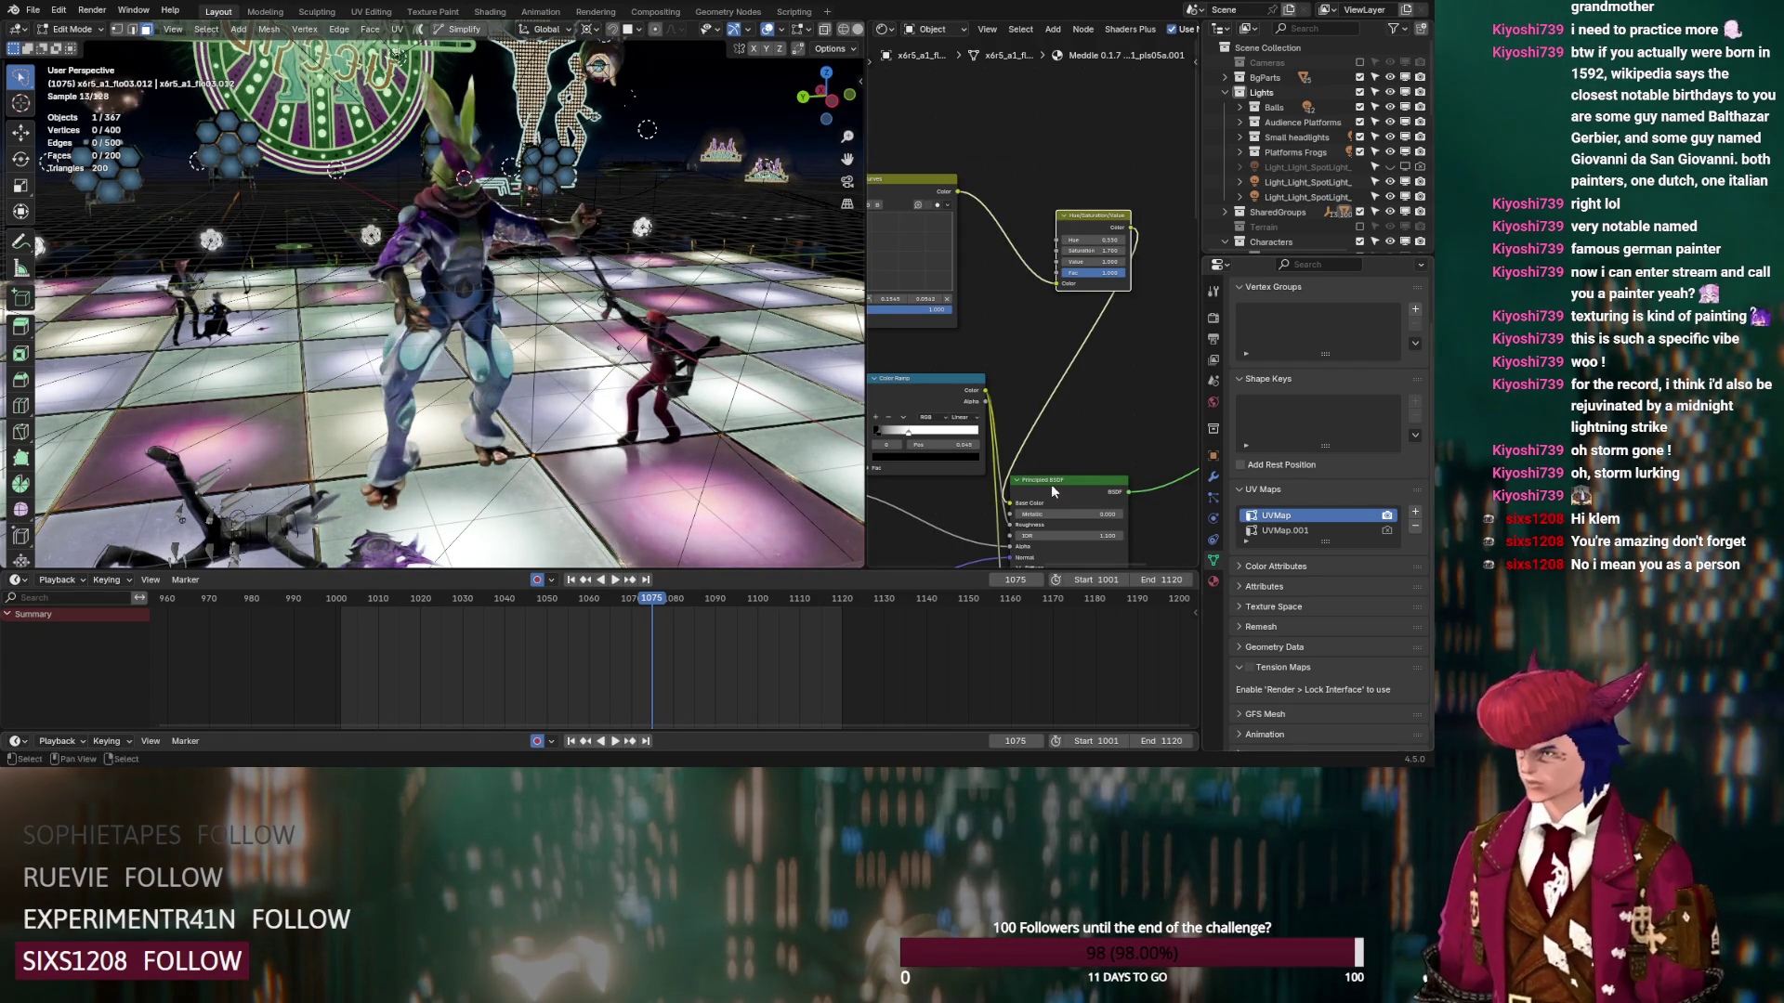
left_click(850, 360)
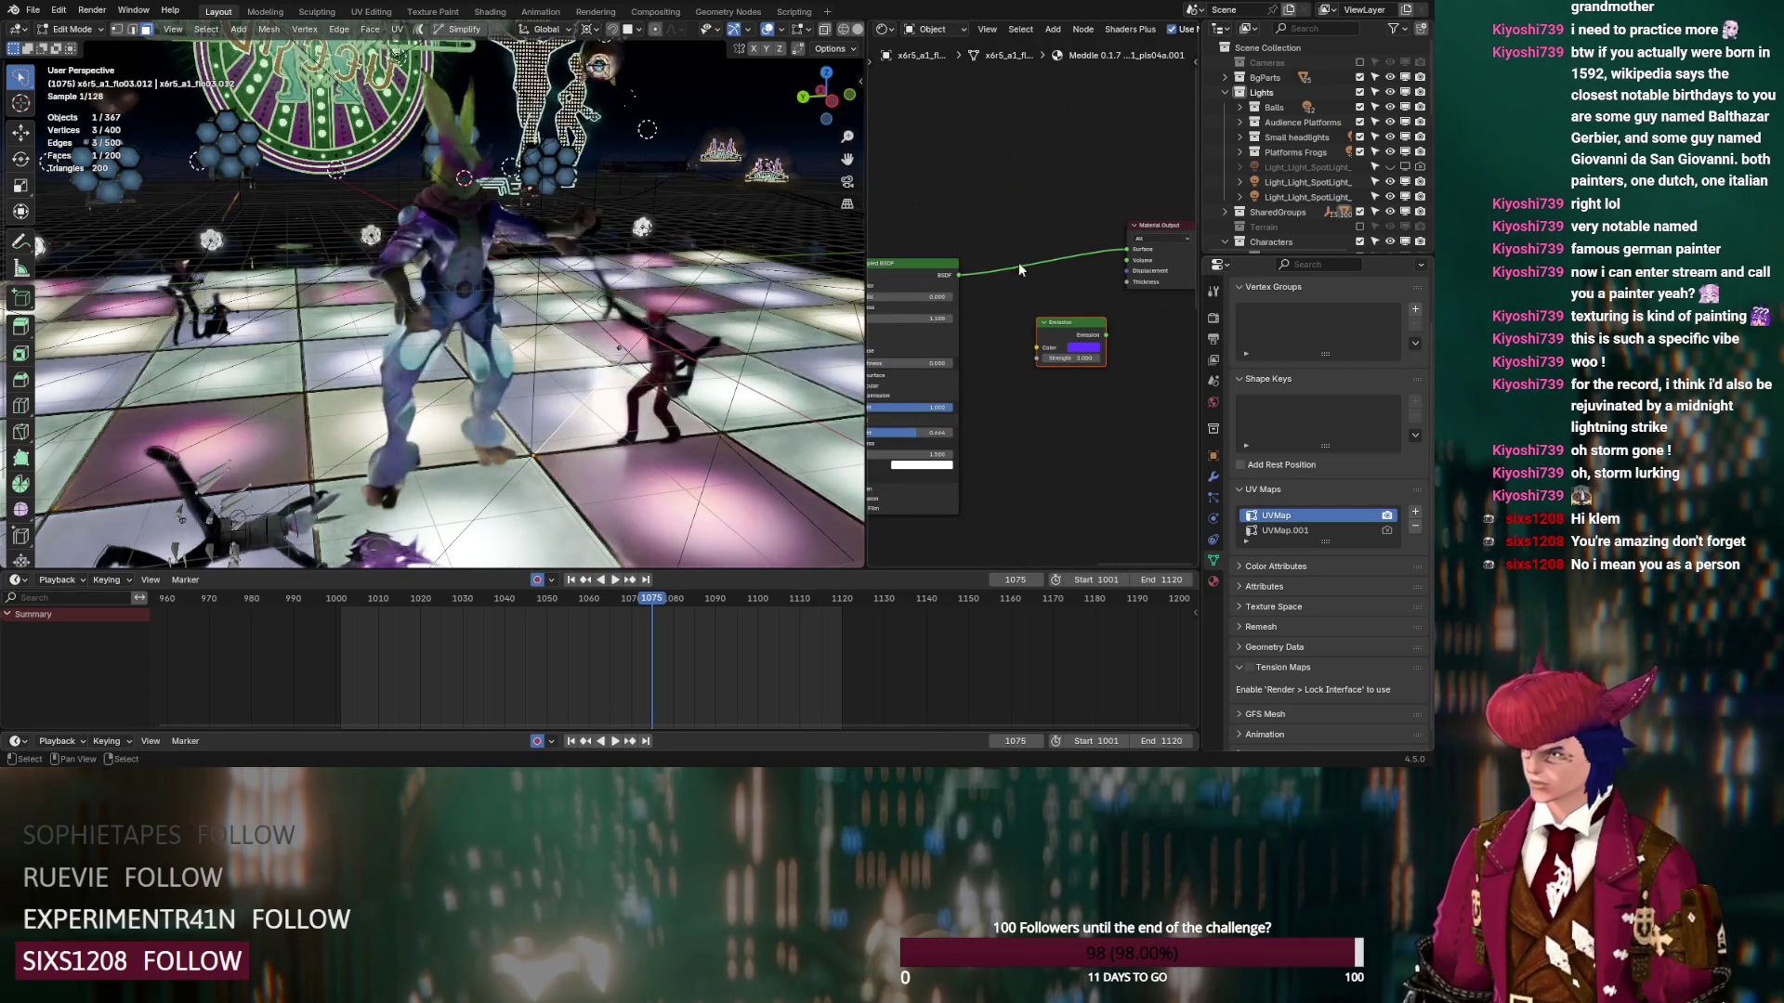
Insert a Hue/Saturation/Value node into the curves-to-shader link with hue 0.500
middle_click_drag(916, 171, 1057, 221)
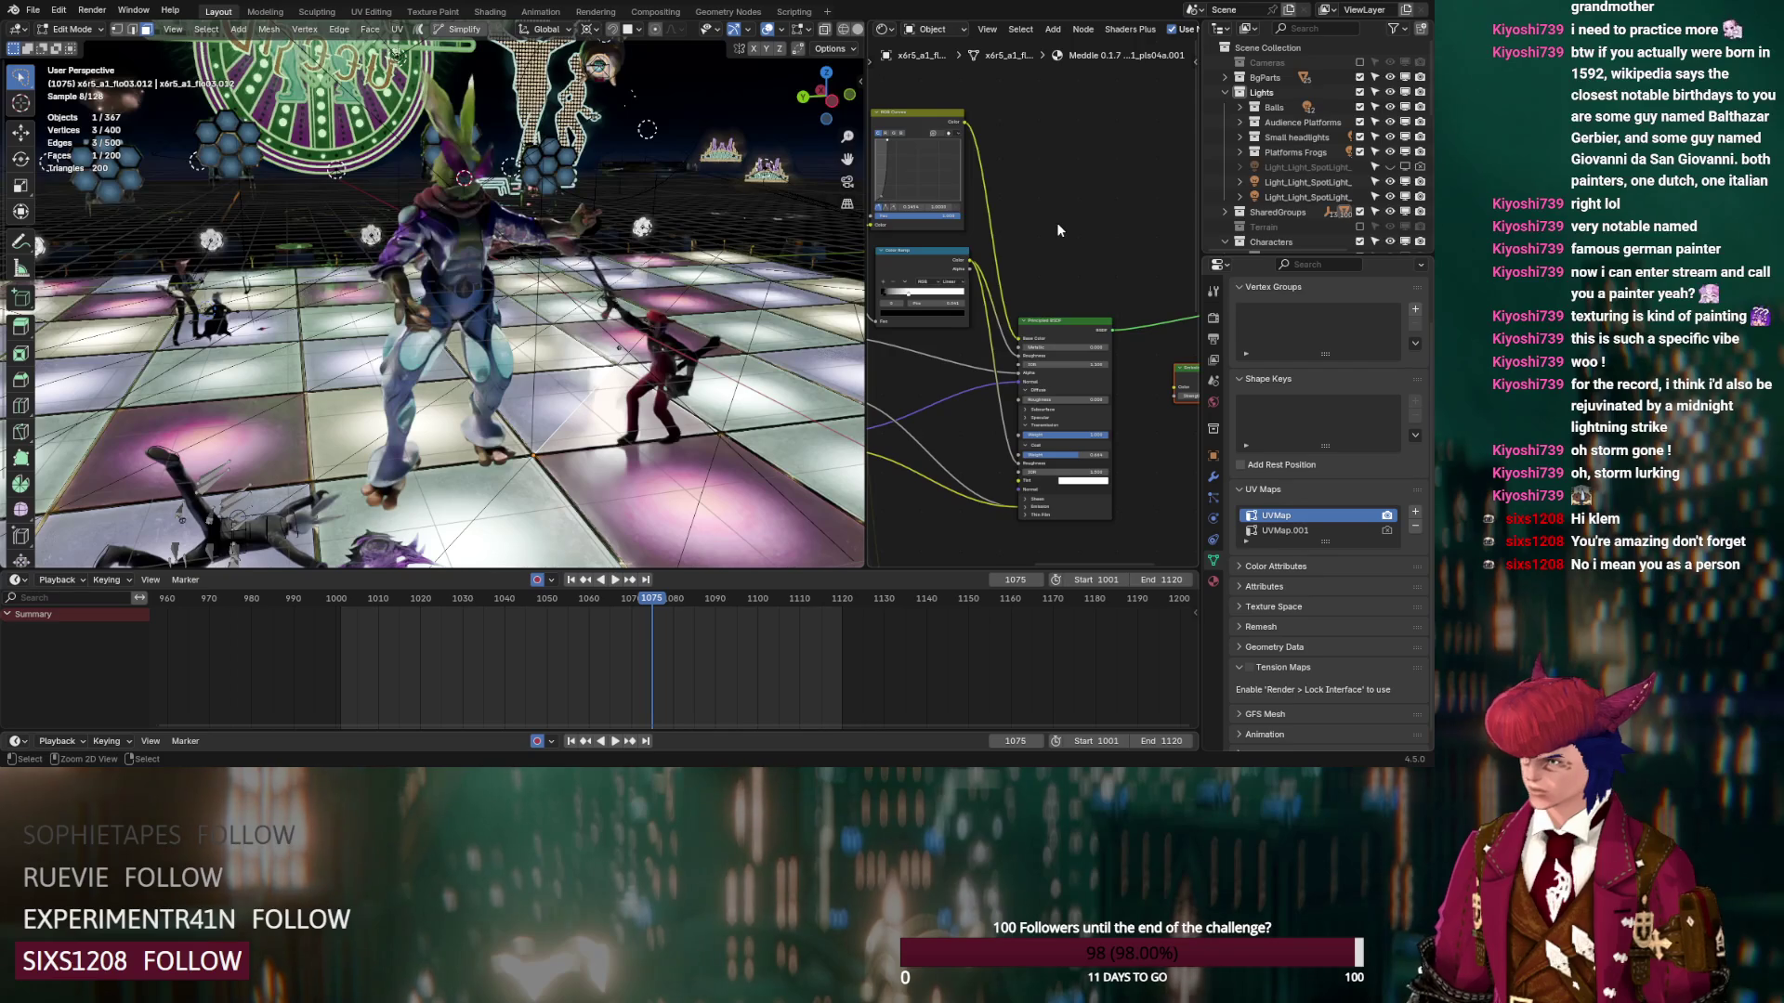
key("shift+a")
type("hue")
key("Return")
left_click(1016, 199)
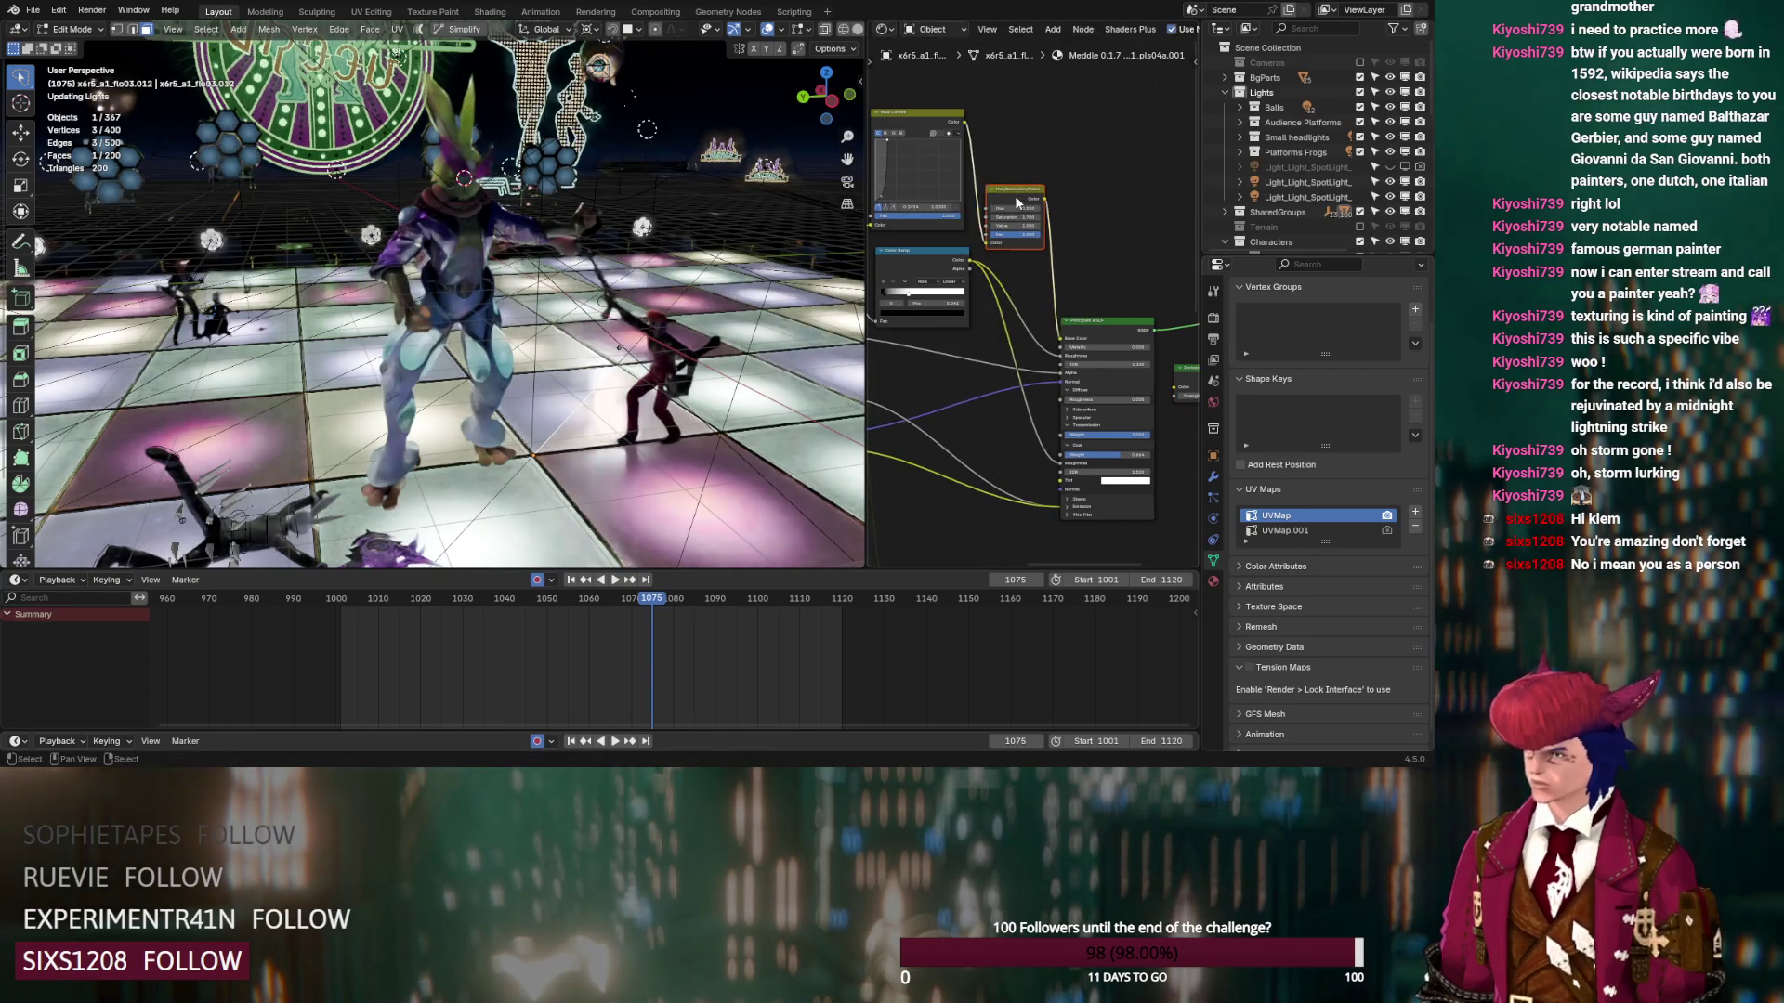
scroll(1015, 242, "up", 2)
left_click(999, 162)
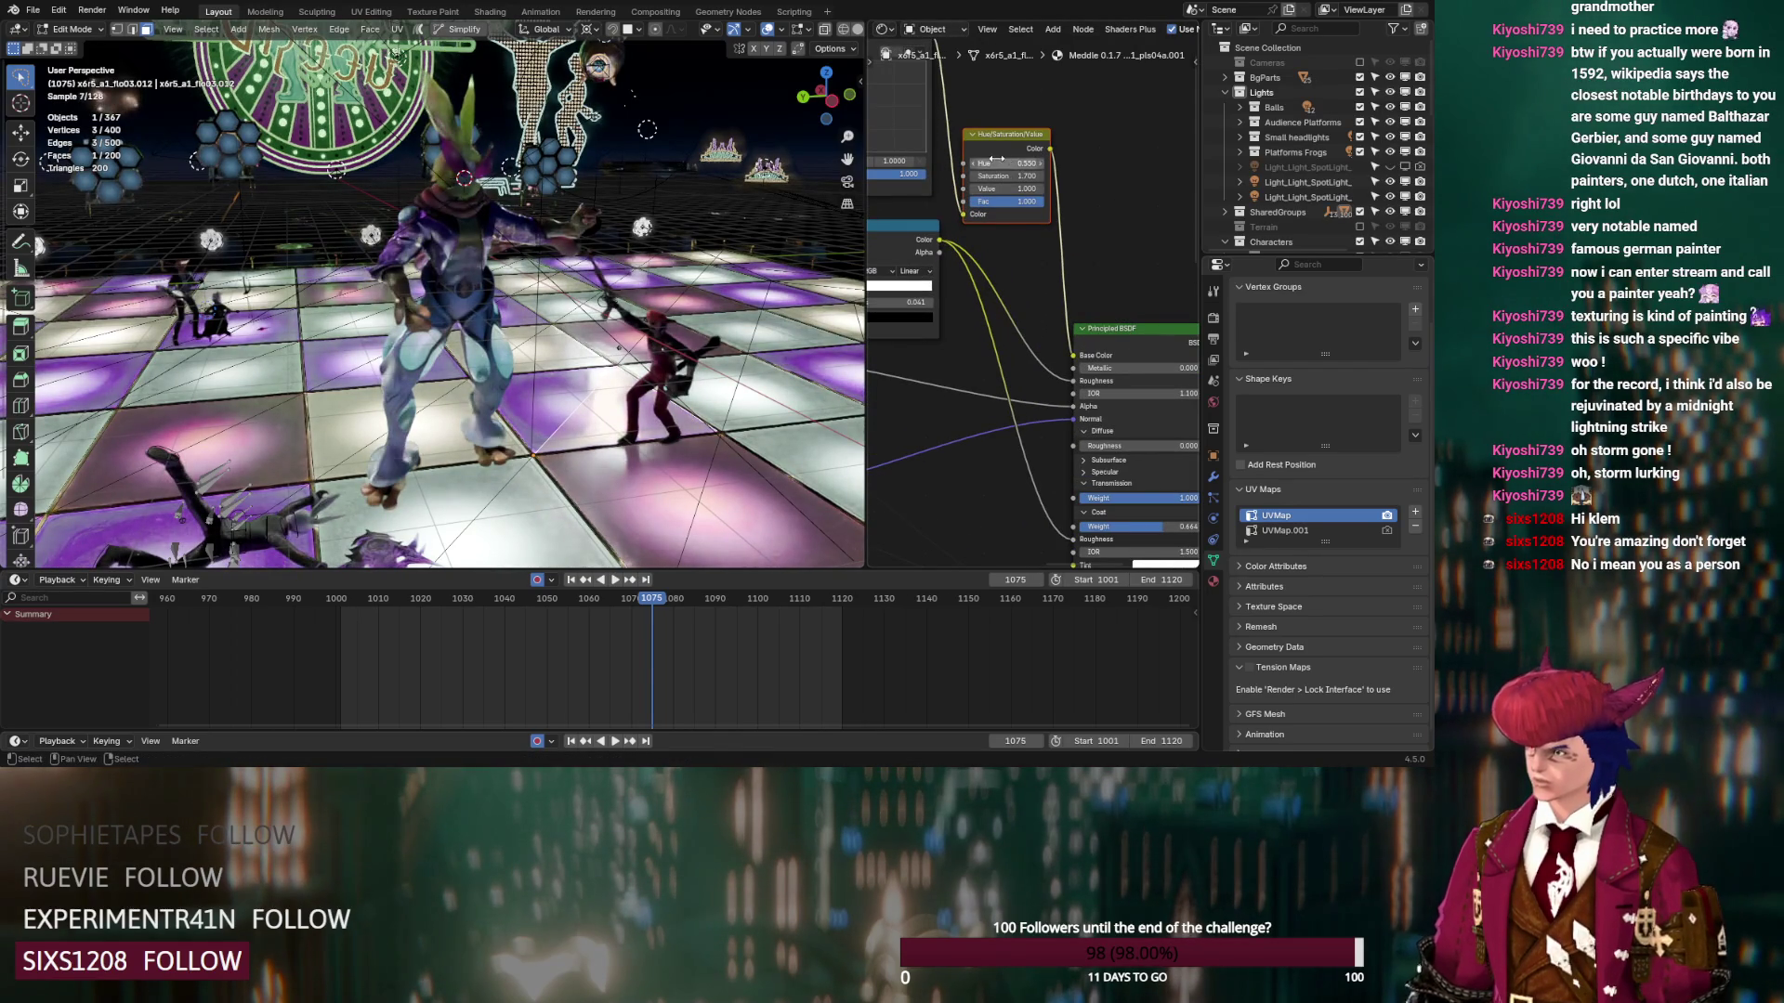
type("0.5")
key("Return")
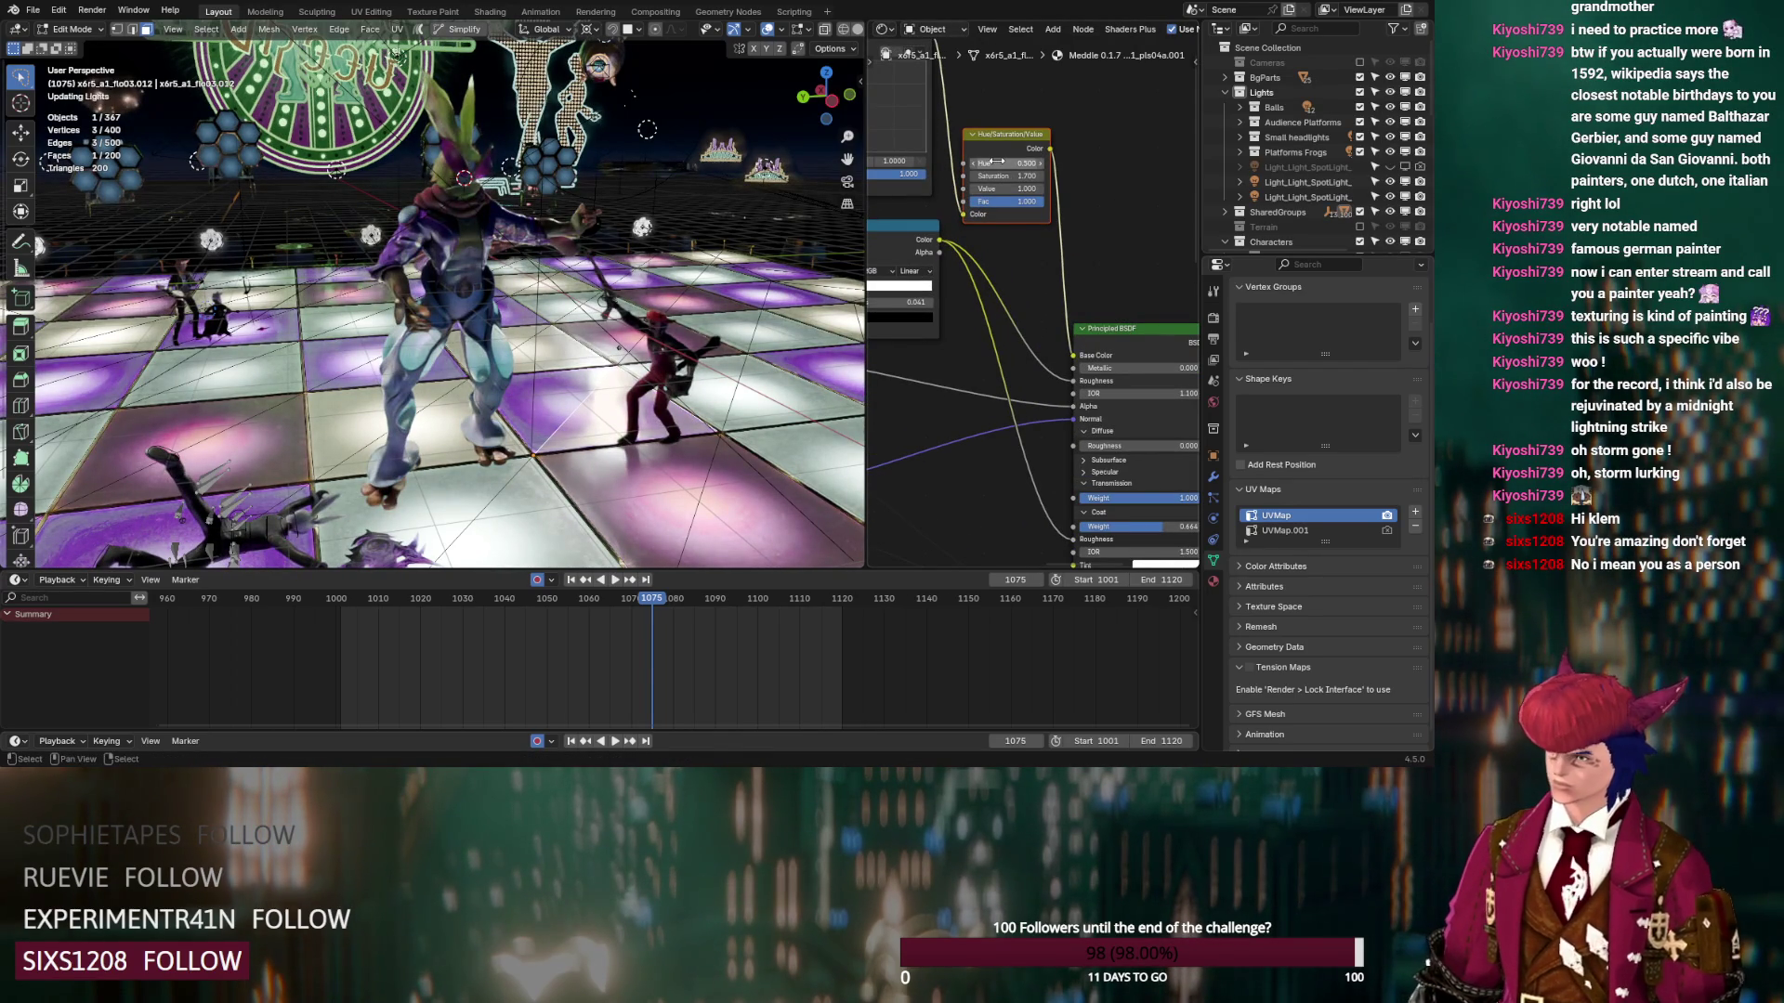
Adjust the saturation values, setting 1.500 and lowering another to 1.300
left_click(975, 176)
left_click(974, 175)
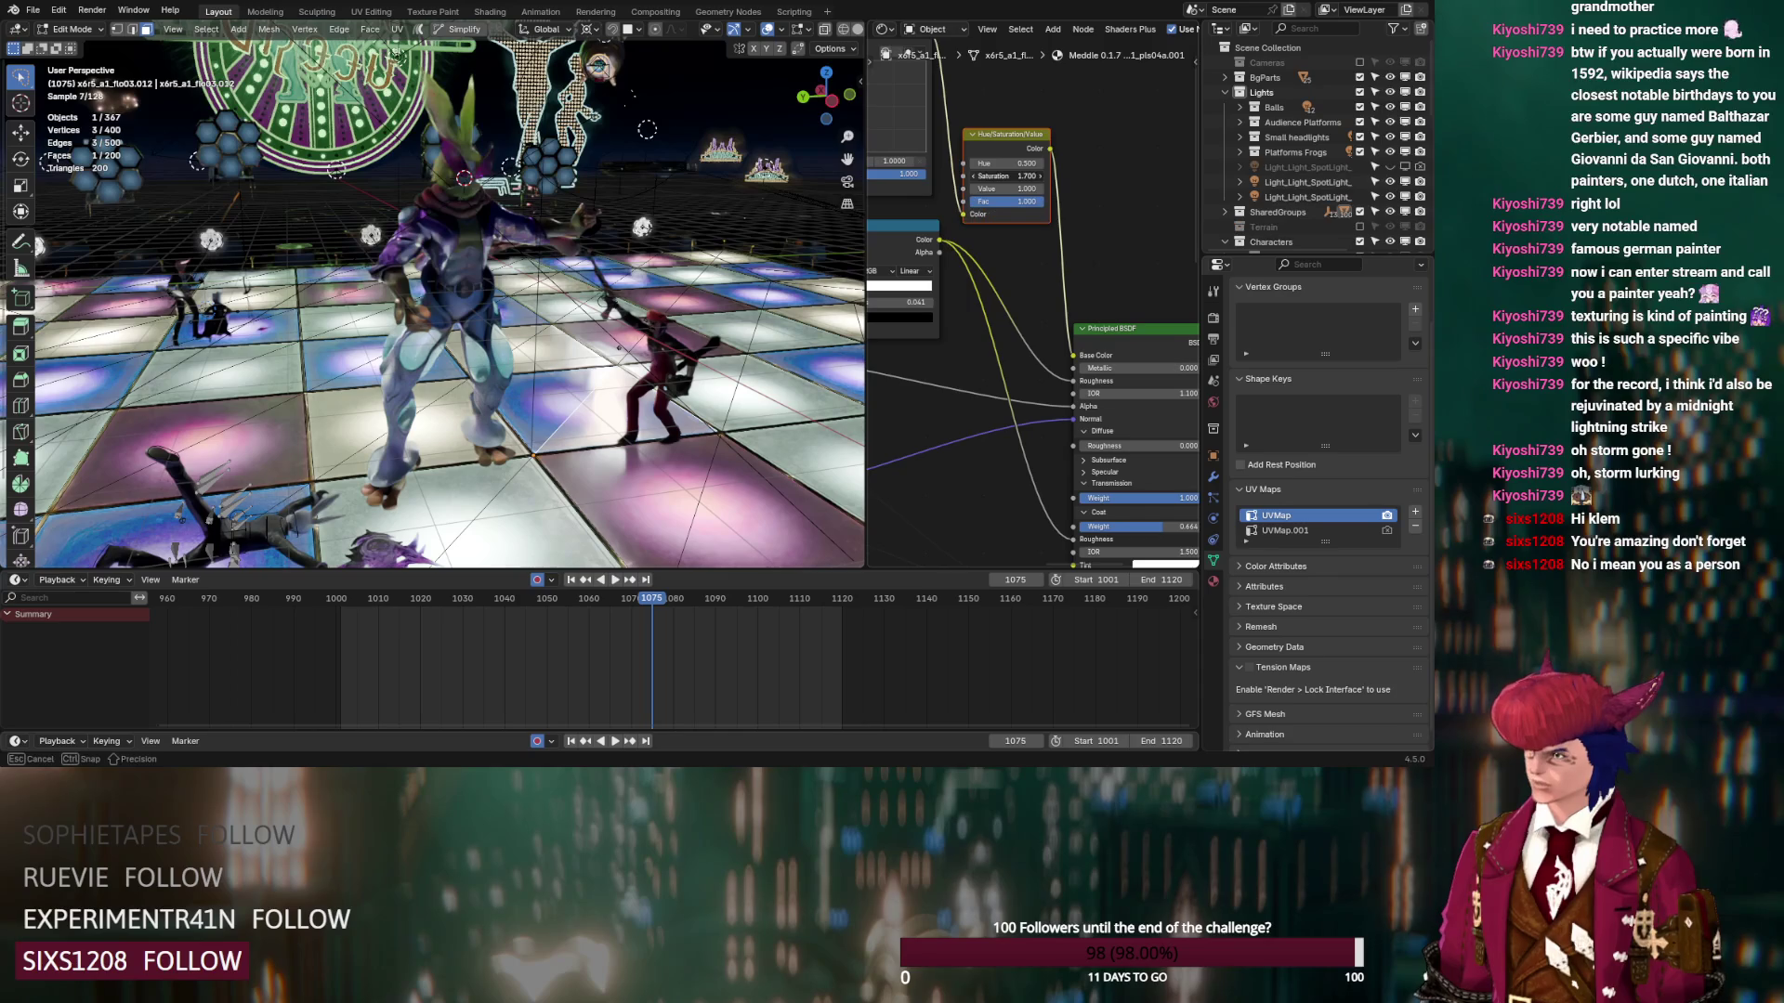
left_click(975, 176)
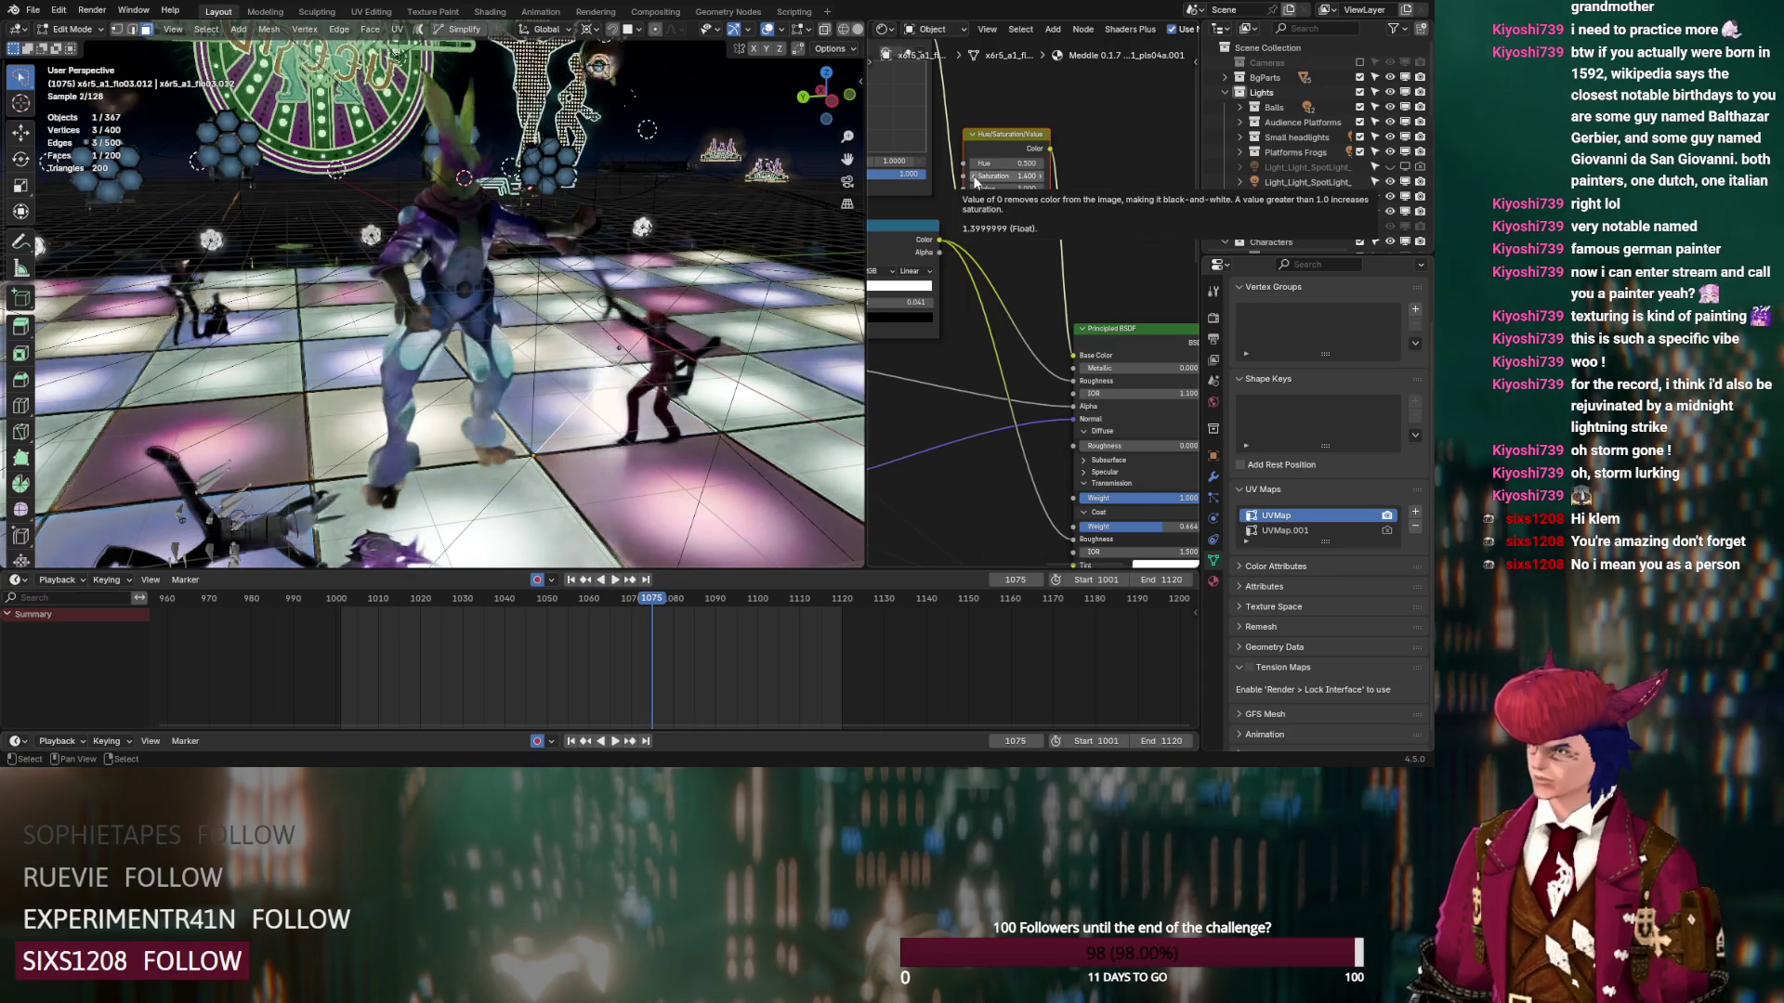
left_click(1040, 177)
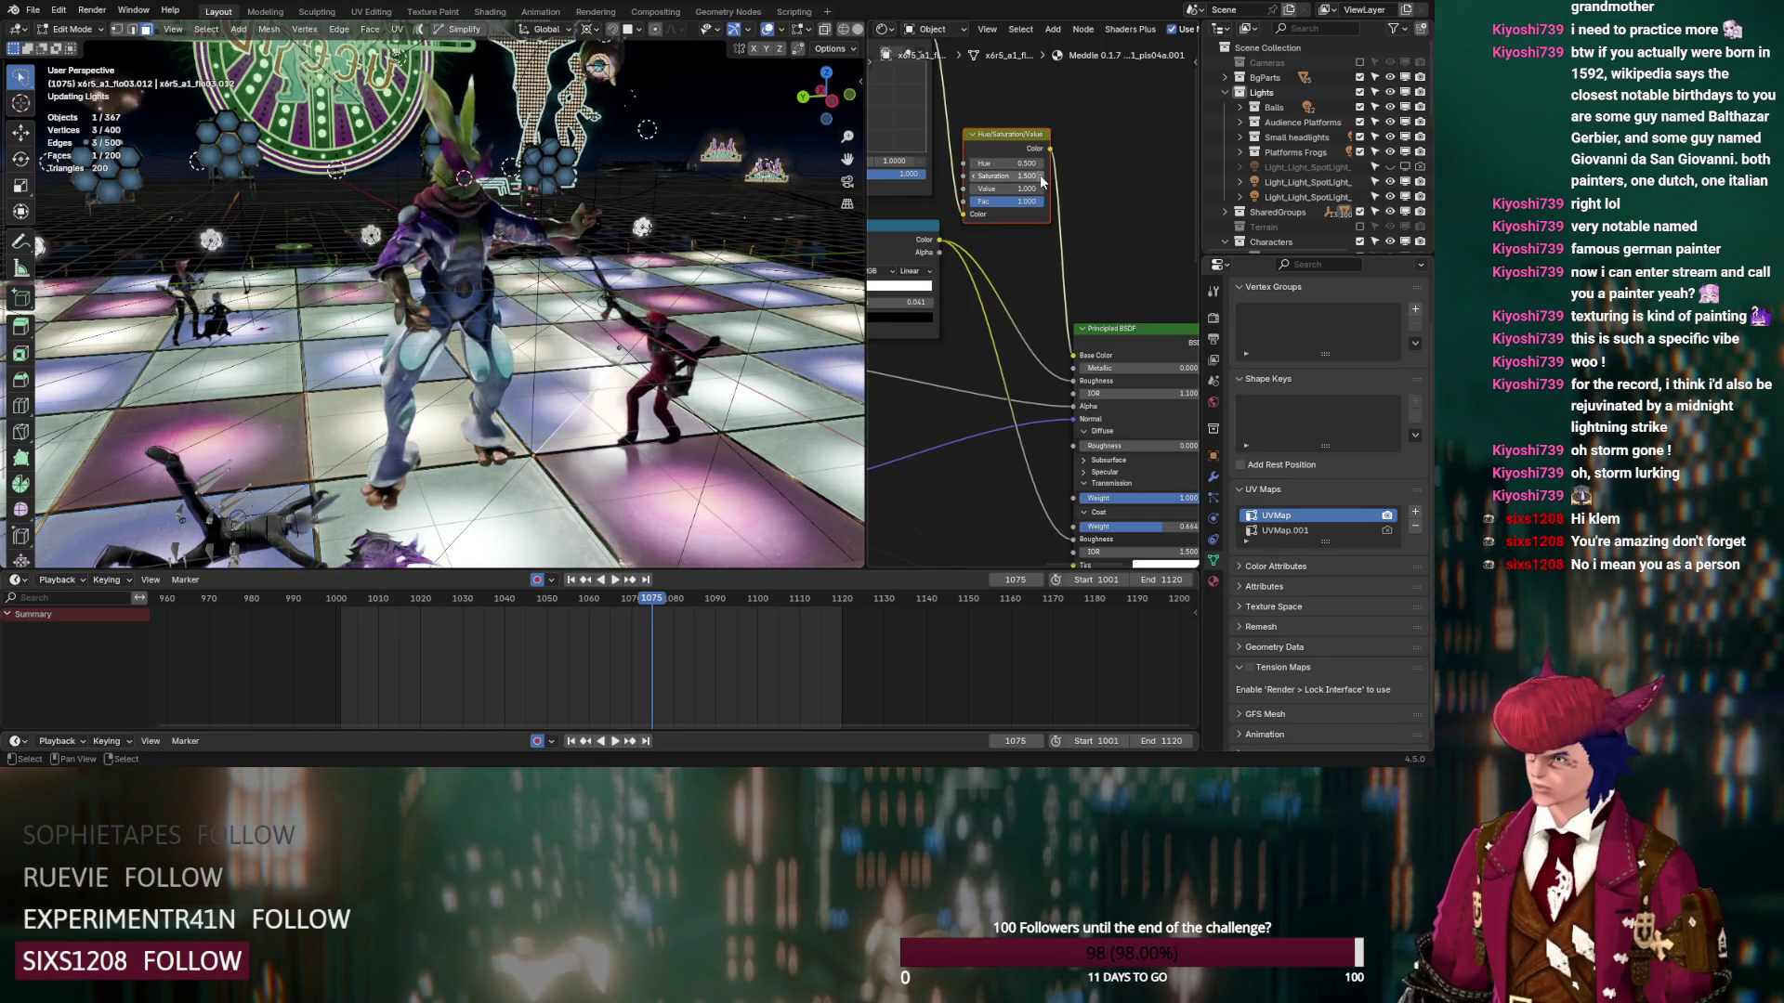
middle_click_drag(1041, 181, 1161, 277)
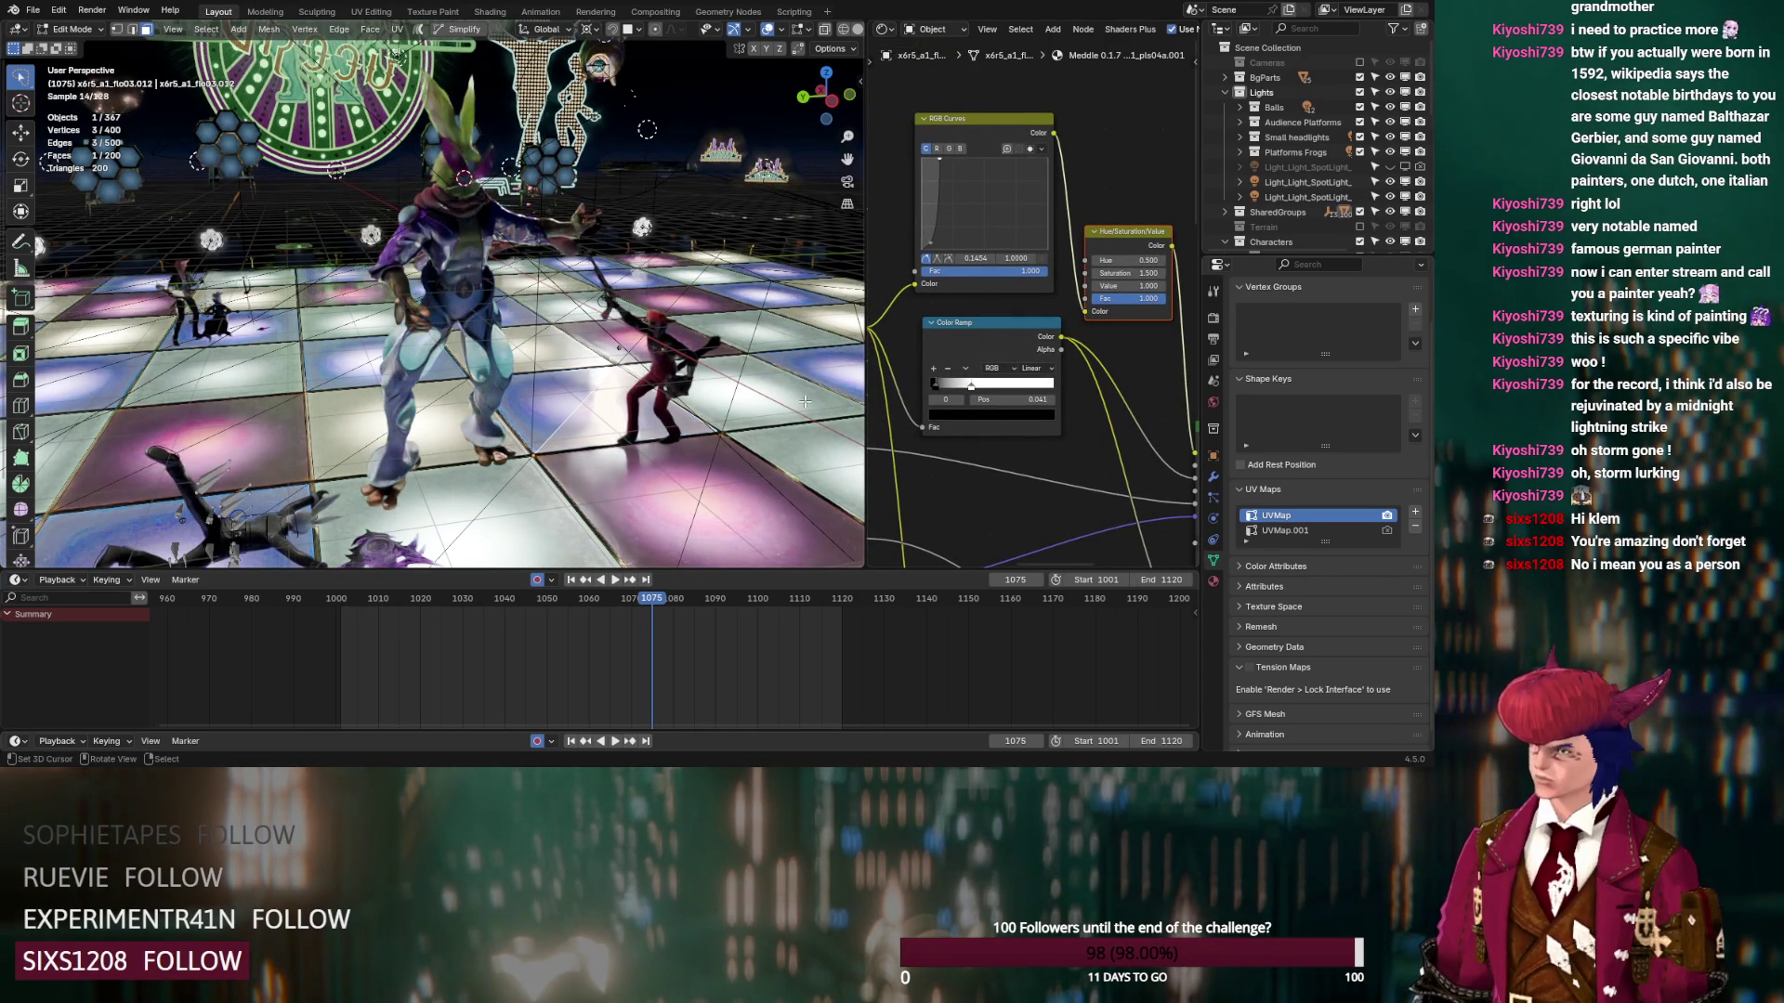
left_click(1094, 273)
left_click(1093, 273)
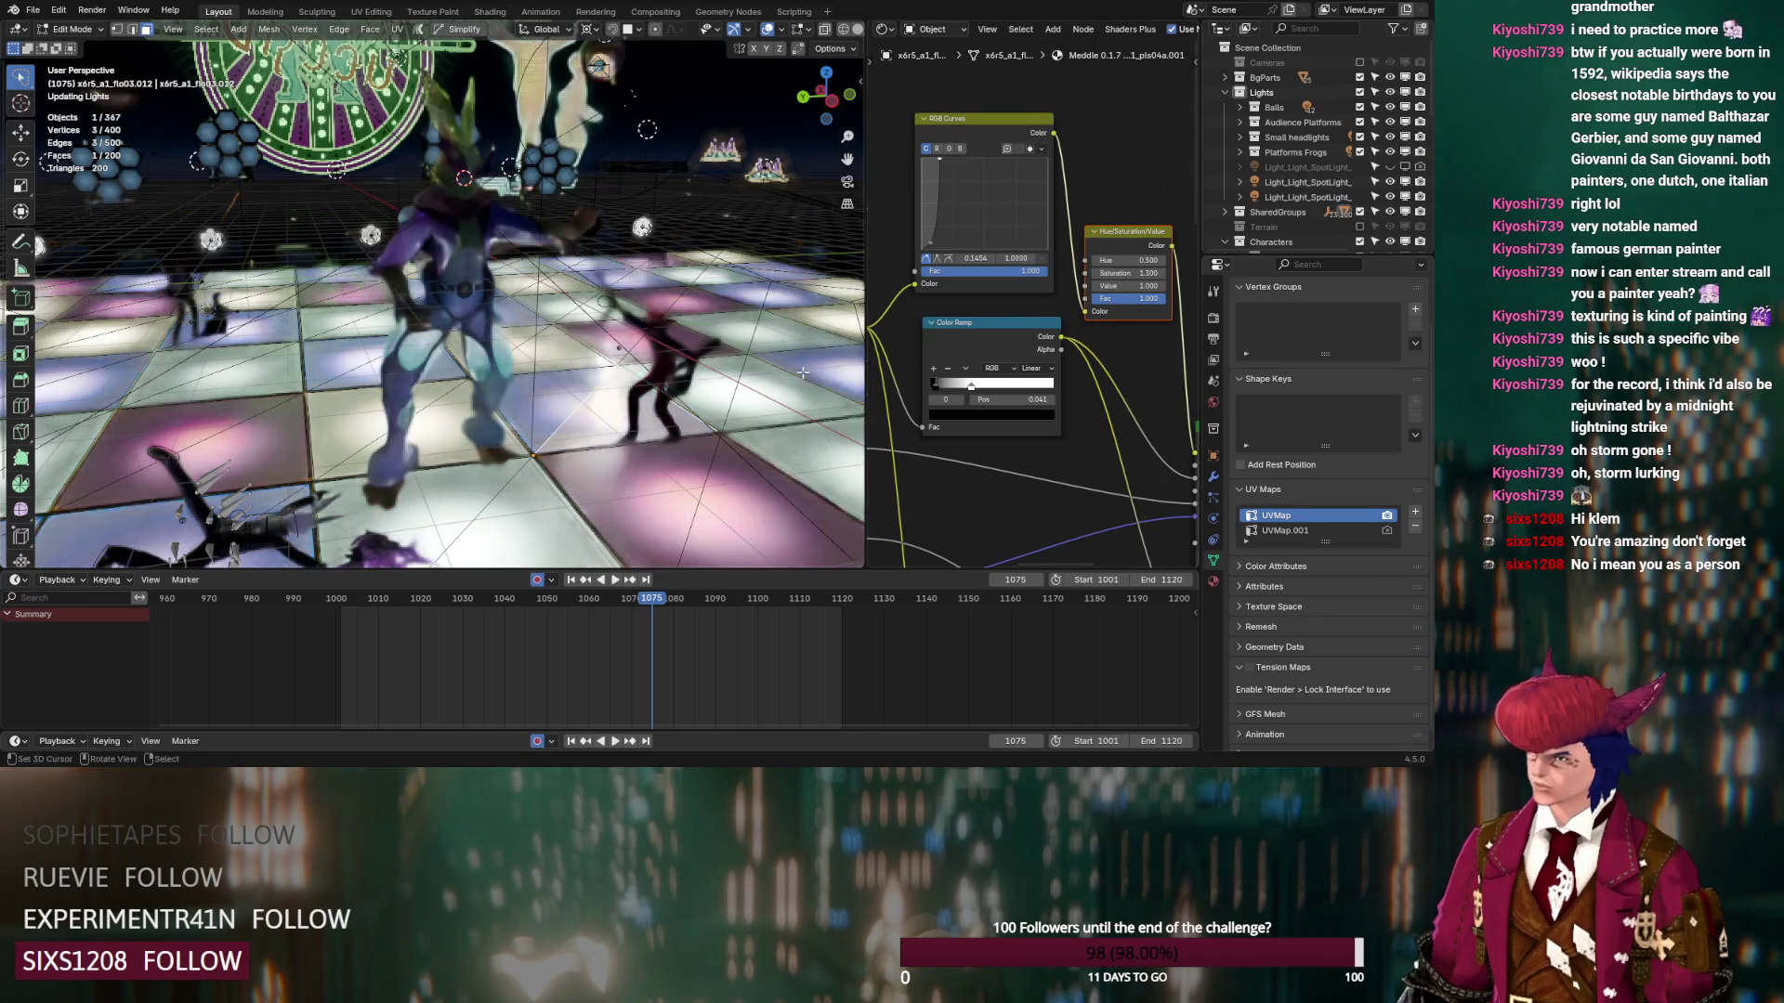
scroll(1022, 278, "down", 2)
Paste a second Hue/Saturation/Value node into the Base Color link with hue 0.500, saturation 1.500
middle_click_drag(1162, 270, 1011, 230)
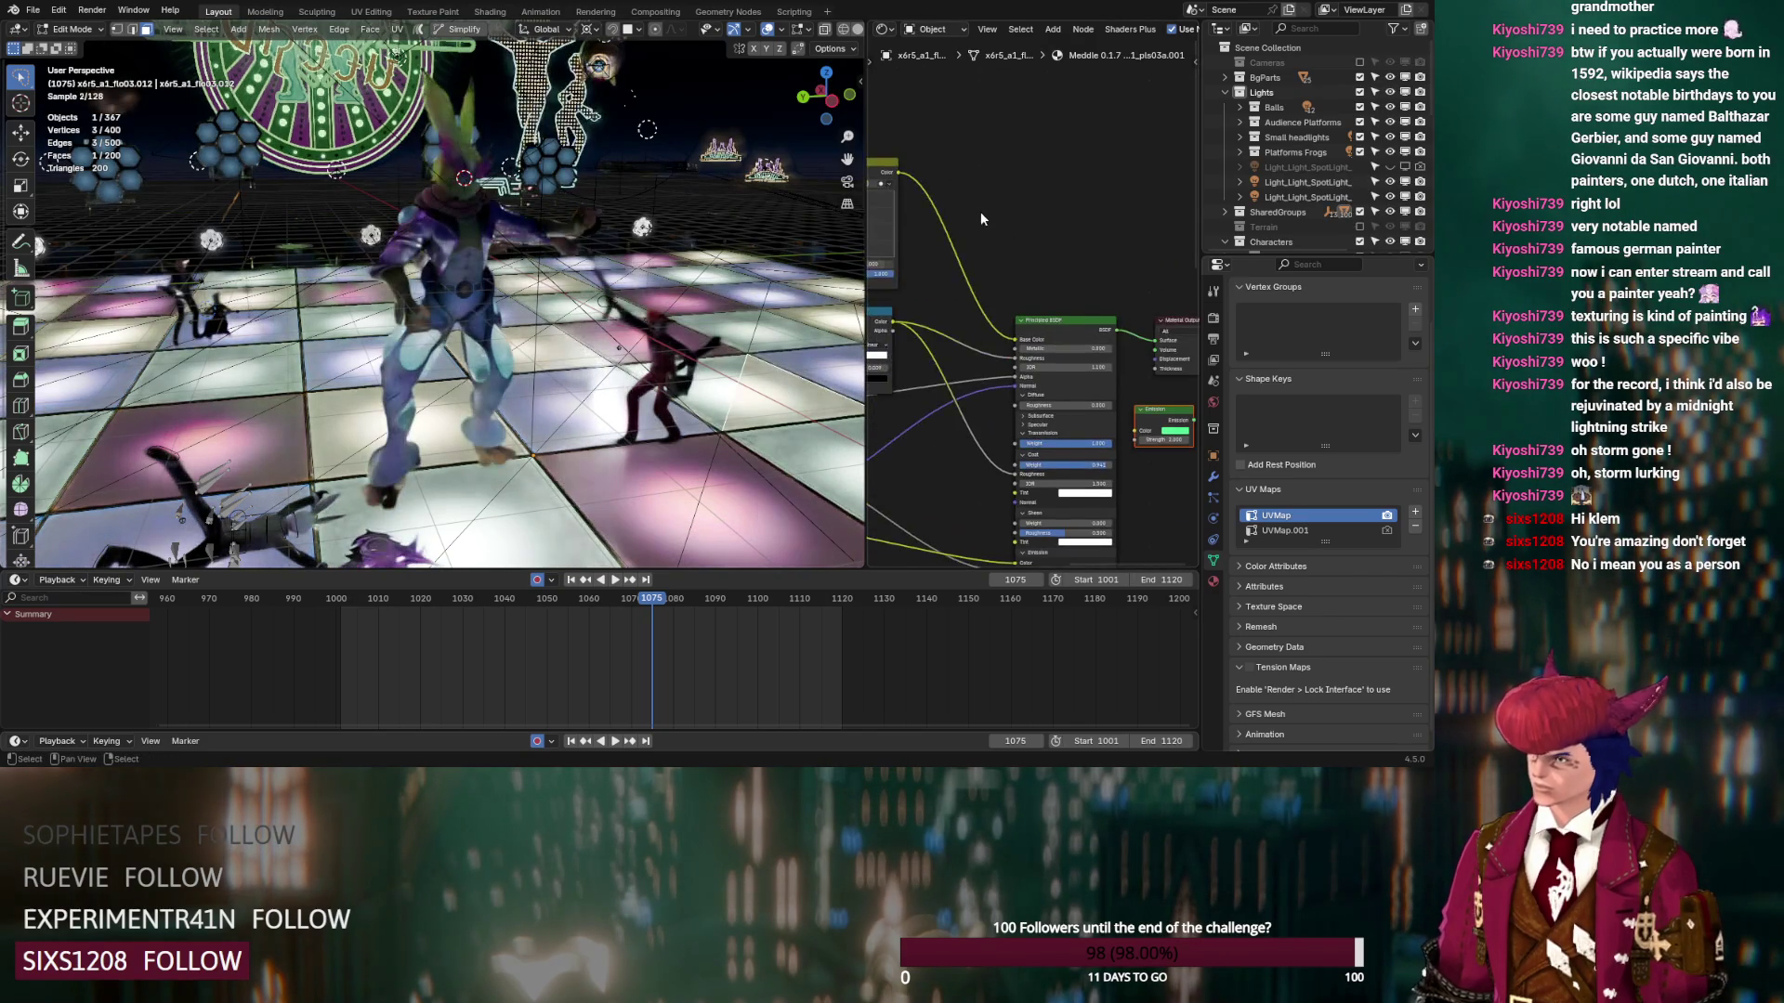
key("ctrl+v")
left_click_drag(974, 200, 978, 197)
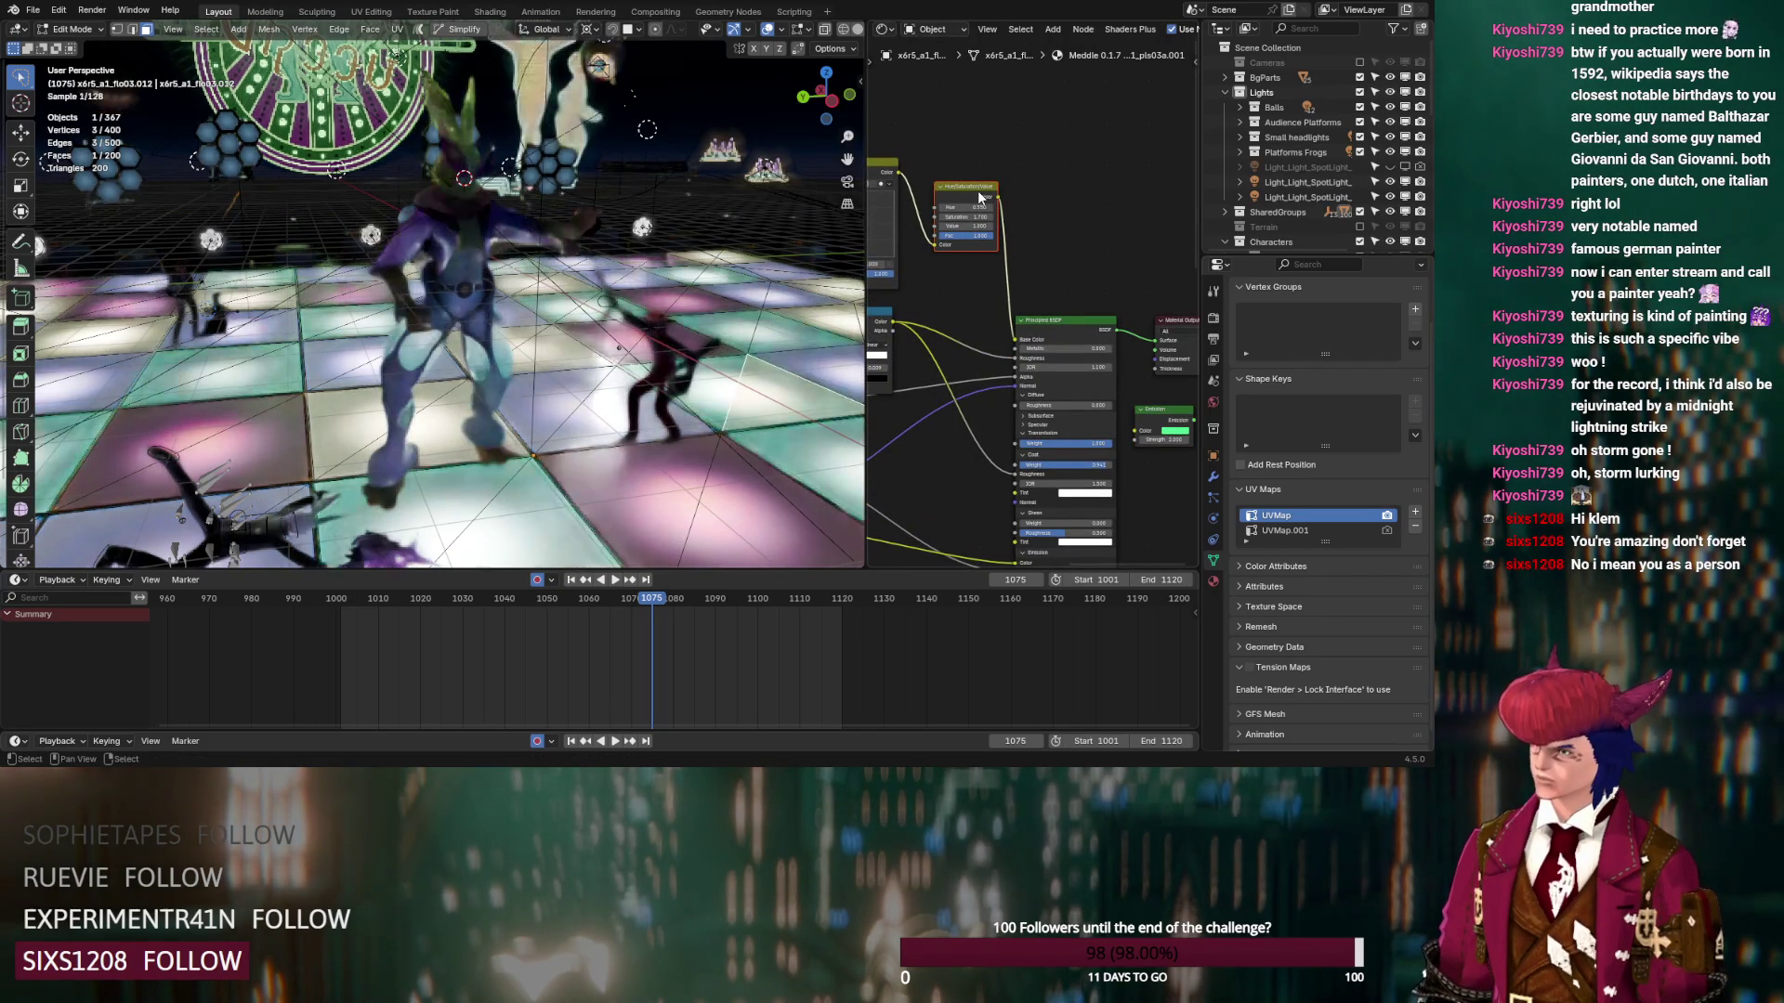
left_click(966, 207)
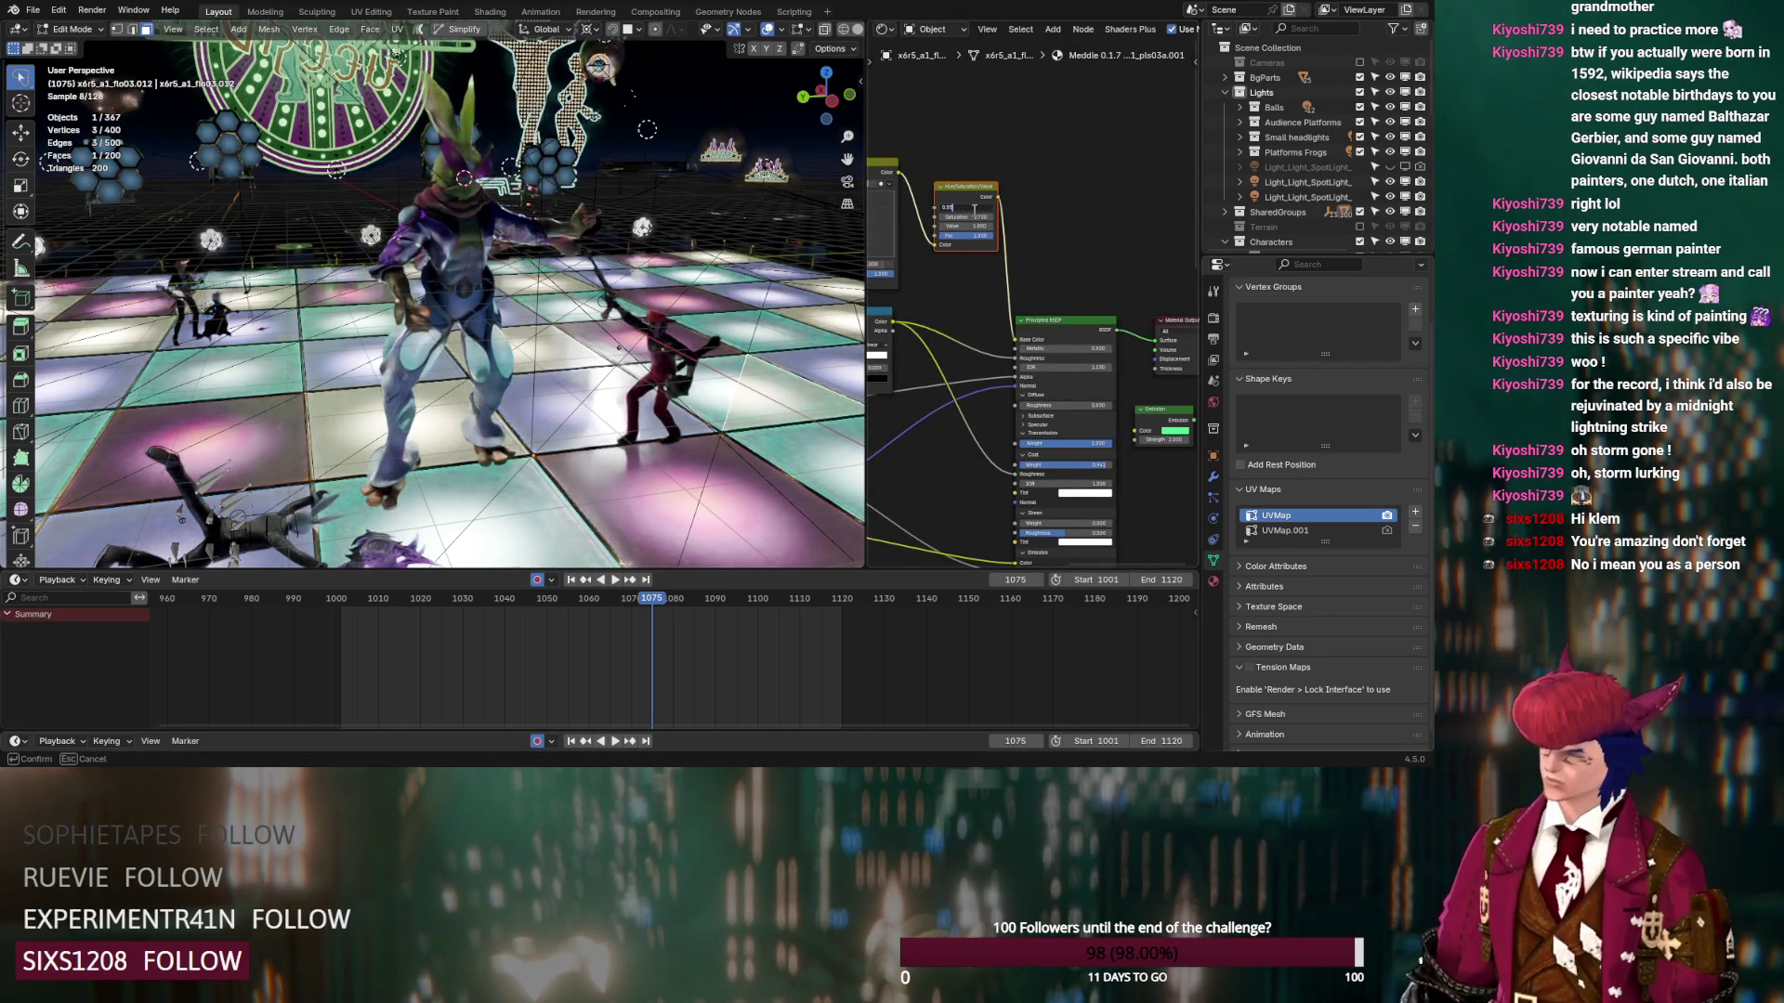
key("Return")
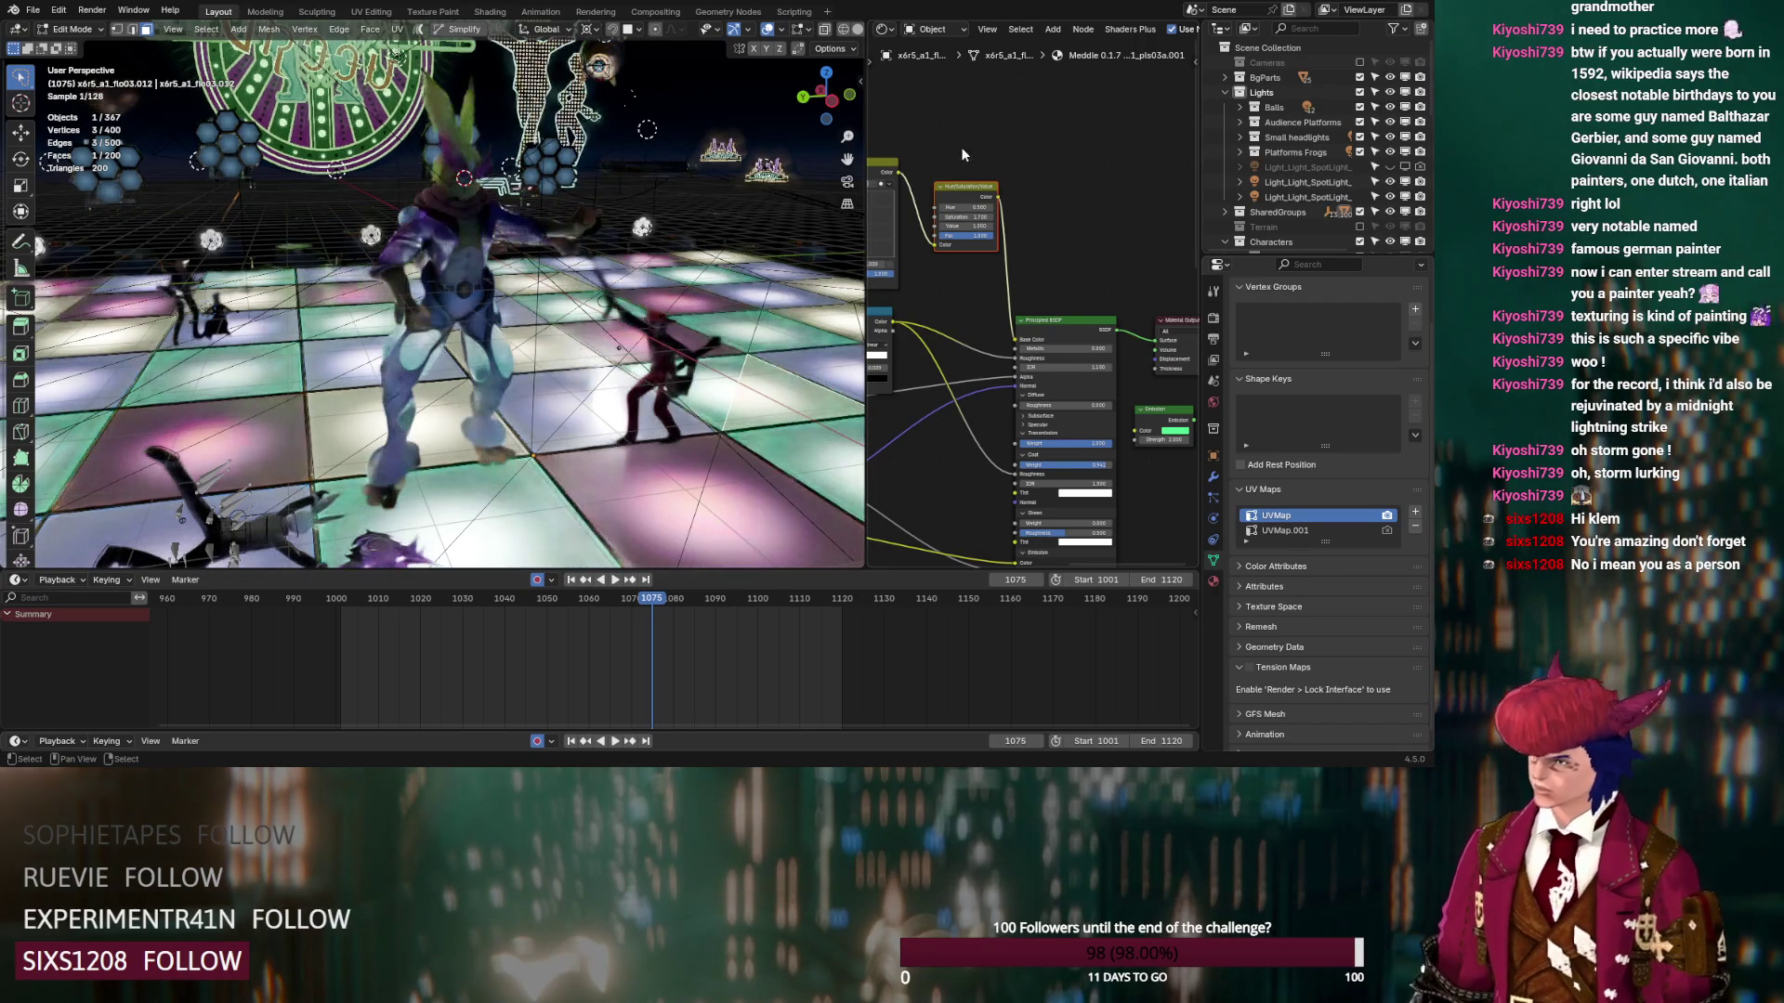
scroll(961, 147, "up", 1)
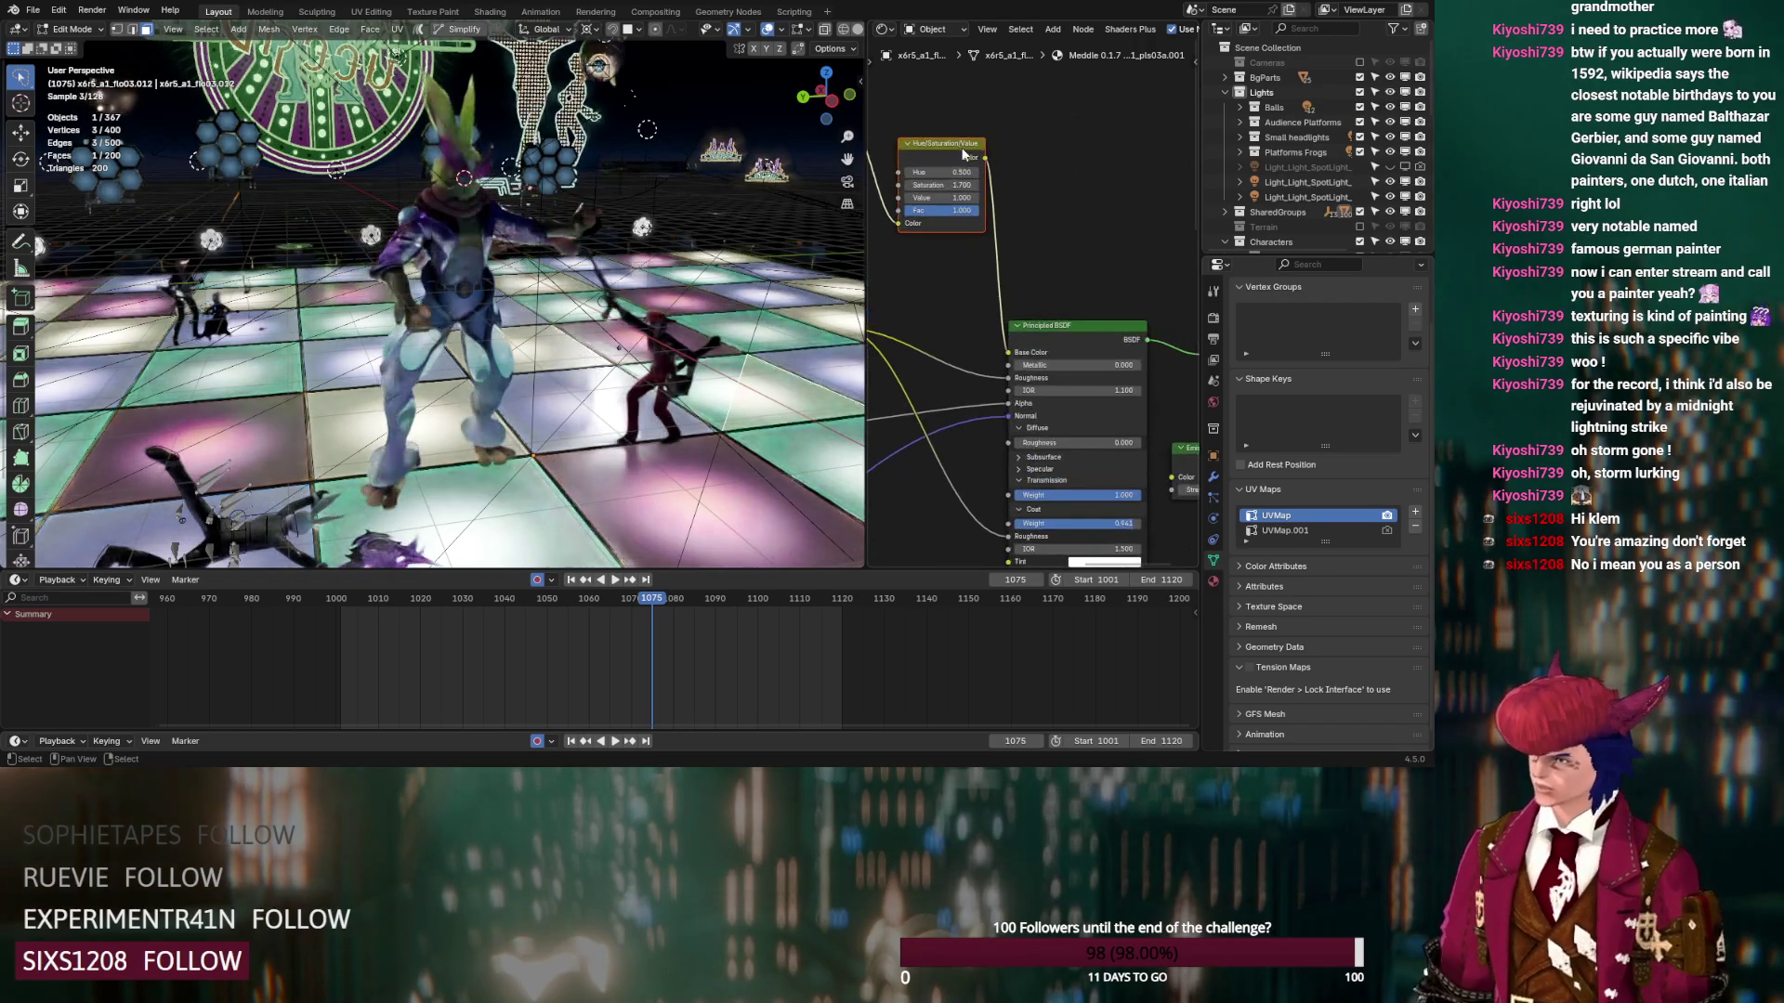
left_click(910, 185)
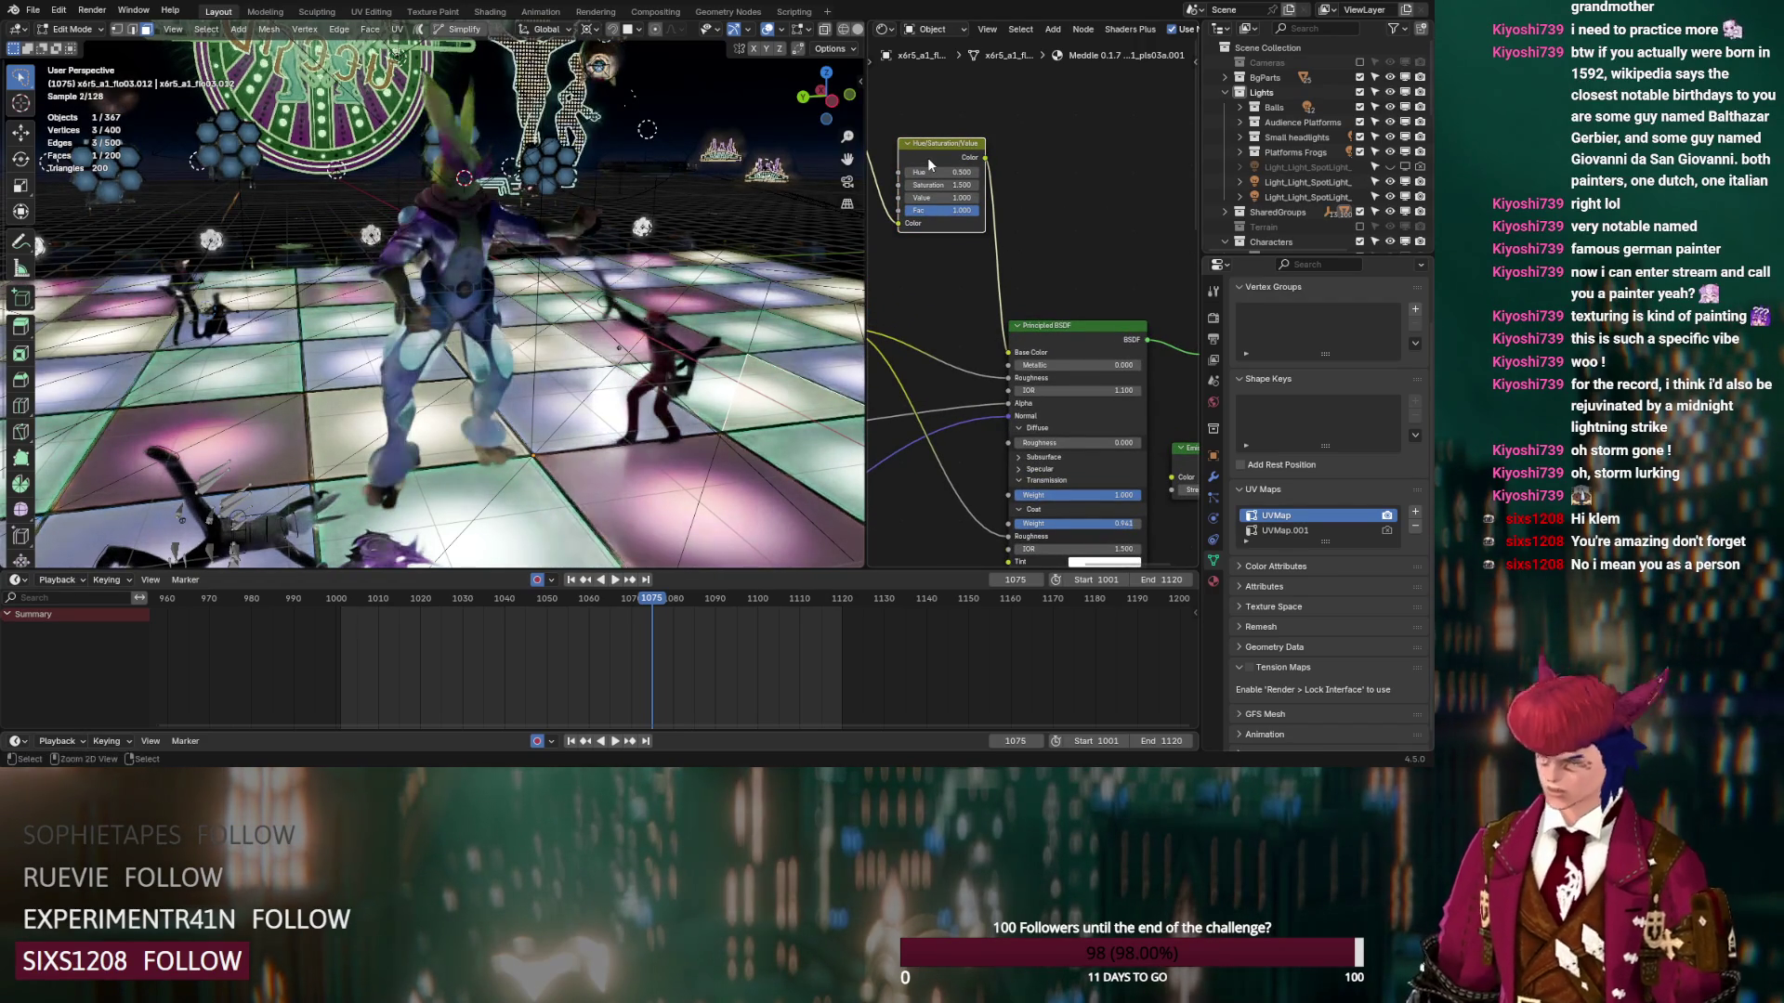
Move the Hue/Saturation/Value node into the link just before the shader
mouse_move(1188, 274)
middle_mouse_down()
mouse_move(952, 136)
mouse_move(1188, 274)
middle_mouse_up()
left_click(1015, 168)
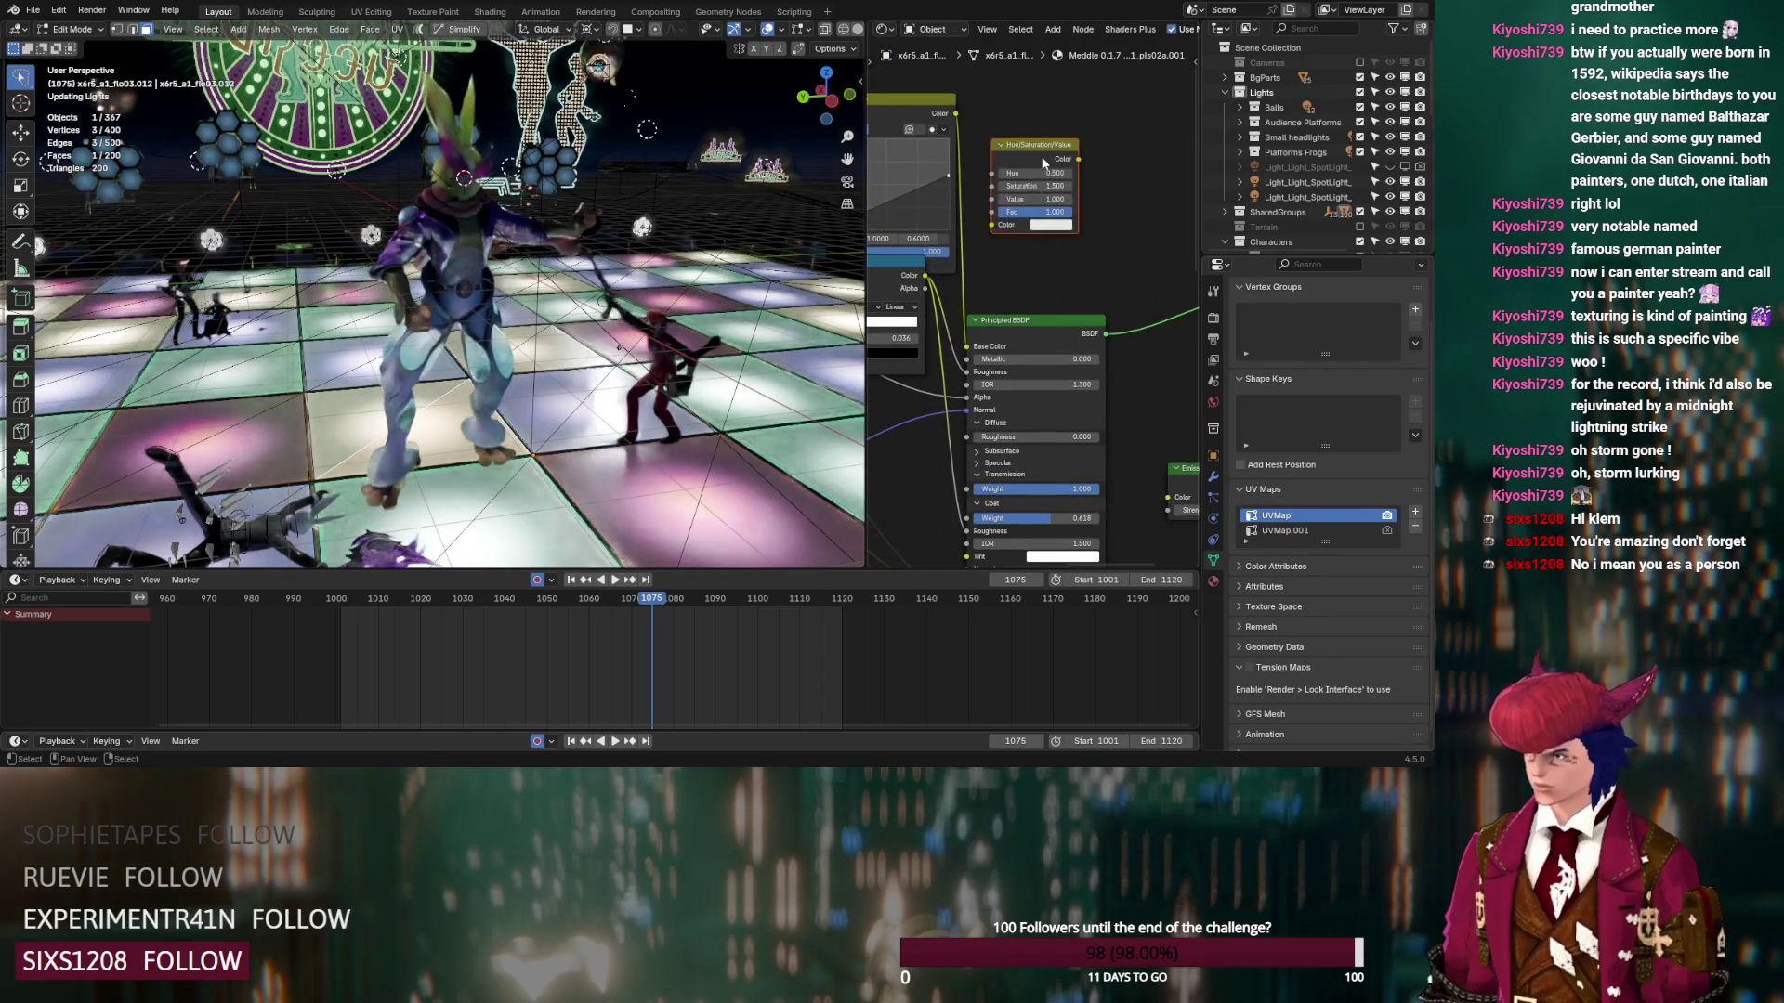
key("g")
left_click(1008, 176)
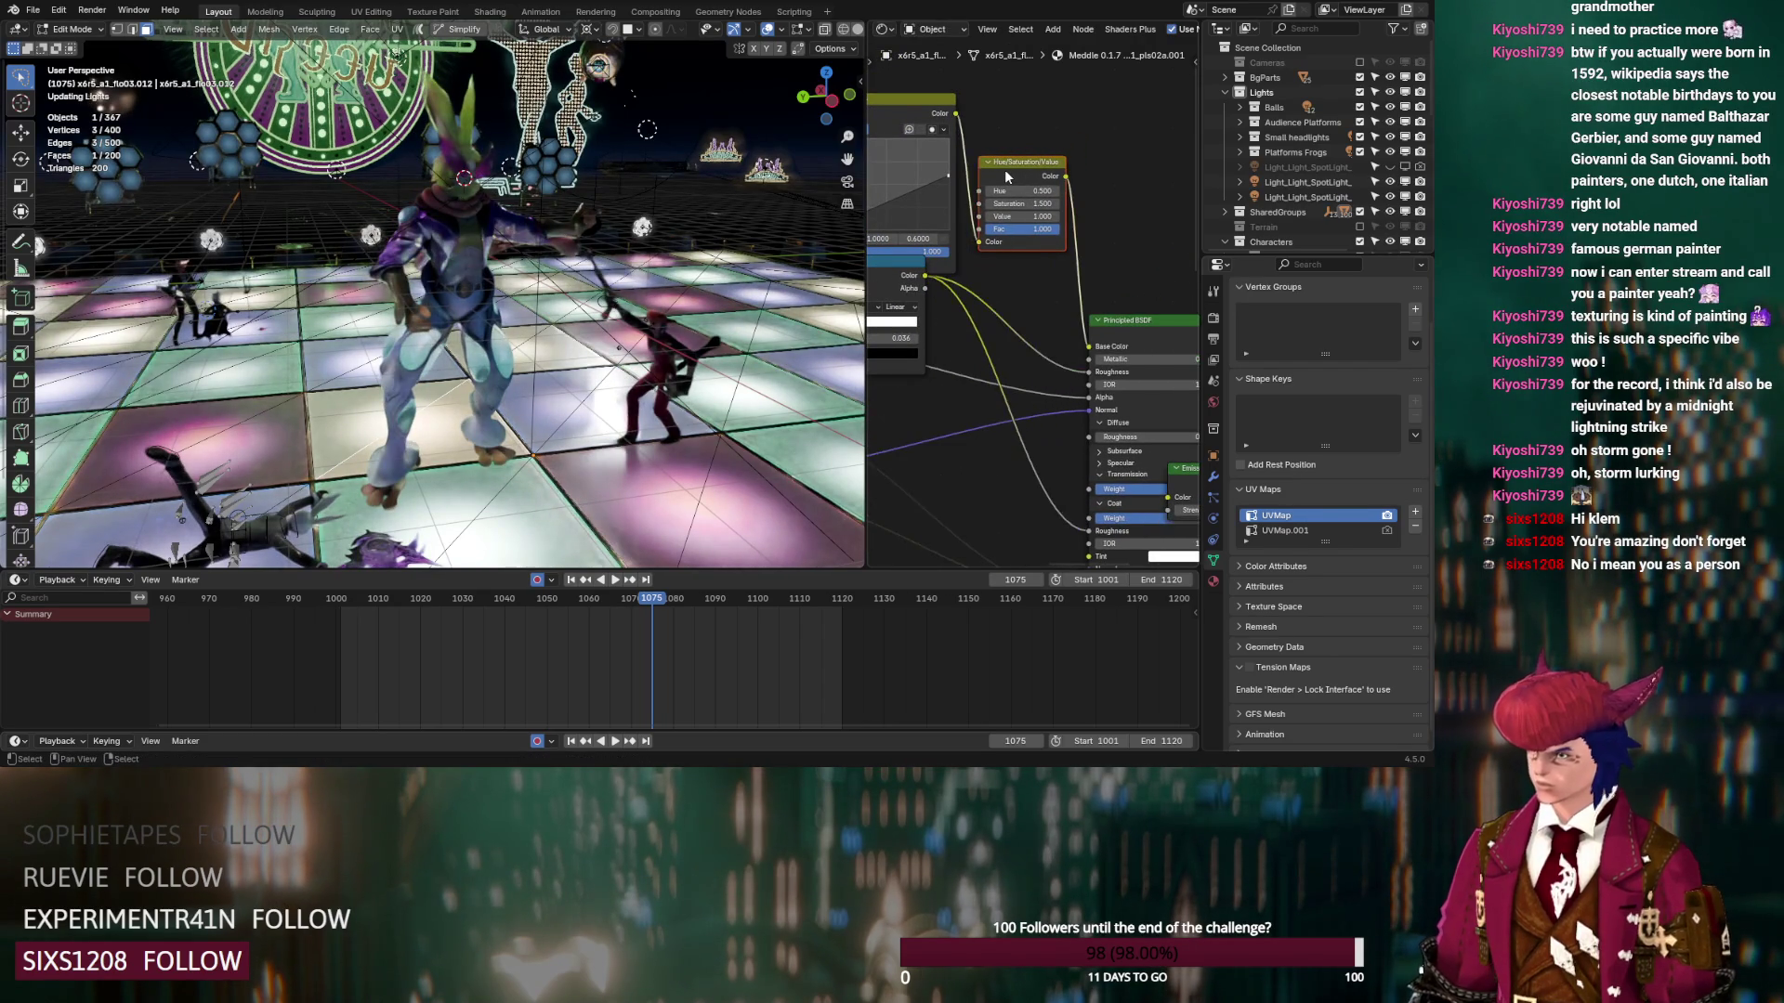
scroll(677, 358, "down", 4)
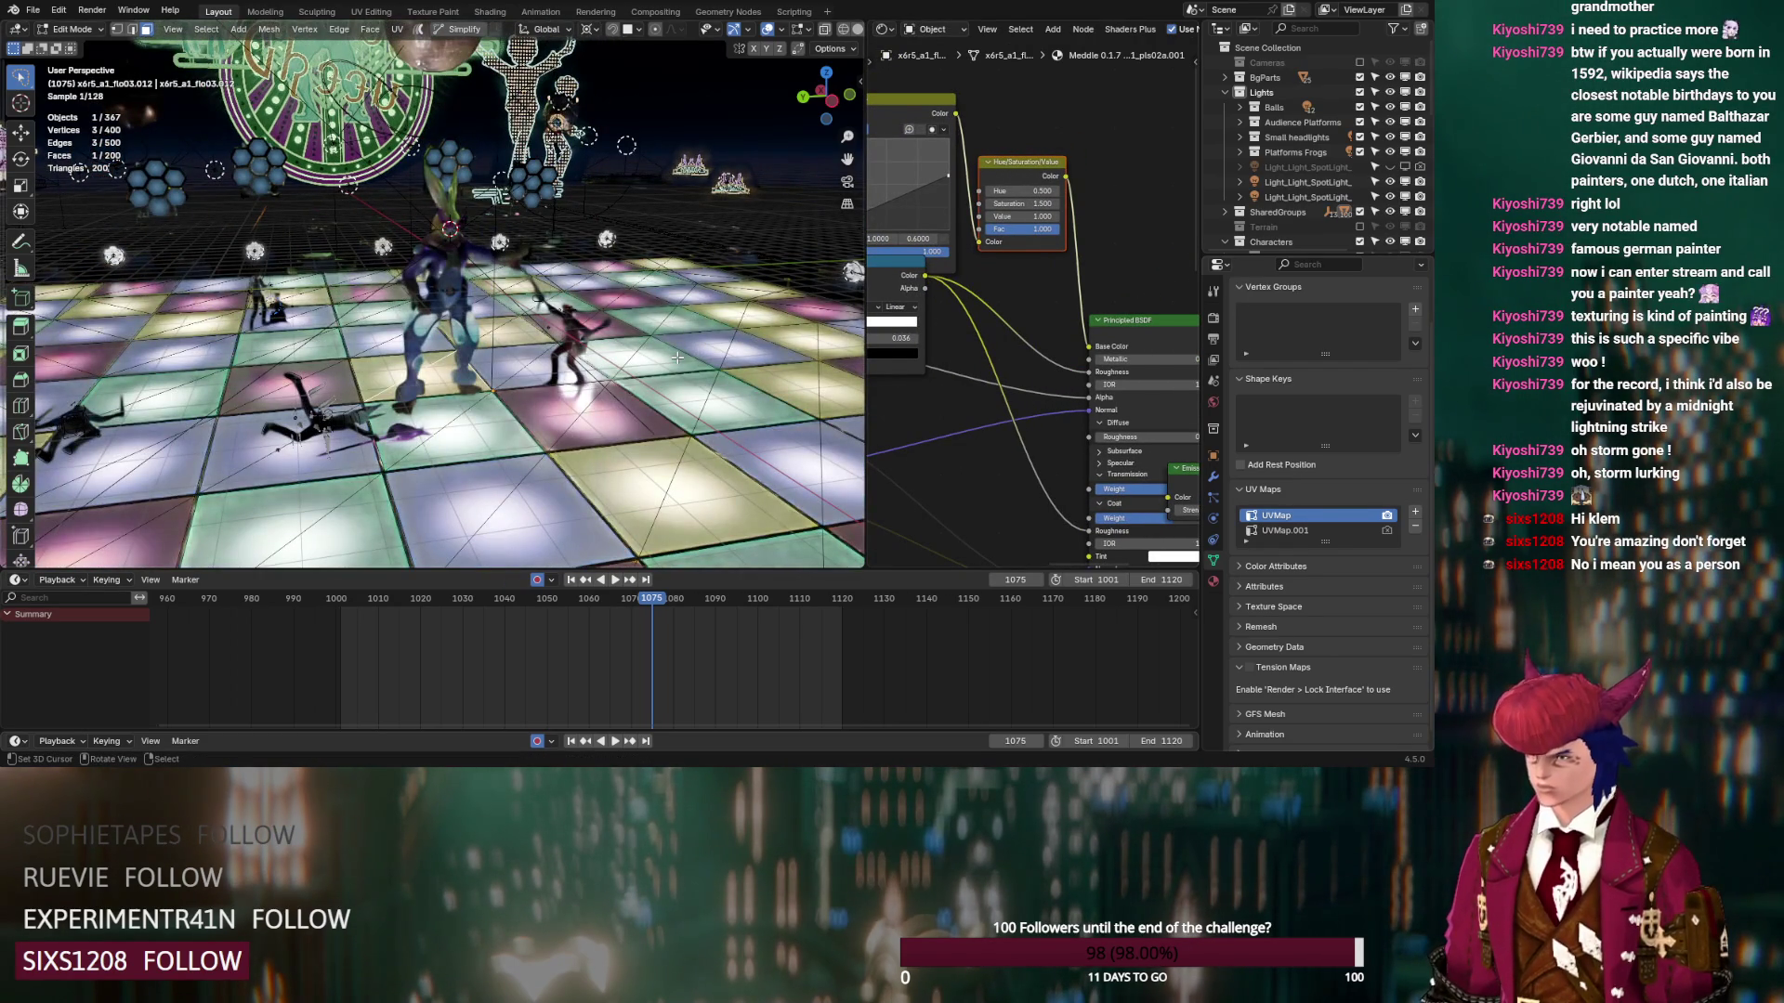
Exit Edit Mode, switch to solid shading, and go to the Rendering workspace
key("Tab")
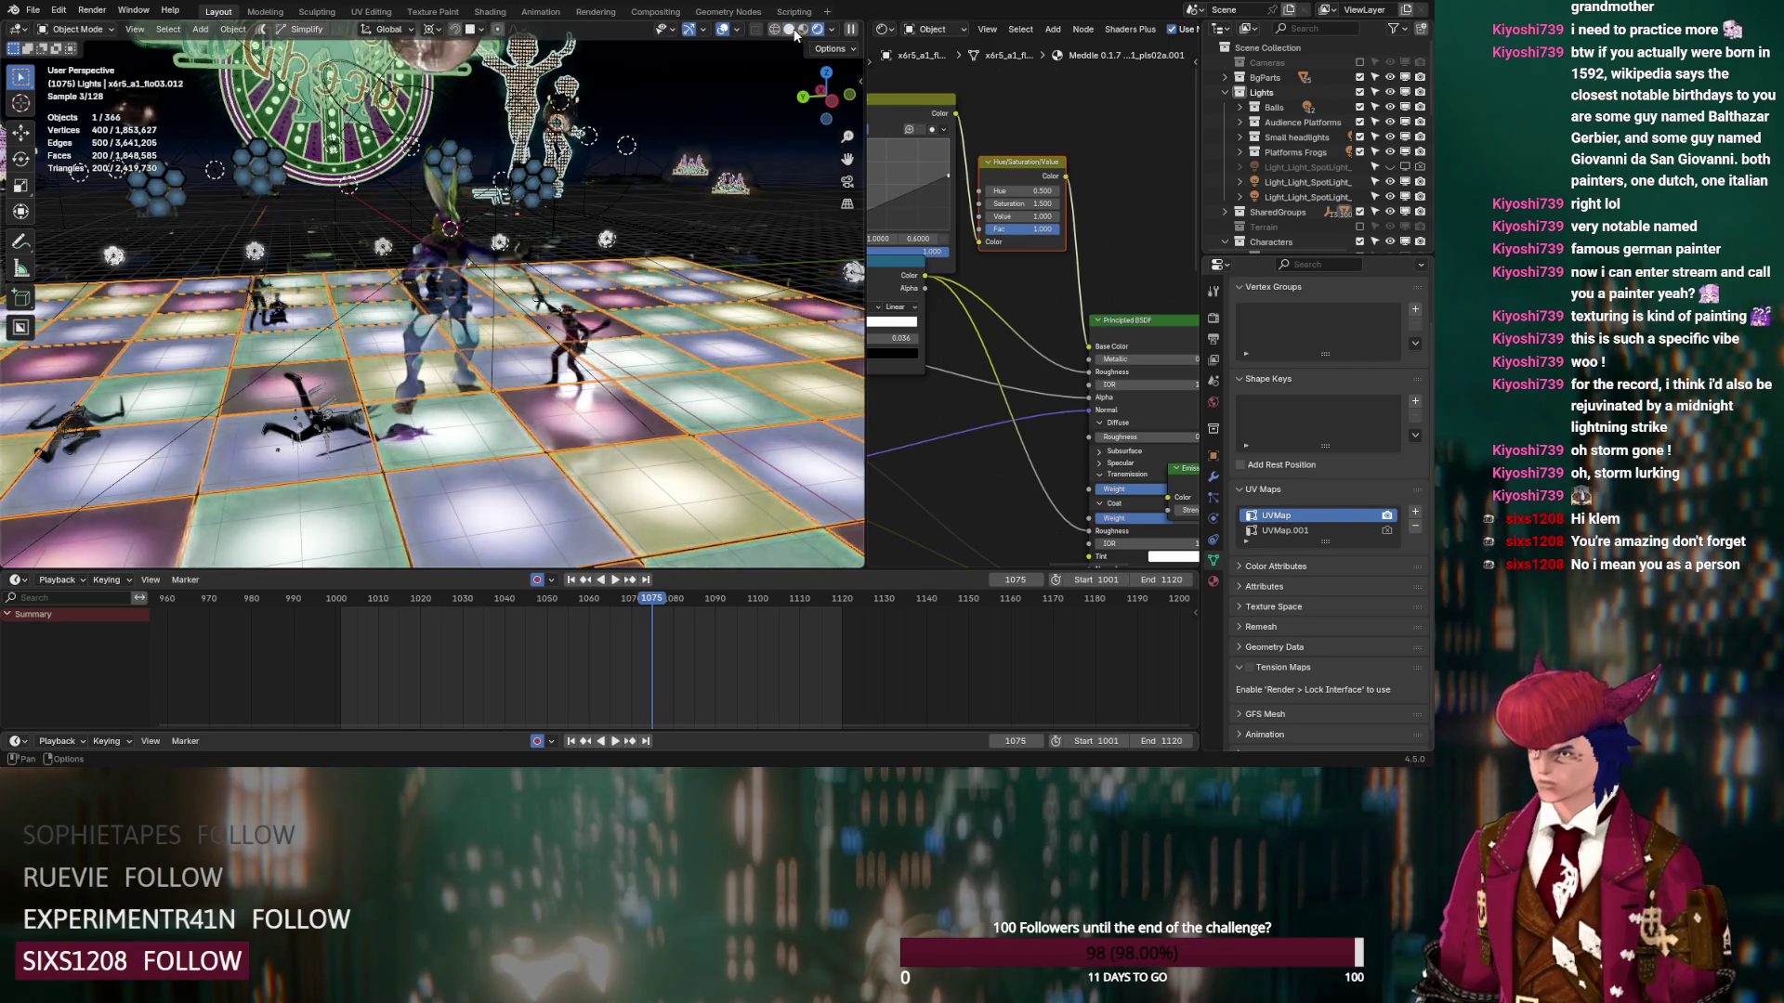
left_click(792, 31)
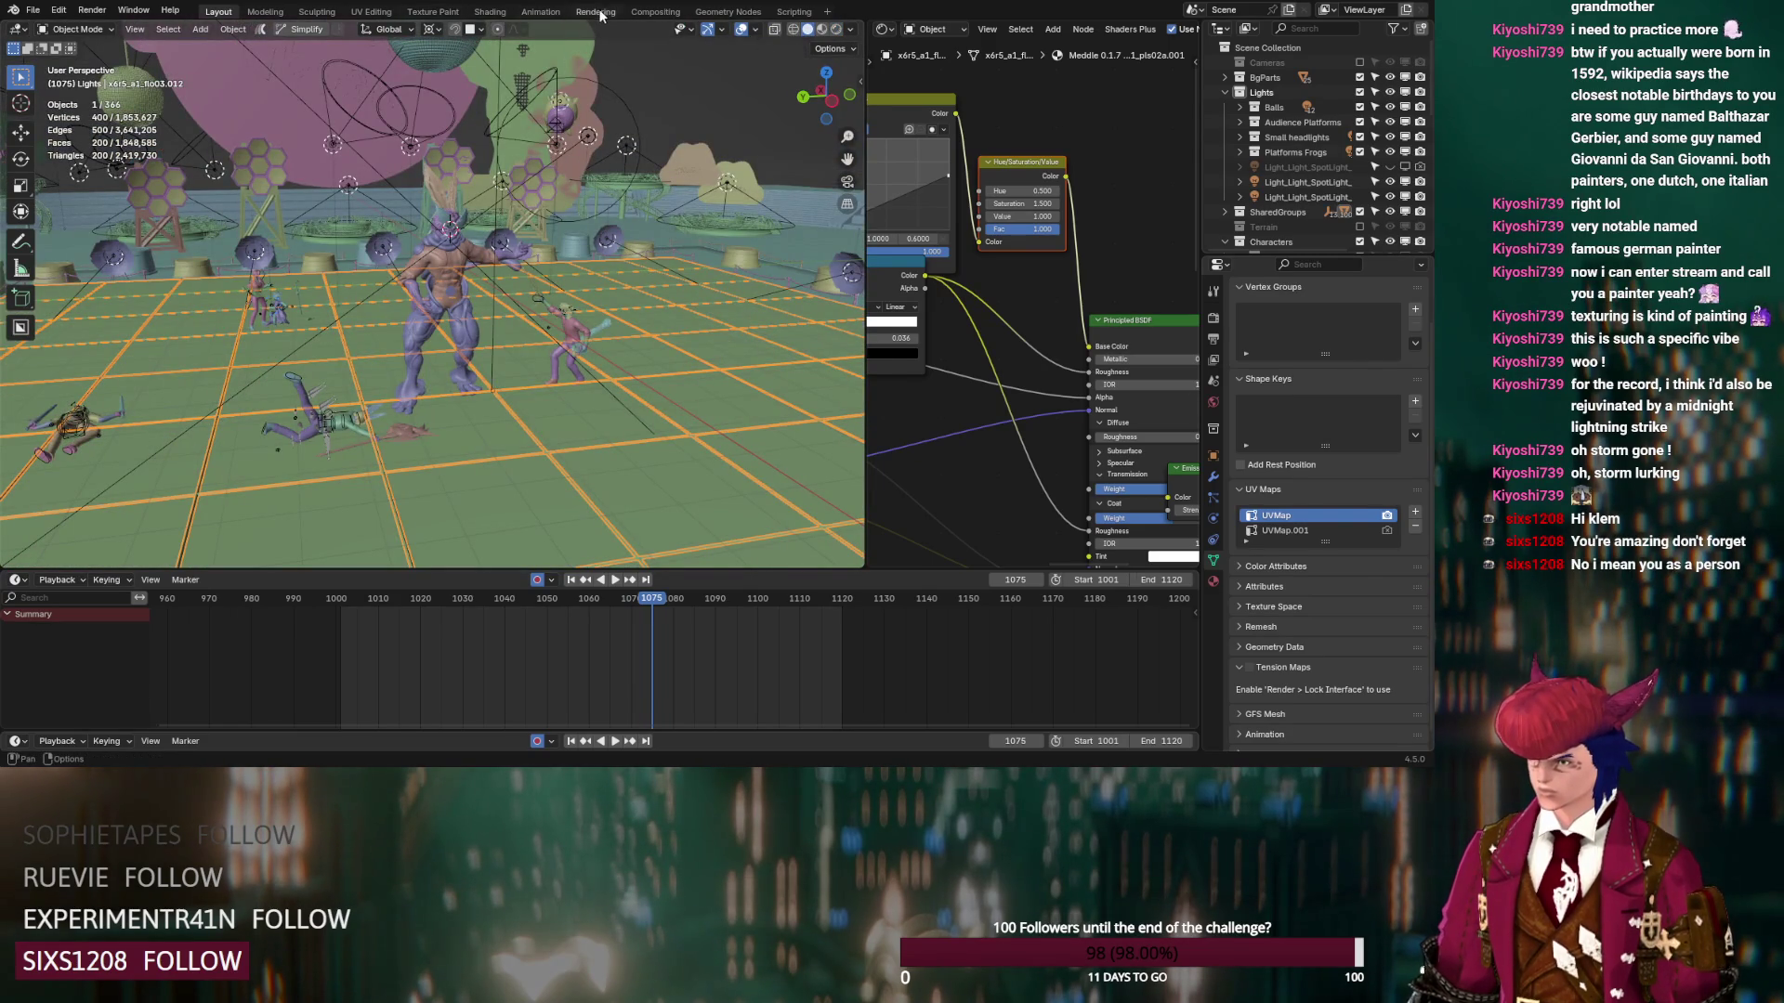
left_click(595, 11)
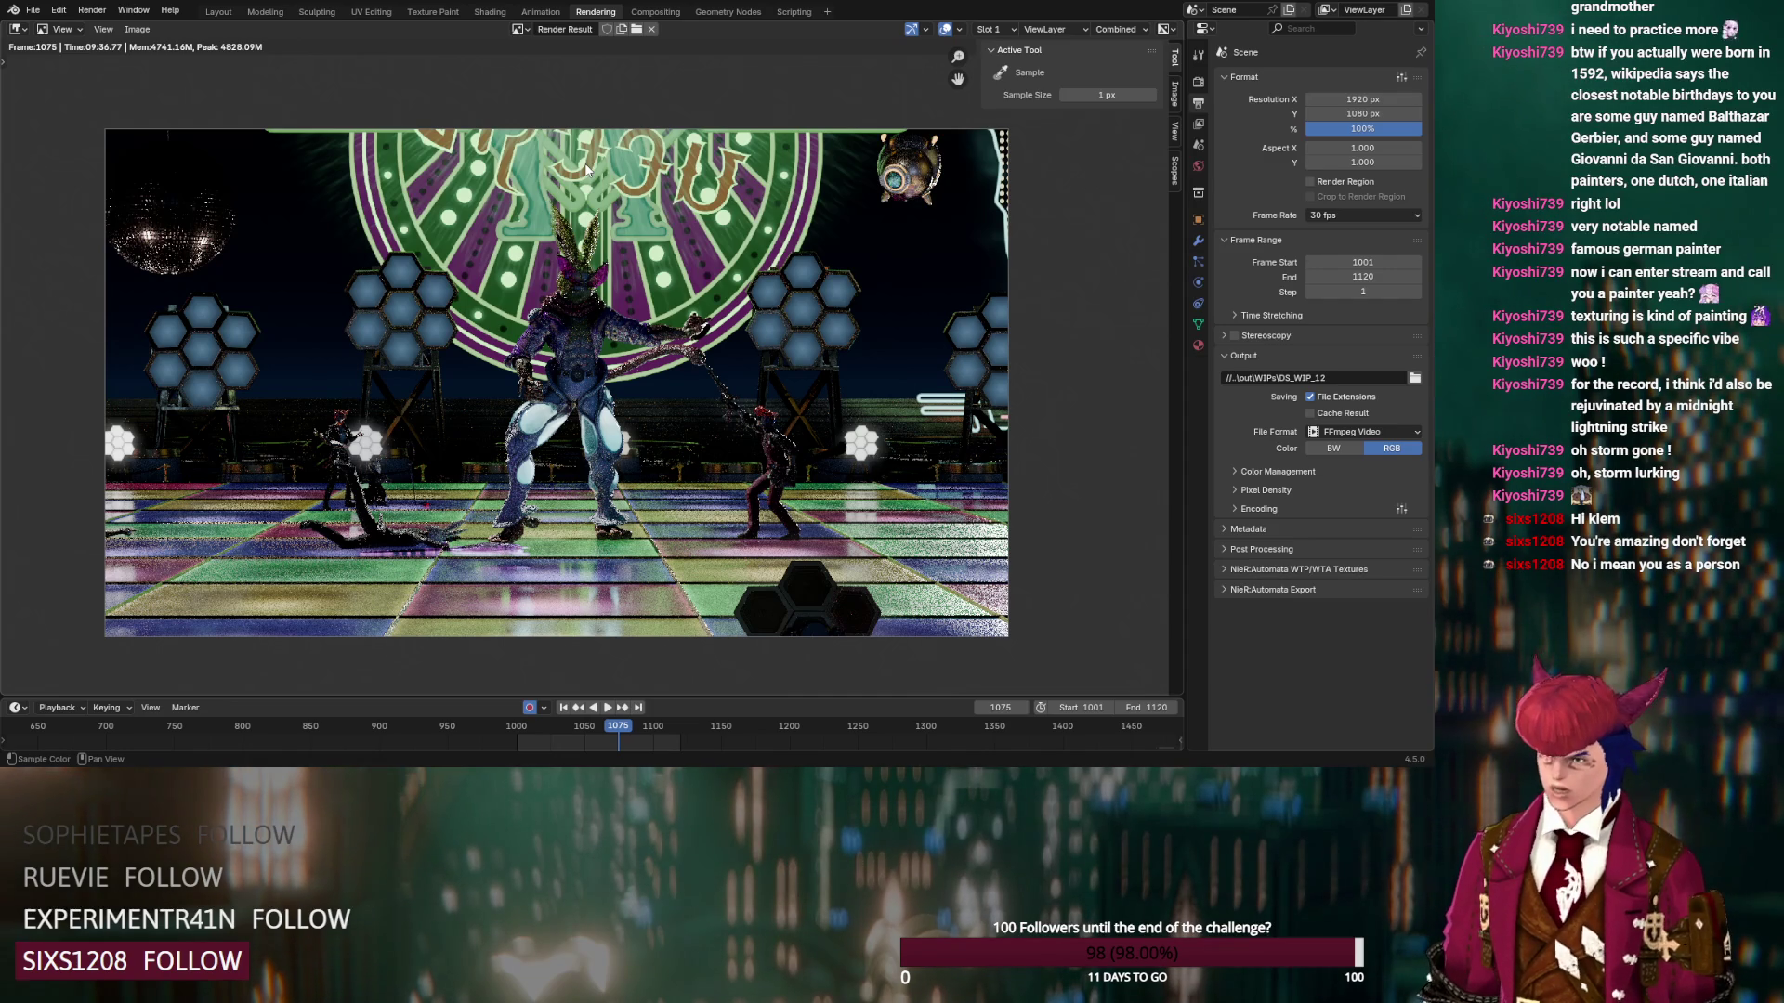
Render frame 1075 with F12, then dismiss the render with Escape
key("F12")
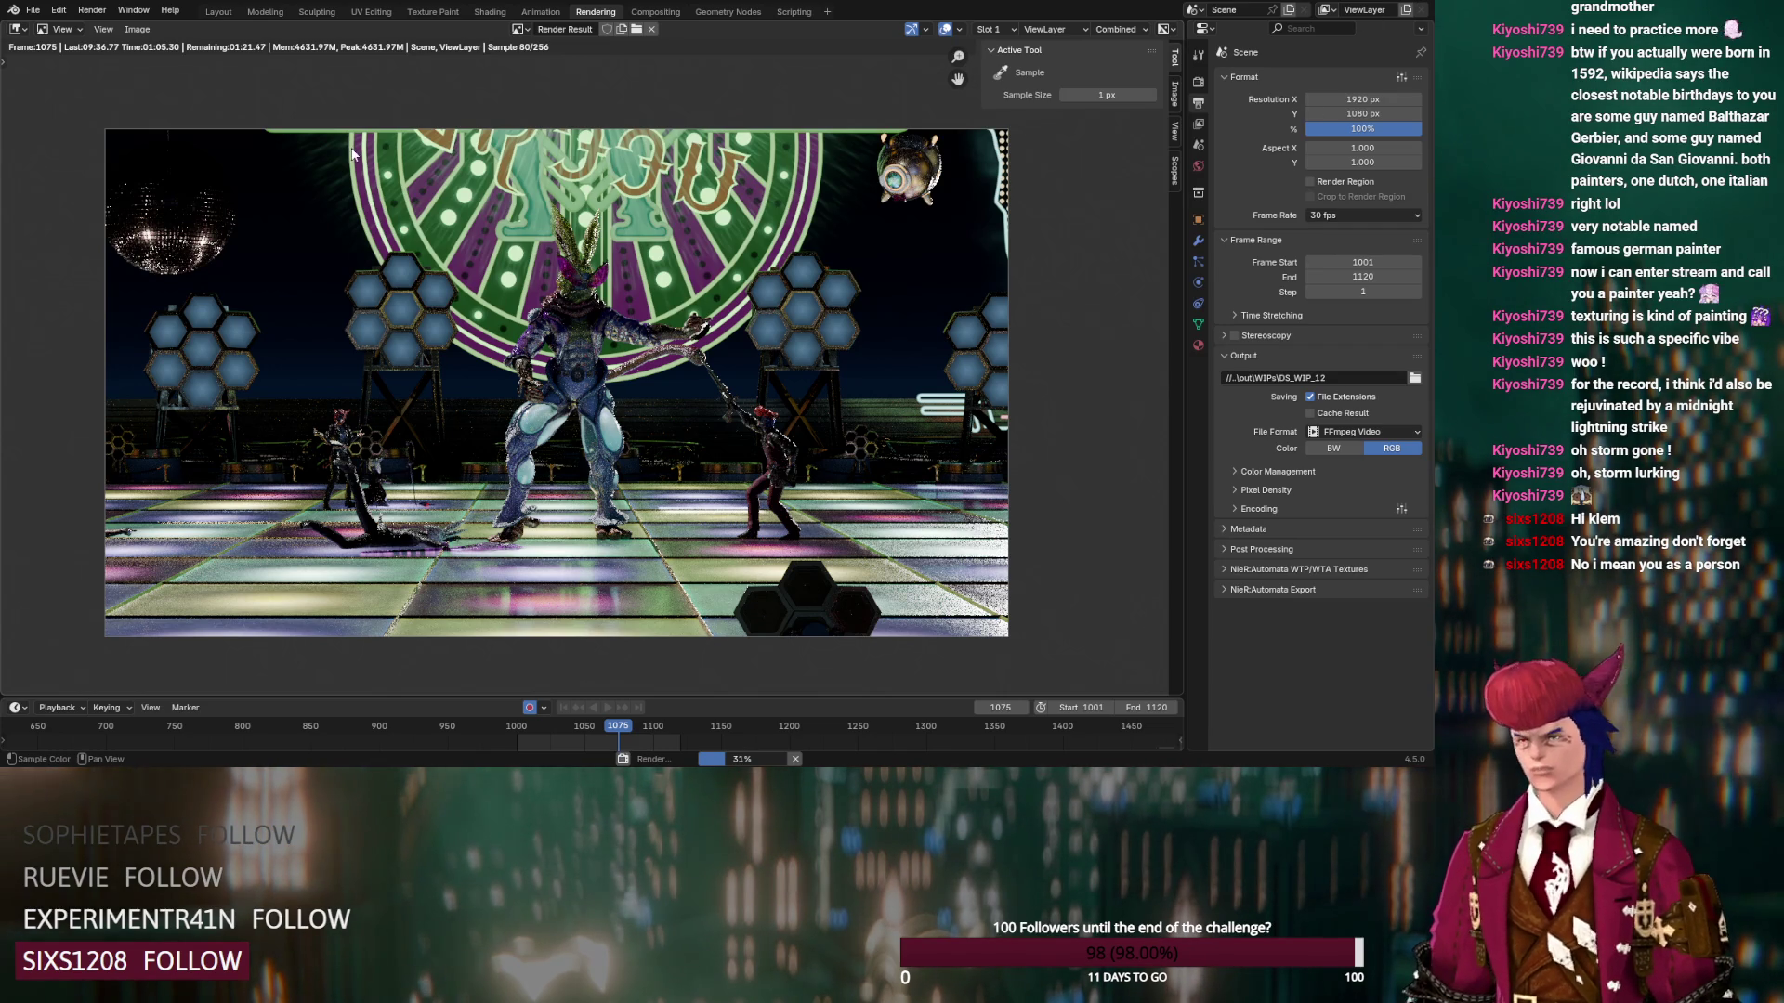
key("Escape")
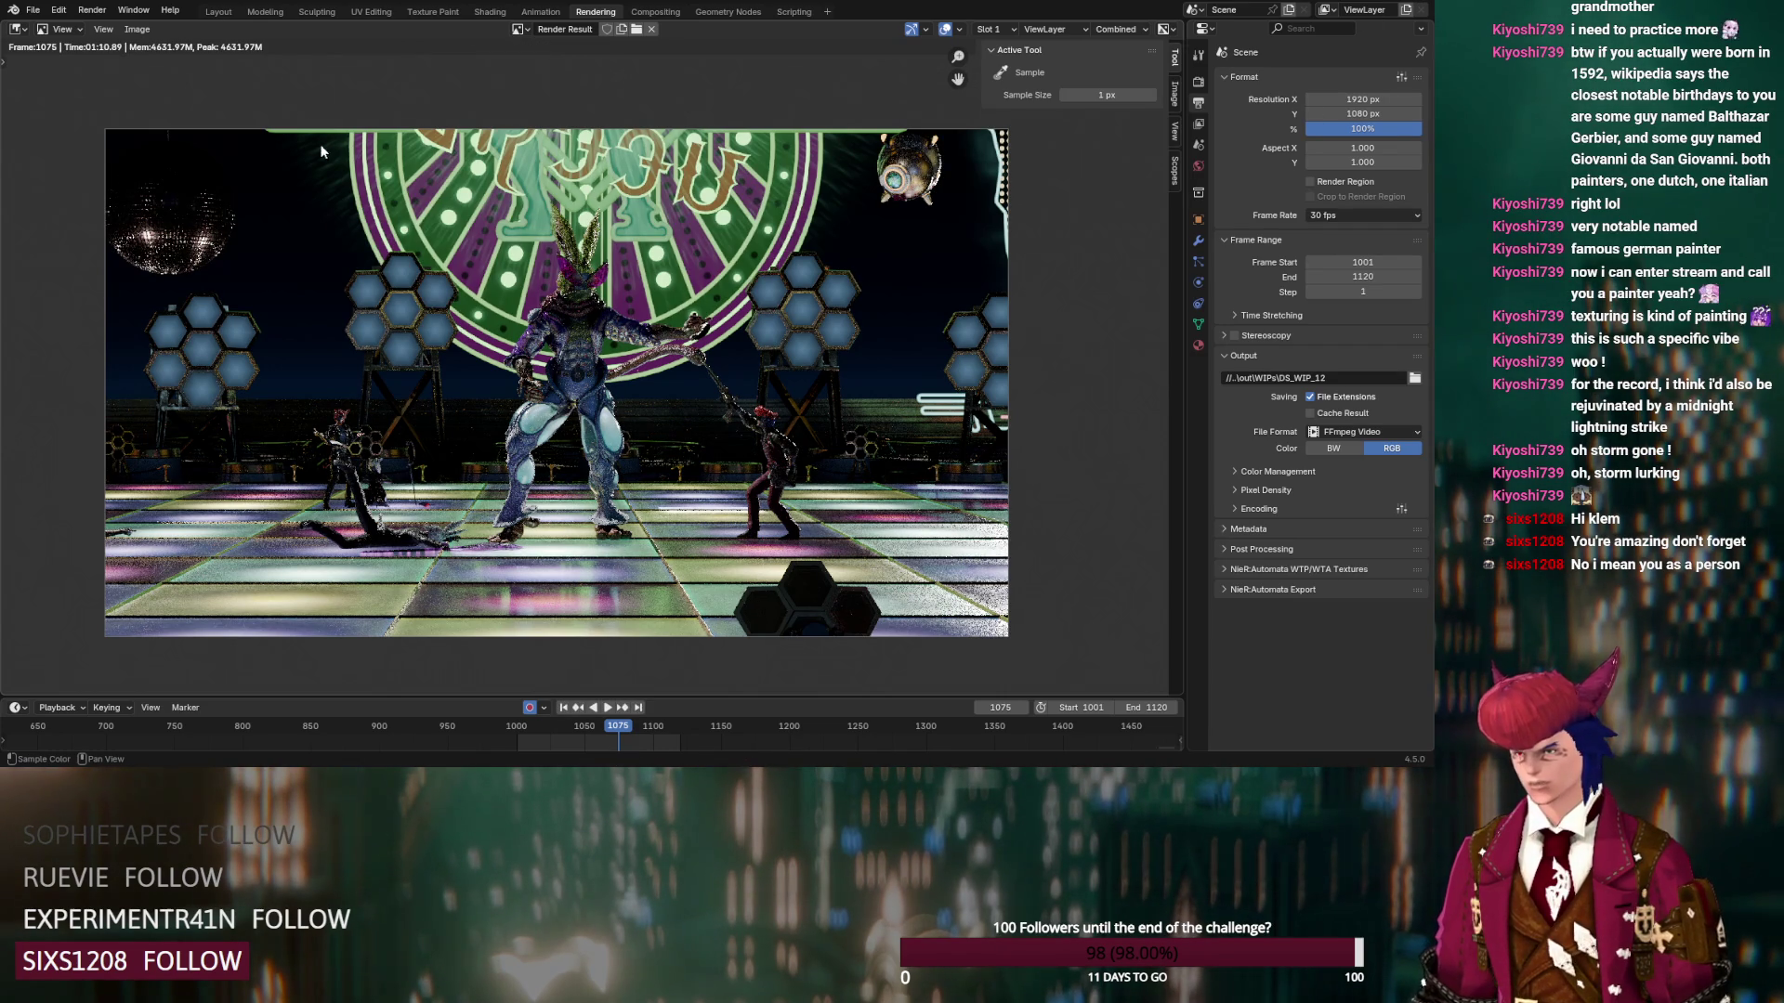
Back in Layout, revert the scene to an earlier Select step in Undo History
left_click(219, 11)
mouse_move(580, 429)
middle_mouse_down()
mouse_move(539, 449)
mouse_move(537, 400)
mouse_move(572, 416)
middle_mouse_up()
left_click(57, 9)
mouse_move(109, 61)
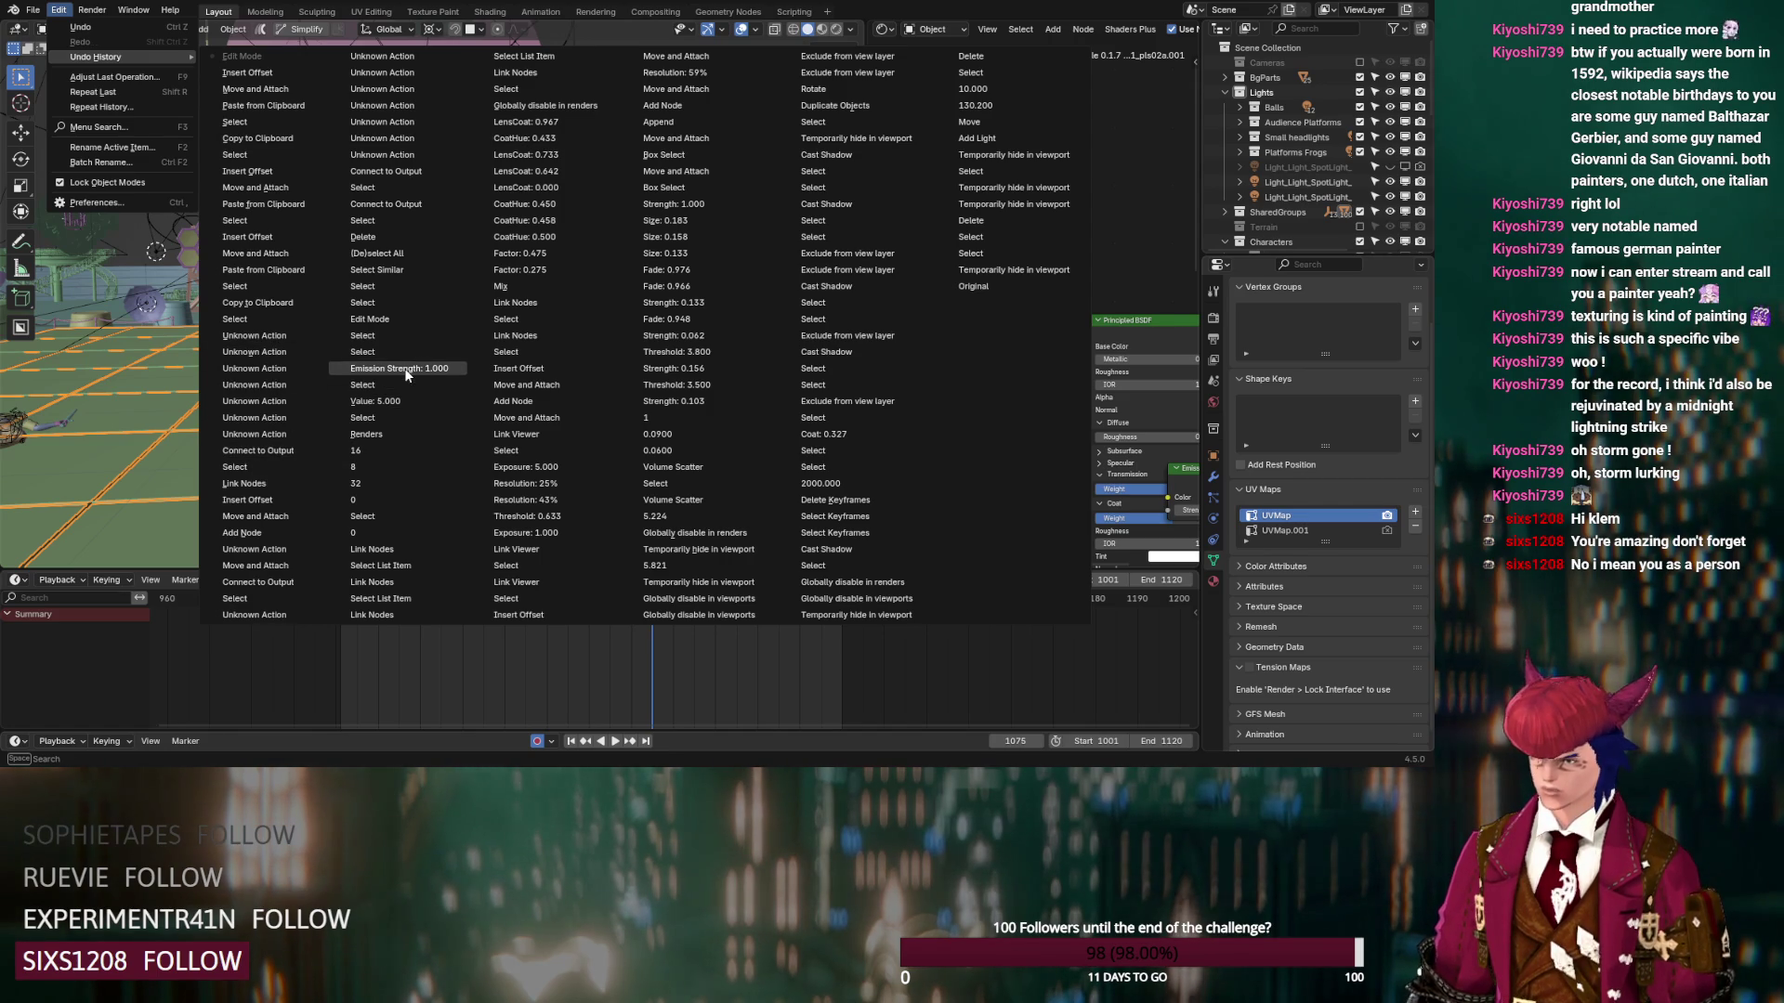
left_click(409, 284)
Select several floor triangles, including pink and yellow ones, to check their emission materials, then view the render
scroll(446, 446, "up", 2)
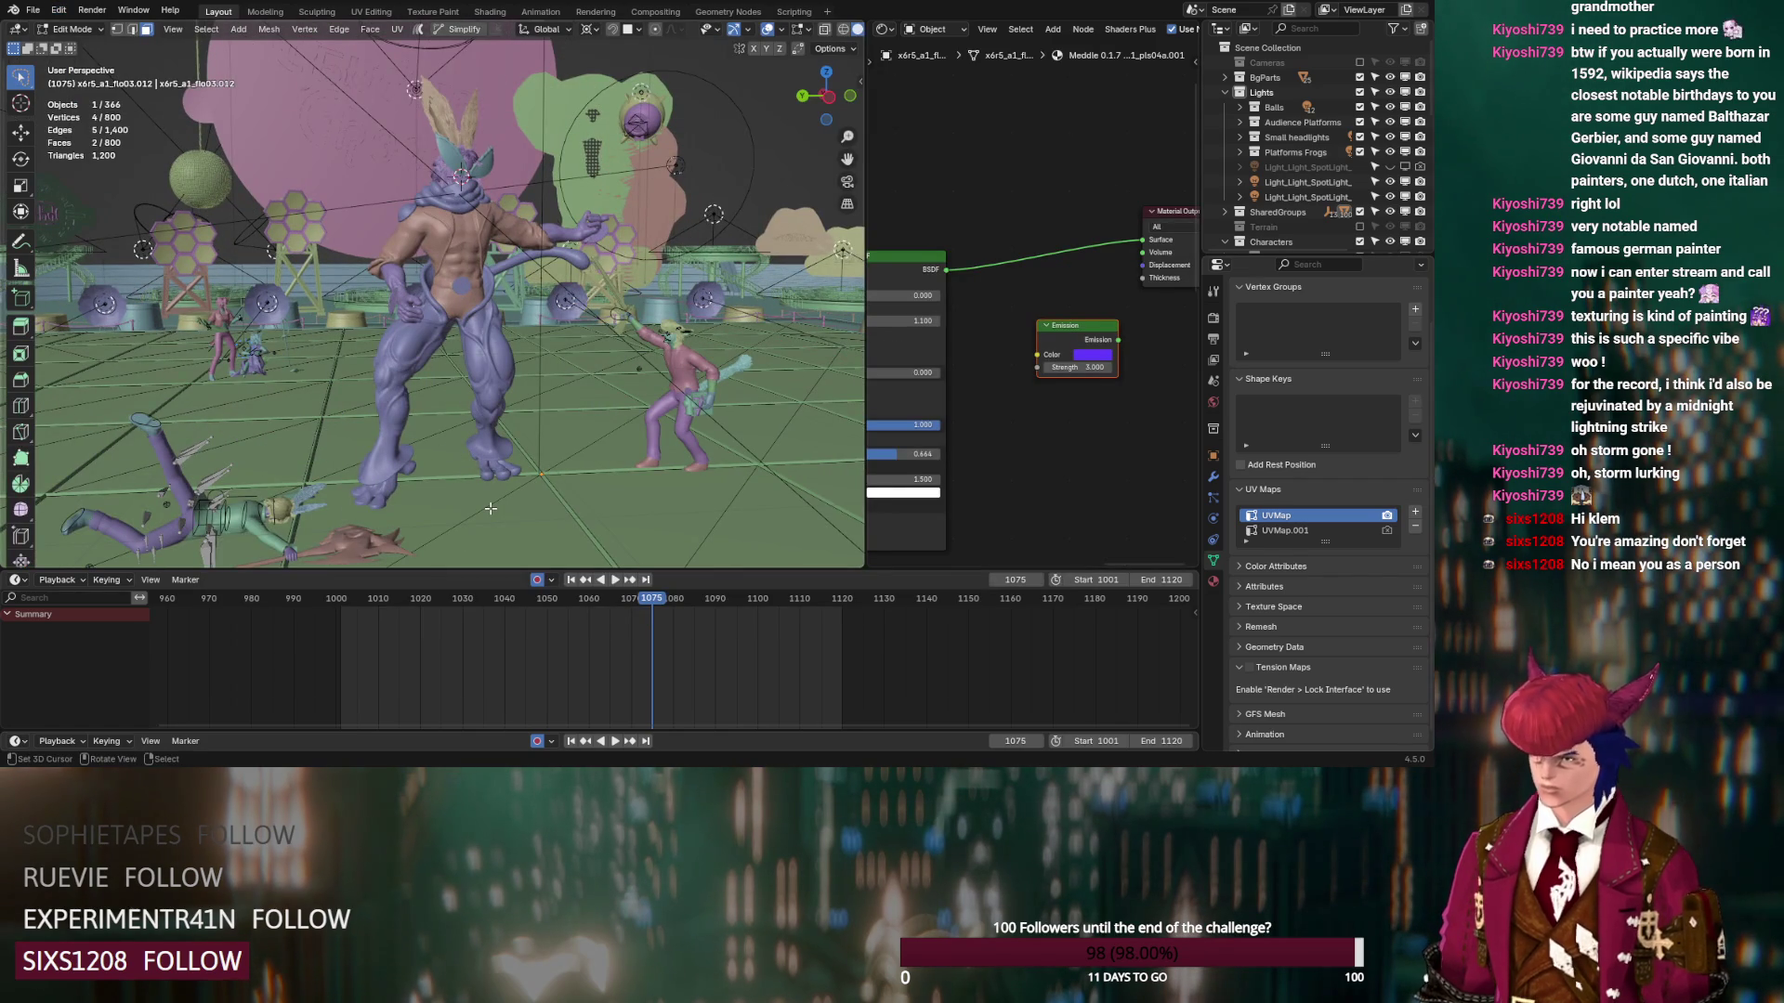
left_click(492, 504)
scroll(589, 370, "down", 4)
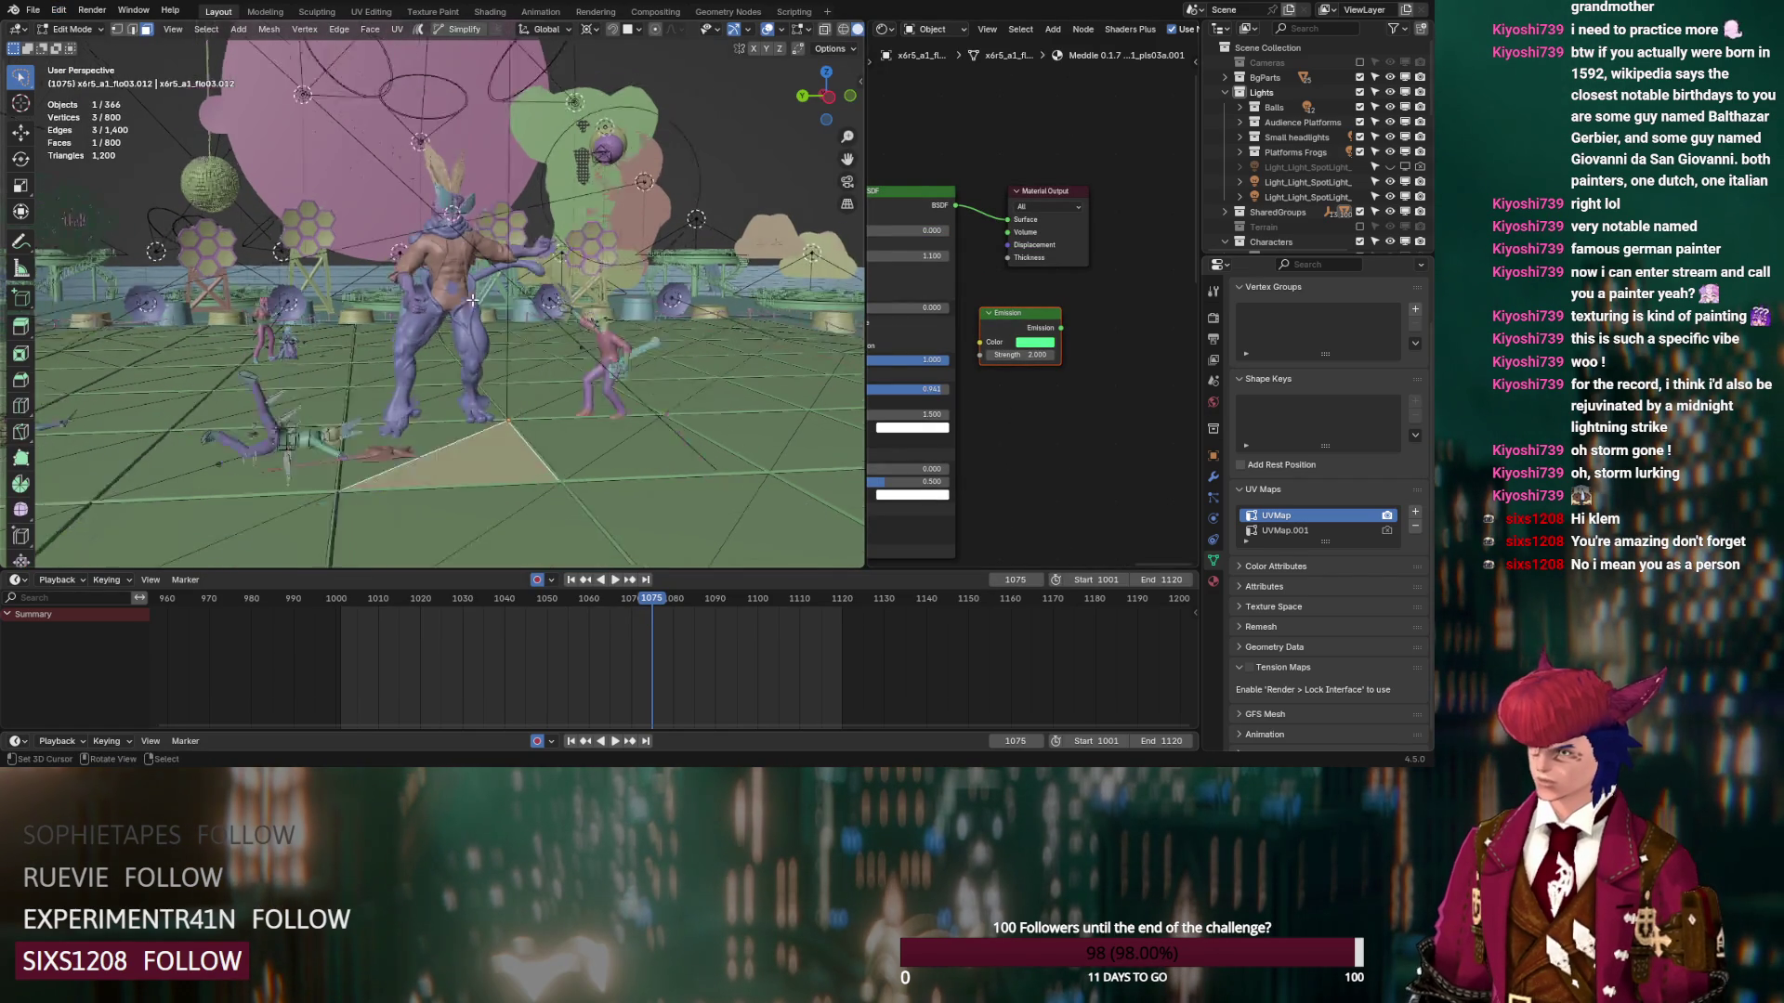
middle_click_drag(589, 370, 665, 424)
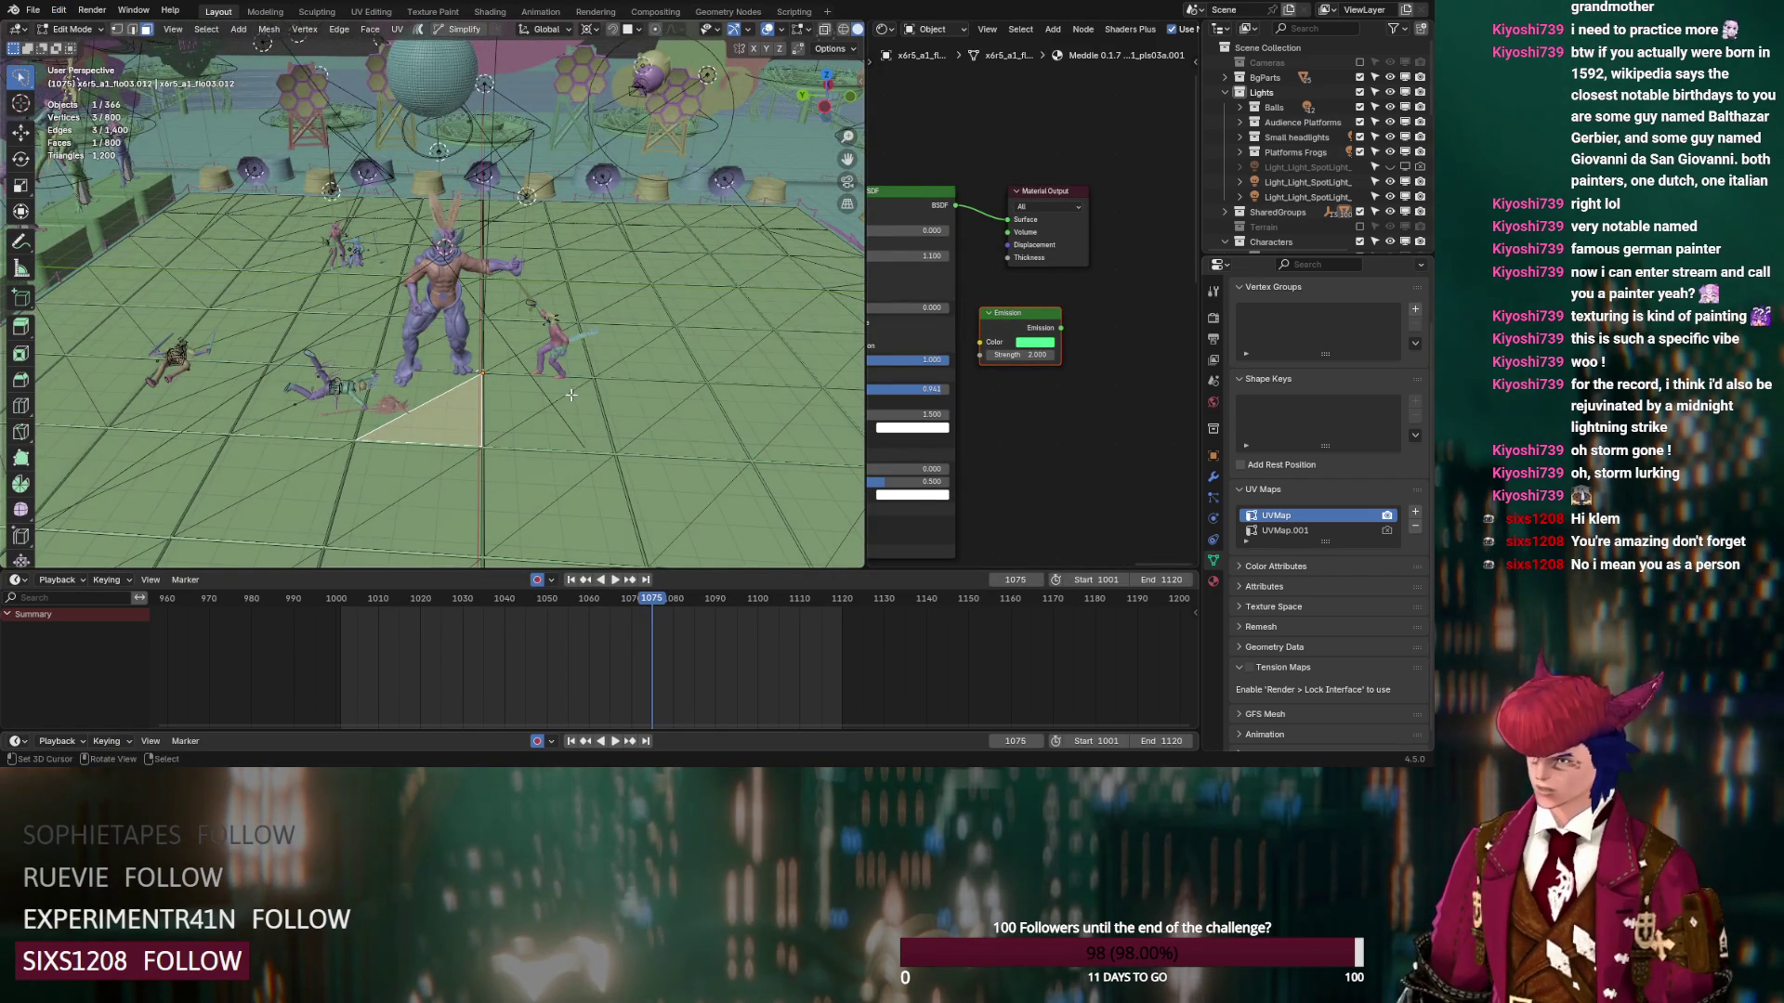
left_click(530, 407)
left_click(492, 336)
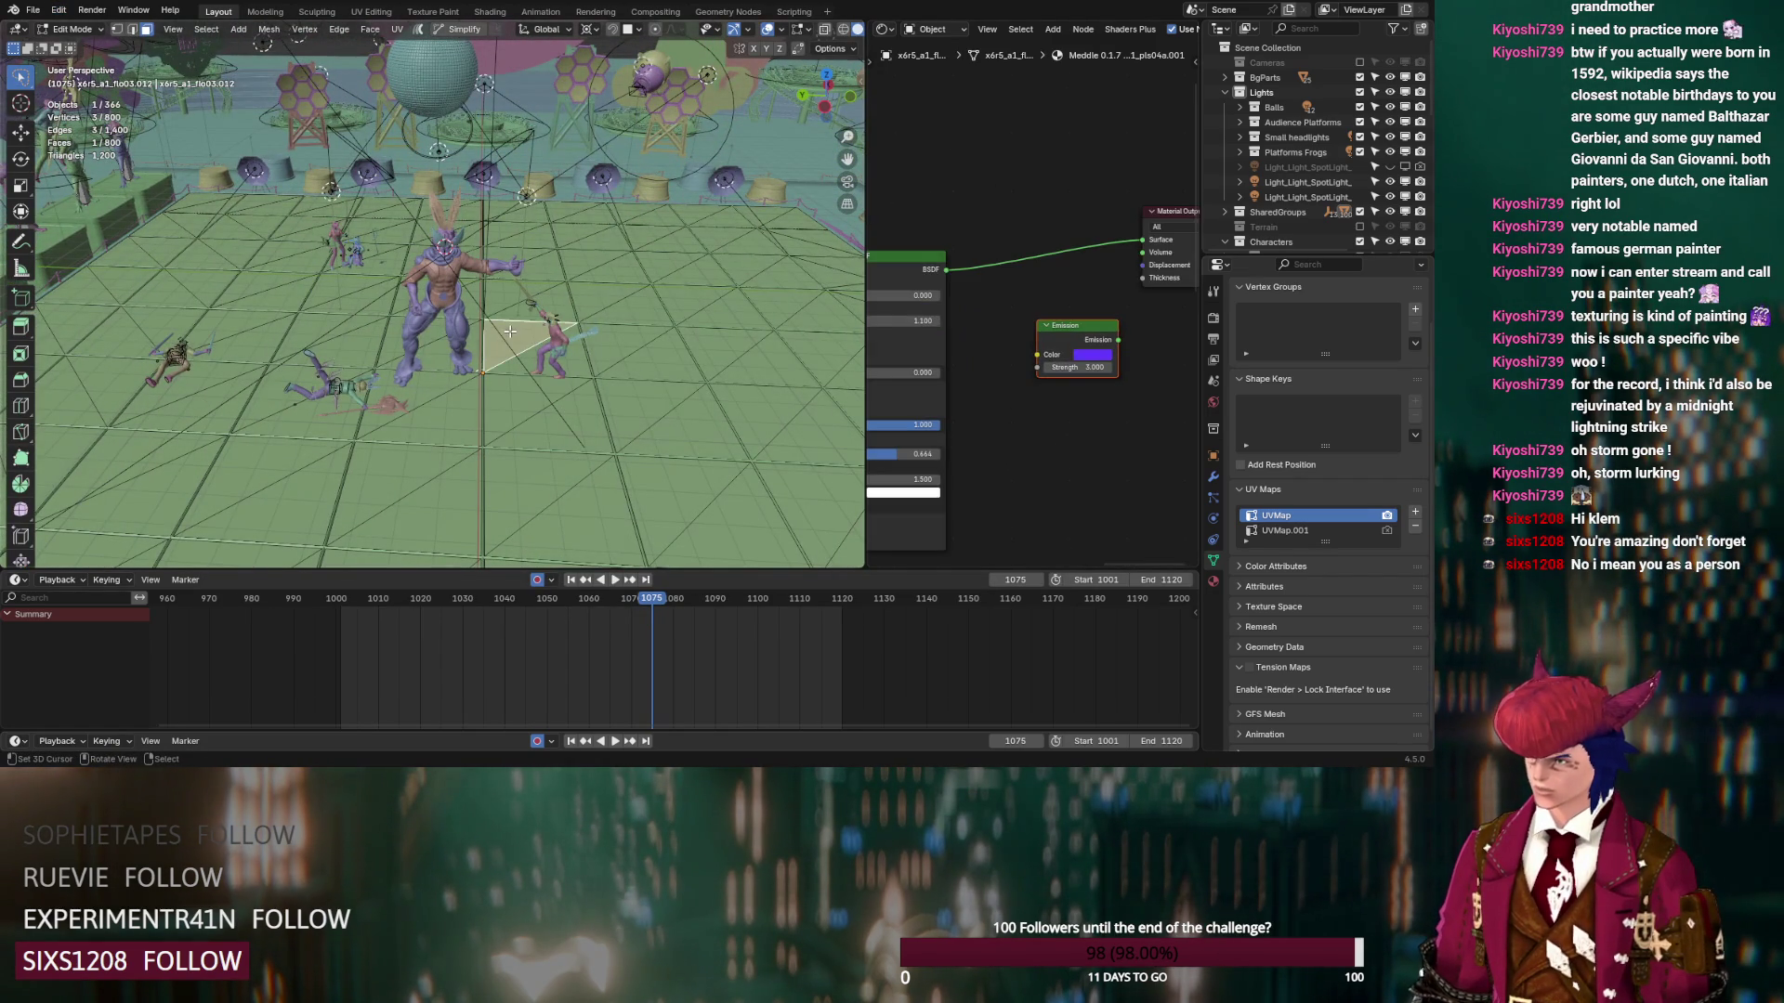
left_click(451, 342)
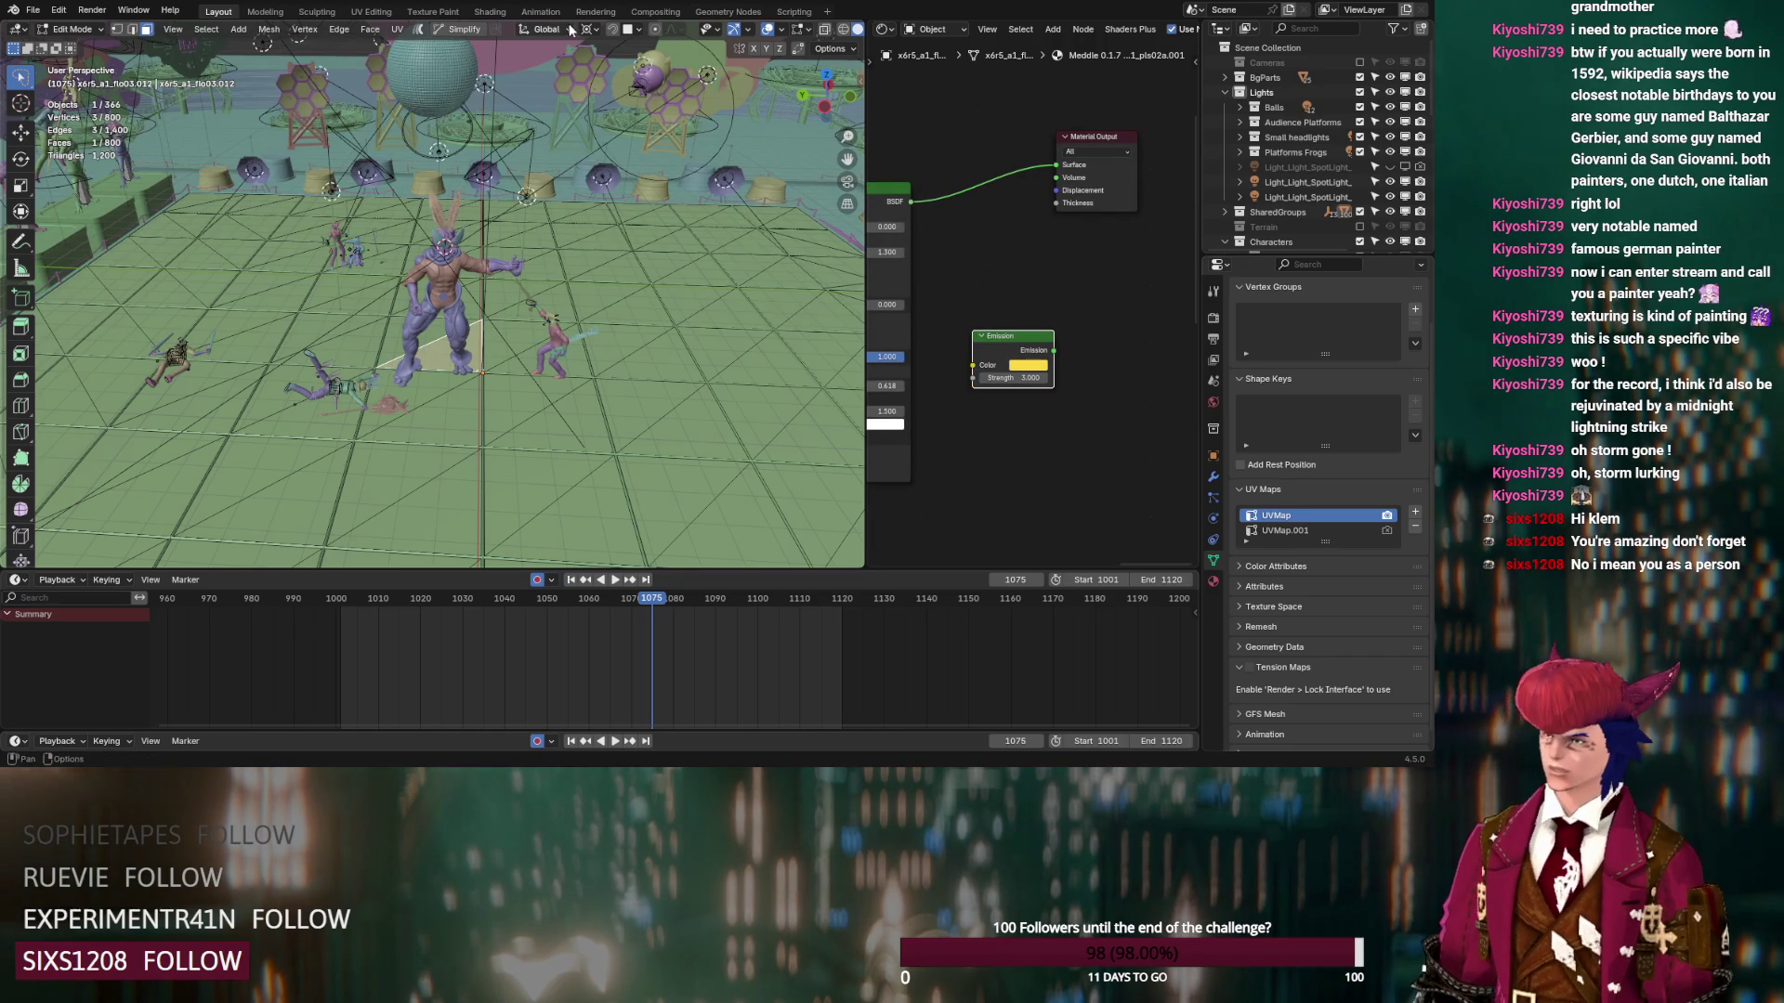
left_click(614, 13)
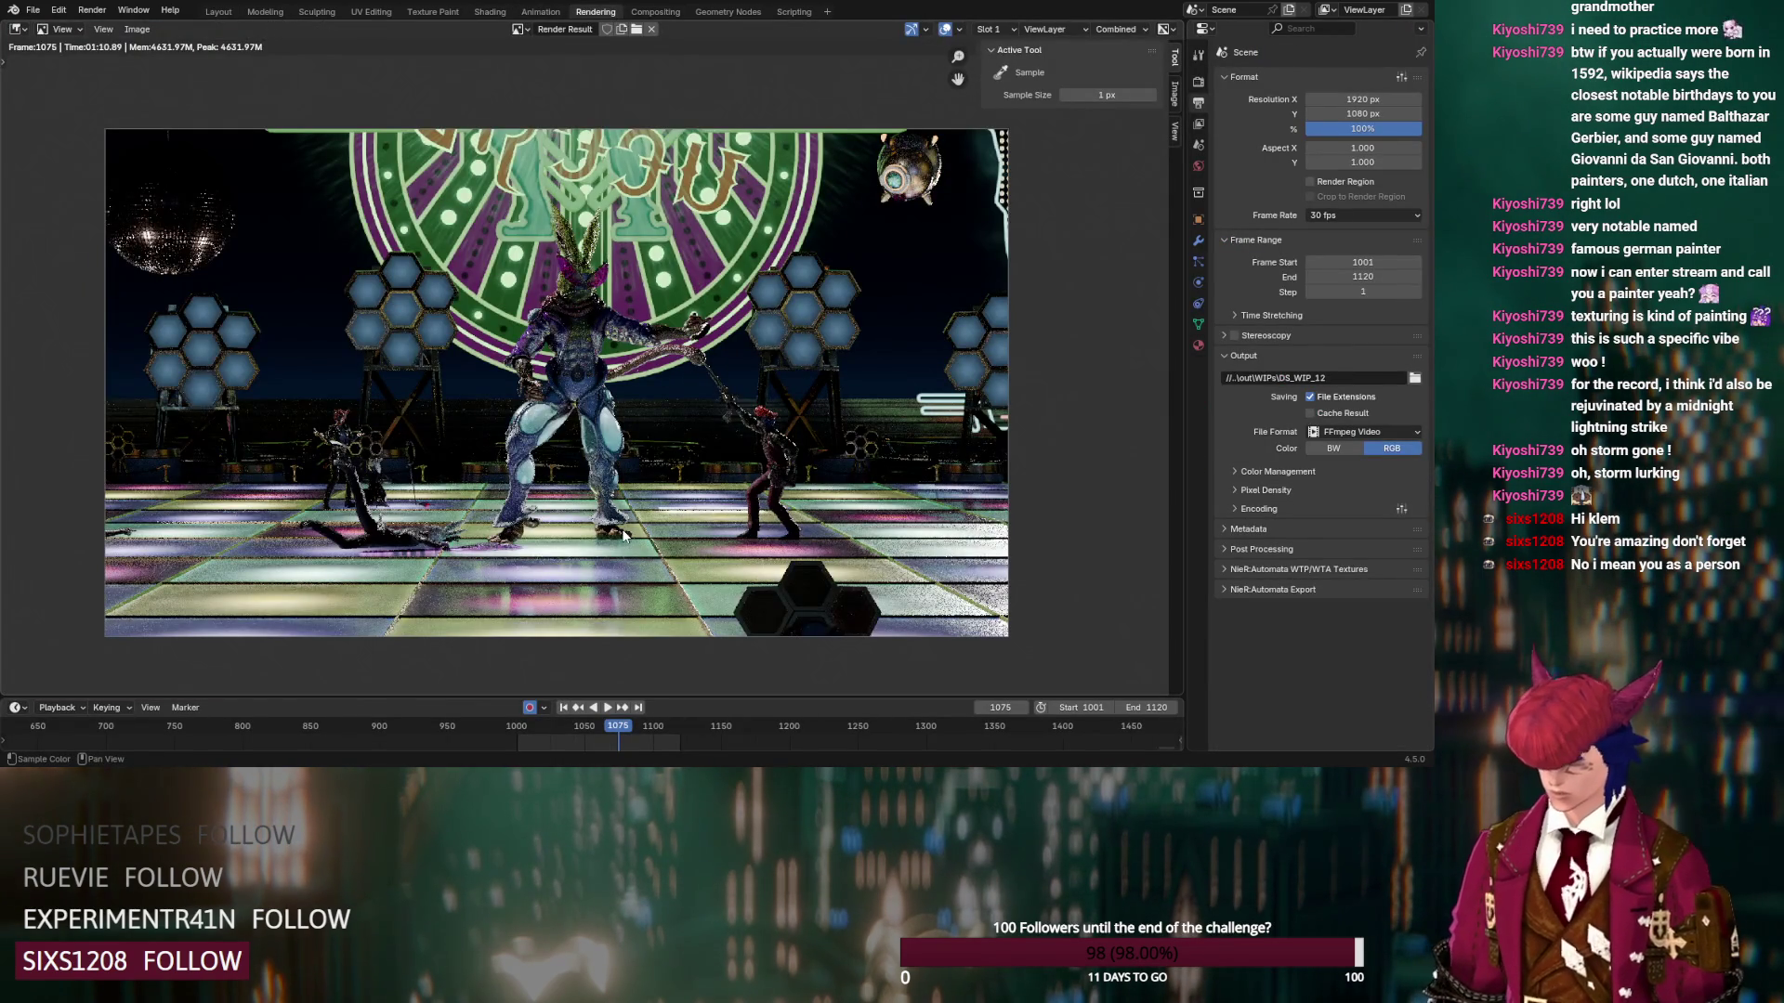
Start a new render of frame 1075, pan around the render image, then return to Layout
key("ctrl+F12")
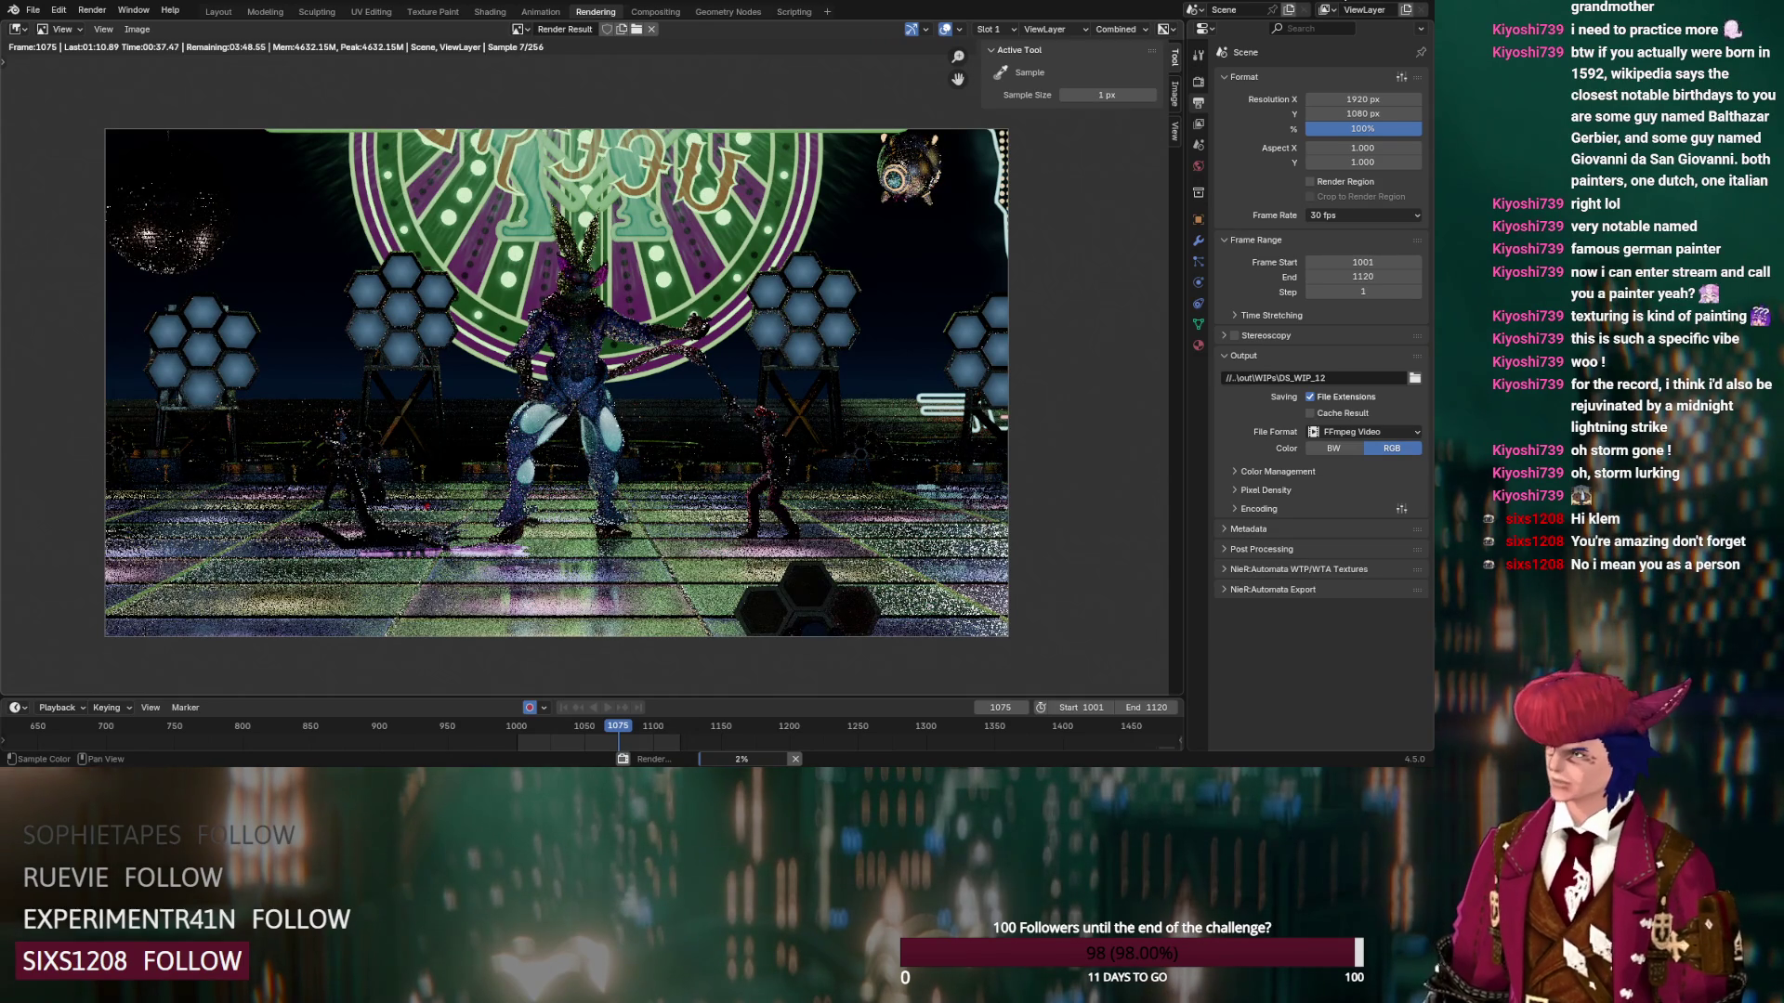
scroll(583, 450, "up", 2)
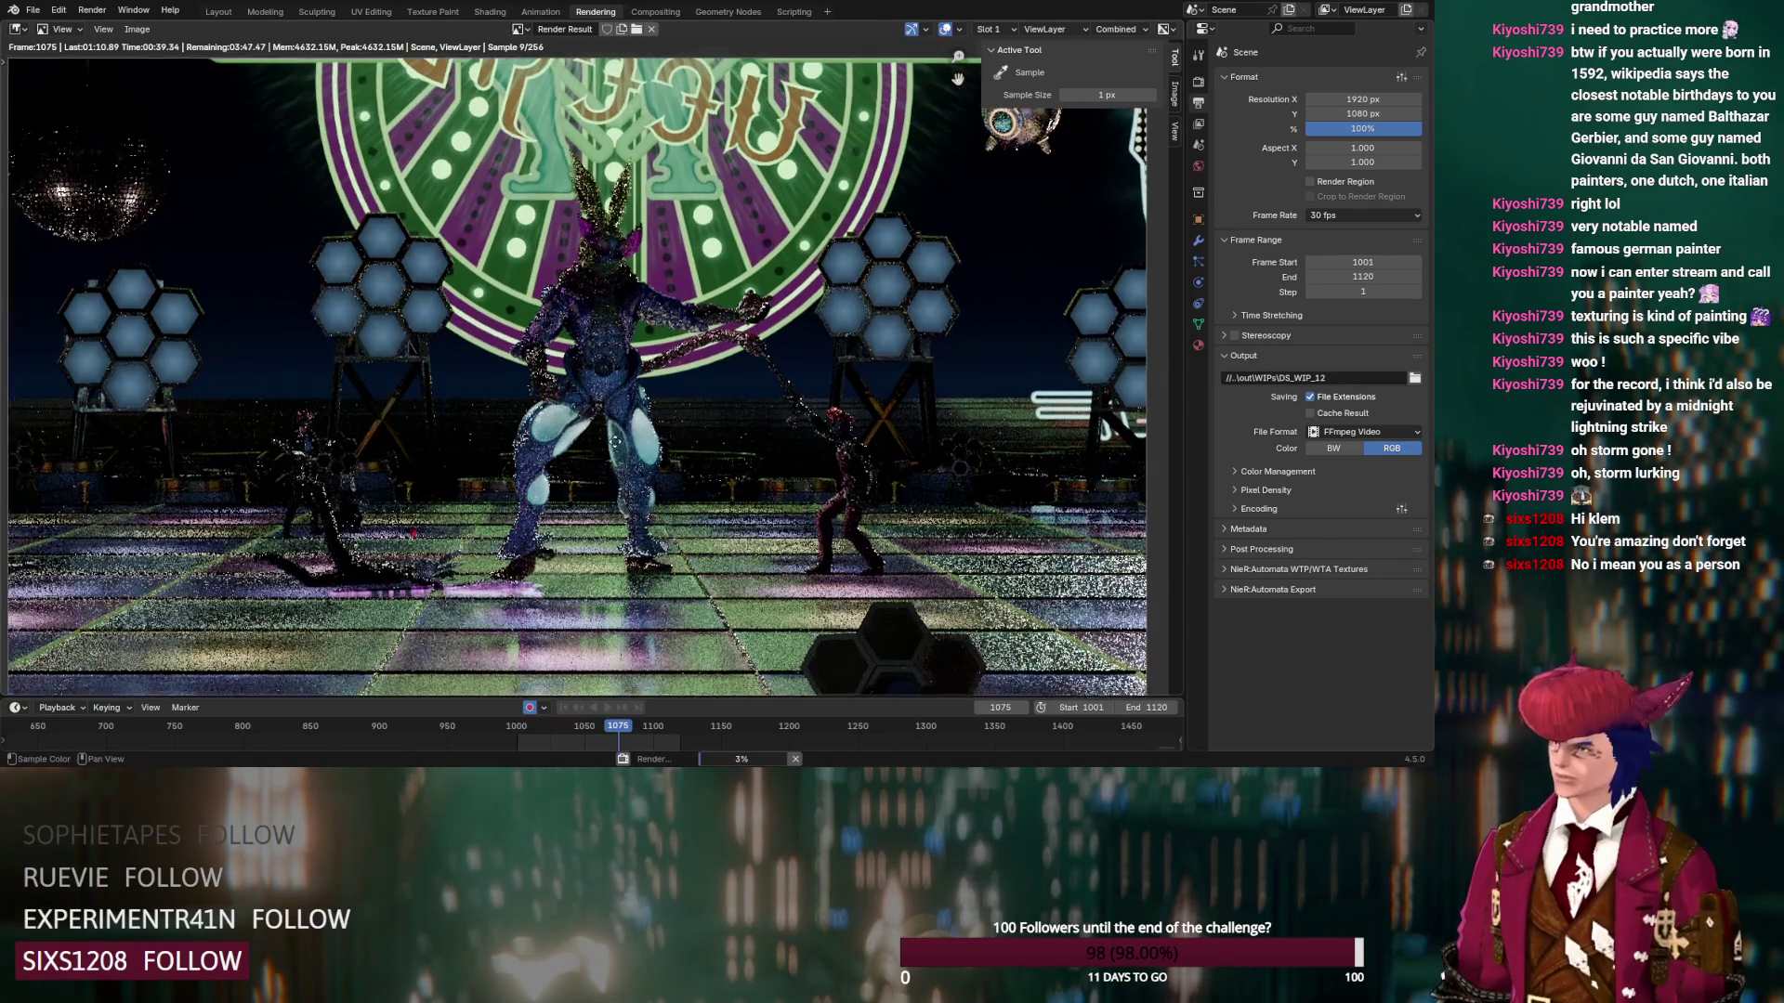
middle_click_drag(642, 431, 627, 421)
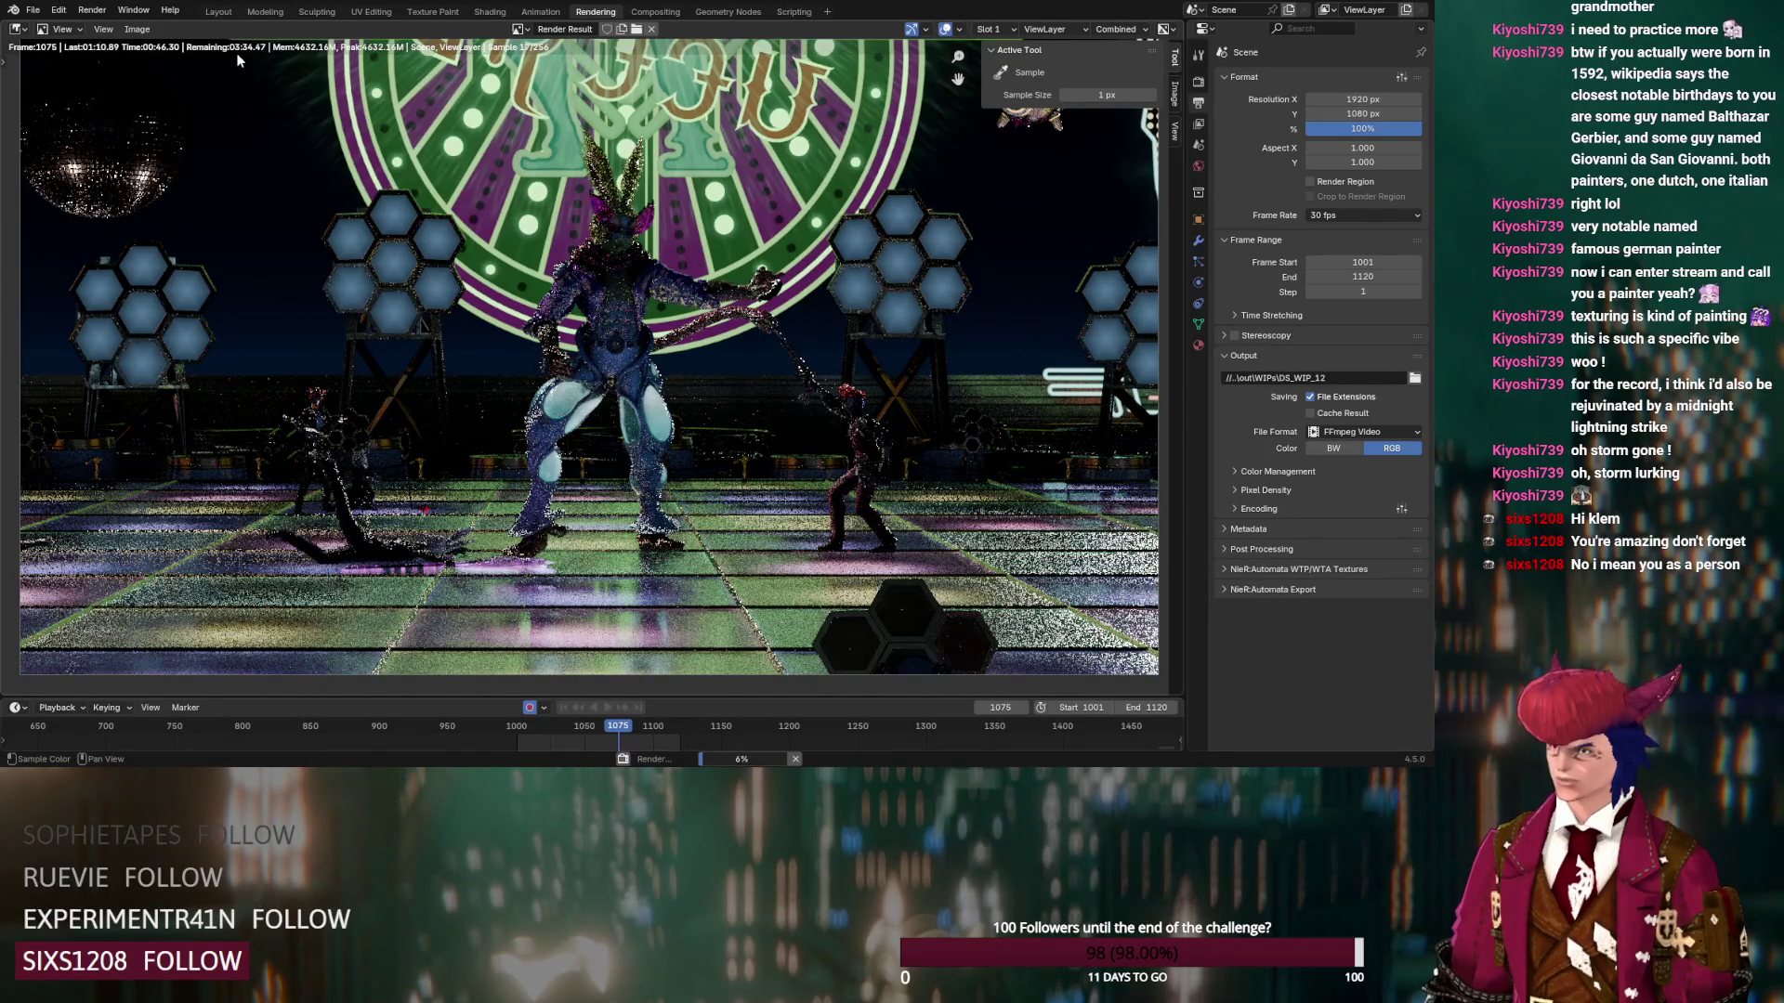
middle_click_drag(239, 61, 235, 86)
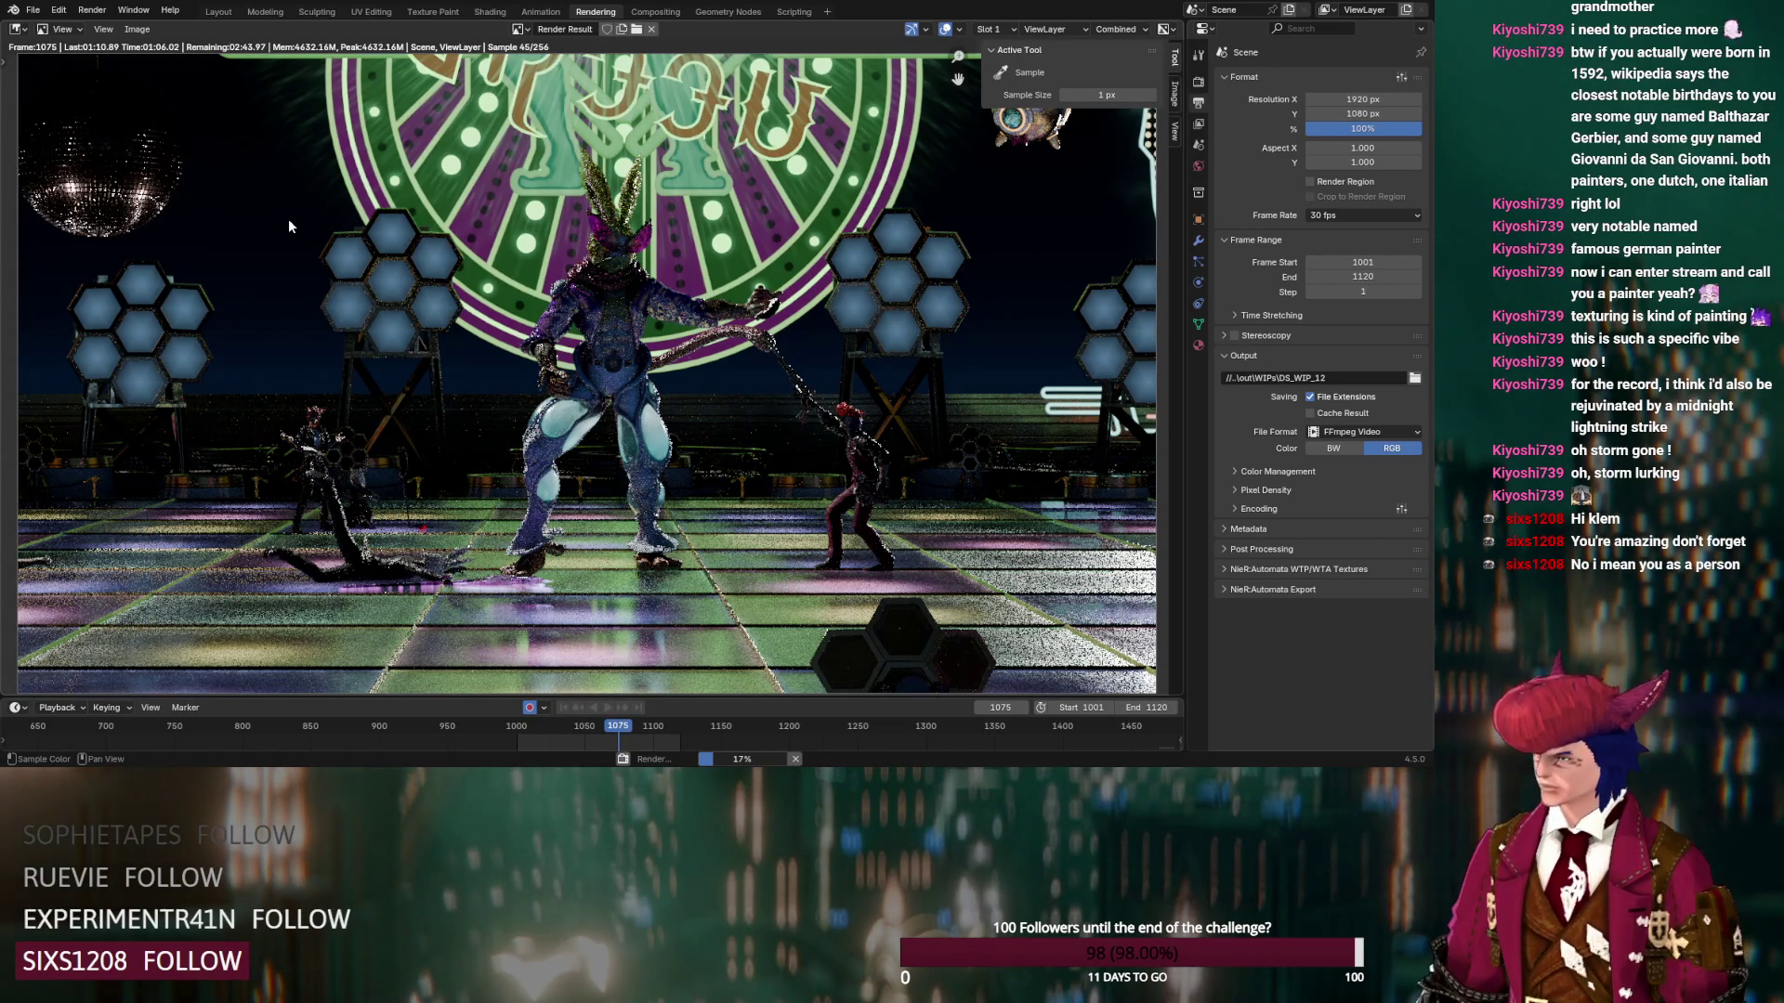
left_click(225, 17)
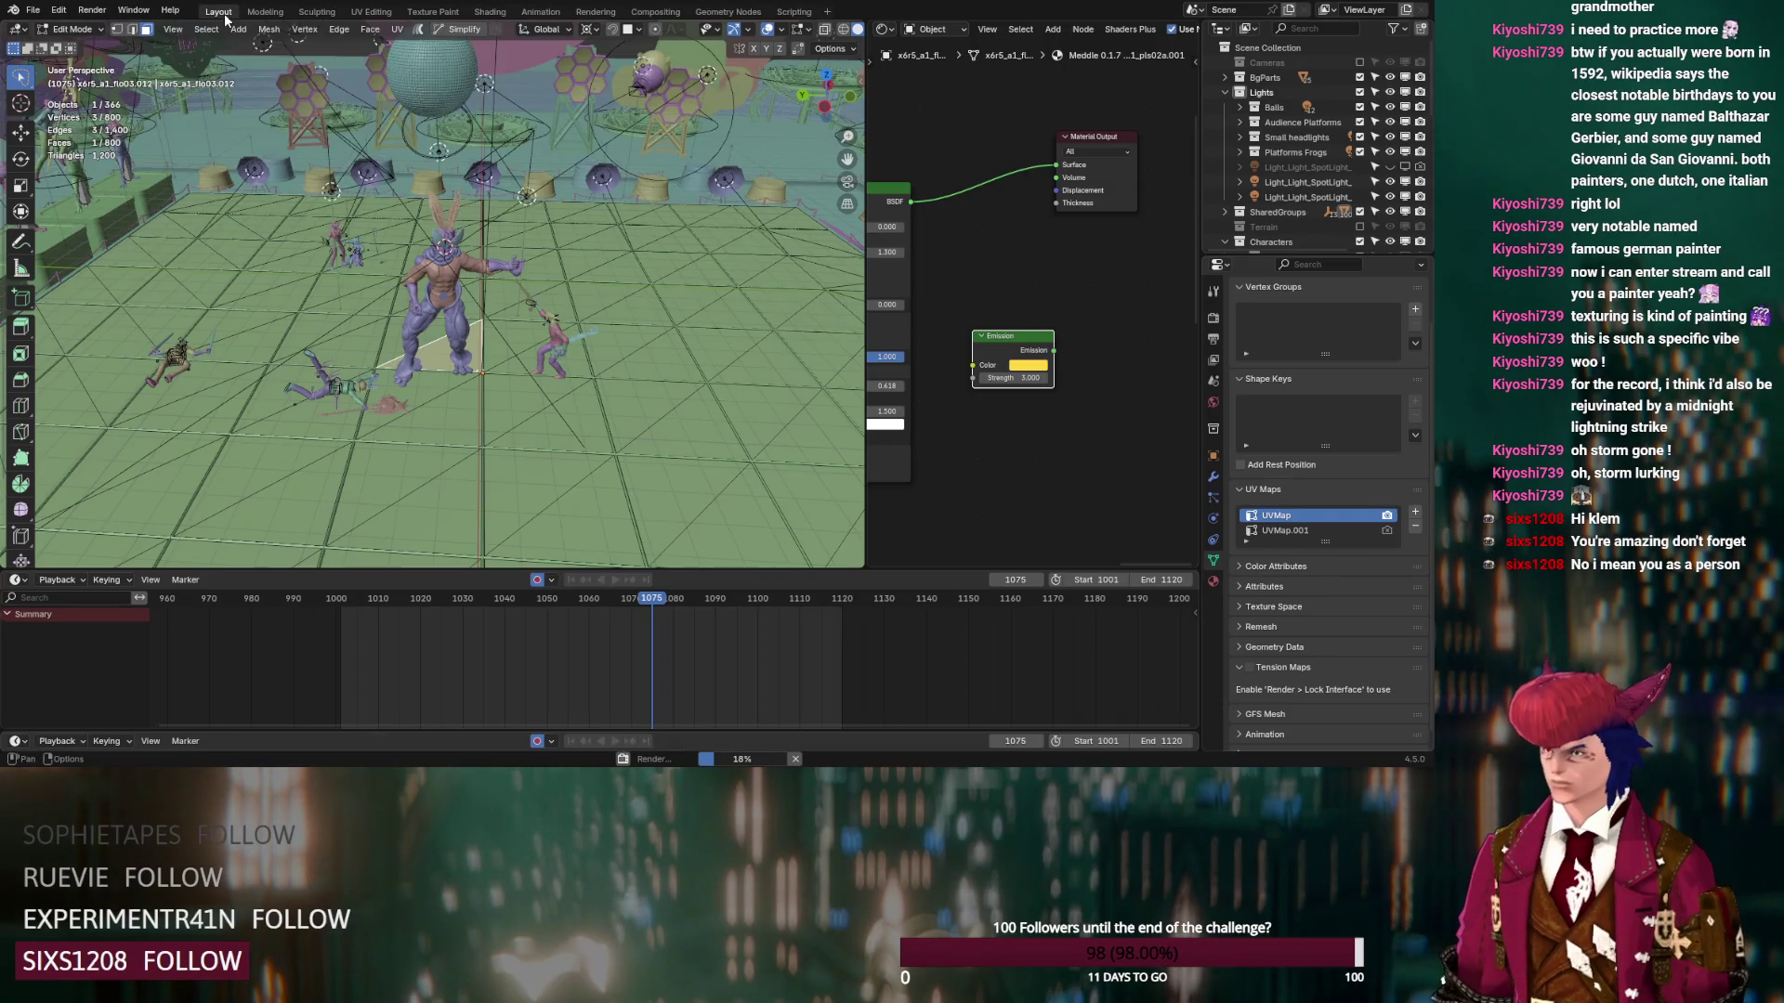
Link each floor triangle material's Emission output to its Material Output Surface, including the pink one, then view the render
left_click_drag(1054, 351, 1056, 165)
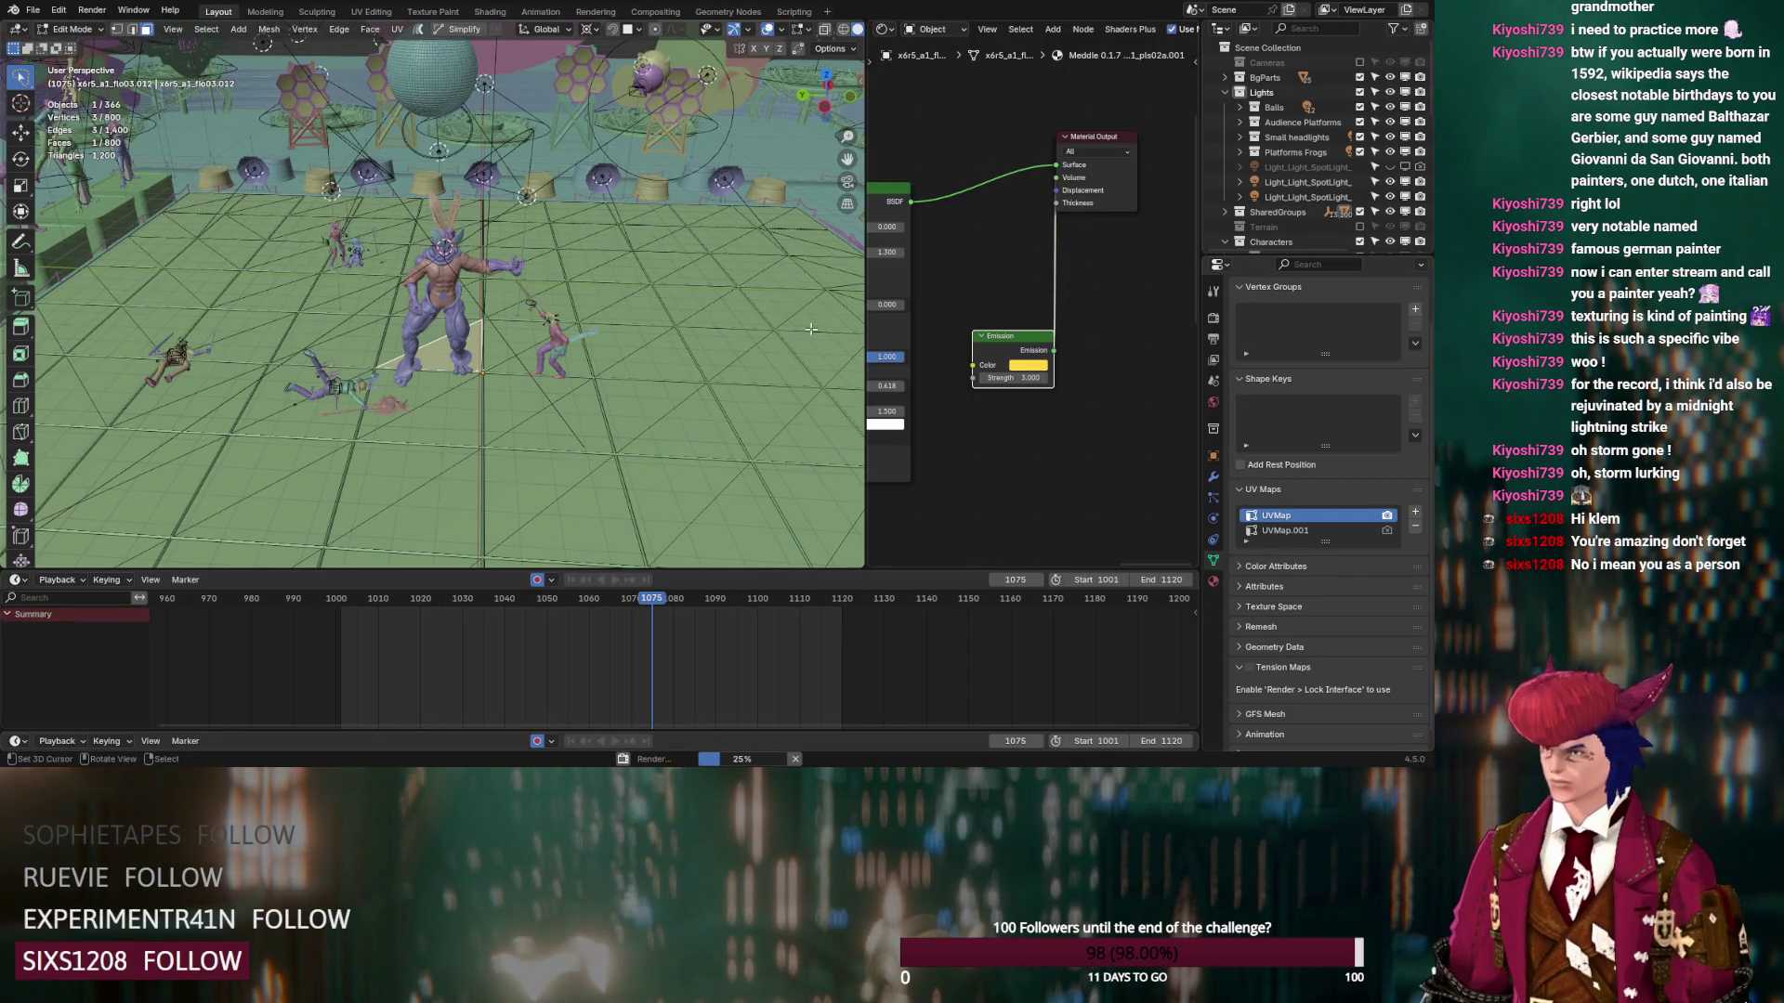
left_click(516, 342)
left_click_drag(1118, 339, 1141, 240)
left_click(530, 409)
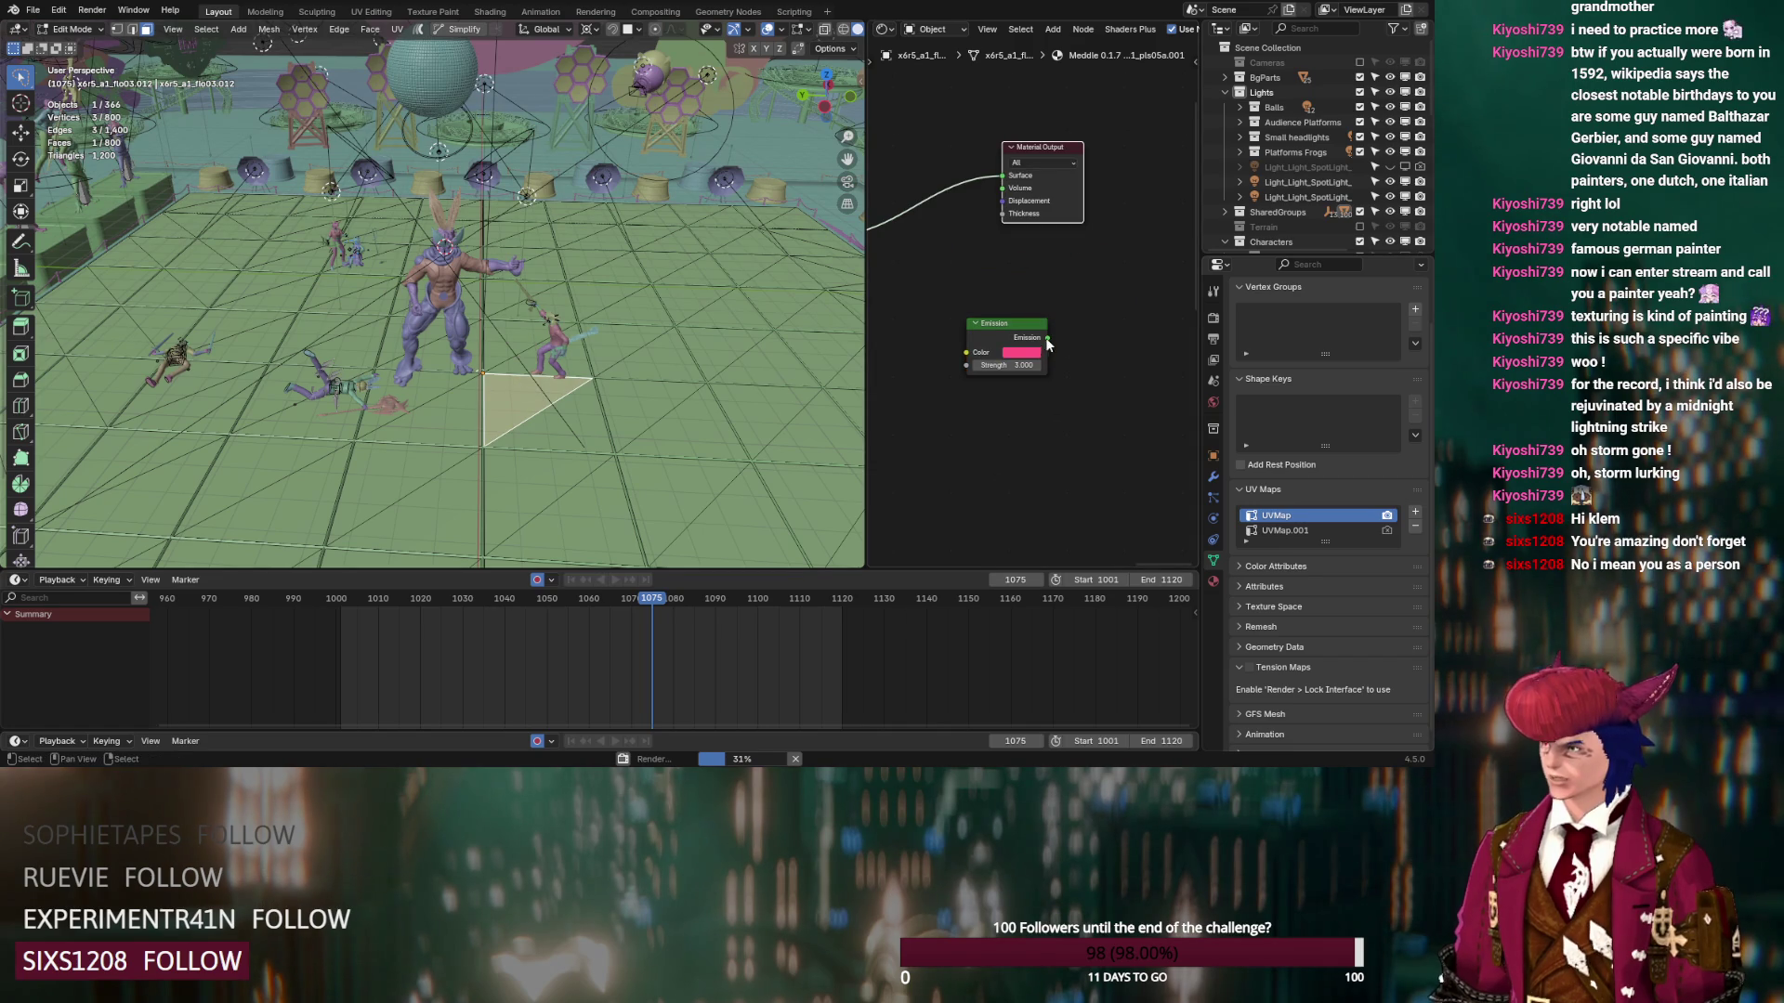
left_click_drag(1047, 340, 1003, 175)
left_click(424, 409)
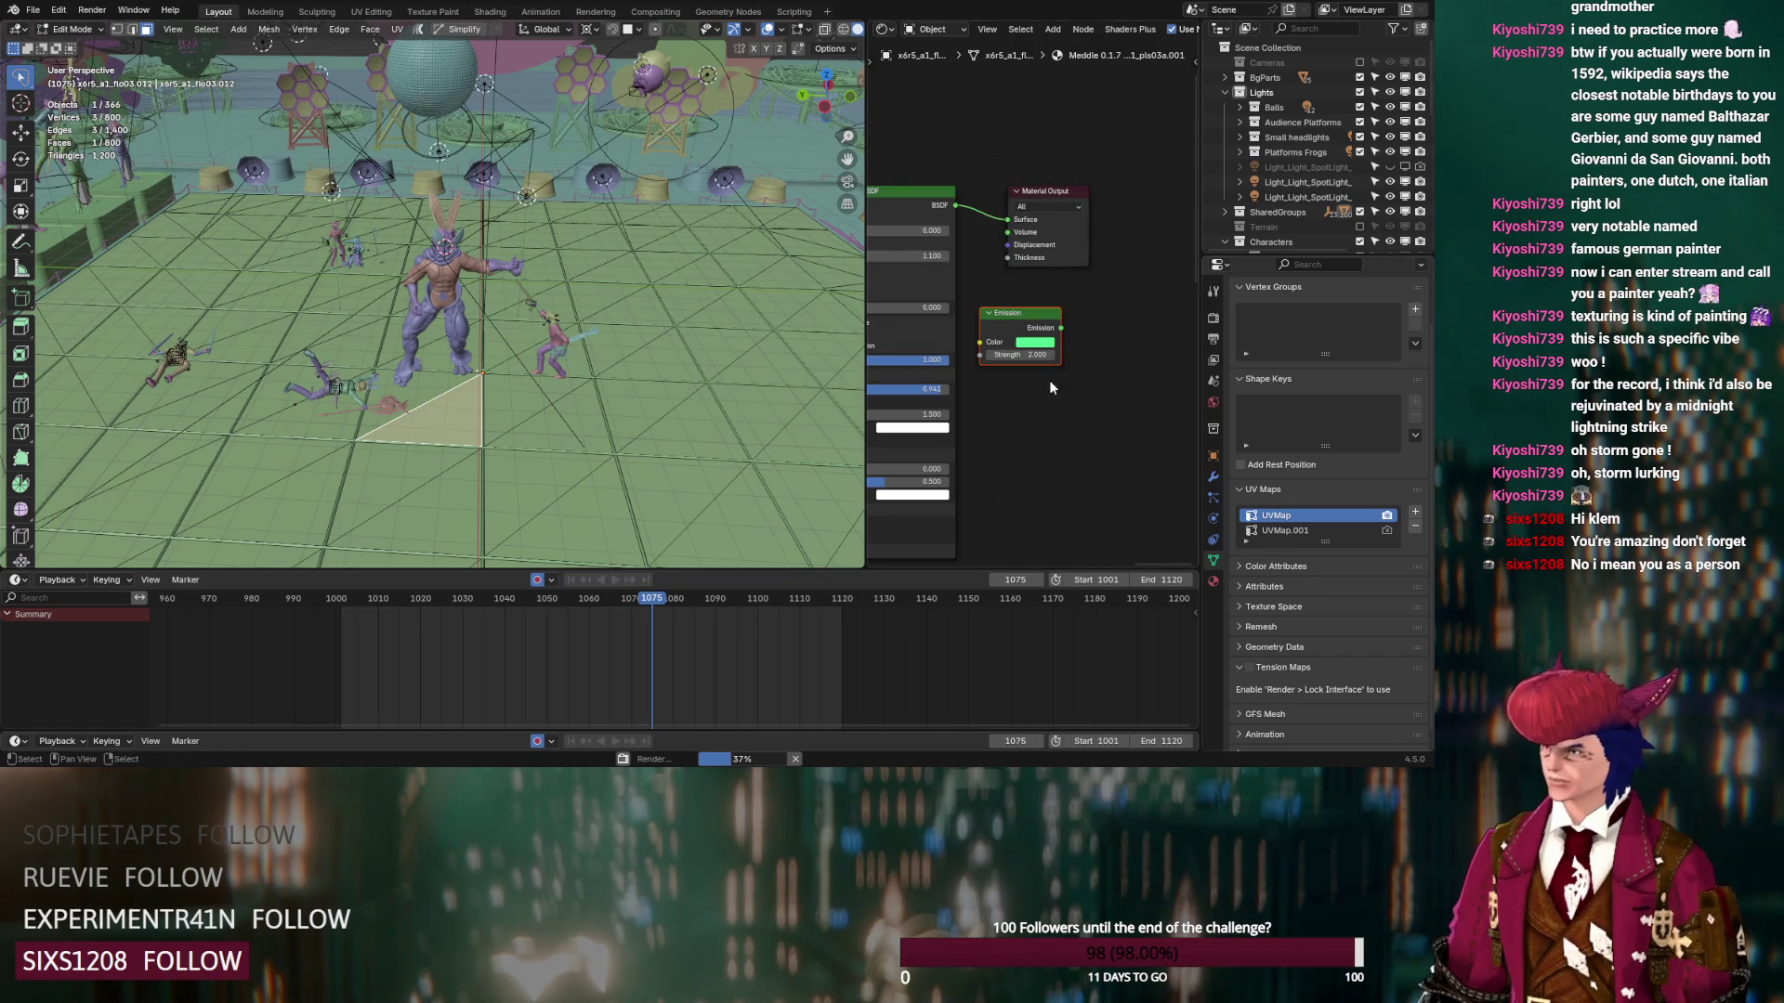
left_click(595, 11)
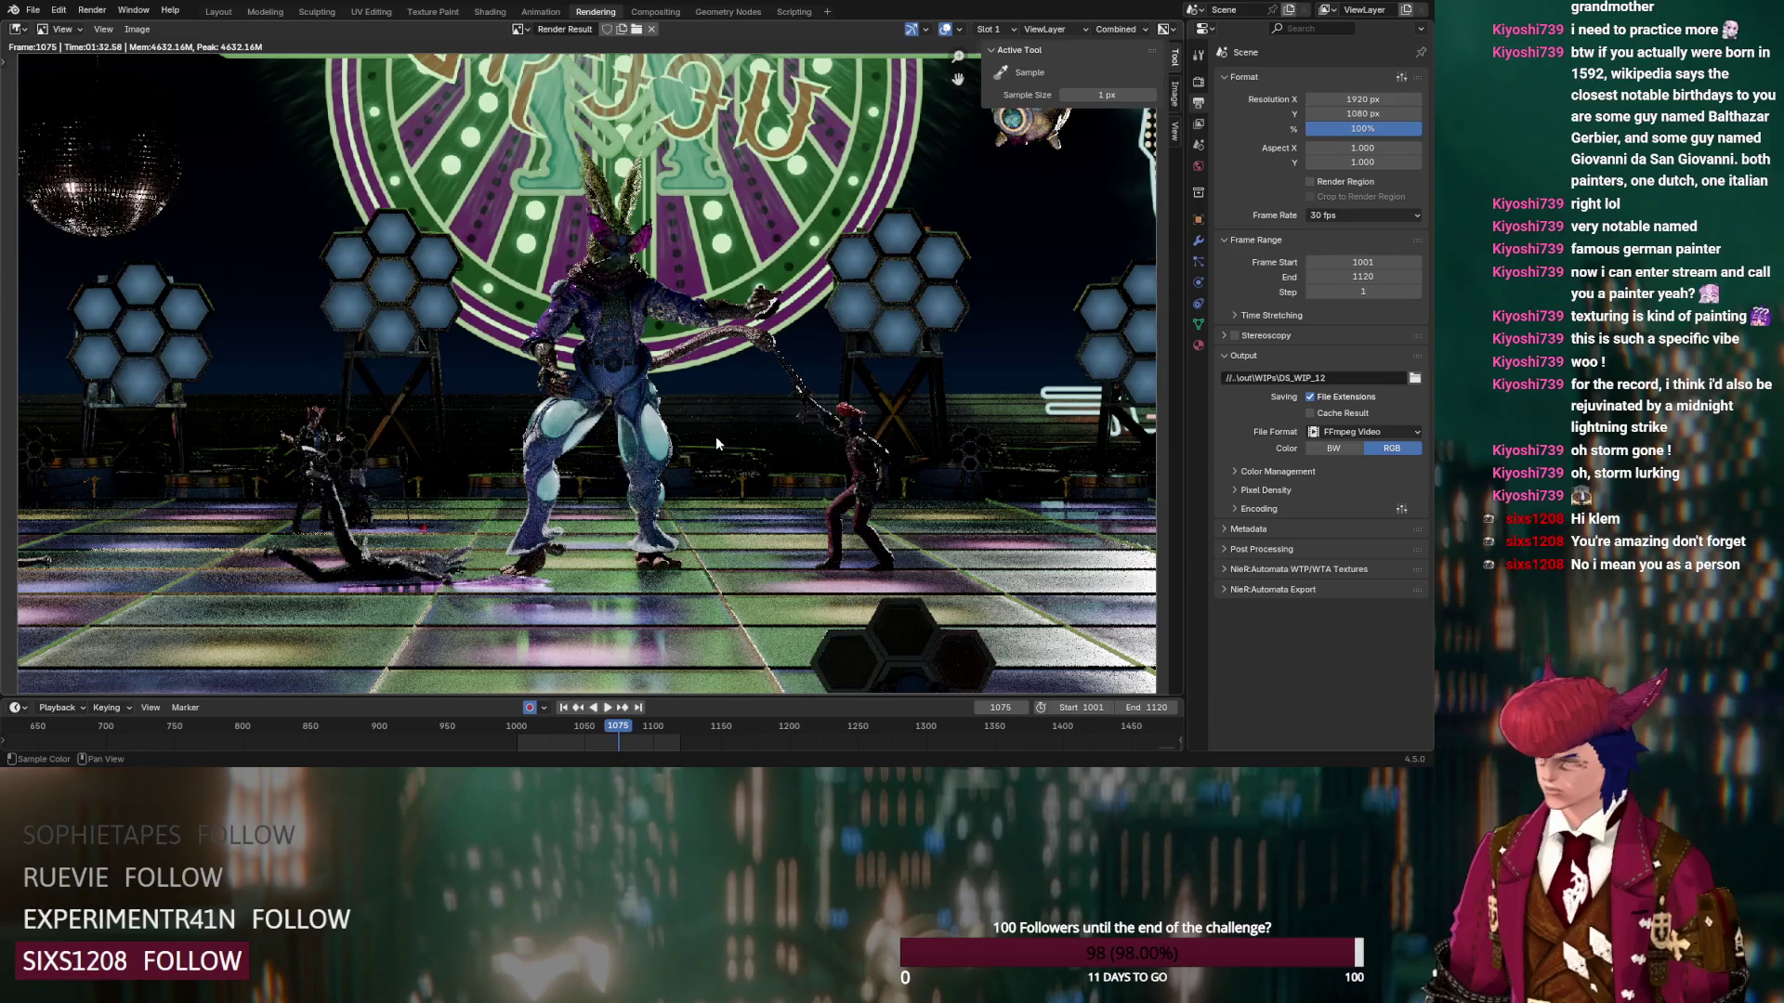
Render frame 1075 with the glowing floor panels, then cancel it from the status bar
key("F12")
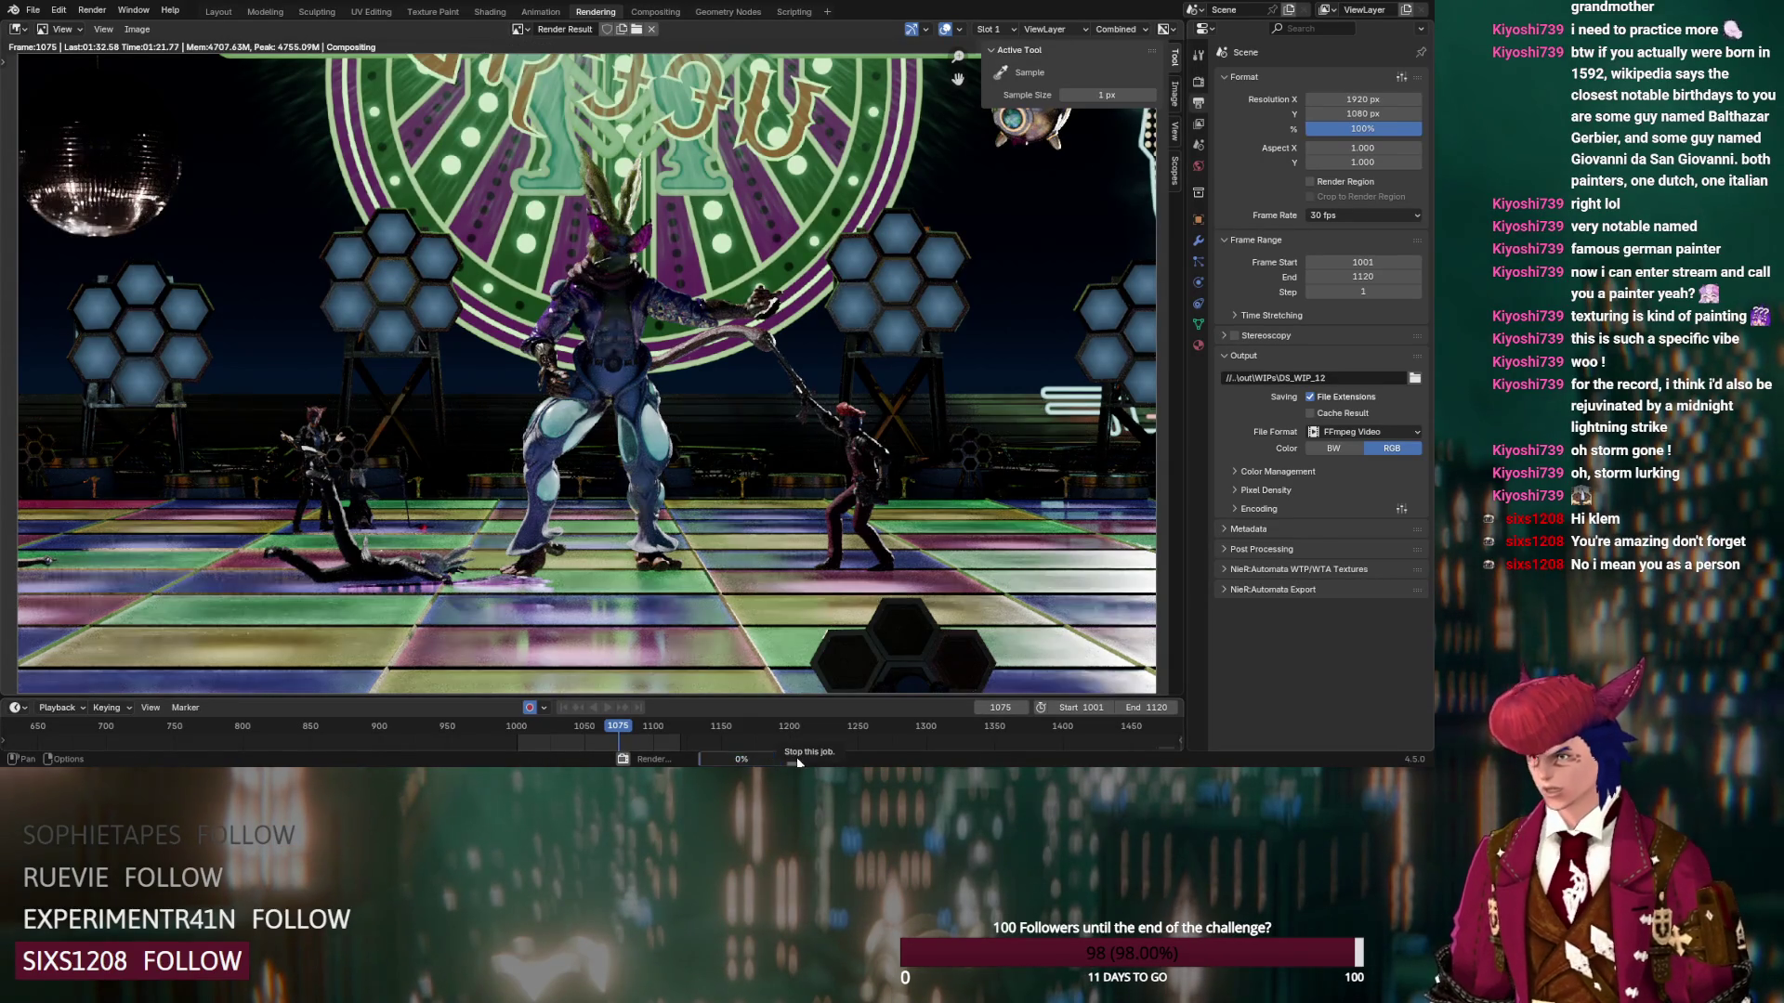
left_click(797, 760)
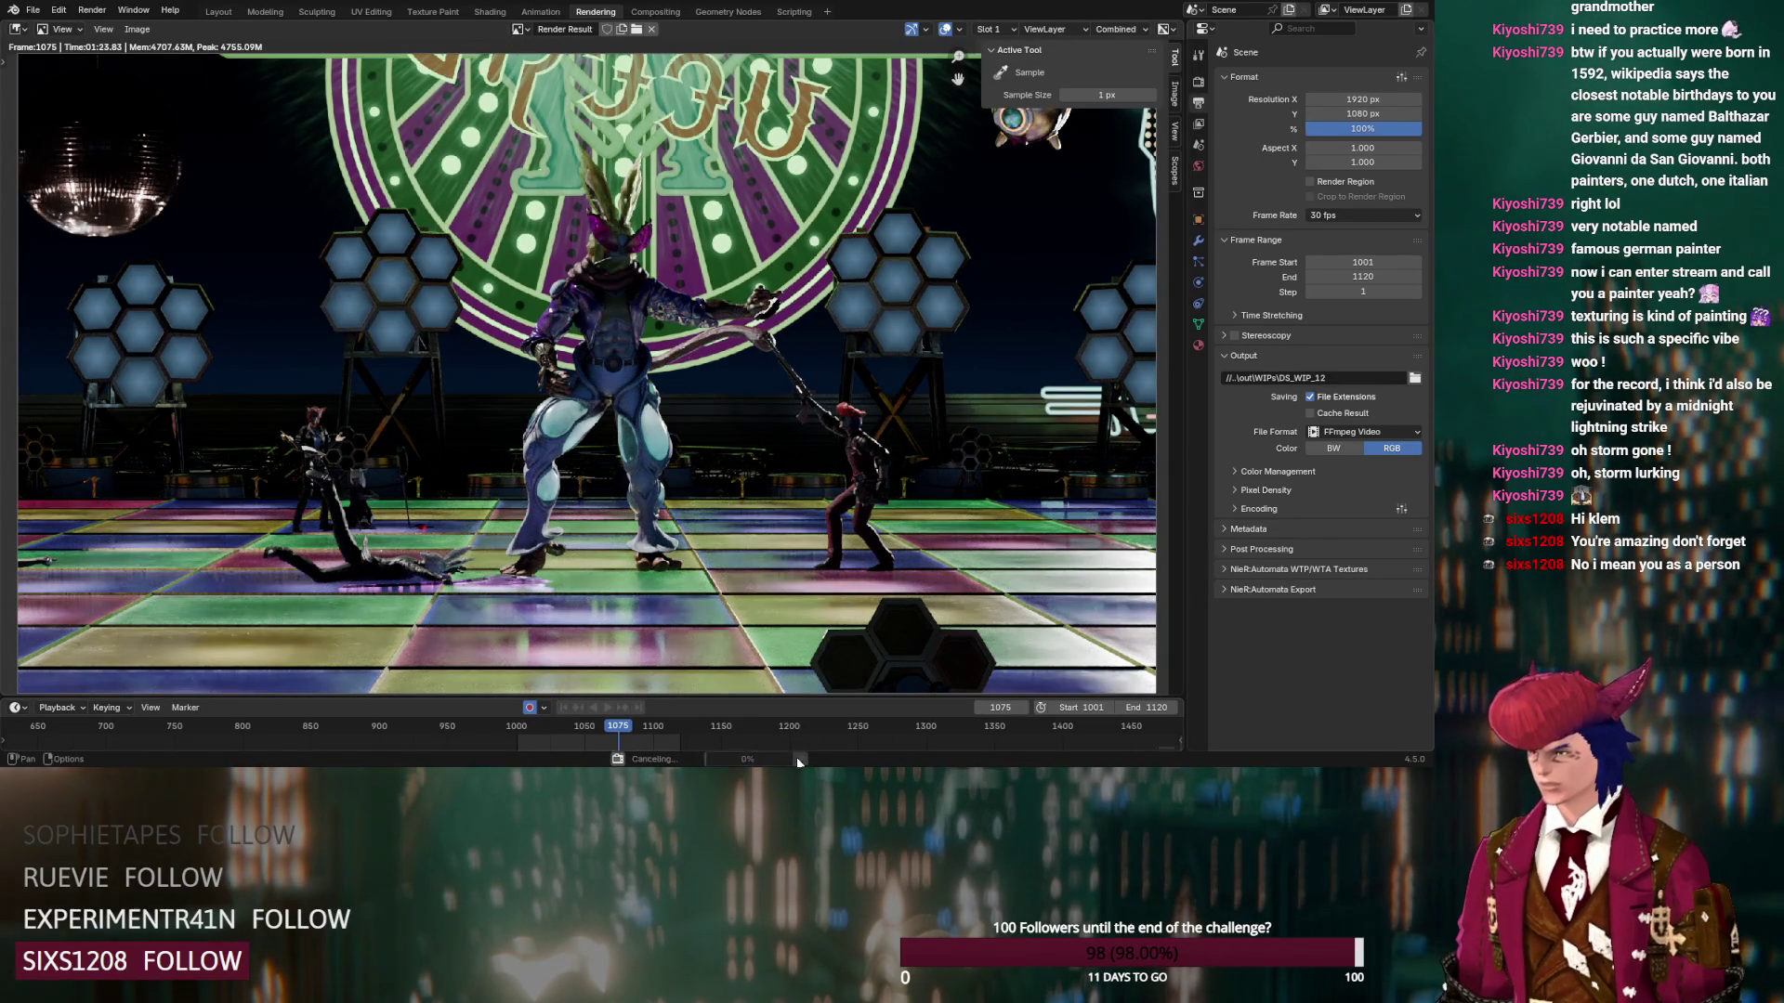
Step forward to frame 1076 and start rendering it with F12
key("Right")
key("F12")
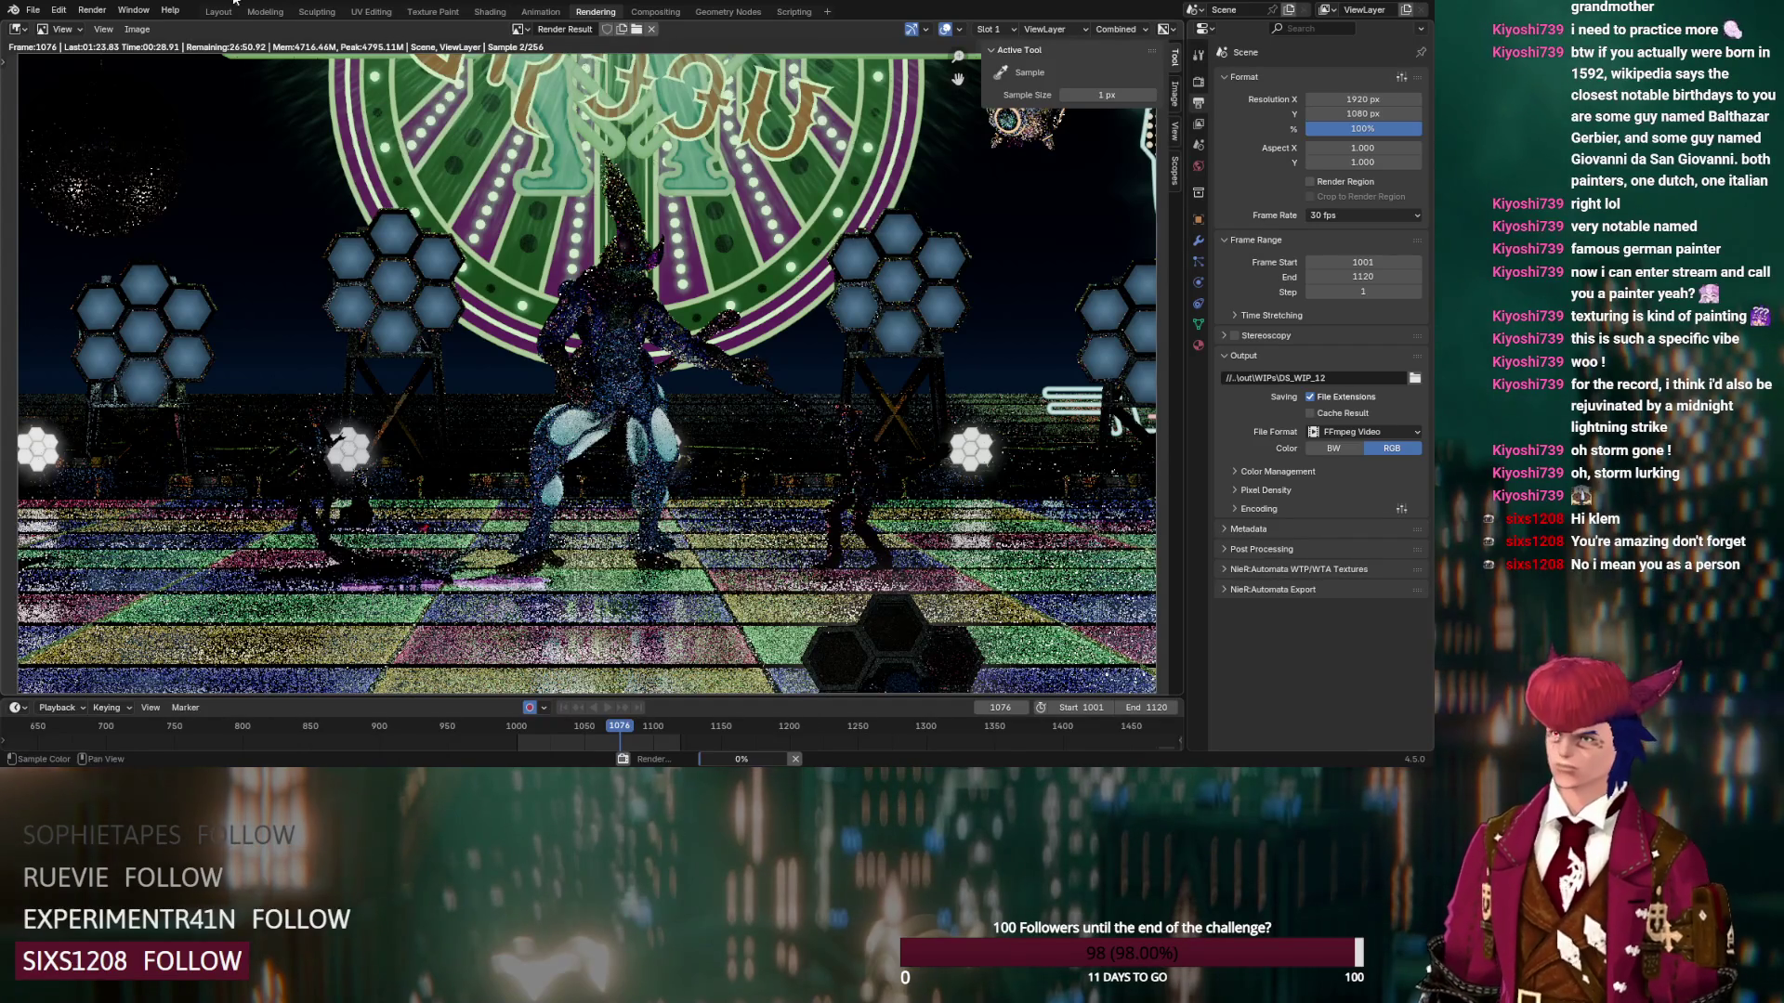
Return to Layout and frame the view on the selected spotlight
left_click(233, 12)
mouse_move(630, 223)
middle_mouse_down()
mouse_move(199, 344)
mouse_move(470, 265)
mouse_move(511, 220)
mouse_move(641, 357)
mouse_move(299, 309)
mouse_move(565, 365)
mouse_move(666, 366)
mouse_move(221, 270)
middle_mouse_up()
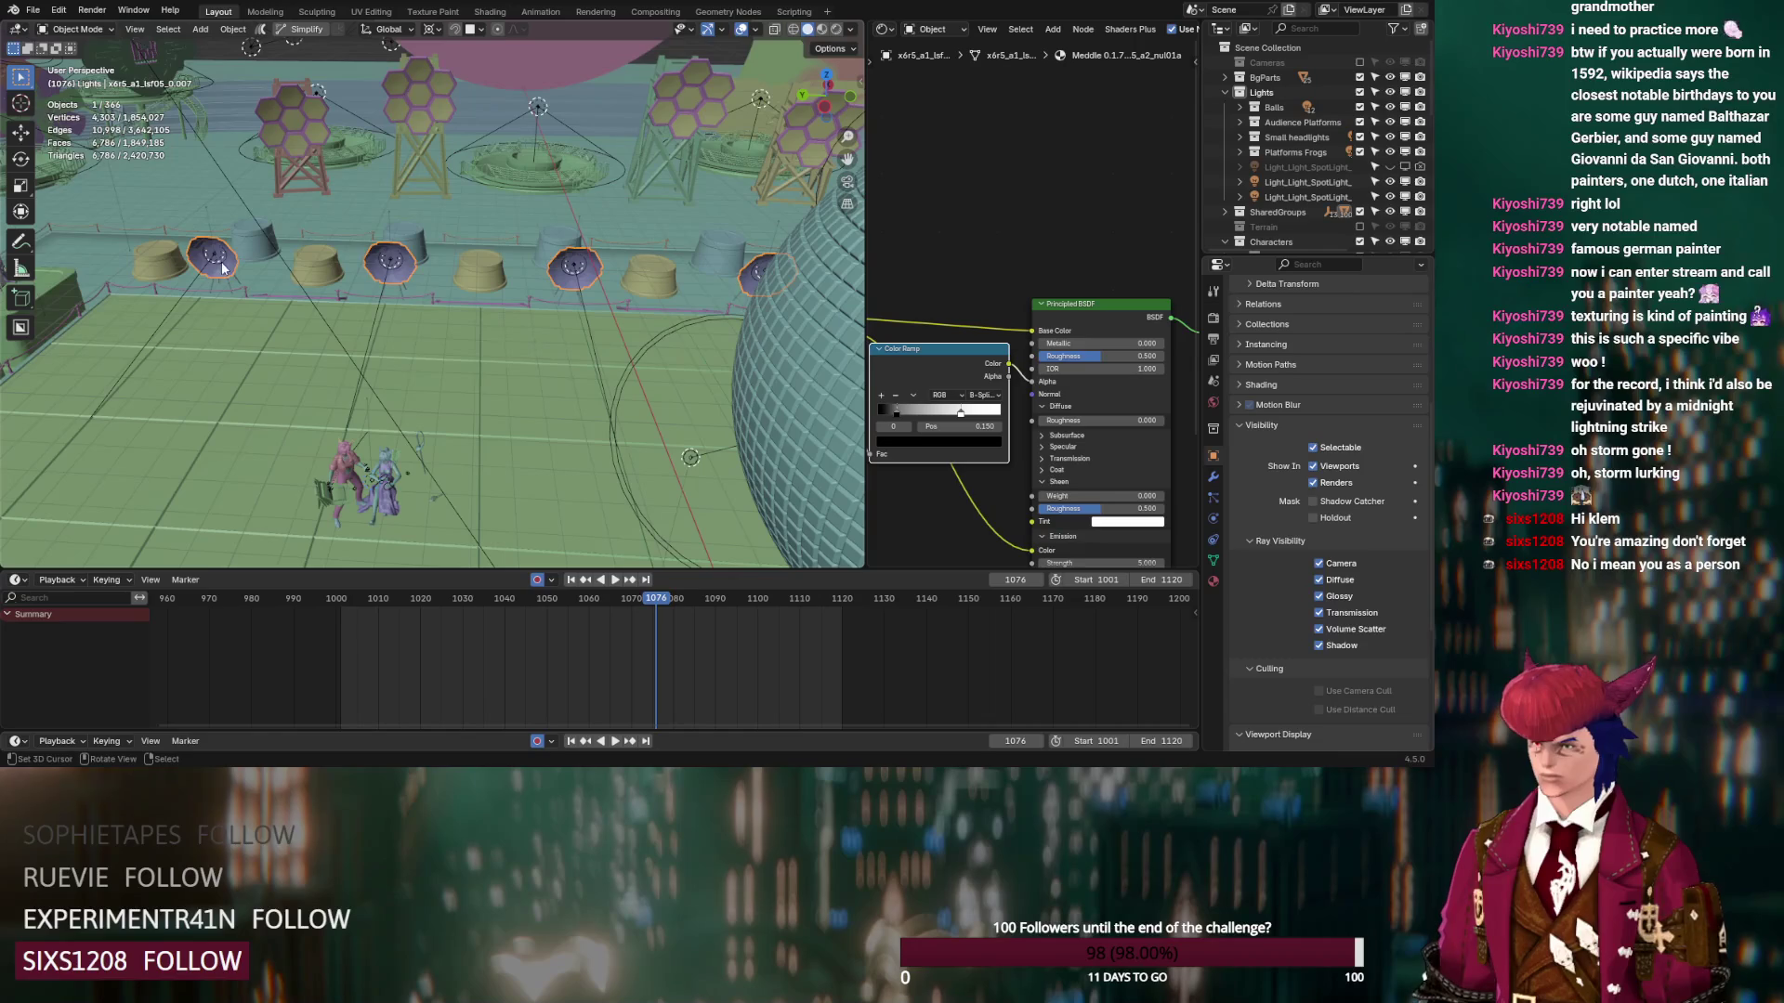
key("KP_Decimal")
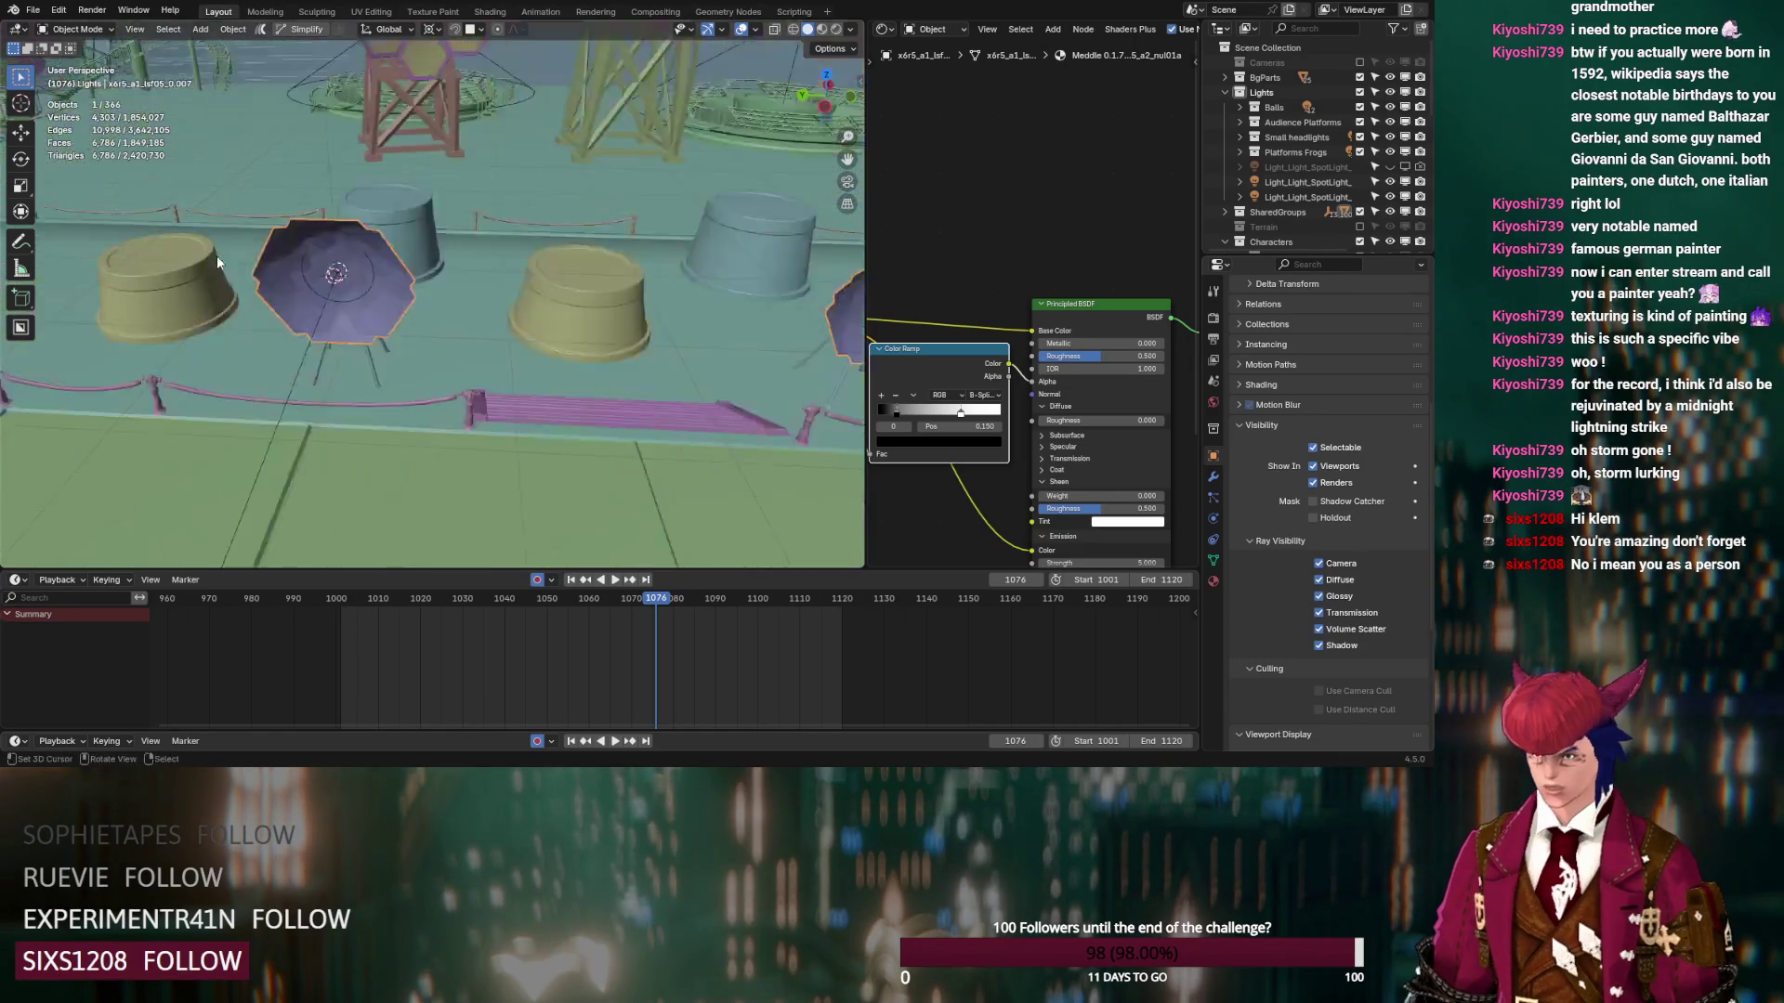
mouse_move(386, 290)
middle_mouse_down()
mouse_move(576, 266)
mouse_move(576, 326)
mouse_move(434, 398)
mouse_move(387, 377)
middle_mouse_up()
In Edit Mode with X-ray on, box-select the lamp shade faces and delete them
key("Tab")
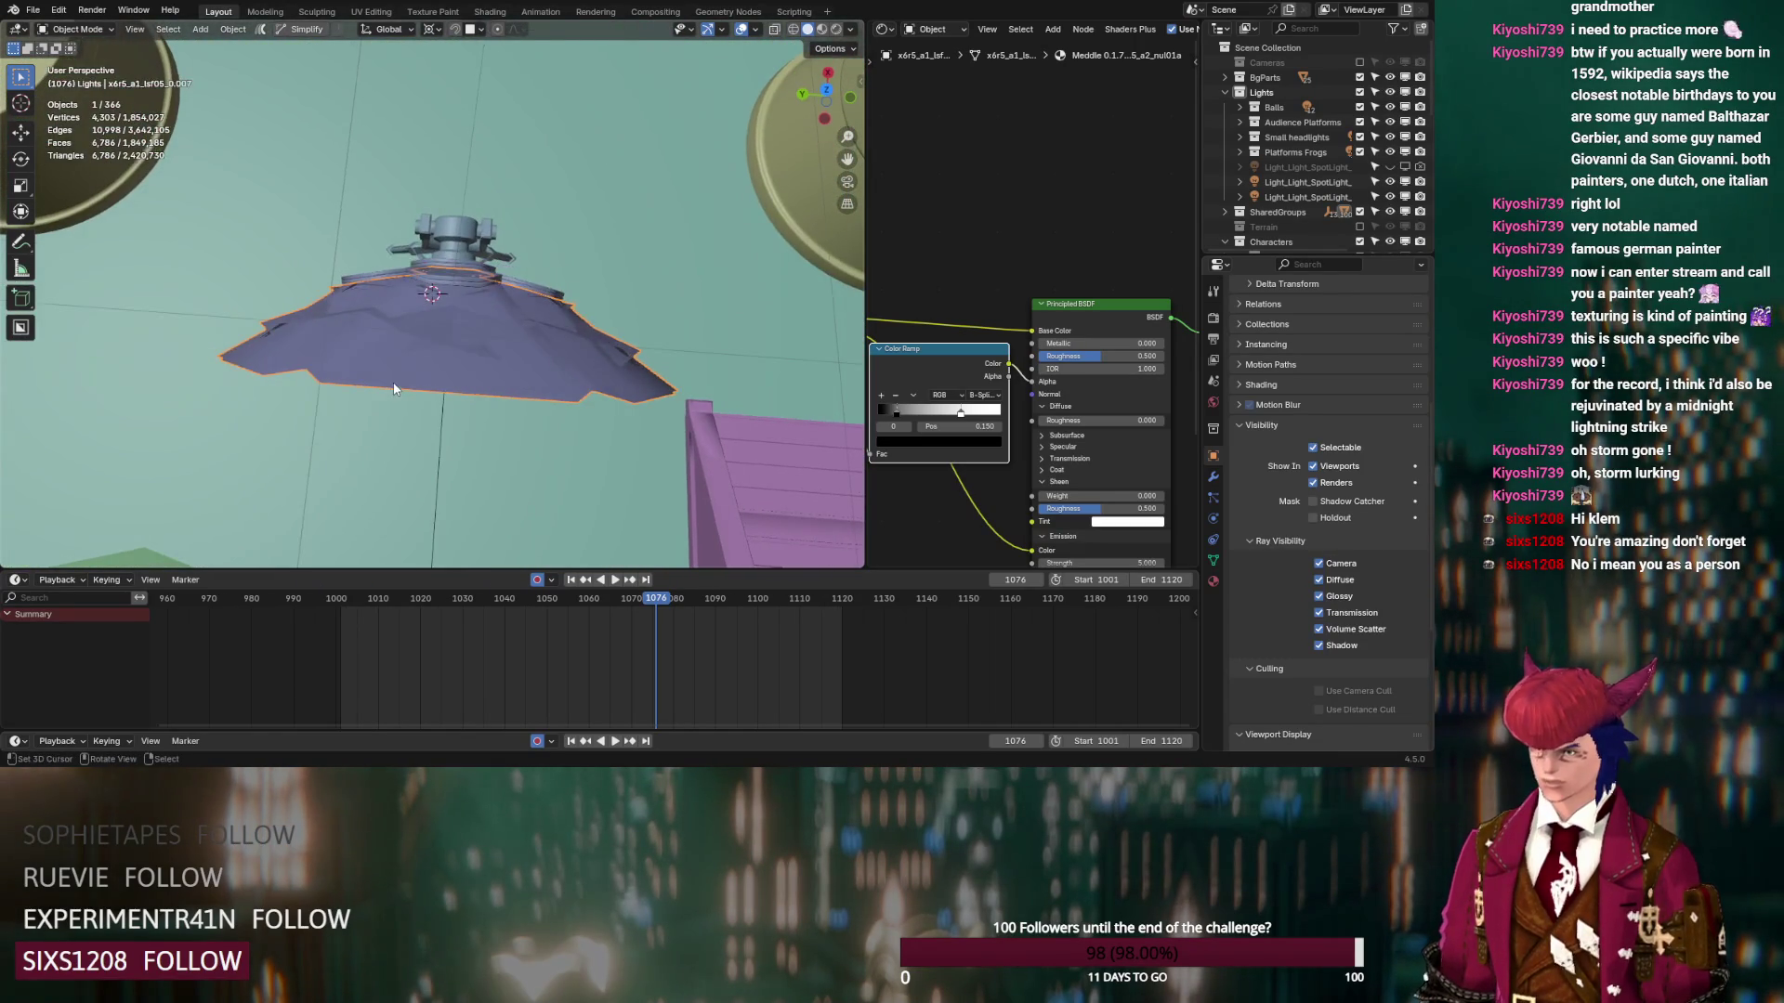
key("alt+z")
middle_click_drag(720, 264, 622, 316)
mouse_move(676, 328)
left_mouse_down()
mouse_move(287, 307)
mouse_move(739, 474)
mouse_move(810, 410)
left_mouse_up()
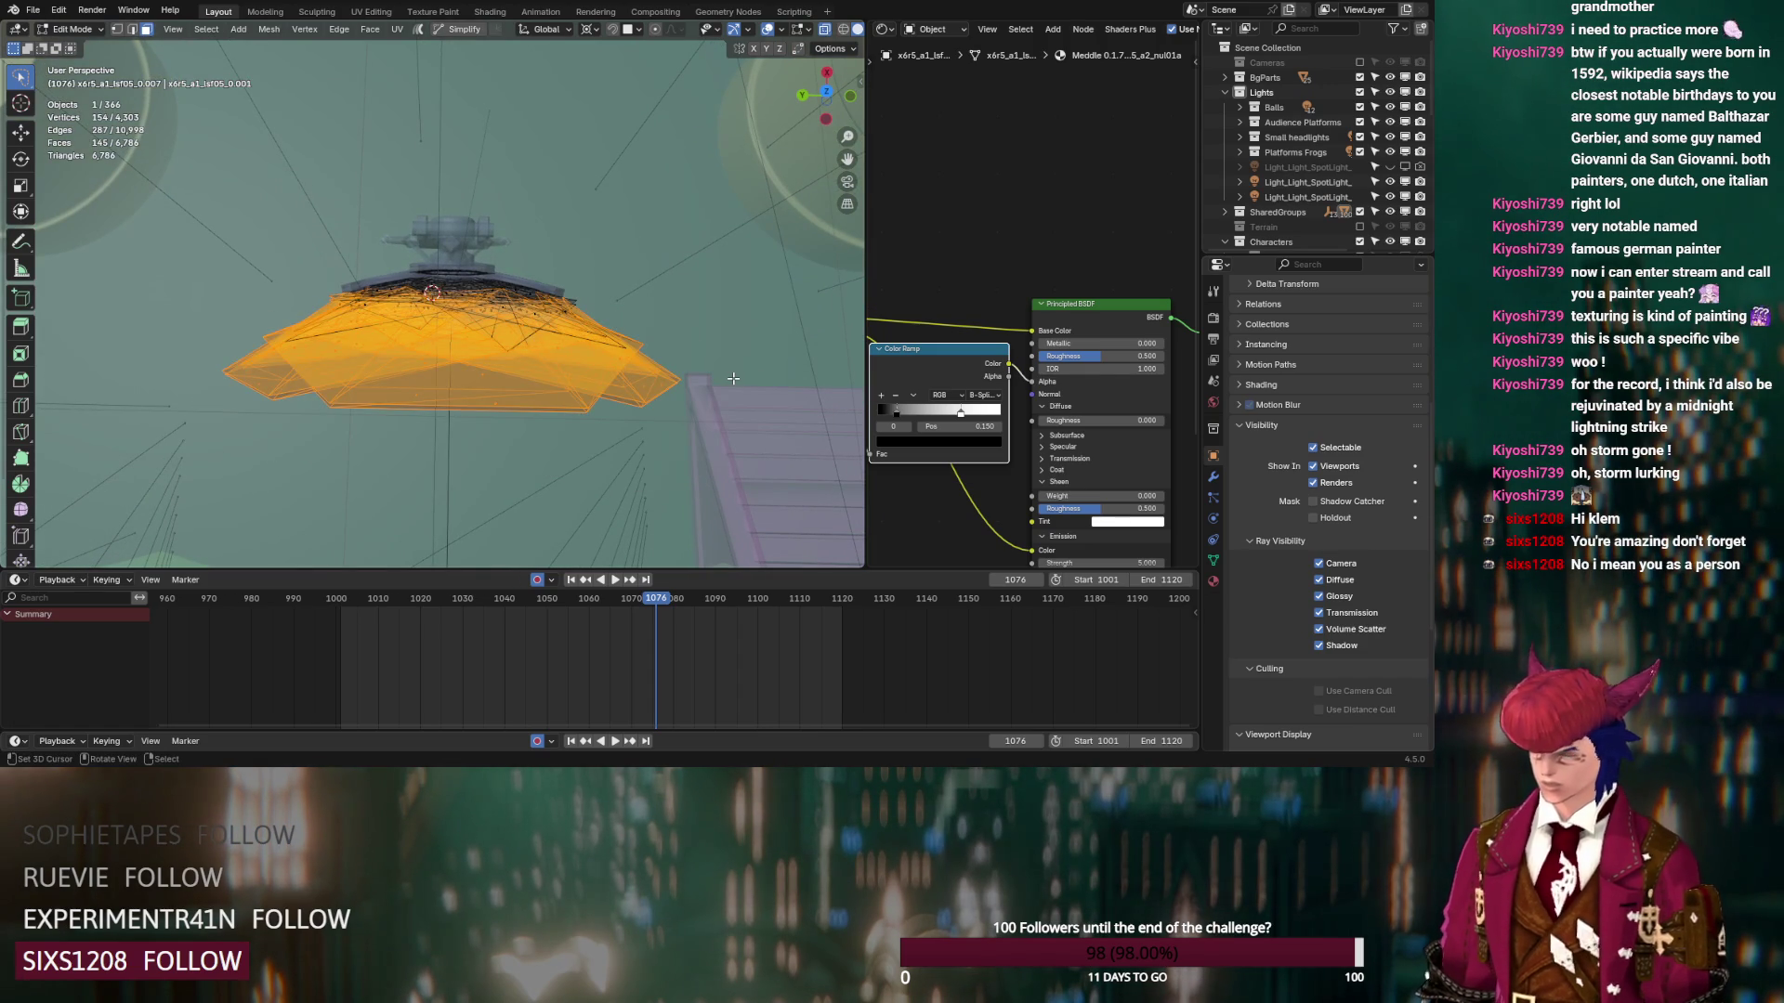
mouse_move(554, 369)
middle_mouse_down()
mouse_move(528, 288)
mouse_move(550, 331)
middle_mouse_up()
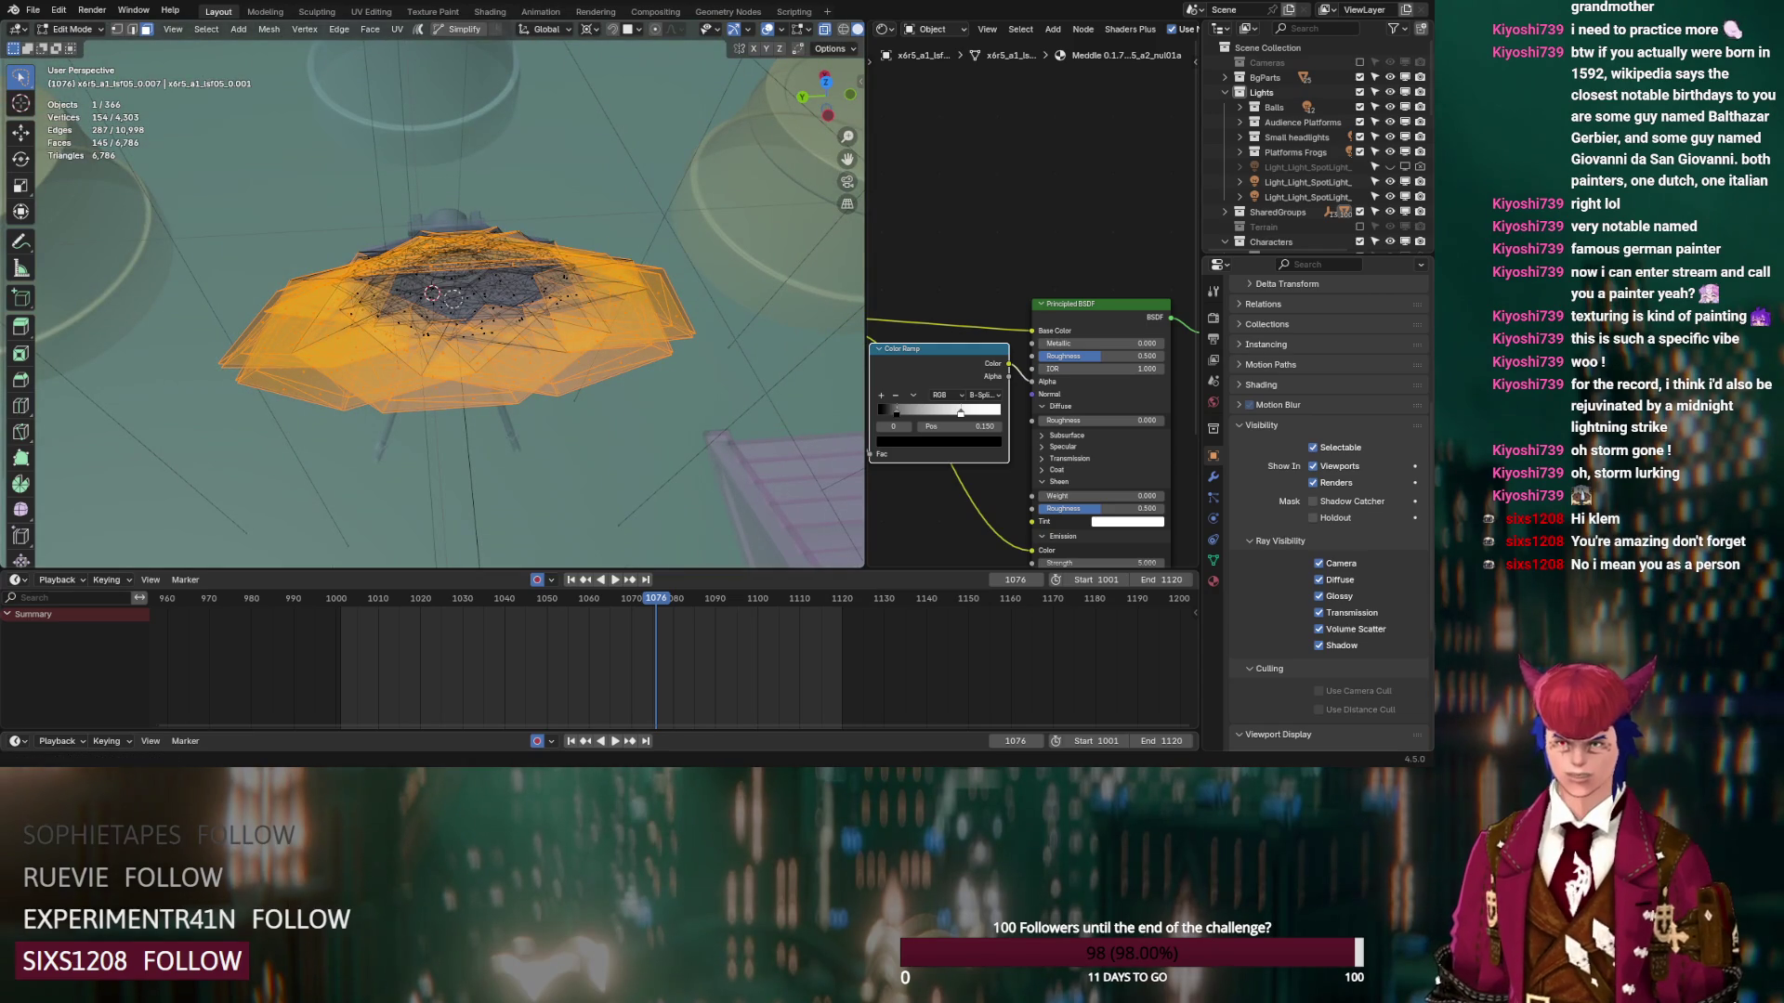
key("x")
left_click(364, 168)
middle_click_drag(364, 167, 381, 186)
middle_click_drag(434, 294, 427, 311)
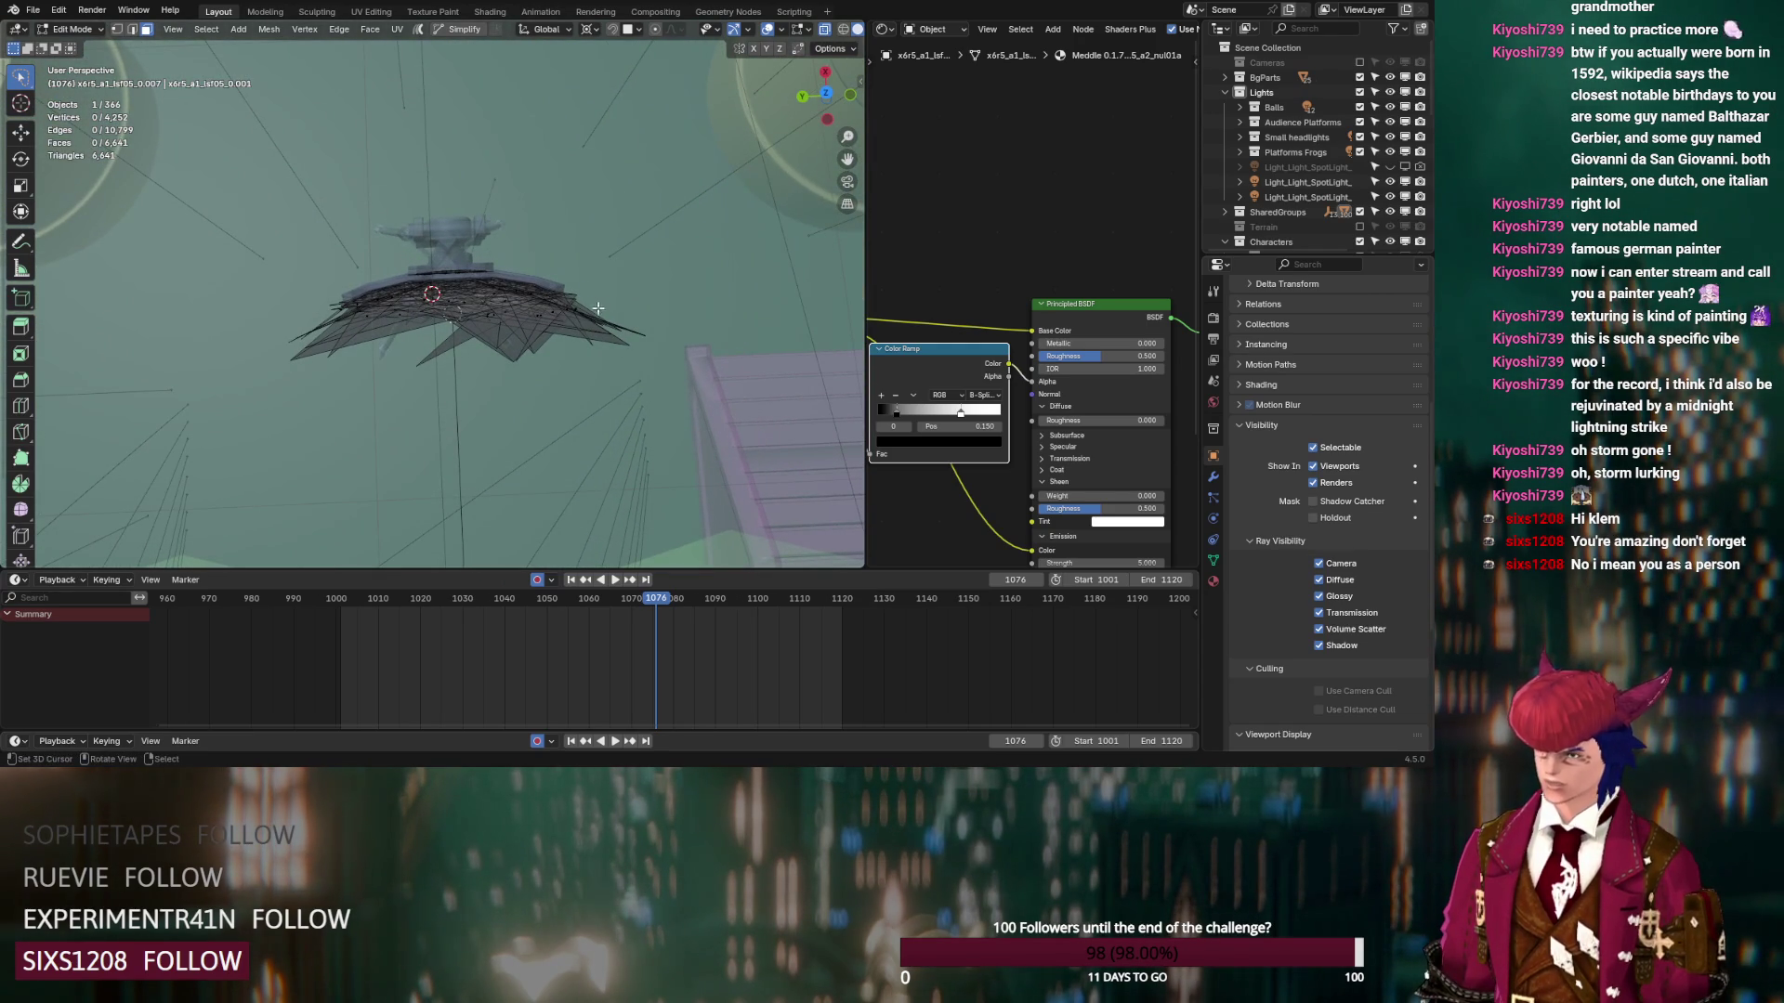
Turn off X-ray, select the jagged skirt vertices around the saucer shade, and open Delete
left_click(825, 29)
left_click_drag(627, 309, 386, 313)
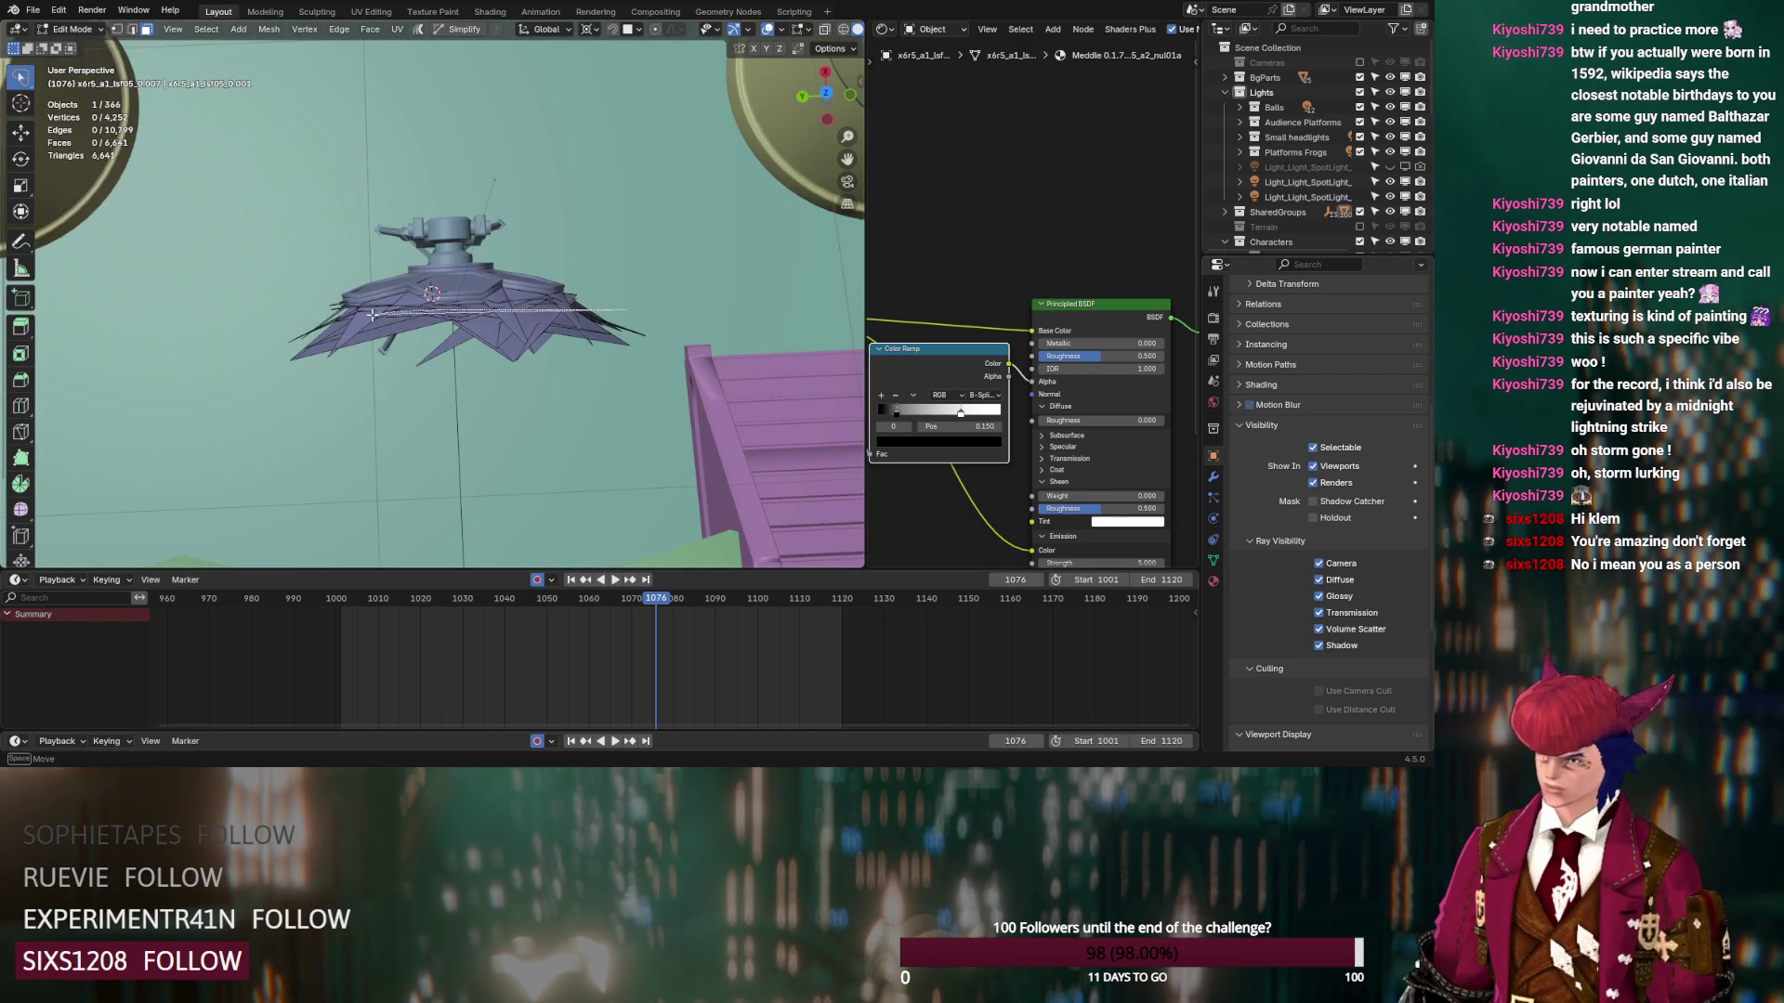
left_click_drag(276, 350, 278, 353)
key("x")
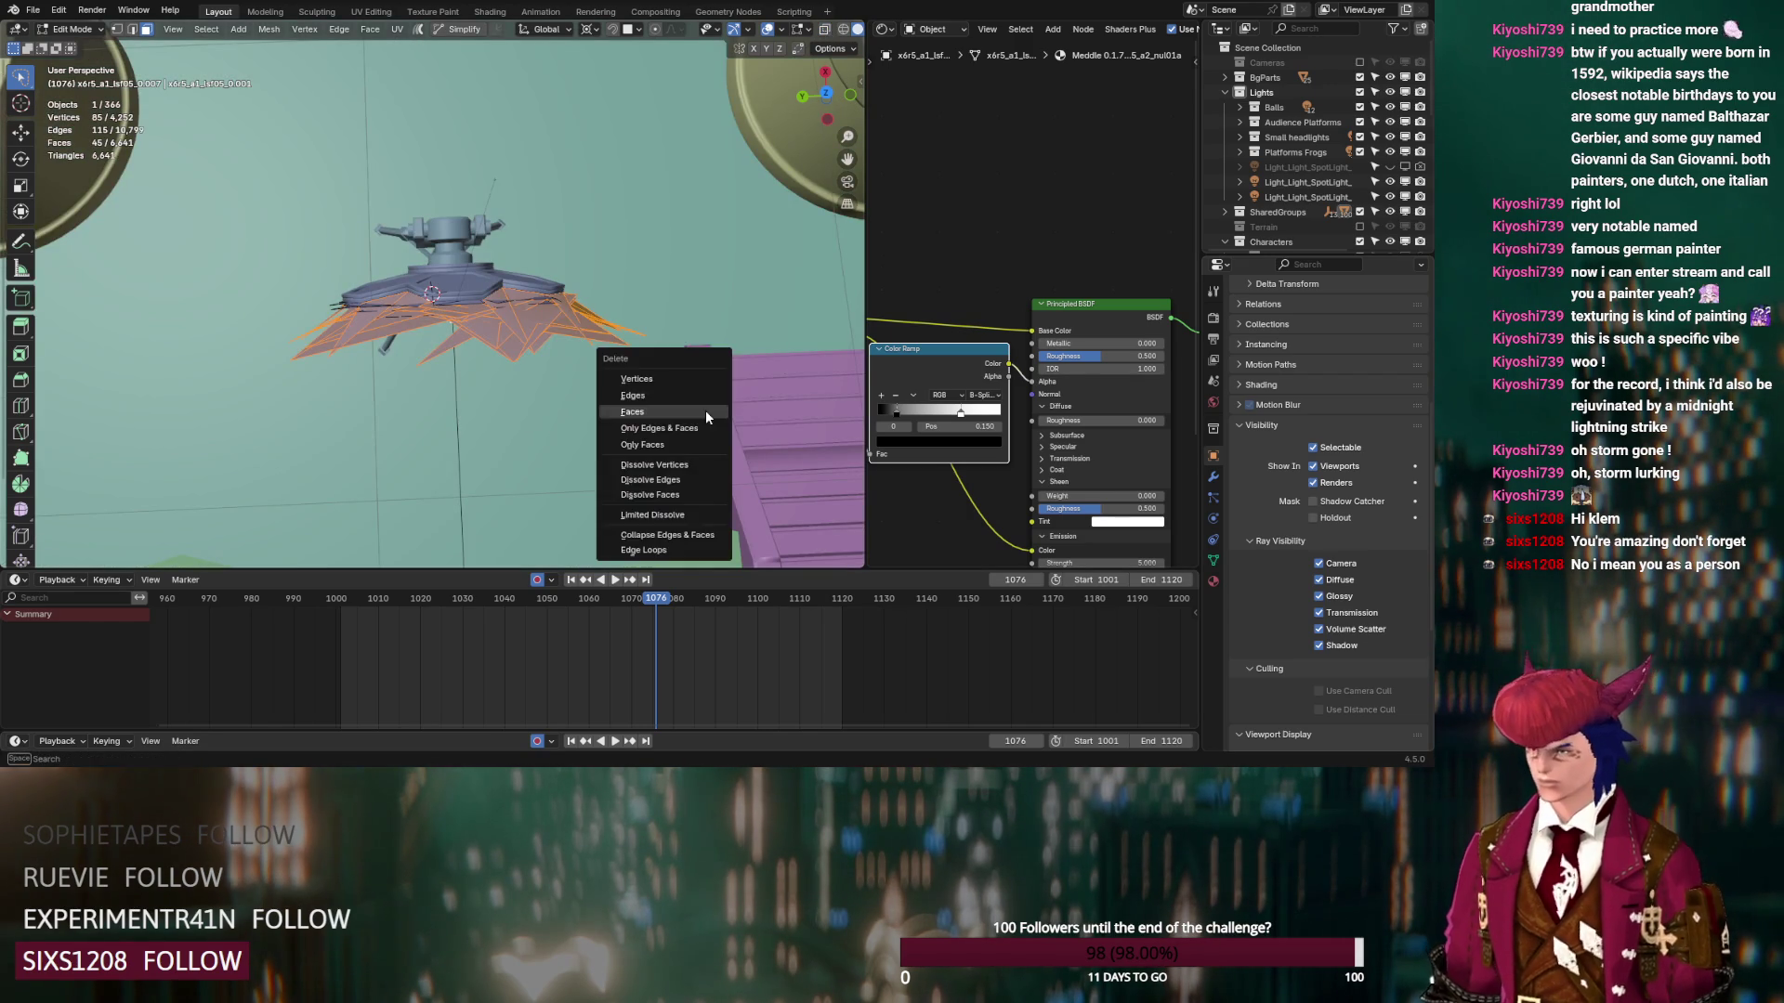
left_click(705, 410)
scroll(669, 353, "up", 3)
mouse_move(705, 410)
middle_mouse_down()
mouse_move(599, 249)
mouse_move(589, 193)
mouse_move(615, 189)
middle_mouse_up()
Select the connected spiky part with L, delete it, then undo the deletion
key("l")
mouse_move(437, 278)
middle_mouse_down()
mouse_move(516, 383)
mouse_move(663, 383)
mouse_move(438, 396)
mouse_move(388, 370)
mouse_move(517, 388)
mouse_move(444, 427)
mouse_move(516, 480)
middle_mouse_up()
key("x")
left_click(663, 383)
key("ctrl+z")
Delete the first batch of stray spike faces on the shade one by one
left_click(443, 427)
key("x")
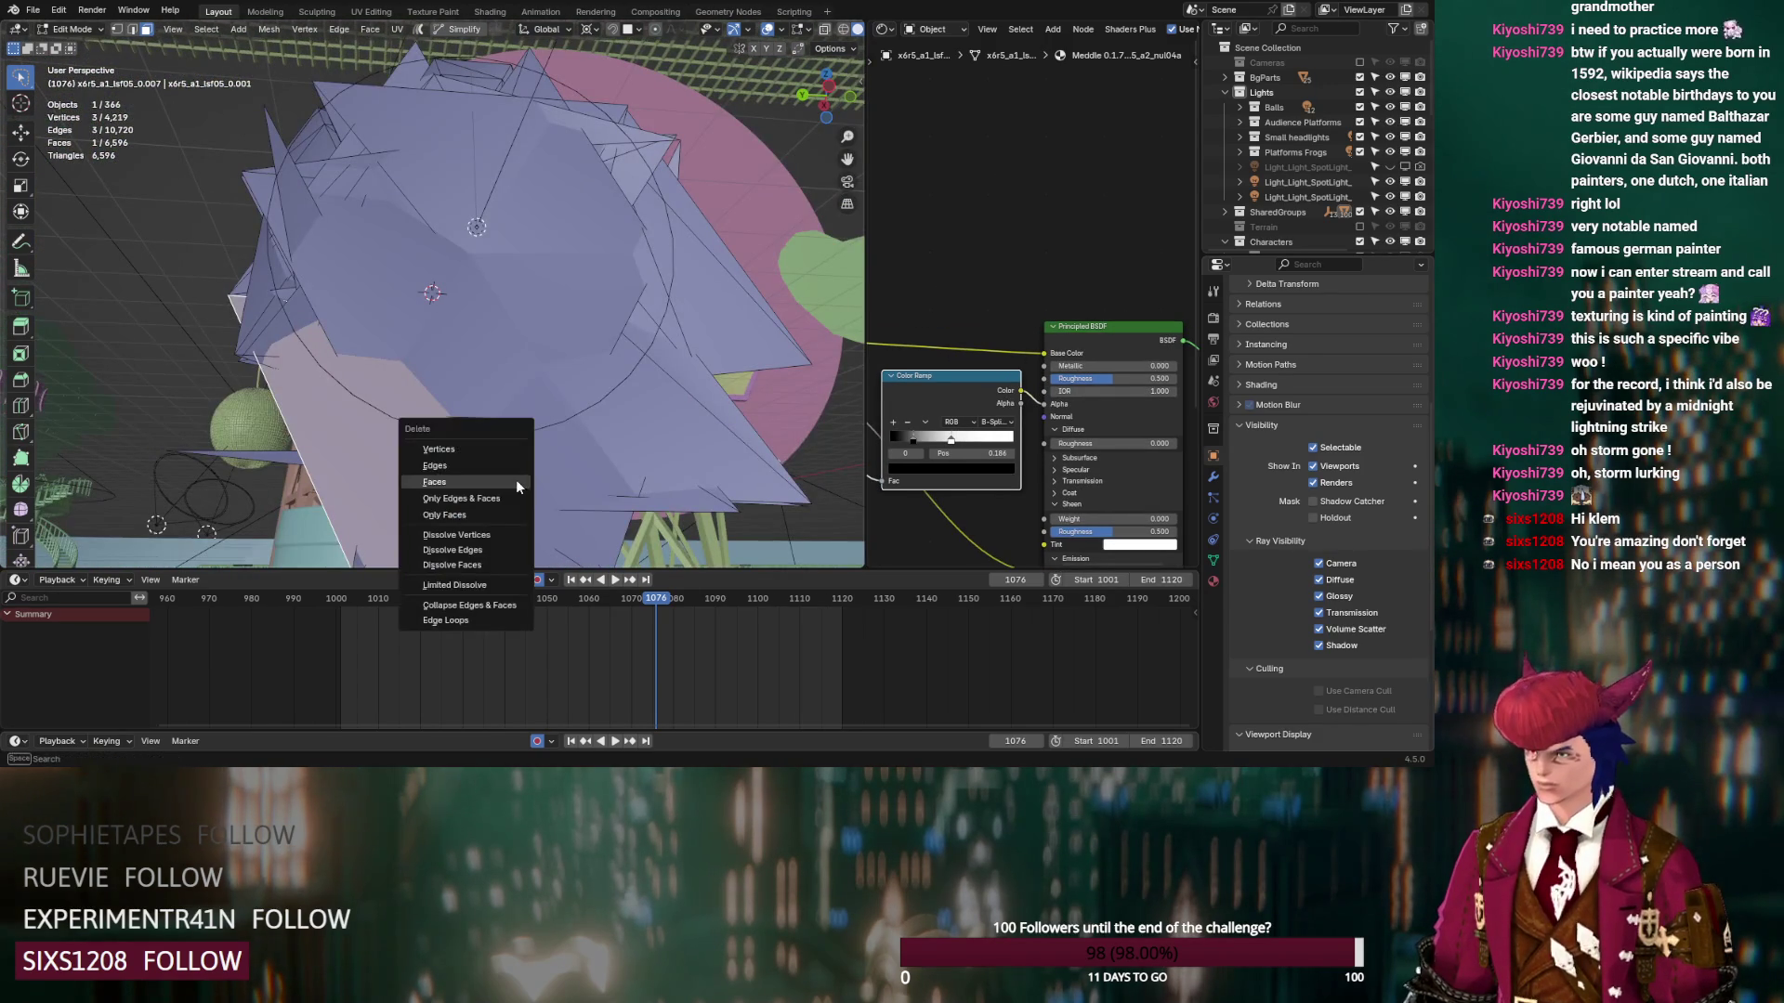
left_click(522, 476)
left_click(561, 452)
key("x")
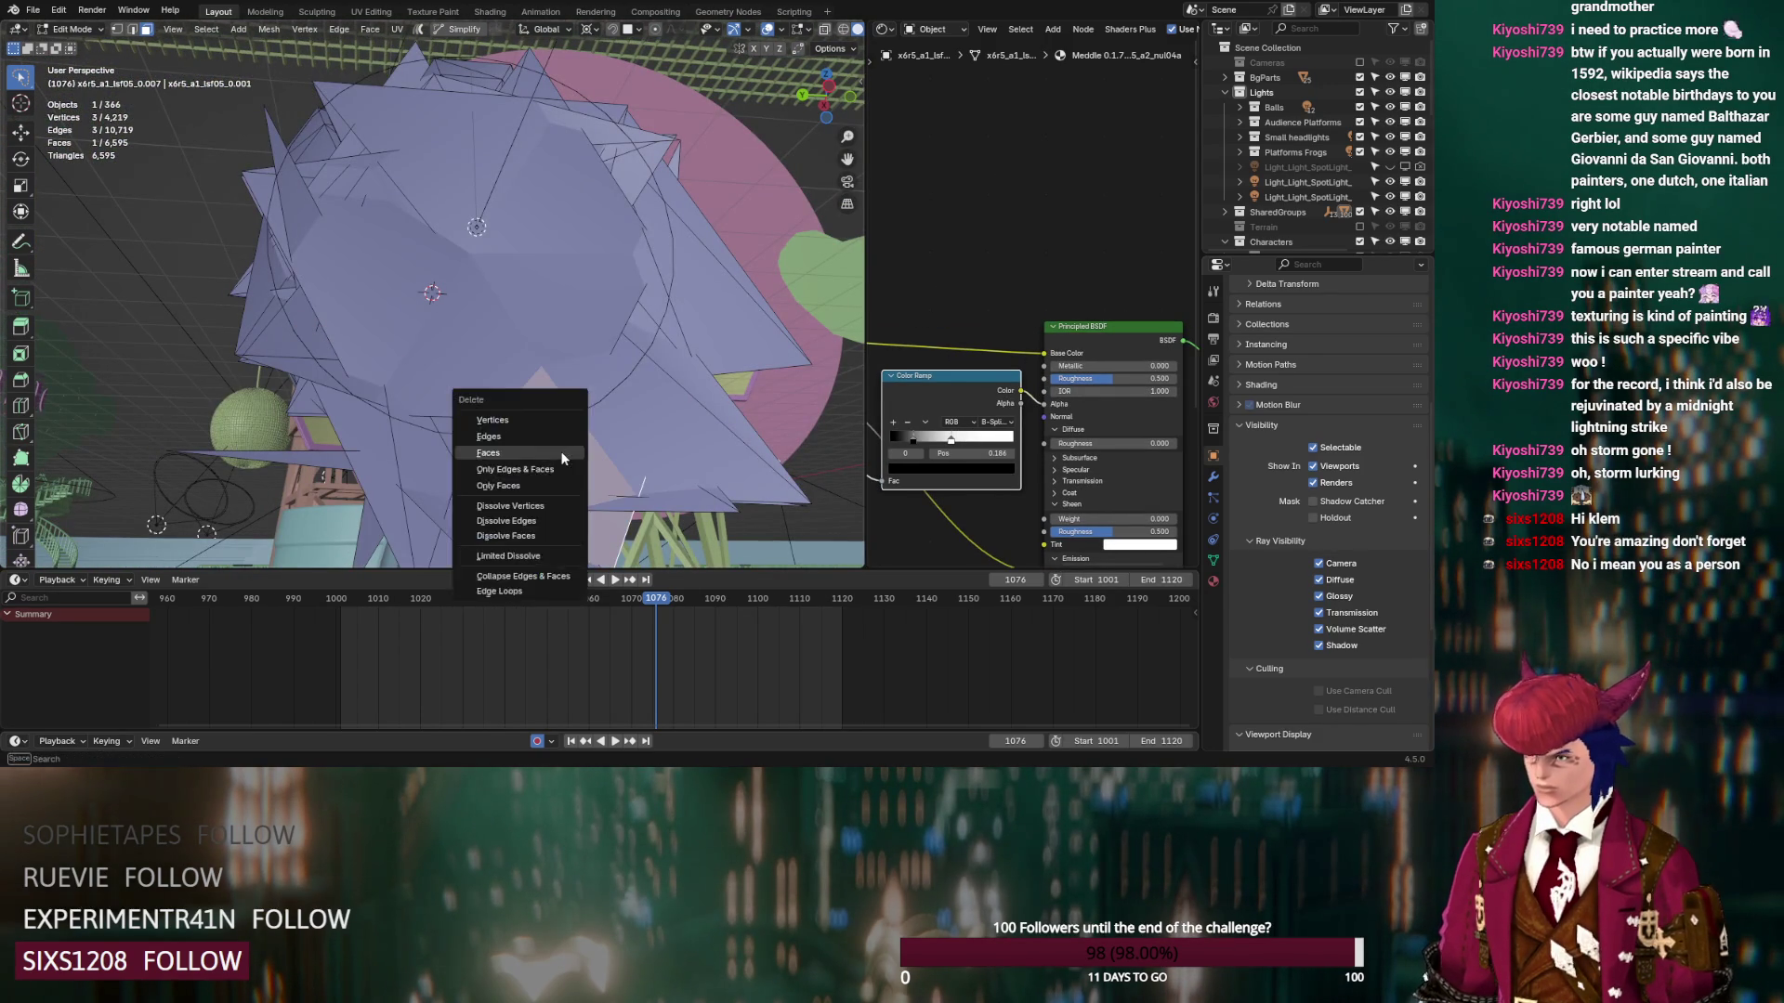
left_click(561, 453)
left_click(502, 368)
key("x")
left_click(501, 362)
left_click(437, 311)
key("x")
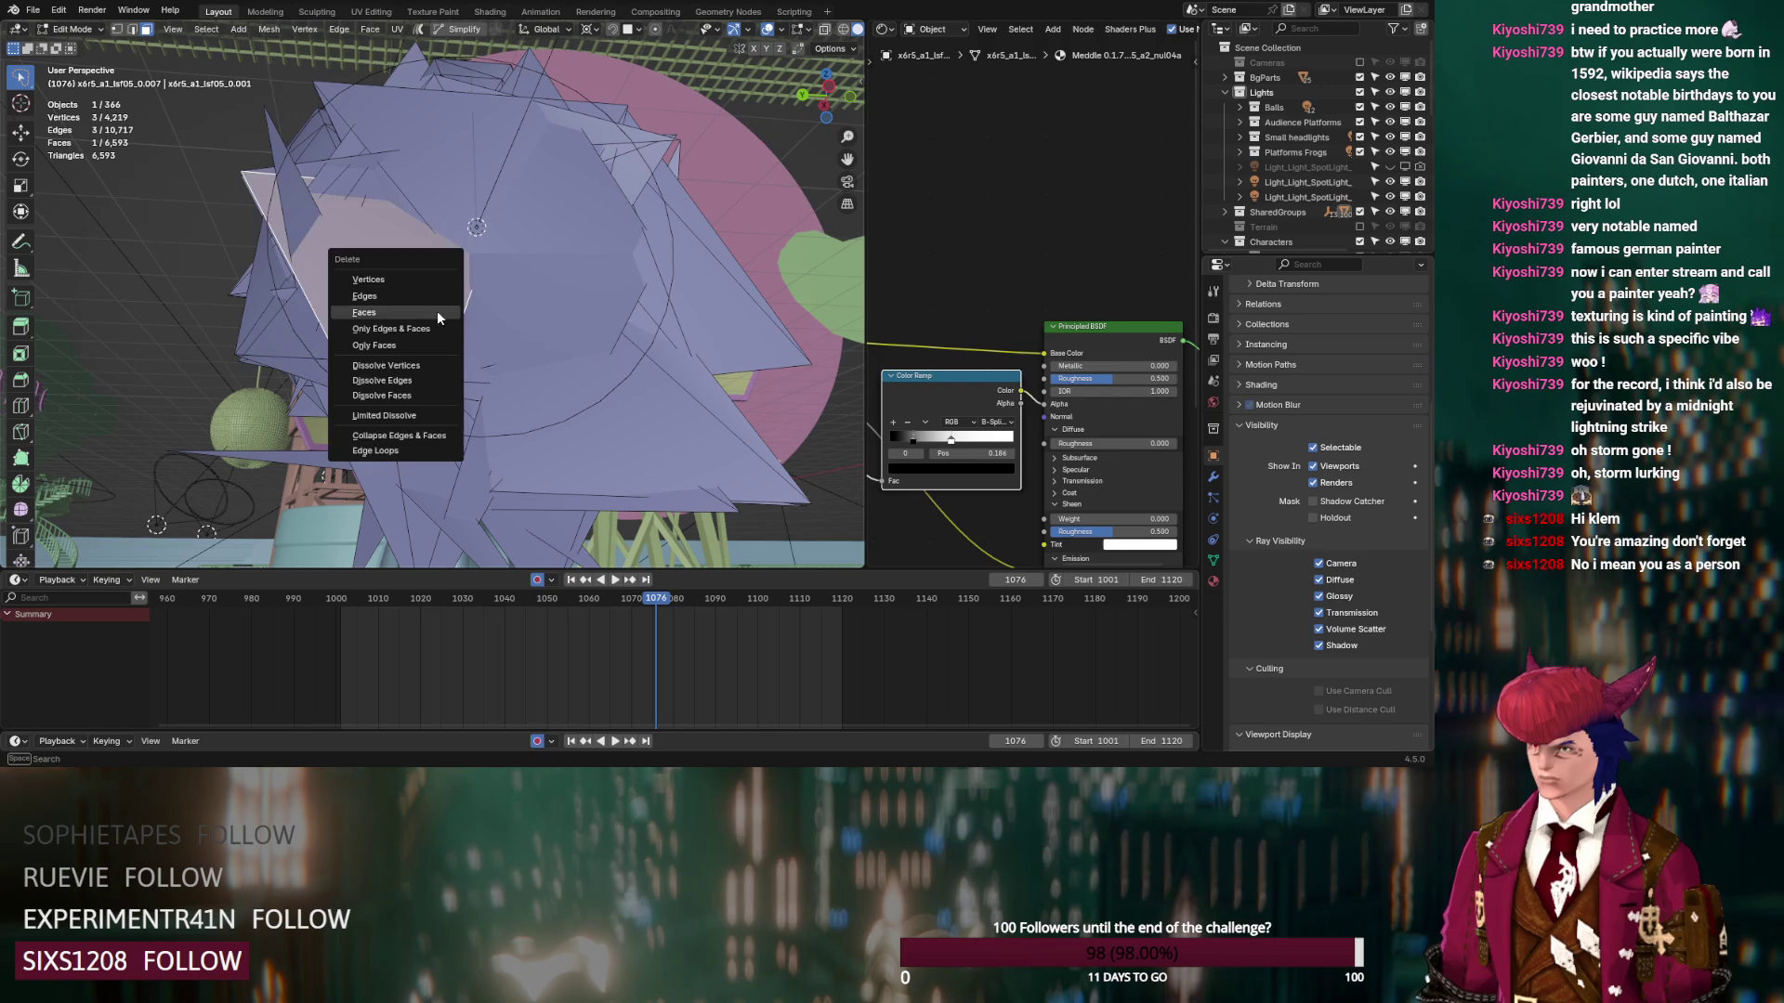
left_click(437, 310)
left_click(535, 286)
key("x")
left_click(535, 286)
left_click(547, 221)
key("x")
left_click(546, 221)
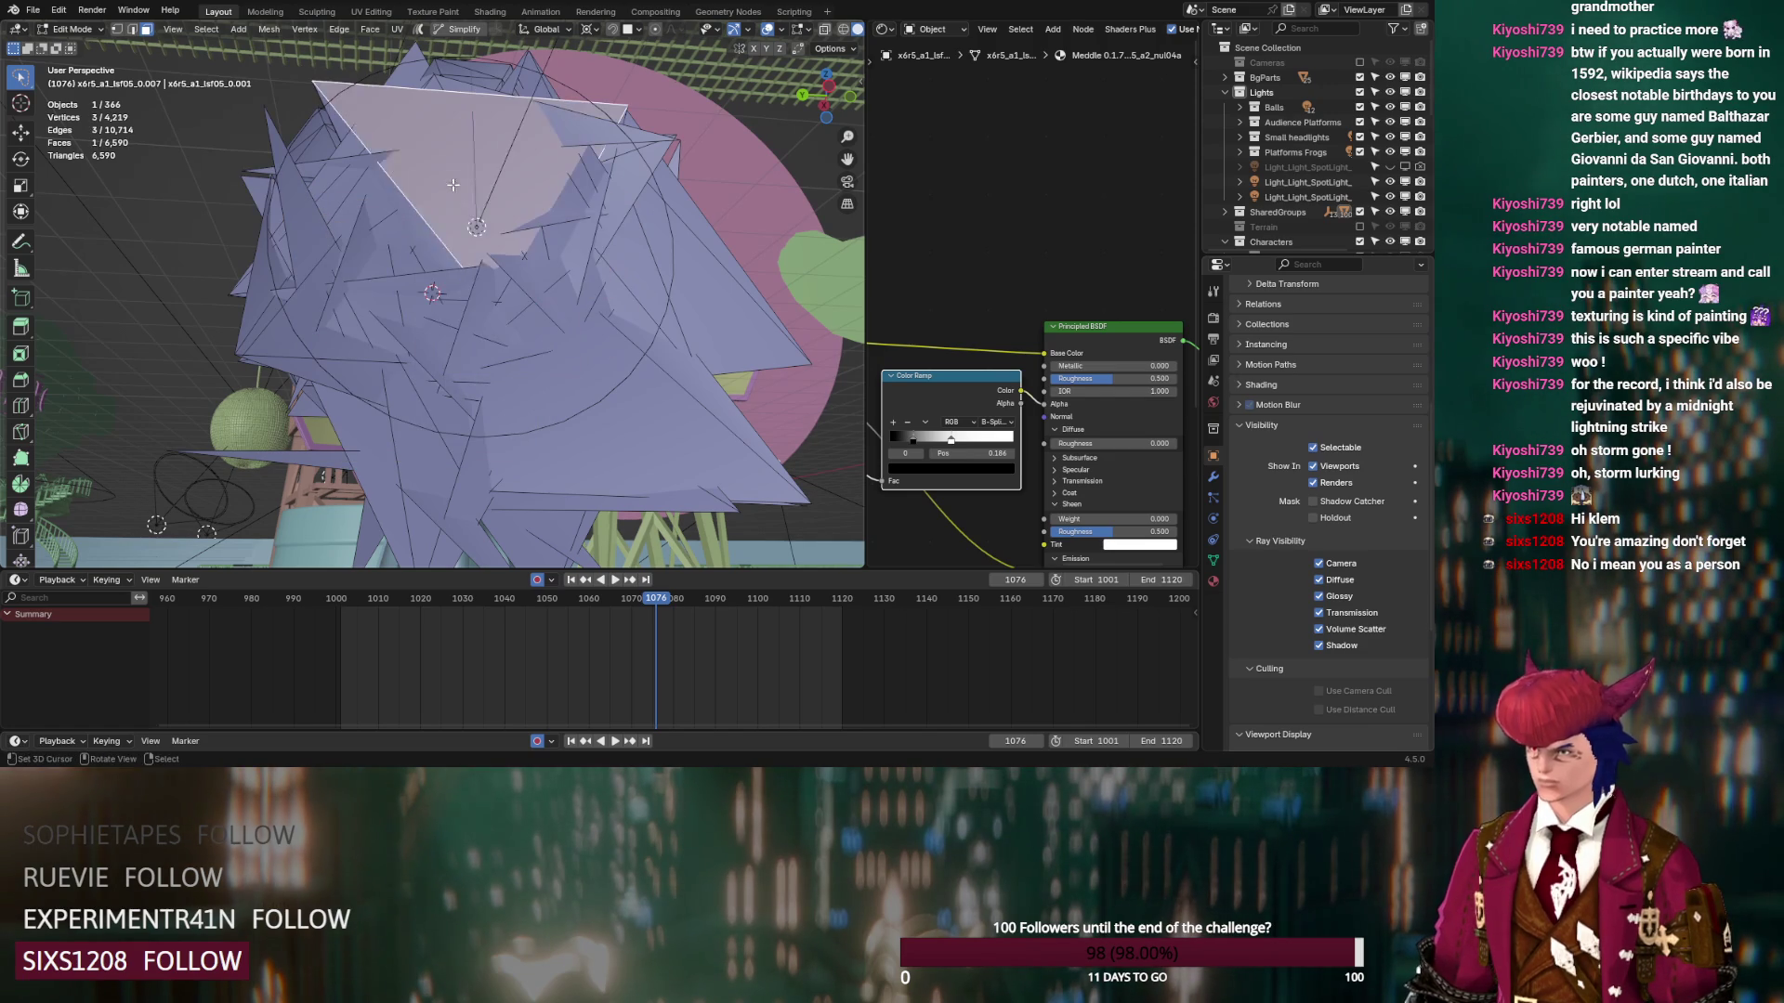
left_click(453, 184)
key("x")
left_click(453, 184)
left_click(521, 202)
key("x")
left_click(522, 201)
left_click(533, 201)
key("x")
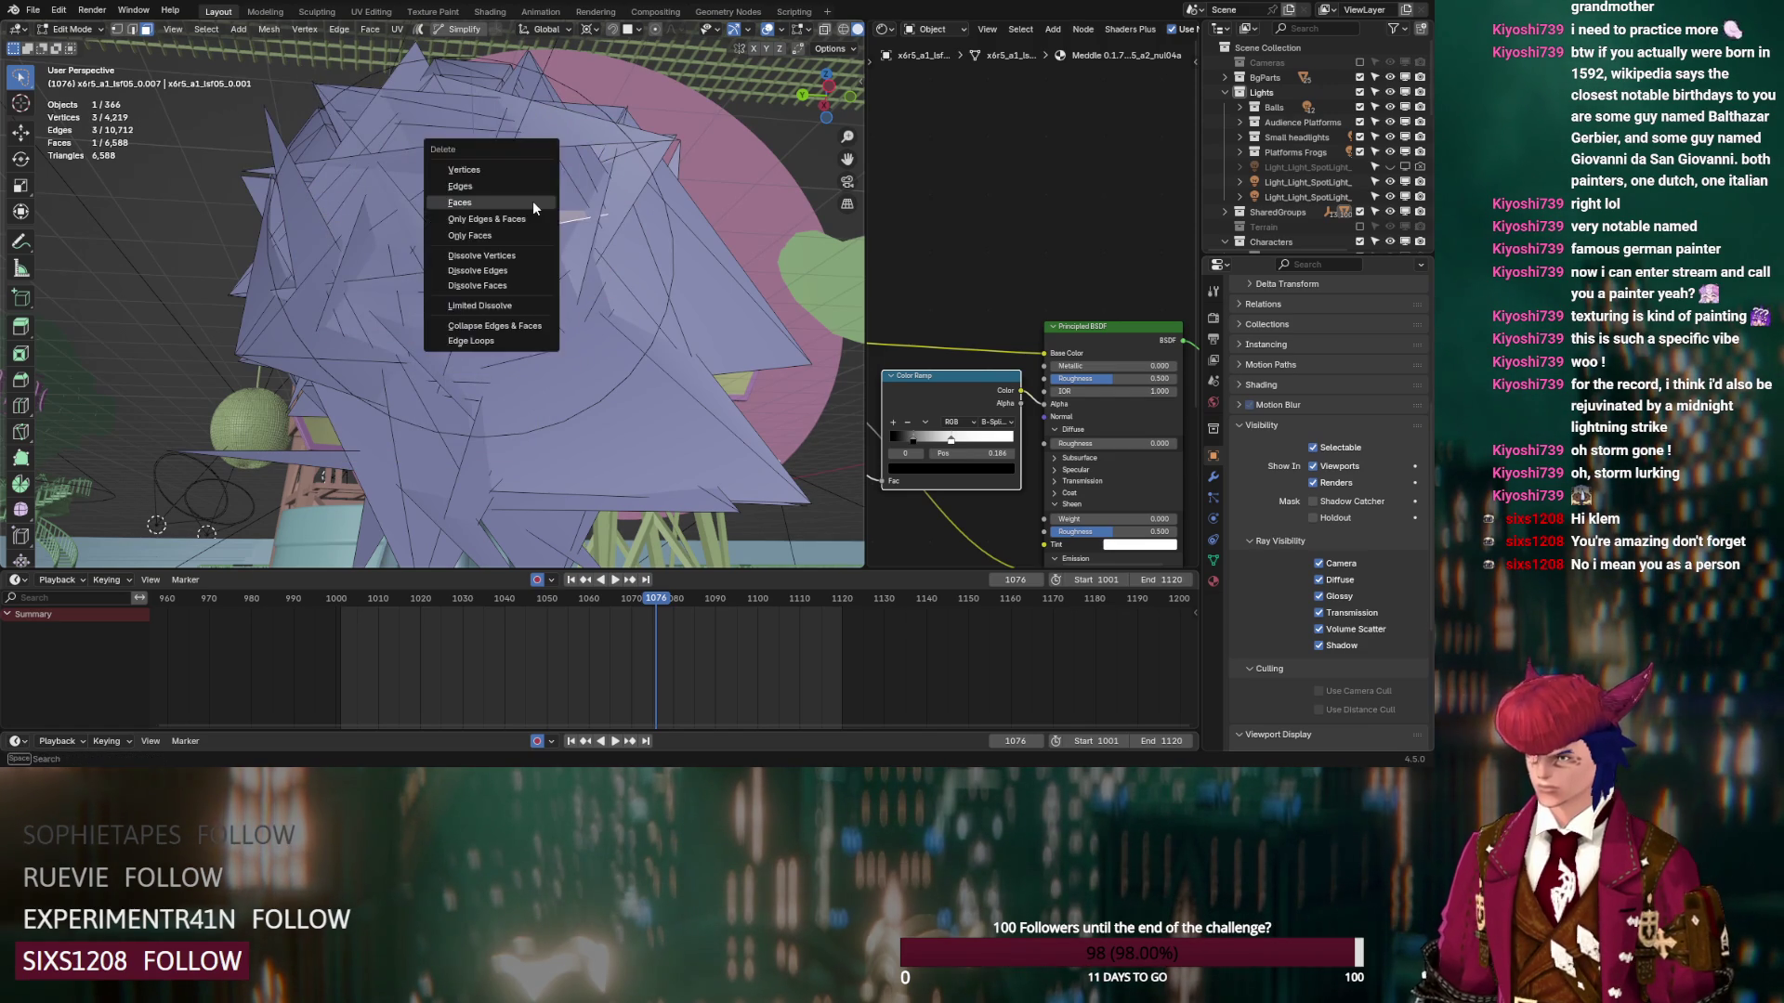
left_click(532, 200)
Delete the remaining stray spike faces around the shade one by one
left_click(559, 199)
key("x")
left_click(559, 199)
left_click(562, 201)
key("x")
left_click(563, 201)
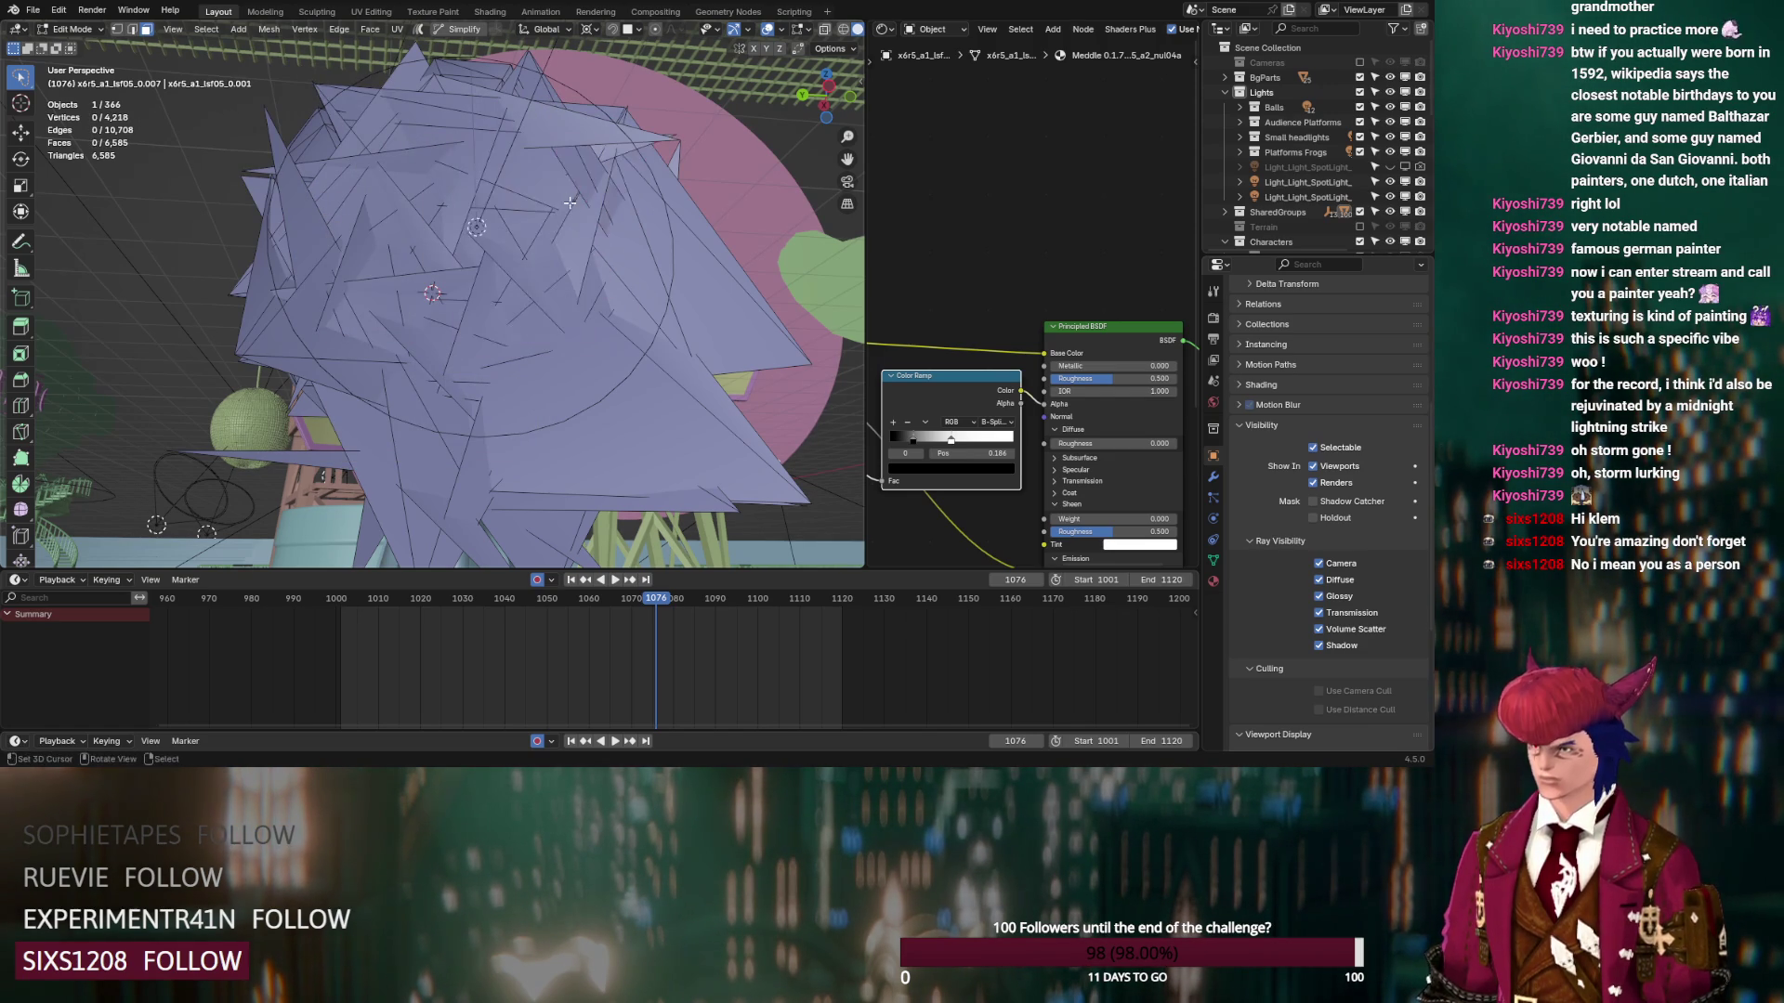
left_click(633, 220)
key("x")
left_click(634, 220)
left_click(658, 229)
key("x")
left_click(657, 227)
left_click(692, 229)
key("x")
left_click(692, 229)
key("x")
left_click(670, 202)
left_click(655, 370)
key("x")
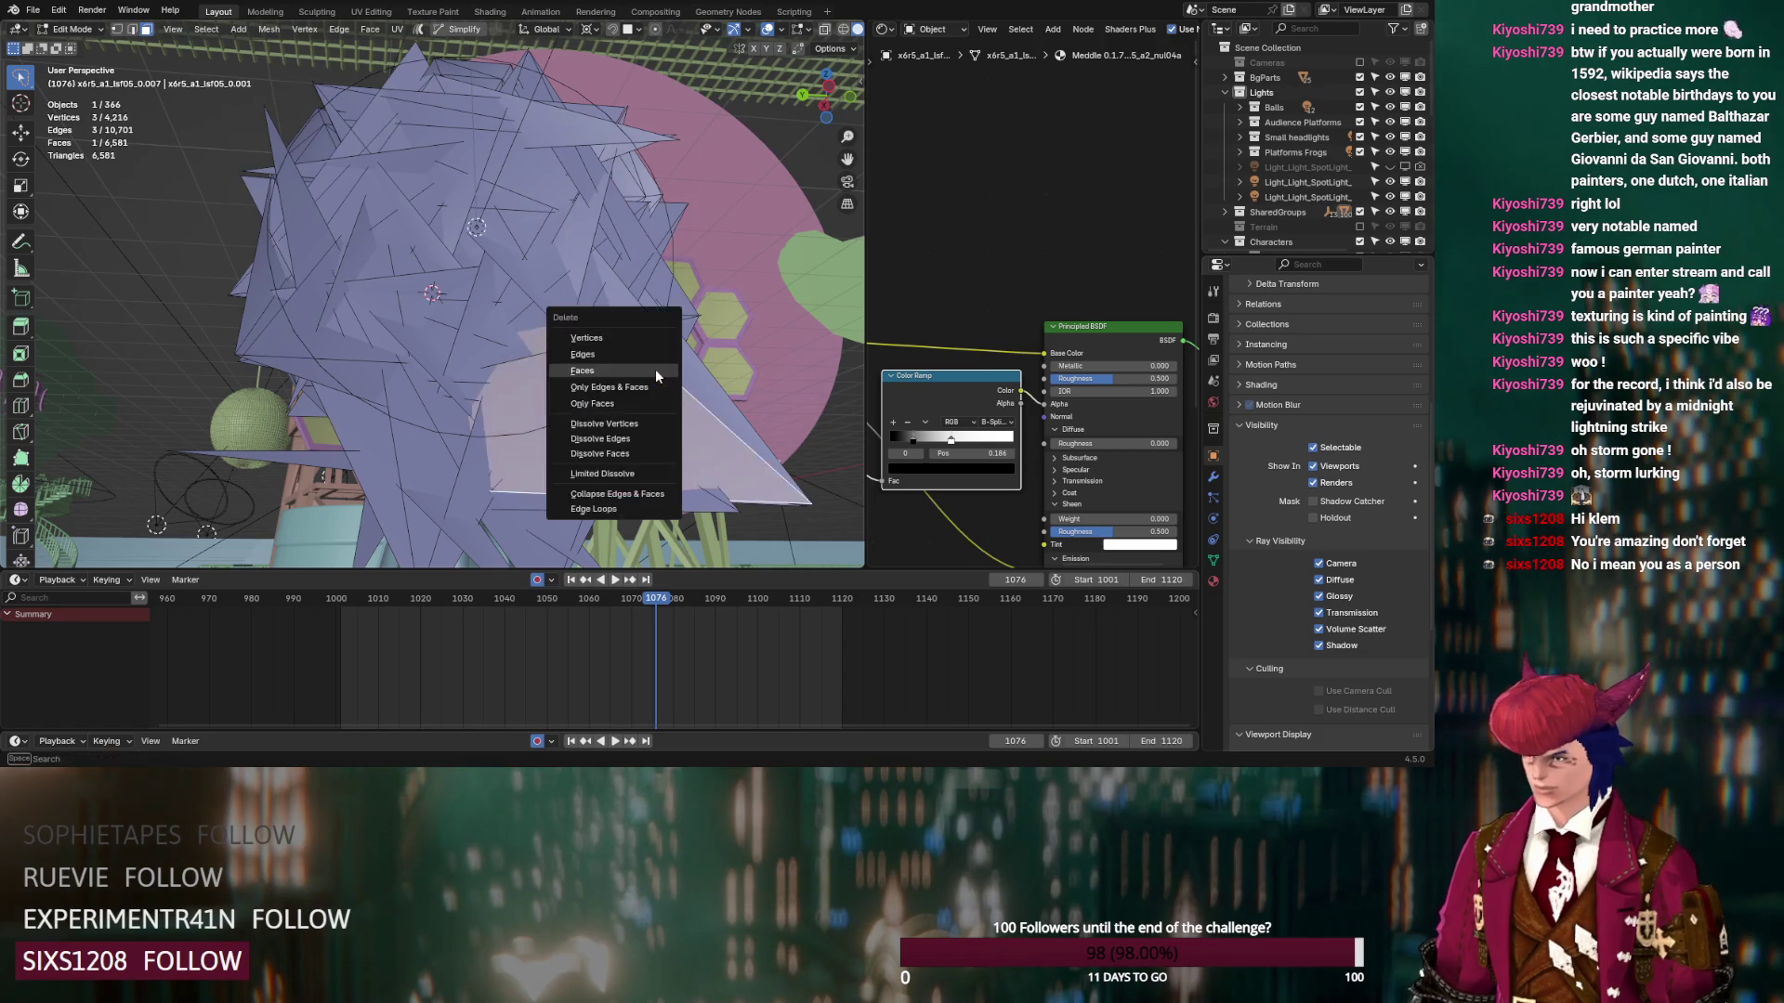
left_click(655, 369)
left_click(675, 370)
Outline the cluster of spiky faces on the tripod-mounted light and delete them
key("x")
left_click(675, 370)
mouse_move(675, 370)
middle_mouse_down()
mouse_move(518, 444)
mouse_move(483, 437)
middle_mouse_up()
mouse_move(464, 446)
left_mouse_down()
mouse_move(372, 534)
mouse_move(496, 557)
left_mouse_up()
key("x")
left_click(498, 530)
mouse_move(452, 471)
middle_mouse_down()
mouse_move(487, 452)
mouse_move(273, 286)
middle_mouse_up()
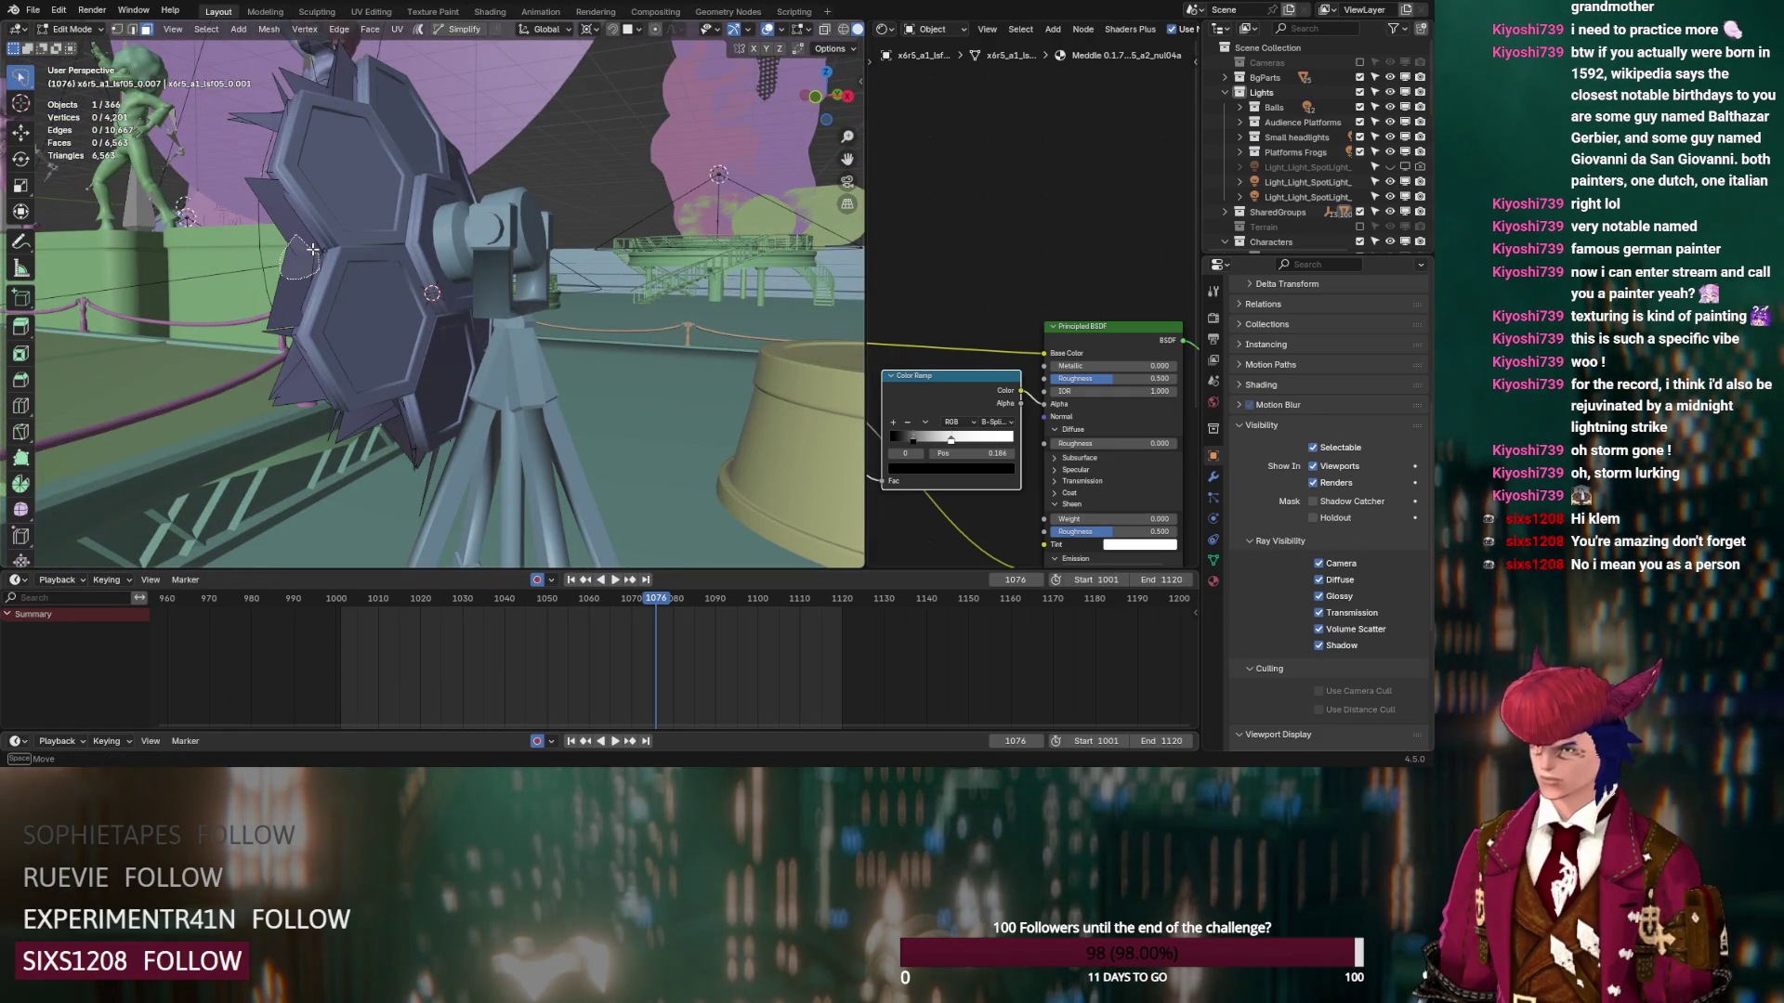
Delete two small groups of spiky faces on the shade's rim
left_click_drag(314, 249, 308, 246)
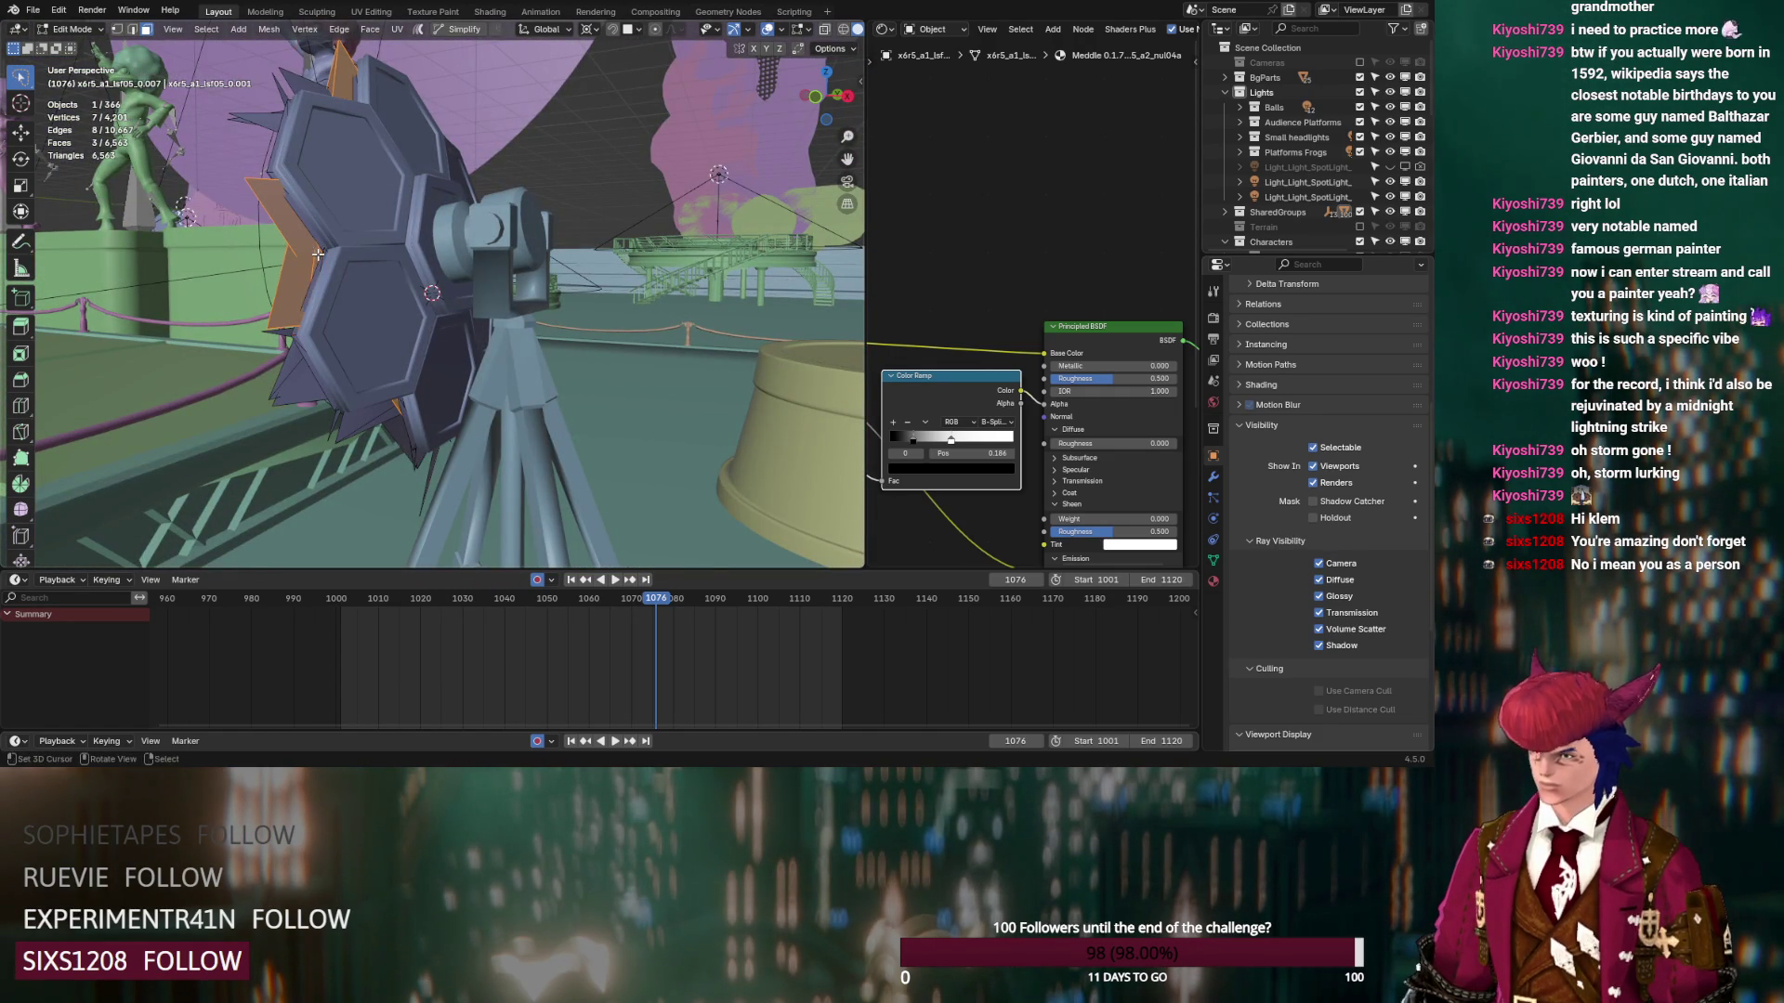
key("x")
left_click(317, 256)
middle_click_drag(316, 270, 575, 302)
left_click_drag(379, 101, 397, 112)
key("x")
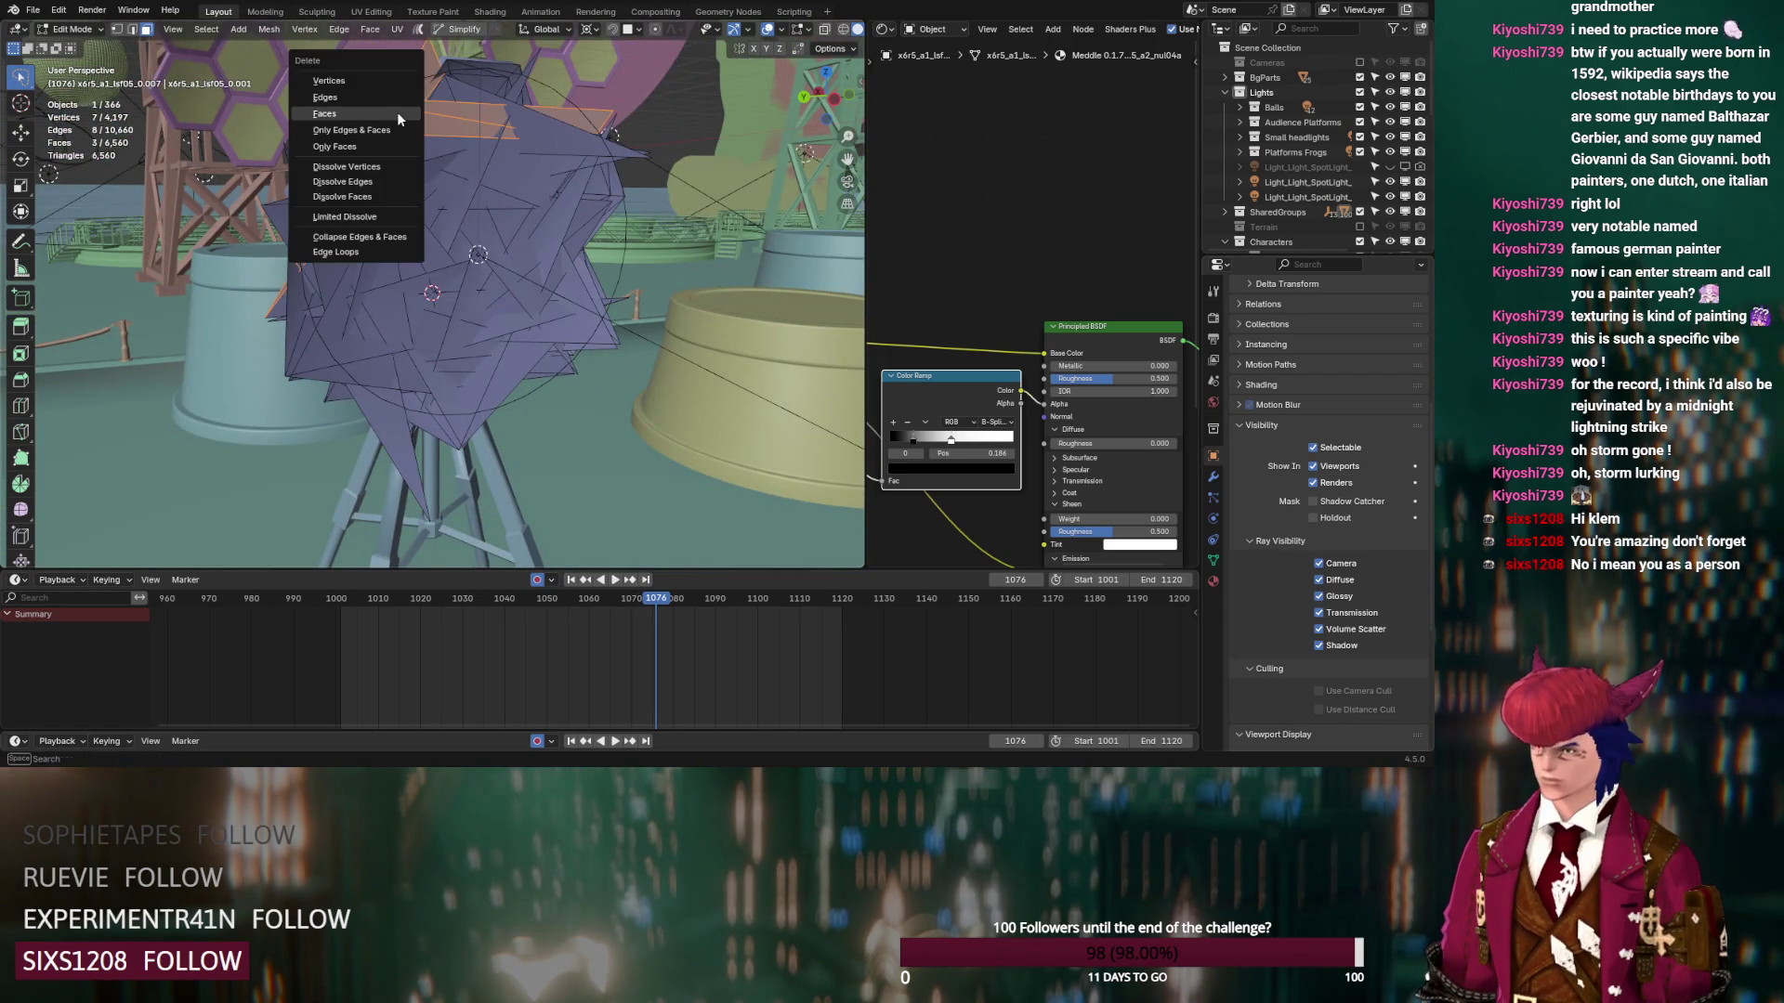
left_click(397, 112)
Select a triangular spike with its linked faces and delete the 8 connected faces
middle_click_drag(409, 152, 420, 162)
left_click(420, 151)
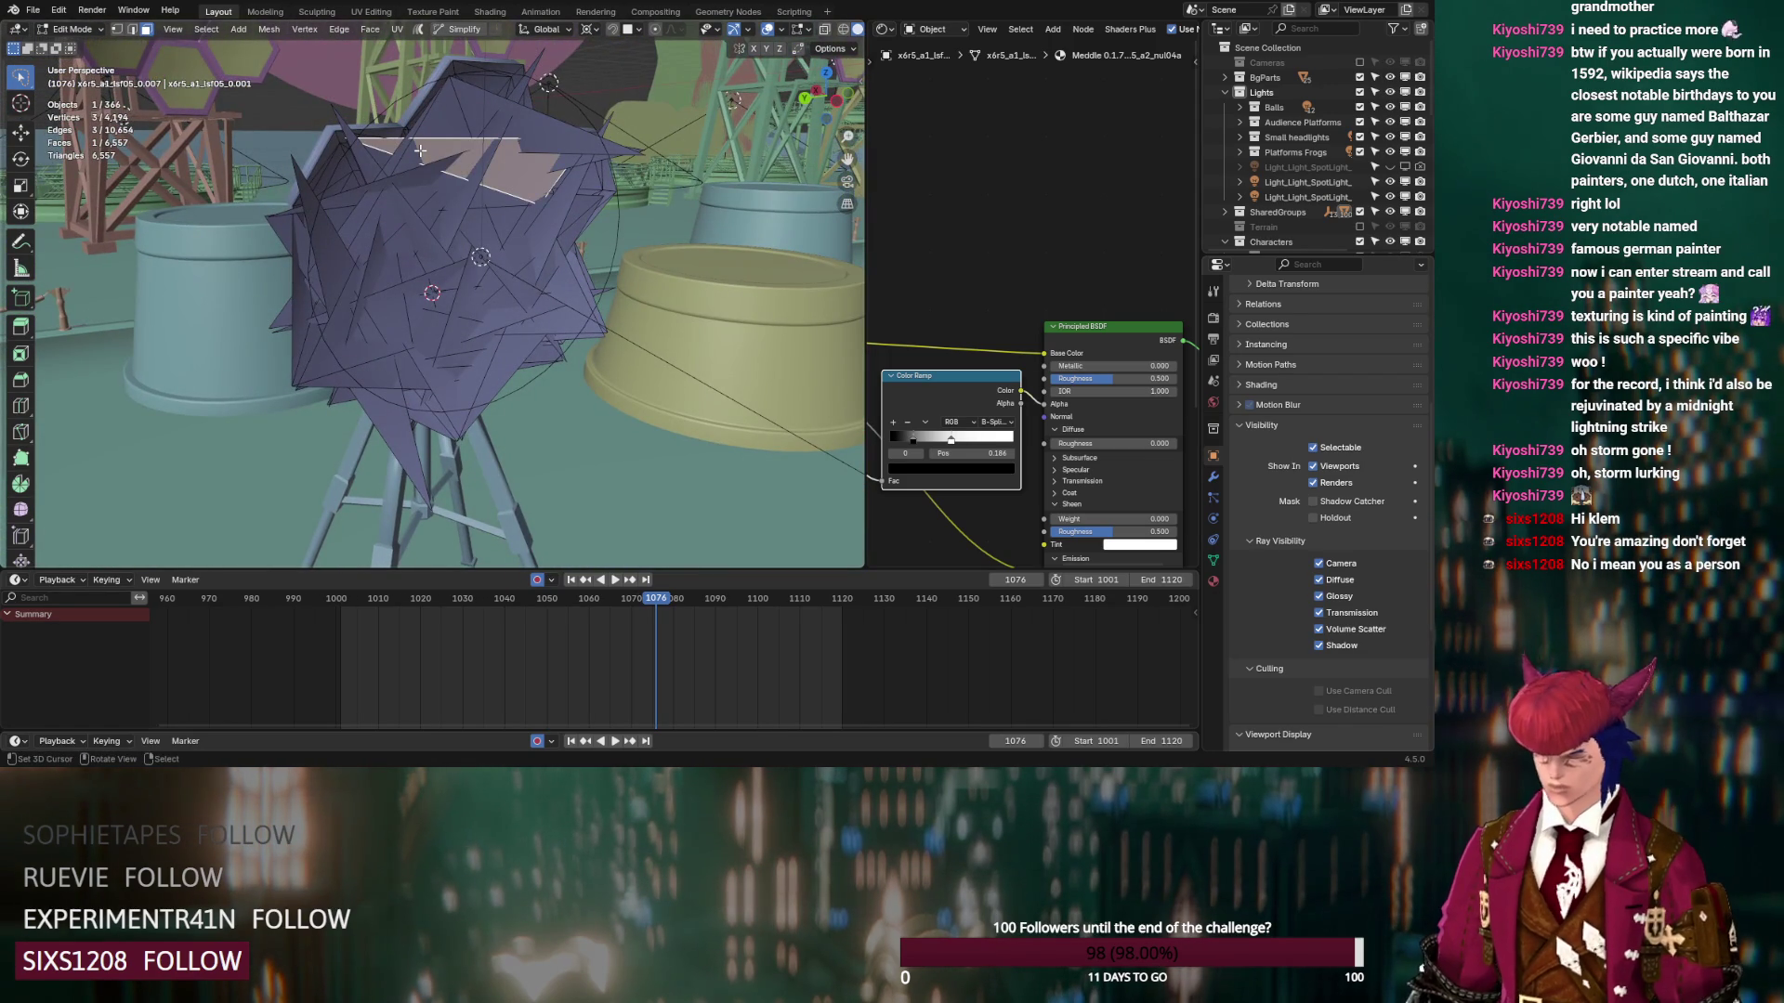
key("ctrl+l")
key("x")
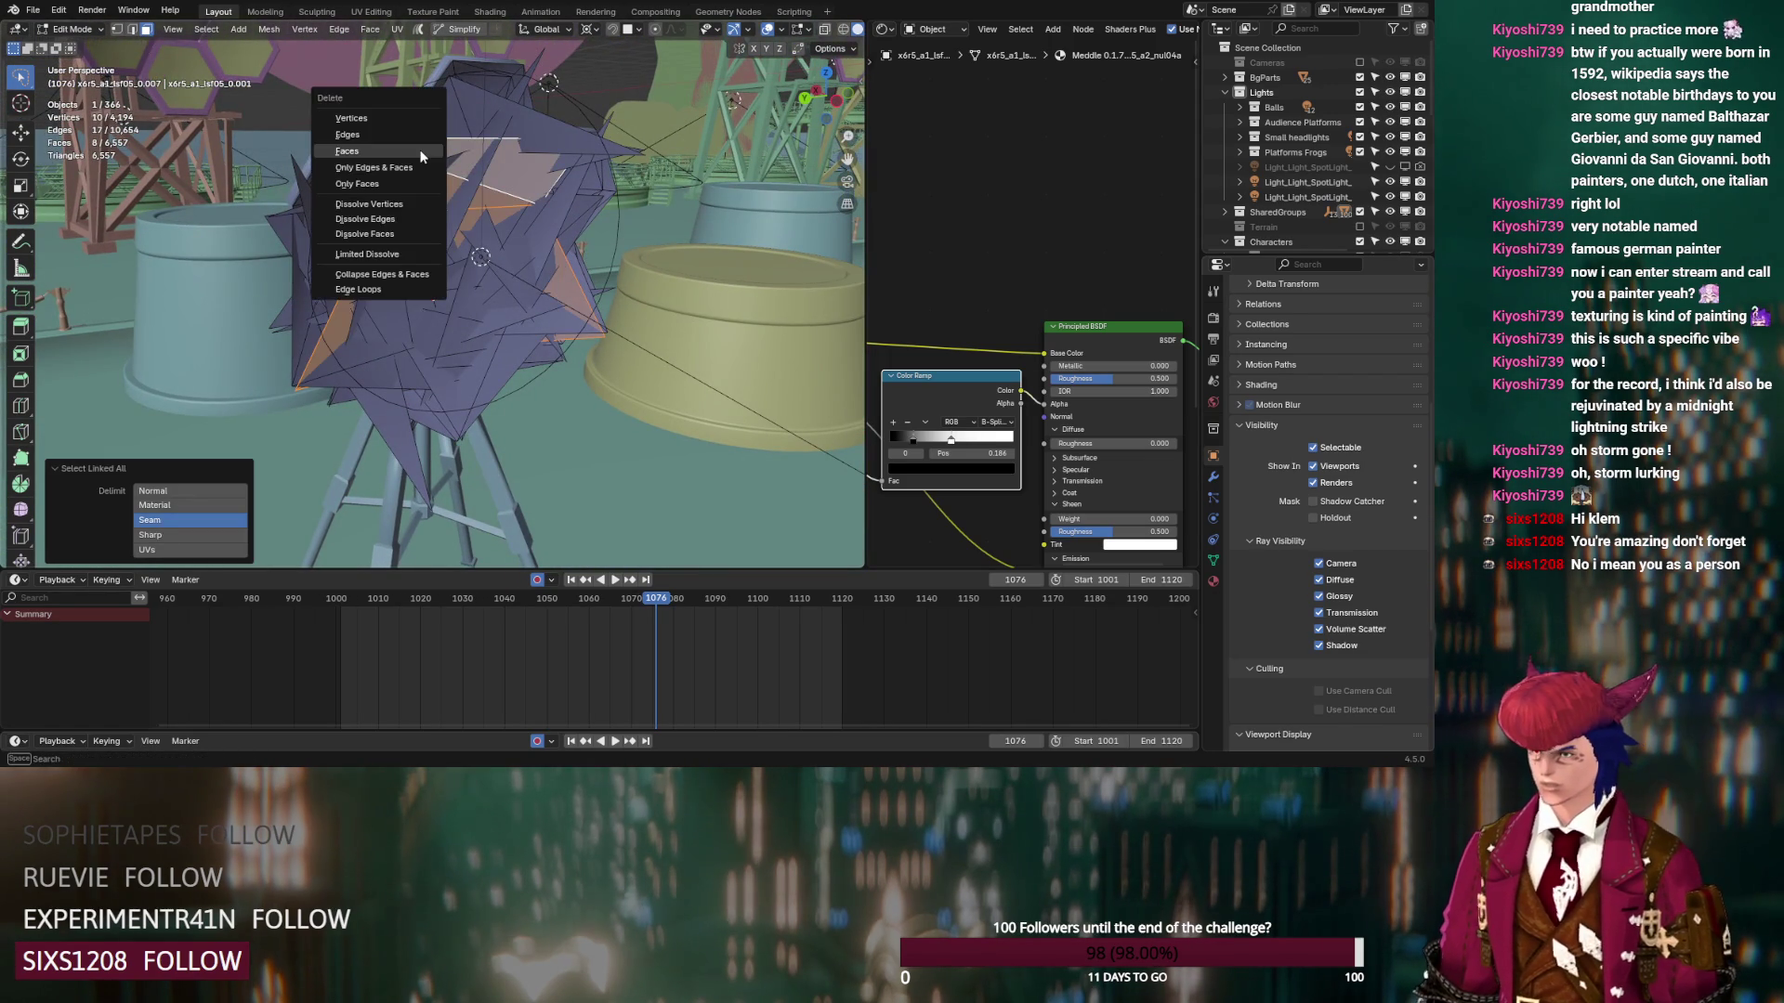
left_click(420, 150)
Select another spike face with its linked geometry and delete the 32 connected faces
mouse_move(420, 151)
middle_mouse_down()
mouse_move(495, 180)
mouse_move(481, 146)
middle_mouse_up()
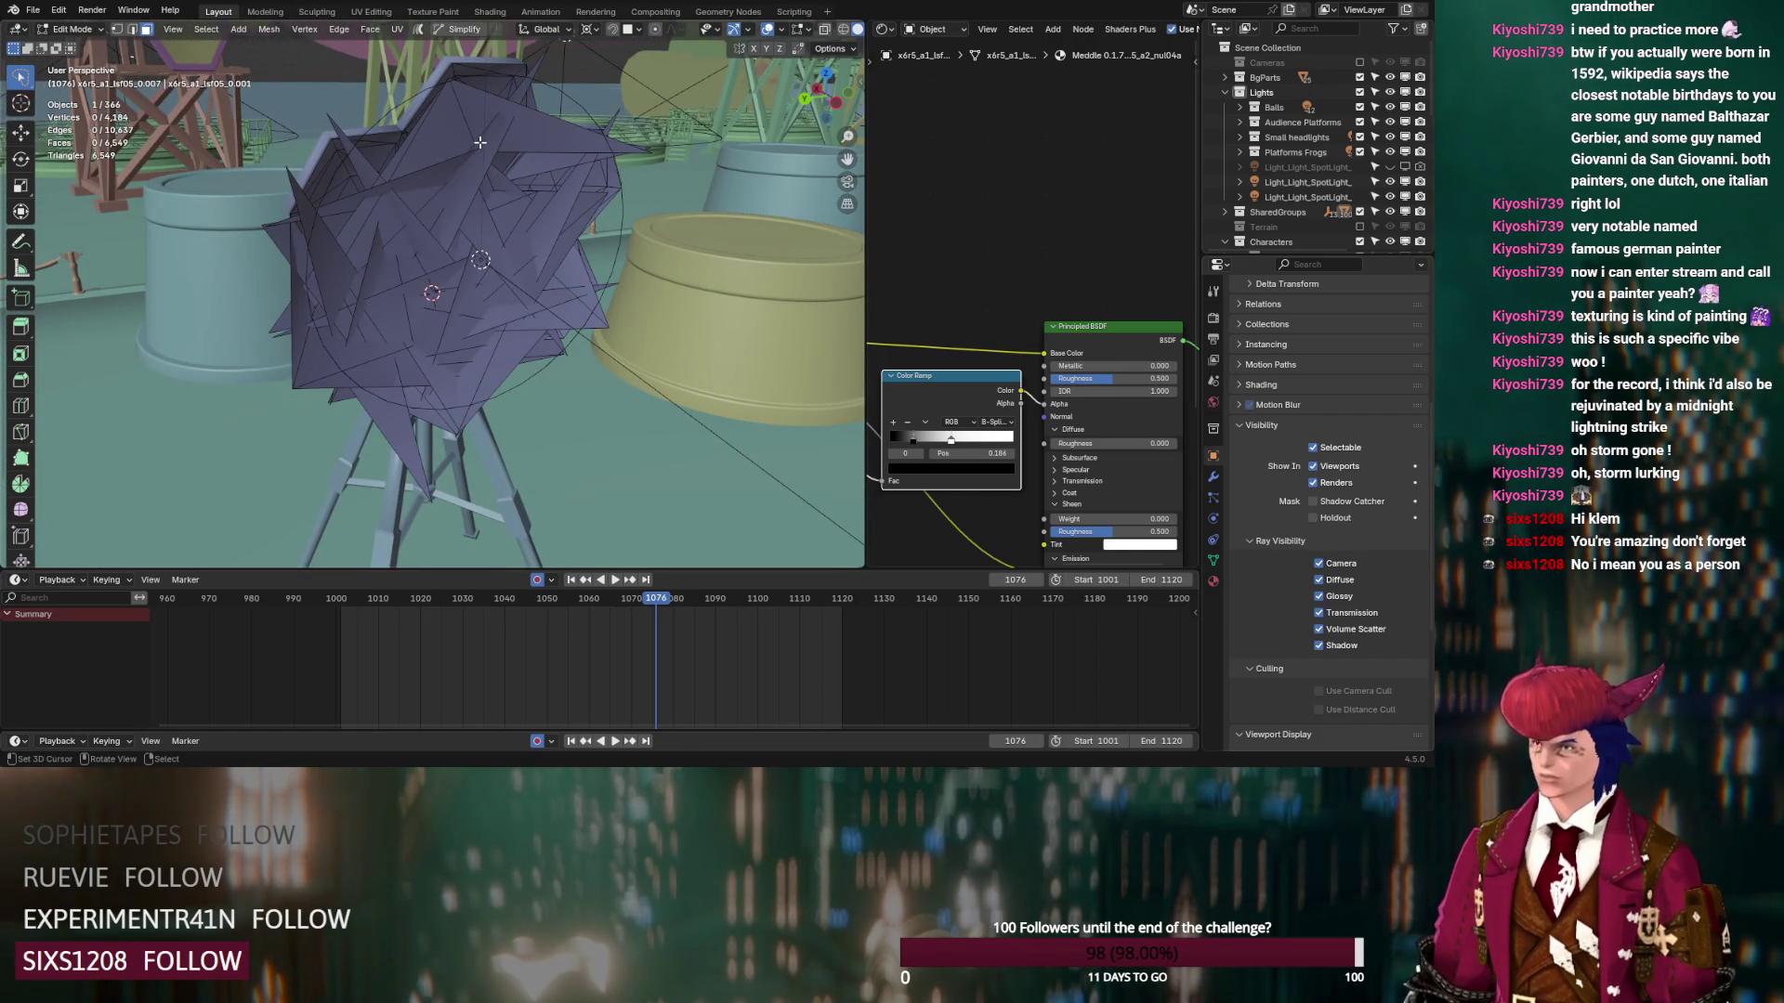
left_click(479, 142)
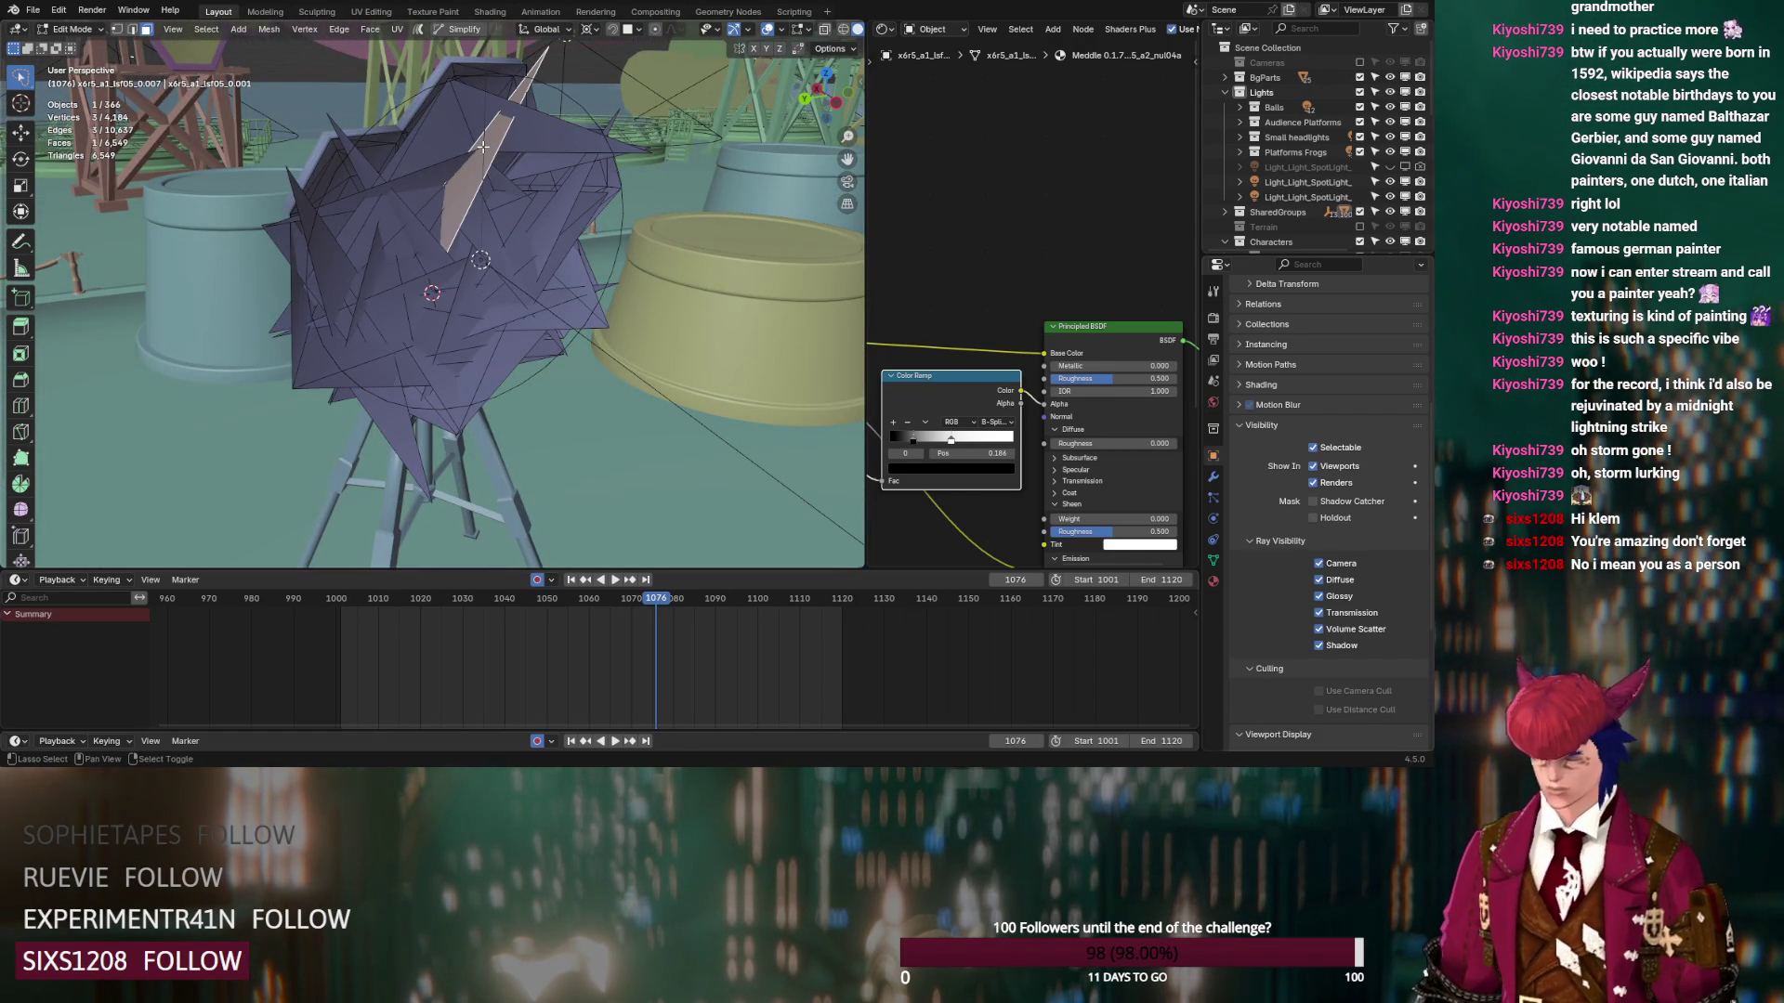
key("shift+l")
left_click(483, 146)
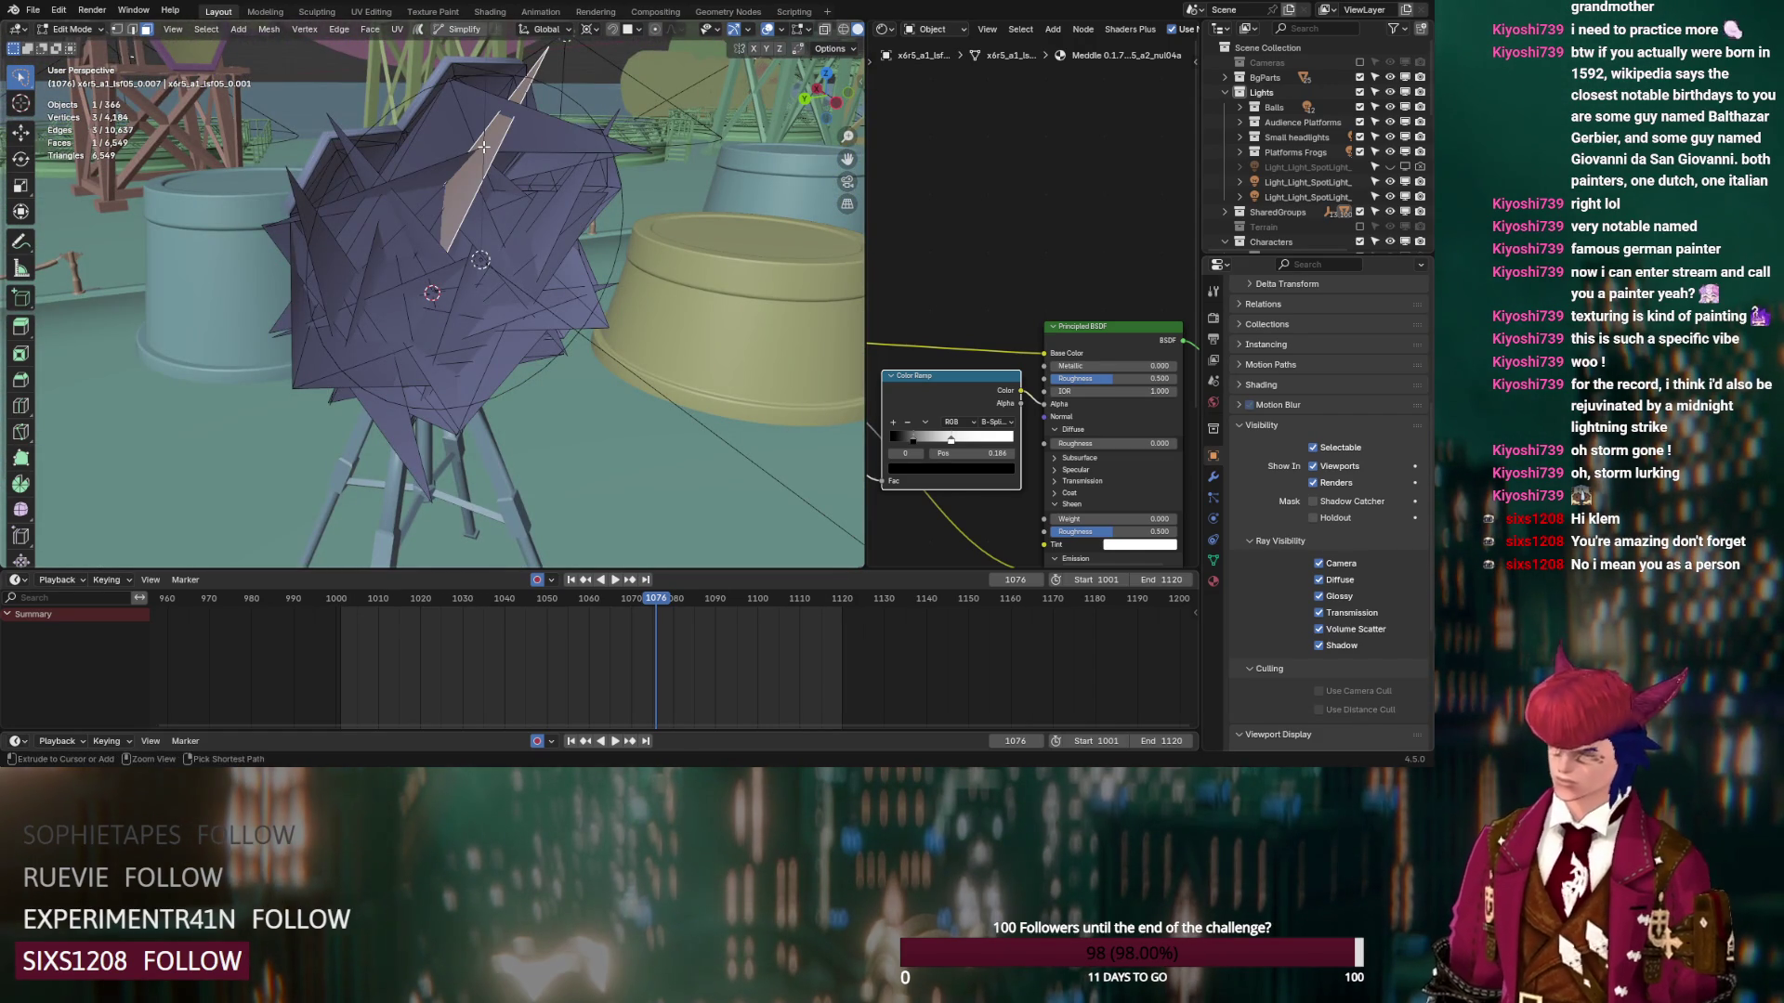
key("ctrl+l")
key("x")
left_click(483, 148)
Delete the connected faces along the dish's lower edge
middle_click_drag(483, 148, 561, 226)
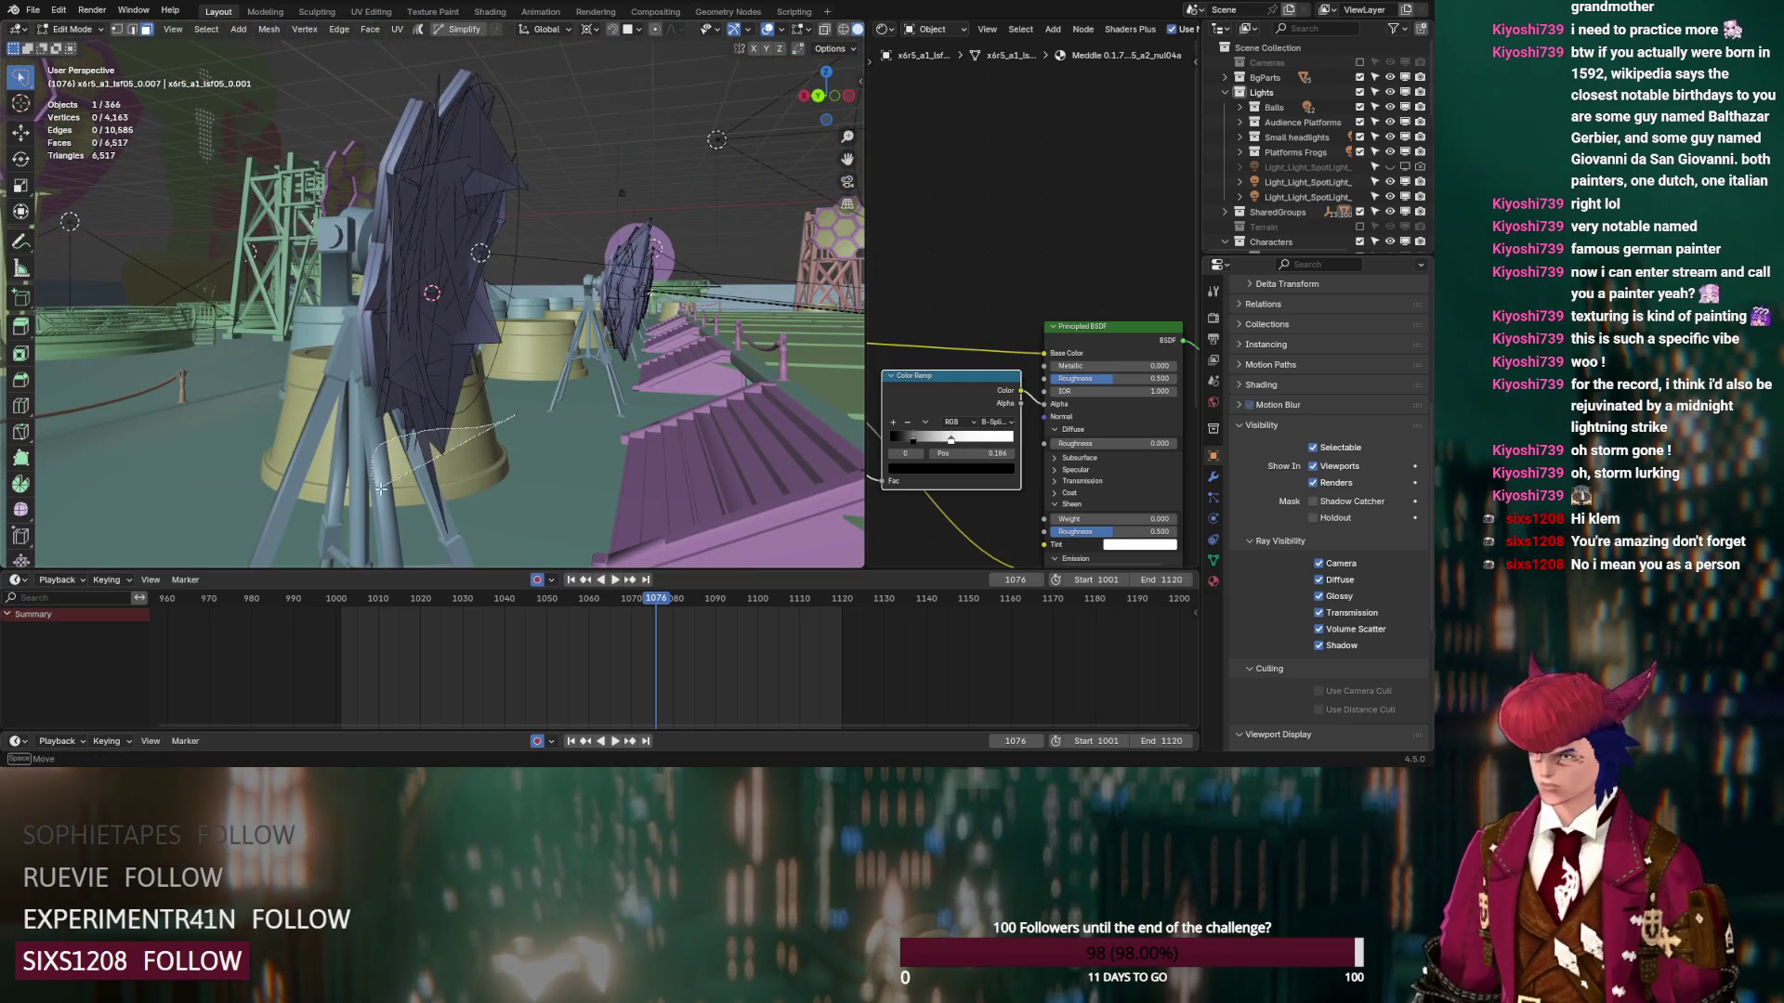
left_click(418, 474)
mouse_move(418, 474)
middle_mouse_down()
mouse_move(543, 481)
mouse_move(485, 462)
mouse_move(328, 484)
mouse_move(406, 467)
middle_mouse_up()
key("ctrl+l")
key("x")
left_click(543, 481)
Select a shade face with its linked faces, then narrow to a path of six faces
left_click(408, 262)
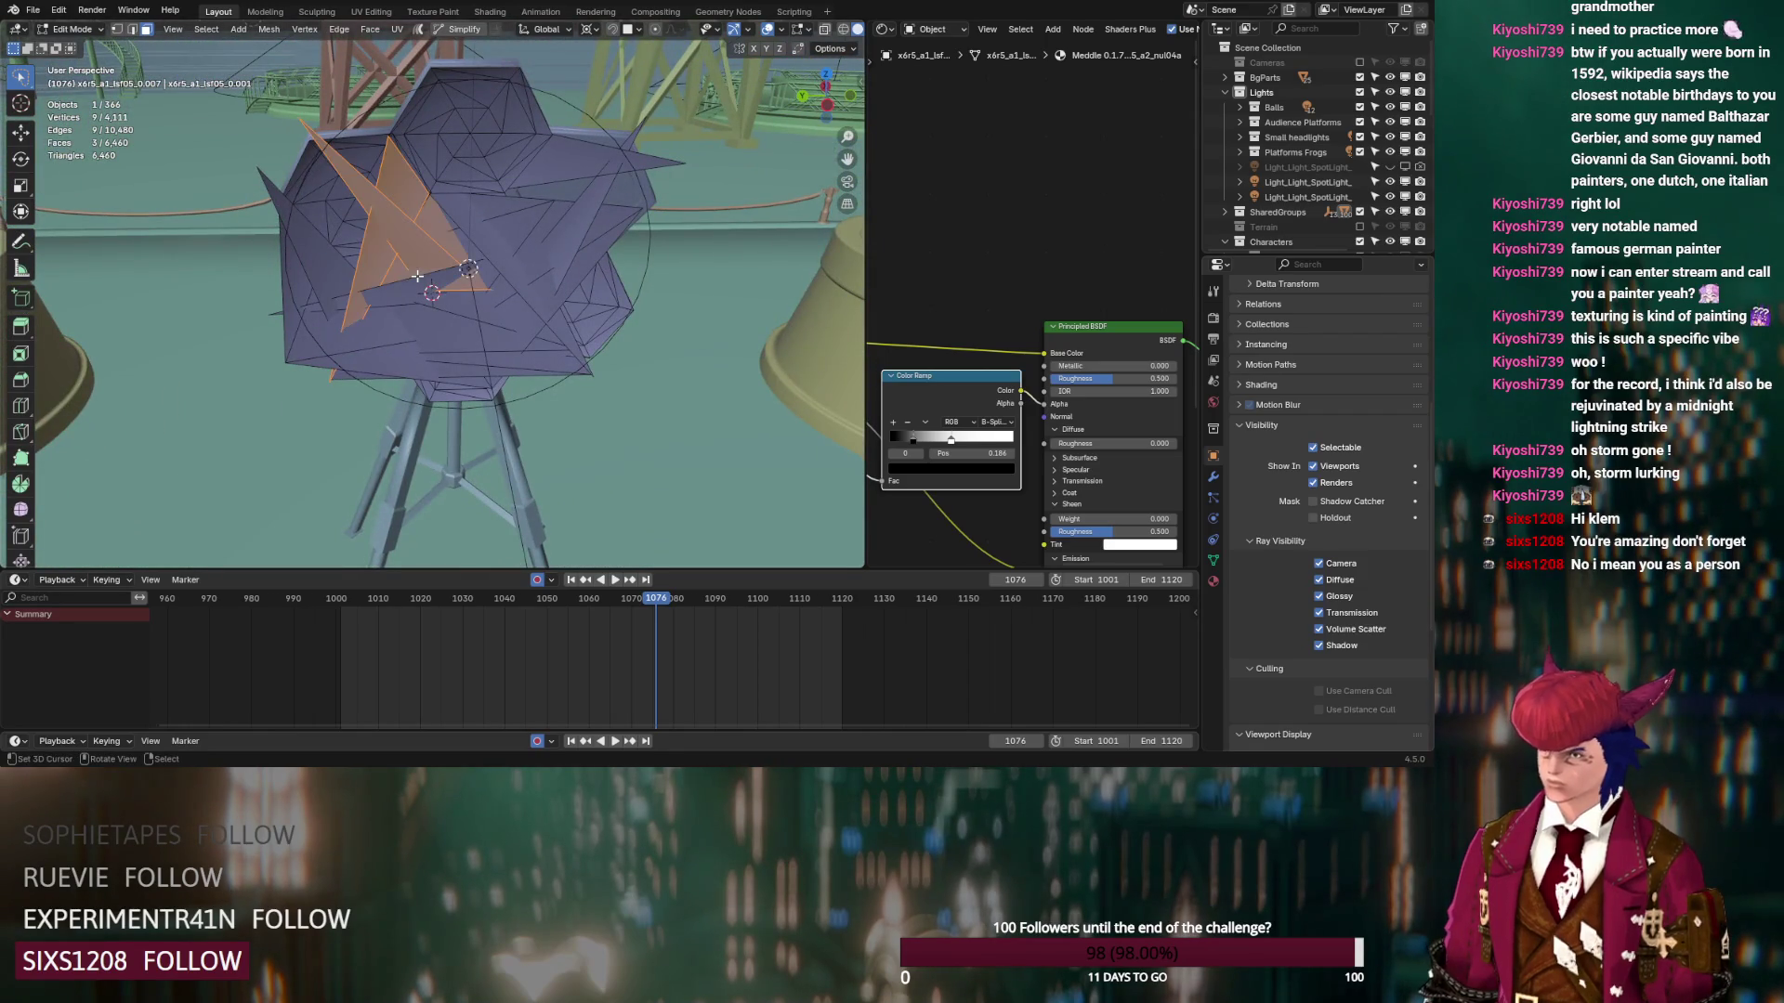
middle_click_drag(409, 262, 443, 298)
key("ctrl+l")
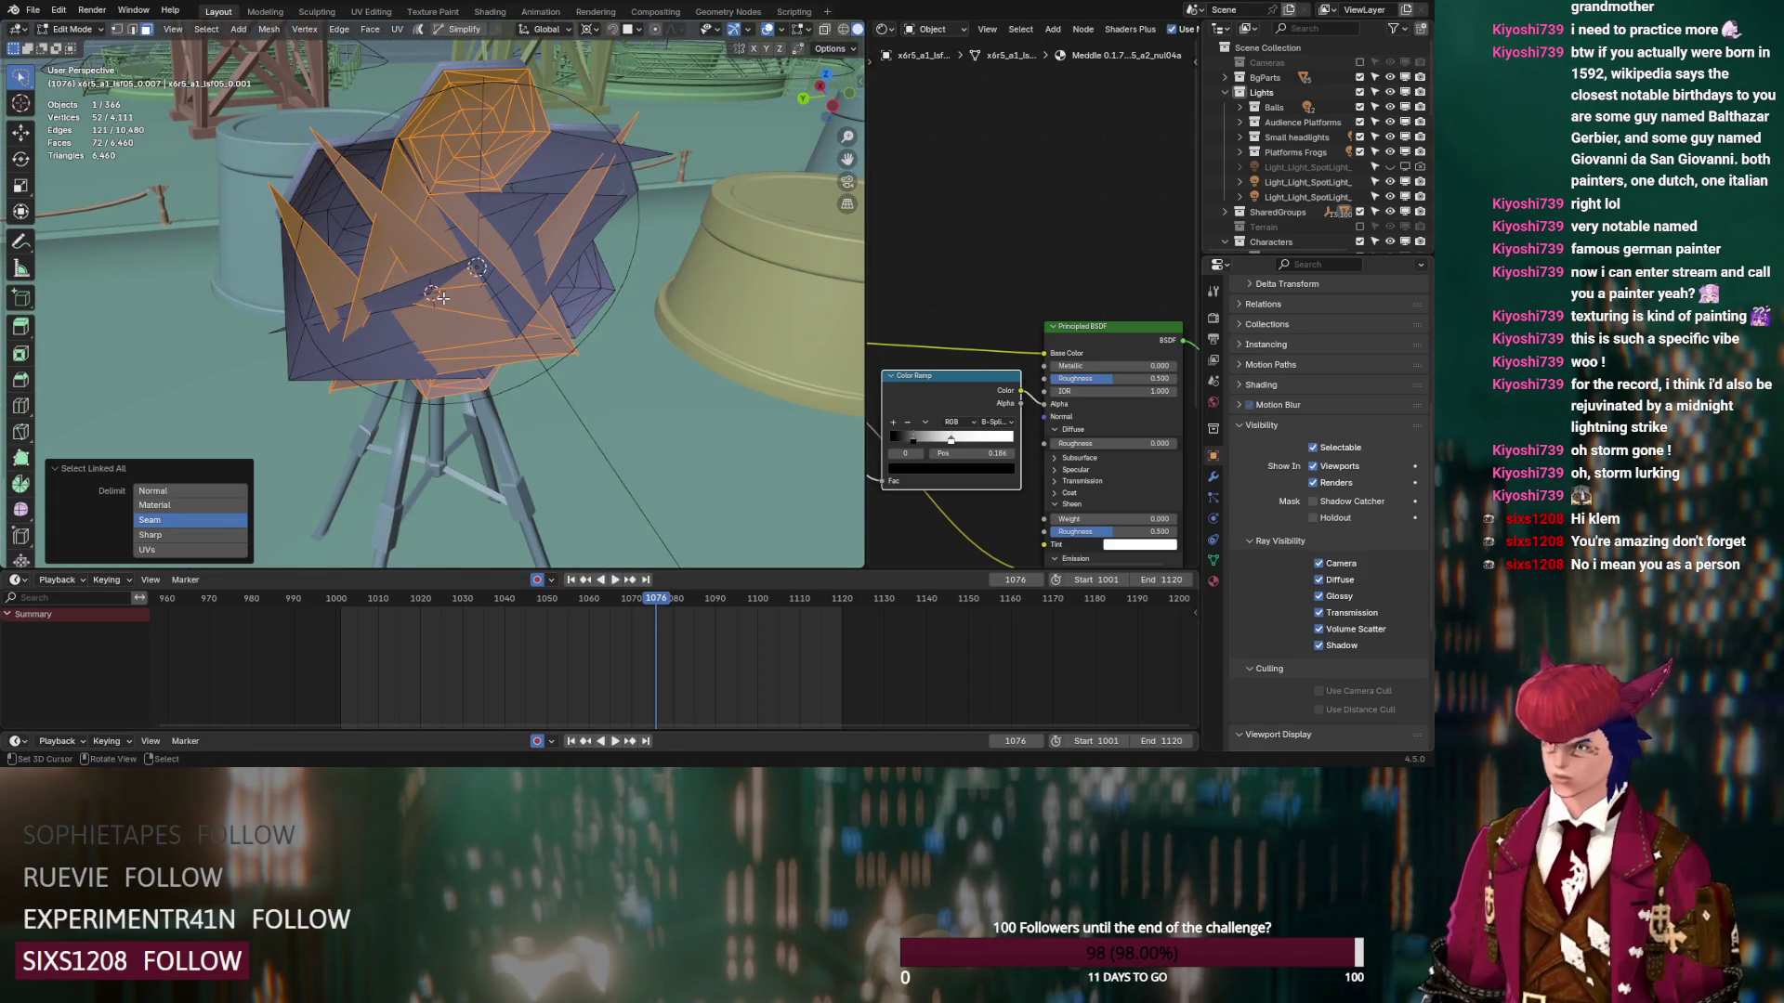
scroll(478, 299, "up", 3)
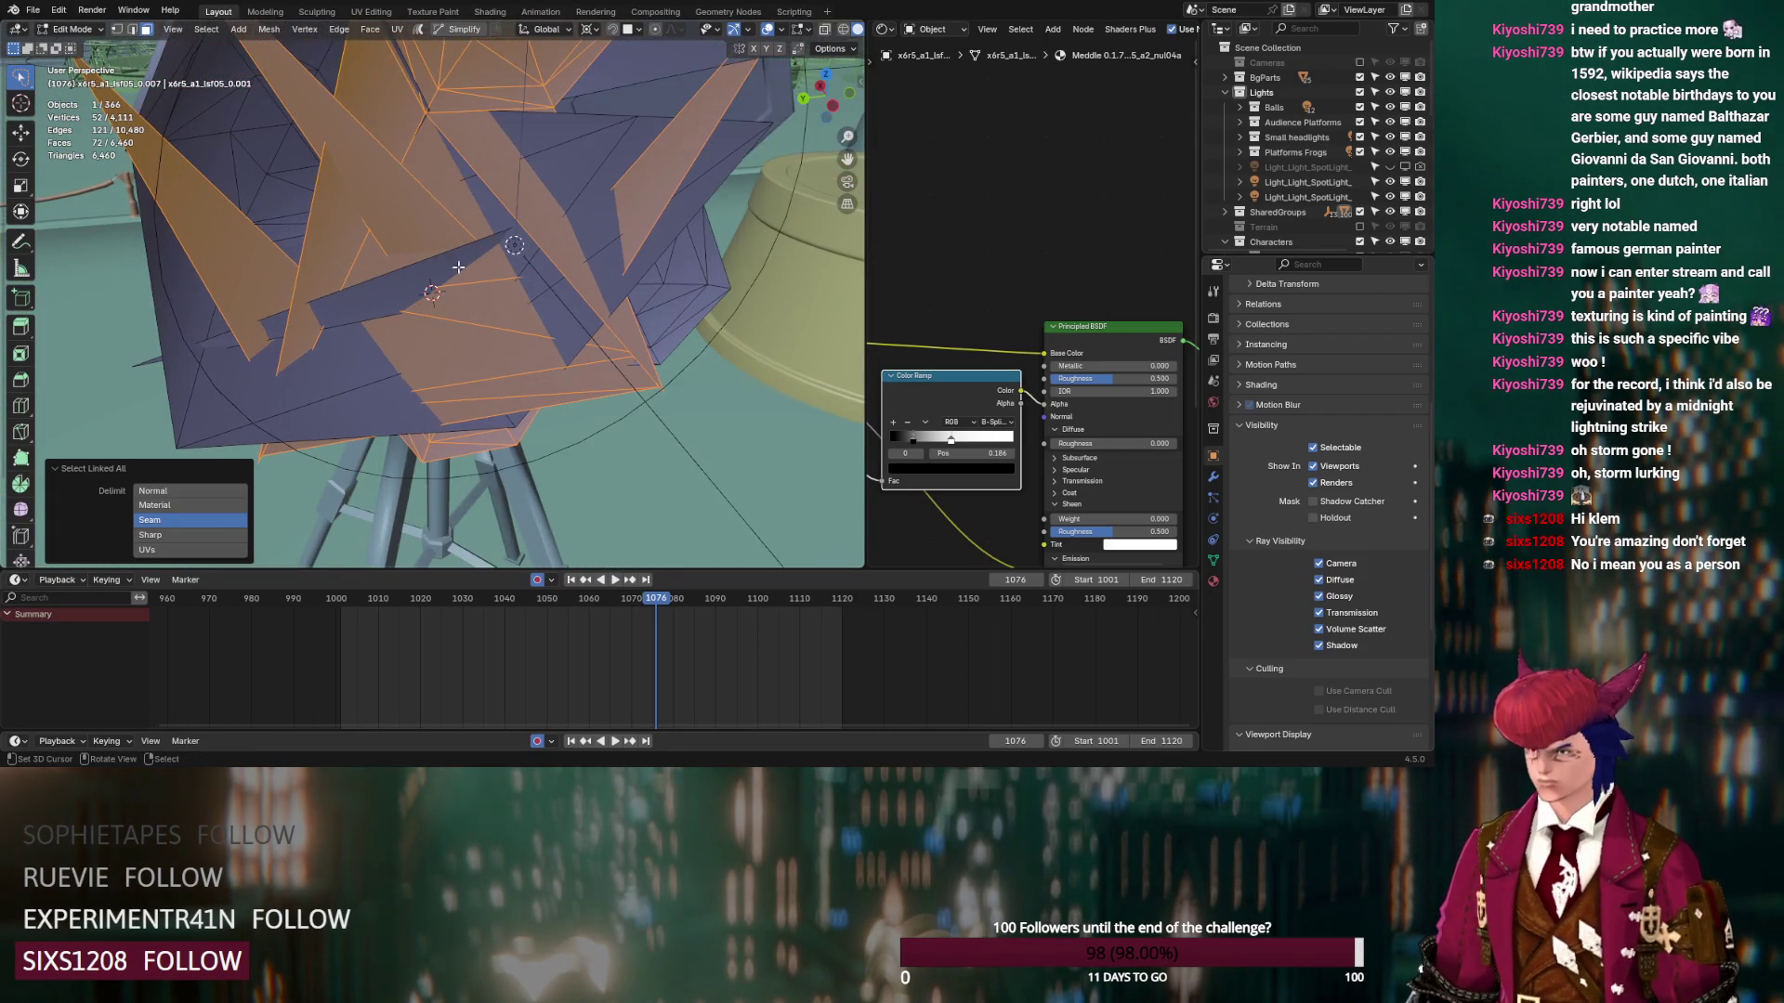
left_click(432, 161)
left_click(432, 161, "ctrl")
Select a few more spike faces and delete them
middle_click_drag(432, 162, 405, 154)
left_click(405, 154)
left_click(461, 165, "ctrl")
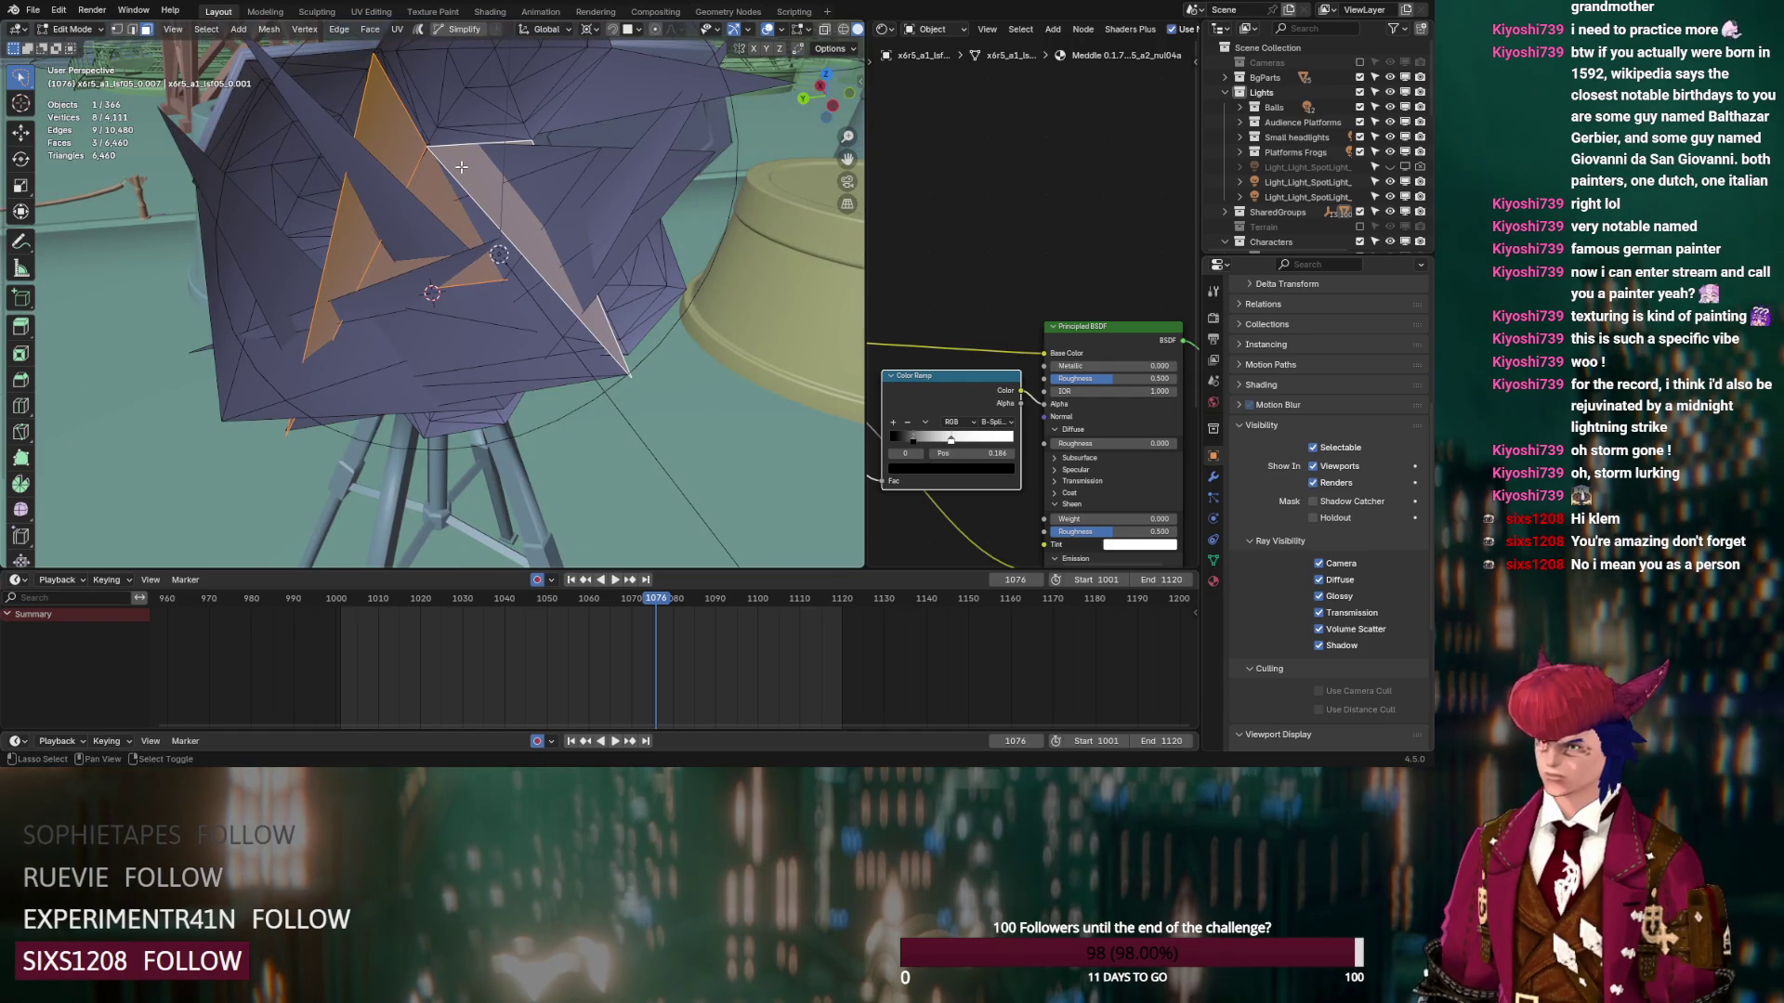
key("x")
left_click(461, 165)
Undo the last face deletion after picking two triangle faces
middle_click_drag(461, 165, 520, 191)
left_click(520, 196)
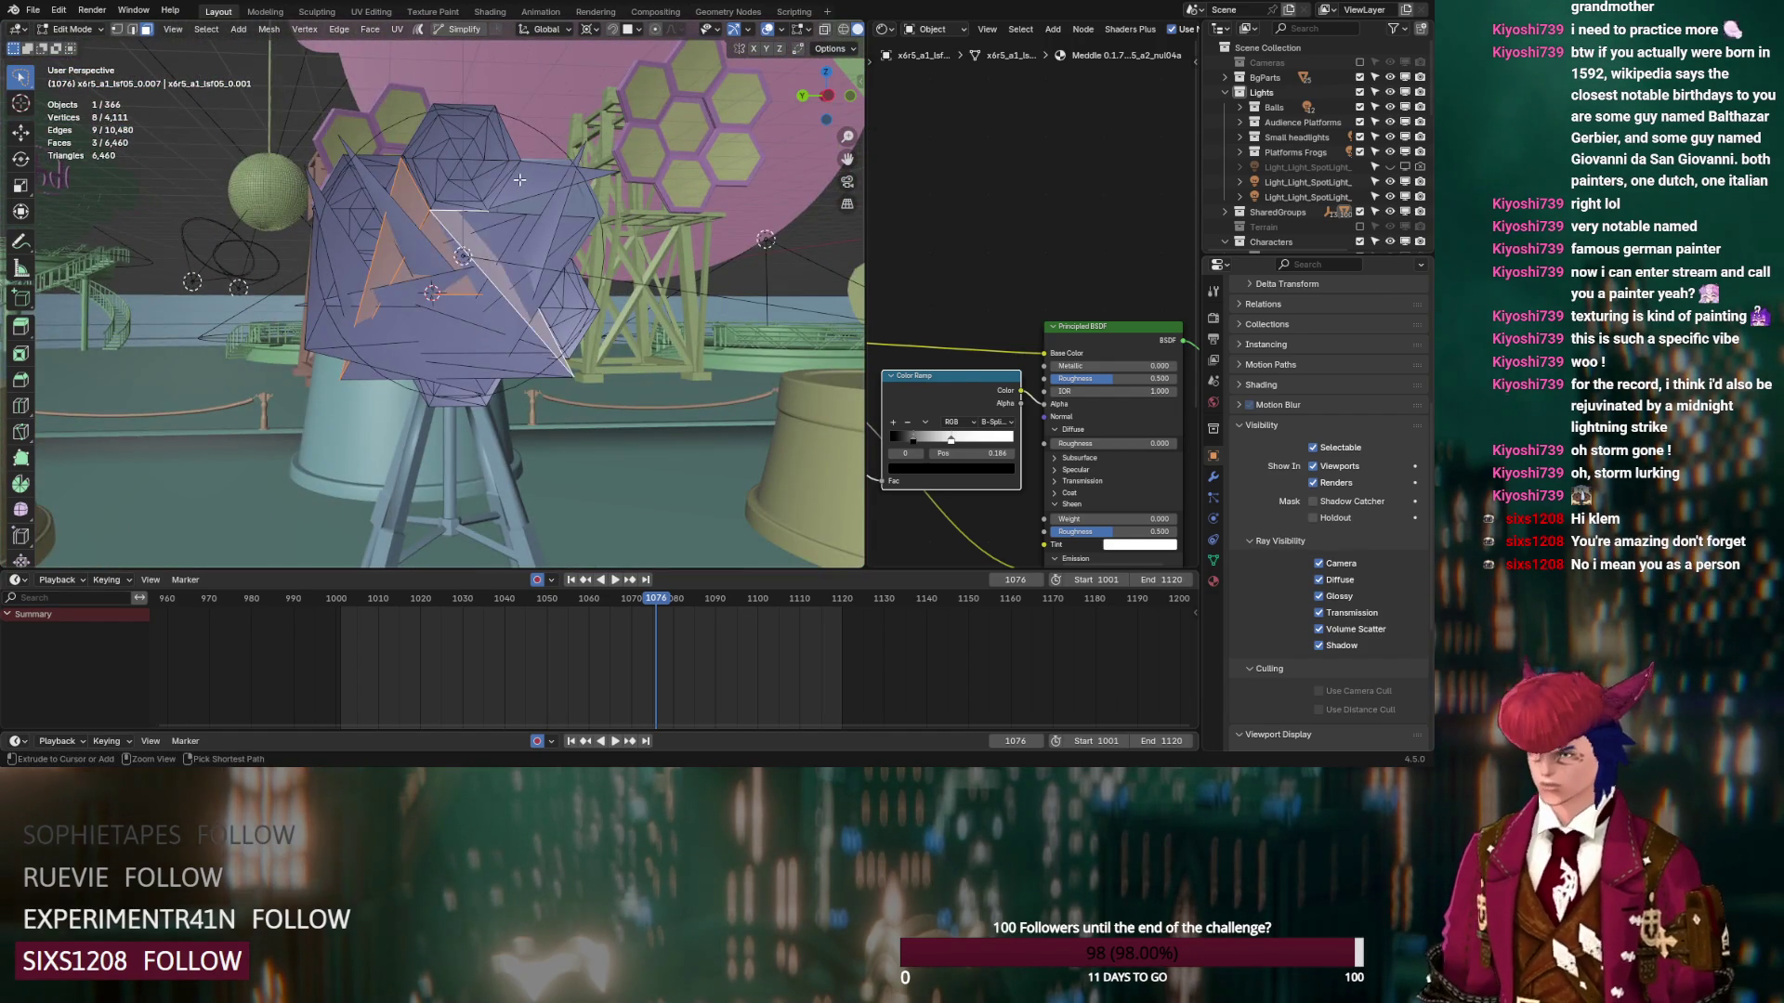
left_click(528, 215, "ctrl")
key("ctrl+z")
key("ctrl+z")
key("ctrl+z")
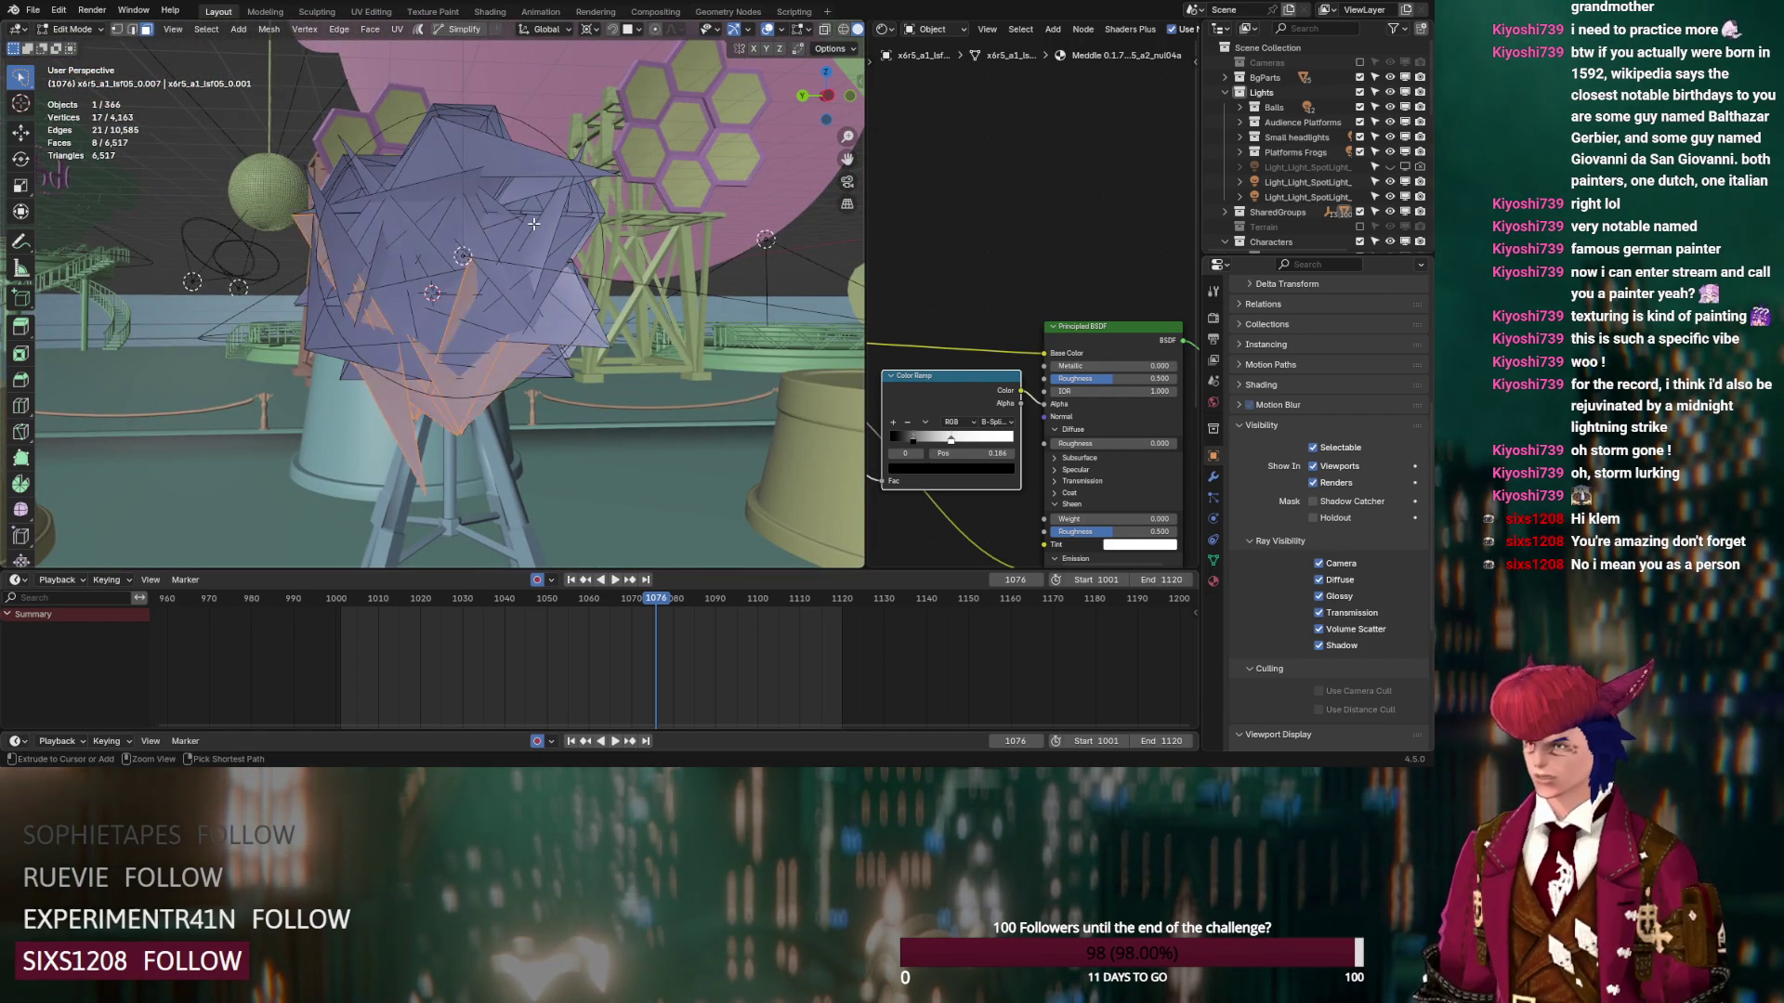
mouse_move(529, 215)
middle_mouse_down()
mouse_move(483, 255)
mouse_move(537, 221)
mouse_move(529, 258)
mouse_move(441, 355)
middle_mouse_up()
scroll(537, 221, "up", 5)
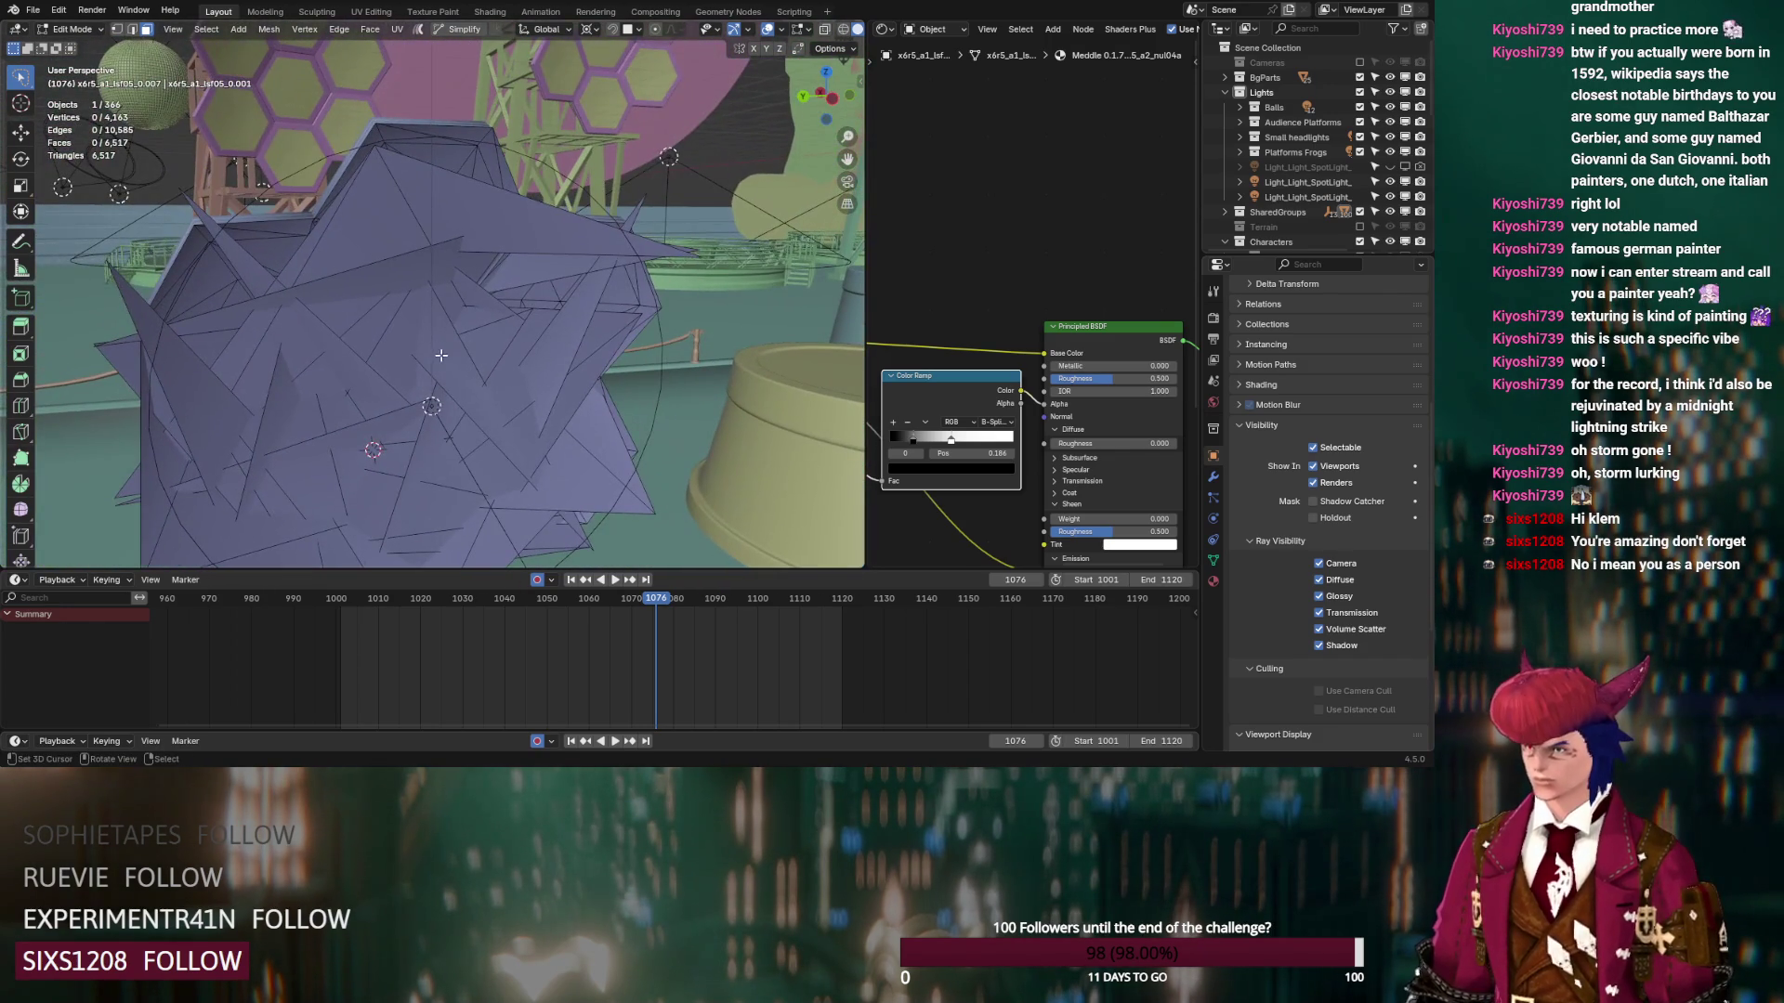
Select the hexagon top's island, using X-ray to drop the two leg faces
left_click(448, 168)
mouse_move(449, 168)
middle_mouse_down()
mouse_move(407, 216)
mouse_move(554, 199)
middle_mouse_up()
key("ctrl+l")
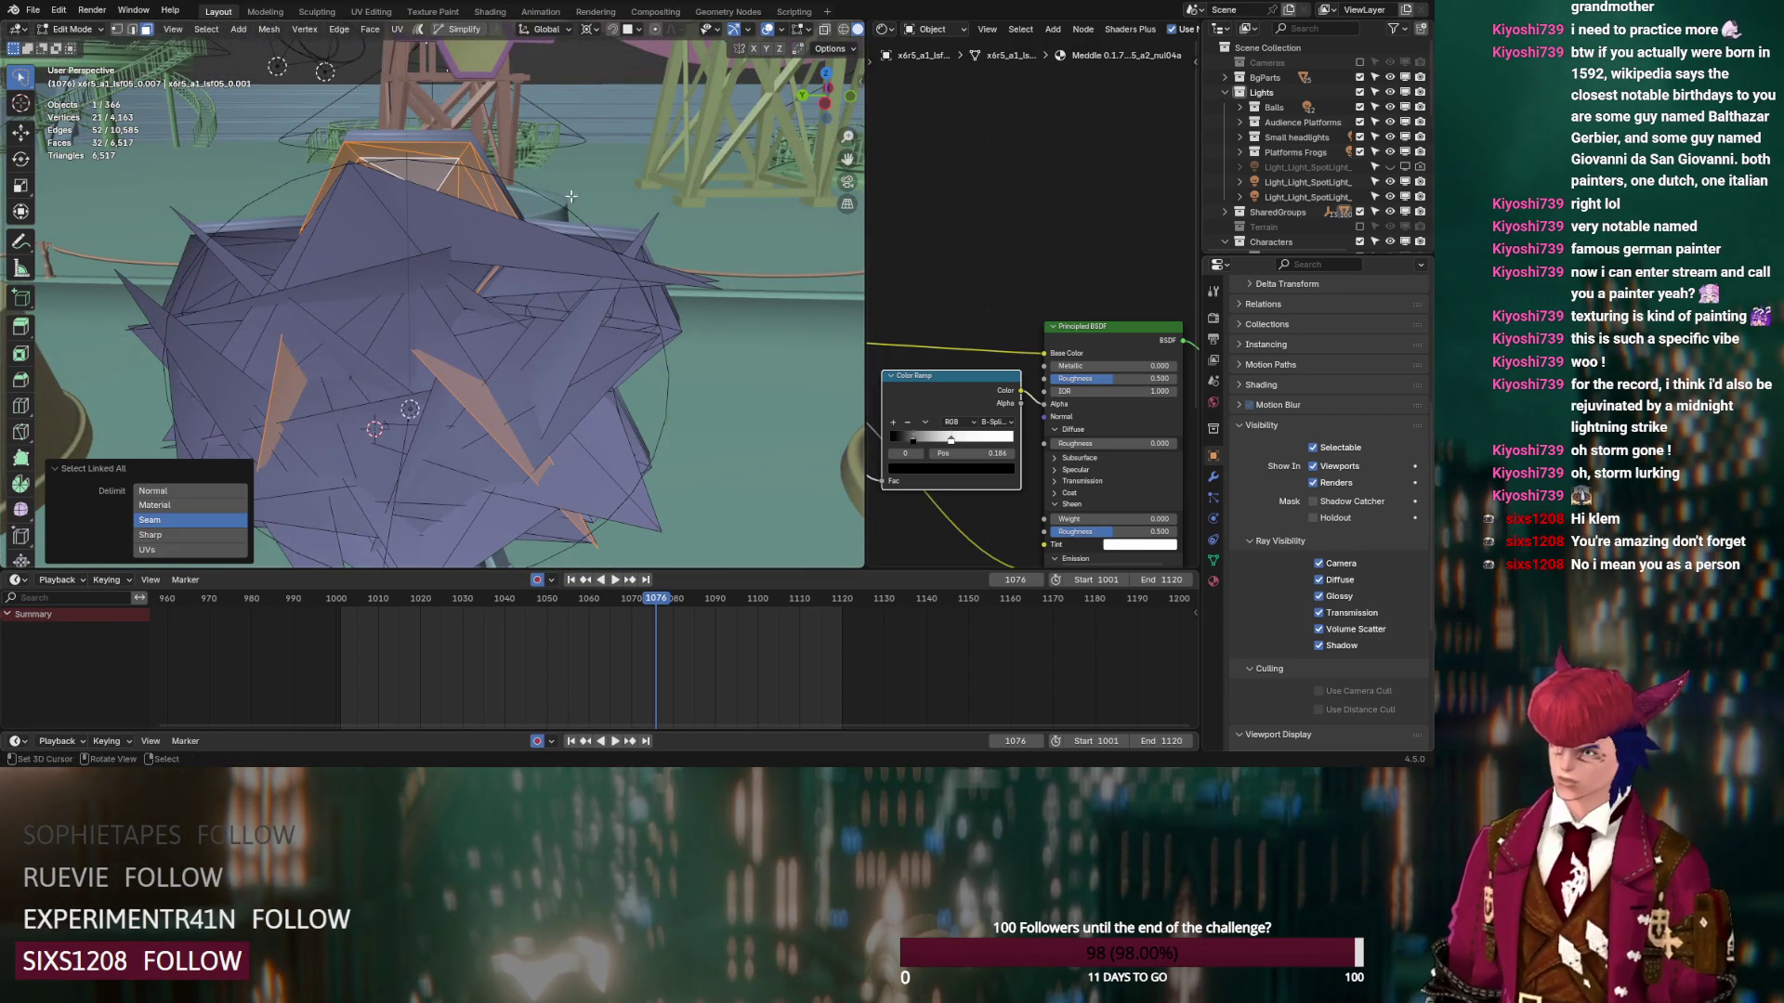
key("alt+z")
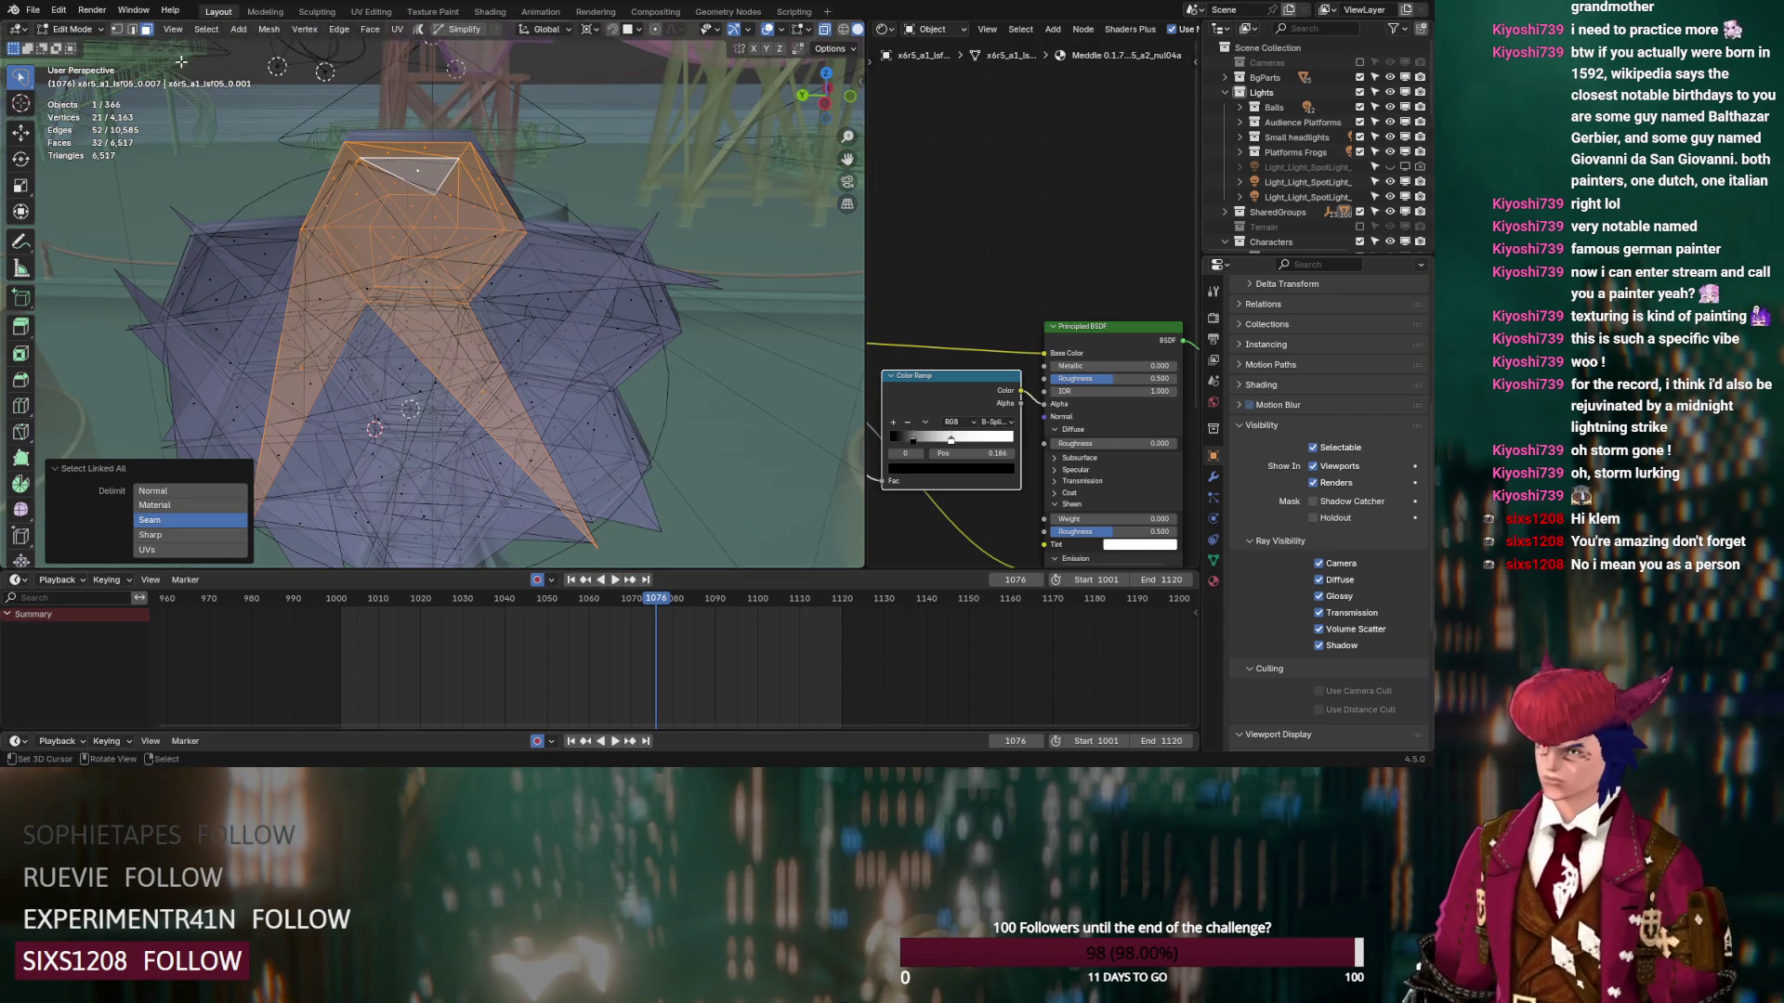
mouse_move(580, 181)
right_mouse_down("ctrl")
mouse_move(371, 110)
mouse_move(293, 269)
mouse_move(557, 346)
mouse_move(561, 314)
right_mouse_up("ctrl")
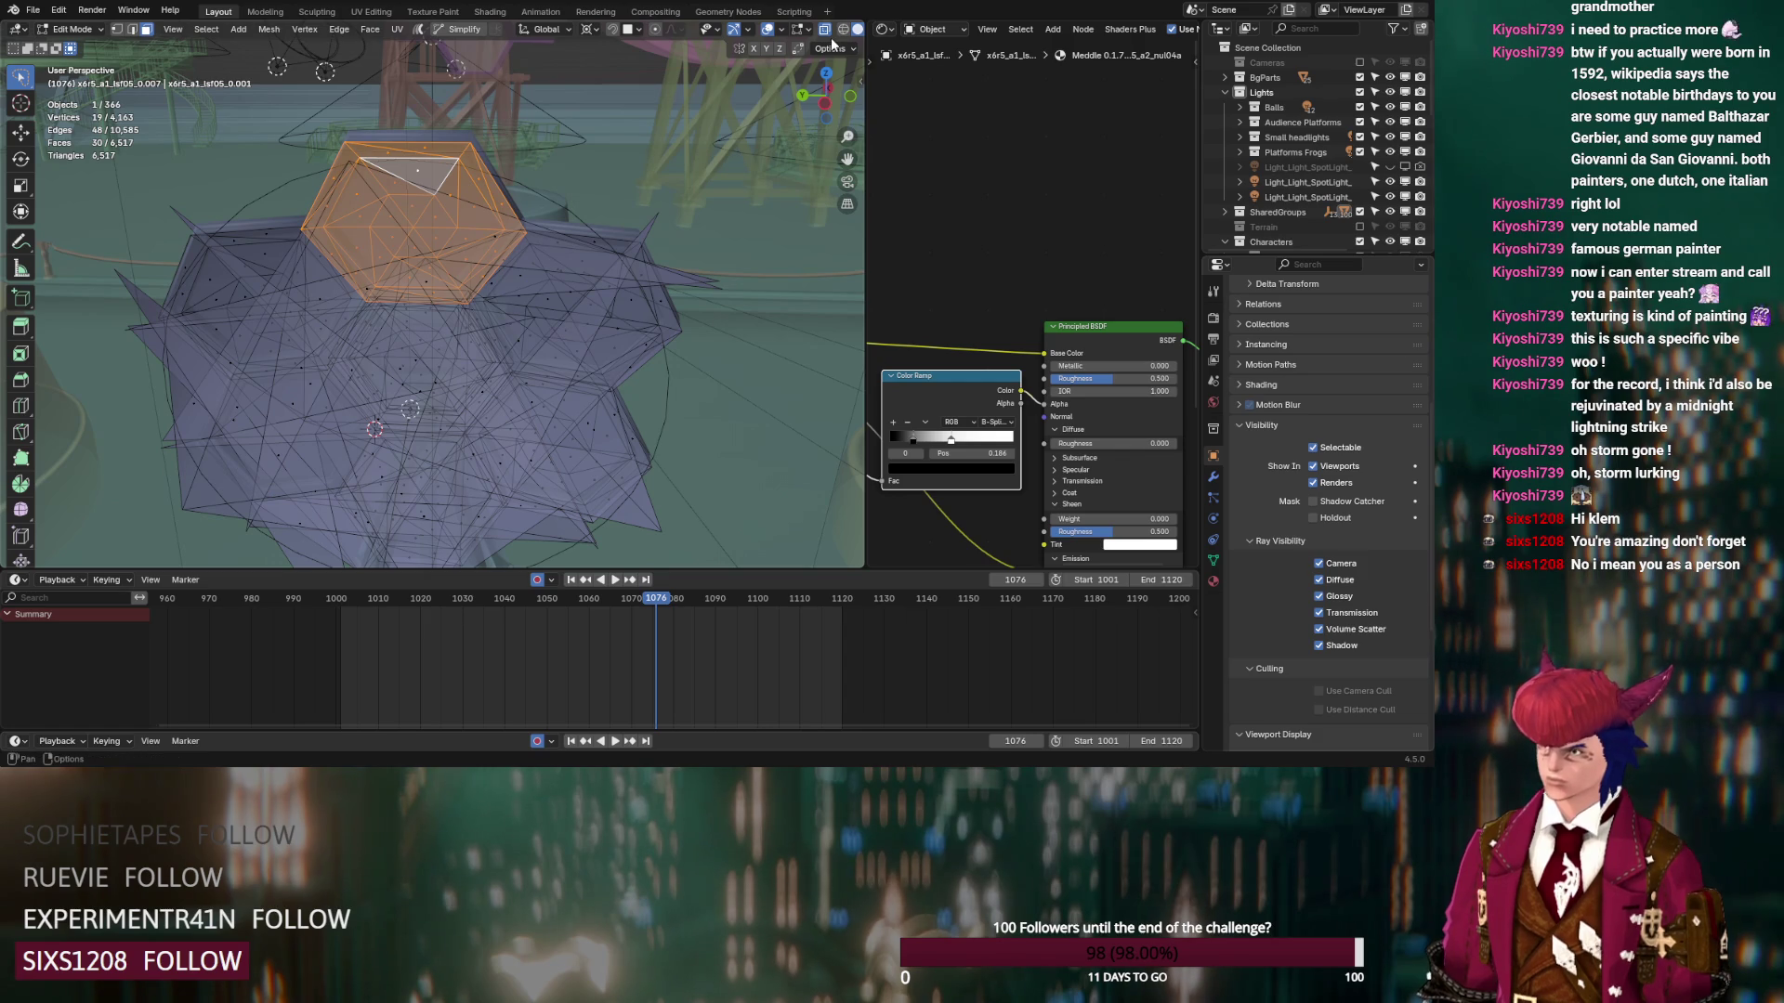
key("alt+z")
key("alt+z")
key("alt+z")
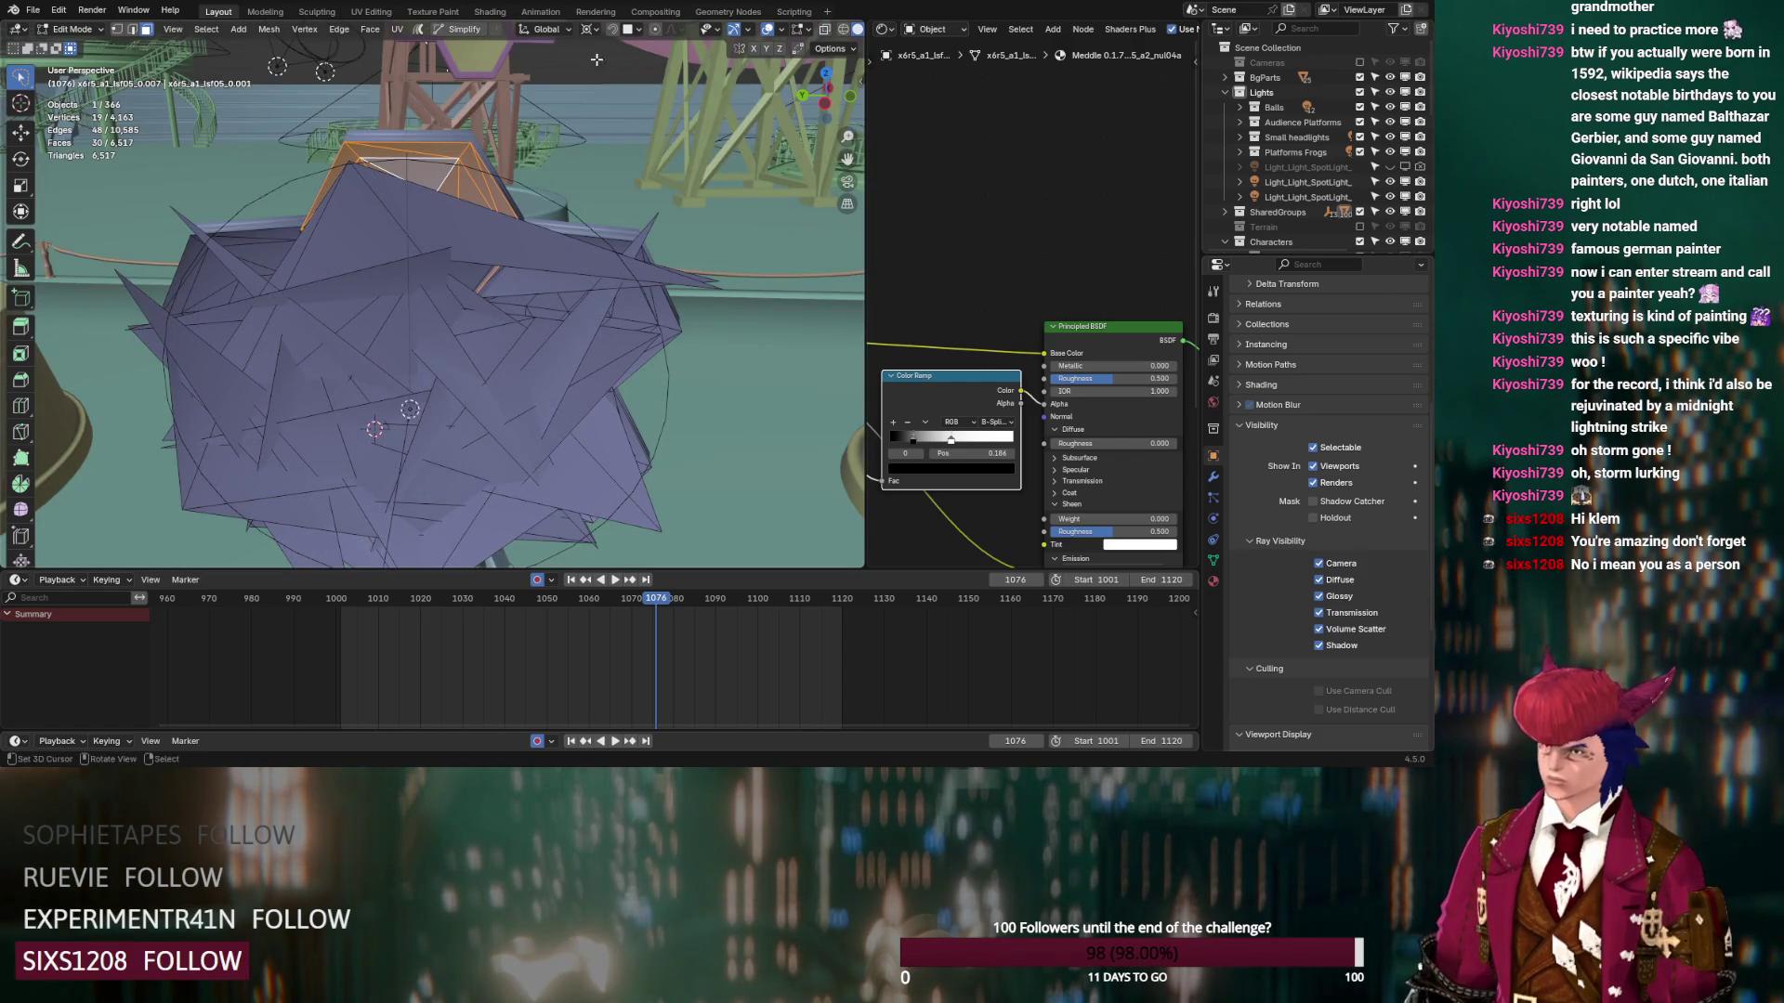
left_click(205, 30)
Select faces of similar area (not normal) plus linked faces, and delete them
mouse_move(277, 216)
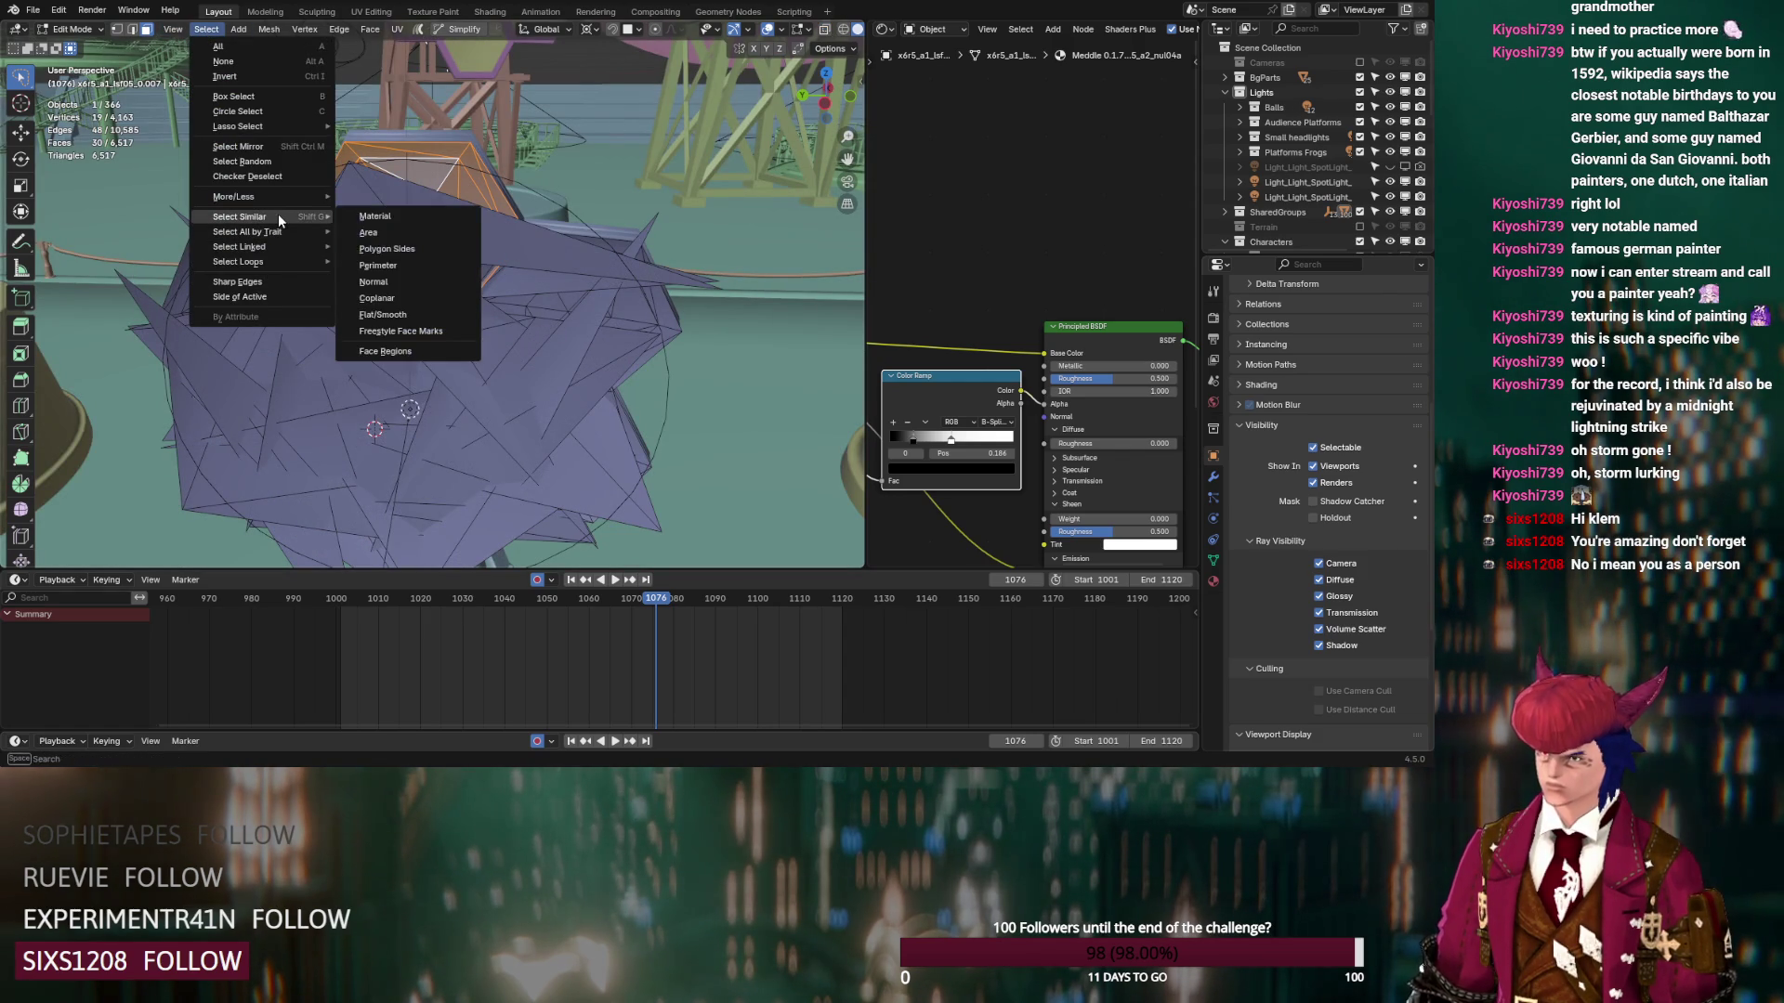
left_click(378, 282)
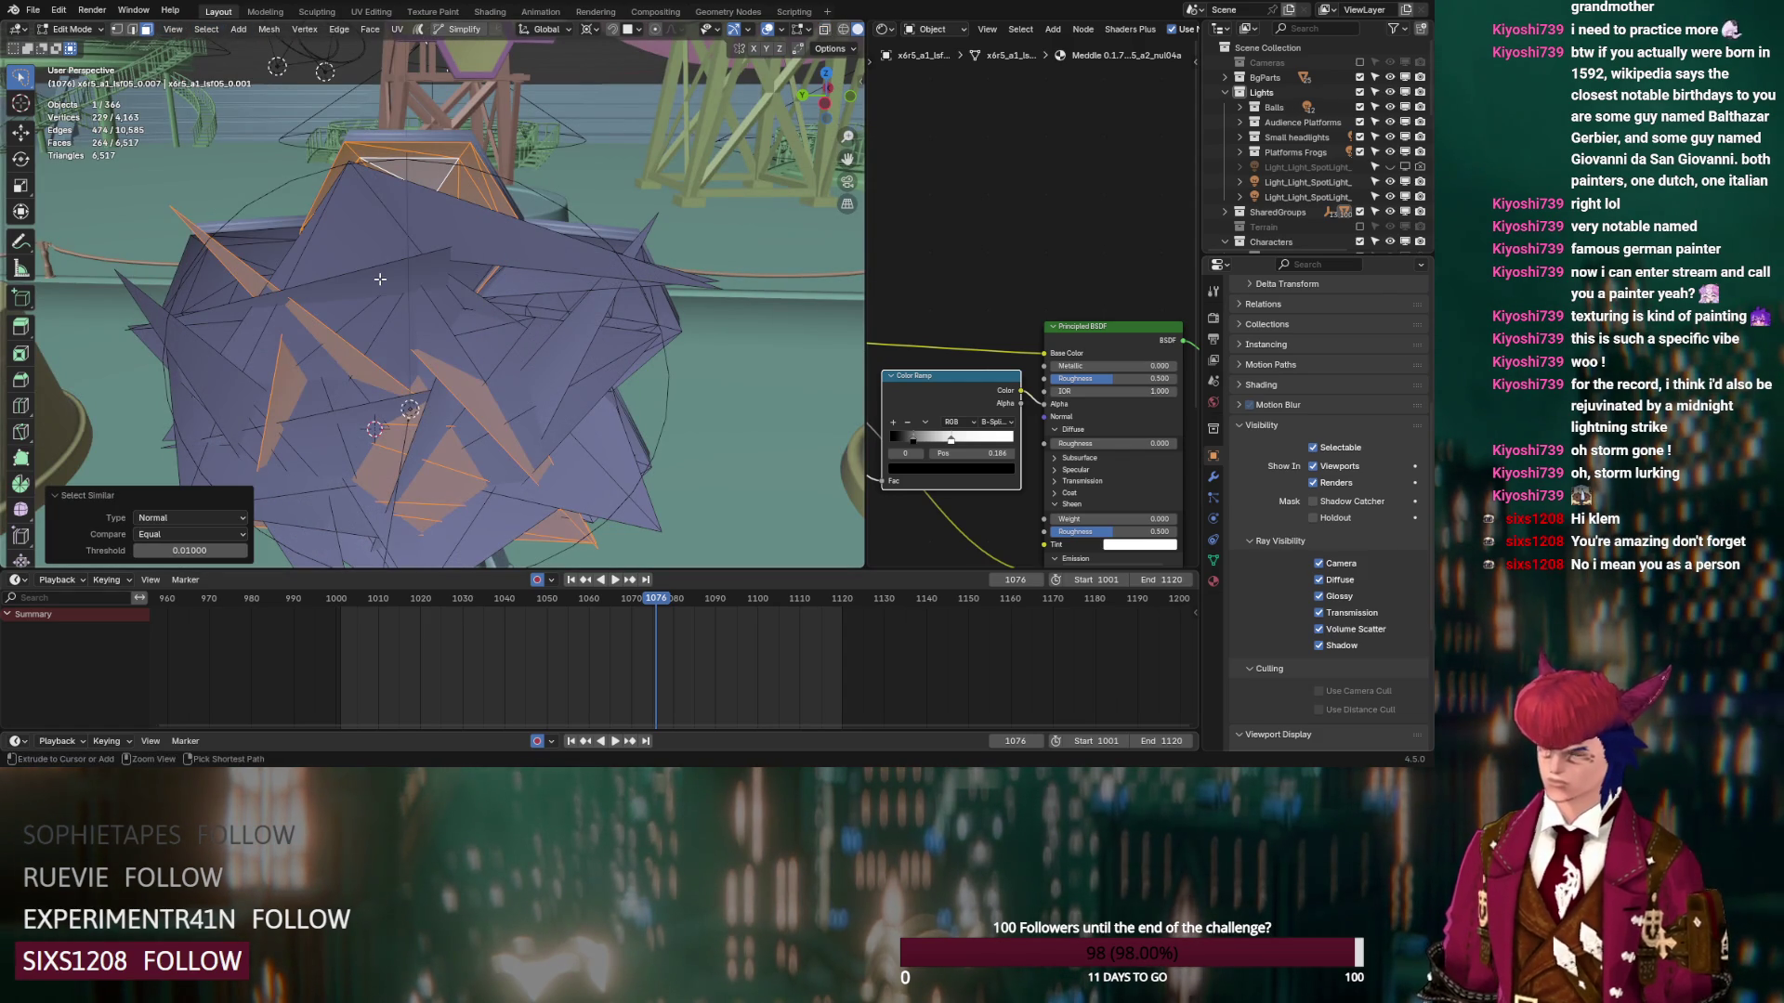
key("ctrl+z")
left_click(205, 30)
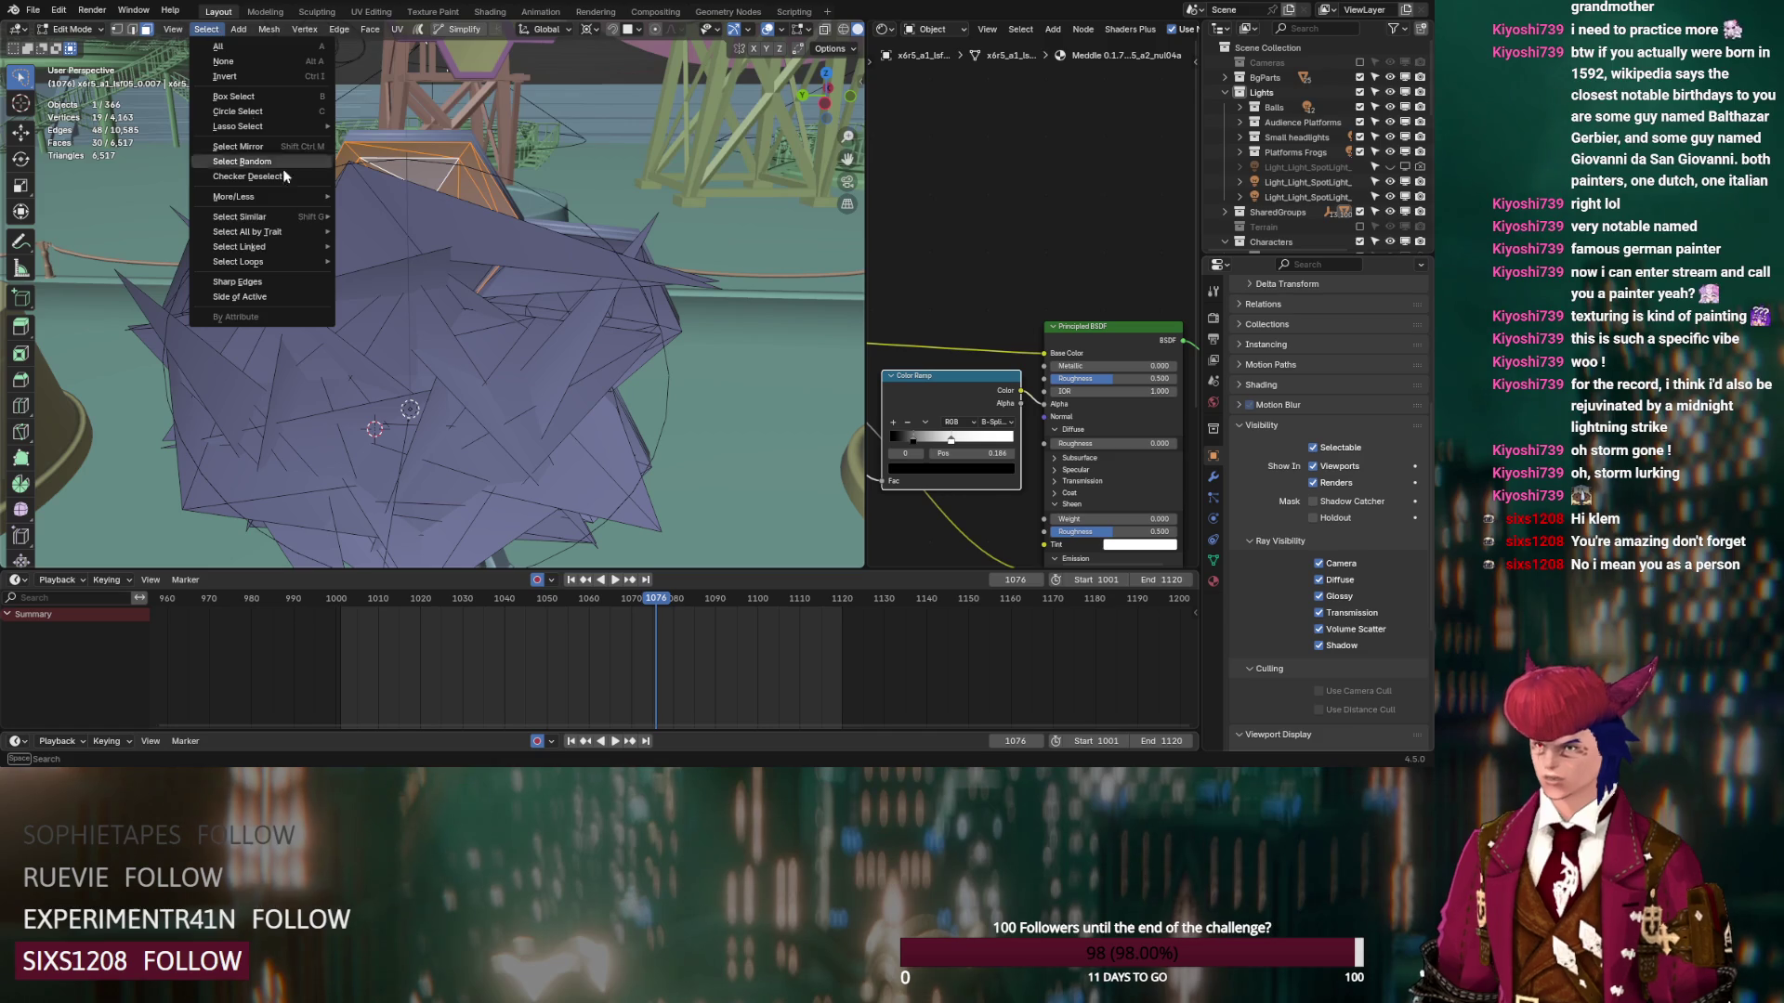
mouse_move(304, 217)
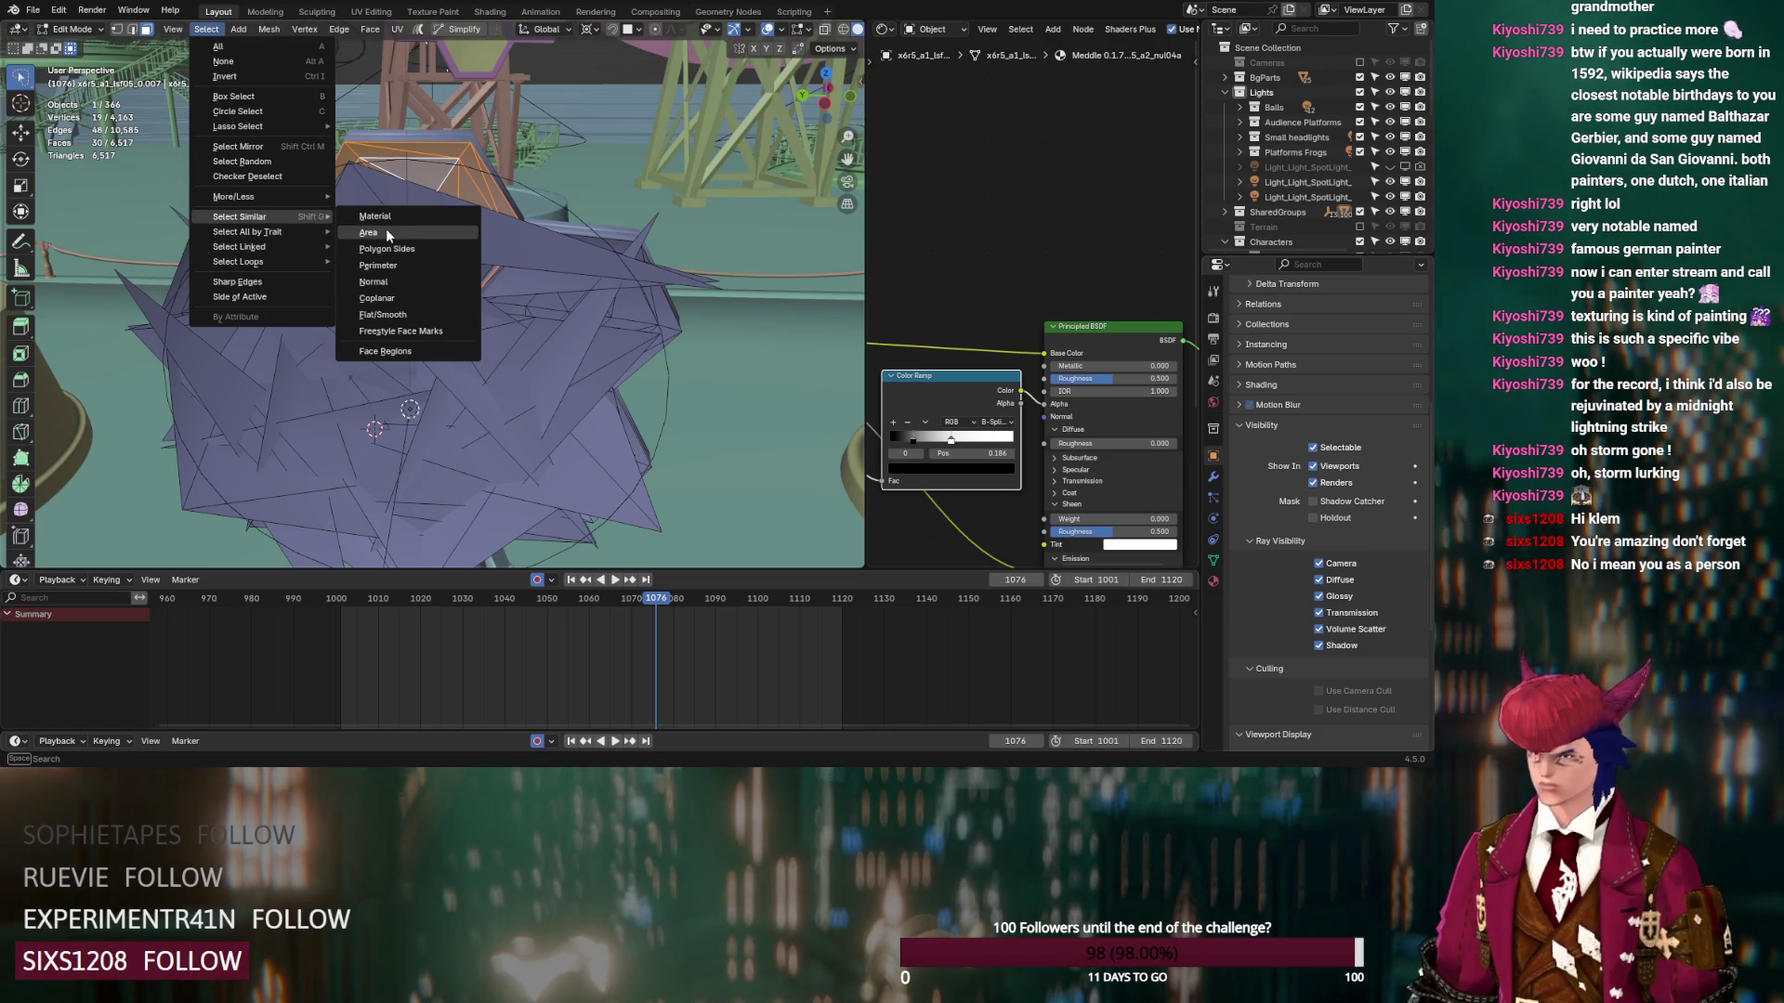
left_click(391, 242)
middle_click_drag(399, 243, 515, 258)
key("ctrl+l")
key("x")
left_click(516, 258)
Undo the deletion and reselect a shade face with all its linked geometry
scroll(356, 425, "up", 5)
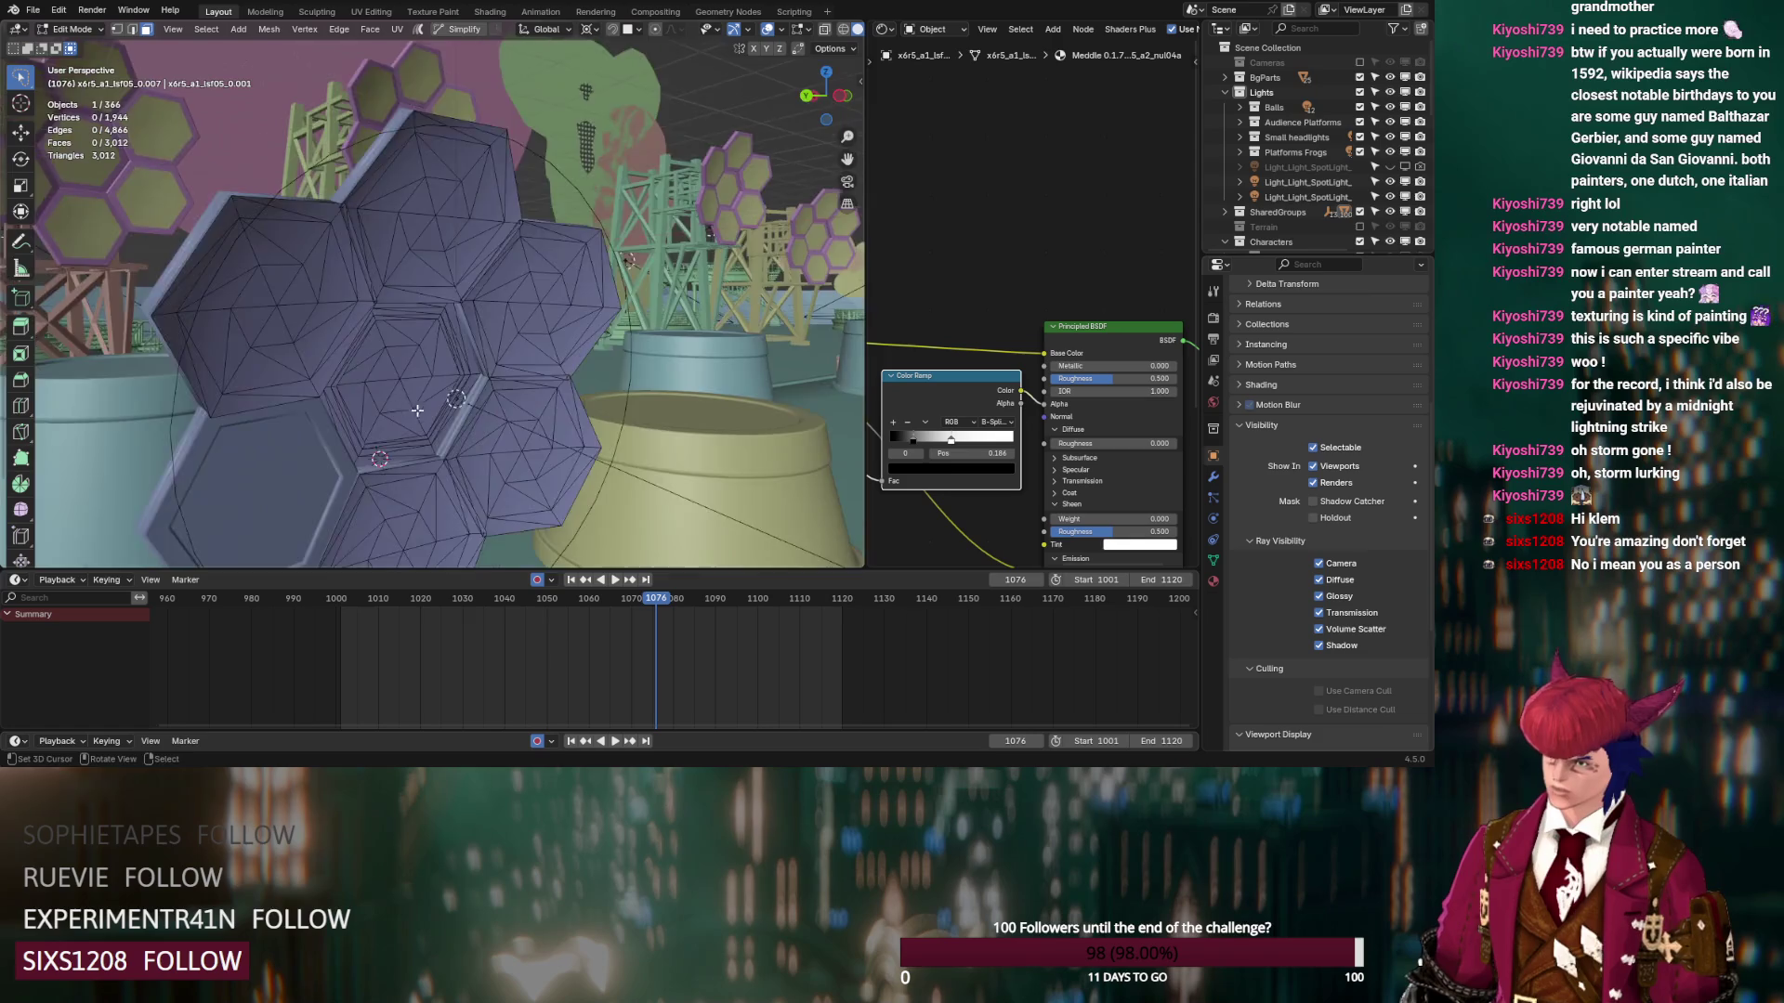
middle_click_drag(363, 418, 356, 424)
scroll(436, 368, "down", 5)
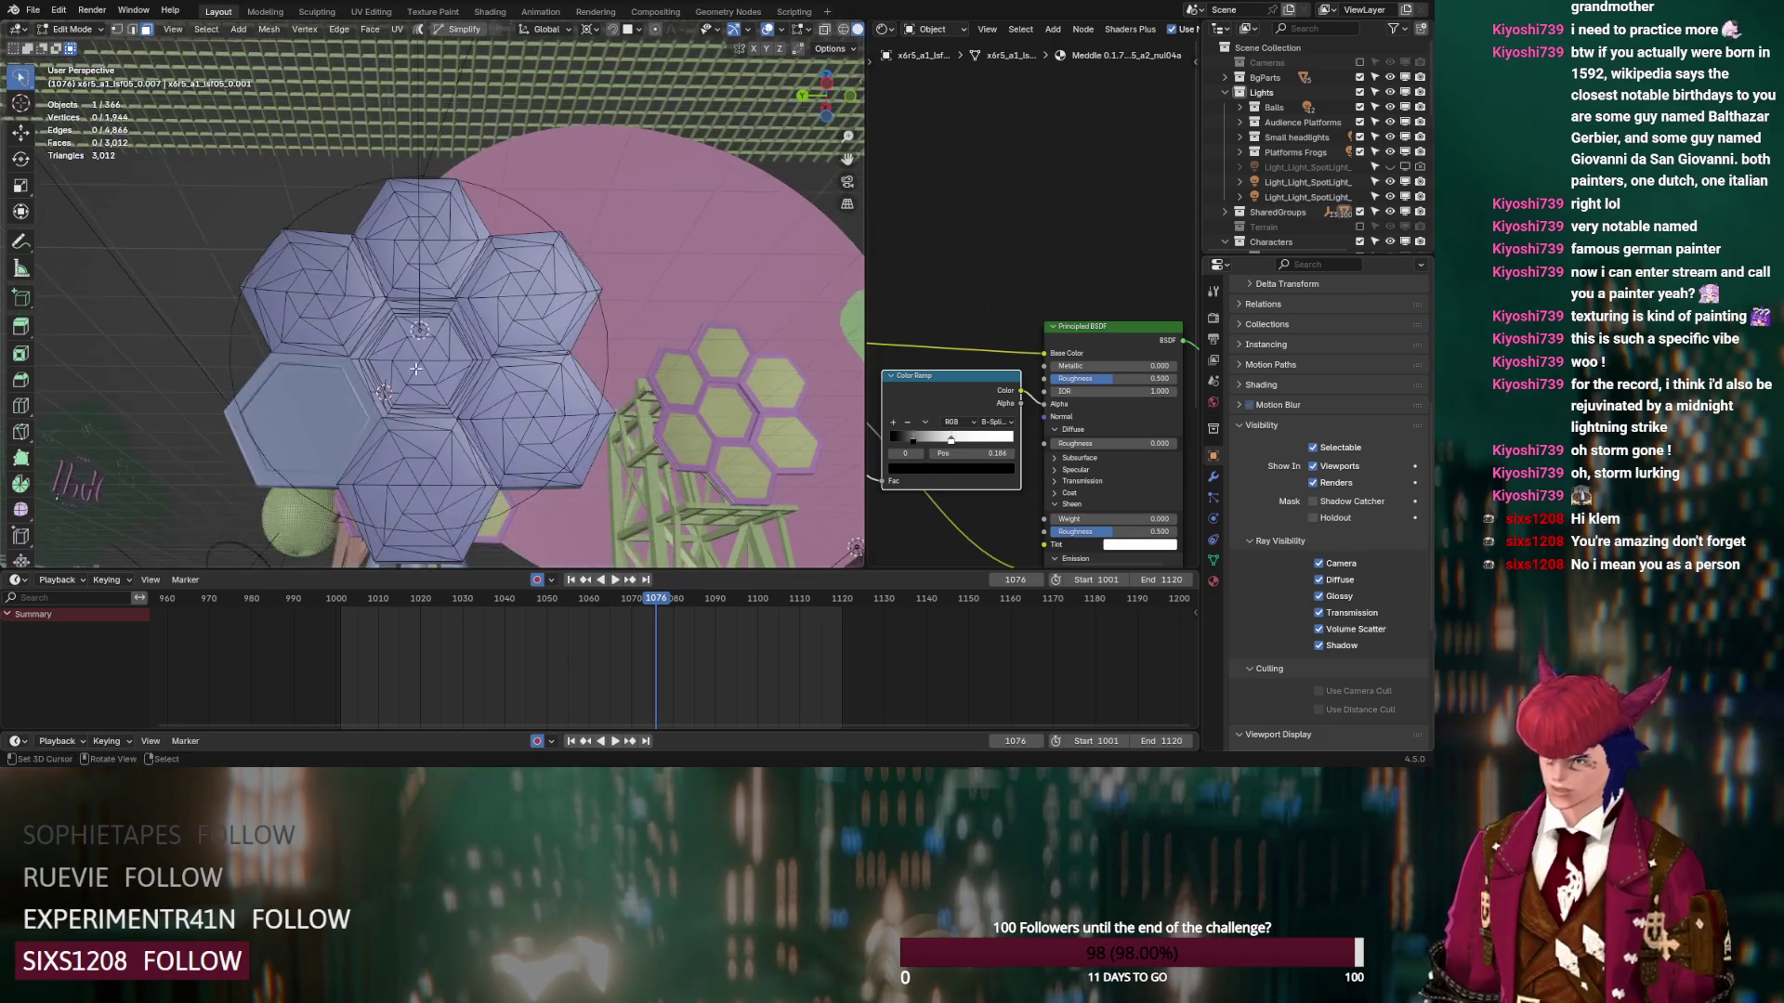
key("ctrl+z")
mouse_move(436, 368)
middle_mouse_down()
mouse_move(482, 409)
mouse_move(412, 412)
mouse_move(418, 117)
middle_mouse_up()
key("ctrl+z")
key("ctrl+shift+z")
left_click(418, 117)
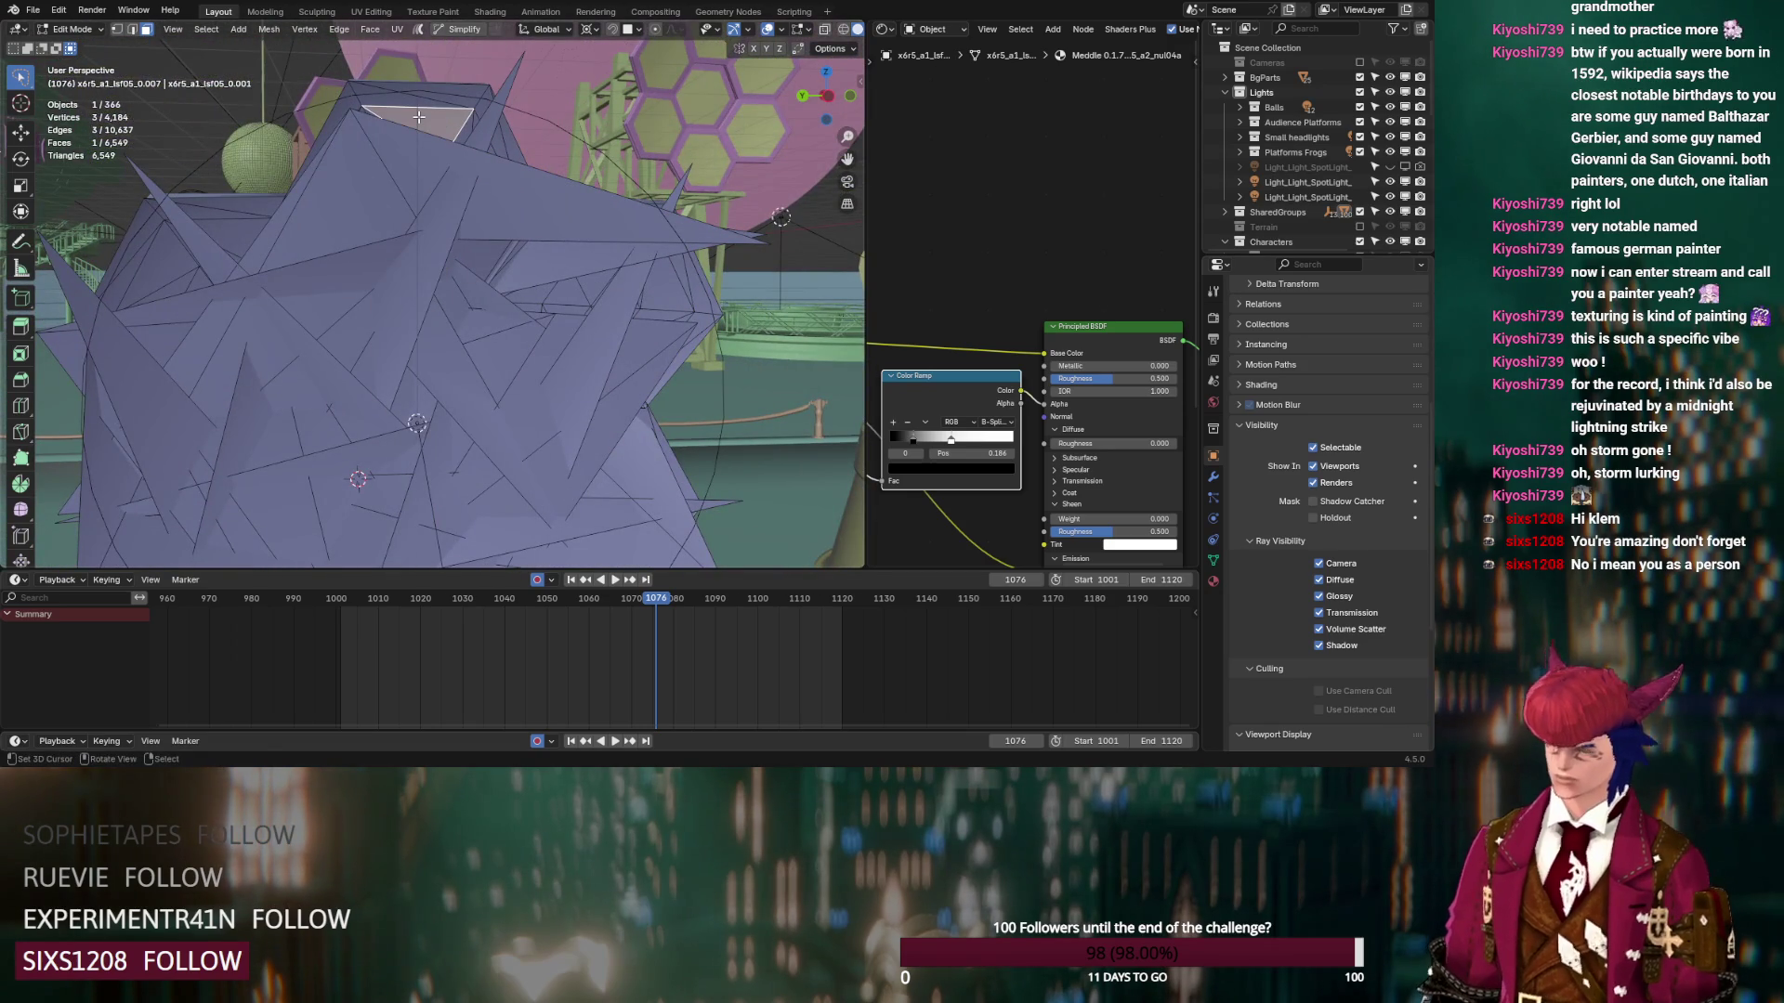
key("ctrl+l")
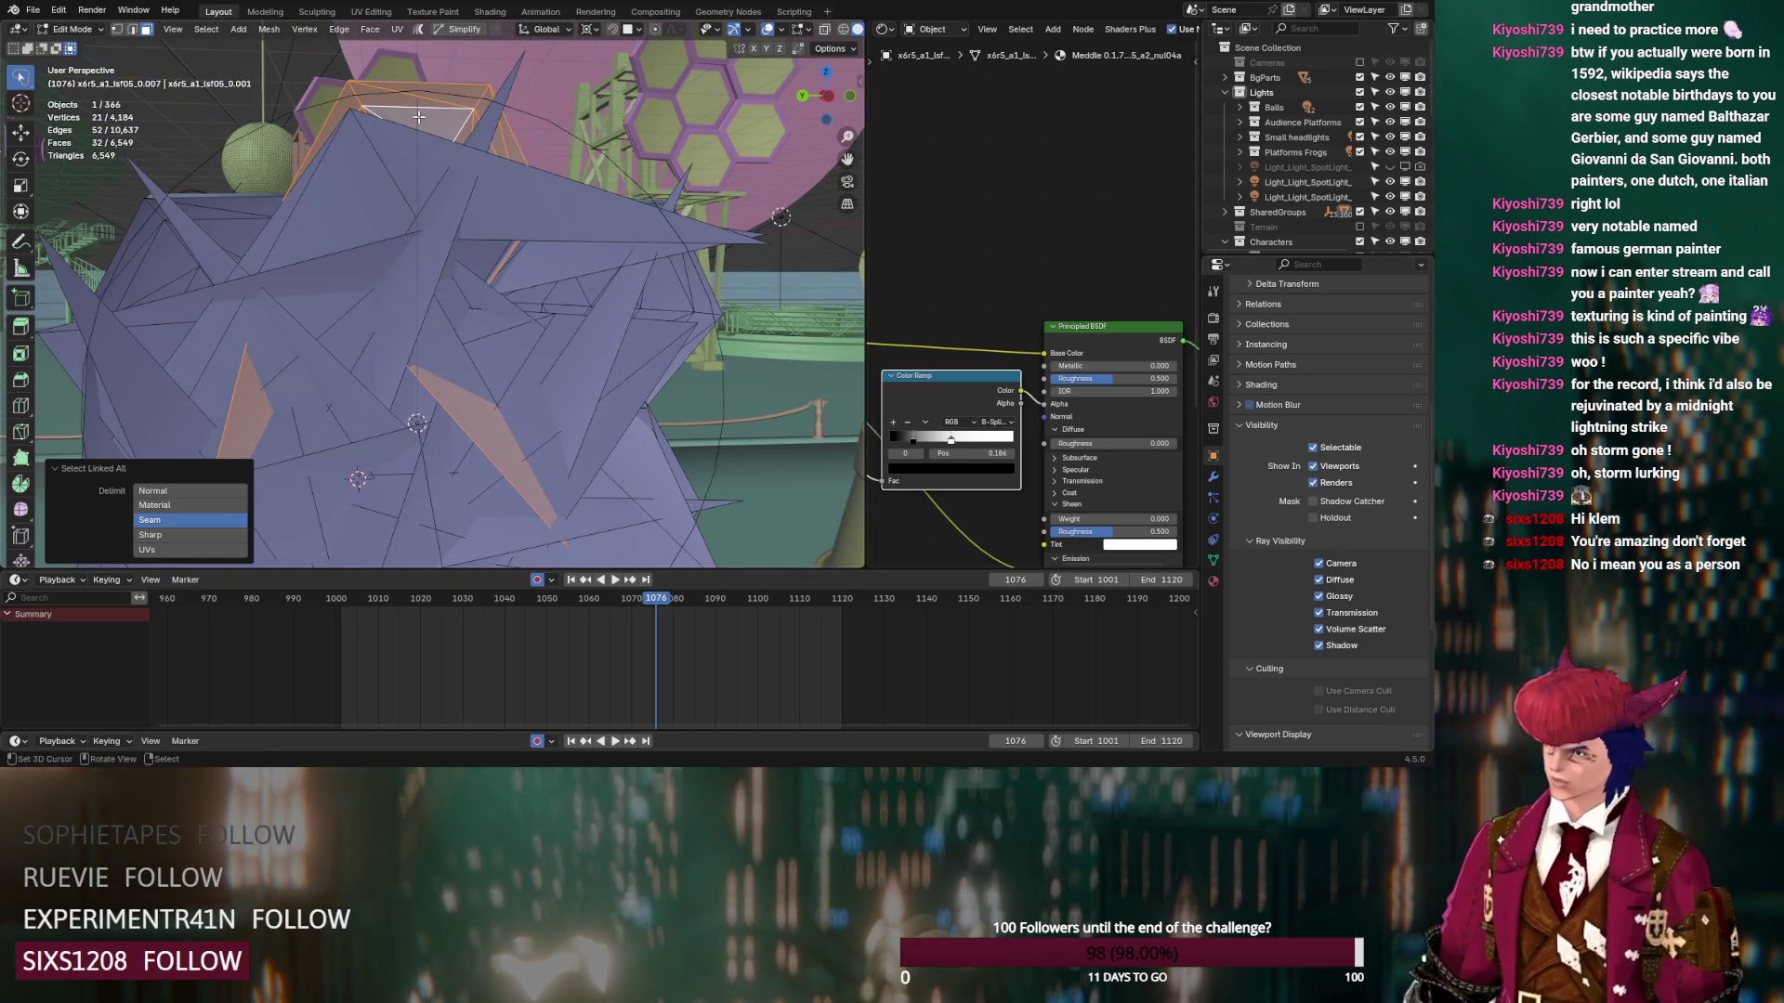
With X-ray on, select similar-area hexagon meshes plus linked faces and delete them
key("alt+z")
scroll(558, 186, "down", 2)
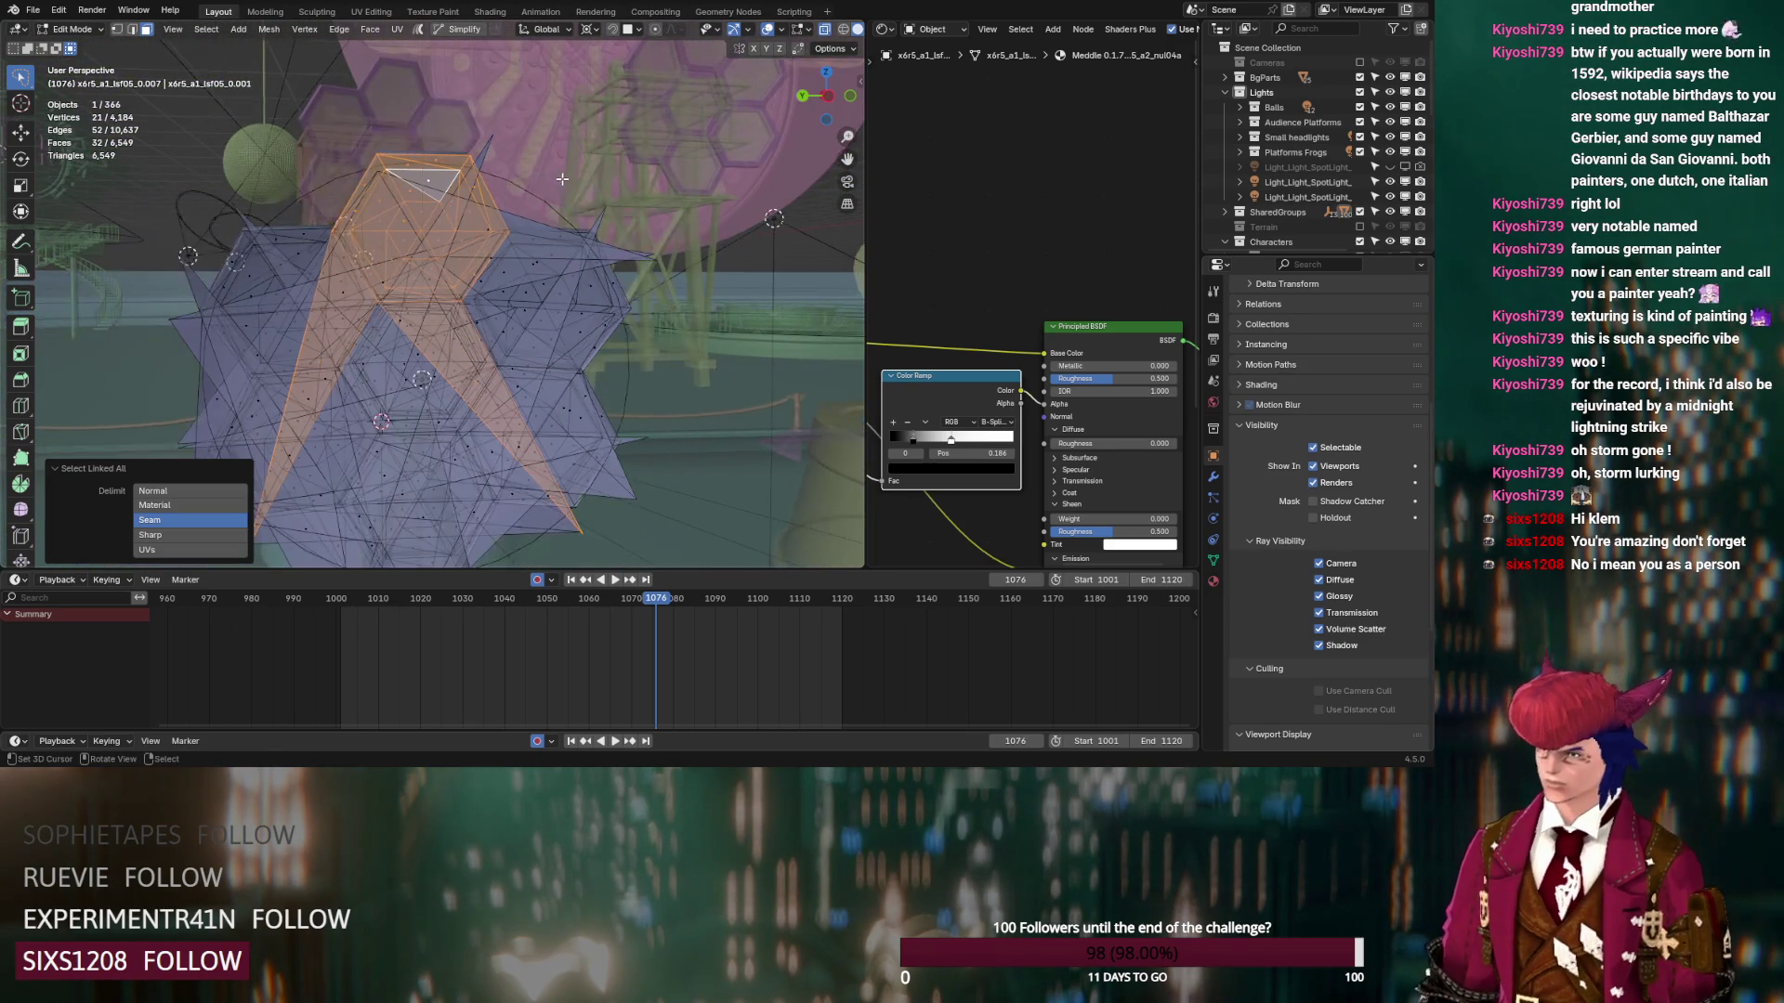
mouse_move(537, 129)
right_mouse_down("ctrl")
mouse_move(390, 144)
mouse_move(310, 227)
mouse_move(437, 334)
mouse_move(556, 317)
right_mouse_up("ctrl")
left_click(184, 34)
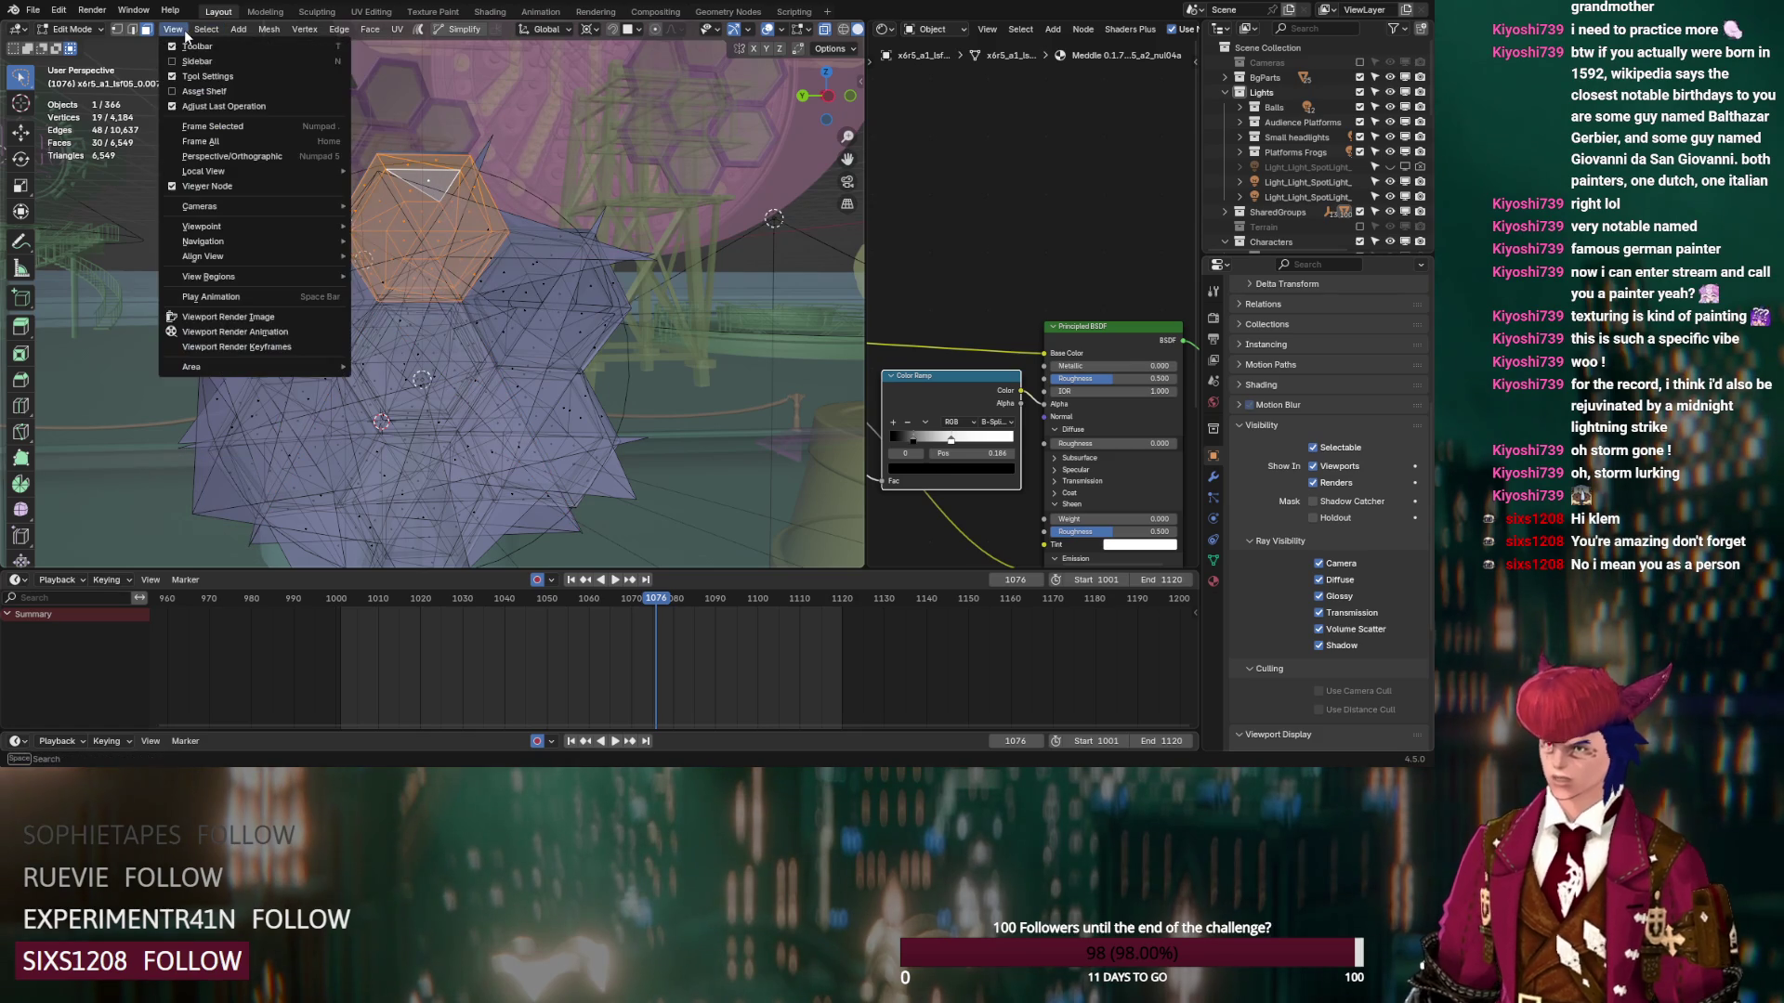
mouse_move(200, 34)
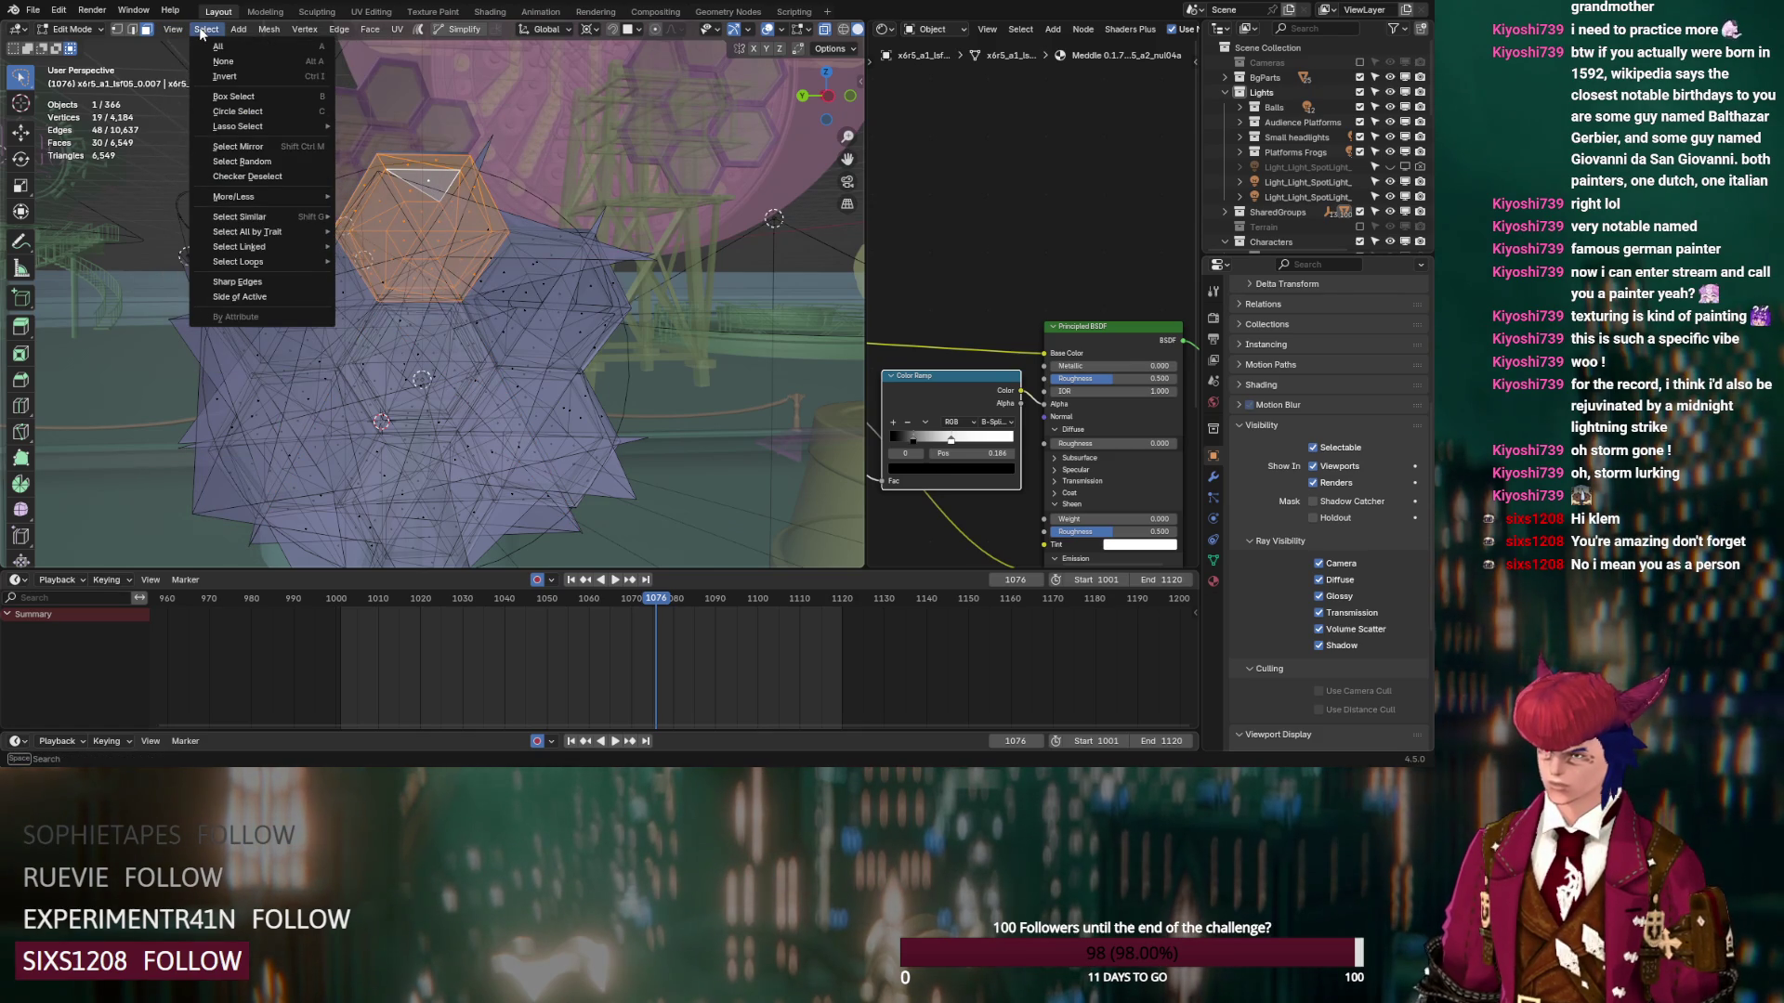
mouse_move(277, 215)
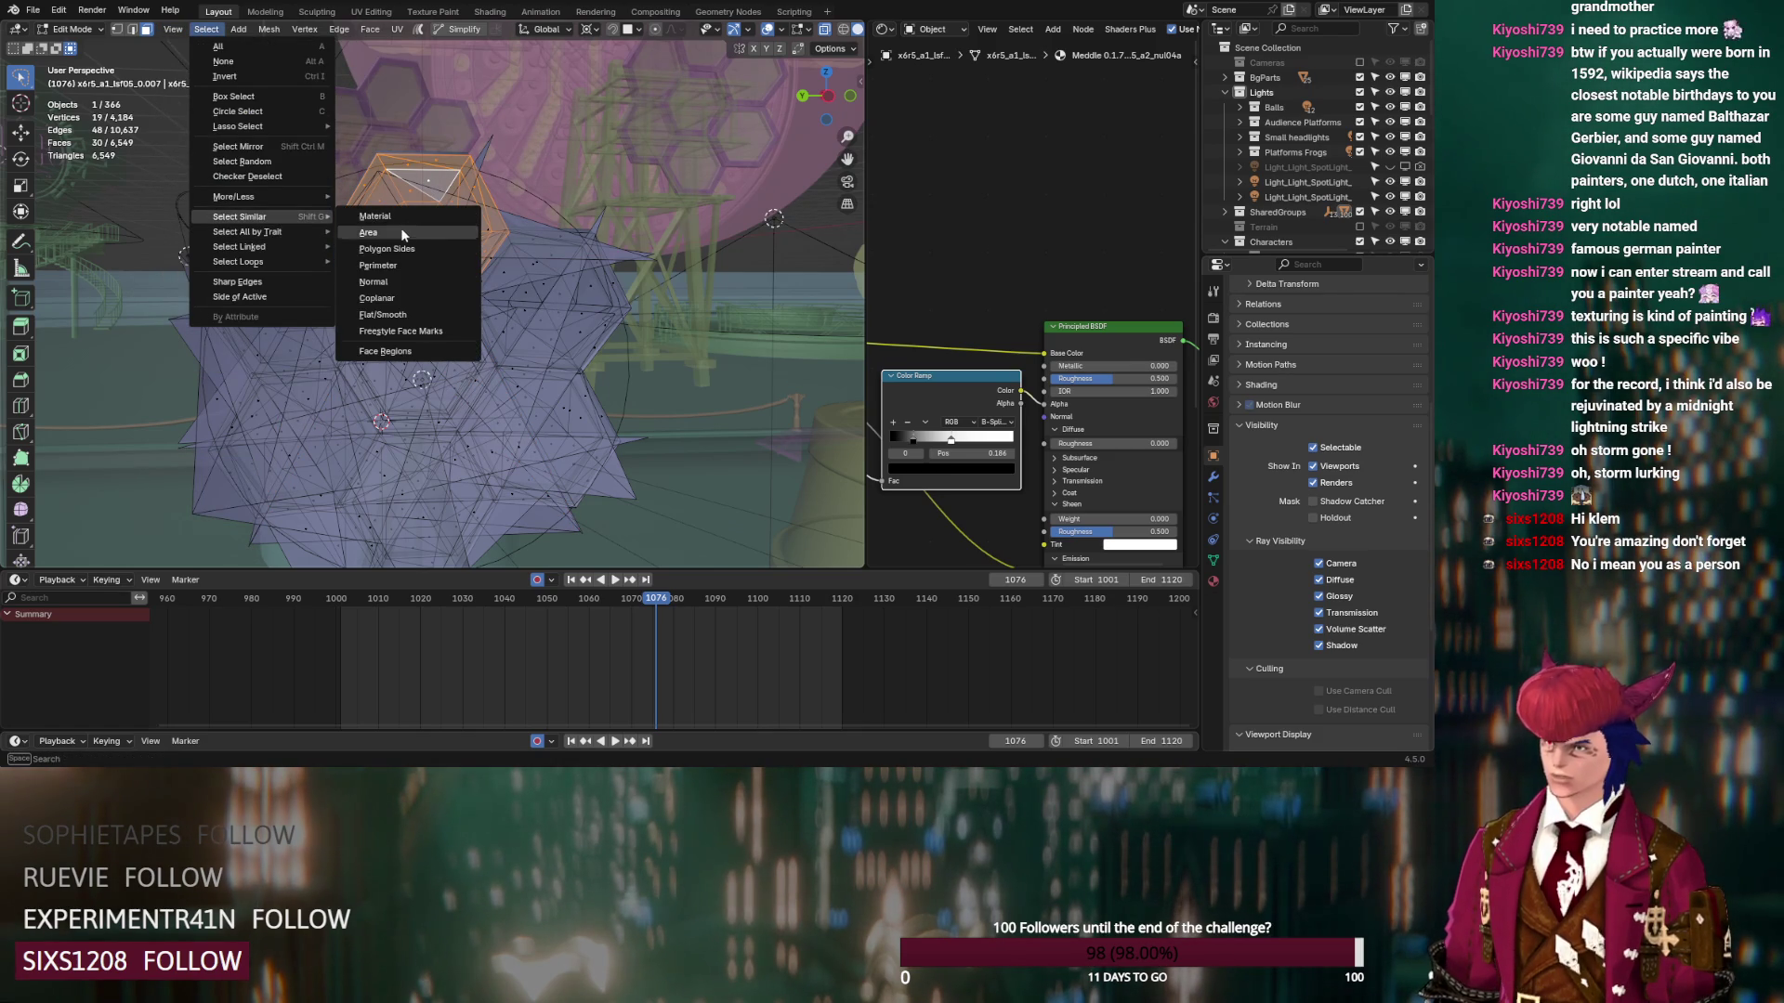
left_click(402, 231)
mouse_move(402, 231)
middle_mouse_down()
mouse_move(705, 300)
mouse_move(376, 295)
middle_mouse_up()
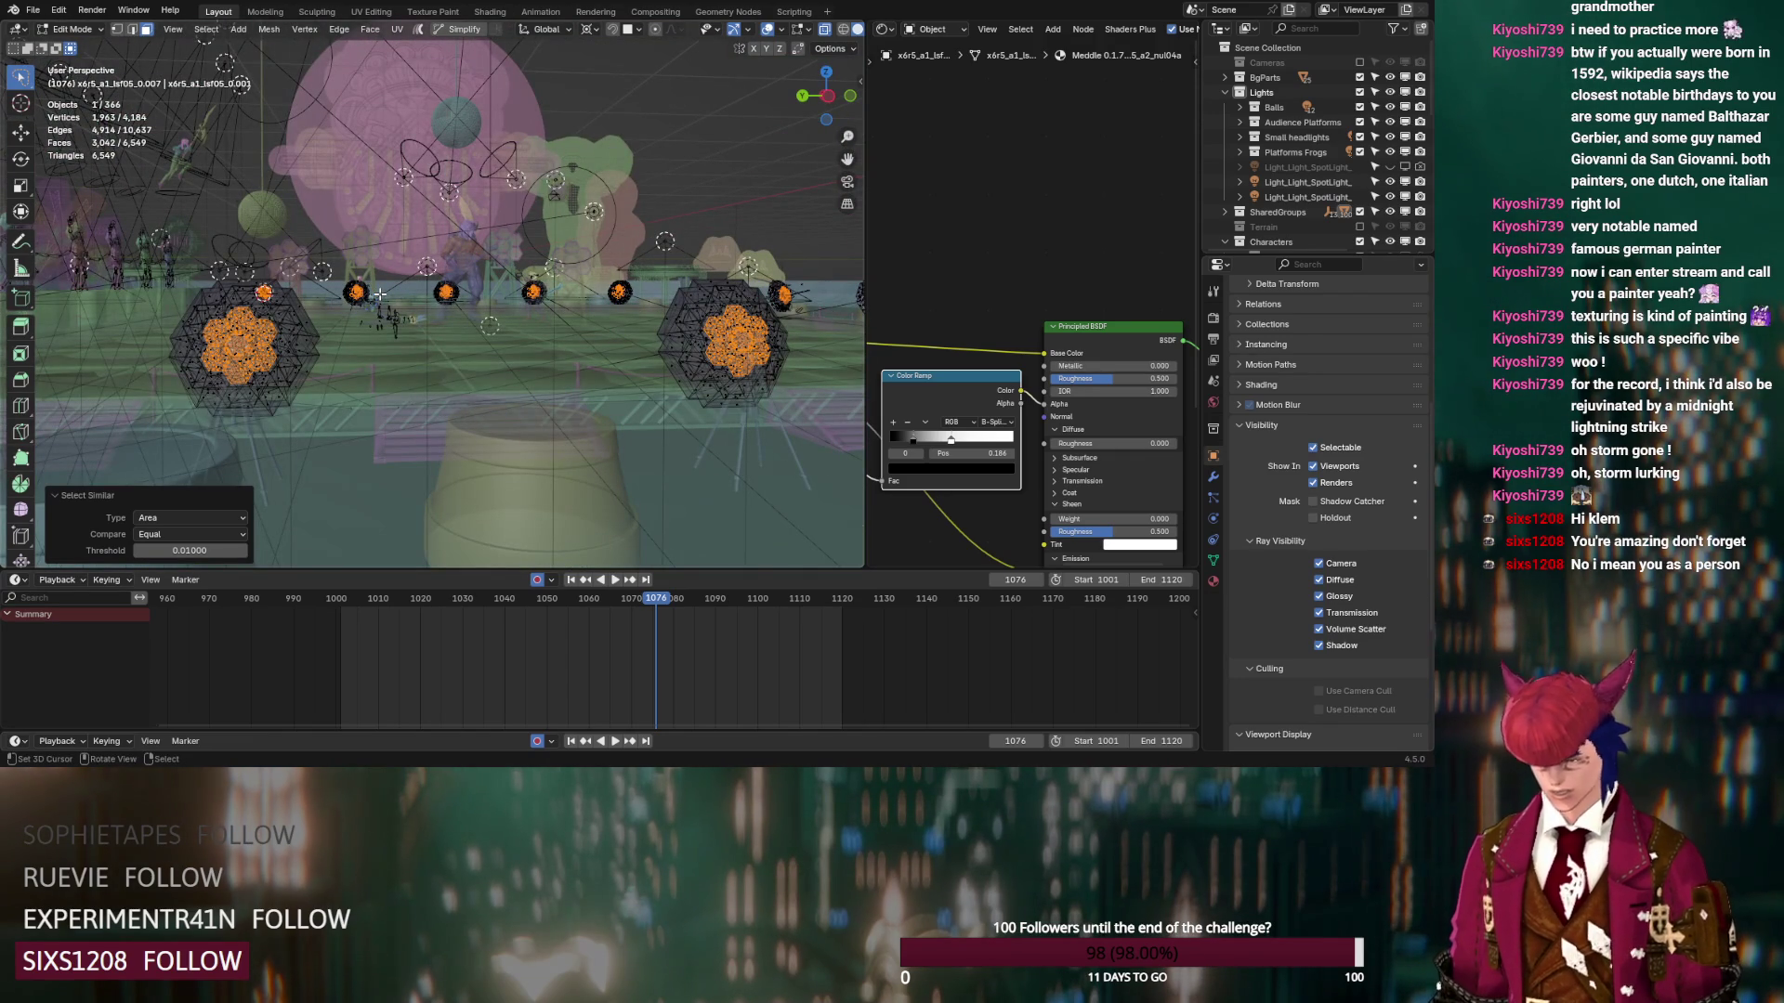
key("ctrl+l")
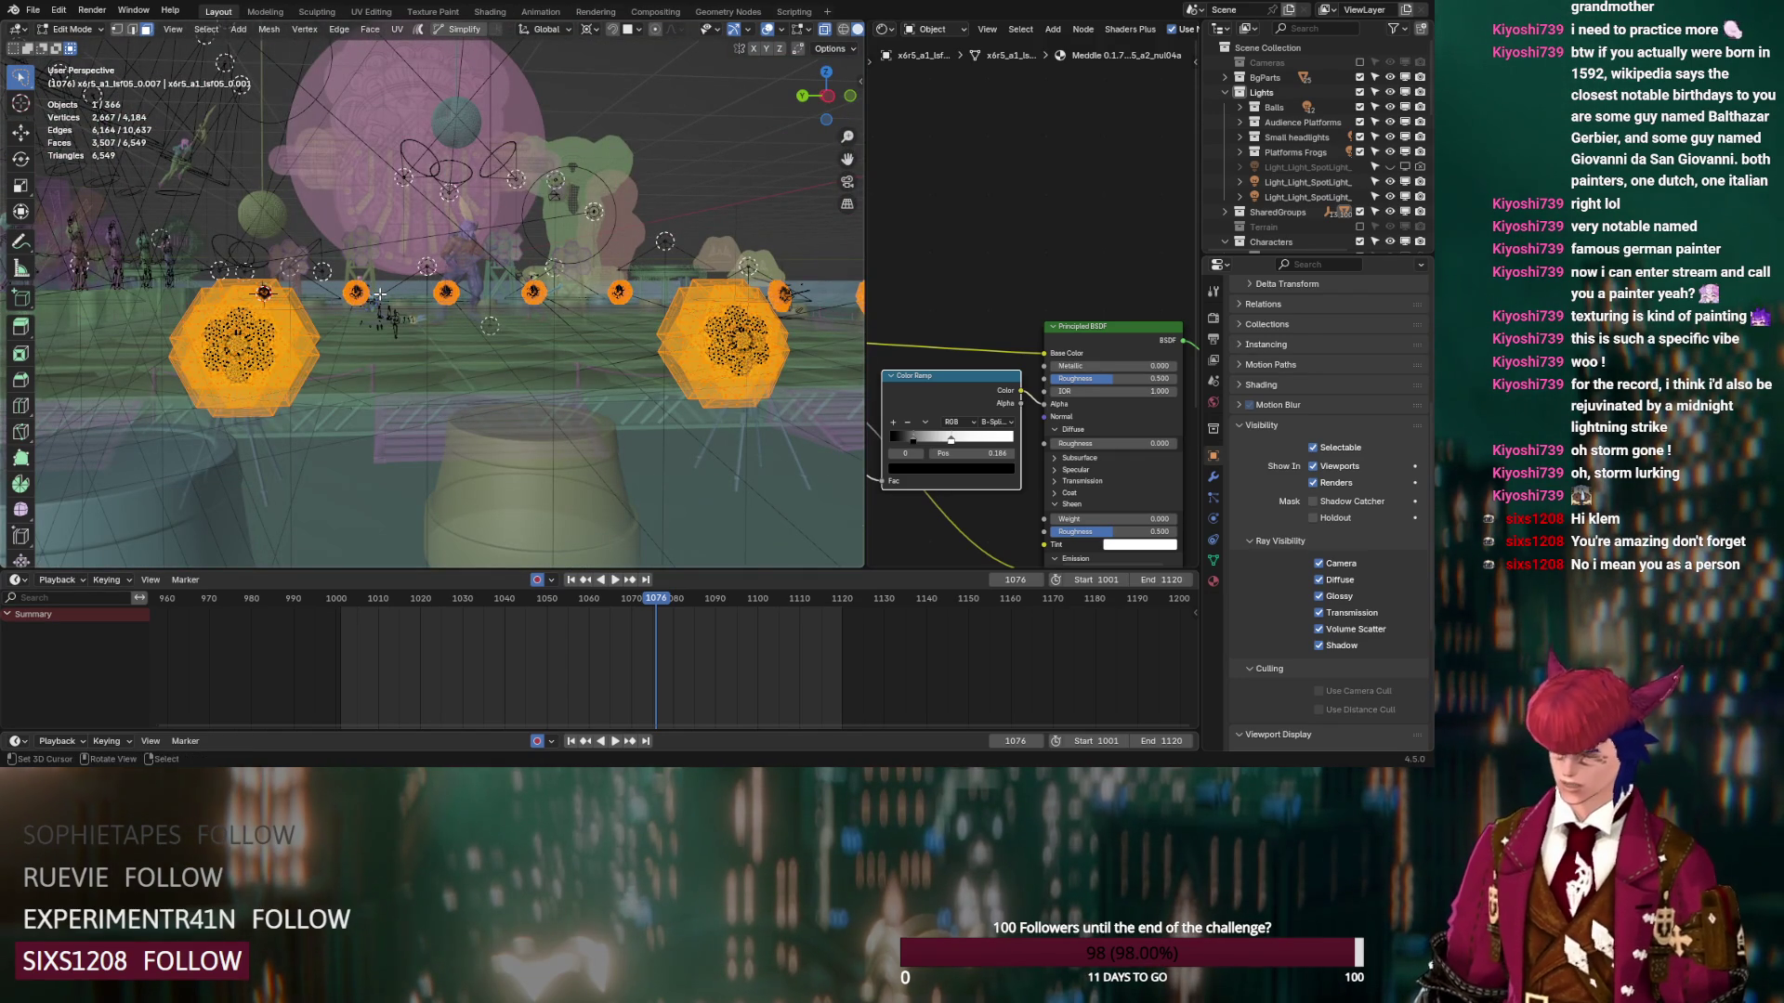
key("x")
left_click(379, 293)
Return the shade to Object Mode and turn X-ray off
scroll(363, 305, "up", 2)
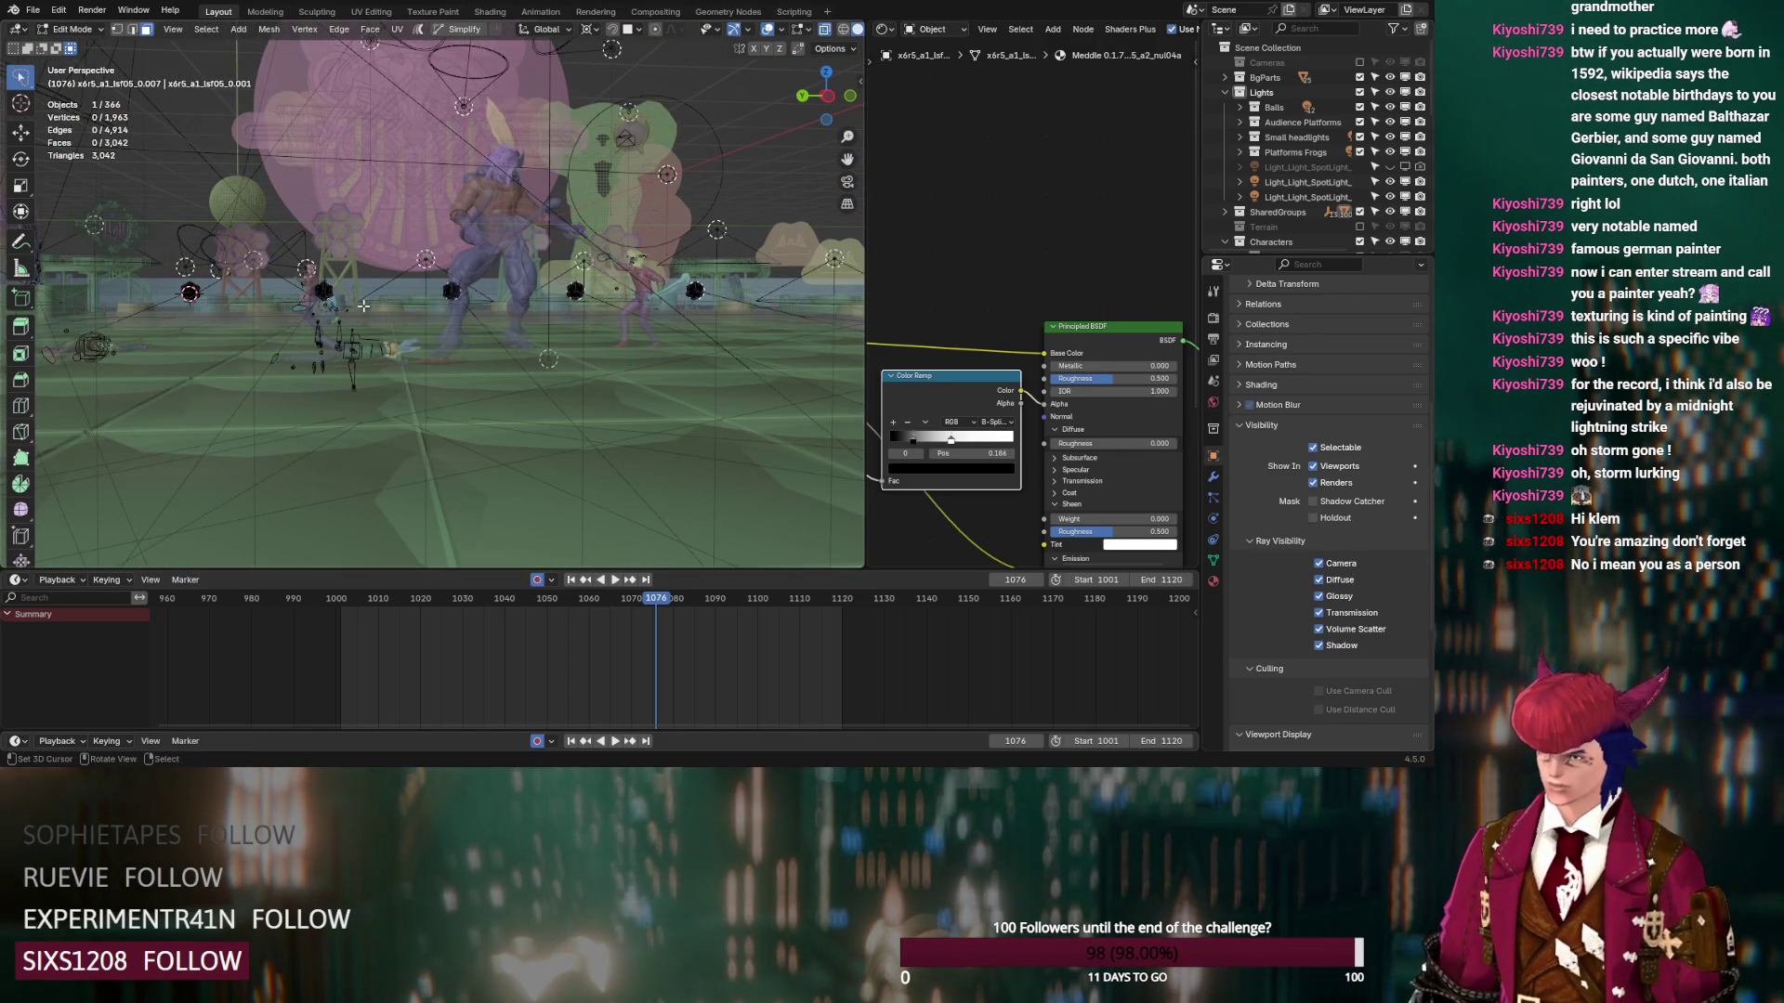
key("Tab")
scroll(450, 314, "up", 5)
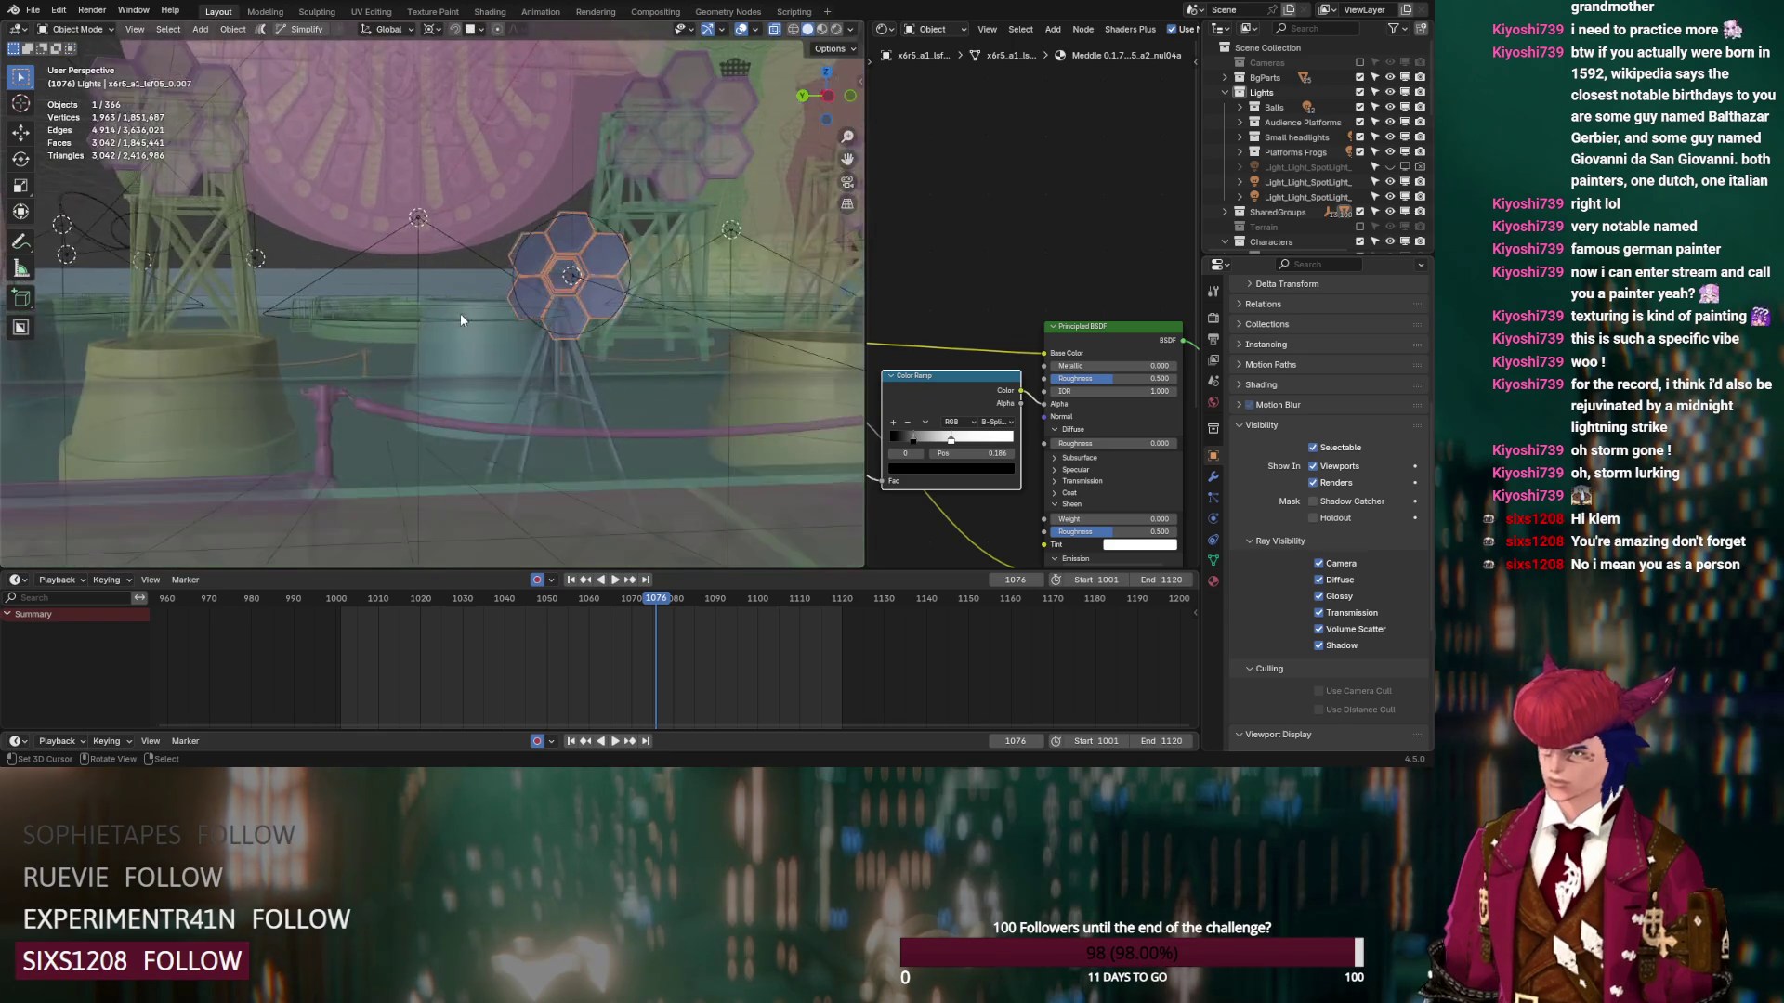
mouse_move(576, 336)
middle_mouse_down()
mouse_move(438, 350)
mouse_move(570, 352)
middle_mouse_up()
key("Tab")
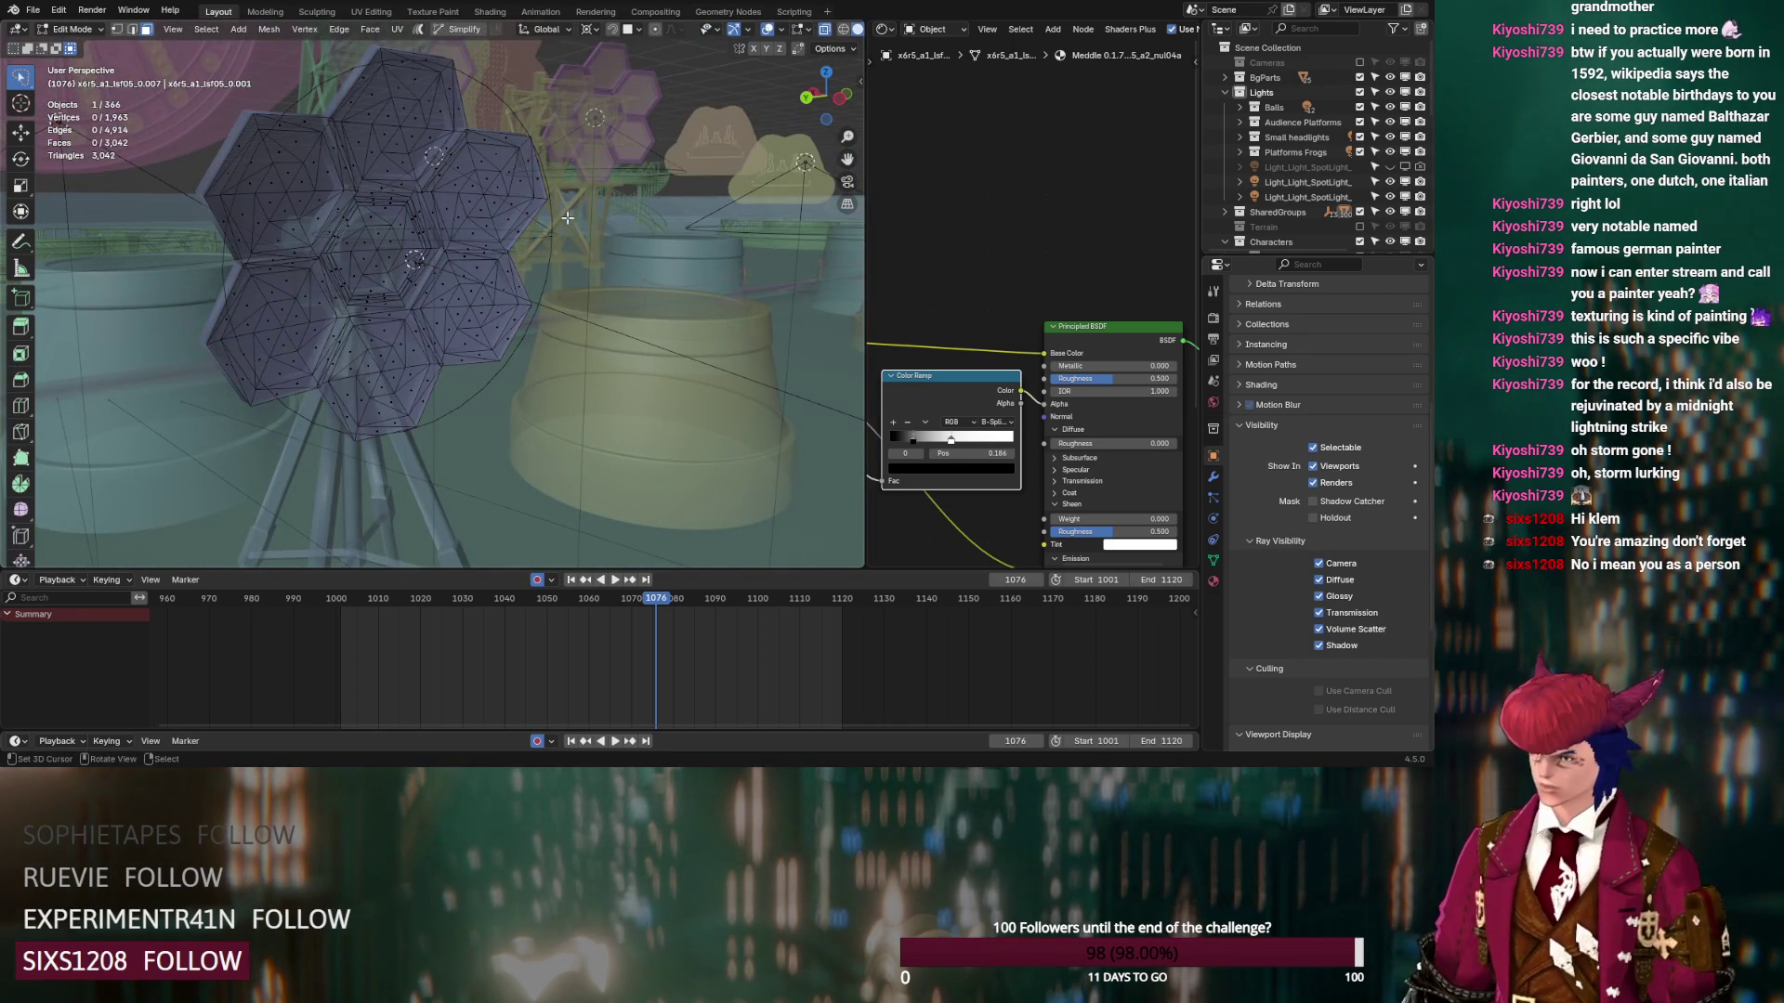
key("Tab")
left_click(770, 33)
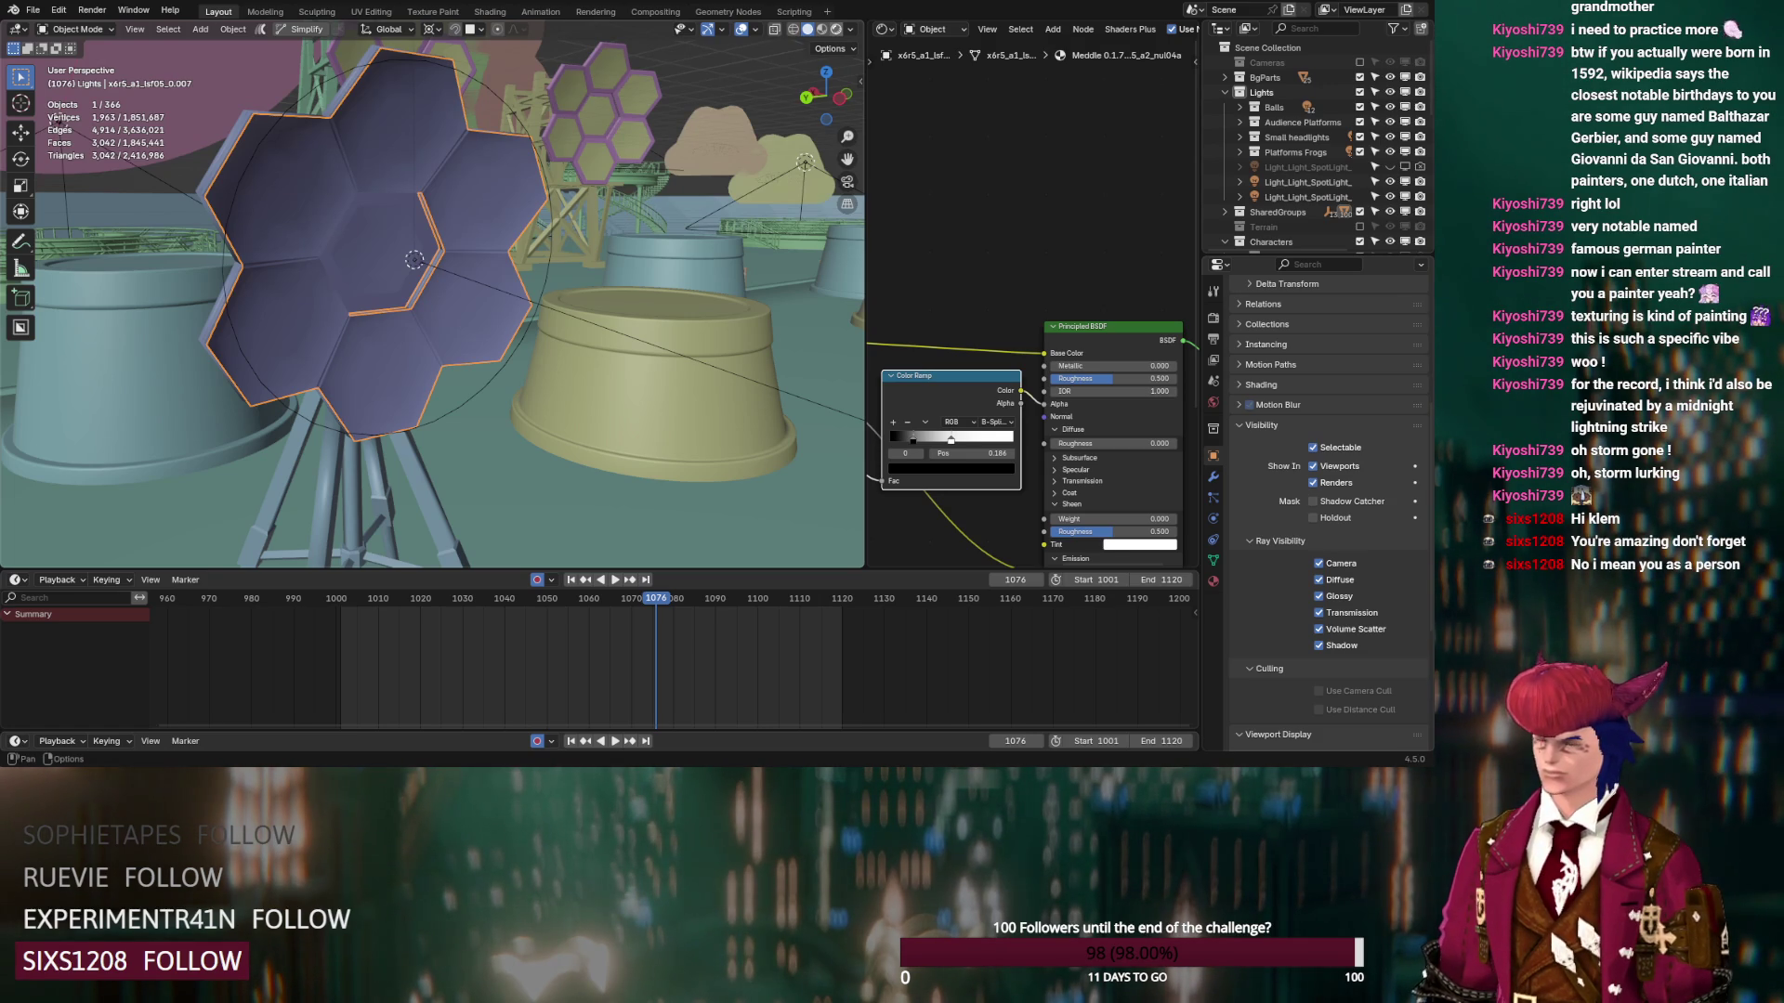
Preview with rendered shading, save DS_Lord_Klemmbaustein_v12.blend, and view the material settings
key("z")
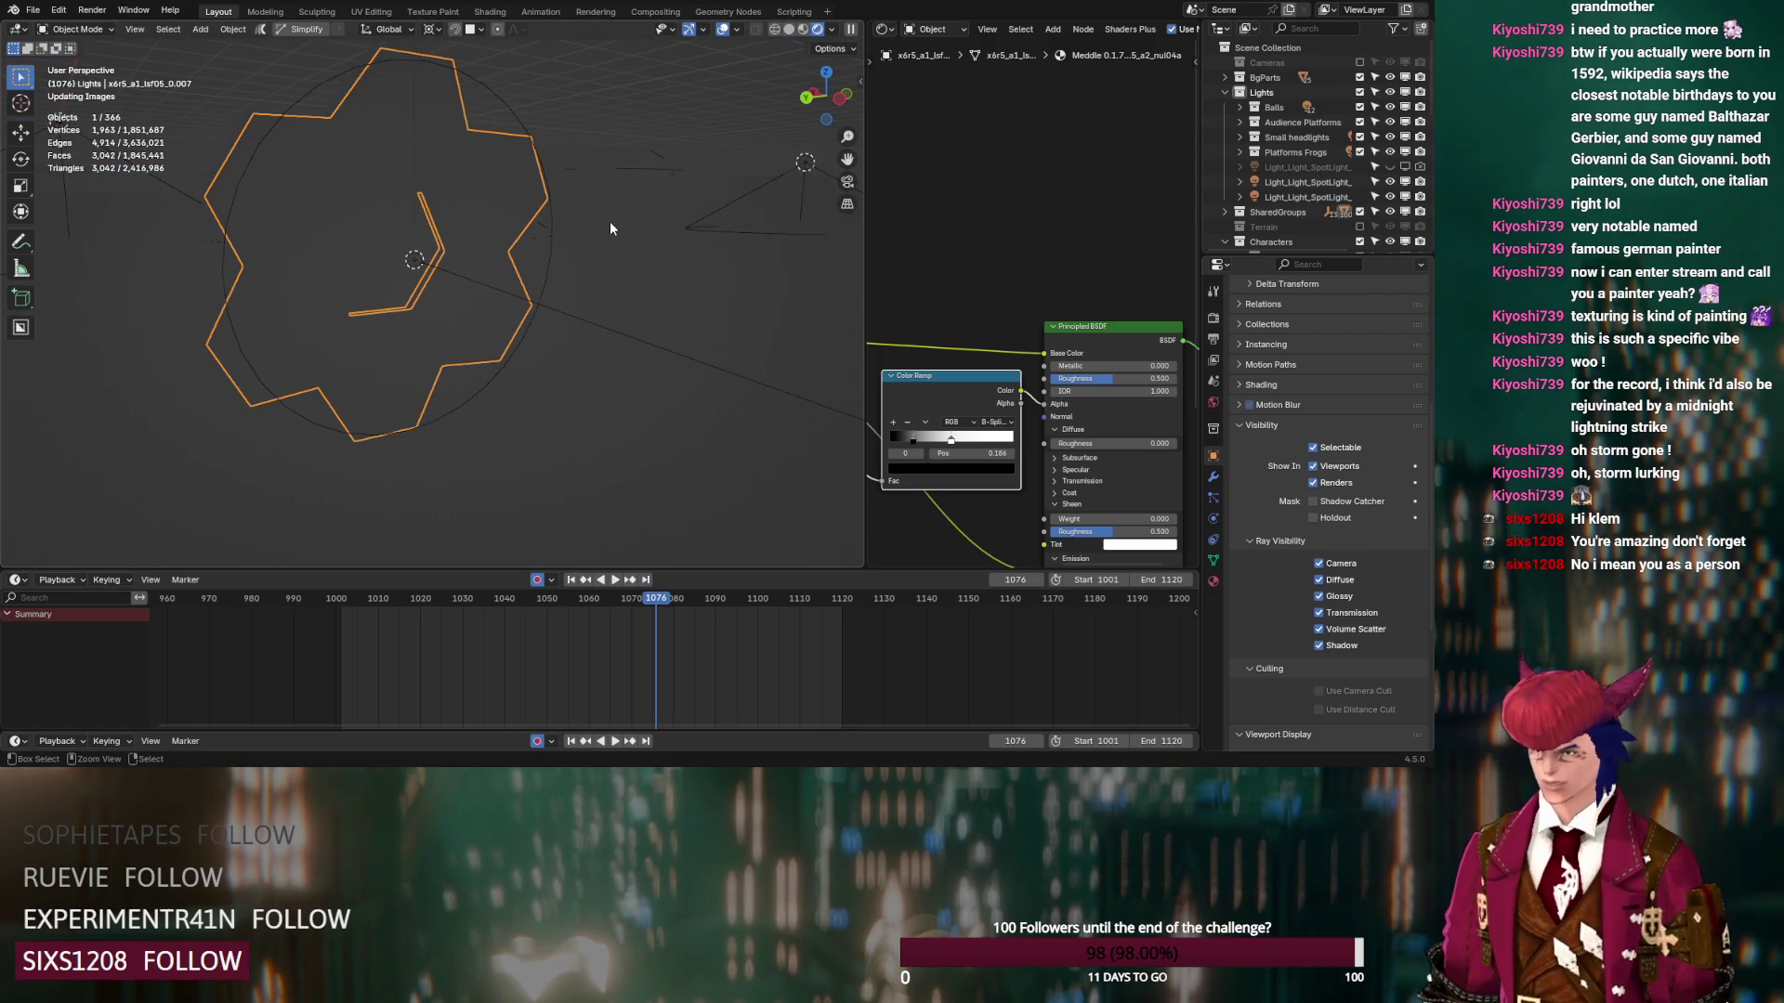
key("ctrl+s")
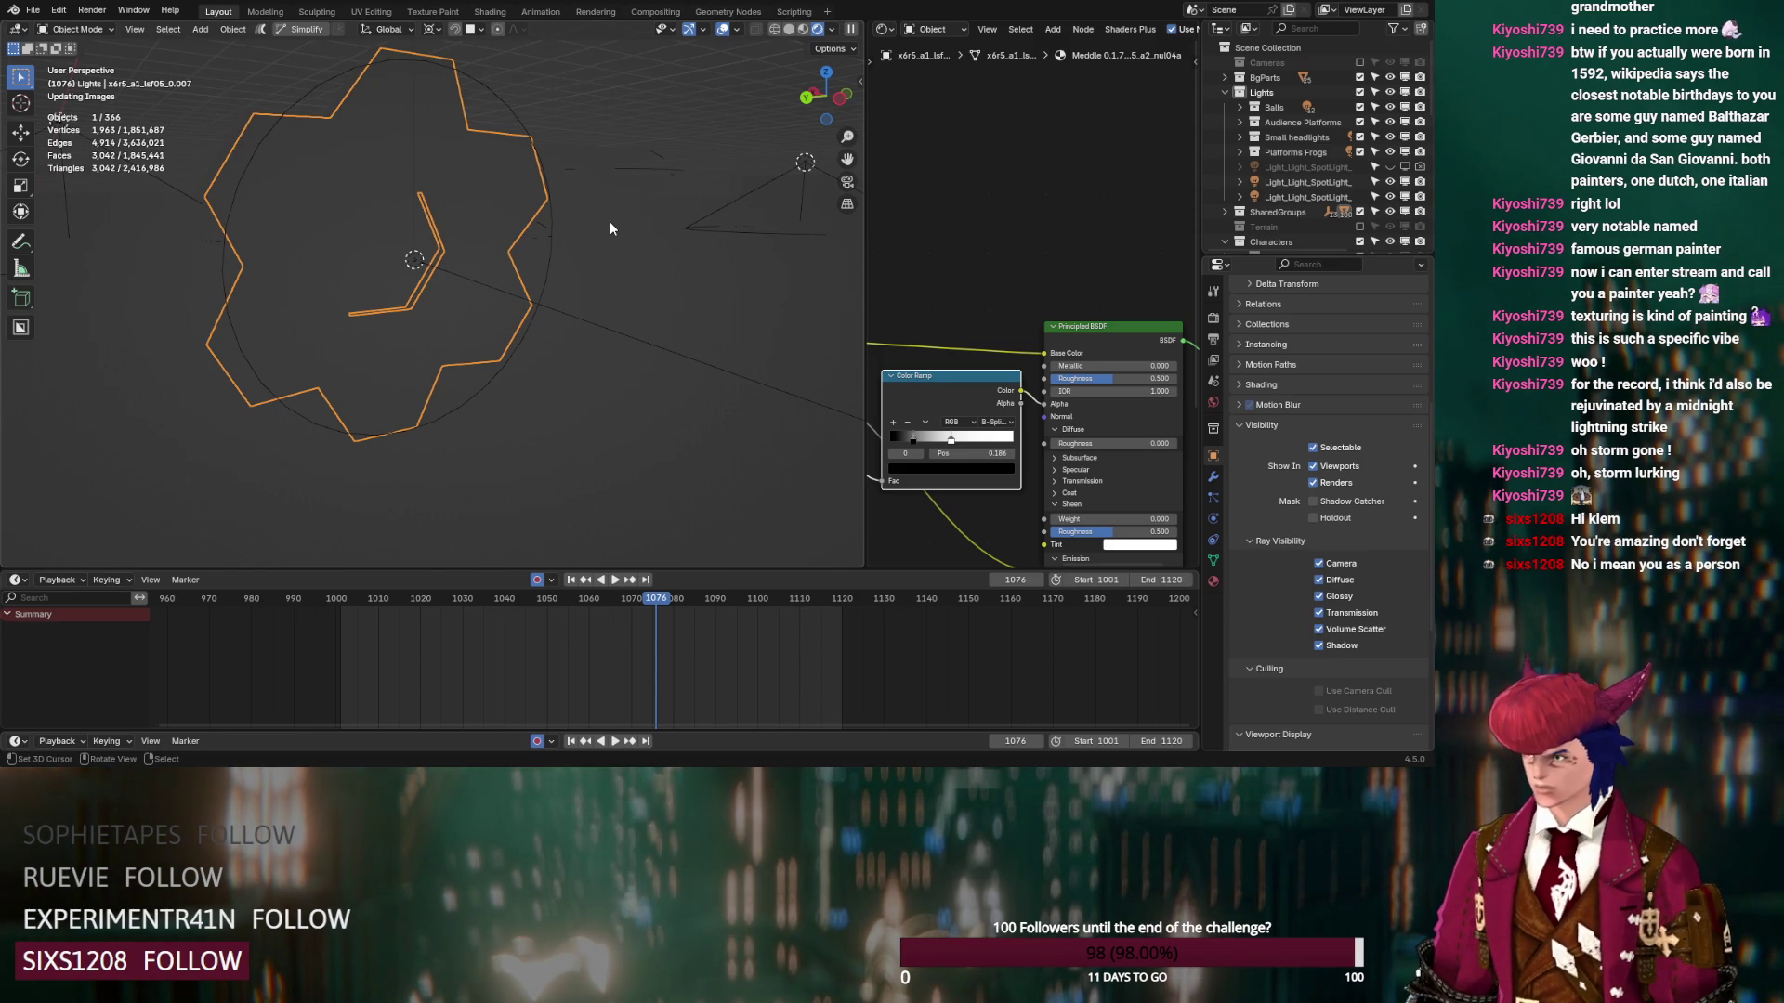
scroll(1032, 303, "down", 5)
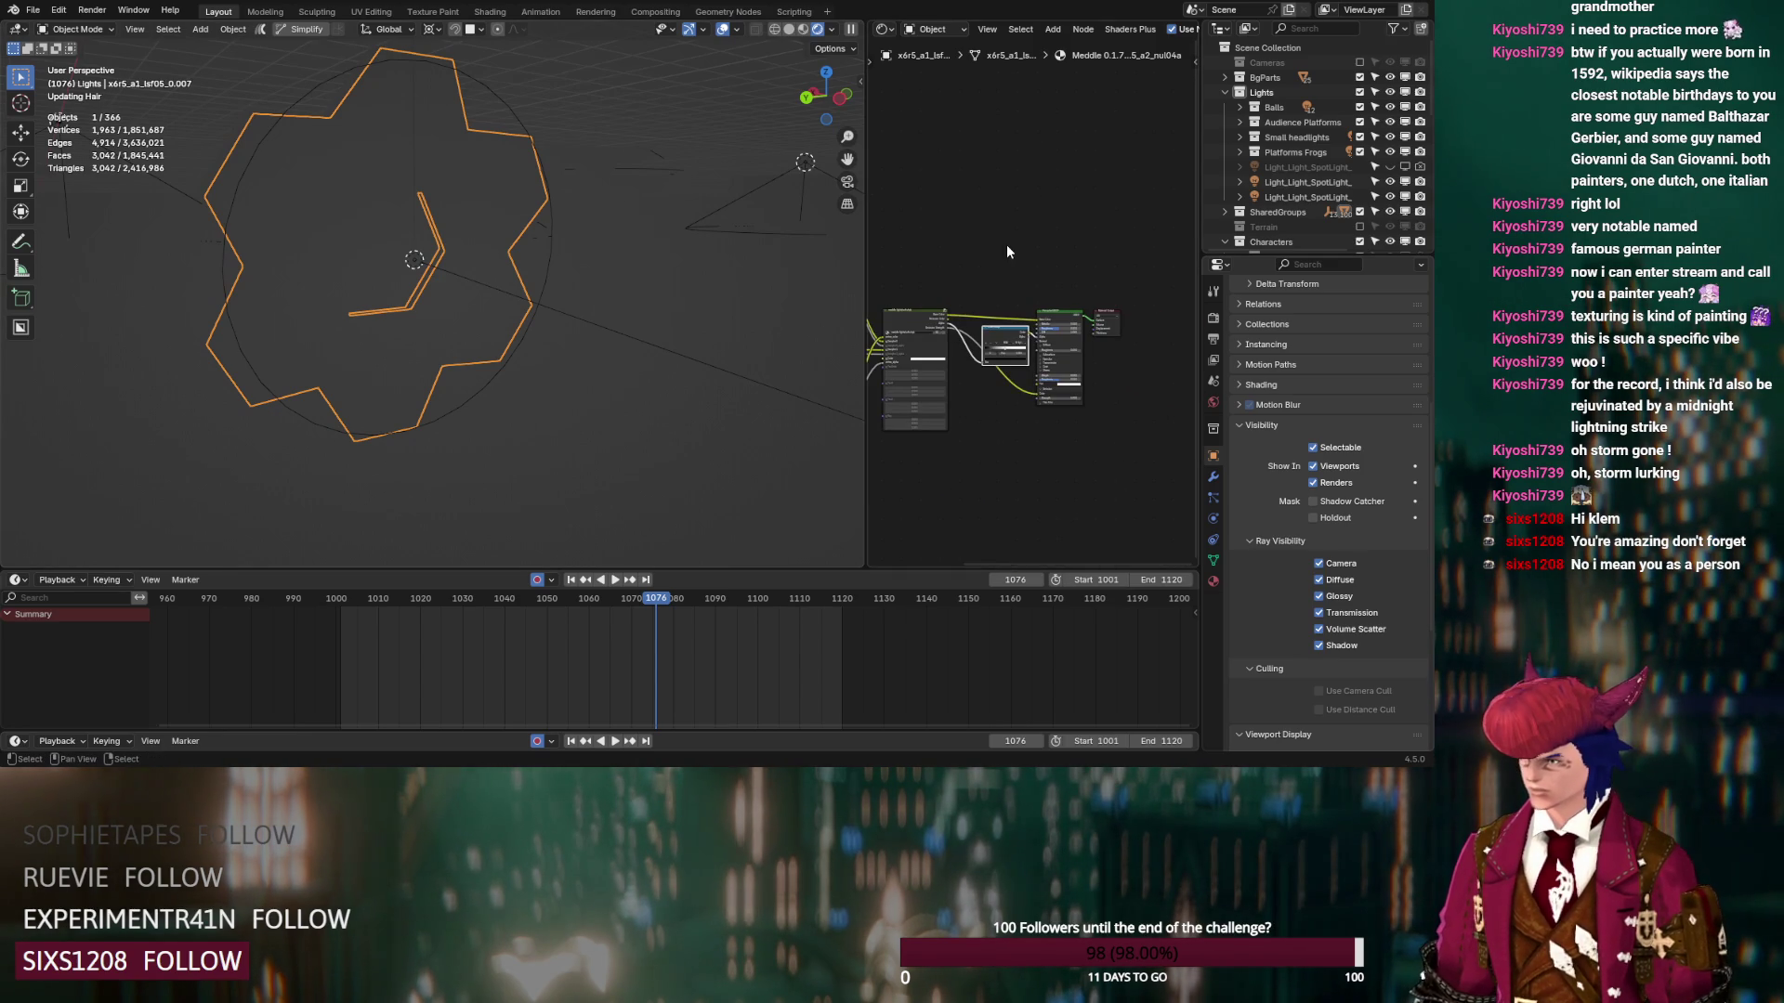
left_click(1212, 582)
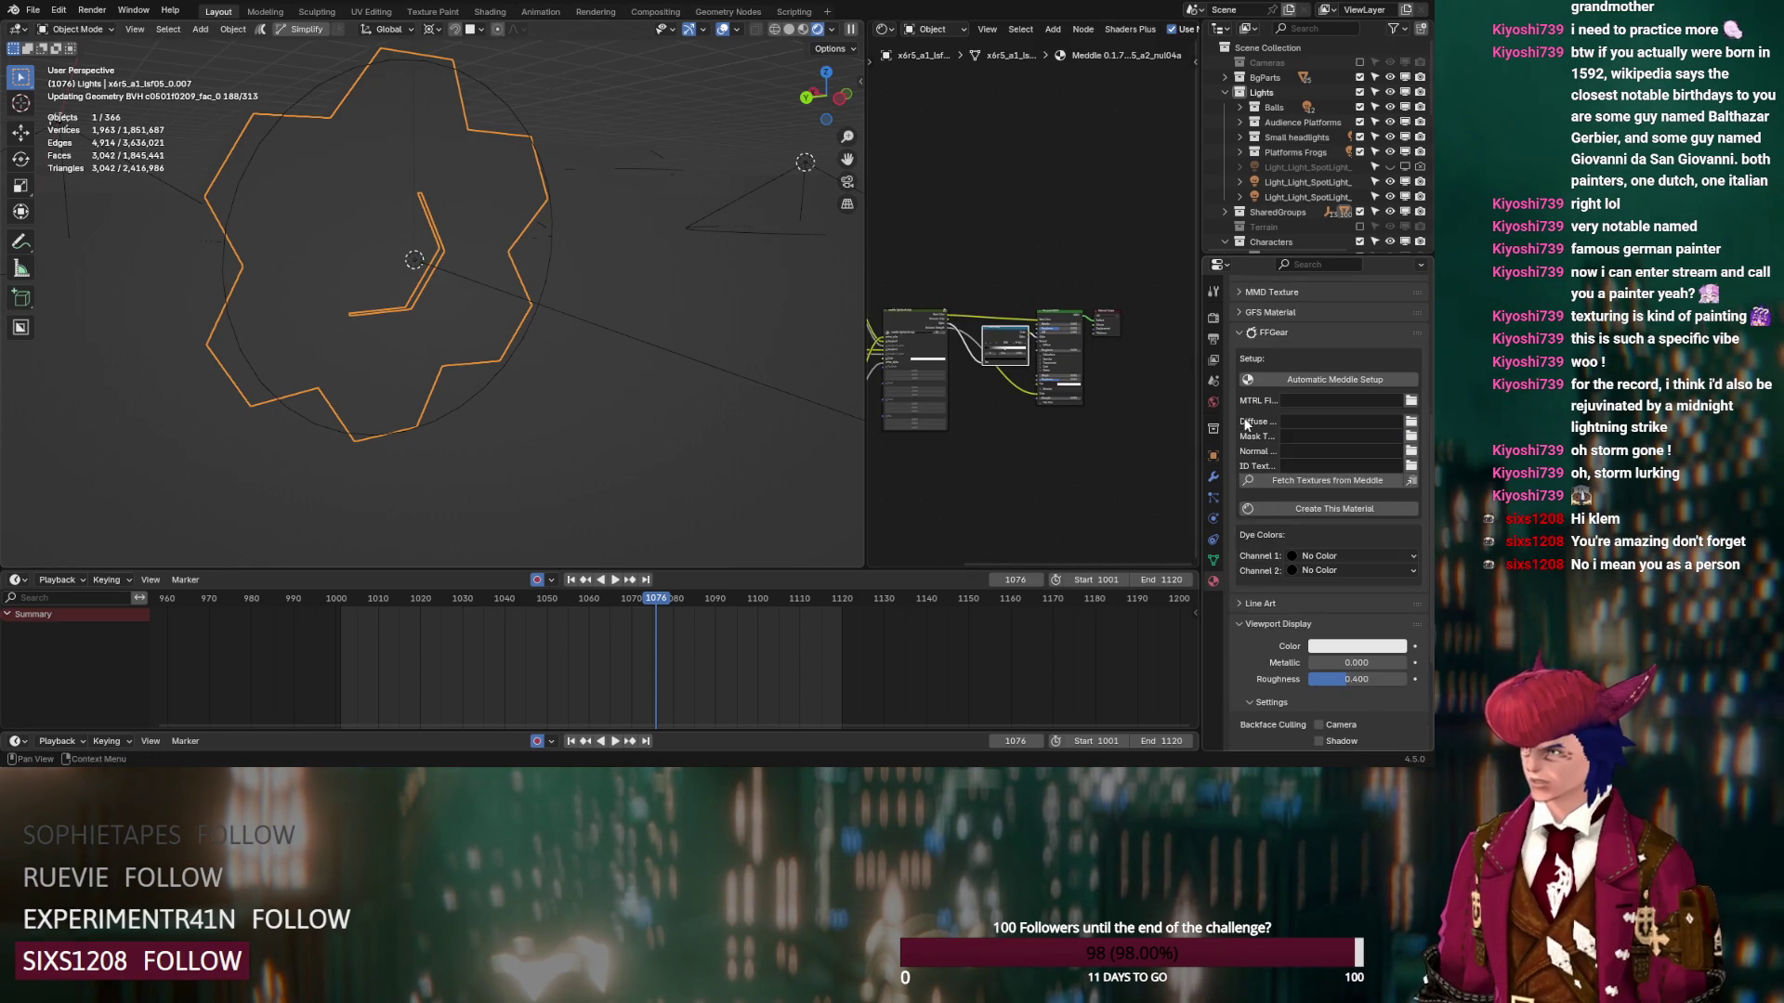
scroll(1246, 423, "up", 6)
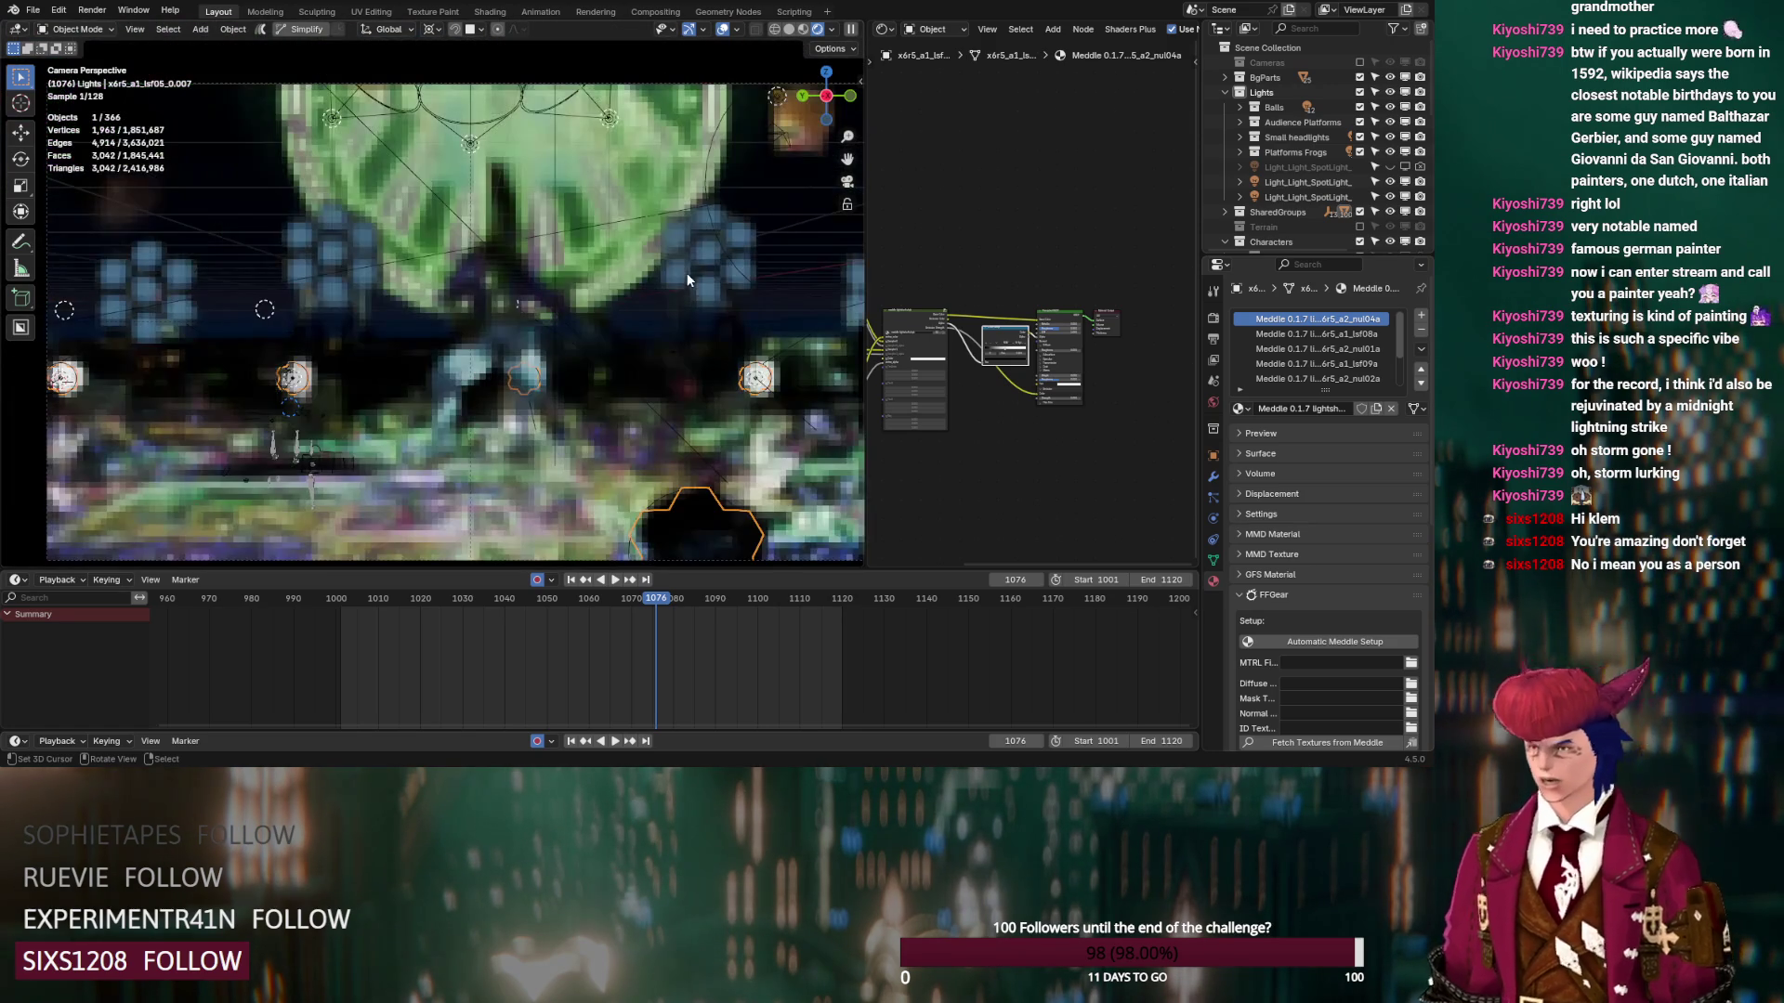
Hide the bottom hexagon shade, return to Solid shading, and switch to the Rendering workspace
scroll(644, 355, "up", 3)
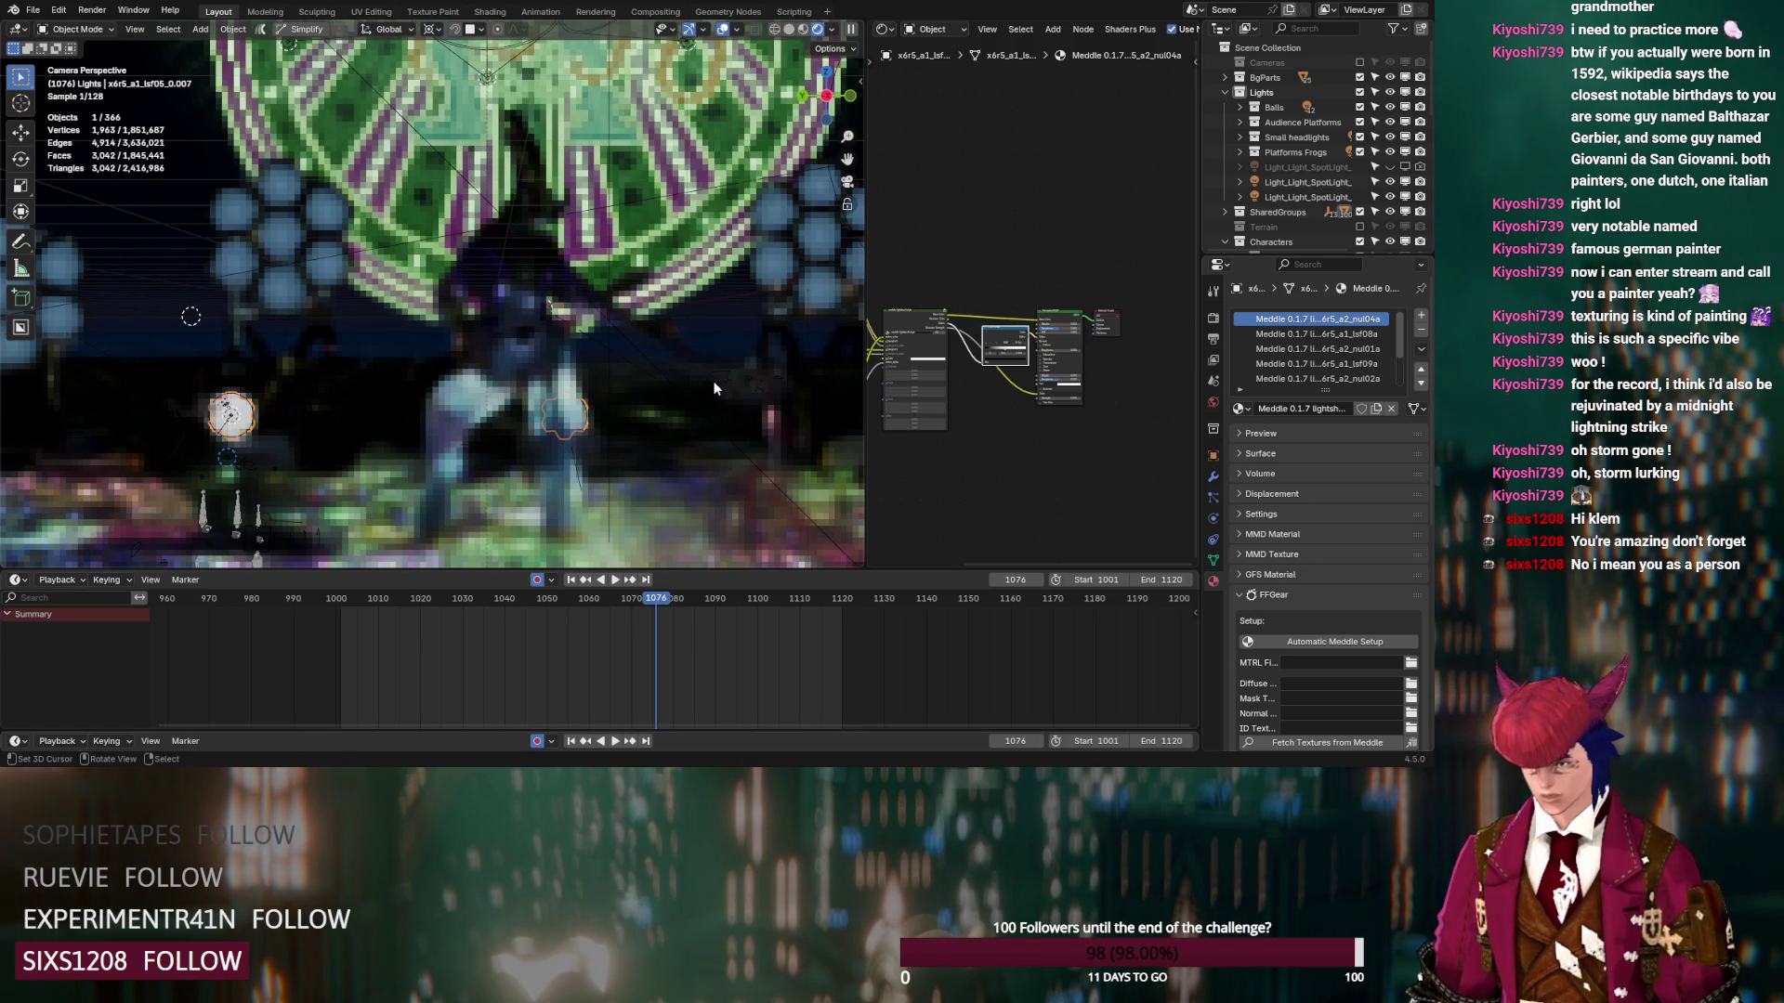
key("h")
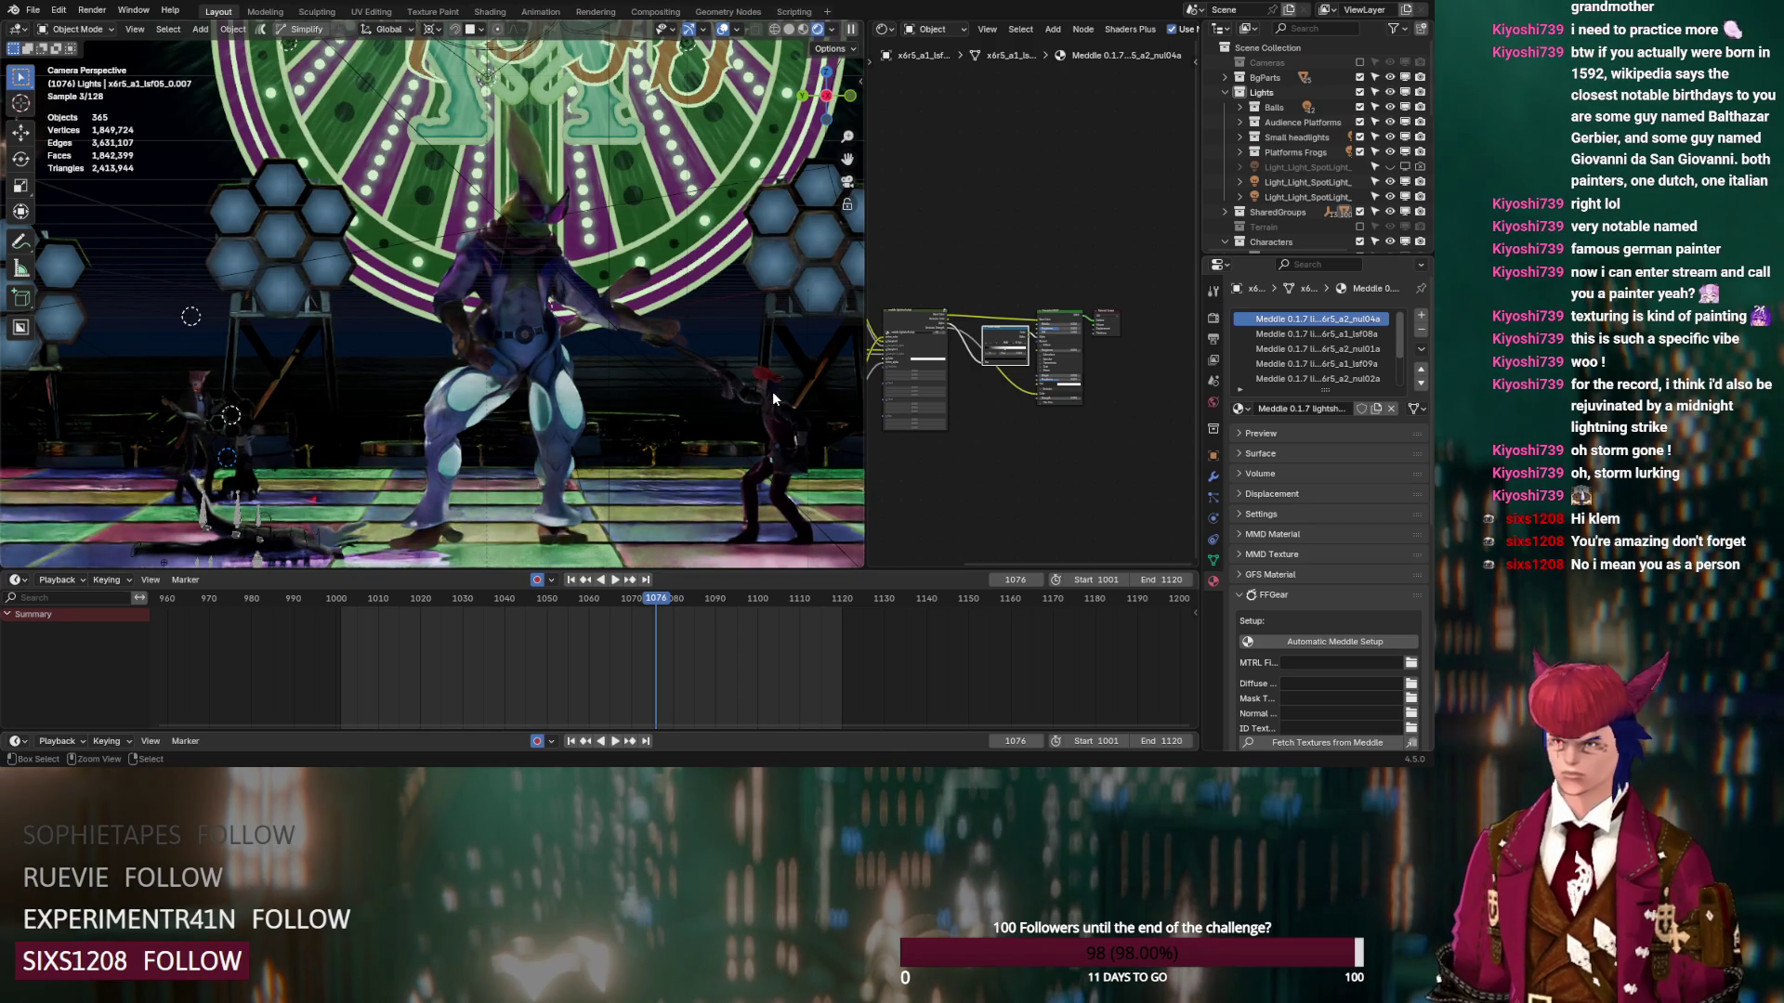
left_click(230, 415)
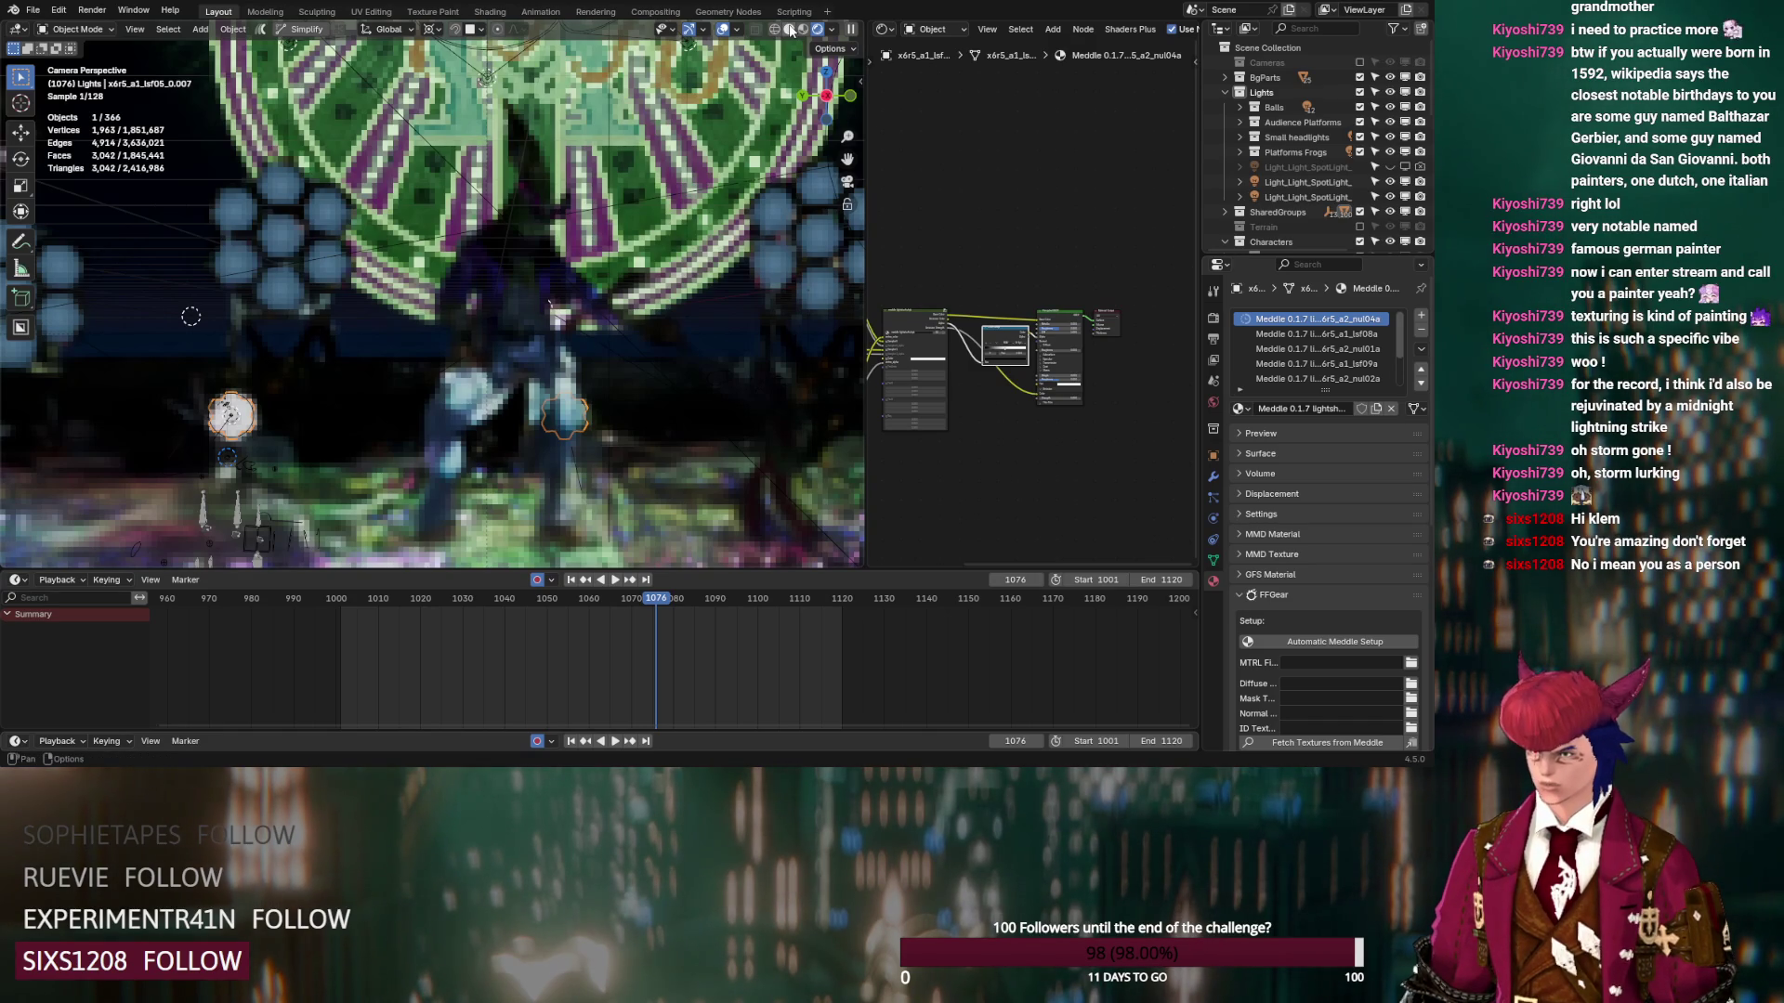
left_click(790, 29)
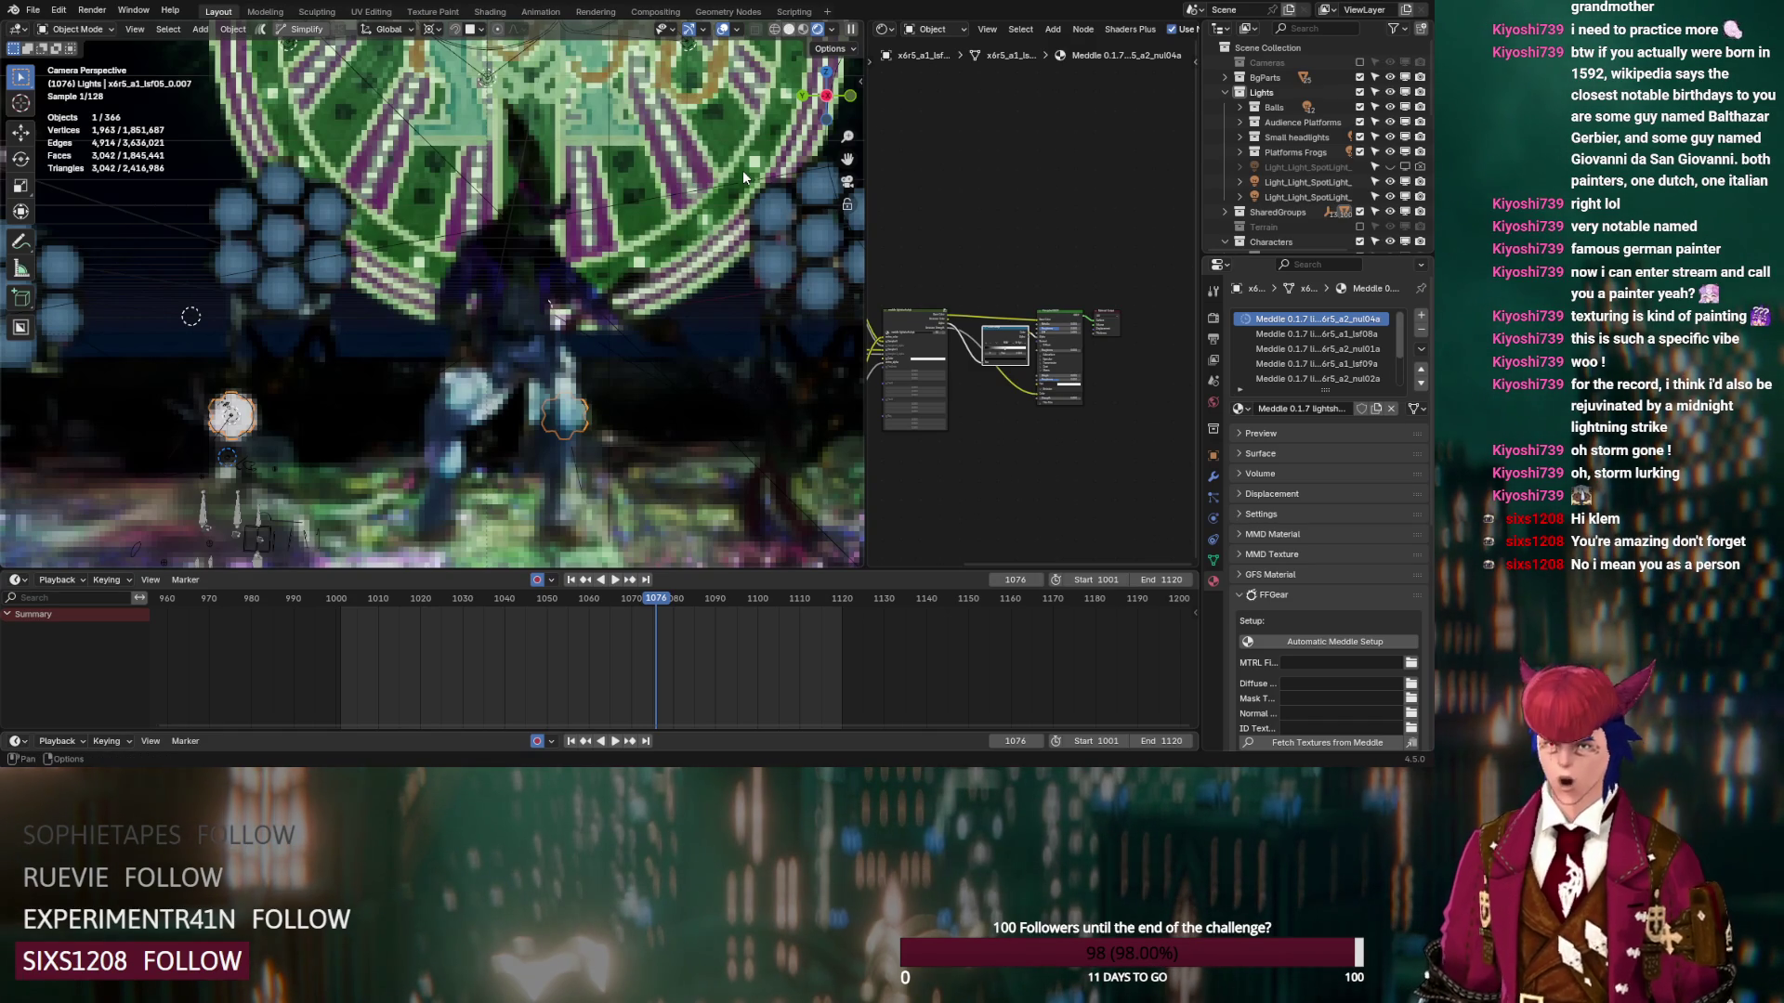
left_click(596, 11)
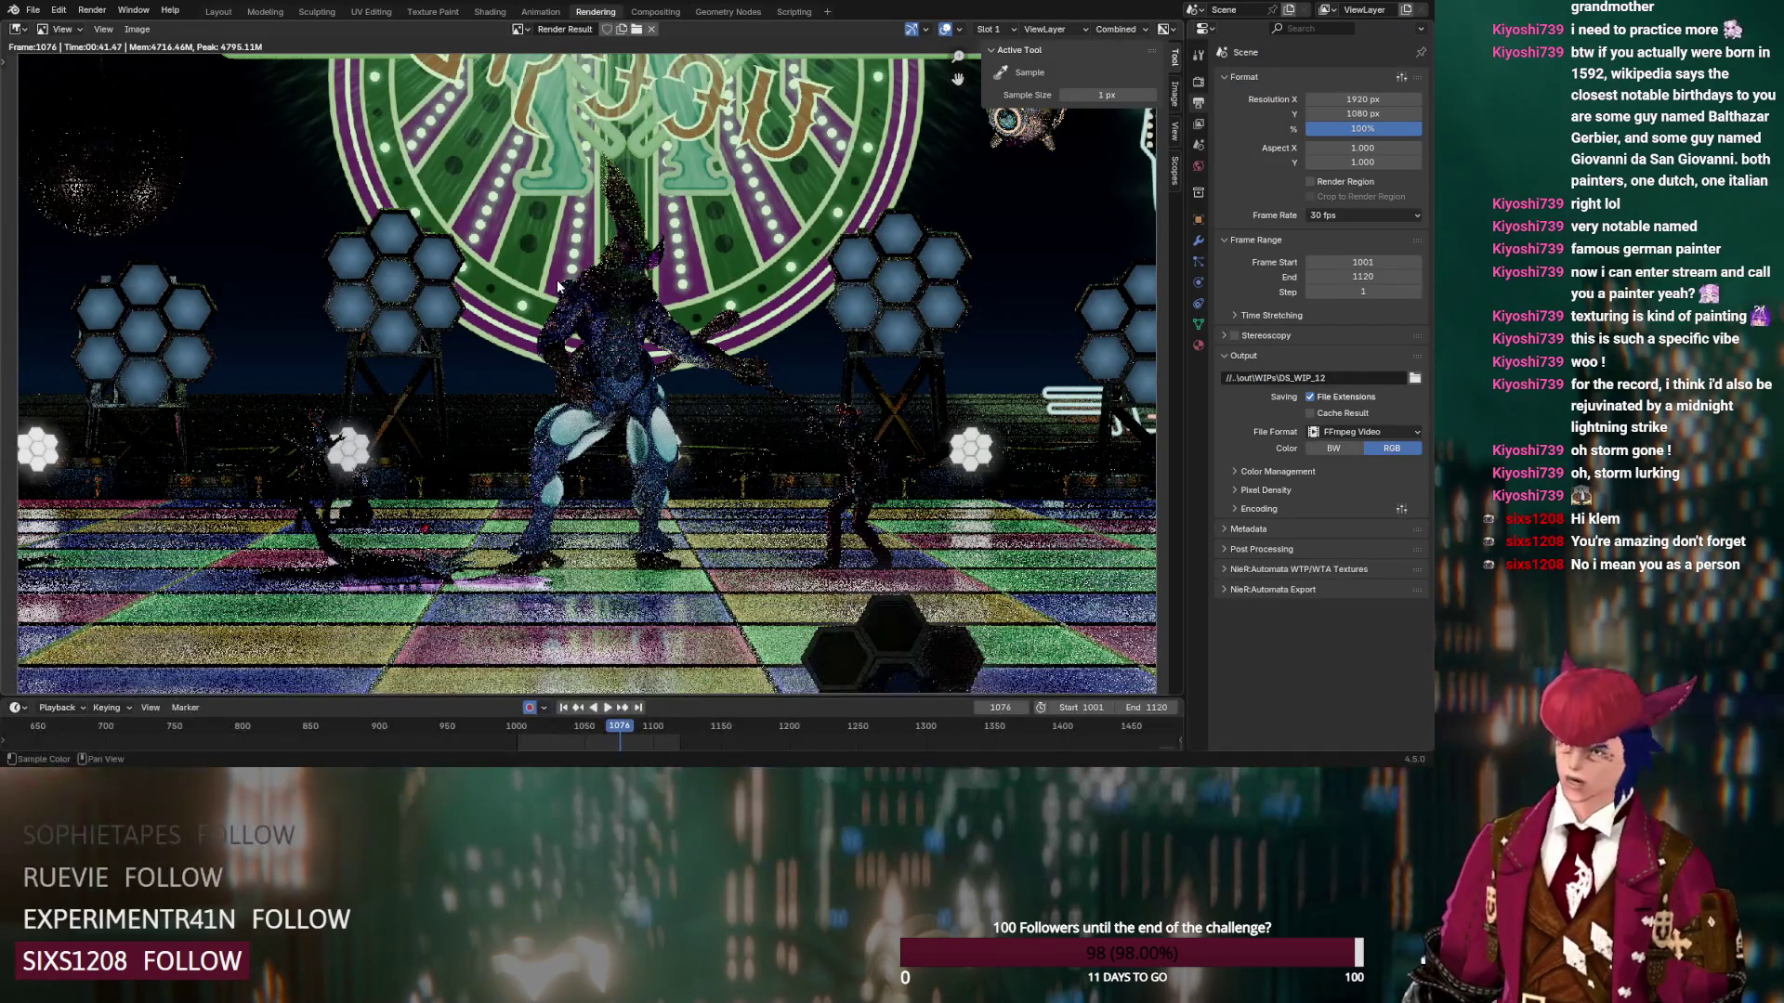
Render the frame with F12, glance at render settings, then cancel the render partway
key("F12")
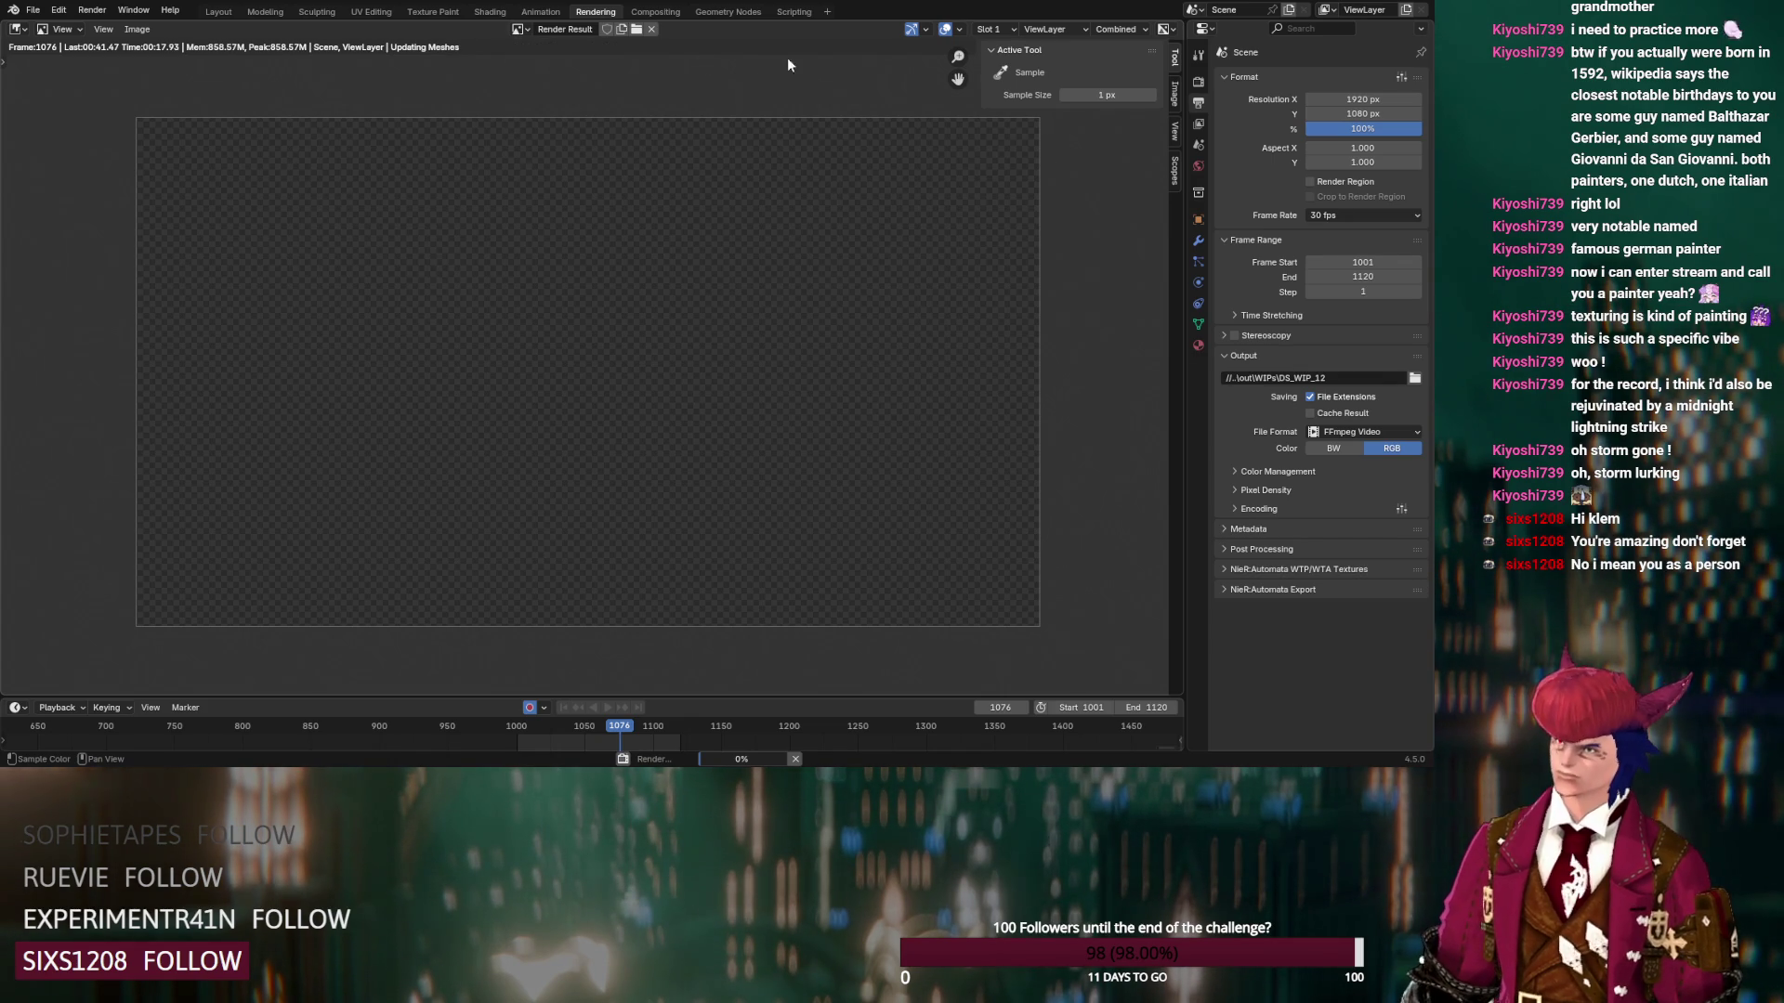
left_click(1198, 82)
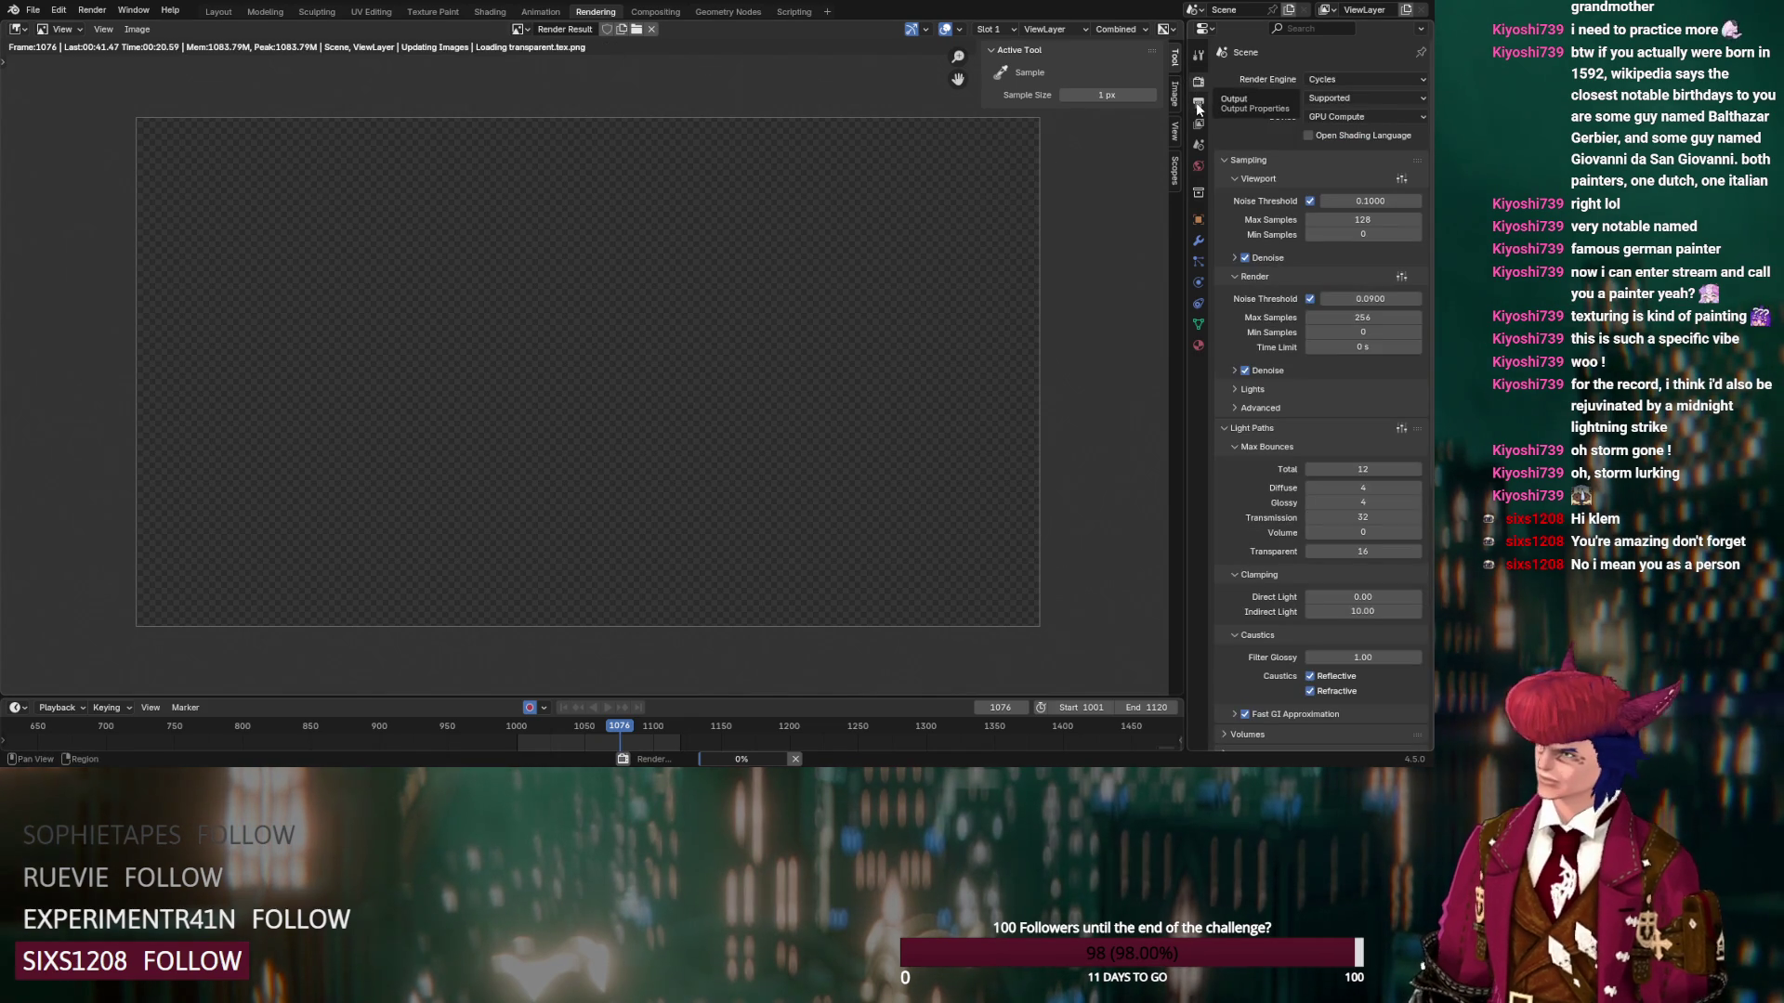
left_click(1198, 104)
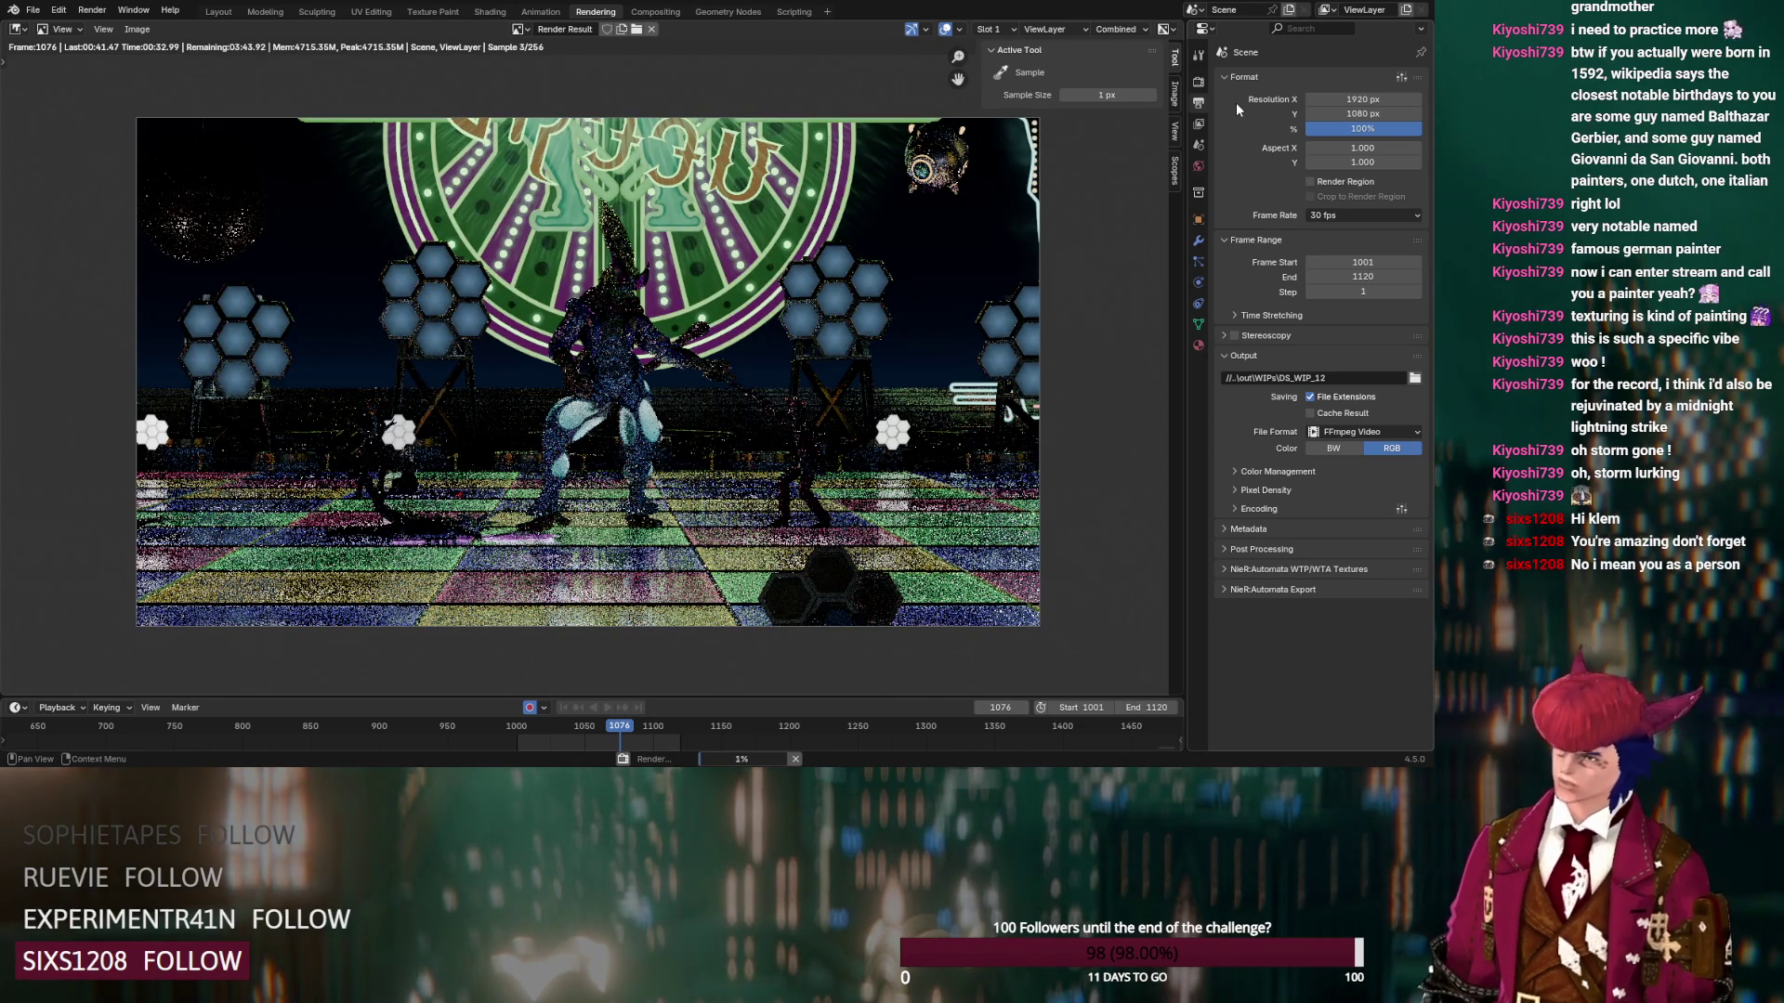
scroll(896, 325, "up", 1)
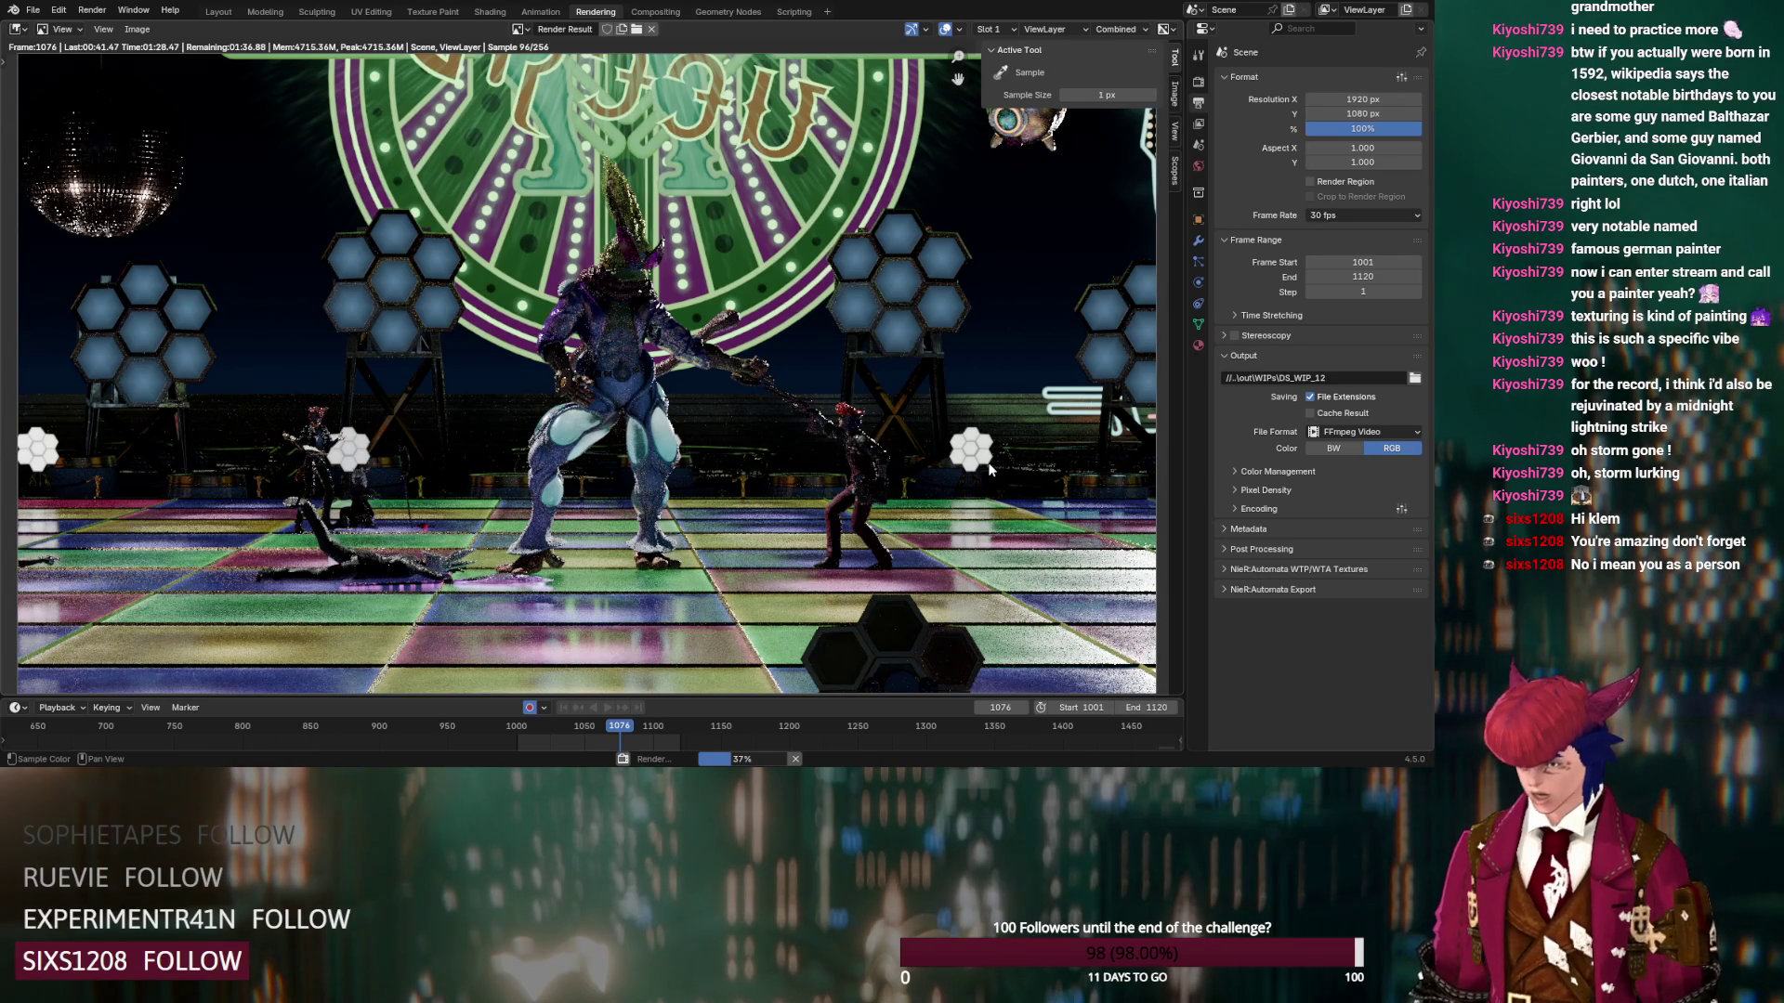
left_click(795, 759)
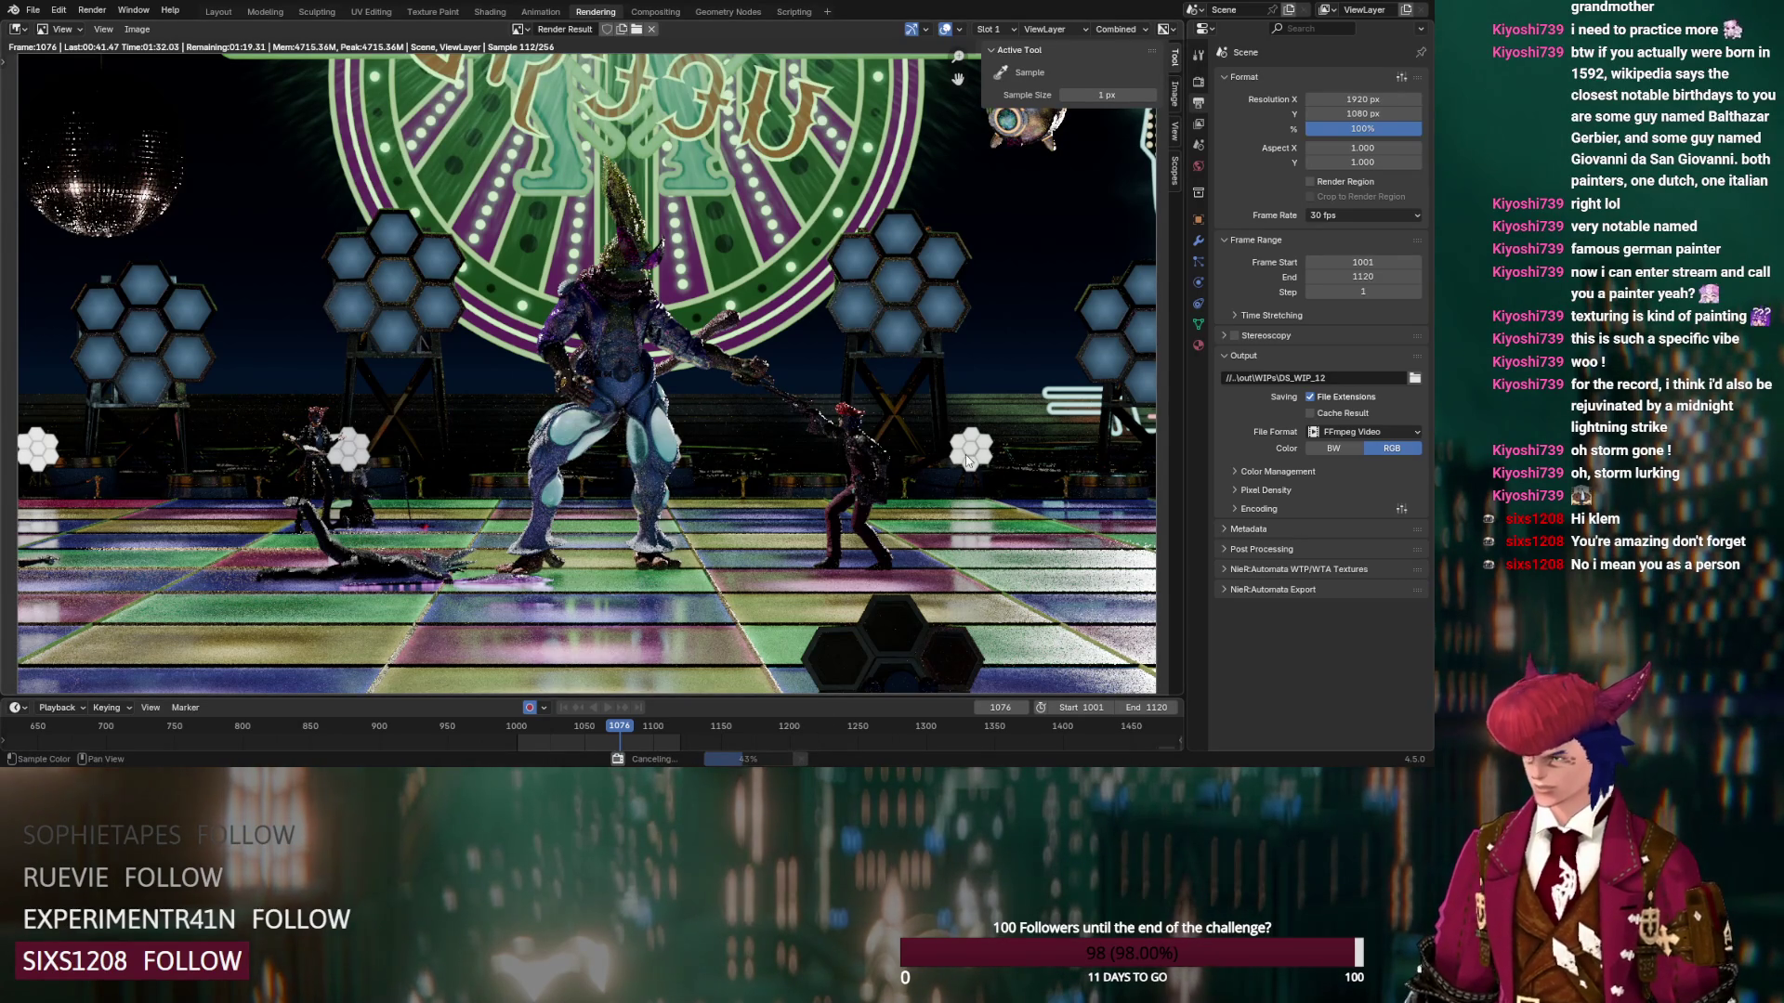
Back in Layout, orbit to the hexagon light and inspect its mesh in Edit Mode
left_click(219, 13)
scroll(305, 307, "up", 5)
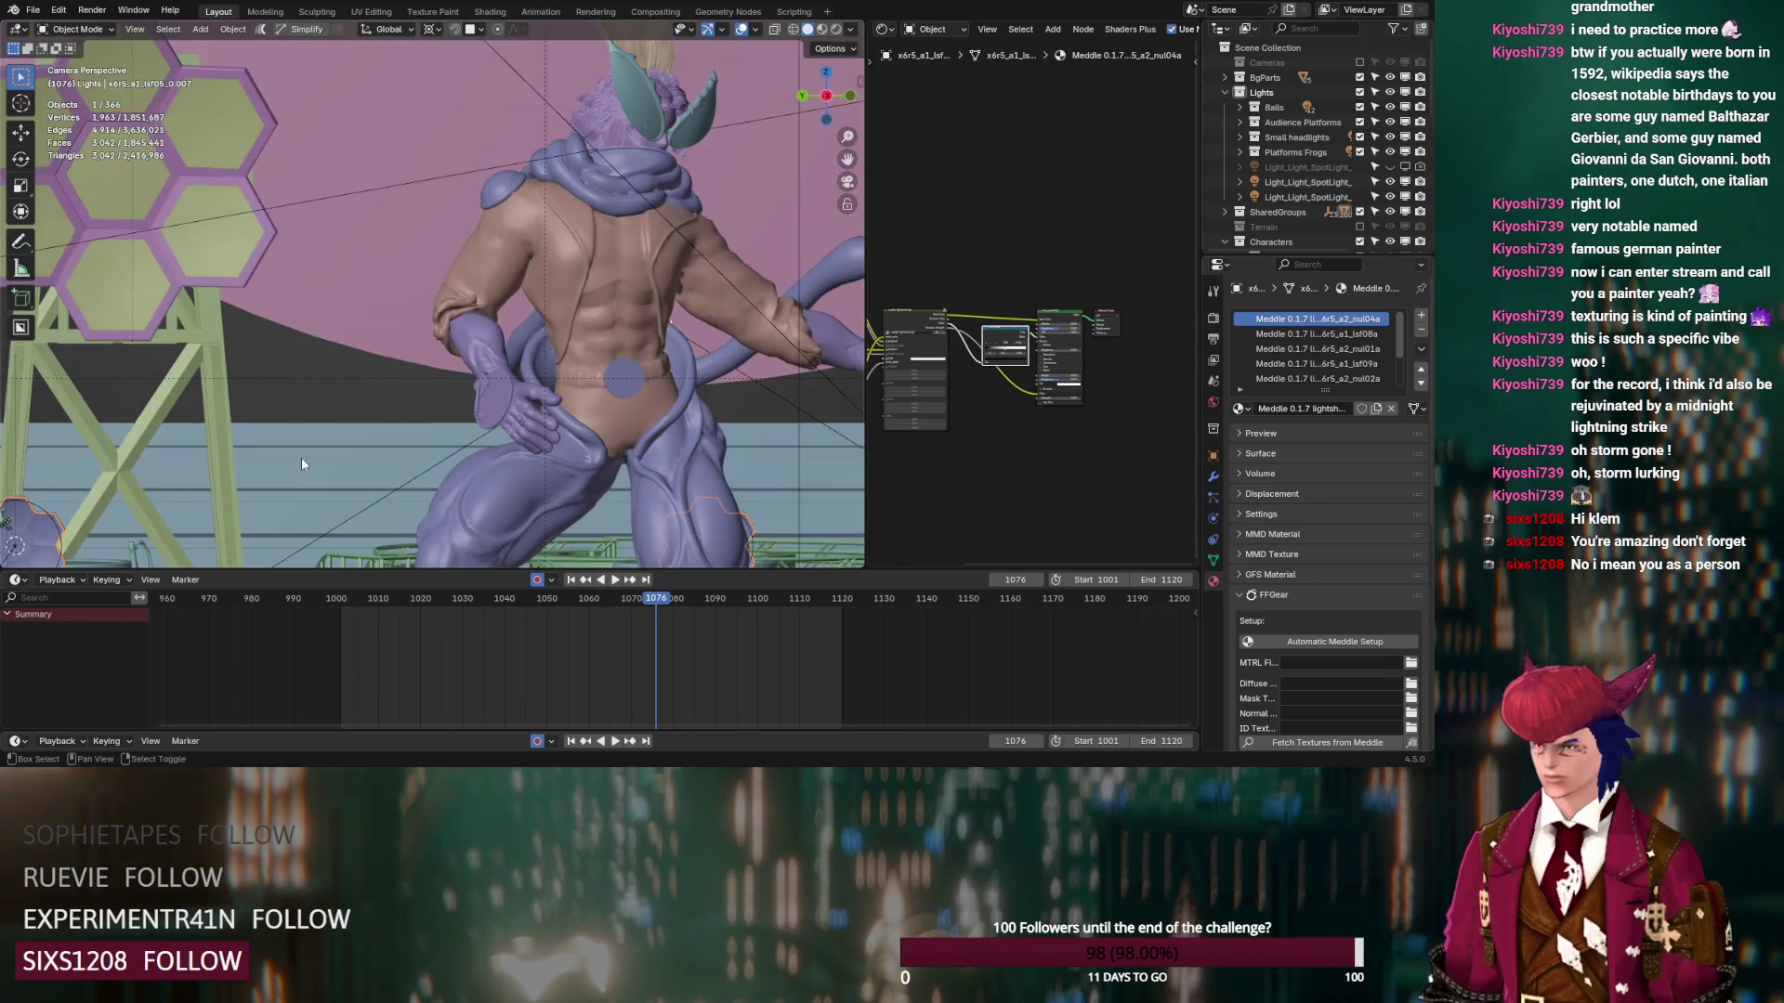
middle_click_drag(372, 293, 421, 347)
scroll(421, 346, "up", 5)
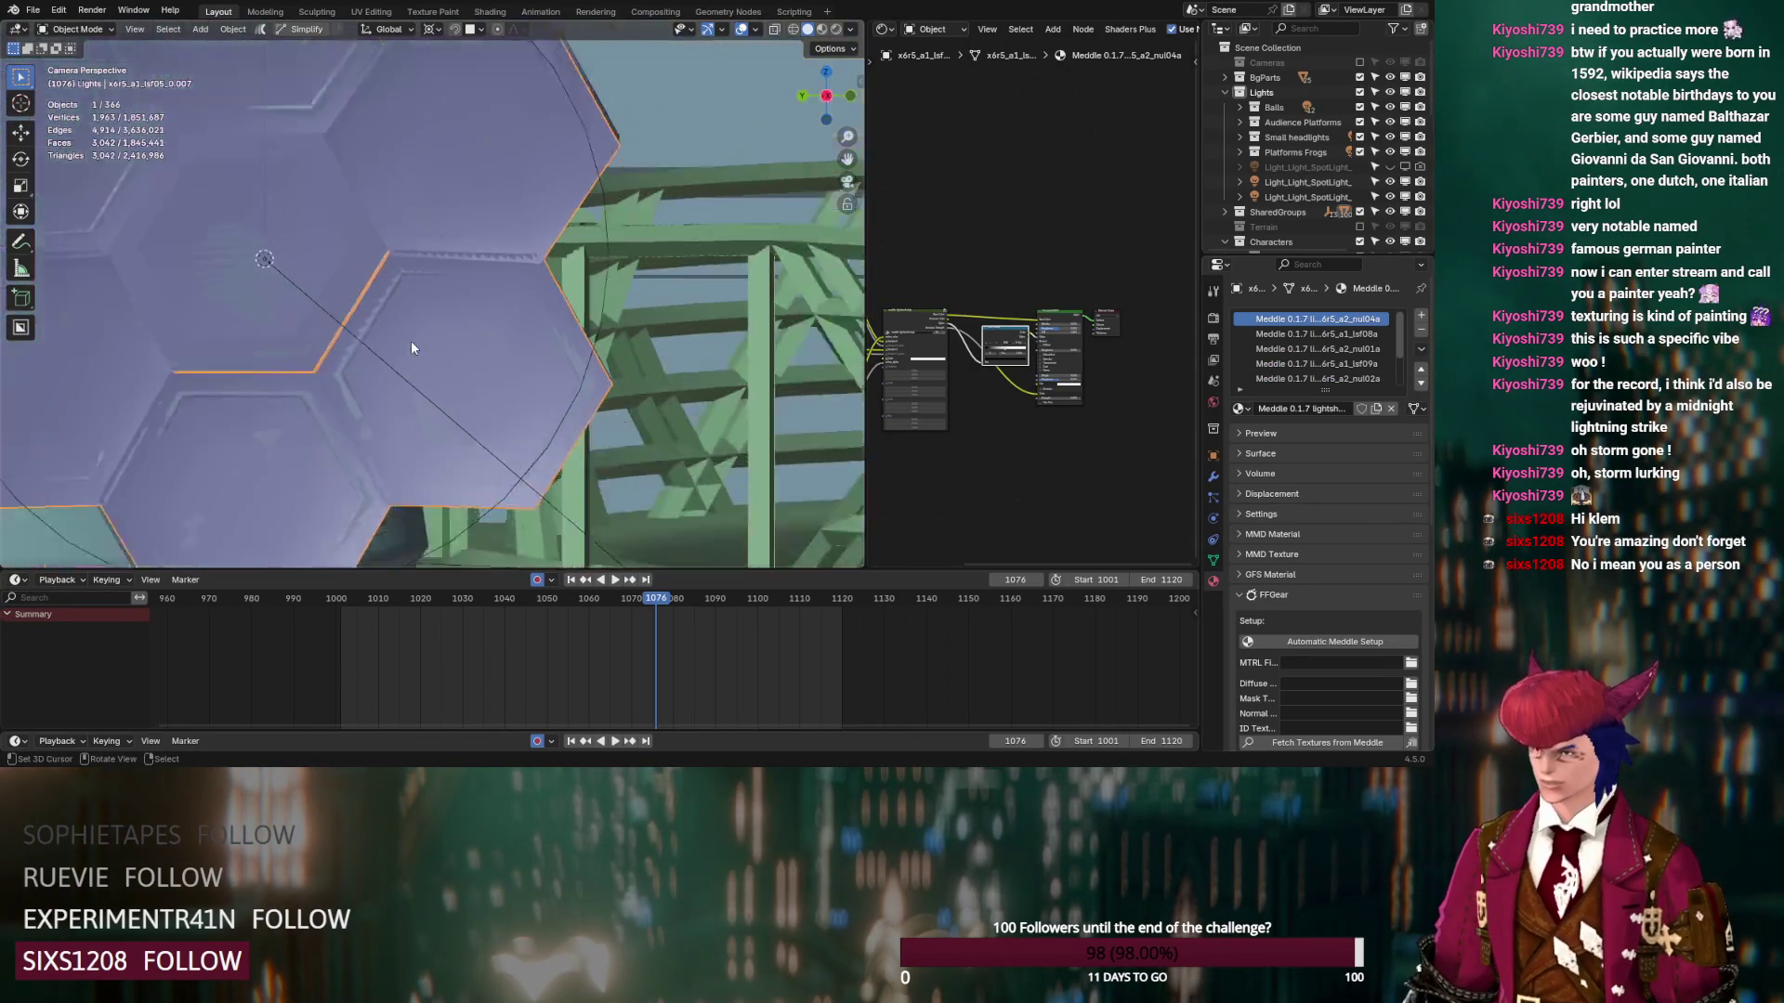
scroll(520, 382, "down", 3)
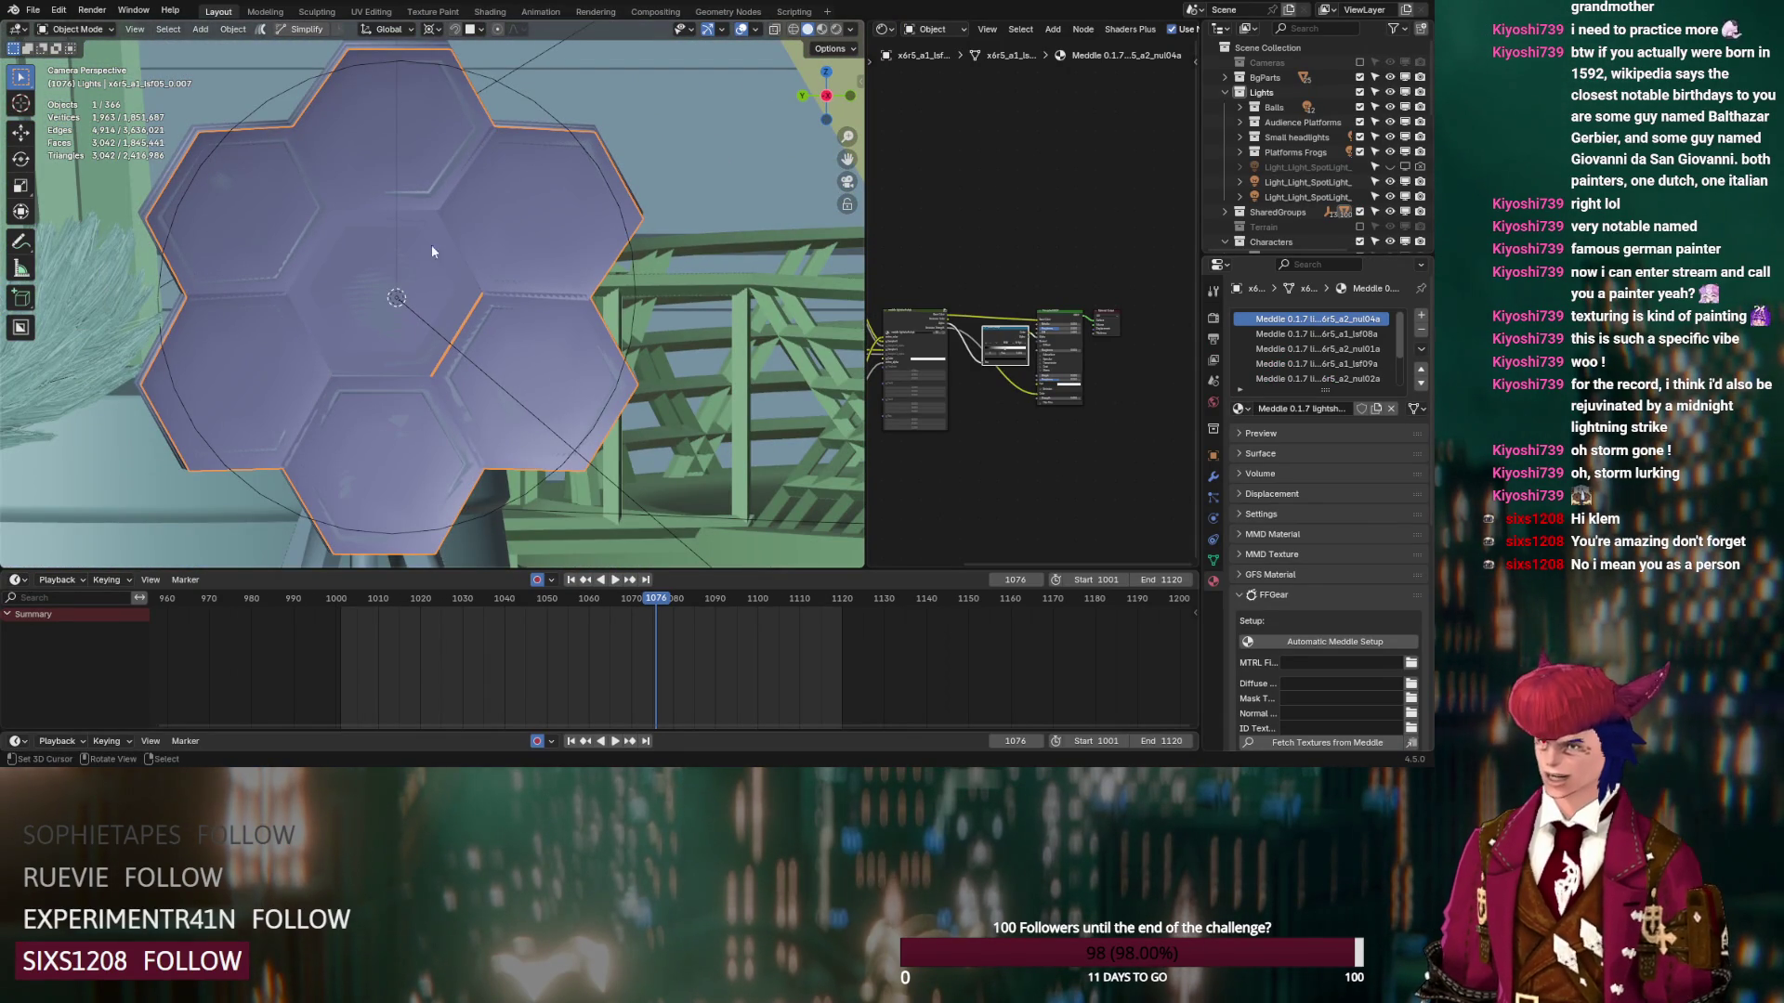
key("Tab")
scroll(400, 275, "up", 4)
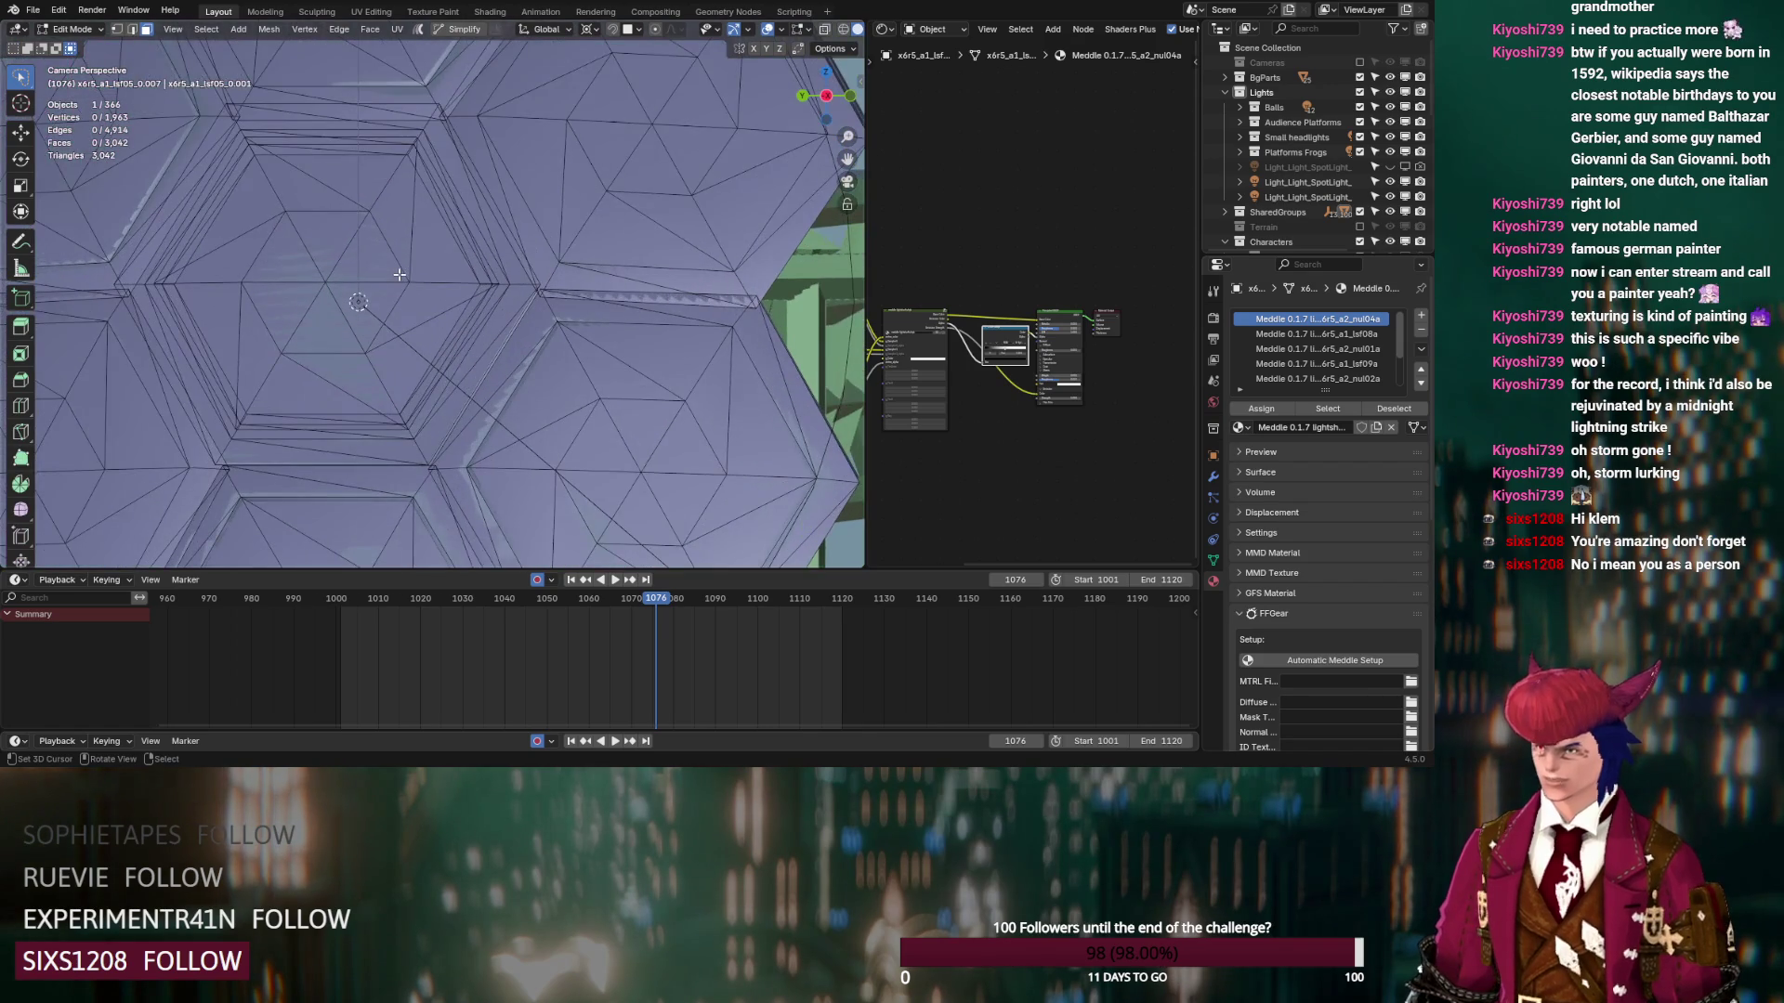
scroll(400, 275, "down", 4)
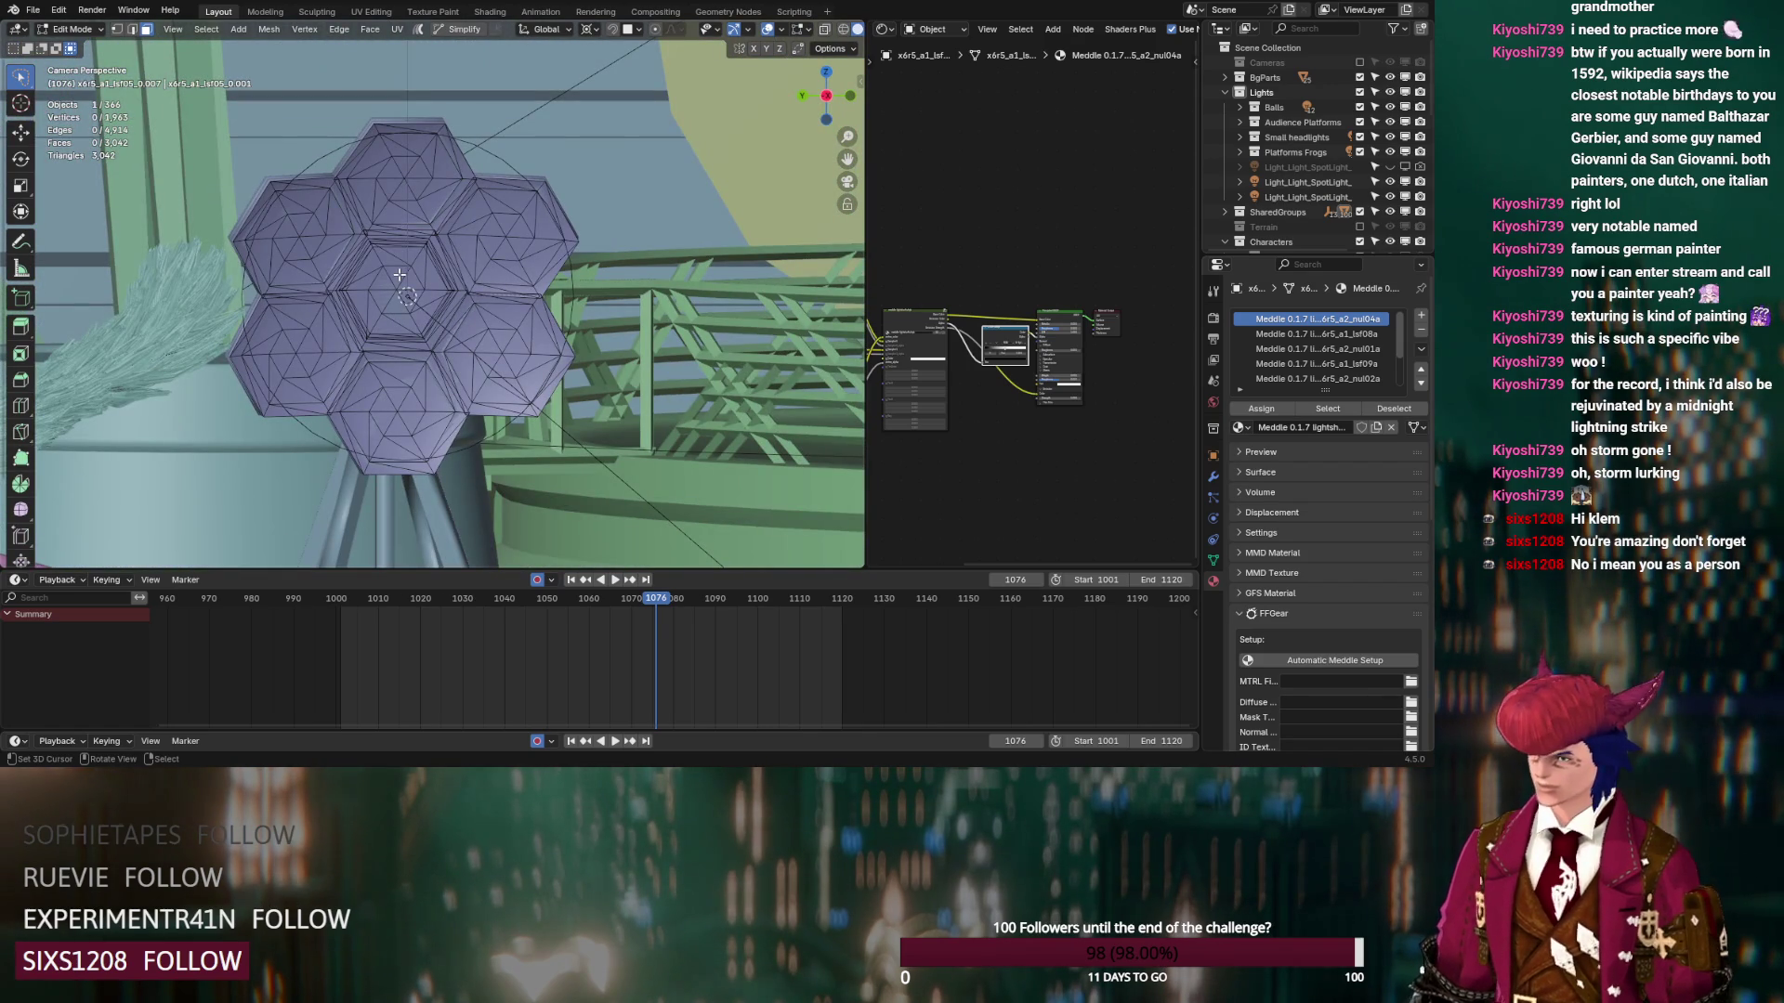
key("Tab")
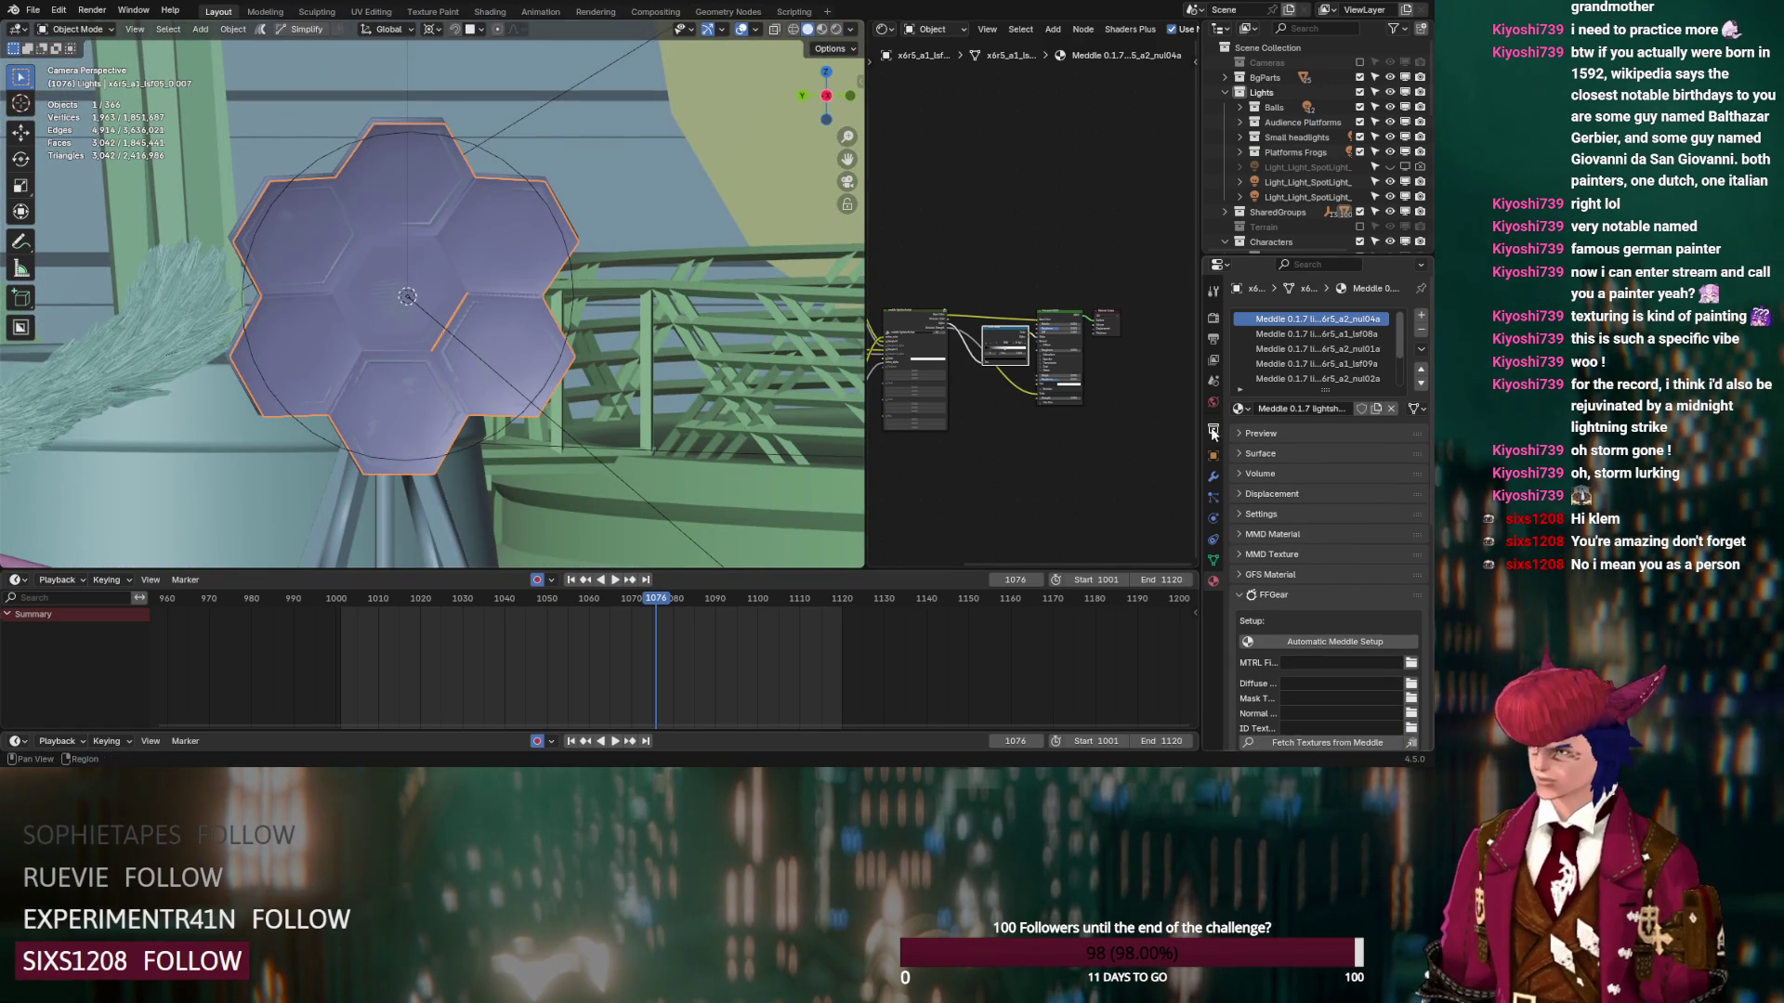
Check the light's visibility settings, then inspect another hex light's material slots and mesh
left_click(1212, 455)
scroll(1297, 555, "down", 5)
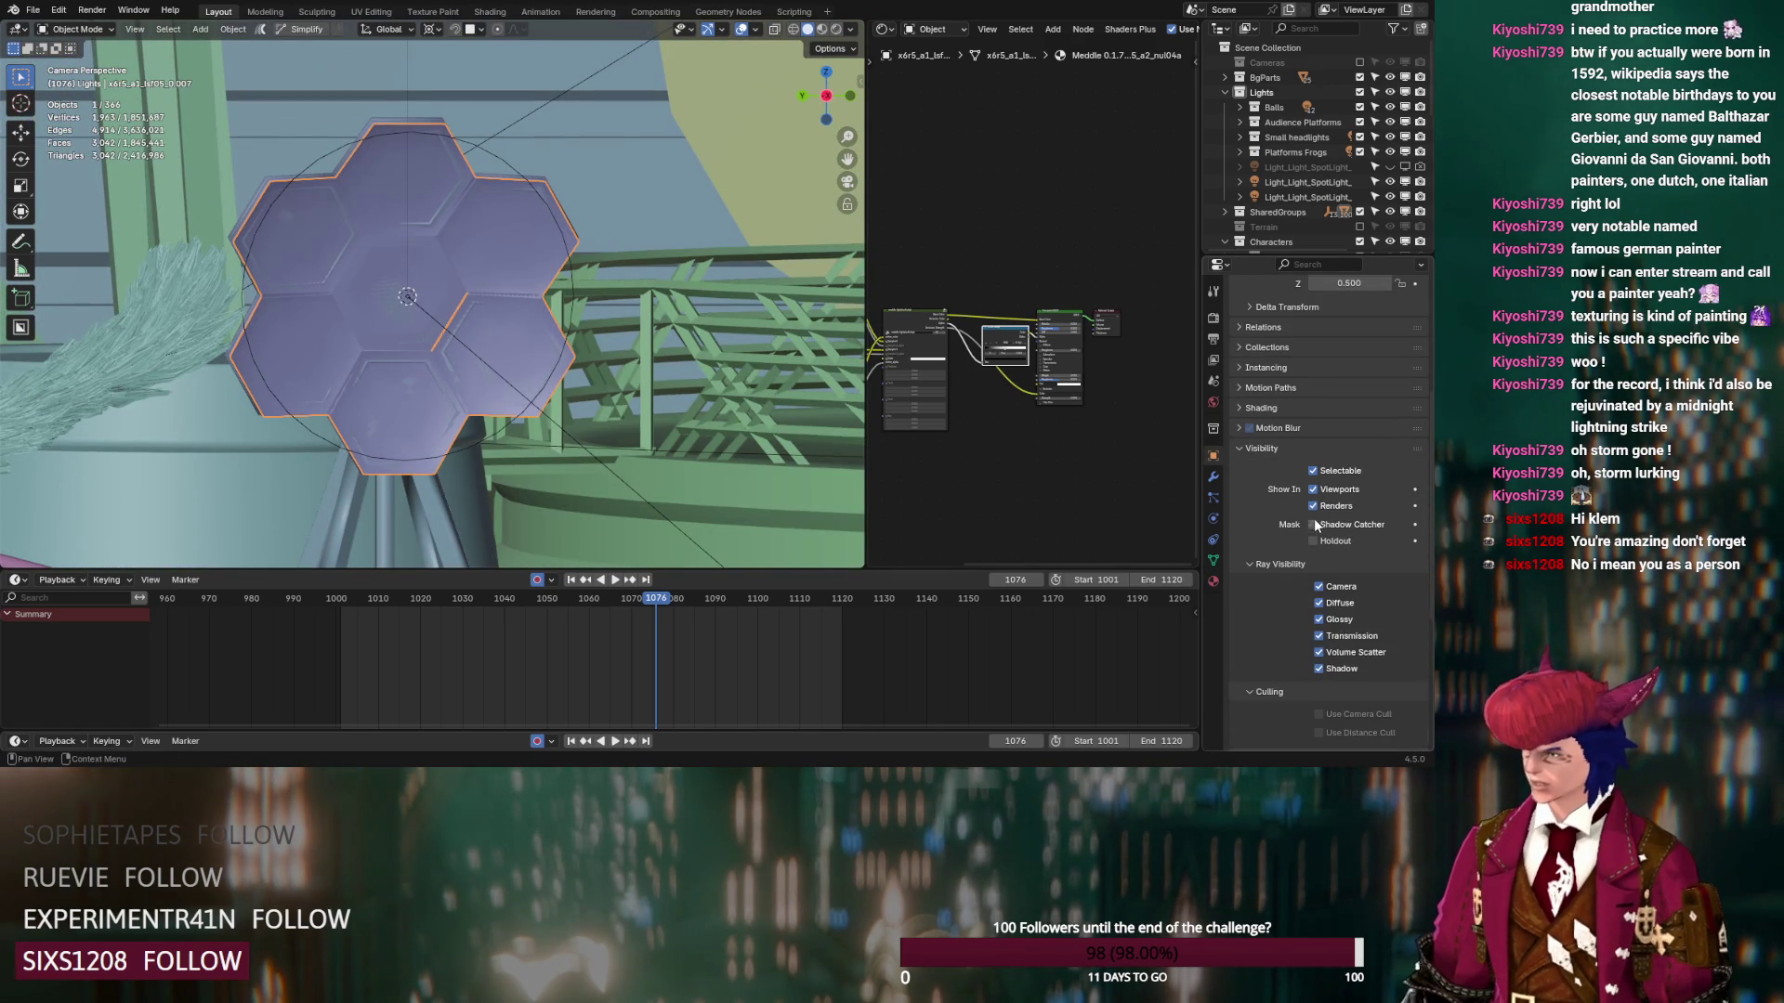
left_click(503, 398)
scroll(419, 294, "up", 5)
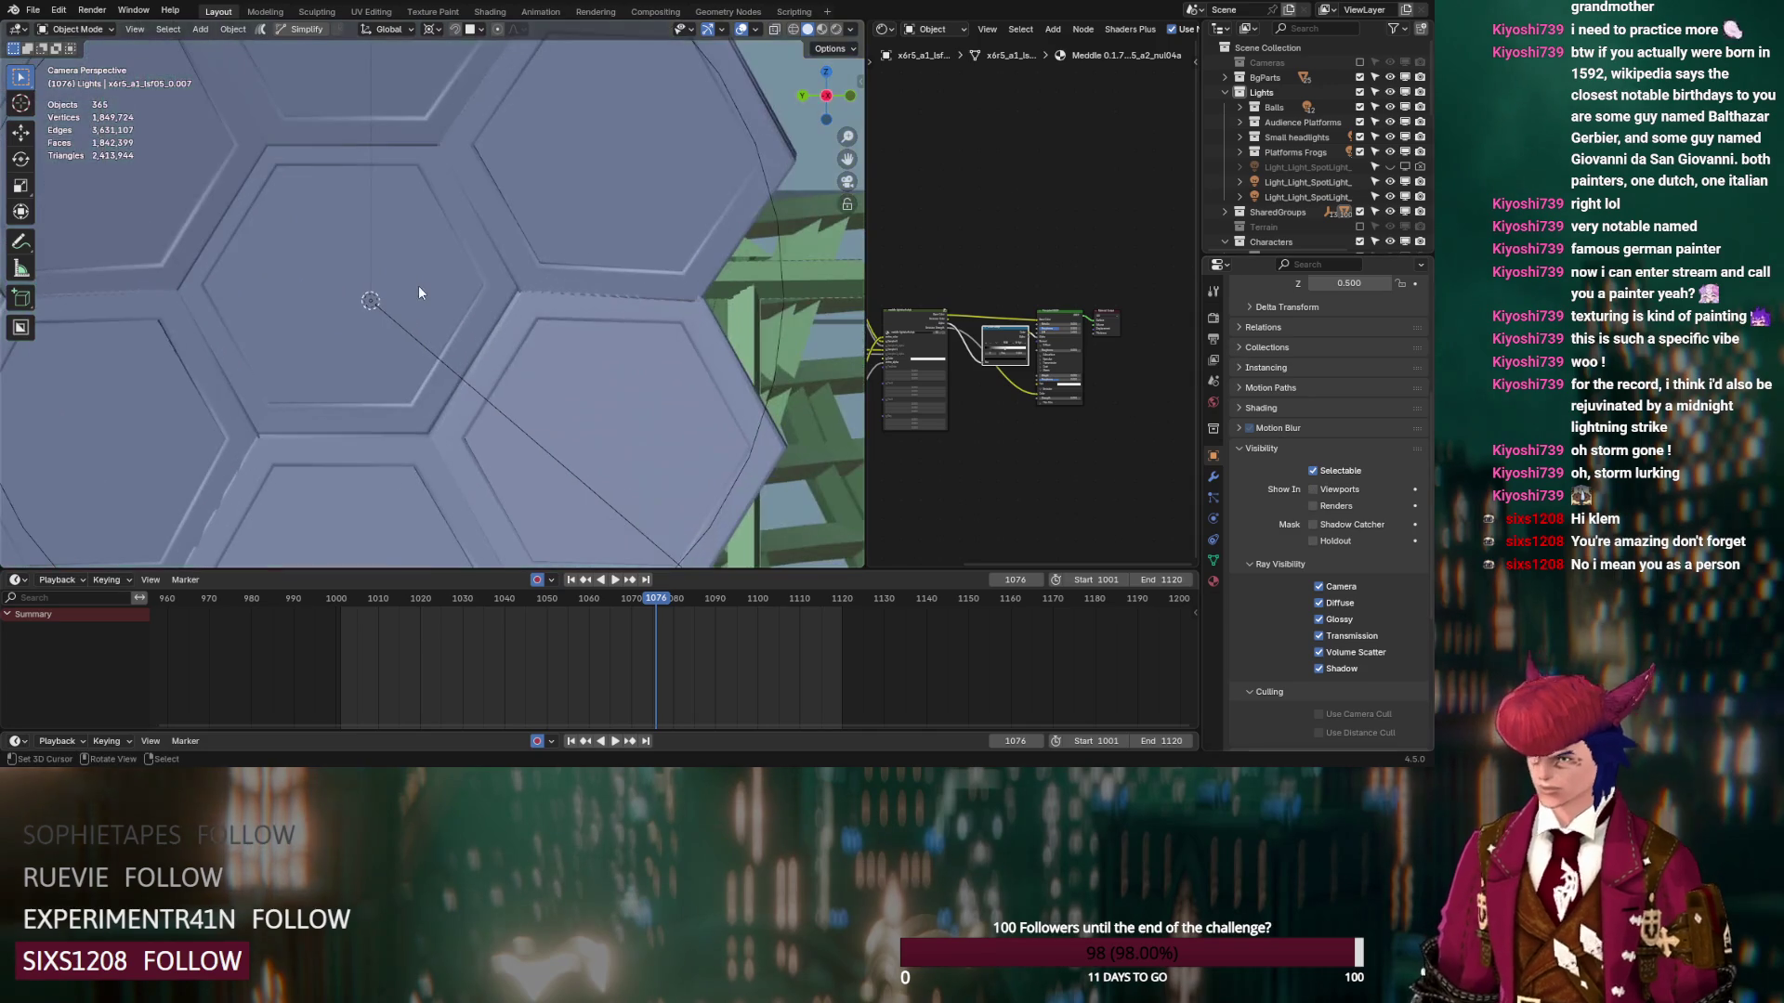
scroll(457, 294, "down", 4)
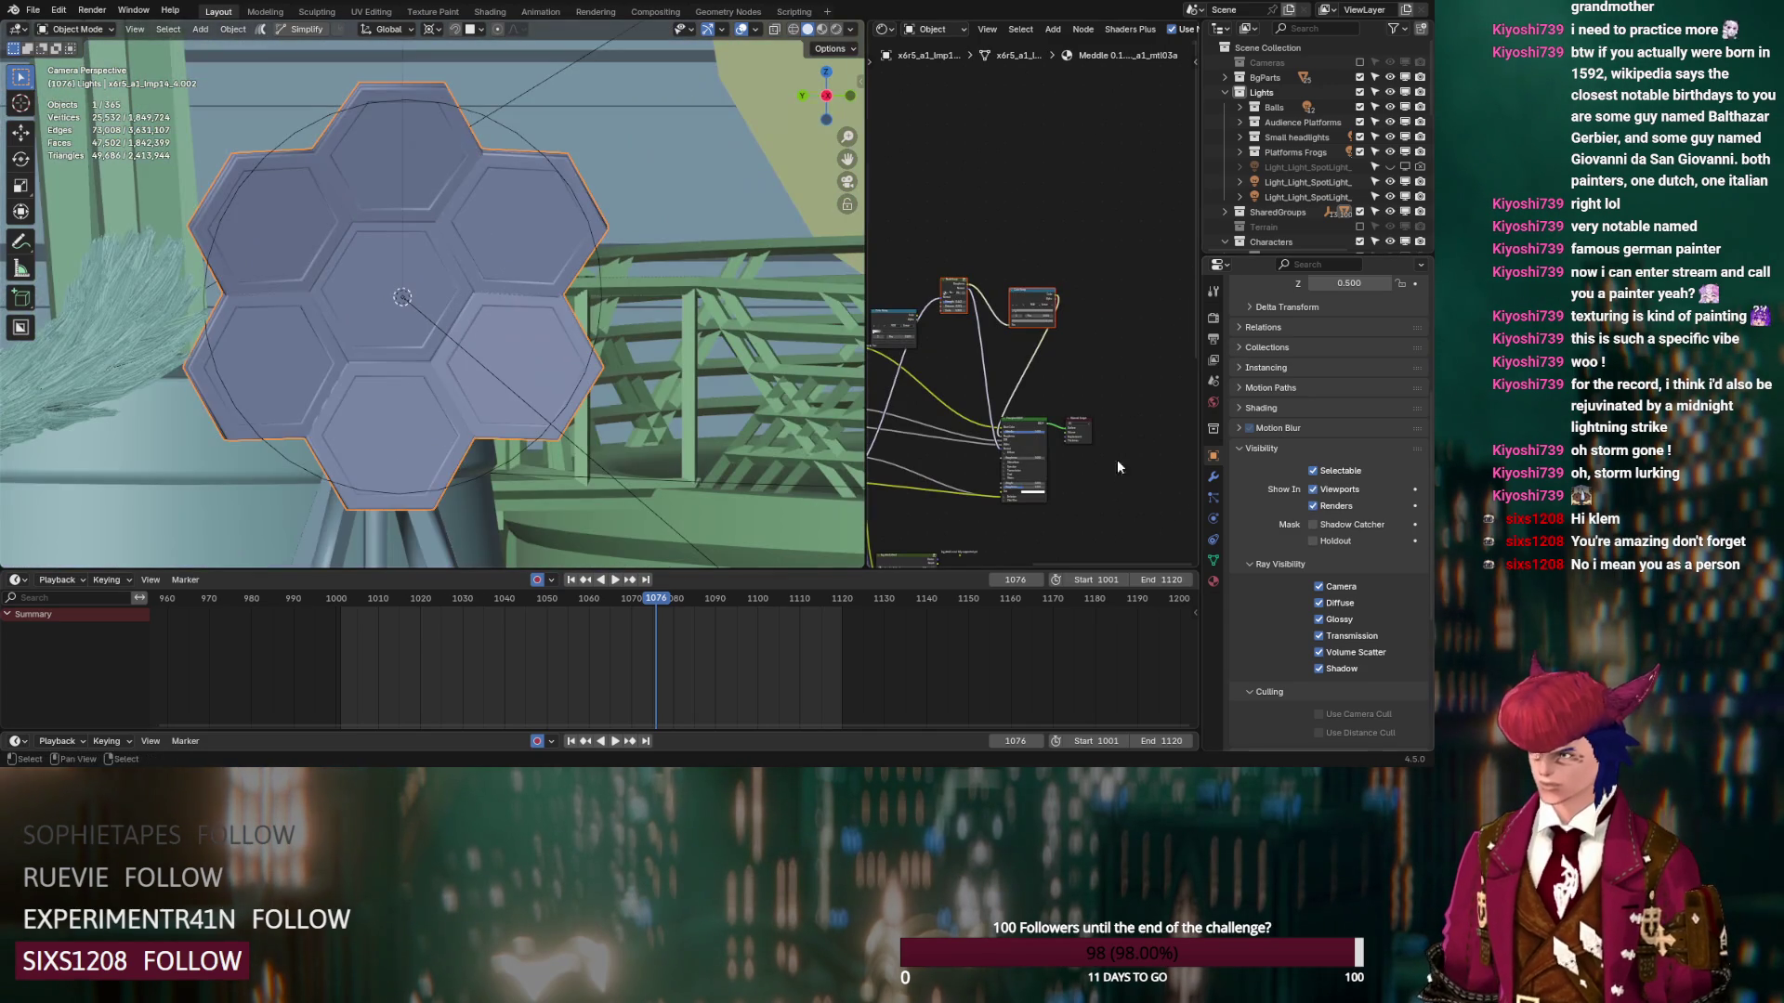
left_click(1213, 581)
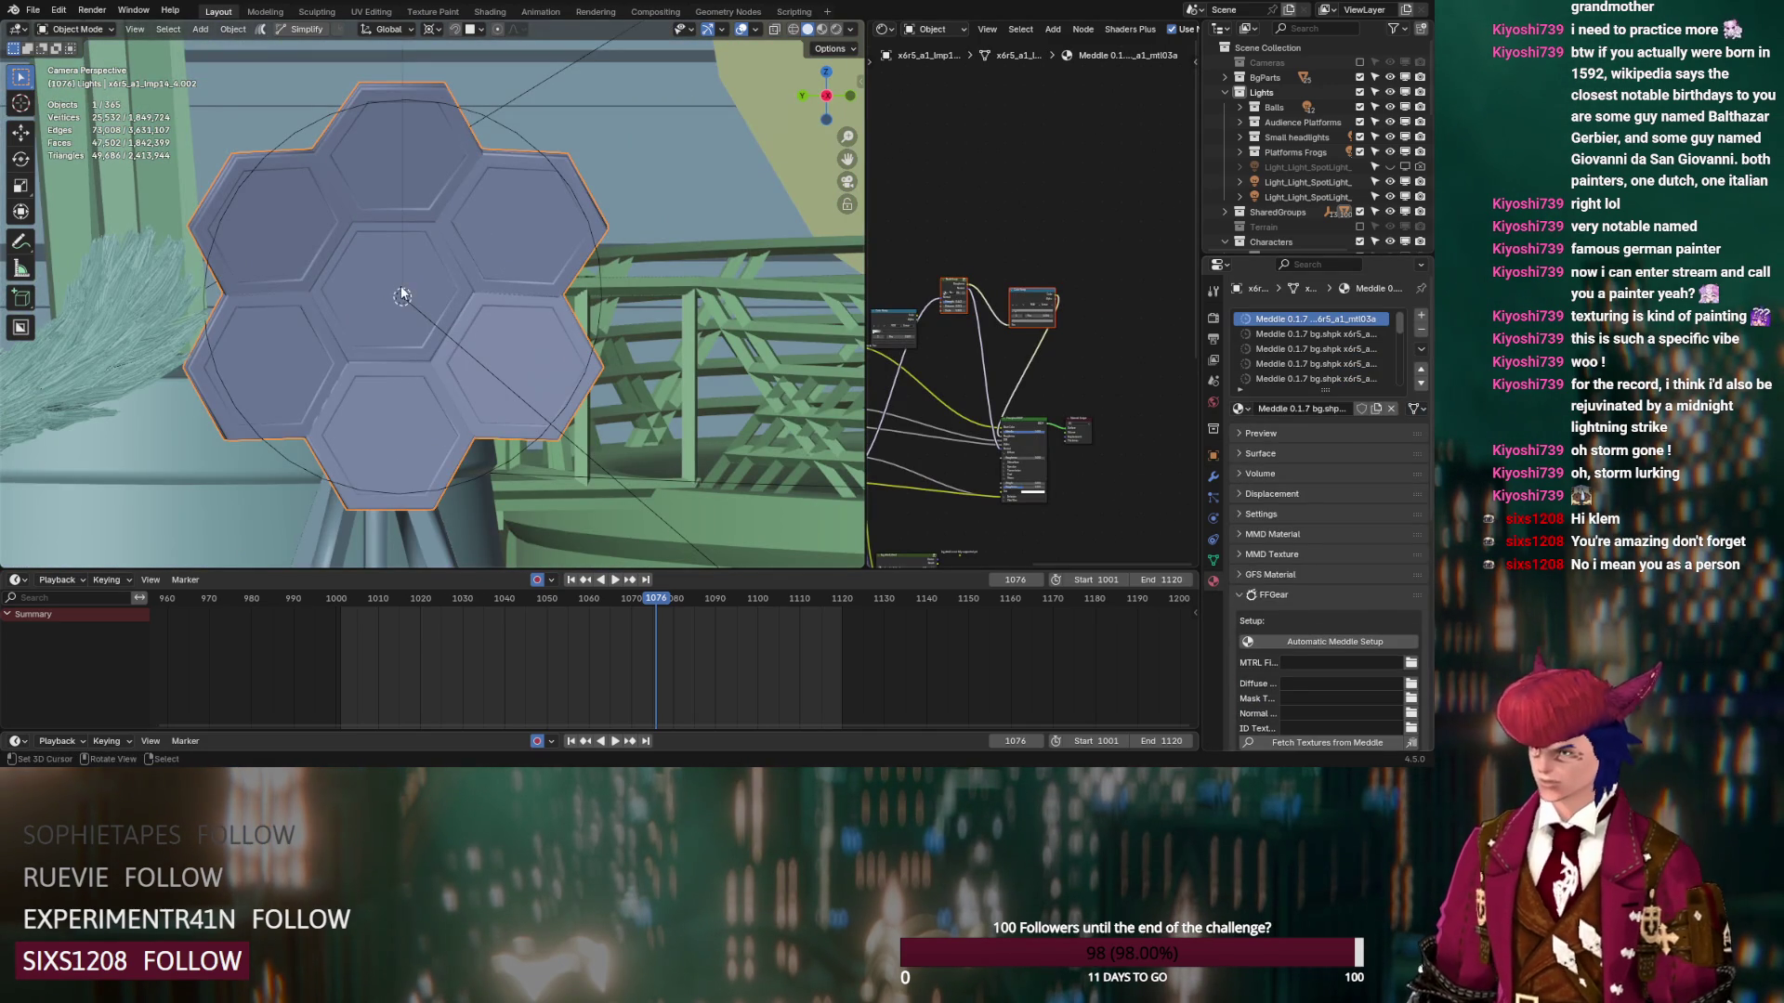
key("Tab")
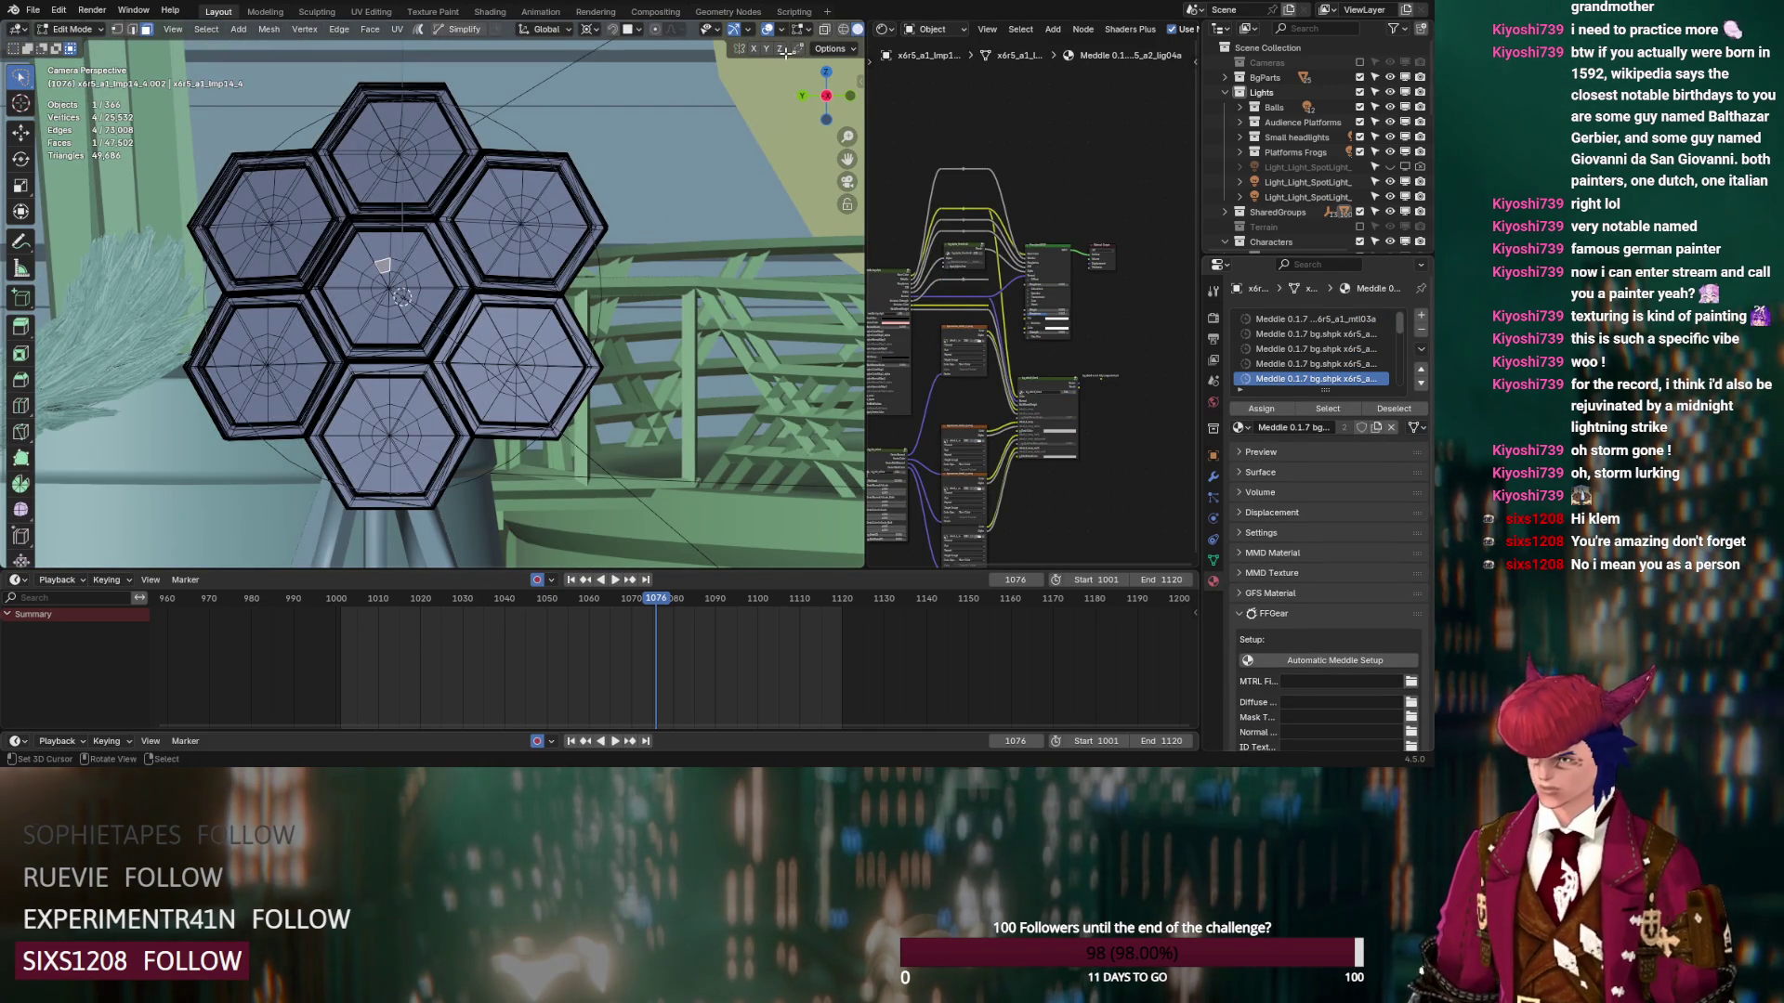
key("Tab")
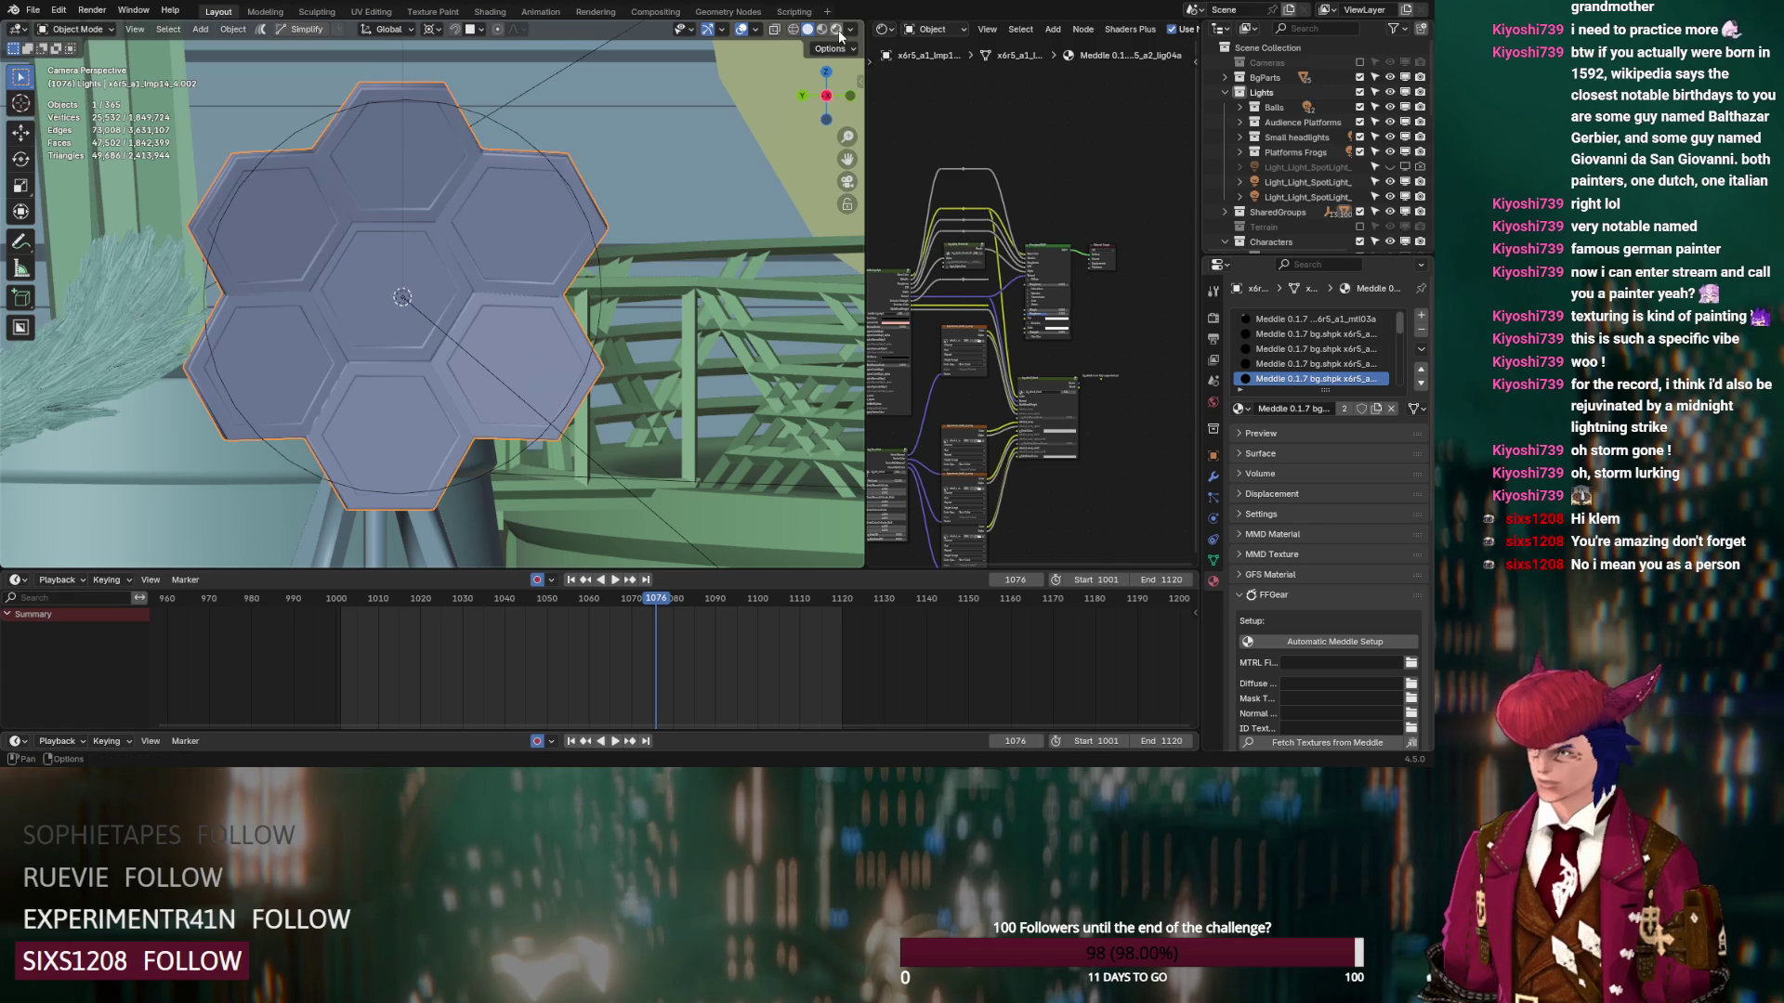
In rendered preview, set the hex panels' Emission Strength to 2
key("z")
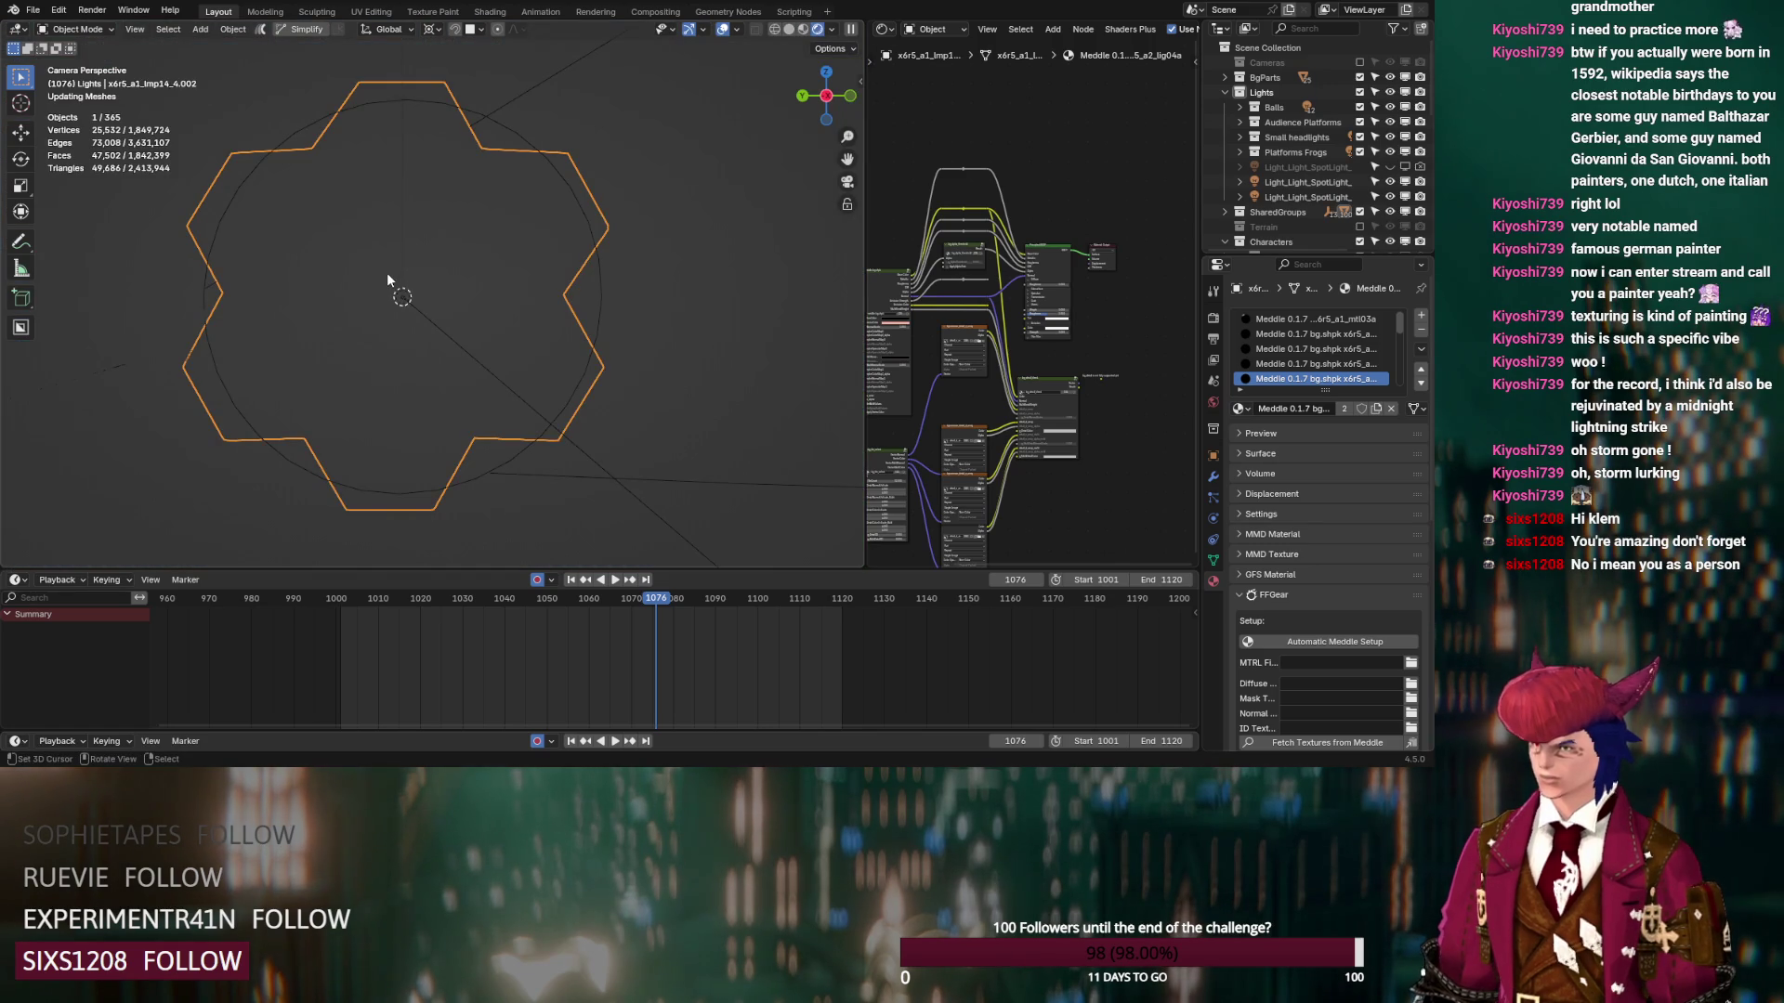
scroll(386, 303, "up", 1)
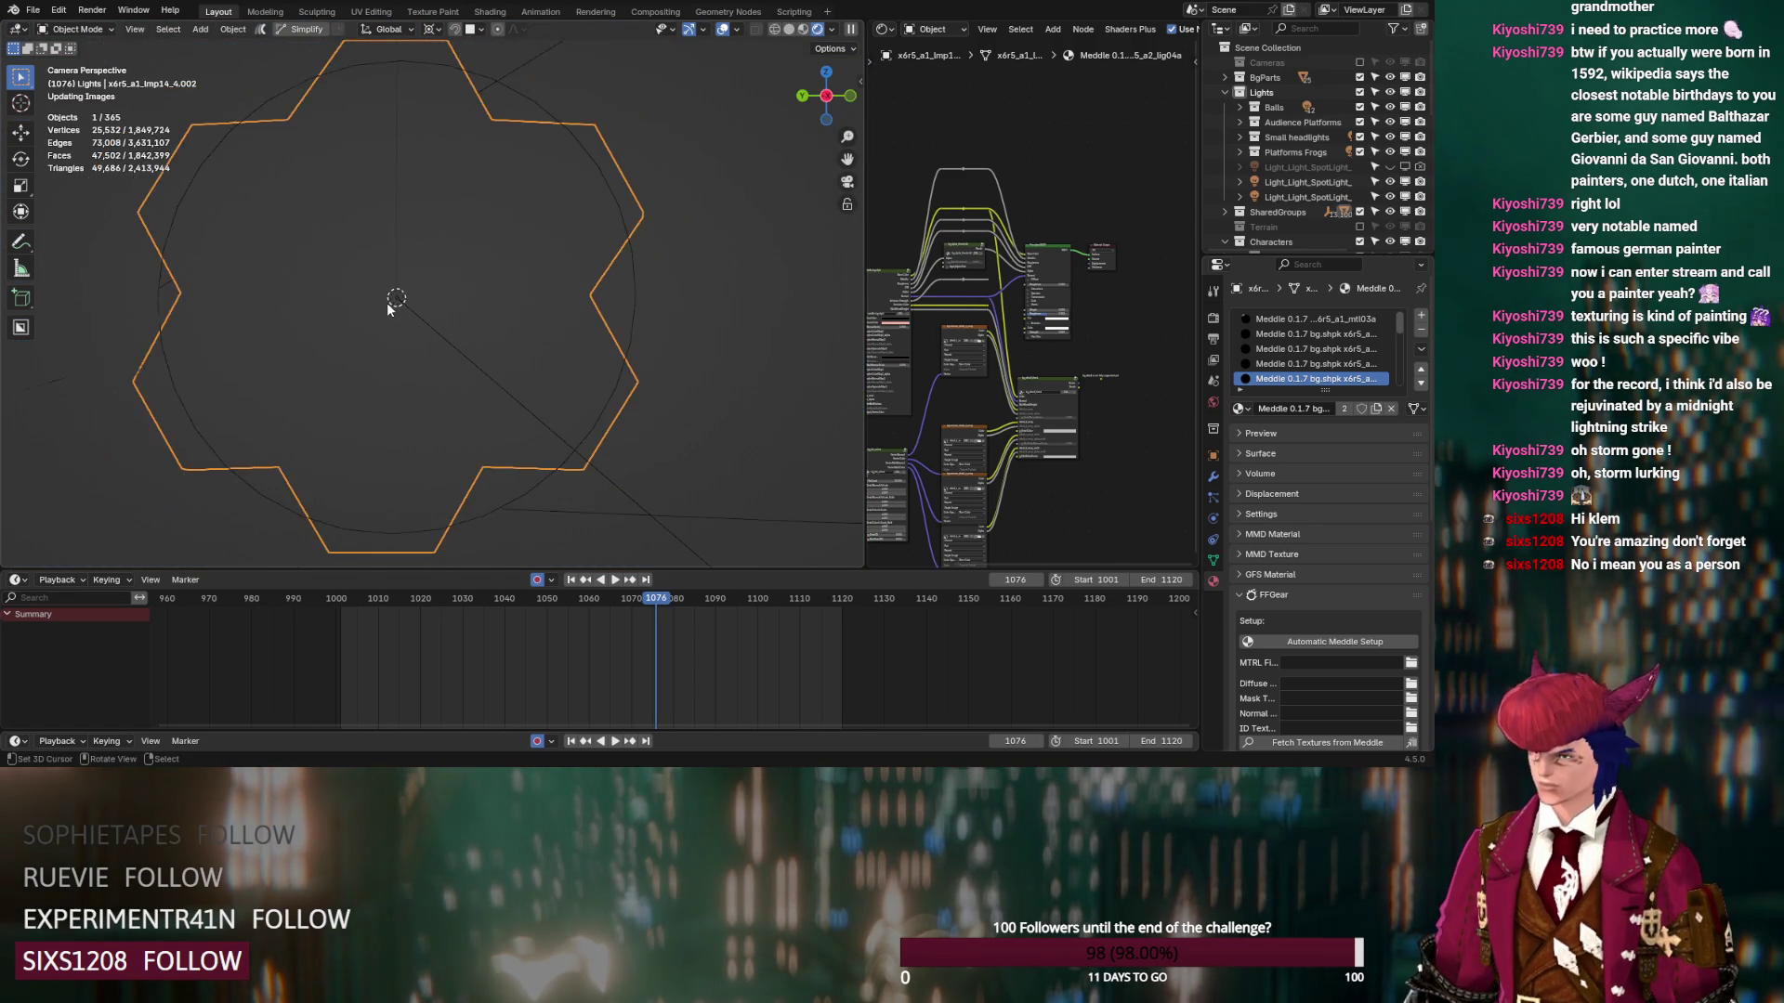
scroll(1045, 368, "up", 5)
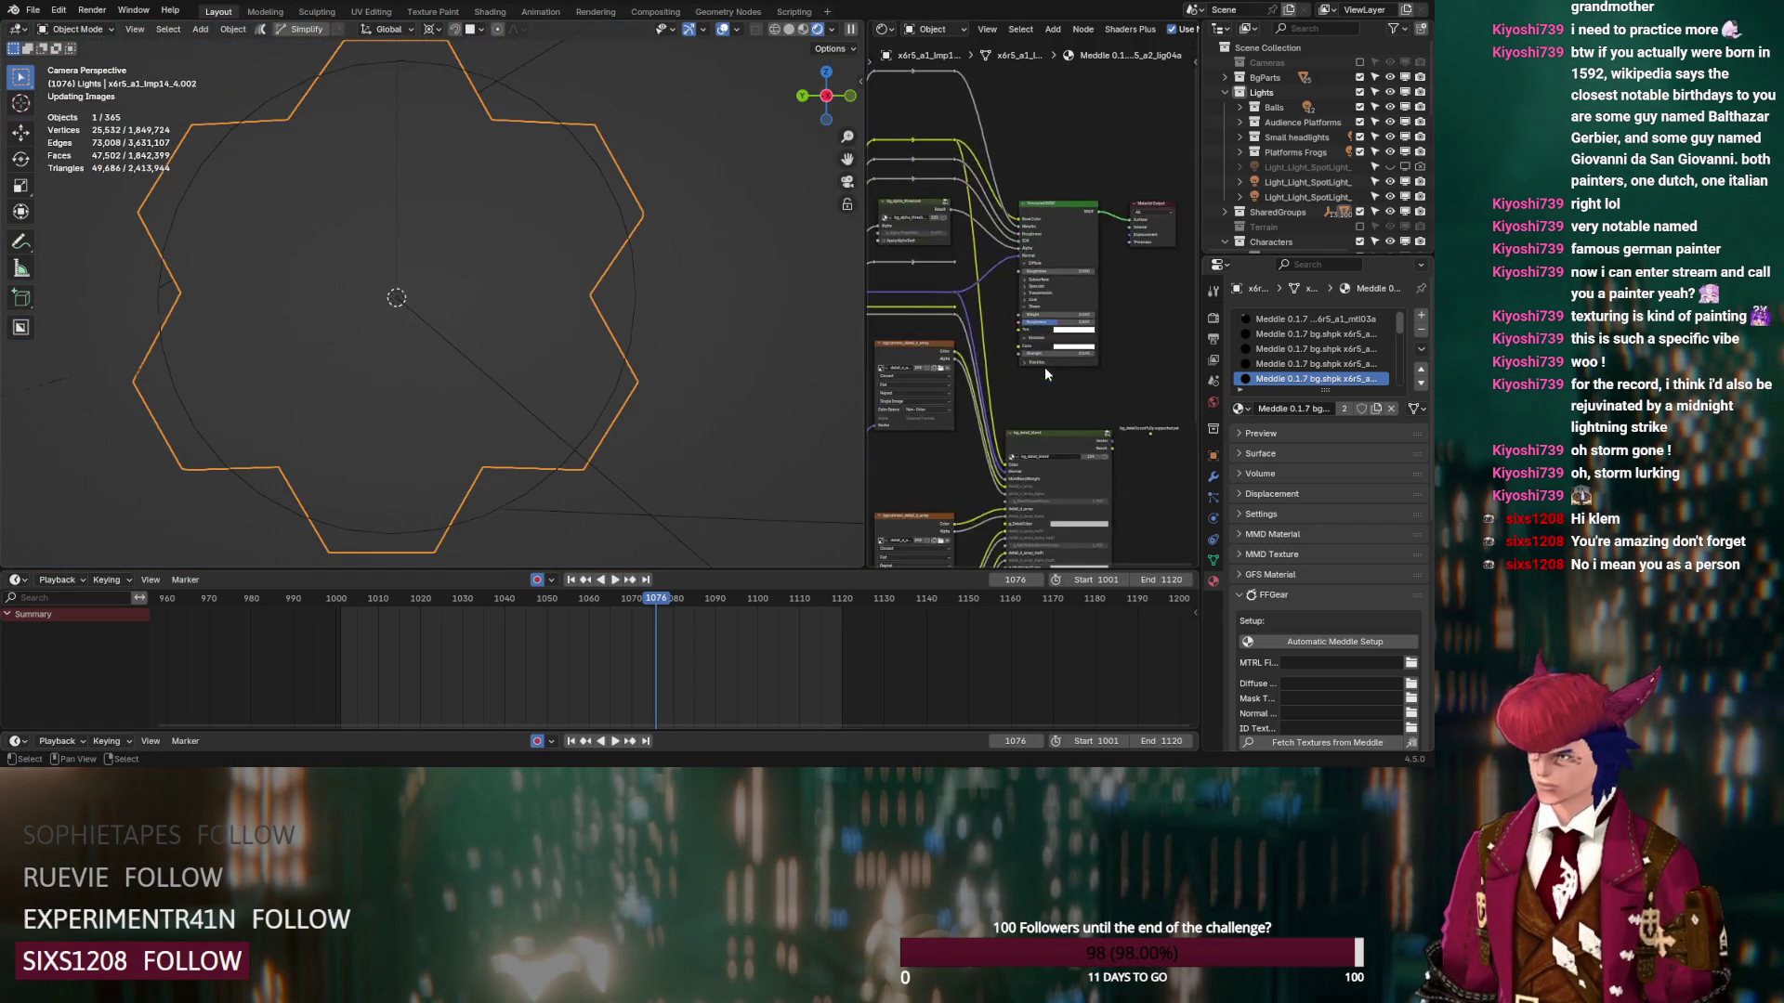
left_click(1045, 383)
type("1")
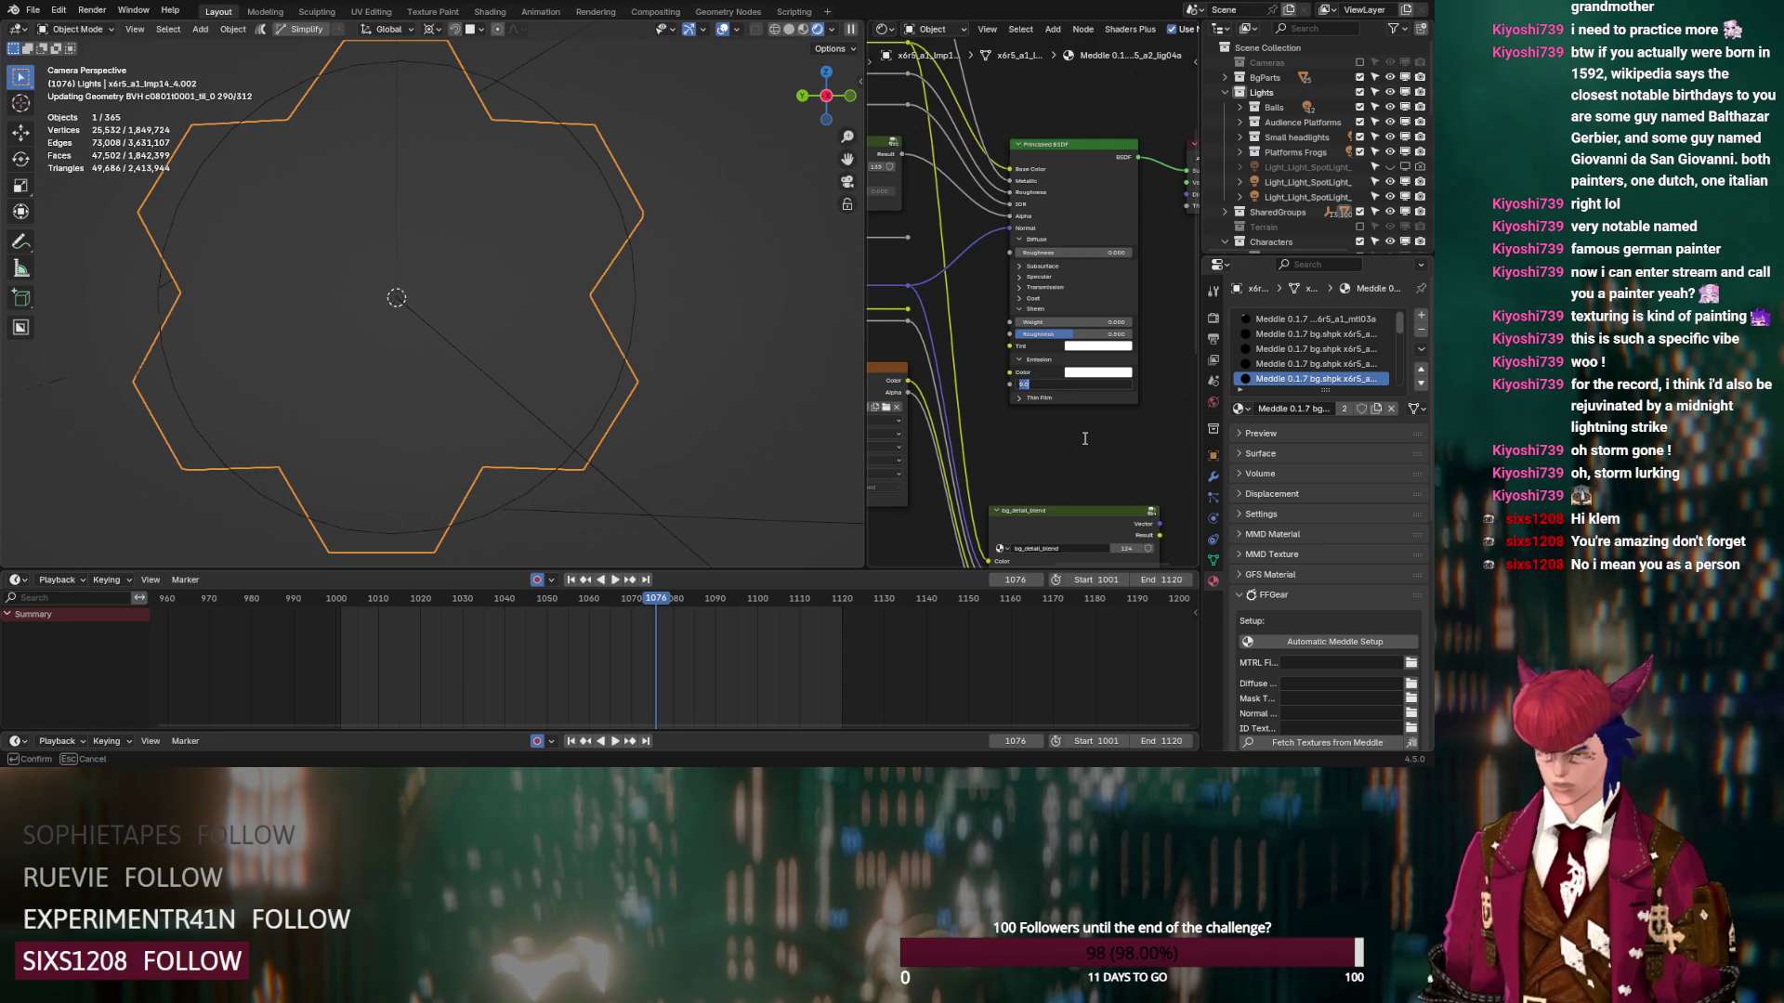
key("Return")
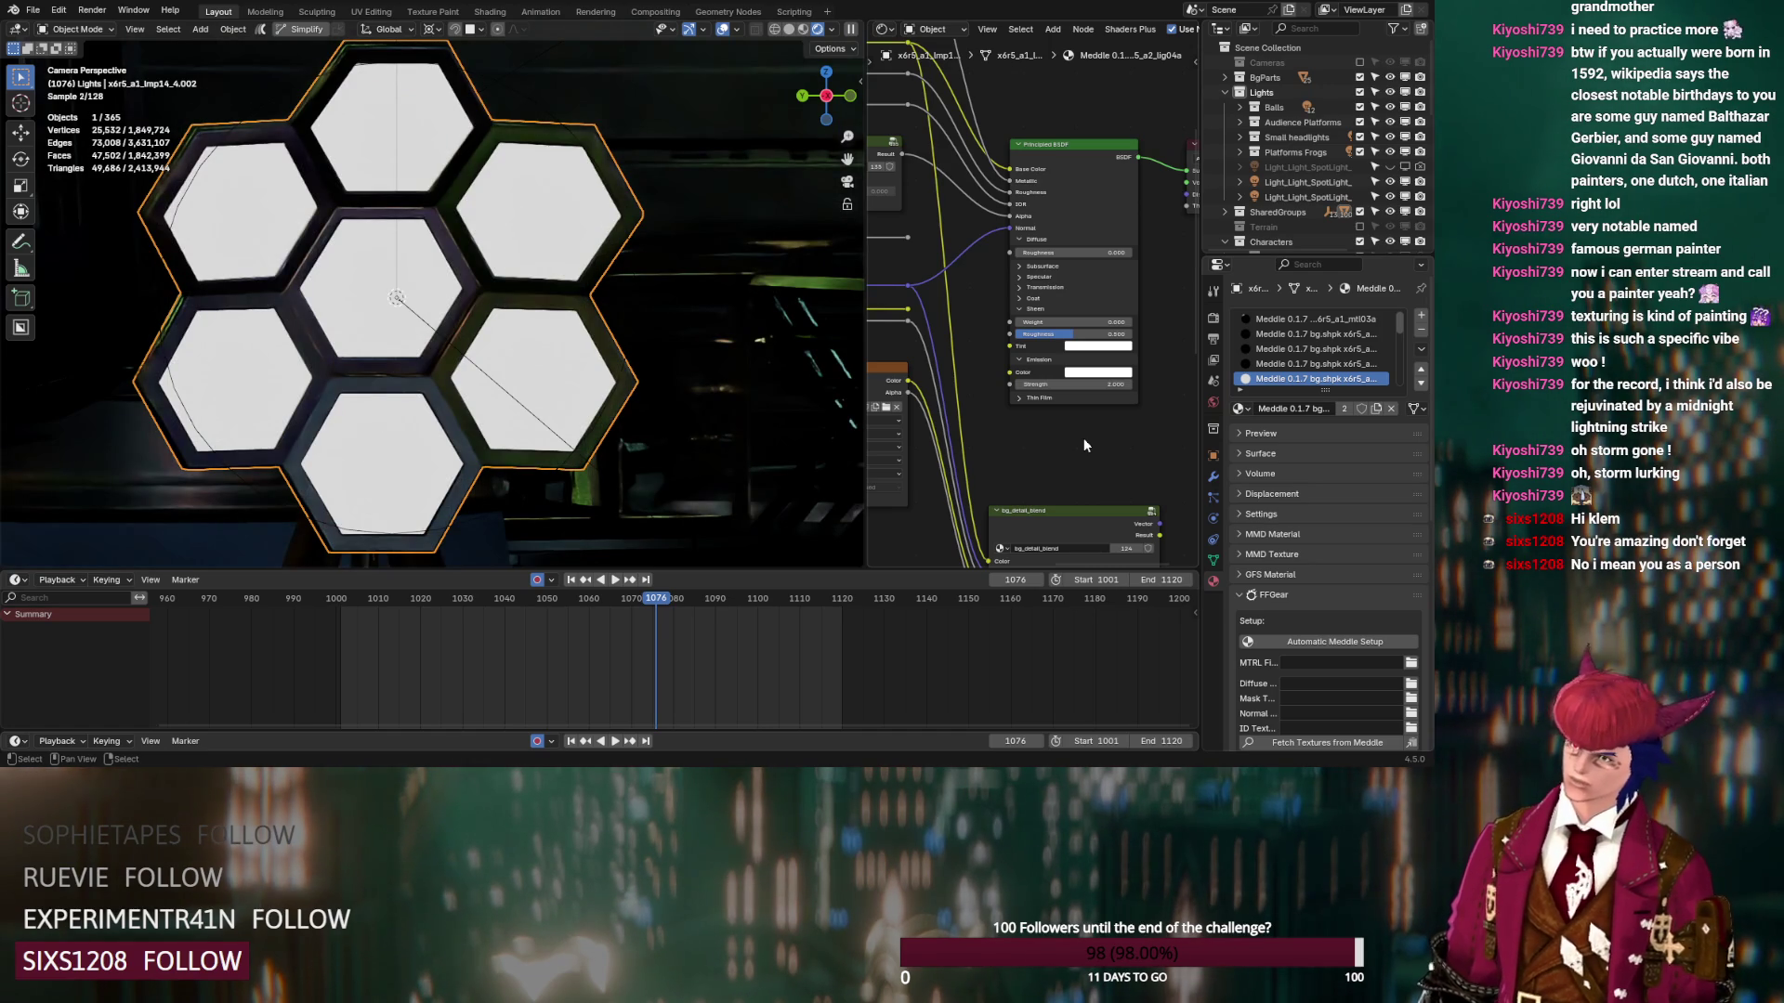
Check the glowing panels on stage, return to Solid shading, save, and render the frame
scroll(588, 358, "down", 2)
scroll(588, 352, "down", 2)
mouse_move(588, 351)
middle_mouse_down()
mouse_move(386, 363)
mouse_move(583, 369)
mouse_move(504, 368)
middle_mouse_up()
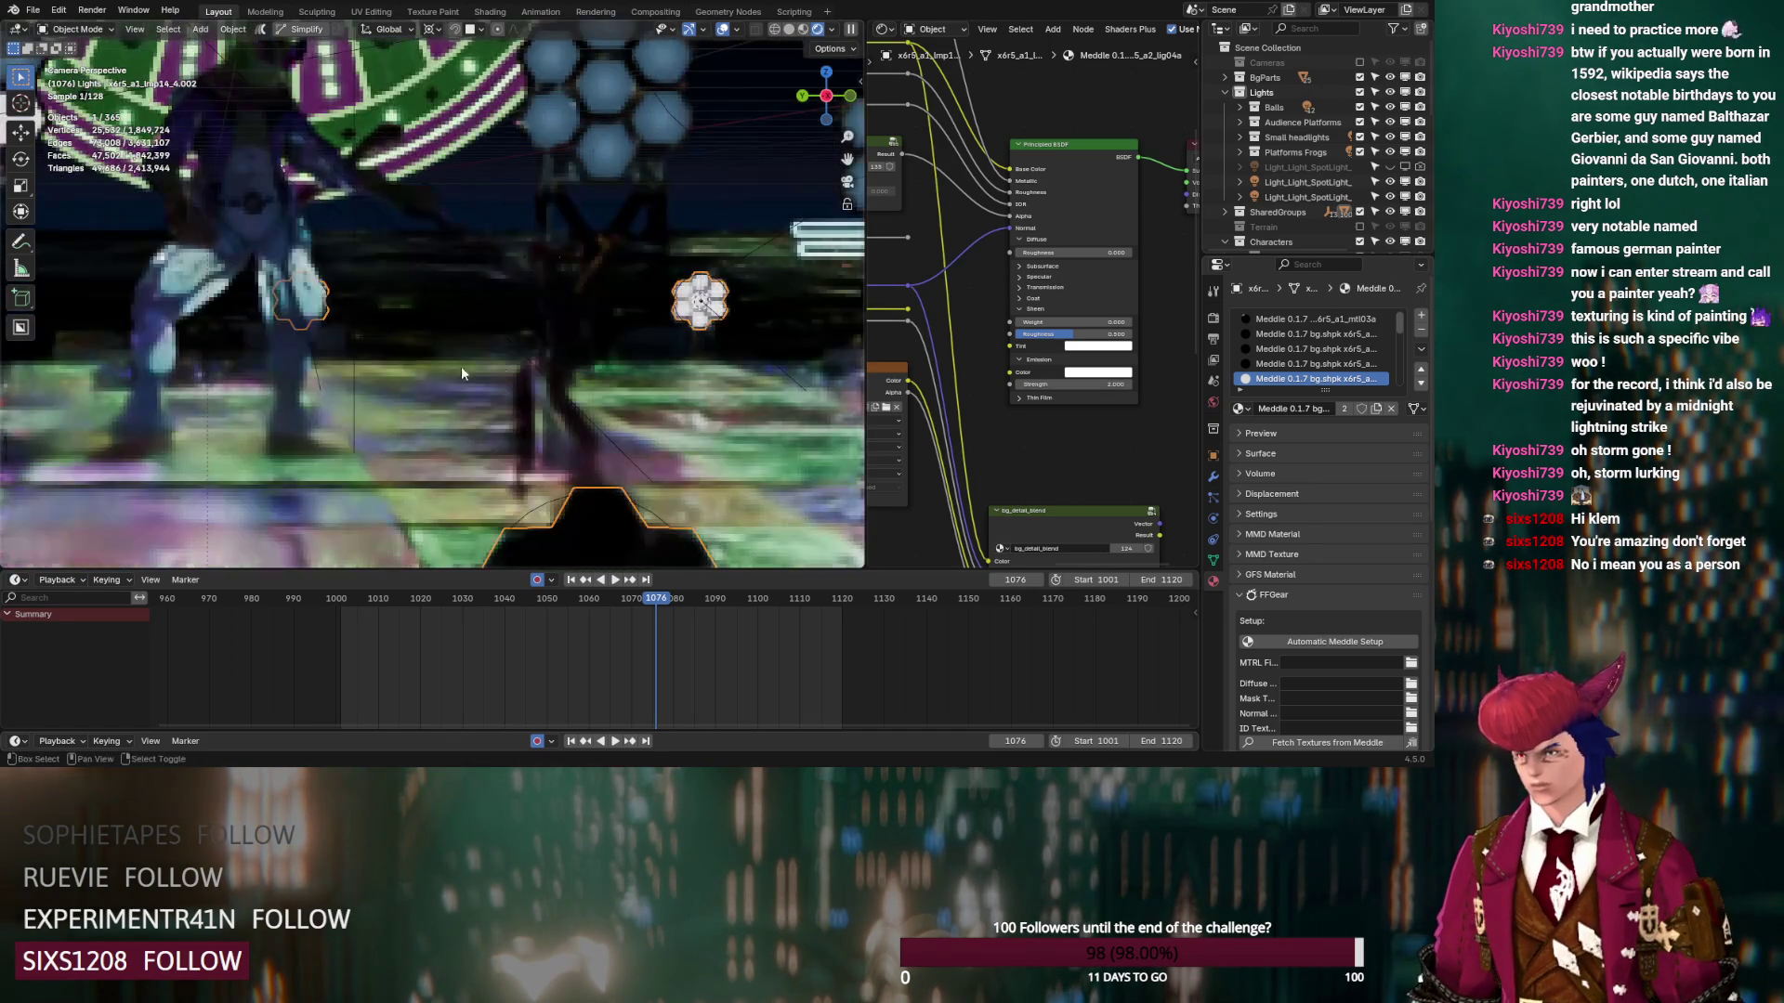
middle_click_drag(371, 366, 633, 376)
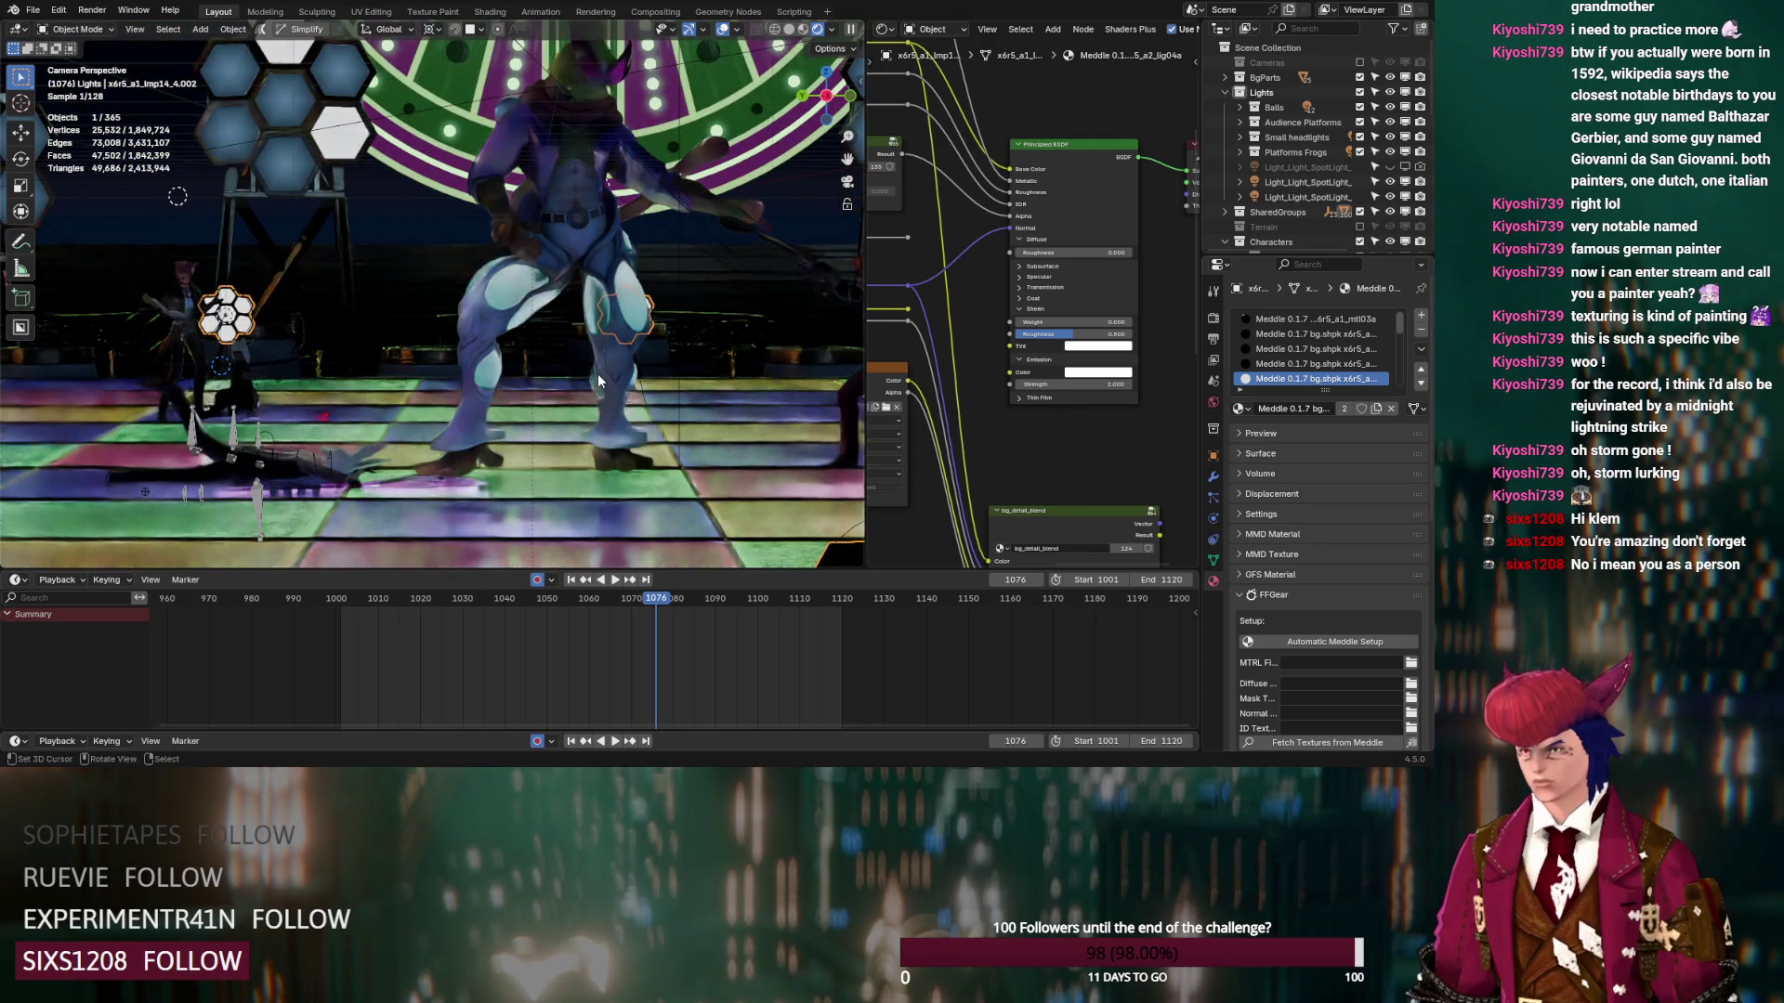
left_click(789, 33)
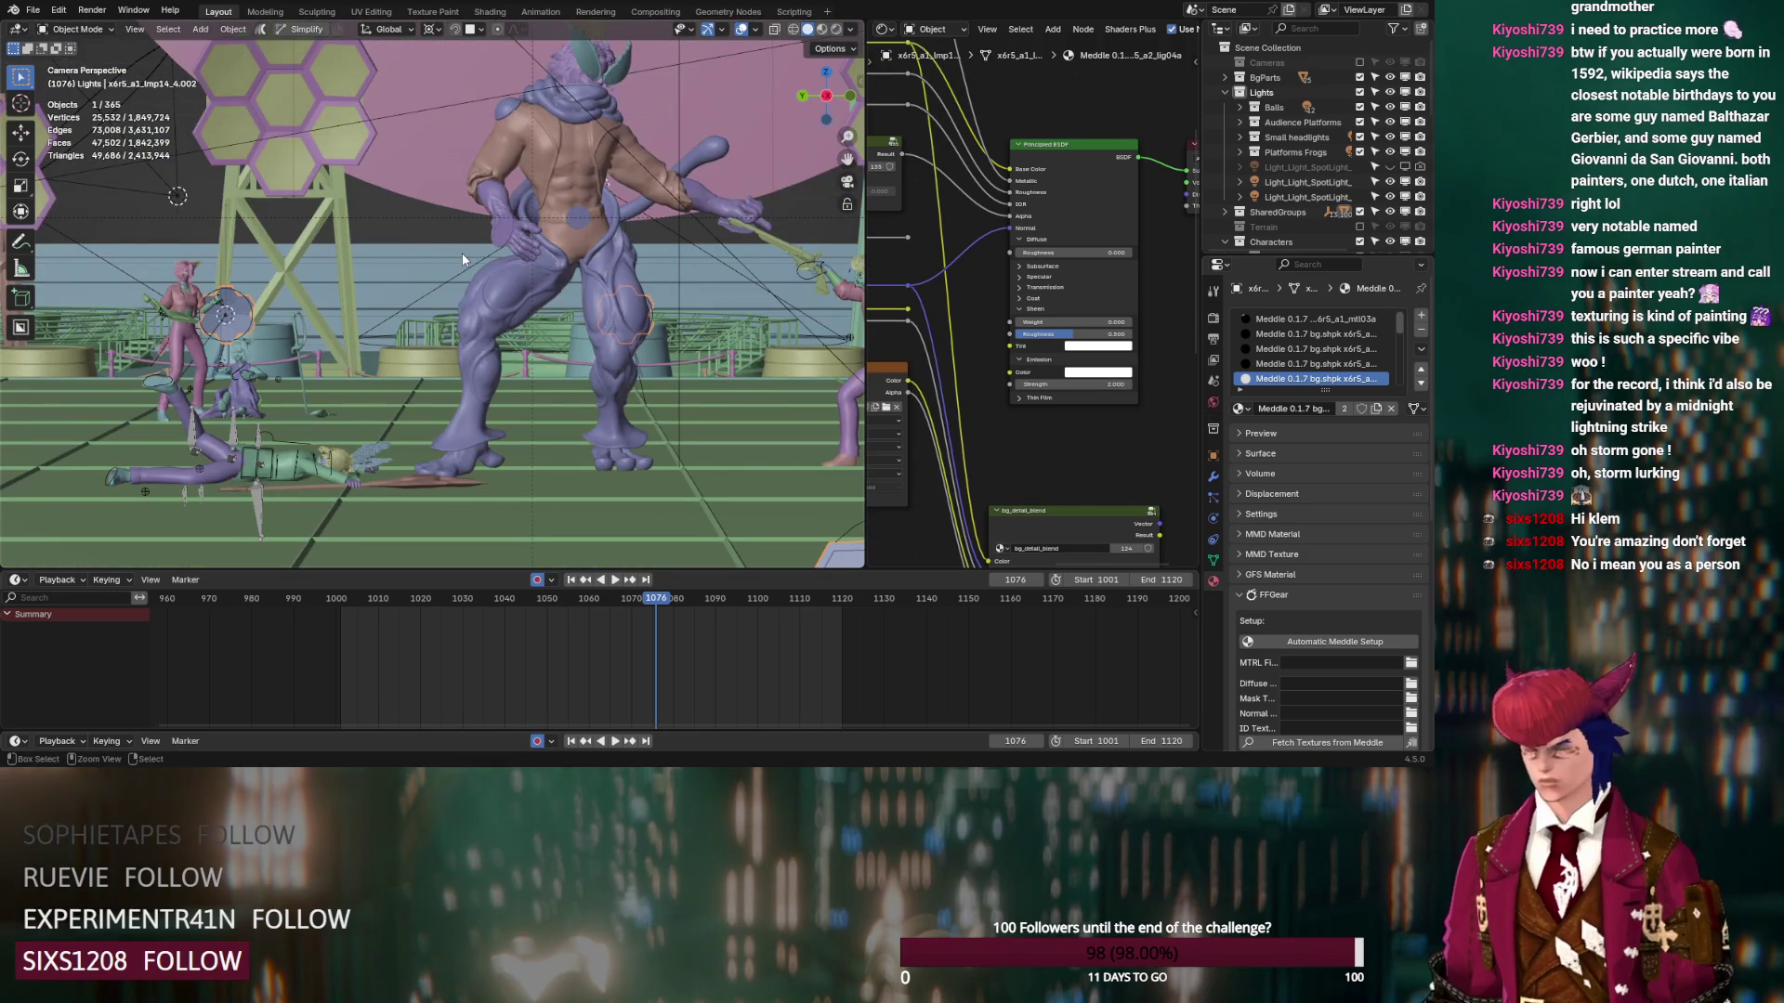
key("ctrl+s")
left_click(604, 13)
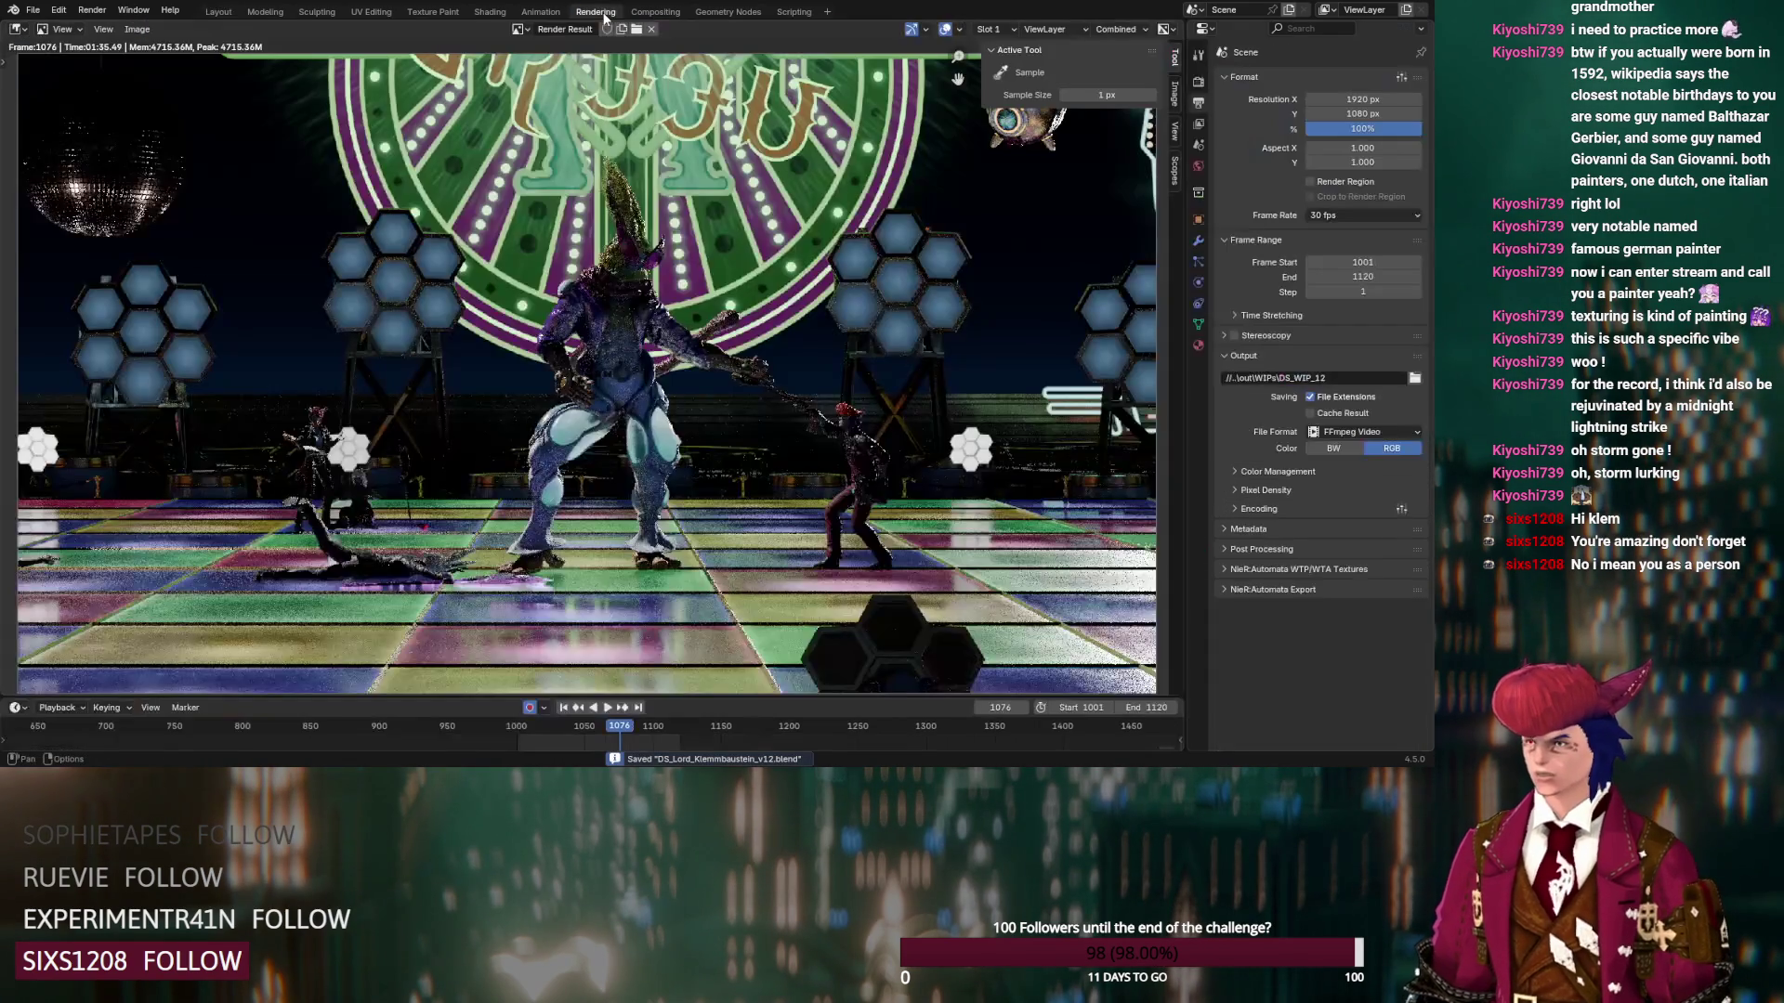
key("ctrl+F12")
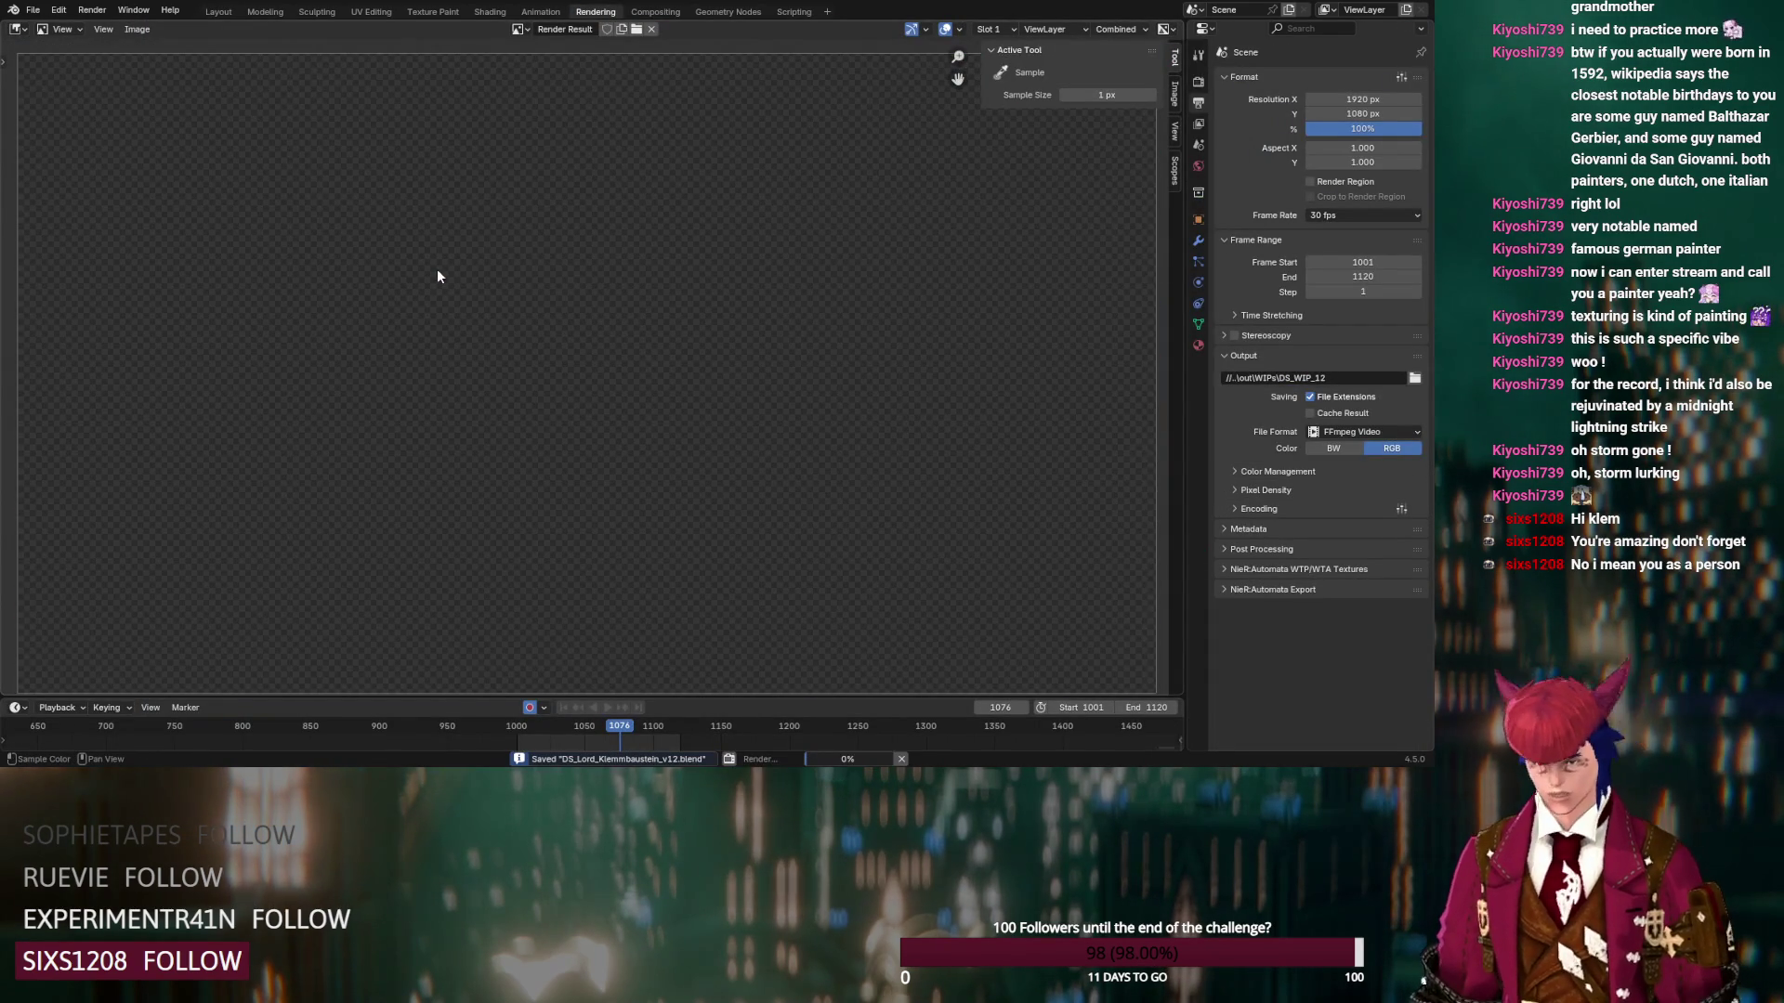
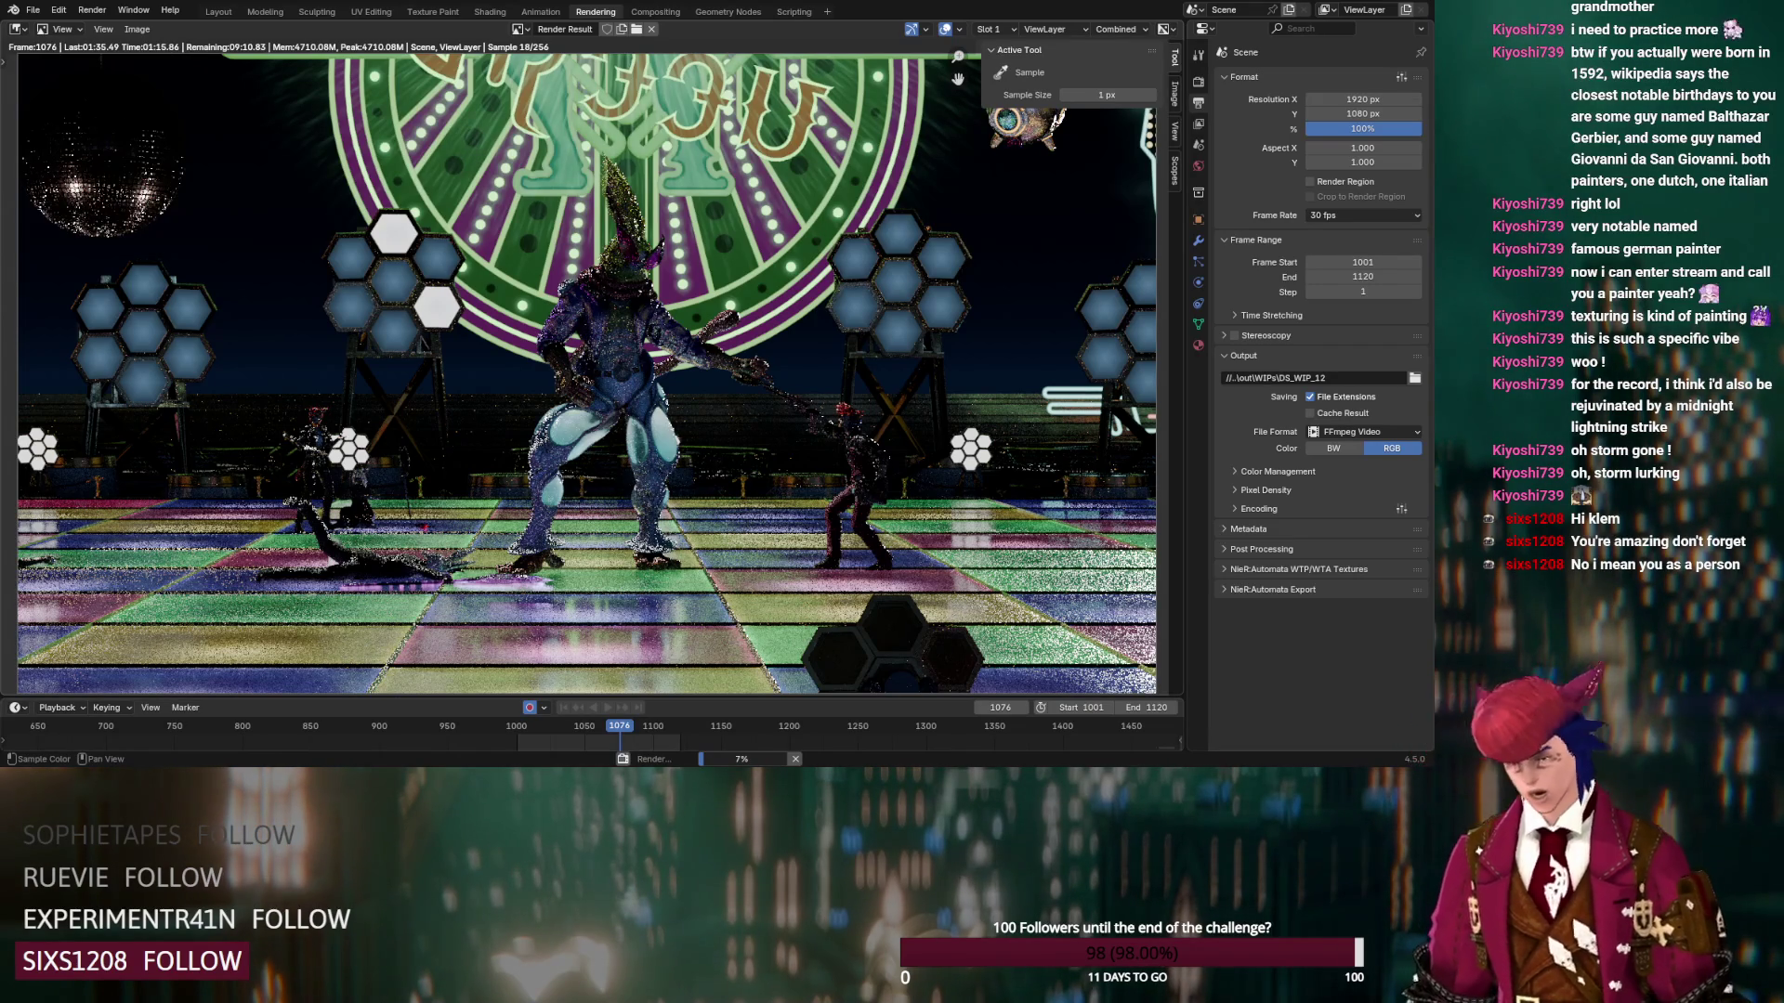
Cancel the running frame render and return to the Layout workspace
key("Escape")
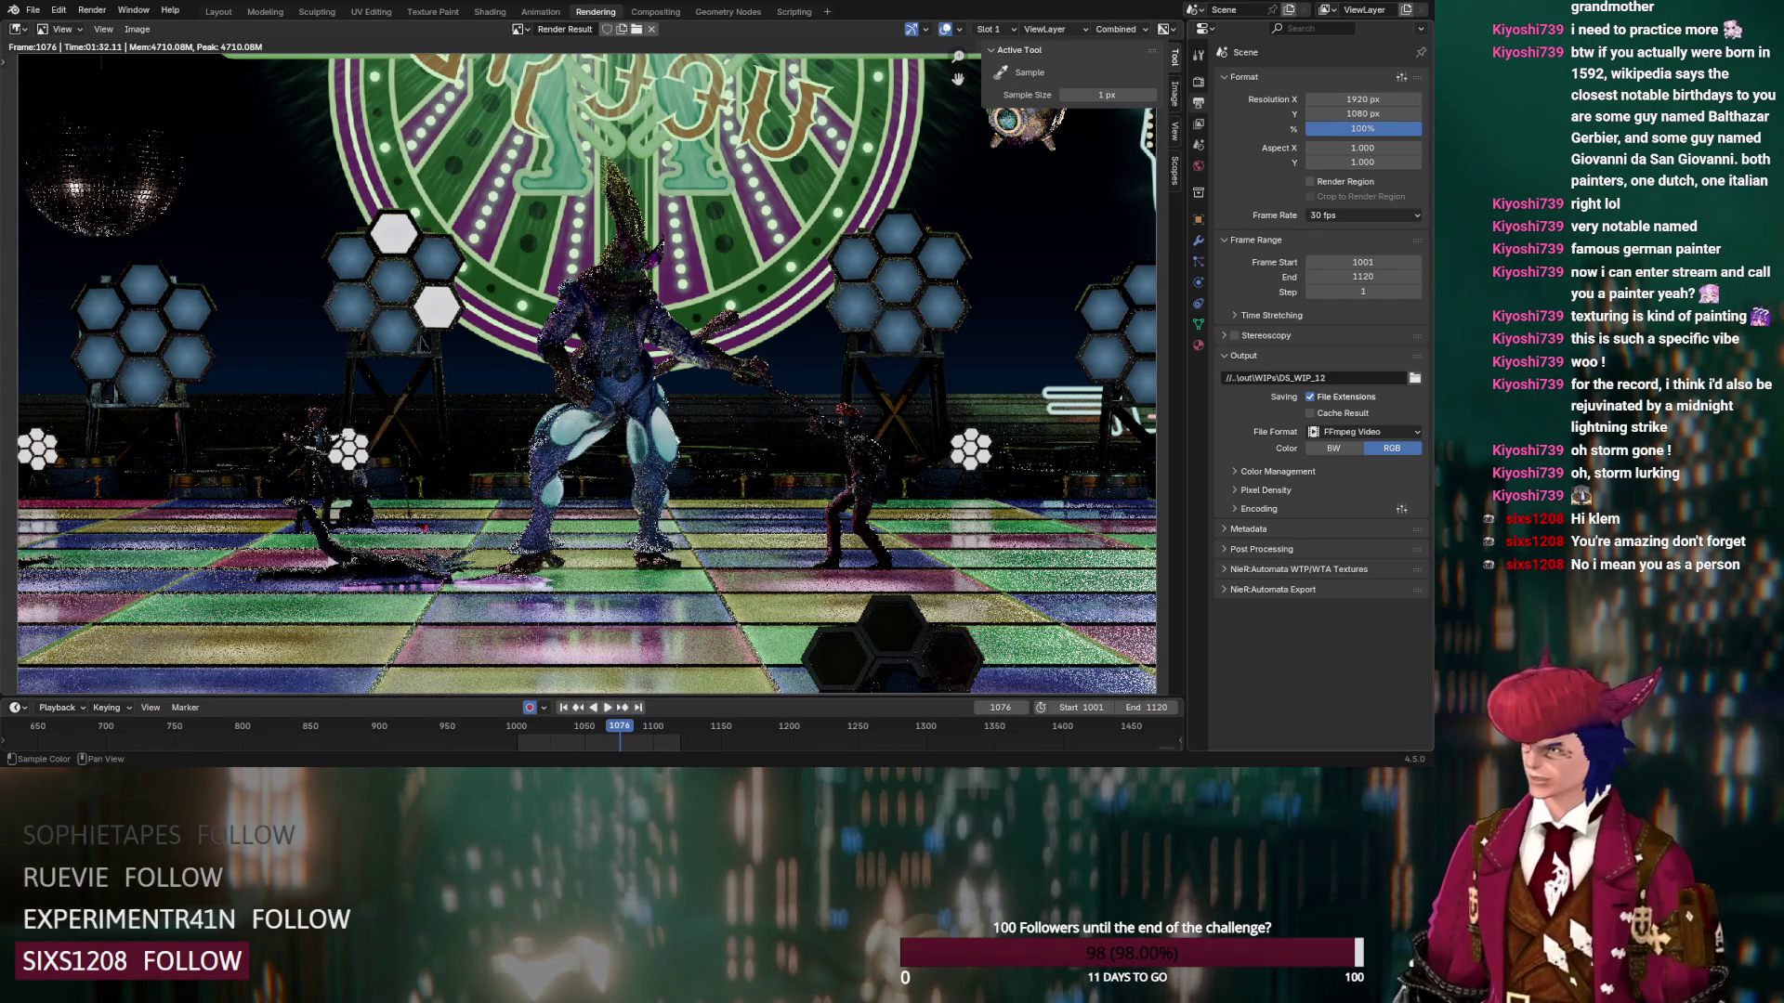
left_click(229, 14)
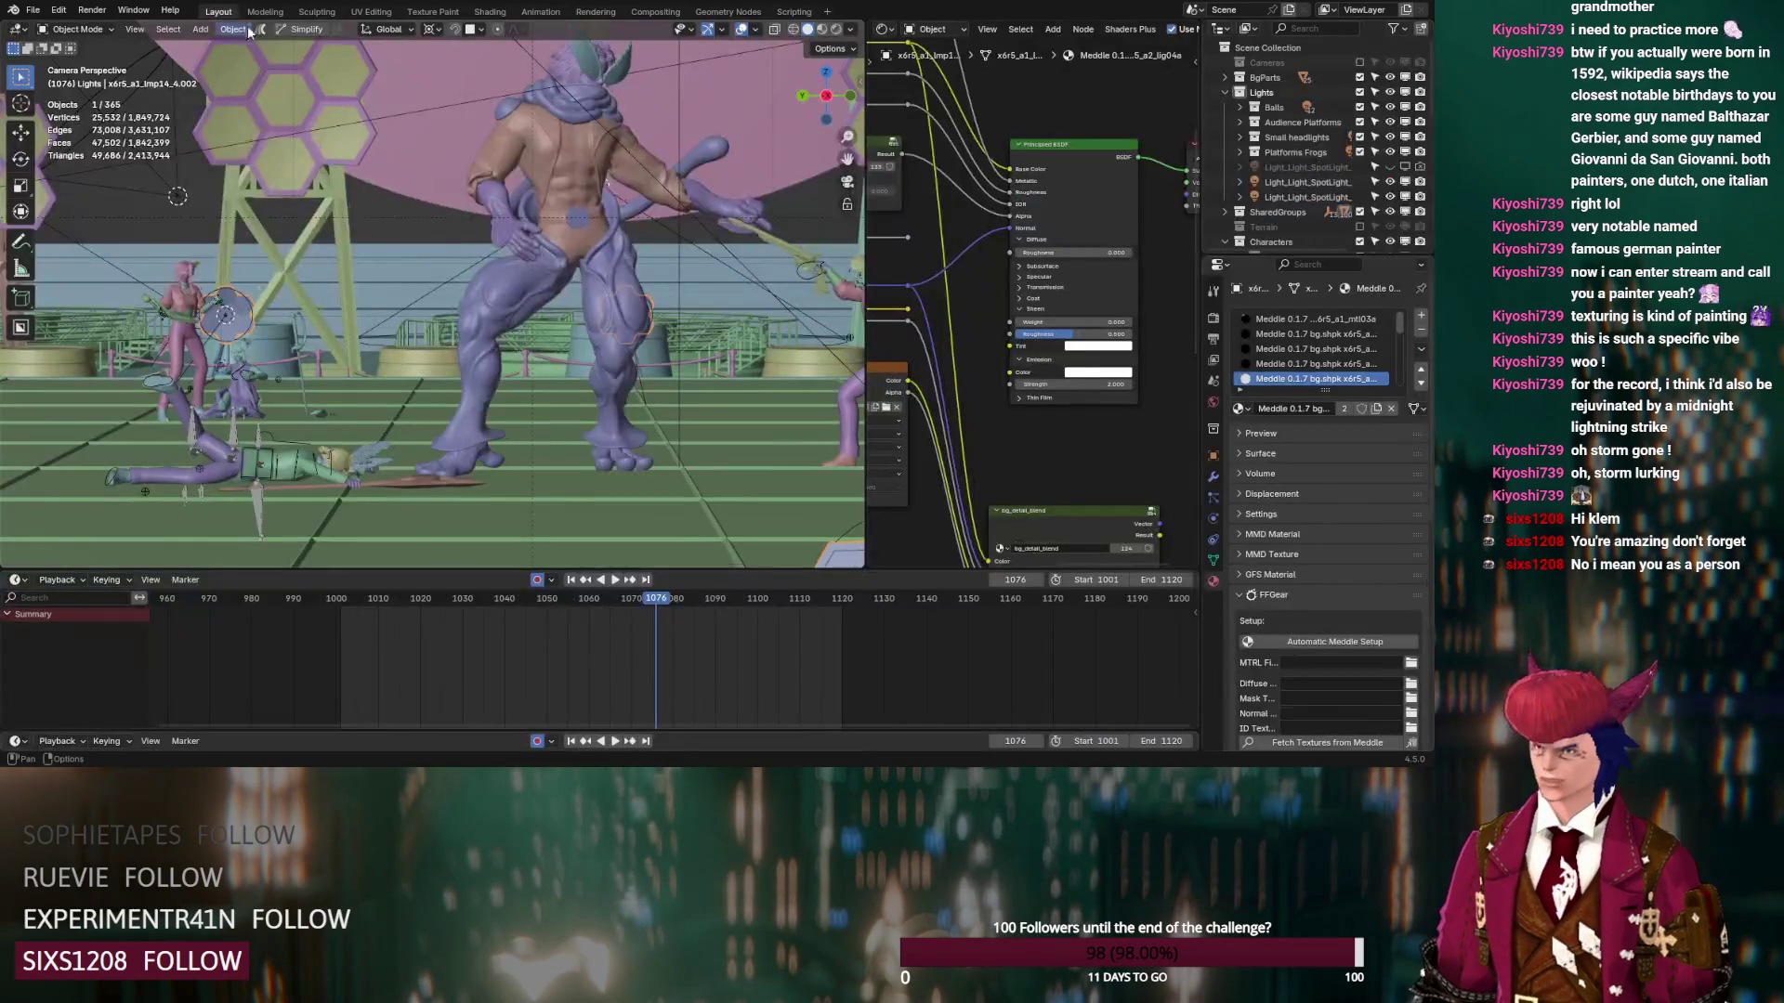
Frame the pistol character's hexagon light, lower its emission strength, and make its material single-user
middle_click_drag(749, 400, 641, 385)
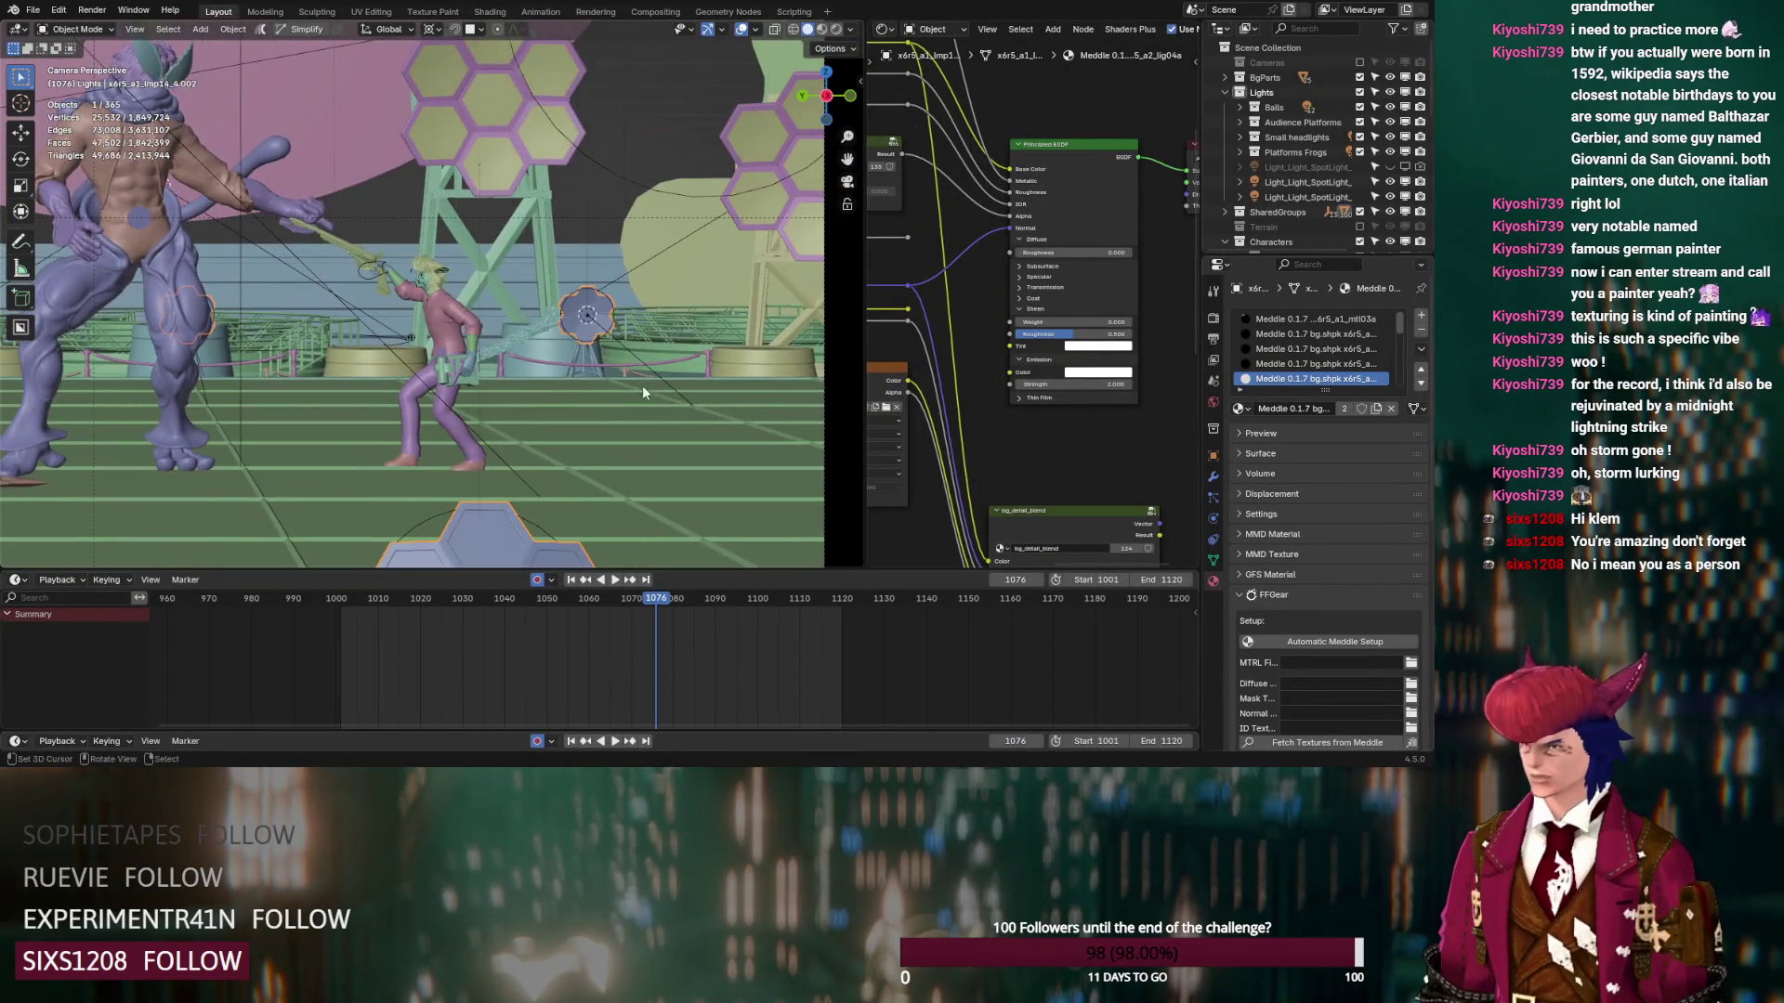
scroll(634, 385, "up", 4)
left_click_drag(1078, 384, 1022, 384)
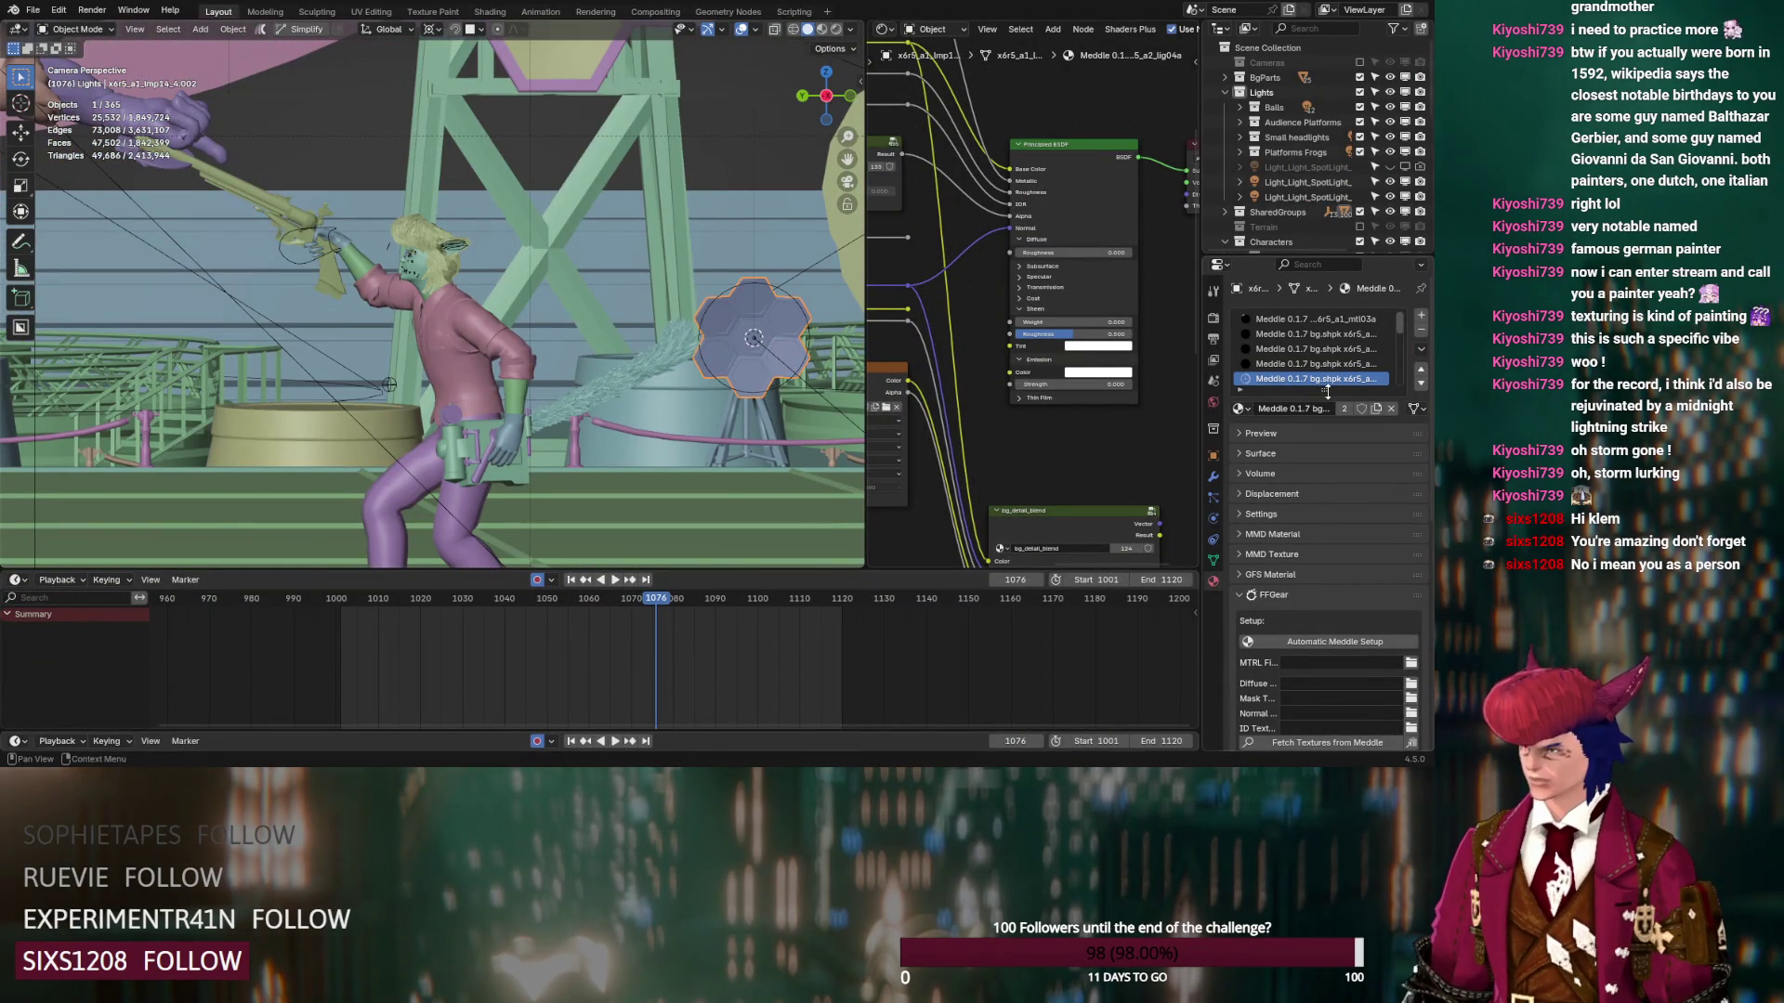
left_click(1376, 410)
Add an Emission node and connect it to the Material Output Surface
middle_click_drag(786, 346, 362, 370, "shift")
scroll(1104, 176, "down", 3)
middle_click_drag(1104, 176, 881, 214)
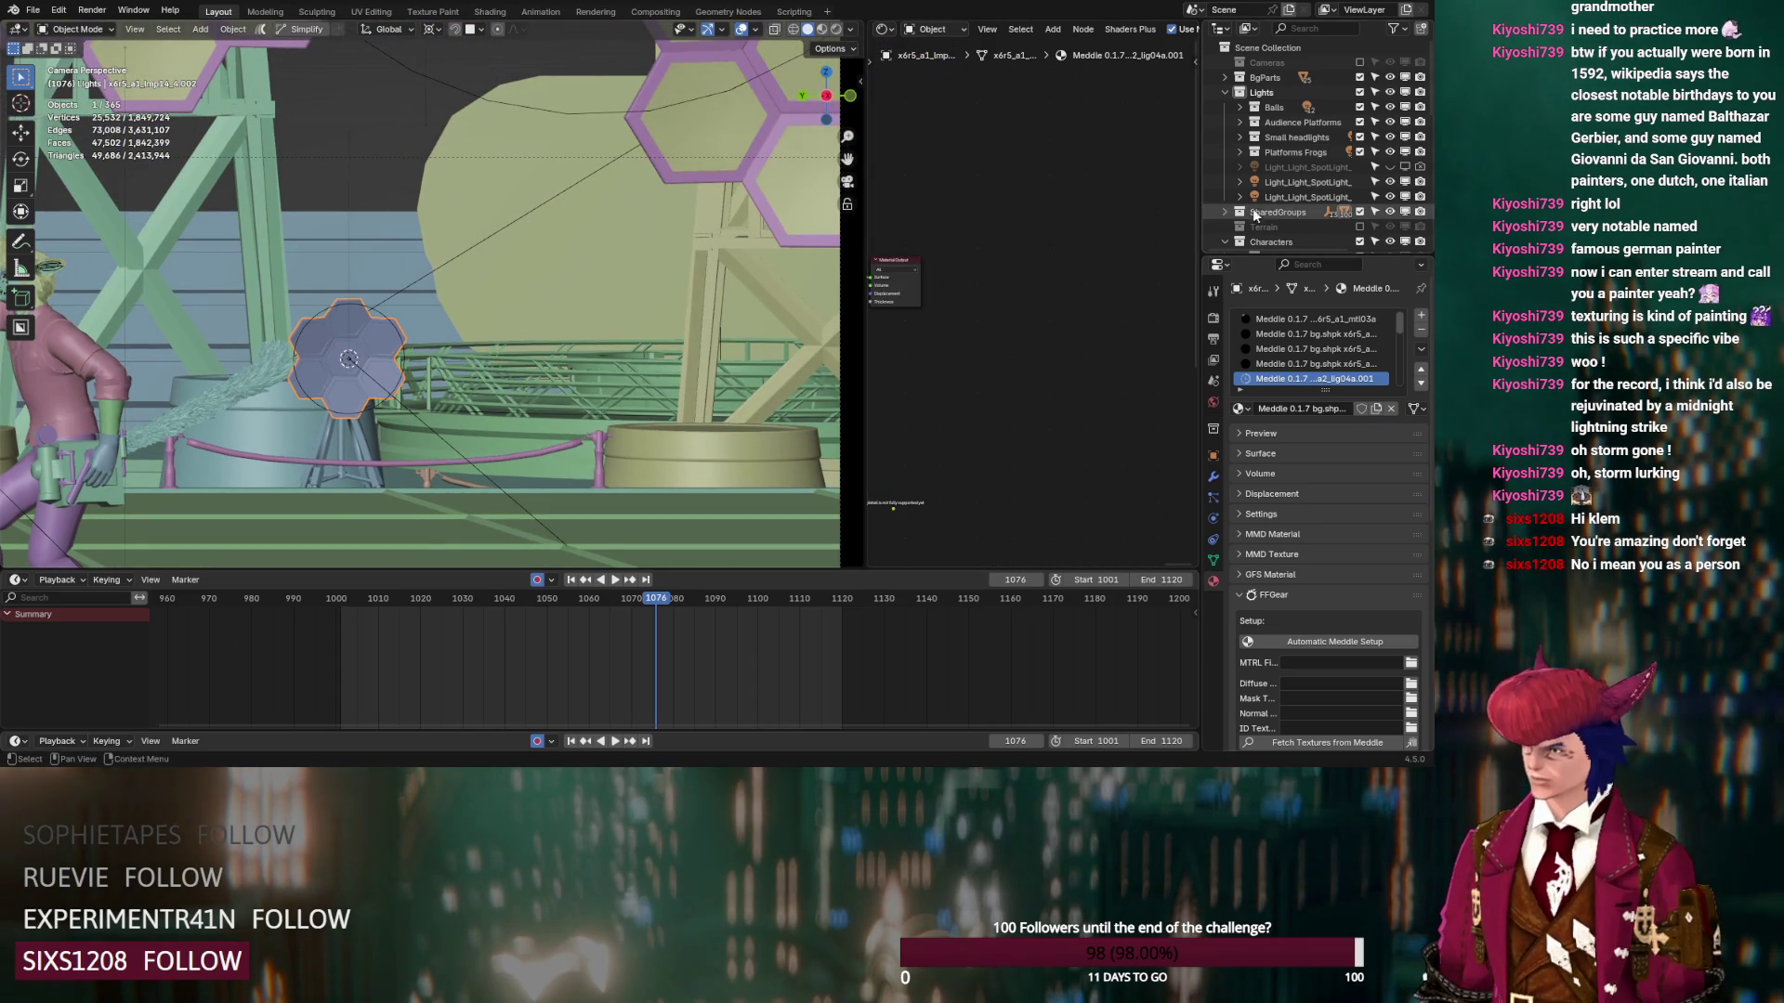
mouse_move(995, 254)
left_mouse_down()
mouse_move(1069, 237)
mouse_move(1044, 193)
left_mouse_up()
key("shift+a")
type("emis")
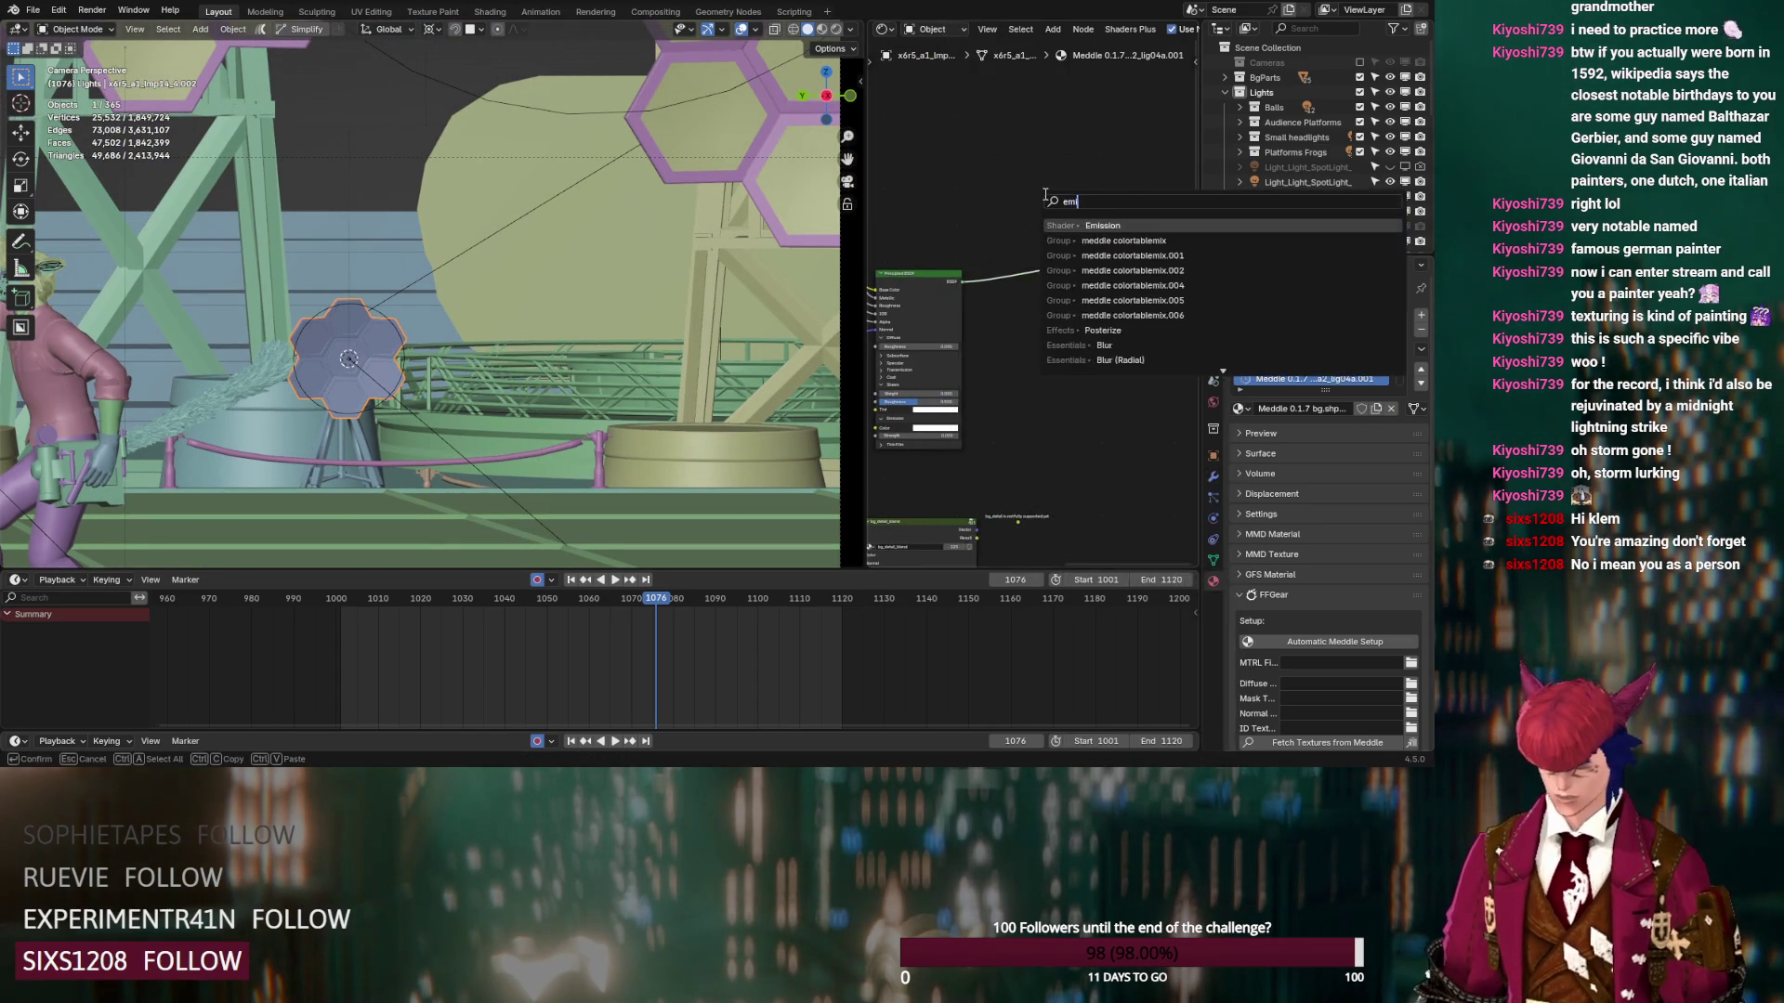
key("Return")
left_click(1039, 203)
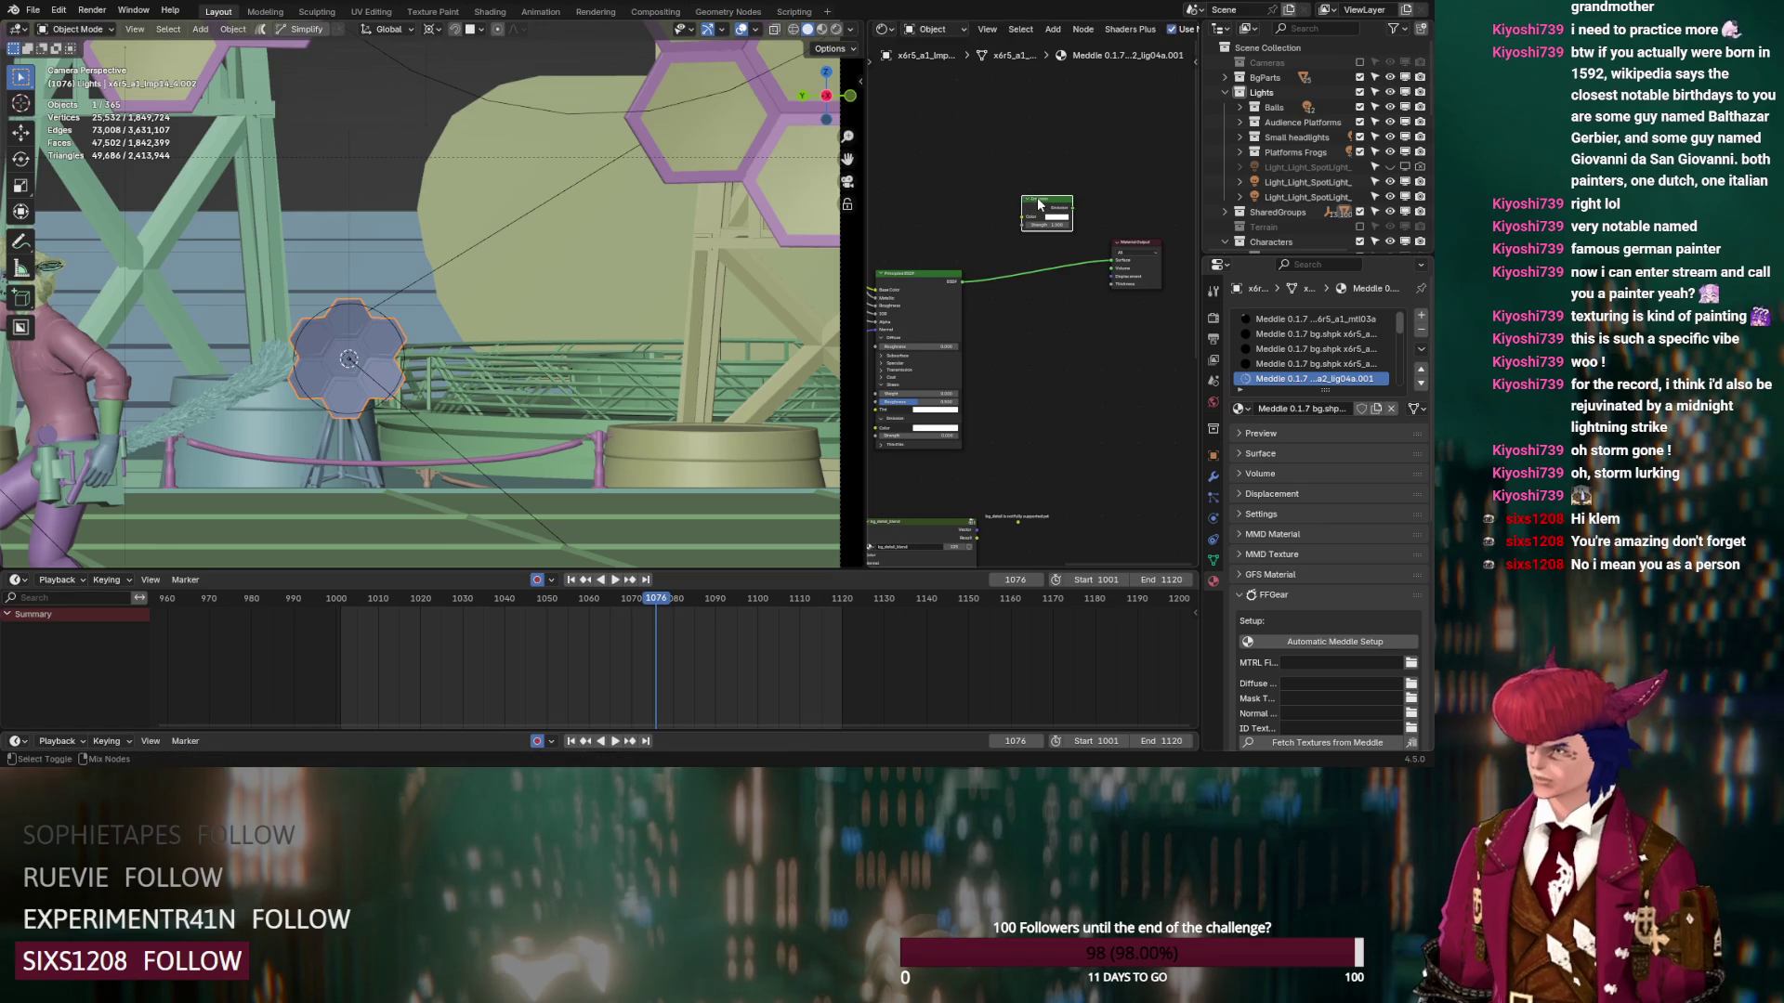
left_click(1039, 204, "ctrl+shift")
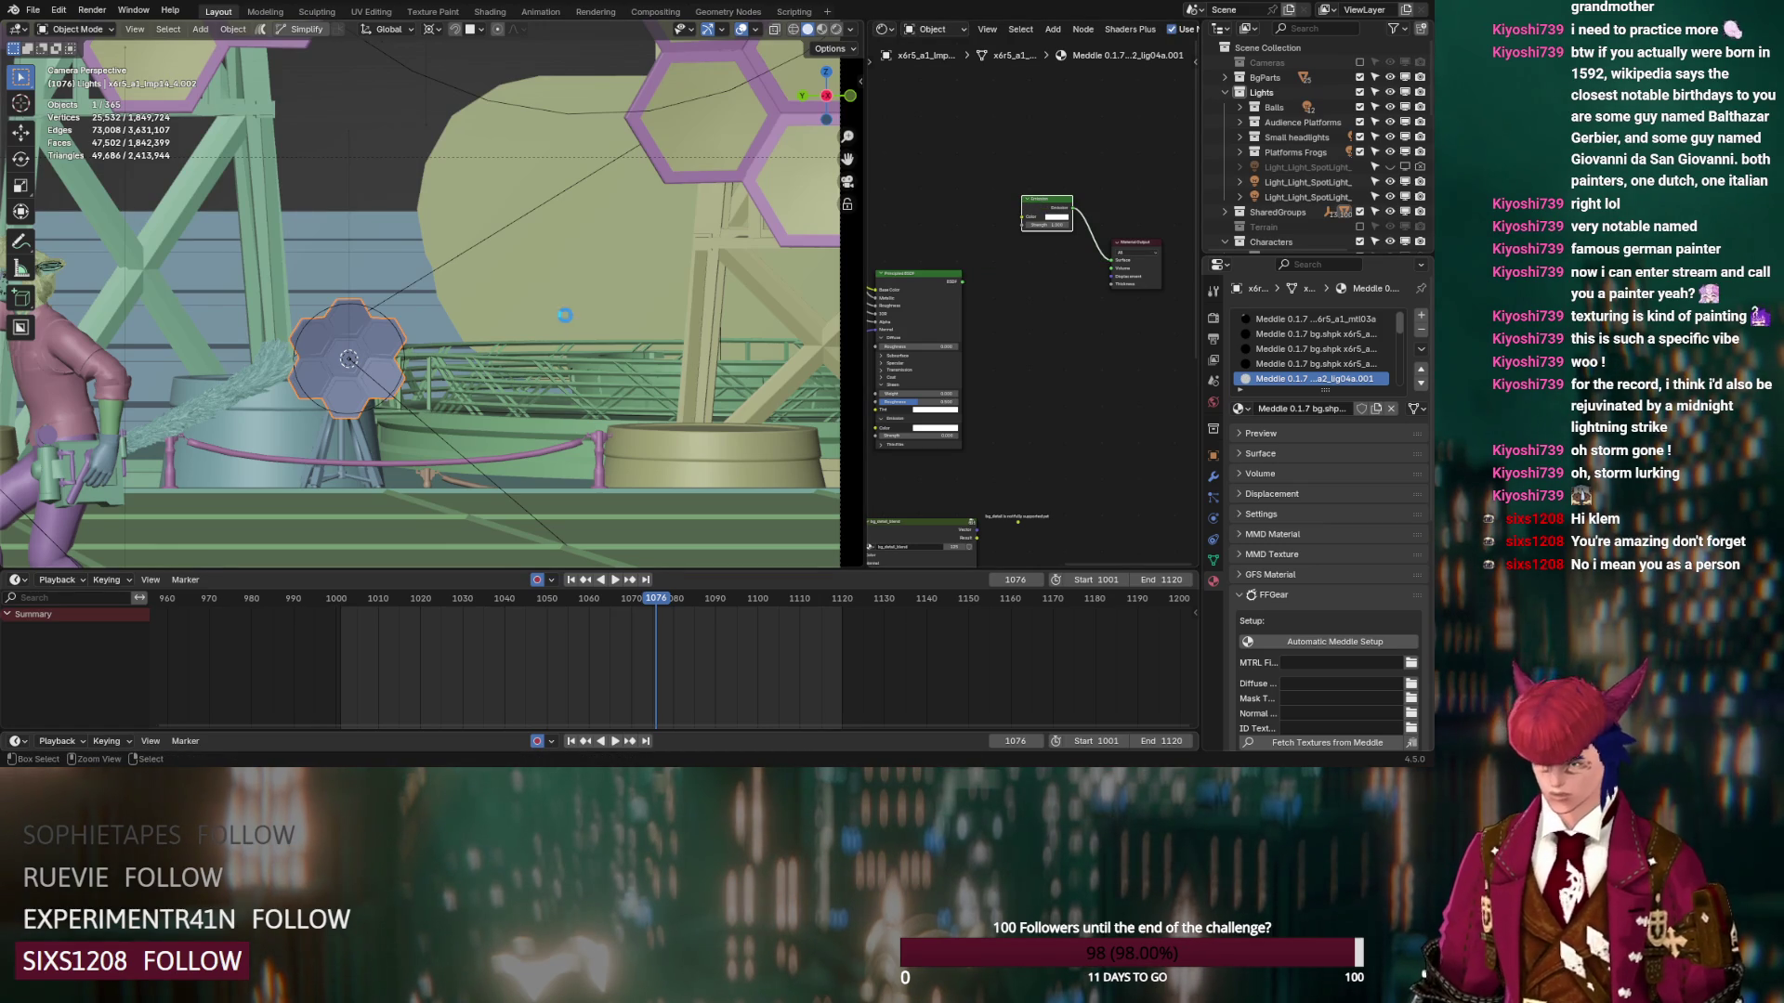
Save the file as DS_Lord_Klemmbaustein_v12.blend and recenter the camera frame
key("ctrl+s")
scroll(549, 355, "down", 5)
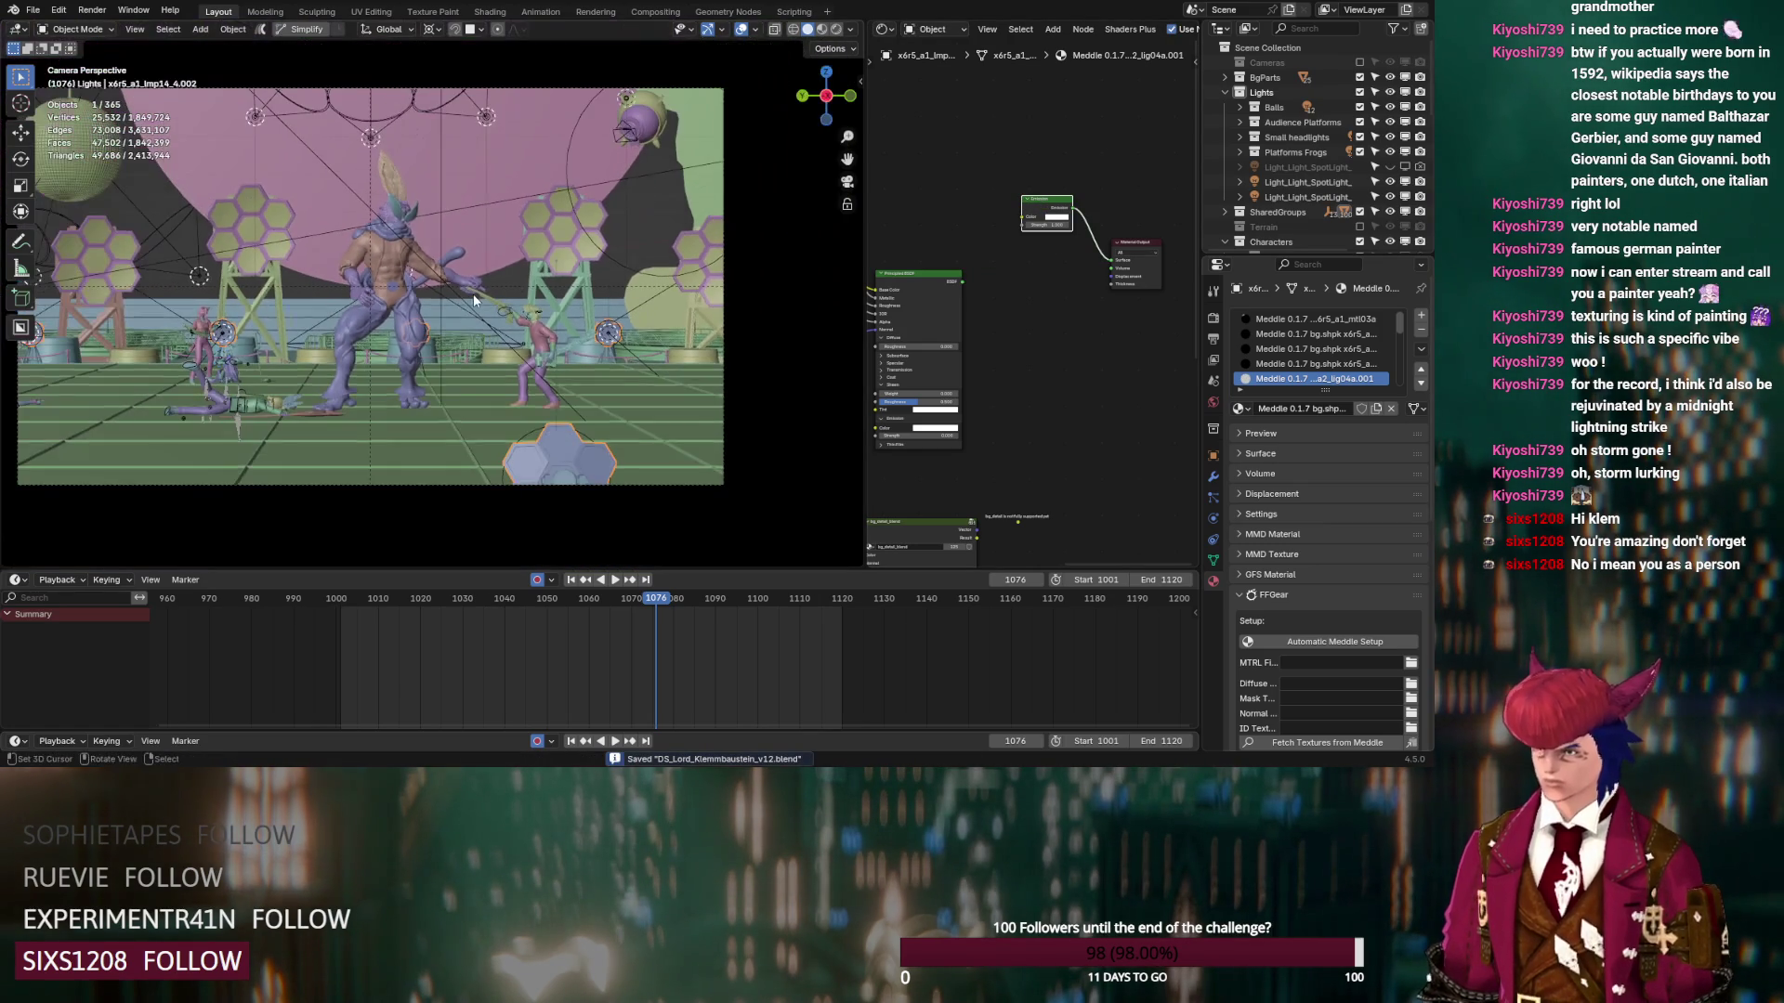
middle_click_drag(472, 294, 507, 297, "shift")
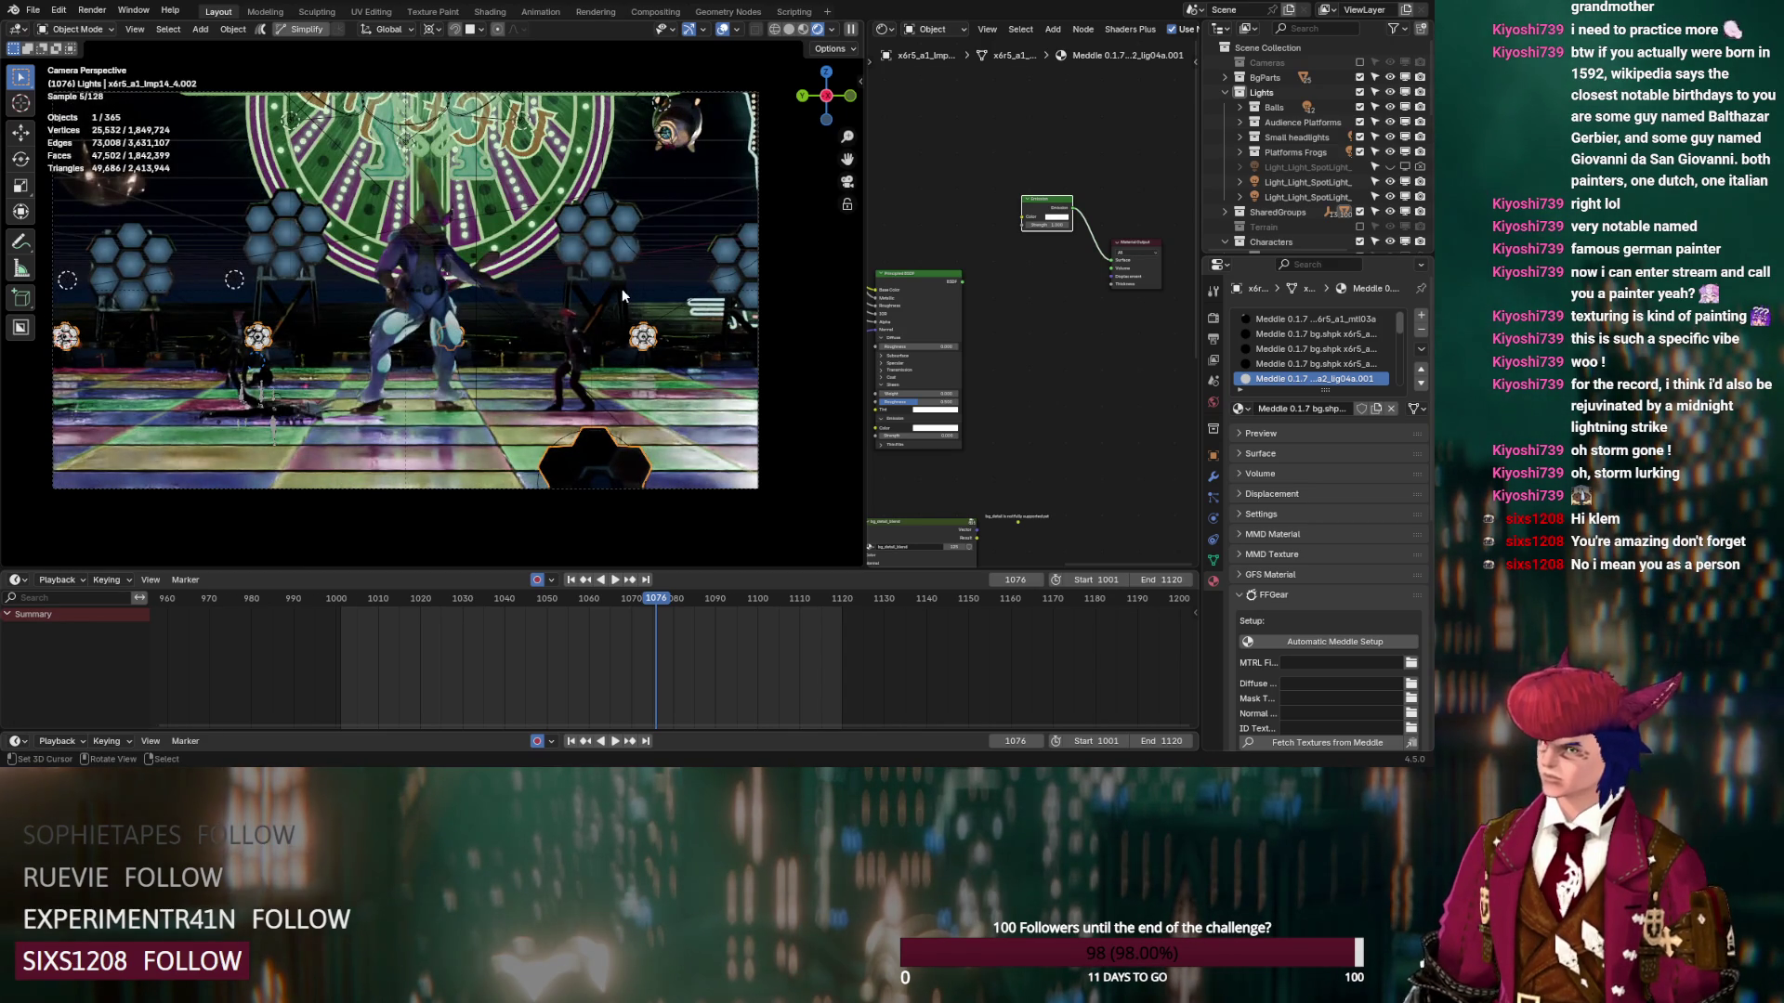
Switch to Solid shading, save, and delete x6r5_a1_lsf05_0.007 from the Outliner
left_click(790, 32)
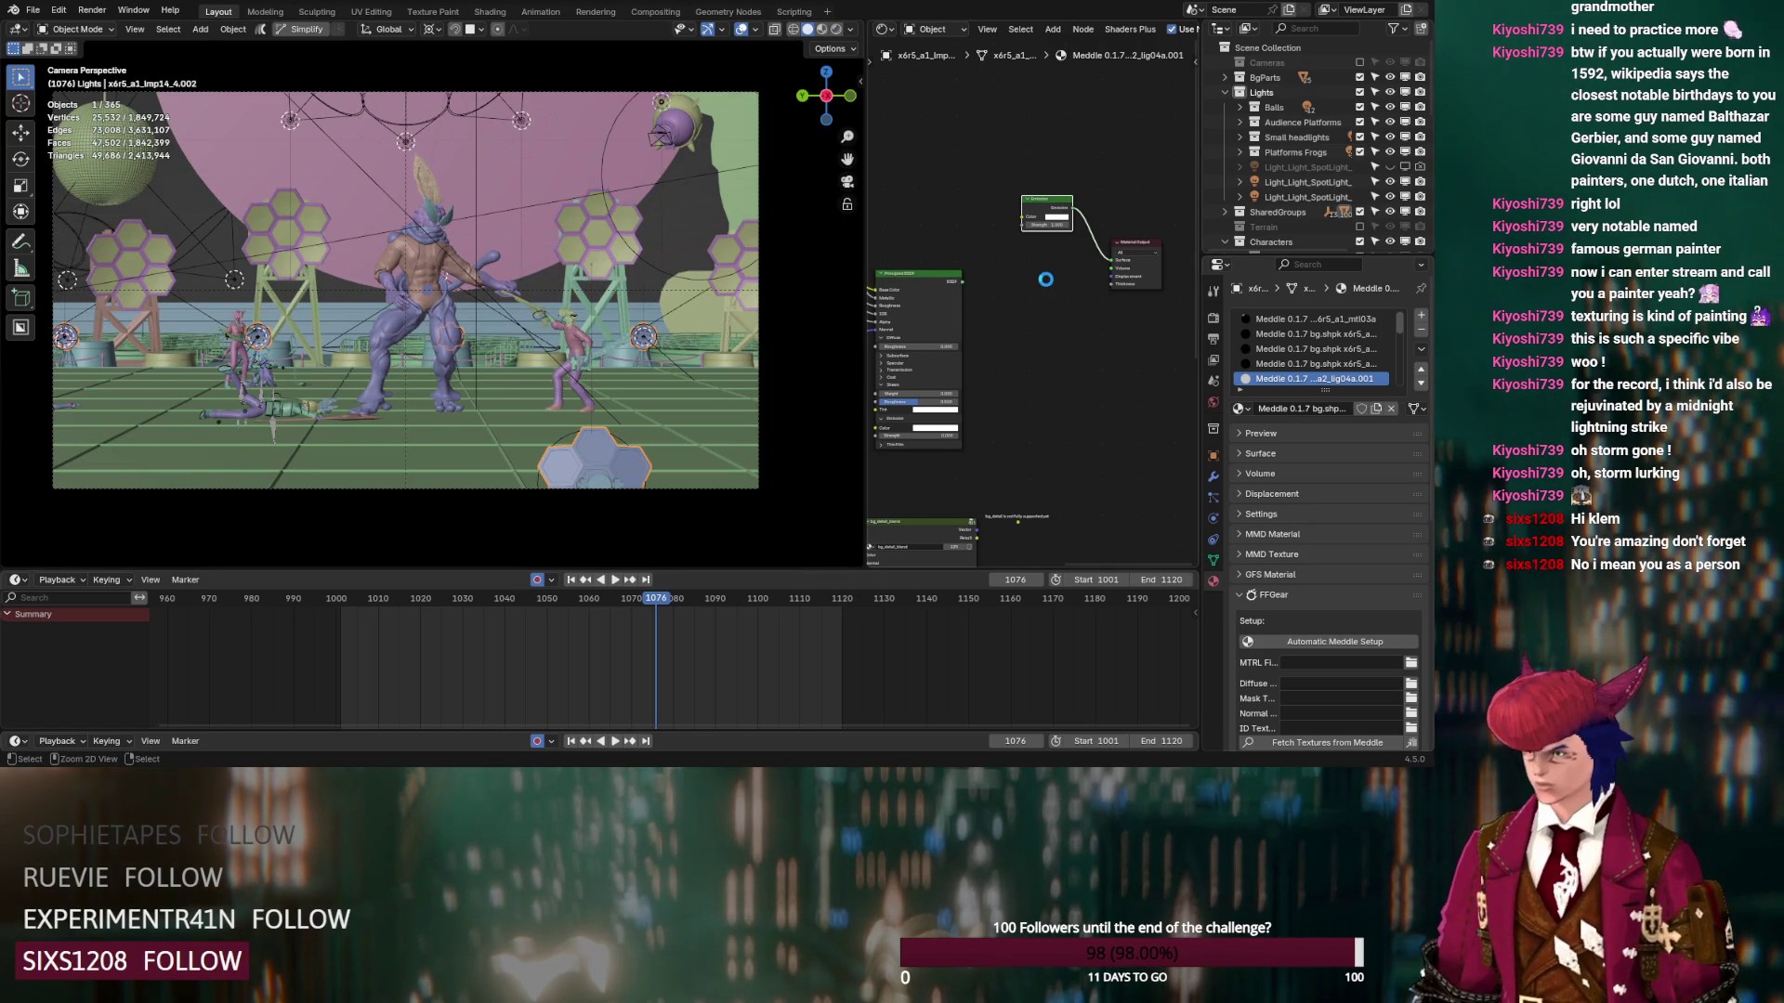
key("ctrl+s")
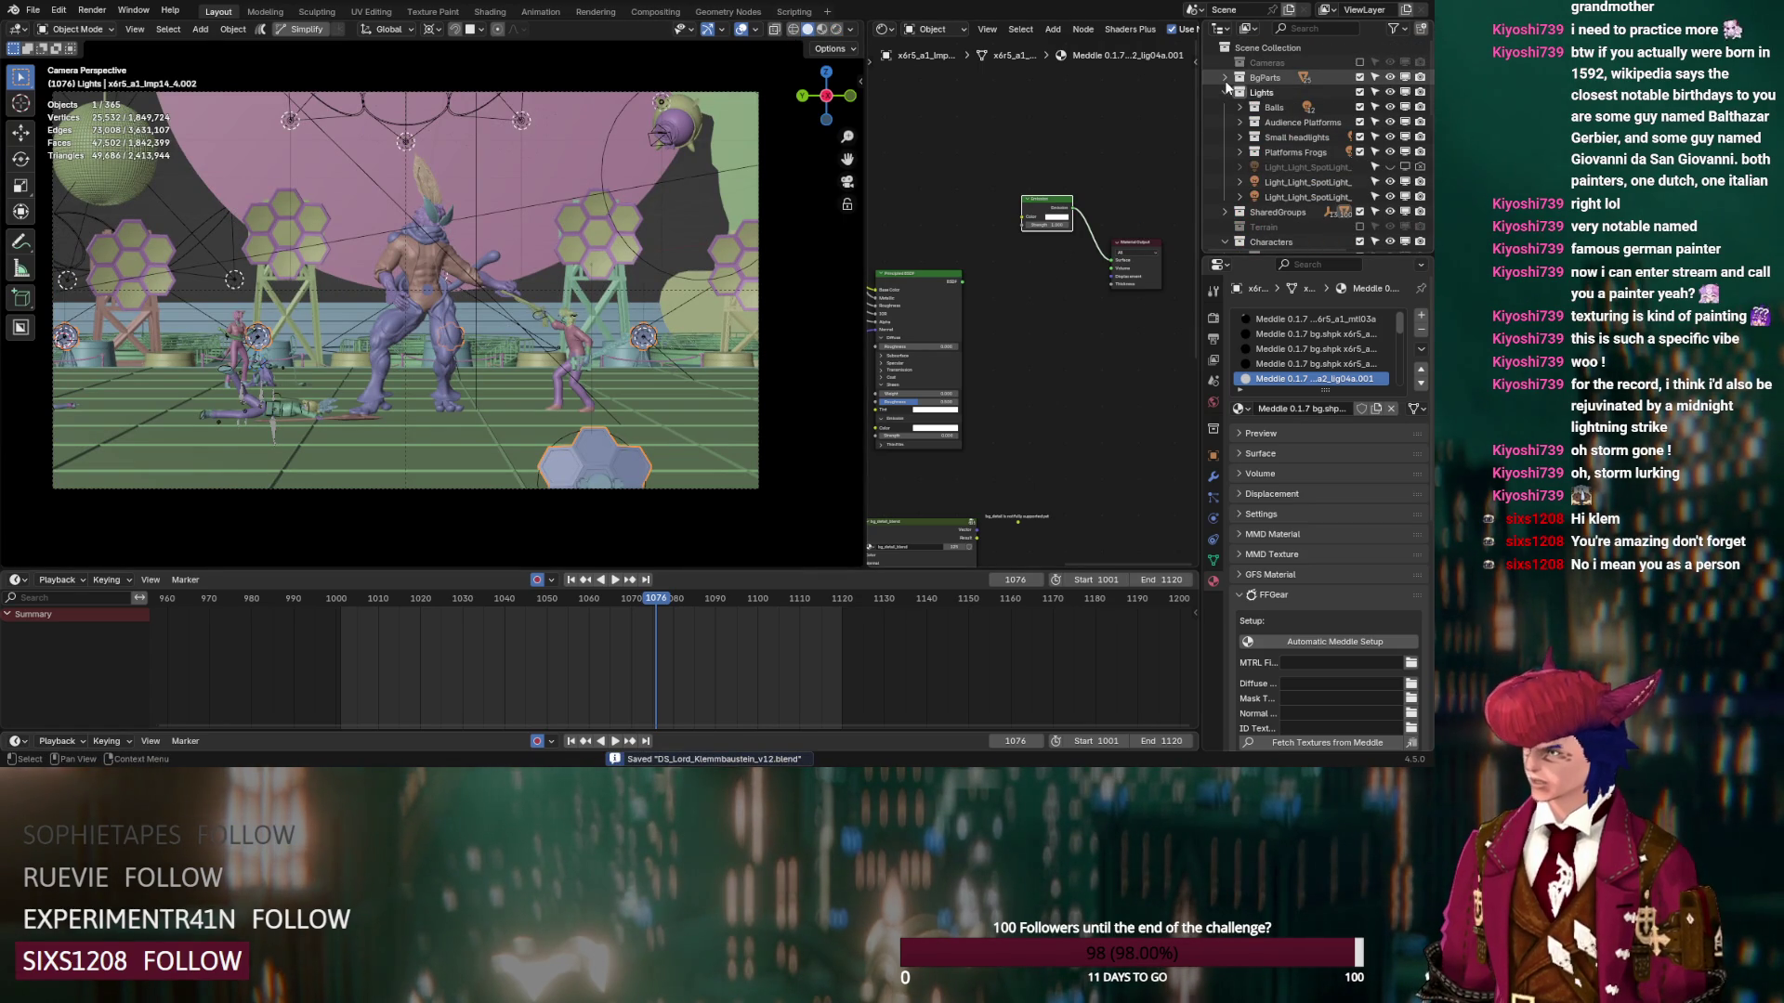
scroll(1223, 207, "down", 5)
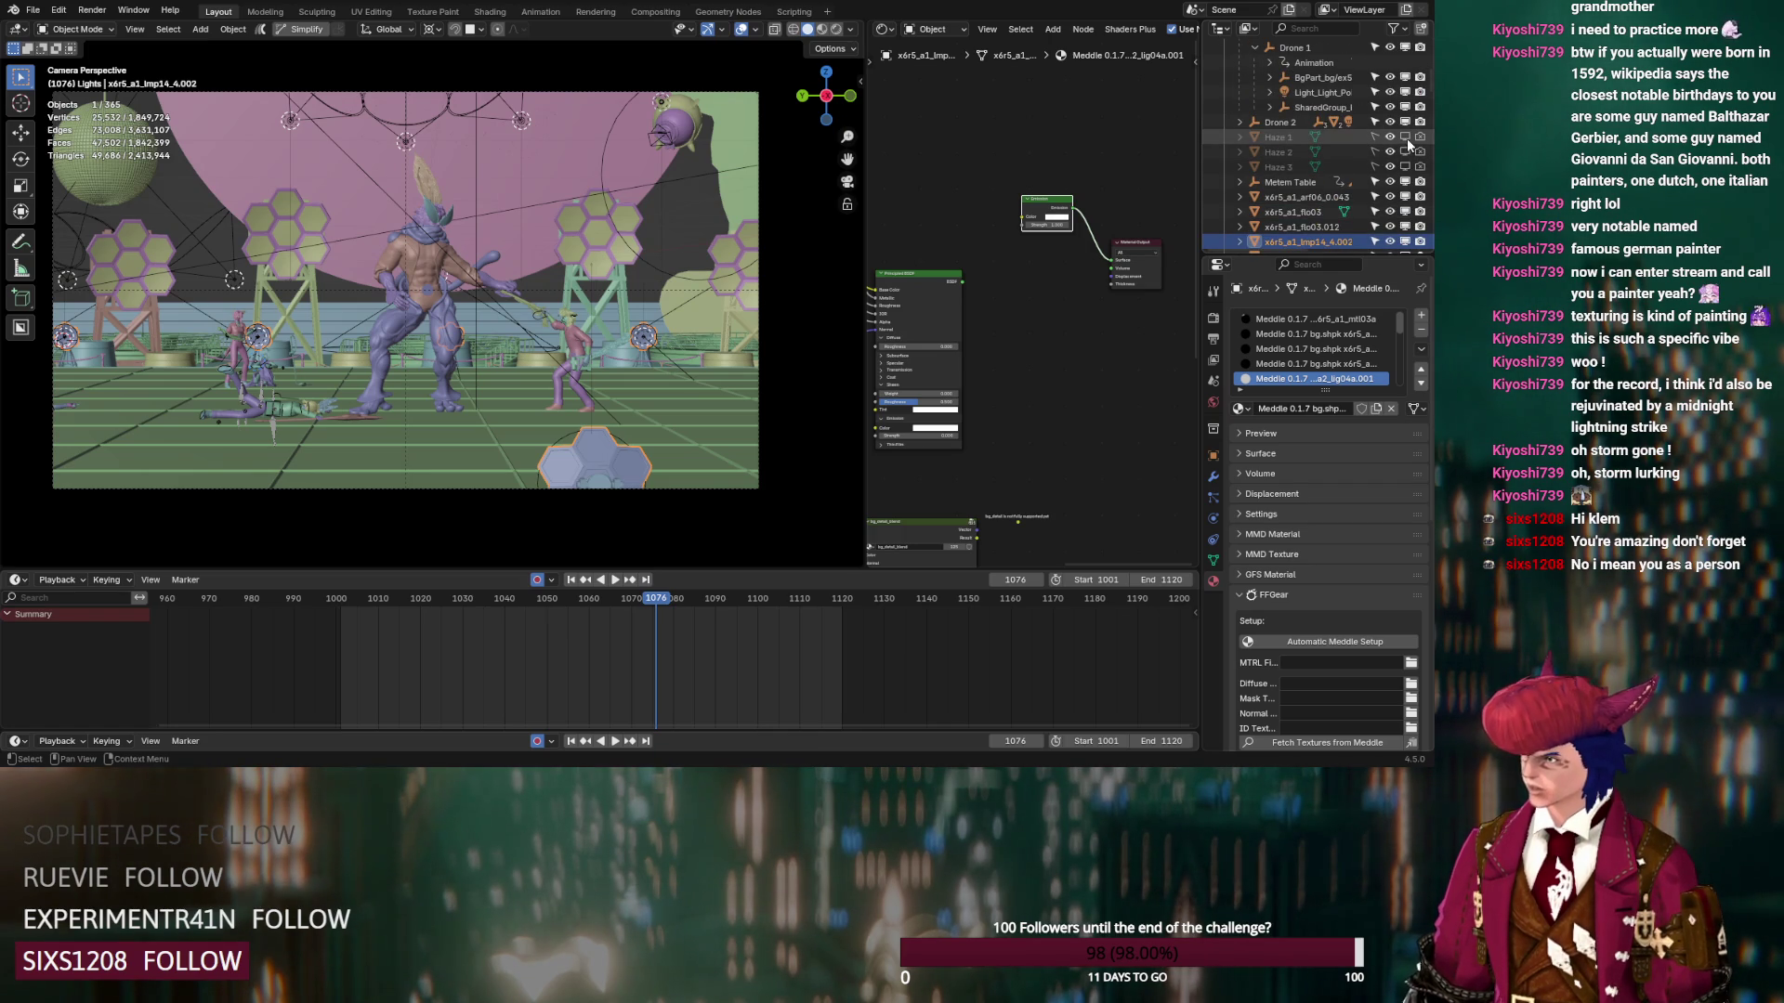
scroll(1408, 142, "down", 5)
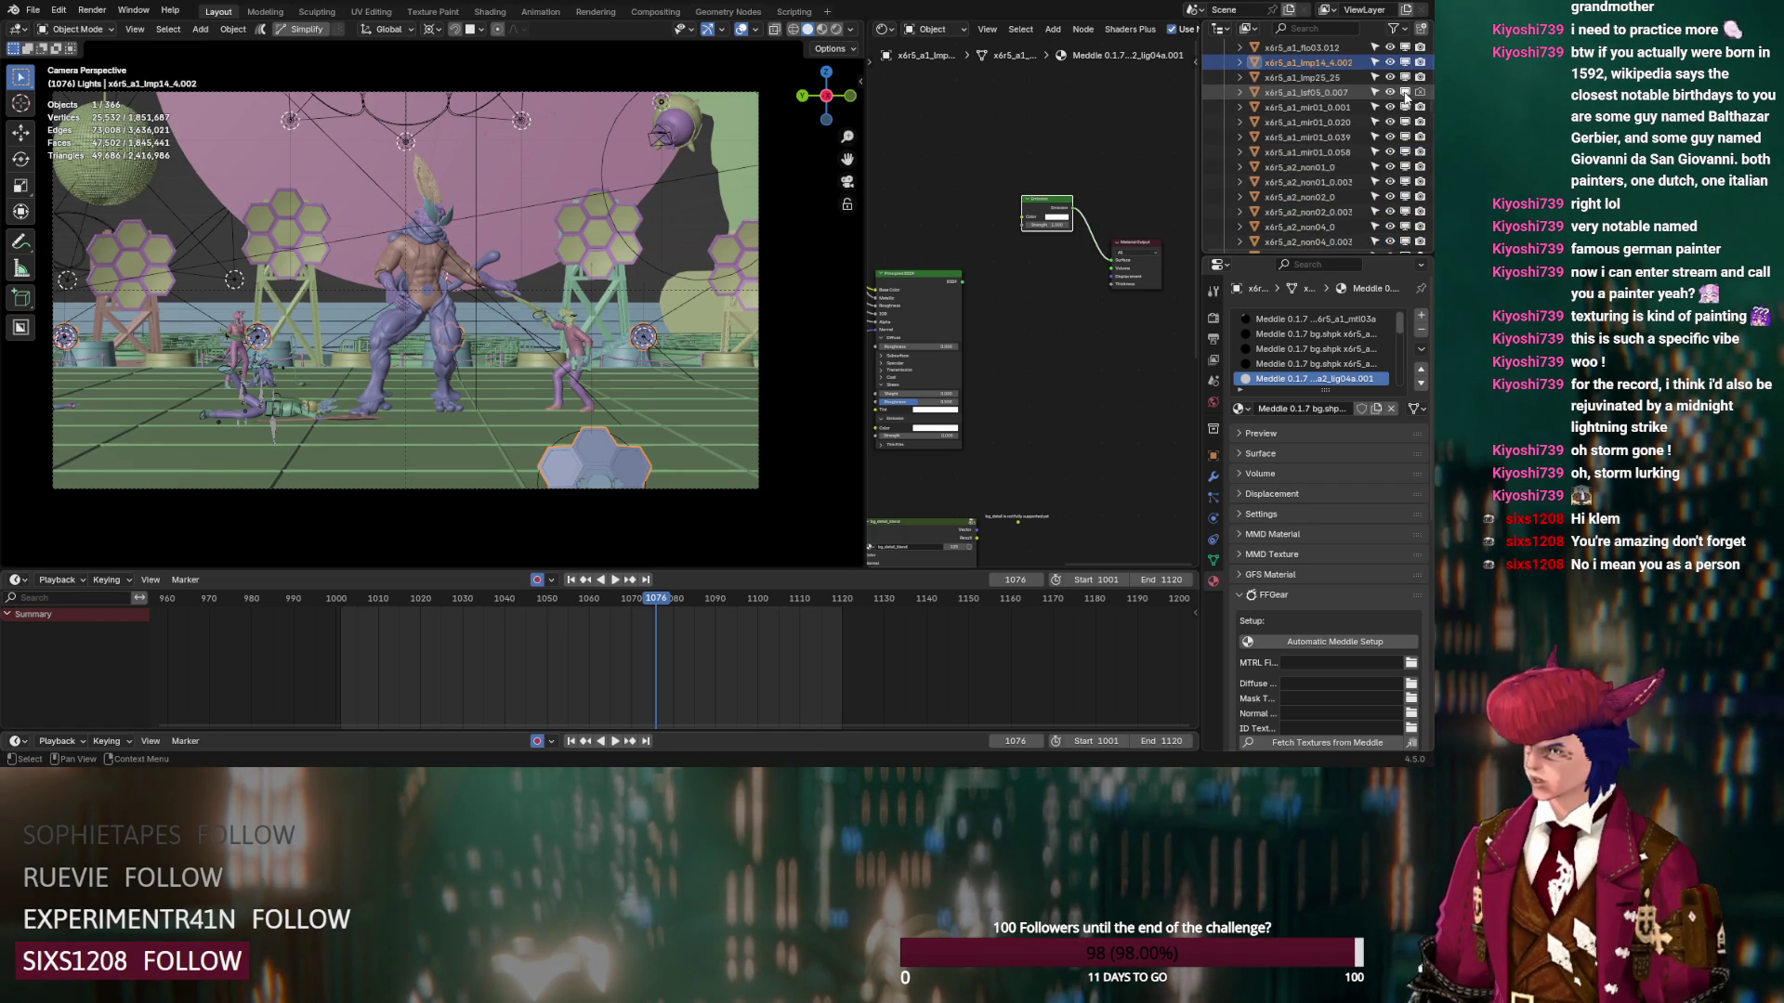
left_click(1323, 92)
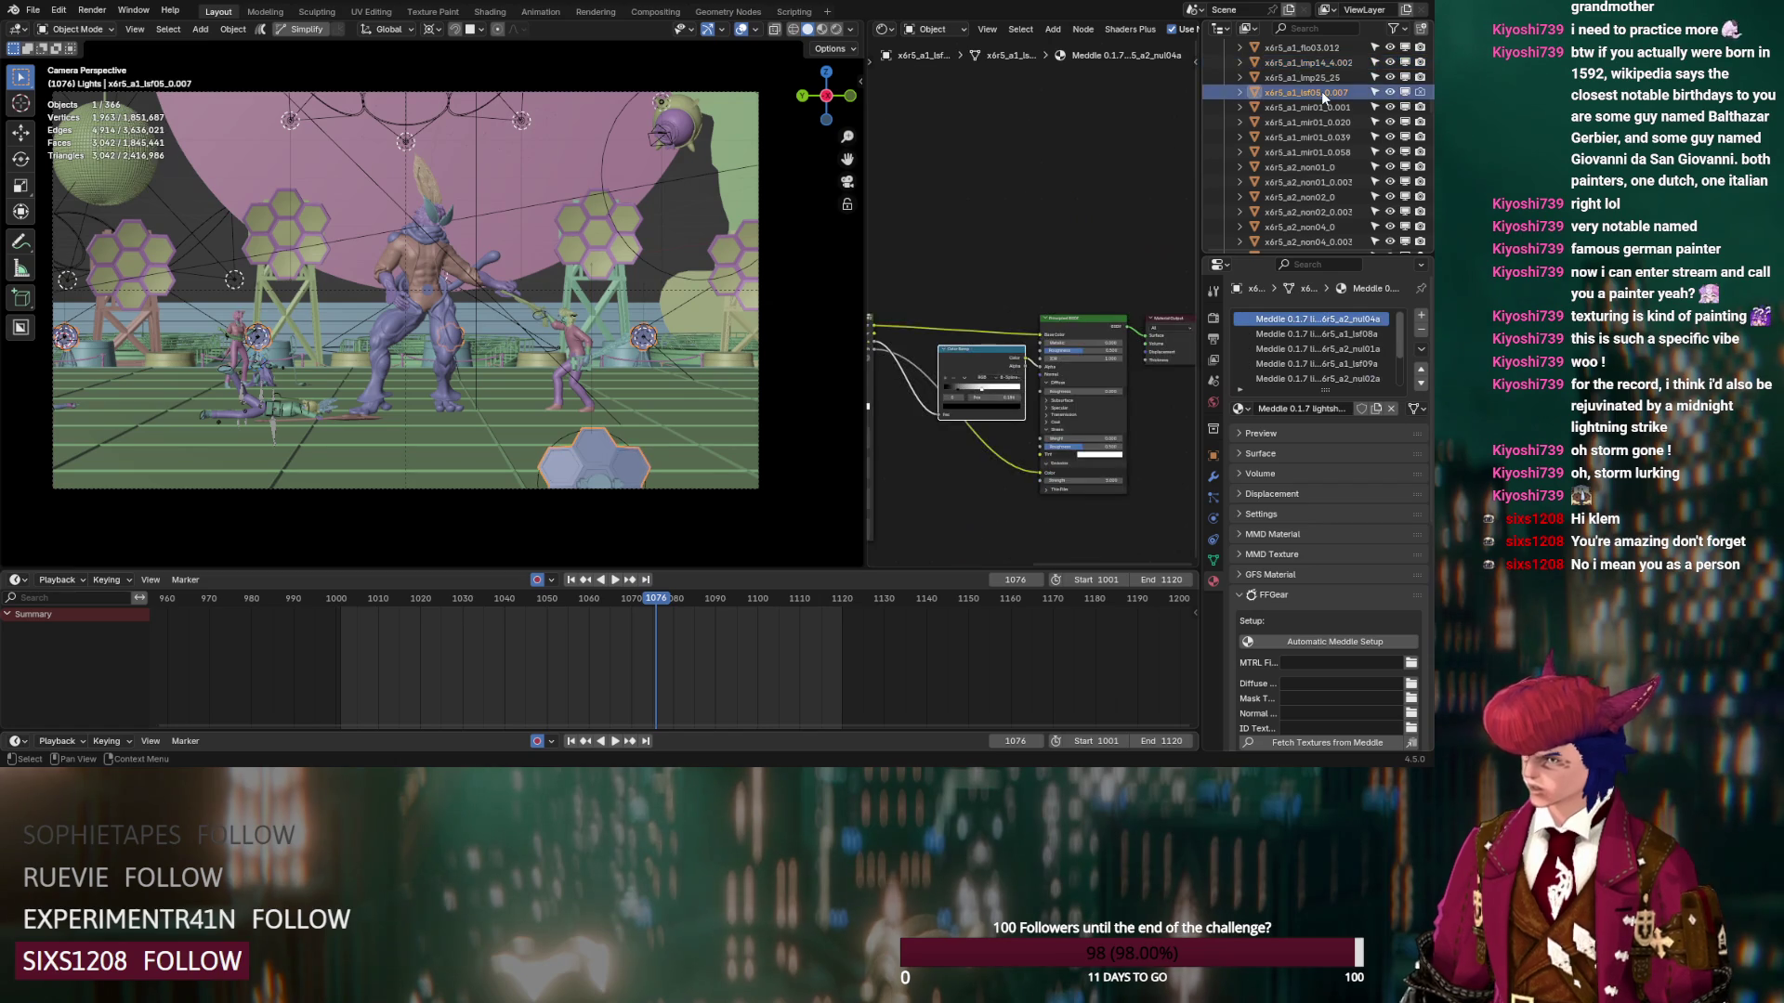
key("Delete")
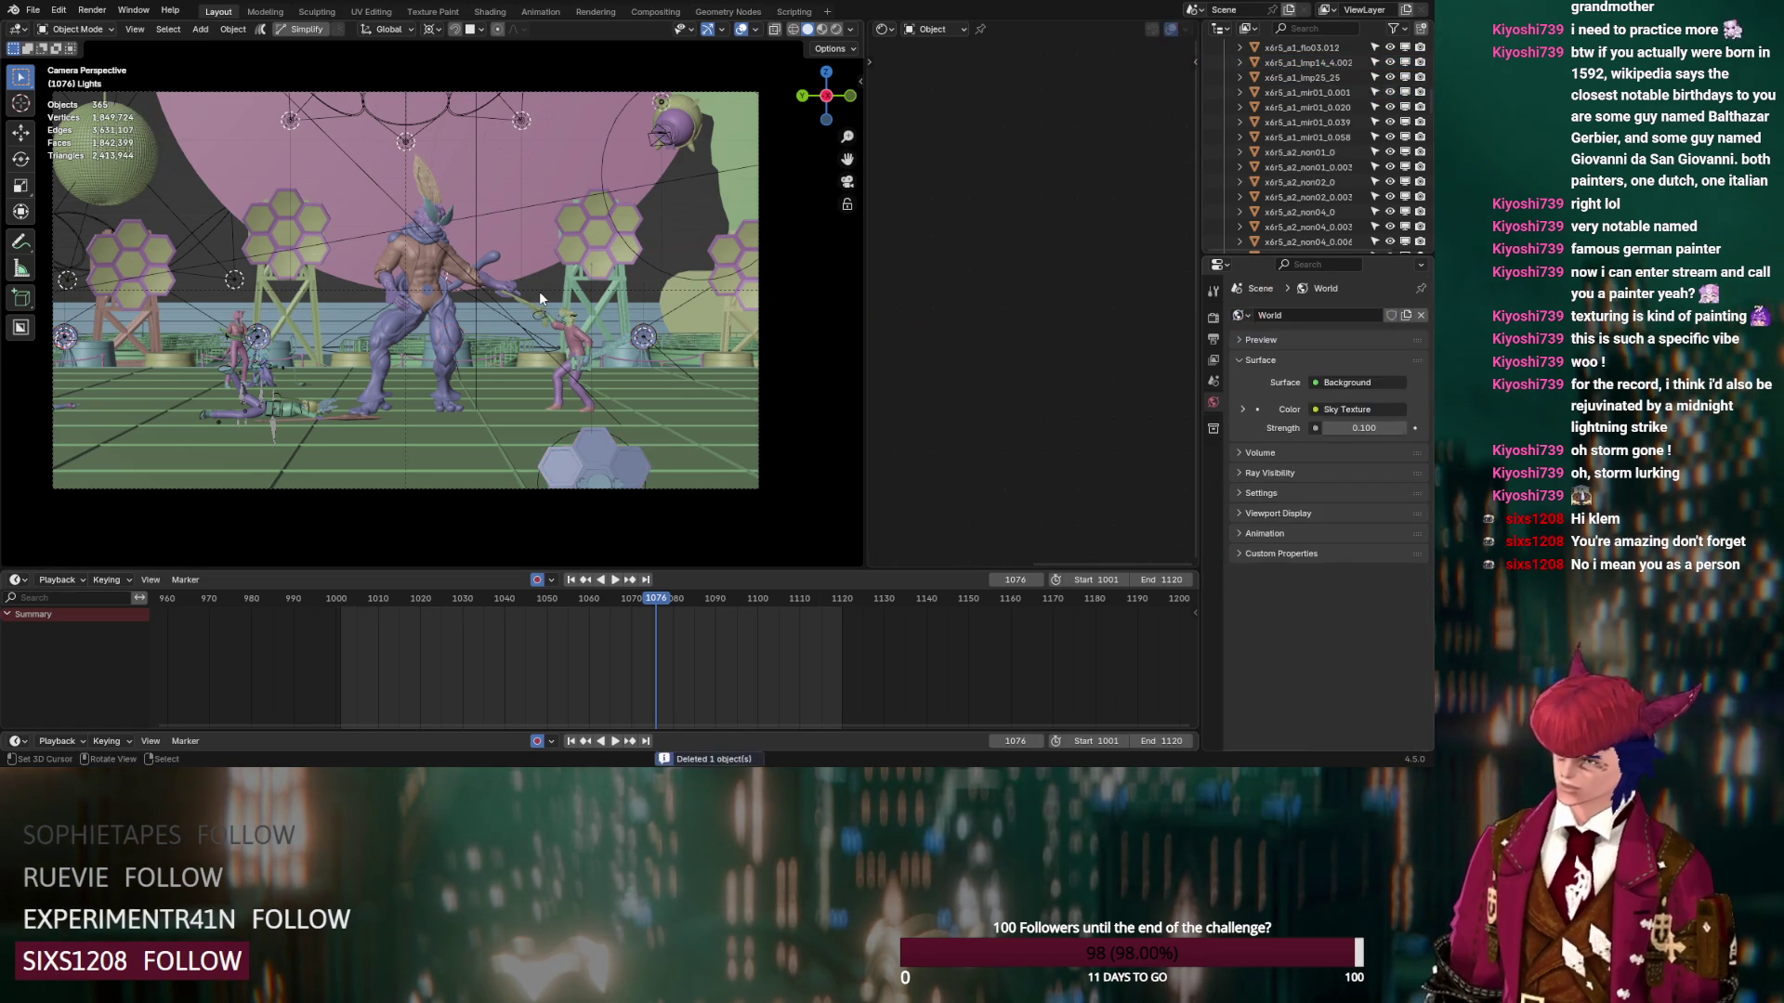
Make Haze 3 visible in the viewport
scroll(1319, 139, "up", 5)
left_click_drag(1405, 167, 1405, 182)
left_click(1405, 196)
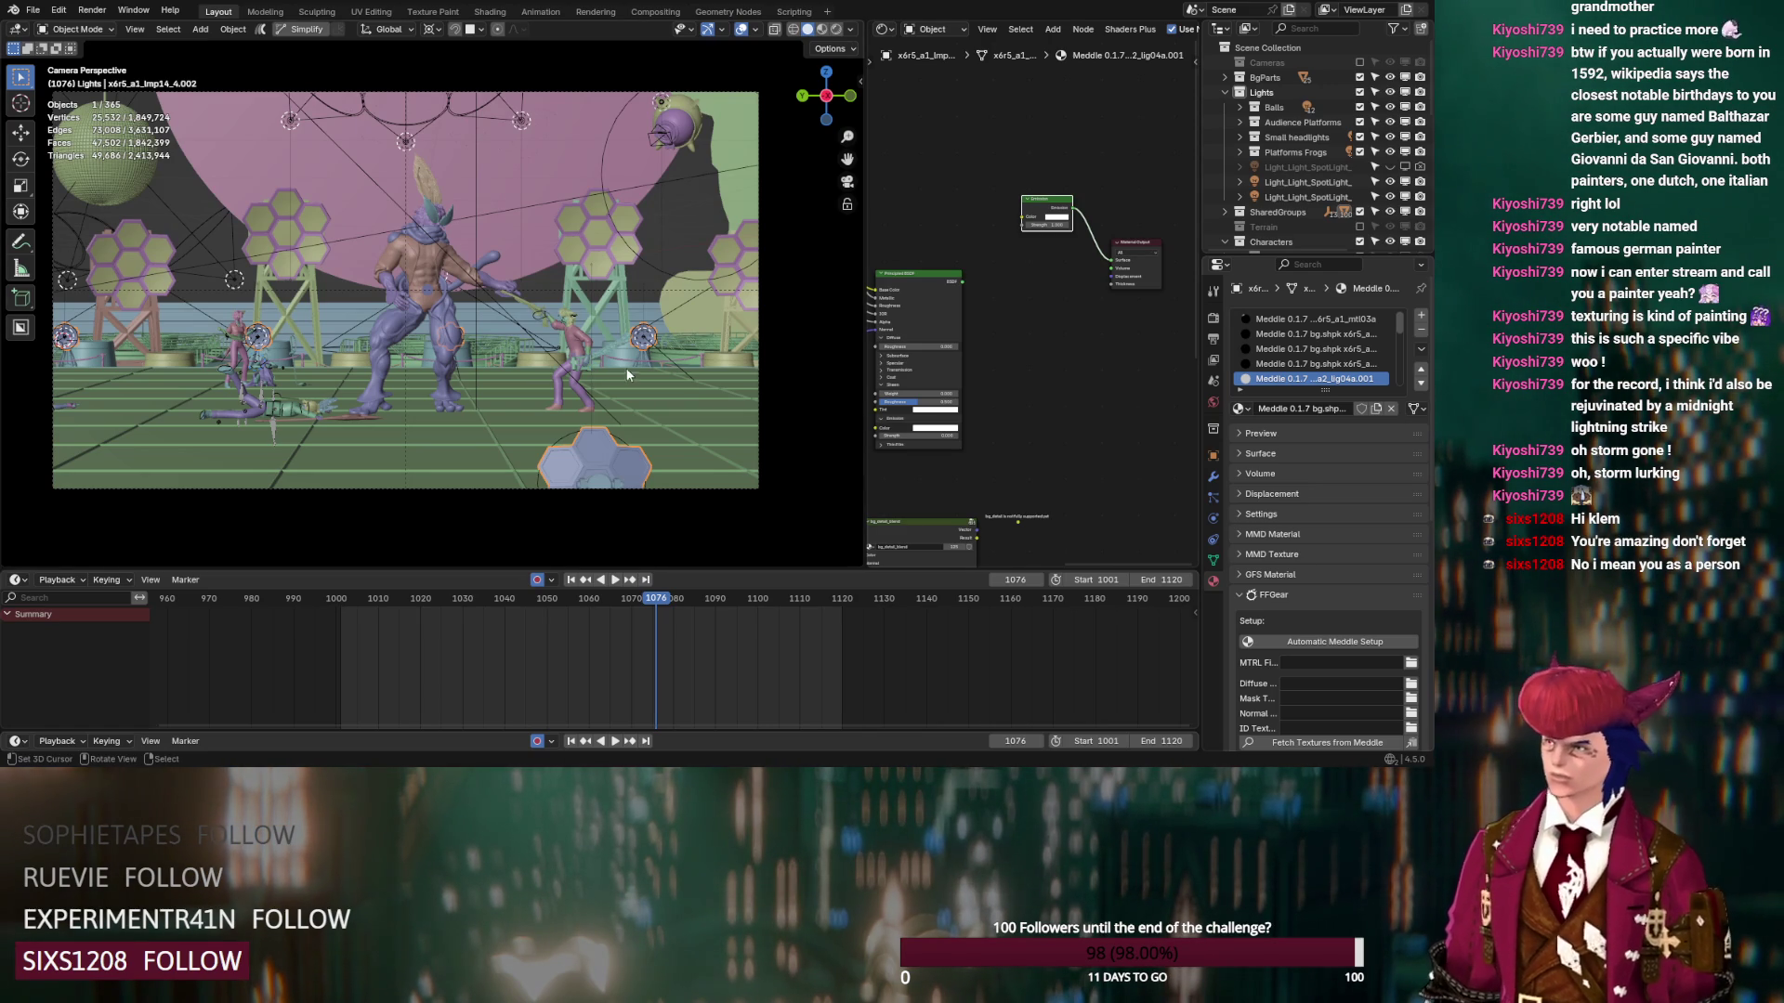
Delete x6r5_a1_lsf05_0.007 under SharedGroups, save, and show Haze 1–3 in the viewport
left_click(1222, 211)
scroll(1221, 208, "down", 5)
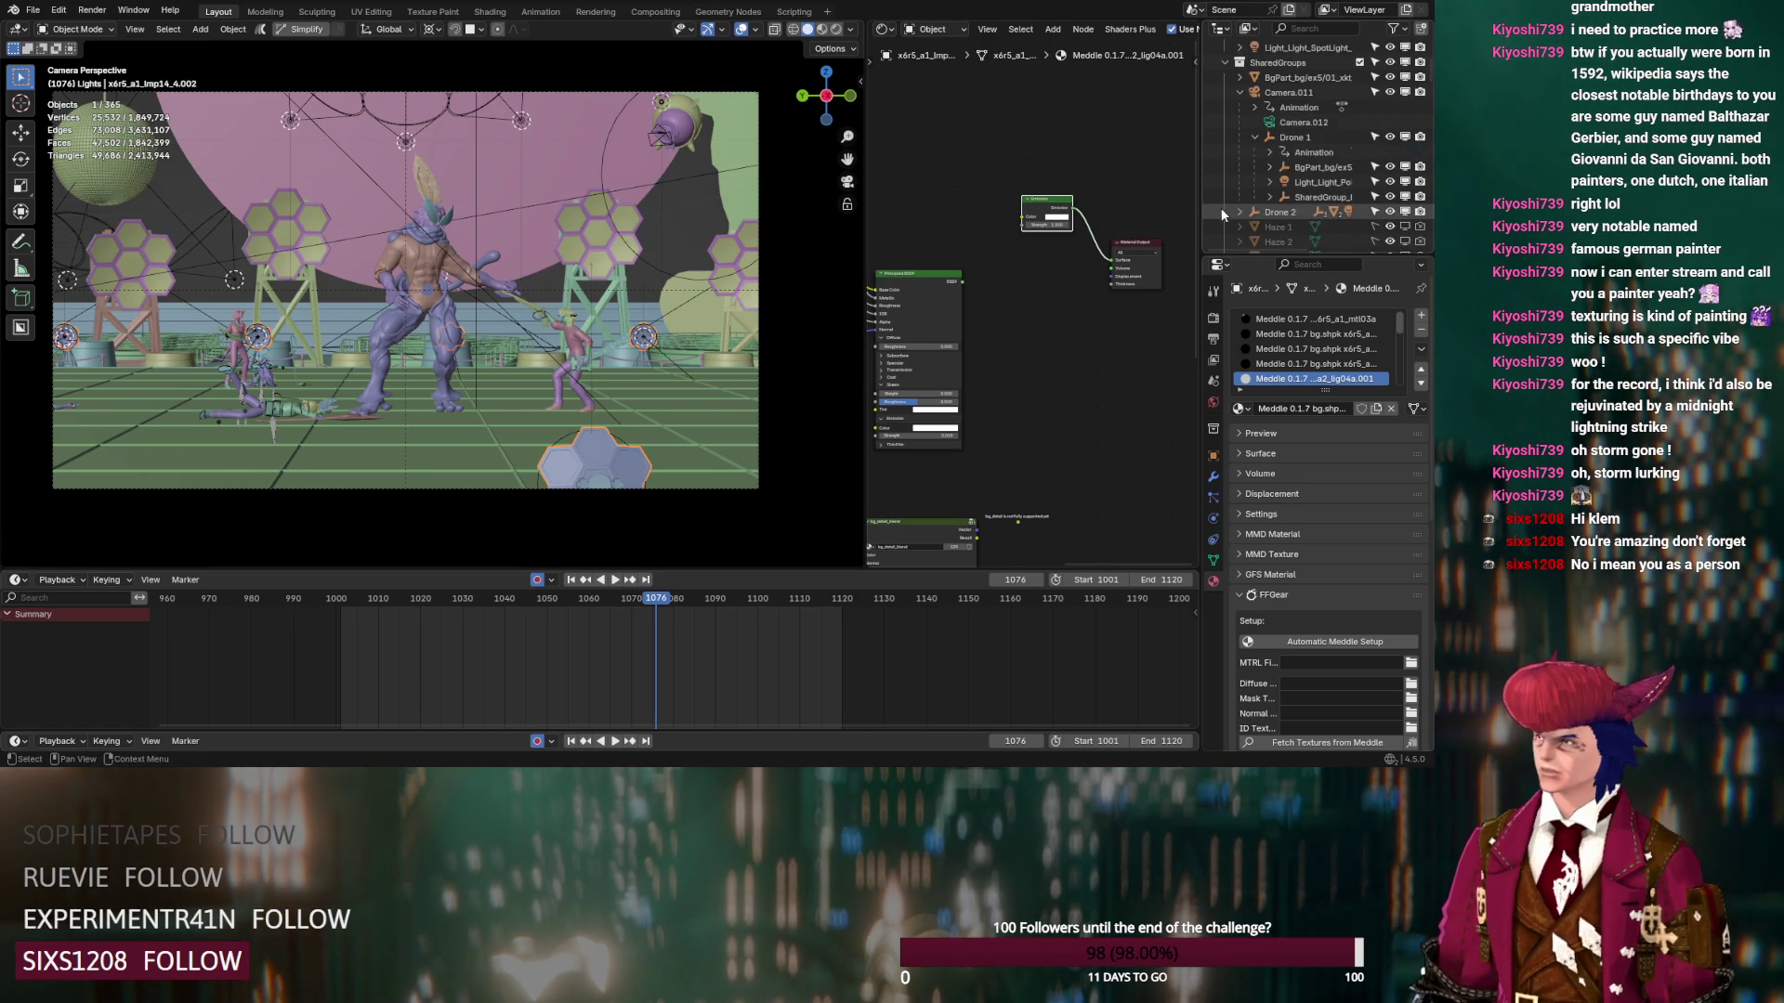
scroll(1221, 208, "down", 5)
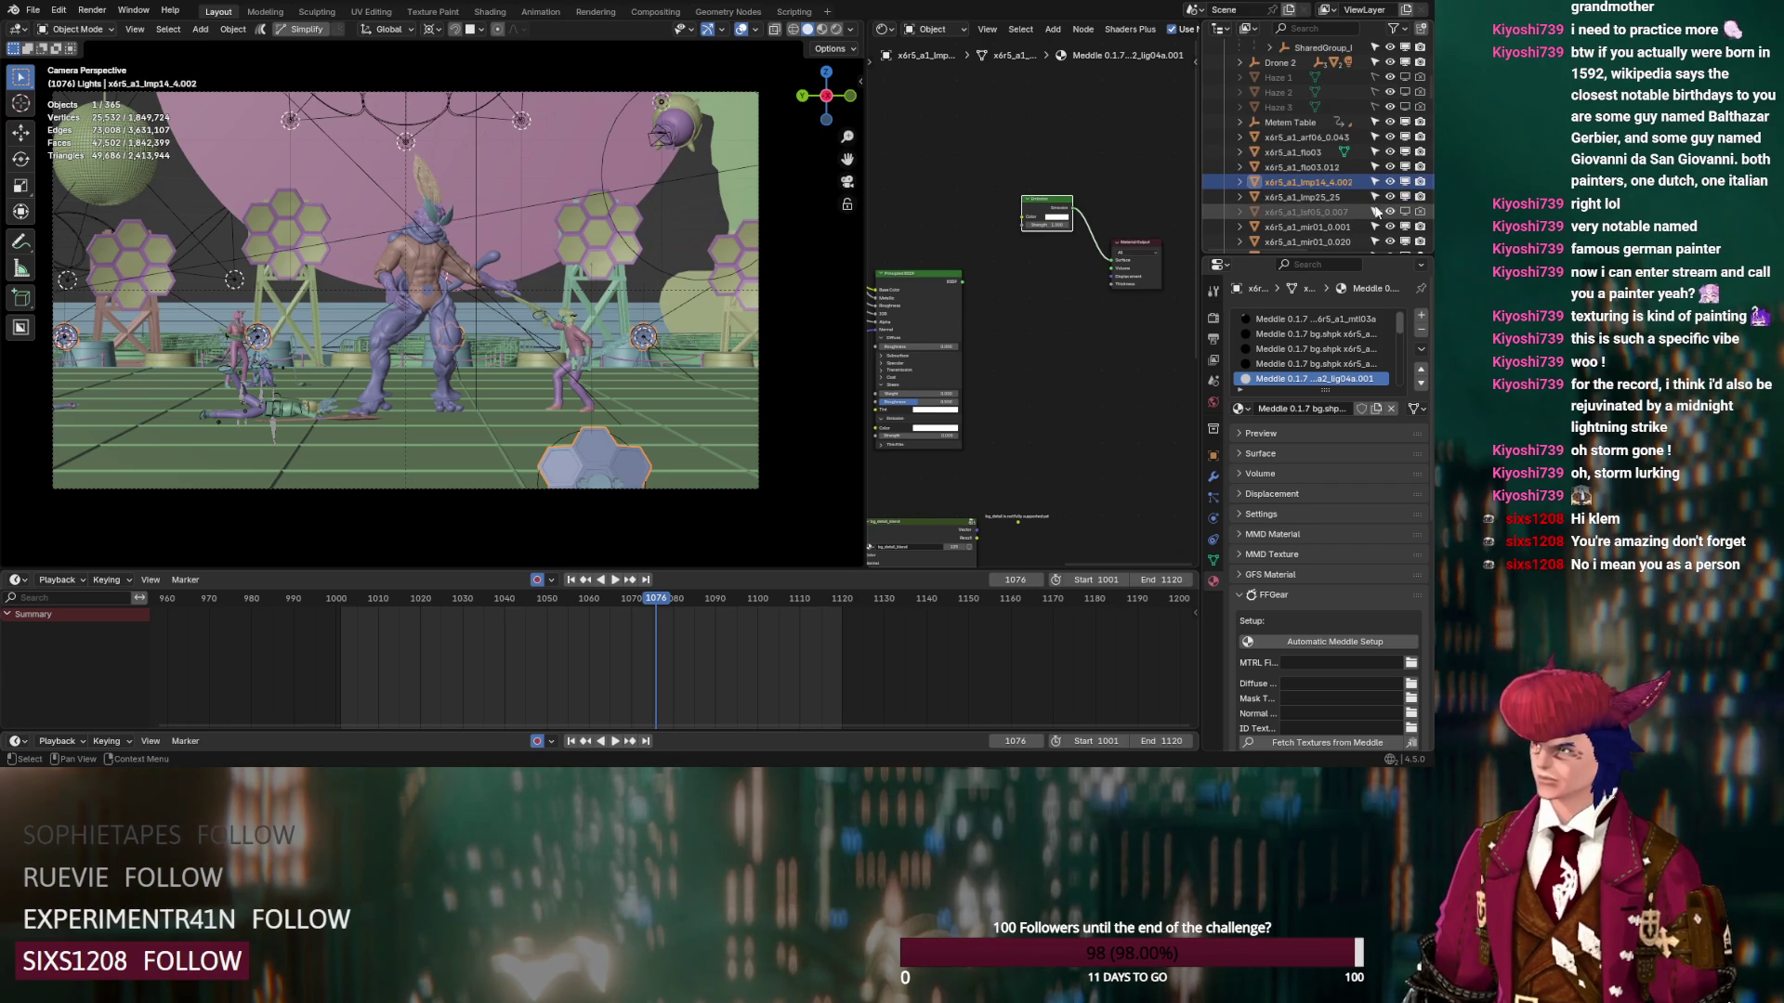
left_click(1341, 212)
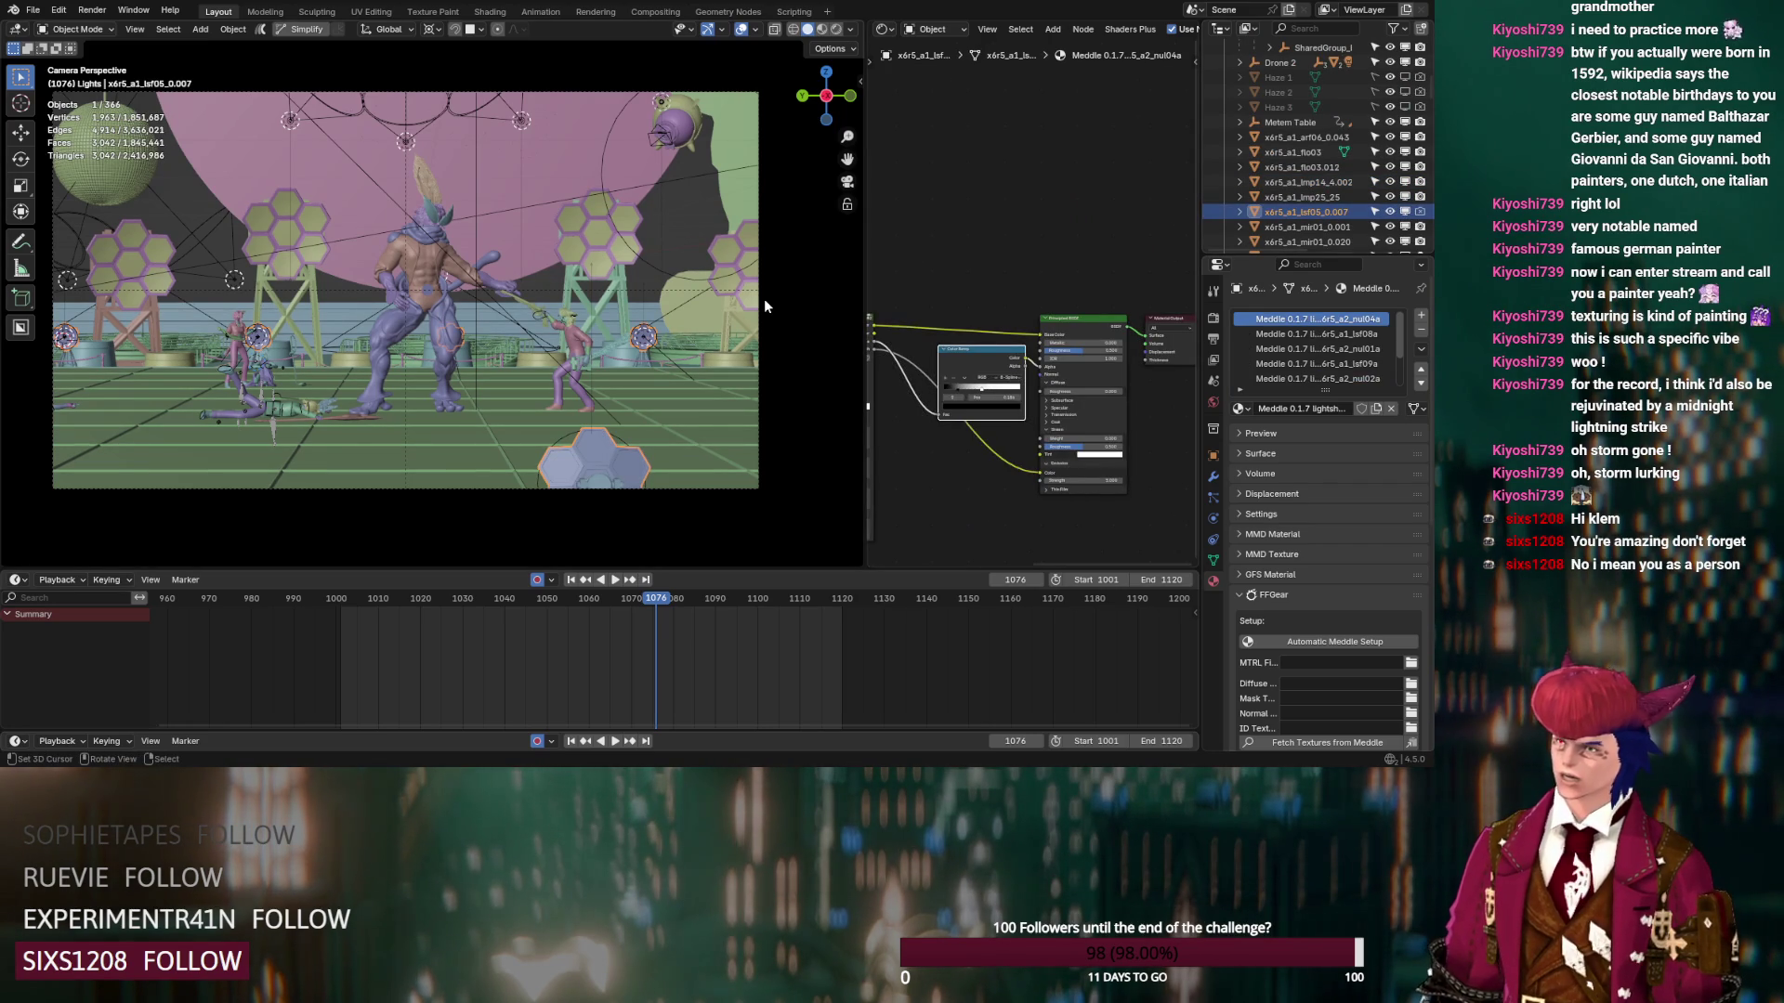
key("Delete")
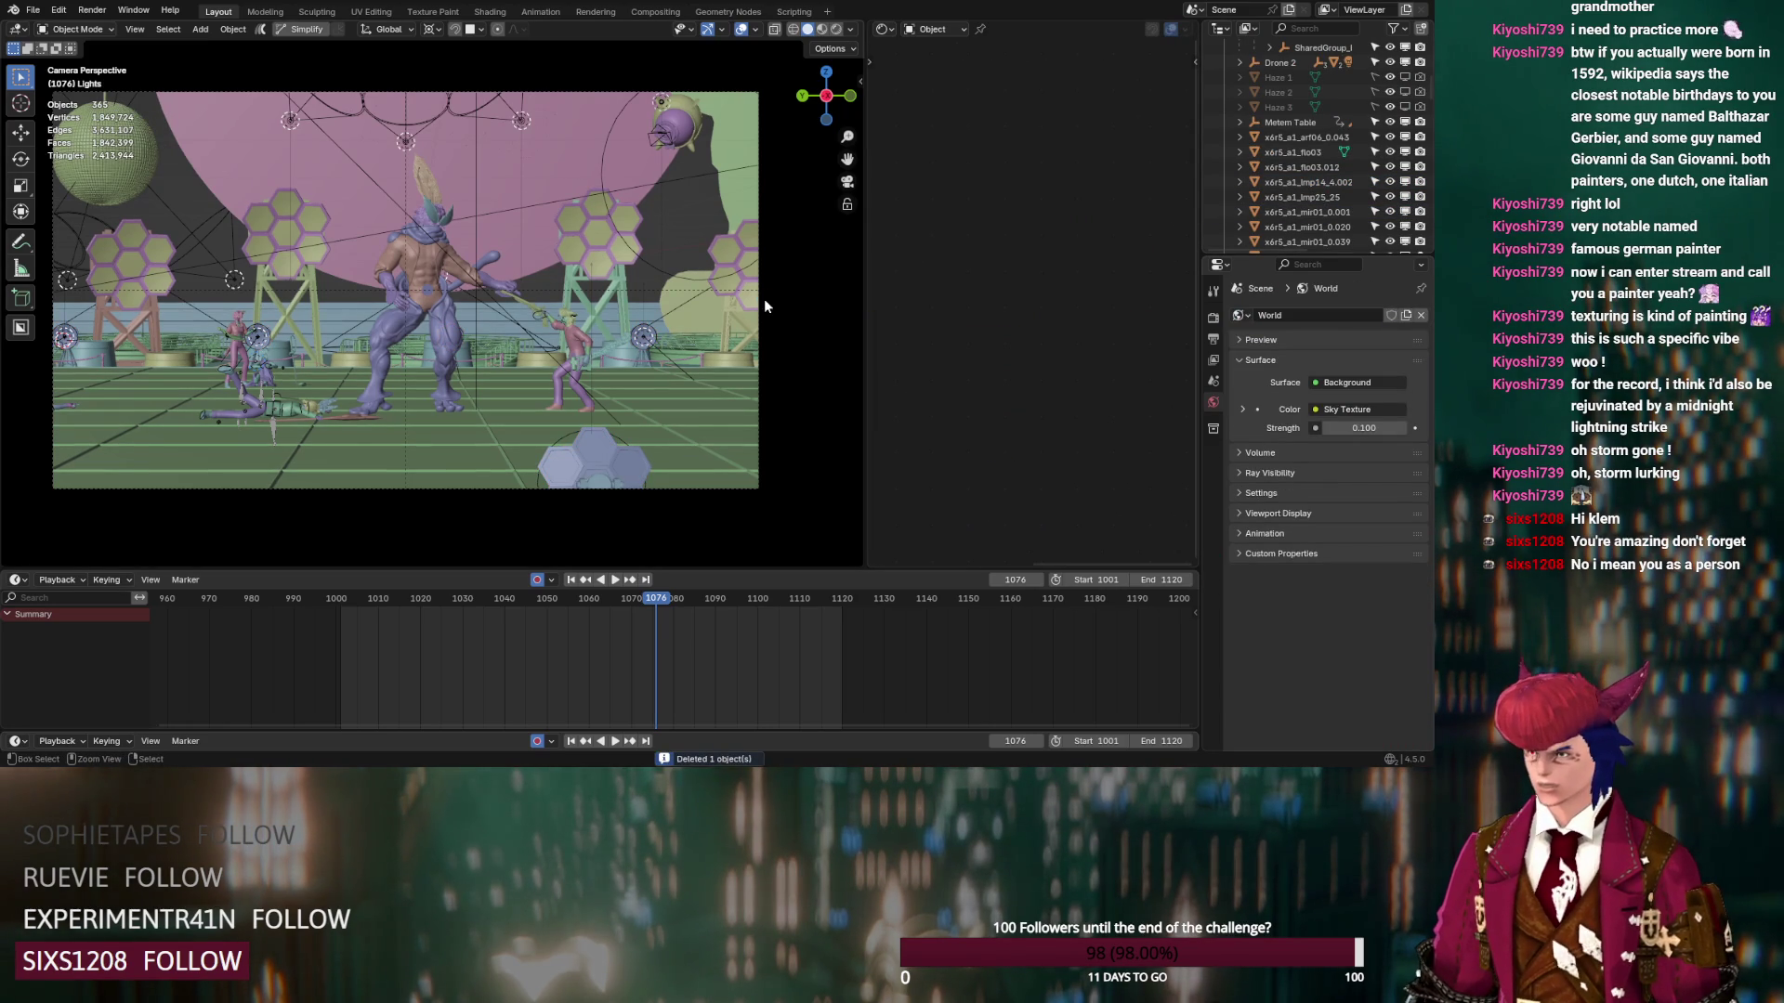
key("ctrl+s")
left_click_drag(1405, 77, 1406, 107)
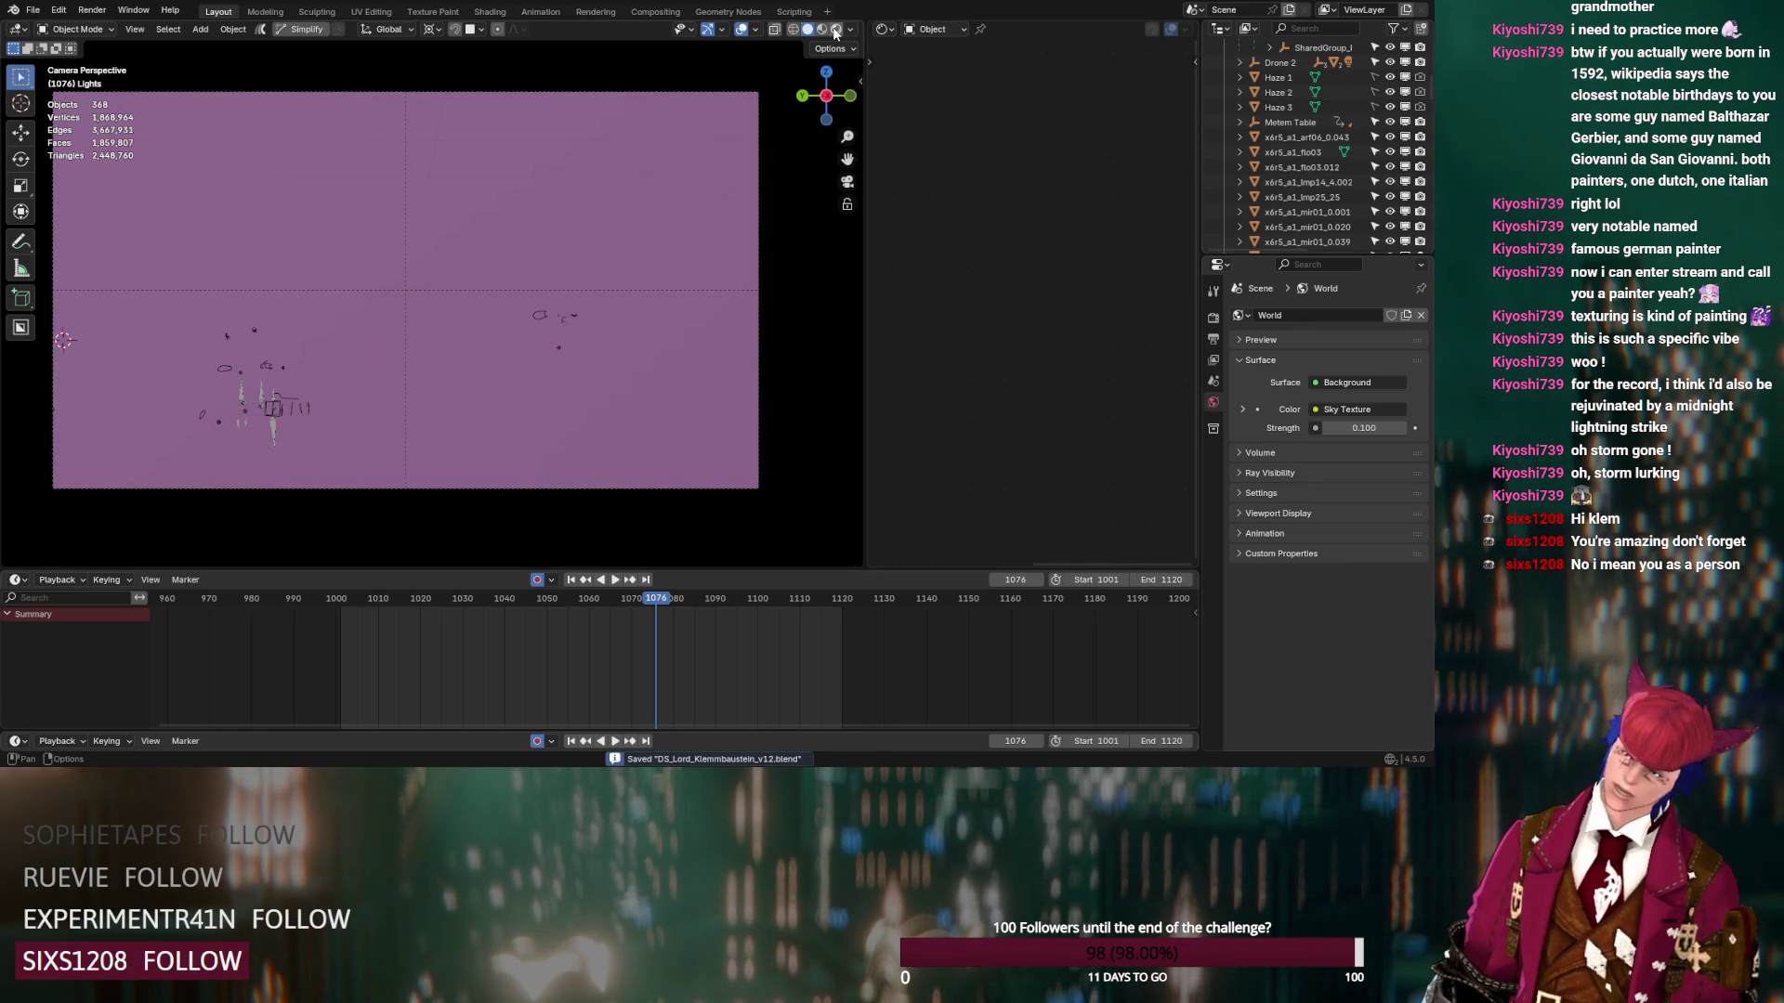
Inspect Haze 1's material nodes in rendered preview, then show the Render Properties
left_click(835, 31)
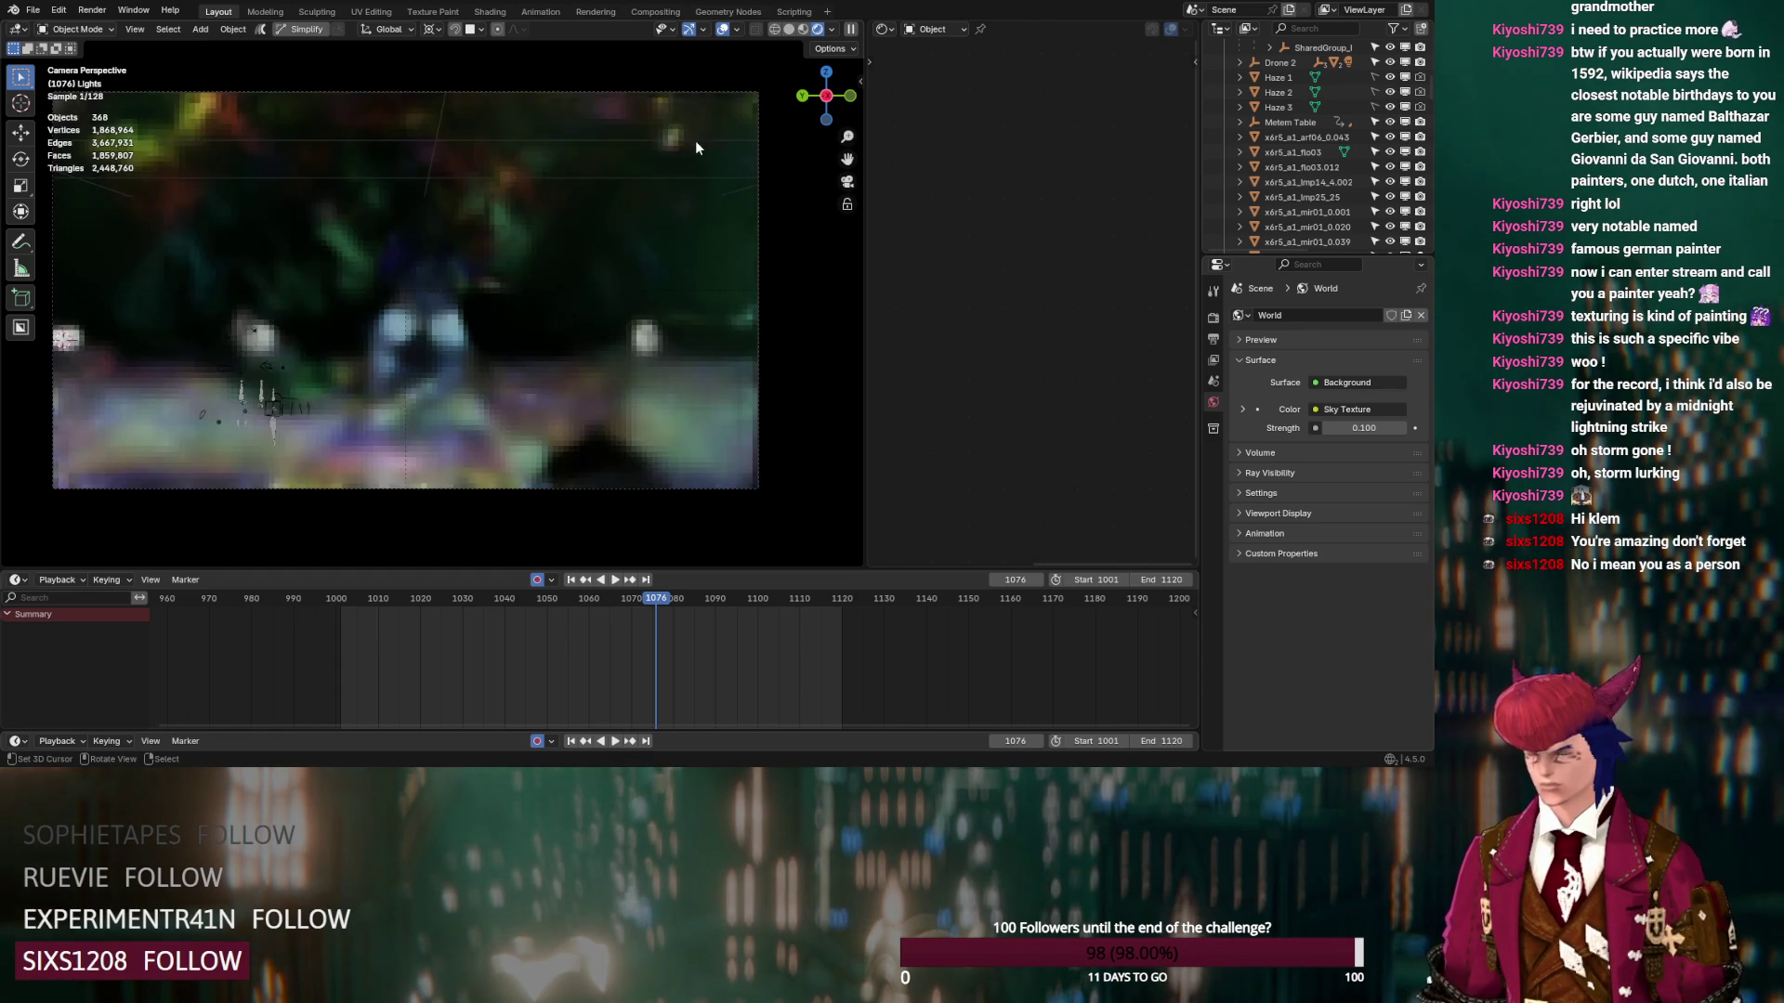
left_click(1275, 79)
mouse_move(951, 69)
middle_mouse_down()
mouse_move(950, 208)
mouse_move(915, 214)
middle_mouse_up()
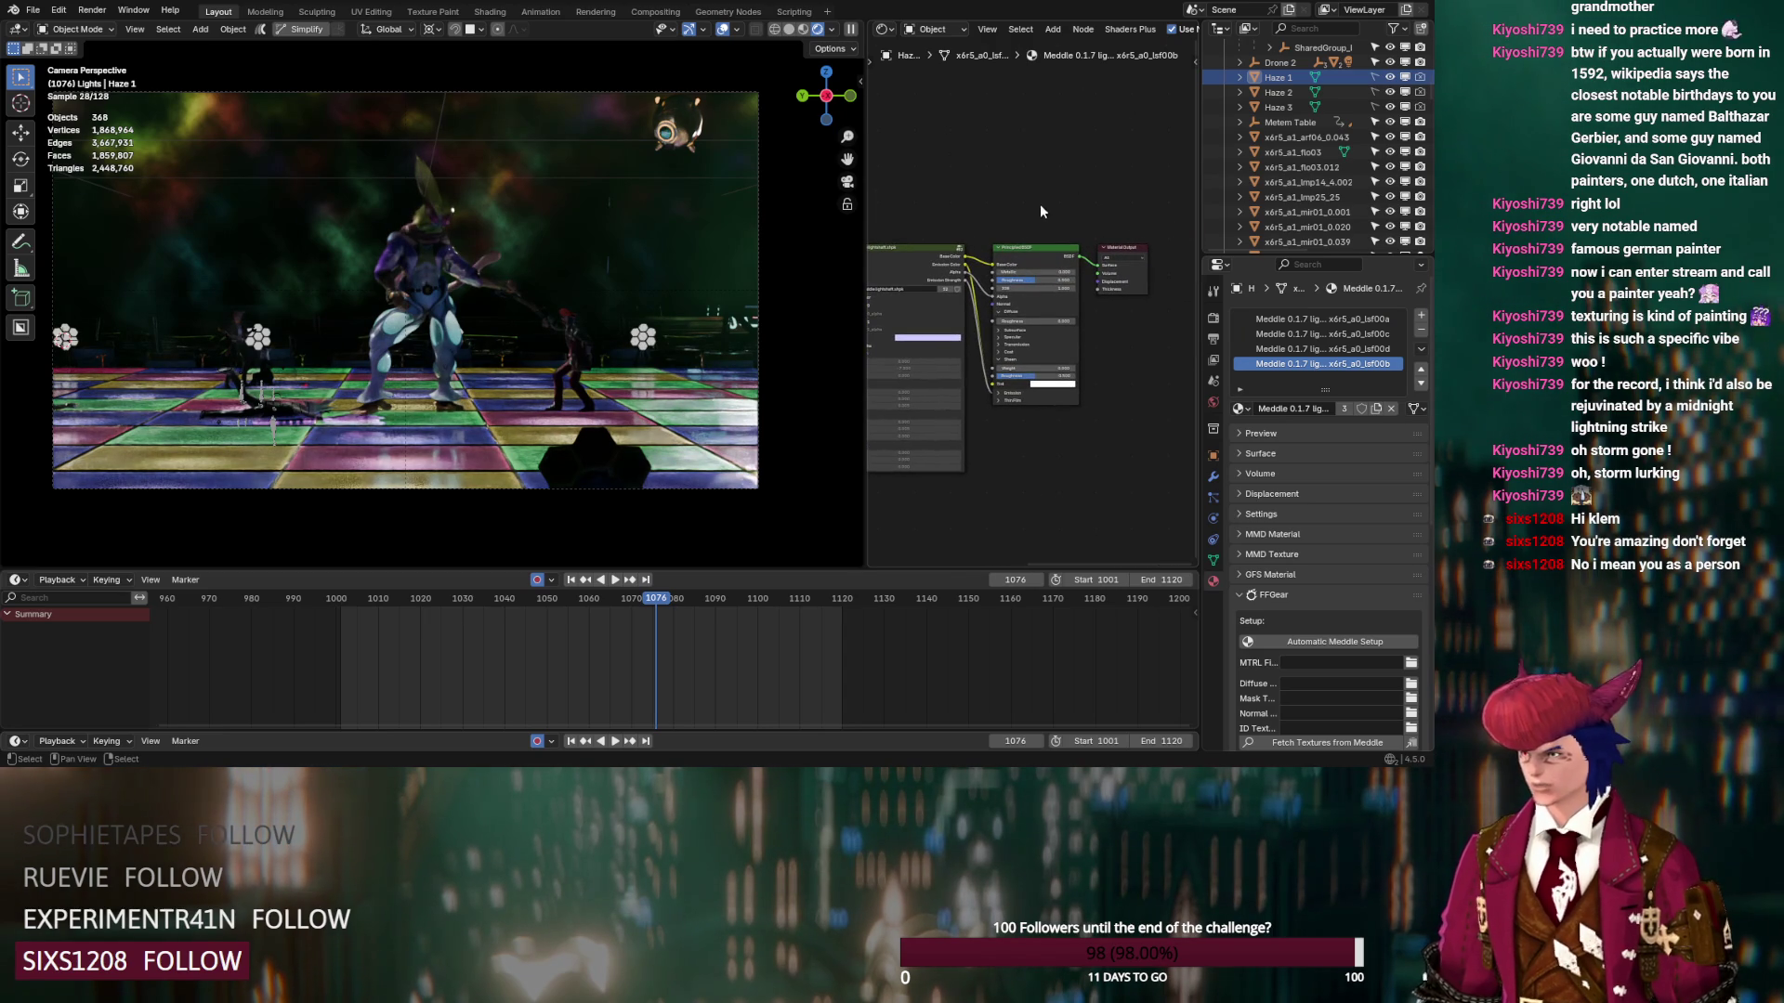
left_click(935, 251)
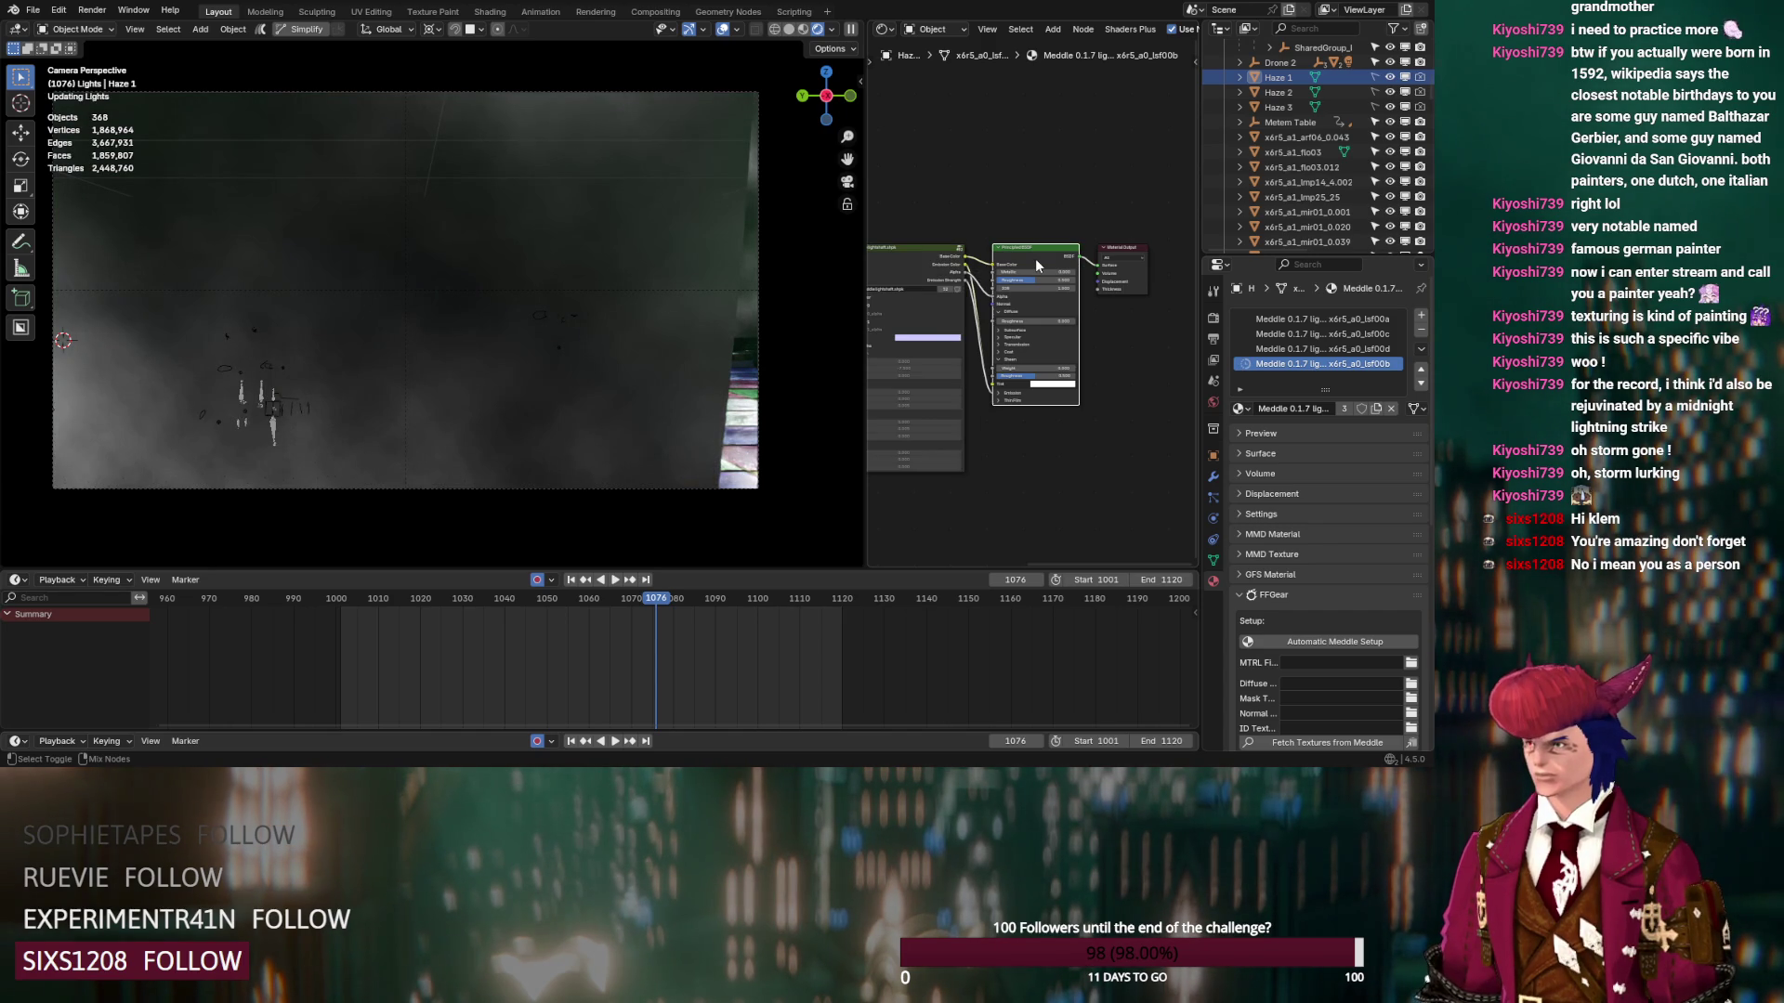
left_click(1035, 258)
left_click(1212, 317)
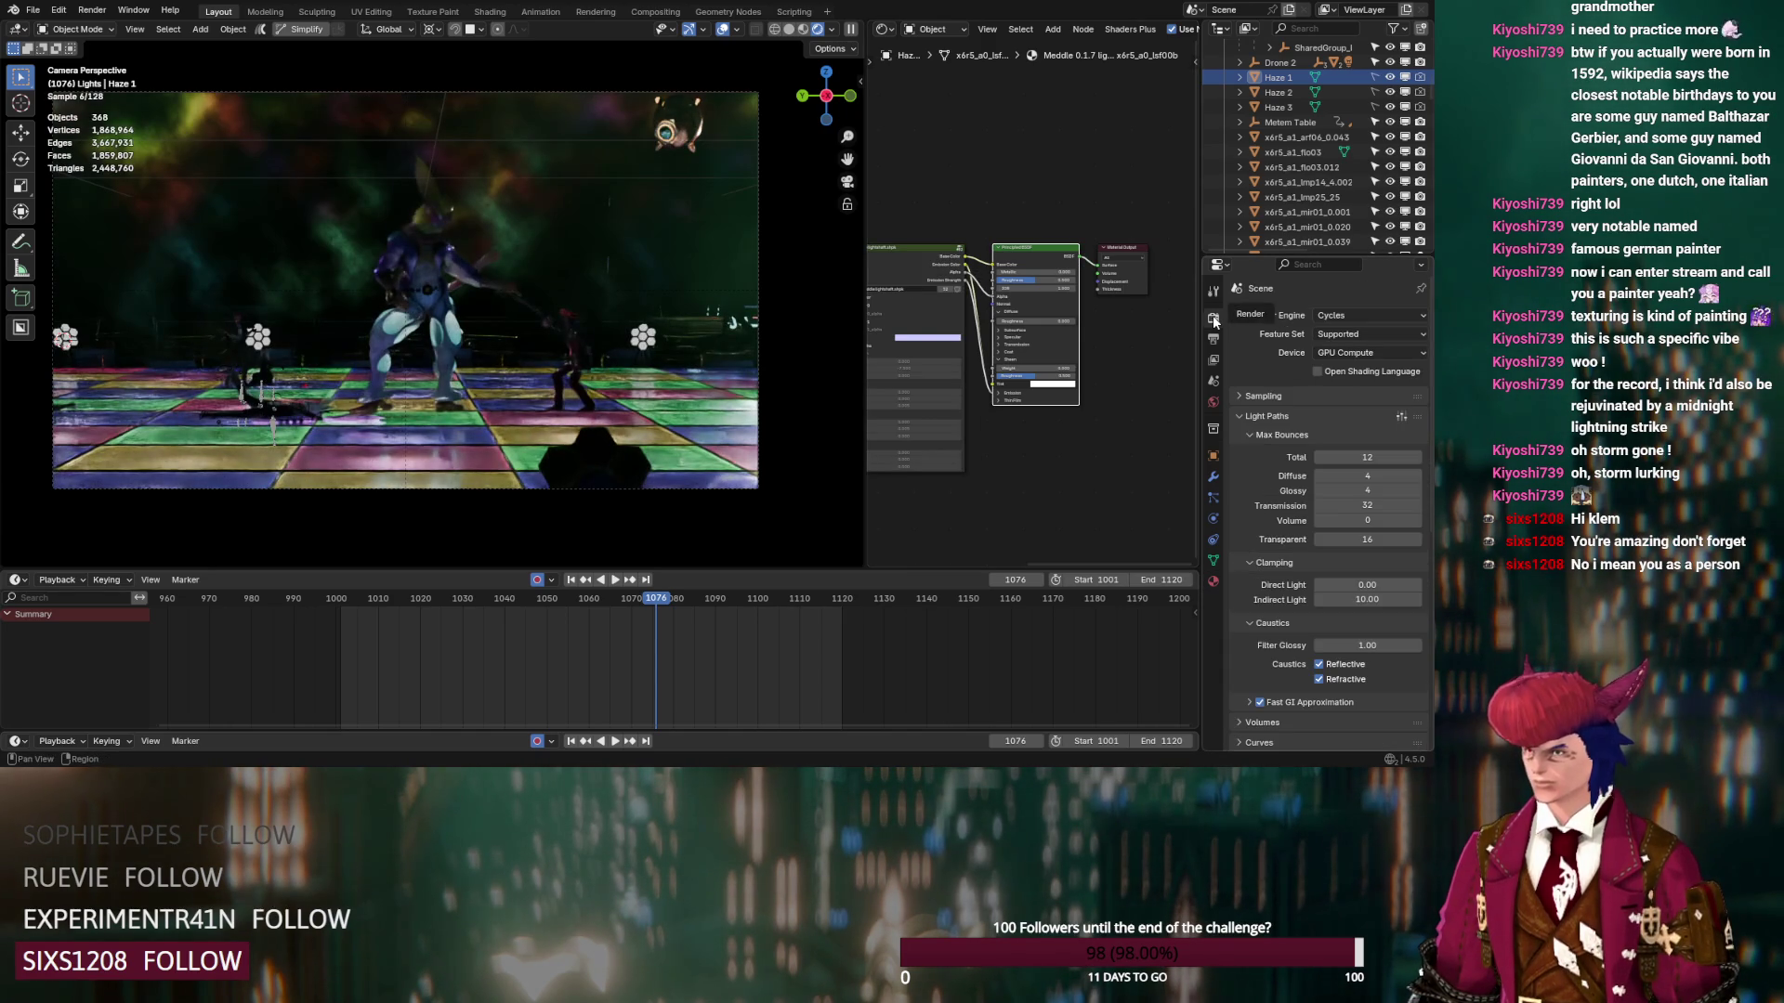
Set Light Paths Total bounces to 4 and Transparent to 36
scroll(1254, 434, "down", 2)
left_click_drag(1356, 479, 1424, 479)
mouse_move(1359, 397)
left_mouse_down()
mouse_move(1394, 397)
mouse_move(1344, 396)
left_mouse_up()
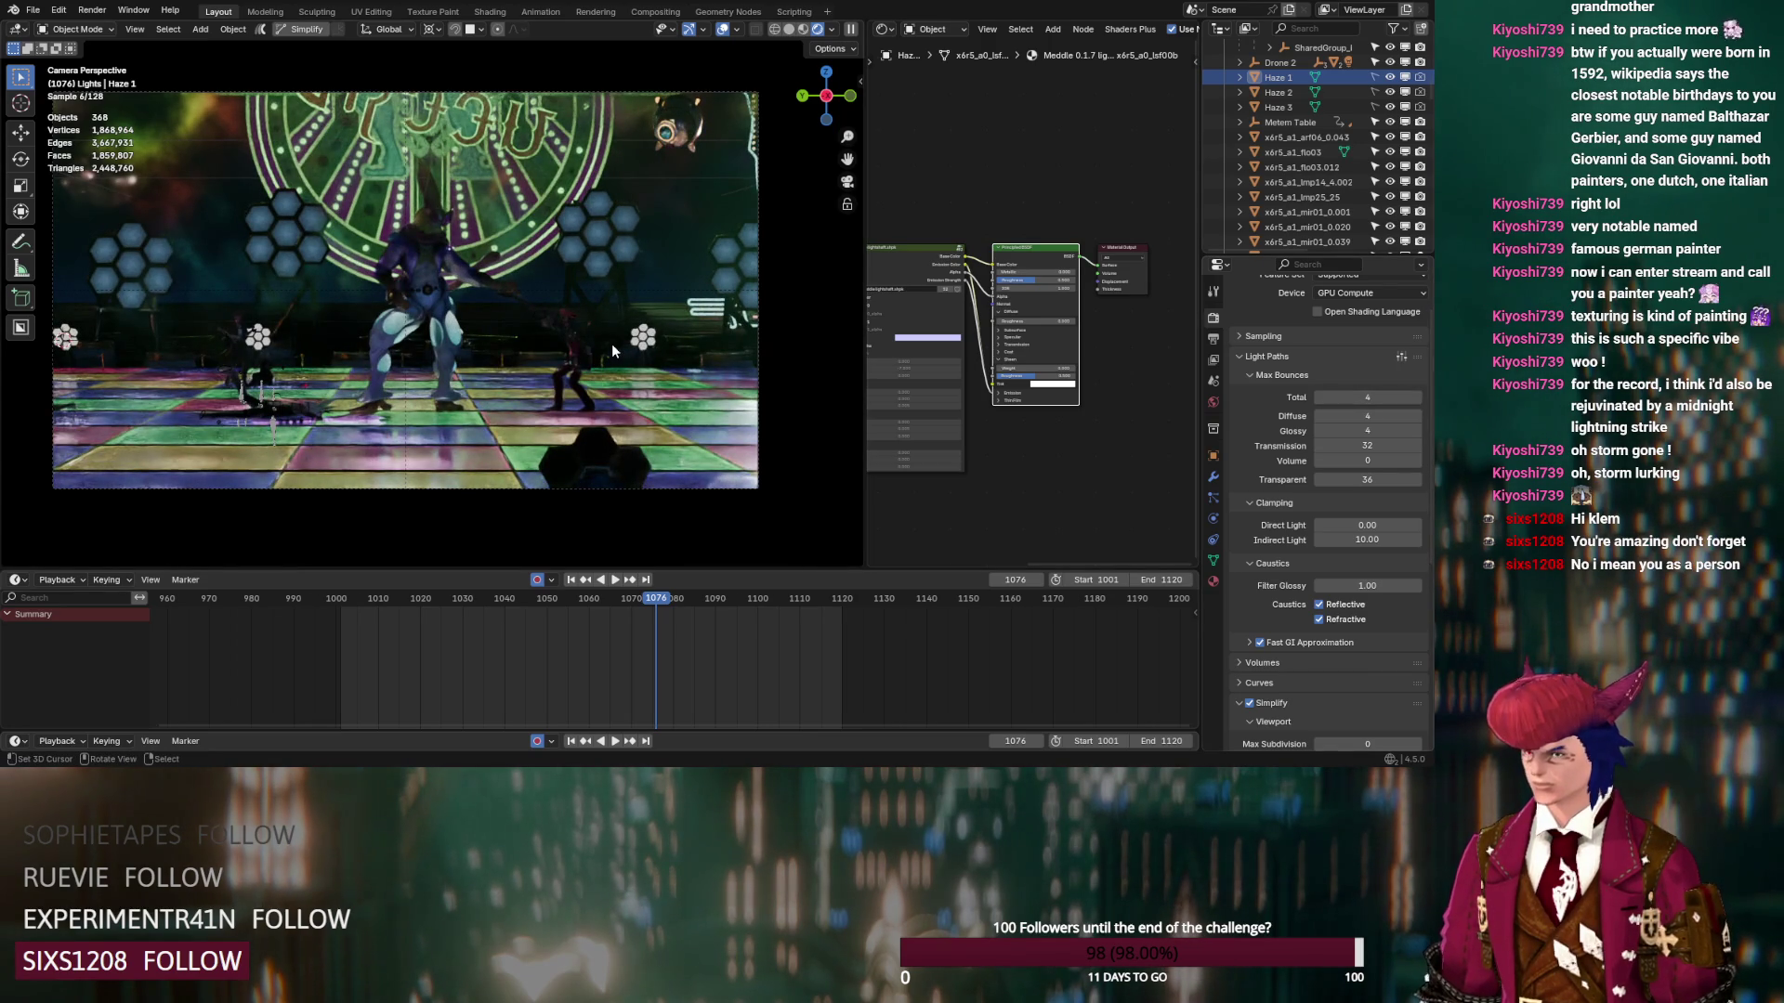
Hide Haze 1–3 in the viewport, switch to Solid shading, and save
left_click_drag(1405, 77, 1405, 92)
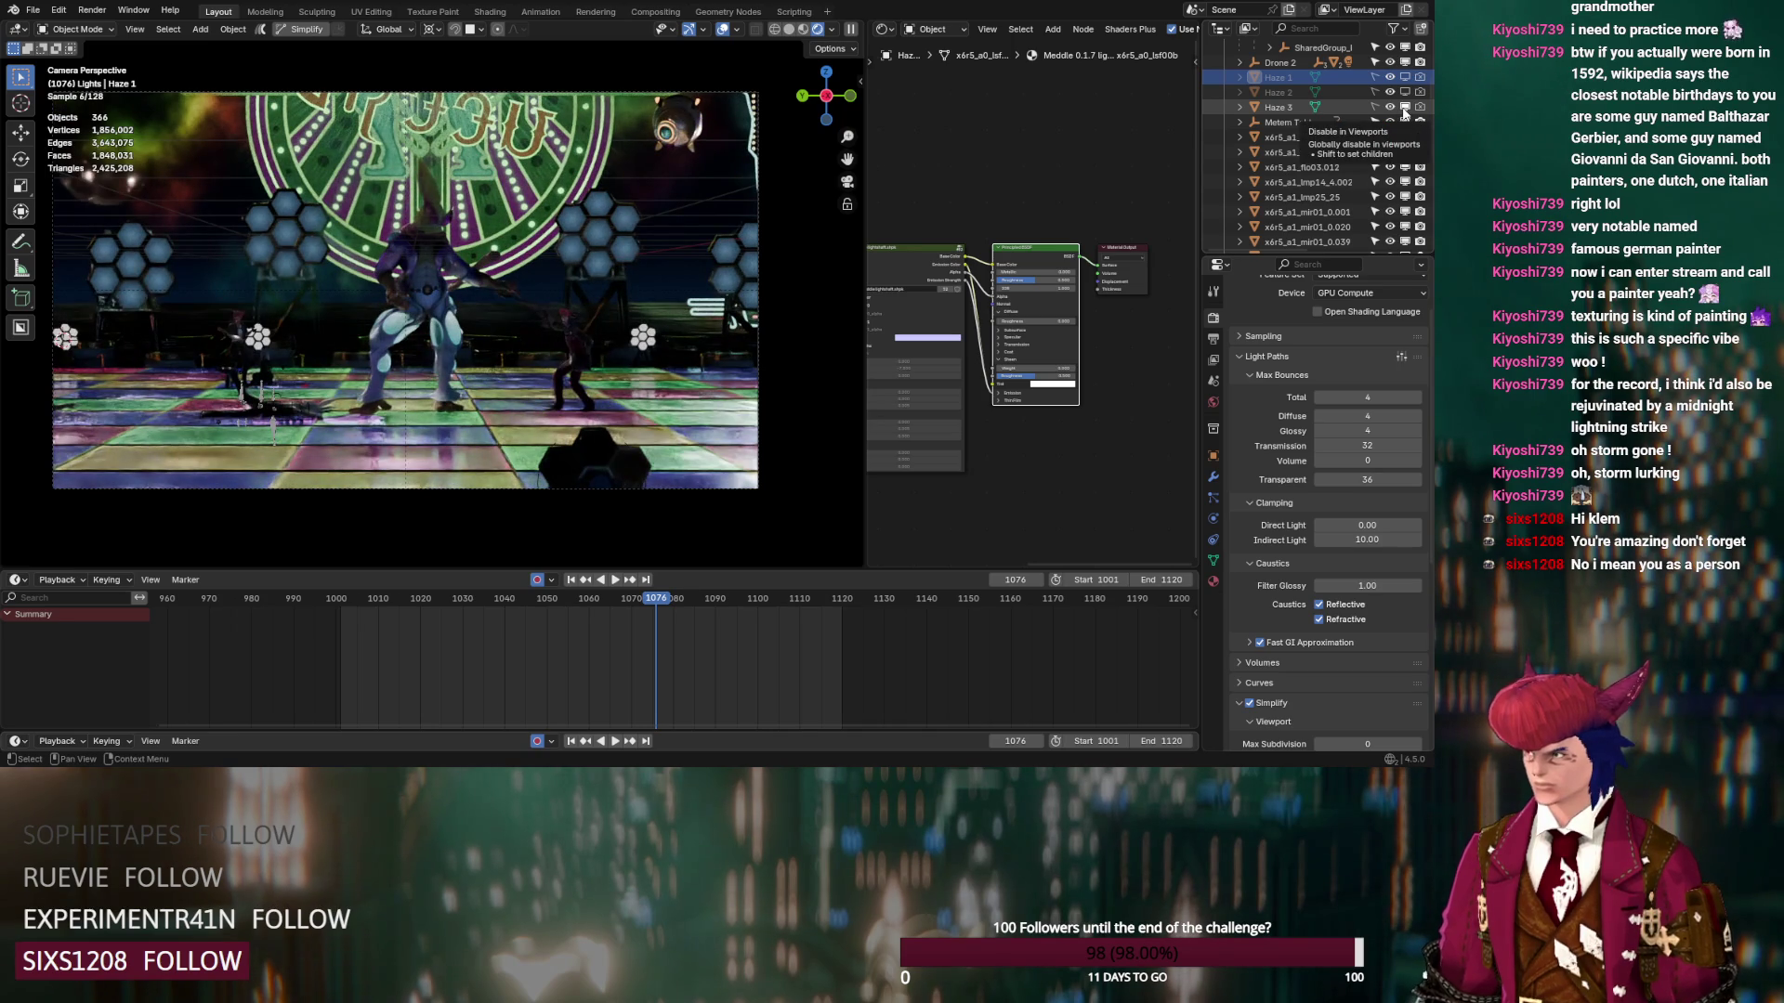
left_click_drag(1404, 92, 1406, 79)
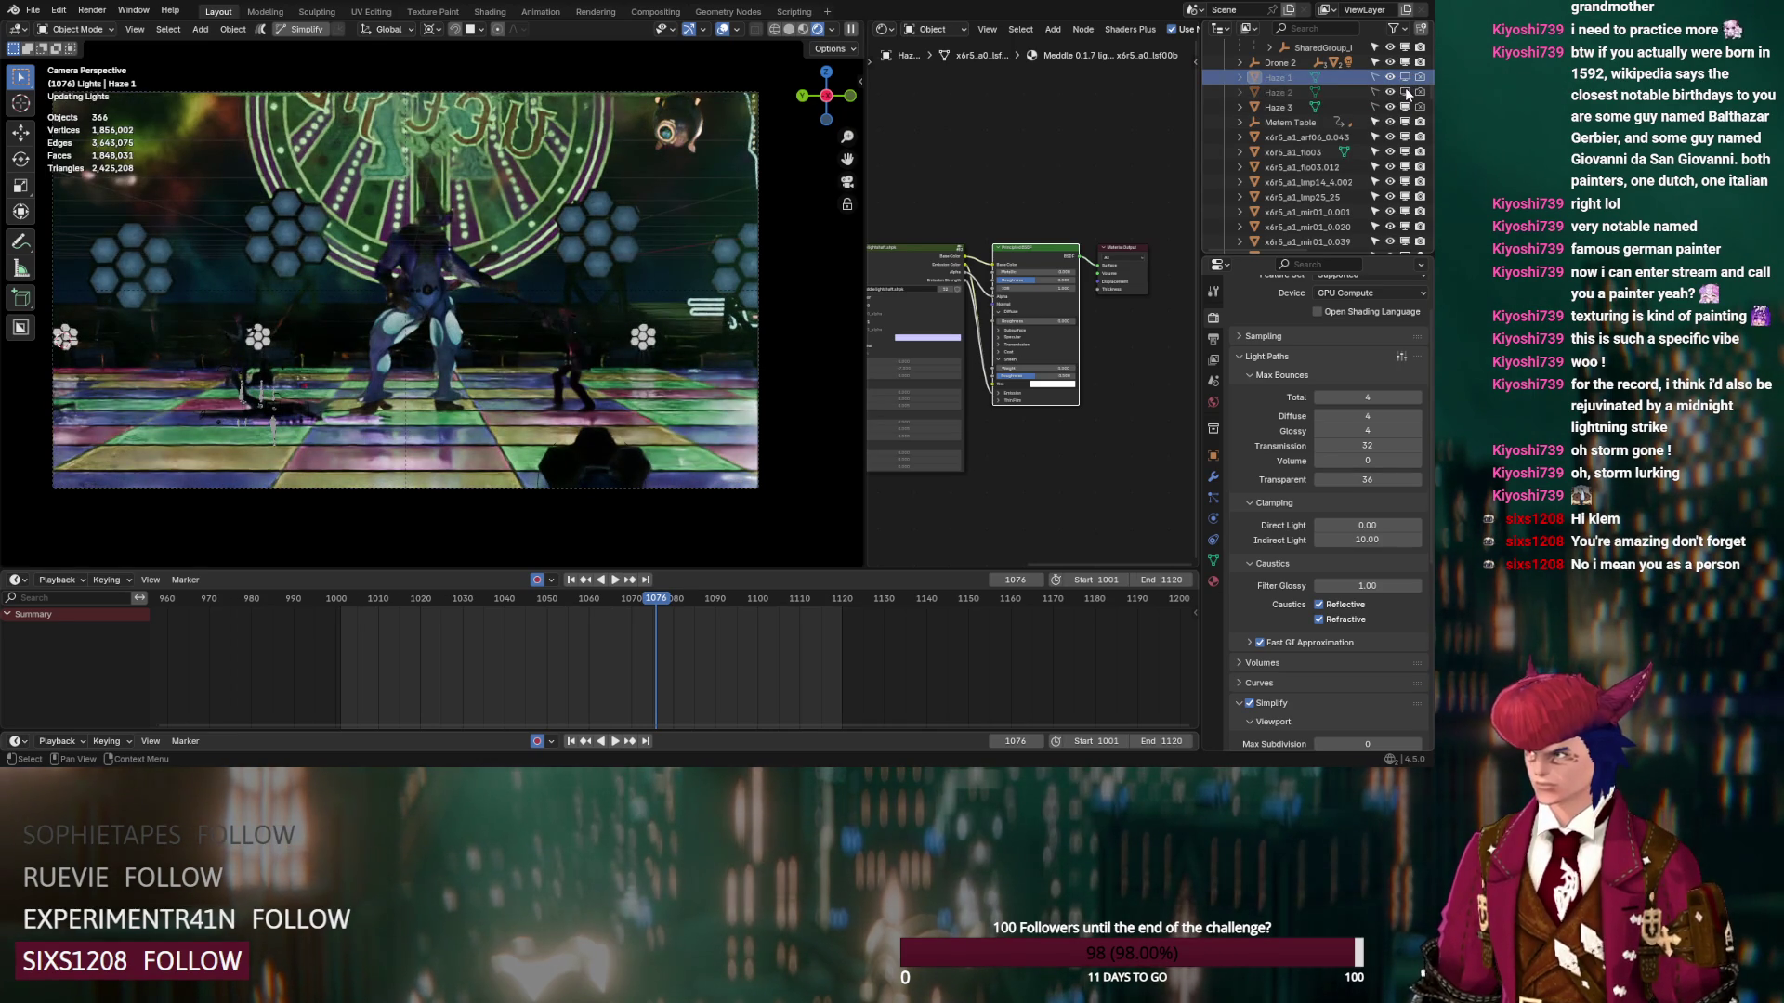
left_click_drag(1406, 78, 1394, 92)
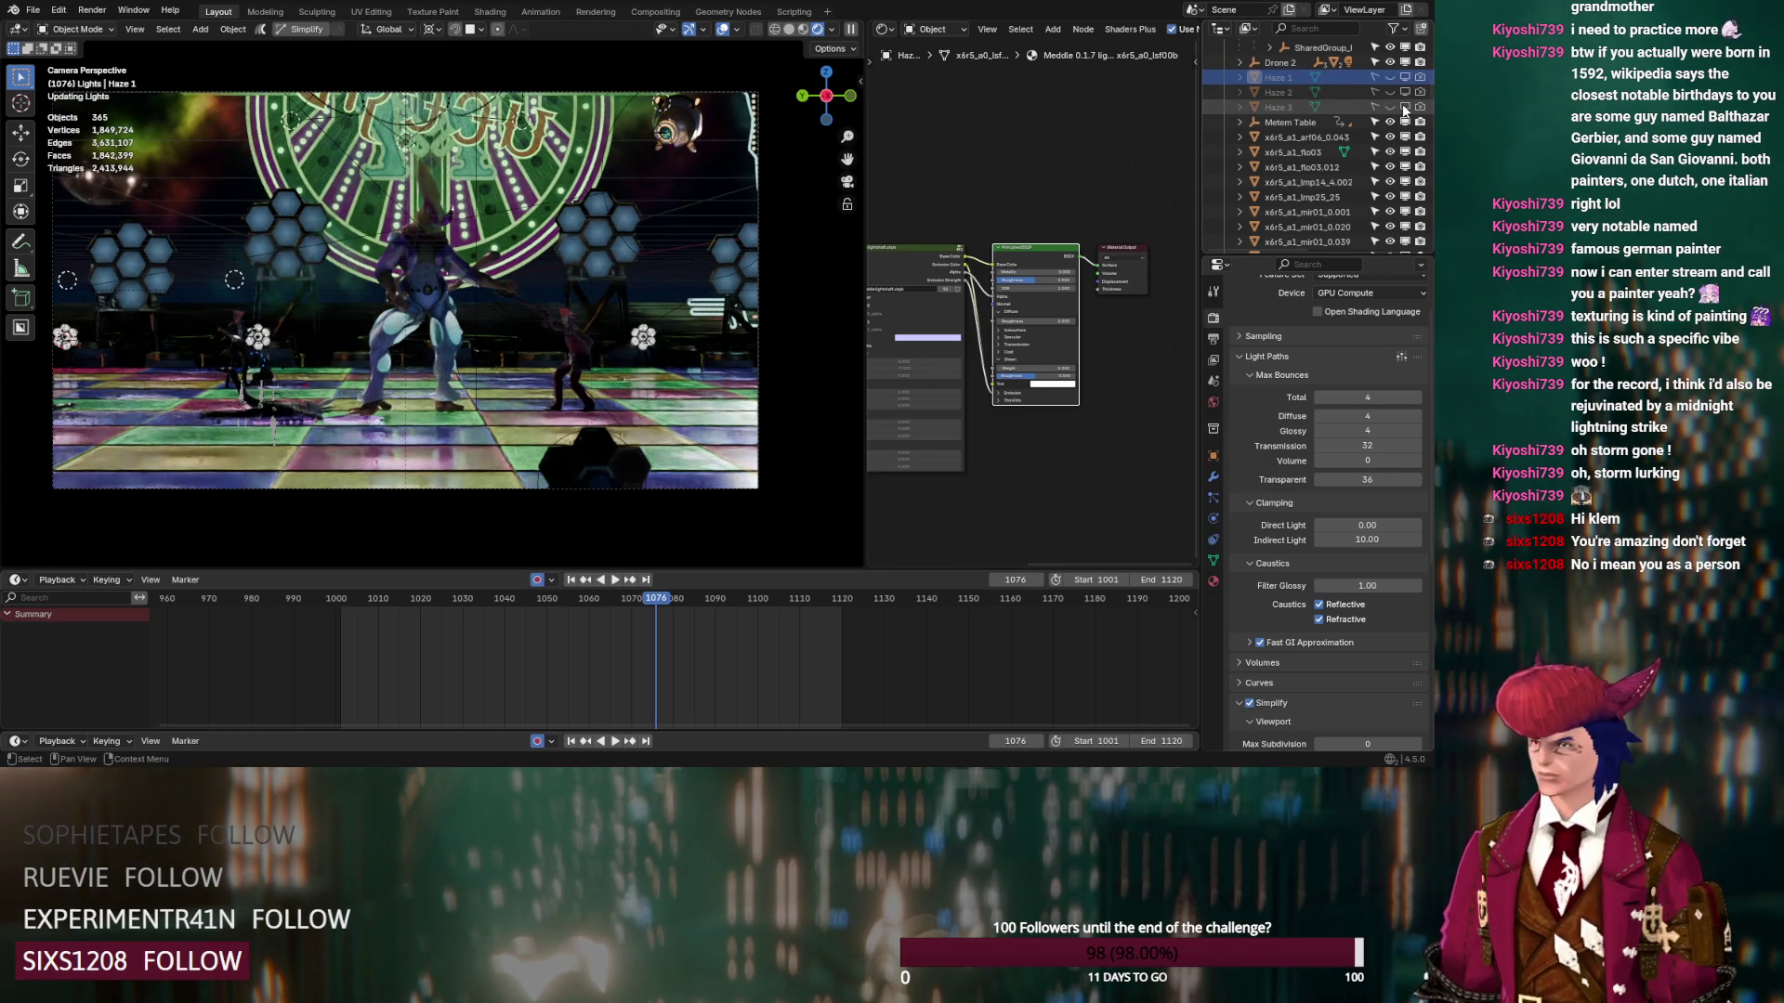
left_click(1391, 107)
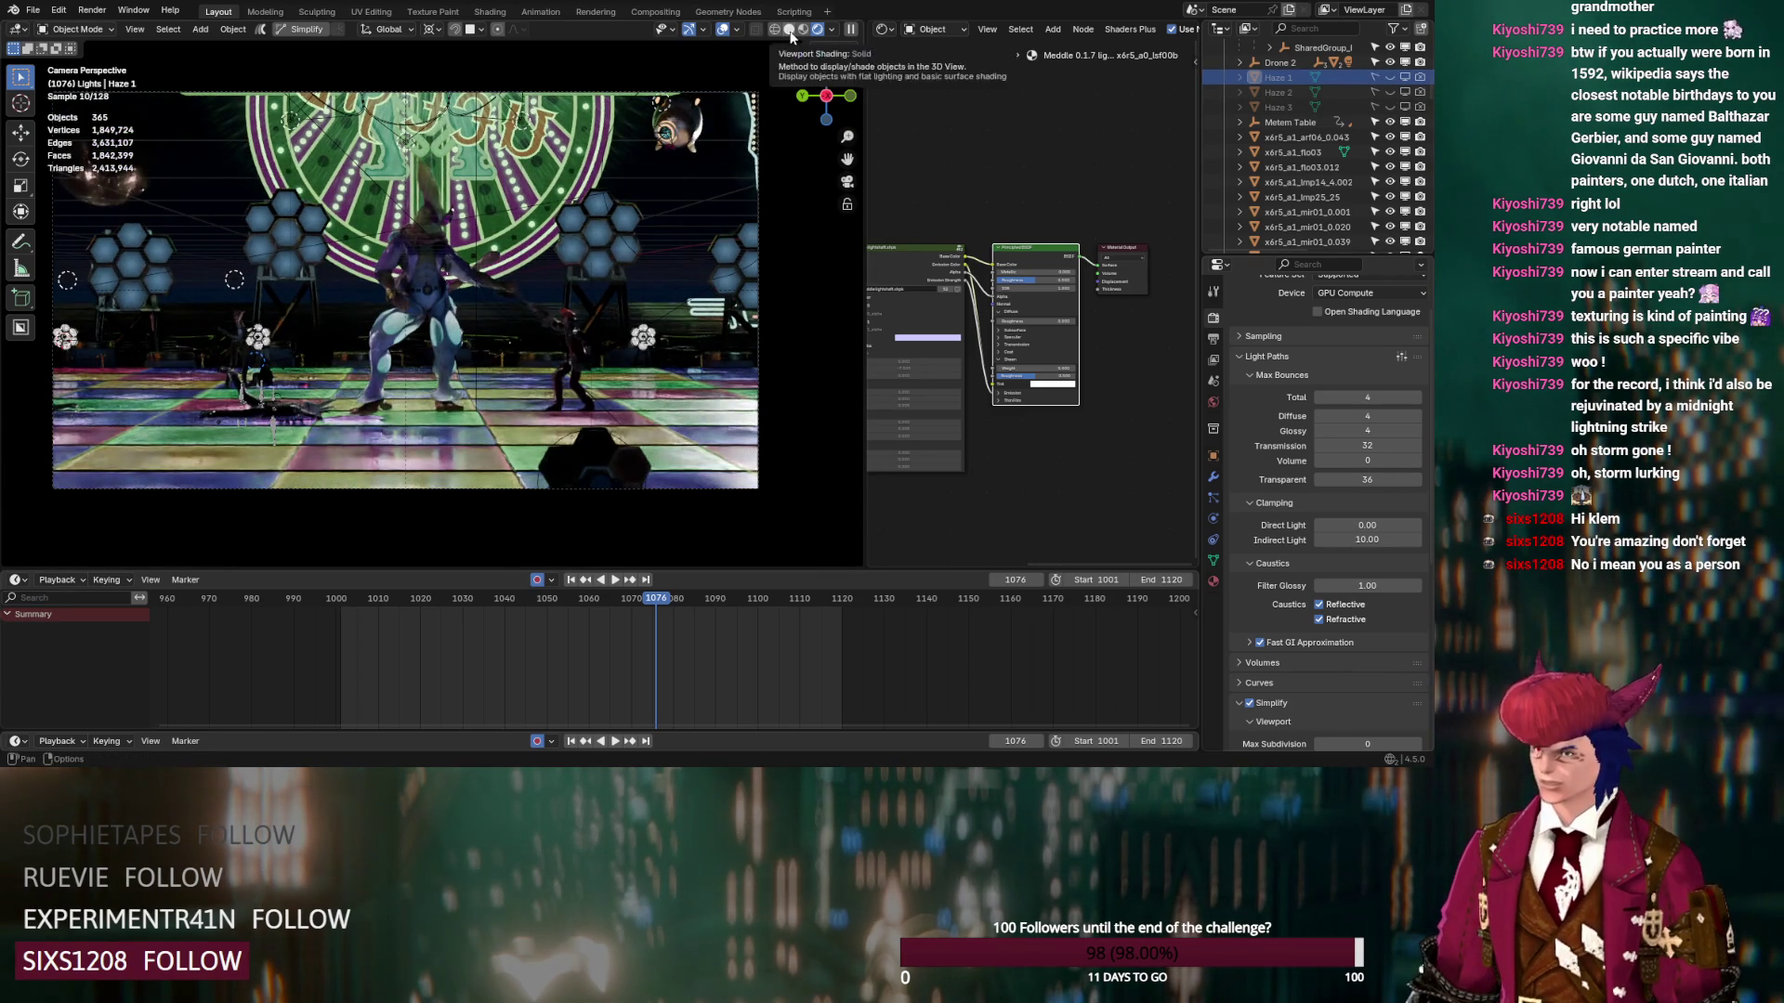
left_click(789, 28)
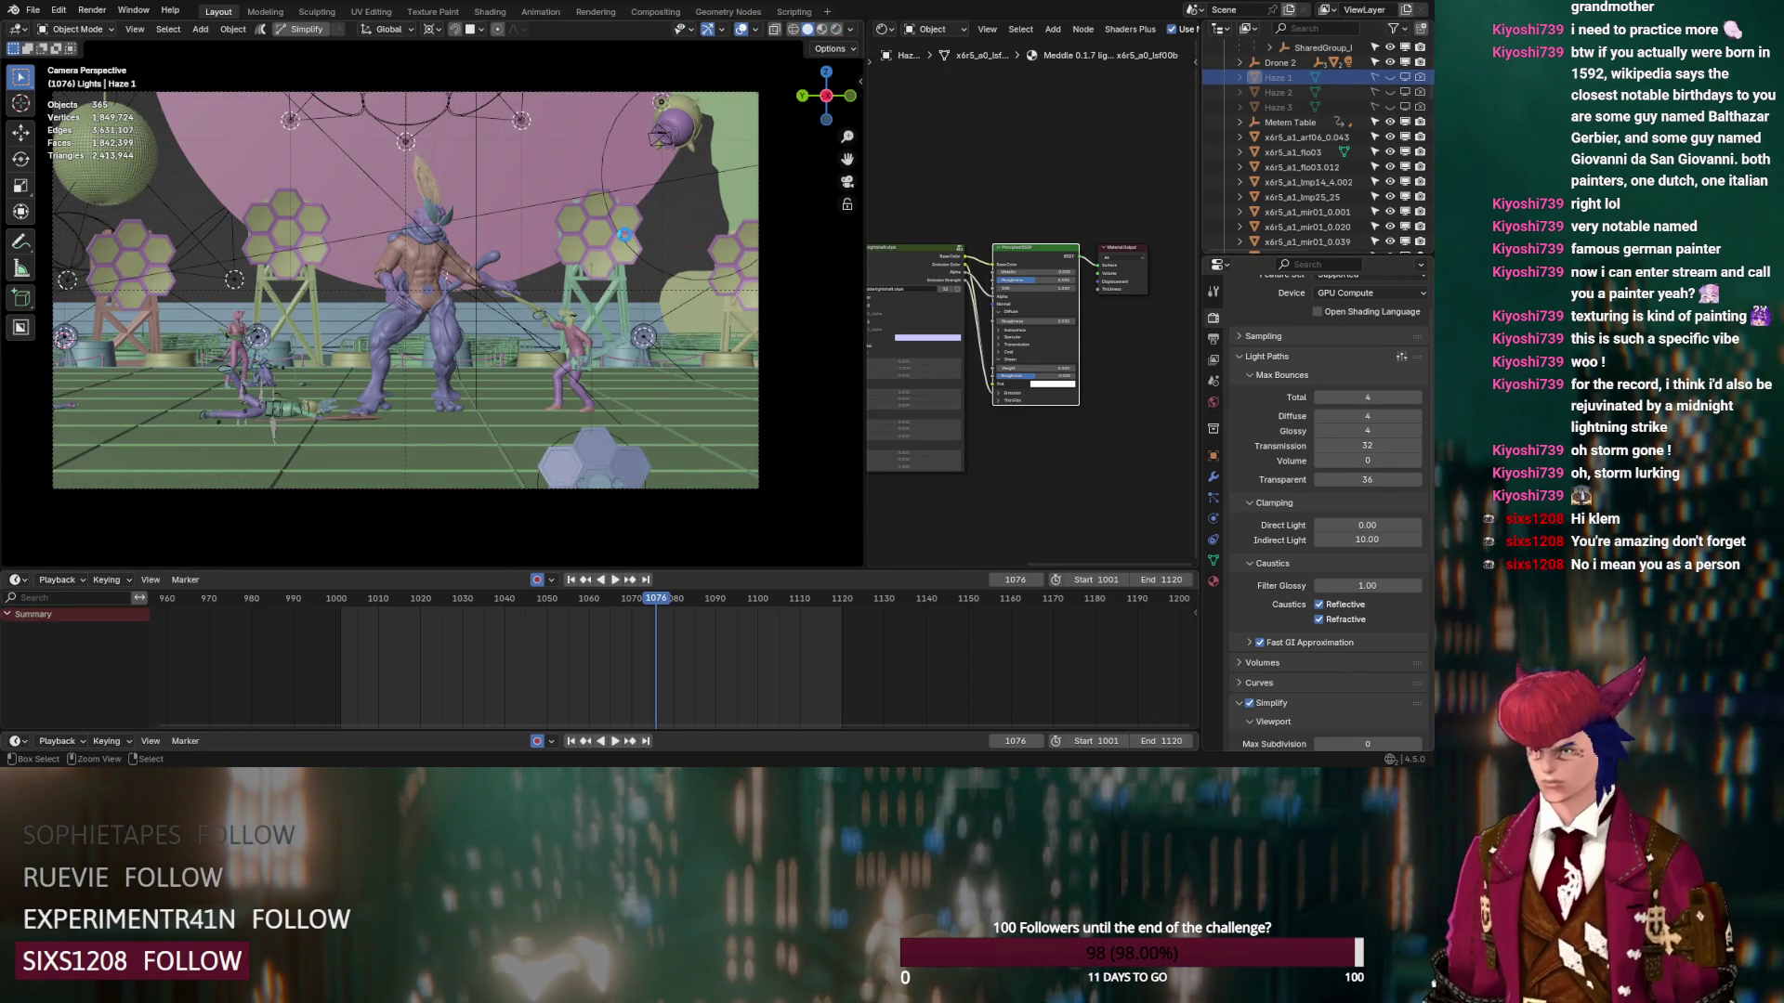
key("ctrl+s")
Render the current frame from the Rendering workspace
left_click(596, 11)
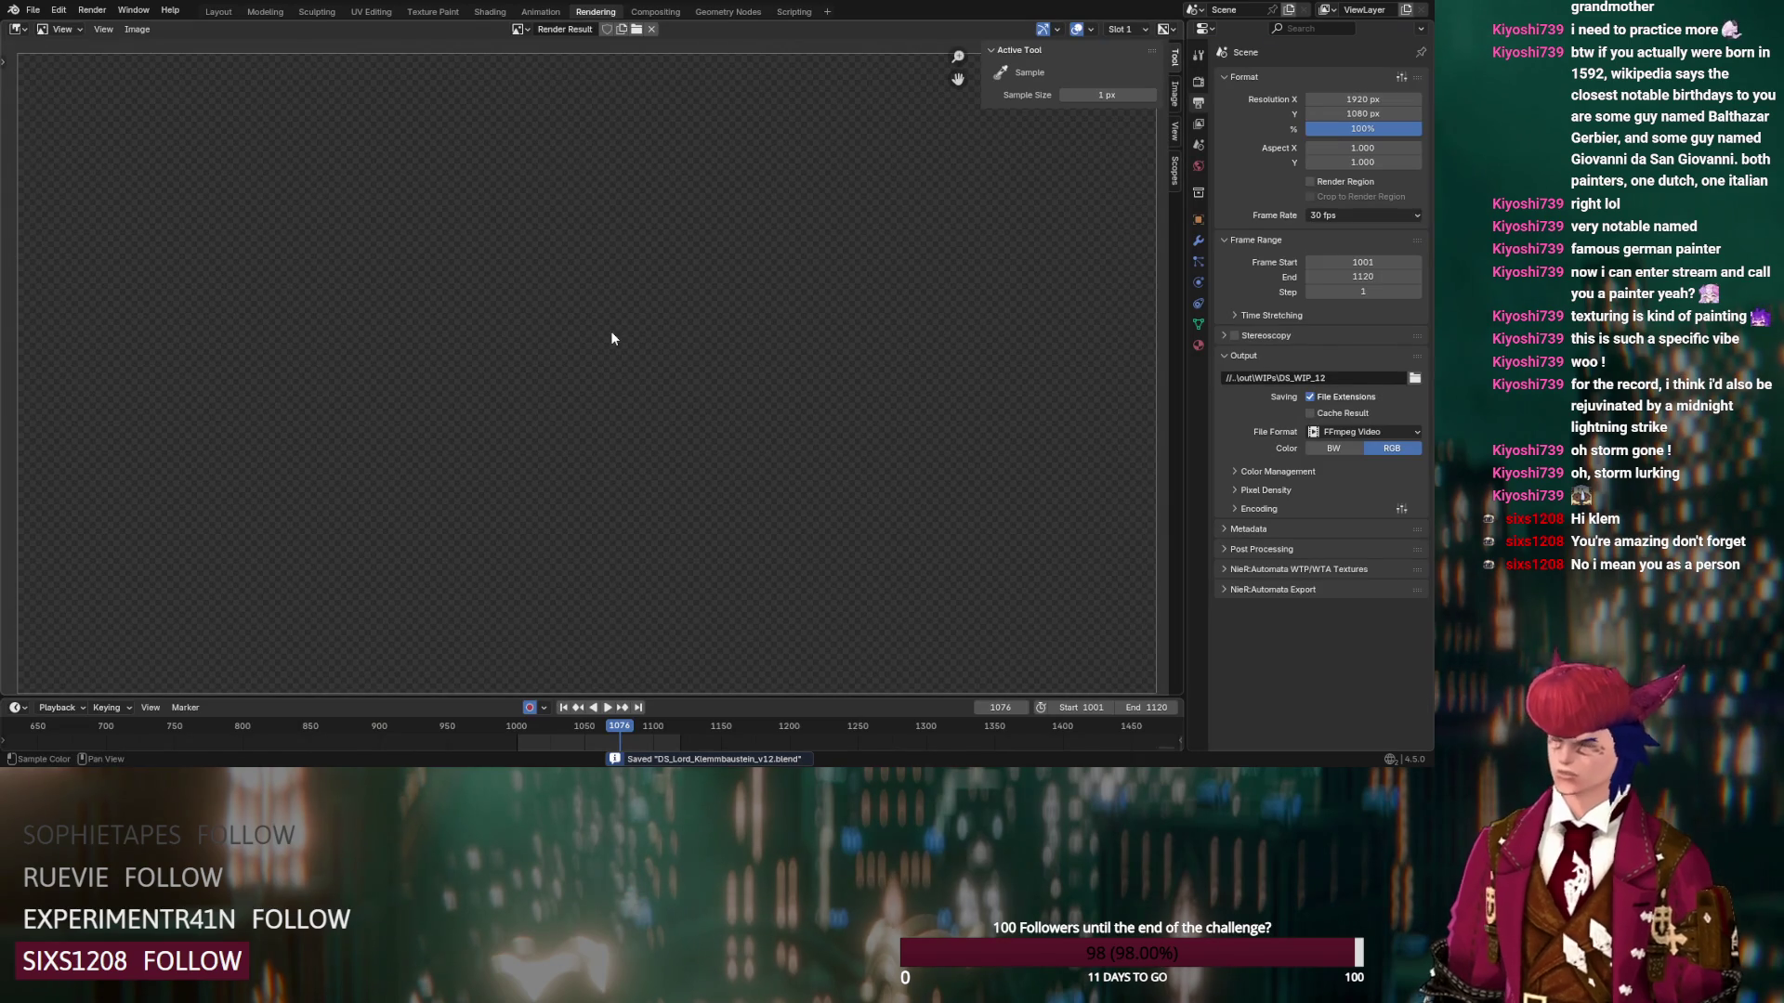
key("ctrl+F12")
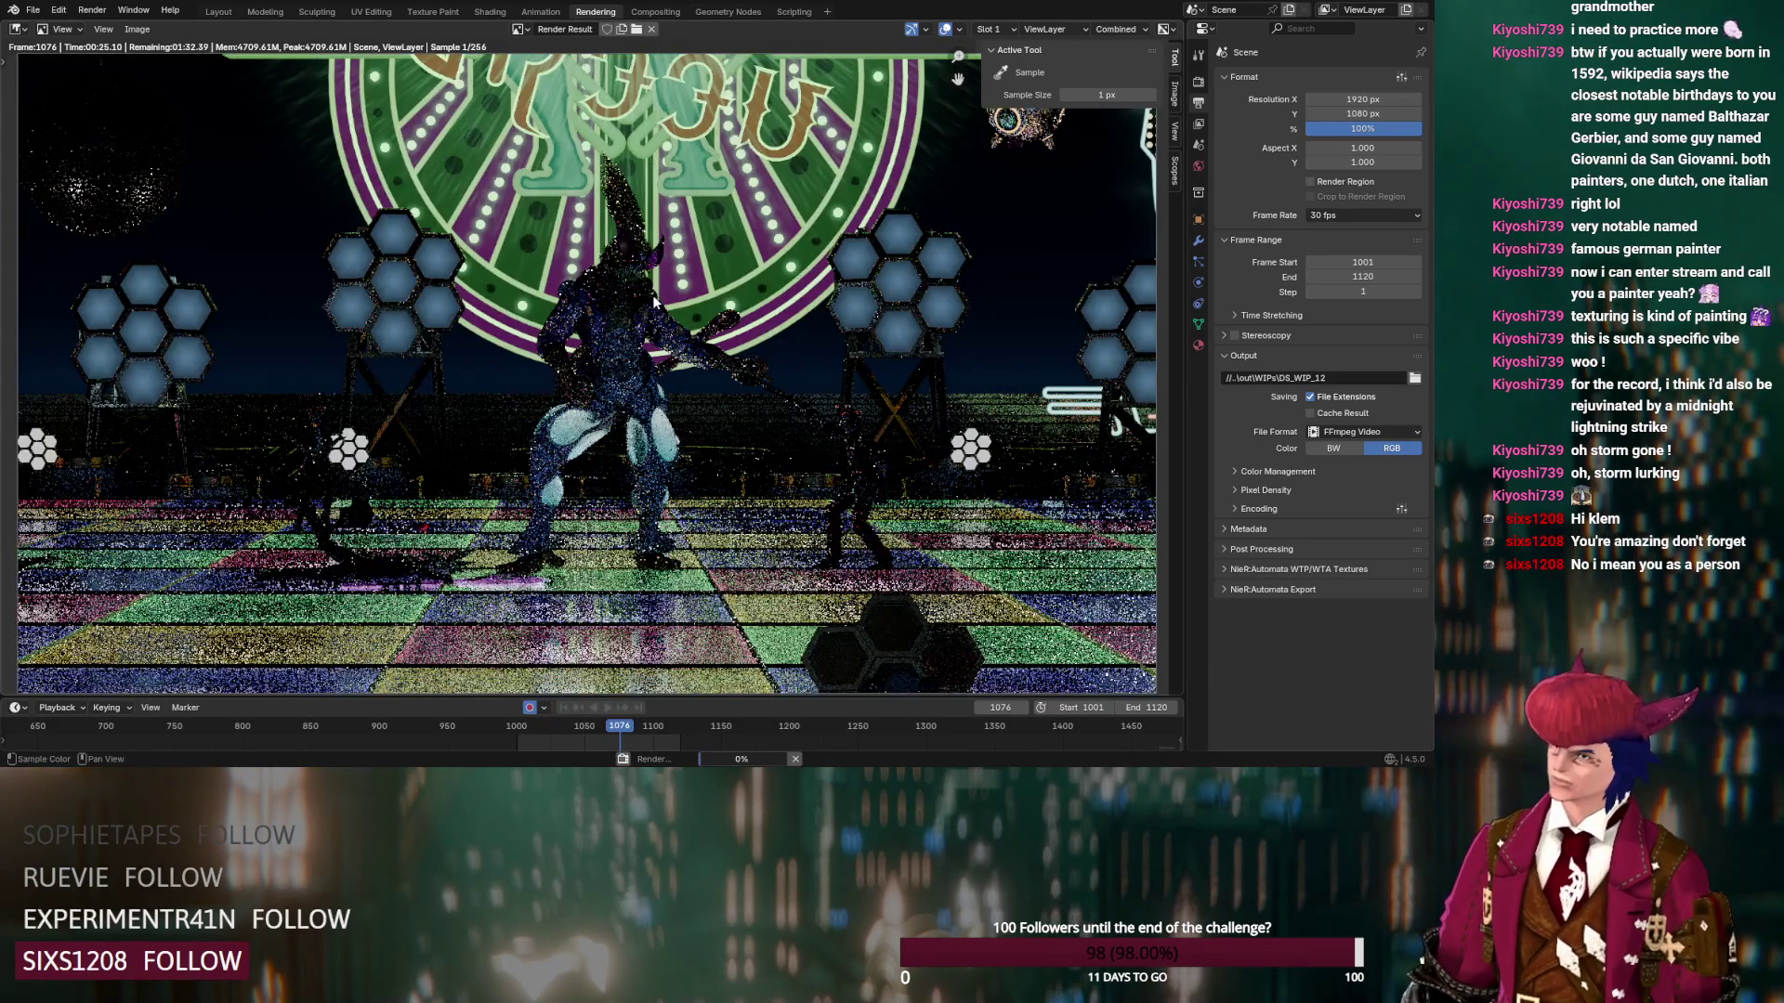
scroll(675, 299, "down", 1)
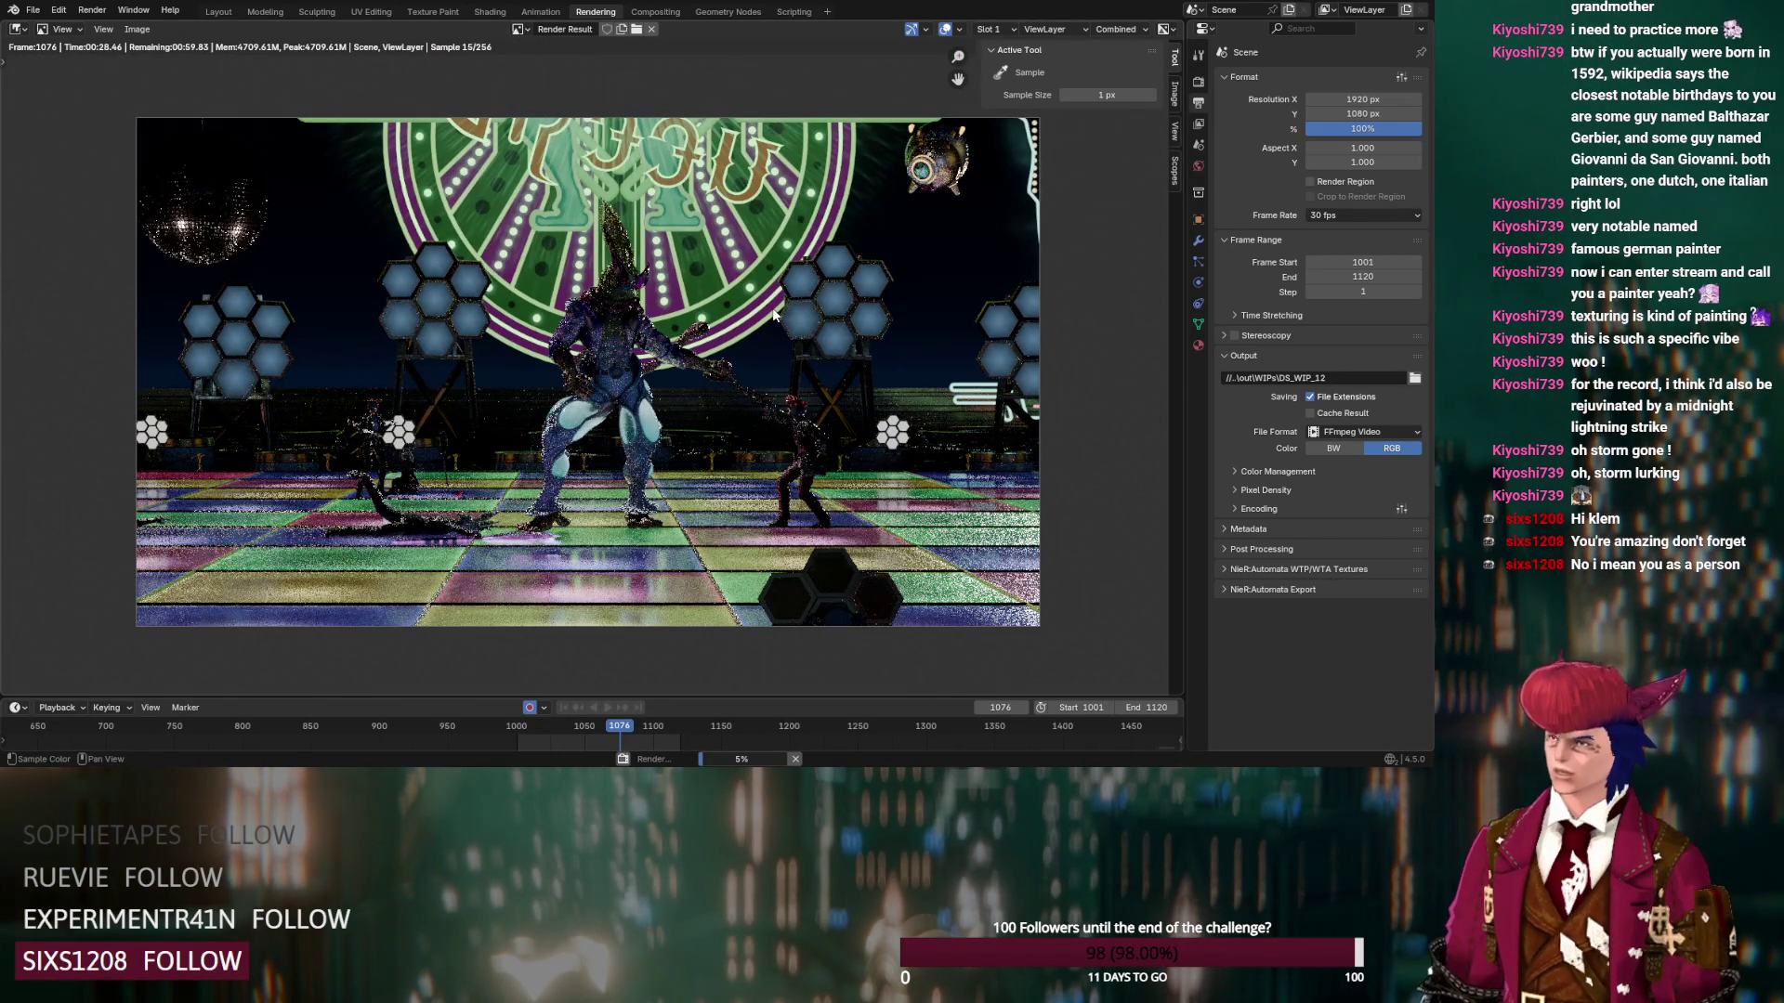
scroll(774, 315, "up", 1)
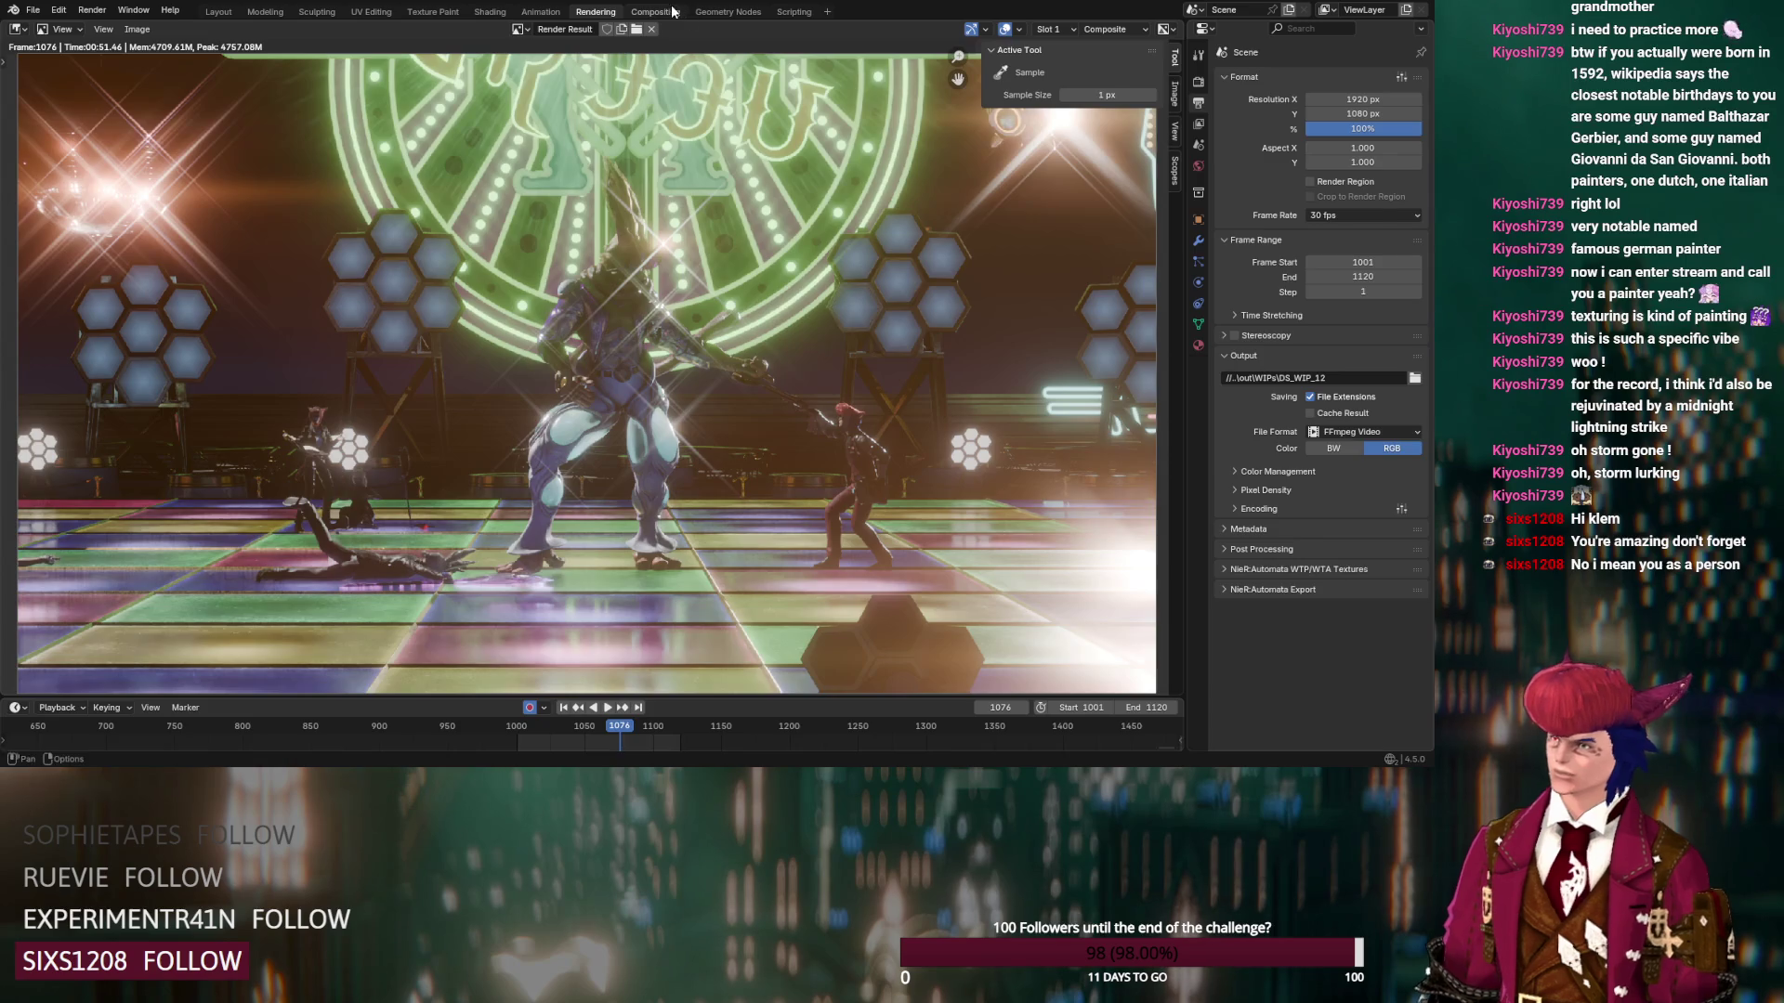
Rewire a link in the compositing node tree and re-render frame 1076
key("ctrl+Page_Down")
left_click_drag(337, 217, 405, 186)
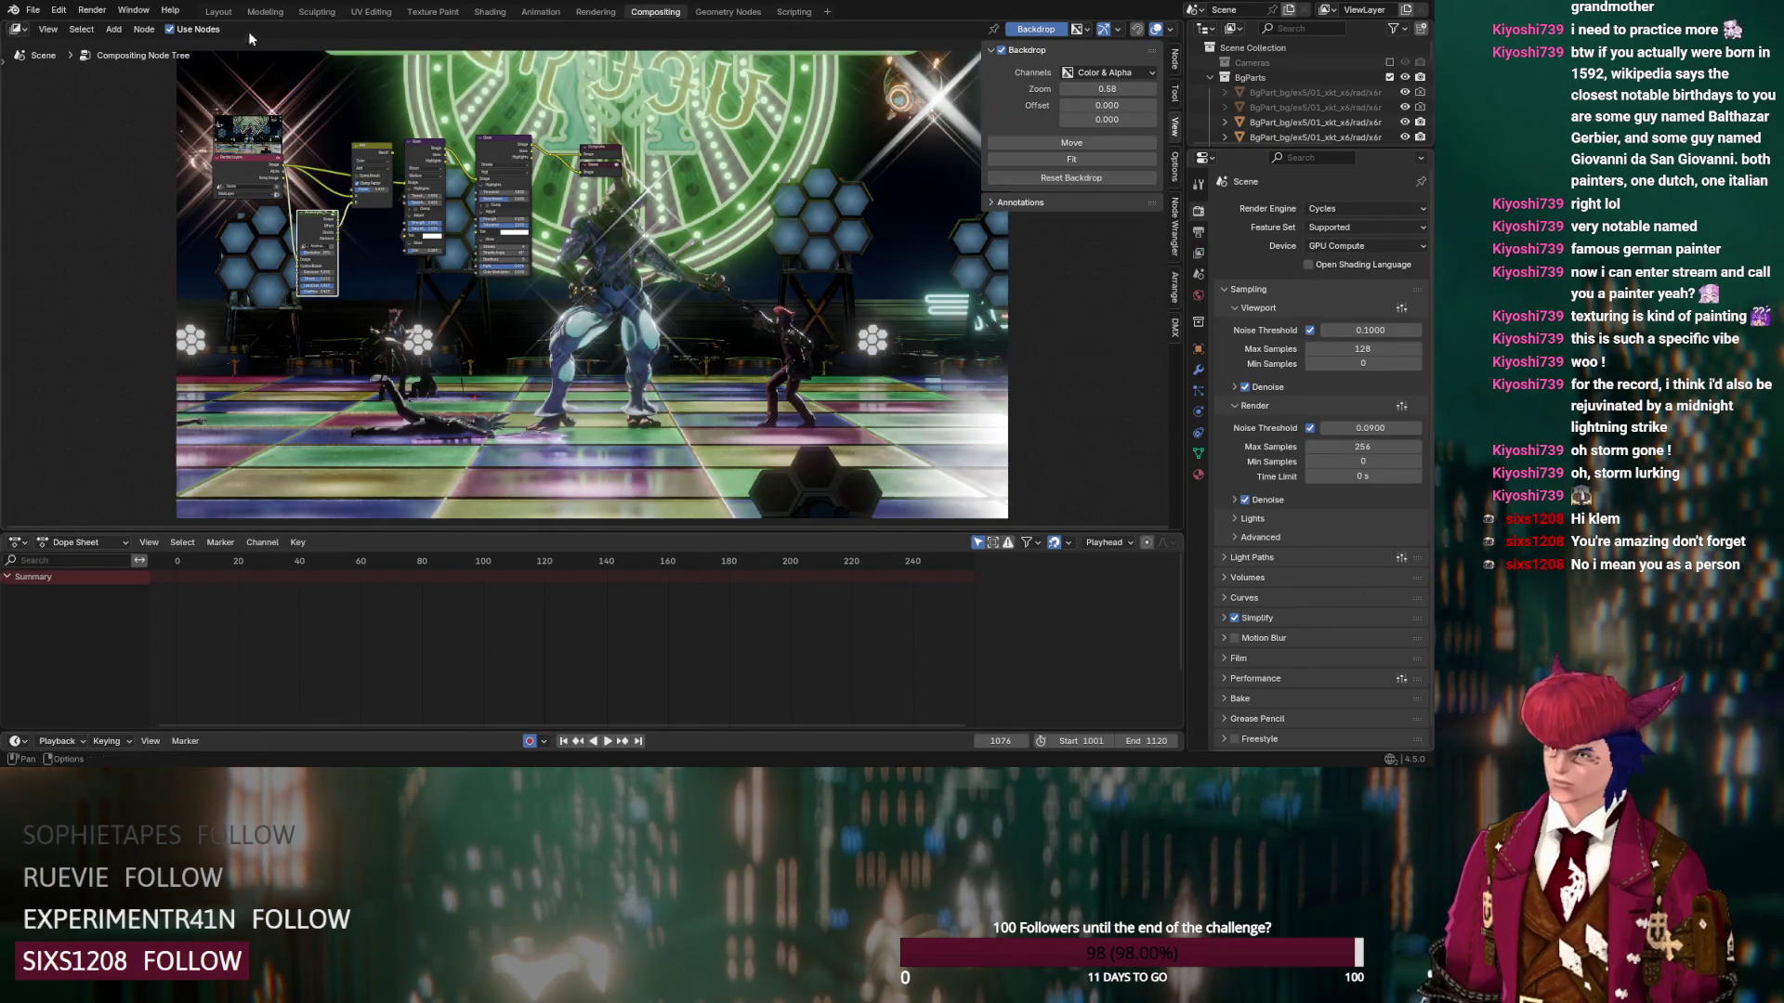
left_click(218, 11)
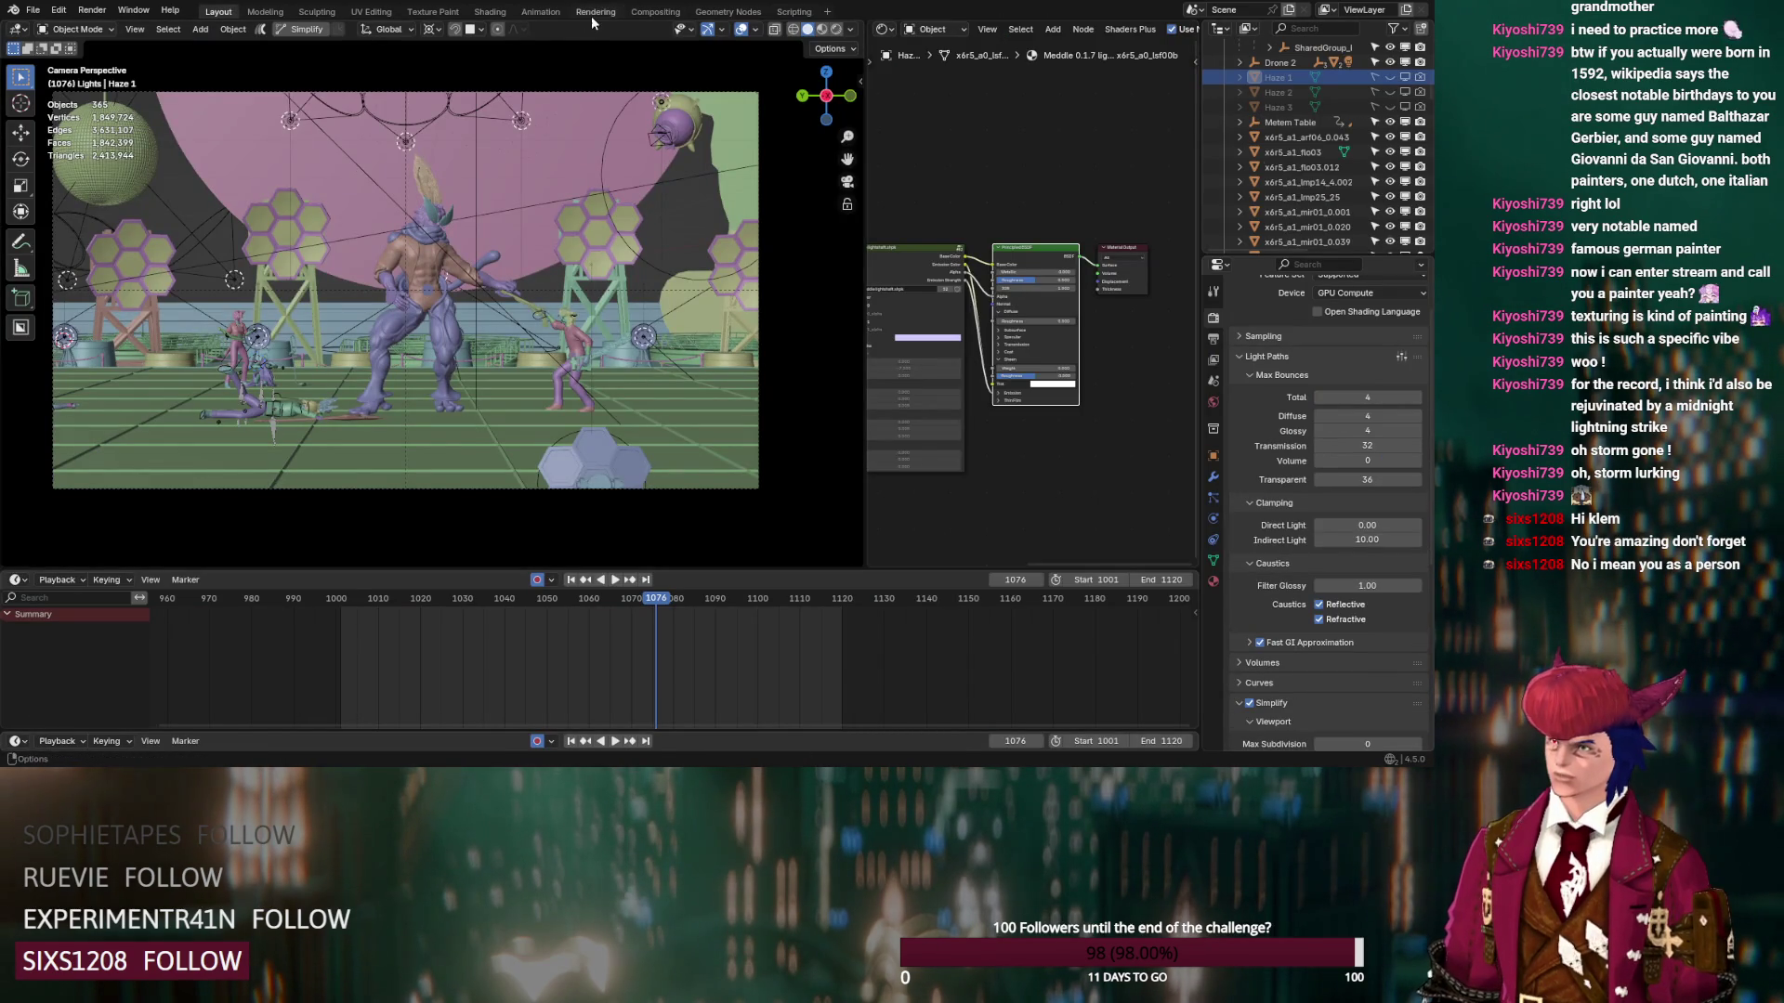
left_click(595, 11)
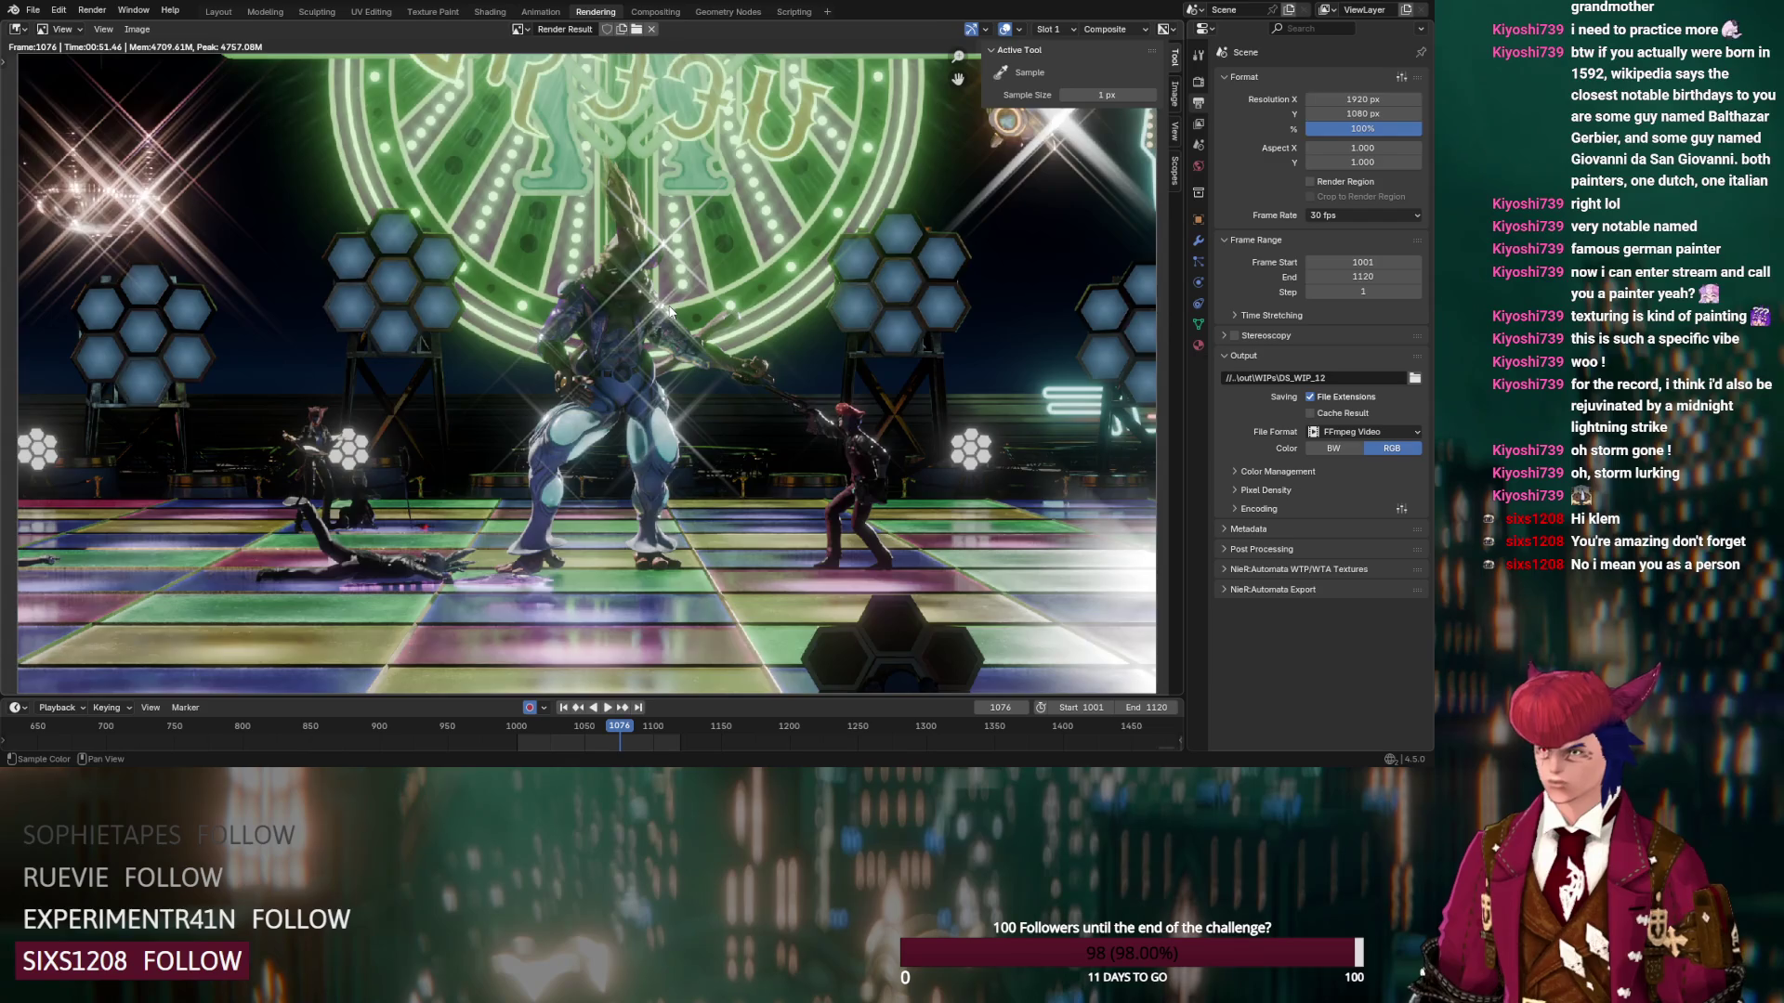
key("F12")
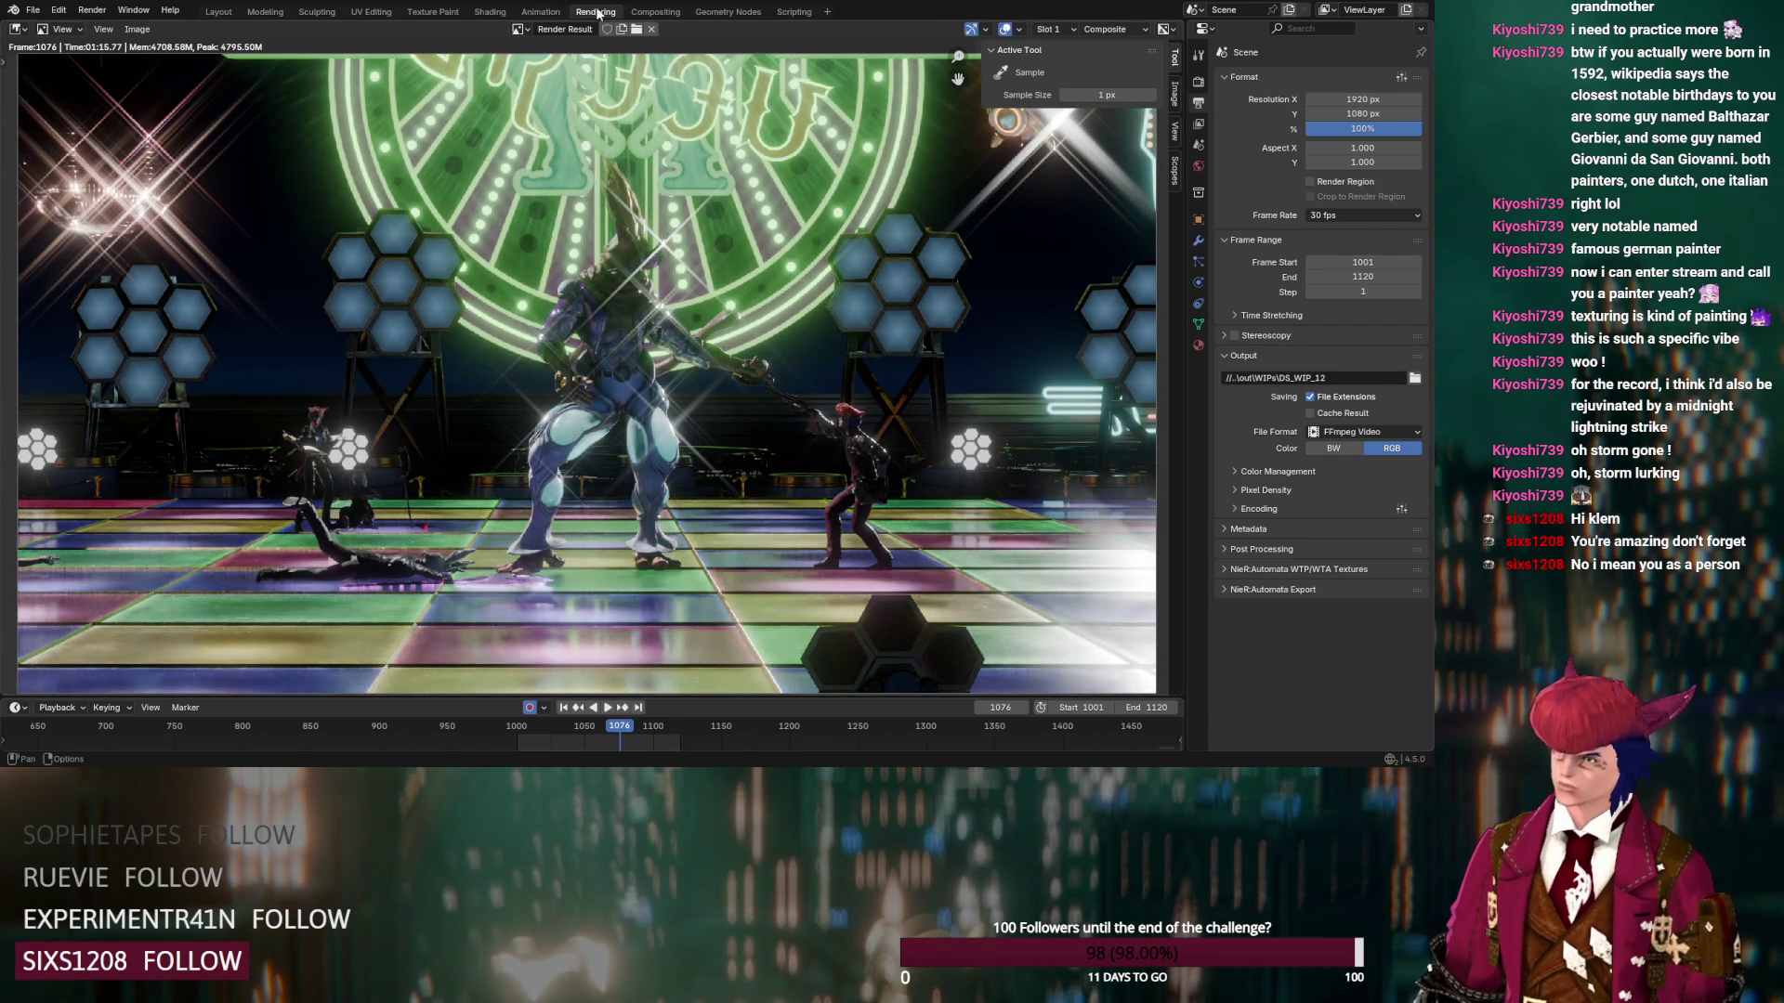
key("ctrl+Page_Down")
Raise the streak Glare threshold to 5.000 and start reducing its strength
scroll(497, 210, "up", 3)
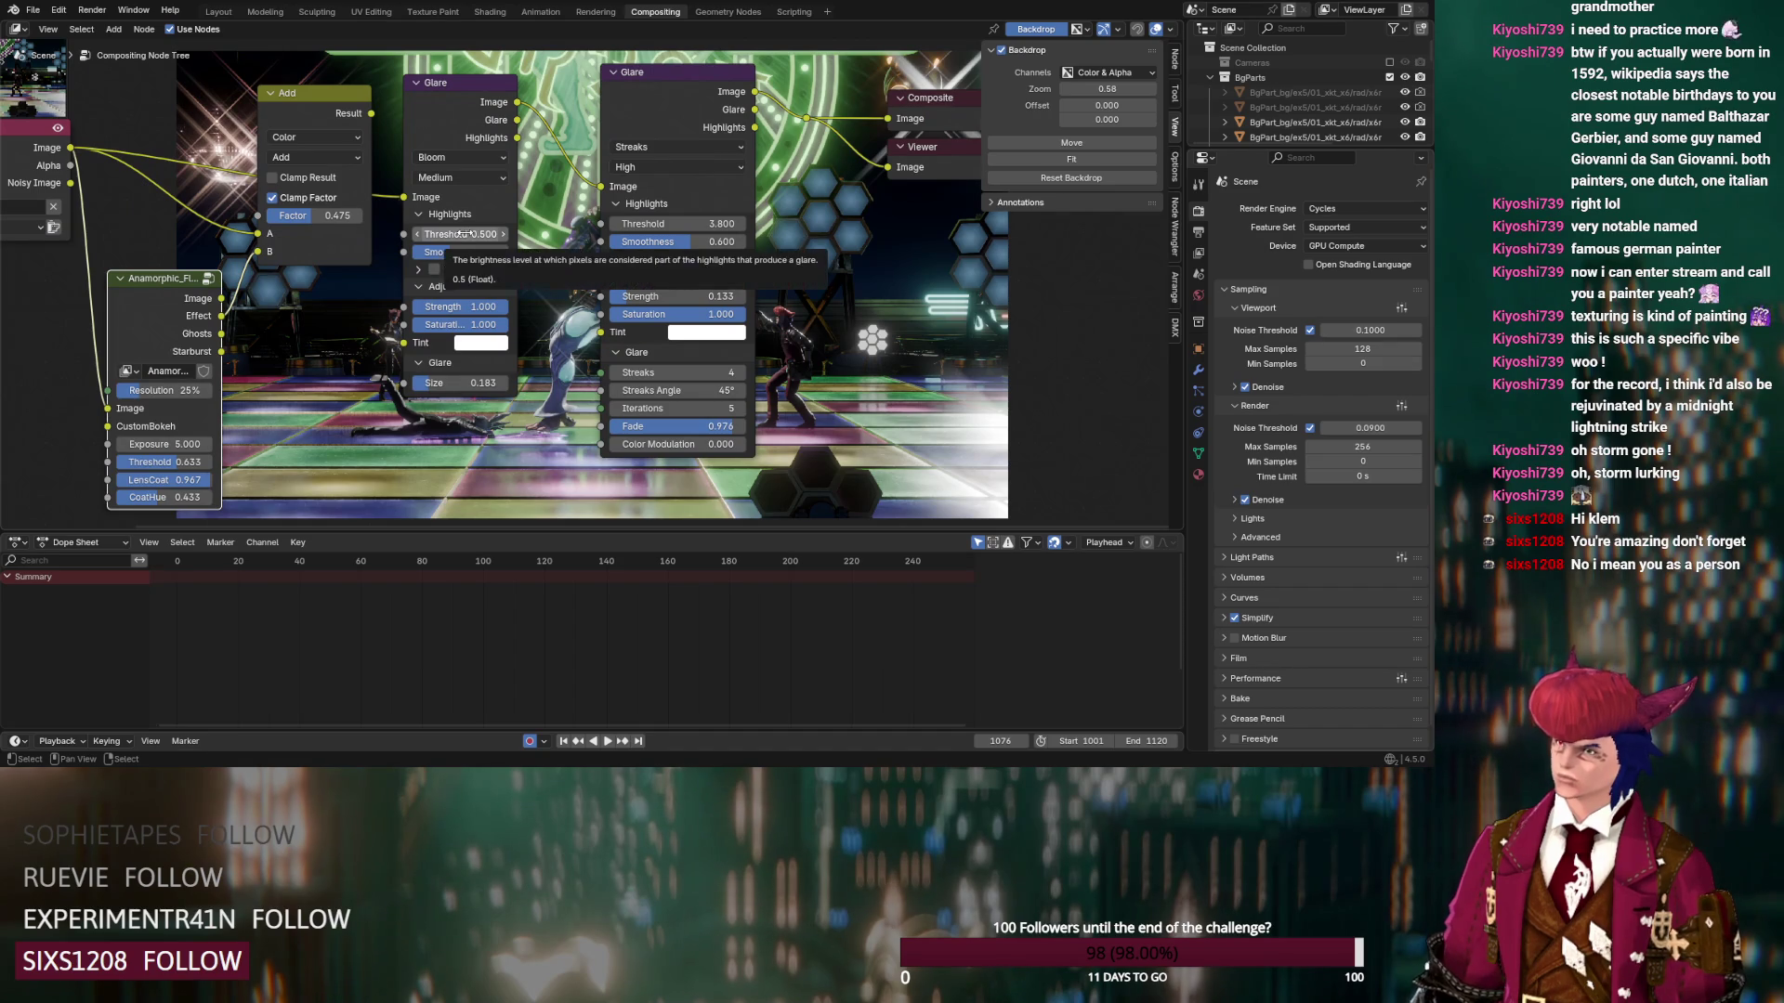
left_click_drag(676, 224, 715, 224)
left_click_drag(624, 297, 612, 302)
Fine-tune the streak Glare strength to exactly 0.009
scroll(608, 301, "down", 3)
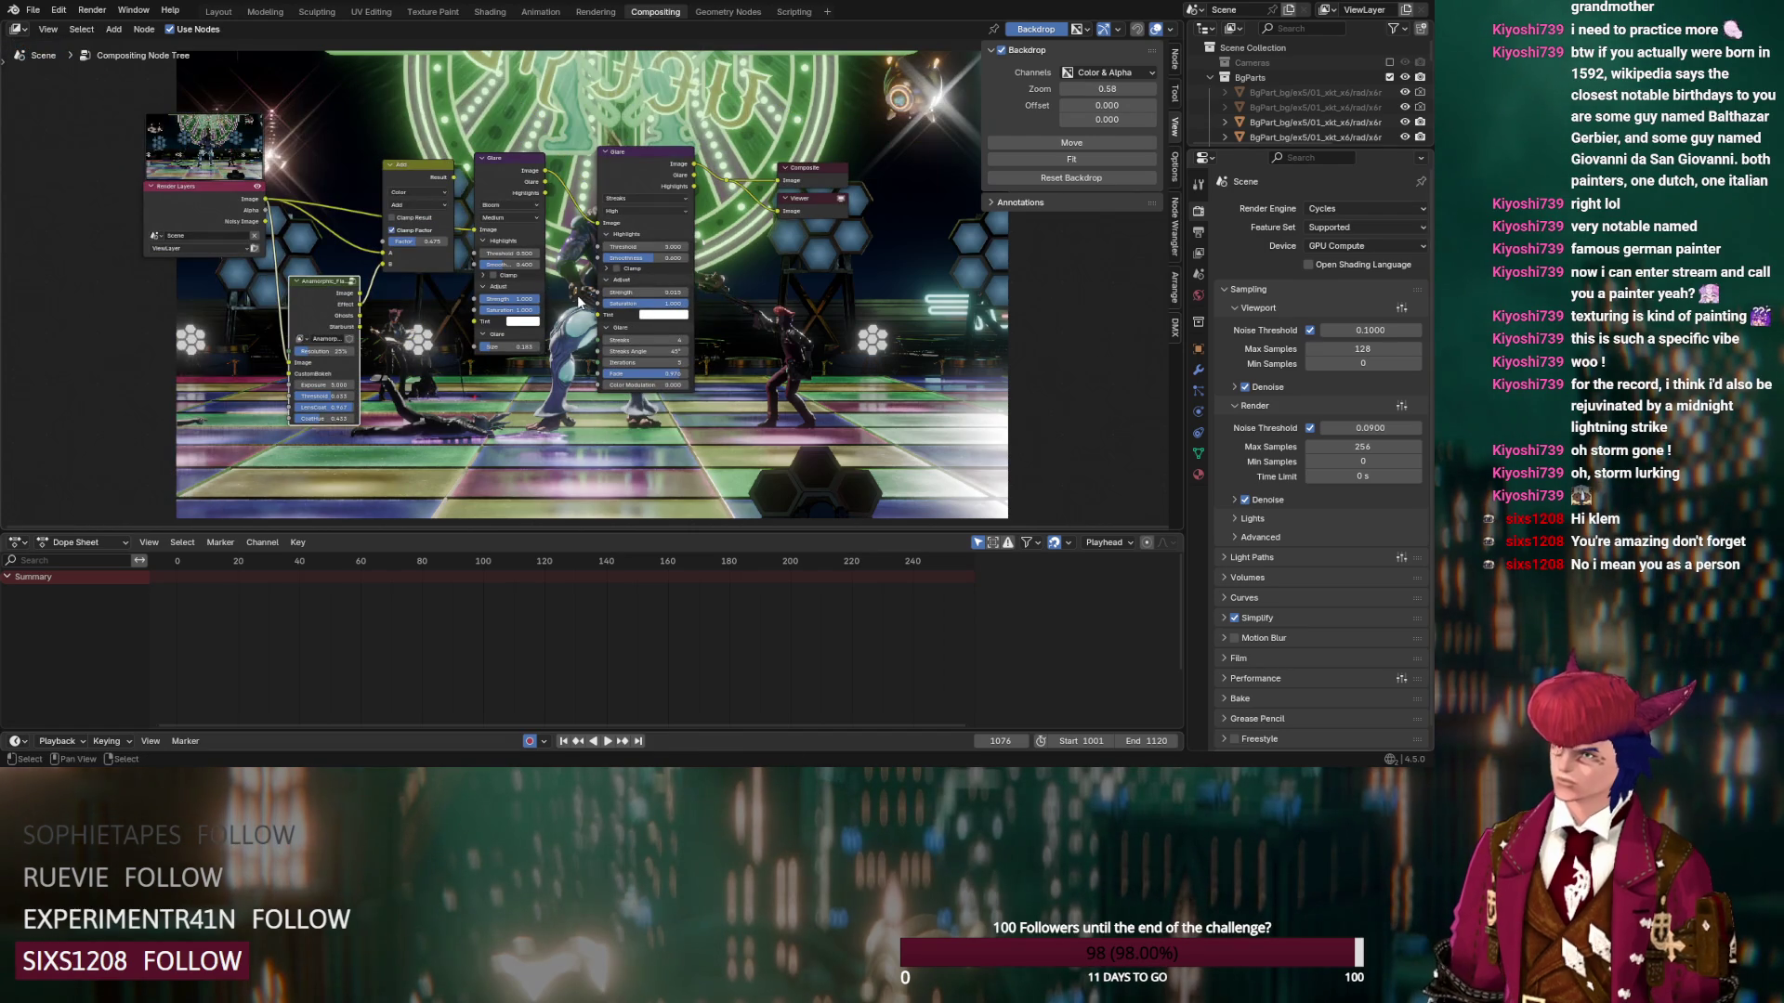
scroll(579, 300, "down", 1)
scroll(592, 288, "up", 4)
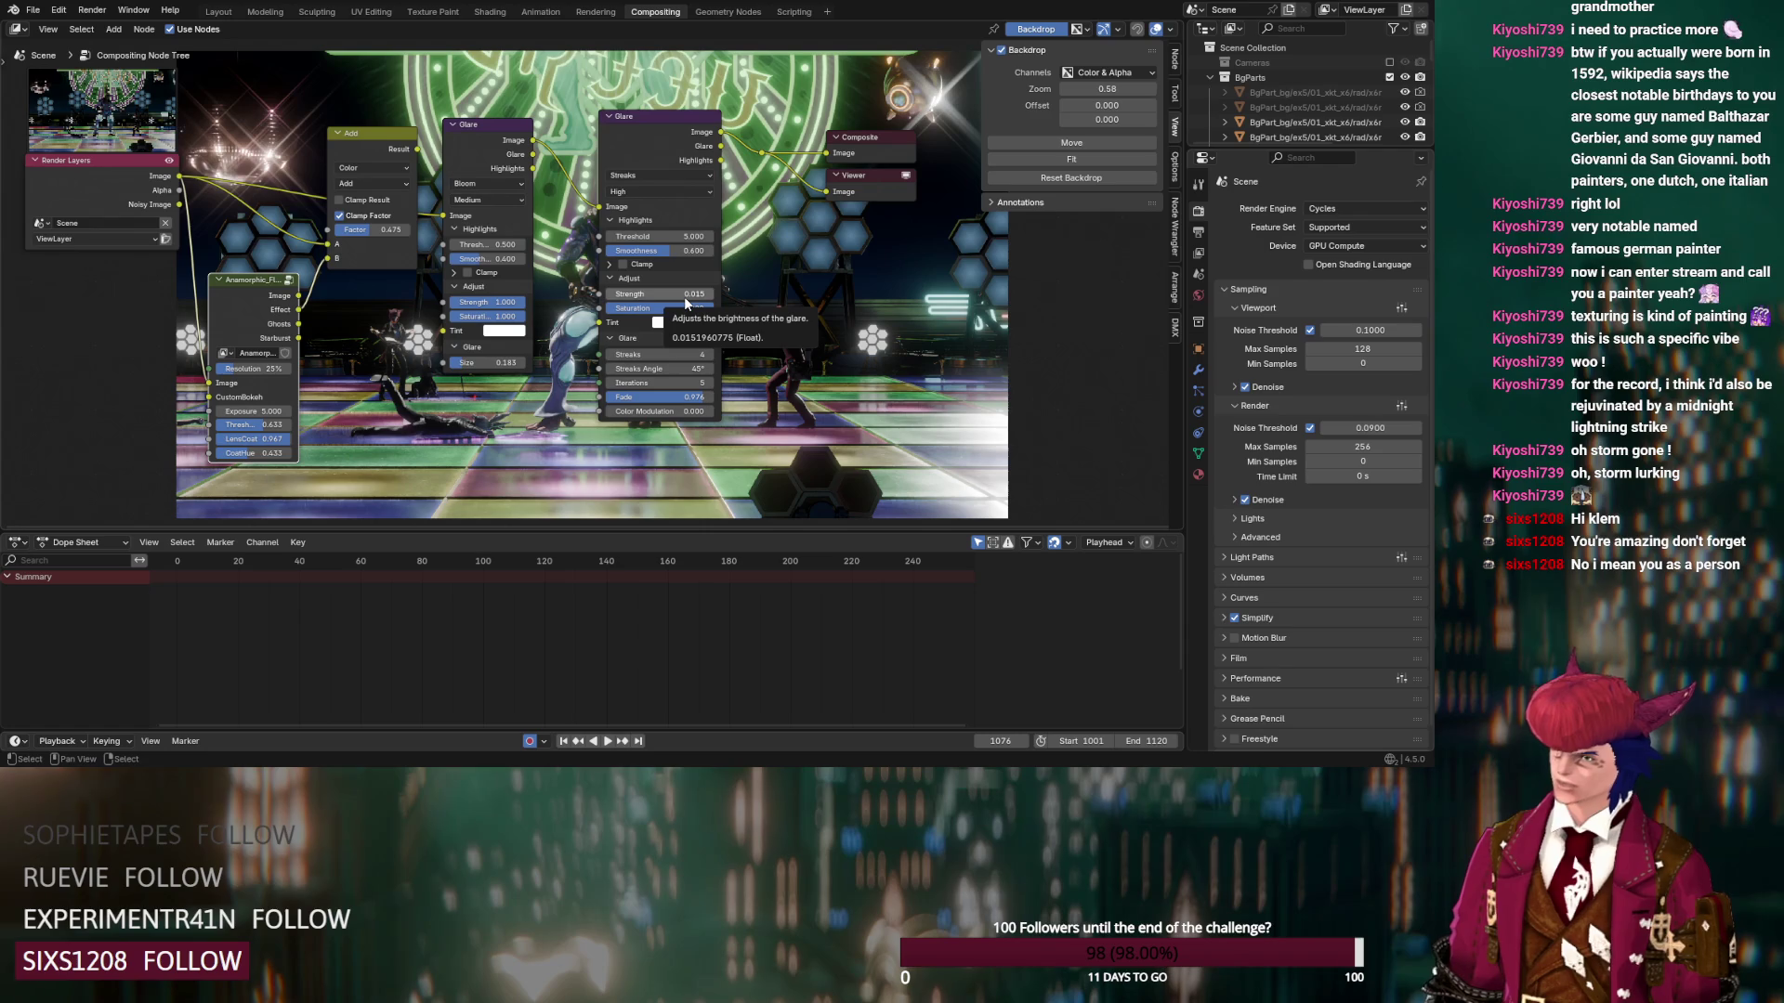
left_click_drag(684, 297, 660, 297)
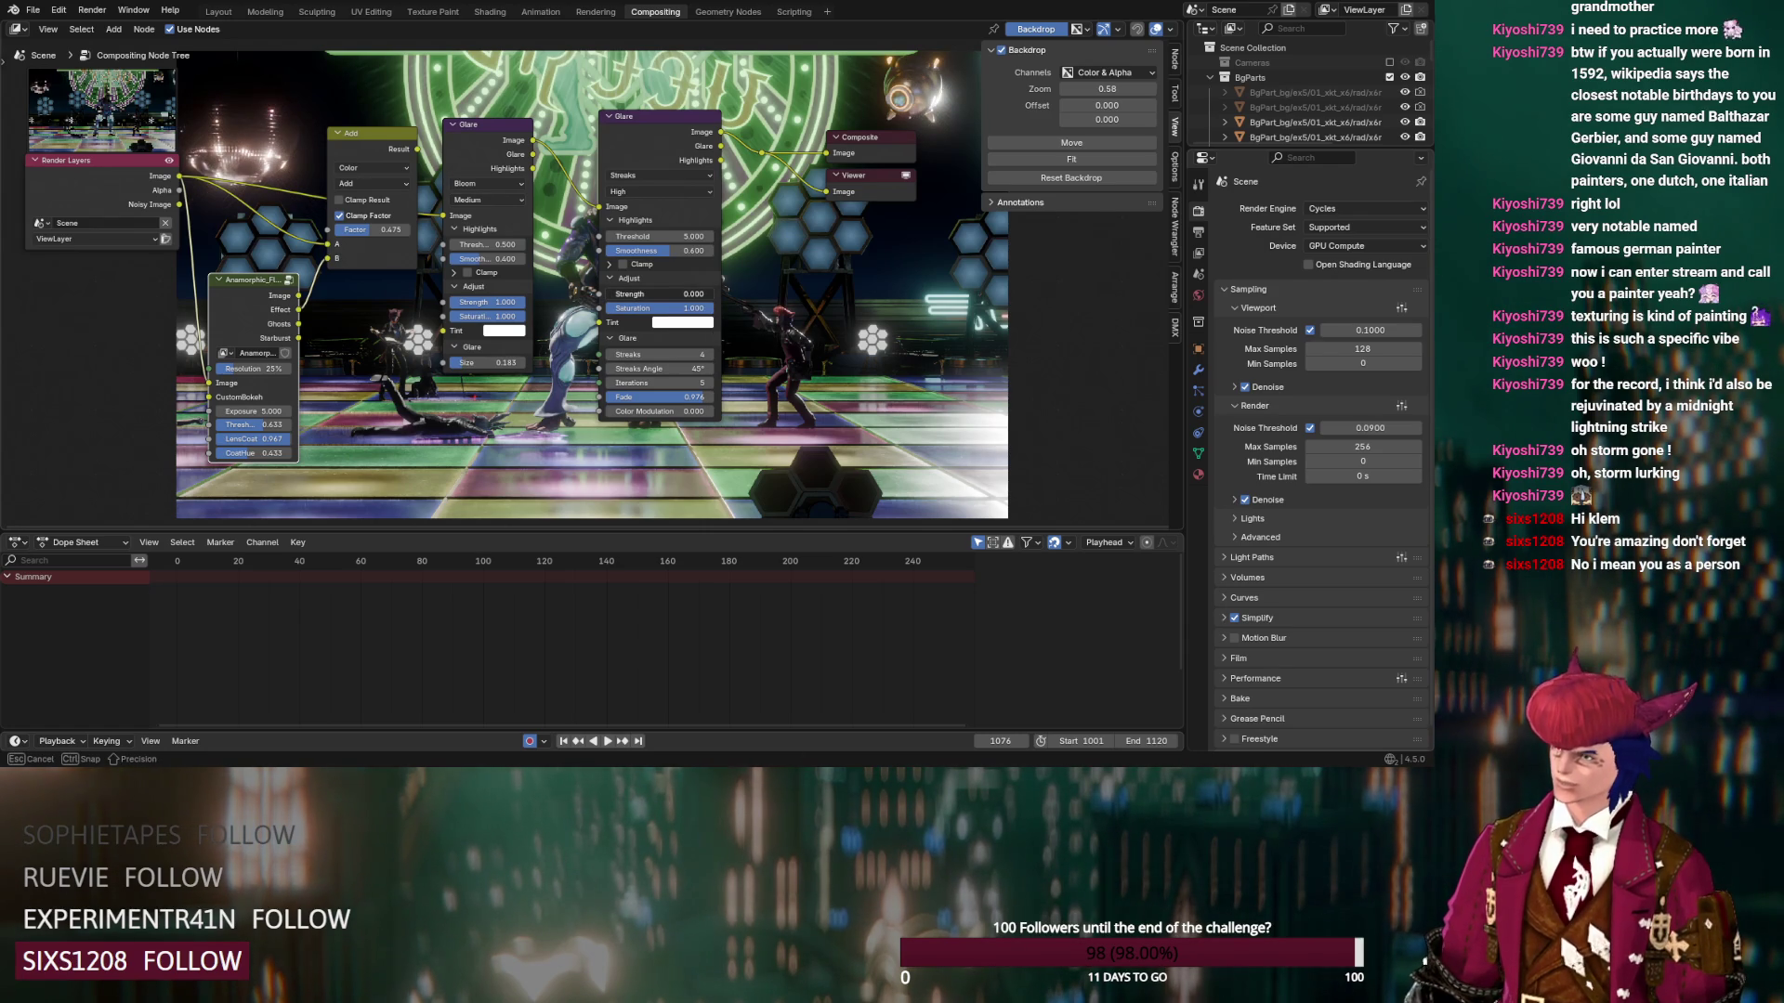
left_click_drag(660, 298, 673, 297)
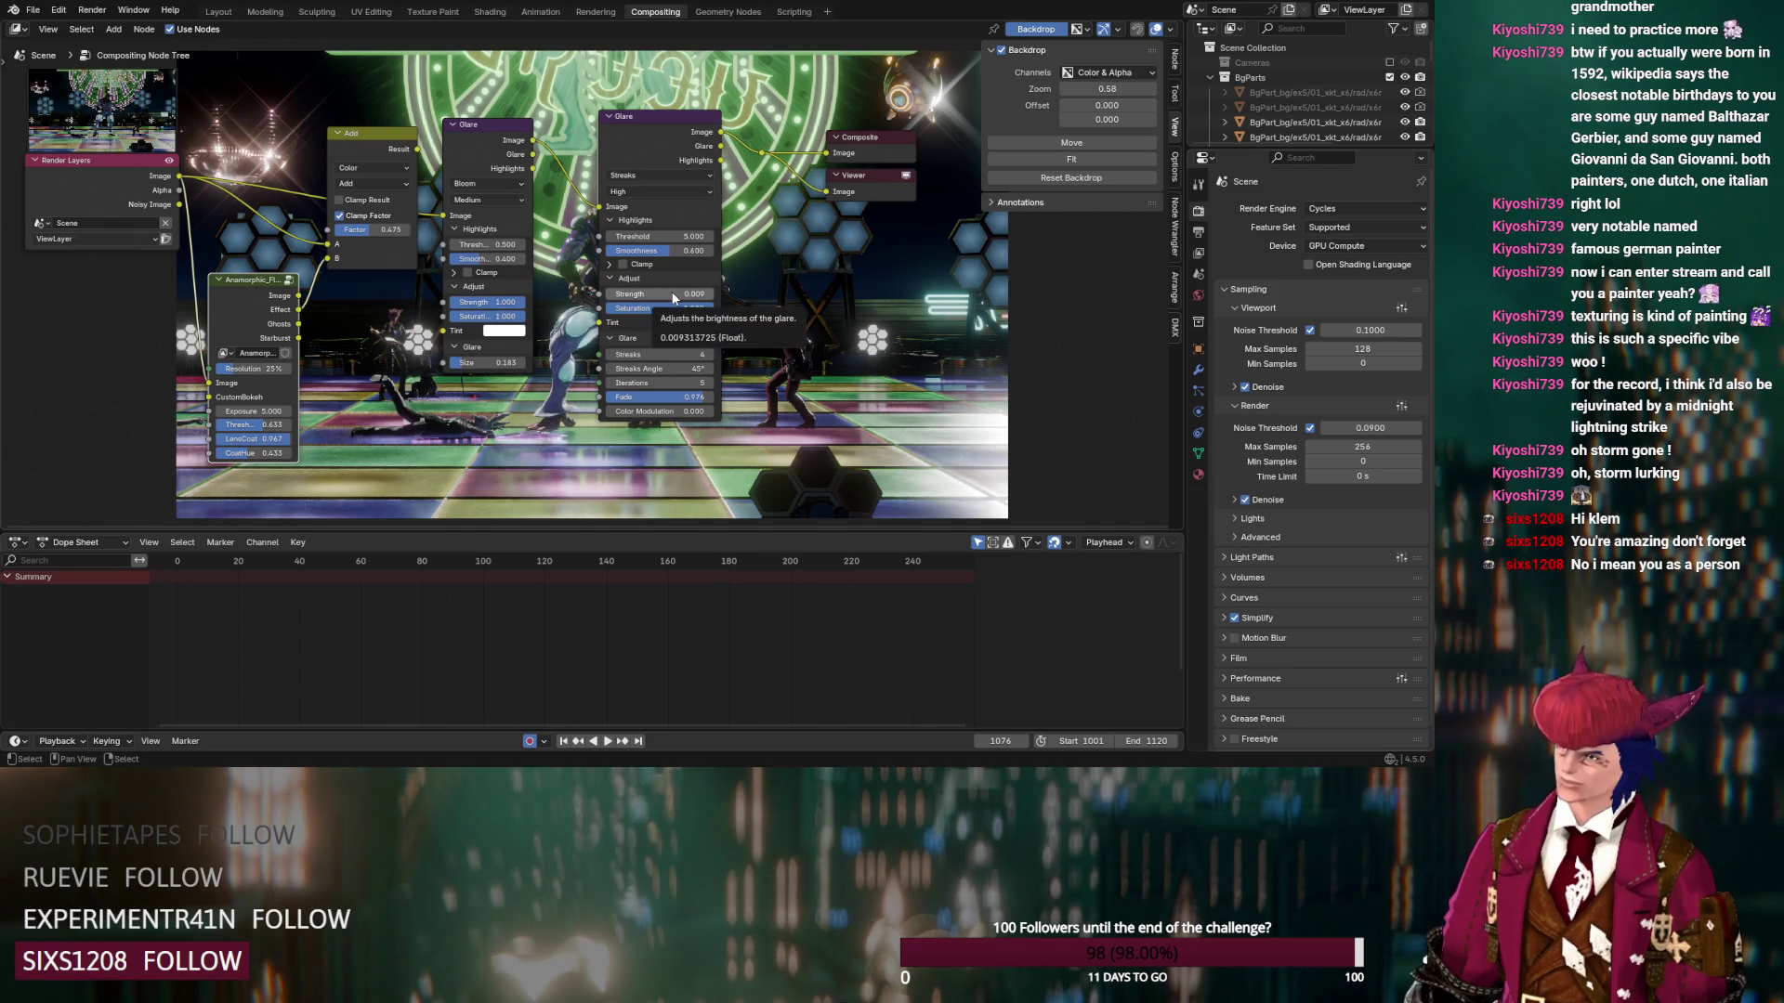
scroll(593, 288, "down", 6)
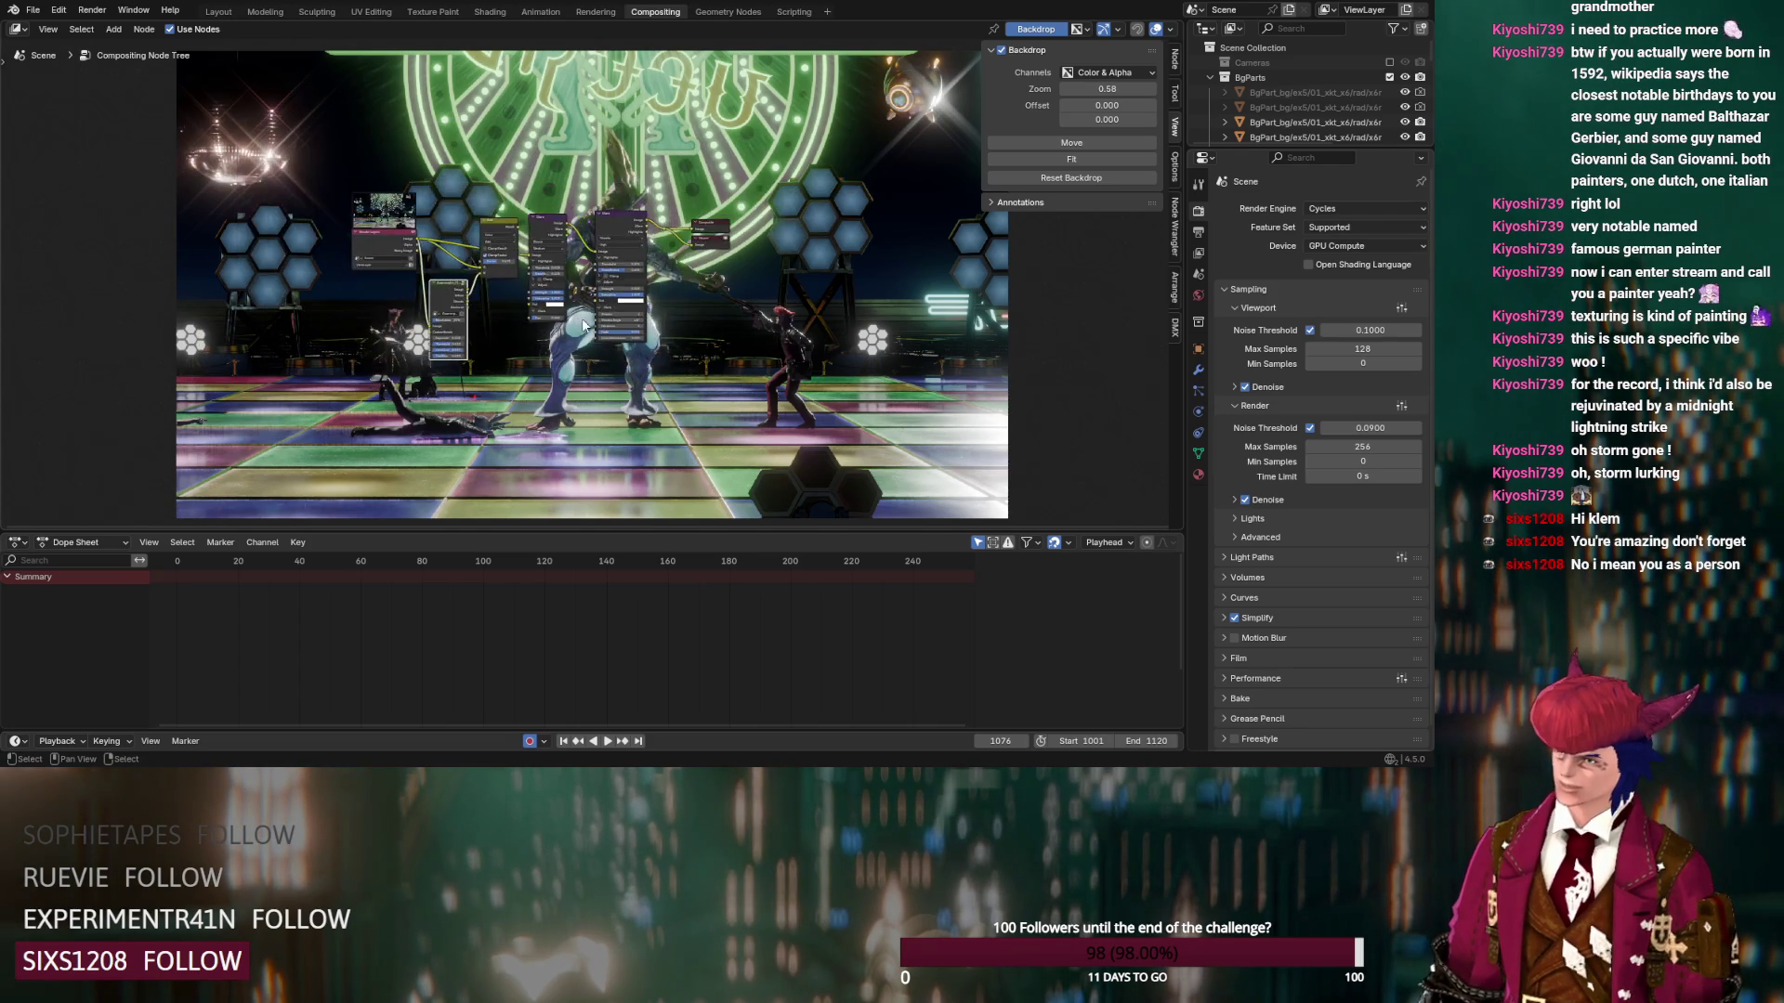
scroll(585, 325, "up", 6)
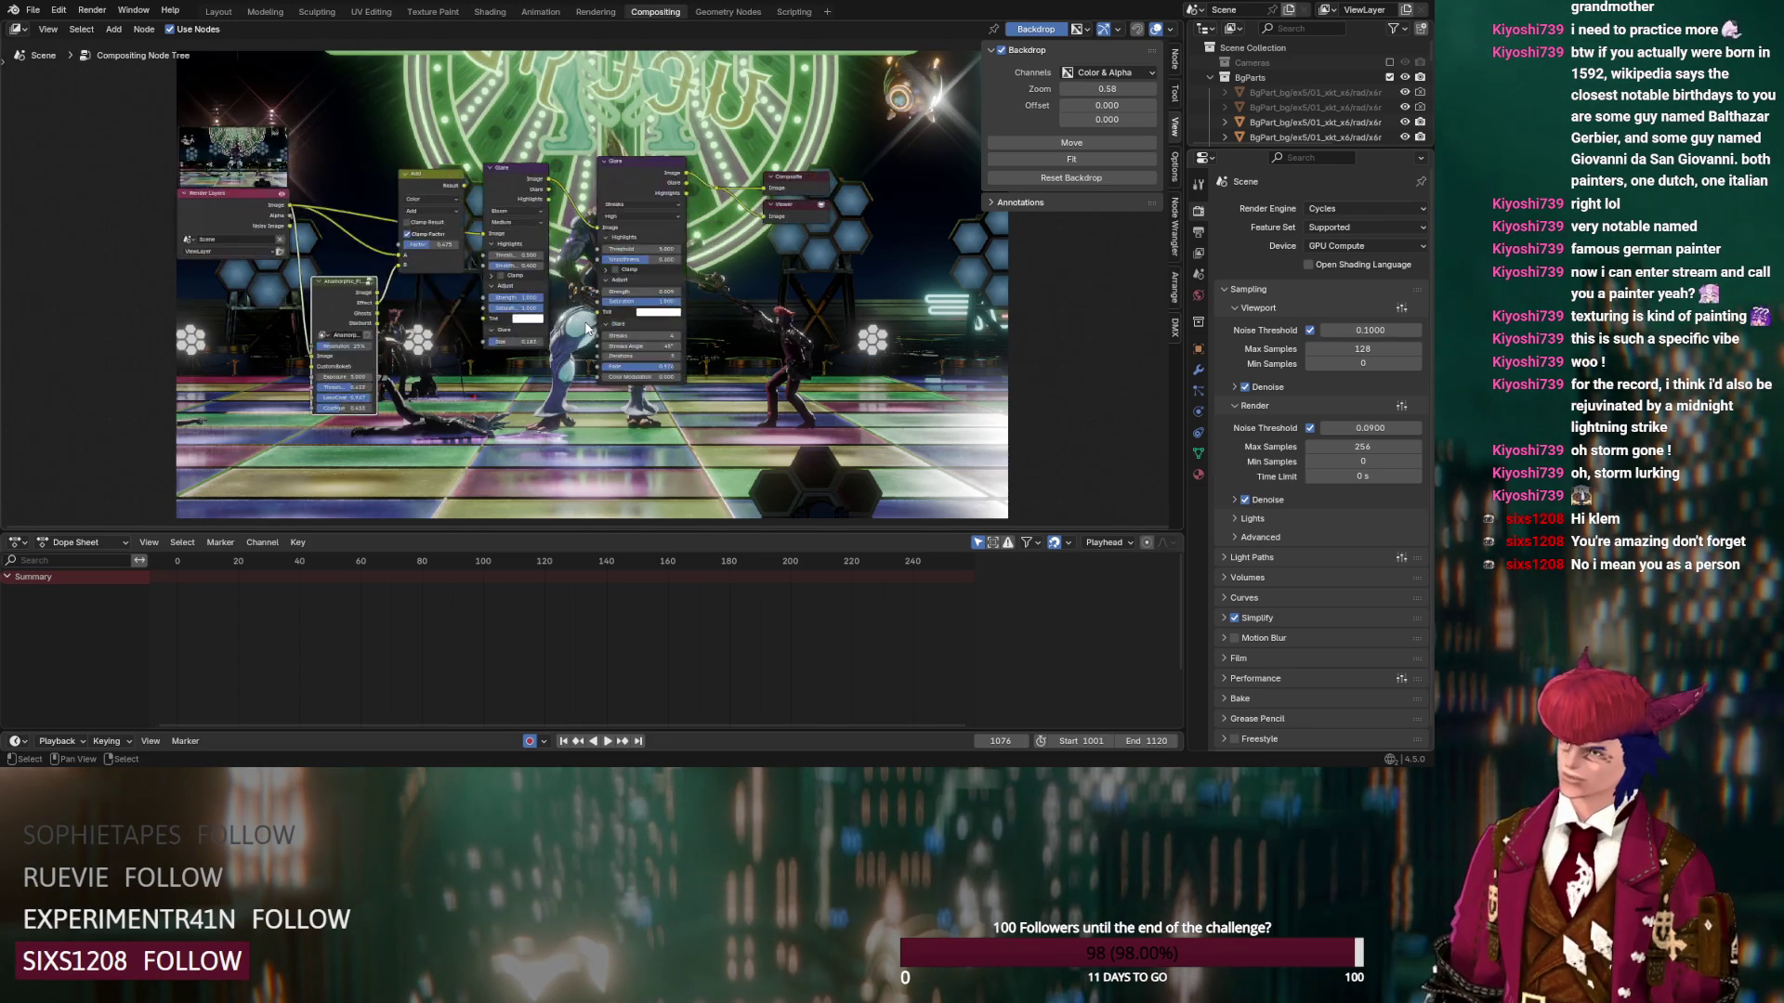
scroll(587, 328, "down", 3)
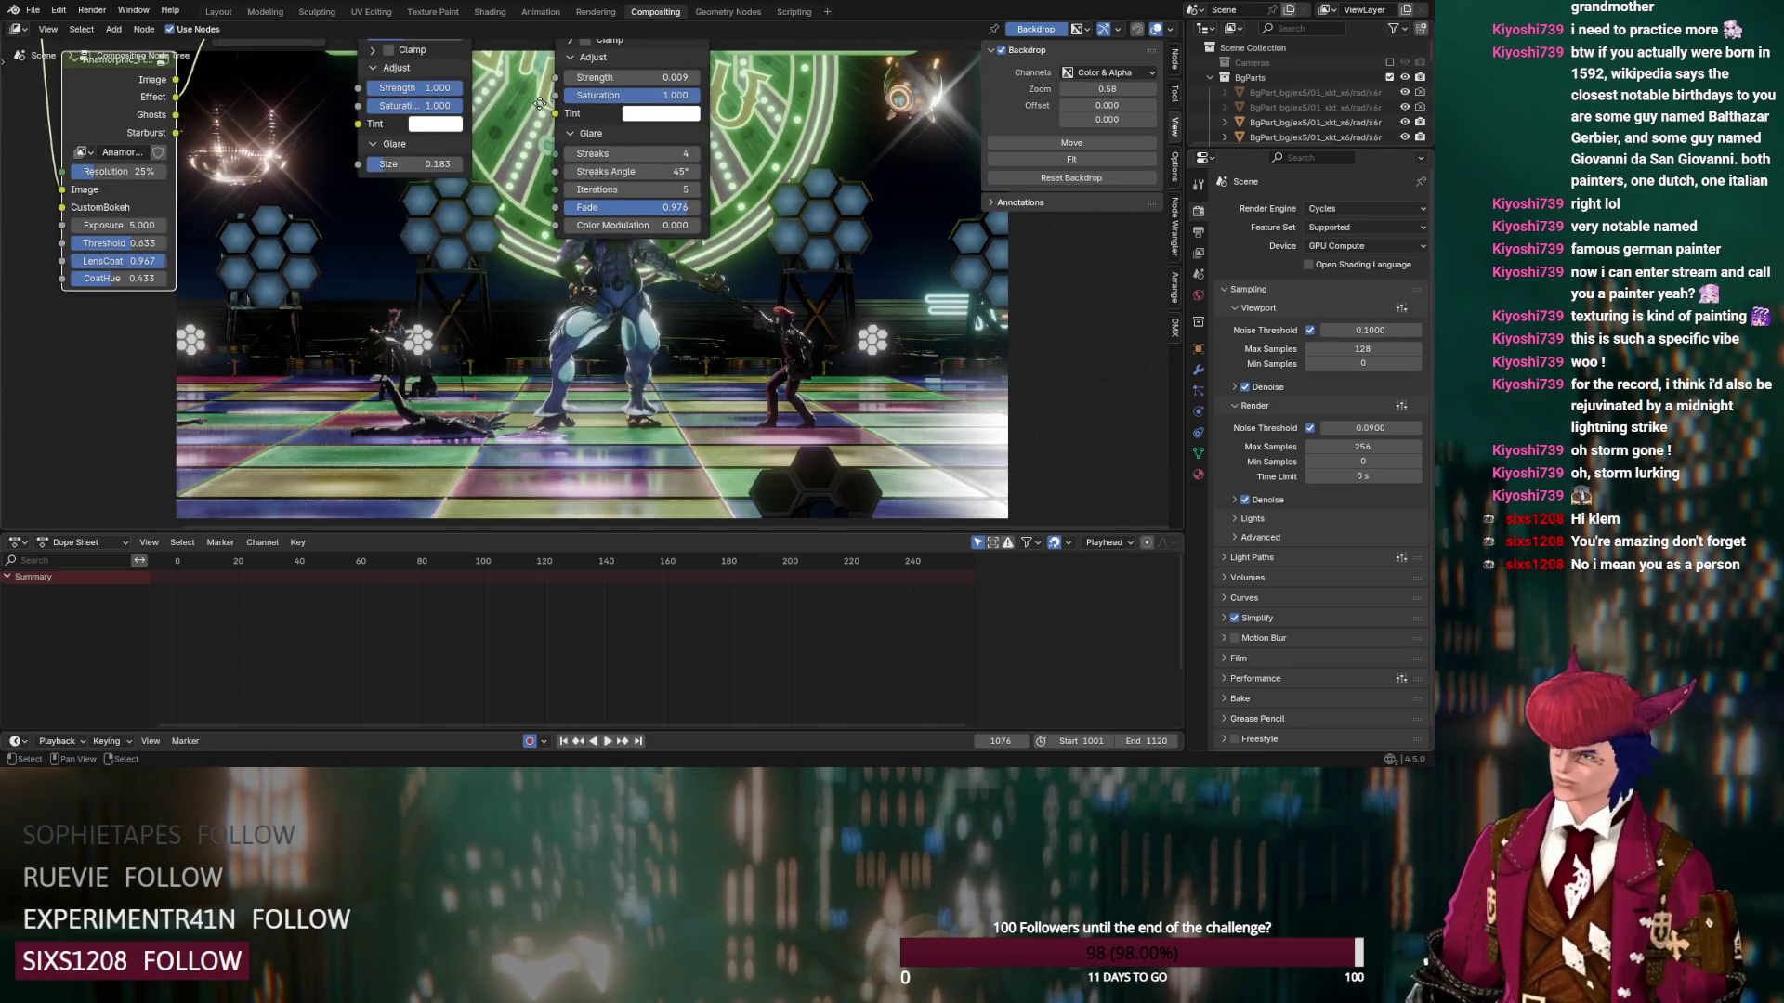
scroll(573, 331, "up", 3)
scroll(573, 331, "down", 3)
scroll(634, 278, "up", 3)
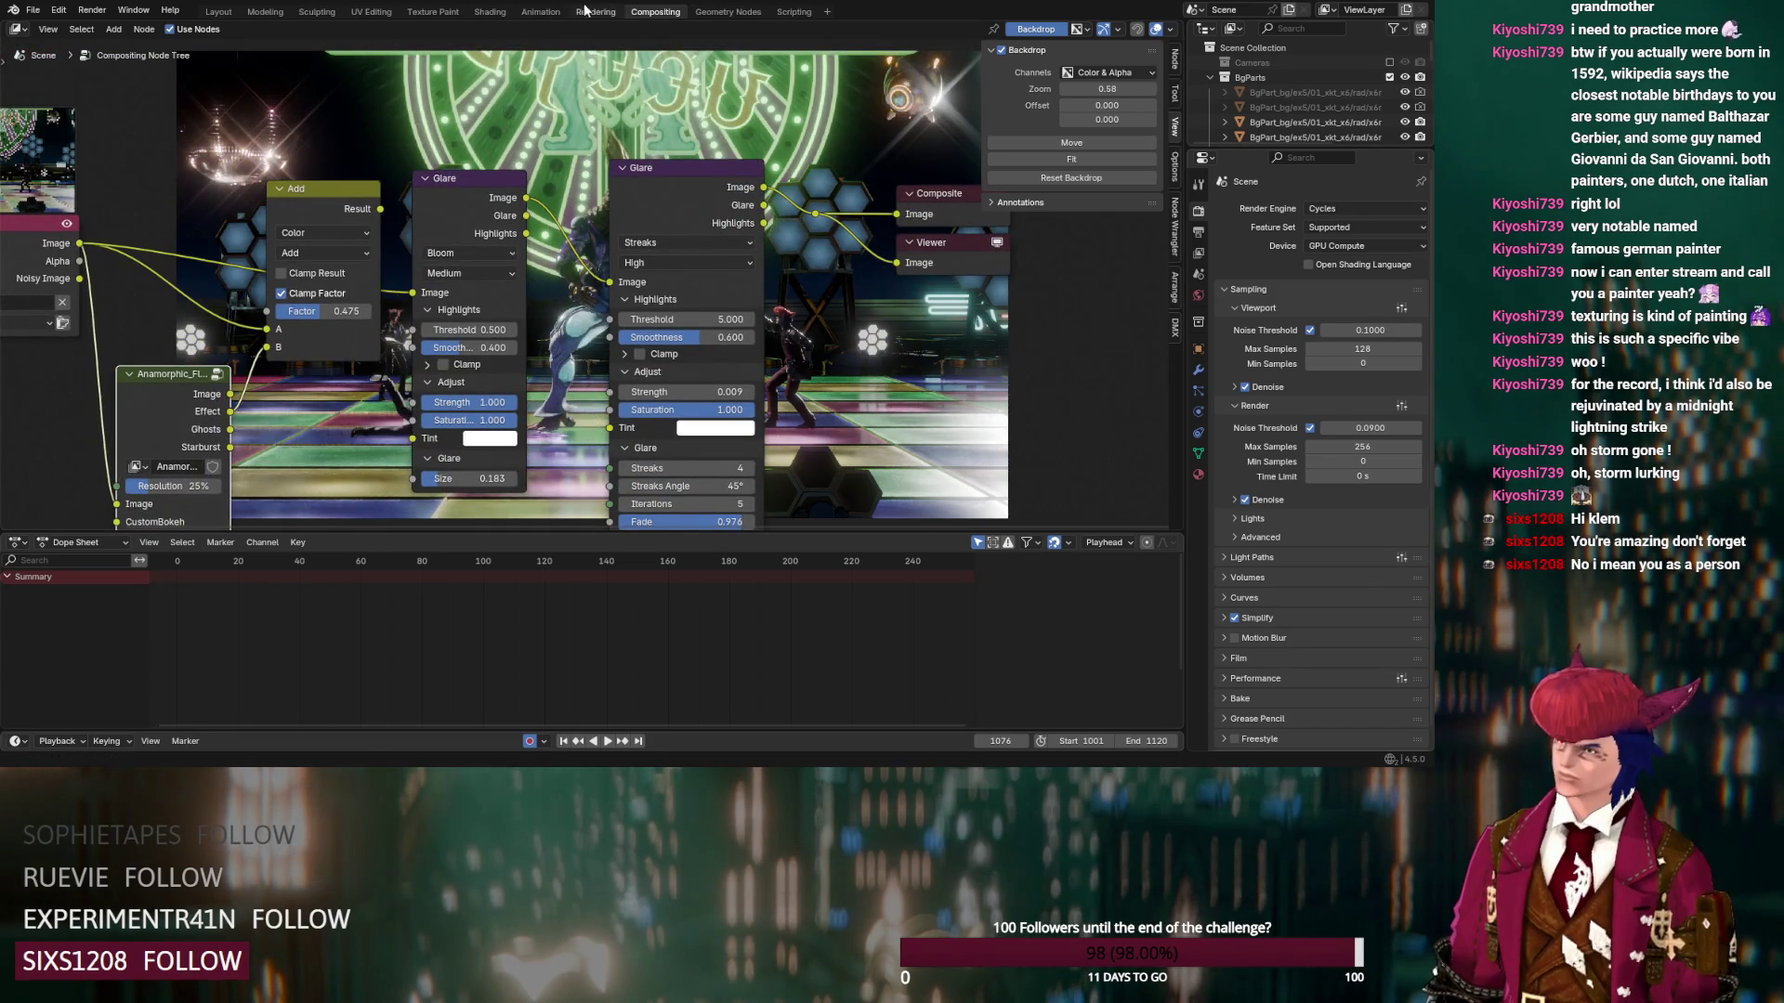
Adjust the bloom Glare size and lower its smoothness to 0.483
key("ctrl+Page_Up")
key("ctrl+Page_Down")
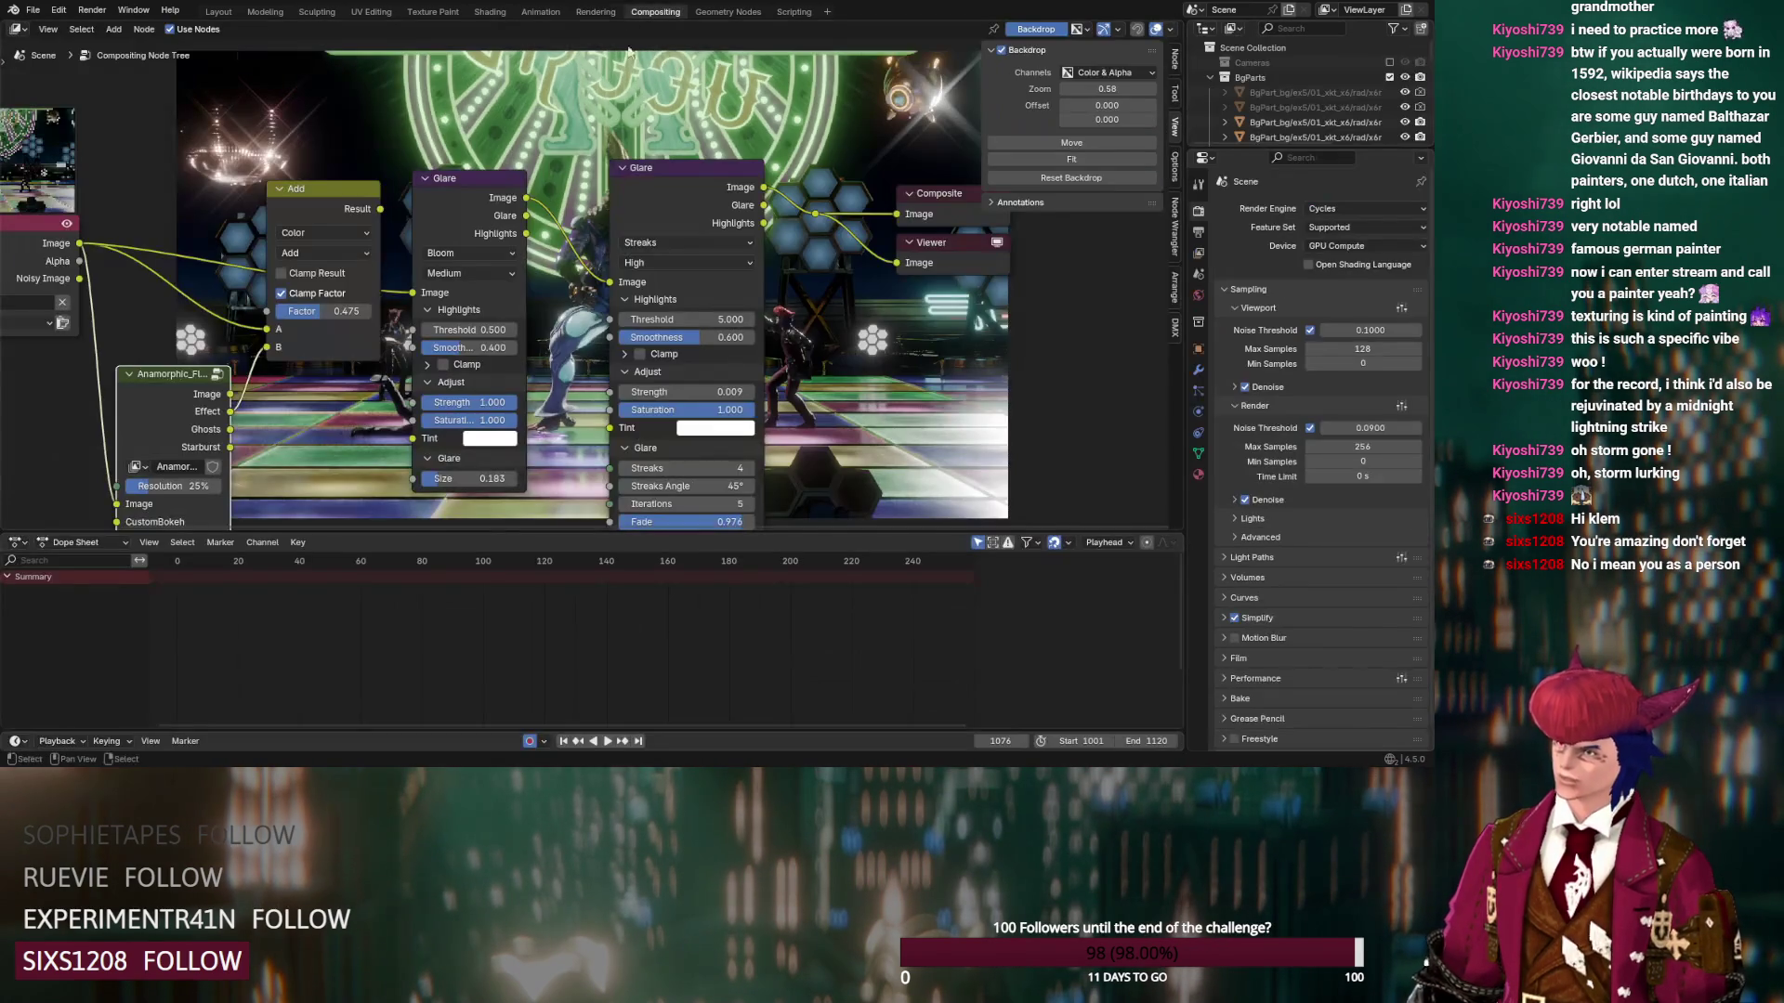
left_click_drag(446, 478, 472, 479)
mouse_move(460, 347)
left_mouse_down()
mouse_move(437, 347)
mouse_move(464, 347)
mouse_move(437, 402)
mouse_move(516, 403)
left_mouse_up()
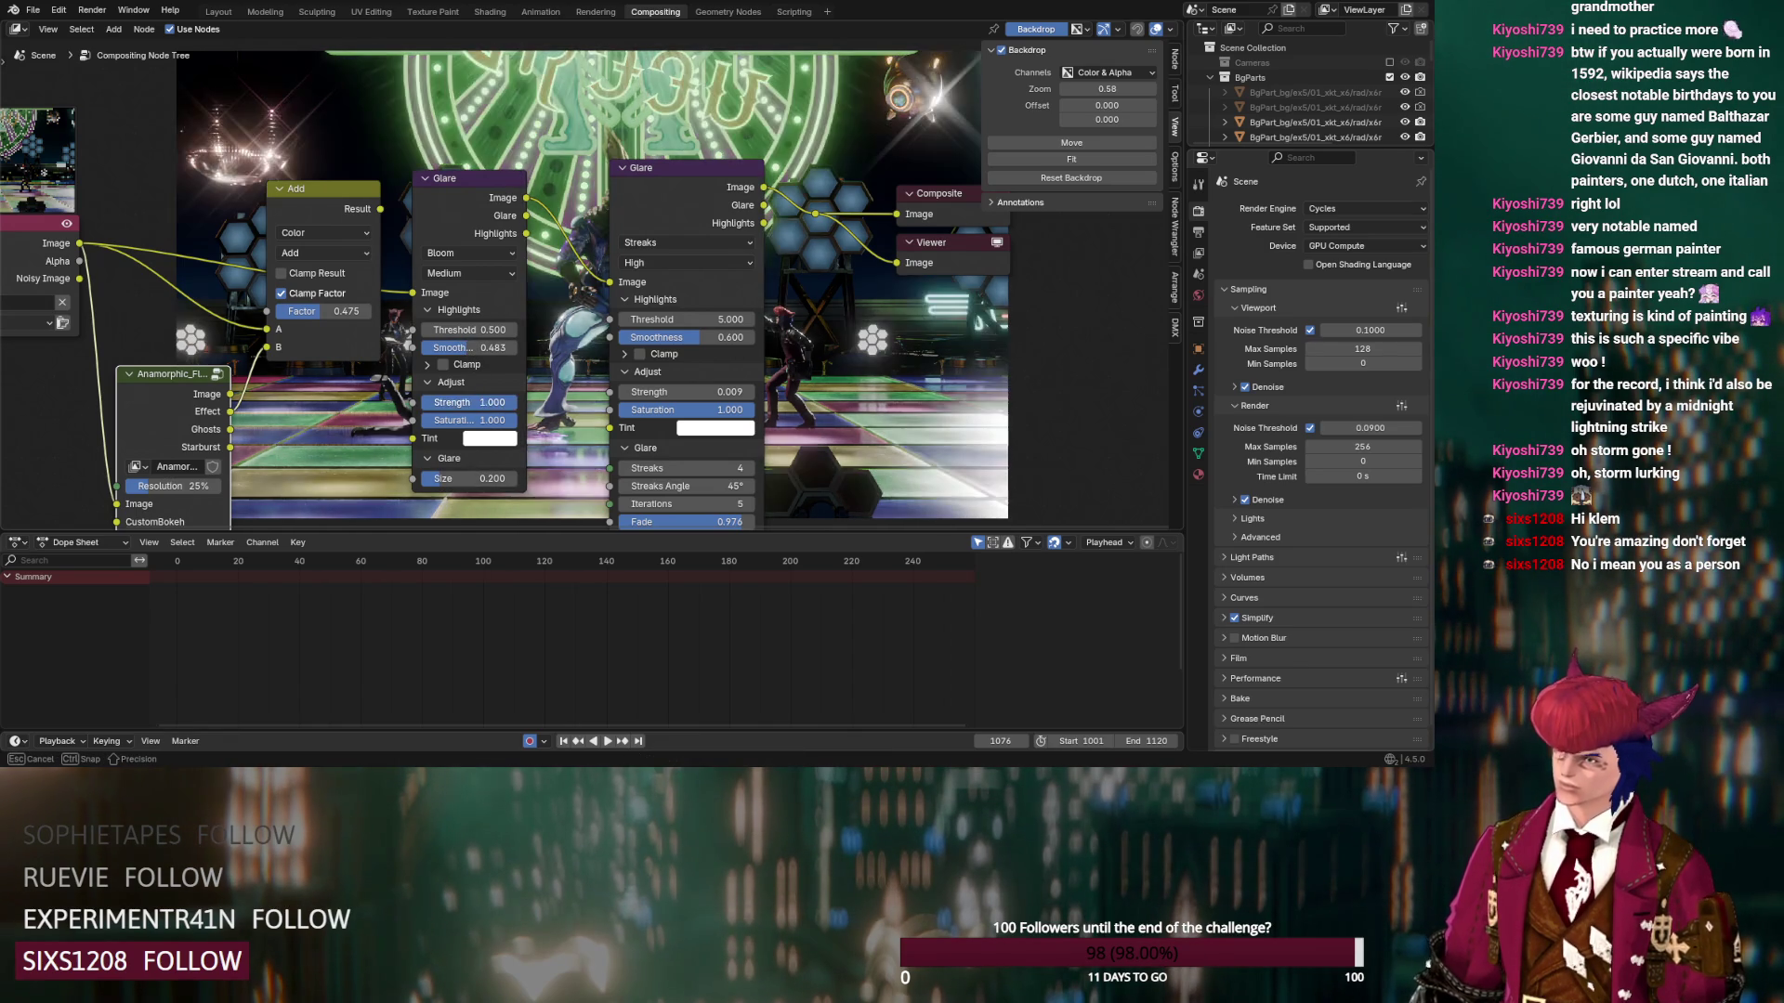
left_click_drag(483, 466, 461, 479)
Try bloom strengths 2 and 3, set size to 0.217, then settle strength near 1.065
left_click(455, 402)
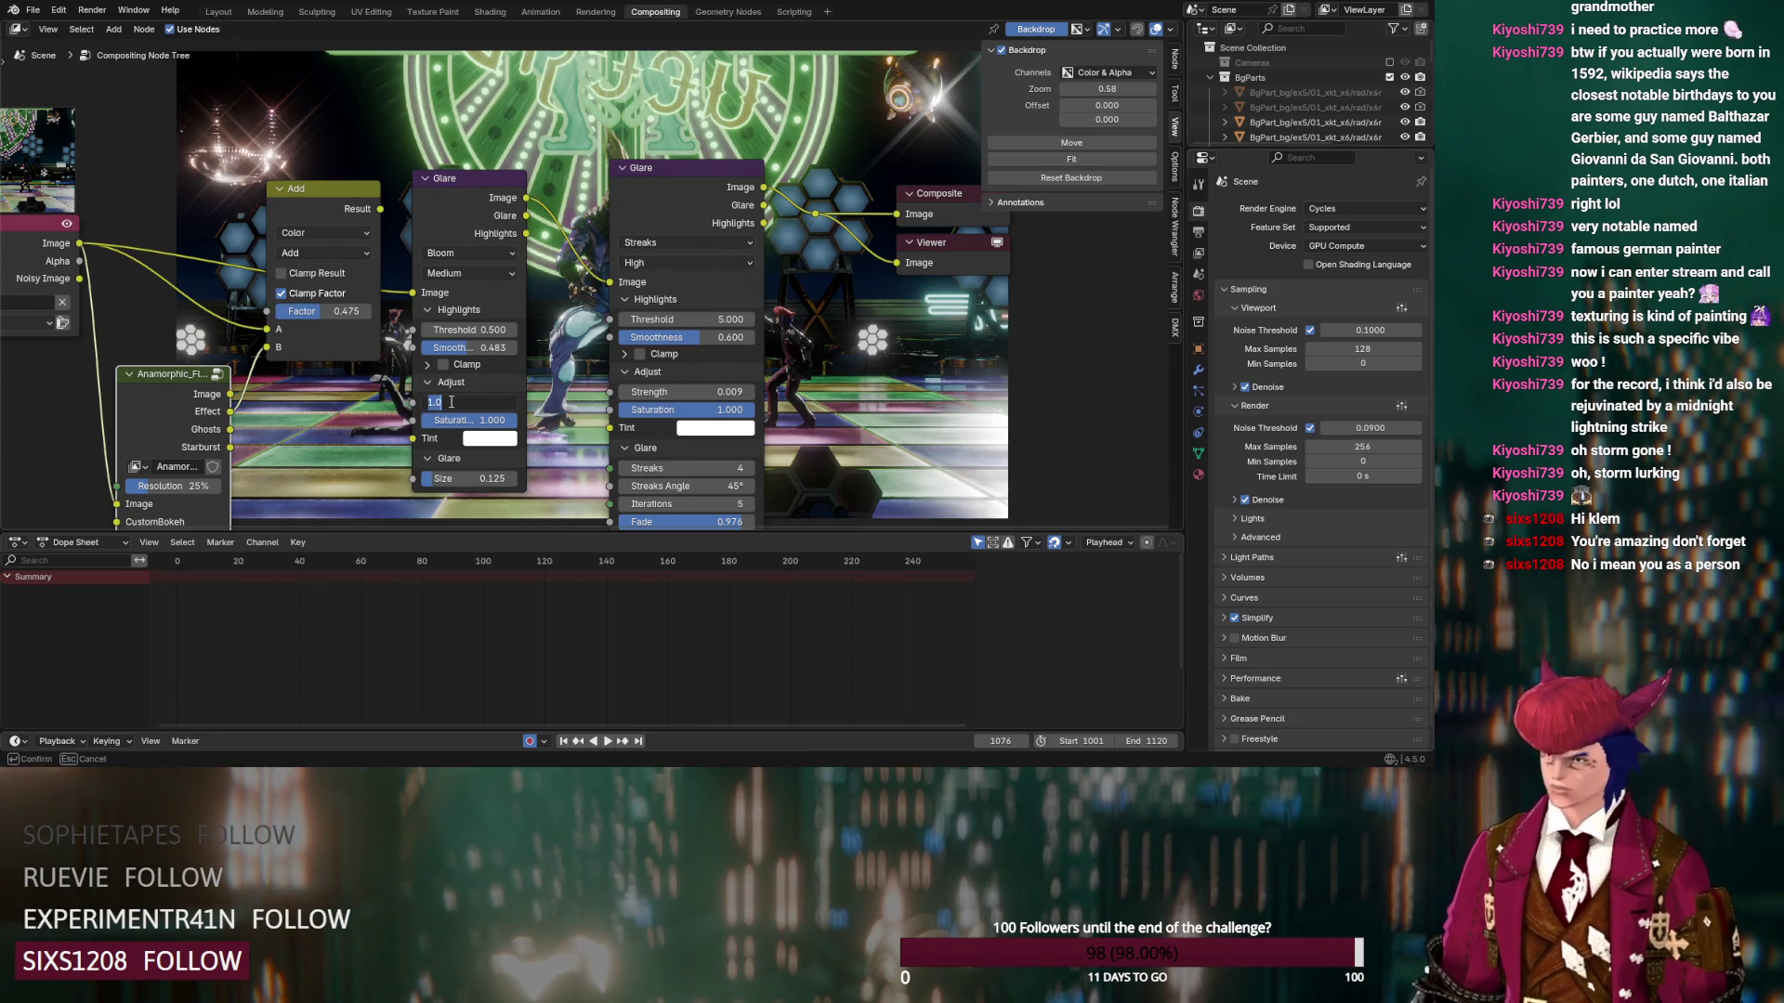
type("2")
key("Return")
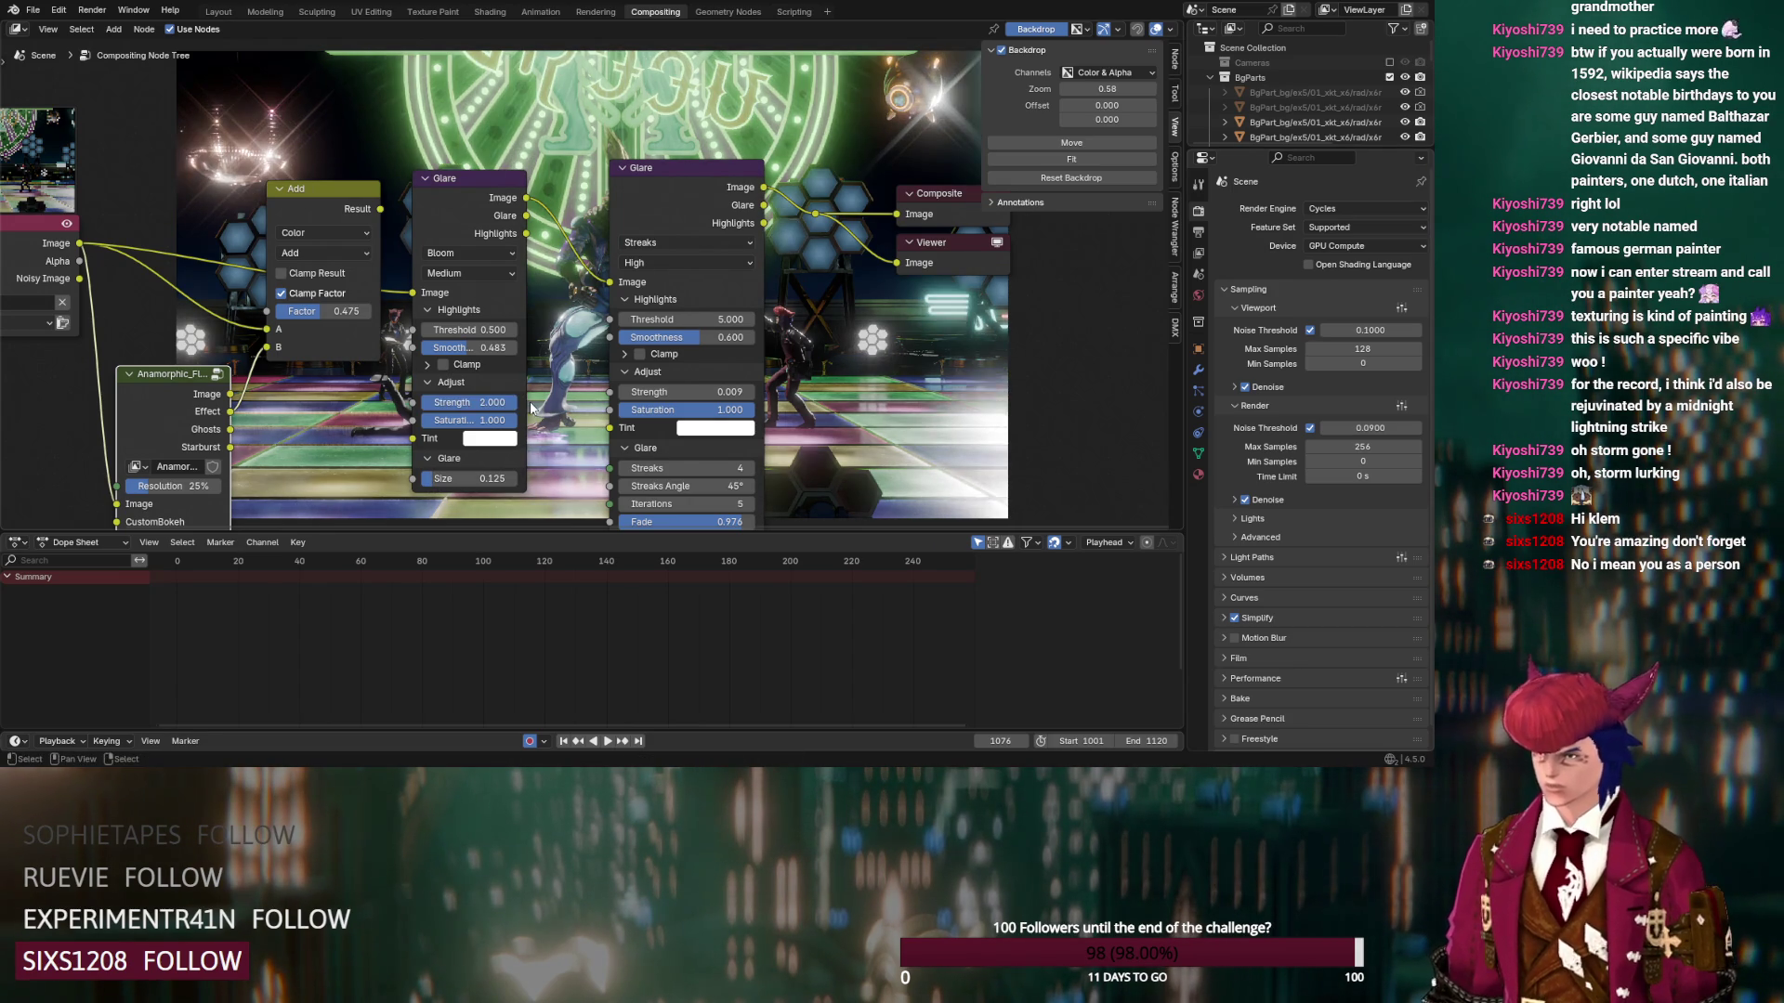
left_click(482, 403)
type("3")
key("Return")
left_click_drag(464, 478, 482, 479)
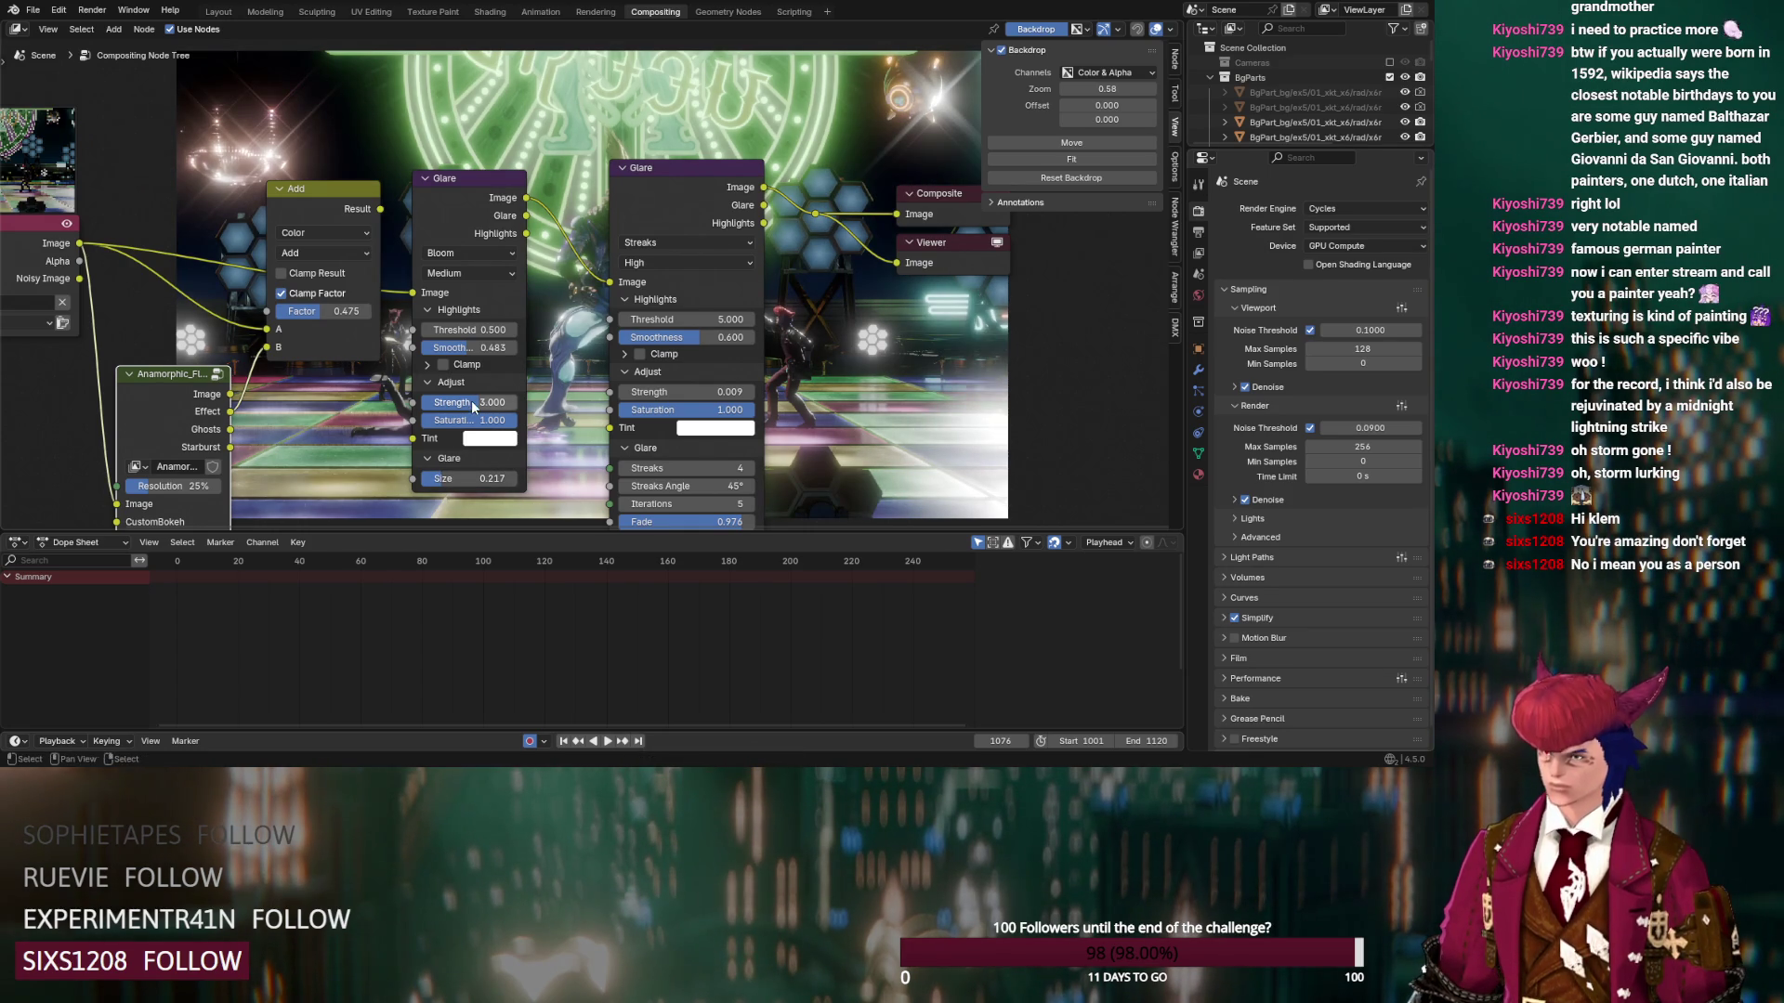
left_click_drag(470, 402, 443, 407)
scroll(432, 240, "down", 2)
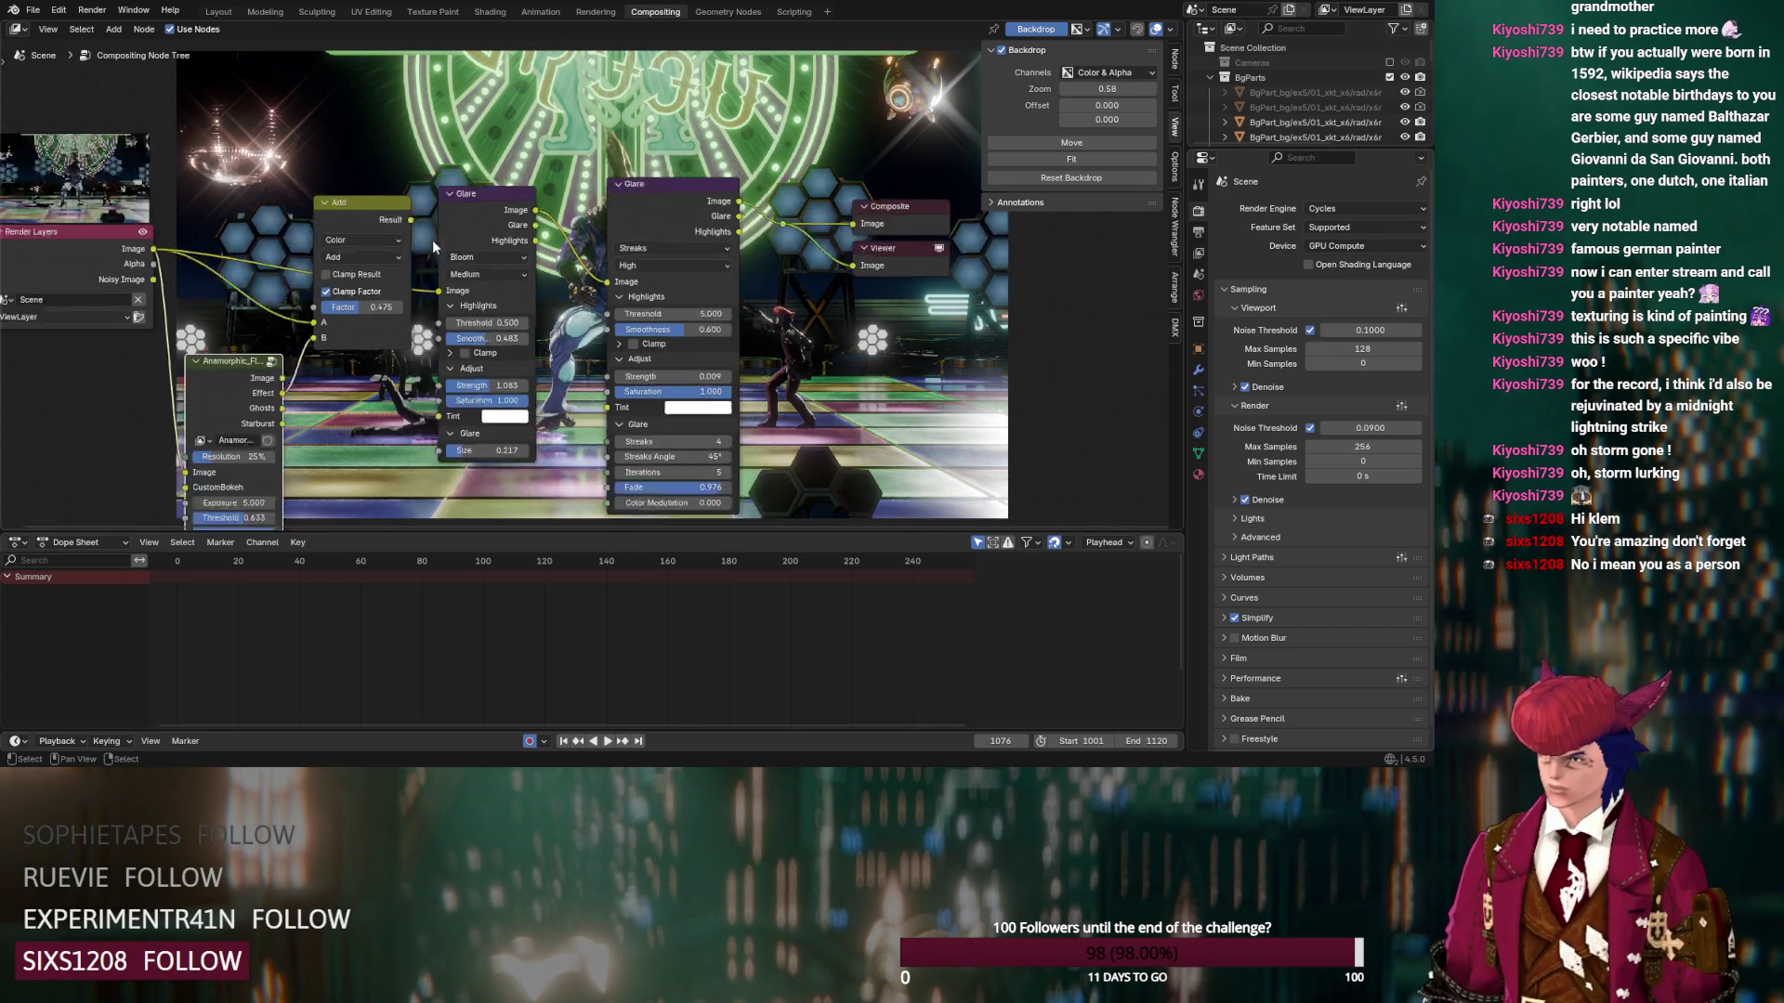
left_click_drag(425, 240, 367, 65)
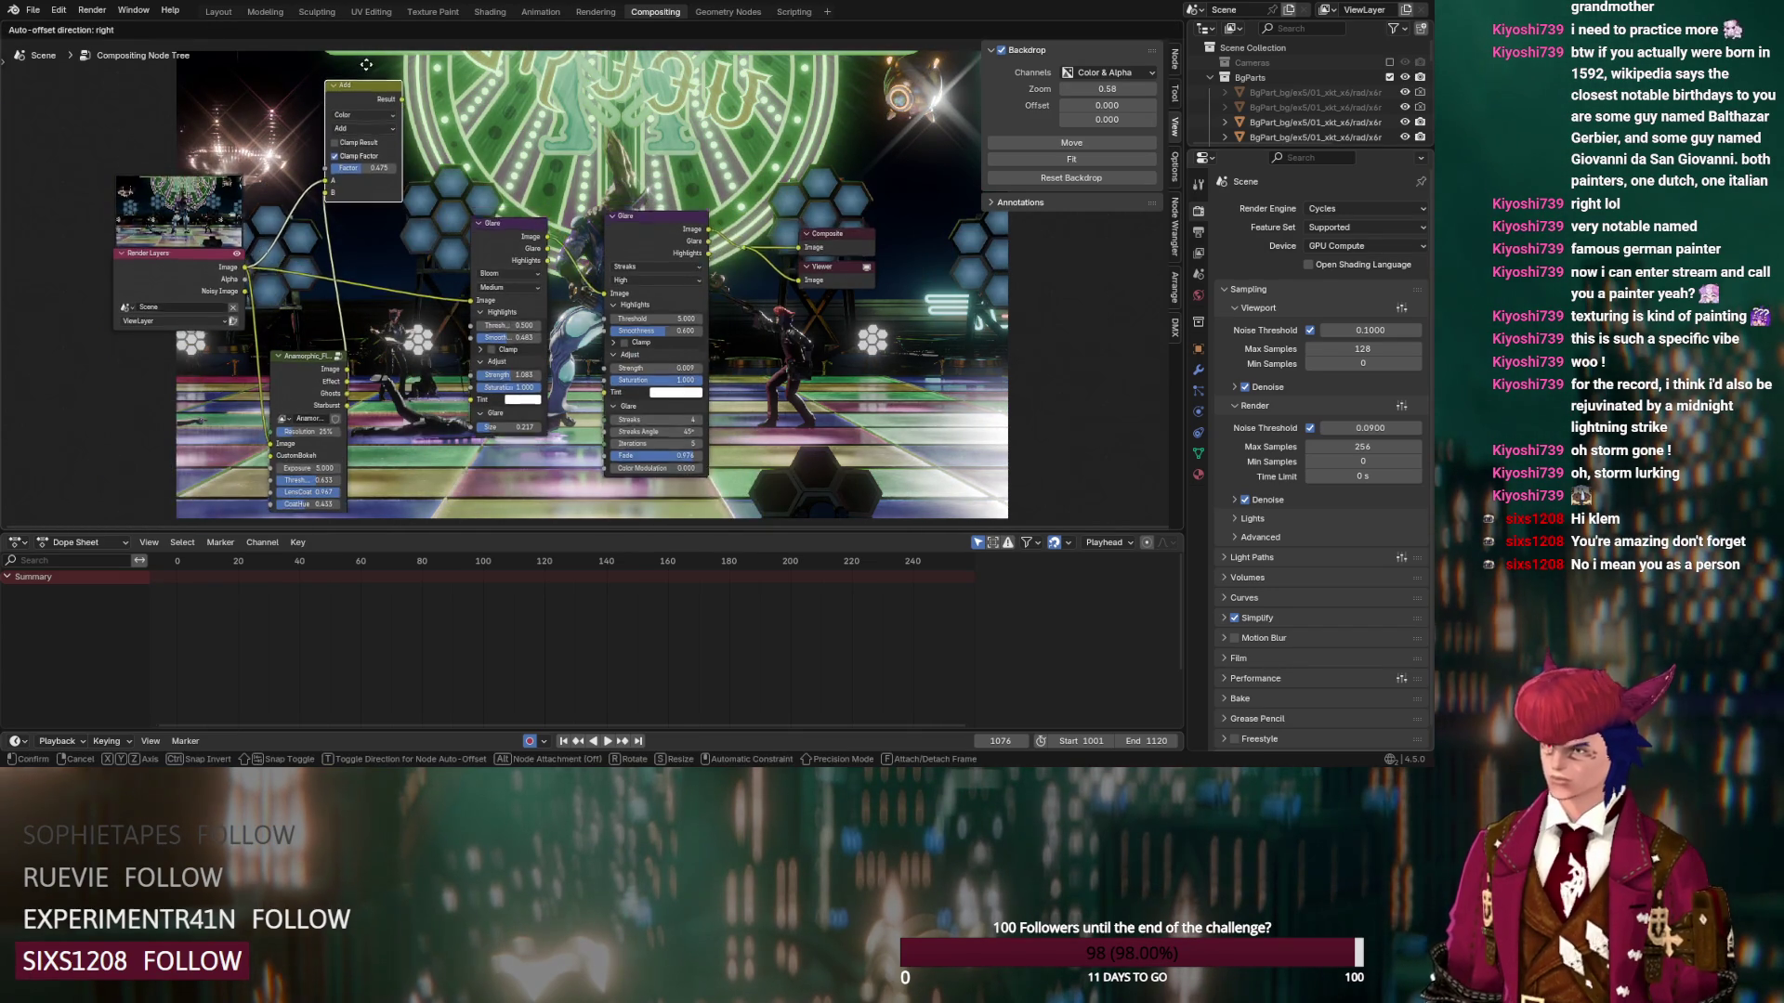
Move both Glare nodes lower to make room above them
left_click_drag(500, 257, 494, 362)
left_click_drag(647, 321, 642, 357)
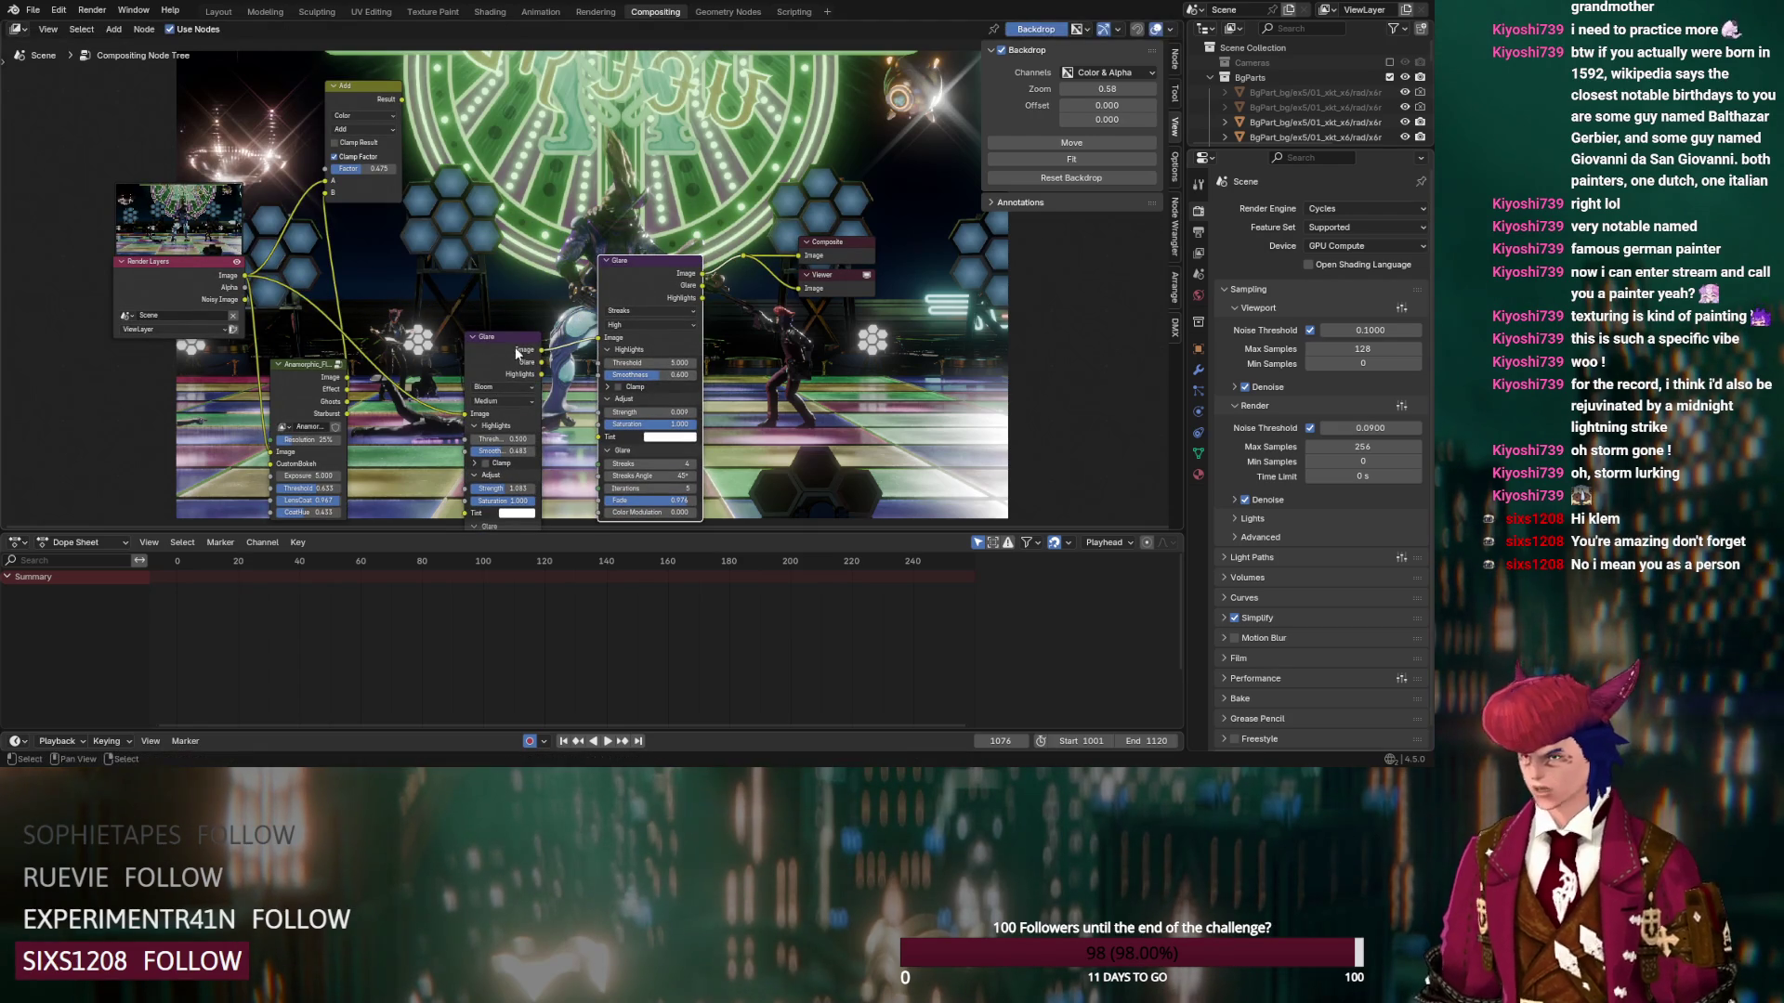
left_click(506, 347)
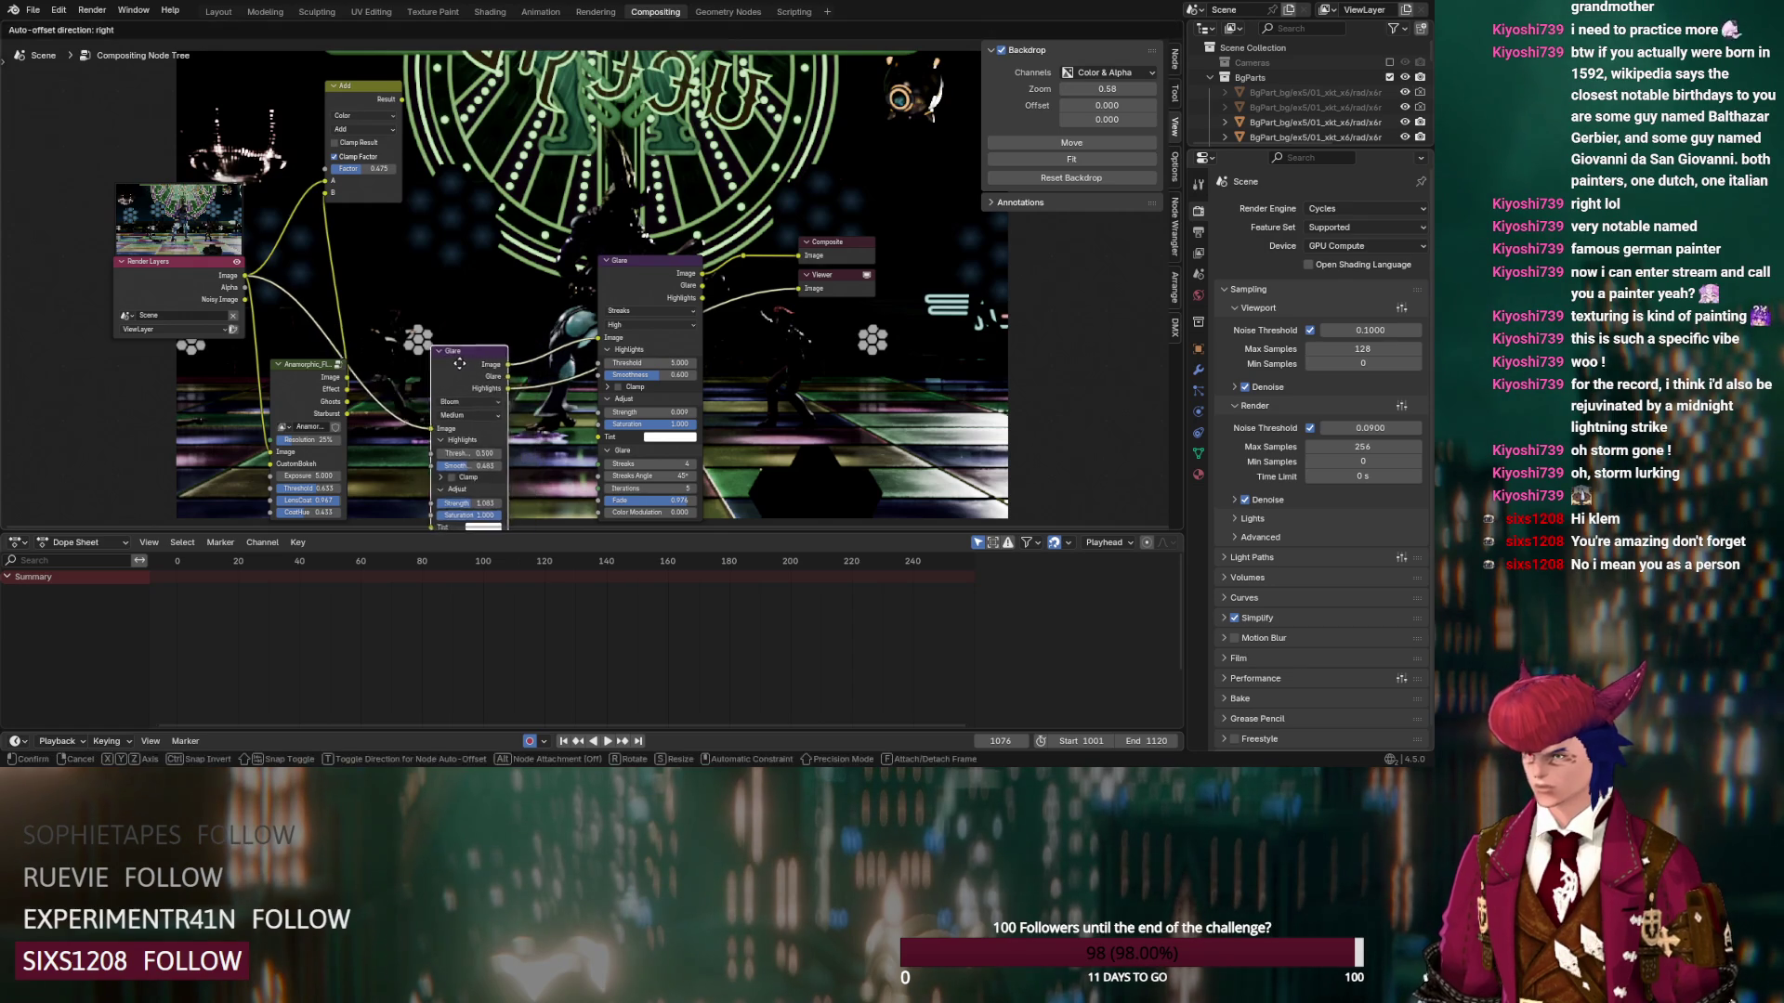
Add a Mix node fed by the render image and set it to Add
key("shift+a")
left_click(518, 281)
type("mix")
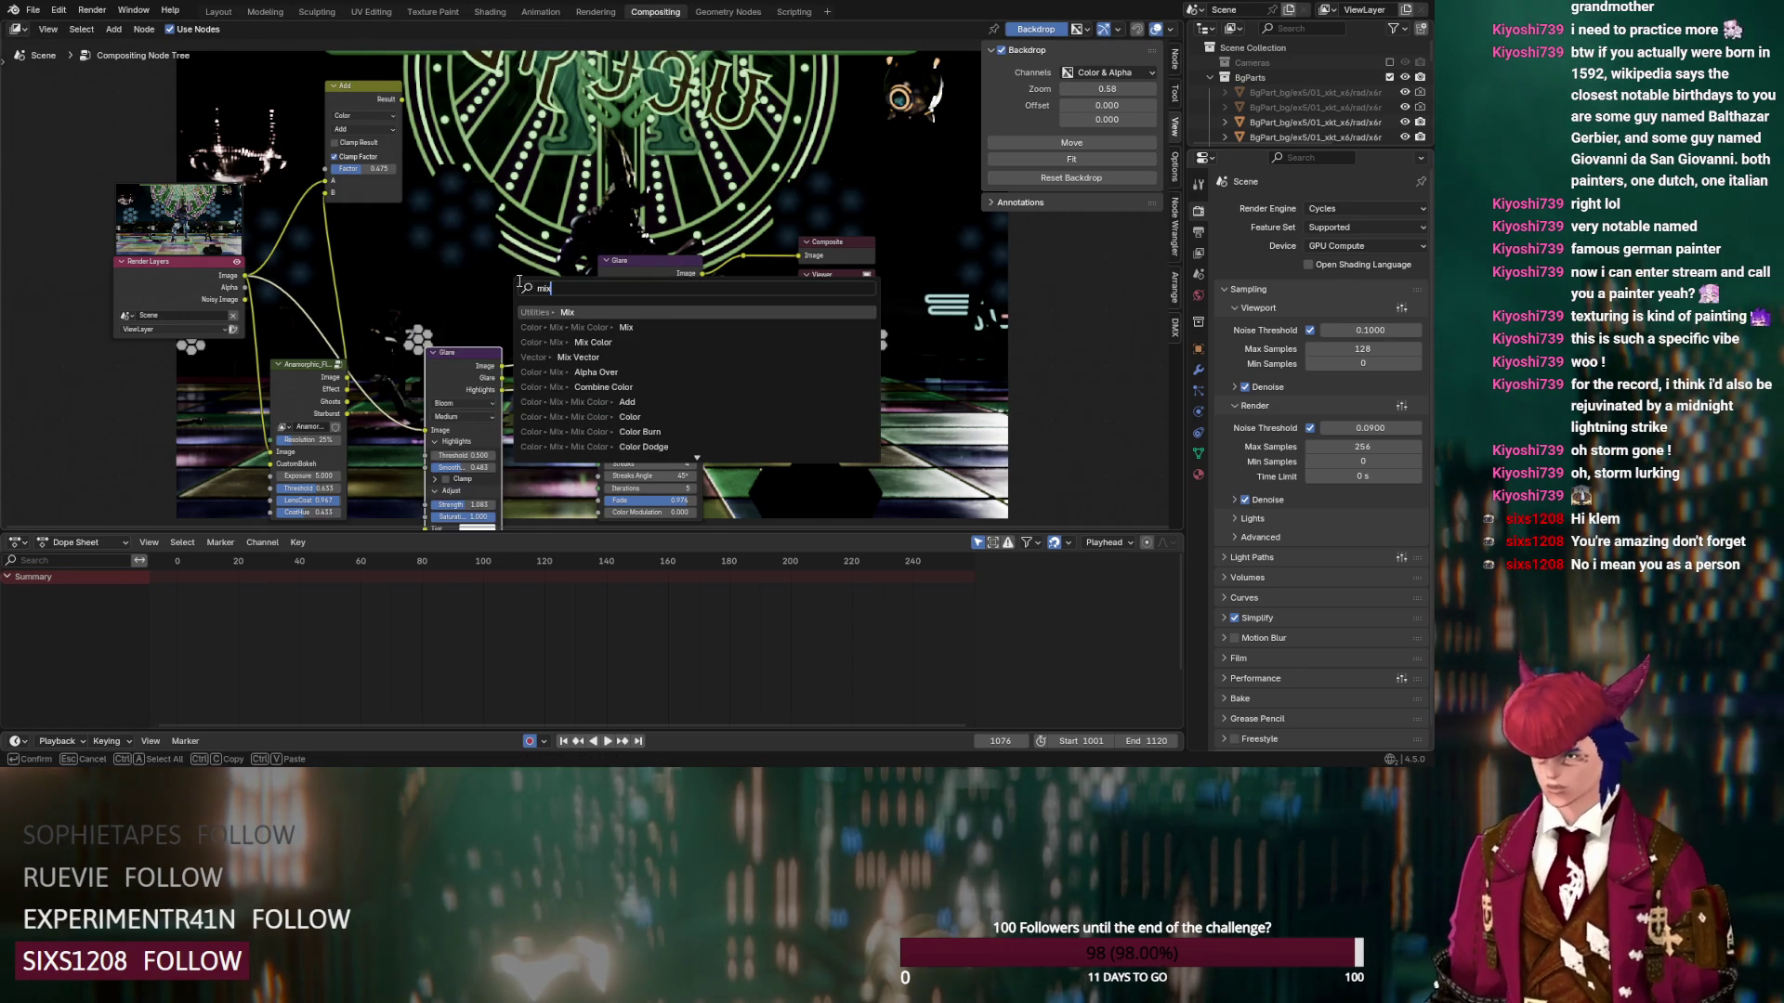
left_click(580, 340)
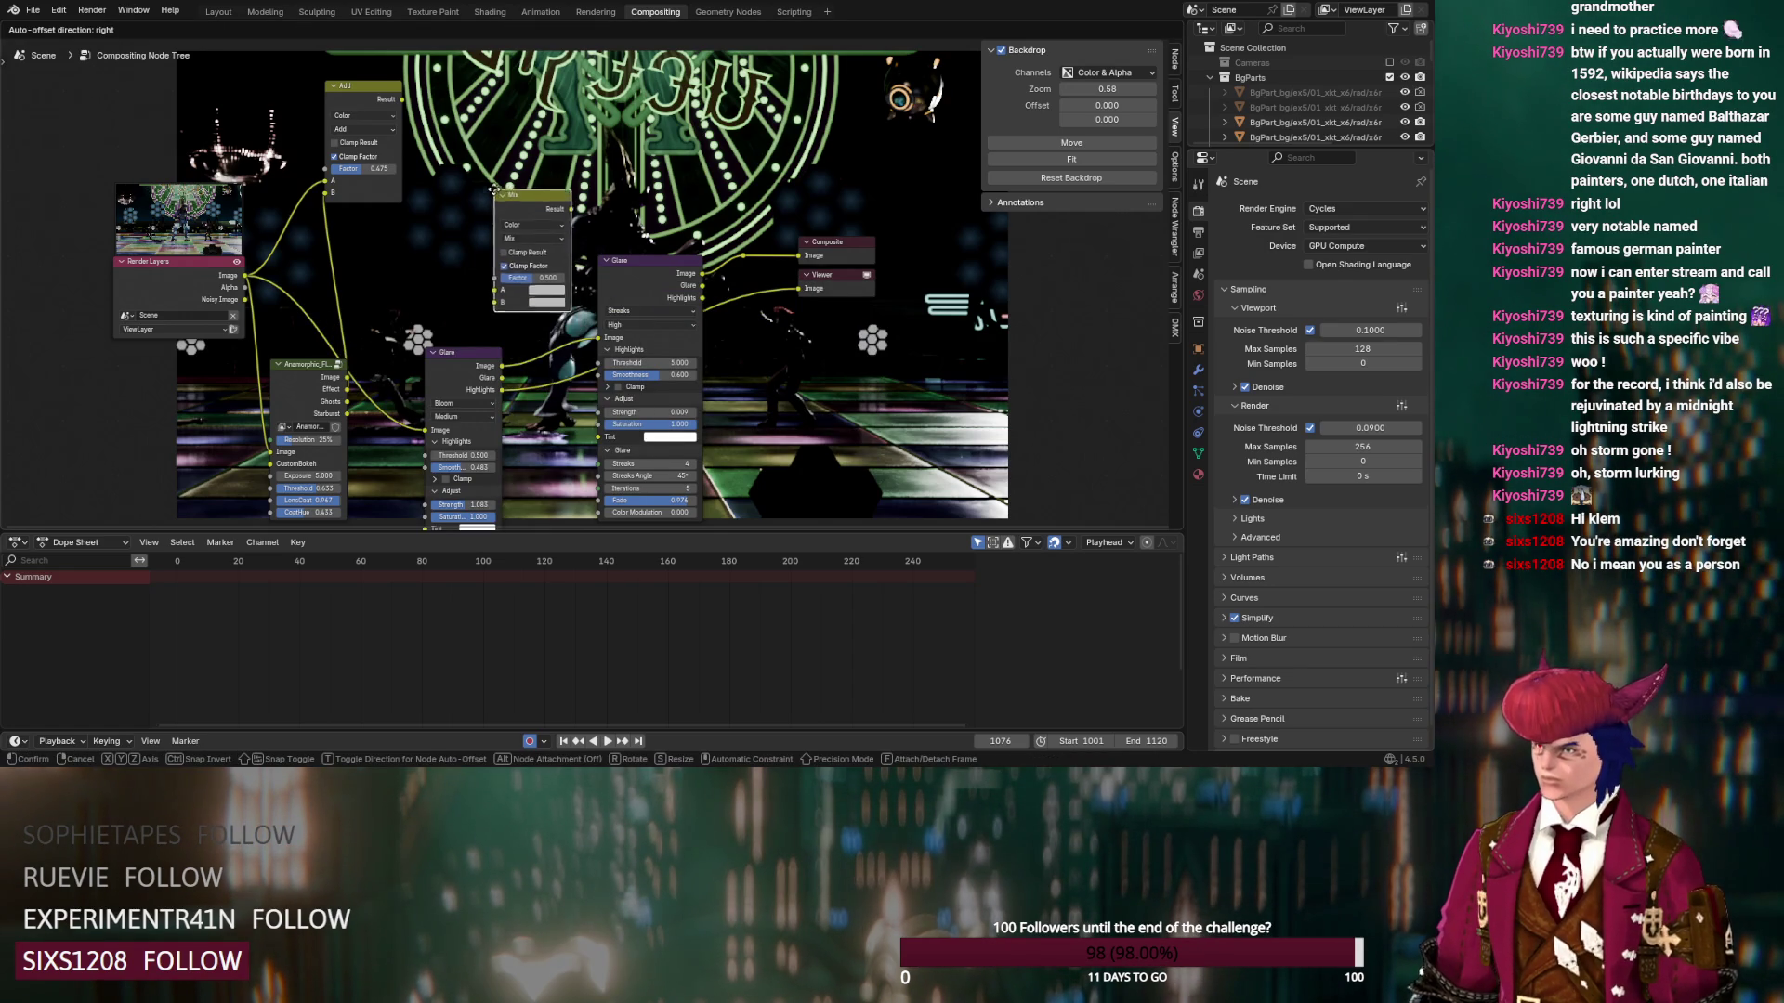
left_click(532, 200)
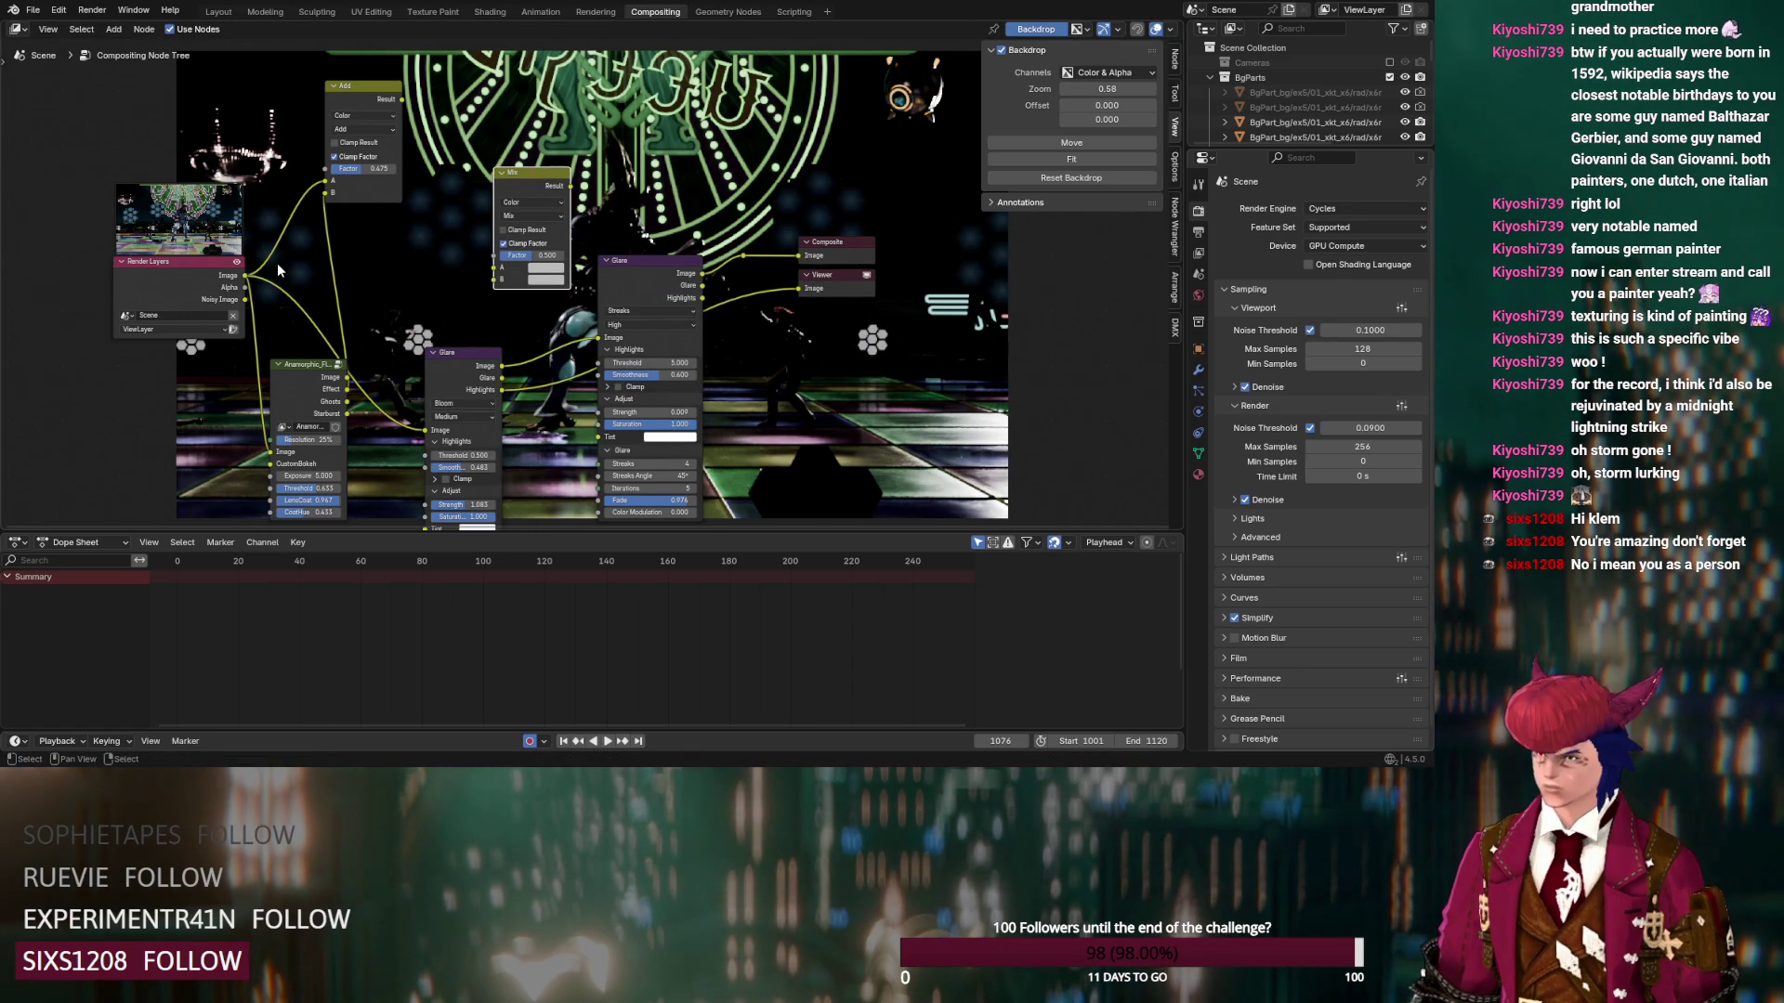
mouse_move(246, 276)
left_mouse_down()
mouse_move(506, 304)
mouse_move(516, 269)
mouse_move(548, 256)
left_mouse_up()
left_click(532, 216)
left_click(520, 340)
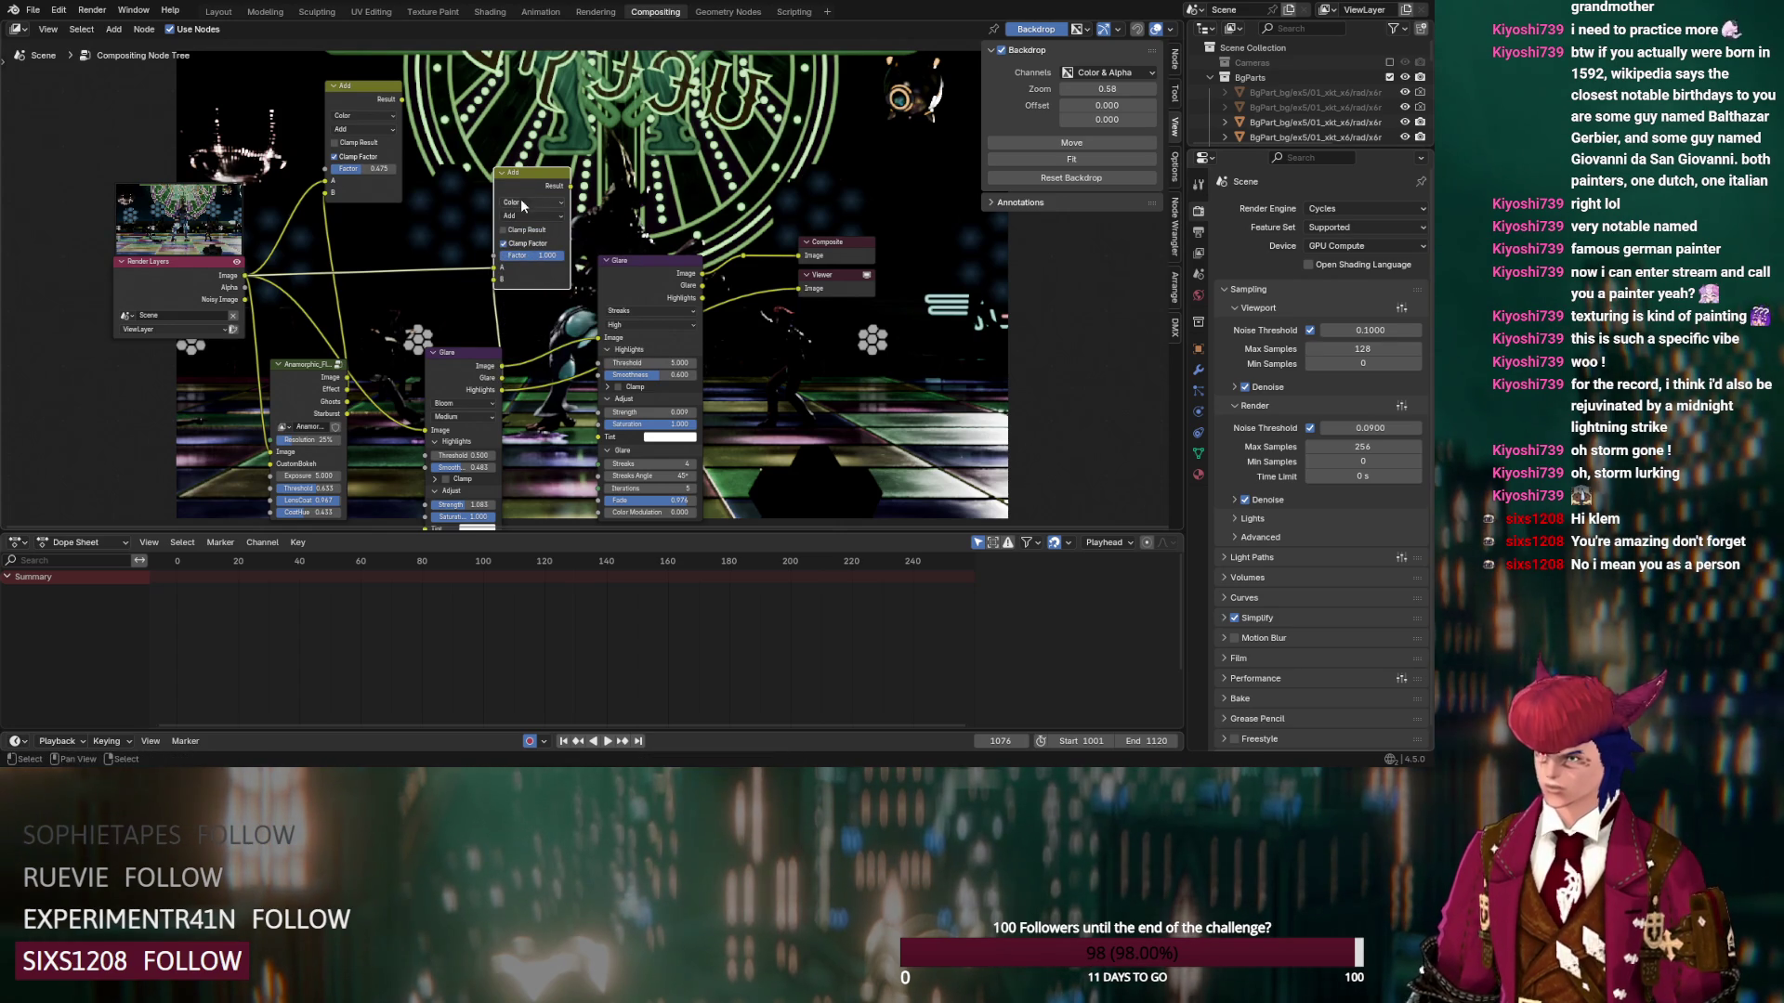
Duplicate the Add node, chain it with the glare outputs, and preview the combined result
key("shift+d")
left_click(630, 214)
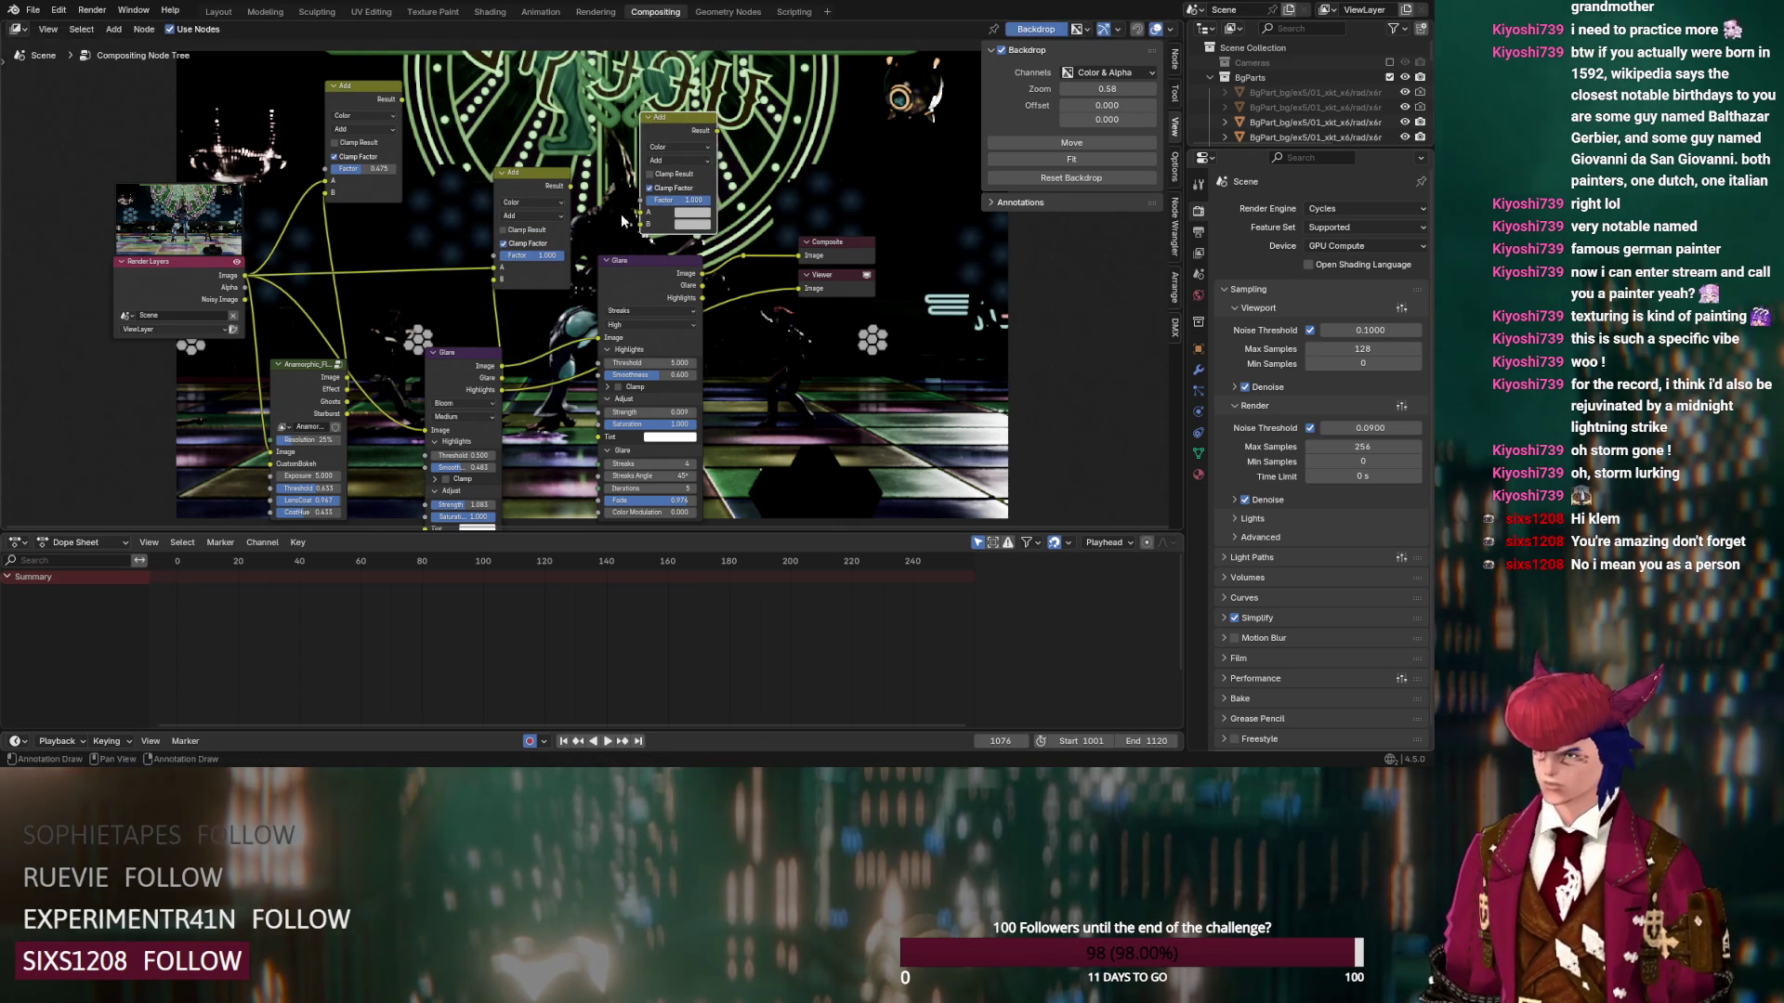
mouse_move(571, 185)
left_mouse_down()
mouse_move(642, 204)
mouse_move(662, 233)
left_mouse_up()
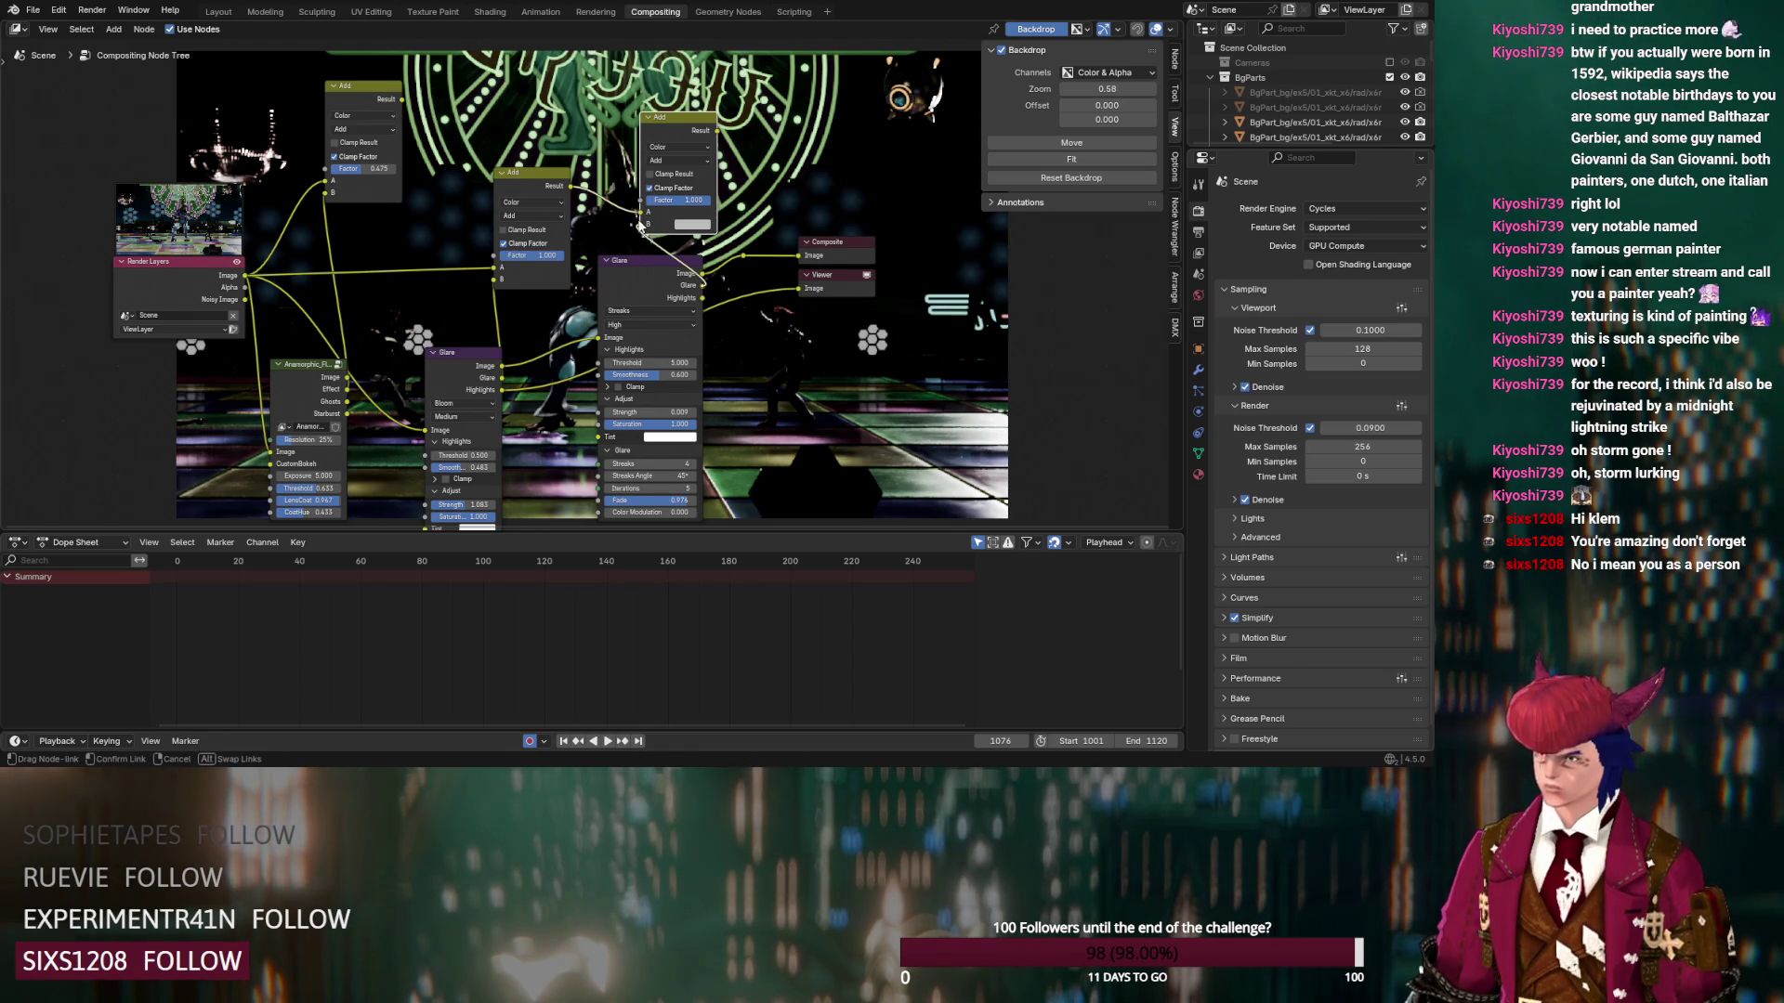
left_click_drag(252, 278, 595, 339)
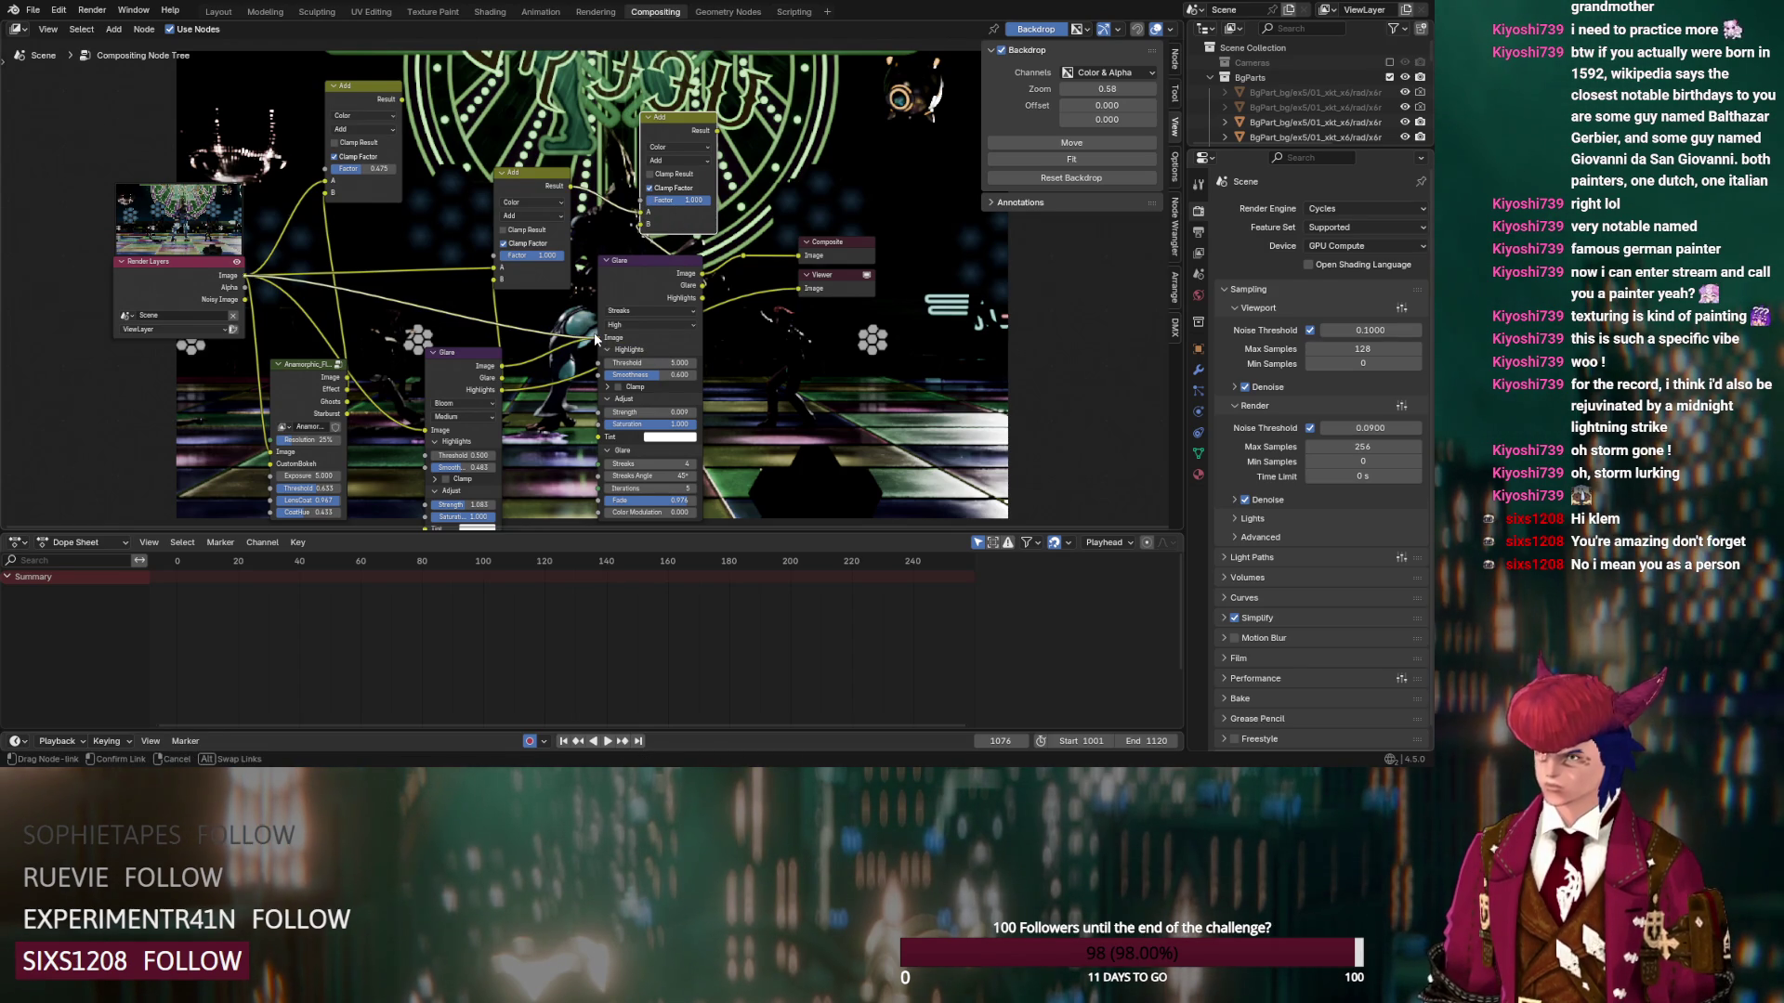
left_click_drag(704, 278, 702, 270)
left_click(698, 133, "ctrl+shift")
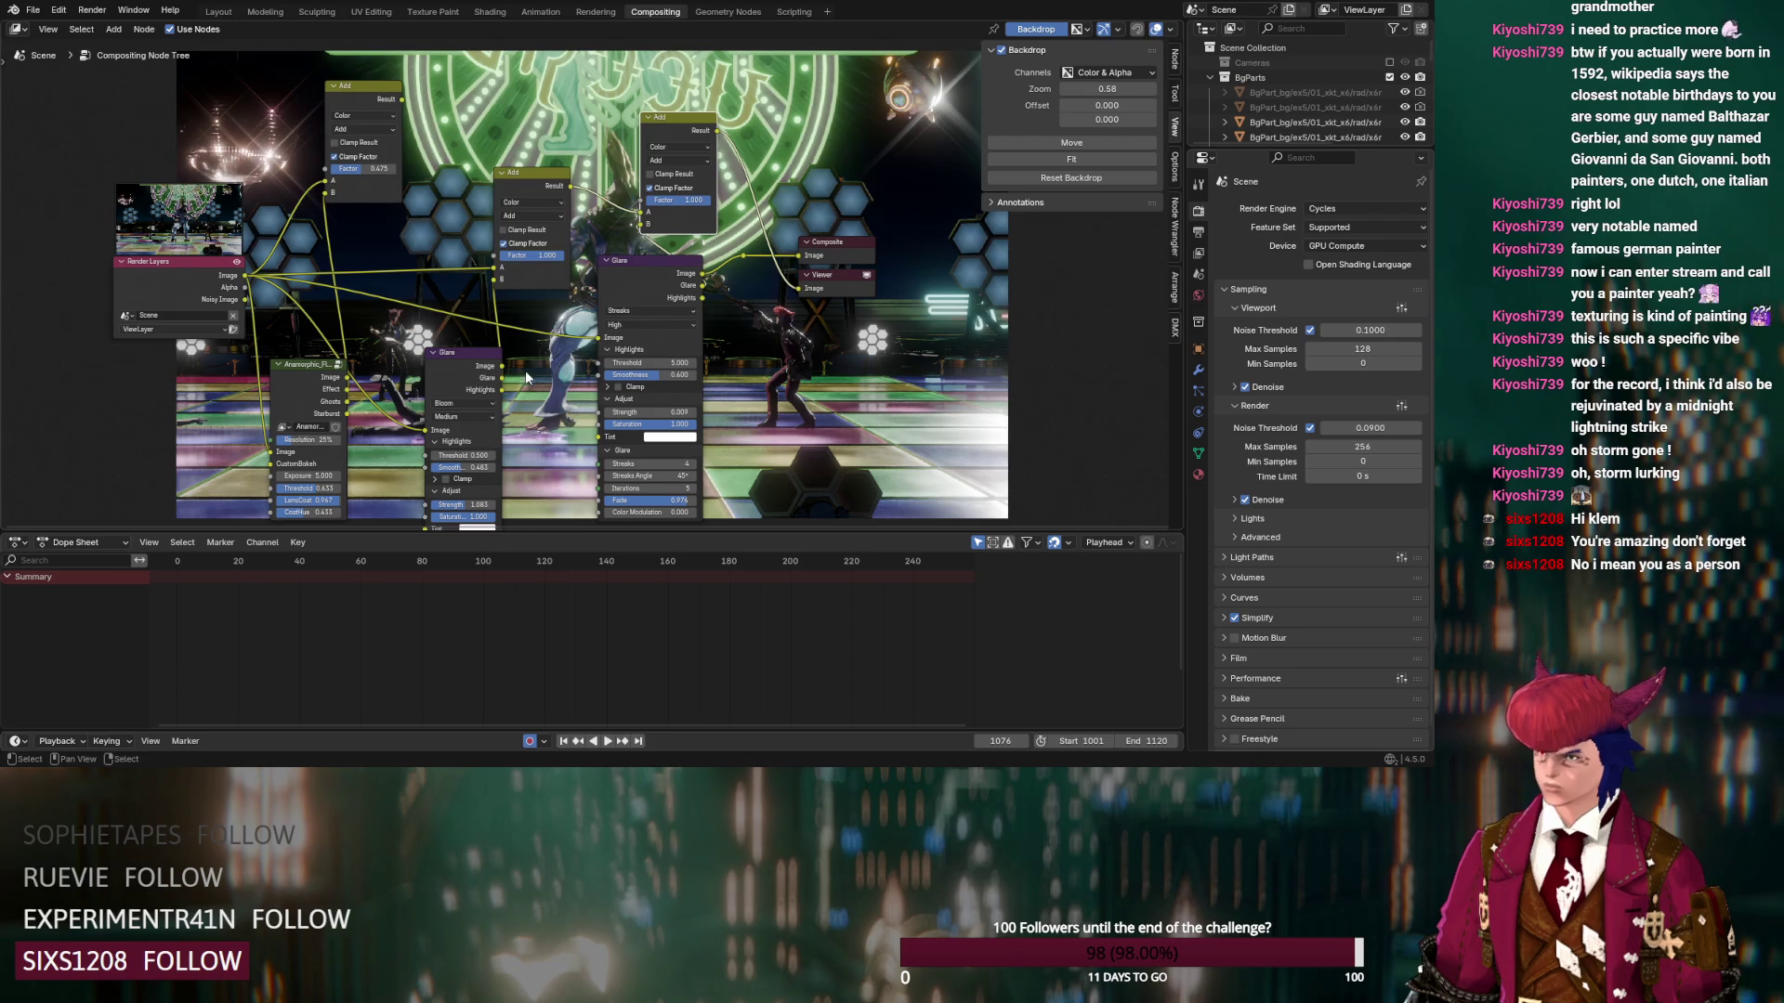
left_click_drag(600, 338, 600, 338)
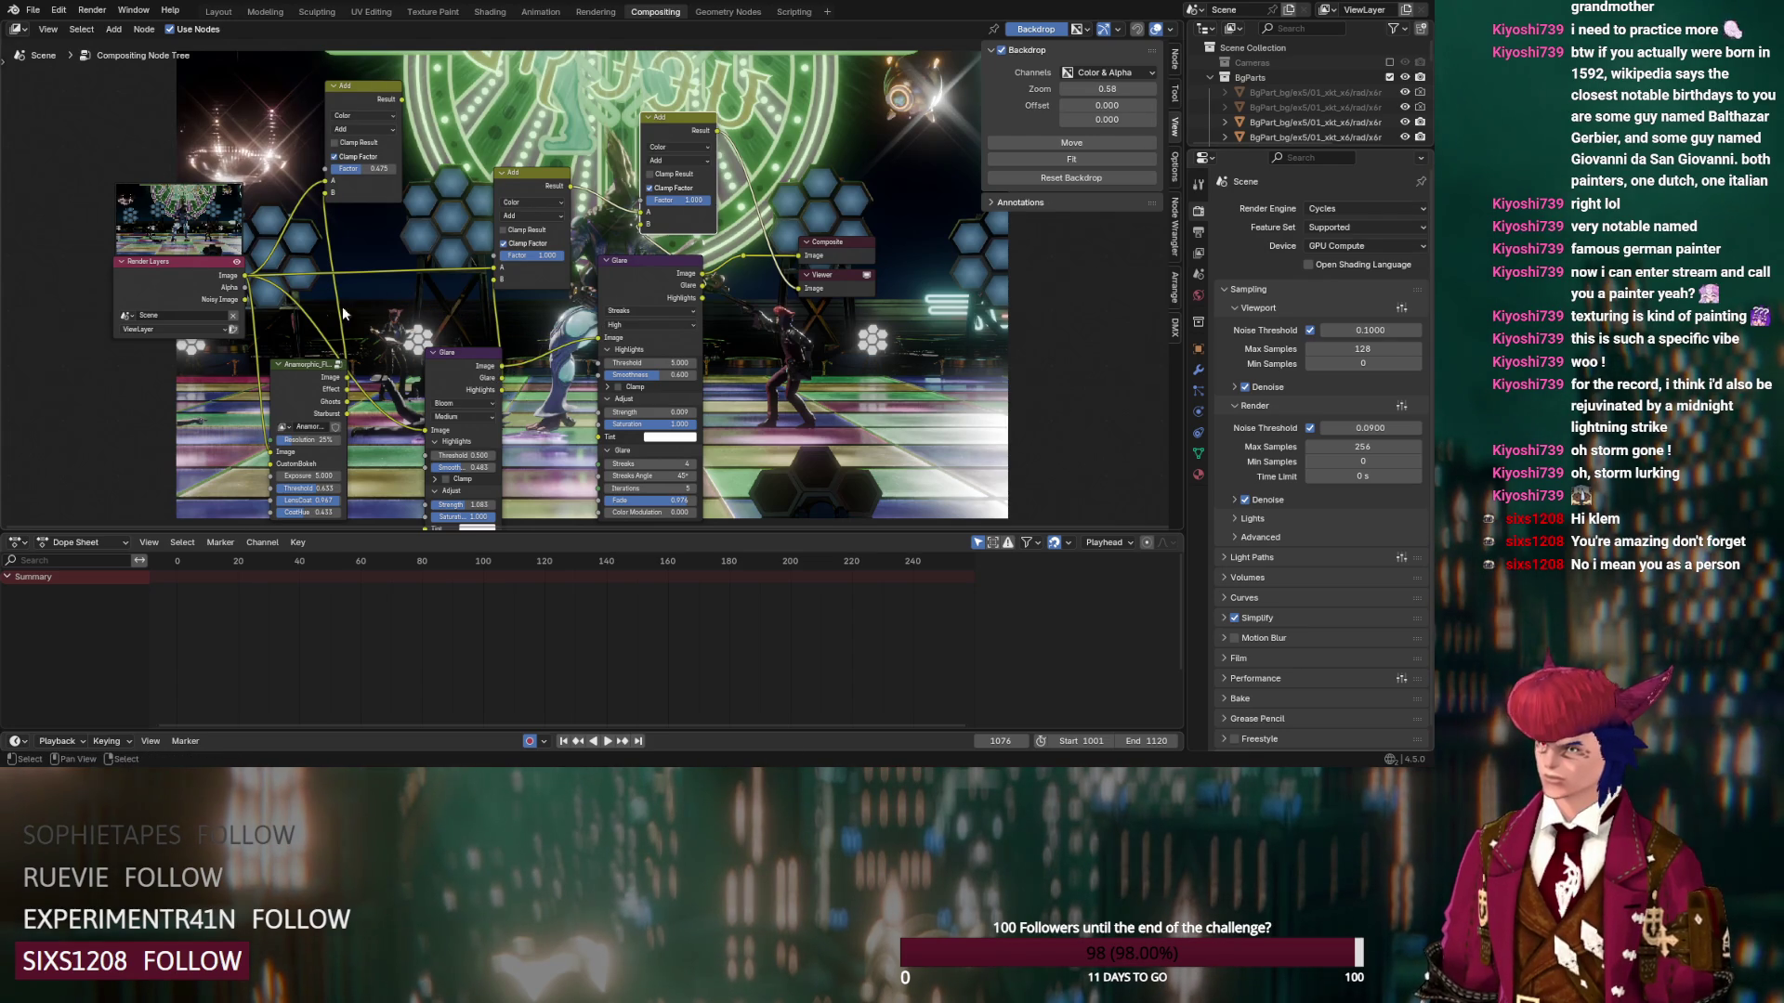
Connect the render image into the Glare input and route the glare chain into the Composite output
left_click_drag(248, 281, 599, 339)
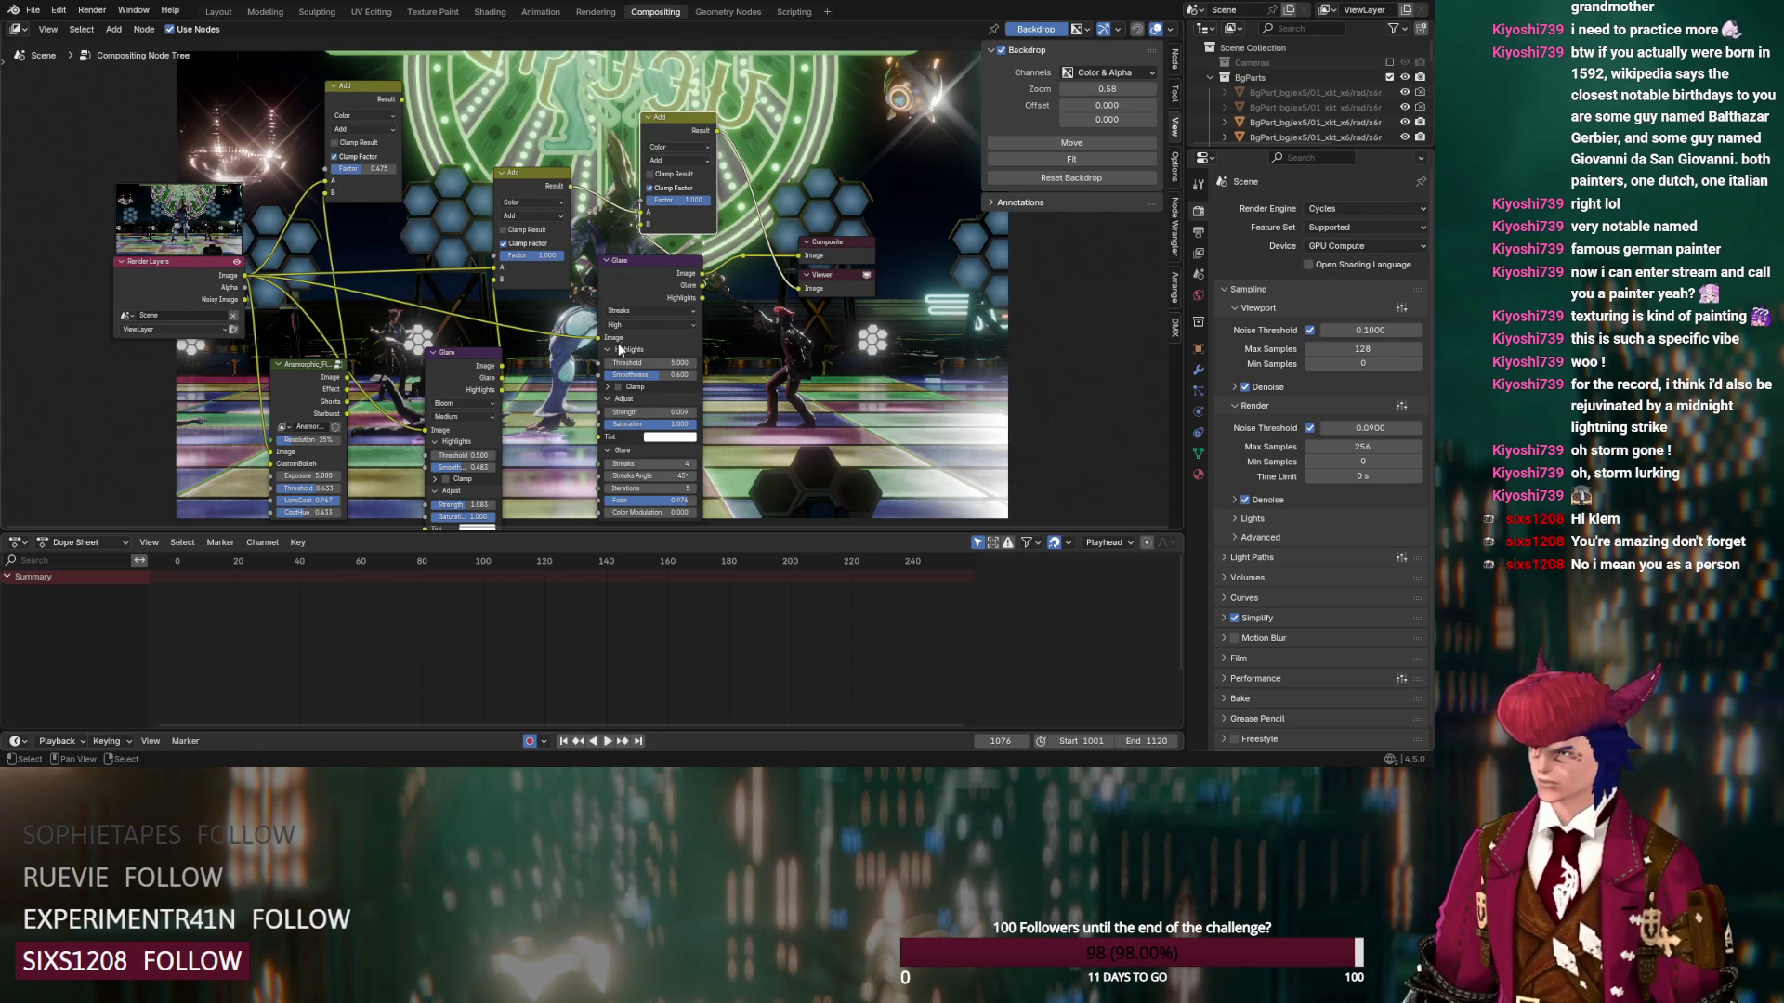
left_click_drag(798, 256, 765, 249)
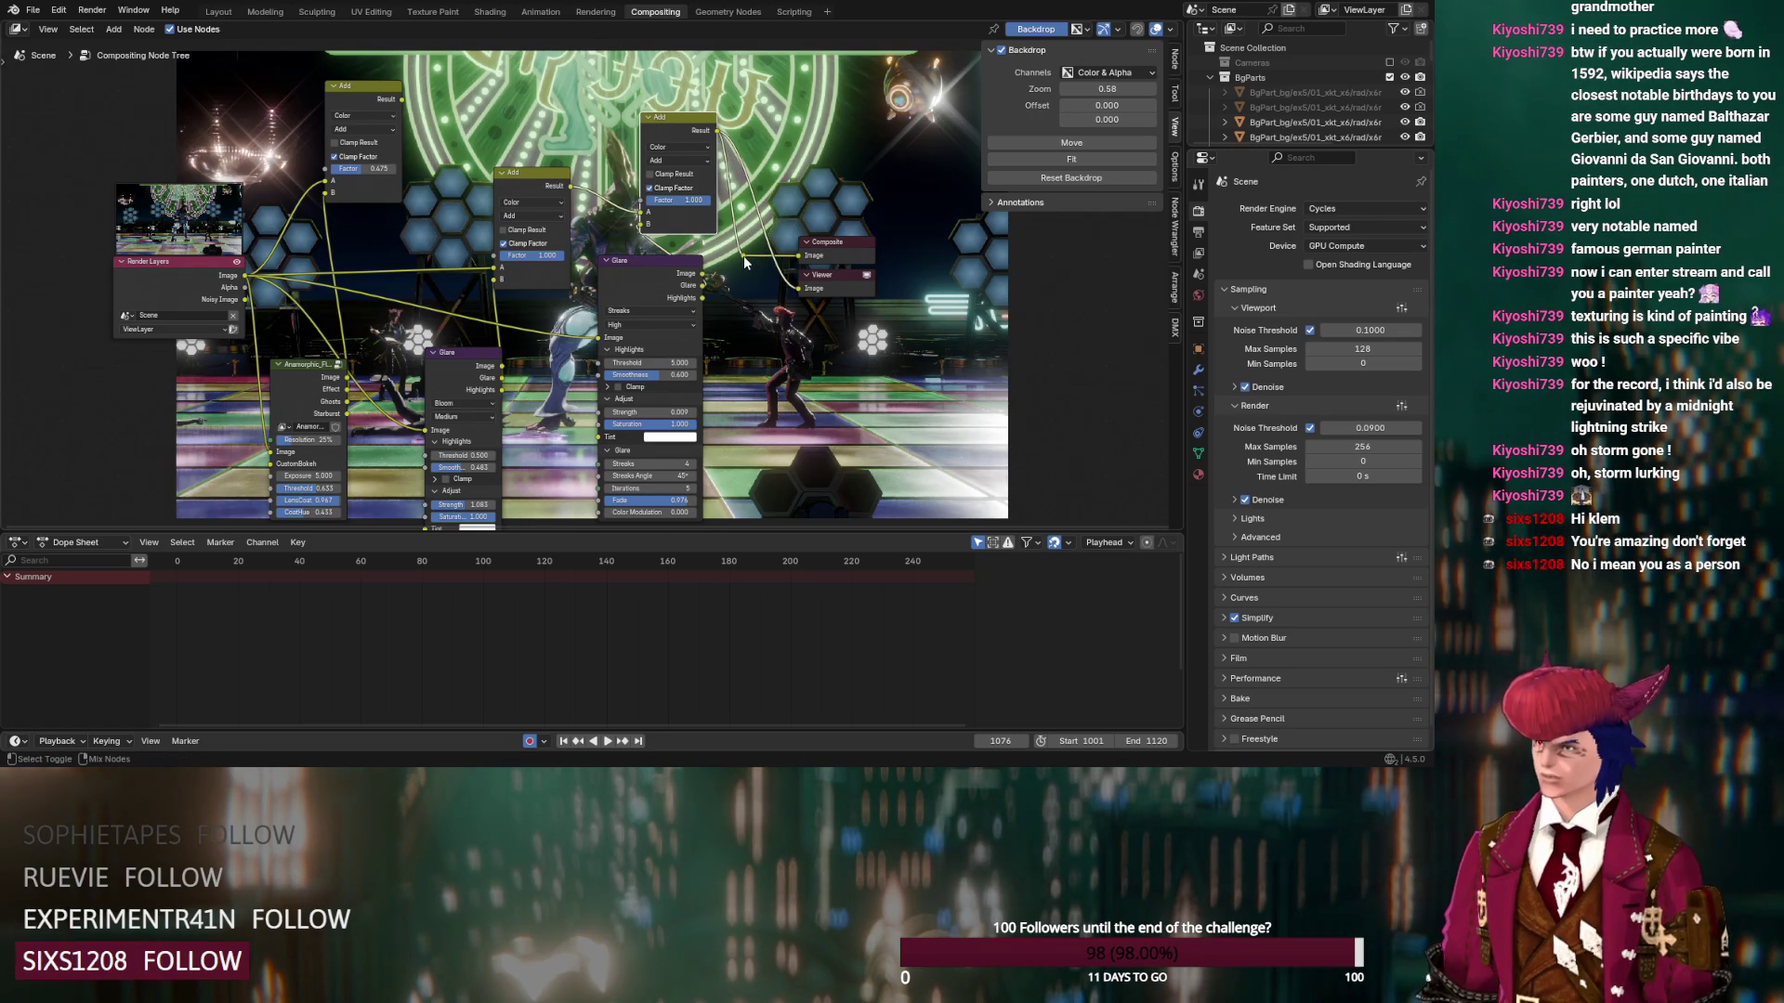
scroll(762, 362, "down", 3)
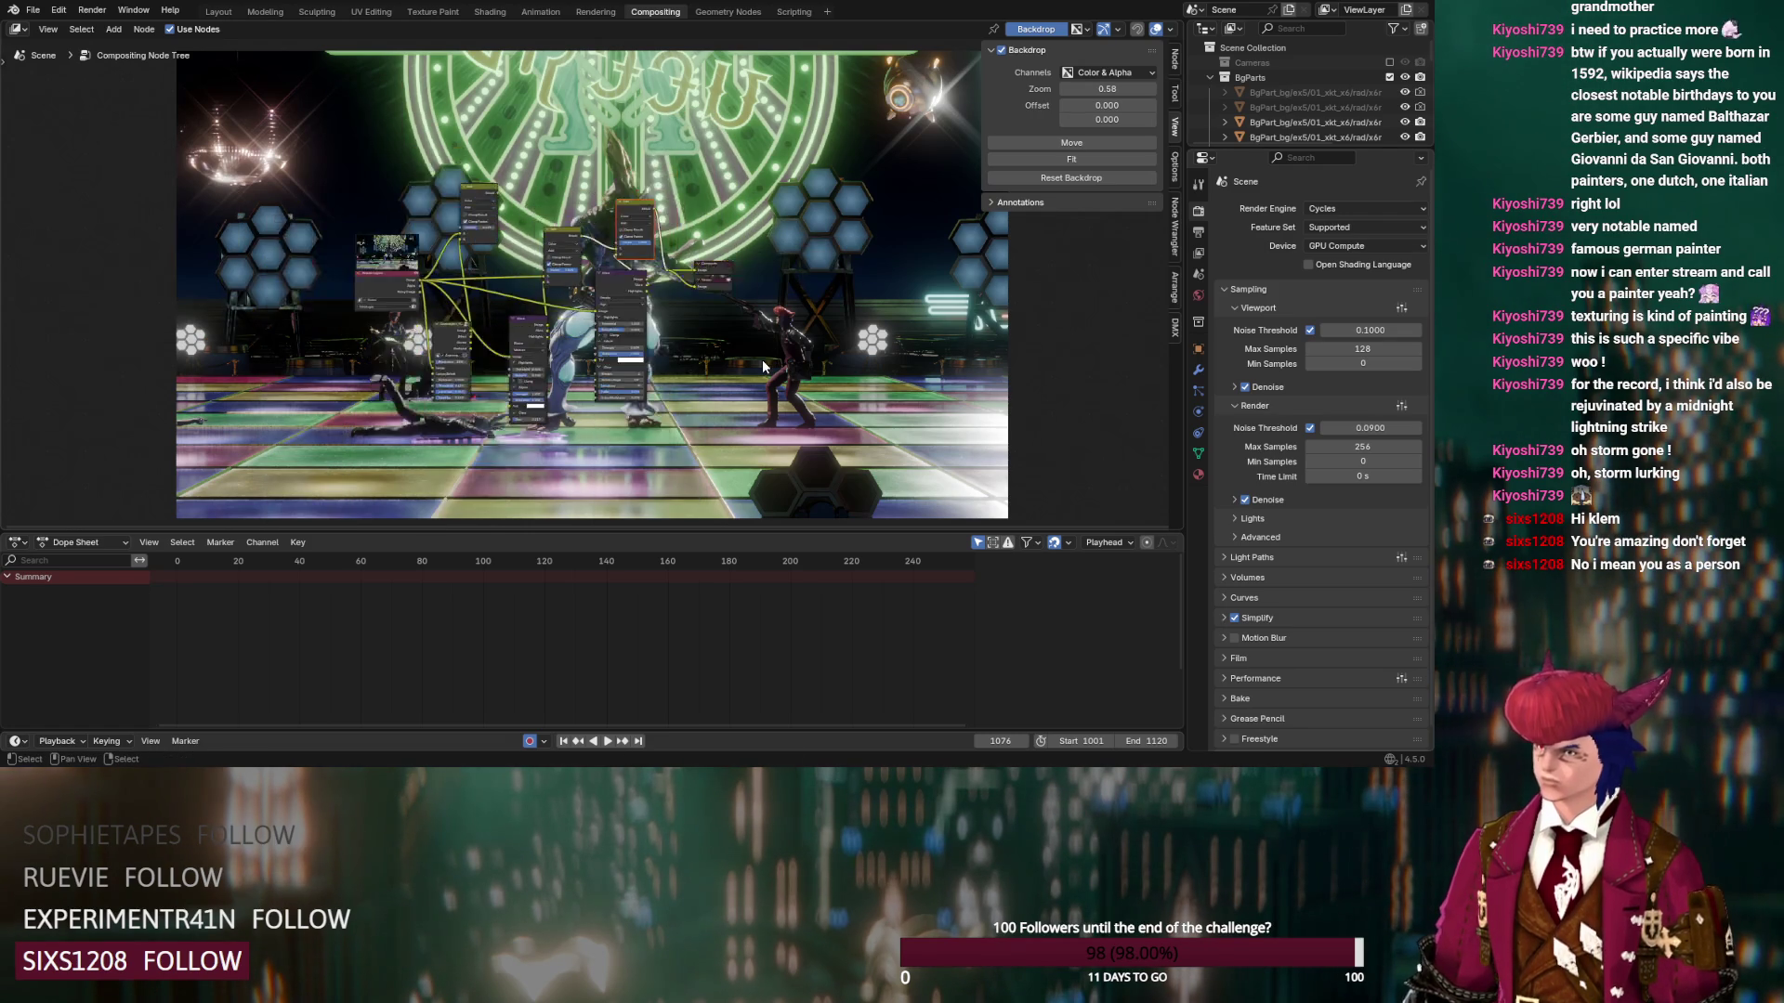
scroll(762, 360, "up", 3)
mouse_move(532, 391)
middle_mouse_down()
mouse_move(524, 229)
mouse_move(454, 276)
middle_mouse_up()
Raise the Bloom Glare strength to about 1.37 and show the composited render of frame 1076
left_click_drag(370, 411, 390, 411)
left_click(219, 12)
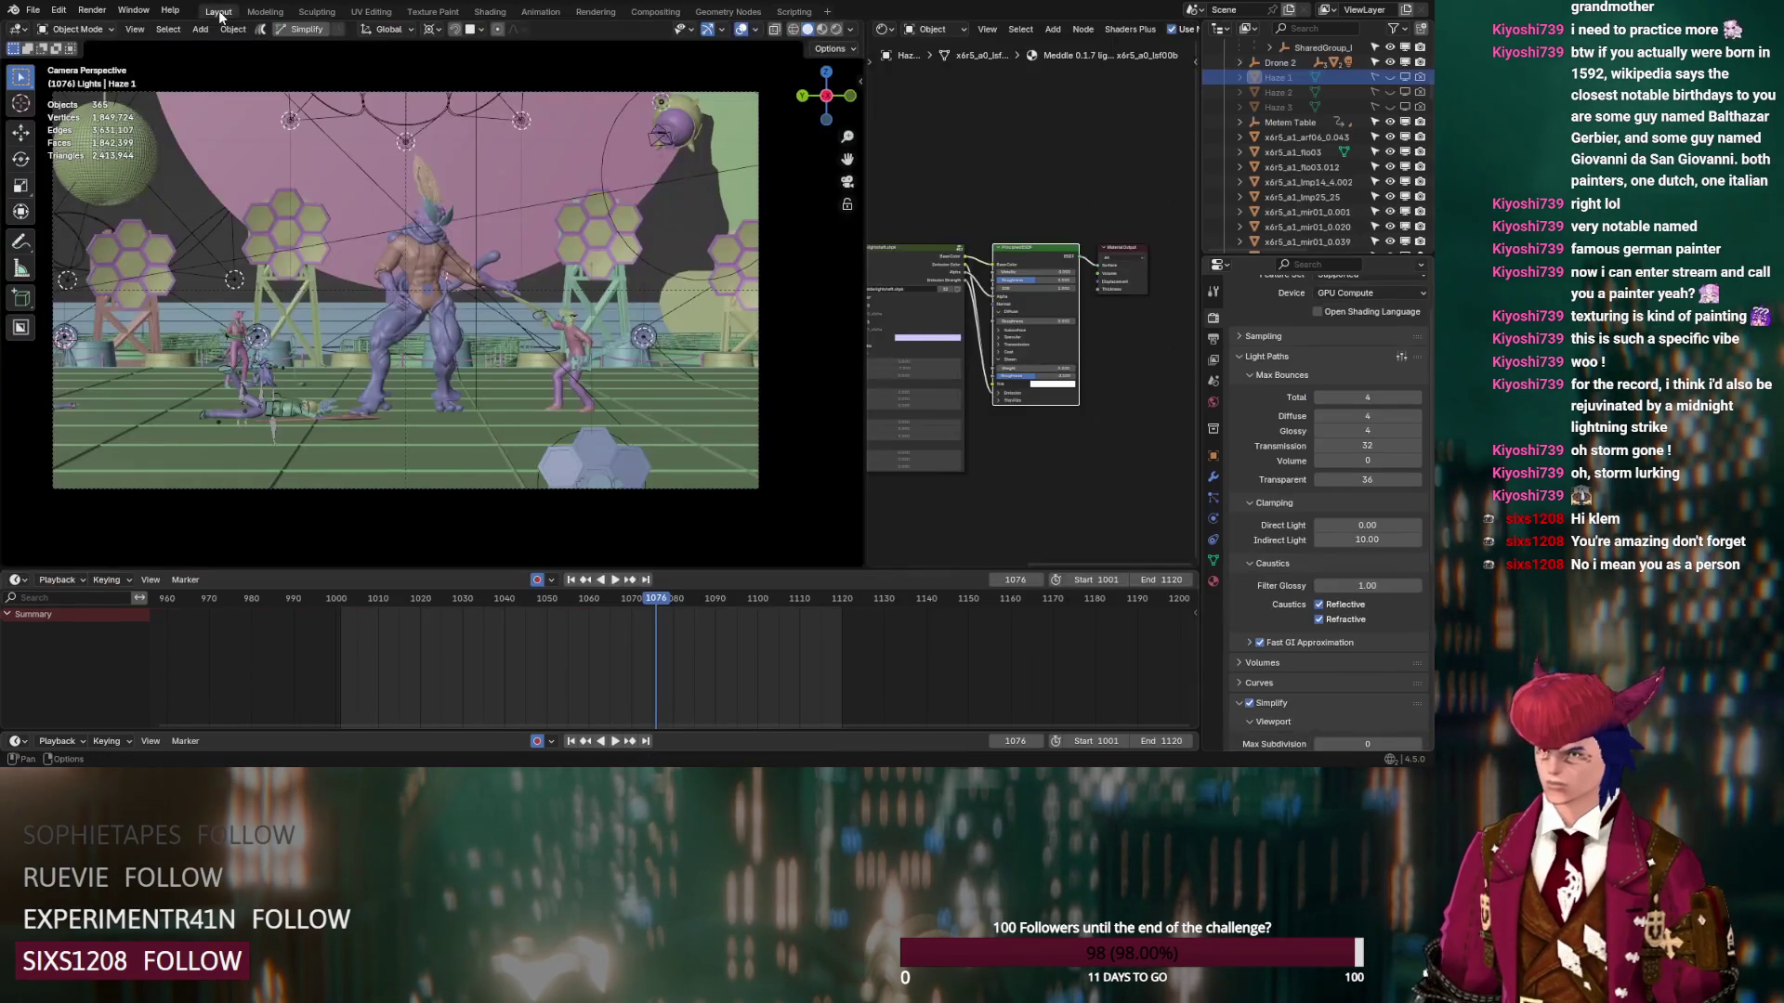
left_click(596, 12)
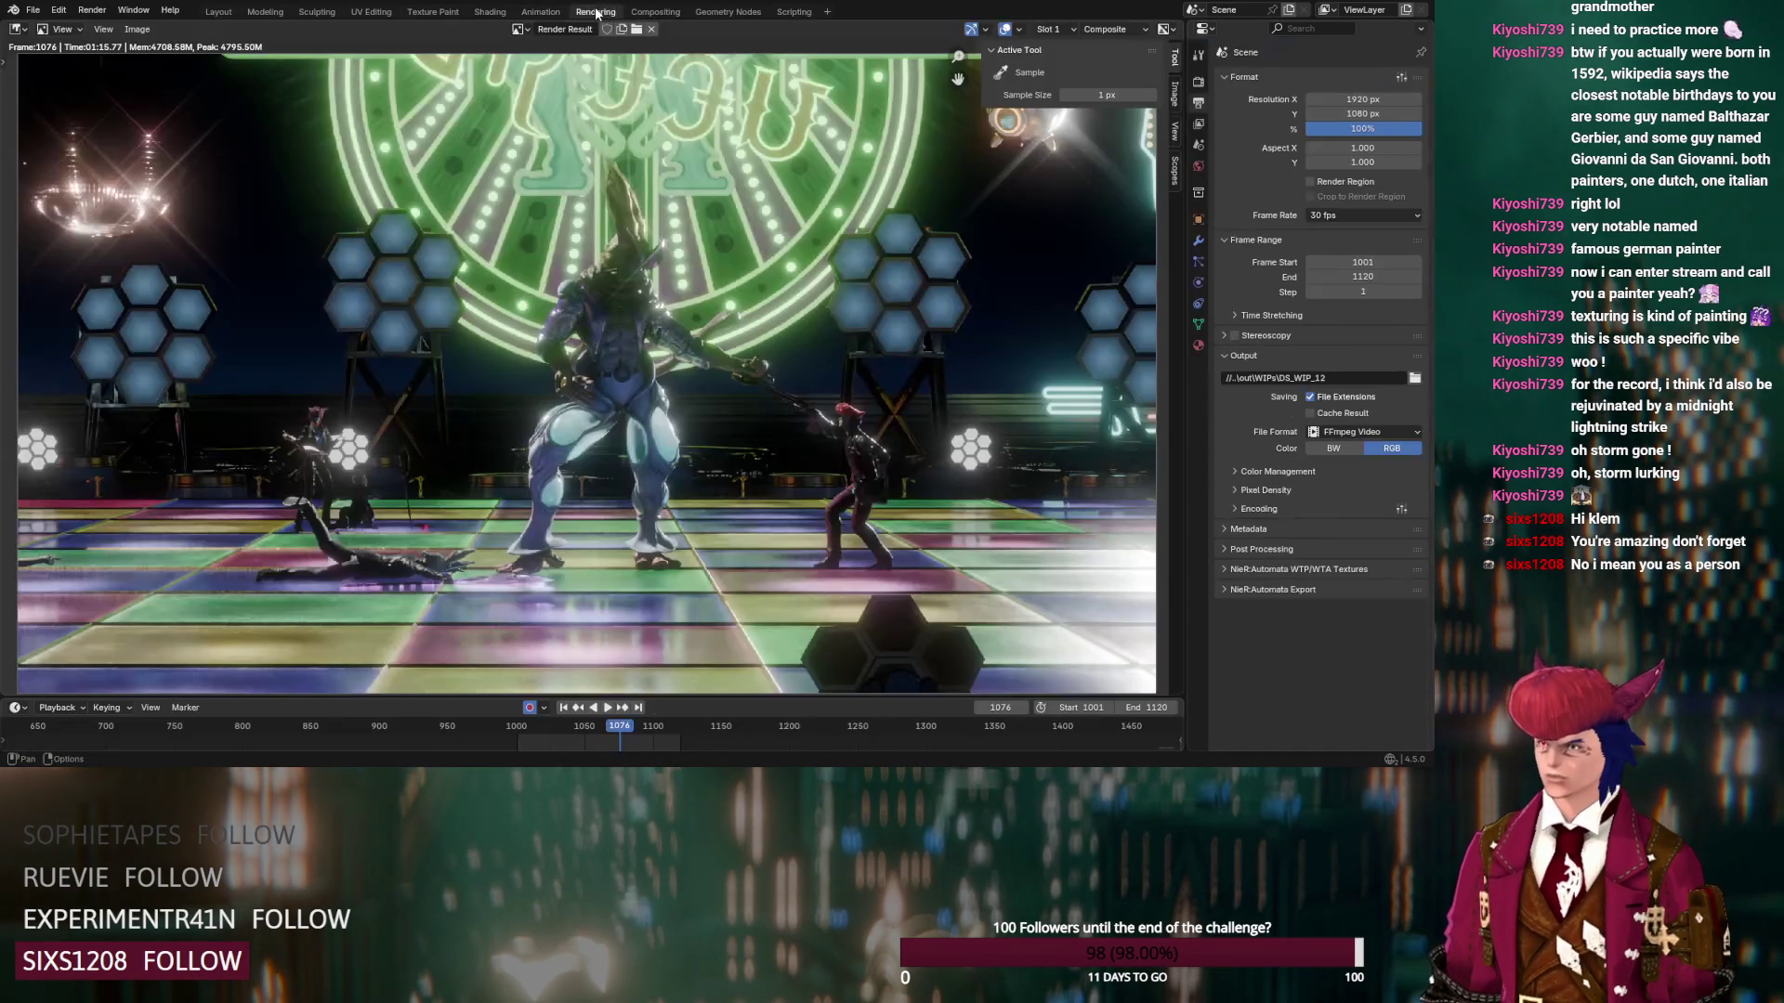